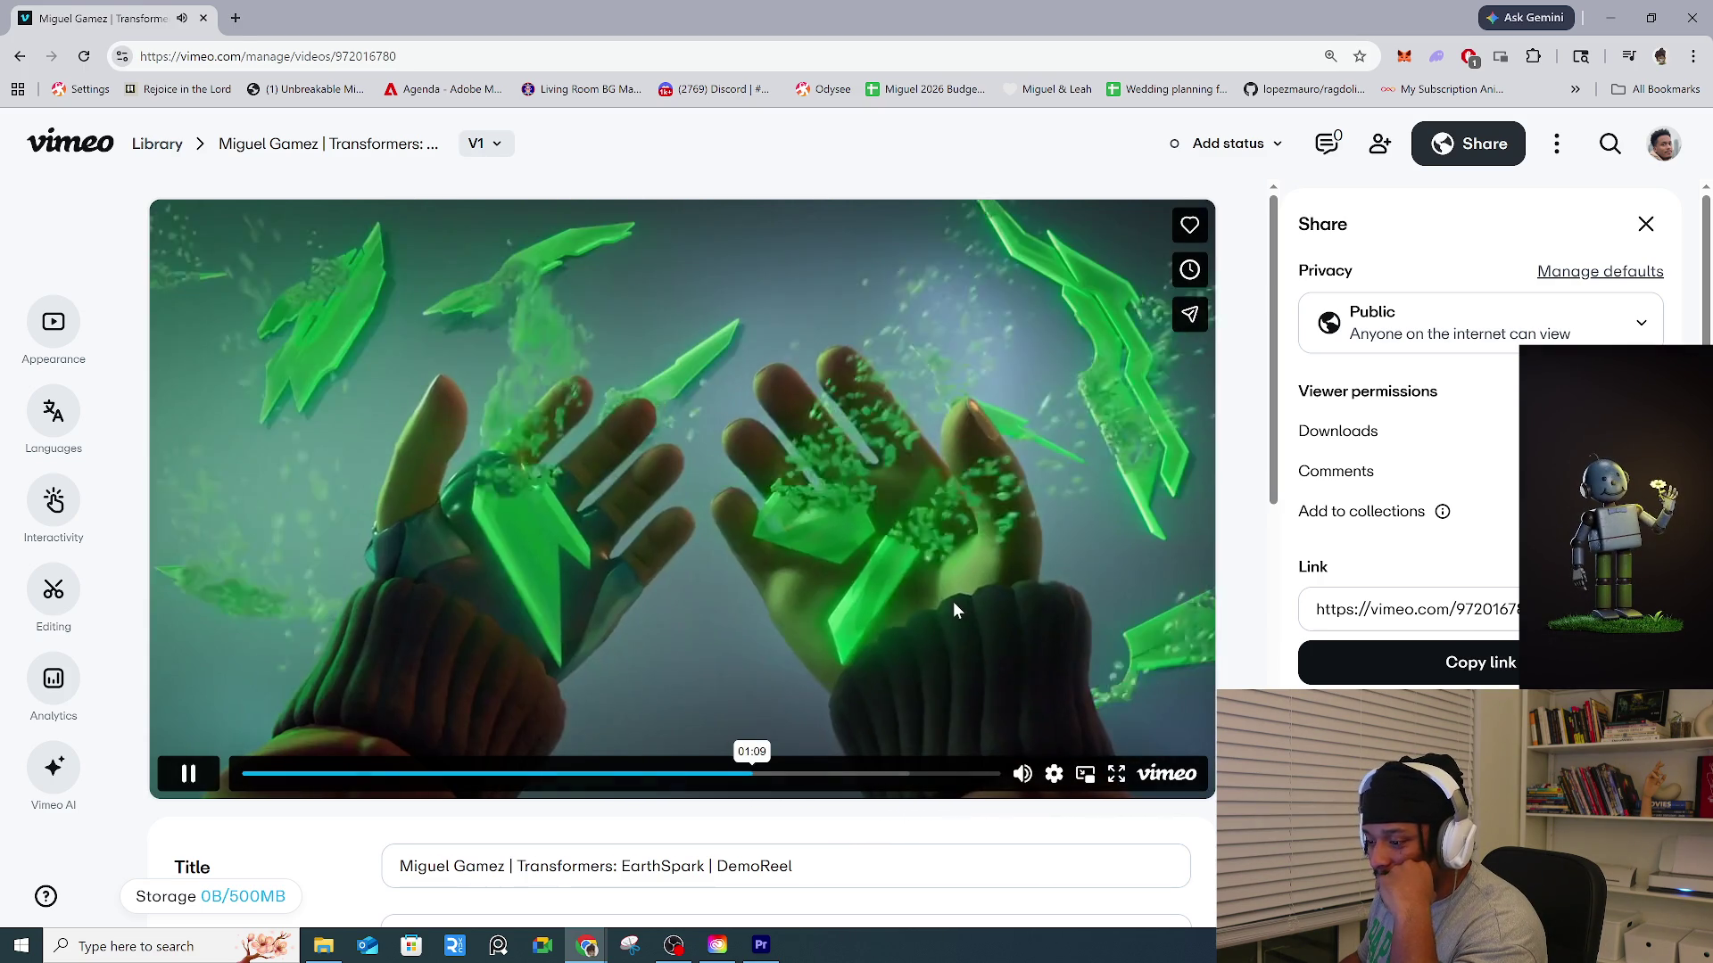
Replay the EarthSpark demo reel from 01:08, pause it at 01:17, then switch to the Envato window.
{"action": "left_click", "coordinate": [953, 601]}
{"action": "left_click", "coordinate": [751, 776]}
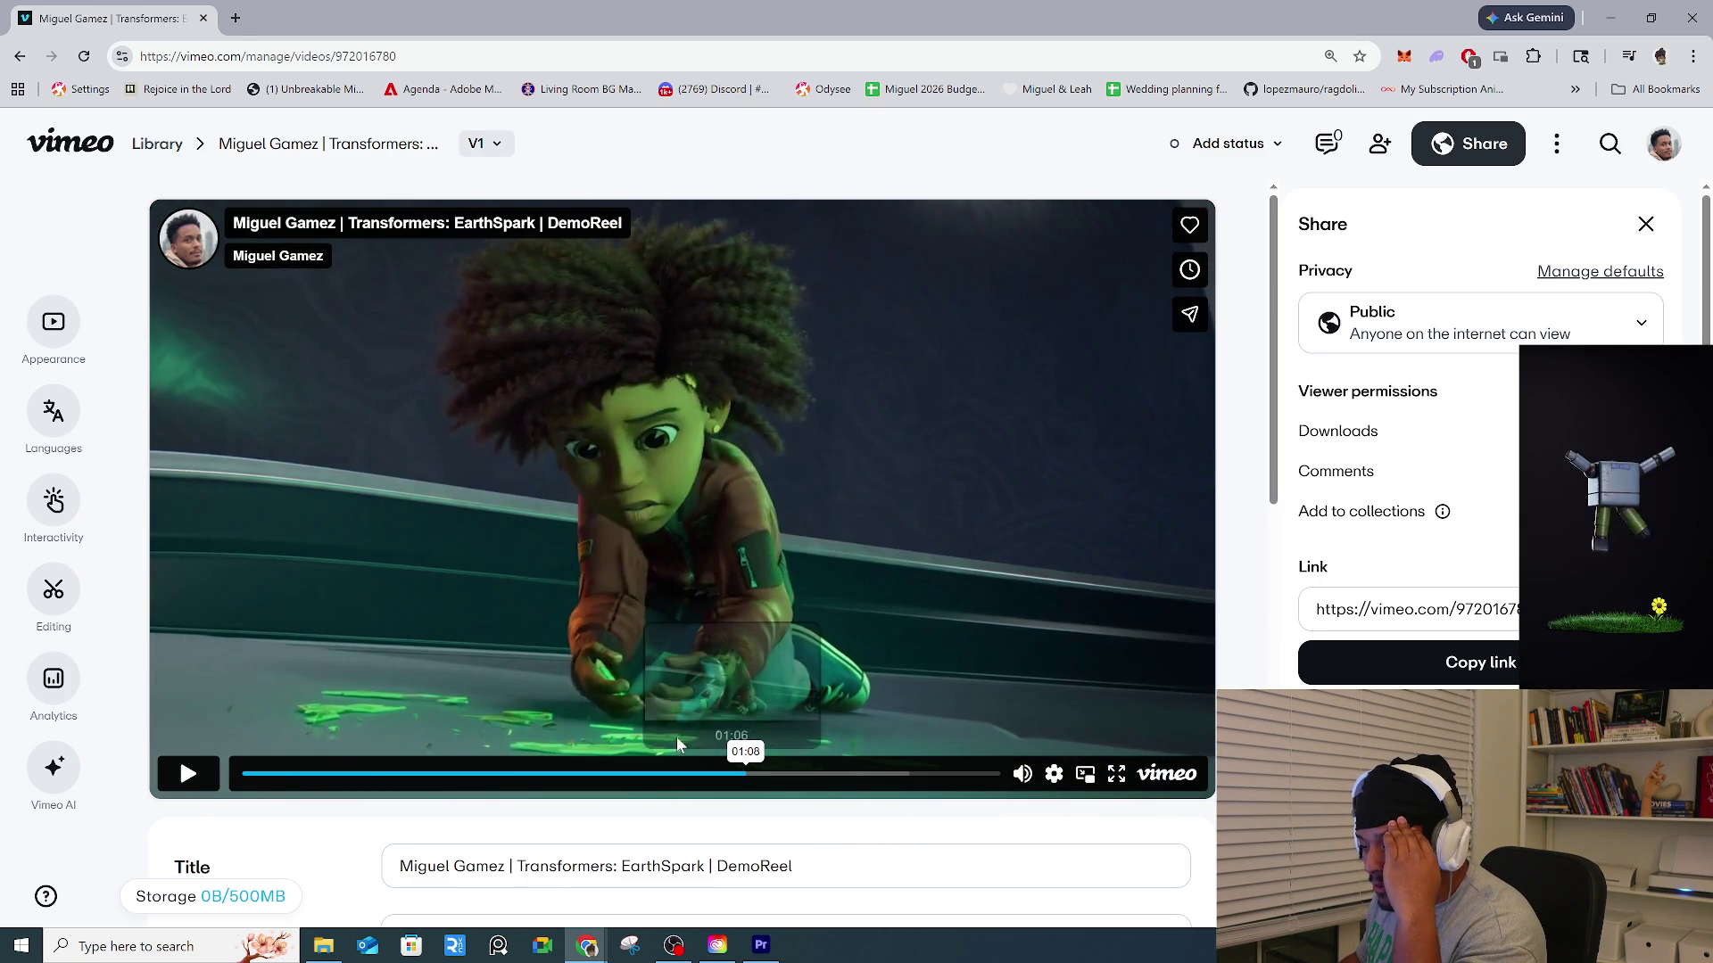
{"action": "left_click", "coordinate": [188, 776]}
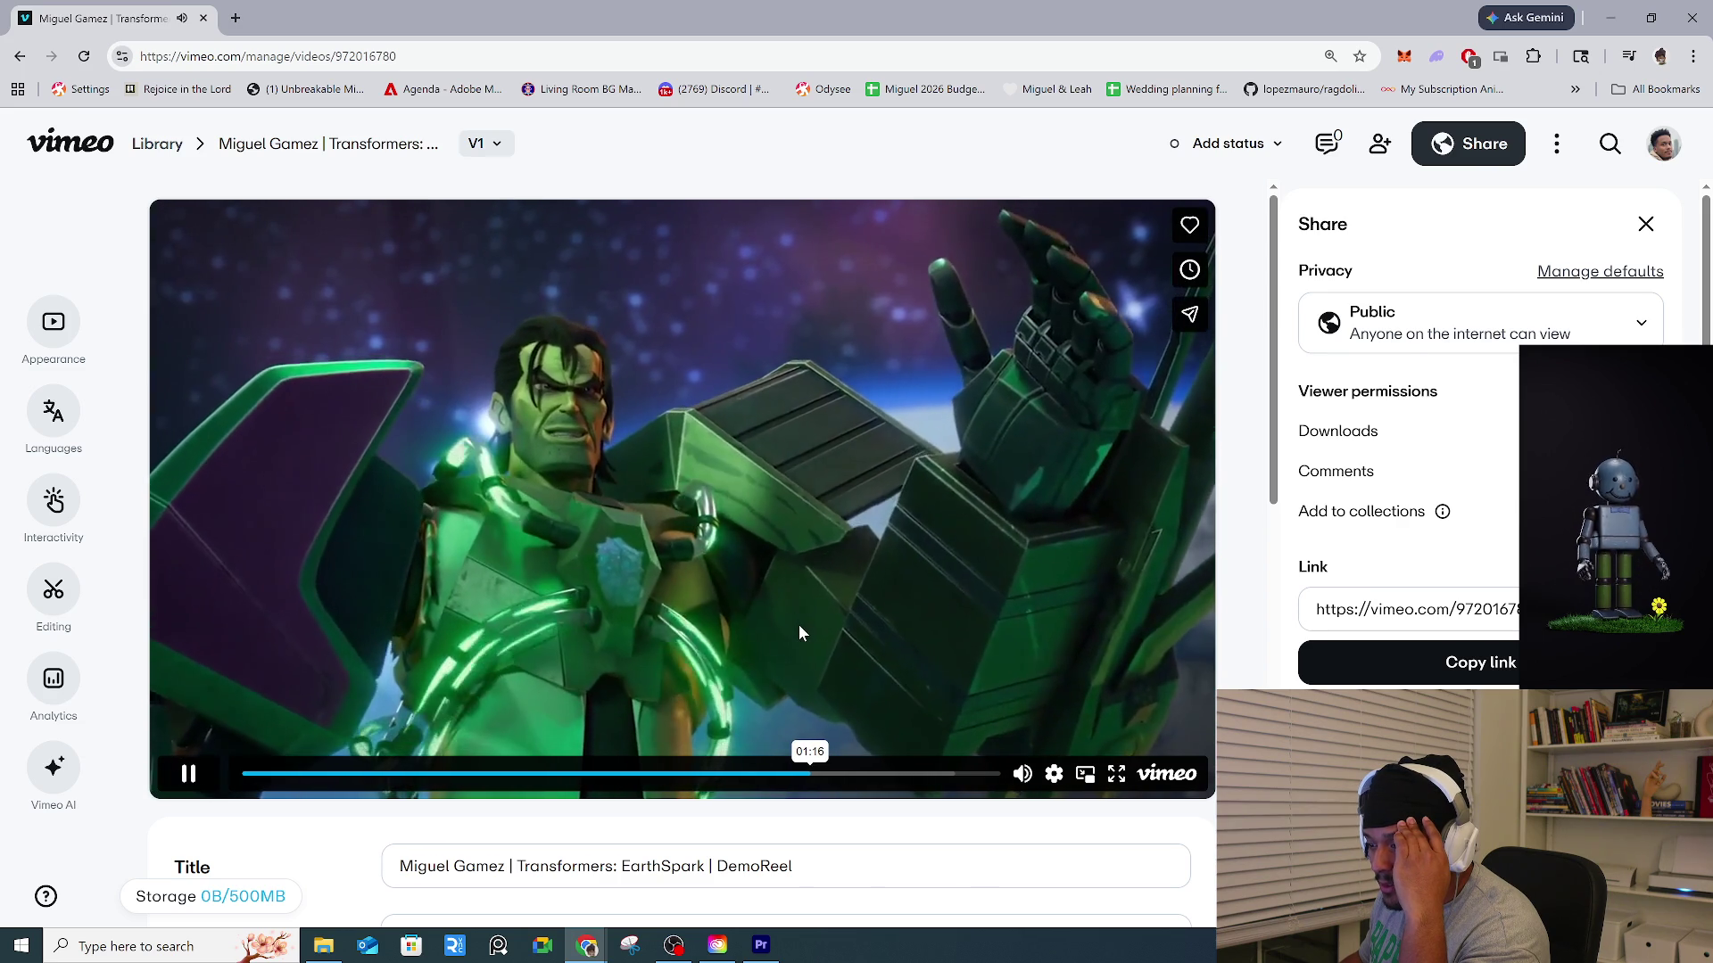
{"action": "key", "text": "space"}
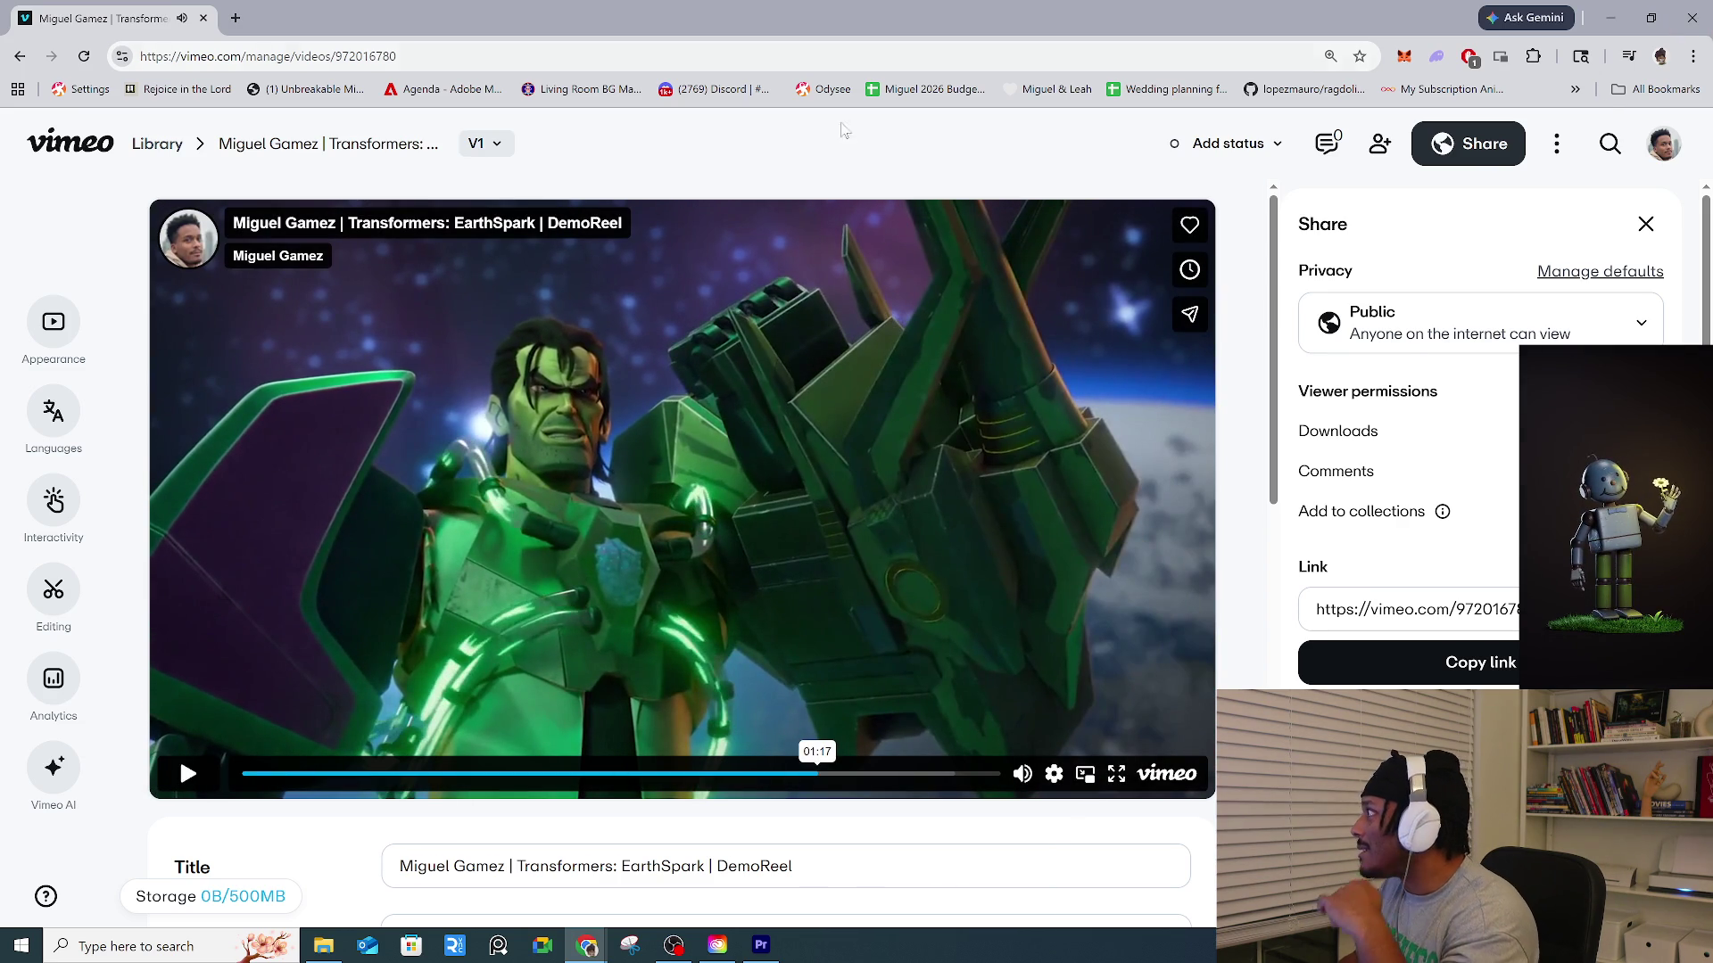
{"action": "left_click", "coordinate": [1693, 17]}
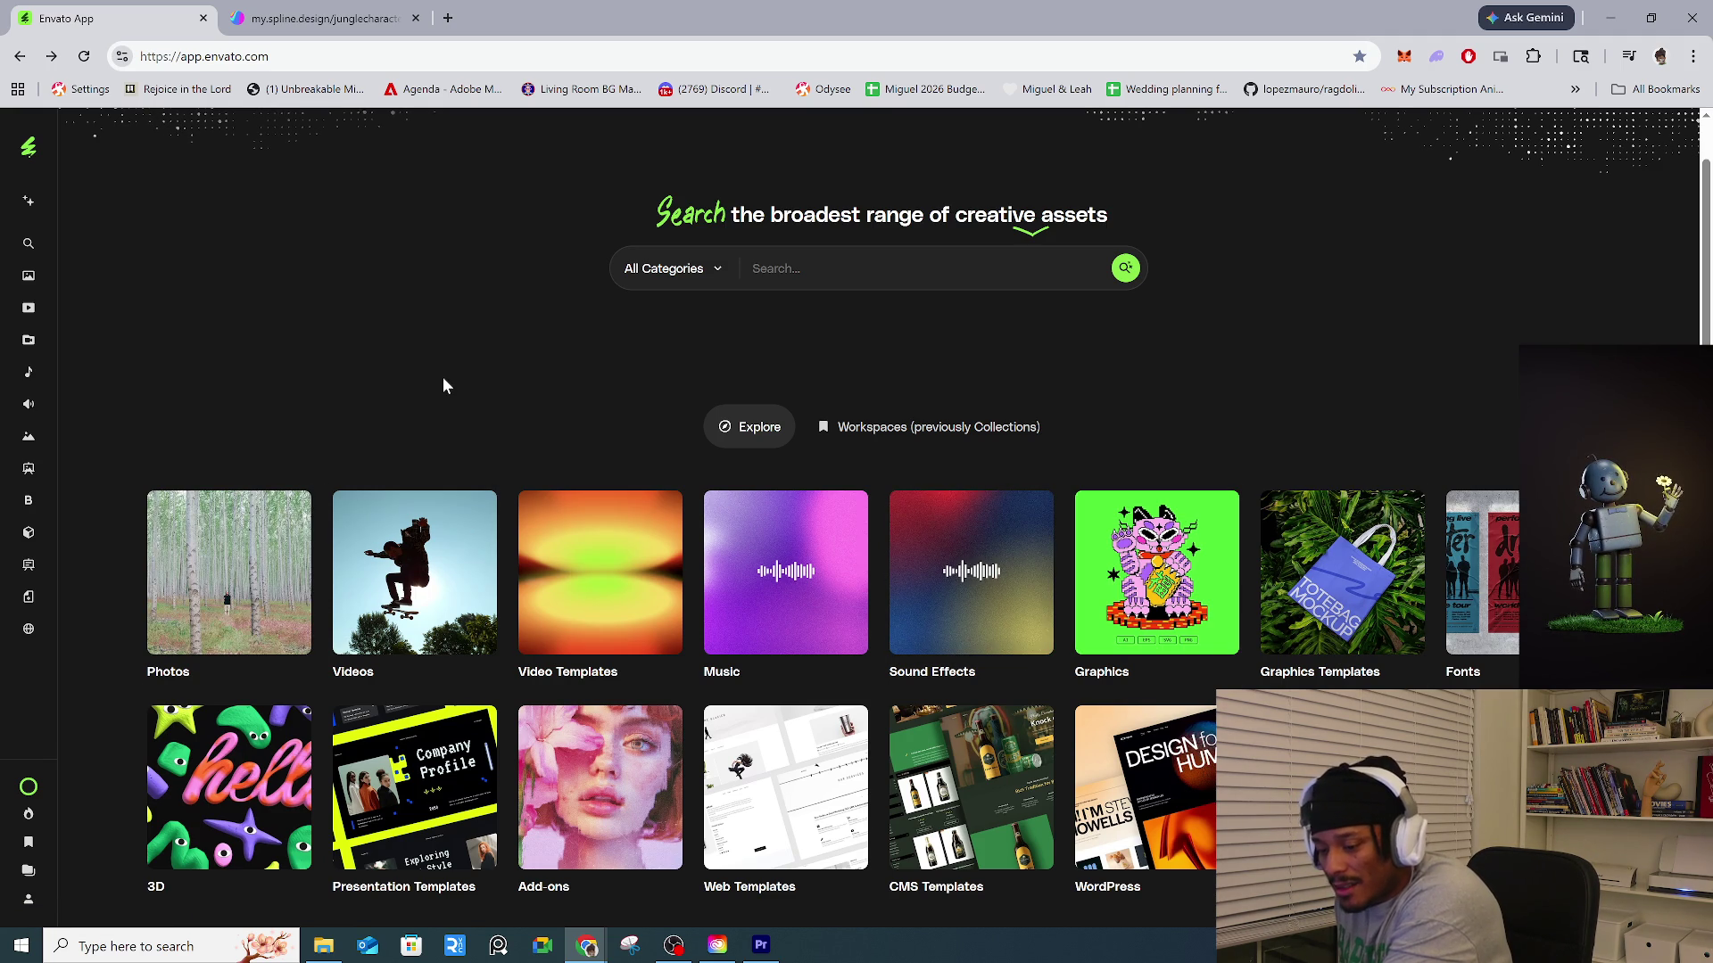
Close the Spline tab and search Envato Music for 'jungle background sound effect'.
{"action": "left_click", "coordinate": [325, 18]}
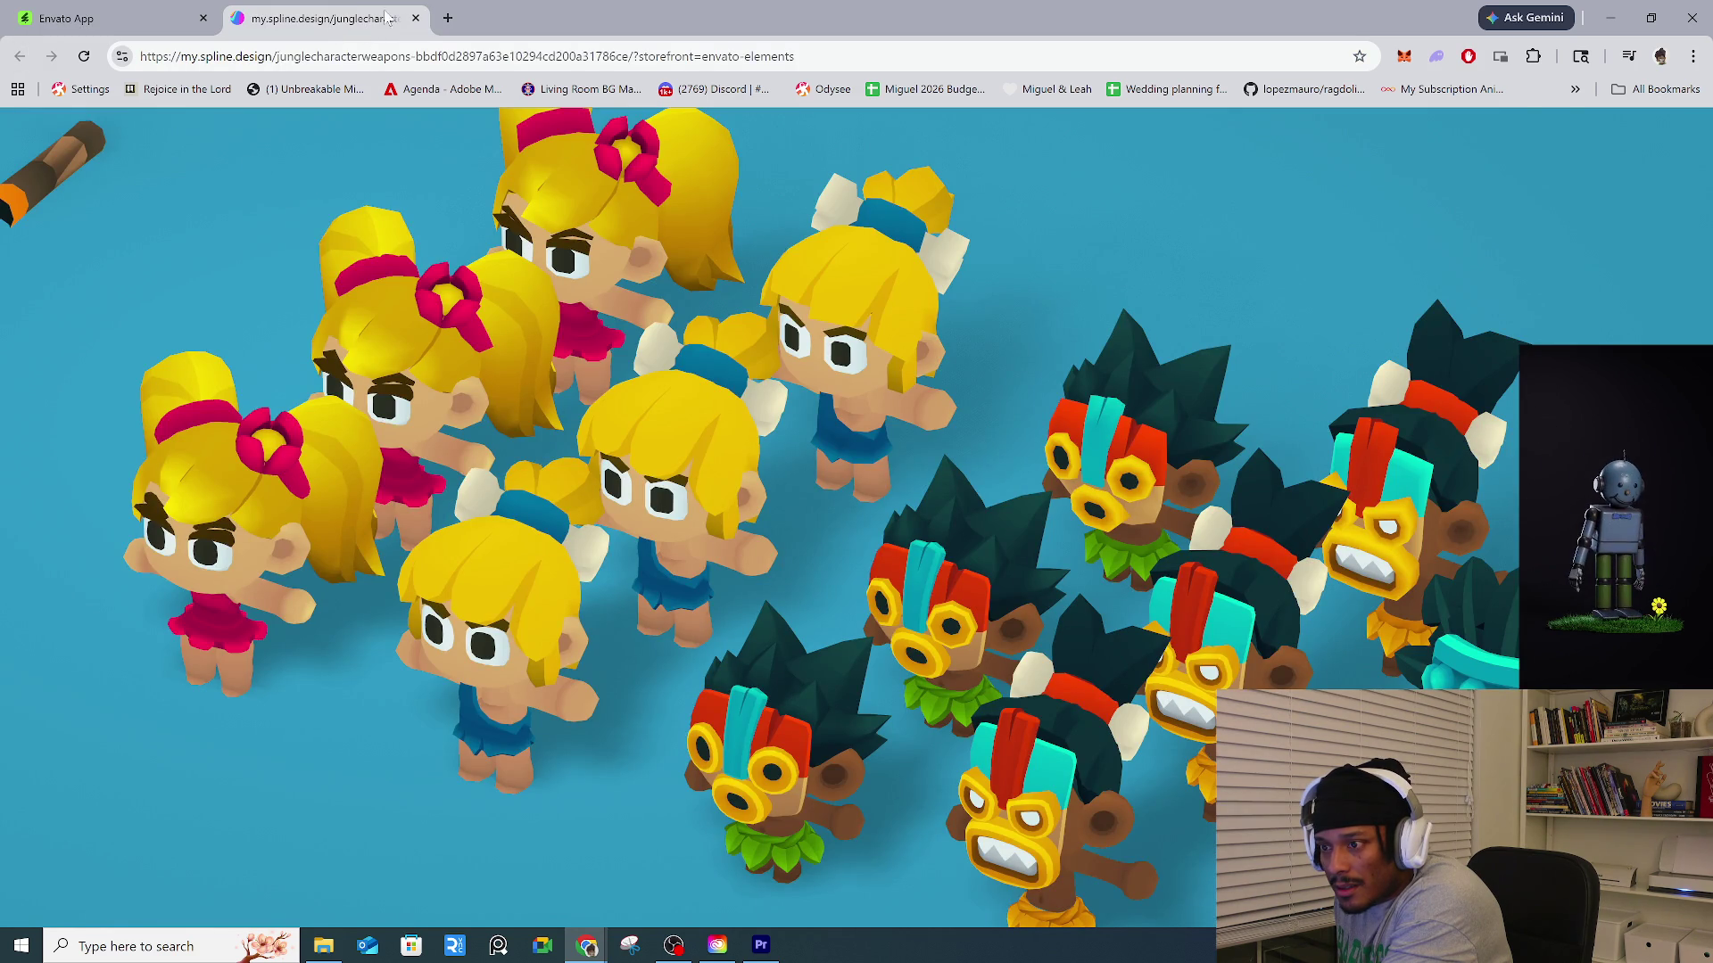
{"action": "left_click", "coordinate": [416, 17]}
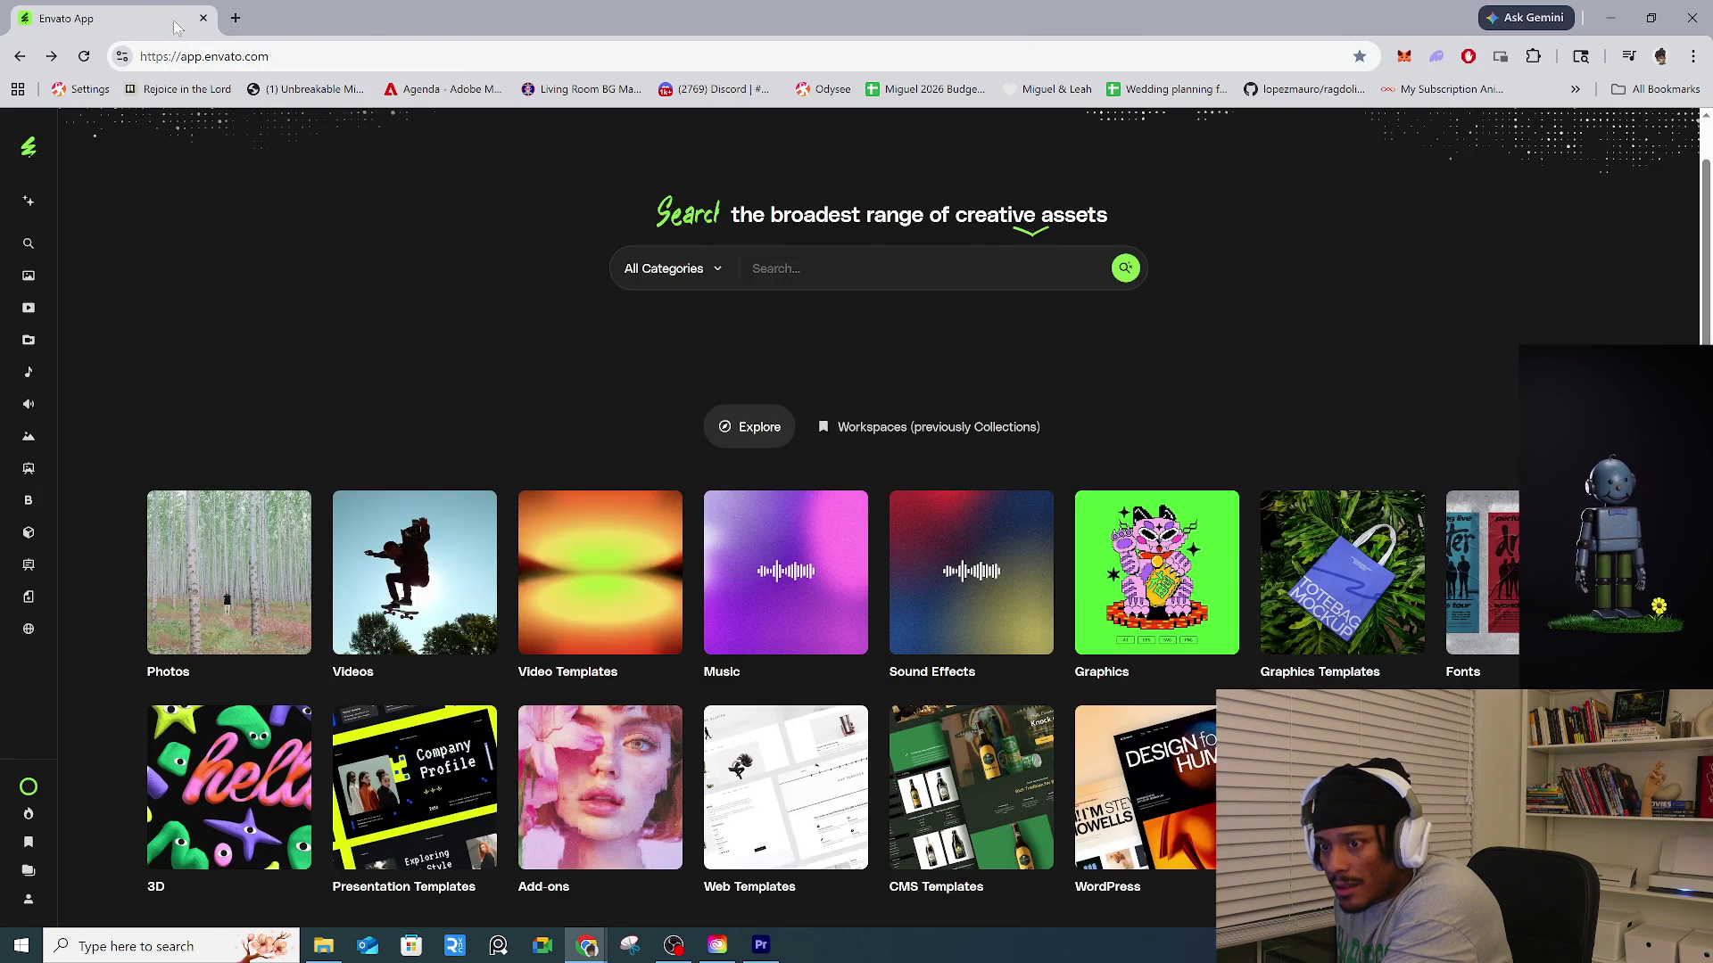
{"action": "left_click", "coordinate": [19, 57]}
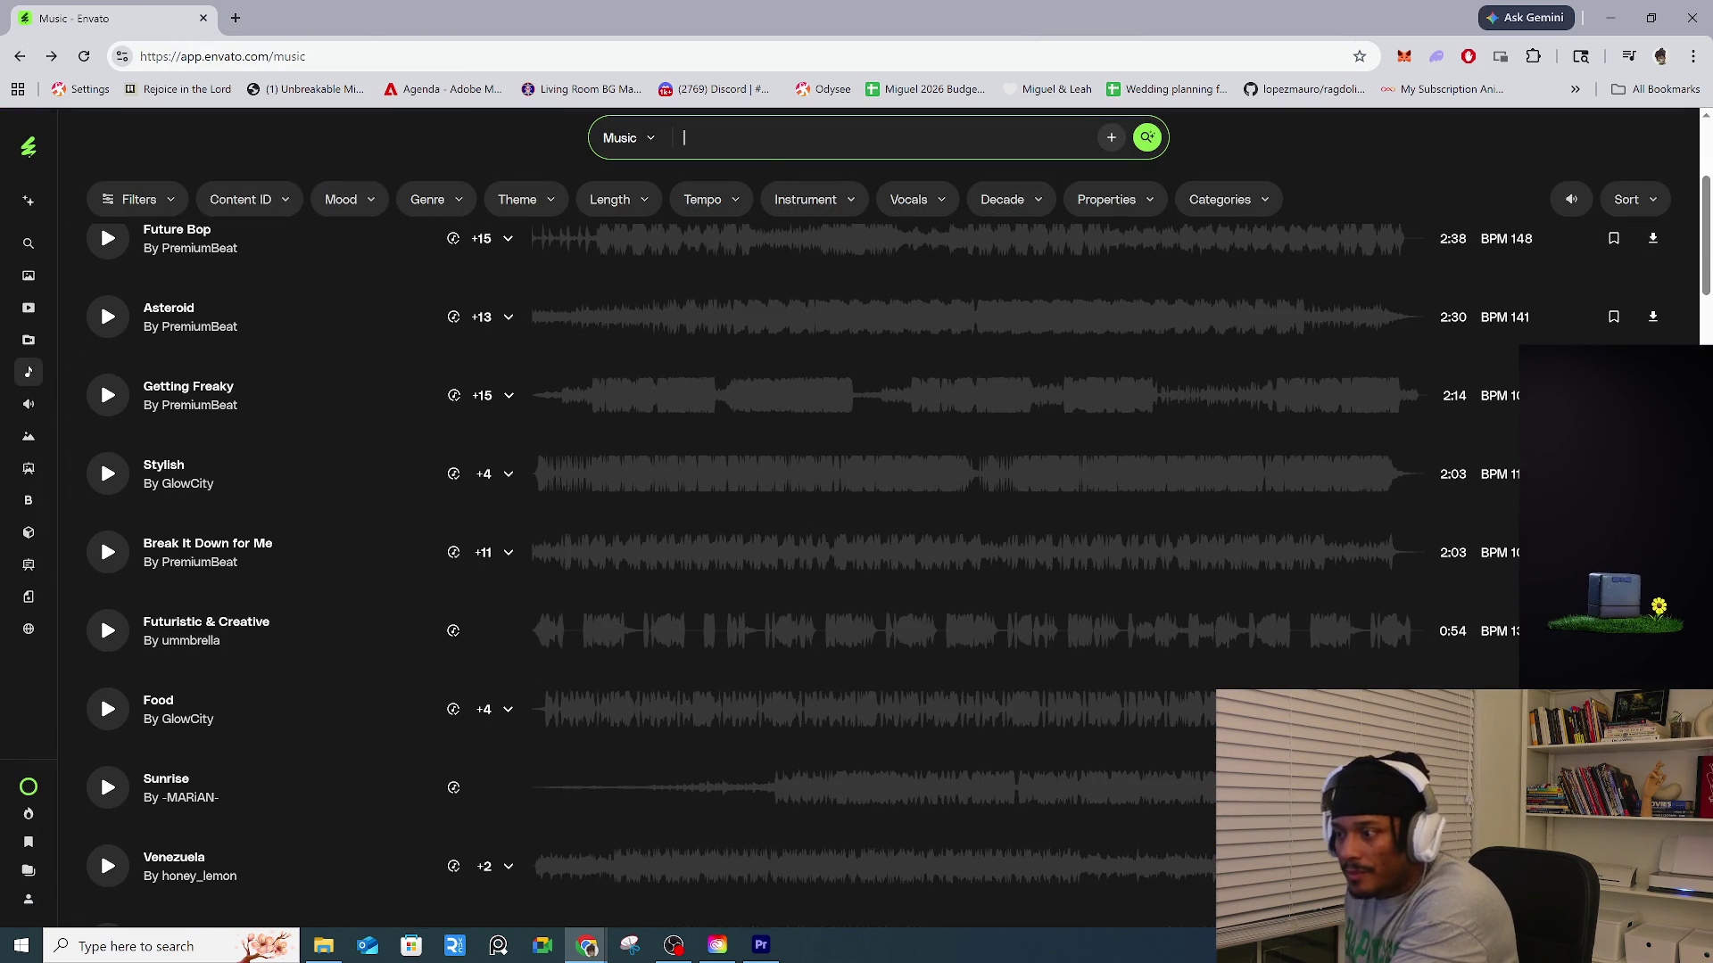
{"action": "type", "text": "jungle background "}
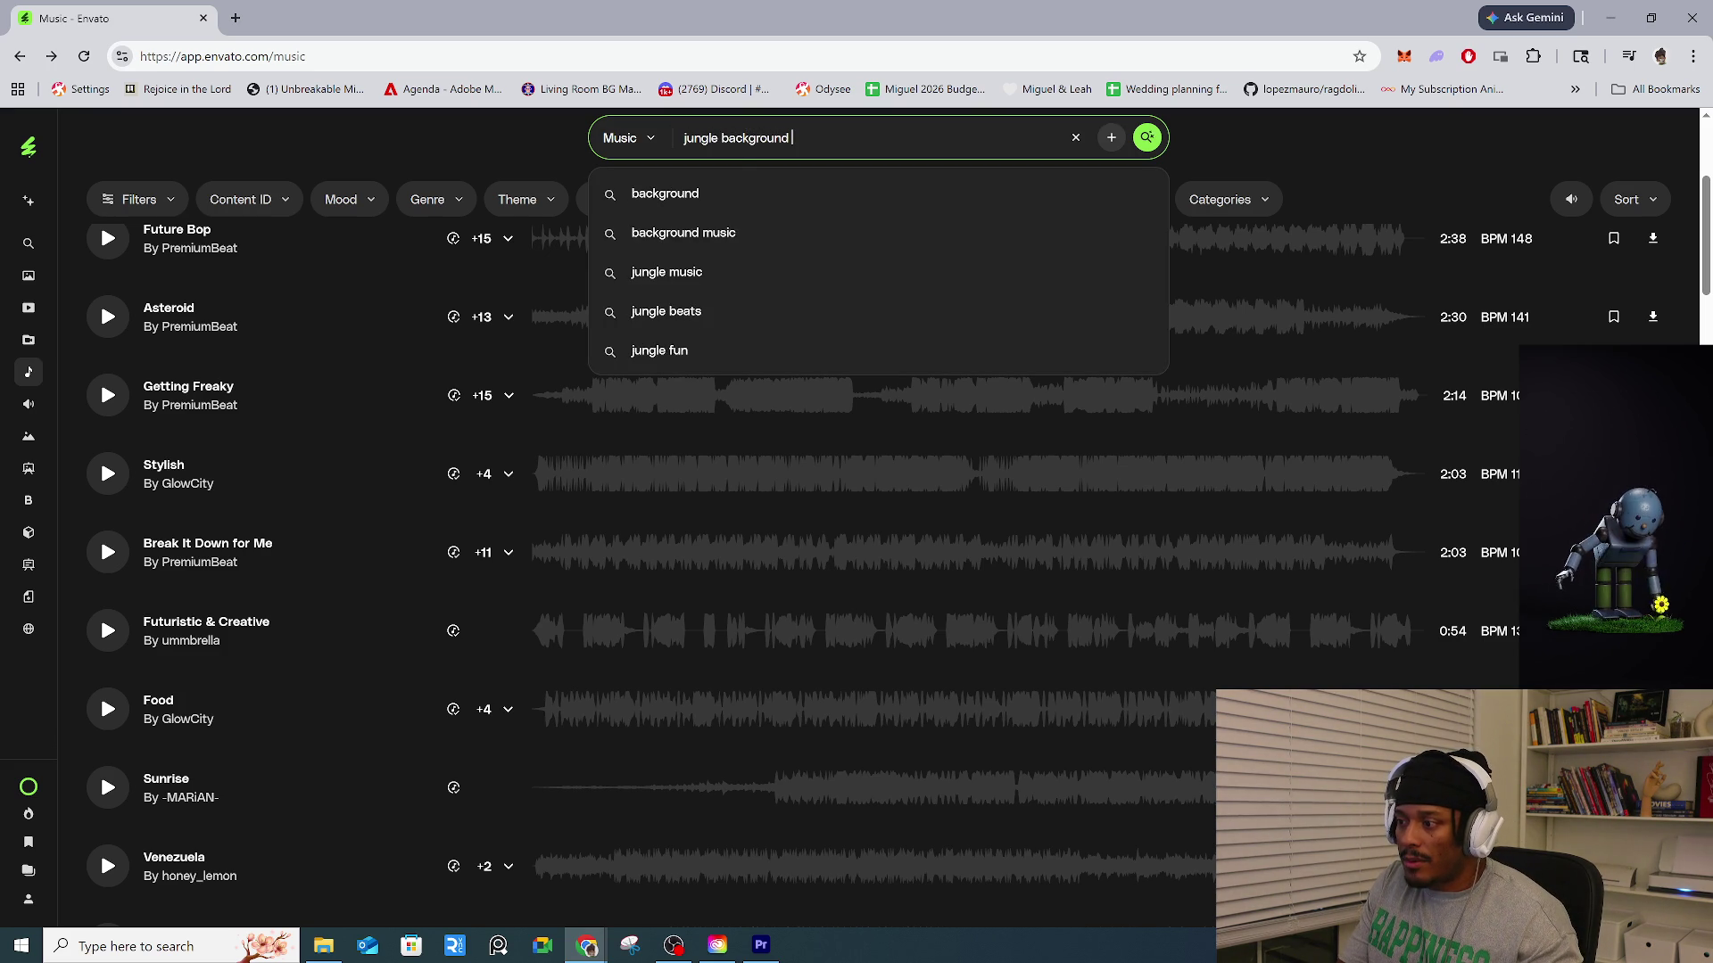
{"action": "type", "text": "sound "}
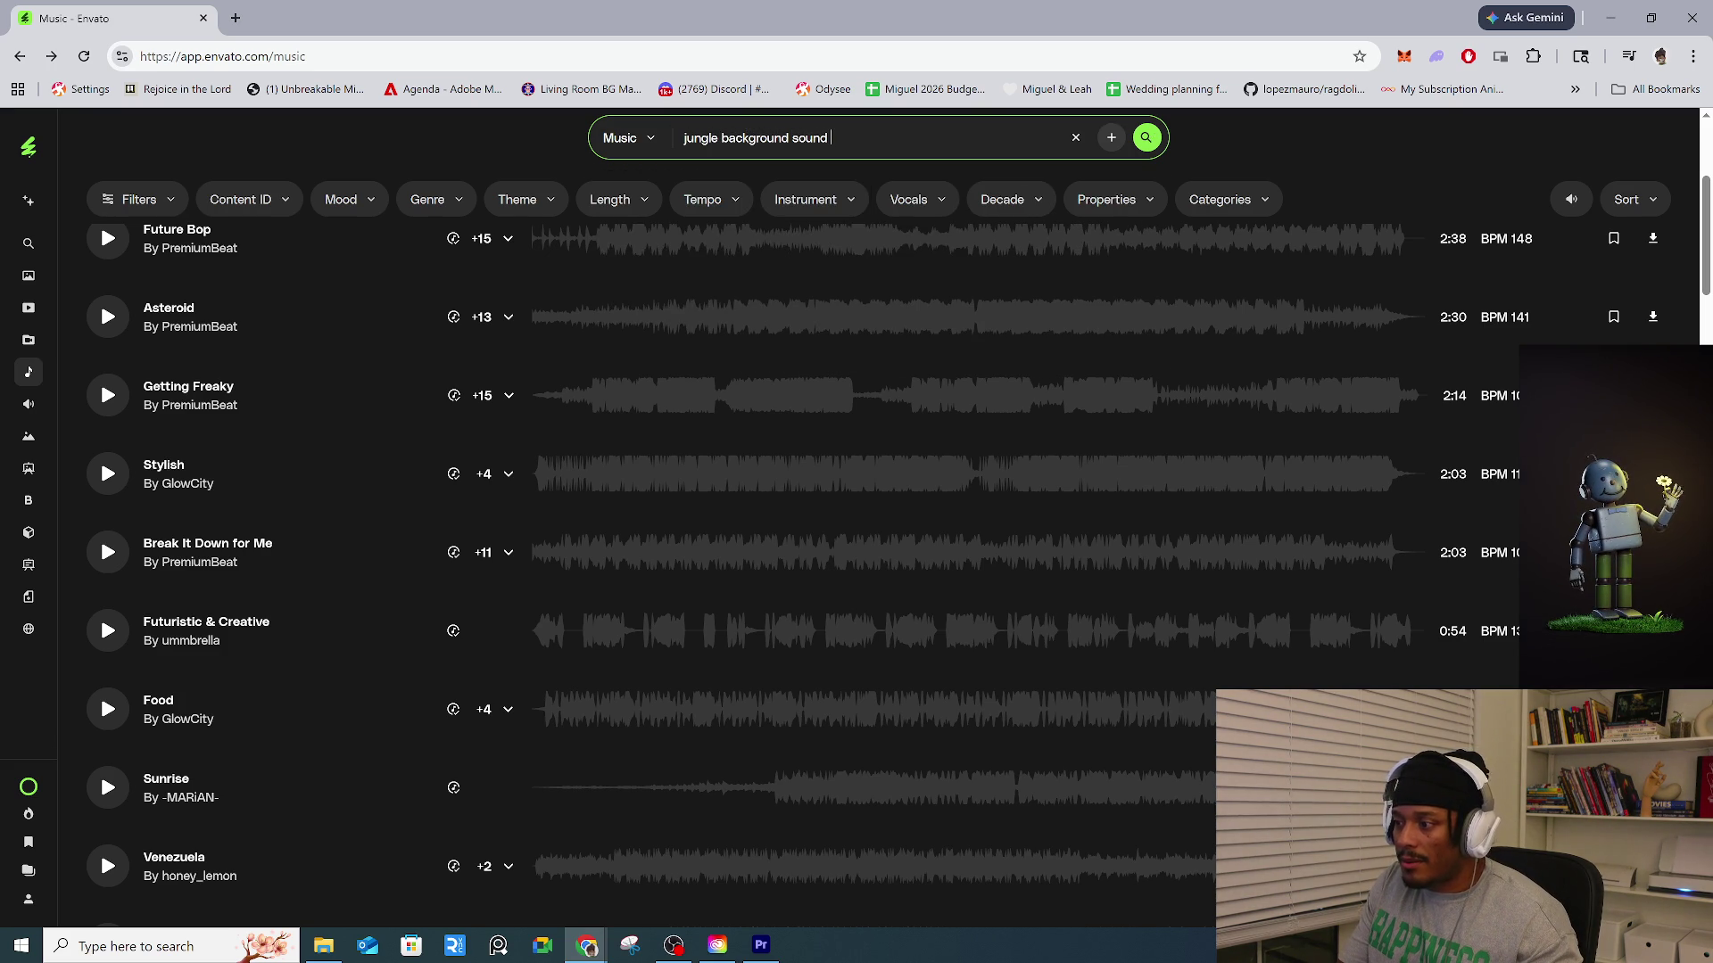
{"action": "type", "text": "effect"}
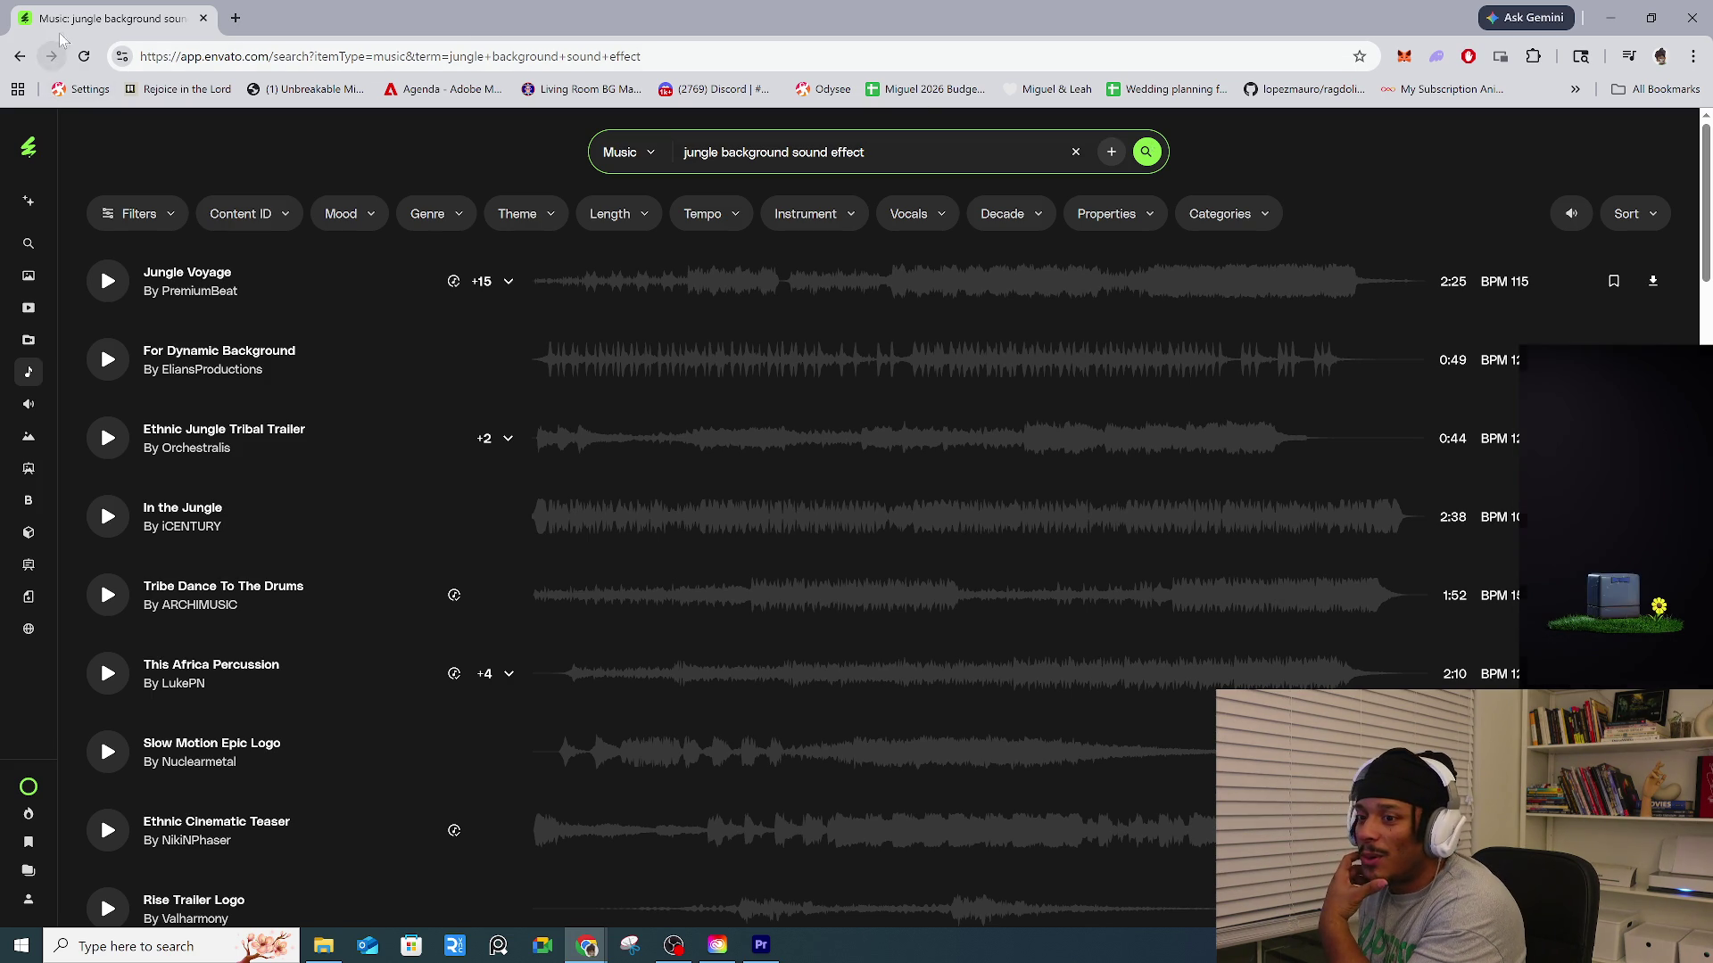
Reopen the Jungle Character Set - Cube World page from Chrome's browsing history.
{"action": "left_click", "coordinate": [236, 19]}
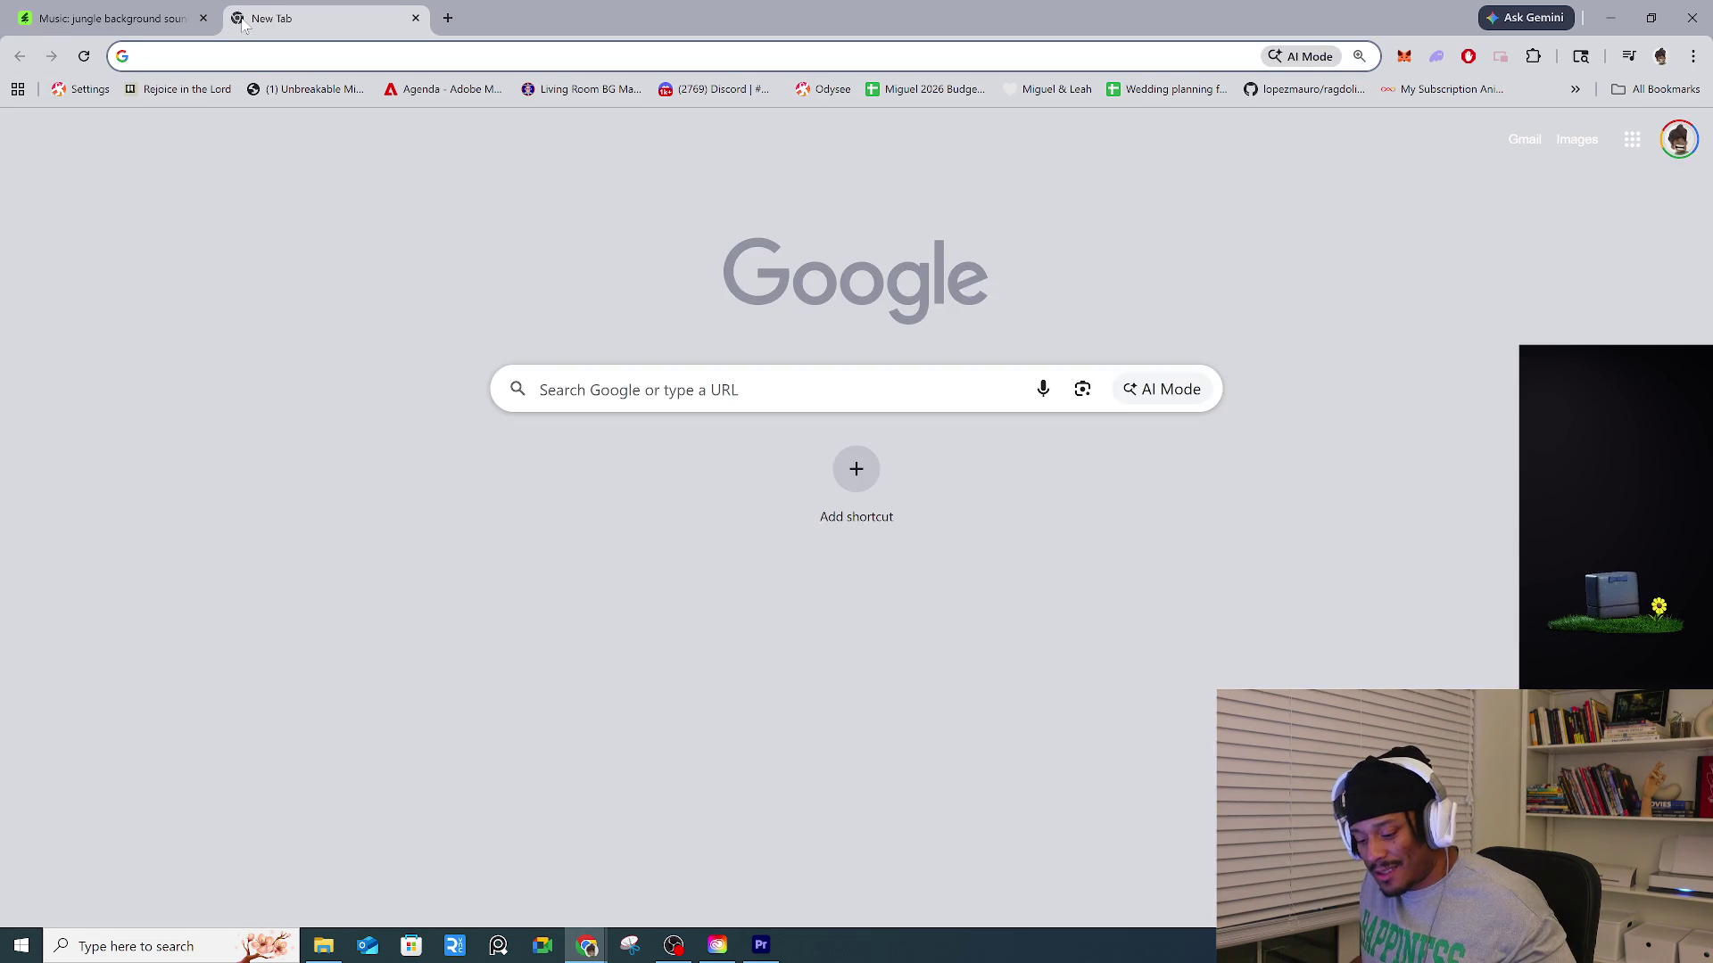
{"action": "key", "text": "ctrl+h"}
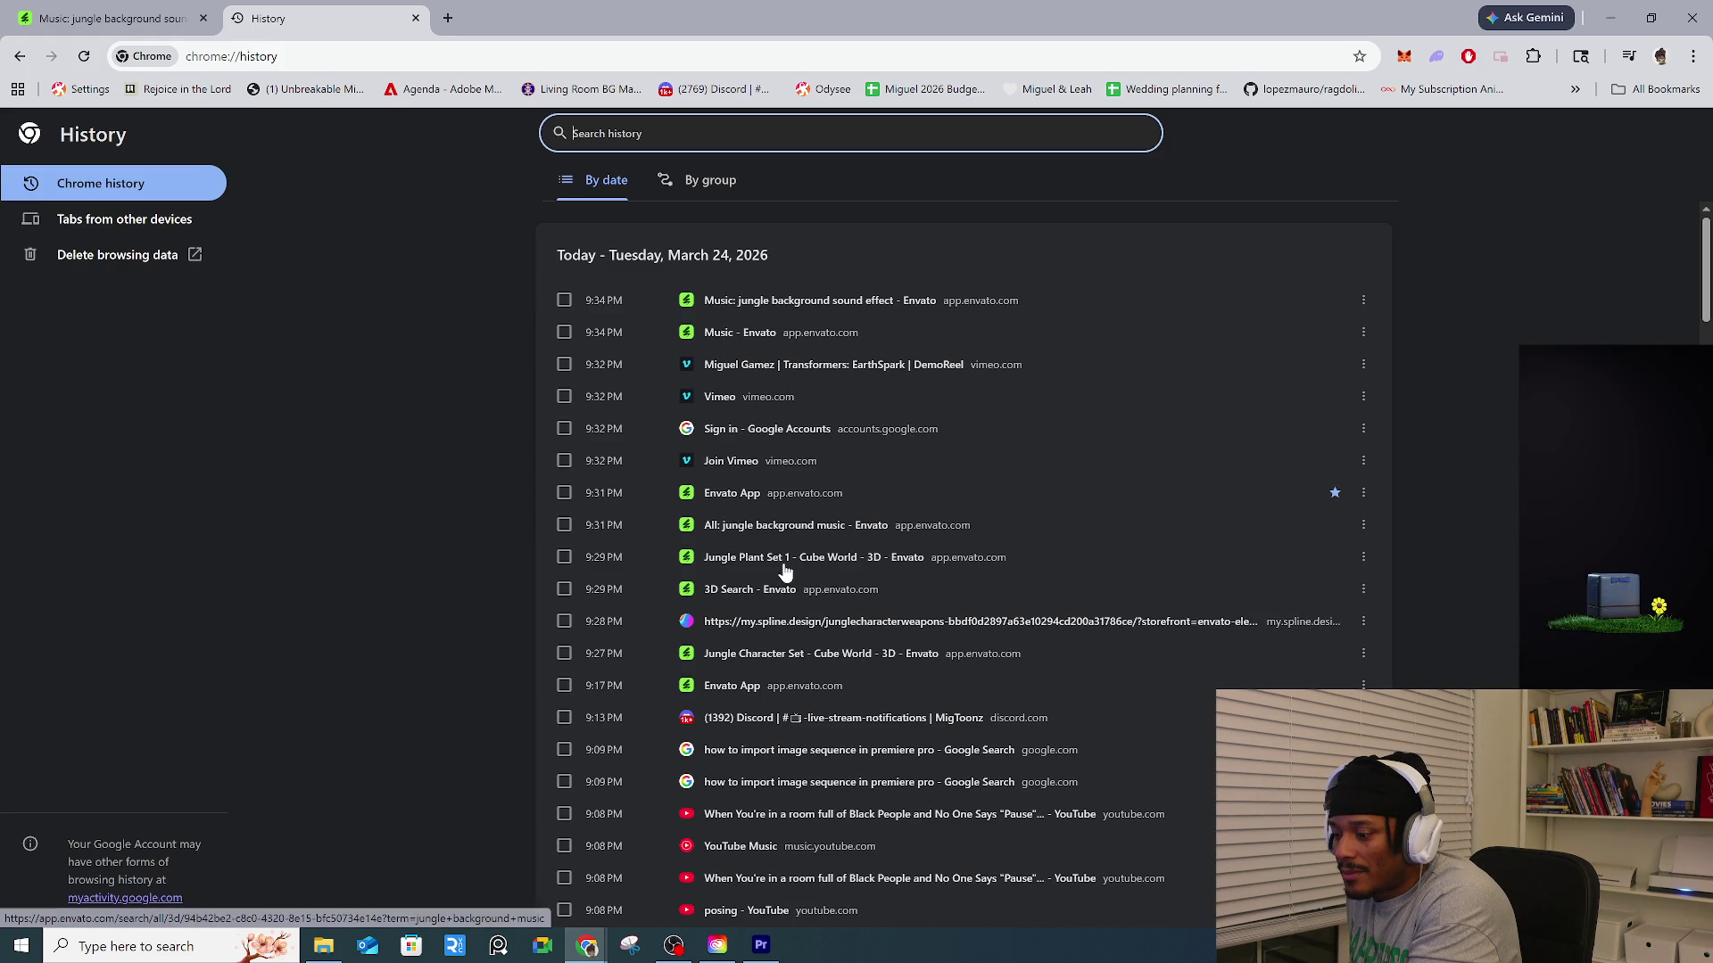
{"action": "left_click", "coordinate": [808, 661]}
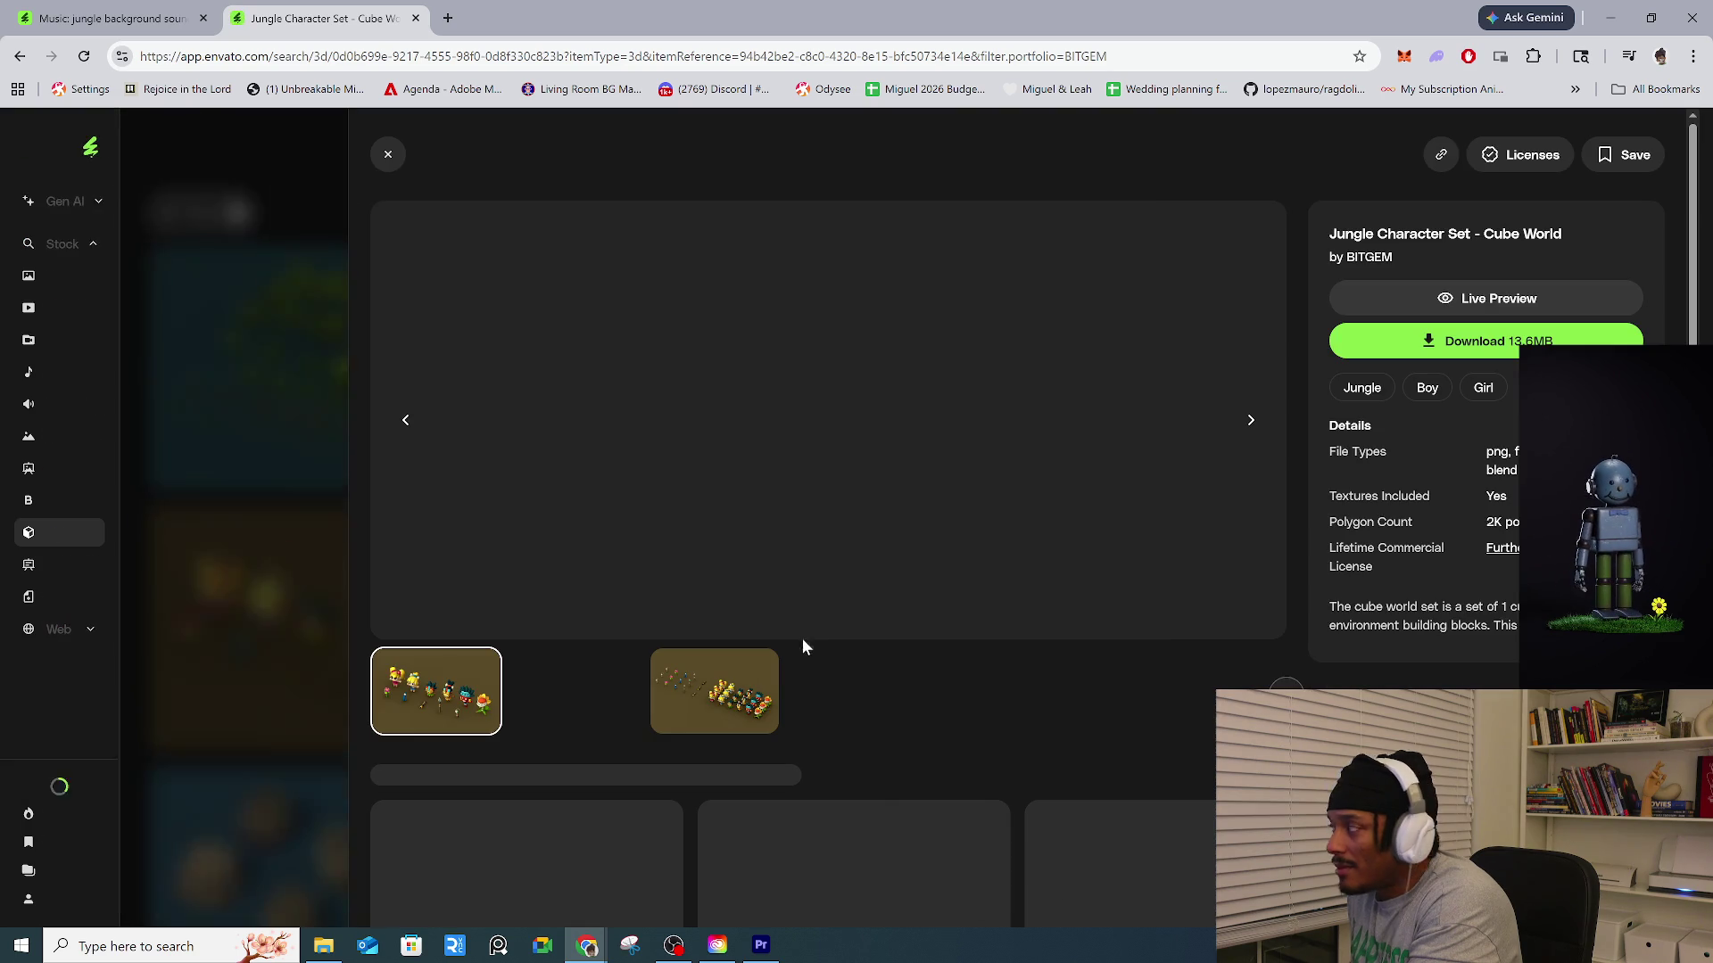
Look through the set's third, fourth, second and first preview images.
{"action": "left_click", "coordinate": [755, 685]}
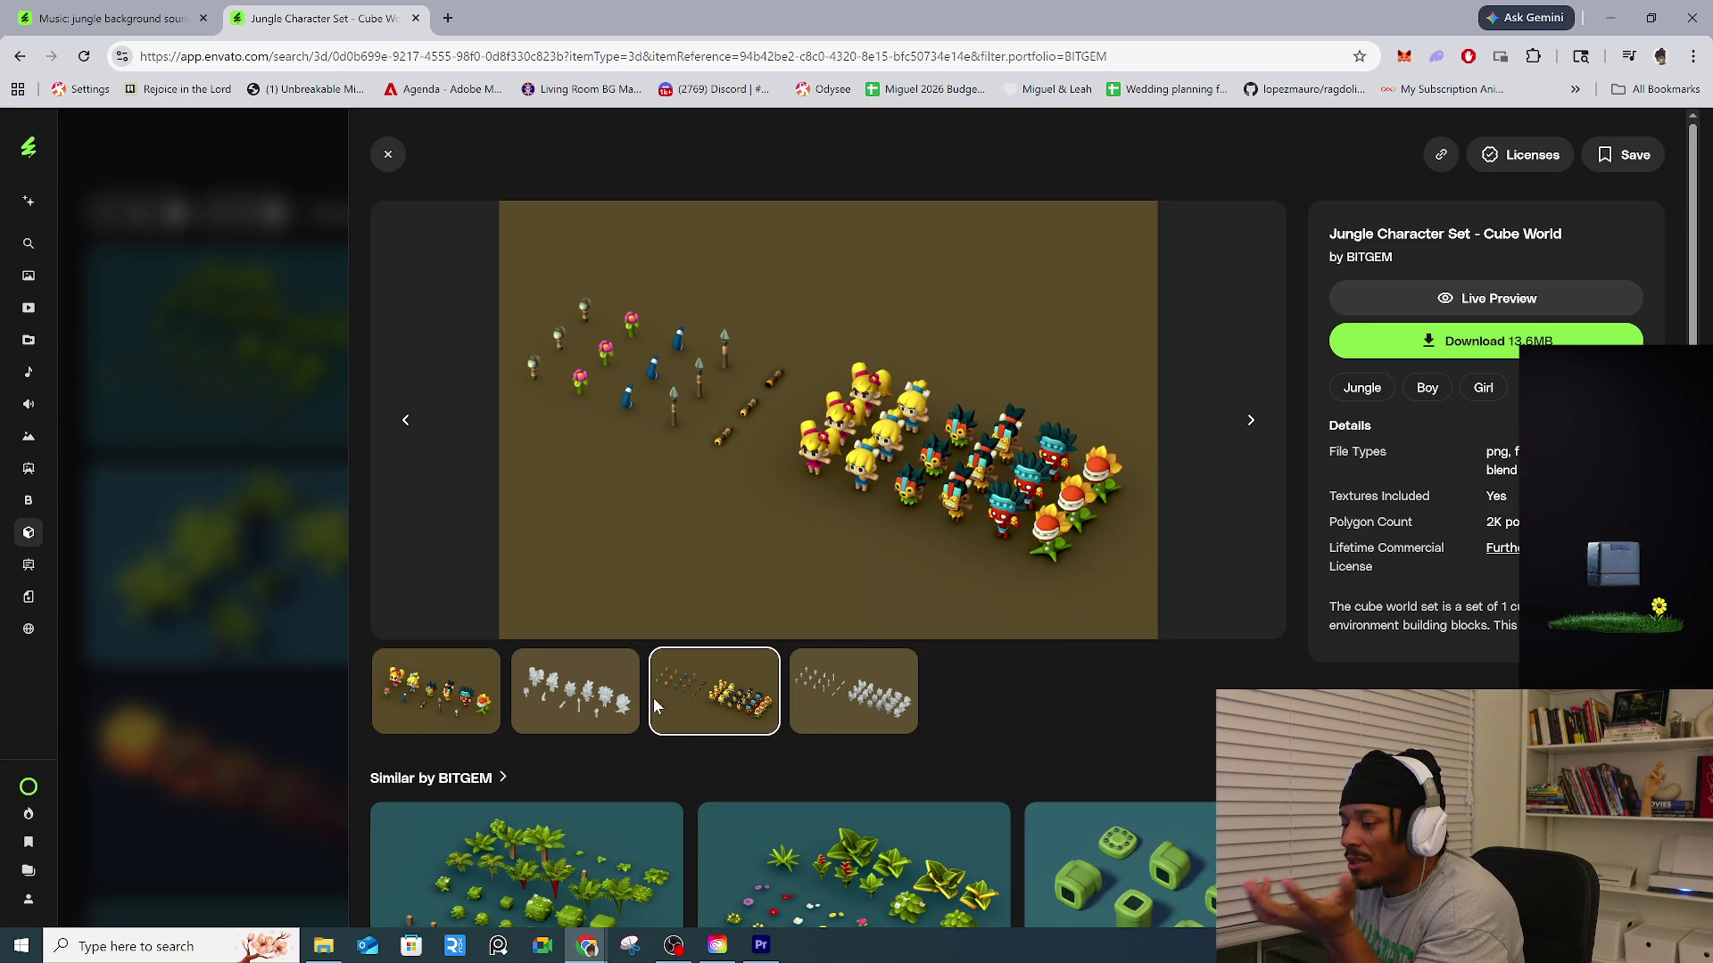
{"action": "scroll", "coordinate": [819, 595], "scroll_direction": "down", "scroll_amount": 3}
{"action": "left_click", "coordinate": [848, 420]}
{"action": "scroll", "coordinate": [848, 420], "scroll_direction": "up", "scroll_amount": 3}
{"action": "left_click", "coordinate": [576, 691]}
{"action": "left_click", "coordinate": [415, 713]}
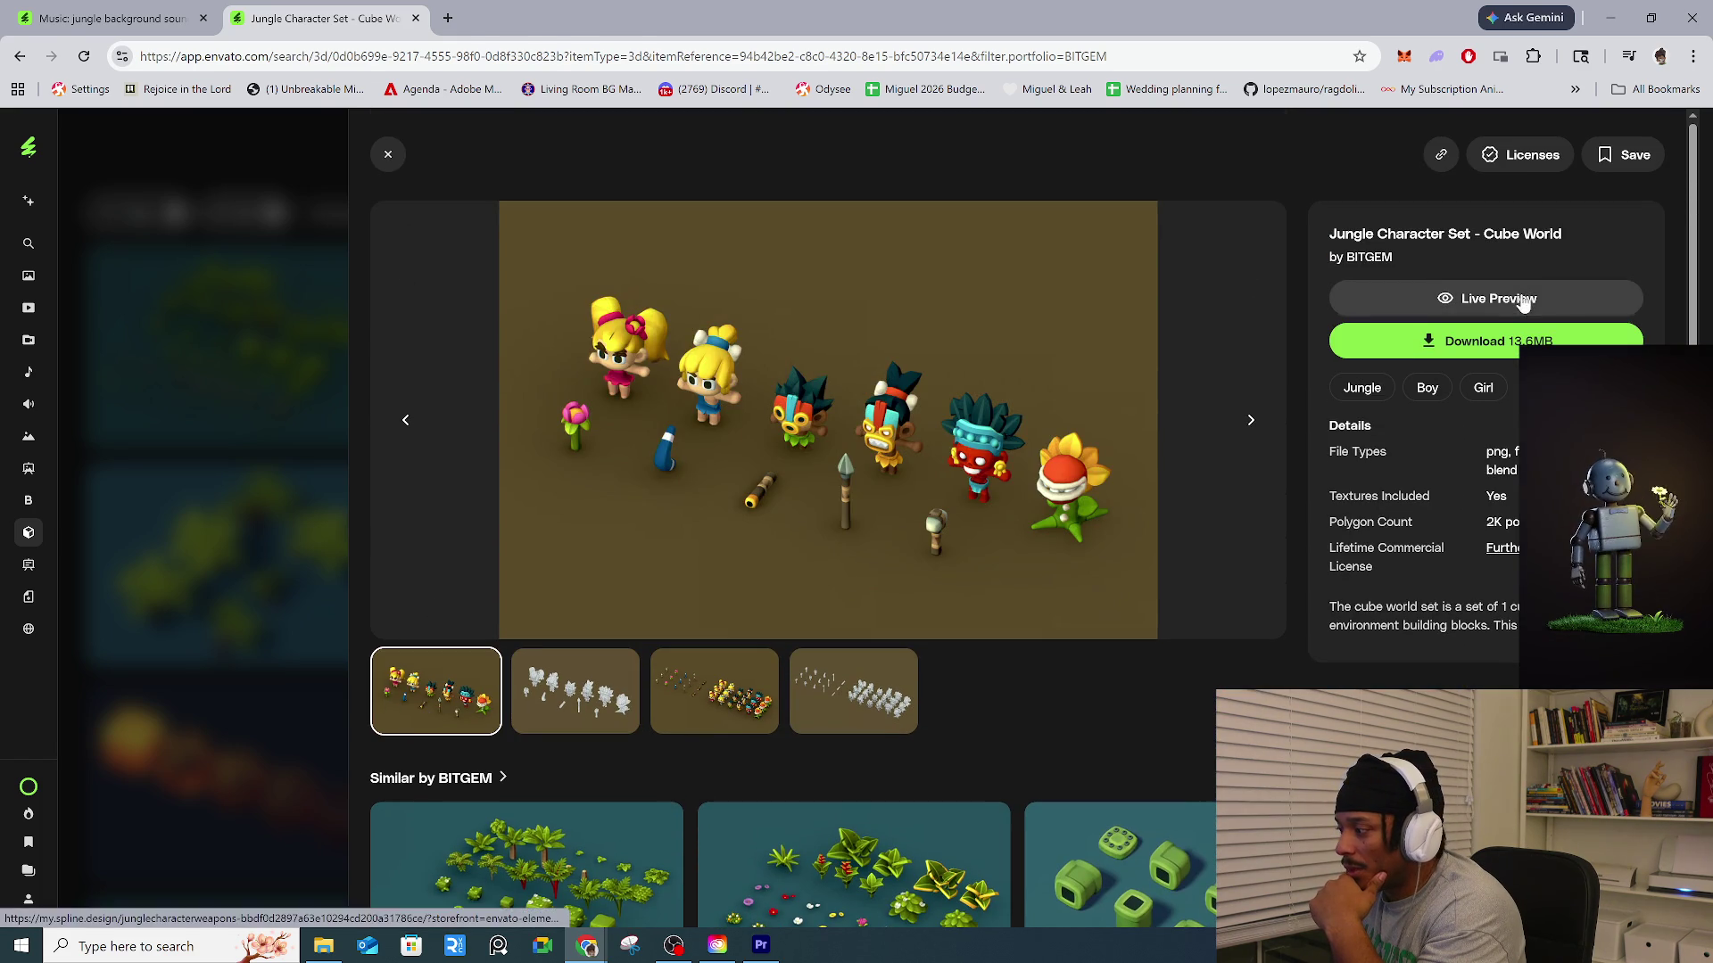
Zoom and orbit the jungle characters in the Spline live preview, then return to the Envato asset page.
{"action": "left_click", "coordinate": [1504, 300]}
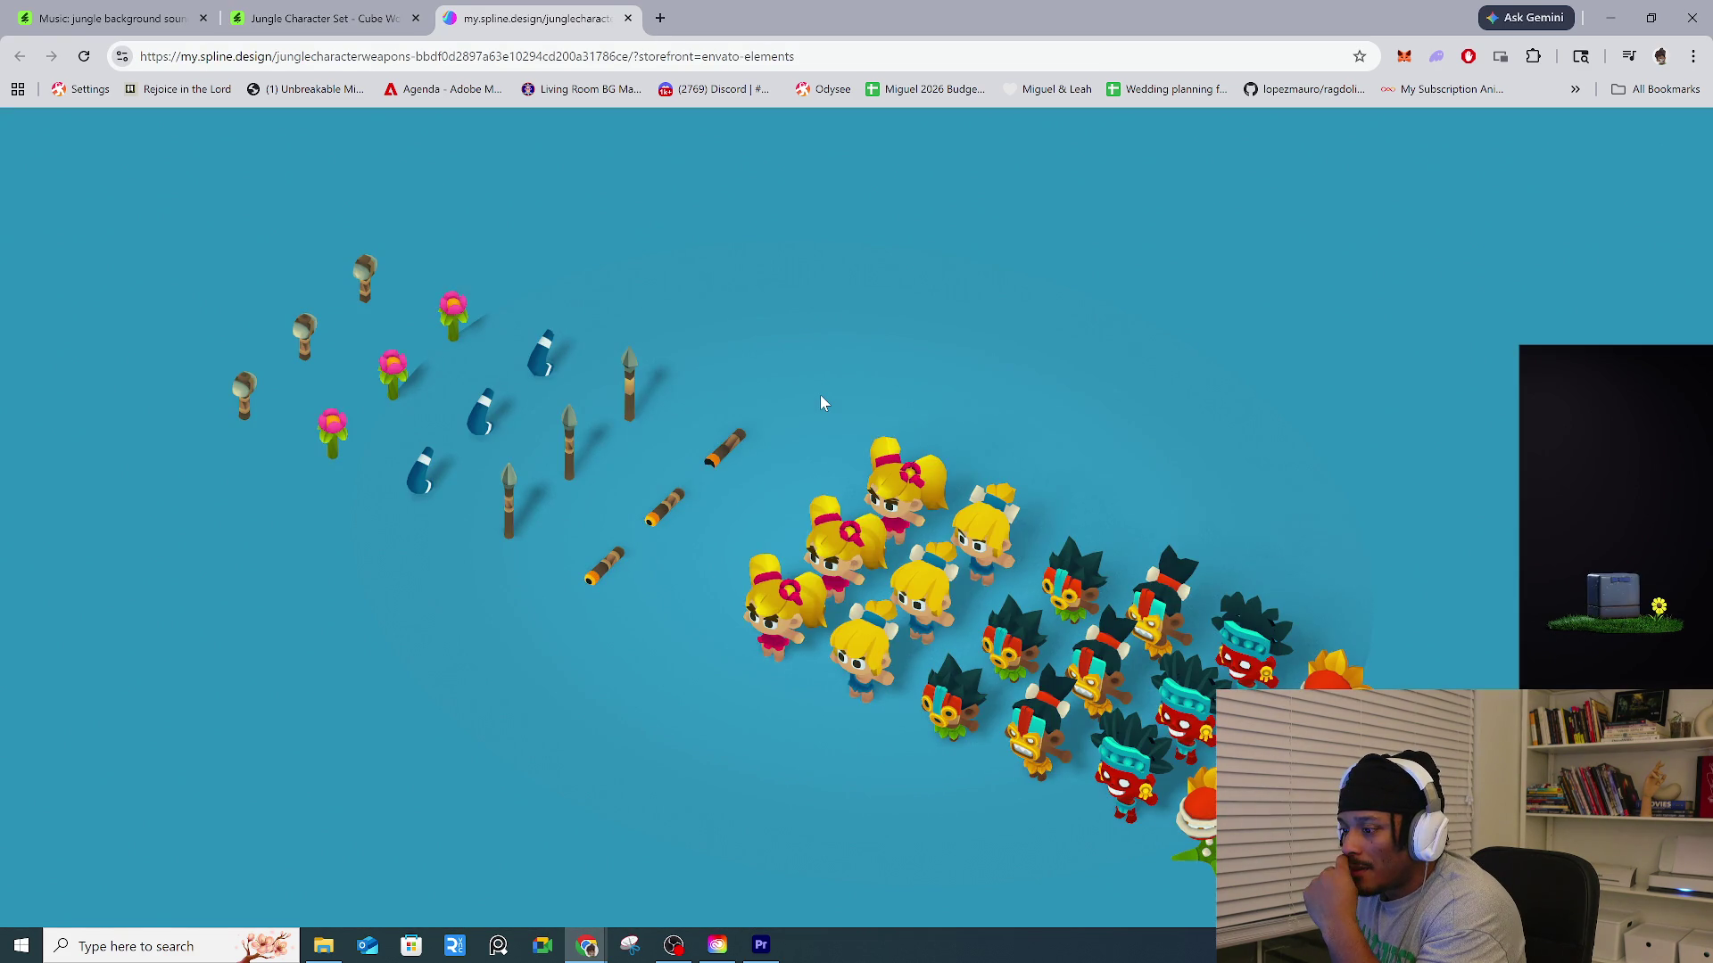
{"action": "scroll", "coordinate": [958, 595], "scroll_direction": "up", "scroll_amount": 3}
{"action": "mouse_move", "coordinate": [938, 660]}
{"action": "left_mouse_down"}
{"action": "mouse_move", "coordinate": [985, 595]}
{"action": "mouse_move", "coordinate": [832, 565]}
{"action": "mouse_move", "coordinate": [994, 590]}
{"action": "left_mouse_up"}
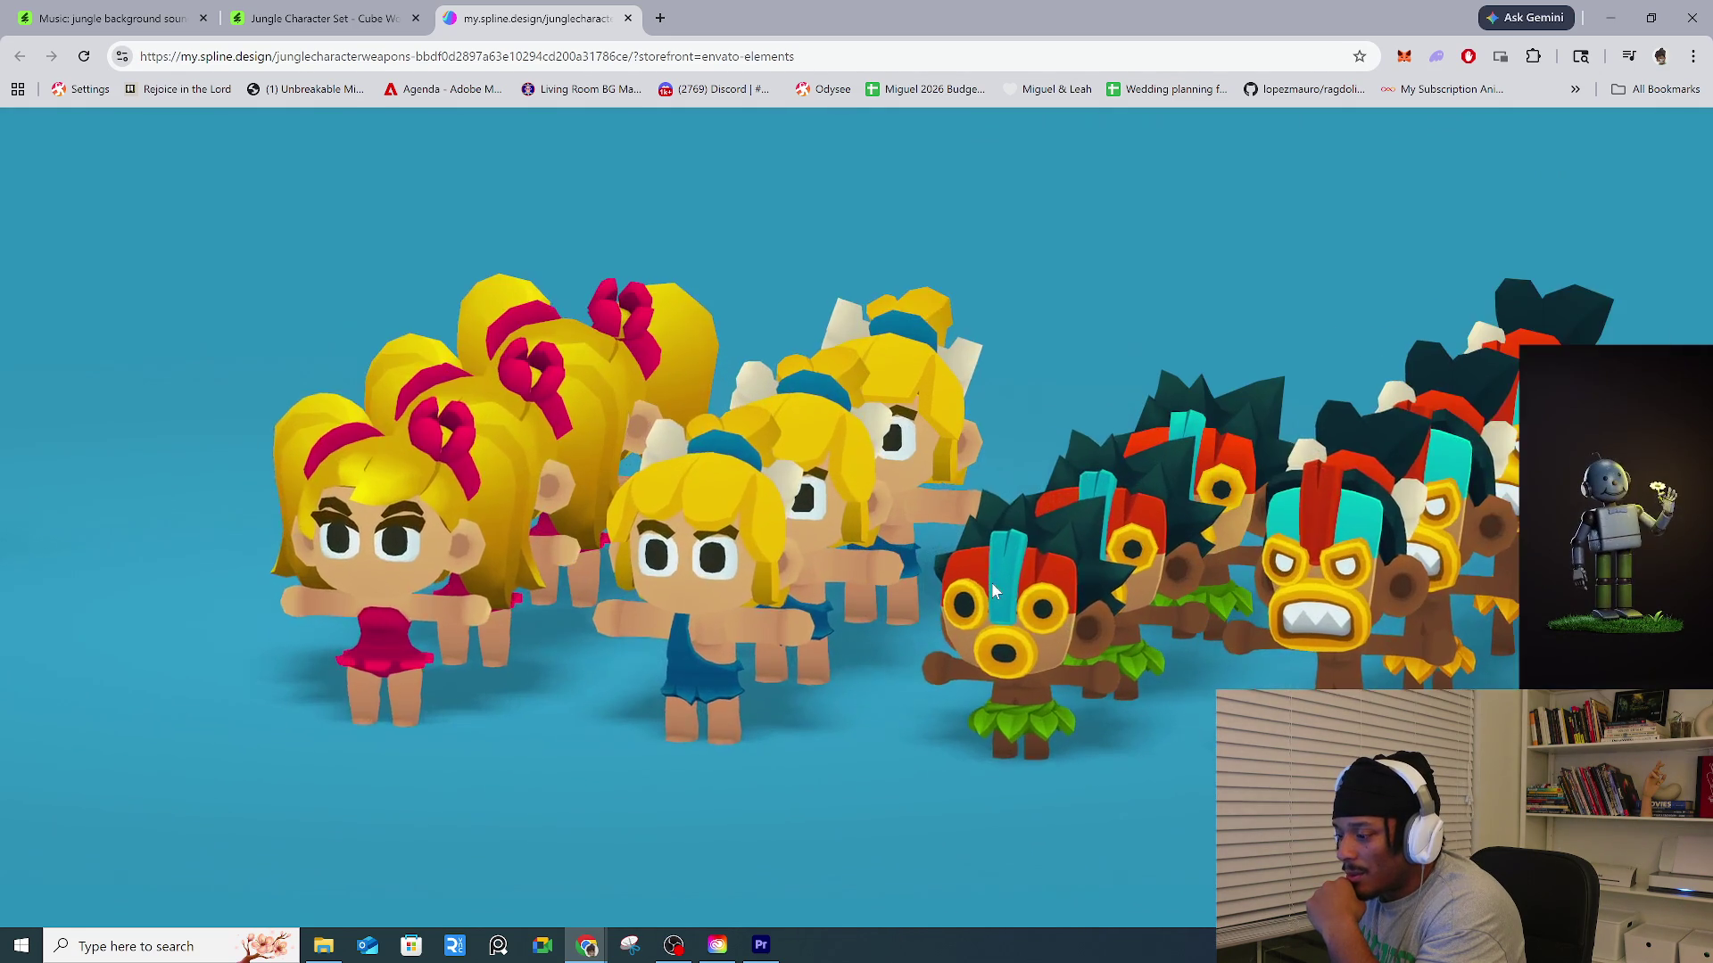
{"action": "scroll", "coordinate": [992, 581], "scroll_direction": "up", "scroll_amount": 5}
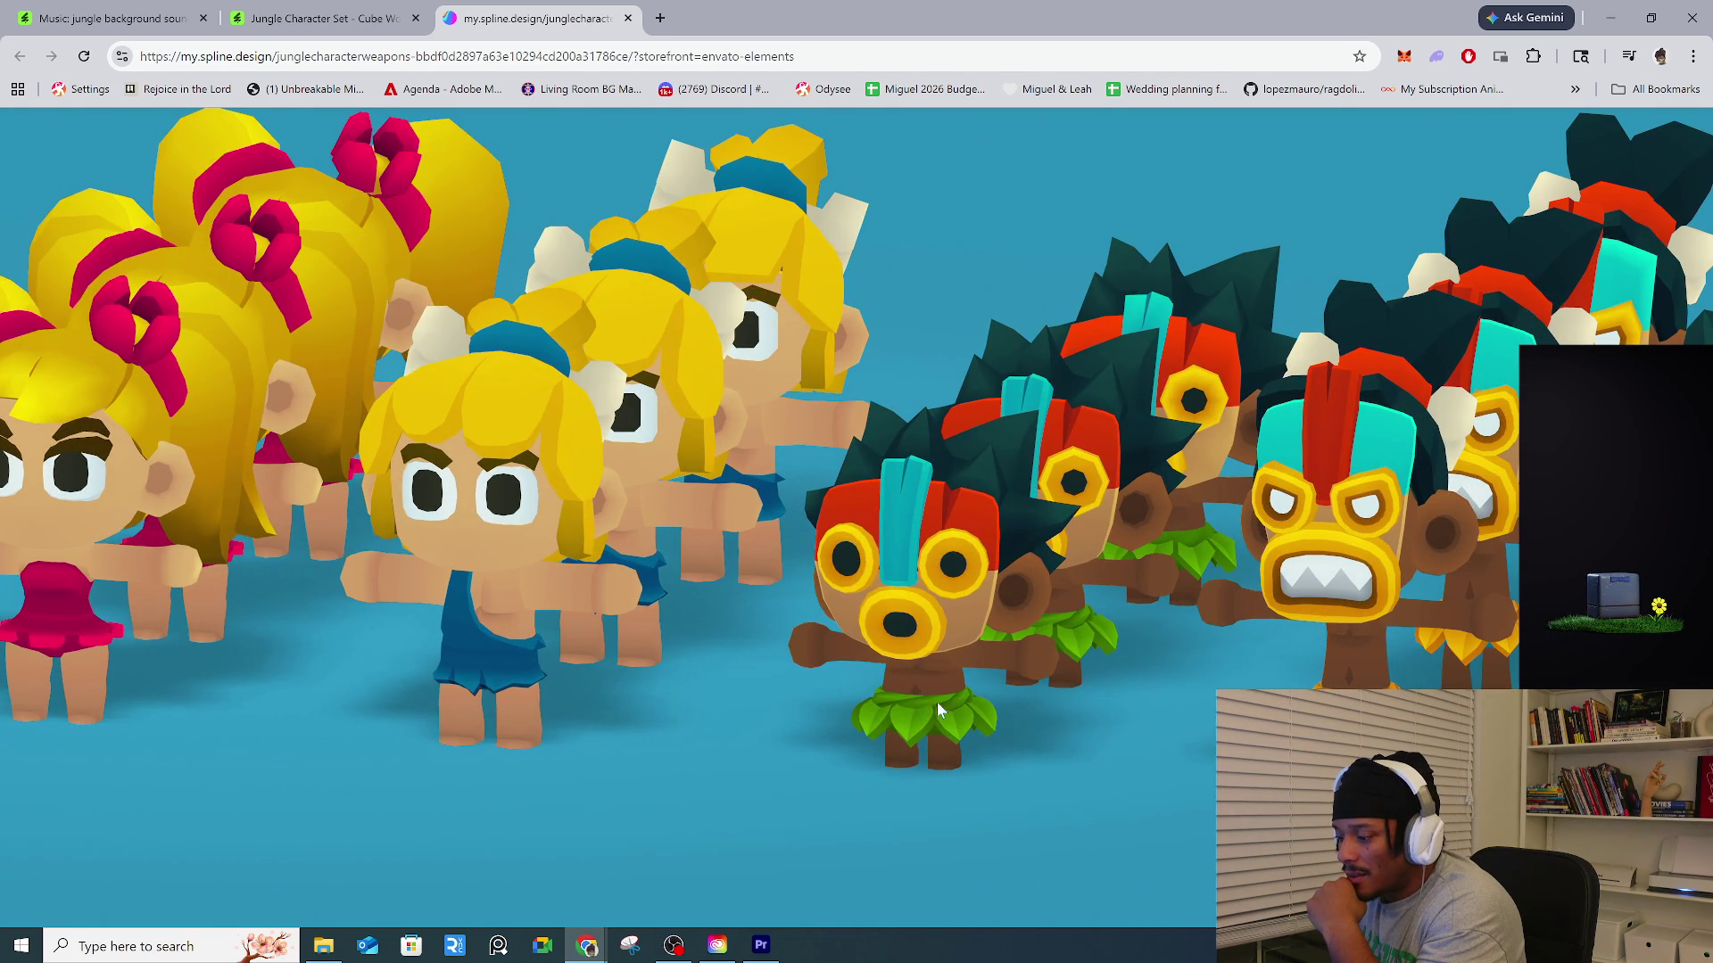
{"action": "mouse_move", "coordinate": [651, 618]}
{"action": "left_mouse_down"}
{"action": "mouse_move", "coordinate": [638, 634]}
{"action": "mouse_move", "coordinate": [587, 612]}
{"action": "mouse_move", "coordinate": [655, 554]}
{"action": "mouse_move", "coordinate": [449, 555]}
{"action": "mouse_move", "coordinate": [681, 571]}
{"action": "mouse_move", "coordinate": [912, 510]}
{"action": "mouse_move", "coordinate": [1037, 500]}
{"action": "mouse_move", "coordinate": [1133, 439]}
{"action": "left_mouse_up"}
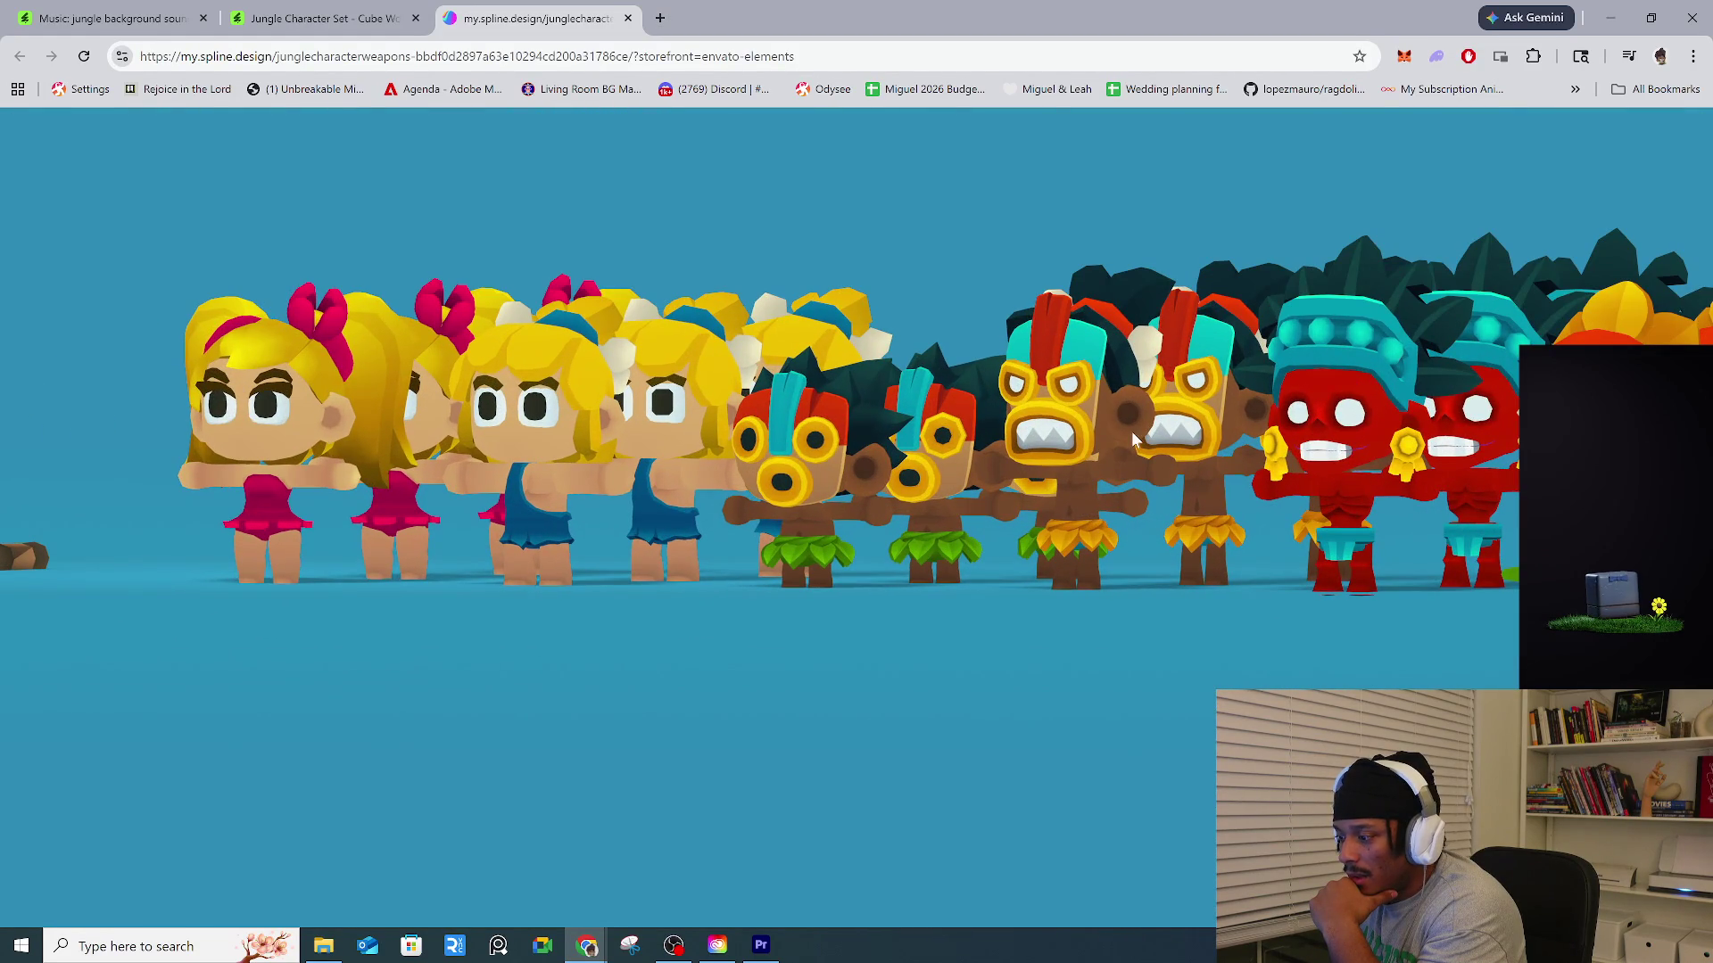
{"action": "left_click", "coordinate": [294, 19]}
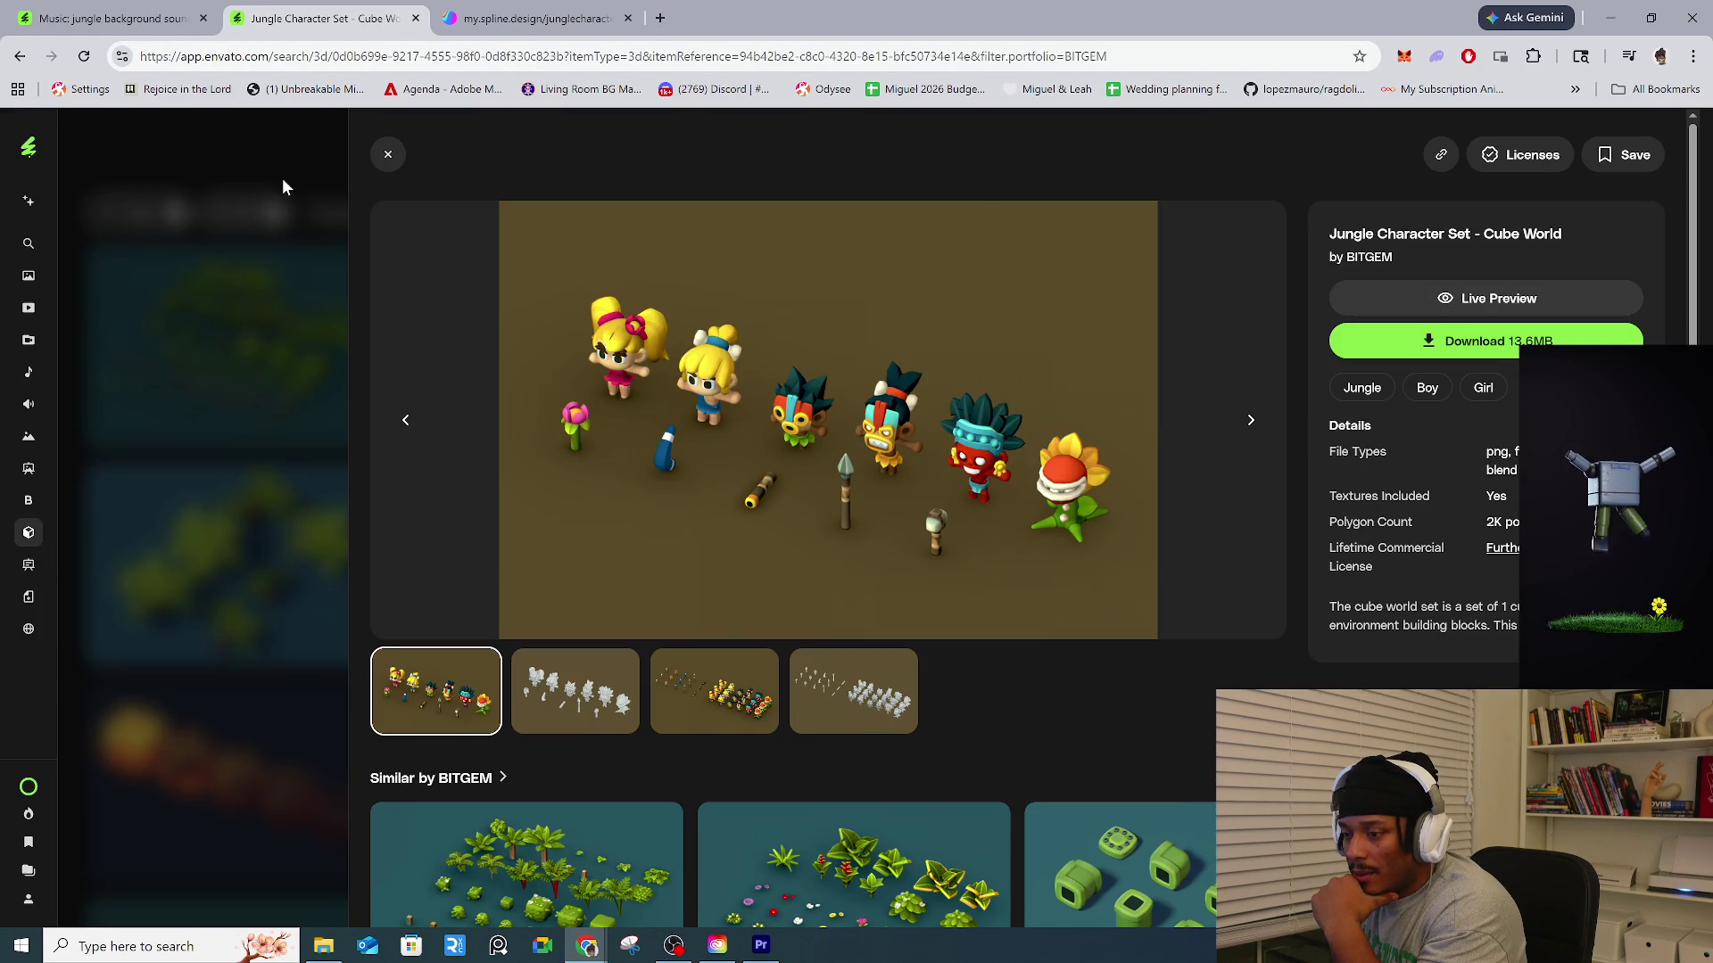
{"action": "left_click", "coordinate": [282, 178]}
Scroll through BITGEM's other 3D packs and reopen the Jungle Character Set - Cube World details.
{"action": "scroll", "coordinate": [861, 535], "scroll_direction": "down", "scroll_amount": 10}
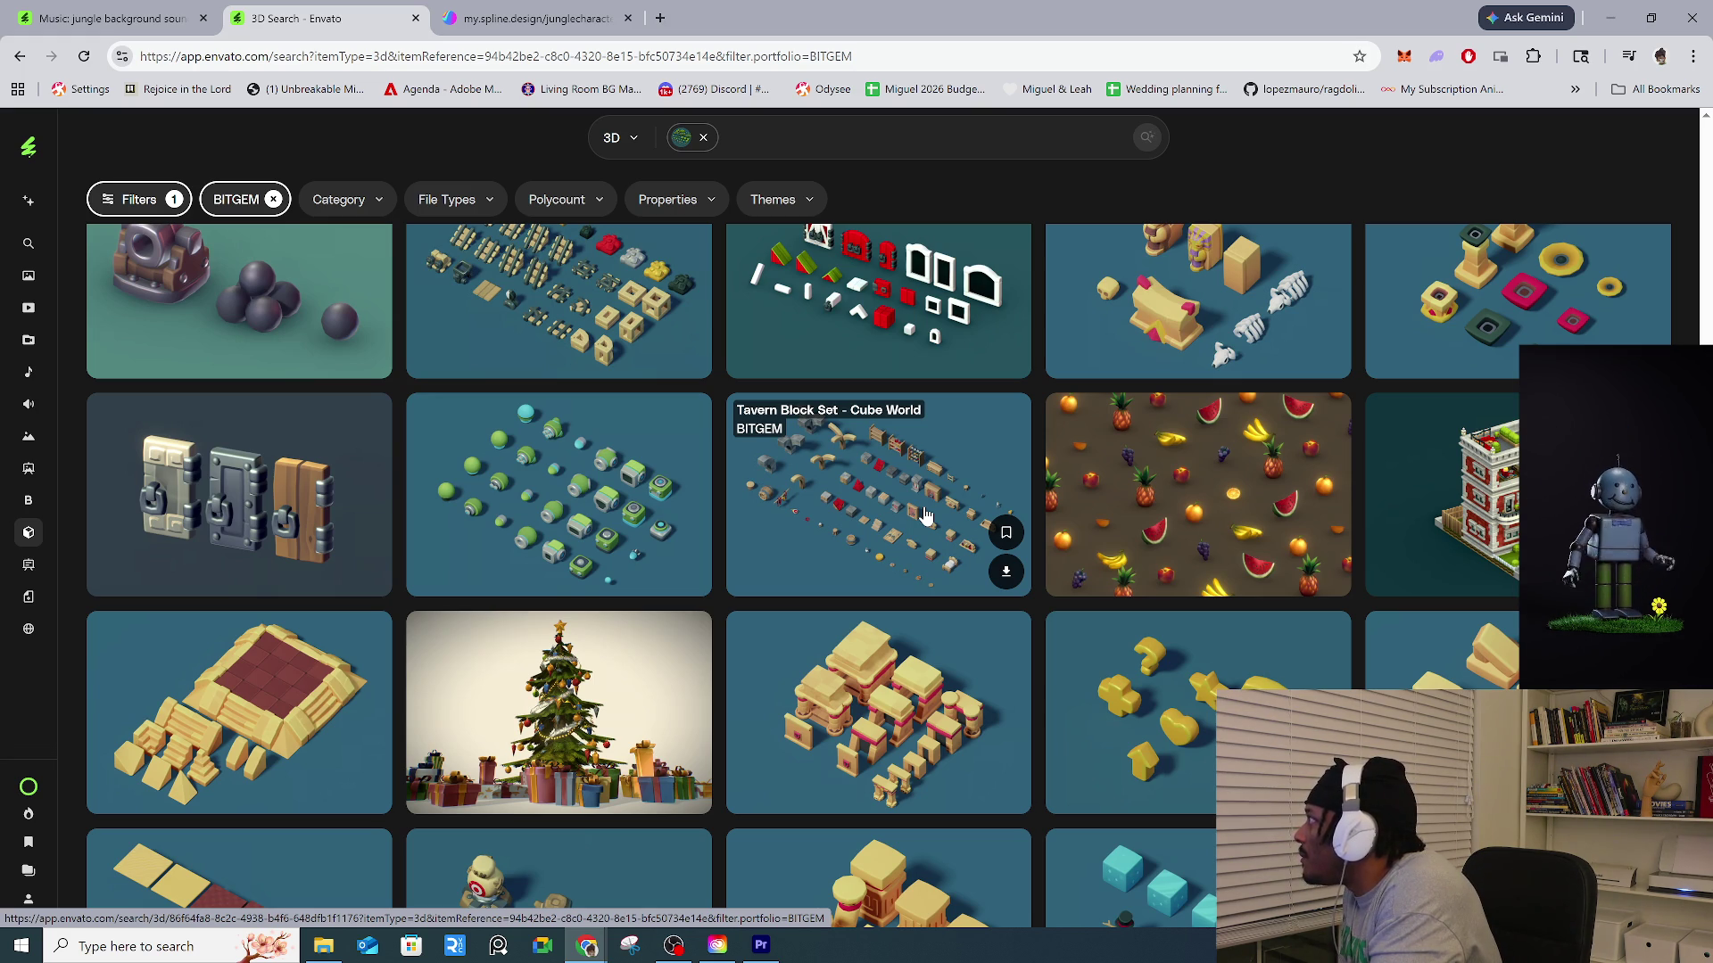
{"action": "scroll", "coordinate": [1138, 606], "scroll_direction": "up", "scroll_amount": 3}
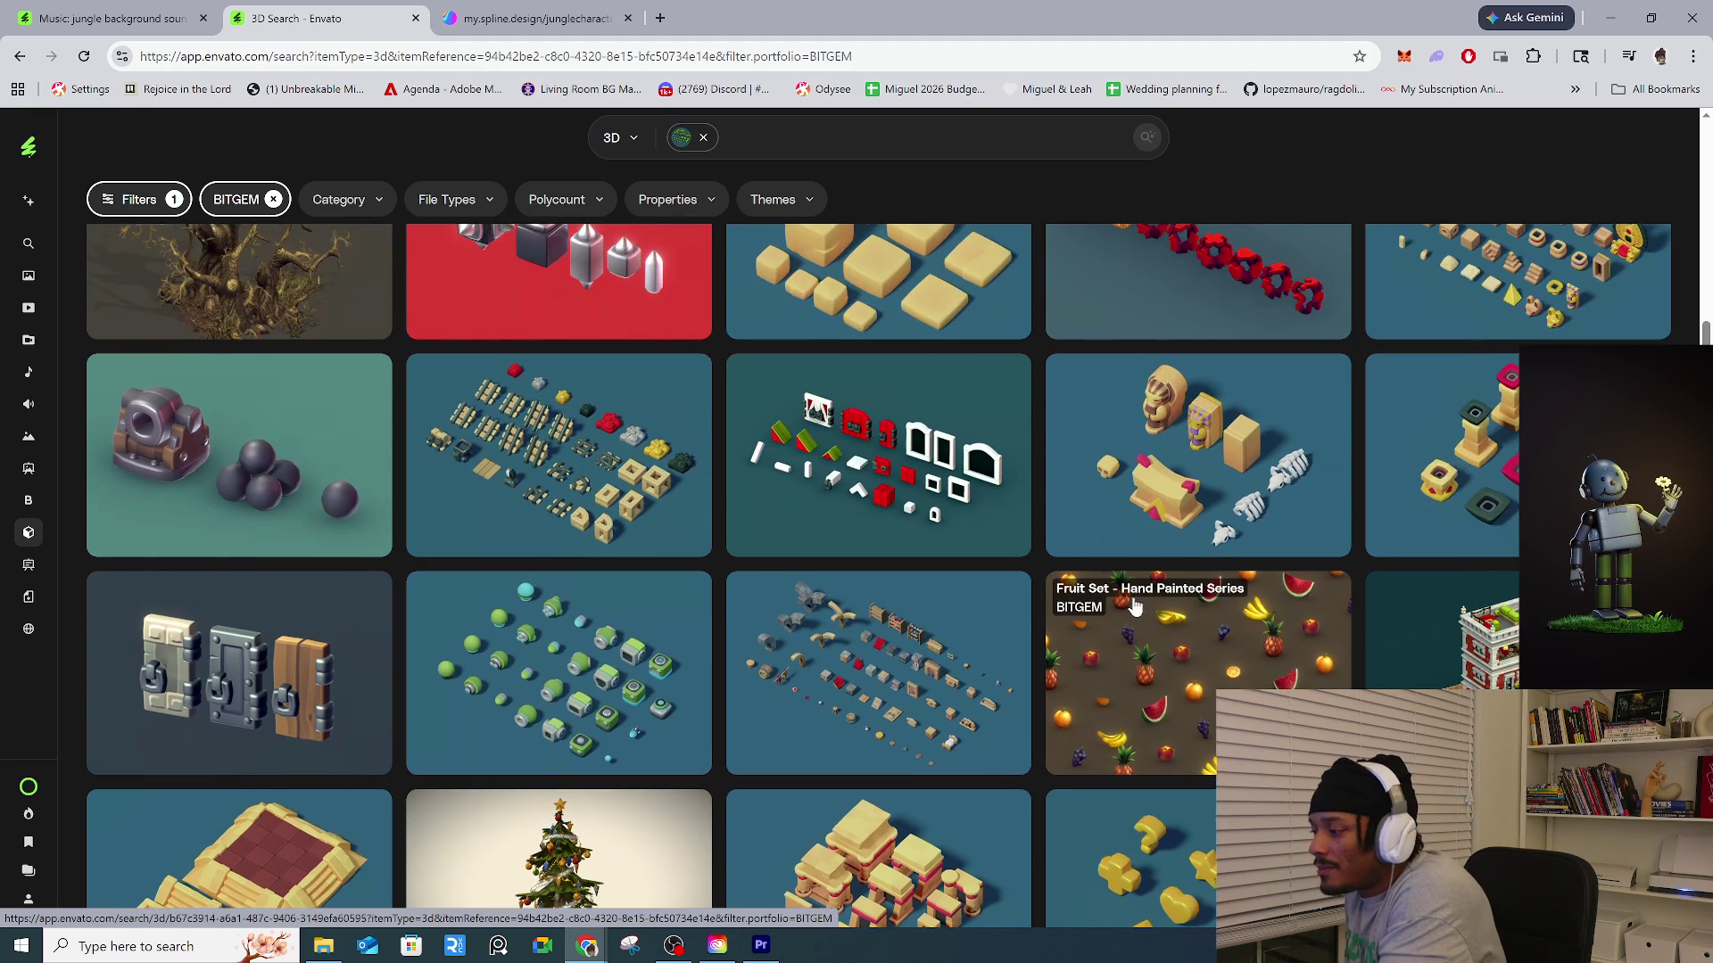
{"action": "scroll", "coordinate": [1139, 606], "scroll_direction": "up", "scroll_amount": 10}
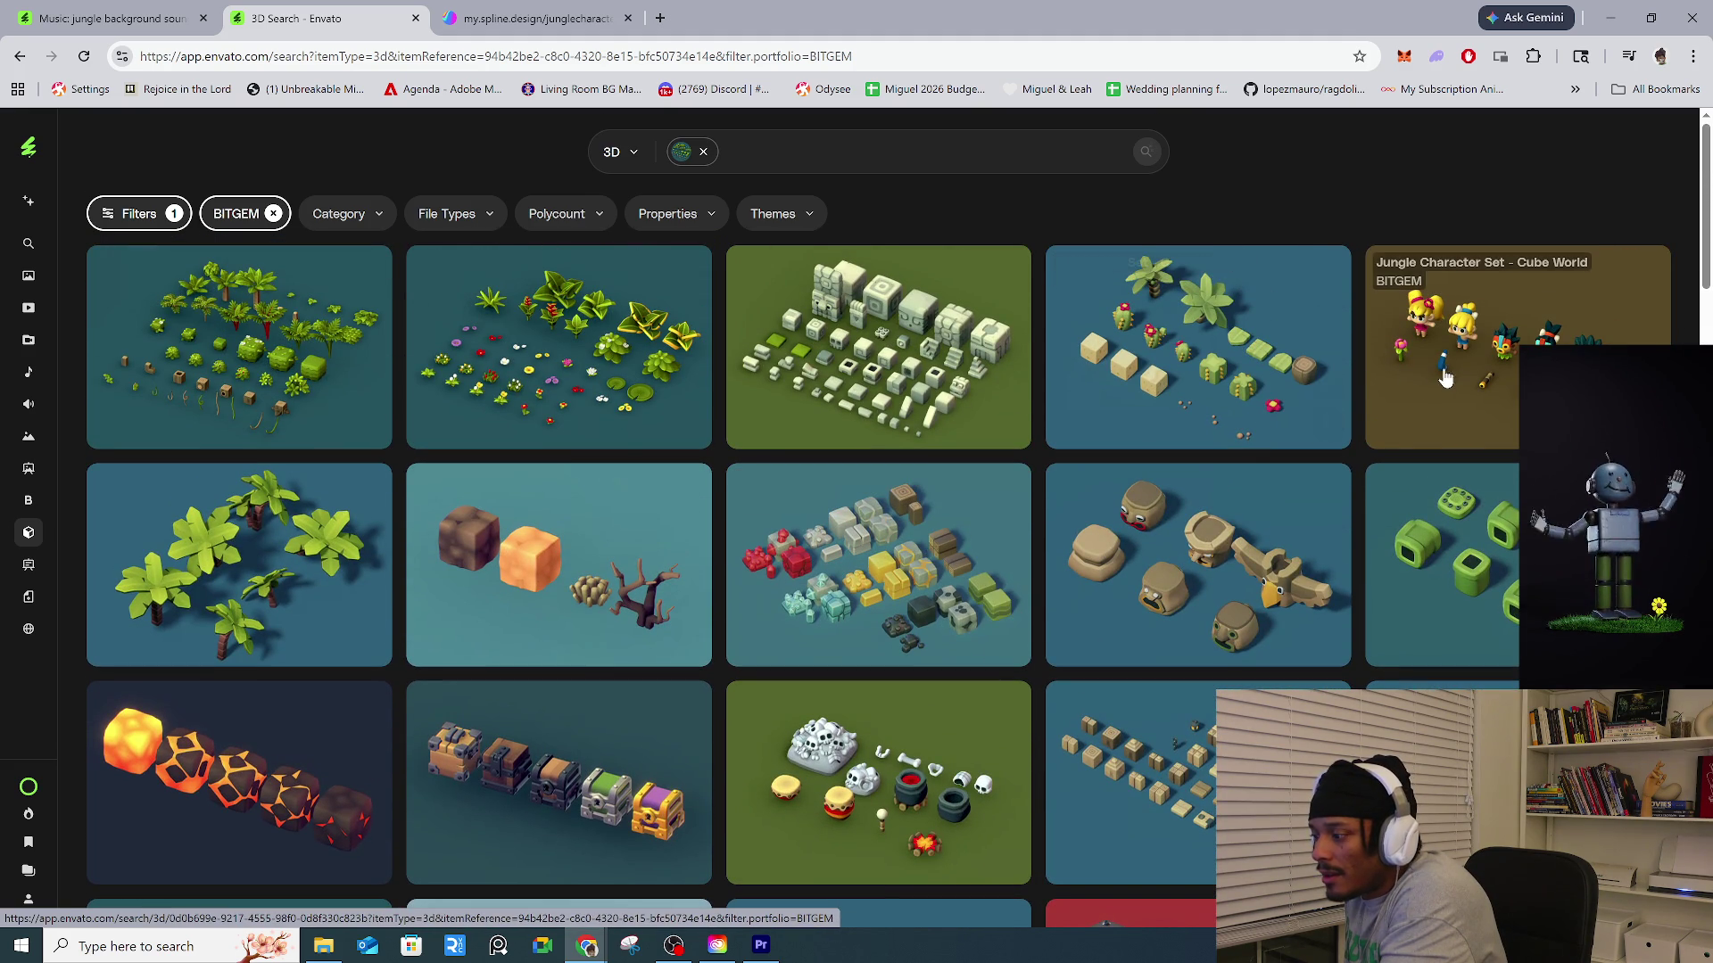
{"action": "left_click", "coordinate": [1459, 392]}
Download the set and browse the Save As dialog to 3D_Work > Blender > _PROJECTS > Personal.
{"action": "left_click", "coordinate": [1477, 350]}
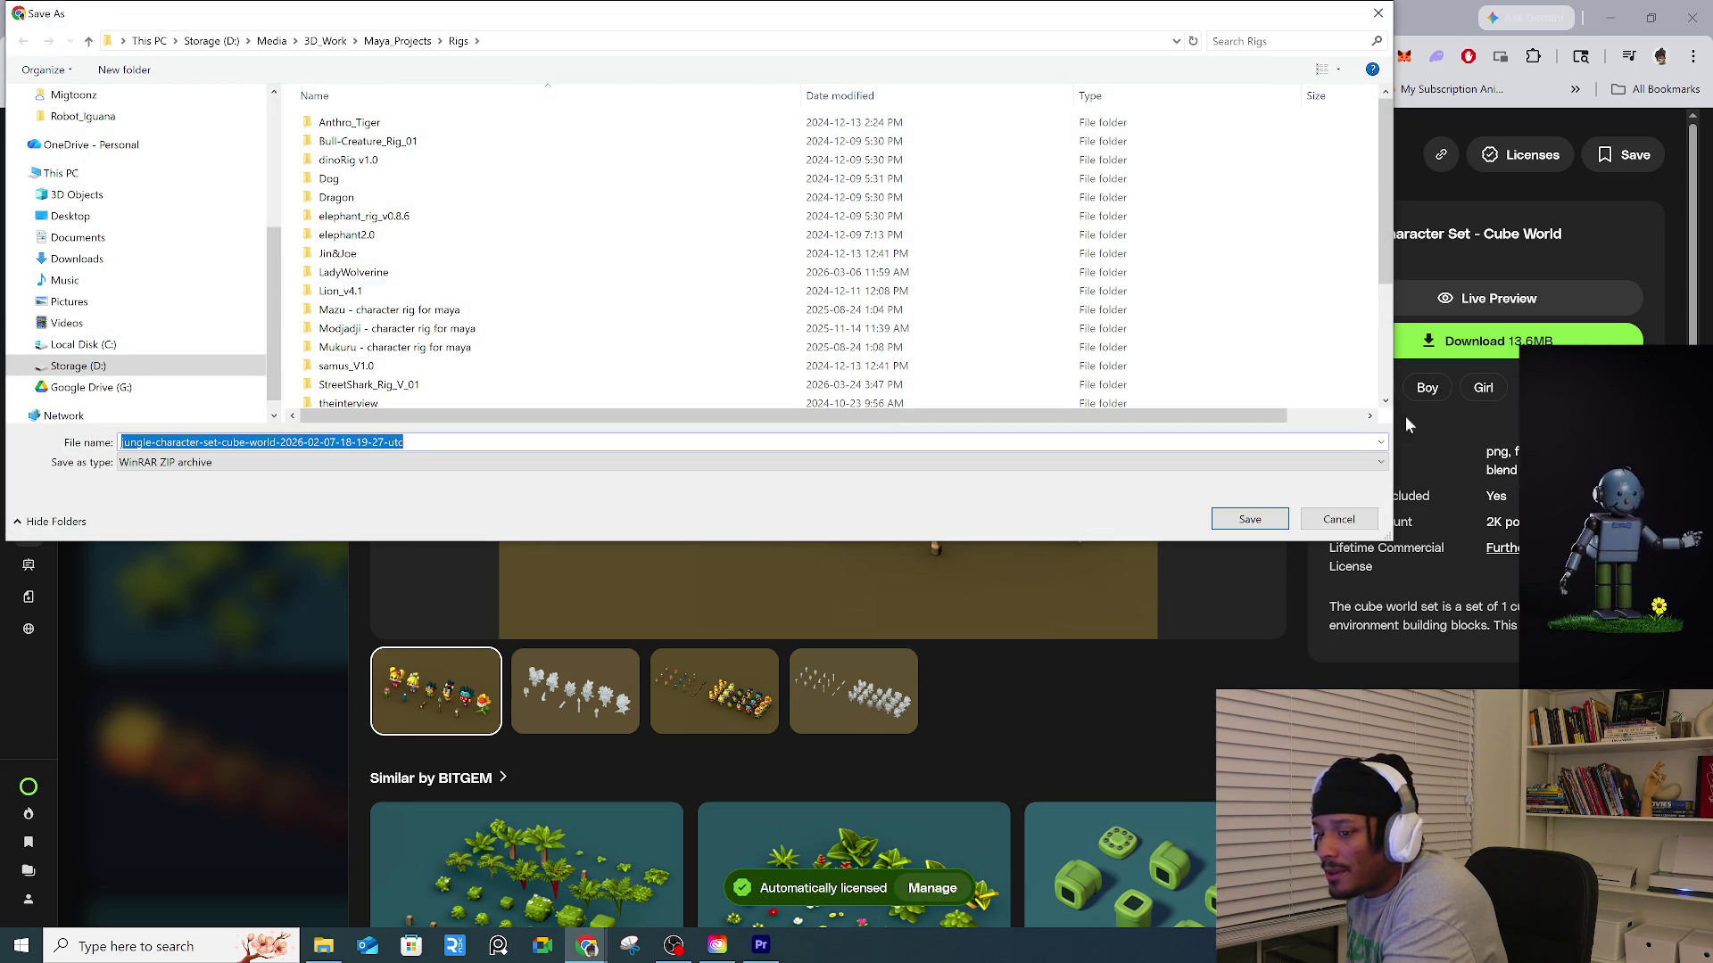
{"action": "left_click", "coordinate": [325, 41]}
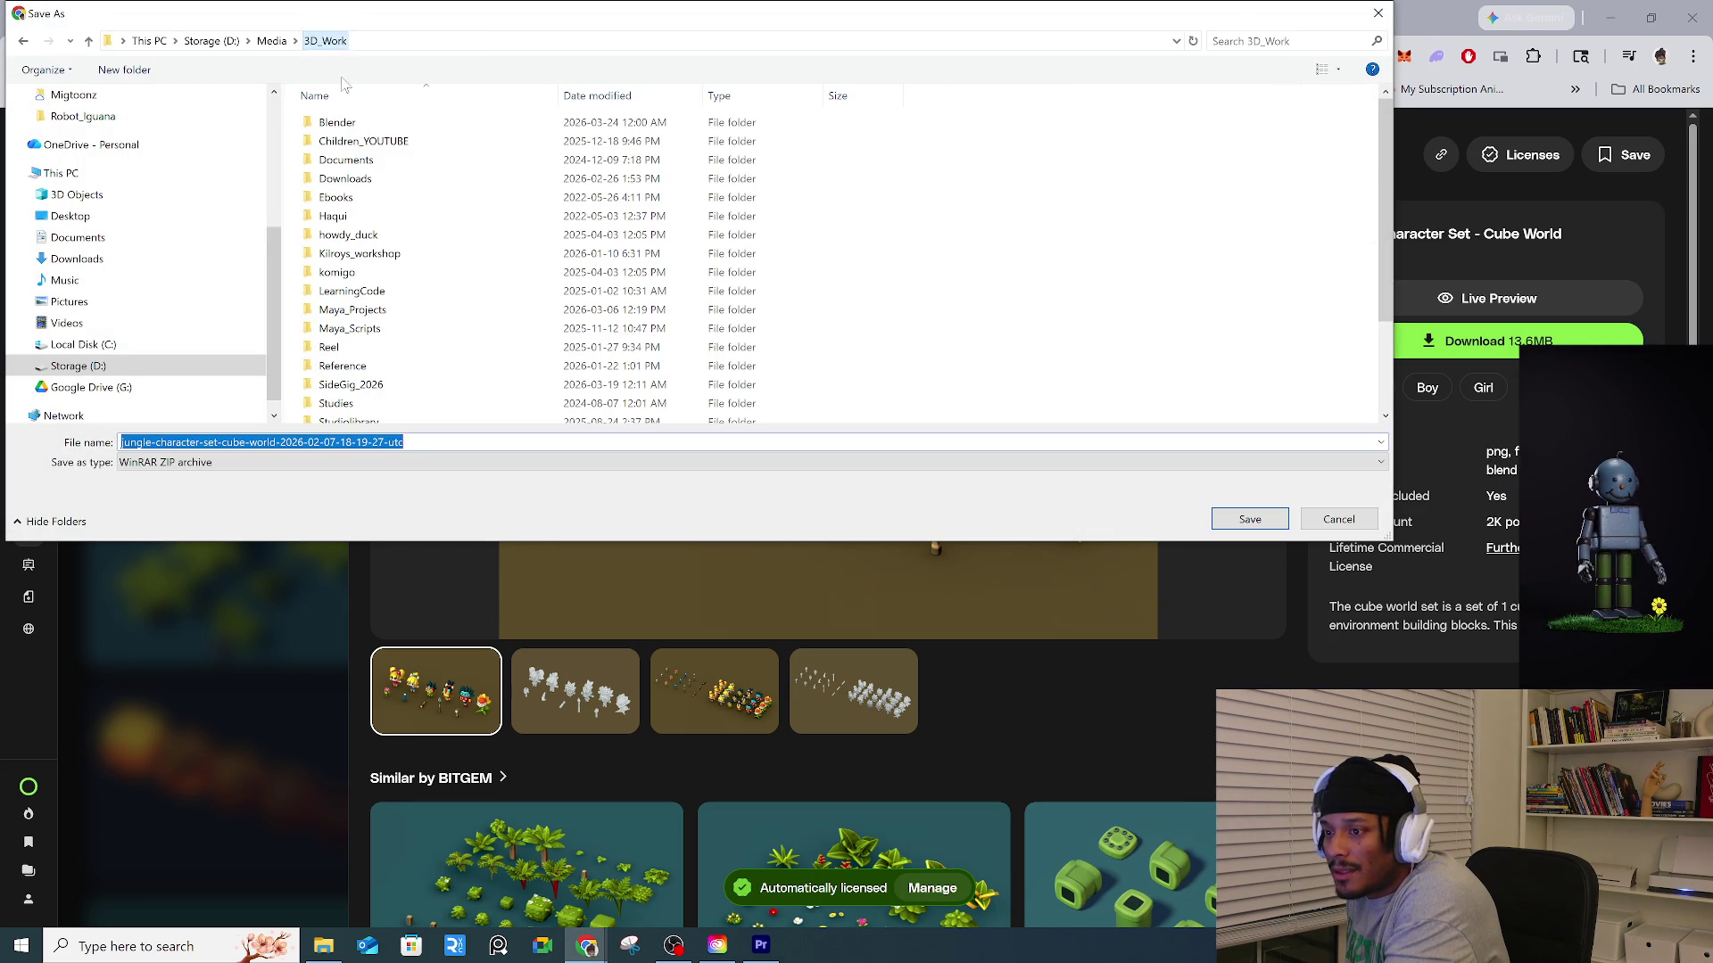
{"action": "double_click", "coordinate": [344, 122]}
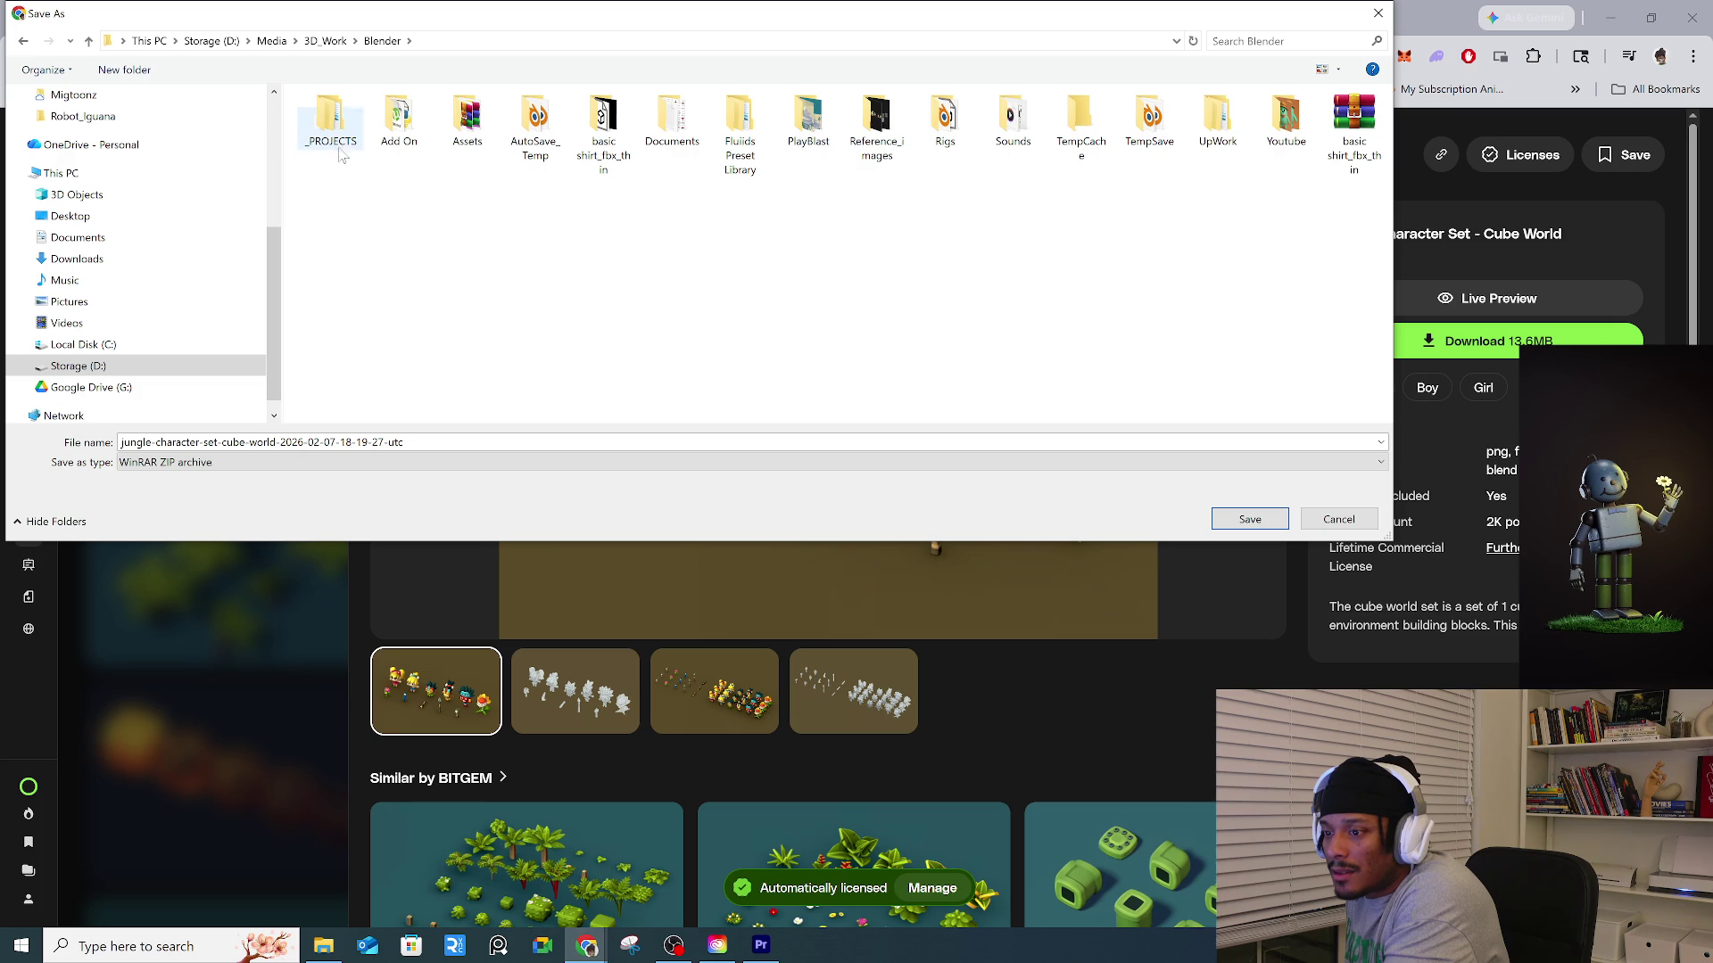
{"action": "double_click", "coordinate": [345, 153]}
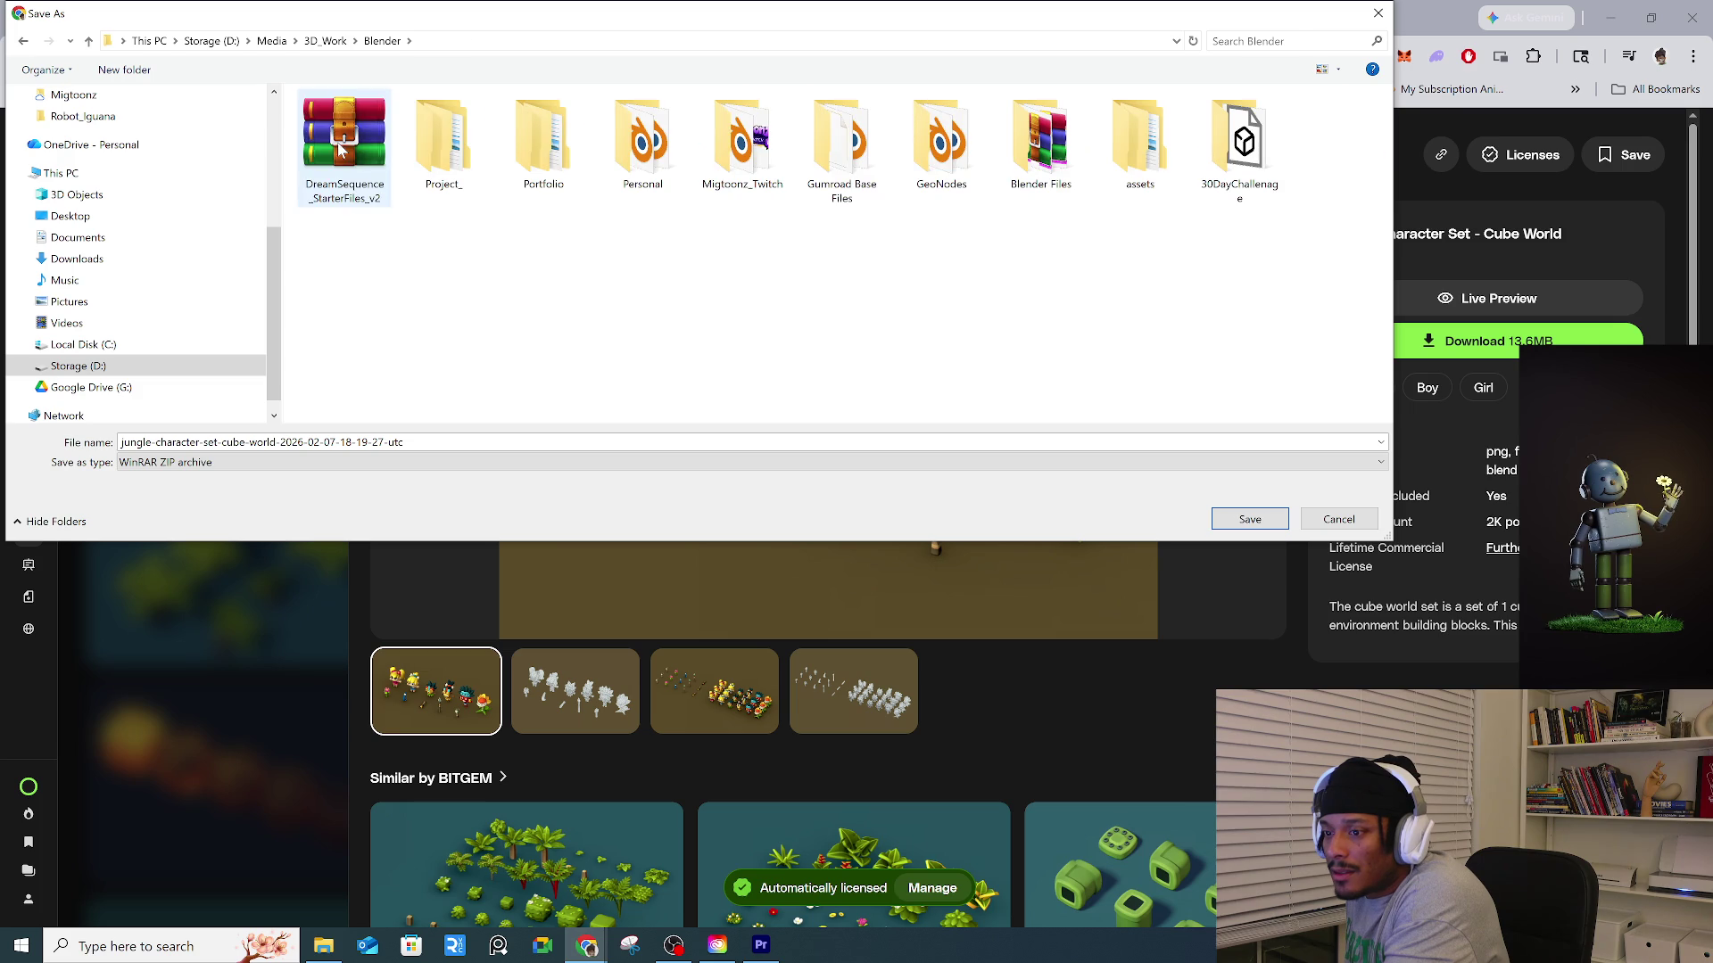
{"action": "double_click", "coordinate": [639, 138]}
Create an 'Envato' folder inside Personal and save the ZIP into it.
{"action": "left_click", "coordinate": [124, 70]}
{"action": "left_click_drag", "start_coordinate": [369, 19], "coordinate": [553, 211]}
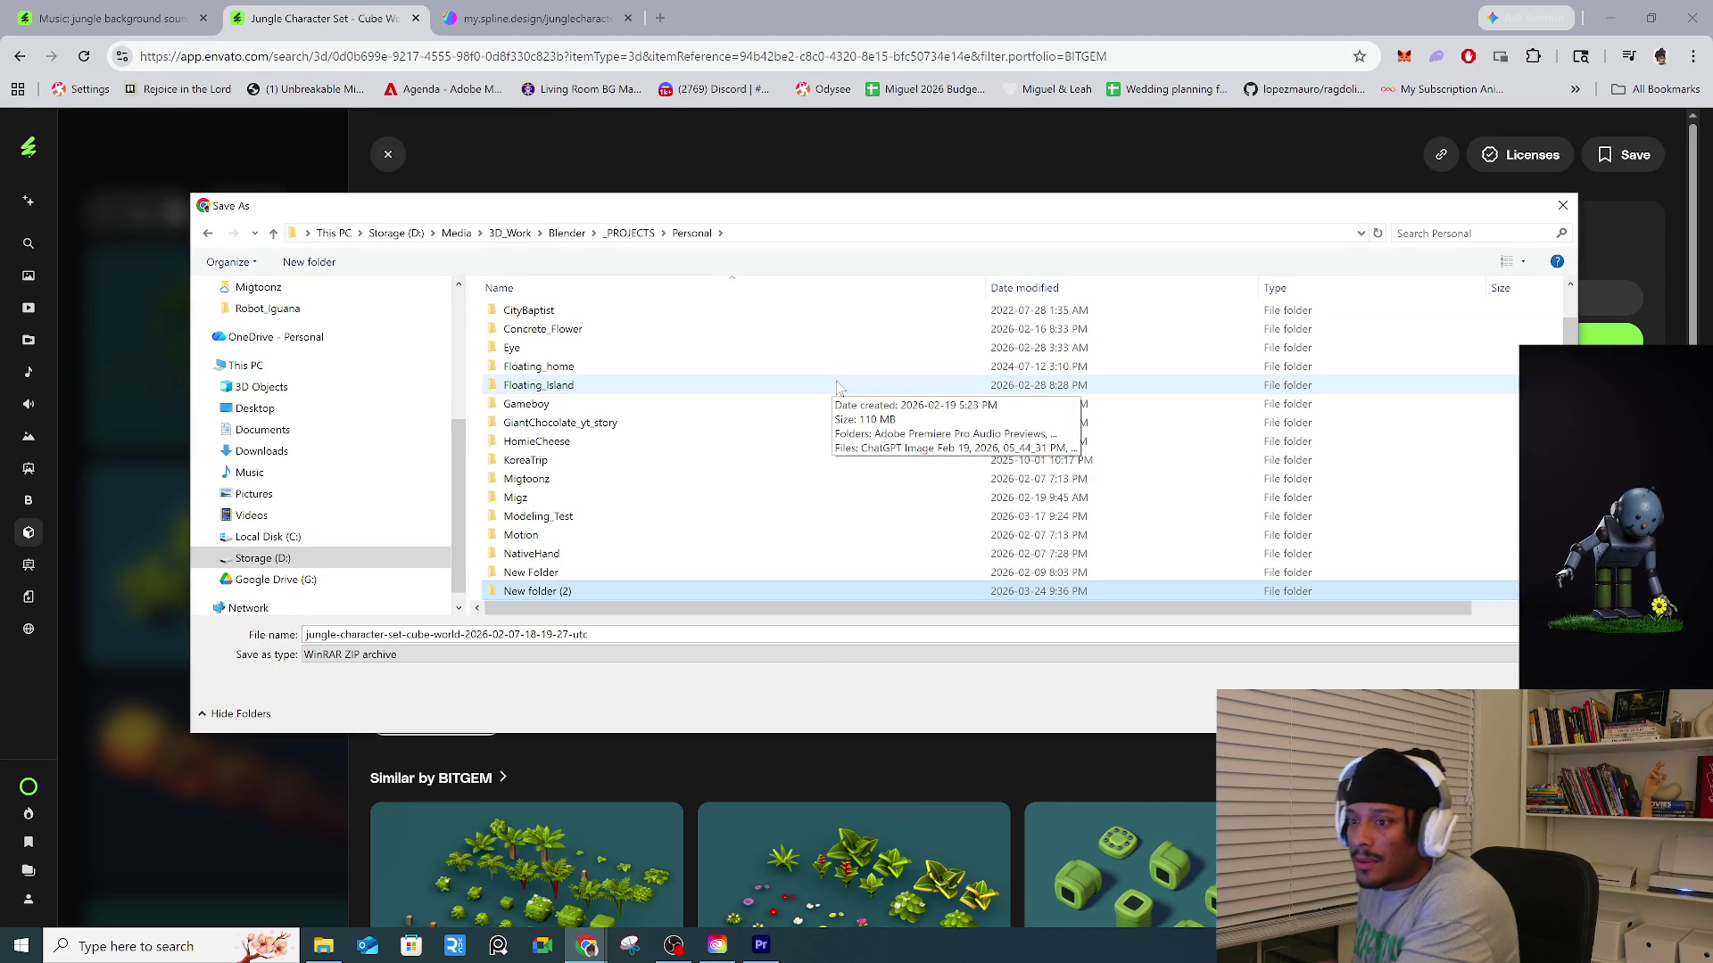
{"action": "key", "text": "e"}
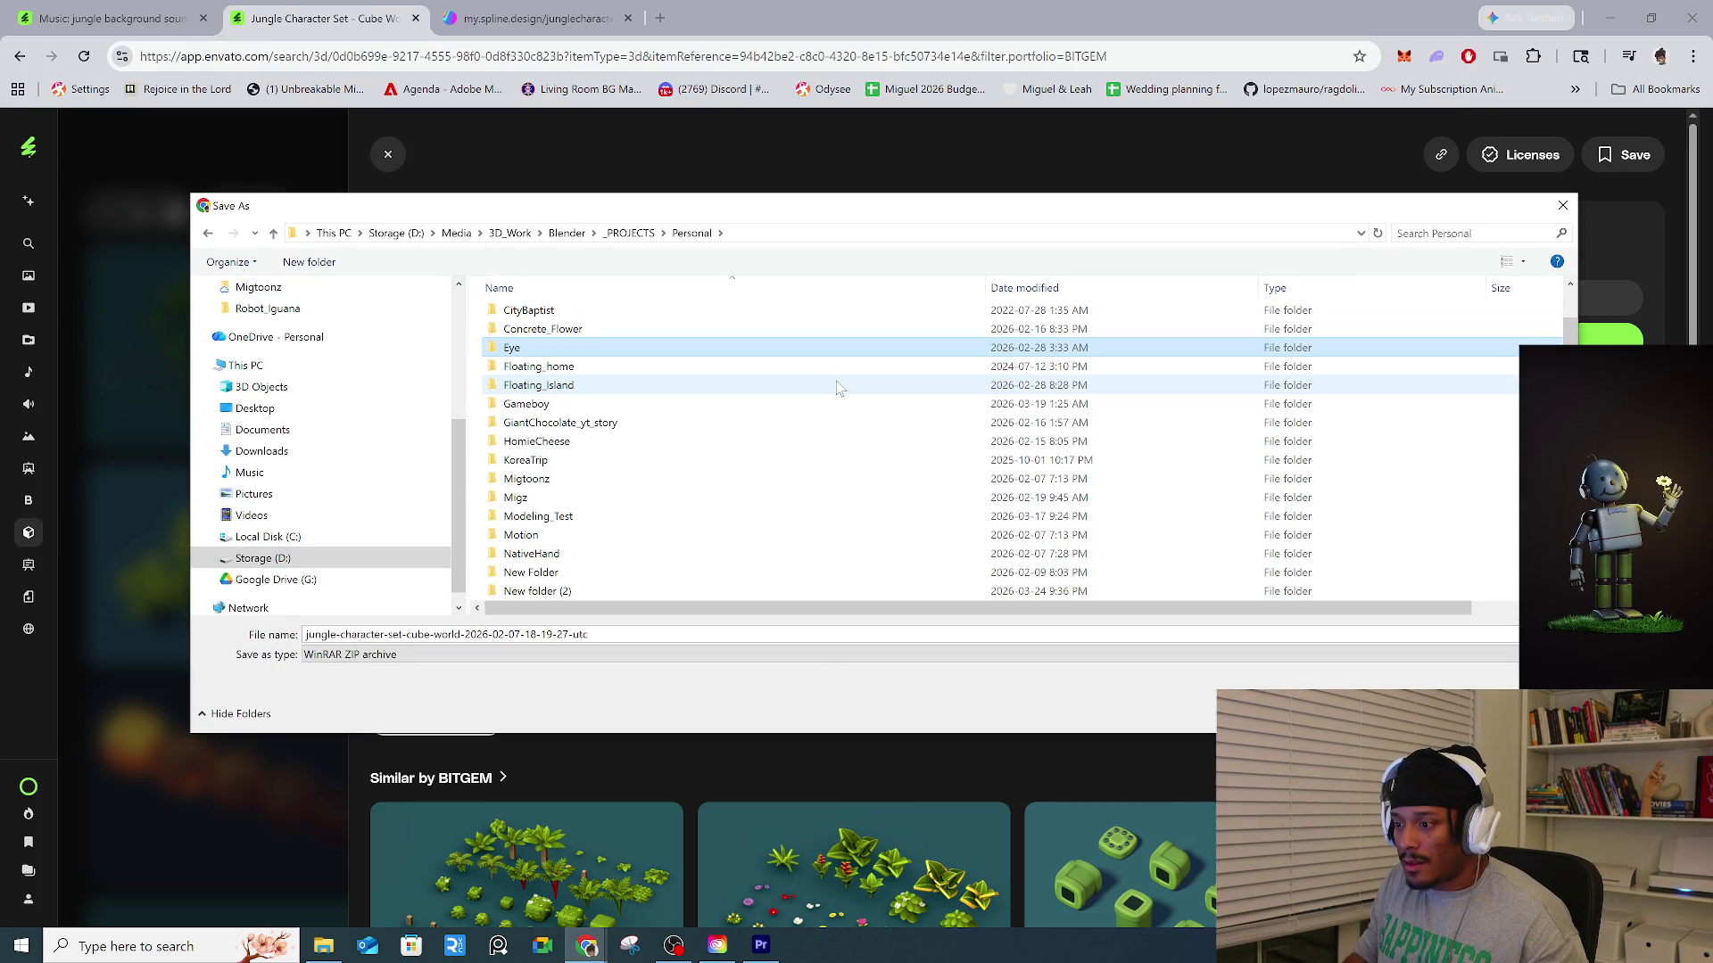
{"action": "scroll", "coordinate": [669, 516], "scroll_direction": "up", "scroll_amount": 2}
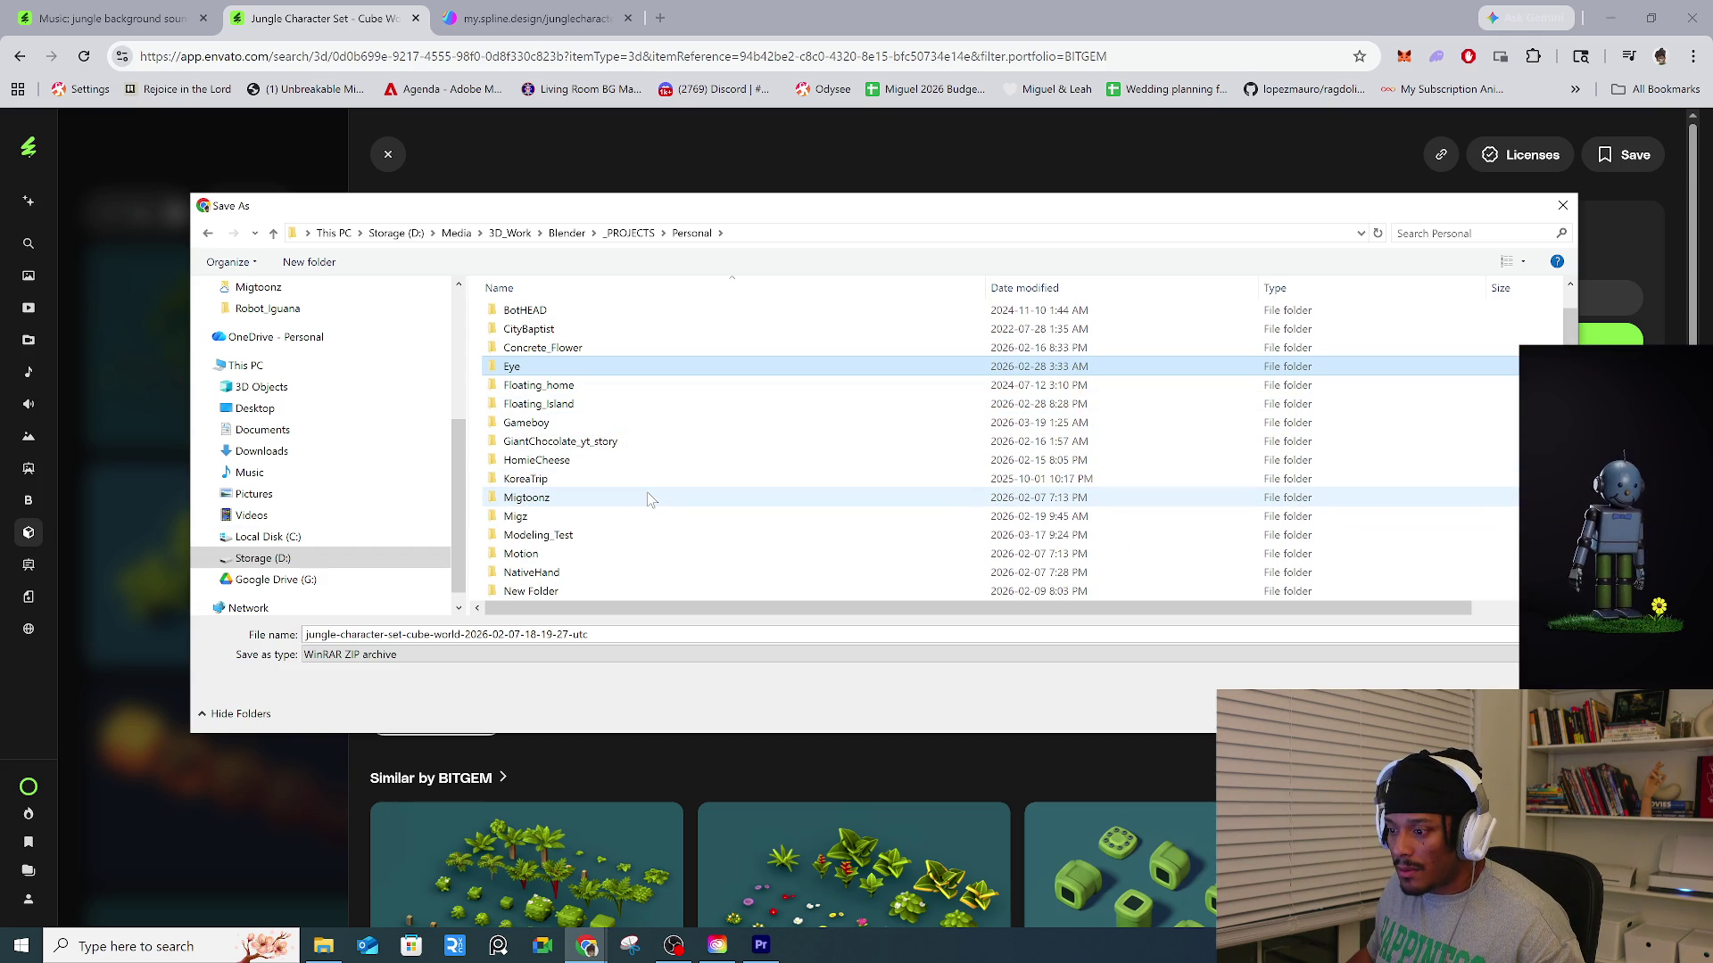
{"action": "scroll", "coordinate": [660, 509], "scroll_direction": "down", "scroll_amount": 5}
{"action": "scroll", "coordinate": [607, 567], "scroll_direction": "up", "scroll_amount": 3}
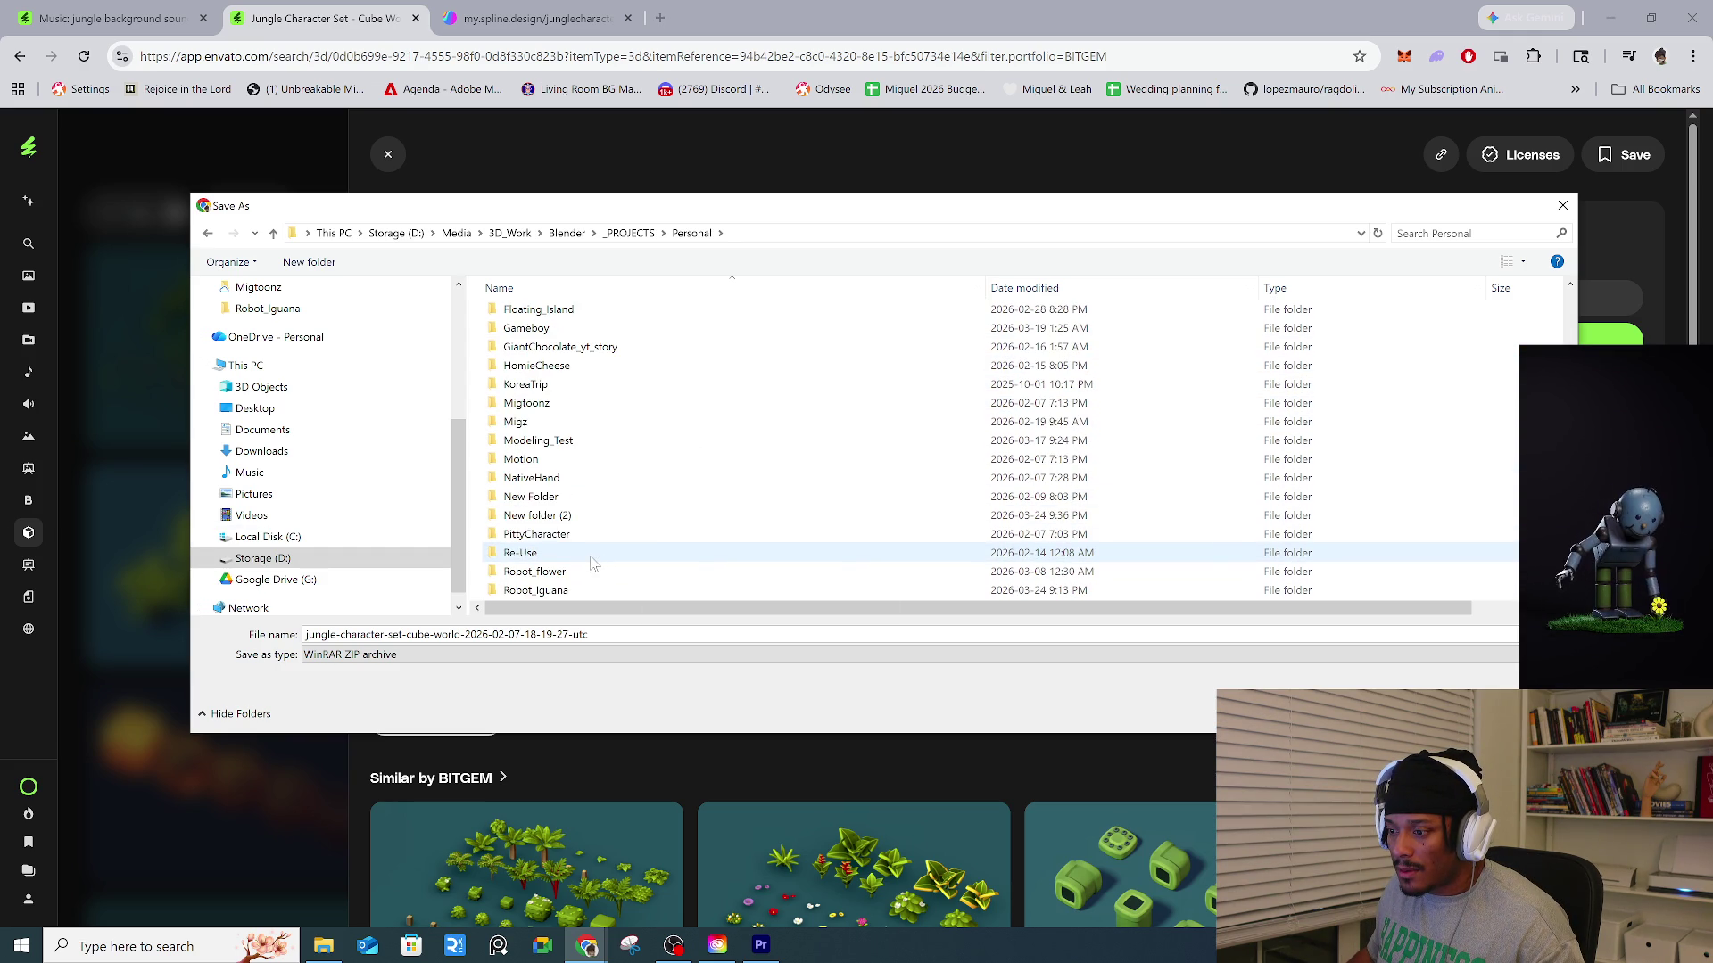
{"action": "left_click", "coordinate": [308, 261]}
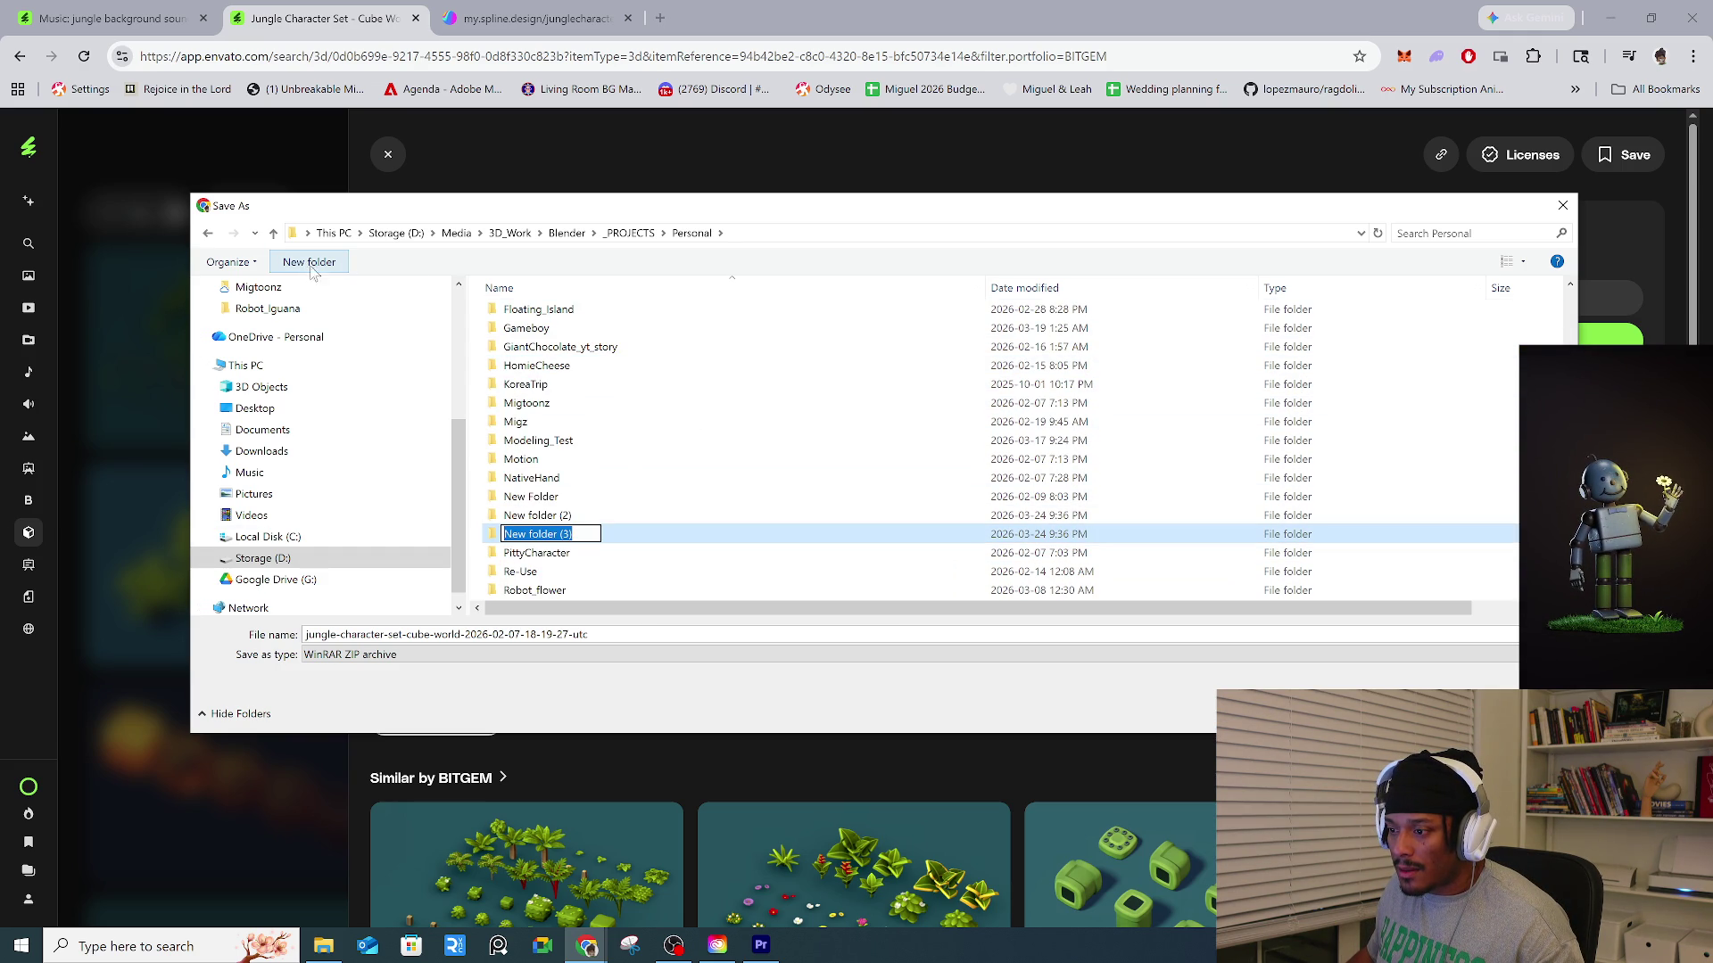
{"action": "type", "text": "E"}
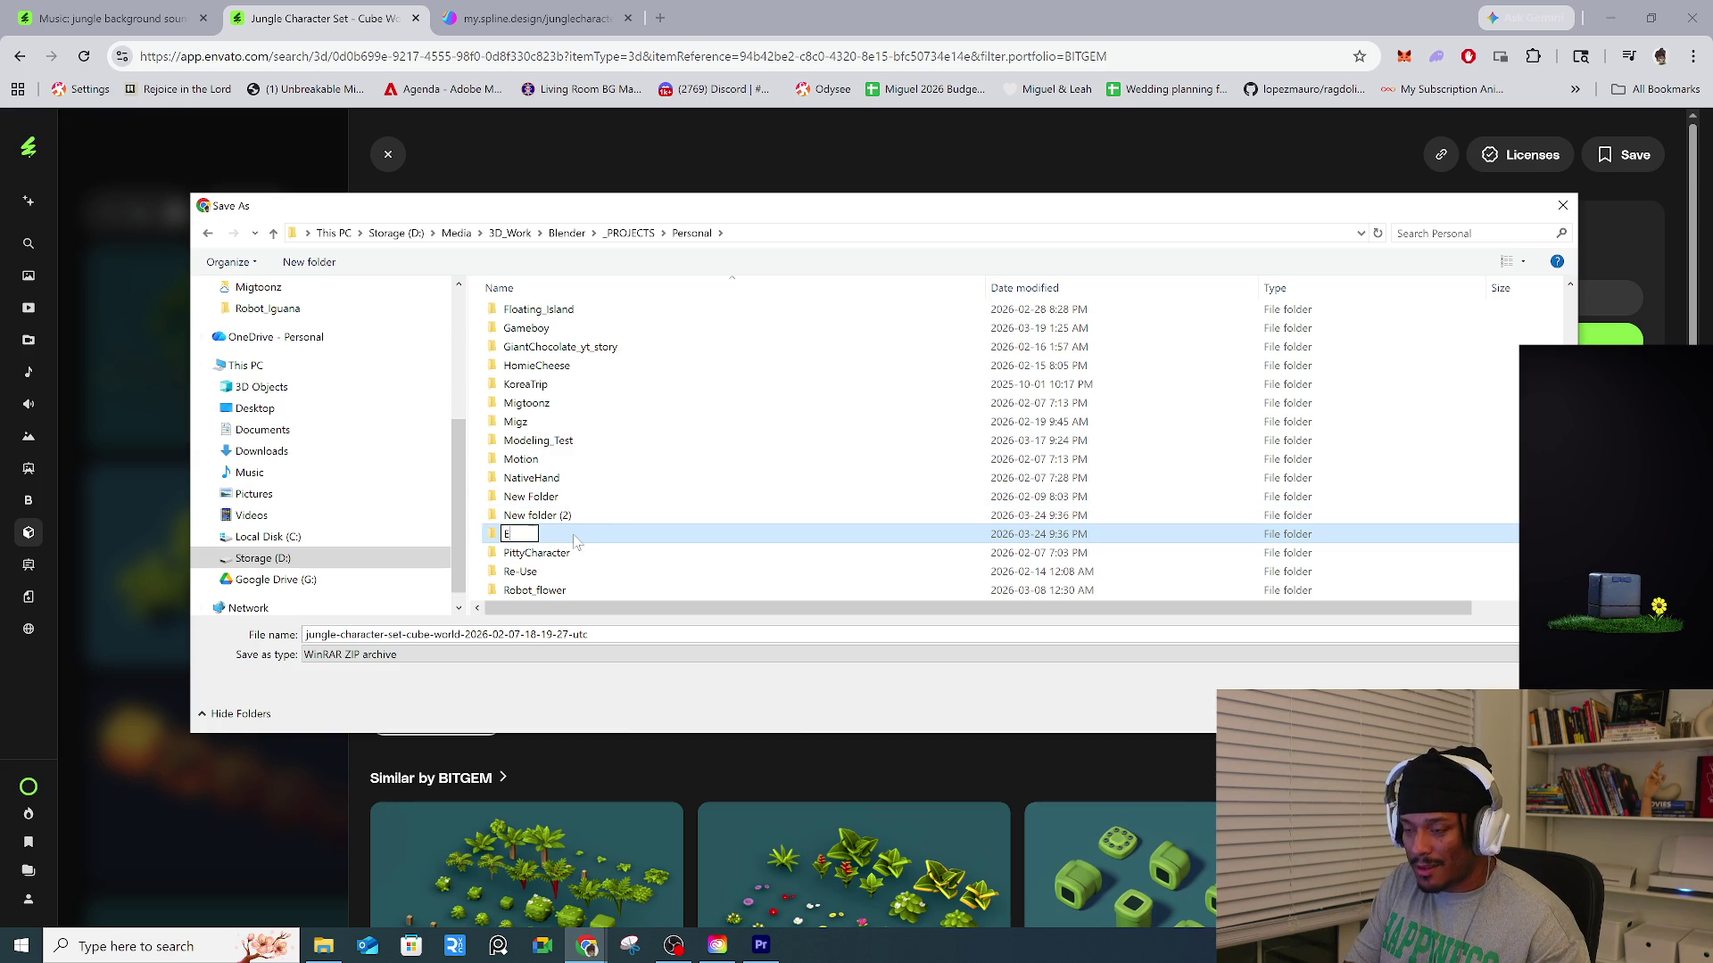
{"action": "type", "text": "nvato"}
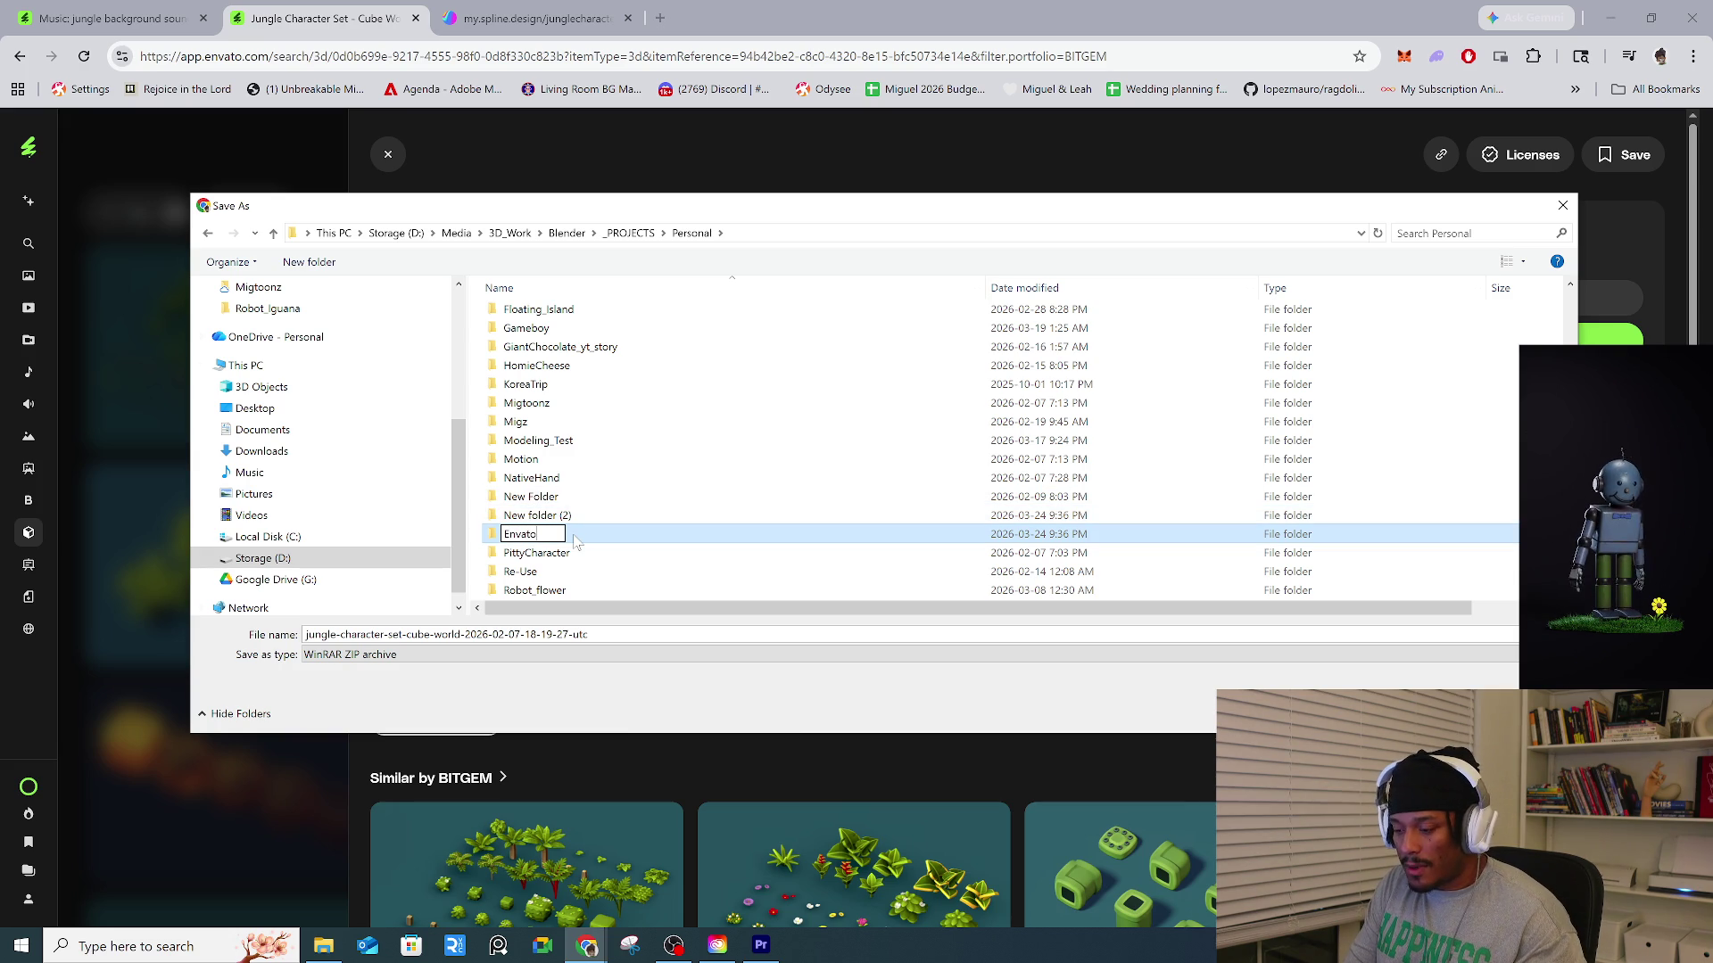
{"action": "key", "text": "Return"}
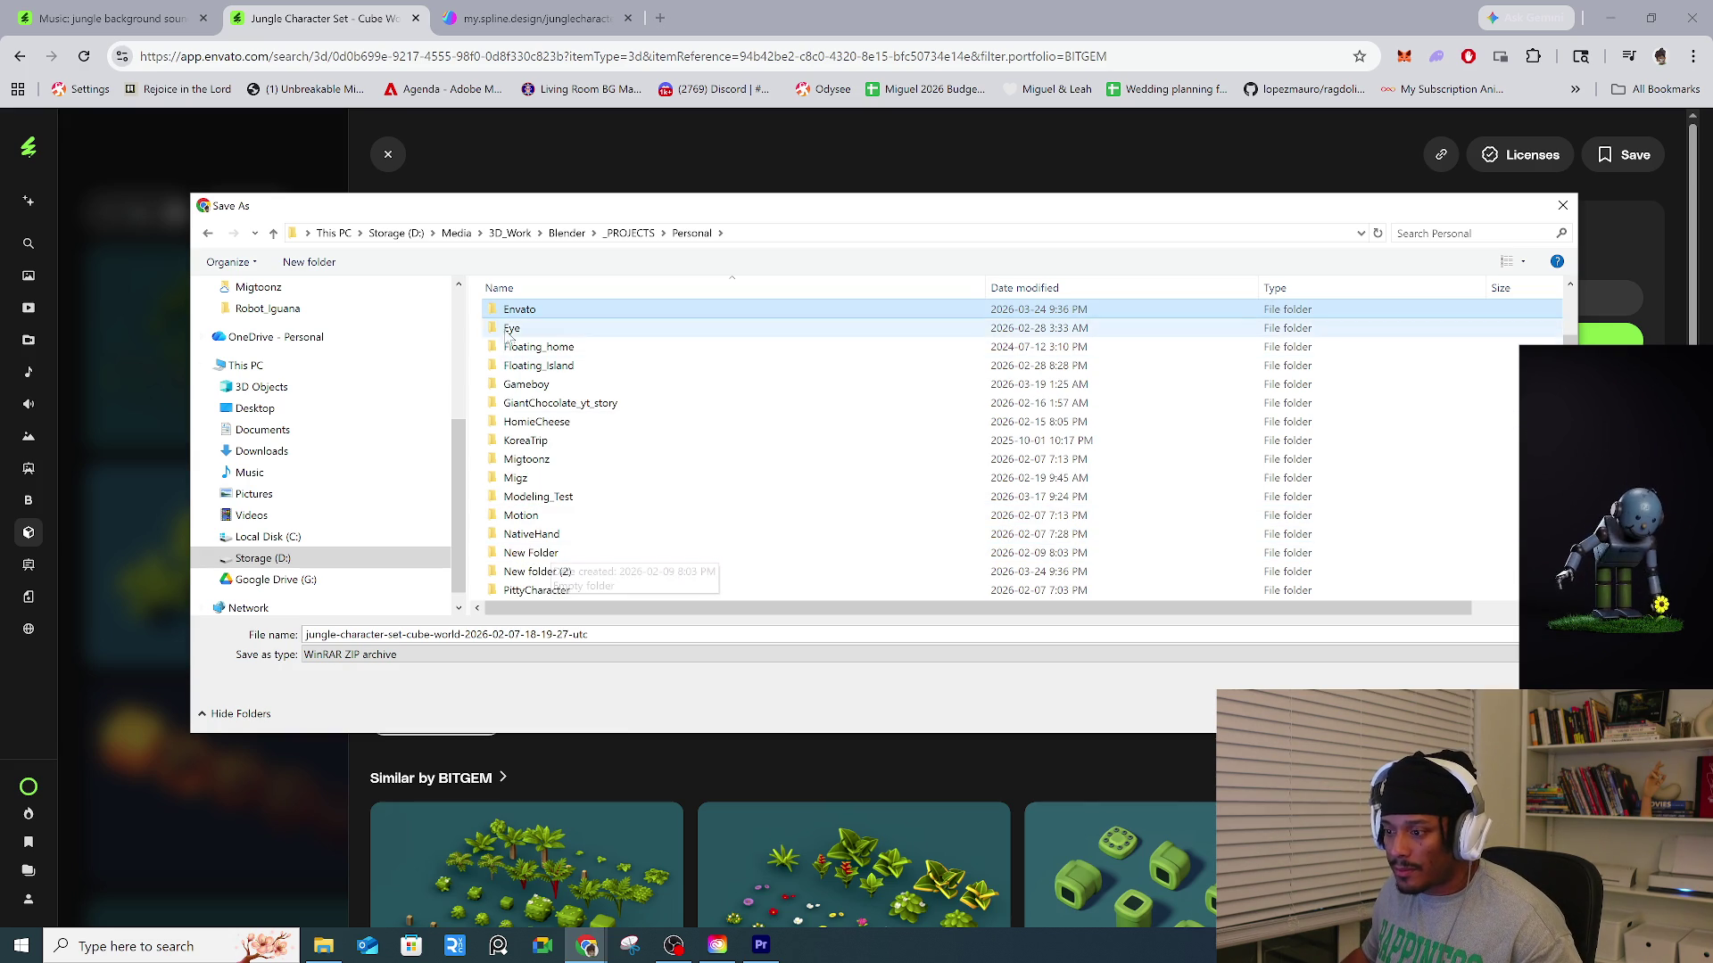
{"action": "double_click", "coordinate": [522, 319]}
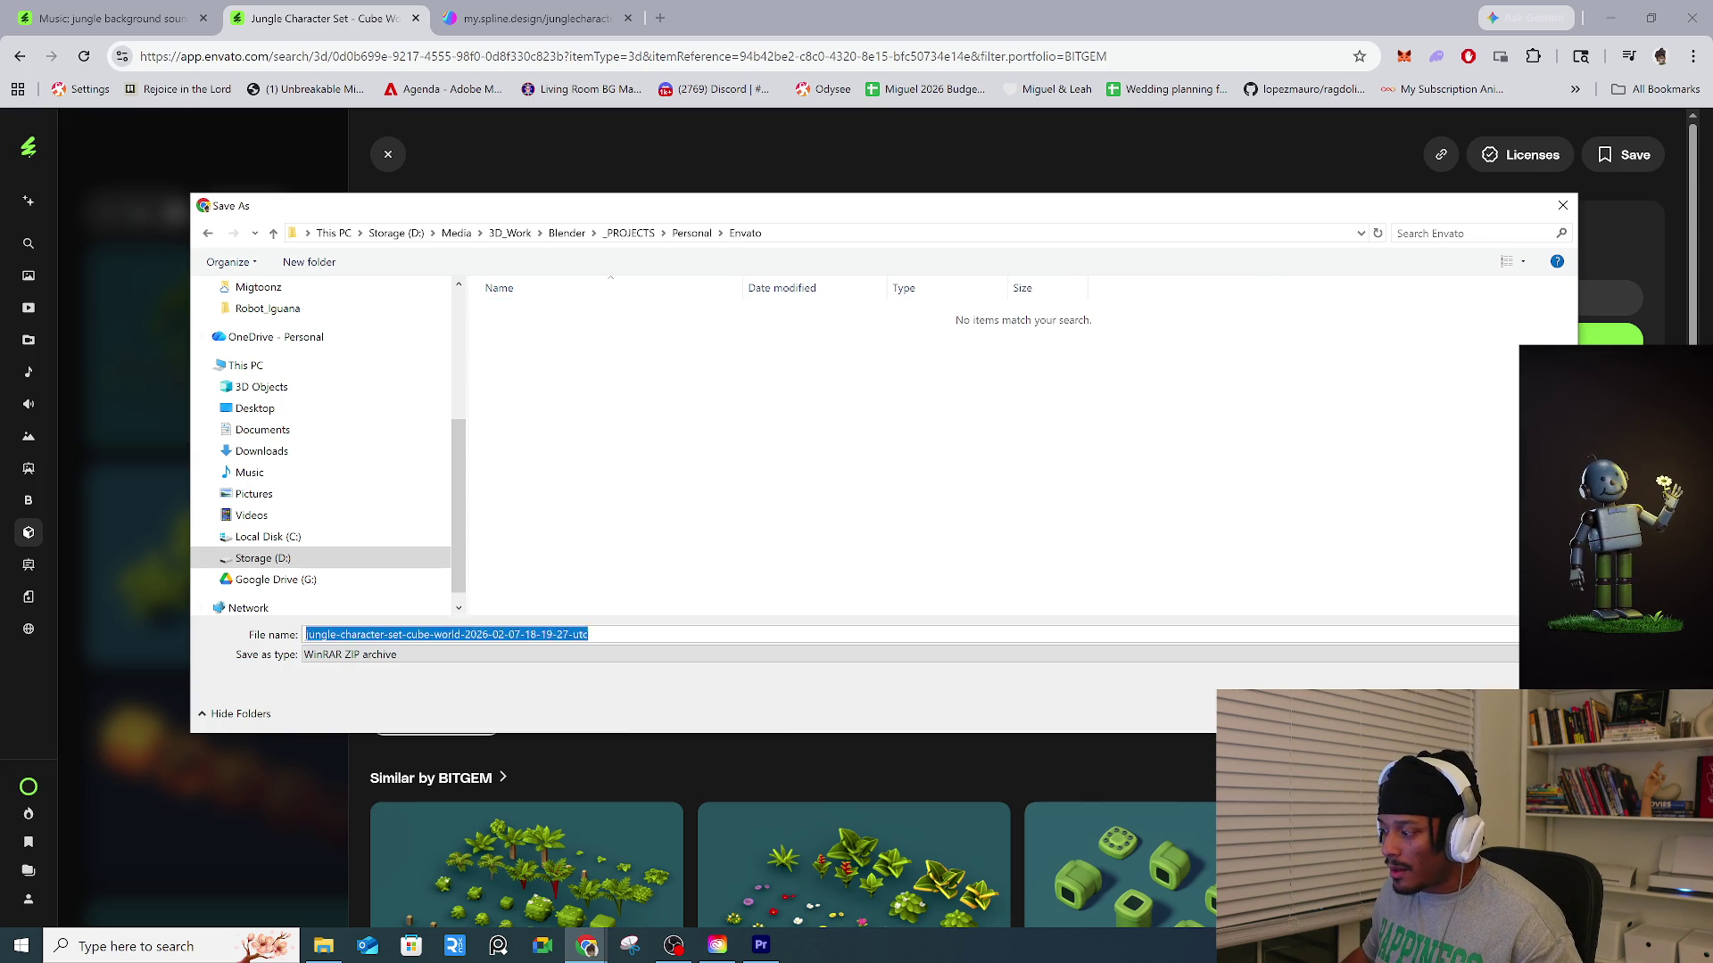
{"action": "key", "text": "Return"}
{"action": "scroll", "coordinate": [1202, 424], "scroll_direction": "down", "scroll_amount": 10}
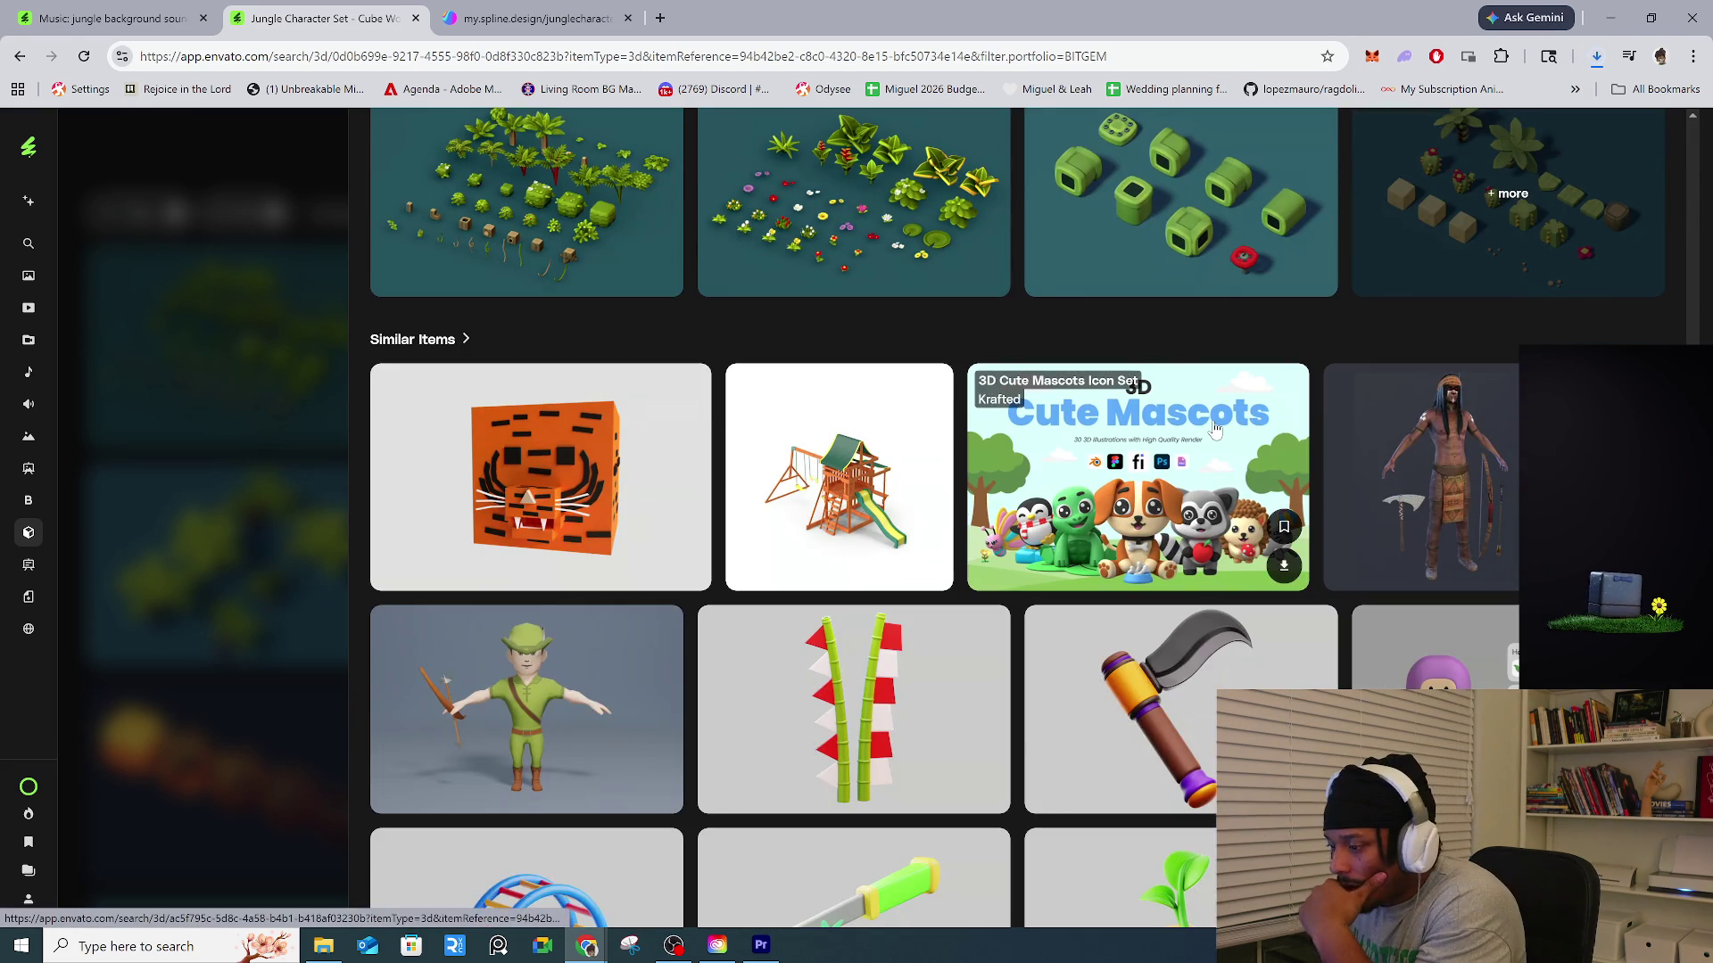
Go back from the Jungle Character Set page to the BITGEM 3D results and browse them.
{"action": "scroll", "coordinate": [1209, 427], "scroll_direction": "down", "scroll_amount": 9}
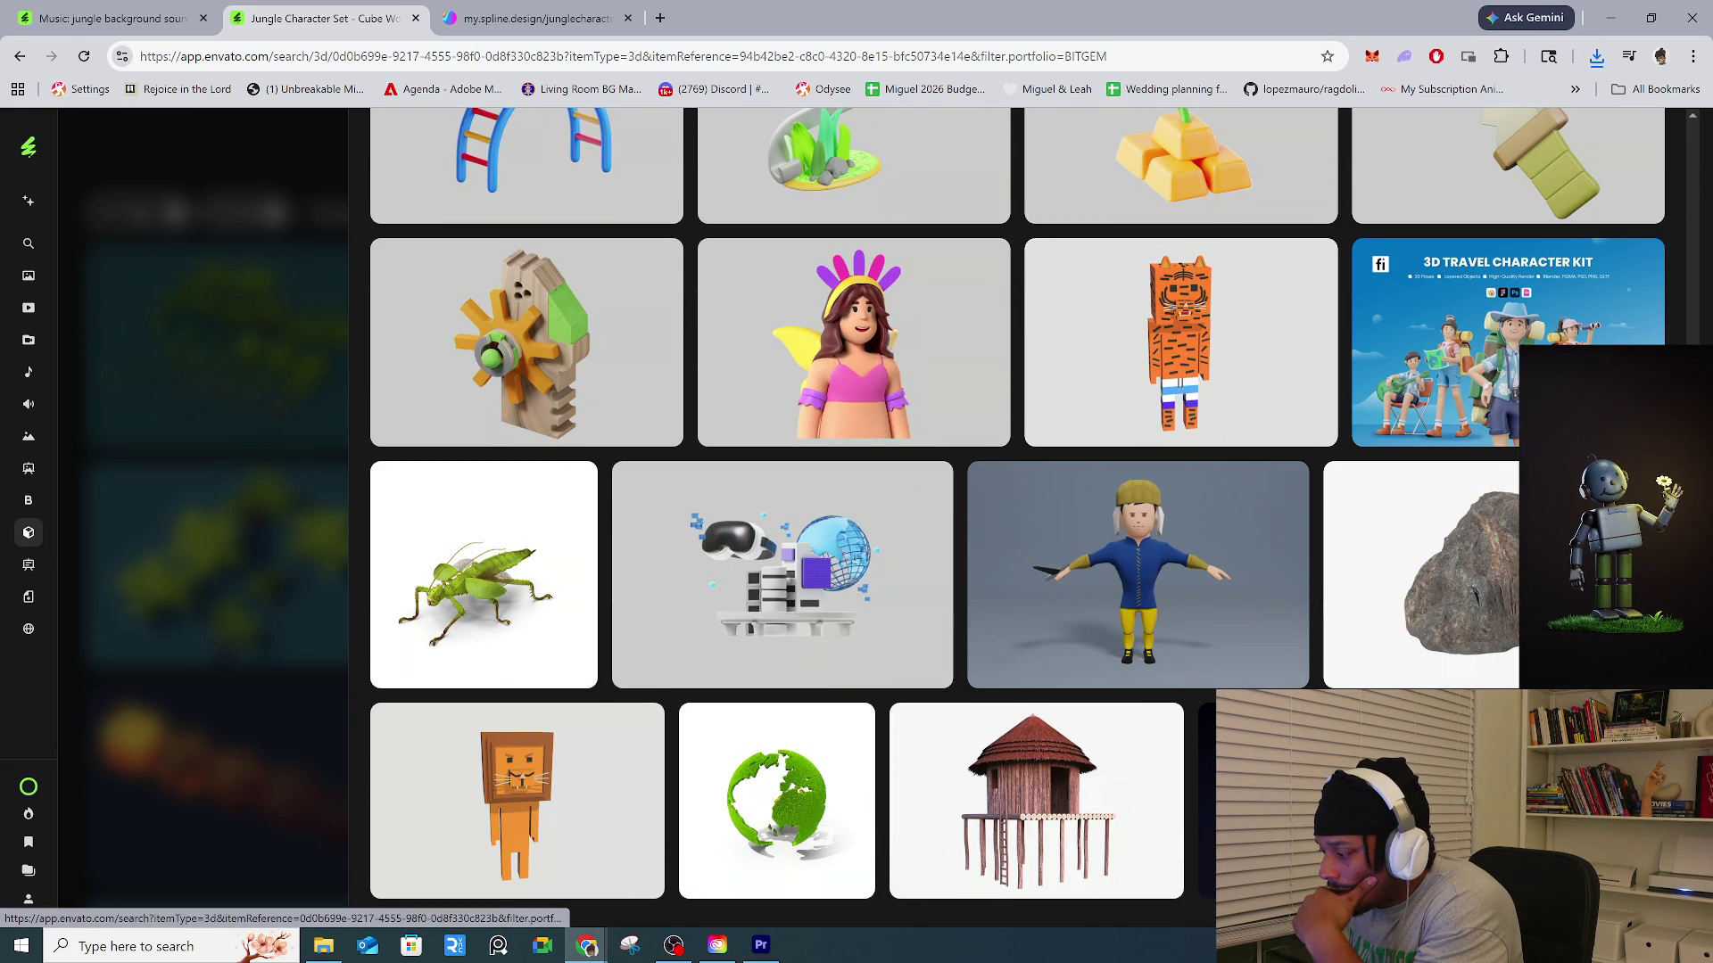
{"action": "key", "text": "alt+Left"}
{"action": "scroll", "coordinate": [1445, 758], "scroll_direction": "down", "scroll_amount": 15}
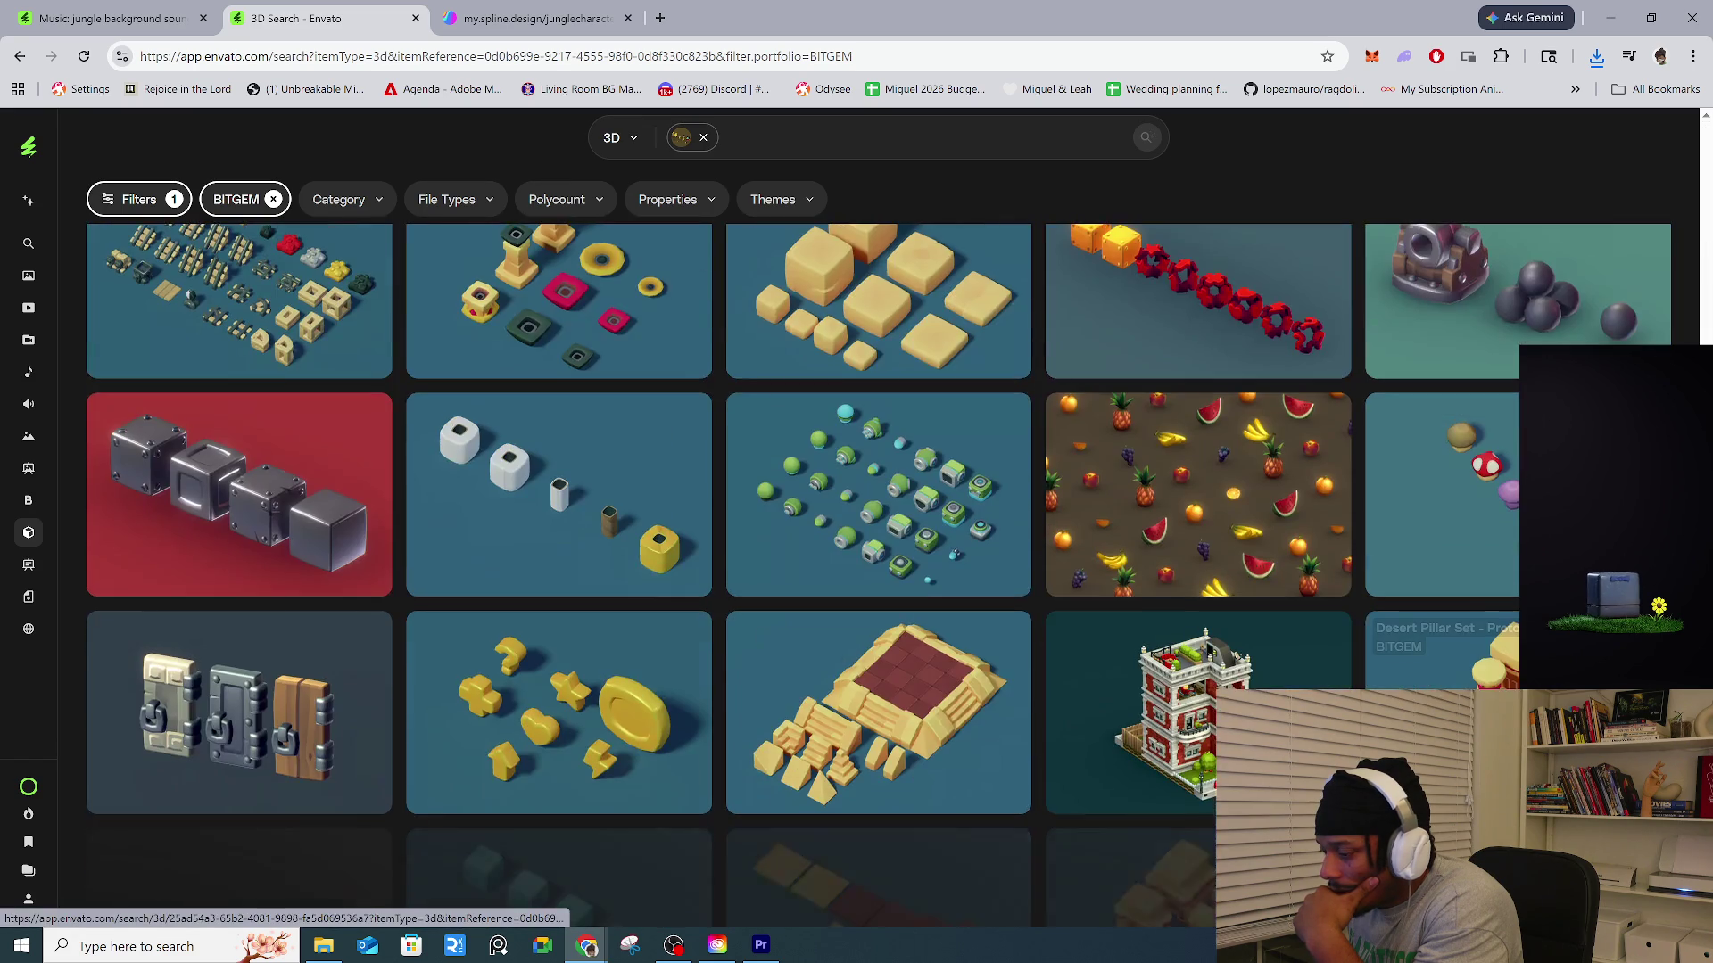
{"action": "scroll", "coordinate": [1445, 758], "scroll_direction": "down", "scroll_amount": 10}
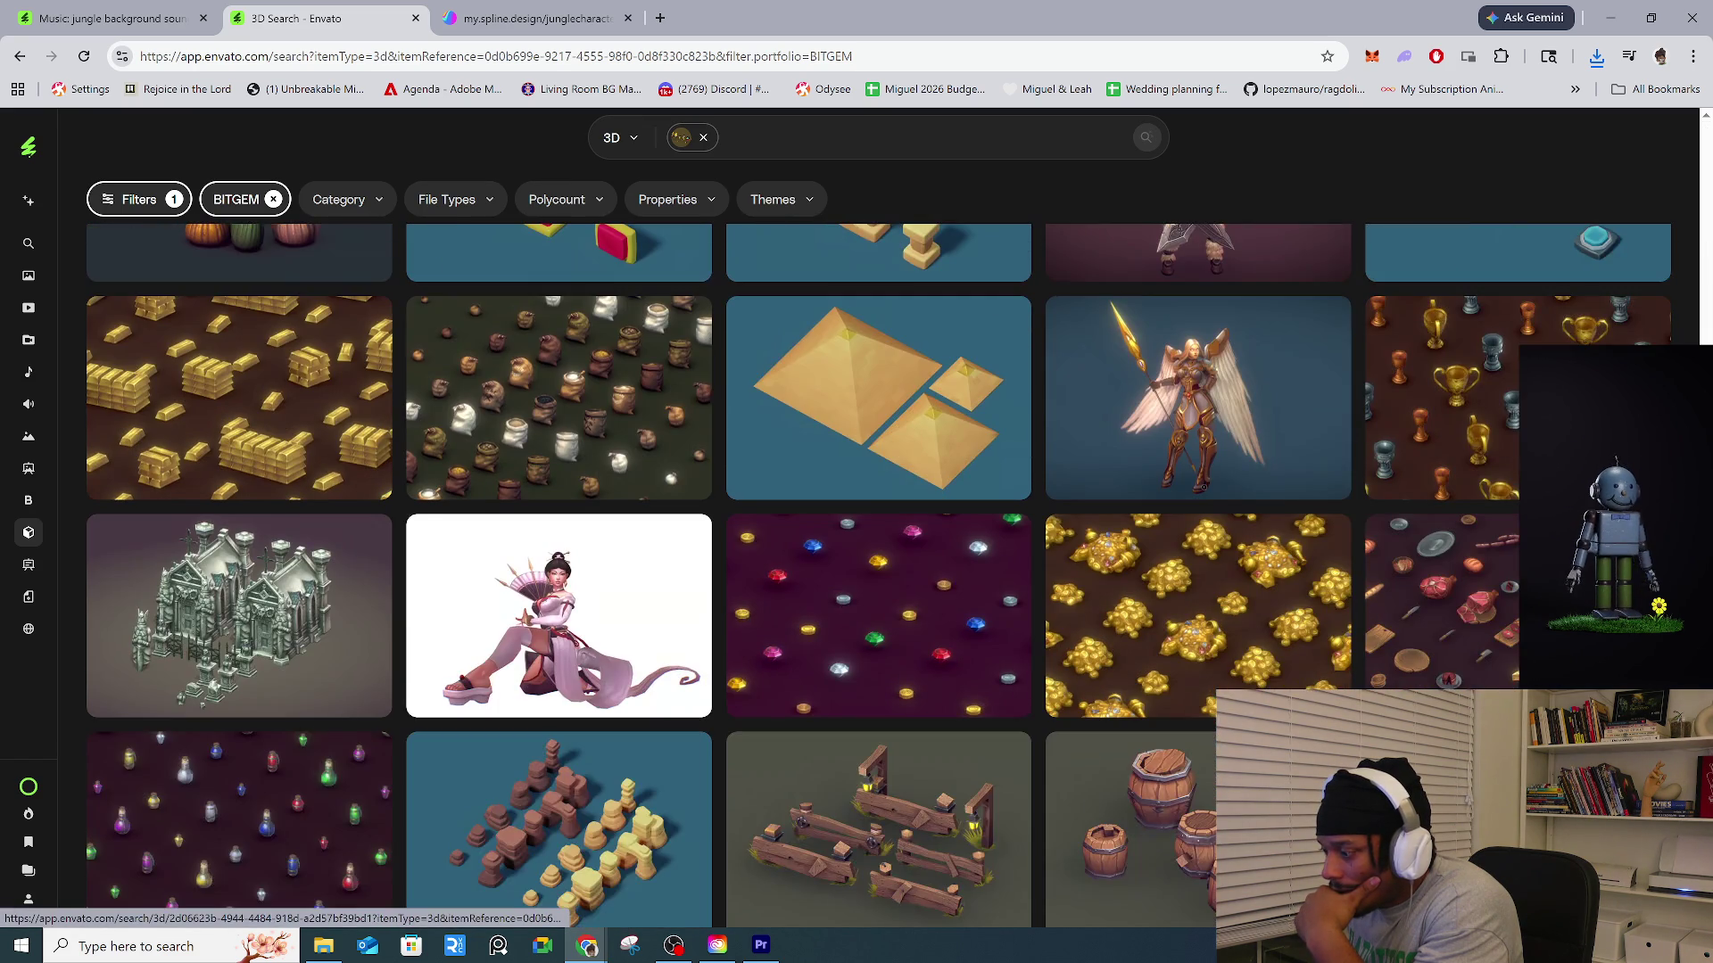
{"action": "scroll", "coordinate": [1445, 758], "scroll_direction": "down", "scroll_amount": 5}
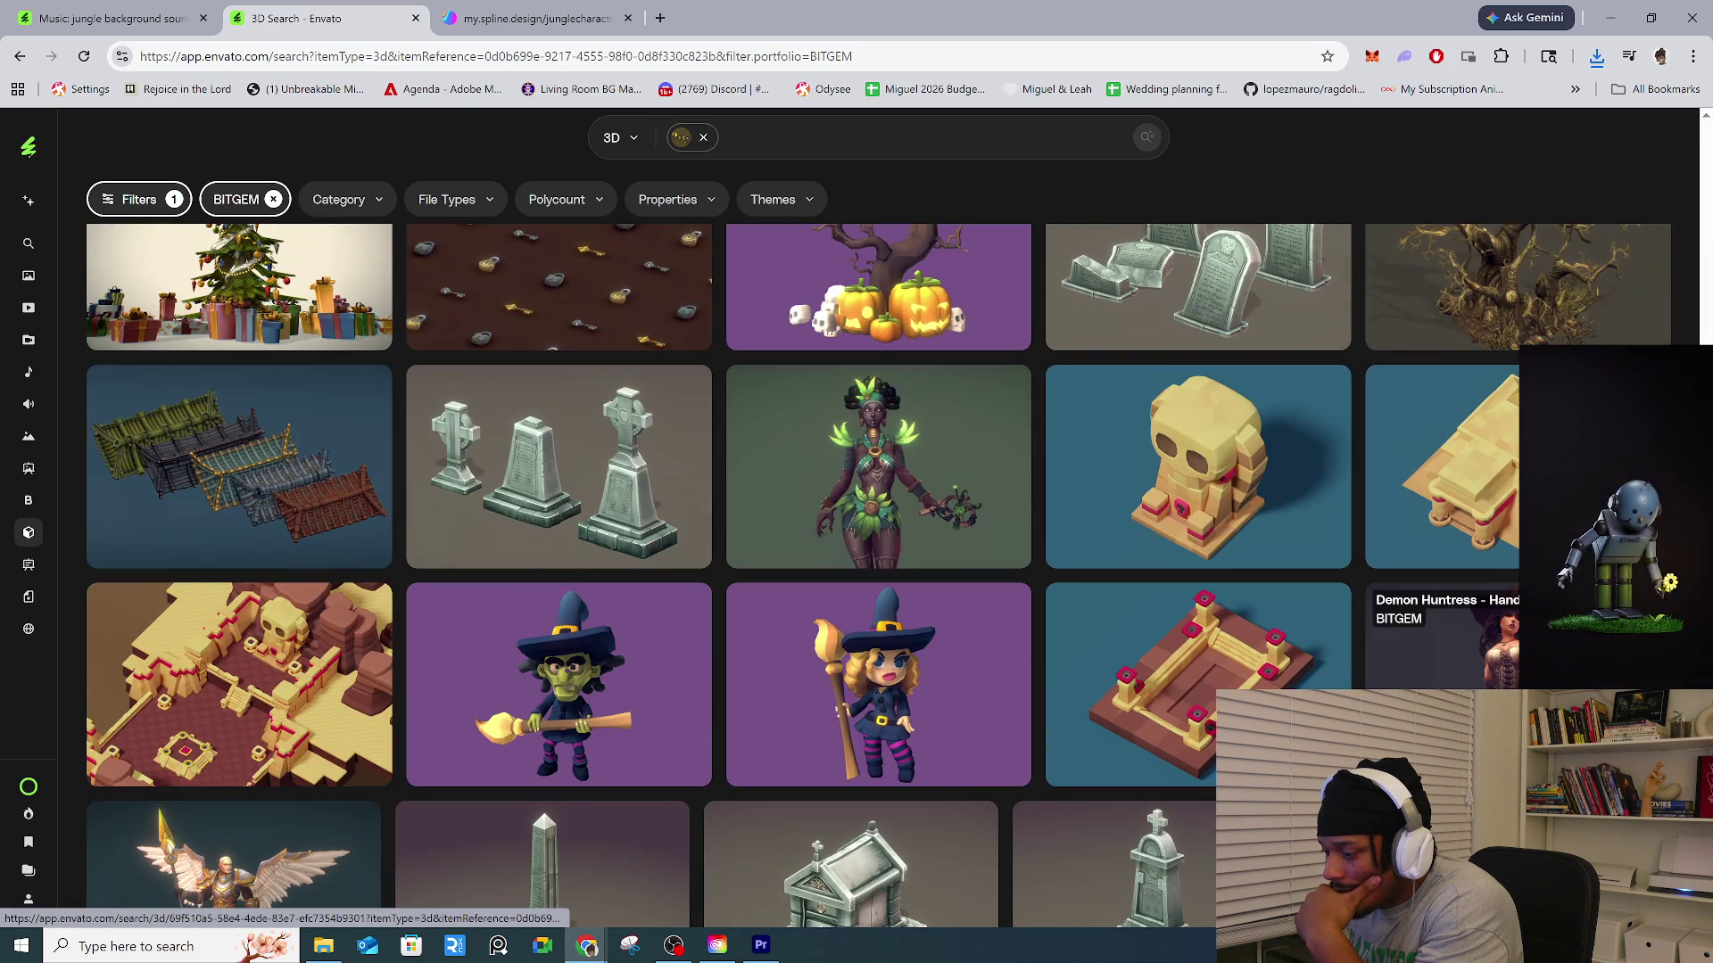
{"action": "scroll", "coordinate": [1445, 758], "scroll_direction": "down", "scroll_amount": 3}
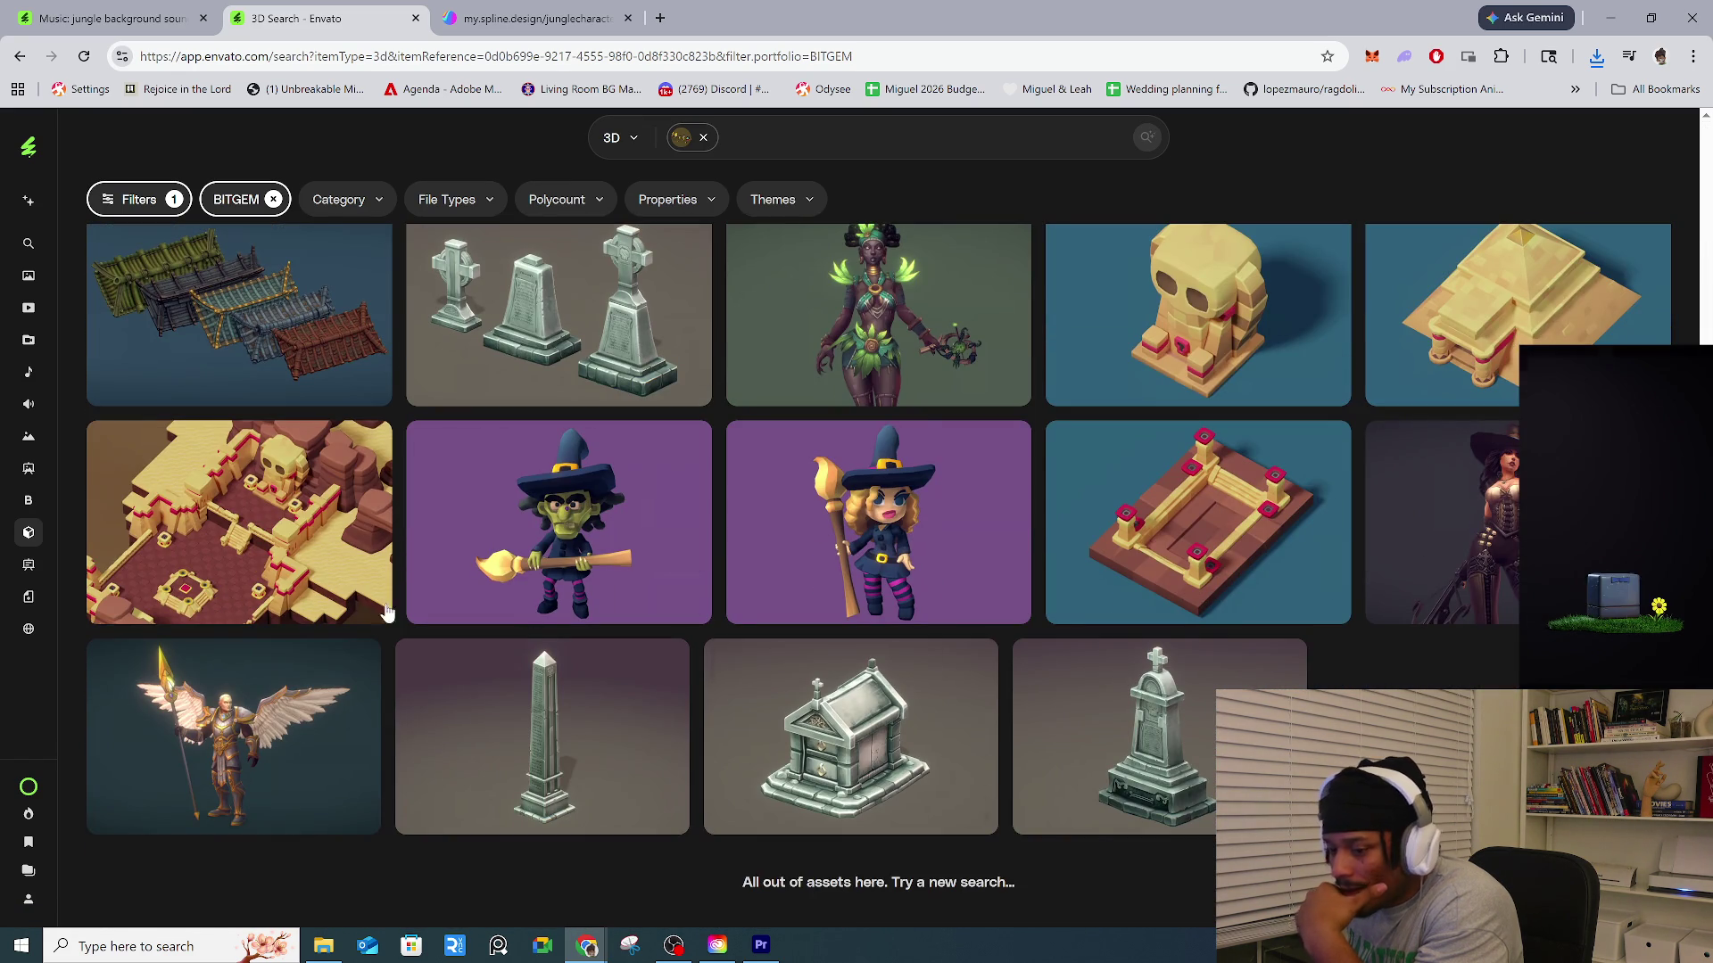
{"action": "left_click", "coordinate": [17, 56]}
{"action": "left_click", "coordinate": [339, 634]}
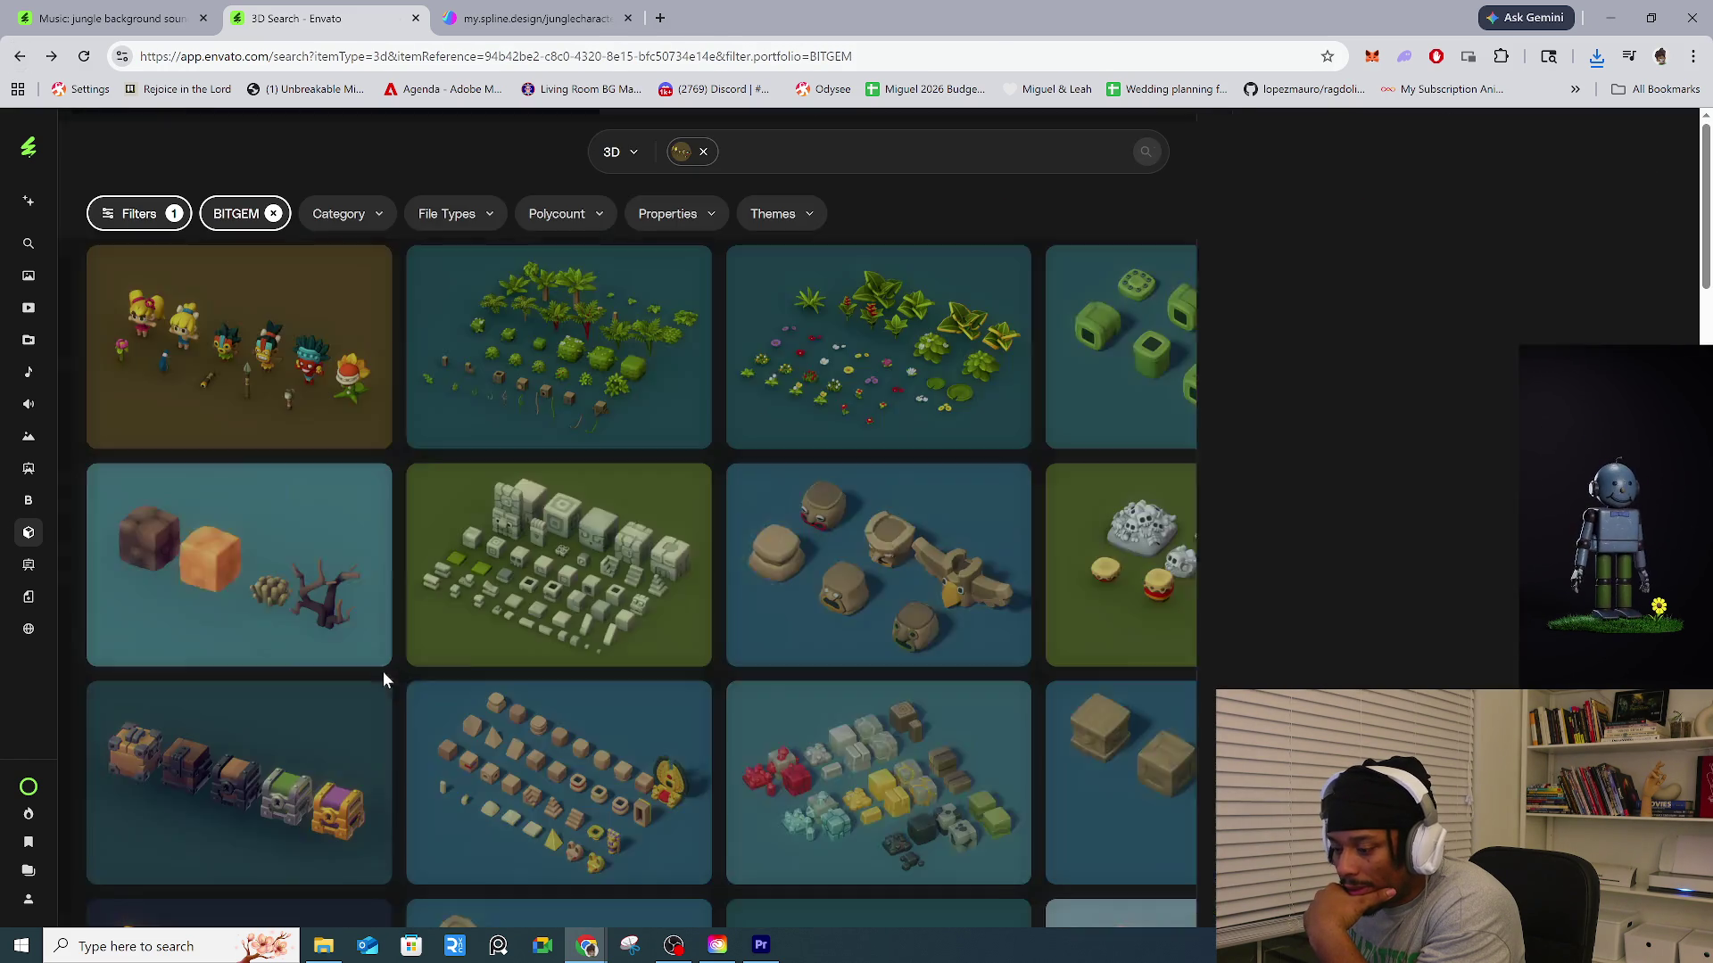
{"action": "scroll", "coordinate": [1249, 767], "scroll_direction": "down", "scroll_amount": 15}
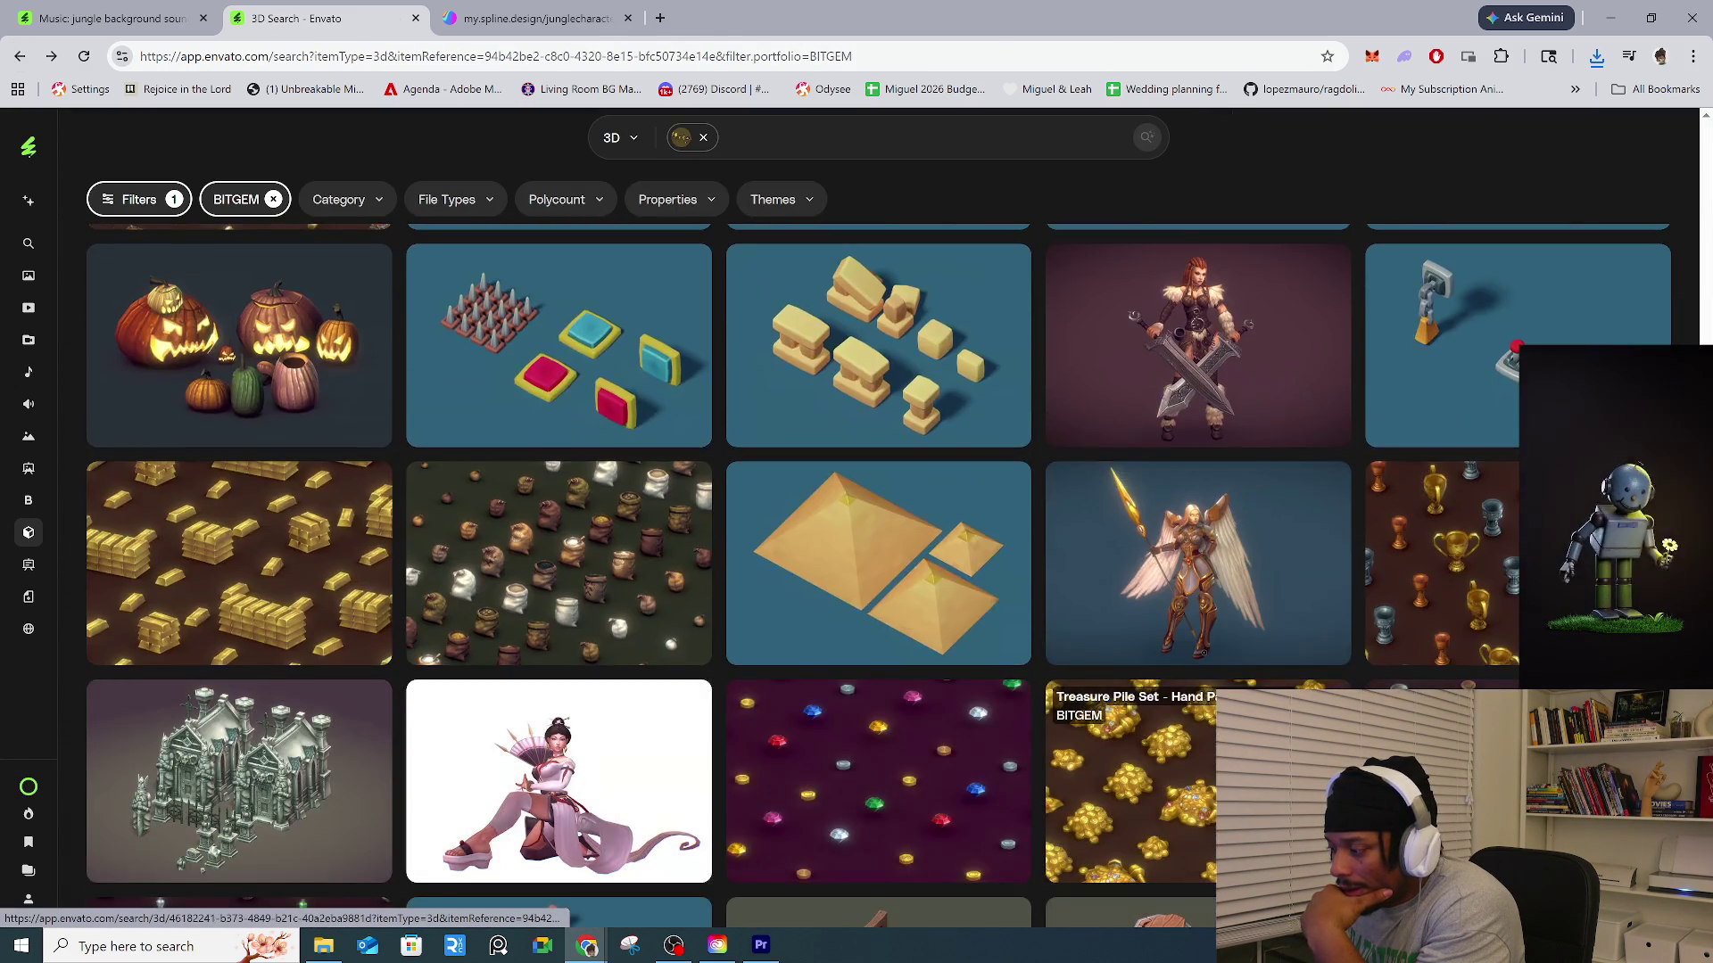
{"action": "scroll", "coordinate": [1258, 767], "scroll_direction": "down", "scroll_amount": 10}
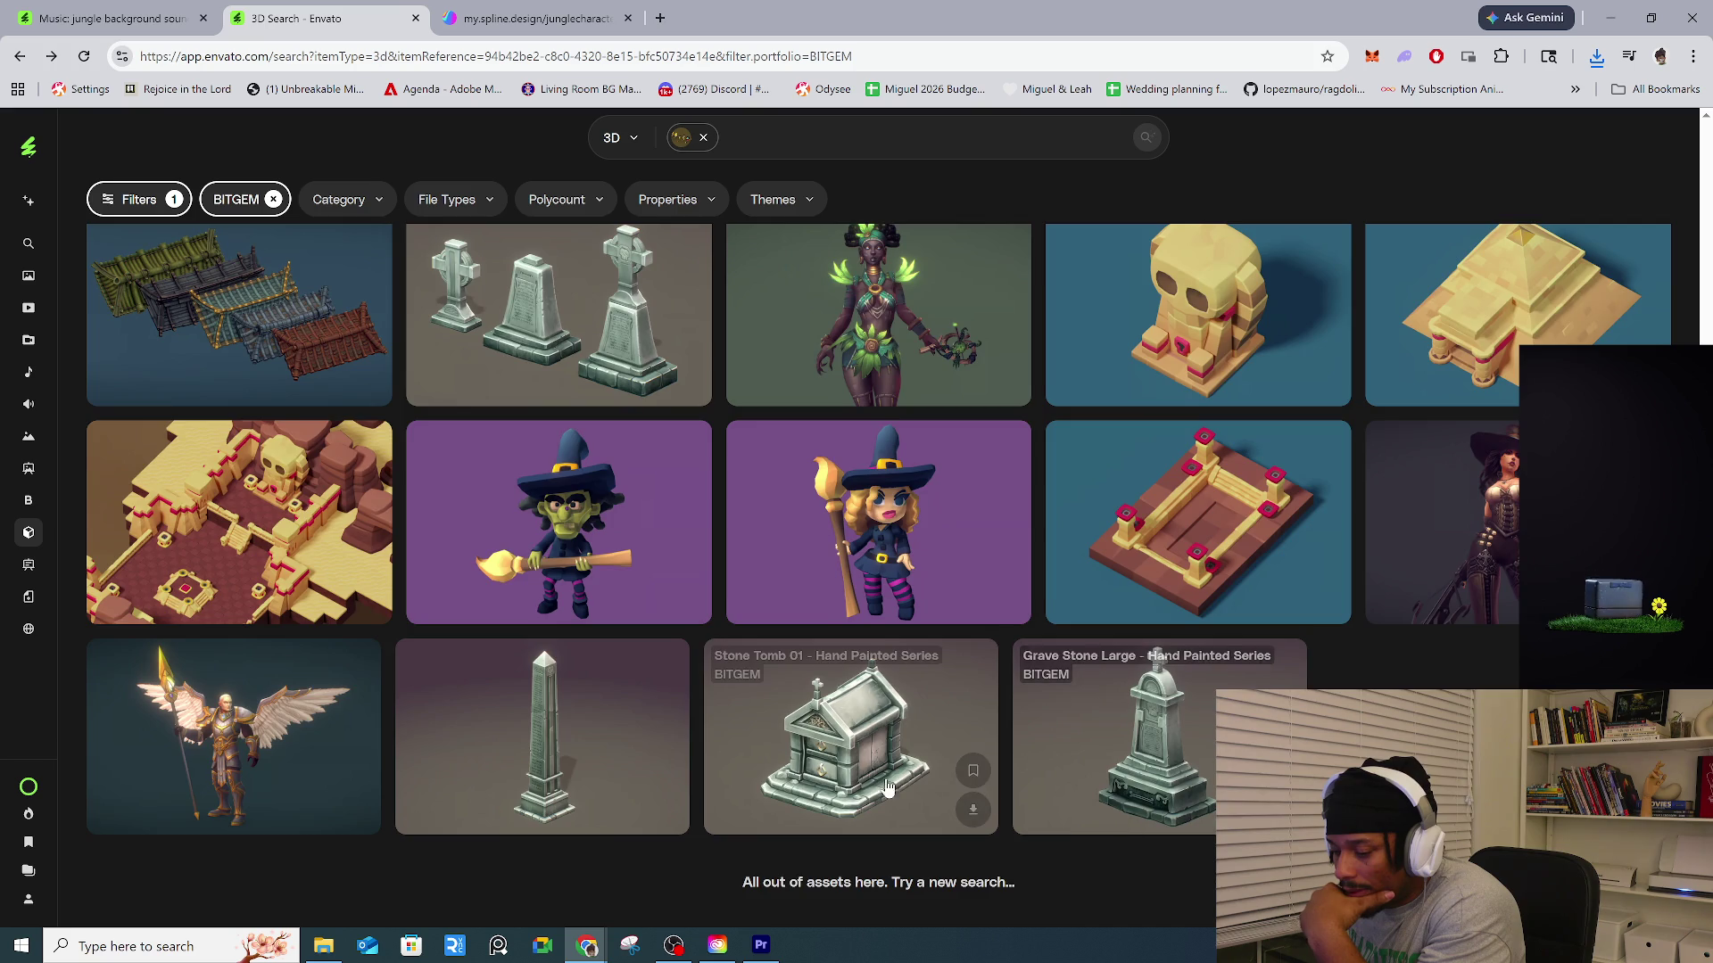
{"action": "scroll", "coordinate": [616, 687], "scroll_direction": "up", "scroll_amount": 4}
{"action": "scroll", "coordinate": [616, 687], "scroll_direction": "up", "scroll_amount": 20}
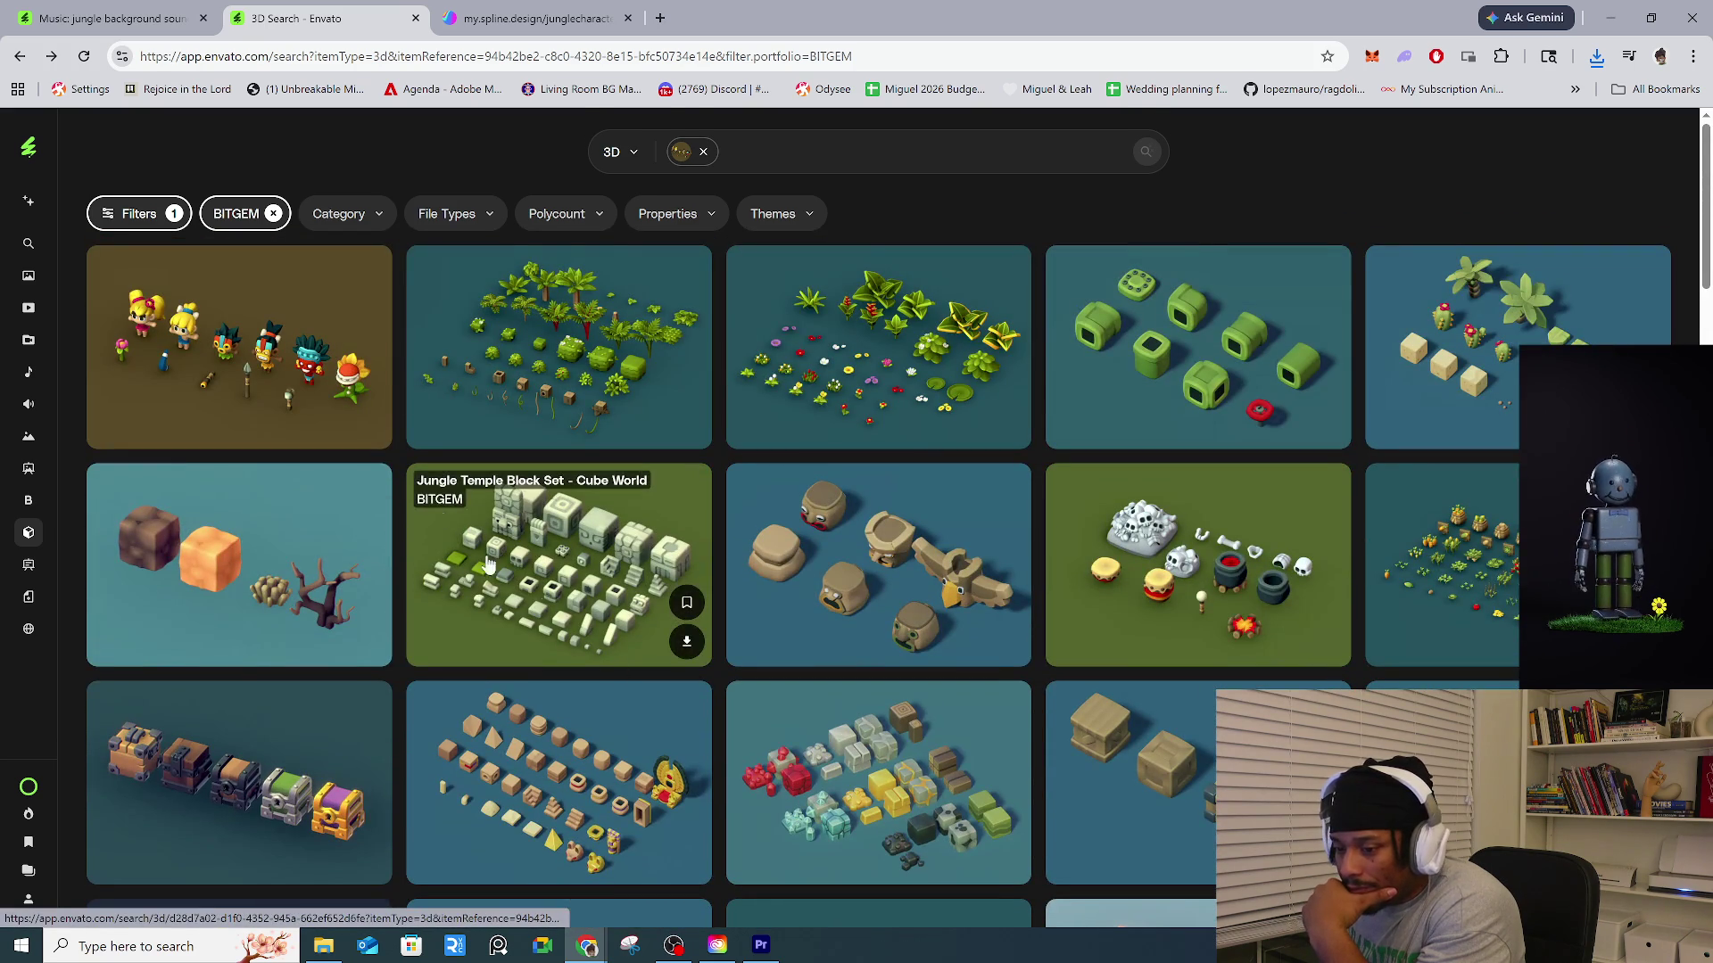
Open the general 3D catalogue and preview the Subway Car Interior model's images.
{"action": "left_click", "coordinate": [24, 538]}
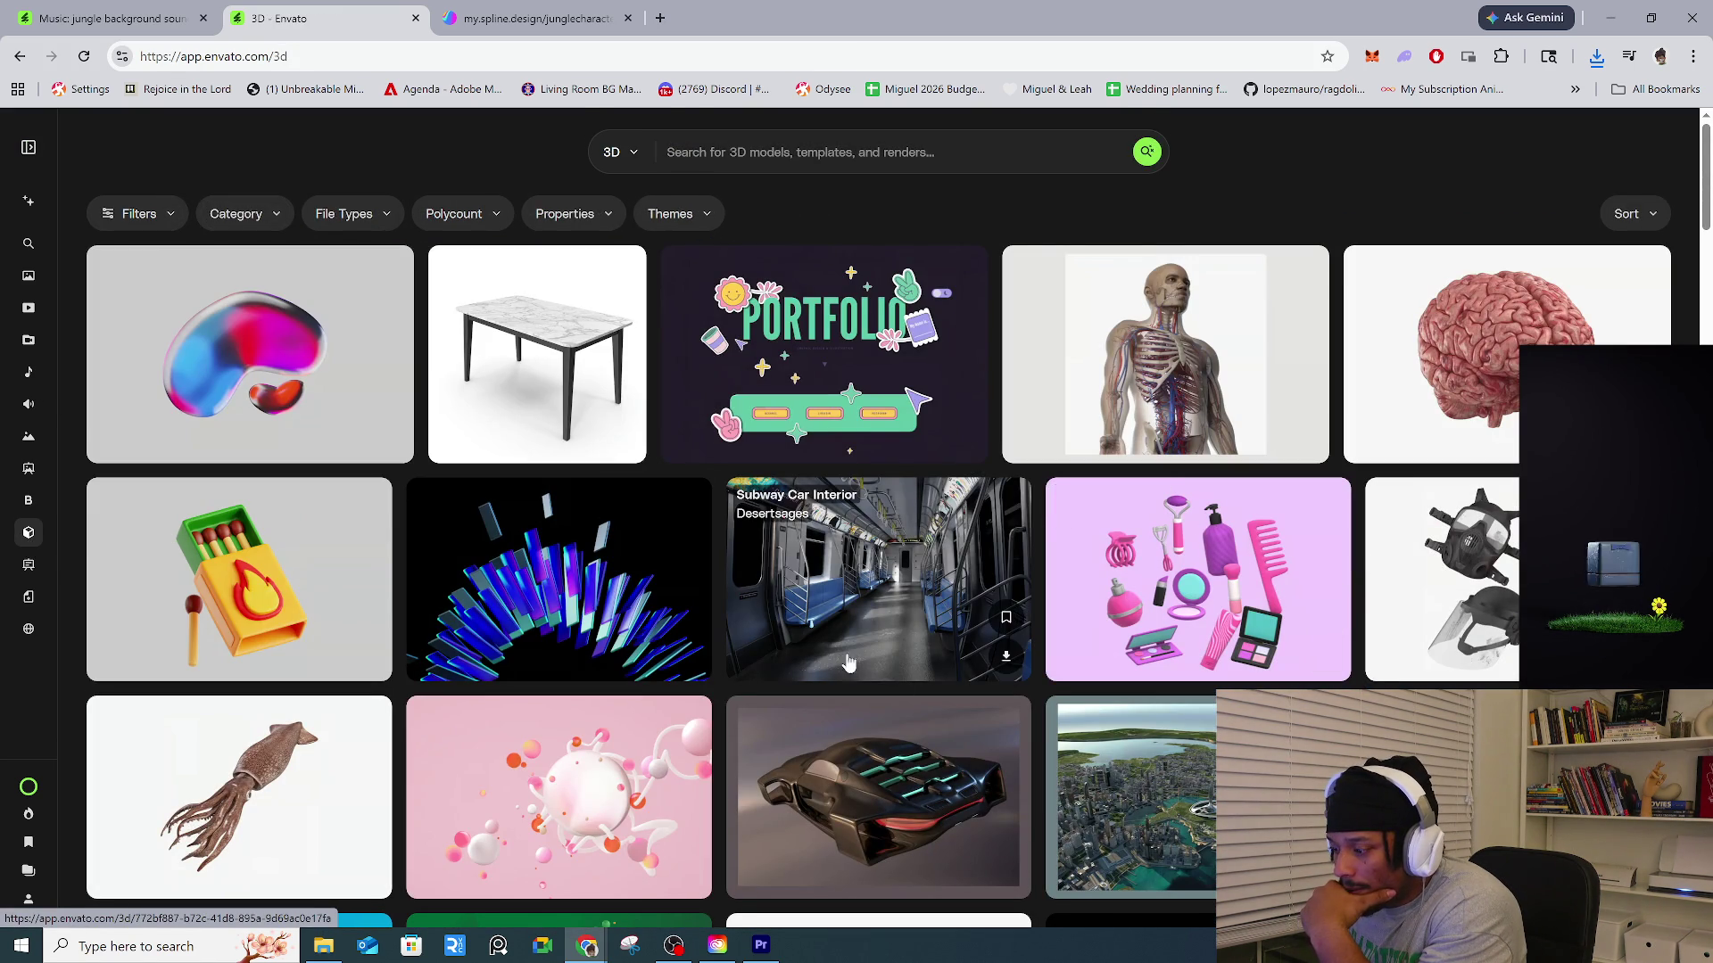
{"action": "left_click", "coordinate": [892, 602]}
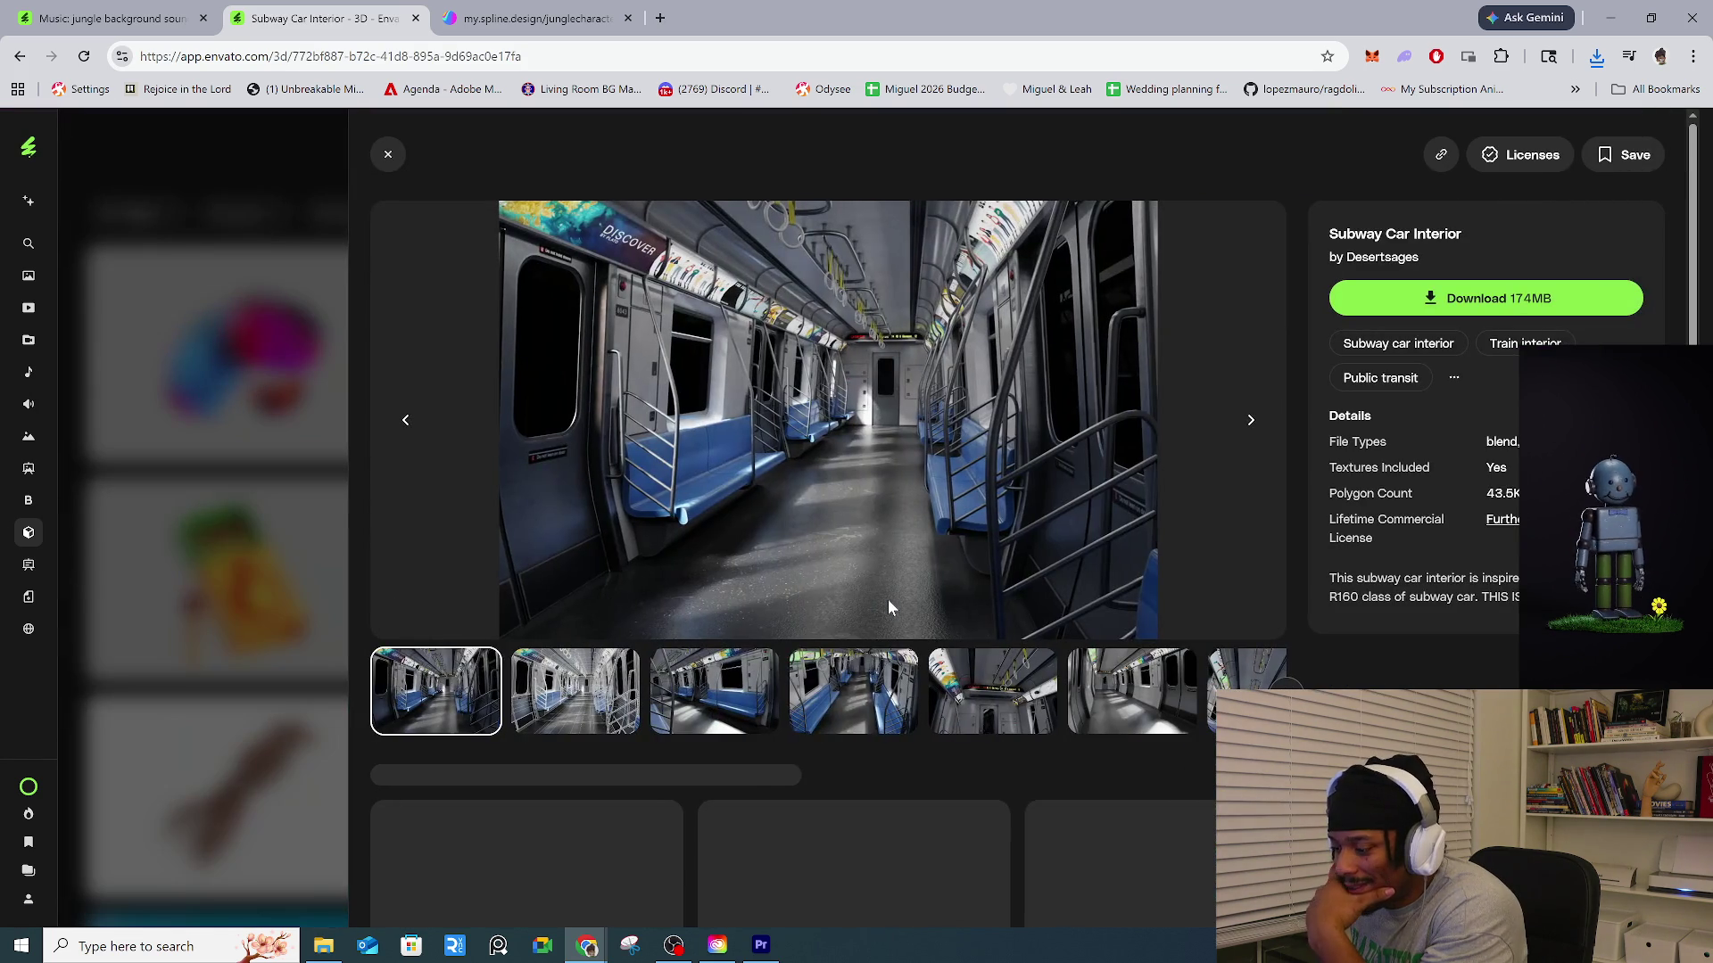
{"action": "left_click", "coordinate": [773, 697]}
{"action": "key", "text": "Right"}
{"action": "key", "text": "Right"}
{"action": "key", "text": "Right"}
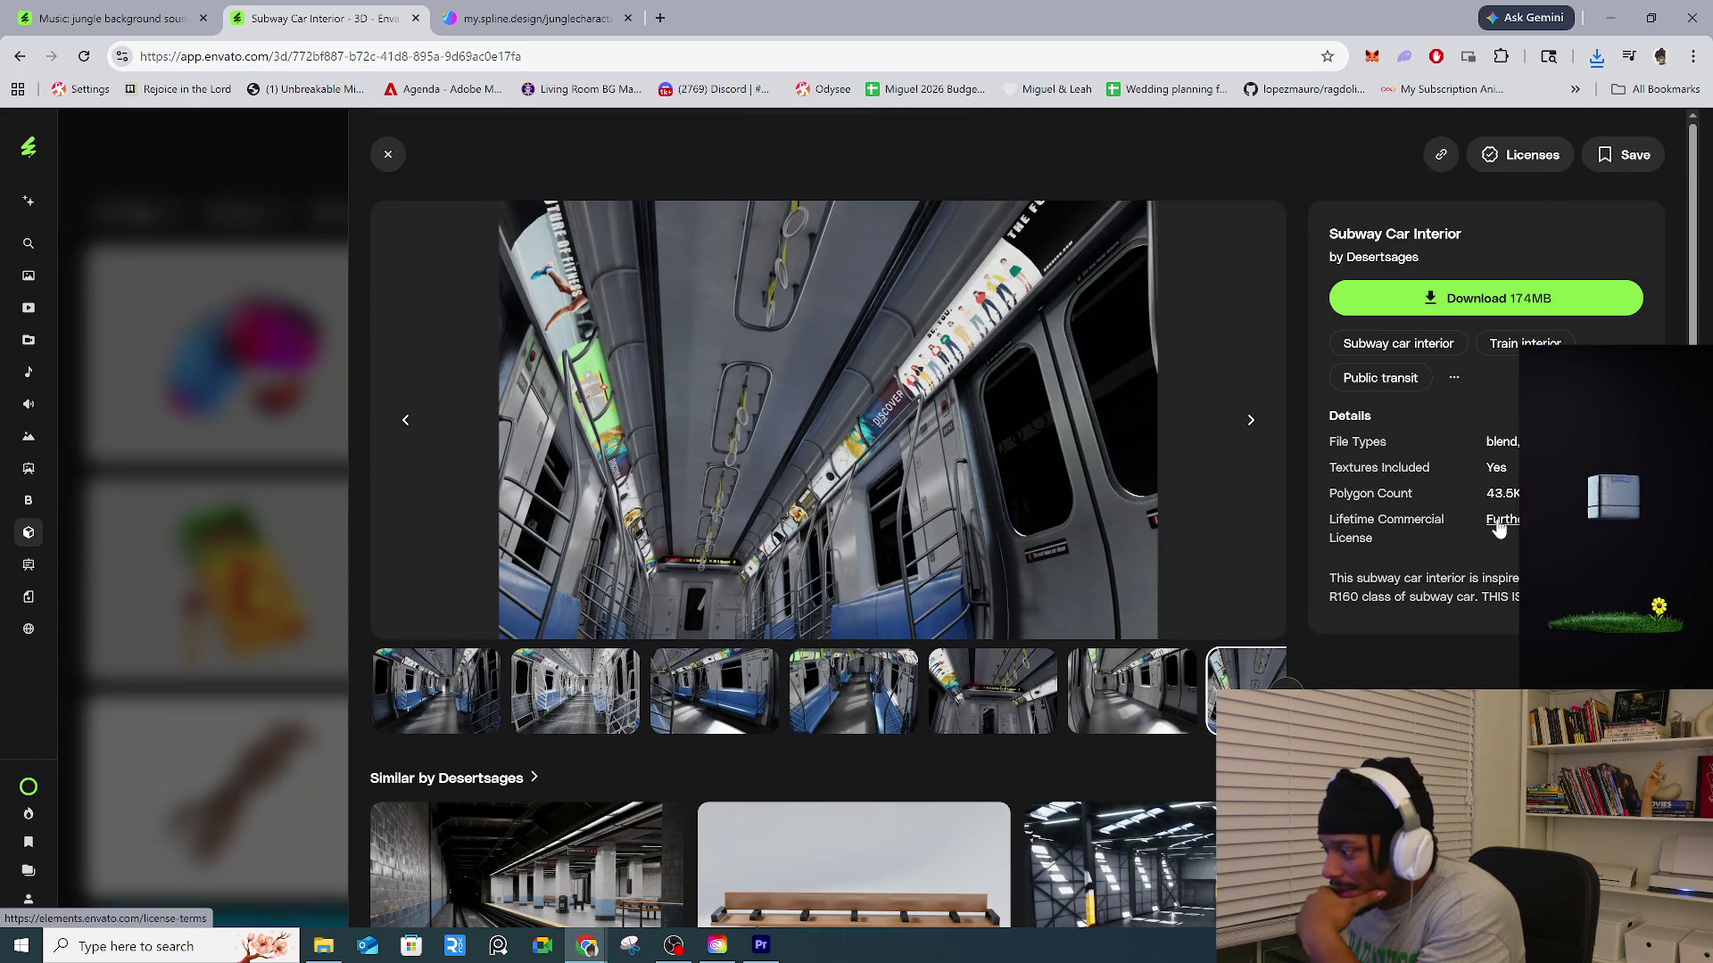
{"action": "left_click", "coordinate": [249, 648]}
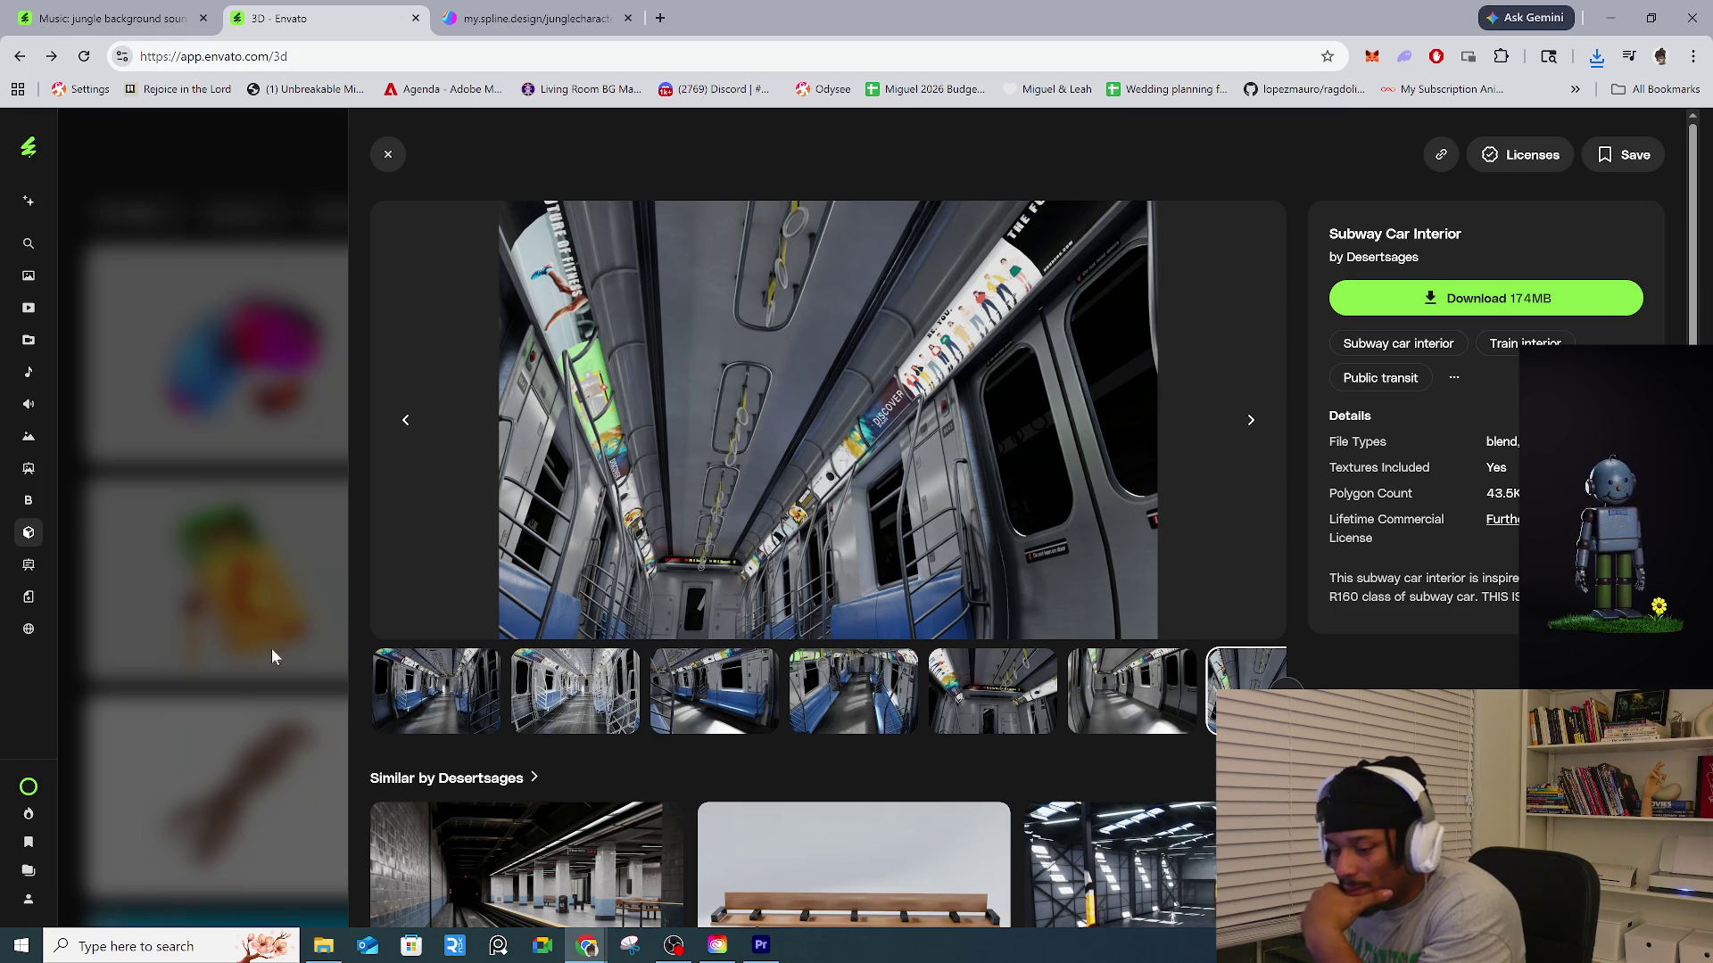
Scroll the 3D grid and open the Control Panel Pack details.
{"action": "scroll", "coordinate": [719, 698], "scroll_direction": "down", "scroll_amount": 3}
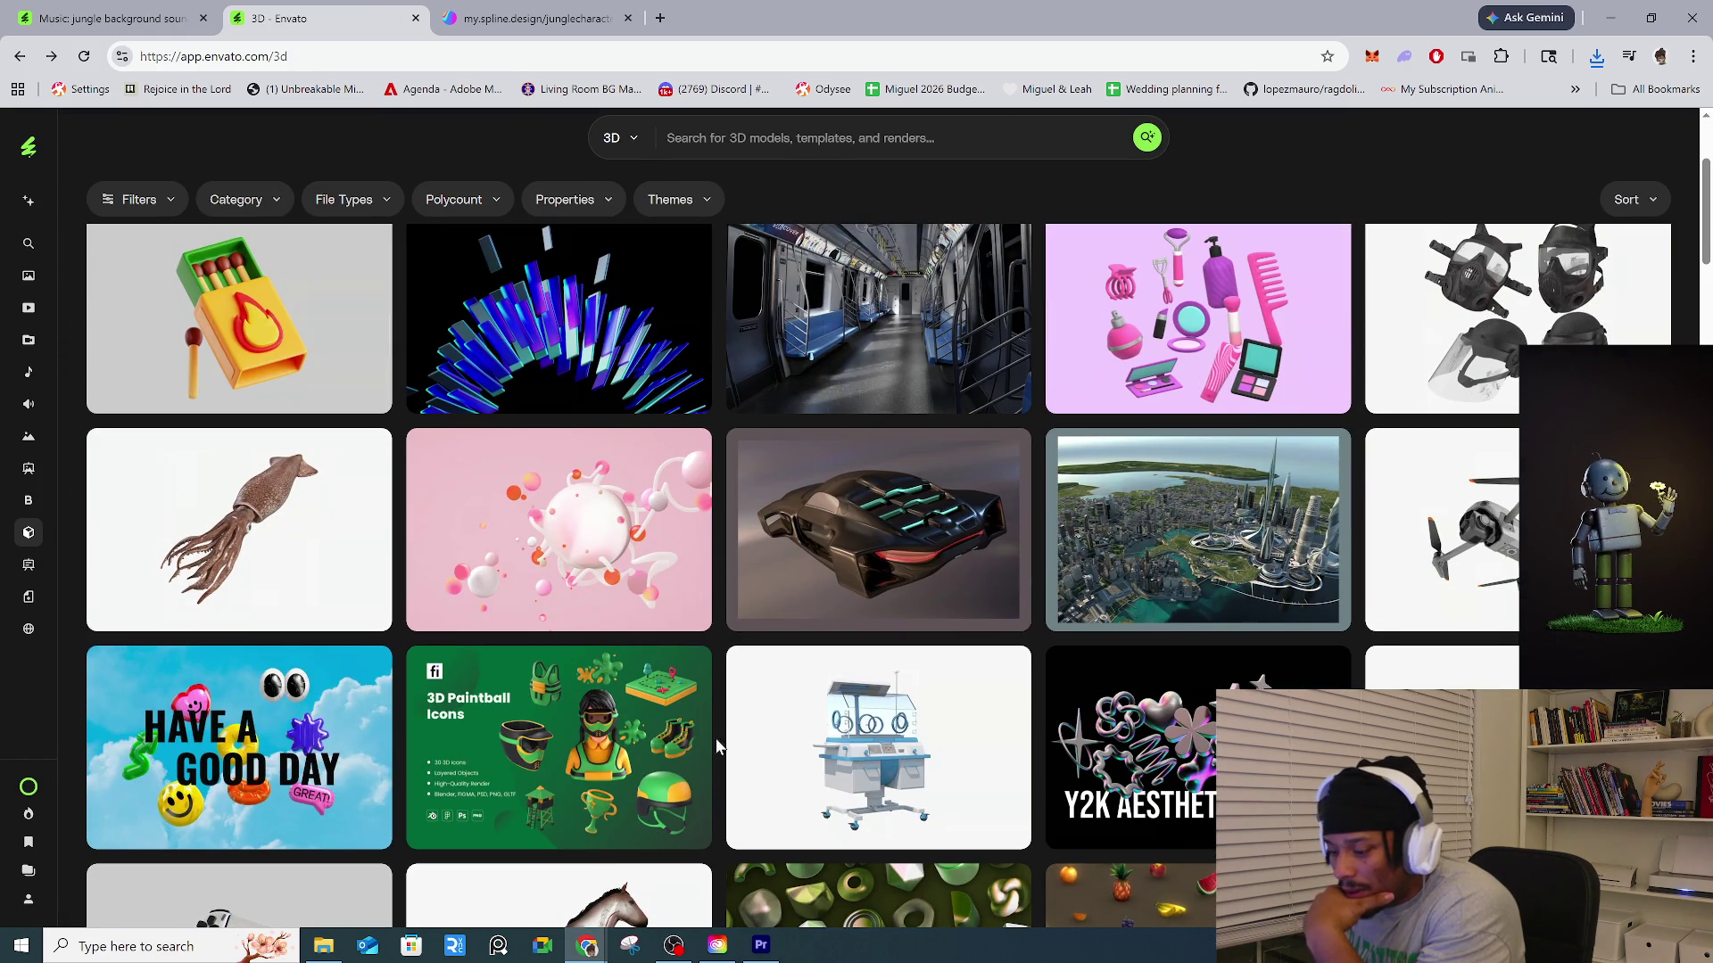
{"action": "scroll", "coordinate": [713, 745], "scroll_direction": "down", "scroll_amount": 2}
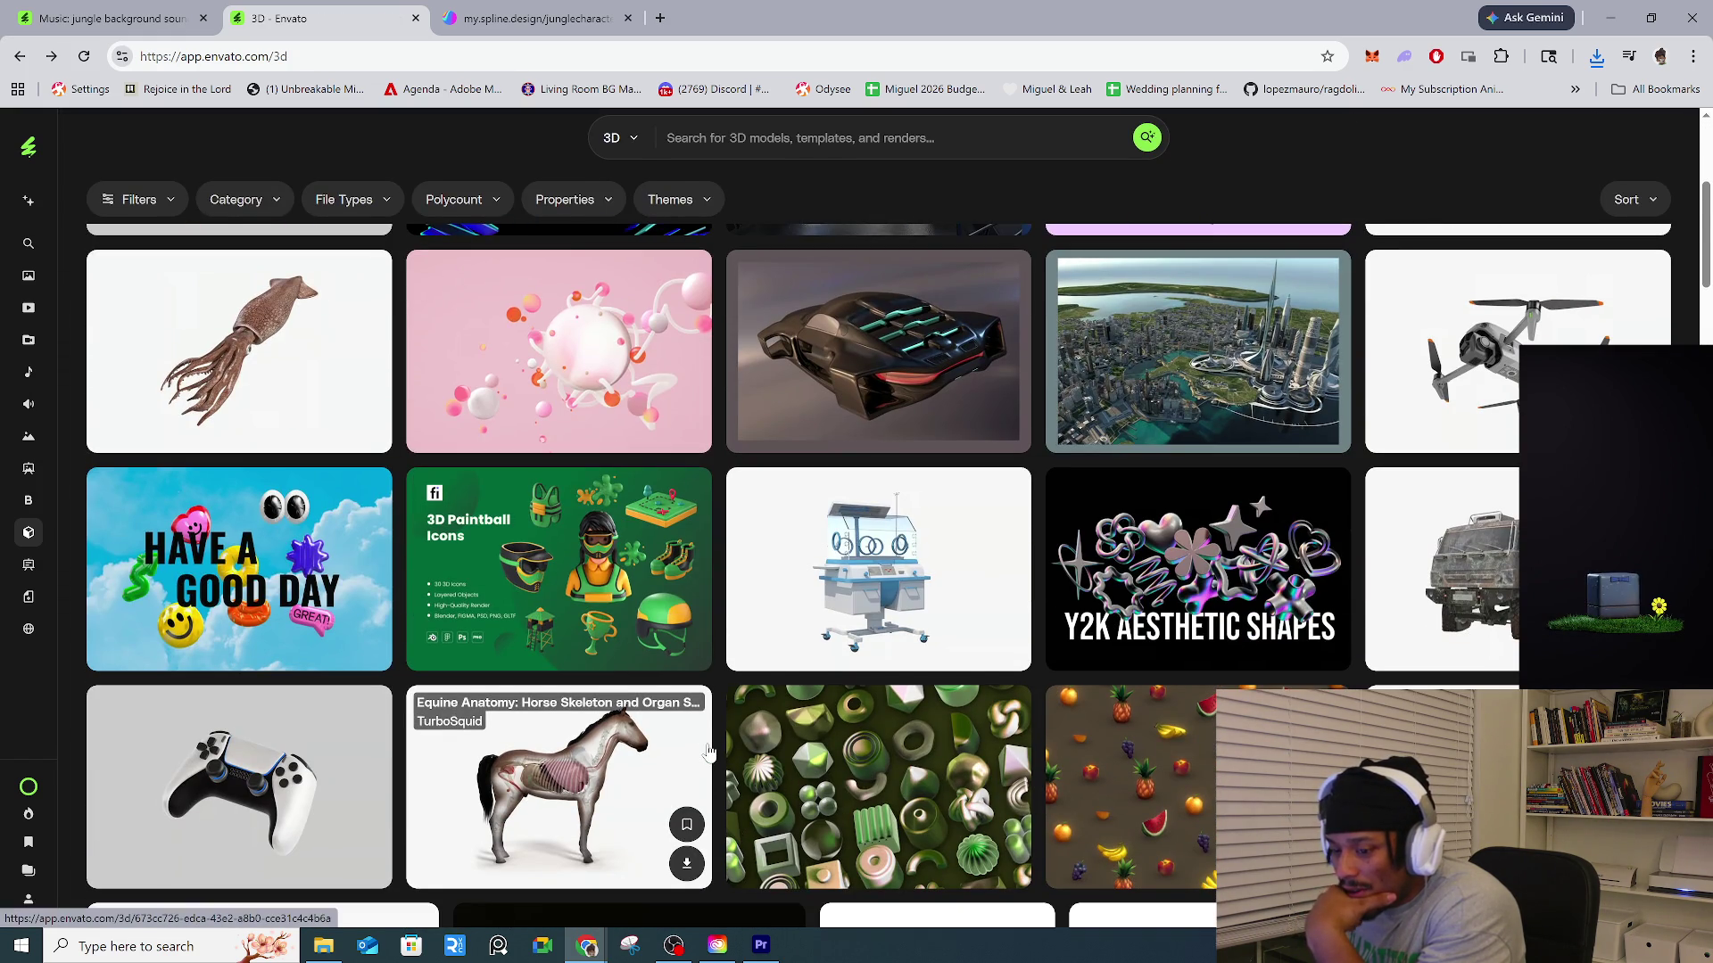
{"action": "scroll", "coordinate": [708, 752], "scroll_direction": "down", "scroll_amount": 5}
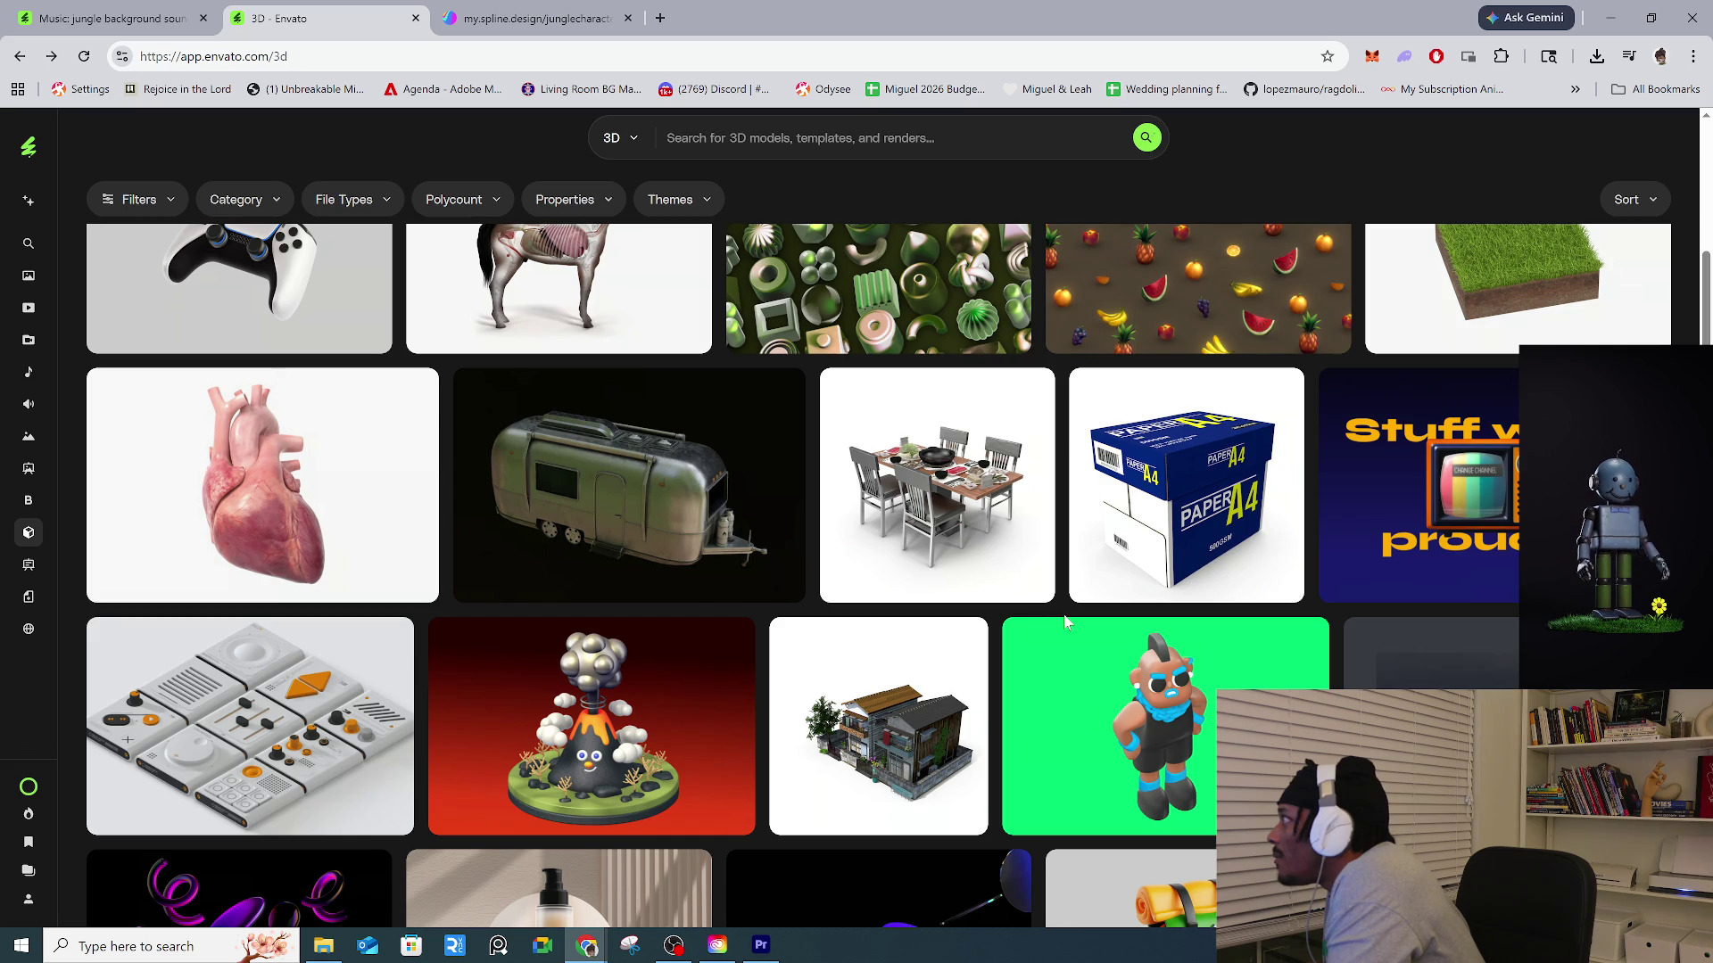
{"action": "scroll", "coordinate": [887, 607], "scroll_direction": "down", "scroll_amount": 3}
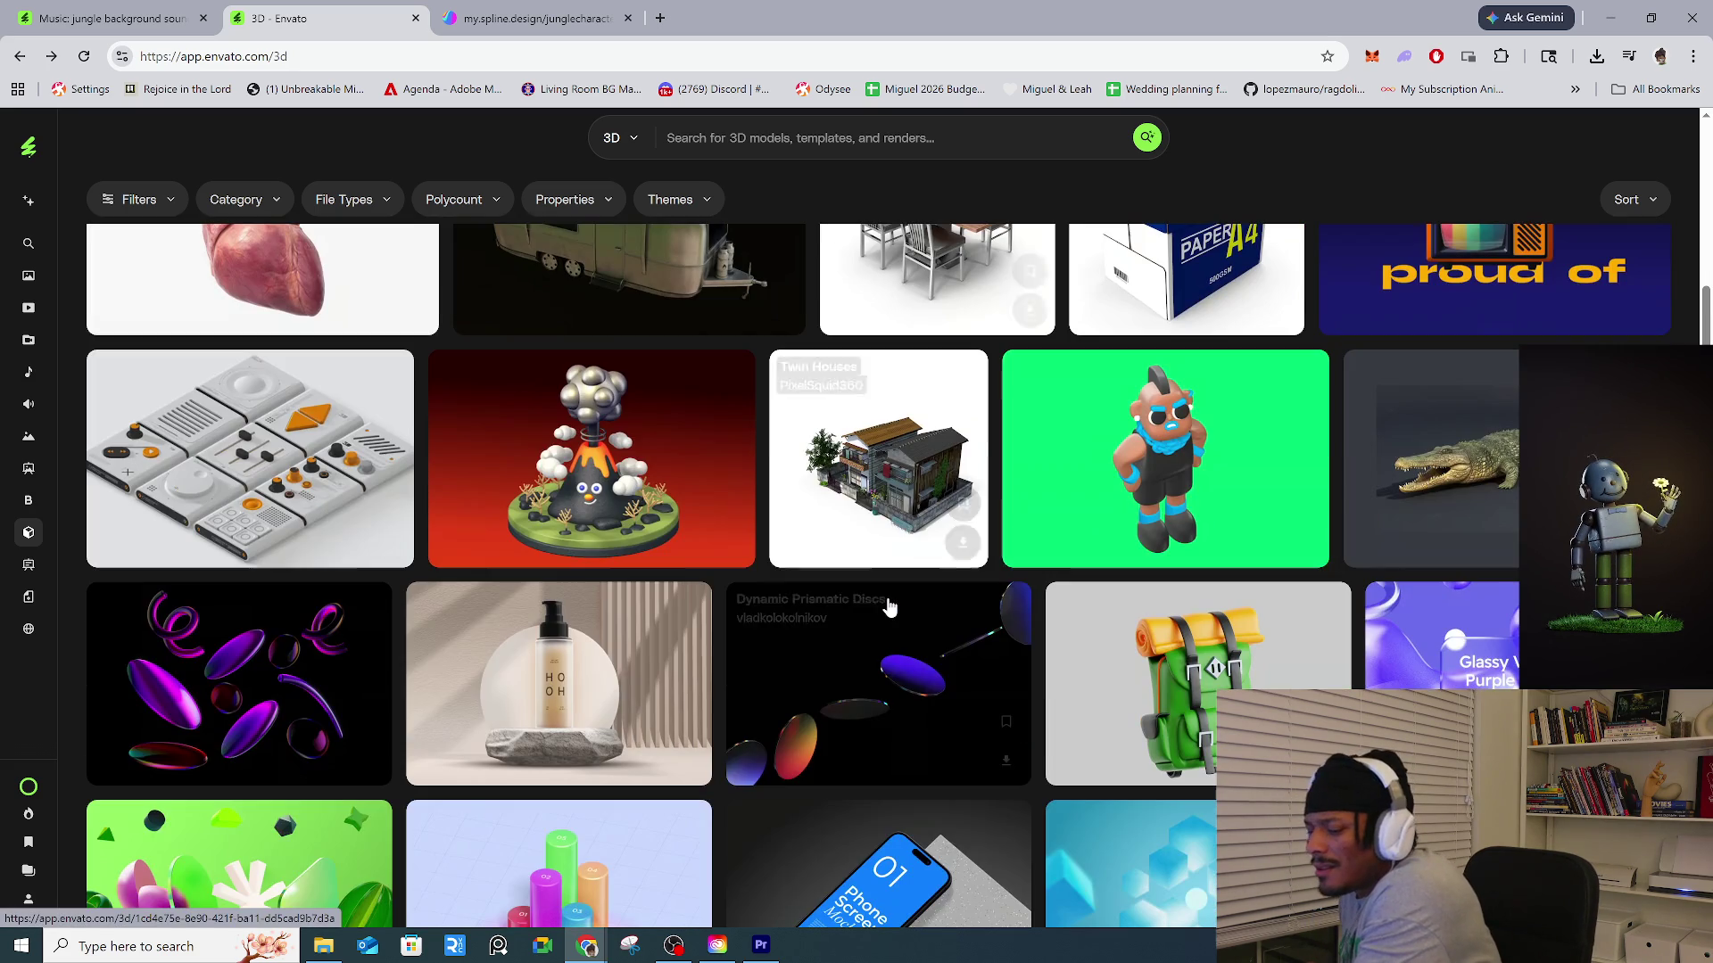
{"action": "left_click", "coordinate": [323, 500]}
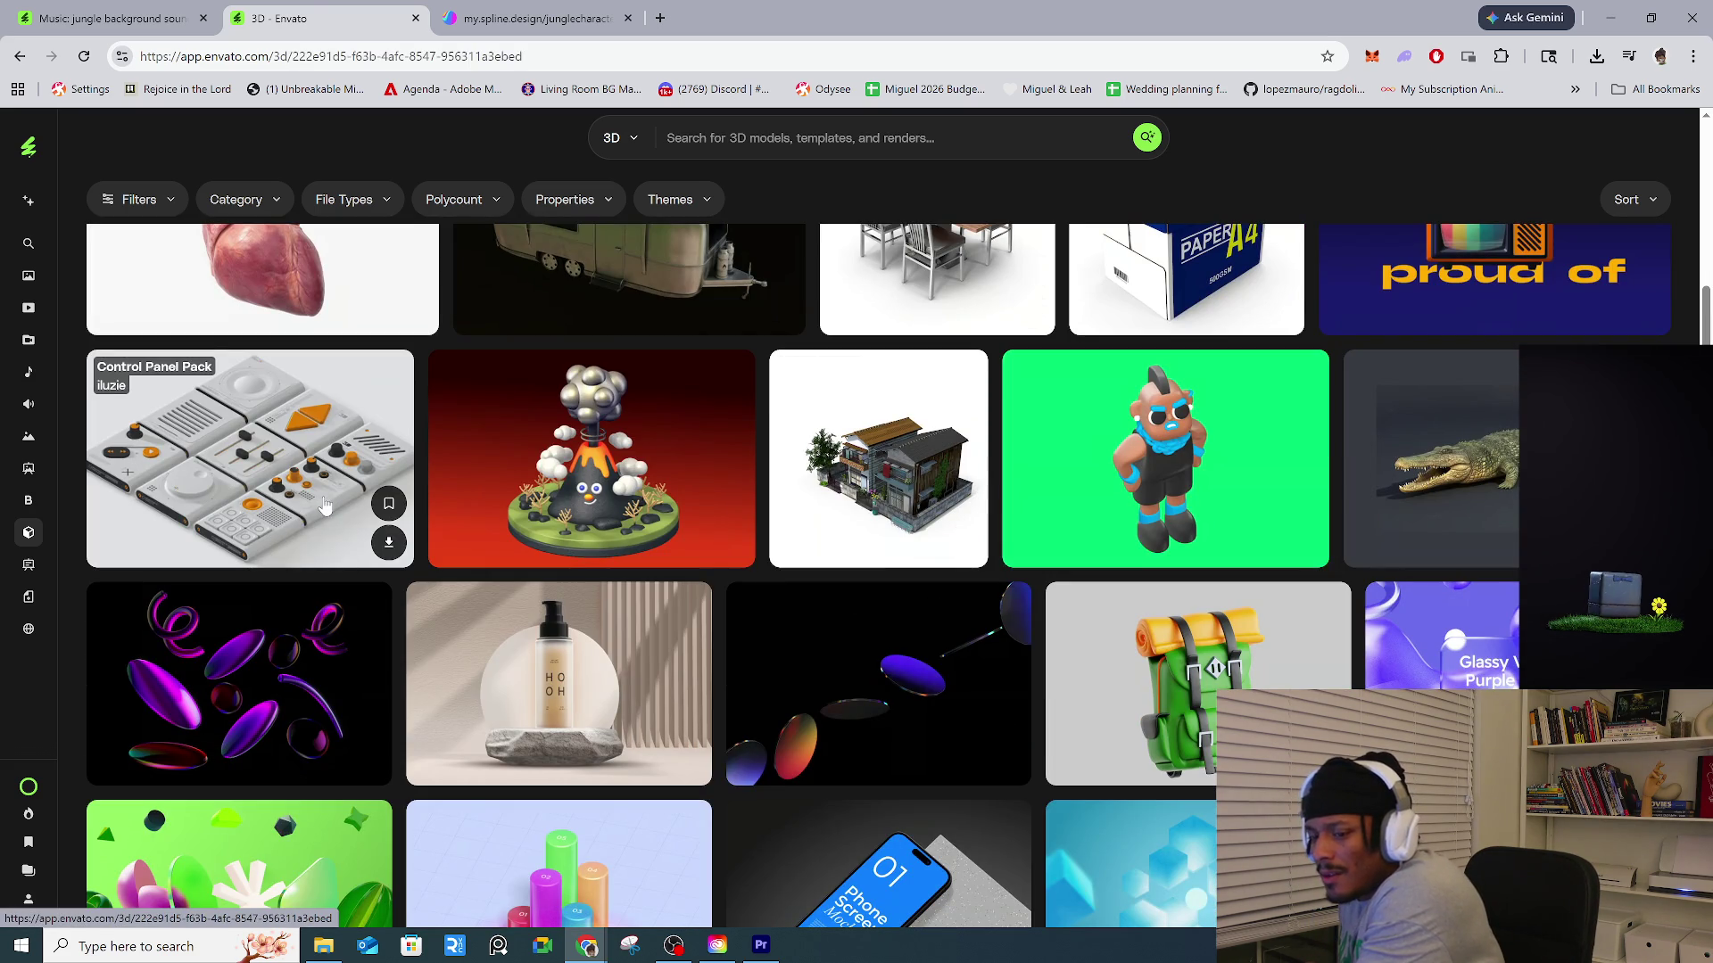
Switch between the first and second Control Panel Pack preview images.
{"action": "left_click", "coordinate": [615, 701]}
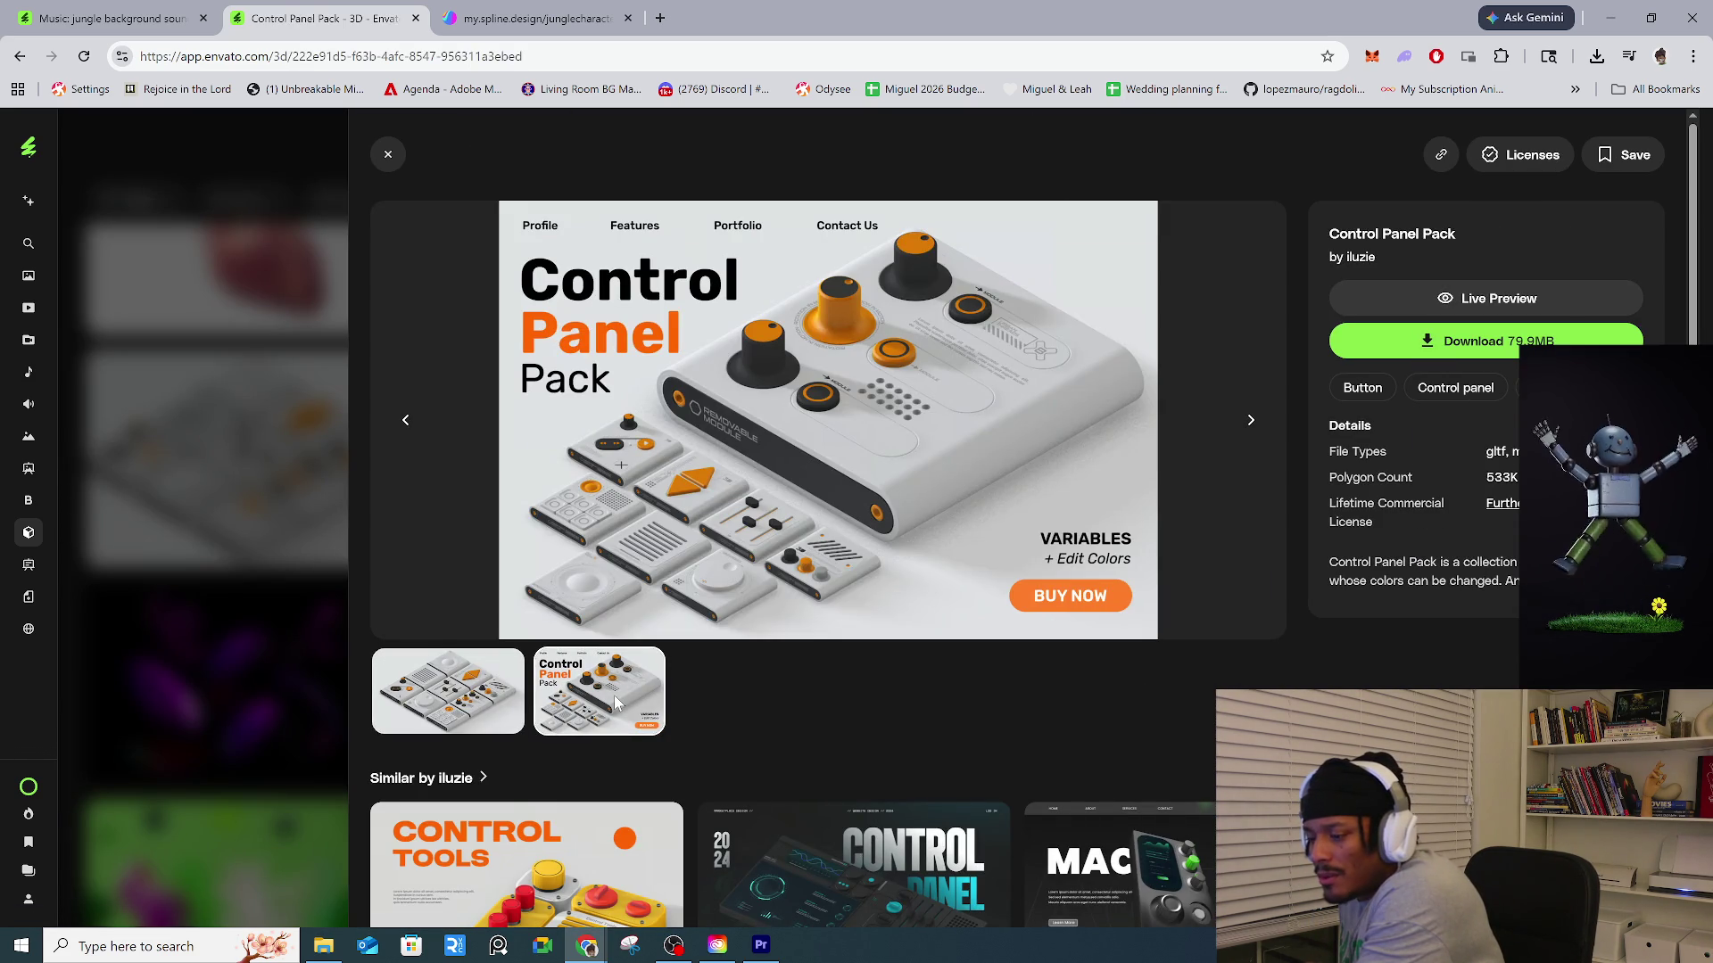
{"action": "left_click", "coordinate": [464, 714]}
{"action": "left_click", "coordinate": [587, 700]}
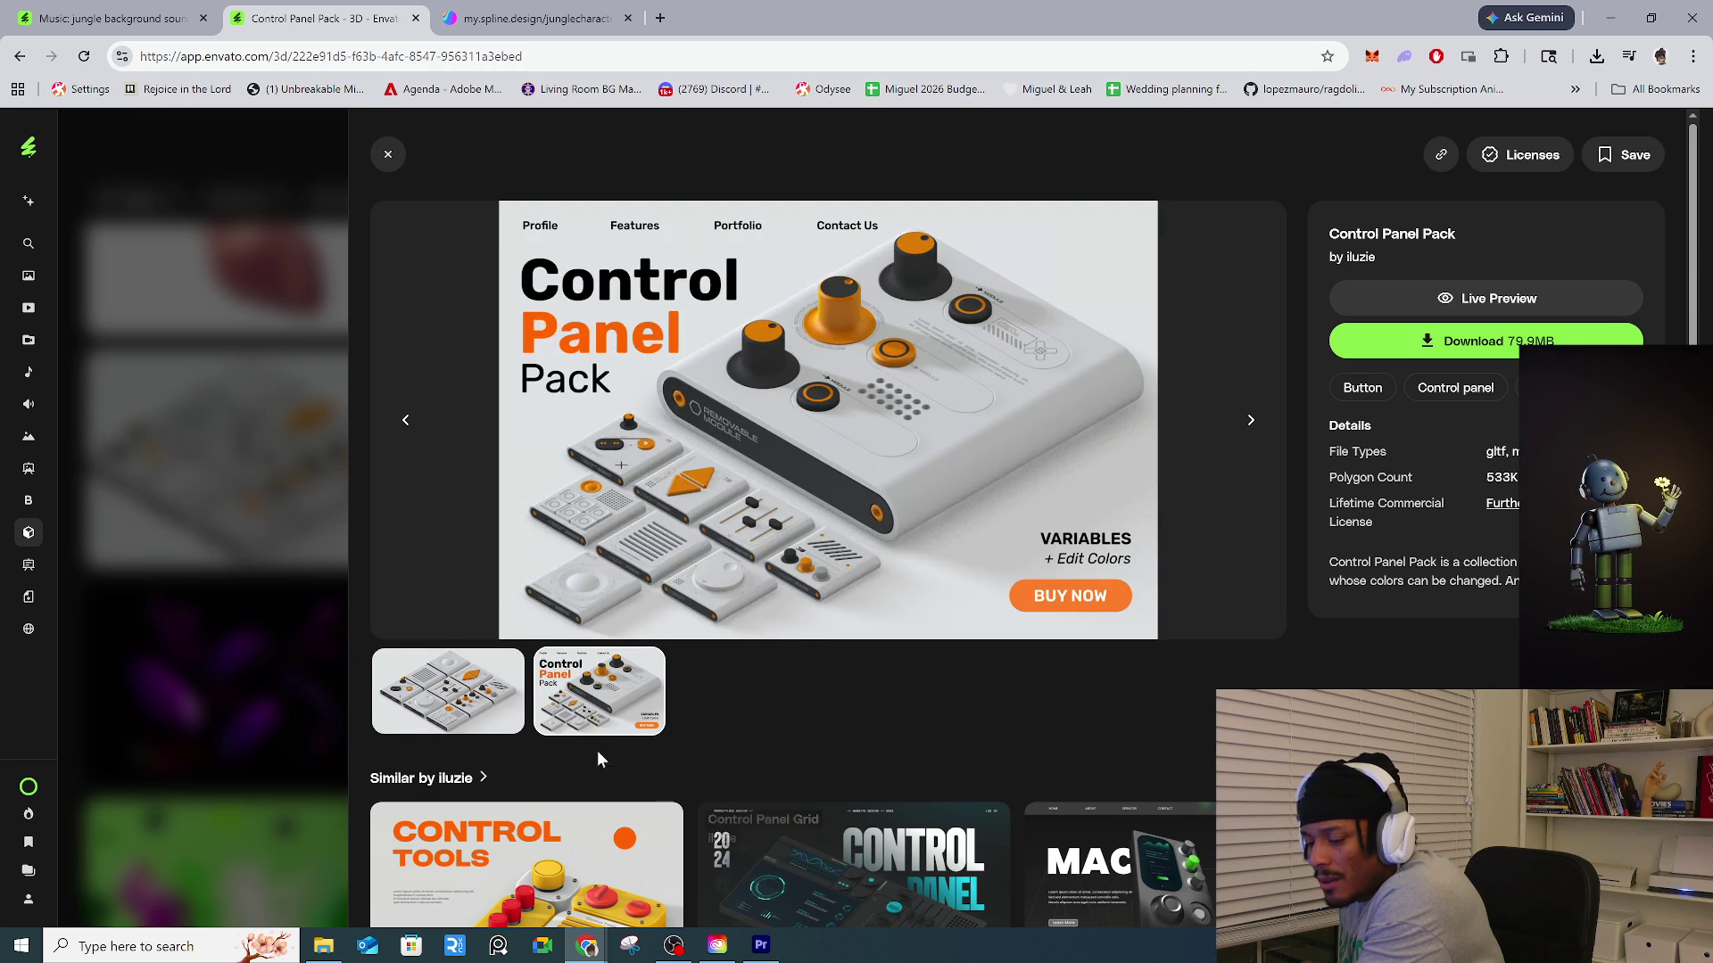
{"action": "left_click", "coordinate": [446, 705]}
{"action": "left_click", "coordinate": [633, 658]}
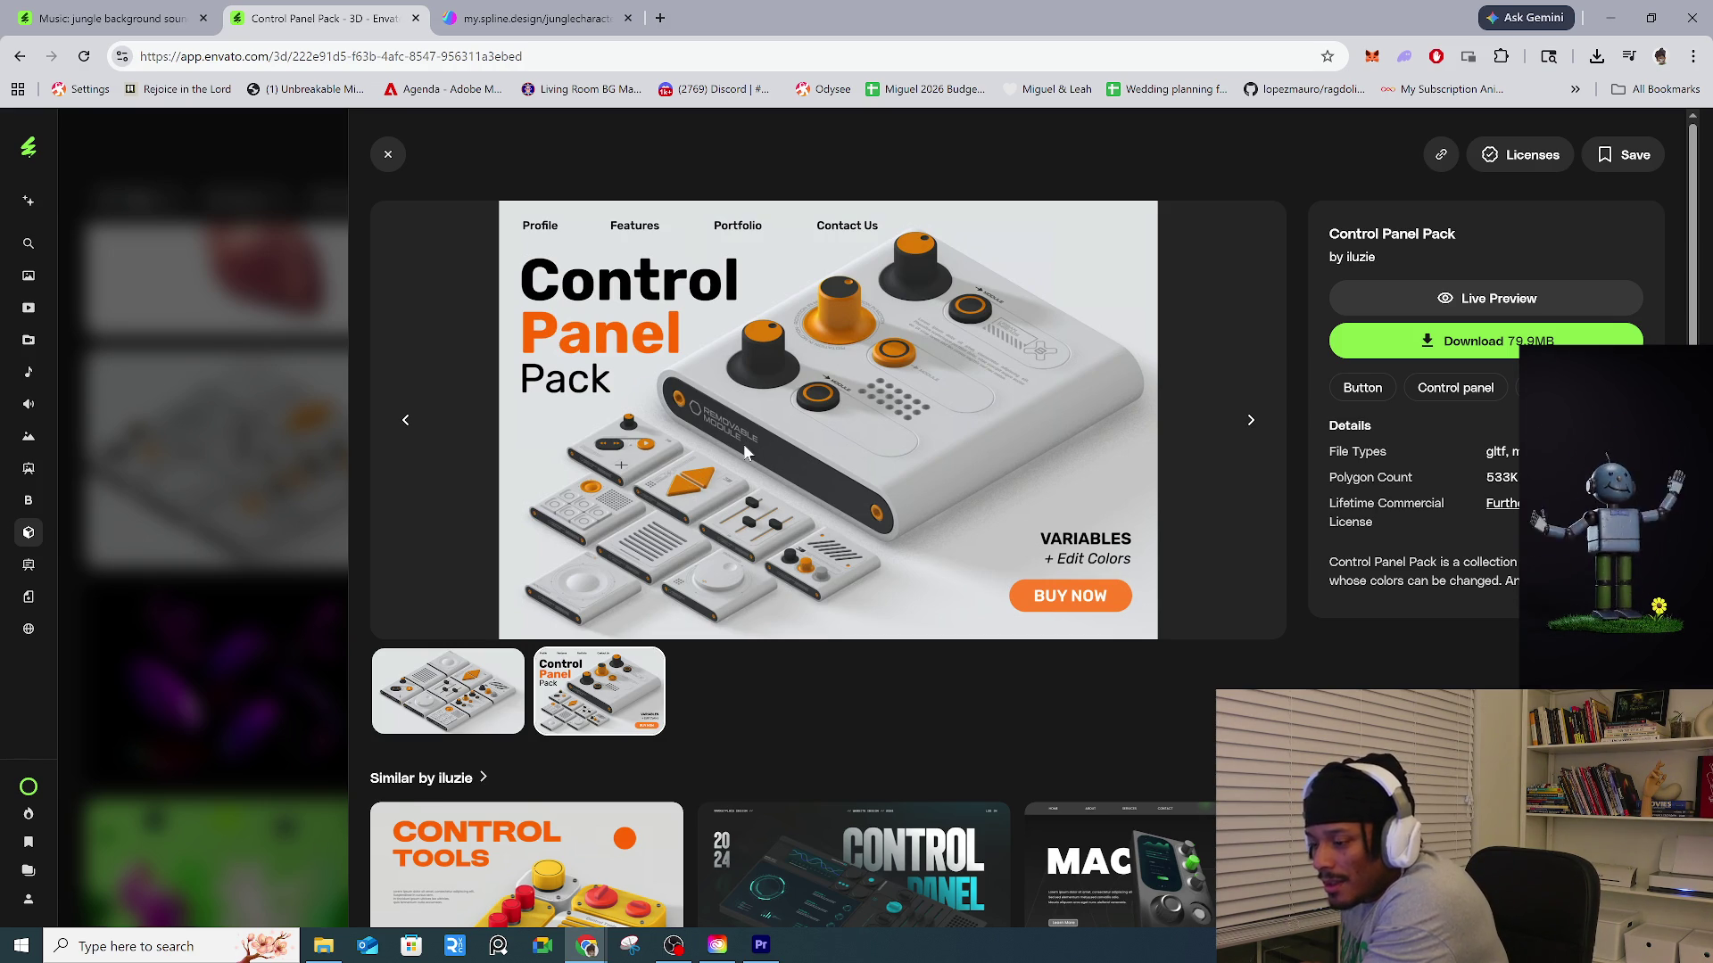
Scroll to Similar Items and open the Audio control mixer board panel item page.
{"action": "scroll", "coordinate": [715, 570], "scroll_direction": "down", "scroll_amount": 2}
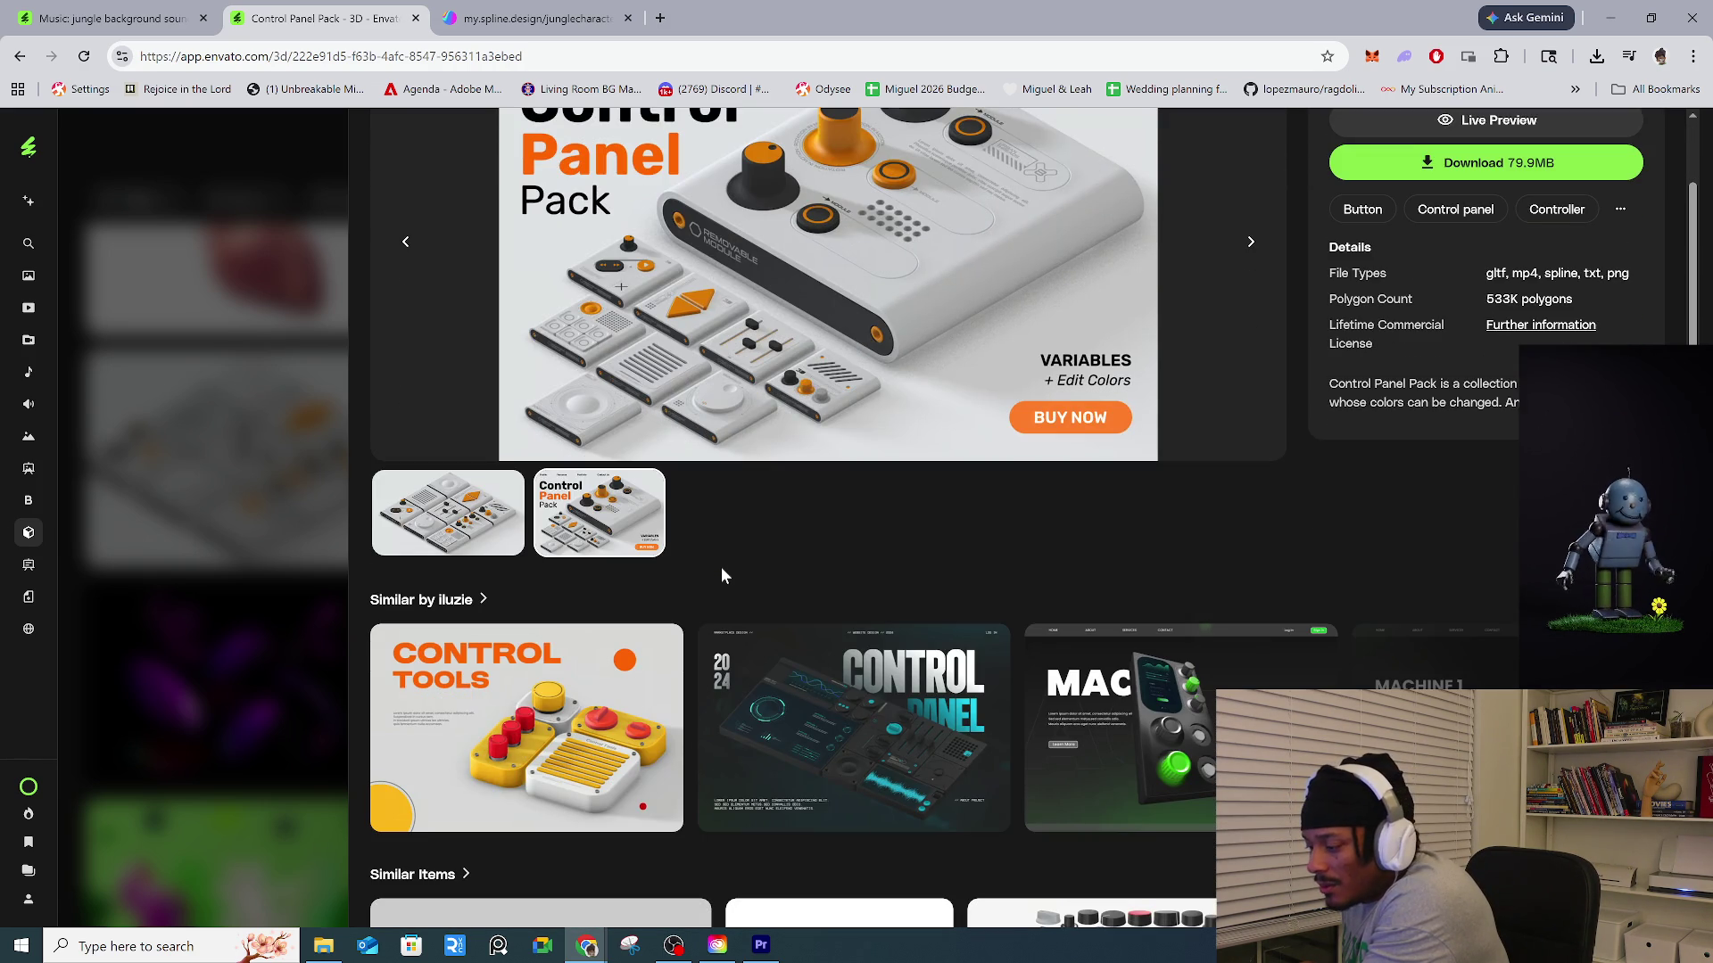
{"action": "scroll", "coordinate": [721, 575], "scroll_direction": "down", "scroll_amount": 5}
{"action": "scroll", "coordinate": [1048, 581], "scroll_direction": "down", "scroll_amount": 3}
{"action": "scroll", "coordinate": [1049, 580], "scroll_direction": "down", "scroll_amount": 1}
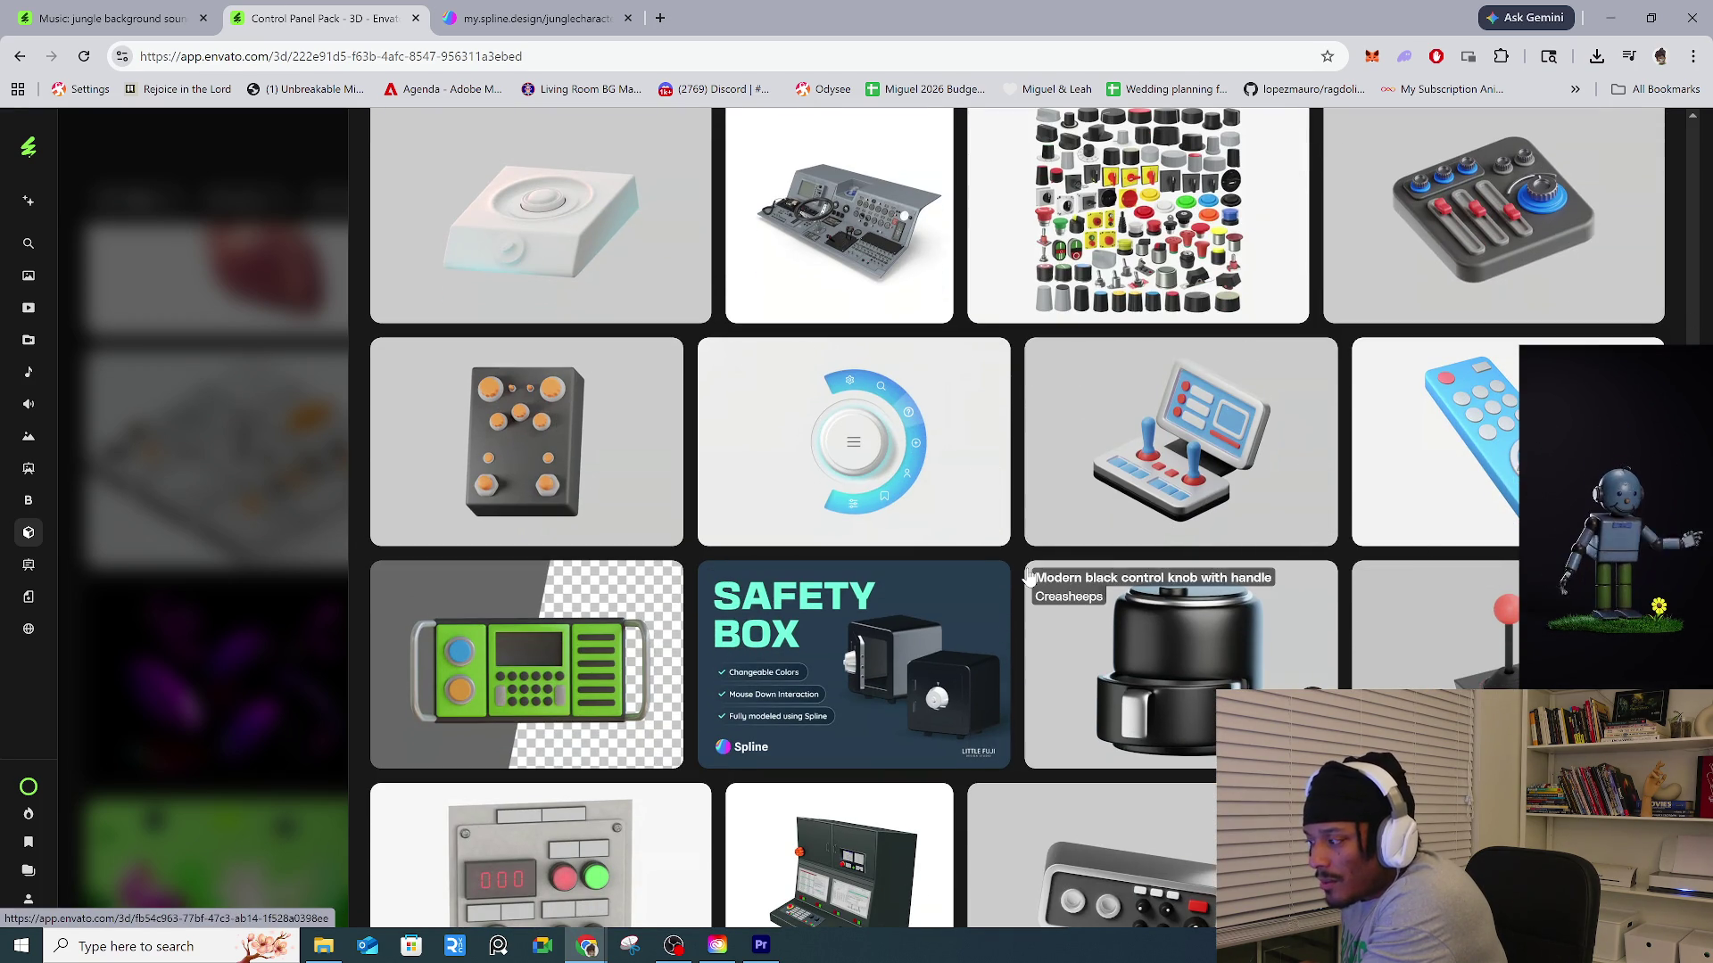
{"action": "scroll", "coordinate": [1510, 482], "scroll_direction": "up", "scroll_amount": 3}
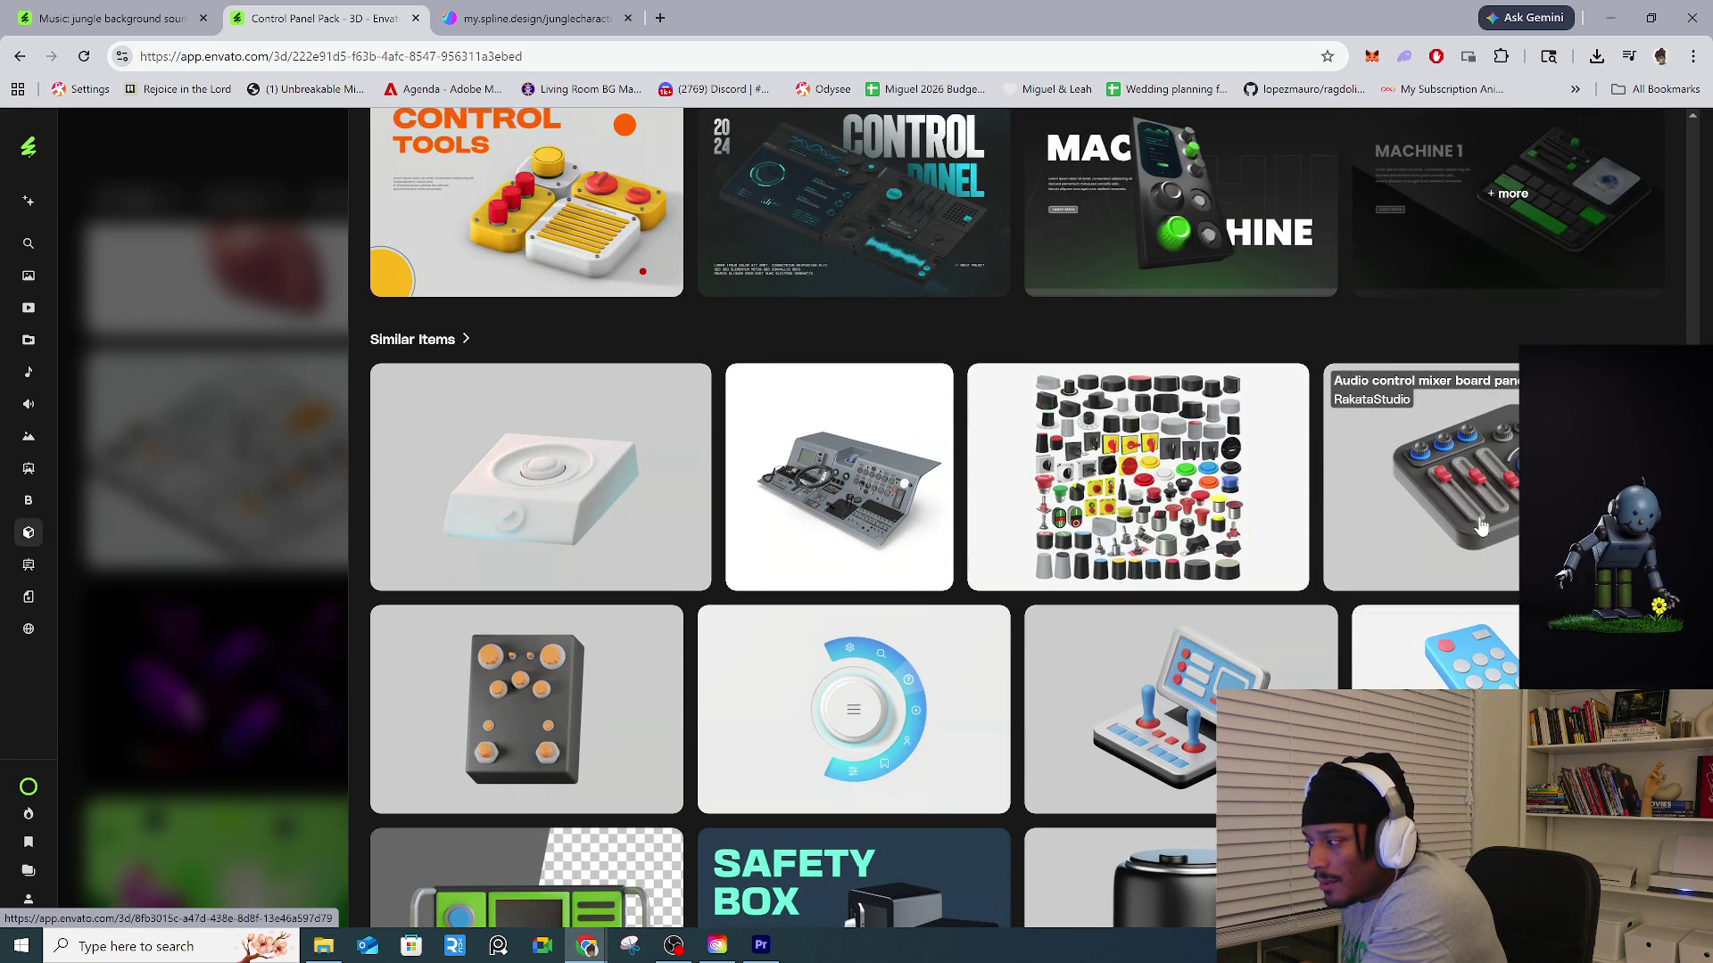
{"action": "left_click", "coordinate": [1511, 482]}
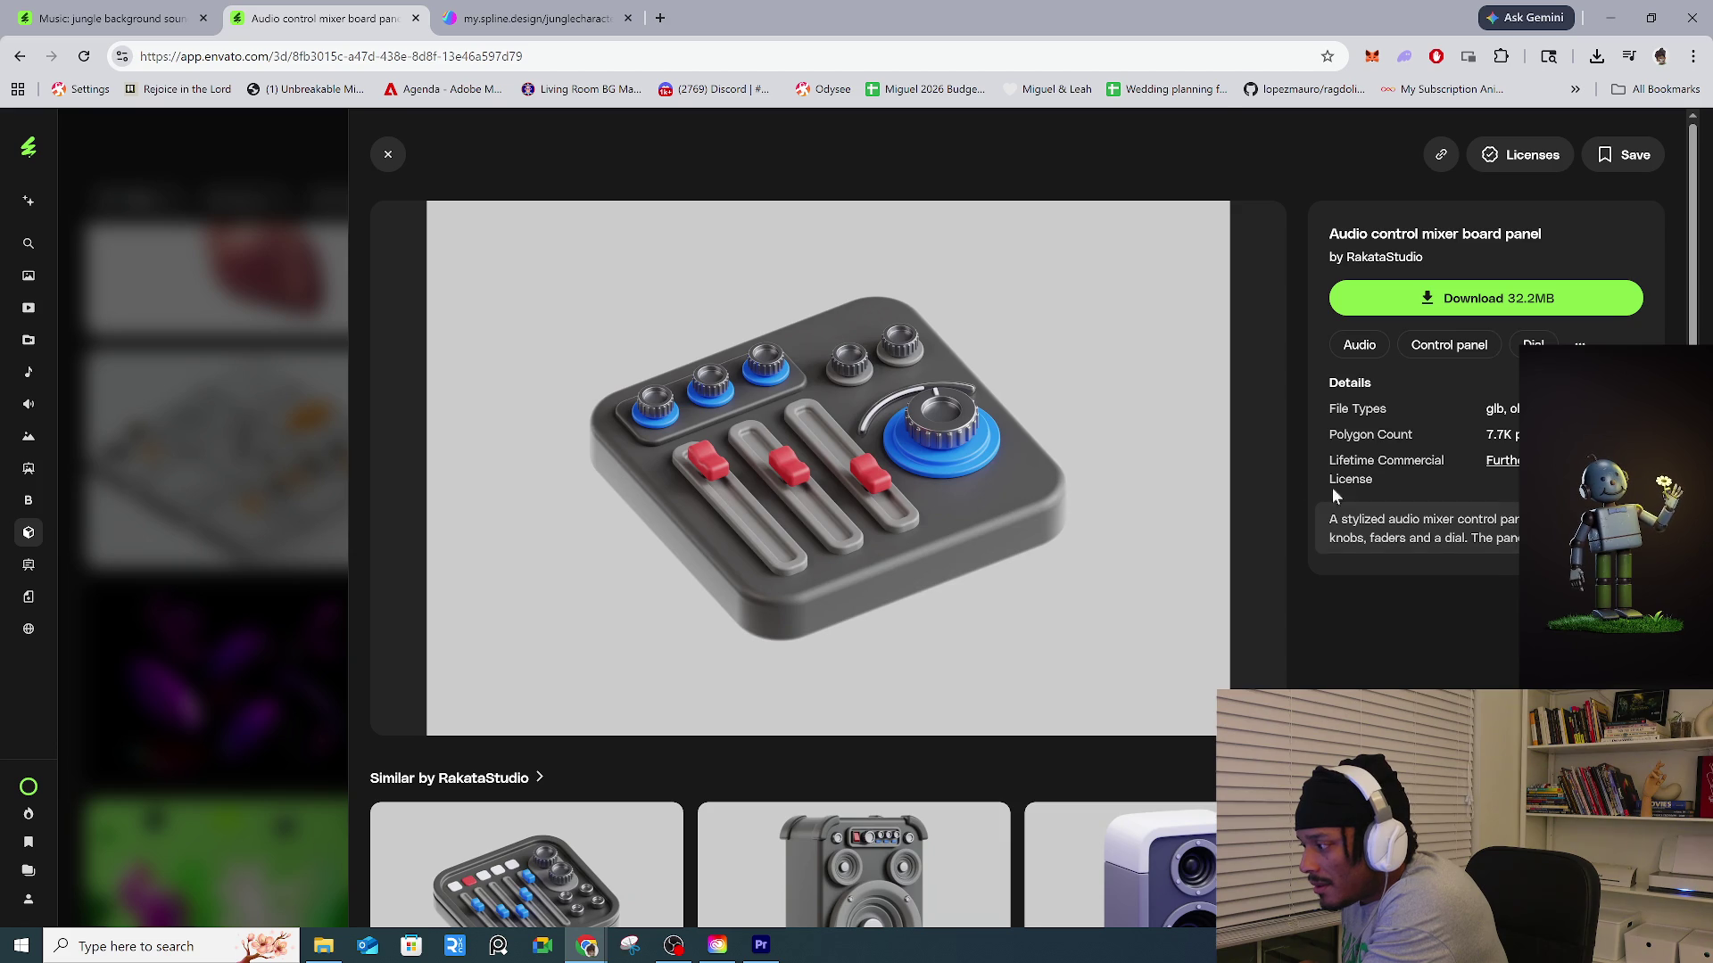
Check the Website ad control panel details, then return to the audio mixer panel page.
{"action": "scroll", "coordinate": [1142, 464], "scroll_direction": "down", "scroll_amount": 6}
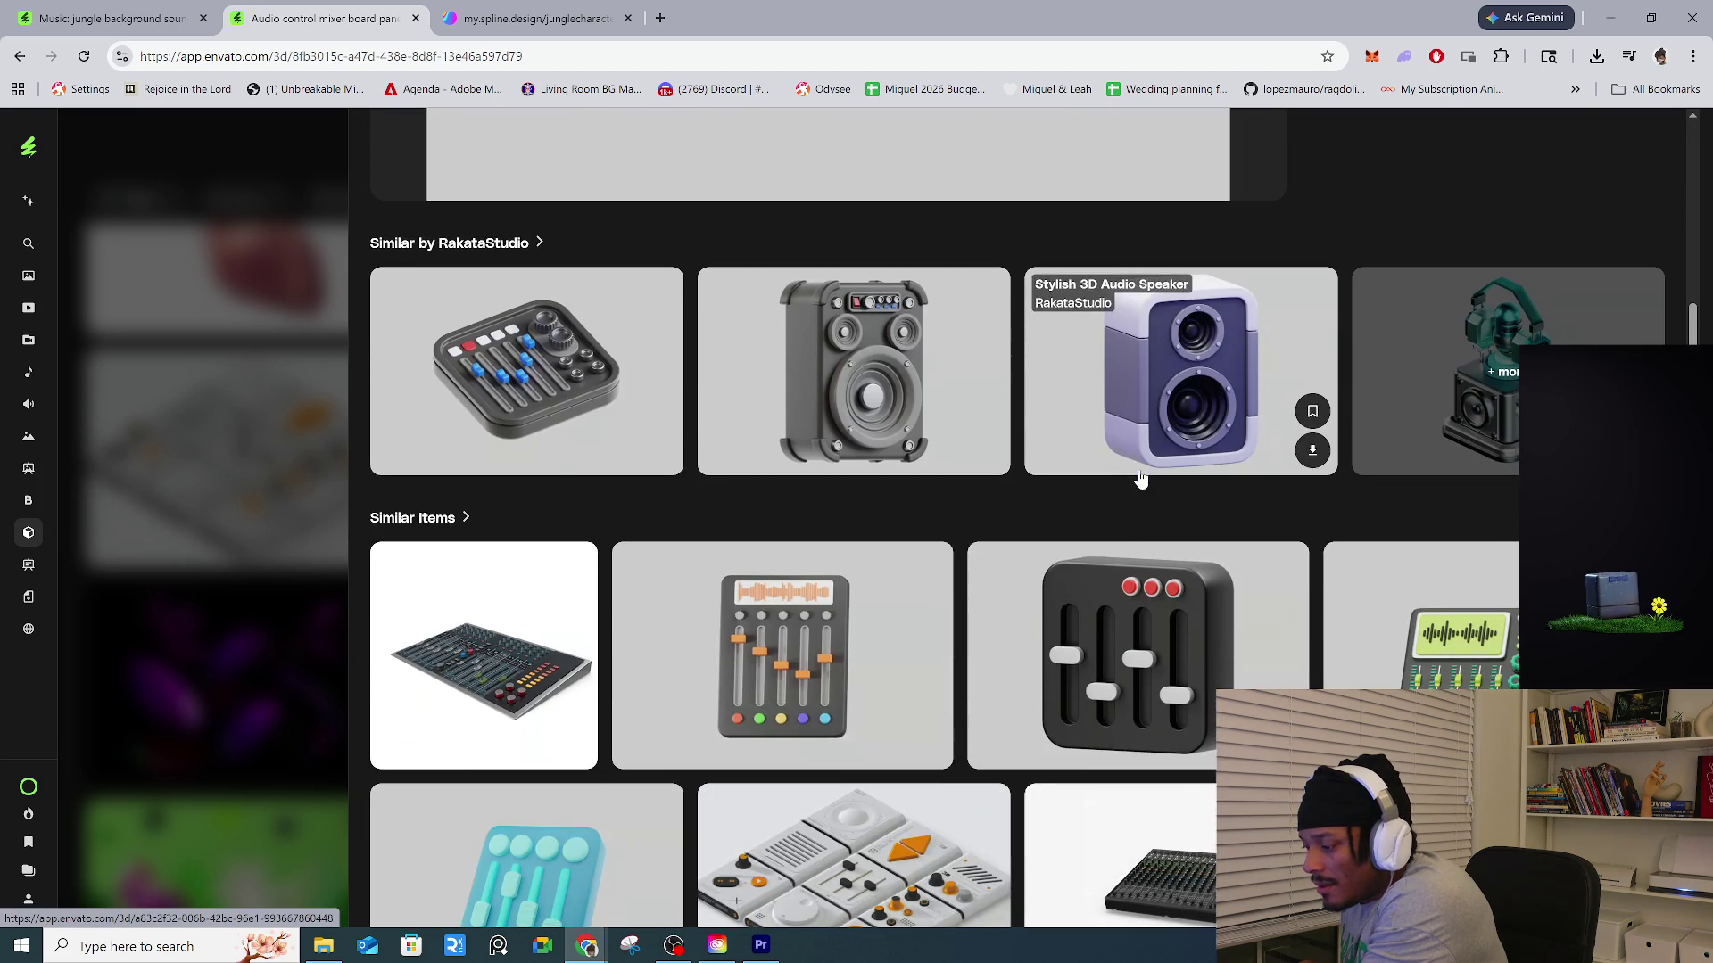
{"action": "scroll", "coordinate": [892, 553], "scroll_direction": "down", "scroll_amount": 5}
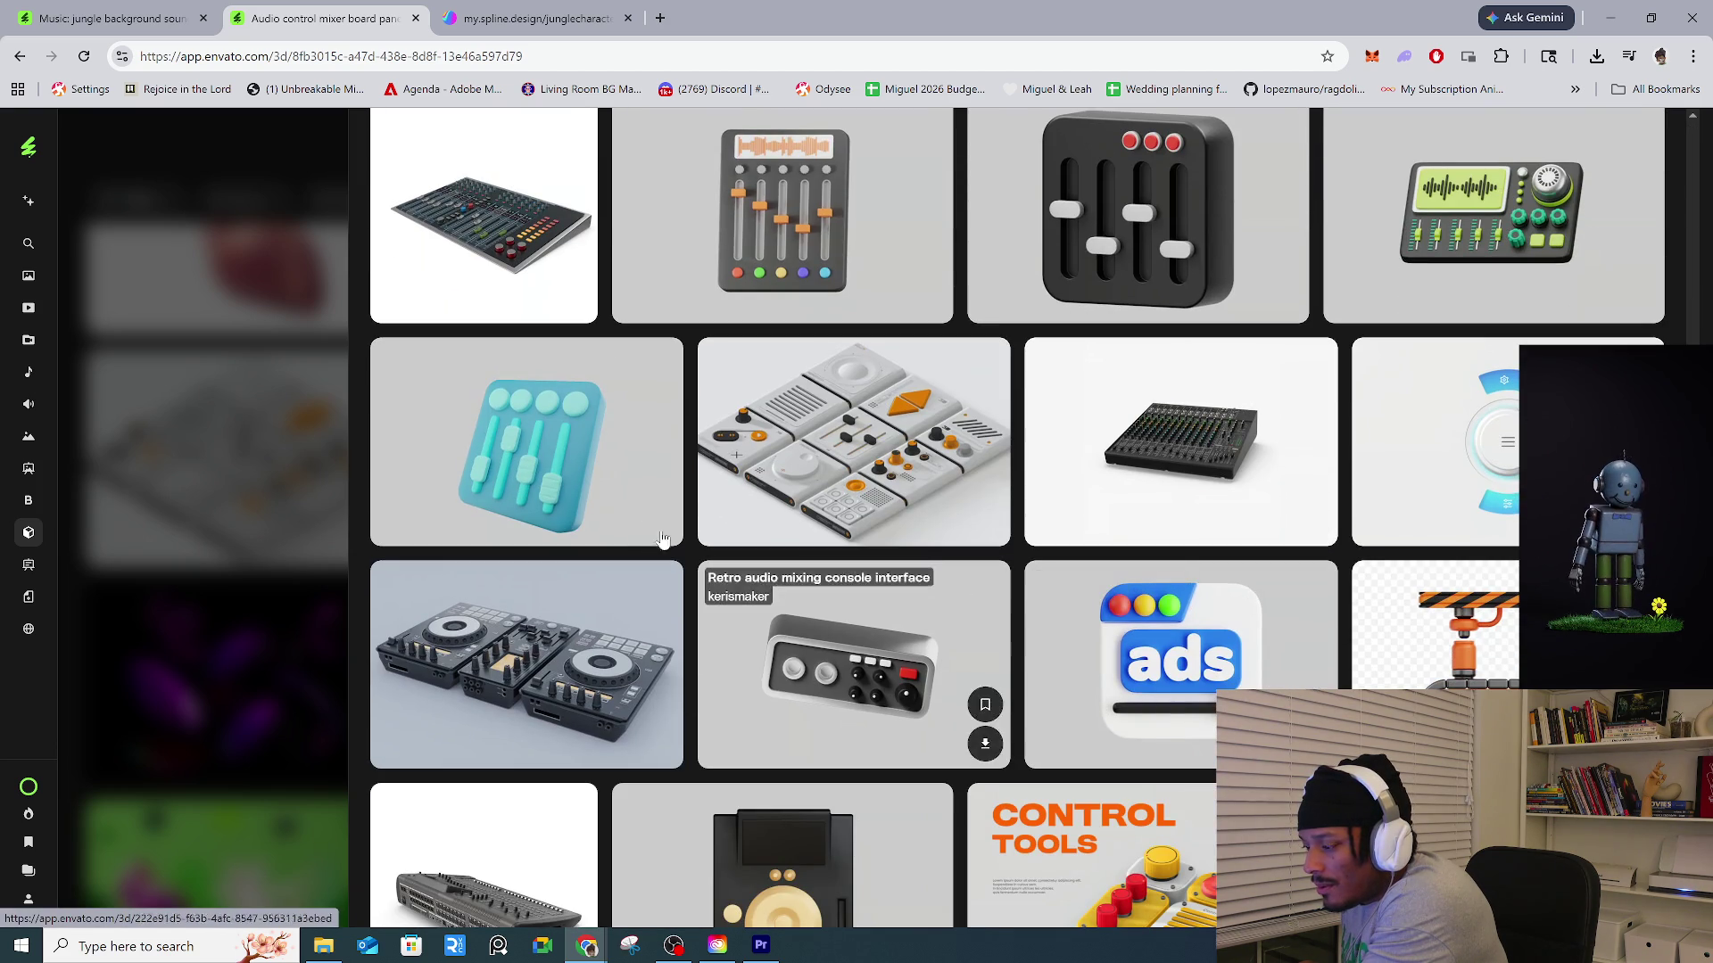
{"action": "left_click", "coordinate": [1306, 671]}
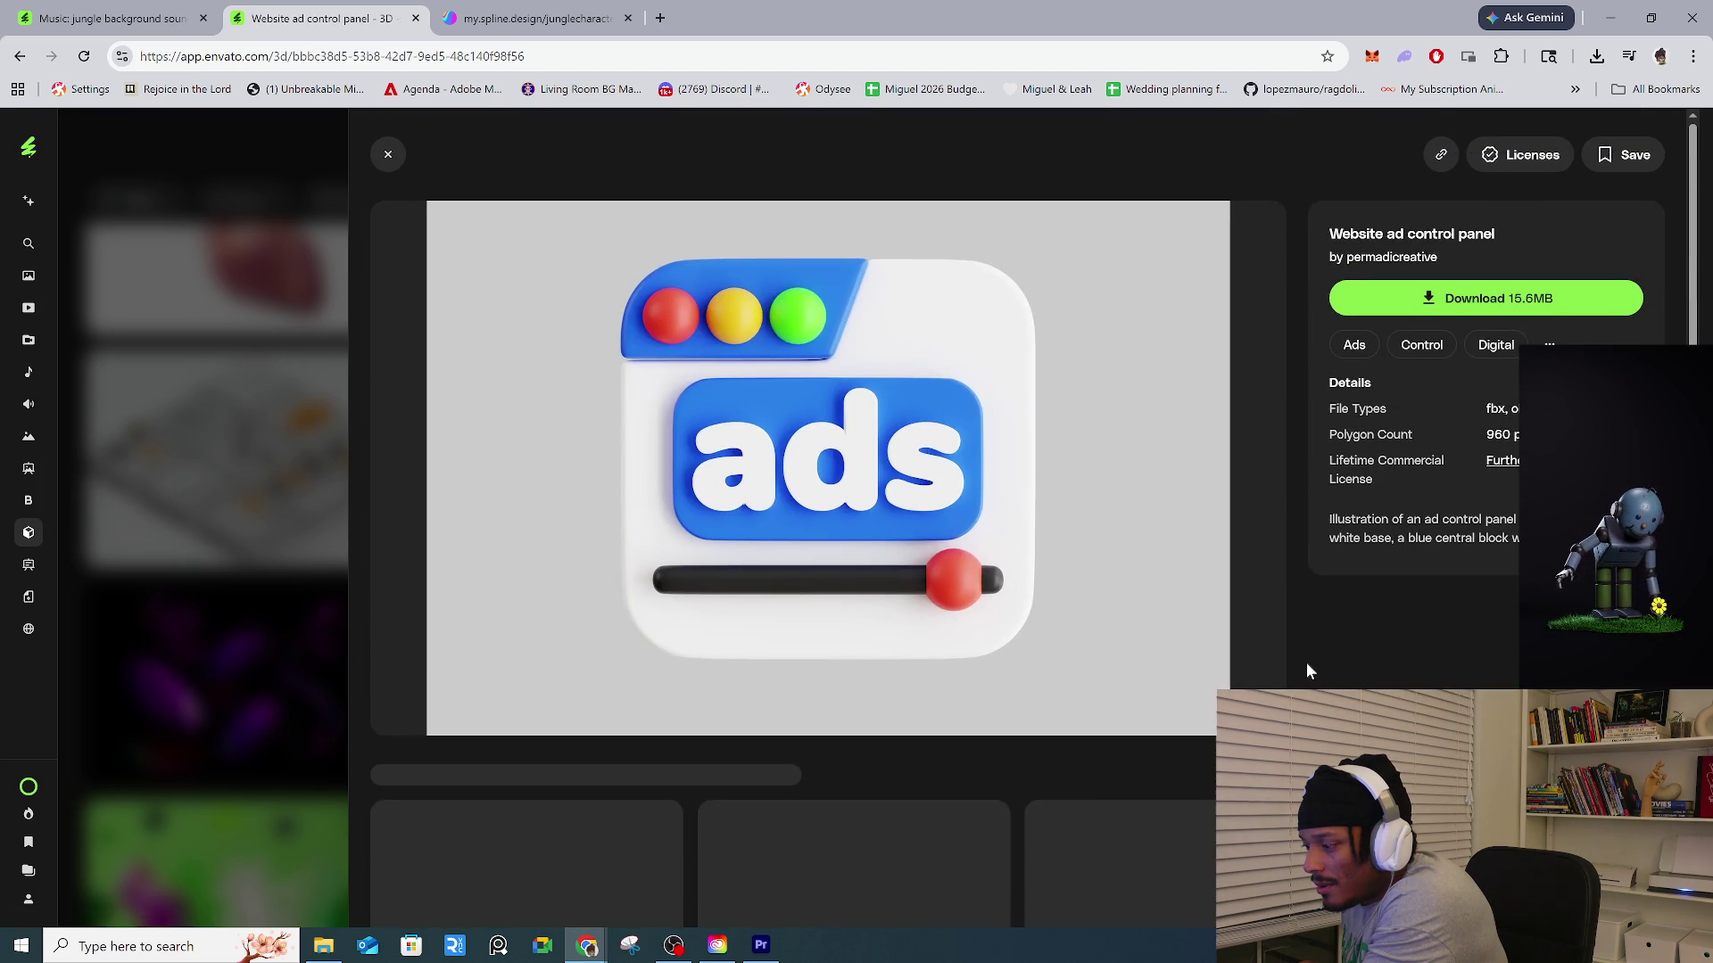
{"action": "left_click", "coordinate": [21, 57]}
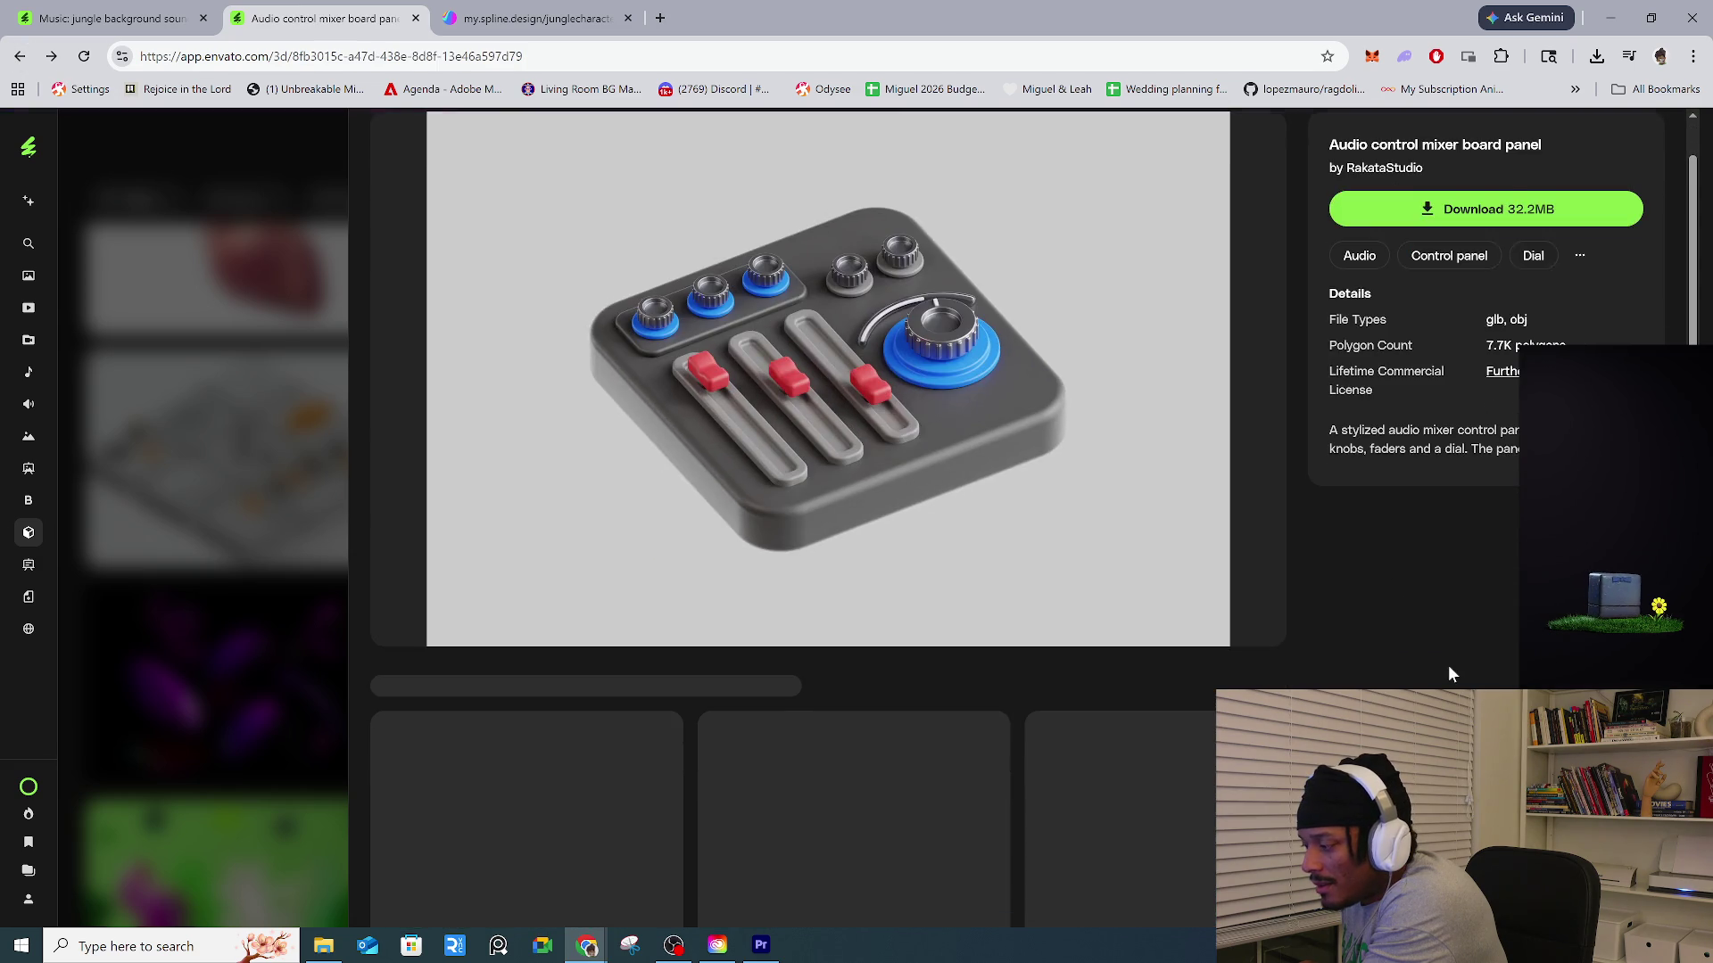
Open the Conveyor Control Machine Panel, then the Automated packaging conveyor robot details.
{"action": "scroll", "coordinate": [1448, 666], "scroll_direction": "down", "scroll_amount": 5}
{"action": "scroll", "coordinate": [1468, 648], "scroll_direction": "down", "scroll_amount": 8}
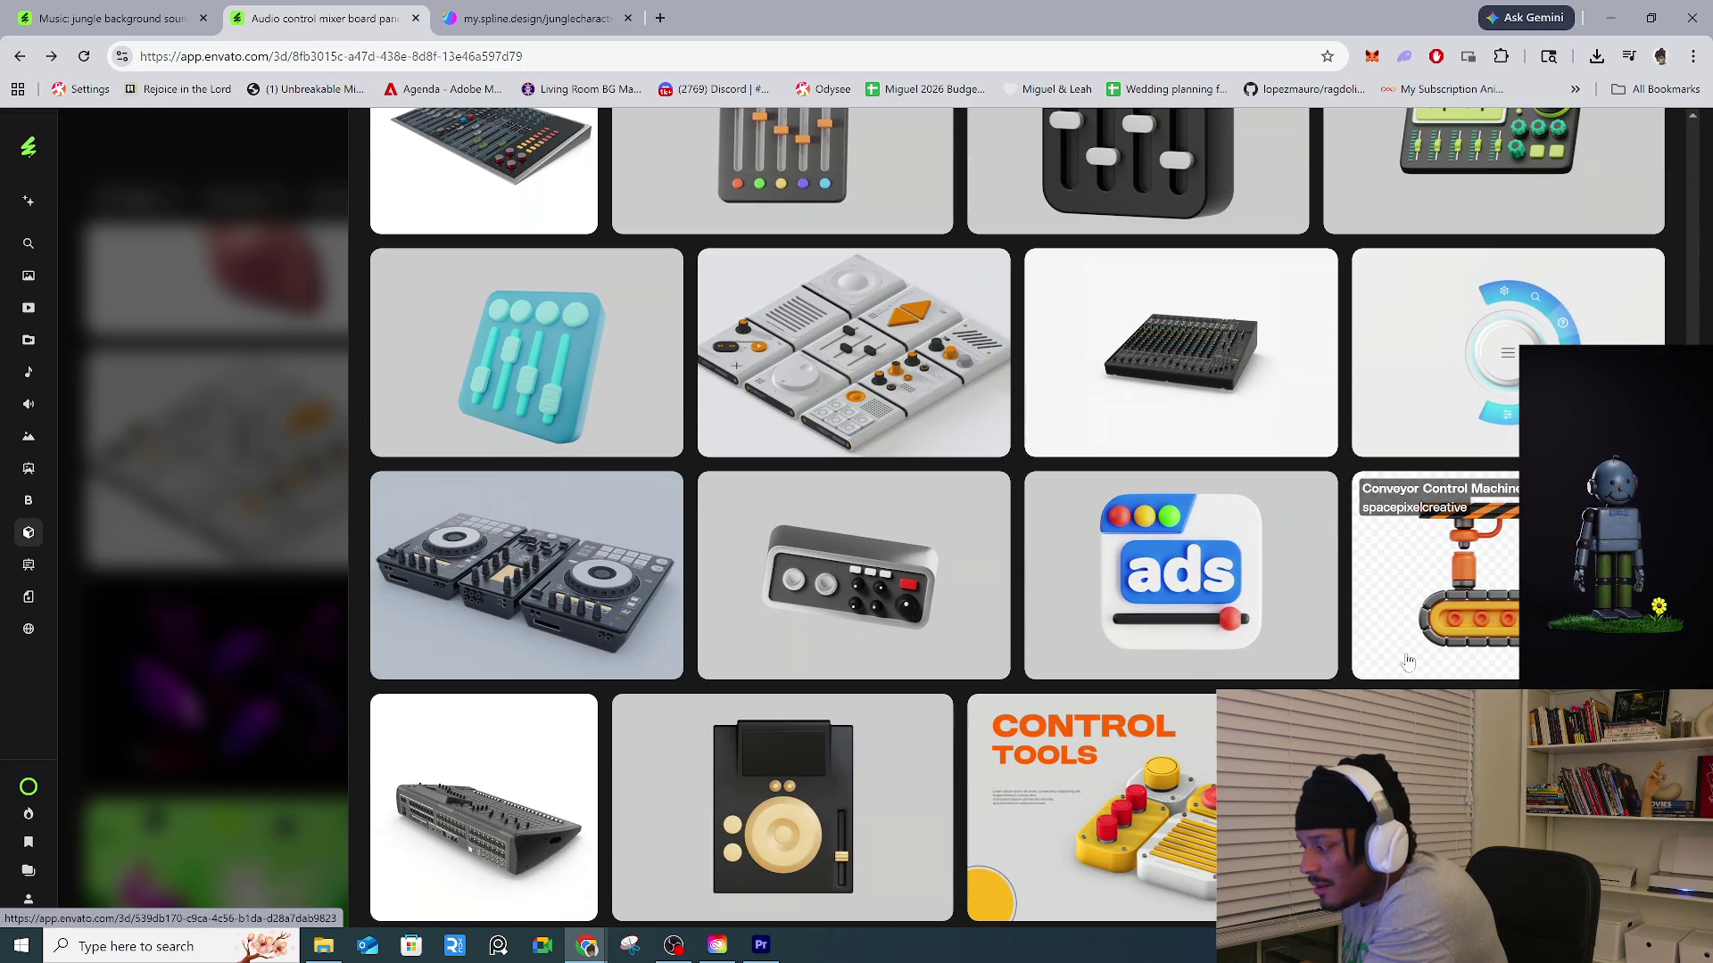
{"action": "left_click", "coordinate": [1468, 648]}
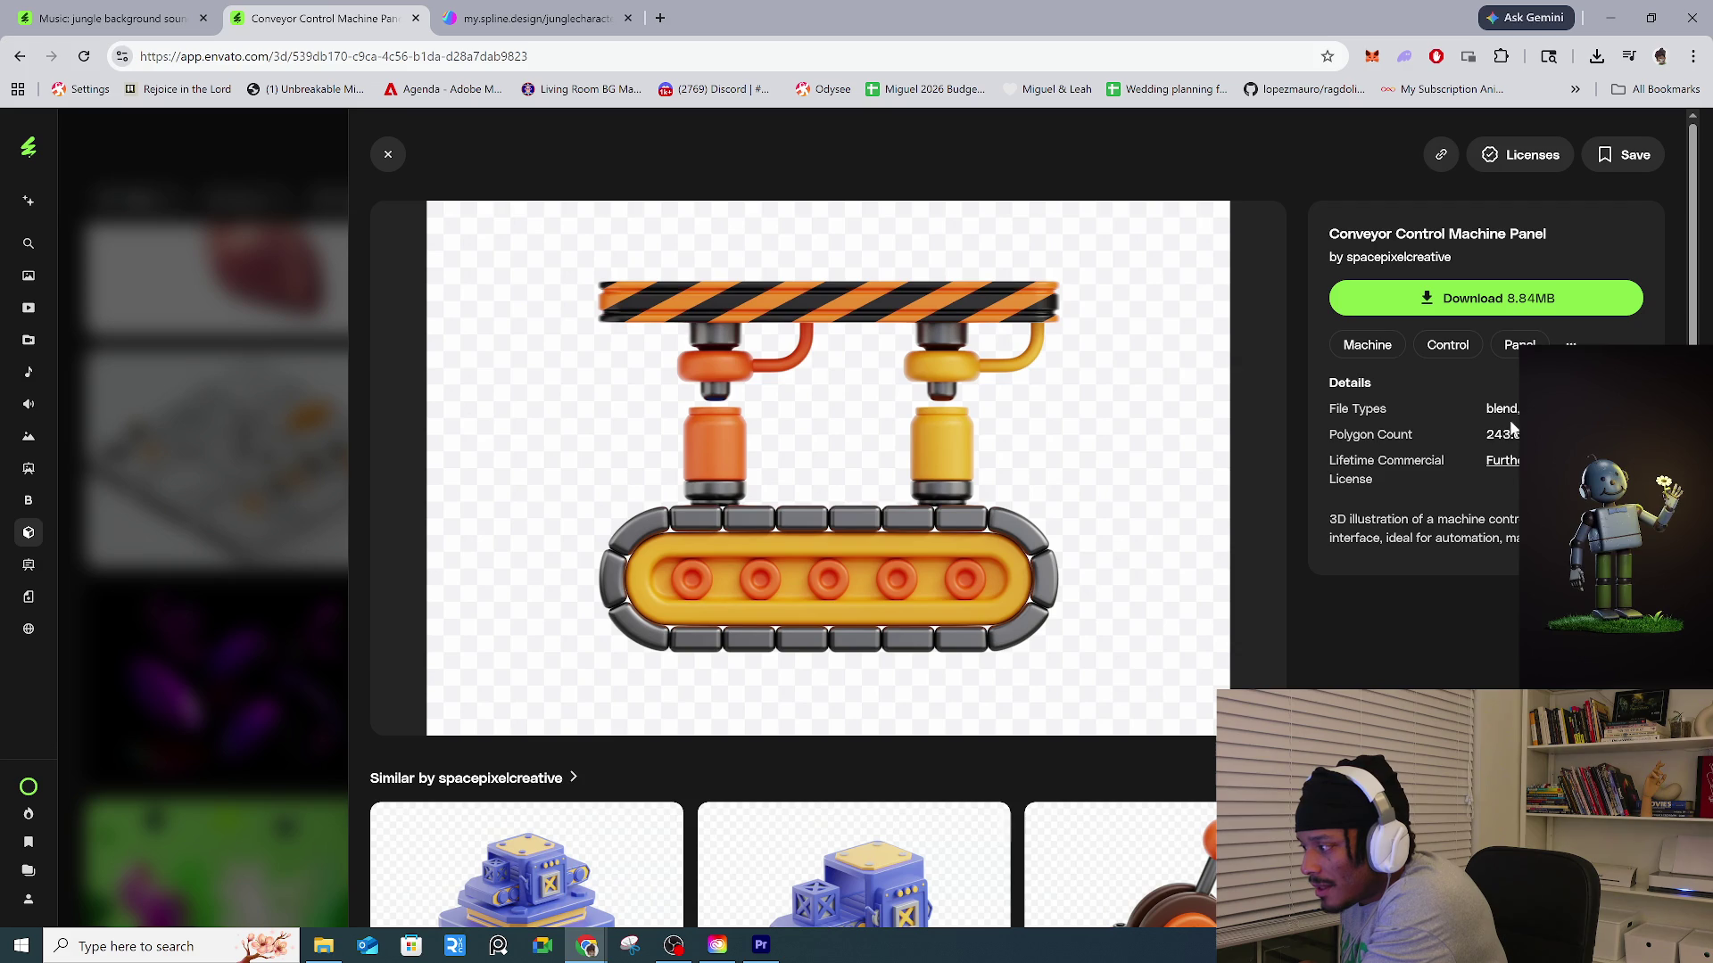
{"action": "scroll", "coordinate": [794, 526], "scroll_direction": "down", "scroll_amount": 6}
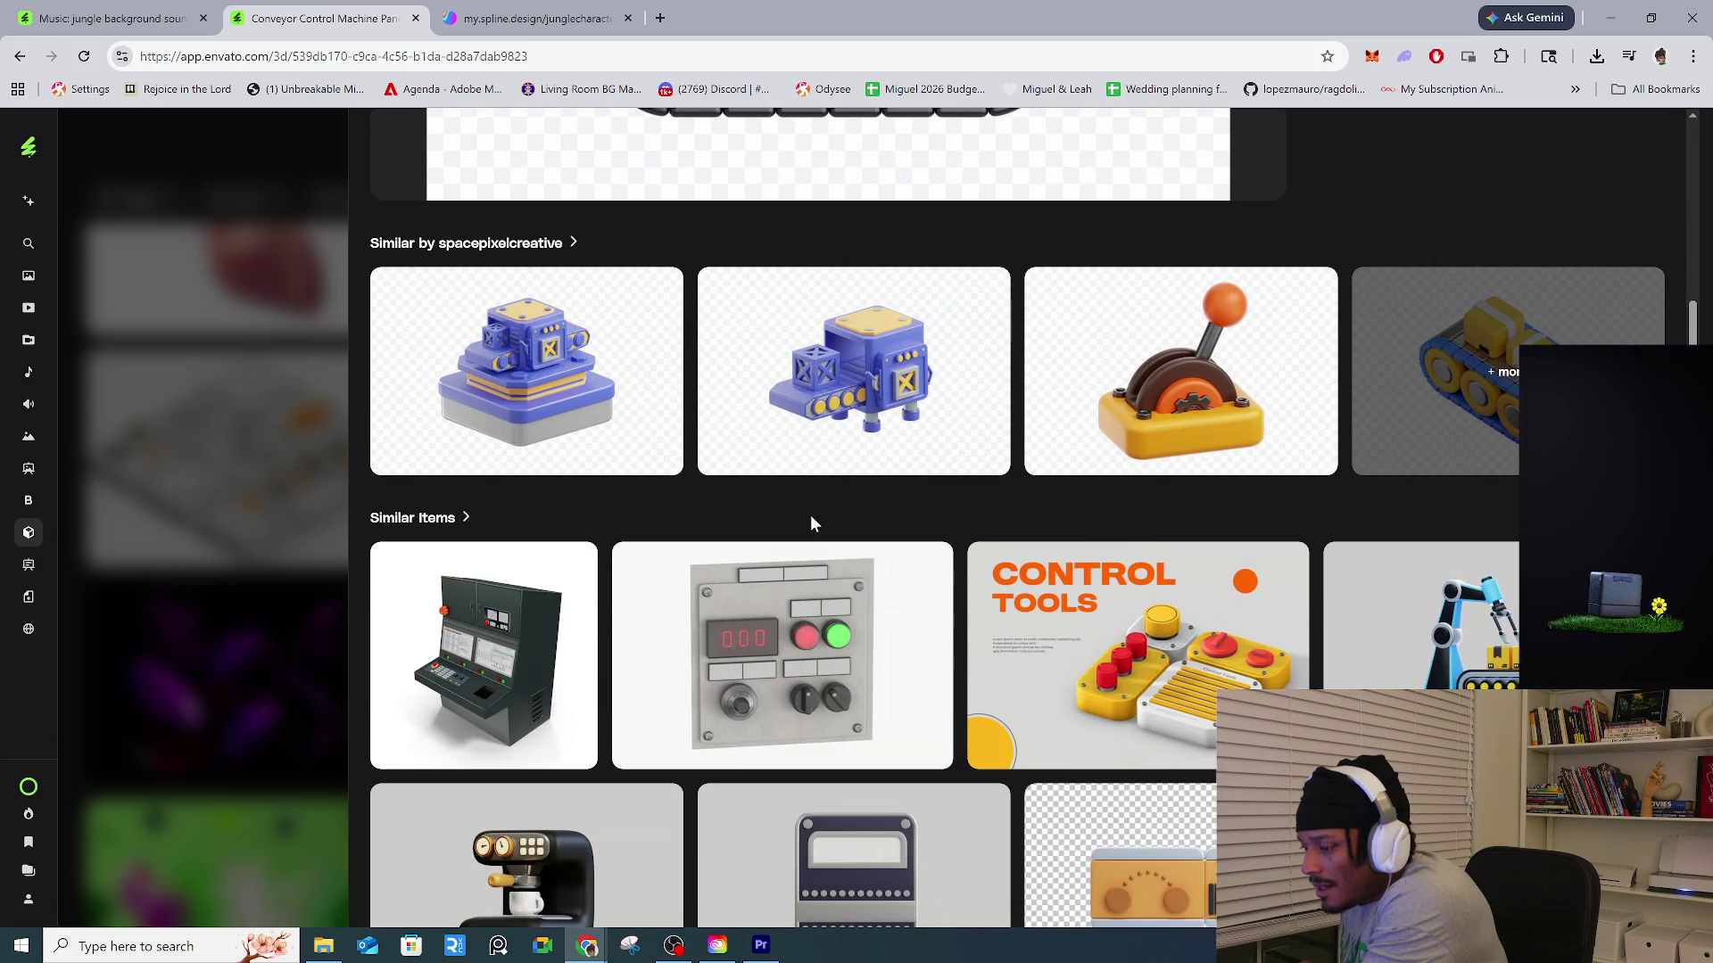
{"action": "scroll", "coordinate": [1206, 490], "scroll_direction": "down", "scroll_amount": 2}
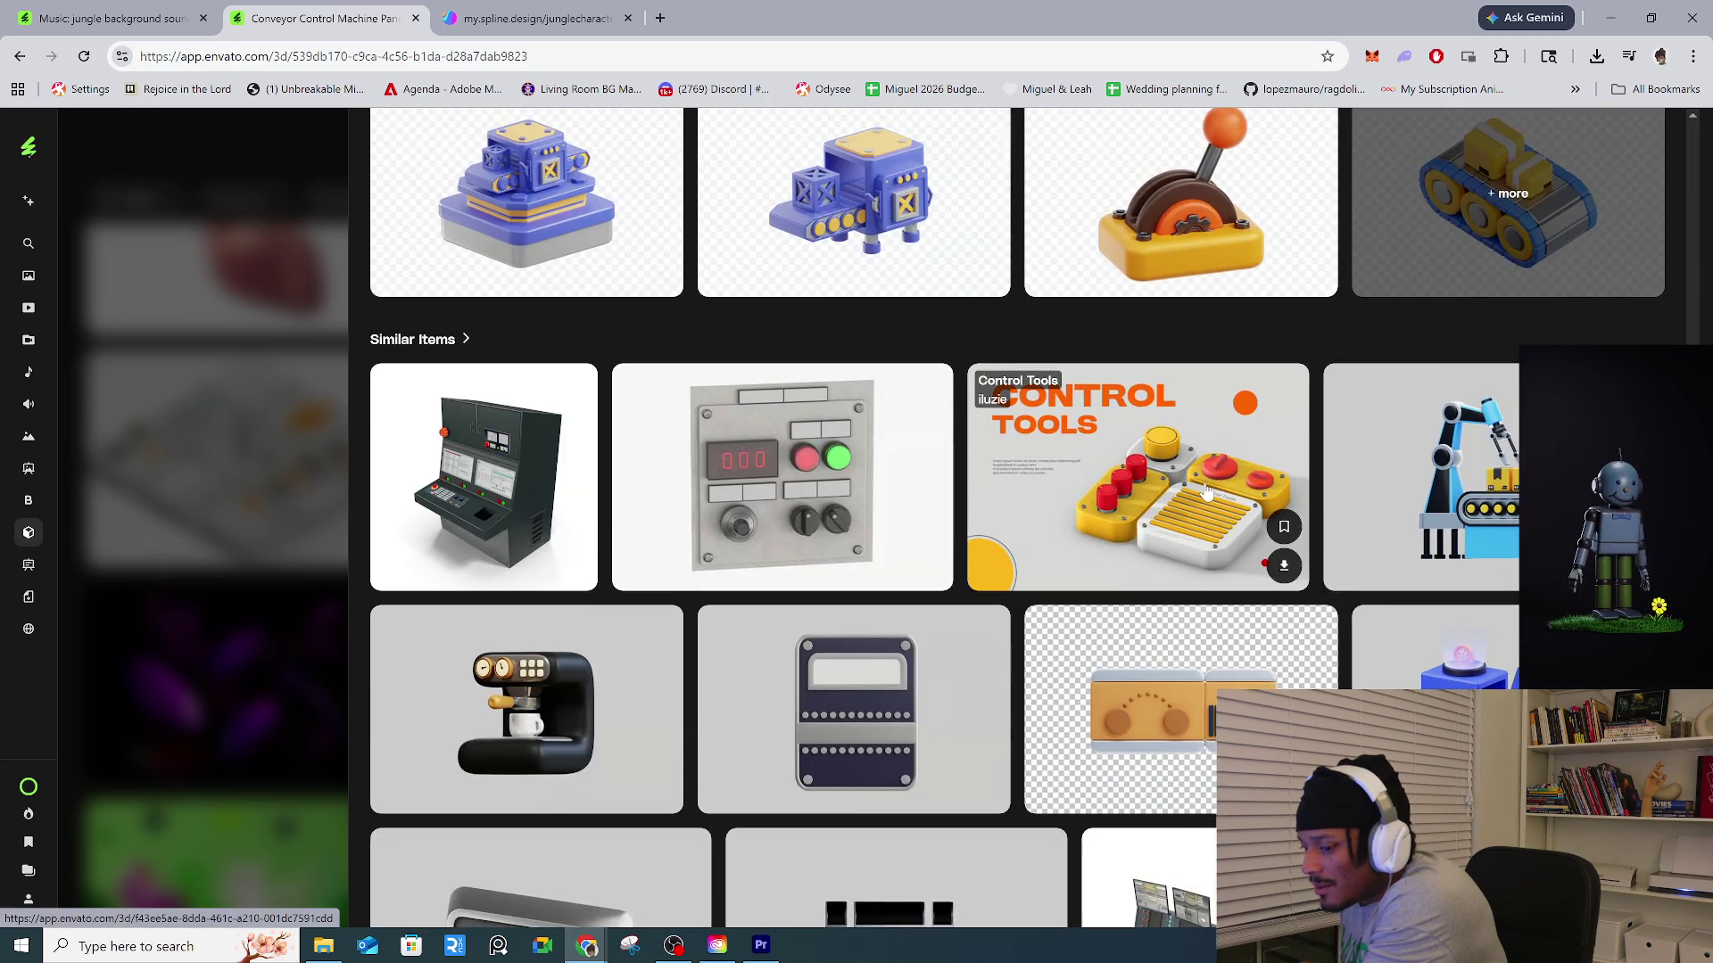
{"action": "scroll", "coordinate": [1206, 491], "scroll_direction": "down", "scroll_amount": 3}
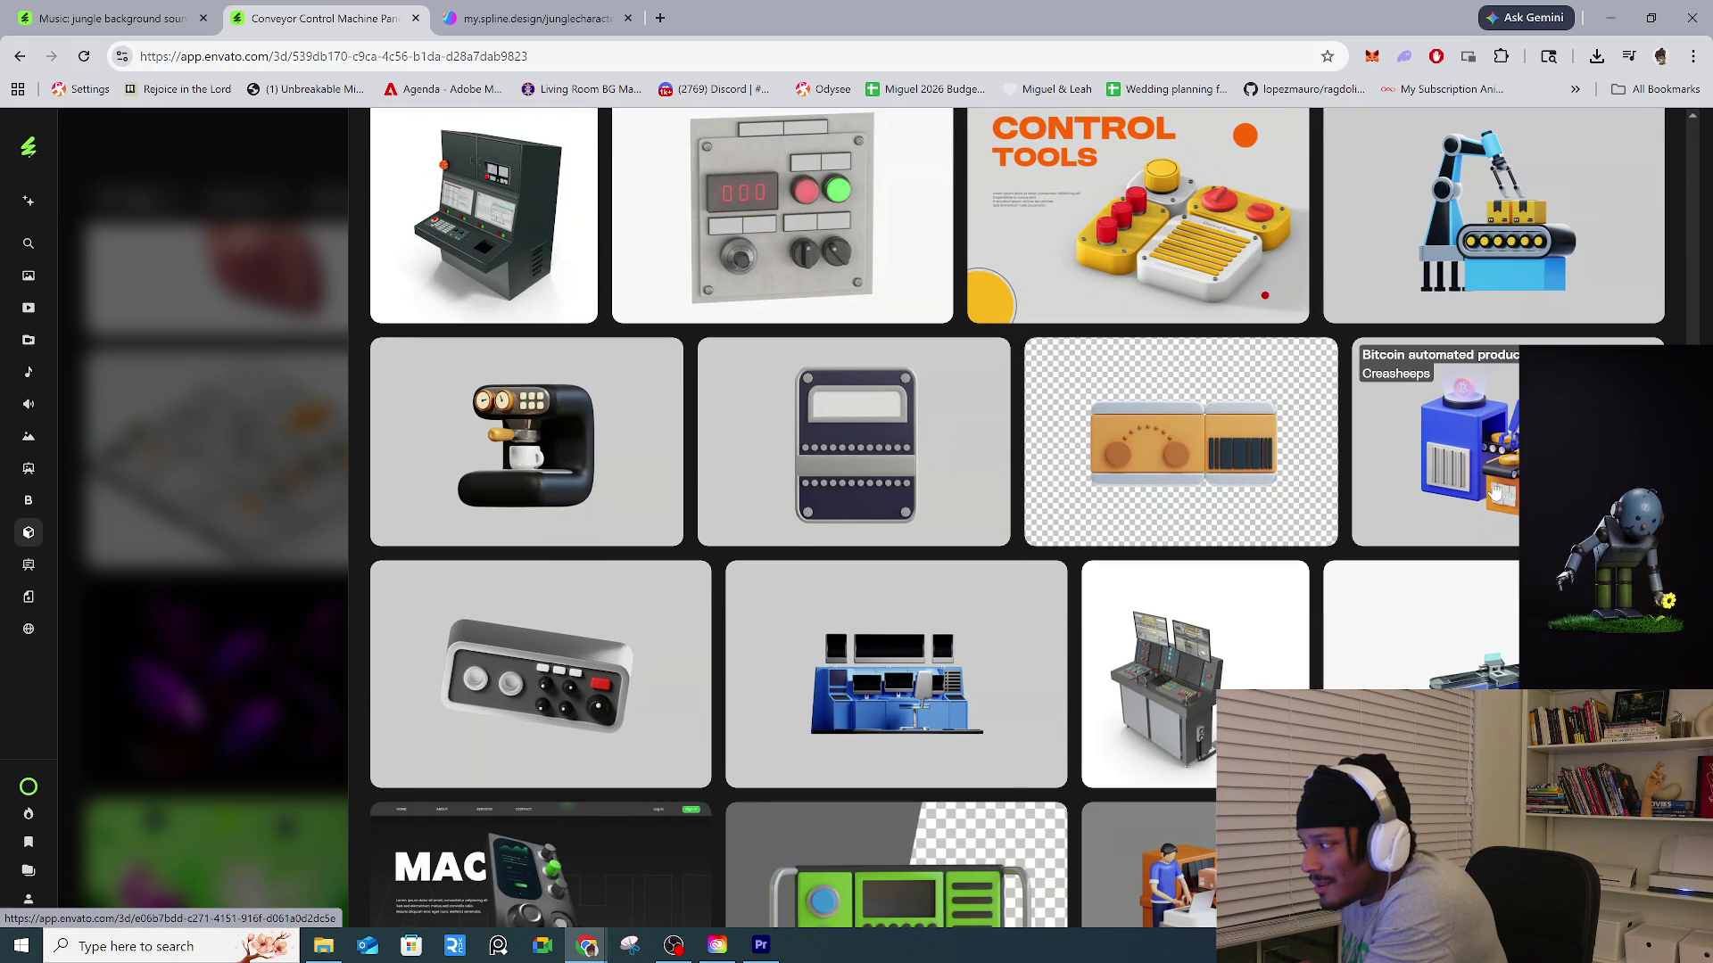
{"action": "left_click", "coordinate": [1555, 265]}
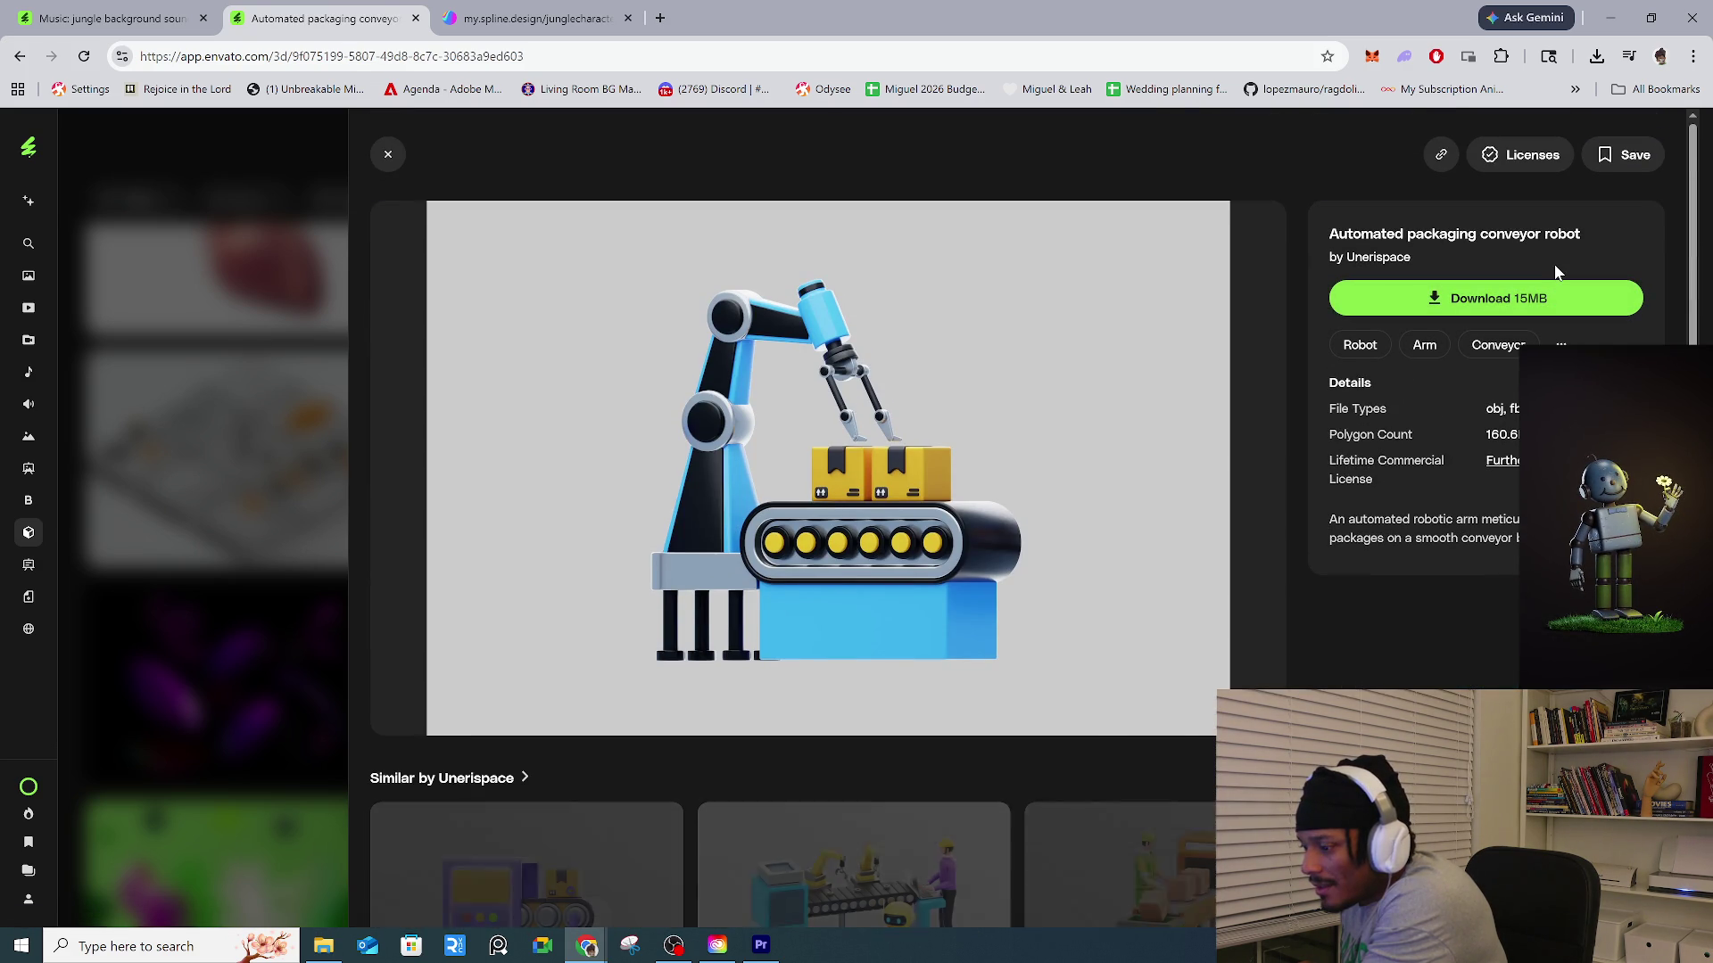
Open Pack and Go, show its titled Pack & Go preview image, and expand the sidebar.
{"action": "scroll", "coordinate": [1206, 649], "scroll_direction": "down", "scroll_amount": 4}
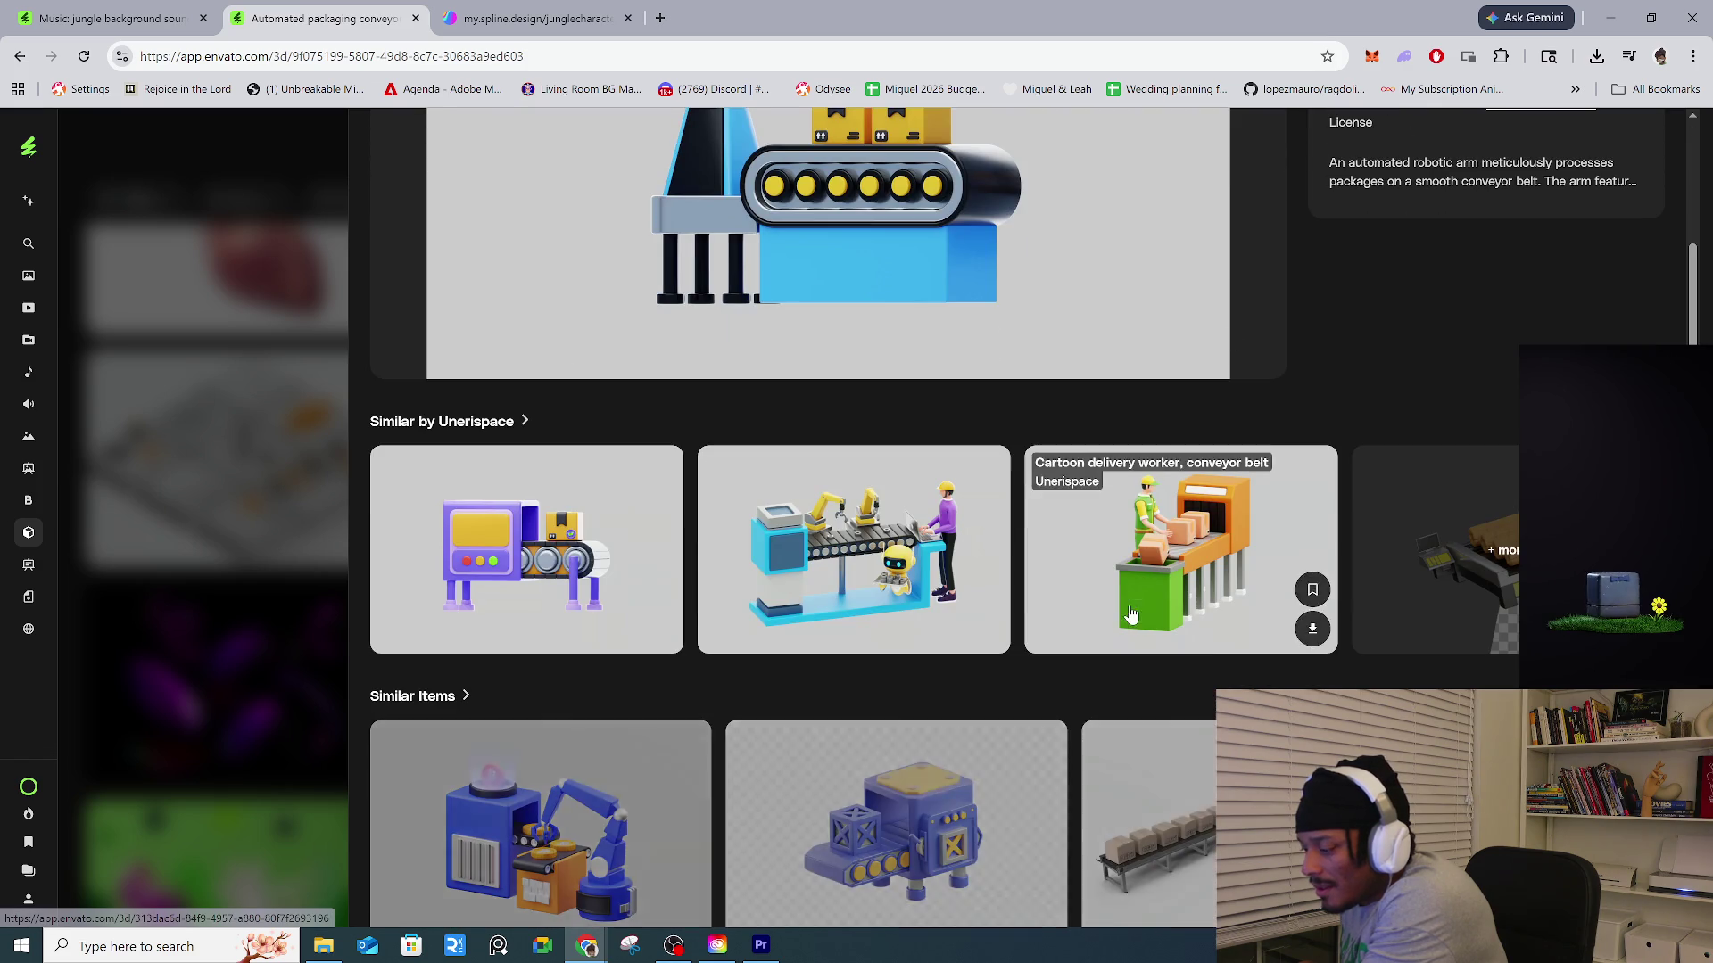
{"action": "scroll", "coordinate": [1206, 649], "scroll_direction": "down", "scroll_amount": 3}
{"action": "scroll", "coordinate": [1206, 649], "scroll_direction": "down", "scroll_amount": 4}
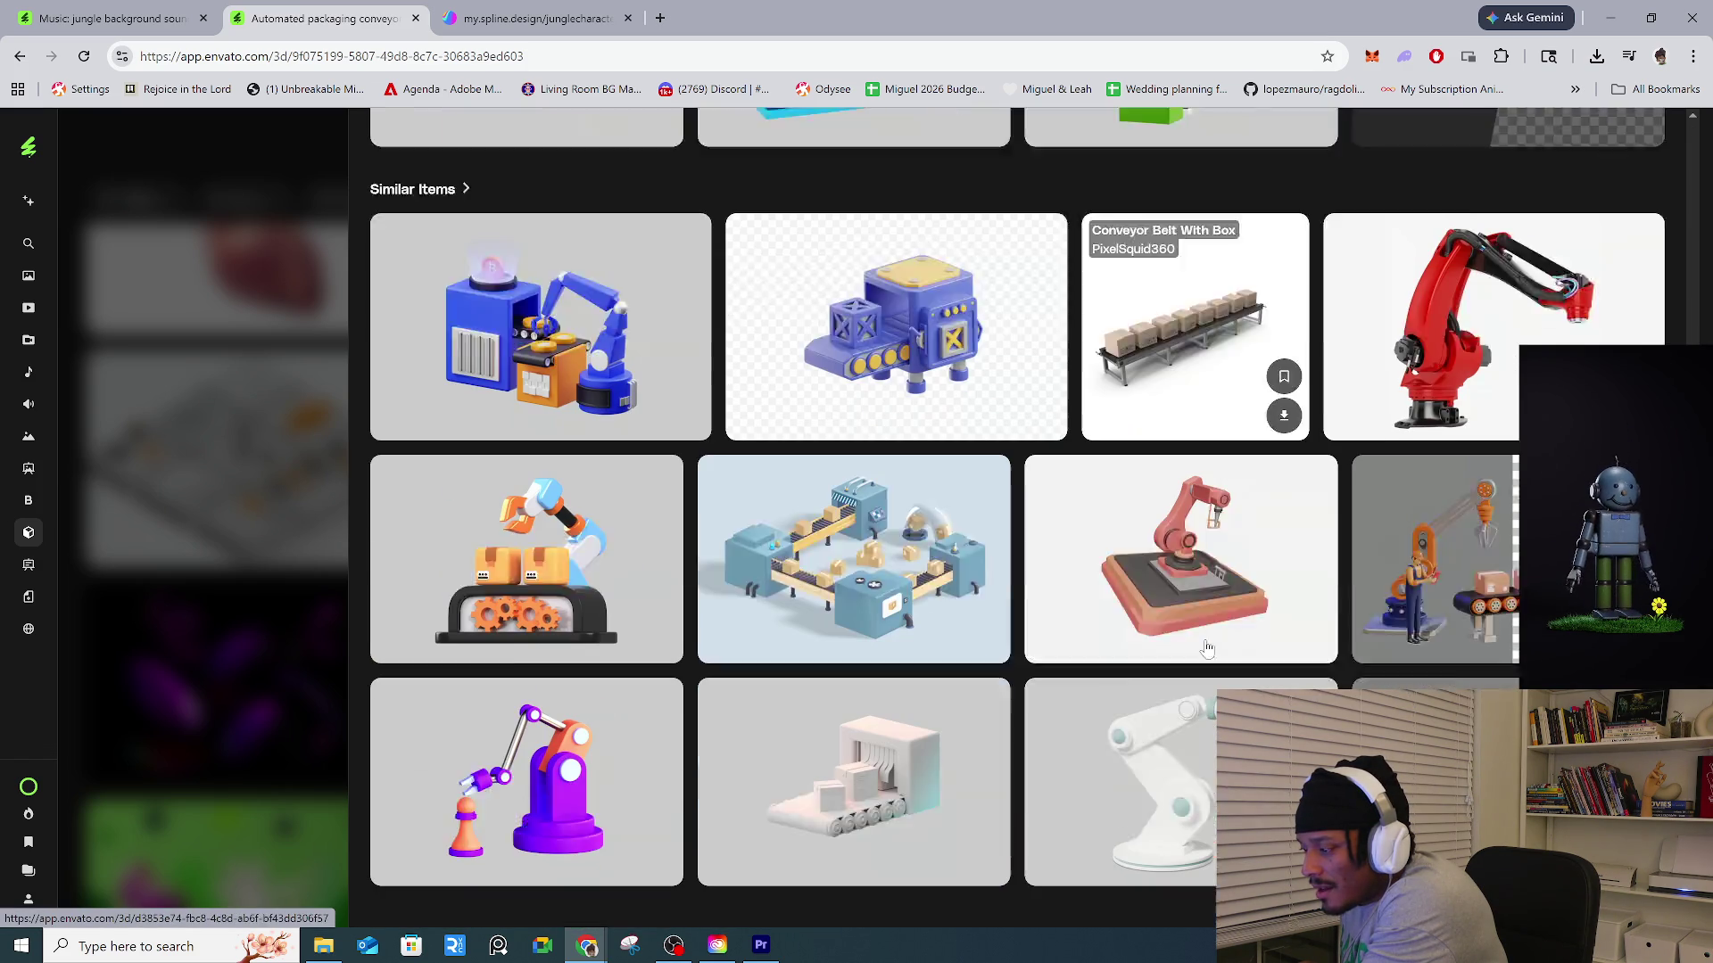
{"action": "left_click", "coordinate": [897, 479]}
{"action": "left_click", "coordinate": [613, 705]}
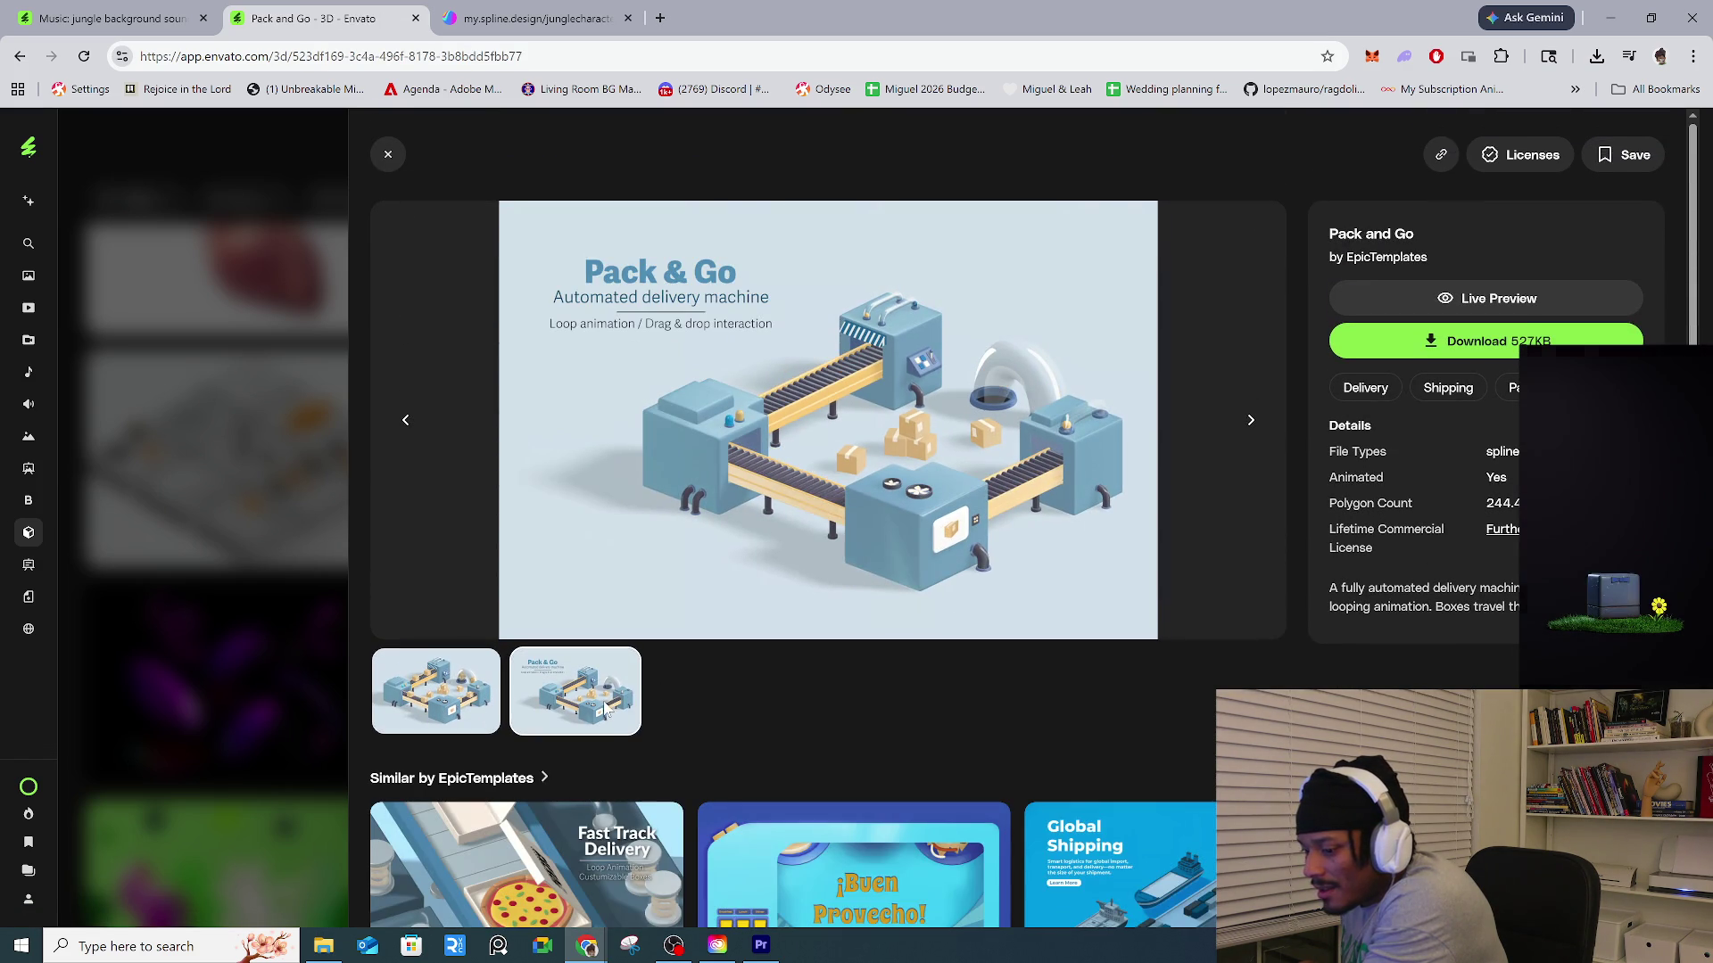
{"action": "left_click", "coordinate": [492, 714]}
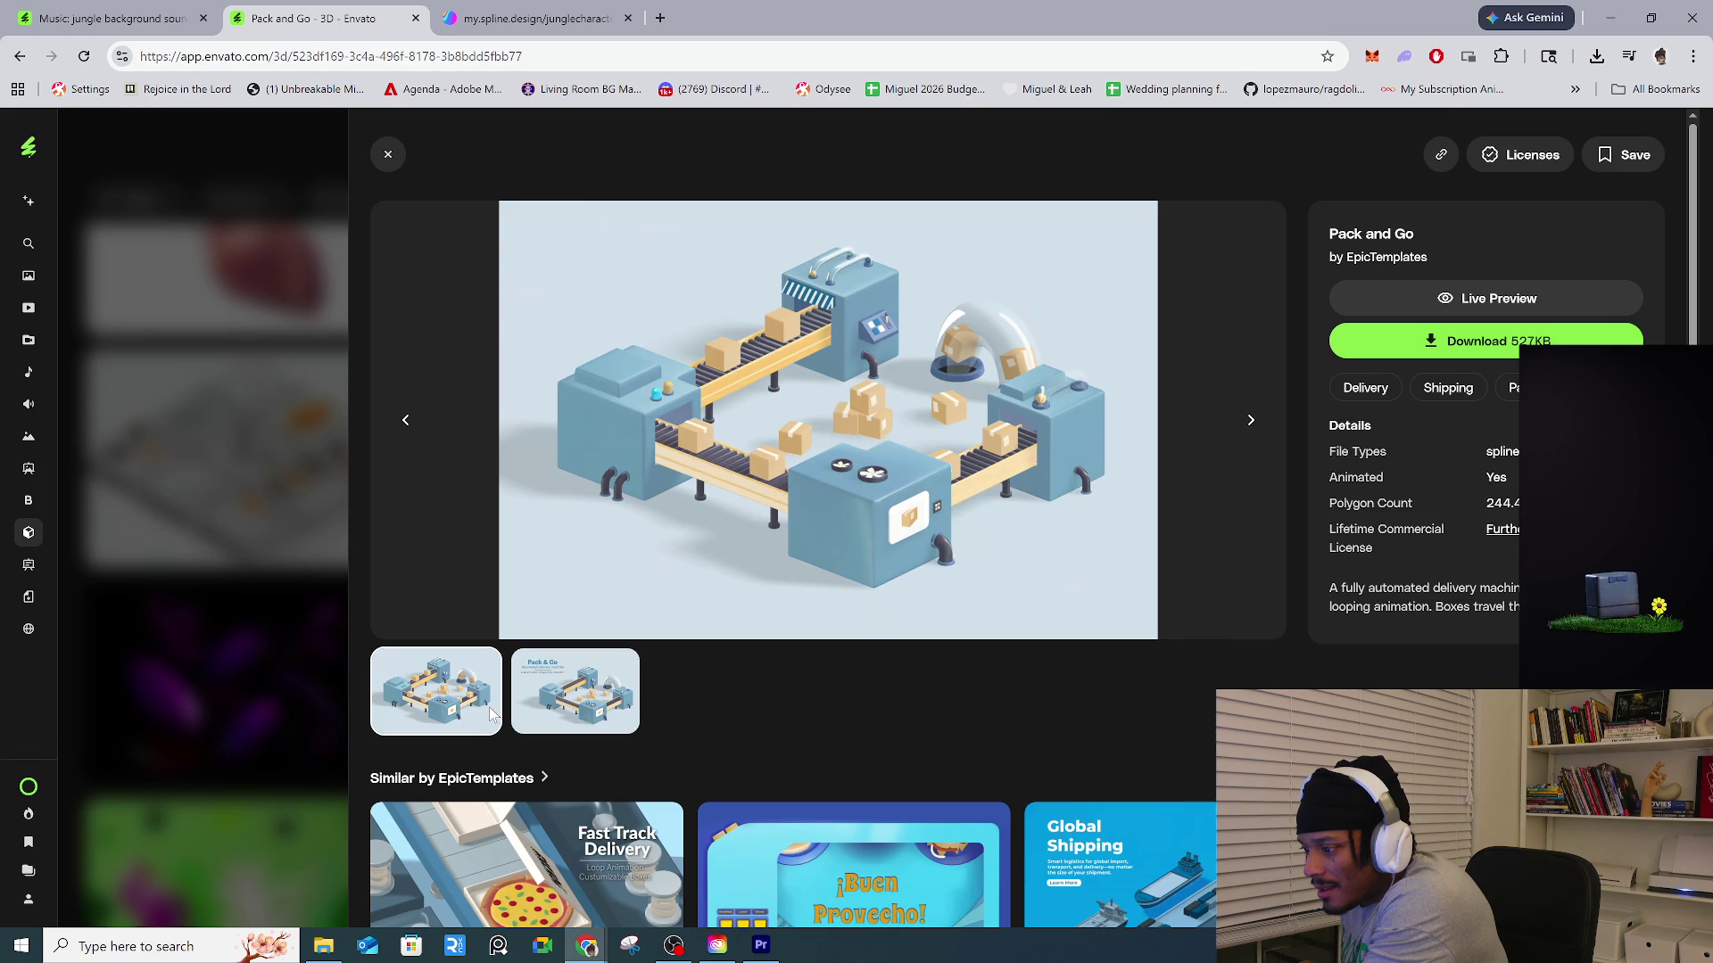
{"action": "left_click", "coordinate": [615, 709]}
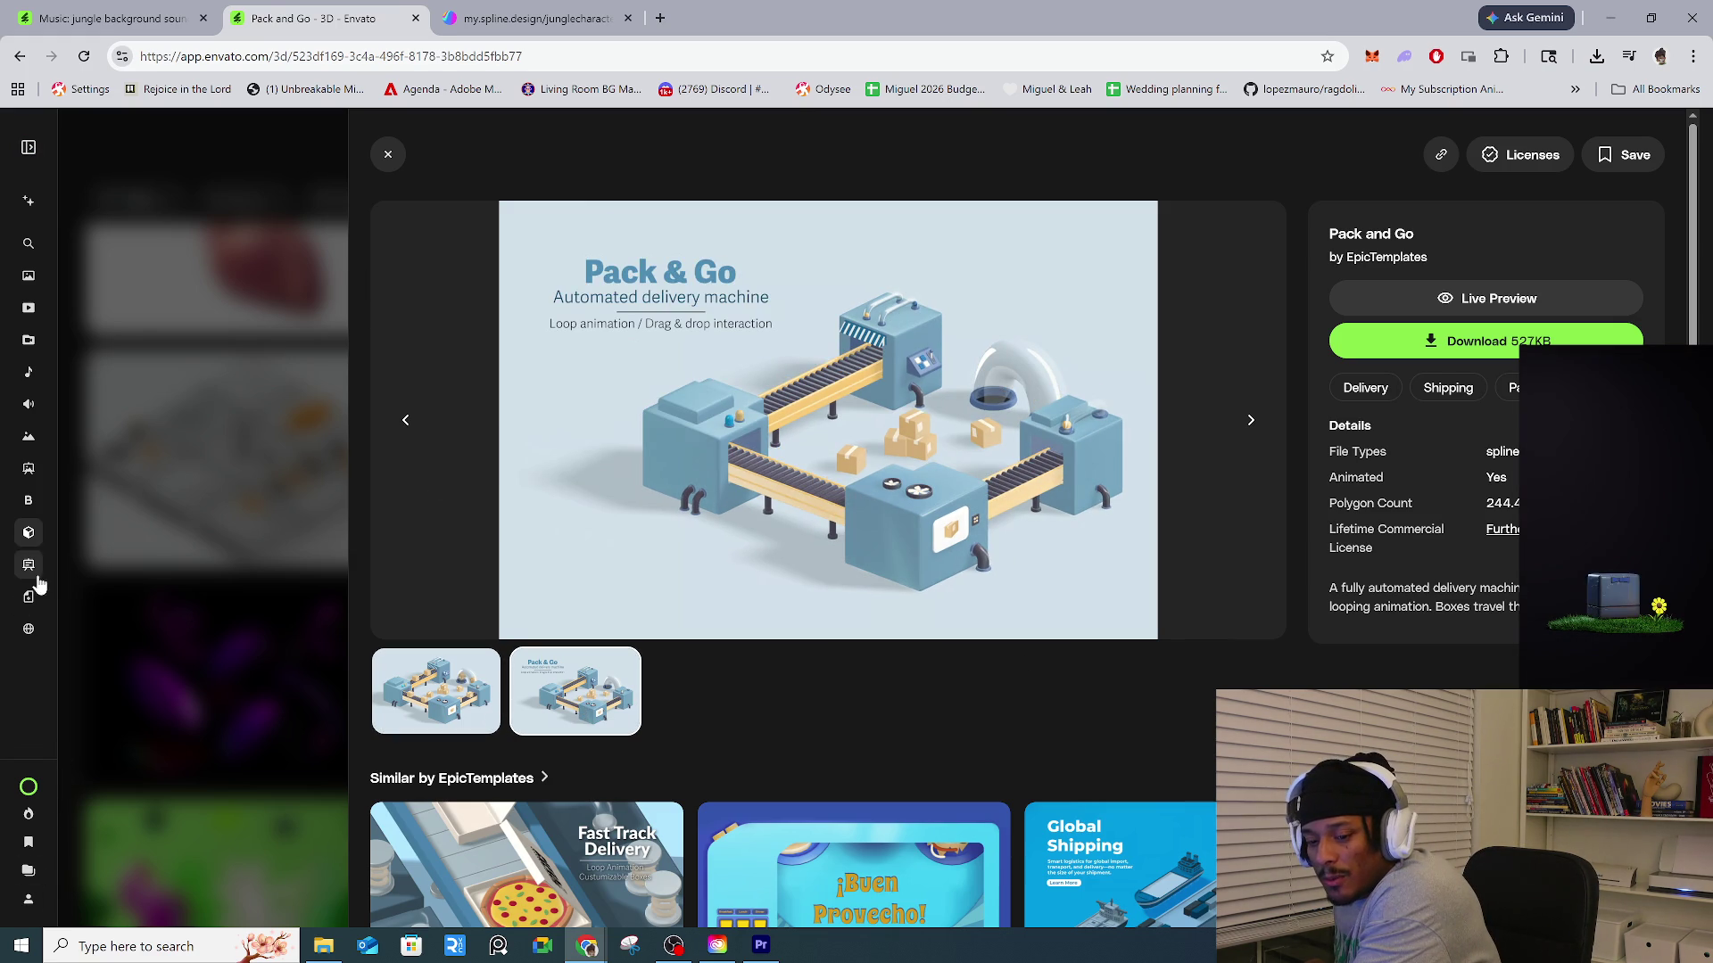
{"action": "left_click", "coordinate": [35, 694]}
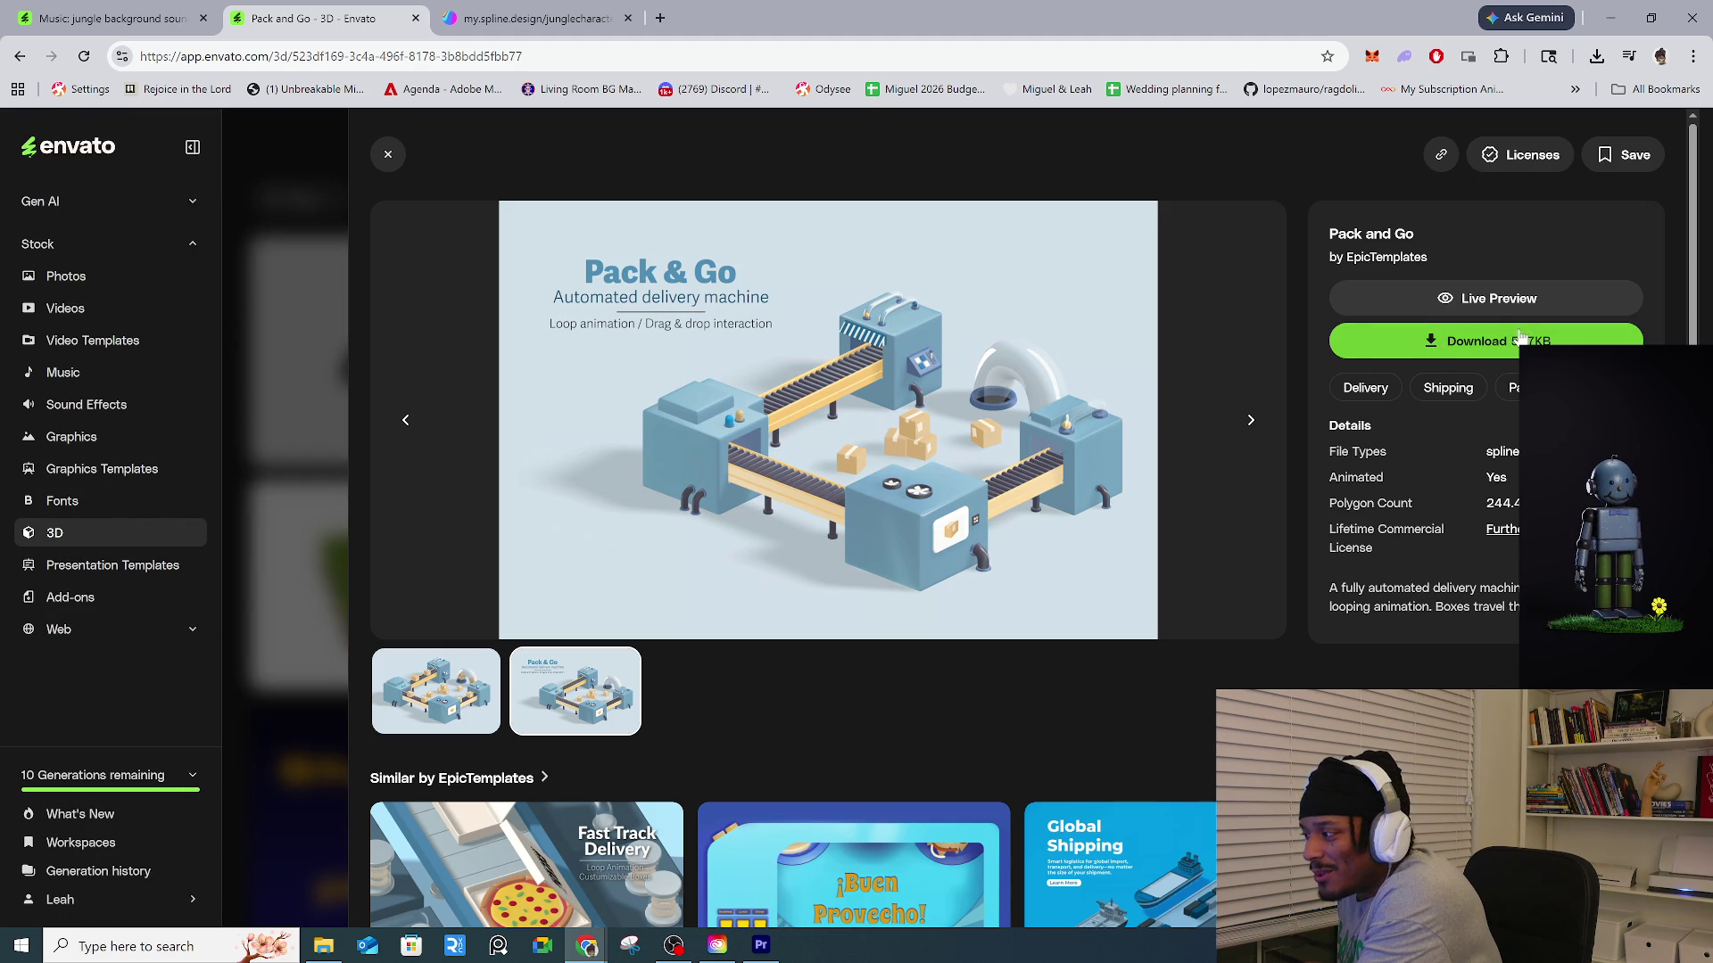
From the jungle music results, expand the sidebar and browse Fonts, Graphics, Sound Effects, Music and Video Templates.
{"action": "left_click", "coordinate": [111, 18]}
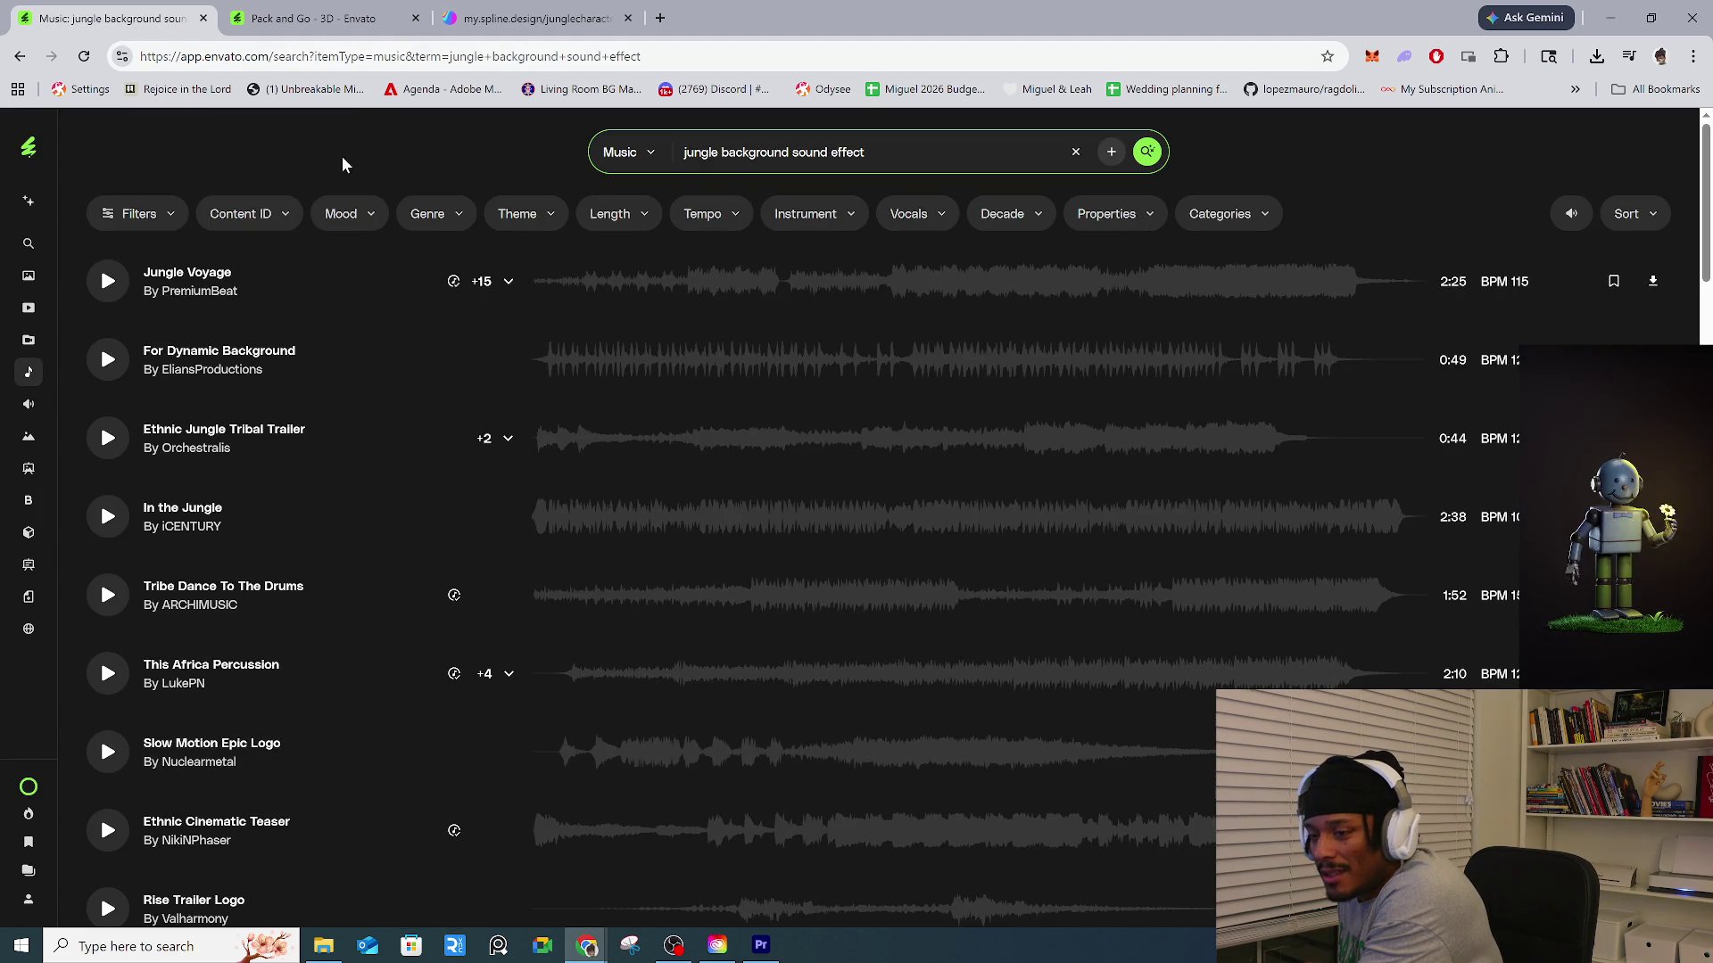
{"action": "left_click", "coordinate": [27, 150]}
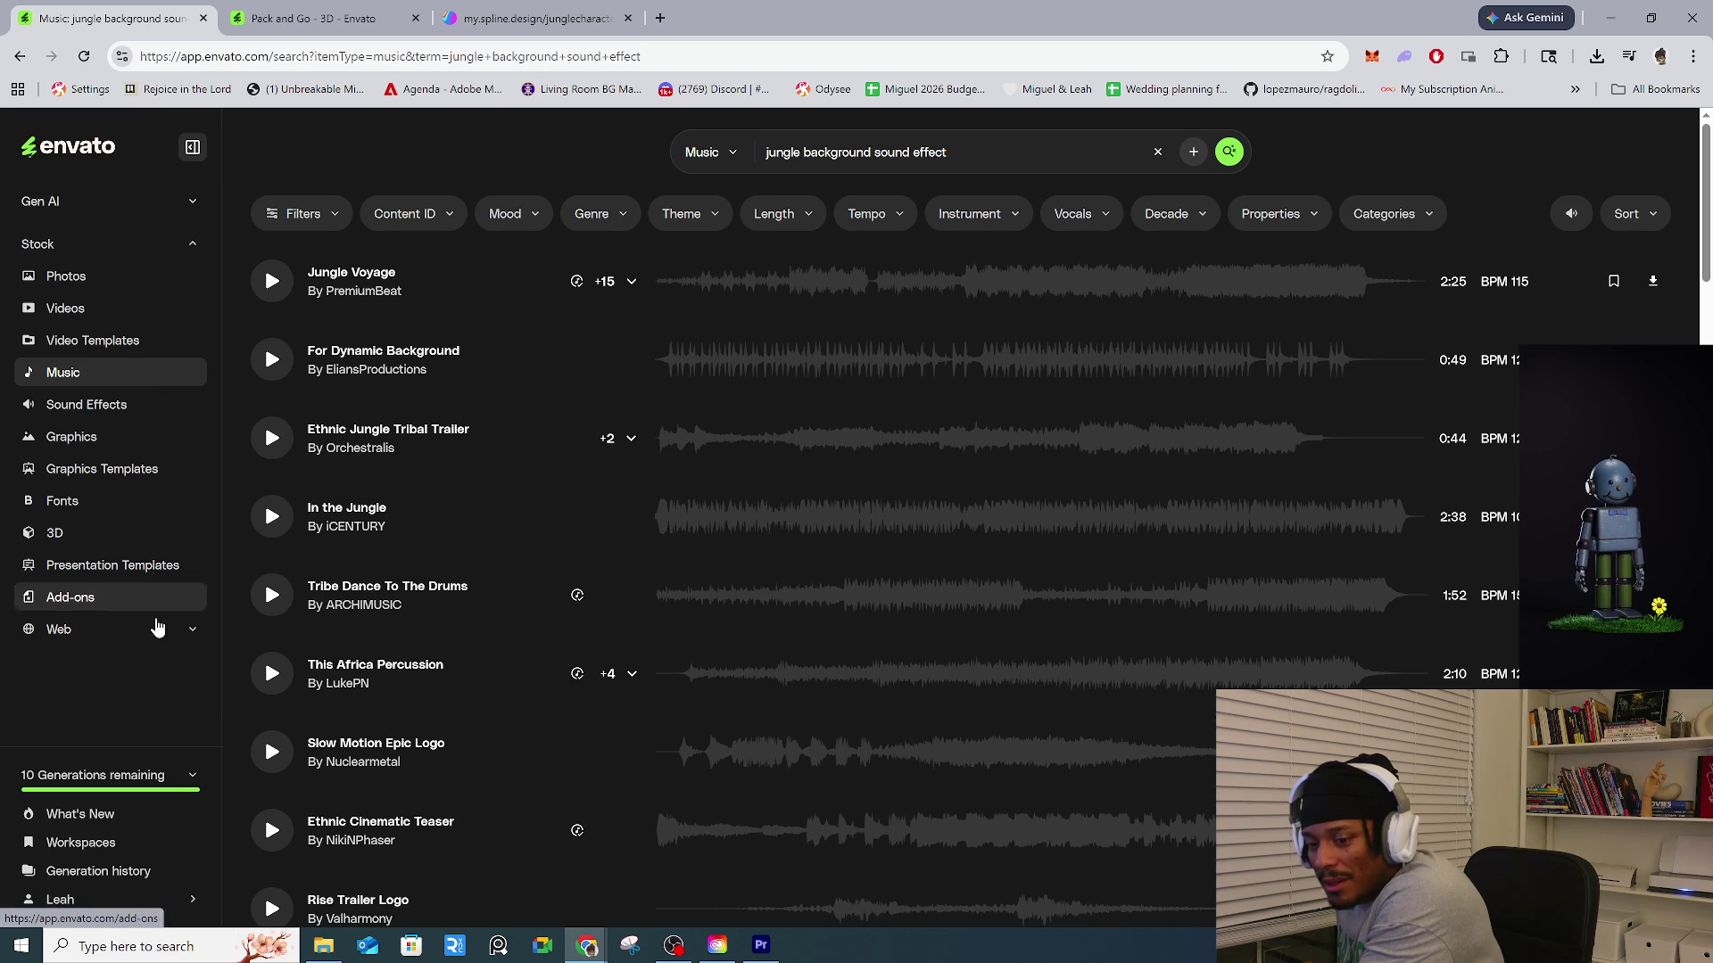
{"action": "left_click", "coordinate": [72, 505]}
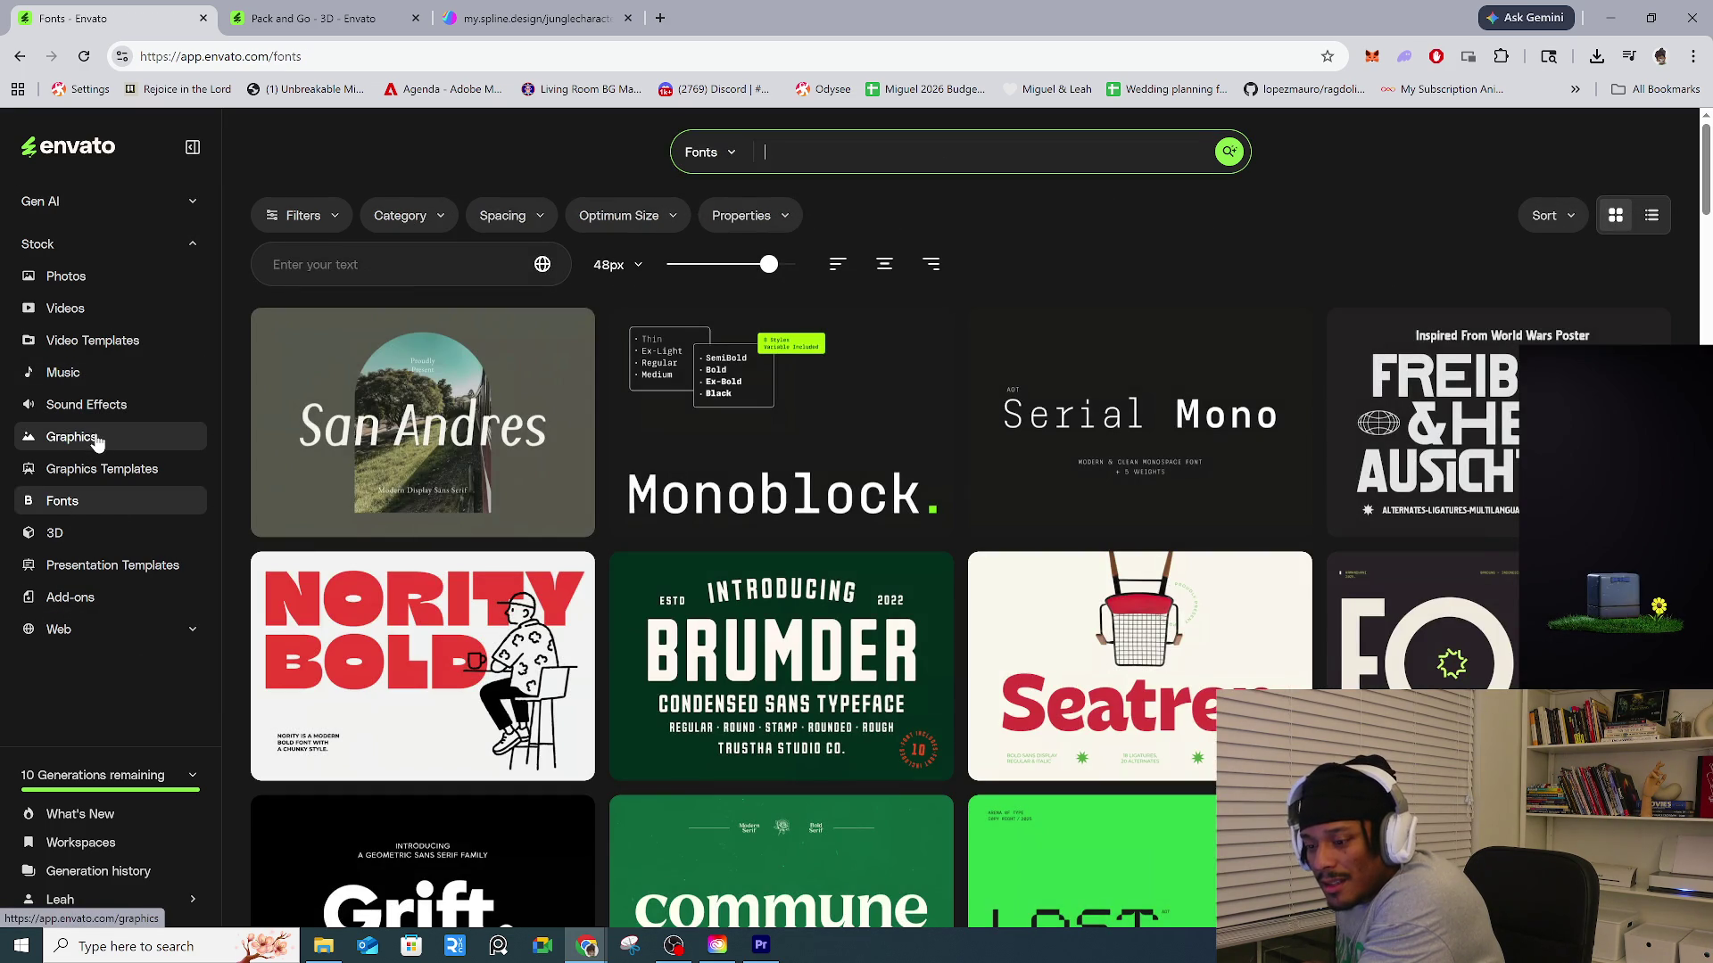
{"action": "left_click", "coordinate": [96, 440]}
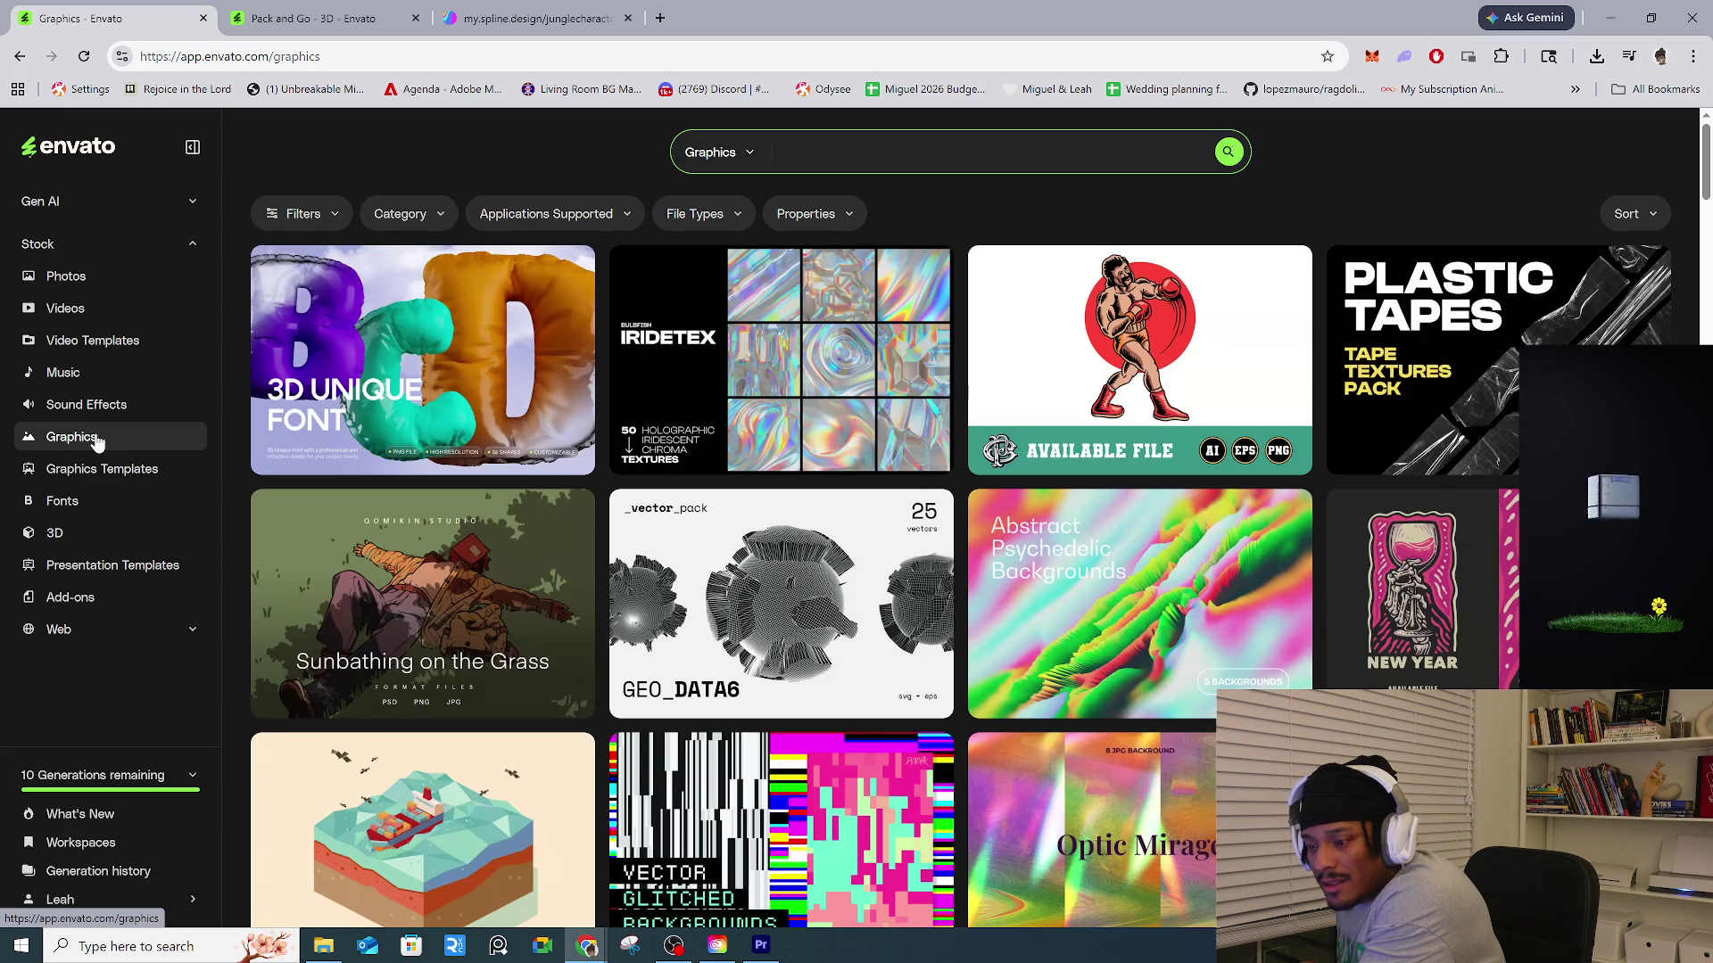
{"action": "left_click", "coordinate": [94, 406]}
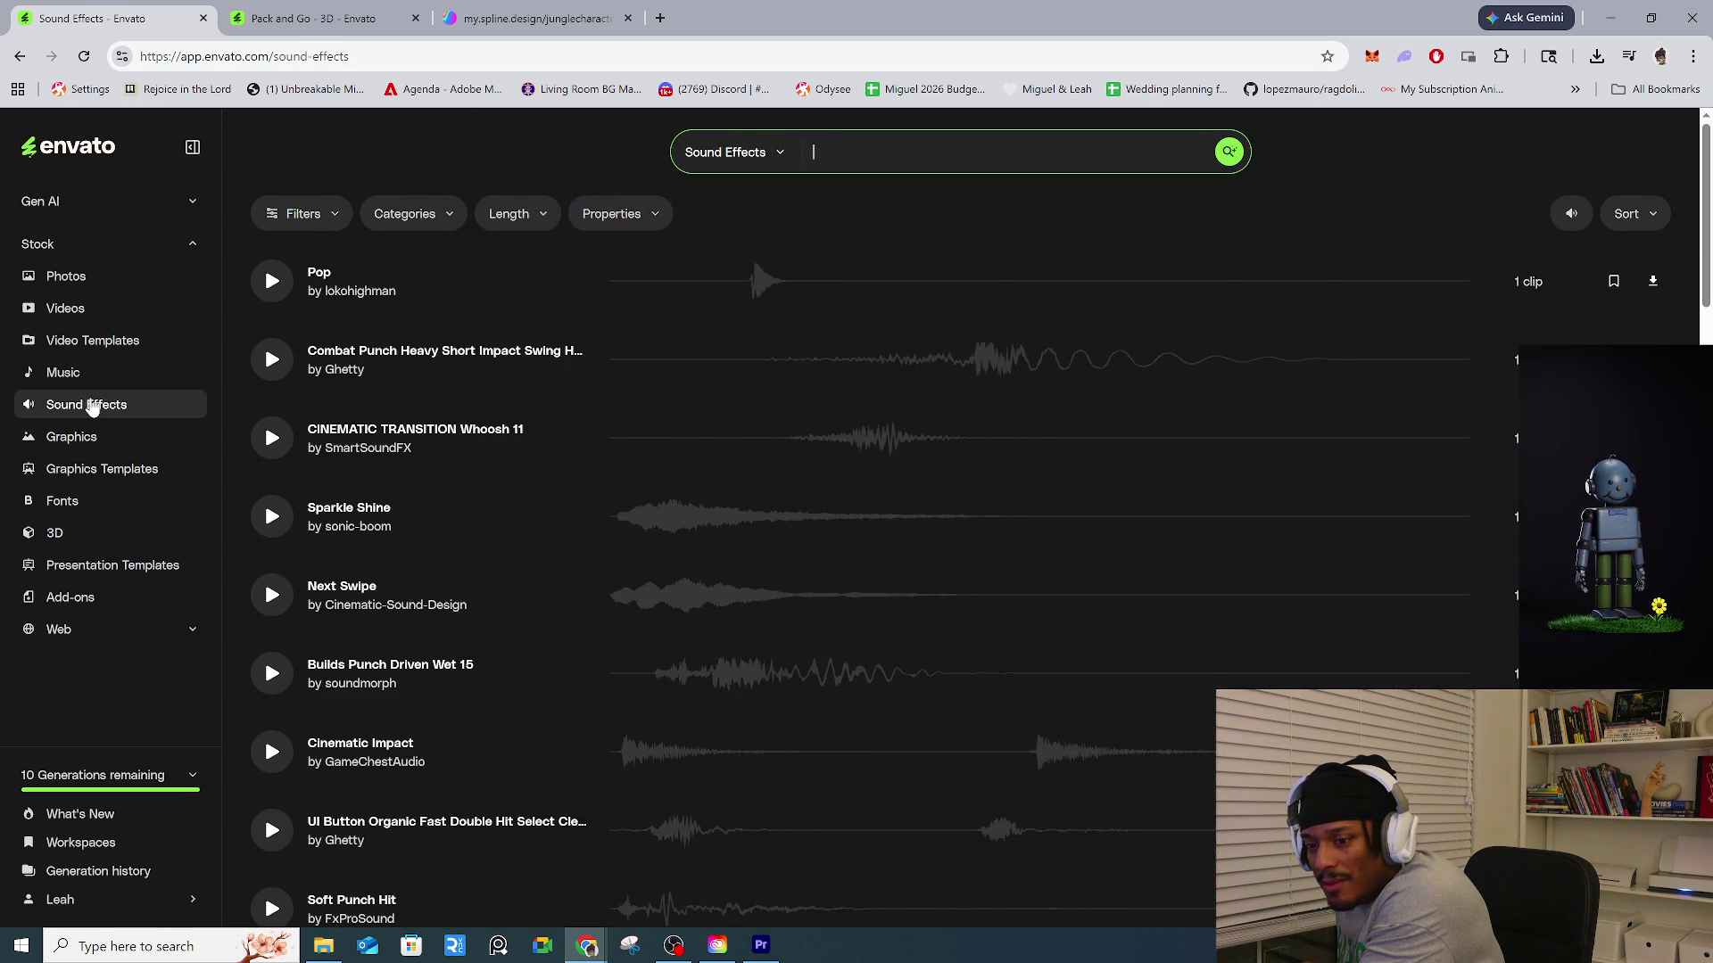
{"action": "left_click", "coordinate": [93, 372]}
{"action": "left_click", "coordinate": [121, 344]}
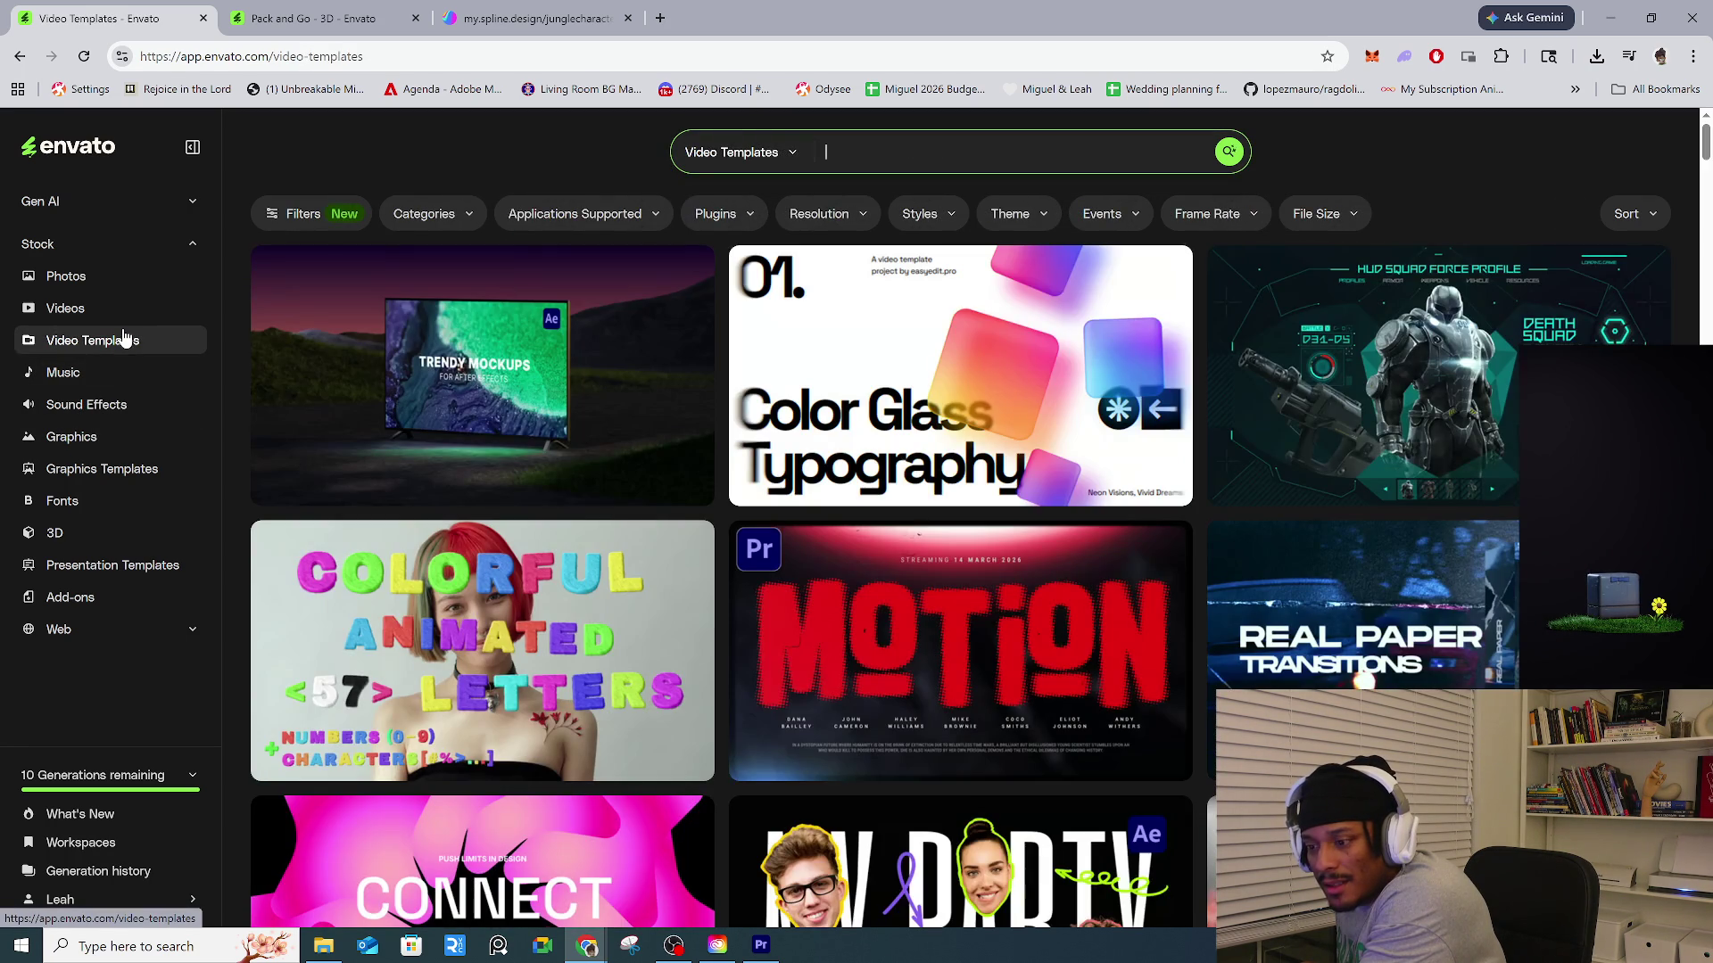
Expand the Gen AI tools list and open the AI voice generator in a new tab.
{"action": "scroll", "coordinate": [731, 589], "scroll_direction": "down", "scroll_amount": 7}
{"action": "scroll", "coordinate": [706, 619], "scroll_direction": "up", "scroll_amount": 7}
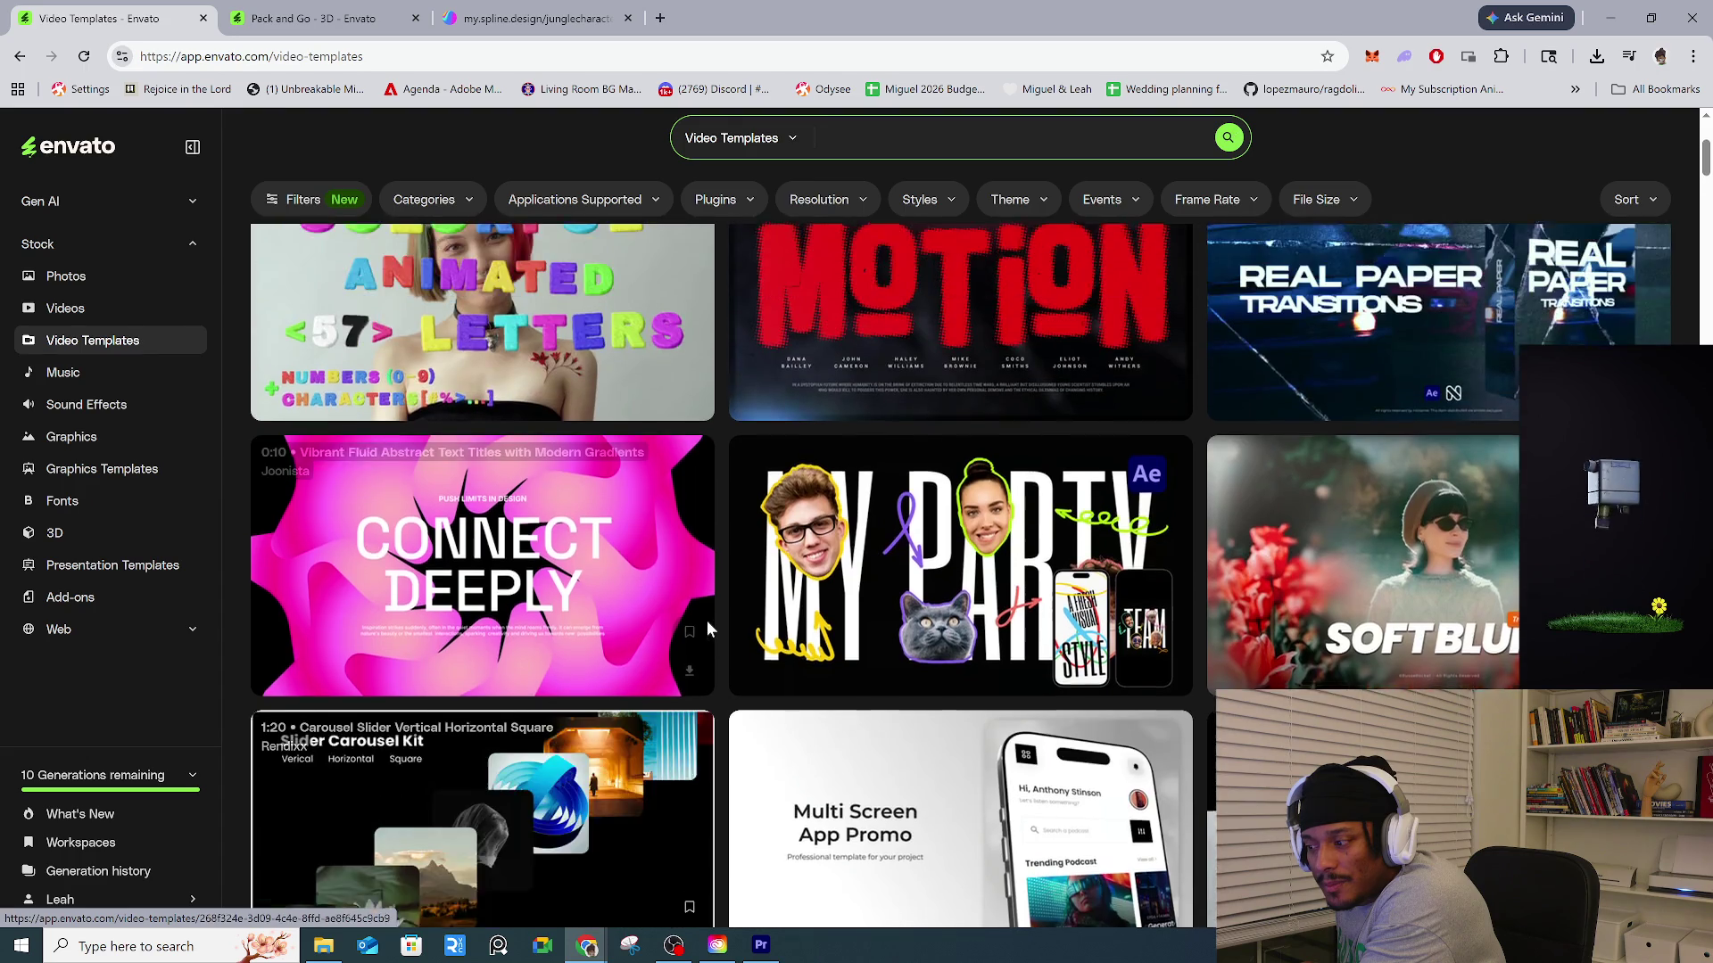
{"action": "left_click", "coordinate": [159, 202]}
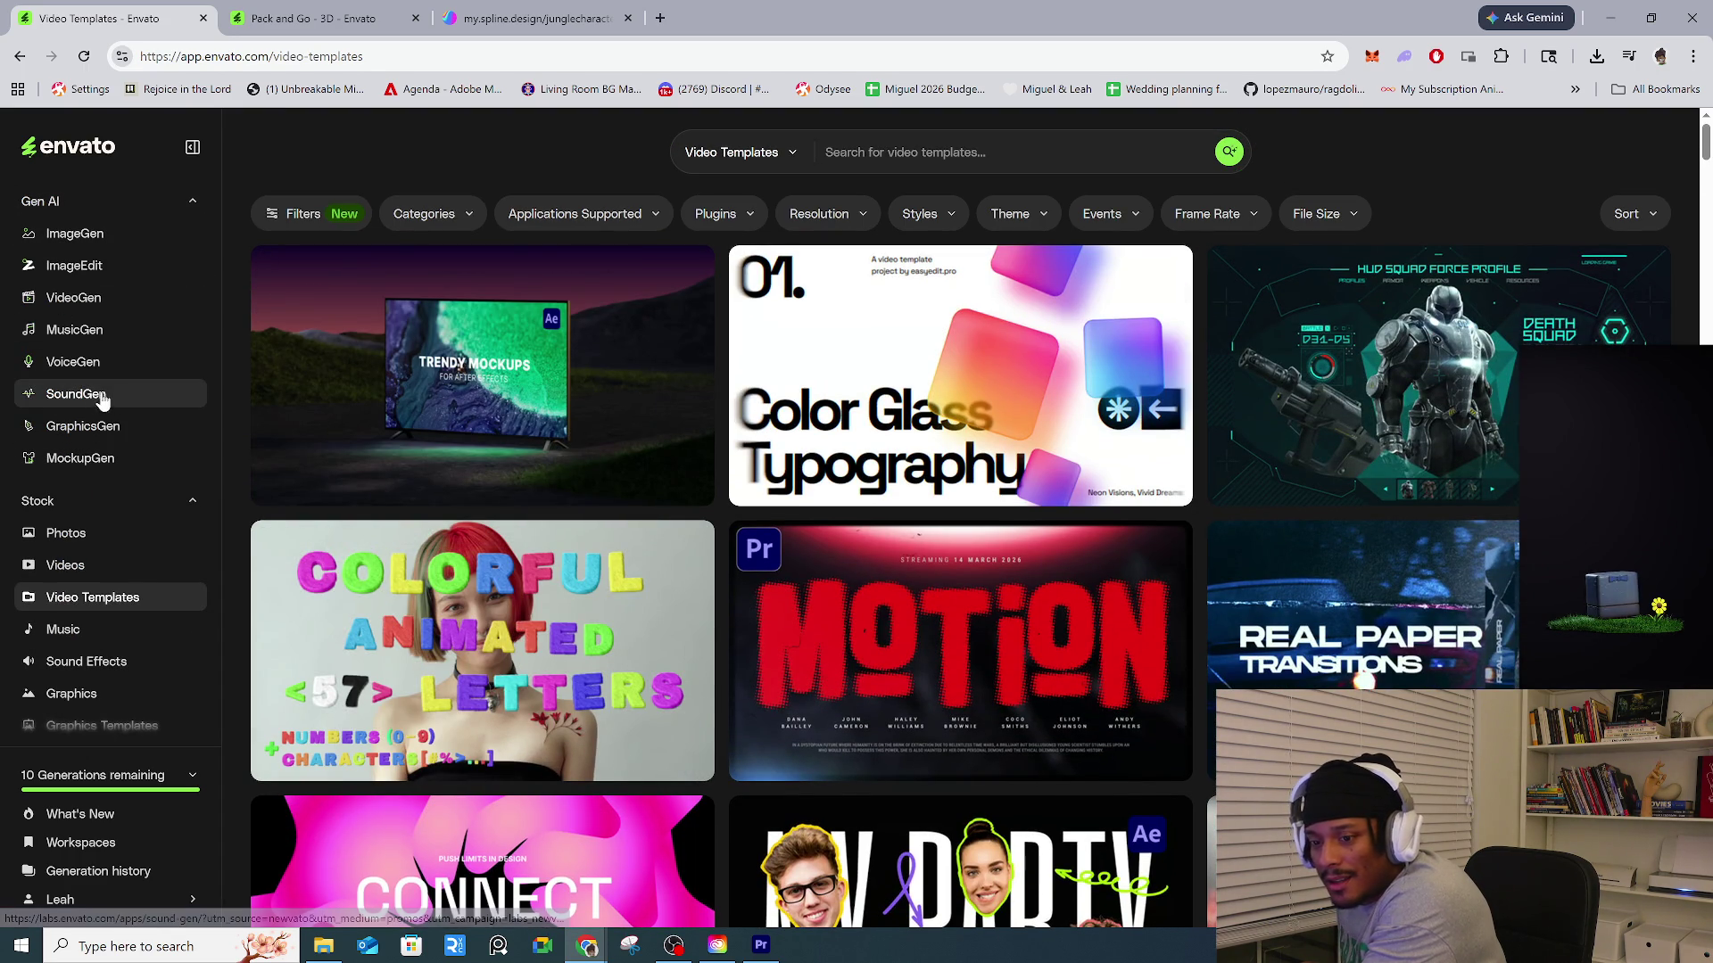
{"action": "left_click", "coordinate": [130, 362]}
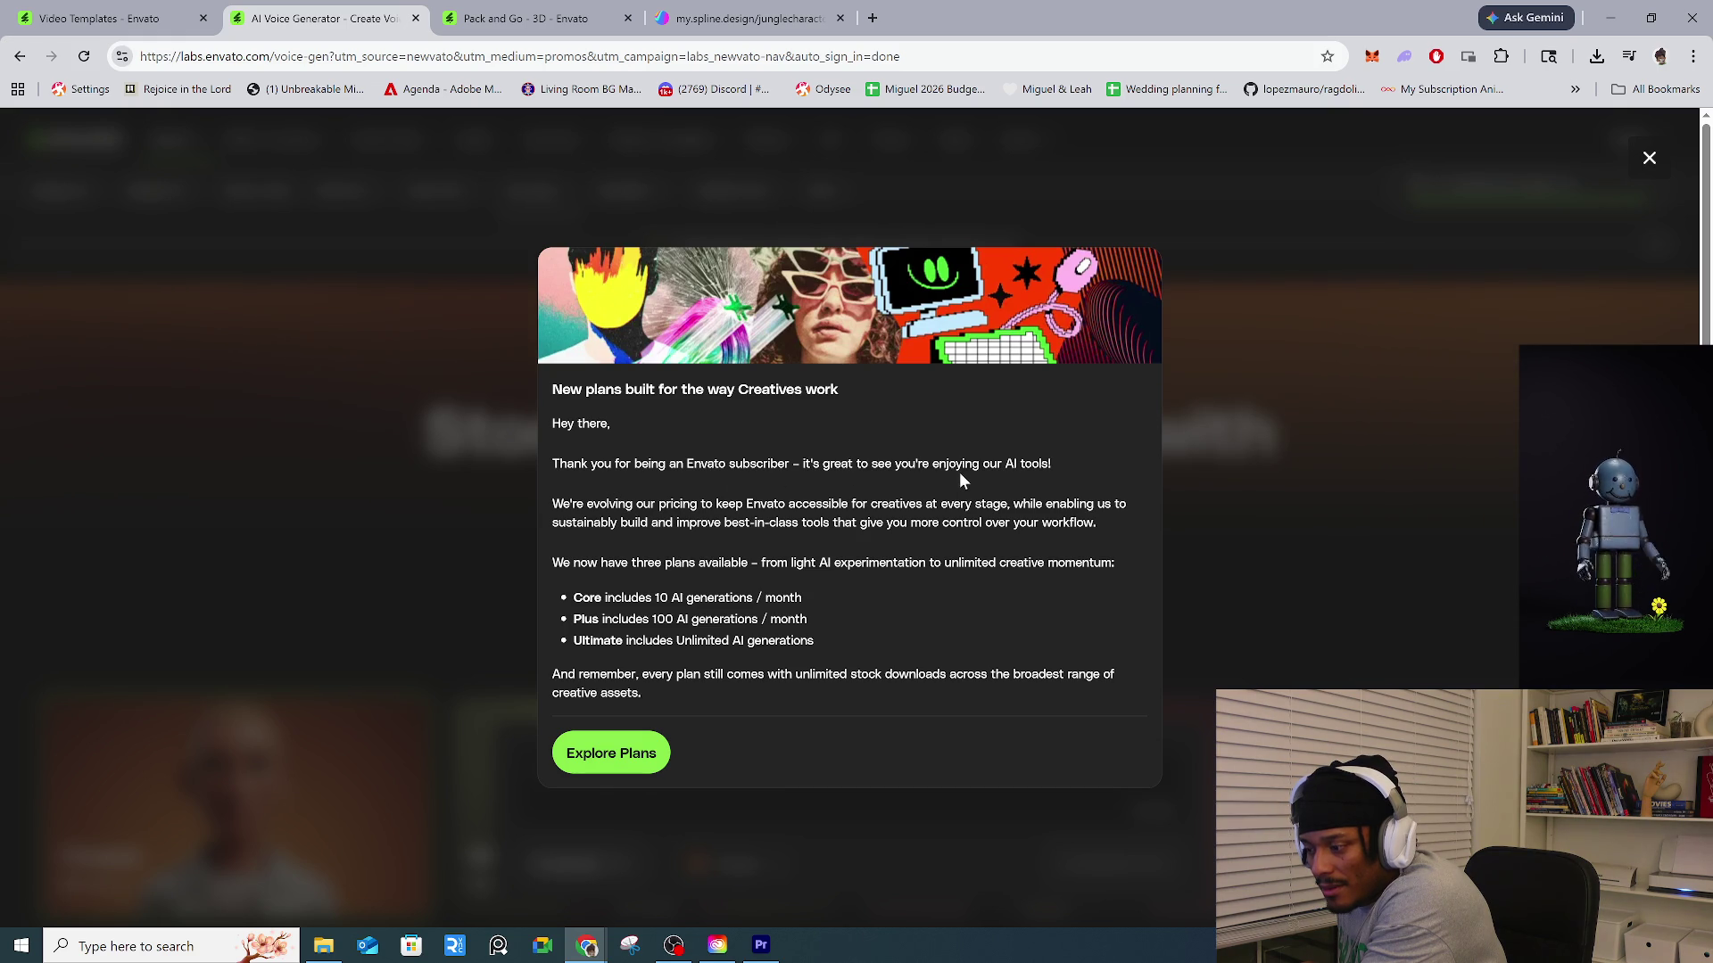
View the subscription plans, then close the dashboard and voice generator tabs to return to Pack and Go.
{"action": "left_click", "coordinate": [607, 766]}
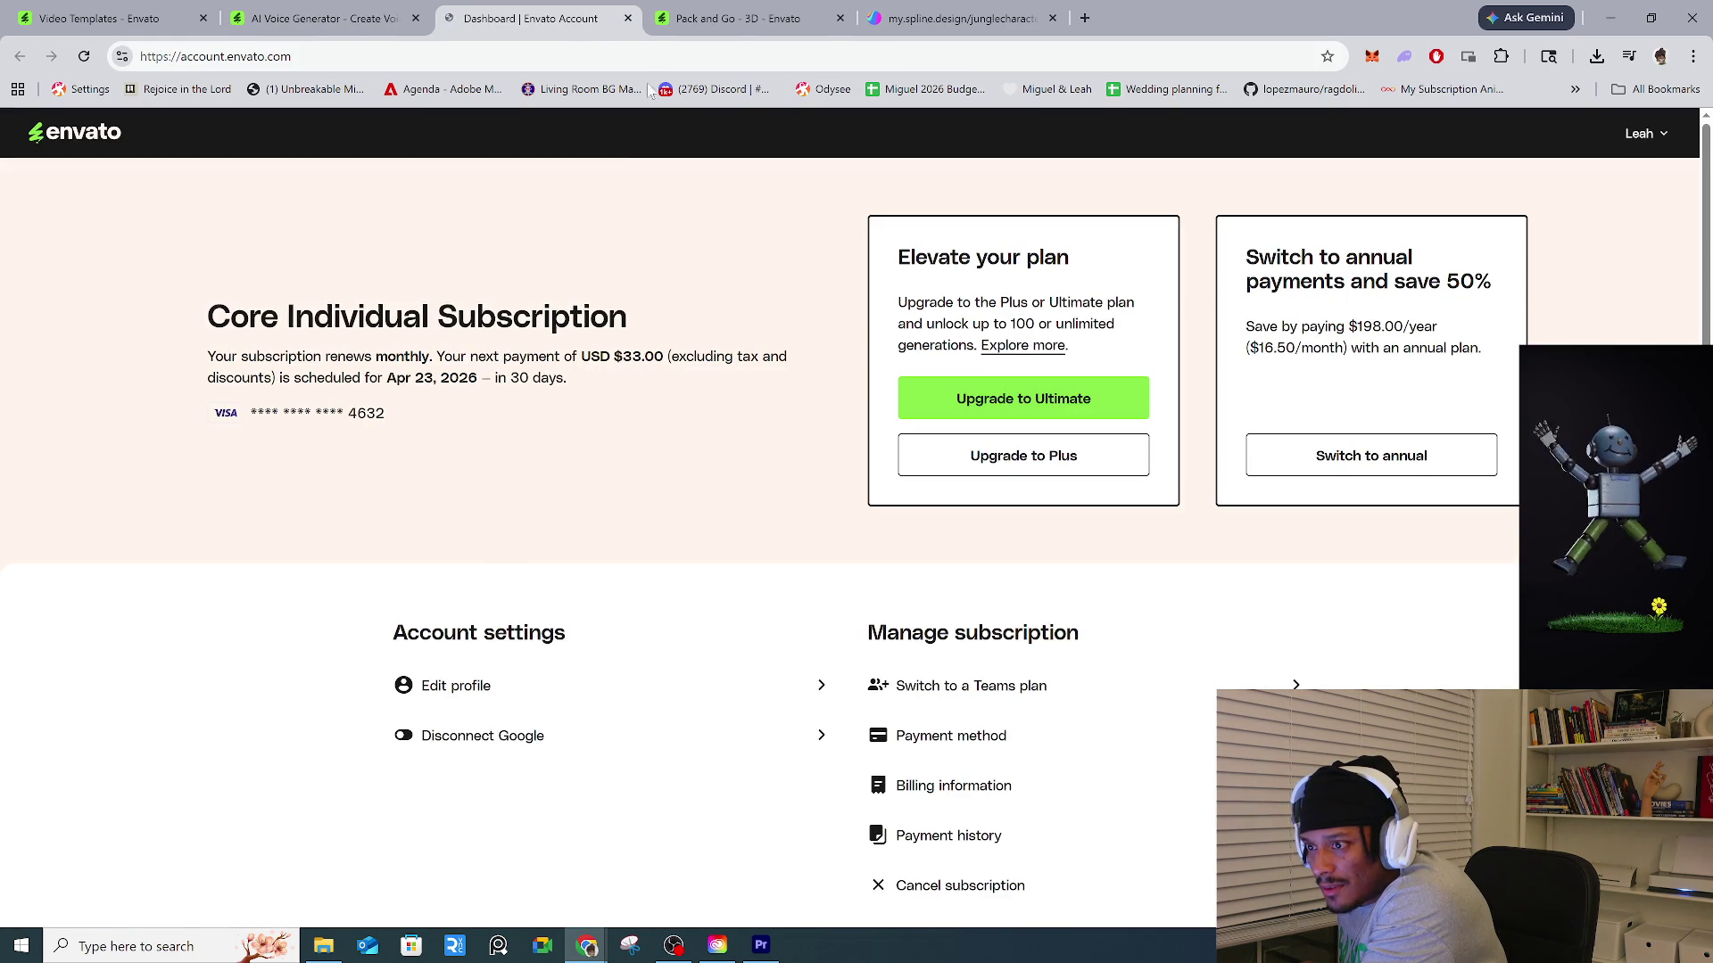
{"action": "left_click", "coordinate": [629, 18]}
{"action": "left_click", "coordinate": [416, 17]}
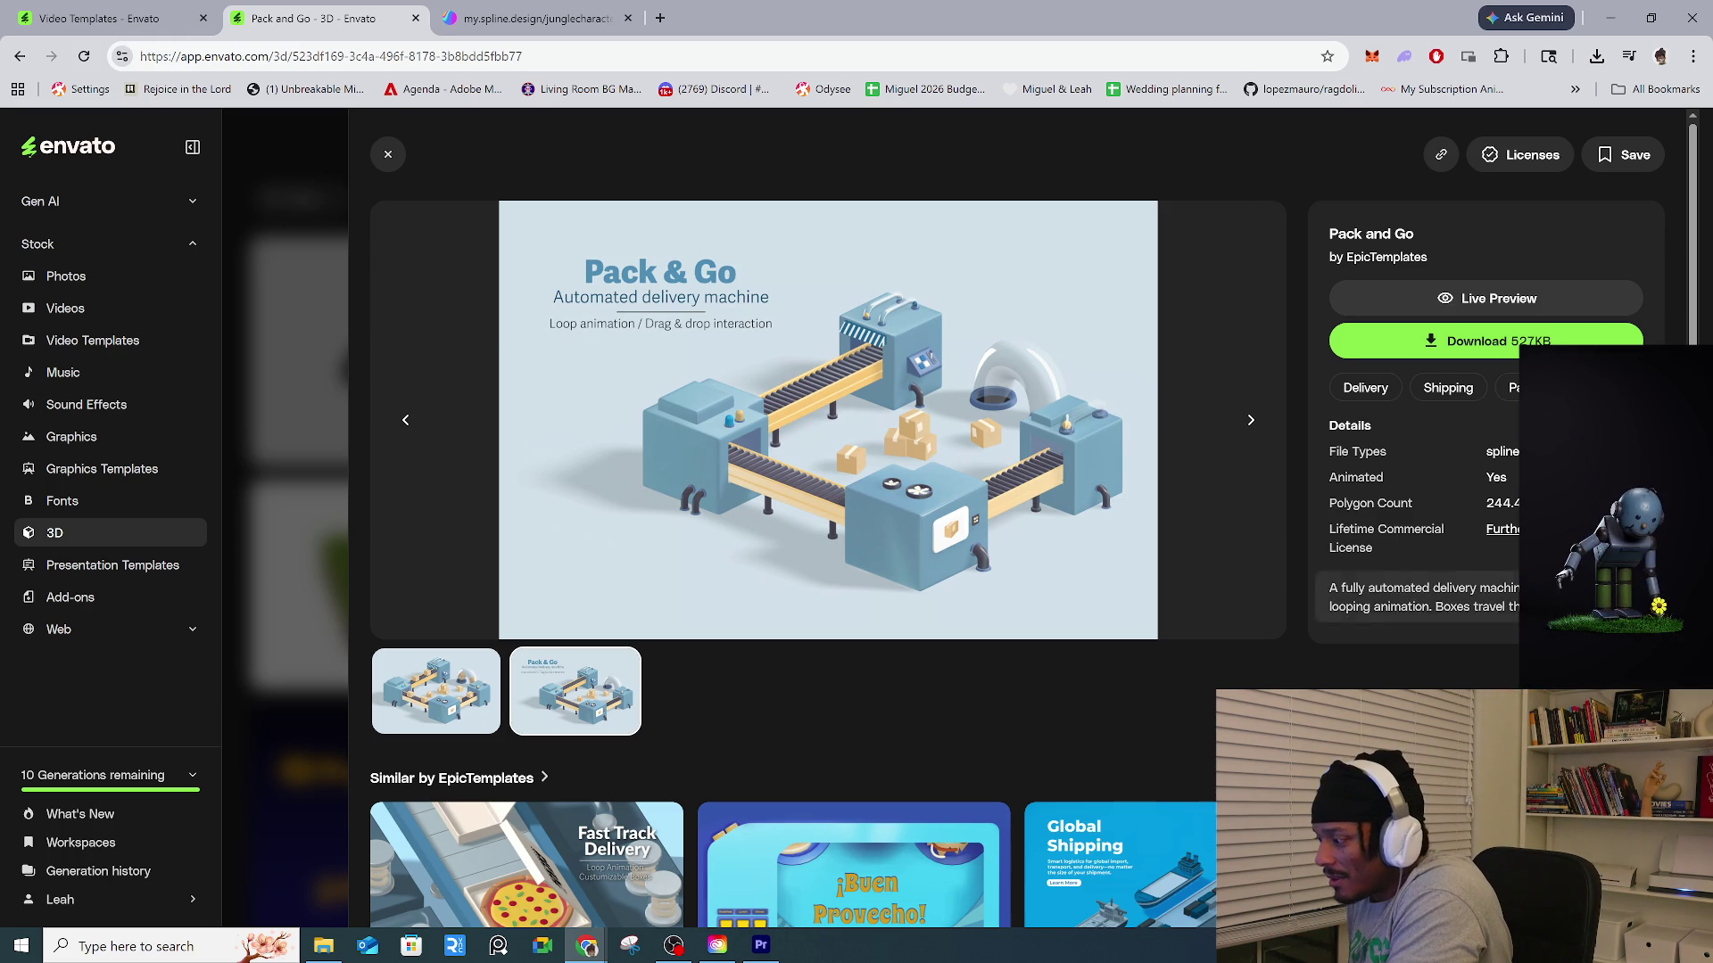
Read the full Pack and Go description and view its first two preview images.
{"action": "left_click", "coordinate": [1423, 597]}
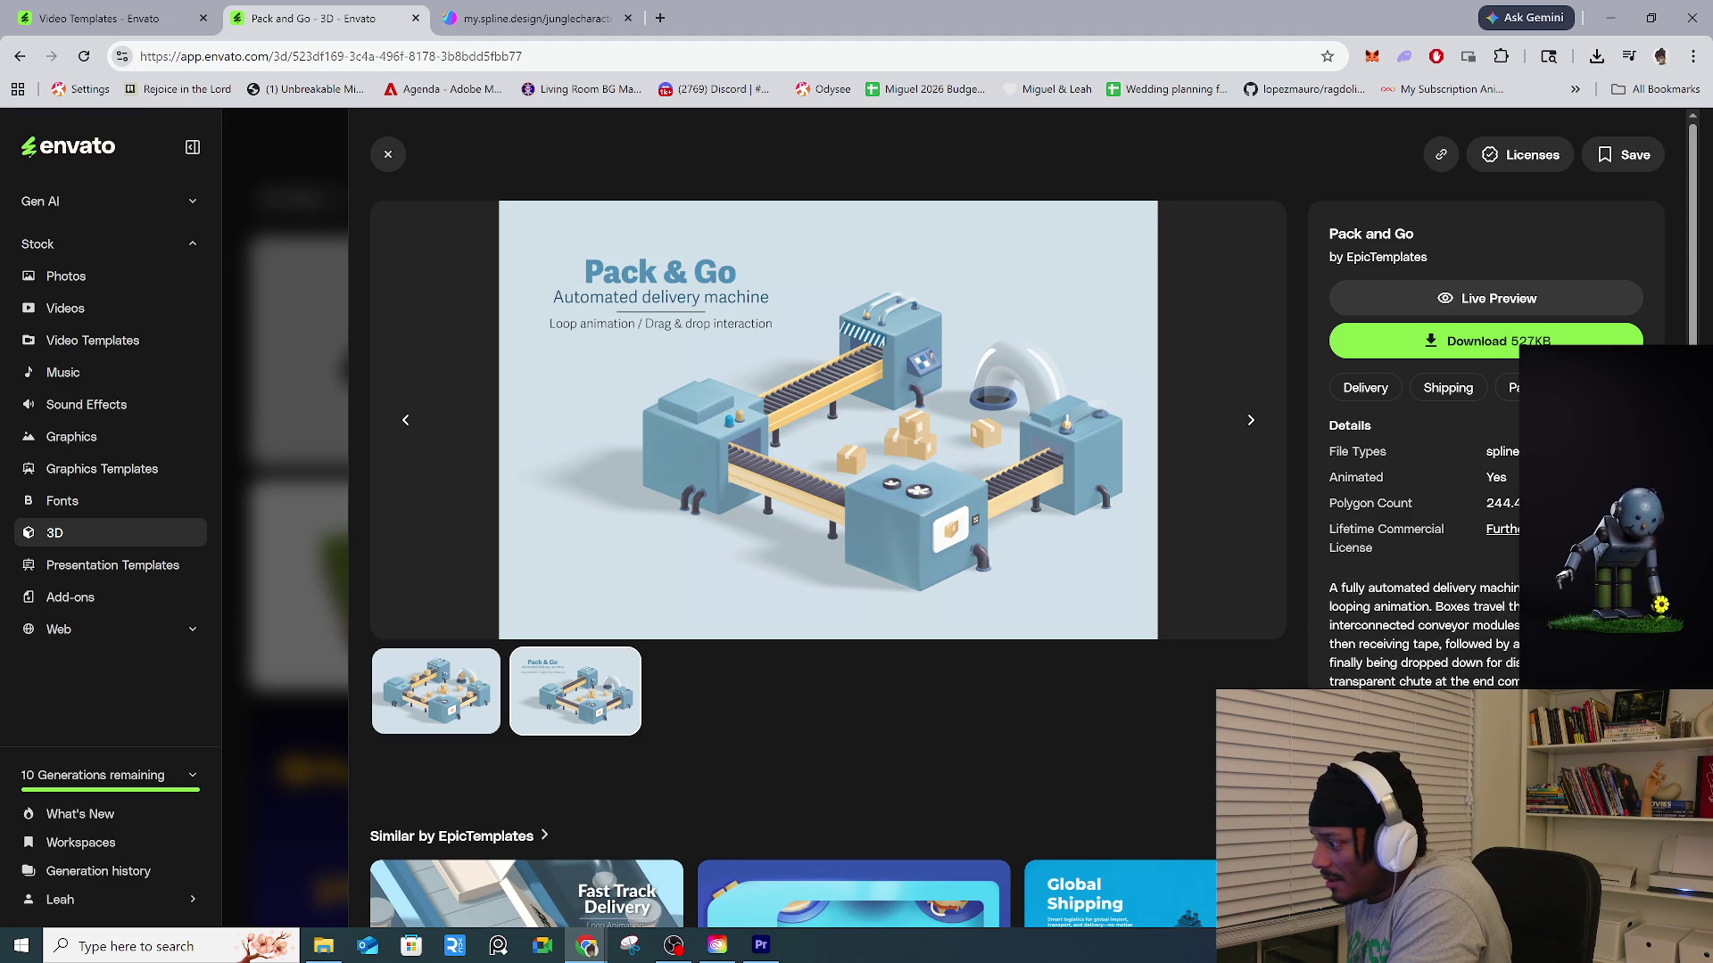
{"action": "double_click", "coordinate": [1502, 451]}
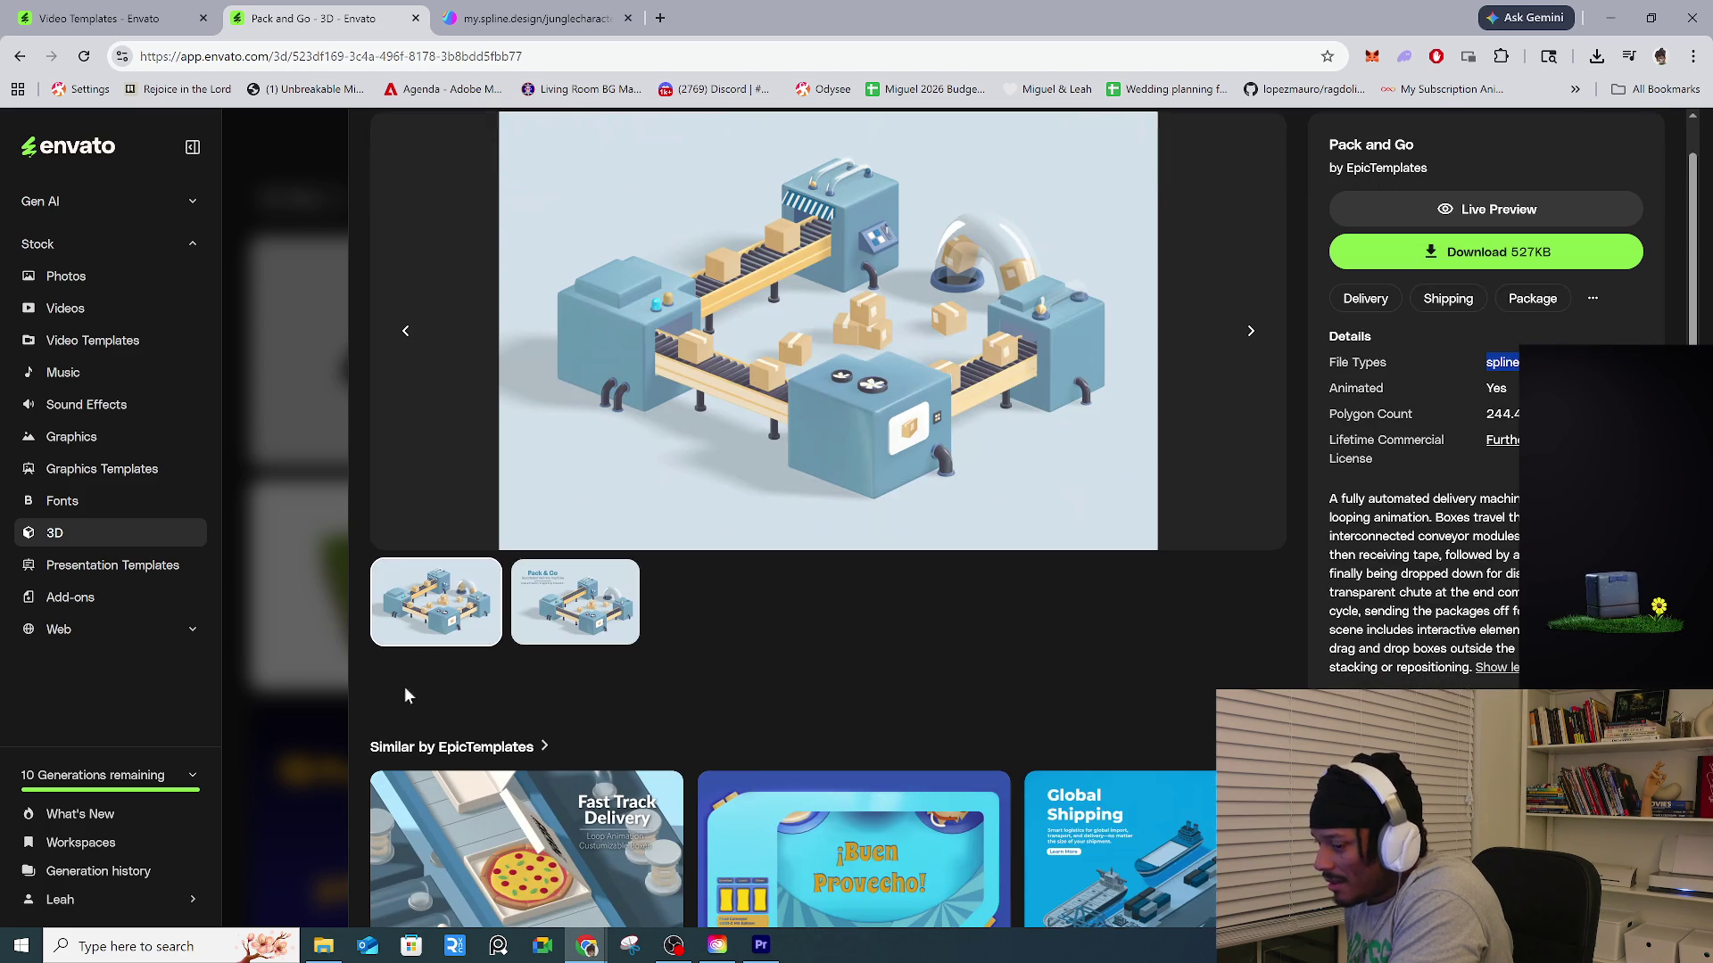
{"action": "left_click", "coordinate": [411, 696]}
{"action": "scroll", "coordinate": [410, 696], "scroll_direction": "down", "scroll_amount": 1}
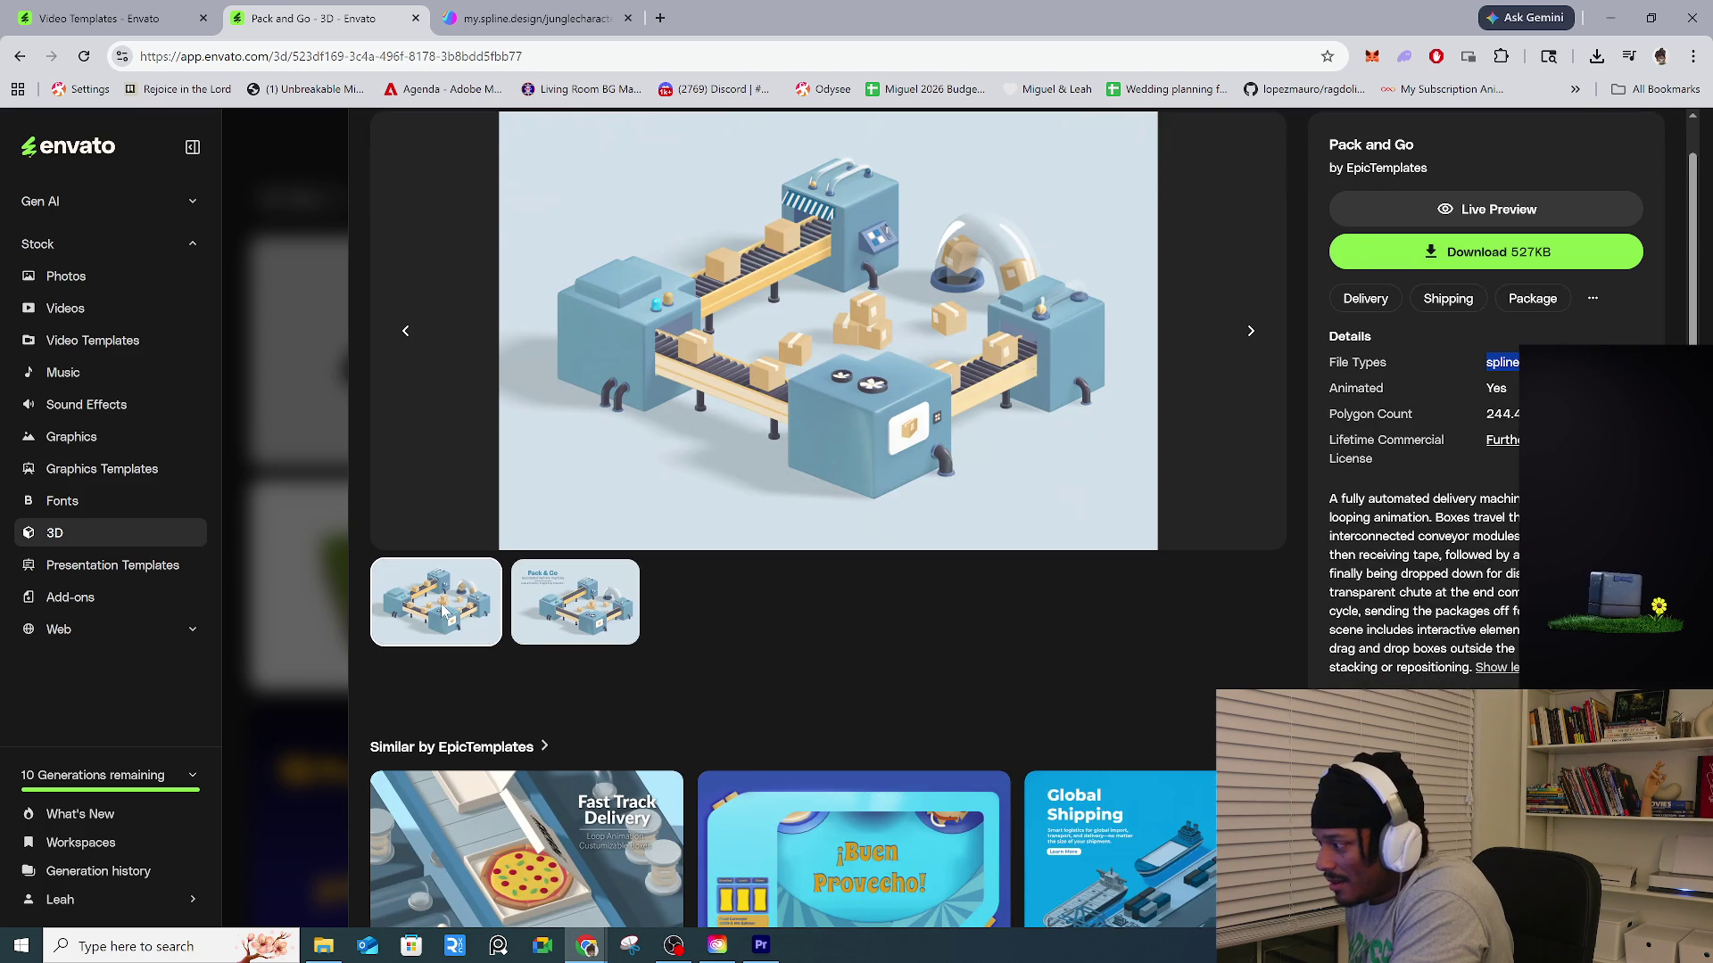
{"action": "left_click", "coordinate": [574, 614]}
Scroll down to similar items and open the Conveyor belt with packages model.
{"action": "scroll", "coordinate": [594, 635], "scroll_direction": "down", "scroll_amount": 4}
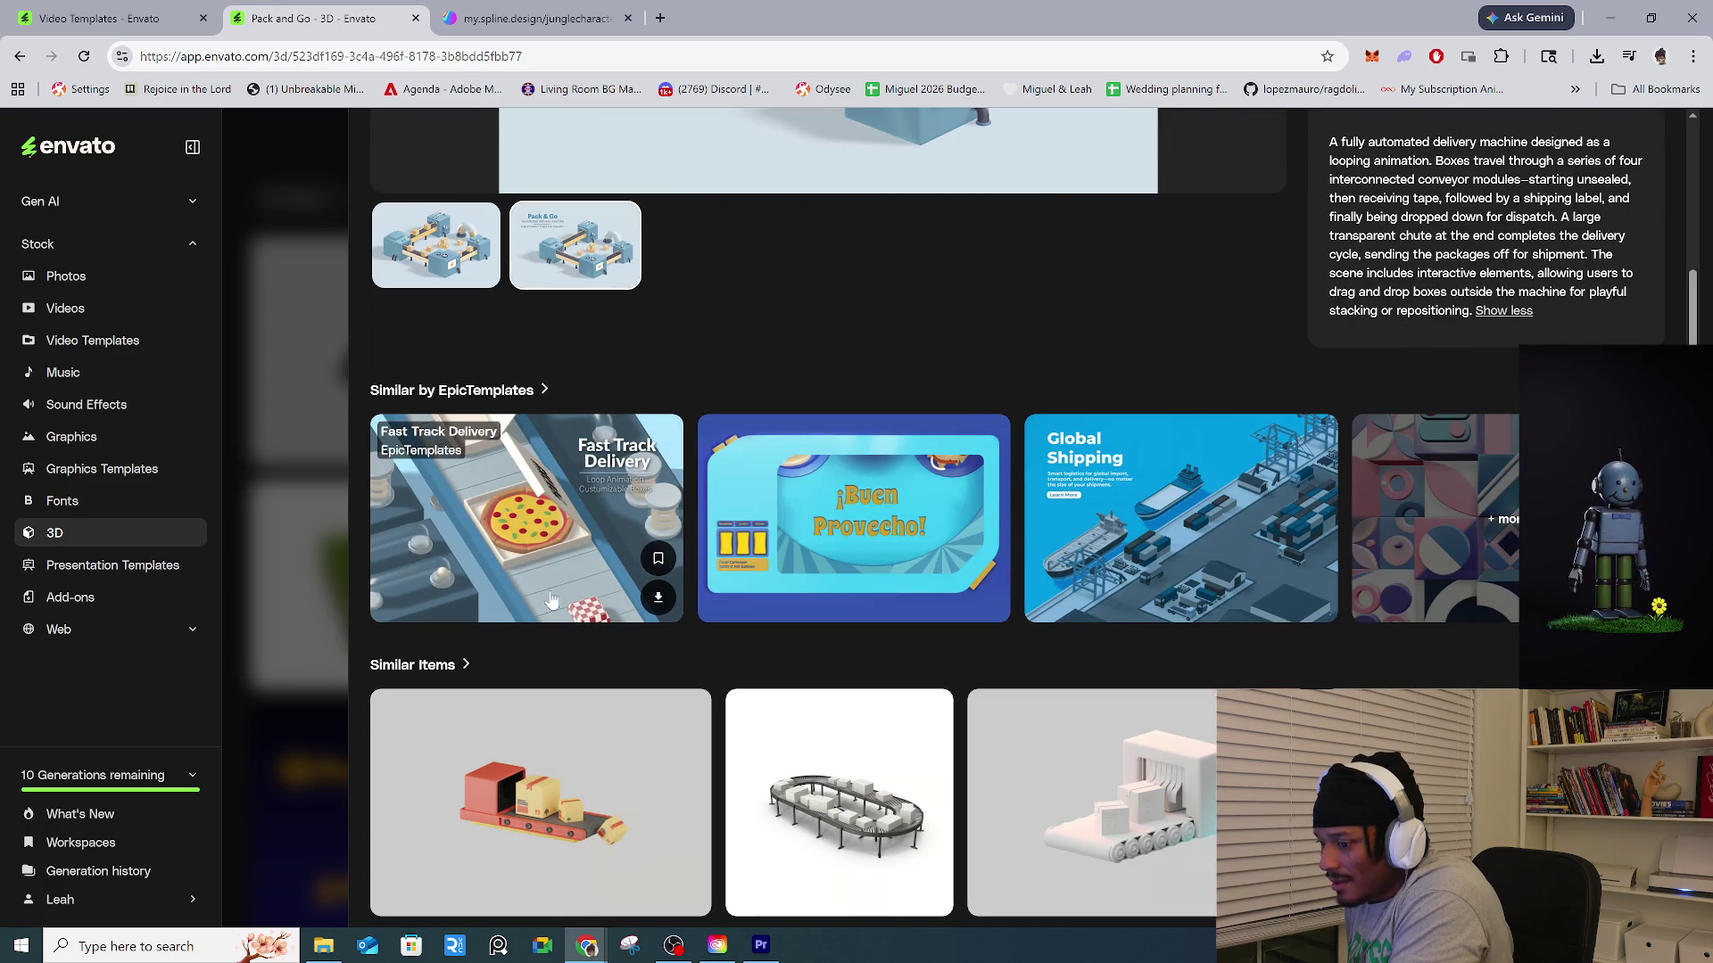
{"action": "scroll", "coordinate": [610, 609], "scroll_direction": "down", "scroll_amount": 4}
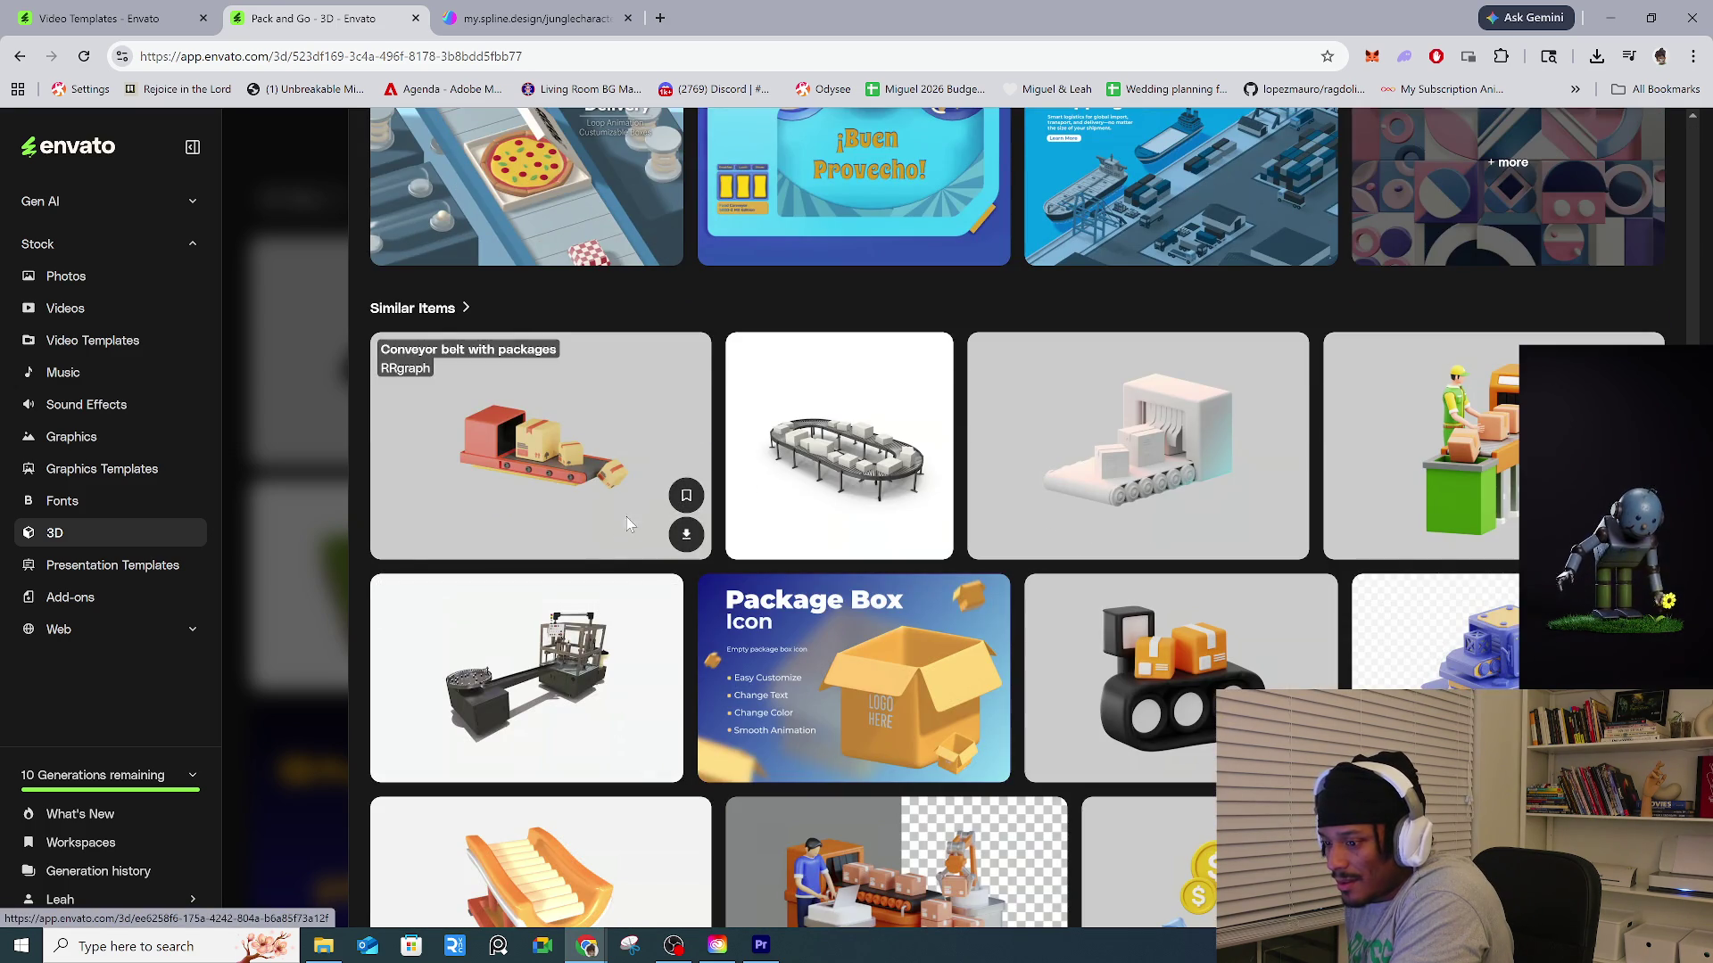
{"action": "left_click", "coordinate": [627, 526]}
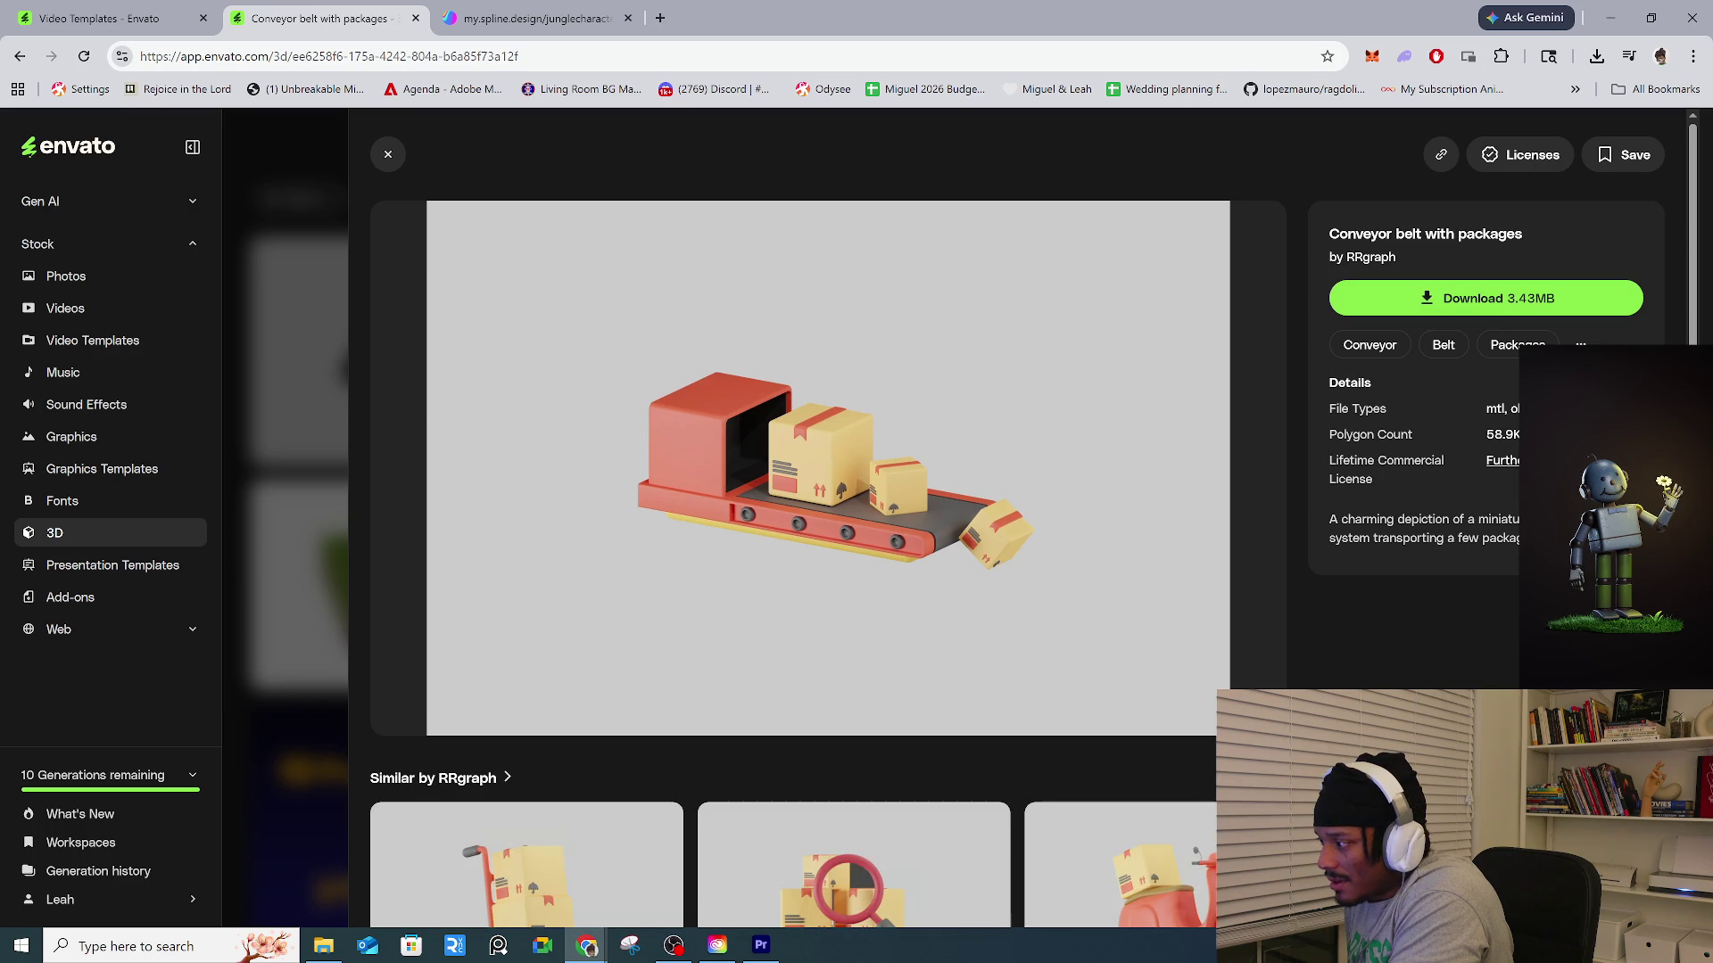
Open the Delivery scooter with package item, then the Delivery Scooter 3D Illustration.
{"action": "scroll", "coordinate": [1148, 500], "scroll_direction": "down", "scroll_amount": 4}
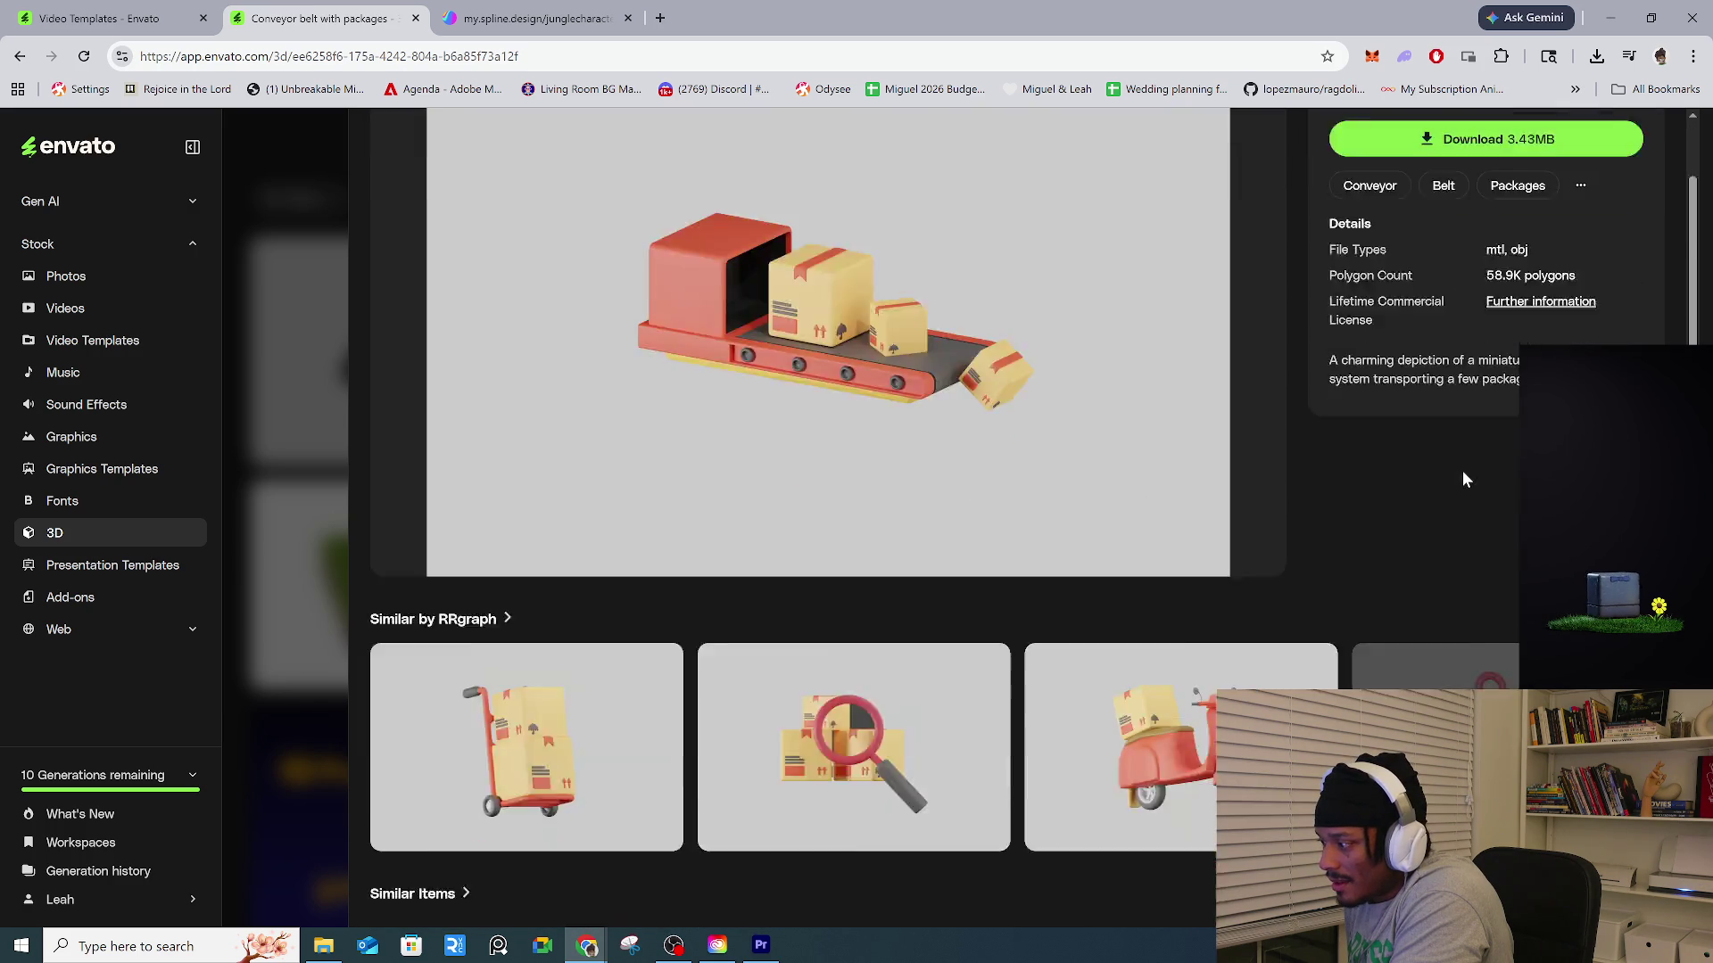
{"action": "left_click", "coordinate": [1233, 625]}
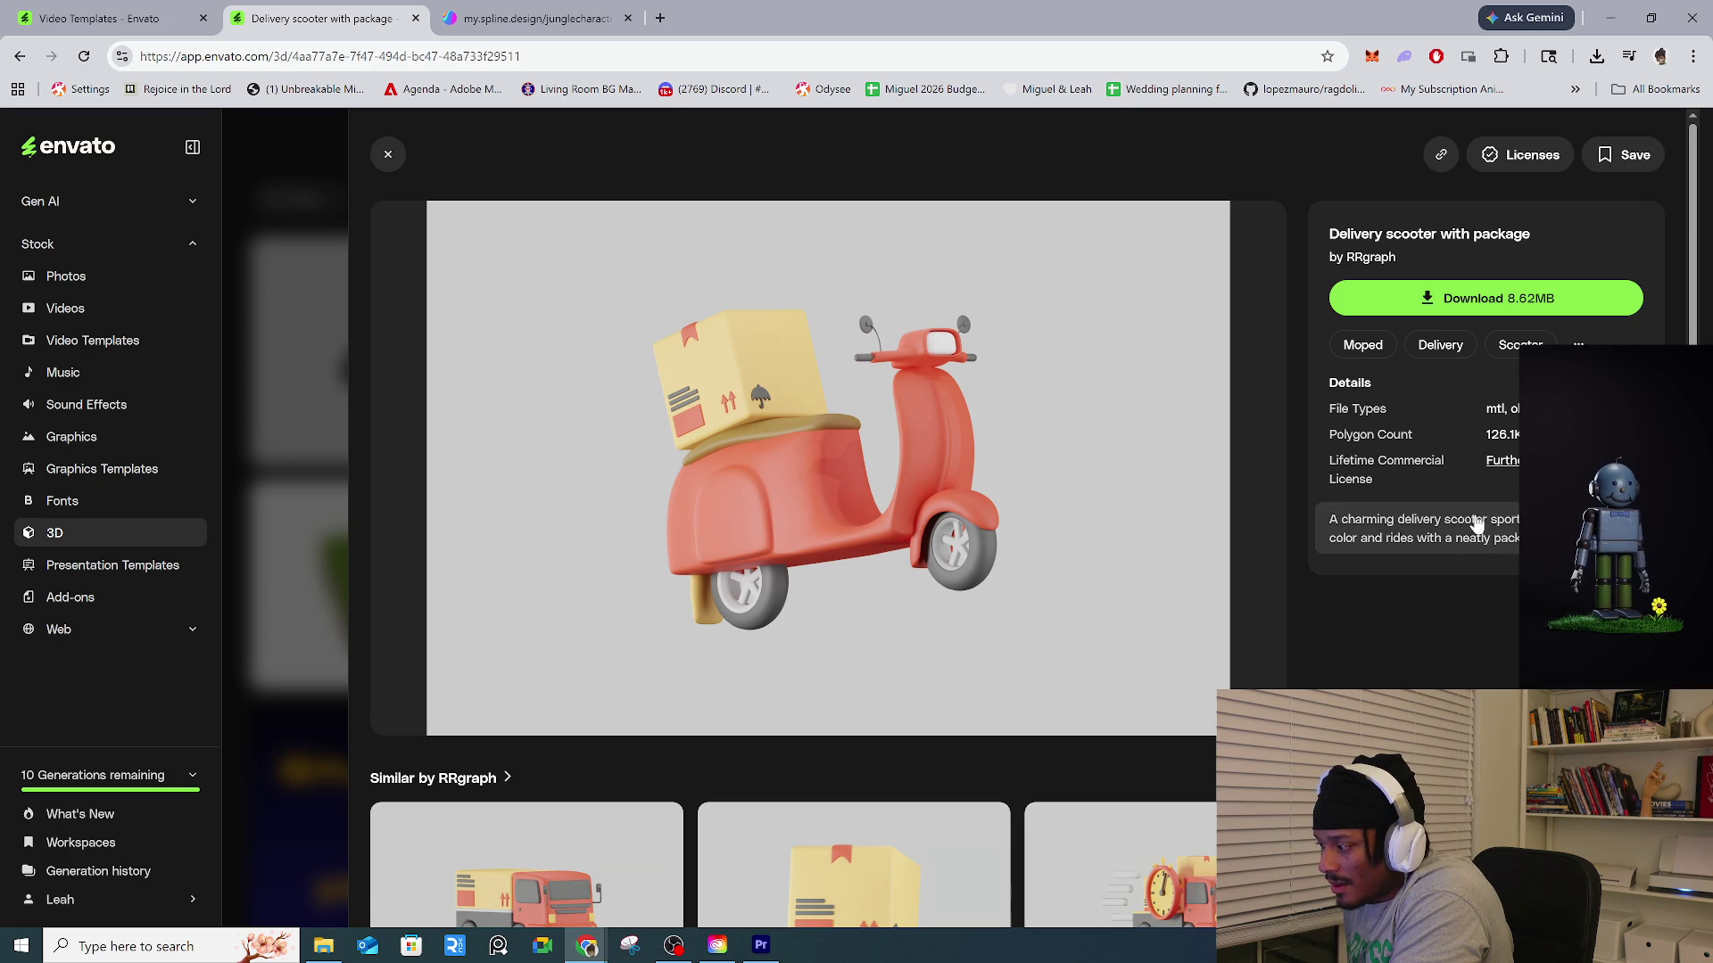
{"action": "scroll", "coordinate": [1453, 562], "scroll_direction": "down", "scroll_amount": 3}
{"action": "scroll", "coordinate": [1452, 571], "scroll_direction": "down", "scroll_amount": 6}
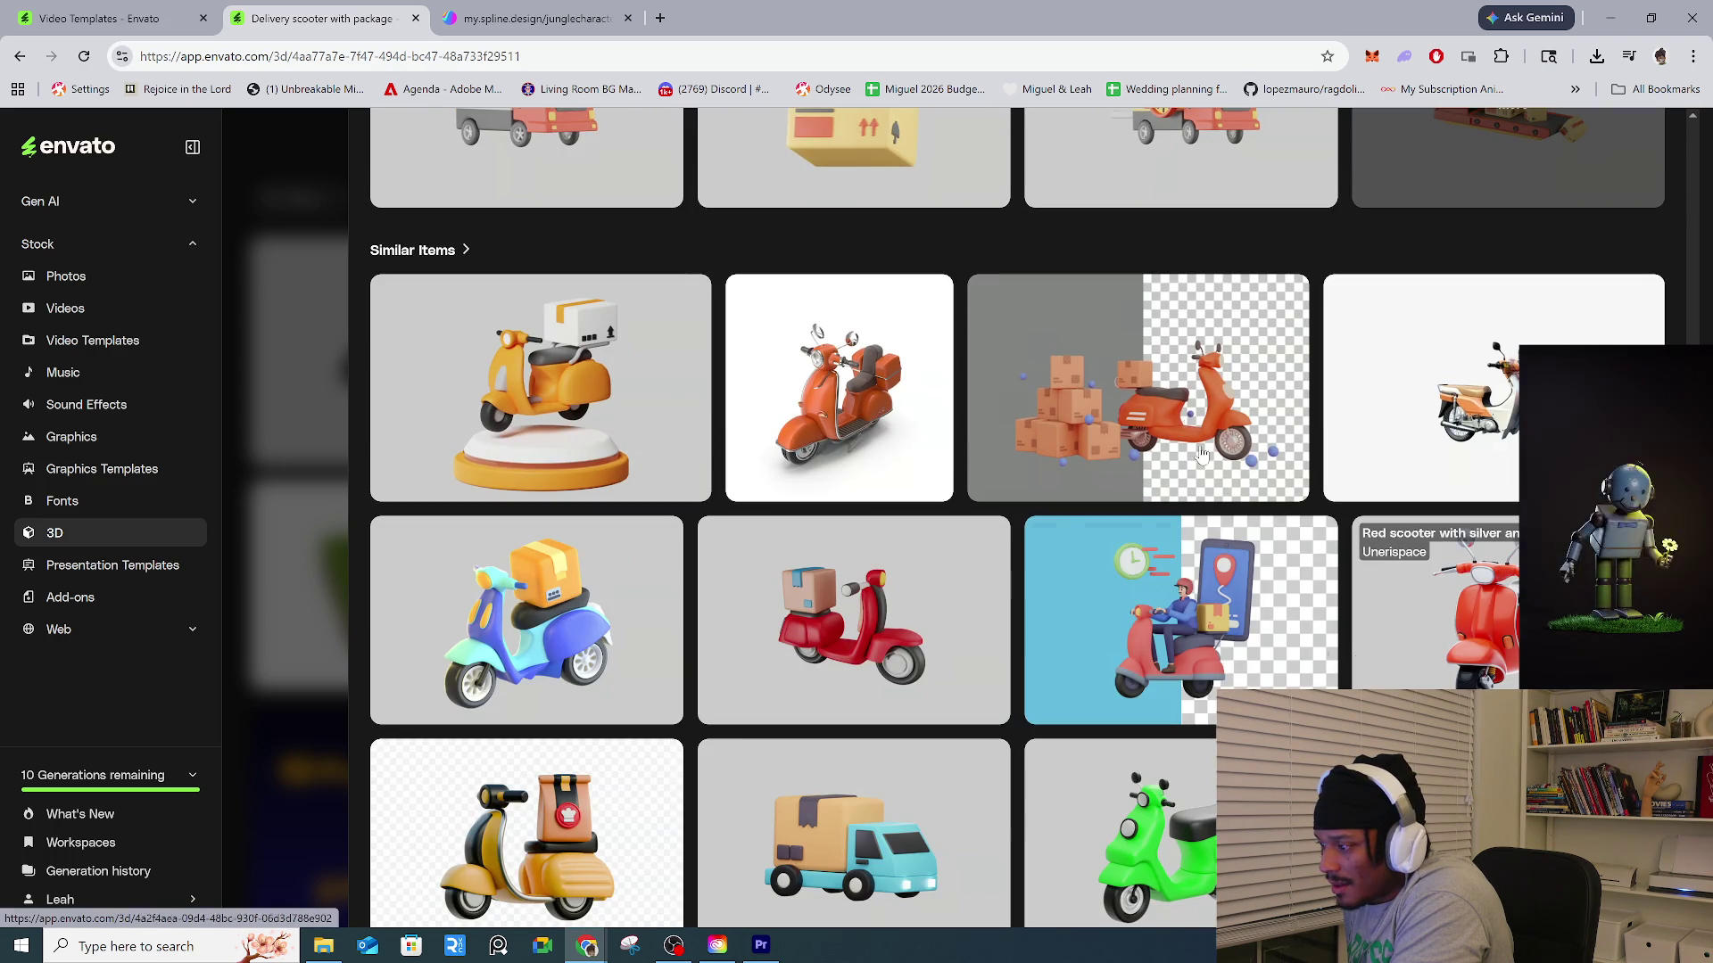
{"action": "left_click", "coordinate": [1182, 371]}
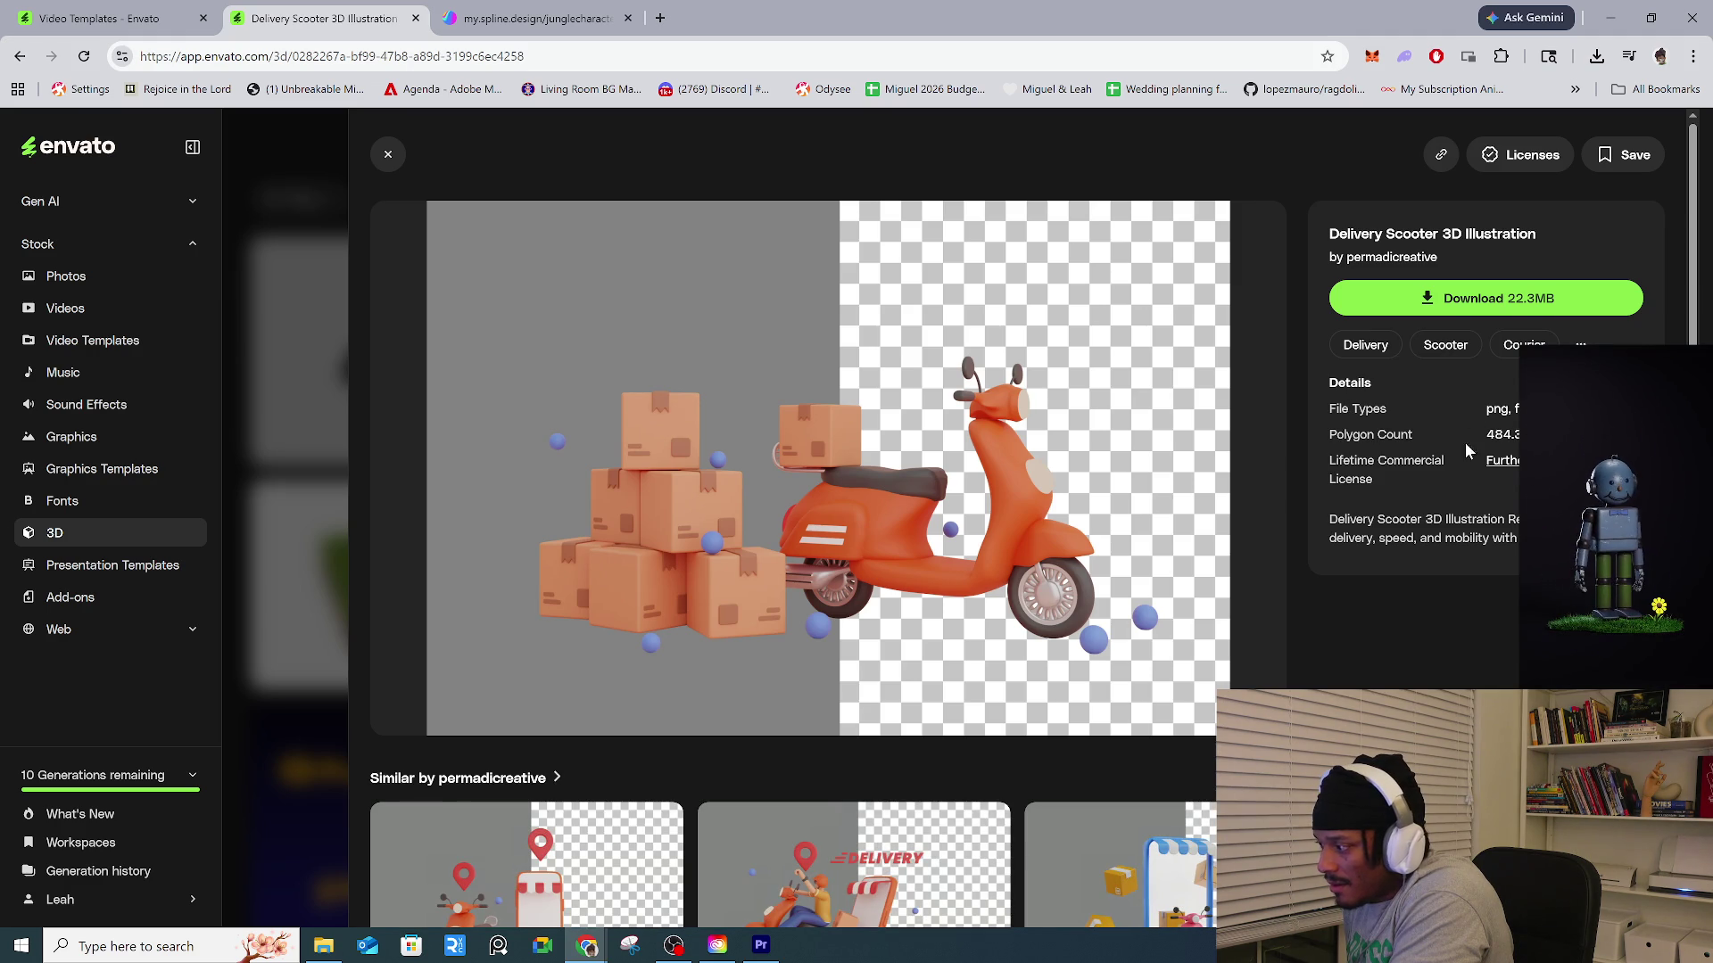
View the Delivery Man 3D Illustration, then open the 3D Food Delivery Icon Set.
{"action": "scroll", "coordinate": [1178, 548], "scroll_direction": "down", "scroll_amount": 3}
{"action": "left_click", "coordinate": [878, 693]}
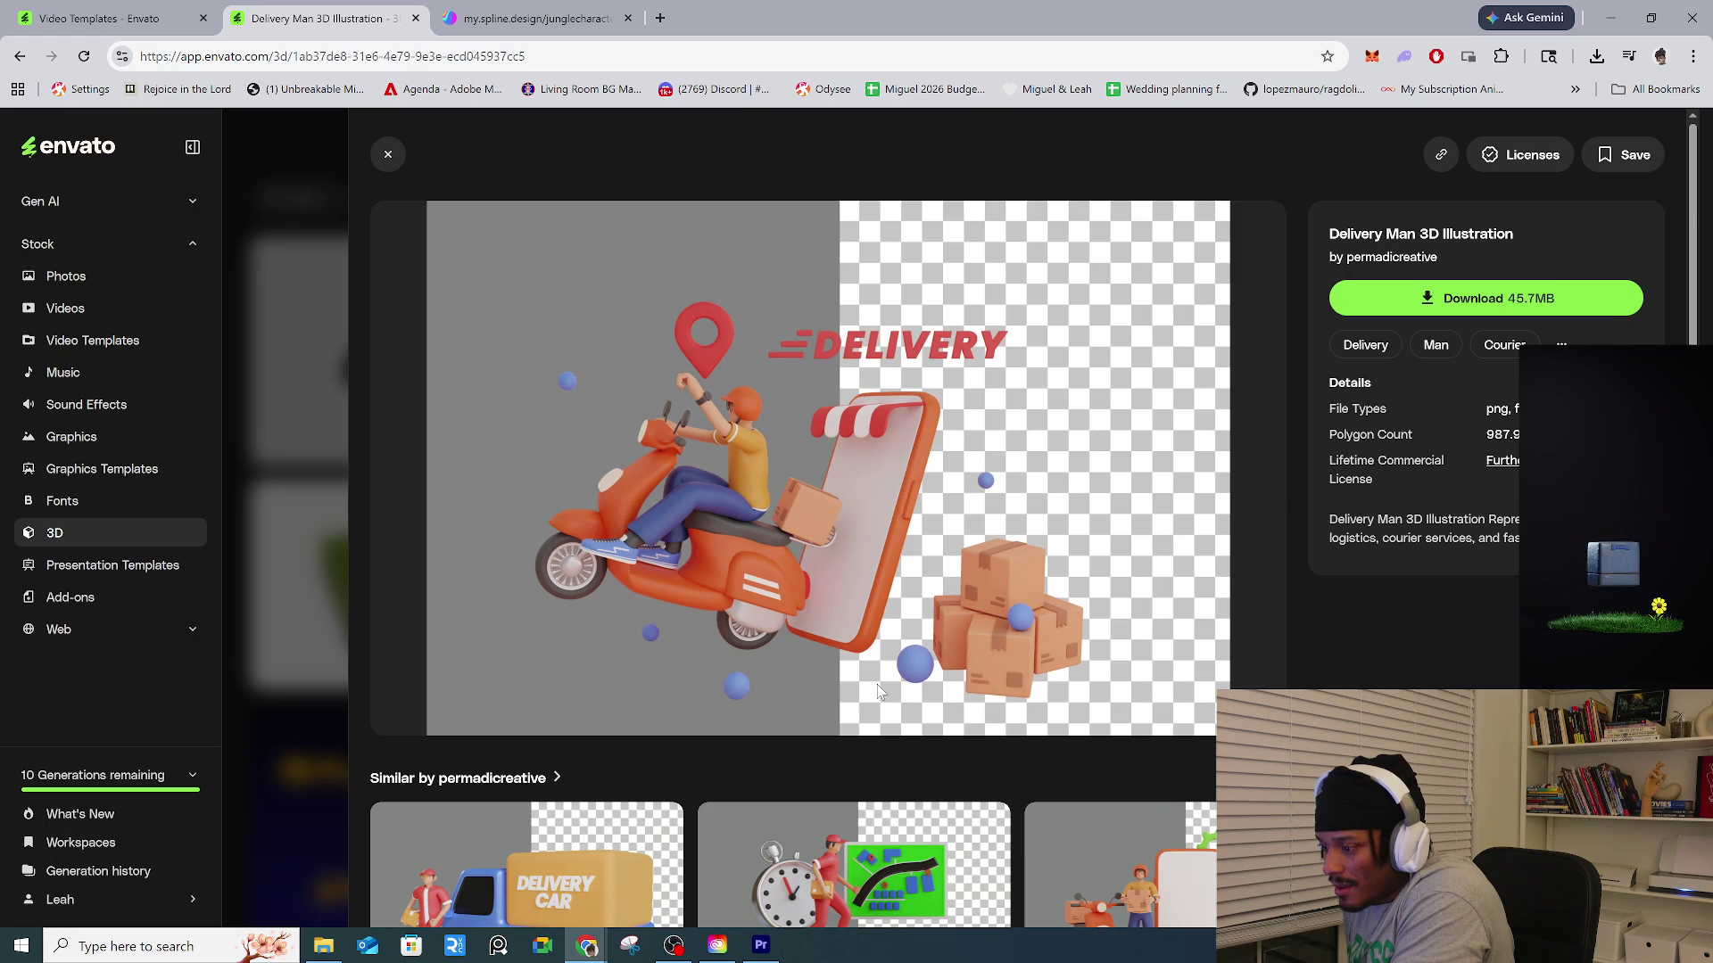
{"action": "scroll", "coordinate": [877, 692], "scroll_direction": "down", "scroll_amount": 3}
{"action": "scroll", "coordinate": [937, 661], "scroll_direction": "down", "scroll_amount": 2}
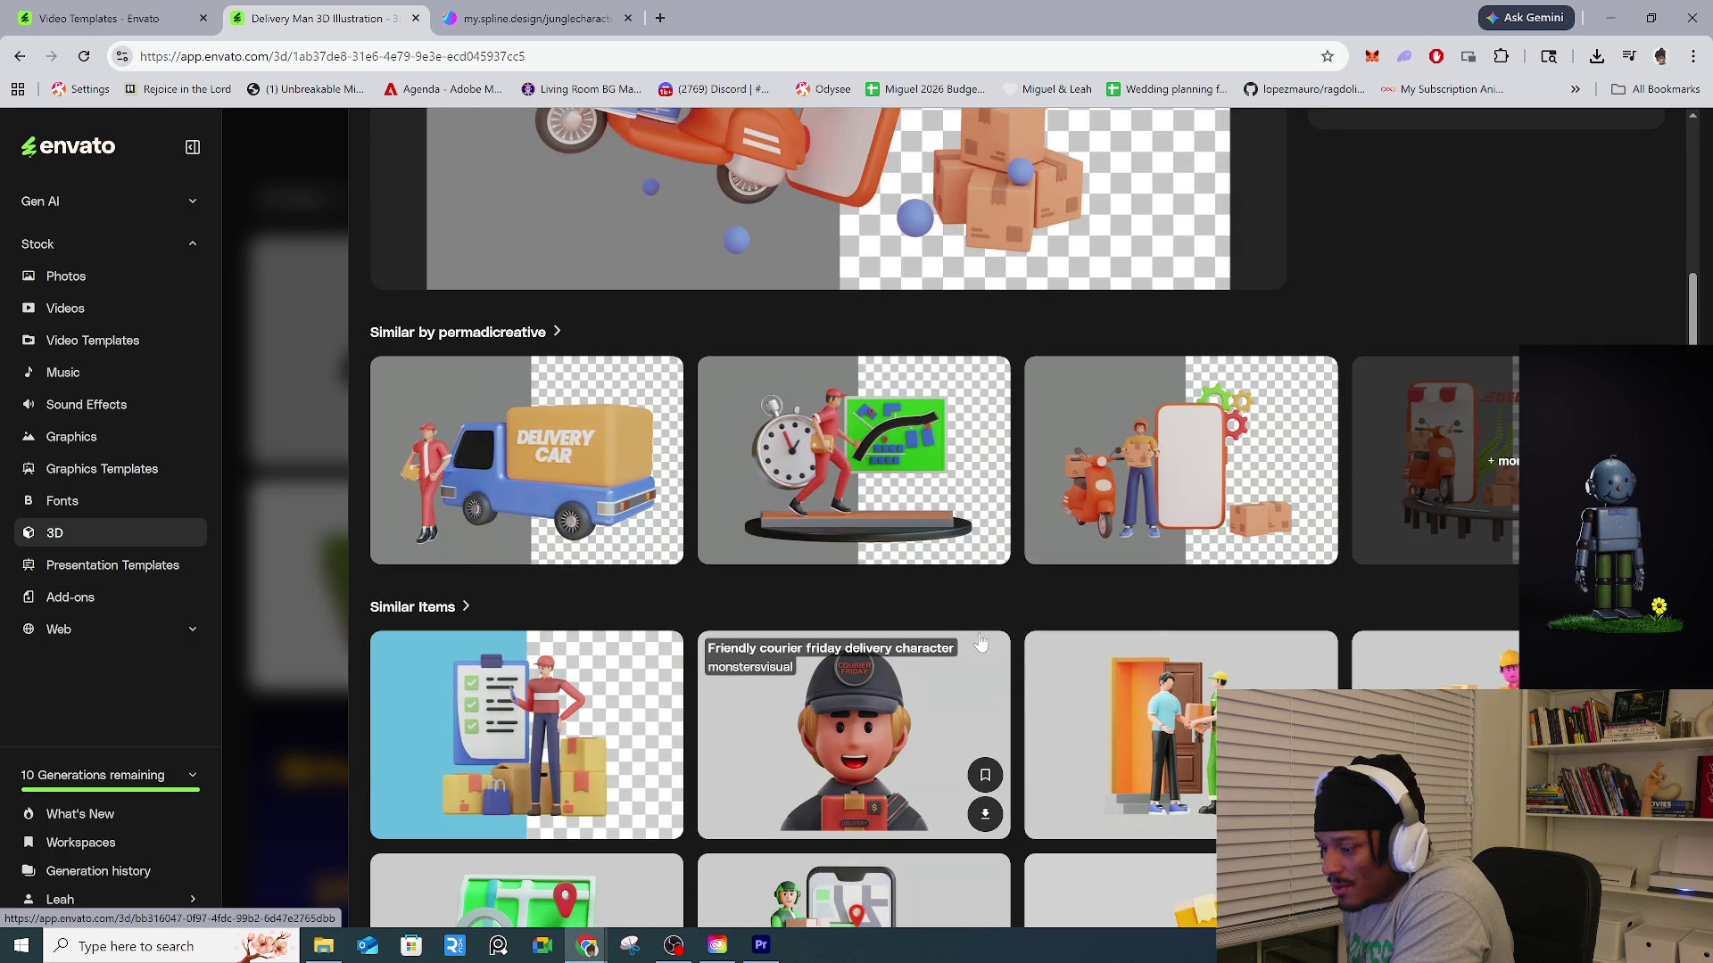
{"action": "scroll", "coordinate": [1149, 616], "scroll_direction": "down", "scroll_amount": 3}
{"action": "scroll", "coordinate": [1149, 622], "scroll_direction": "down", "scroll_amount": 3}
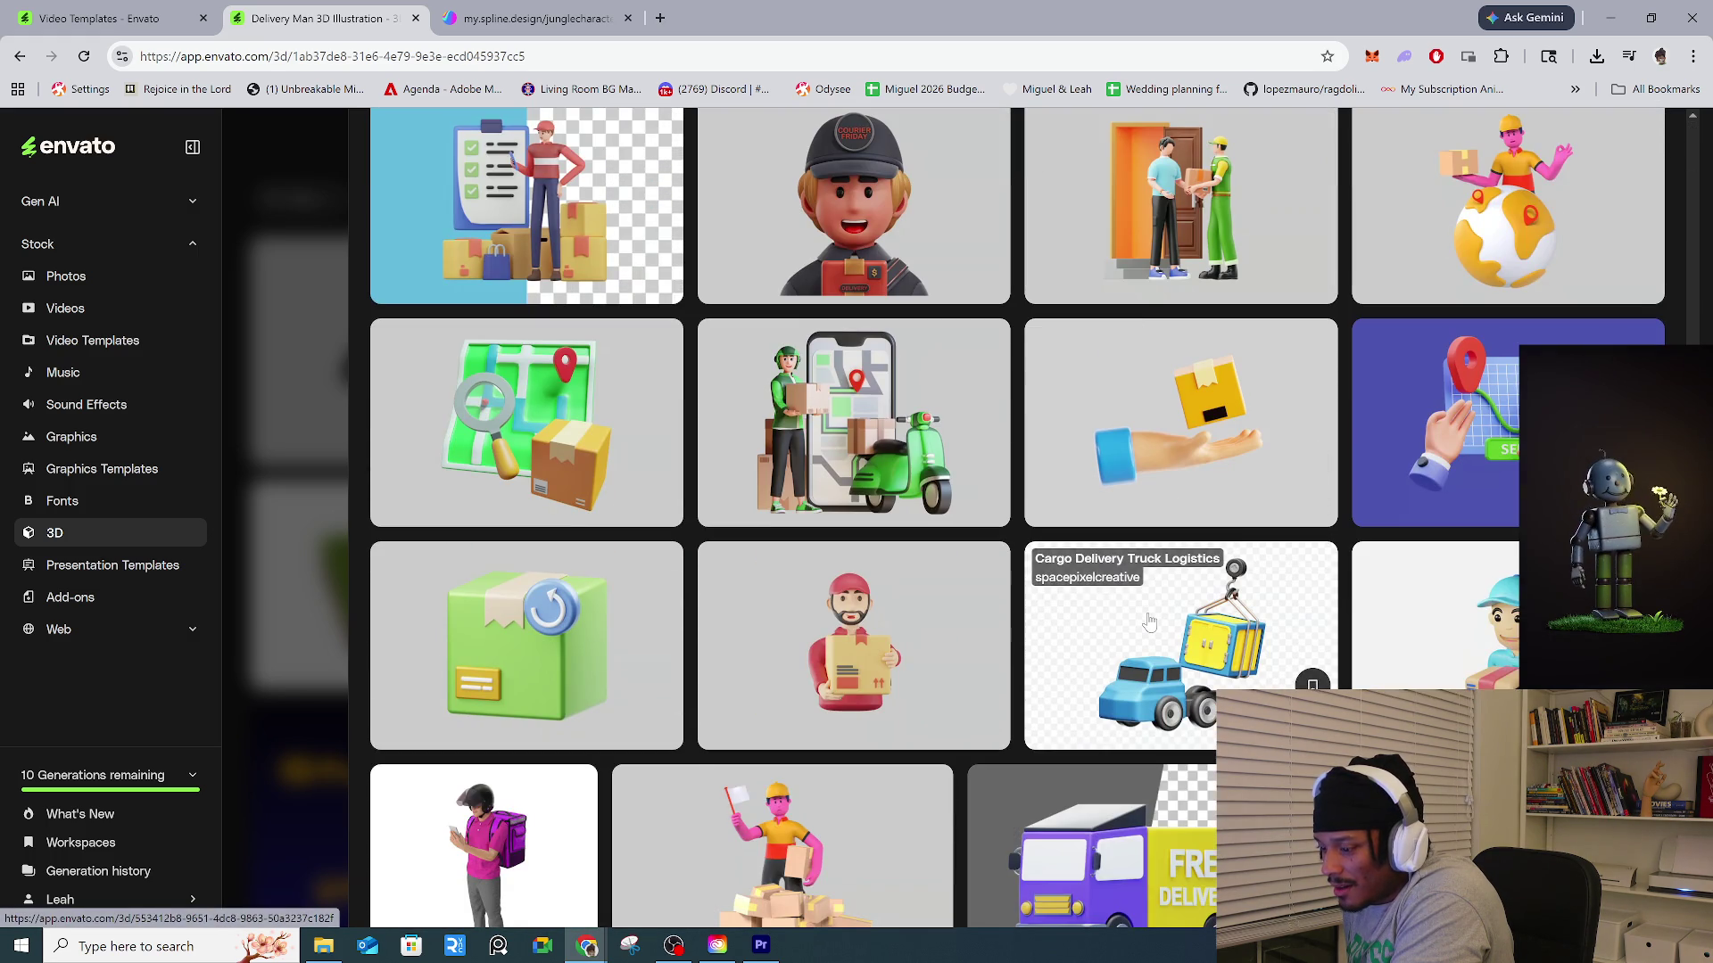
{"action": "scroll", "coordinate": [1149, 621], "scroll_direction": "down", "scroll_amount": 3}
{"action": "scroll", "coordinate": [1149, 622], "scroll_direction": "down", "scroll_amount": 3}
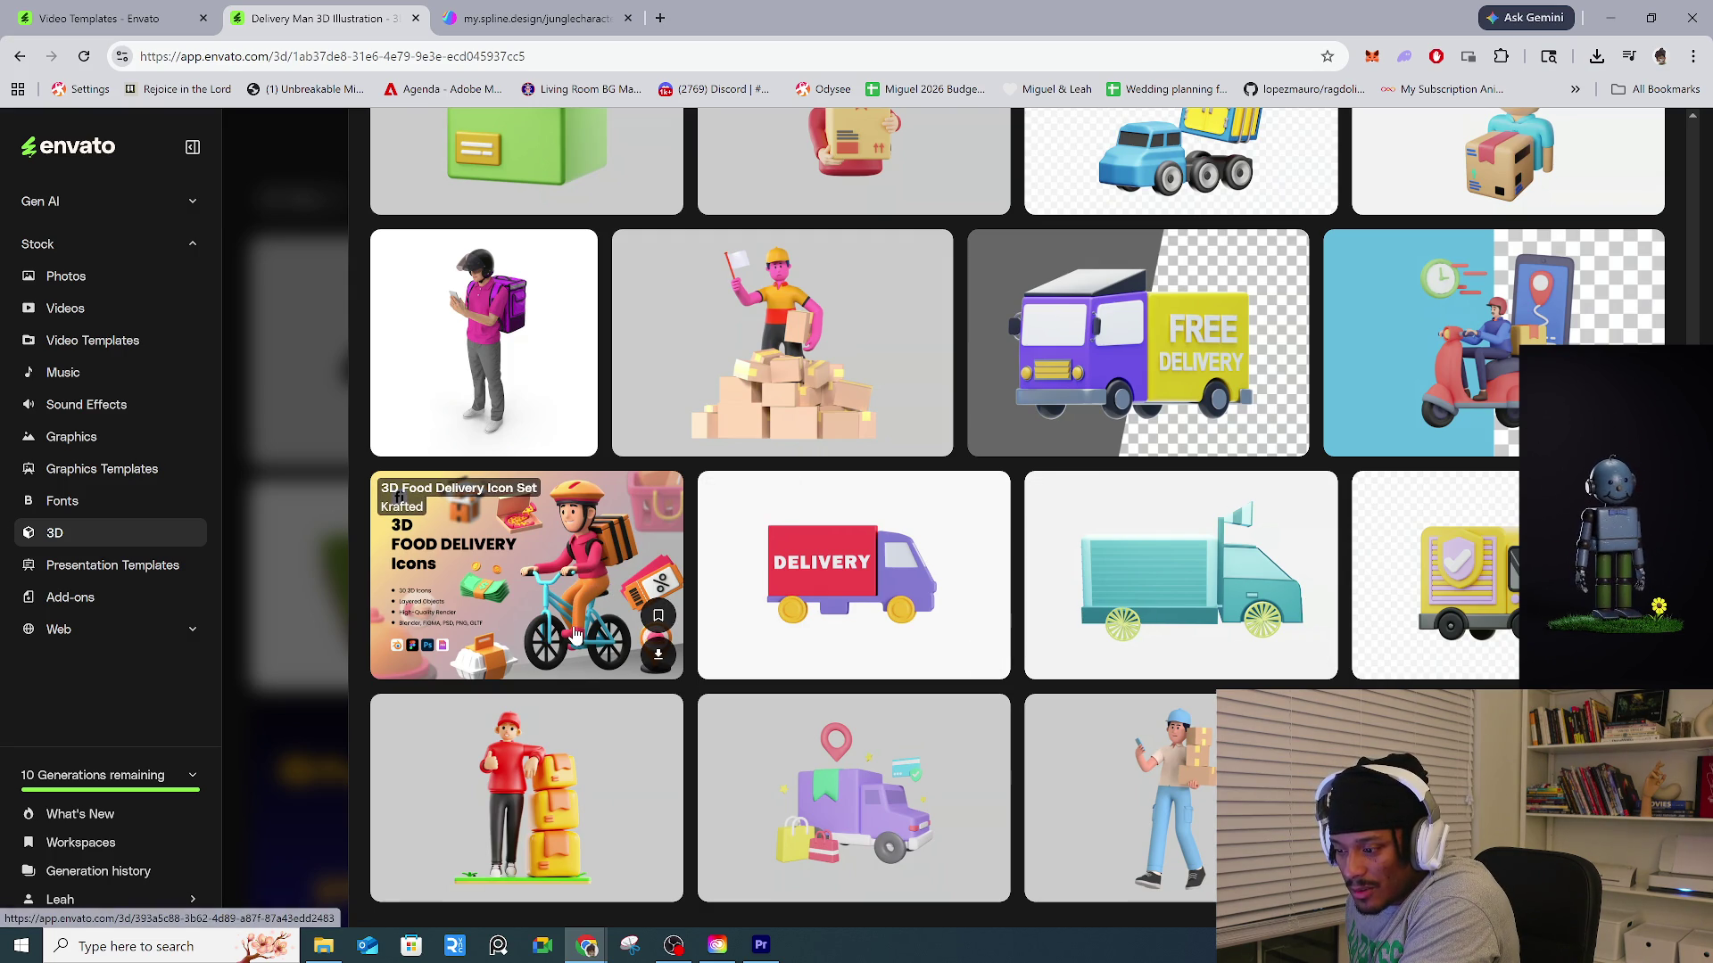
{"action": "left_click", "coordinate": [574, 634]}
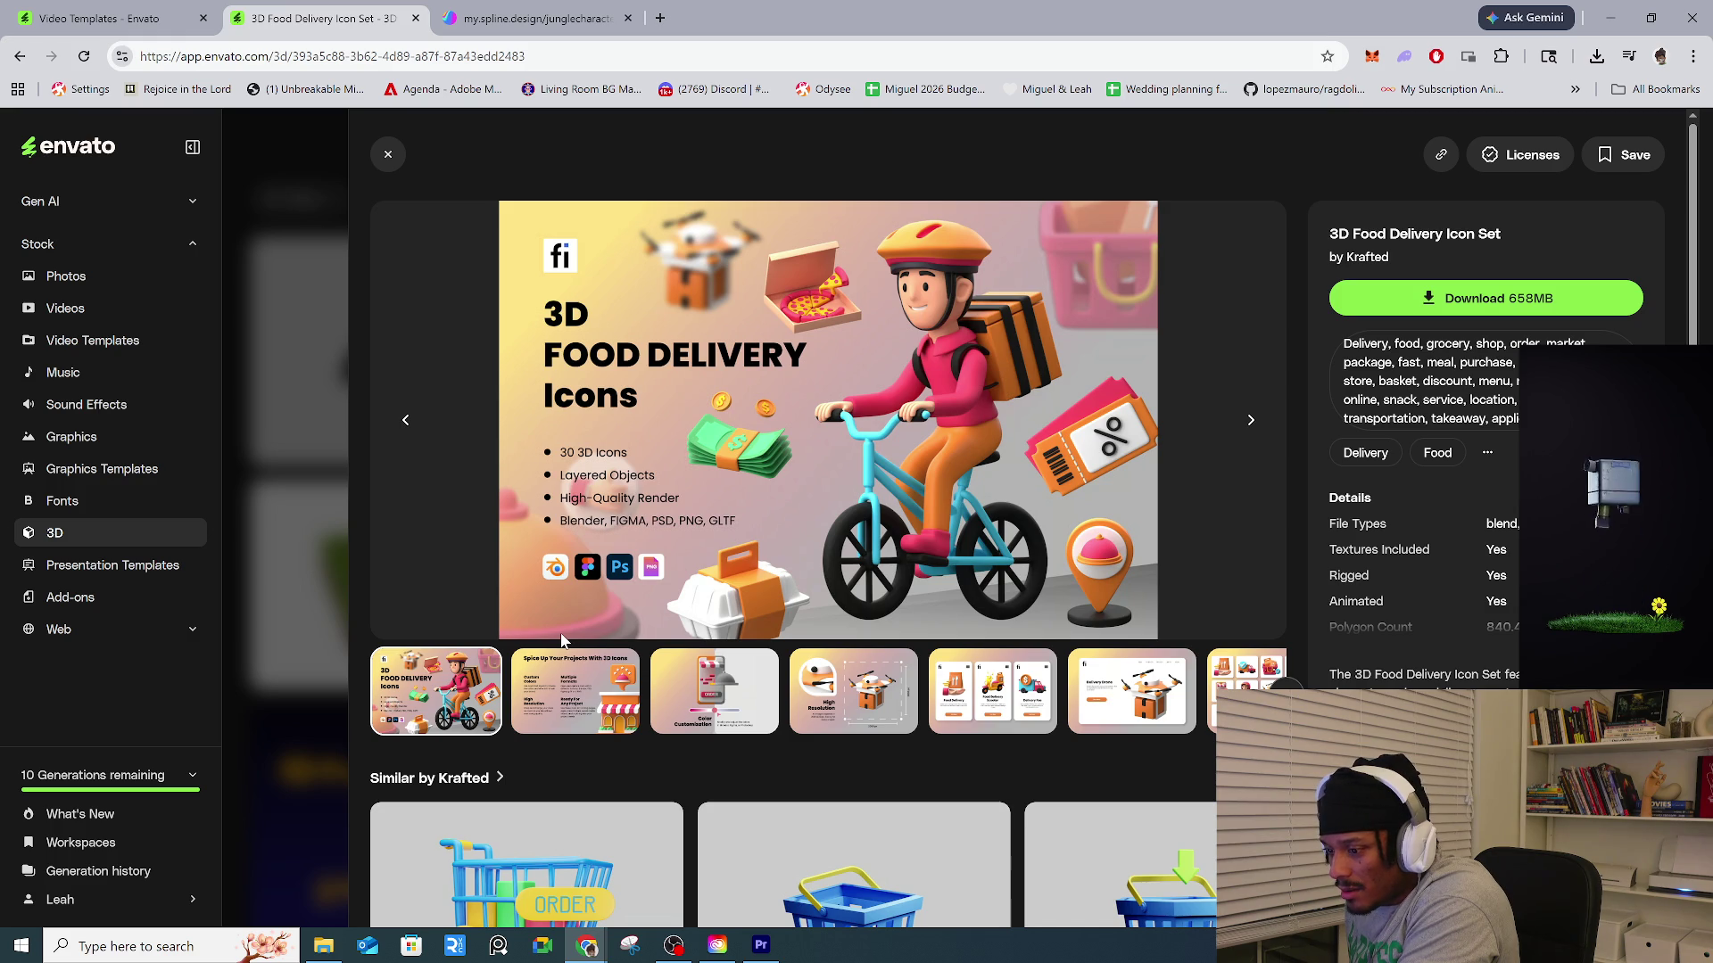
Cycle the icon set's preview images from Spice Up Your Projects to the icon grid.
{"action": "left_click", "coordinate": [543, 660]}
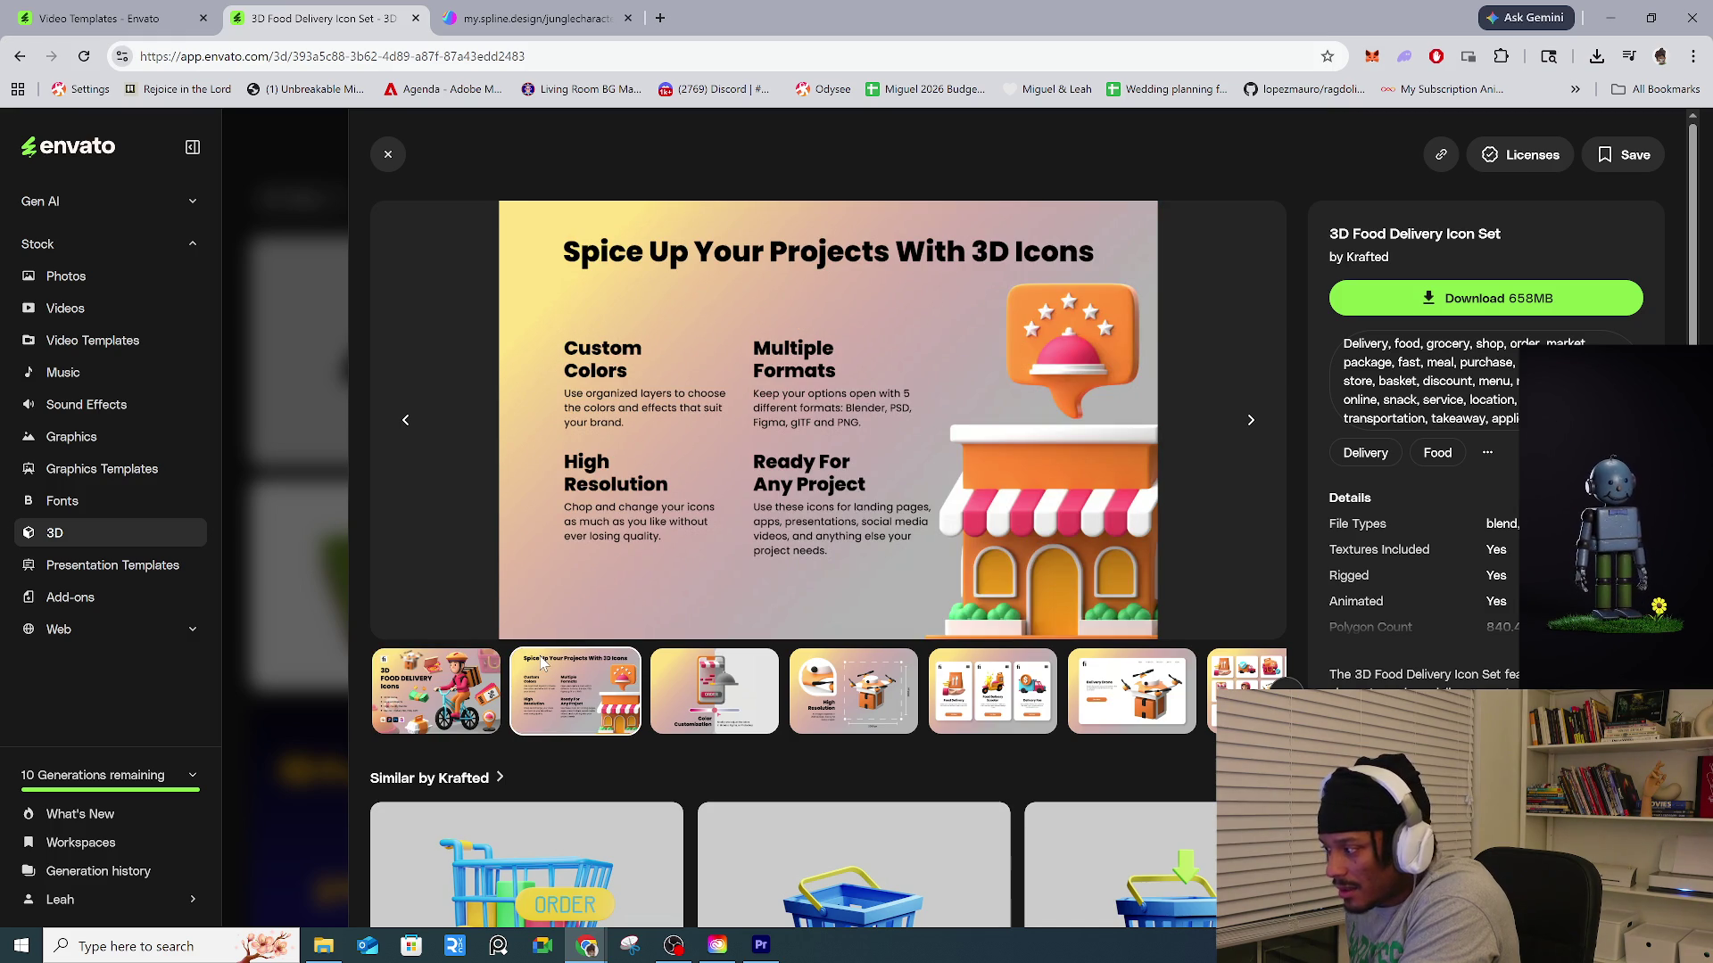
{"action": "left_click", "coordinate": [852, 704]}
{"action": "left_click", "coordinate": [974, 709]}
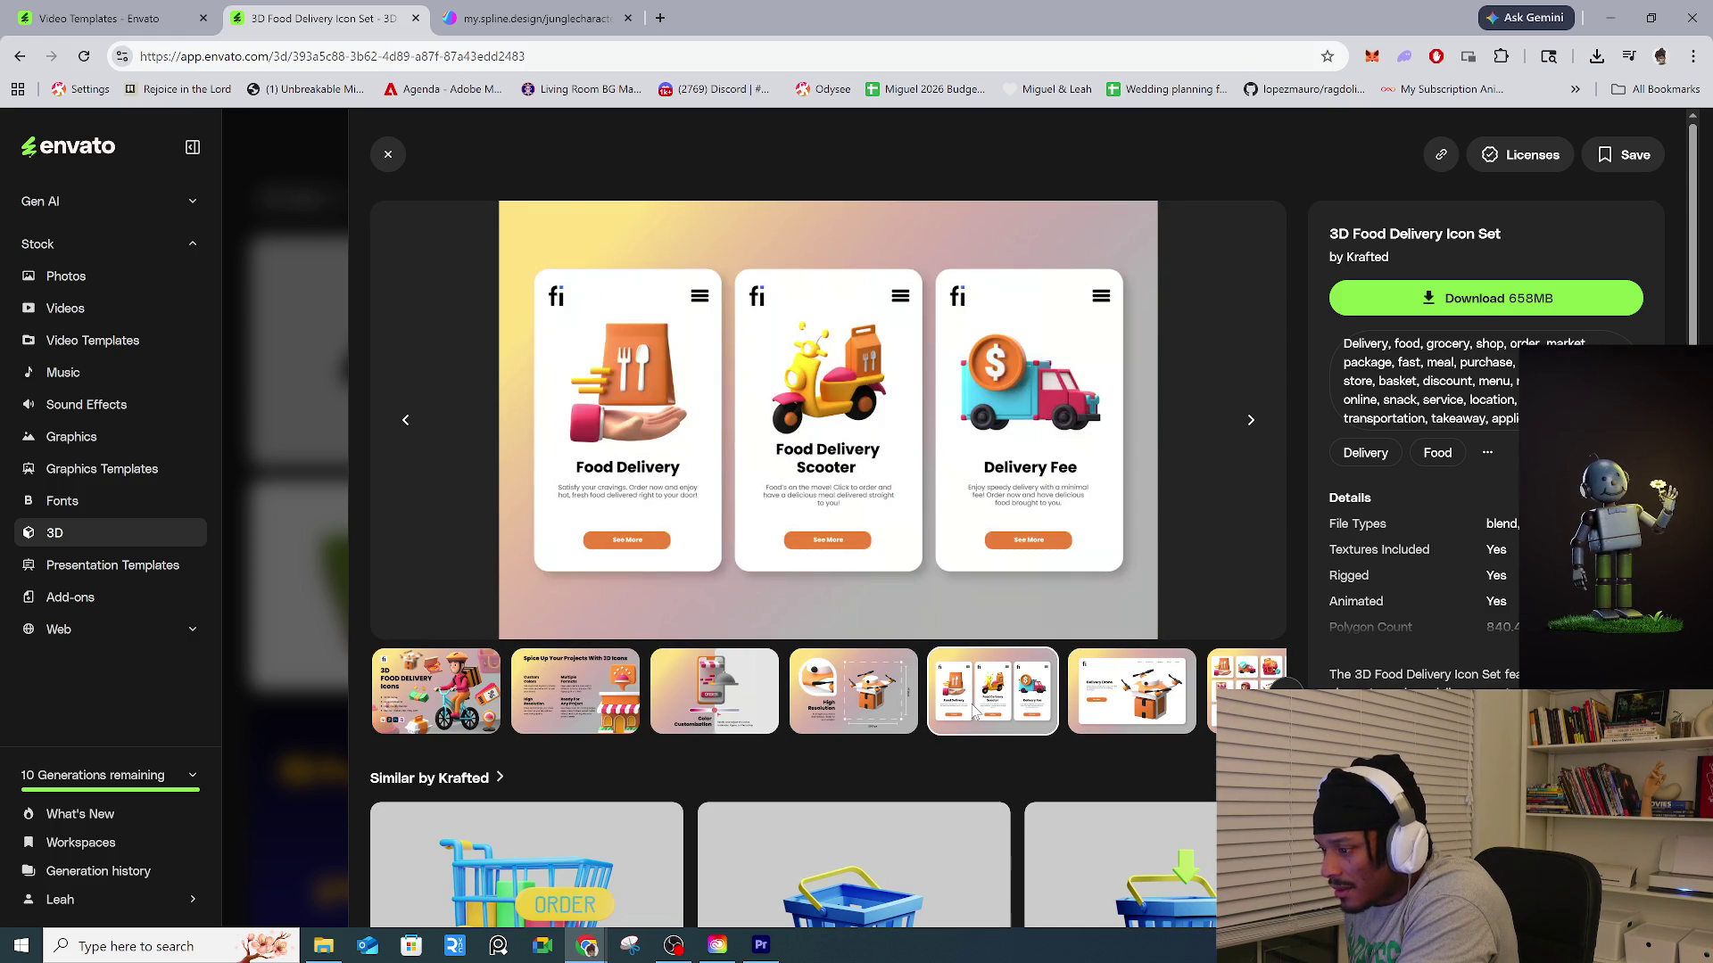
{"action": "left_click", "coordinate": [859, 710]}
{"action": "left_click", "coordinate": [713, 709]}
{"action": "left_click", "coordinate": [573, 716]}
{"action": "left_click", "coordinate": [433, 705]}
{"action": "left_click", "coordinate": [553, 710]}
{"action": "left_click", "coordinate": [865, 709]}
{"action": "left_click", "coordinate": [984, 709]}
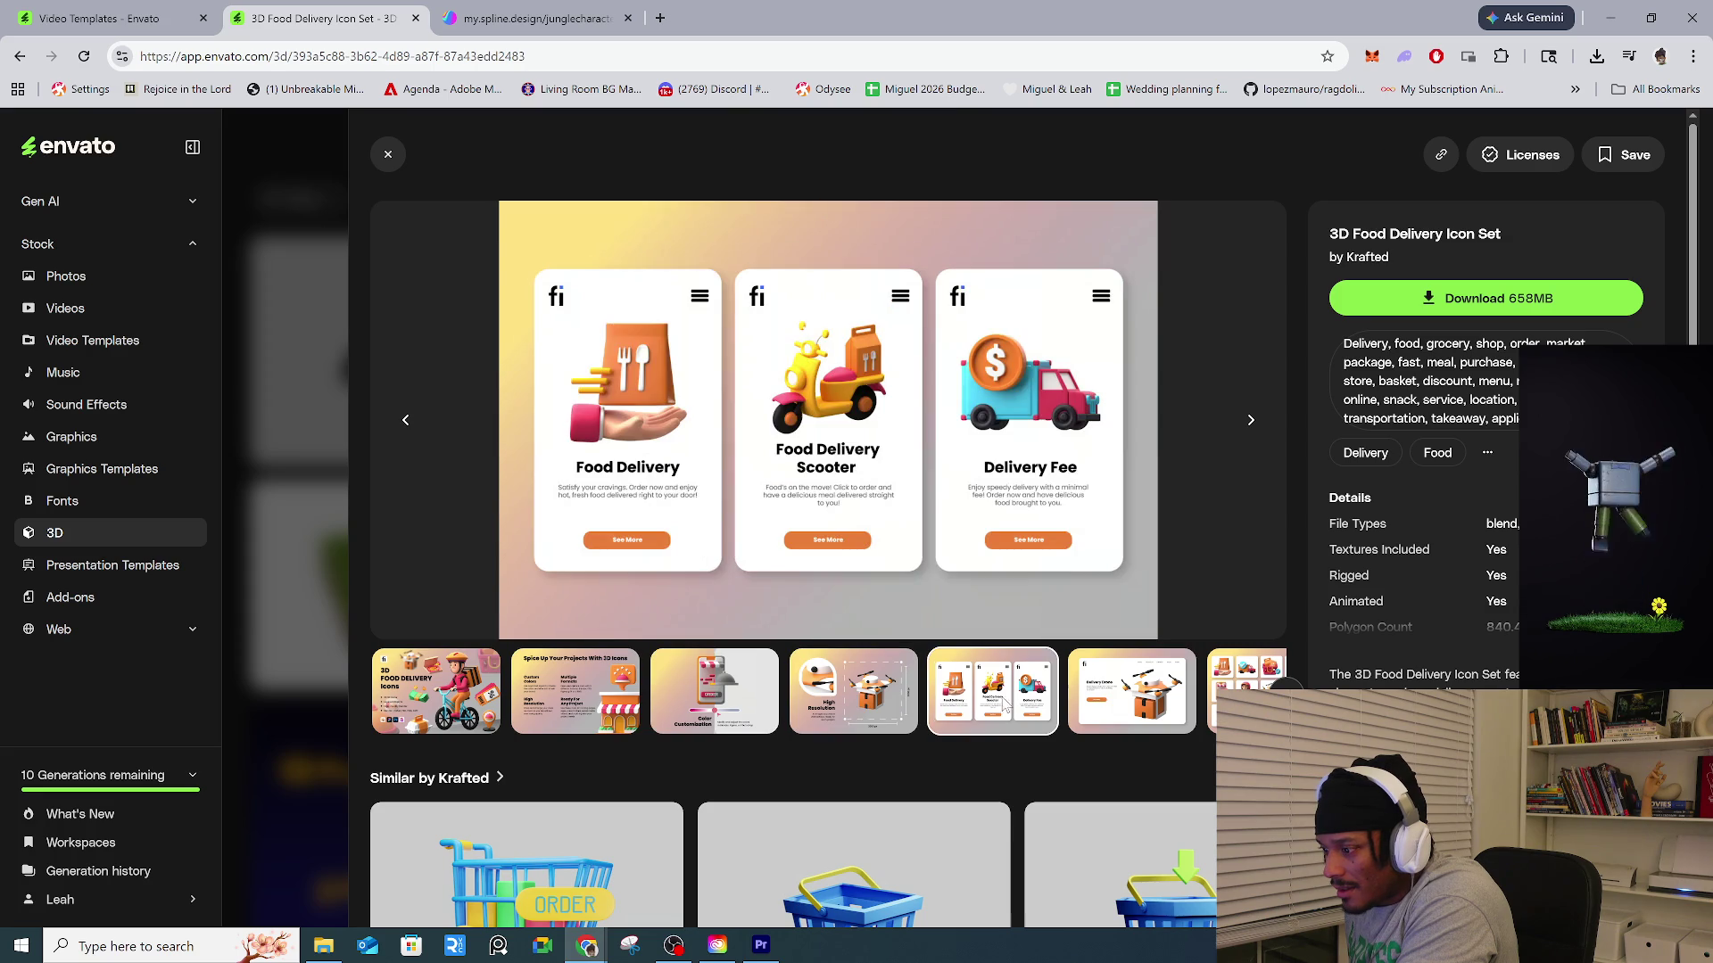
{"action": "left_click", "coordinate": [1128, 694]}
{"action": "left_click", "coordinate": [1216, 692]}
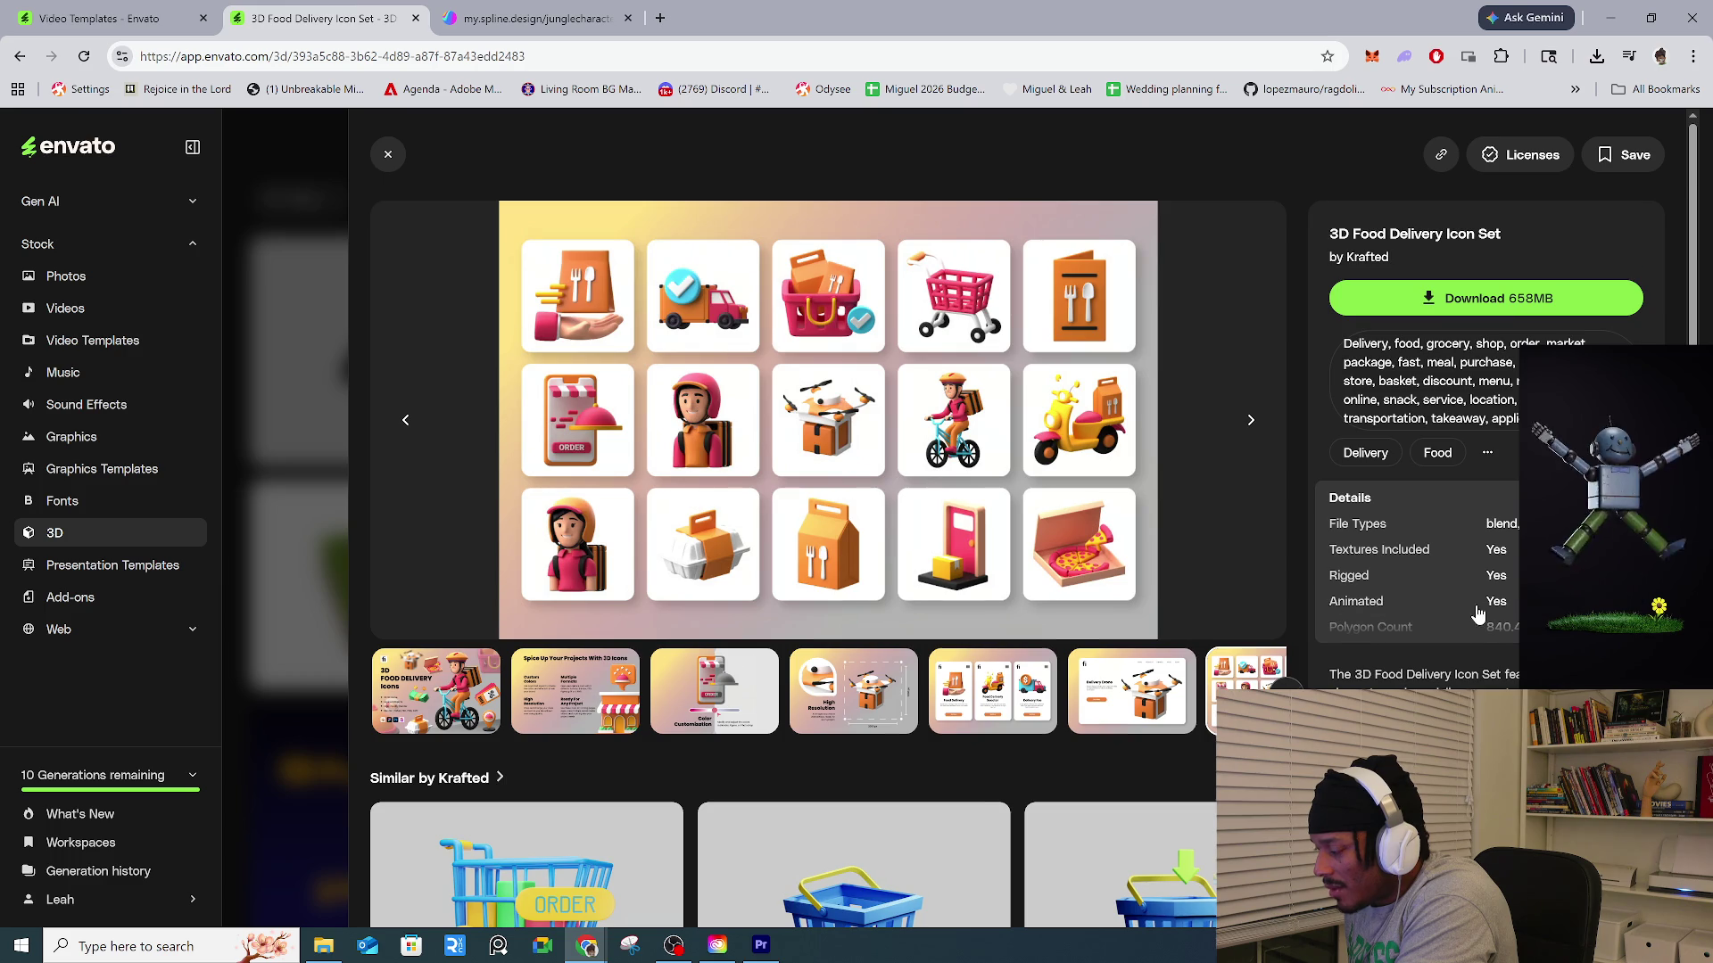
Return to the first preview image and switch back to the Video Templates tab.
{"action": "scroll", "coordinate": [1475, 603], "scroll_direction": "down", "scroll_amount": 2}
{"action": "scroll", "coordinate": [1476, 603], "scroll_direction": "up", "scroll_amount": 1}
{"action": "scroll", "coordinate": [1475, 603], "scroll_direction": "up", "scroll_amount": 1}
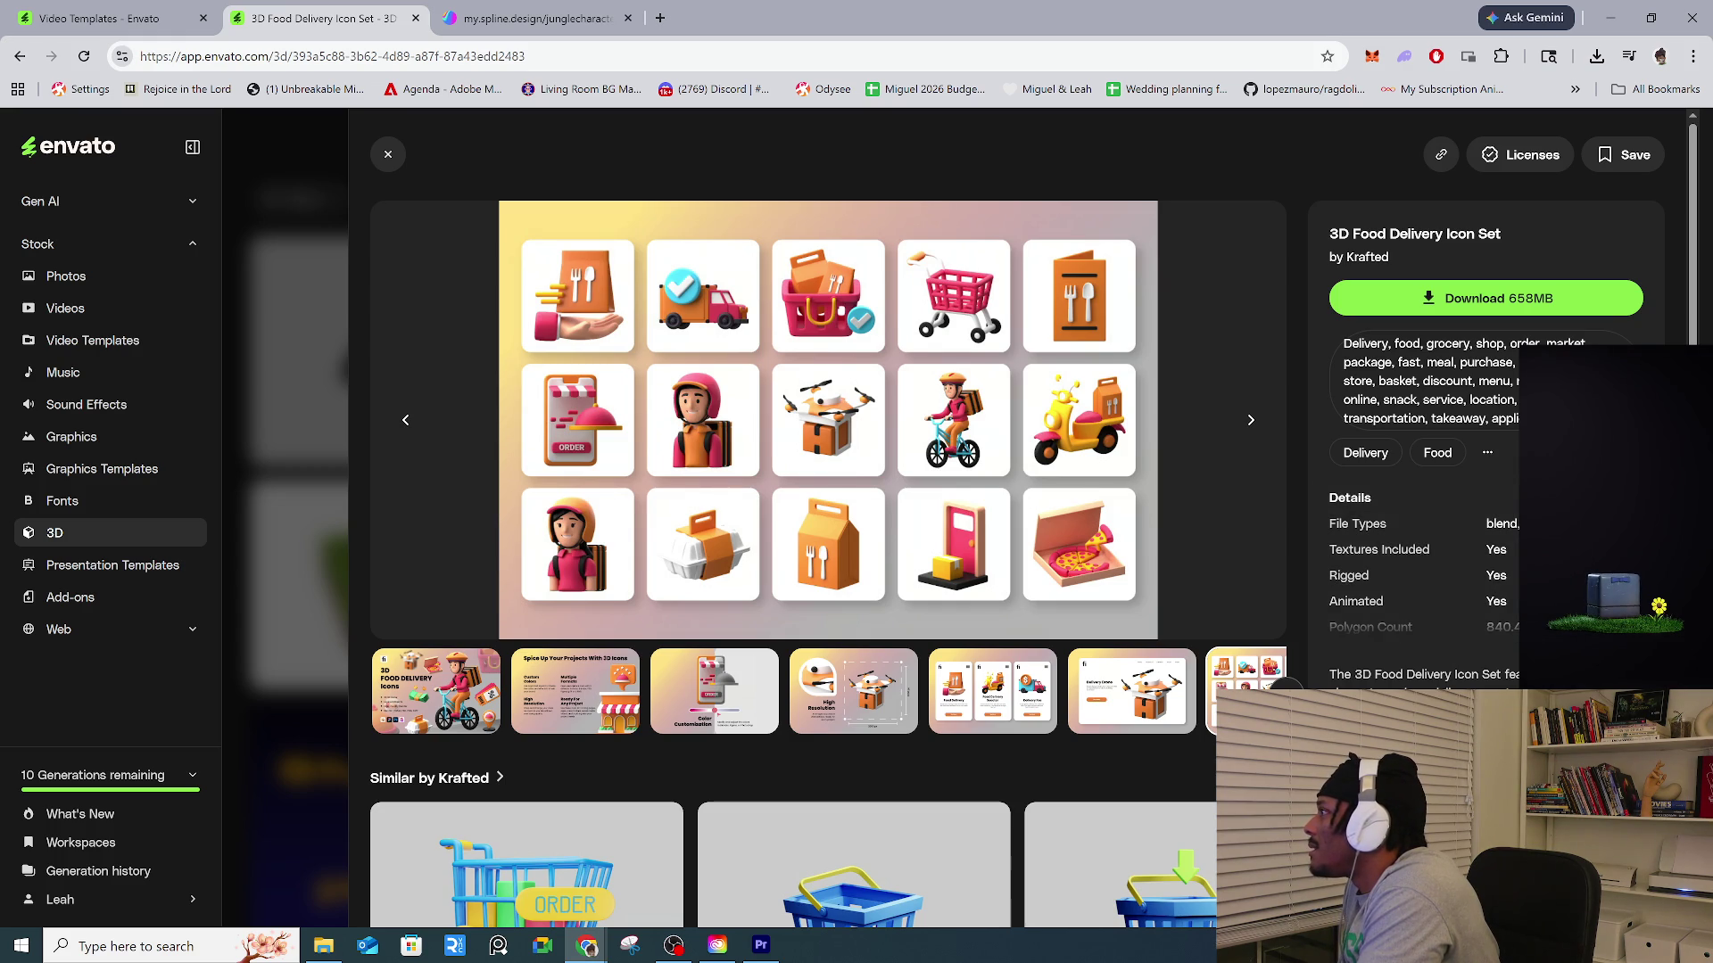
{"action": "left_click", "coordinate": [384, 722]}
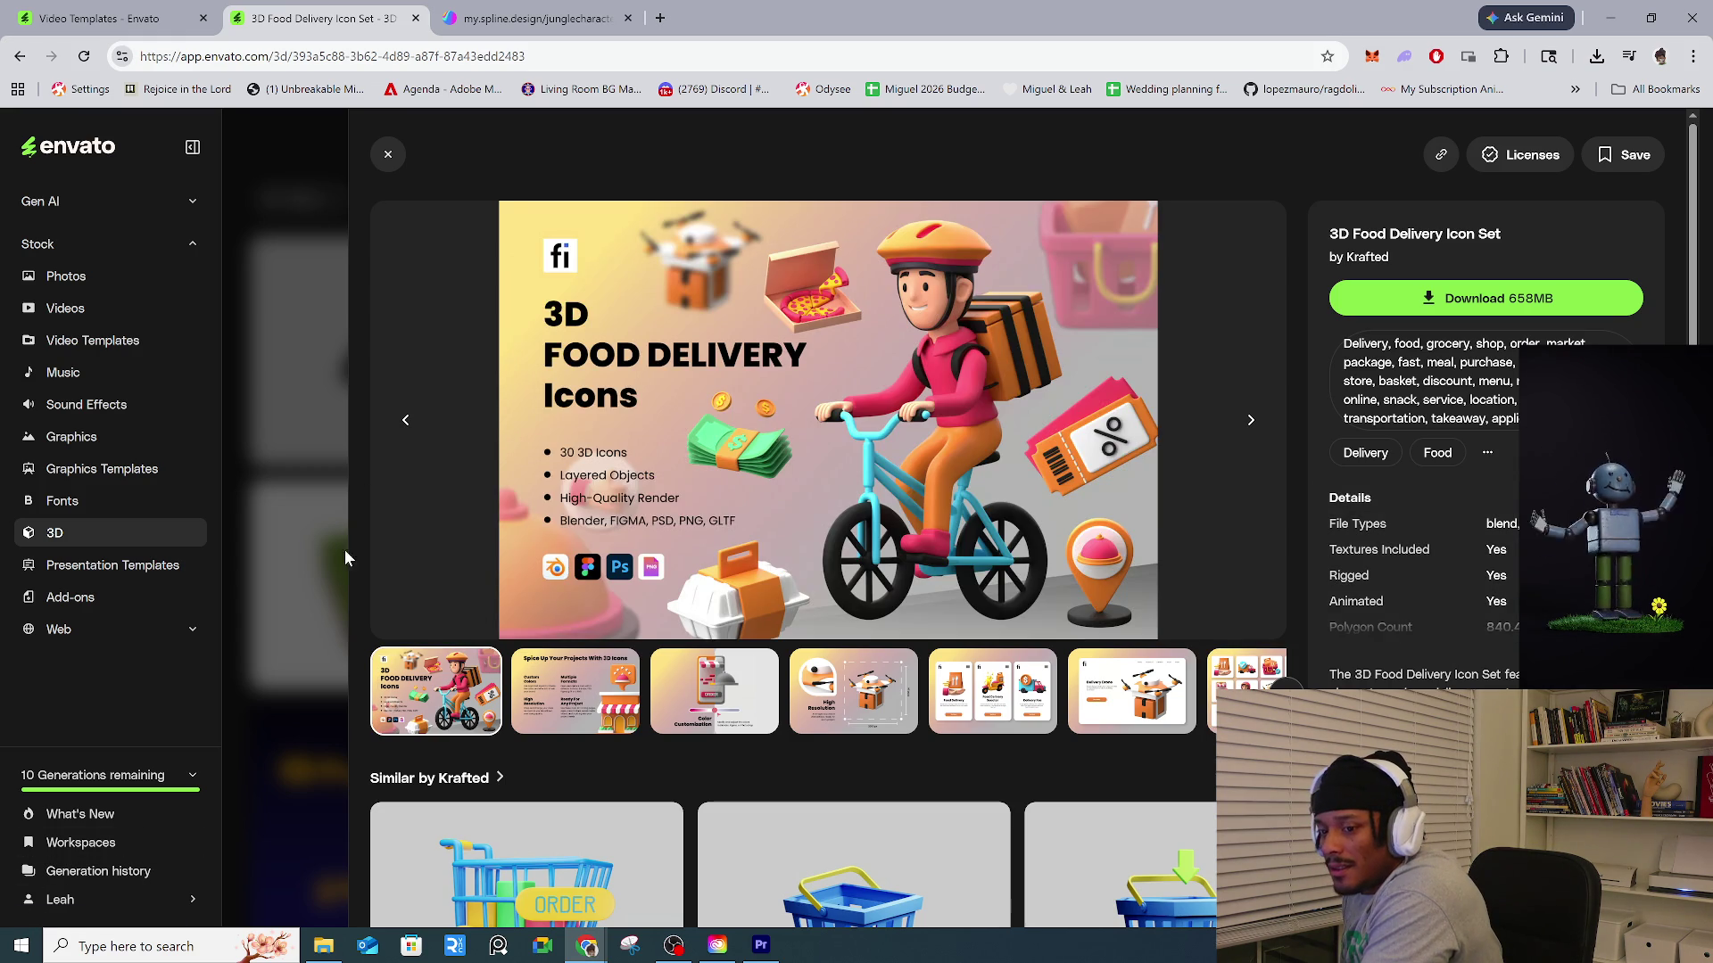
{"action": "key", "text": "ctrl+shift+Tab"}
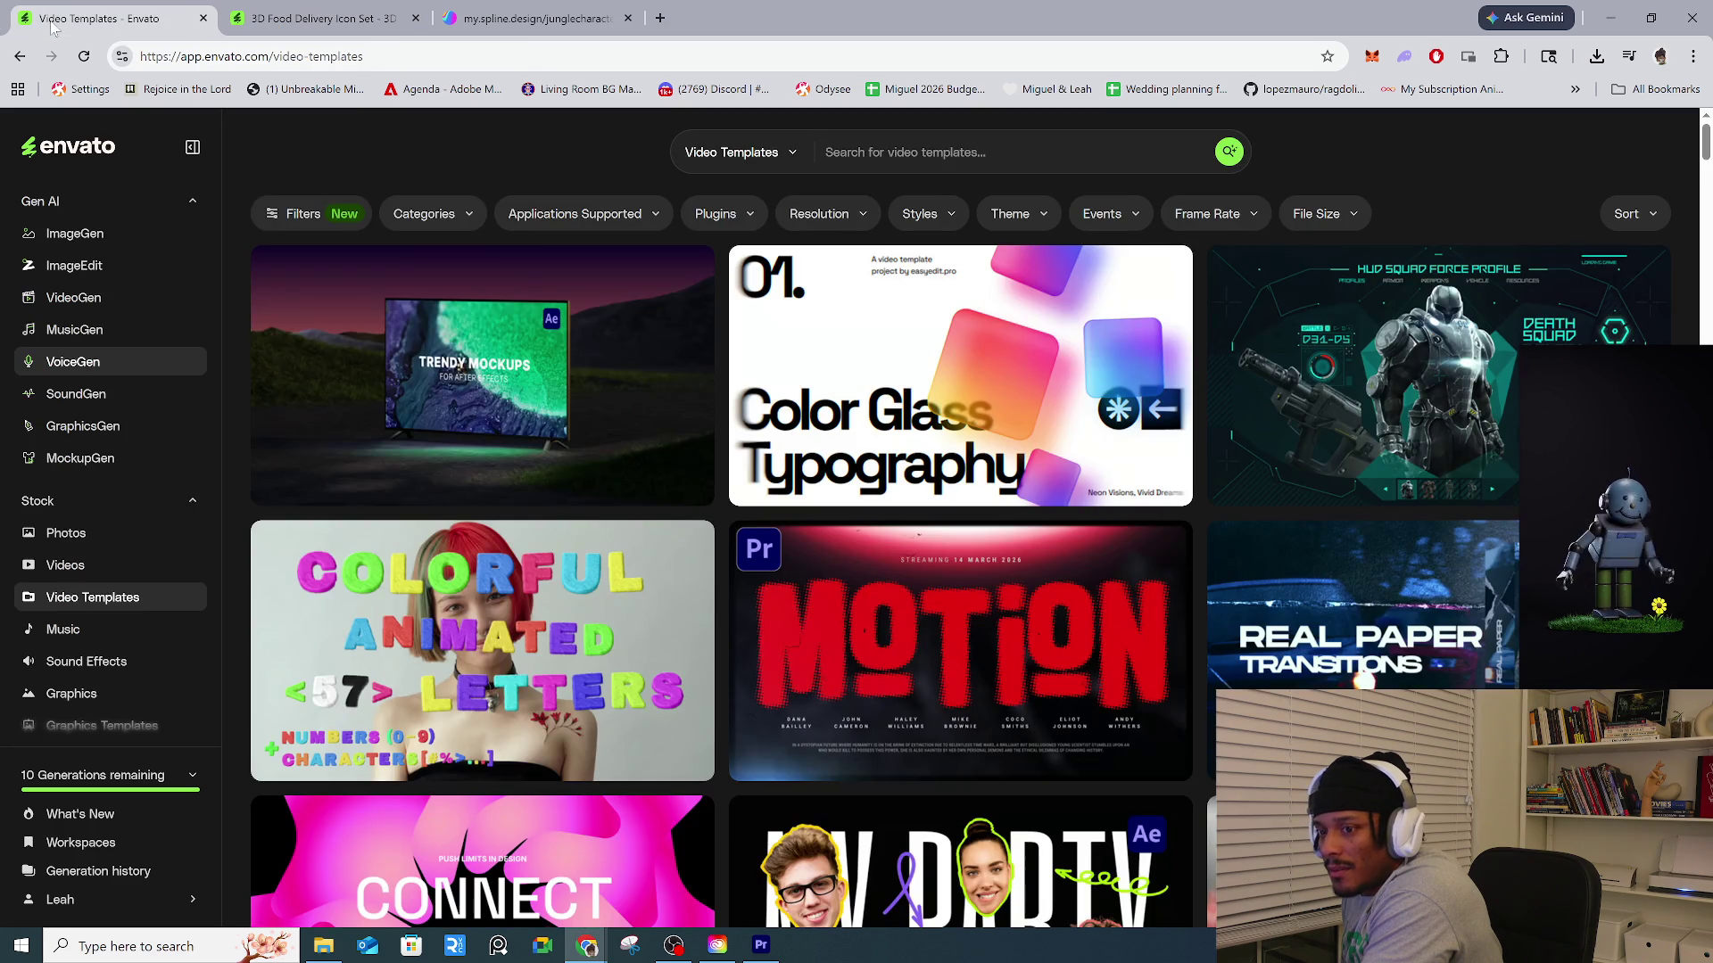
Search Sound Effects for 'jungle background sound effect' and play the Jungle Sounds preview.
{"action": "left_click", "coordinate": [93, 662]}
{"action": "type", "text": "jungle backg"}
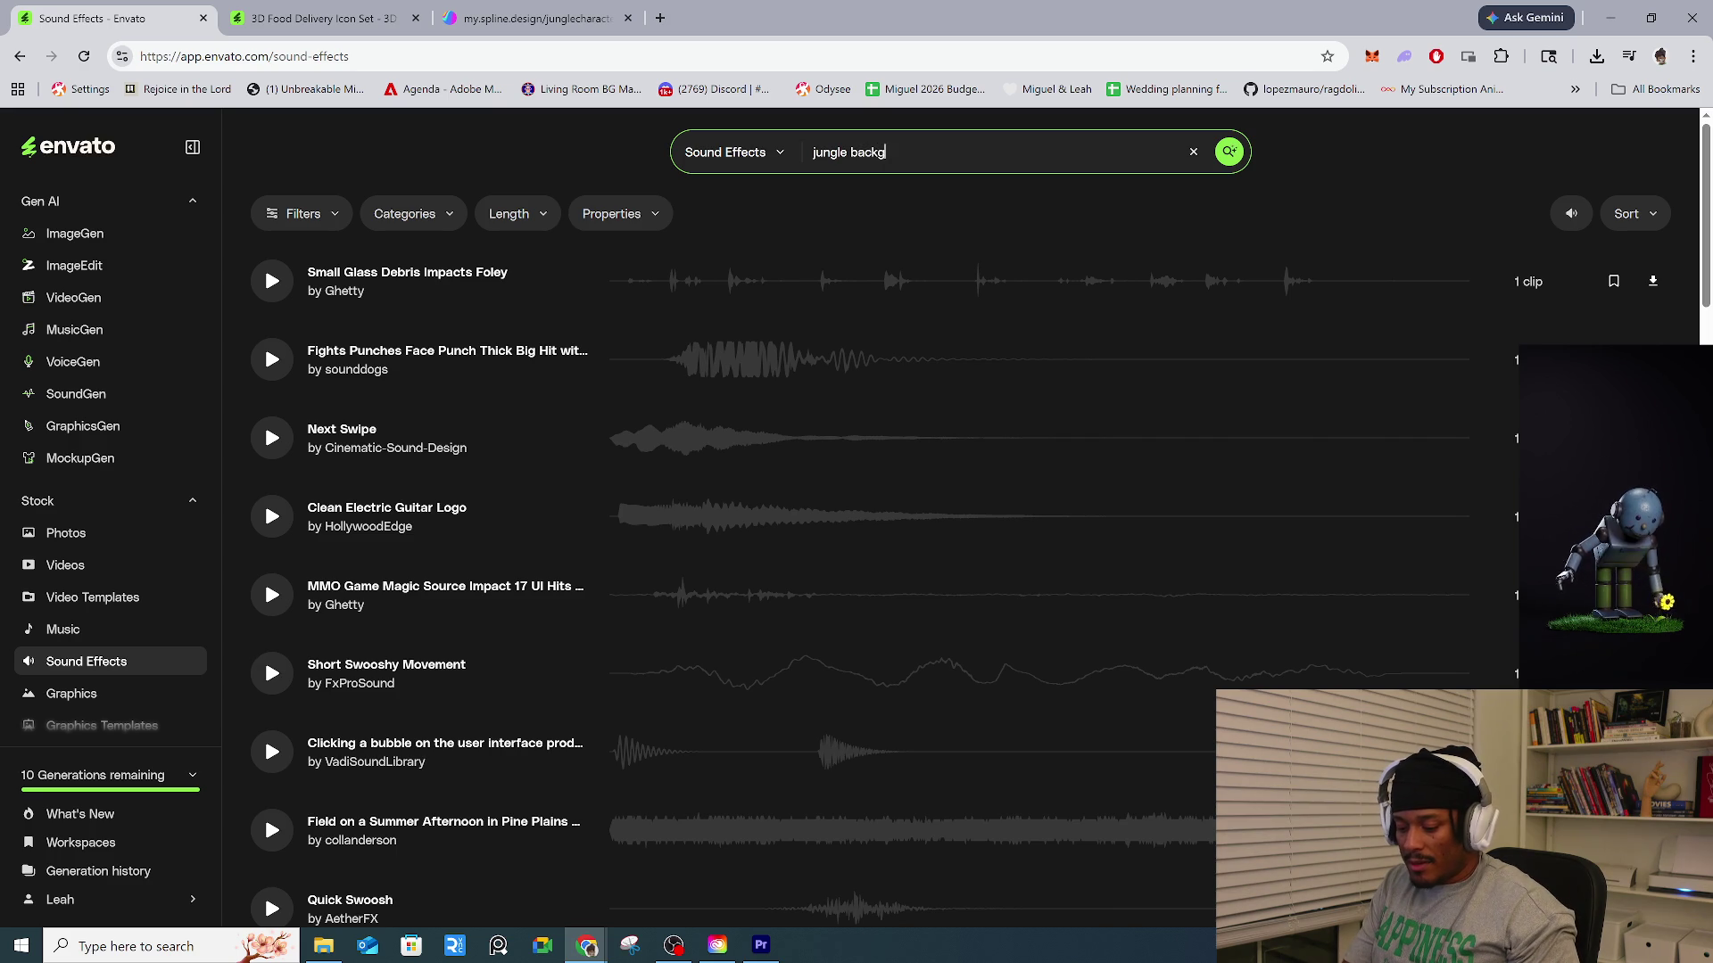
{"action": "type", "text": "round sound"}
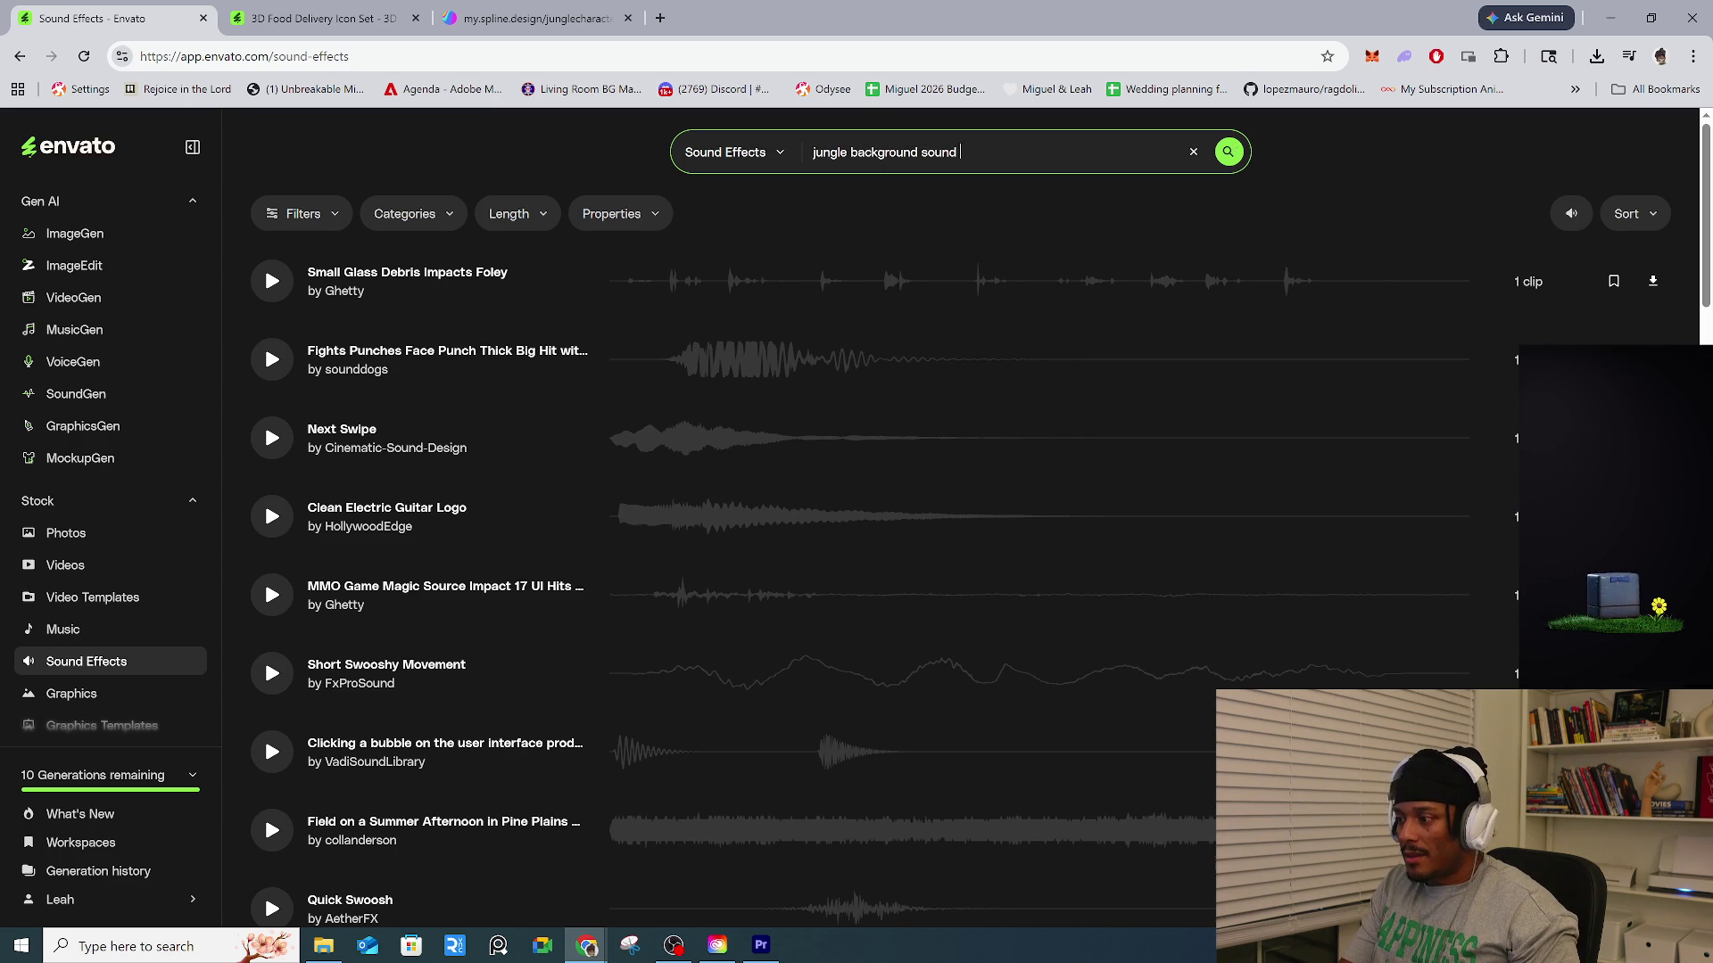
{"action": "type", "text": " ct"}
{"action": "key", "text": "Return"}
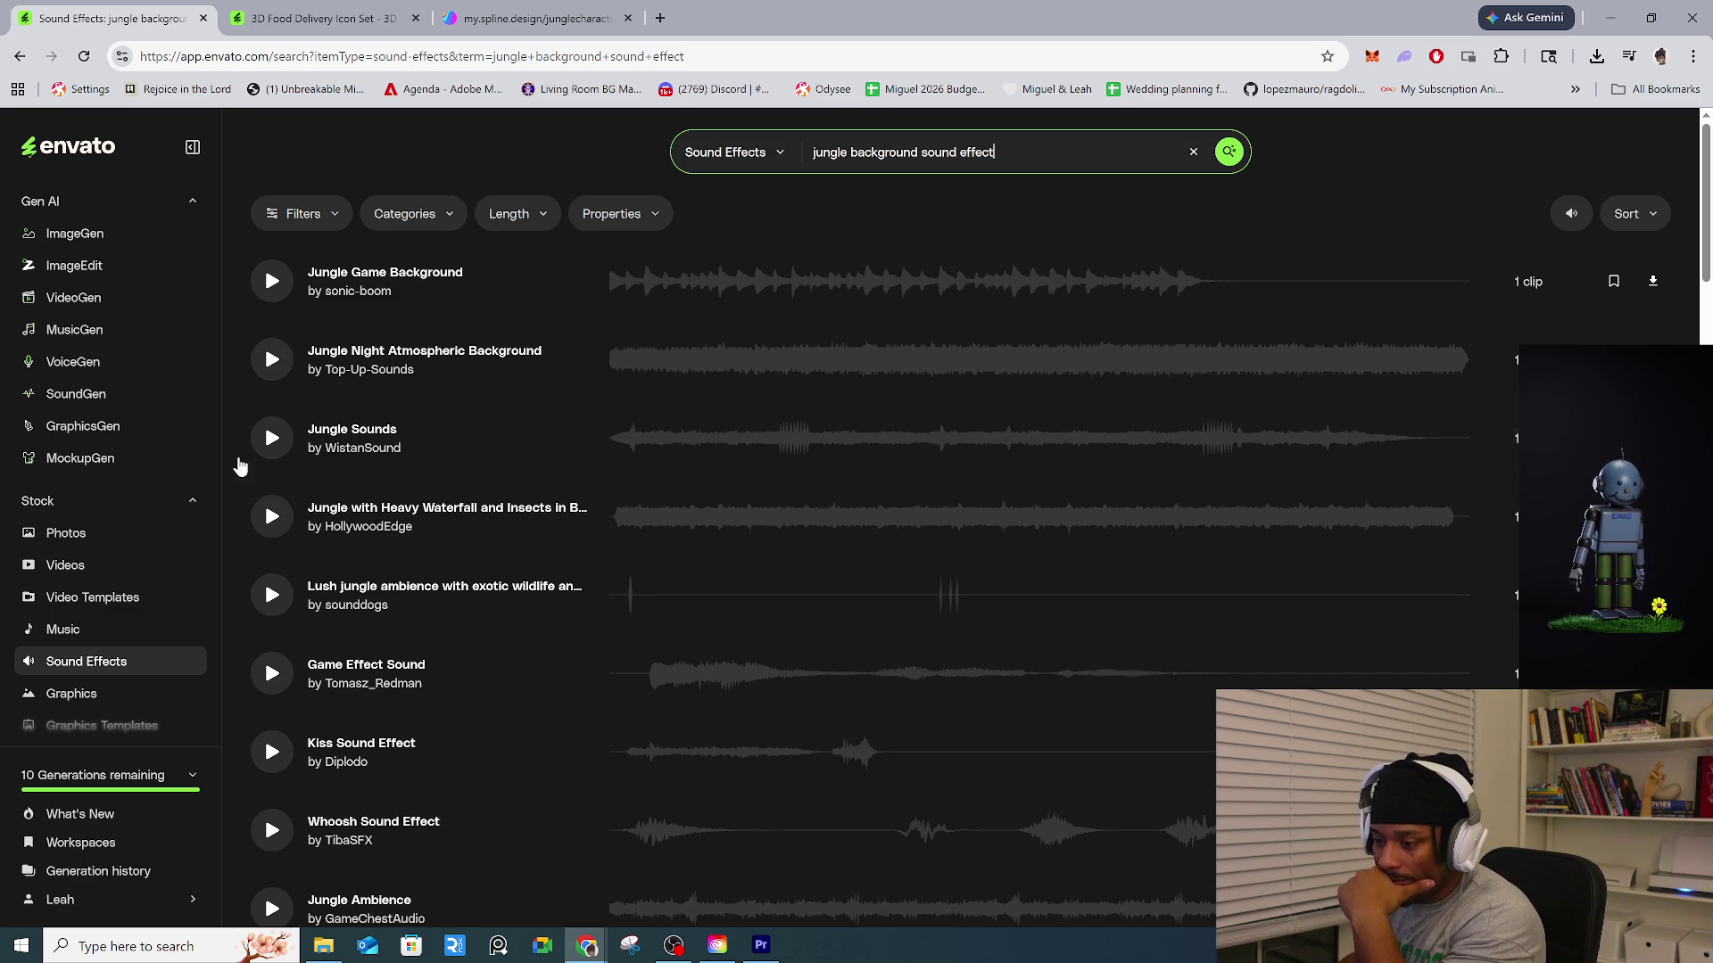
{"action": "left_click", "coordinate": [269, 441]}
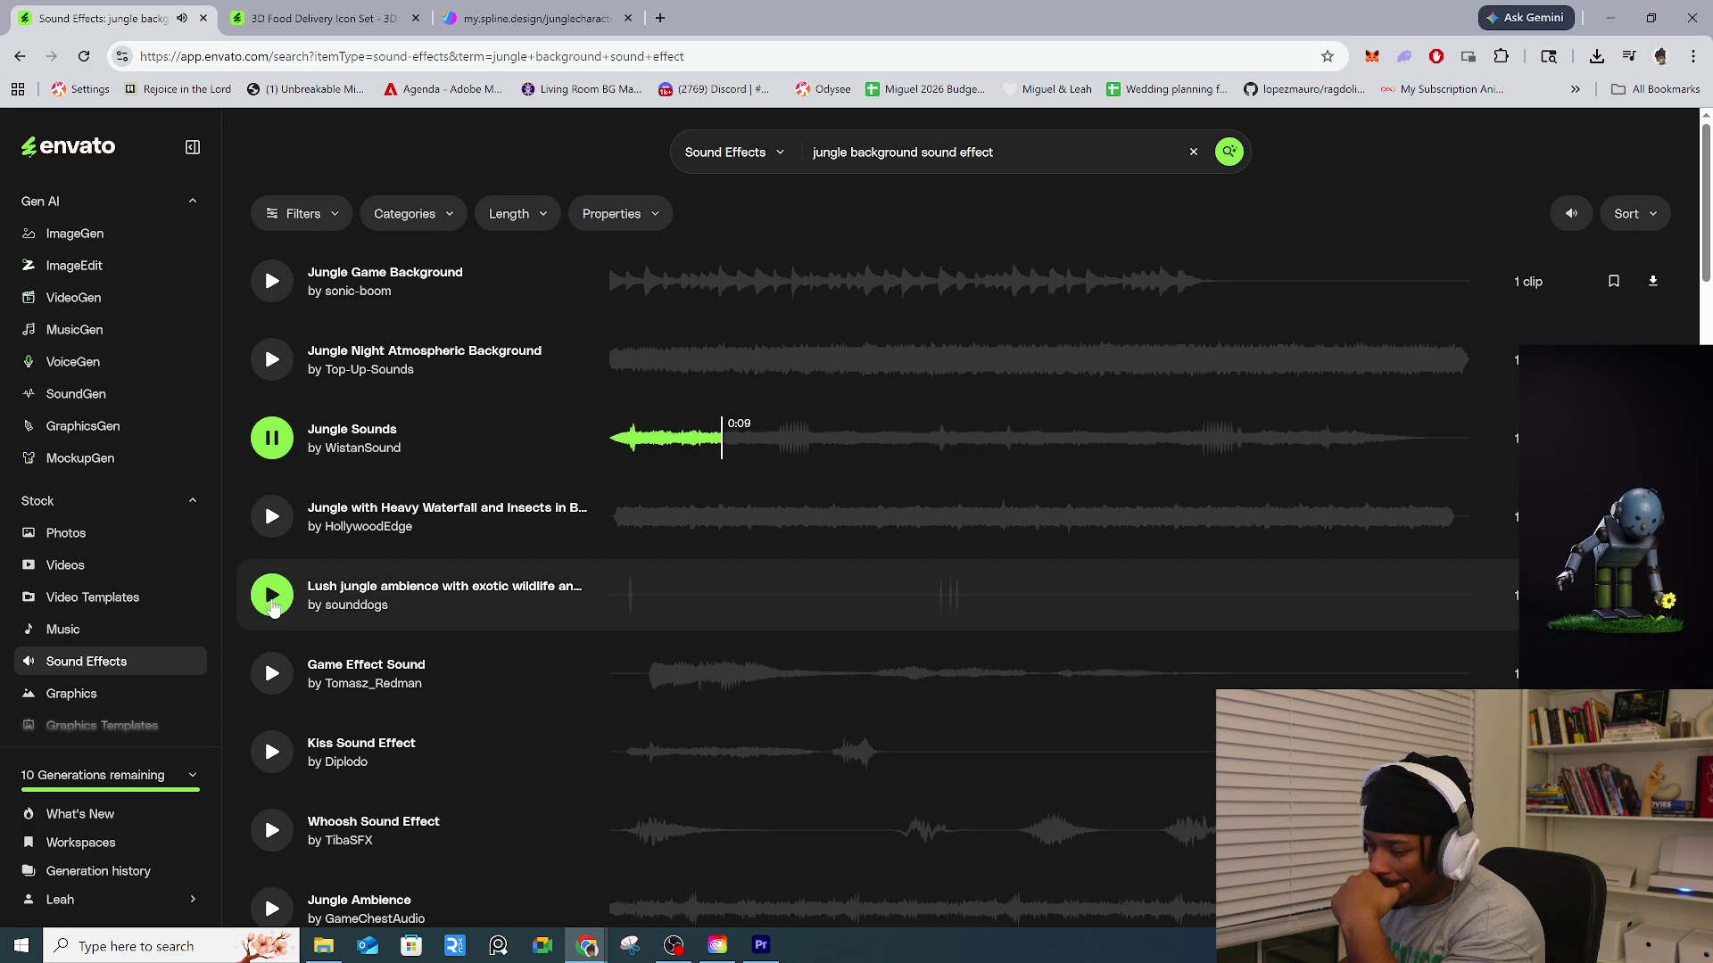
Preview Lush jungle ambience and Jungle Ambience, then download the Jungle Ambience effect.
{"action": "left_click", "coordinate": [273, 605]}
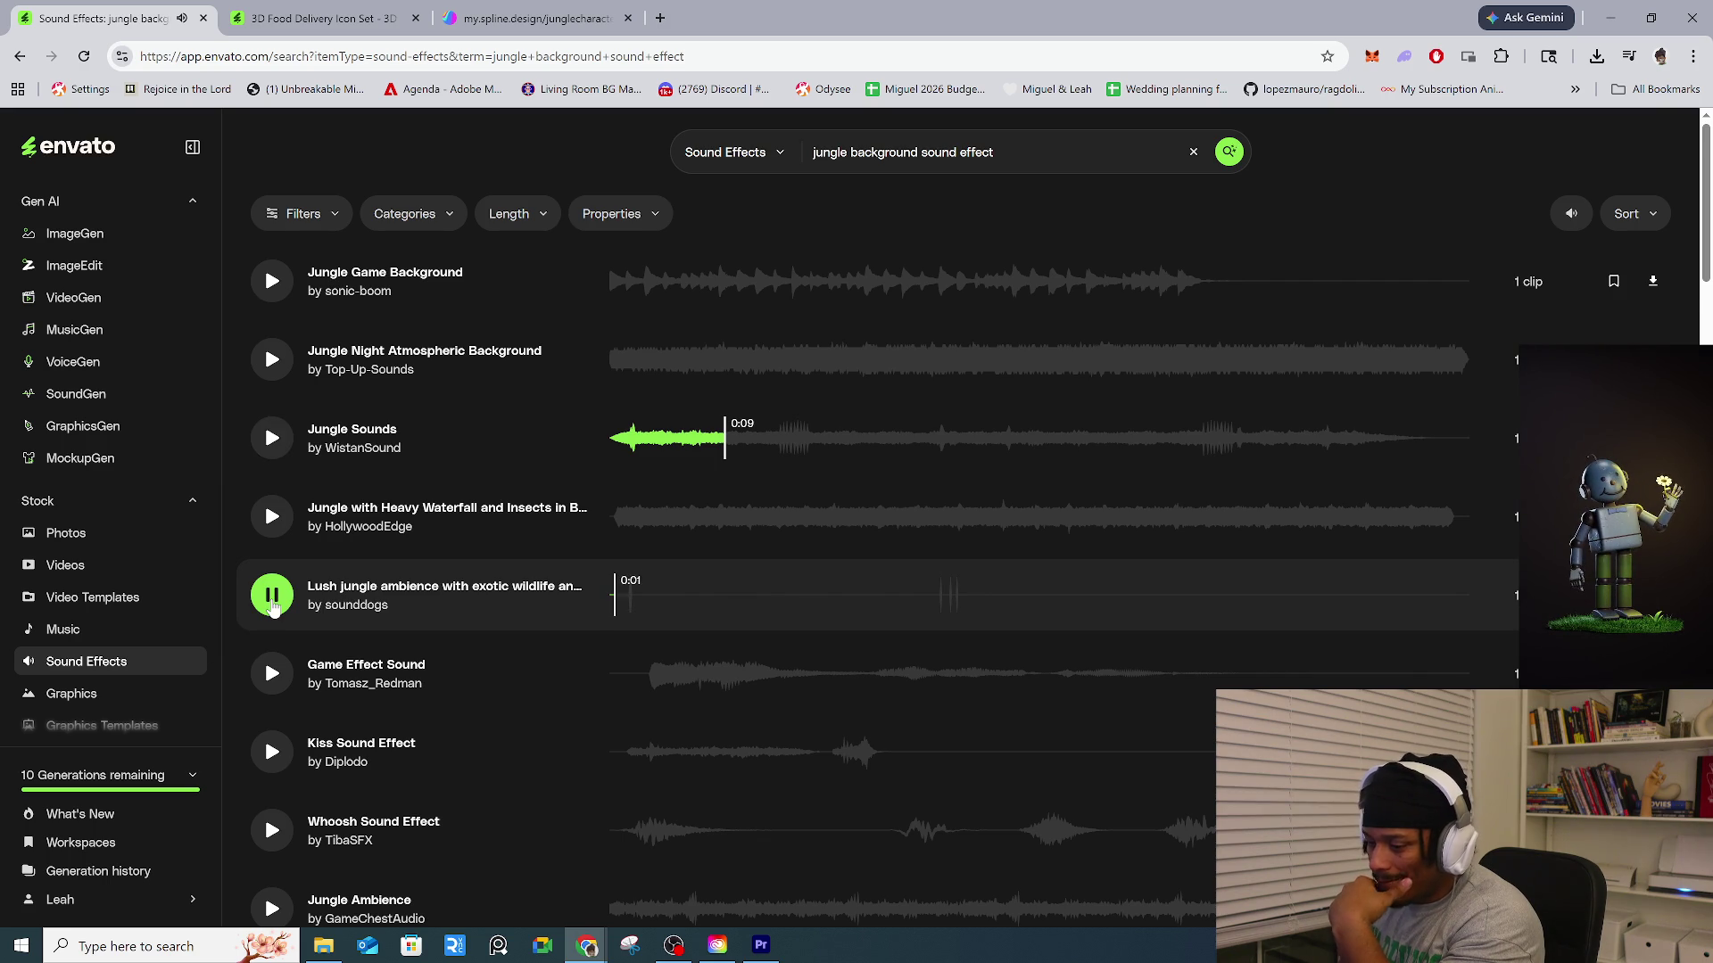
{"action": "scroll", "coordinate": [273, 607], "scroll_direction": "down", "scroll_amount": 2}
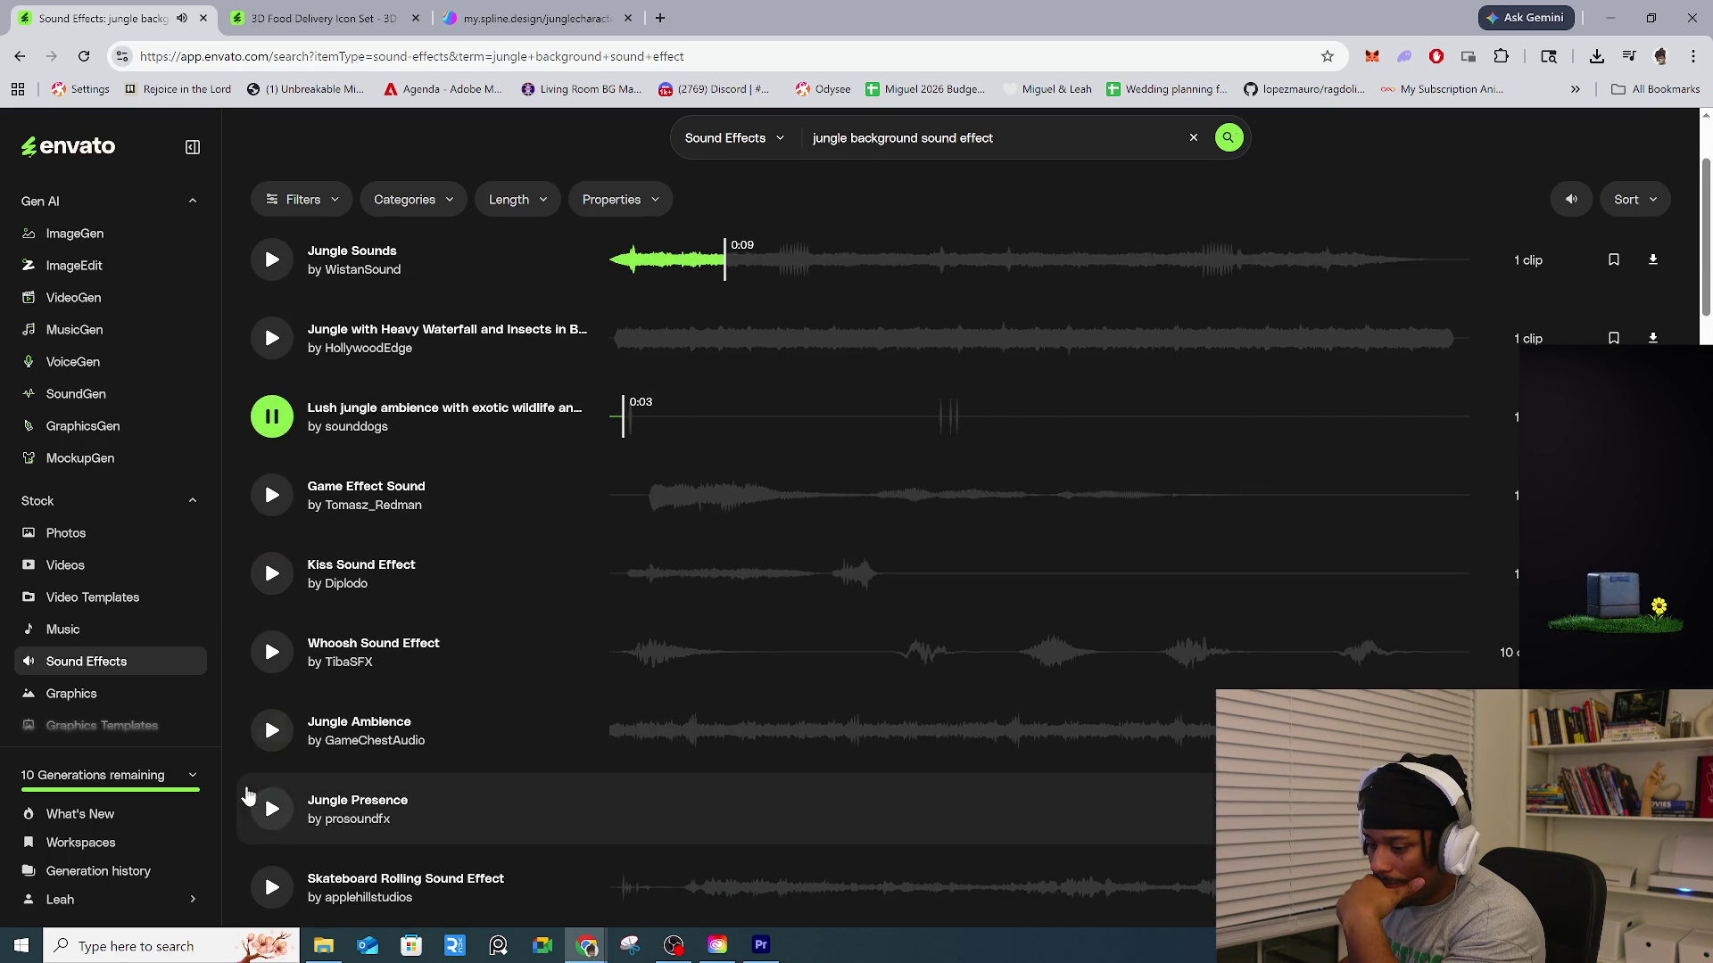
{"action": "left_click", "coordinate": [273, 749]}
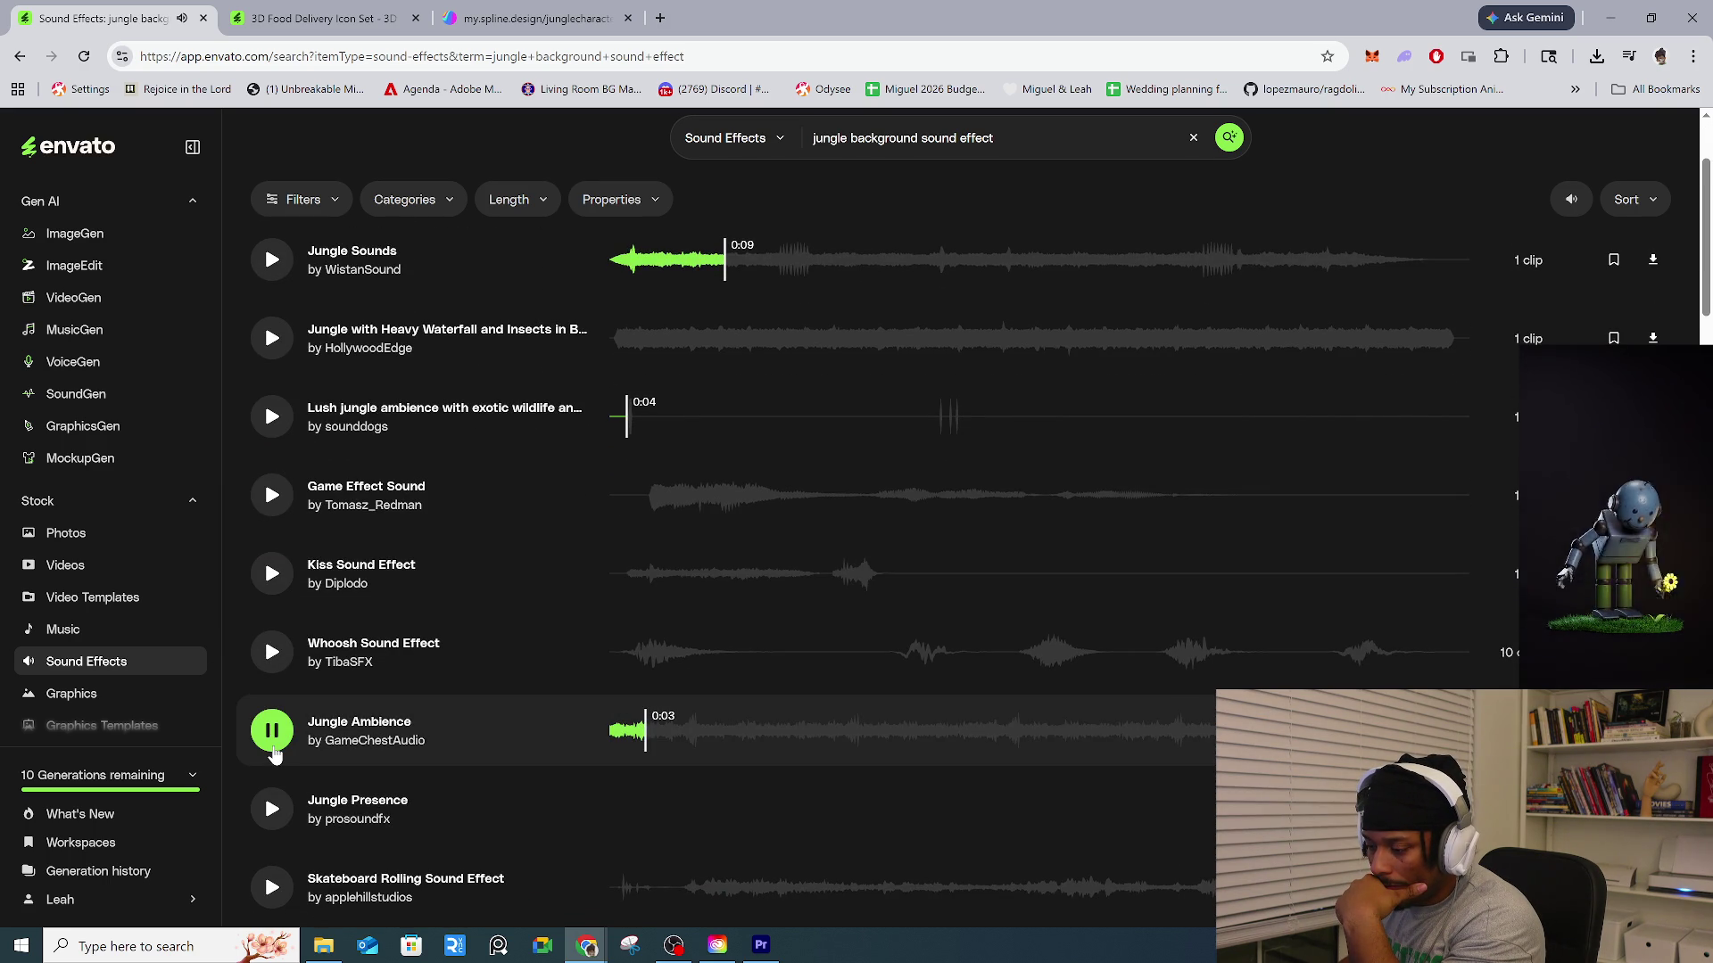
{"action": "left_click", "coordinate": [285, 727]}
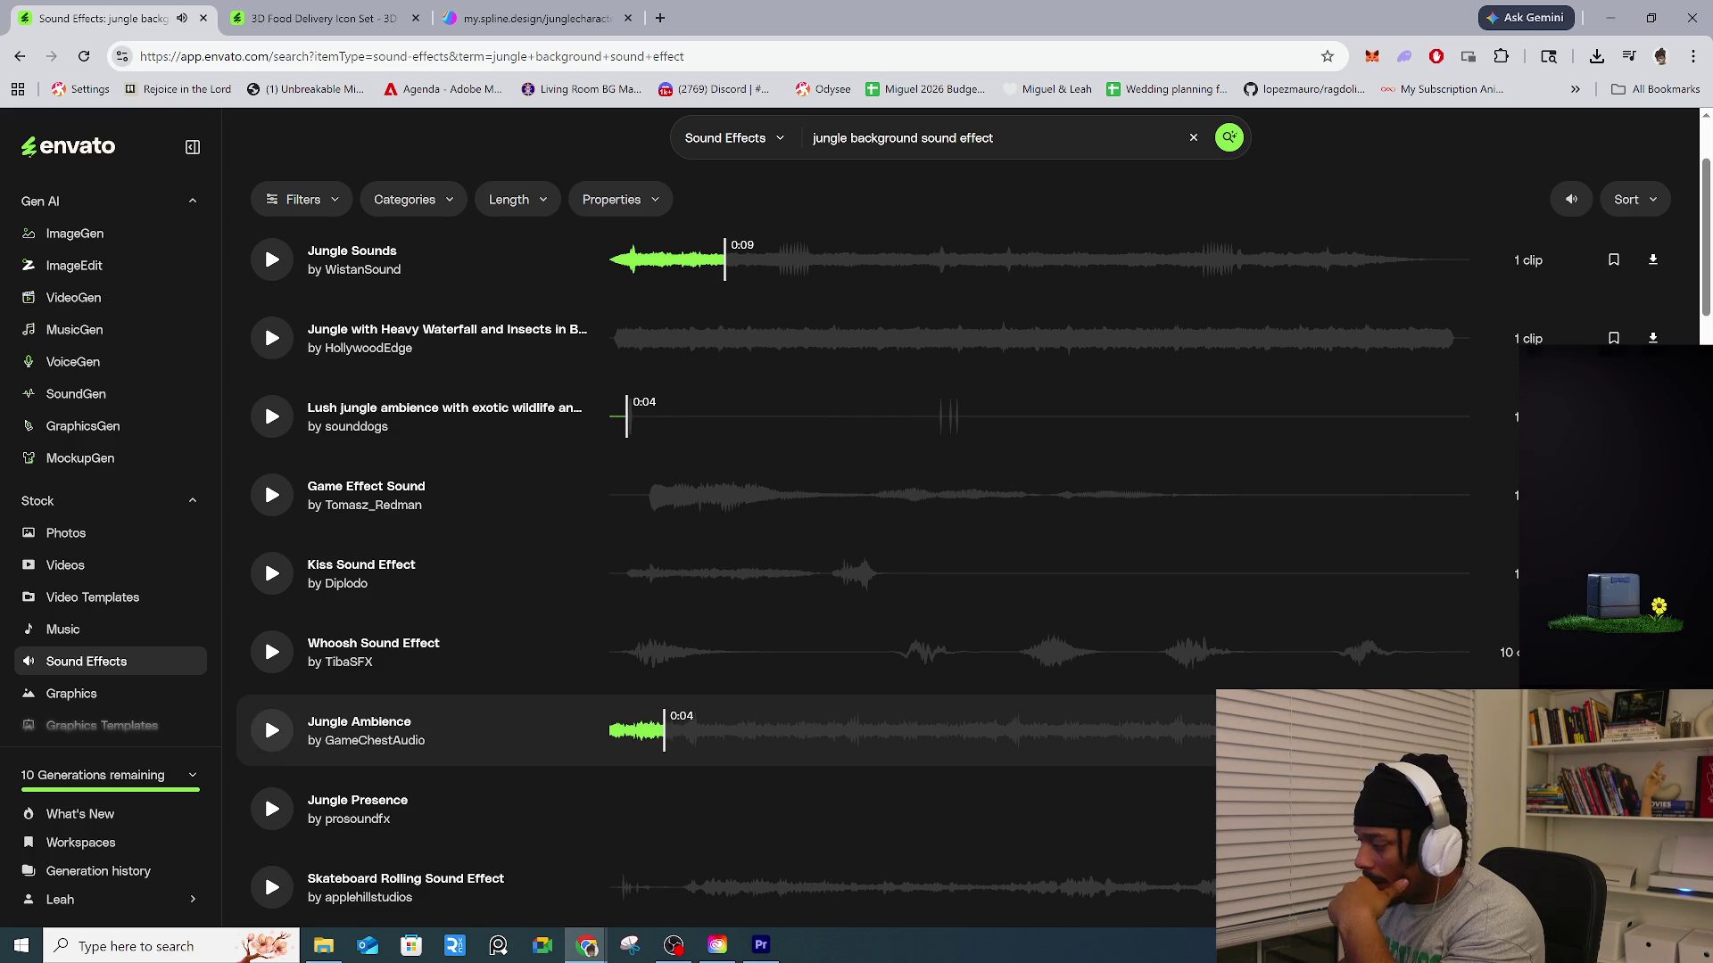
{"action": "left_click", "coordinate": [1652, 730]}
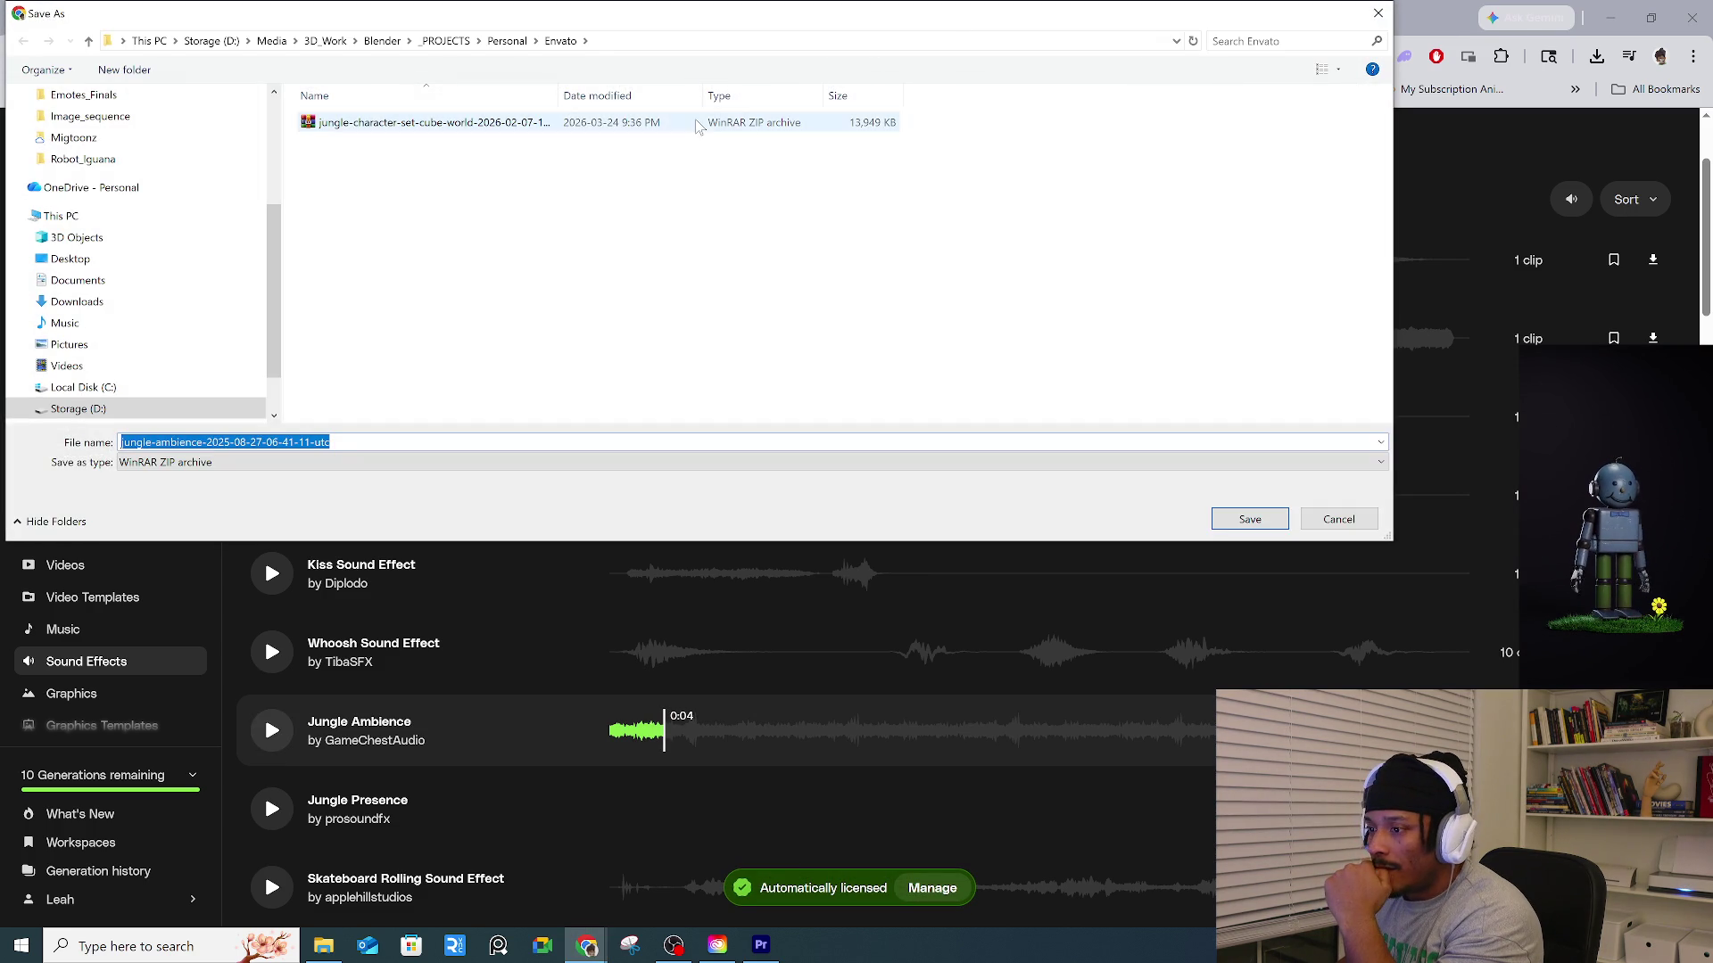
Save the Jungle Ambience zip into a new Sounds folder inside Robot_Iguana.
{"action": "left_click", "coordinate": [507, 41]}
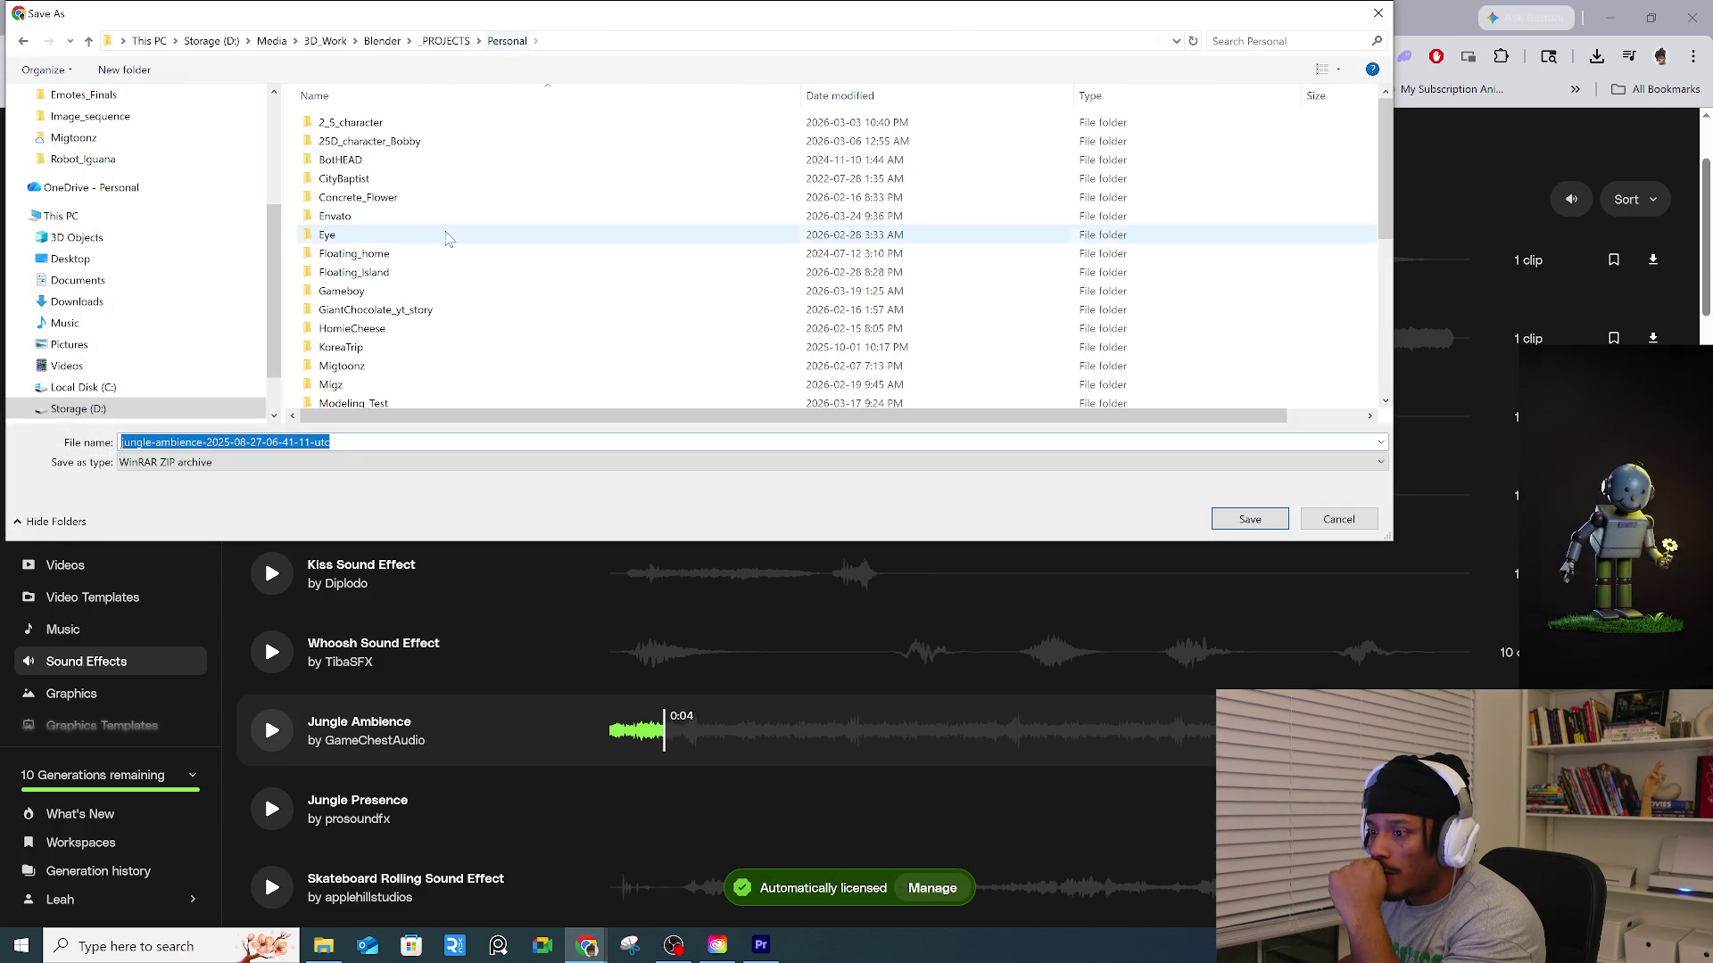
{"action": "scroll", "coordinate": [437, 268], "scroll_direction": "down", "scroll_amount": 5}
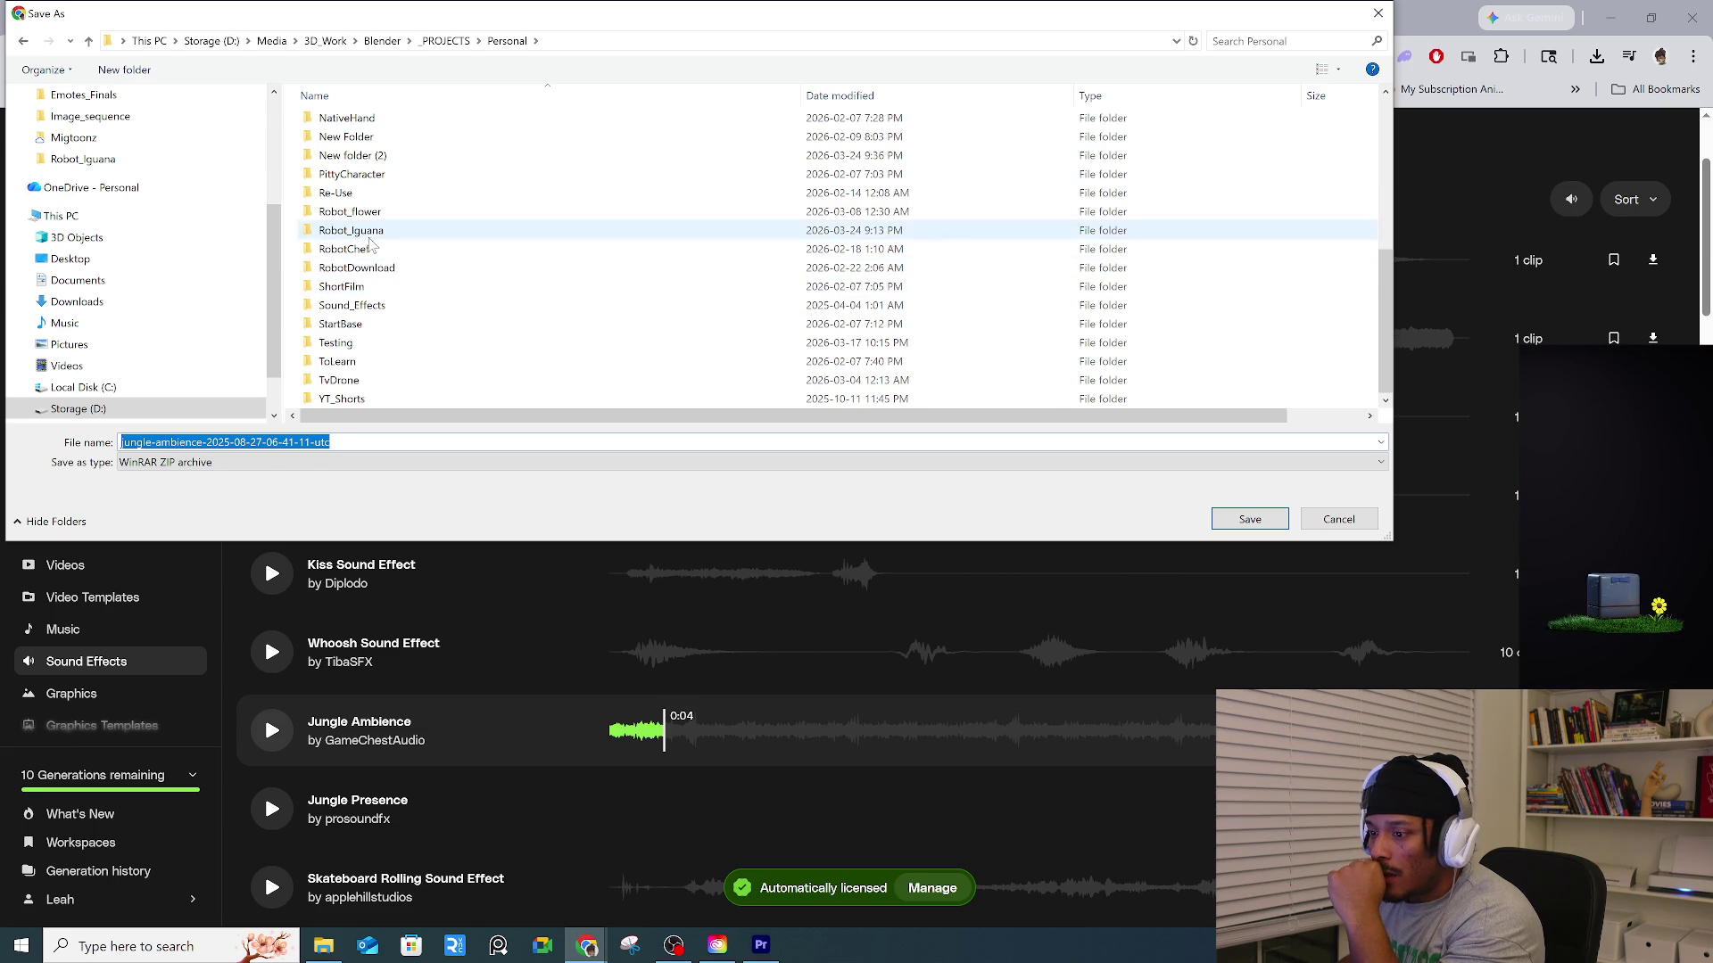
{"action": "double_click", "coordinate": [383, 230]}
{"action": "left_click", "coordinate": [143, 69]}
{"action": "type", "text": "Sound"}
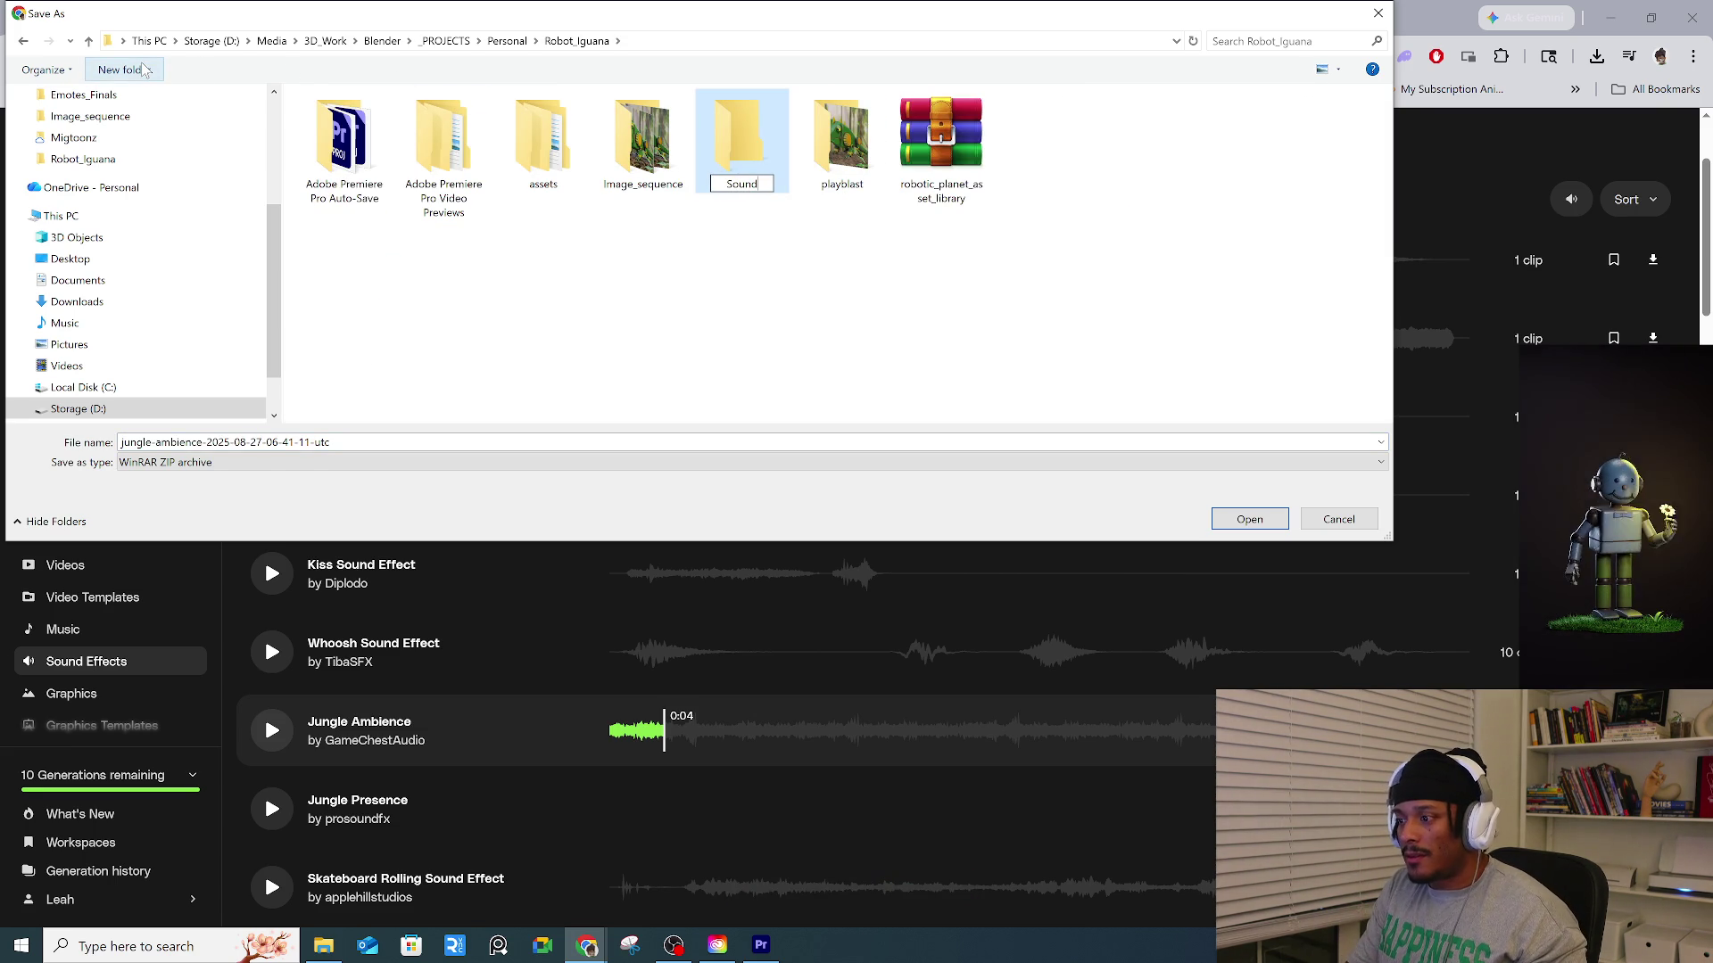
{"action": "type", "text": "s"}
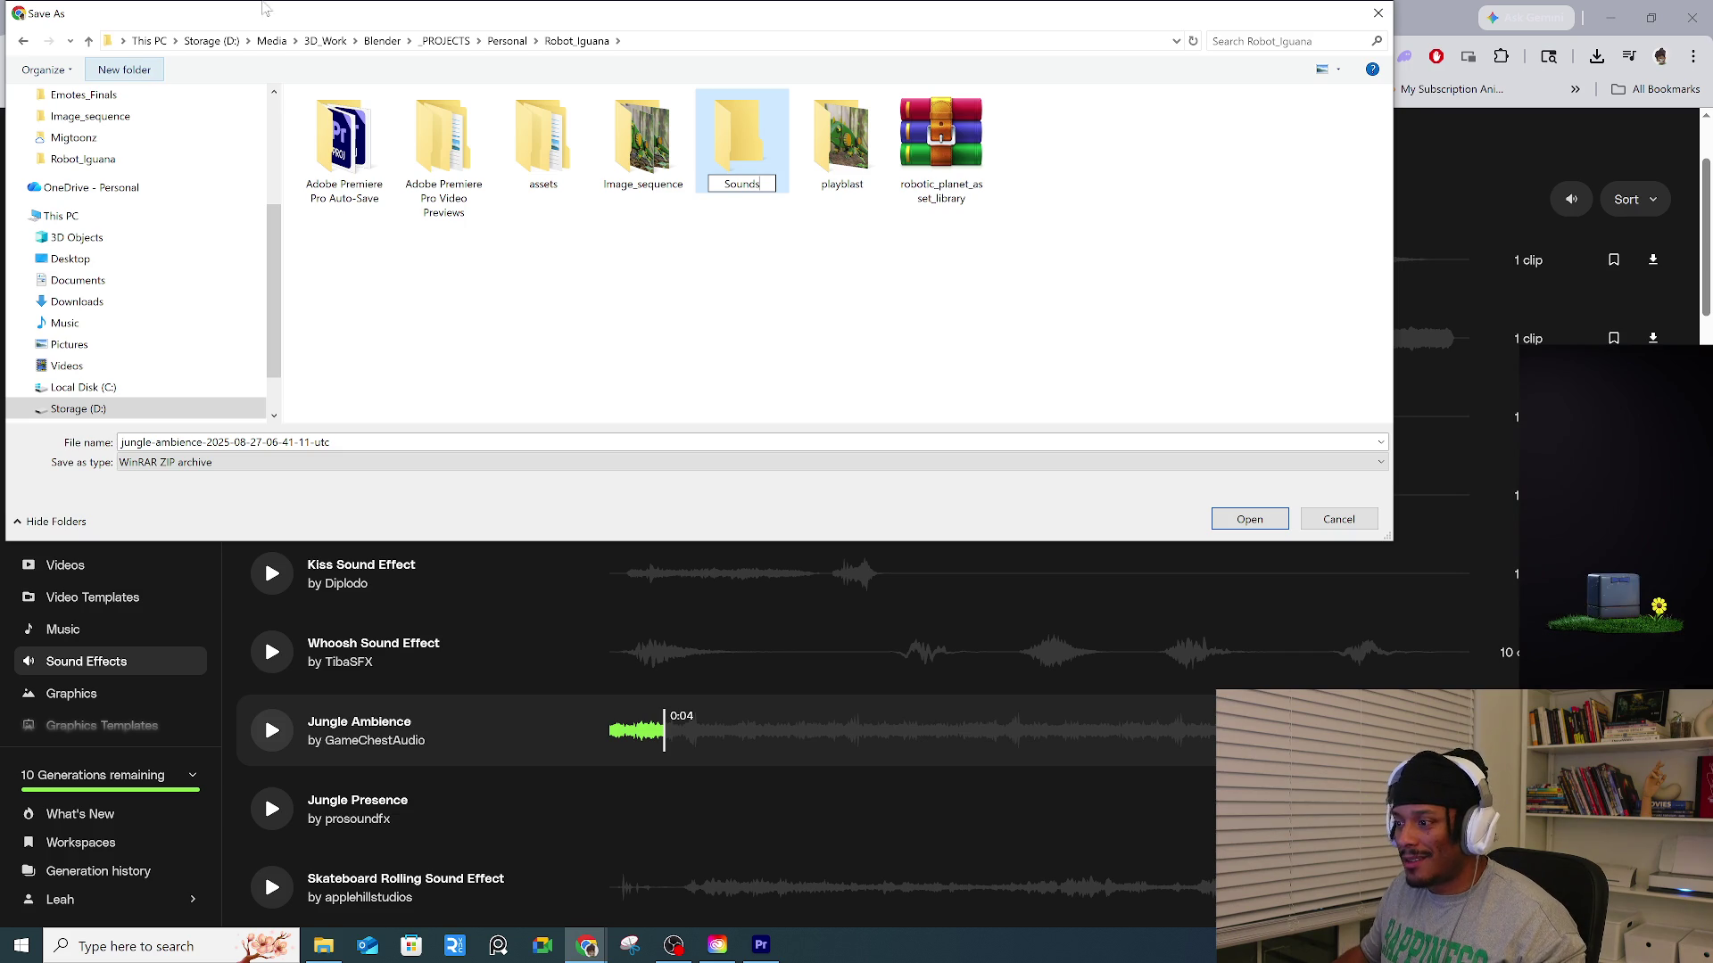
{"action": "key", "text": "Return"}
{"action": "double_click", "coordinate": [839, 168]}
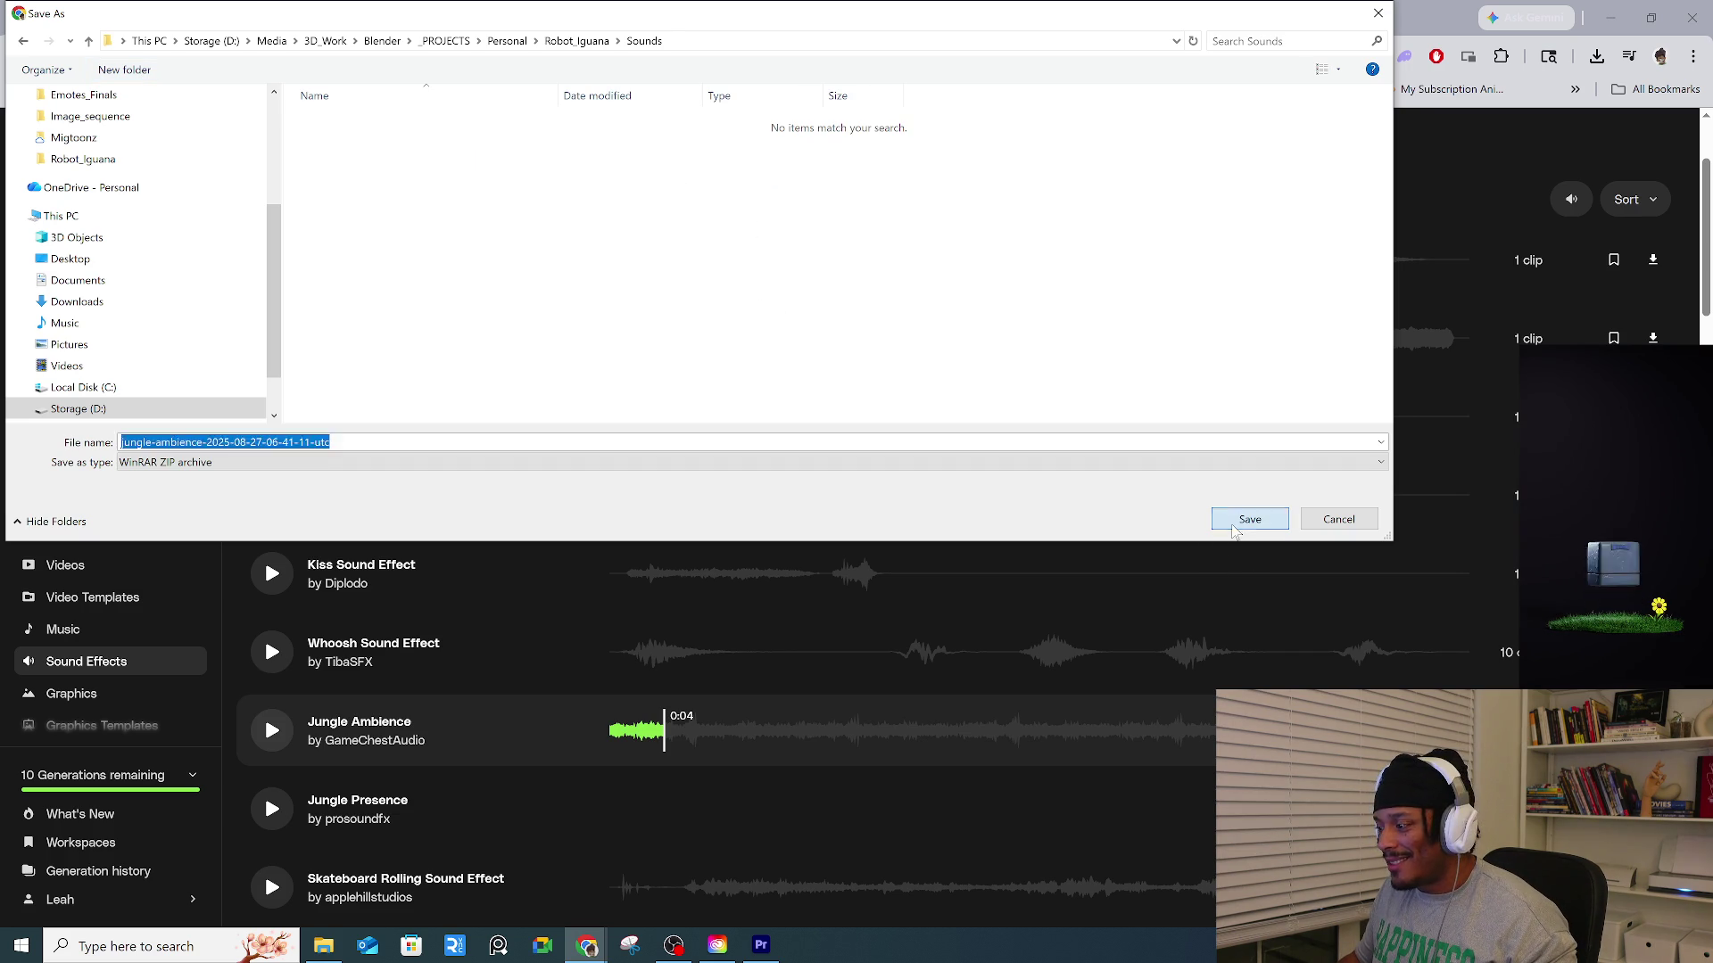
{"action": "left_click", "coordinate": [1249, 519]}
Preview the Jungle Presence sound and save its zip into Sounds.
{"action": "scroll", "coordinate": [918, 650], "scroll_direction": "down", "scroll_amount": 2}
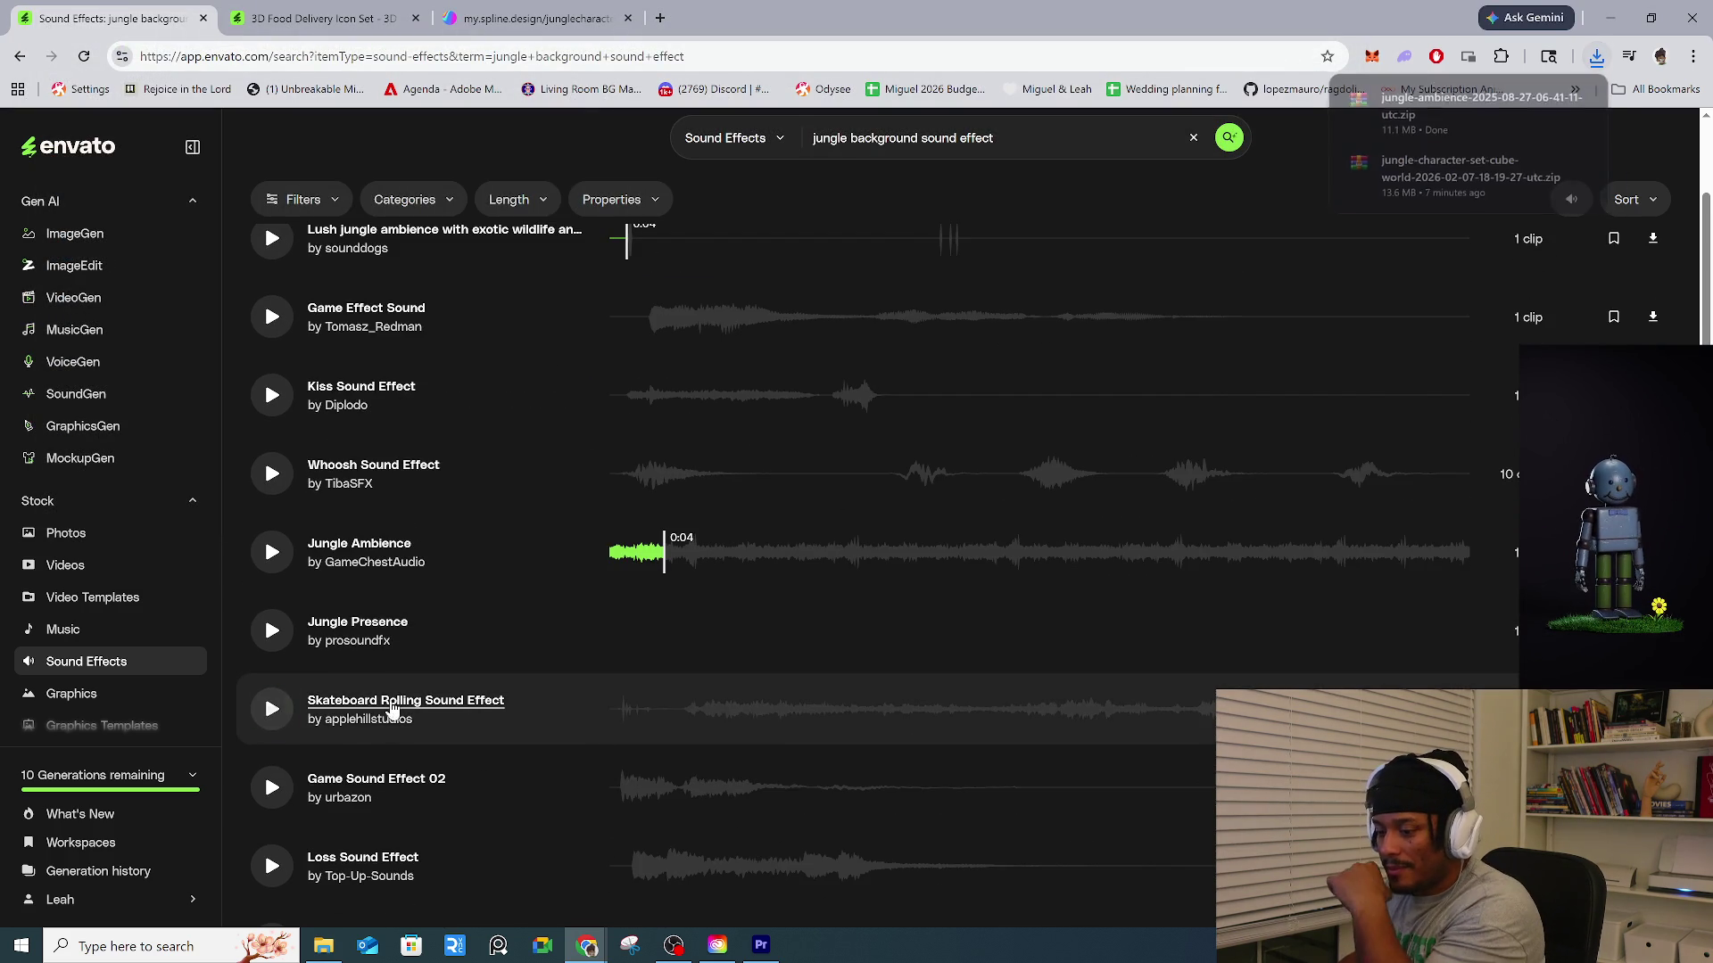
{"action": "left_click", "coordinate": [272, 645]}
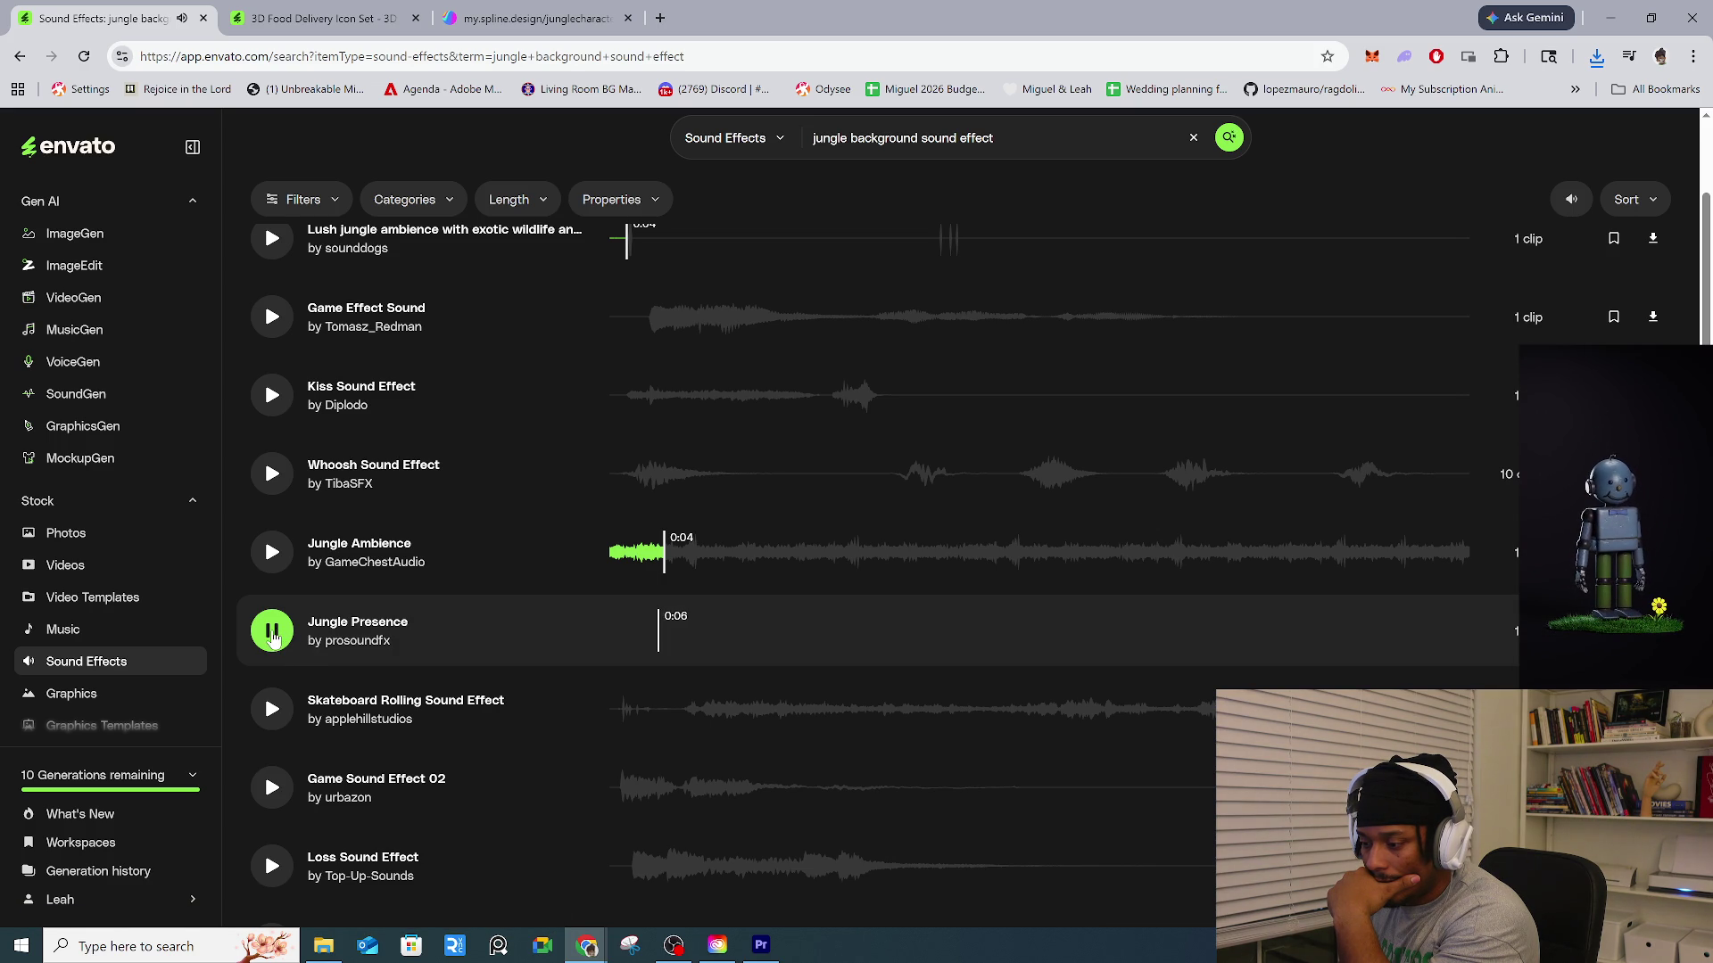
{"action": "left_click", "coordinate": [272, 631]}
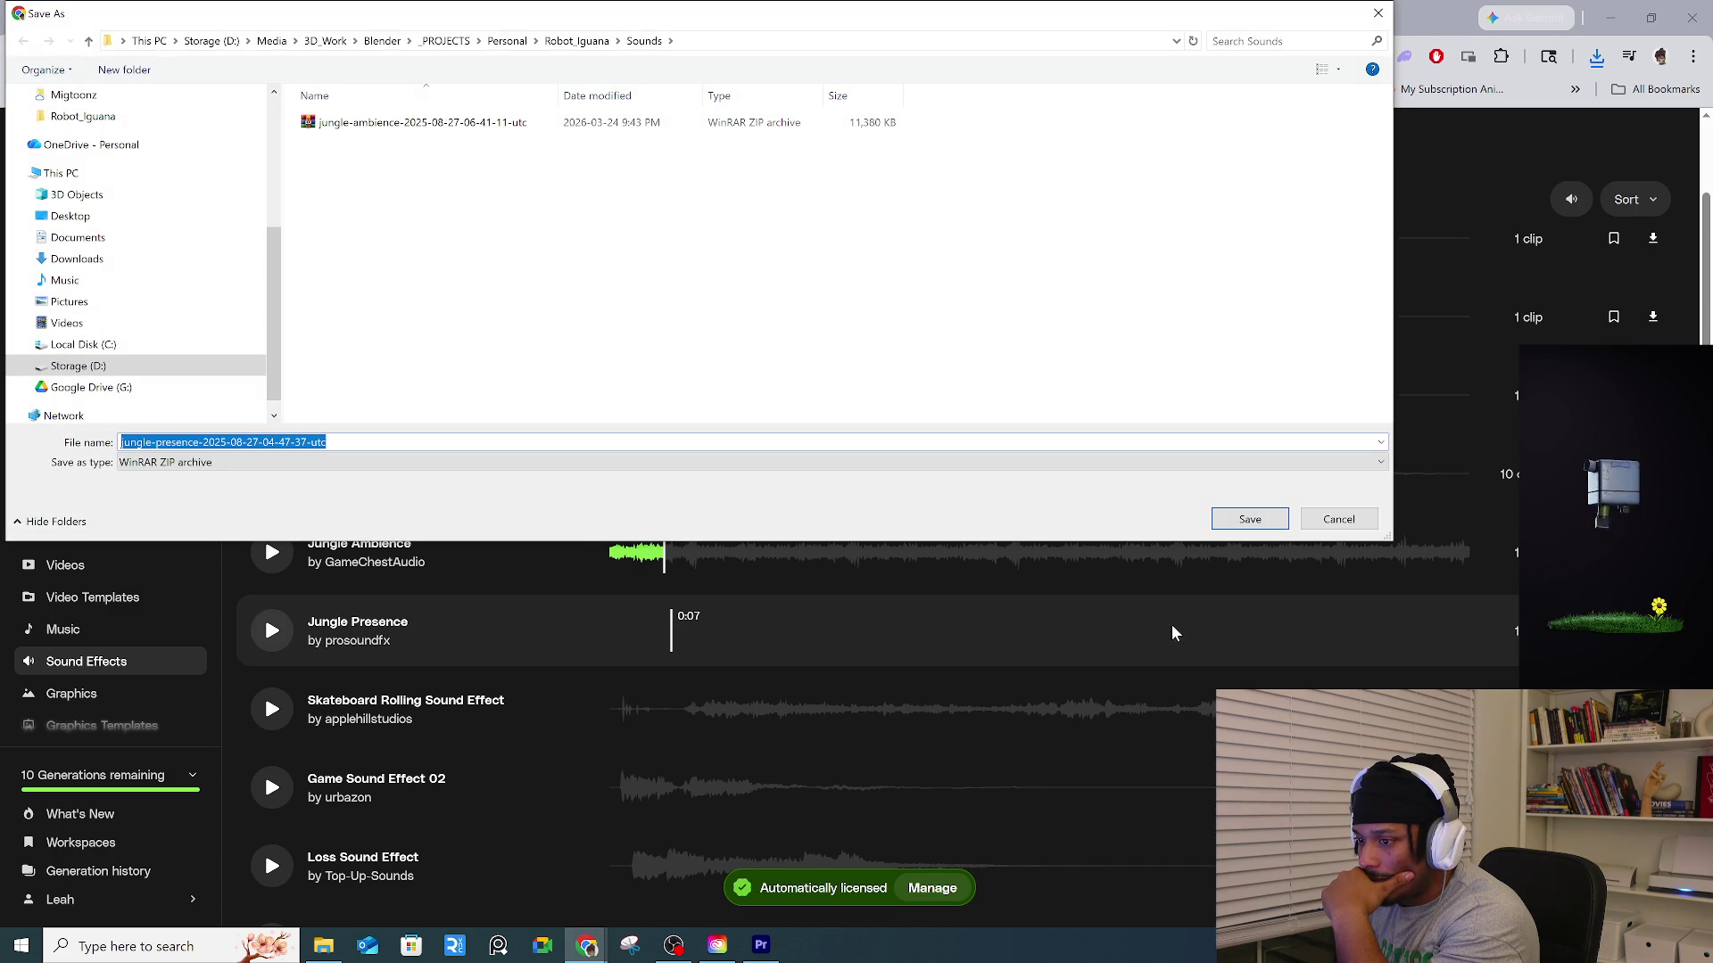
{"action": "left_click", "coordinate": [1250, 519]}
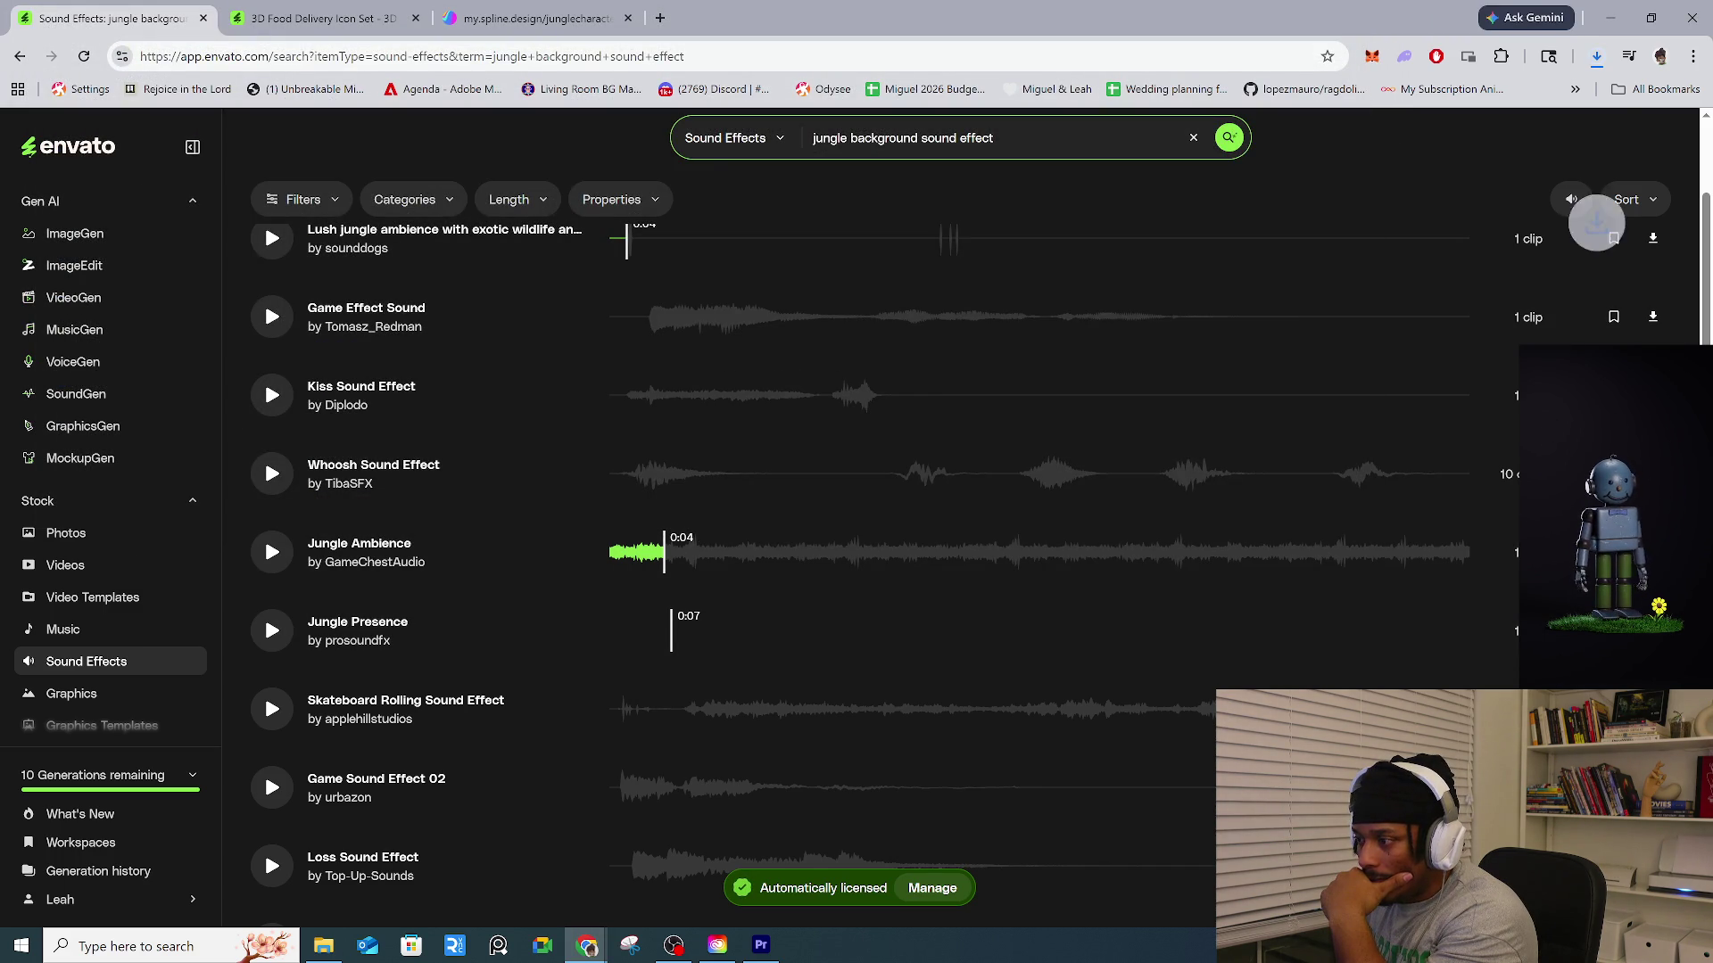
Search sounds for 'iguana' and save the Lizard Stretch sound zip into Sounds.
{"action": "type", "text": "iguana"}
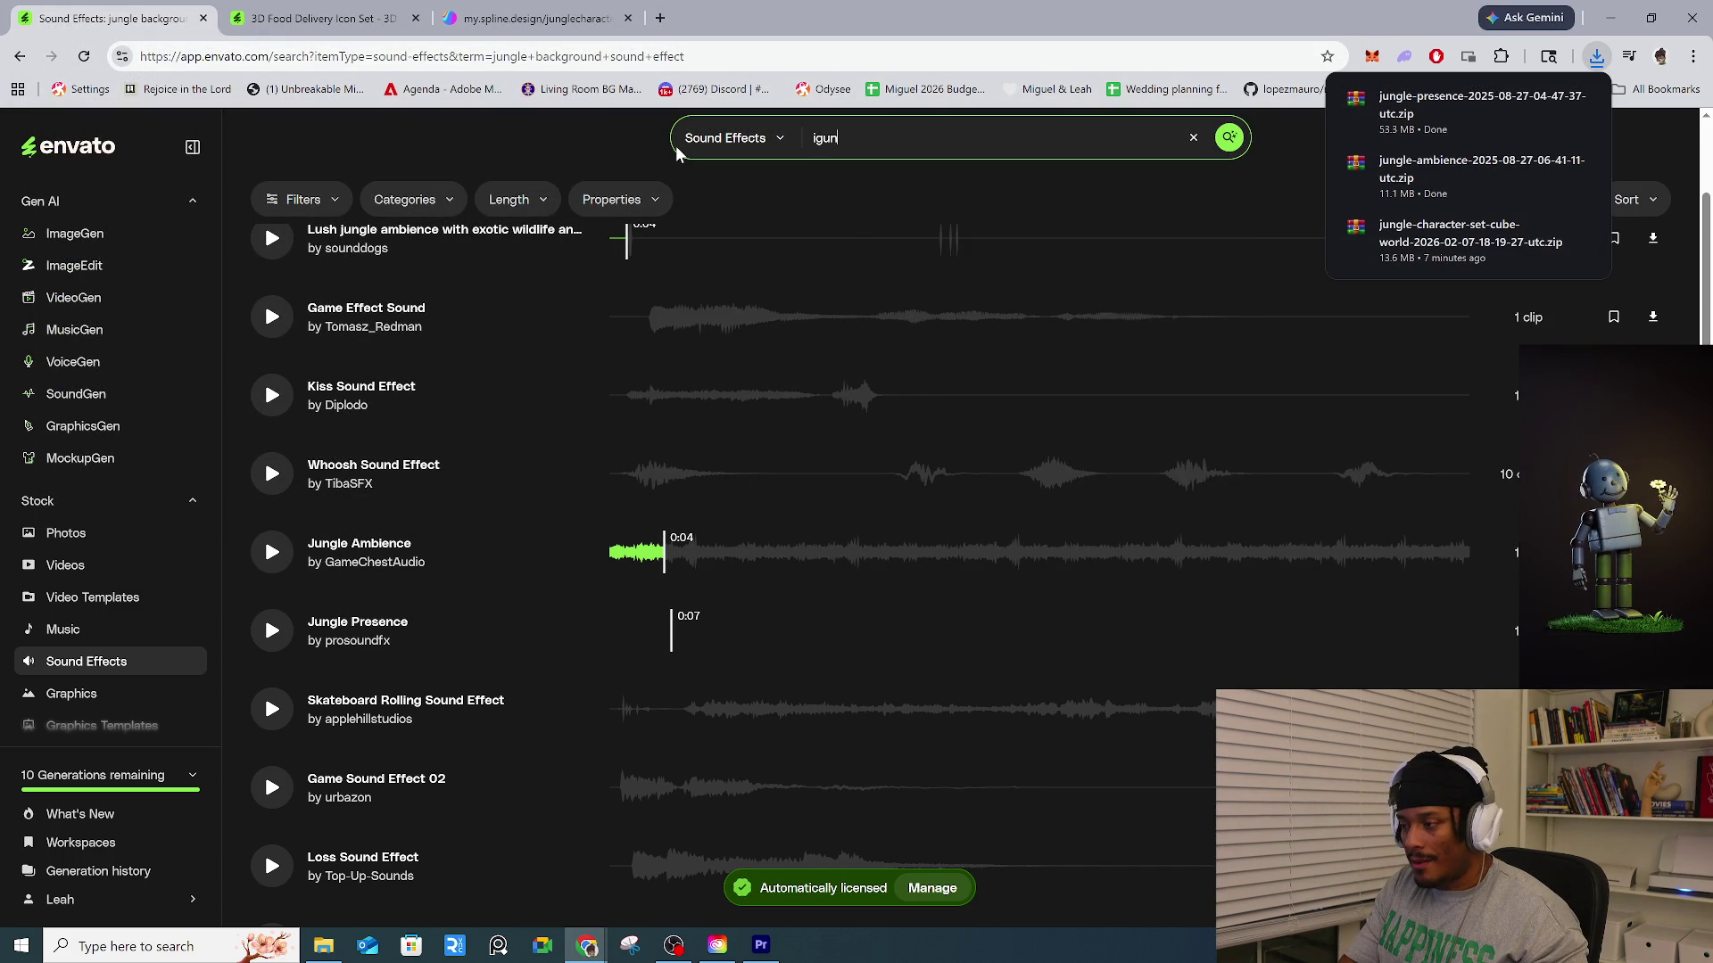
{"action": "key", "text": "Return"}
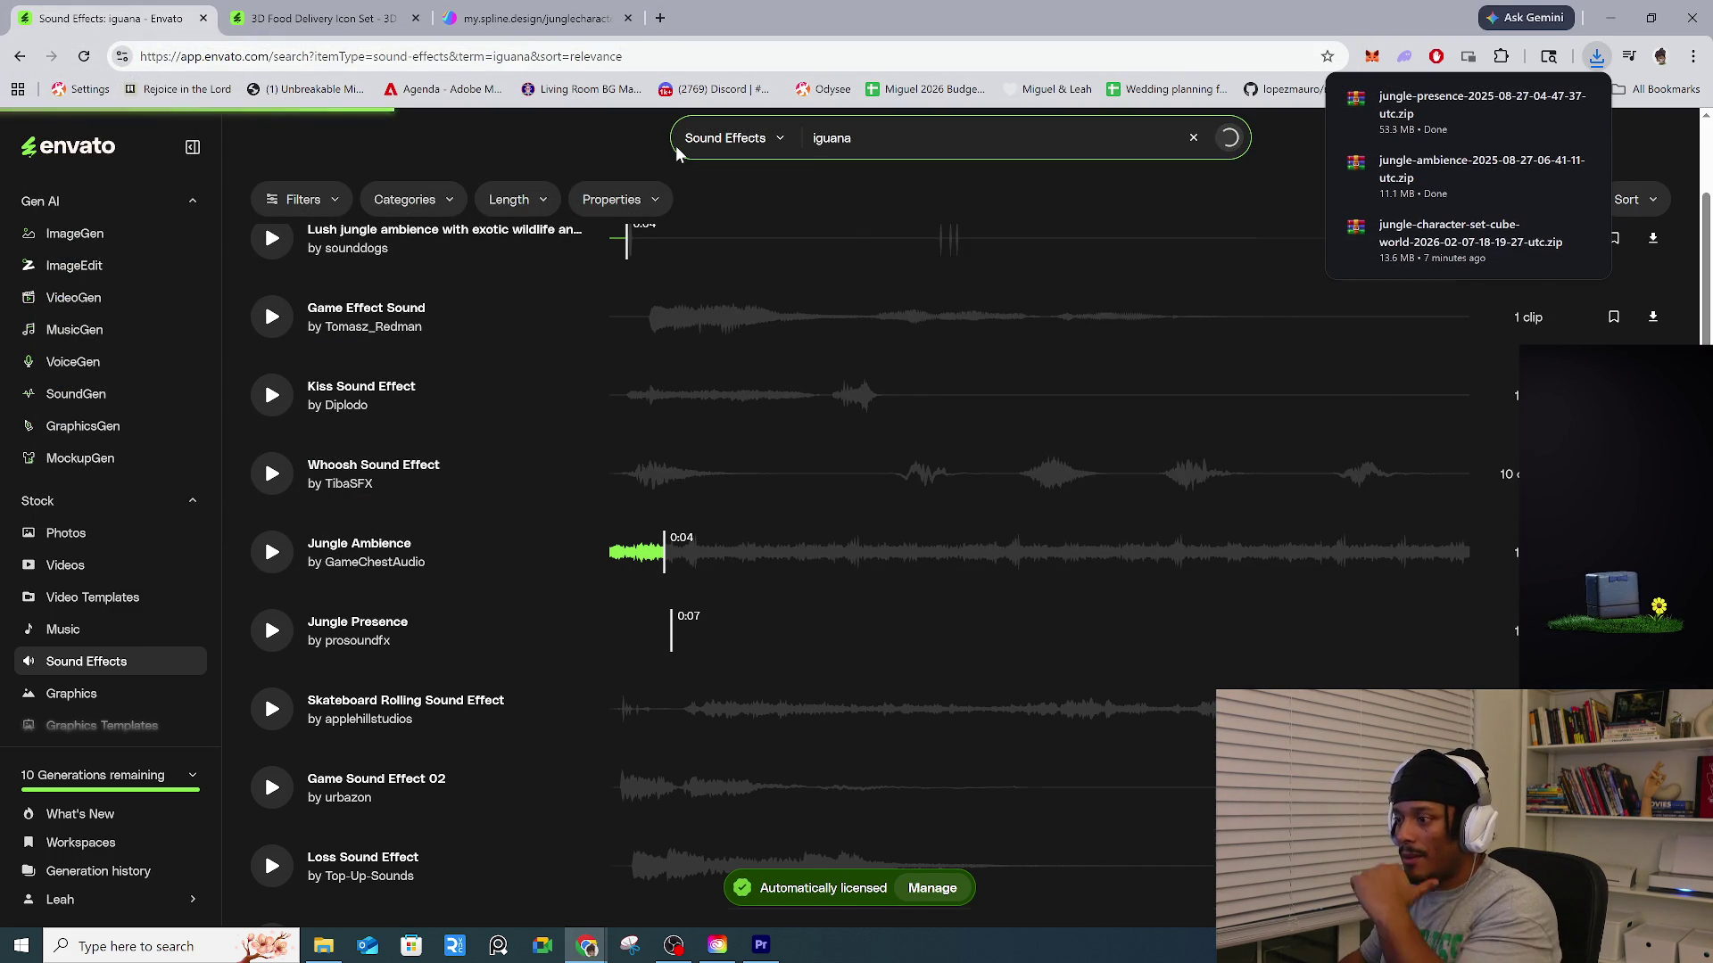
{"action": "left_click", "coordinate": [275, 362]}
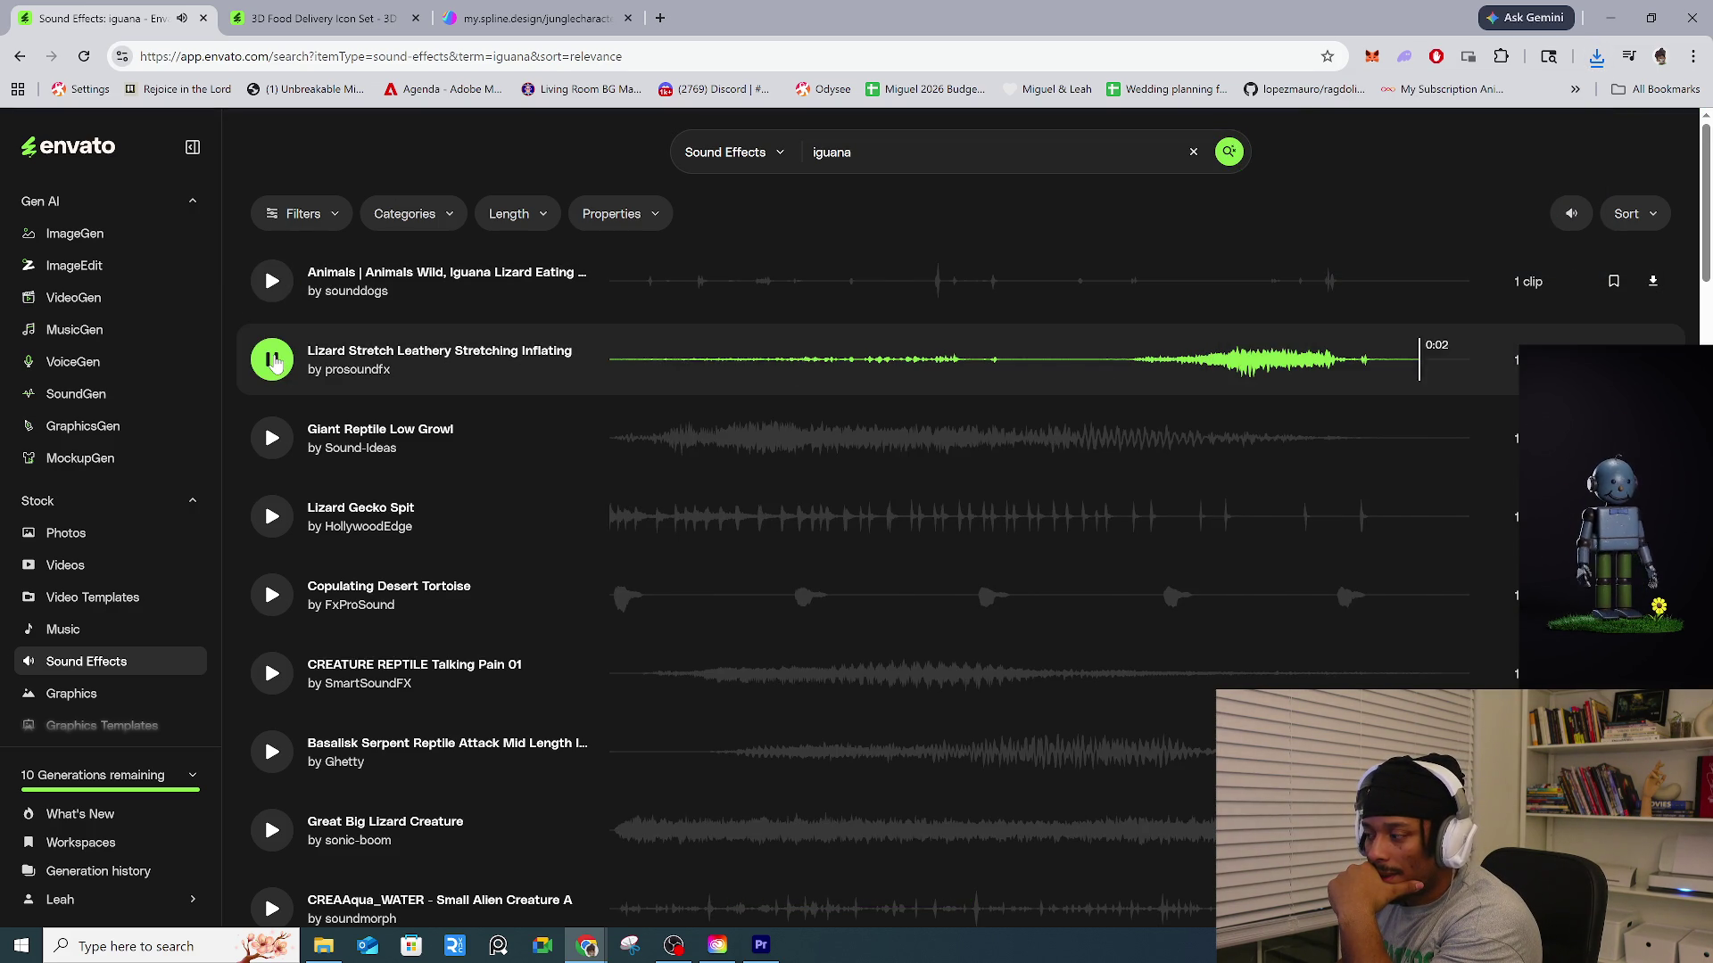
{"action": "left_click", "coordinate": [275, 362]}
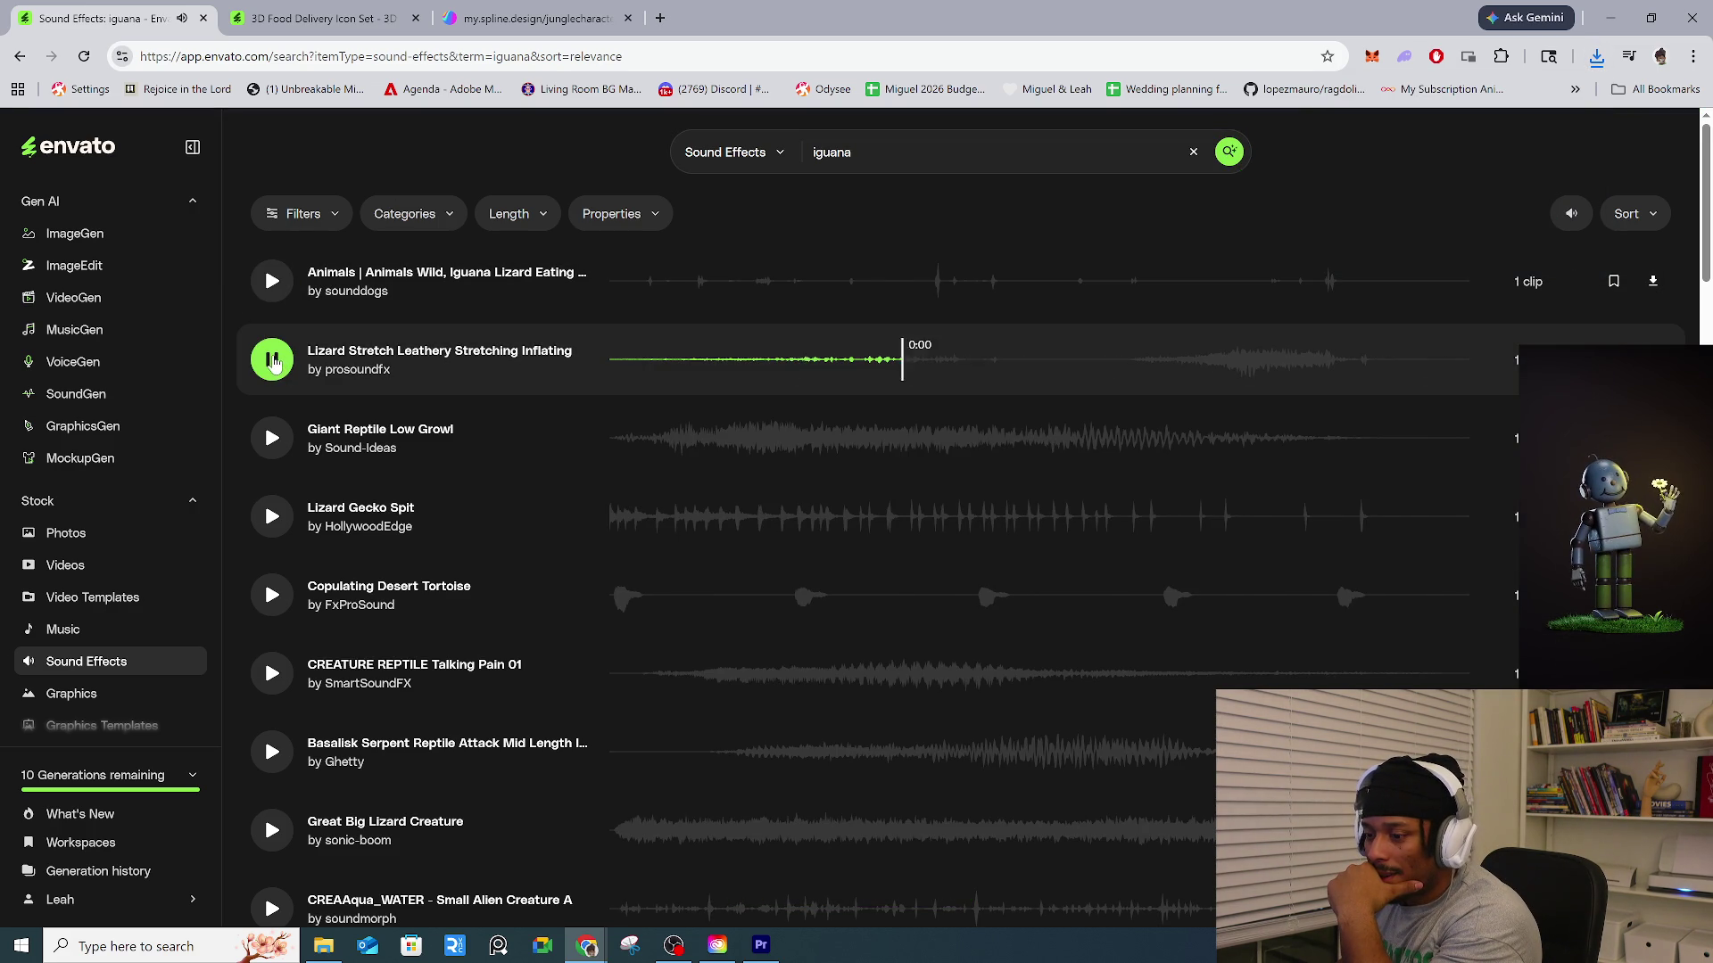
{"action": "left_click", "coordinate": [1652, 282]}
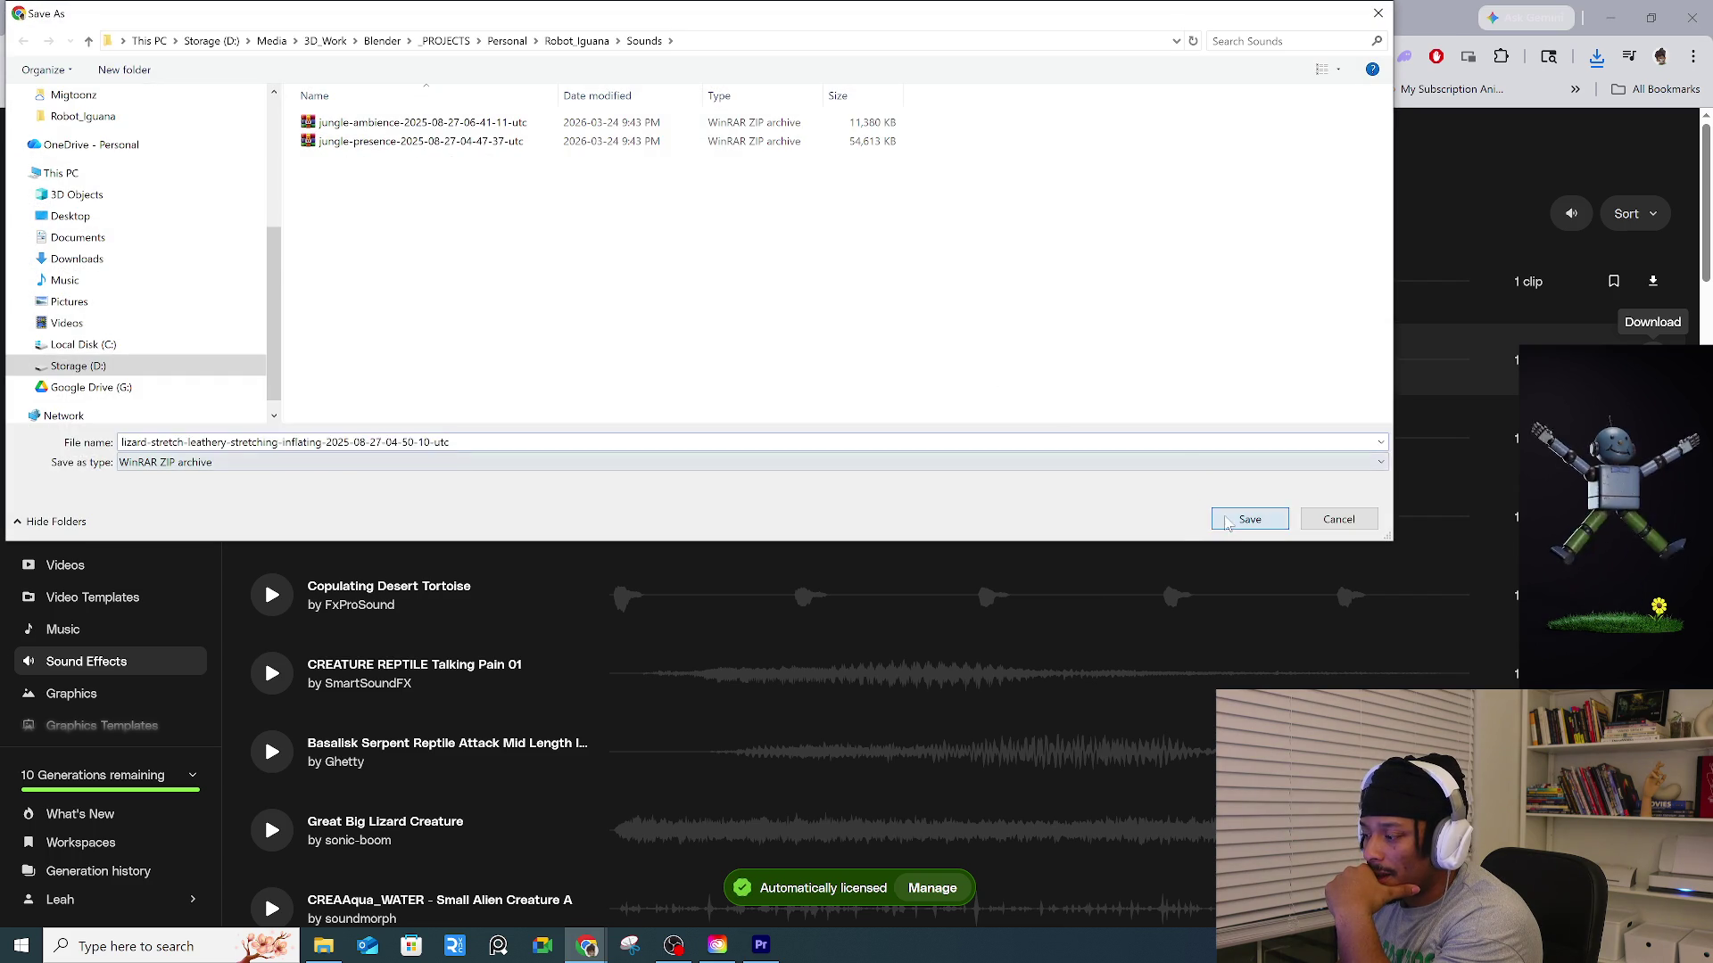
{"action": "left_click", "coordinate": [1248, 522]}
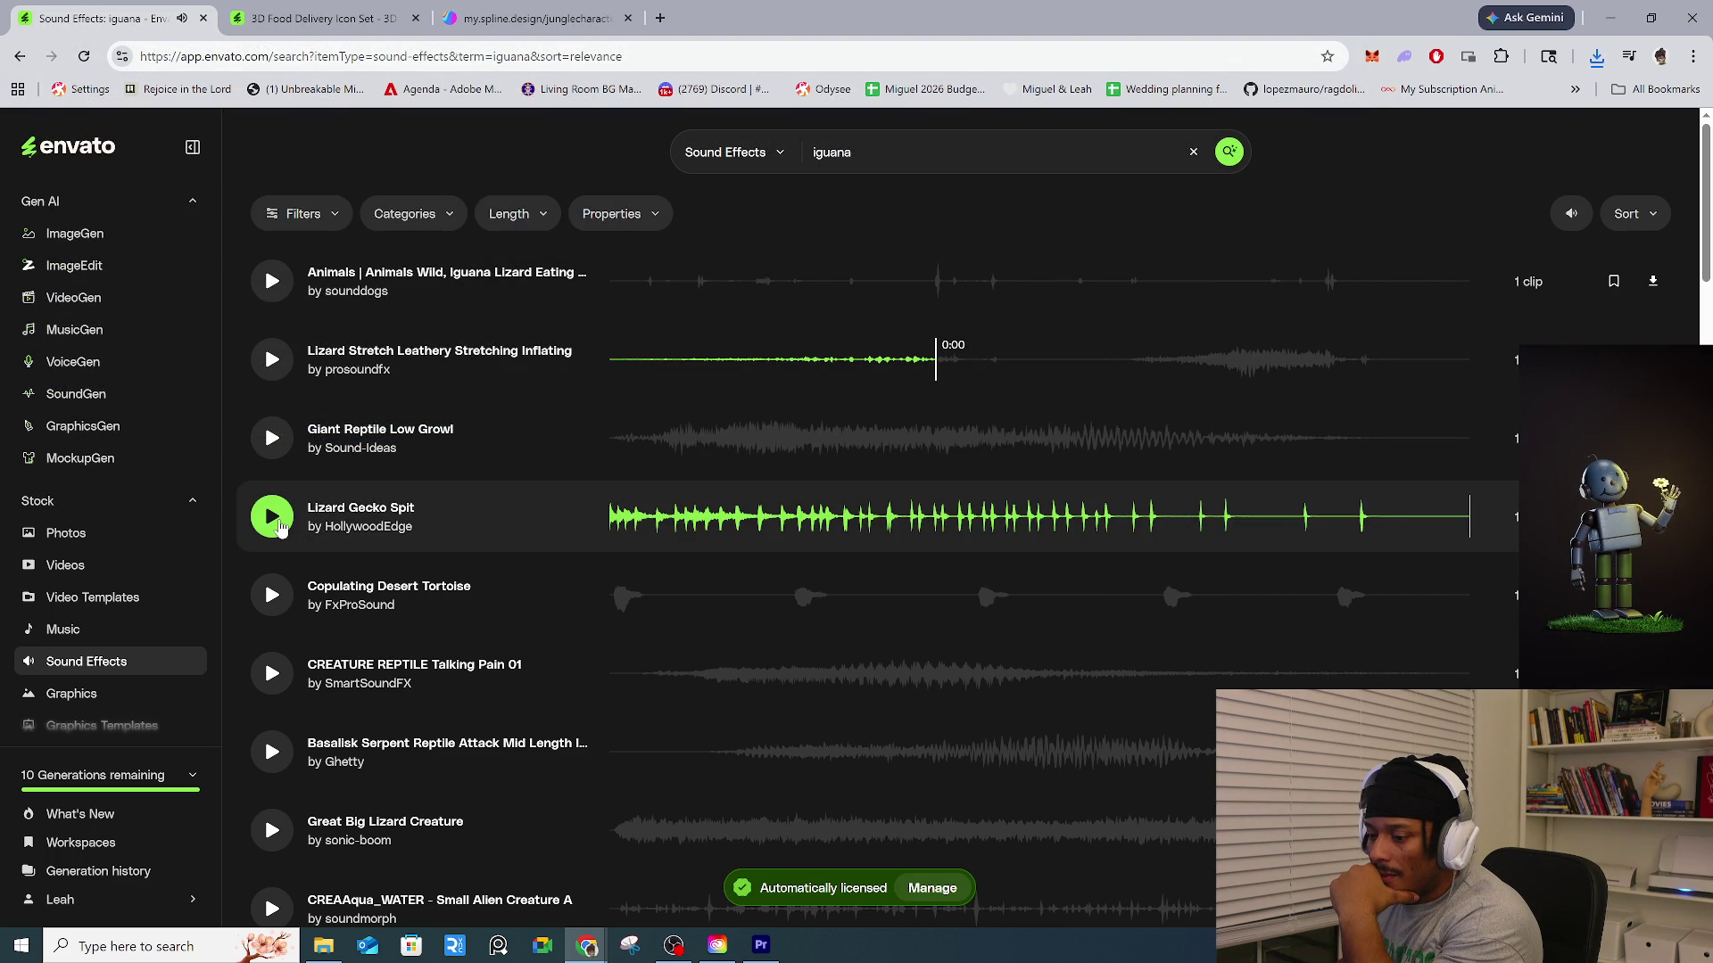
Preview Lizard Gecko Spit, Creature Reptile Talking Pain 01, Basalisk Serpent attack and other lizard sounds.
{"action": "left_click", "coordinate": [279, 526]}
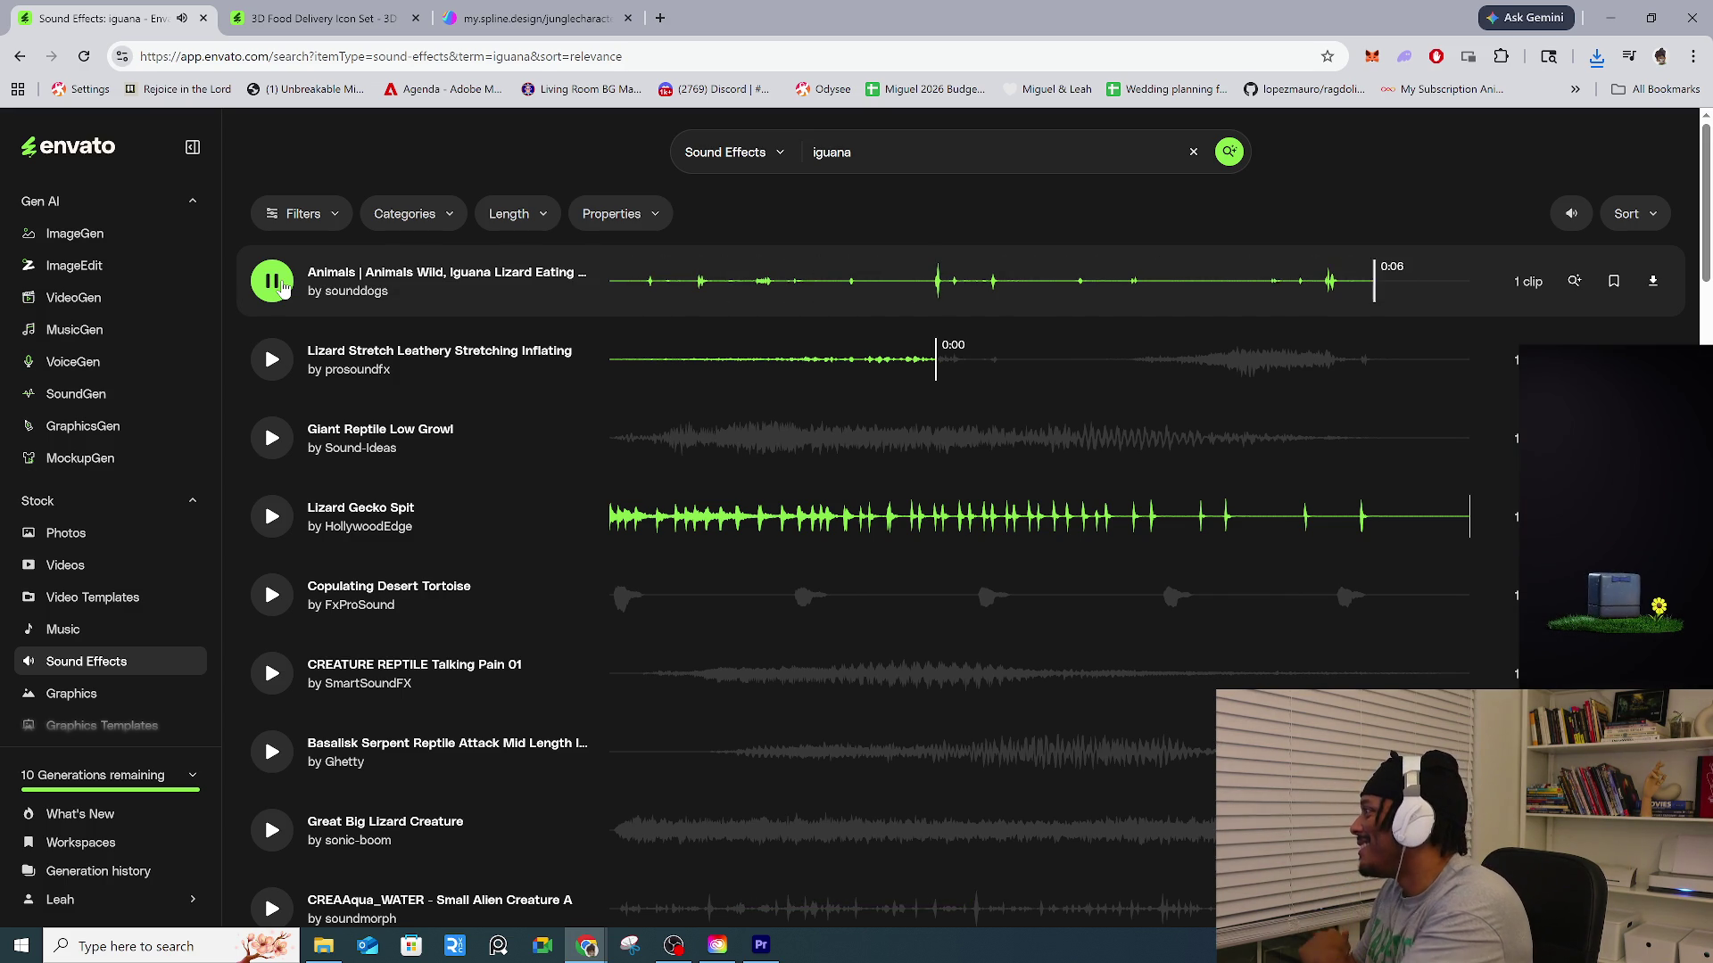
{"action": "left_click", "coordinate": [273, 689]}
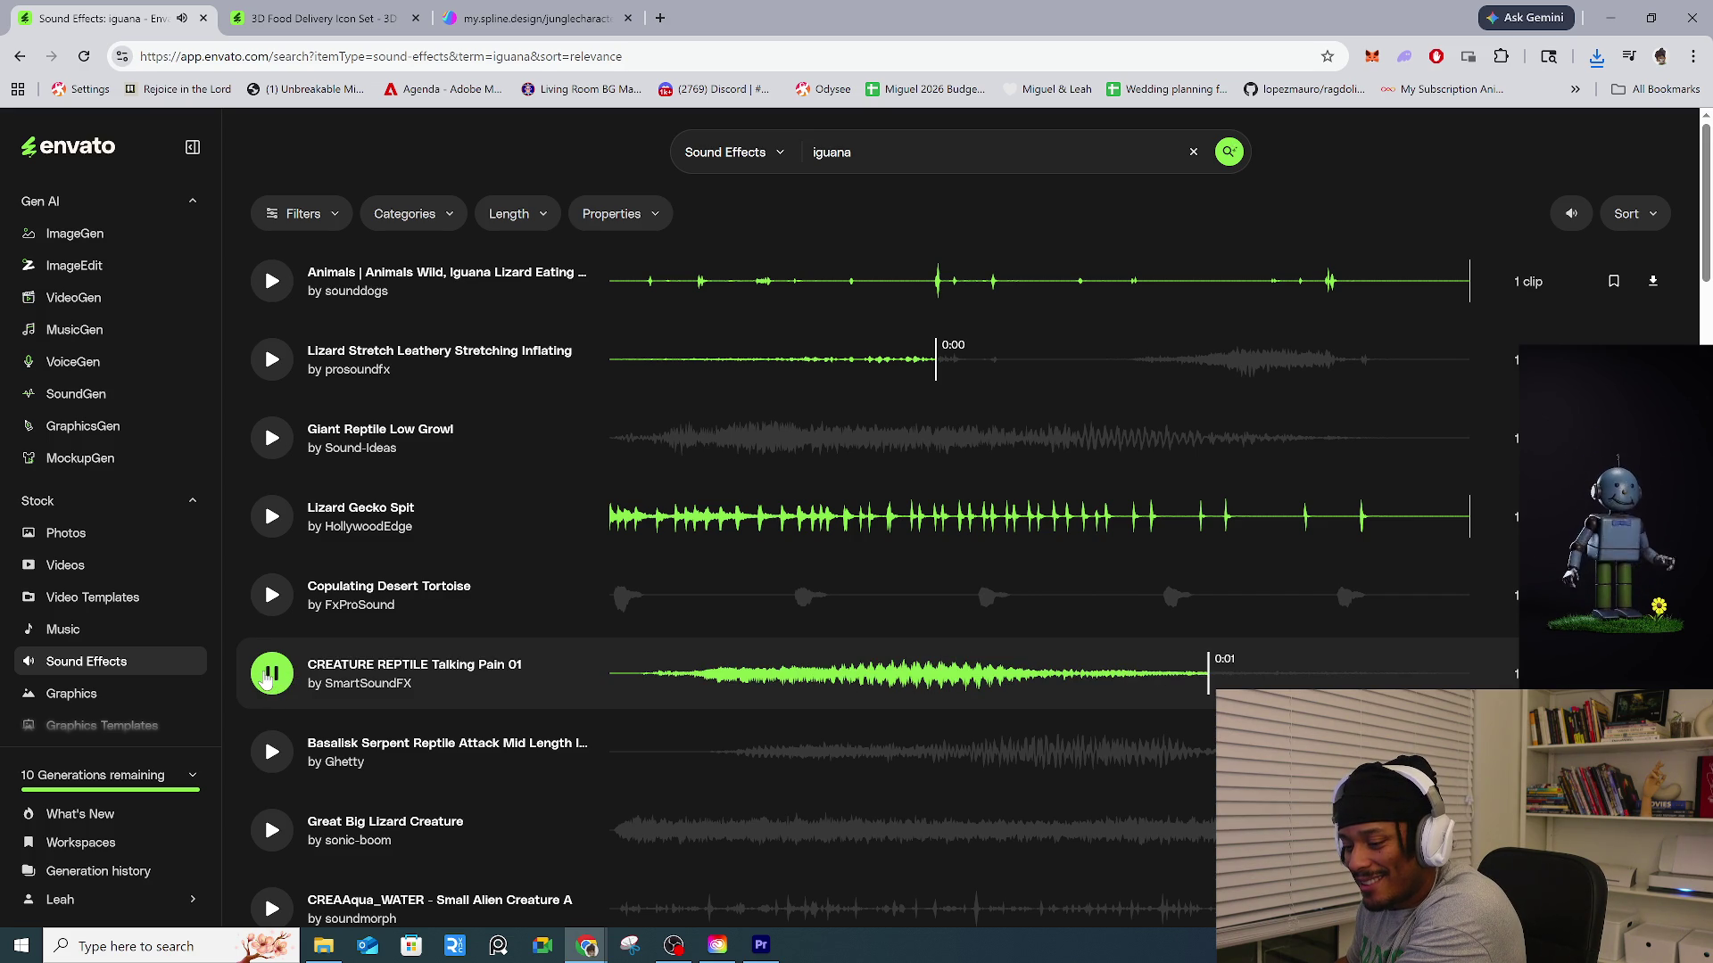
{"action": "left_click", "coordinate": [270, 677]}
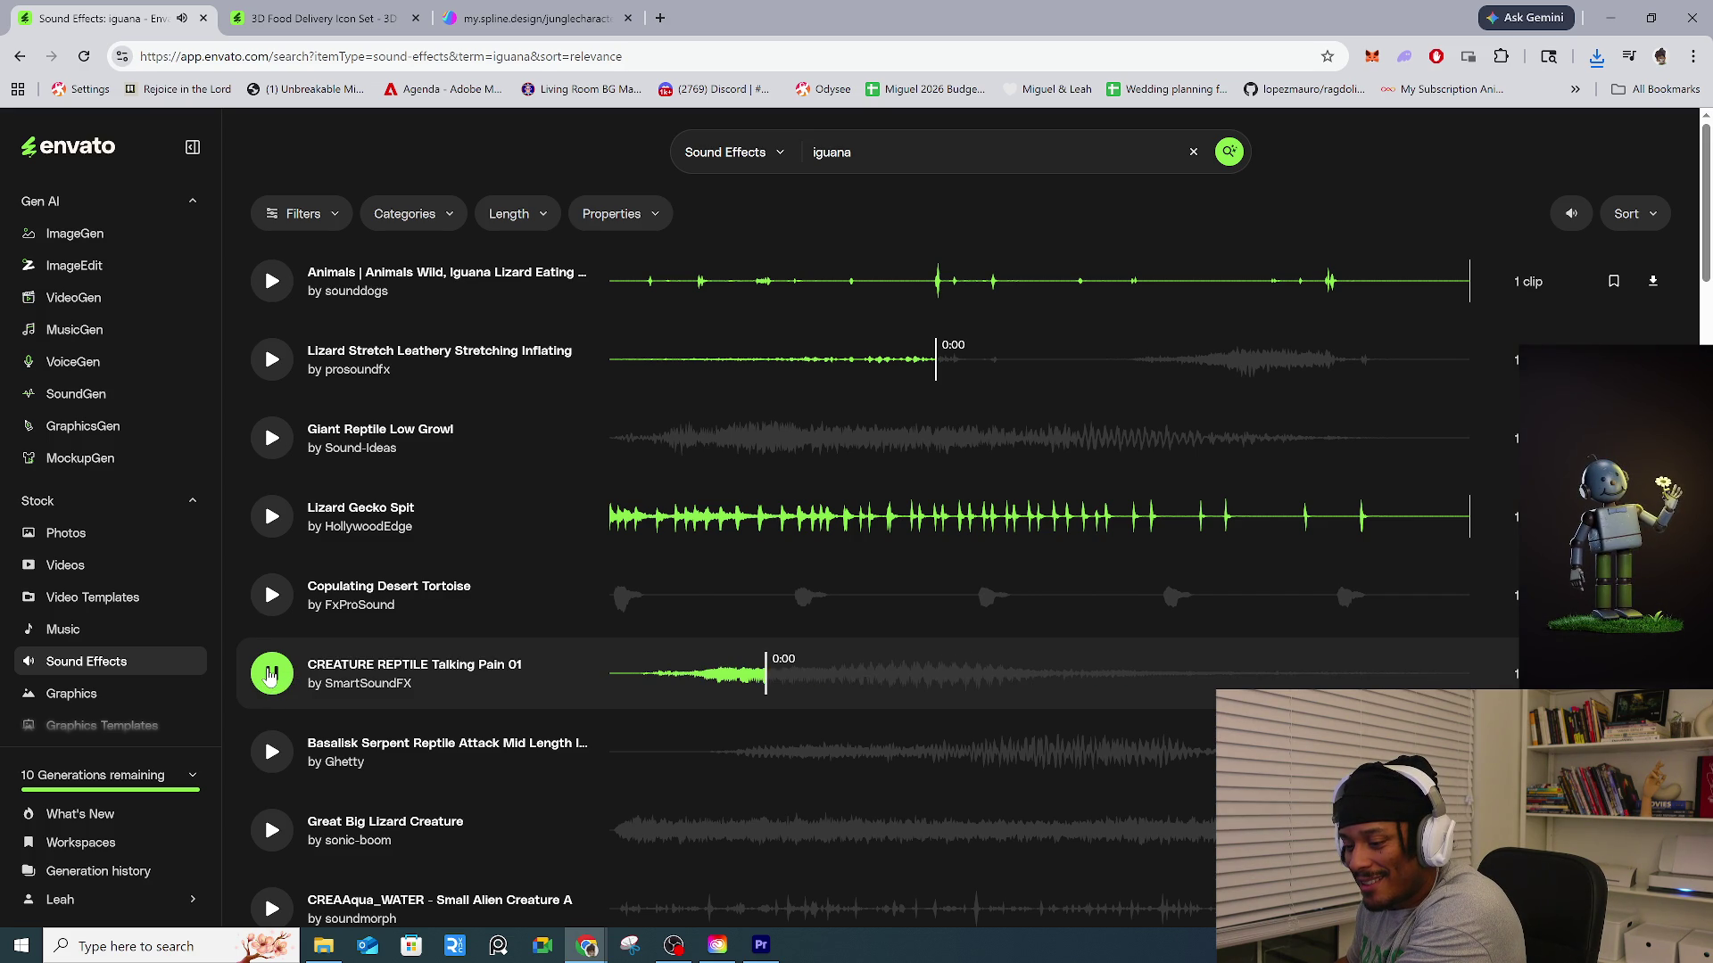
{"action": "left_click", "coordinate": [276, 752]}
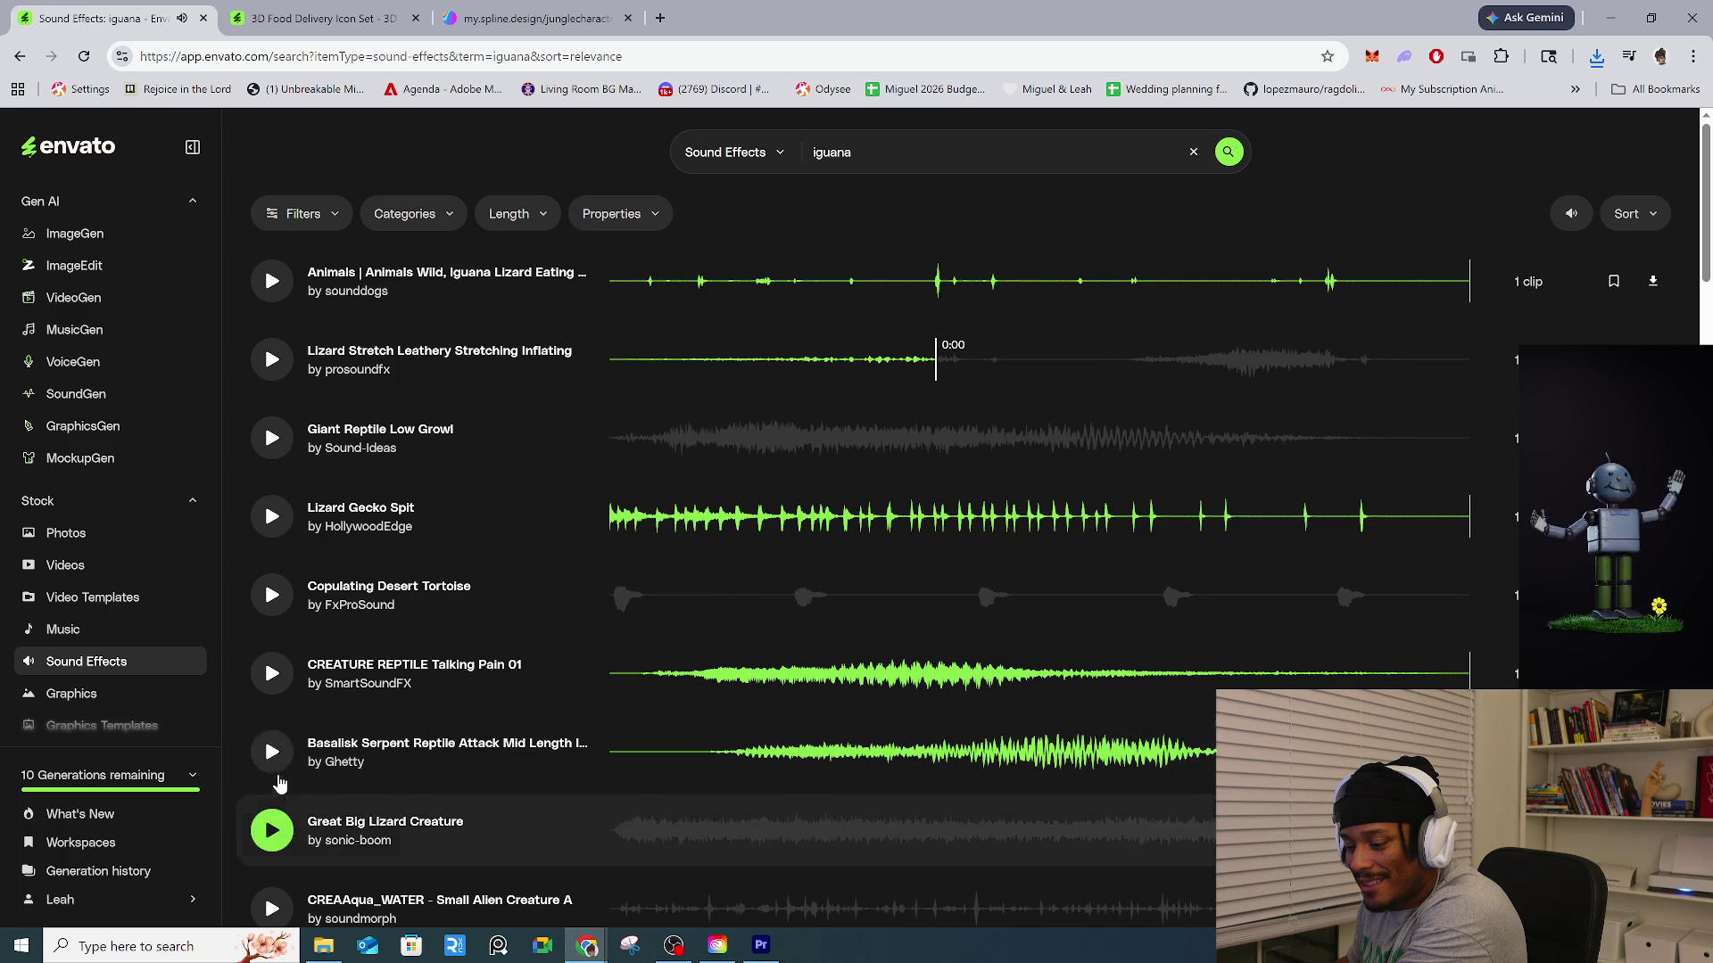
{"action": "left_click", "coordinate": [278, 767]}
{"action": "left_click", "coordinate": [271, 837]}
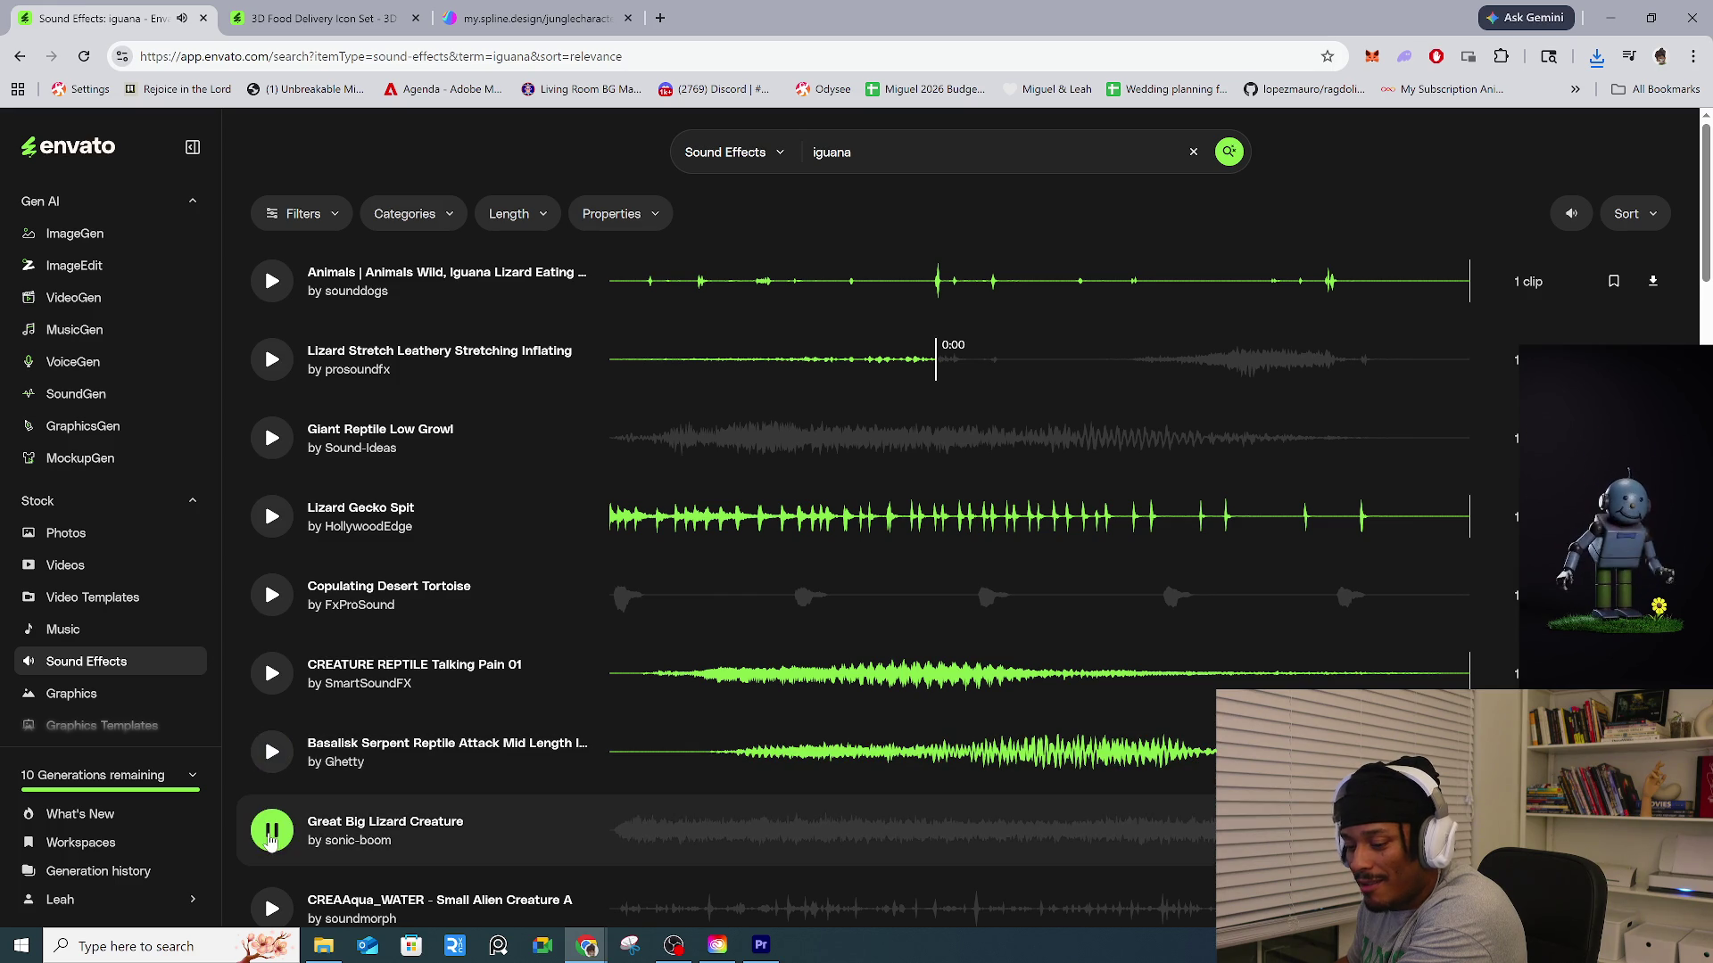
{"action": "scroll", "coordinate": [277, 821], "scroll_direction": "down", "scroll_amount": 2}
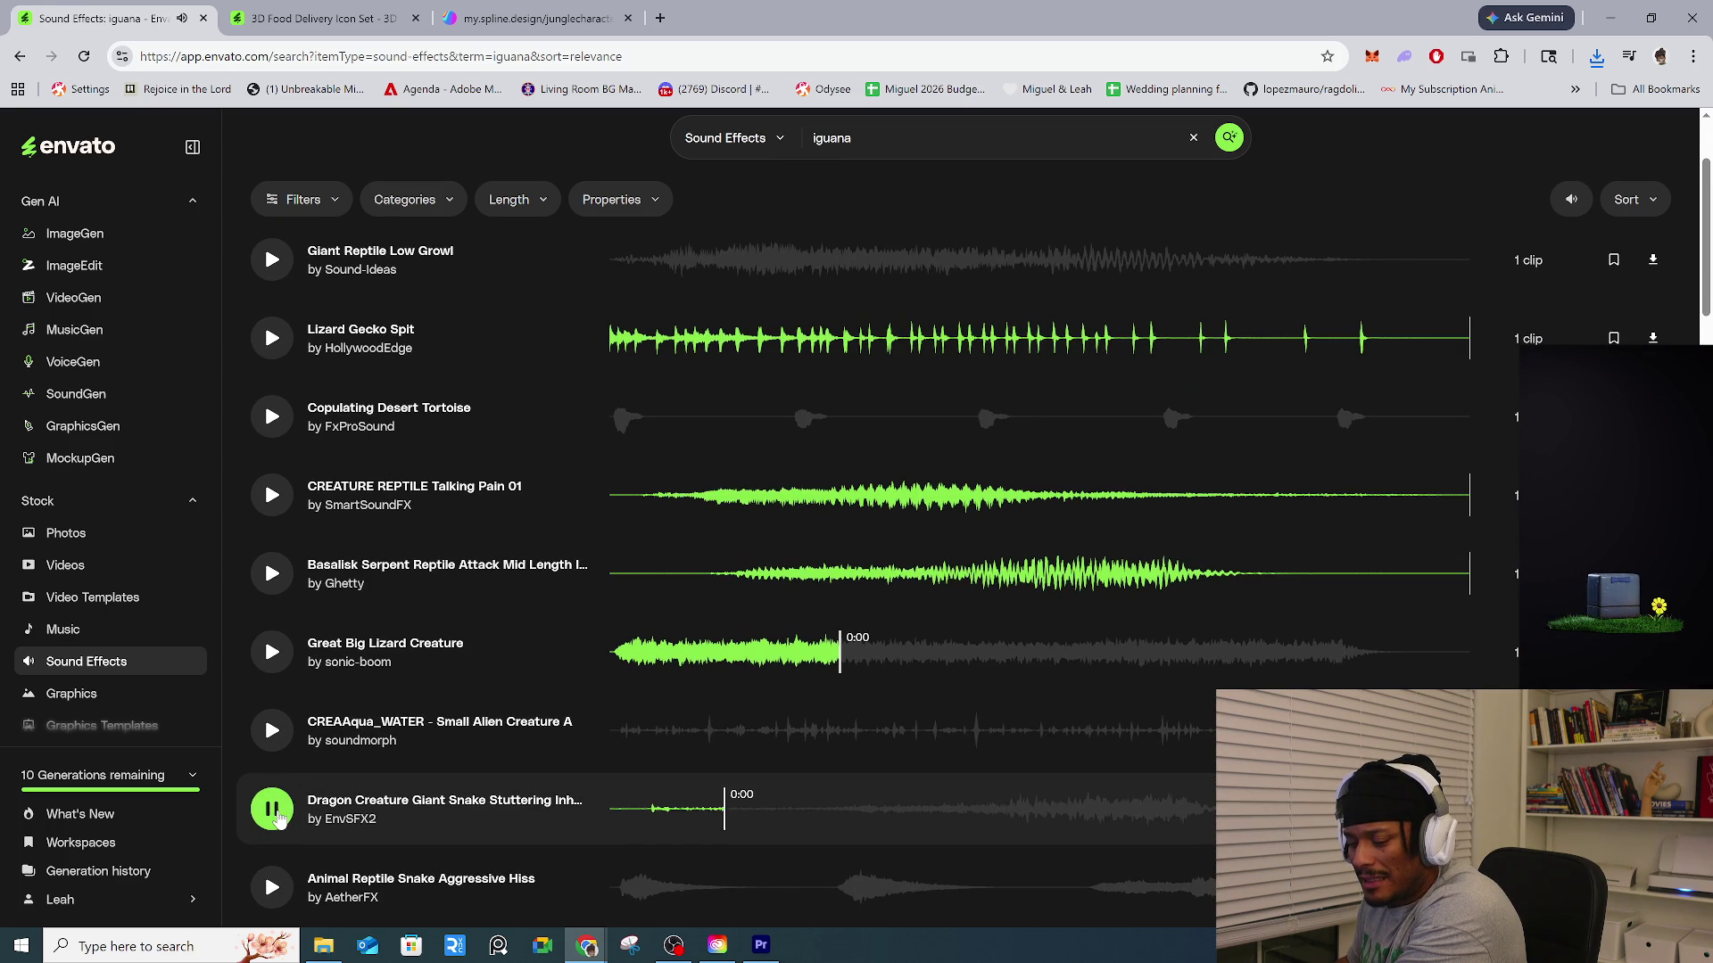
{"action": "left_click", "coordinate": [273, 810]}
{"action": "scroll", "coordinate": [278, 819], "scroll_direction": "down", "scroll_amount": 2}
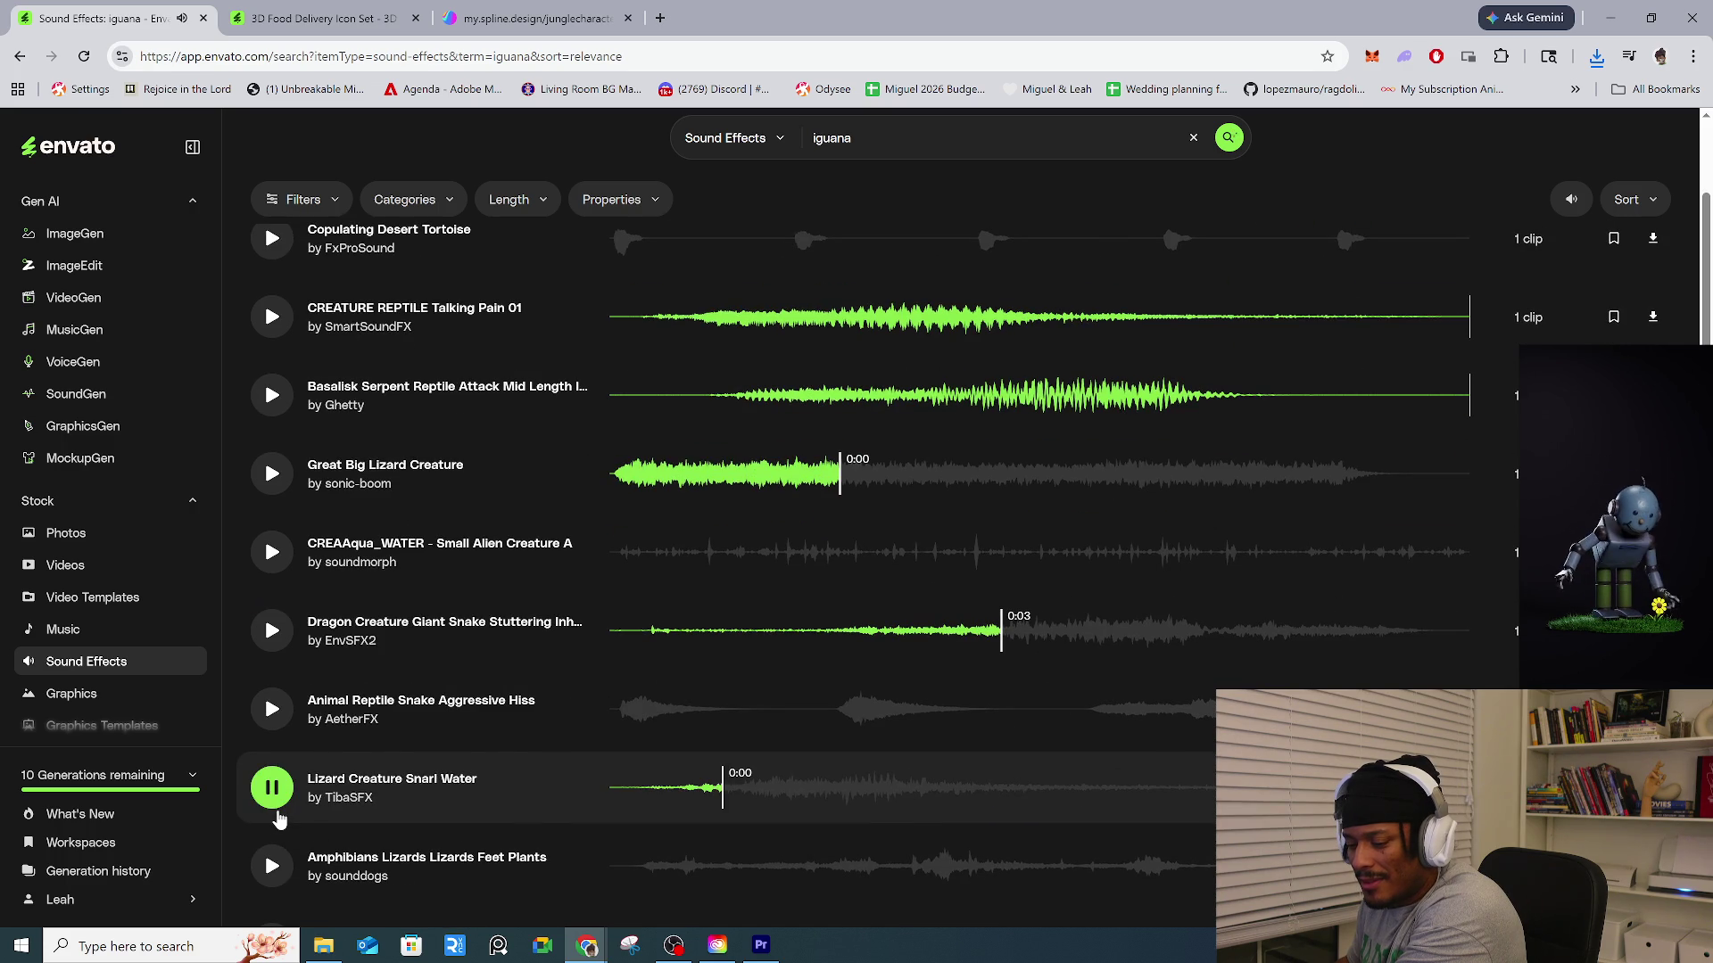
{"action": "left_click", "coordinate": [270, 865]}
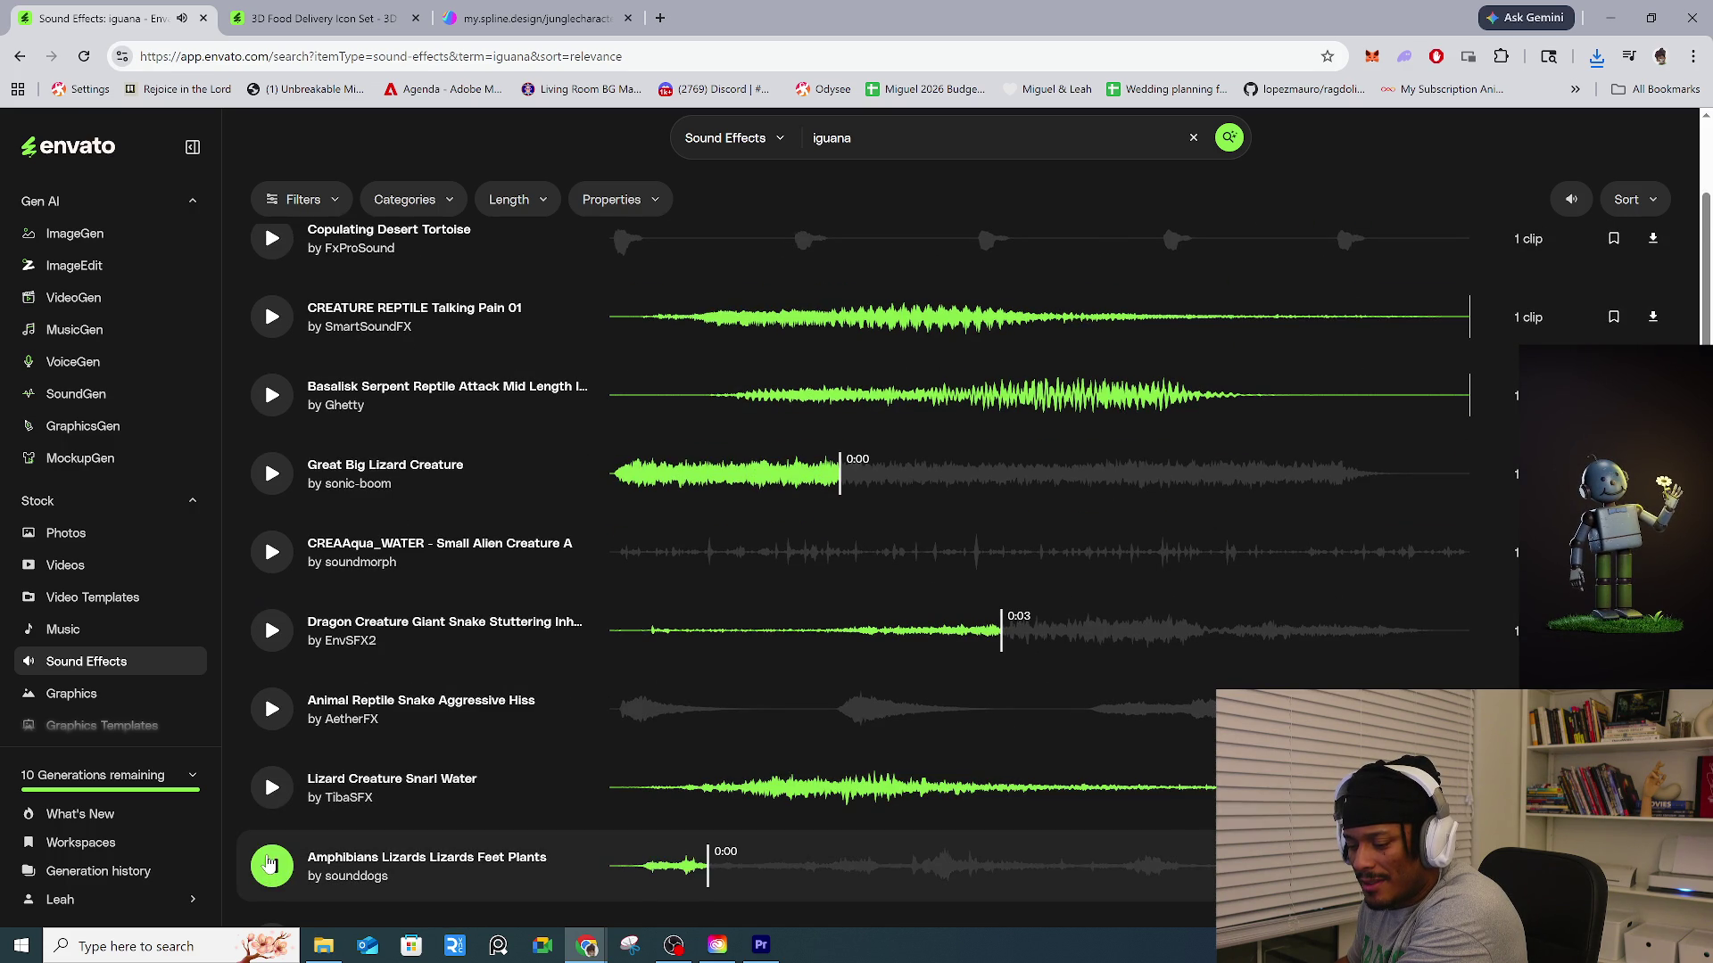
Scroll further through the iguana results and preview the Reptile Poison Inject sound.
{"action": "scroll", "coordinate": [270, 865], "scroll_direction": "down", "scroll_amount": 2}
{"action": "scroll", "coordinate": [284, 727], "scroll_direction": "down", "scroll_amount": 2}
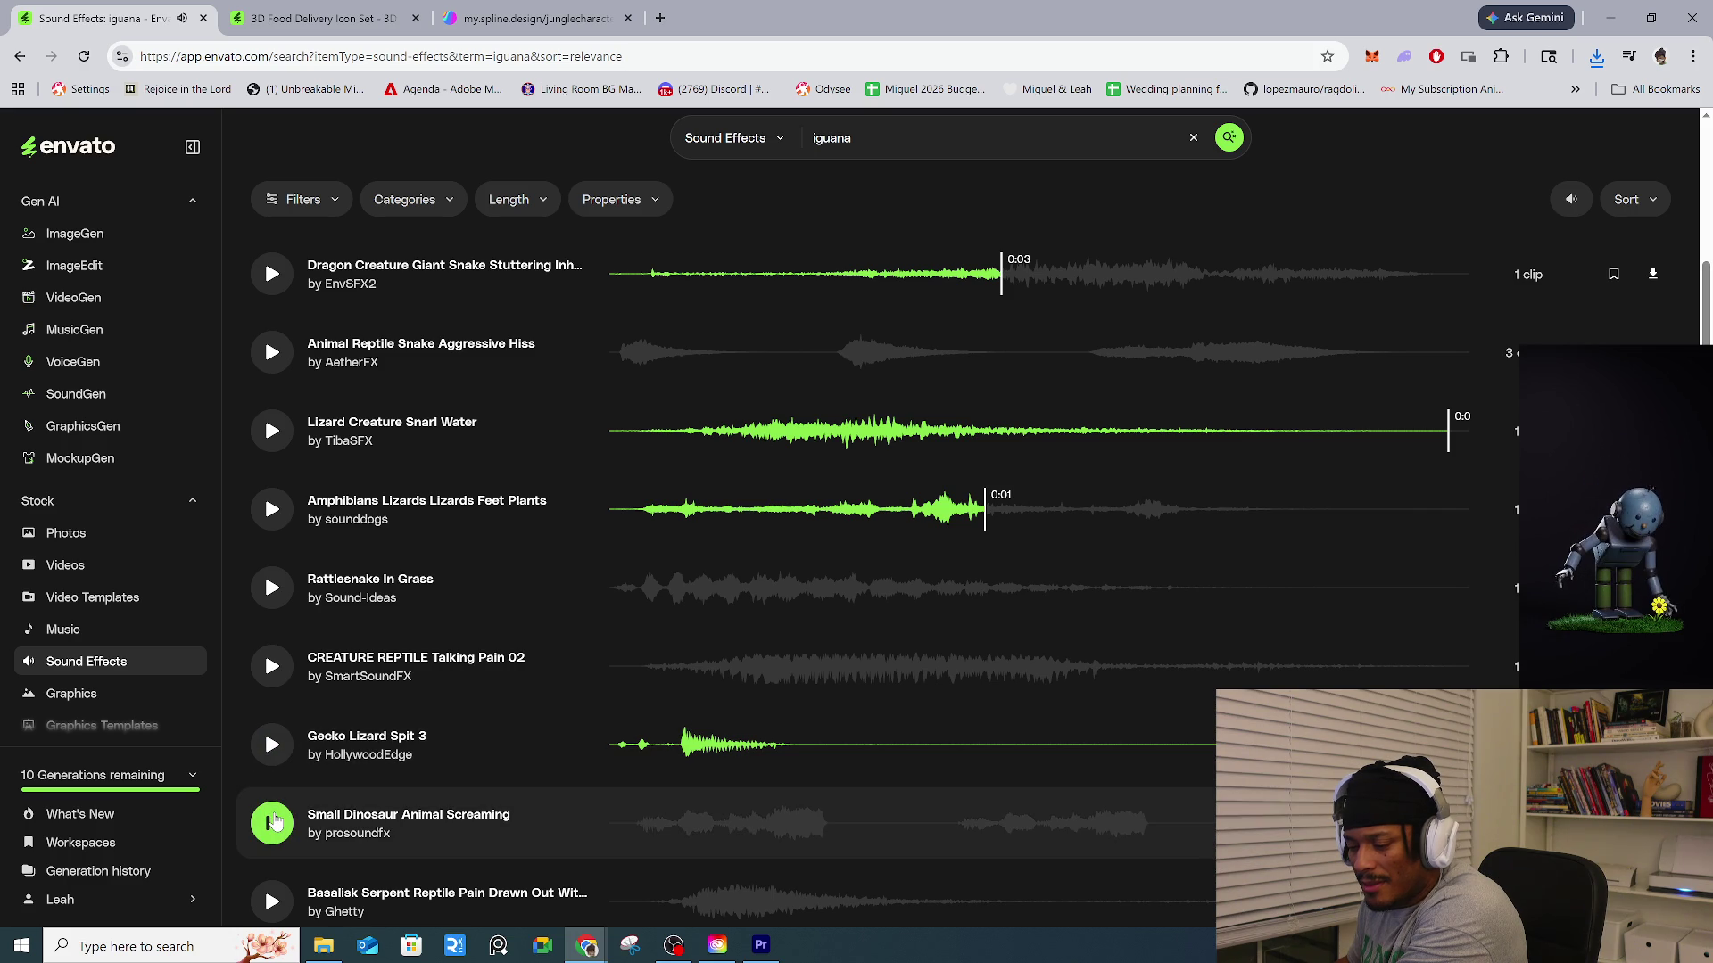
{"action": "scroll", "coordinate": [275, 822], "scroll_direction": "down", "scroll_amount": 2}
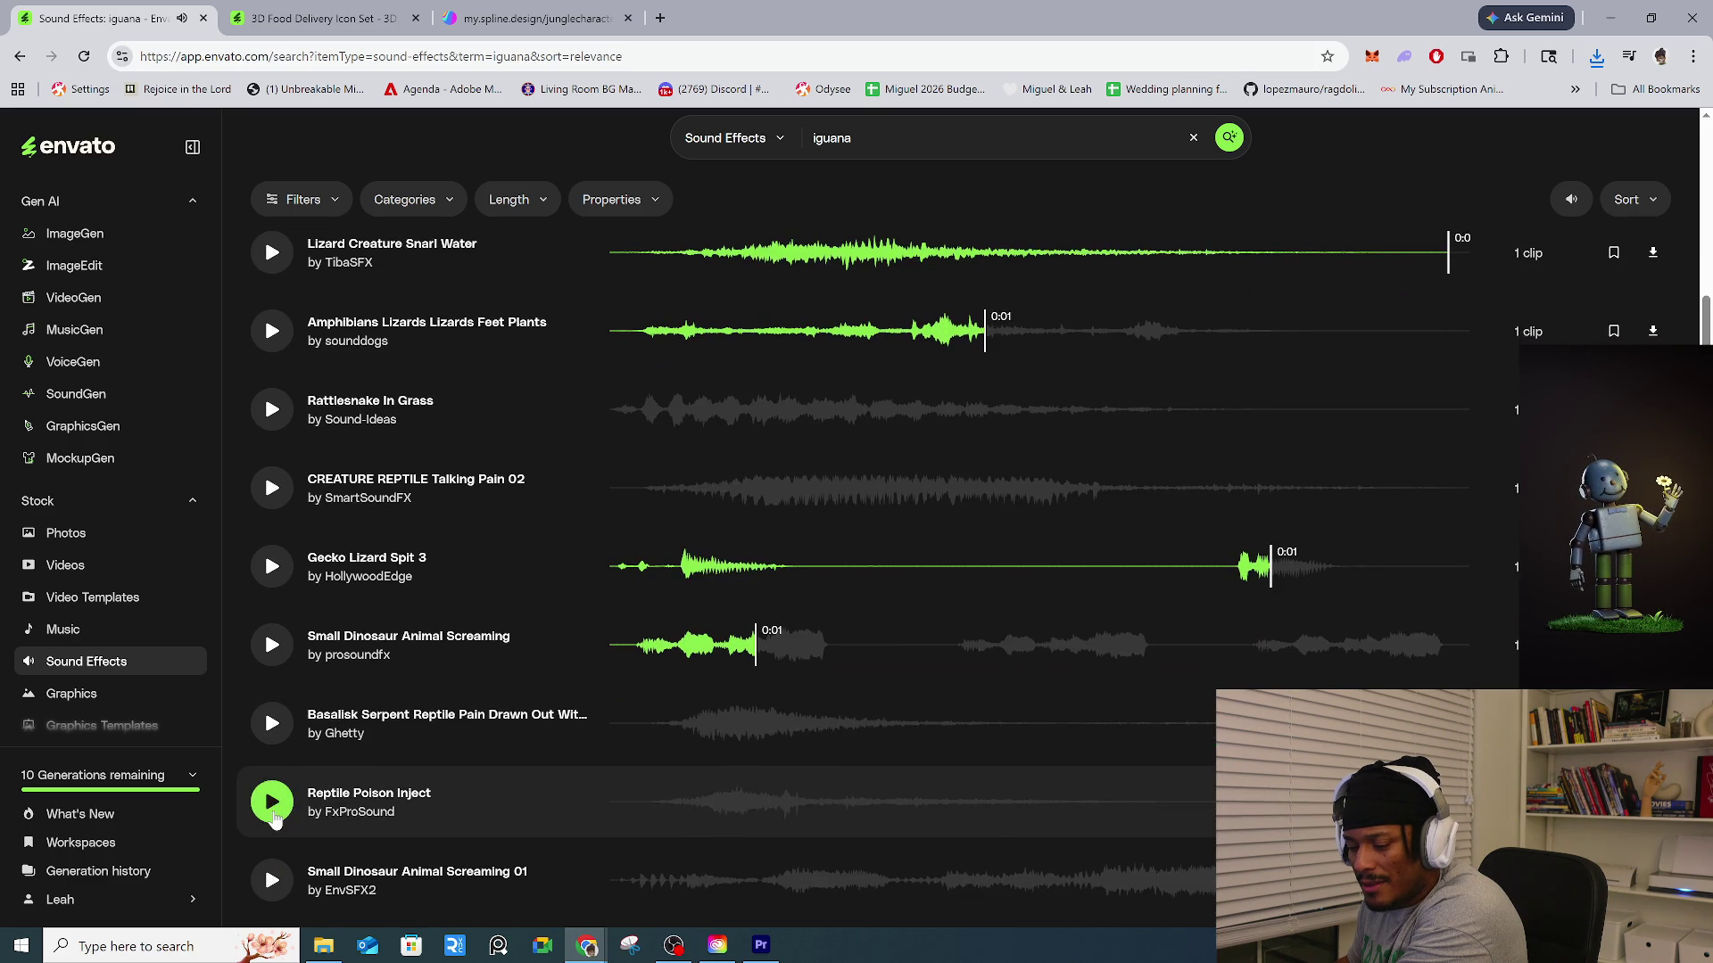
{"action": "left_click", "coordinate": [275, 819]}
{"action": "scroll", "coordinate": [275, 819], "scroll_direction": "down", "scroll_amount": 2}
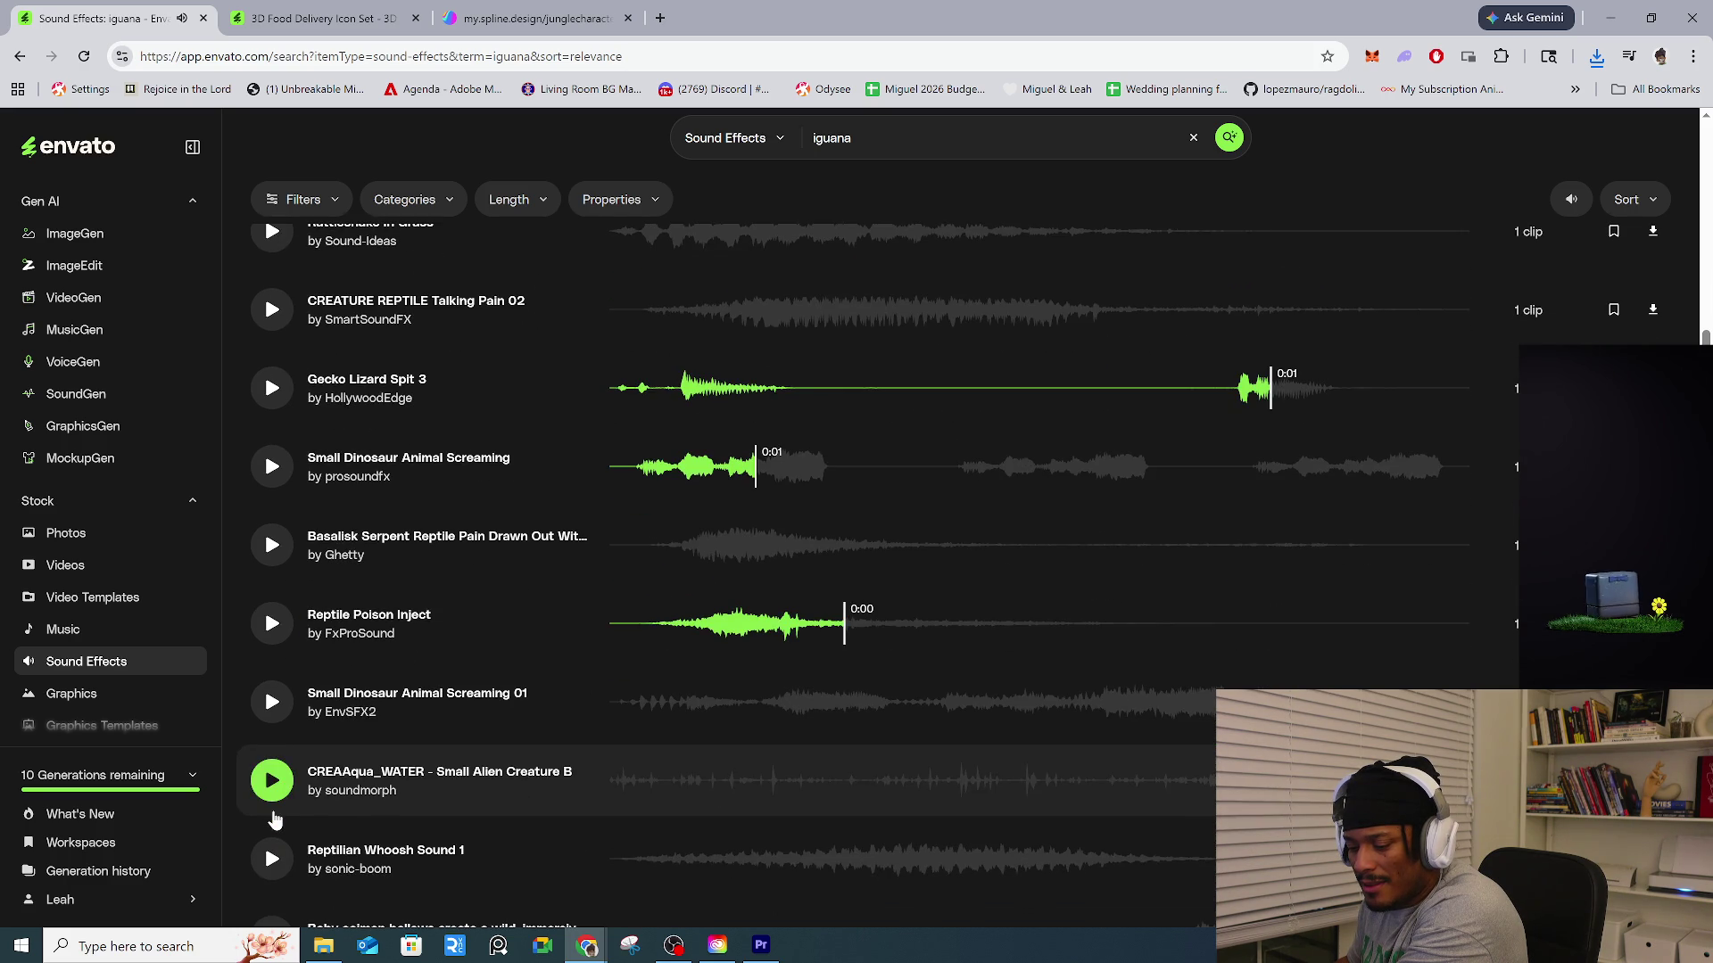
{"action": "scroll", "coordinate": [275, 822], "scroll_direction": "down", "scroll_amount": 3}
{"action": "scroll", "coordinate": [272, 812], "scroll_direction": "up", "scroll_amount": 14}
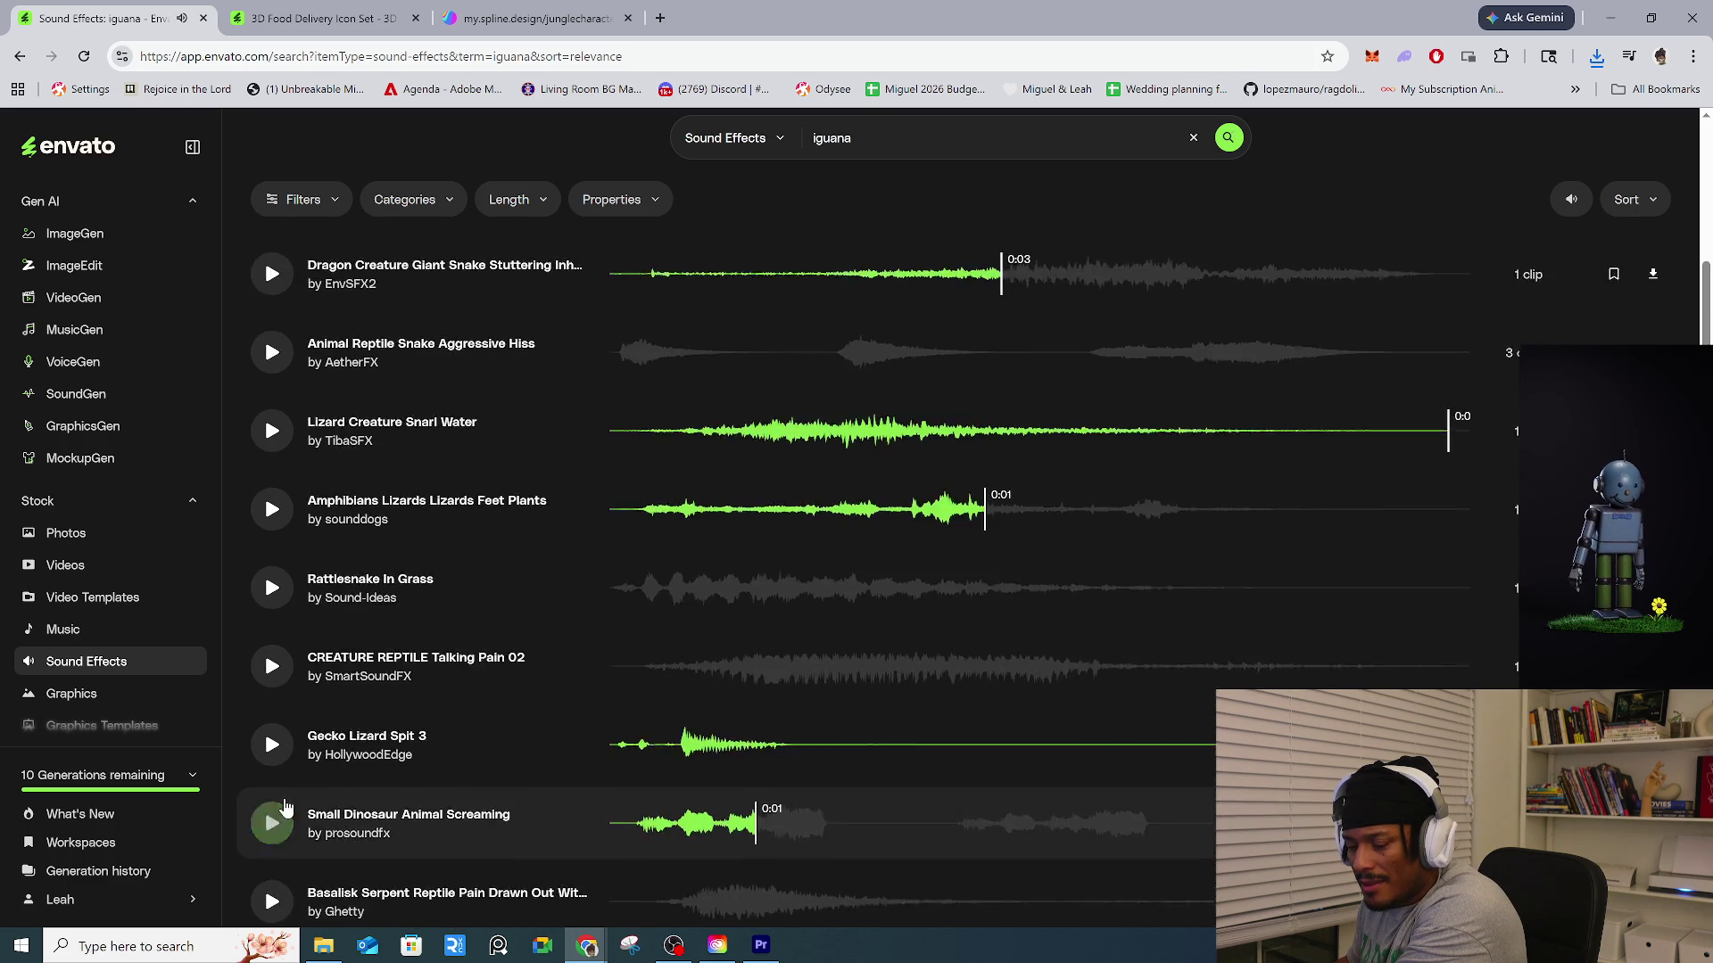
{"action": "scroll", "coordinate": [286, 805], "scroll_direction": "up", "scroll_amount": 1}
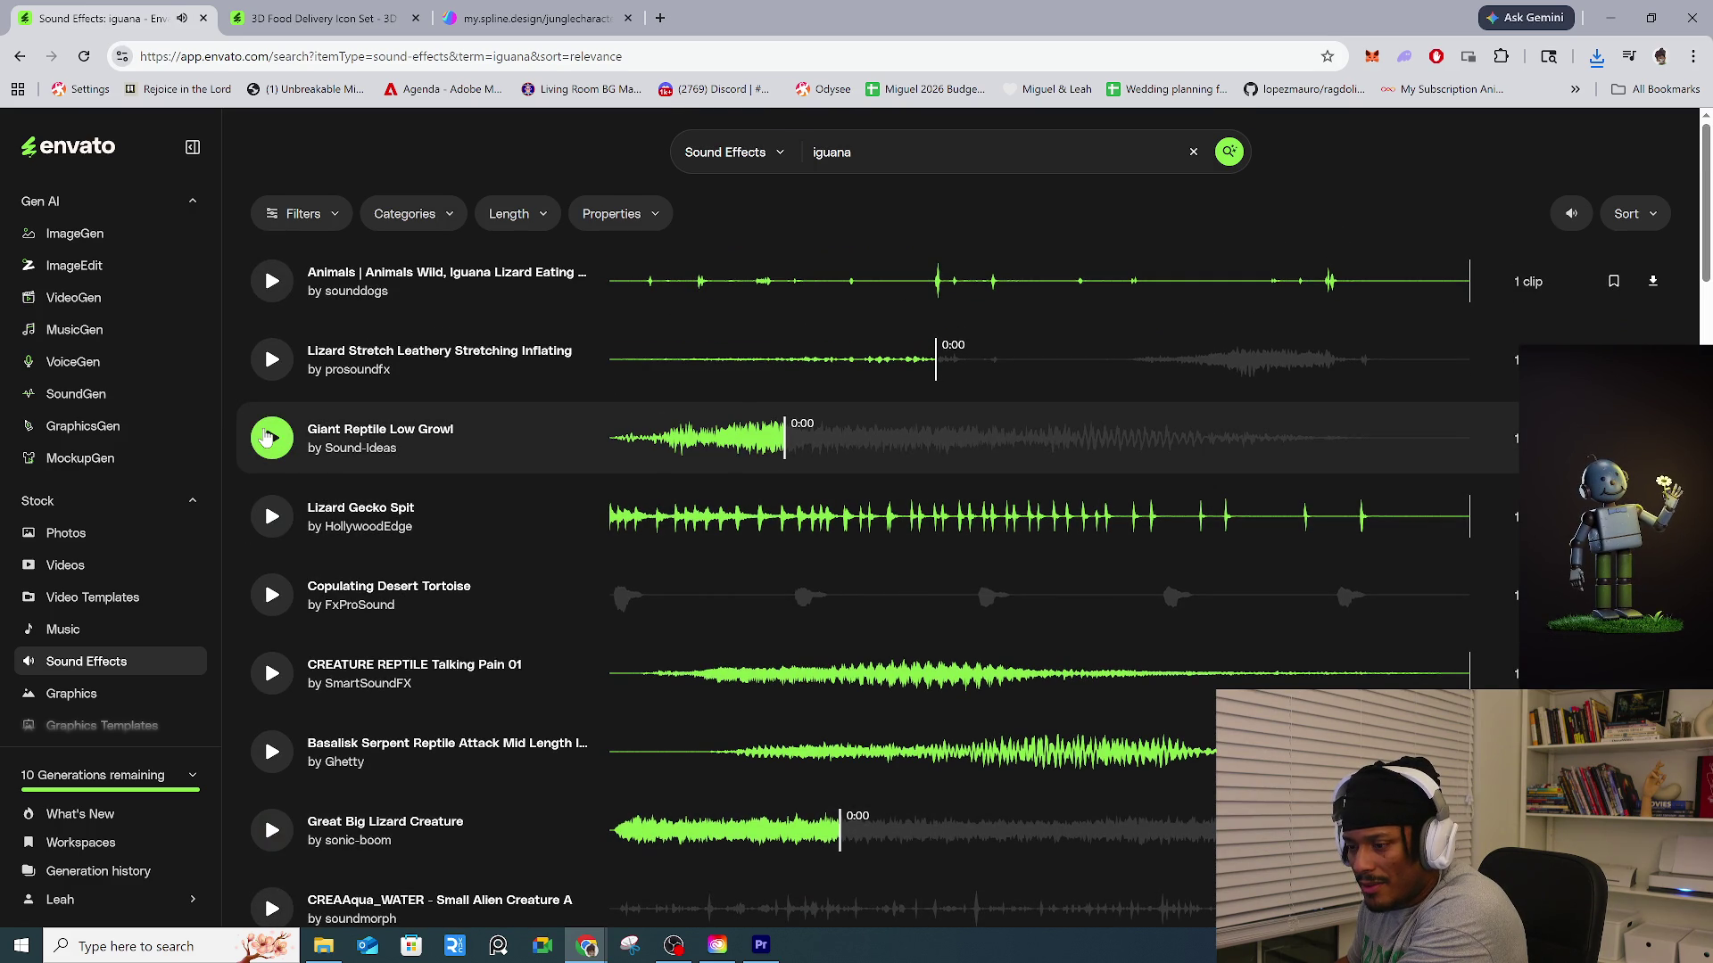
Replay Lizard Stretch, try the iguana eating sound, then play Copulating Desert Tortoise.
{"action": "left_click", "coordinate": [274, 373]}
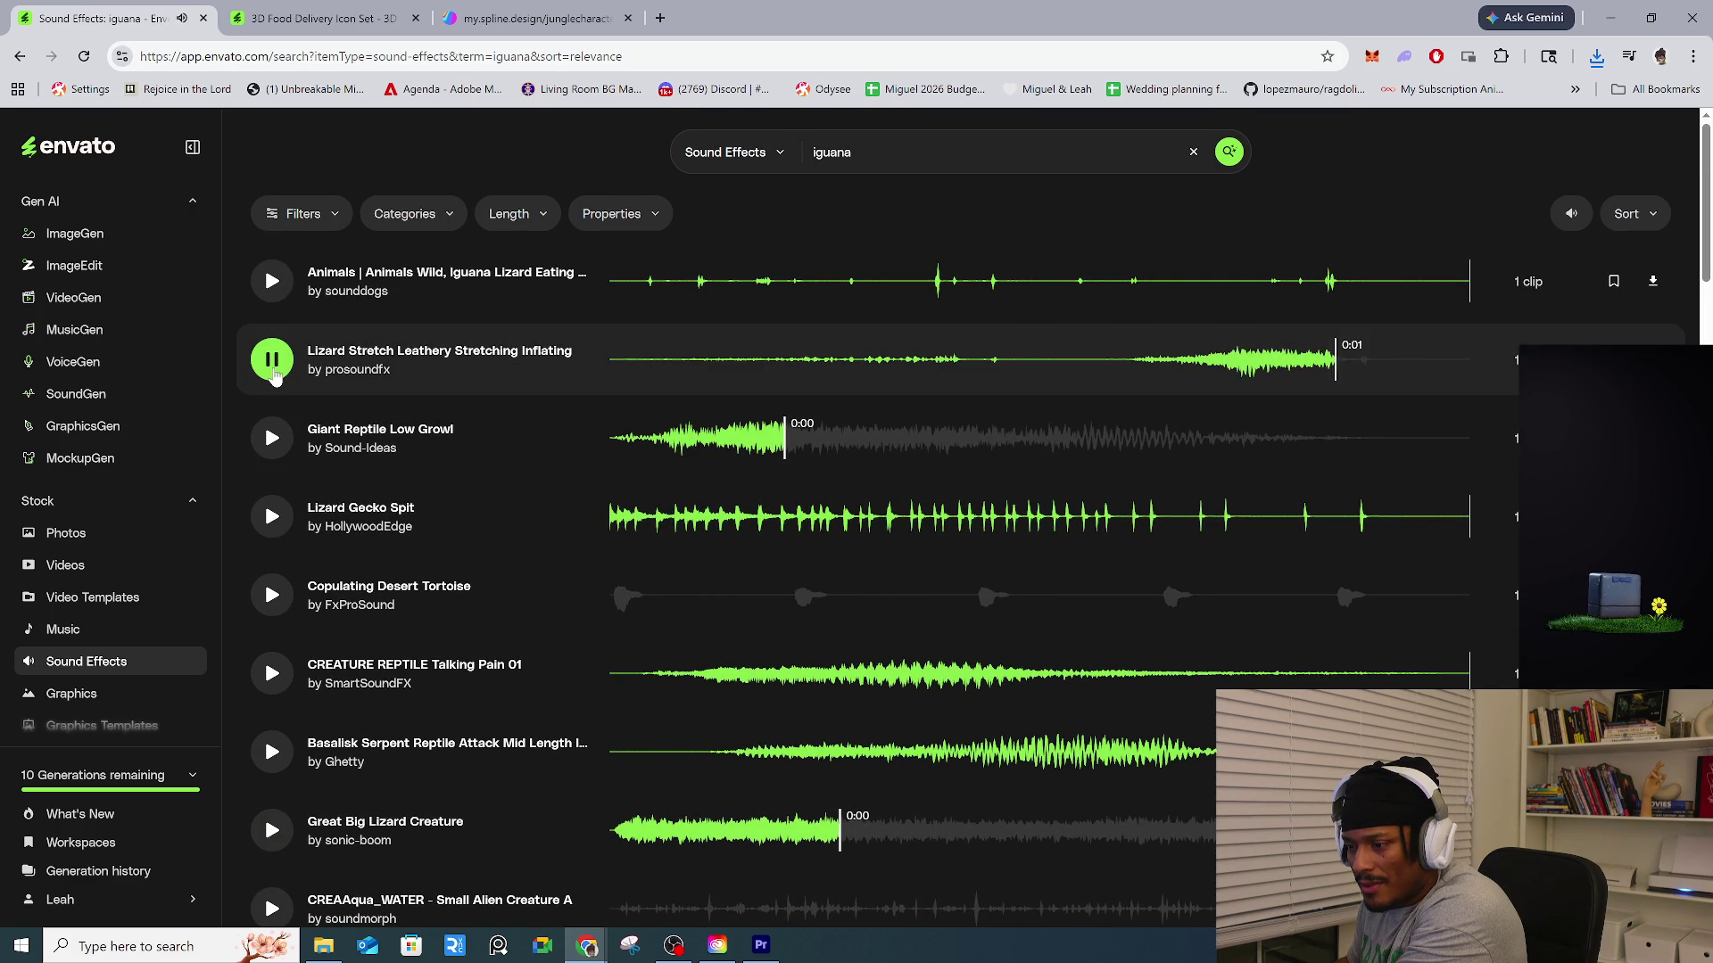
{"action": "left_click", "coordinate": [287, 286]}
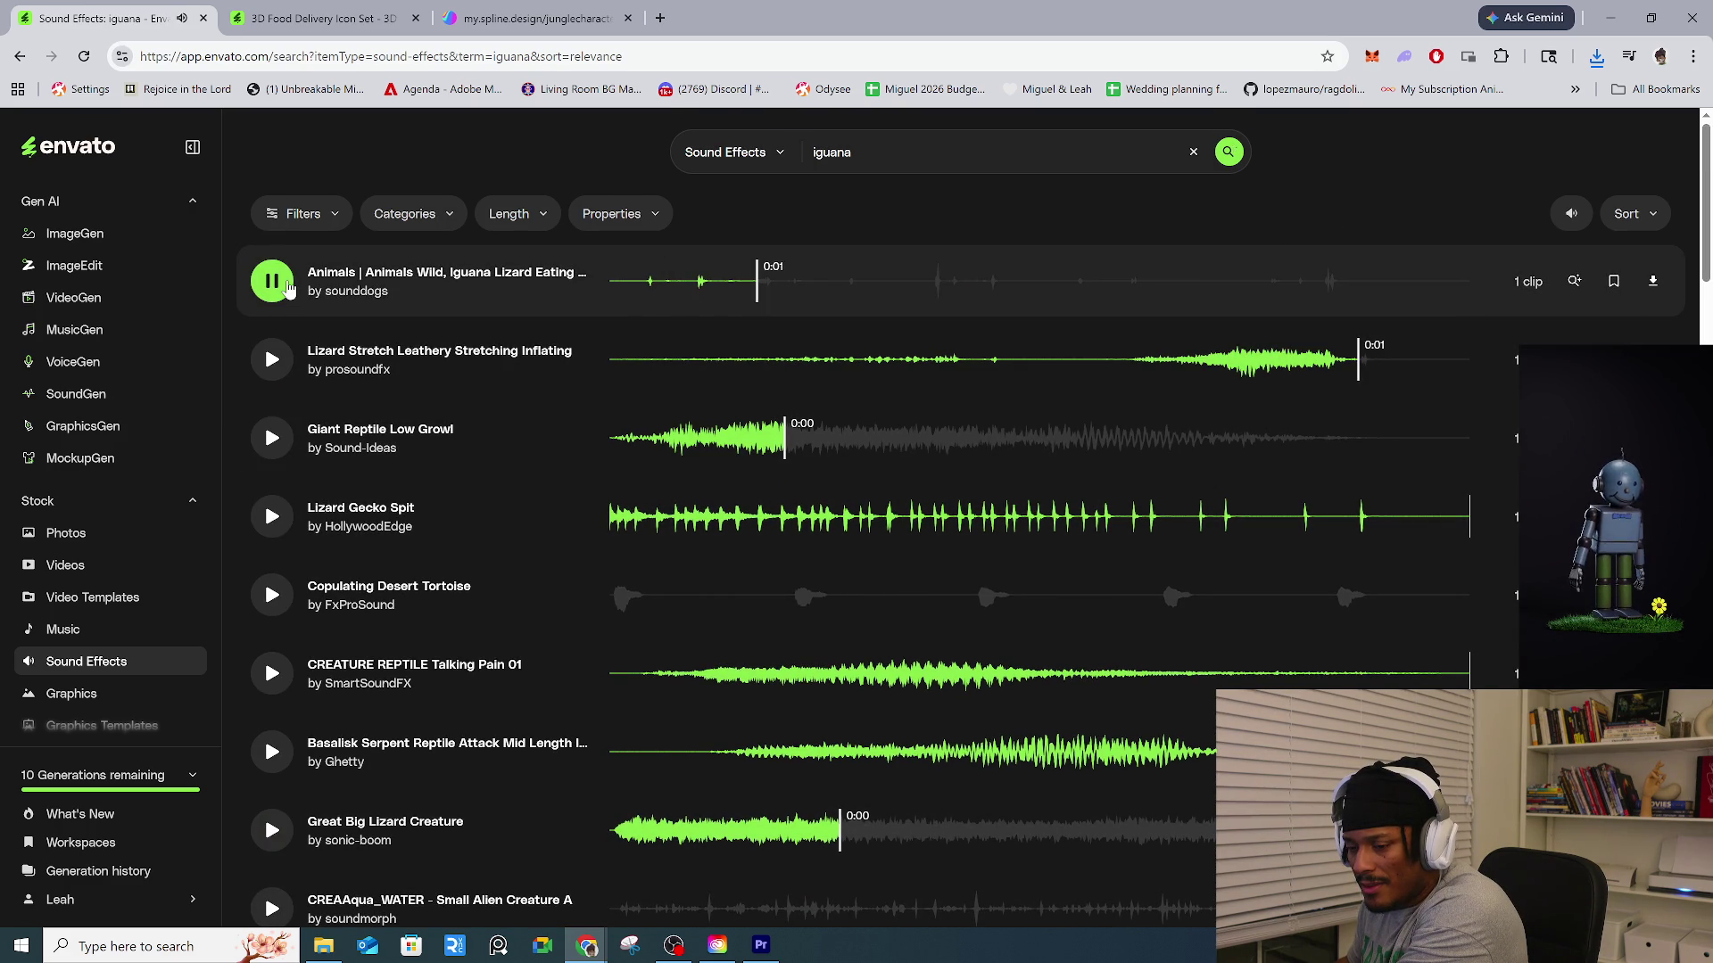
{"action": "left_click", "coordinate": [269, 598]}
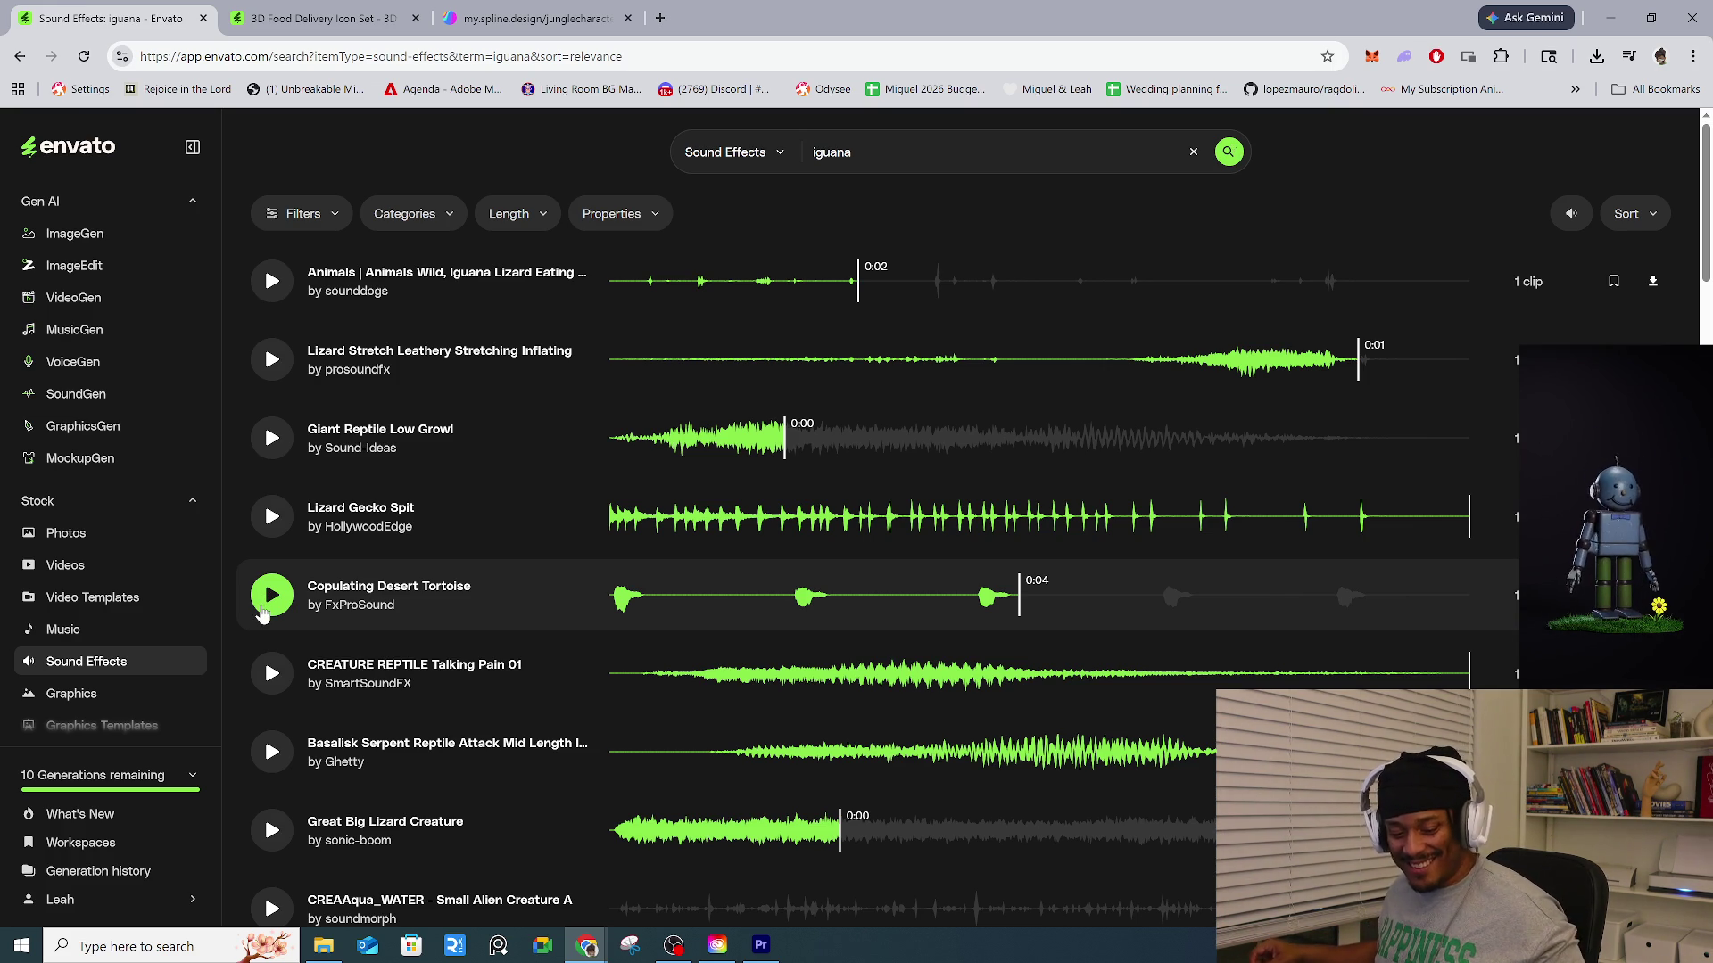
{"action": "scroll", "coordinate": [704, 794], "scroll_direction": "down", "scroll_amount": 3}
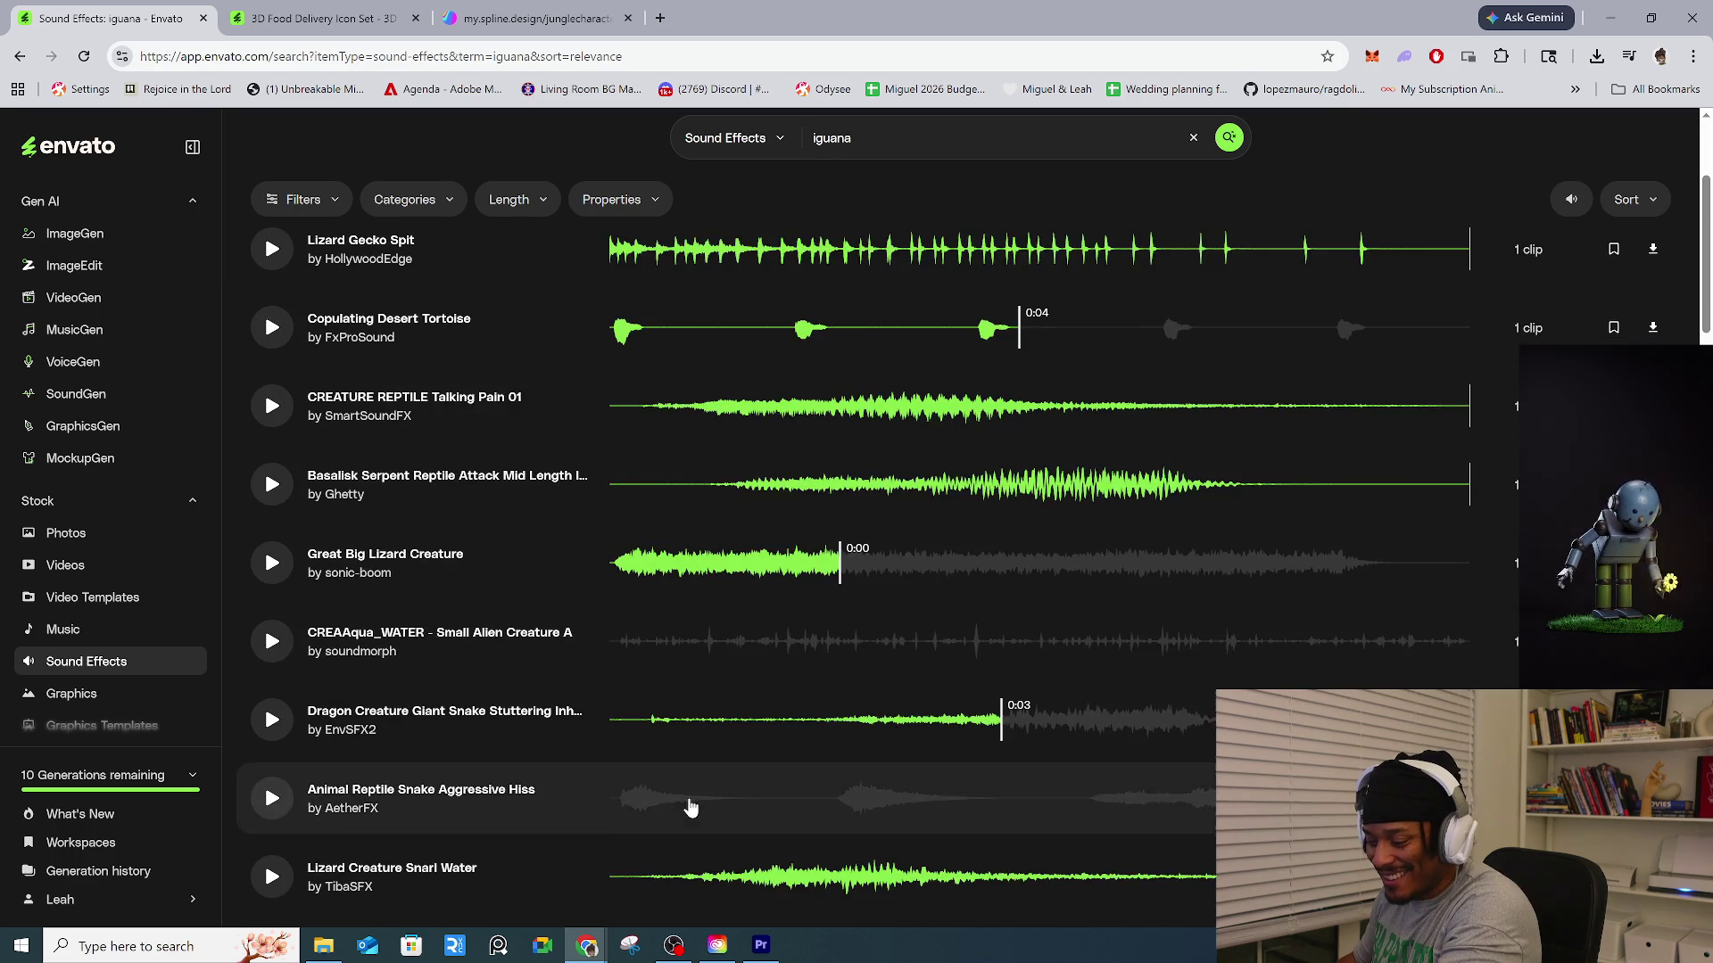
{"action": "scroll", "coordinate": [692, 807], "scroll_direction": "up", "scroll_amount": 3}
{"action": "left_click", "coordinate": [781, 171]}
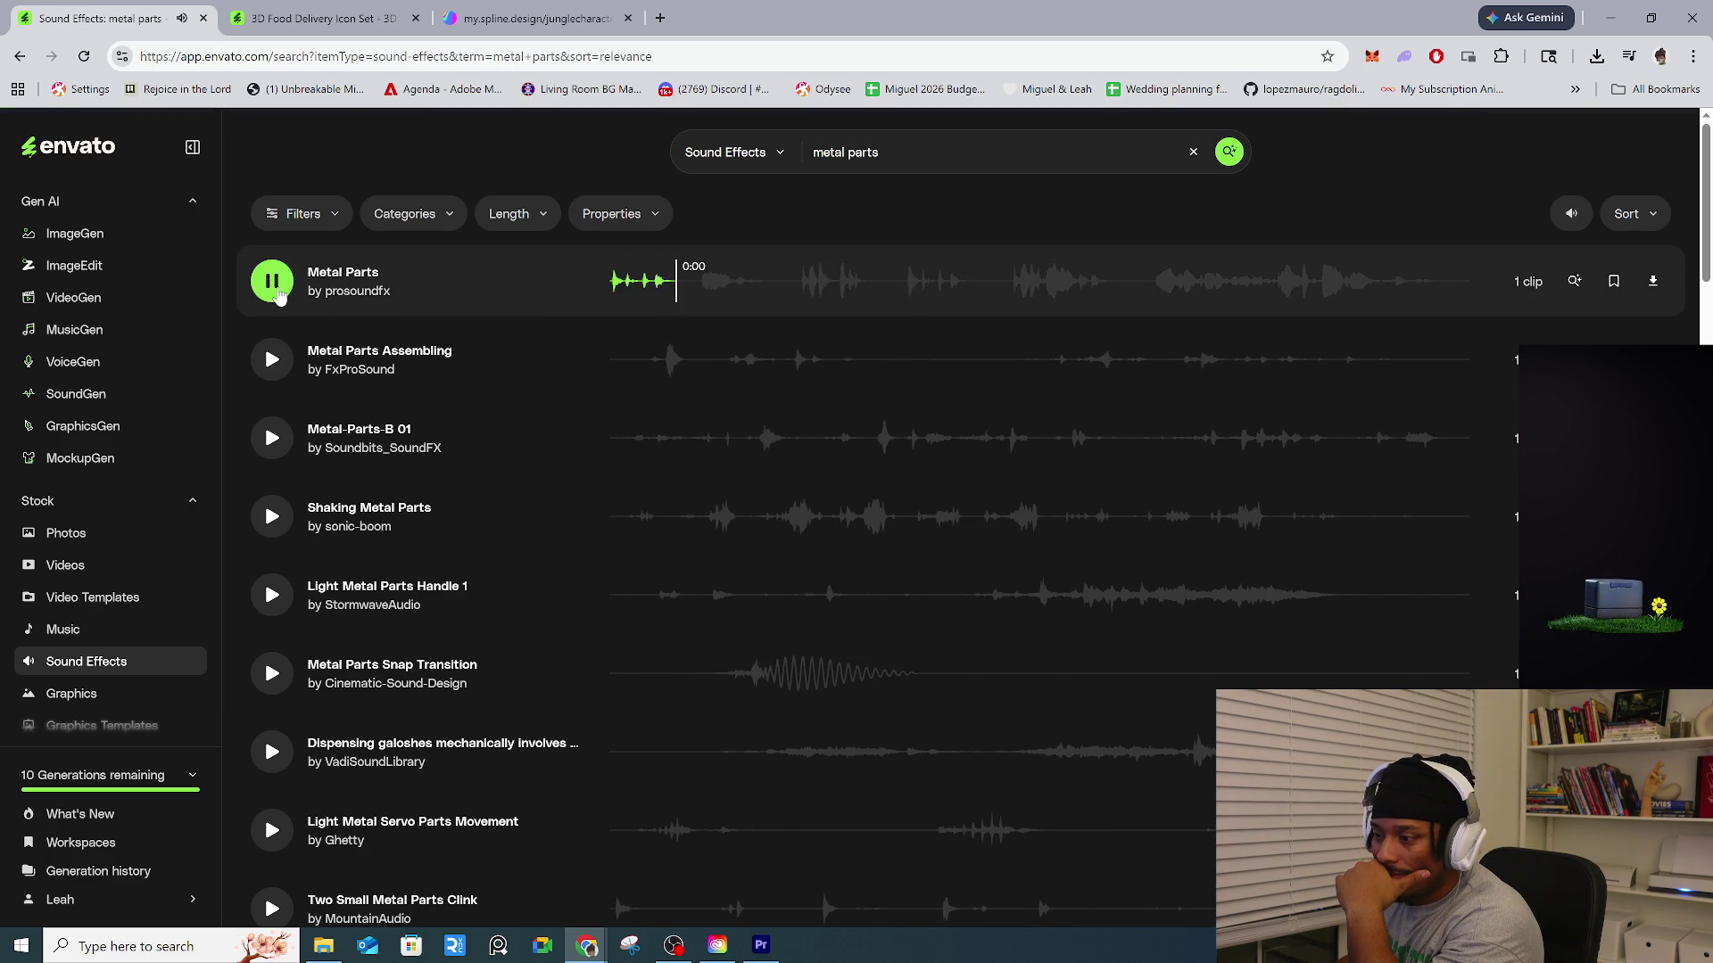
Preview Metal Parts Assembling, Metal-Parts-B 01, Shaking Metal Parts and Light Metal Parts Handle 1.
{"action": "left_click", "coordinate": [274, 358]}
{"action": "left_click", "coordinate": [282, 441]}
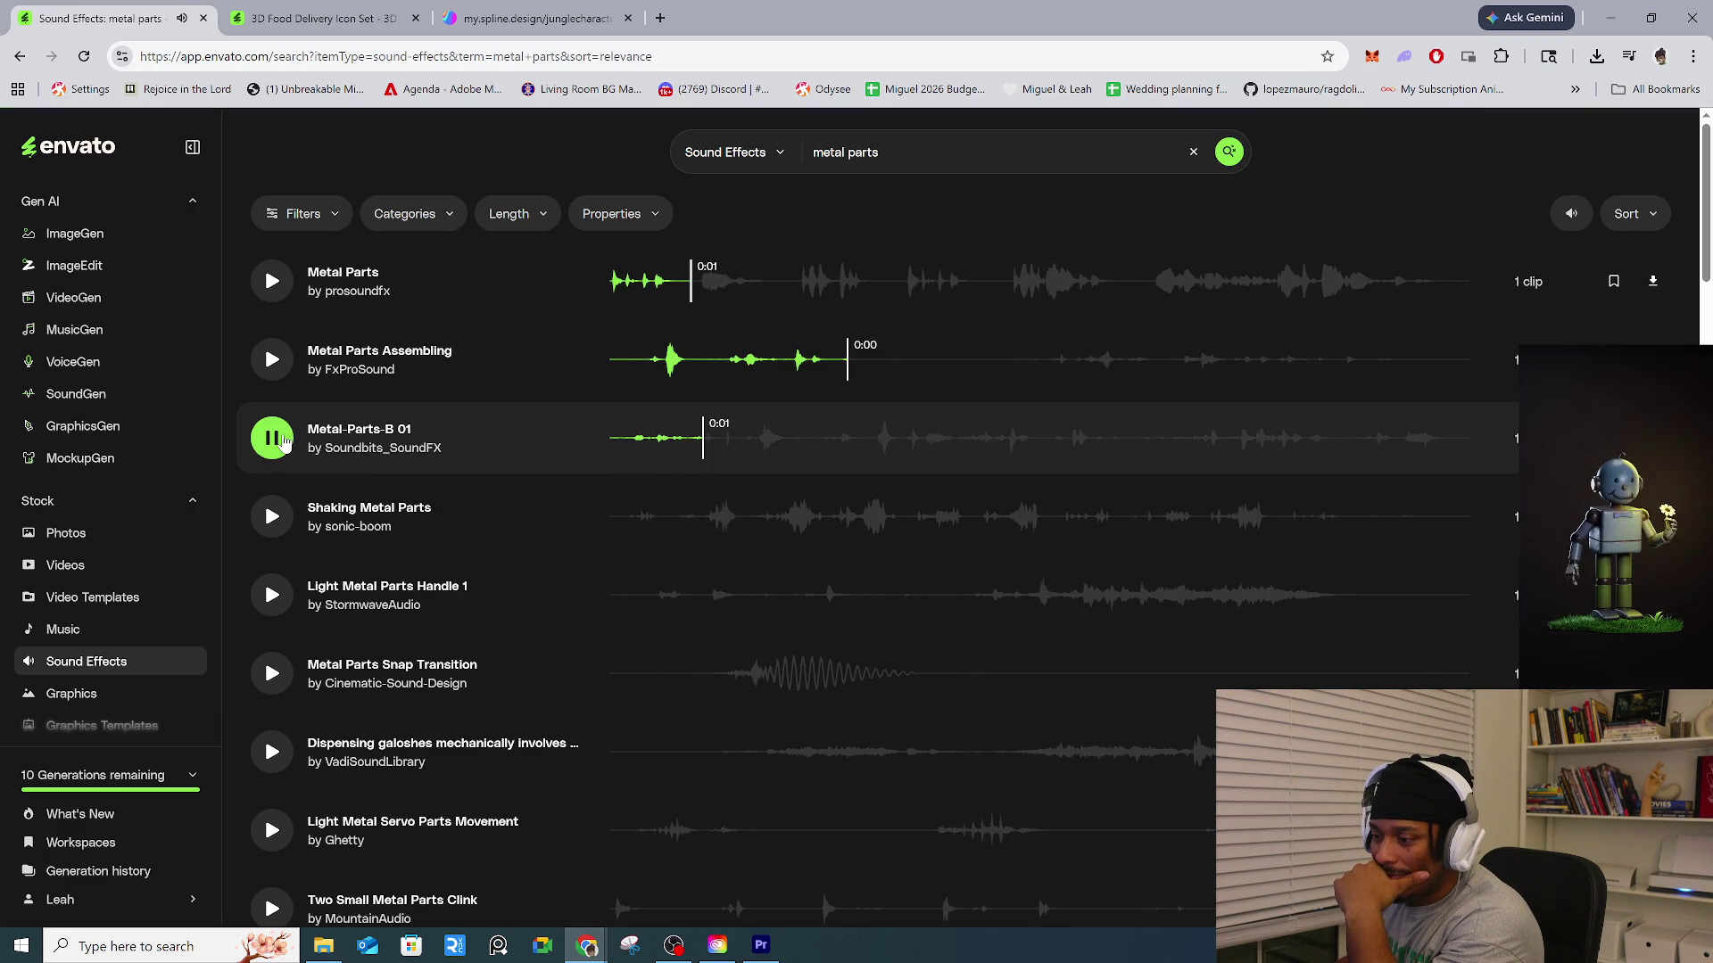
{"action": "left_click", "coordinate": [274, 518]}
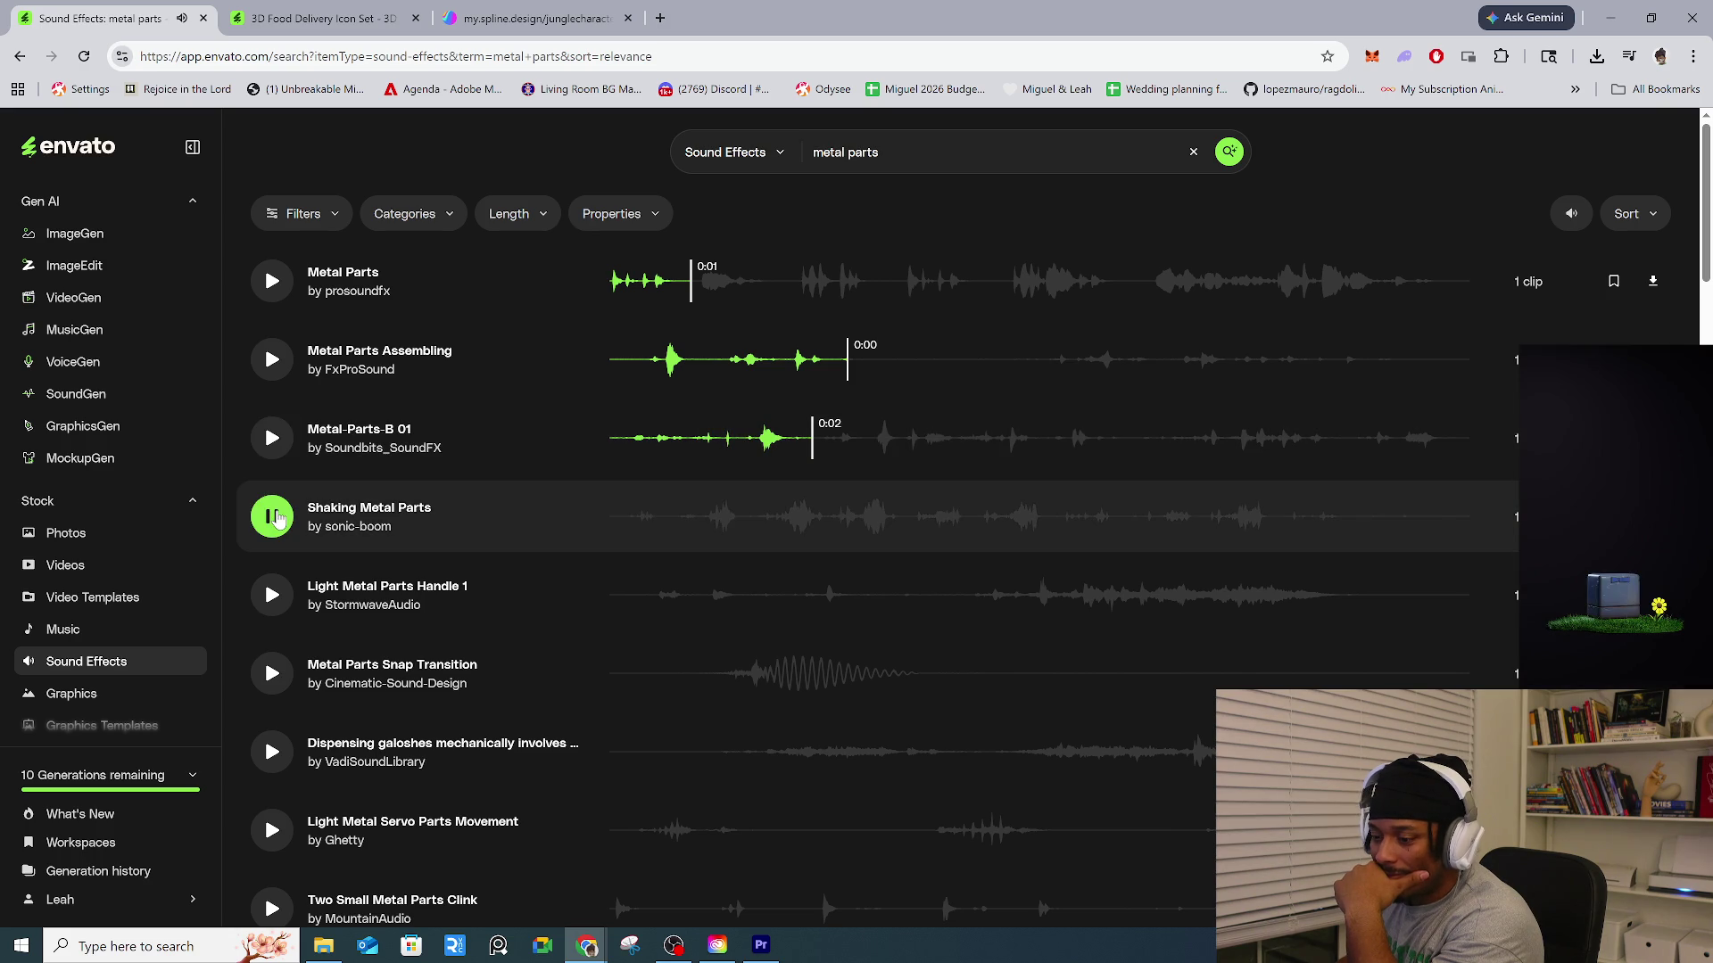
{"action": "left_click", "coordinate": [273, 596]}
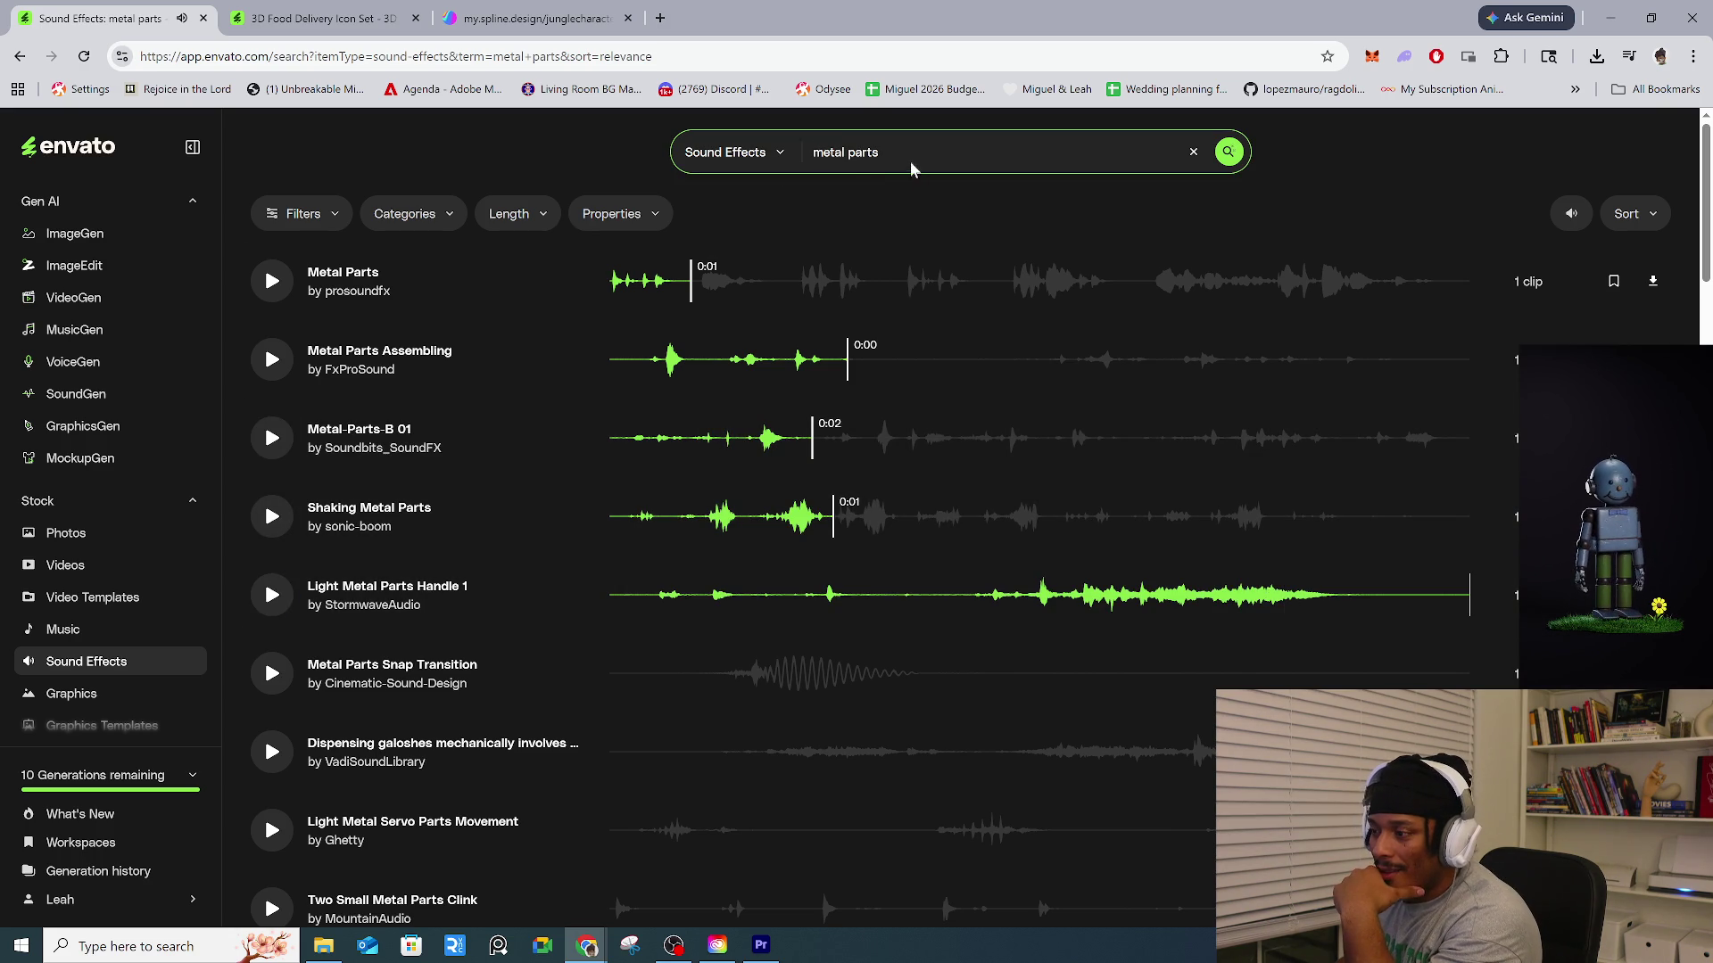
Search for 'metal joints' and audition Metal Insert in Metal, Scaffolding, Attach Metal Items and Metal Parts Assembling.
{"action": "type", "text": "joints"}
{"action": "key", "text": "Return"}
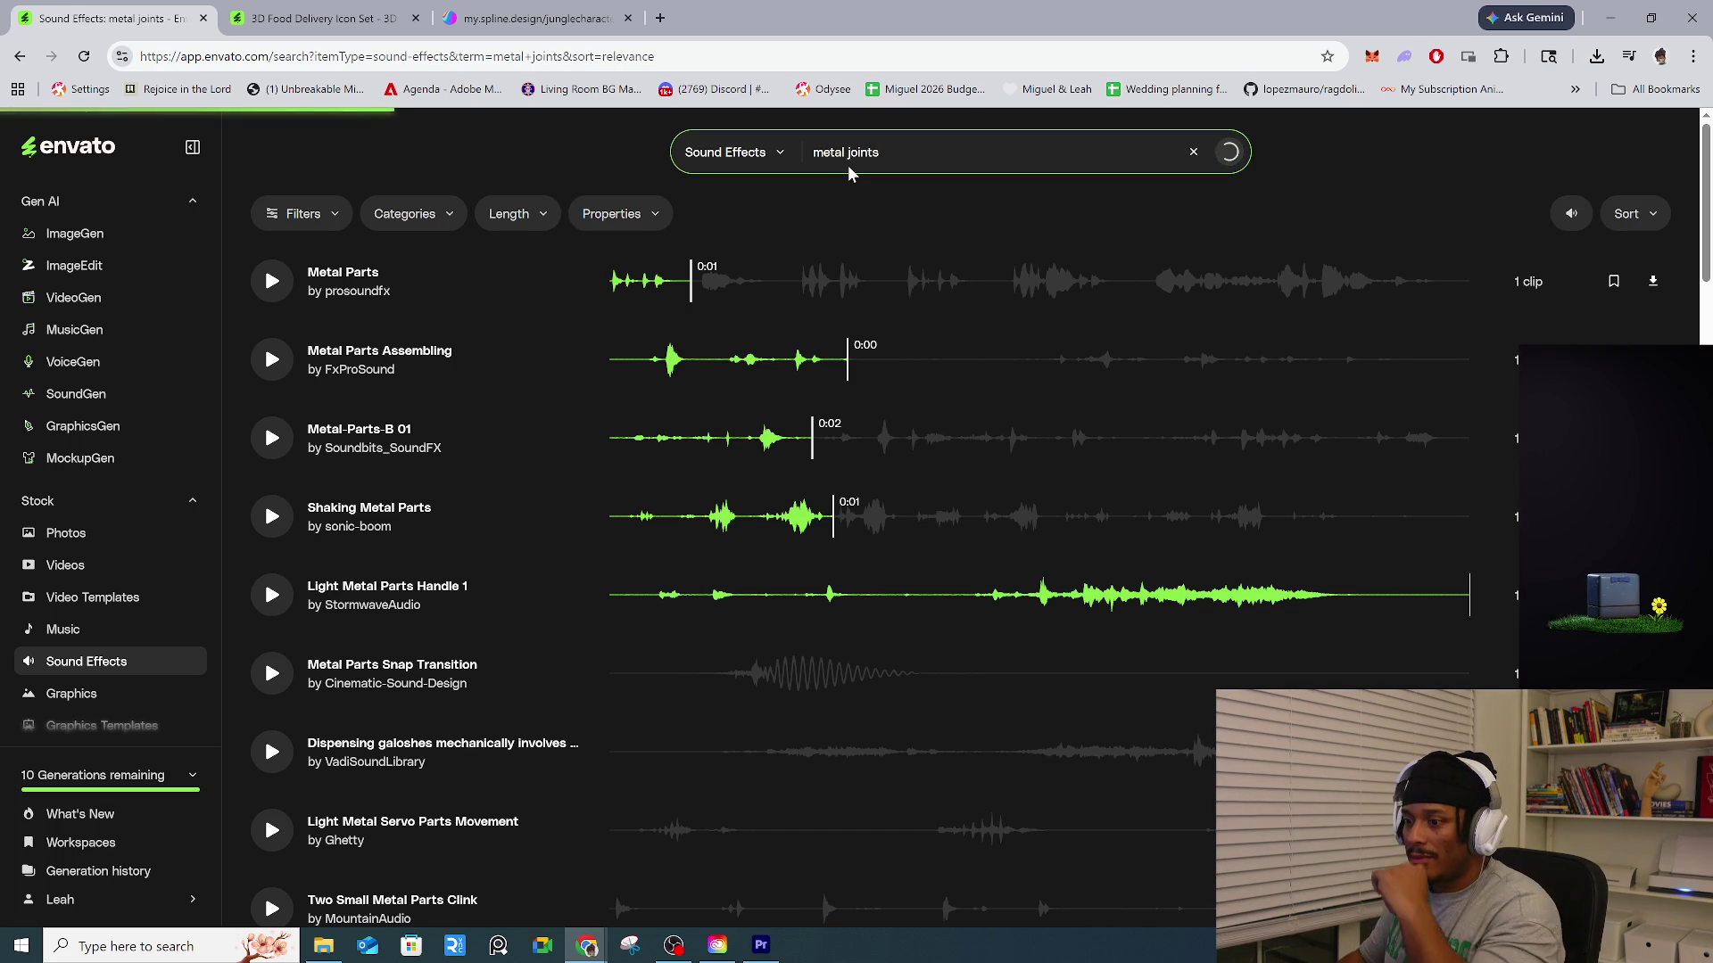
{"action": "left_click", "coordinate": [273, 281]}
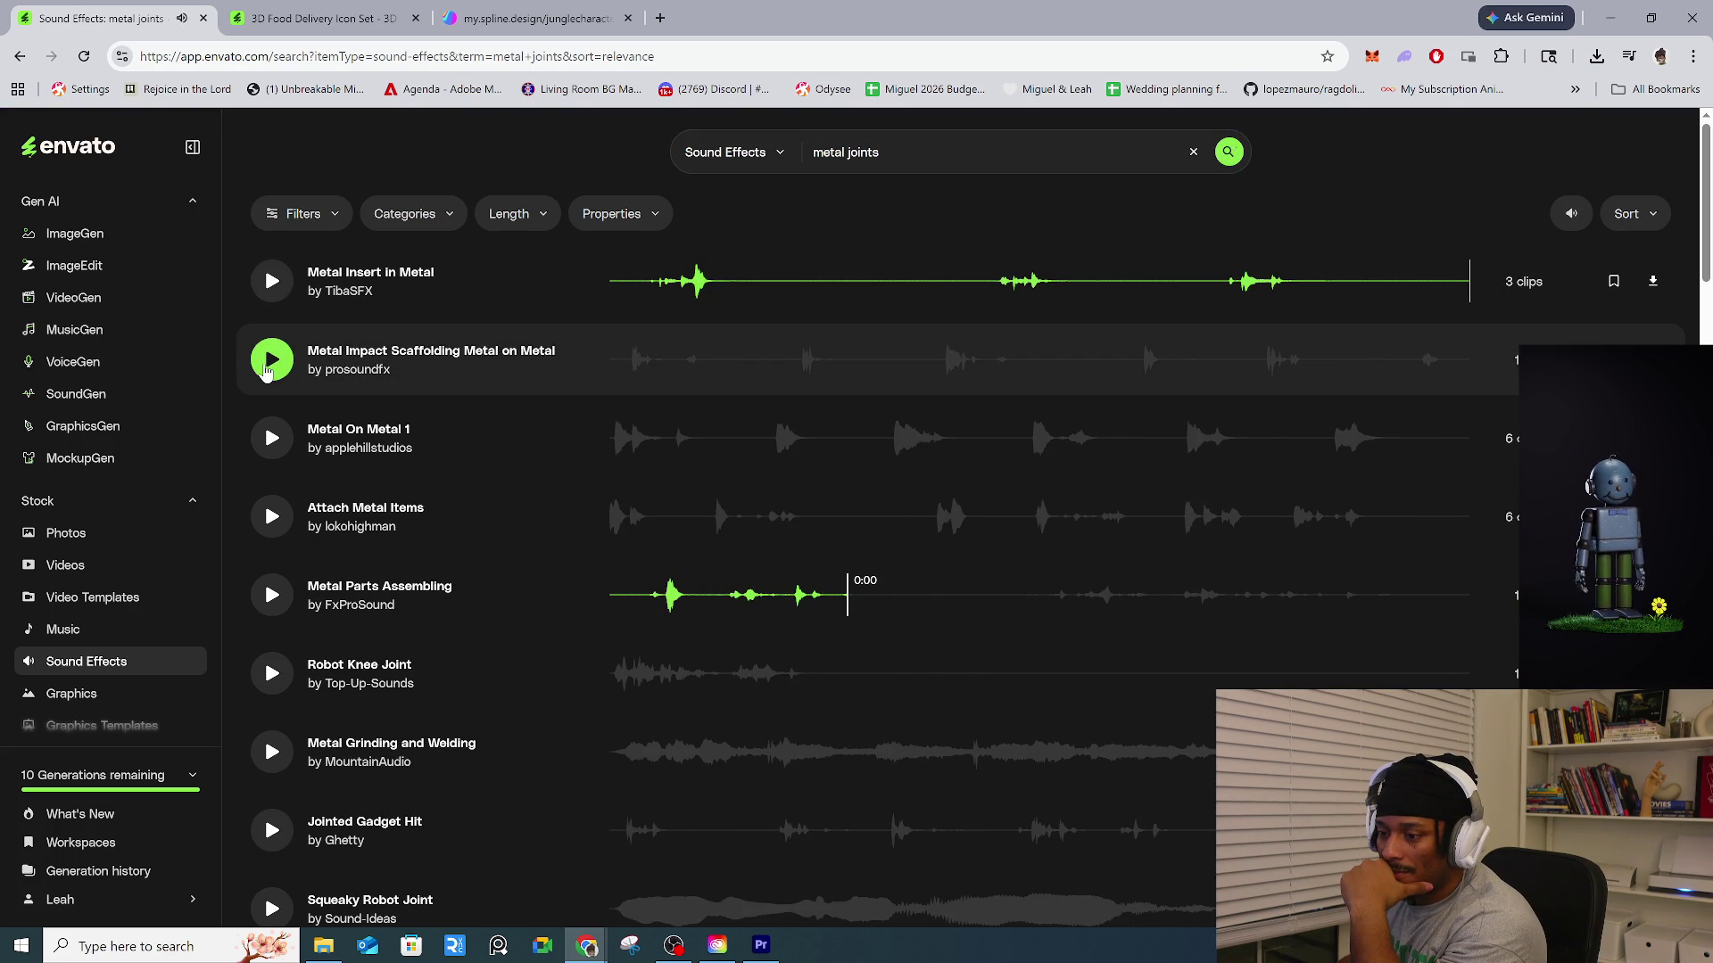
{"action": "left_click", "coordinate": [267, 366]}
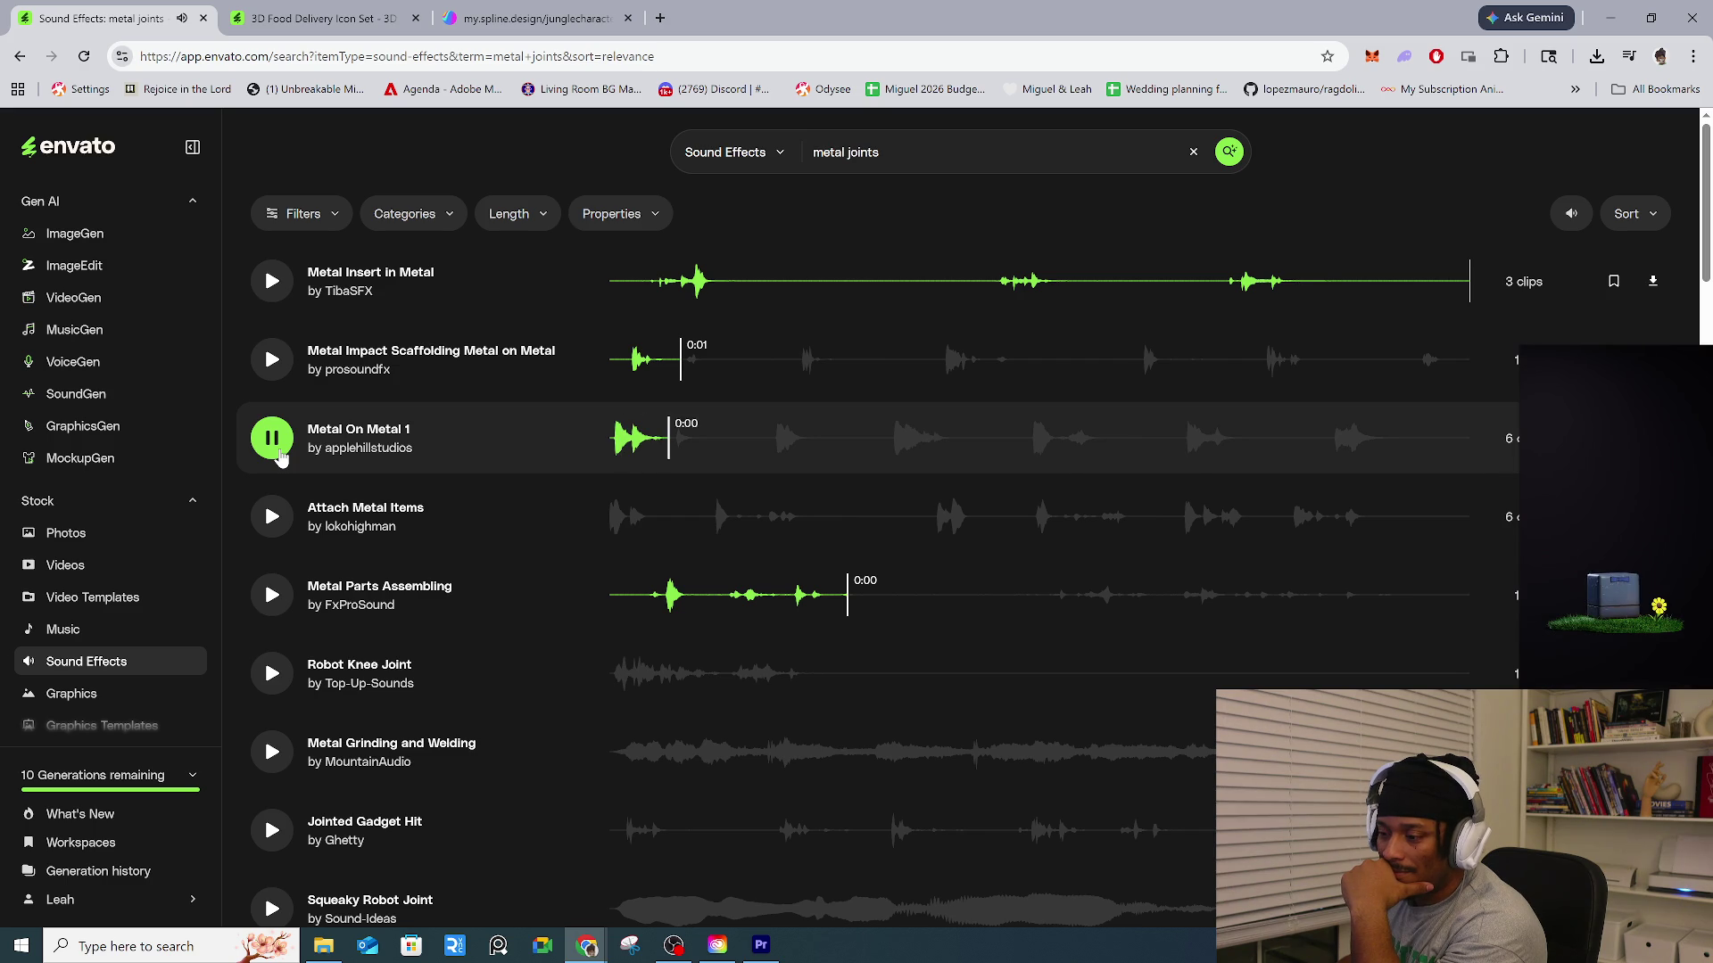
{"action": "left_click", "coordinate": [267, 514]}
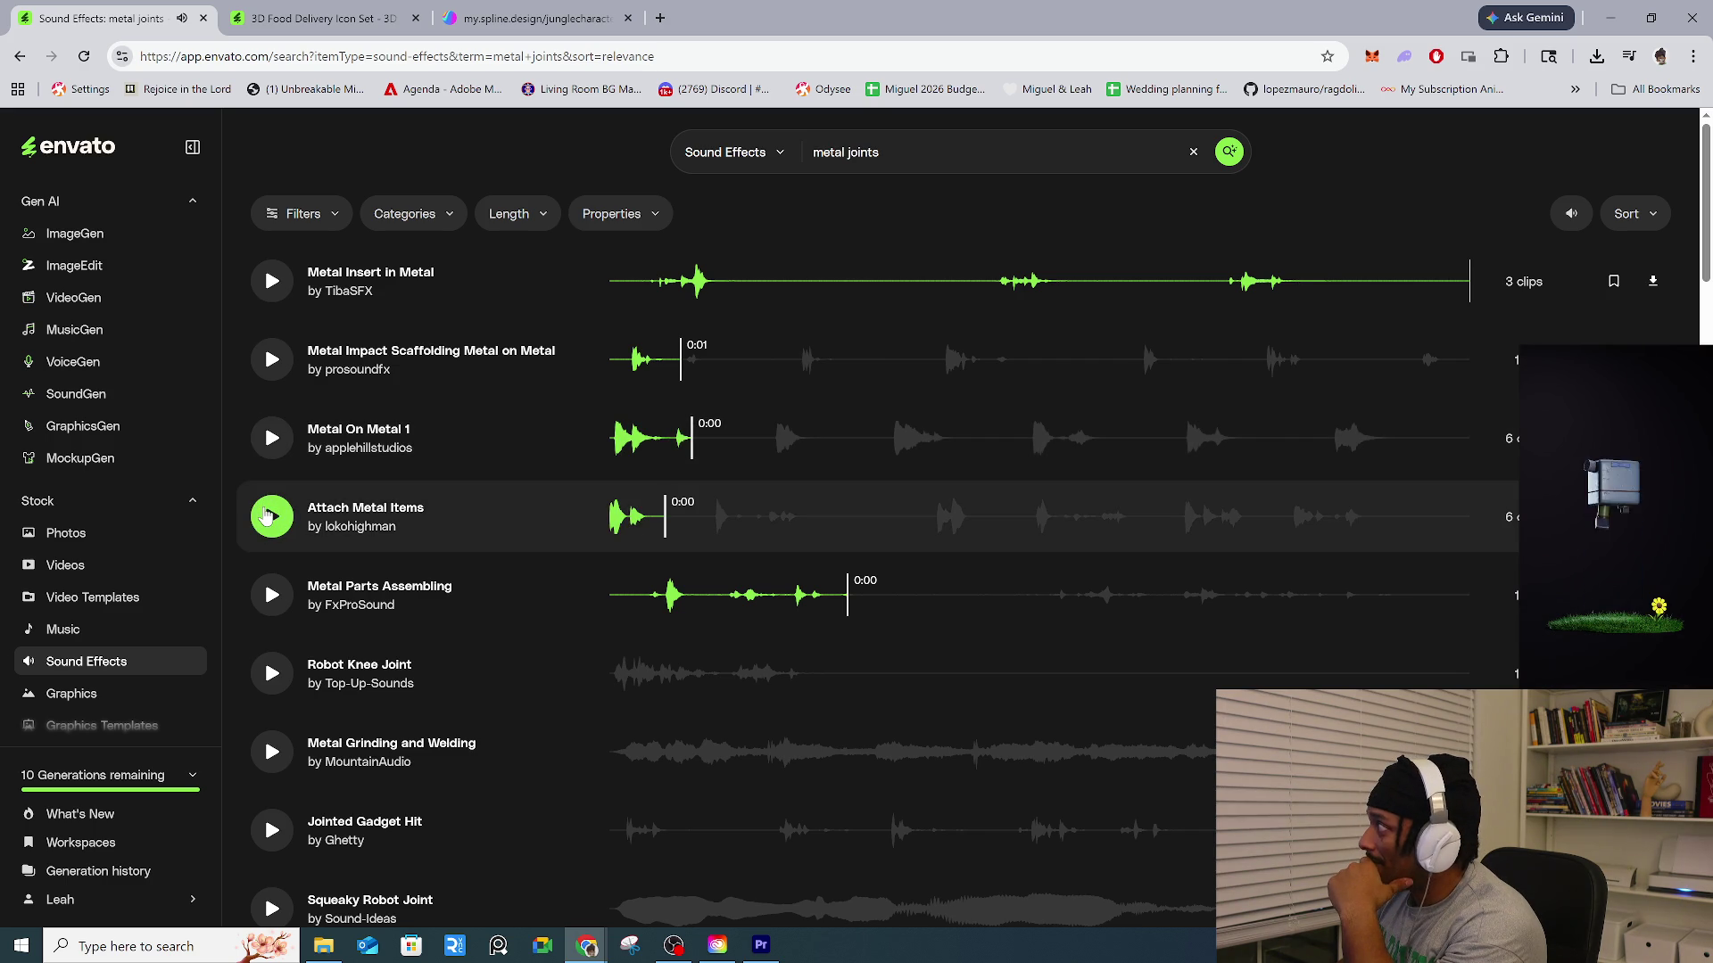
{"action": "left_click", "coordinate": [273, 587]}
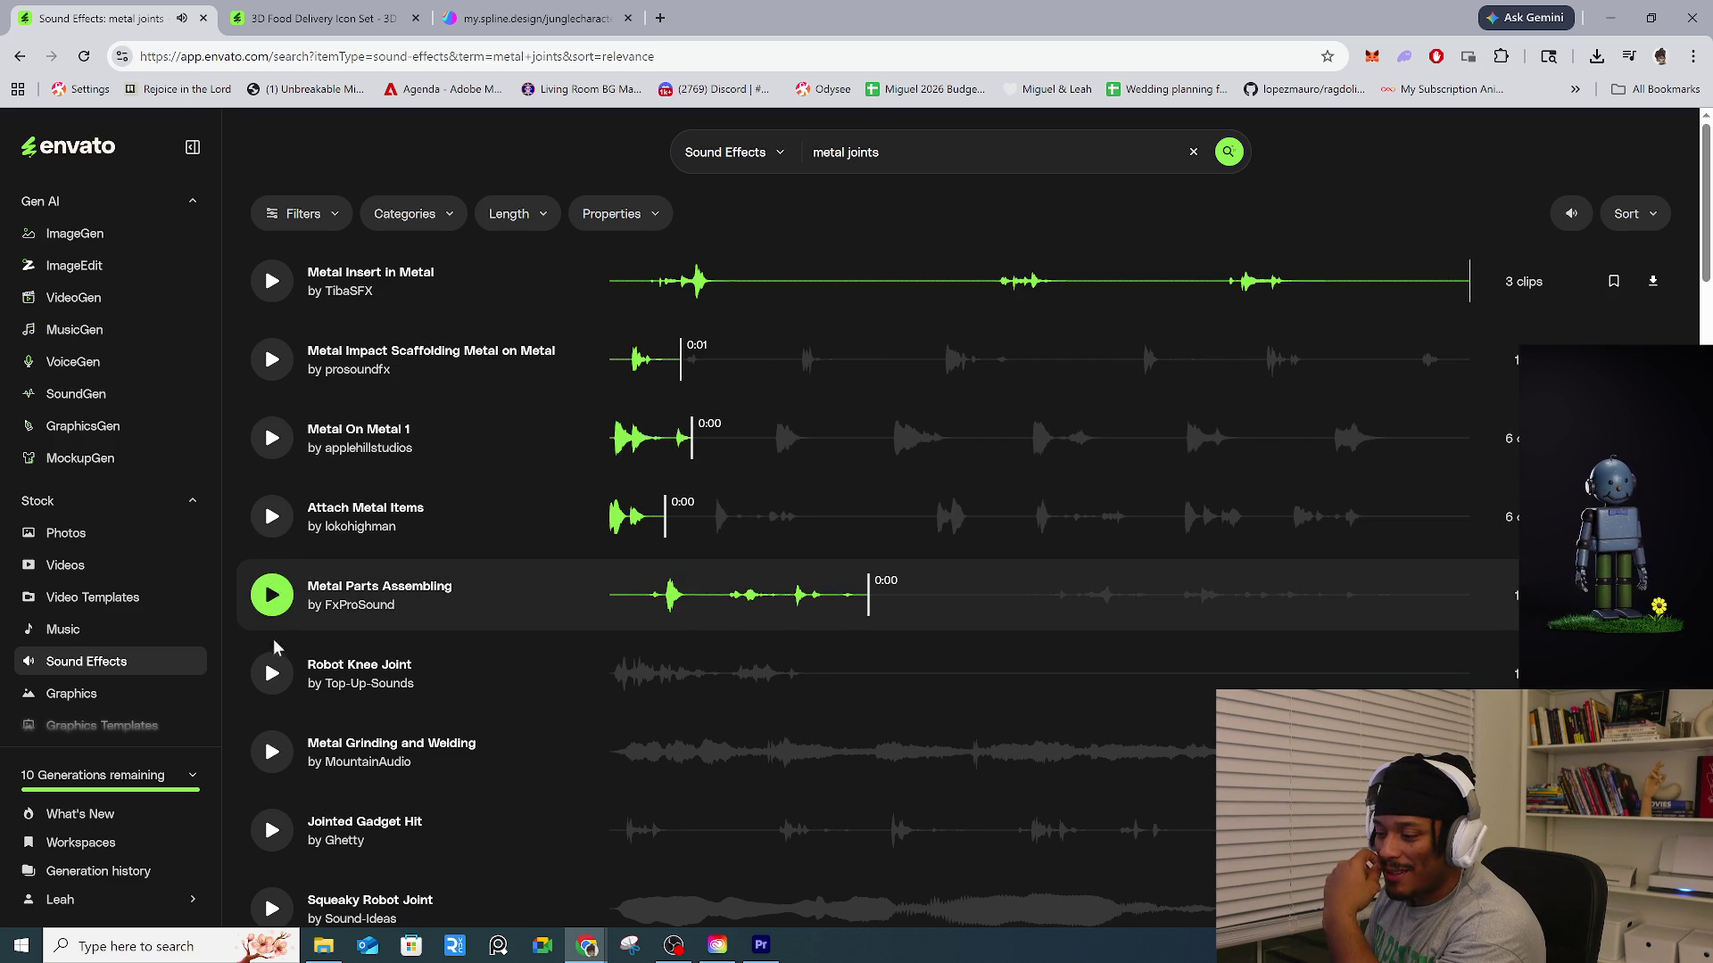
Audition Robot Knee Joint and Metal Grinding and Welding, then download Squeaky Robot Joint.
{"action": "left_click", "coordinate": [277, 665]}
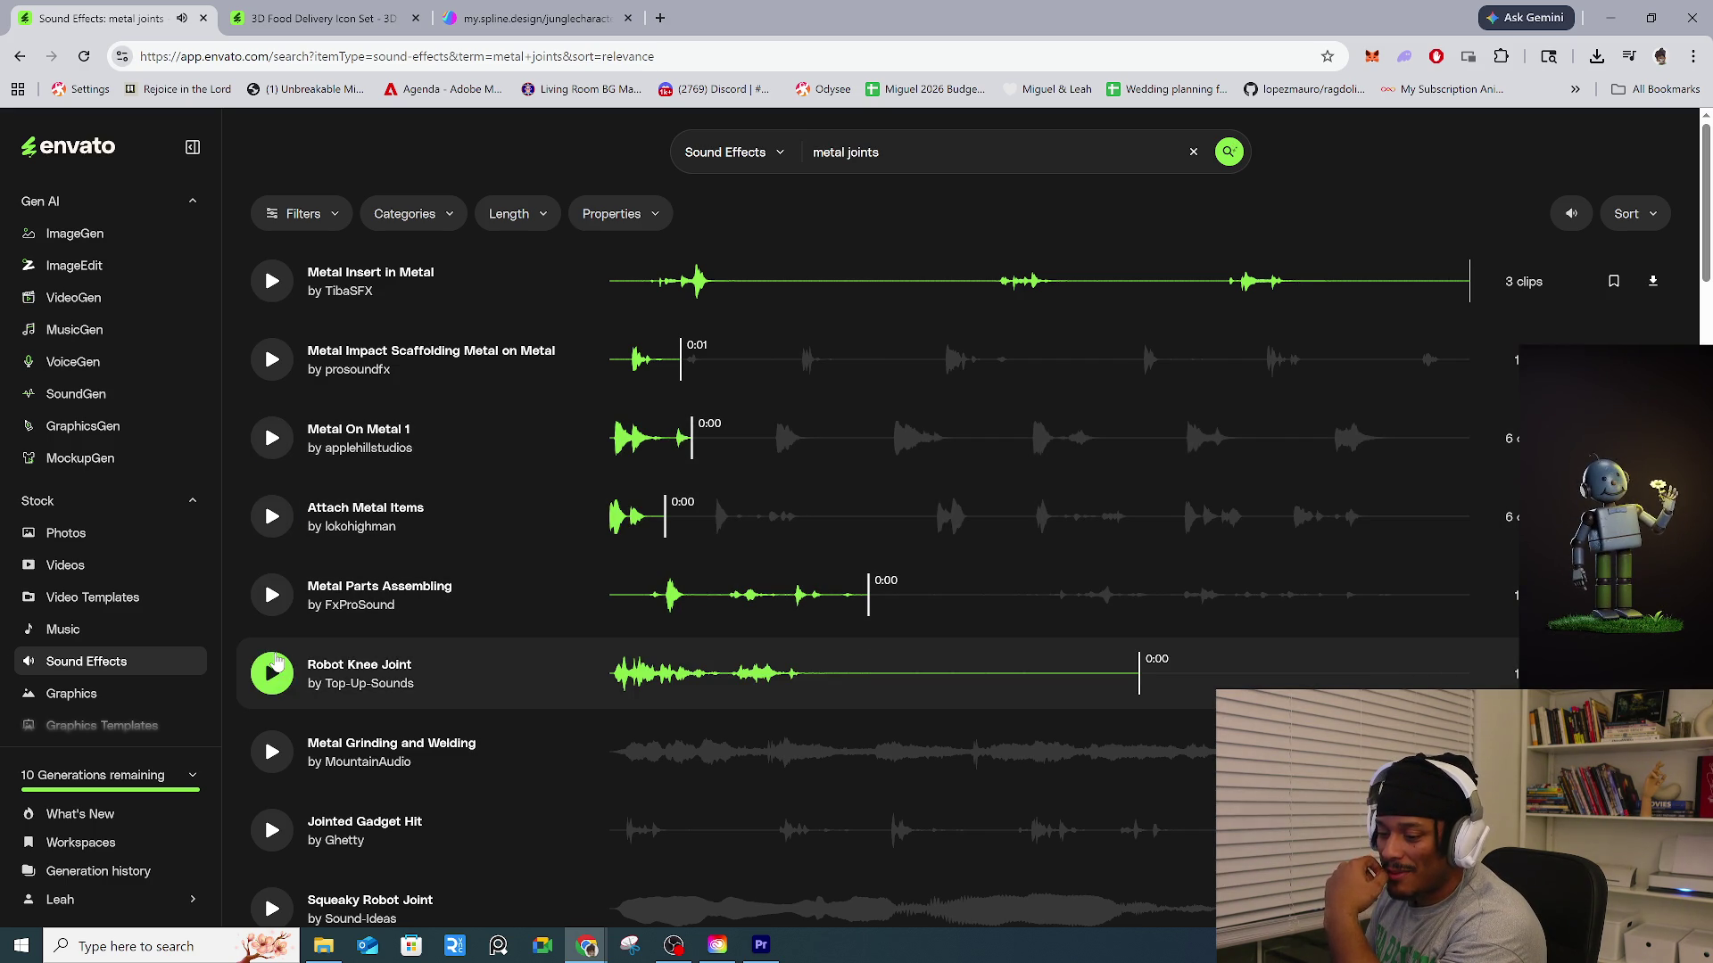
{"action": "left_click", "coordinate": [277, 665]}
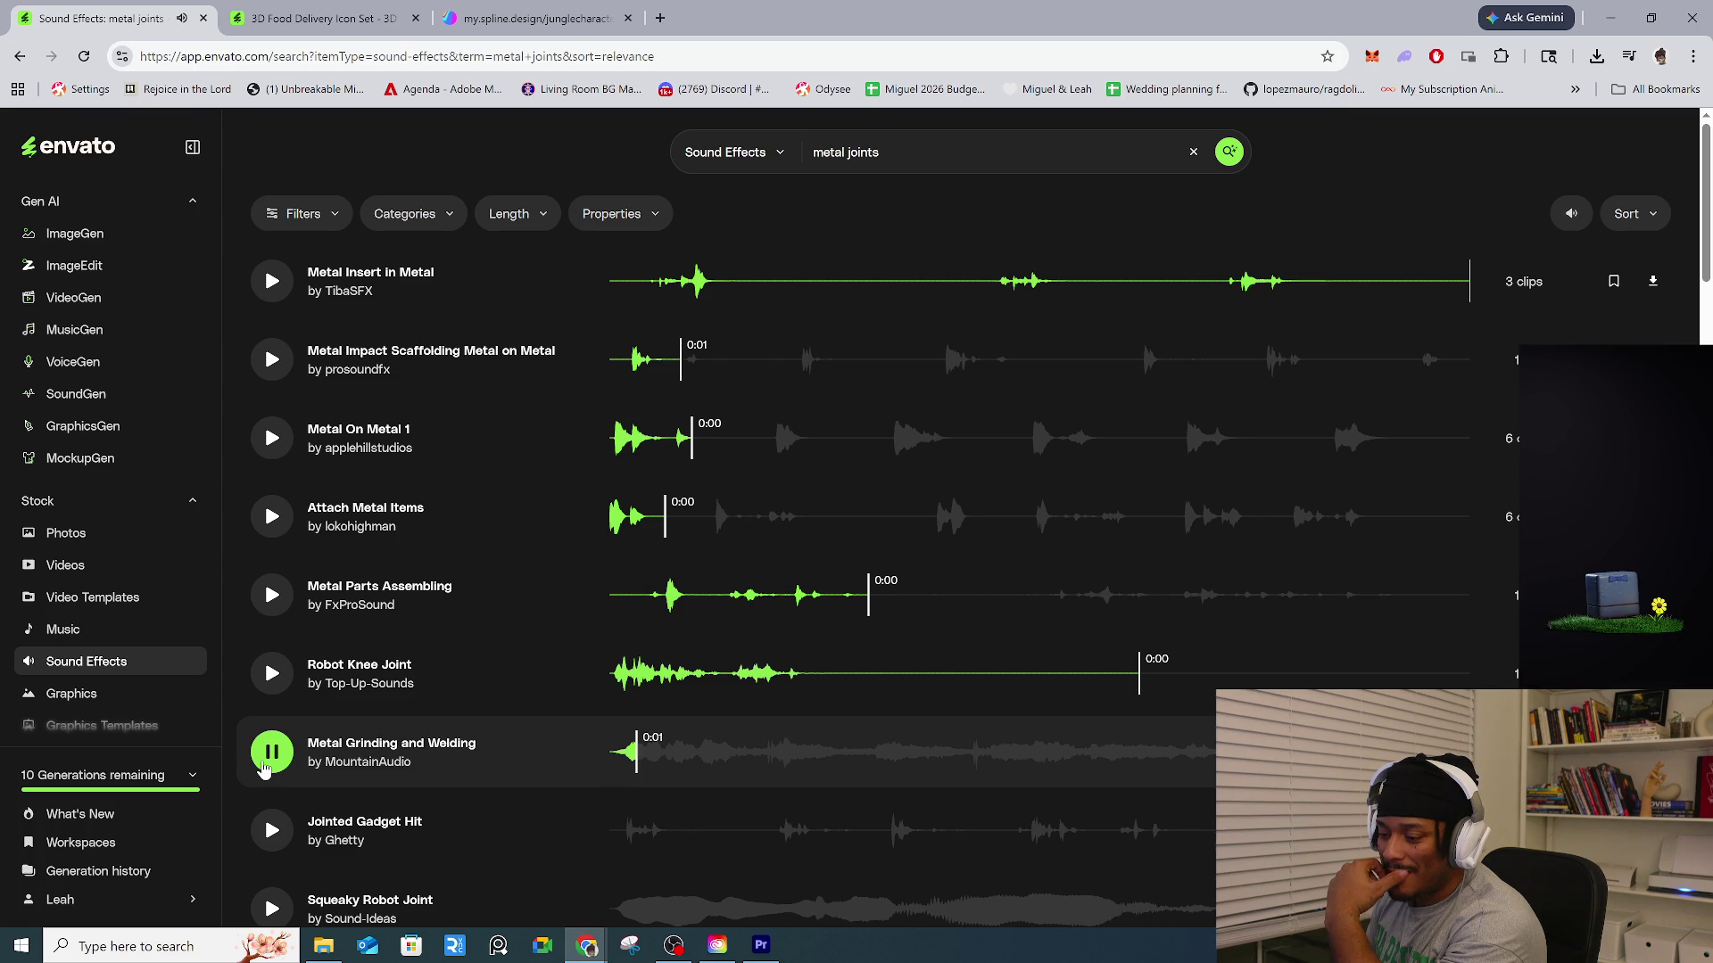
{"action": "scroll", "coordinate": [266, 769], "scroll_direction": "down", "scroll_amount": 2}
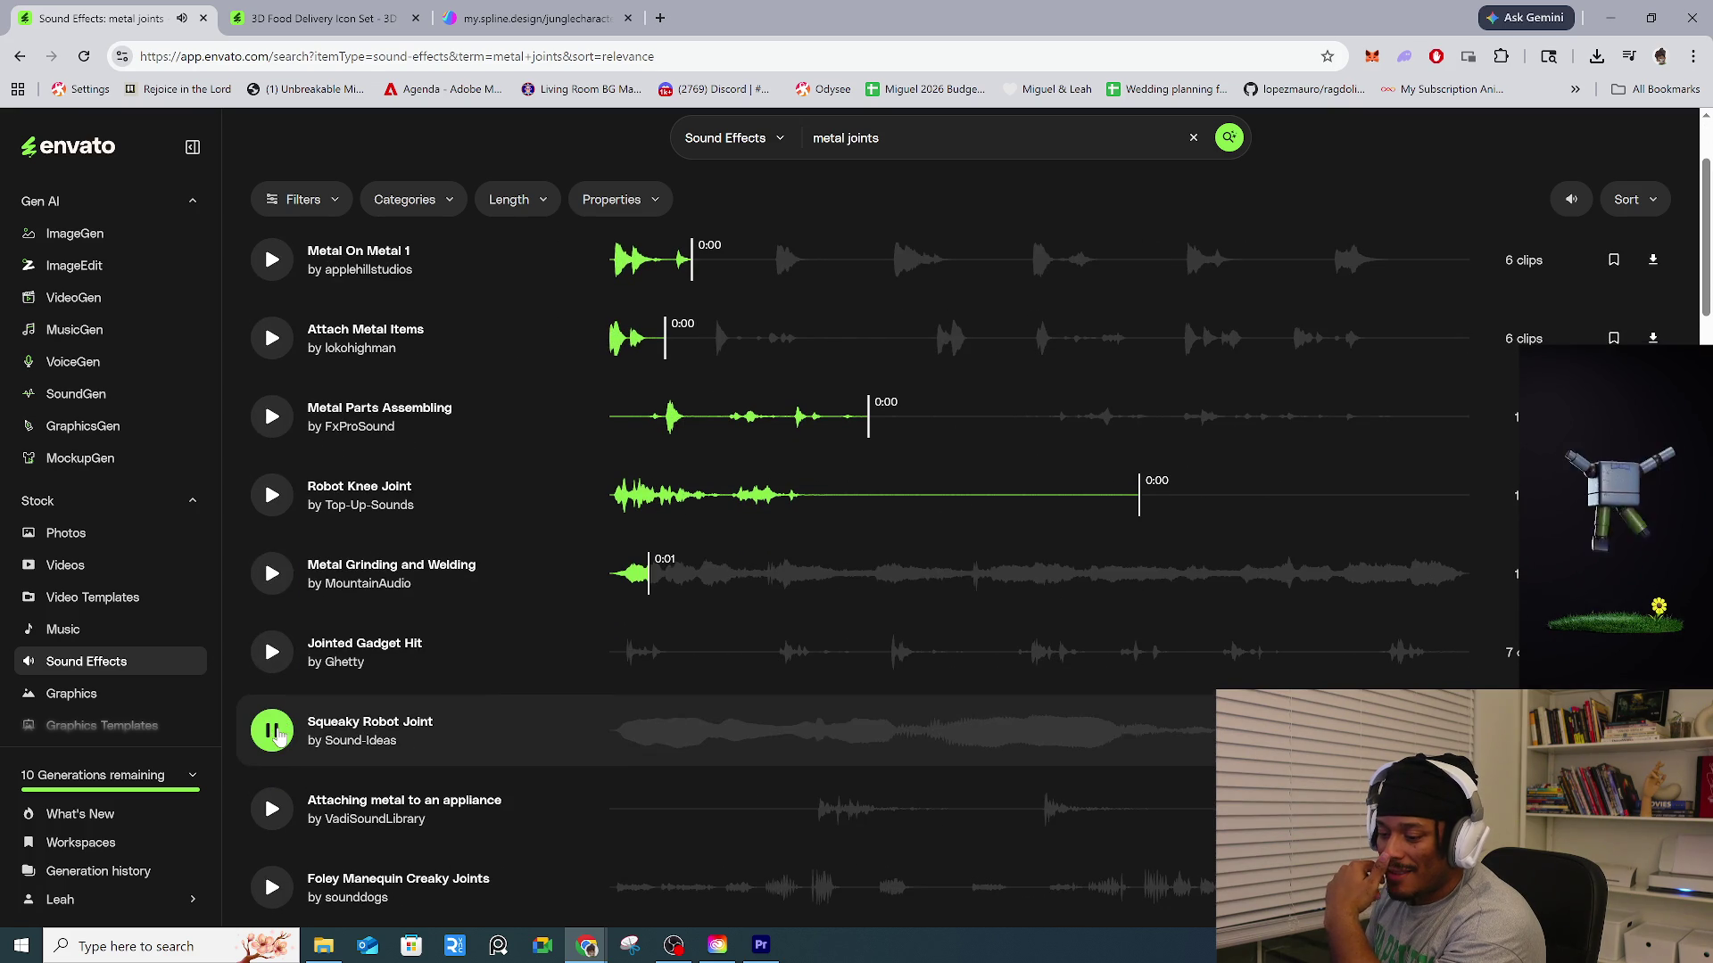
{"action": "left_click", "coordinate": [273, 731]}
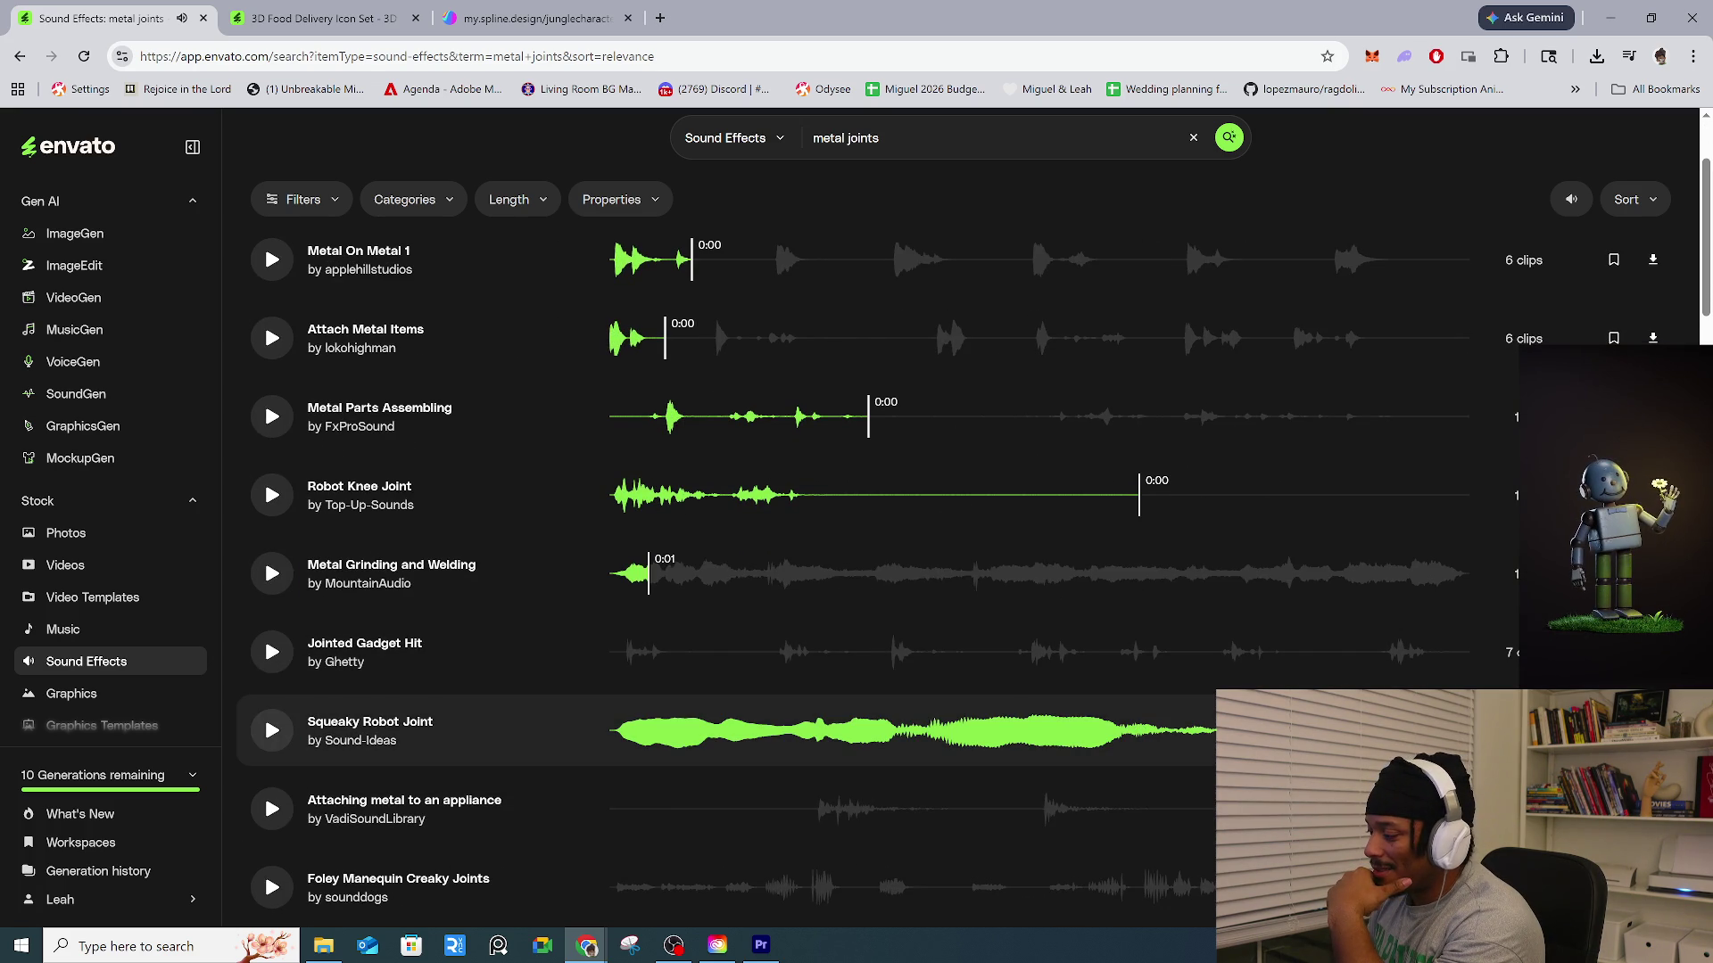
{"action": "left_click", "coordinate": [1653, 730]}
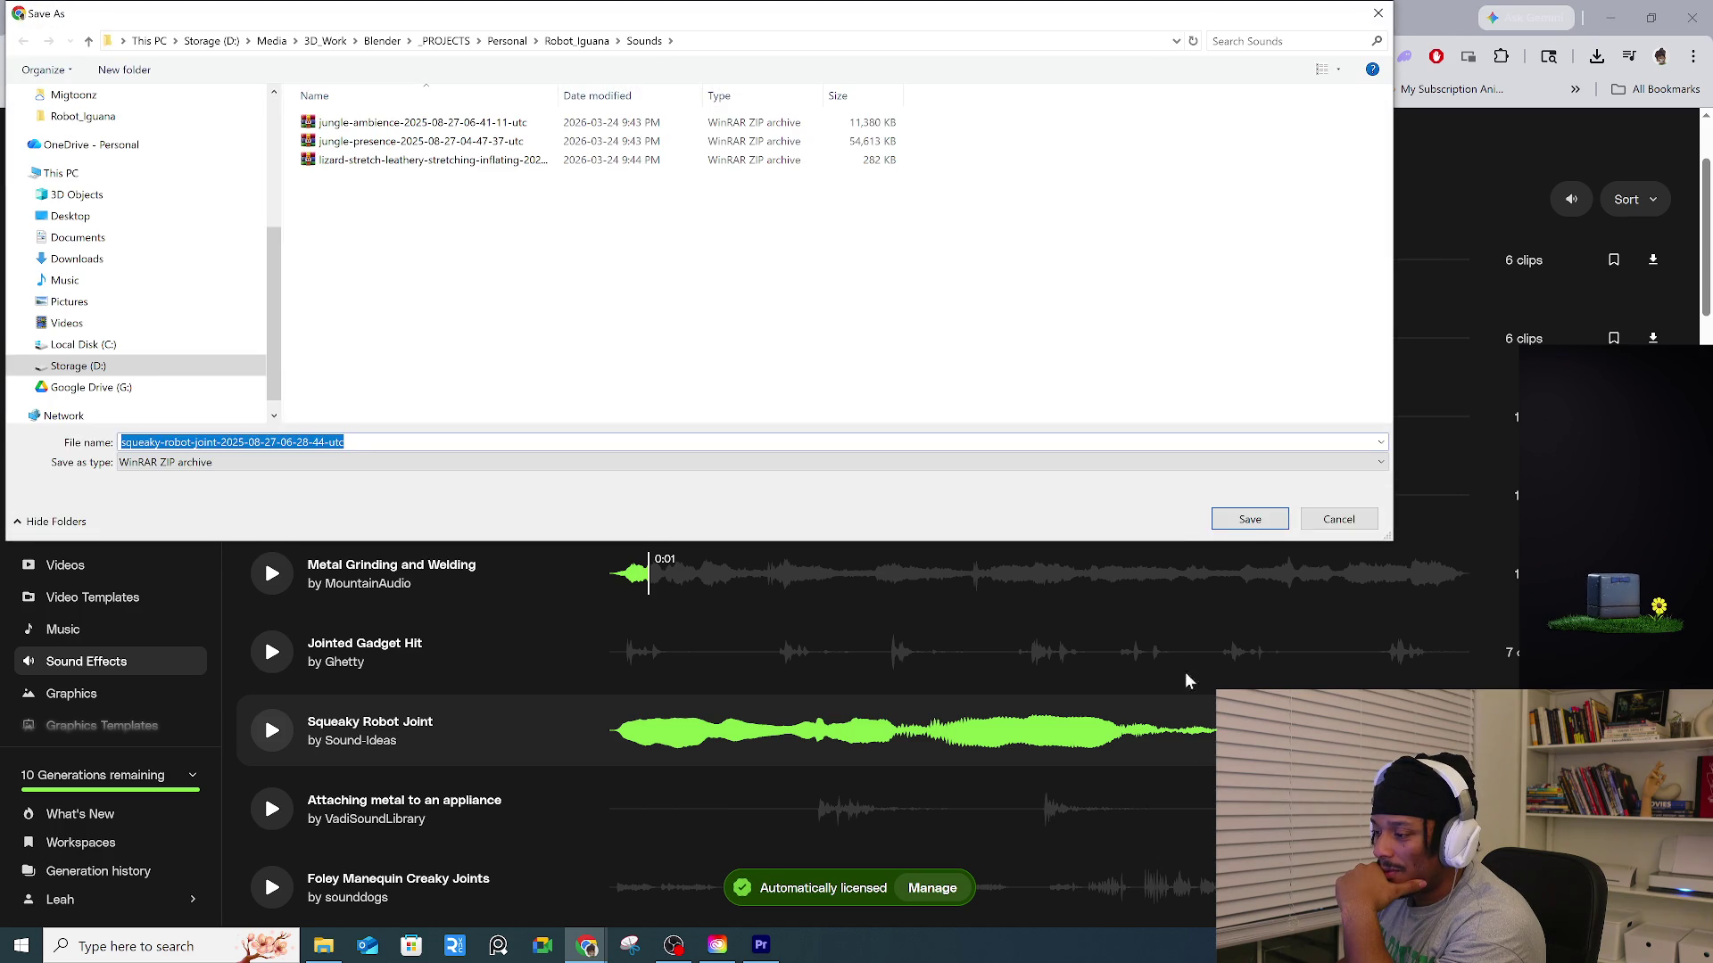
Save the Squeaky Robot Joint ZIP, then audition Attaching Metal to an Appliance and Foley Manequin Creaky Joints.
{"action": "left_click", "coordinate": [1250, 519]}
{"action": "left_click", "coordinate": [273, 809]}
{"action": "scroll", "coordinate": [276, 819], "scroll_direction": "down", "scroll_amount": 1}
{"action": "left_click", "coordinate": [280, 804]}
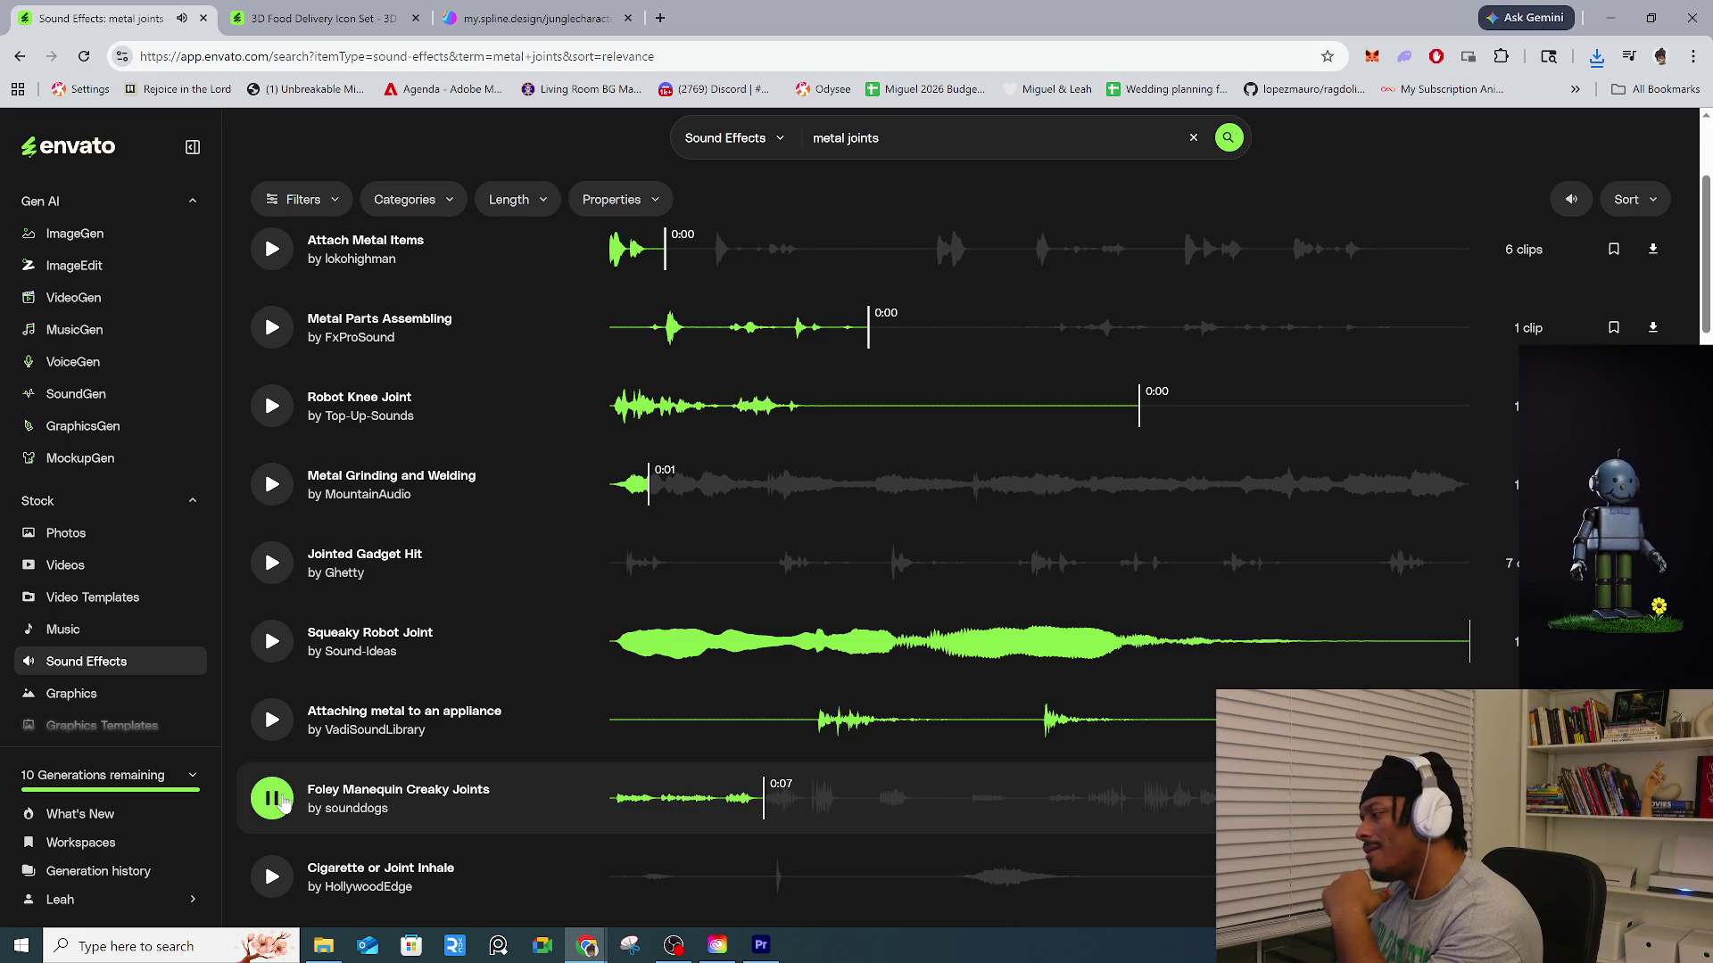
{"action": "left_click", "coordinate": [283, 804]}
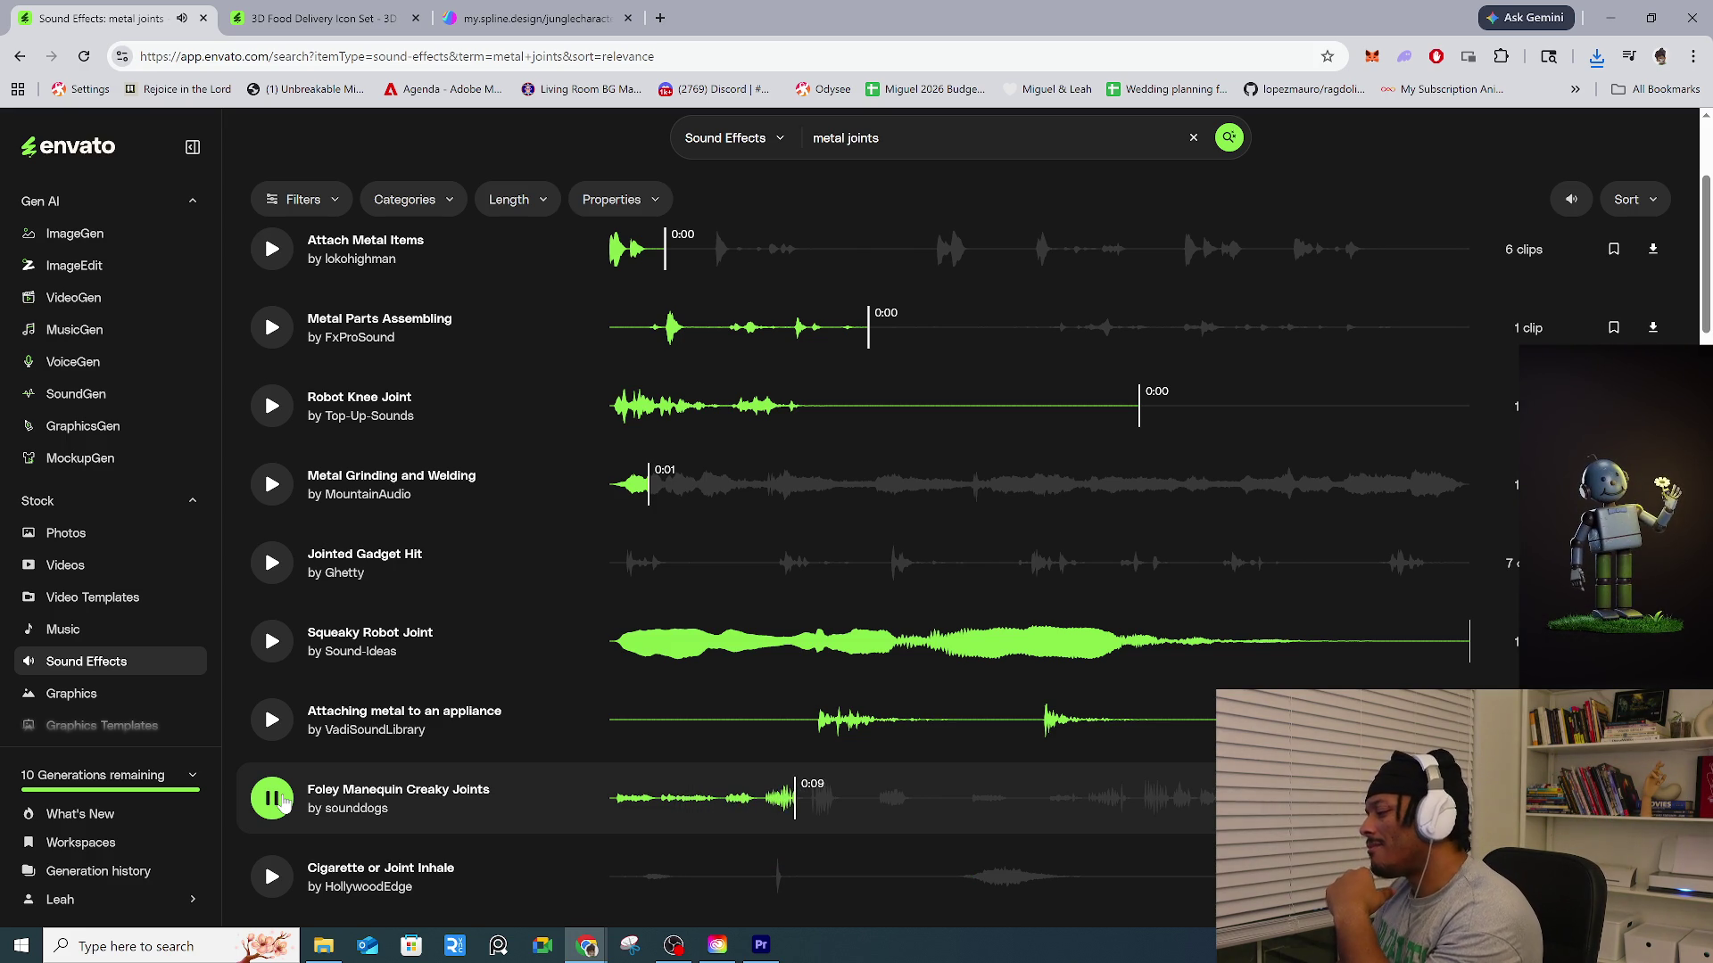
{"action": "left_click", "coordinate": [282, 804]}
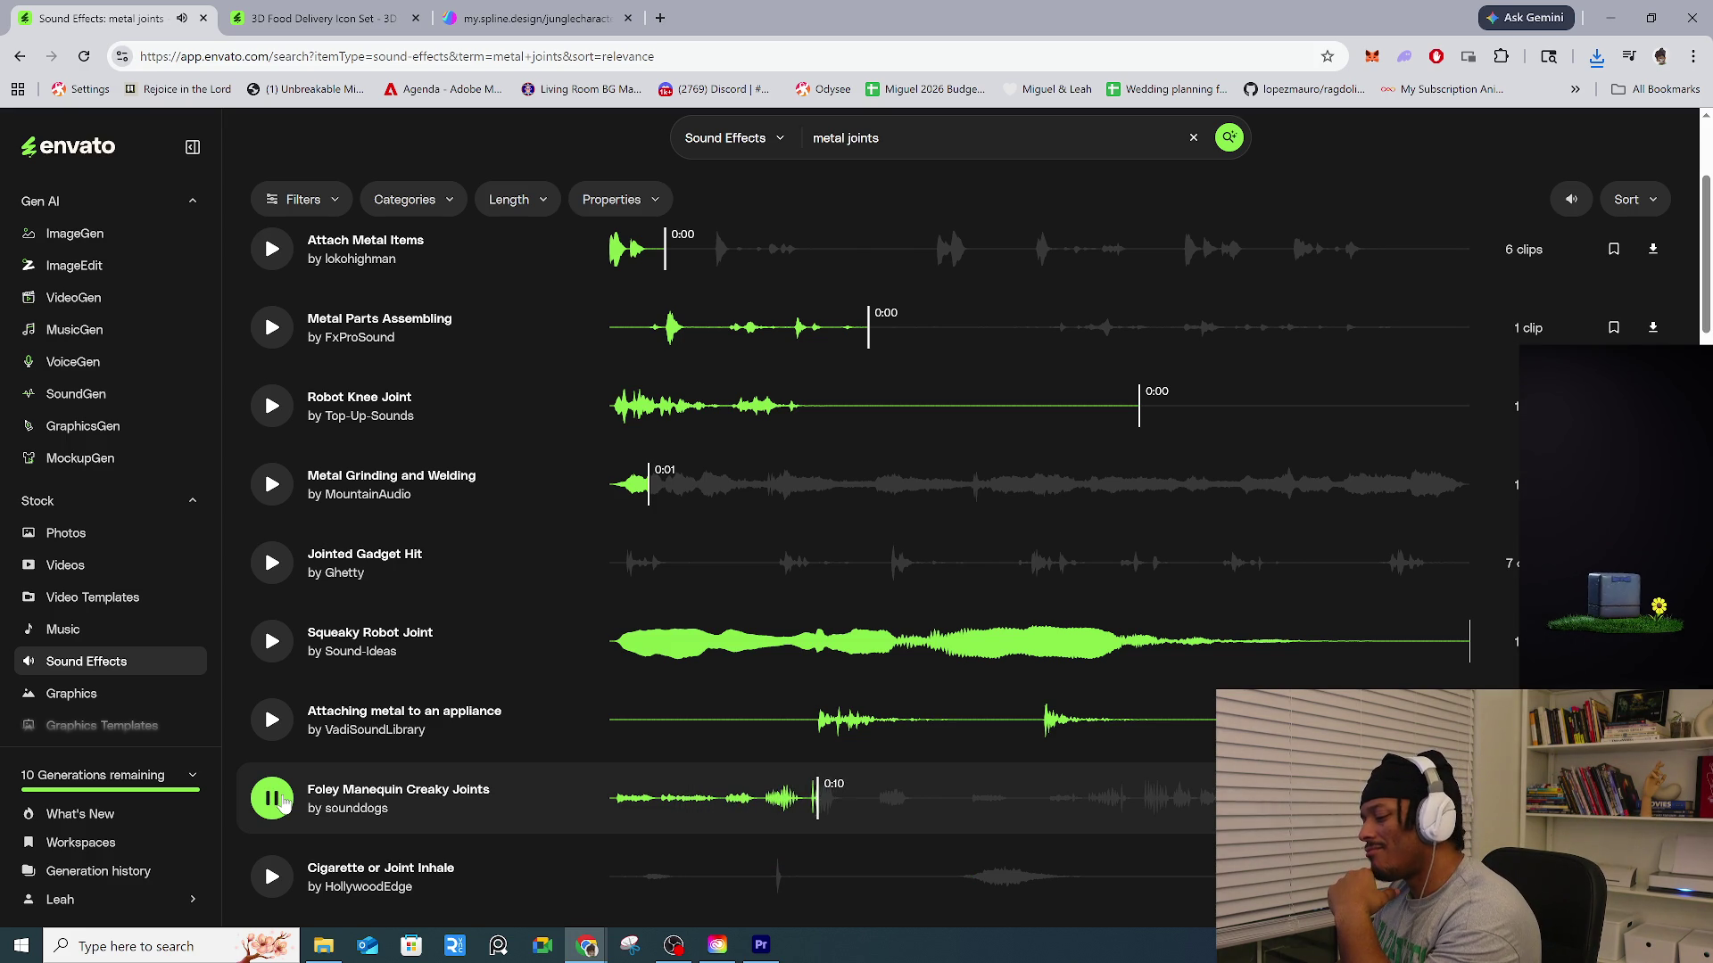
{"action": "left_click", "coordinate": [283, 804]}
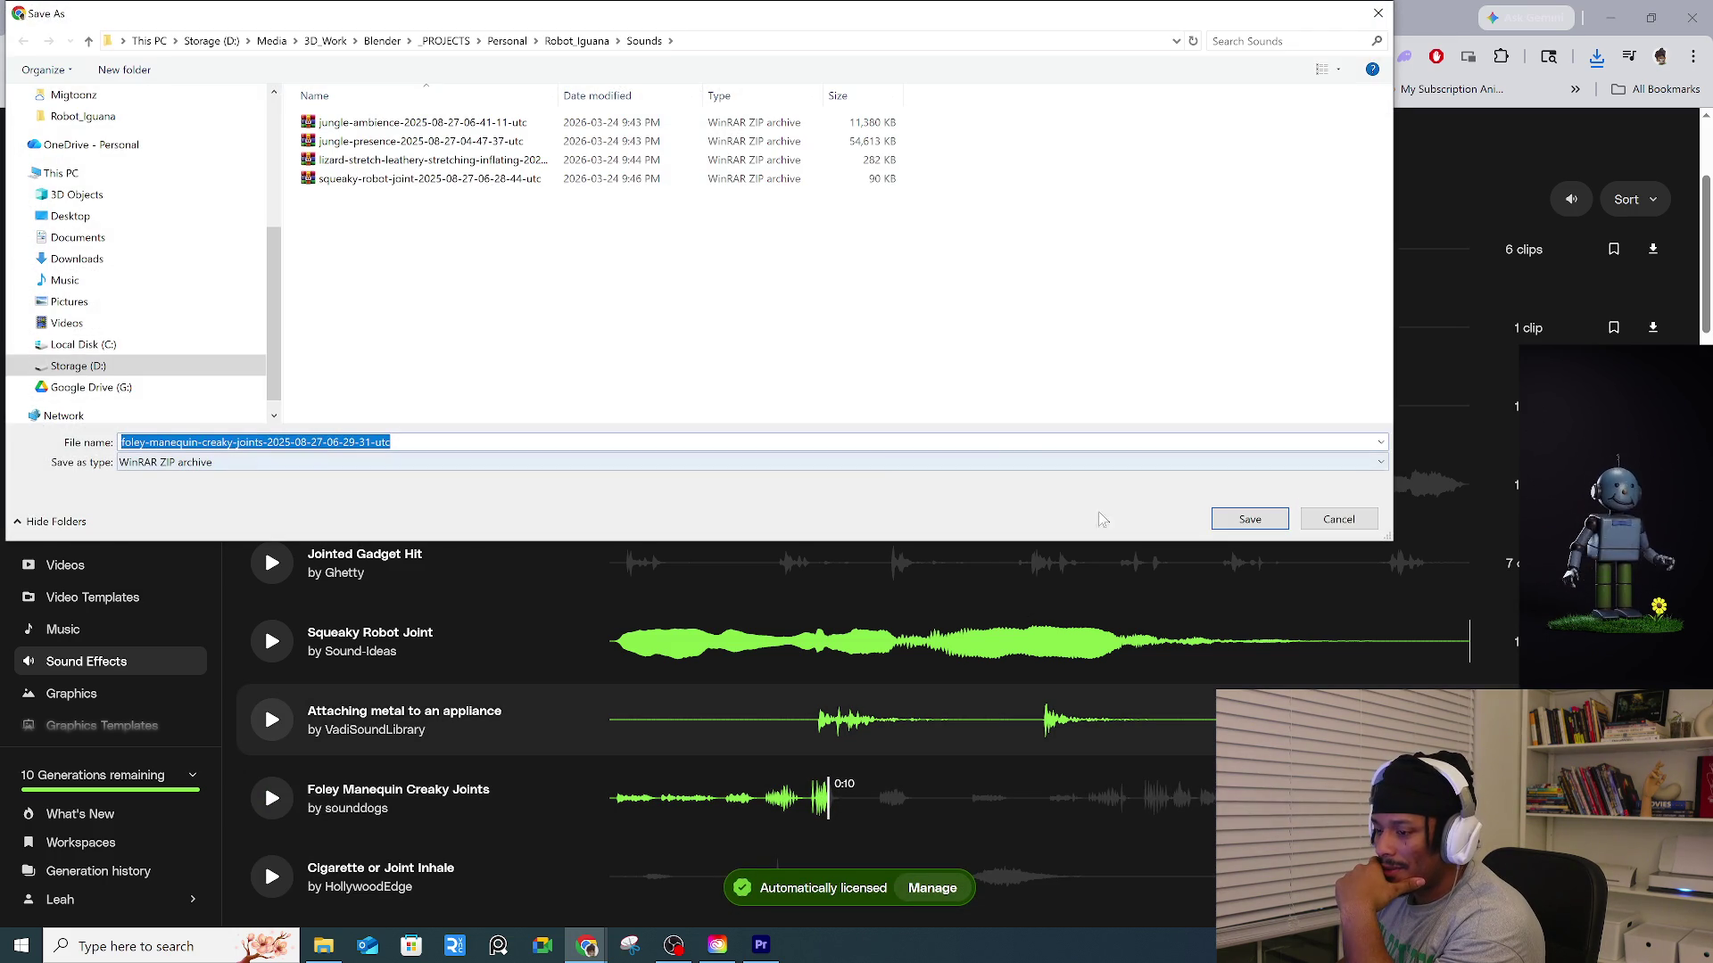
Save the Foley Manequin Creaky Joints ZIP and audition Fixing Metal Item, Robot Joint Function and Assembling Metal Construction.
{"action": "left_click", "coordinate": [1226, 524]}
{"action": "left_click", "coordinate": [271, 777]}
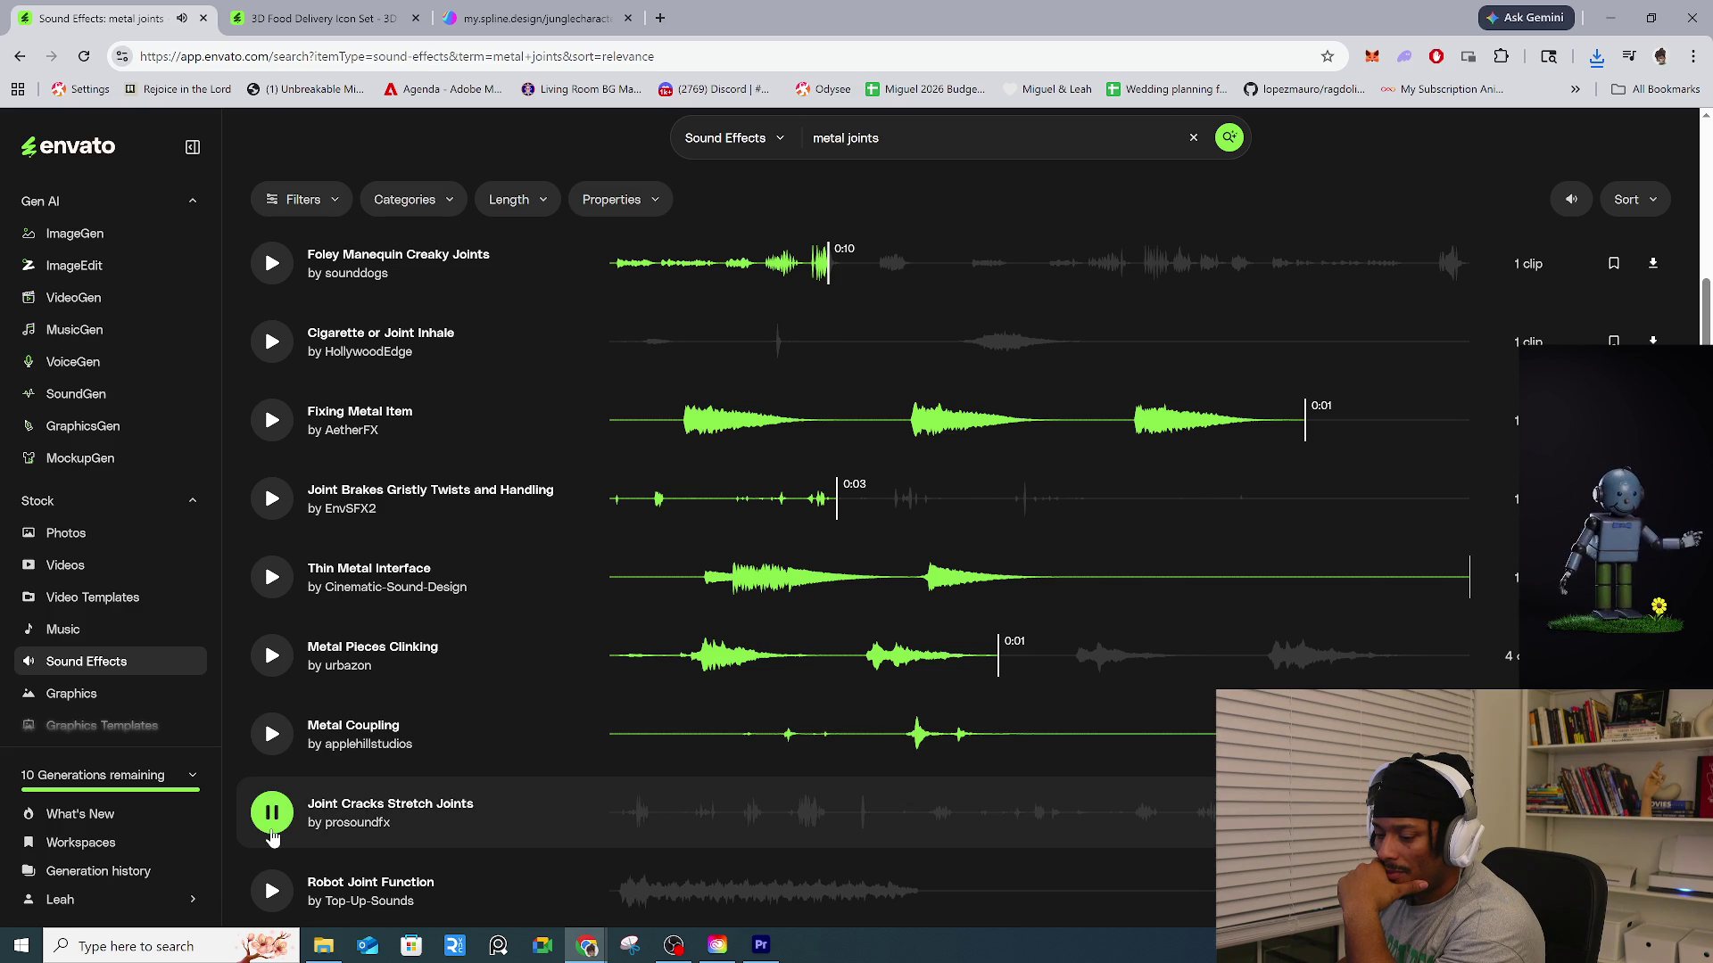
{"action": "scroll", "coordinate": [272, 839], "scroll_direction": "down", "scroll_amount": 1}
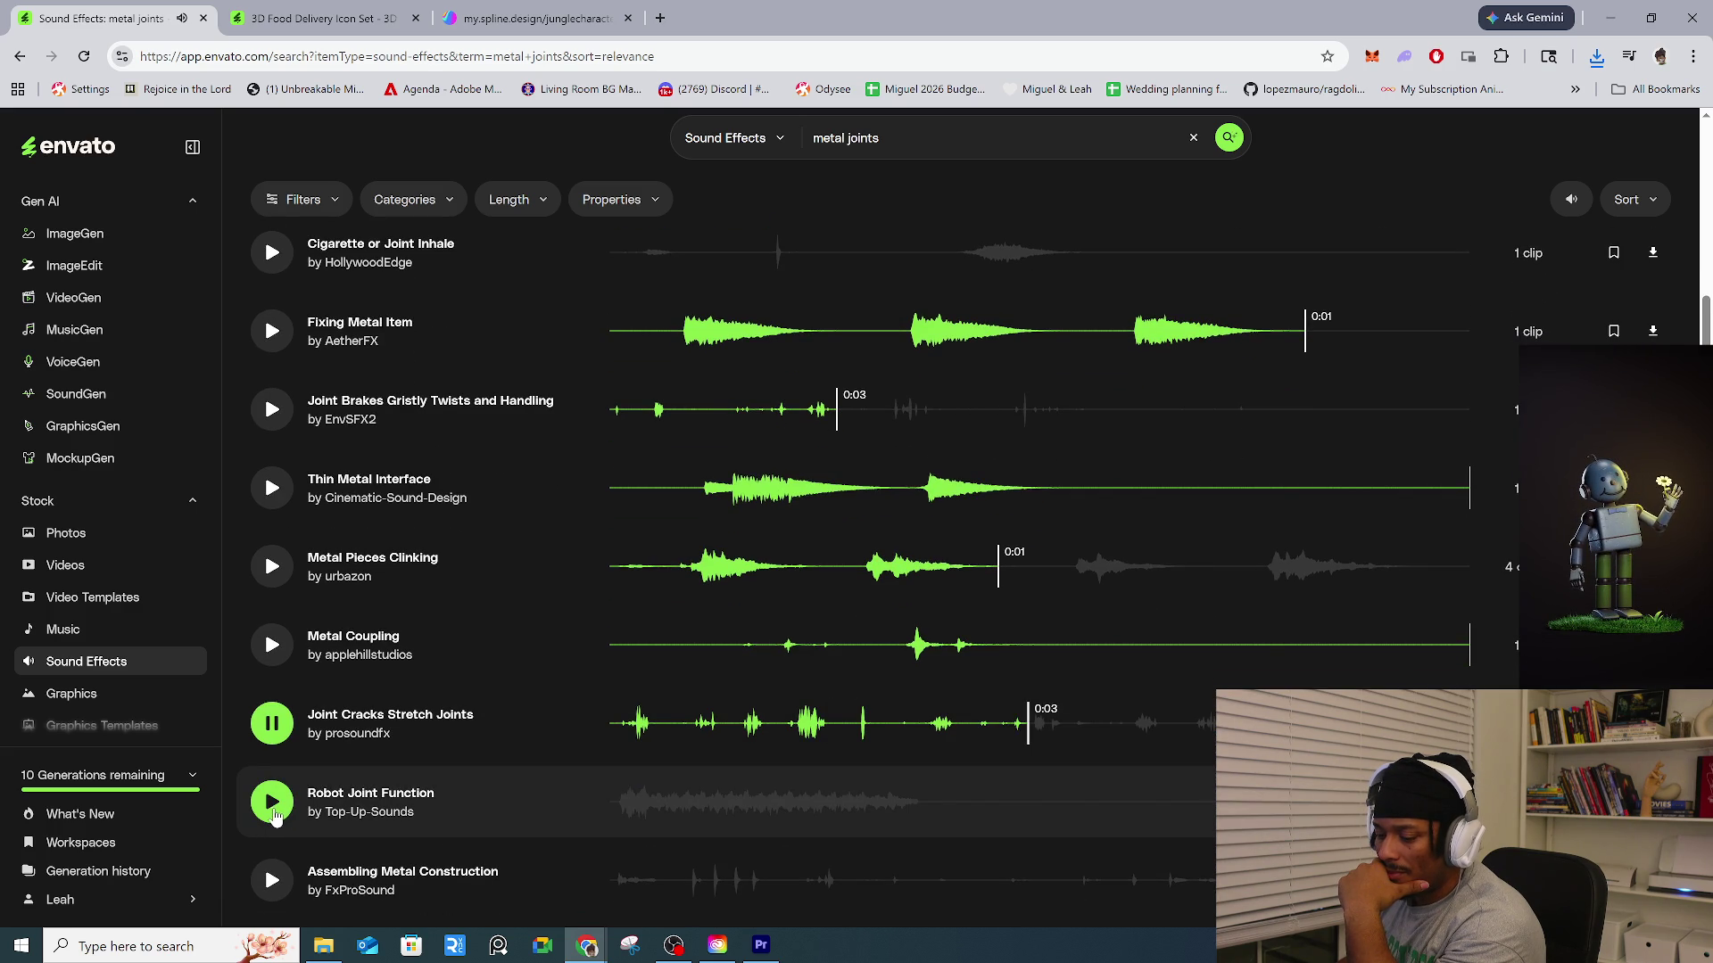
{"action": "left_click", "coordinate": [272, 802]}
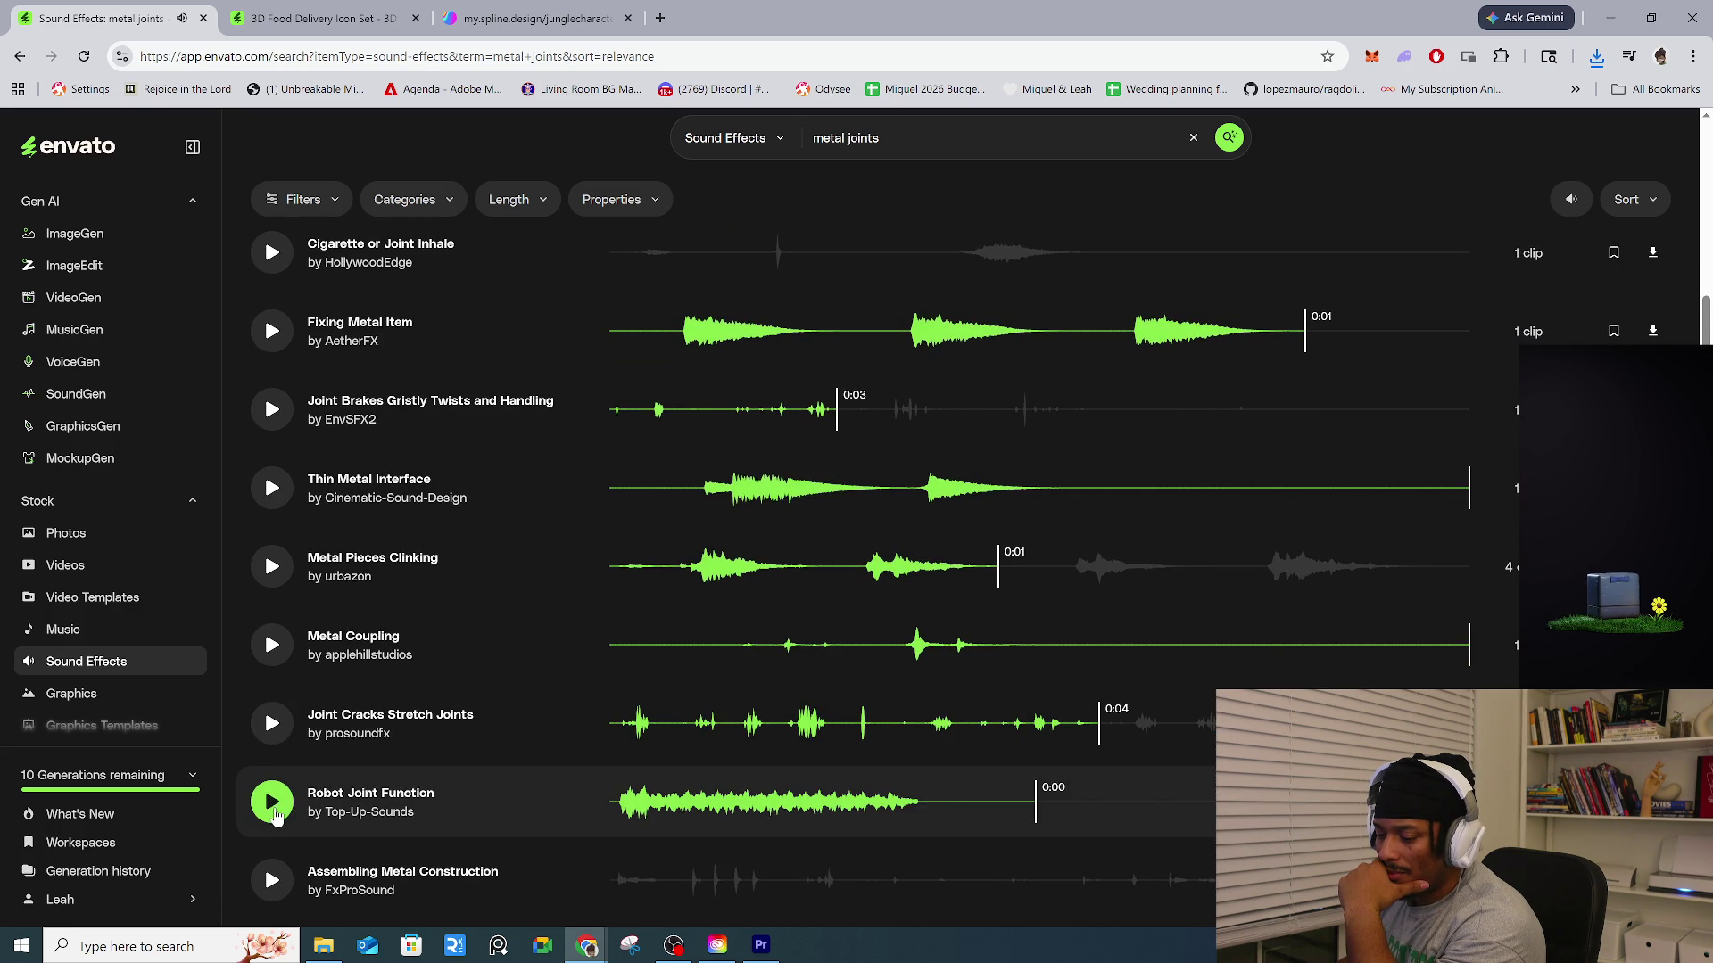
{"action": "scroll", "coordinate": [275, 814], "scroll_direction": "down", "scroll_amount": 1}
{"action": "left_click", "coordinate": [273, 809]}
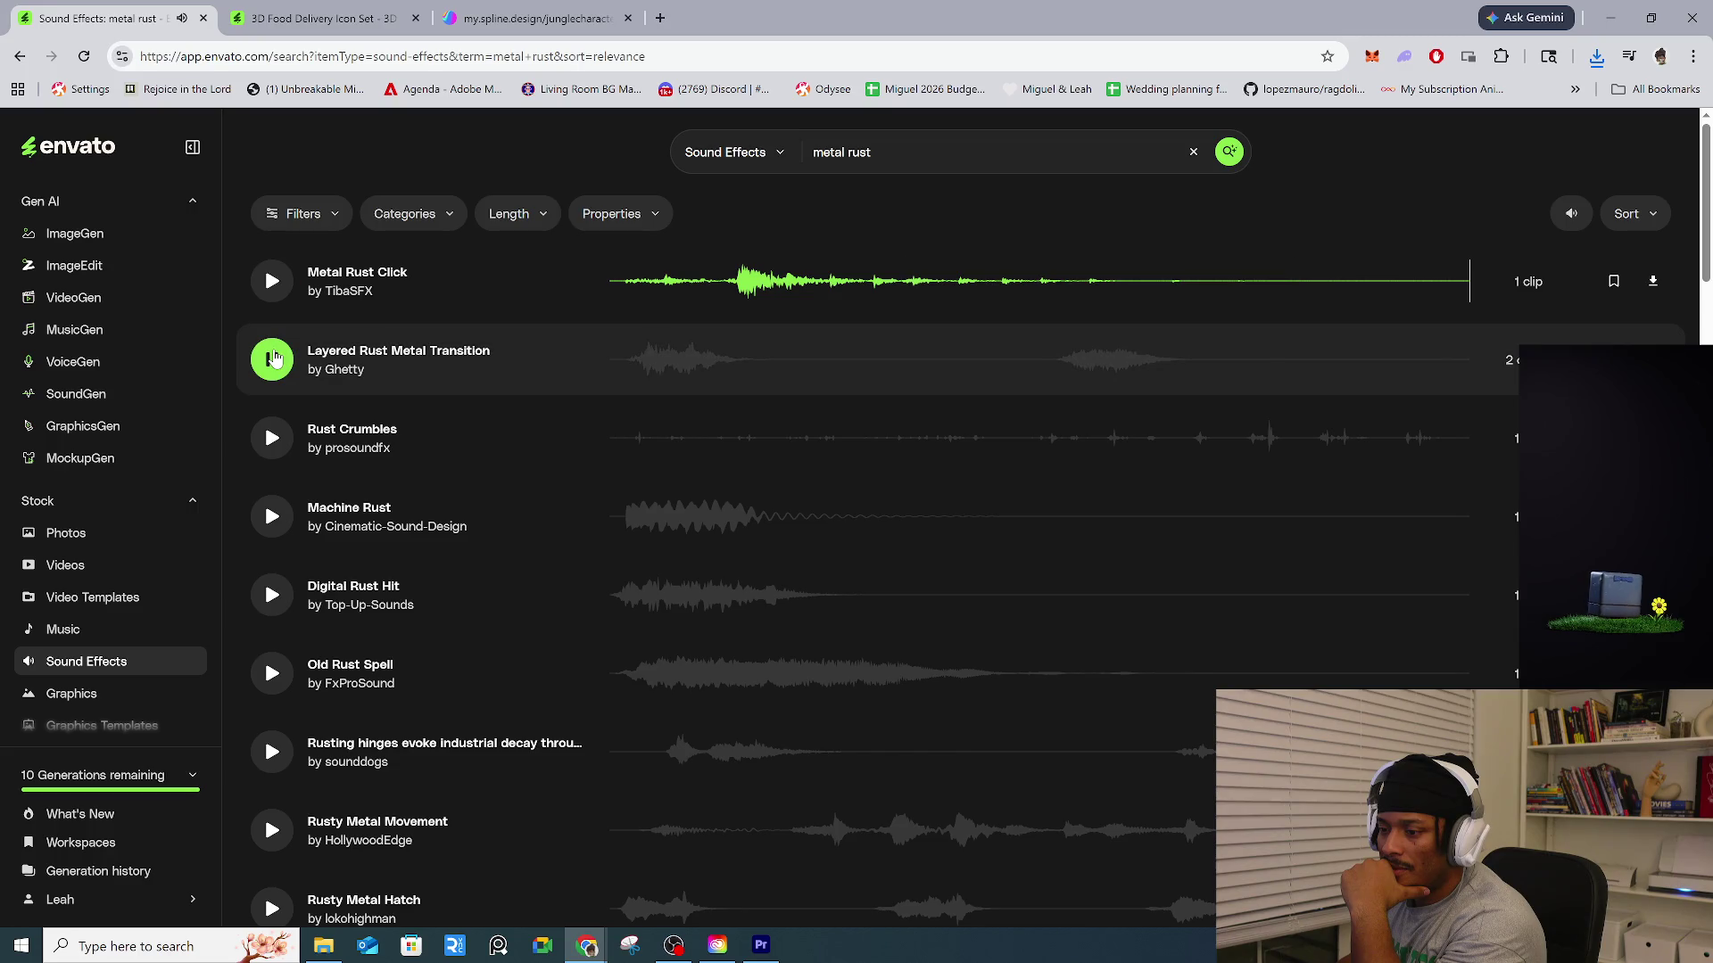
Stop Layered Rust Metal Transition and audition rusting hinges, Rusty Metal Movement, Rusty Metal Hatch and Rusty Old Metal Swish.
{"action": "left_click", "coordinate": [274, 358]}
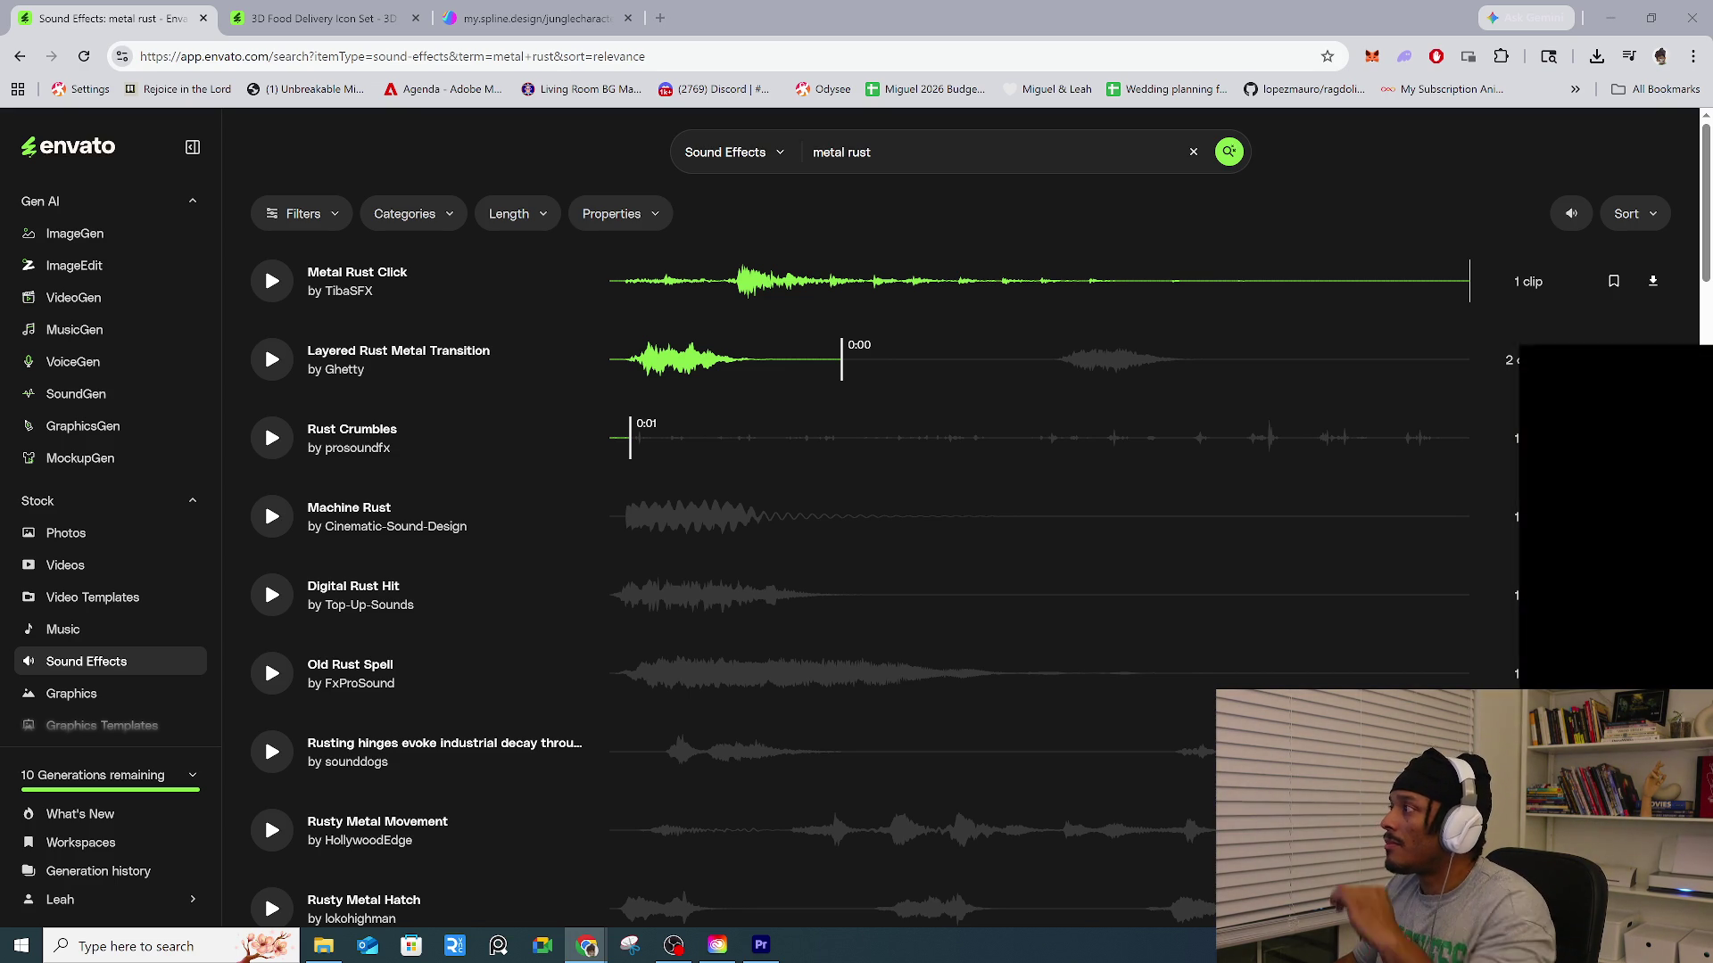
{"action": "left_click", "coordinate": [268, 766]}
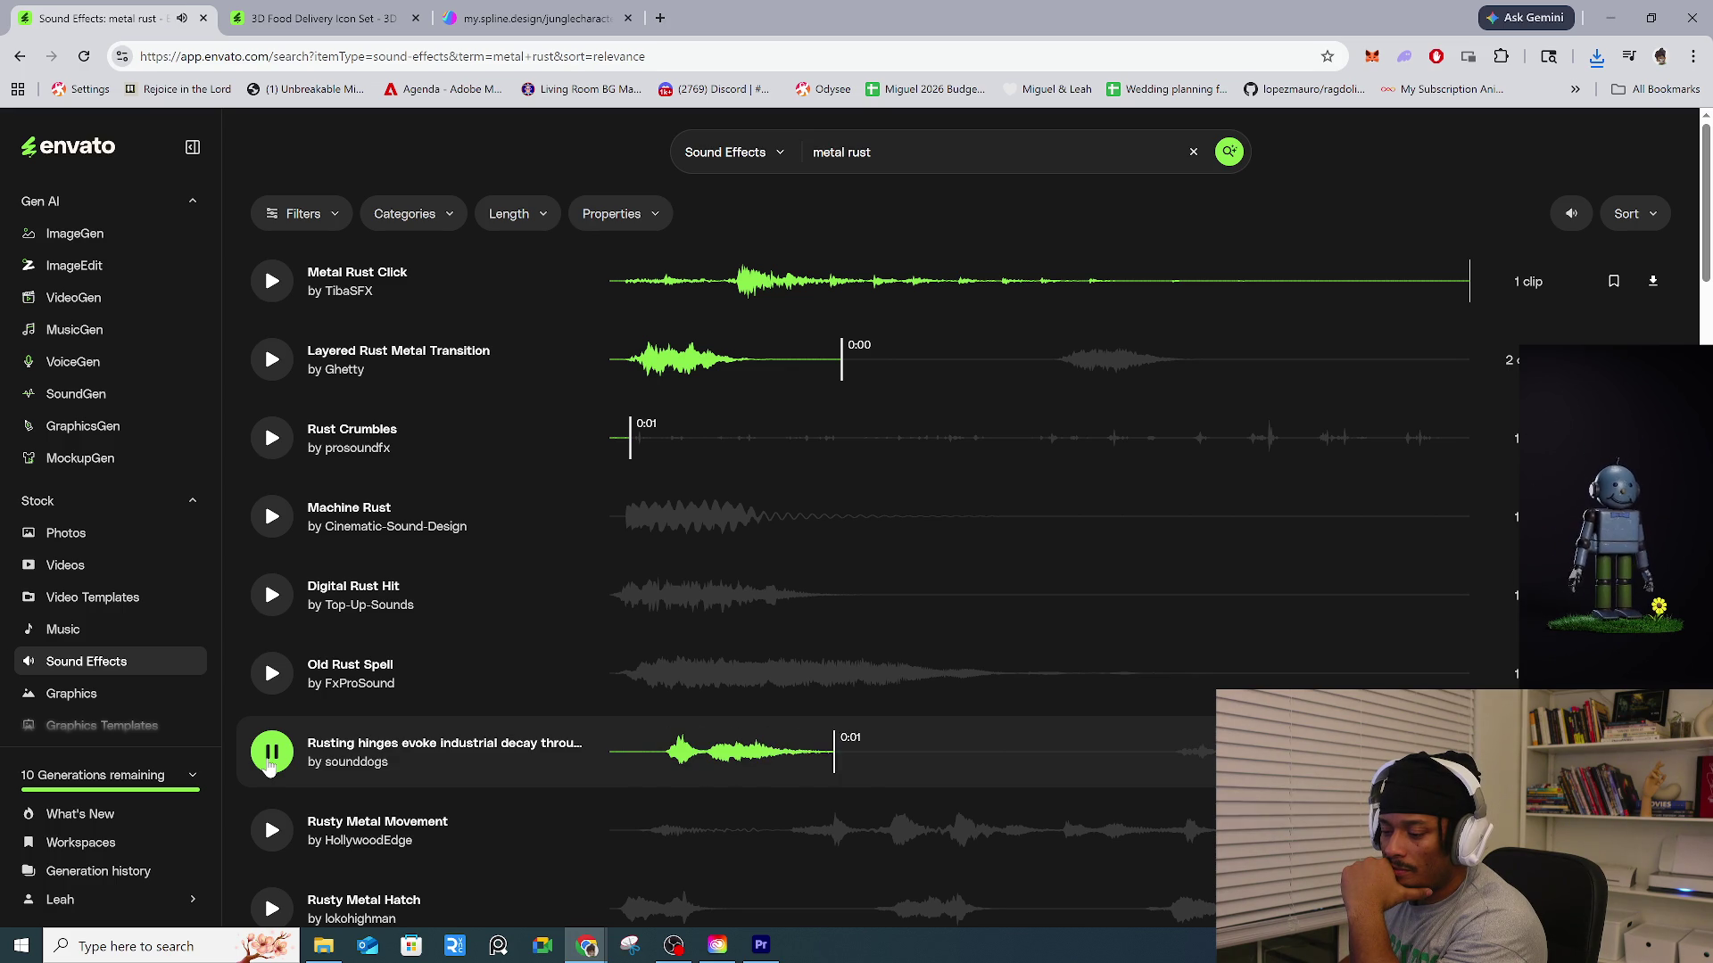
{"action": "left_click", "coordinate": [272, 831]}
{"action": "scroll", "coordinate": [294, 819], "scroll_direction": "down", "scroll_amount": 2}
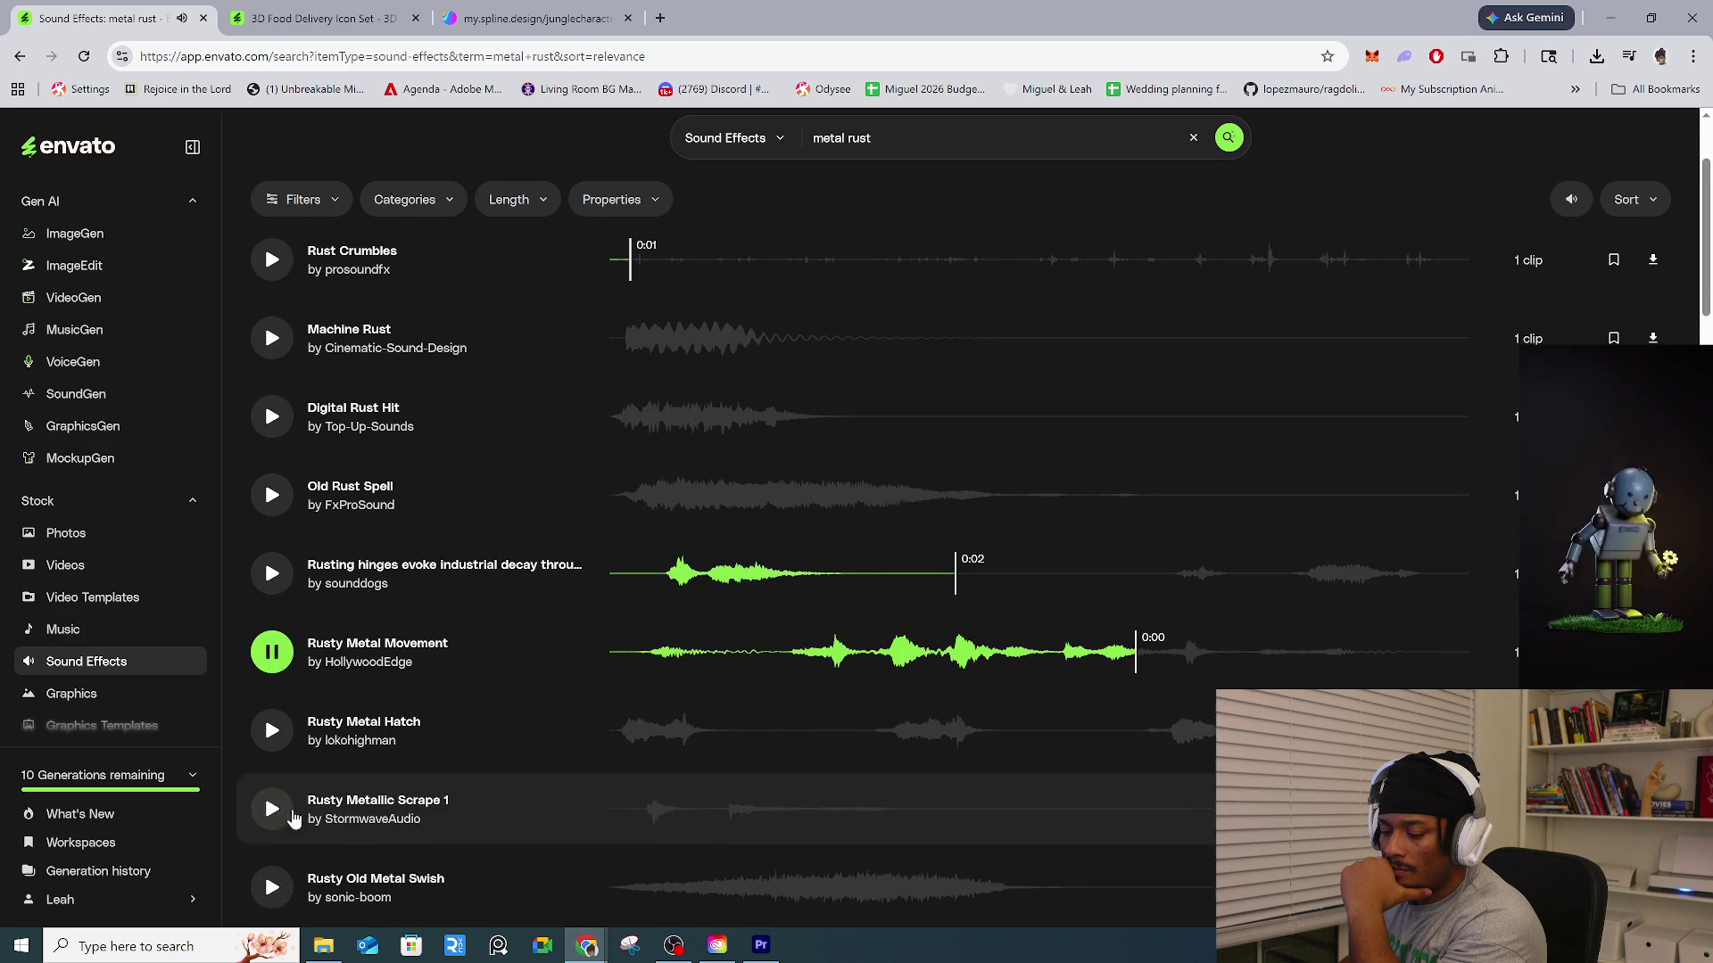
{"action": "left_click", "coordinate": [280, 736]}
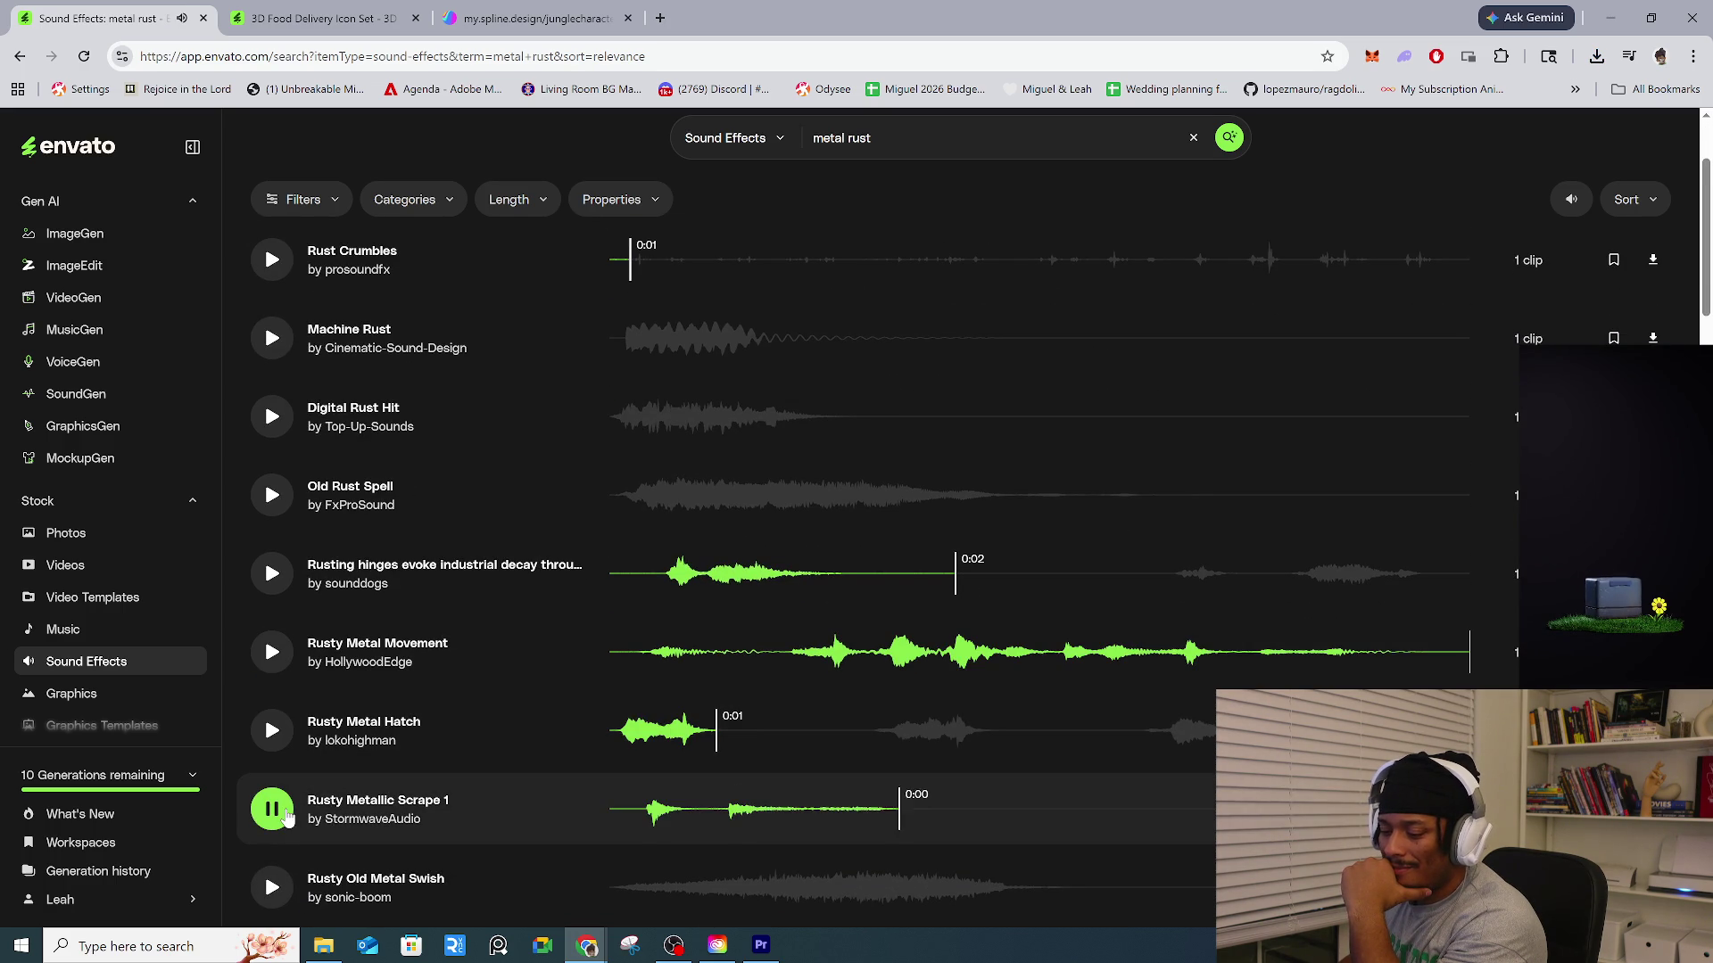
{"action": "left_click", "coordinate": [278, 886]}
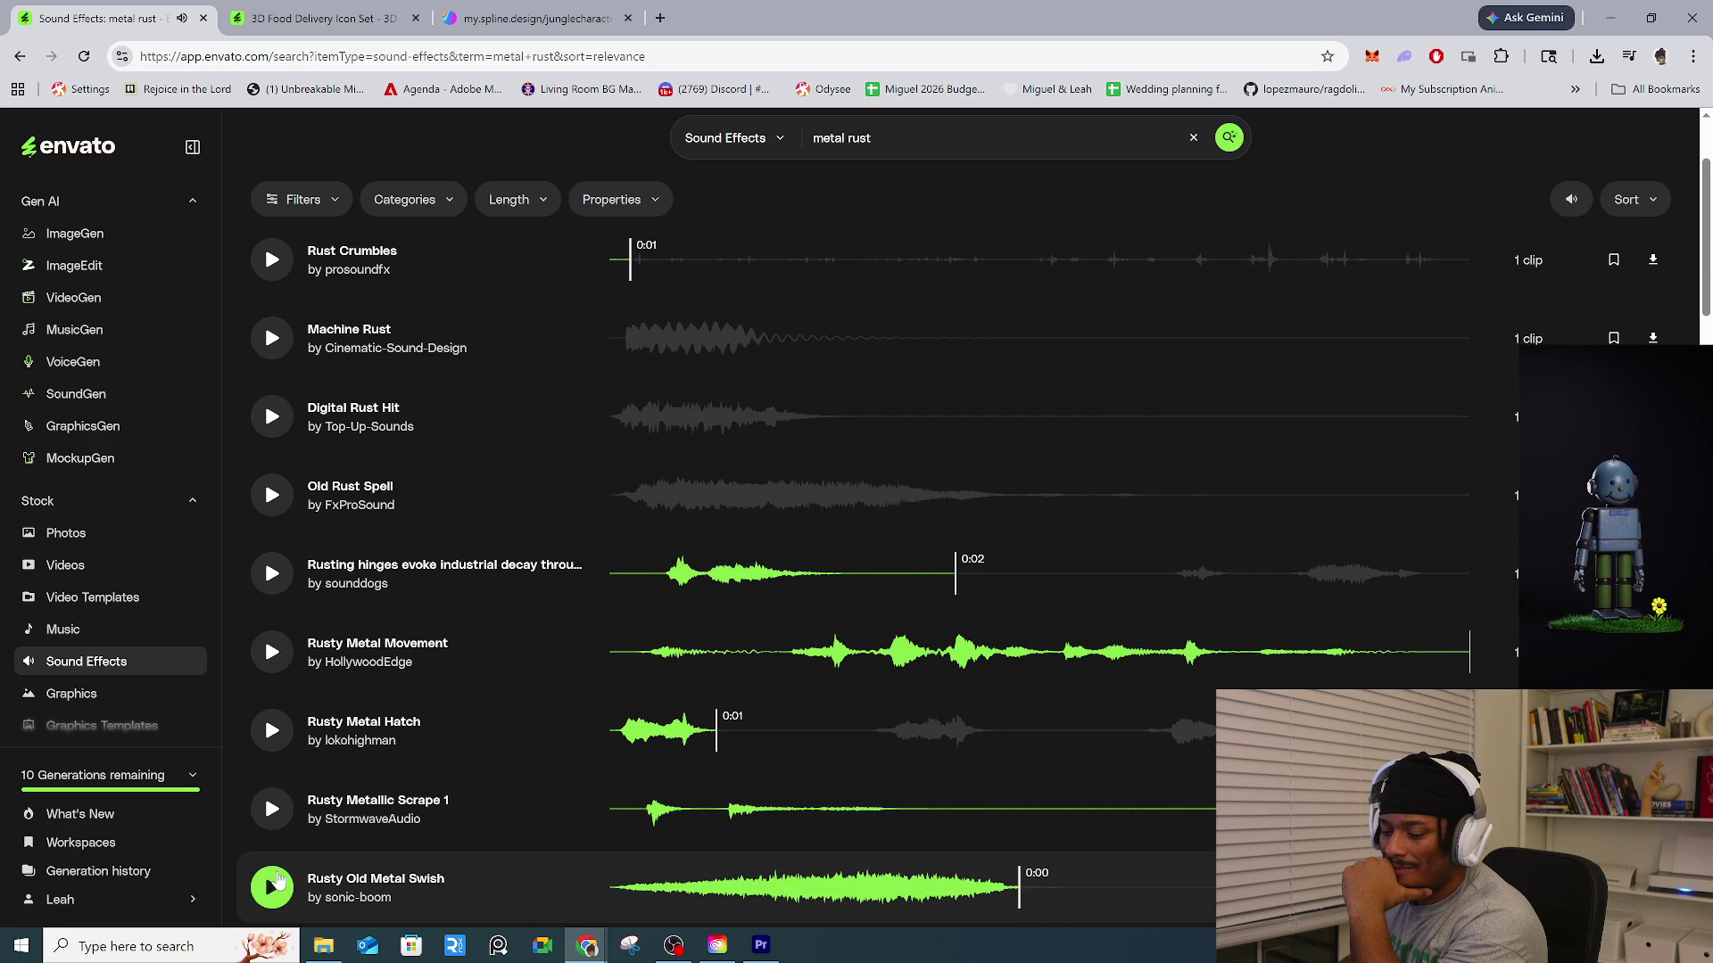
Play and stop Heavy and Rusty Metal Turn or Rub, then select the search text.
{"action": "scroll", "coordinate": [281, 879], "scroll_direction": "down", "scroll_amount": 2}
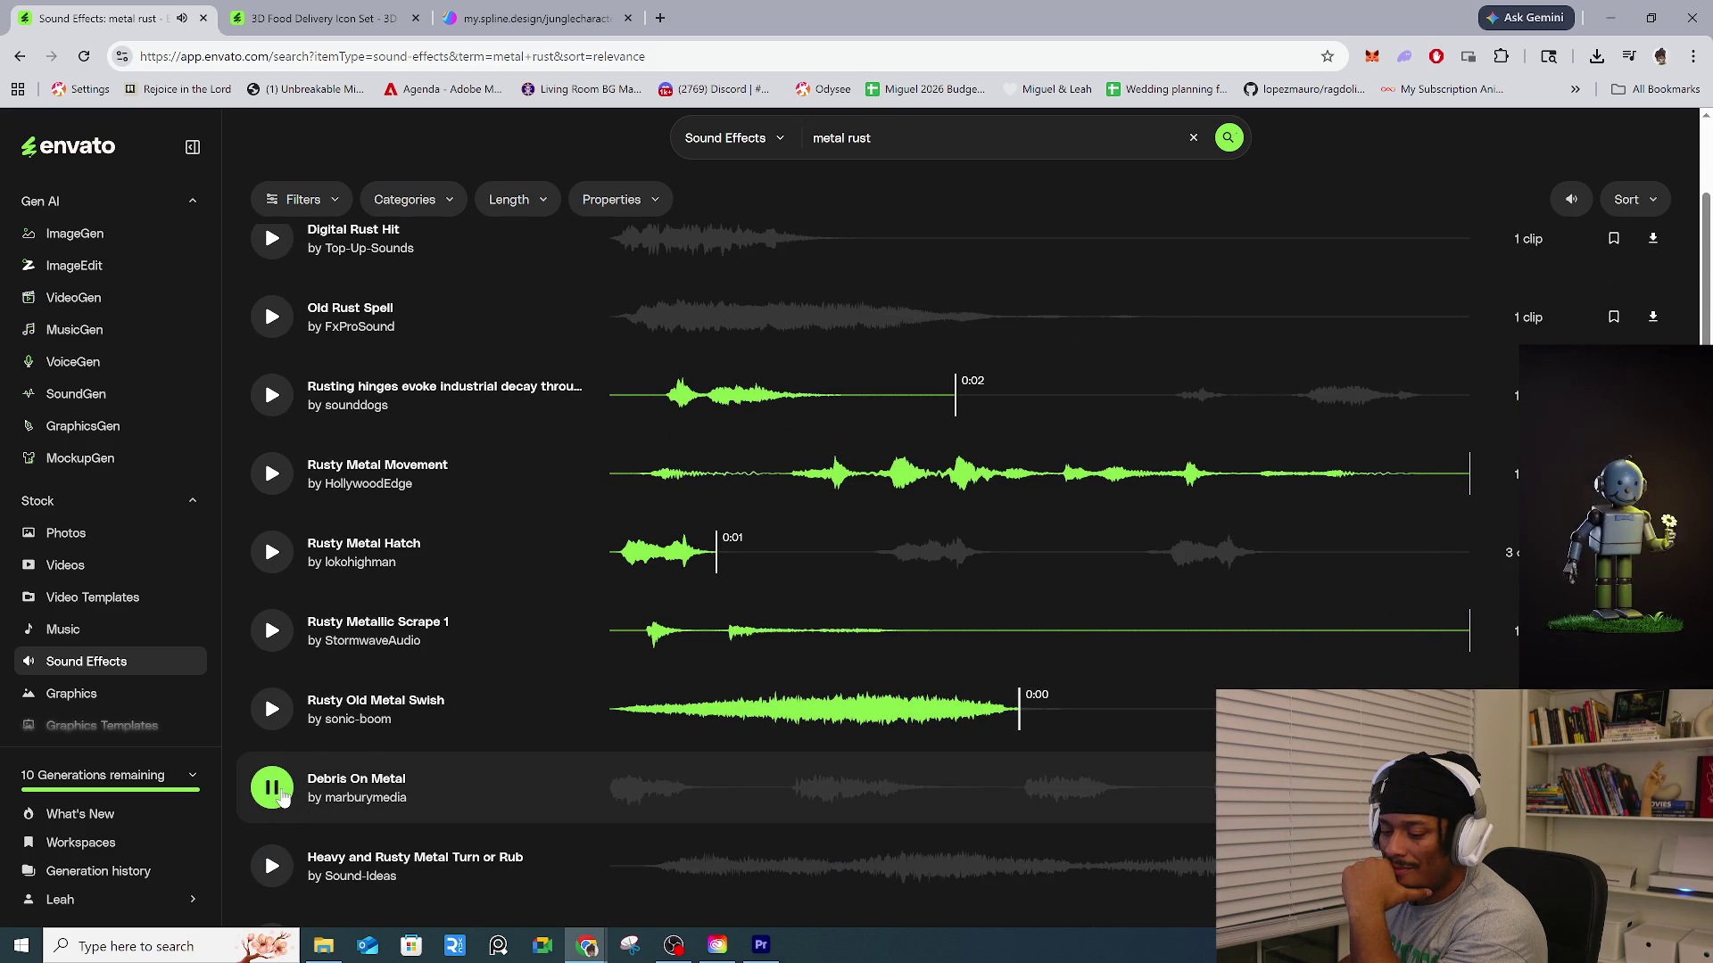
{"action": "scroll", "coordinate": [264, 848], "scroll_direction": "down", "scroll_amount": 1}
{"action": "left_click", "coordinate": [280, 782]}
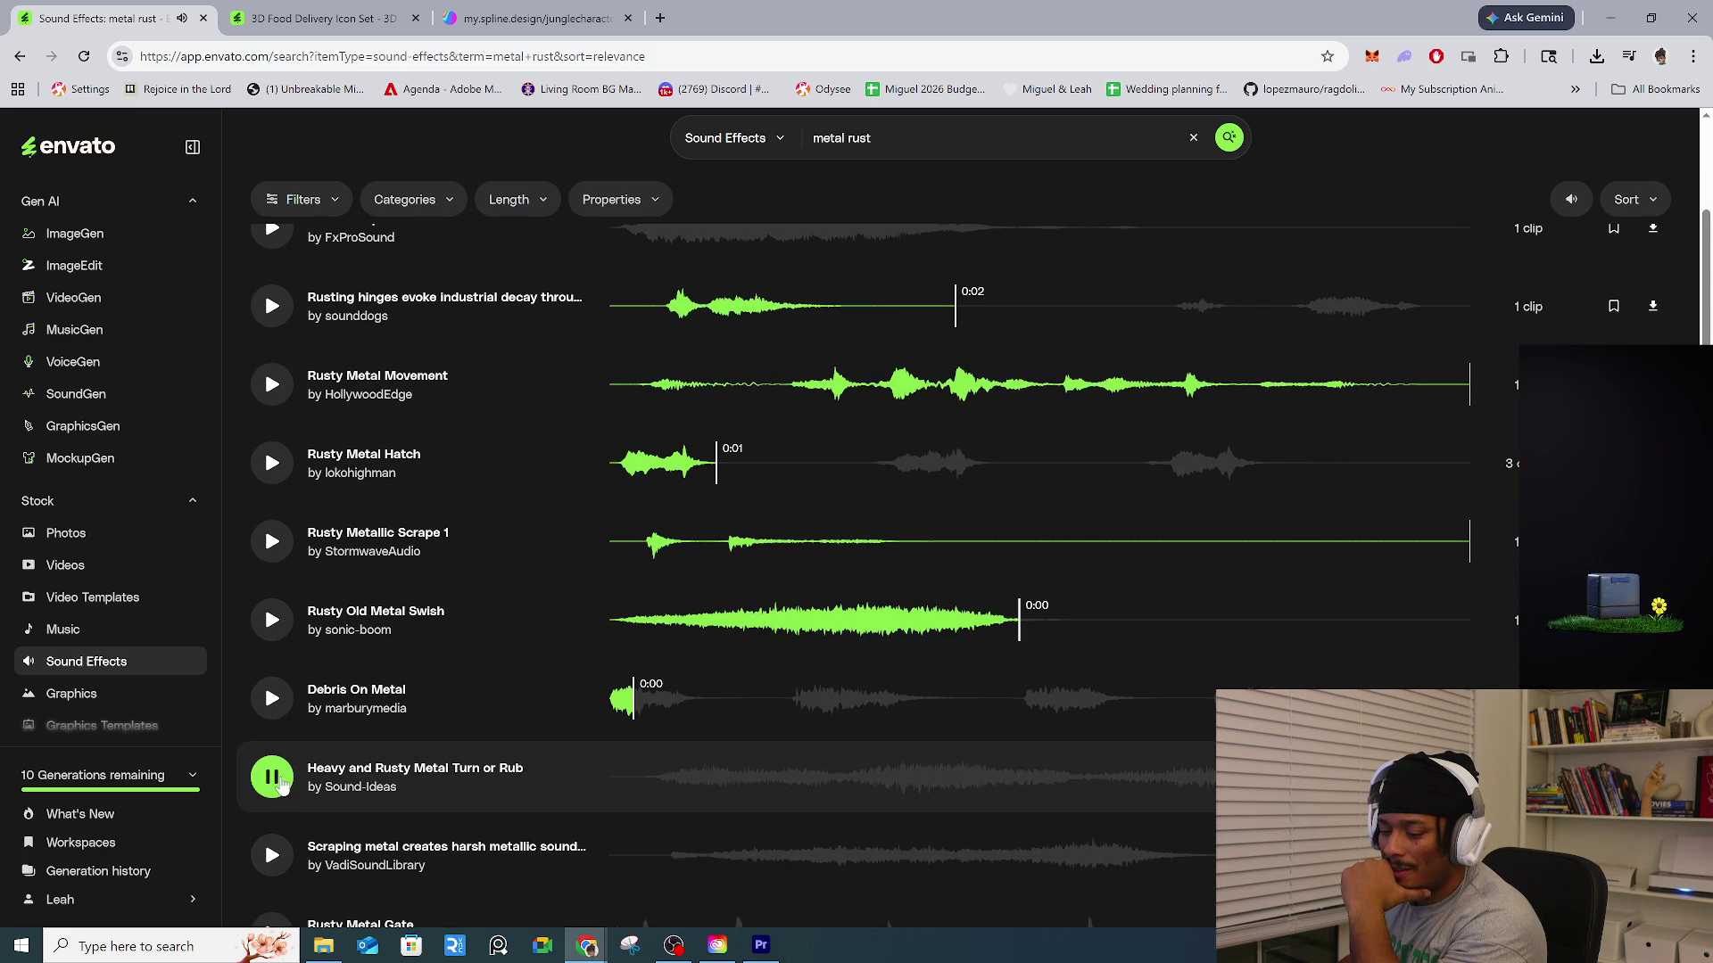
{"action": "left_click", "coordinate": [272, 777]}
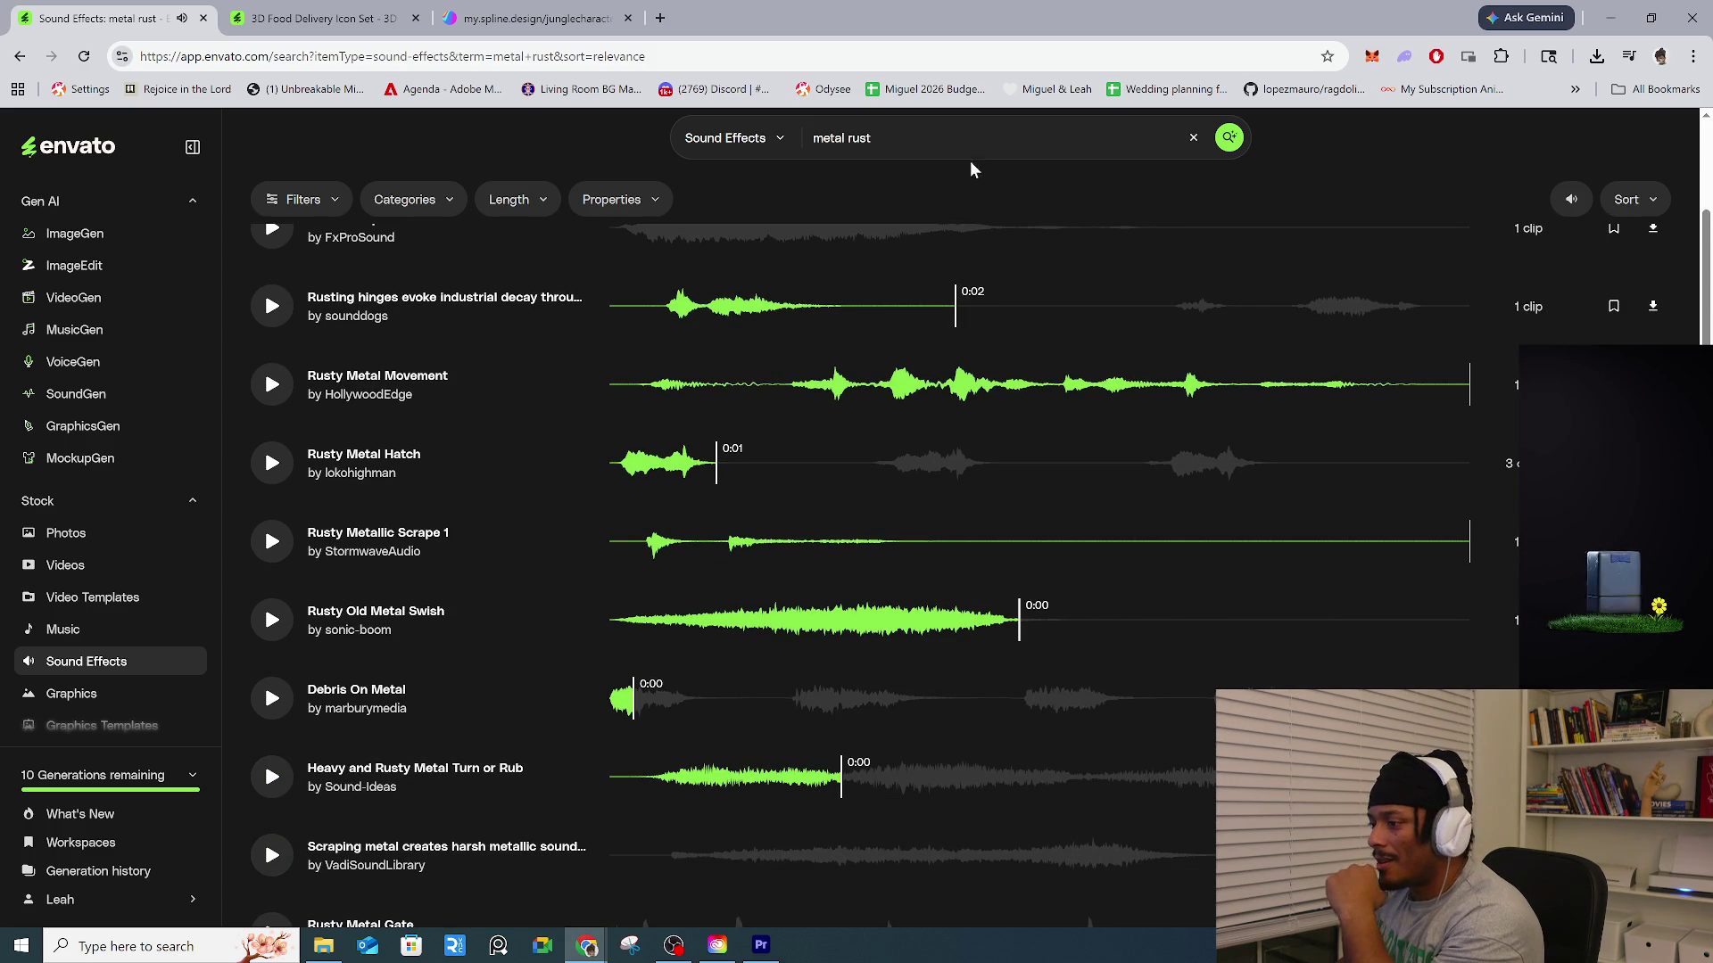
{"action": "triple_click", "coordinate": [830, 143]}
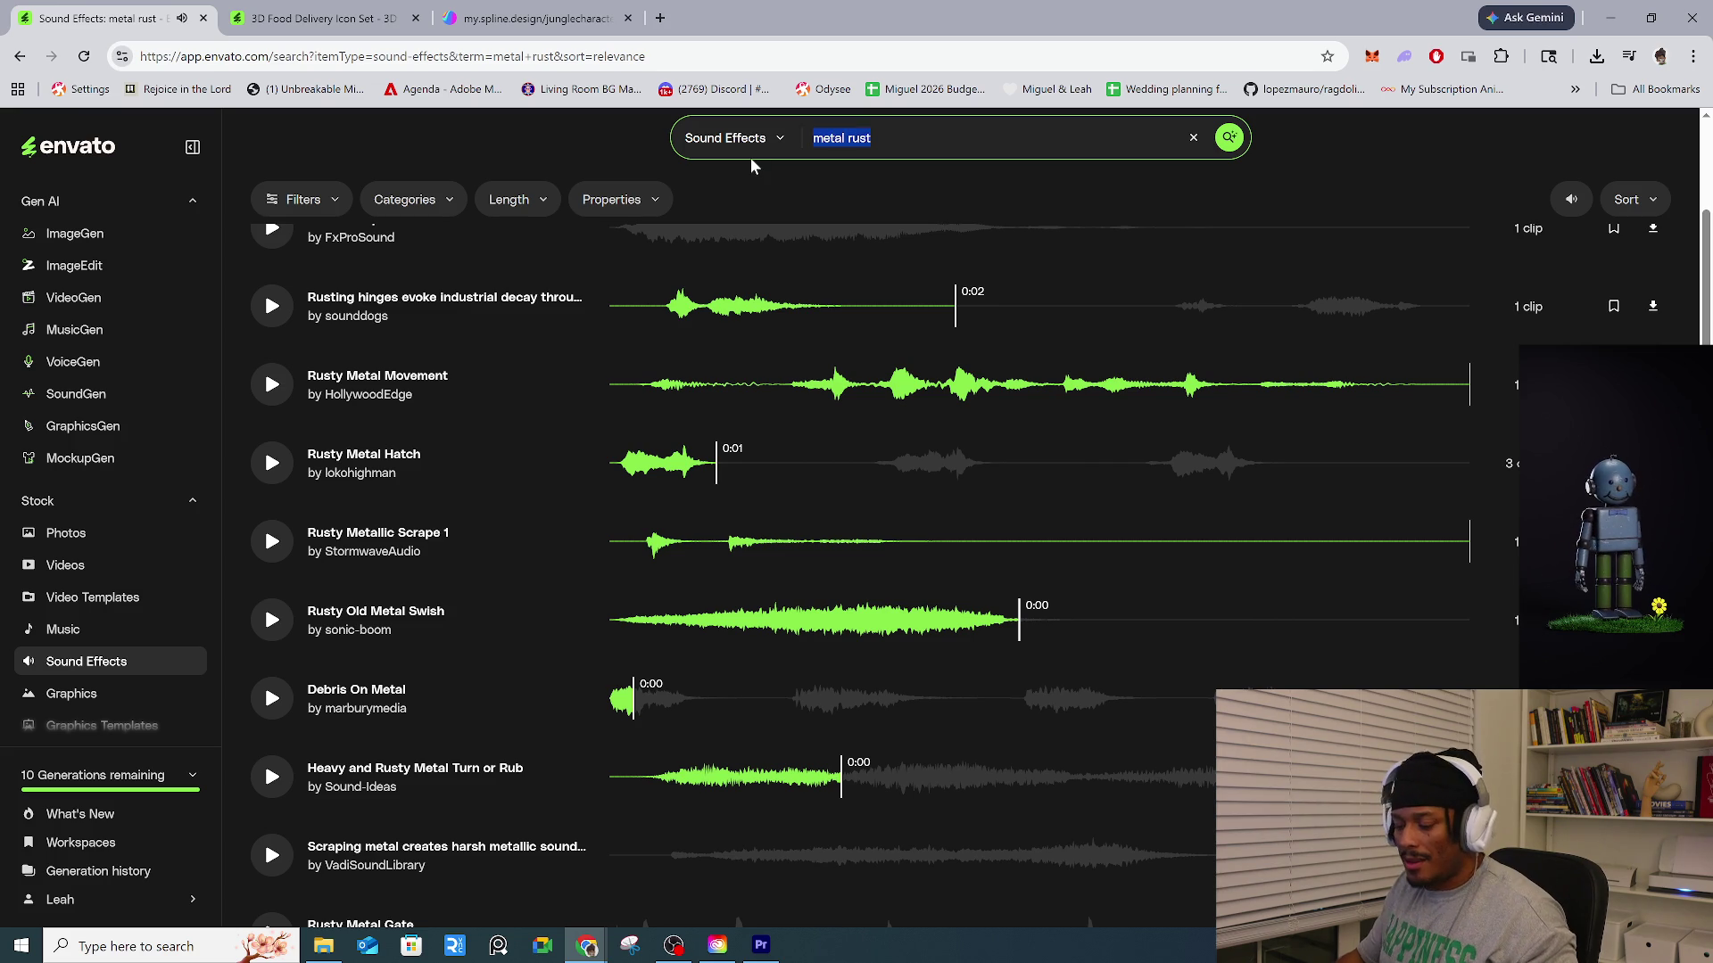
Search for 'plants', audition Plant Grow, and save the Plant Growing download to Sounds.
{"action": "type", "text": "plants"}
{"action": "key", "text": "Return"}
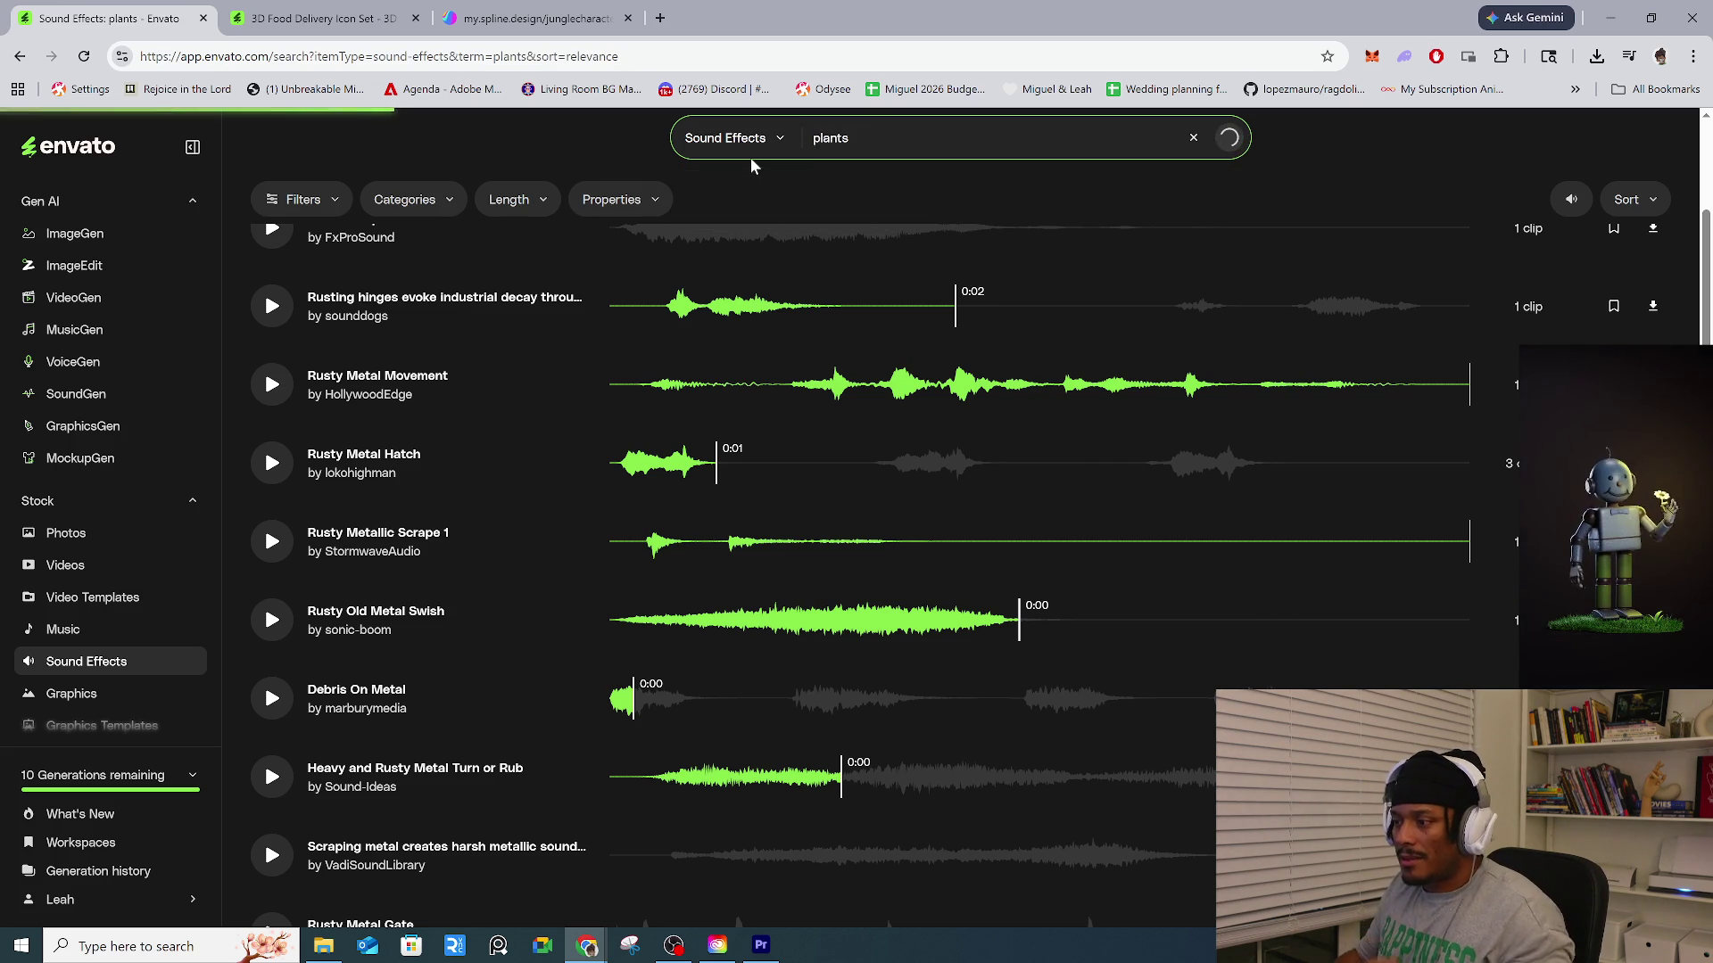
{"action": "left_click", "coordinate": [272, 284]}
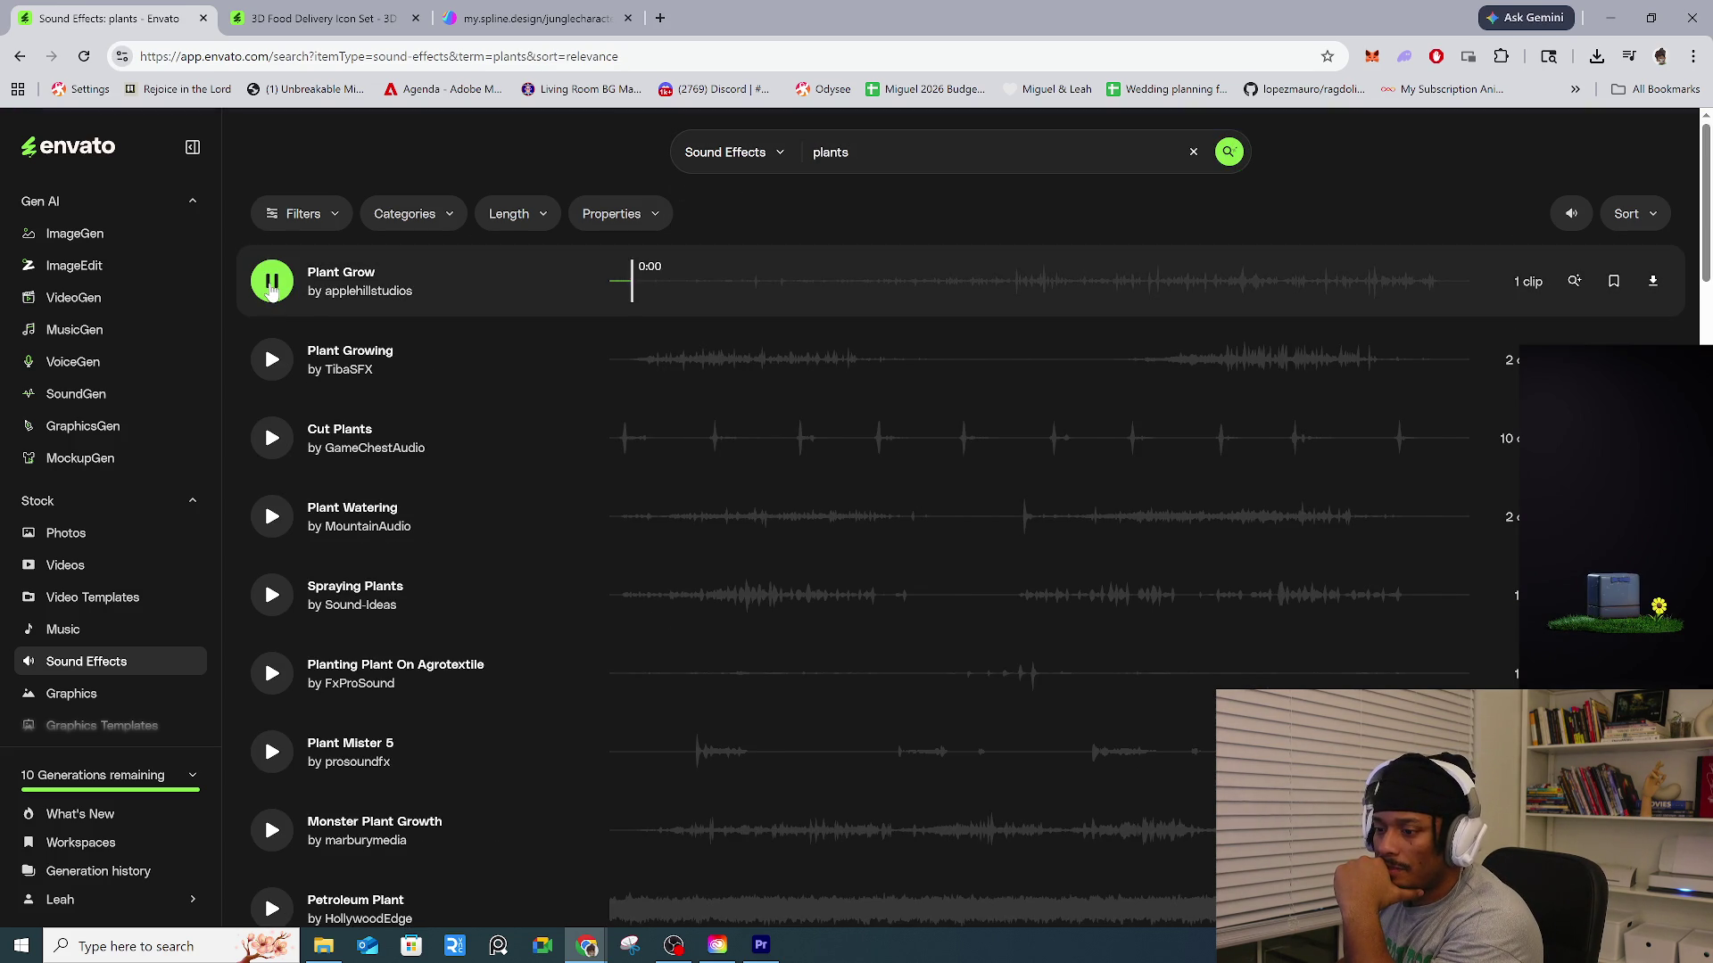
{"action": "left_click", "coordinate": [276, 362]}
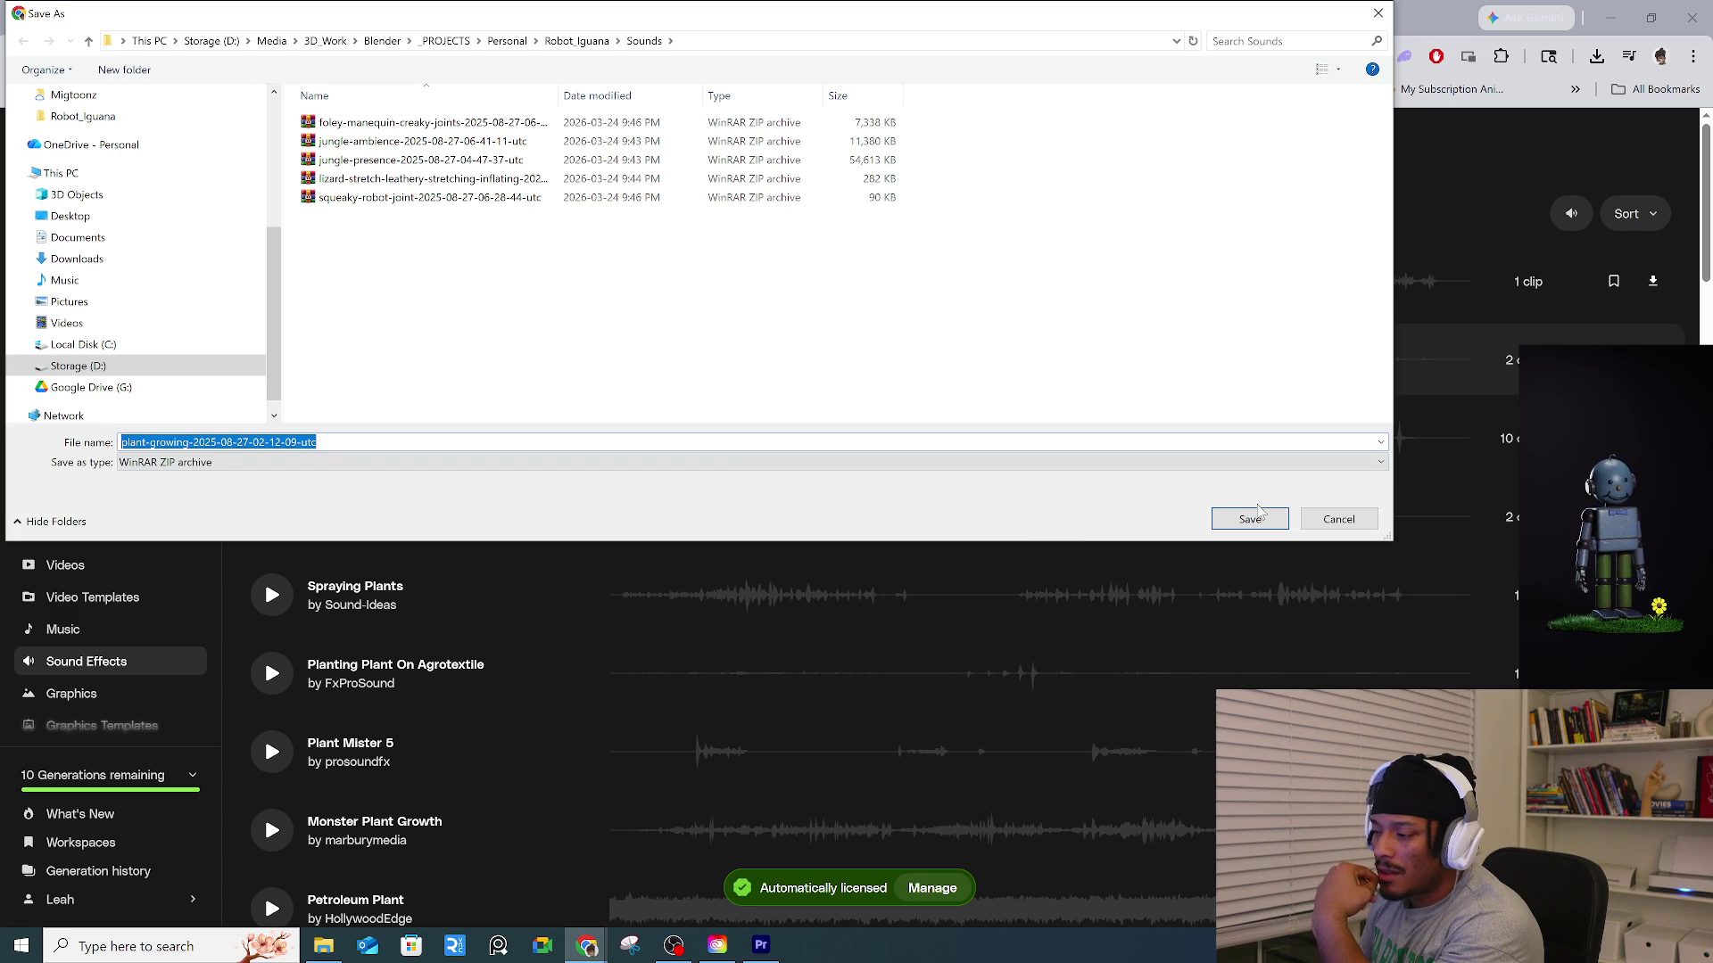
{"action": "key", "text": "Return"}
Audition Spraying Plants, Plant Watering, Planting Plant On Agrotextile and Monster Plant Growth.
{"action": "left_click", "coordinate": [273, 595]}
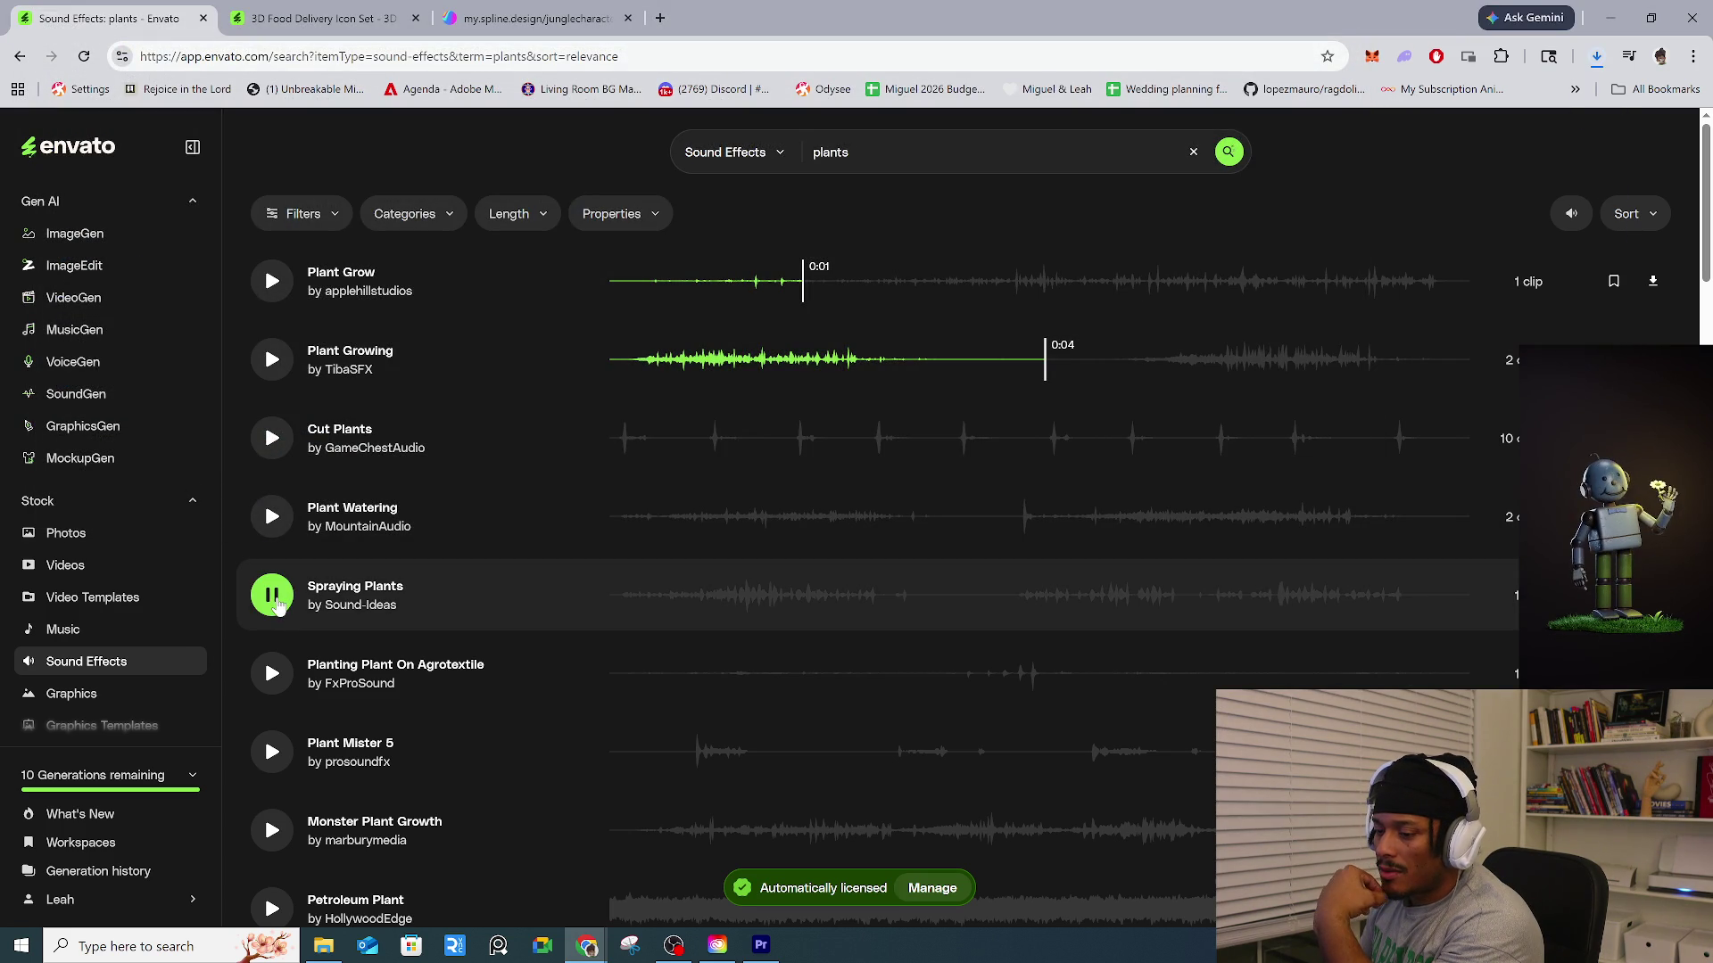
{"action": "left_click", "coordinate": [277, 518]}
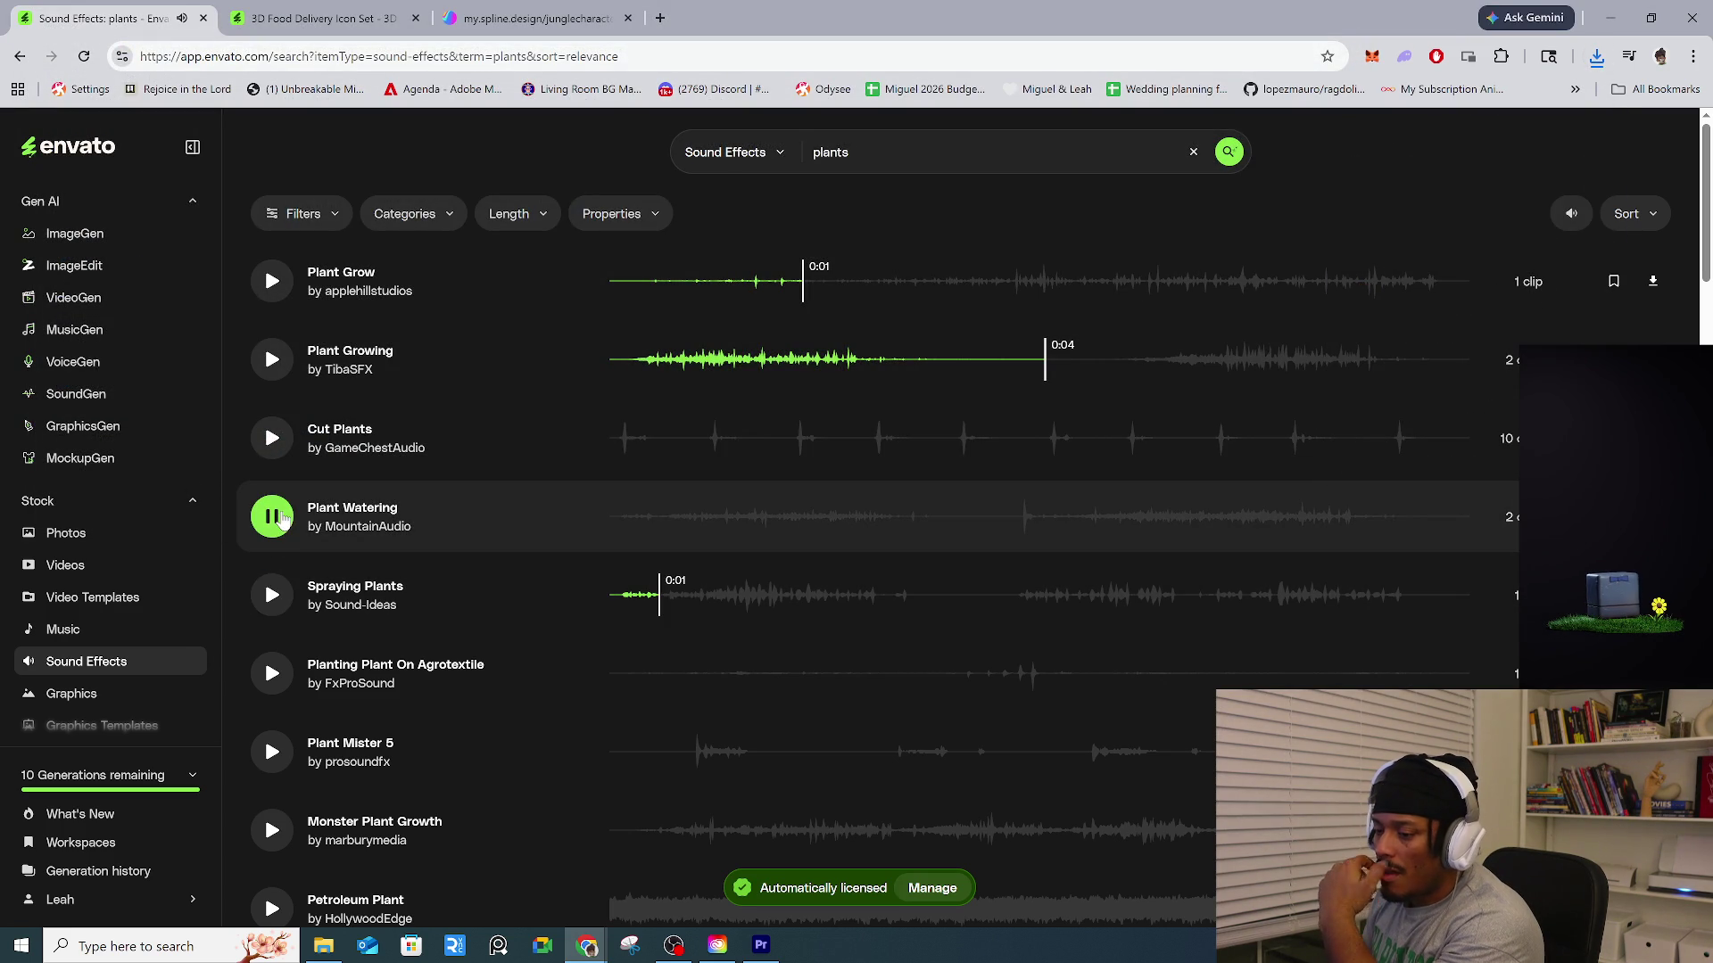
{"action": "left_click", "coordinate": [272, 675]}
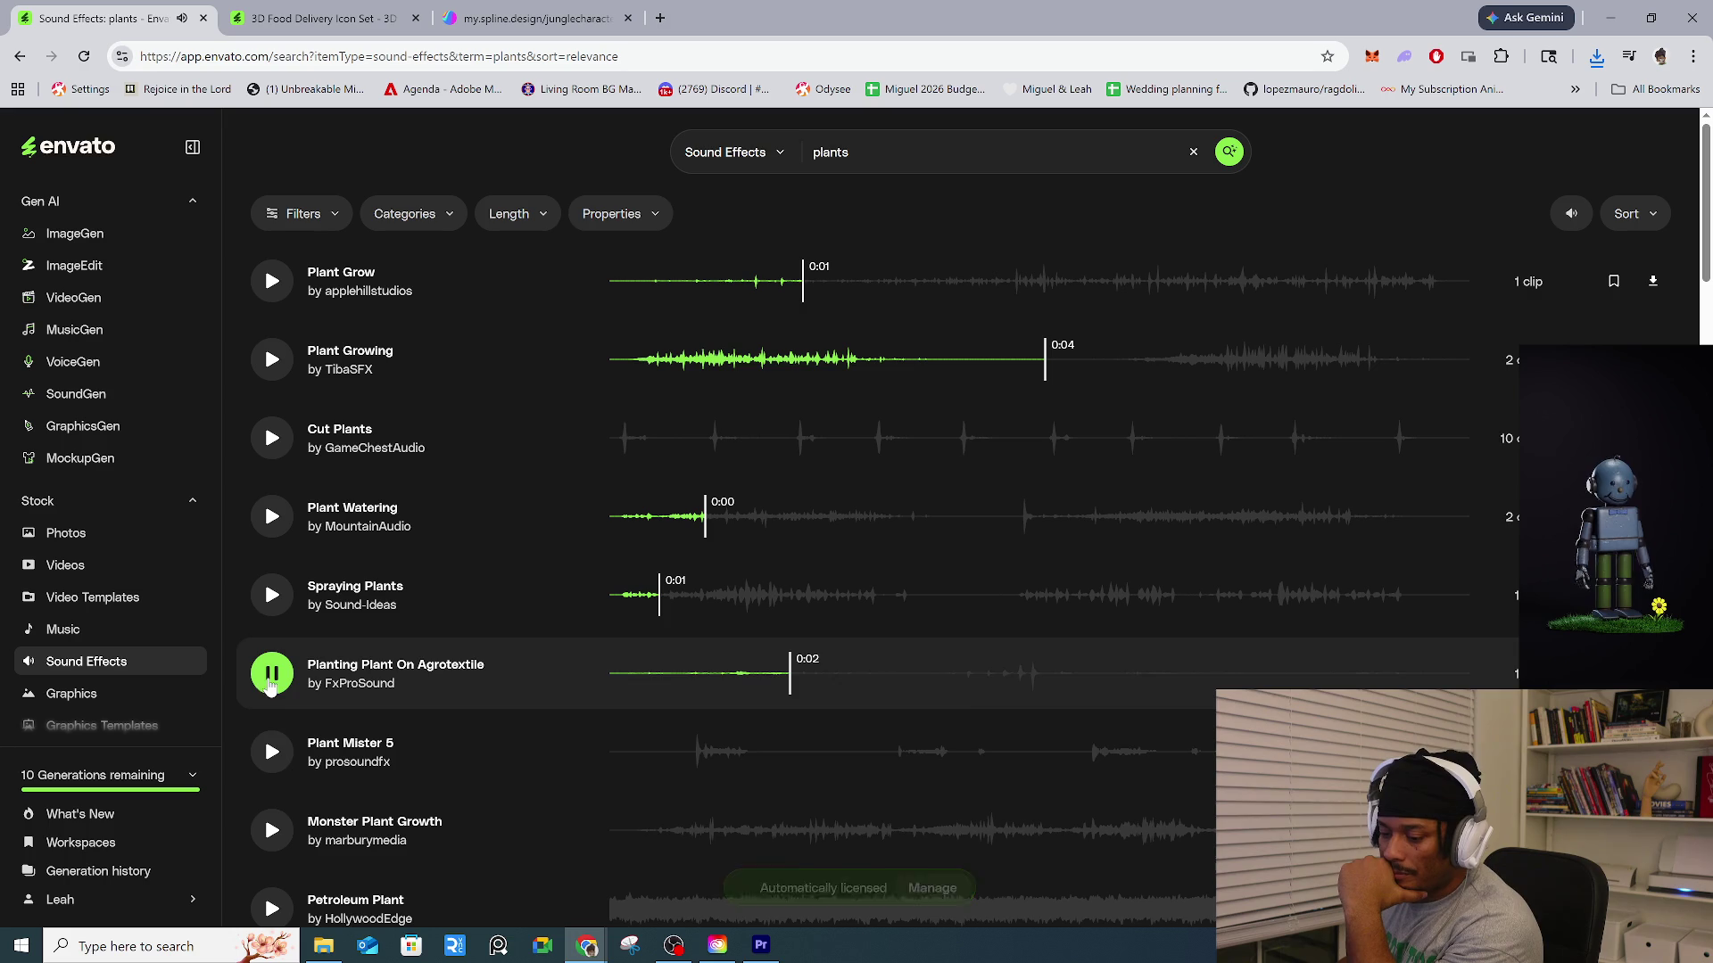
{"action": "scroll", "coordinate": [276, 785], "scroll_direction": "down", "scroll_amount": 2}
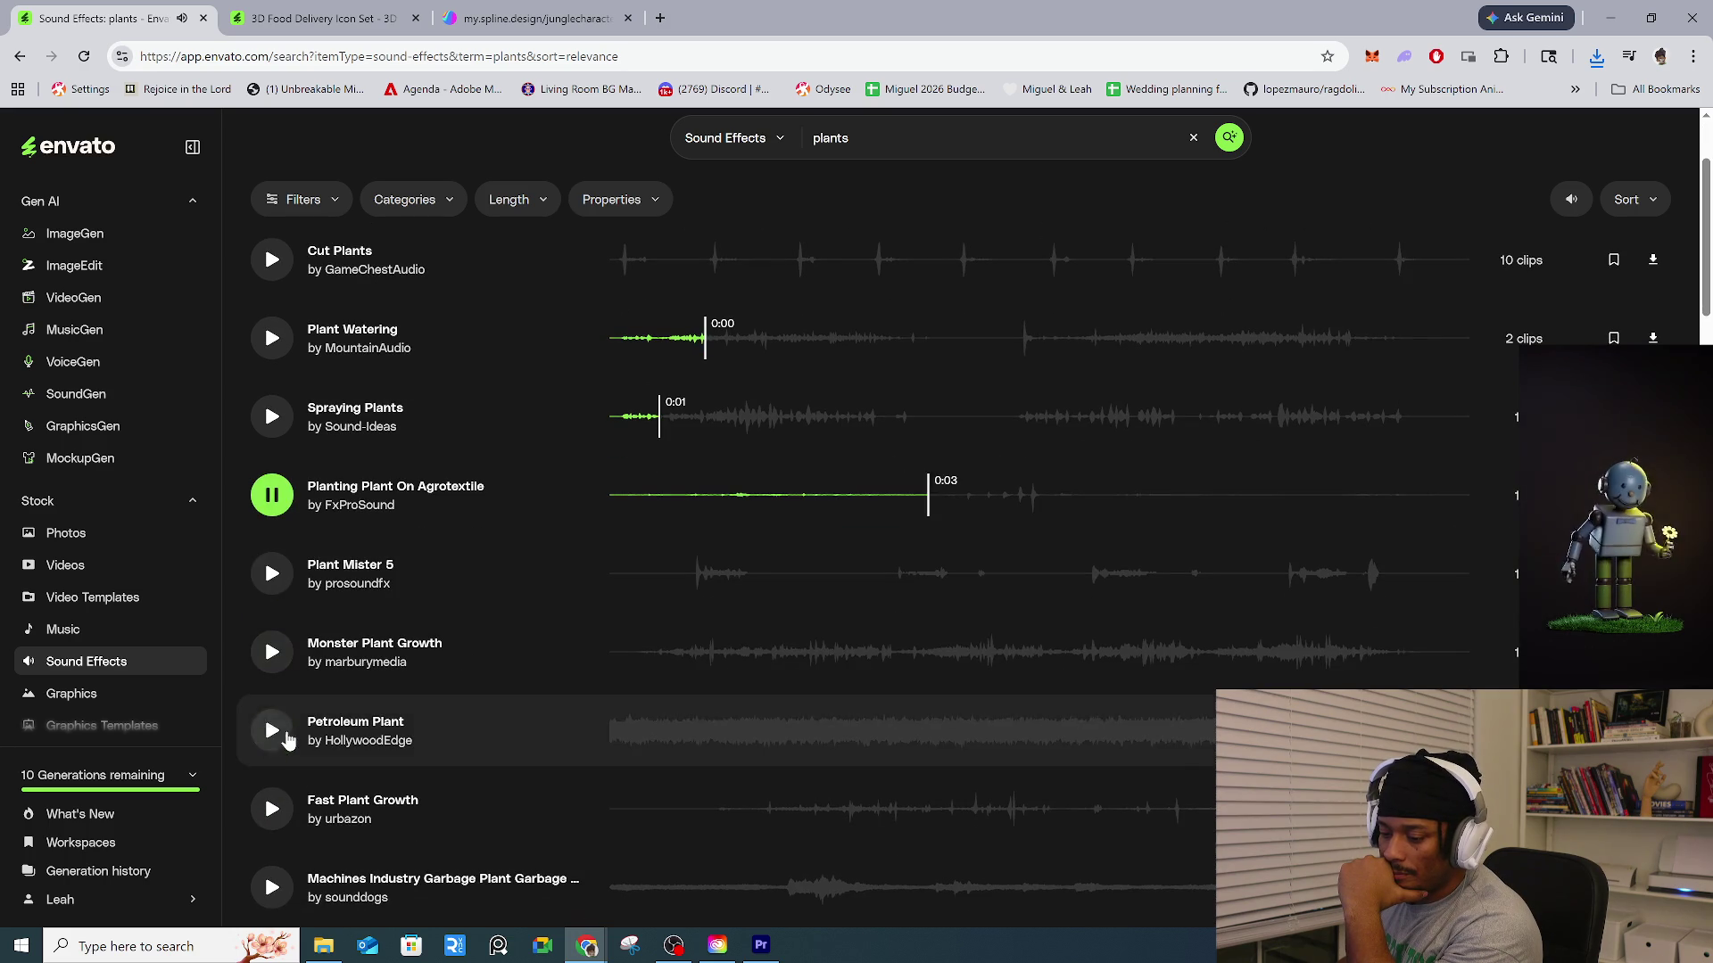
{"action": "left_click", "coordinate": [278, 667]}
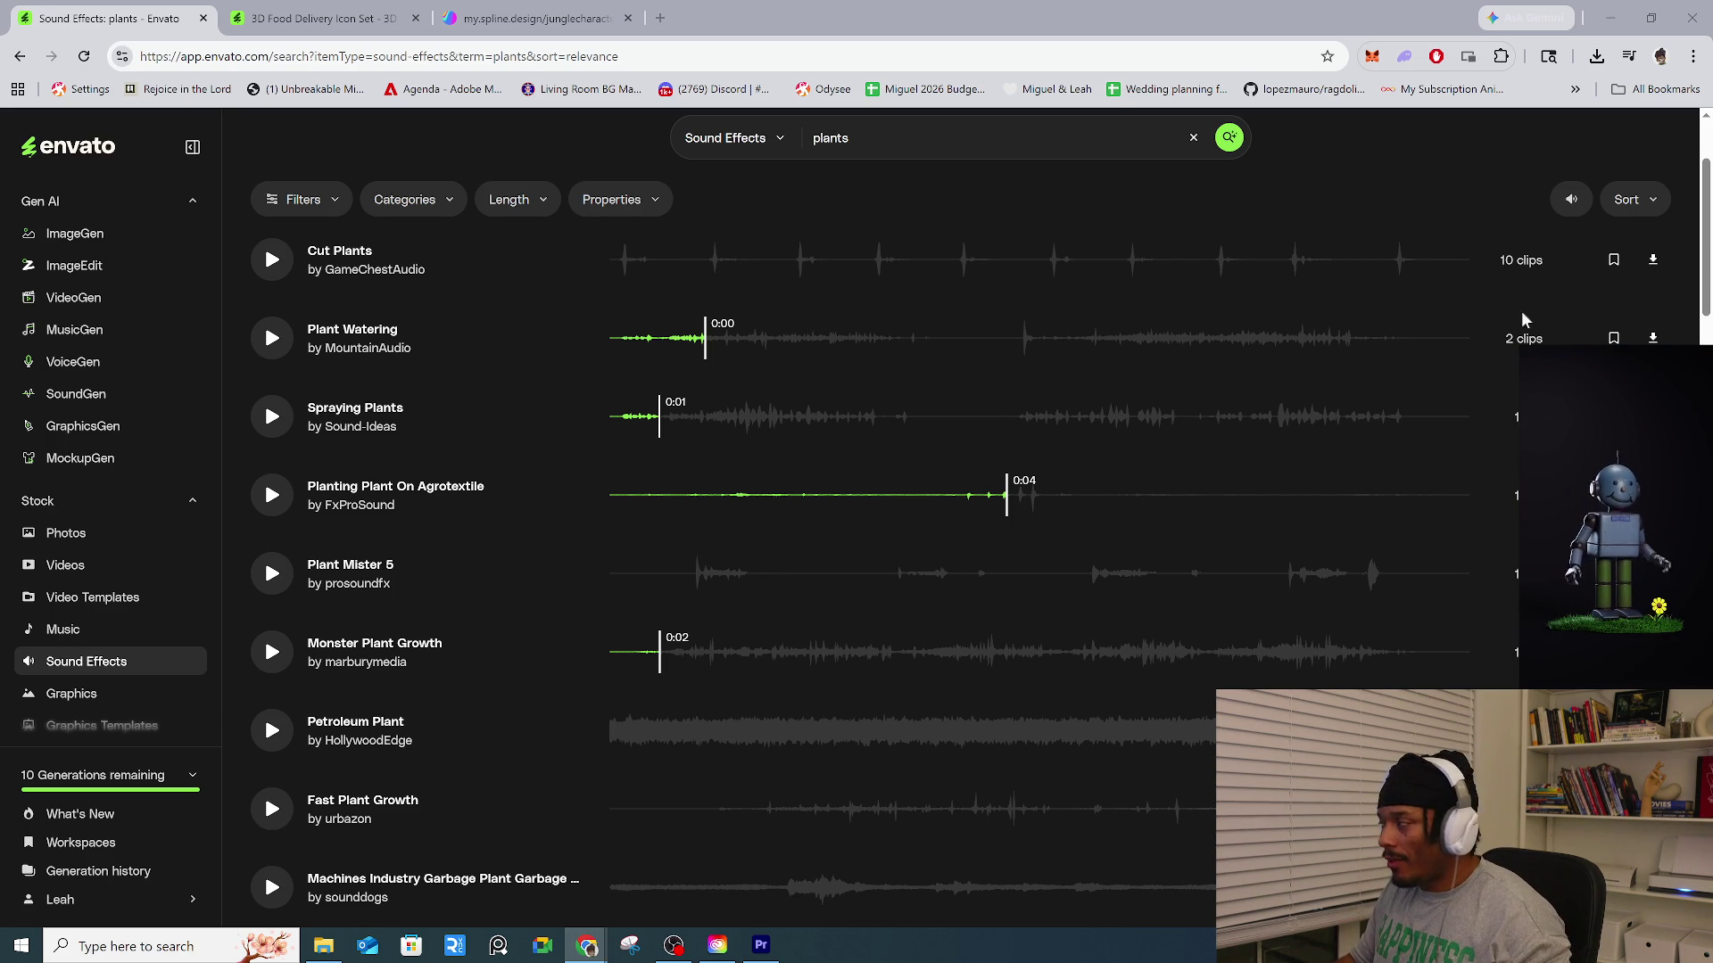
Minimize Chrome and Creative Cloud, launch Blender from the desktop, and dismiss its splash screen.
{"action": "left_click", "coordinate": [1618, 25]}
{"action": "left_click", "coordinate": [1441, 125]}
{"action": "double_click", "coordinate": [780, 403]}
{"action": "mouse_move", "coordinate": [667, 956]}
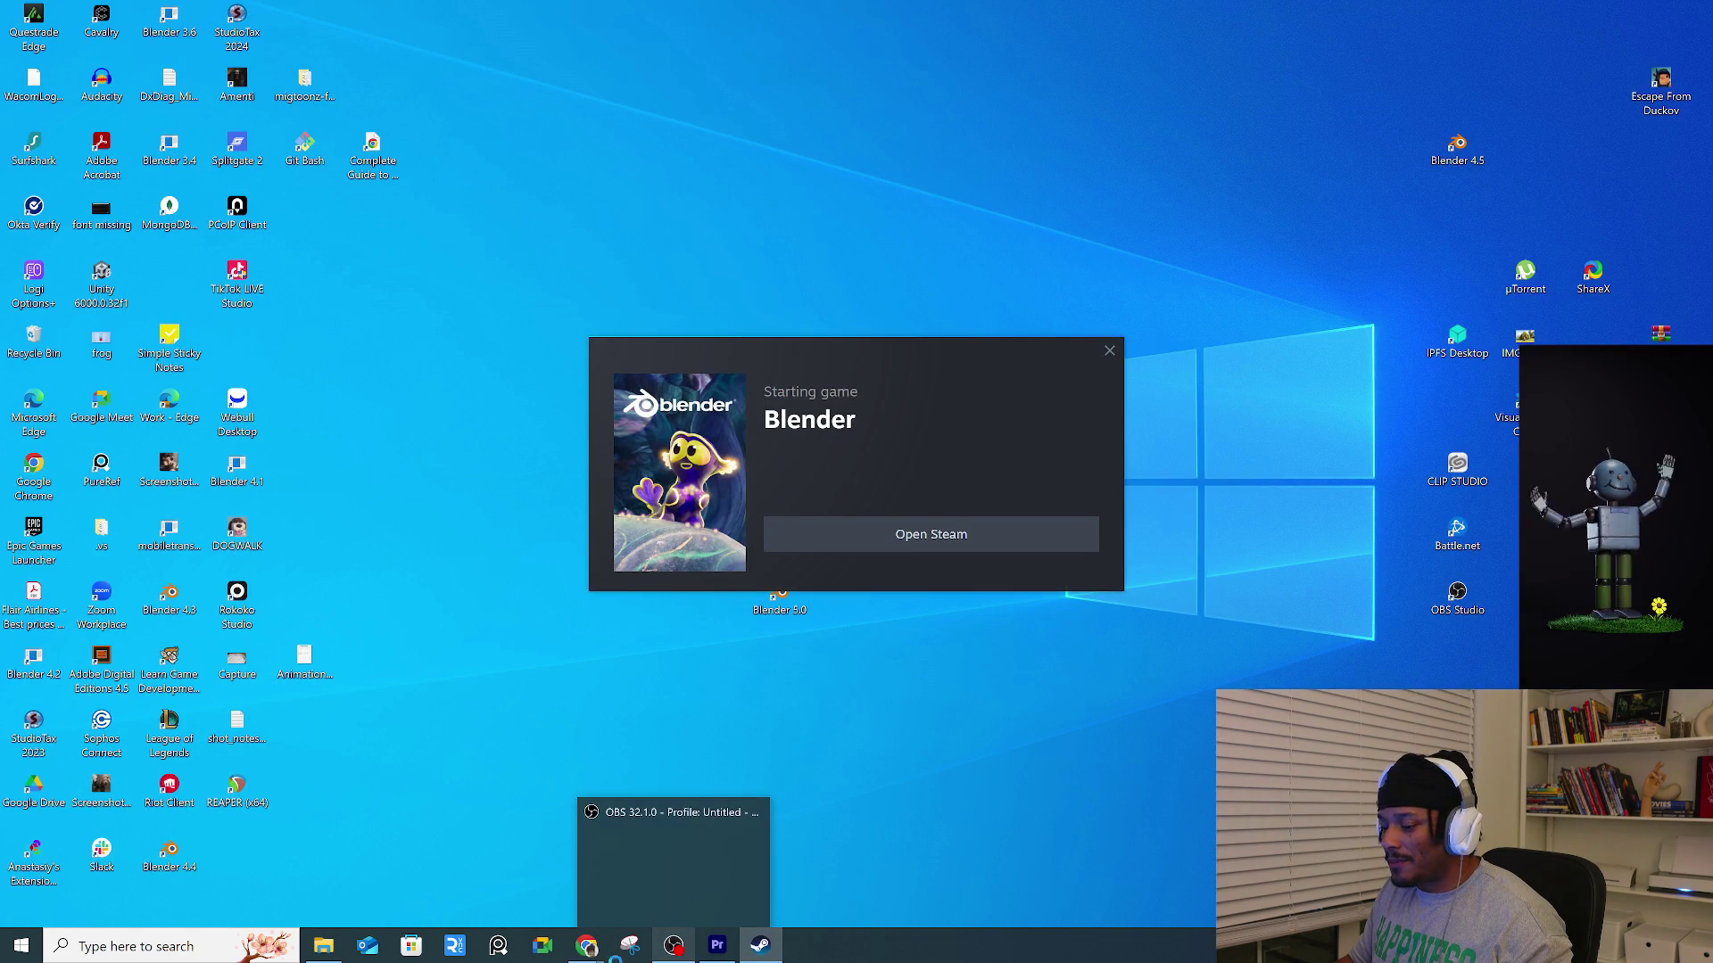
{"action": "left_click", "coordinate": [325, 945]}
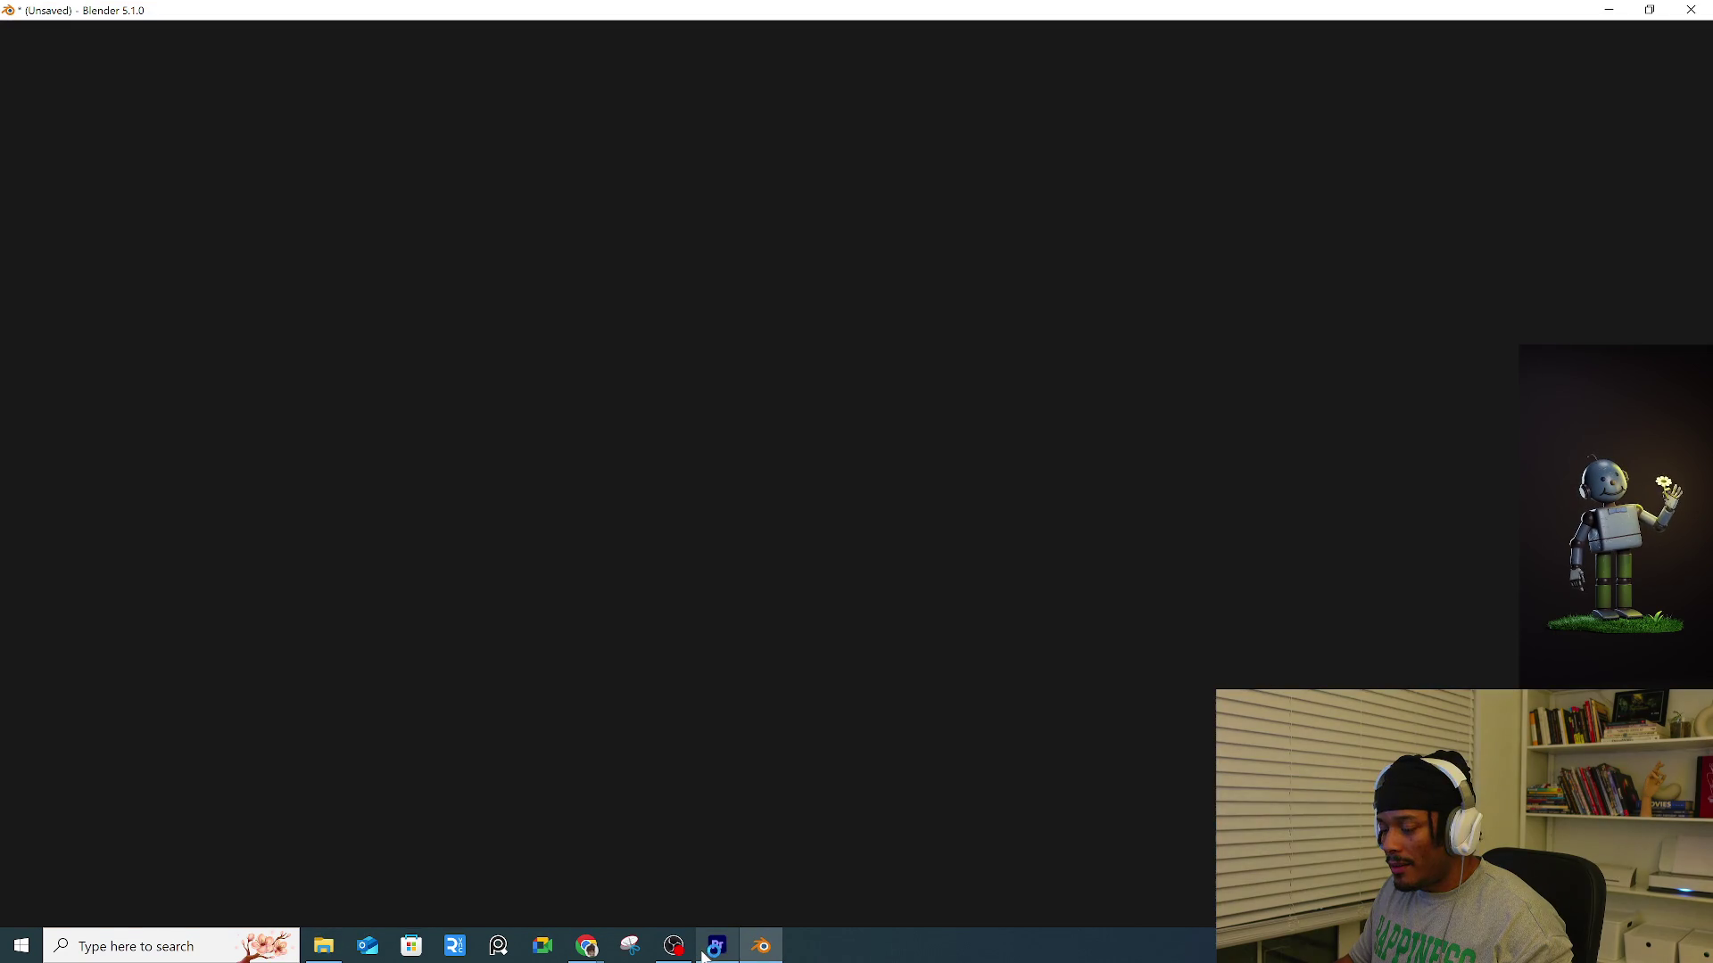
{"action": "mouse_move", "coordinate": [717, 945]}
{"action": "mouse_move", "coordinate": [688, 812]}
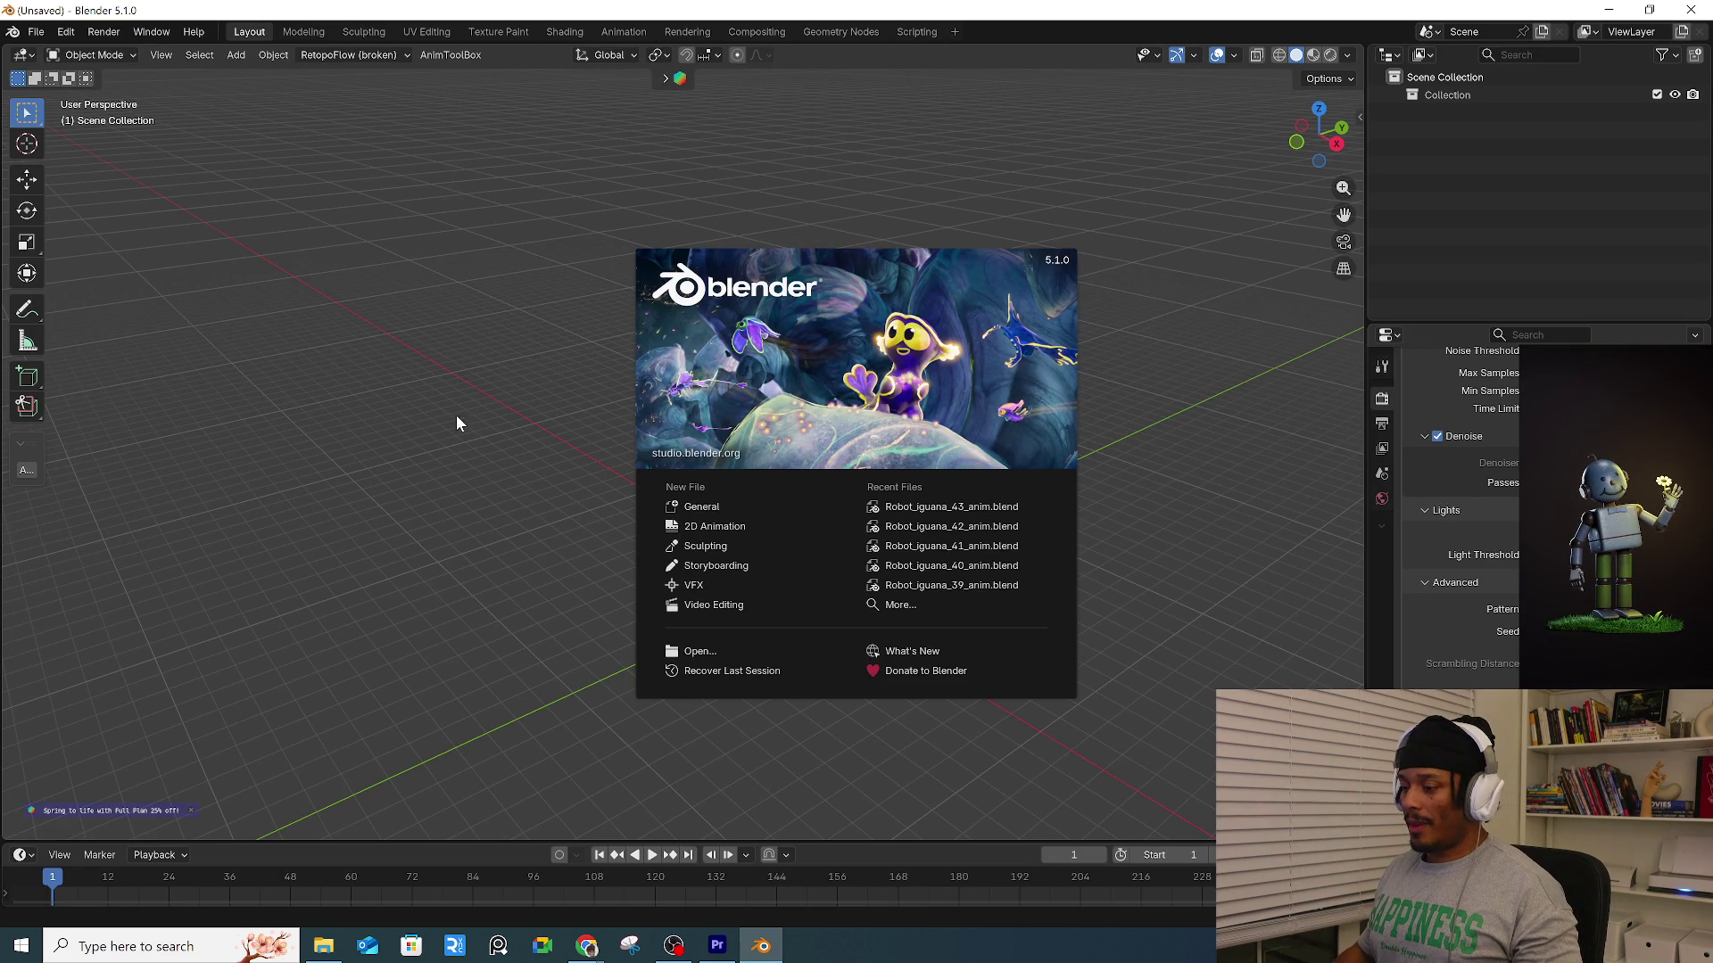
{"action": "left_click", "coordinate": [498, 391]}
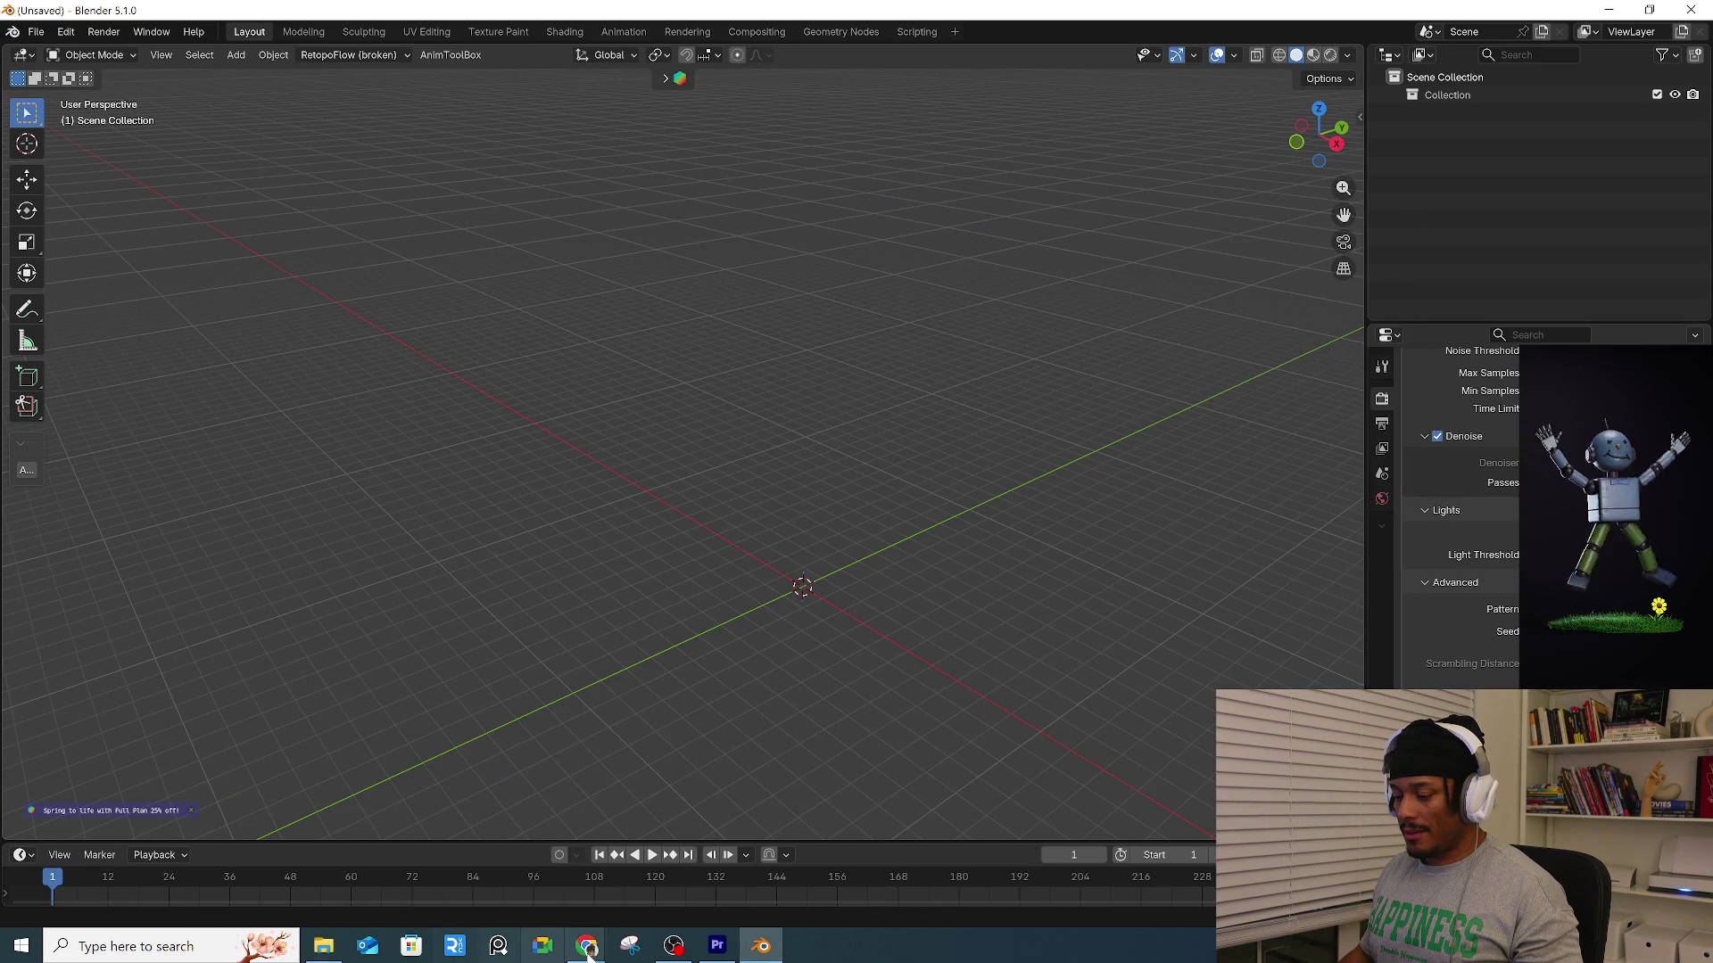
From Chrome's downloads list, show the jungle character set ZIP in its folder.
{"action": "mouse_move", "coordinate": [589, 956]}
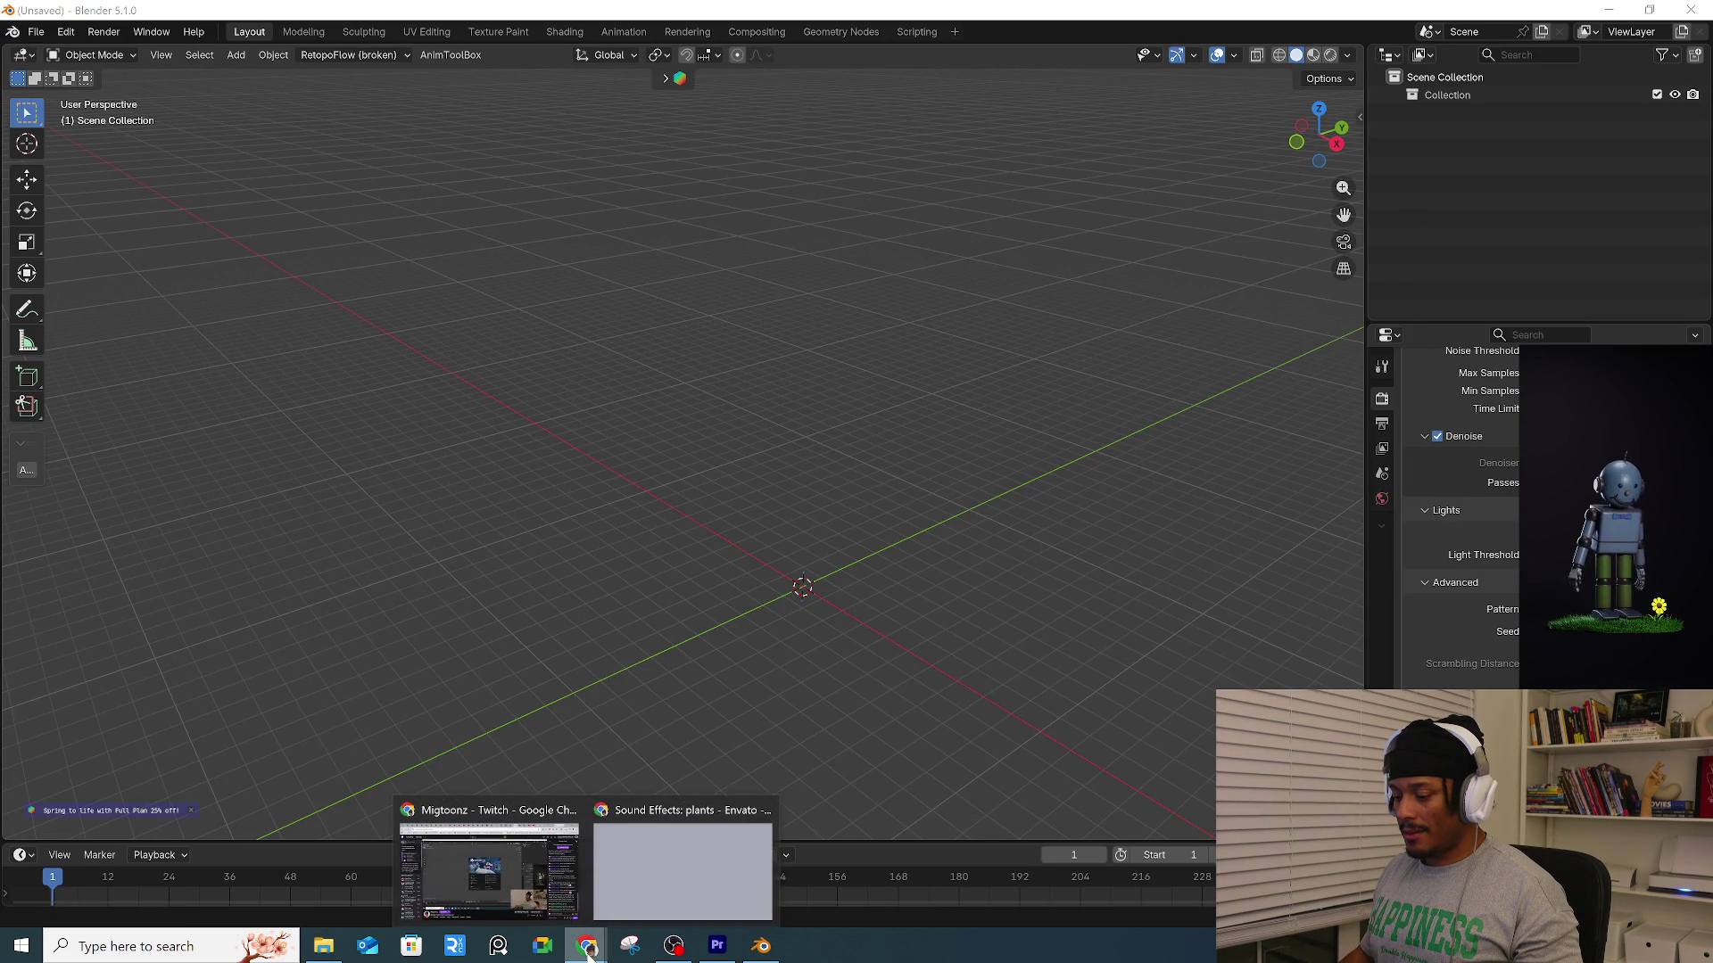
{"action": "left_click", "coordinate": [630, 886]}
{"action": "left_click", "coordinate": [284, 25]}
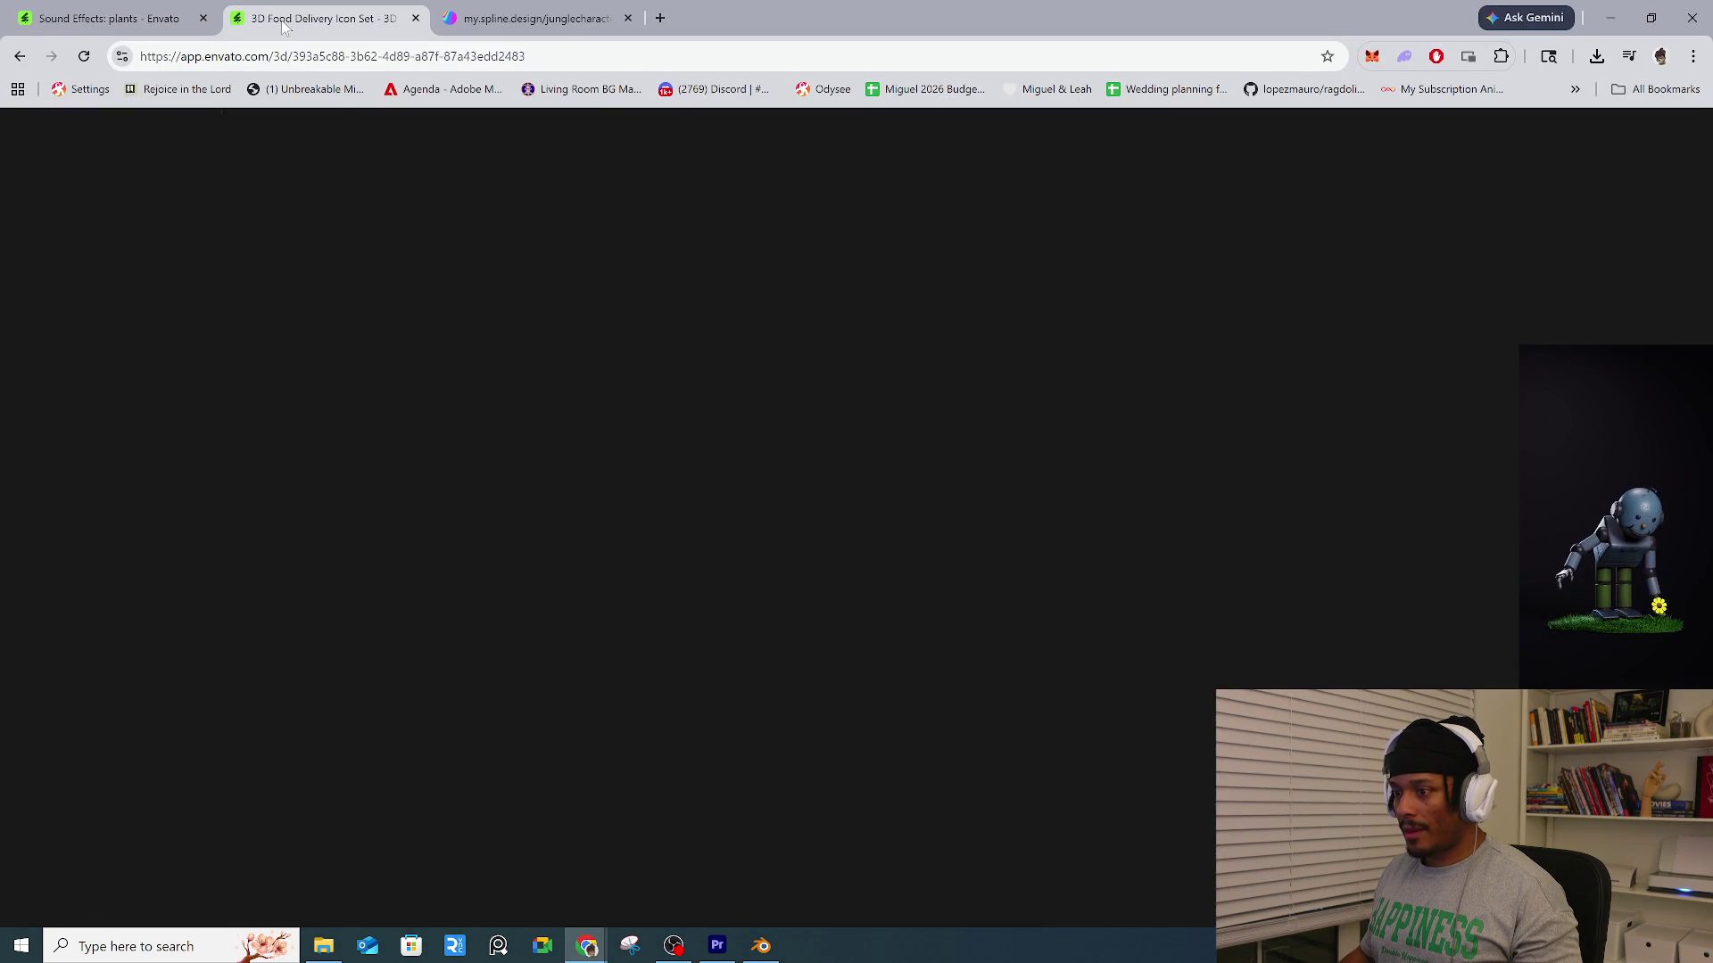
{"action": "left_click", "coordinate": [1599, 57]}
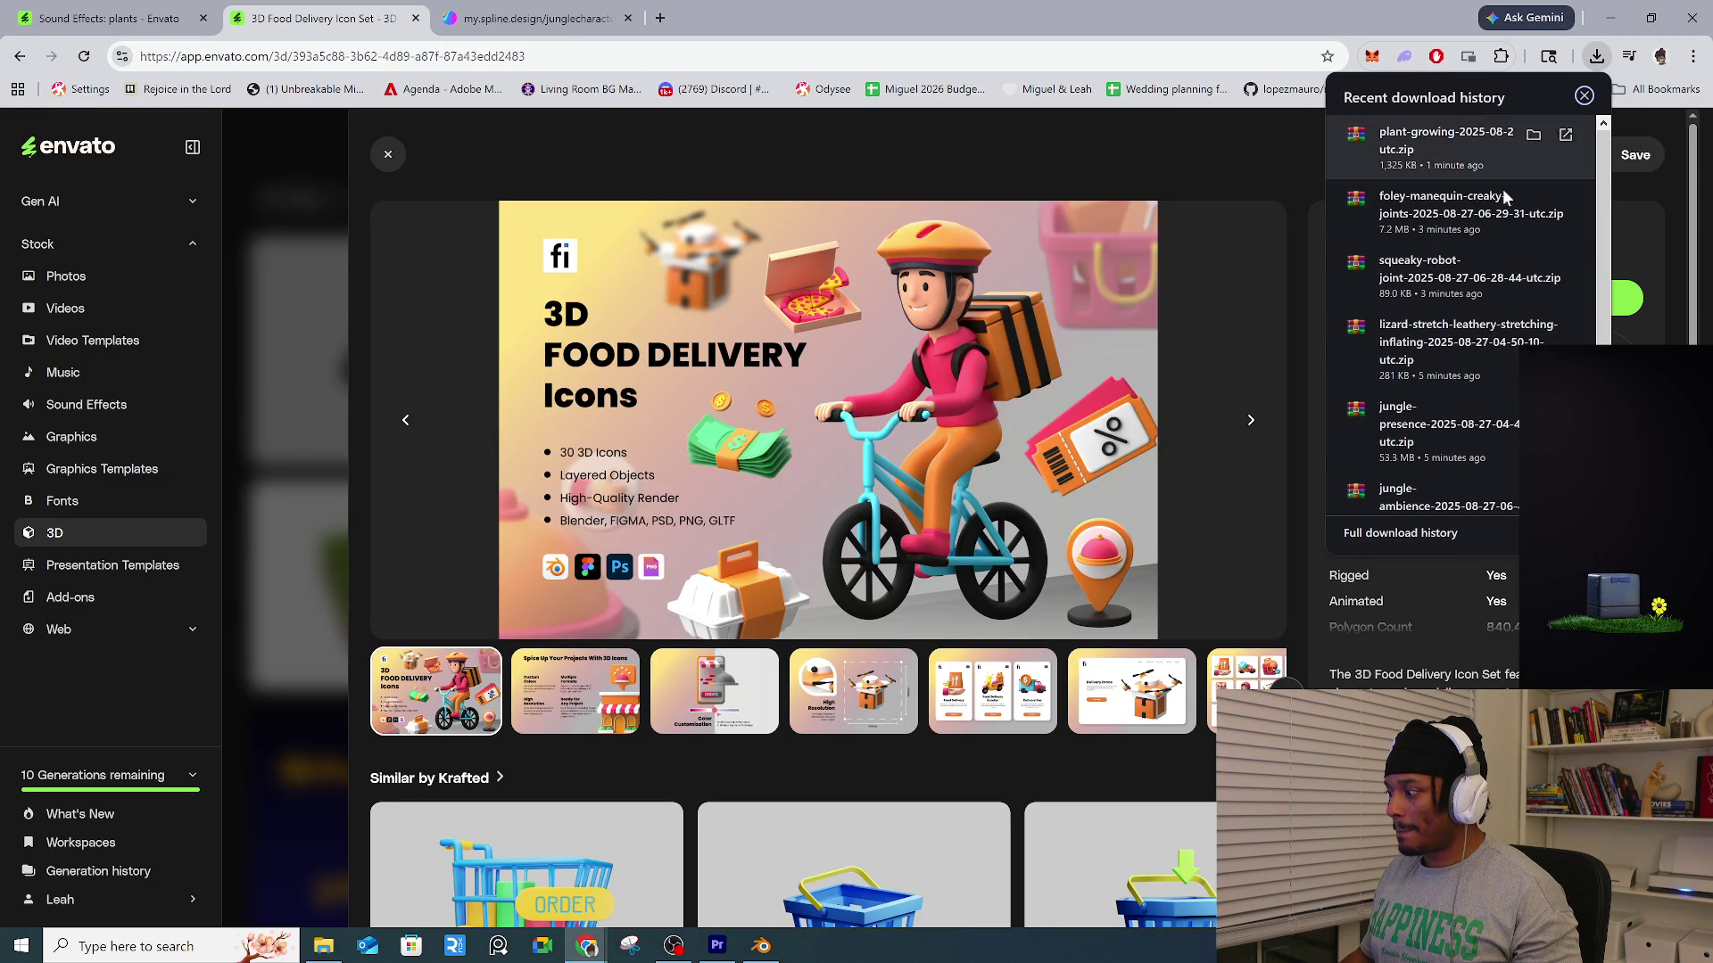
{"action": "scroll", "coordinate": [1508, 223], "scroll_direction": "down", "scroll_amount": 3}
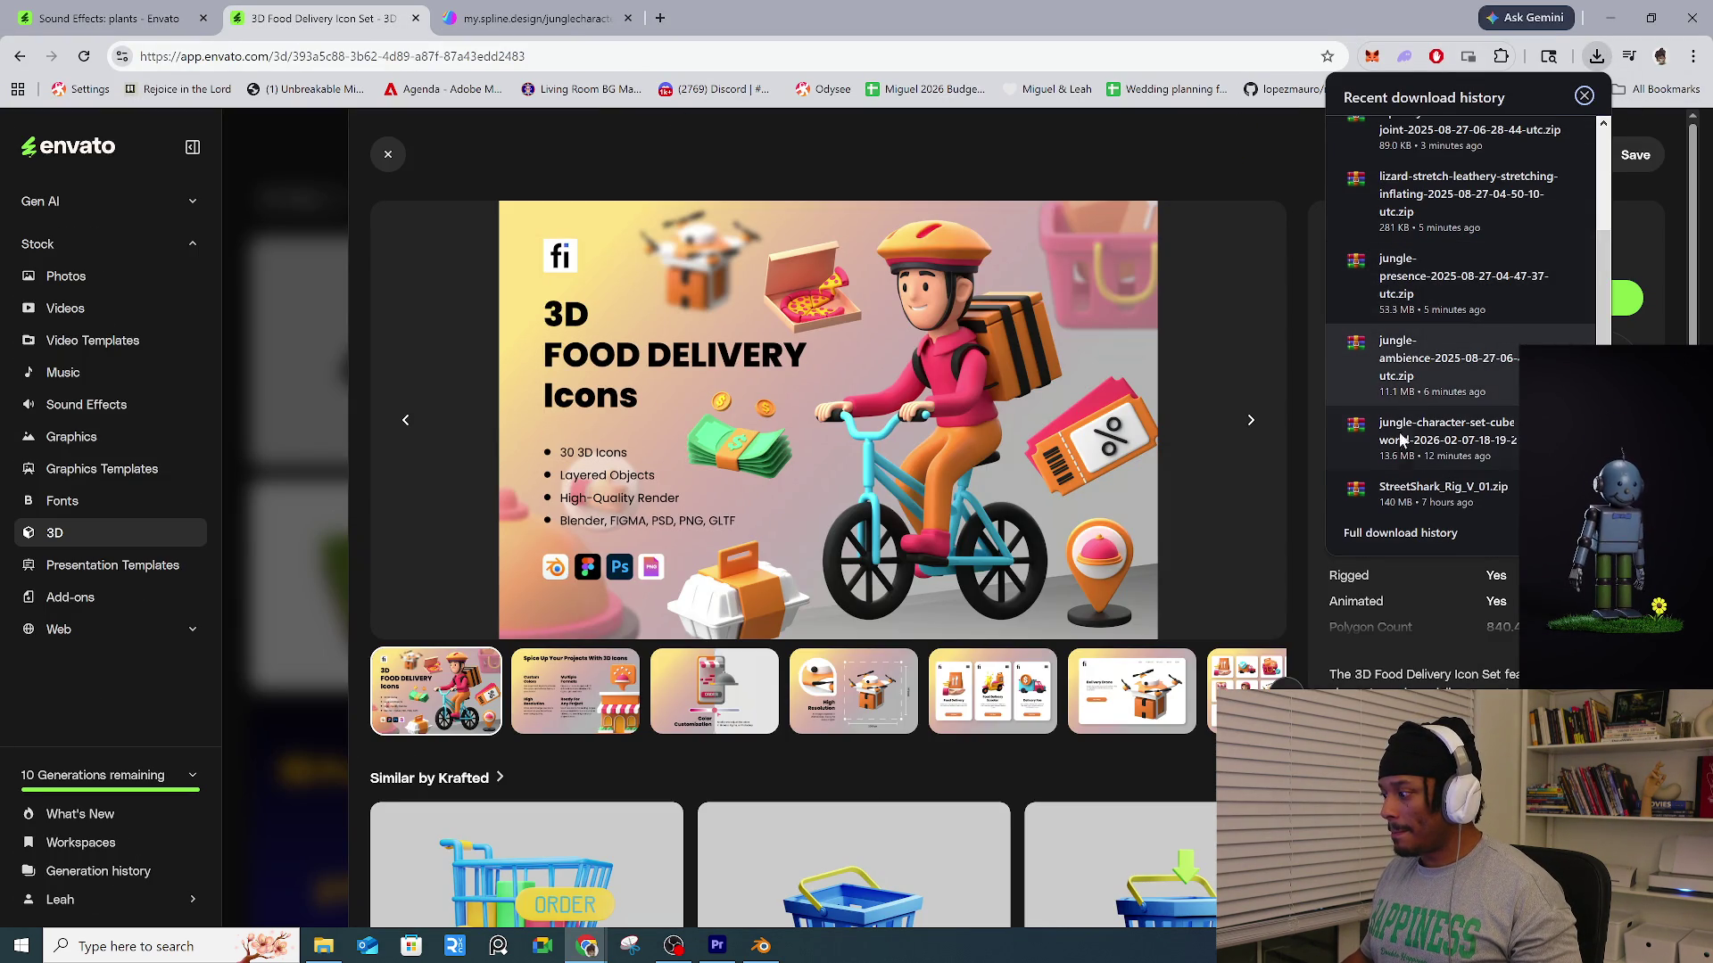
{"action": "left_click", "coordinate": [1572, 439]}
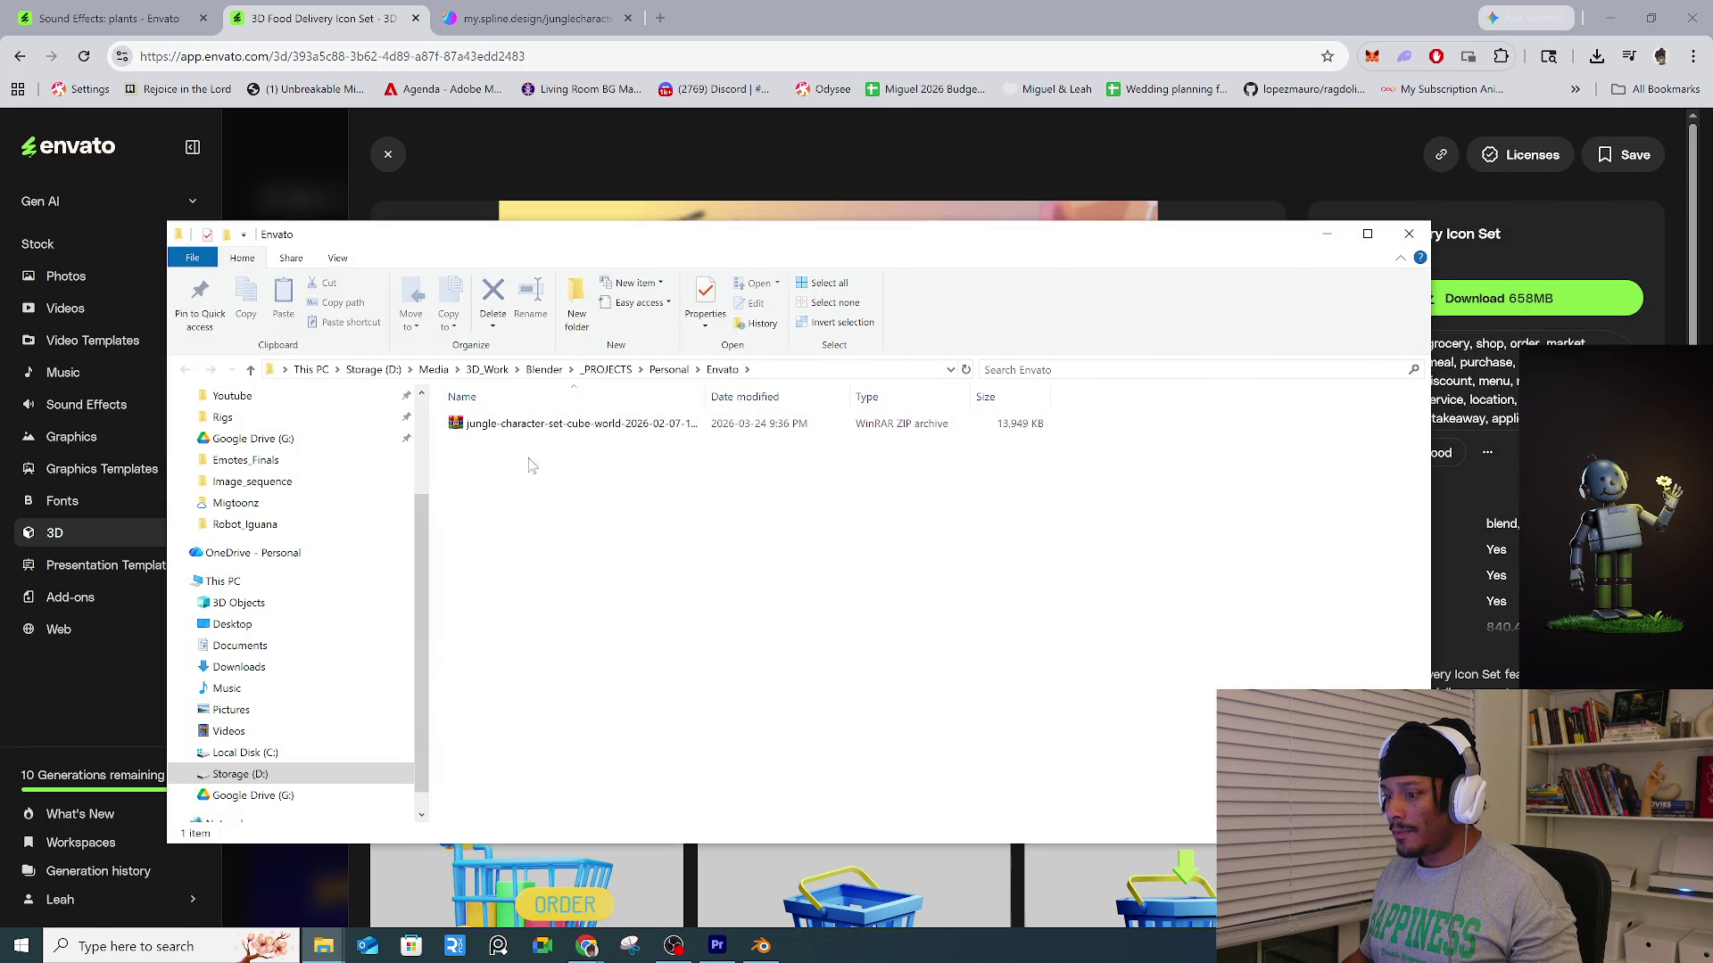
Extract the jungle character set archive, dismiss the WinRAR notice, copy the folder path, and return to Blender.
{"action": "double_click", "coordinate": [522, 426]}
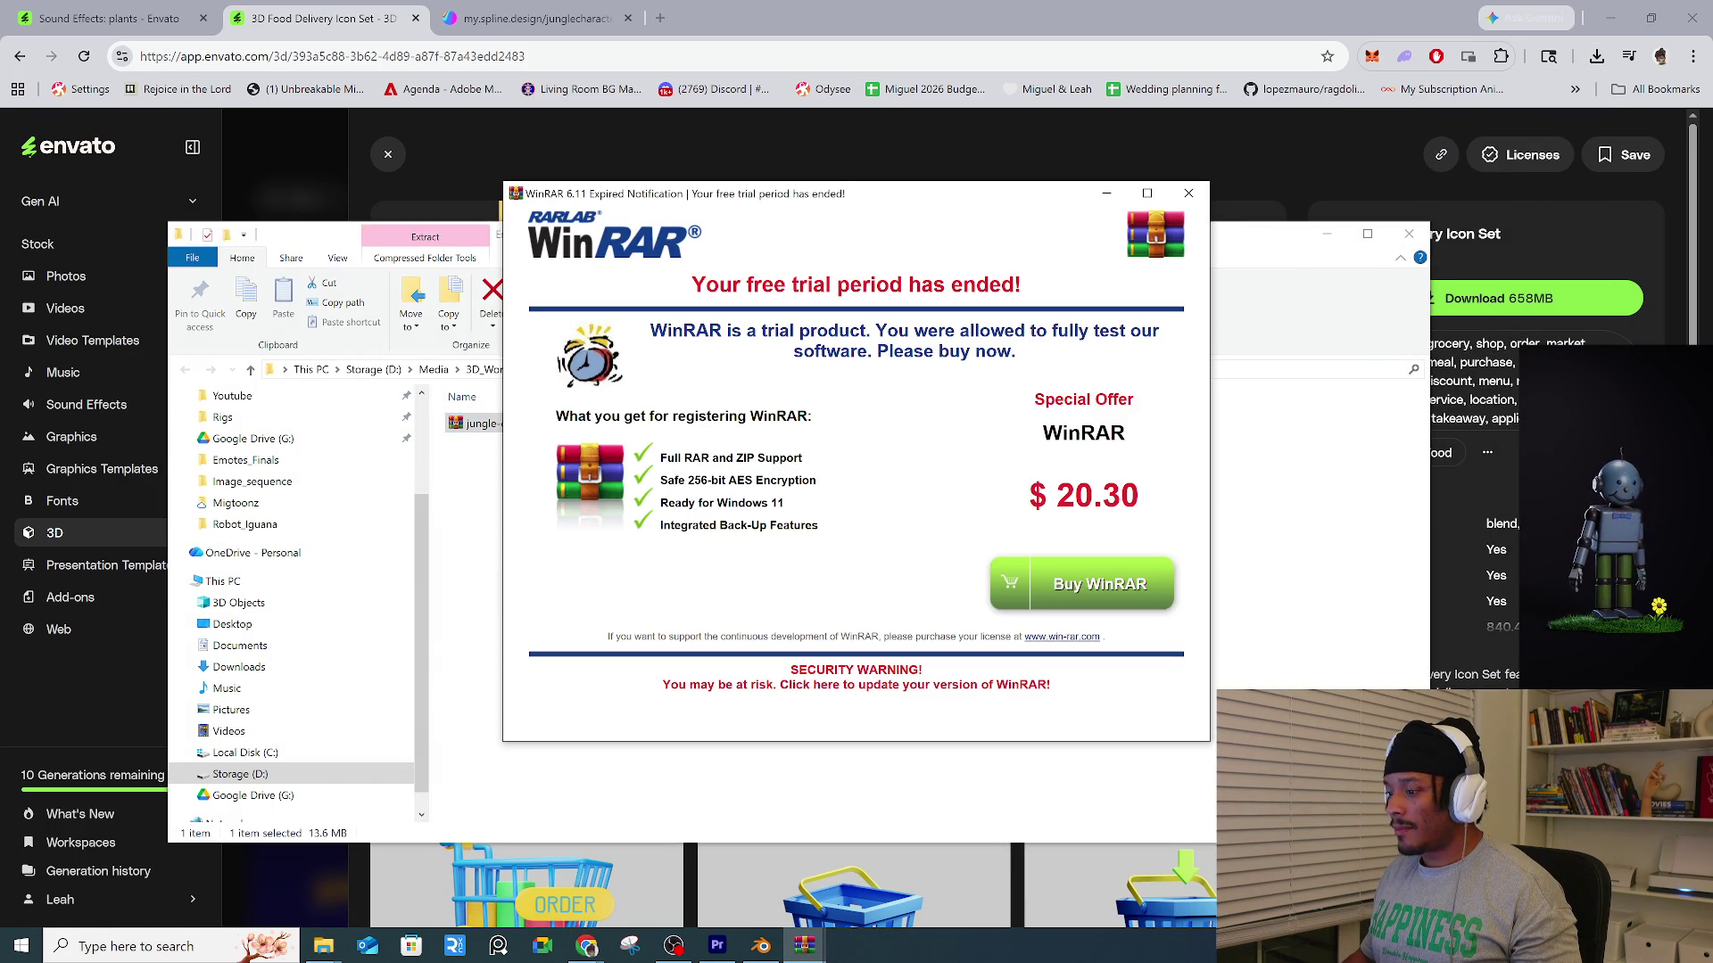
{"action": "left_click", "coordinate": [1320, 537]}
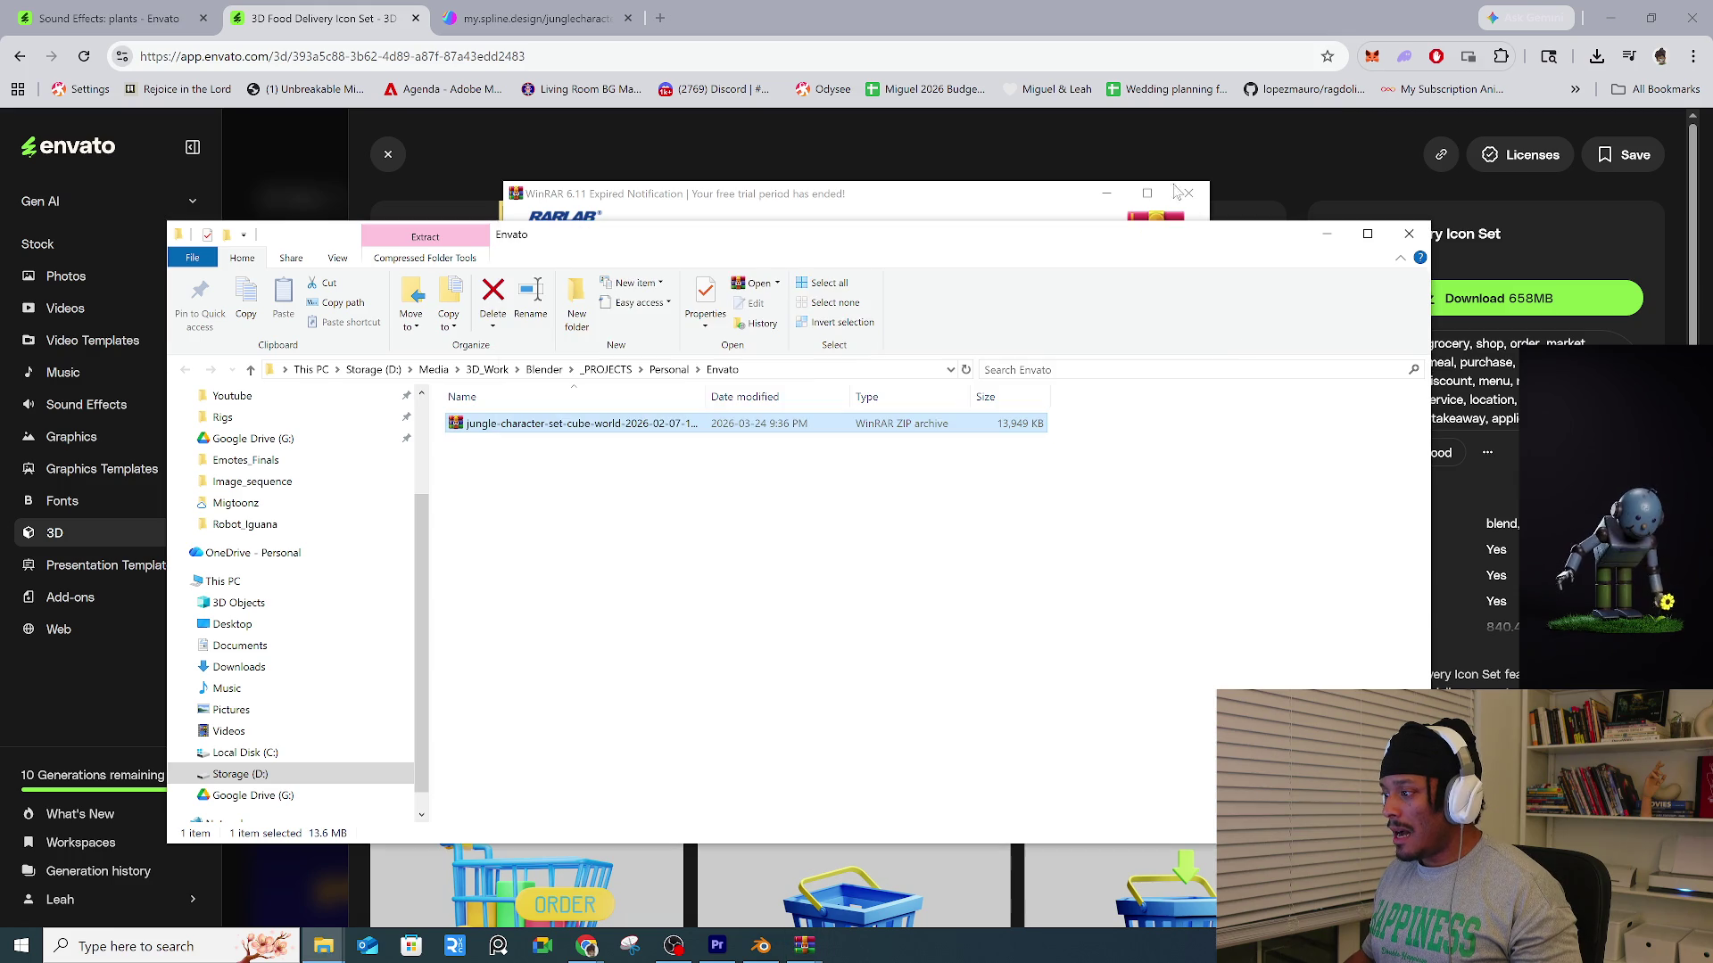
{"action": "left_click", "coordinate": [1188, 193]}
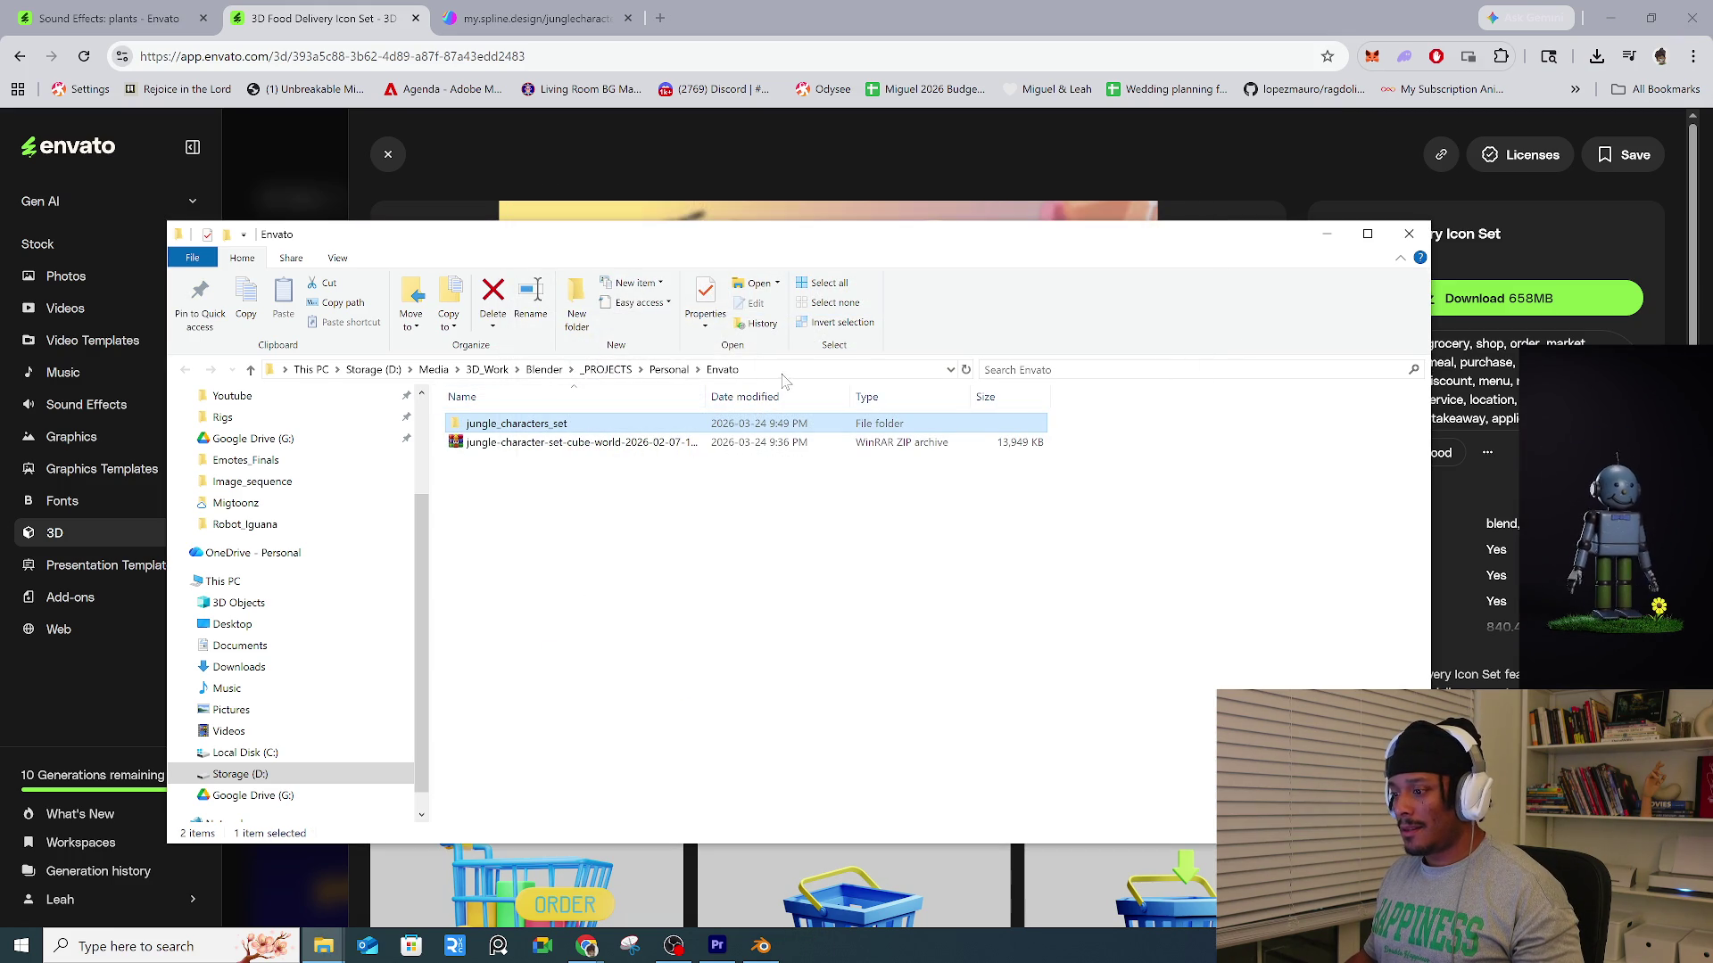
{"action": "left_click", "coordinate": [783, 376]}
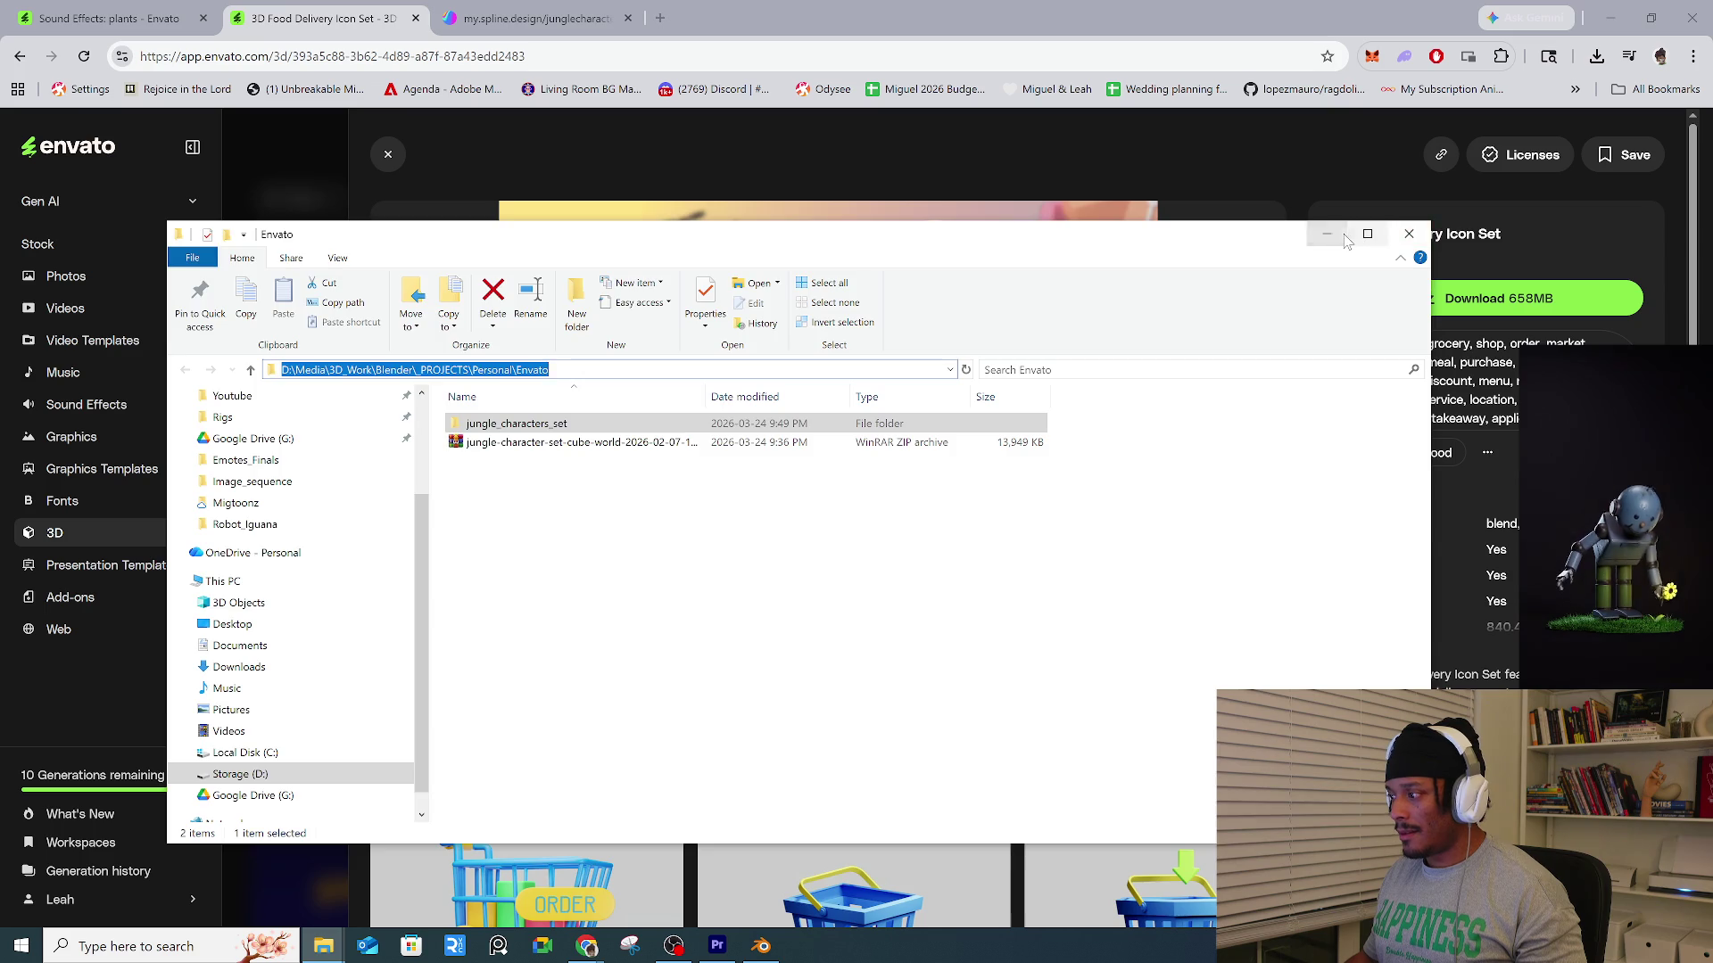
{"action": "left_click", "coordinate": [1409, 234]}
{"action": "left_click", "coordinate": [761, 945]}
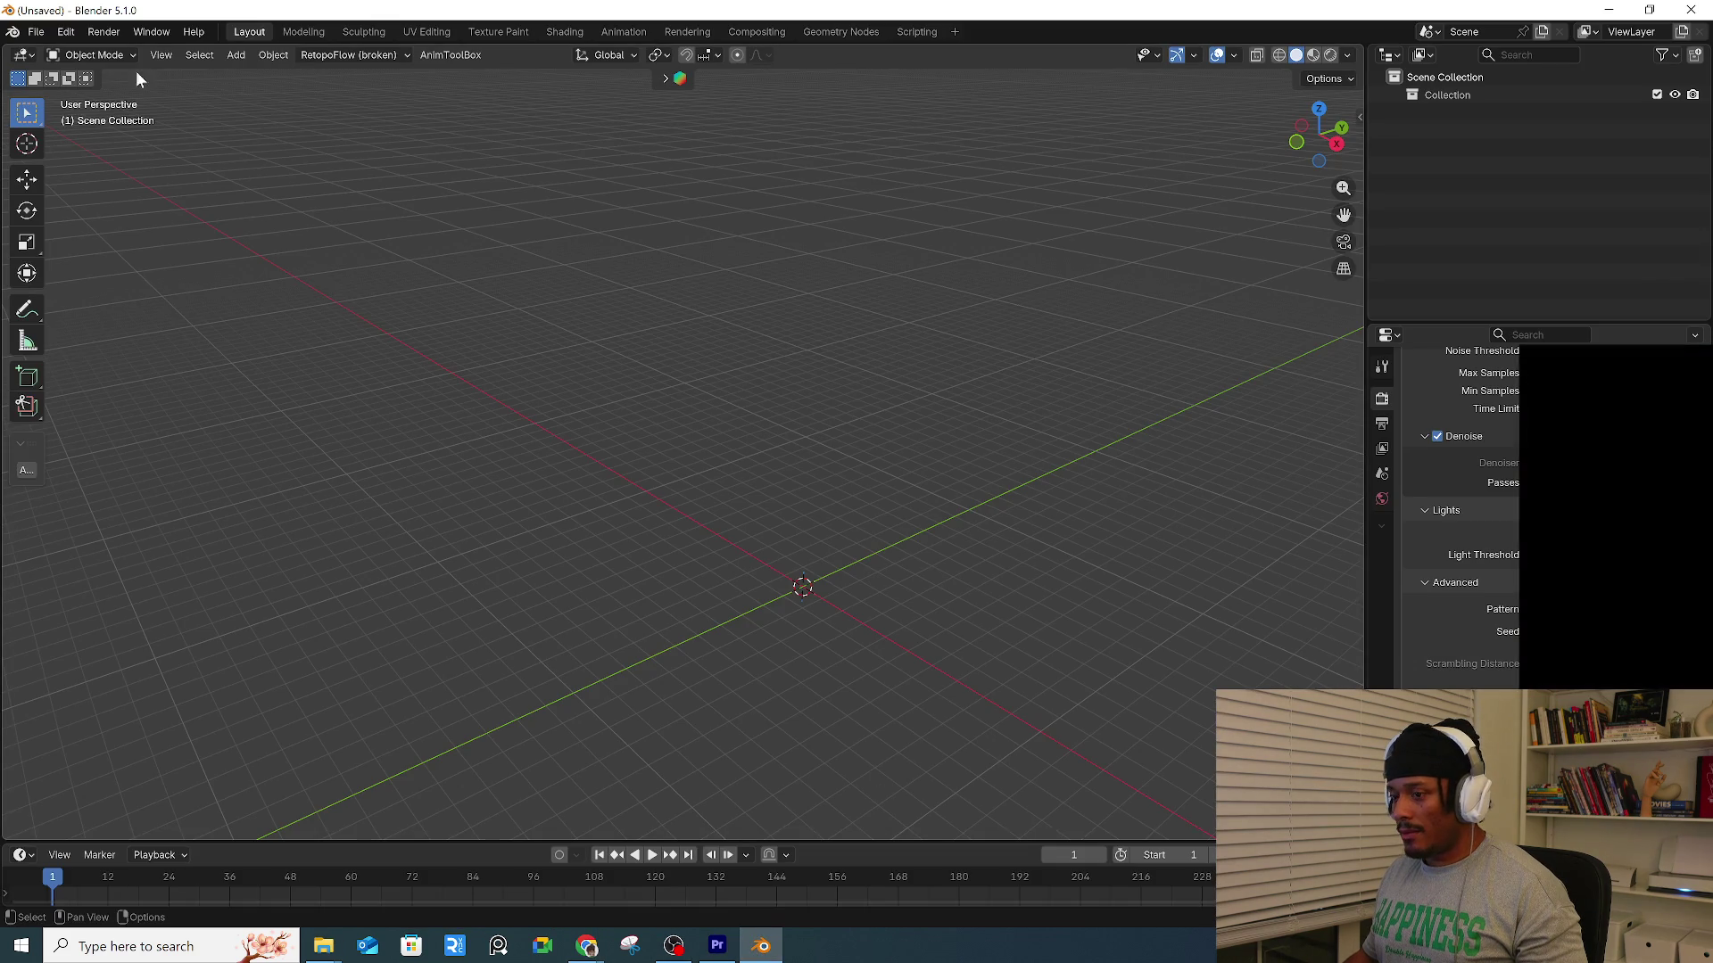
Open jungle_character_weapon.blend from the pasted Envato path's jungle_characters_set/models folder and frame the characters.
{"action": "left_click", "coordinate": [35, 31]}
{"action": "left_click", "coordinate": [51, 71]}
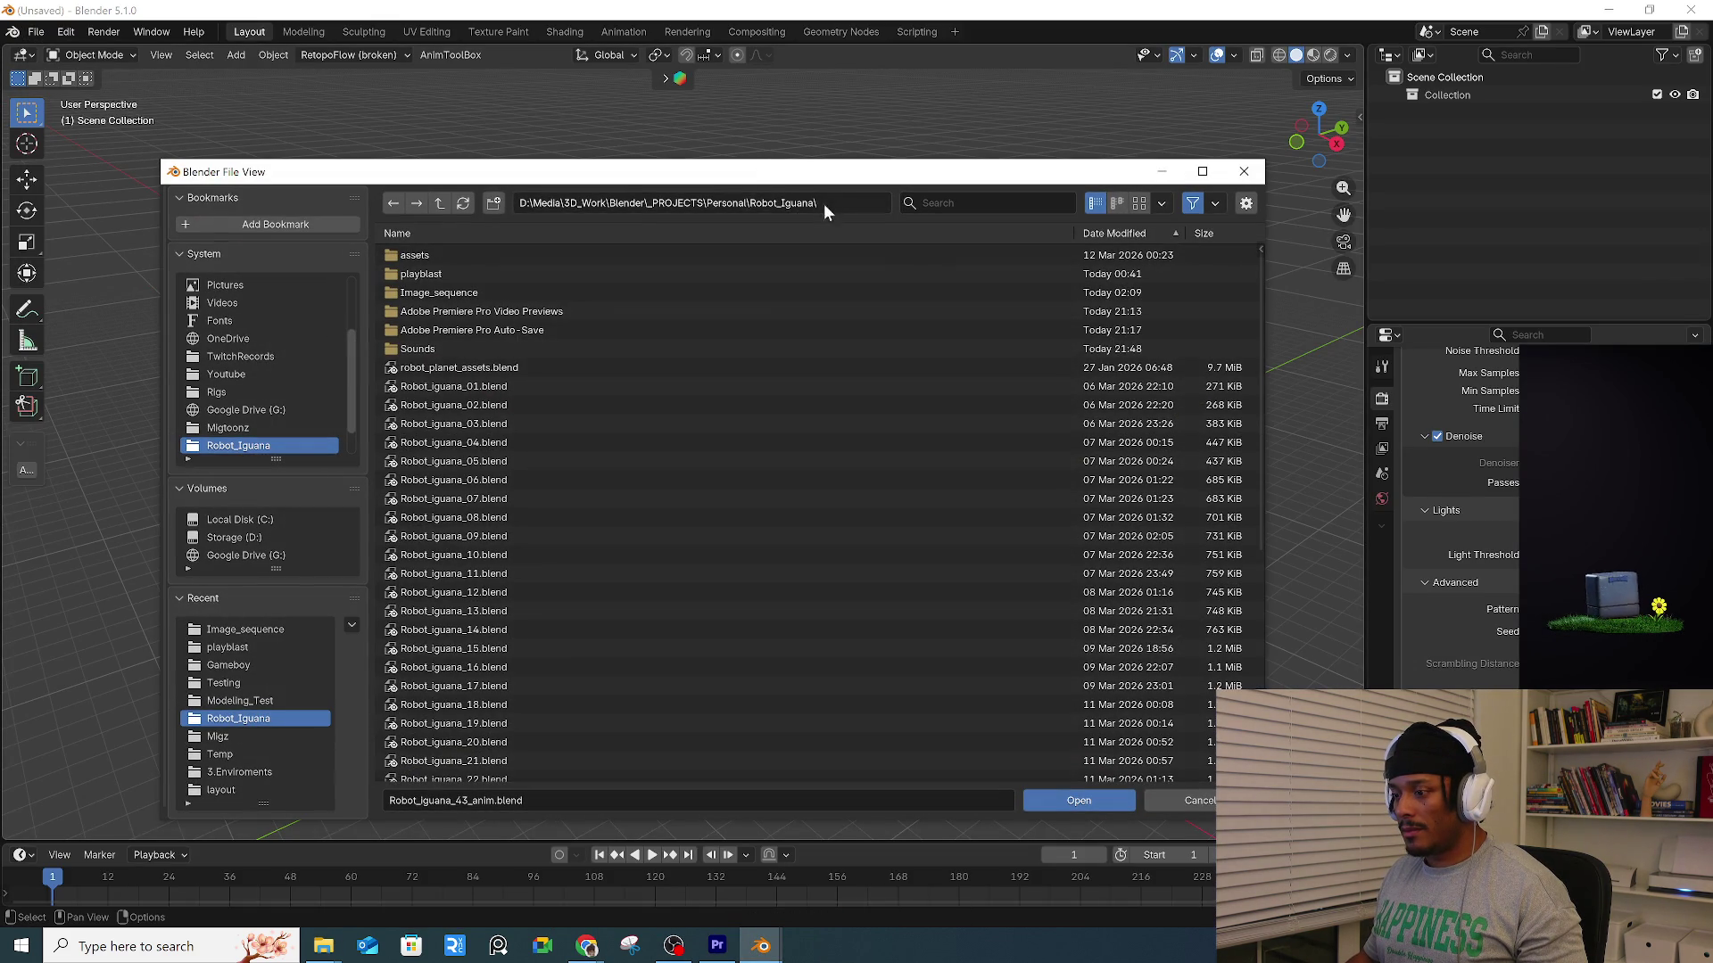
{"action": "left_click", "coordinate": [678, 203]}
{"action": "type", "text": "D:\\Media\\3D_Work\\Blender\\_PROJECTS\\Personal\\Envato"}
{"action": "key", "text": "Return"}
{"action": "left_click", "coordinate": [448, 255]}
{"action": "double_click", "coordinate": [441, 276]}
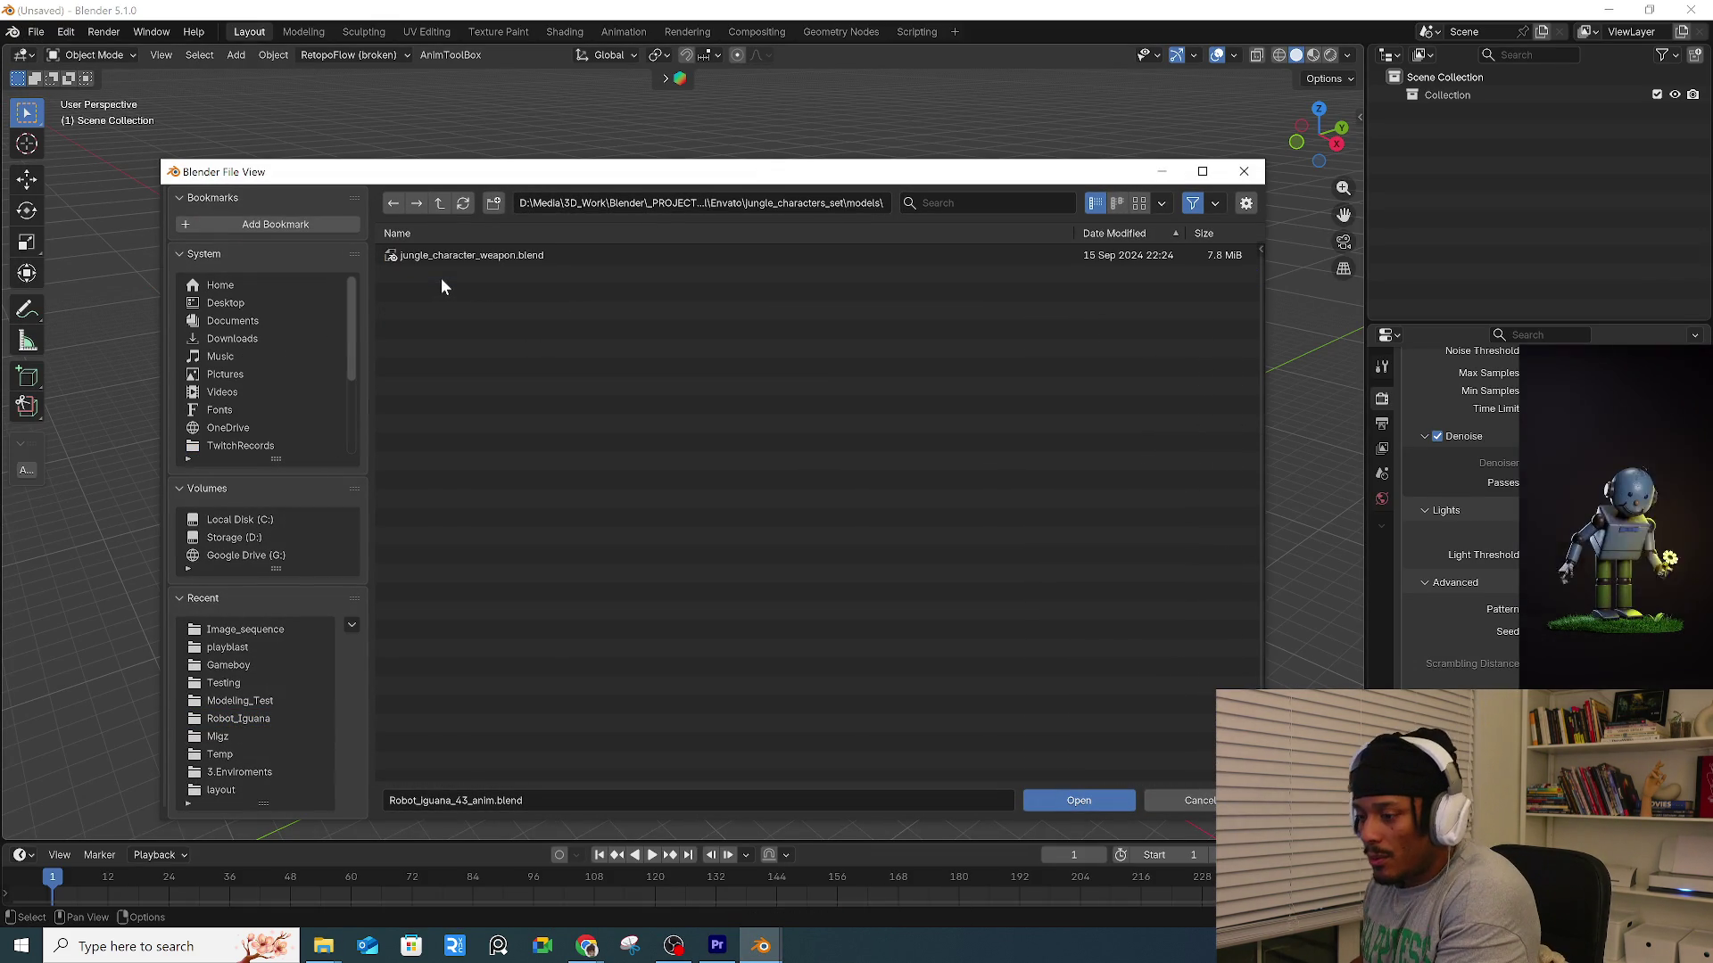
{"action": "double_click", "coordinate": [483, 255]}
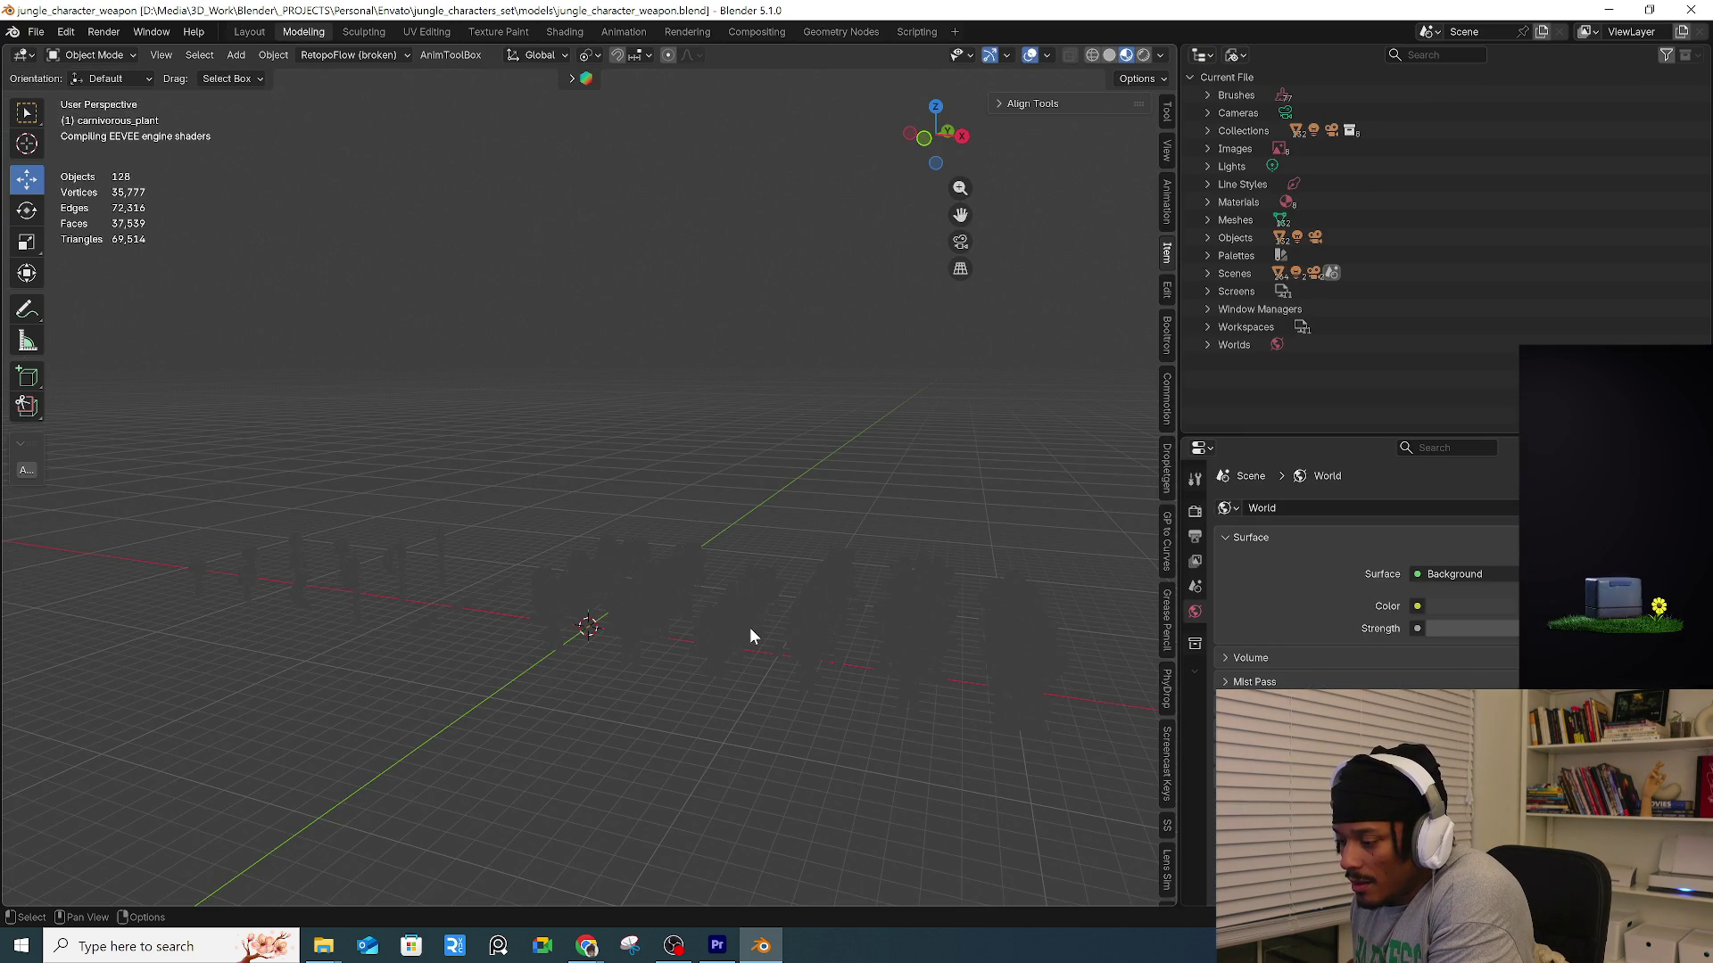
{"action": "middle_click_drag", "start_coordinate": [757, 612], "coordinate": [710, 545]}
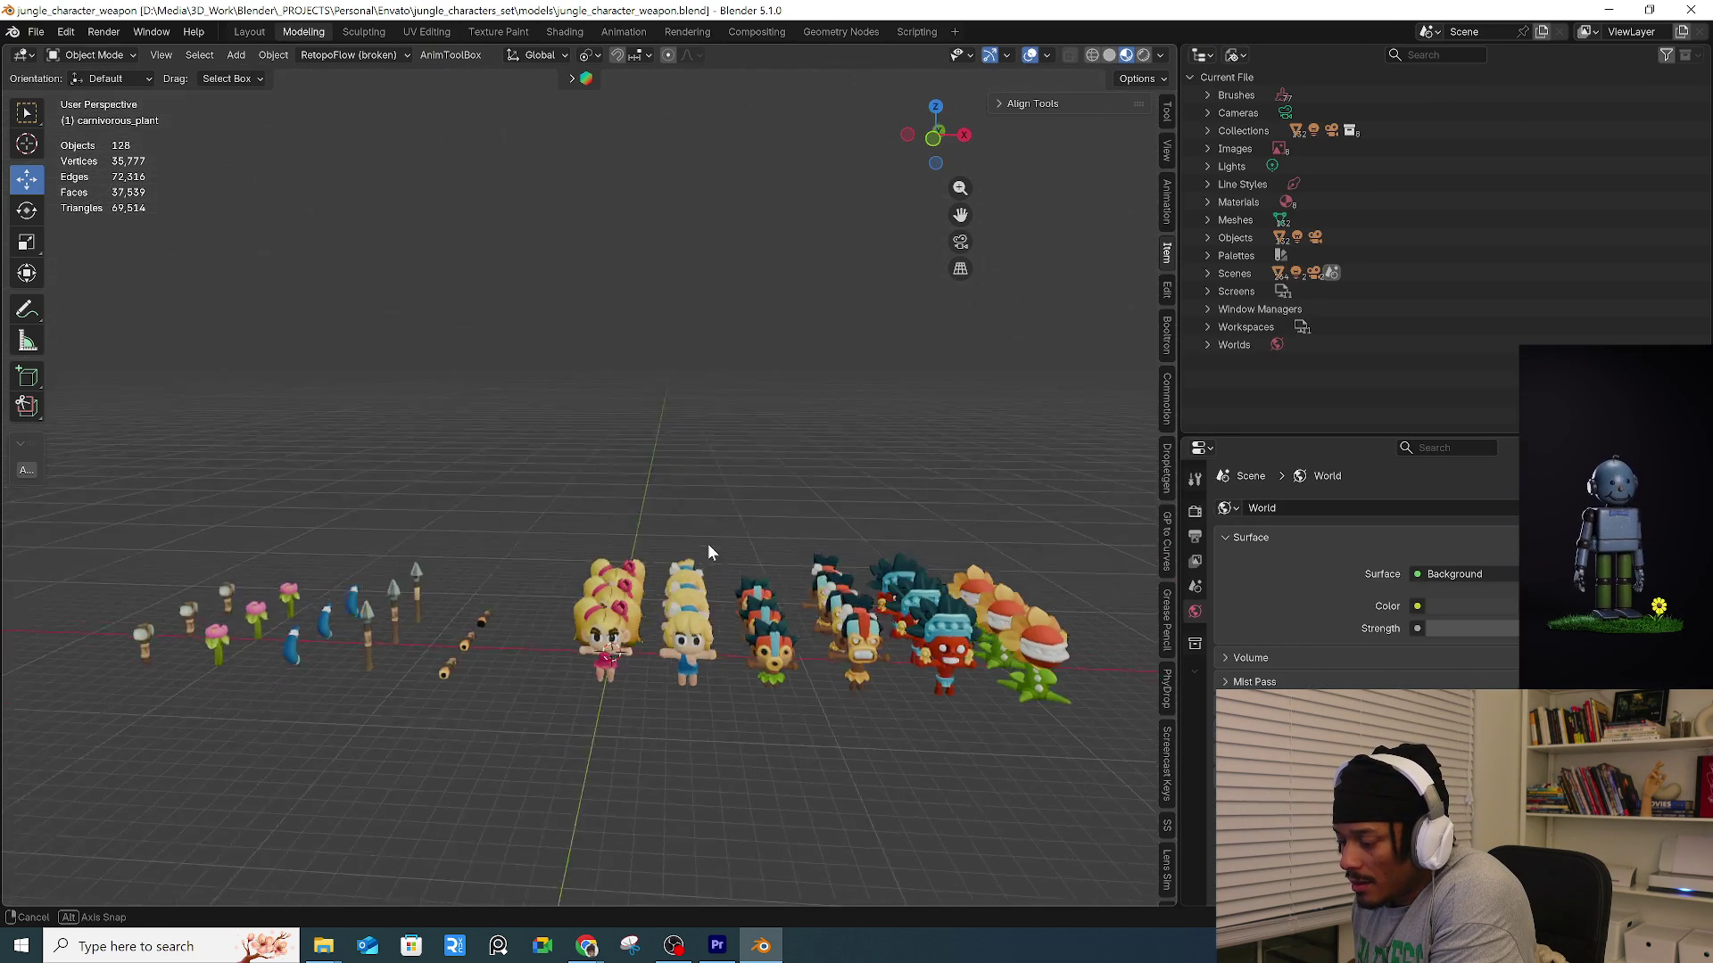
{"action": "scroll", "coordinate": [714, 664], "scroll_direction": "up", "scroll_amount": 3}
{"action": "mouse_move", "coordinate": [714, 665]}
{"action": "middle_mouse_down"}
{"action": "mouse_move", "coordinate": [732, 519]}
{"action": "mouse_move", "coordinate": [527, 447]}
{"action": "mouse_move", "coordinate": [730, 549]}
{"action": "middle_mouse_up"}
Select the tiki monster's torso and head pieces, all five parts.
{"action": "left_click", "coordinate": [723, 535]}
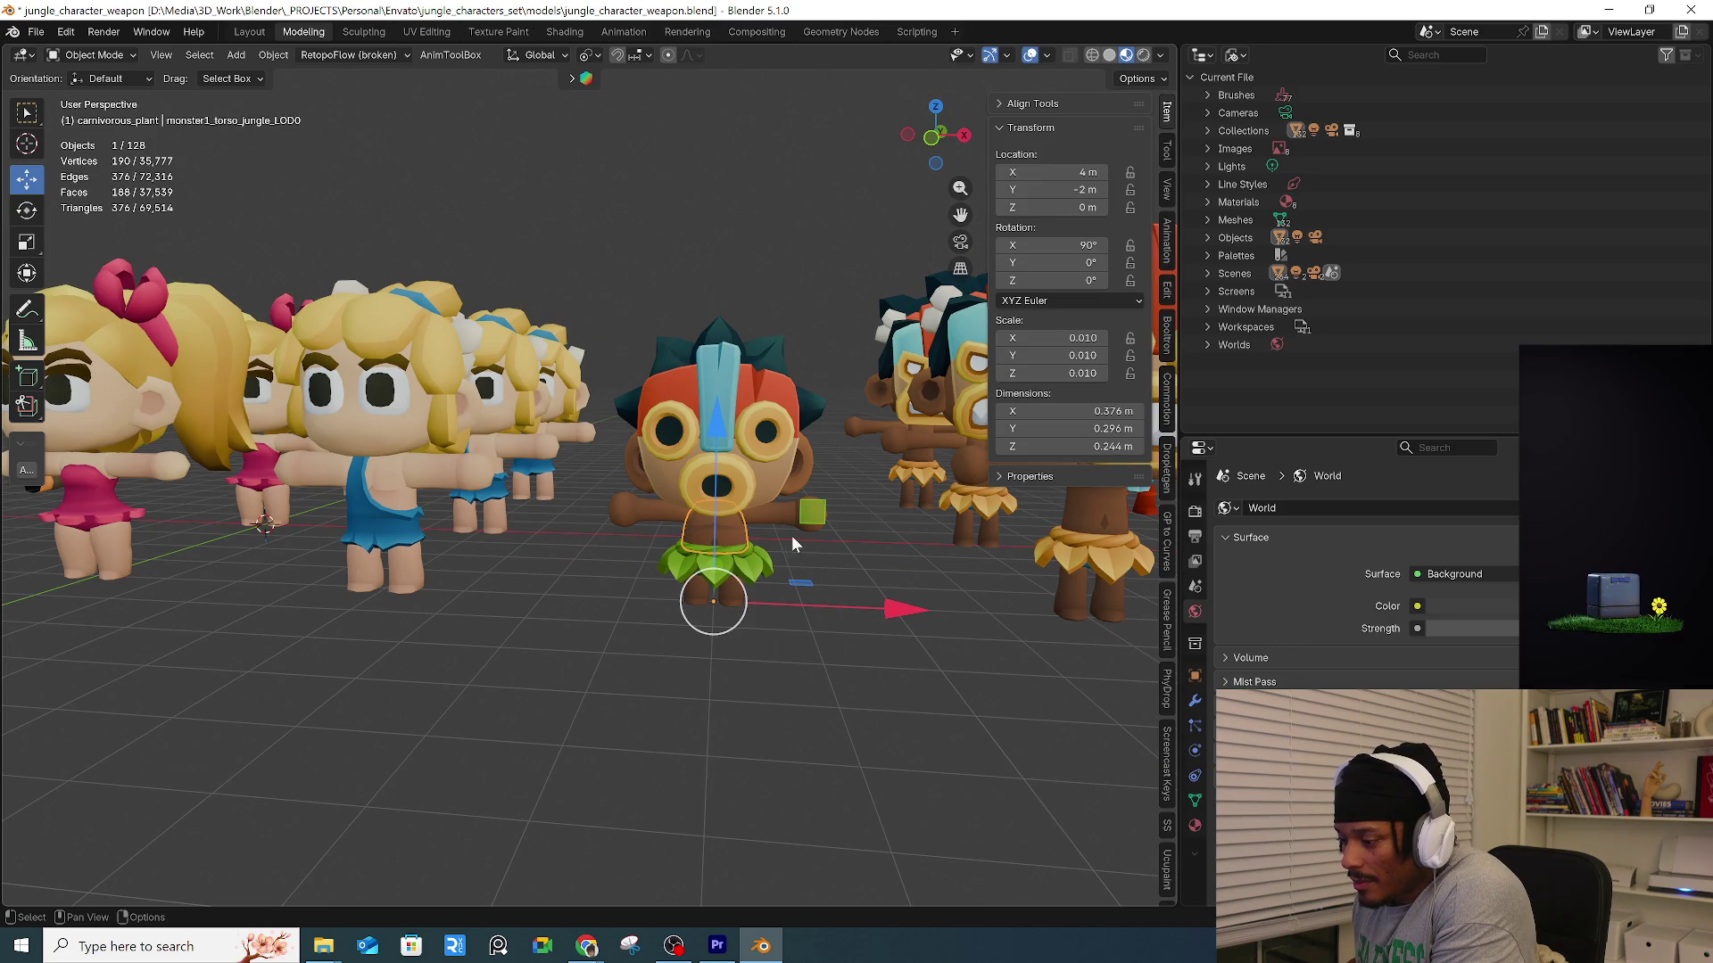
{"action": "mouse_move", "coordinate": [774, 523]}
{"action": "middle_mouse_down"}
{"action": "mouse_move", "coordinate": [774, 507]}
{"action": "mouse_move", "coordinate": [771, 642]}
{"action": "middle_mouse_up"}
{"action": "left_click", "coordinate": [774, 516]}
{"action": "left_click_drag", "start_coordinate": [548, 255], "coordinate": [872, 615]}
{"action": "mouse_move", "coordinate": [871, 617]}
{"action": "middle_mouse_down"}
{"action": "mouse_move", "coordinate": [870, 517]}
{"action": "mouse_move", "coordinate": [591, 555]}
{"action": "mouse_move", "coordinate": [603, 577]}
{"action": "middle_mouse_up"}
Select the front tiki character, isolate it in Local View, and enter Edit Mode.
{"action": "scroll", "coordinate": [587, 571], "scroll_direction": "up", "scroll_amount": 5}
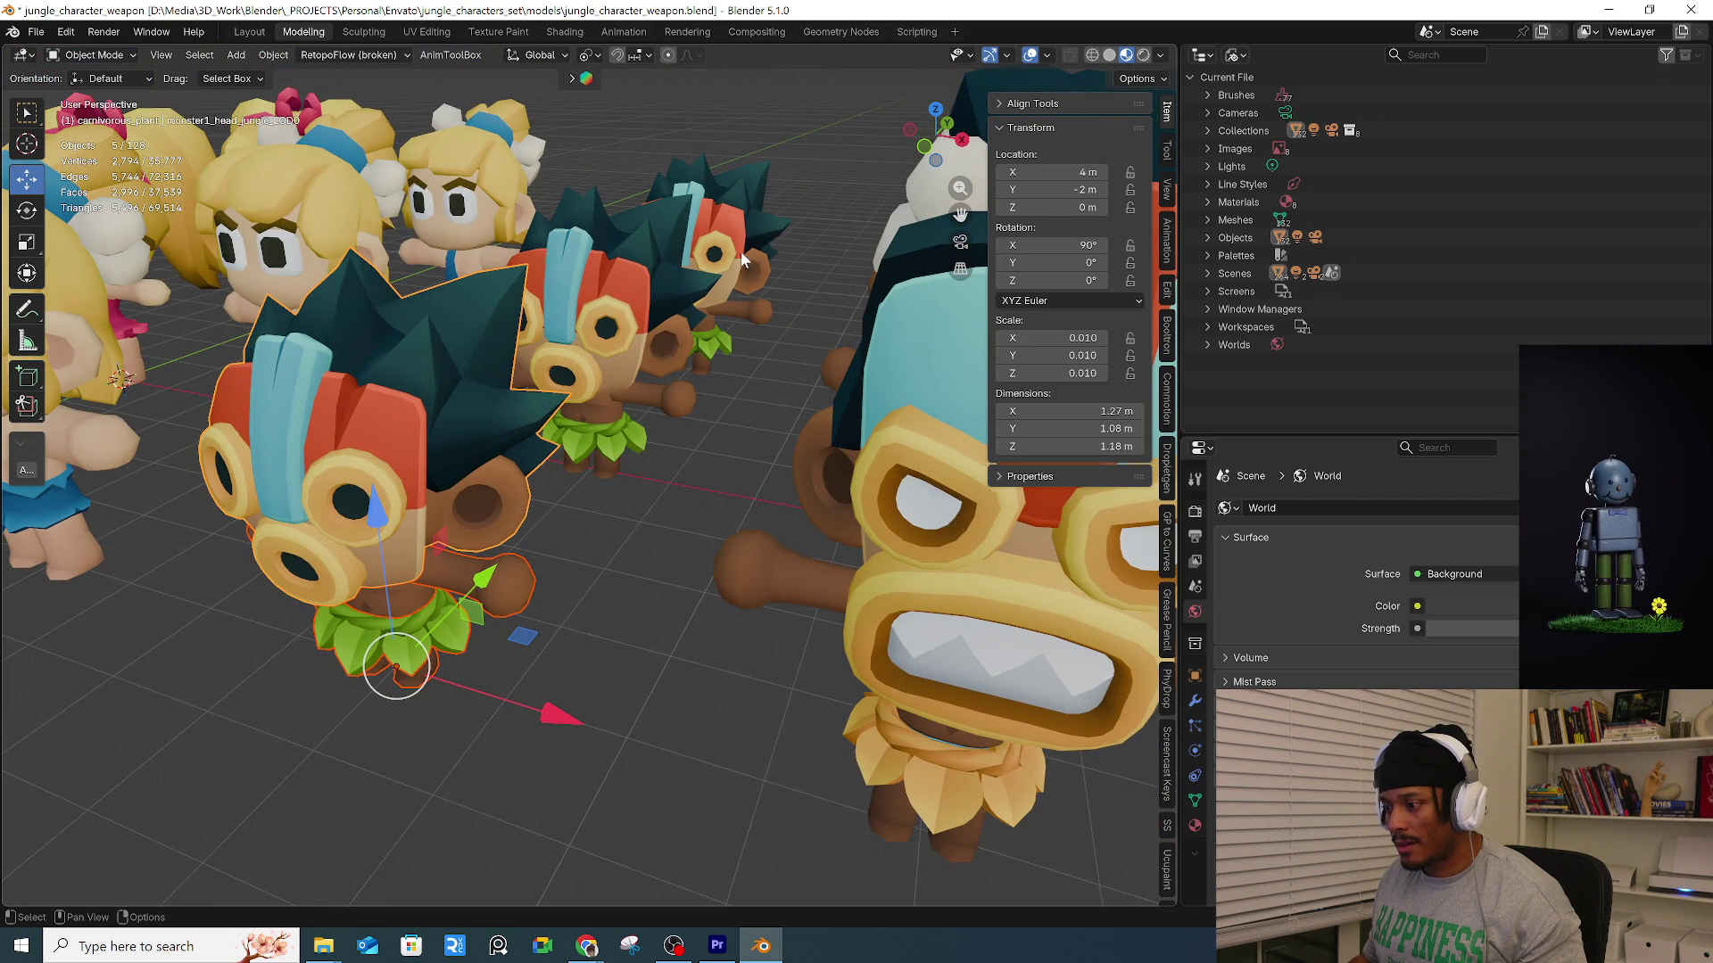
{"action": "scroll", "coordinate": [740, 209], "scroll_direction": "up", "scroll_amount": 10}
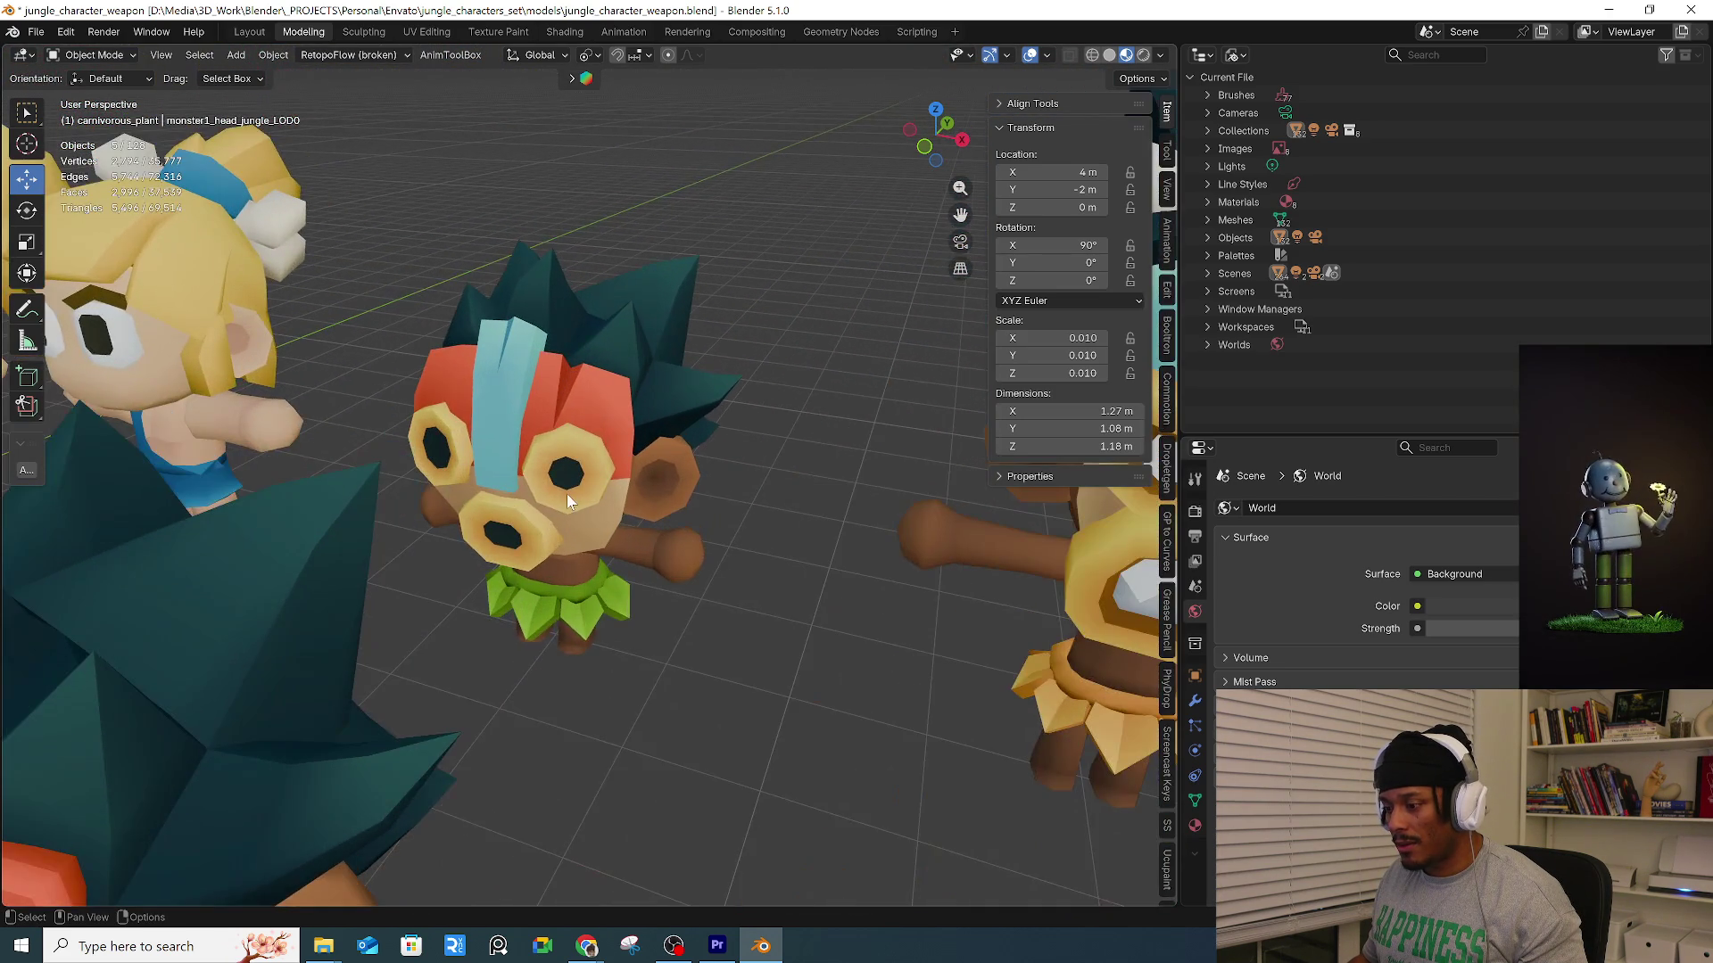
{"action": "scroll", "coordinate": [567, 502], "scroll_direction": "down", "scroll_amount": 5}
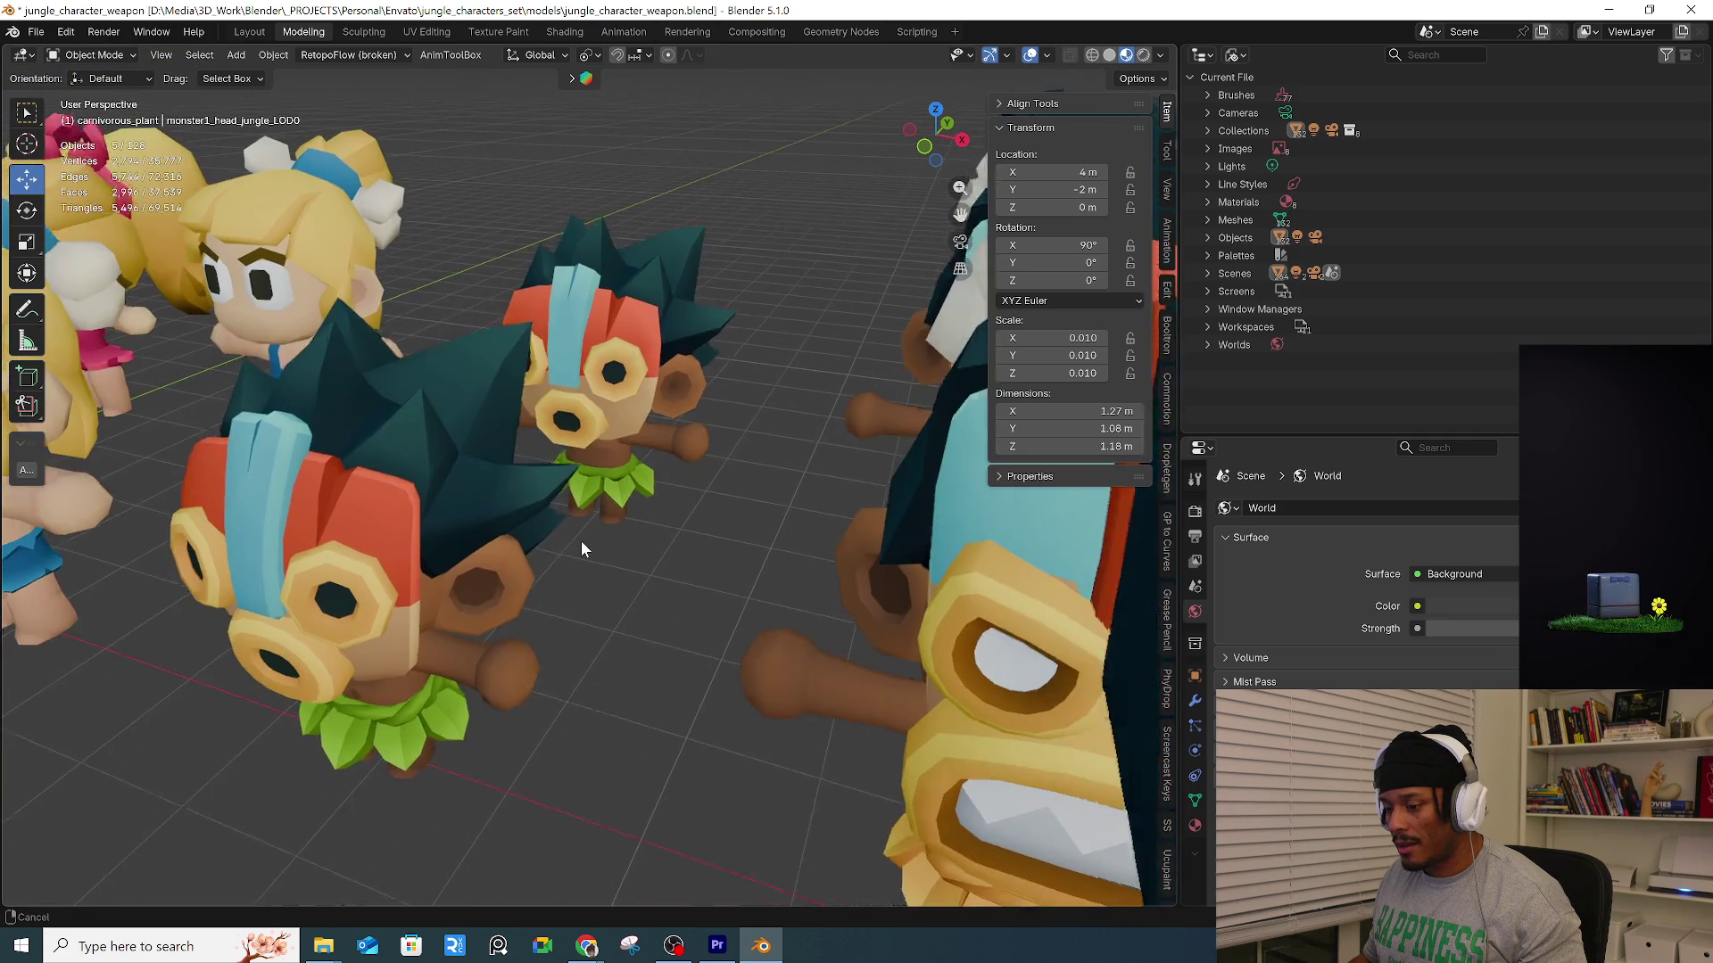
{"action": "left_click", "coordinate": [398, 581]}
{"action": "mouse_move", "coordinate": [398, 581]}
{"action": "middle_mouse_down"}
{"action": "mouse_move", "coordinate": [614, 477]}
{"action": "mouse_move", "coordinate": [548, 523]}
{"action": "mouse_move", "coordinate": [497, 596]}
{"action": "mouse_move", "coordinate": [524, 576]}
{"action": "middle_mouse_up"}
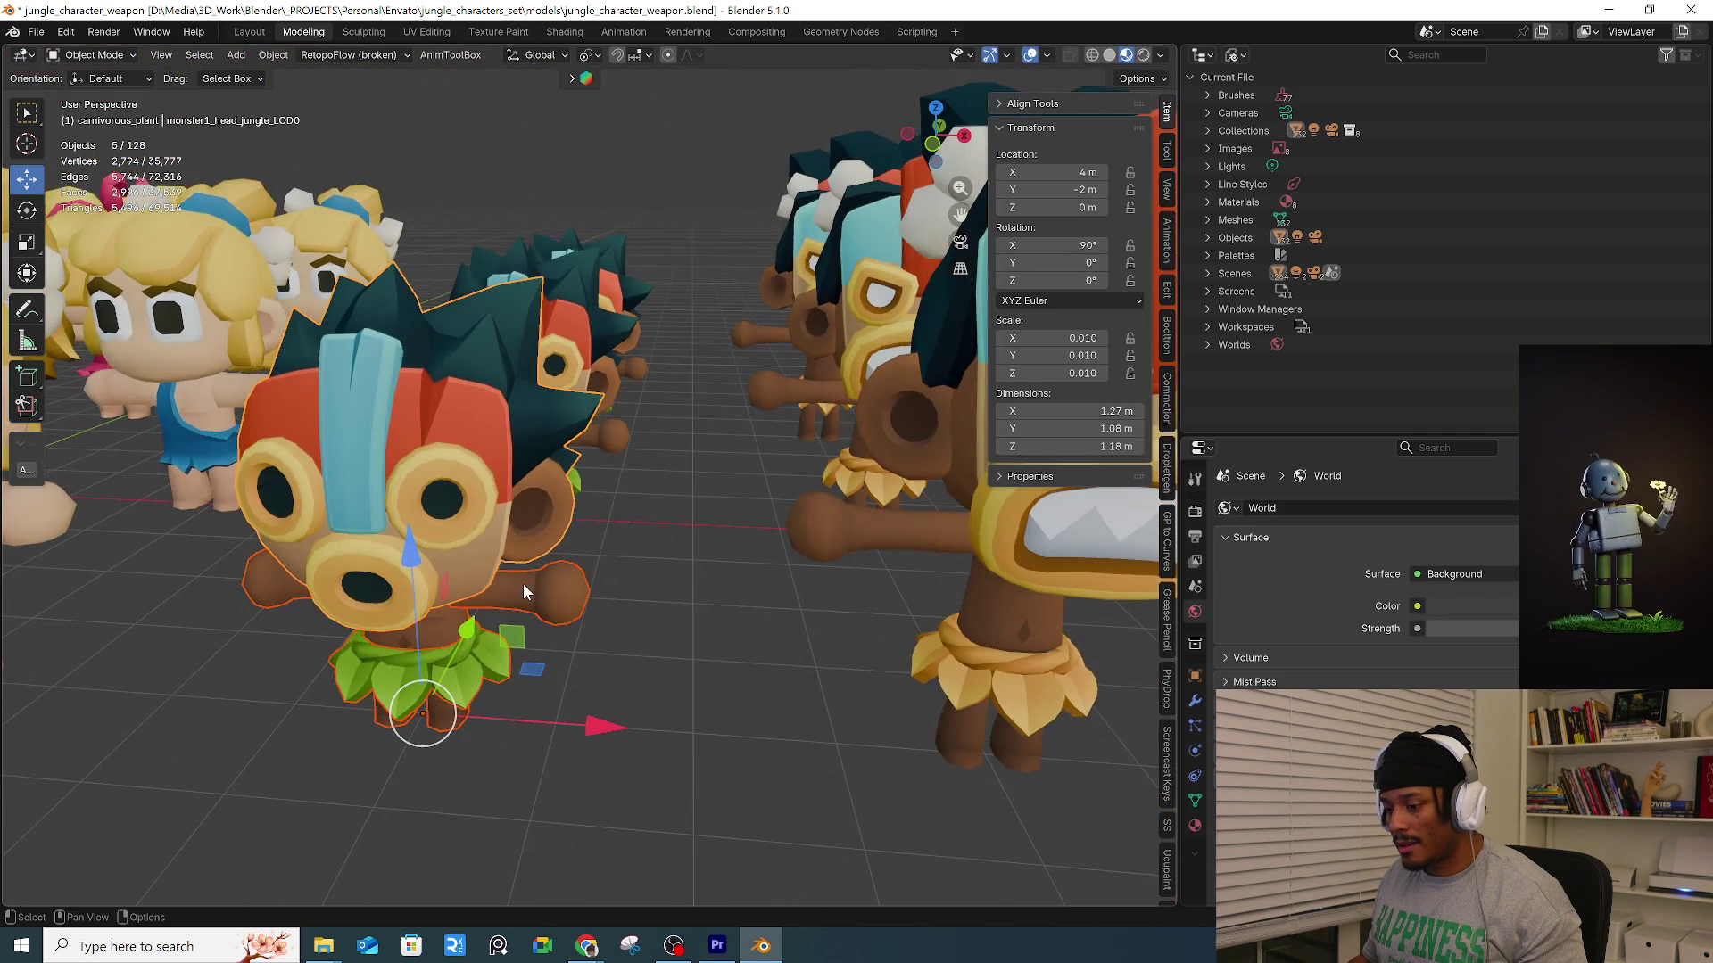
{"action": "key", "text": "KP_Divide"}
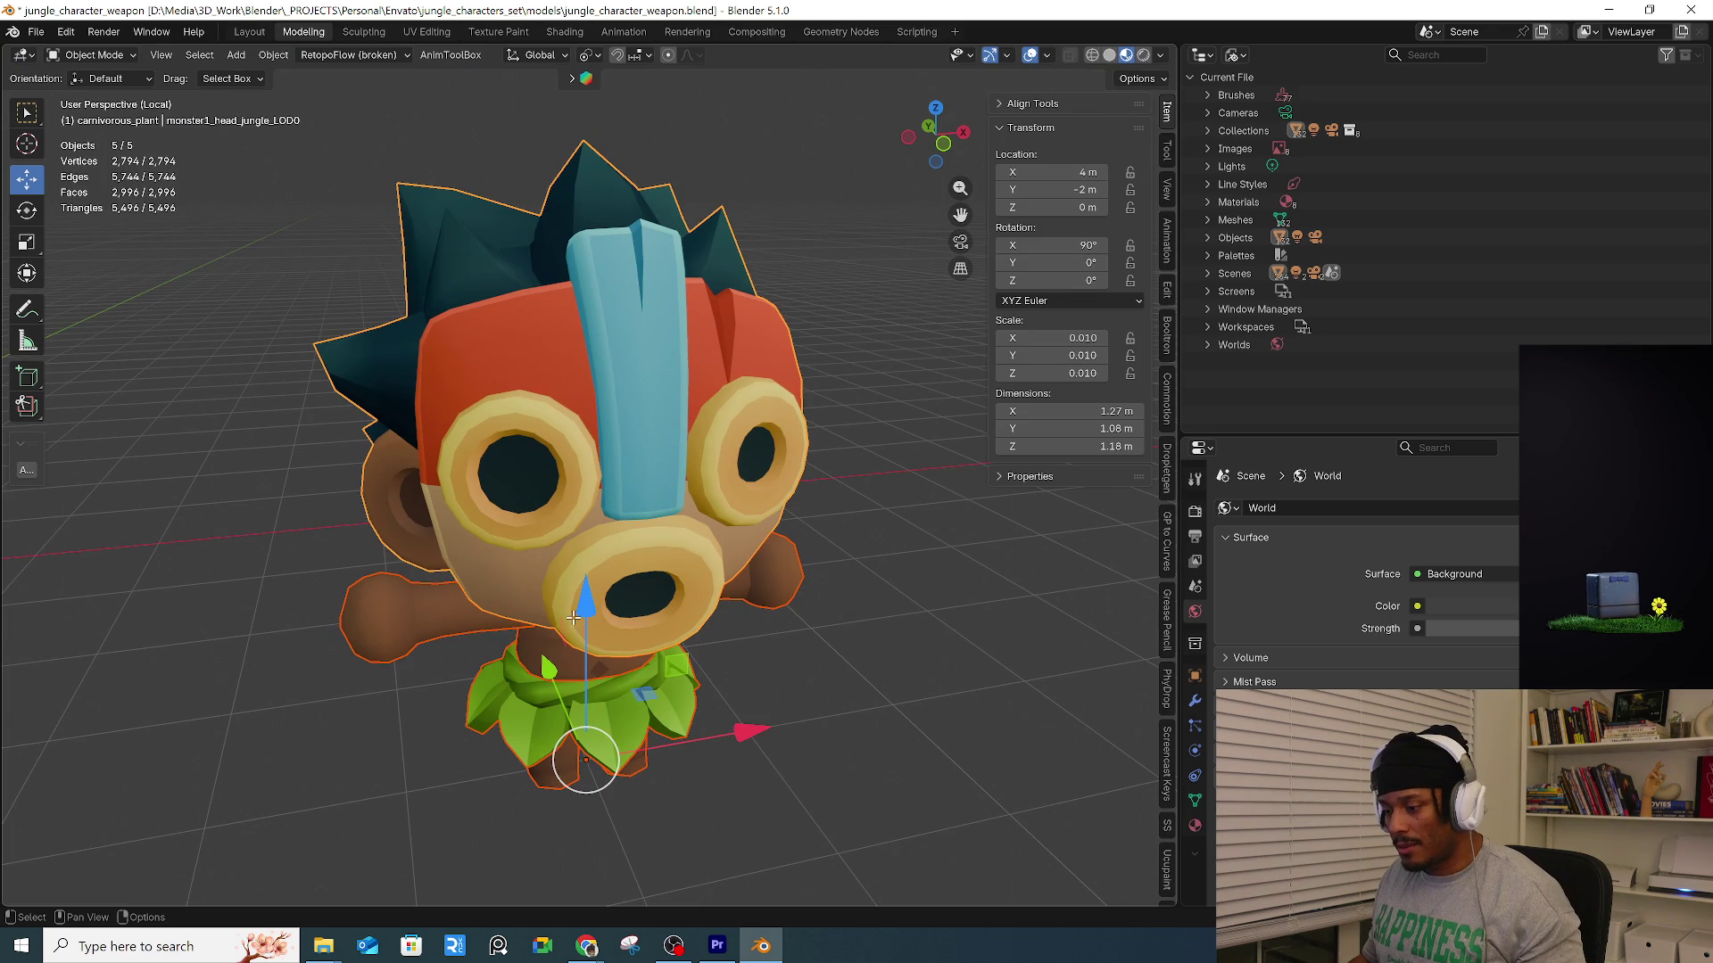
{"action": "key", "text": "Tab"}
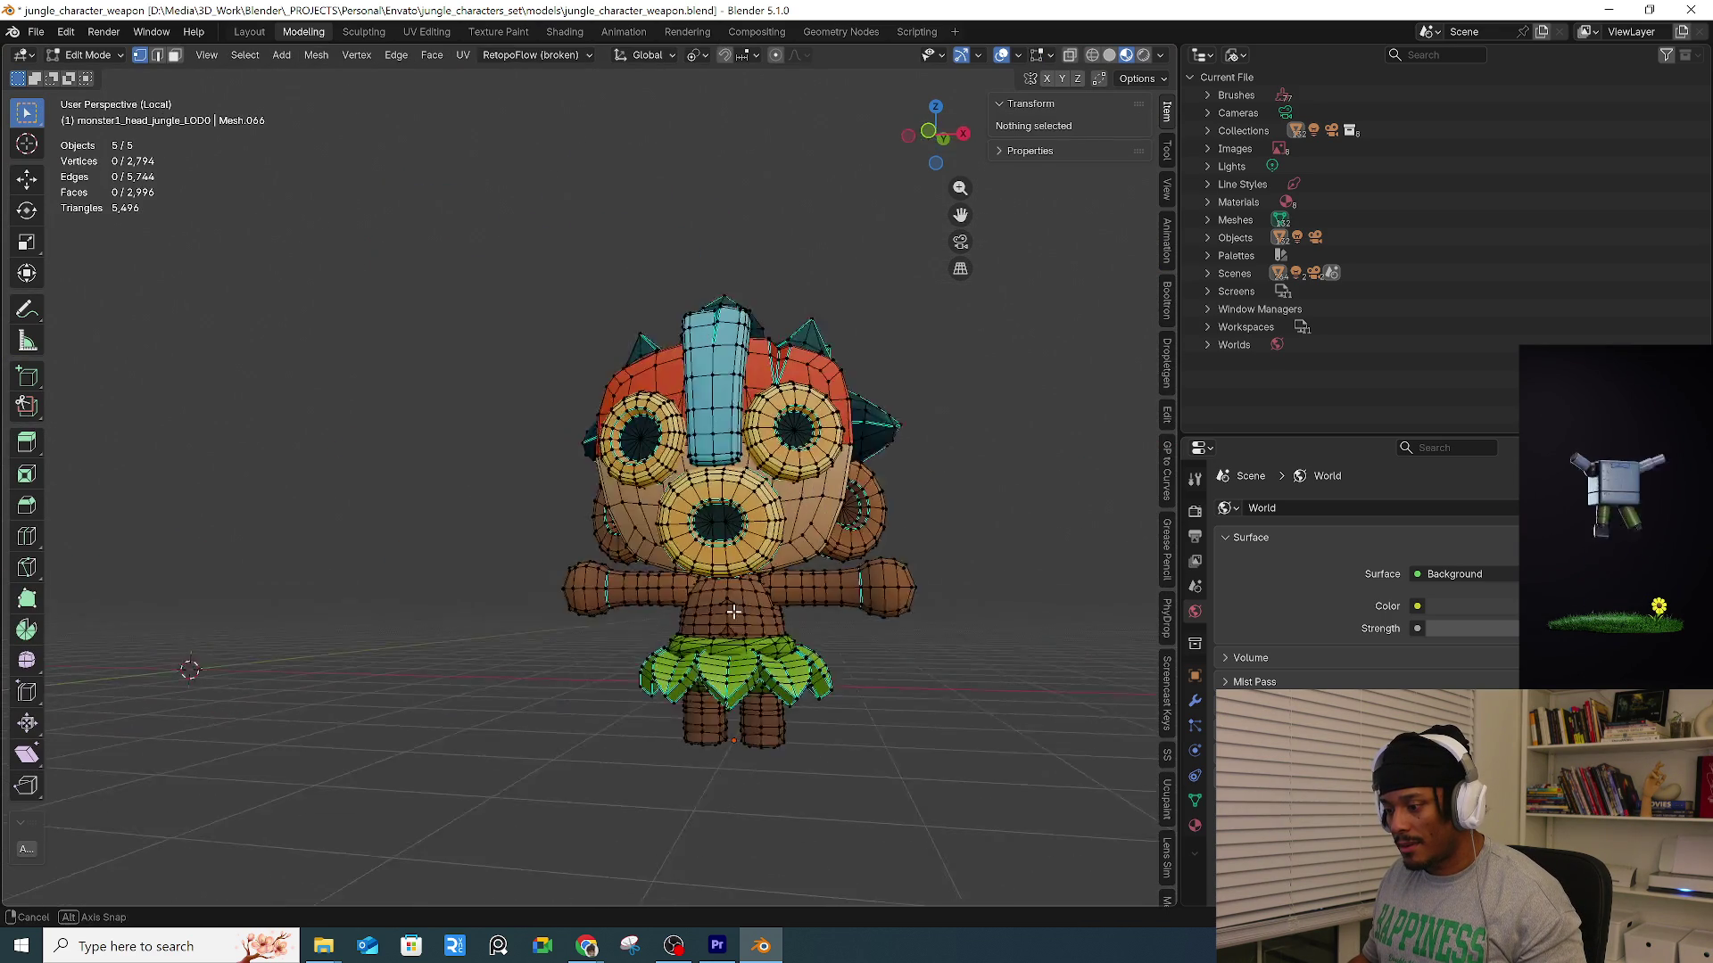
Orbit and zoom around the tiki mesh to inspect its sides, torso and leaf skirt.
{"action": "scroll", "coordinate": [777, 618], "scroll_direction": "up", "scroll_amount": 5}
{"action": "middle_click_drag", "start_coordinate": [832, 606], "coordinate": [761, 627]}
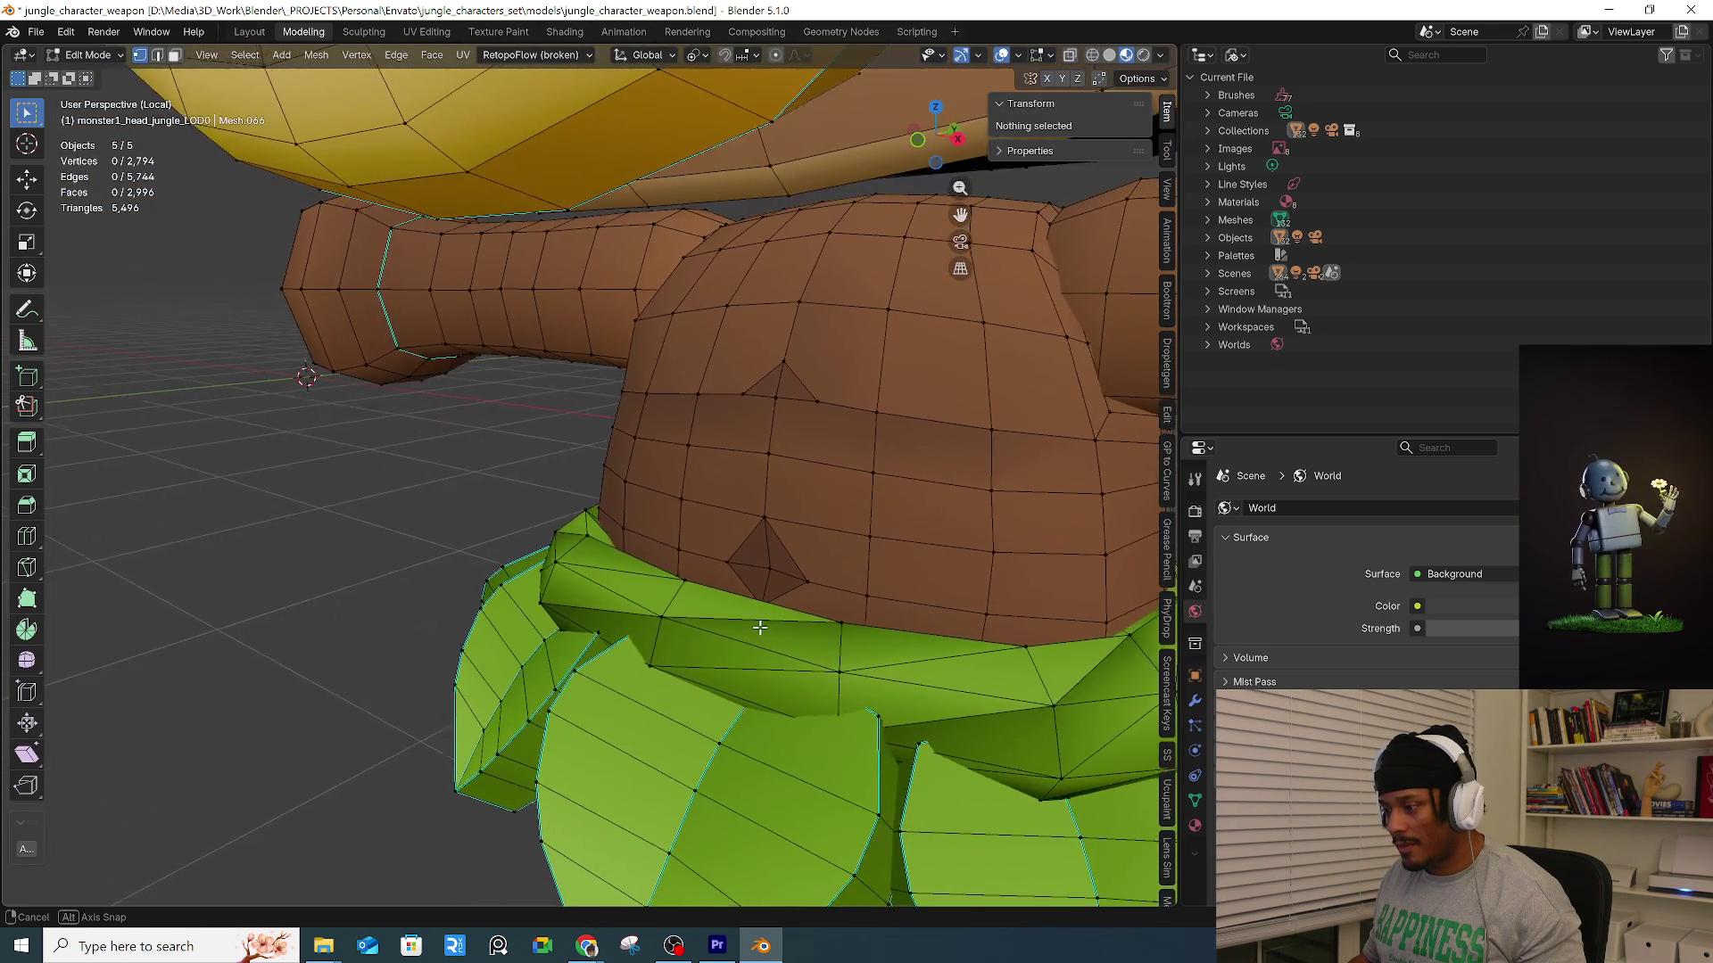
{"action": "scroll", "coordinate": [759, 424], "scroll_direction": "down", "scroll_amount": 5}
{"action": "middle_click_drag", "start_coordinate": [759, 424], "coordinate": [875, 432]}
{"action": "scroll", "coordinate": [807, 516], "scroll_direction": "down", "scroll_amount": 2}
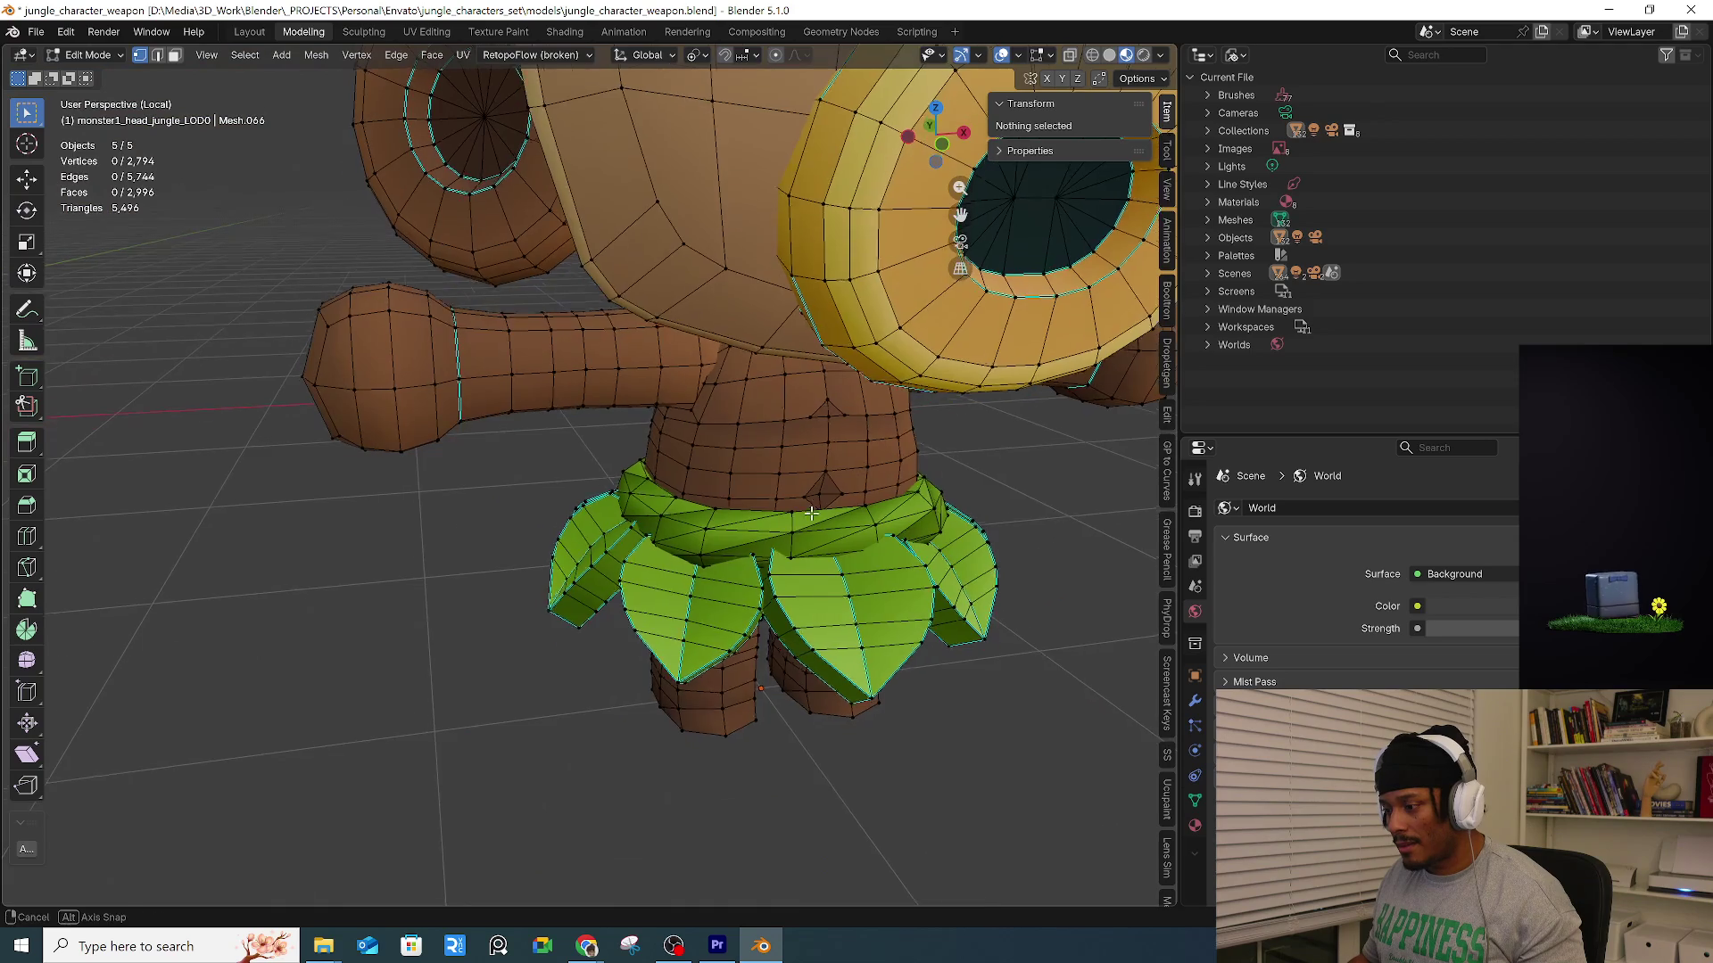
{"action": "scroll", "coordinate": [868, 524], "scroll_direction": "up", "scroll_amount": 6}
{"action": "mouse_move", "coordinate": [868, 525]}
{"action": "middle_mouse_down"}
{"action": "mouse_move", "coordinate": [592, 516]}
{"action": "mouse_move", "coordinate": [758, 425]}
{"action": "mouse_move", "coordinate": [770, 475]}
{"action": "middle_mouse_up"}
{"action": "scroll", "coordinate": [726, 452], "scroll_direction": "down", "scroll_amount": 4}
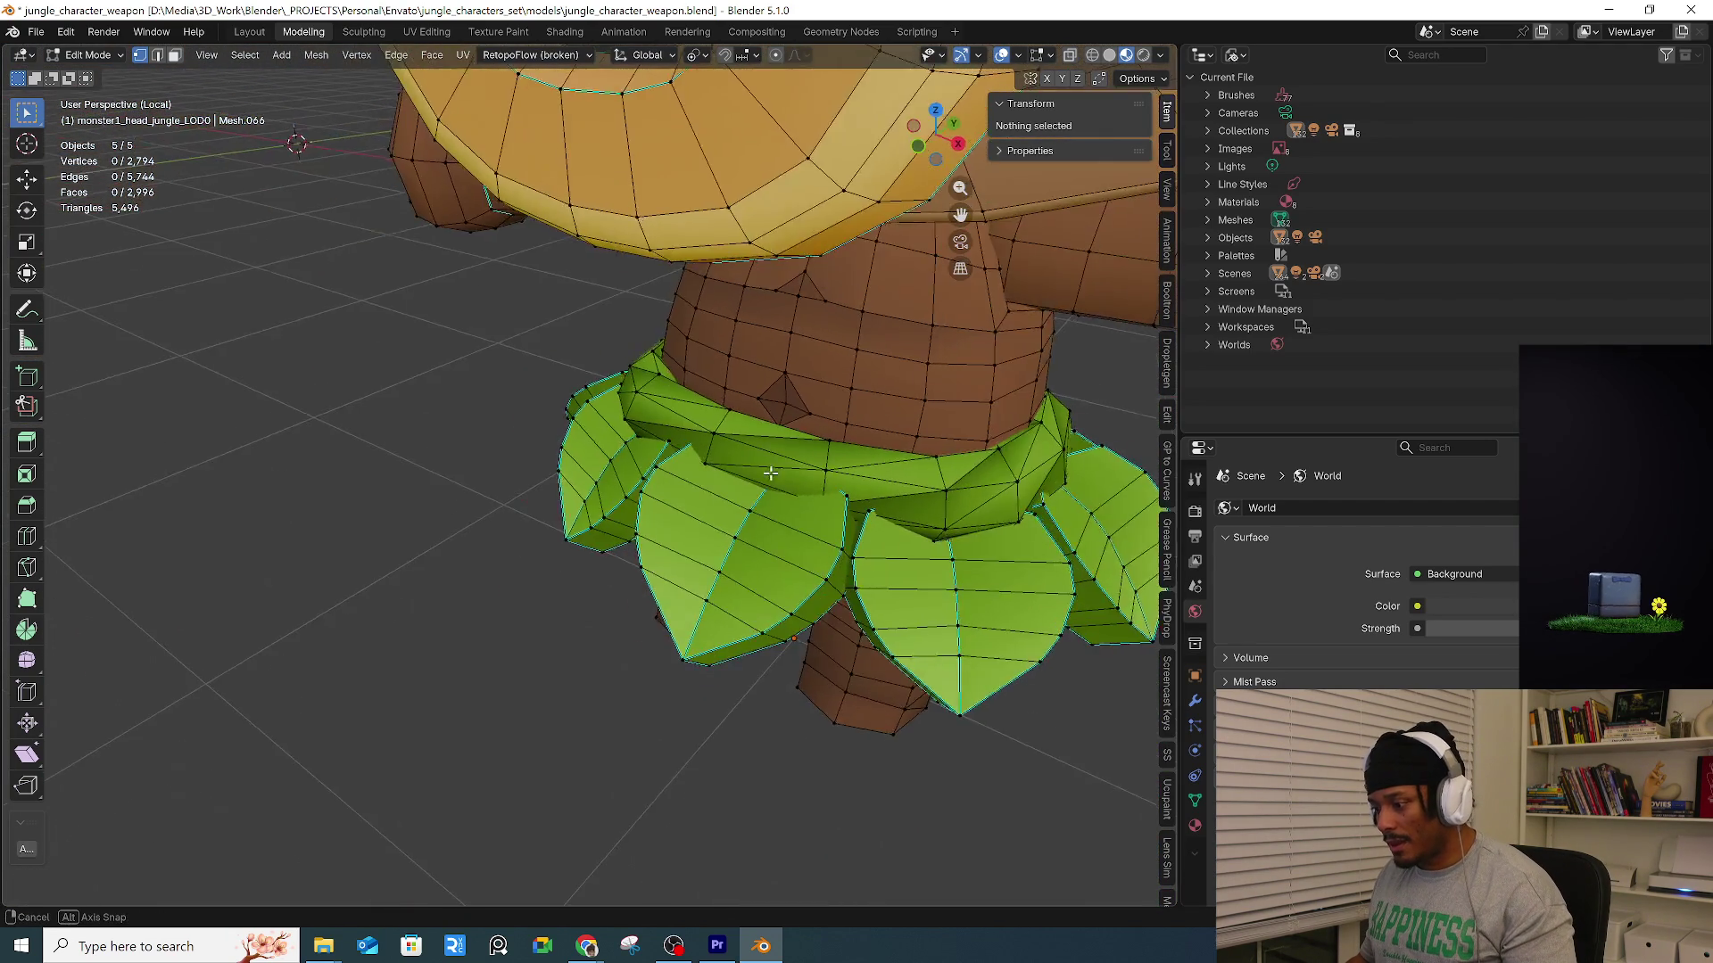
{"action": "scroll", "coordinate": [956, 500], "scroll_direction": "down", "scroll_amount": 3}
View the leaf skirt and head from low and front angles, then return to Object Mode.
{"action": "middle_click_drag", "start_coordinate": [955, 500], "coordinate": [640, 491]}
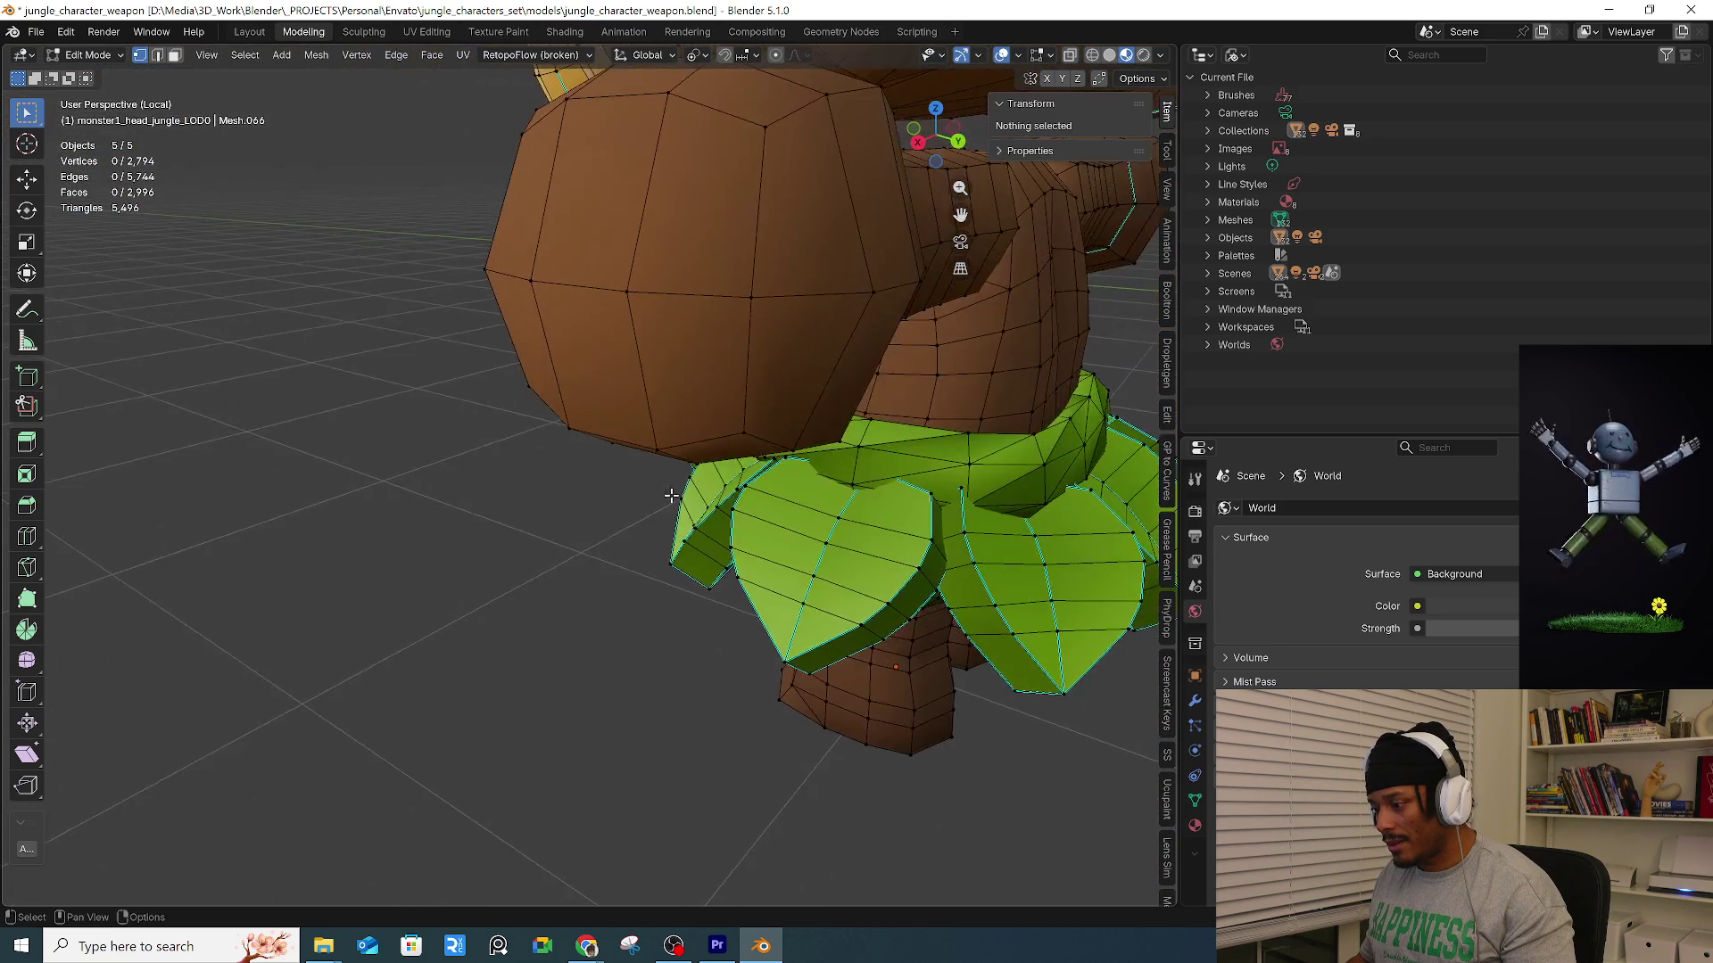
{"action": "mouse_move", "coordinate": [776, 471]}
{"action": "middle_mouse_down"}
{"action": "mouse_move", "coordinate": [601, 458]}
{"action": "mouse_move", "coordinate": [890, 493]}
{"action": "mouse_move", "coordinate": [498, 408]}
{"action": "mouse_move", "coordinate": [536, 486]}
{"action": "mouse_move", "coordinate": [720, 504]}
{"action": "mouse_move", "coordinate": [577, 508]}
{"action": "mouse_move", "coordinate": [775, 511]}
{"action": "mouse_move", "coordinate": [901, 625]}
{"action": "mouse_move", "coordinate": [919, 616]}
{"action": "mouse_move", "coordinate": [905, 602]}
{"action": "middle_mouse_up"}
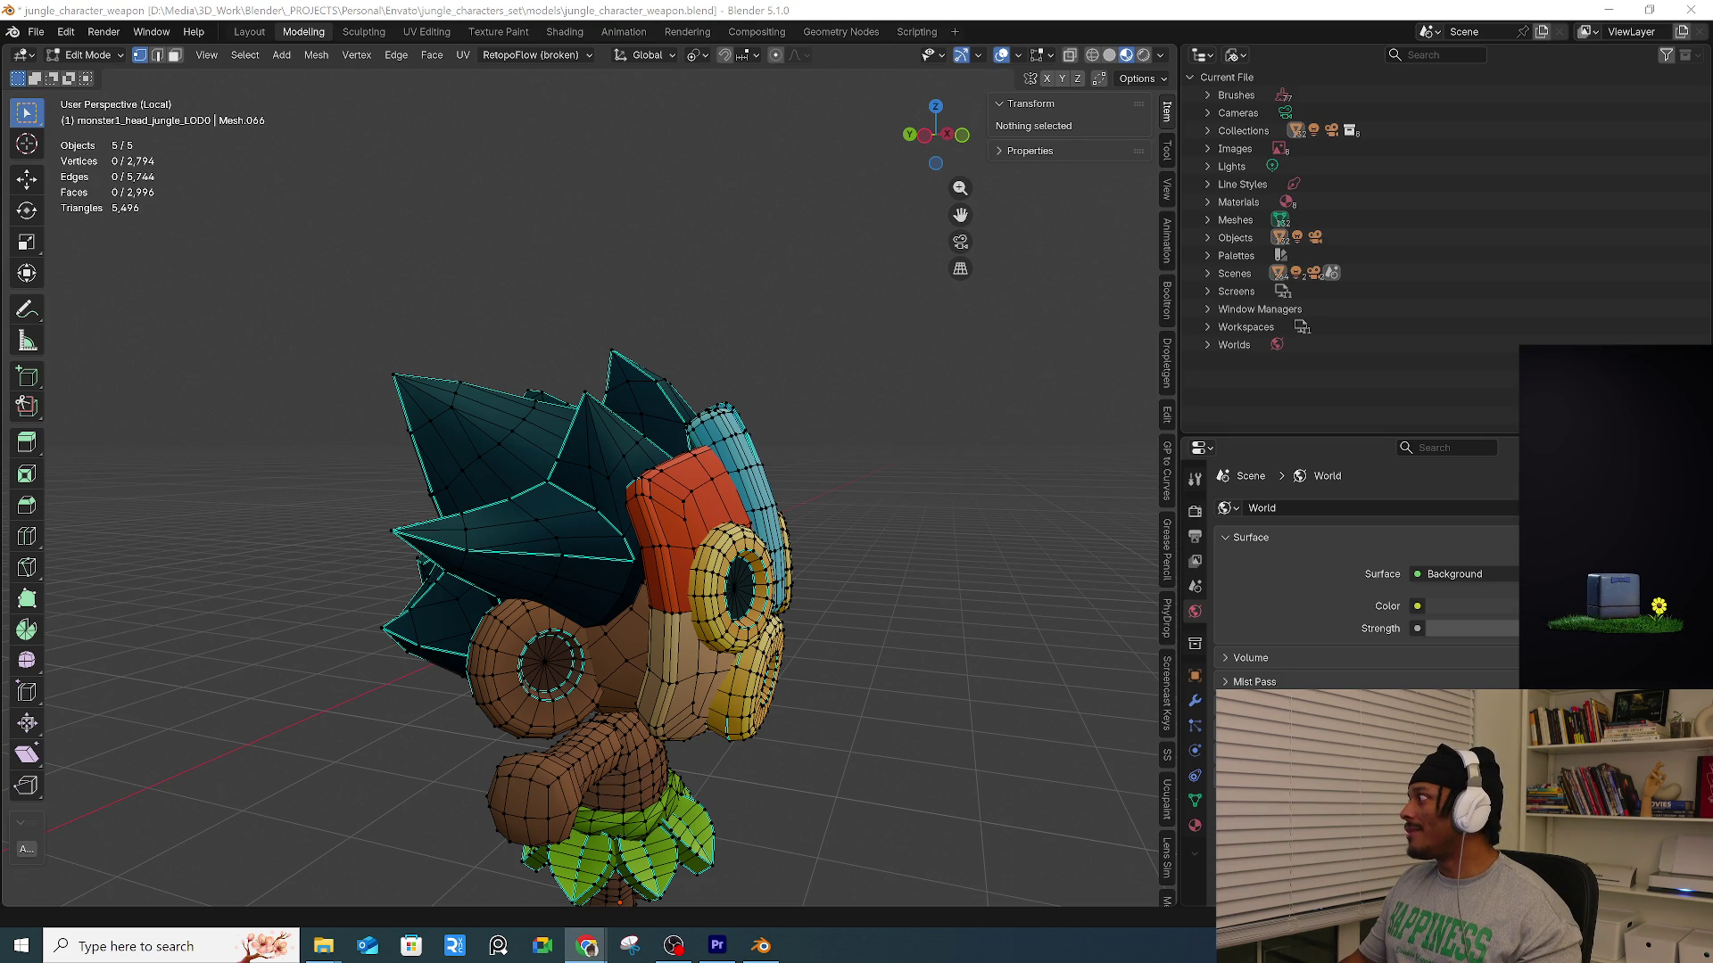
{"action": "mouse_move", "coordinate": [910, 521]}
{"action": "middle_mouse_down"}
{"action": "mouse_move", "coordinate": [773, 582]}
{"action": "mouse_move", "coordinate": [899, 603]}
{"action": "mouse_move", "coordinate": [319, 575]}
{"action": "mouse_move", "coordinate": [715, 578]}
{"action": "mouse_move", "coordinate": [714, 495]}
{"action": "mouse_move", "coordinate": [694, 607]}
{"action": "middle_mouse_up"}
{"action": "scroll", "coordinate": [839, 553], "scroll_direction": "up", "scroll_amount": 5}
{"action": "key", "text": "Tab"}
{"action": "scroll", "coordinate": [785, 578], "scroll_direction": "down", "scroll_amount": 5}
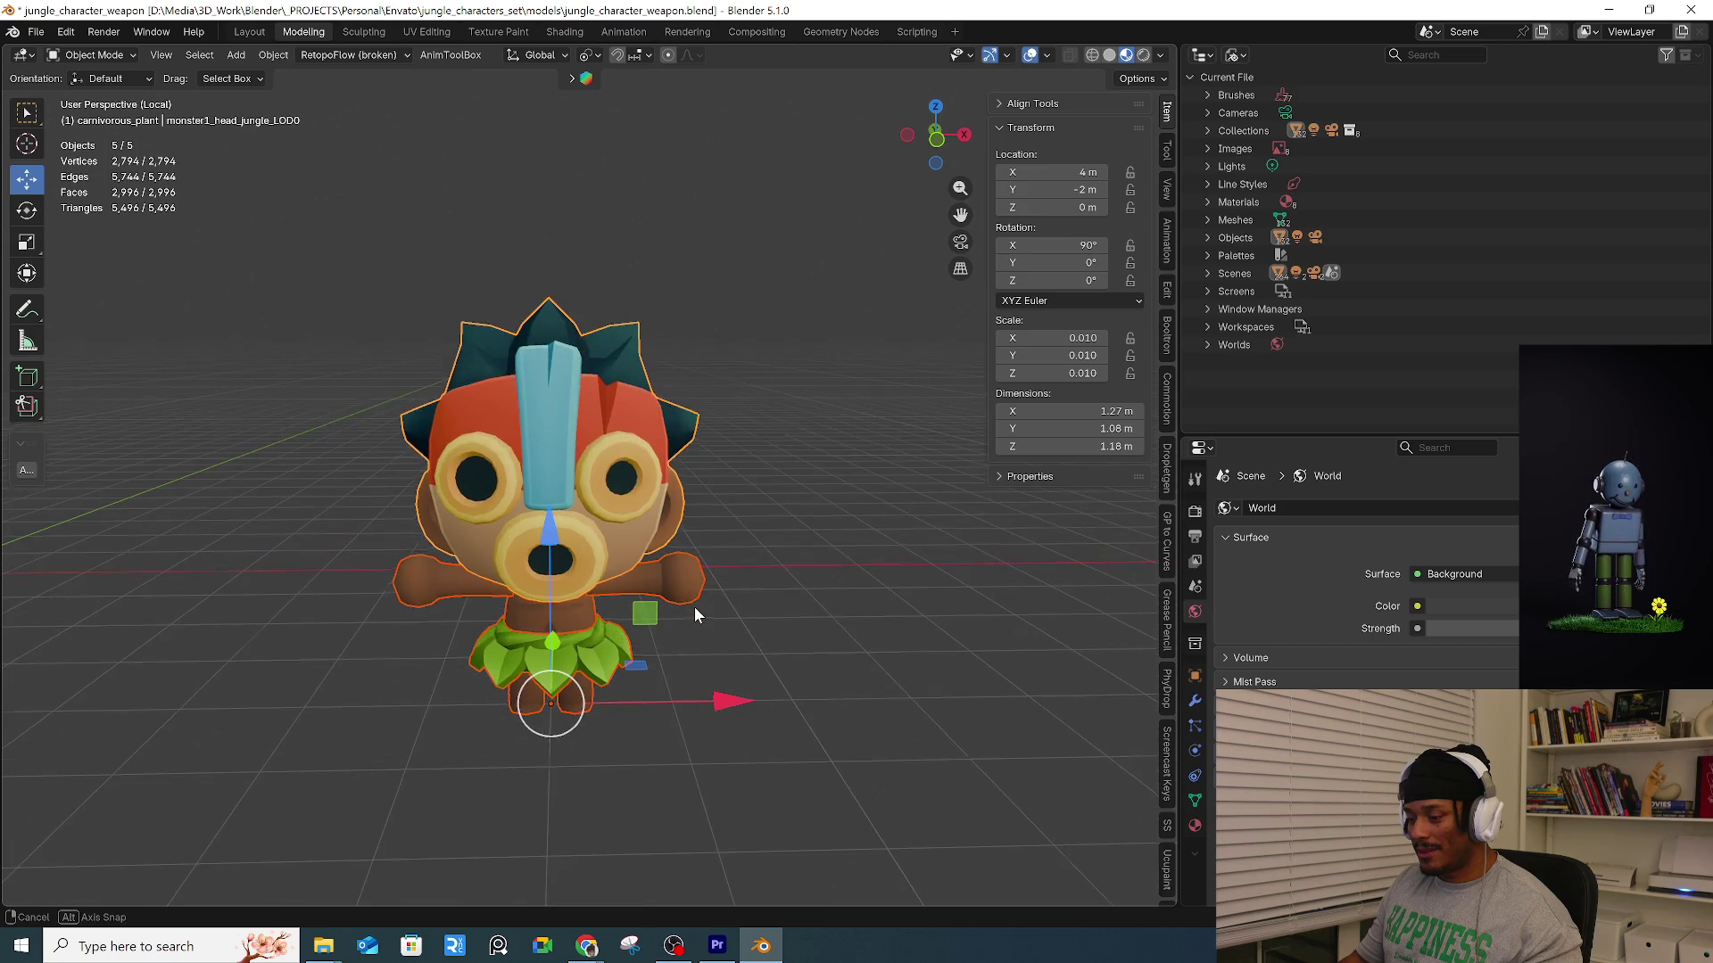
Return to object mode and exit Local View so the whole scene shows again.
{"action": "key", "text": "Tab"}
{"action": "scroll", "coordinate": [694, 607], "scroll_direction": "down", "scroll_amount": 4}
{"action": "key", "text": "Tab"}
{"action": "key", "text": "KP_Divide"}
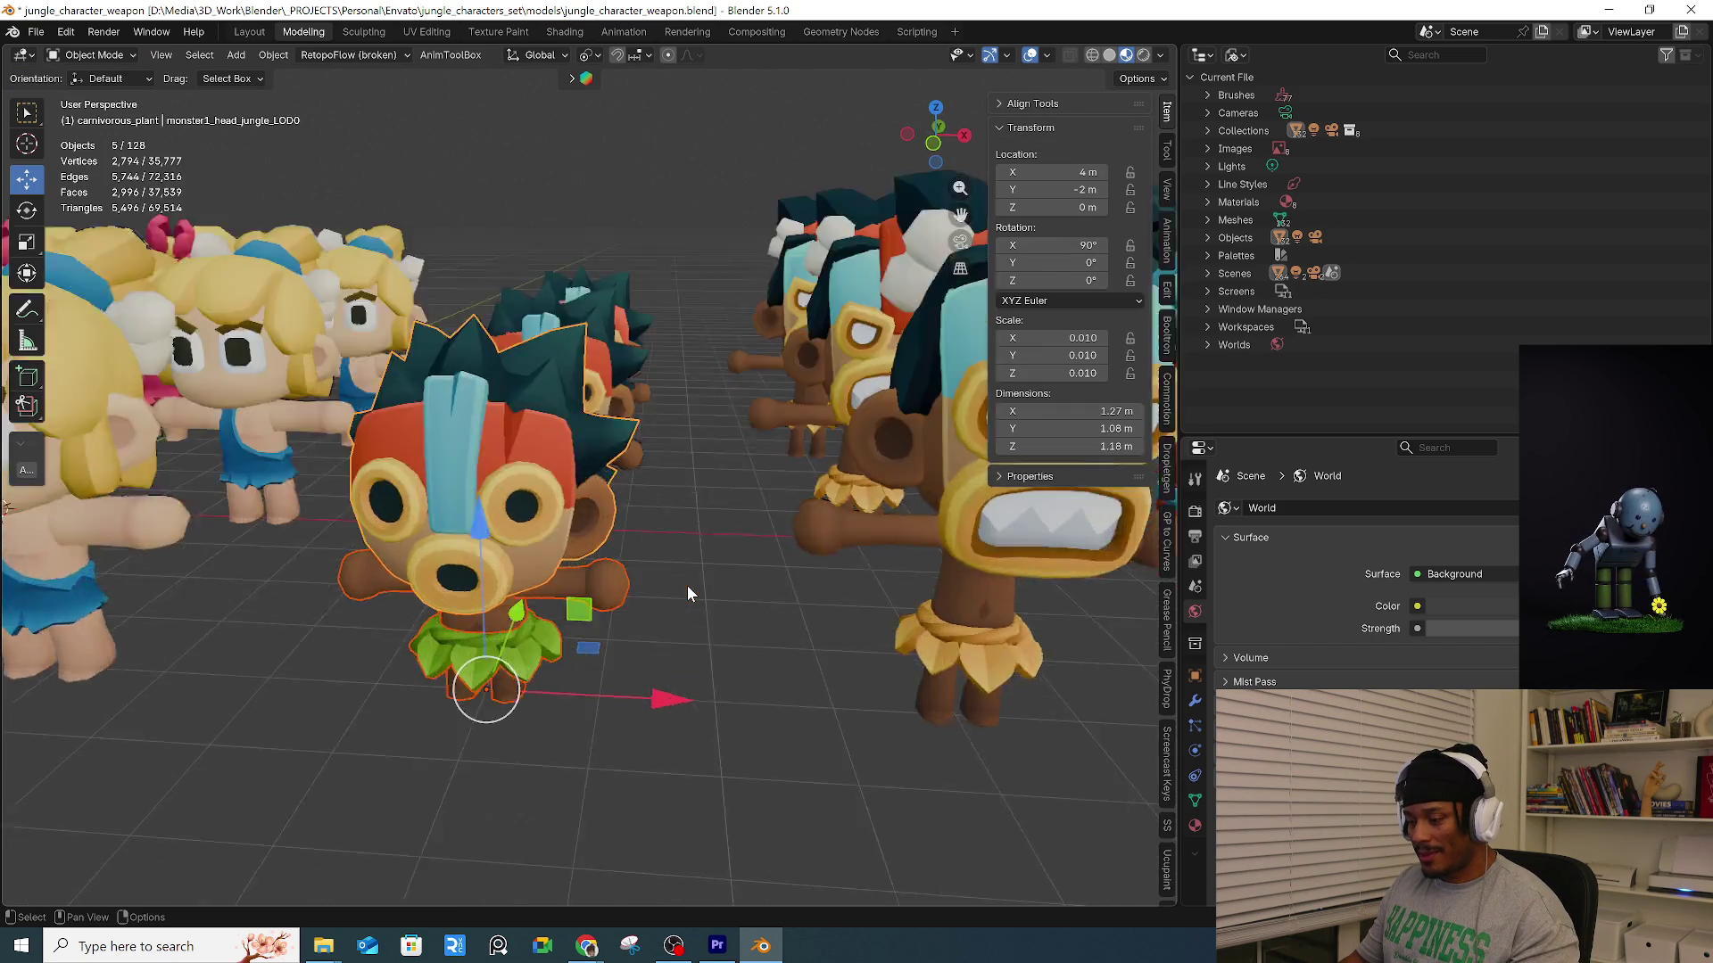
{"action": "scroll", "coordinate": [555, 557], "scroll_direction": "up", "scroll_amount": 3}
Select the spear and orbit around until the row of characters is faced.
{"action": "left_click", "coordinate": [287, 521]}
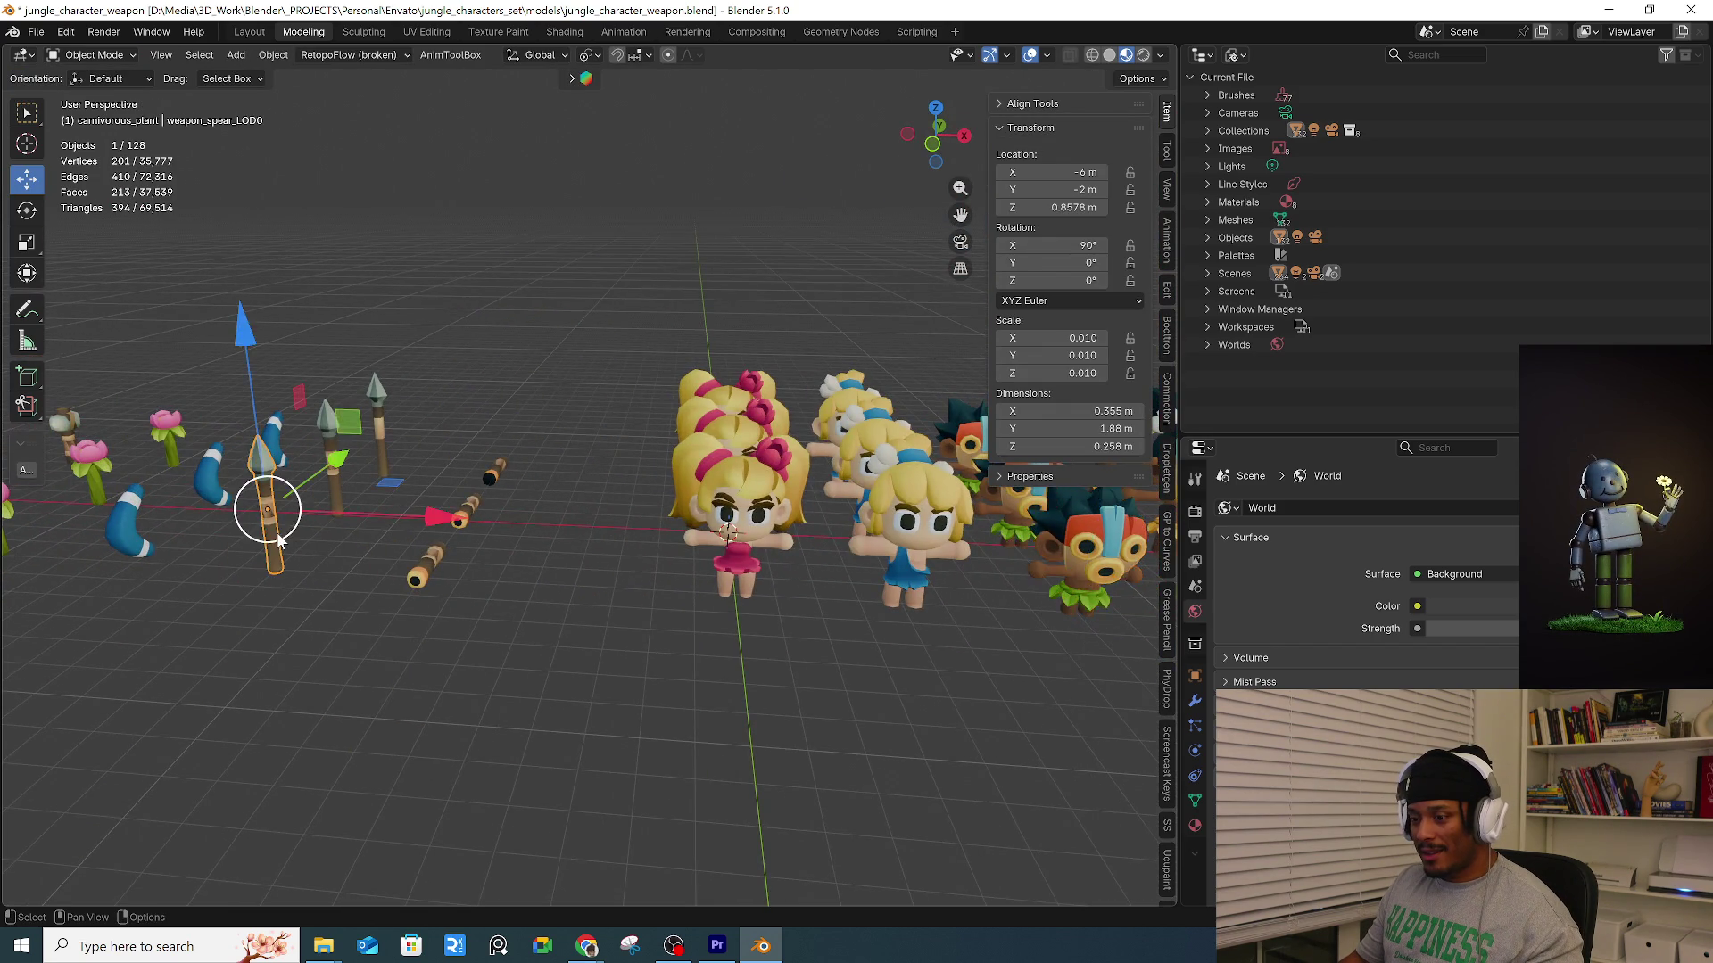
{"action": "scroll", "coordinate": [303, 545], "scroll_direction": "down", "scroll_amount": 3}
{"action": "mouse_move", "coordinate": [319, 571]}
{"action": "middle_mouse_down"}
{"action": "mouse_move", "coordinate": [312, 607]}
{"action": "mouse_move", "coordinate": [414, 482]}
{"action": "mouse_move", "coordinate": [392, 560]}
{"action": "middle_mouse_up"}
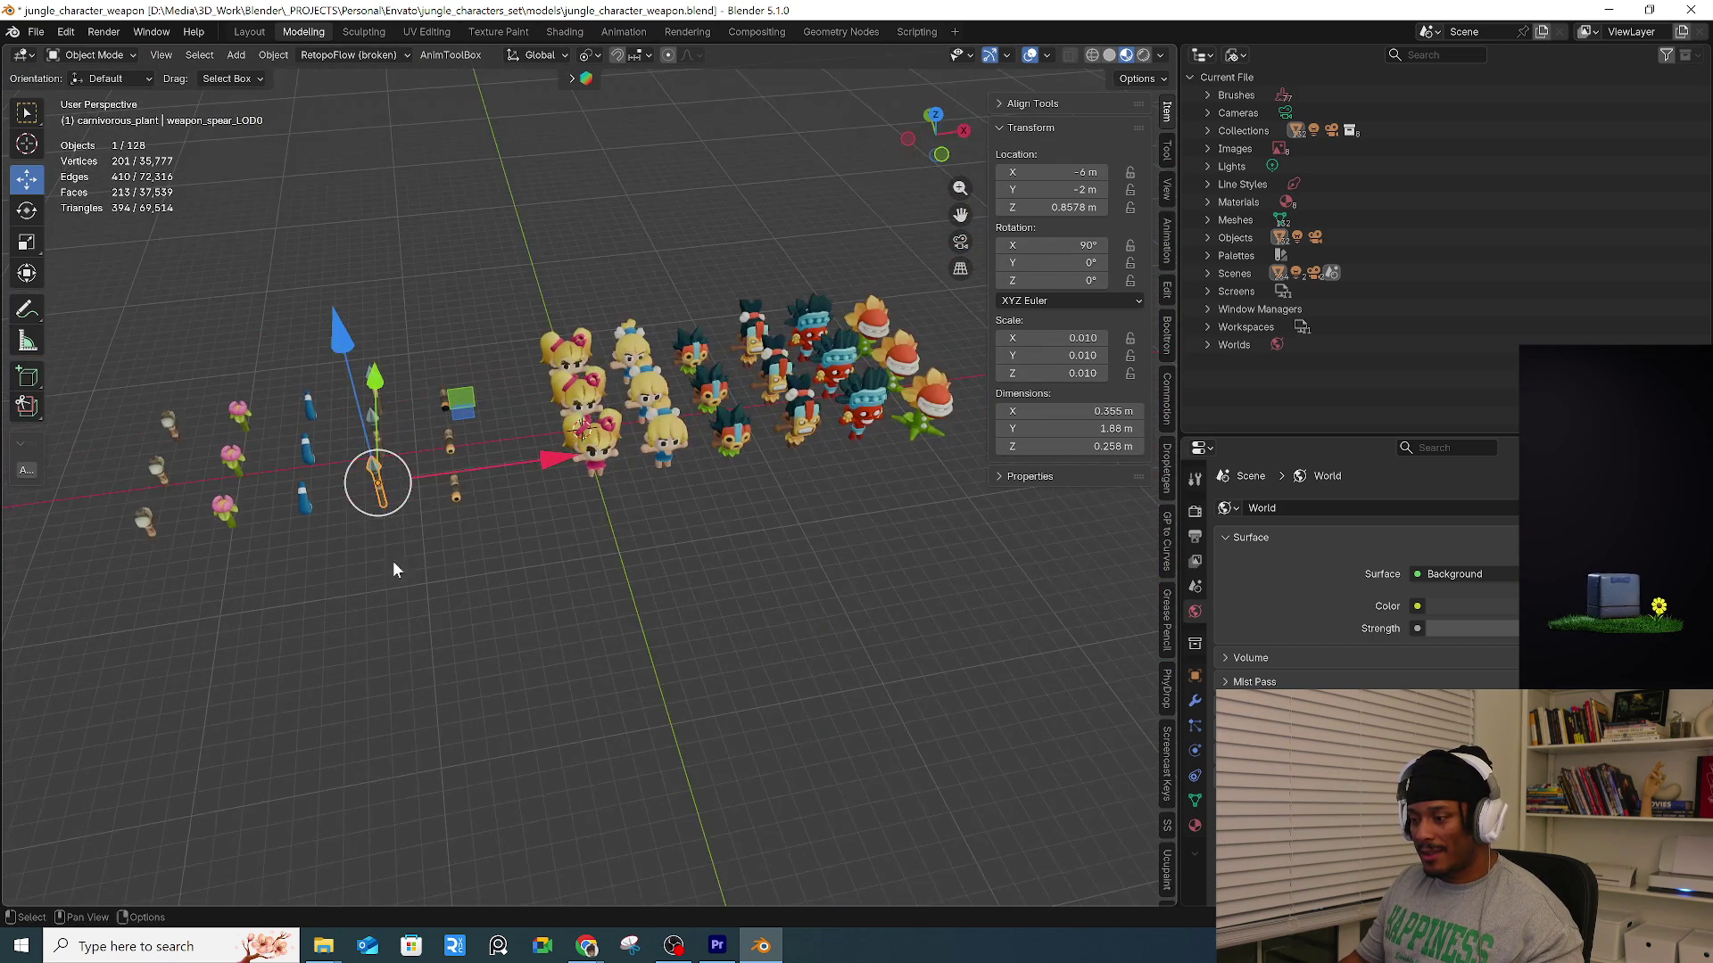
{"action": "middle_click_drag", "start_coordinate": [640, 505], "coordinate": [678, 419]}
{"action": "scroll", "coordinate": [713, 535], "scroll_direction": "up", "scroll_amount": 5}
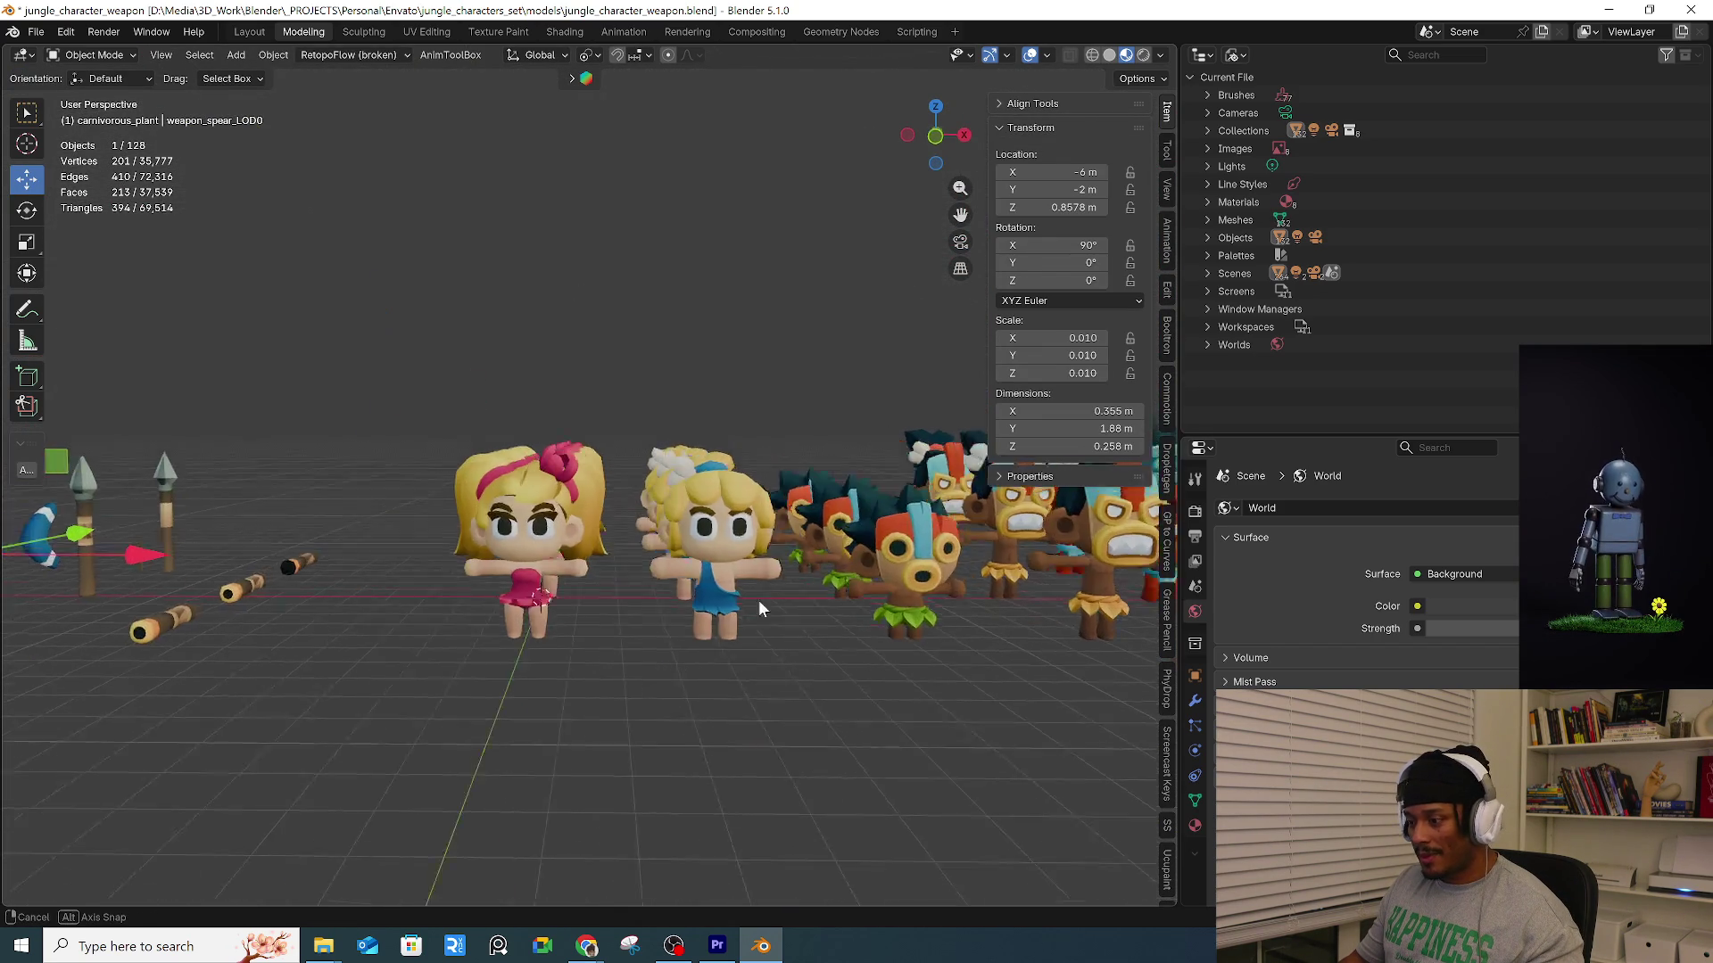
{"action": "scroll", "coordinate": [713, 597], "scroll_direction": "down", "scroll_amount": 5}
{"action": "middle_click_drag", "start_coordinate": [714, 597], "coordinate": [767, 616]}
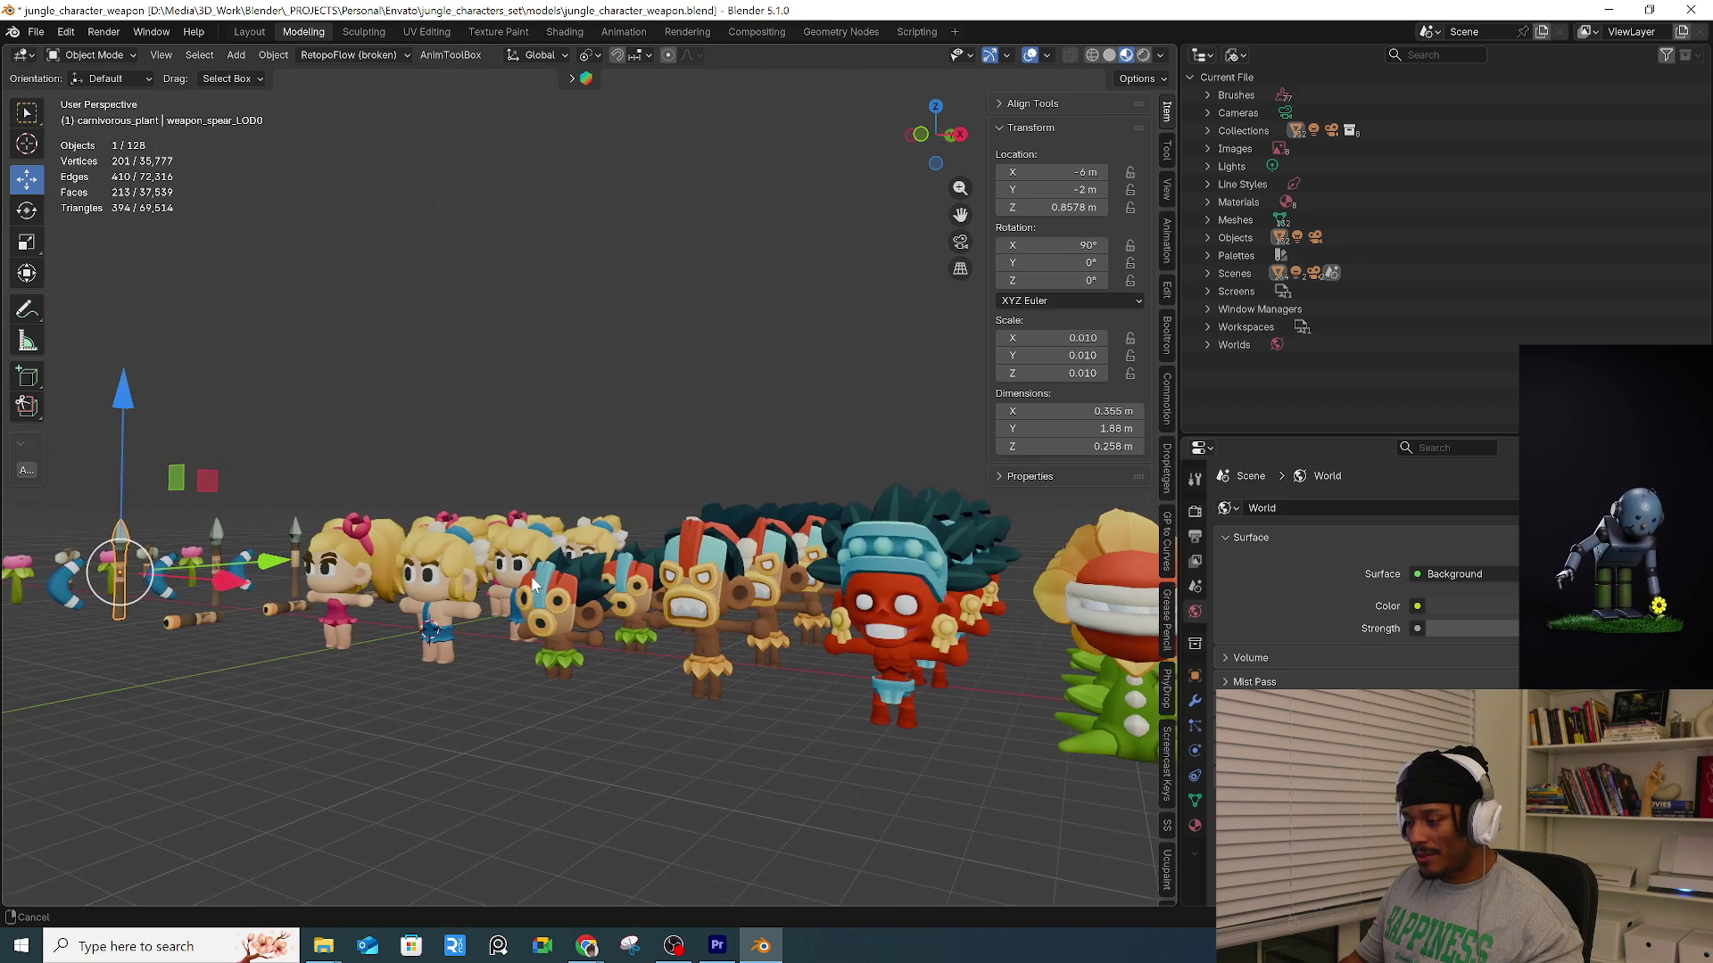
{"action": "scroll", "coordinate": [793, 624], "scroll_direction": "up", "scroll_amount": 5}
{"action": "scroll", "coordinate": [794, 624], "scroll_direction": "down", "scroll_amount": 4}
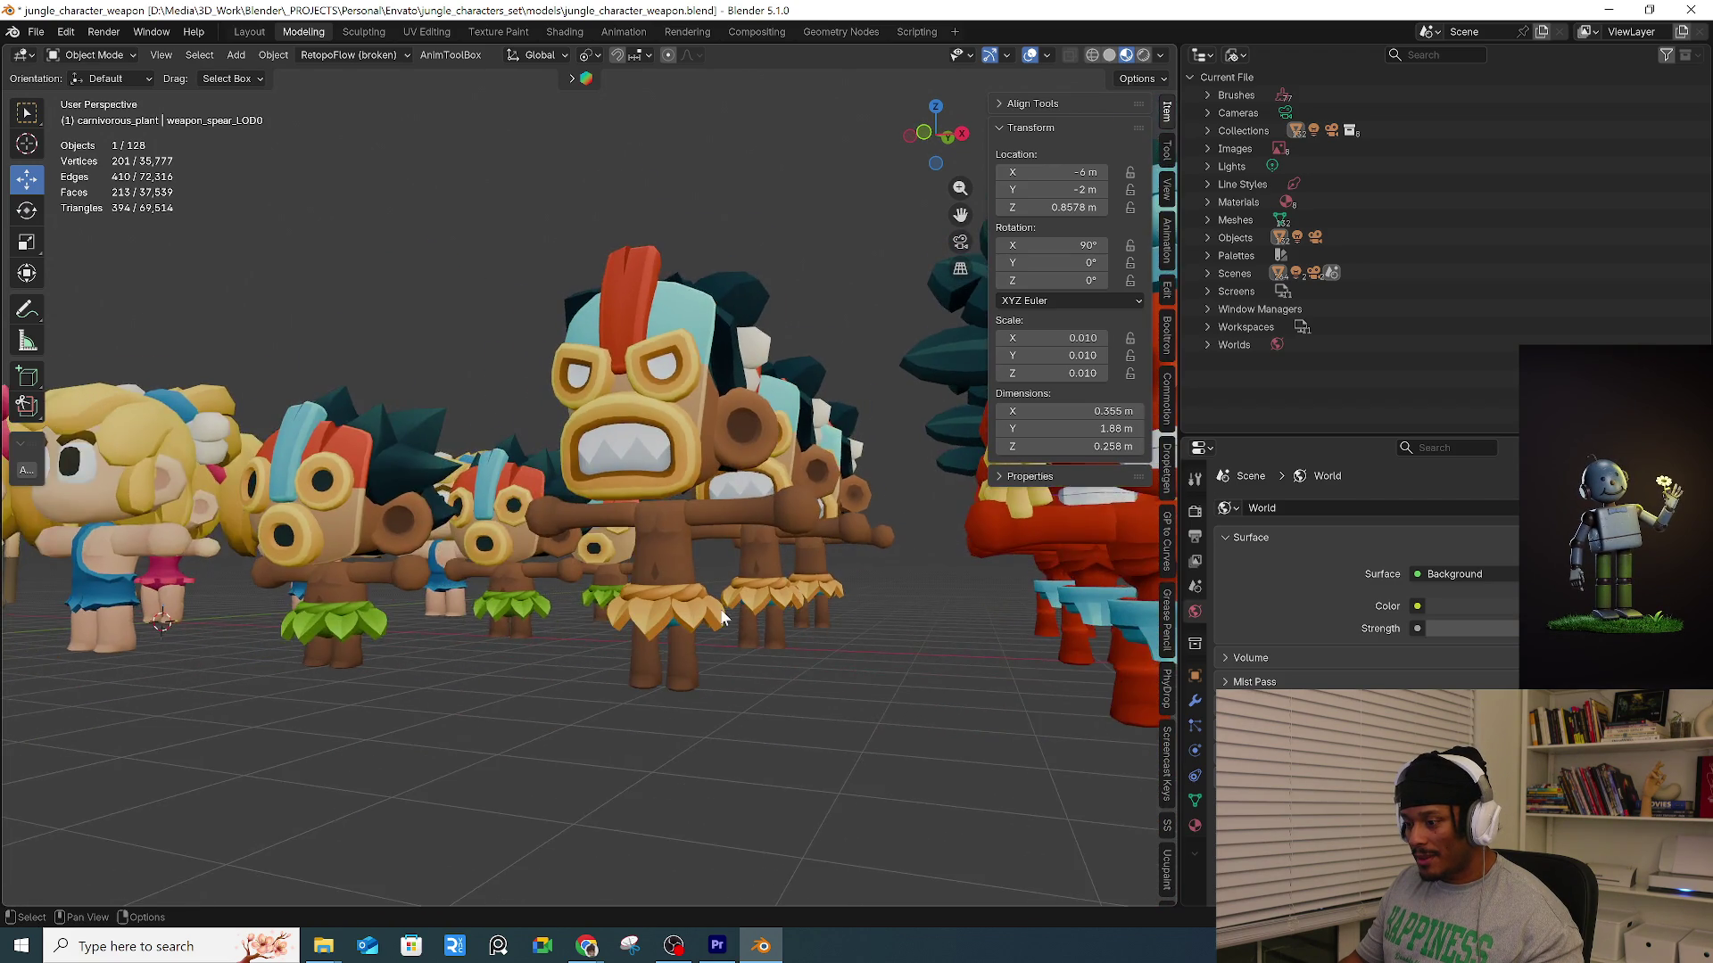
{"action": "scroll", "coordinate": [714, 607], "scroll_direction": "up", "scroll_amount": 6}
{"action": "scroll", "coordinate": [715, 608], "scroll_direction": "down", "scroll_amount": 6}
{"action": "mouse_move", "coordinate": [751, 612]}
{"action": "middle_mouse_down"}
{"action": "mouse_move", "coordinate": [794, 567]}
{"action": "mouse_move", "coordinate": [737, 636]}
{"action": "mouse_move", "coordinate": [802, 655]}
{"action": "middle_mouse_up"}
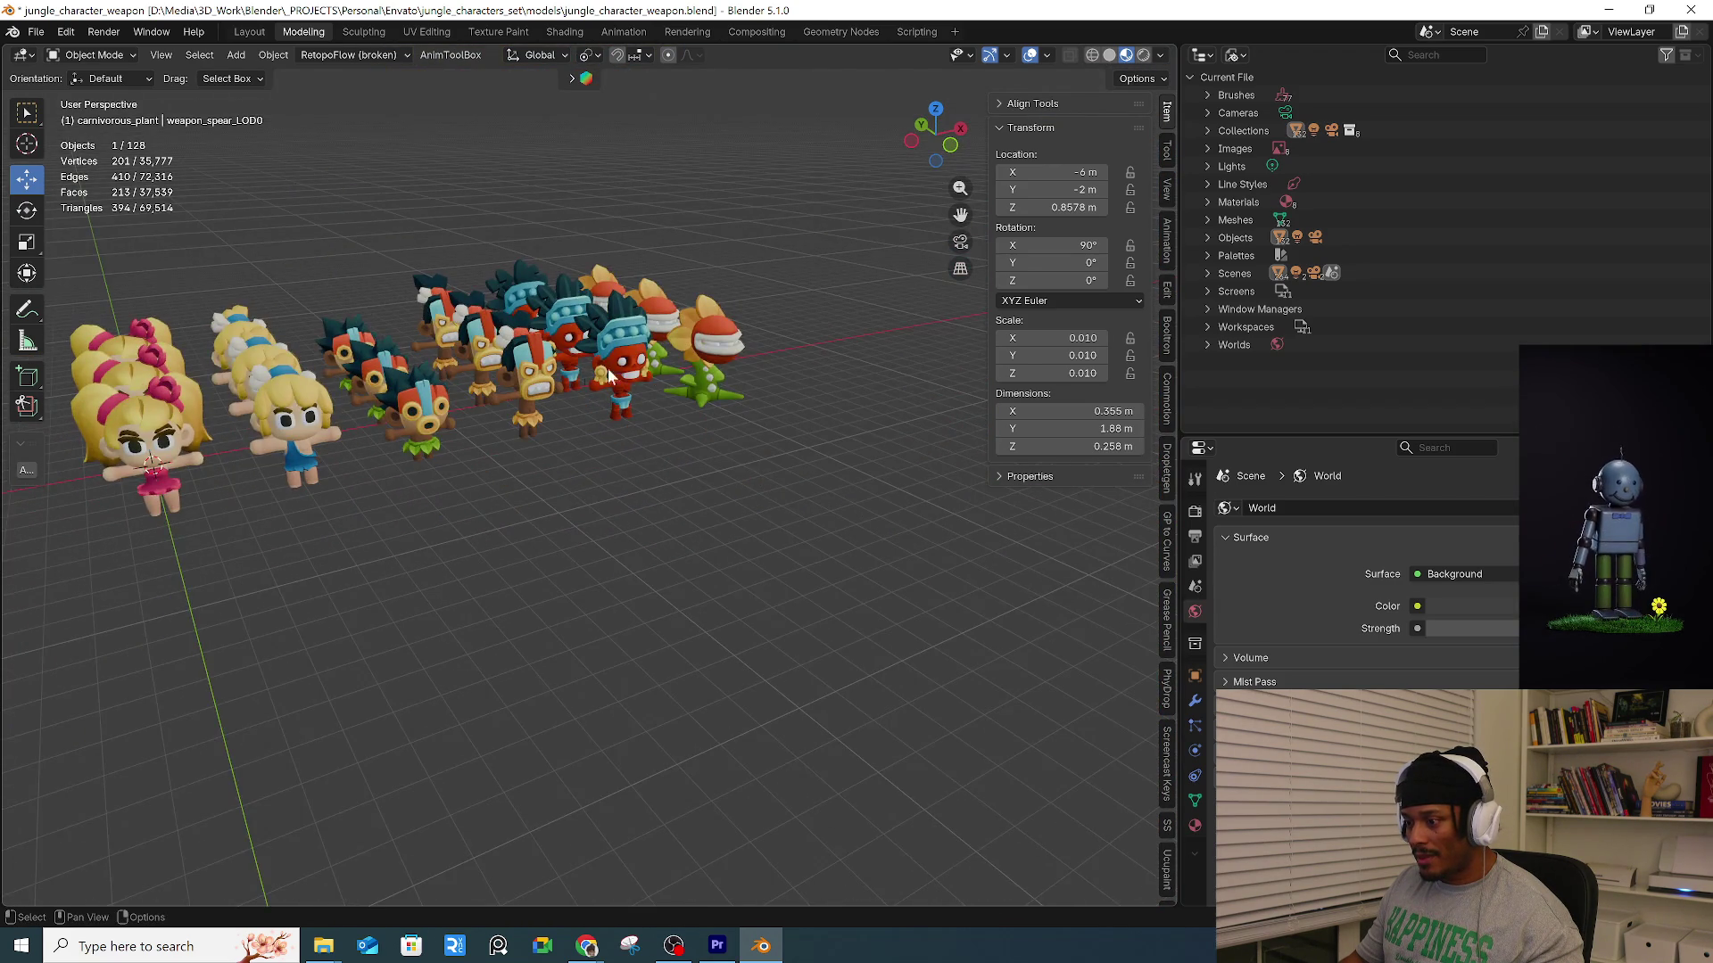
{"action": "scroll", "coordinate": [623, 373], "scroll_direction": "up", "scroll_amount": 3}
Select and frame the red tiki torso, then zoom out to a top view of the character grid.
{"action": "left_click", "coordinate": [672, 395]}
{"action": "key", "text": "KP_Decimal"}
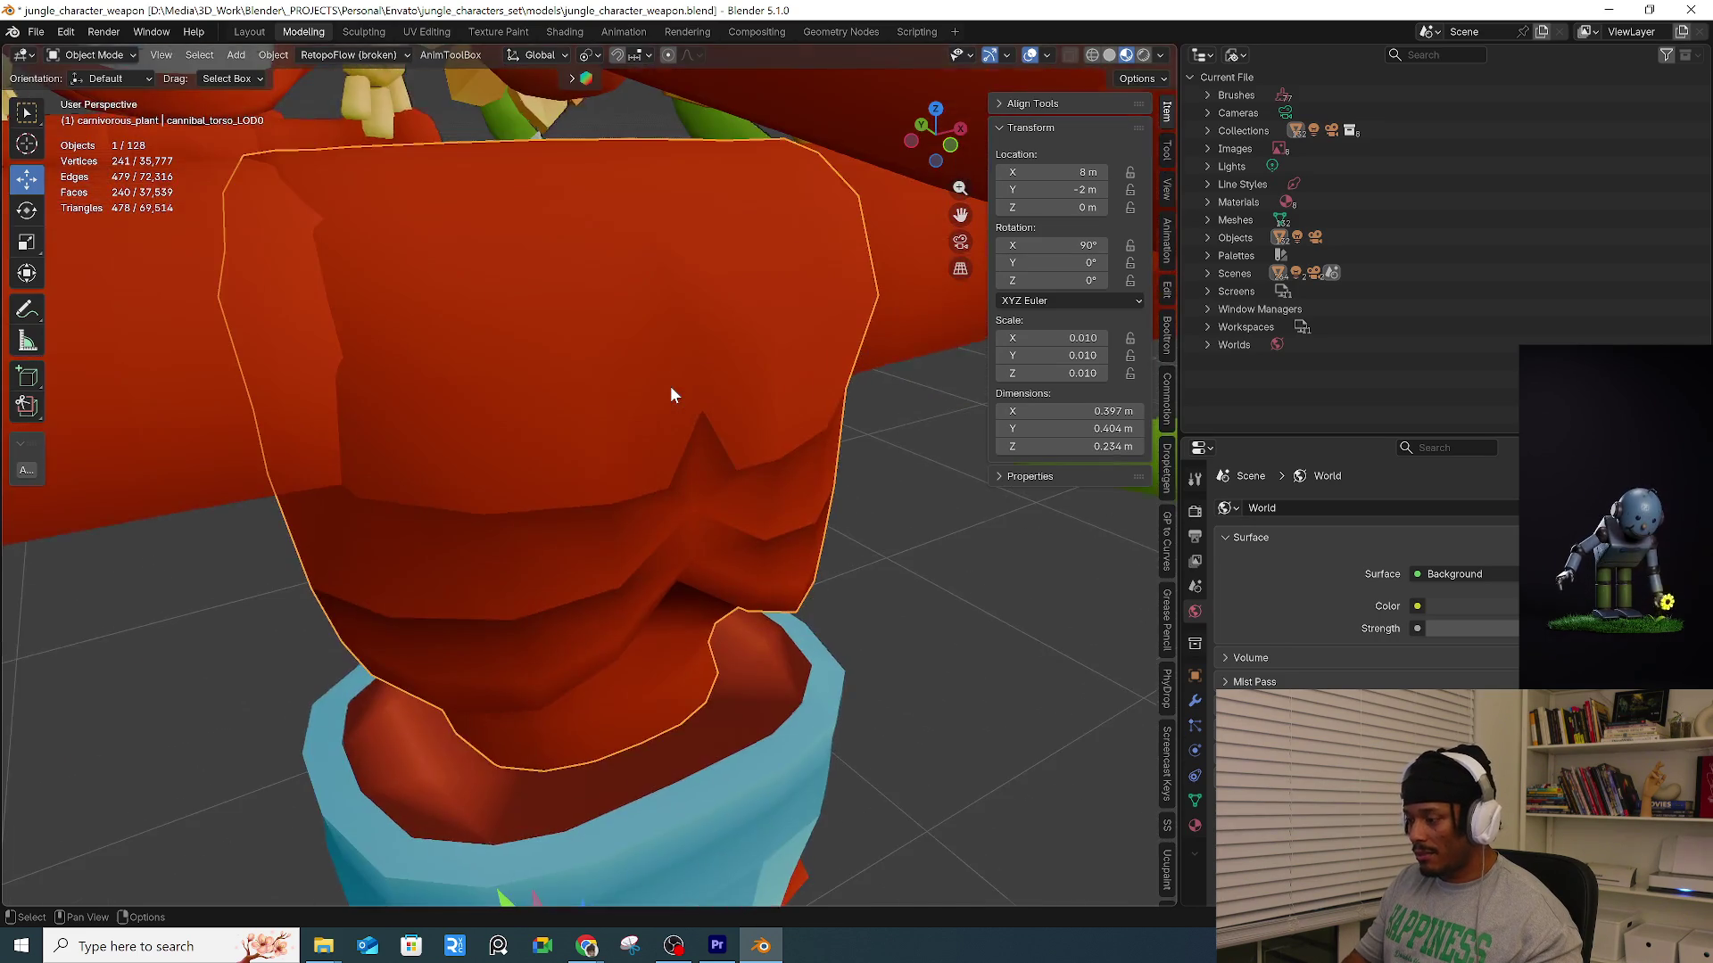
{"action": "scroll", "coordinate": [673, 386], "scroll_direction": "down", "scroll_amount": 5}
{"action": "mouse_move", "coordinate": [676, 375]}
{"action": "middle_mouse_down"}
{"action": "mouse_move", "coordinate": [543, 354]}
{"action": "mouse_move", "coordinate": [521, 324]}
{"action": "middle_mouse_up"}
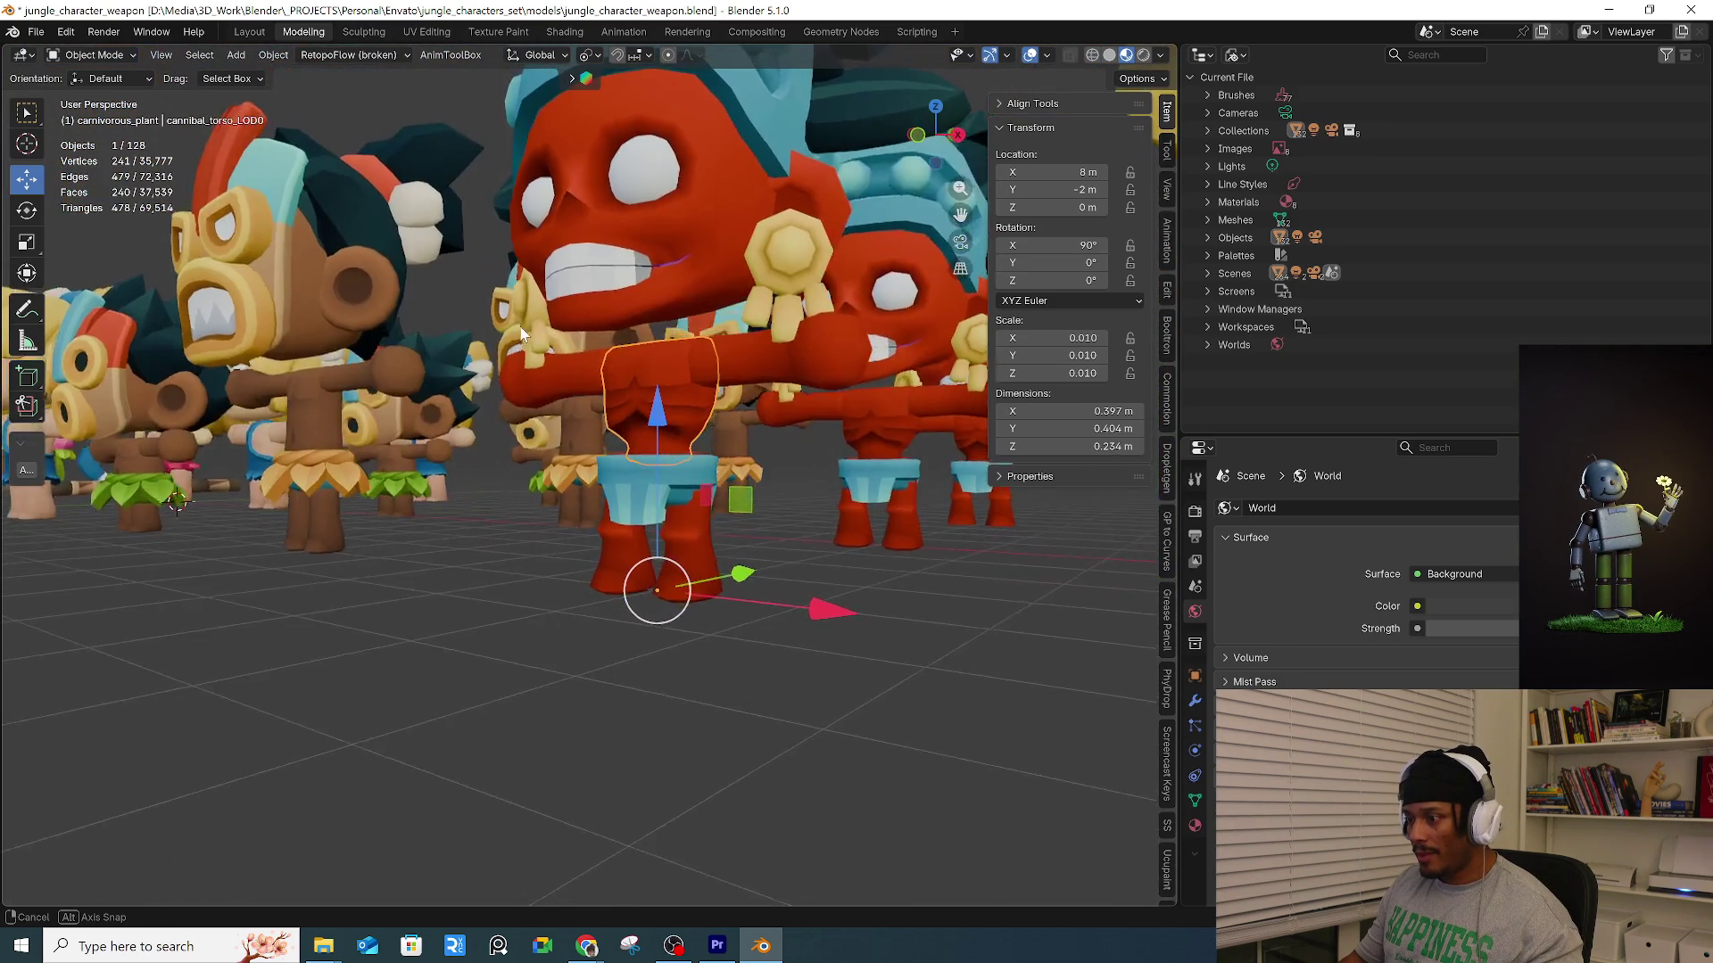
{"action": "scroll", "coordinate": [562, 357], "scroll_direction": "down", "scroll_amount": 4}
{"action": "mouse_move", "coordinate": [609, 382]}
{"action": "middle_mouse_down"}
{"action": "mouse_move", "coordinate": [610, 412]}
{"action": "mouse_move", "coordinate": [528, 348]}
{"action": "mouse_move", "coordinate": [719, 380]}
{"action": "mouse_move", "coordinate": [693, 483]}
{"action": "mouse_move", "coordinate": [648, 441]}
{"action": "mouse_move", "coordinate": [601, 453]}
{"action": "mouse_move", "coordinate": [521, 383]}
{"action": "middle_mouse_up"}
{"action": "scroll", "coordinate": [641, 455], "scroll_direction": "down", "scroll_amount": 3}
{"action": "key", "text": "KP_7"}
Box-select and delete the 74 objects of the character grid.
{"action": "mouse_move", "coordinate": [420, 244]}
{"action": "left_mouse_down"}
{"action": "mouse_move", "coordinate": [471, 295]}
{"action": "mouse_move", "coordinate": [935, 394]}
{"action": "left_mouse_up"}
{"action": "scroll", "coordinate": [823, 398], "scroll_direction": "up", "scroll_amount": 1}
{"action": "key", "text": "Delete"}
Delete the top two rows of props, the first three bottom-row props and the stick object.
{"action": "middle_click_drag", "start_coordinate": [334, 361], "coordinate": [746, 388], "text": "shift"}
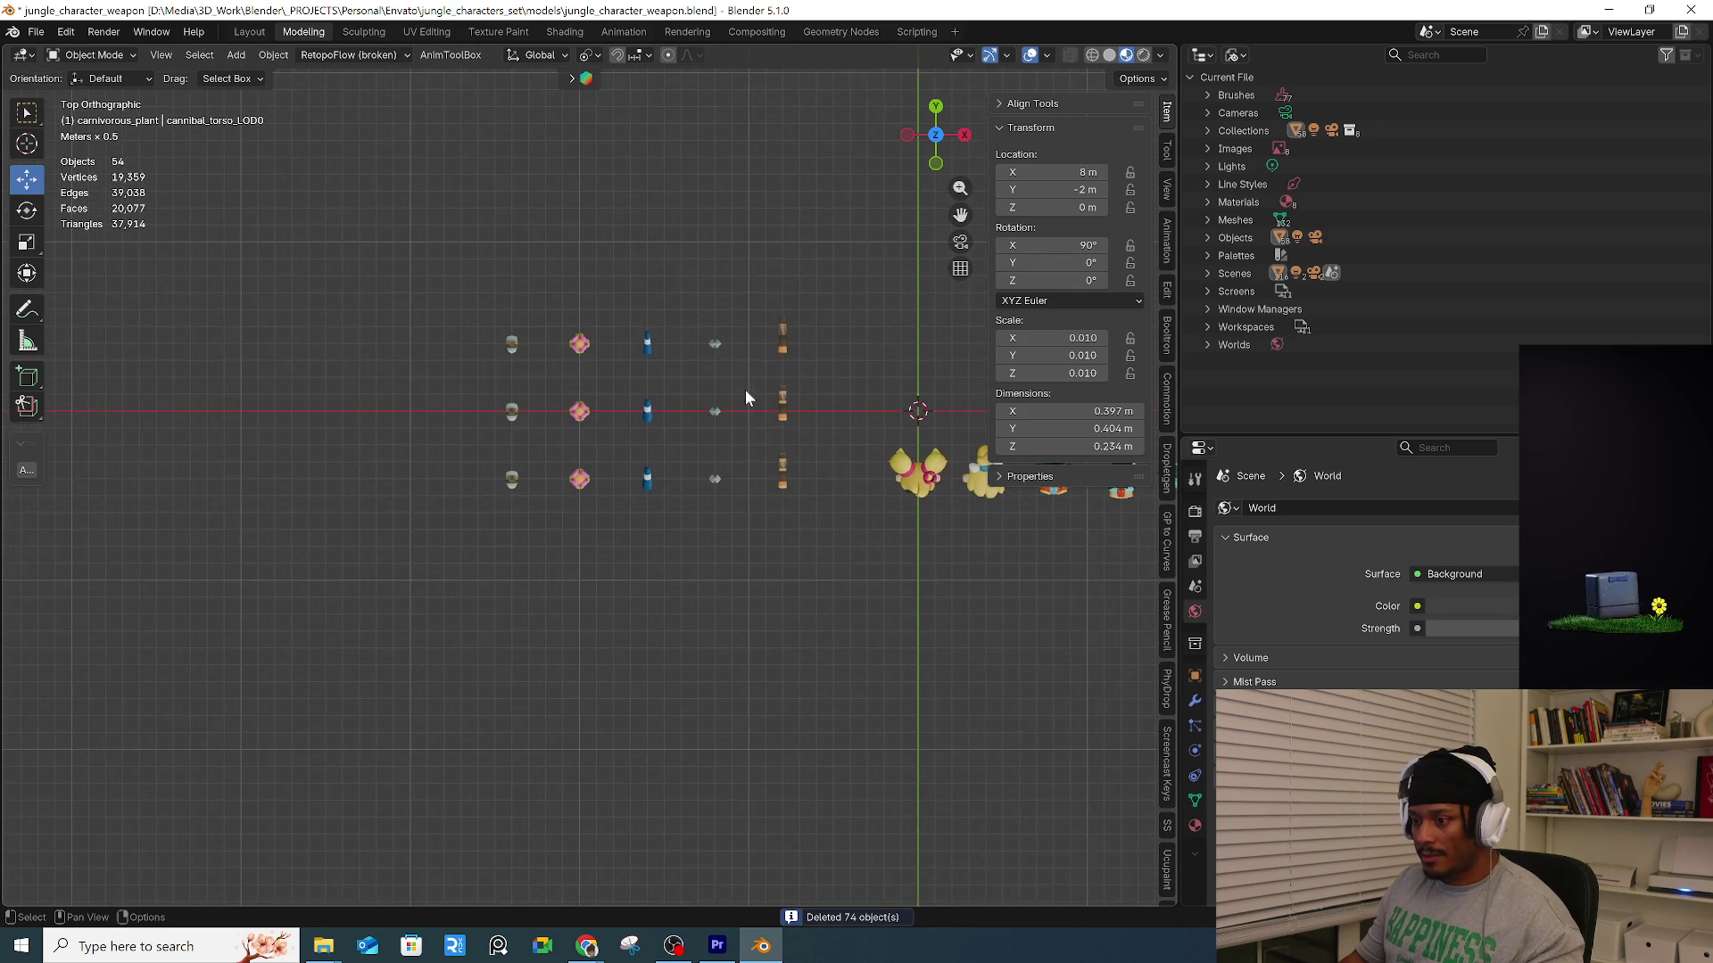
{"action": "scroll", "coordinate": [746, 389], "scroll_direction": "up", "scroll_amount": 2}
{"action": "left_click_drag", "start_coordinate": [255, 259], "coordinate": [896, 462]}
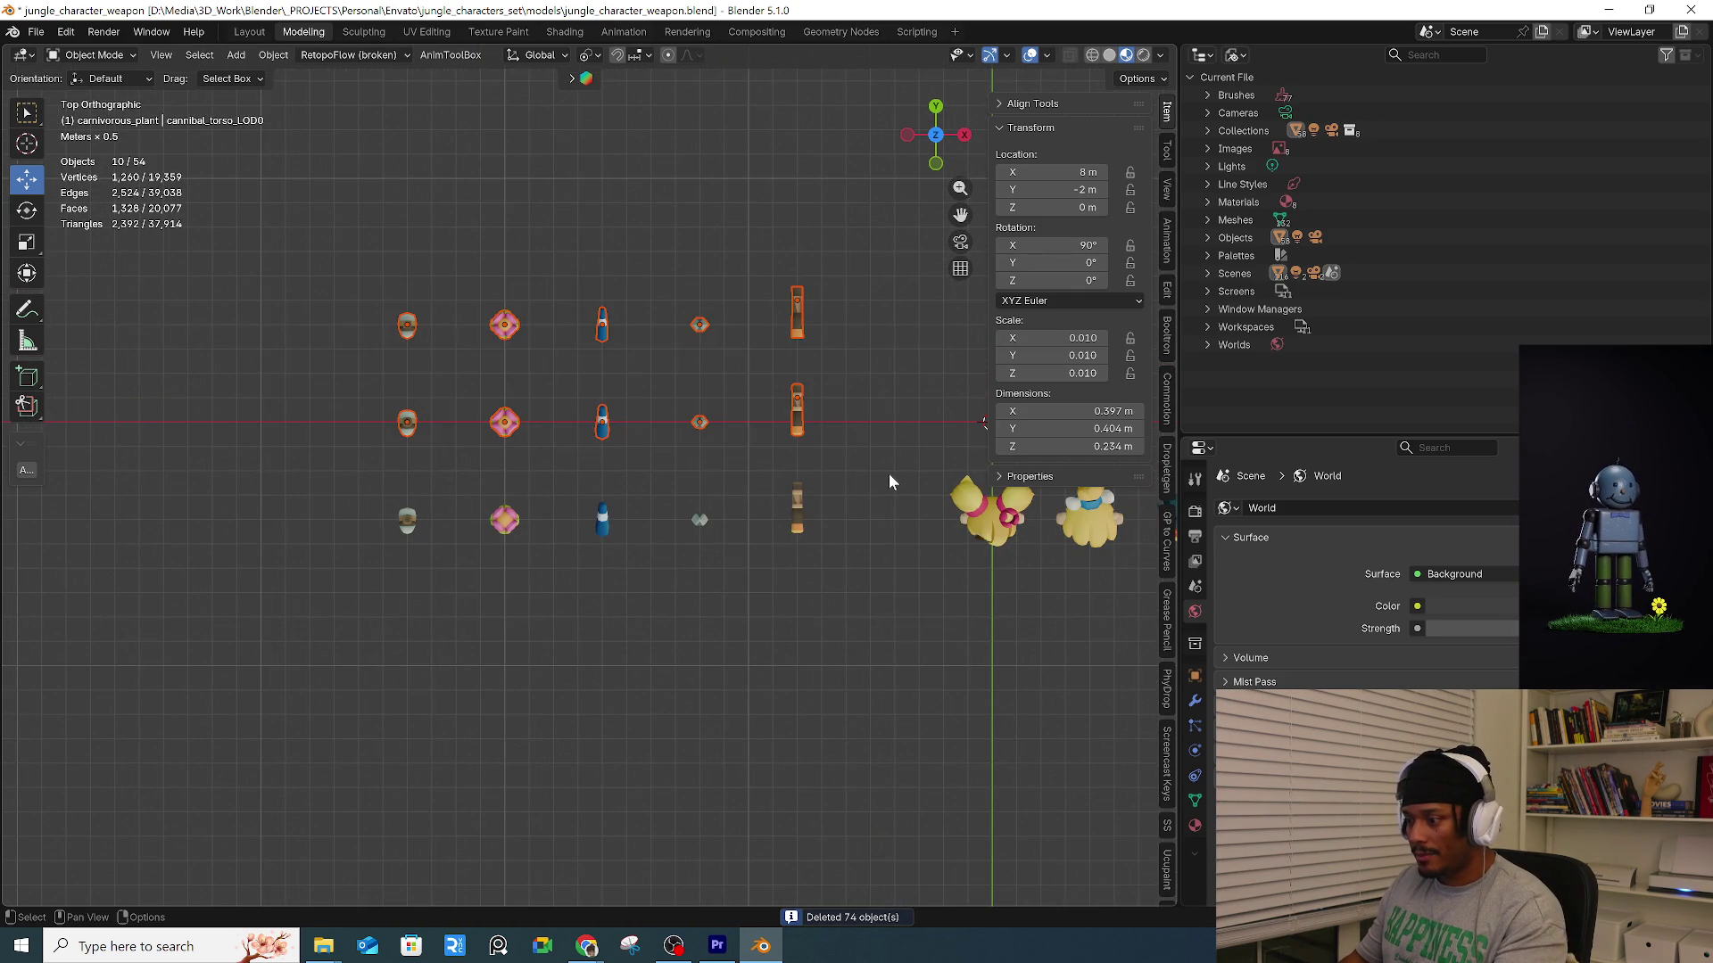
{"action": "key", "text": "Delete"}
{"action": "left_click_drag", "start_coordinate": [251, 427], "coordinate": [637, 632]}
{"action": "key", "text": "Delete"}
{"action": "scroll", "coordinate": [593, 547], "scroll_direction": "down", "scroll_amount": 2}
{"action": "left_click_drag", "start_coordinate": [600, 458], "coordinate": [711, 606]}
{"action": "key", "text": "Delete"}
Delete the right-side characters and the two girl characters, leaving the tiki monster.
{"action": "mouse_move", "coordinate": [707, 708]}
{"action": "middle_mouse_down"}
{"action": "mouse_move", "coordinate": [701, 564]}
{"action": "mouse_move", "coordinate": [508, 585]}
{"action": "mouse_move", "coordinate": [448, 535]}
{"action": "middle_mouse_up"}
{"action": "mouse_move", "coordinate": [449, 514]}
{"action": "left_mouse_down"}
{"action": "mouse_move", "coordinate": [698, 683]}
{"action": "mouse_move", "coordinate": [758, 701]}
{"action": "left_mouse_up"}
{"action": "mouse_move", "coordinate": [763, 680]}
{"action": "middle_mouse_down"}
{"action": "mouse_move", "coordinate": [567, 672]}
{"action": "mouse_move", "coordinate": [662, 678]}
{"action": "middle_mouse_up"}
{"action": "scroll", "coordinate": [589, 616], "scroll_direction": "up", "scroll_amount": 4}
{"action": "left_click", "coordinate": [570, 713]}
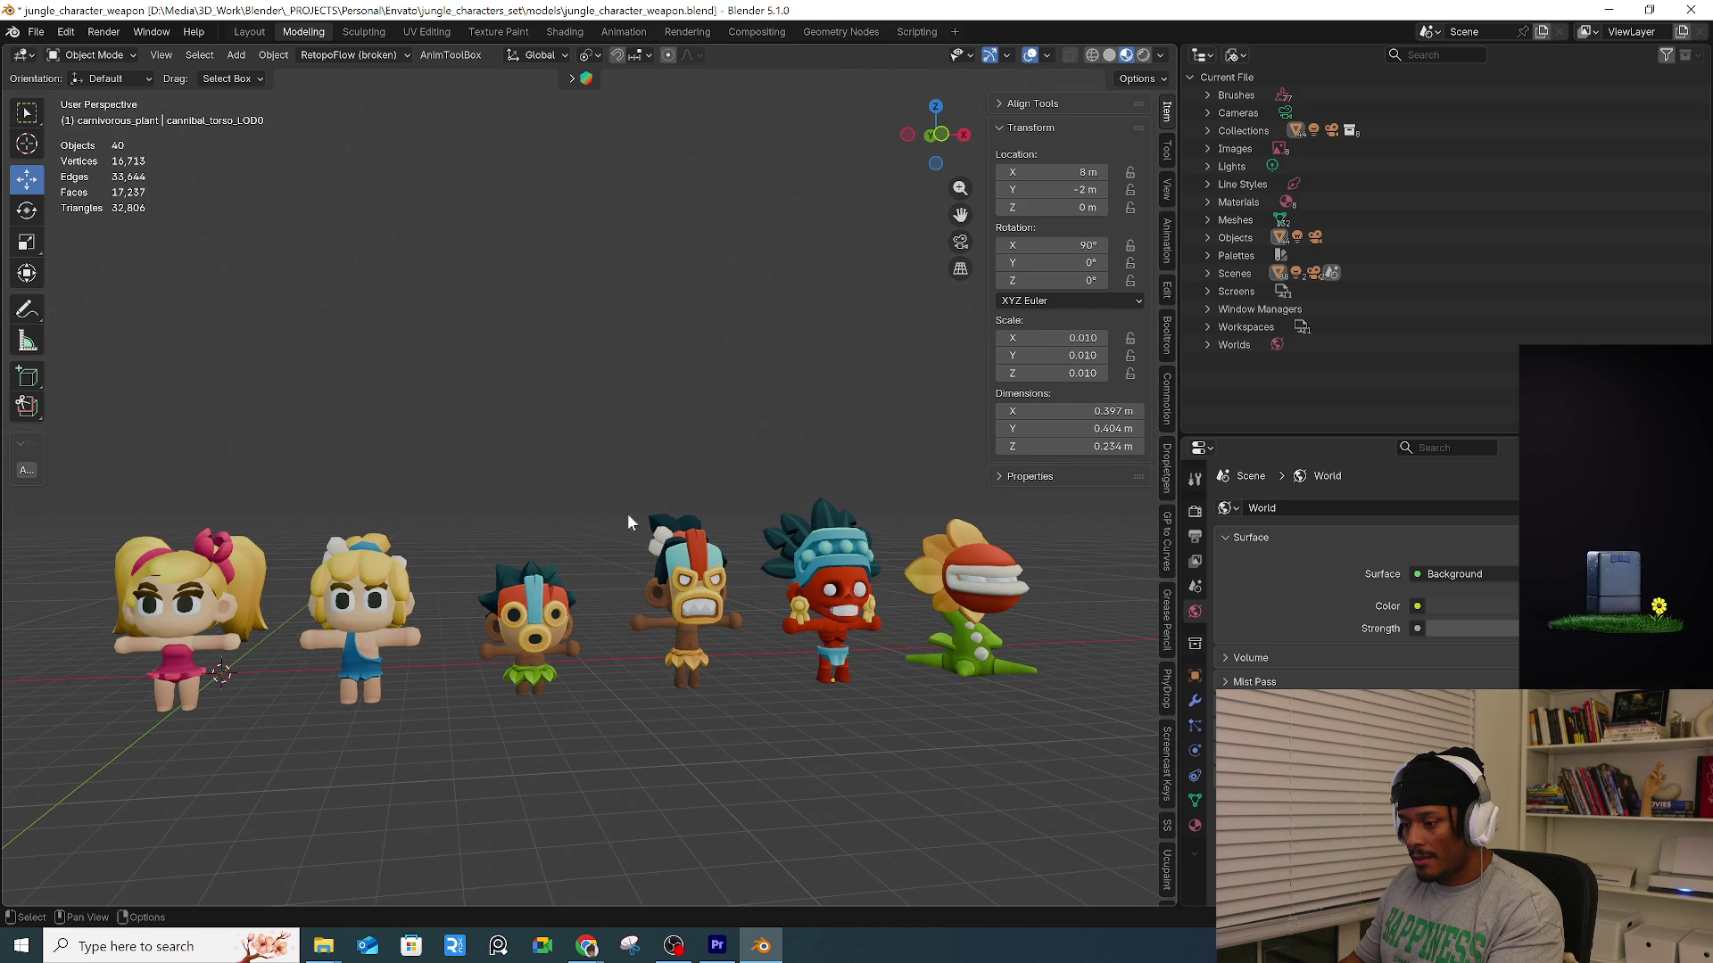
{"action": "mouse_move", "coordinate": [641, 554]}
{"action": "middle_mouse_down", "text": "shift"}
{"action": "mouse_move", "coordinate": [579, 589]}
{"action": "mouse_move", "coordinate": [491, 443]}
{"action": "middle_mouse_up", "text": "shift"}
{"action": "left_click_drag", "start_coordinate": [466, 420], "coordinate": [1061, 749]}
{"action": "key", "text": "Delete"}
{"action": "key", "text": "Home"}
{"action": "left_click_drag", "start_coordinate": [315, 400], "coordinate": [701, 721]}
{"action": "key", "text": "Delete"}
{"action": "key", "text": "Home"}
Select the tiki monster and slide it along X toward the world centre in front view.
{"action": "left_click_drag", "start_coordinate": [658, 517], "coordinate": [965, 710]}
{"action": "key", "text": "KP_1"}
{"action": "scroll", "coordinate": [965, 710], "scroll_direction": "up", "scroll_amount": 3}
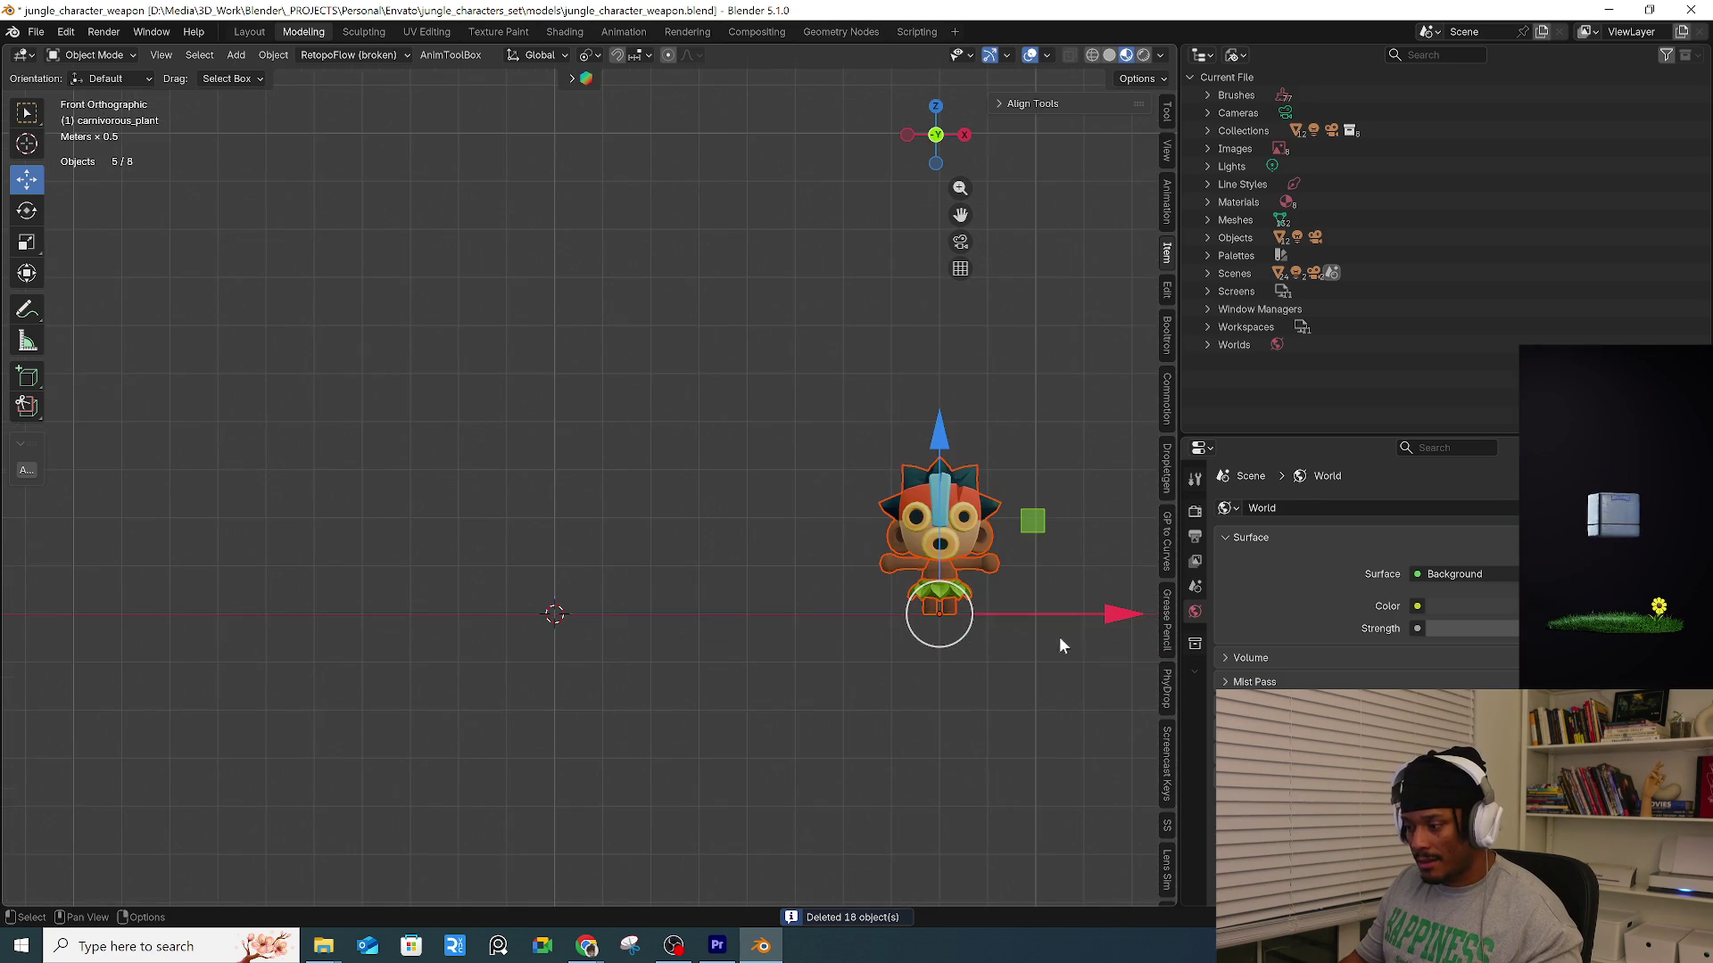
{"action": "mouse_move", "coordinate": [1113, 618]}
{"action": "left_mouse_down"}
{"action": "mouse_move", "coordinate": [796, 619]}
{"action": "mouse_move", "coordinate": [727, 642]}
{"action": "left_mouse_up"}
{"action": "scroll", "coordinate": [727, 642], "scroll_direction": "up", "scroll_amount": 12}
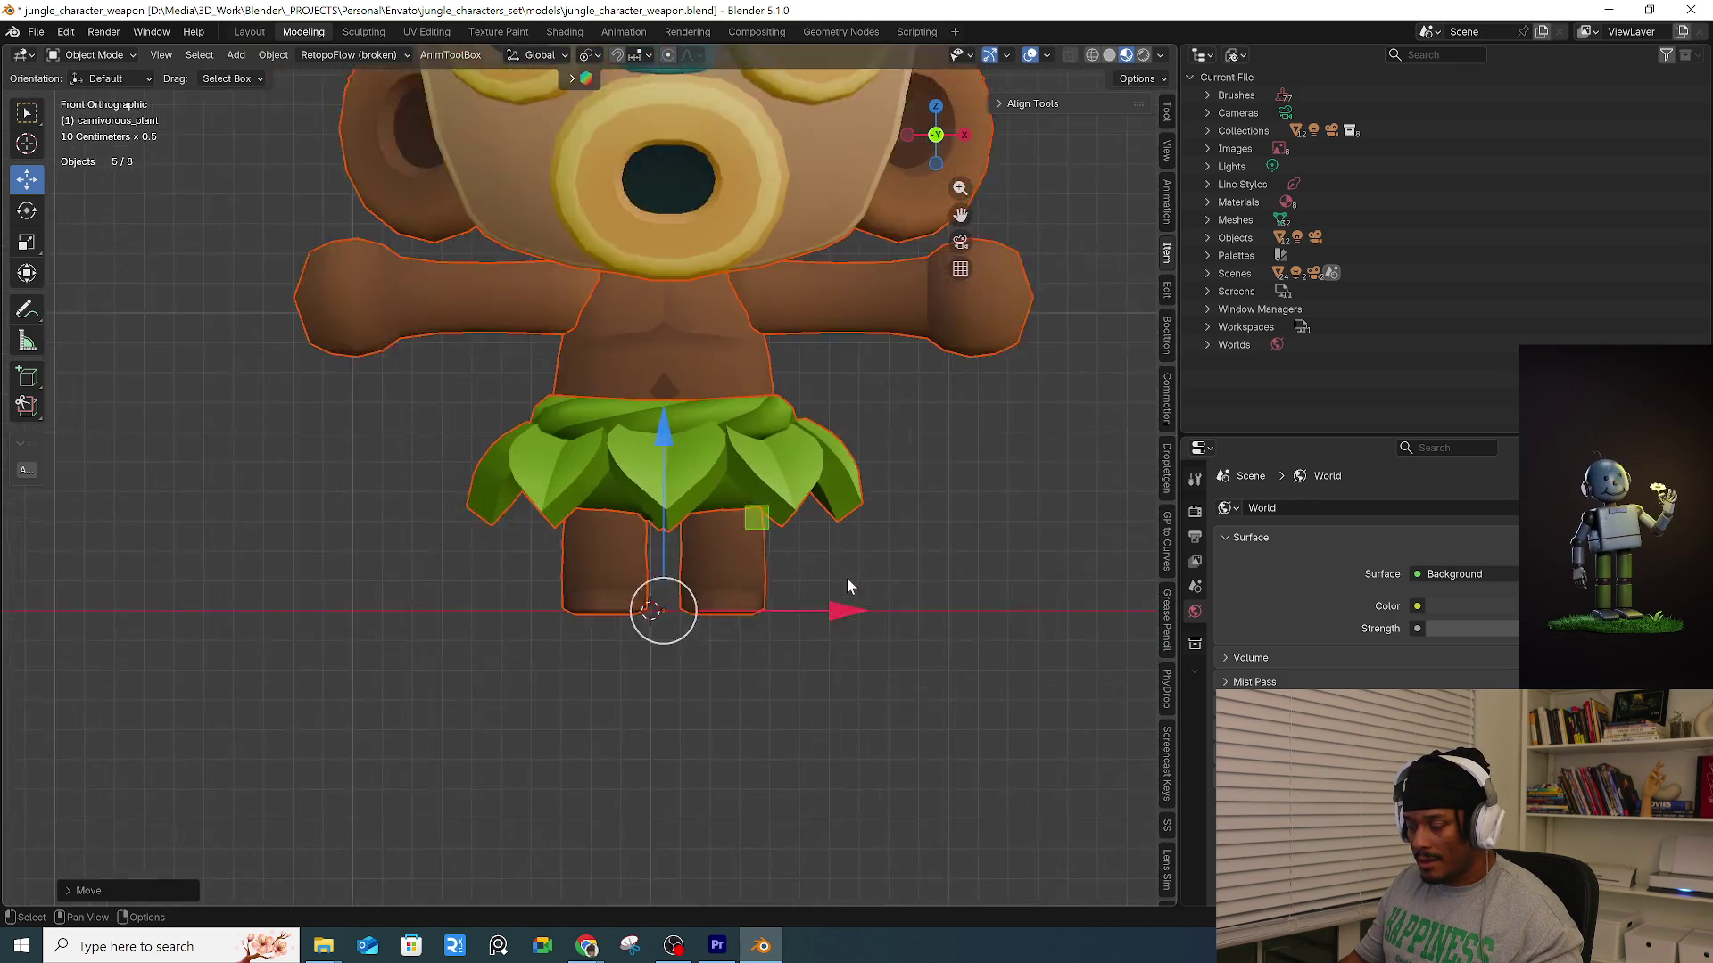
{"action": "scroll", "coordinate": [592, 656], "scroll_direction": "down", "scroll_amount": 2}
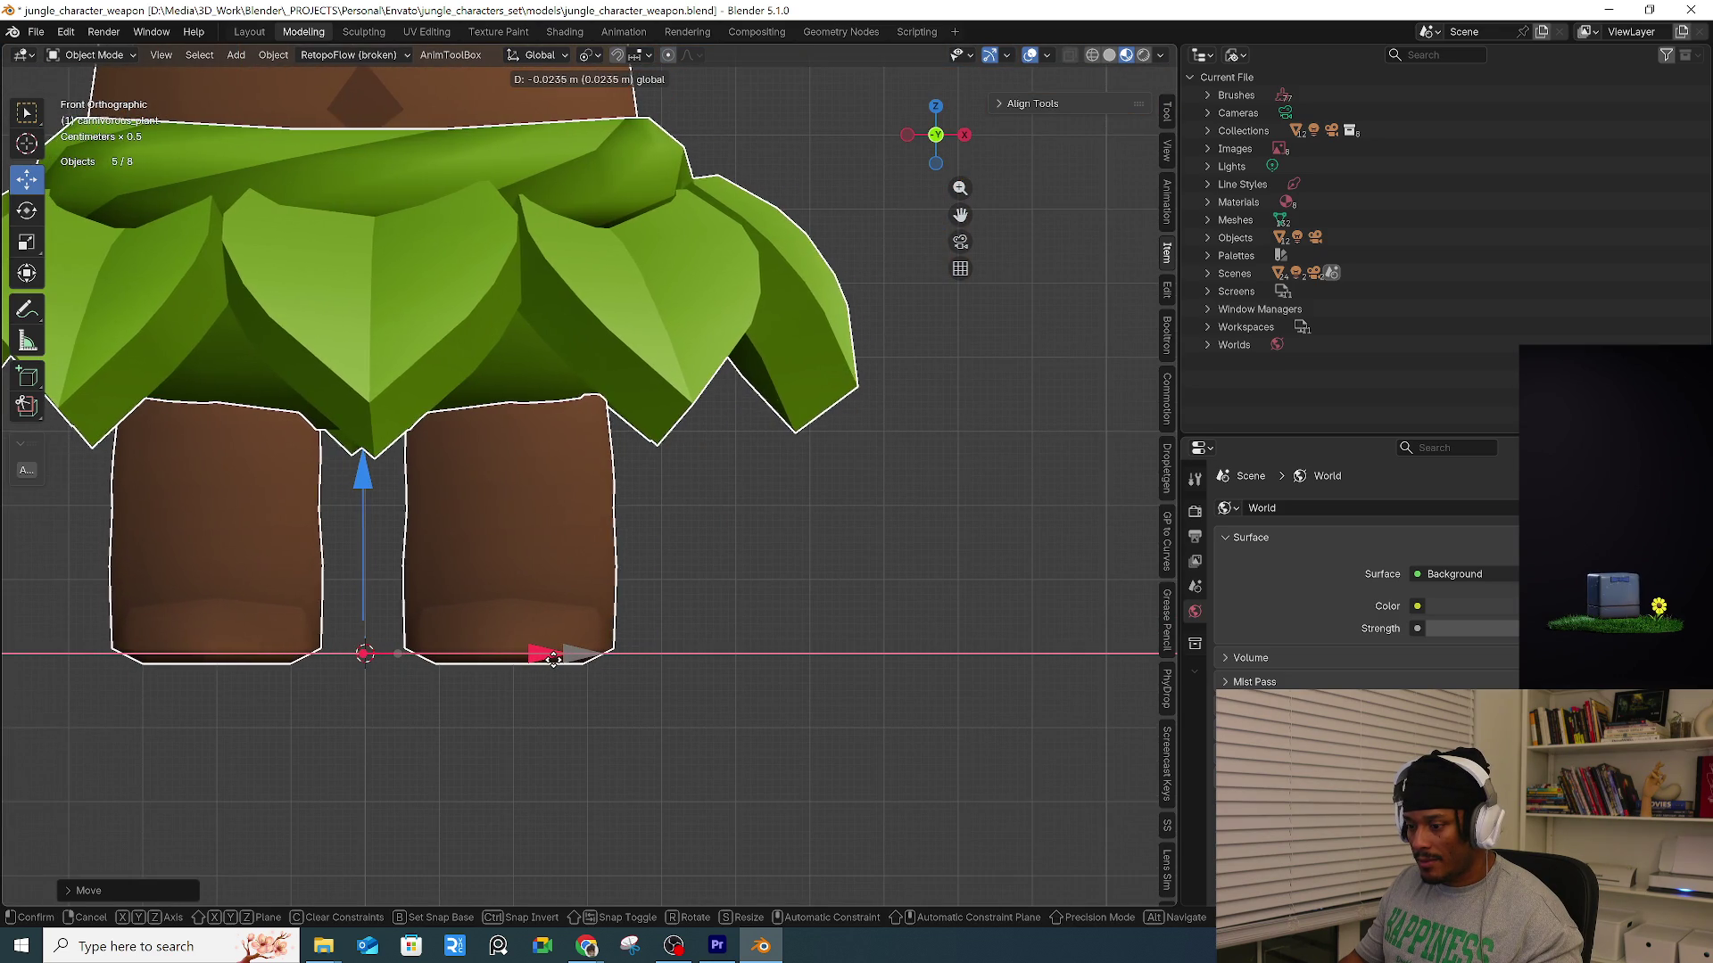
{"action": "scroll", "coordinate": [692, 612], "scroll_direction": "down", "scroll_amount": 5}
Move the tiki monster along Y onto the centre line and frame it.
{"action": "mouse_move", "coordinate": [756, 632]}
{"action": "middle_mouse_down"}
{"action": "mouse_move", "coordinate": [951, 617]}
{"action": "mouse_move", "coordinate": [897, 641]}
{"action": "middle_mouse_up"}
{"action": "key", "text": "KP_7"}
{"action": "scroll", "coordinate": [857, 571], "scroll_direction": "down", "scroll_amount": 2}
{"action": "mouse_move", "coordinate": [590, 522]}
{"action": "left_mouse_down"}
{"action": "mouse_move", "coordinate": [625, 218]}
{"action": "mouse_move", "coordinate": [617, 335]}
{"action": "left_mouse_up"}
{"action": "mouse_move", "coordinate": [617, 344]}
{"action": "middle_mouse_down"}
{"action": "mouse_move", "coordinate": [644, 383]}
{"action": "mouse_move", "coordinate": [859, 453]}
{"action": "mouse_move", "coordinate": [855, 488]}
{"action": "mouse_move", "coordinate": [624, 493]}
{"action": "middle_mouse_up"}
{"action": "left_click", "coordinate": [624, 493]}
{"action": "key", "text": "ctrl+z"}
{"action": "key", "text": "KP_Decimal"}
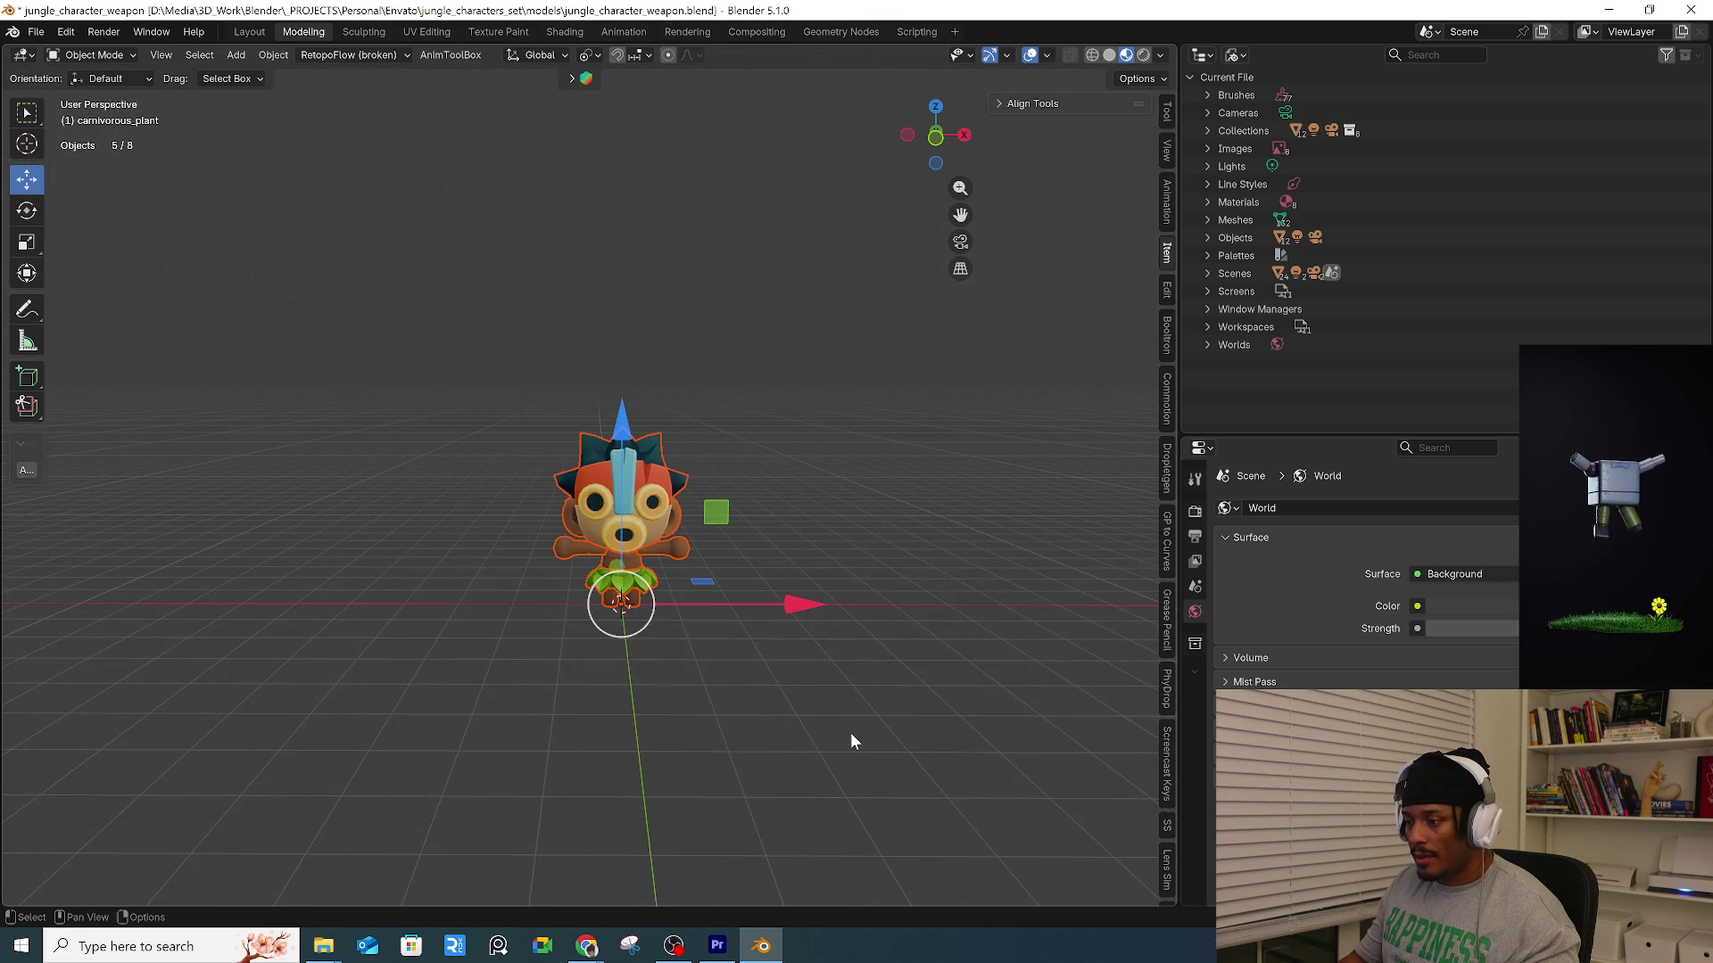
Select the monster head mesh and show its Item transform values, scale 0.010 on every axis.
{"action": "key", "text": "n"}
{"action": "key", "text": "b"}
{"action": "key", "text": "Escape"}
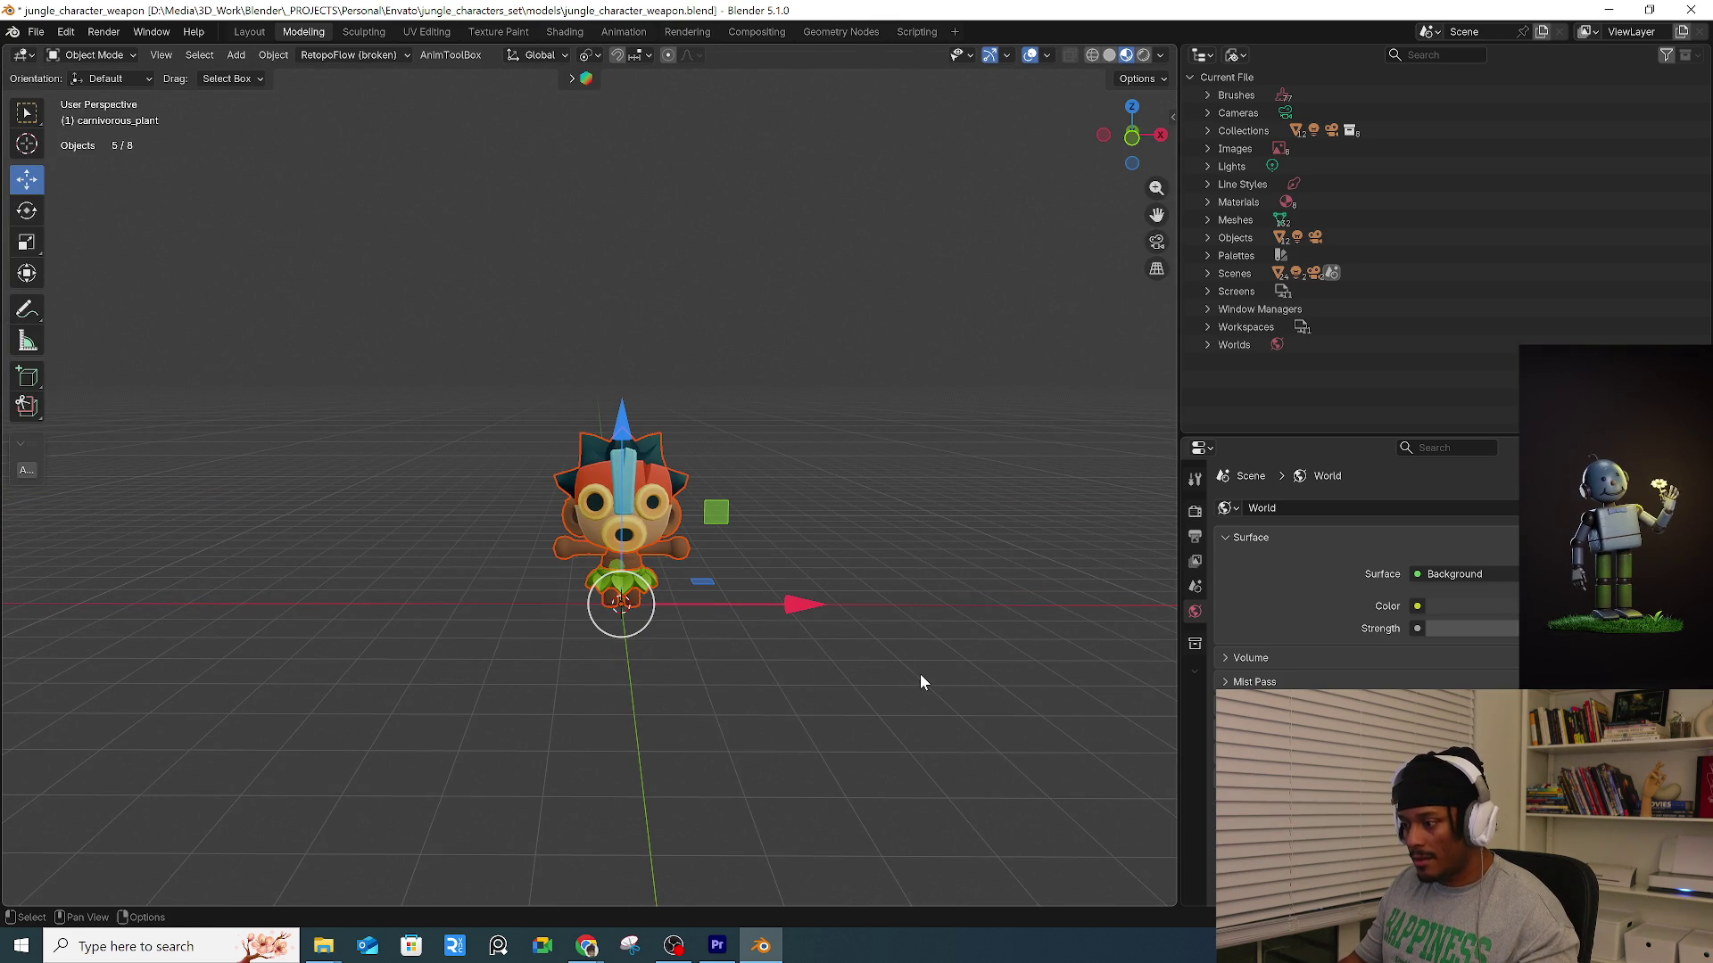
{"action": "key", "text": "n"}
{"action": "scroll", "coordinate": [1150, 159], "scroll_direction": "up", "scroll_amount": 3}
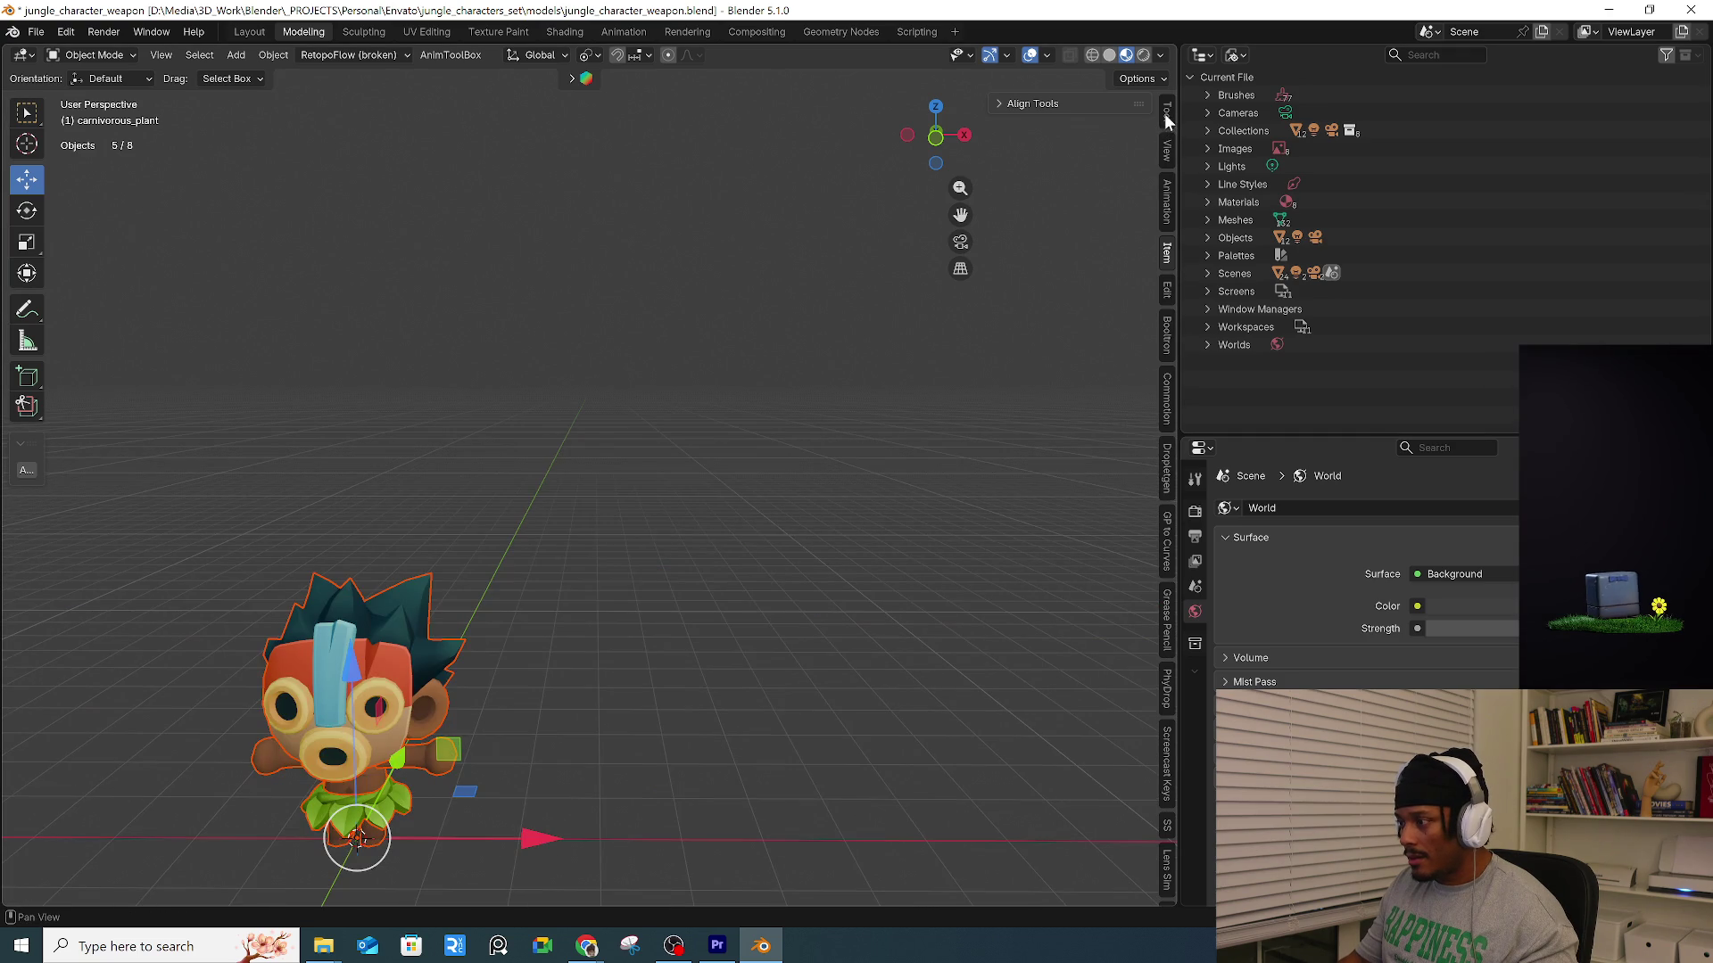
{"action": "left_click", "coordinate": [1167, 116]}
{"action": "left_click", "coordinate": [1168, 150]}
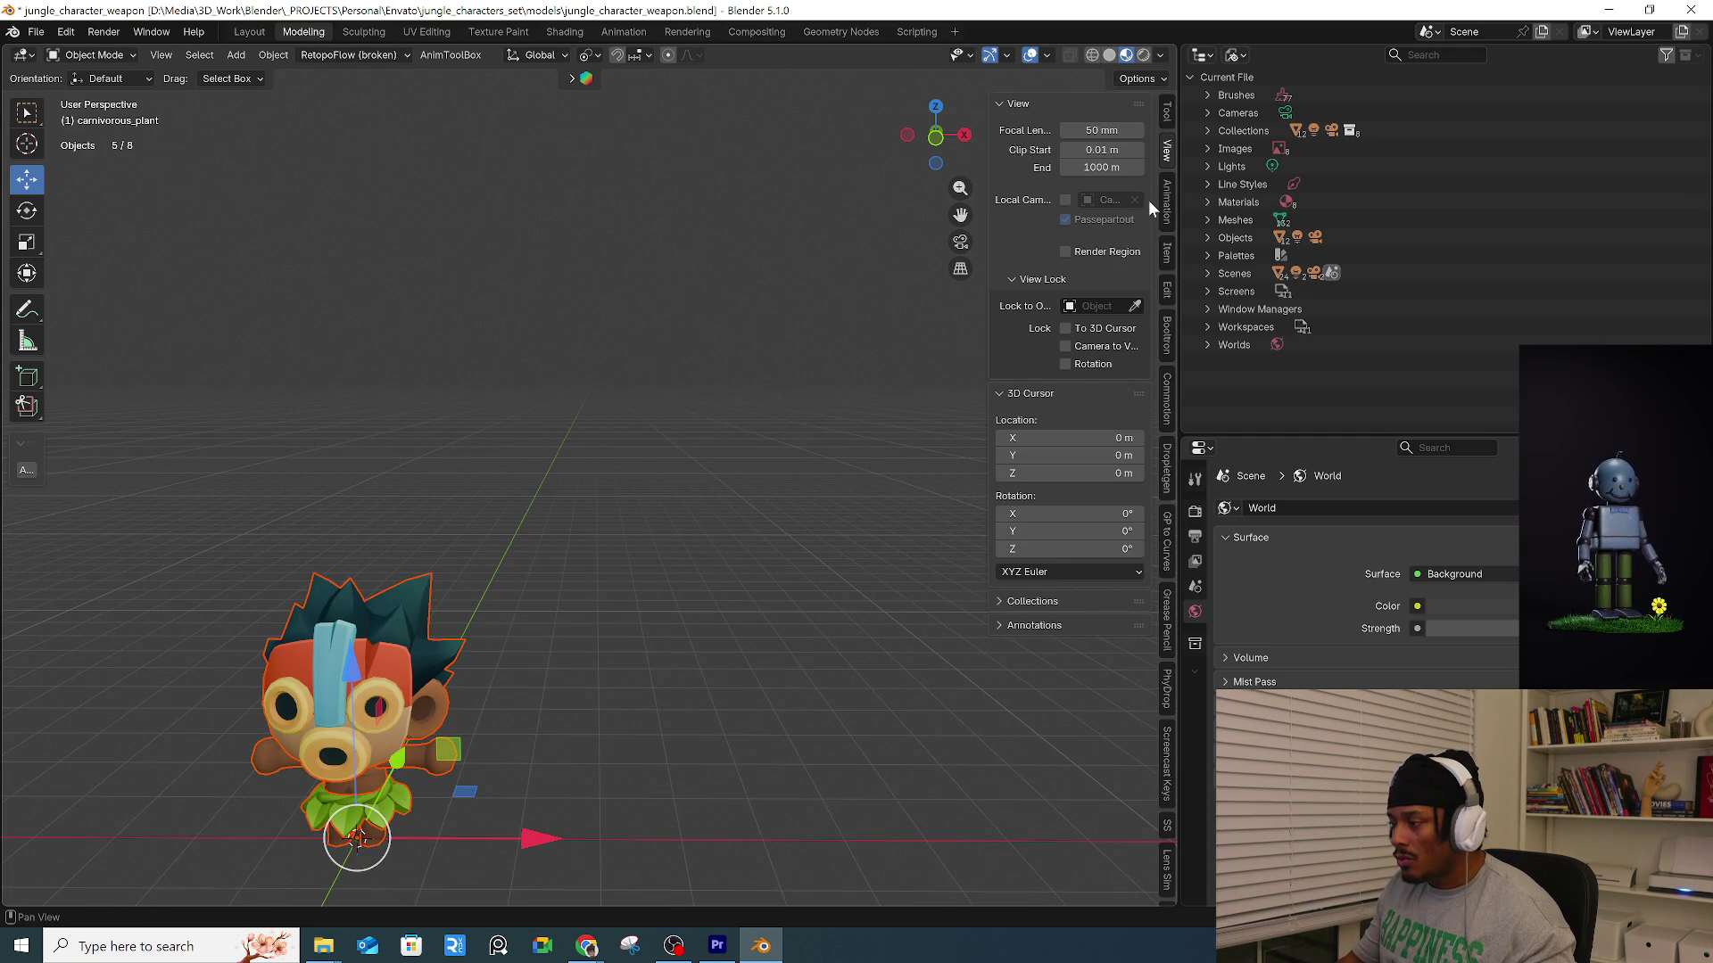
{"action": "left_click", "coordinate": [1169, 109]}
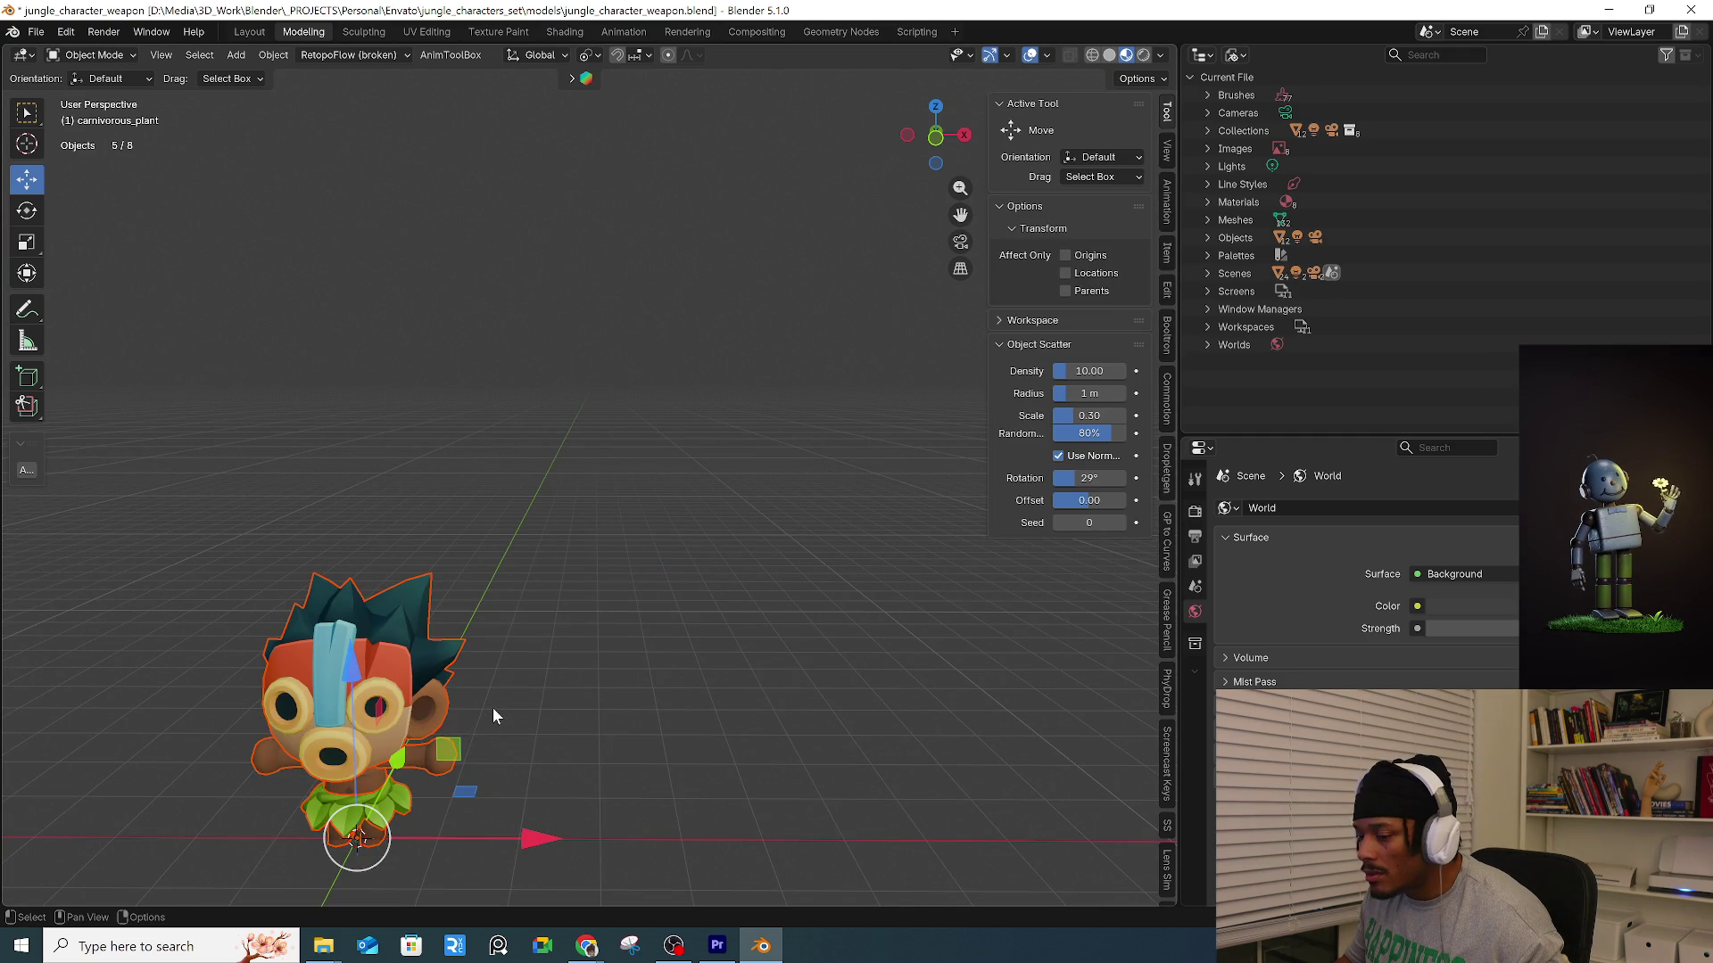
{"action": "middle_click_drag", "start_coordinate": [487, 719], "coordinate": [730, 665], "text": "shift"}
{"action": "left_click", "coordinate": [564, 682]}
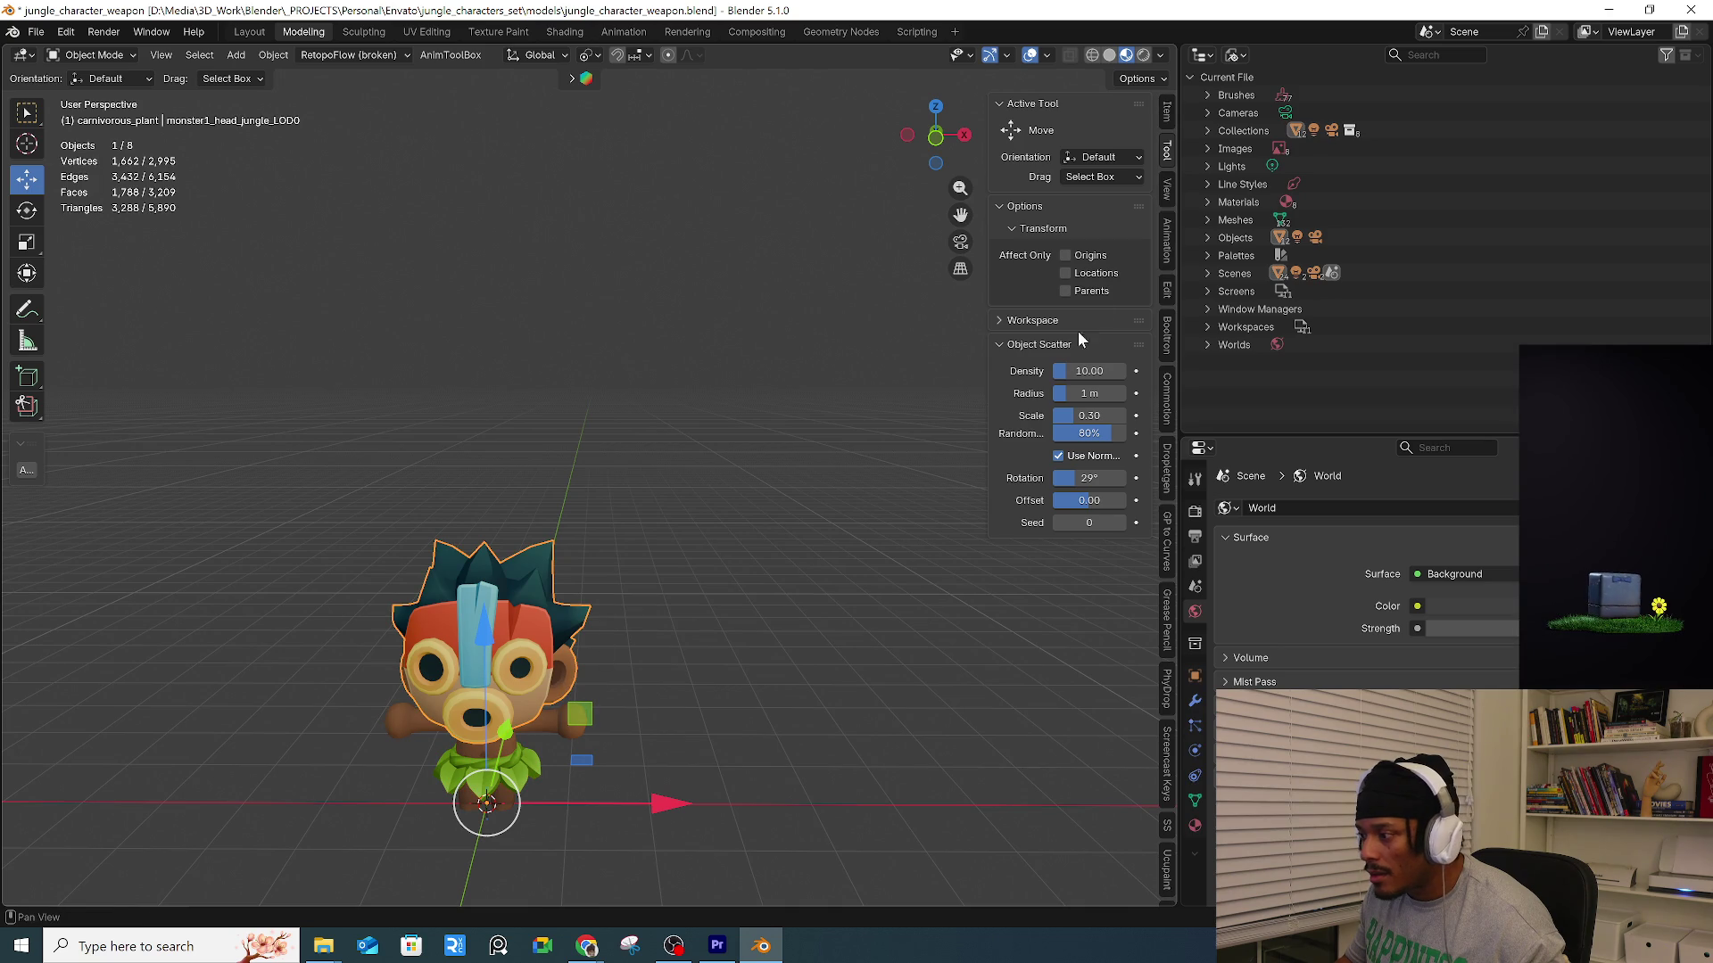
{"action": "left_click", "coordinate": [1167, 111]}
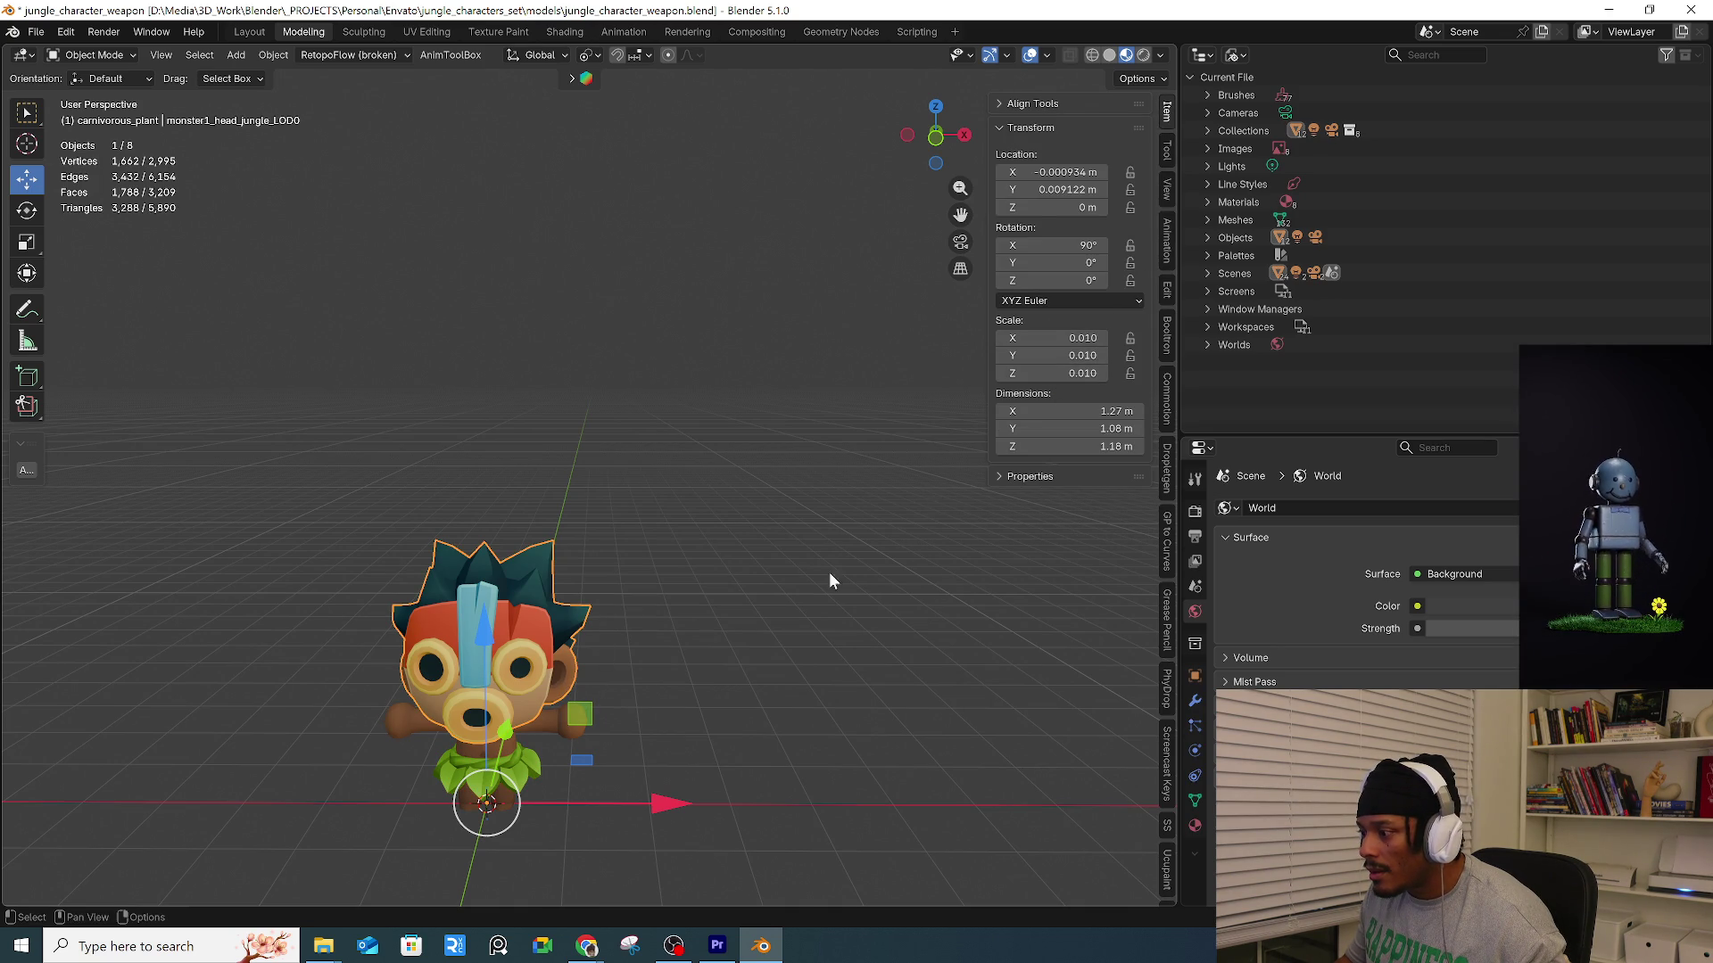
Select all objects and apply their scale.
{"action": "key", "text": "a"}
{"action": "key", "text": "KP_Decimal"}
{"action": "key", "text": "ctrl+a"}
{"action": "left_click", "coordinate": [935, 385]}
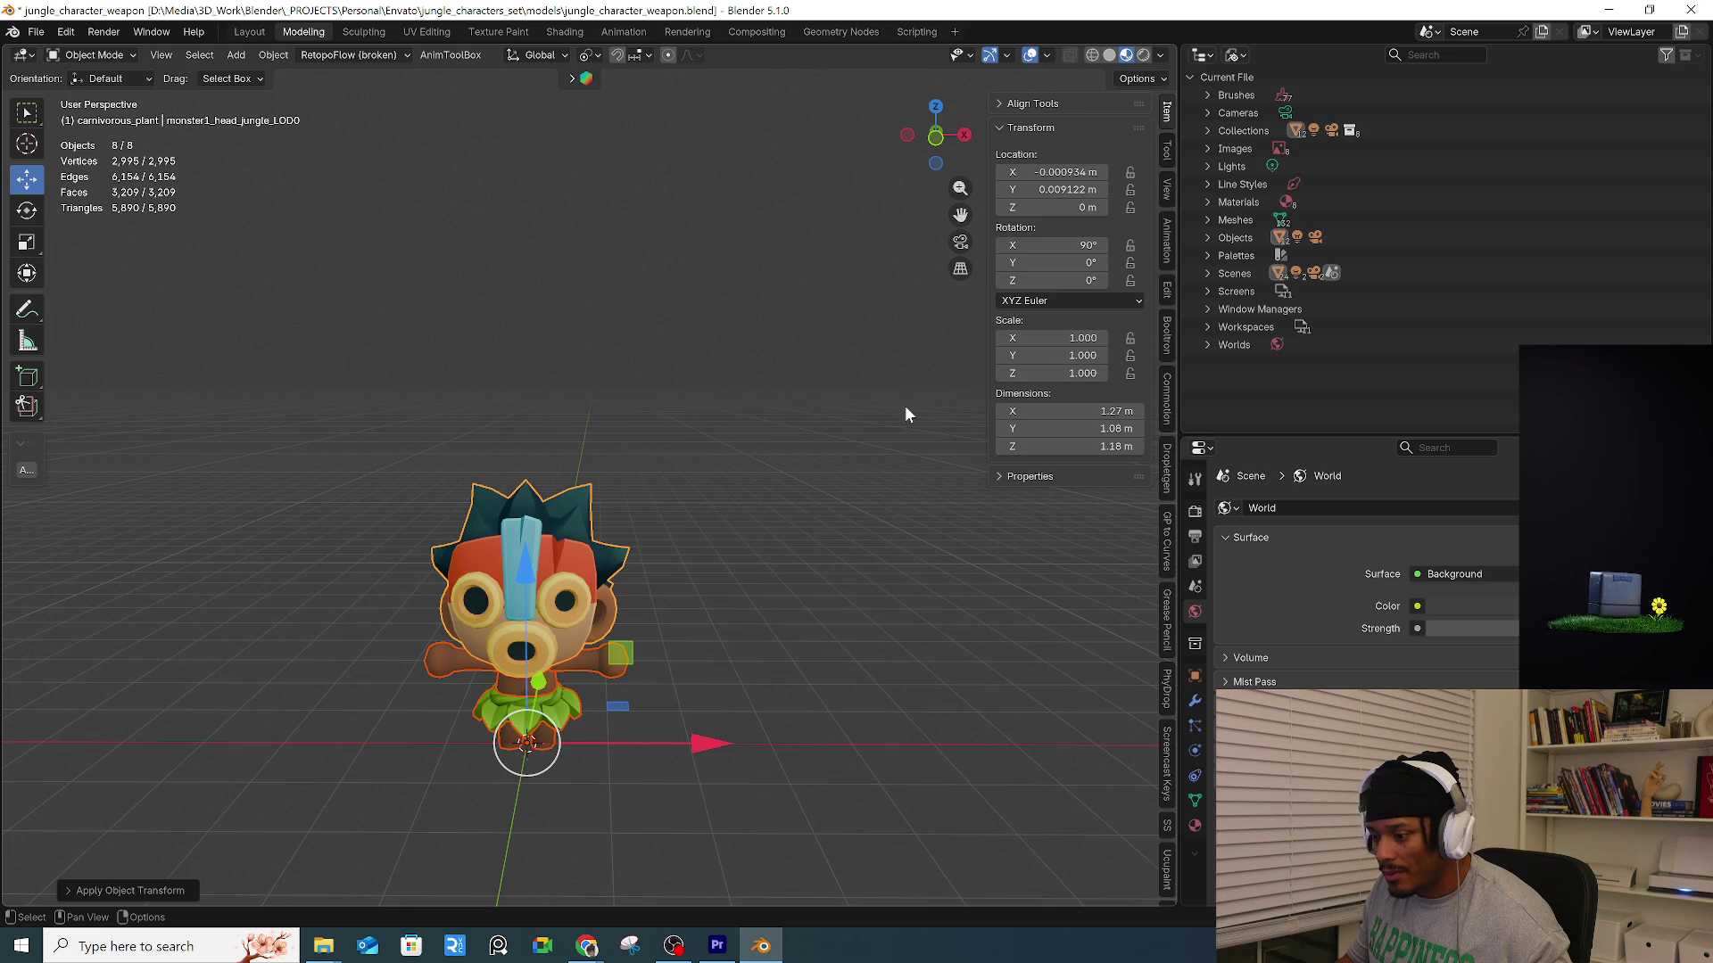
{"action": "mouse_move", "coordinate": [715, 528]}
{"action": "middle_mouse_down"}
{"action": "mouse_move", "coordinate": [792, 535]}
{"action": "mouse_move", "coordinate": [558, 631]}
{"action": "mouse_move", "coordinate": [599, 574]}
{"action": "middle_mouse_up"}
{"action": "scroll", "coordinate": [723, 564], "scroll_direction": "down", "scroll_amount": 3}
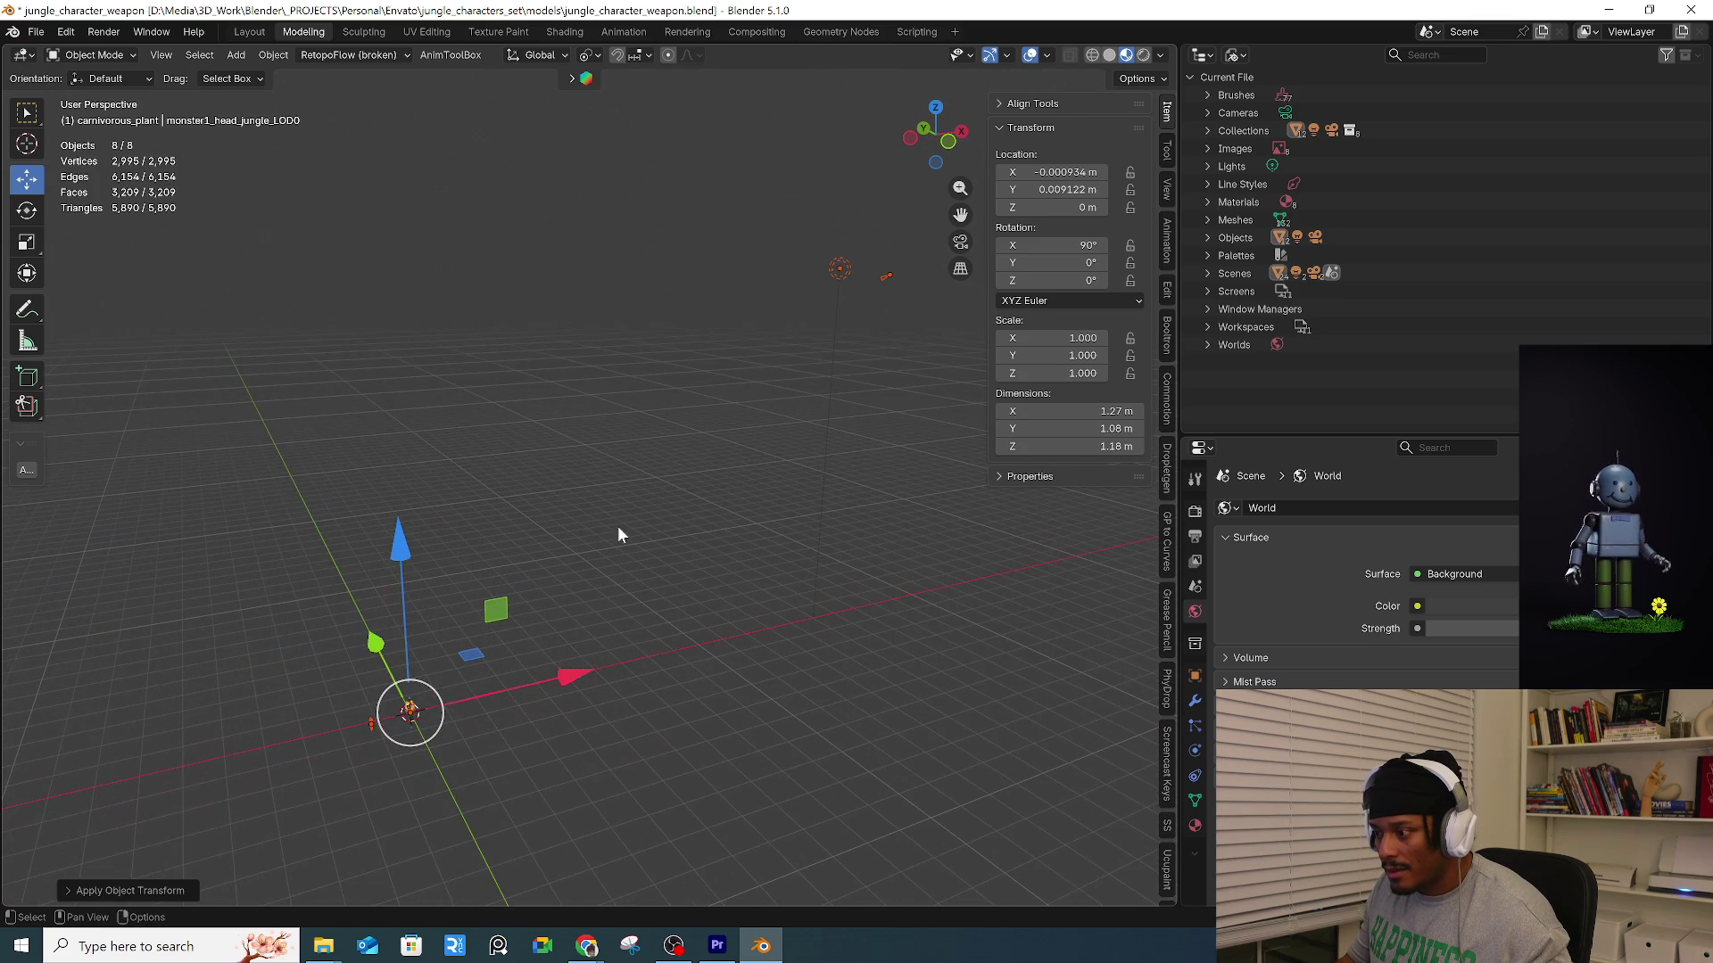
Delete the light and the stray object, then frame the character.
{"action": "key", "text": "alt+a"}
{"action": "left_click_drag", "start_coordinate": [764, 171], "coordinate": [903, 329]}
{"action": "key", "text": "Delete"}
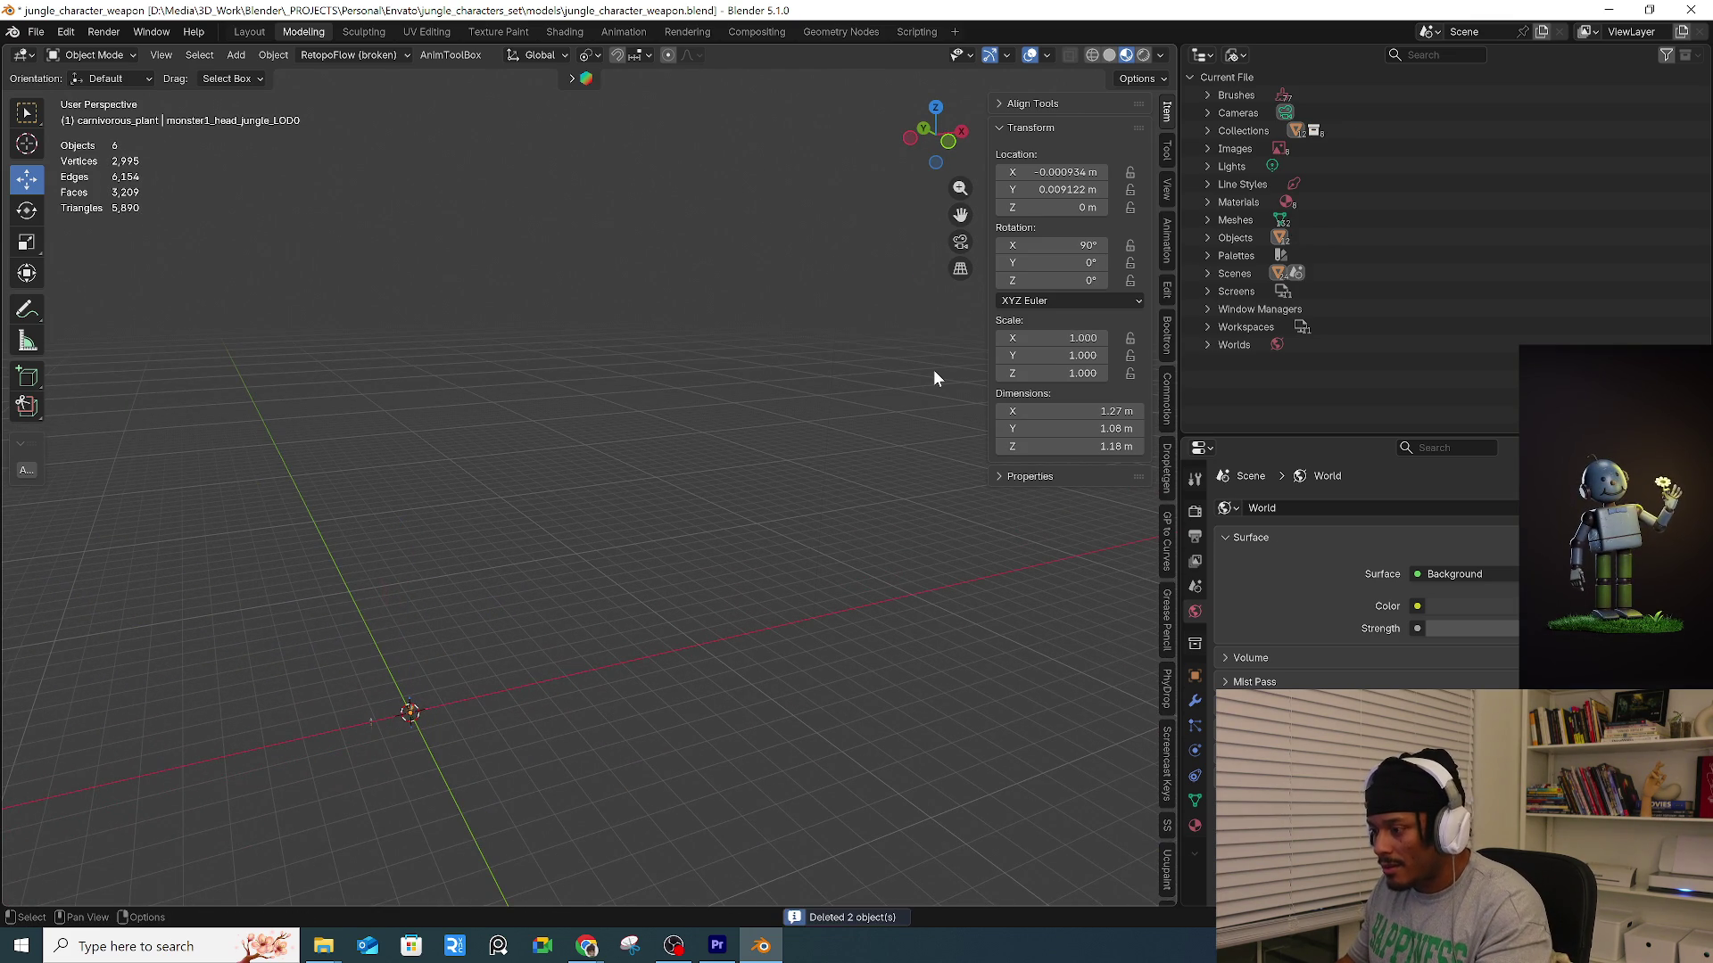
{"action": "mouse_move", "coordinate": [414, 661]}
{"action": "left_mouse_down"}
{"action": "mouse_move", "coordinate": [479, 729]}
{"action": "mouse_move", "coordinate": [404, 746]}
{"action": "left_mouse_up"}
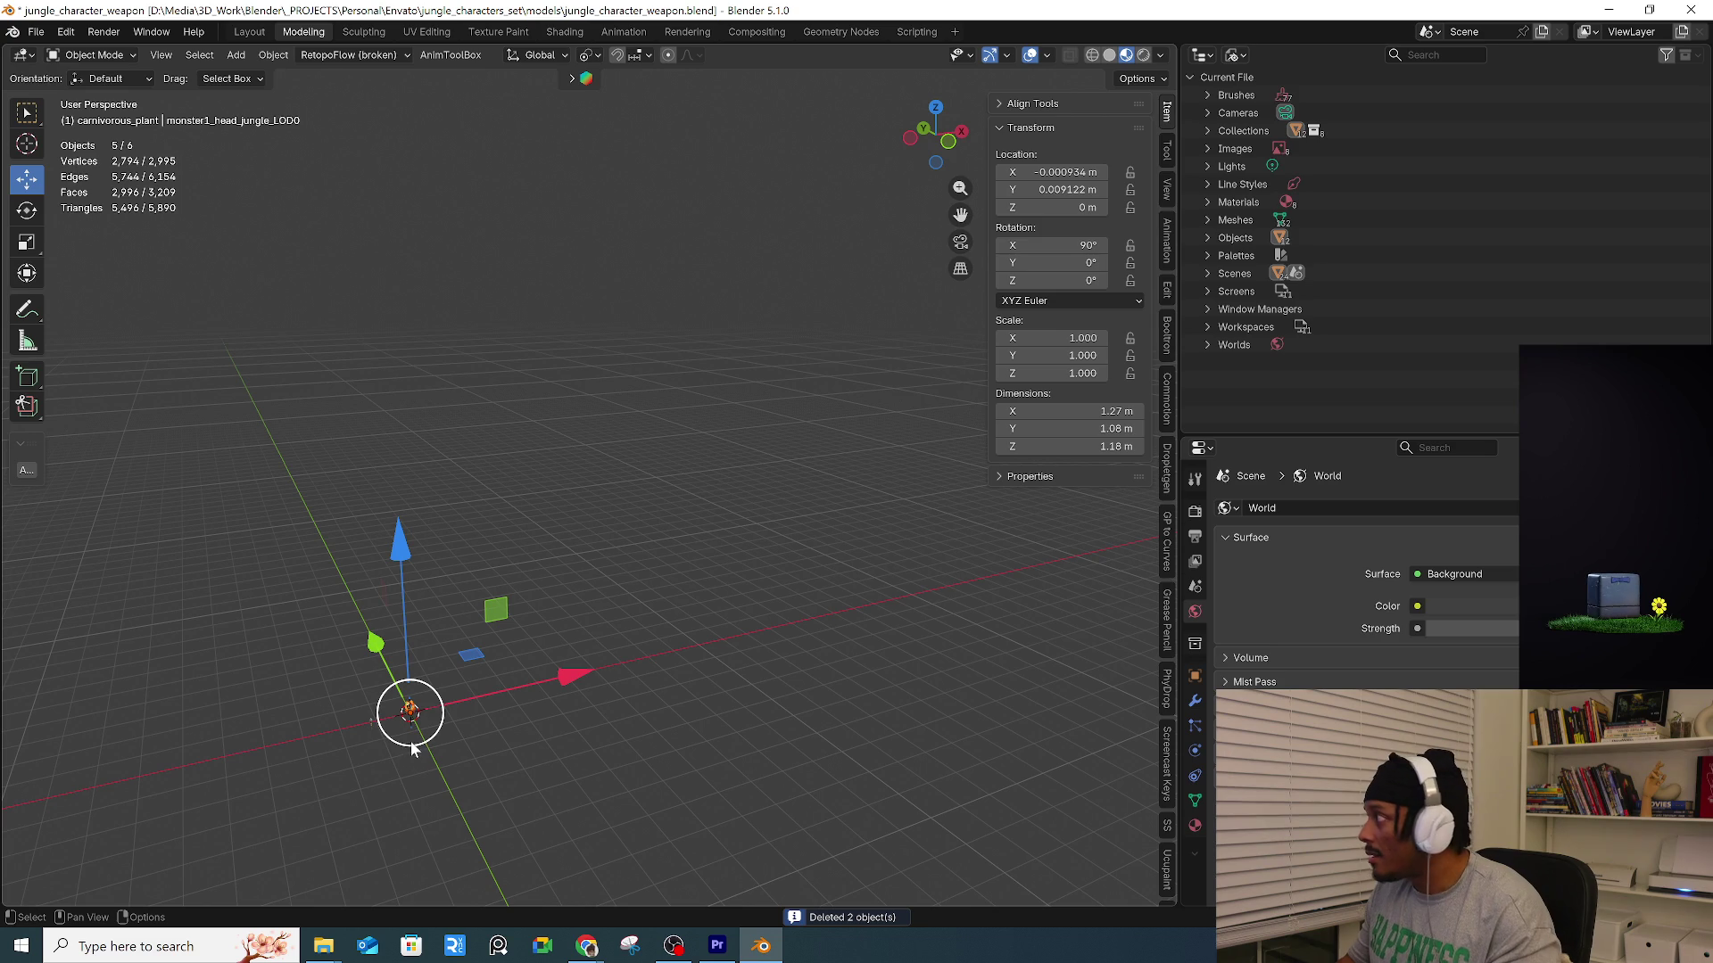
{"action": "key", "text": "KP_Decimal"}
{"action": "mouse_move", "coordinate": [560, 719]}
{"action": "middle_mouse_down"}
{"action": "mouse_move", "coordinate": [659, 687]}
{"action": "mouse_move", "coordinate": [888, 677]}
{"action": "mouse_move", "coordinate": [355, 683]}
{"action": "mouse_move", "coordinate": [409, 649]}
{"action": "mouse_move", "coordinate": [633, 676]}
{"action": "mouse_move", "coordinate": [170, 596]}
{"action": "mouse_move", "coordinate": [271, 604]}
{"action": "mouse_move", "coordinate": [301, 497]}
{"action": "middle_mouse_up"}
{"action": "left_click_drag", "start_coordinate": [301, 497], "coordinate": [580, 783]}
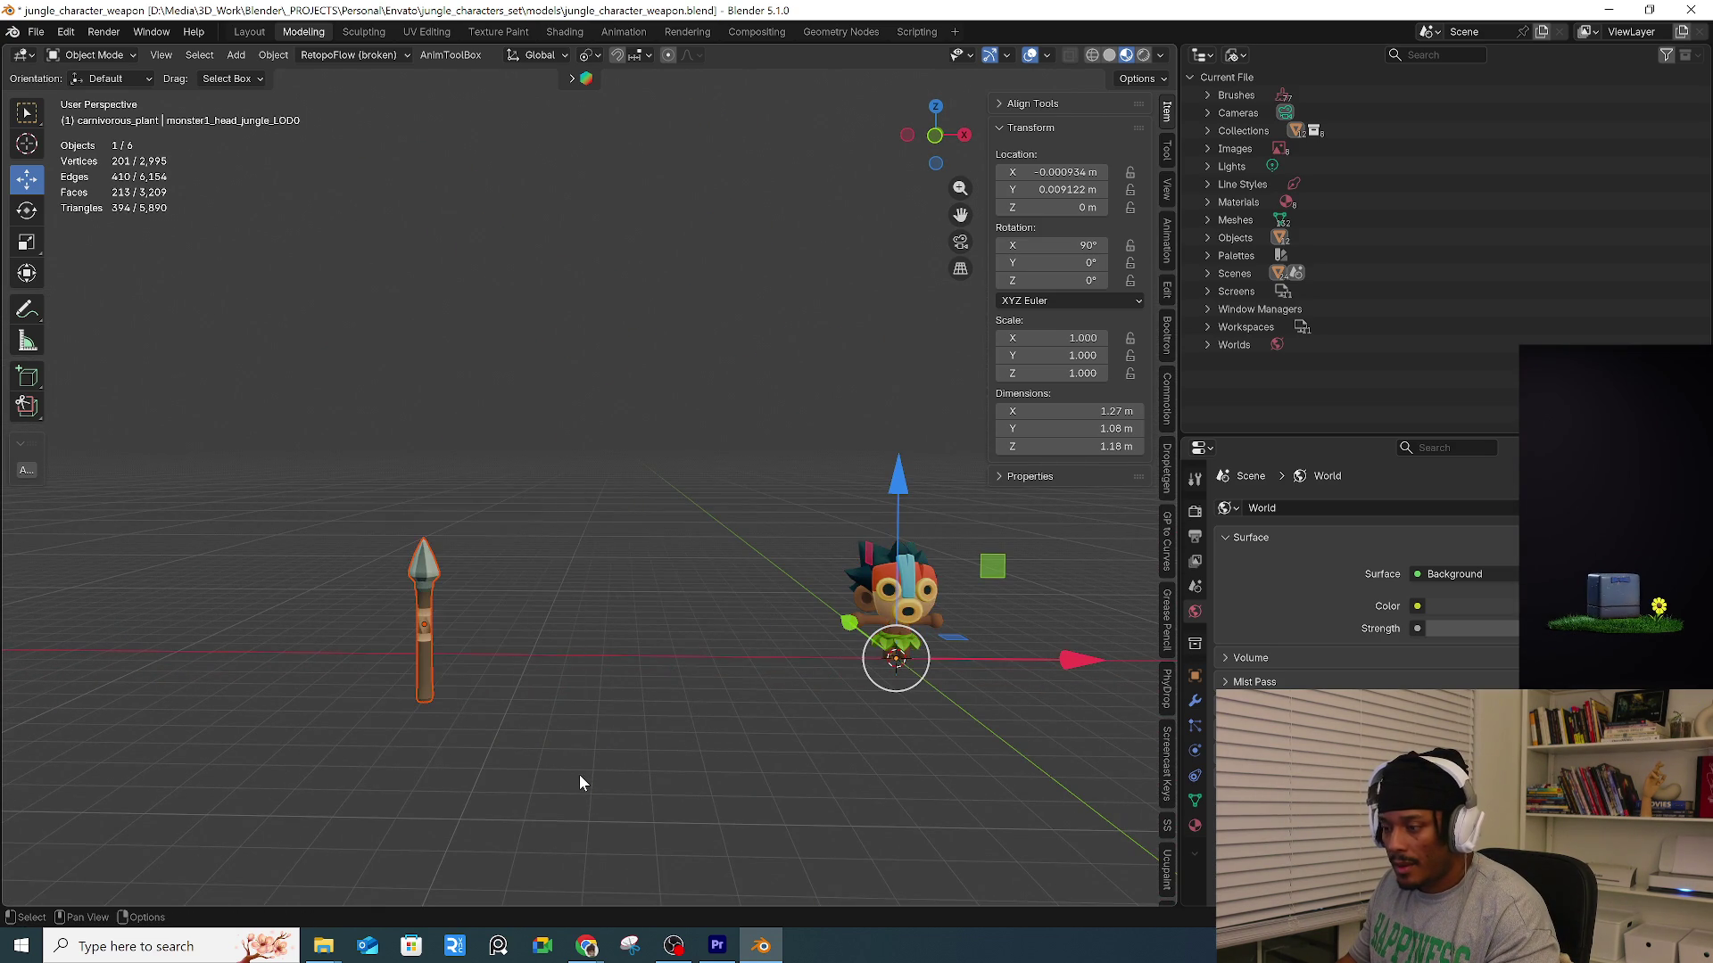
Apply the spear's transforms and set its origin to geometry.
{"action": "left_click_drag", "start_coordinate": [325, 475], "coordinate": [560, 732]}
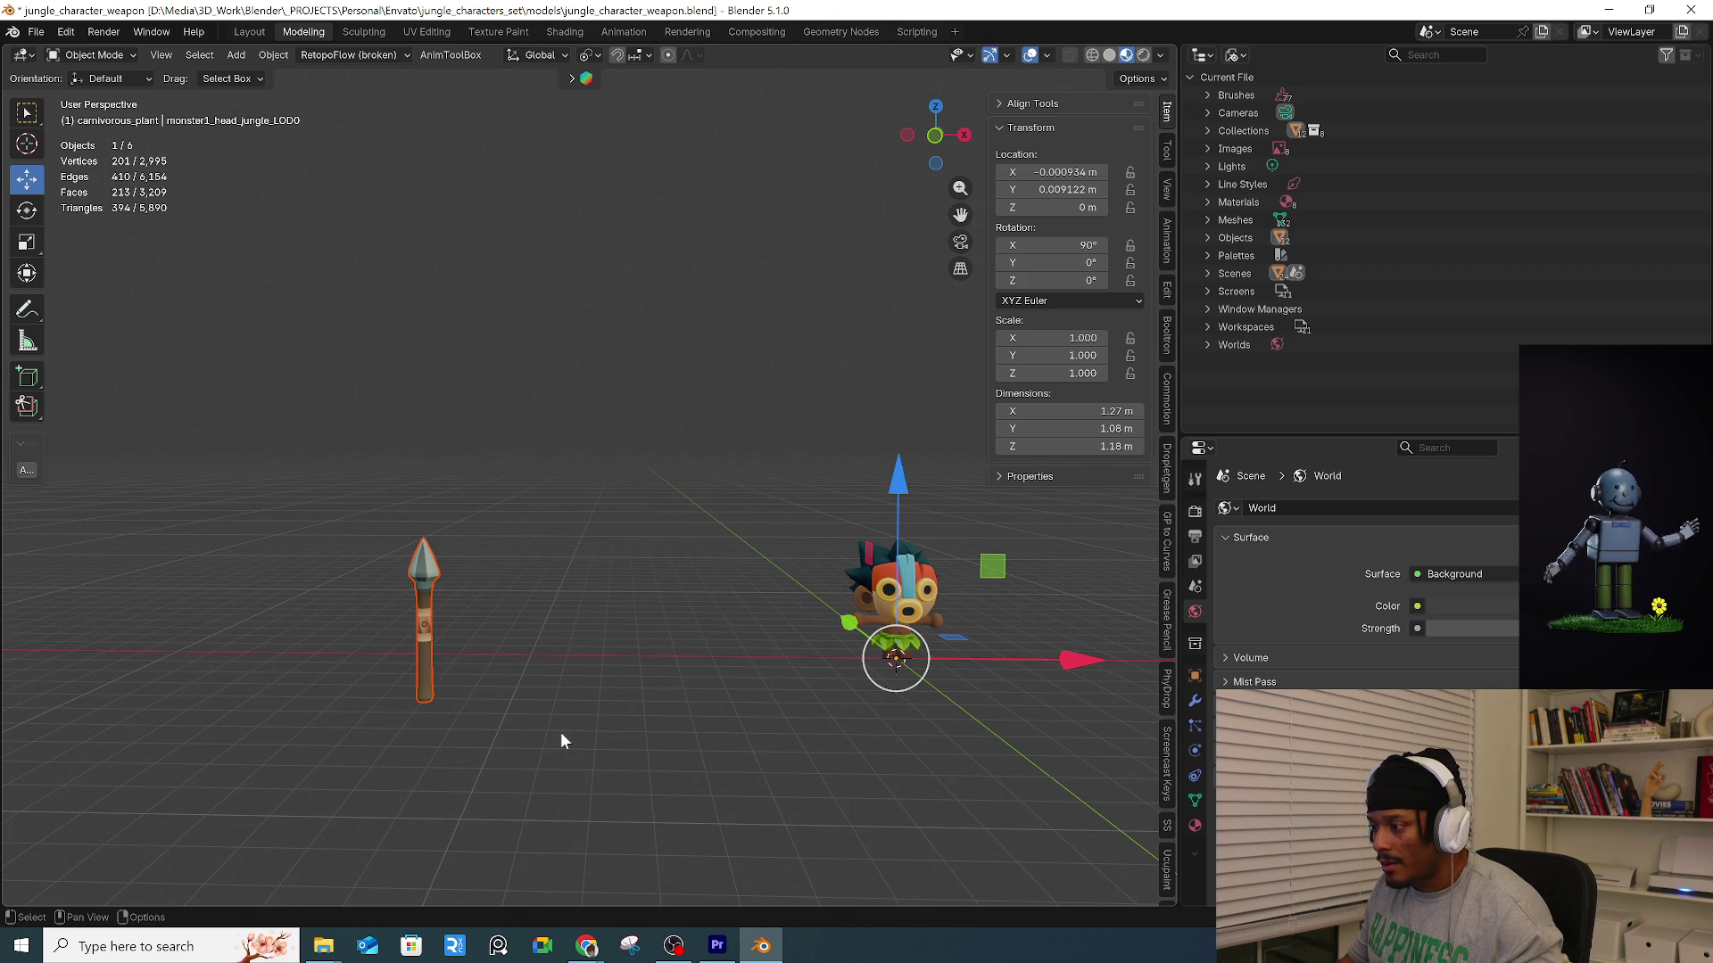
{"action": "key", "text": "ctrl+a"}
{"action": "left_click", "coordinate": [654, 671]}
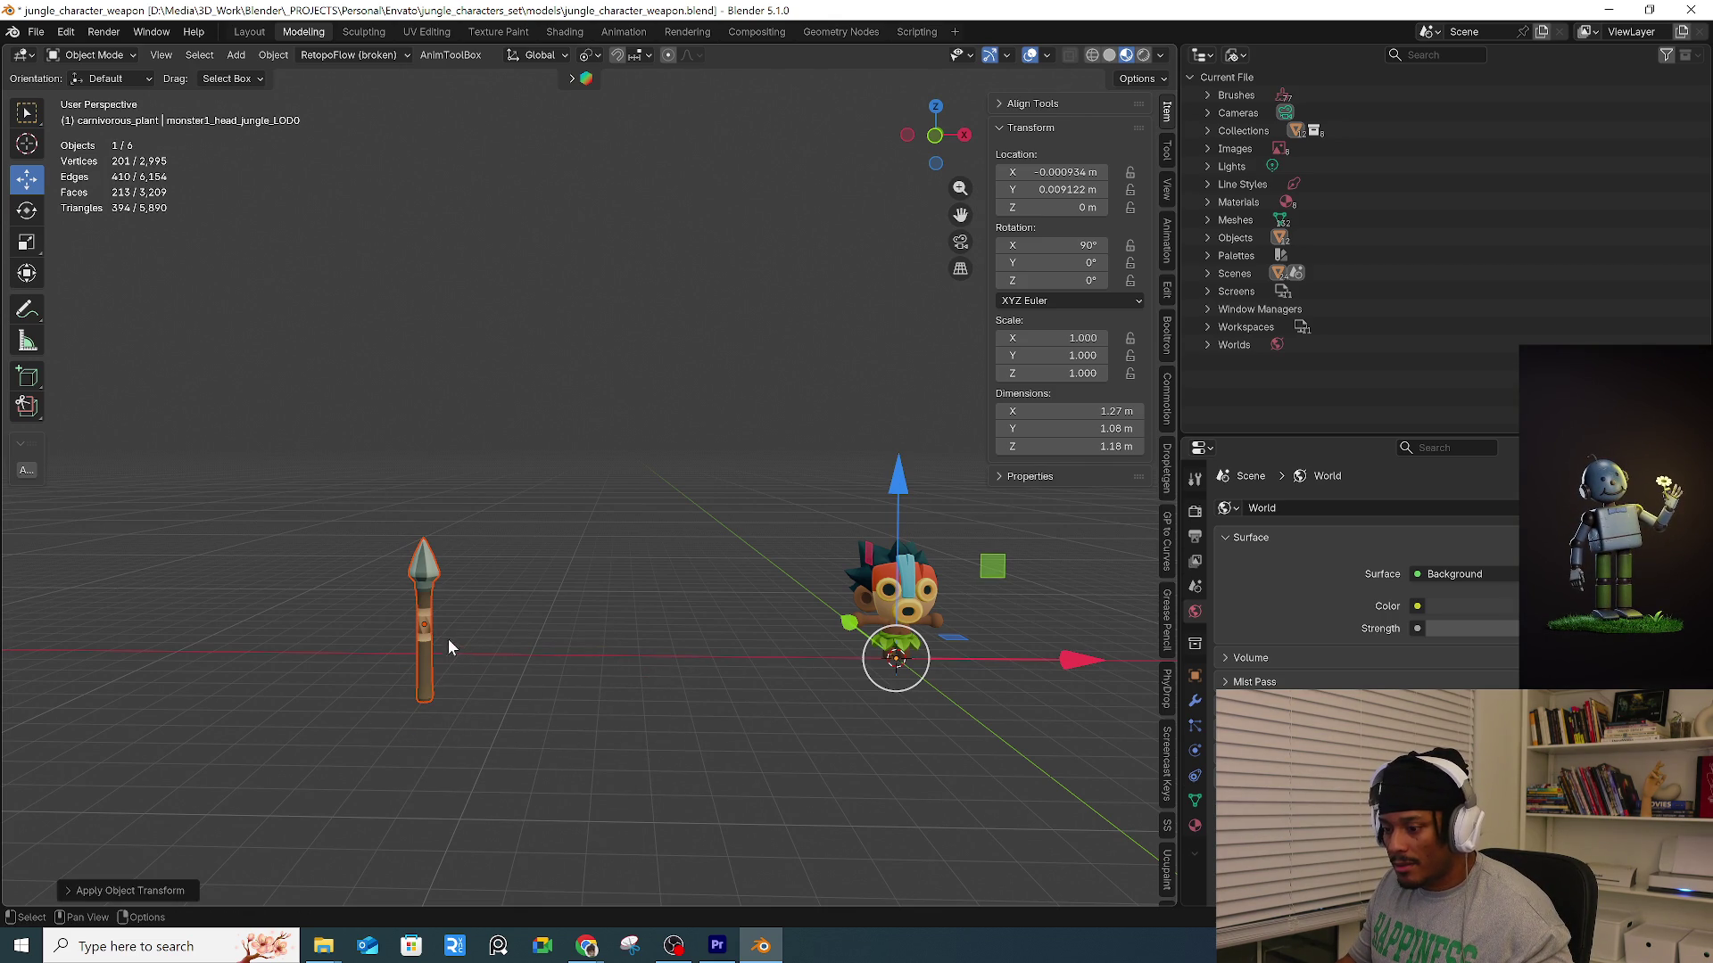
{"action": "right_click", "coordinate": [425, 630]}
{"action": "mouse_move", "coordinate": [437, 617]}
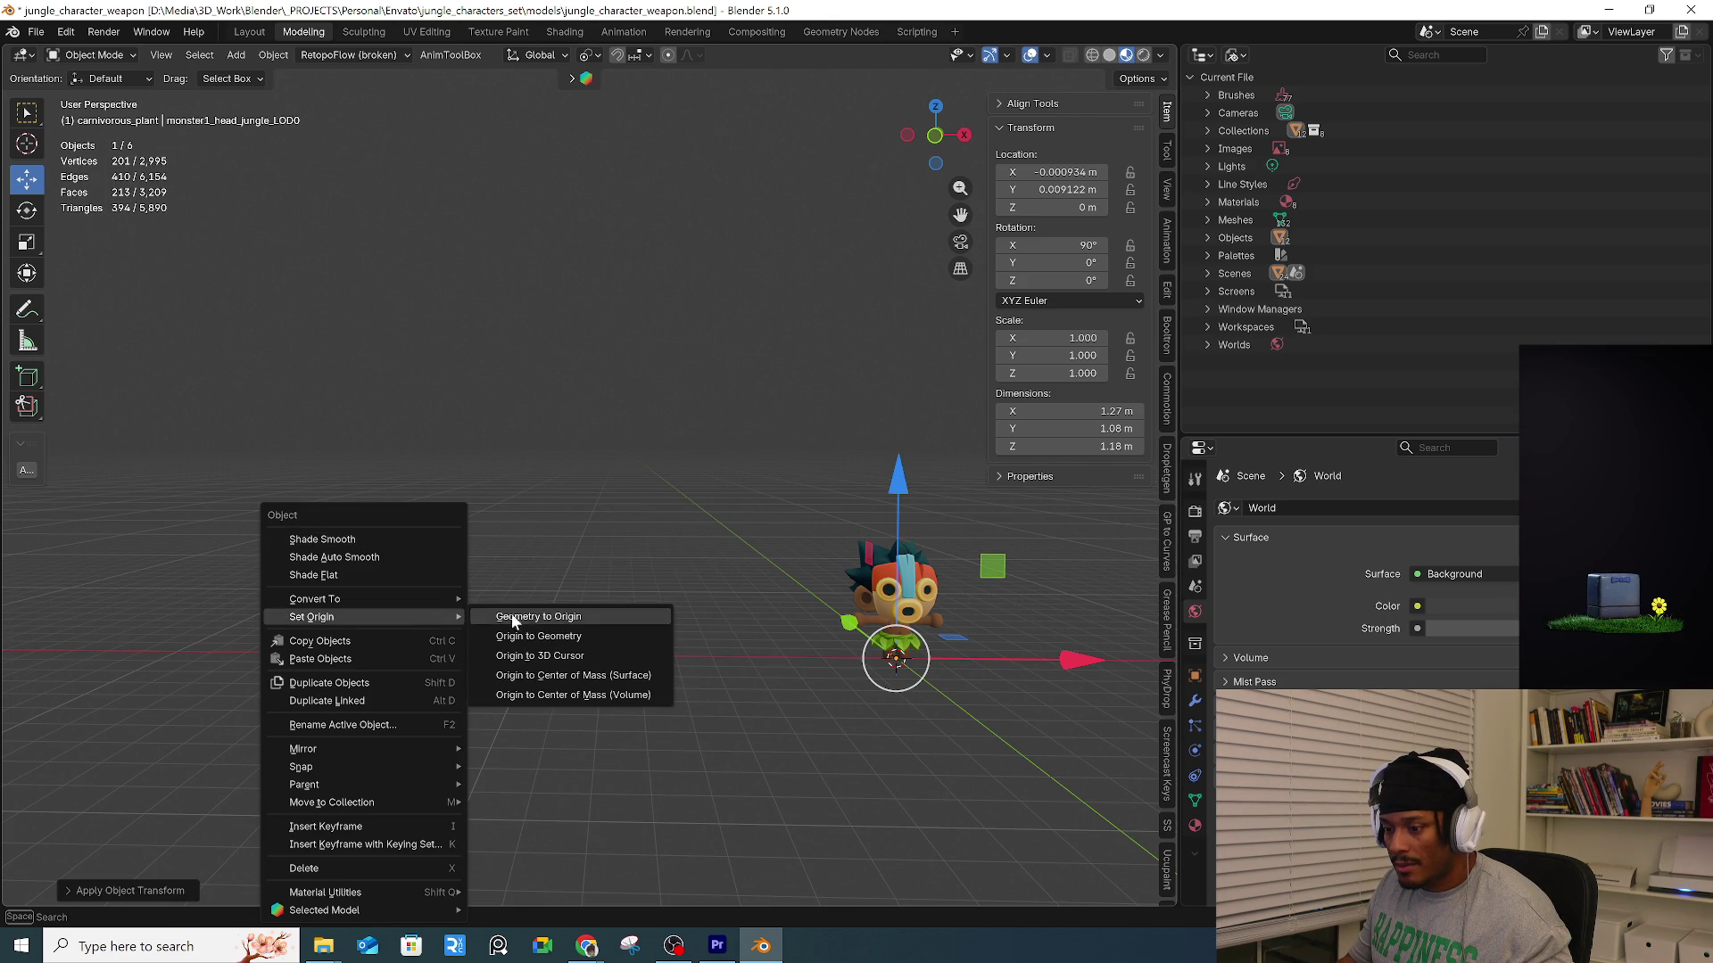
{"action": "left_click", "coordinate": [538, 639]}
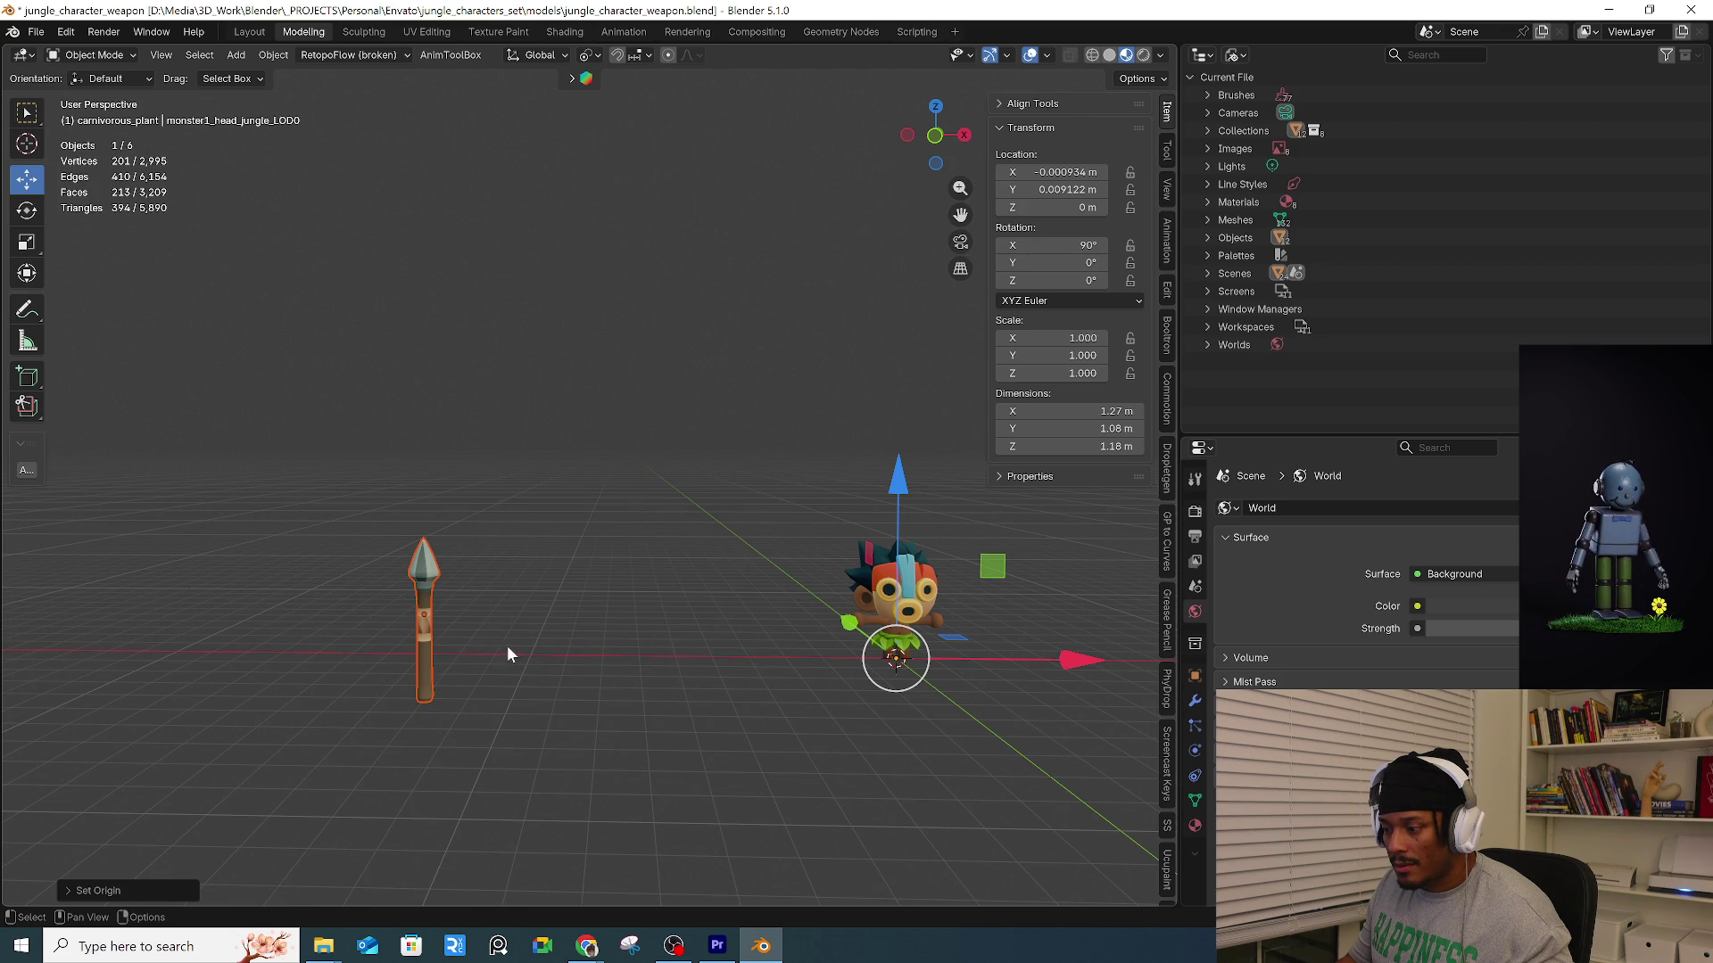
{"action": "right_click", "coordinate": [430, 639]}
{"action": "mouse_move", "coordinate": [441, 622]}
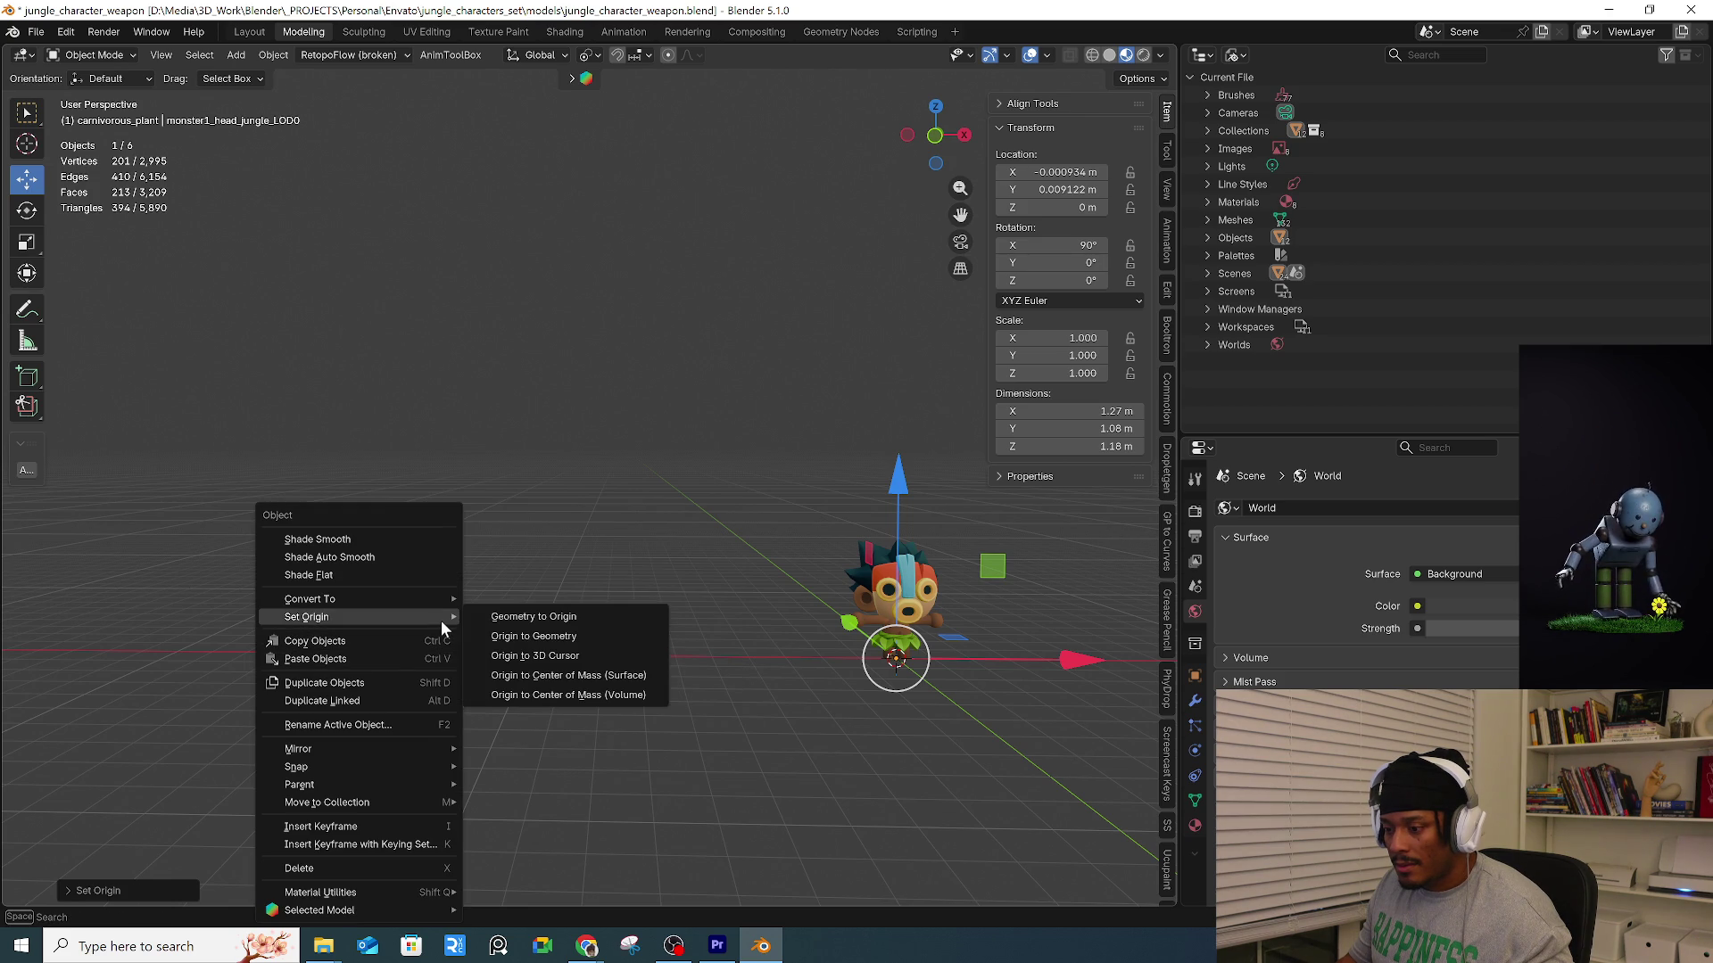
{"action": "left_click", "coordinate": [534, 641]}
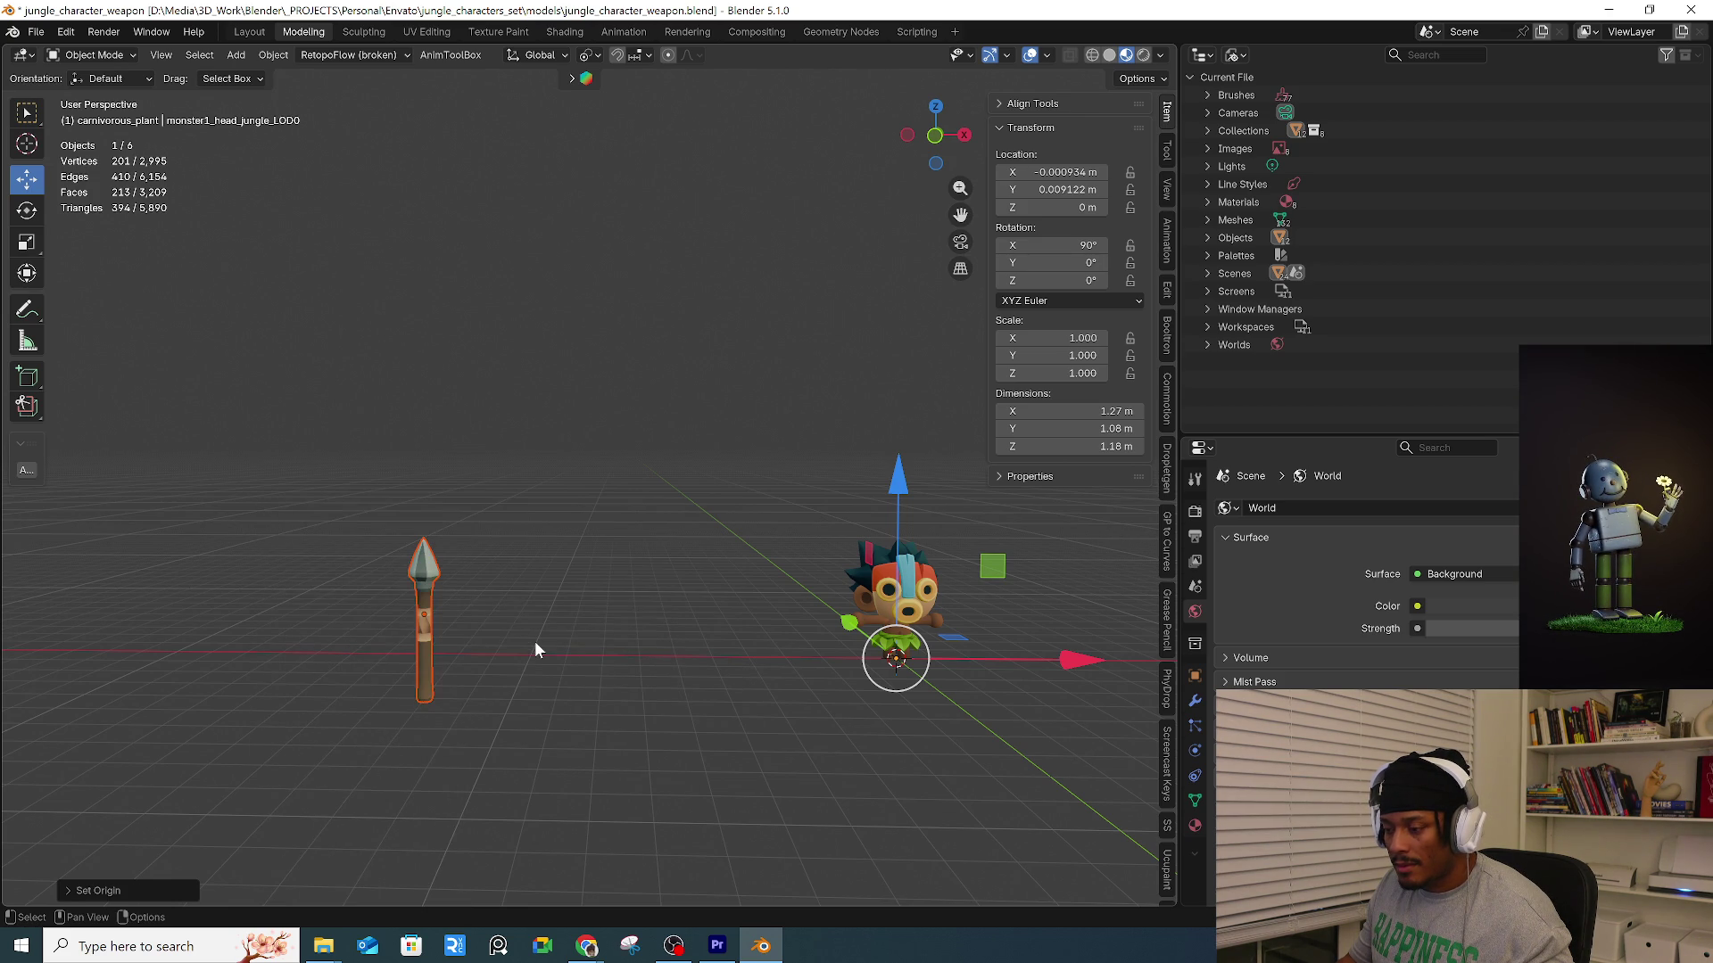
Set the origins of the tiki monster's parts to their geometry.
{"action": "left_click", "coordinate": [437, 678]}
{"action": "left_click", "coordinate": [431, 687]}
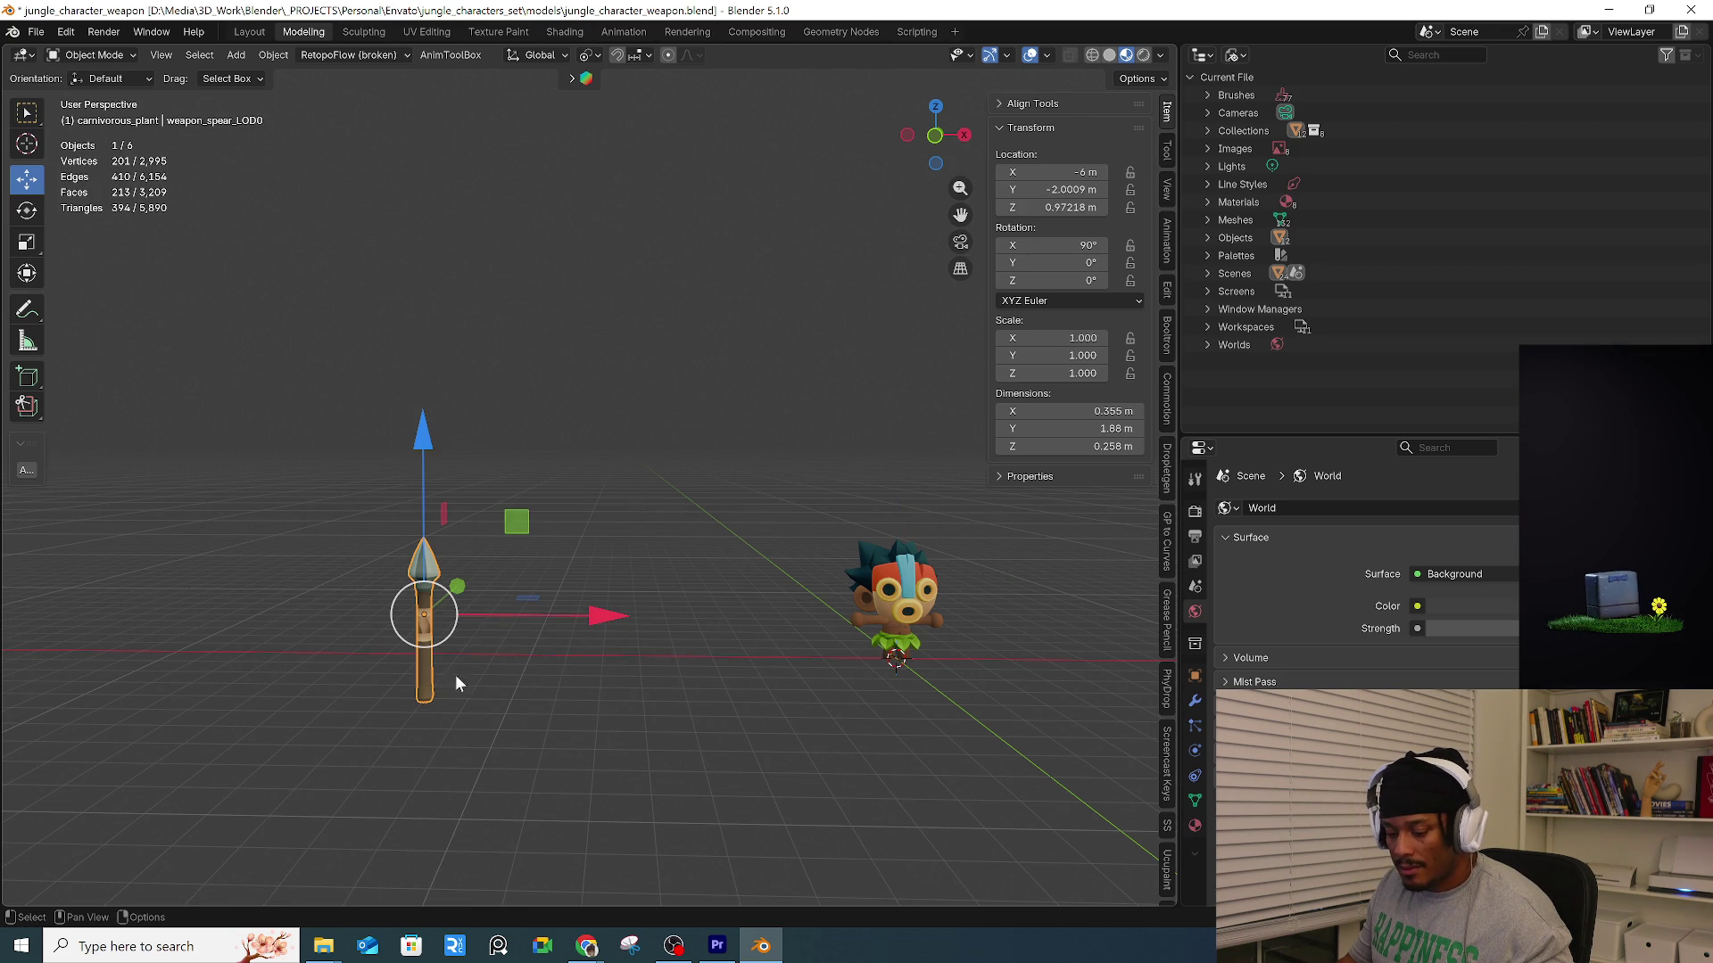
{"action": "key", "text": "ctrl+i"}
{"action": "middle_click_drag", "start_coordinate": [758, 682], "coordinate": [506, 480], "text": "shift"}
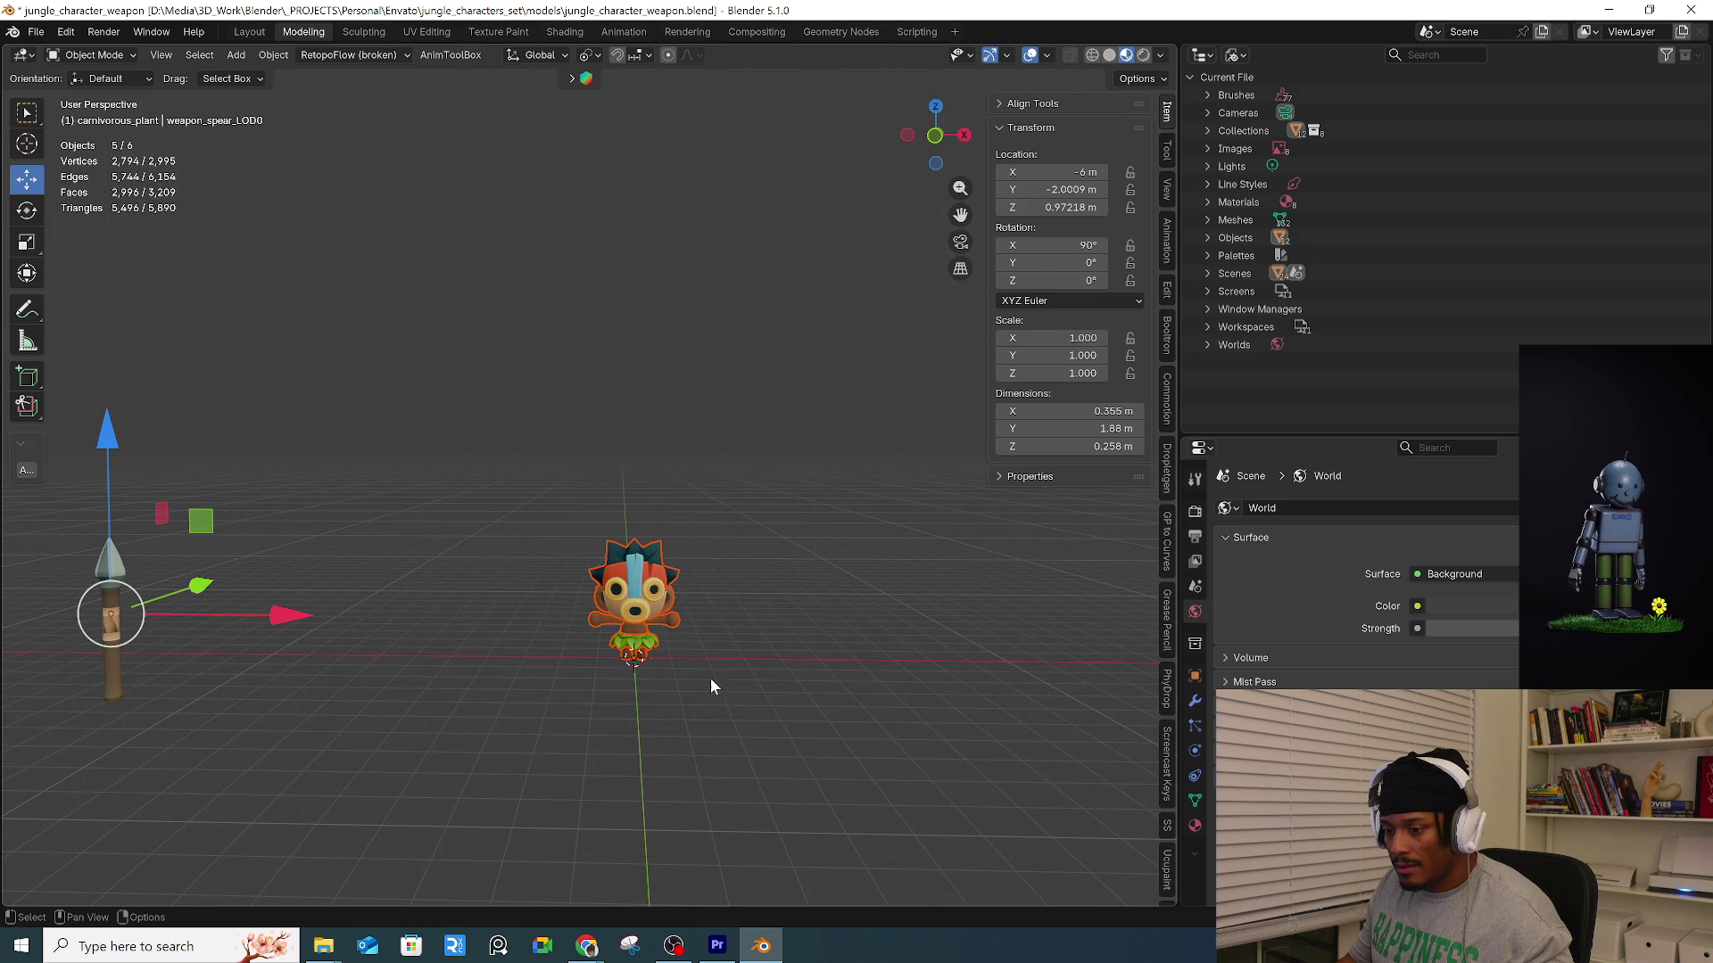
{"action": "right_click", "coordinate": [634, 608]}
{"action": "mouse_move", "coordinate": [634, 609]}
{"action": "left_click", "coordinate": [757, 634]}
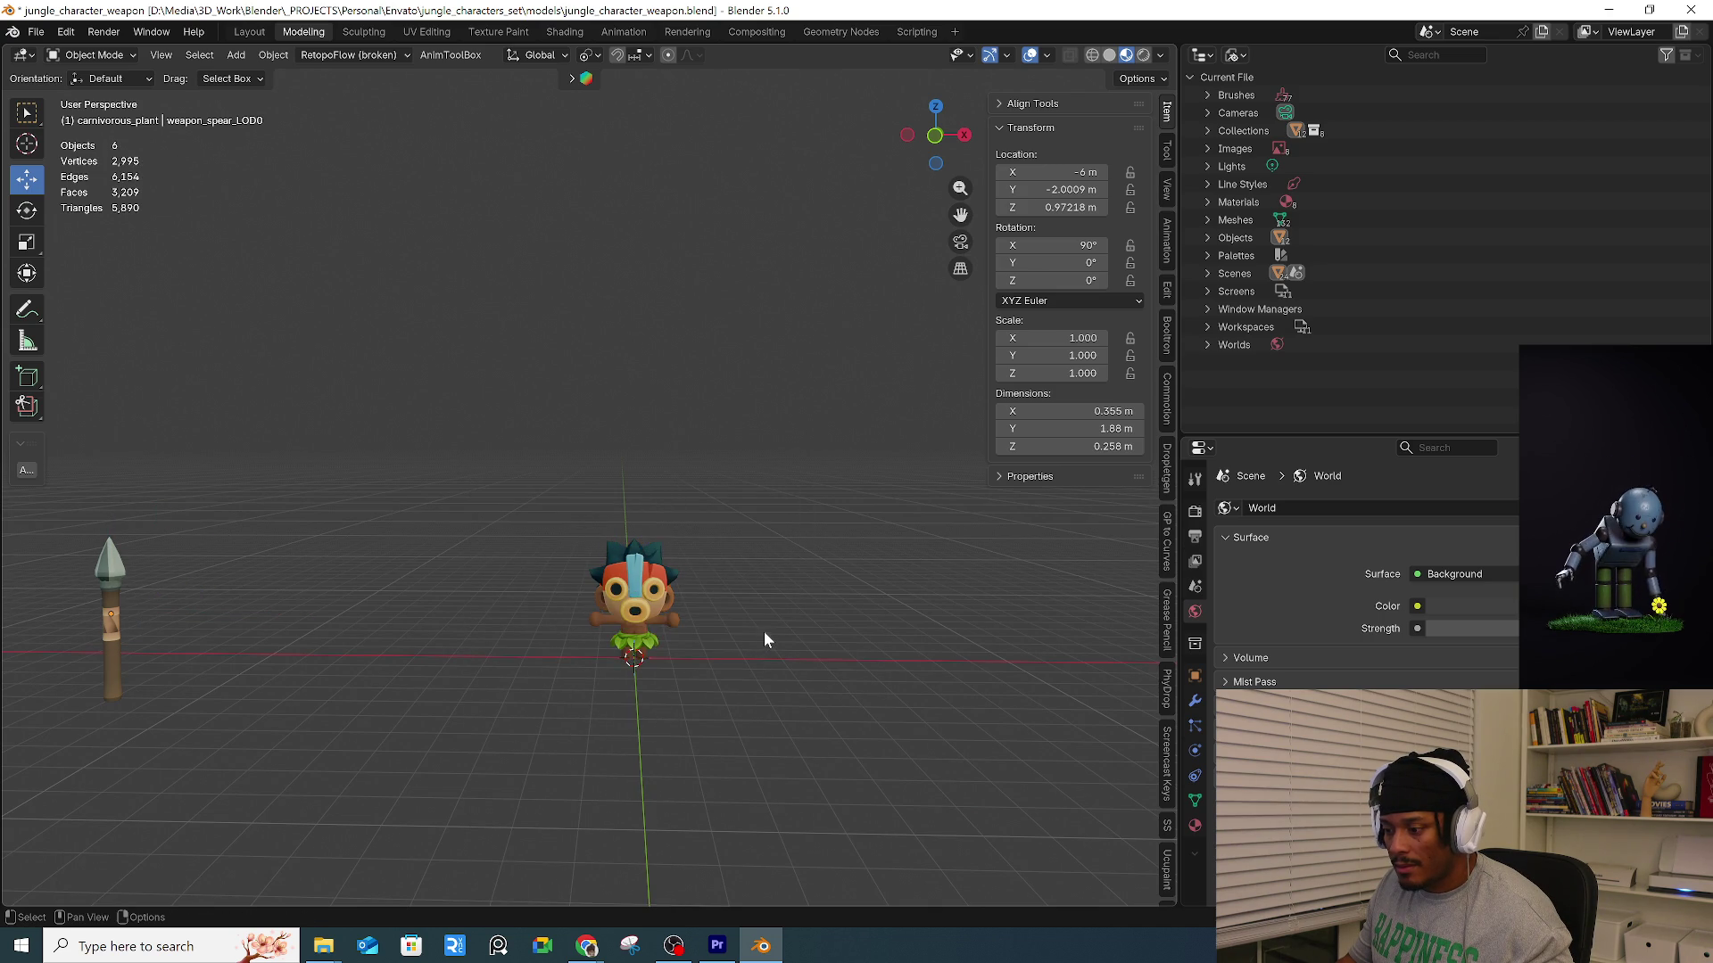
{"action": "left_click", "coordinate": [644, 624], "text": "shift"}
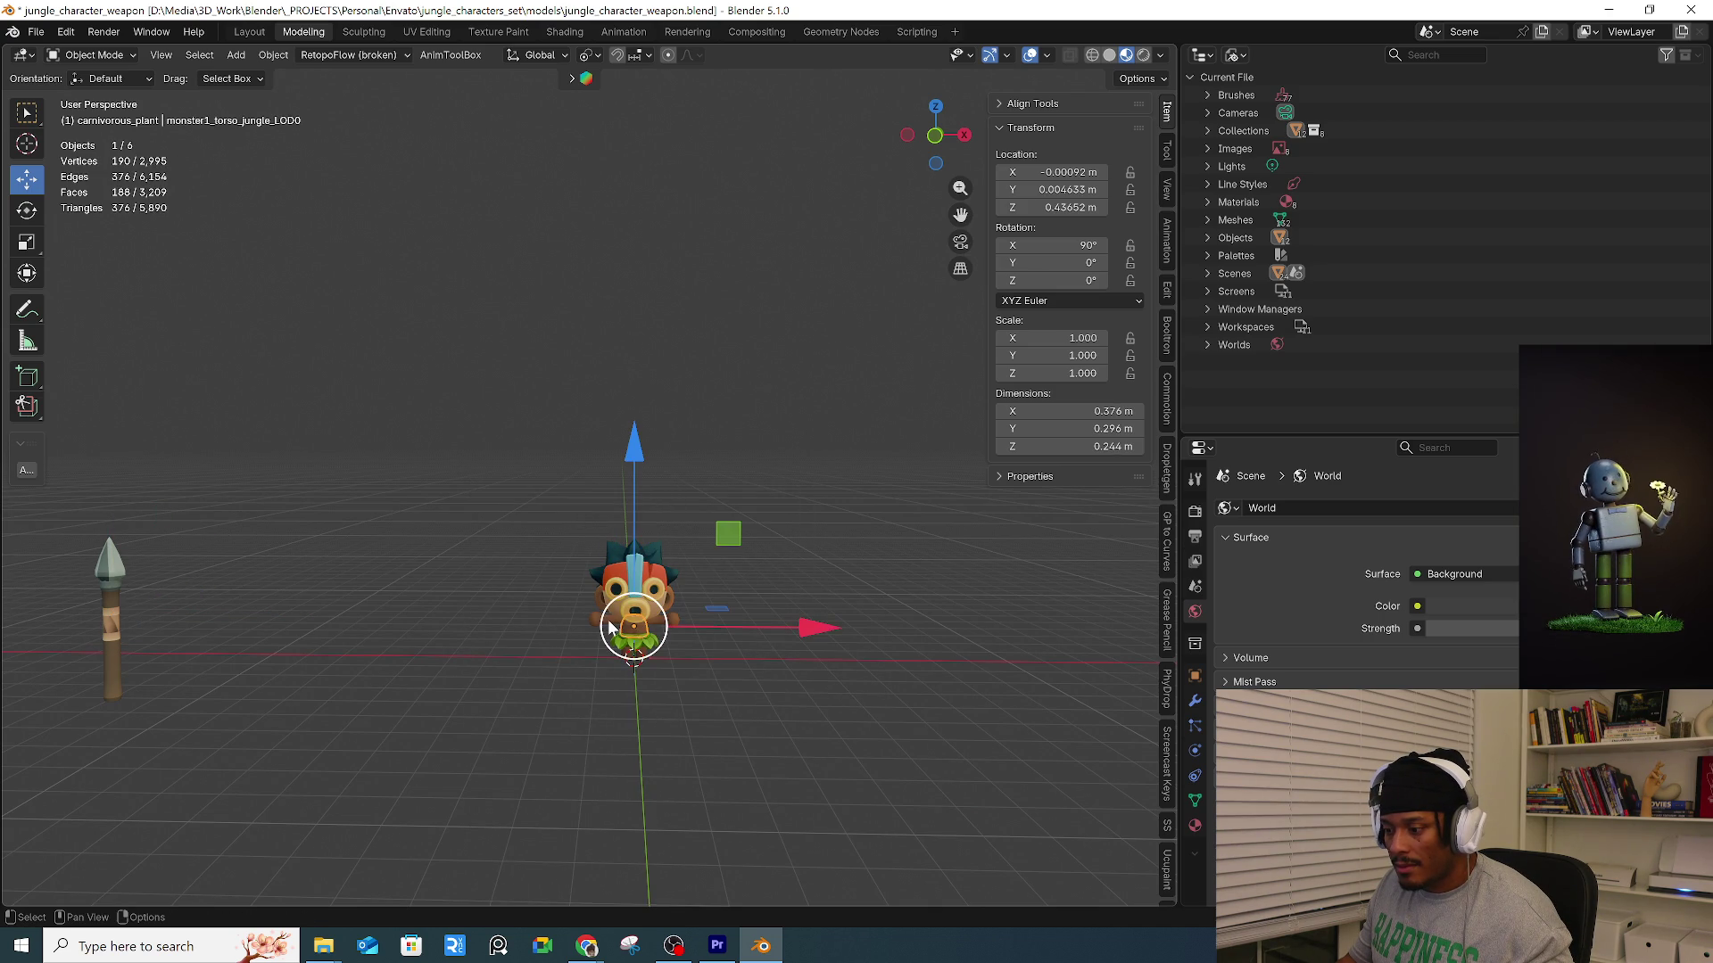
In top view, move the spear next to the tiki monster at about -1.1 m X.
{"action": "left_click", "coordinate": [789, 745]}
{"action": "left_click", "coordinate": [114, 615]}
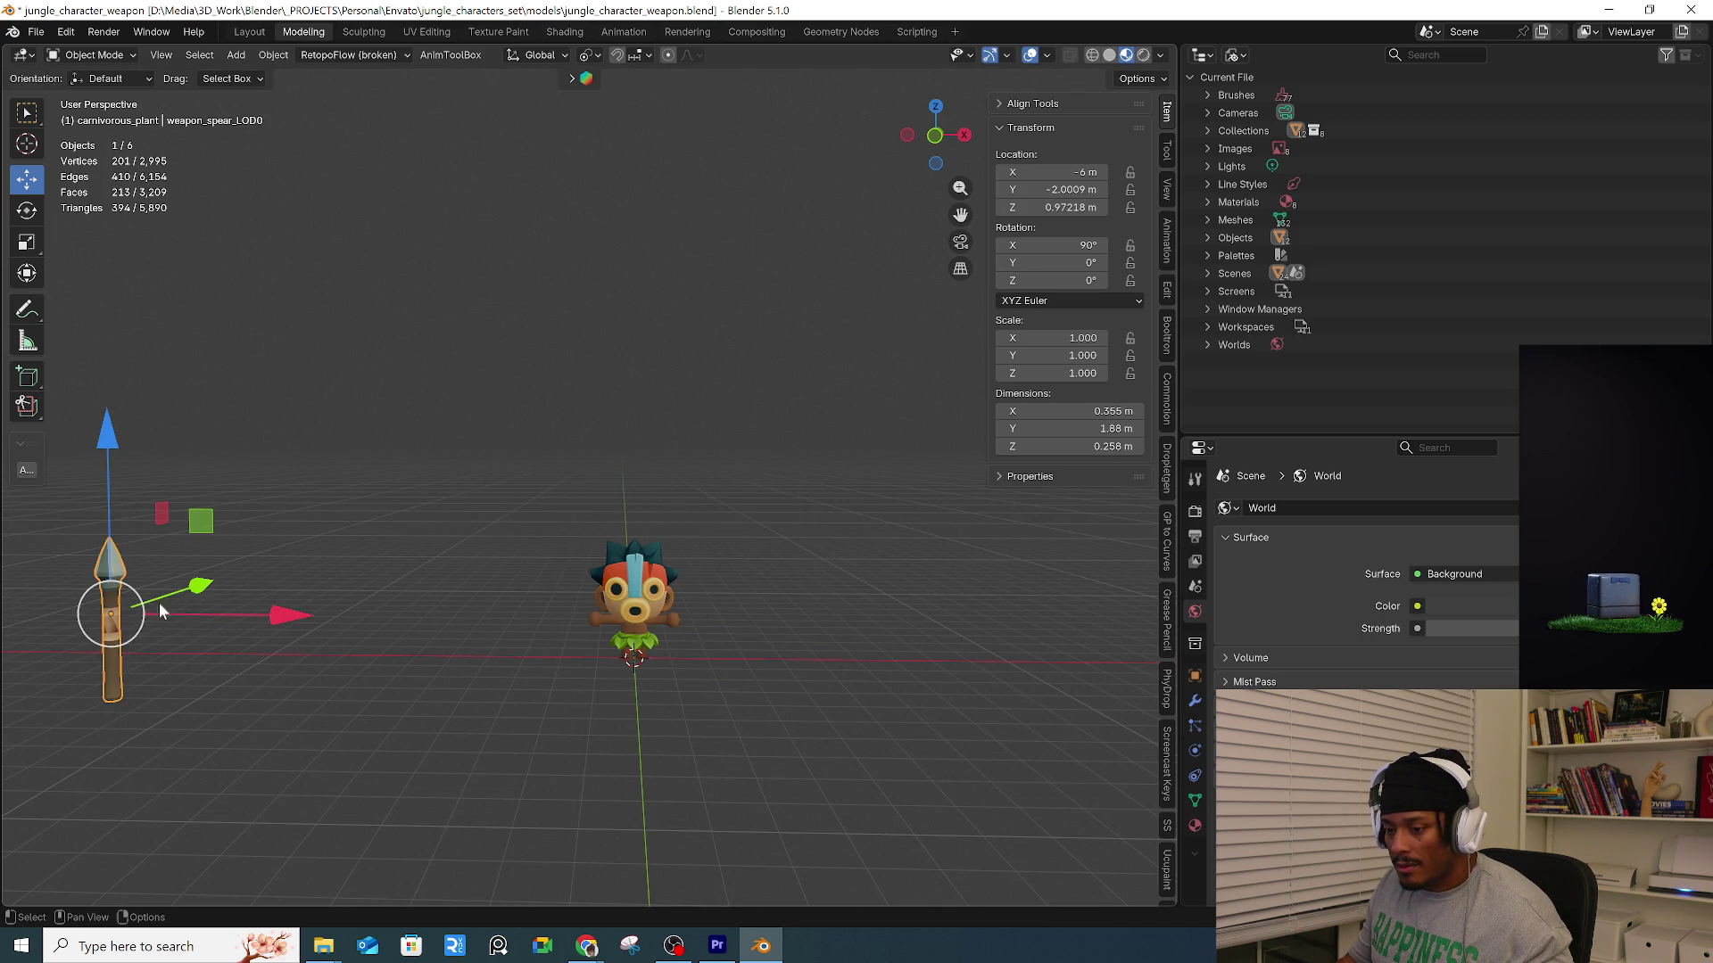
{"action": "mouse_move", "coordinate": [430, 701]}
{"action": "middle_mouse_down"}
{"action": "mouse_move", "coordinate": [440, 785]}
{"action": "mouse_move", "coordinate": [243, 720]}
{"action": "middle_mouse_up"}
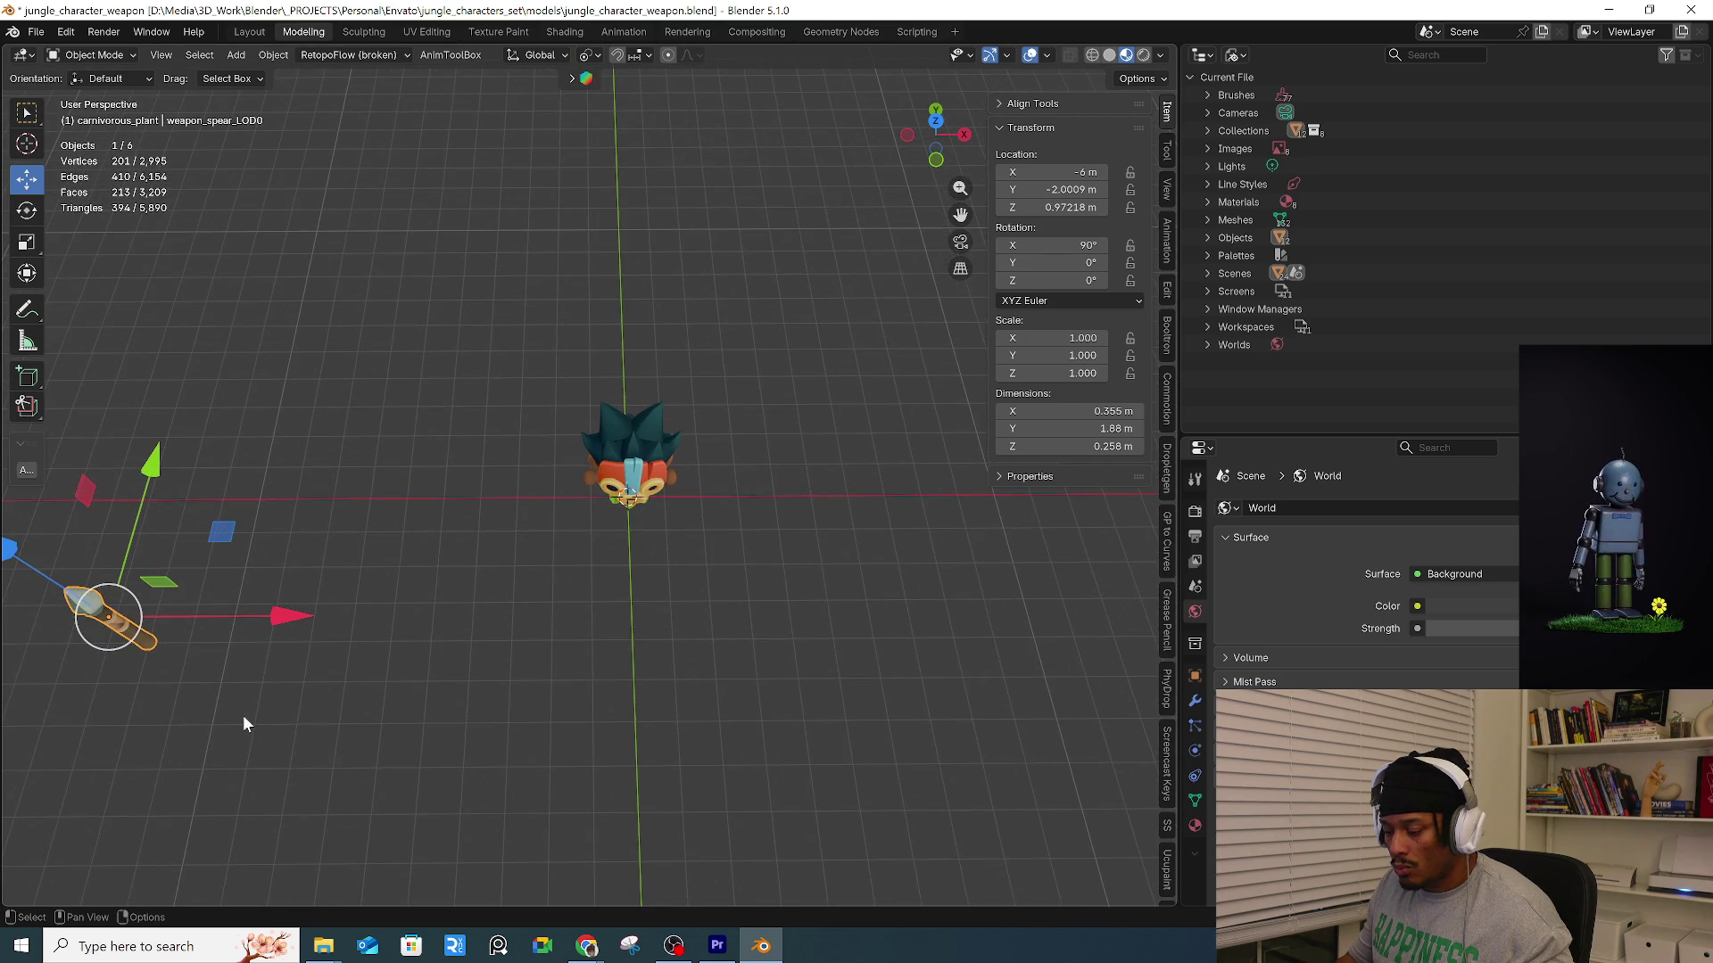
{"action": "key", "text": "KP_7"}
{"action": "key", "text": "g"}
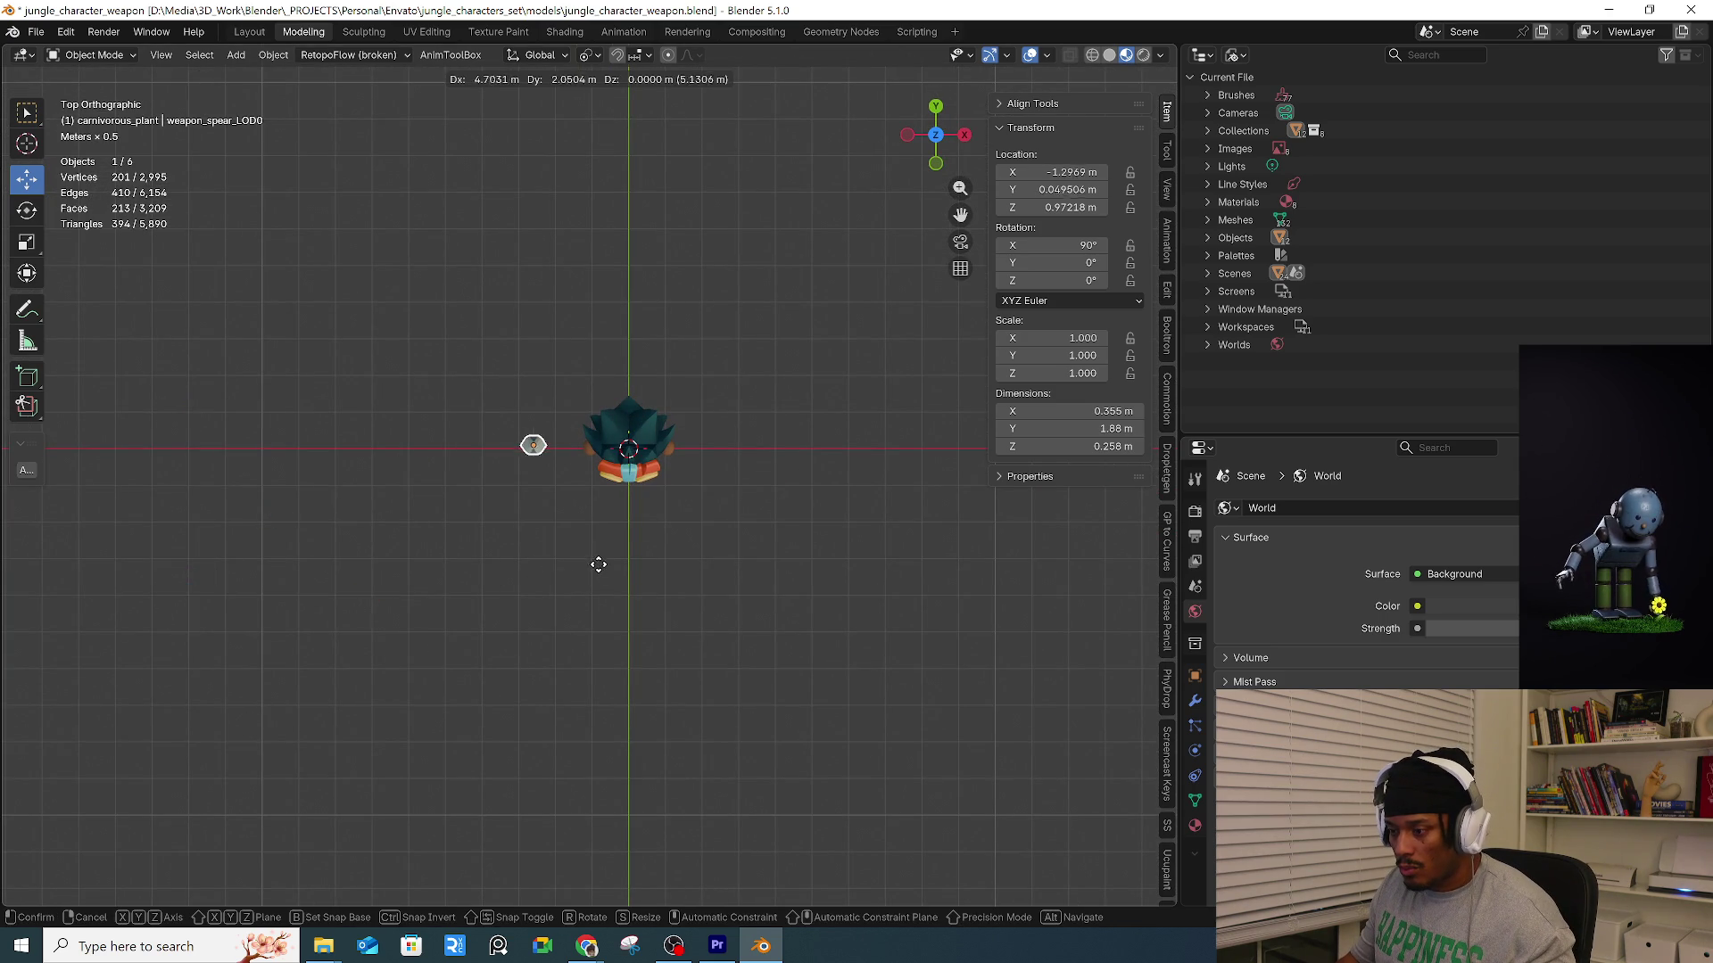
{"action": "left_click", "coordinate": [605, 571]}
Select all parts of the tiki monster and switch to front orthographic view.
{"action": "mouse_move", "coordinate": [602, 575]}
{"action": "middle_mouse_down"}
{"action": "mouse_move", "coordinate": [660, 394]}
{"action": "mouse_move", "coordinate": [626, 438]}
{"action": "mouse_move", "coordinate": [565, 441]}
{"action": "mouse_move", "coordinate": [695, 522]}
{"action": "middle_mouse_up"}
{"action": "scroll", "coordinate": [822, 580], "scroll_direction": "up", "scroll_amount": 4}
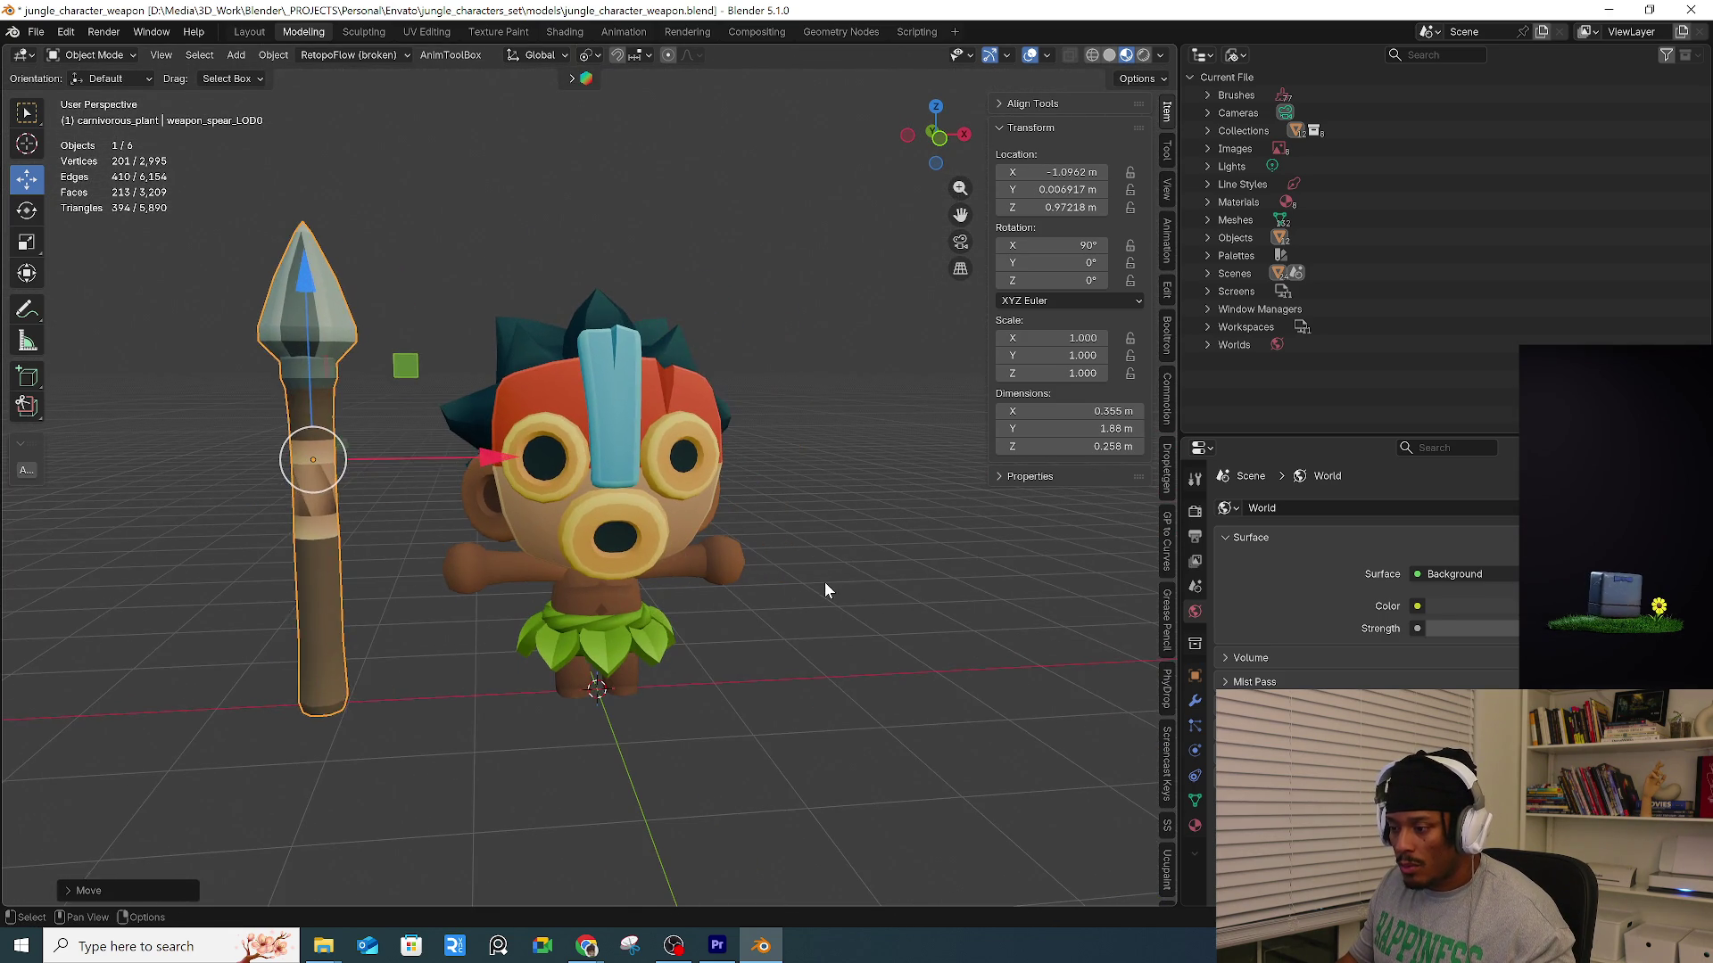
{"action": "left_click", "coordinate": [821, 580]}
{"action": "left_click", "coordinate": [607, 587]}
{"action": "mouse_move", "coordinate": [423, 212]}
{"action": "left_mouse_down"}
{"action": "mouse_move", "coordinate": [869, 838]}
{"action": "mouse_move", "coordinate": [812, 712]}
{"action": "left_mouse_up"}
{"action": "key", "text": "KP_1"}
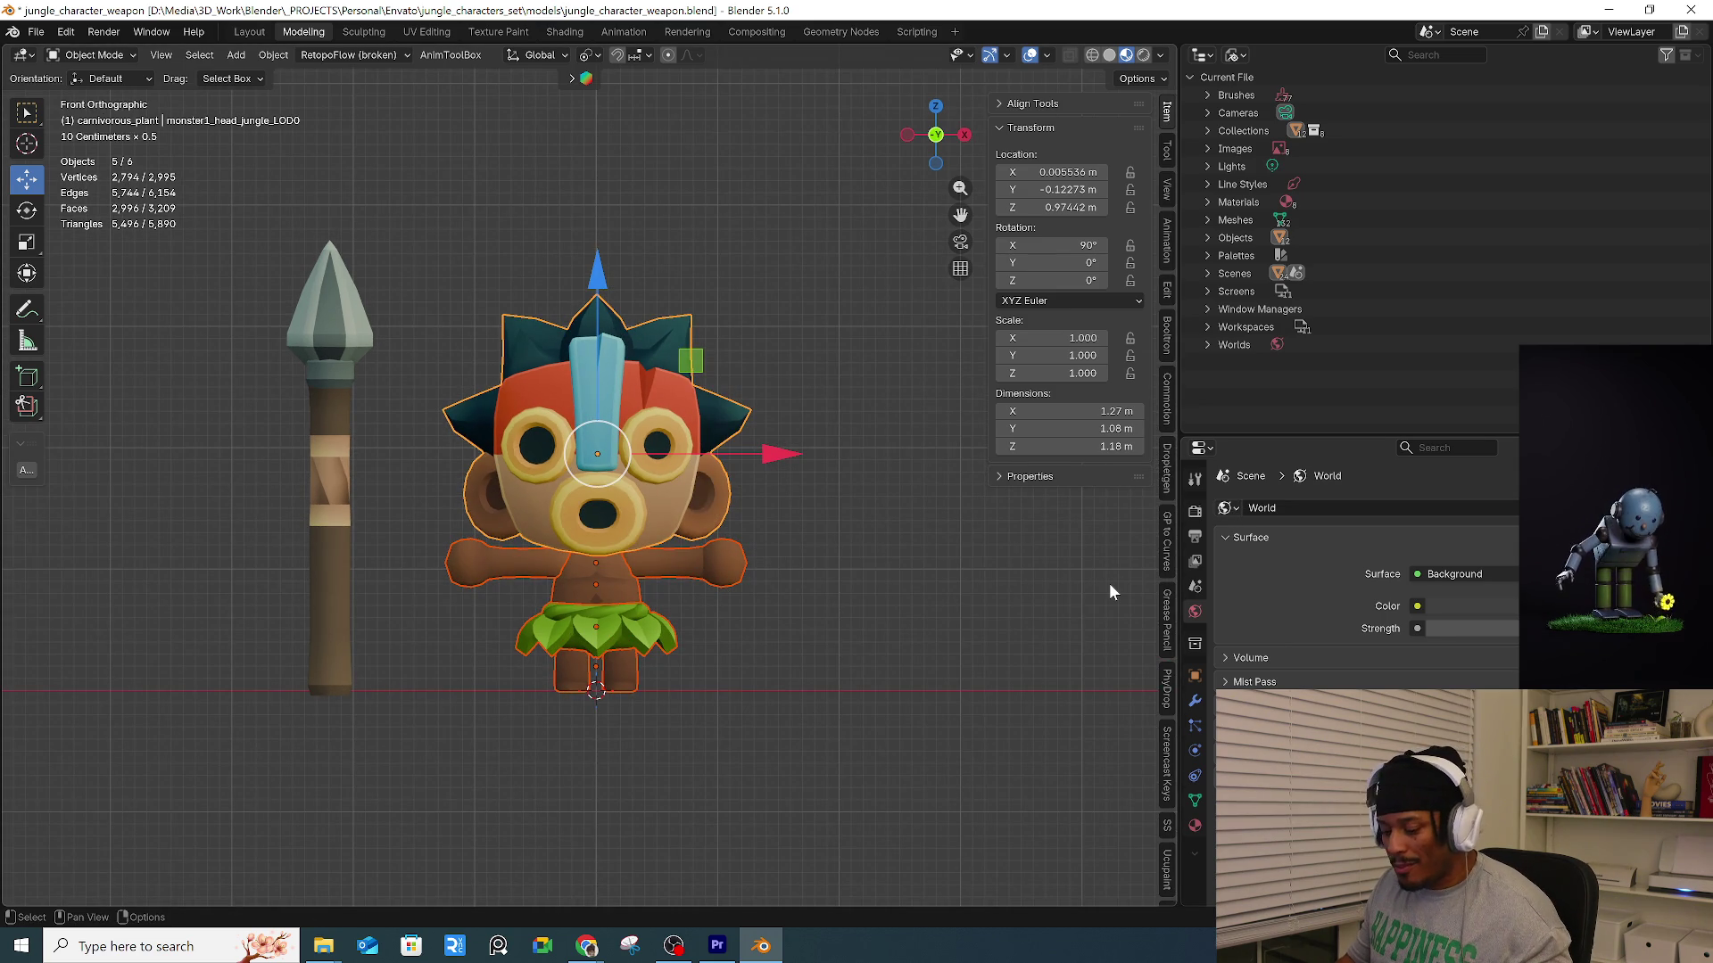
{"action": "scroll", "coordinate": [1165, 567], "scroll_direction": "down", "scroll_amount": 3}
{"action": "scroll", "coordinate": [1167, 571], "scroll_direction": "down", "scroll_amount": 4}
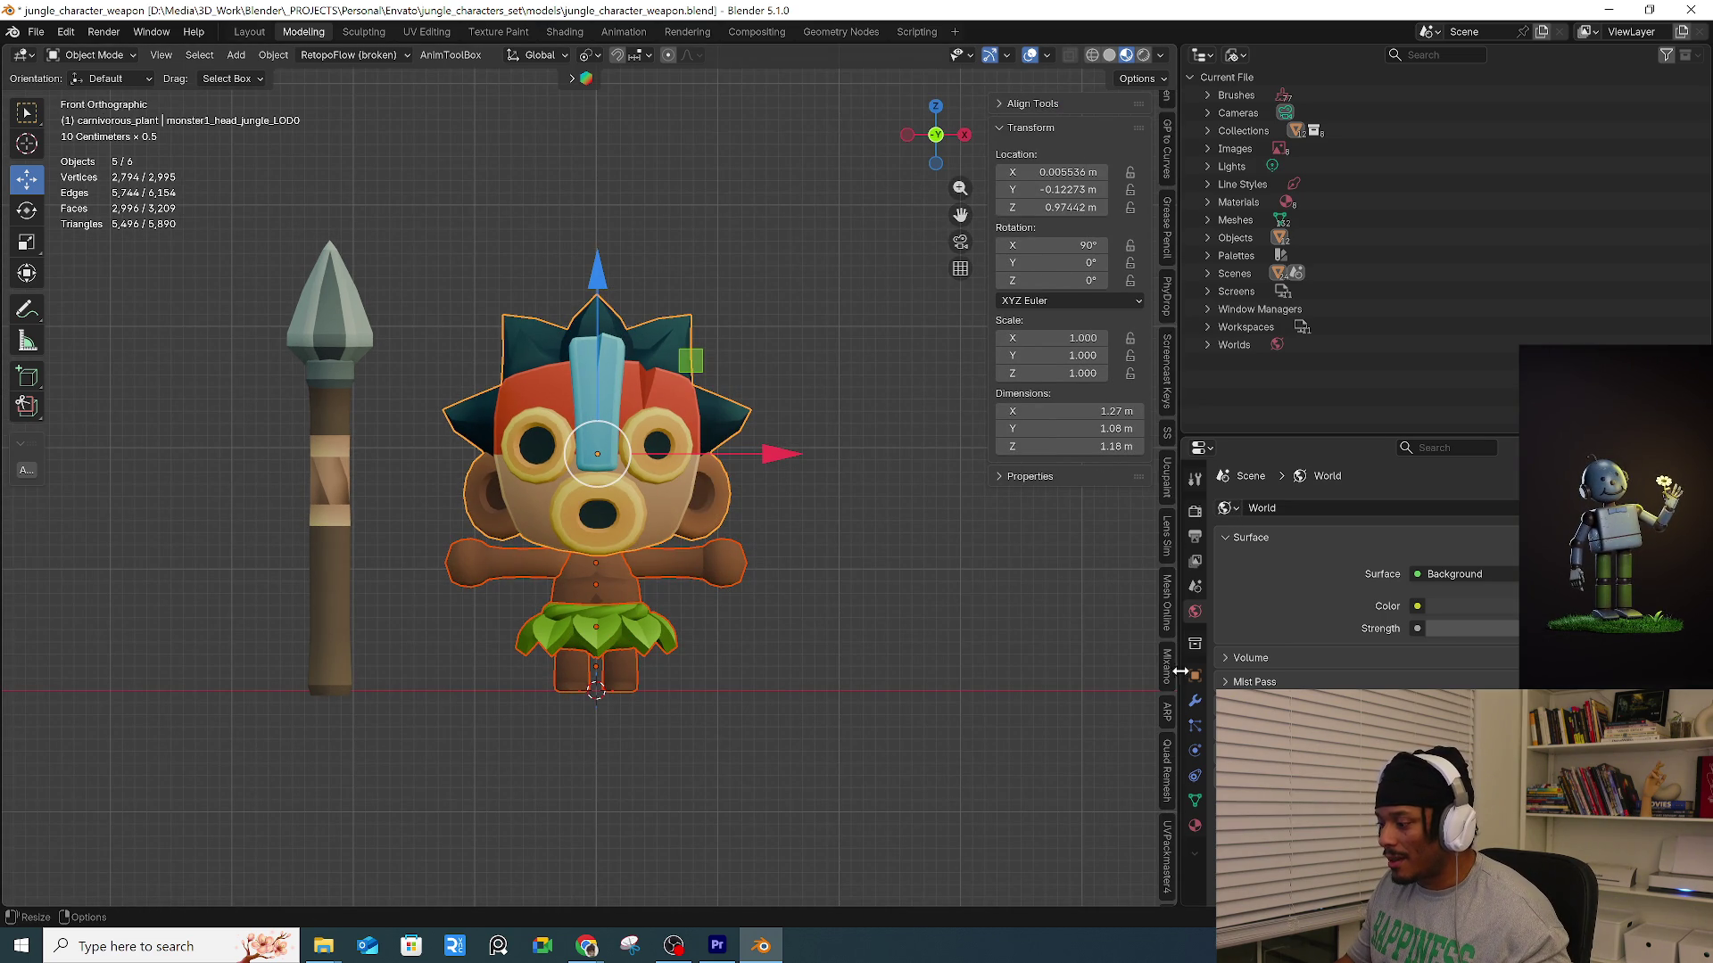
In the ARP tab, get the selected tiki monster into Auto-Rig Pro Smart as Full Body and Guess Markers.
{"action": "left_click", "coordinate": [1166, 718]}
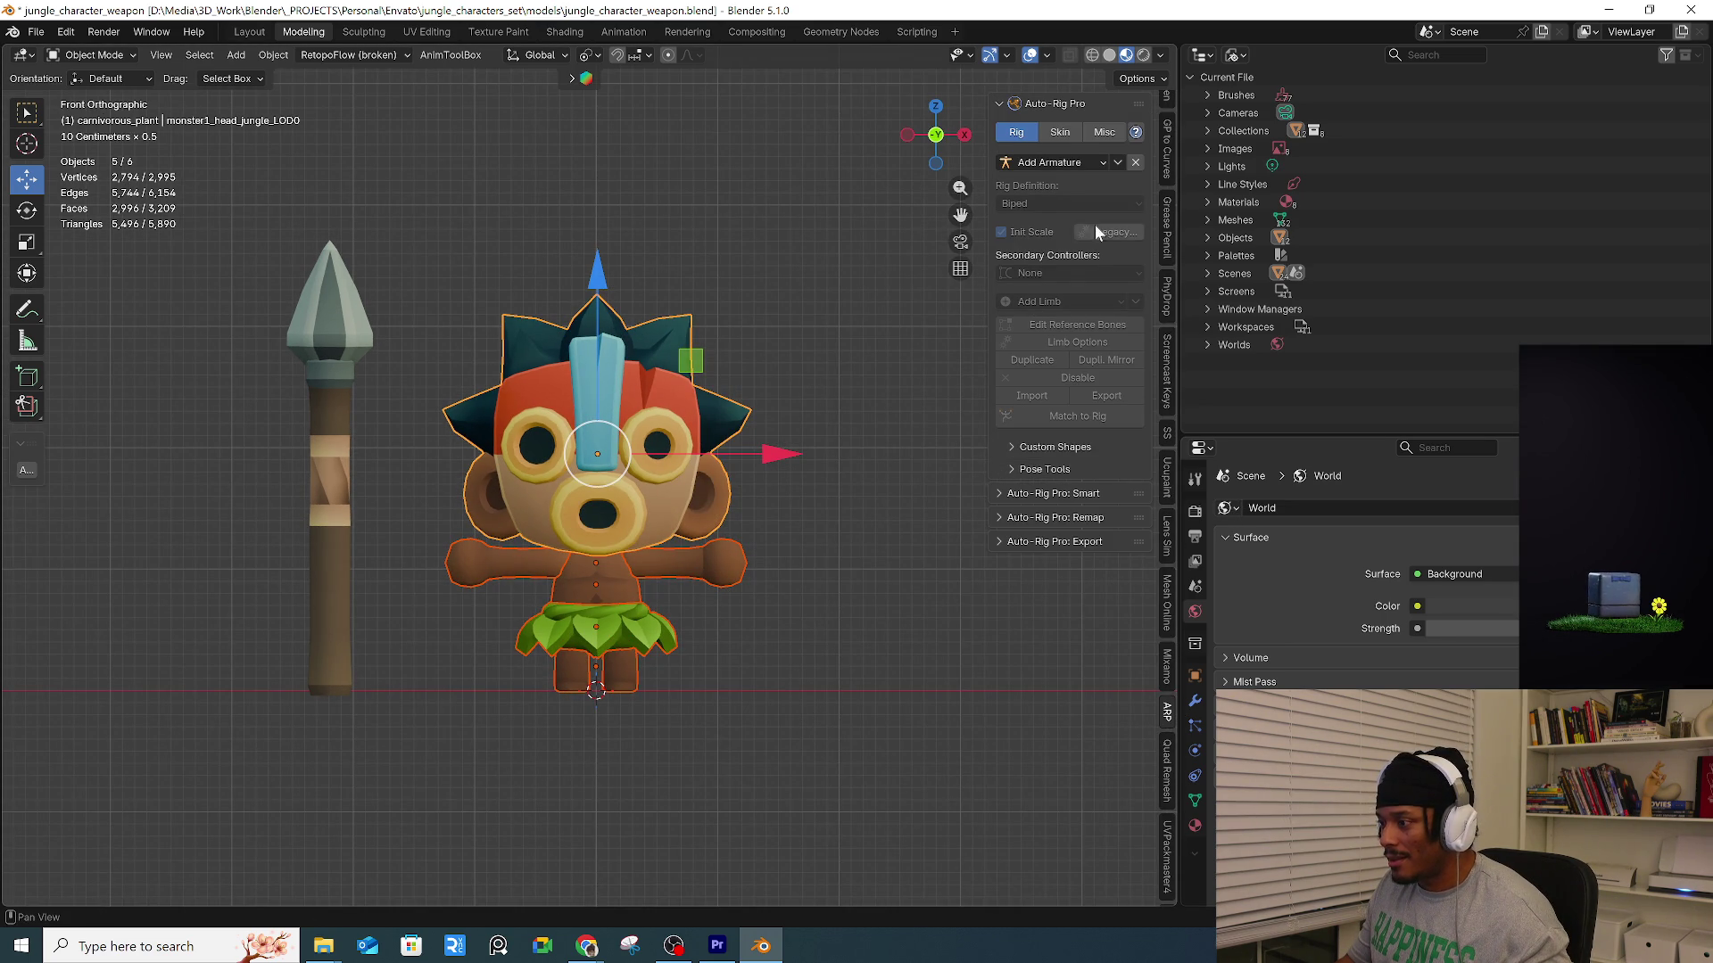
{"action": "left_click", "coordinate": [1059, 492]}
{"action": "left_click", "coordinate": [1065, 544]}
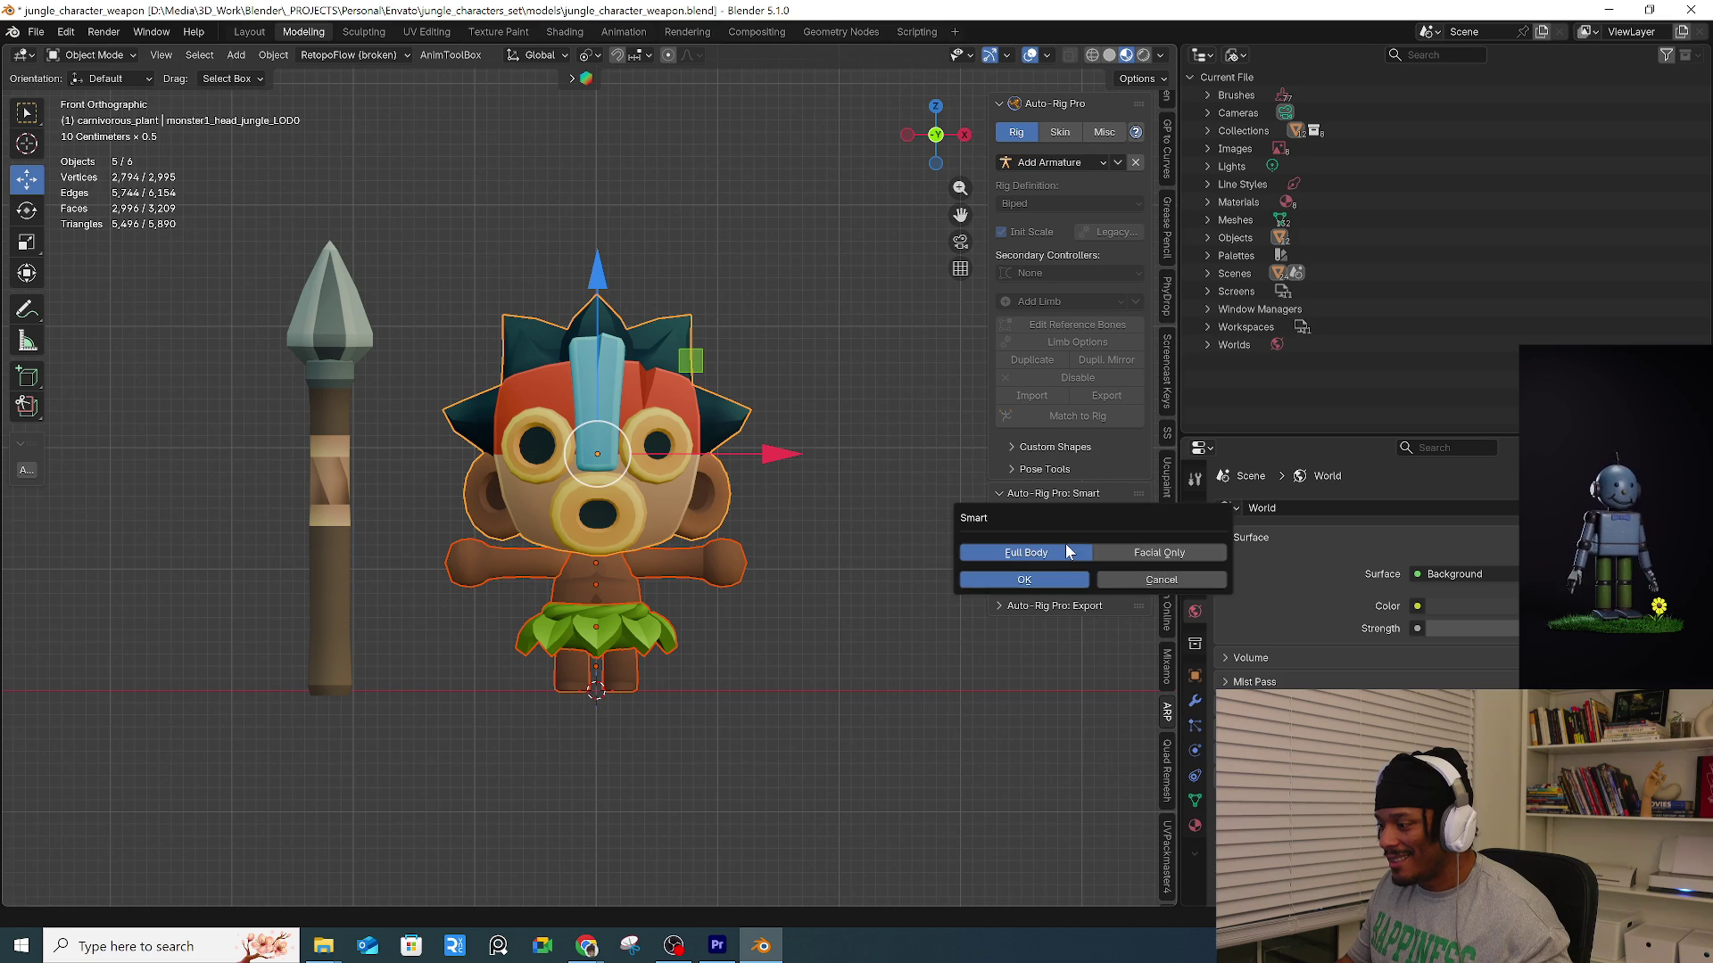
{"action": "left_click", "coordinate": [1064, 585]}
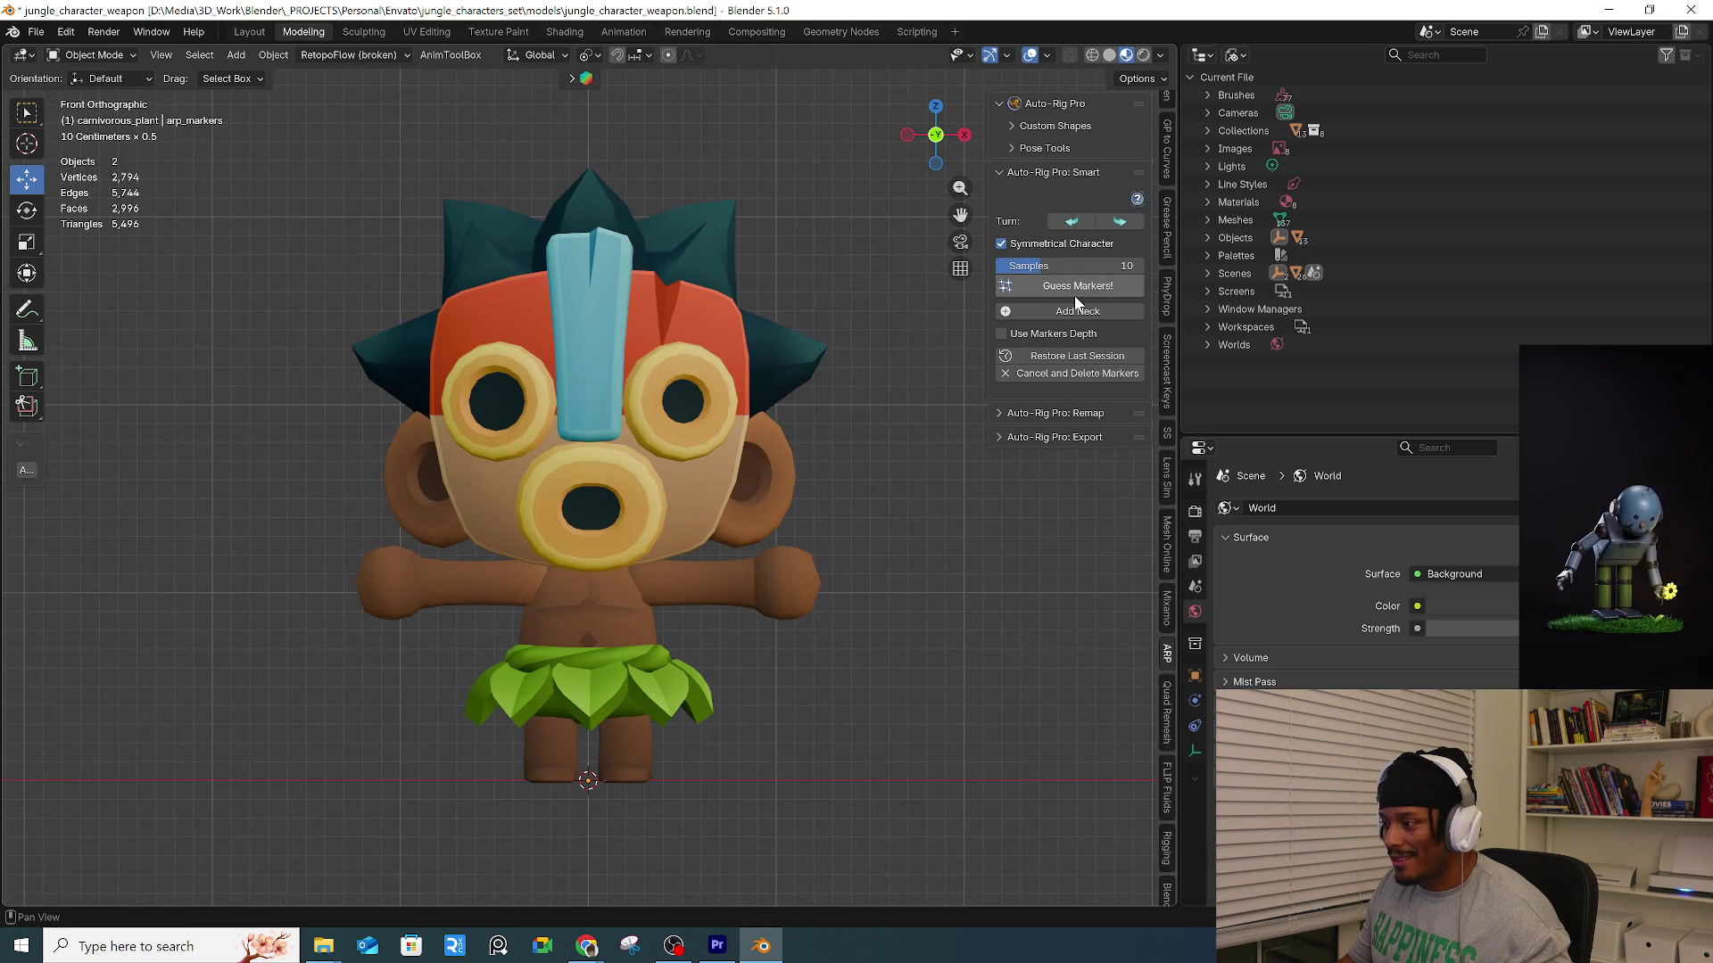
{"action": "left_click", "coordinate": [1104, 288]}
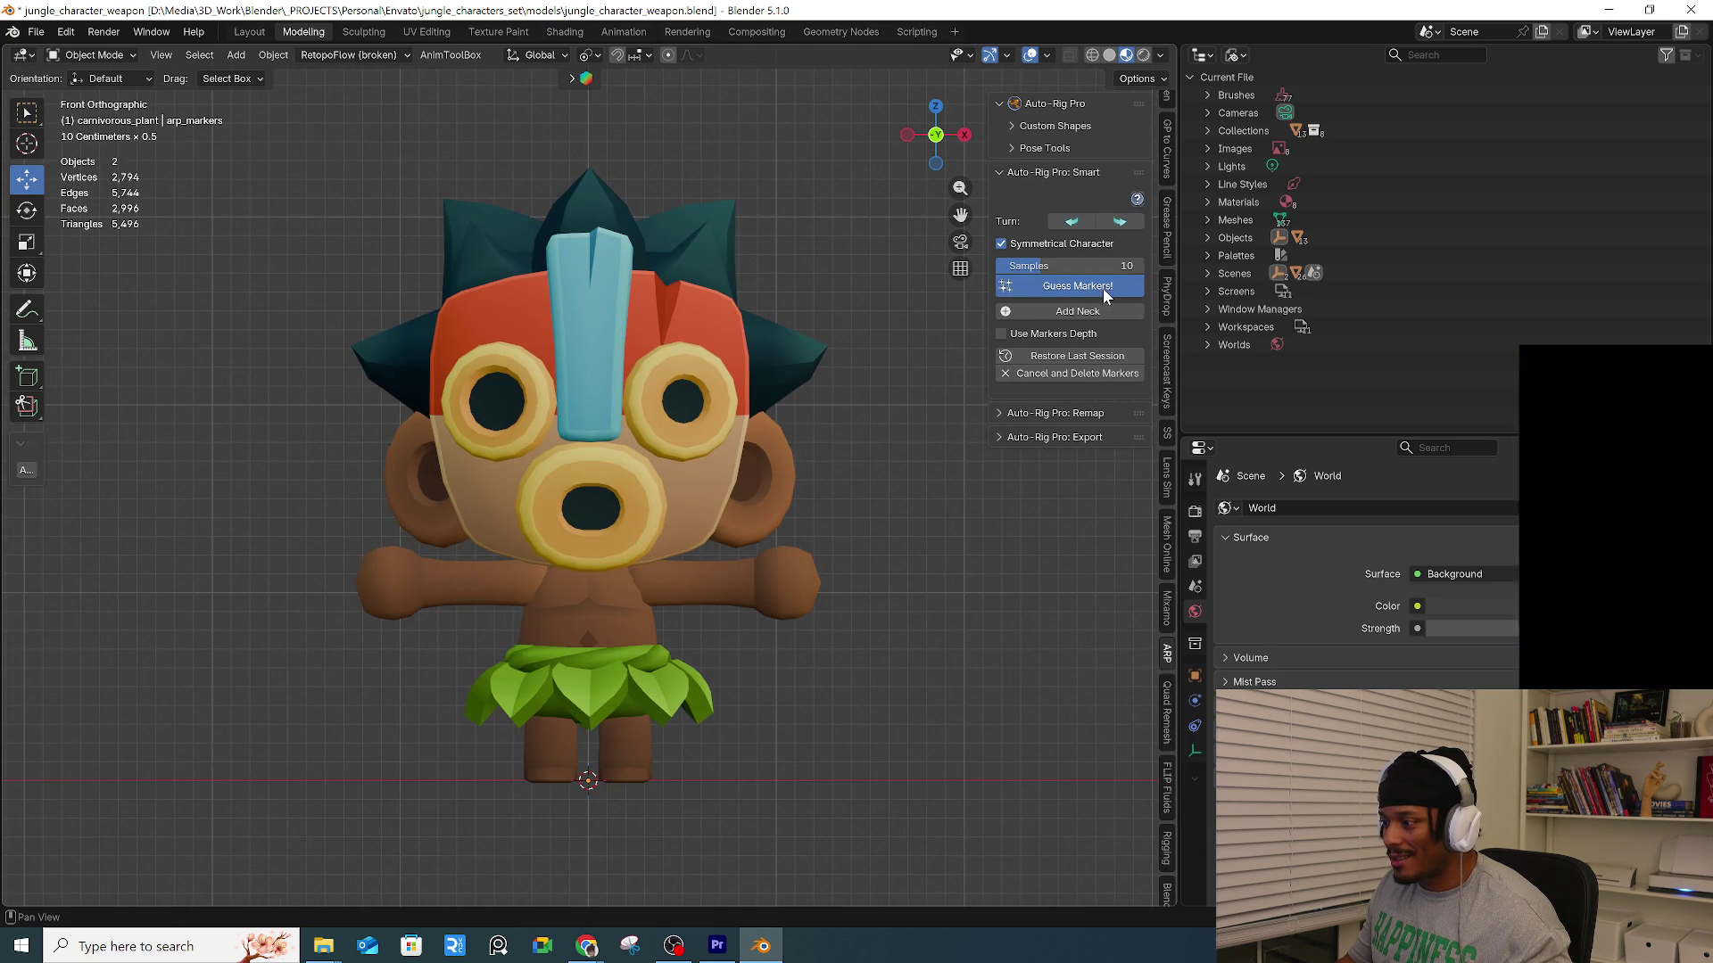
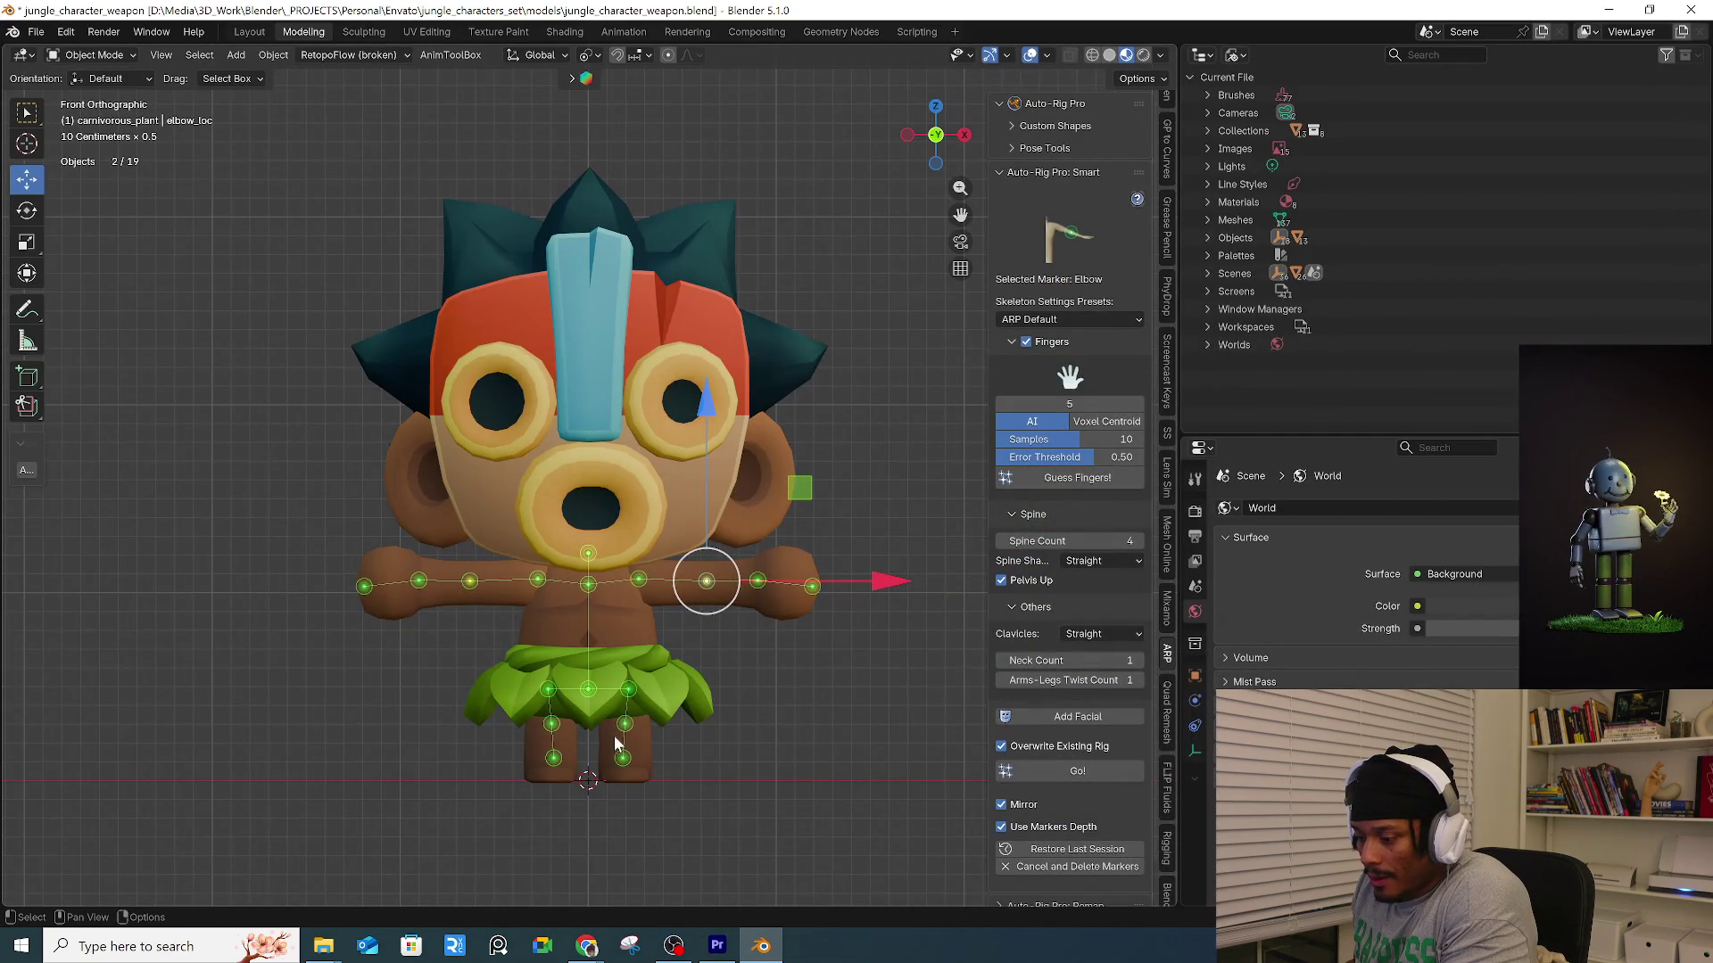
Box-select the elbow marker and nudge it back slightly in top view.
{"action": "mouse_move", "coordinate": [614, 752]}
{"action": "middle_mouse_down"}
{"action": "mouse_move", "coordinate": [528, 654]}
{"action": "mouse_move", "coordinate": [466, 684]}
{"action": "mouse_move", "coordinate": [469, 760]}
{"action": "mouse_move", "coordinate": [561, 808]}
{"action": "mouse_move", "coordinate": [689, 758]}
{"action": "mouse_move", "coordinate": [682, 575]}
{"action": "mouse_move", "coordinate": [630, 646]}
{"action": "middle_mouse_up"}
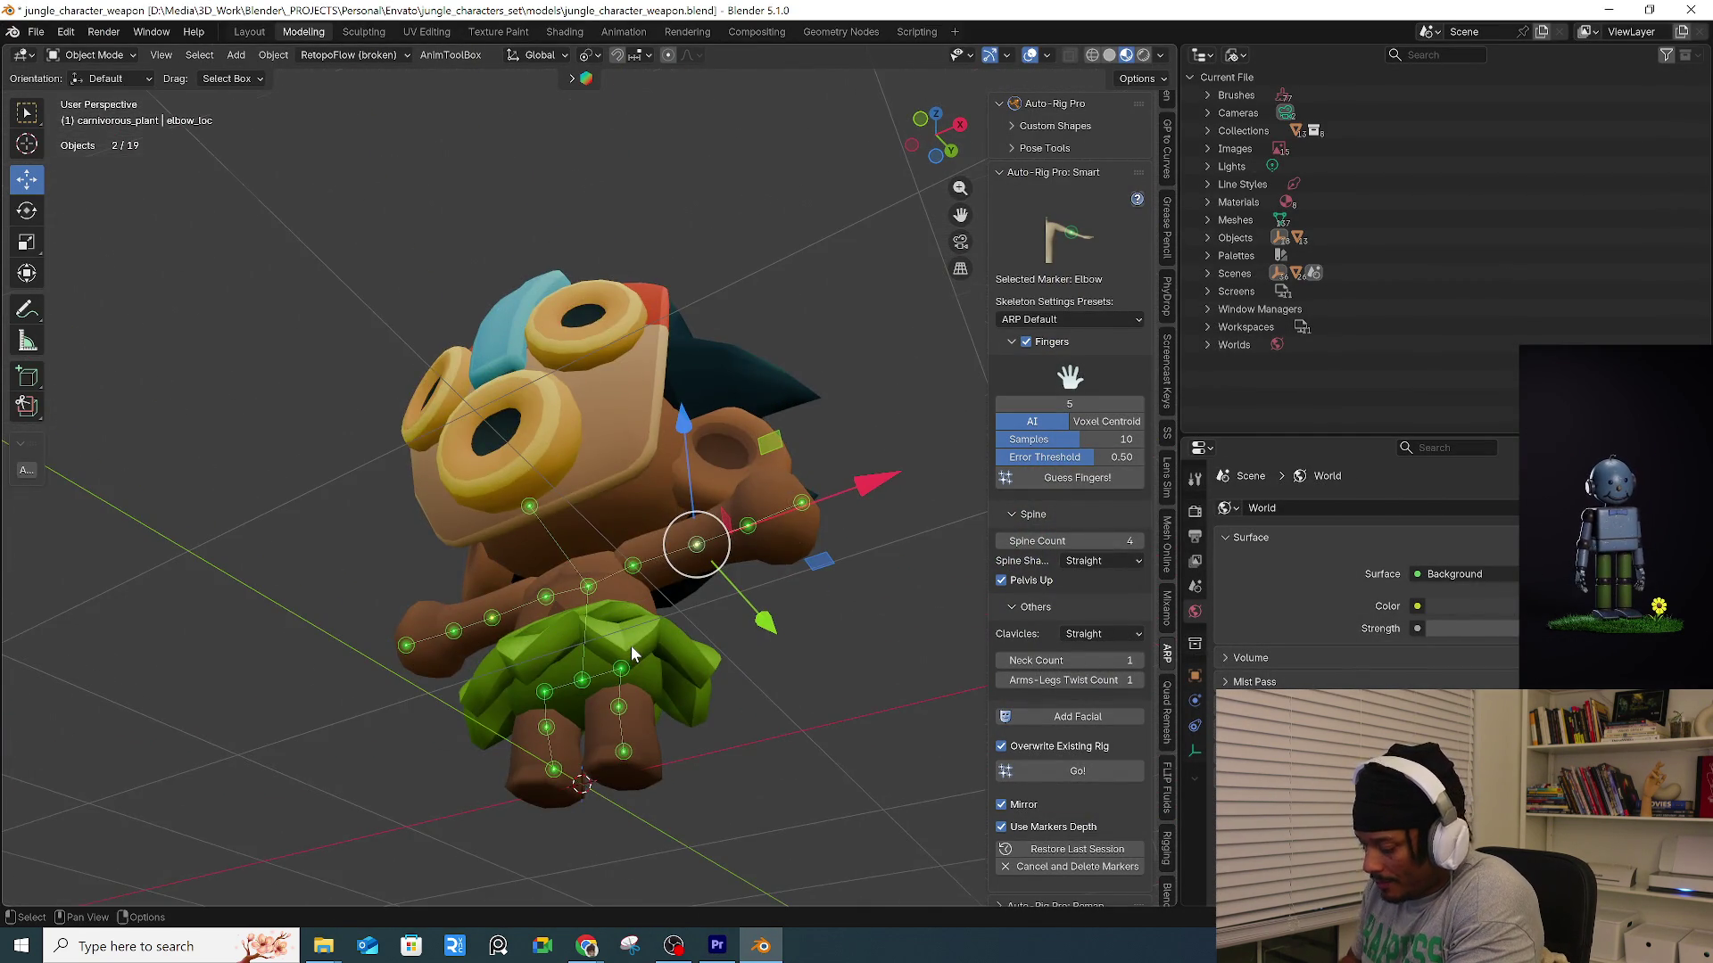
{"action": "key", "text": "KP_7"}
{"action": "mouse_move", "coordinate": [783, 675]}
{"action": "middle_mouse_down"}
{"action": "mouse_move", "coordinate": [767, 642]}
{"action": "mouse_move", "coordinate": [750, 676]}
{"action": "middle_mouse_up"}
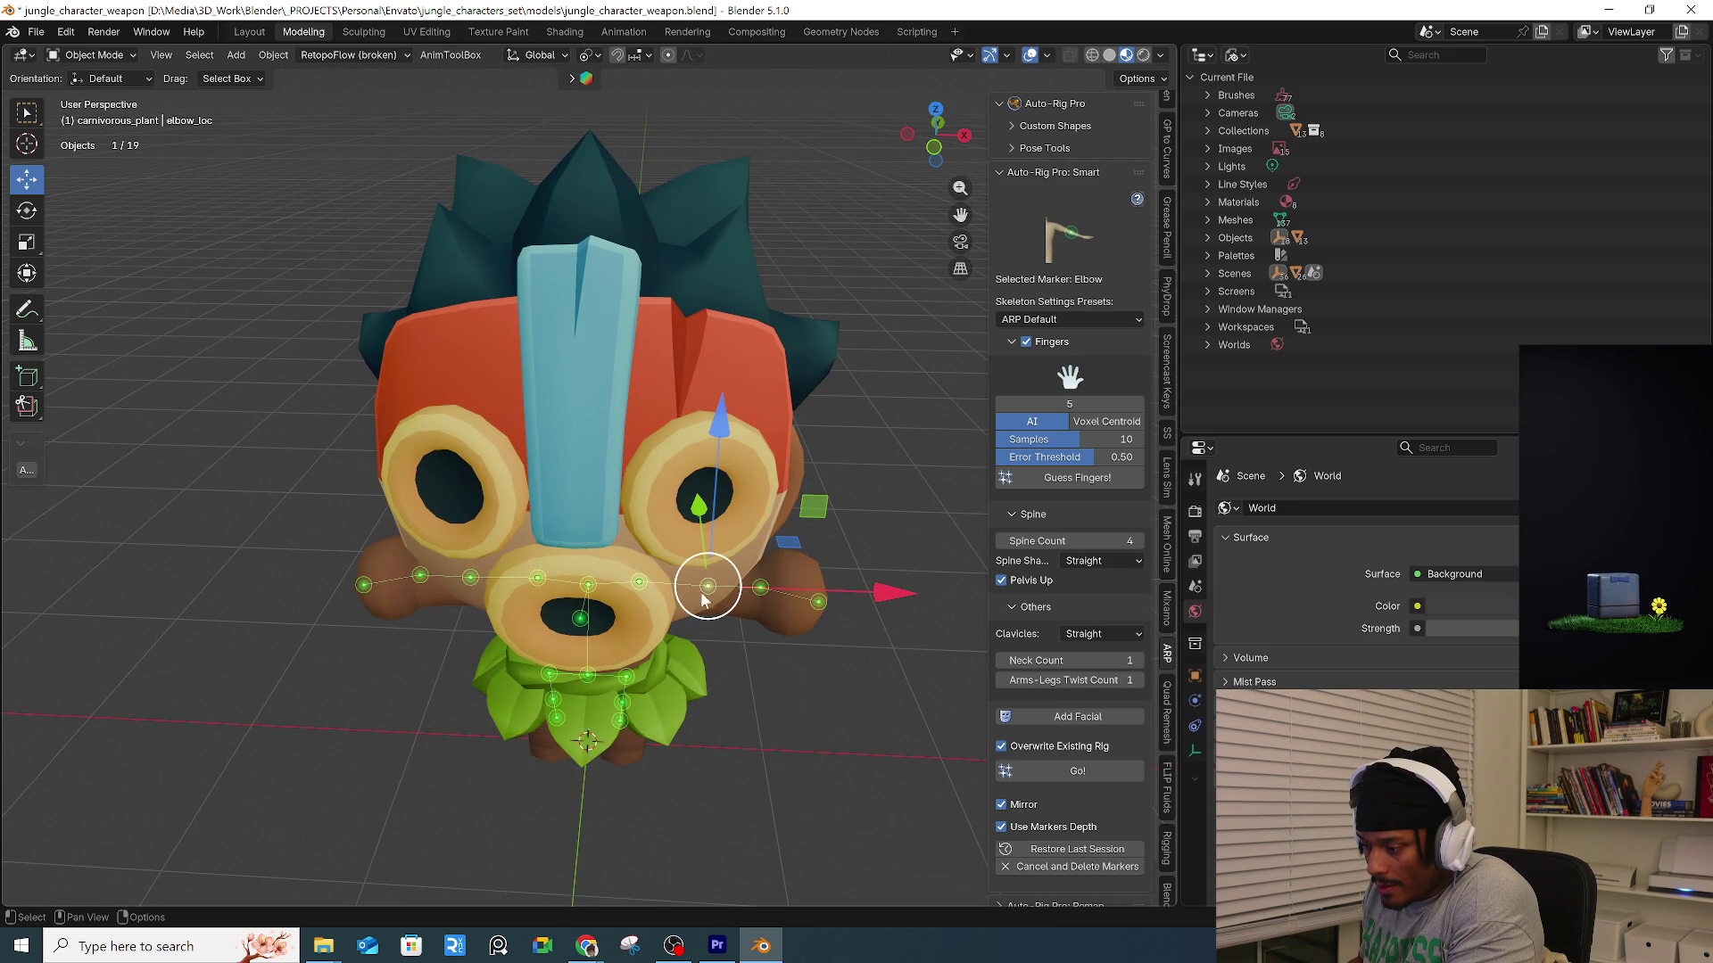
{"action": "left_click", "coordinate": [819, 677]}
{"action": "left_click_drag", "start_coordinate": [695, 555], "coordinate": [730, 618]}
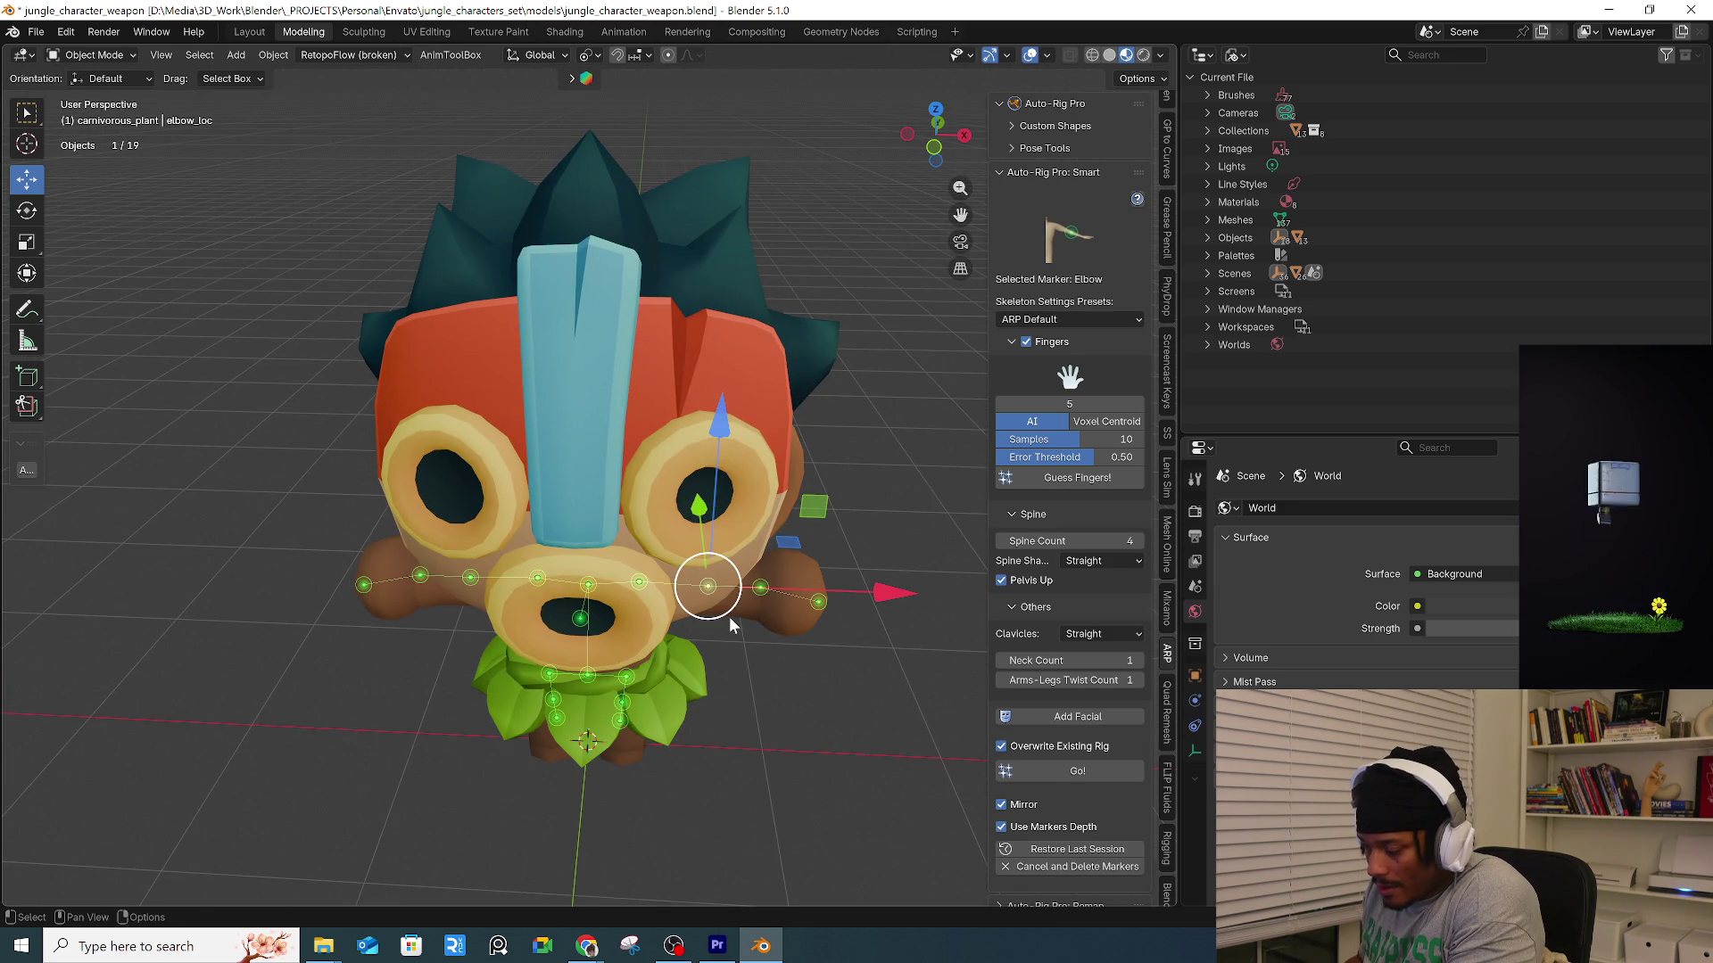
{"action": "key", "text": "KP_7"}
{"action": "left_click_drag", "start_coordinate": [695, 423], "coordinate": [698, 403]}
{"action": "mouse_move", "coordinate": [698, 403]}
{"action": "middle_mouse_down"}
{"action": "mouse_move", "coordinate": [767, 642]}
{"action": "mouse_move", "coordinate": [486, 646]}
{"action": "mouse_move", "coordinate": [546, 652]}
{"action": "middle_mouse_up"}
Turn off Fingers detection and generate the reference skeleton with Go!
{"action": "key", "text": "KP_3"}
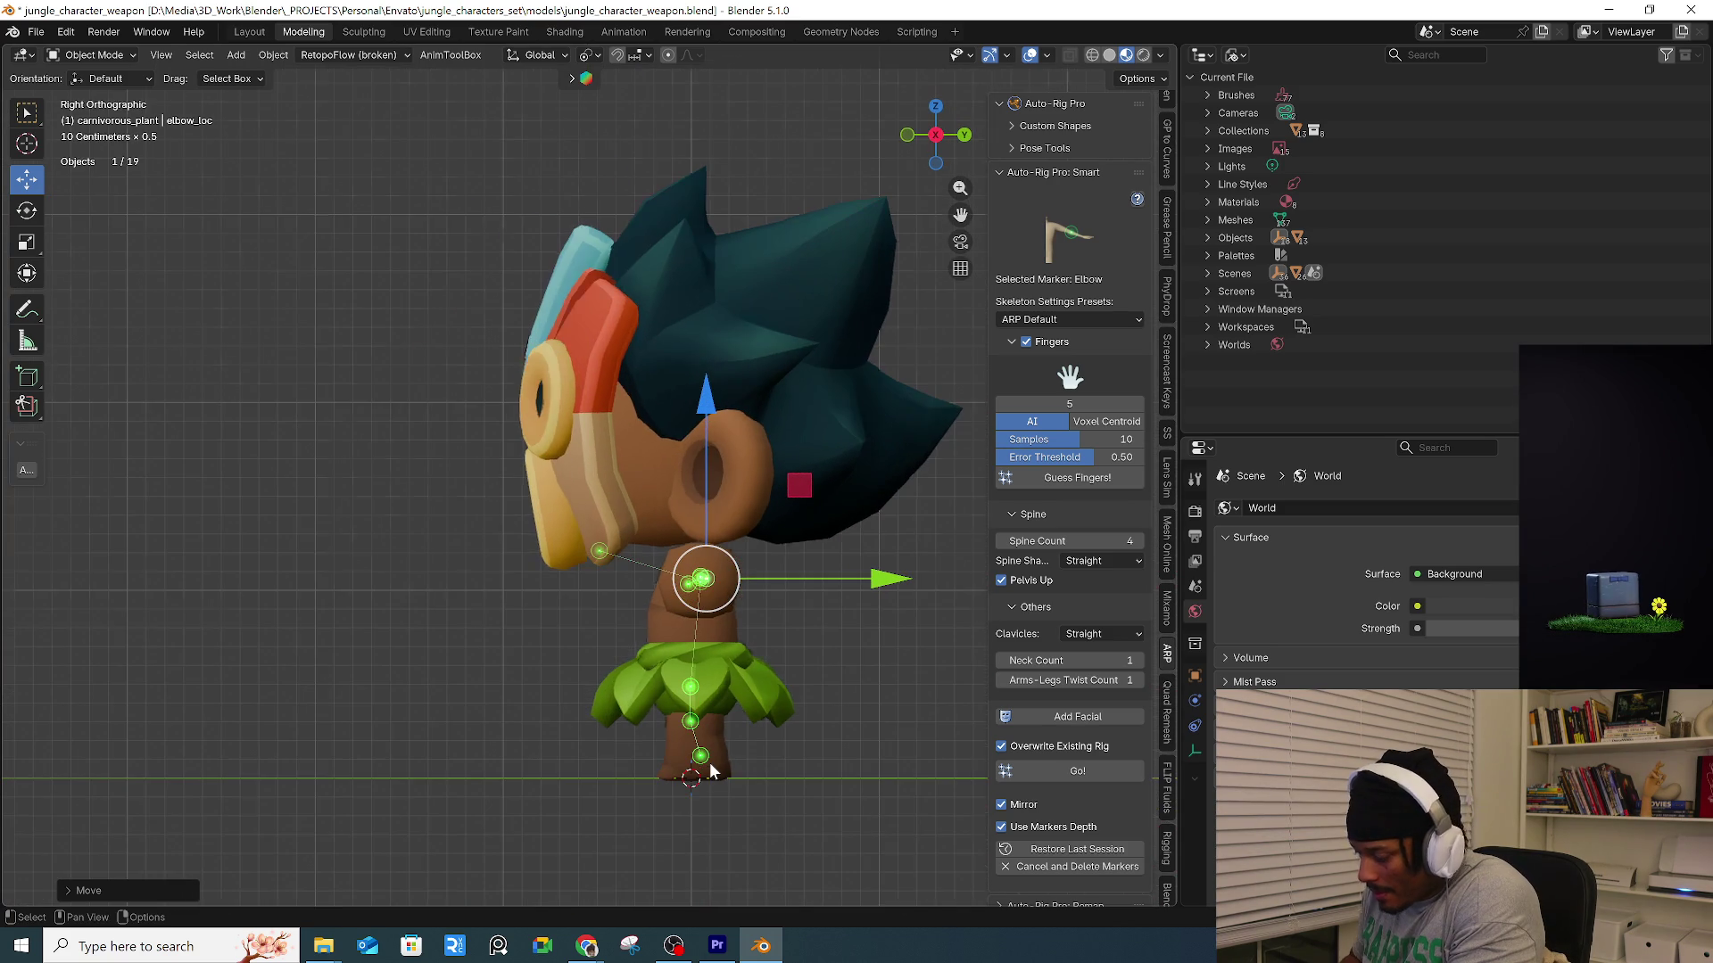
{"action": "scroll", "coordinate": [748, 757], "scroll_direction": "up", "scroll_amount": 5}
{"action": "left_click", "coordinate": [678, 815]}
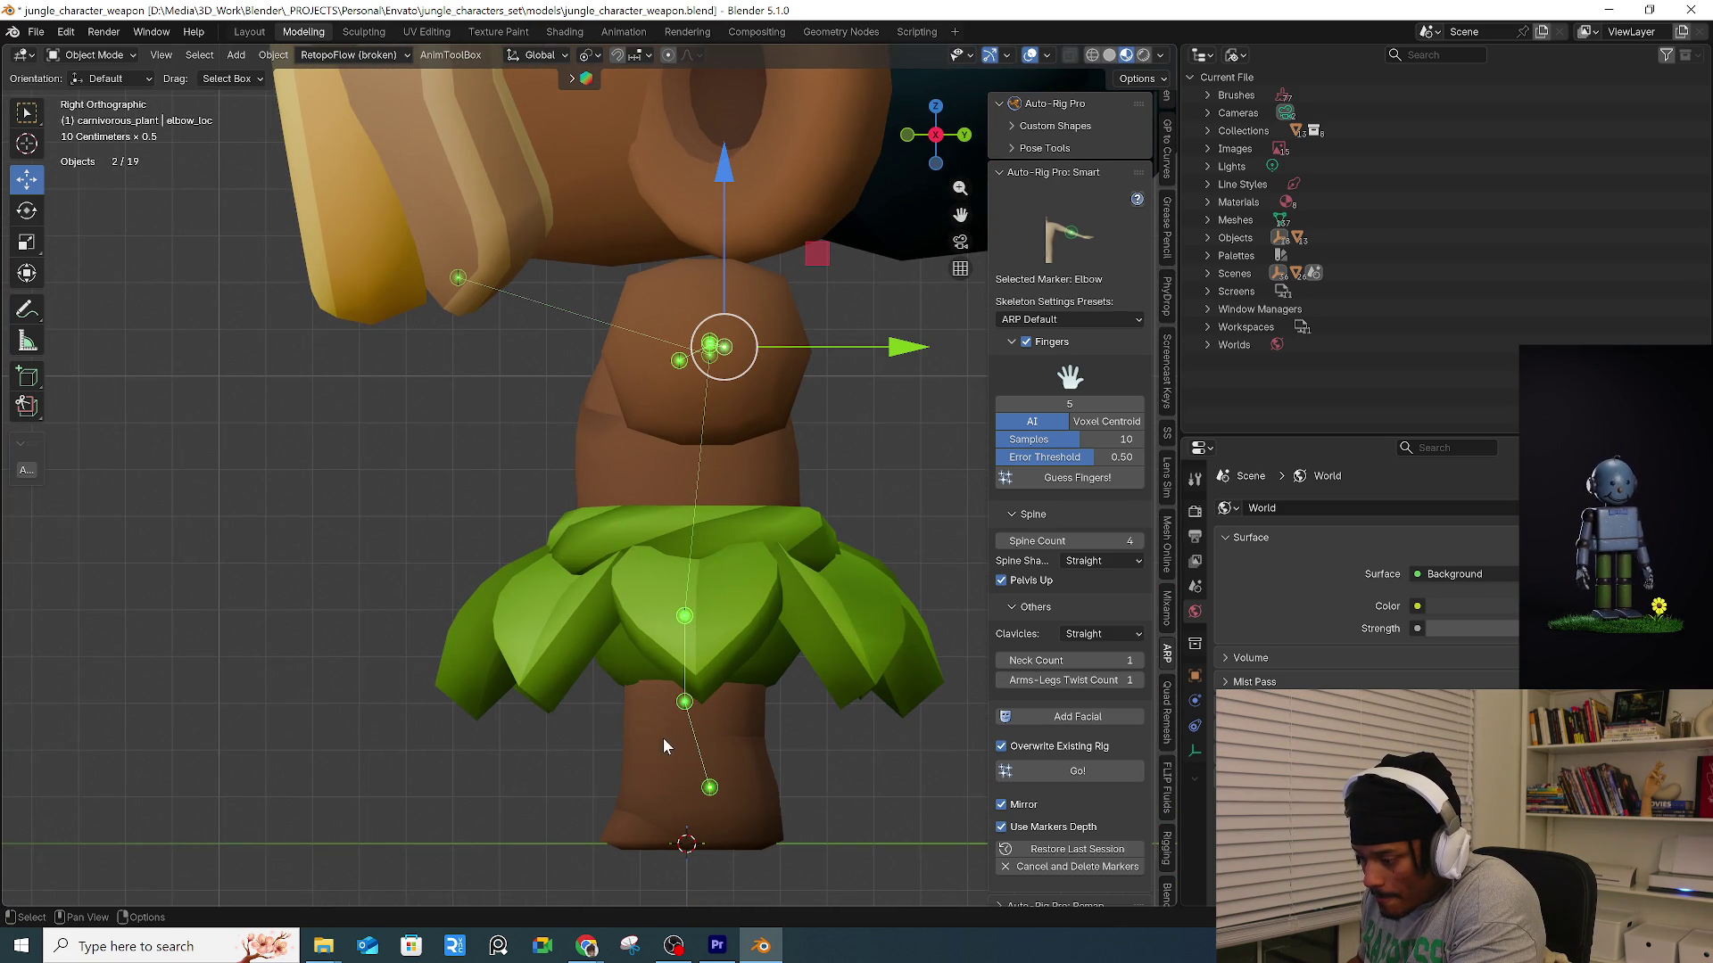
{"action": "scroll", "coordinate": [636, 457], "scroll_direction": "down", "scroll_amount": 5}
{"action": "mouse_move", "coordinate": [577, 521]}
{"action": "middle_mouse_down"}
{"action": "mouse_move", "coordinate": [784, 545]}
{"action": "mouse_move", "coordinate": [710, 598]}
{"action": "mouse_move", "coordinate": [687, 590]}
{"action": "middle_mouse_up"}
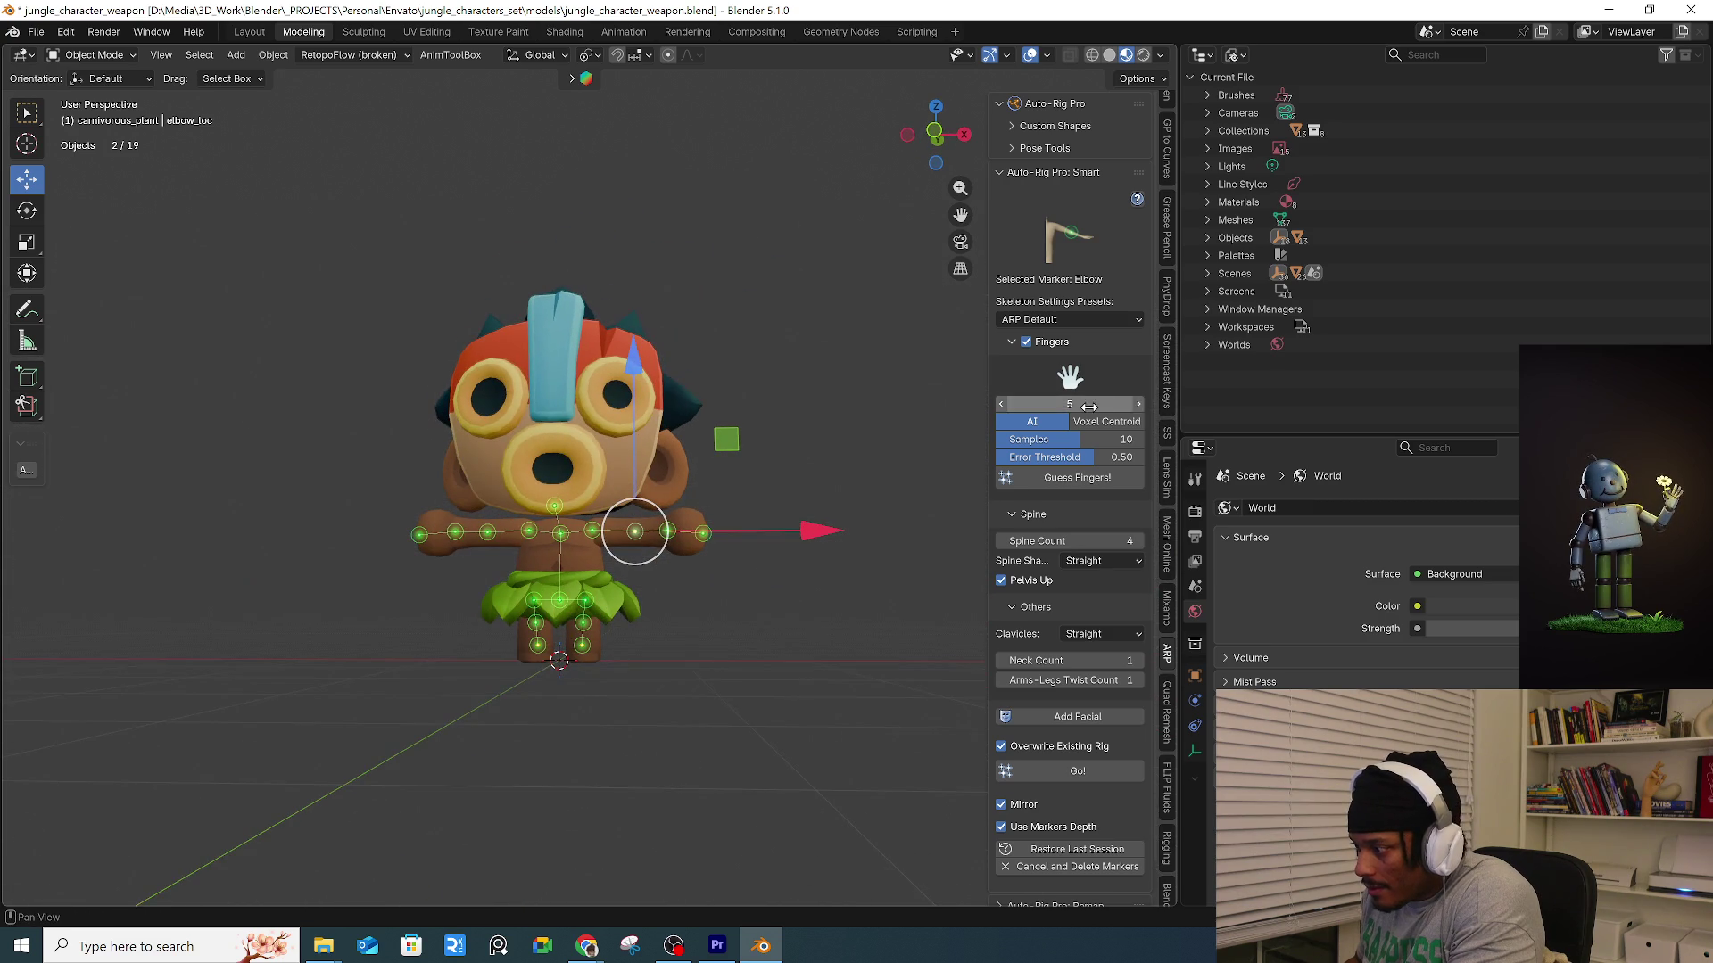
{"action": "left_click", "coordinate": [1026, 341]}
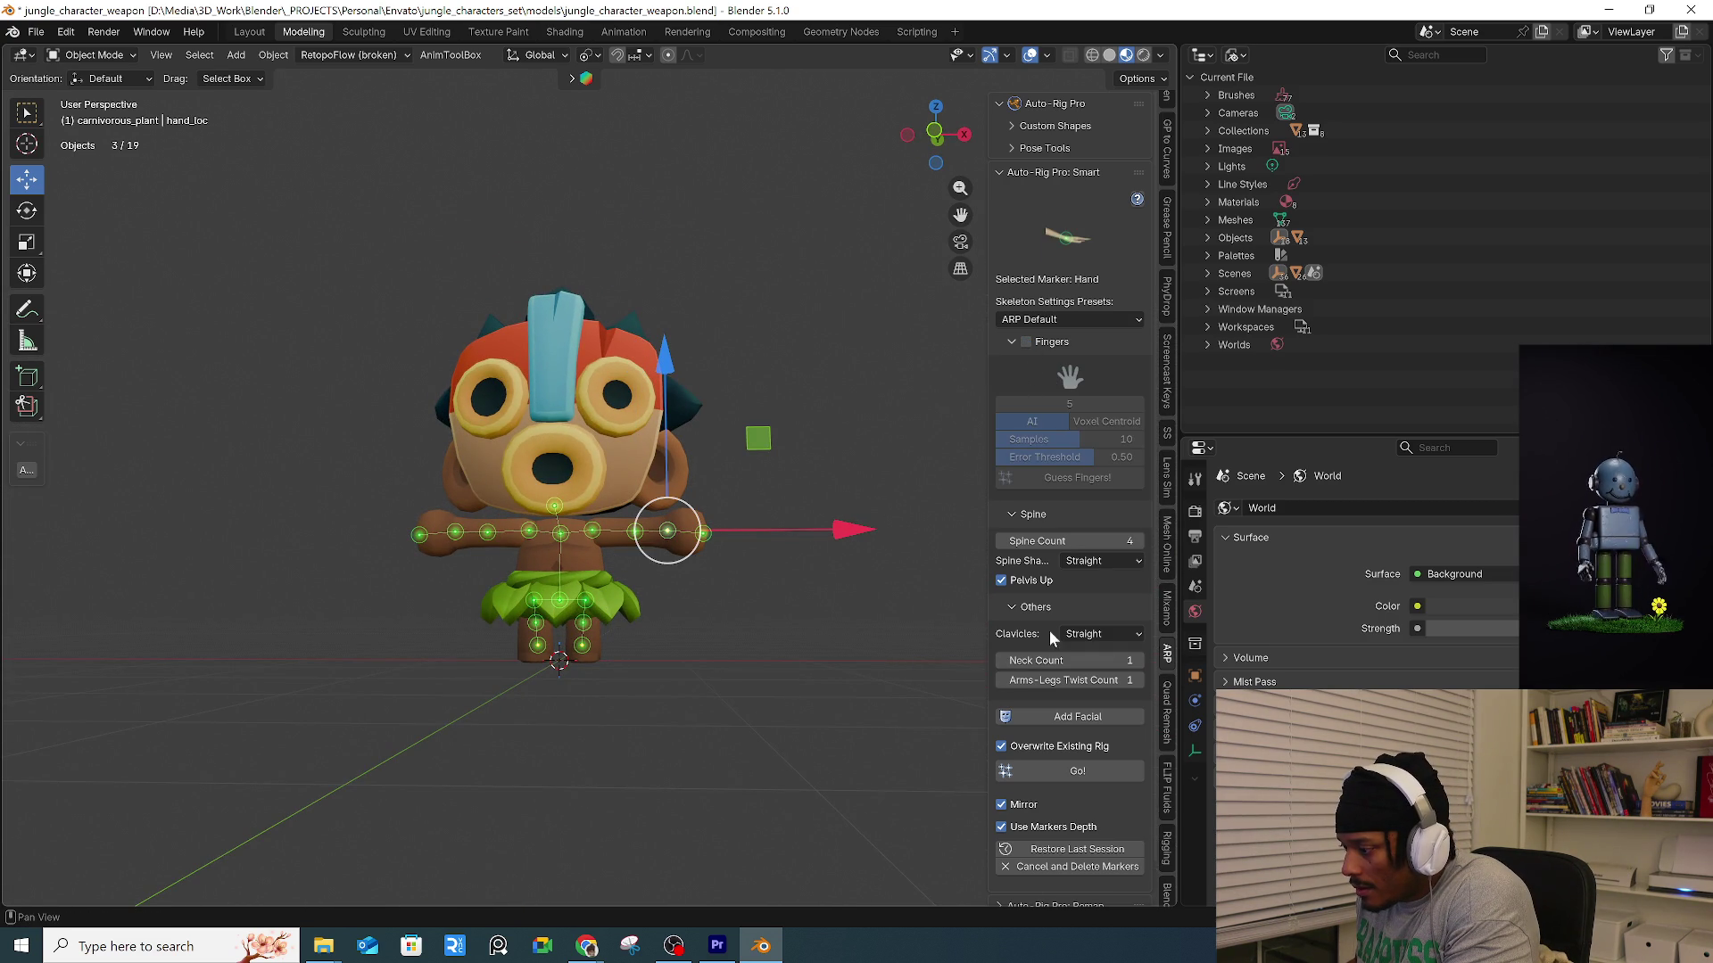
{"action": "left_click", "coordinate": [1089, 774]}
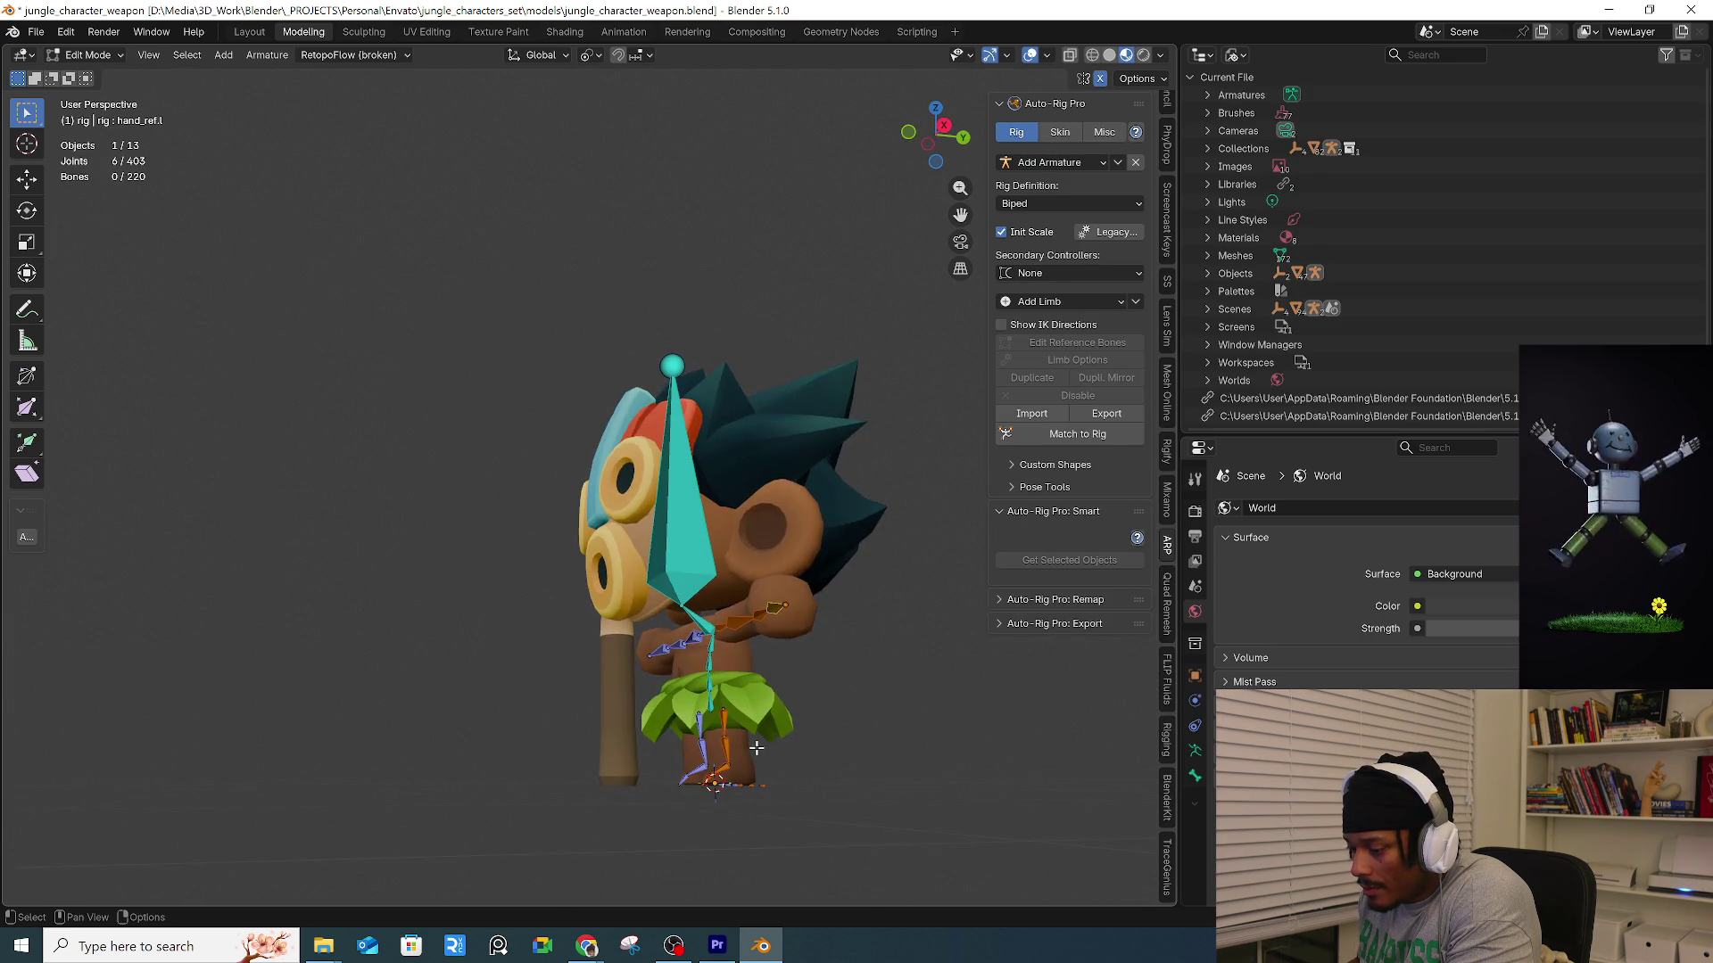
Move the ankle joints to the heels and turn on the mesh wireframe overlay.
{"action": "scroll", "coordinate": [757, 748], "scroll_direction": "up", "scroll_amount": 4}
{"action": "middle_click_drag", "start_coordinate": [863, 753], "coordinate": [501, 699], "text": "shift"}
{"action": "left_click_drag", "start_coordinate": [552, 685], "coordinate": [615, 721]}
{"action": "key", "text": "g"}
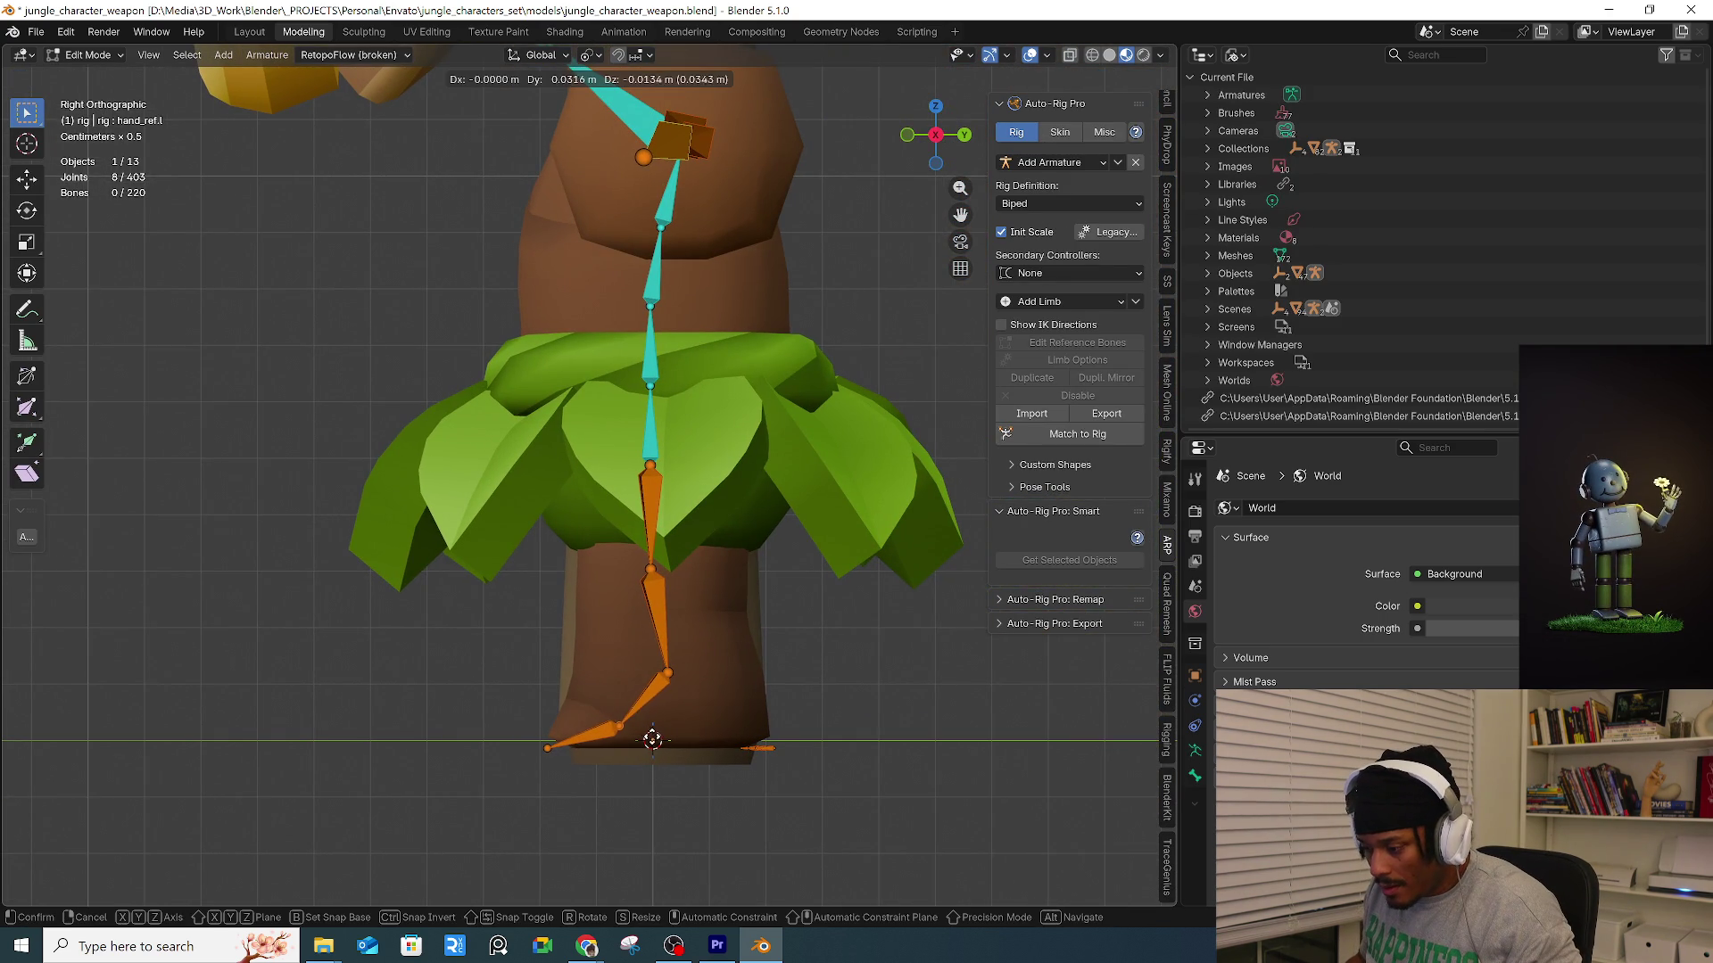
{"action": "left_click", "coordinate": [651, 734]}
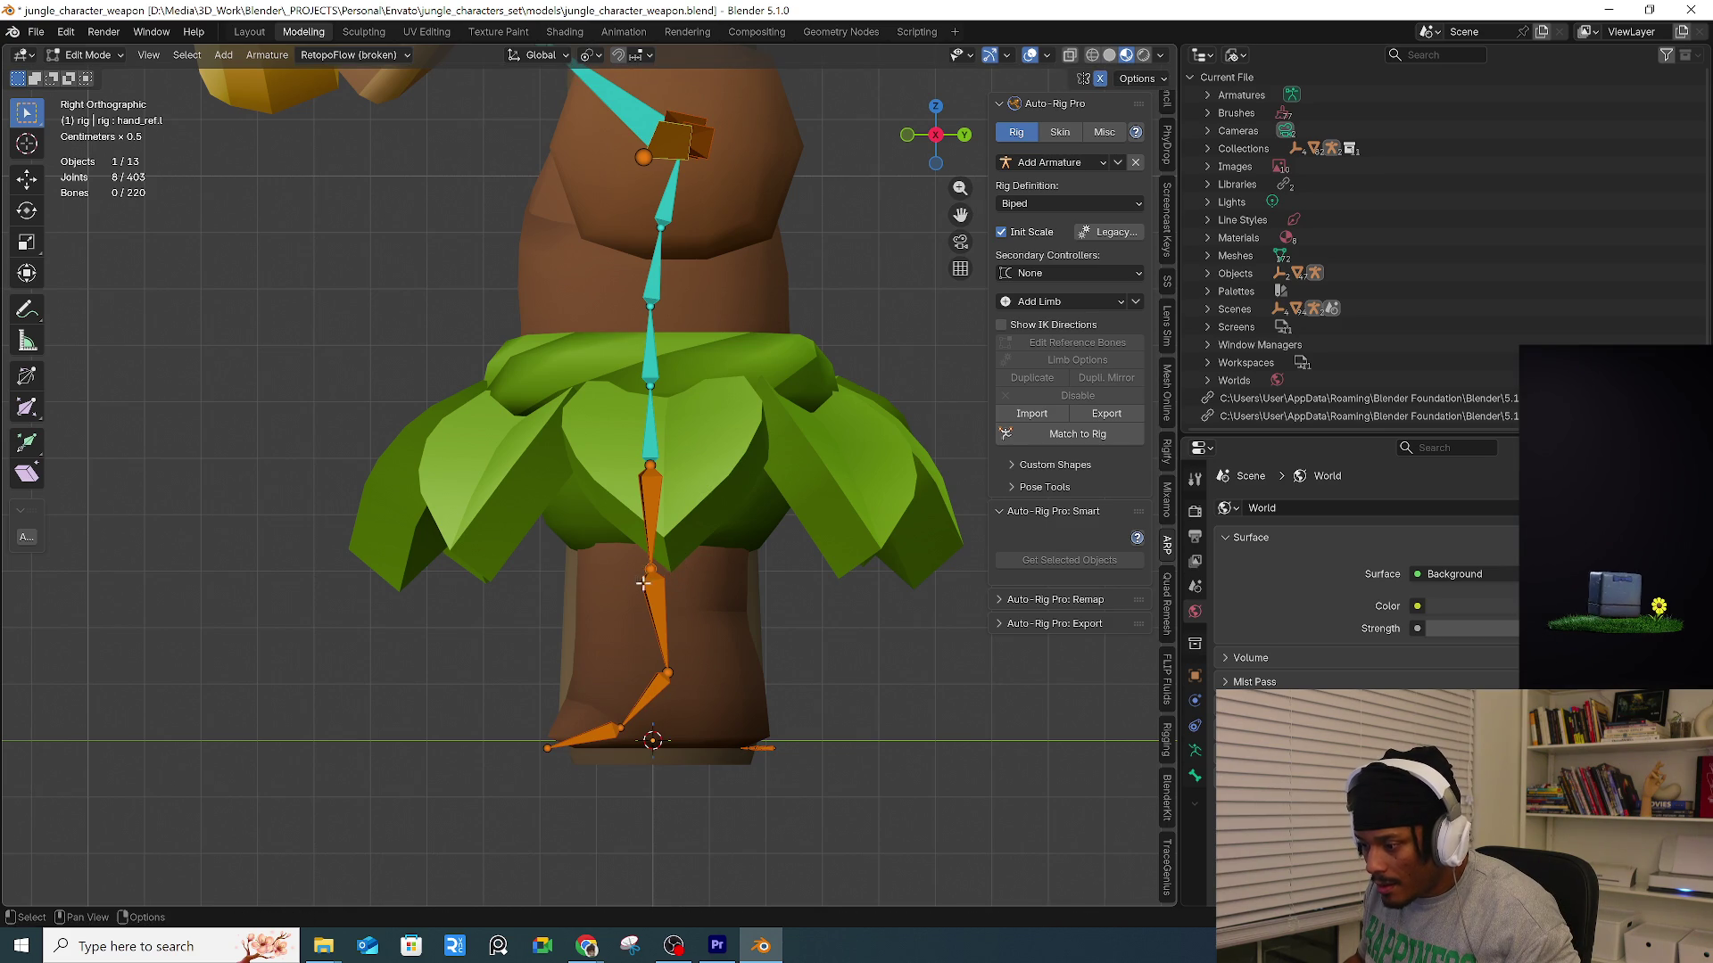
{"action": "left_click", "coordinate": [1048, 57]}
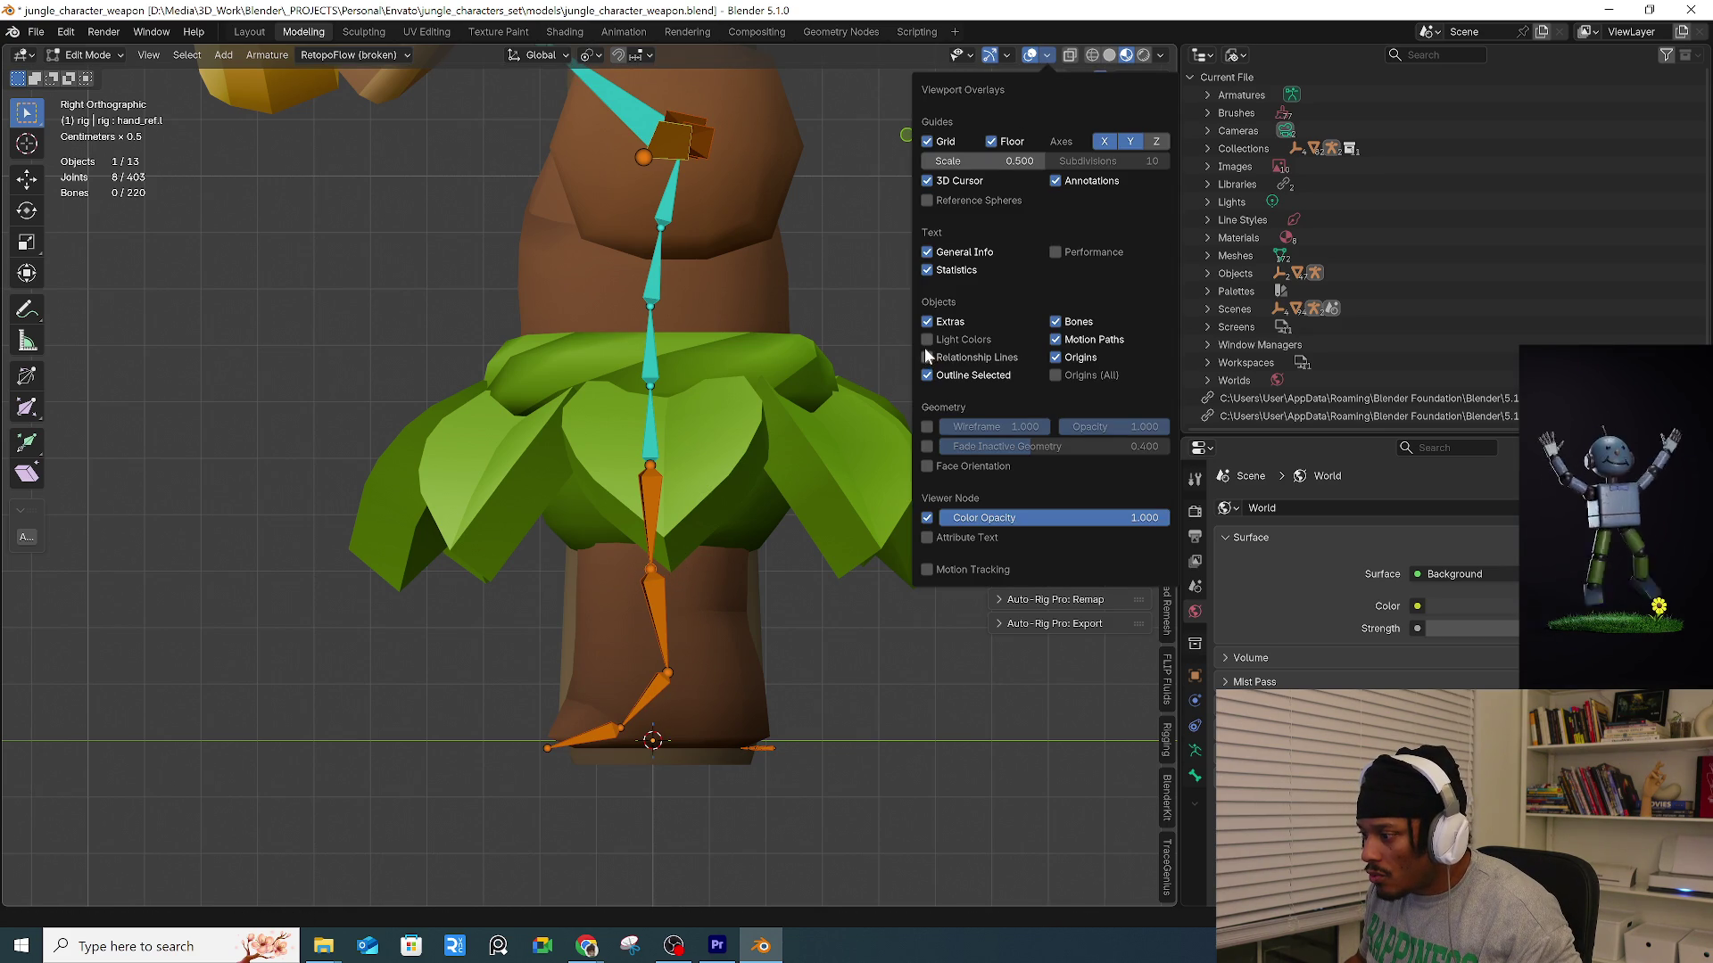
{"action": "left_click", "coordinate": [926, 428]}
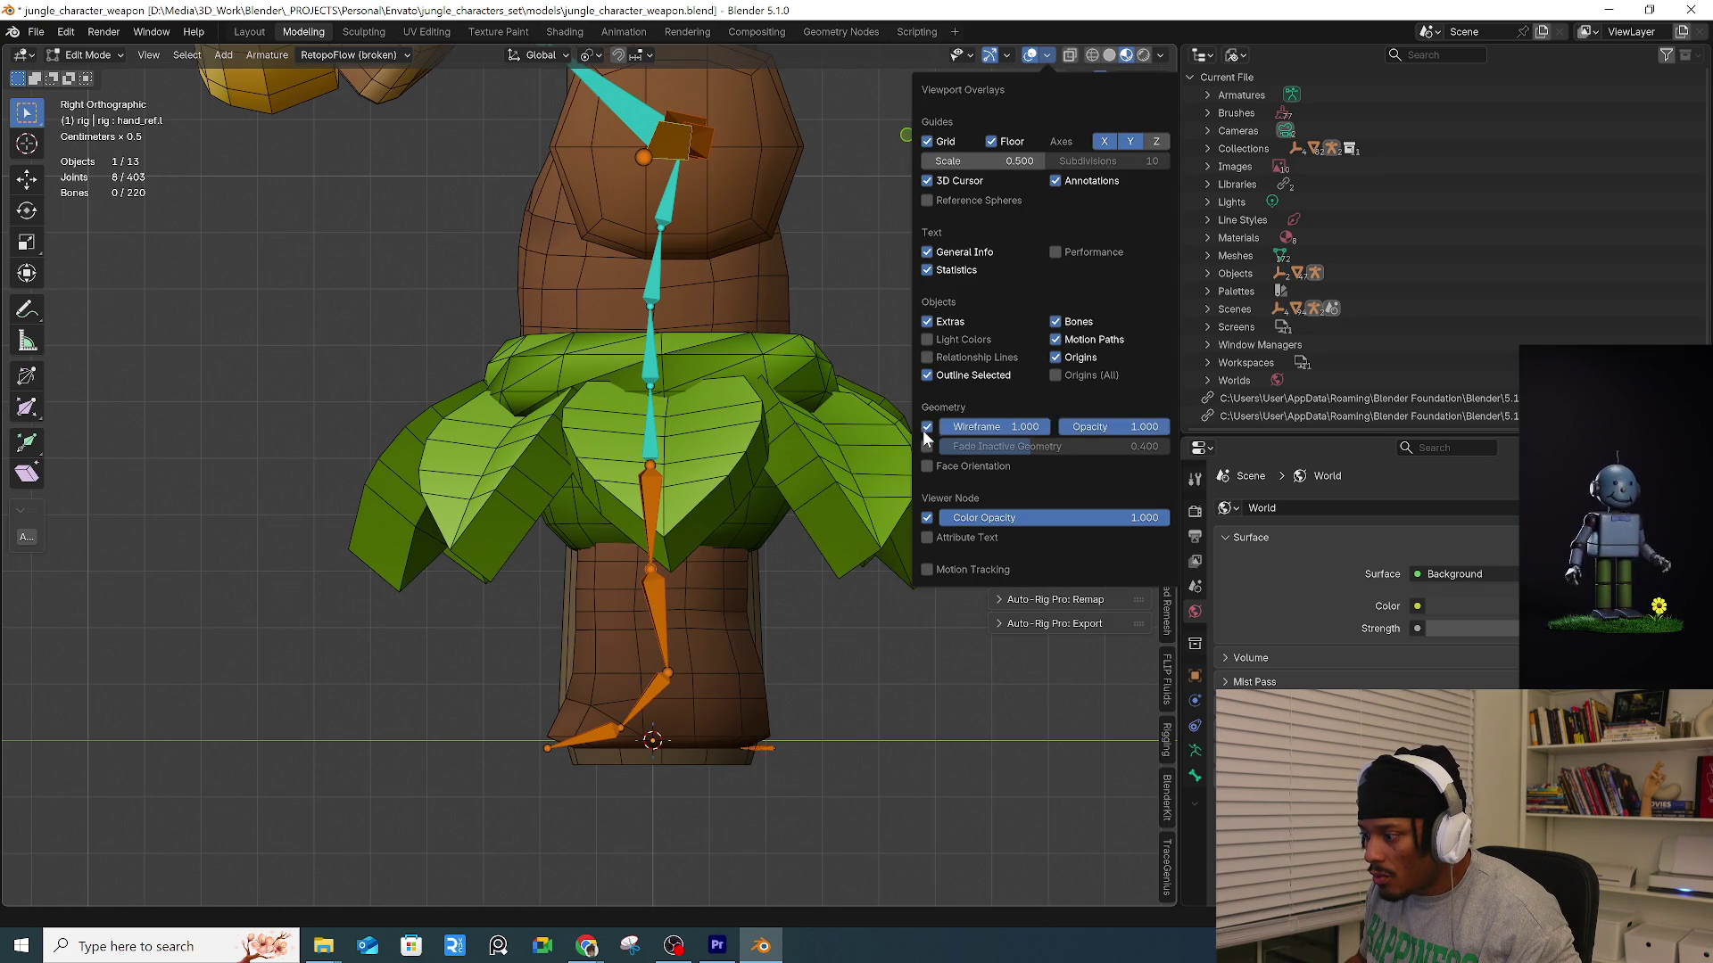
Lower both knee joints in front view and bring them forward in side view.
{"action": "mouse_move", "coordinate": [768, 612]}
{"action": "middle_mouse_down"}
{"action": "mouse_move", "coordinate": [752, 620]}
{"action": "mouse_move", "coordinate": [810, 608]}
{"action": "mouse_move", "coordinate": [716, 560]}
{"action": "middle_mouse_up"}
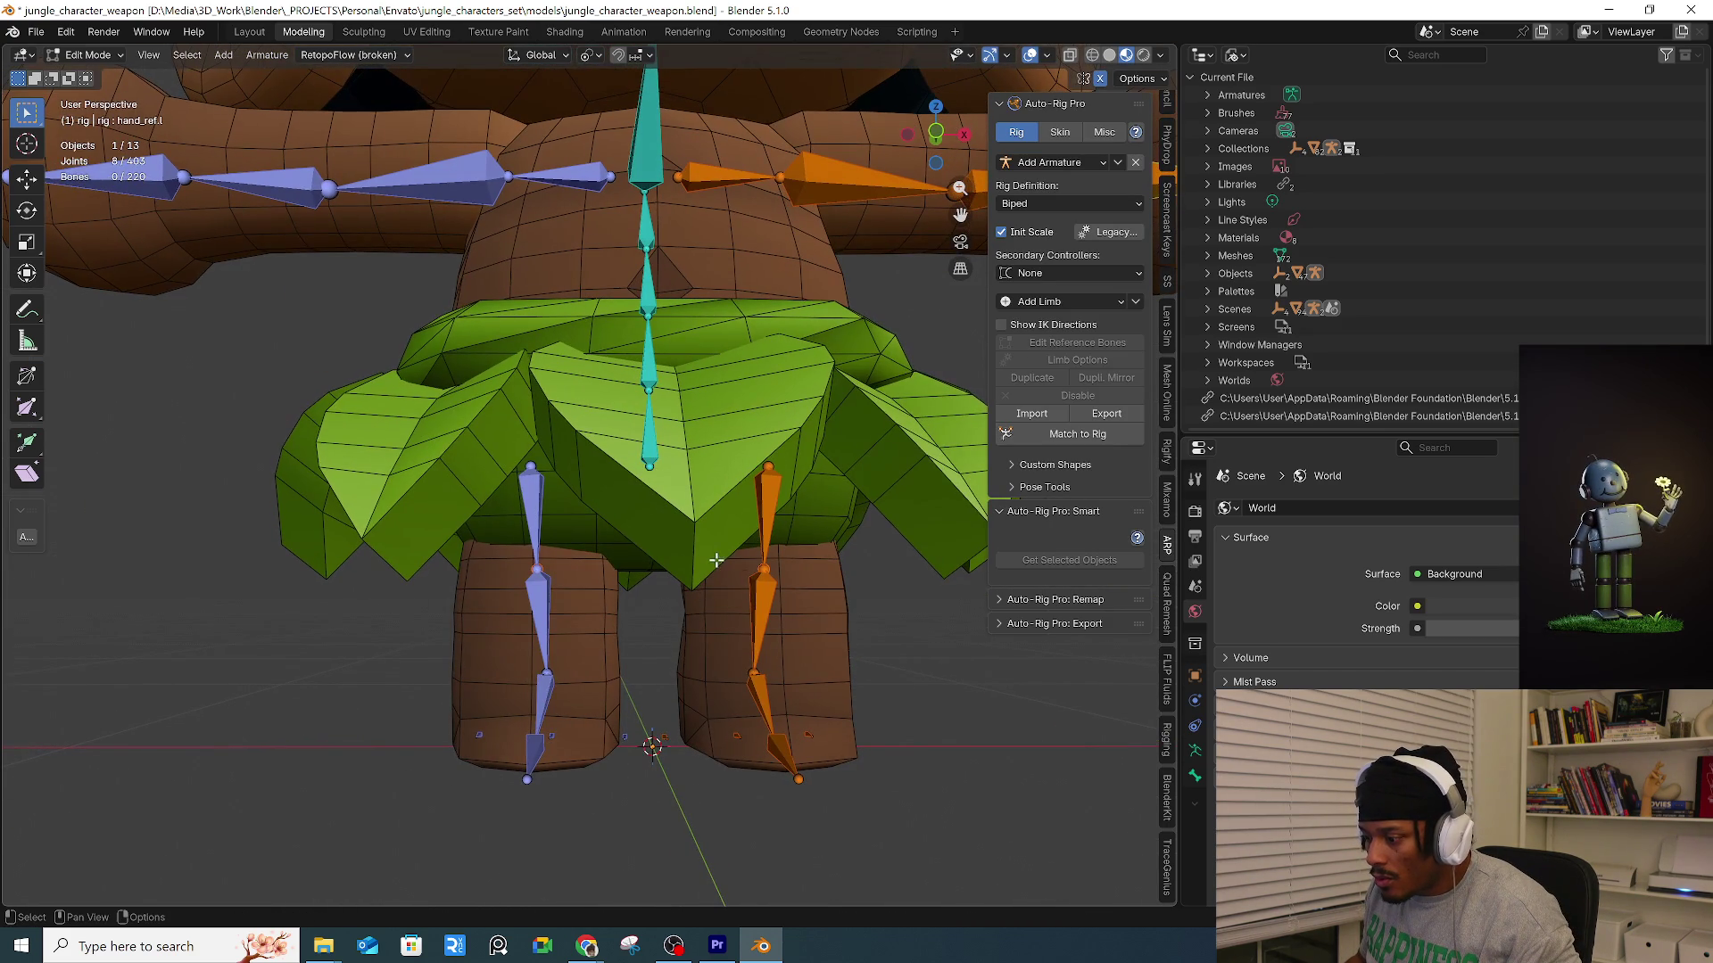
{"action": "key", "text": "KP_1"}
{"action": "key", "text": "g"}
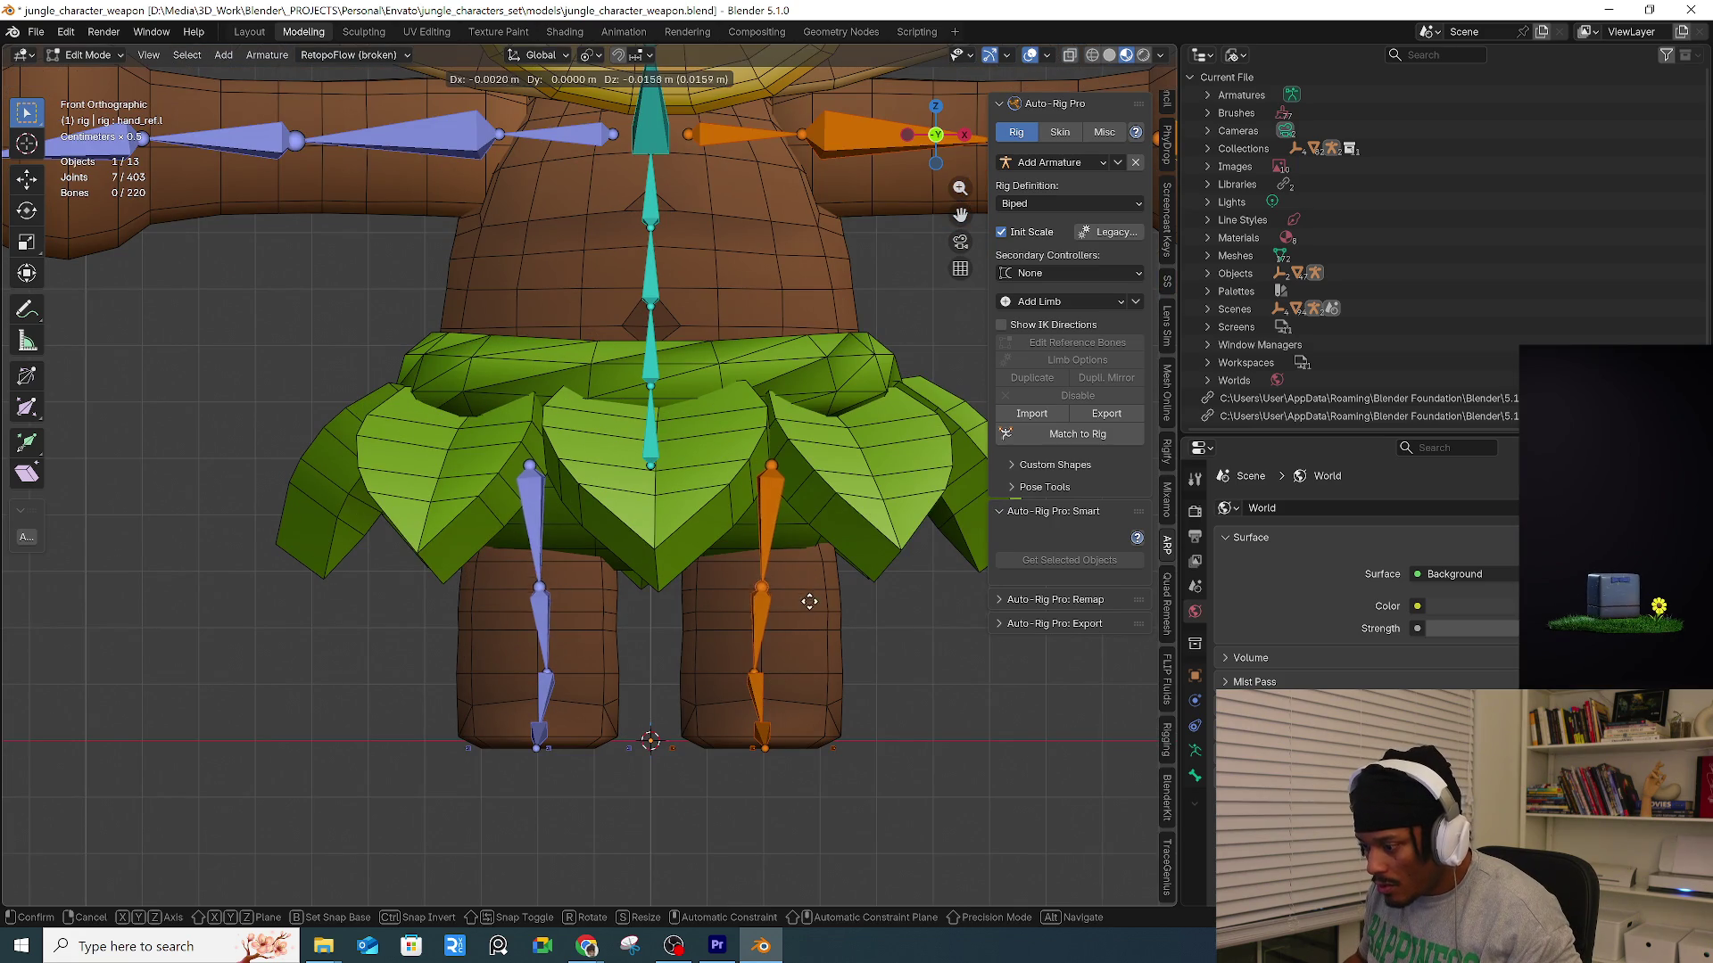
{"action": "left_click", "coordinate": [808, 616]}
{"action": "key", "text": "g"}
{"action": "left_click", "coordinate": [790, 692]}
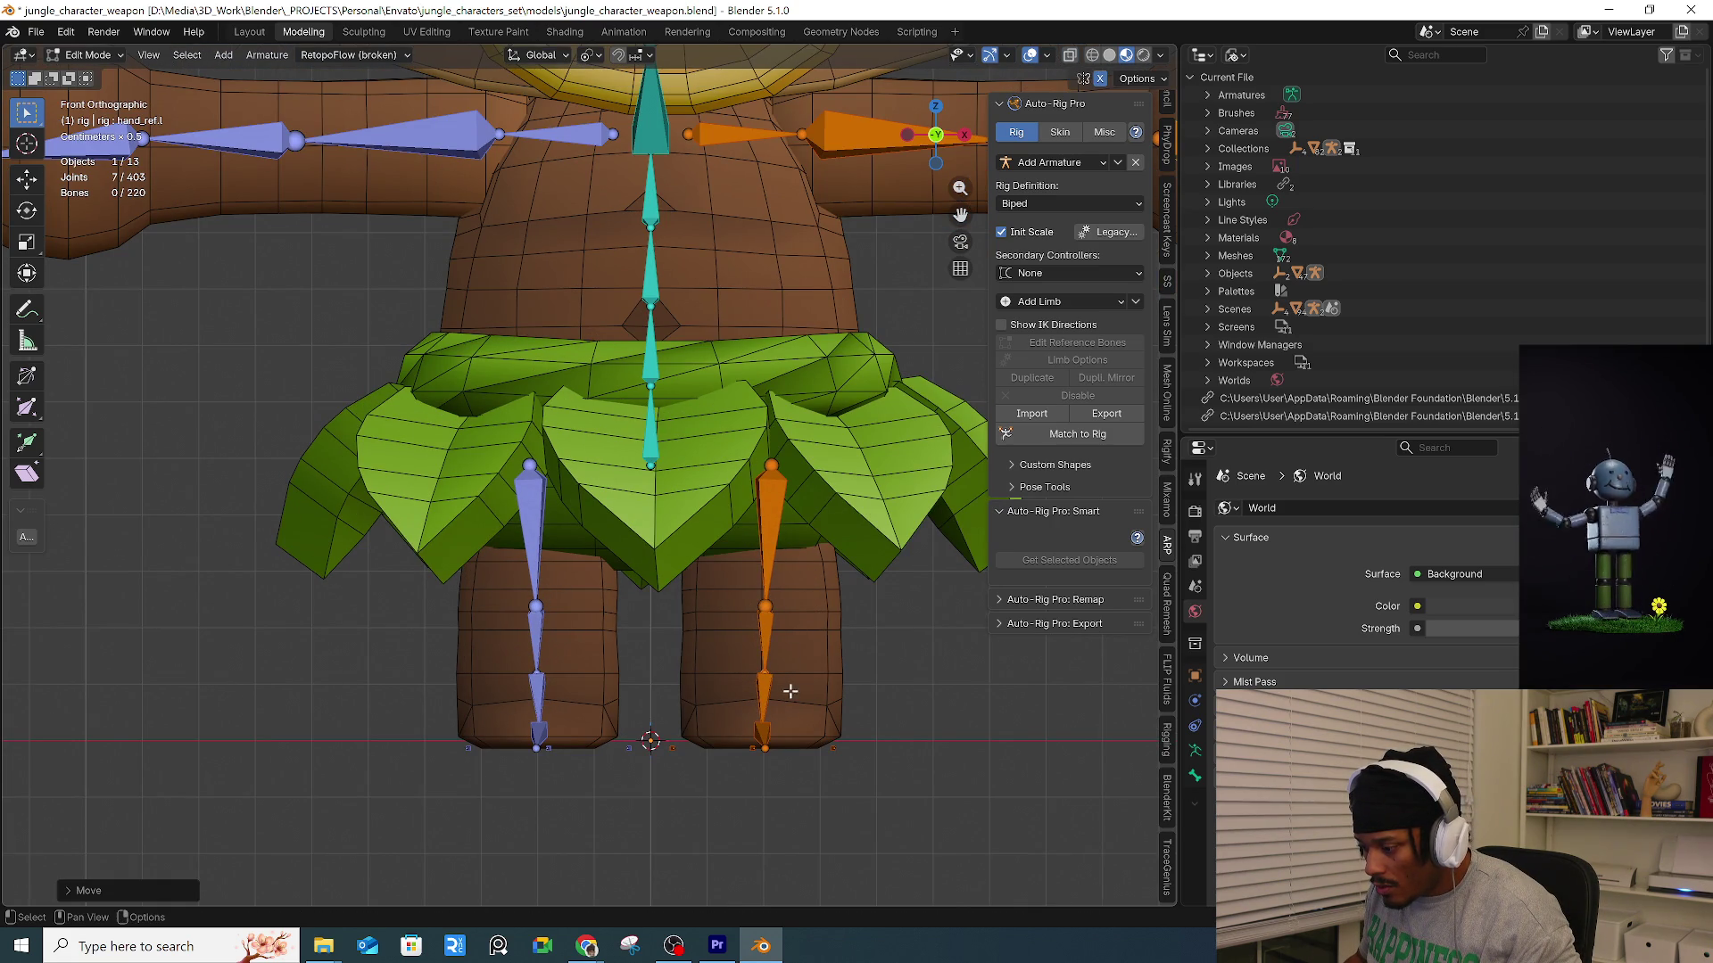
{"action": "key", "text": "KP_3"}
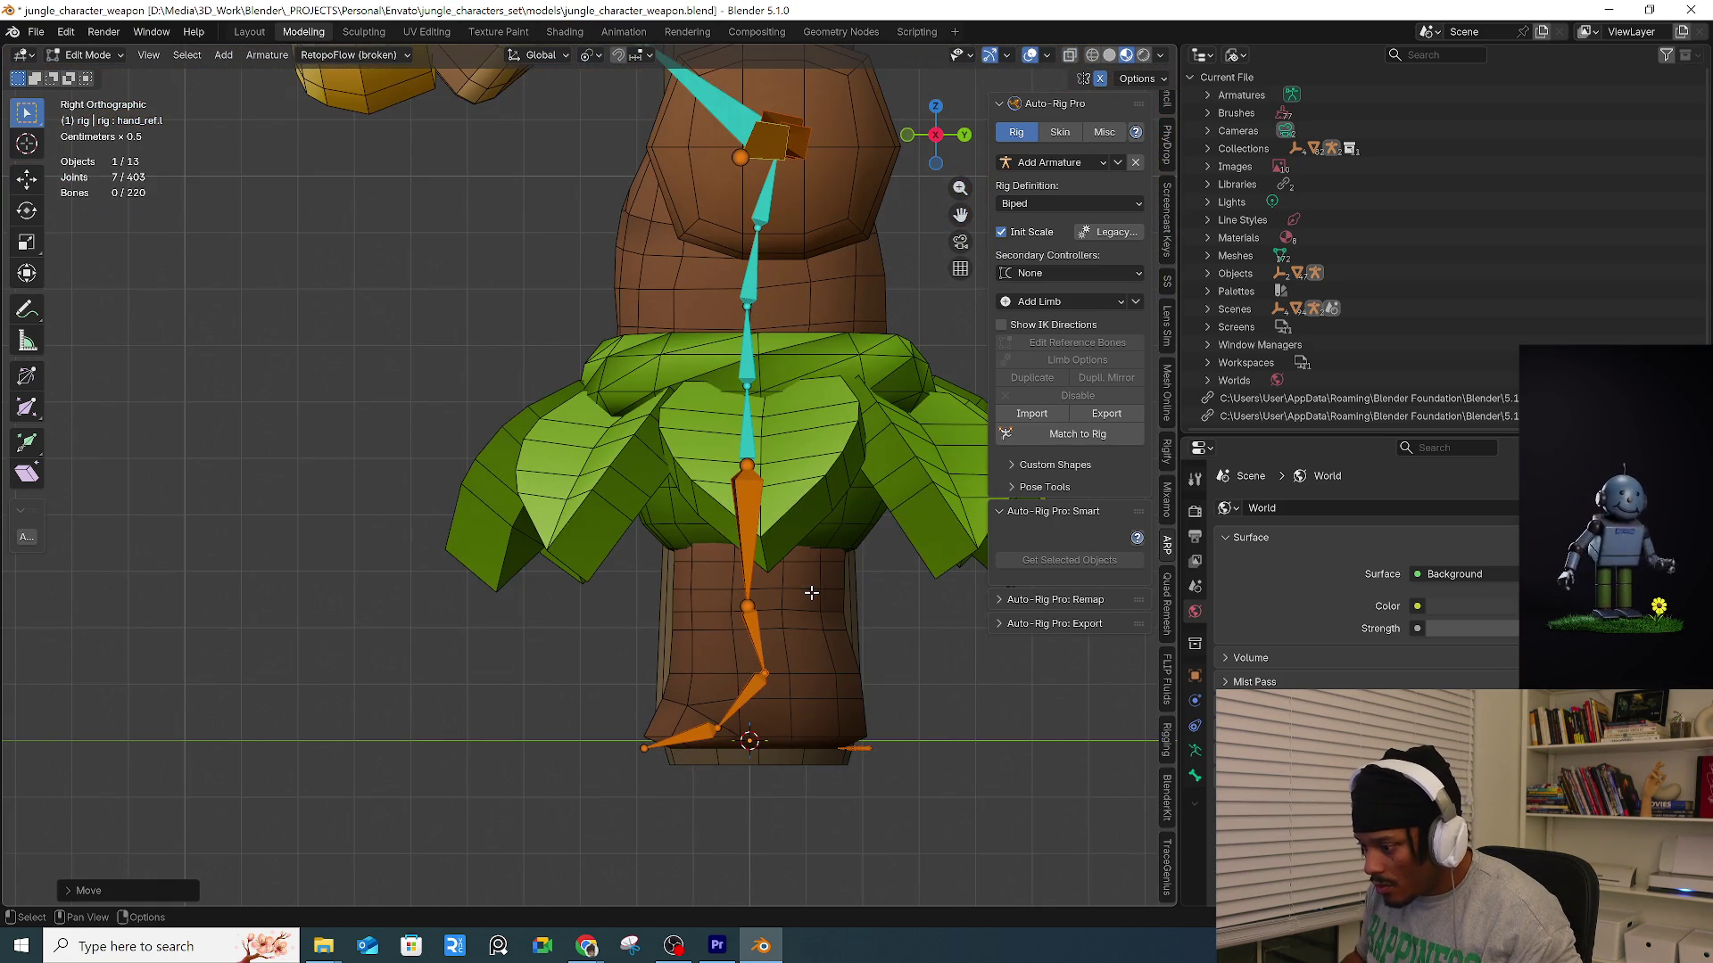
{"action": "key", "text": "g"}
{"action": "left_click", "coordinate": [705, 593]}
Reposition the orange arm joints from the top and bottom views.
{"action": "mouse_move", "coordinate": [723, 278]}
{"action": "middle_mouse_down", "text": "shift"}
{"action": "mouse_move", "coordinate": [677, 444]}
{"action": "mouse_move", "coordinate": [497, 337]}
{"action": "mouse_move", "coordinate": [589, 378]}
{"action": "middle_mouse_up", "text": "shift"}
{"action": "key", "text": "KP_7"}
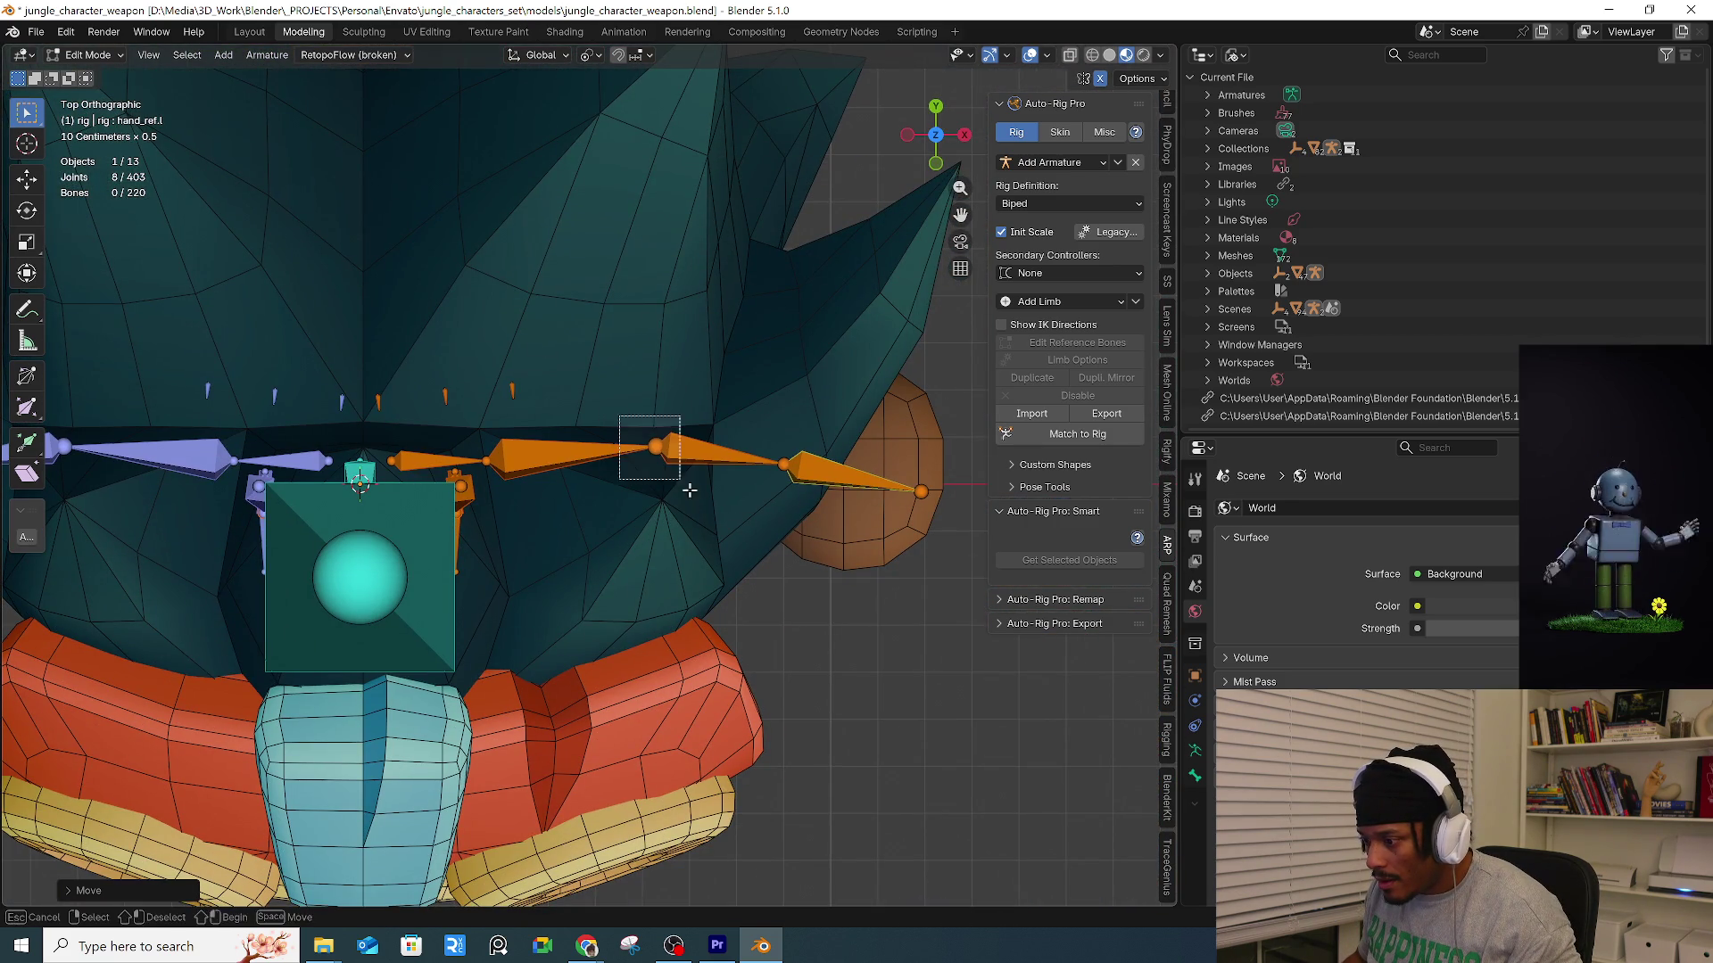
{"action": "left_click", "coordinate": [656, 446], "text": "shift"}
{"action": "key", "text": "ctrl+KP_7"}
{"action": "key", "text": "g"}
{"action": "left_click", "coordinate": [699, 501]}
{"action": "mouse_move", "coordinate": [699, 500]}
{"action": "middle_mouse_down"}
{"action": "mouse_move", "coordinate": [706, 624]}
{"action": "mouse_move", "coordinate": [703, 596]}
{"action": "middle_mouse_up"}
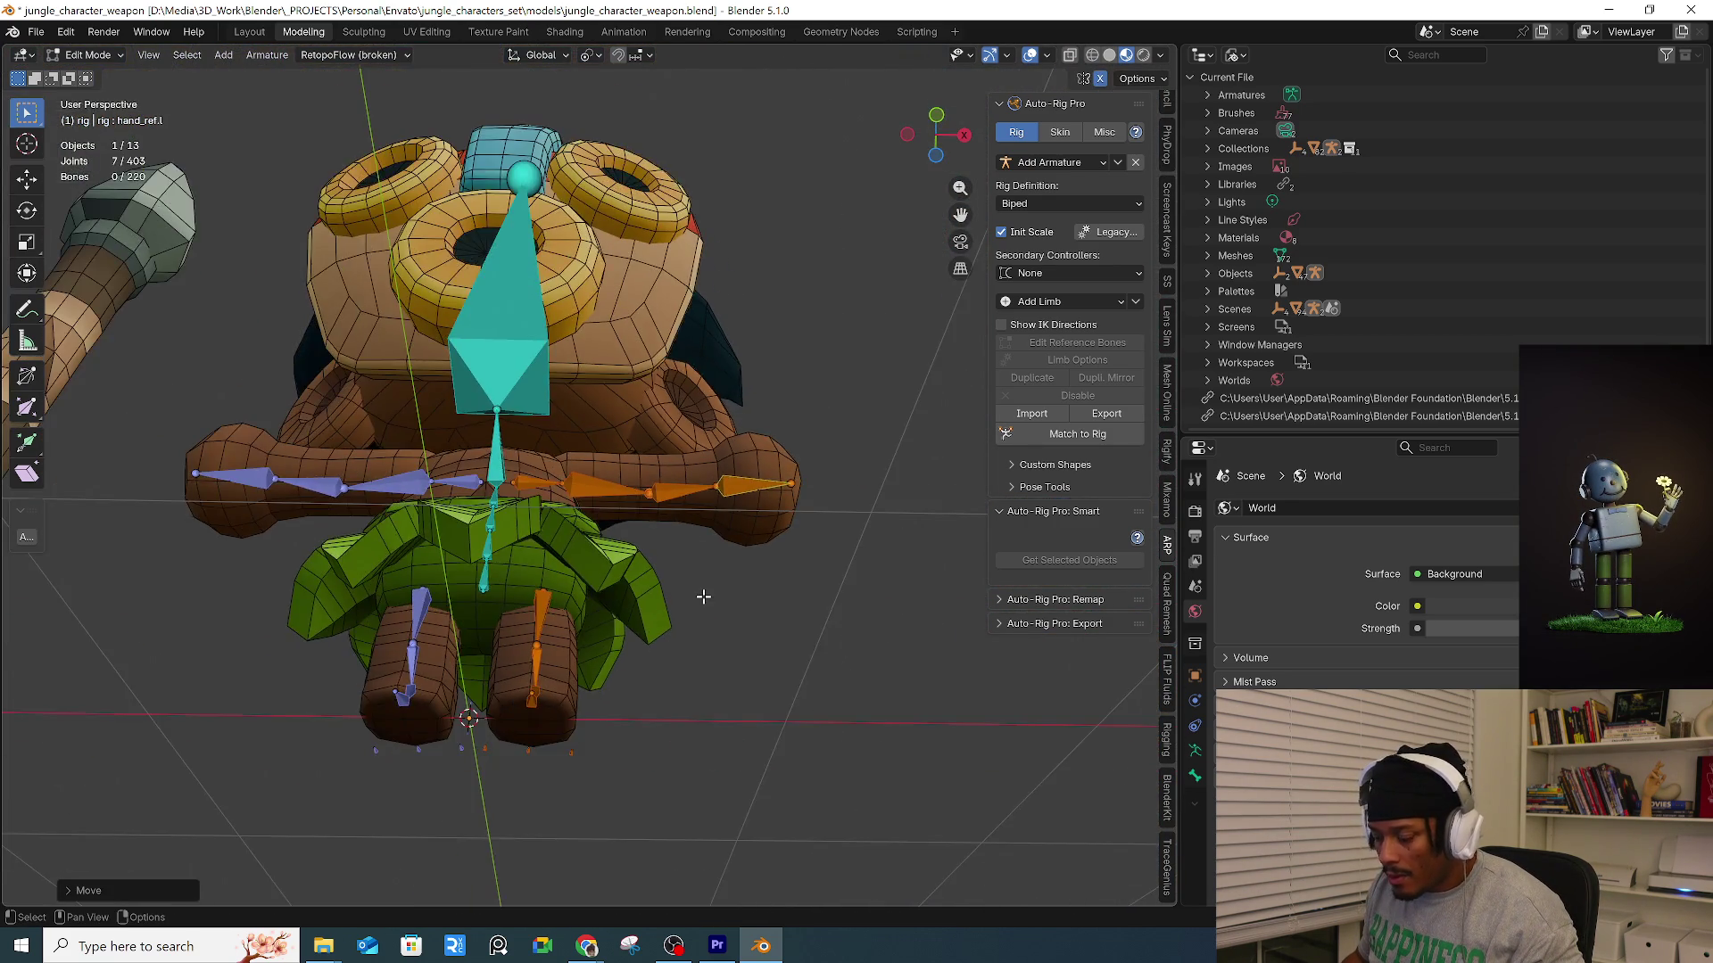
Fit the head bone by moving its lower tip back and adjusting its top joint.
{"action": "key", "text": "KP_1"}
{"action": "key", "text": "KP_3"}
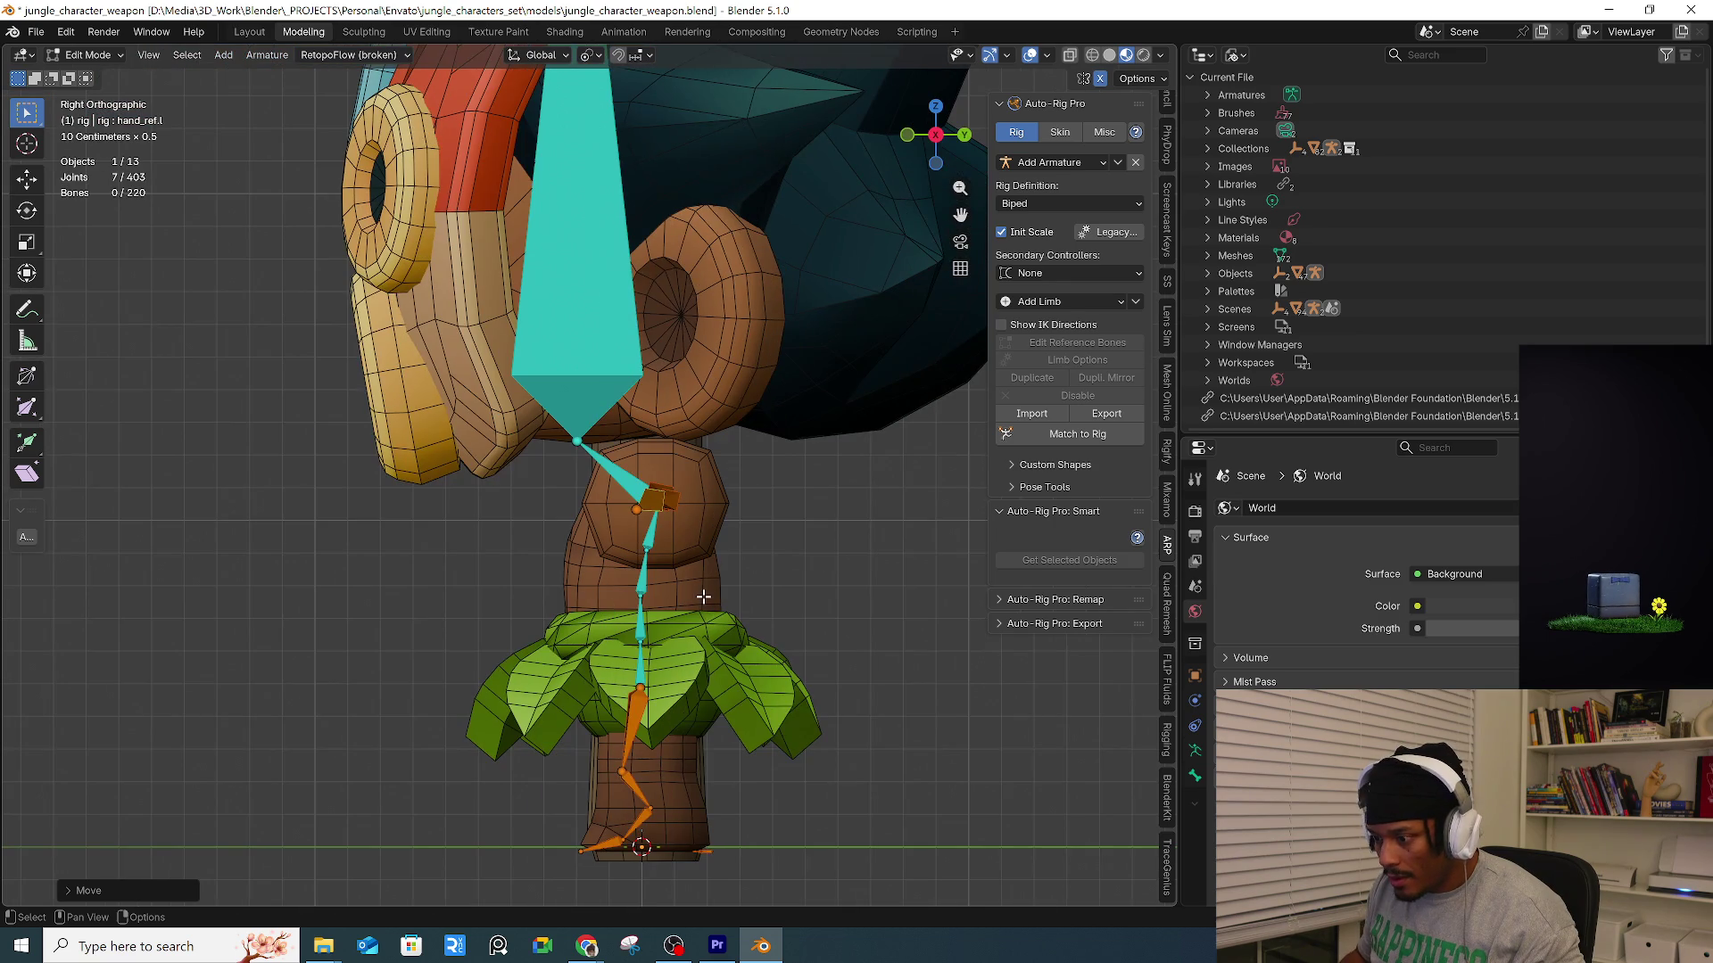
{"action": "key", "text": "g"}
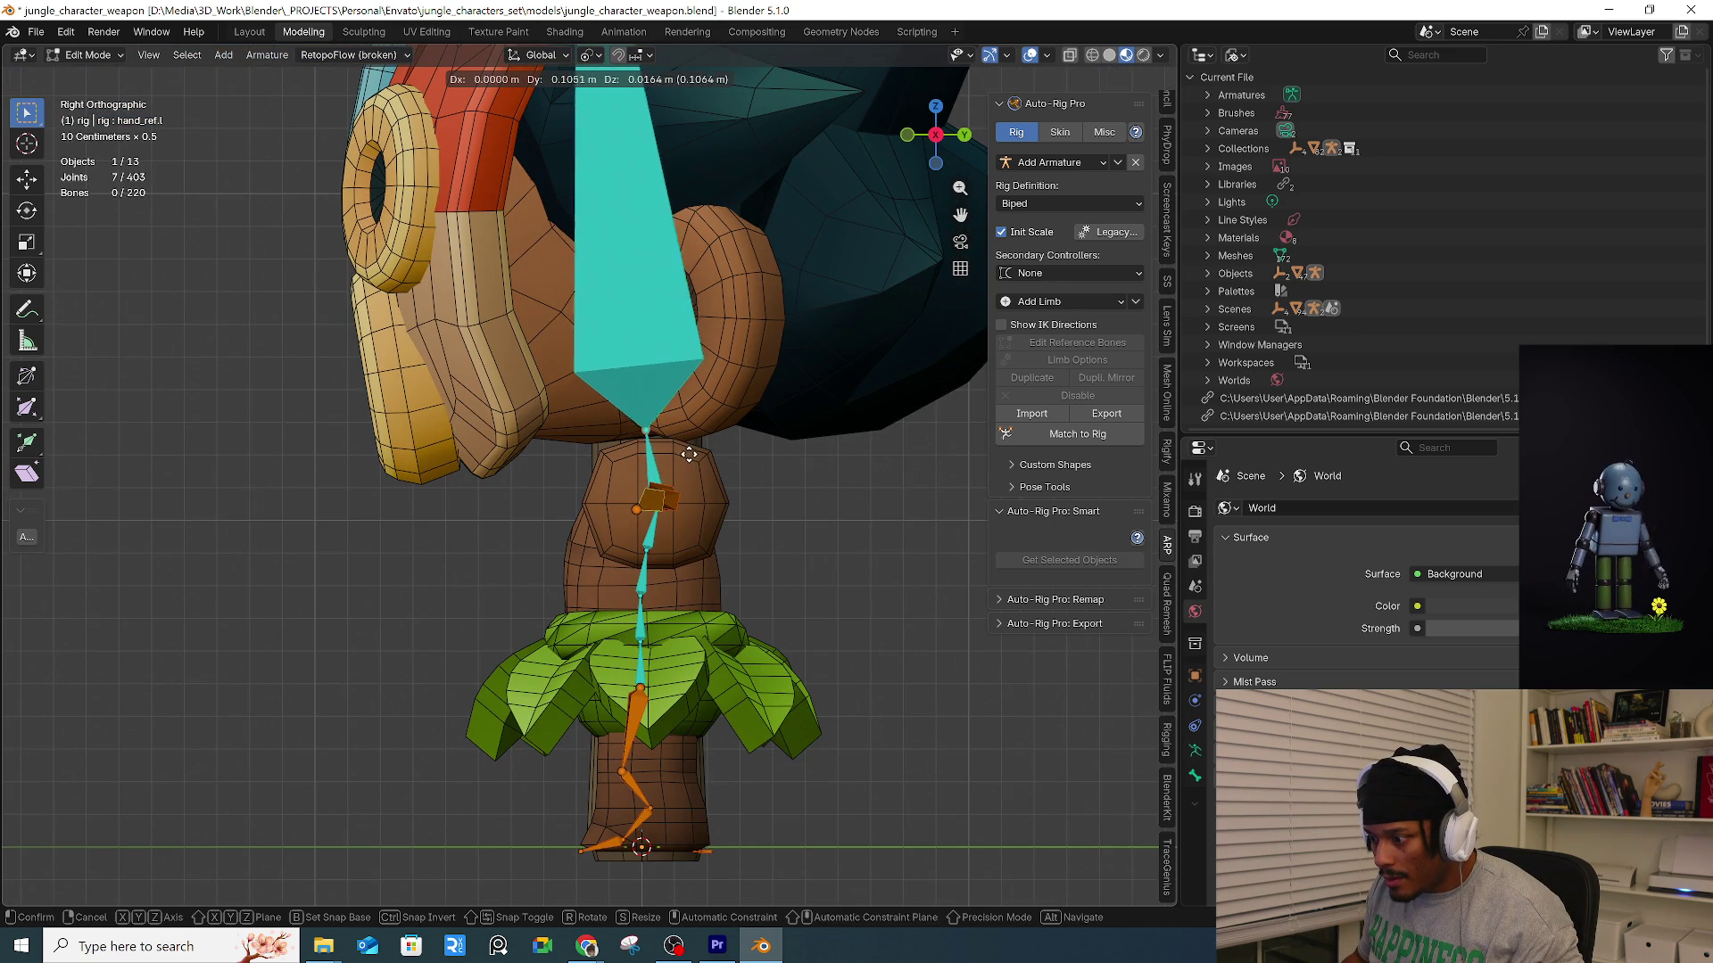
{"action": "left_click", "coordinate": [692, 455]}
{"action": "scroll", "coordinate": [692, 455], "scroll_direction": "down", "scroll_amount": 3}
{"action": "middle_click_drag", "start_coordinate": [669, 462], "coordinate": [681, 578], "text": "shift"}
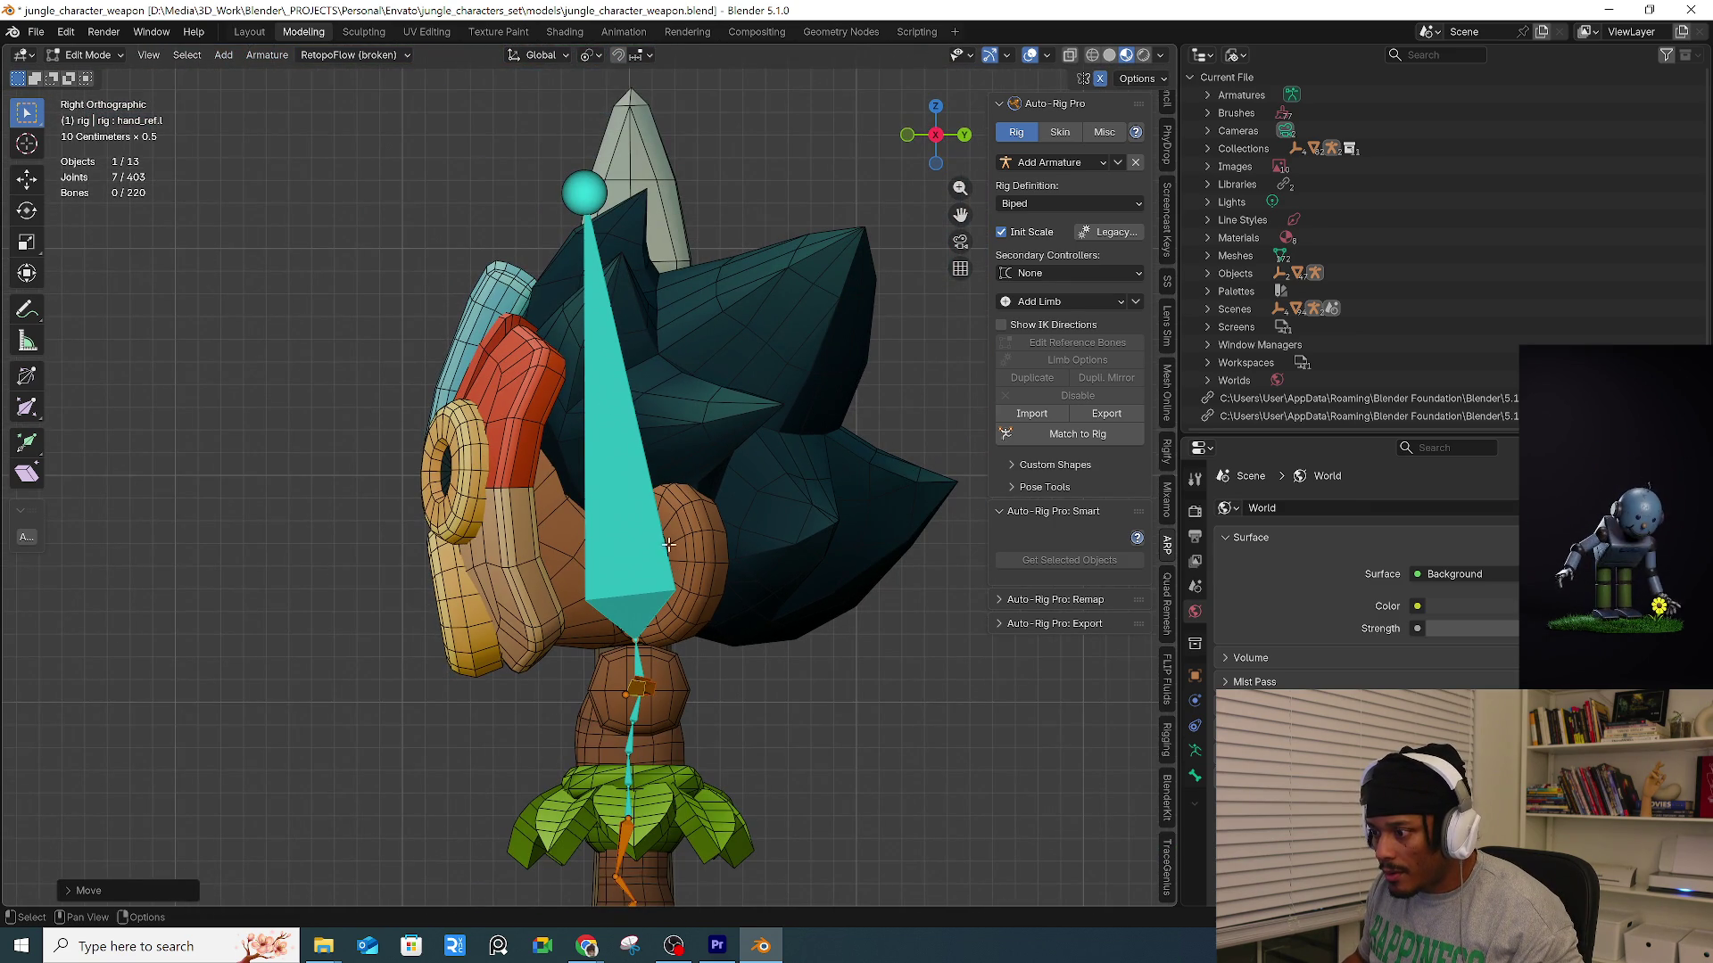
{"action": "key", "text": "g"}
{"action": "left_click", "coordinate": [550, 166]}
{"action": "scroll", "coordinate": [733, 490], "scroll_direction": "down", "scroll_amount": 5, "text": "shift"}
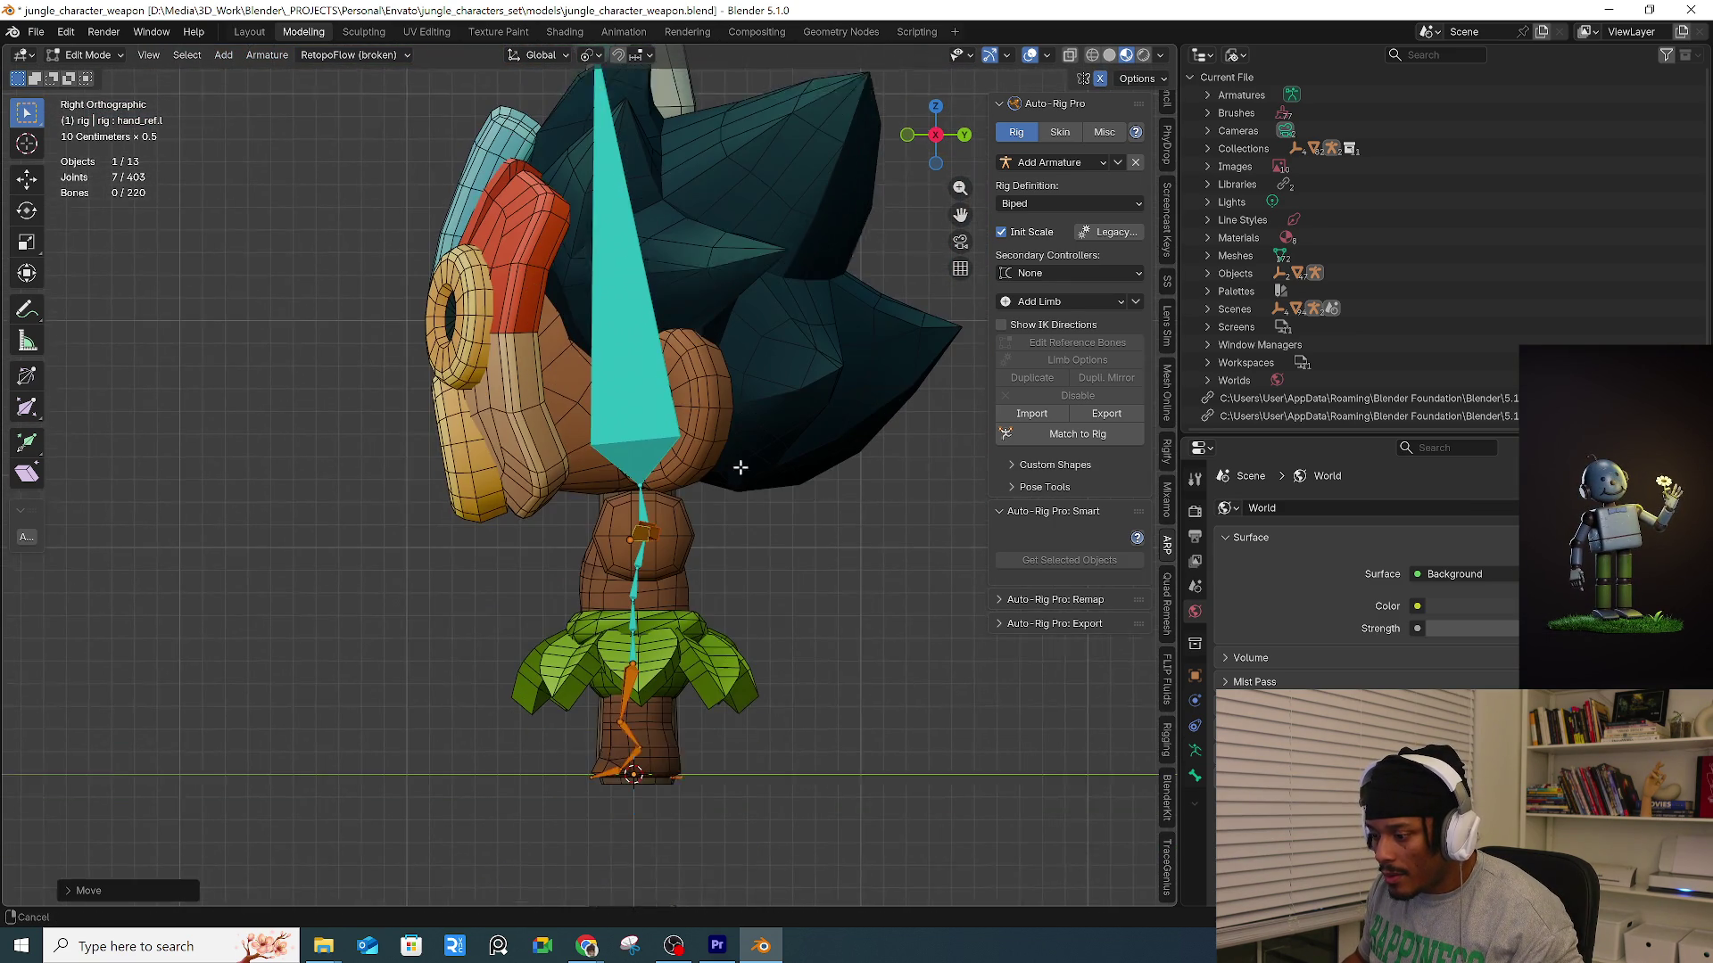
Shift the elbow joints, mirrored on both arms, in front view.
{"action": "key", "text": "KP_1"}
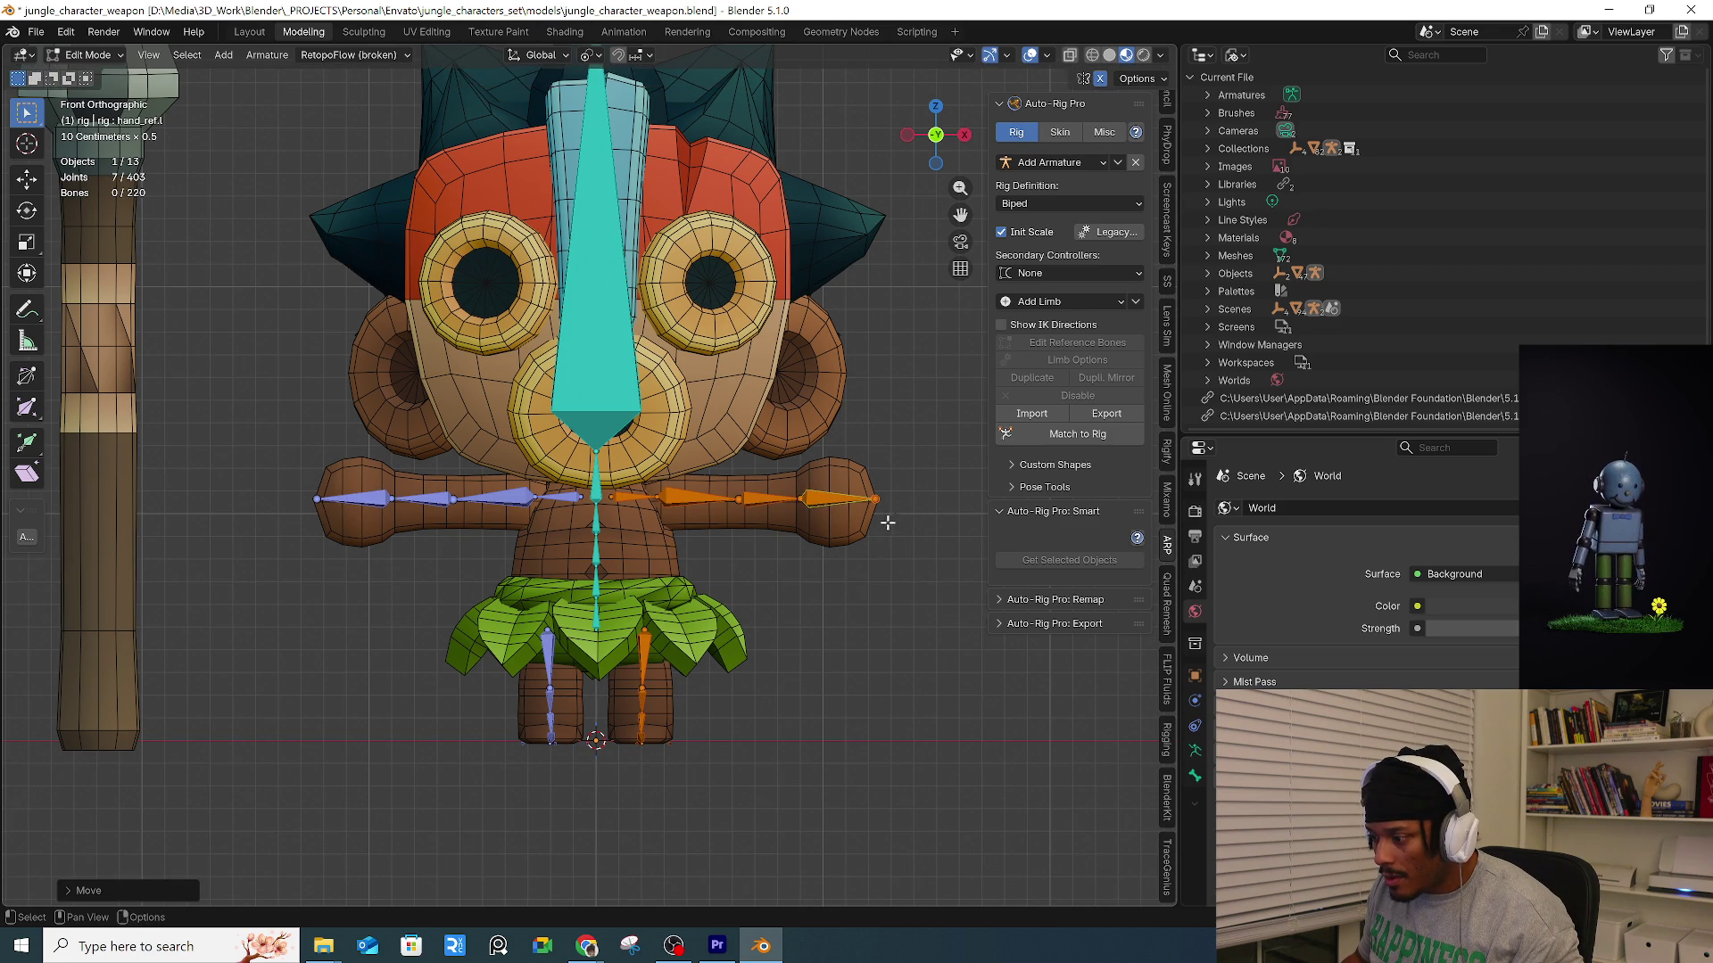
{"action": "scroll", "coordinate": [803, 514], "scroll_direction": "up", "scroll_amount": 4}
{"action": "key", "text": "g"}
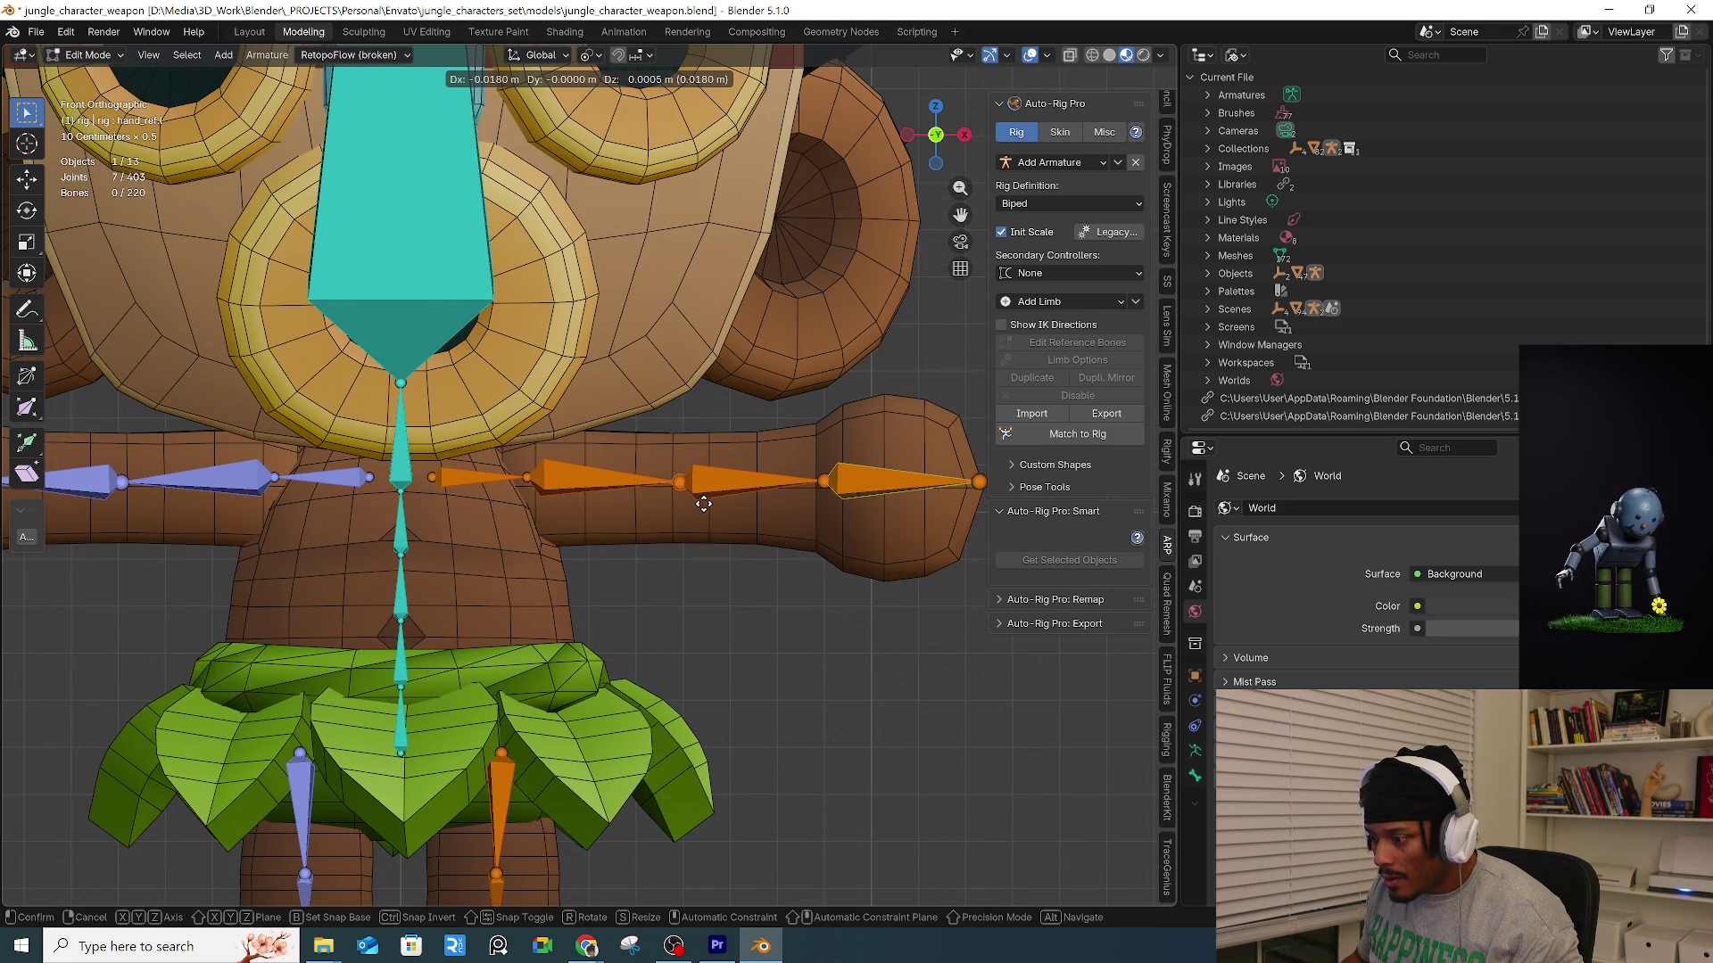
{"action": "left_click", "coordinate": [701, 507]}
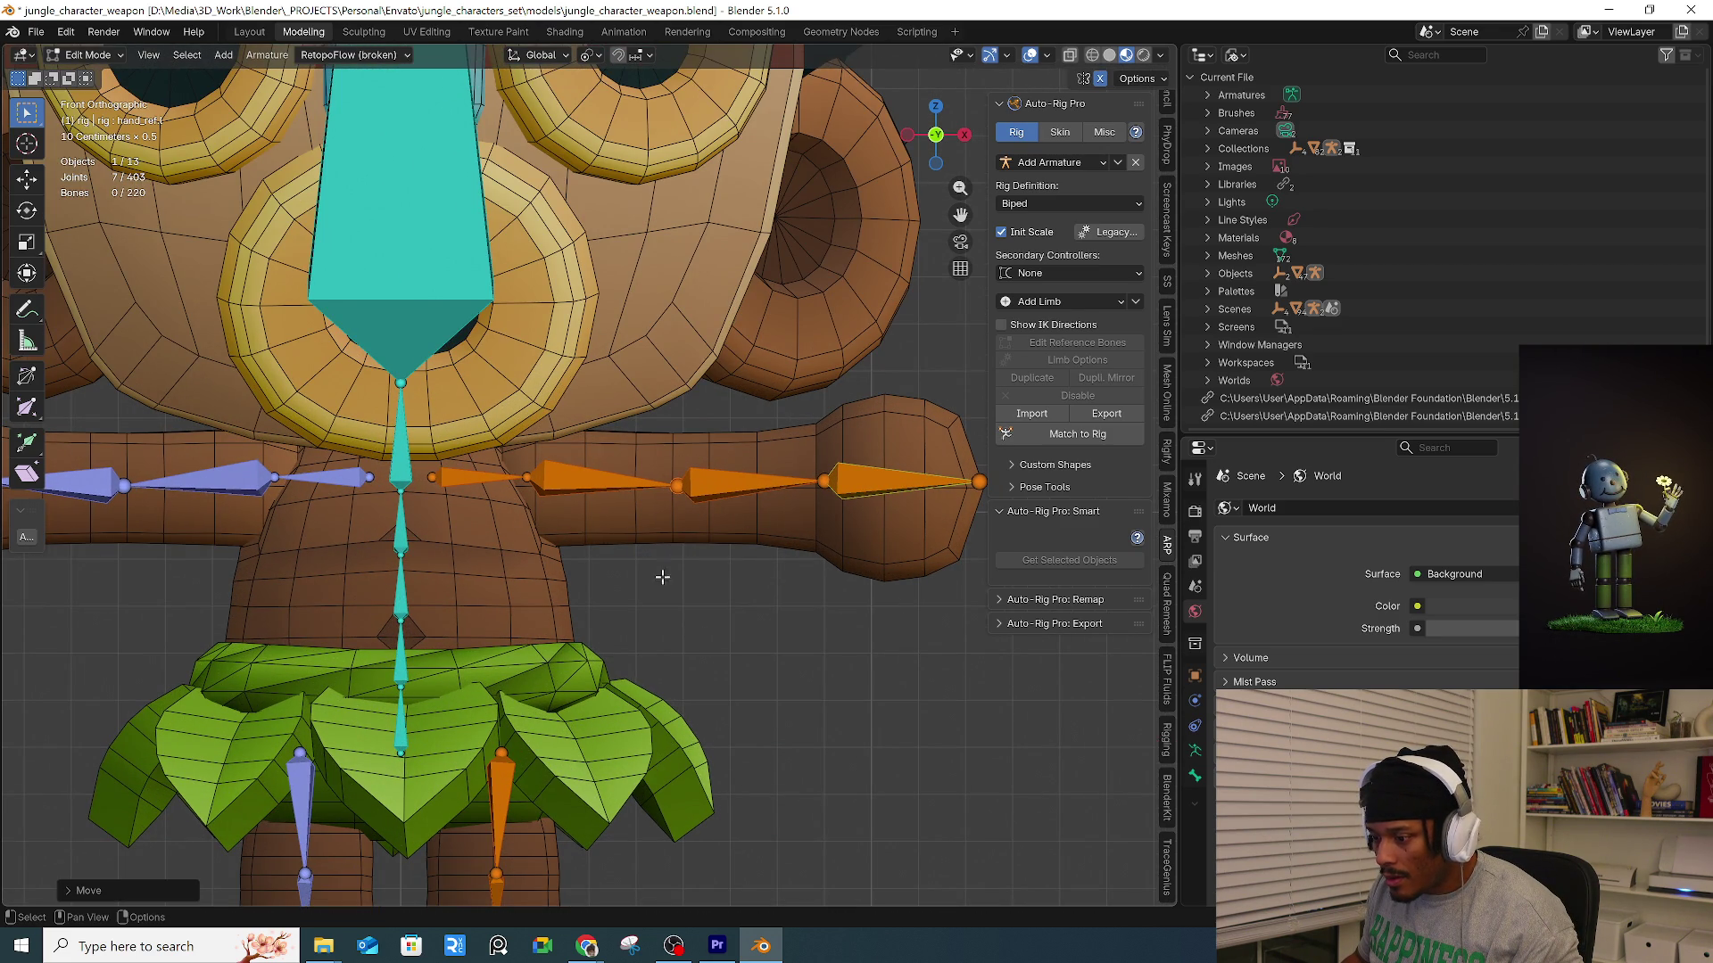
Select the head and left arm bones and open the arm's Limb Options.
{"action": "scroll", "coordinate": [738, 574], "scroll_direction": "down", "scroll_amount": 5}
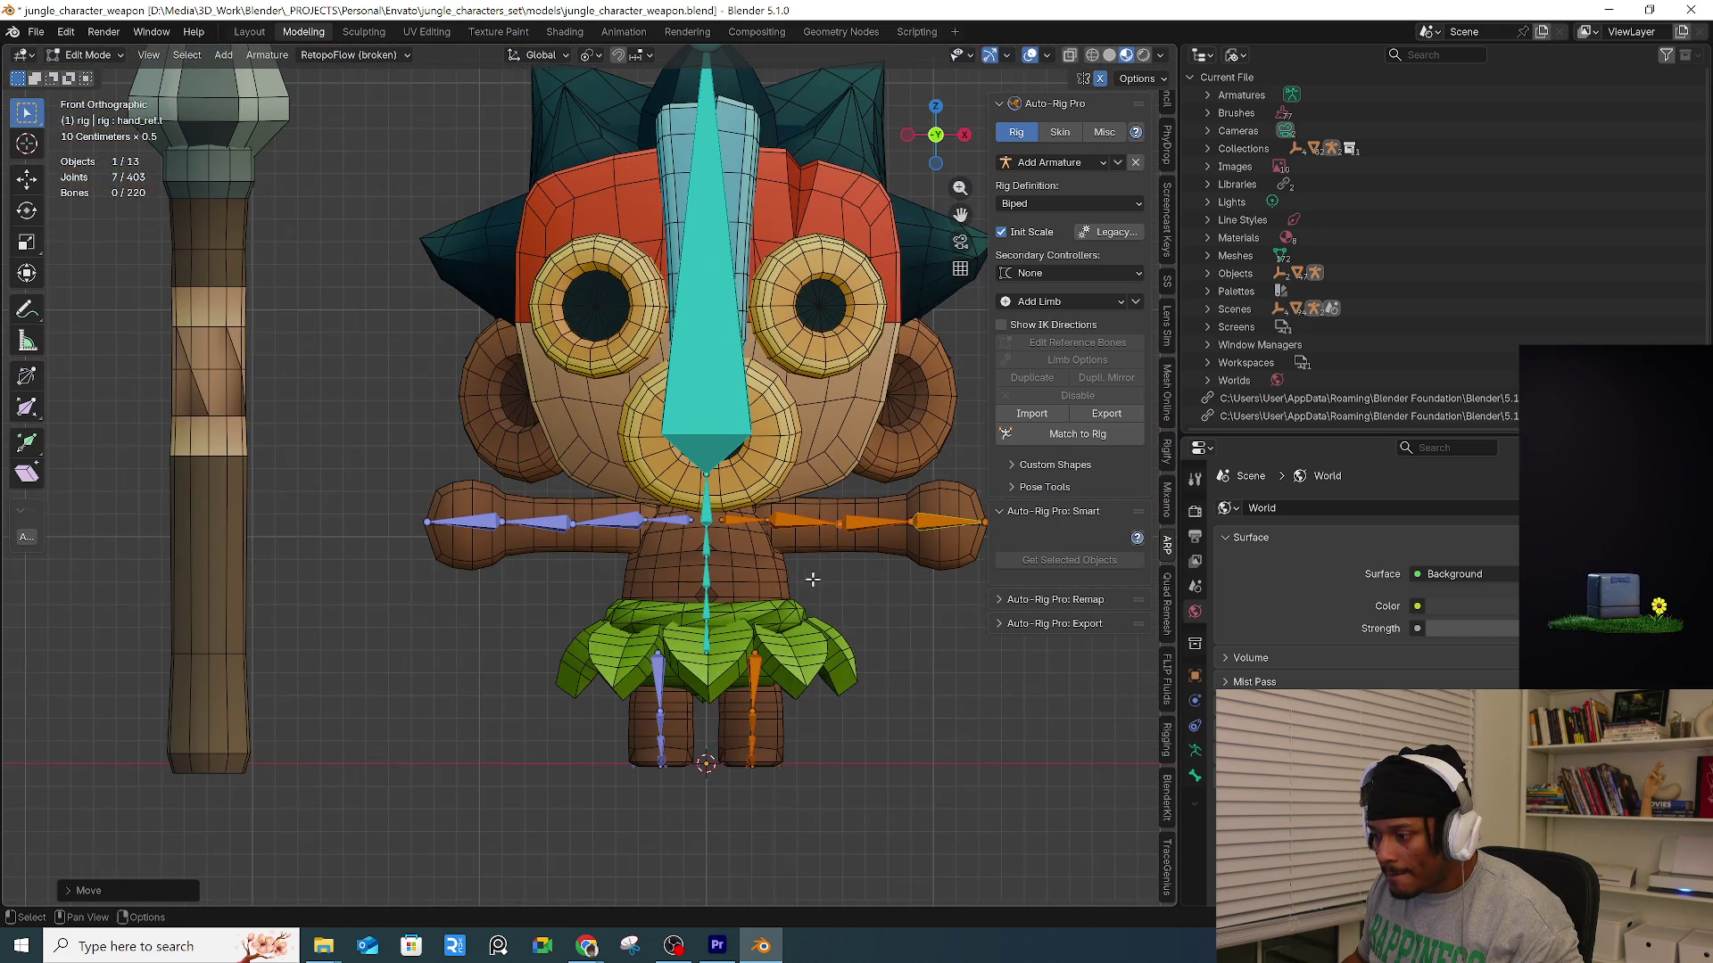
{"action": "middle_click_drag", "start_coordinate": [813, 580], "coordinate": [667, 624], "text": "shift"}
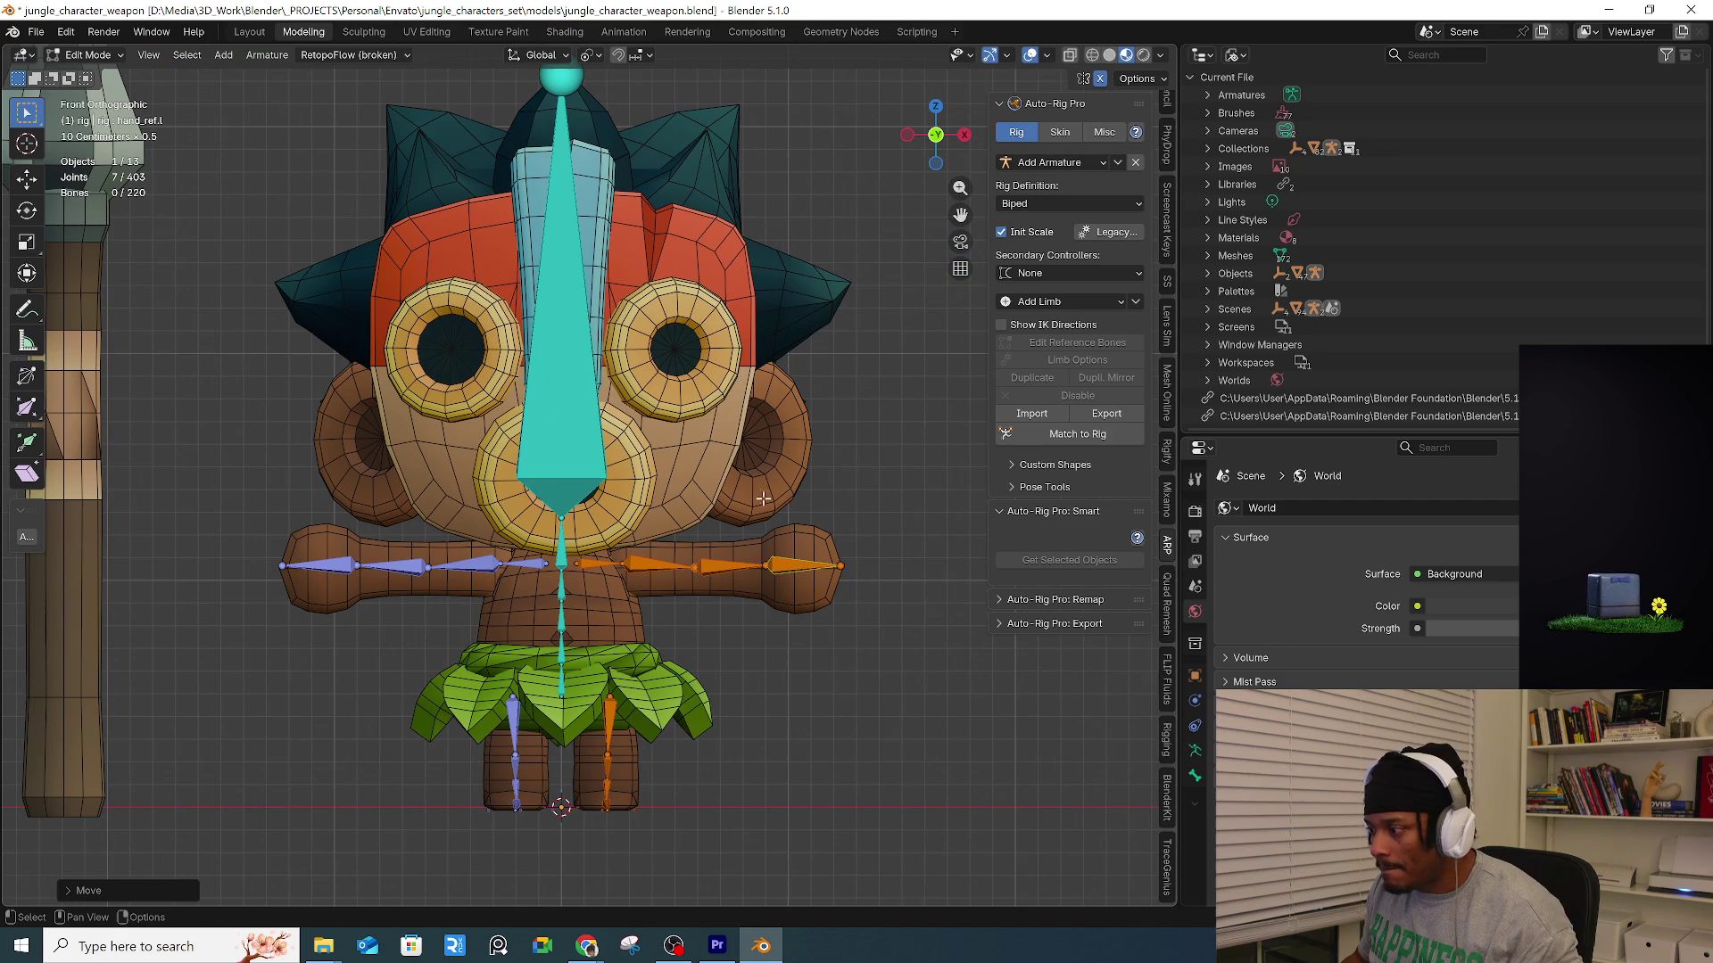
{"action": "left_click", "coordinate": [544, 423]}
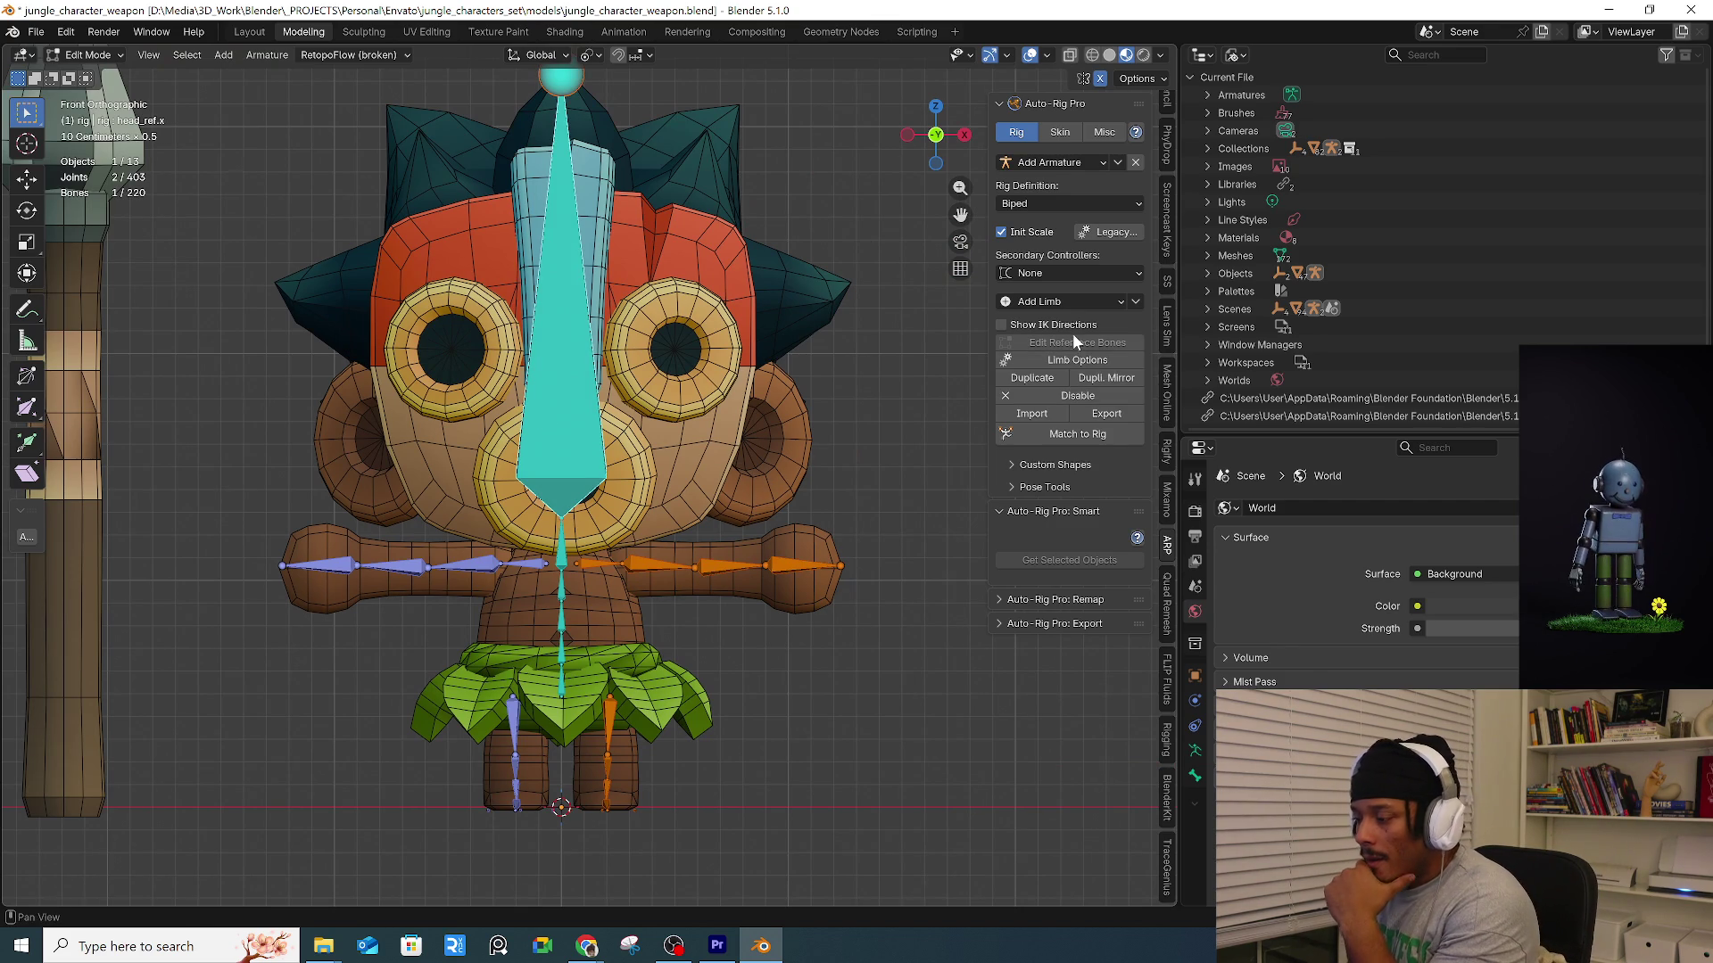
{"action": "left_click", "coordinate": [678, 567]}
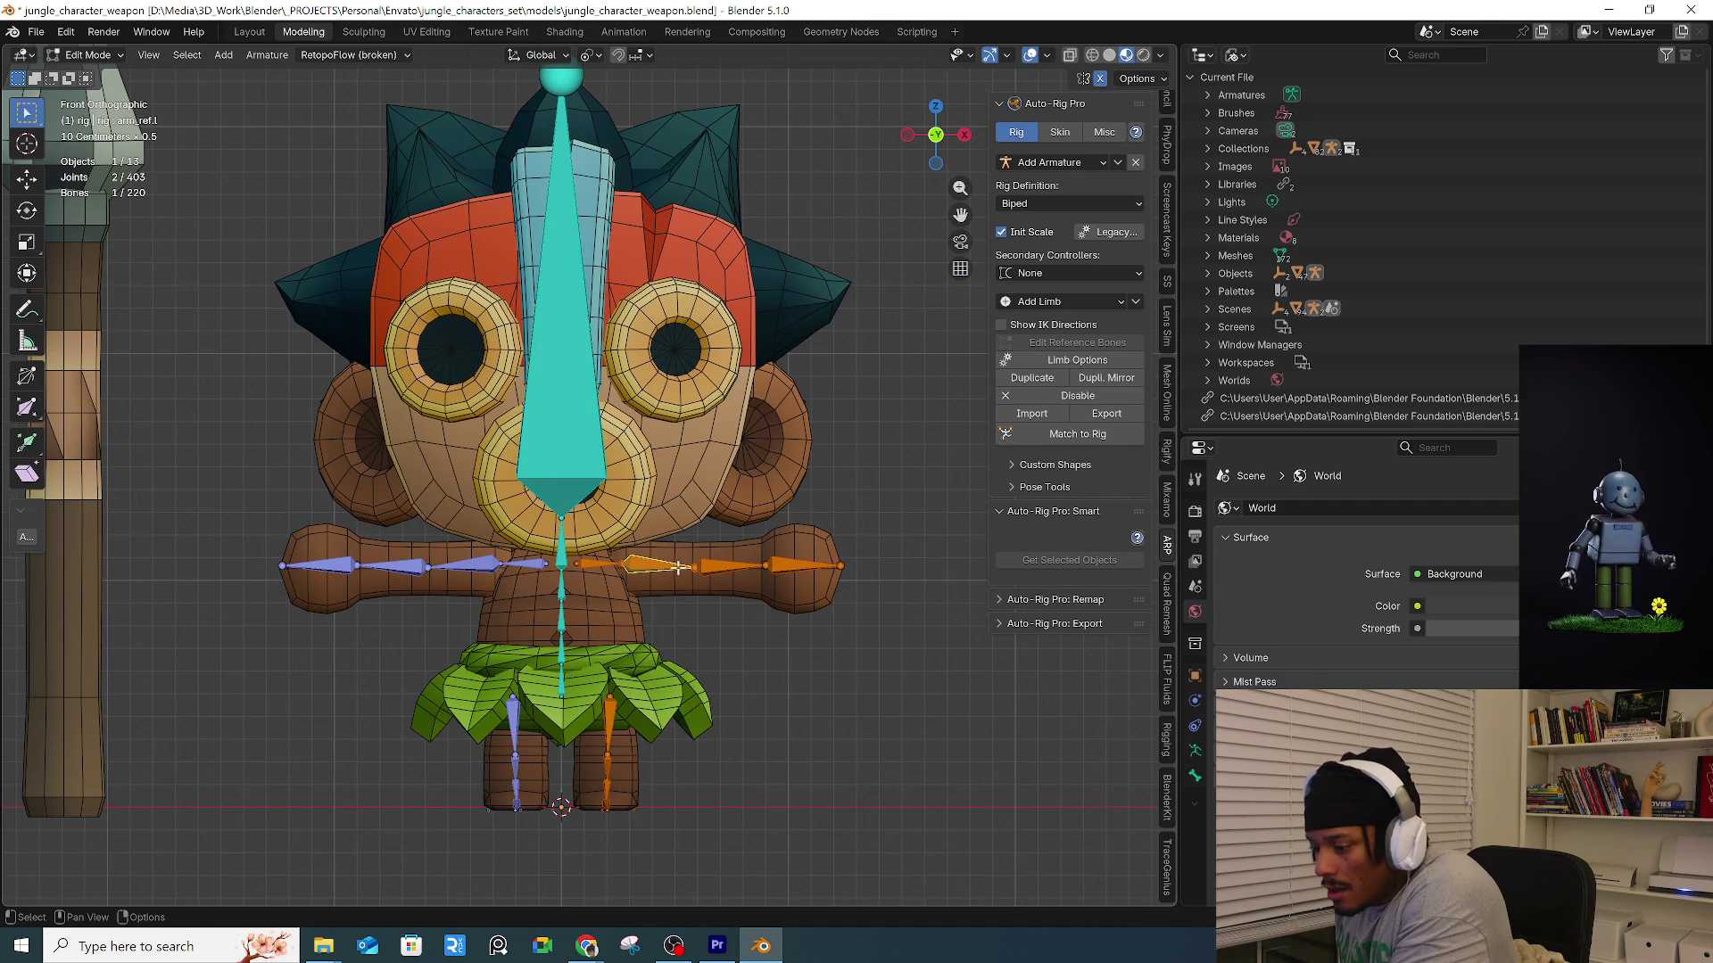
{"action": "left_click", "coordinate": [1067, 359]}
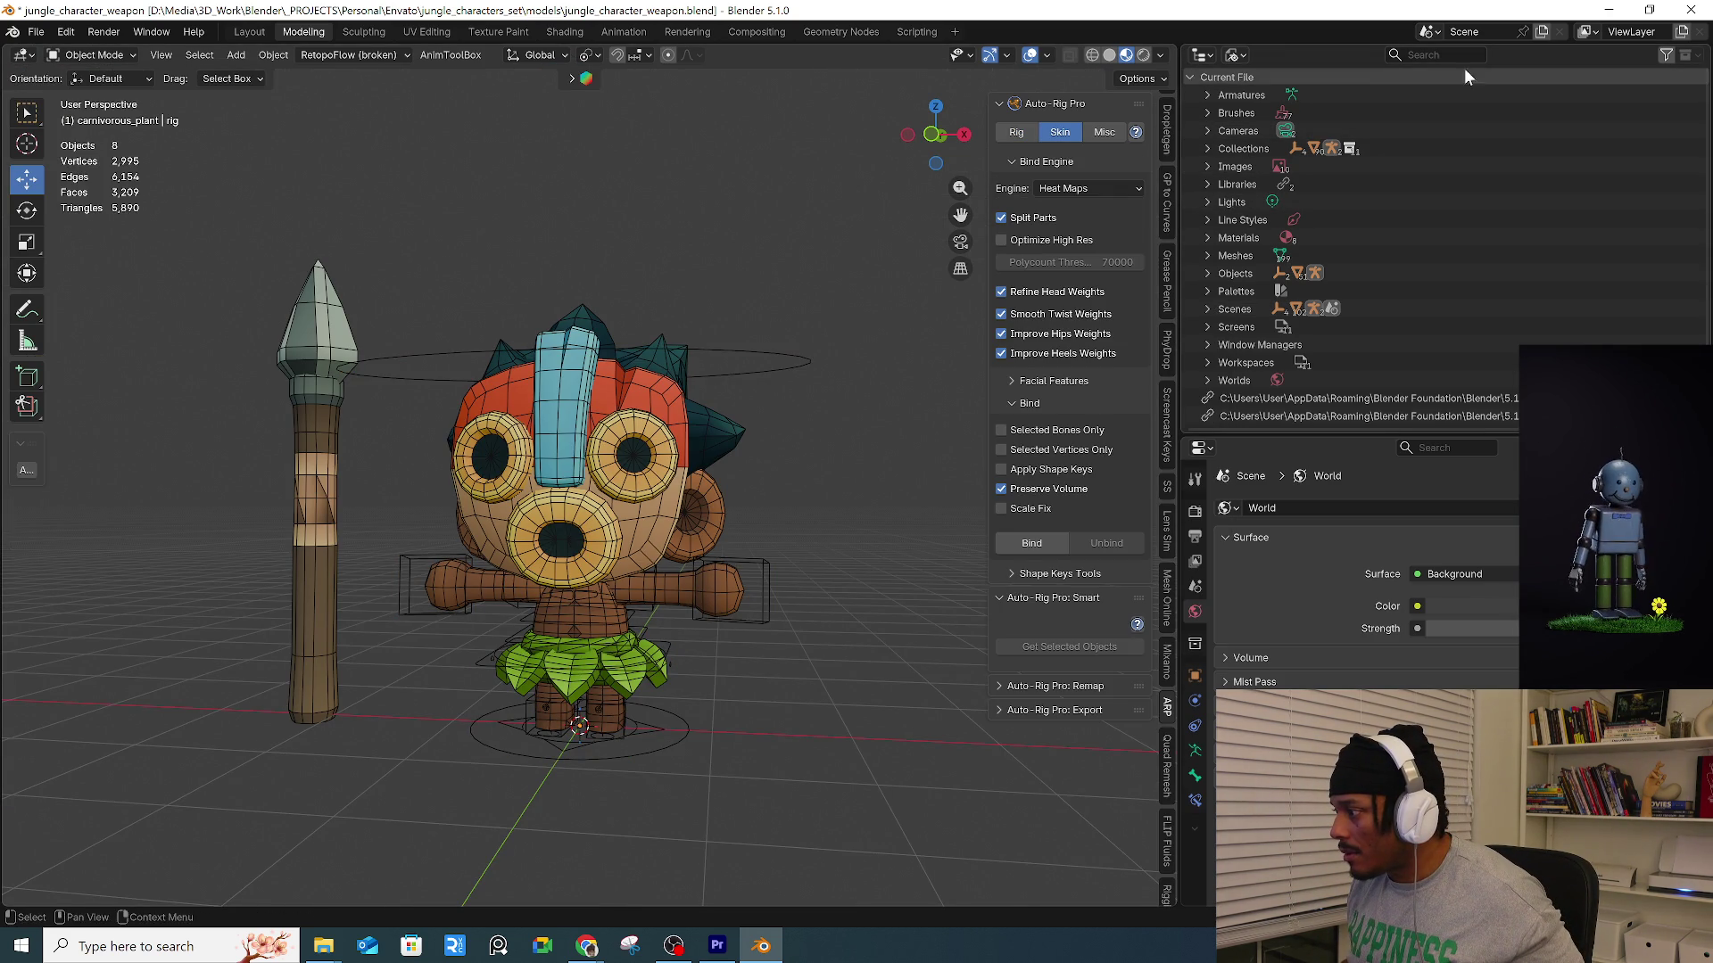
Switch the Outliner to Scenes display and expand the objects and character1 collection.
{"action": "left_click", "coordinate": [1592, 34]}
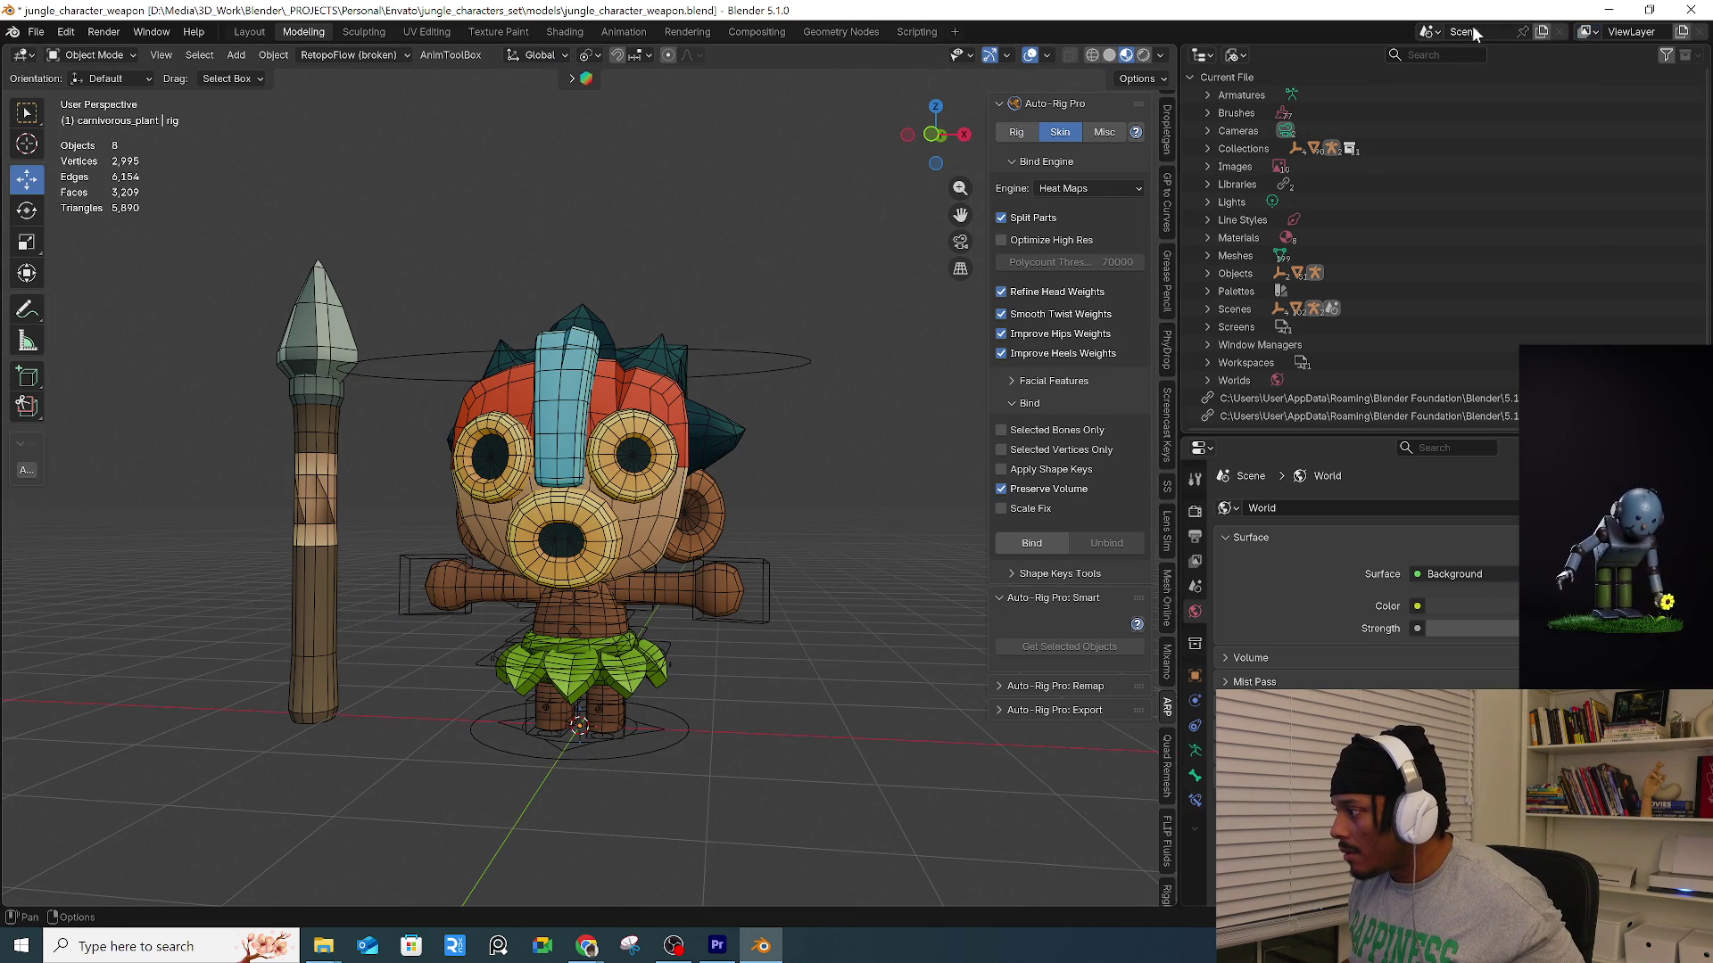
{"action": "left_click", "coordinate": [1433, 36]}
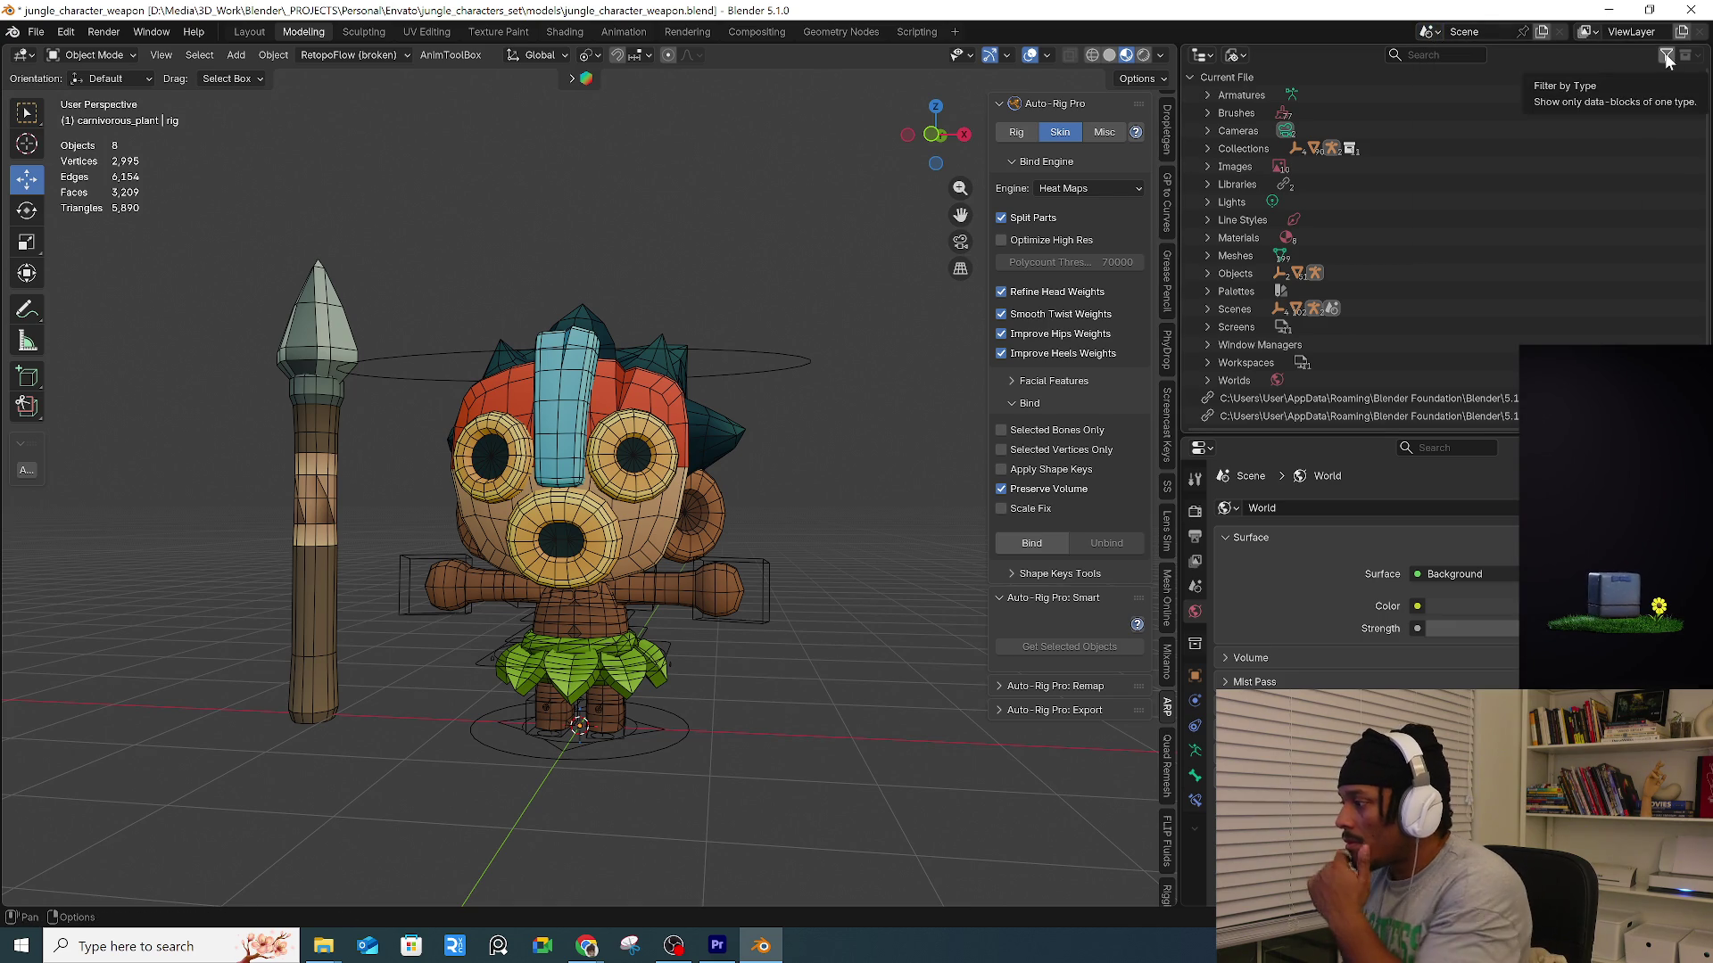
{"action": "left_click", "coordinate": [1243, 55]}
{"action": "left_click", "coordinate": [1265, 100]}
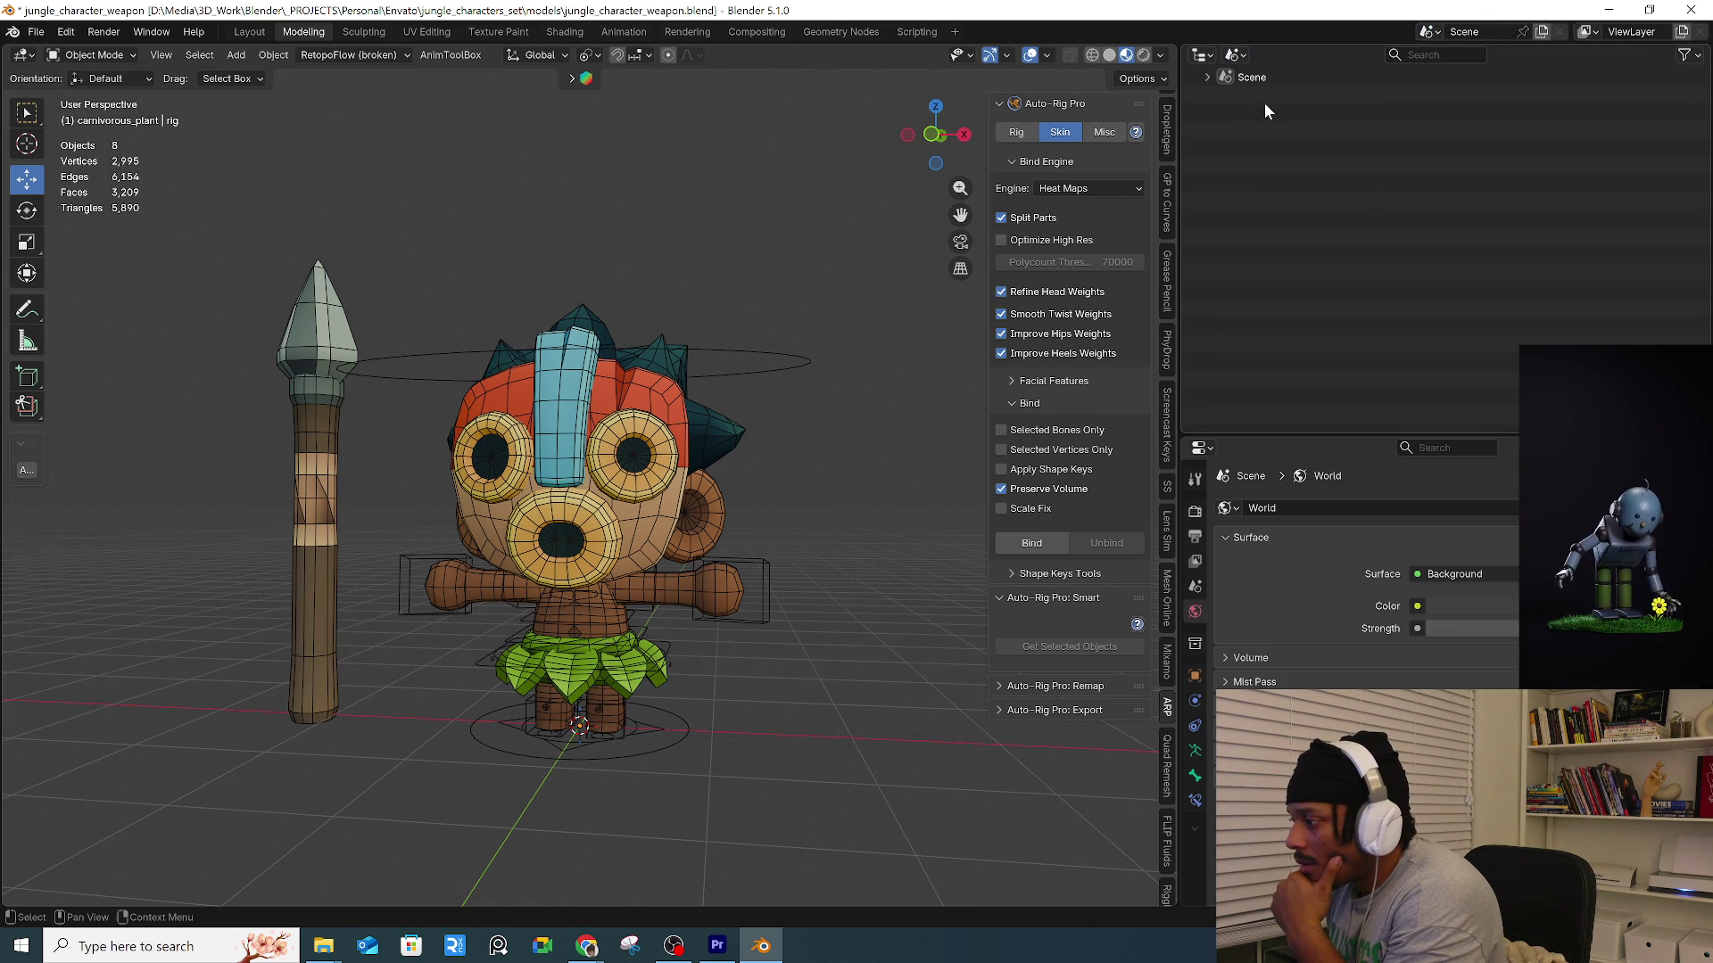
{"action": "left_click", "coordinate": [1207, 77]}
{"action": "left_click", "coordinate": [1270, 150]}
{"action": "left_click", "coordinate": [1225, 149]}
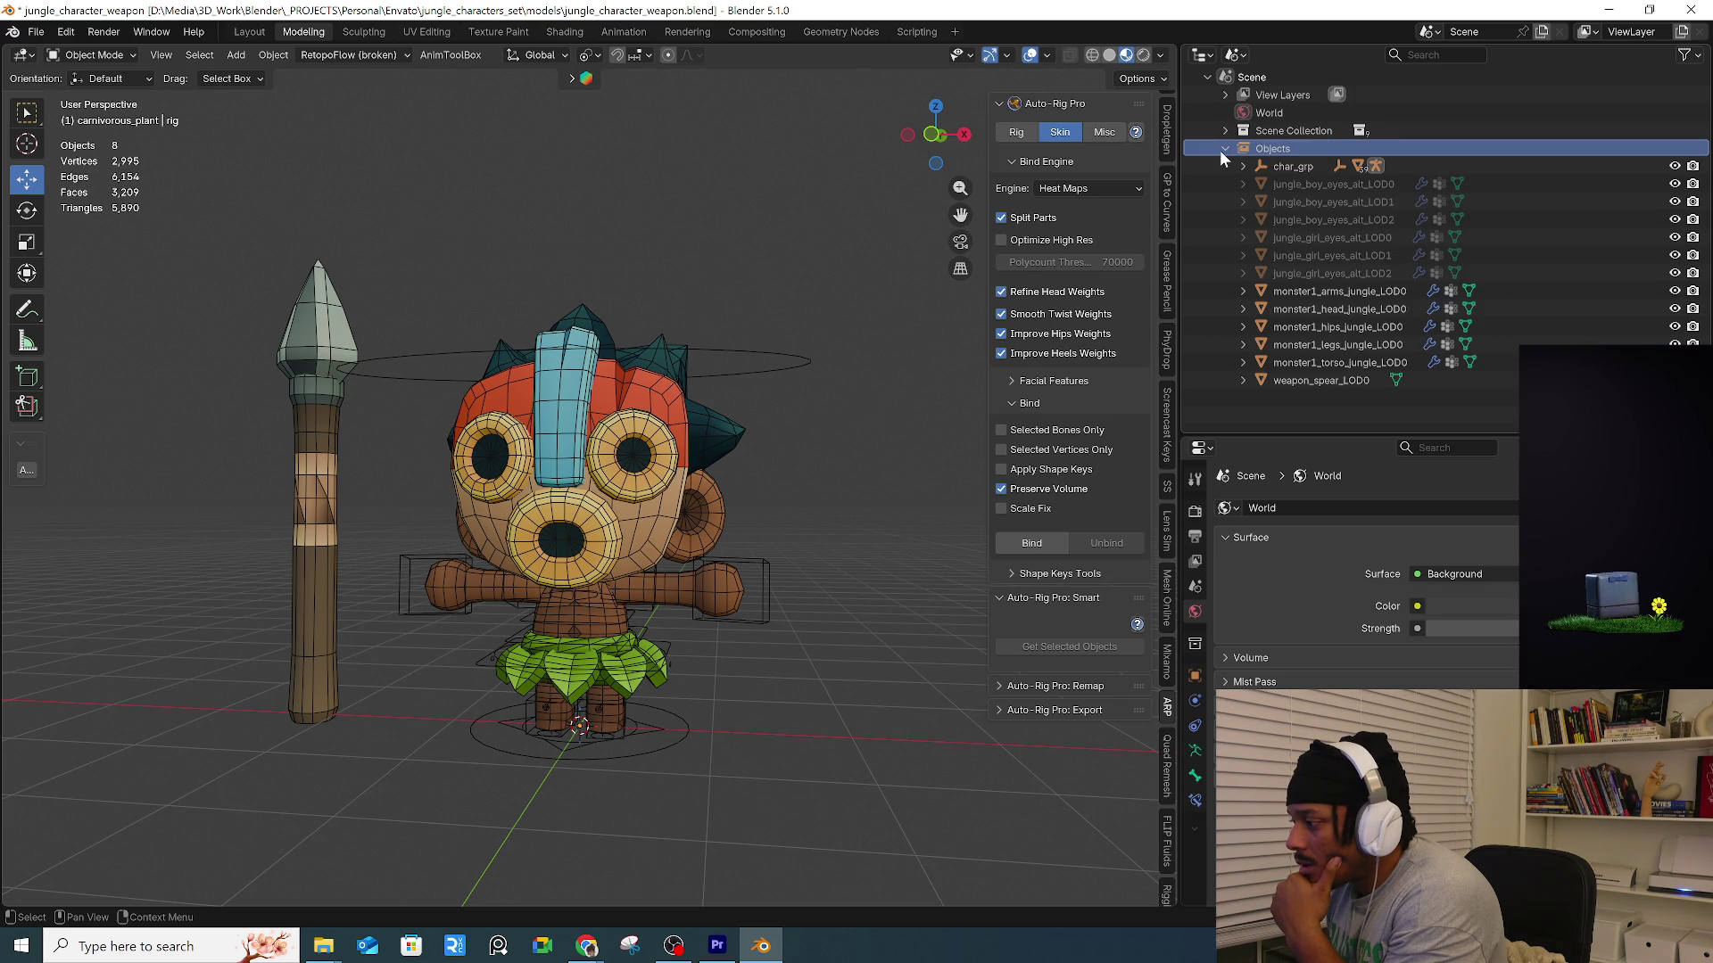
{"action": "left_click", "coordinate": [1225, 149]}
{"action": "left_click", "coordinate": [1225, 129]}
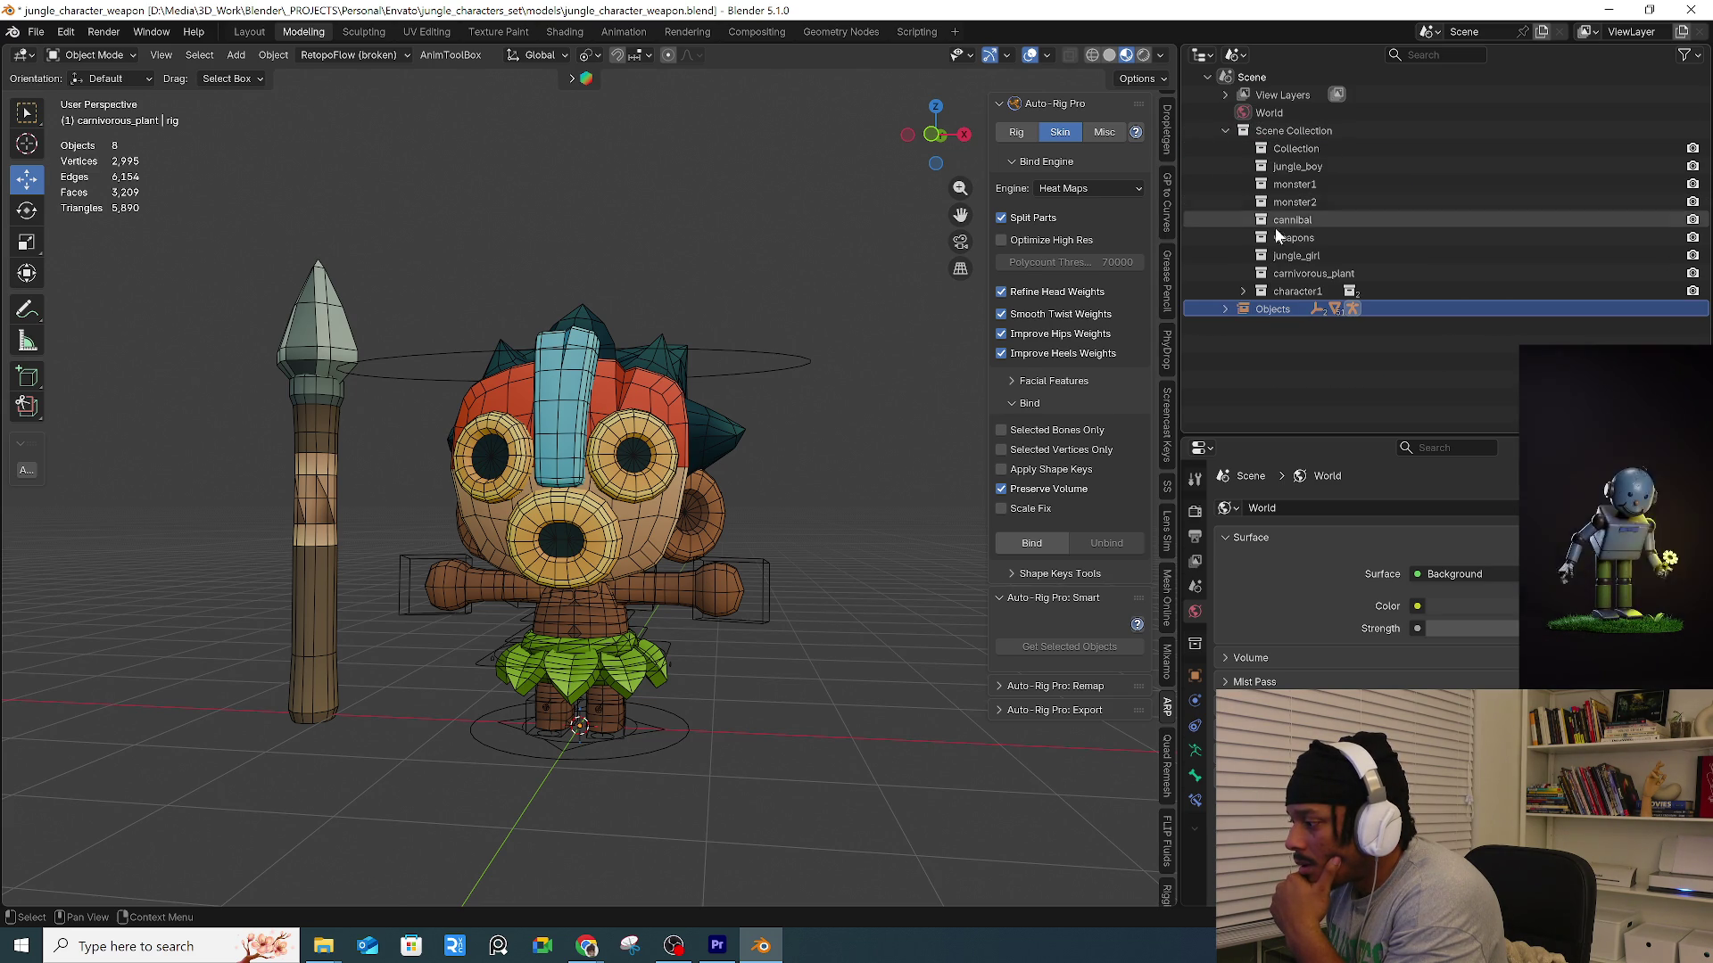
{"action": "left_click", "coordinate": [1245, 292]}
Select the monster1 head, hips, torso and other body meshes, then add the rig as active.
{"action": "left_click", "coordinate": [627, 500]}
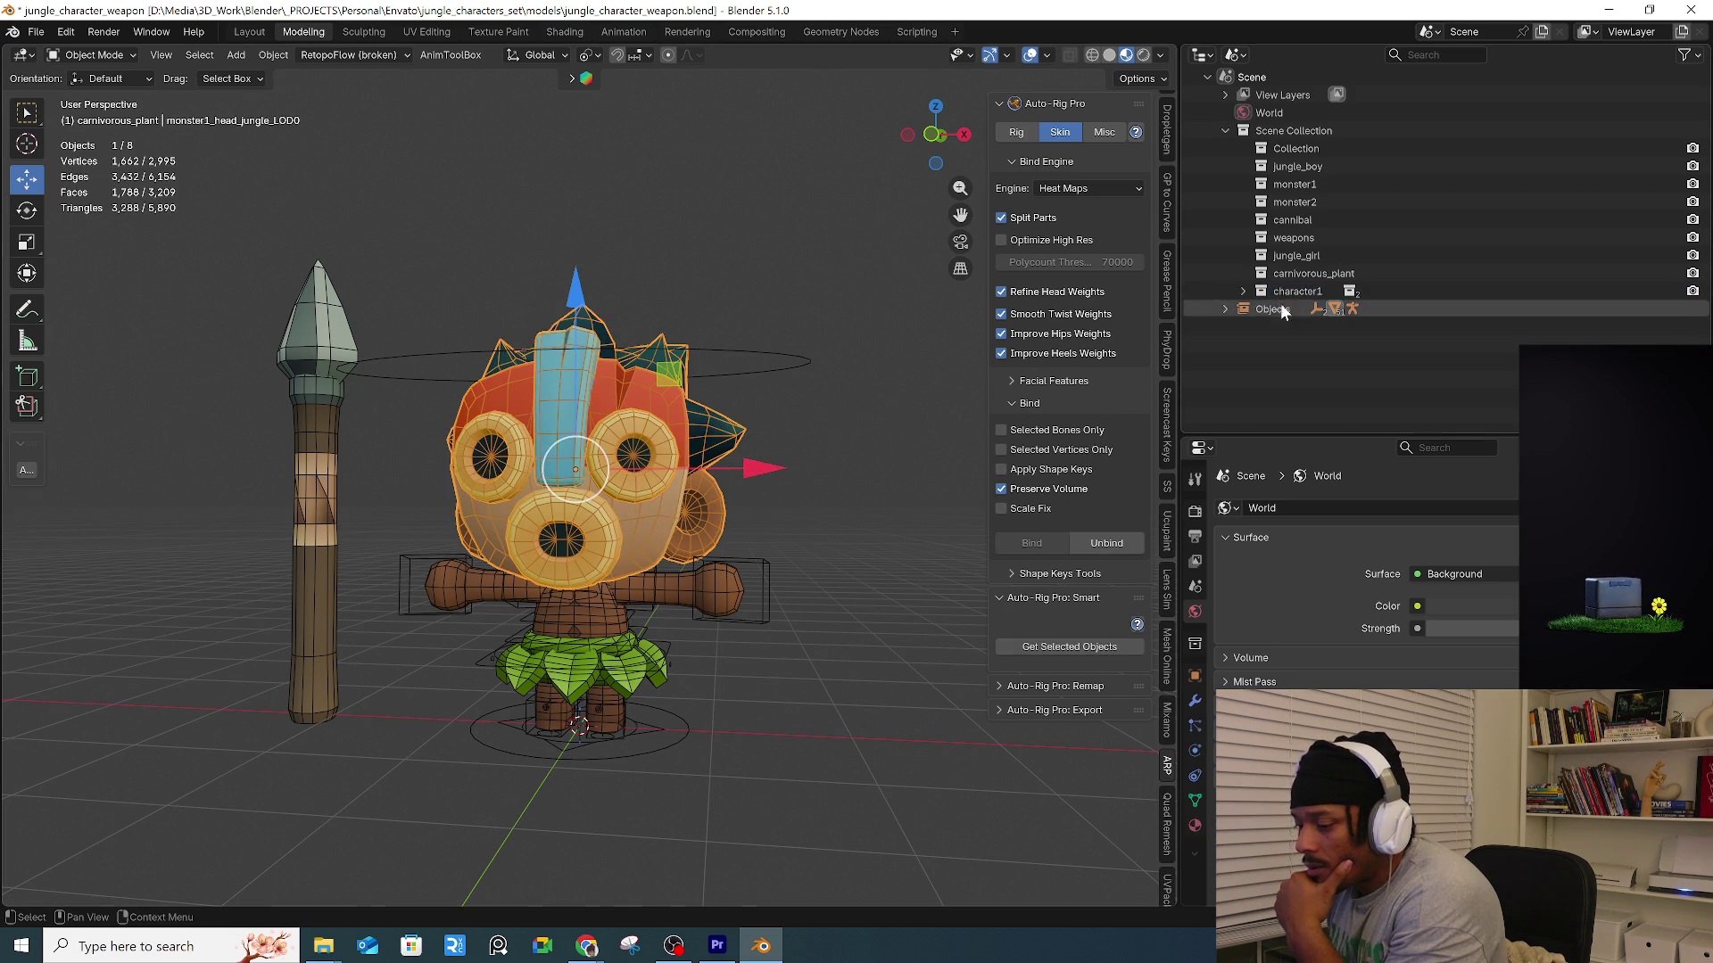
{"action": "key", "text": "KP_Decimal"}
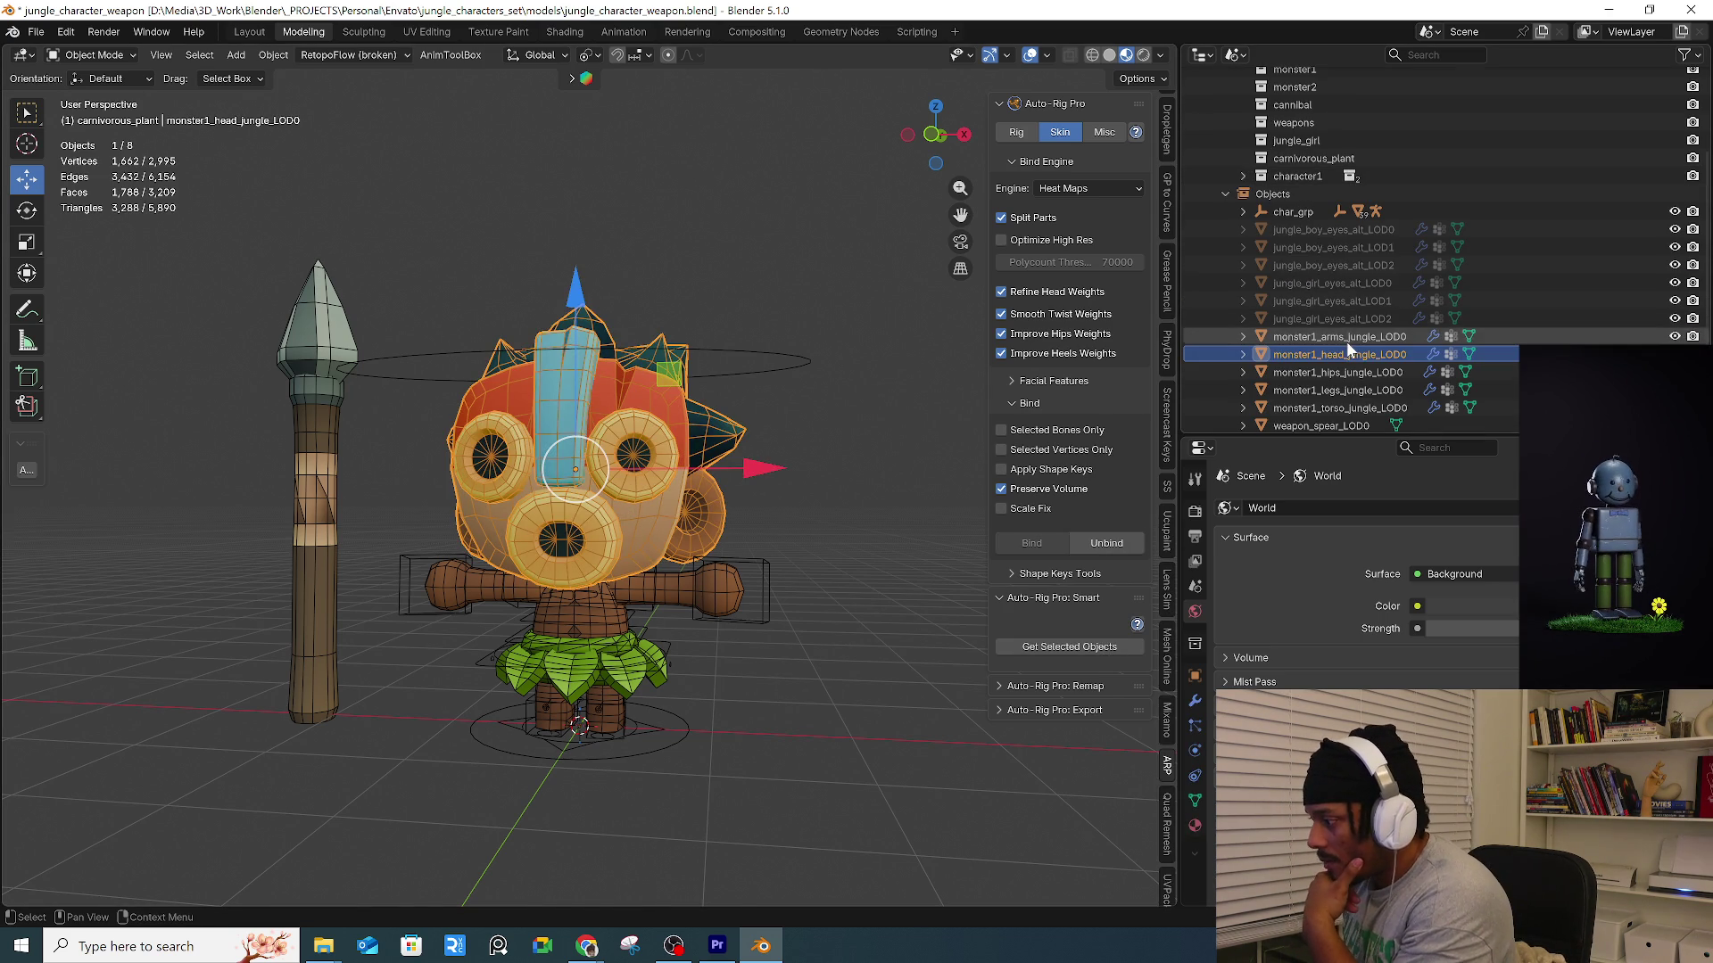
{"action": "left_click", "coordinate": [1340, 372]}
{"action": "left_click", "coordinate": [1338, 408]}
{"action": "key", "text": "Caps_Lock"}
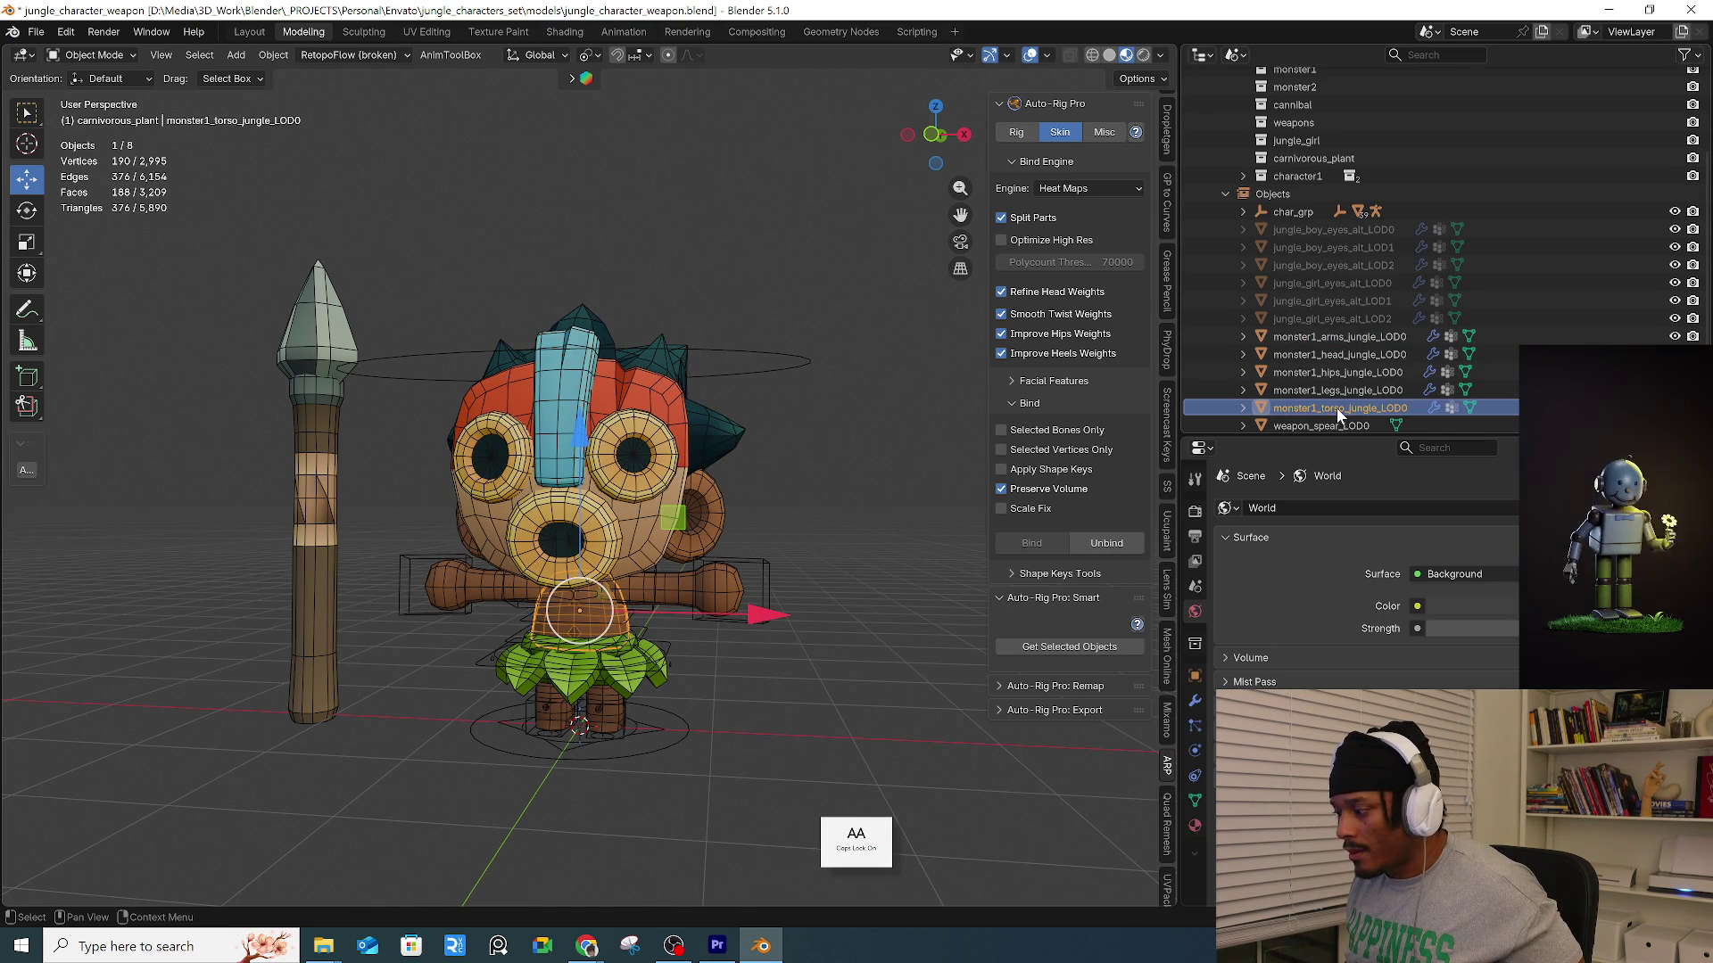
{"action": "left_click", "coordinate": [1356, 337], "text": "shift"}
{"action": "scroll", "coordinate": [1365, 399], "scroll_direction": "down", "scroll_amount": 1}
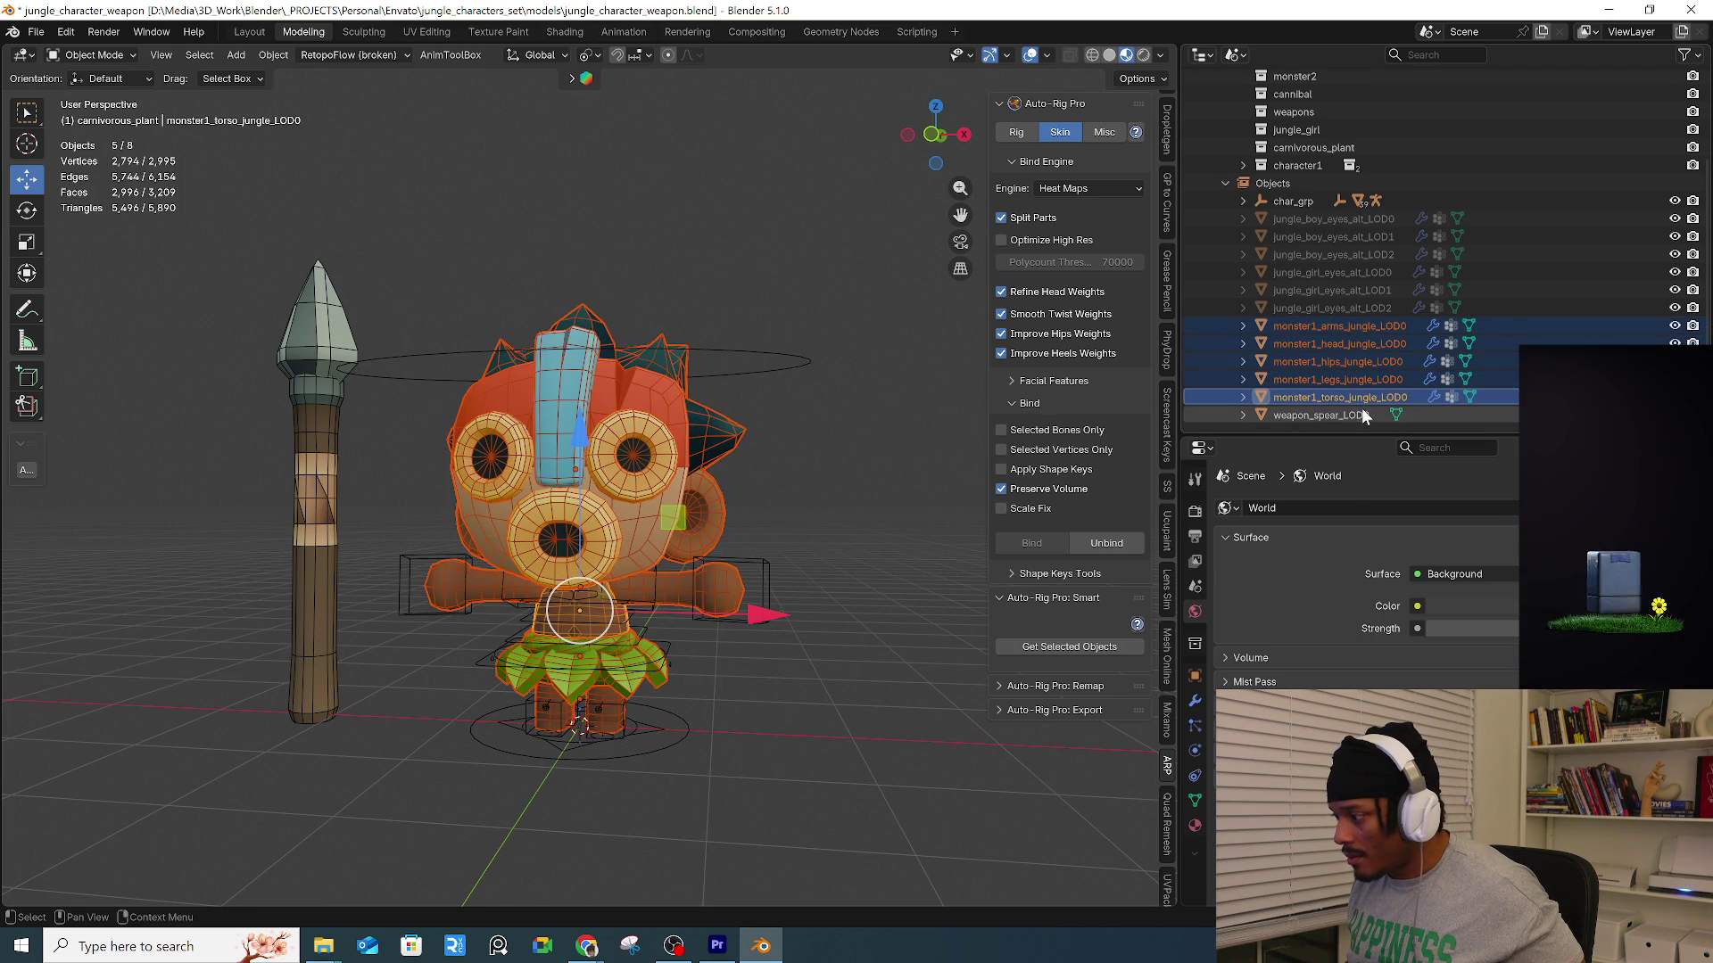
{"action": "mouse_move", "coordinate": [892, 509]}
{"action": "middle_mouse_down"}
{"action": "mouse_move", "coordinate": [721, 528]}
{"action": "mouse_move", "coordinate": [851, 542]}
{"action": "mouse_move", "coordinate": [628, 523]}
{"action": "mouse_move", "coordinate": [731, 557]}
{"action": "middle_mouse_up"}
{"action": "left_click", "coordinate": [737, 562], "text": "shift"}
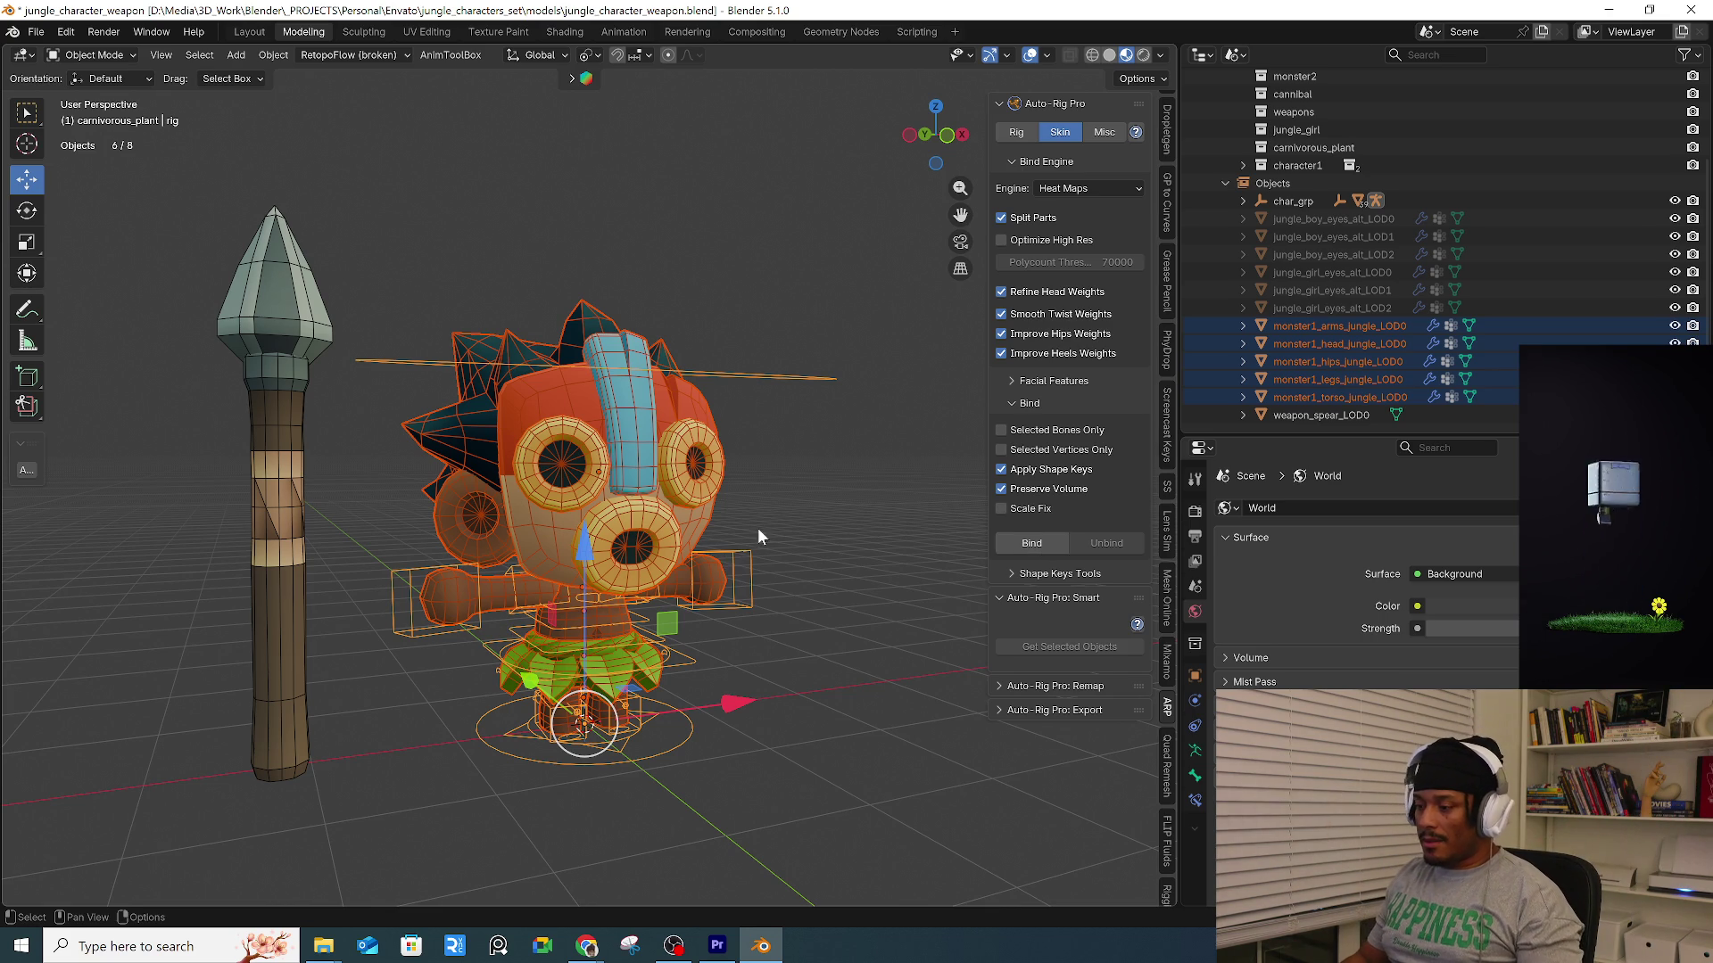
{"action": "left_click", "coordinate": [794, 554]}
{"action": "left_click", "coordinate": [752, 560]}
{"action": "mouse_move", "coordinate": [752, 560]}
{"action": "middle_mouse_down"}
{"action": "mouse_move", "coordinate": [769, 559]}
{"action": "mouse_move", "coordinate": [806, 676]}
{"action": "middle_mouse_up"}
{"action": "key", "text": "ctrl+Tab"}
{"action": "left_click", "coordinate": [758, 656]}
{"action": "left_click", "coordinate": [785, 622]}
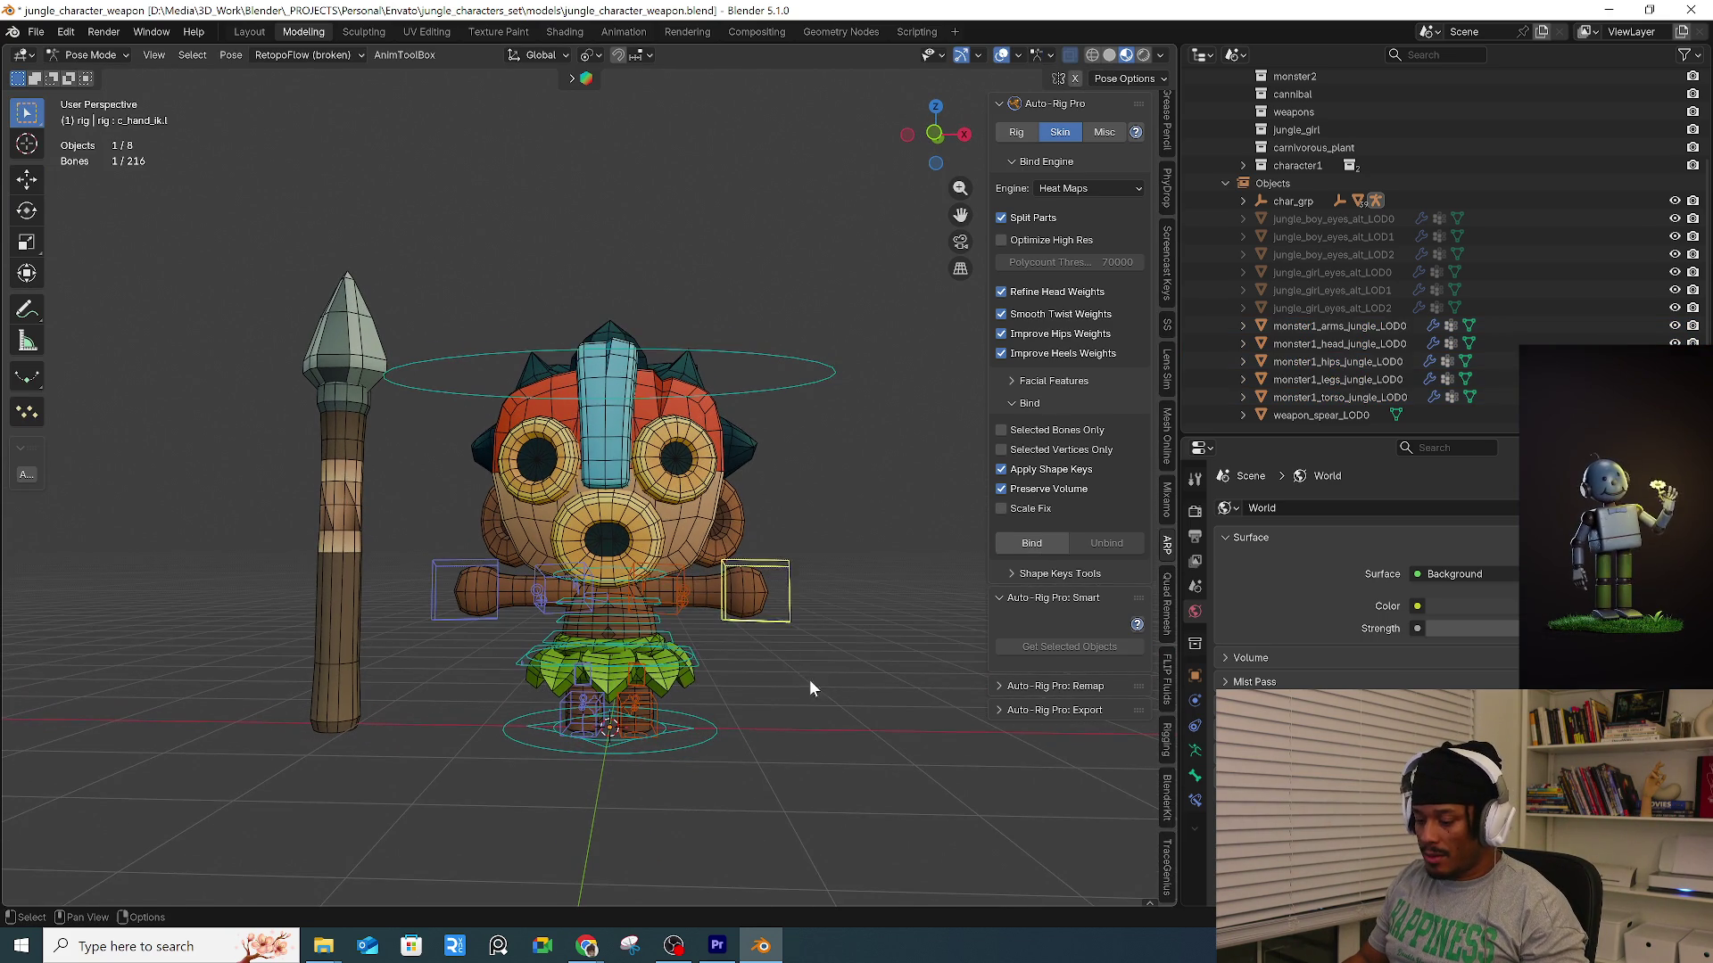
{"action": "left_click", "coordinate": [499, 619]}
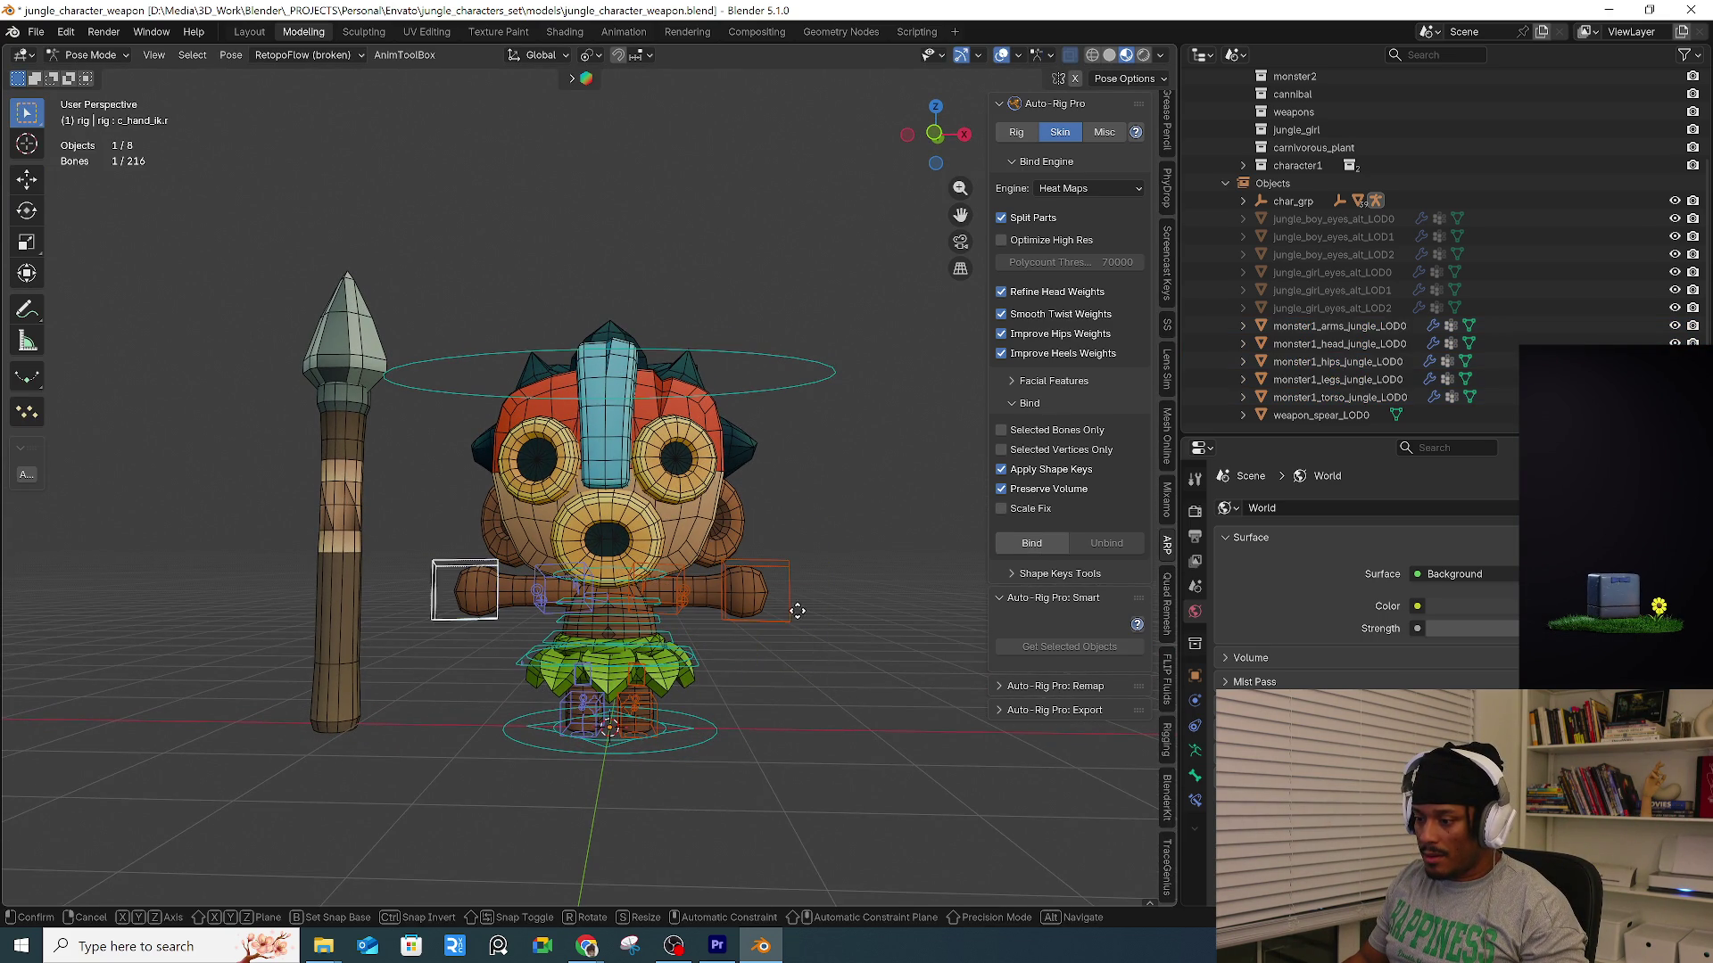
{"action": "left_click", "coordinate": [702, 664]}
{"action": "key", "text": "r"}
{"action": "key", "text": "Escape"}
{"action": "left_click", "coordinate": [784, 624]}
{"action": "key", "text": "g"}
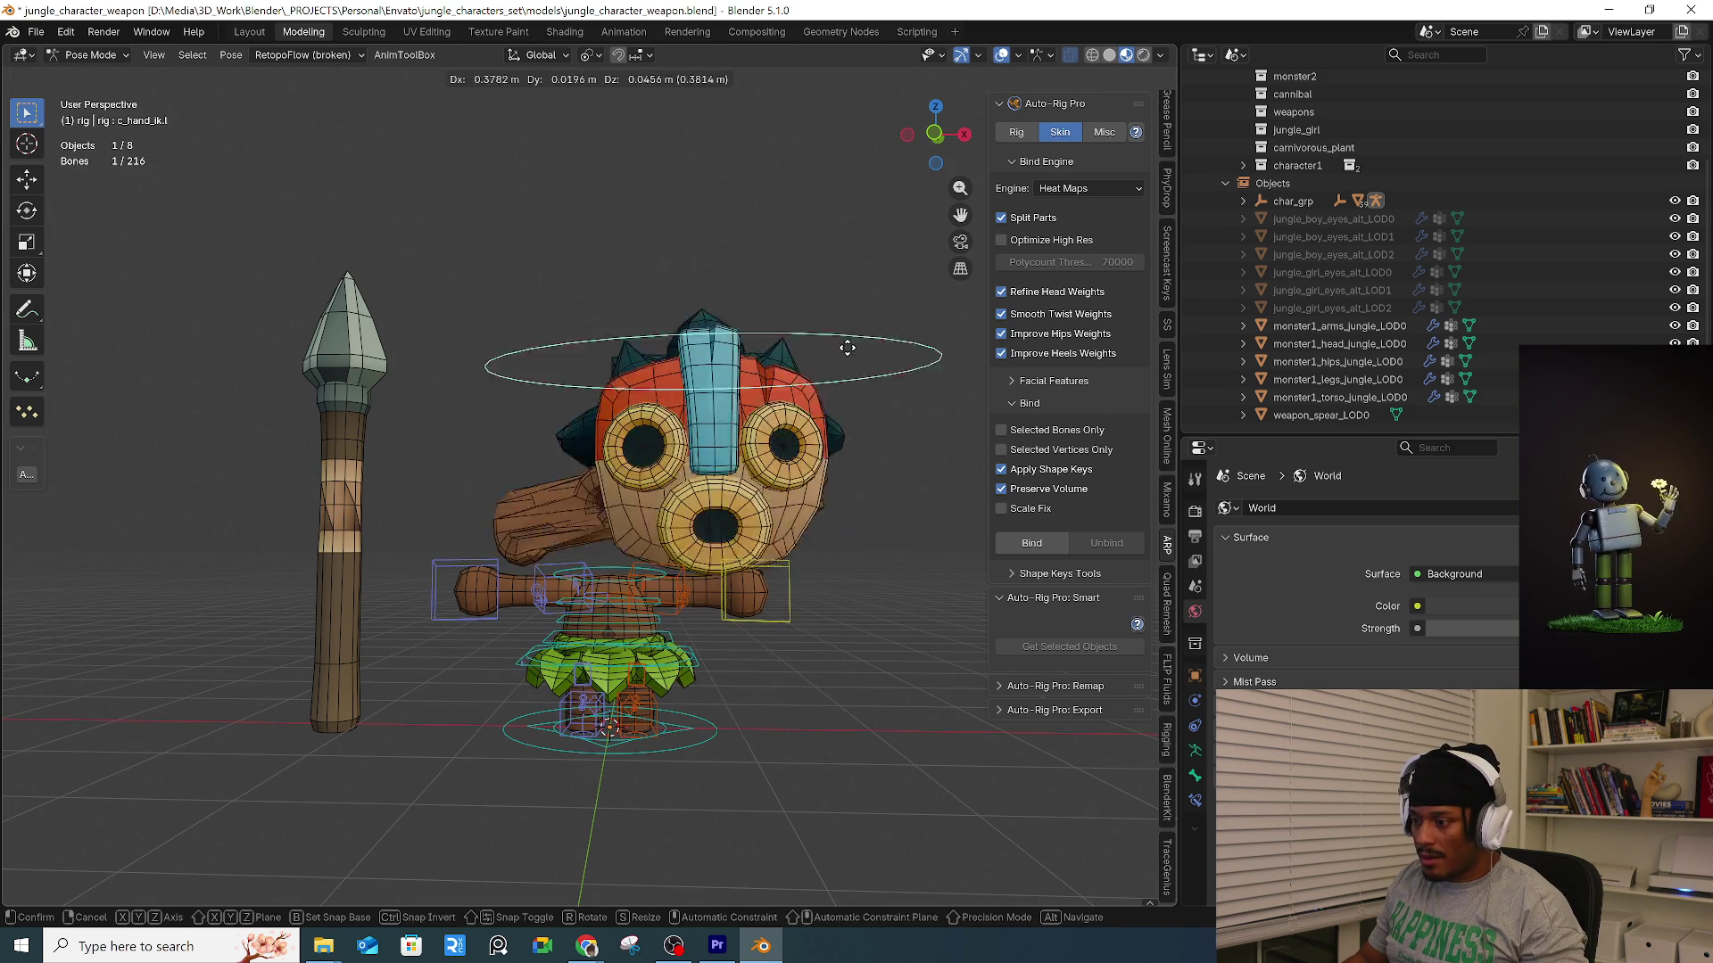
{"action": "key", "text": "Escape"}
{"action": "middle_click_drag", "start_coordinate": [722, 625], "coordinate": [792, 631]}
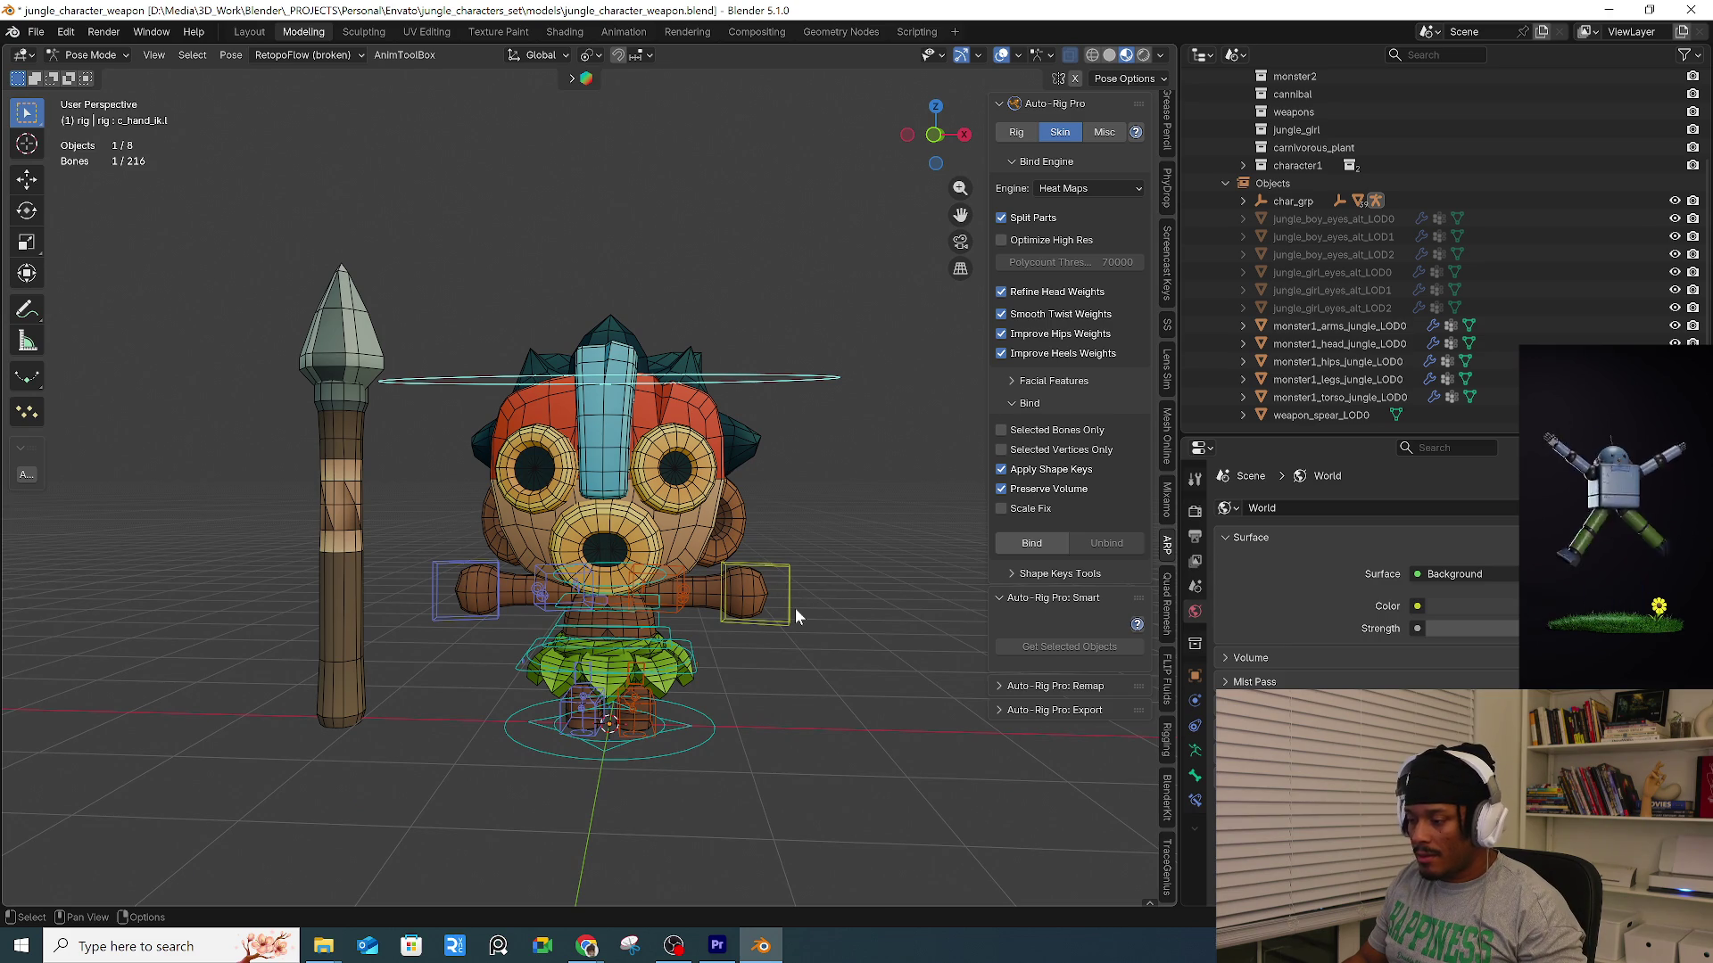
{"action": "key", "text": "a"}
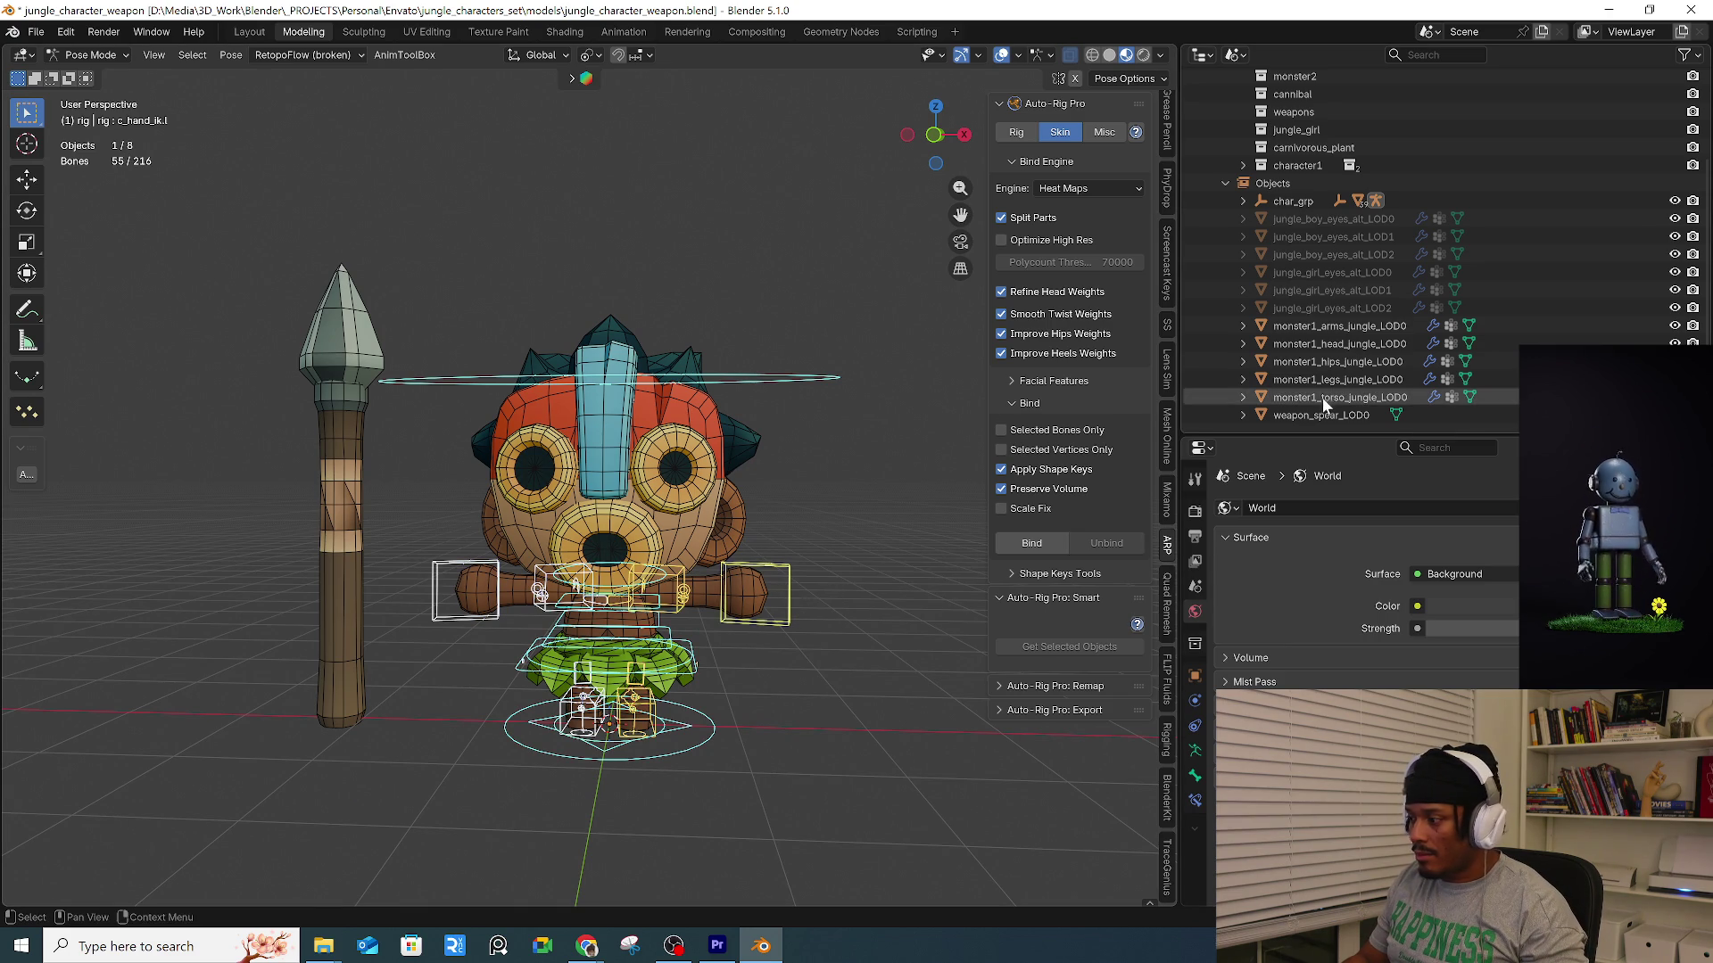
{"action": "left_click", "coordinate": [1320, 398]}
{"action": "left_click", "coordinate": [1342, 343], "text": "shift"}
{"action": "mouse_move", "coordinate": [821, 646]}
{"action": "middle_mouse_down"}
{"action": "mouse_move", "coordinate": [747, 651]}
{"action": "mouse_move", "coordinate": [803, 638]}
{"action": "middle_mouse_up"}
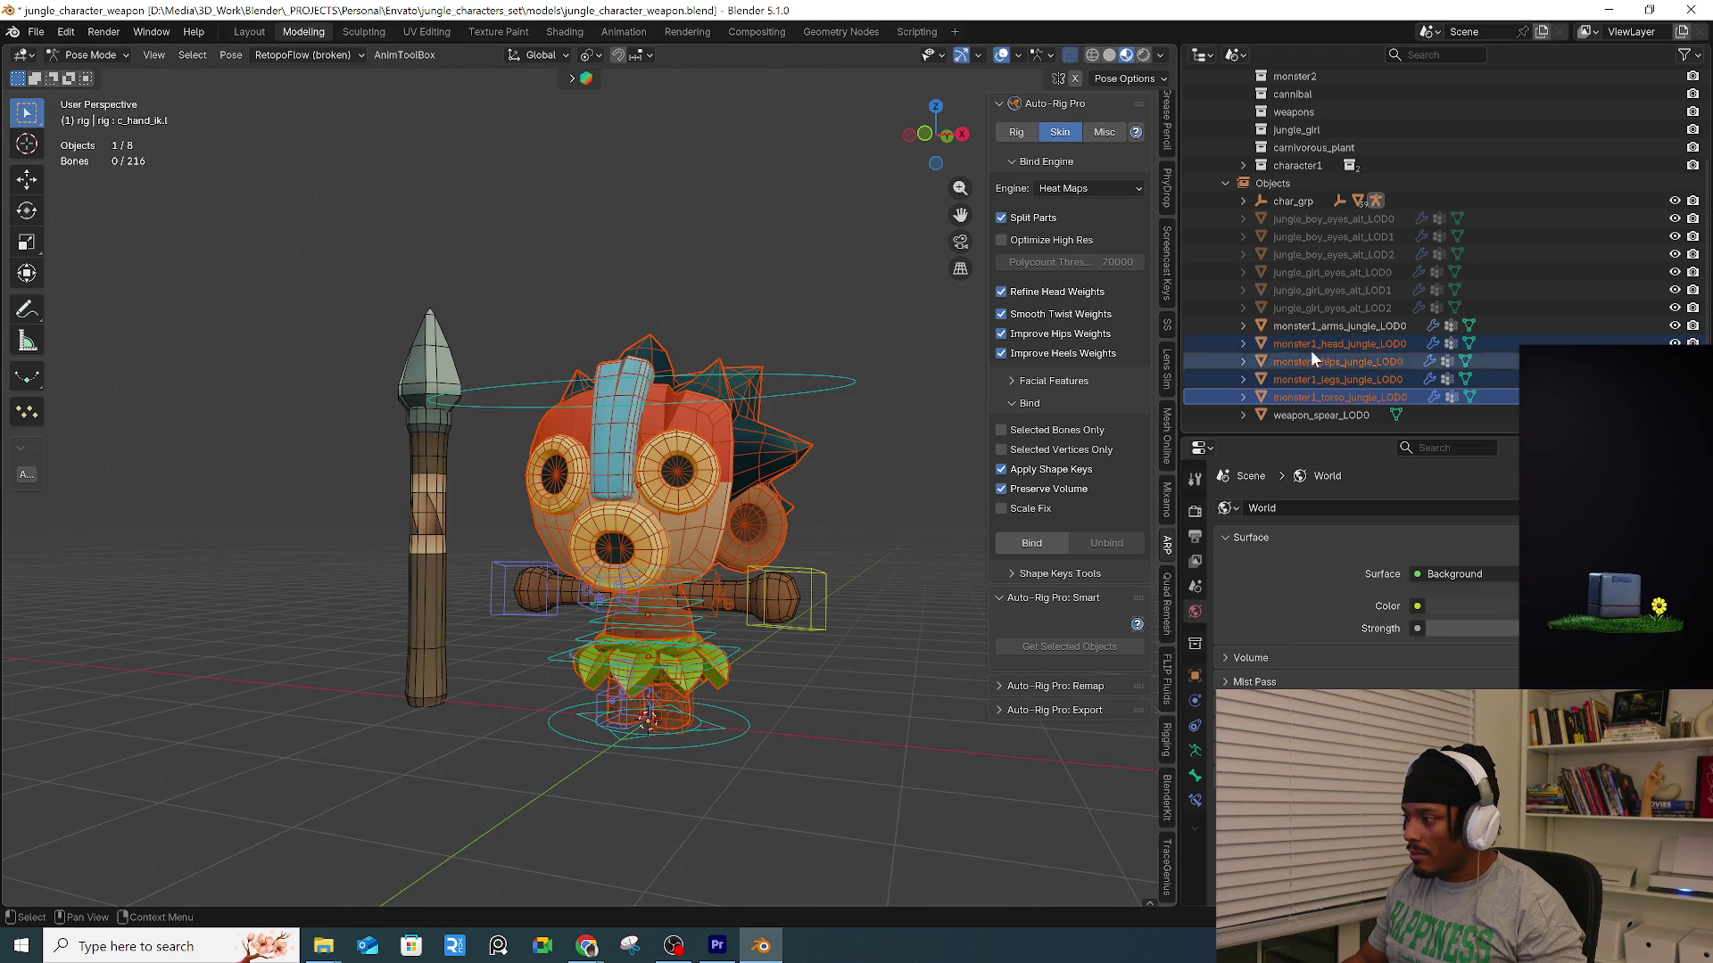
{"action": "left_click", "coordinate": [1324, 330]}
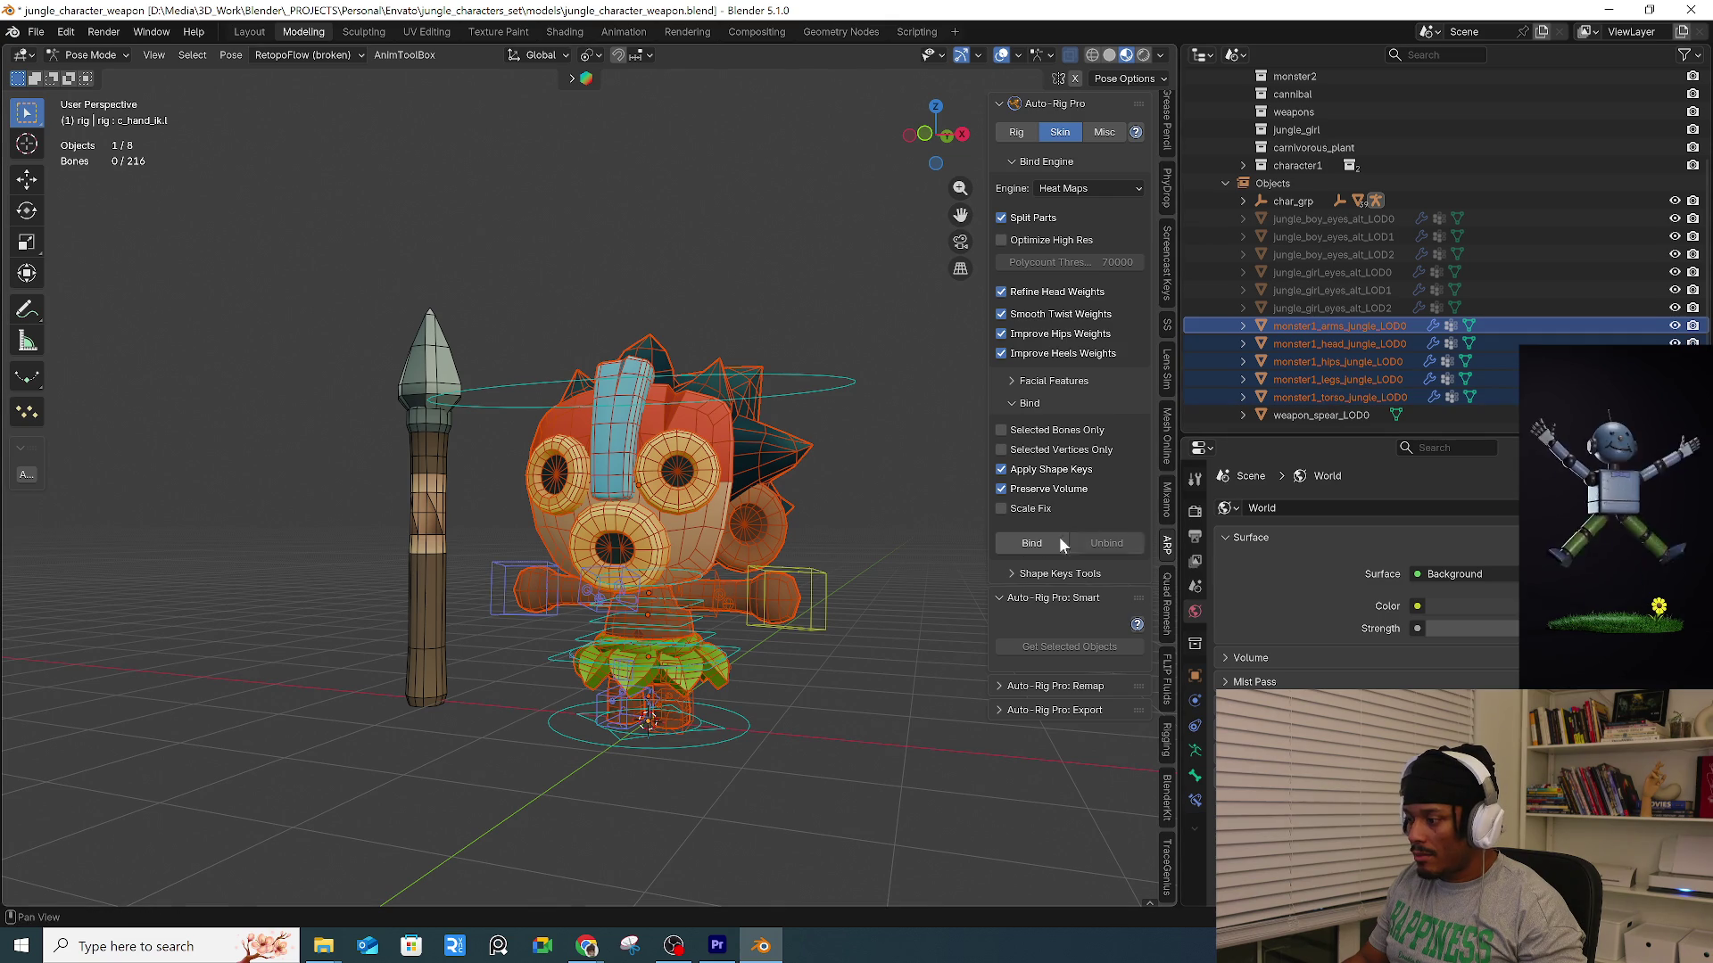
{"action": "left_click", "coordinate": [817, 577]}
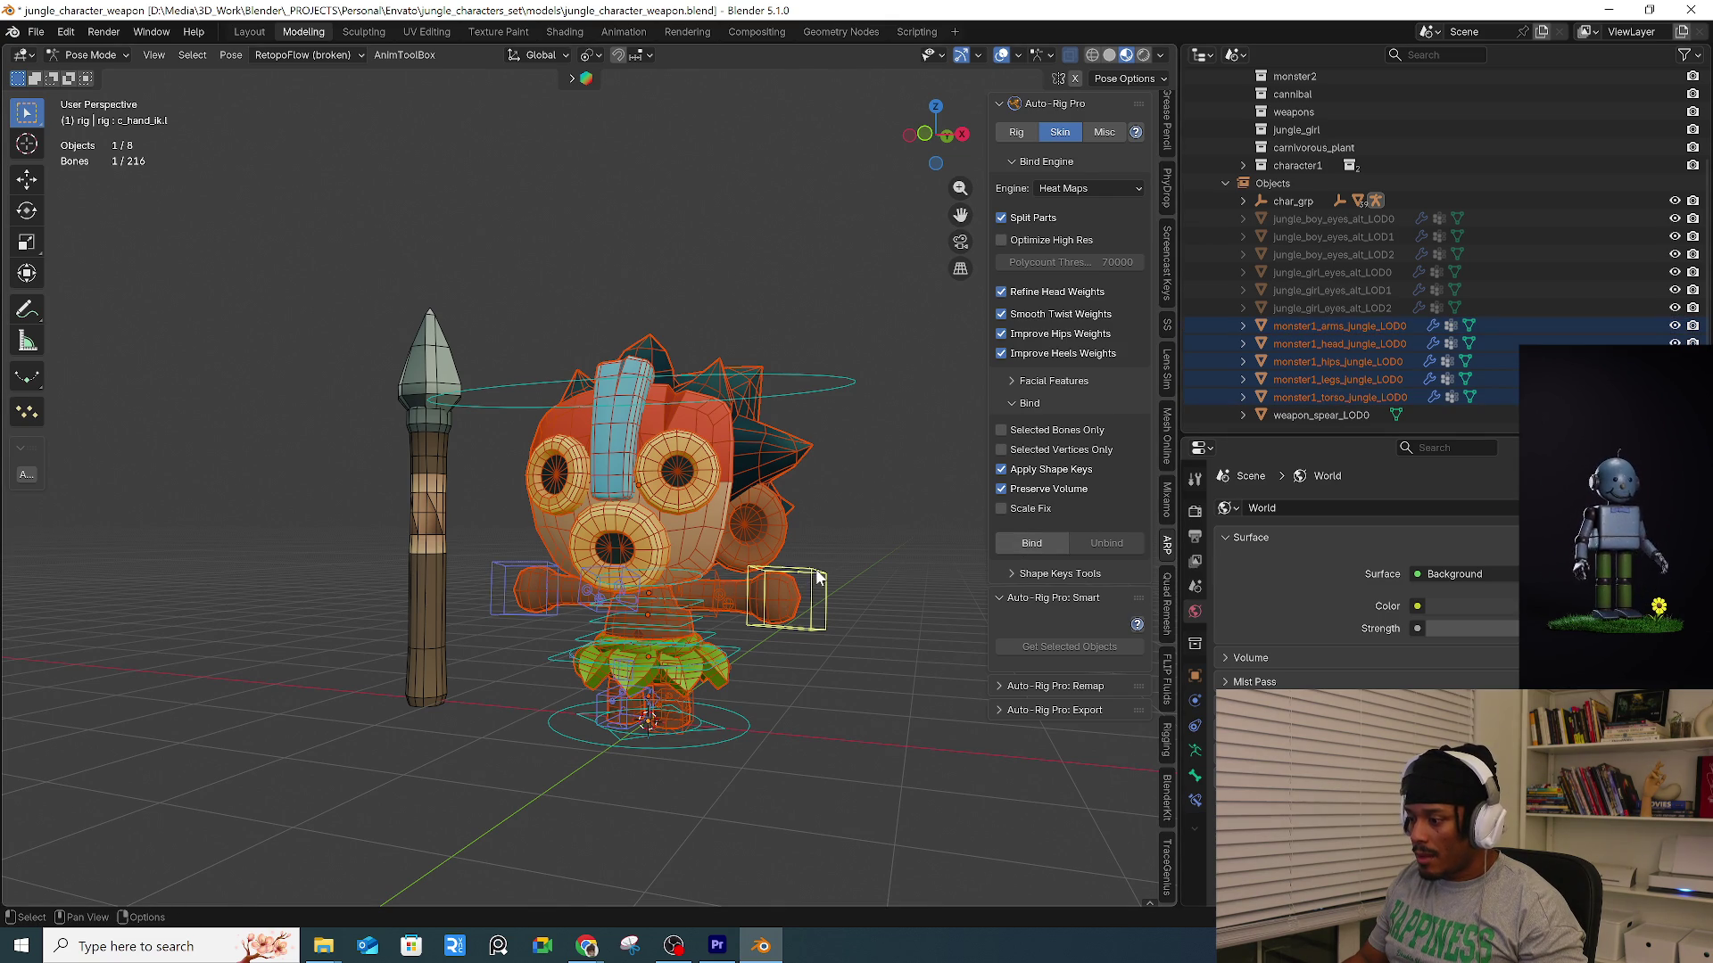
{"action": "mouse_move", "coordinate": [862, 539]}
{"action": "middle_mouse_down"}
{"action": "mouse_move", "coordinate": [833, 549]}
{"action": "mouse_move", "coordinate": [893, 541]}
{"action": "middle_mouse_up"}
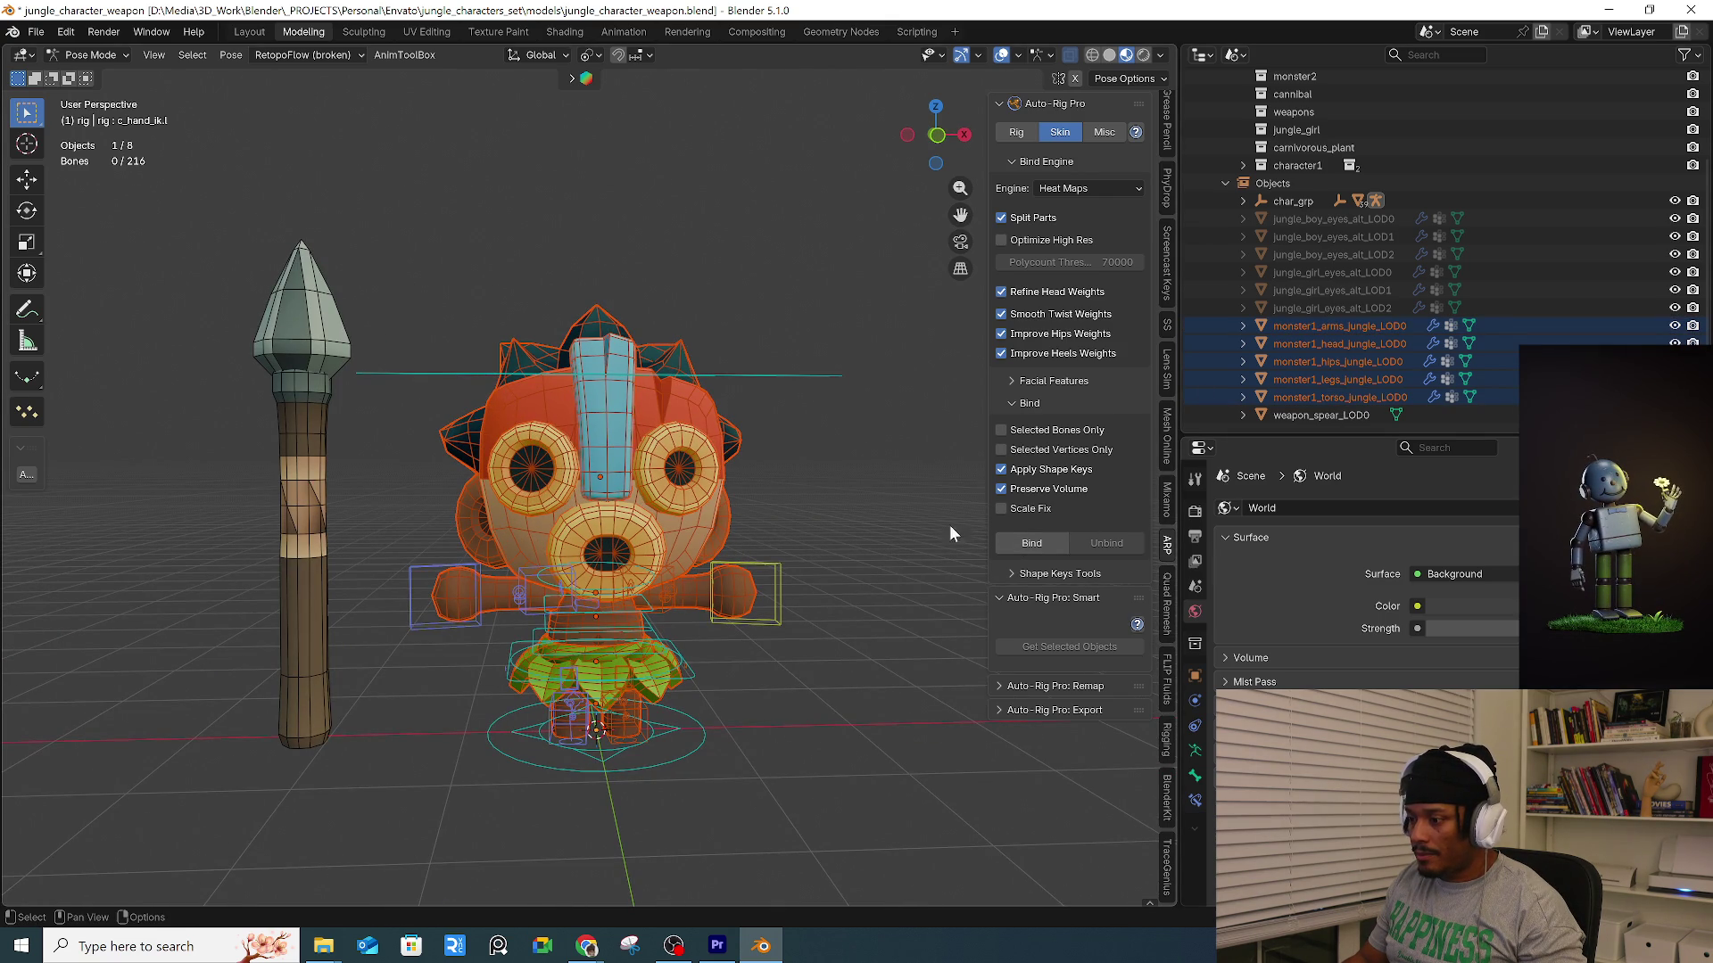
{"action": "left_click", "coordinate": [1338, 397]}
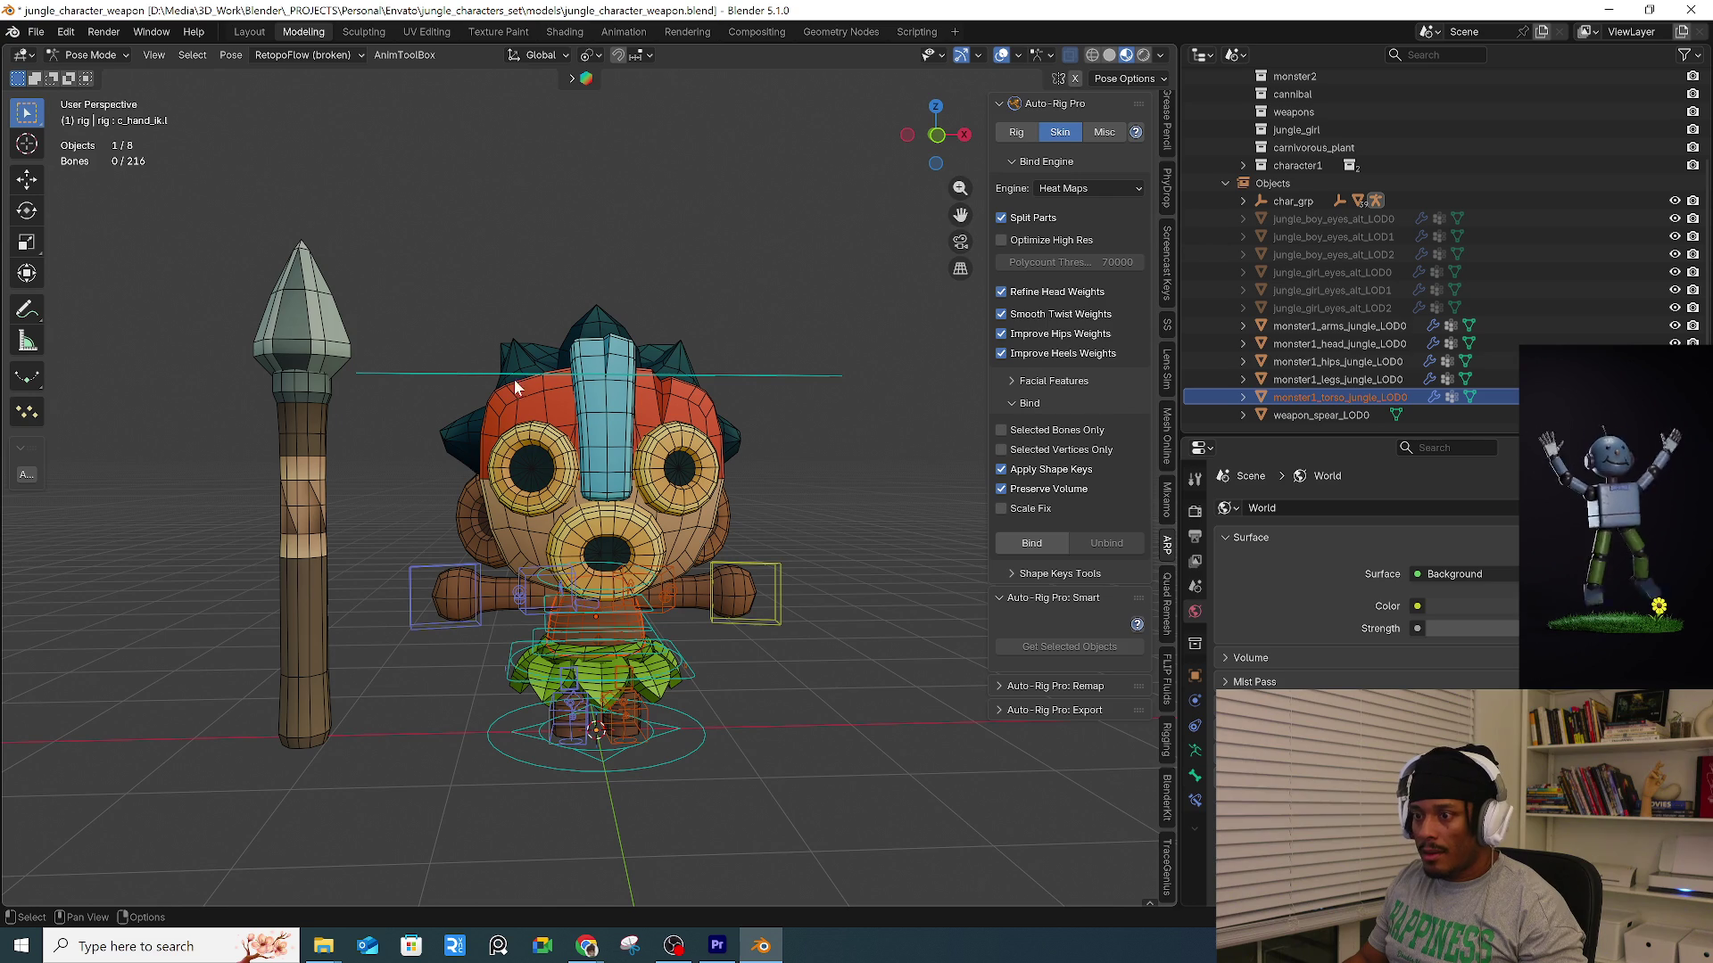
{"action": "key", "text": "ctrl+Tab"}
{"action": "left_click", "coordinate": [473, 447]}
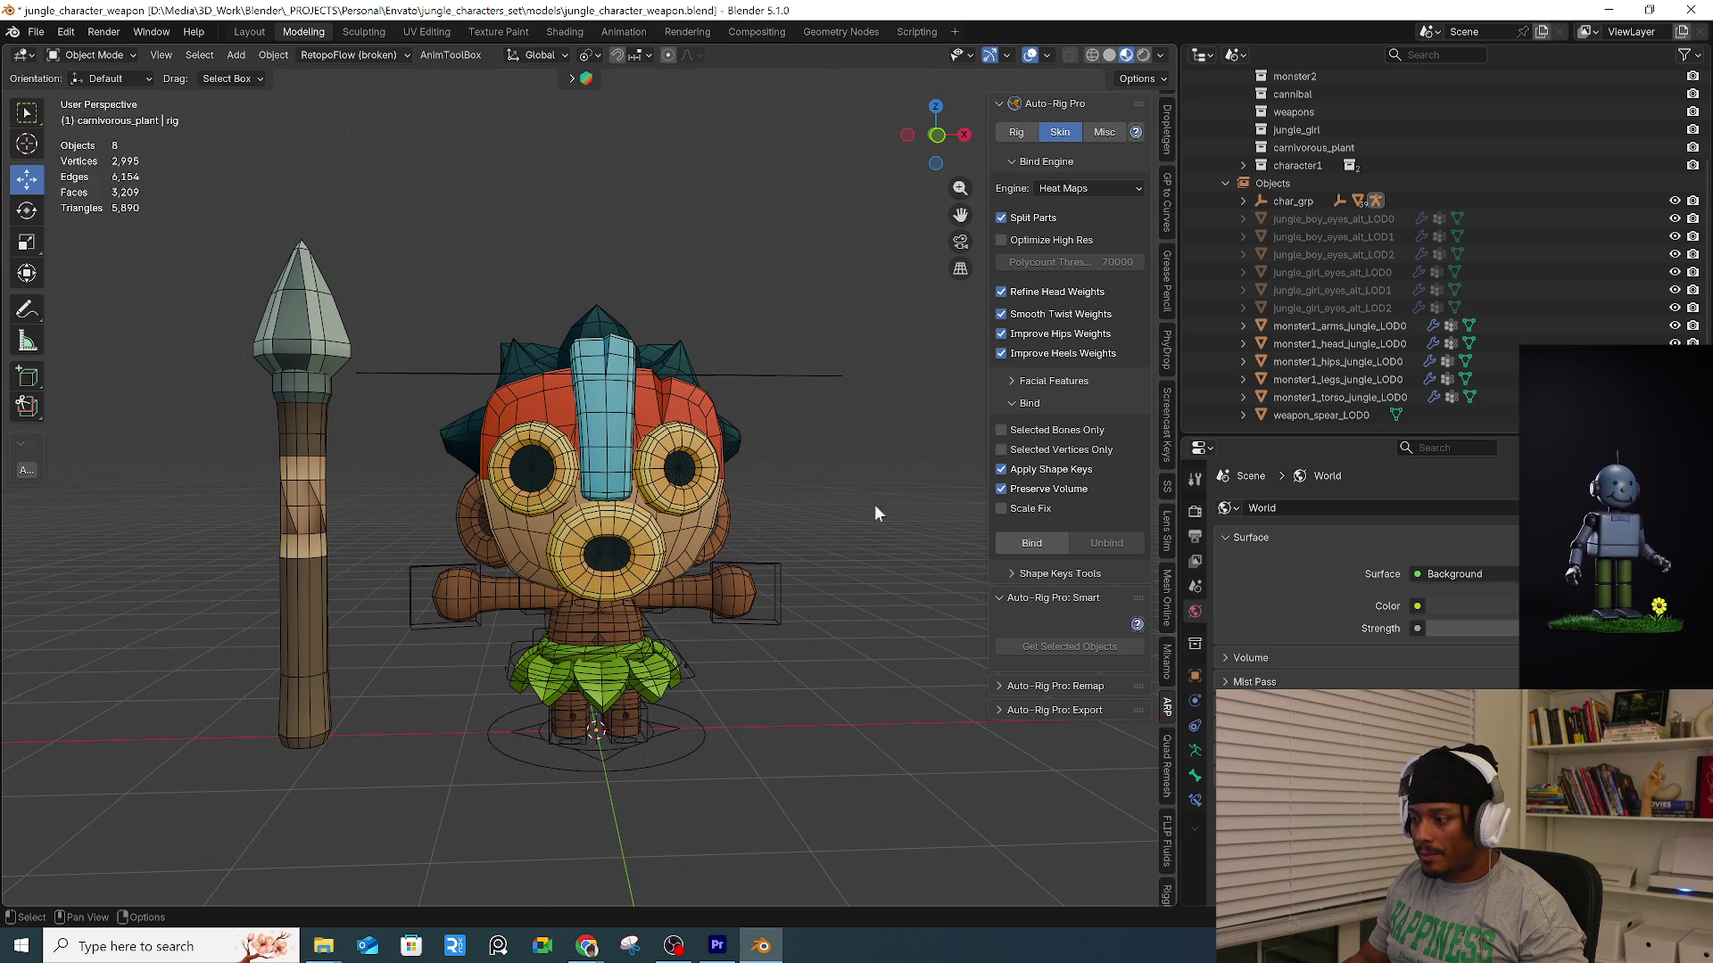
Select the five monster1 meshes and unbind them from the rig.
{"action": "left_click", "coordinate": [1384, 402]}
{"action": "left_click", "coordinate": [1347, 323], "text": "shift"}
{"action": "mouse_move", "coordinate": [906, 543]}
{"action": "middle_mouse_down"}
{"action": "mouse_move", "coordinate": [769, 580]}
{"action": "mouse_move", "coordinate": [811, 591]}
{"action": "mouse_move", "coordinate": [624, 580]}
{"action": "mouse_move", "coordinate": [1091, 496]}
{"action": "middle_mouse_up"}
{"action": "left_click", "coordinate": [1115, 543]}
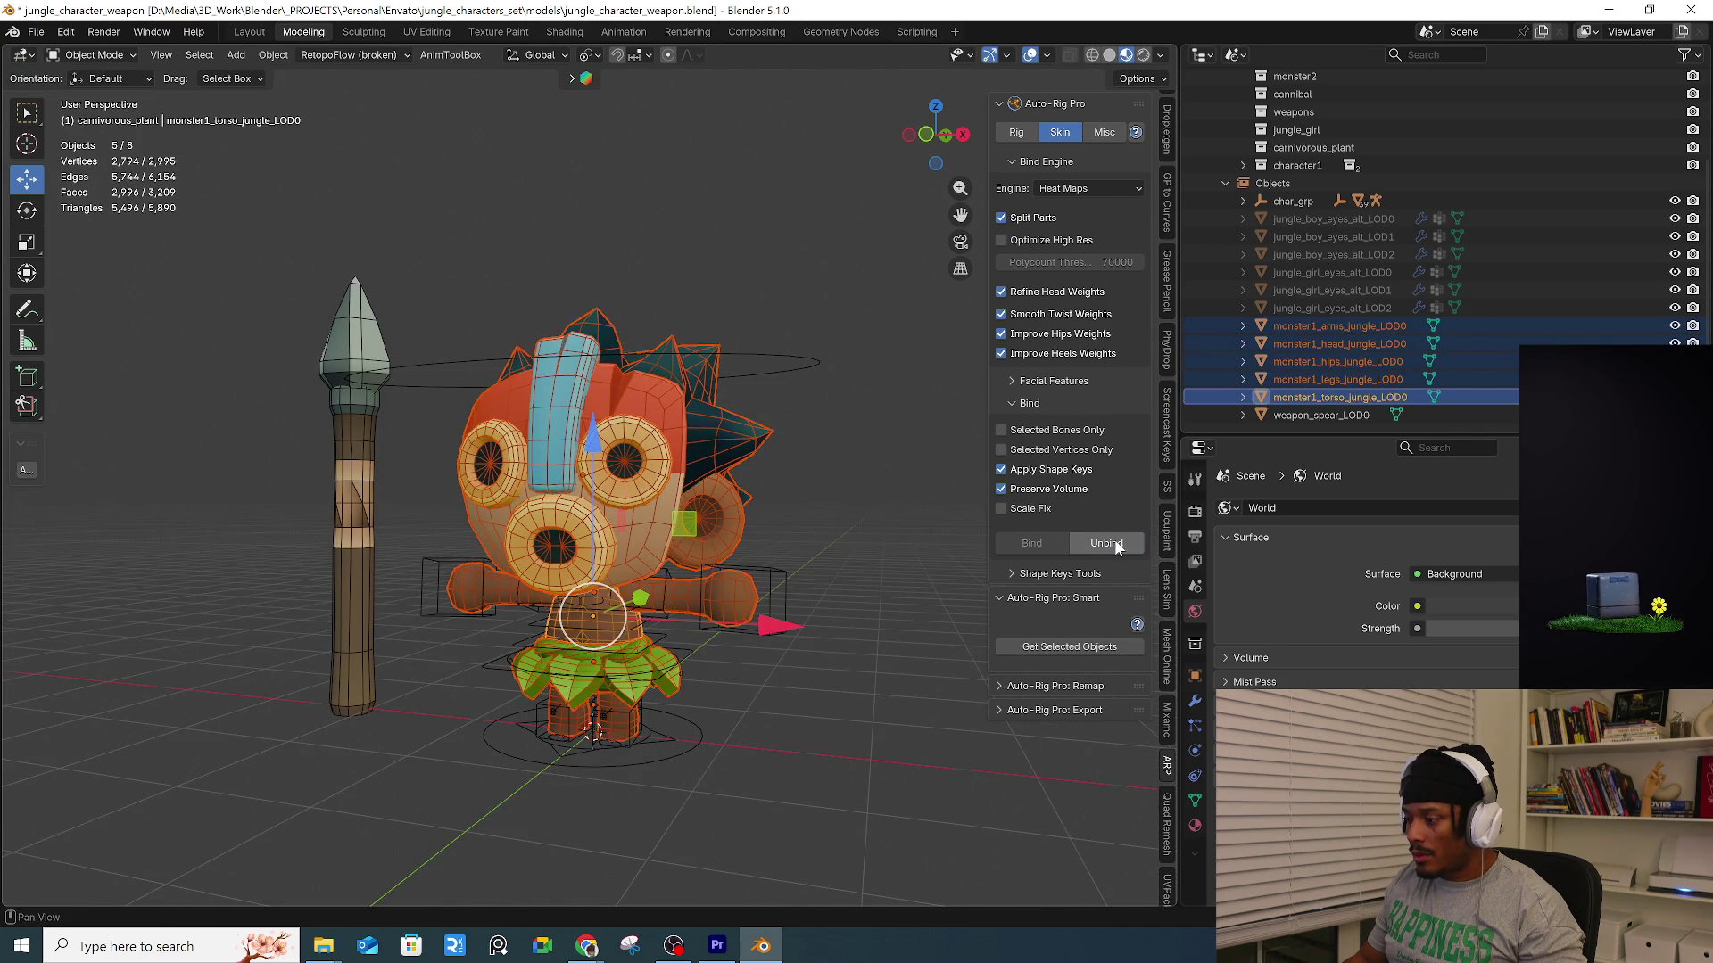
With the rig active, bind using the Voxel Heat Diffuse engine, then select the rig alone.
{"action": "left_click", "coordinate": [773, 571], "text": "shift"}
{"action": "left_click", "coordinate": [1120, 191]}
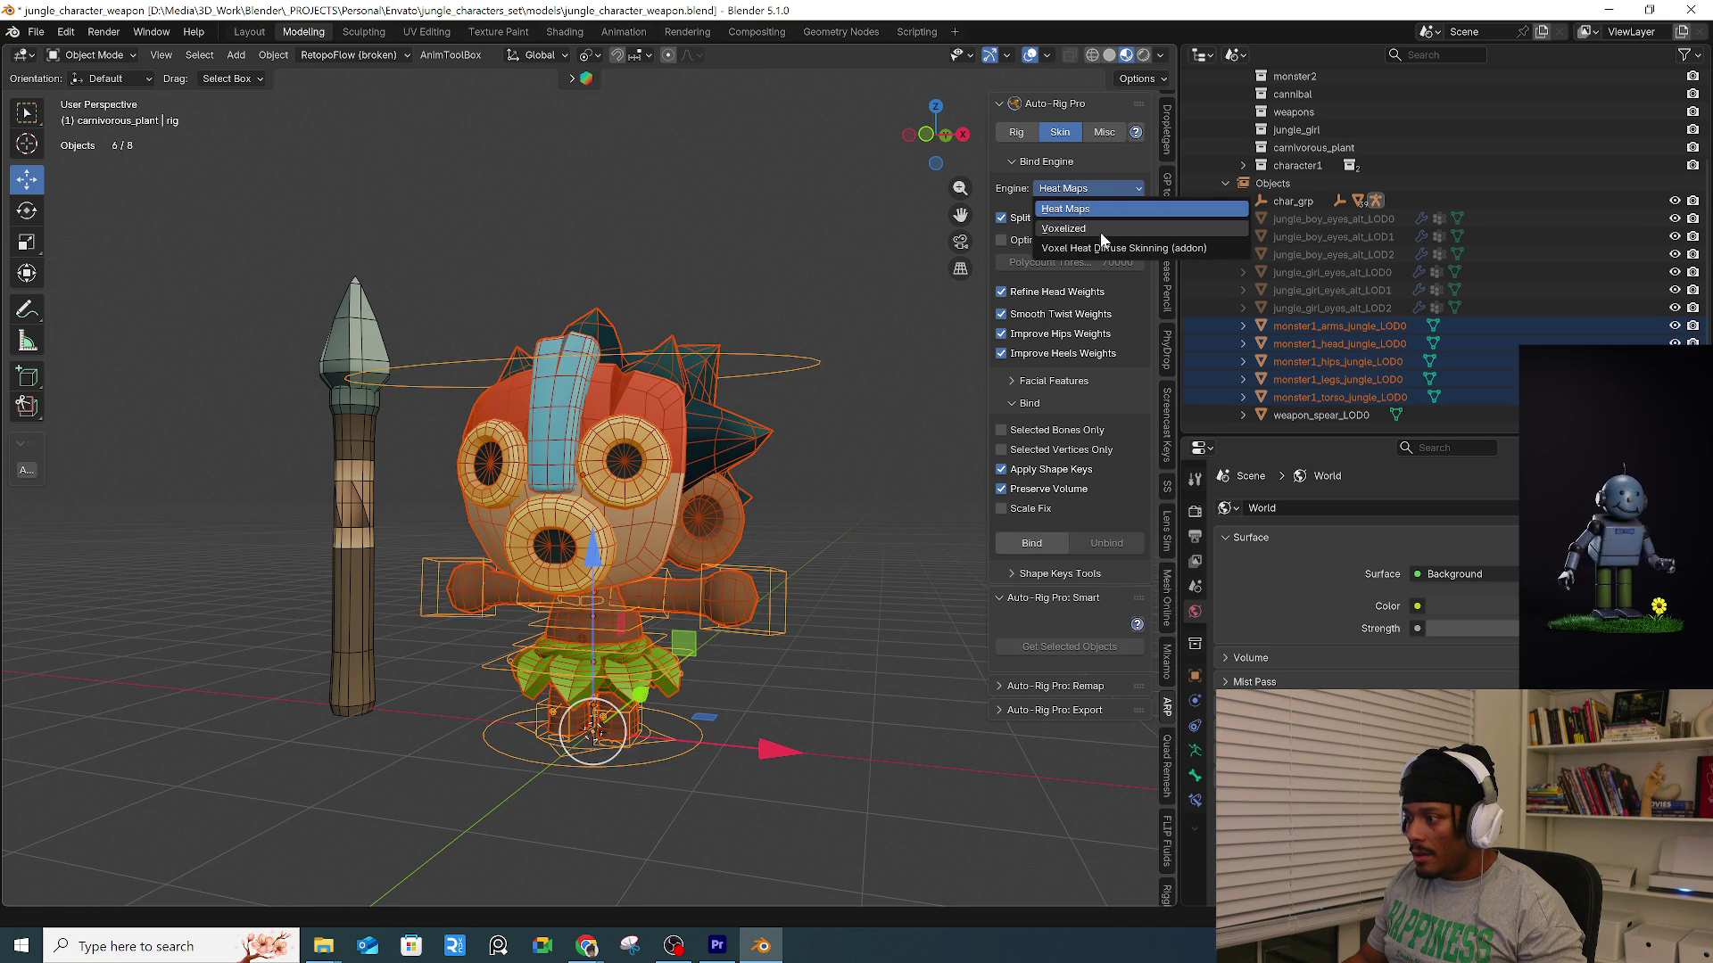
{"action": "left_click", "coordinate": [1091, 243]}
{"action": "left_click", "coordinate": [1038, 501]}
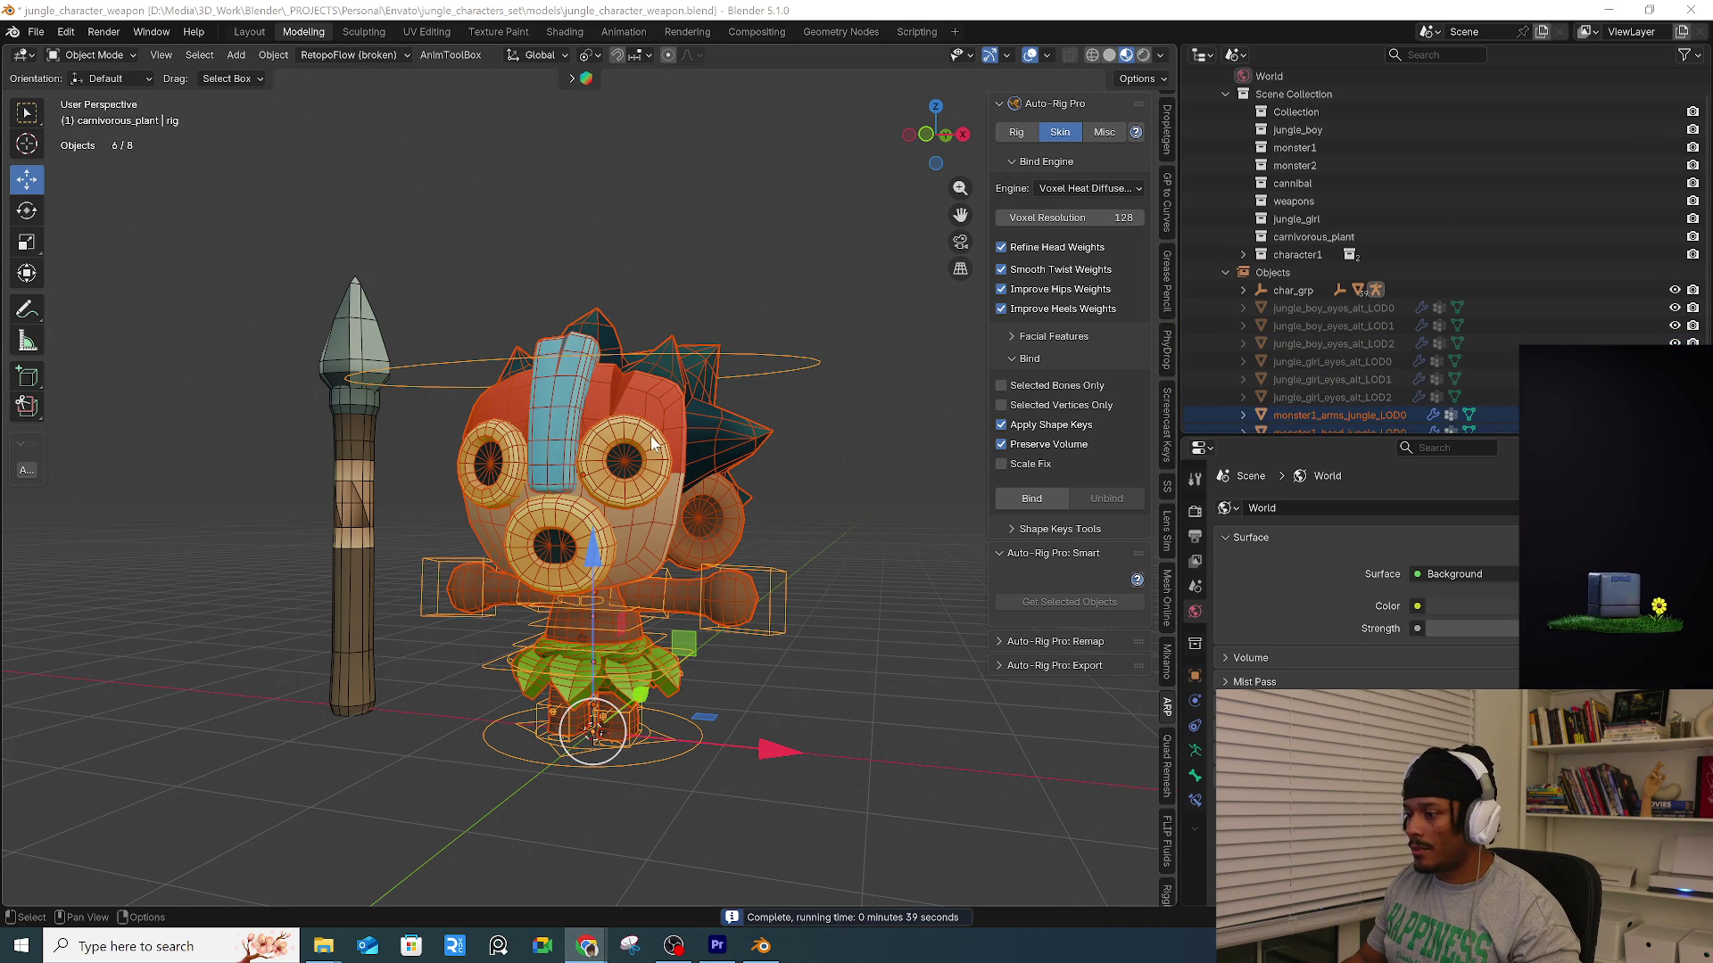
{"action": "left_click", "coordinate": [794, 551]}
{"action": "left_click", "coordinate": [784, 584]}
Enter Pose Mode and test-move the left hand and root controls, cancelling each move.
{"action": "key", "text": "ctrl+Tab"}
{"action": "left_click", "coordinate": [803, 734]}
{"action": "left_click", "coordinate": [760, 626]}
{"action": "middle_click_drag", "start_coordinate": [760, 627], "coordinate": [810, 624]}
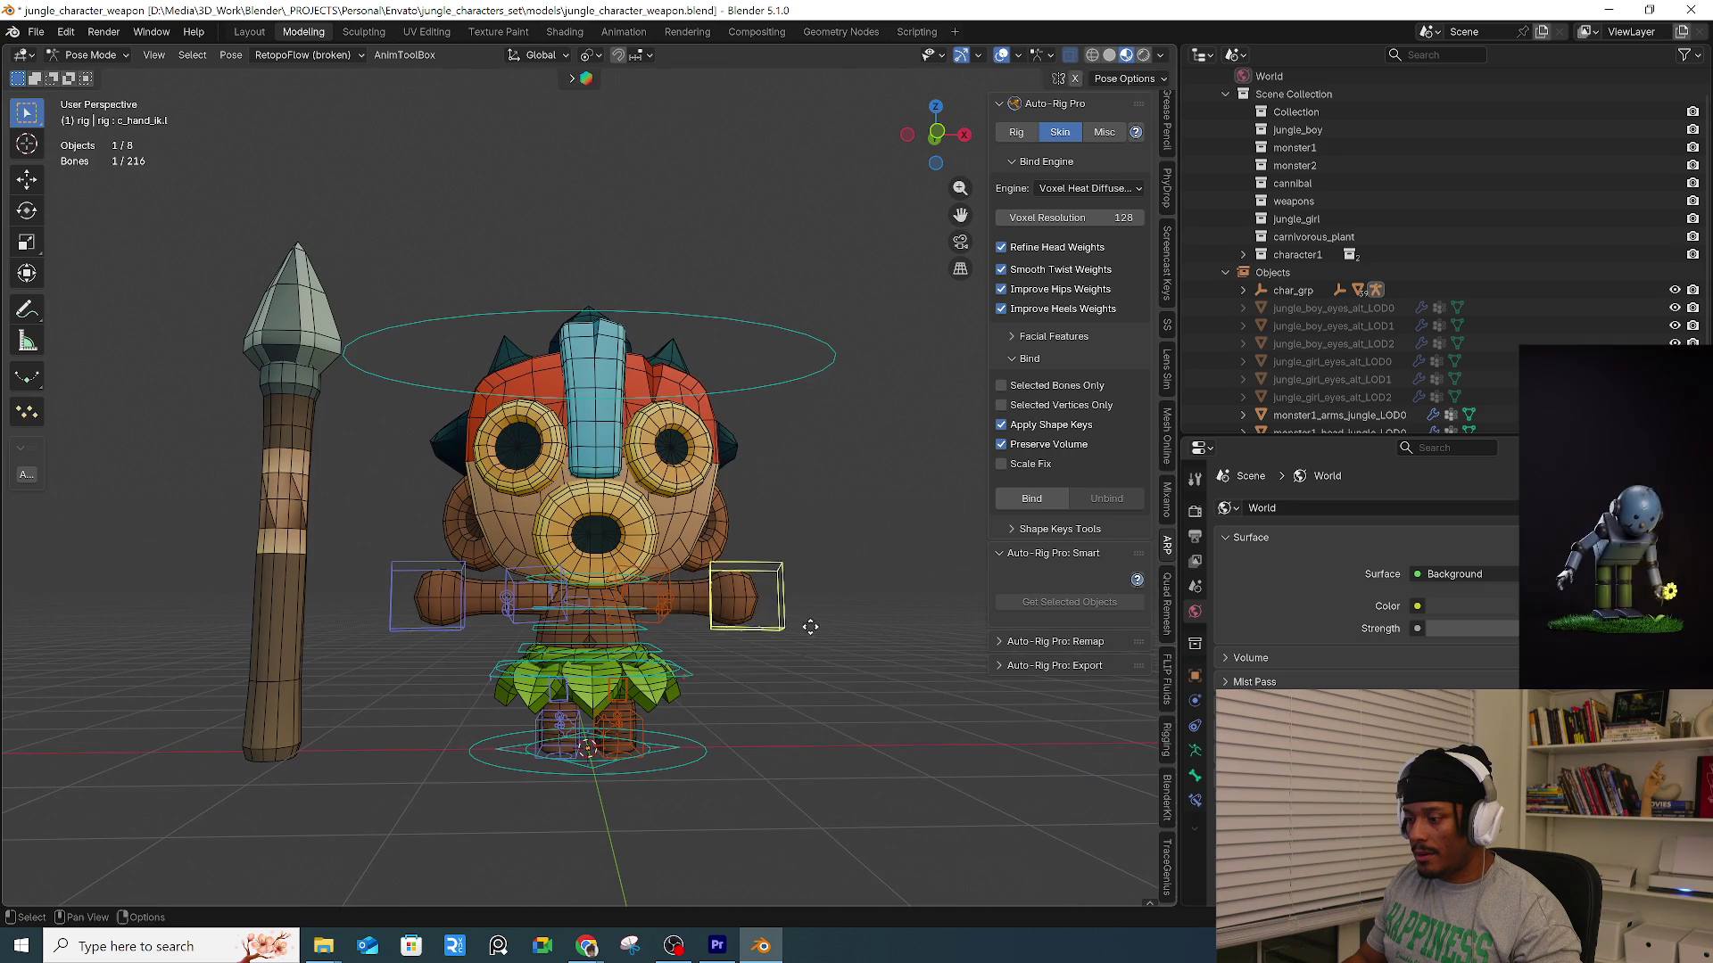
{"action": "key", "text": "g"}
{"action": "right_click", "coordinate": [808, 637]}
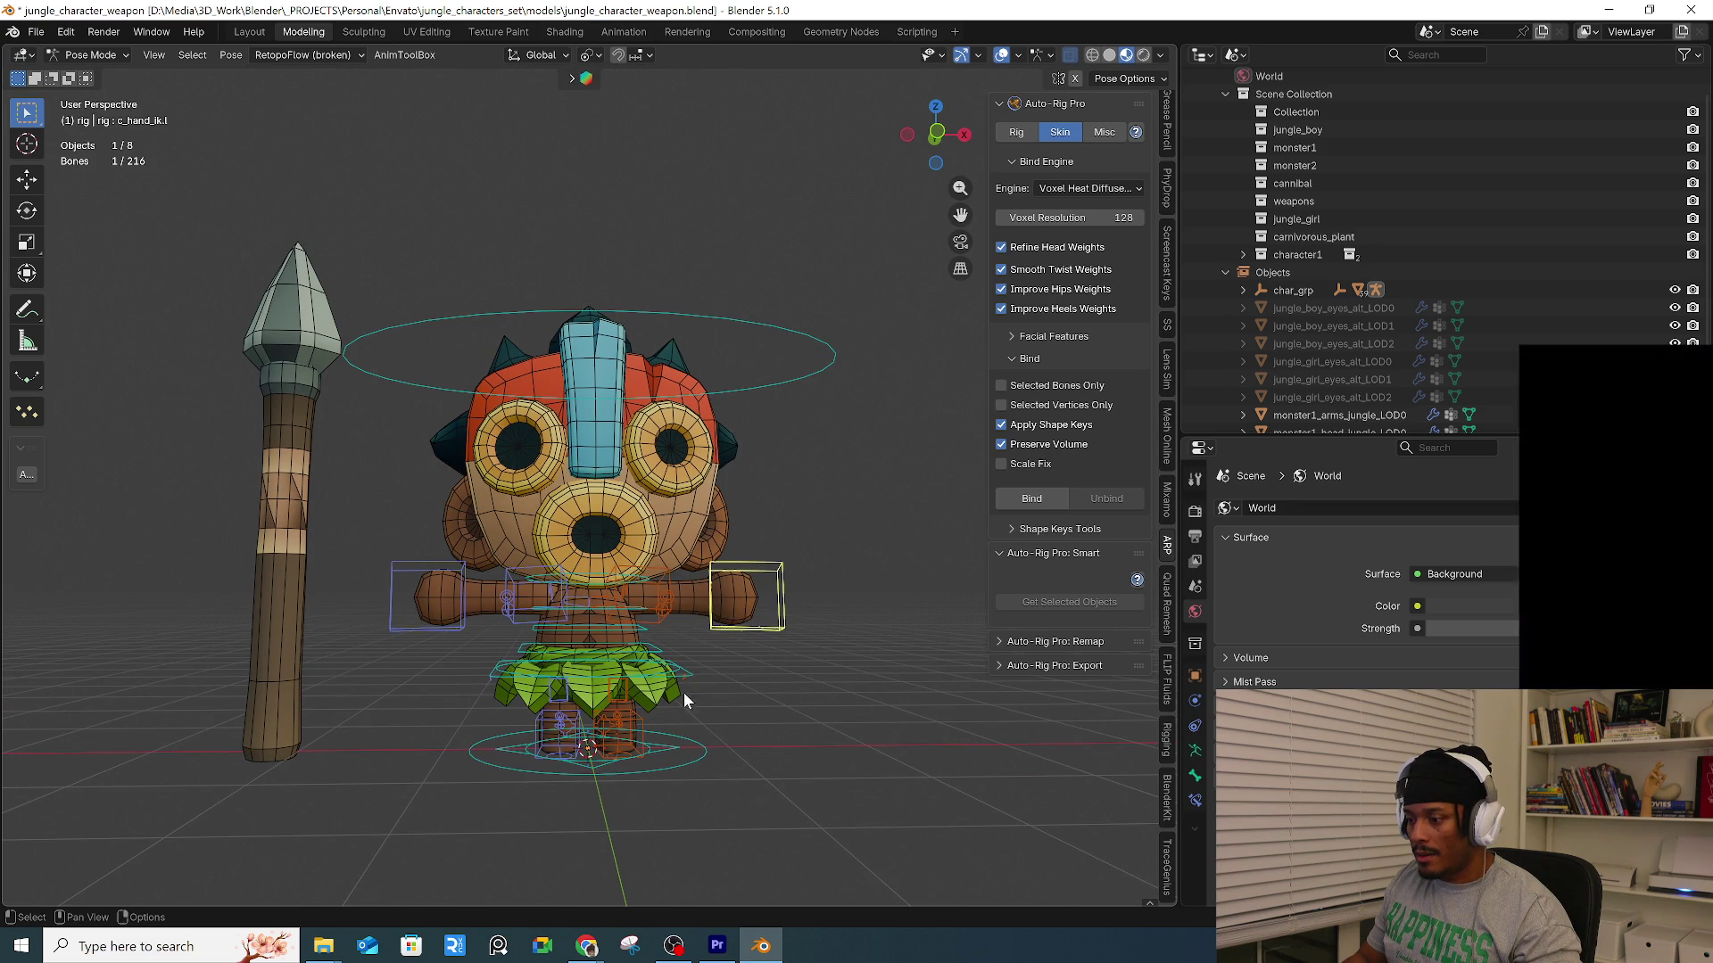
{"action": "left_click", "coordinate": [681, 681]}
{"action": "key", "text": "g"}
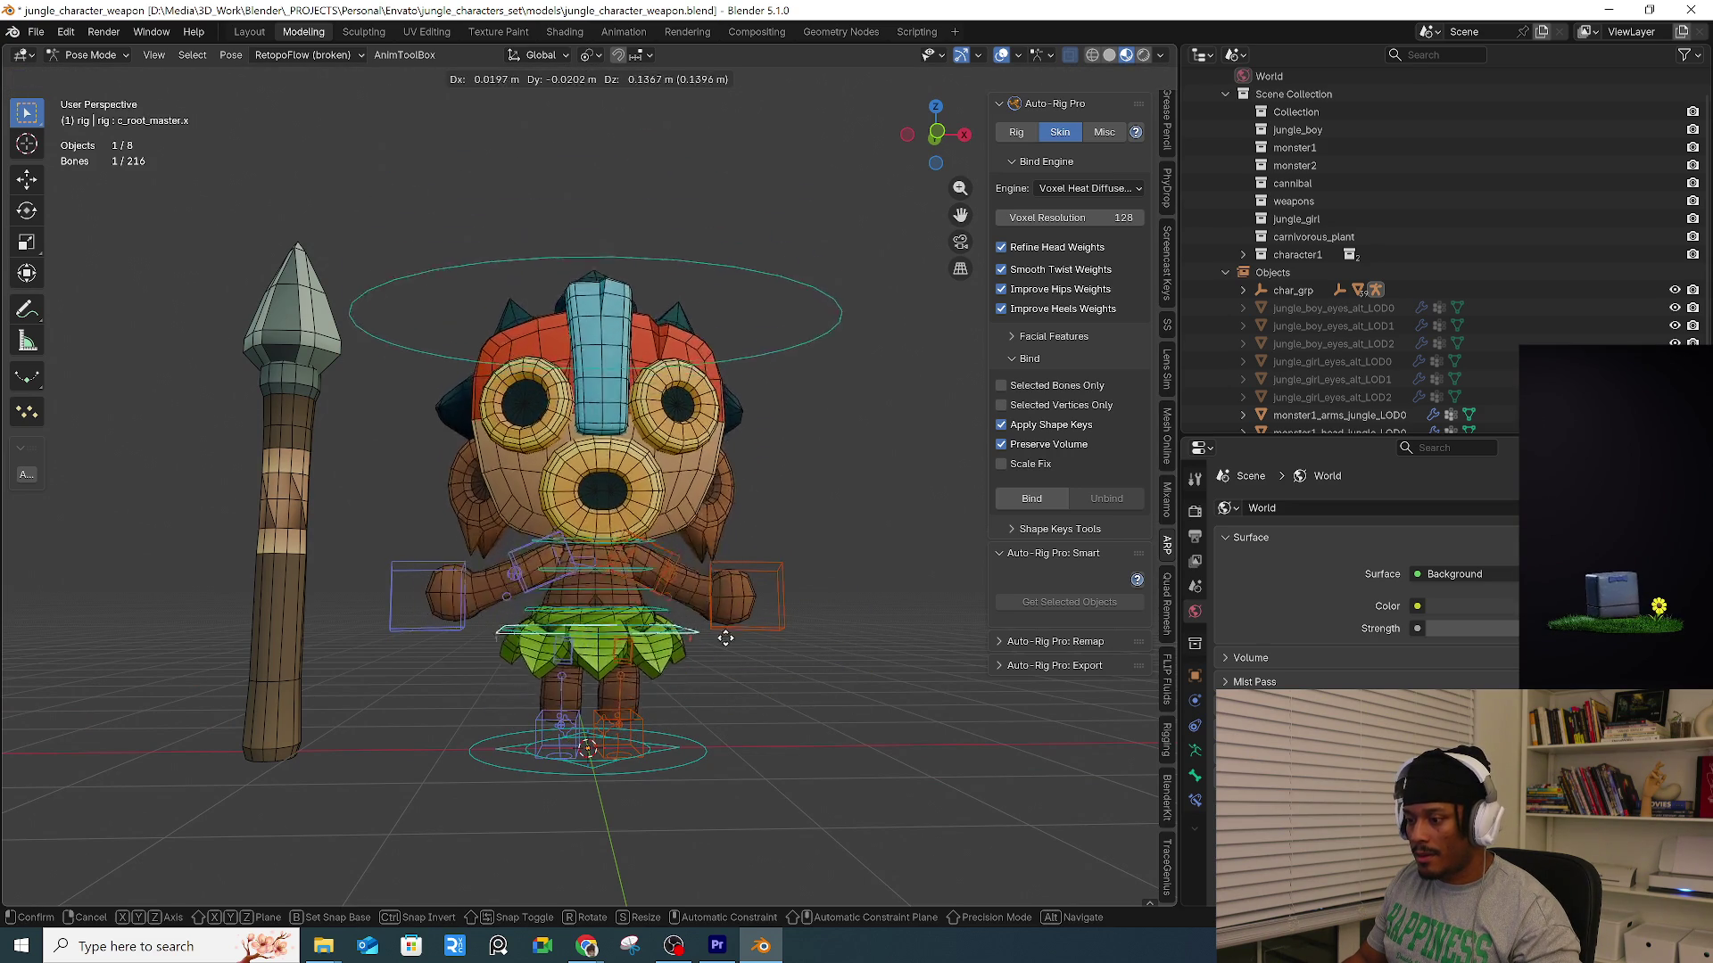
{"action": "right_click", "coordinate": [758, 535]}
Test-rotate the root control, then set the pivot to Median Point and rotate again, cancelling.
{"action": "mouse_move", "coordinate": [758, 536]}
{"action": "middle_mouse_down"}
{"action": "mouse_move", "coordinate": [799, 402]}
{"action": "mouse_move", "coordinate": [769, 401]}
{"action": "middle_mouse_up"}
{"action": "key", "text": "r"}
{"action": "right_click", "coordinate": [751, 421]}
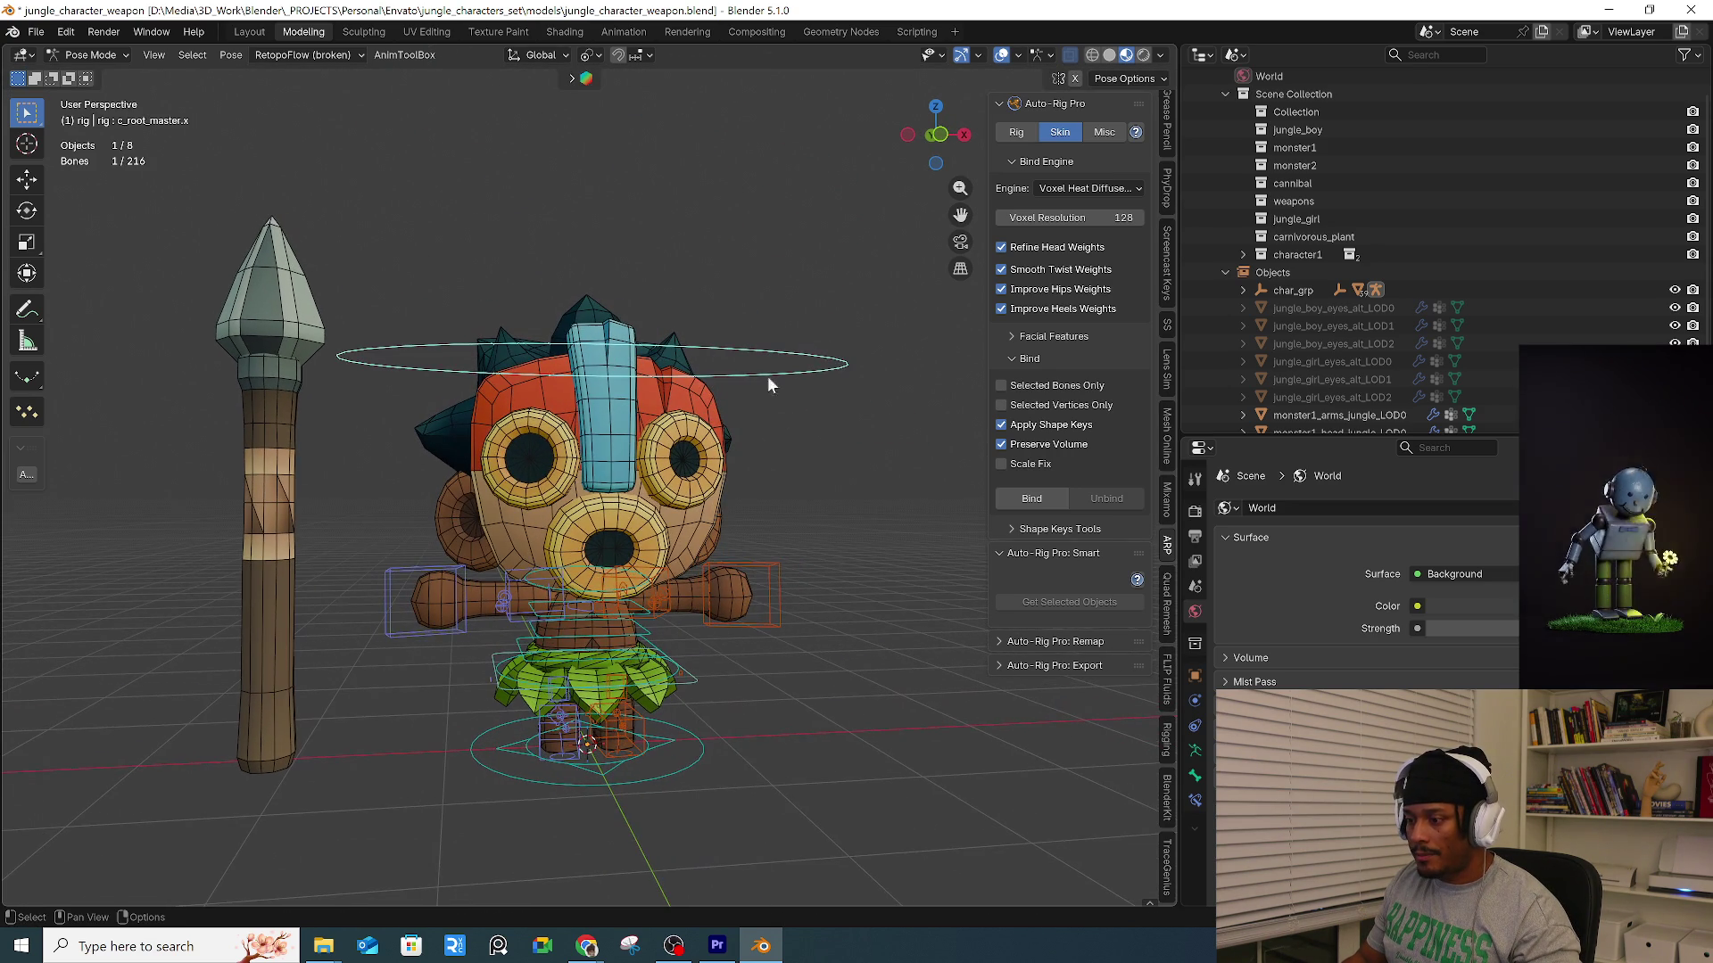
{"action": "left_click", "coordinate": [583, 57]}
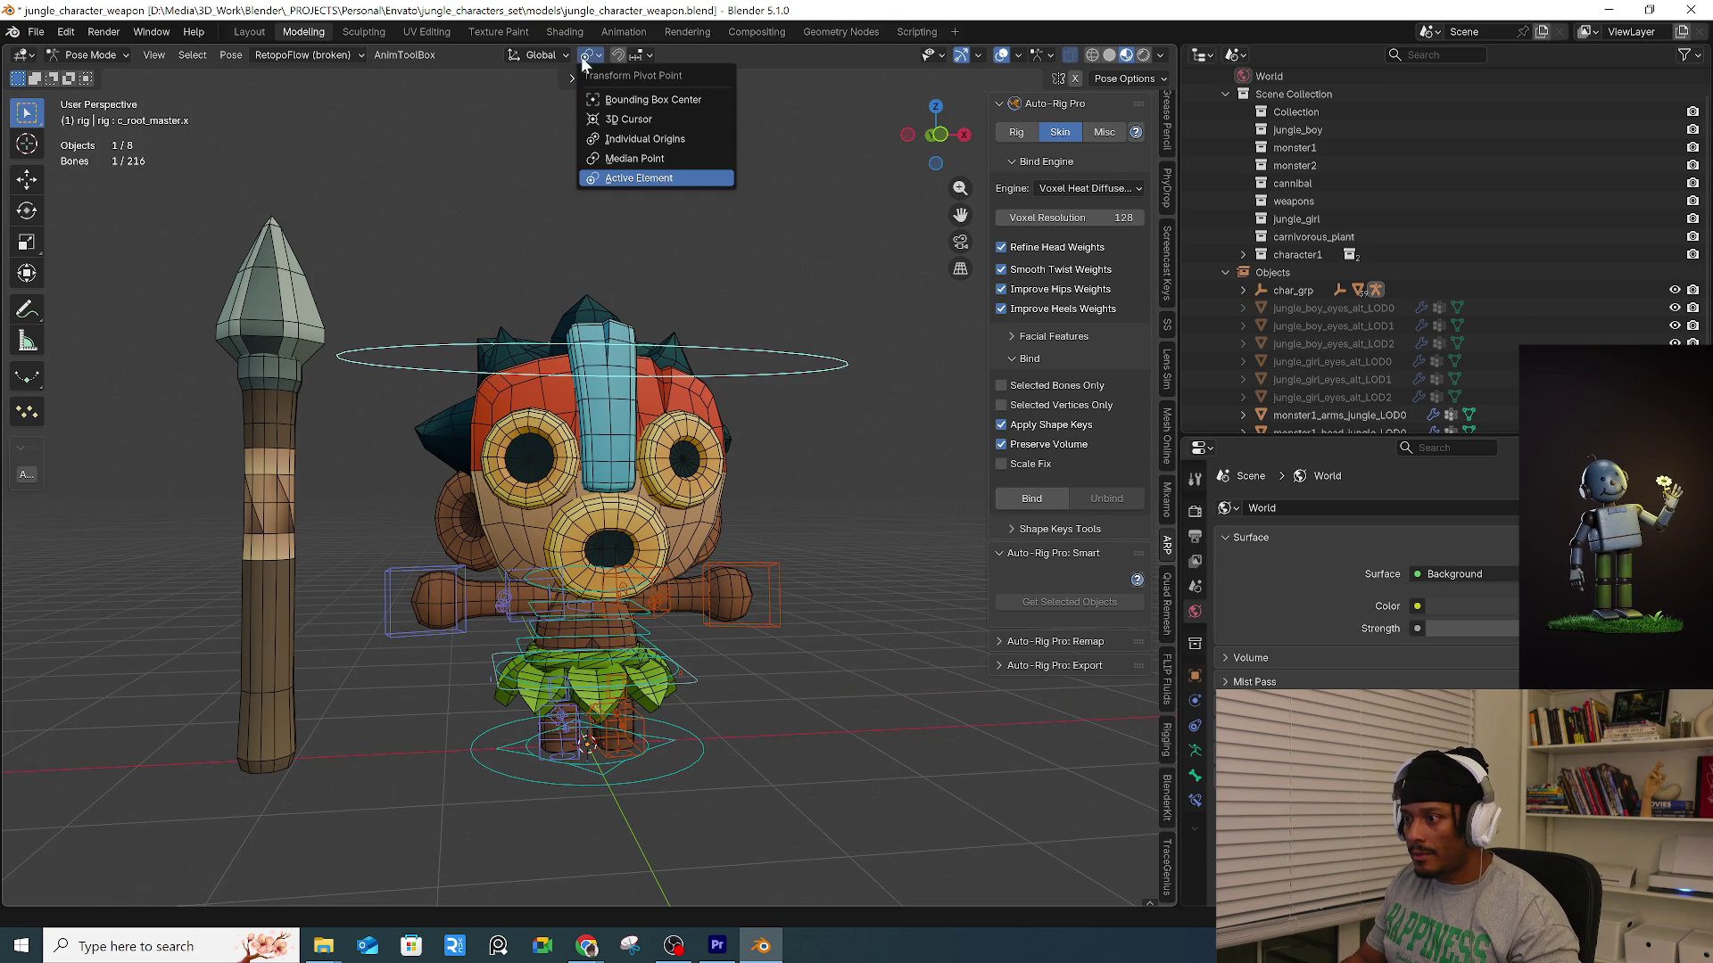
{"action": "left_click", "coordinate": [635, 158]}
{"action": "key", "text": "r"}
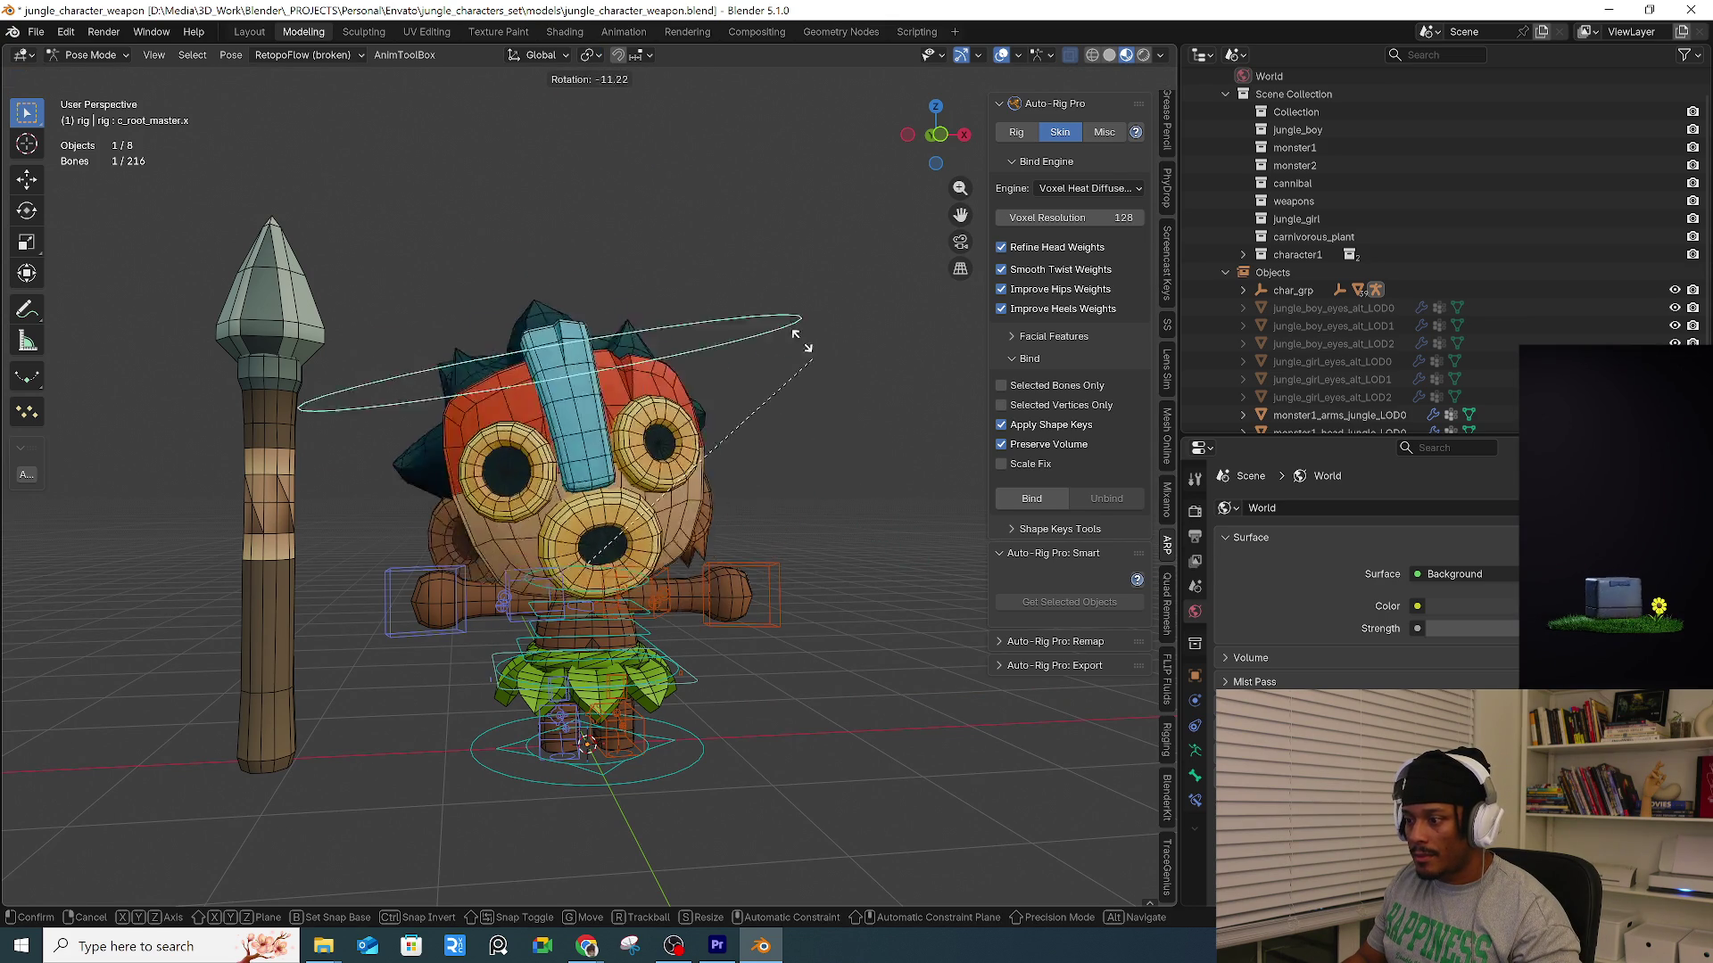
{"action": "right_click", "coordinate": [796, 458]}
Select the left hand IK, left foot IK and right foot IK controls.
{"action": "left_click", "coordinate": [780, 585]}
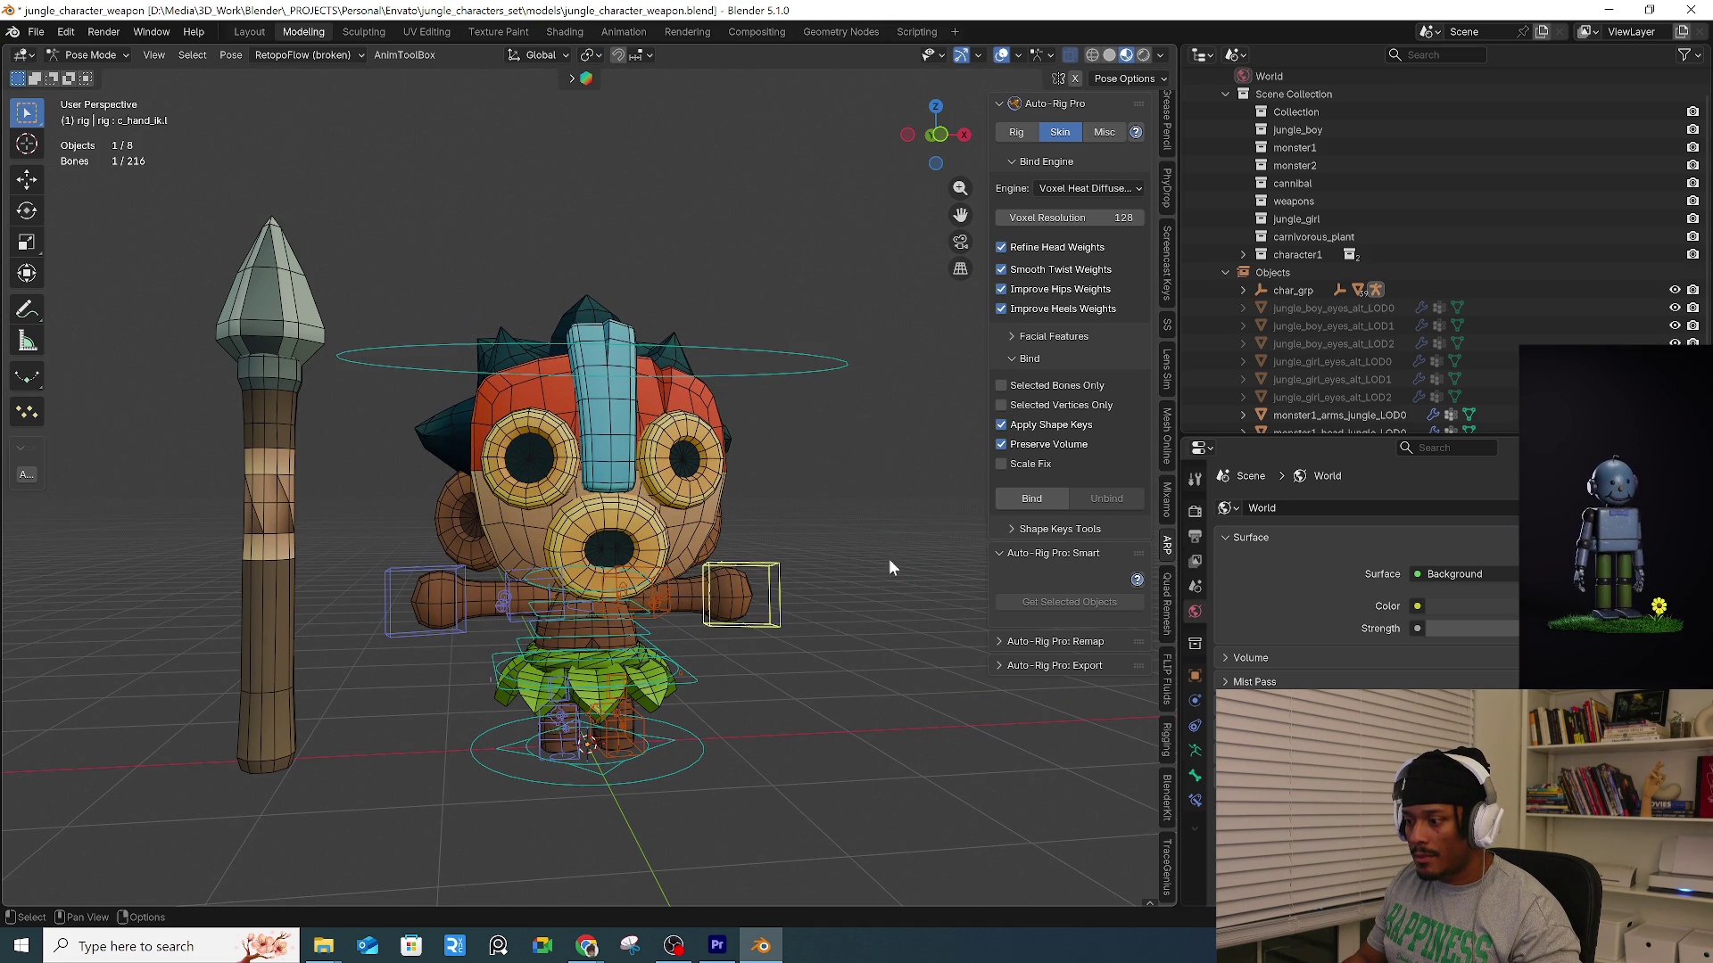
{"action": "middle_click_drag", "start_coordinate": [914, 553], "coordinate": [894, 536]}
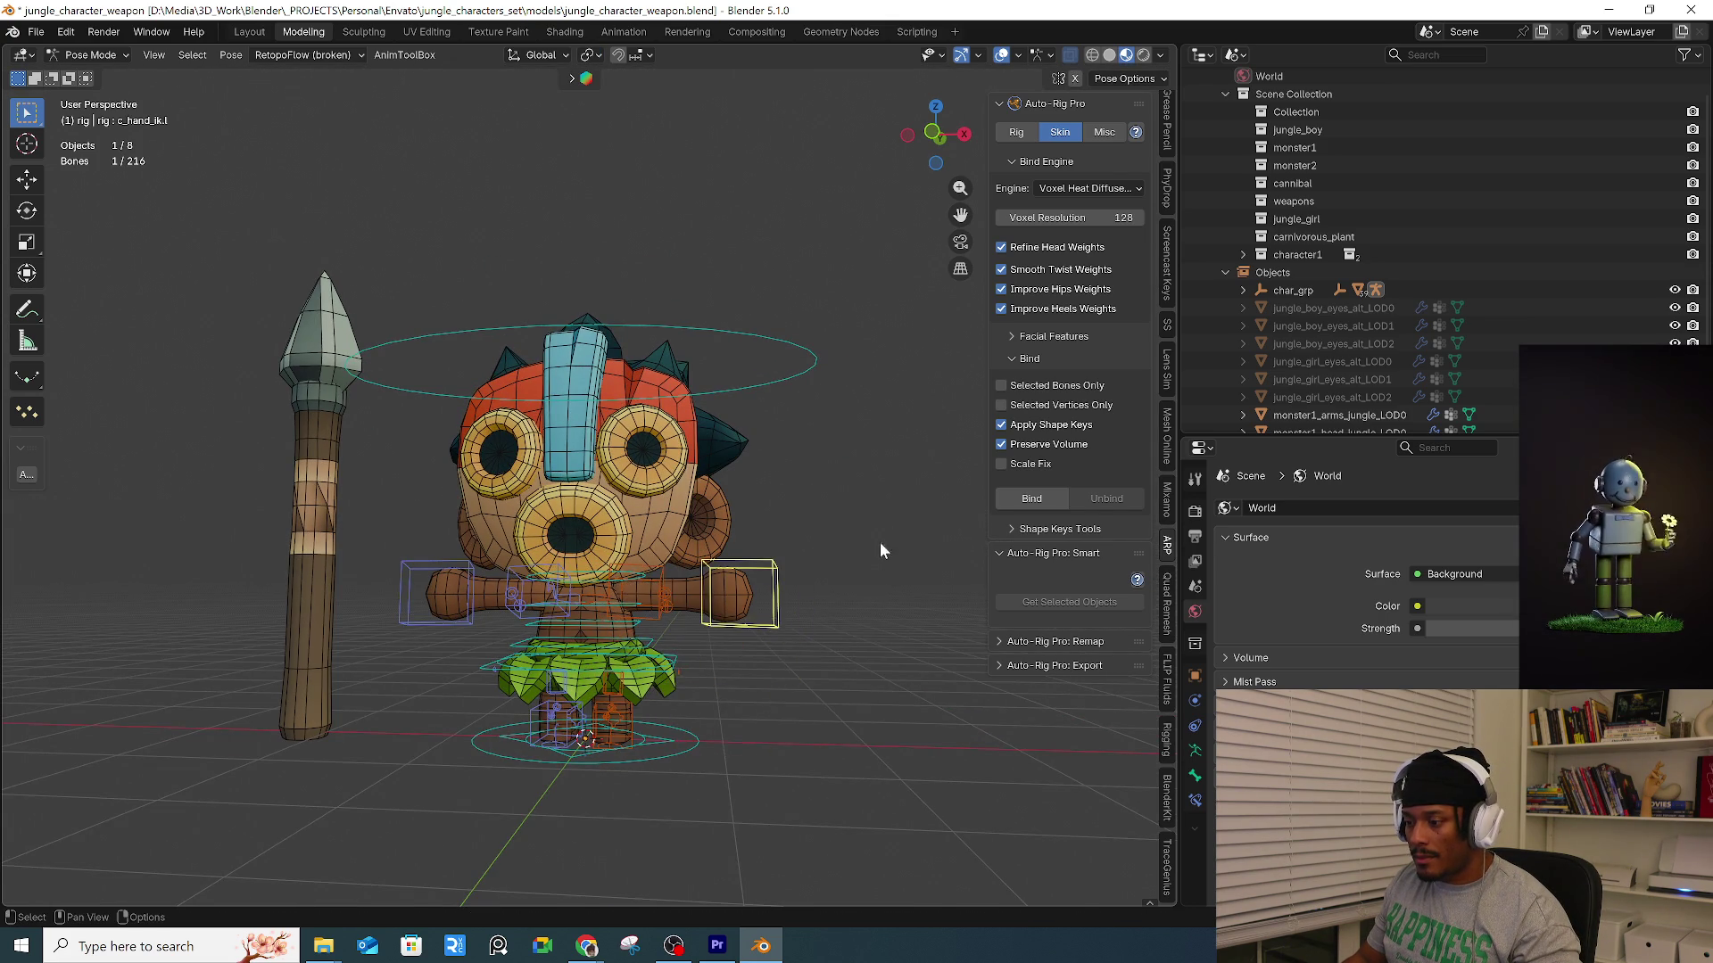
{"action": "middle_click_drag", "start_coordinate": [671, 711], "coordinate": [635, 718]}
{"action": "left_click", "coordinate": [632, 720]}
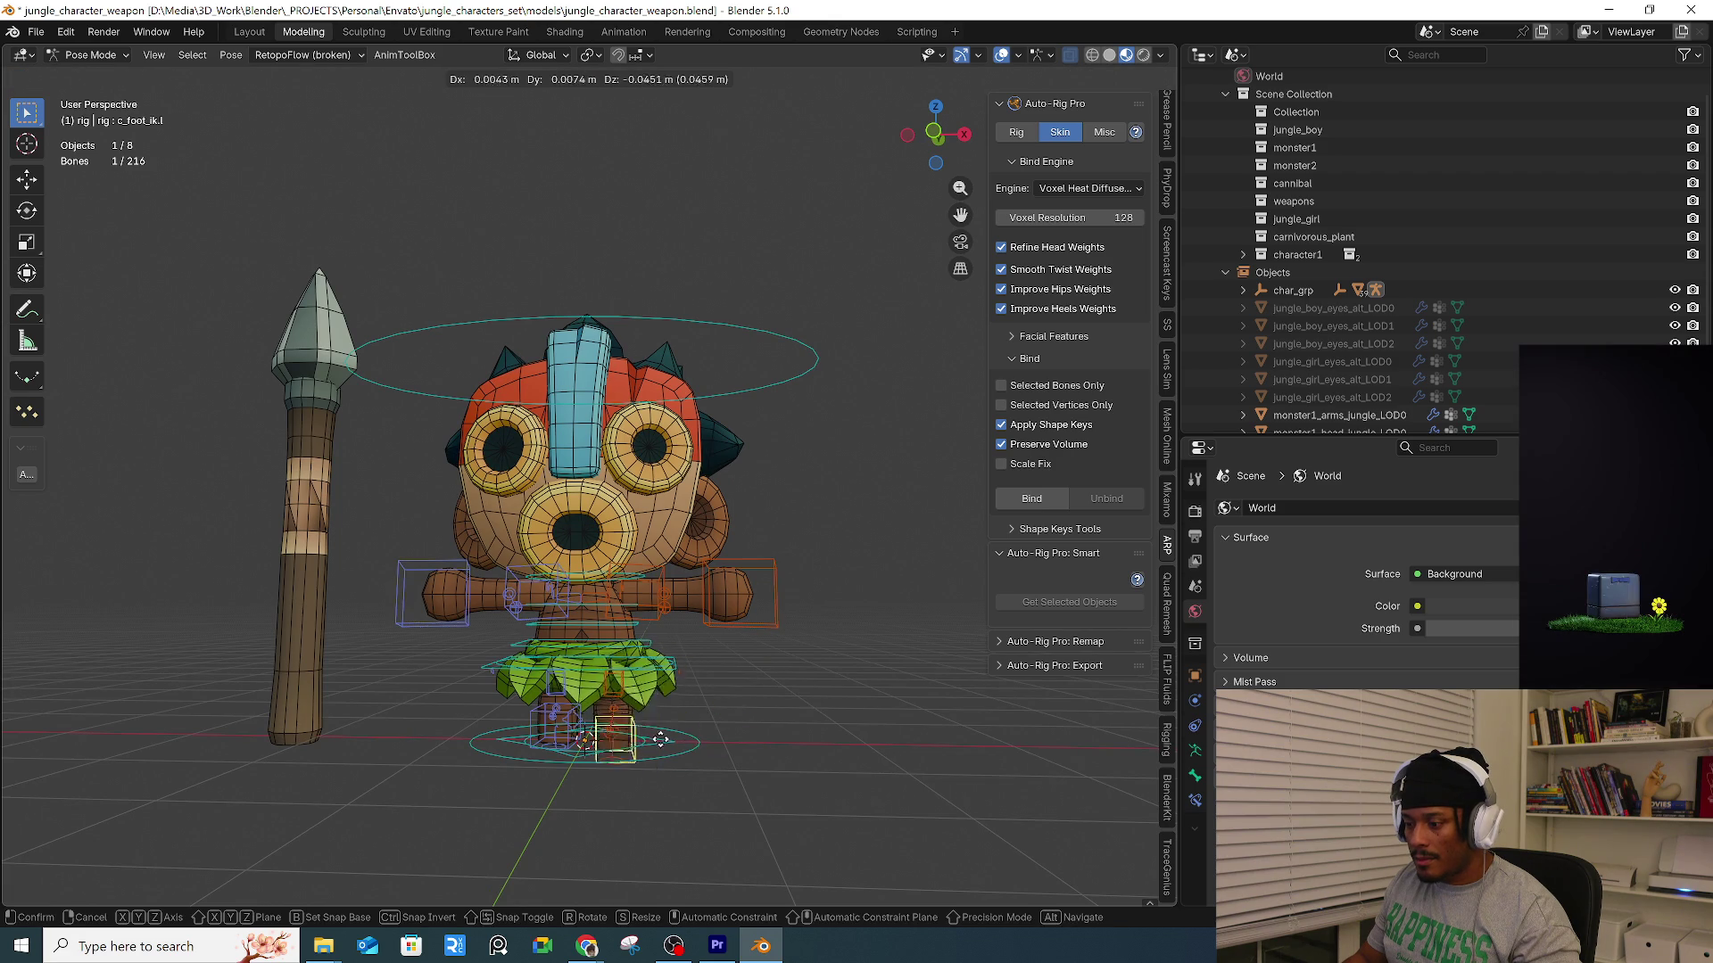
{"action": "scroll", "coordinate": [689, 713], "scroll_direction": "up", "scroll_amount": 4}
{"action": "left_click", "coordinate": [482, 706]}
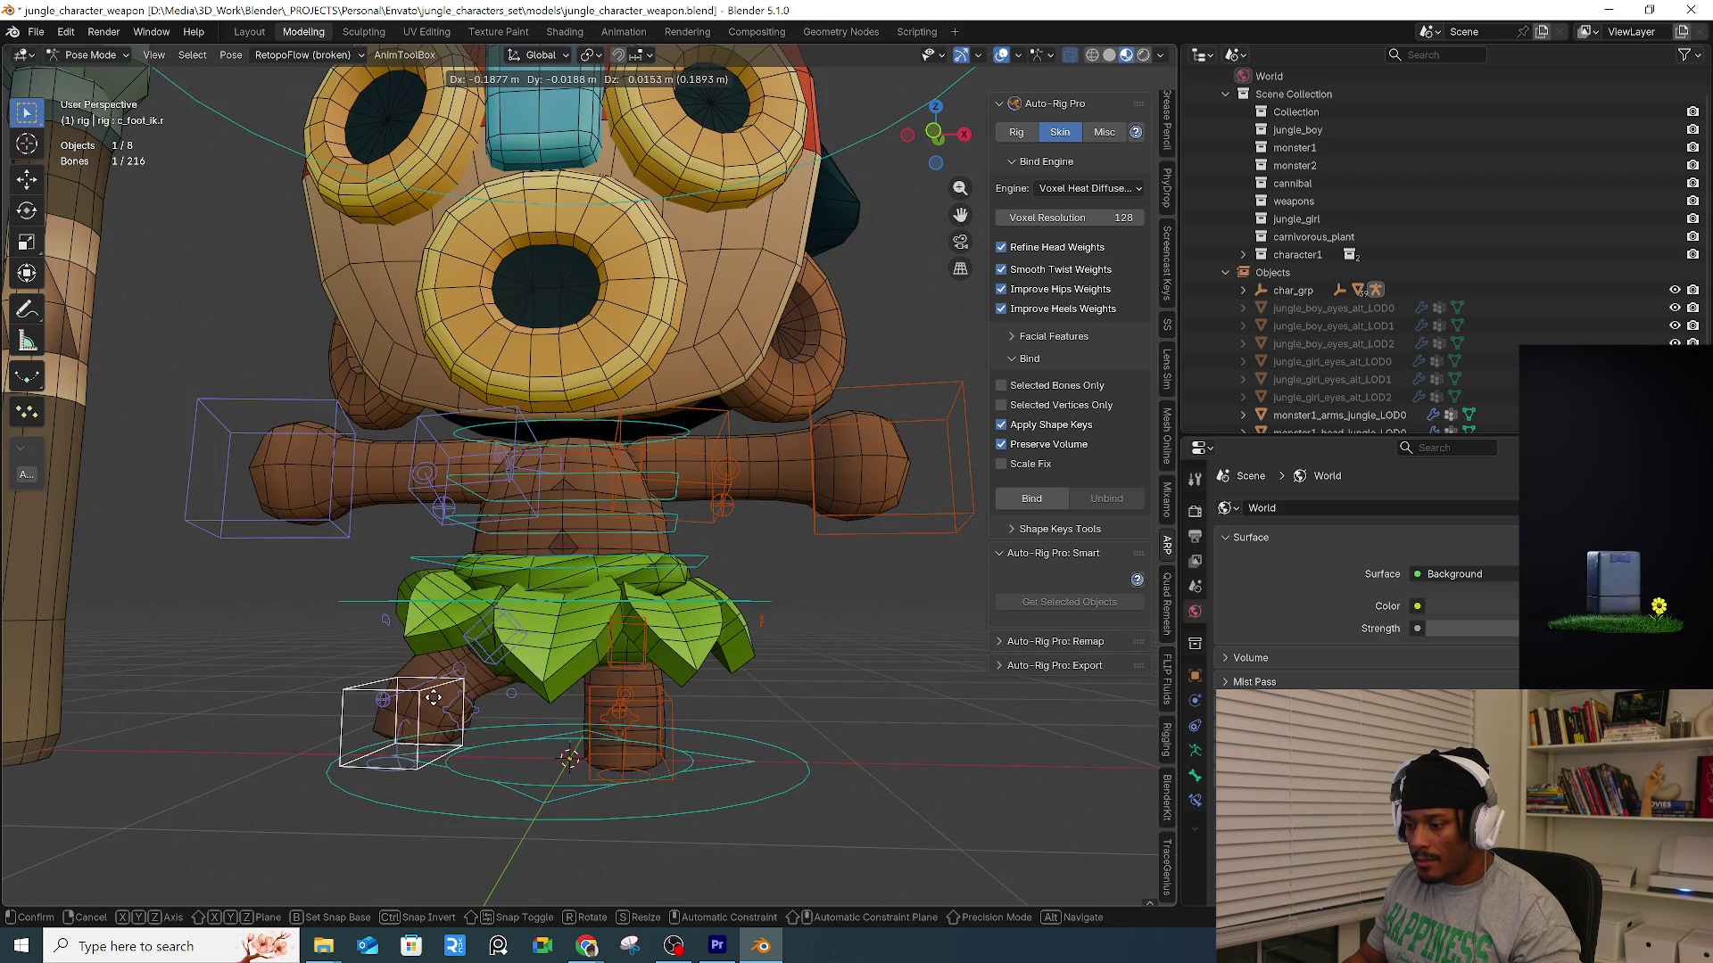
Test-rotate the three spine control rings, cancelling each rotation.
{"action": "left_click", "coordinate": [435, 558]}
{"action": "key", "text": "r"}
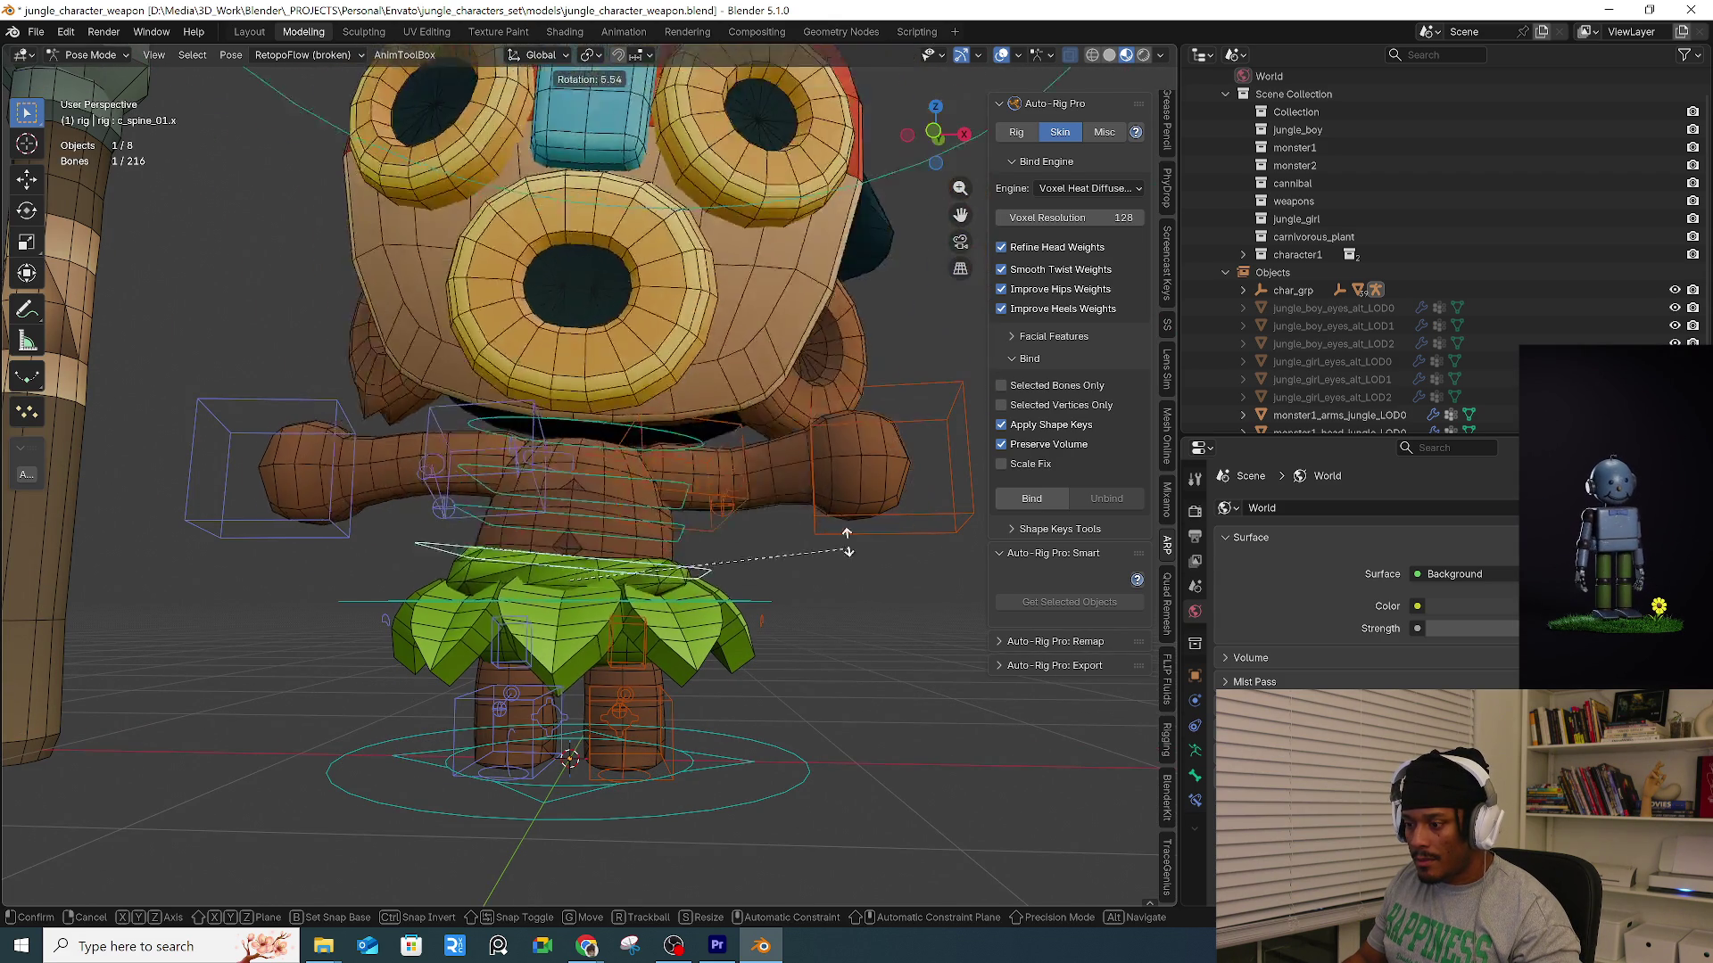
{"action": "key", "text": "Escape"}
{"action": "left_click", "coordinate": [674, 512]}
{"action": "key", "text": "r"}
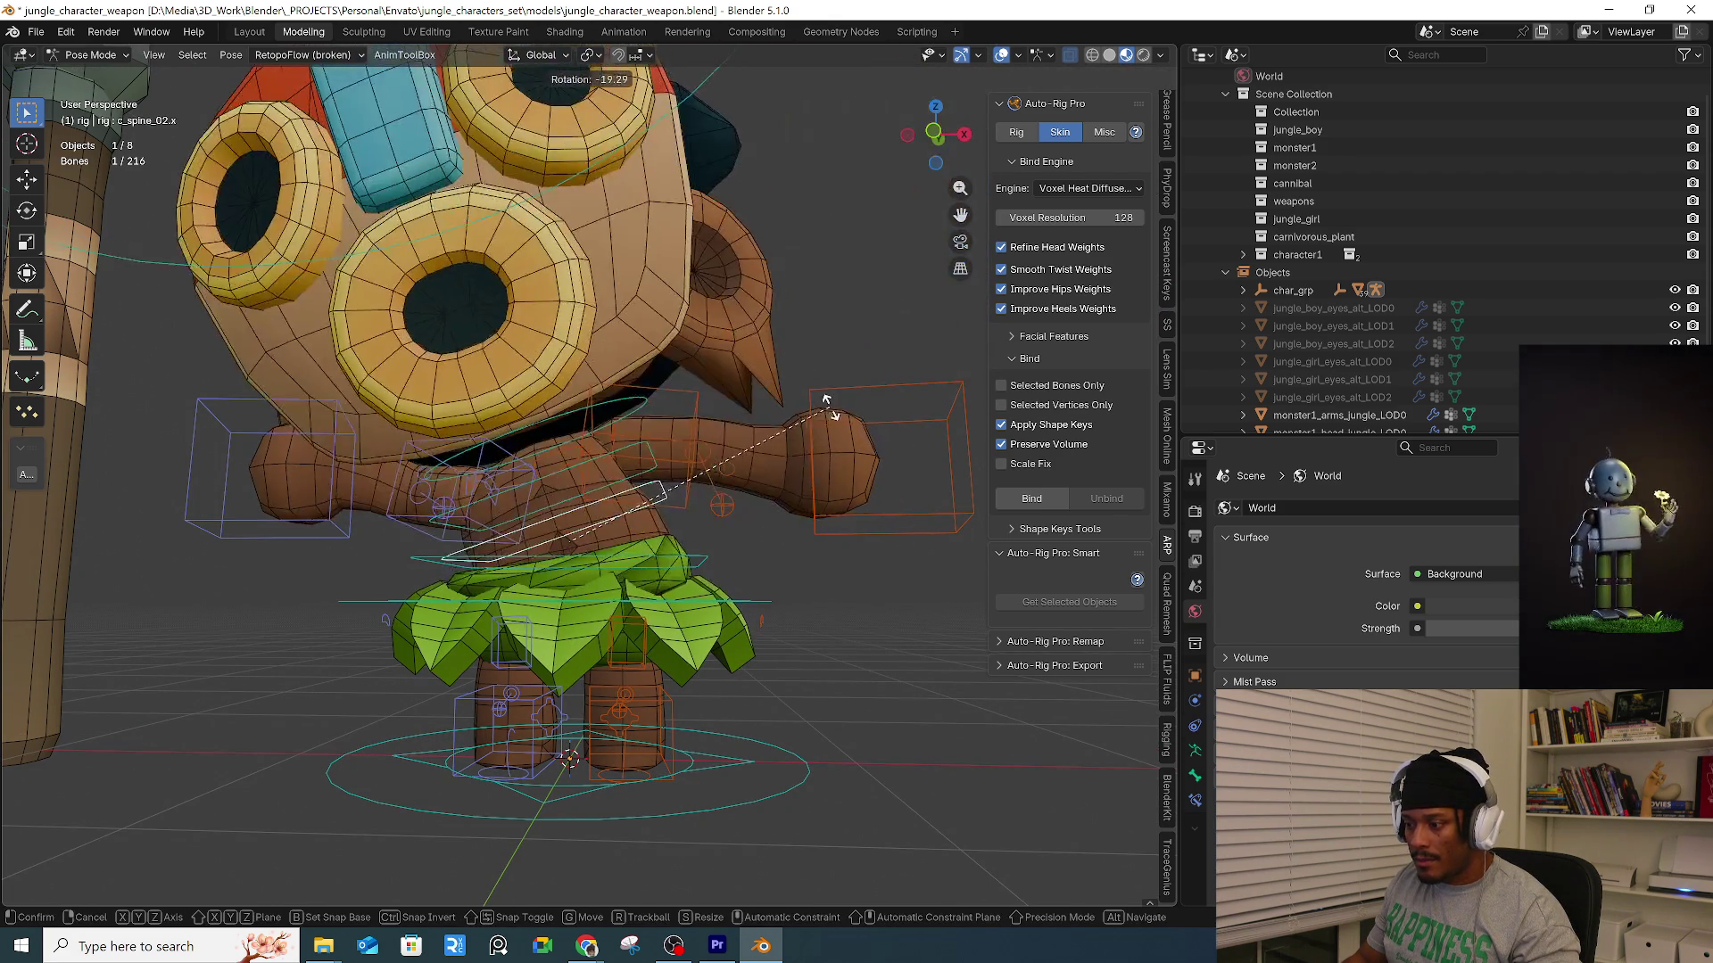
{"action": "key", "text": "Escape"}
{"action": "left_click", "coordinate": [677, 492], "text": "shift"}
{"action": "key", "text": "r"}
{"action": "key", "text": "Escape"}
Change the pivot point, test the spine rotation once more, and return to Object Mode.
{"action": "left_click", "coordinate": [588, 55]}
{"action": "left_click", "coordinate": [643, 138]}
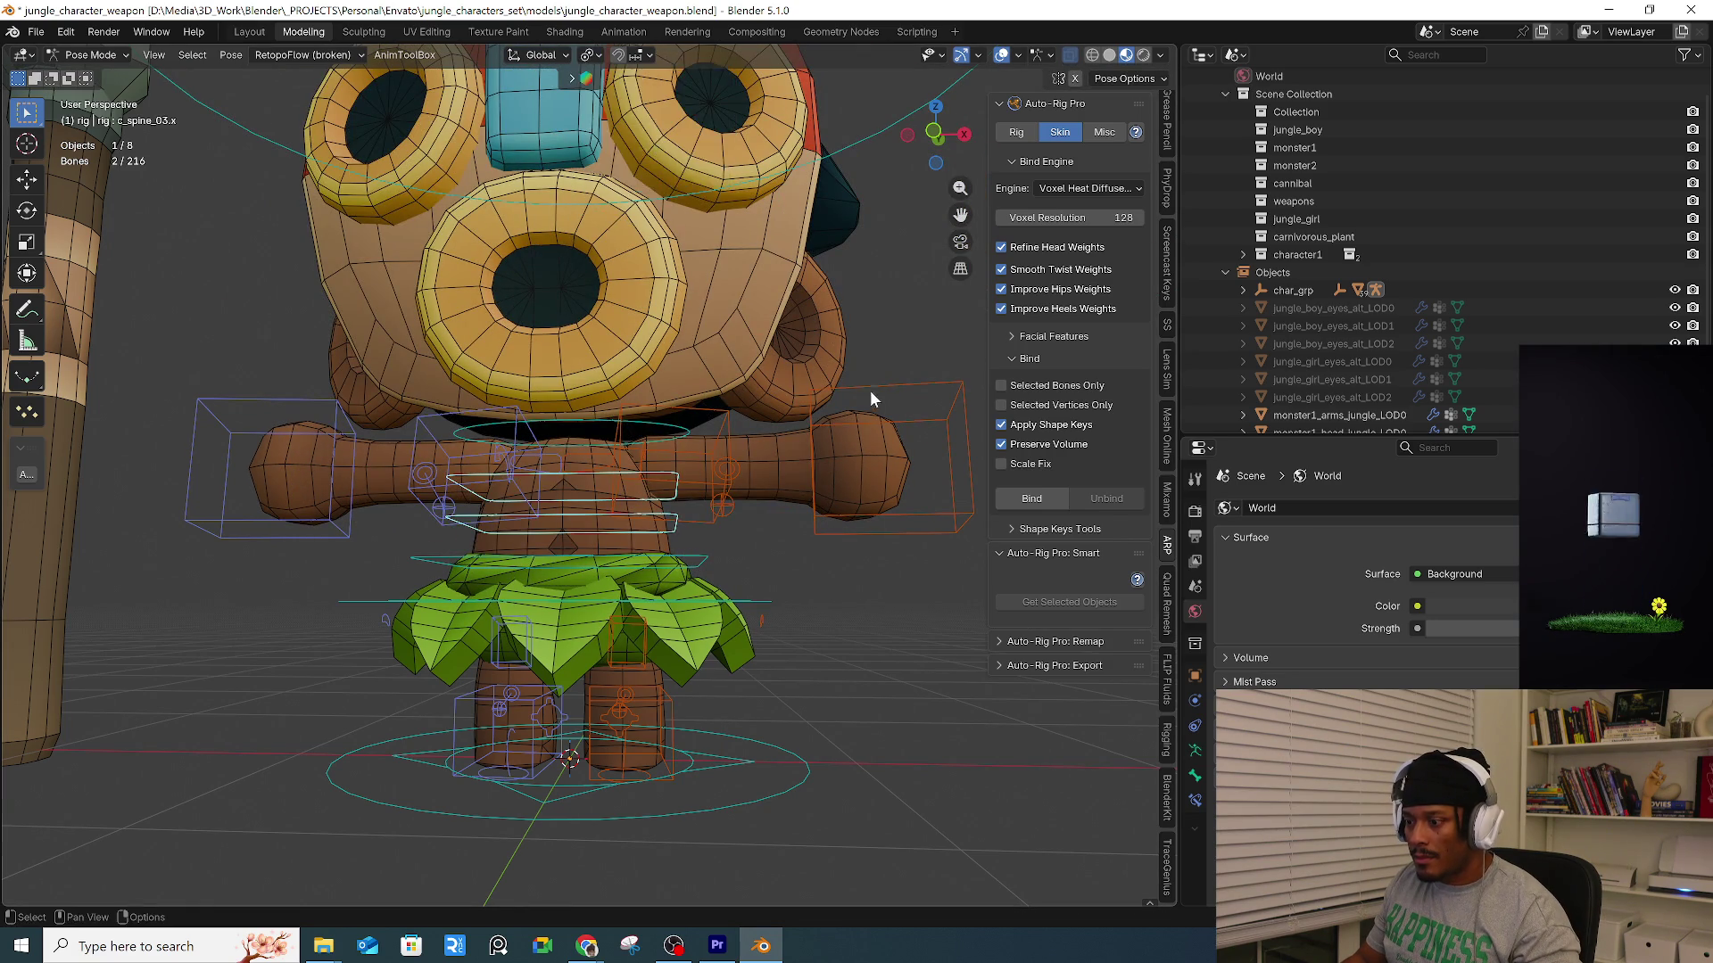
{"action": "key", "text": "r"}
{"action": "key", "text": "Escape"}
{"action": "scroll", "coordinate": [842, 436], "scroll_direction": "down", "scroll_amount": 4}
{"action": "mouse_move", "coordinate": [842, 435]}
{"action": "middle_mouse_down"}
{"action": "mouse_move", "coordinate": [826, 458]}
{"action": "mouse_move", "coordinate": [748, 410]}
{"action": "middle_mouse_up"}
{"action": "scroll", "coordinate": [748, 411], "scroll_direction": "down", "scroll_amount": 3}
{"action": "mouse_move", "coordinate": [797, 336]}
{"action": "middle_mouse_down"}
{"action": "mouse_move", "coordinate": [878, 226]}
{"action": "mouse_move", "coordinate": [869, 250]}
{"action": "mouse_move", "coordinate": [723, 278]}
{"action": "mouse_move", "coordinate": [797, 298]}
{"action": "mouse_move", "coordinate": [737, 392]}
{"action": "mouse_move", "coordinate": [844, 398]}
{"action": "mouse_move", "coordinate": [745, 409]}
{"action": "middle_mouse_up"}
{"action": "scroll", "coordinate": [746, 409], "scroll_direction": "up", "scroll_amount": 5}
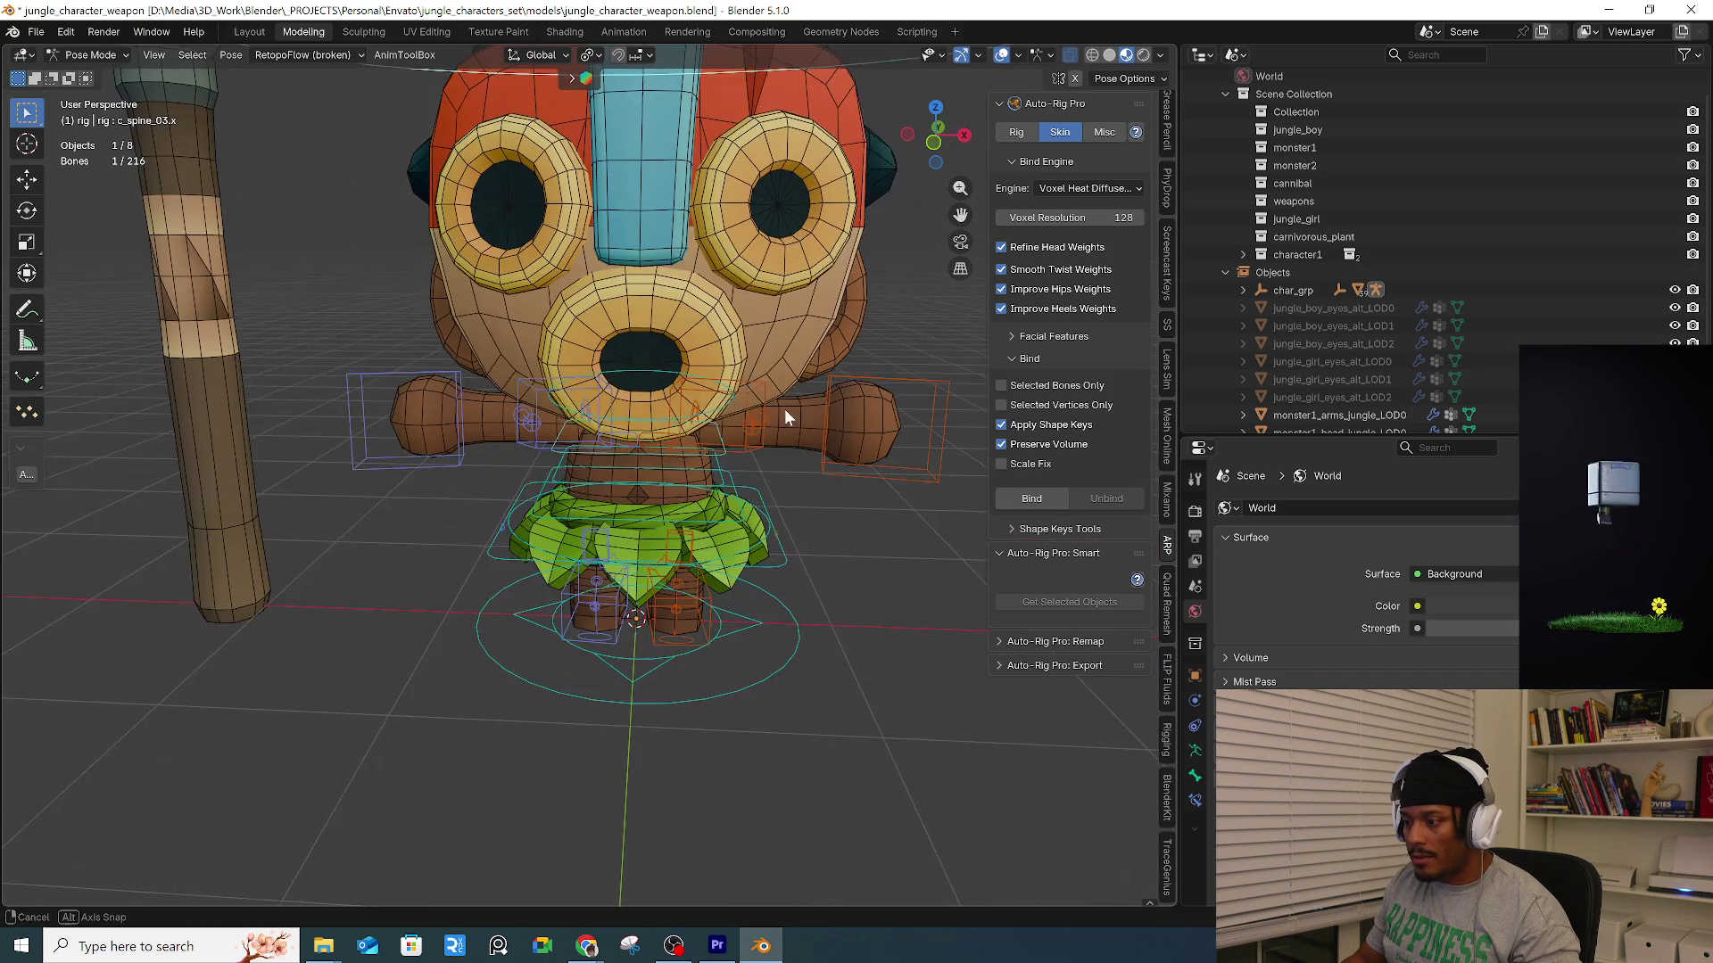
{"action": "scroll", "coordinate": [785, 352], "scroll_direction": "down", "scroll_amount": 4}
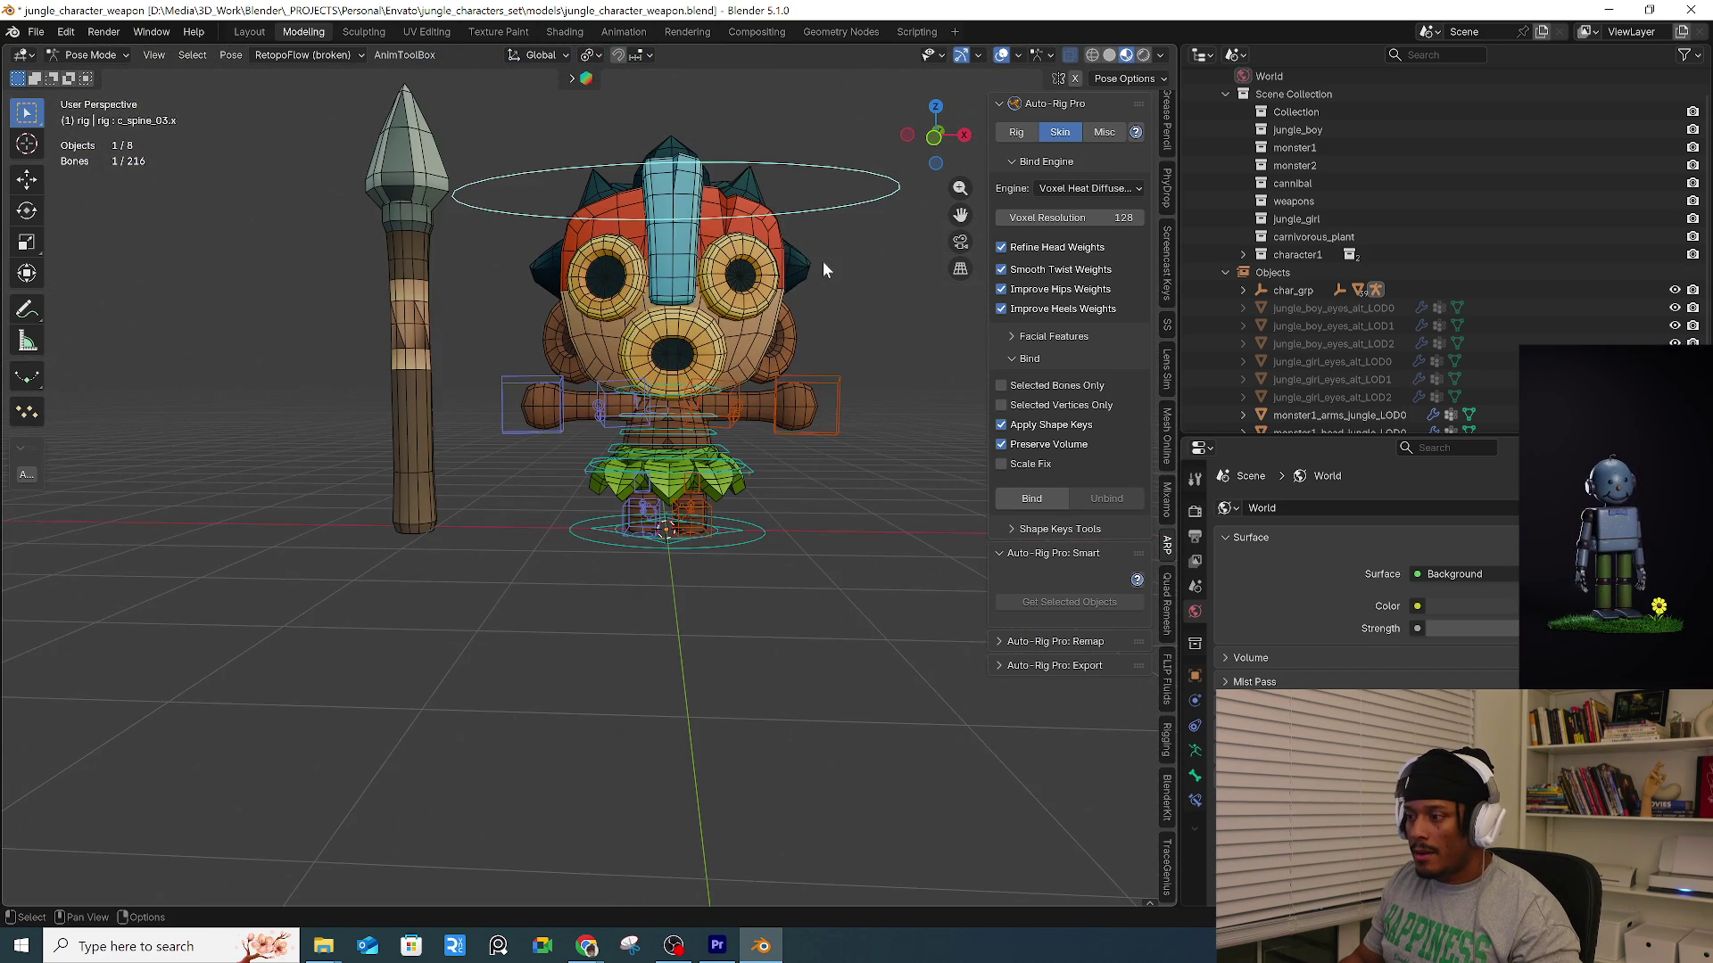
{"action": "key", "text": "ctrl+Tab"}
{"action": "left_click", "coordinate": [699, 292]}
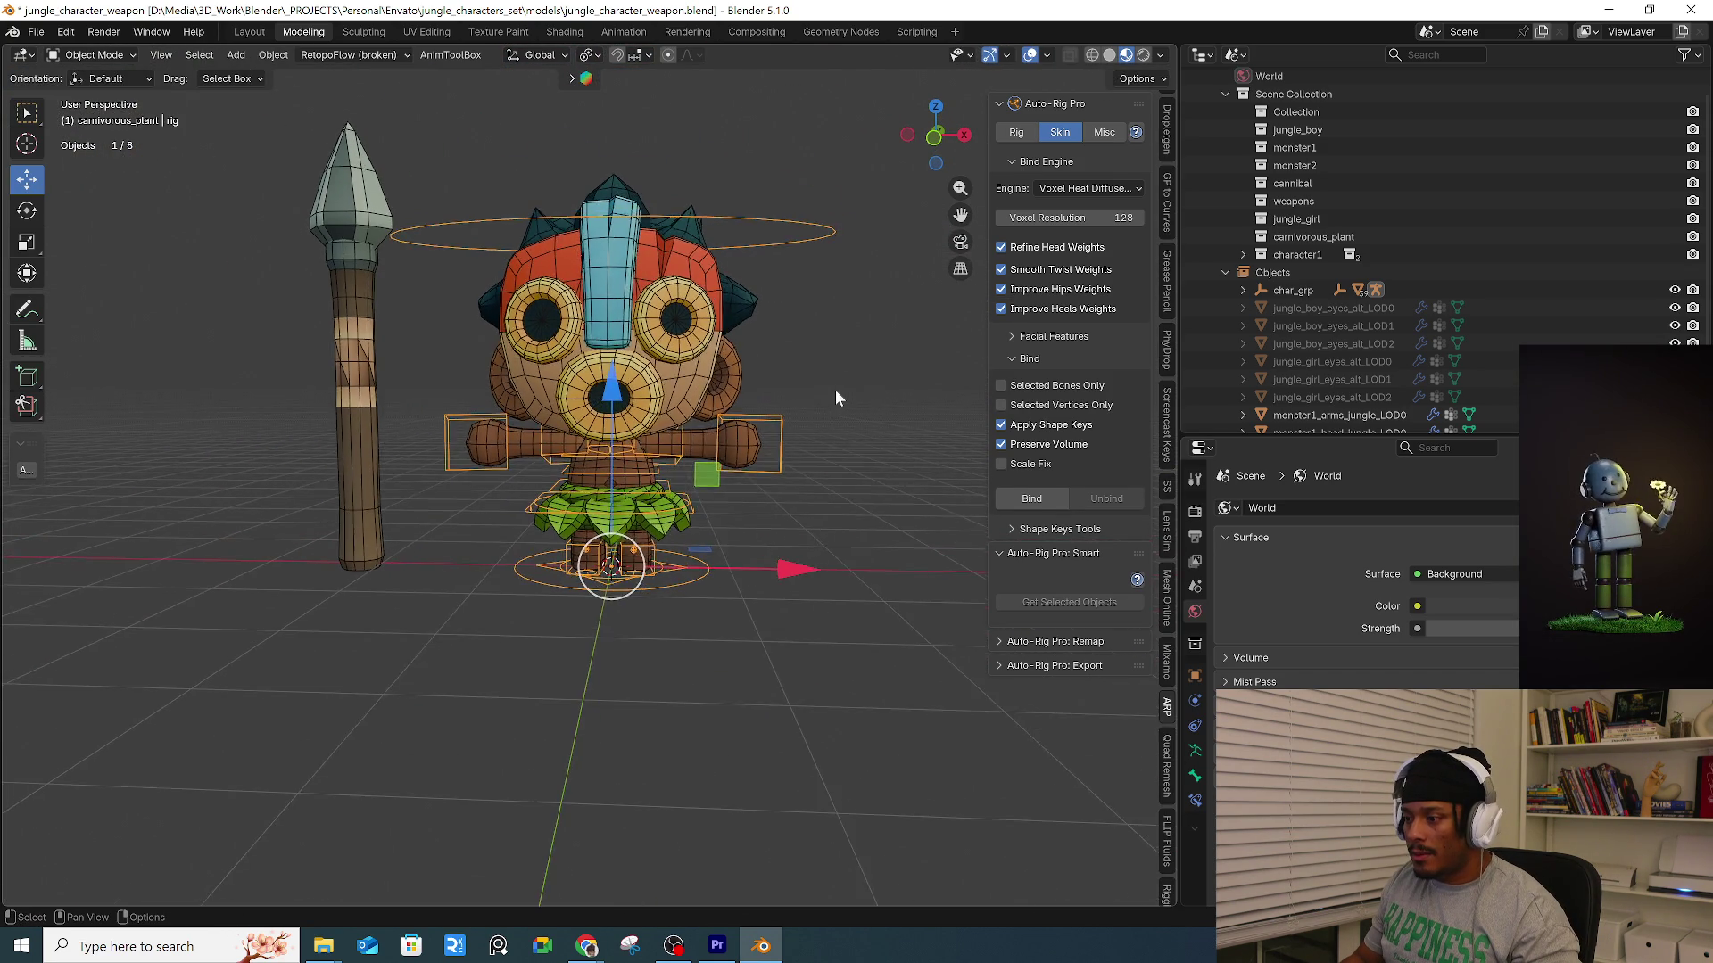
Select the rig with the monster's head mesh active and enter Weight Paint mode.
{"action": "scroll", "coordinate": [835, 393], "scroll_direction": "up", "scroll_amount": 4}
{"action": "left_click", "coordinate": [654, 402]}
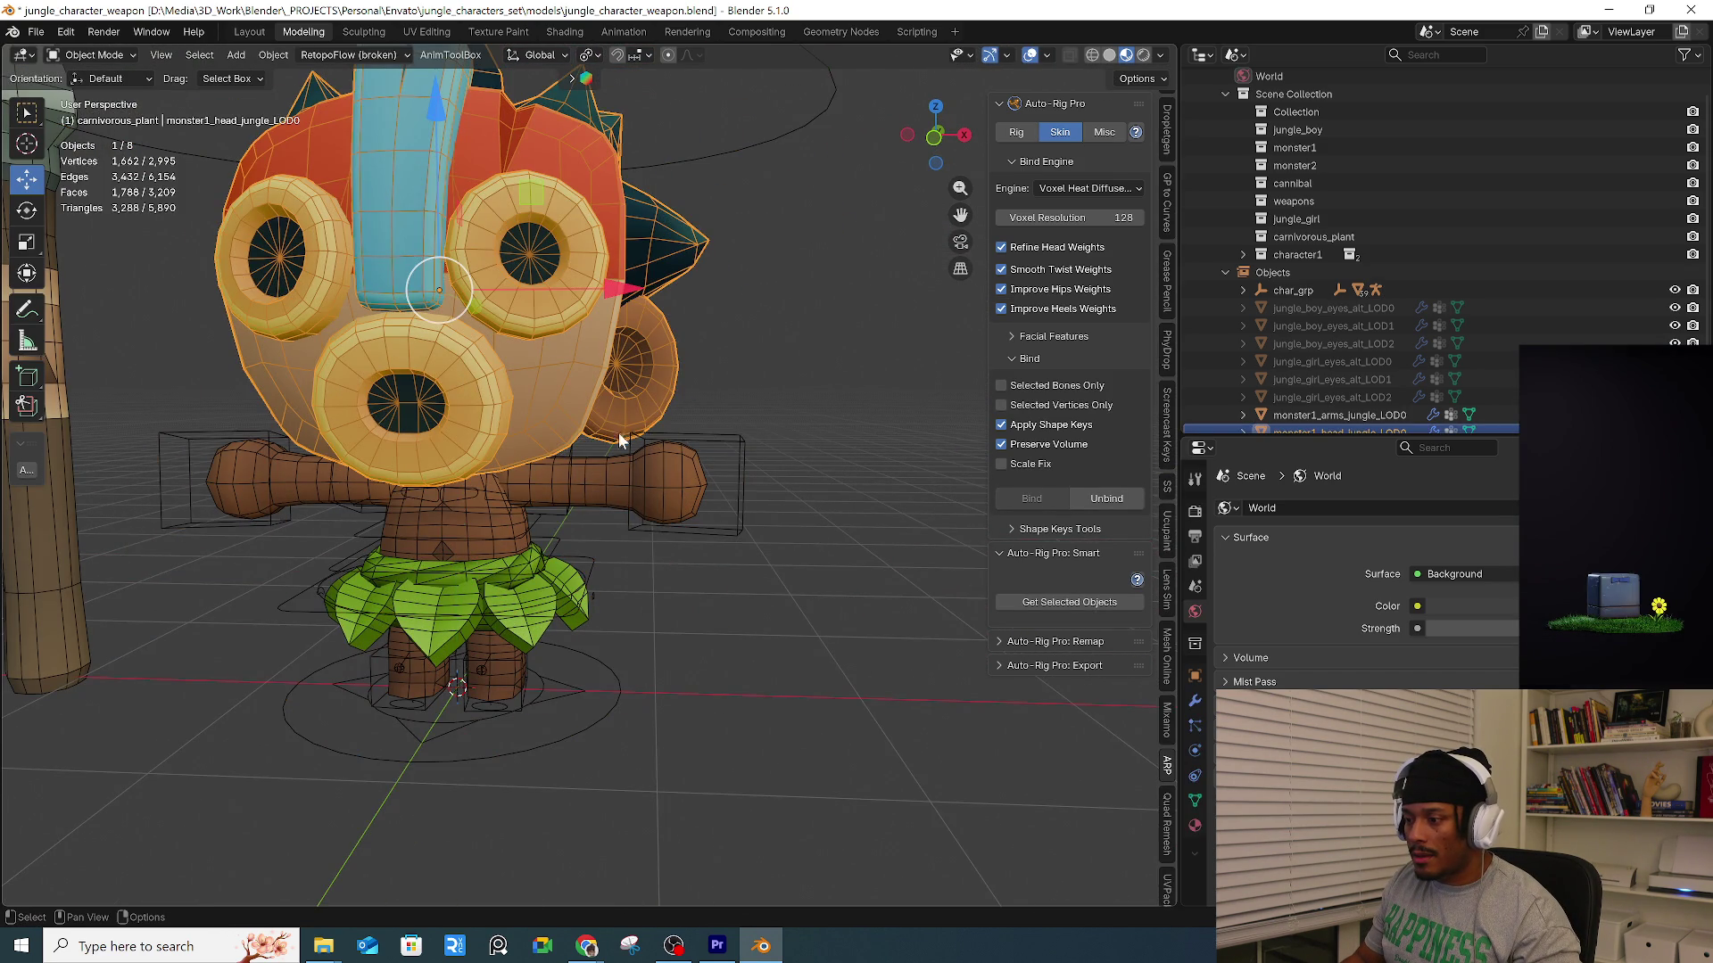
{"action": "left_click", "coordinate": [704, 441], "text": "shift"}
{"action": "key", "text": "ctrl+Tab"}
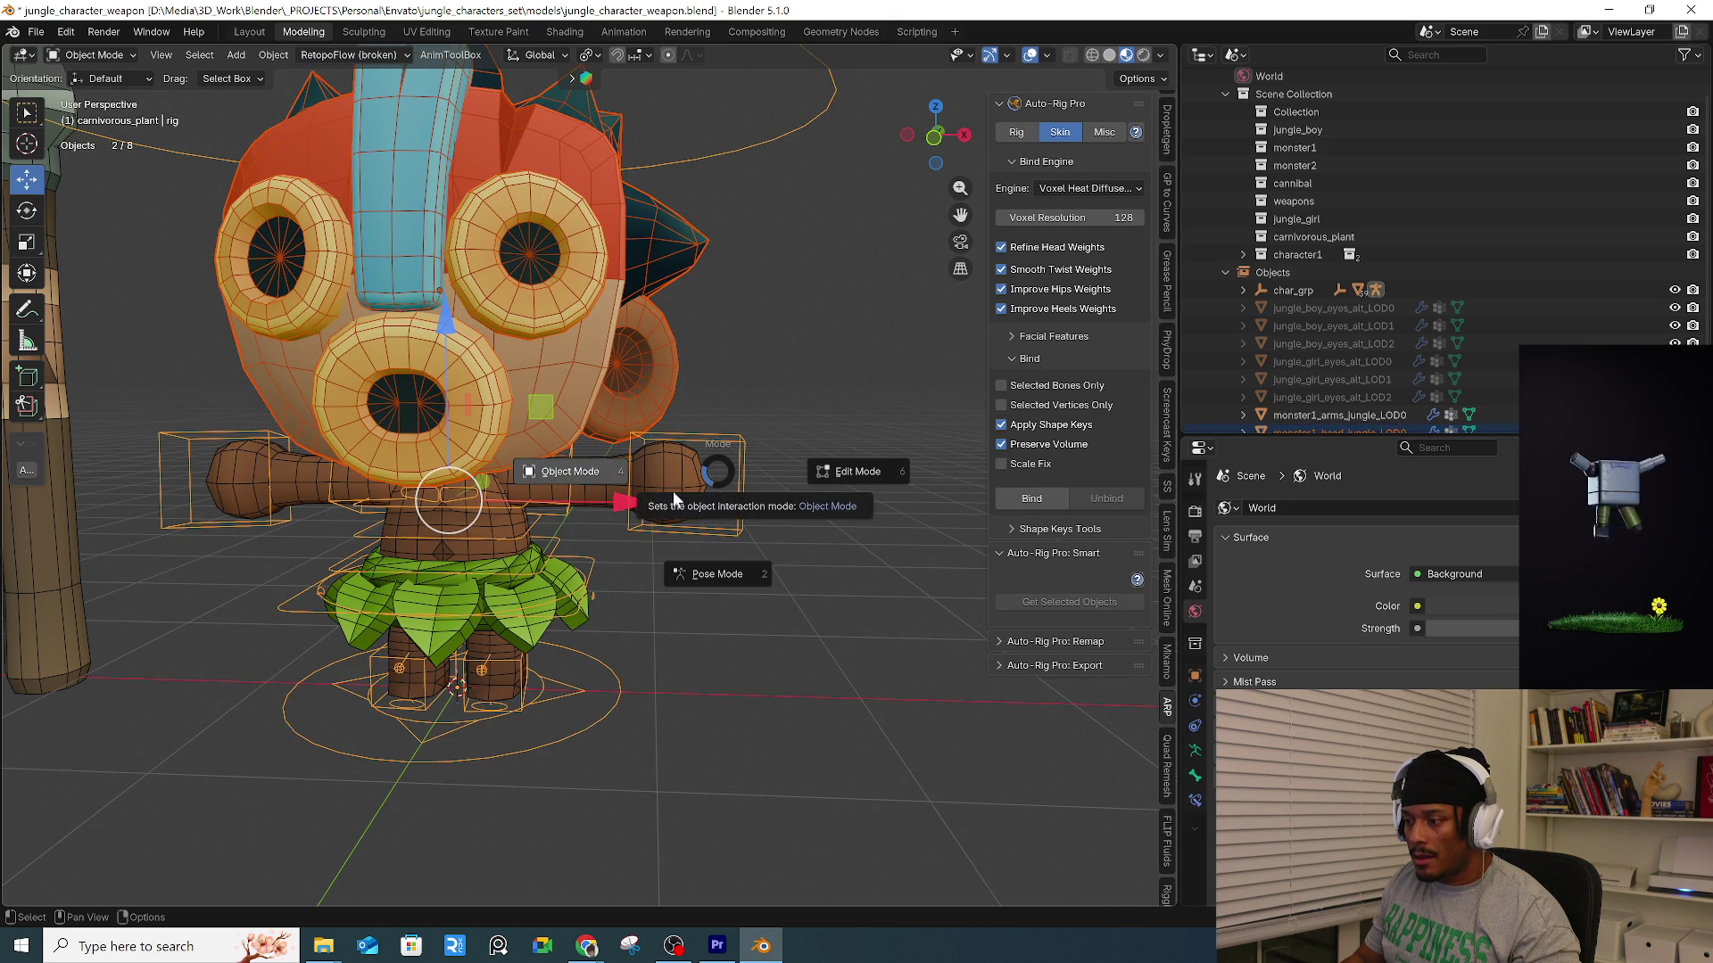
{"action": "left_click", "coordinate": [721, 471]}
{"action": "left_click", "coordinate": [727, 438]}
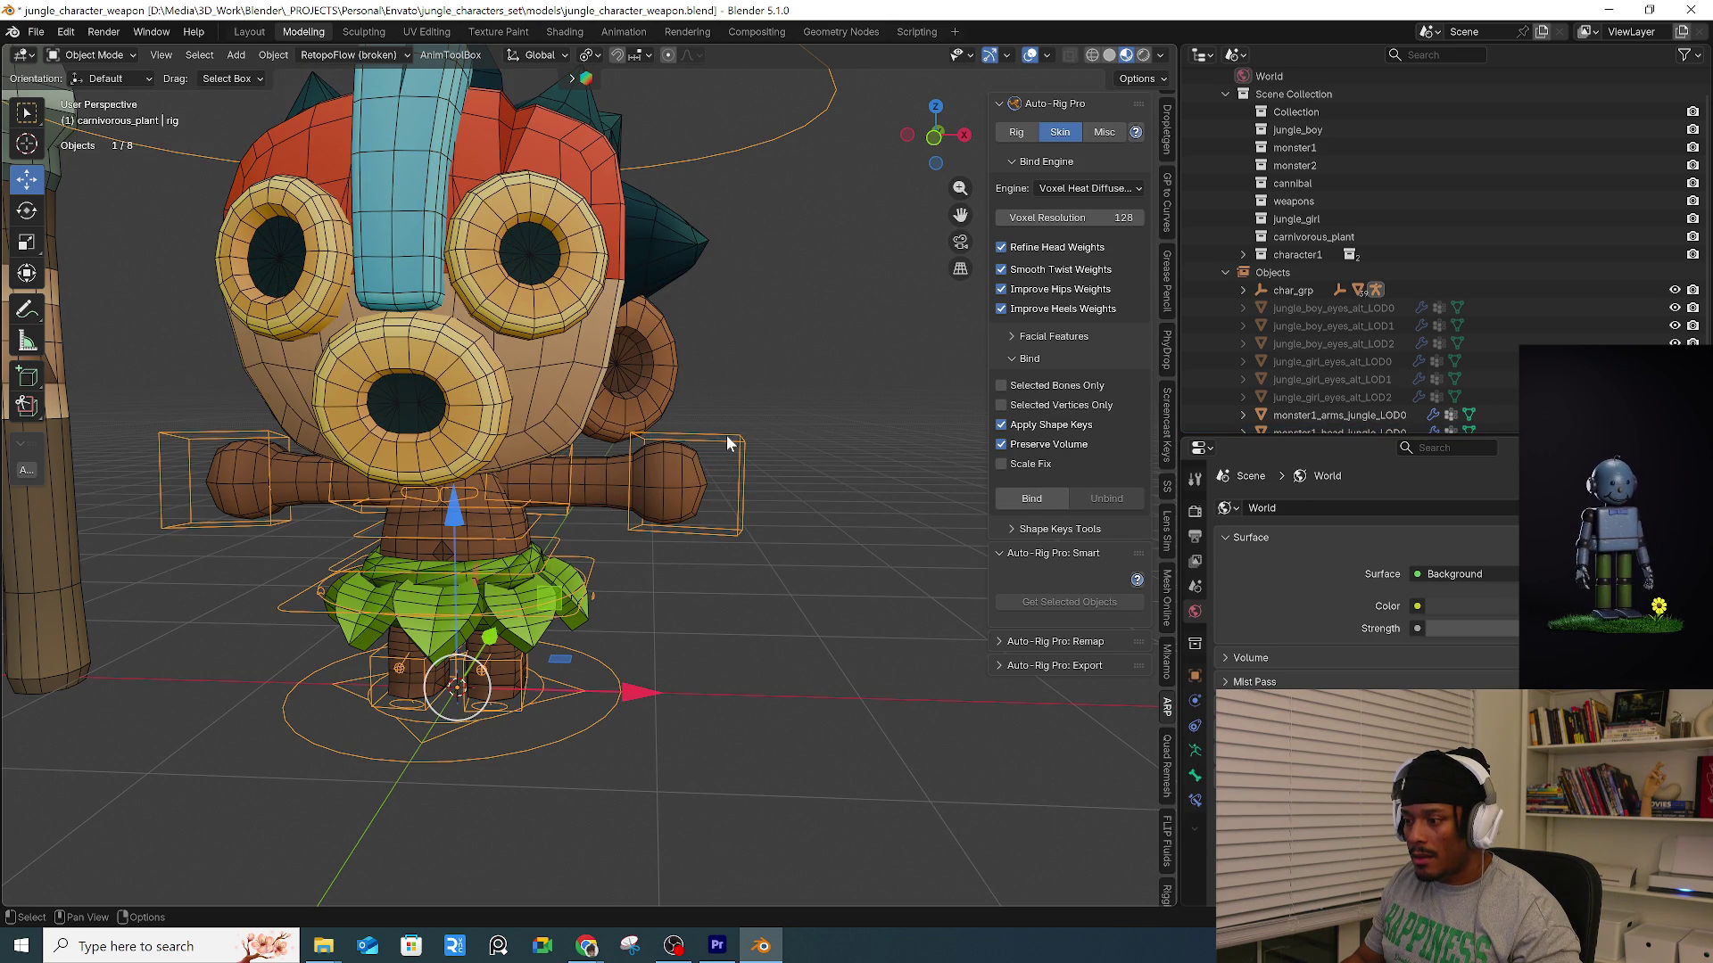
{"action": "middle_click_drag", "start_coordinate": [650, 403], "coordinate": [686, 264]}
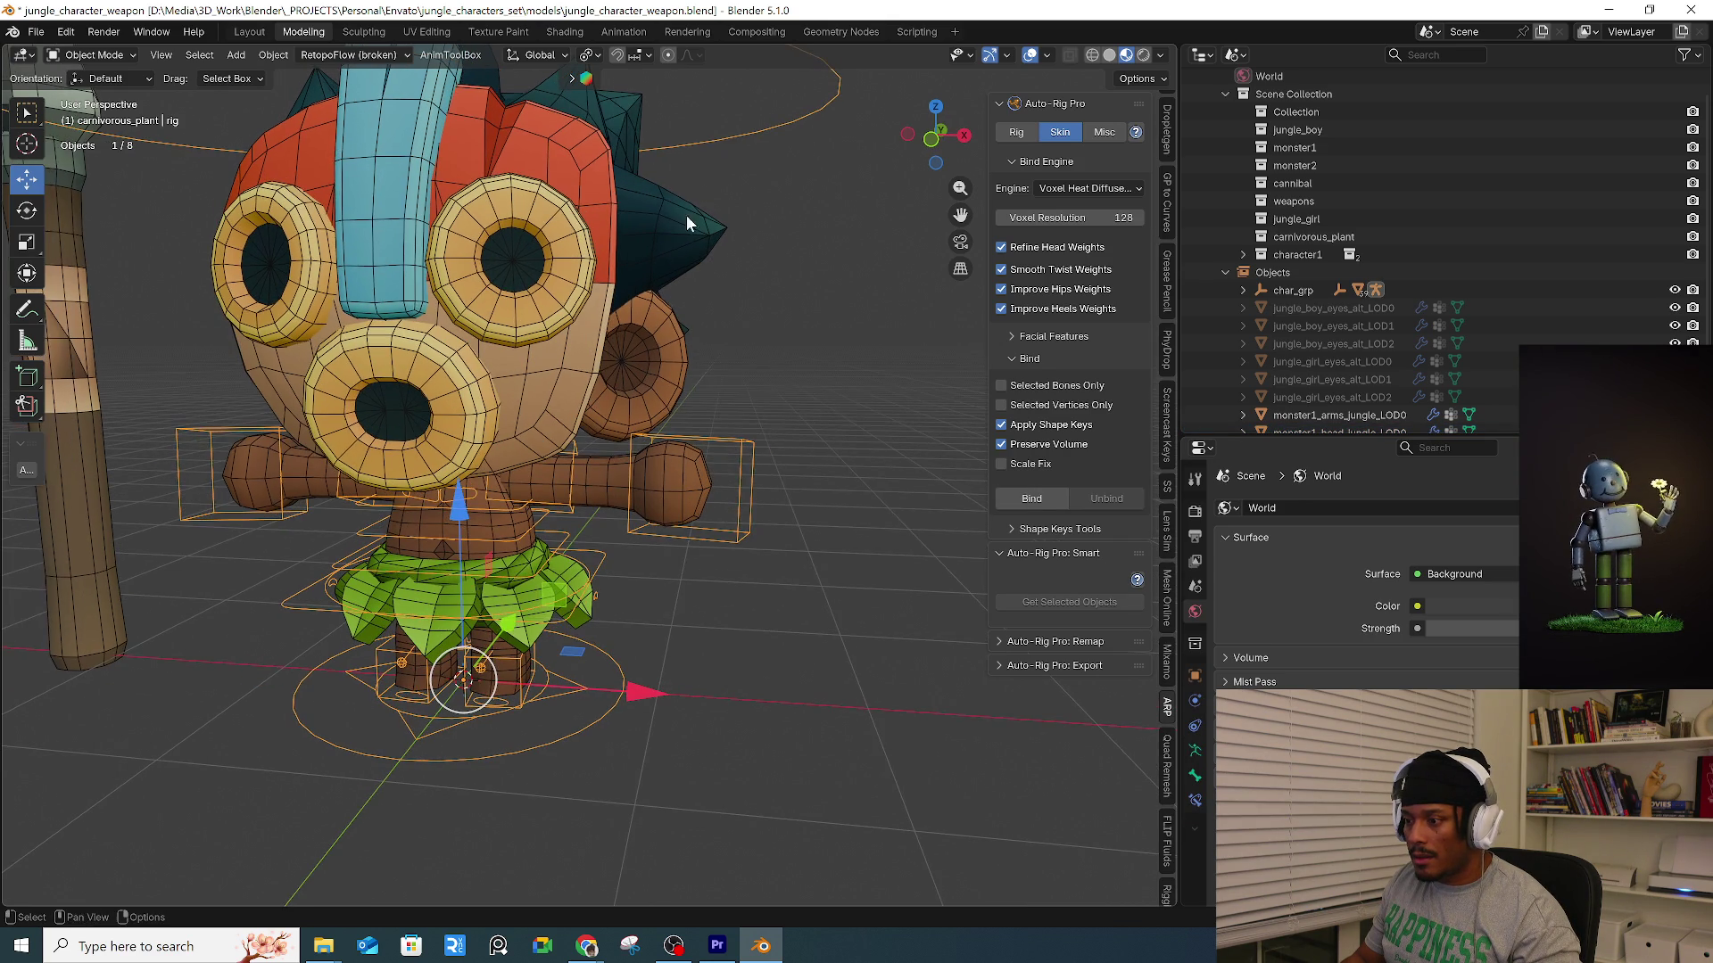
{"action": "left_click", "coordinate": [658, 393], "text": "shift"}
{"action": "key", "text": "ctrl+Tab"}
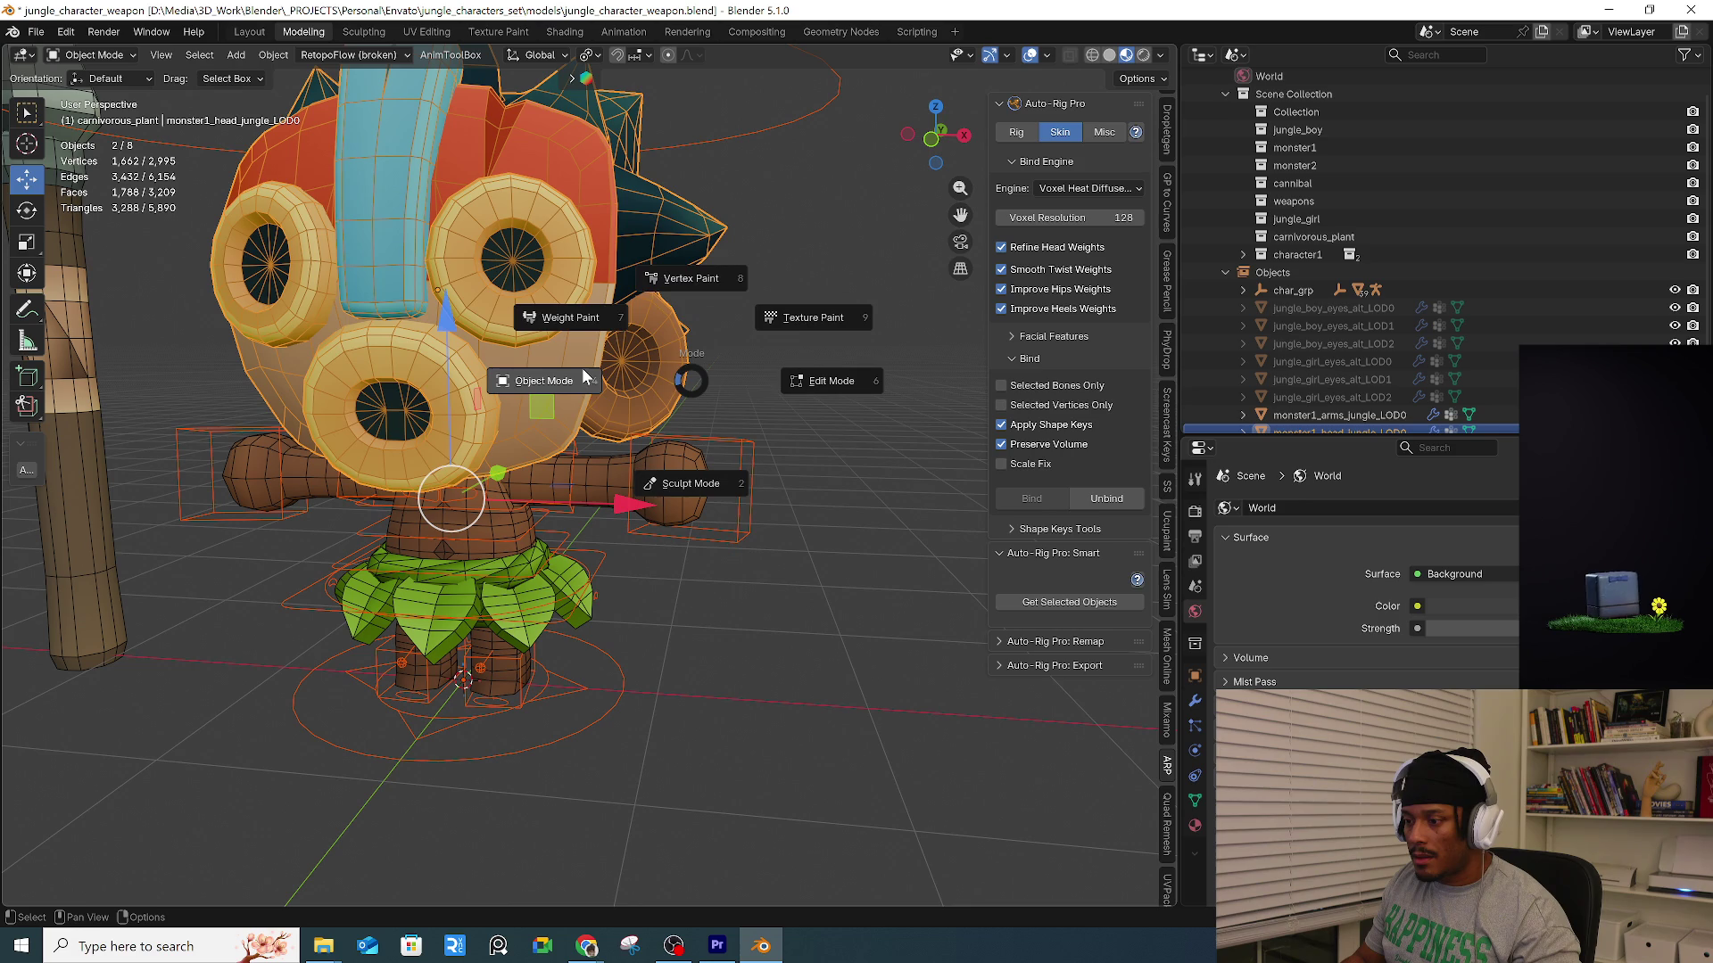
{"action": "left_click", "coordinate": [571, 314]}
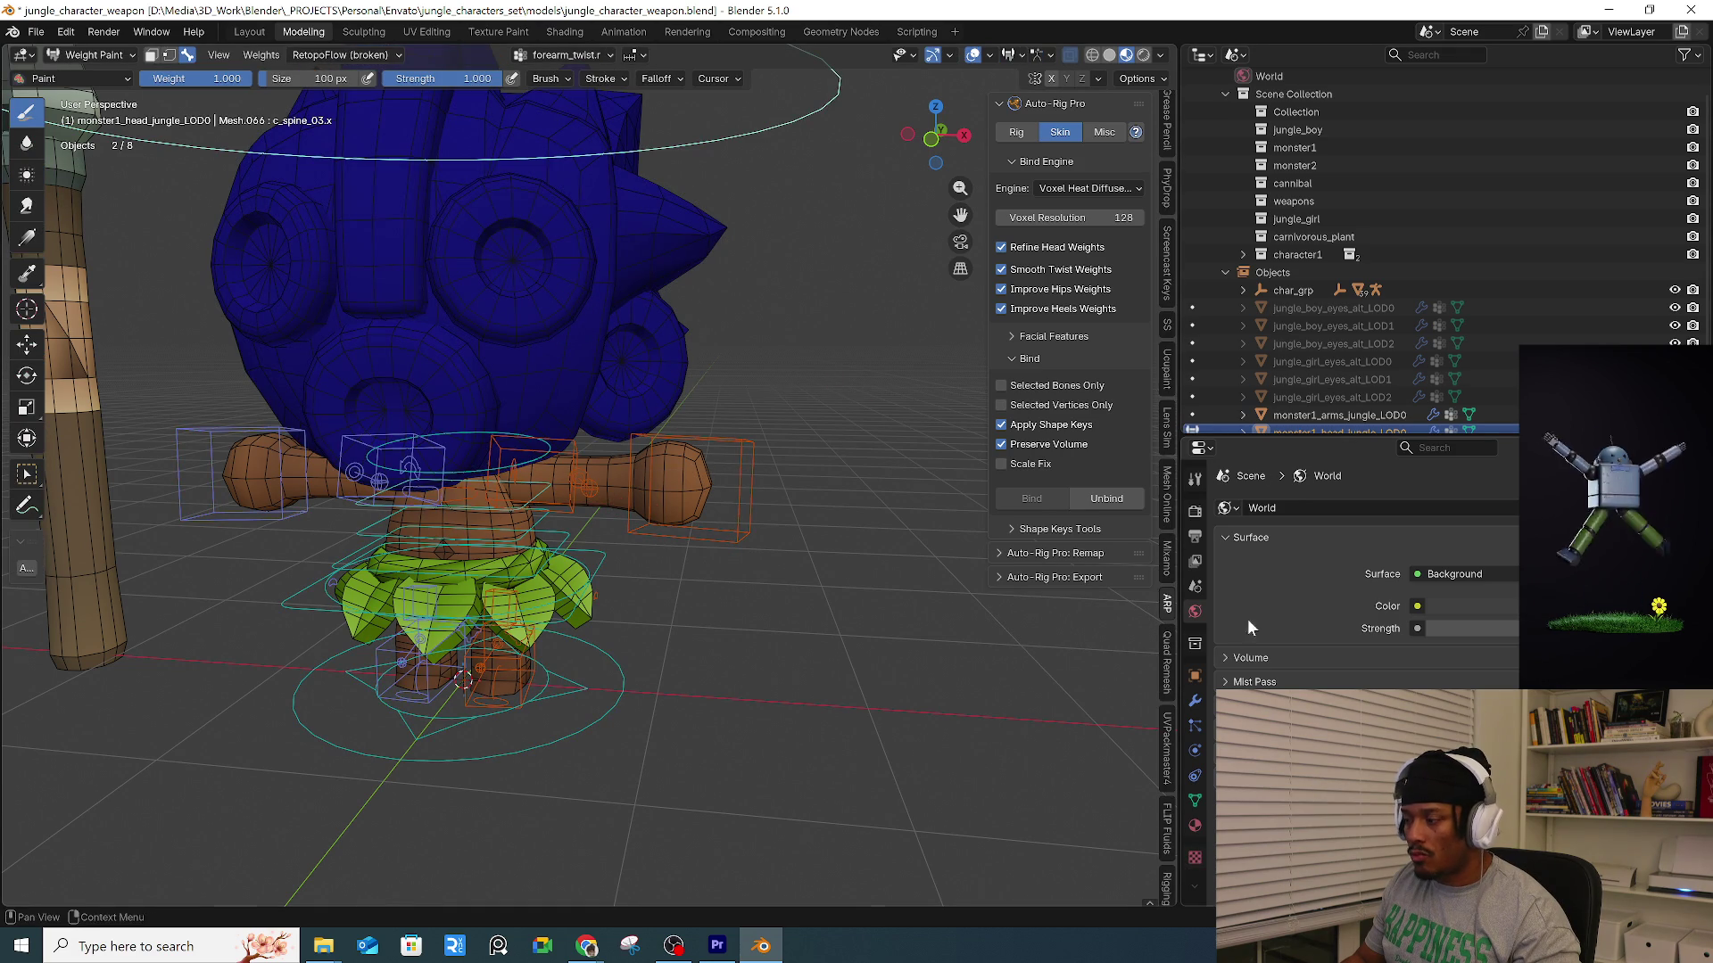
Show the head's vertex groups, test-move the head control, undo it, and reselect it.
{"action": "left_click", "coordinate": [1197, 802]}
{"action": "scroll", "coordinate": [700, 486], "scroll_direction": "down", "scroll_amount": 2}
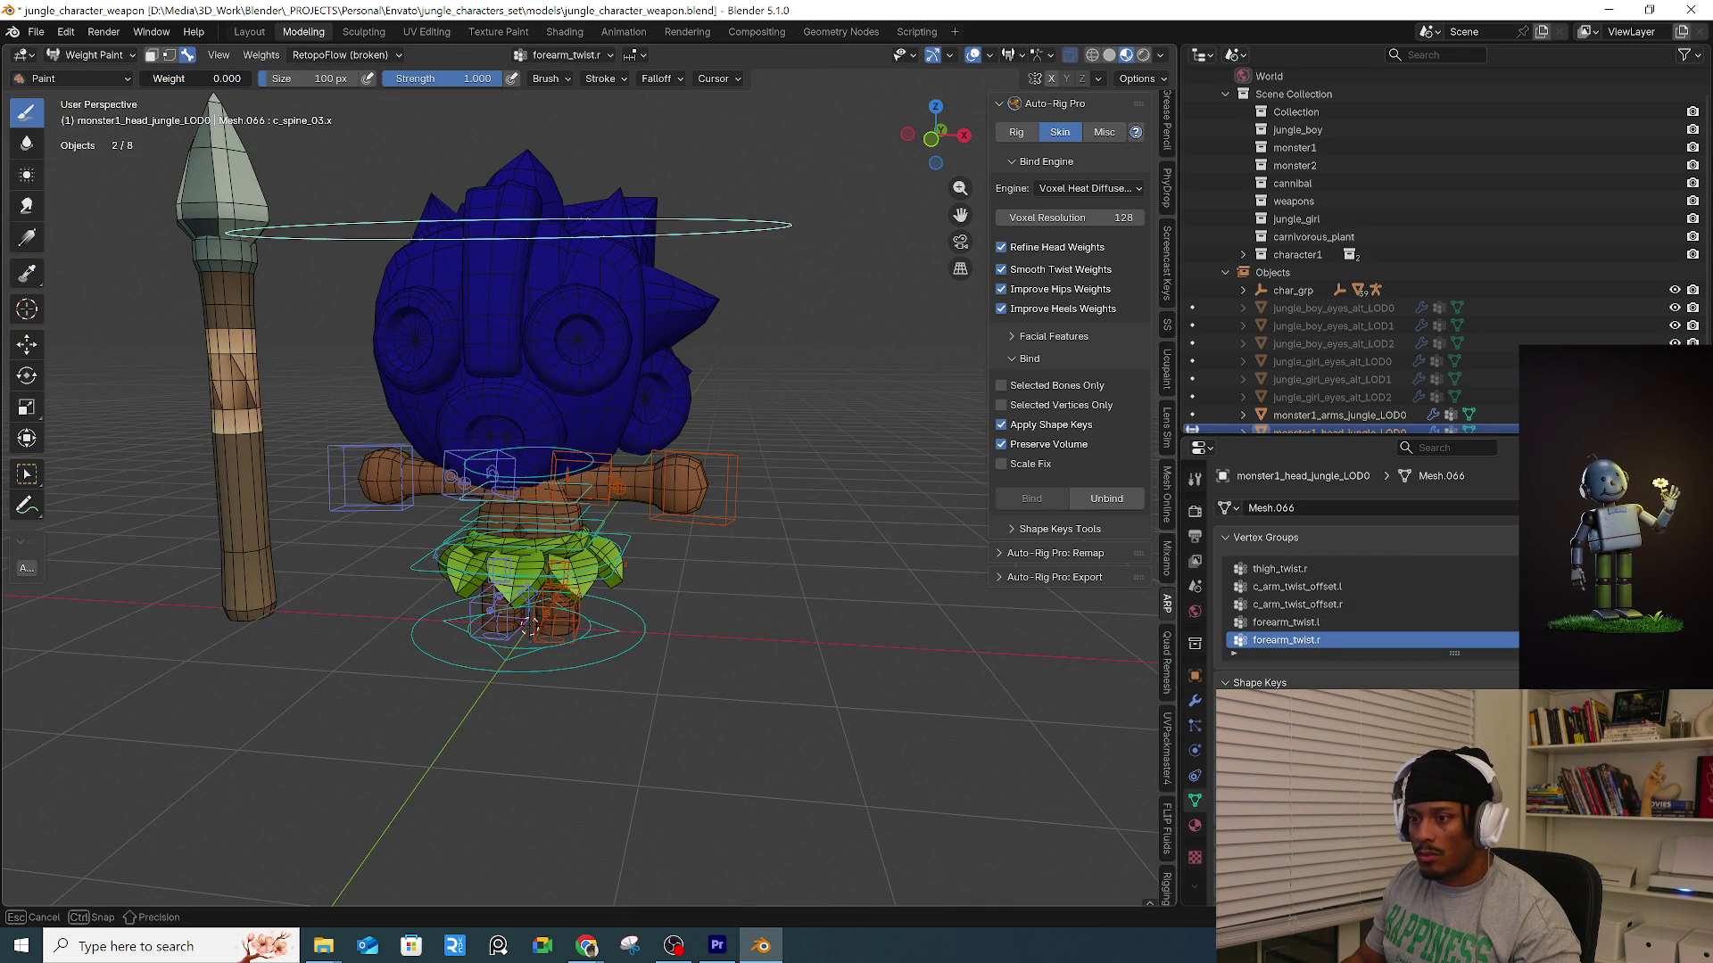
{"action": "left_click", "coordinate": [30, 355]}
{"action": "mouse_move", "coordinate": [651, 399]}
{"action": "middle_mouse_down"}
{"action": "mouse_move", "coordinate": [710, 375]}
{"action": "mouse_move", "coordinate": [728, 180]}
{"action": "mouse_move", "coordinate": [769, 287]}
{"action": "middle_mouse_up"}
{"action": "key", "text": "ctrl+z"}
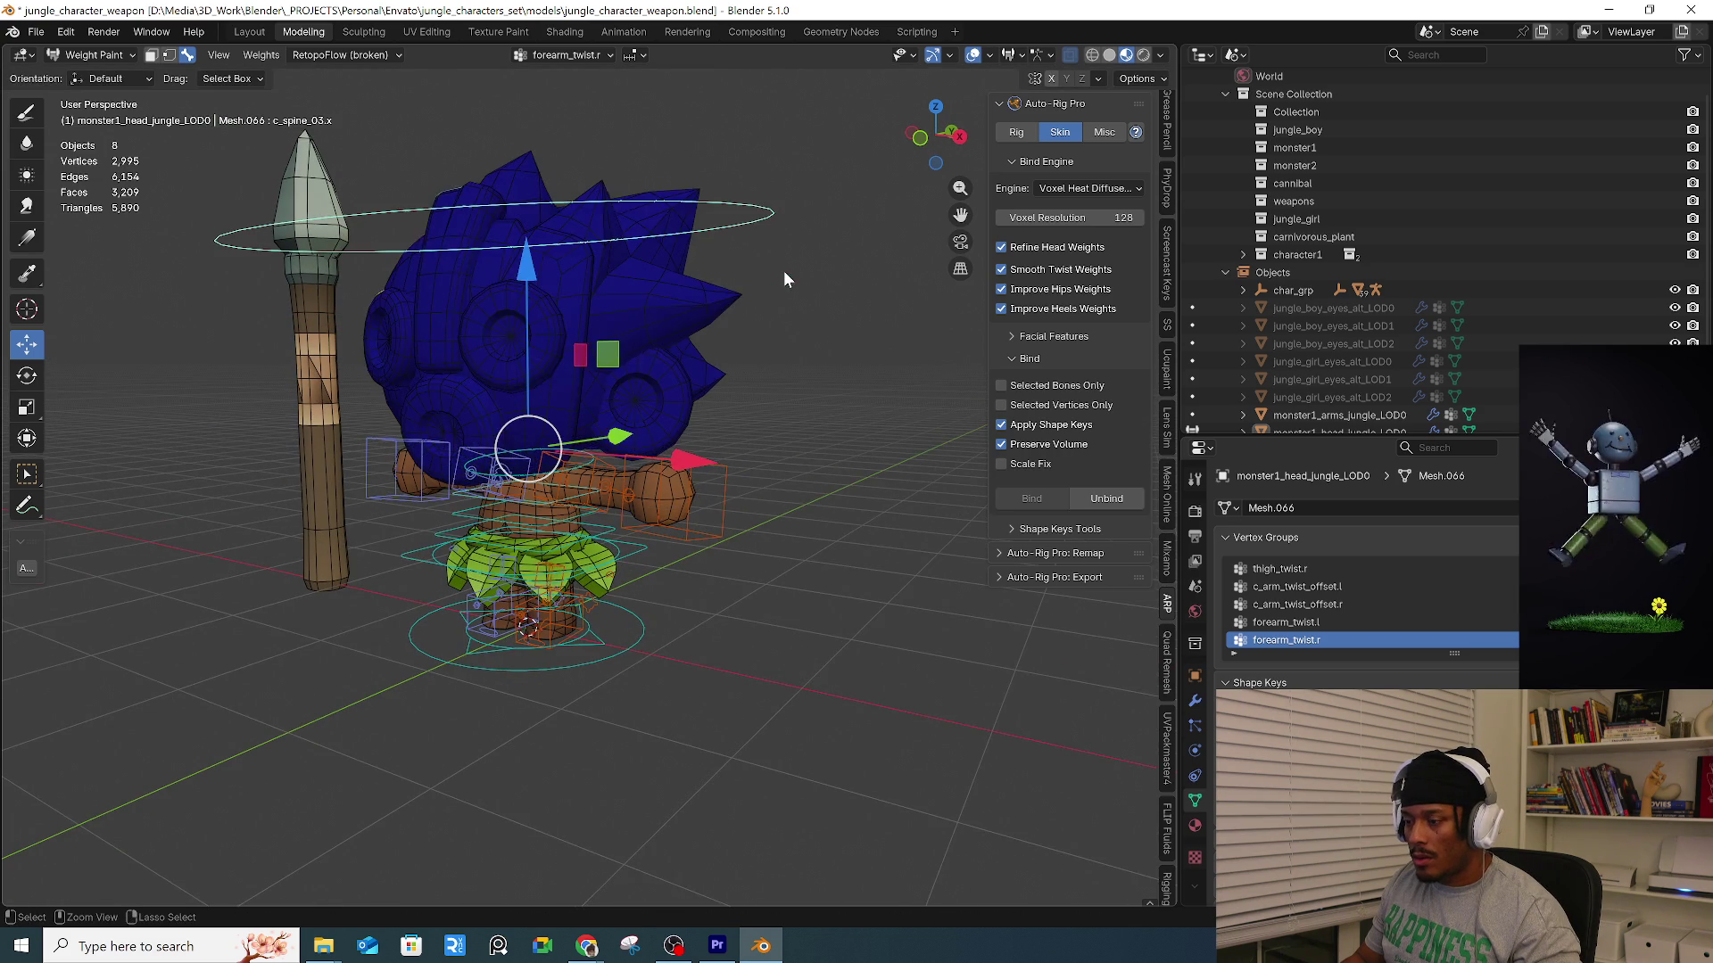
{"action": "left_click", "coordinate": [720, 468]}
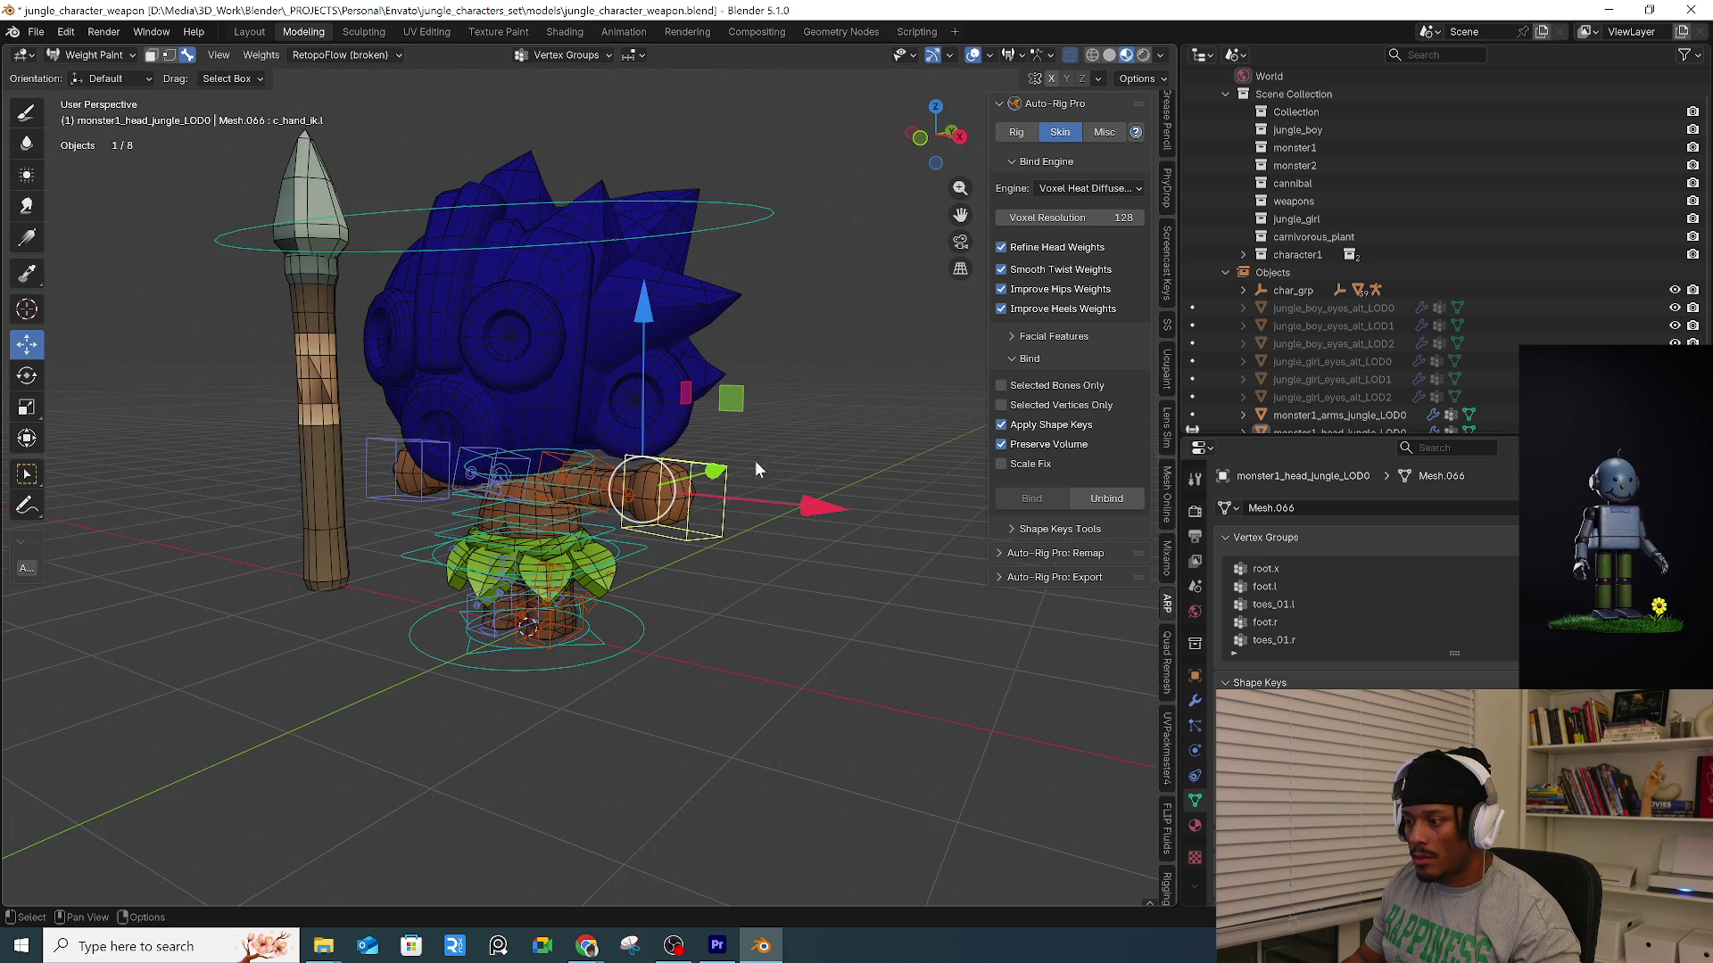
{"action": "left_click", "coordinate": [749, 227]}
Switch to the weight paint brush and inspect the leg_stretch.l vertex group.
{"action": "left_click", "coordinate": [1383, 571]}
{"action": "scroll", "coordinate": [1382, 571], "scroll_direction": "down", "scroll_amount": 5, "text": "ctrl"}
{"action": "scroll", "coordinate": [1383, 571], "scroll_direction": "down", "scroll_amount": 5, "text": "ctrl"}
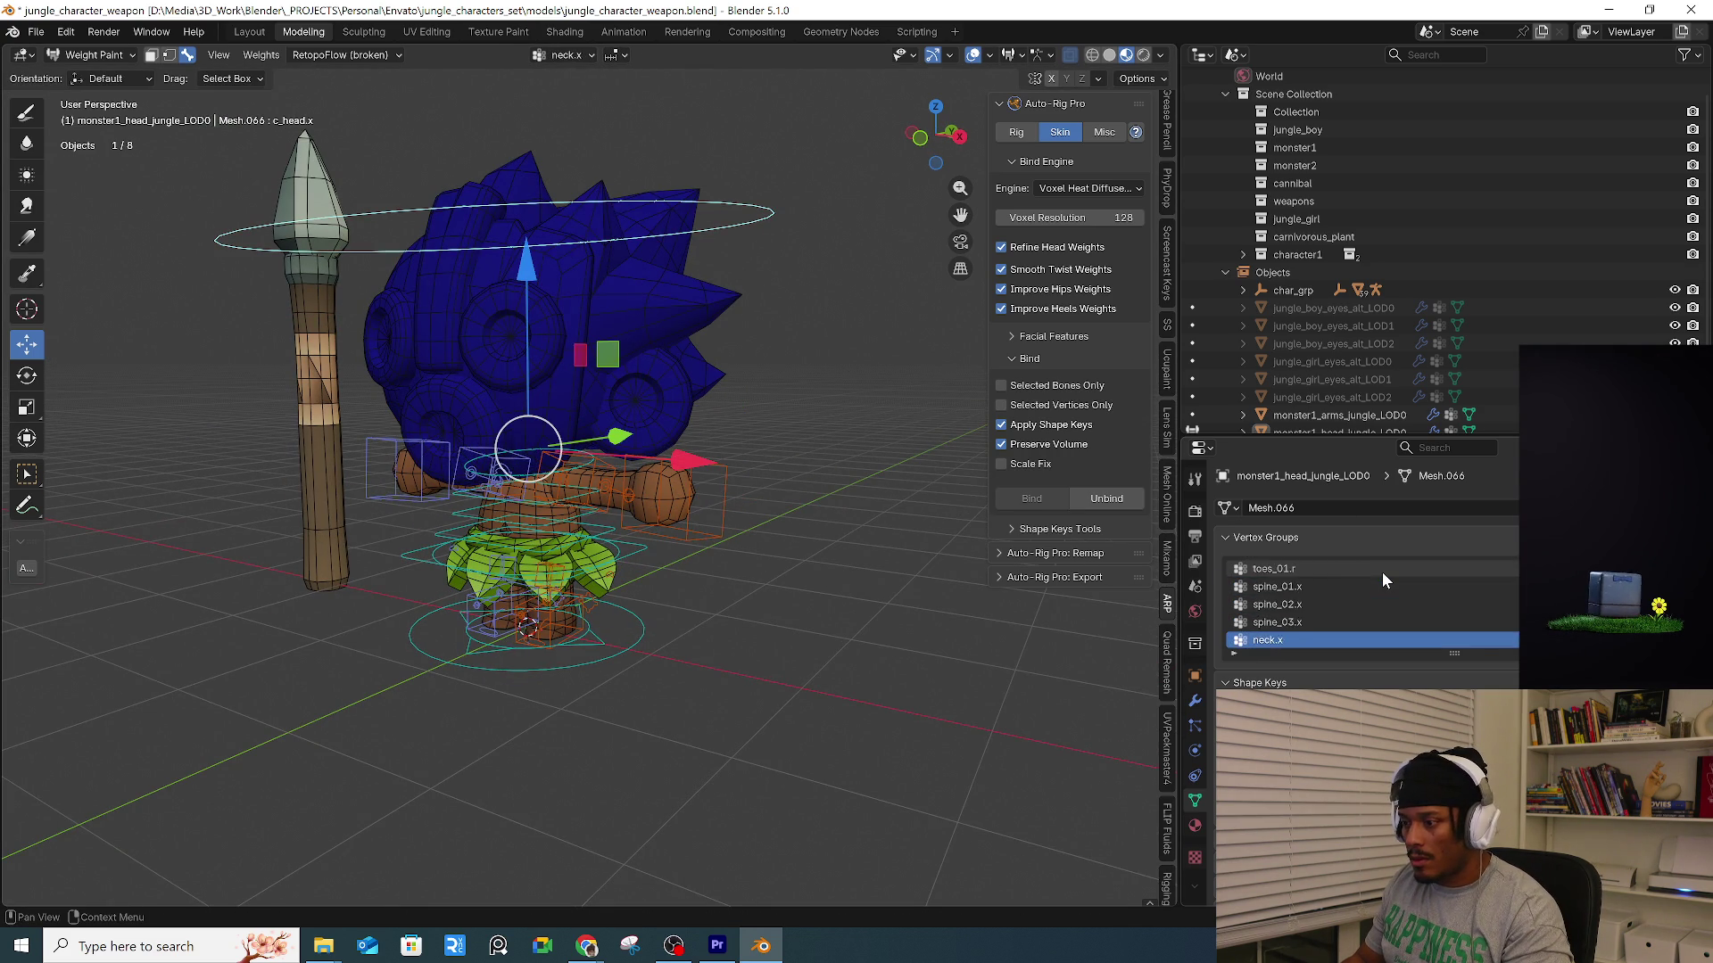
{"action": "mouse_move", "coordinate": [900, 585]}
{"action": "middle_mouse_down"}
{"action": "mouse_move", "coordinate": [701, 501]}
{"action": "mouse_move", "coordinate": [780, 546]}
{"action": "mouse_move", "coordinate": [752, 470]}
{"action": "mouse_move", "coordinate": [693, 546]}
{"action": "mouse_move", "coordinate": [634, 497]}
{"action": "mouse_move", "coordinate": [511, 535]}
{"action": "mouse_move", "coordinate": [865, 582]}
{"action": "mouse_move", "coordinate": [204, 167]}
{"action": "middle_mouse_up"}
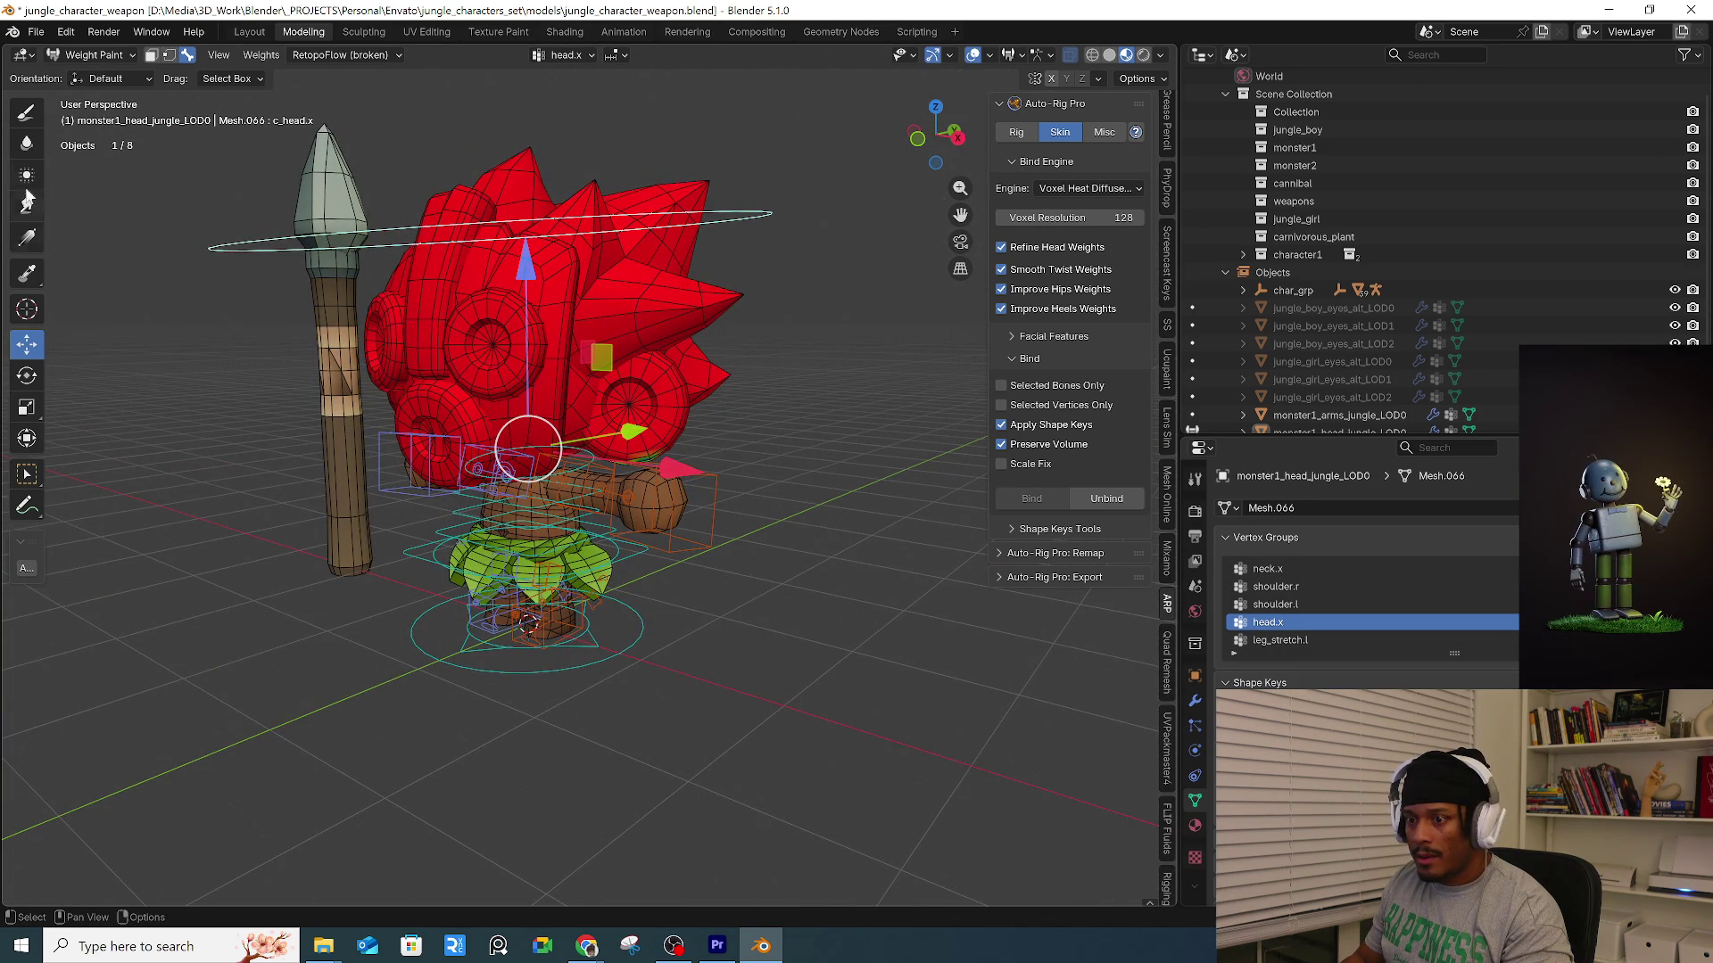
{"action": "left_click", "coordinate": [26, 111]}
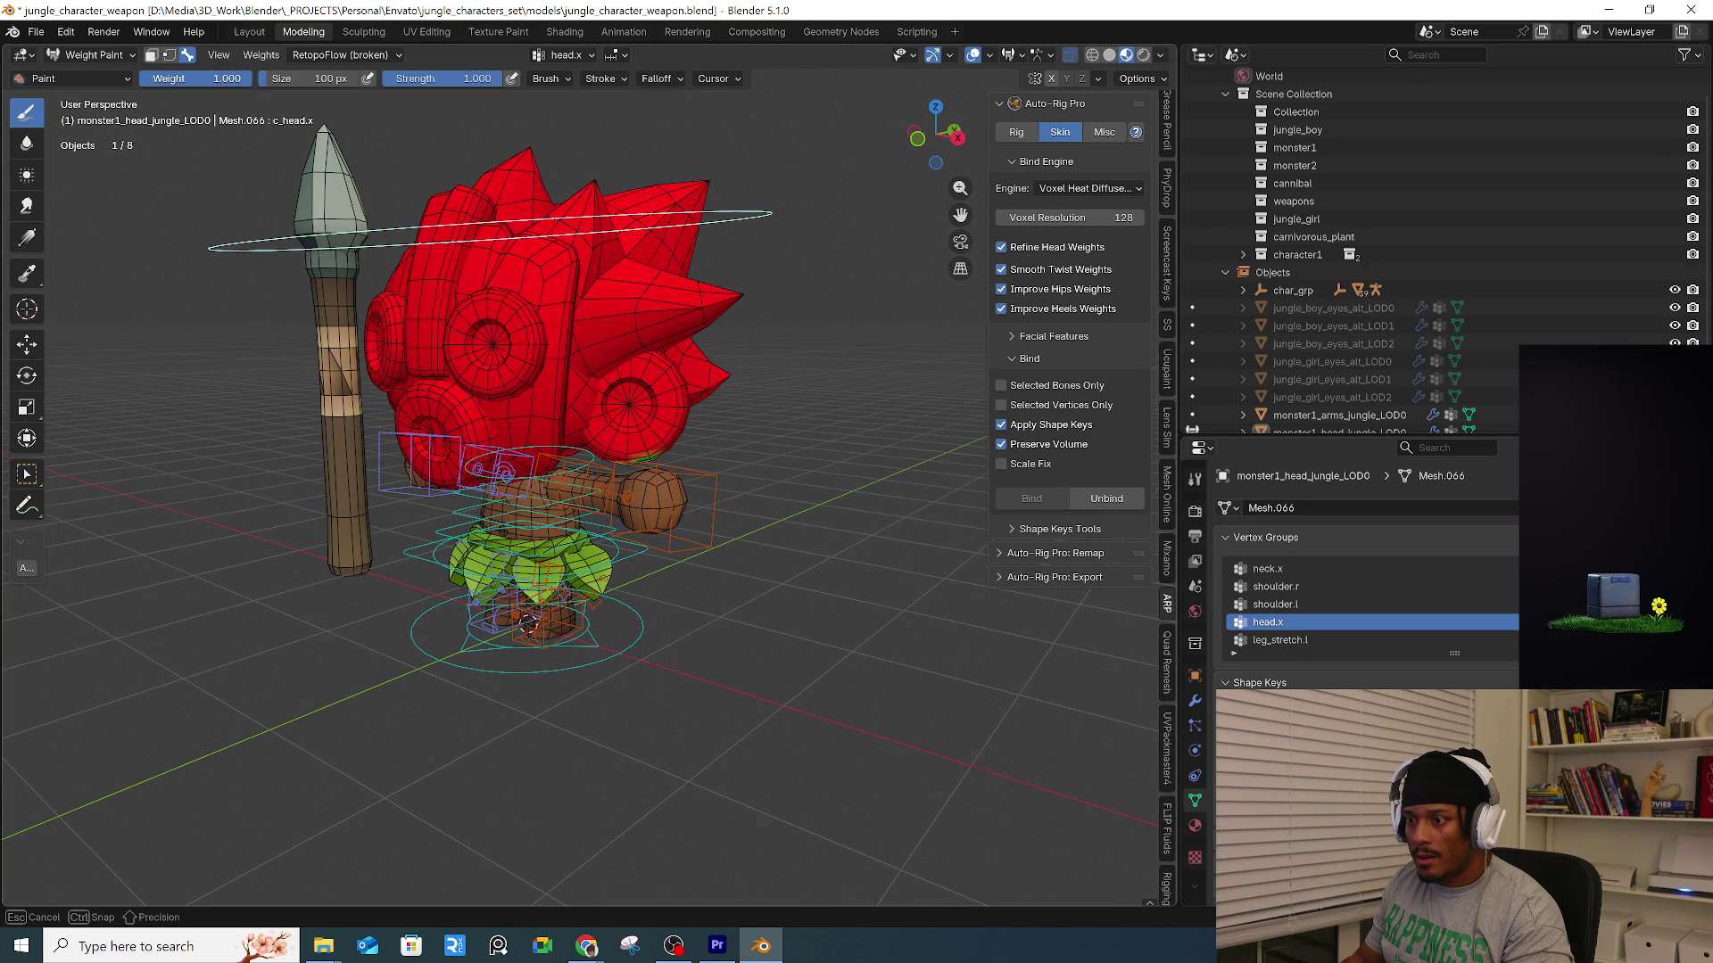
{"action": "middle_click_drag", "start_coordinate": [768, 479], "coordinate": [428, 419]}
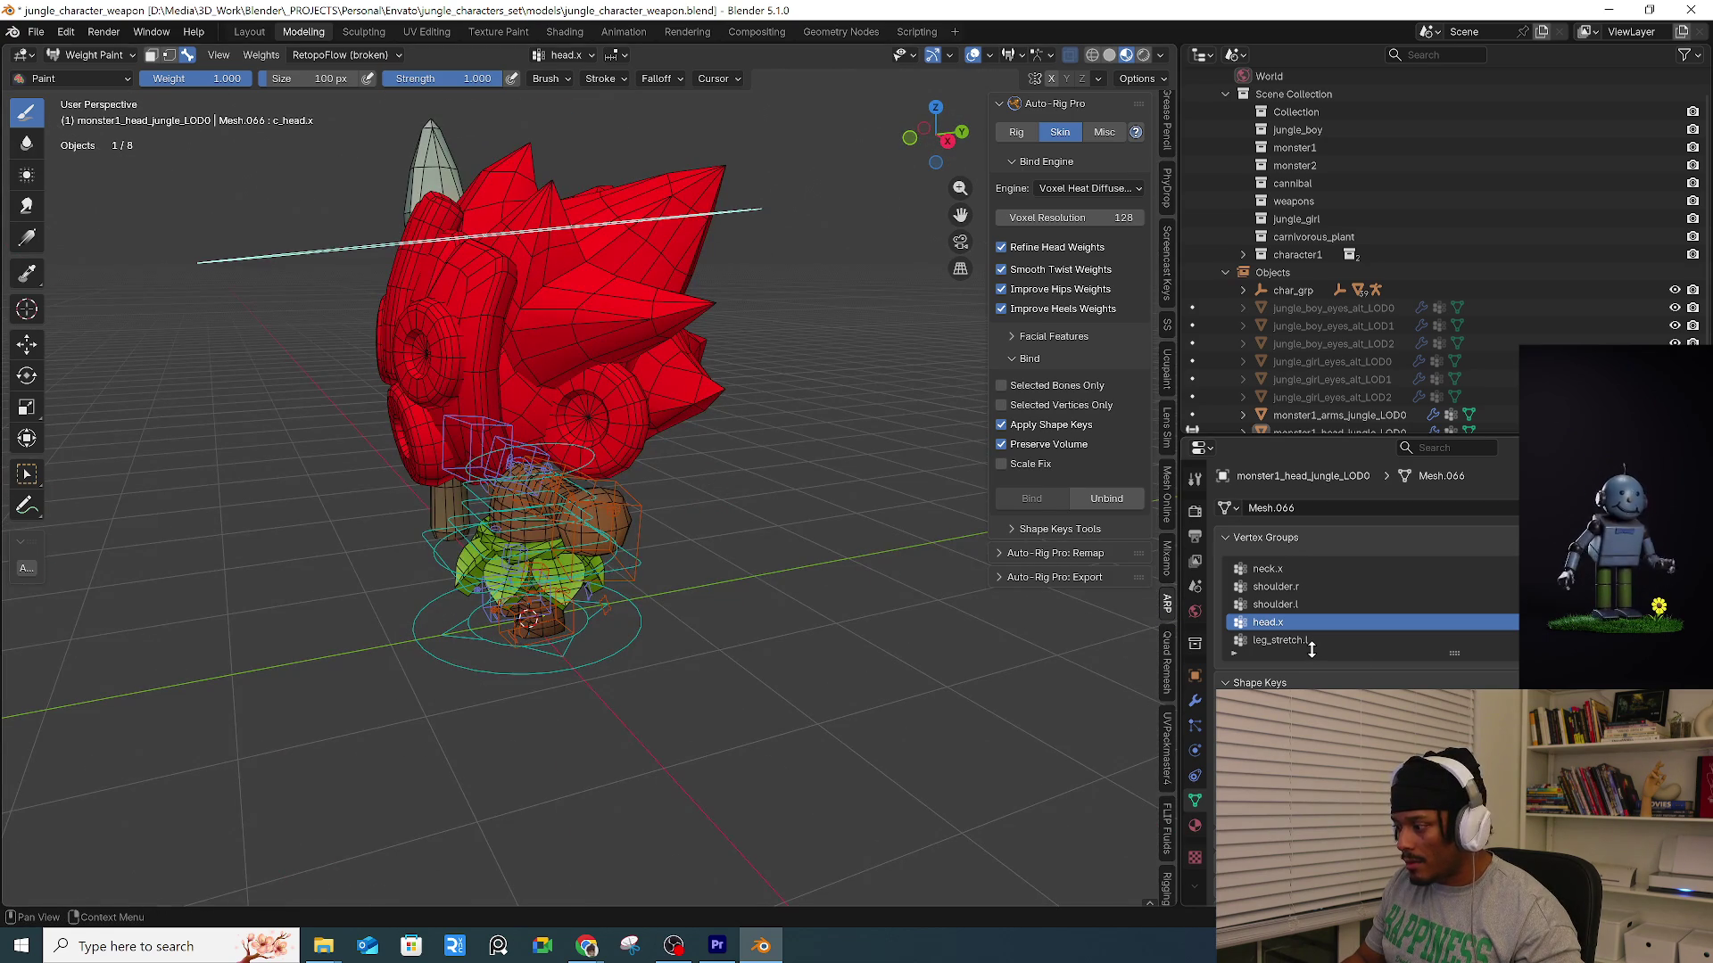
{"action": "left_click", "coordinate": [1284, 641]}
{"action": "scroll", "coordinate": [1448, 614], "scroll_direction": "up", "scroll_amount": 8, "text": "ctrl"}
{"action": "scroll", "coordinate": [1448, 614], "scroll_direction": "up", "scroll_amount": 2, "text": "ctrl"}
{"action": "middle_click_drag", "start_coordinate": [625, 446], "coordinate": [517, 462]}
Set the brush weight to zero and toggle local view of the armature.
{"action": "key", "text": "shift+x"}
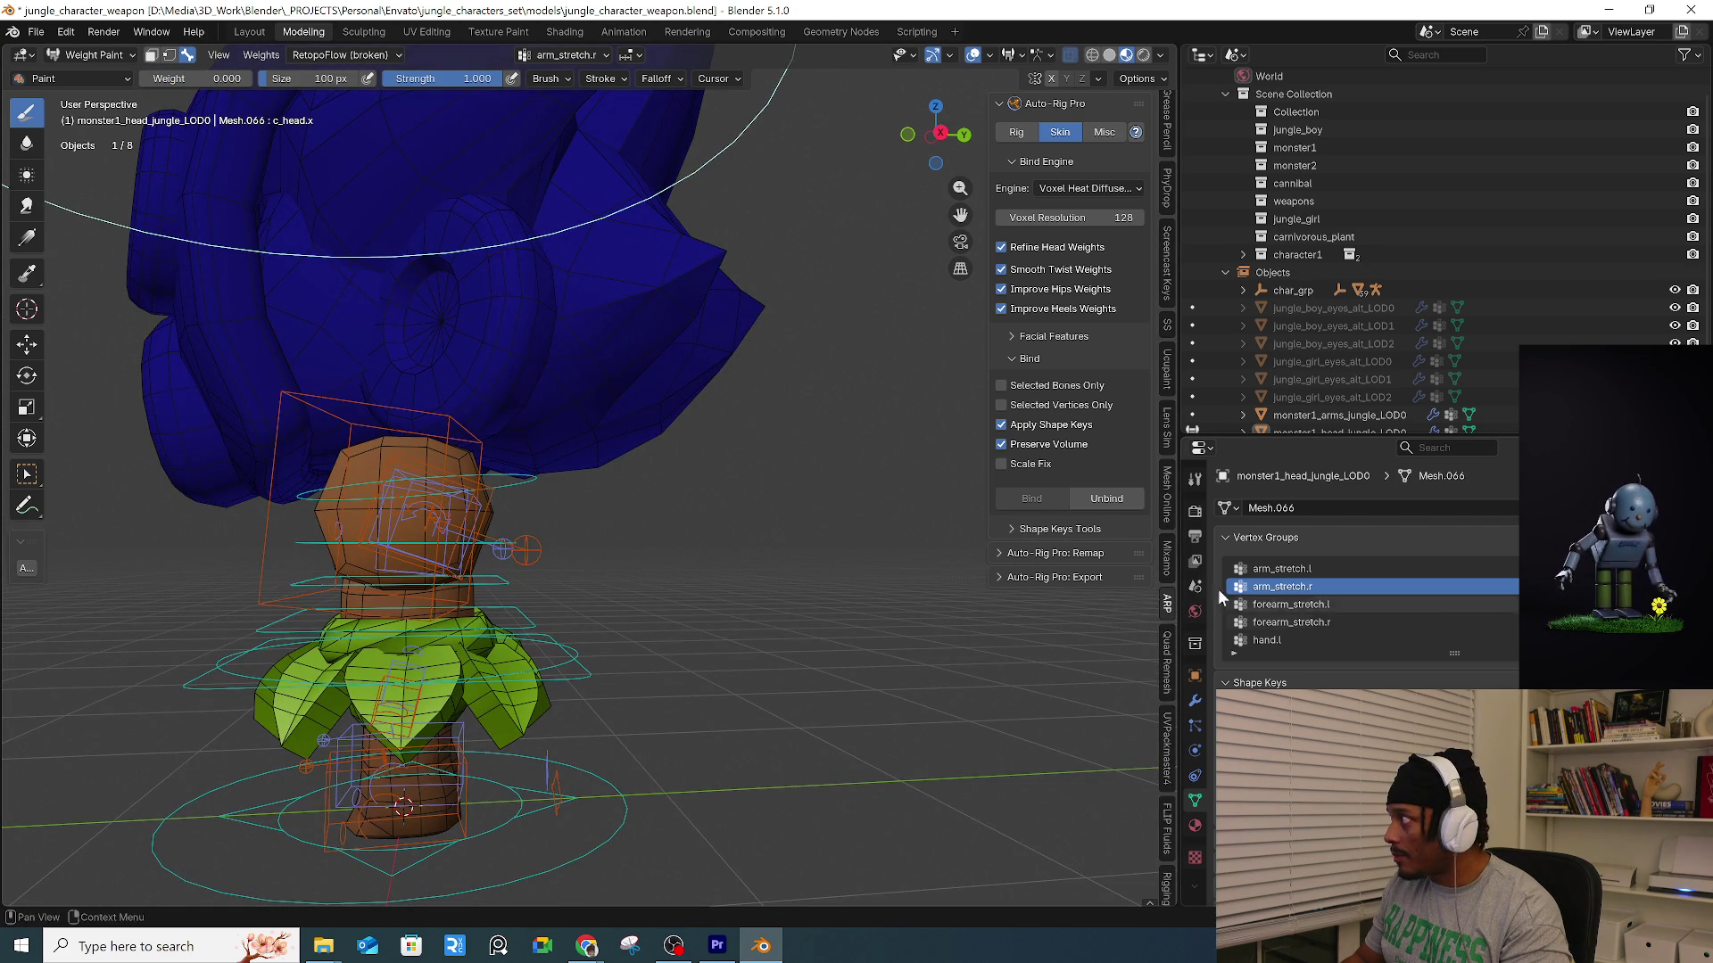
{"action": "scroll", "coordinate": [1345, 587], "scroll_direction": "up", "scroll_amount": 1, "text": "ctrl"}
{"action": "scroll", "coordinate": [1345, 587], "scroll_direction": "down", "scroll_amount": 2, "text": "ctrl"}
{"action": "scroll", "coordinate": [1346, 587], "scroll_direction": "up", "scroll_amount": 1, "text": "ctrl"}
{"action": "key", "text": "KP_Divide"}
{"action": "key", "text": "KP_Divide"}
{"action": "left_click", "coordinate": [1368, 572]}
{"action": "scroll", "coordinate": [1368, 601], "scroll_direction": "down", "scroll_amount": 2, "text": "ctrl"}
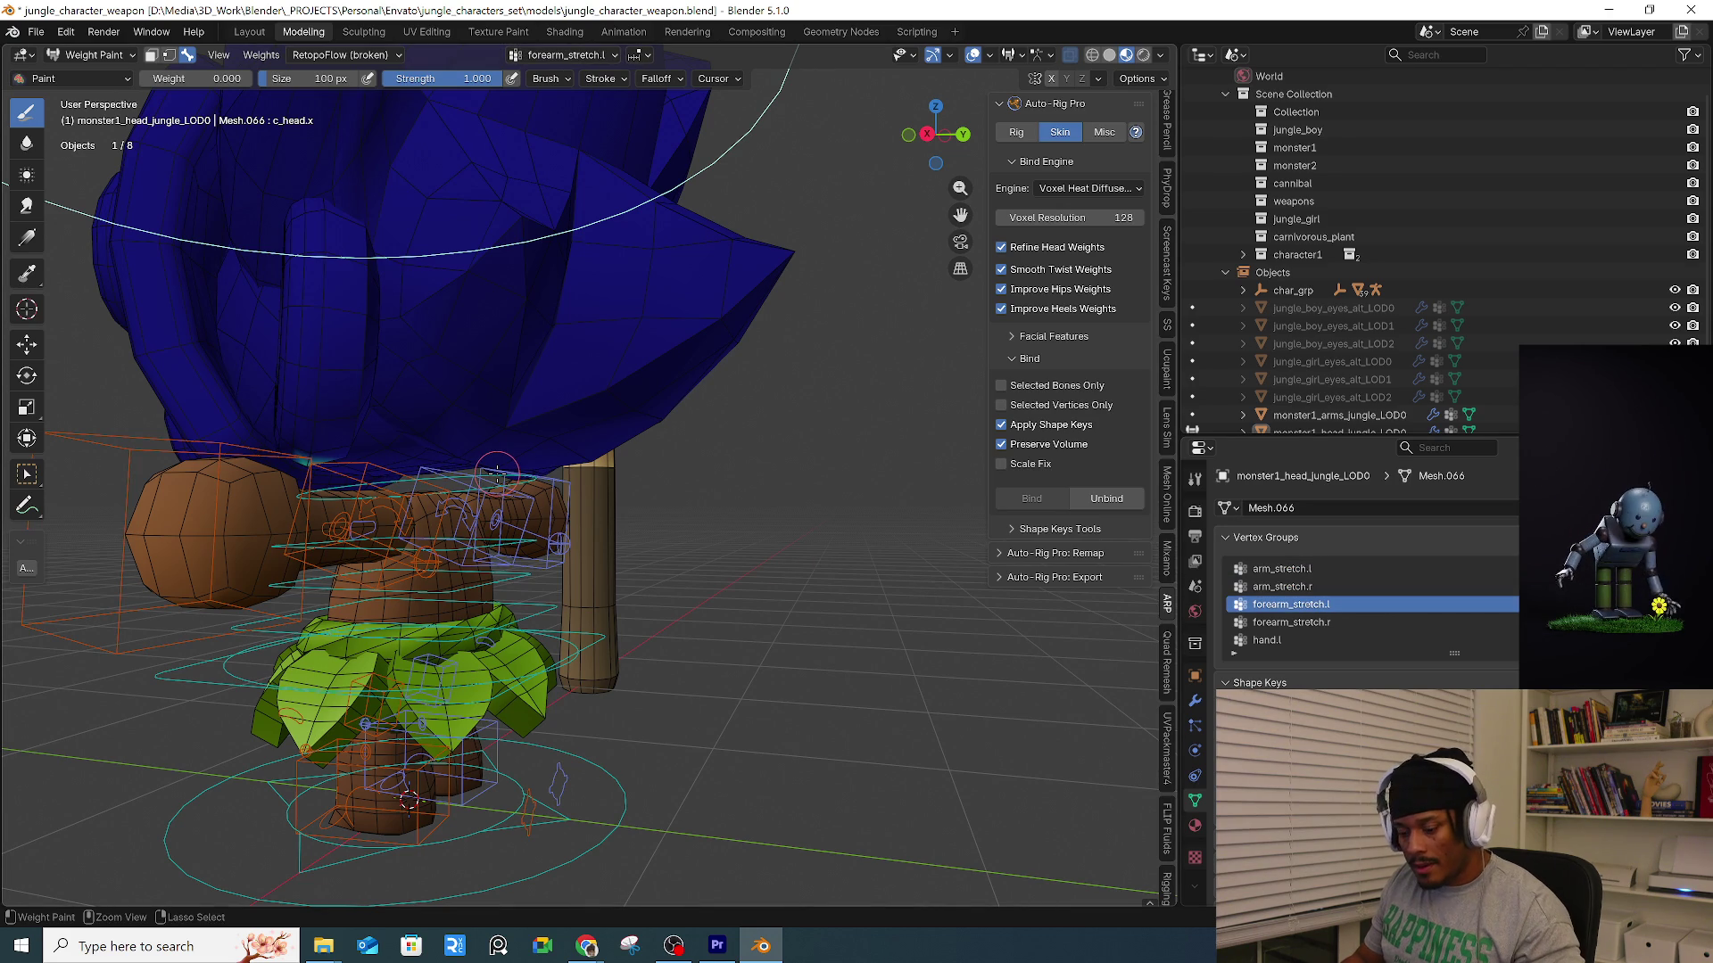
Inspect the forearm_stretch.r, hand.l, hand.r and leg_twist.l vertex group weights.
{"action": "left_click", "coordinate": [1311, 623]}
{"action": "left_click", "coordinate": [1314, 639]}
{"action": "middle_click_drag", "start_coordinate": [617, 457], "coordinate": [678, 482]}
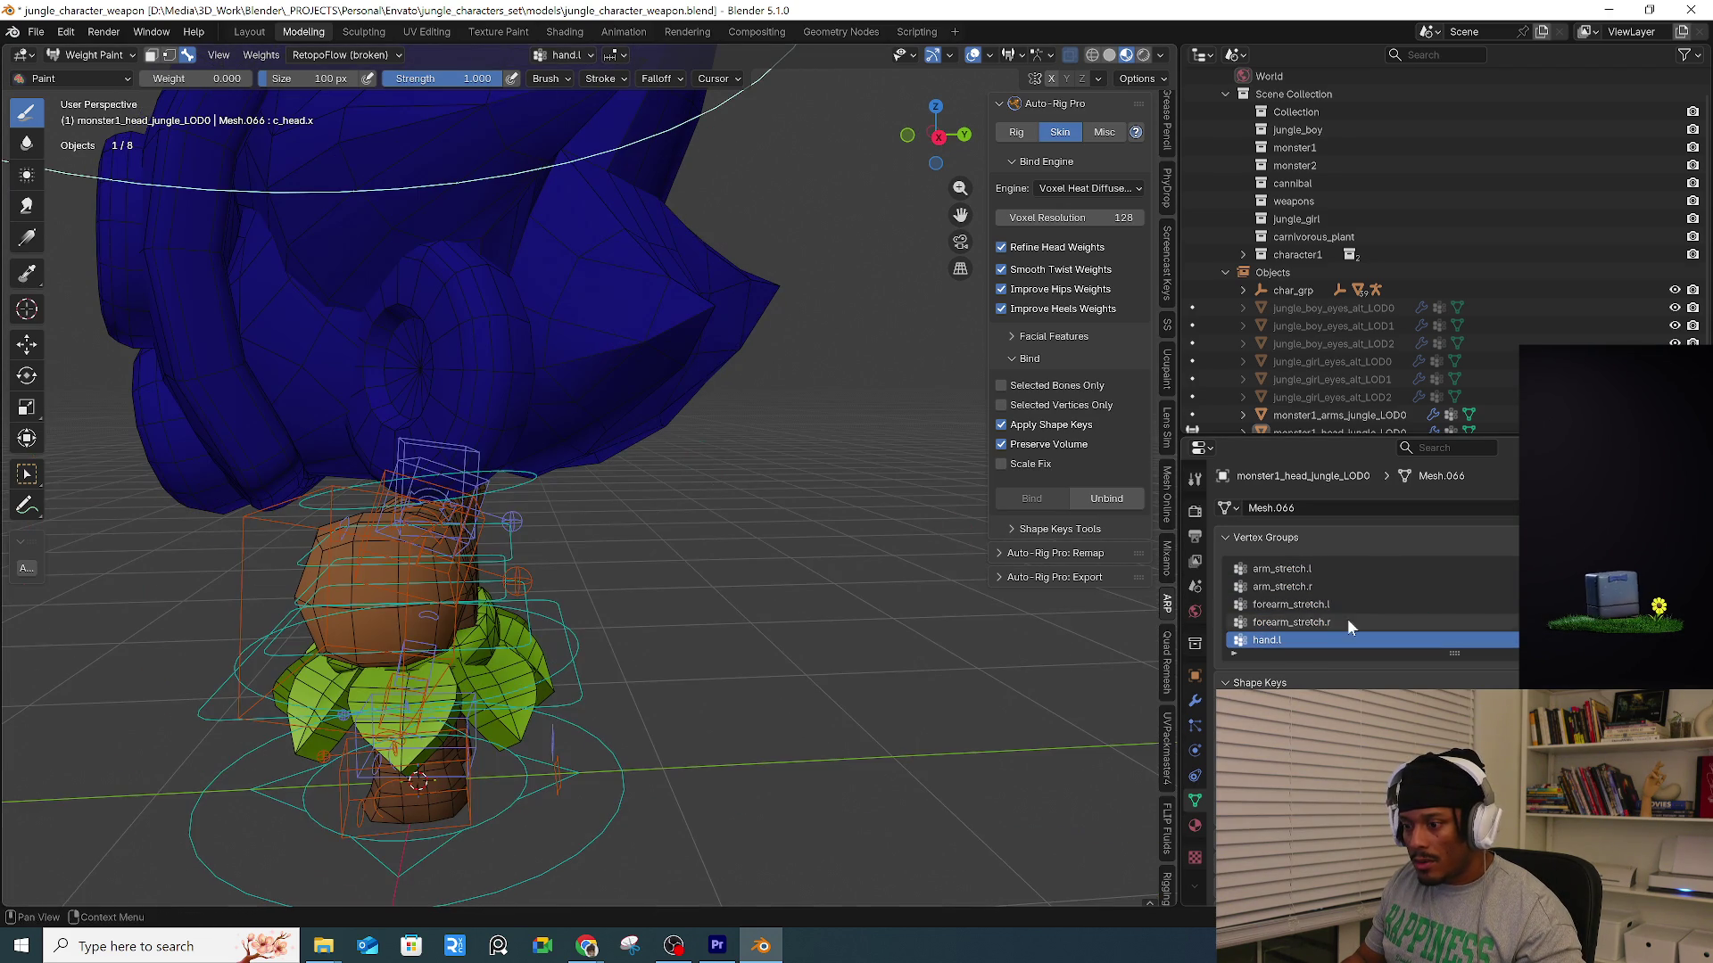
{"action": "scroll", "coordinate": [1335, 613], "scroll_direction": "down", "scroll_amount": 2}
{"action": "left_click", "coordinate": [1259, 622]}
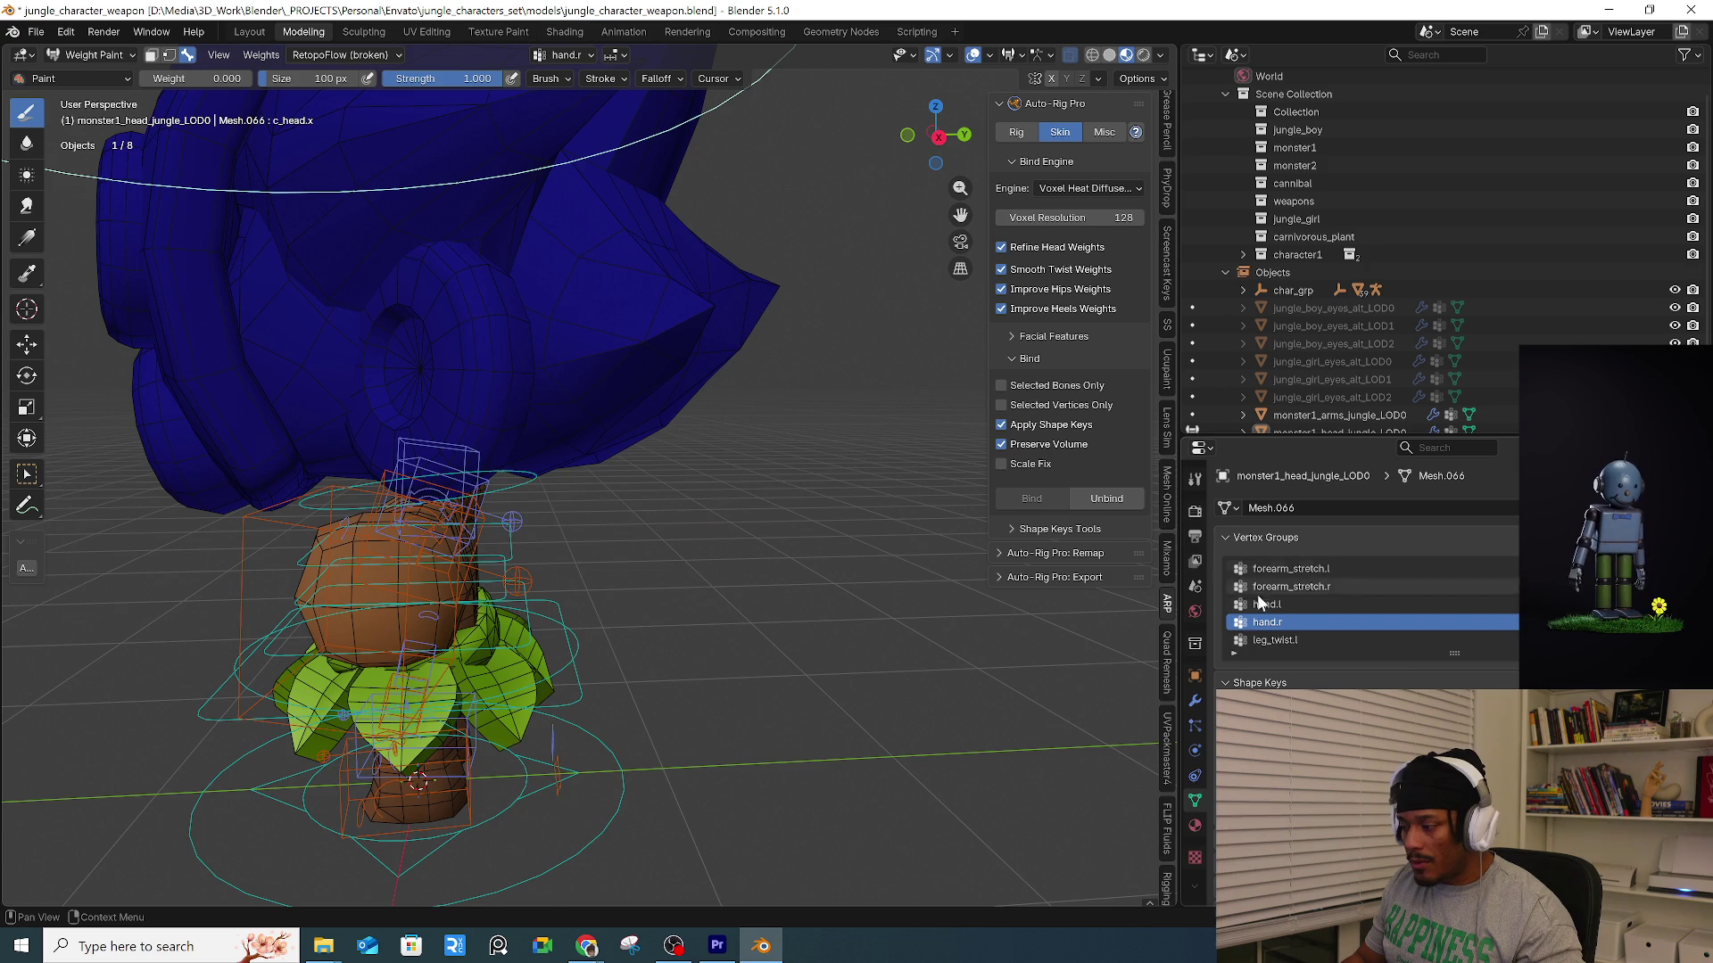
{"action": "left_click", "coordinate": [1274, 640]}
Orbit around the monster to a front view that shows the spear.
{"action": "middle_click_drag", "start_coordinate": [588, 500], "coordinate": [535, 492]}
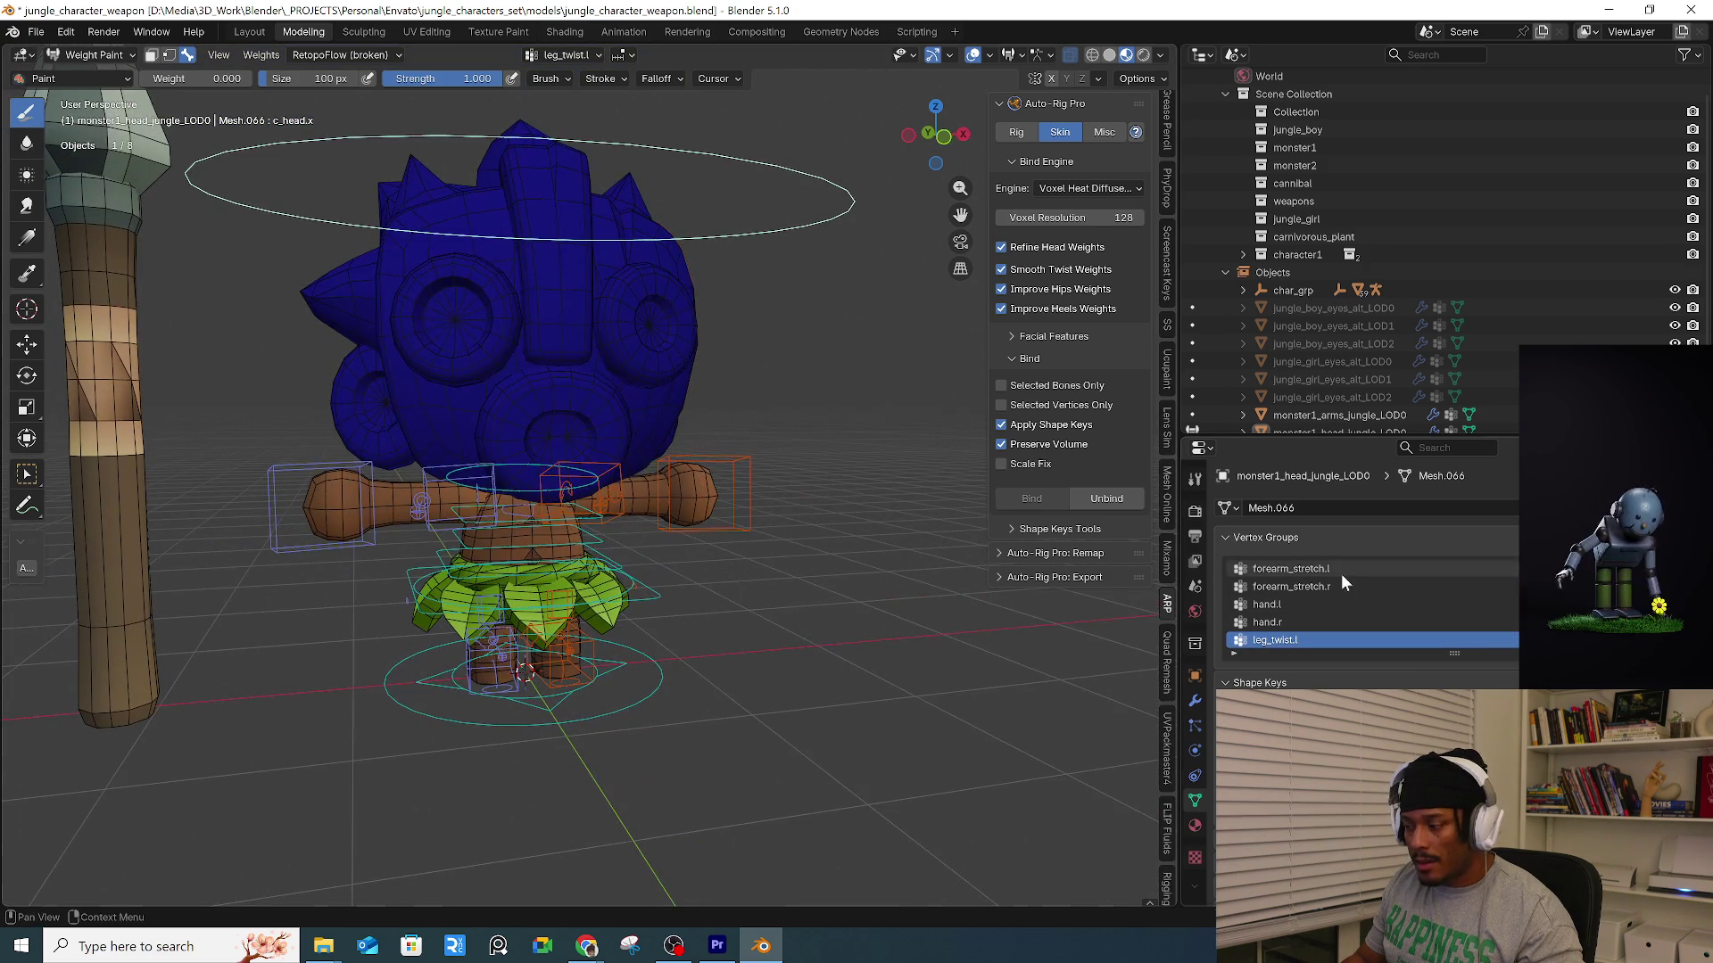
{"action": "scroll", "coordinate": [1341, 621], "scroll_direction": "down", "scroll_amount": 6, "text": "ctrl"}
{"action": "scroll", "coordinate": [1340, 619], "scroll_direction": "down", "scroll_amount": 1, "text": "ctrl"}
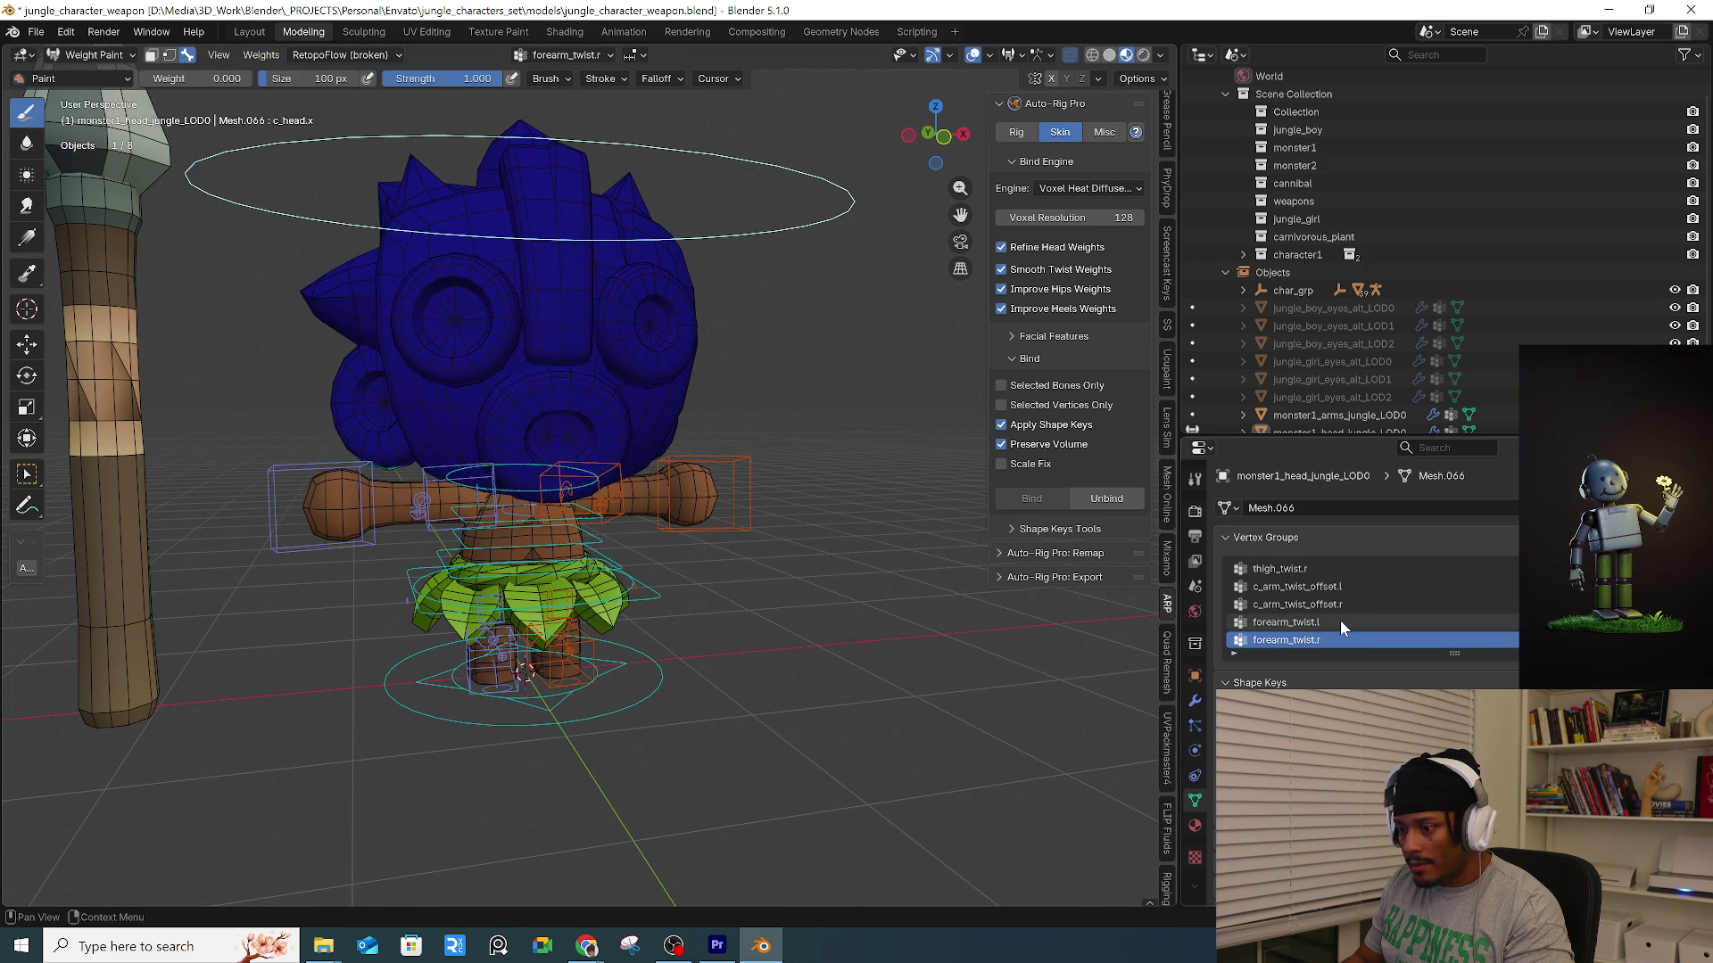
{"action": "middle_click_drag", "start_coordinate": [678, 473], "coordinate": [501, 452]}
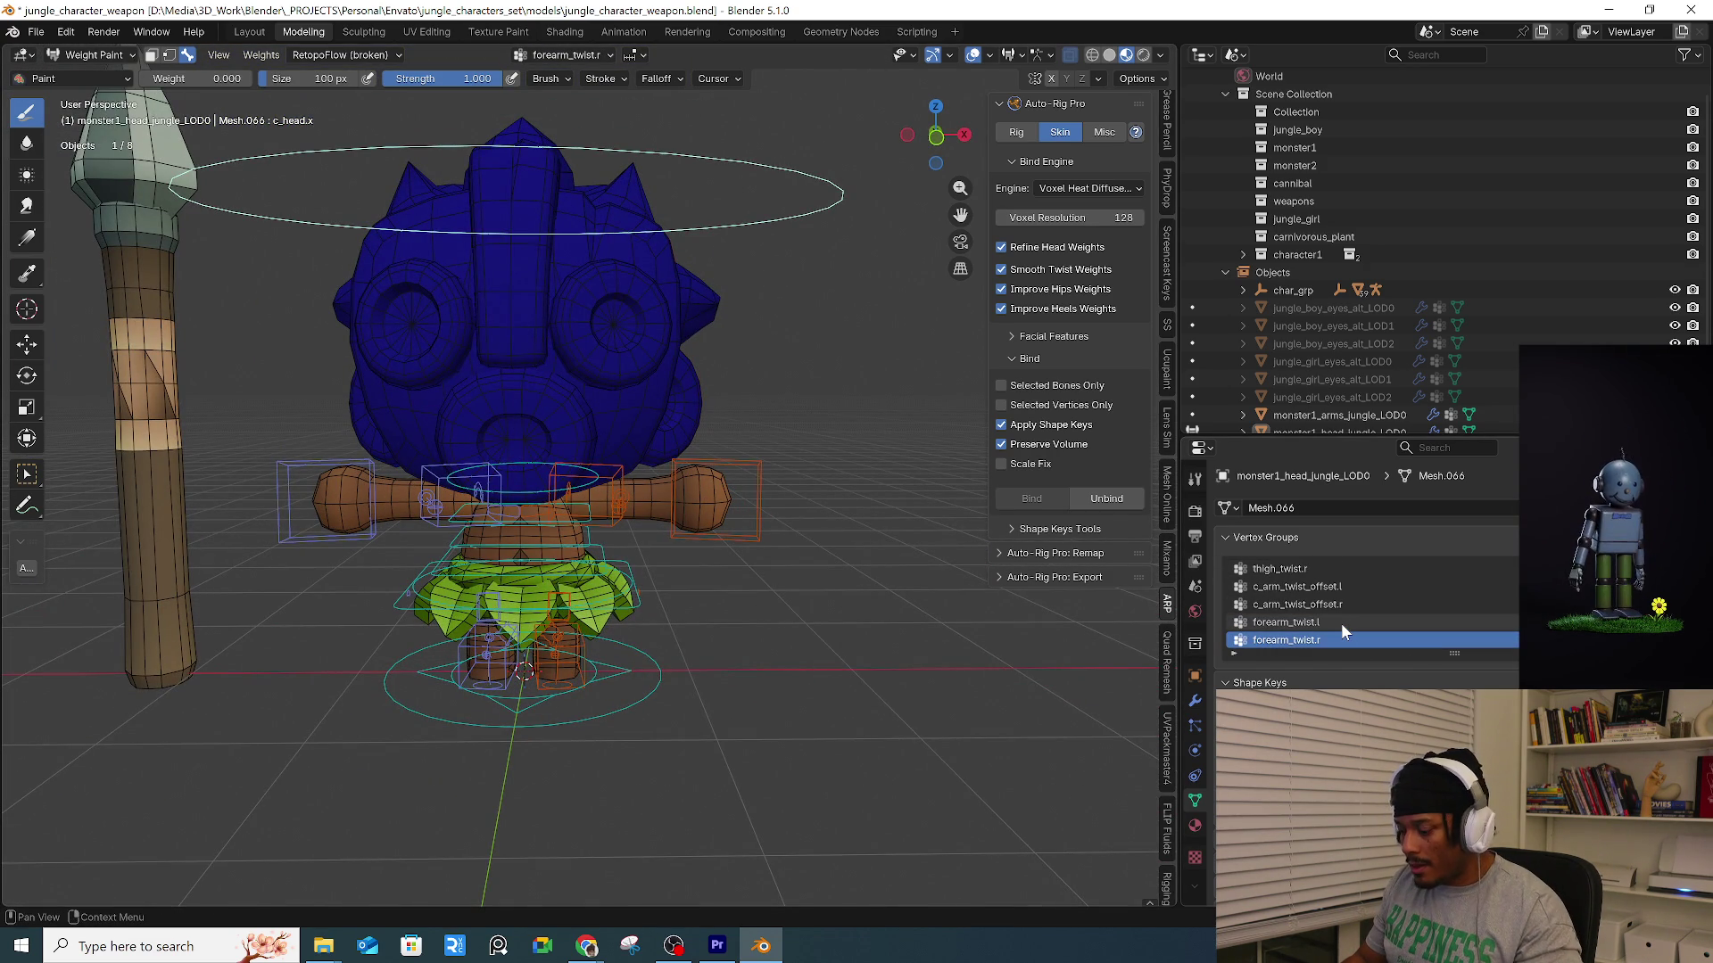
{"action": "scroll", "coordinate": [1341, 622], "scroll_direction": "up", "scroll_amount": 2, "text": "ctrl"}
{"action": "scroll", "coordinate": [1341, 623], "scroll_direction": "down", "scroll_amount": 1, "text": "ctrl"}
{"action": "mouse_move", "coordinate": [625, 442]}
{"action": "middle_mouse_down"}
{"action": "mouse_move", "coordinate": [561, 435]}
{"action": "mouse_move", "coordinate": [636, 464]}
{"action": "middle_mouse_up"}
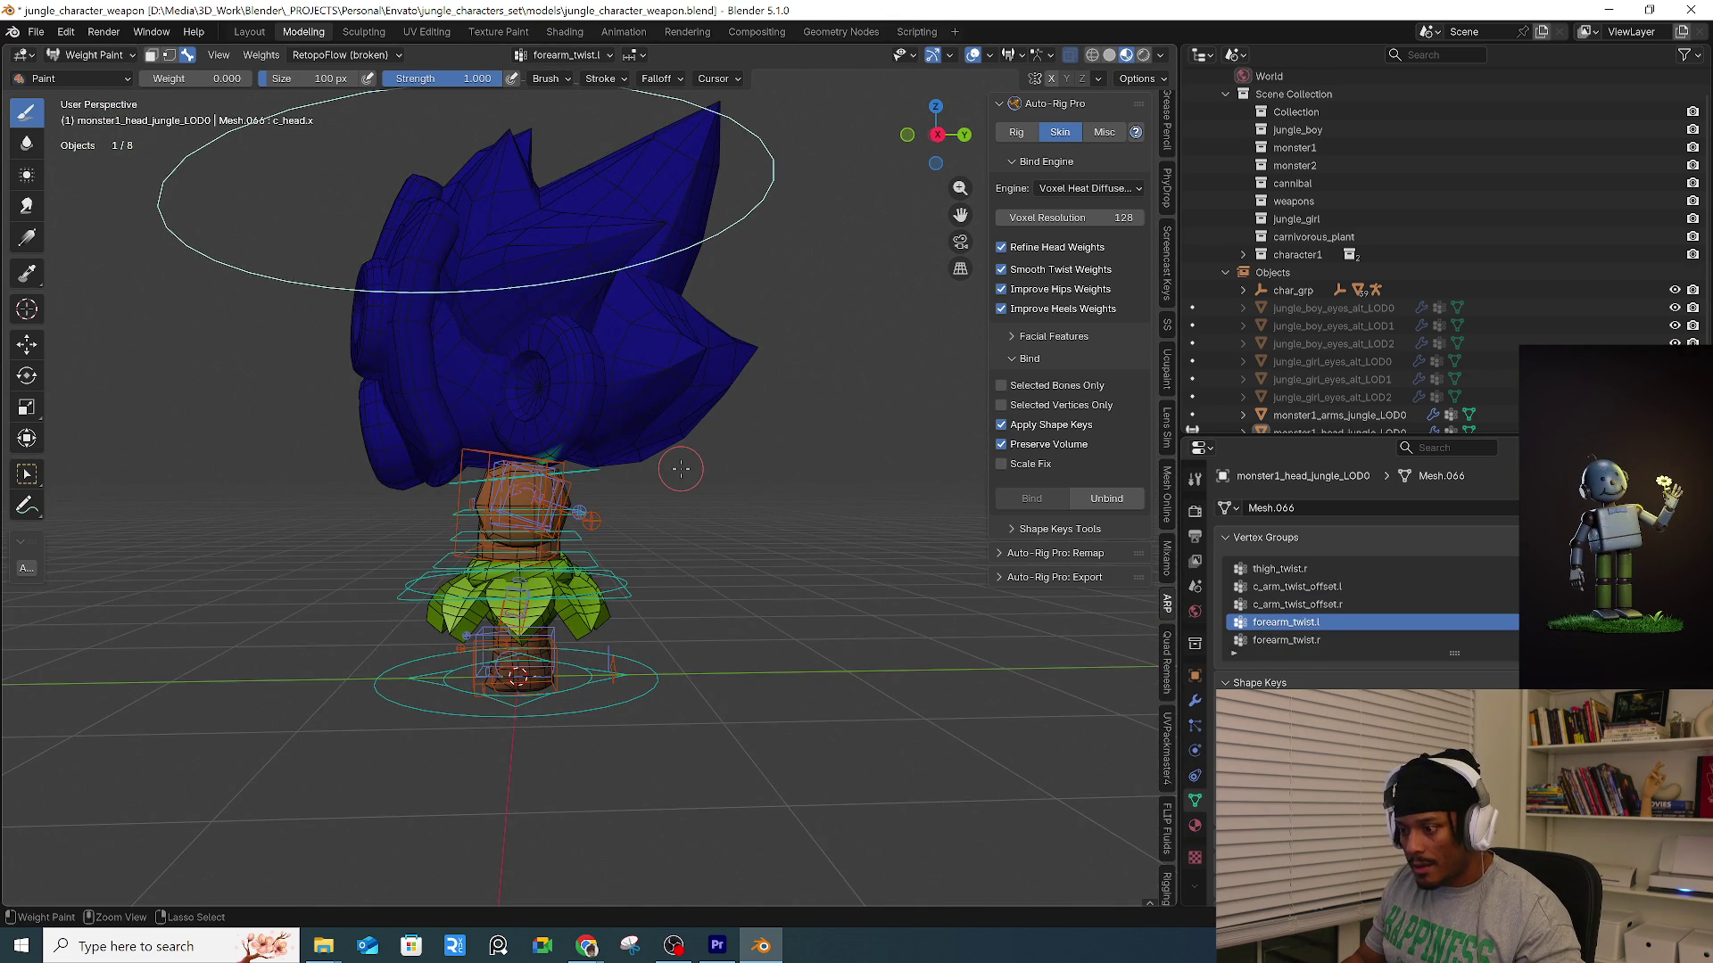
{"action": "scroll", "coordinate": [1345, 613], "scroll_direction": "down", "scroll_amount": 1, "text": "ctrl"}
{"action": "mouse_move", "coordinate": [678, 464]}
{"action": "middle_mouse_down"}
{"action": "mouse_move", "coordinate": [757, 474]}
{"action": "mouse_move", "coordinate": [461, 477]}
{"action": "middle_mouse_up"}
{"action": "middle_click_drag", "start_coordinate": [802, 535], "coordinate": [535, 535]}
Switch from Weight Paint to Object Mode, framing the character and spear from the front.
{"action": "left_click", "coordinate": [90, 54]}
{"action": "left_click", "coordinate": [92, 73]}
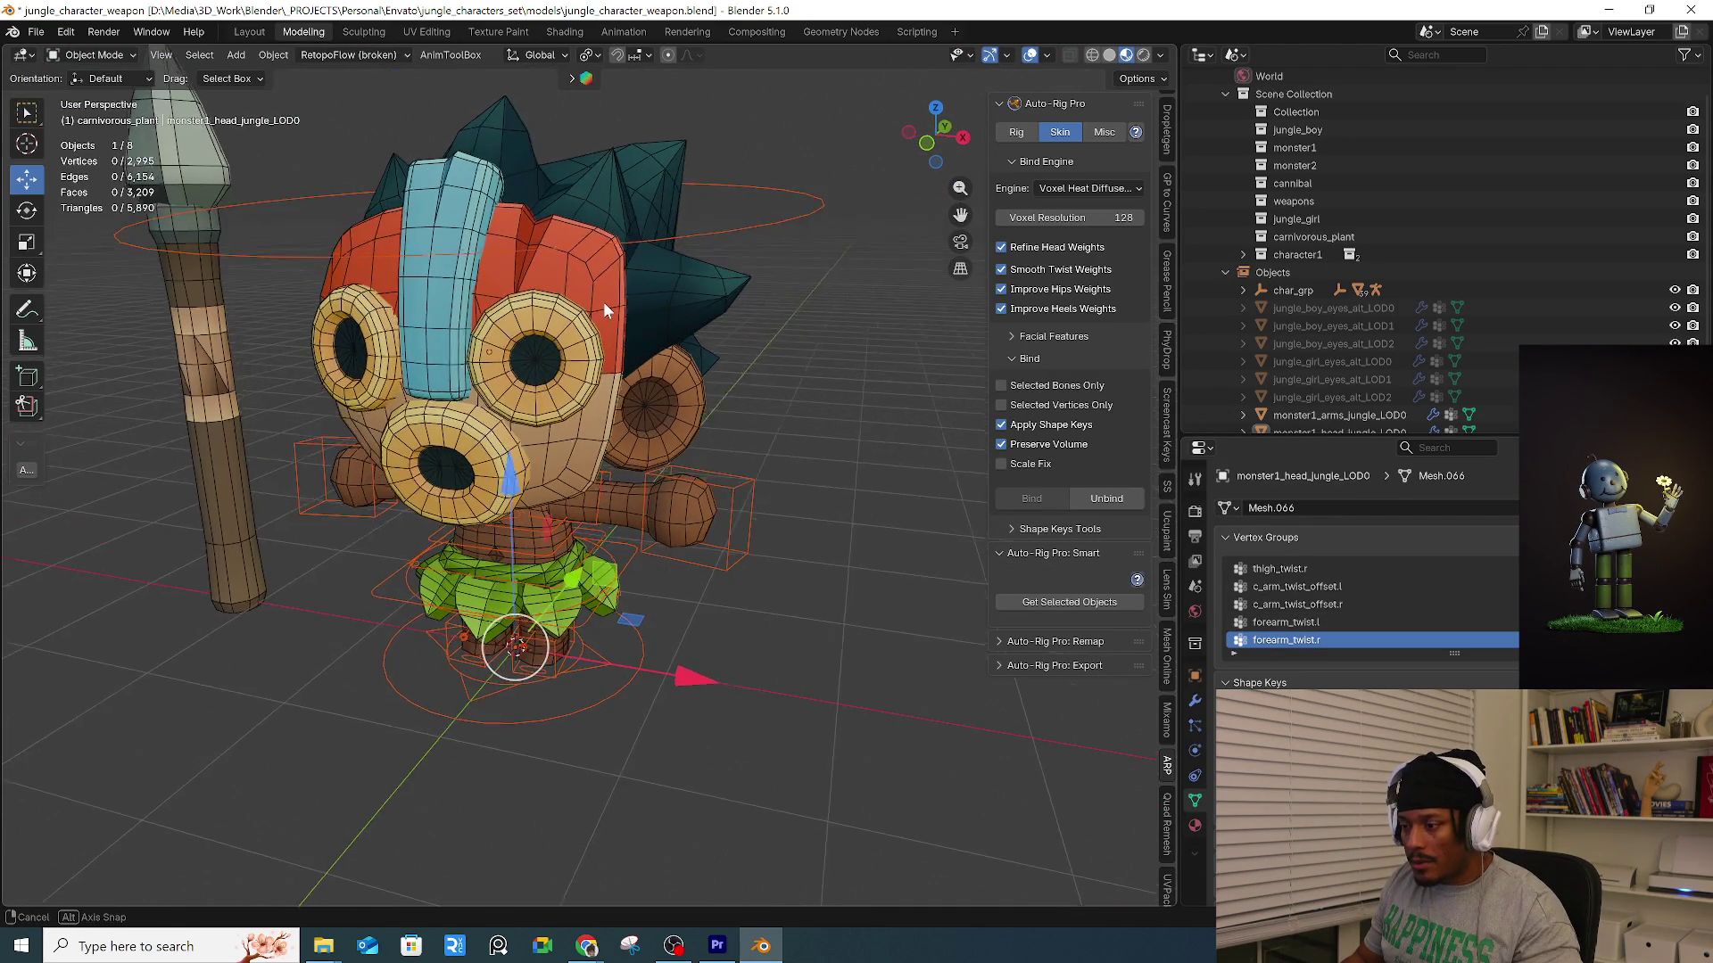
{"action": "mouse_move", "coordinate": [774, 258]}
{"action": "middle_mouse_down"}
{"action": "mouse_move", "coordinate": [698, 292]}
{"action": "mouse_move", "coordinate": [429, 283]}
{"action": "mouse_move", "coordinate": [457, 393]}
{"action": "middle_mouse_up"}
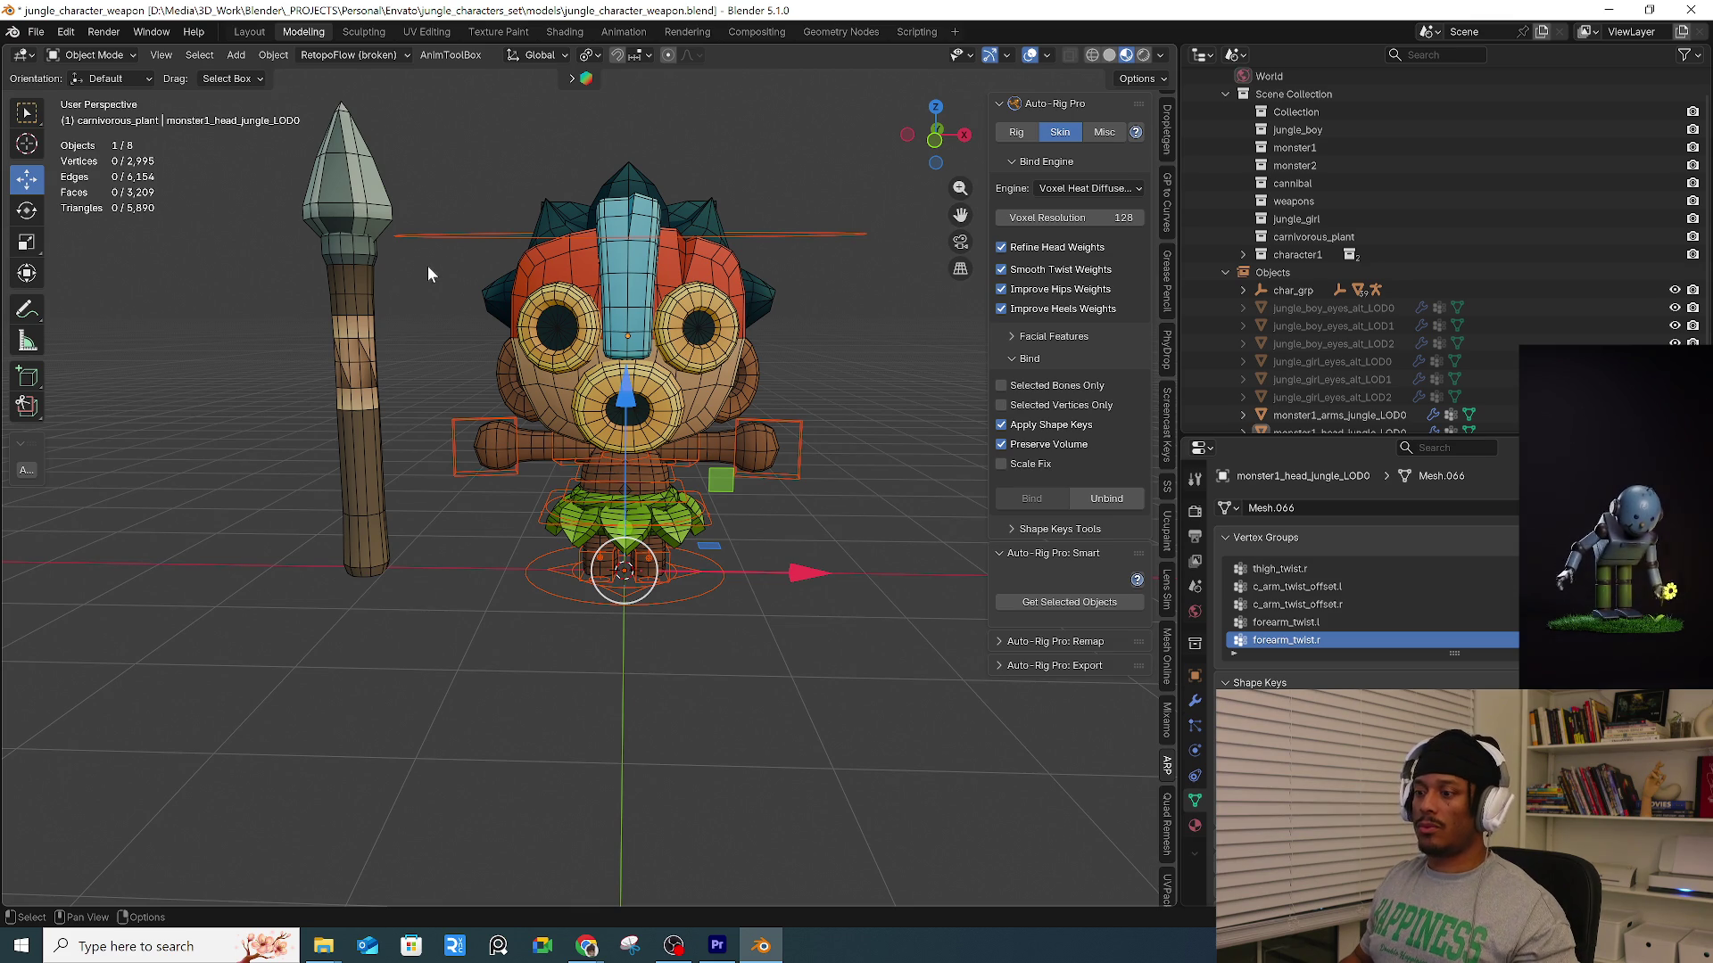
{"action": "key", "text": "ctrl+Tab"}
{"action": "left_click", "coordinate": [329, 319]}
Snap the 3D cursor to the spear and add a cube empty there.
{"action": "left_click", "coordinate": [372, 366]}
{"action": "middle_click_drag", "start_coordinate": [374, 368], "coordinate": [383, 374]}
{"action": "key", "text": "shift+s"}
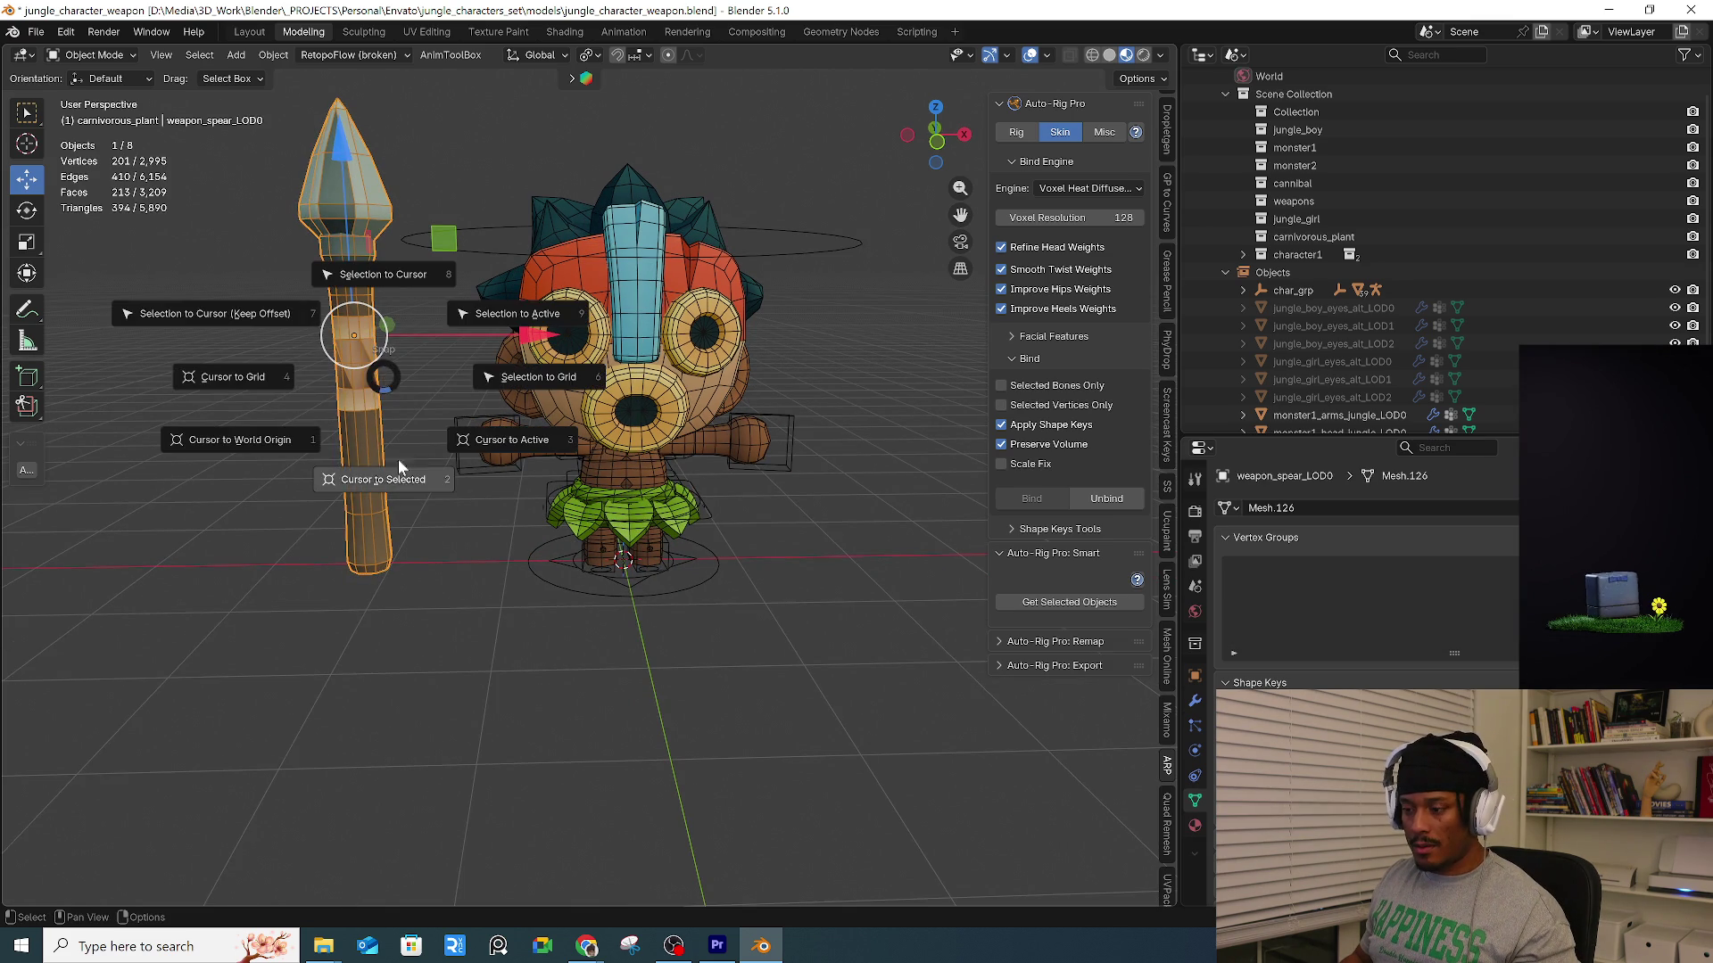
{"action": "left_click", "coordinate": [386, 435]}
{"action": "right_click", "coordinate": [416, 423]}
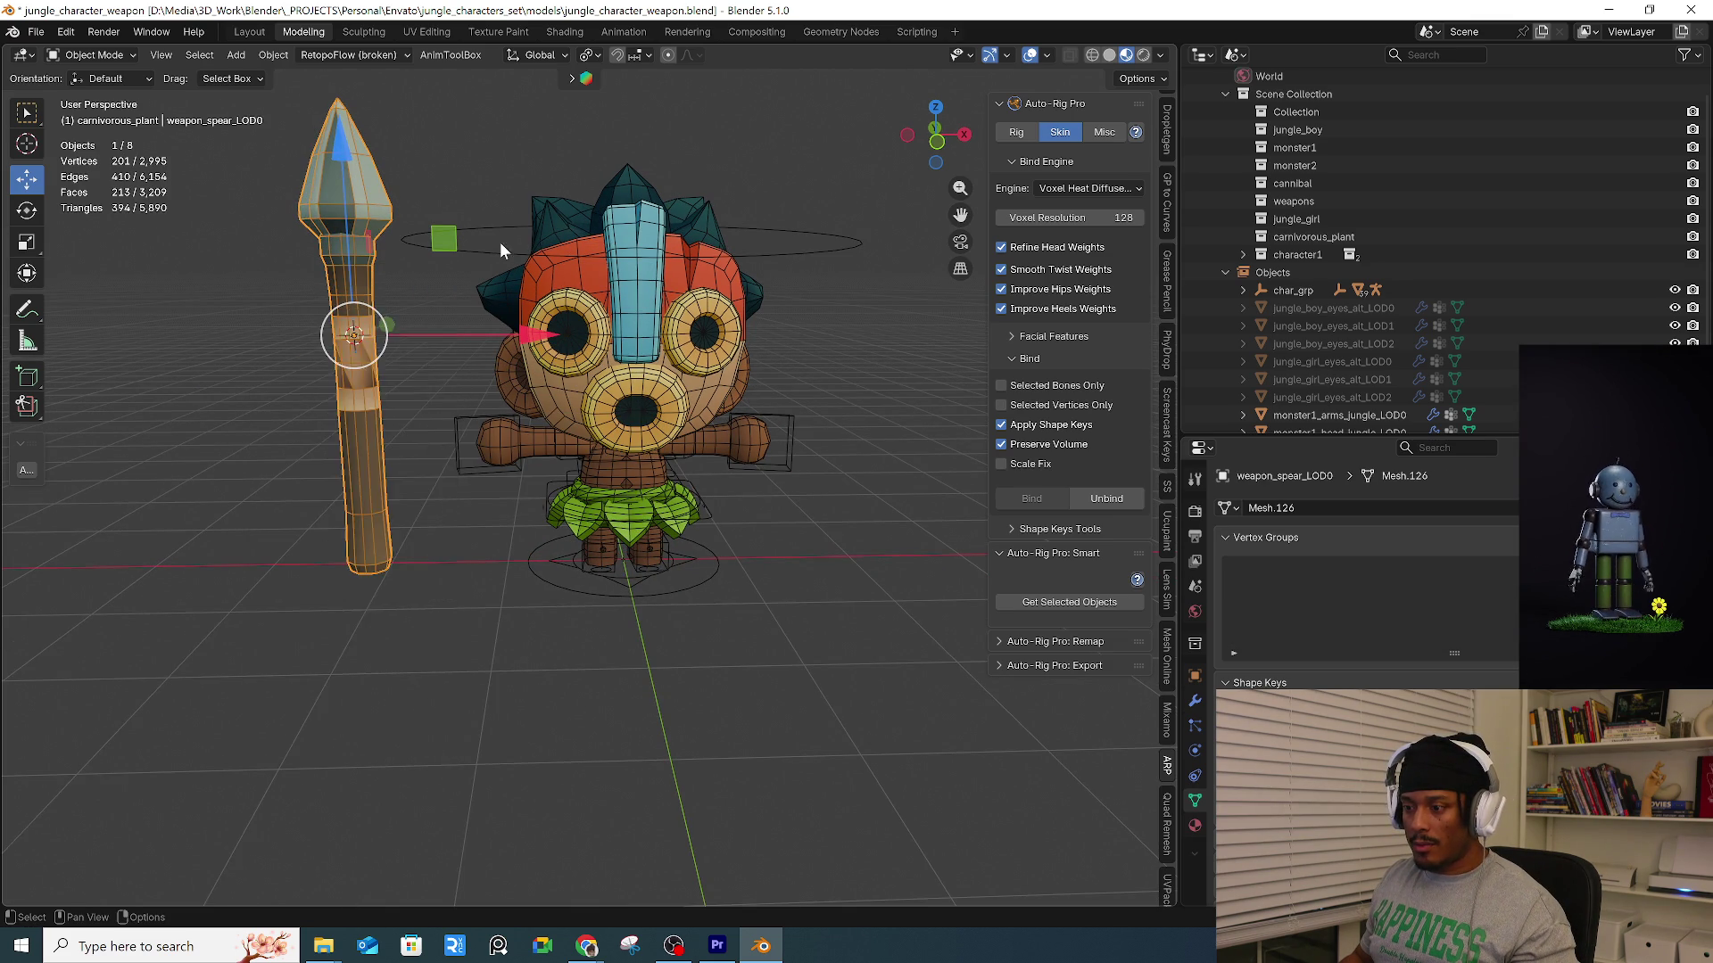
{"action": "key", "text": "shift+a"}
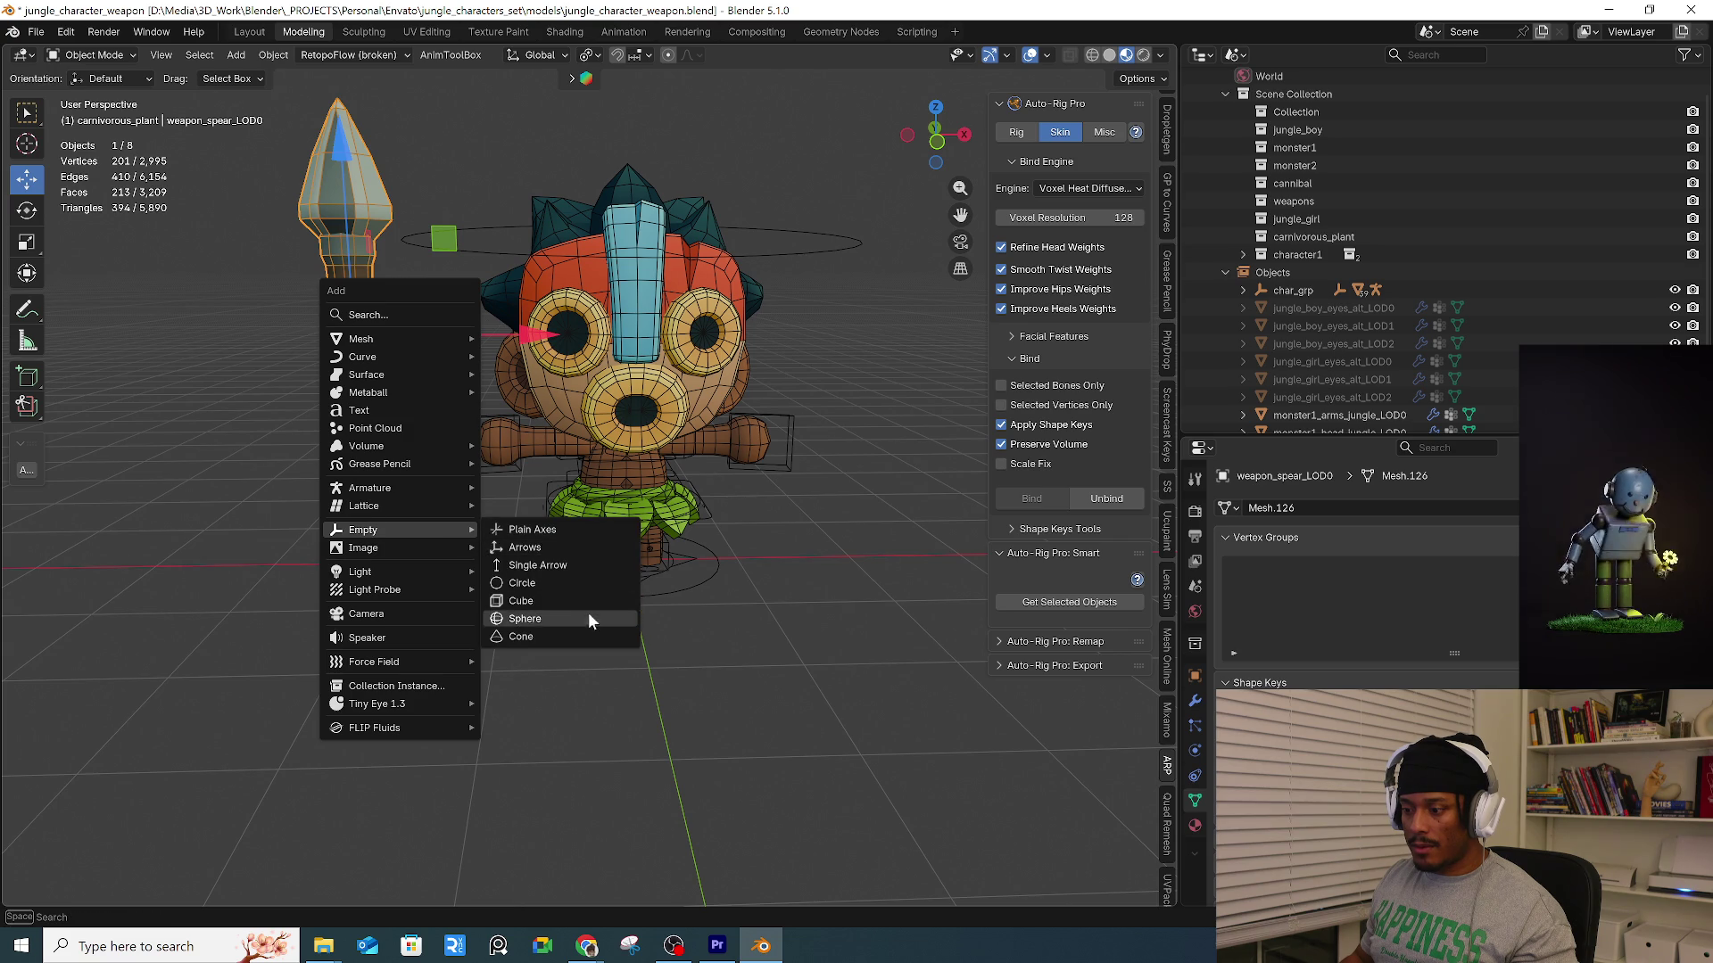
{"action": "left_click", "coordinate": [580, 600]}
Shrink the cube empty, stretch it tall along Z, and move it down the spear.
{"action": "key", "text": "s"}
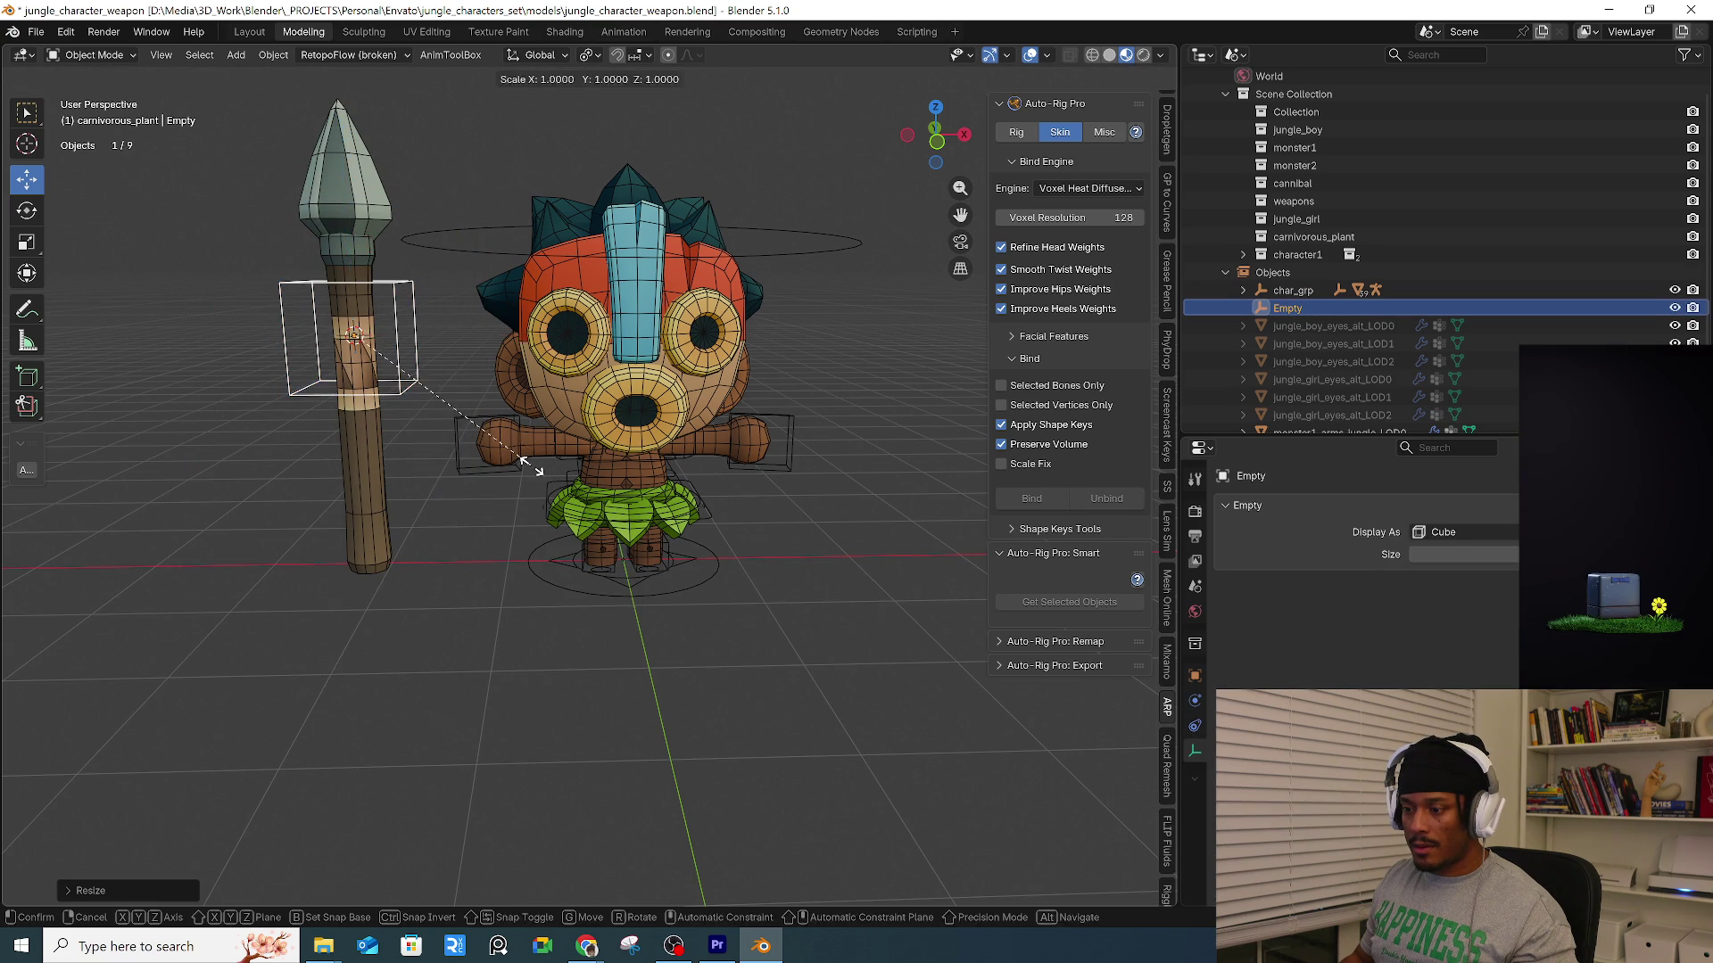
{"action": "left_click", "coordinate": [574, 556]}
{"action": "key", "text": "s"}
{"action": "key", "text": "z"}
{"action": "left_click", "coordinate": [815, 842]}
{"action": "key", "text": "g"}
{"action": "key", "text": "z"}
{"action": "left_click", "coordinate": [840, 896]}
{"action": "mouse_move", "coordinate": [714, 696]}
{"action": "middle_mouse_down"}
{"action": "mouse_move", "coordinate": [643, 594]}
{"action": "mouse_move", "coordinate": [589, 596]}
{"action": "middle_mouse_up"}
Duplicate the empty, flatten it along Z and Y, and move it up onto the shaft.
{"action": "key", "text": "shift+d"}
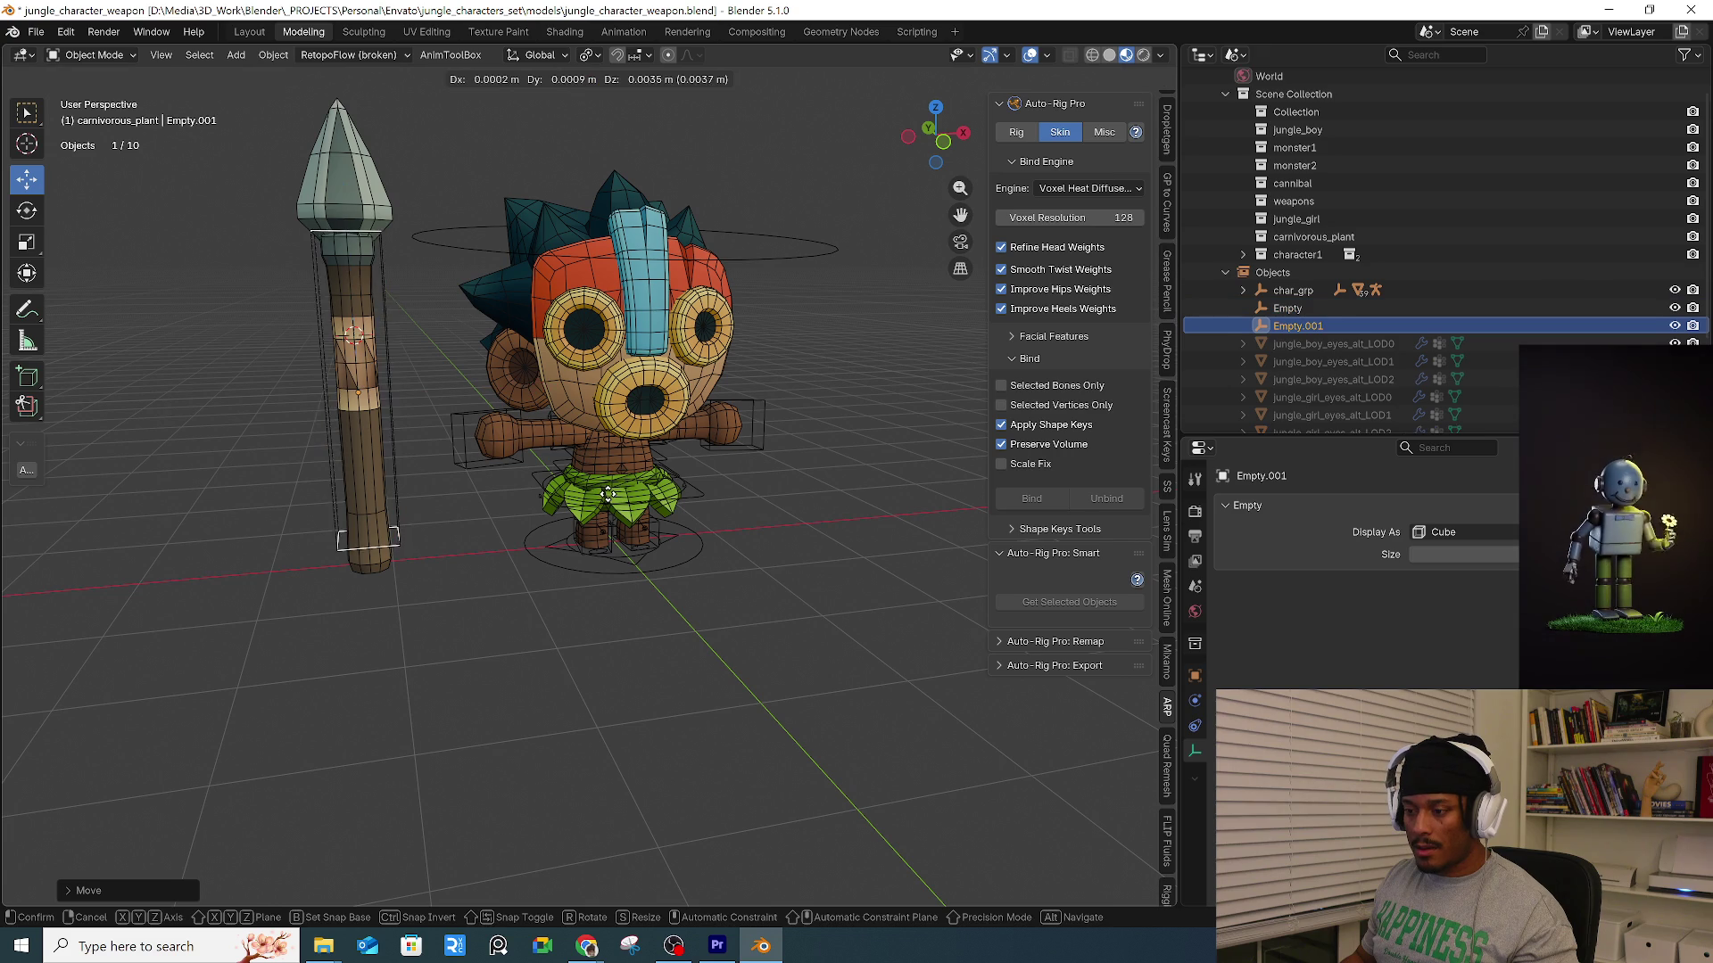
{"action": "key", "text": "s"}
{"action": "key", "text": "z"}
{"action": "key", "text": "Return"}
{"action": "mouse_move", "coordinate": [760, 495]}
{"action": "middle_mouse_down"}
{"action": "mouse_move", "coordinate": [598, 491]}
{"action": "mouse_move", "coordinate": [533, 462]}
{"action": "middle_mouse_up"}
{"action": "key", "text": "s"}
{"action": "key", "text": "y"}
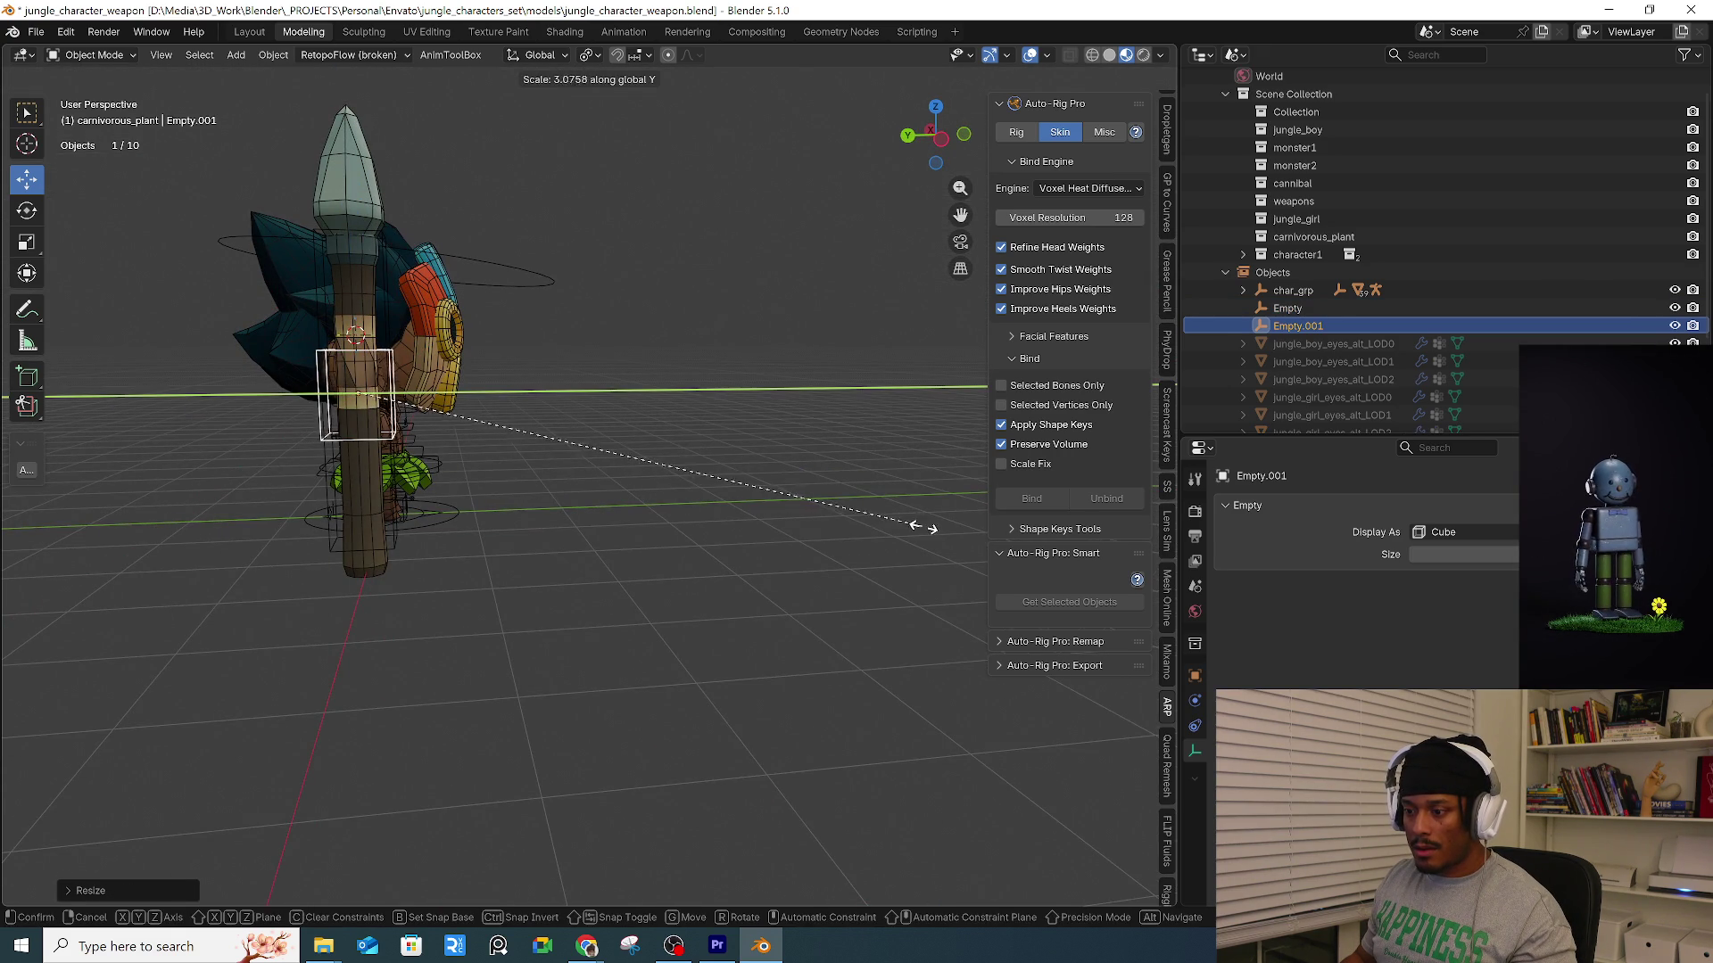
{"action": "key", "text": "Return"}
{"action": "middle_click_drag", "start_coordinate": [806, 544], "coordinate": [616, 510]}
{"action": "key", "text": "g"}
{"action": "key", "text": "z"}
{"action": "left_click", "coordinate": [632, 478]}
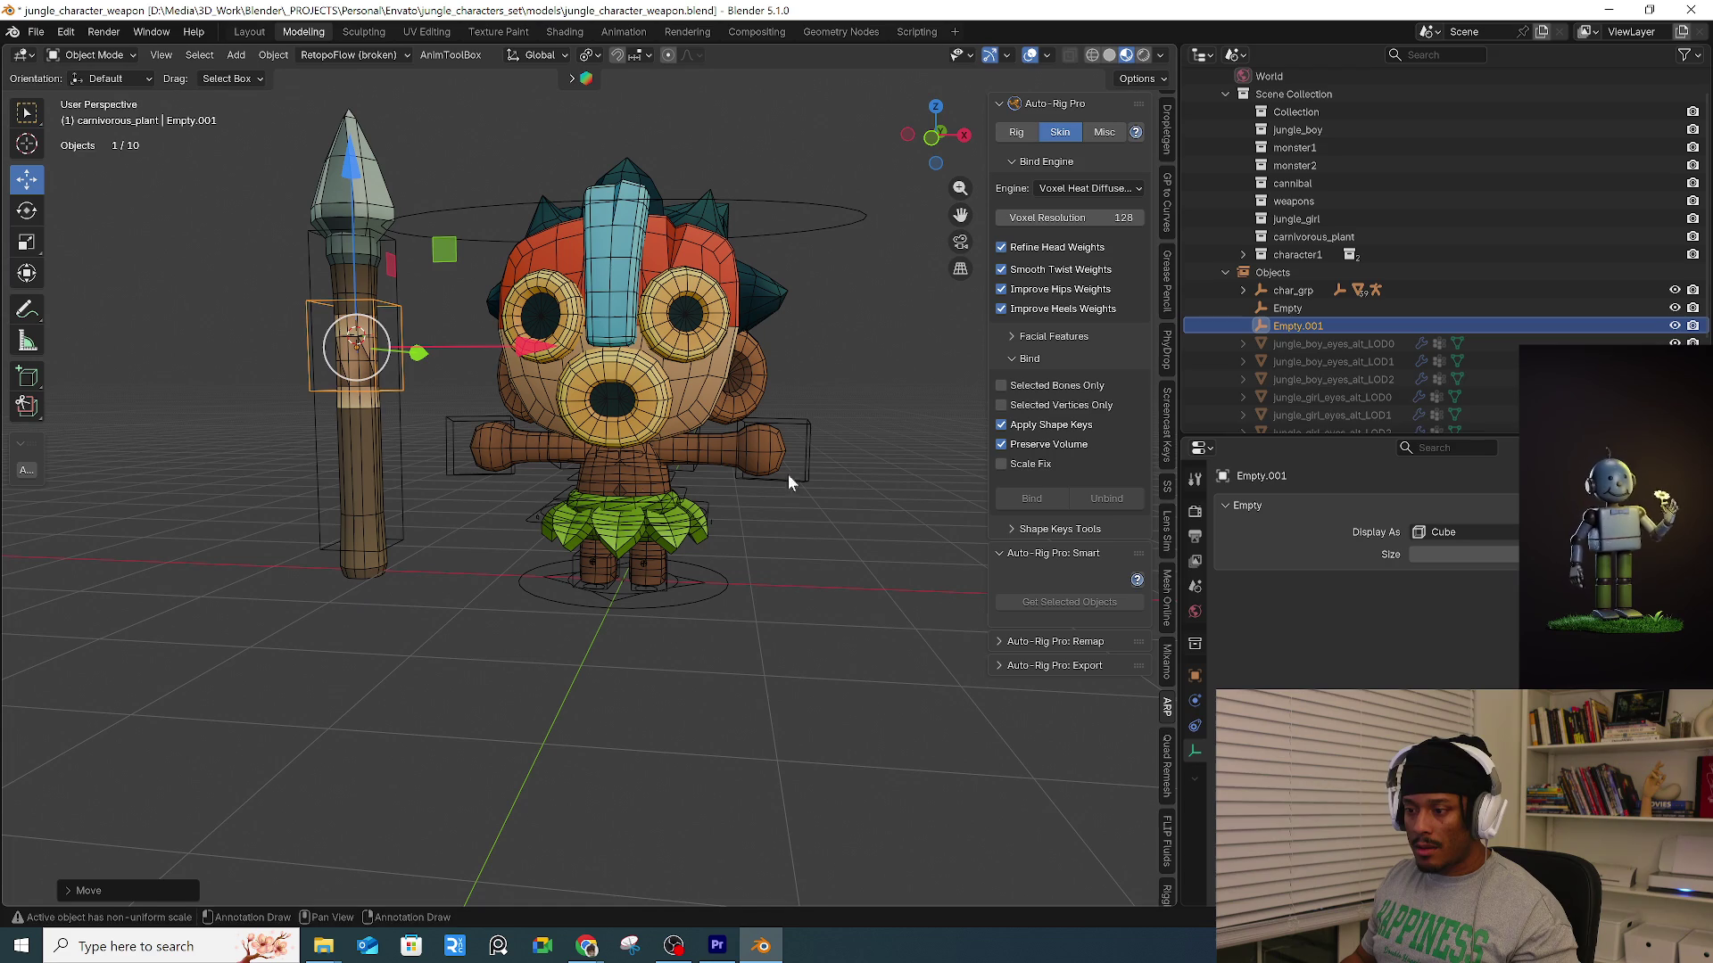
Nest Empty.001 under Empty in the outliner, then select Empty.001 together with the spear.
{"action": "left_click_drag", "start_coordinate": [1297, 327], "coordinate": [1297, 311]}
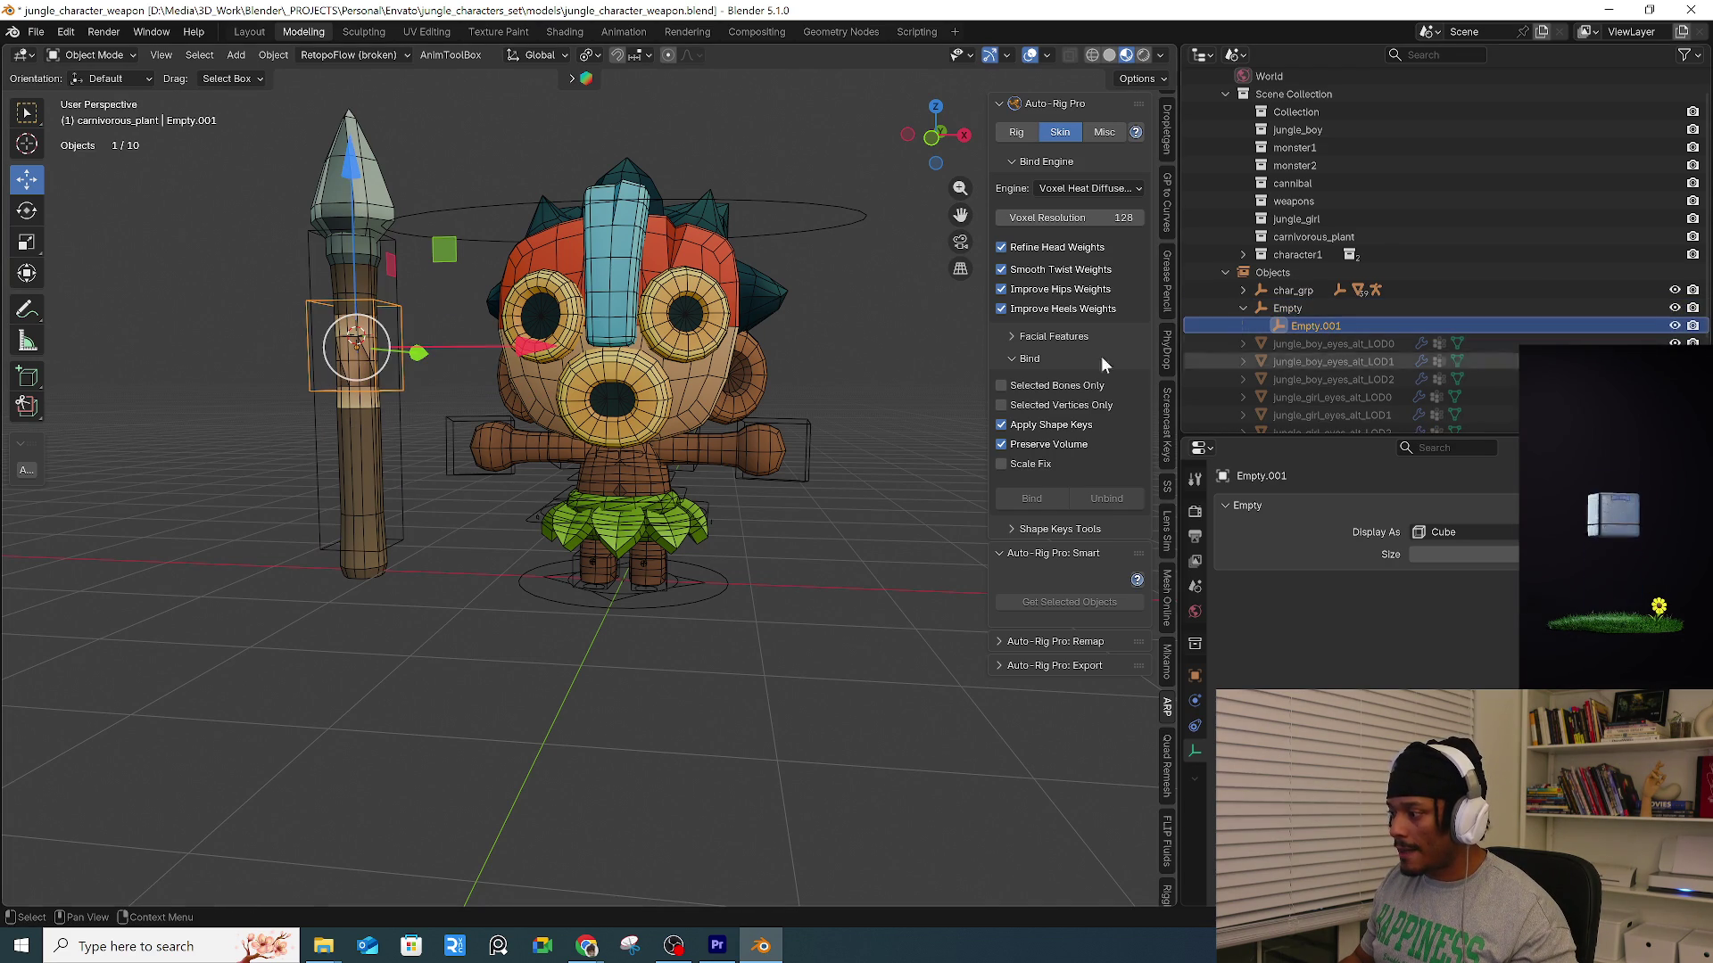
{"action": "left_click", "coordinate": [1287, 307]}
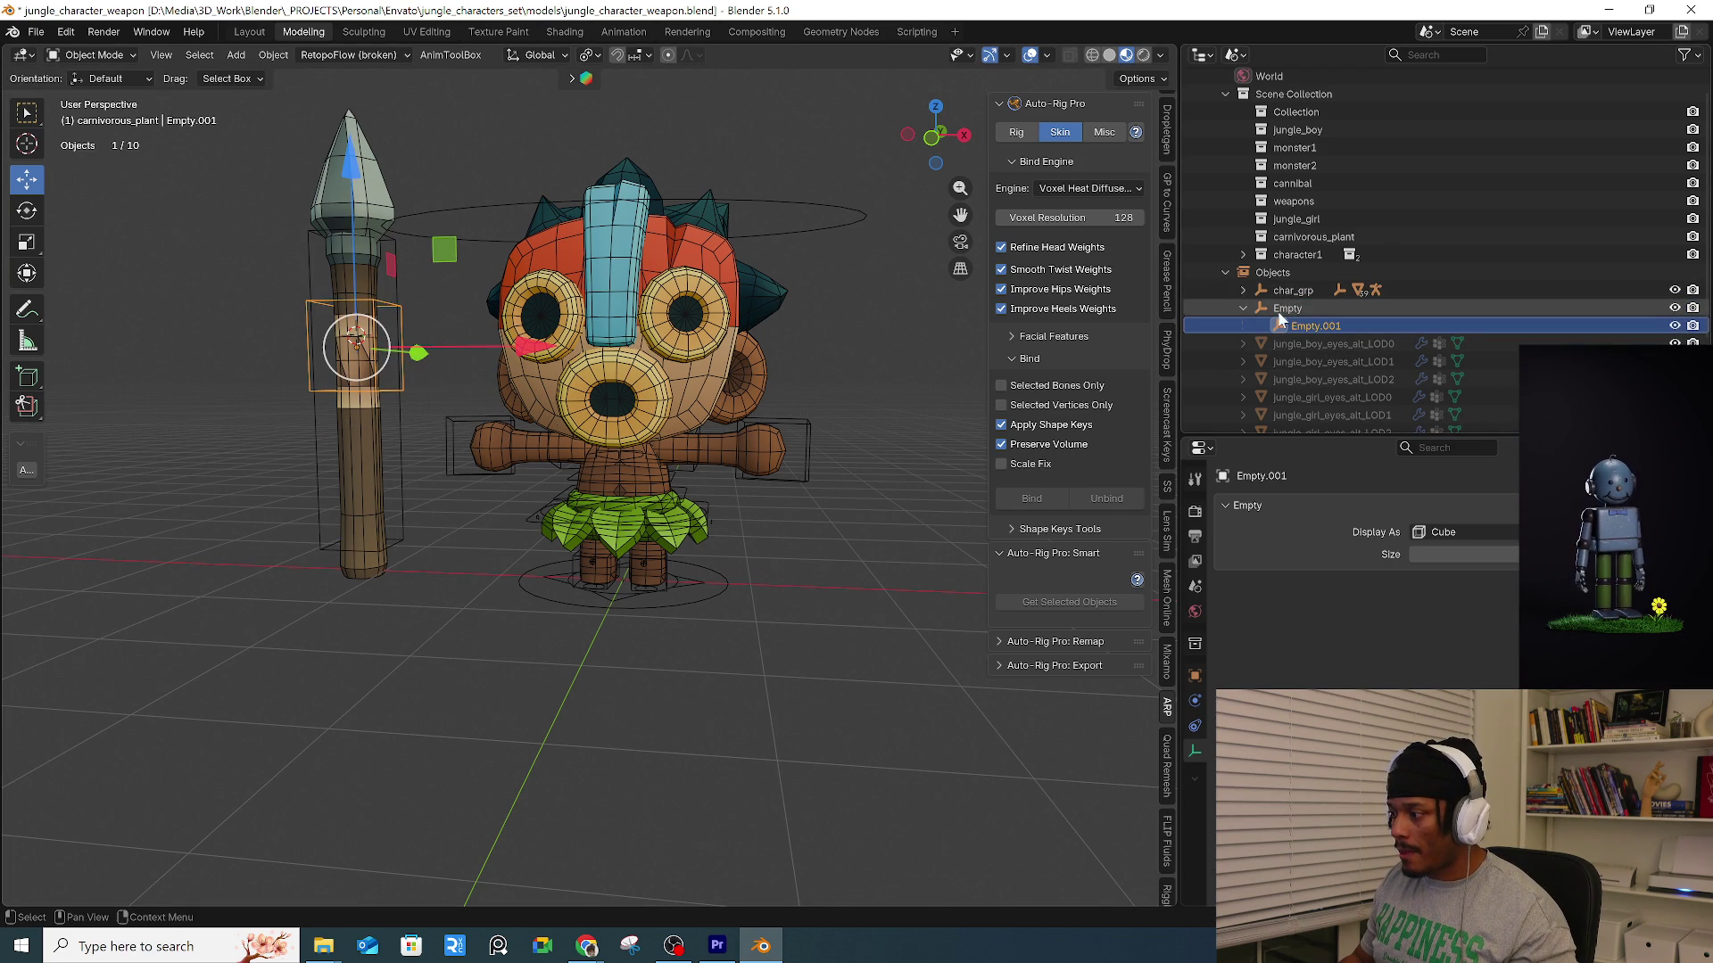
{"action": "key", "text": "g"}
{"action": "key", "text": "Escape"}
{"action": "middle_click_drag", "start_coordinate": [506, 441], "coordinate": [586, 437]}
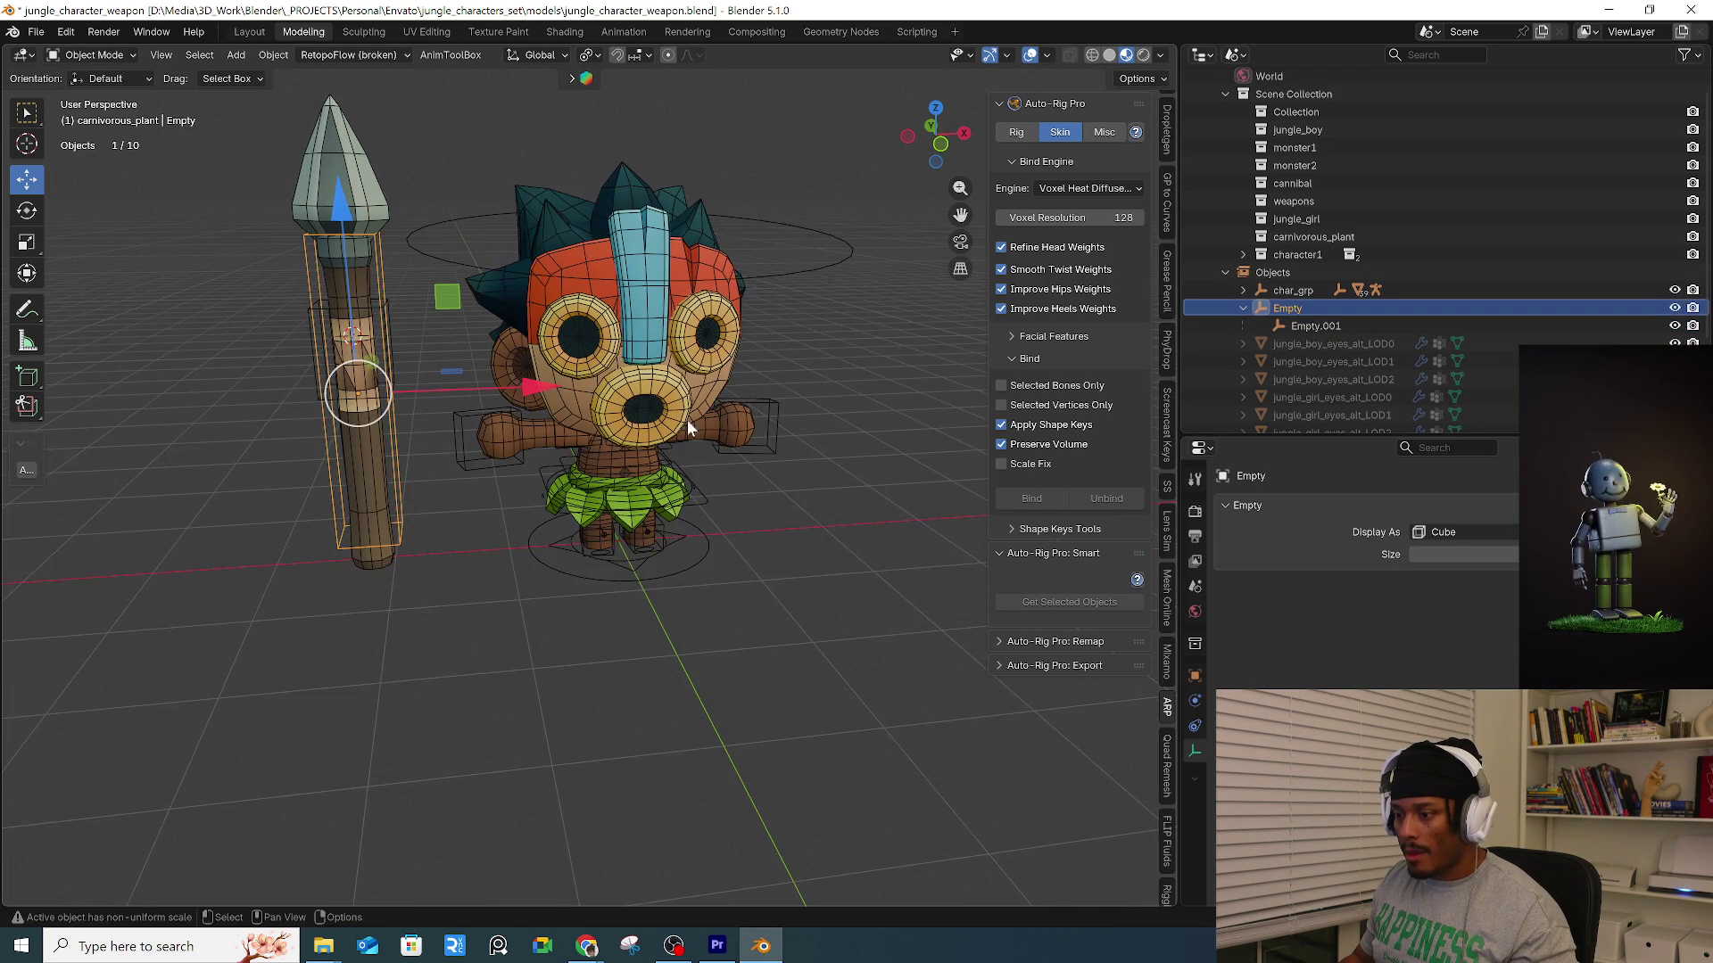
{"action": "left_click", "coordinate": [1315, 325]}
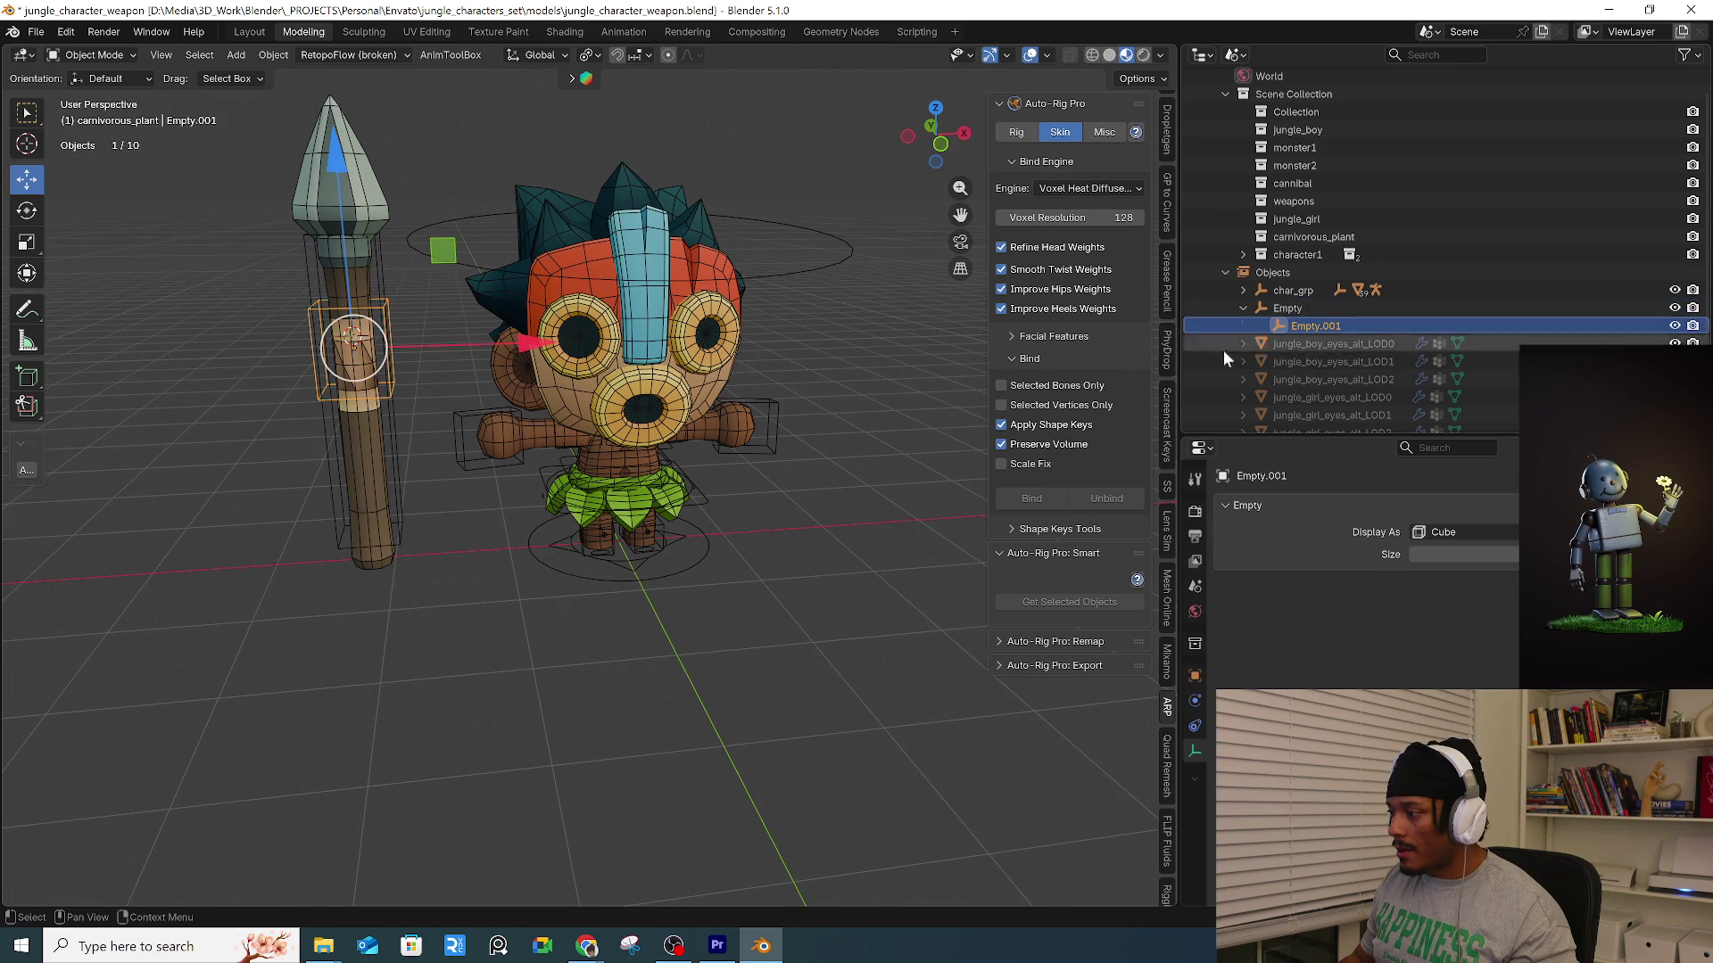
{"action": "left_click", "coordinate": [373, 432], "text": "shift"}
{"action": "key", "text": "ctrl+p"}
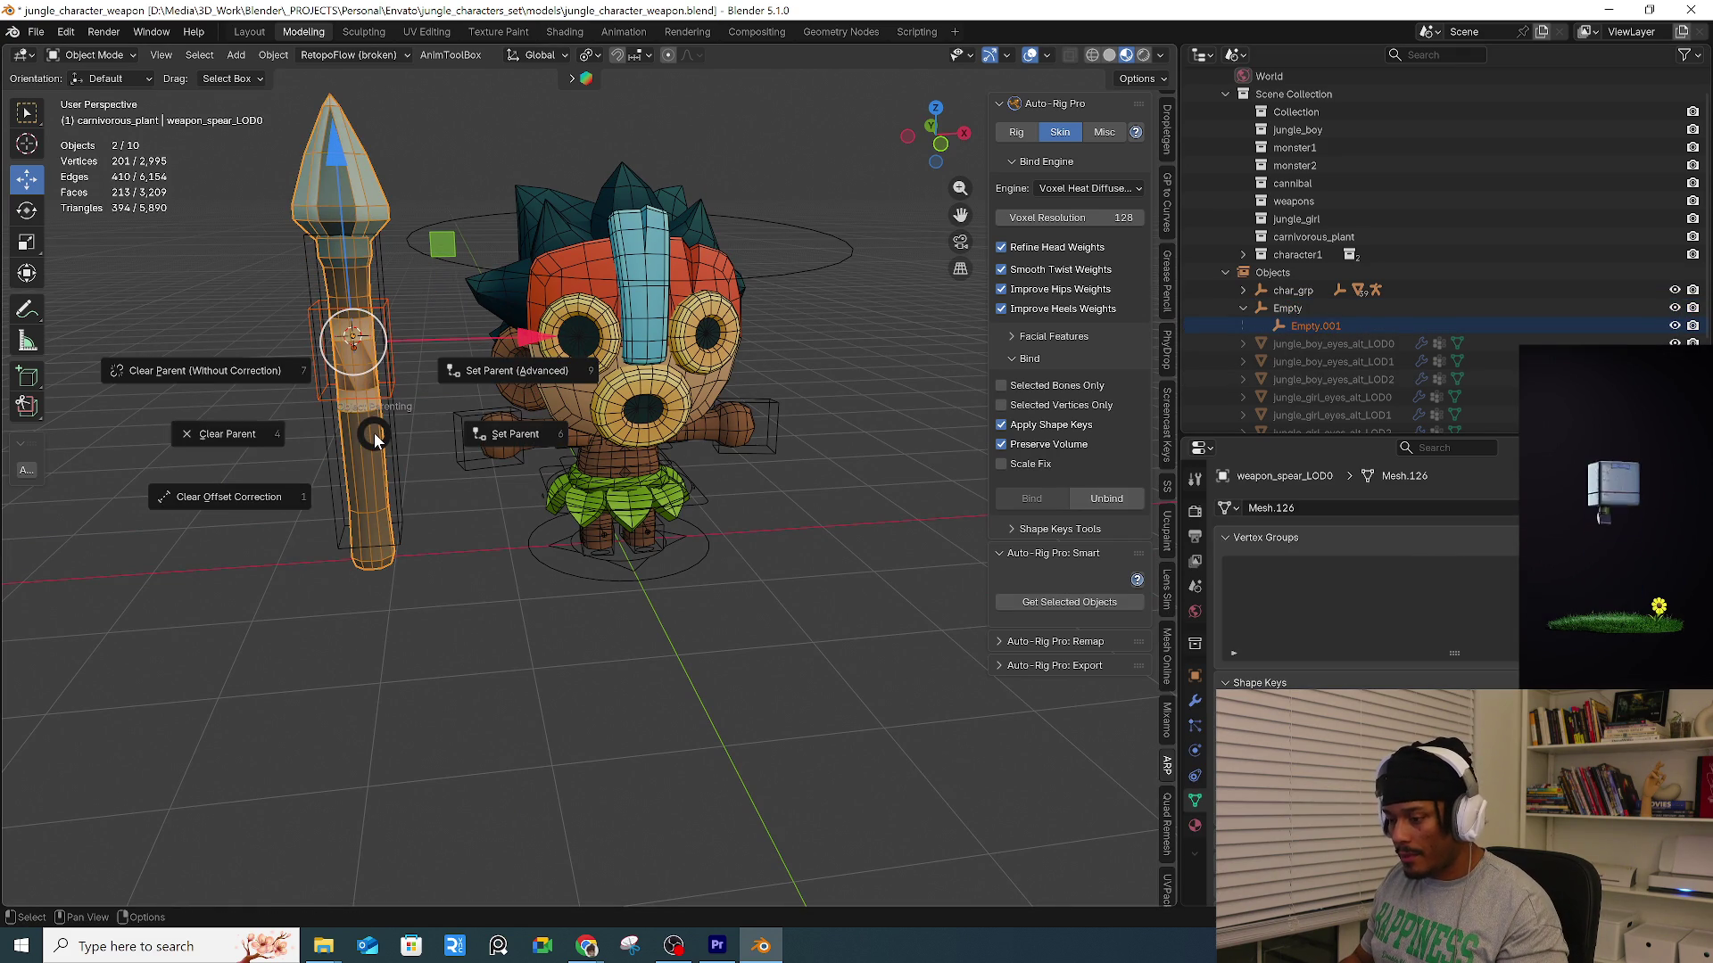
Apply Set Parent (Advanced) and test-grab the tall Empty.
{"action": "left_click", "coordinate": [455, 379]}
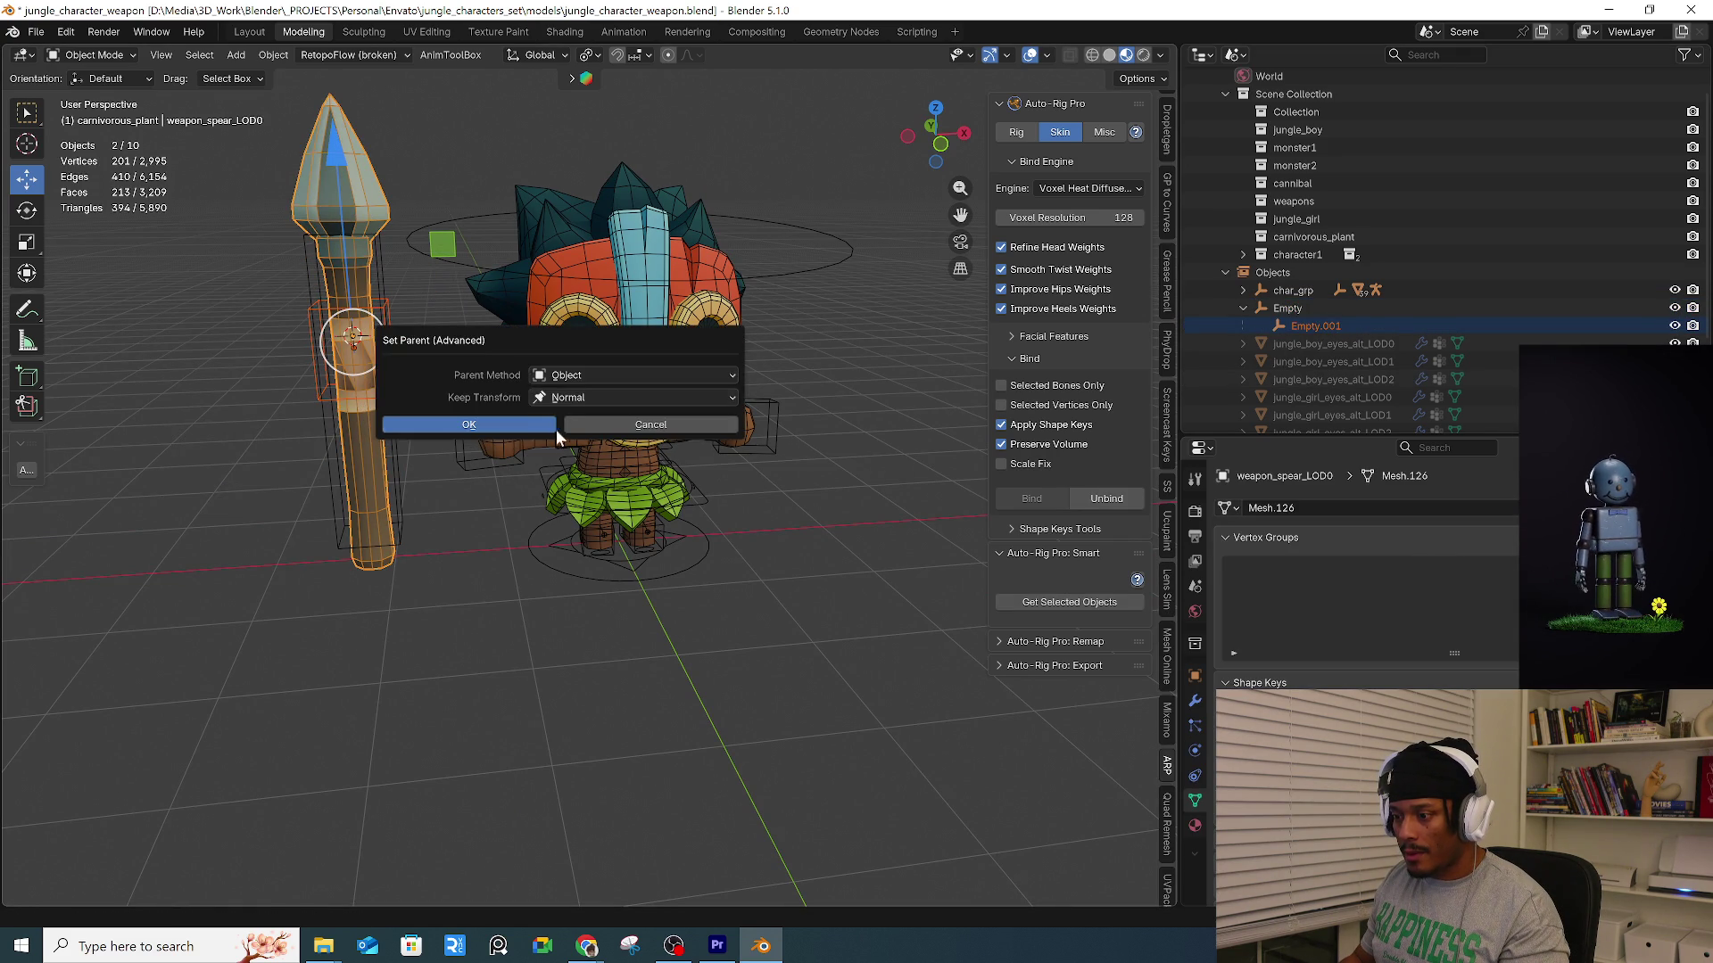
{"action": "left_click", "coordinate": [529, 426]}
{"action": "left_click", "coordinate": [397, 435]}
{"action": "key", "text": "g"}
{"action": "key", "text": "Escape"}
{"action": "key", "text": "shift+r"}
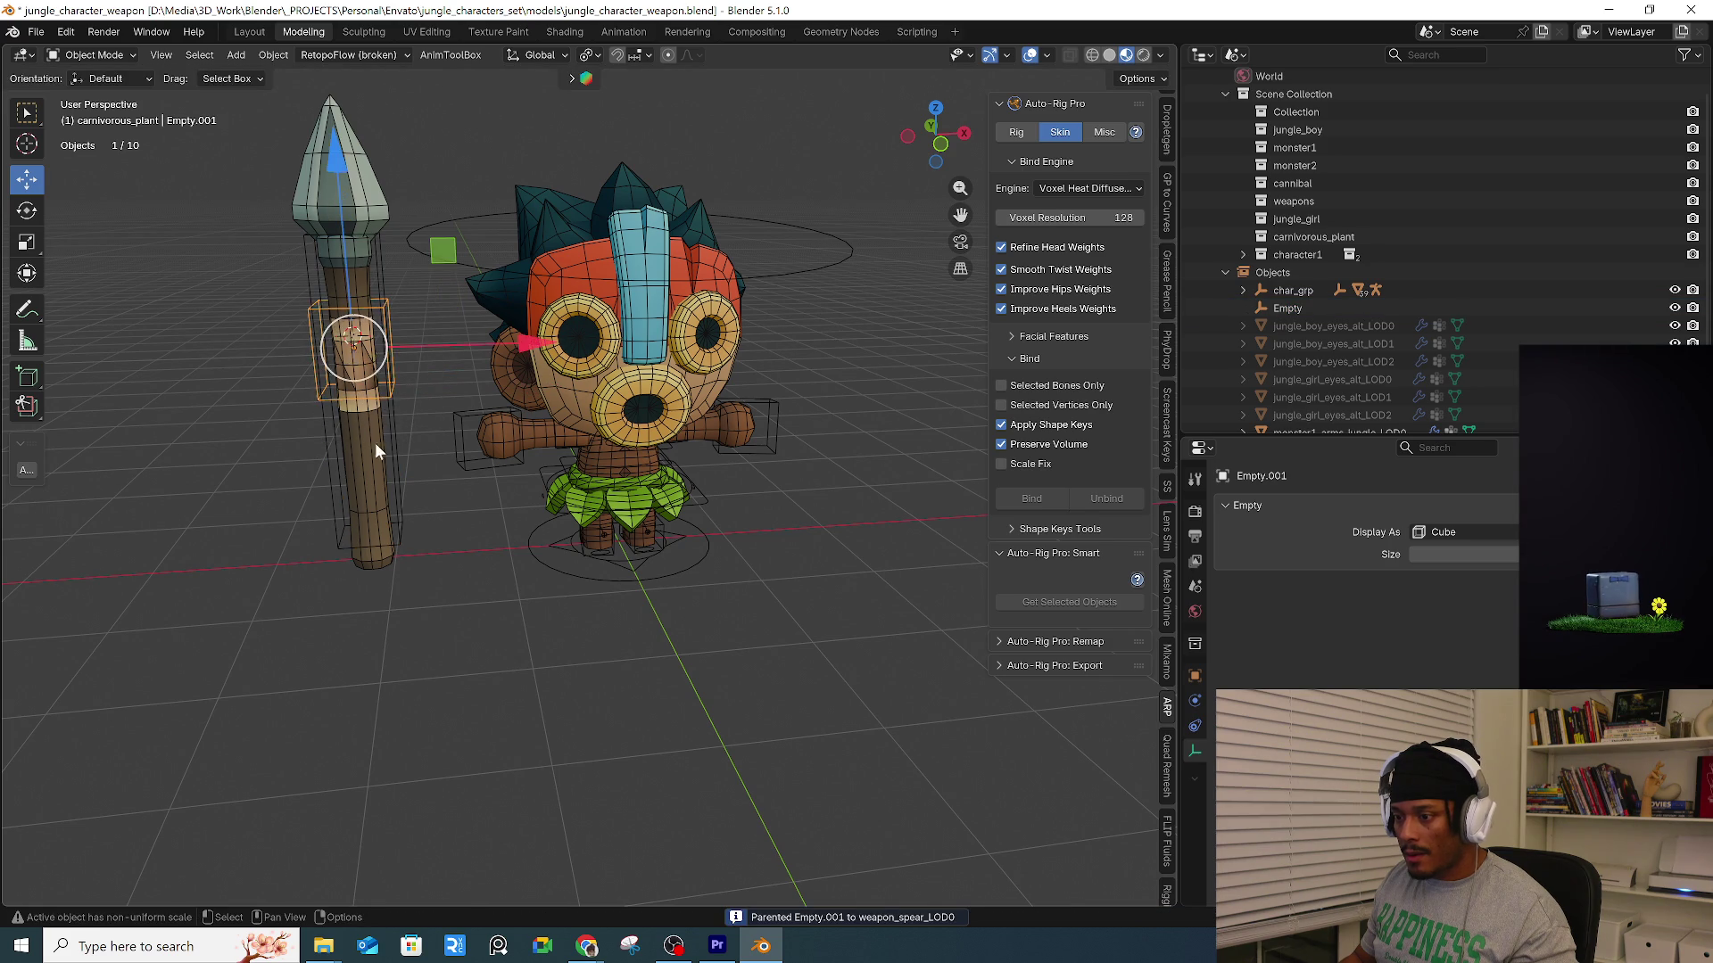
Parent the spear to Empty.001 using Set Parent (Advanced).
{"action": "left_click", "coordinate": [379, 430], "text": "shift"}
{"action": "left_click", "coordinate": [453, 448]}
{"action": "left_click", "coordinate": [398, 423]}
{"action": "left_click", "coordinate": [359, 385]}
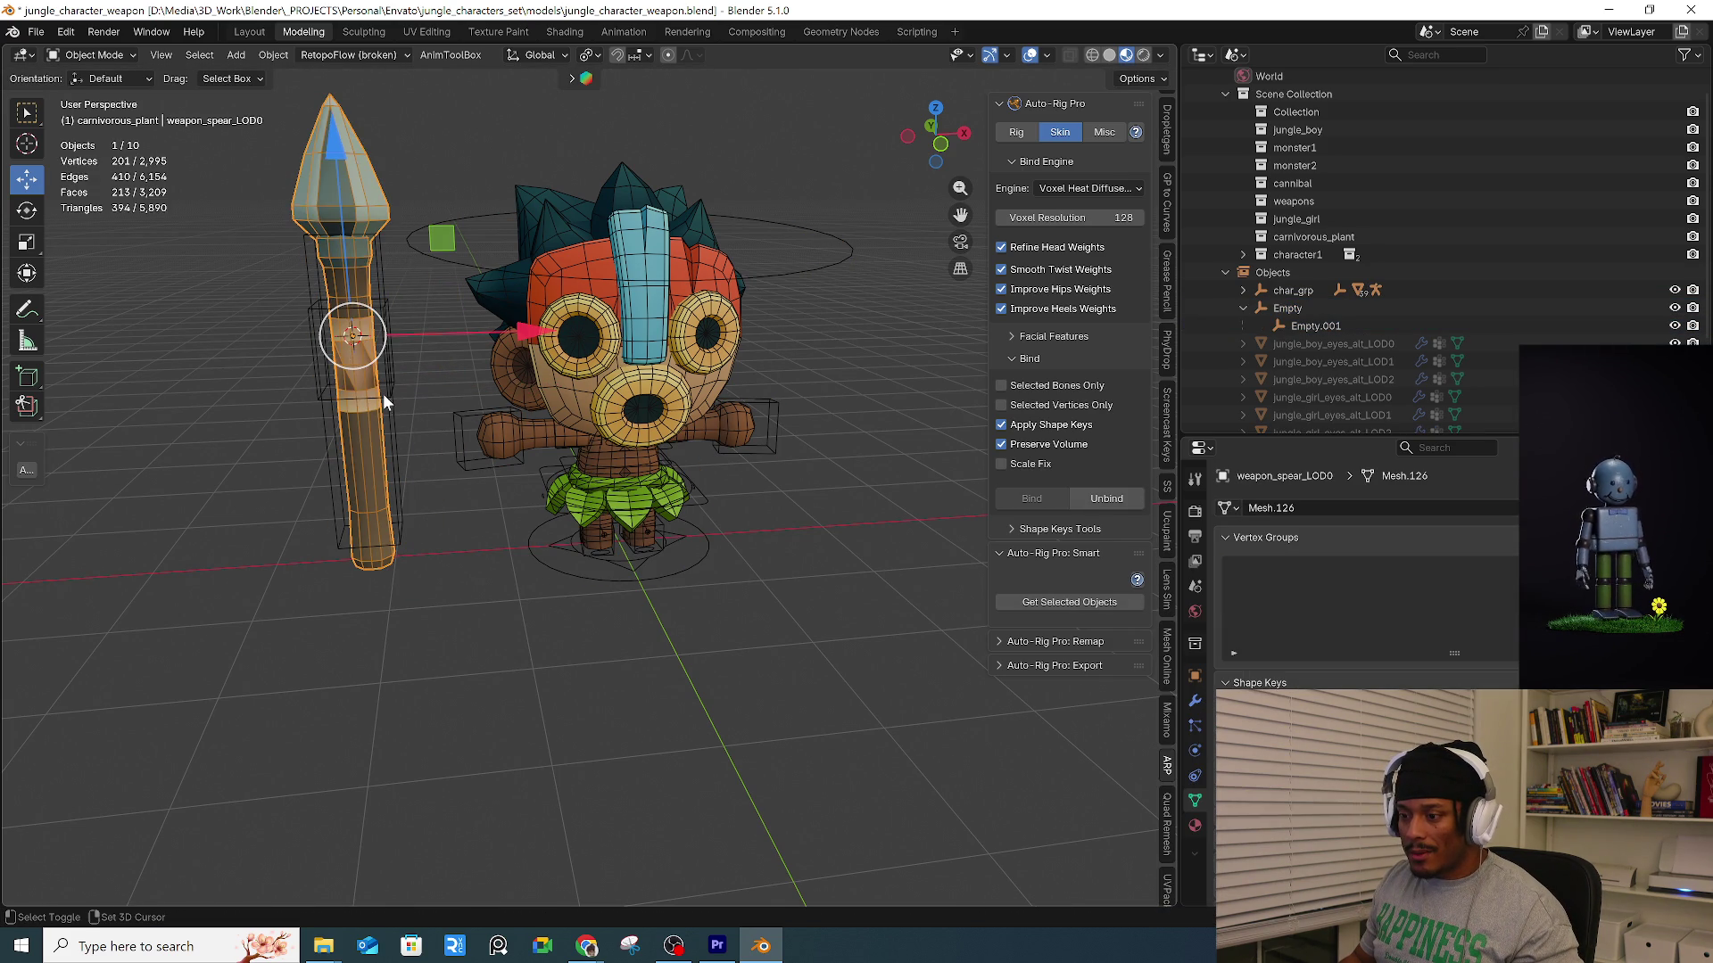
{"action": "left_click", "coordinate": [386, 402], "text": "shift"}
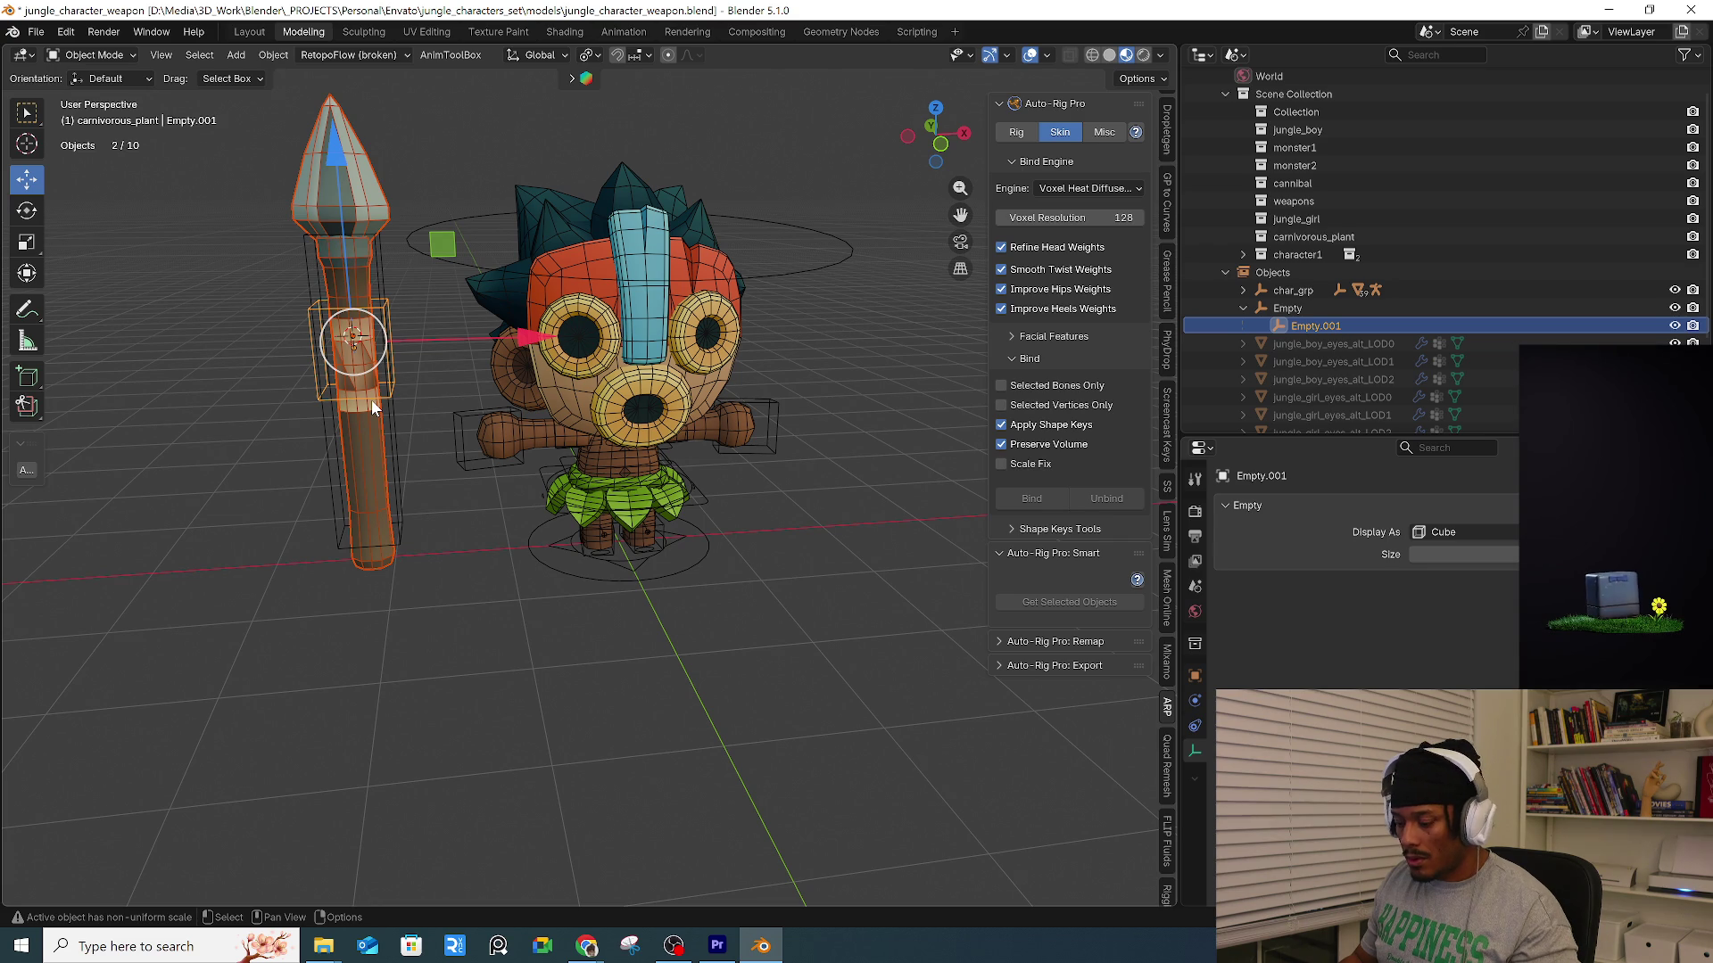
{"action": "key", "text": "ctrl+p"}
{"action": "left_click", "coordinate": [489, 344]}
{"action": "left_click", "coordinate": [432, 403]}
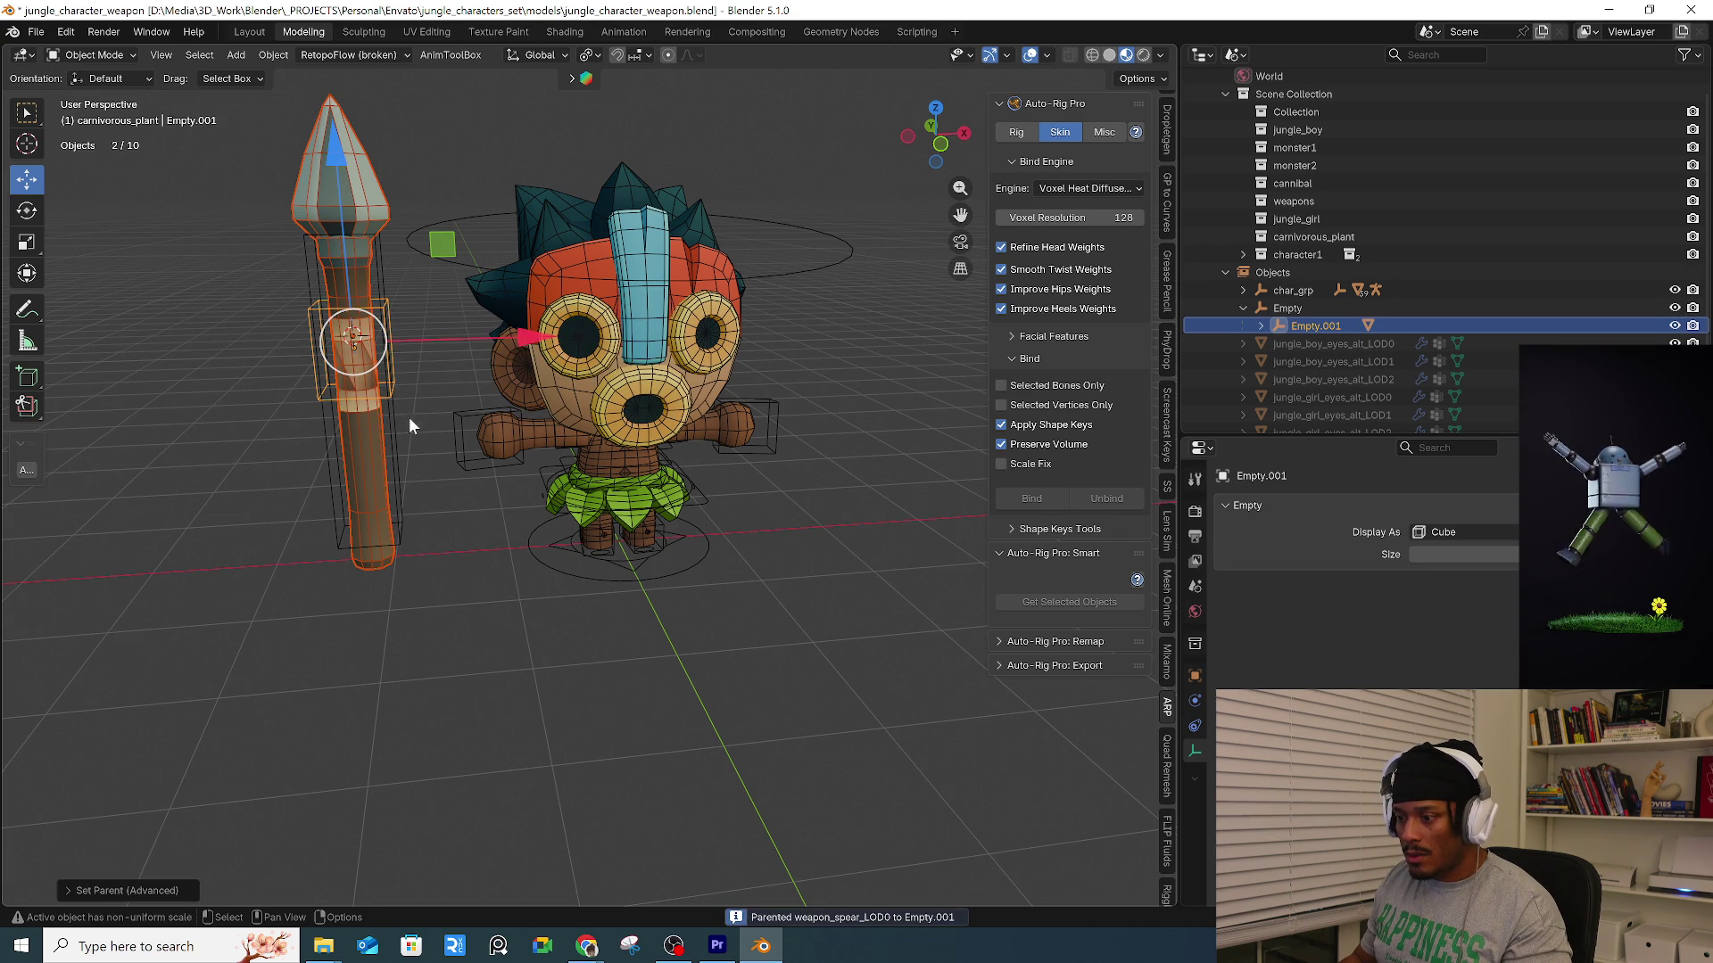
Move Empty.001, then the larger Empty, confirming the spear follows and raising it.
{"action": "left_click", "coordinate": [391, 393]}
{"action": "key", "text": "g"}
{"action": "left_click", "coordinate": [410, 416]}
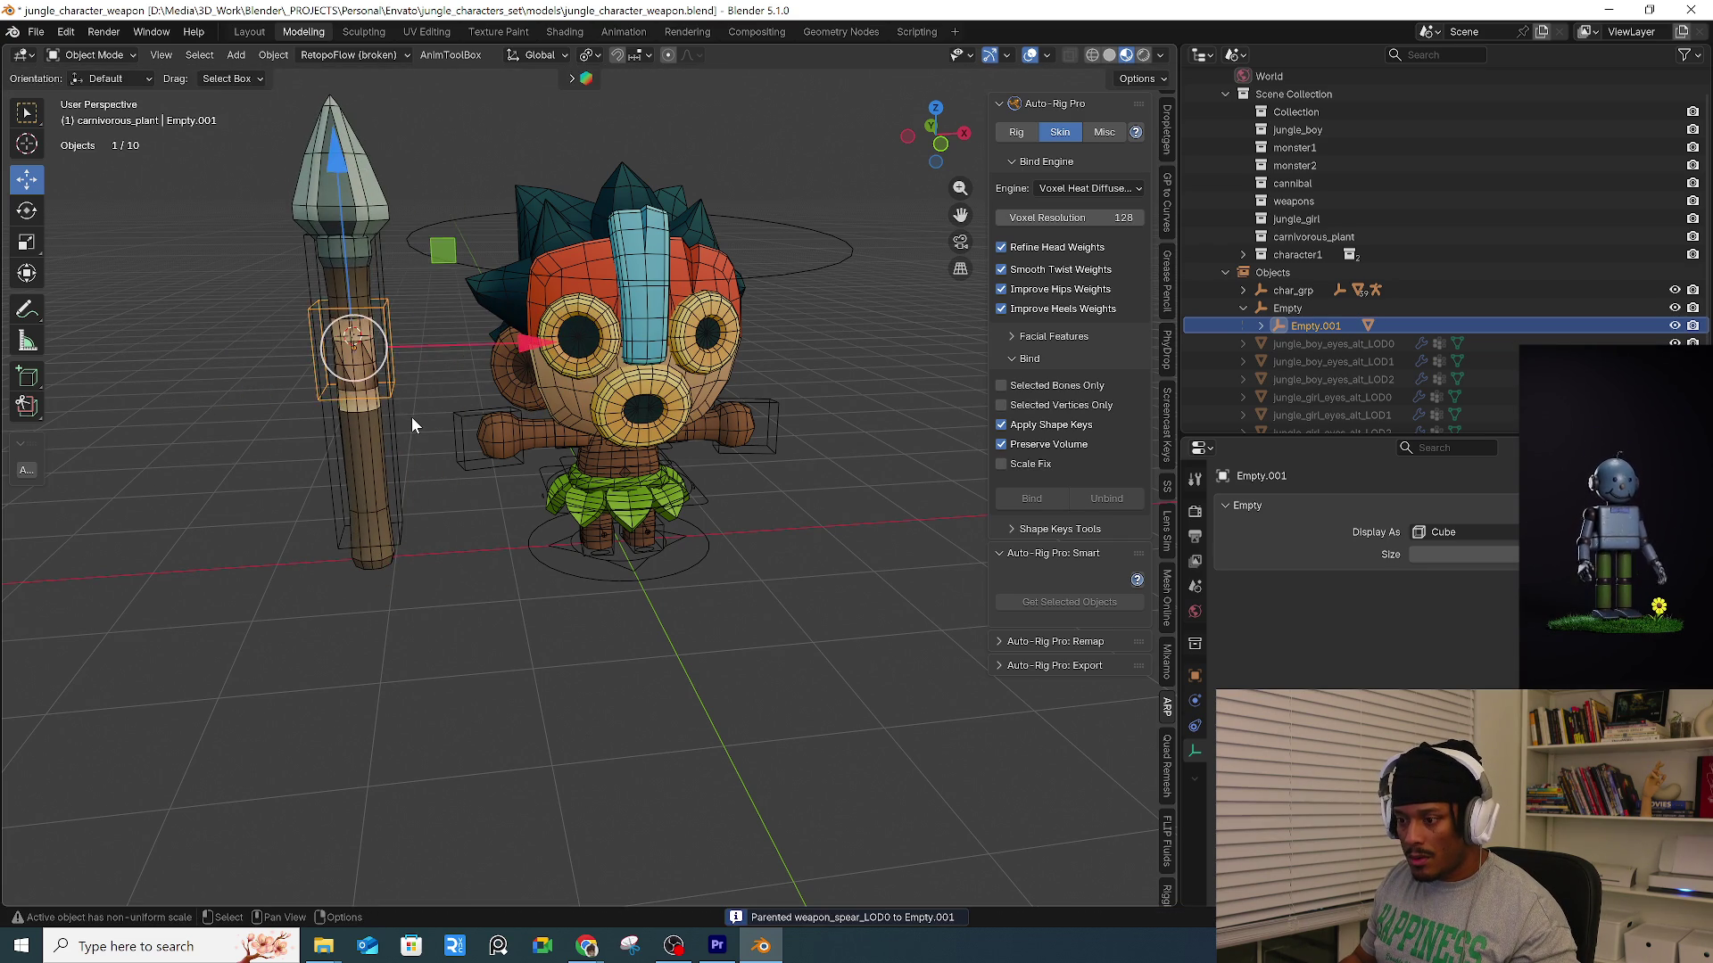
{"action": "left_click", "coordinate": [401, 423]}
{"action": "left_click", "coordinate": [398, 426]}
{"action": "key", "text": "g"}
{"action": "left_click", "coordinate": [423, 378]}
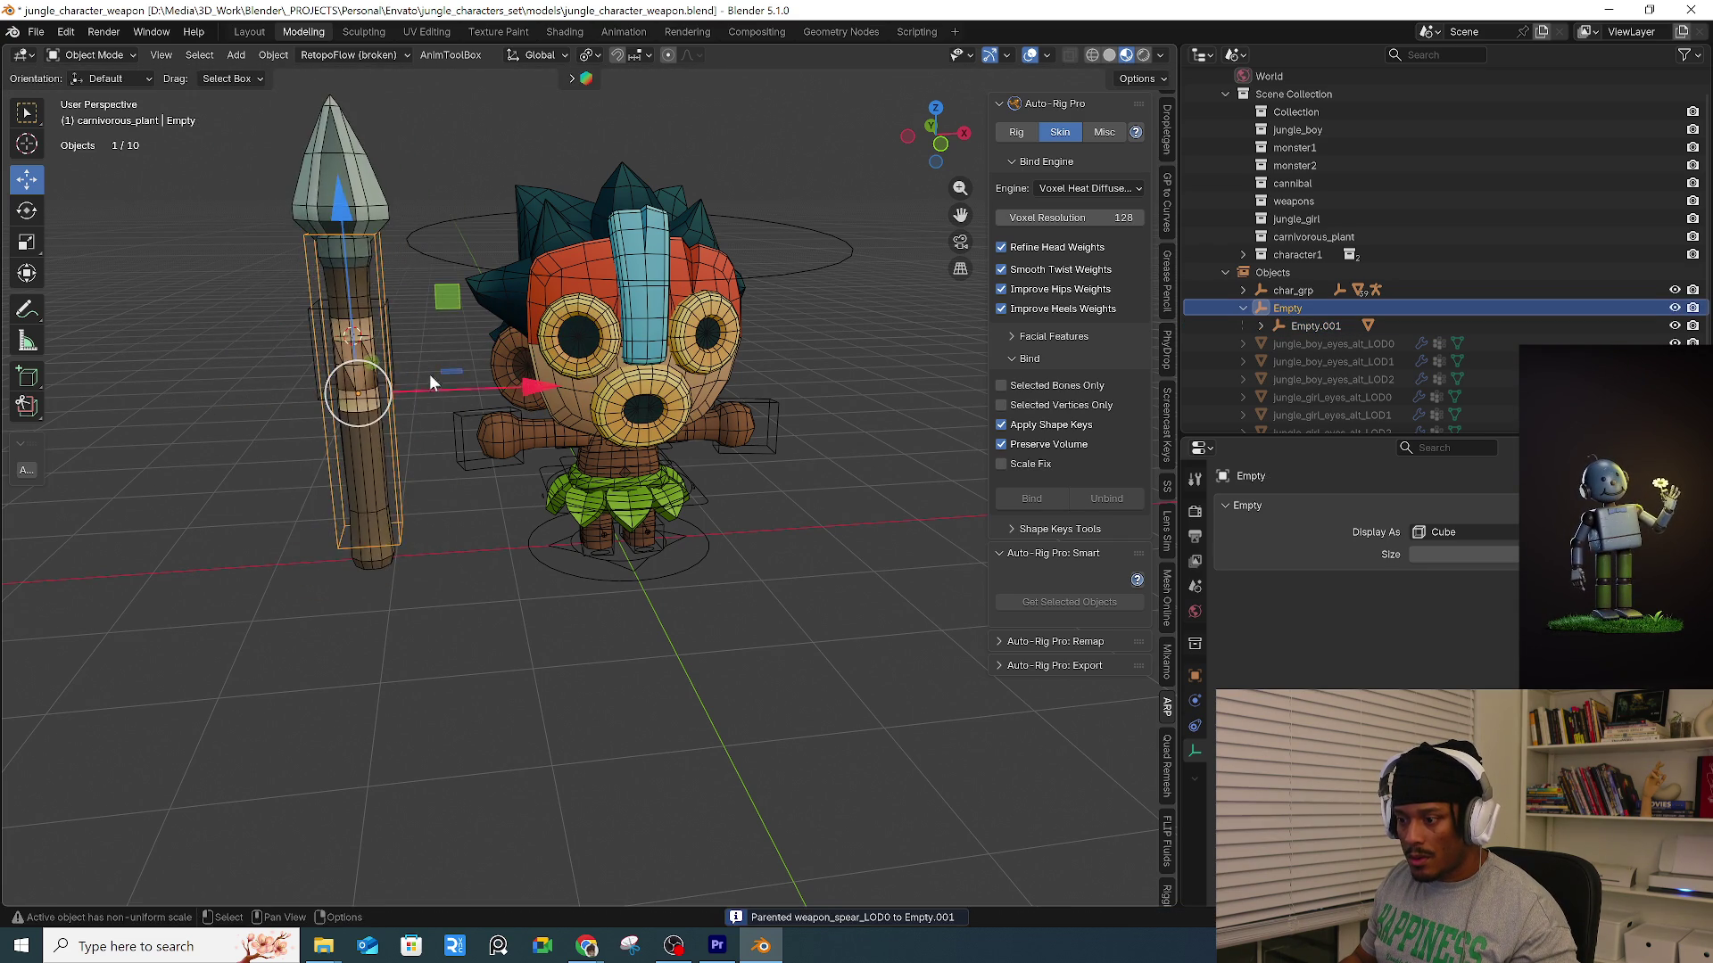
{"action": "scroll", "coordinate": [404, 366], "scroll_direction": "up", "scroll_amount": 4}
{"action": "key", "text": "g"}
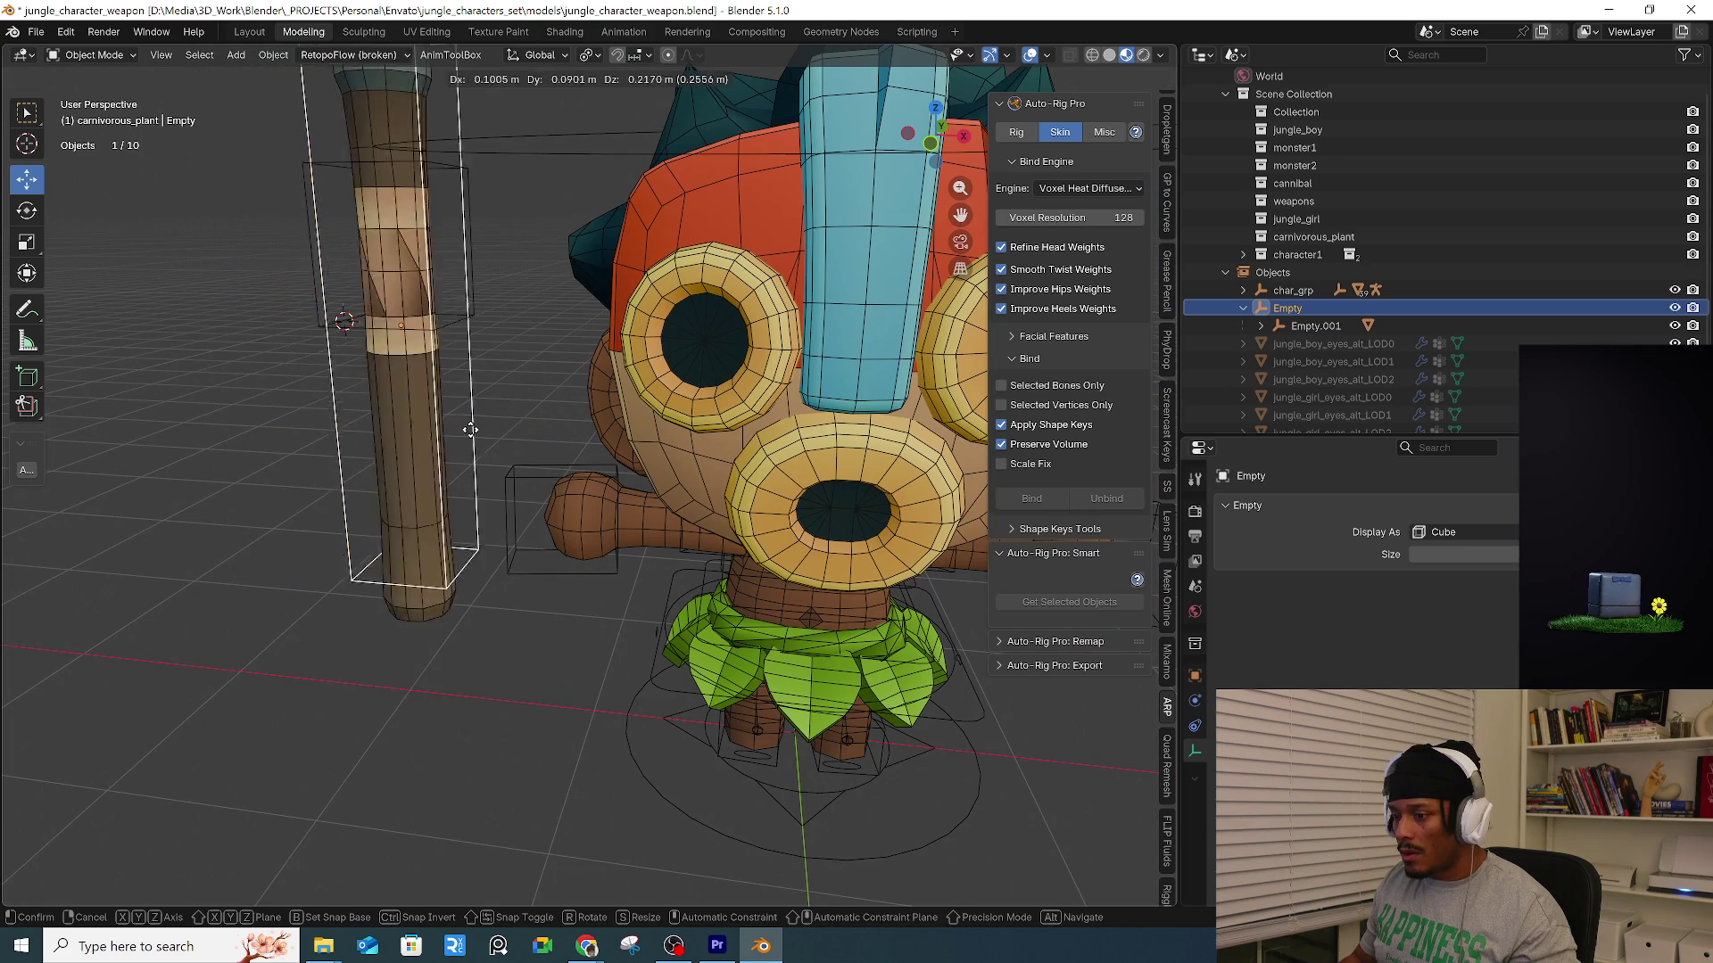
{"action": "left_click", "coordinate": [419, 455]}
Test-grab Empty.001 and cancel, then select the larger Empty.
{"action": "left_click", "coordinate": [306, 432]}
{"action": "key", "text": "g"}
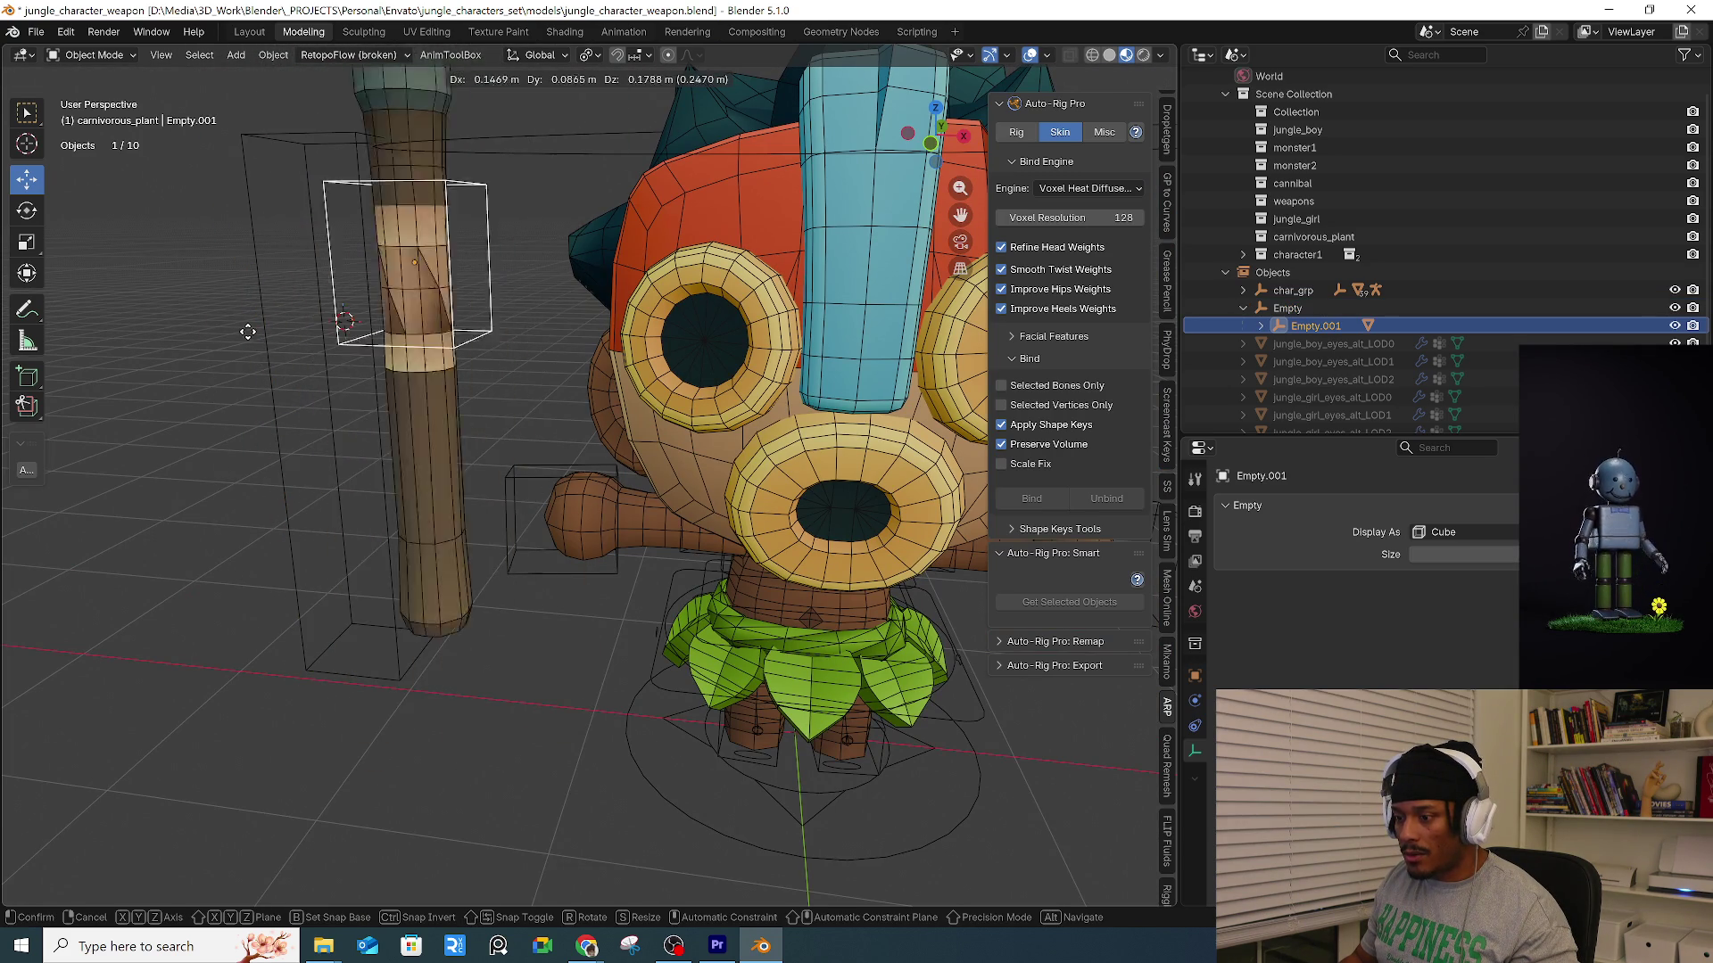
{"action": "right_click", "coordinate": [464, 492]}
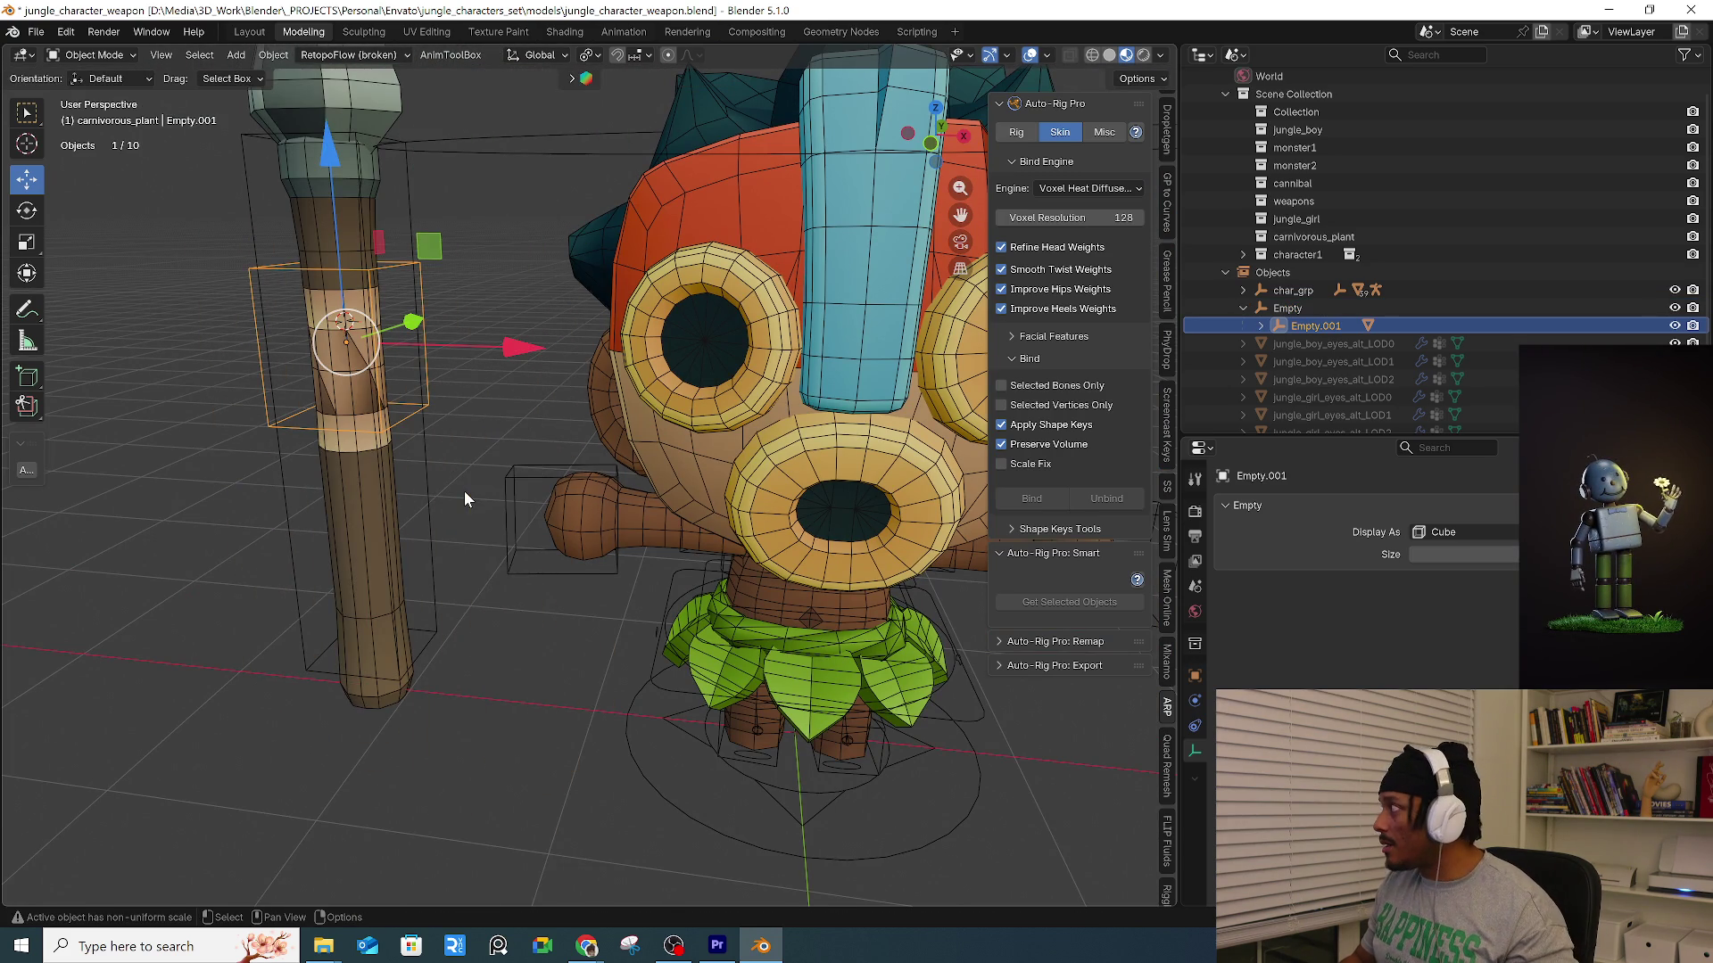
{"action": "mouse_move", "coordinate": [463, 491]}
{"action": "middle_mouse_down"}
{"action": "mouse_move", "coordinate": [425, 506]}
{"action": "mouse_move", "coordinate": [444, 506]}
{"action": "mouse_move", "coordinate": [431, 519]}
{"action": "middle_mouse_up"}
{"action": "left_click", "coordinate": [425, 506]}
{"action": "left_click", "coordinate": [432, 518]}
Name the larger spear empty Spear_ctrl and its child Spear_ctrl_sub in the Outliner.
{"action": "double_click", "coordinate": [1287, 307]}
{"action": "type", "text": "Spear_ctrl"}
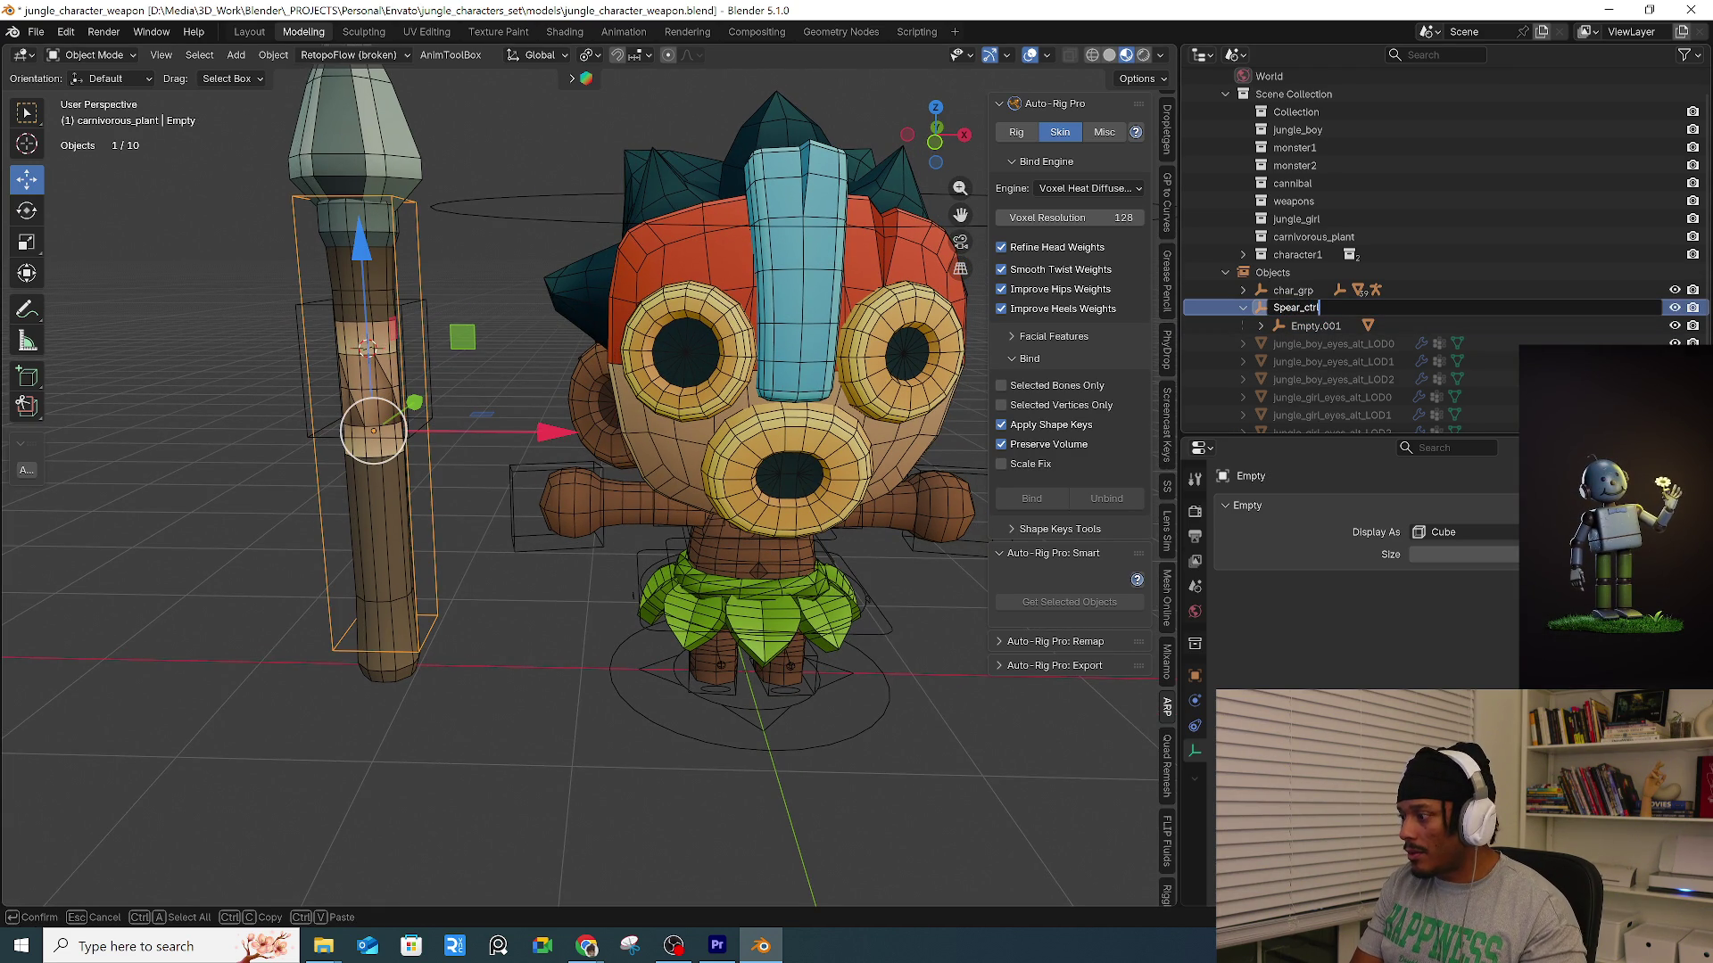
{"action": "key", "text": "Return"}
{"action": "scroll", "coordinate": [1295, 307], "scroll_direction": "down", "scroll_amount": 3}
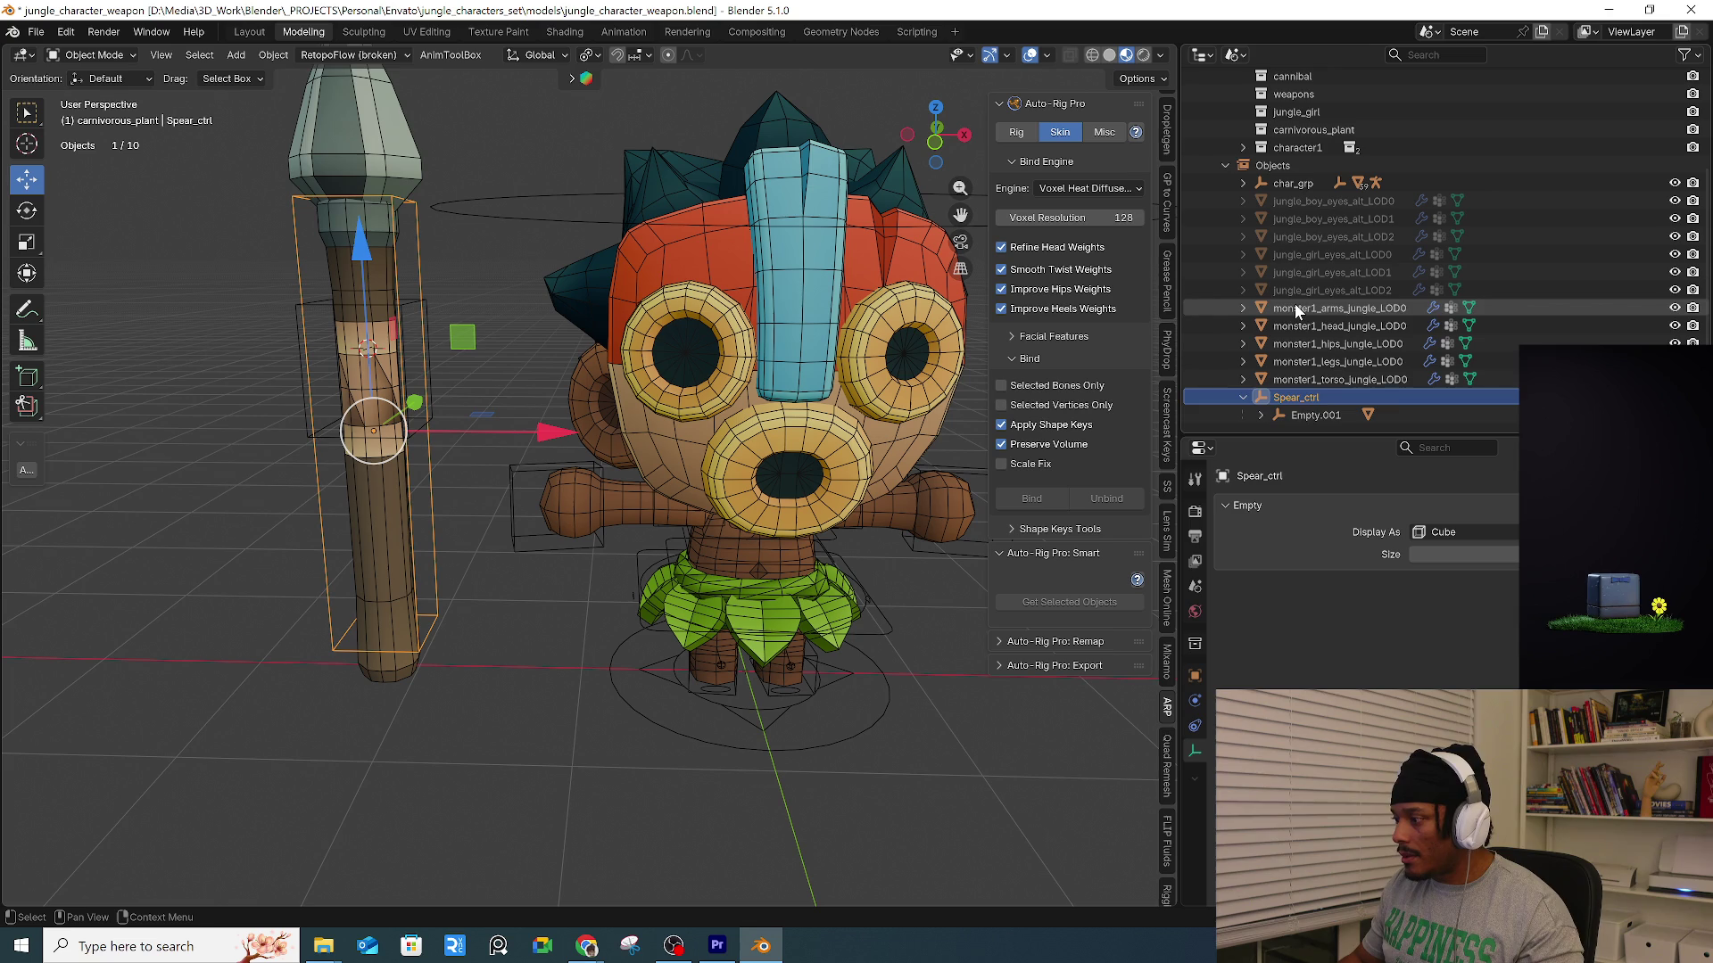
{"action": "double_click", "coordinate": [1303, 396]}
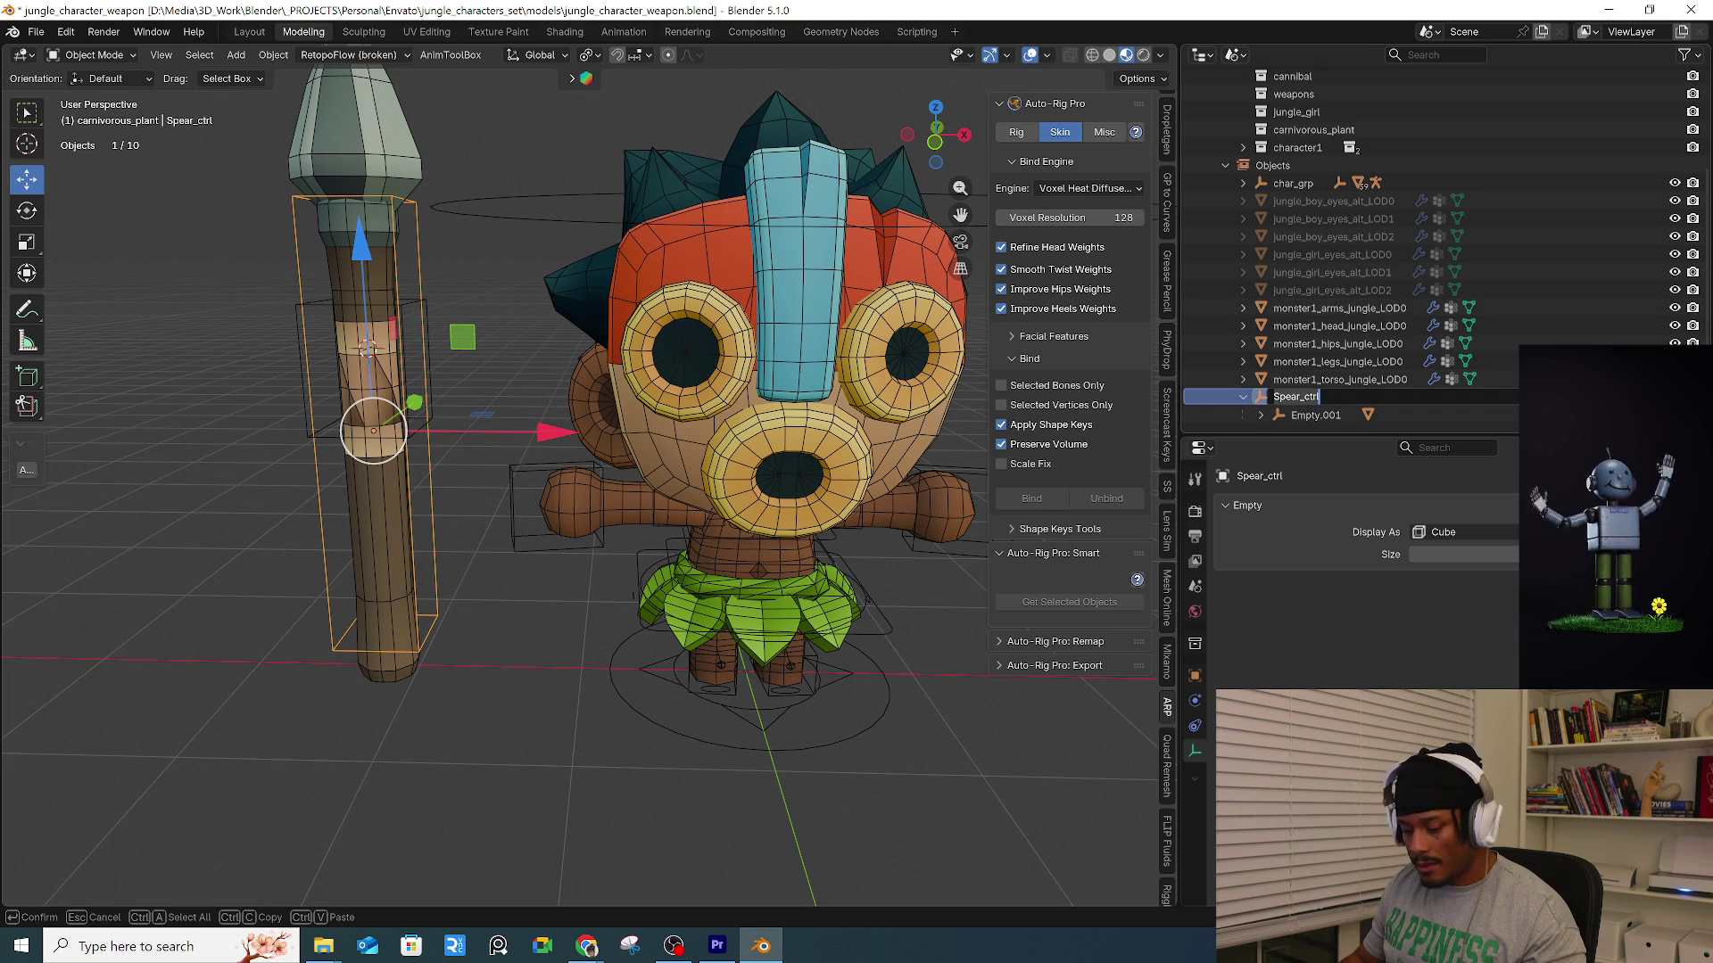
{"action": "key", "text": "Tab"}
{"action": "type", "text": "Spear_ctrl_s"}
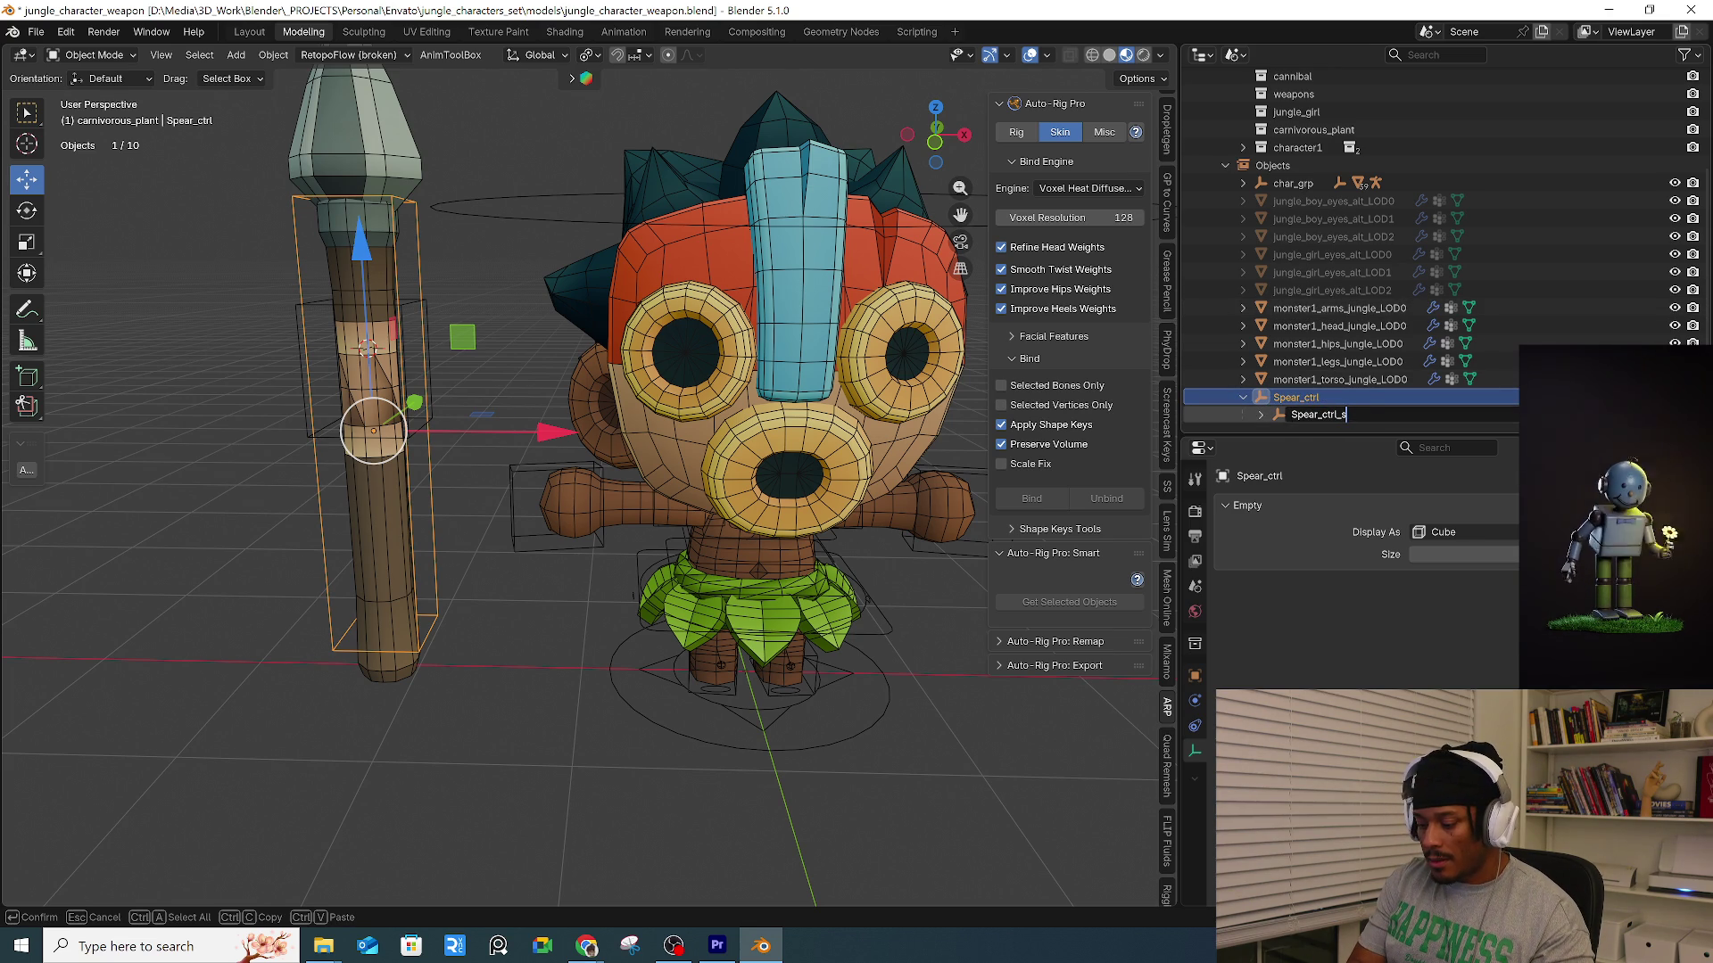
{"action": "type", "text": "ub"}
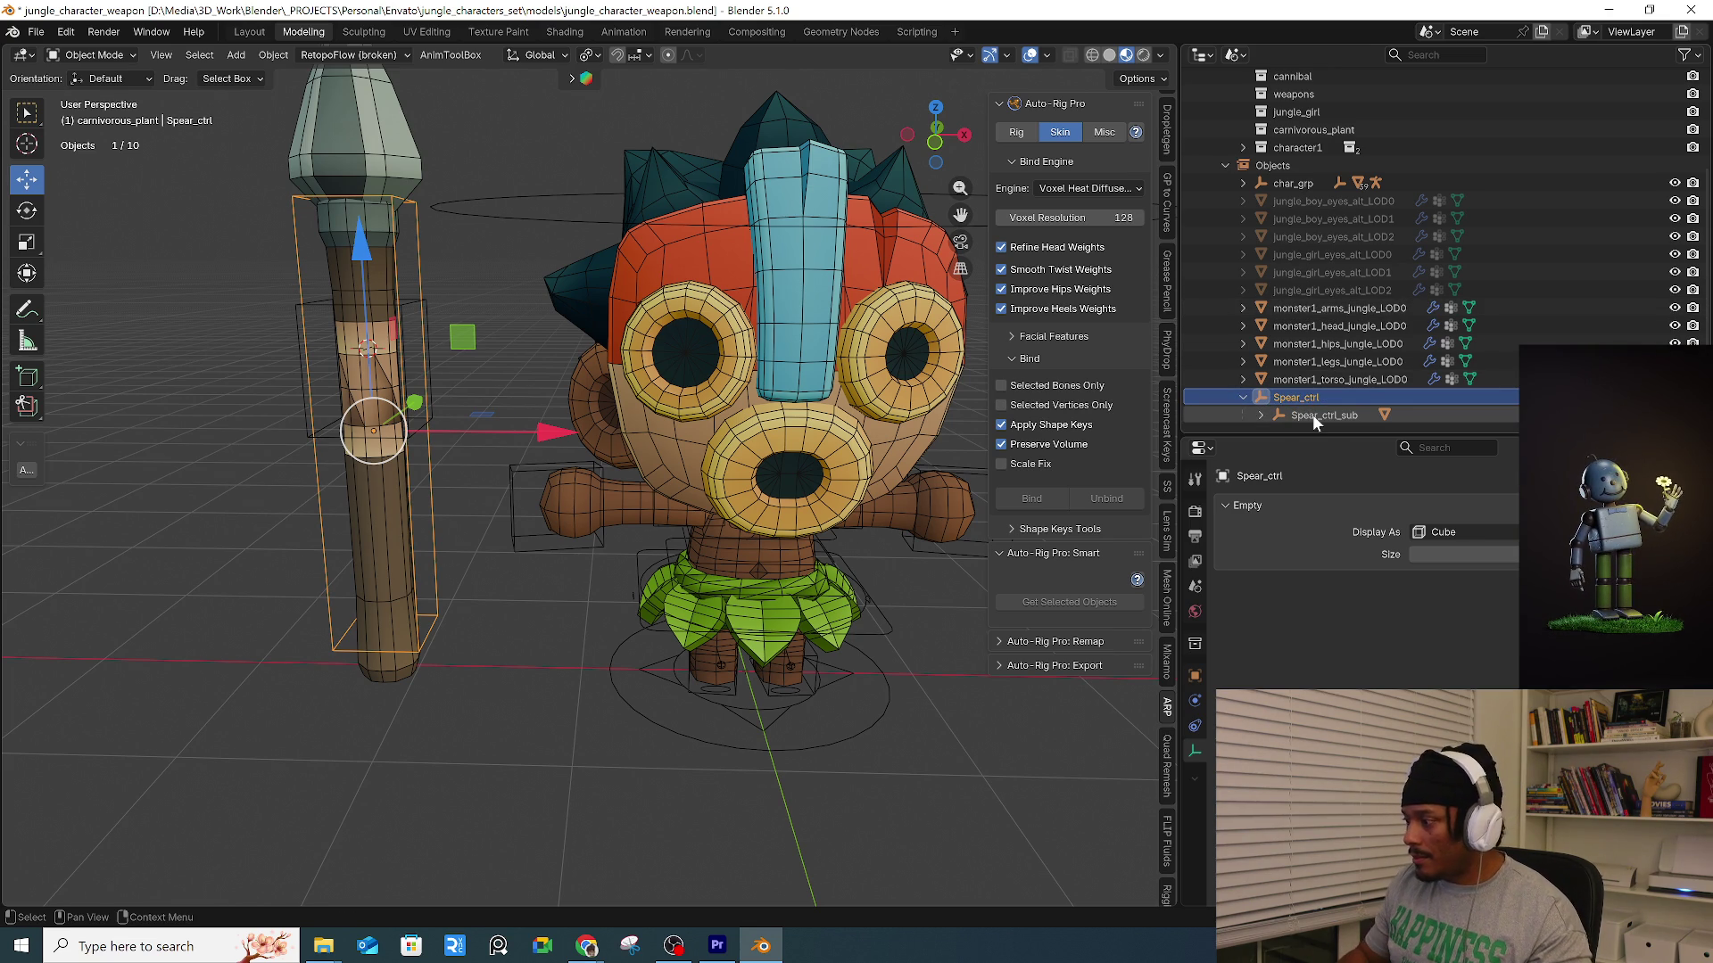
{"action": "key", "text": "Return"}
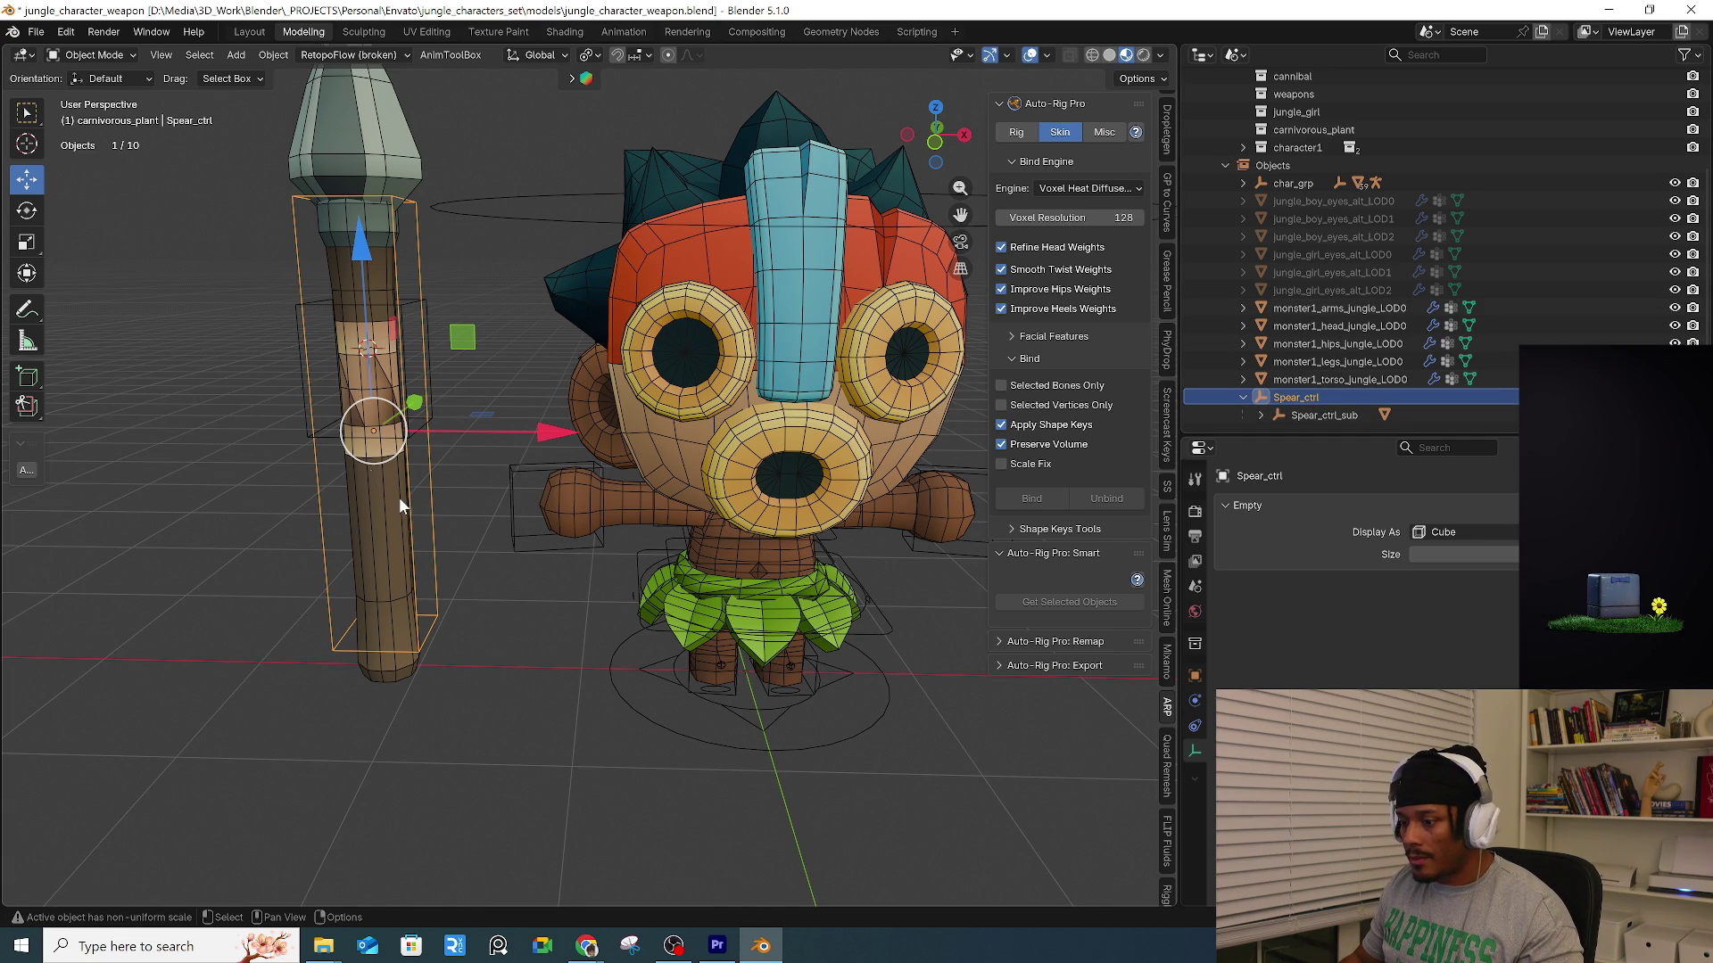
Test-move the spear with its sub control, then re-edit both control names.
{"action": "left_click", "coordinate": [326, 434]}
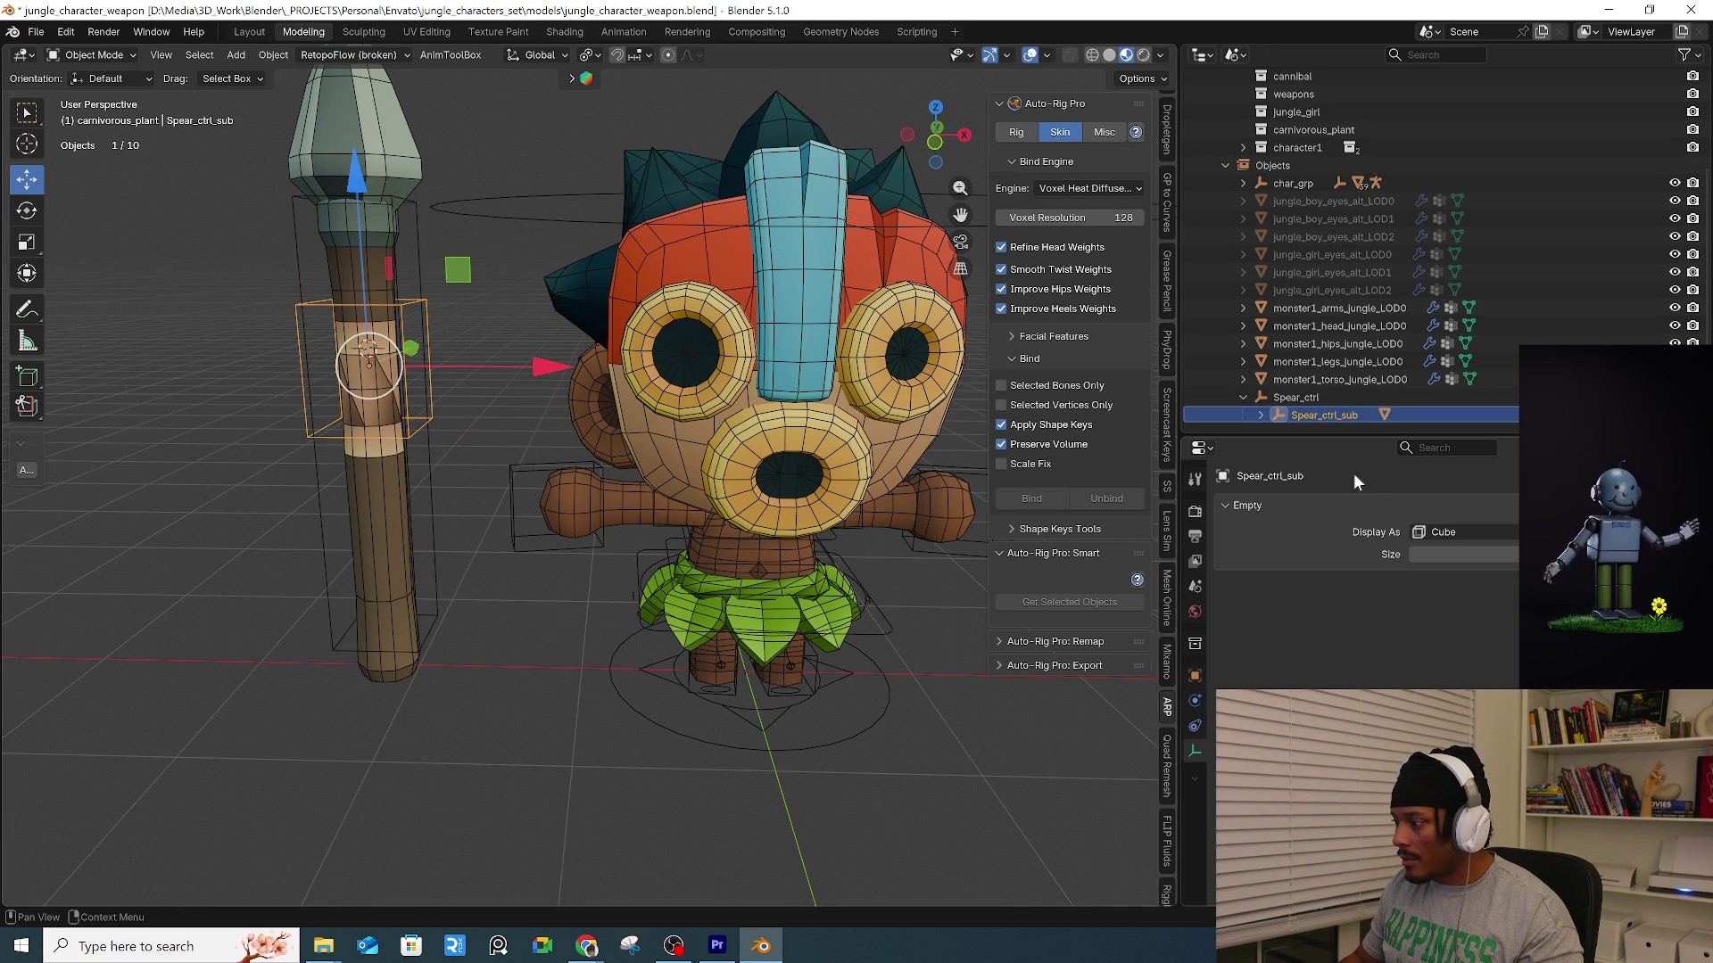
{"action": "key", "text": "g"}
{"action": "right_click", "coordinate": [525, 462]}
{"action": "double_click", "coordinate": [1347, 415]}
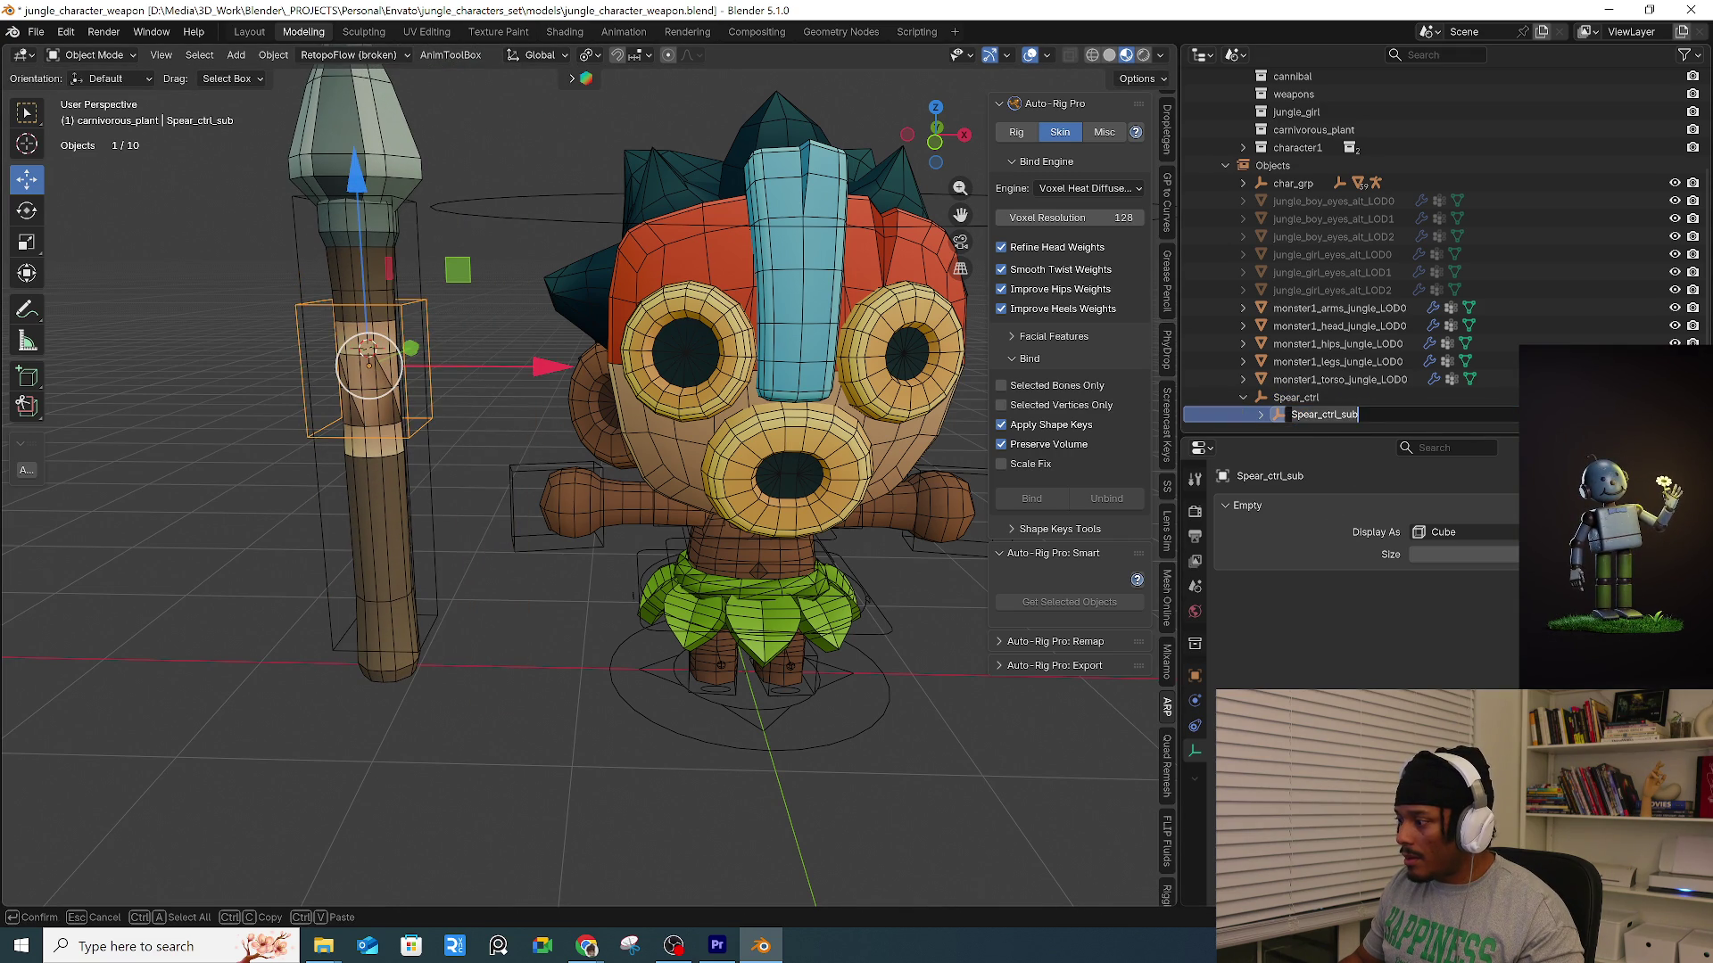
{"action": "left_click_drag", "start_coordinate": [1357, 415], "coordinate": [1340, 415]}
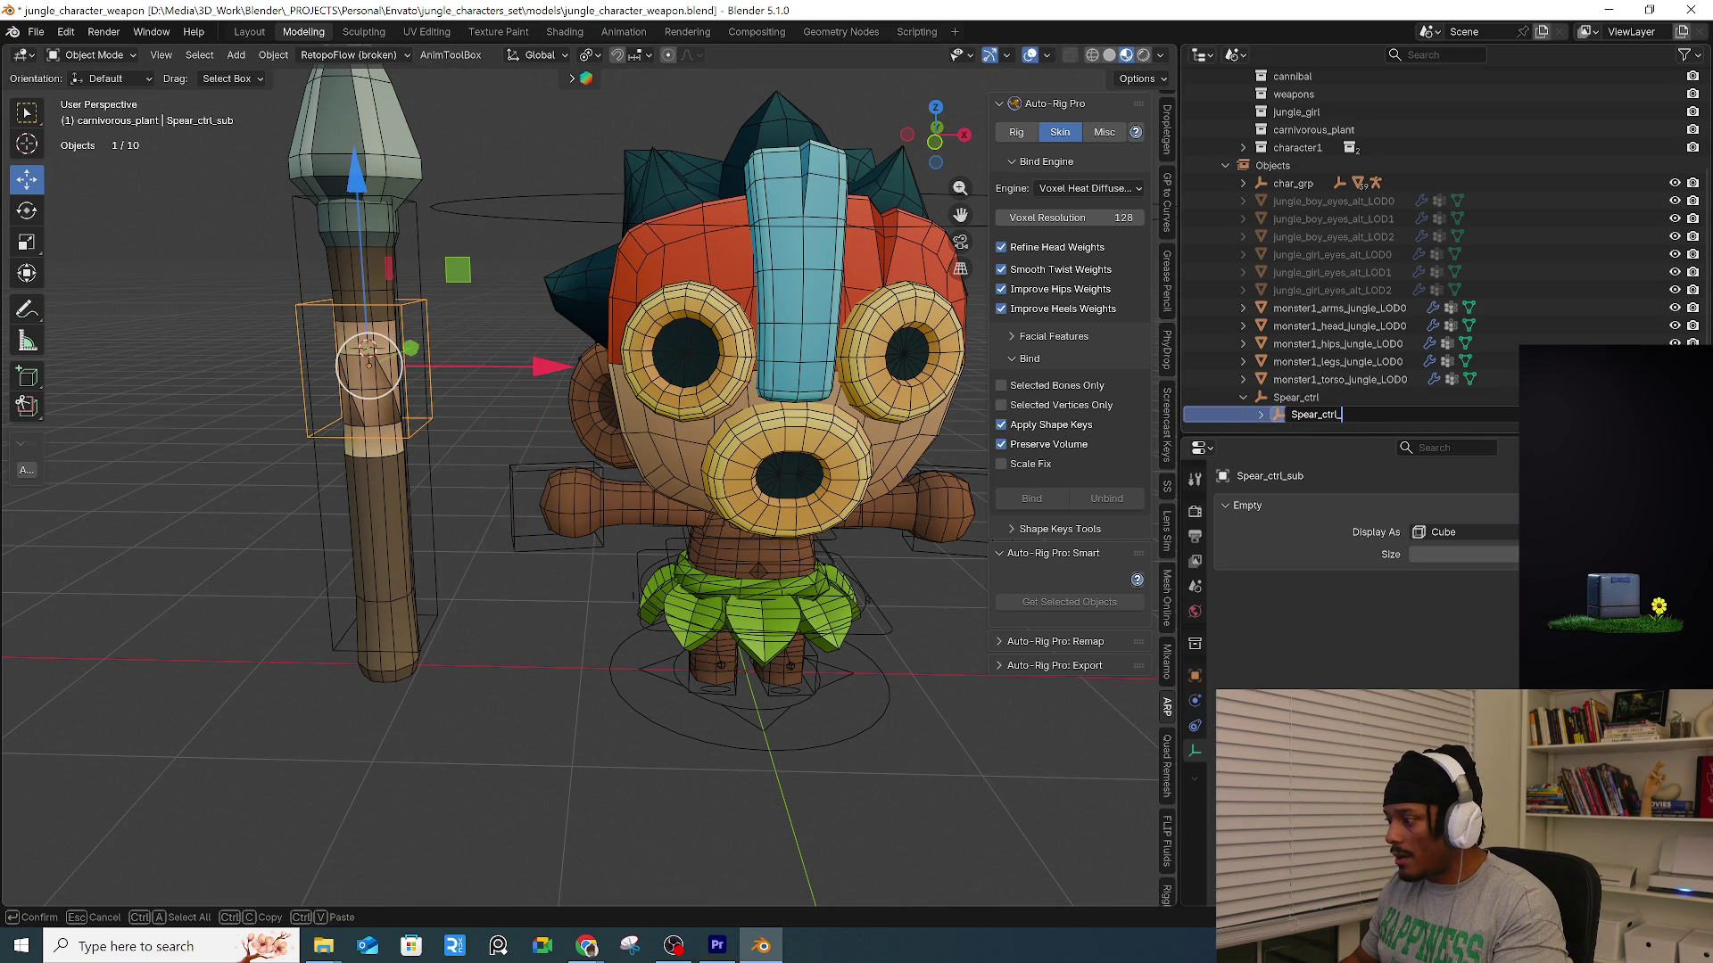
{"action": "key", "text": "Return"}
{"action": "double_click", "coordinate": [1296, 397]}
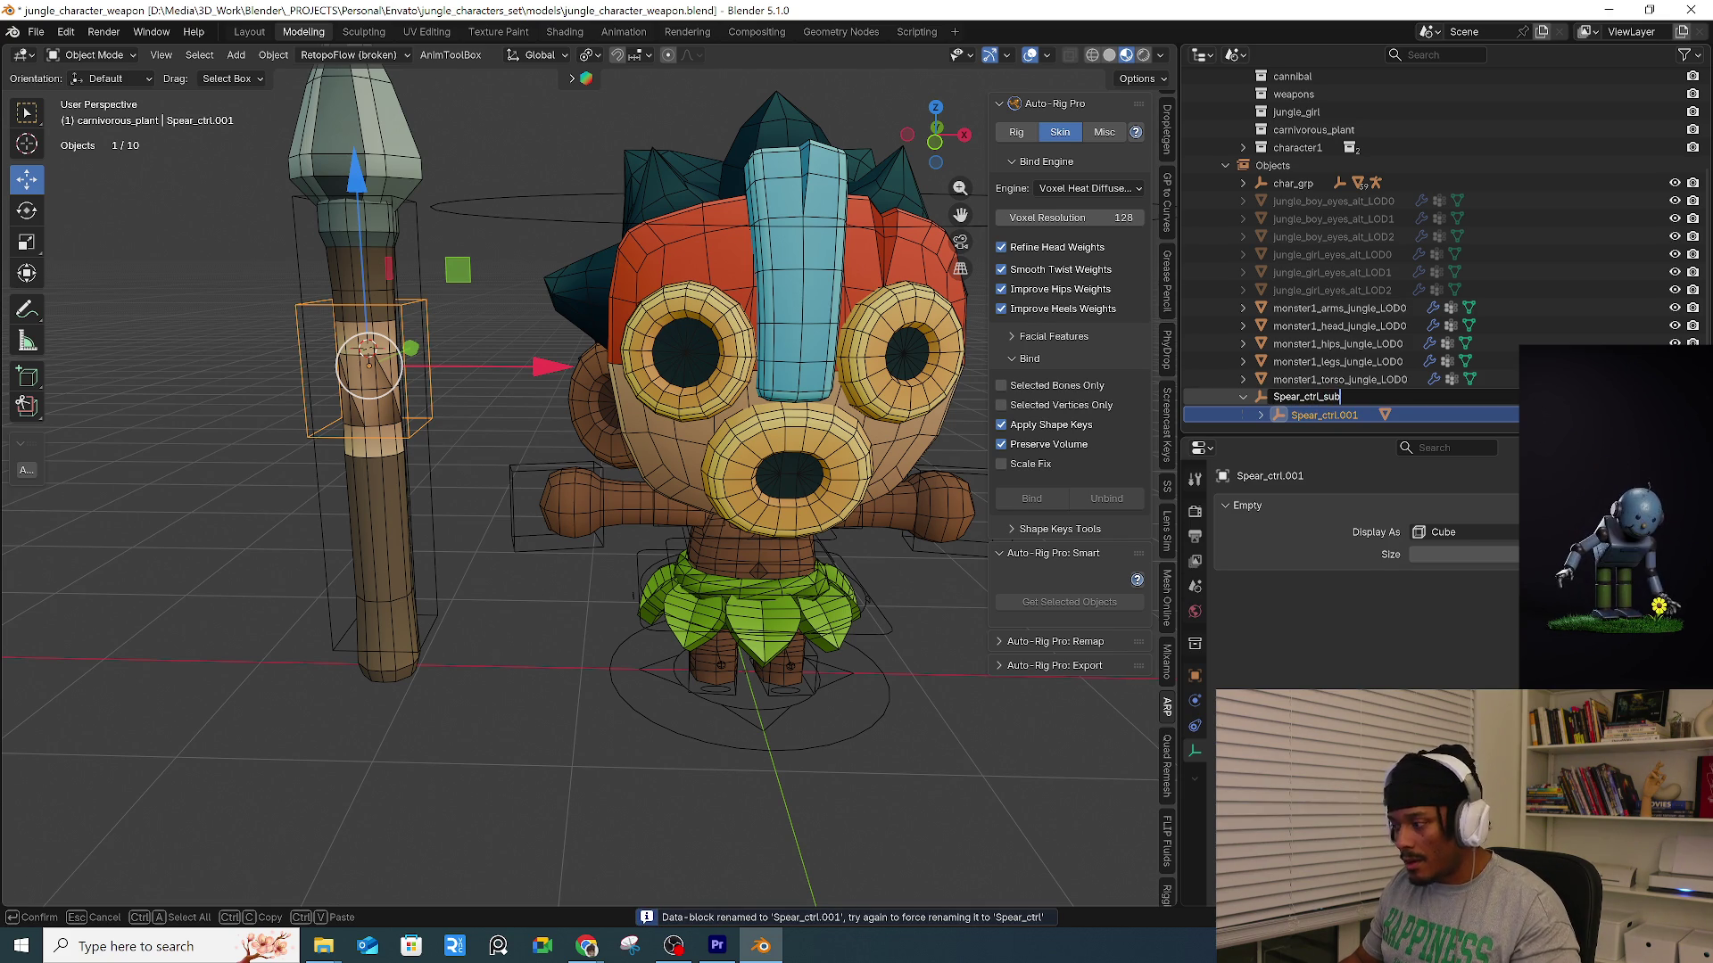
{"action": "key", "text": "Return"}
Reposition the spear by moving its smaller sub control.
{"action": "left_click", "coordinate": [426, 529]}
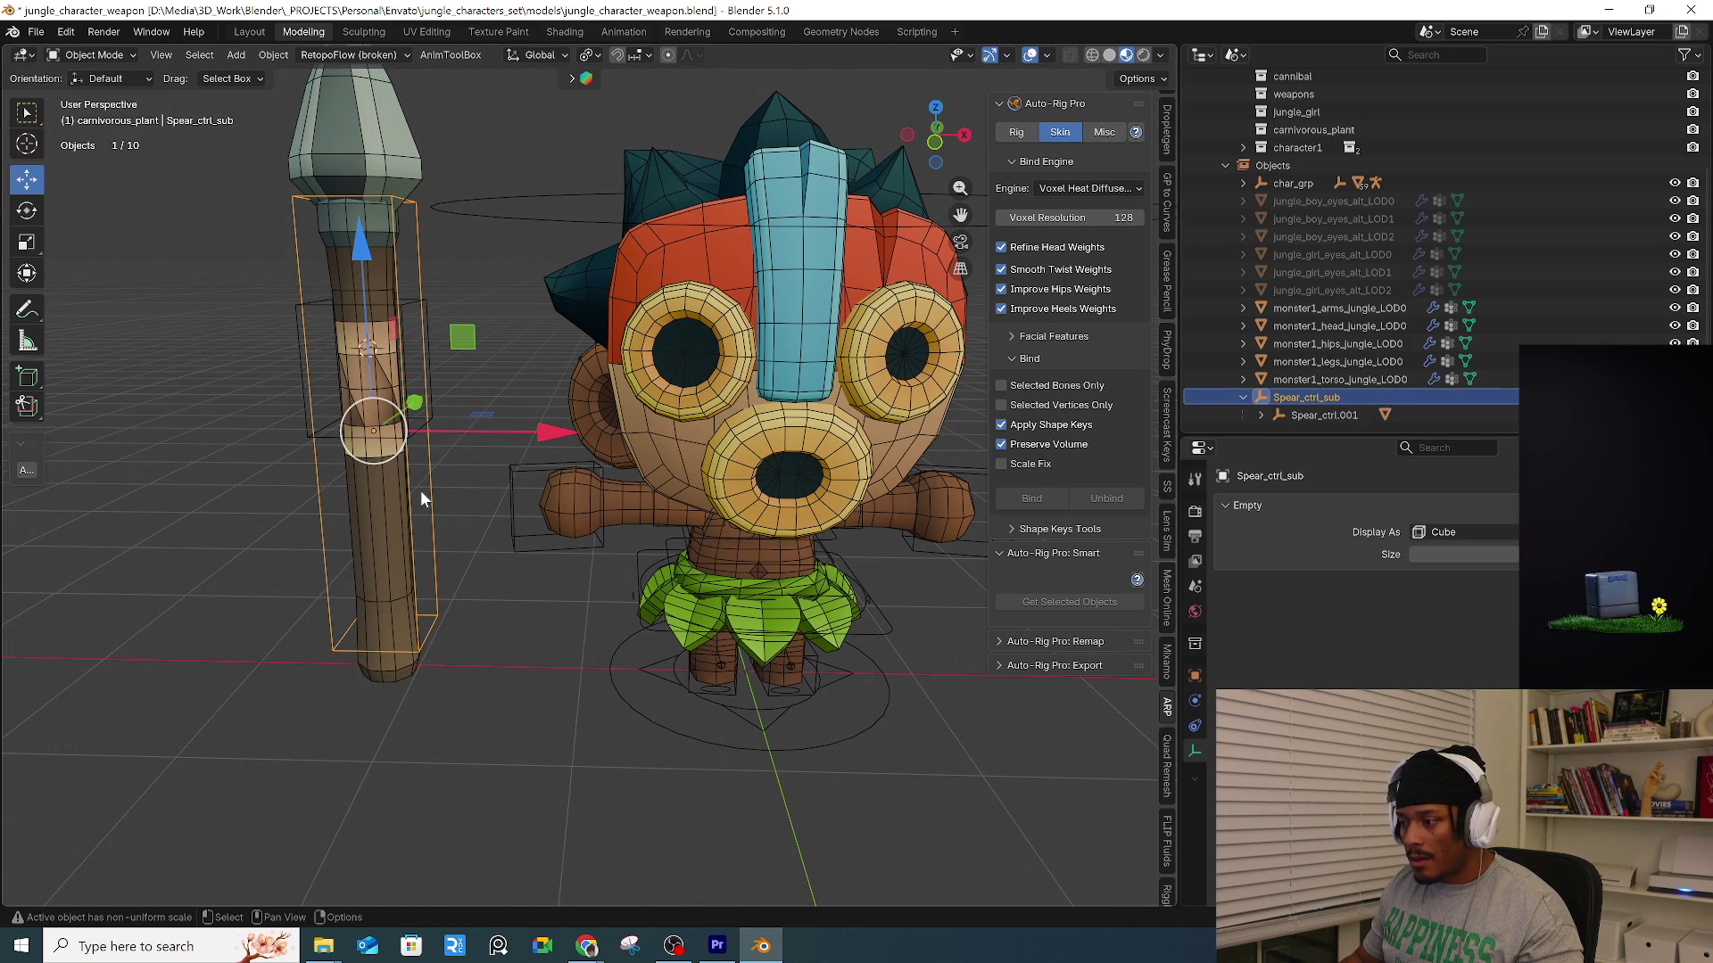
{"action": "left_click", "coordinate": [425, 426]}
{"action": "key", "text": "g"}
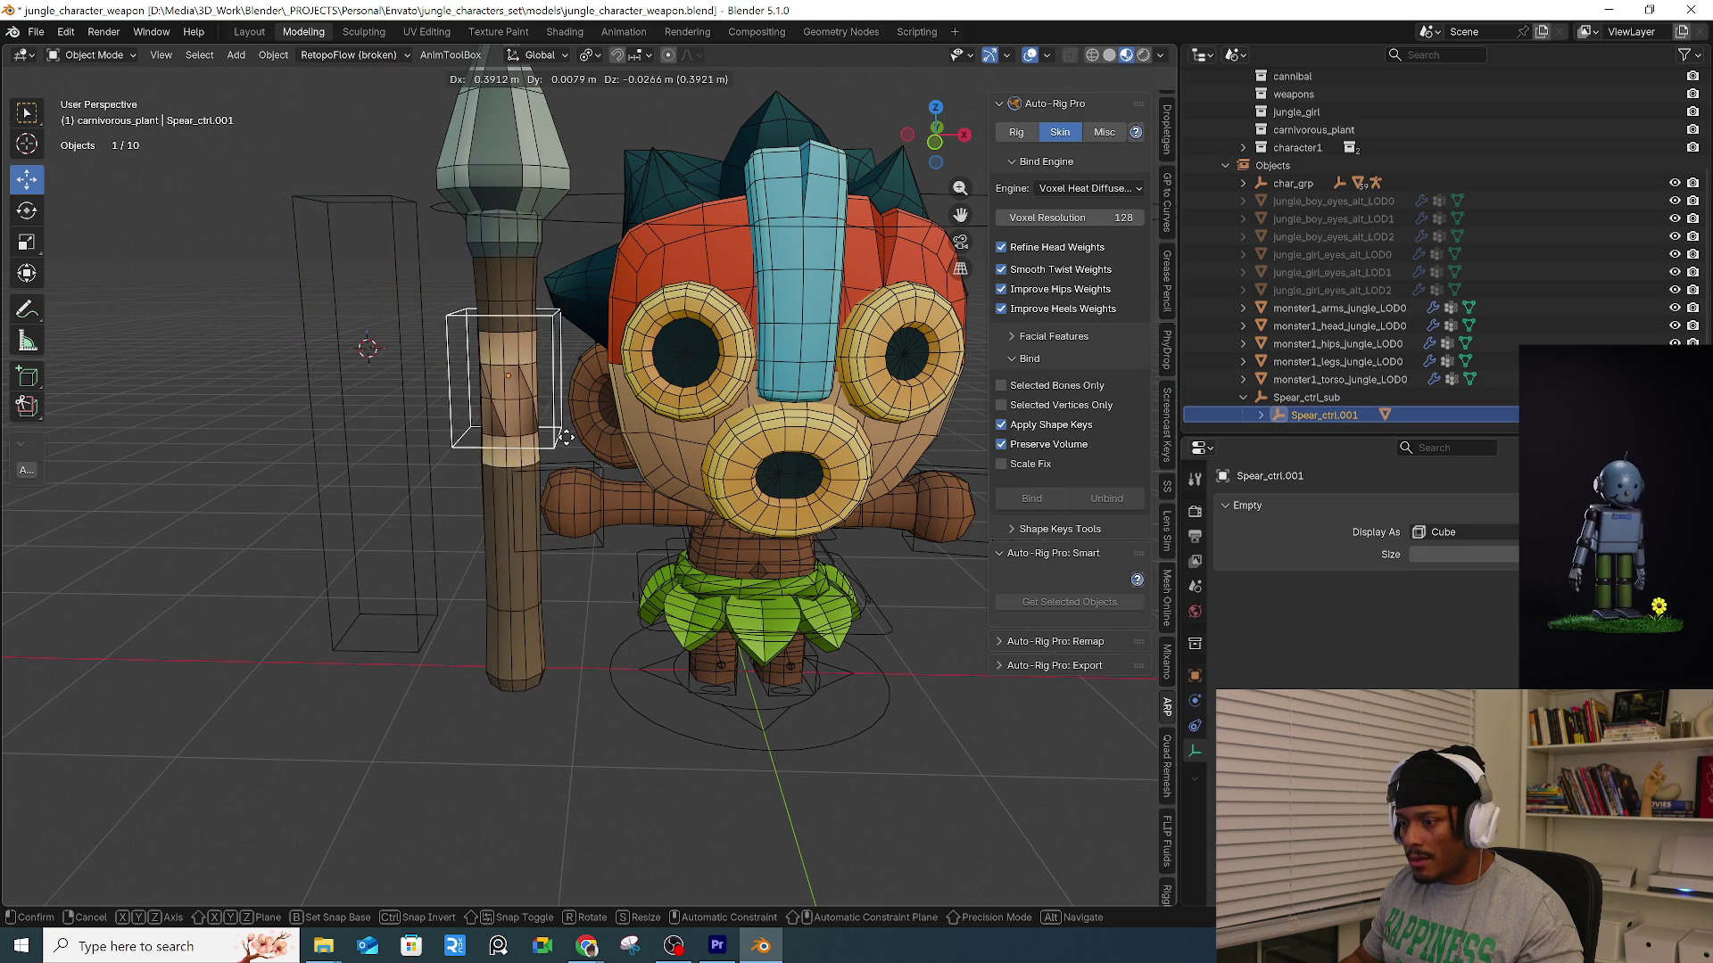
{"action": "left_click", "coordinate": [451, 439]}
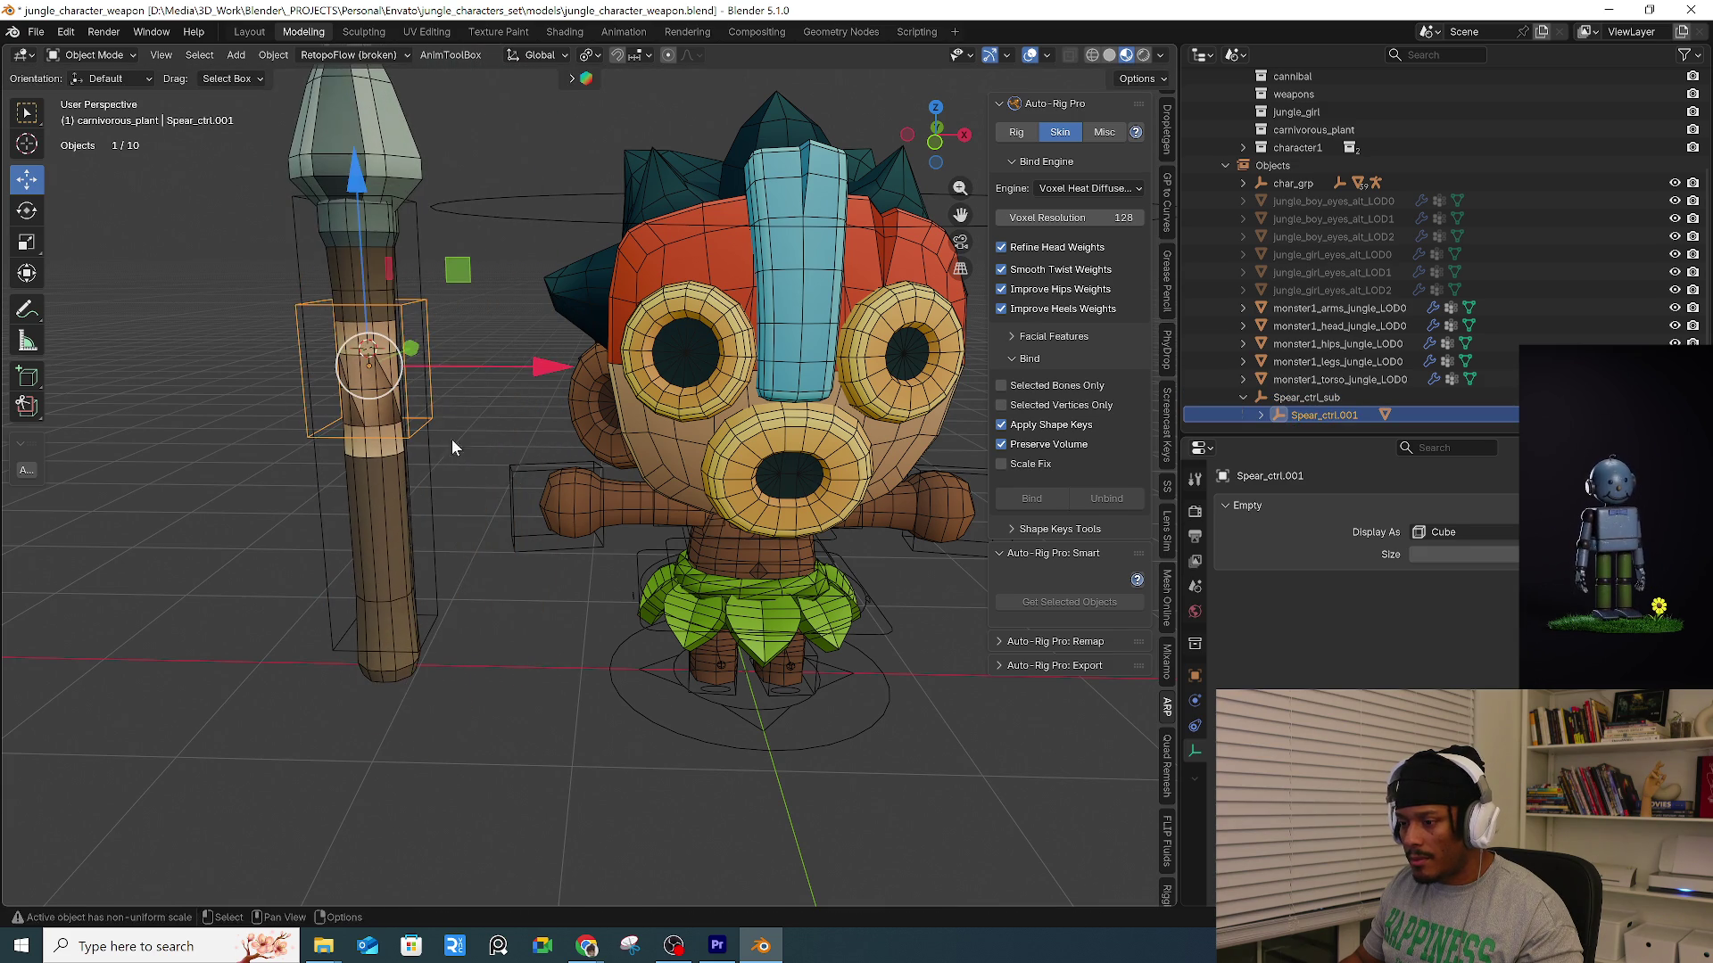
Rename the parent empty Spear_ctrl_Main and the child Spear_ctrl_sub.
{"action": "double_click", "coordinate": [1335, 398]}
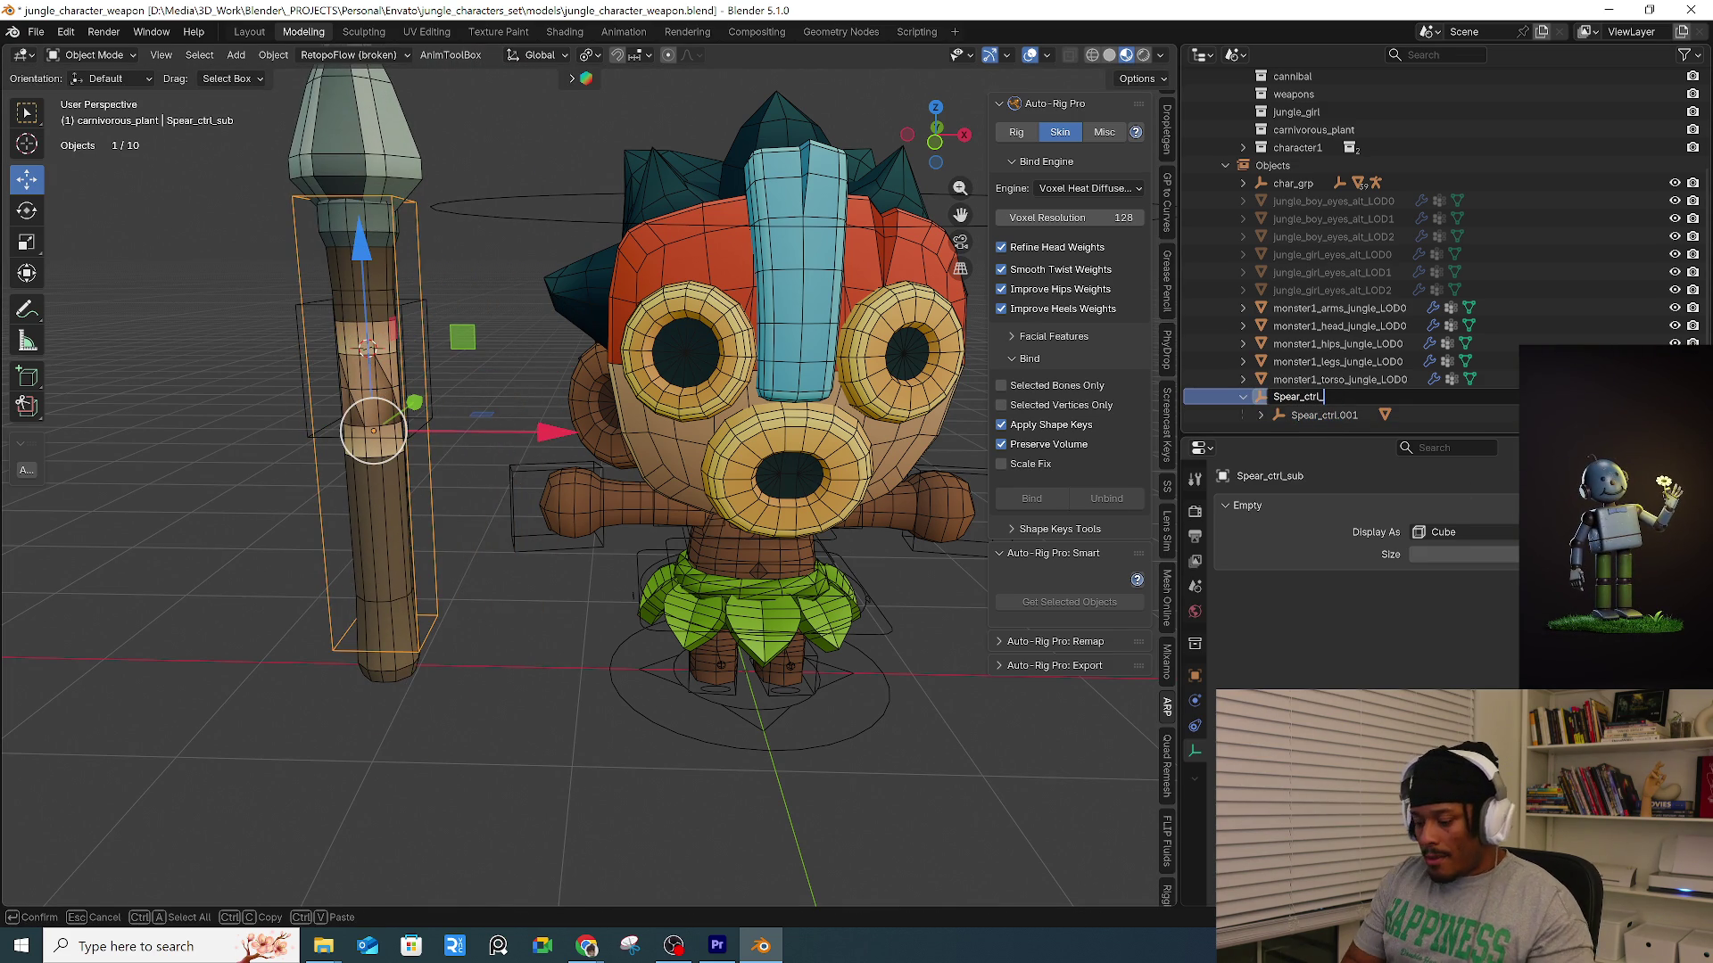
{"action": "type", "text": "Main"}
{"action": "key", "text": "Return"}
{"action": "double_click", "coordinate": [1324, 414]}
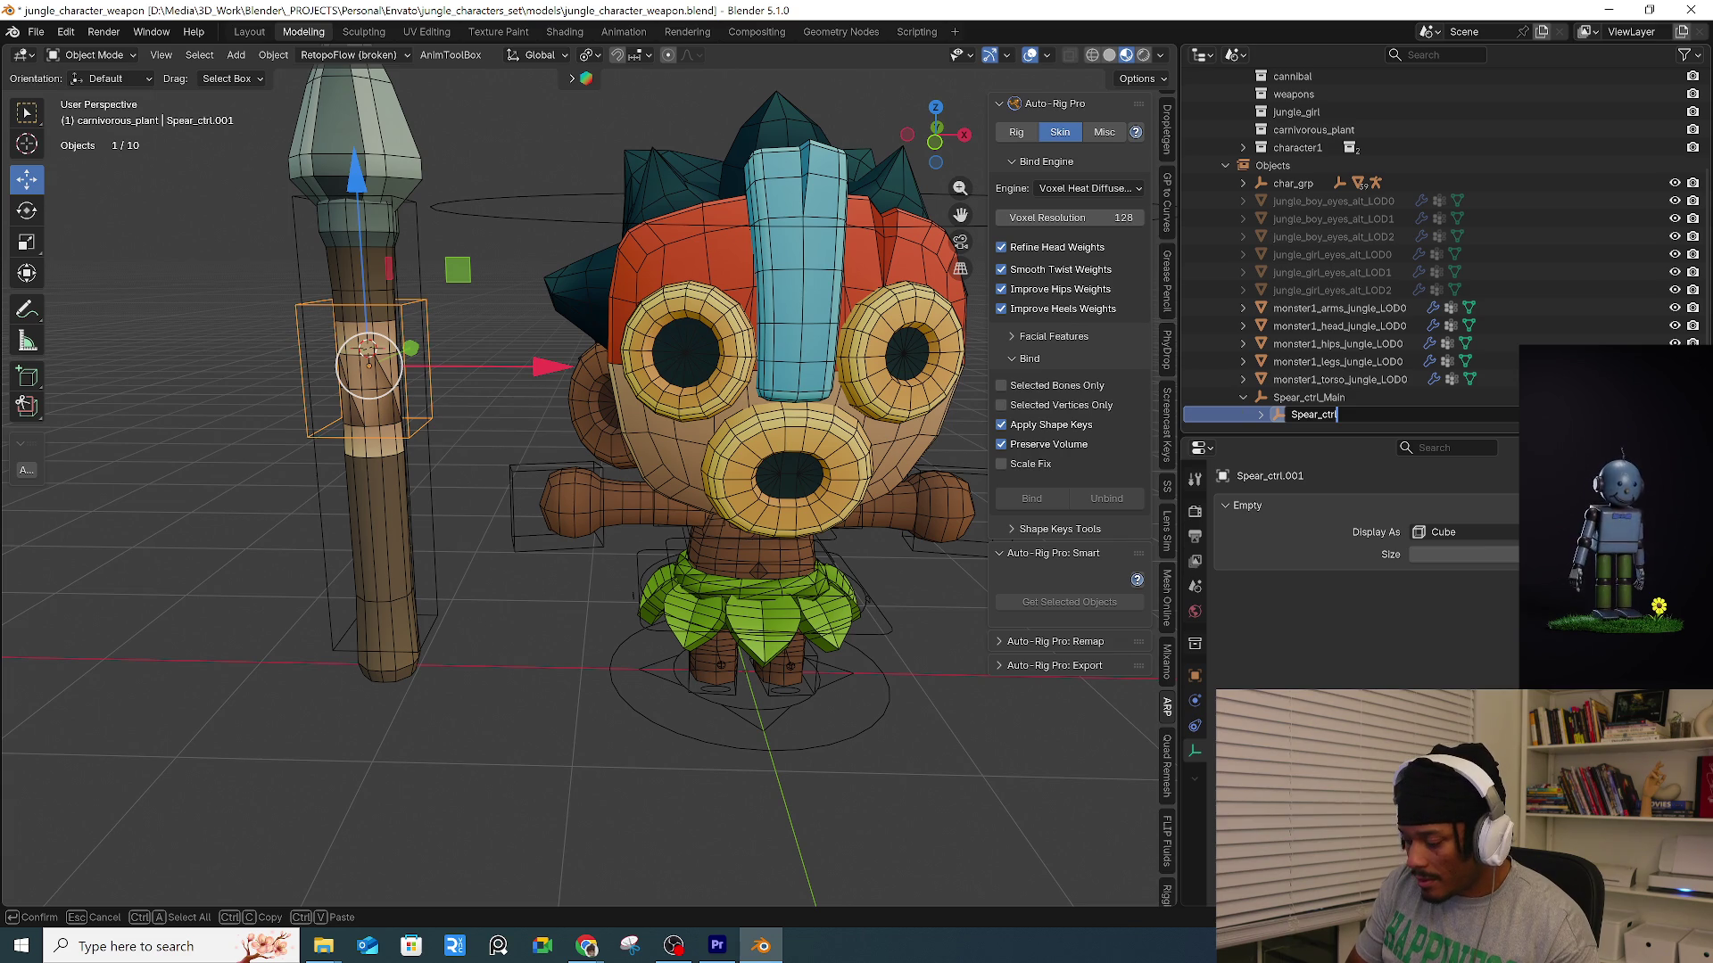
{"action": "type", "text": "_sub"}
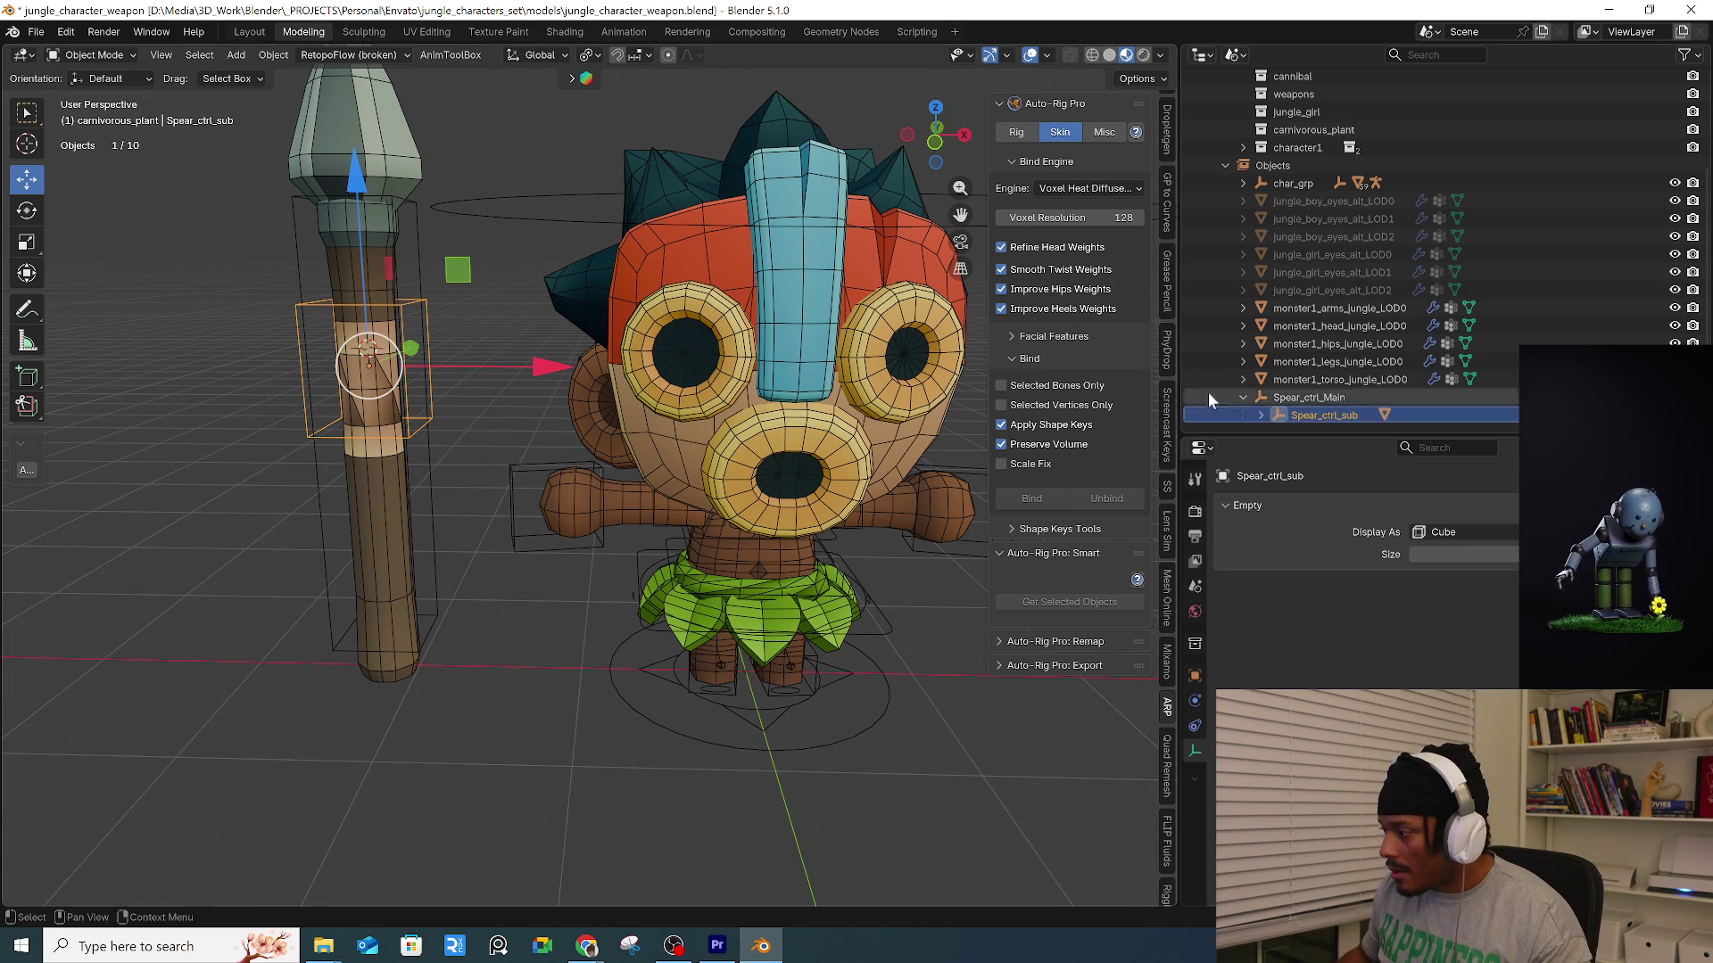
{"action": "key", "text": "Return"}
{"action": "left_click", "coordinate": [427, 453]}
Scale down the Spear_ctrl_Main empty.
{"action": "mouse_move", "coordinate": [455, 510]}
{"action": "middle_mouse_down"}
{"action": "mouse_move", "coordinate": [524, 476]}
{"action": "mouse_move", "coordinate": [697, 548]}
{"action": "mouse_move", "coordinate": [574, 512]}
{"action": "mouse_move", "coordinate": [615, 470]}
{"action": "middle_mouse_up"}
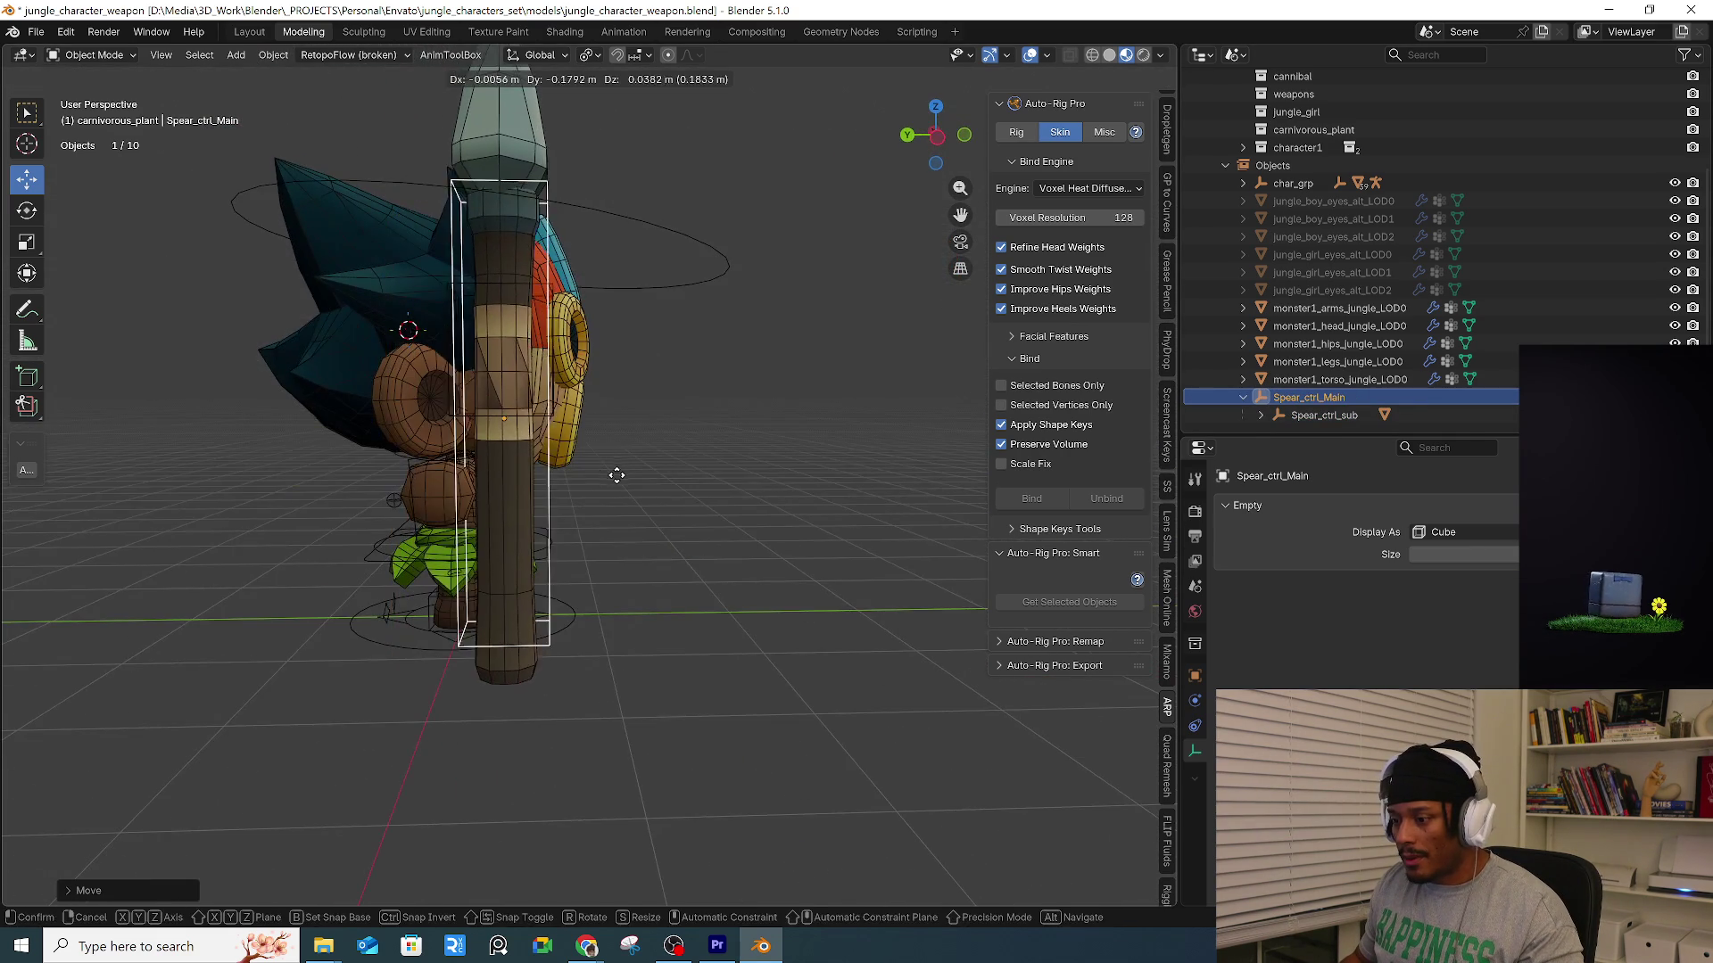
{"action": "key", "text": "s"}
{"action": "mouse_move", "coordinate": [714, 499]}
{"action": "middle_mouse_down"}
{"action": "mouse_move", "coordinate": [778, 502]}
{"action": "mouse_move", "coordinate": [435, 463]}
{"action": "mouse_move", "coordinate": [486, 497]}
{"action": "mouse_move", "coordinate": [571, 513]}
{"action": "mouse_move", "coordinate": [769, 521]}
{"action": "mouse_move", "coordinate": [575, 524]}
{"action": "mouse_move", "coordinate": [653, 528]}
{"action": "mouse_move", "coordinate": [487, 460]}
{"action": "middle_mouse_up"}
{"action": "left_click", "coordinate": [727, 488]}
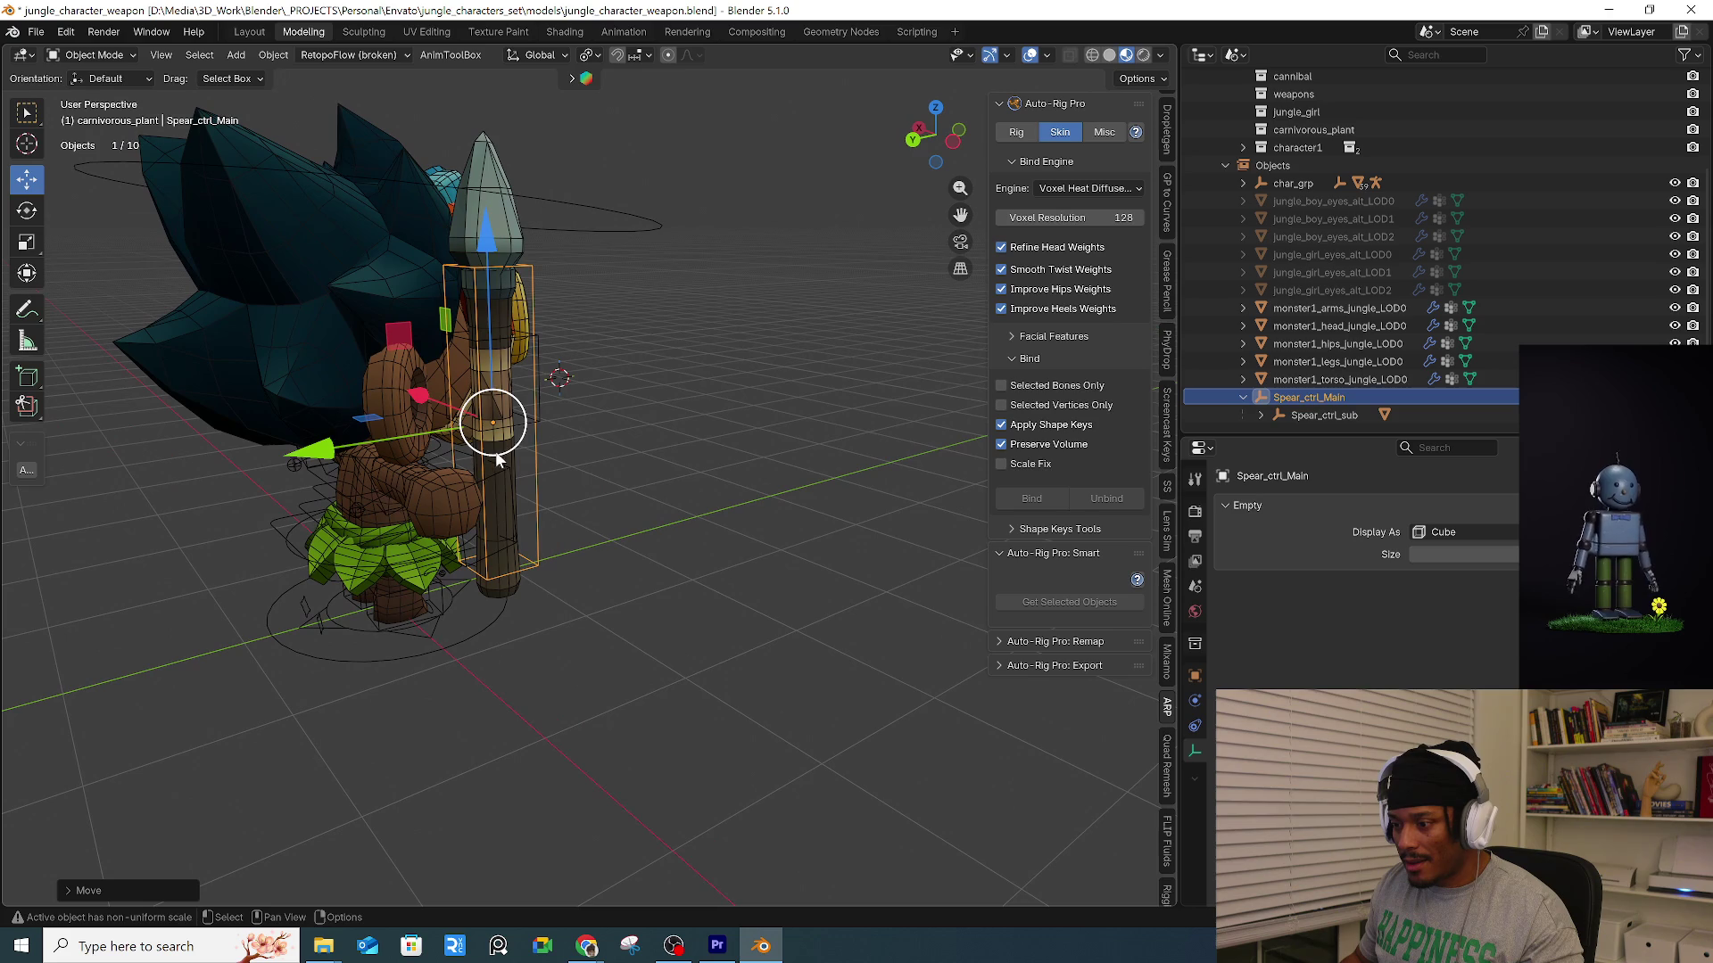
Put the rig in Pose Mode and add a Child Of constraint to c_hand_ik.r.
{"action": "left_click", "coordinate": [459, 491], "text": "shift"}
{"action": "key", "text": "ctrl+Tab"}
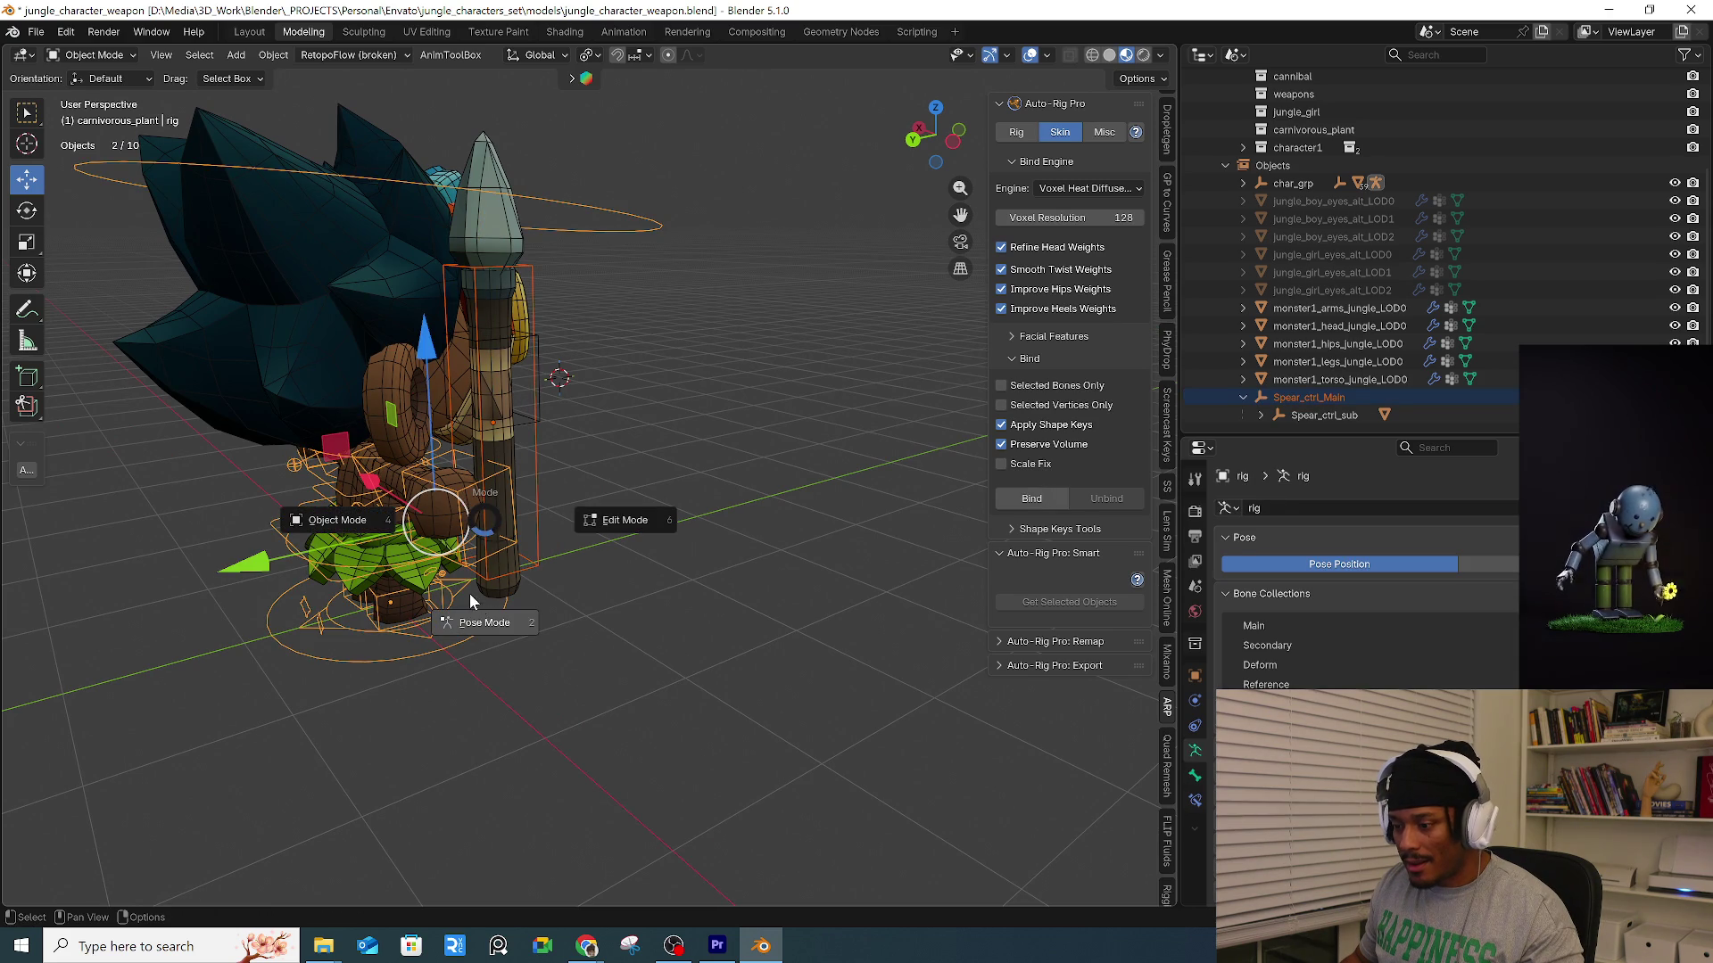
{"action": "left_click", "coordinate": [491, 628]}
{"action": "scroll", "coordinate": [540, 504], "scroll_direction": "up", "scroll_amount": 3}
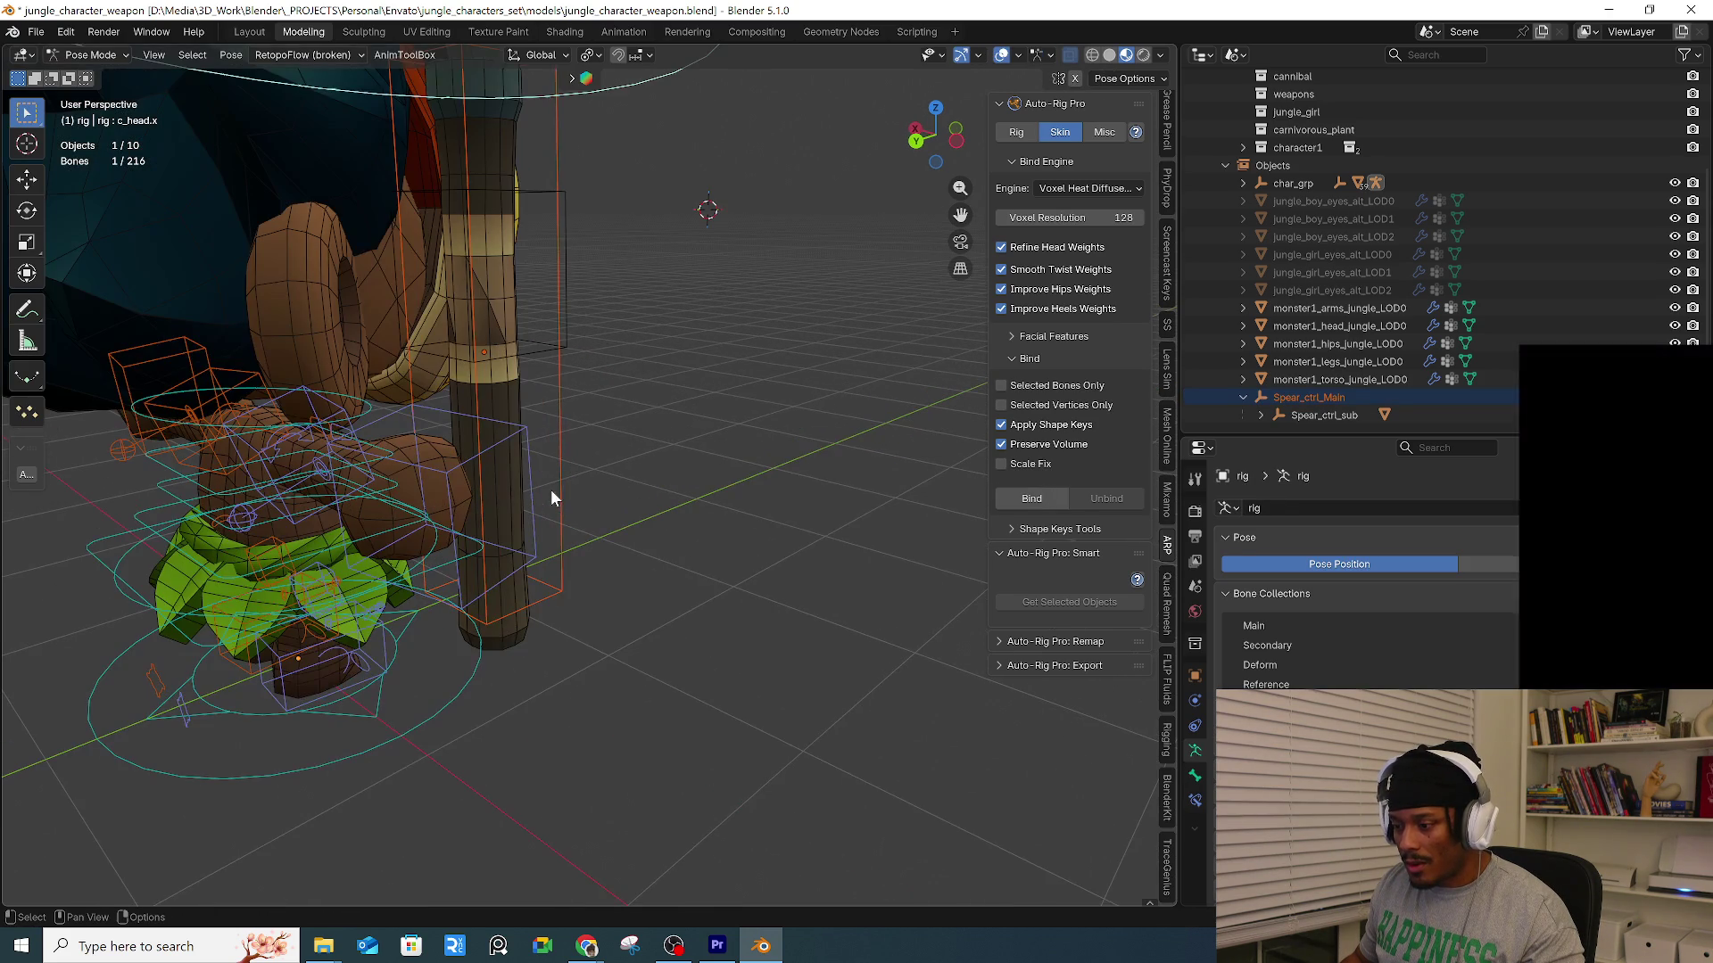
{"action": "left_click", "coordinate": [526, 437], "text": "shift"}
{"action": "key", "text": "ctrl+shift+c"}
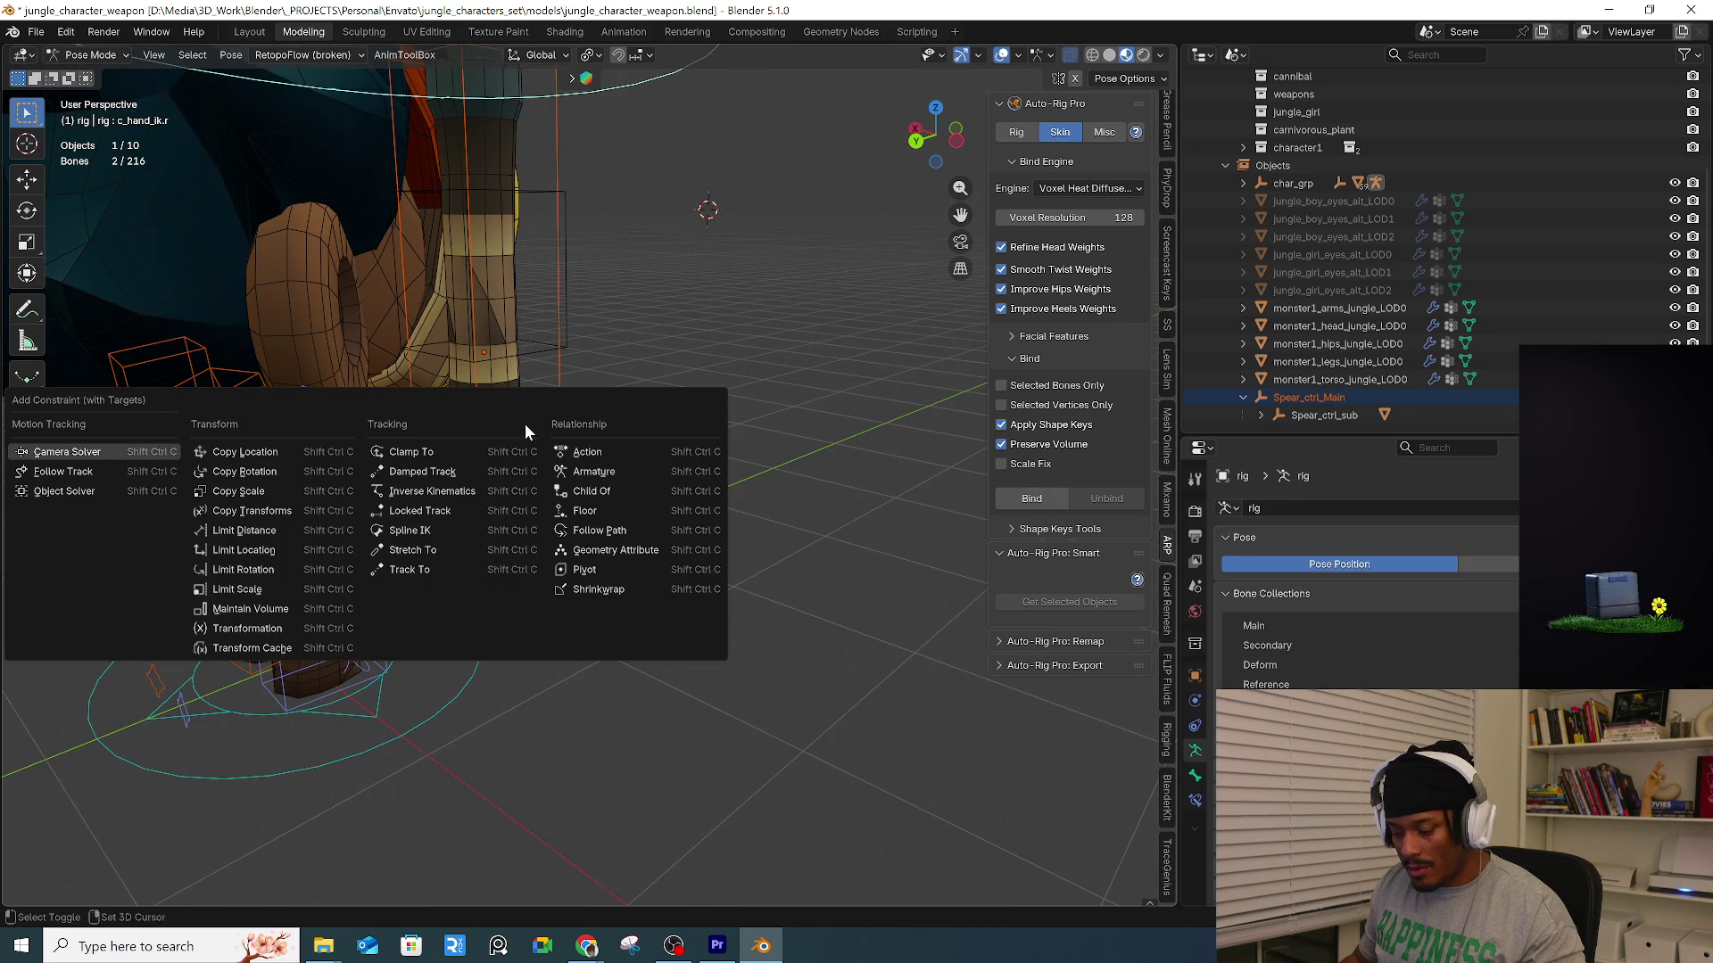
{"action": "left_click", "coordinate": [610, 496]}
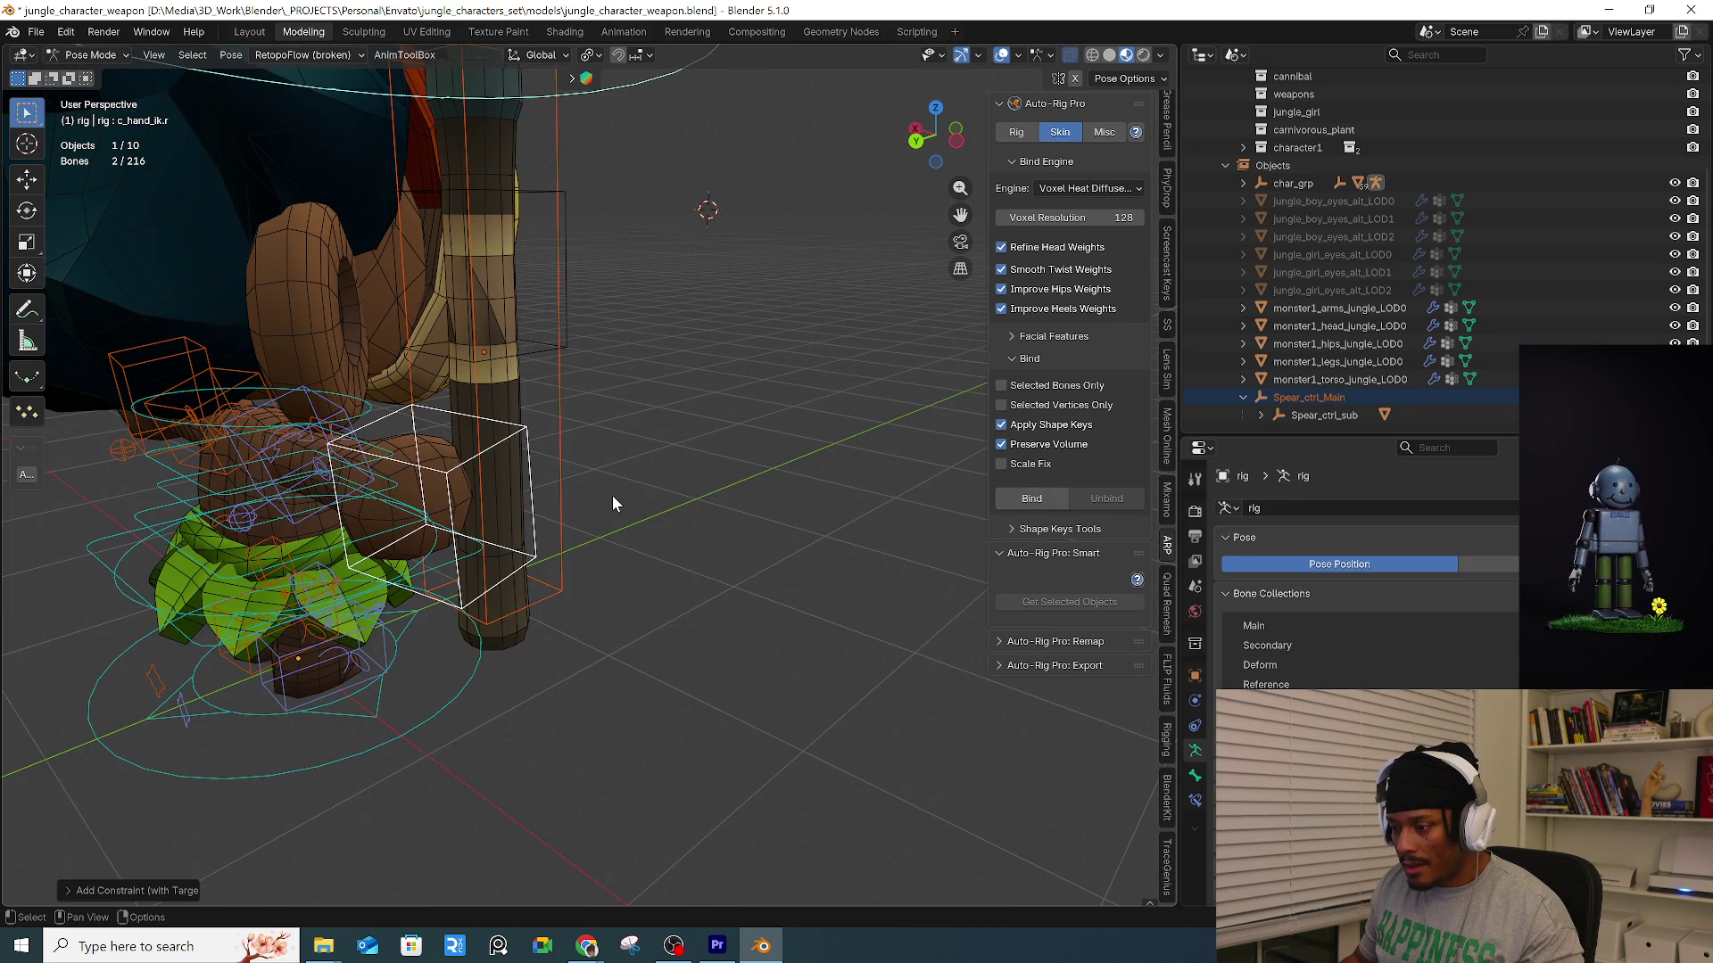
{"action": "right_click", "coordinate": [568, 497]}
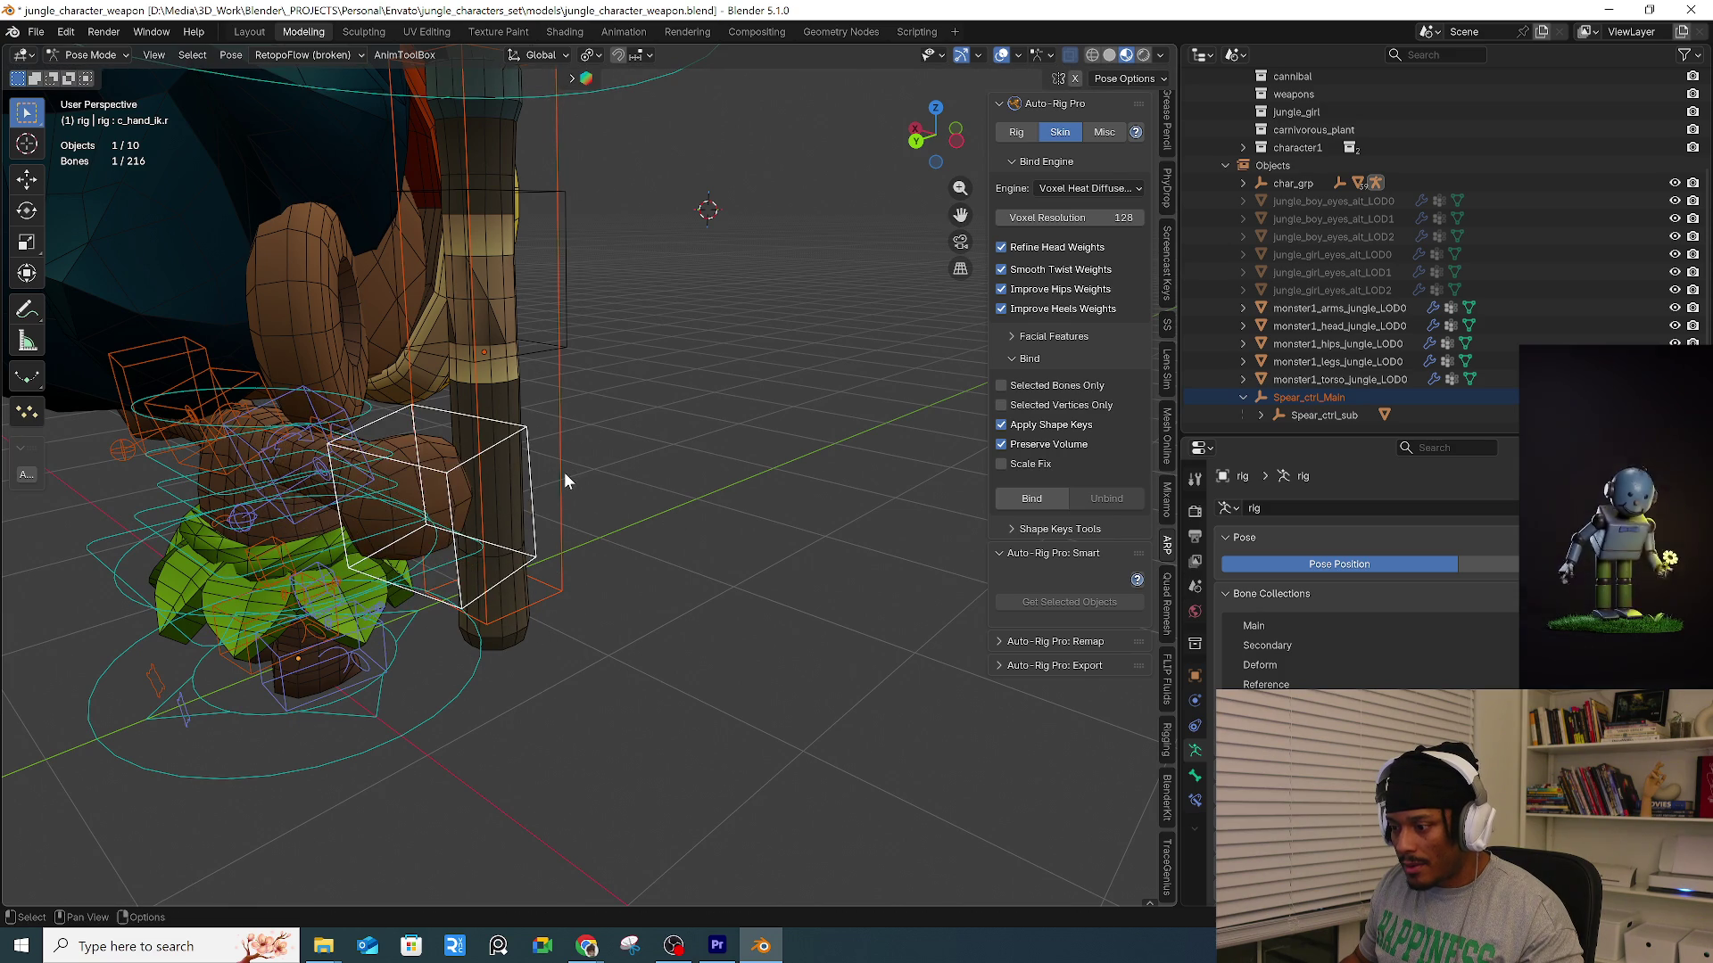
{"action": "left_click", "coordinate": [564, 480]}
Test-move the c_hand_ik.r bone, undo it, and return the rig to Object Mode.
{"action": "right_click", "coordinate": [665, 513]}
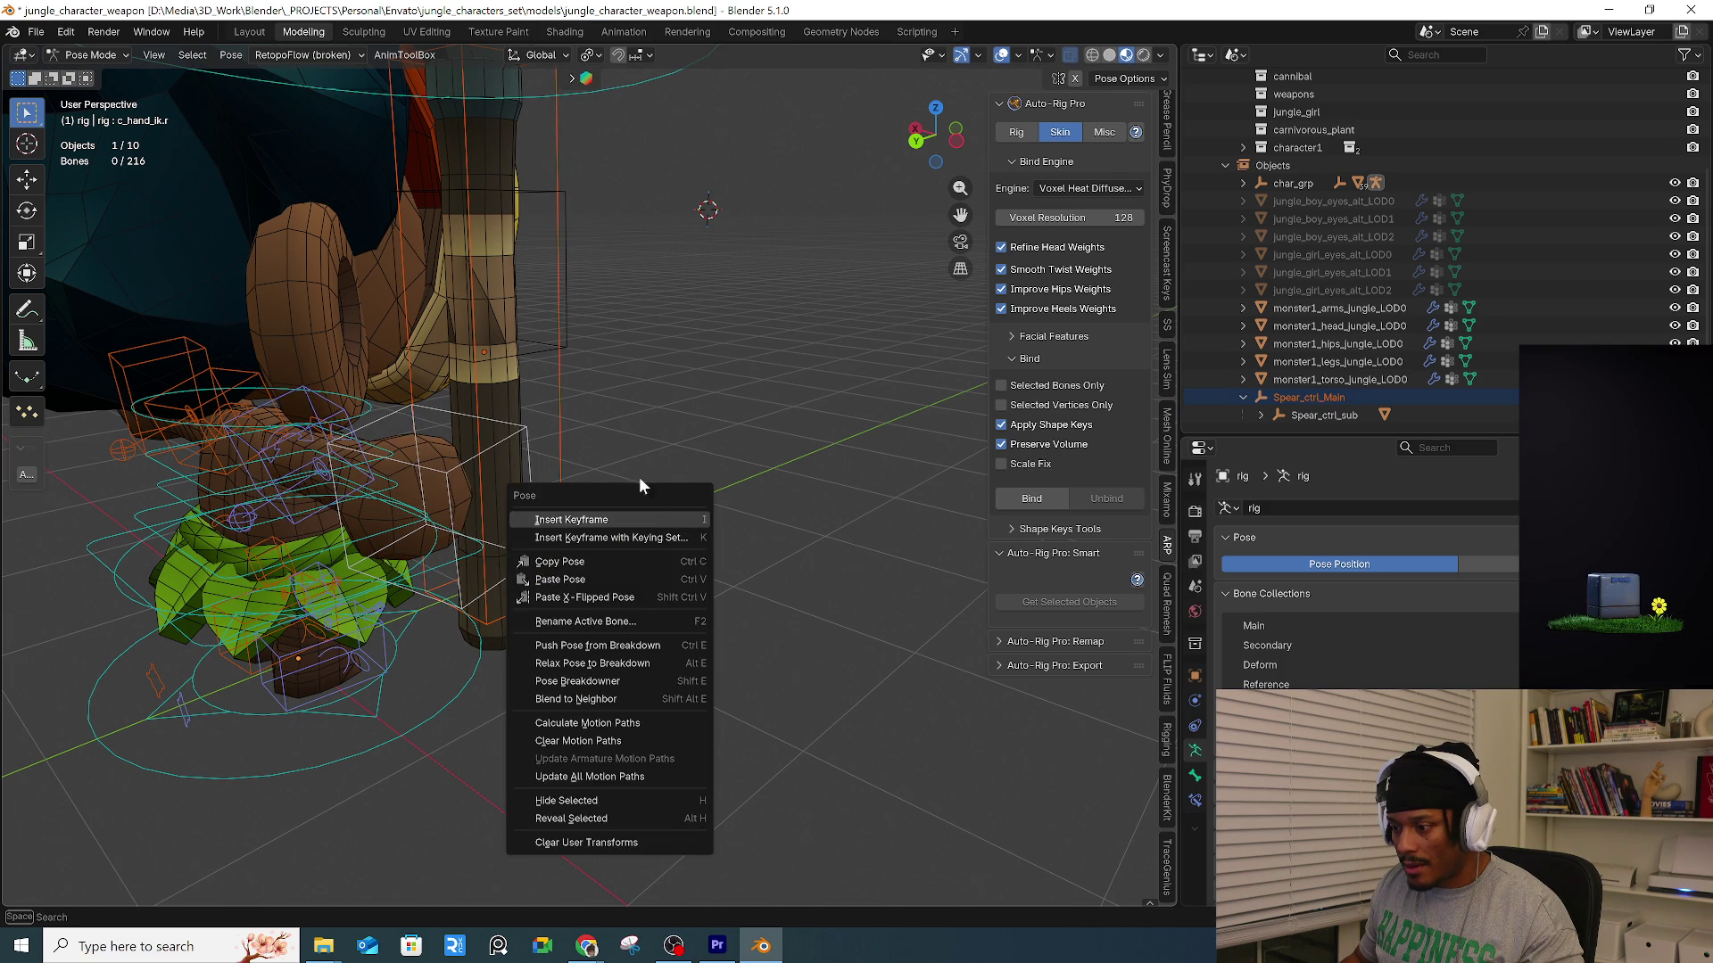
{"action": "right_click", "coordinate": [576, 473]}
{"action": "left_click", "coordinate": [501, 436]}
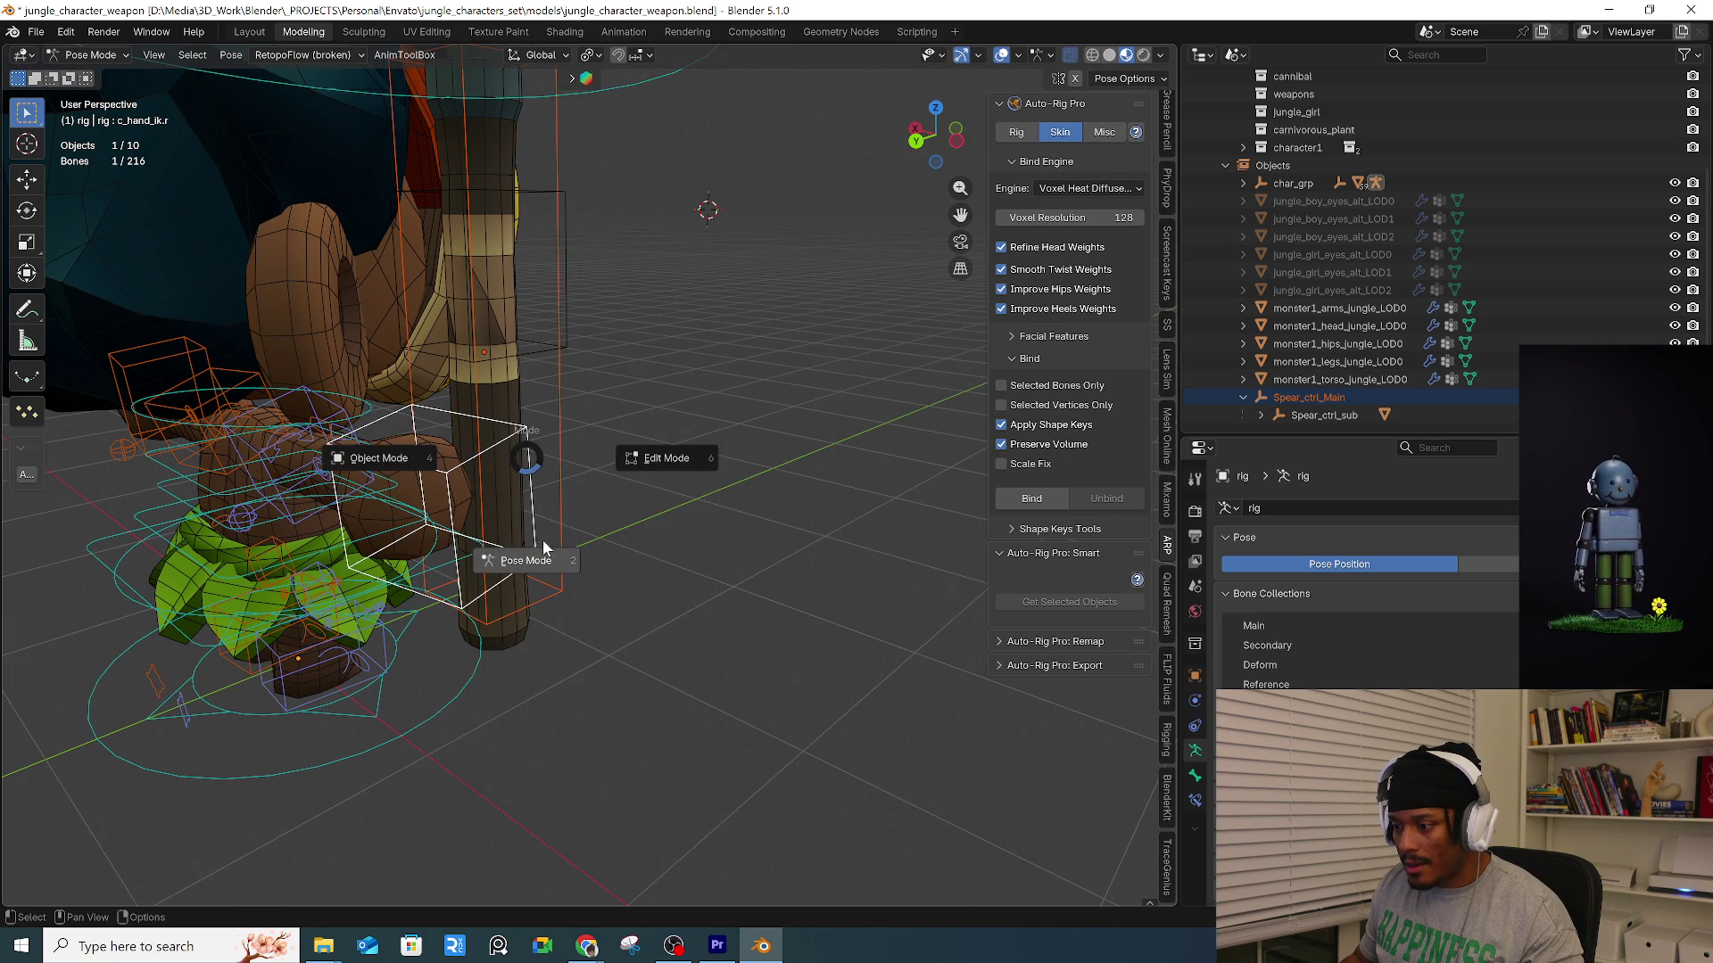
{"action": "key", "text": "g"}
{"action": "left_click", "coordinate": [511, 443]}
{"action": "key", "text": "ctrl+z"}
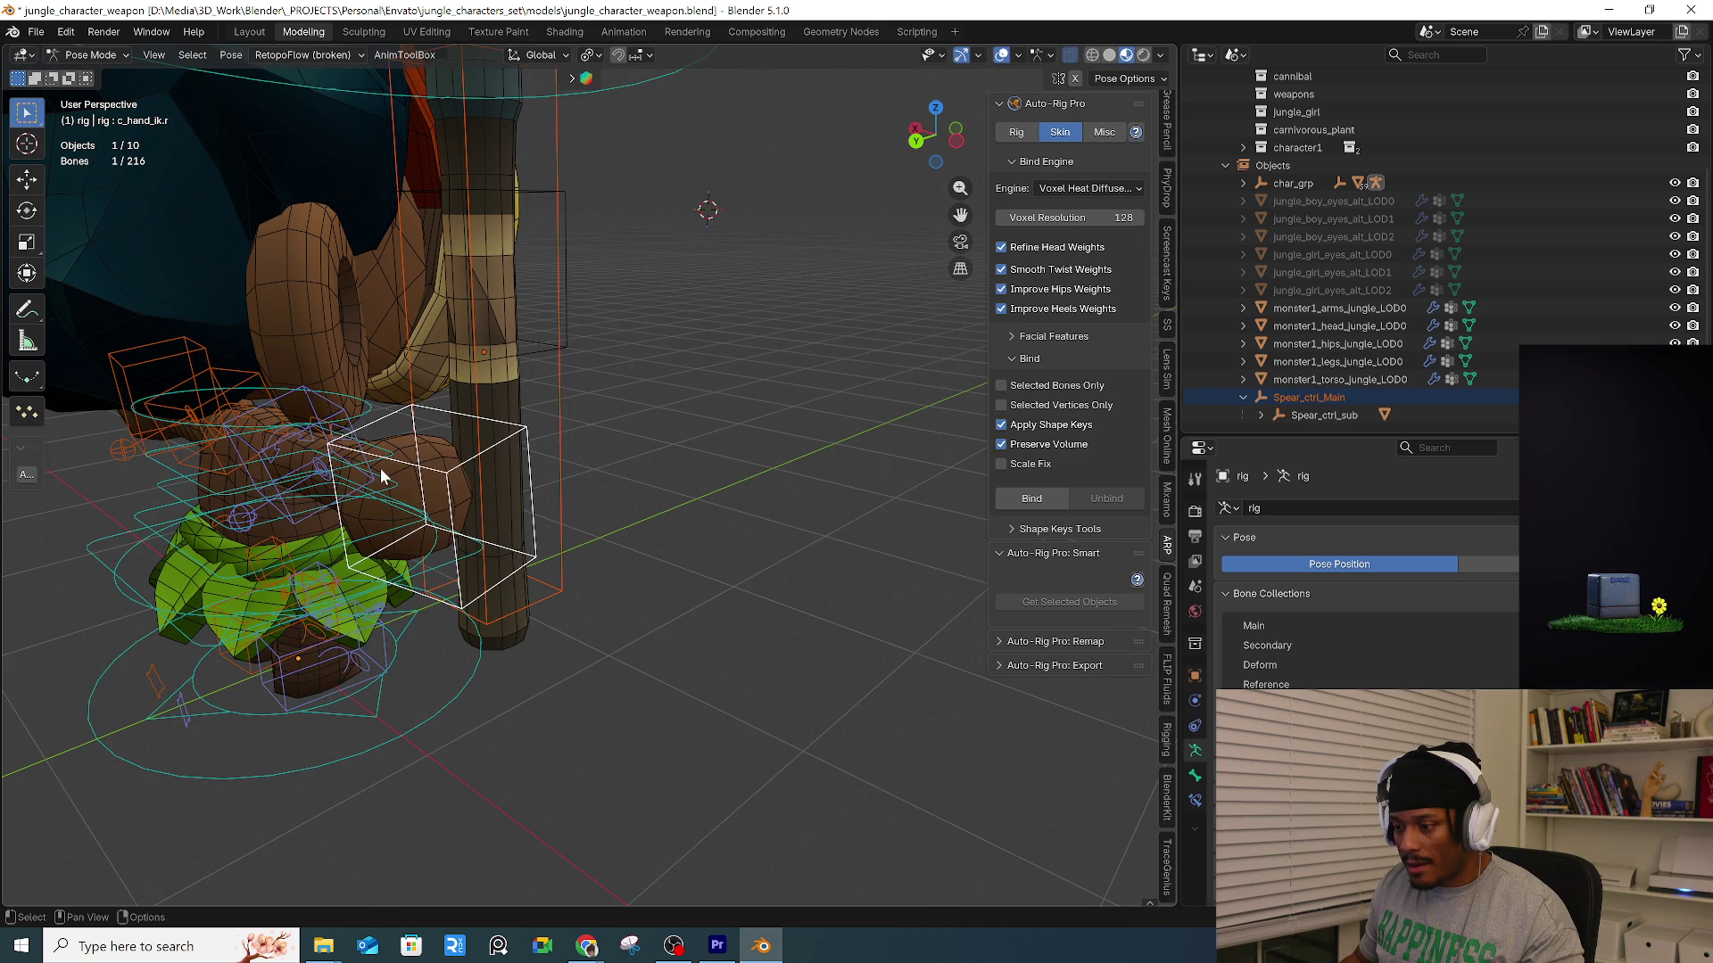
{"action": "key", "text": "ctrl+Tab"}
{"action": "left_click", "coordinate": [535, 531]}
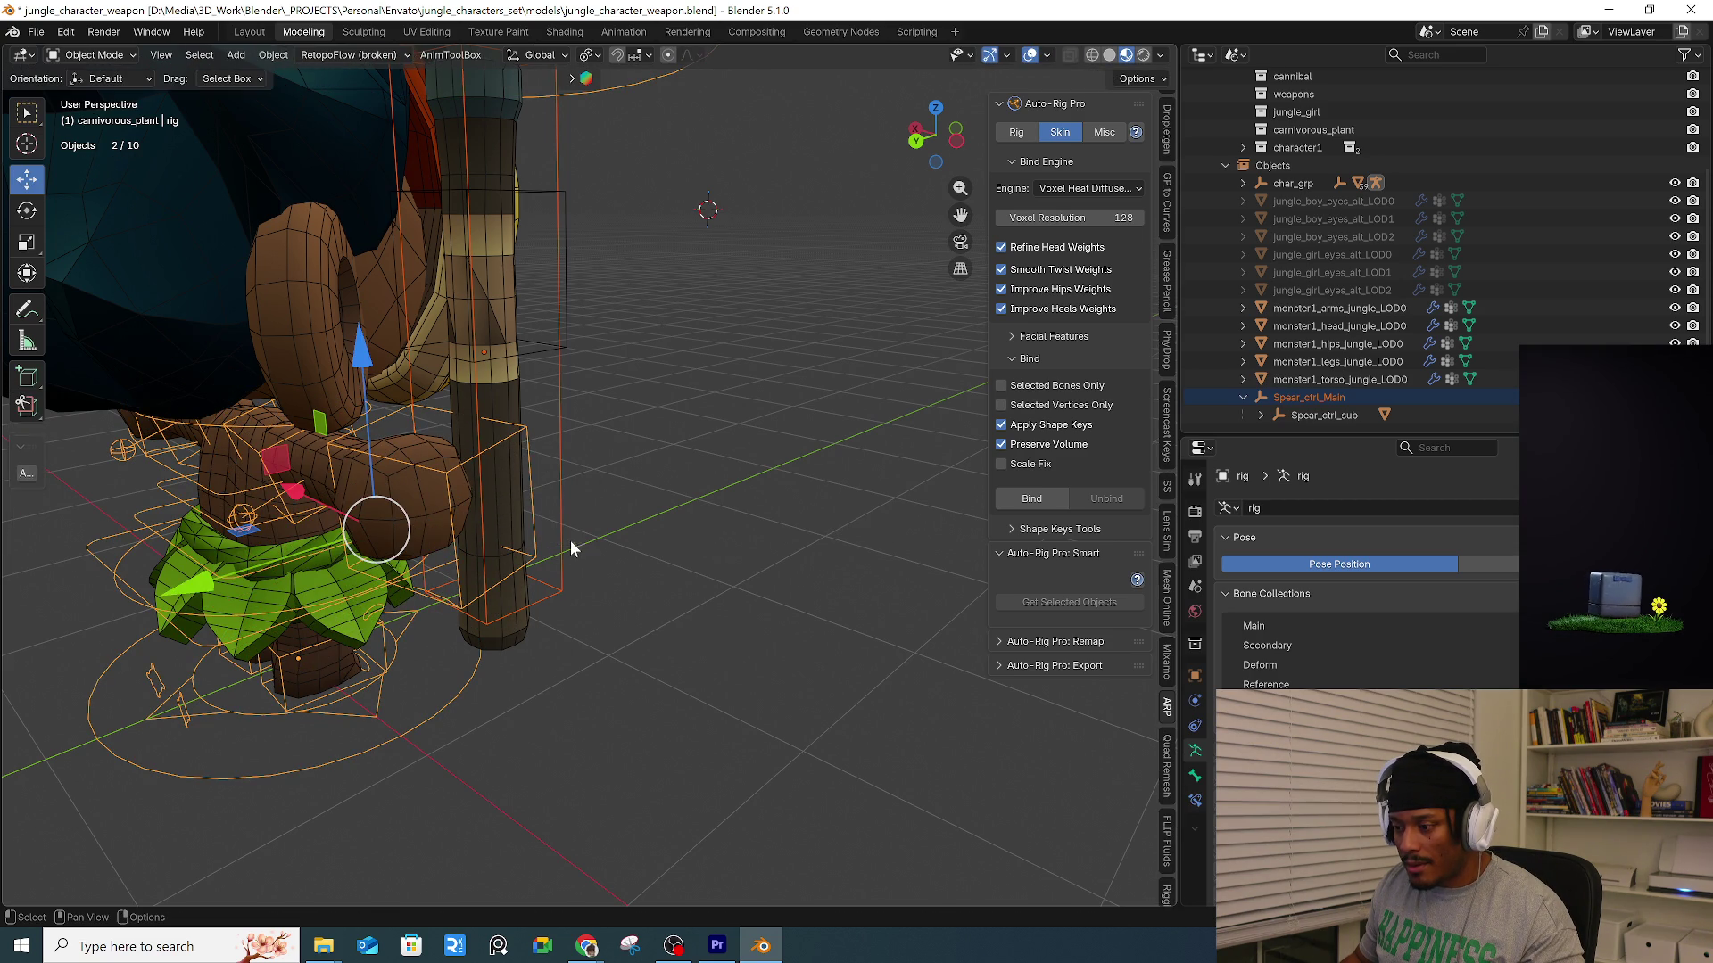
{"action": "left_click", "coordinate": [517, 435]}
{"action": "key", "text": "ctrl+Tab"}
{"action": "key", "text": "g"}
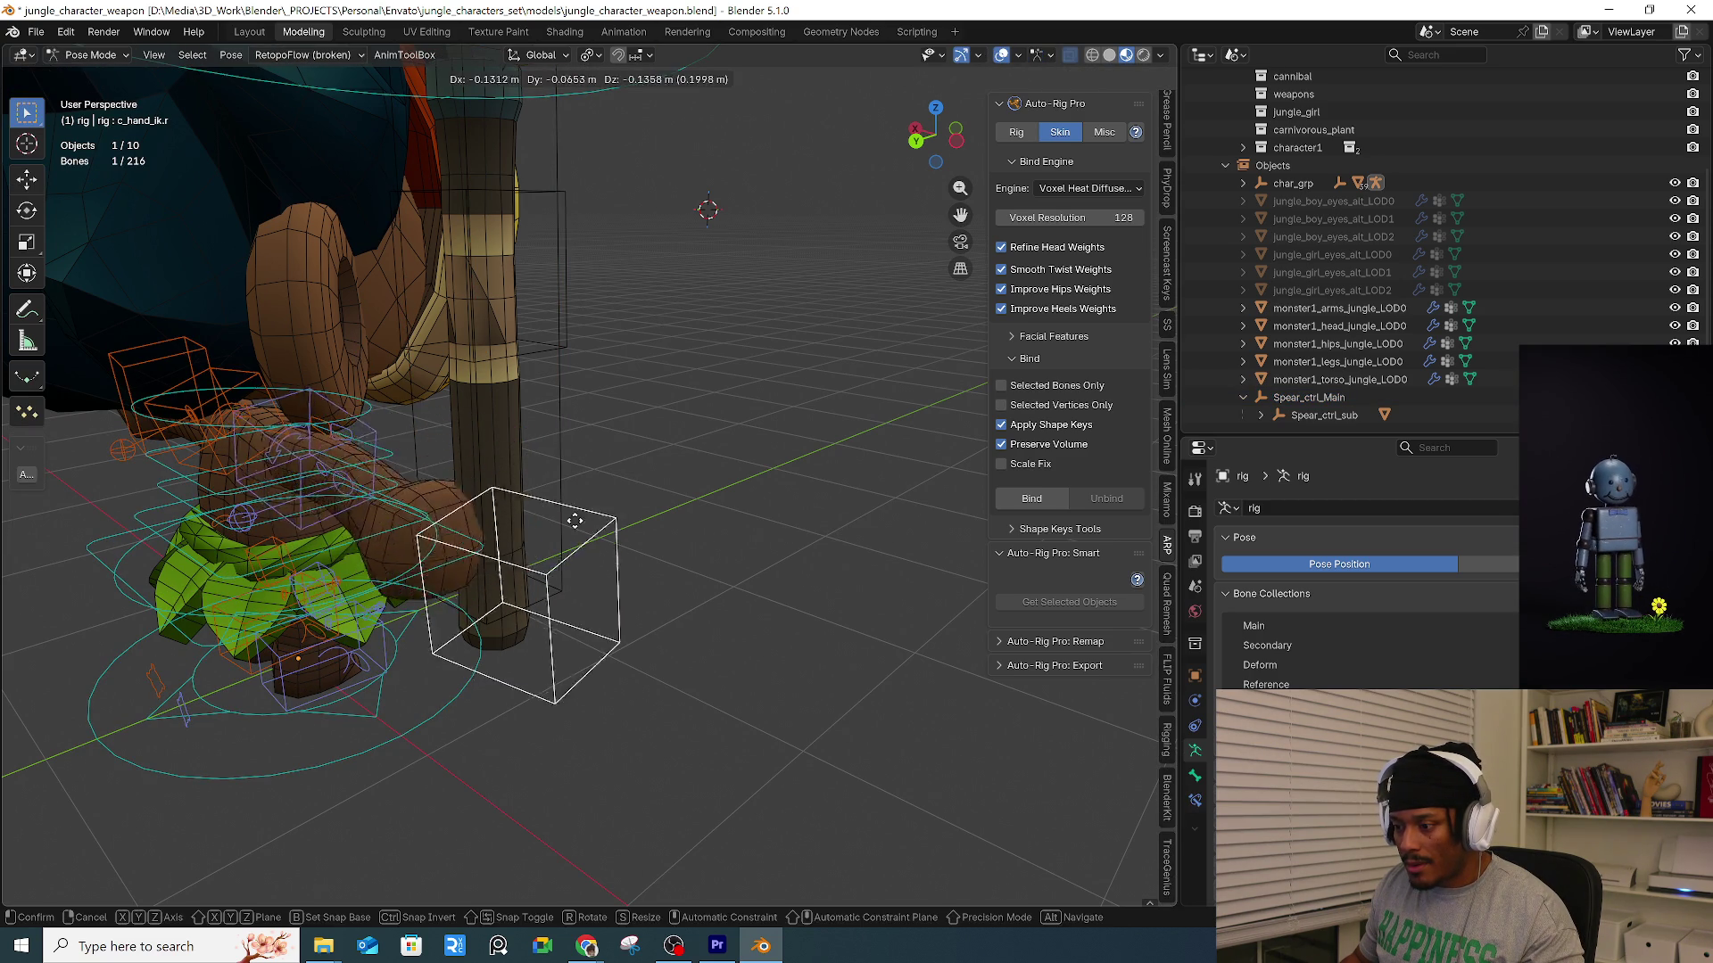
{"action": "right_click", "coordinate": [588, 484]}
{"action": "left_click", "coordinate": [560, 465]}
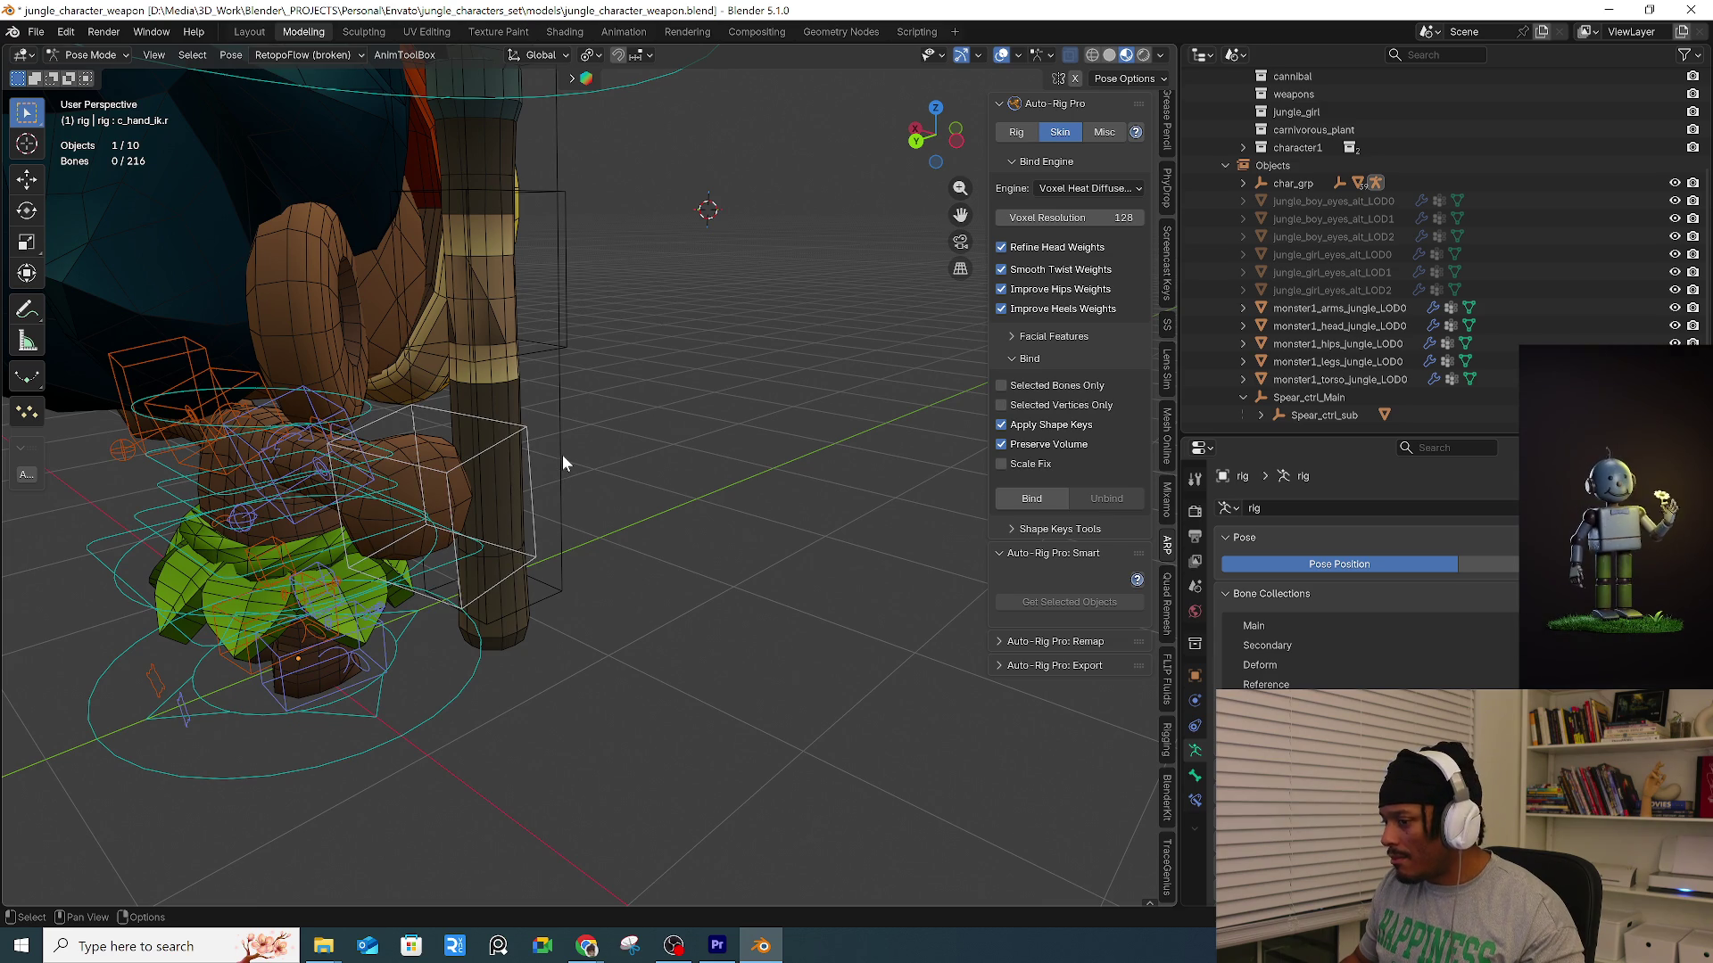
{"action": "key", "text": "ctrl+Tab"}
{"action": "left_click", "coordinate": [464, 491]}
Delete the hand bone's Child Of constraint in the Bone Constraints tab.
{"action": "left_click_drag", "start_coordinate": [543, 462], "coordinate": [591, 473]}
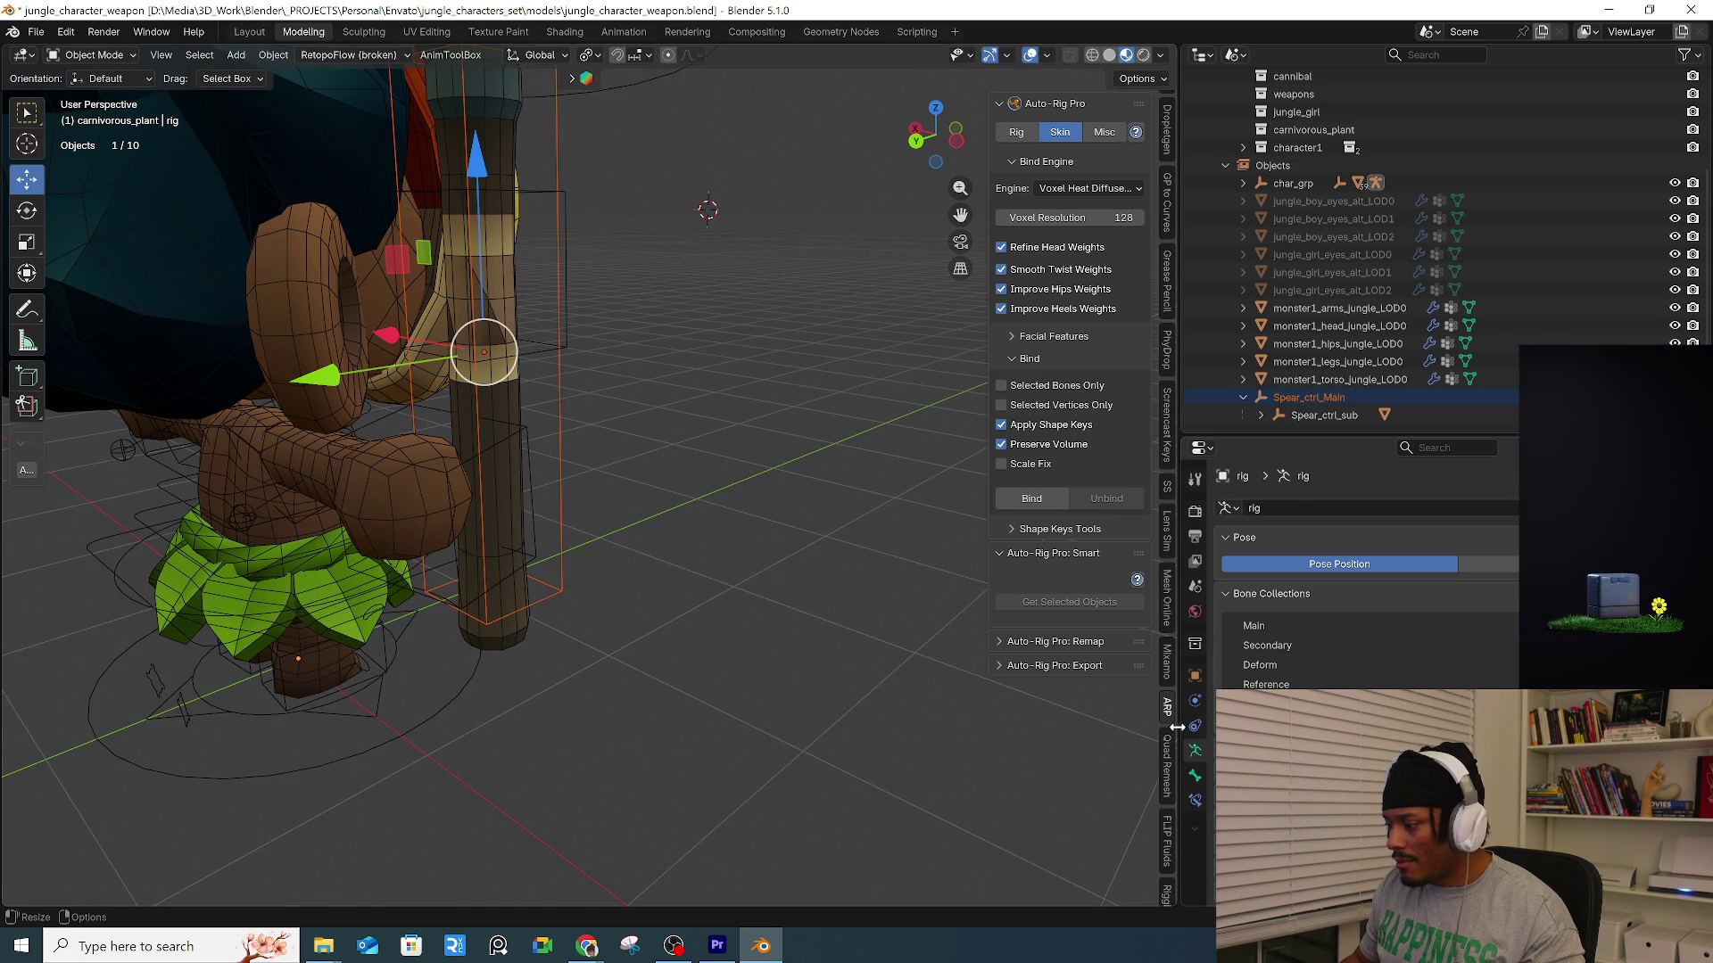
{"action": "left_click", "coordinate": [1195, 777]}
{"action": "left_click", "coordinate": [1195, 800]}
{"action": "left_click", "coordinate": [1195, 776]}
{"action": "left_click", "coordinate": [1196, 800]}
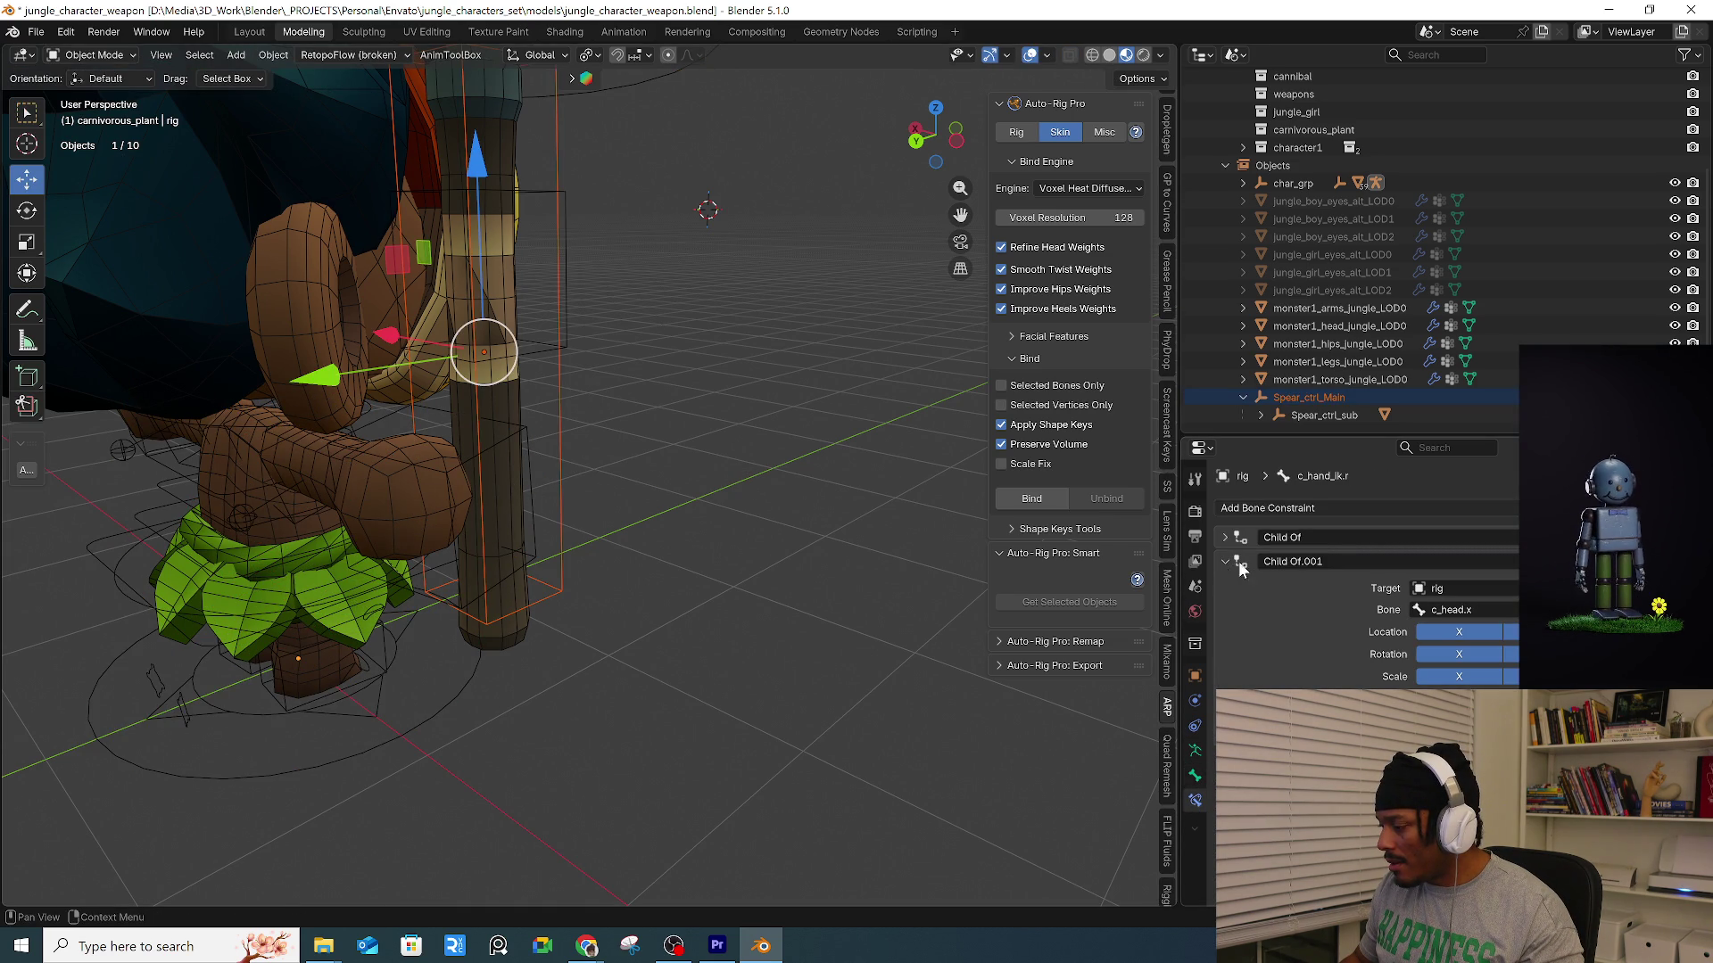
{"action": "key", "text": "x"}
{"action": "key", "text": "x"}
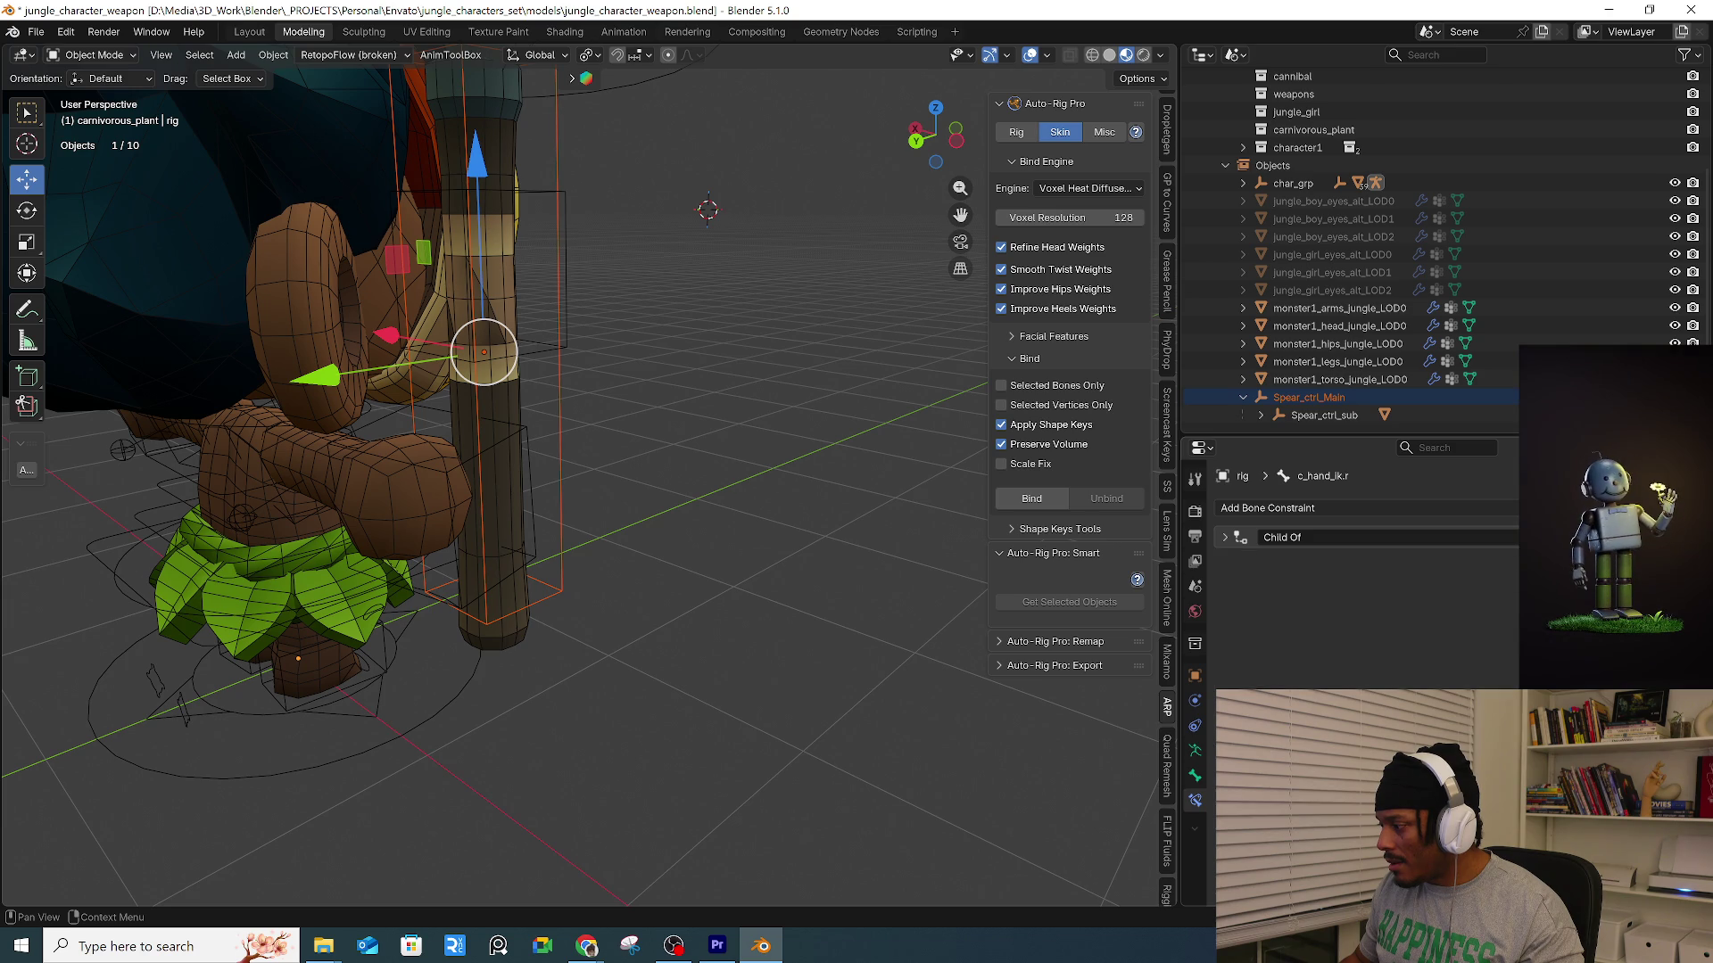
{"action": "left_click", "coordinate": [778, 542]}
{"action": "middle_click_drag", "start_coordinate": [778, 542], "coordinate": [696, 535]}
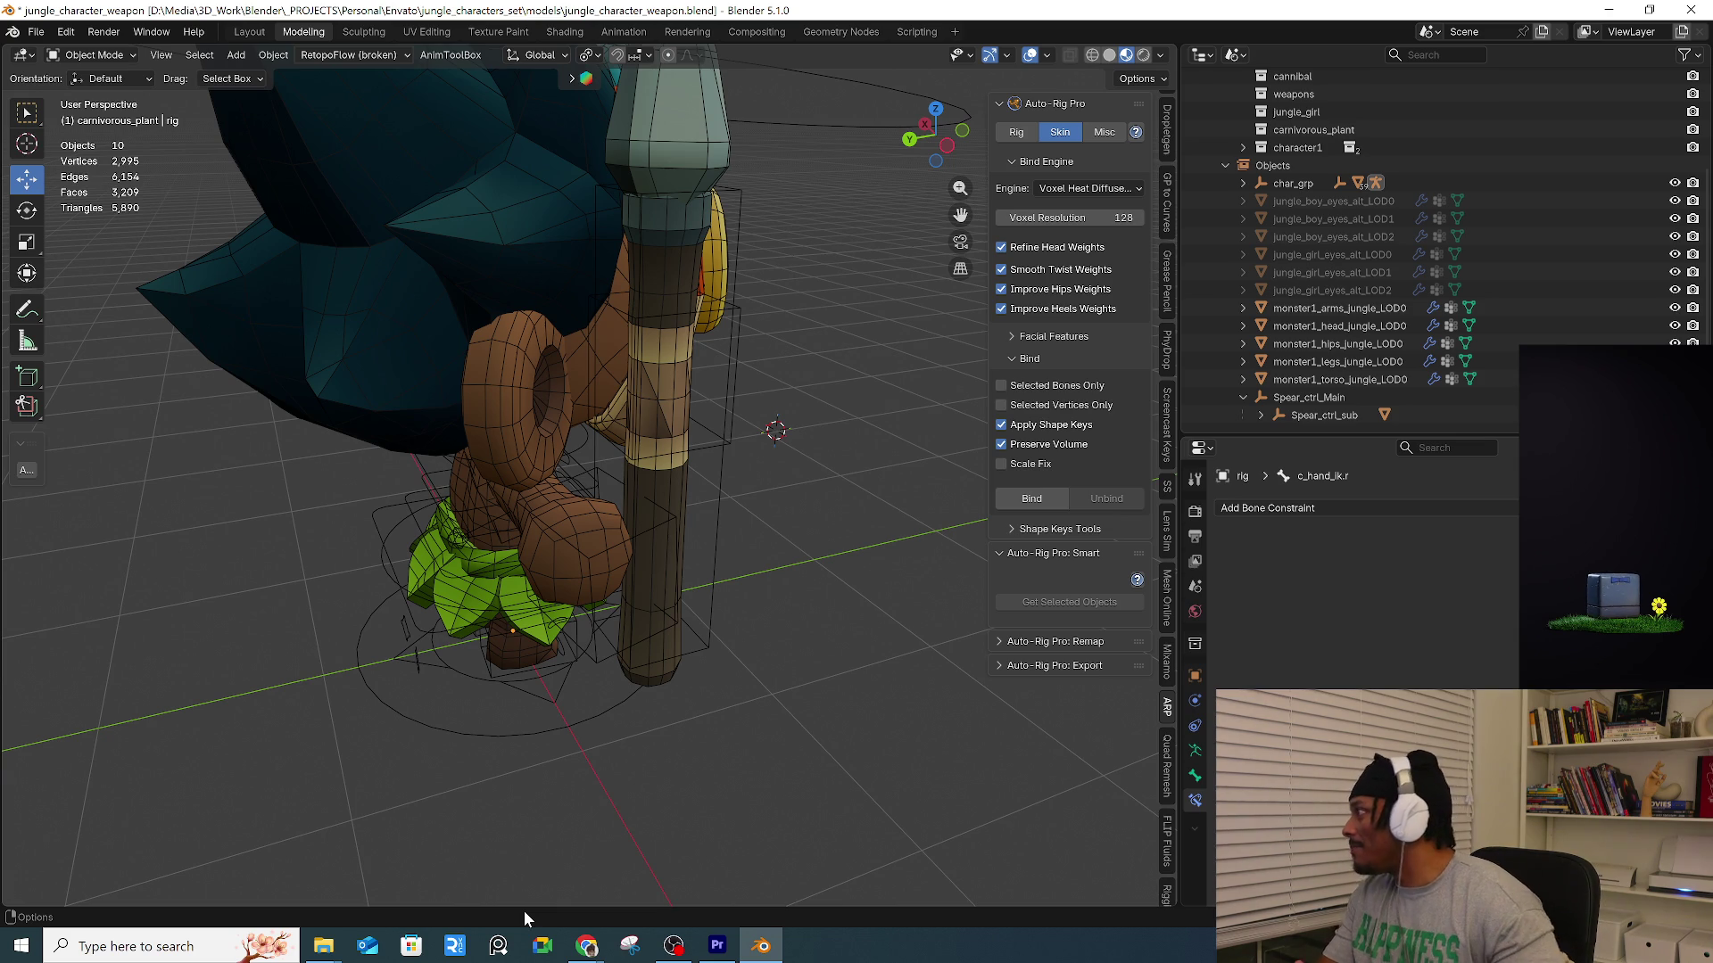
{"action": "left_click", "coordinate": [649, 531]}
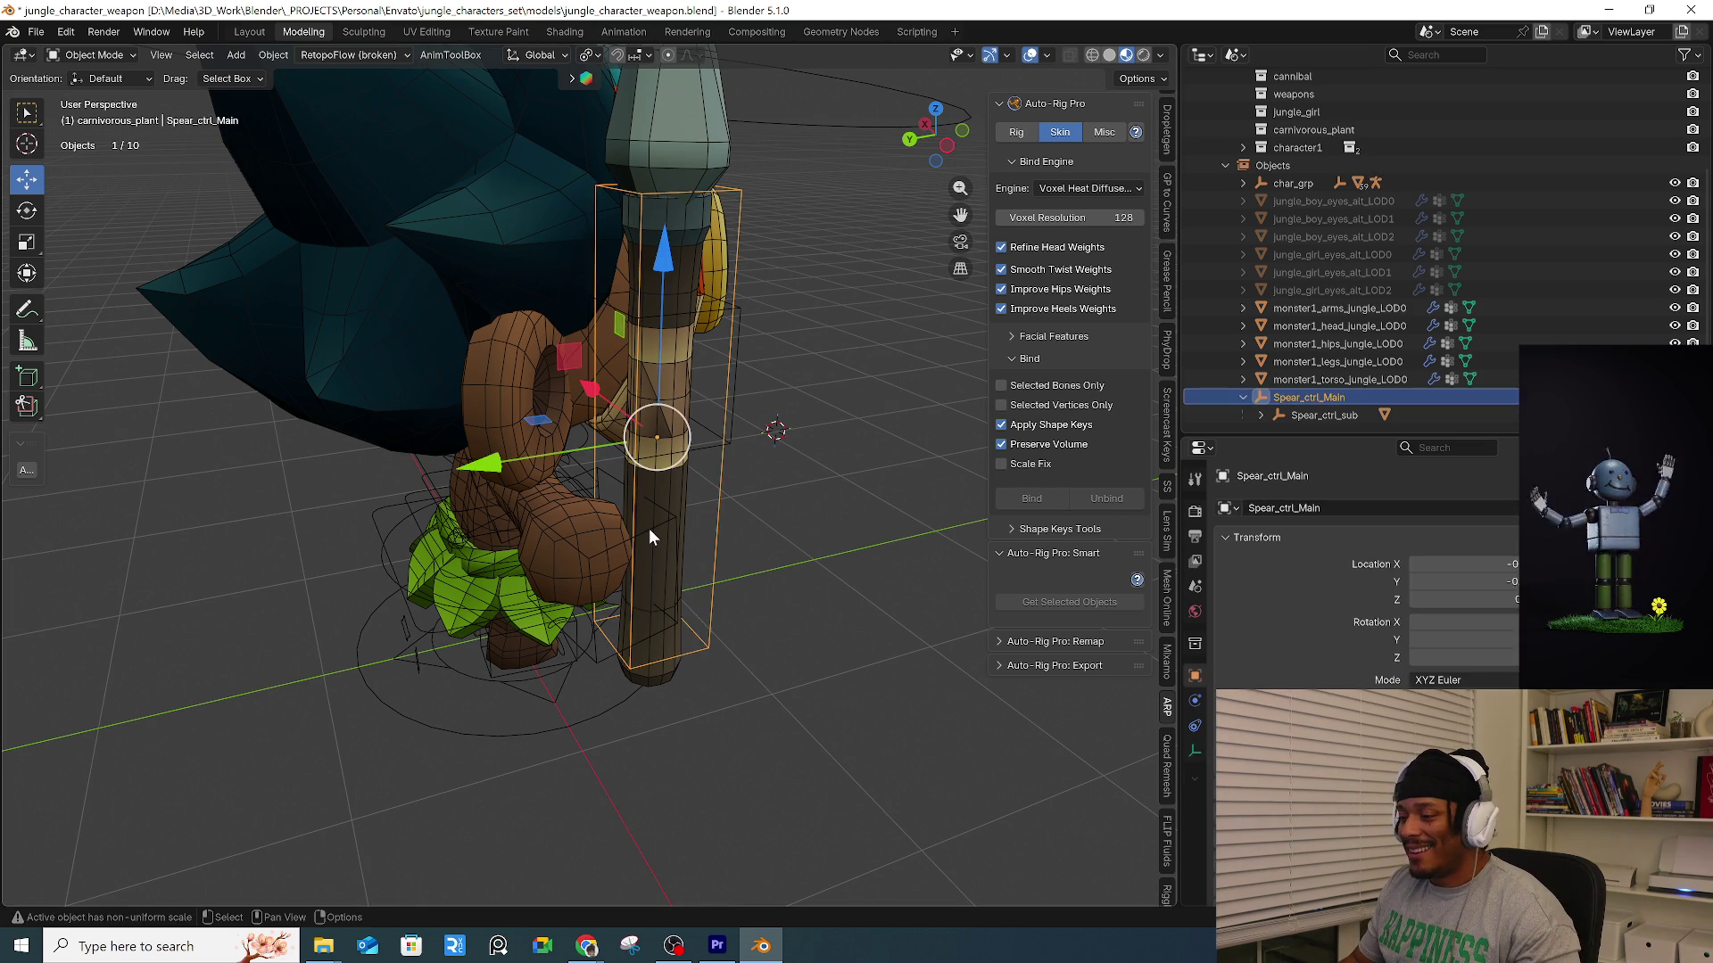
Test-move the spear's main and sub controls, then select Spear_ctrl_Main.
{"action": "mouse_move", "coordinate": [673, 544]}
{"action": "middle_mouse_down"}
{"action": "mouse_move", "coordinate": [694, 512]}
{"action": "mouse_move", "coordinate": [705, 531]}
{"action": "middle_mouse_up"}
{"action": "left_click", "coordinate": [685, 531]}
{"action": "key", "text": "g"}
{"action": "key", "text": "Escape"}
{"action": "left_click", "coordinate": [668, 449]}
{"action": "key", "text": "g"}
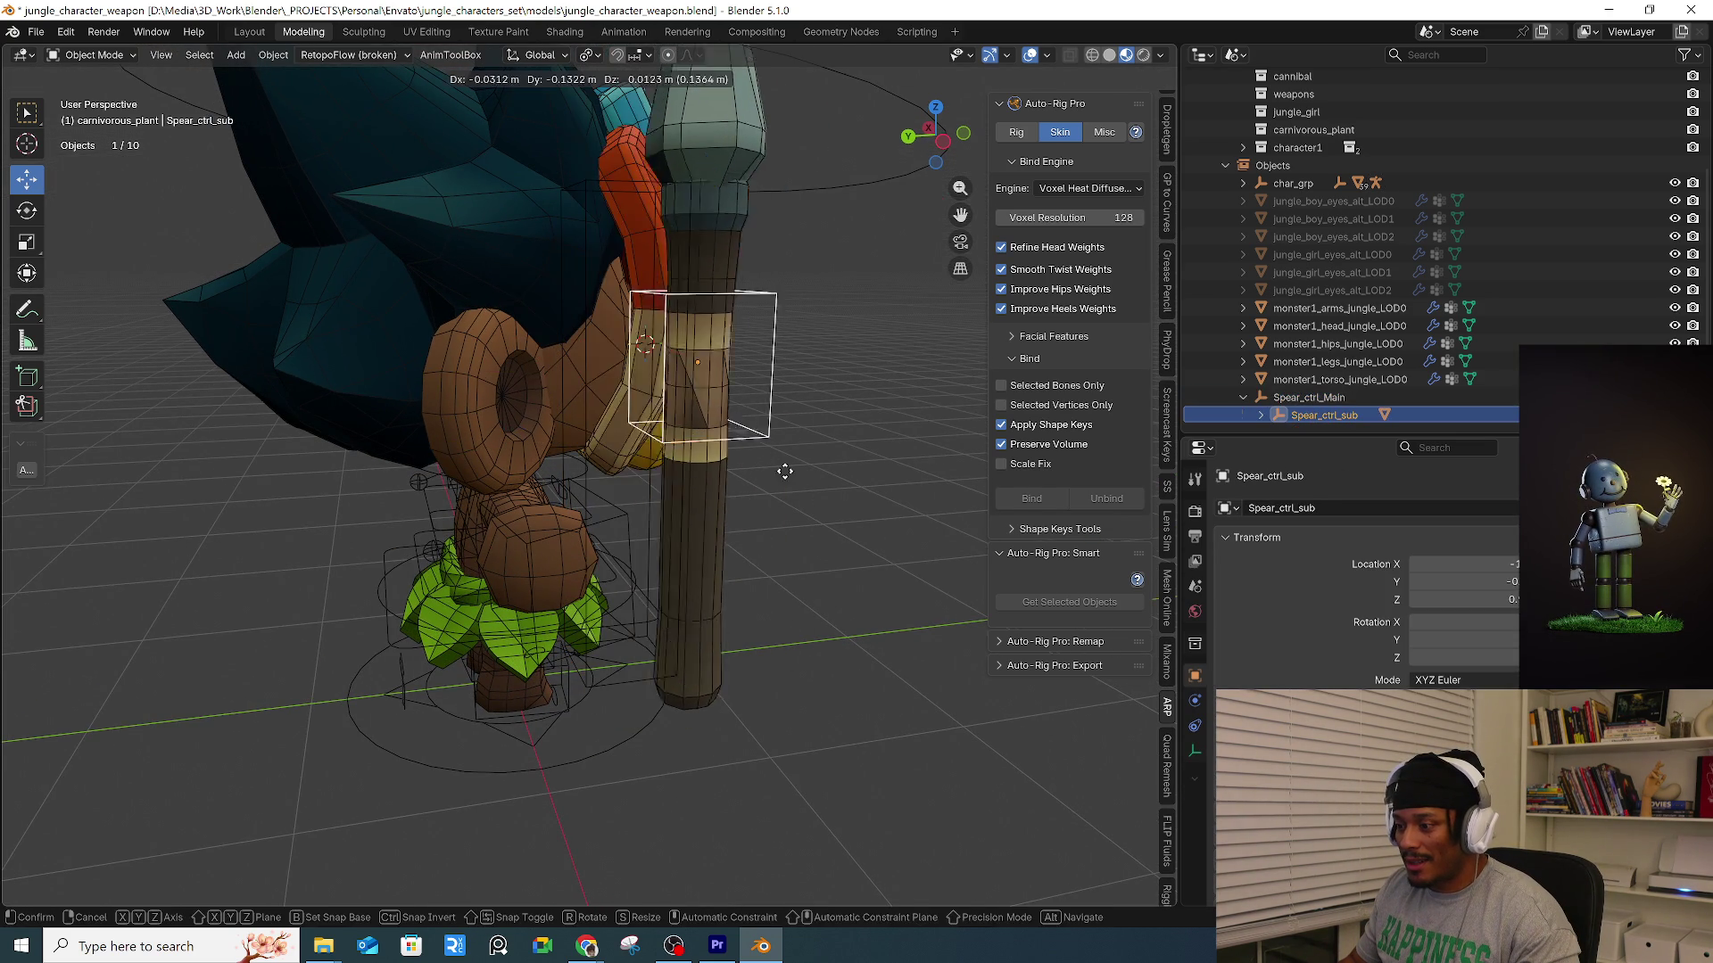
{"action": "key", "text": "Escape"}
{"action": "left_click", "coordinate": [683, 534]}
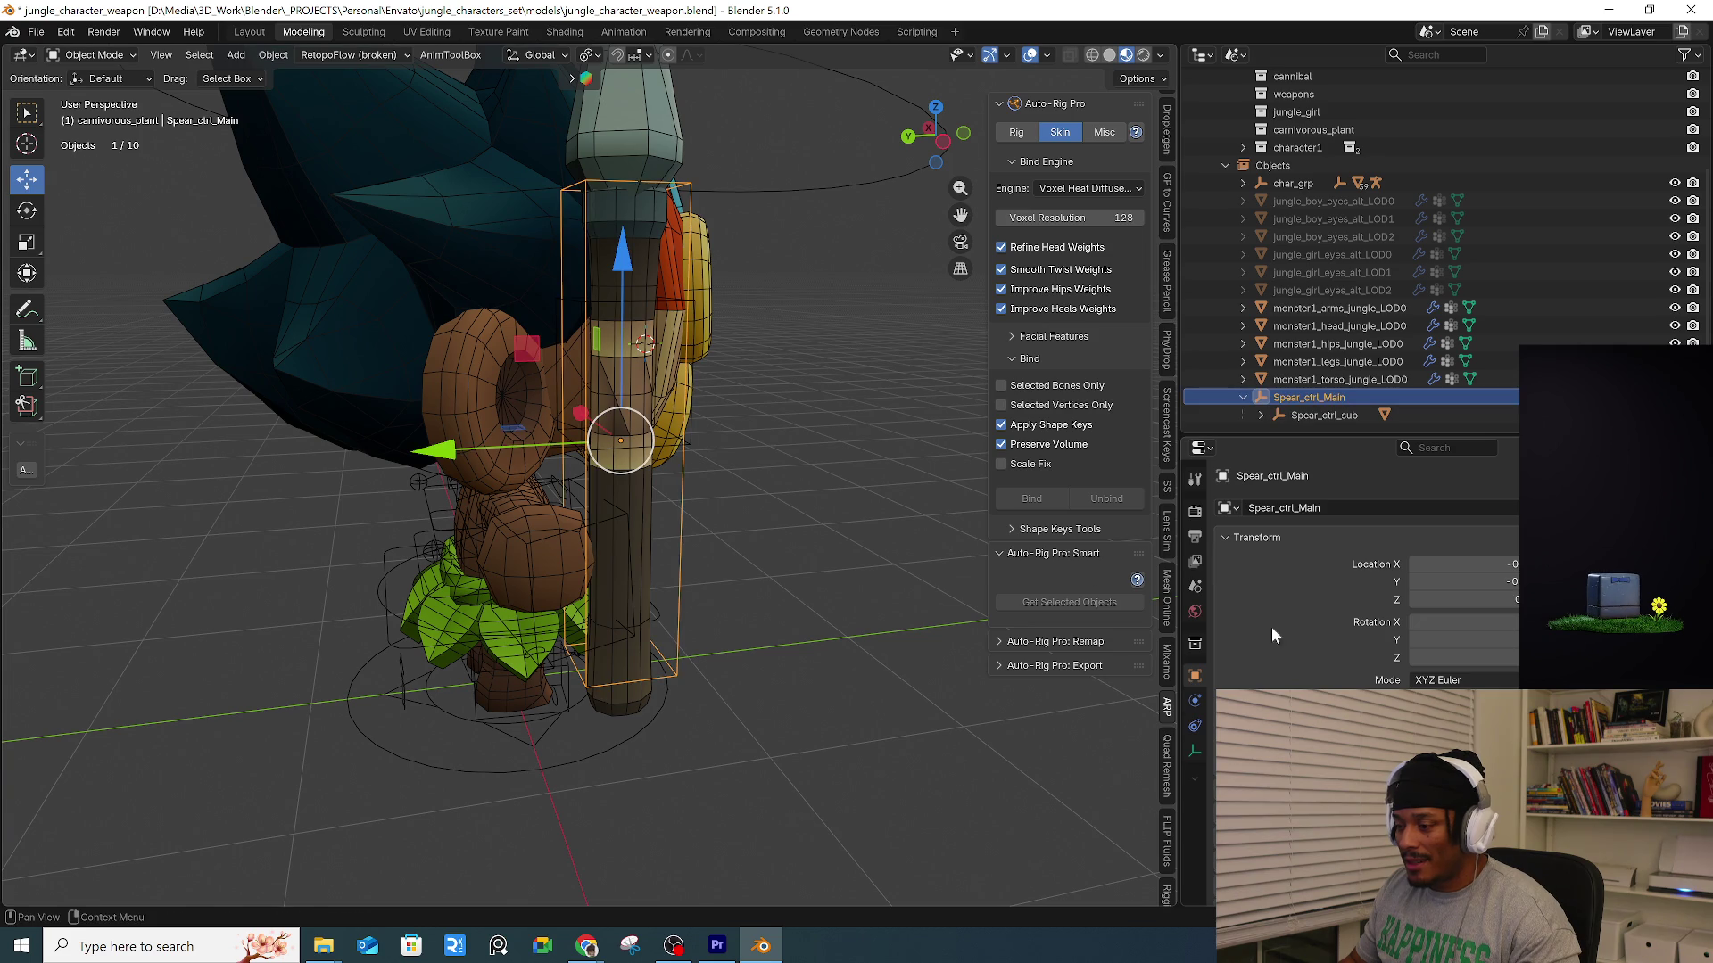
Add a Child Of object constraint to Spear_ctrl_Main targeting the rig.
{"action": "left_click", "coordinate": [1194, 726]}
{"action": "left_click", "coordinate": [1272, 506]}
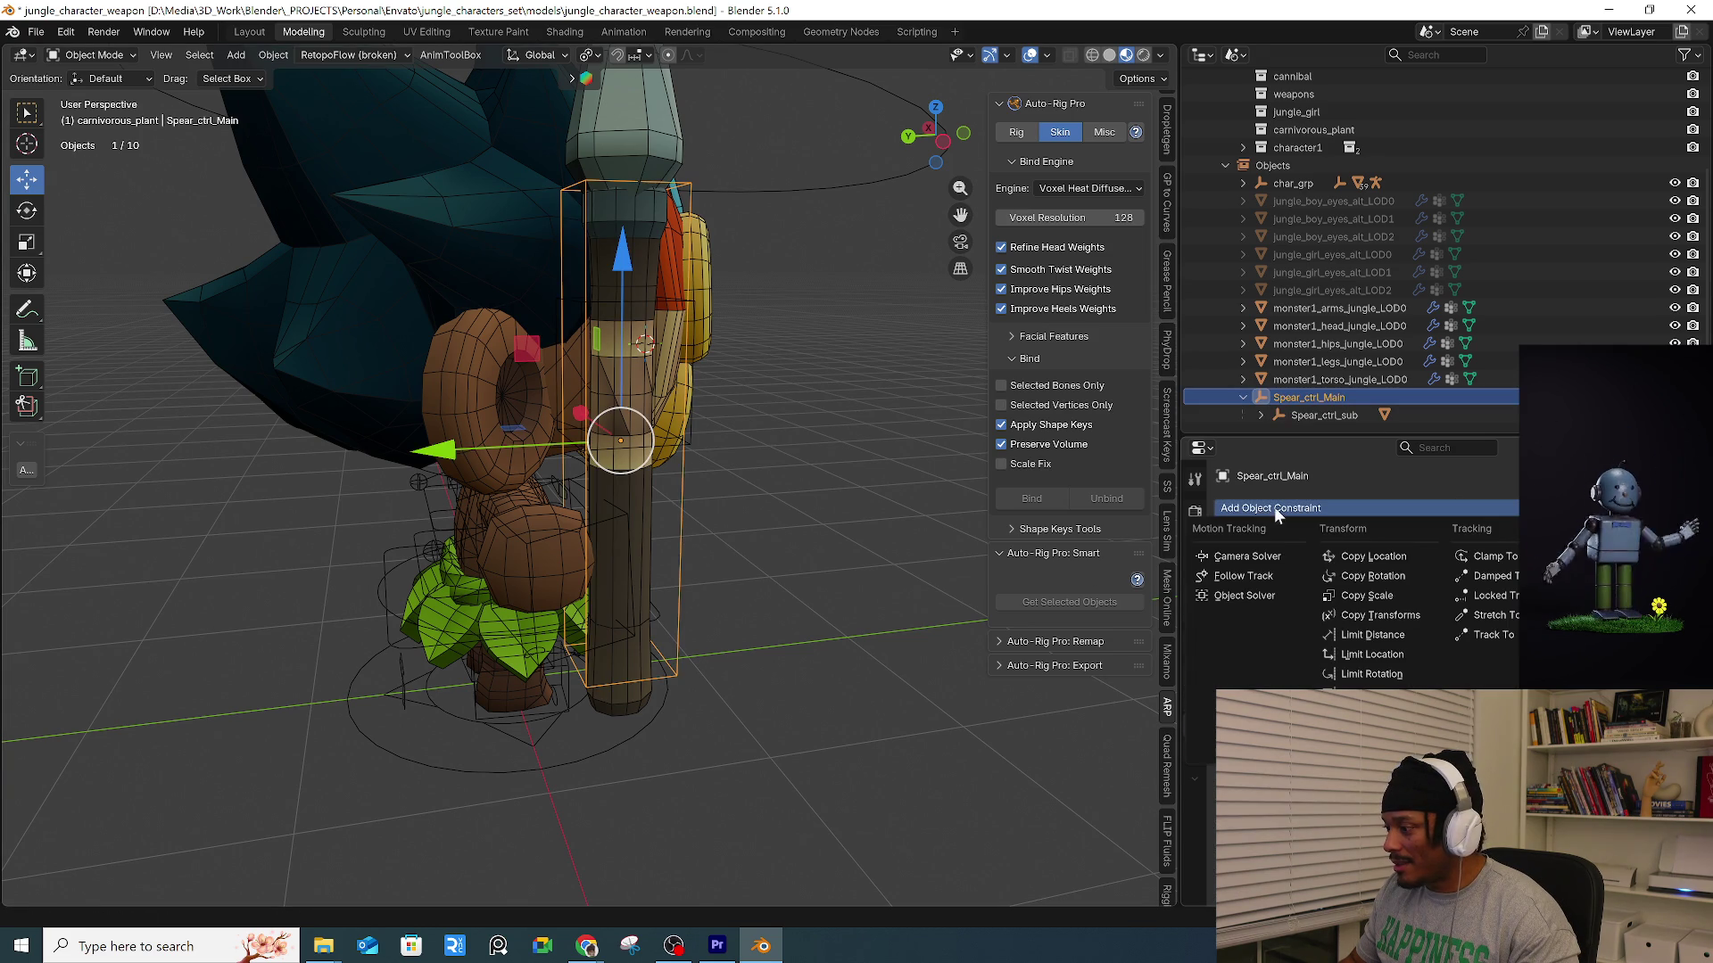
{"action": "left_click", "coordinate": [1597, 595]}
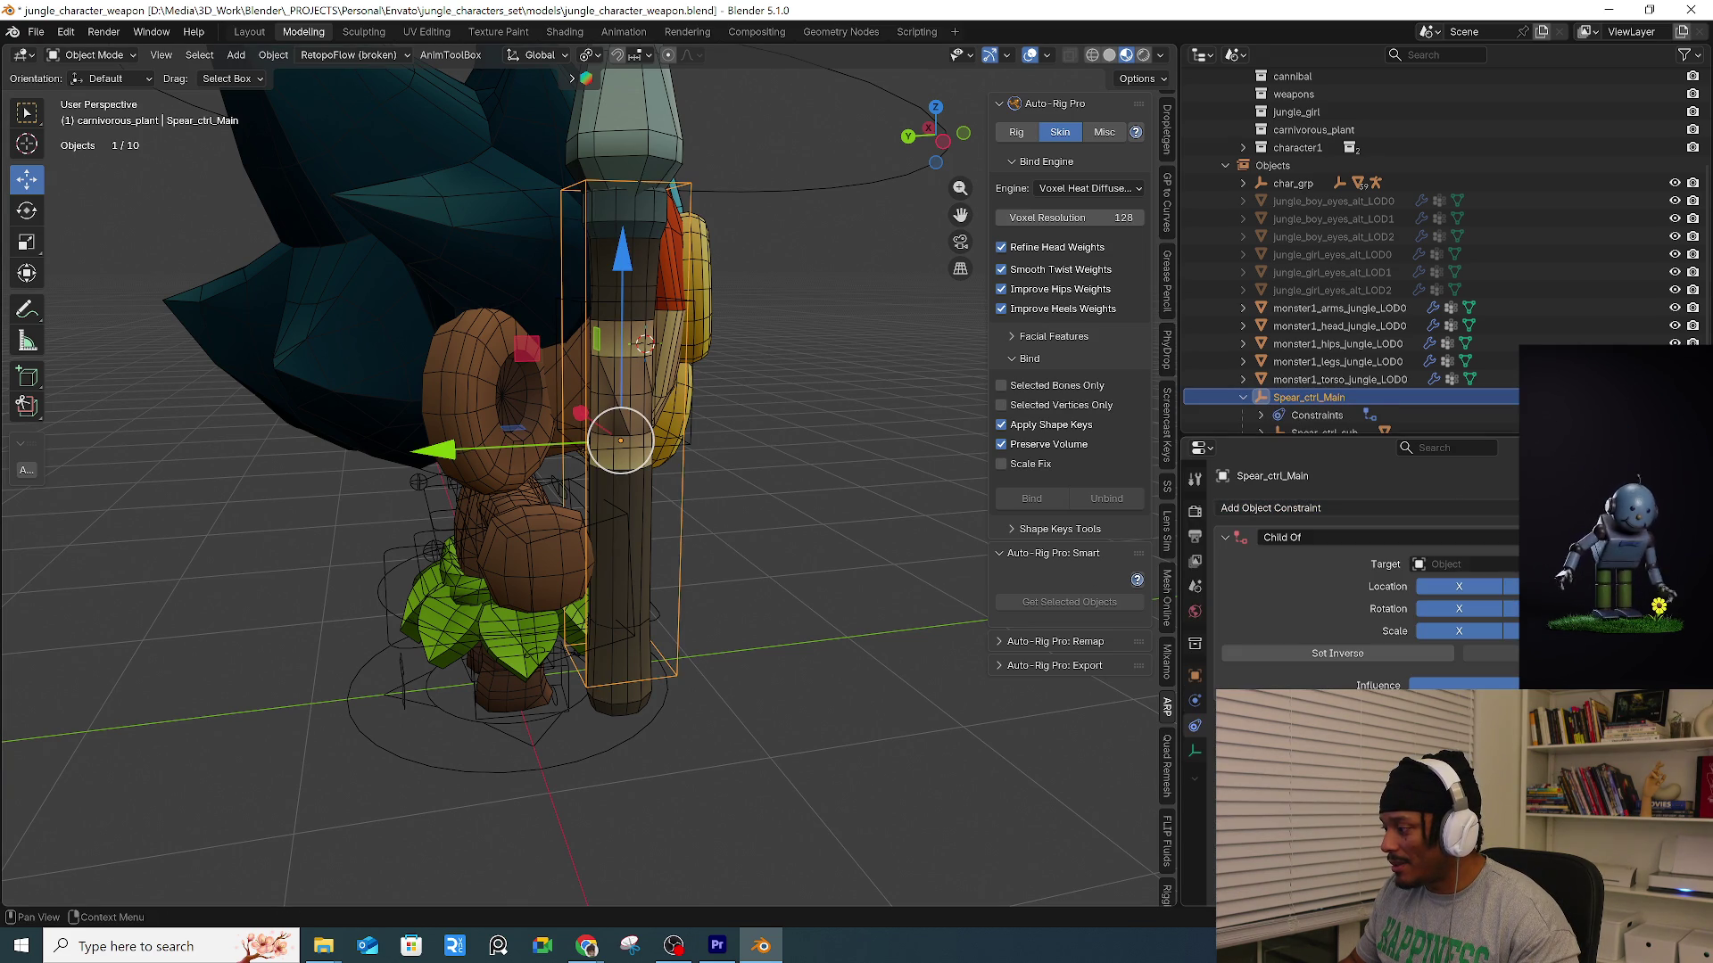
{"action": "left_click", "coordinate": [1472, 564]}
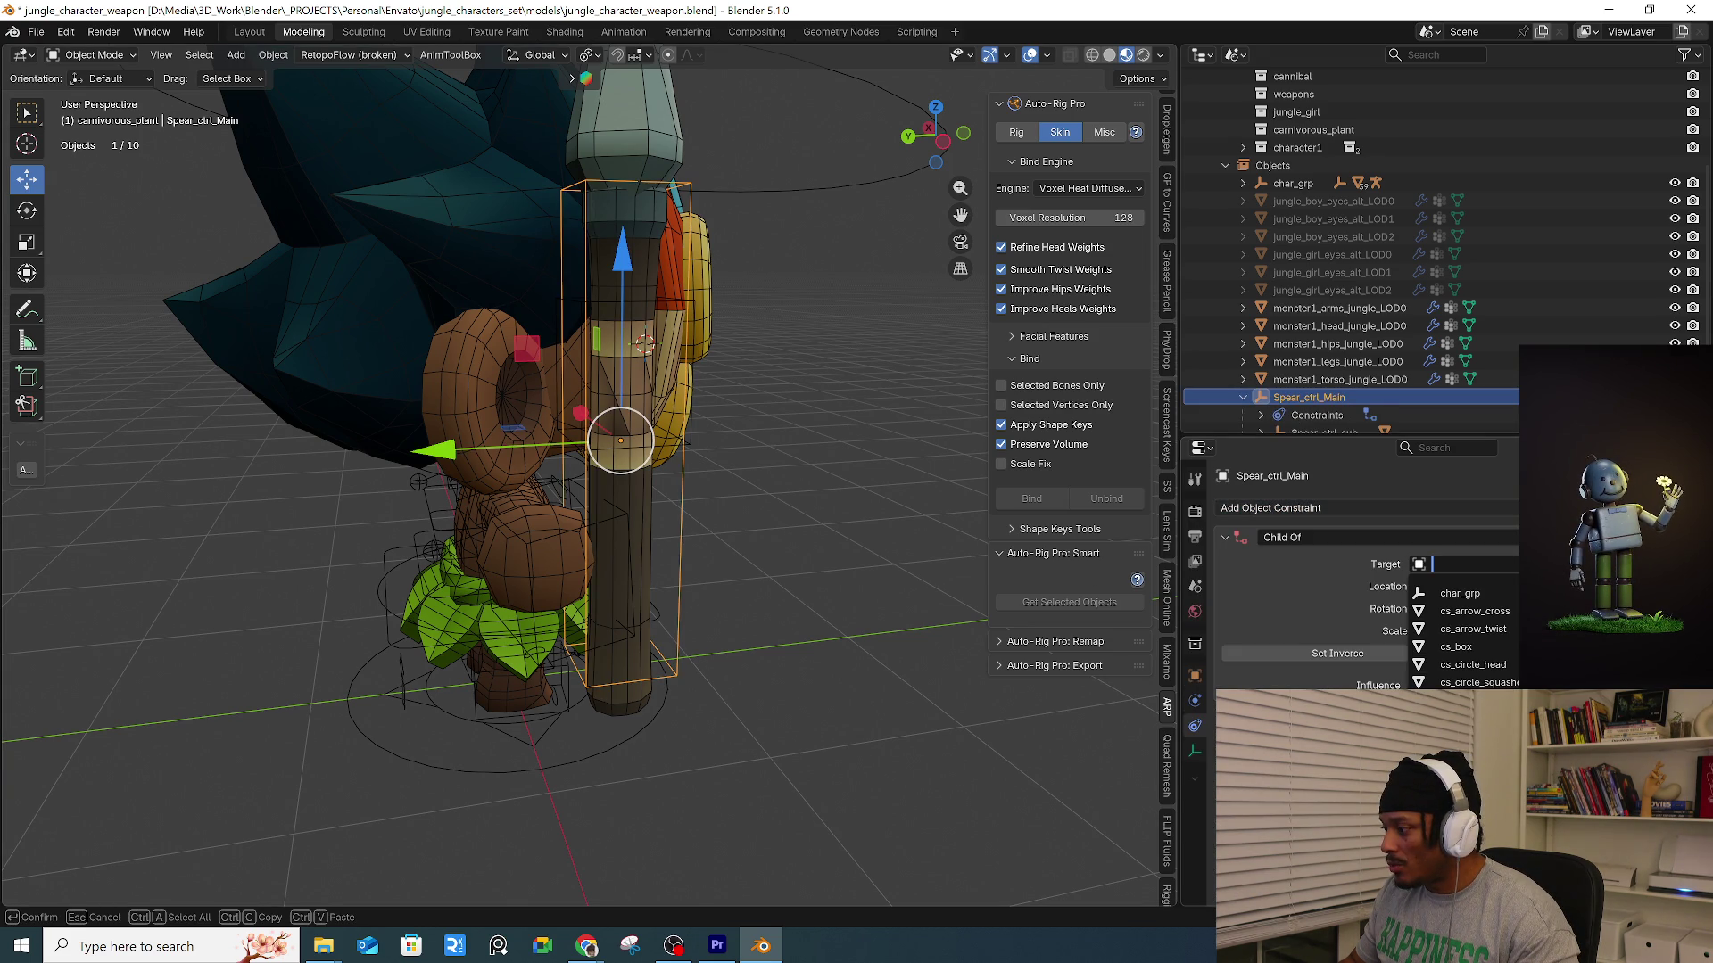
{"action": "key", "text": "Escape"}
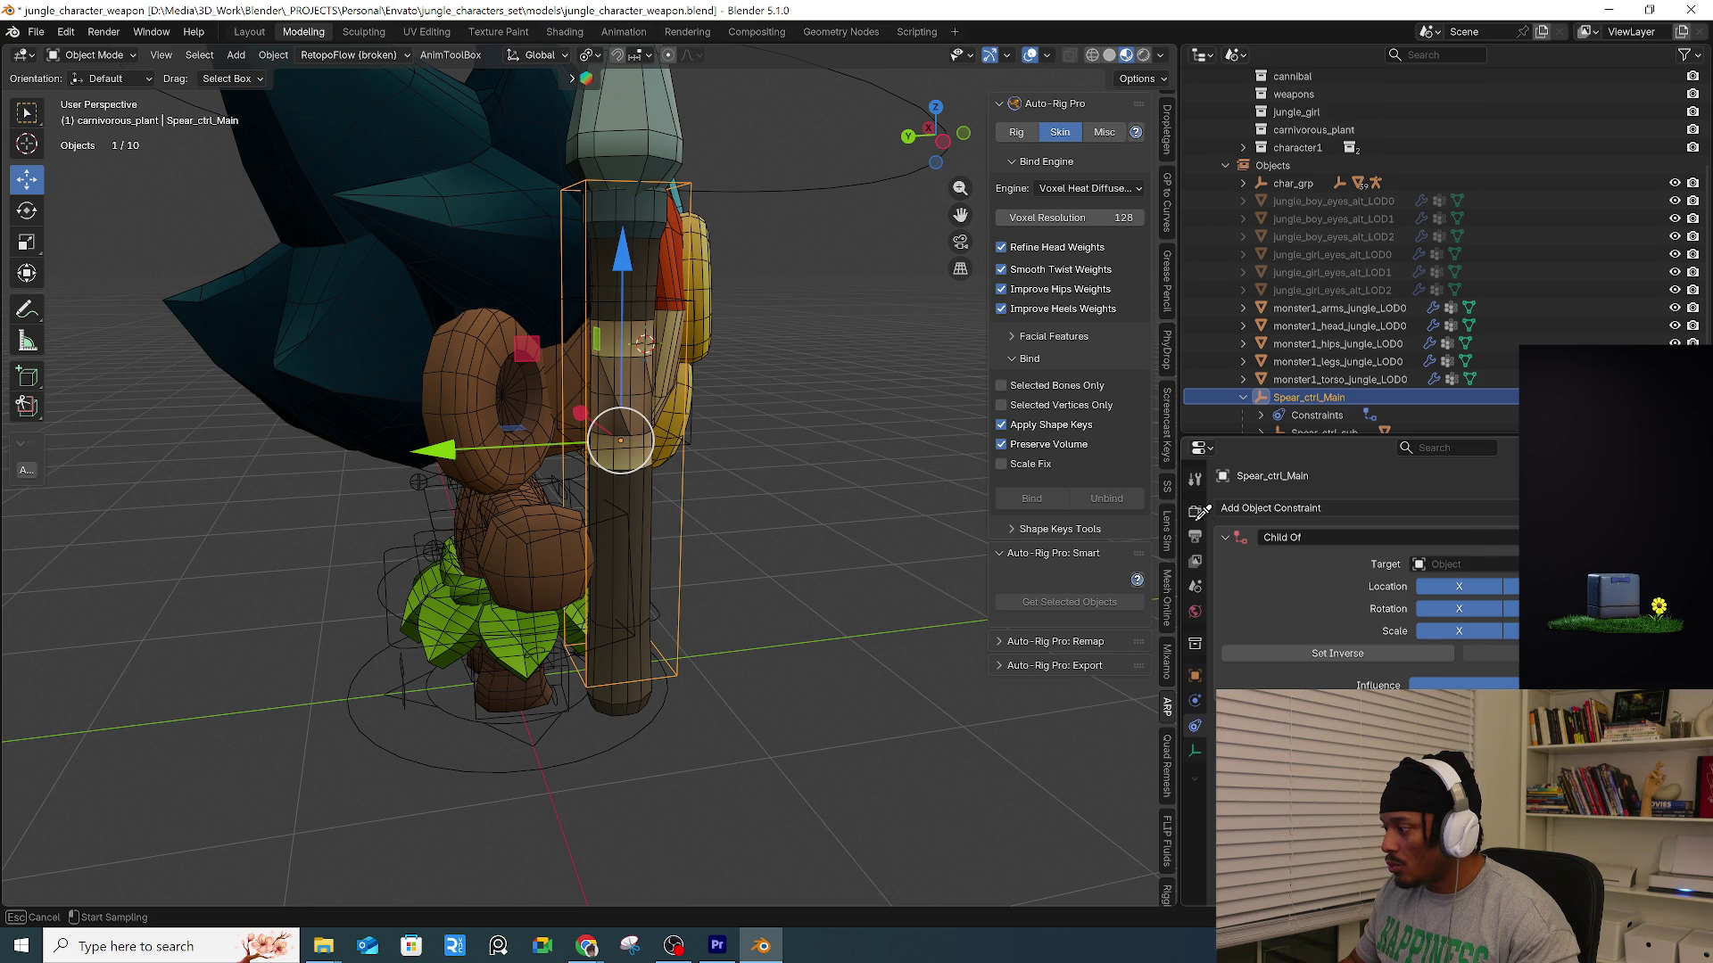
{"action": "left_click", "coordinate": [546, 540]}
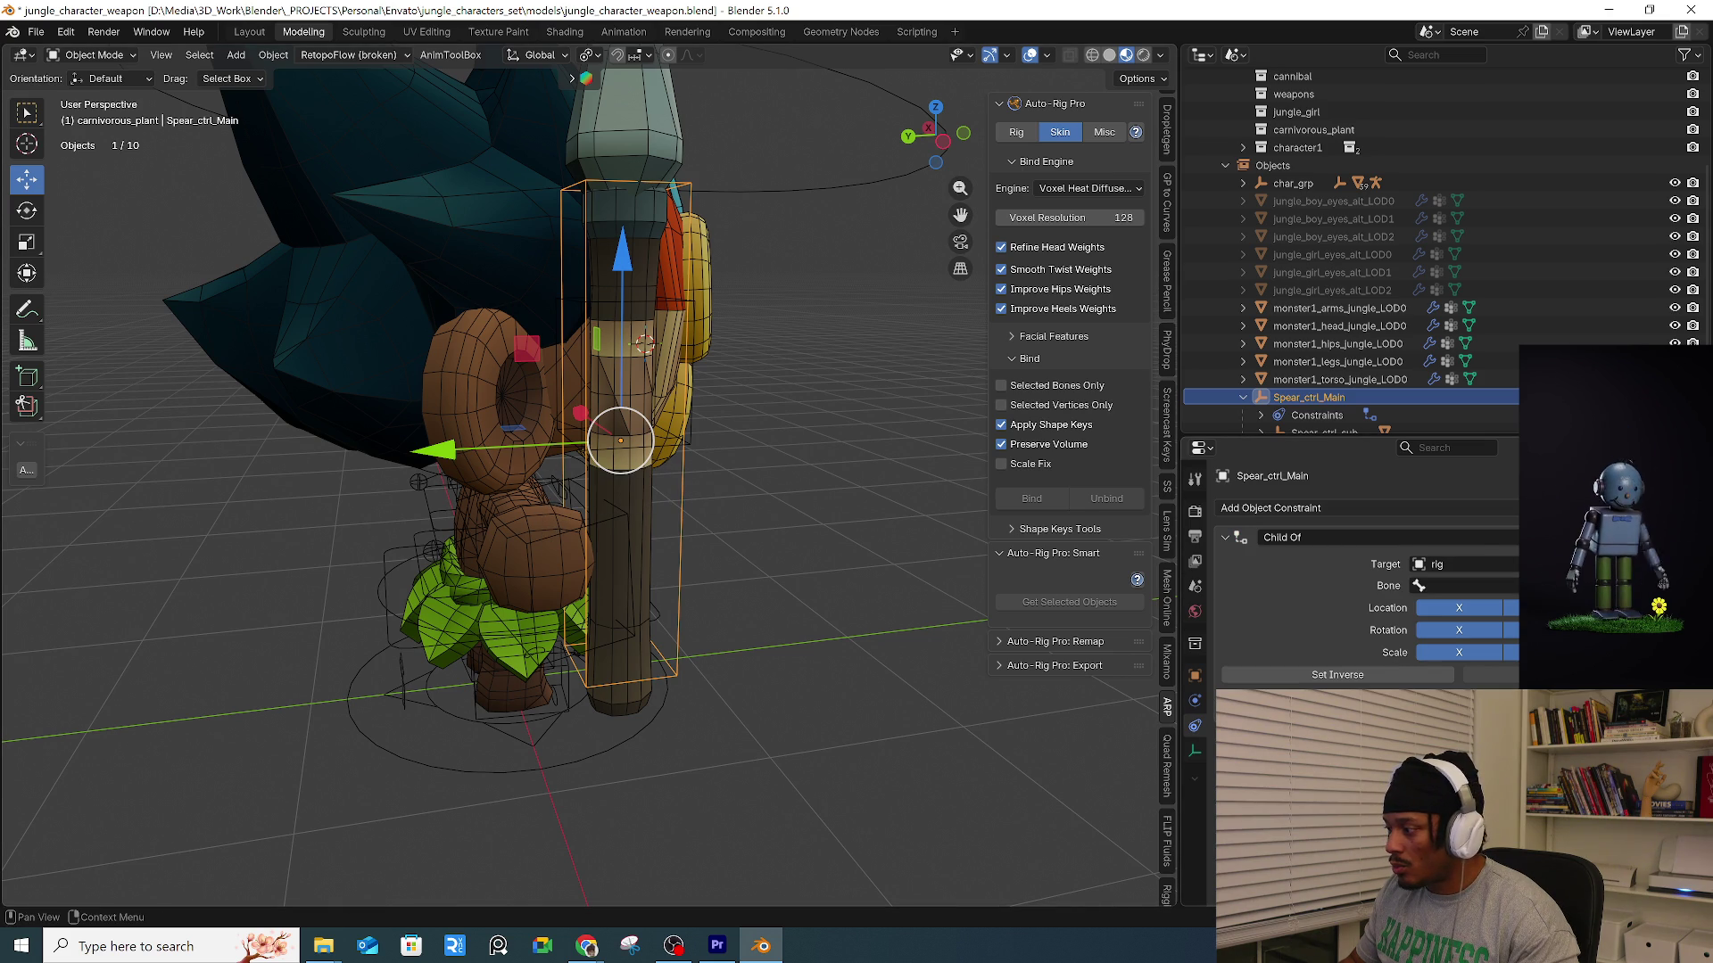
Locate the right hand IK bone by posing the rig, then return to Object Mode.
{"action": "left_click", "coordinate": [1485, 586]}
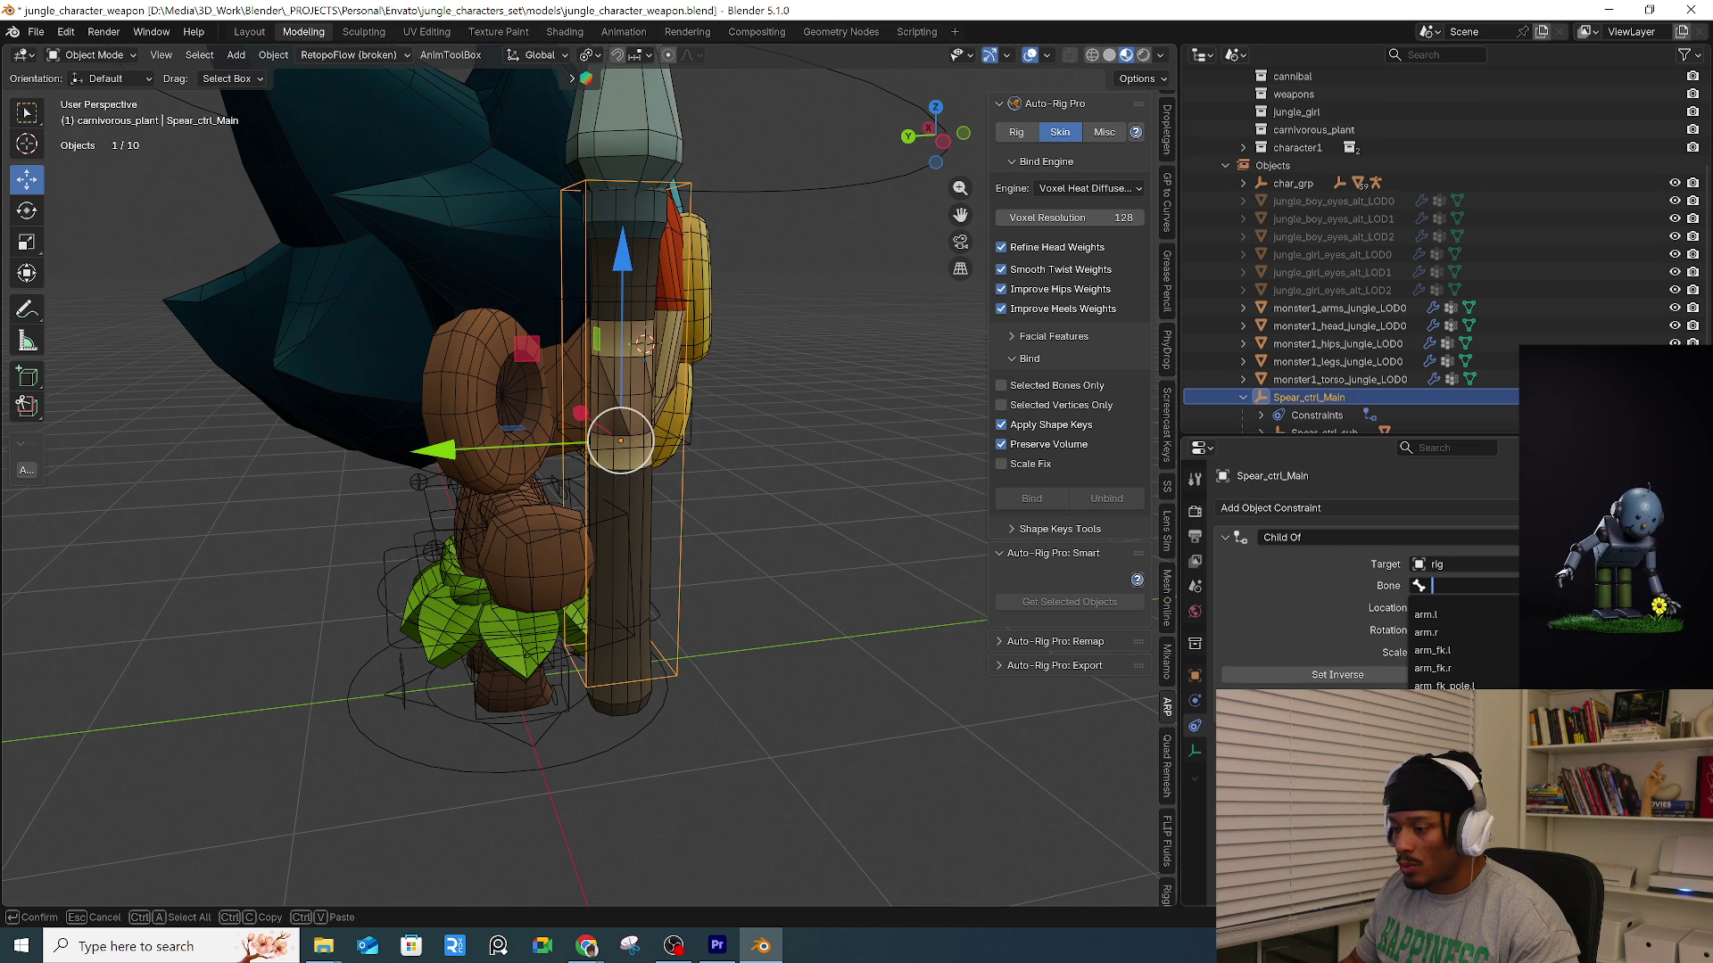
{"action": "left_click", "coordinate": [549, 537]}
{"action": "key", "text": "Tab"}
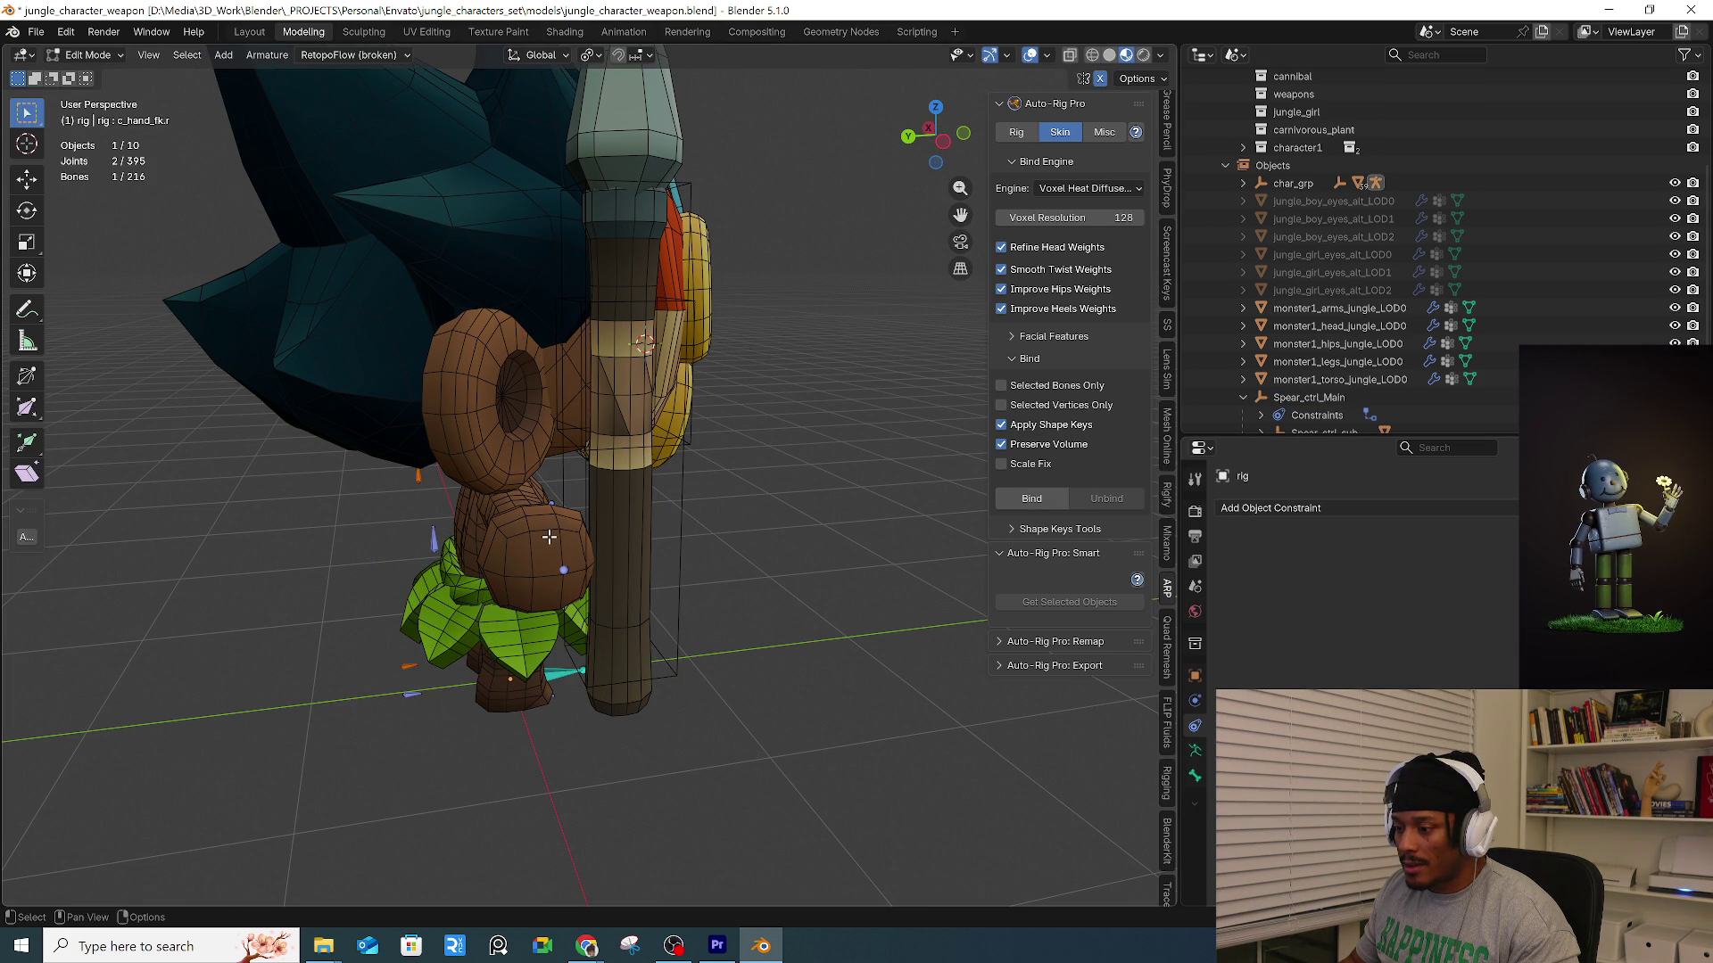
{"action": "key", "text": "Tab"}
{"action": "left_click", "coordinate": [549, 537]}
{"action": "left_click", "coordinate": [549, 537]}
{"action": "middle_click_drag", "start_coordinate": [549, 537], "coordinate": [801, 499]}
{"action": "key", "text": "ctrl+Tab"}
{"action": "left_click", "coordinate": [821, 562]}
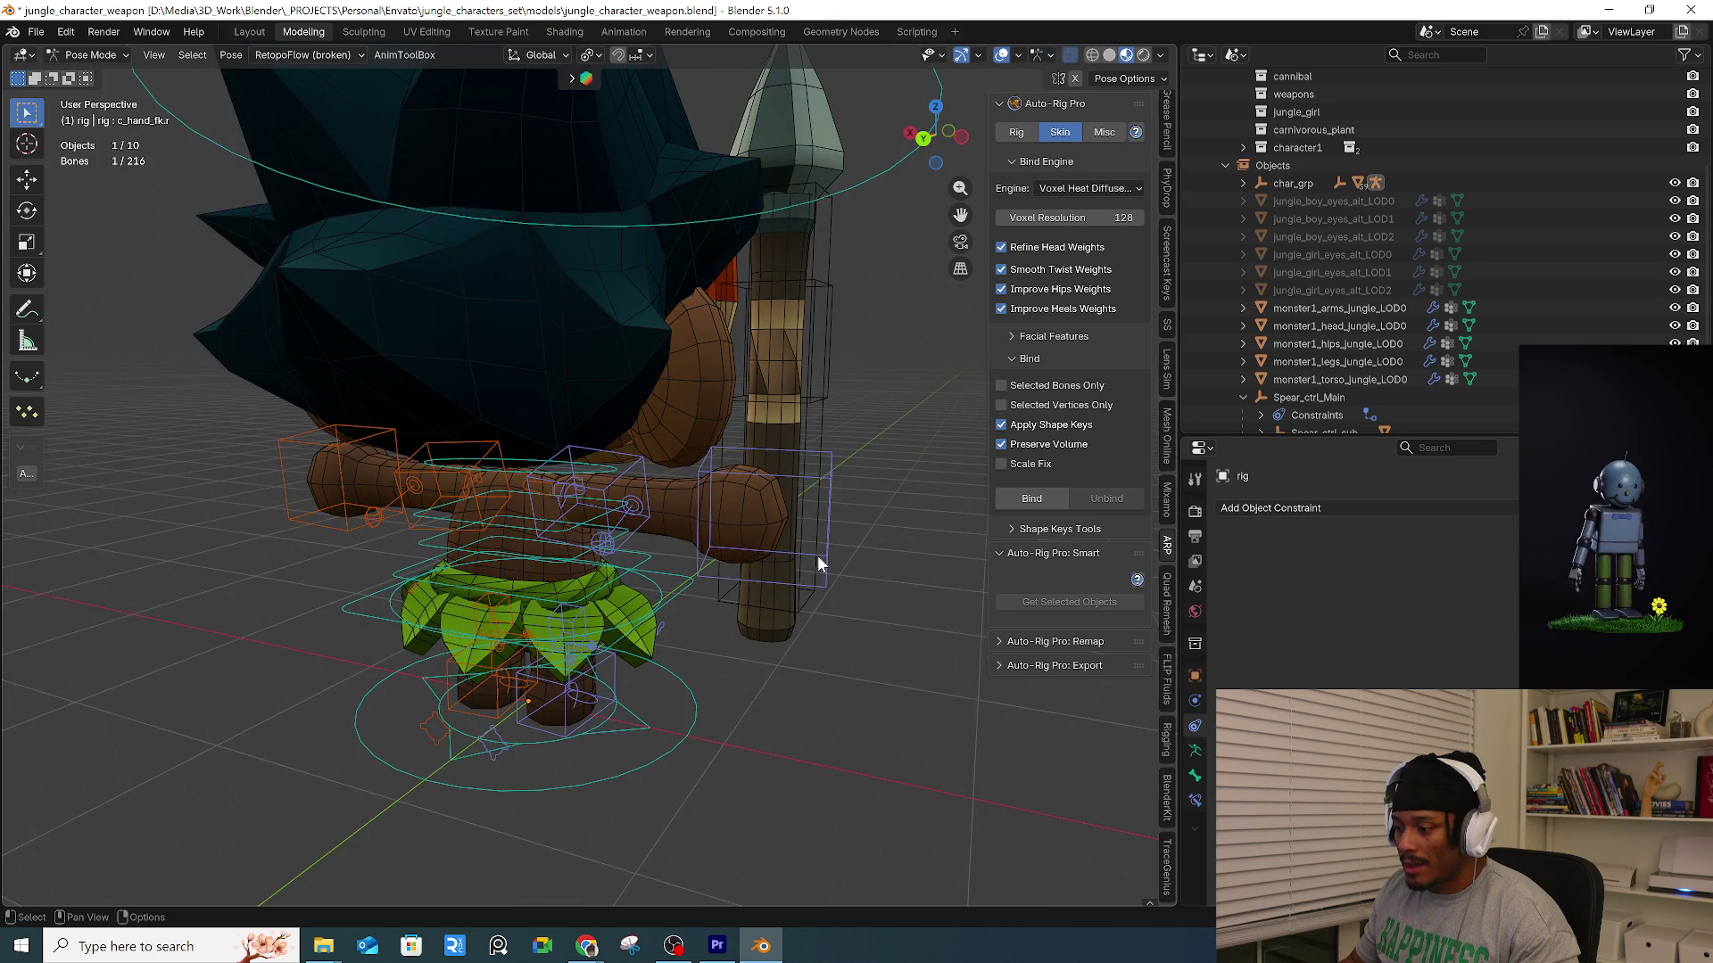
{"action": "left_click", "coordinate": [831, 489]}
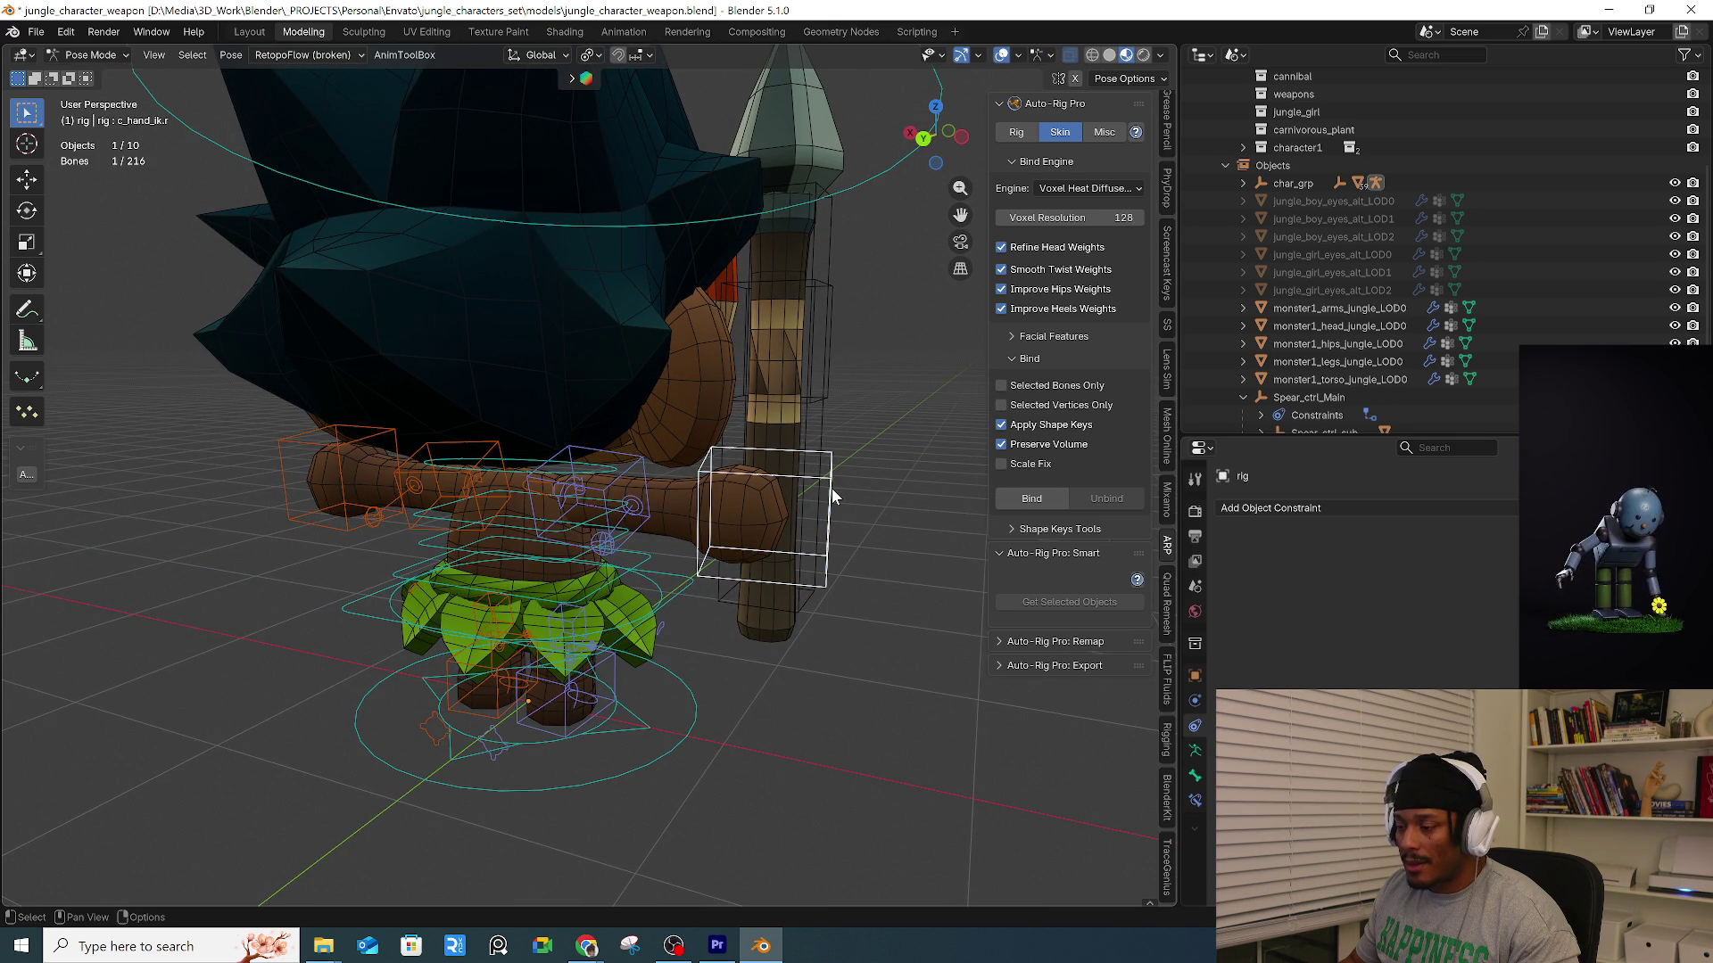
{"action": "left_click", "coordinate": [826, 408]}
{"action": "key", "text": "ctrl+Tab"}
{"action": "left_click", "coordinate": [705, 458]}
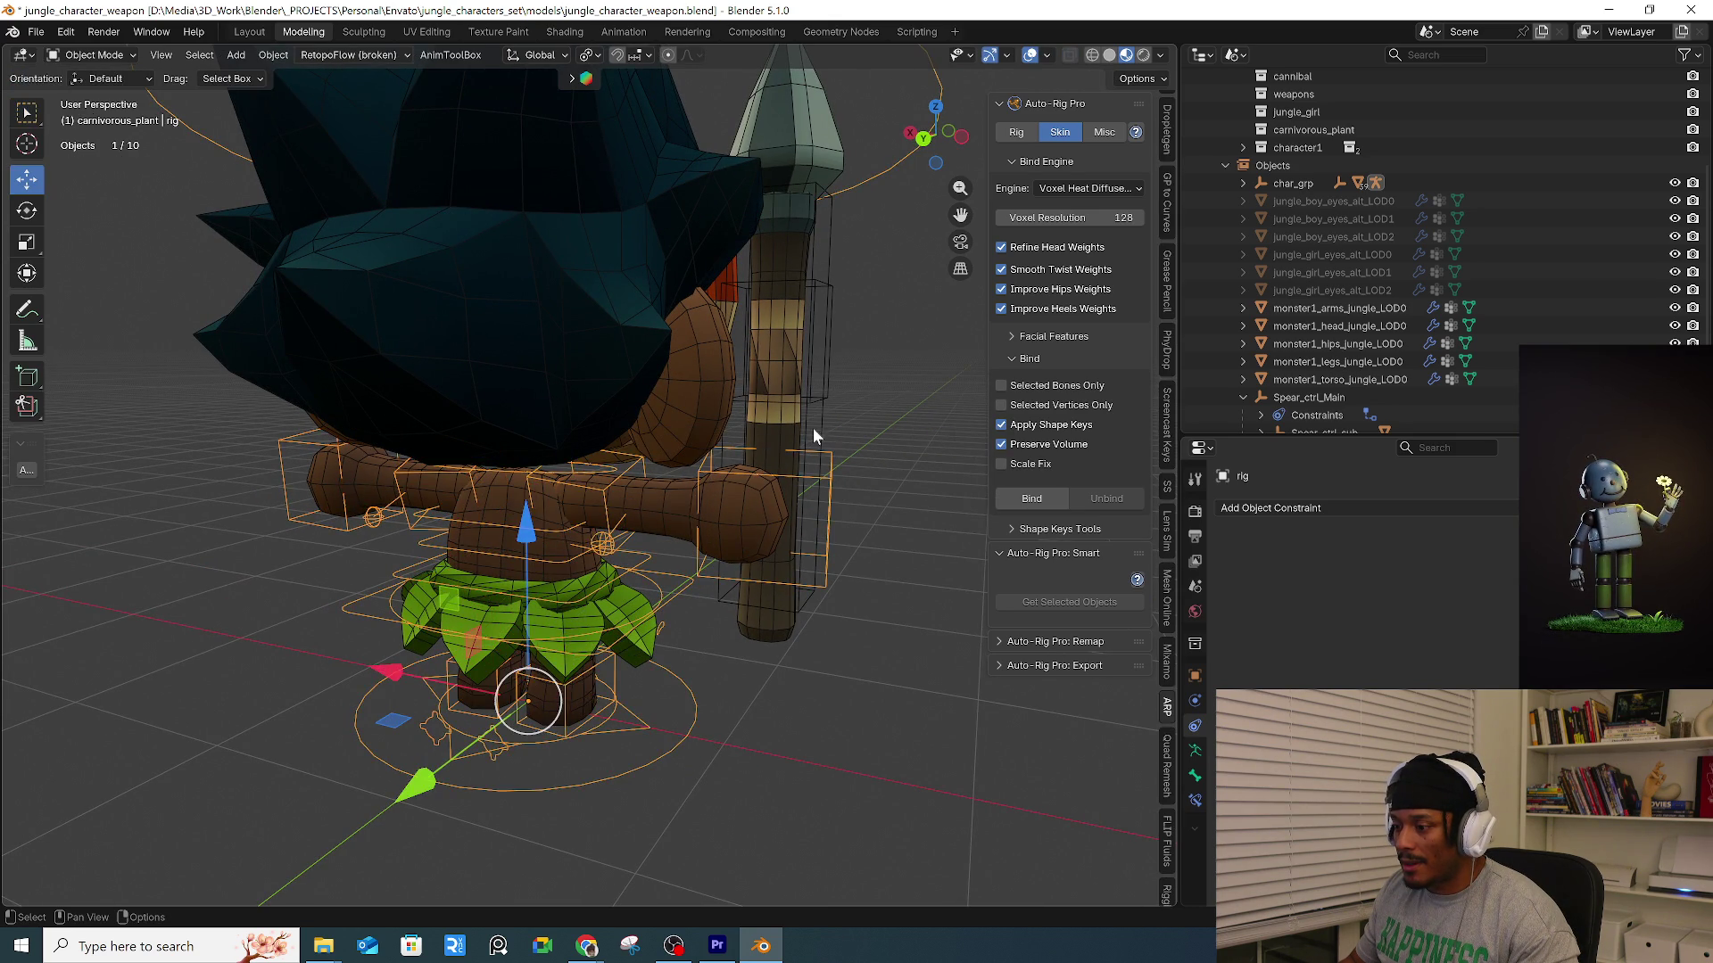
Set the constraint's bone to c_hand_ik.r and apply Set Inverse.
{"action": "left_click", "coordinate": [823, 425]}
{"action": "left_click", "coordinate": [1467, 585]}
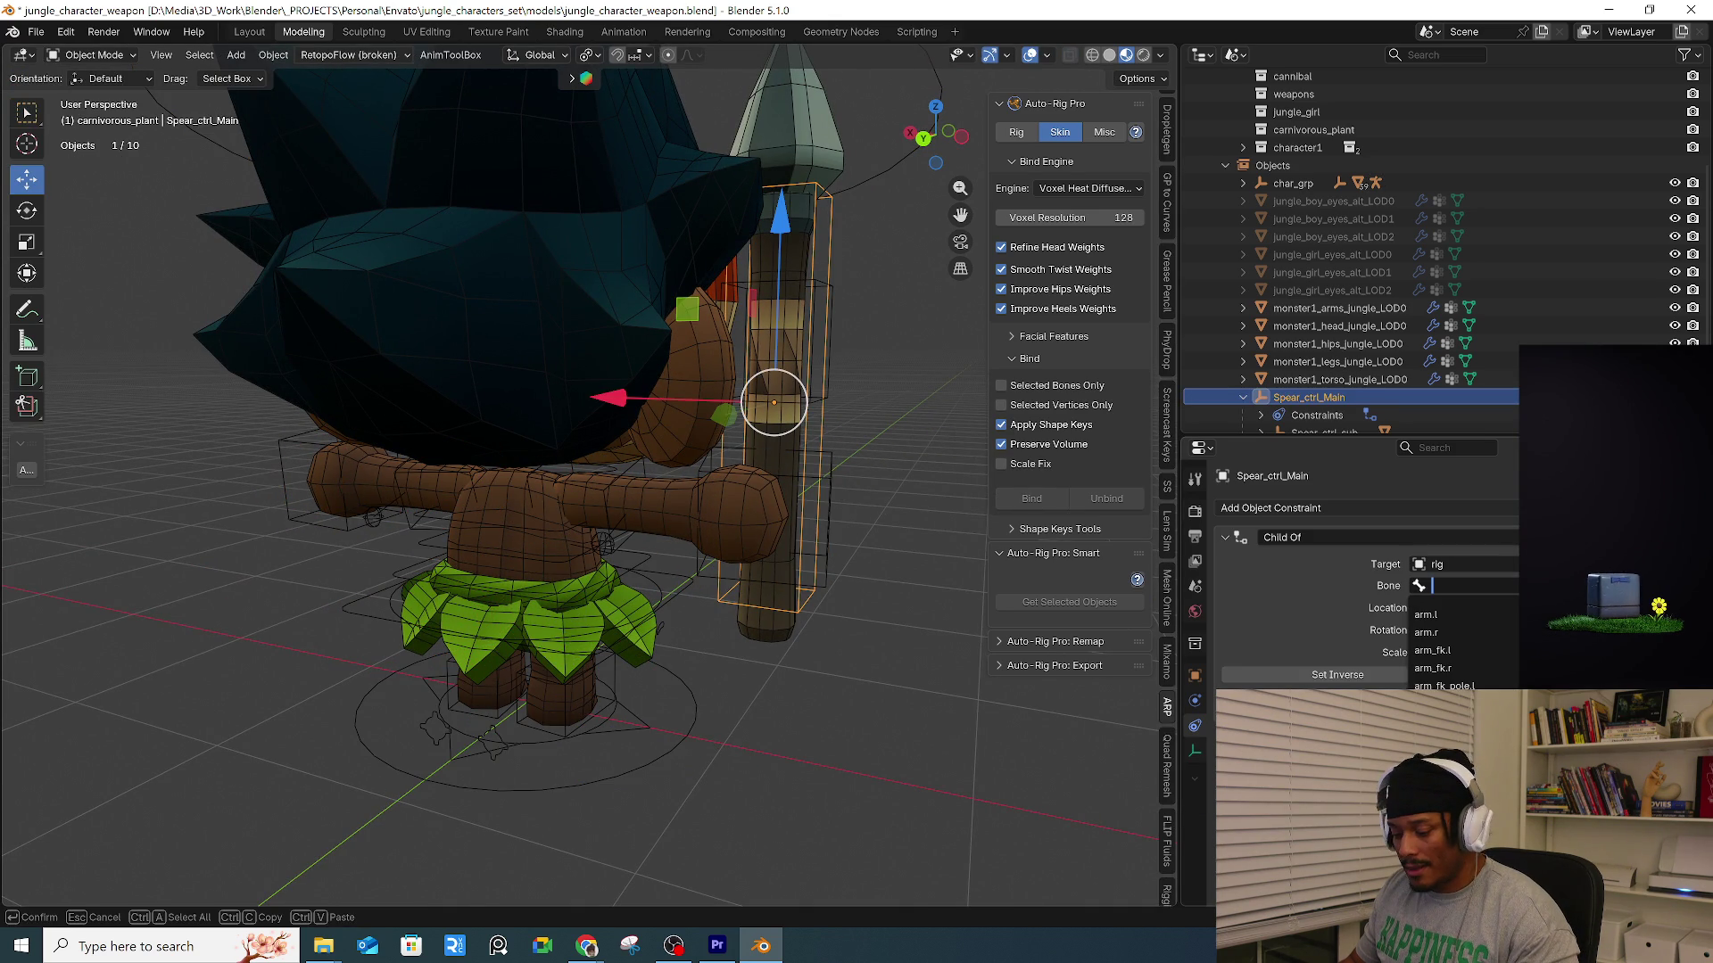
{"action": "type", "text": "hand"}
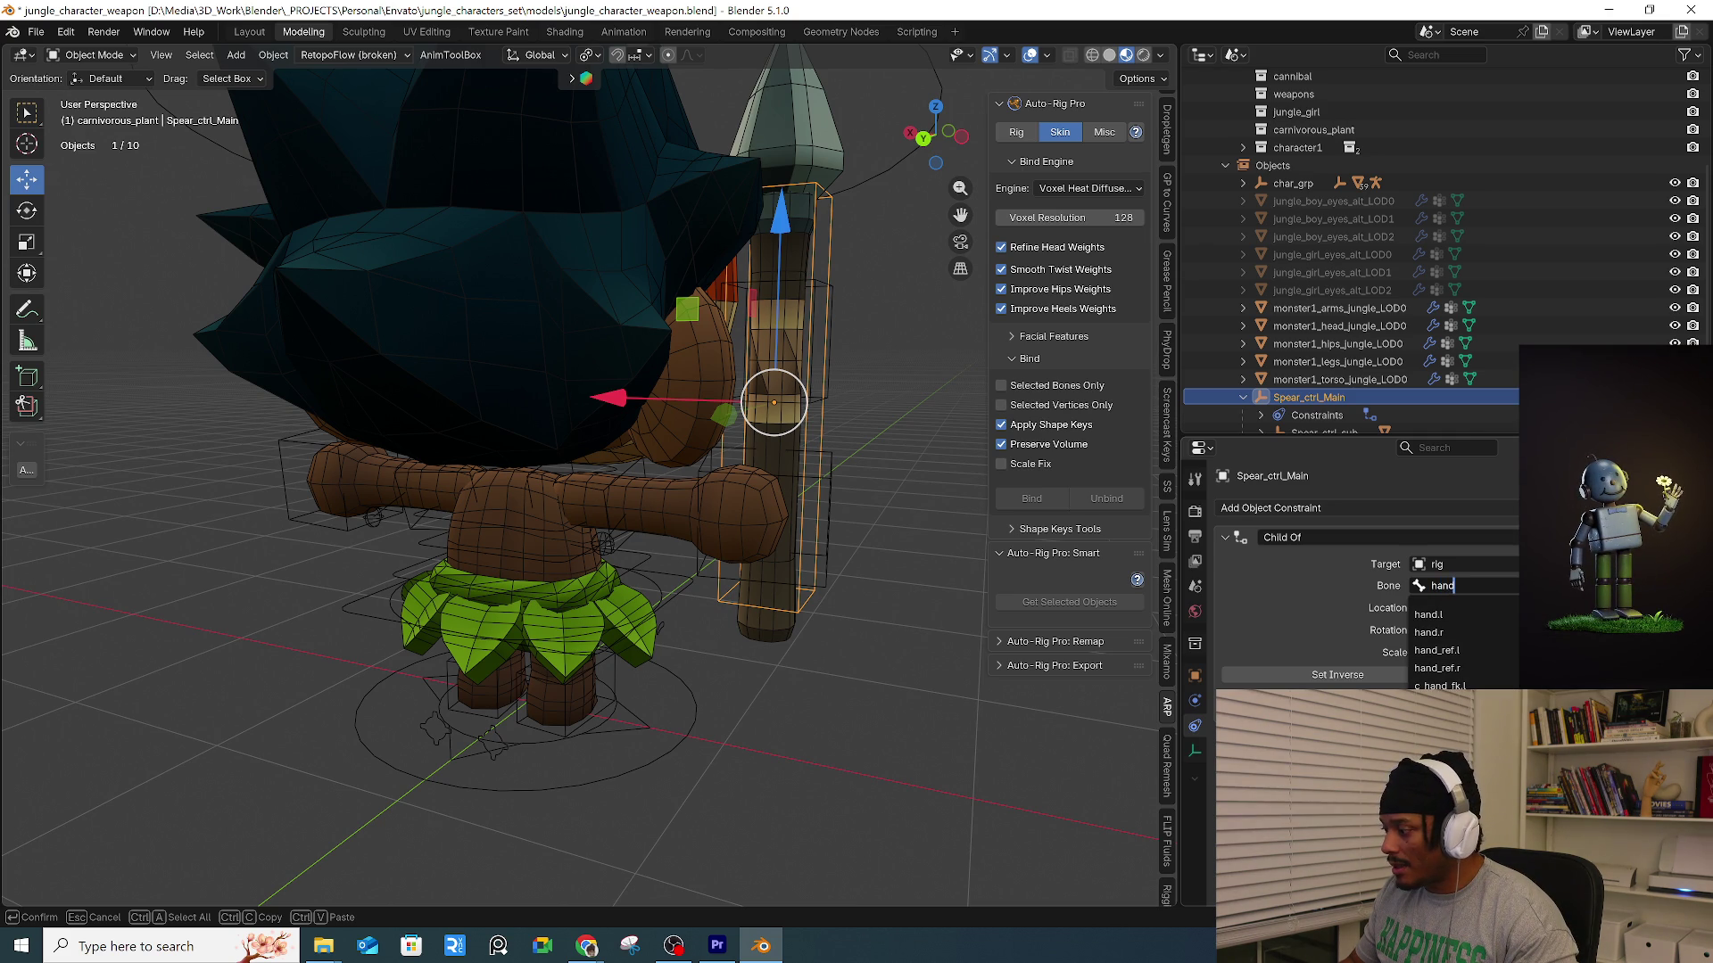
{"action": "left_click", "coordinate": [1438, 739]}
{"action": "left_click", "coordinate": [1337, 674]}
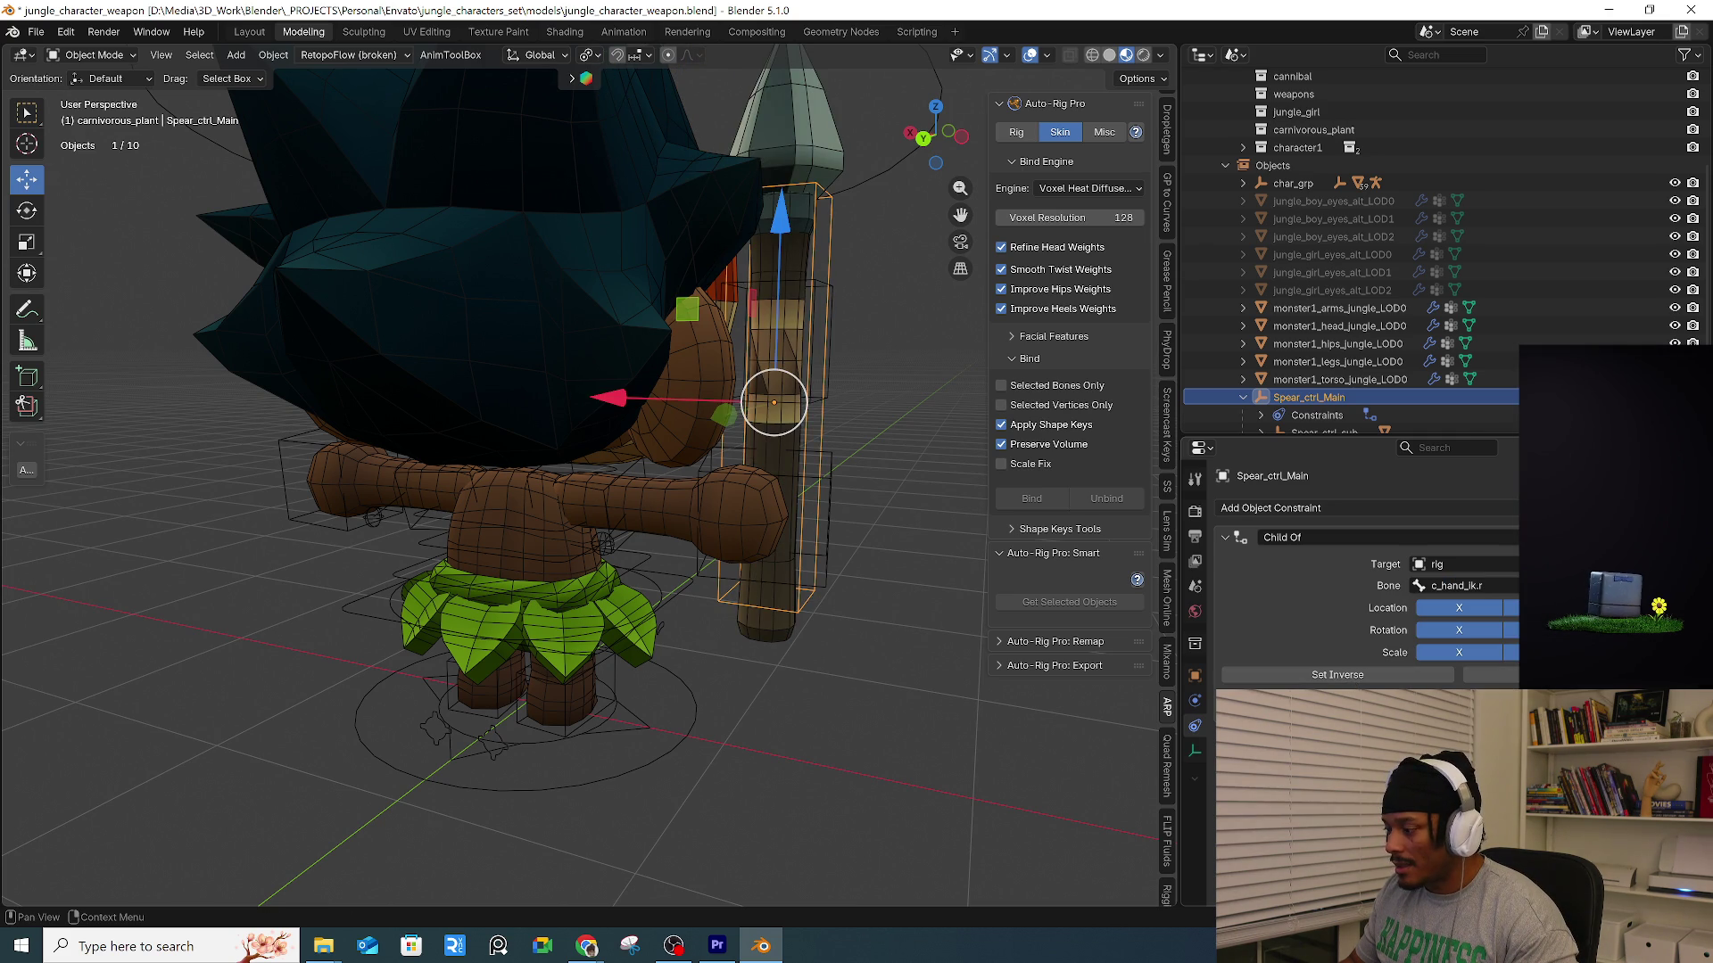
Rotate c_hand_ik.r in Pose Mode to check the spear tilts with the hand.
{"action": "left_click", "coordinate": [810, 677]}
{"action": "left_click", "coordinate": [825, 478]}
{"action": "key", "text": "ctrl+Tab"}
{"action": "left_click", "coordinate": [854, 614]}
{"action": "left_click", "coordinate": [828, 551]}
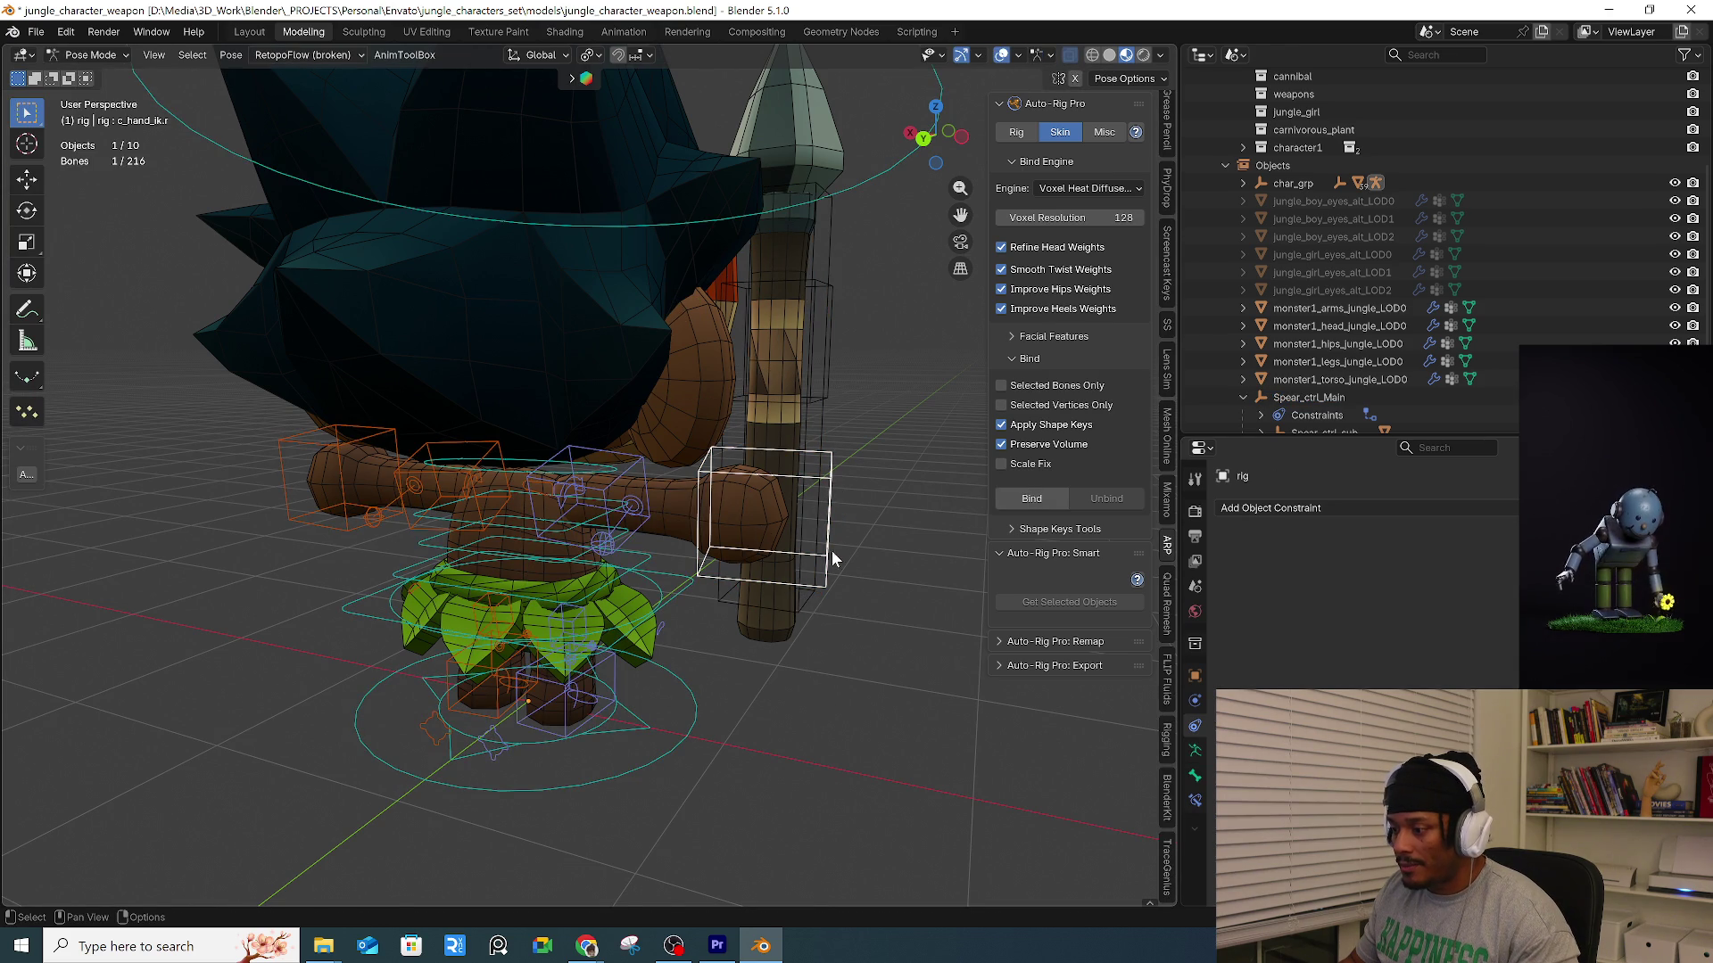
{"action": "key", "text": "g"}
{"action": "key", "text": "r"}
{"action": "left_click", "coordinate": [832, 428]}
{"action": "middle_click_drag", "start_coordinate": [832, 428], "coordinate": [764, 581]}
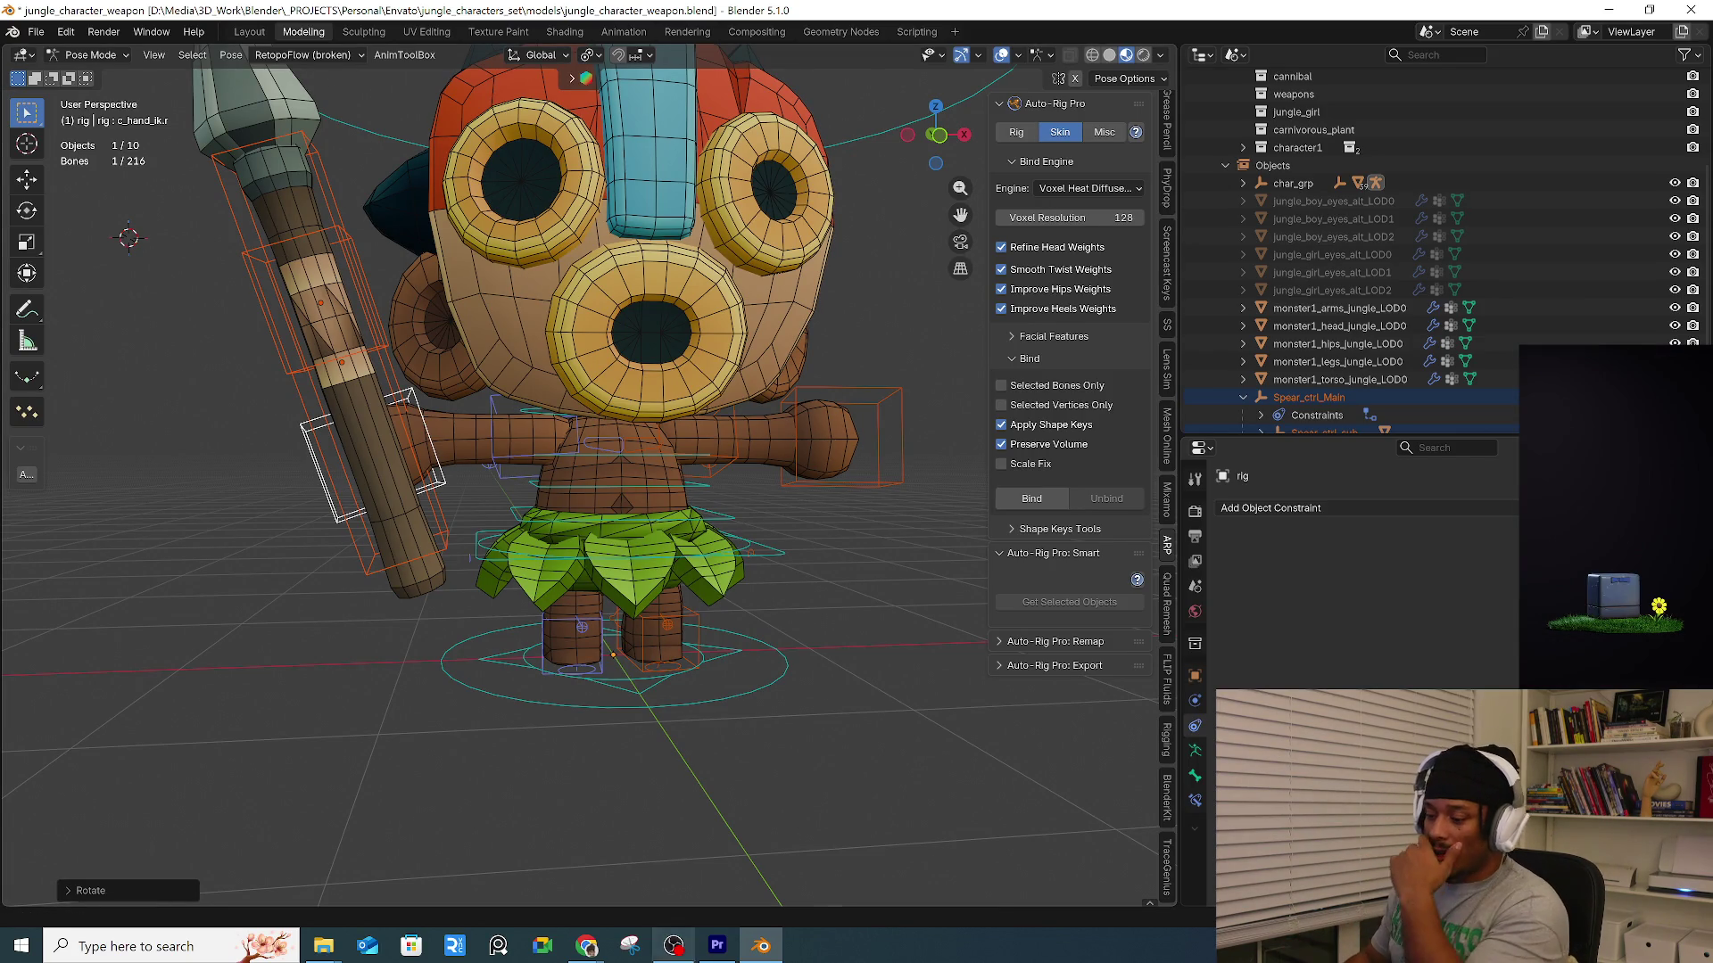
Close Envato's food delivery item, browse the 3D grid, then visit the Spline page and Premiere.
{"action": "mouse_move", "coordinate": [585, 953]}
{"action": "left_click", "coordinate": [683, 861]}
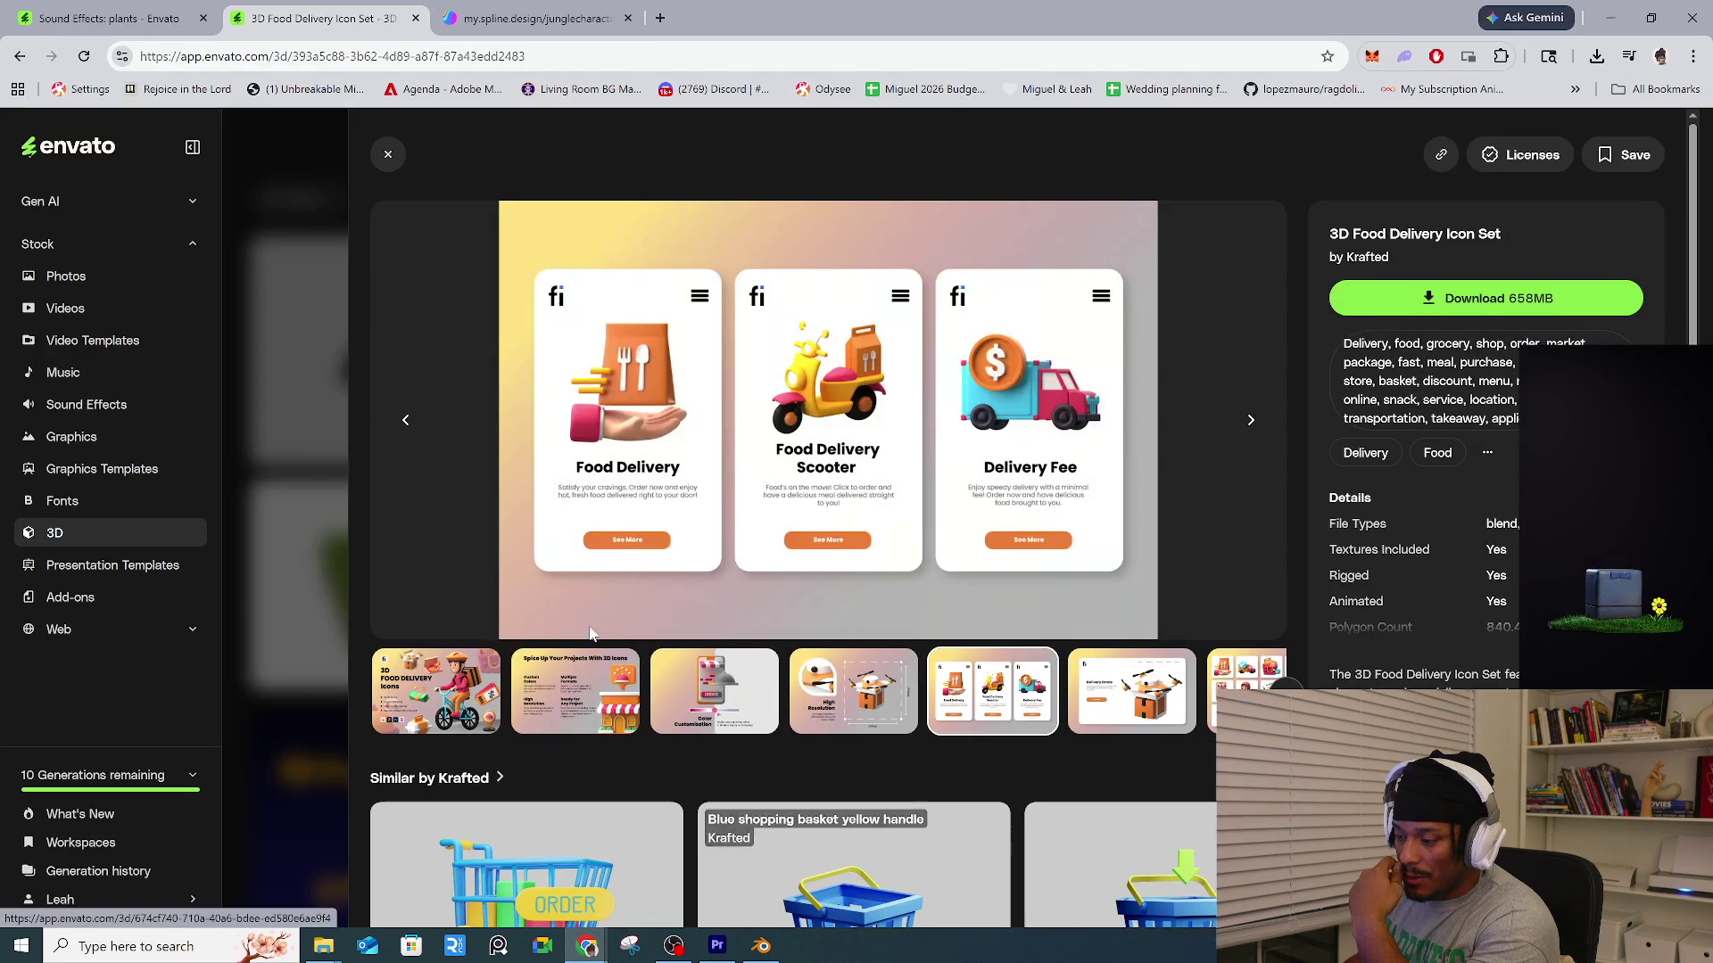
{"action": "left_click", "coordinate": [279, 634]}
{"action": "scroll", "coordinate": [800, 463], "scroll_direction": "down", "scroll_amount": 7}
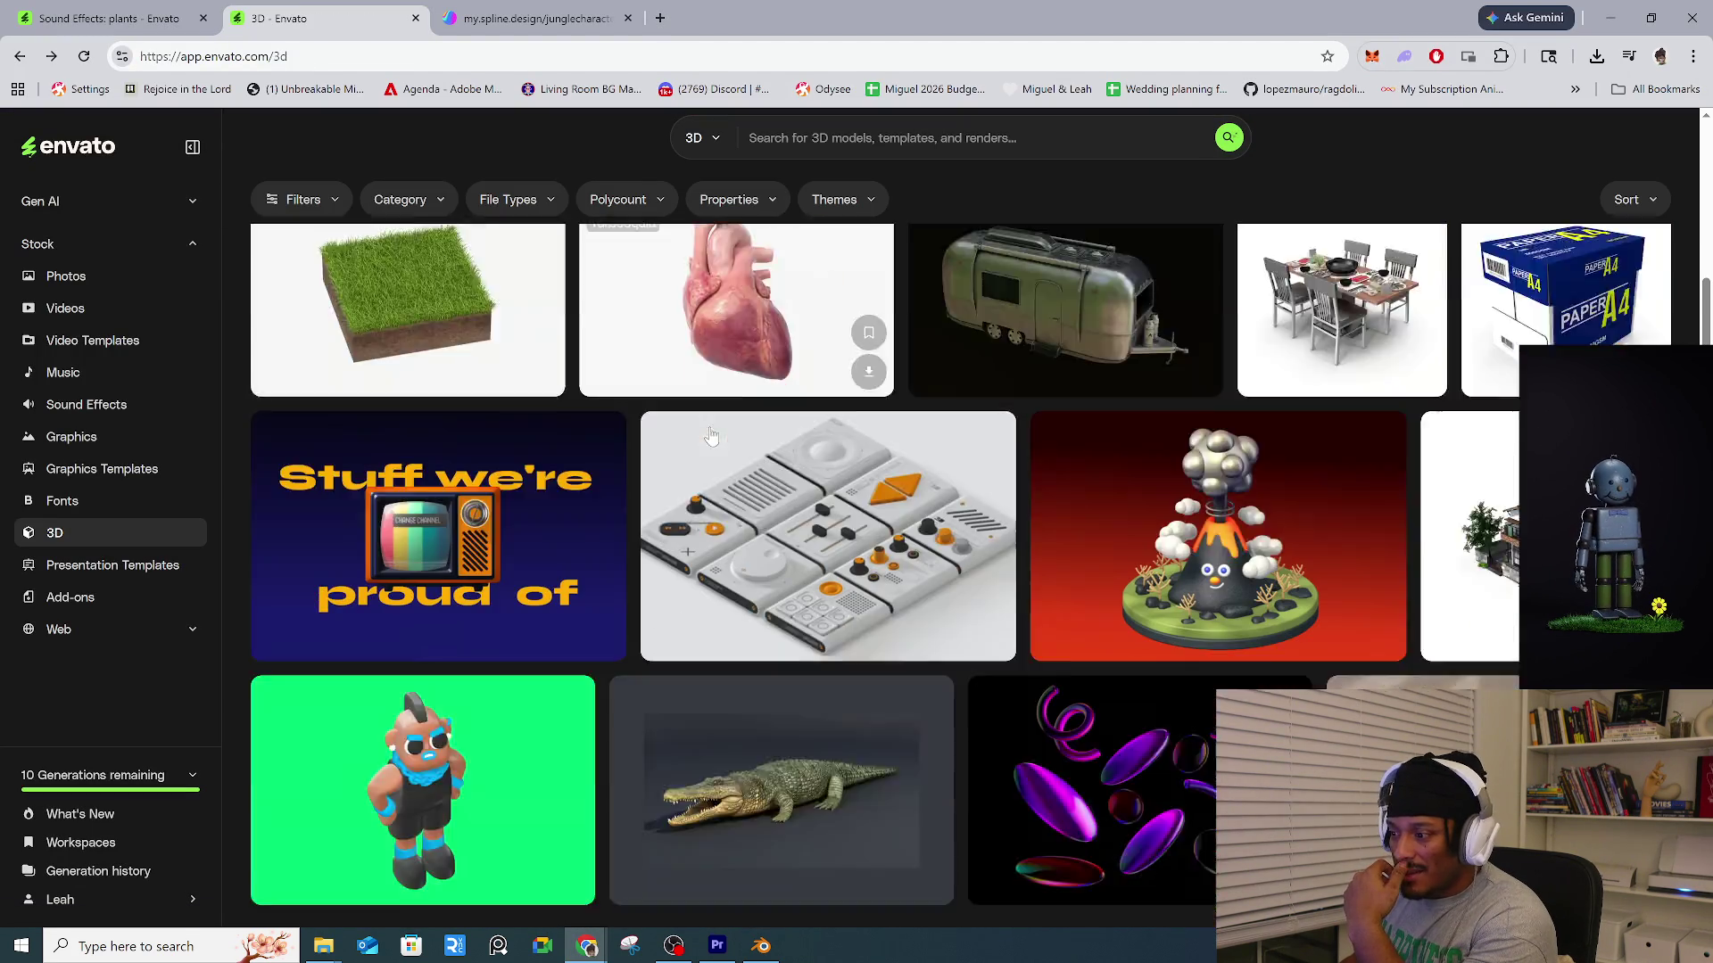
{"action": "scroll", "coordinate": [800, 463], "scroll_direction": "up", "scroll_amount": 15}
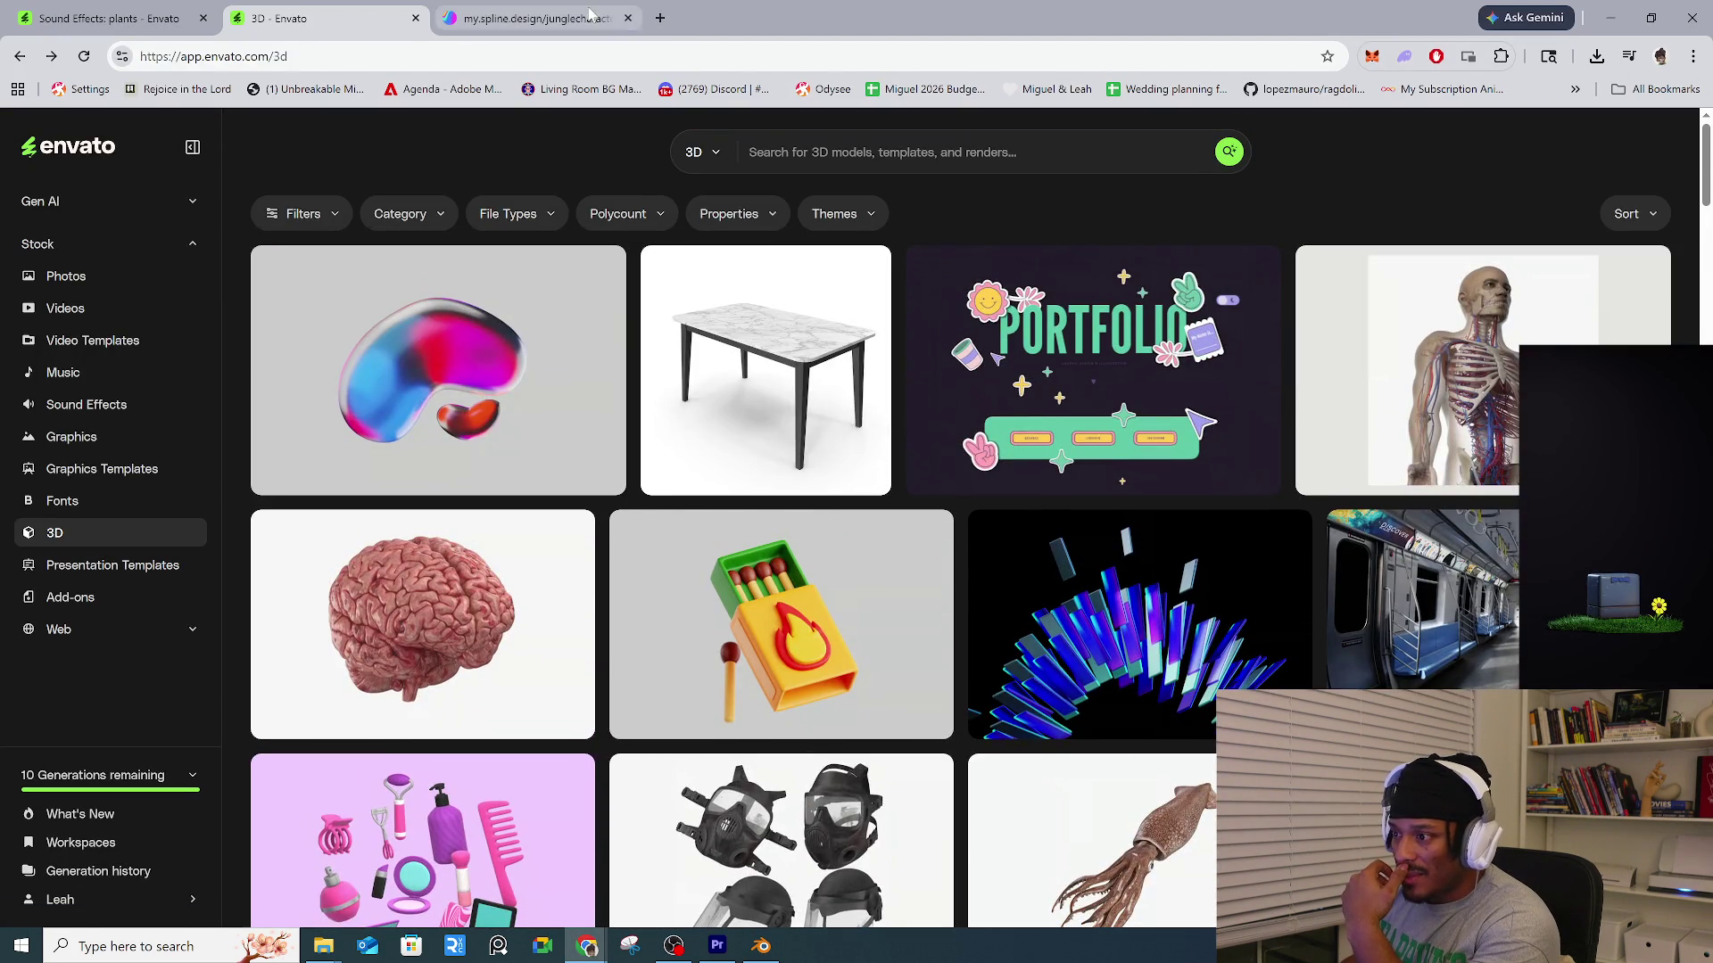
{"action": "left_click", "coordinate": [535, 18]}
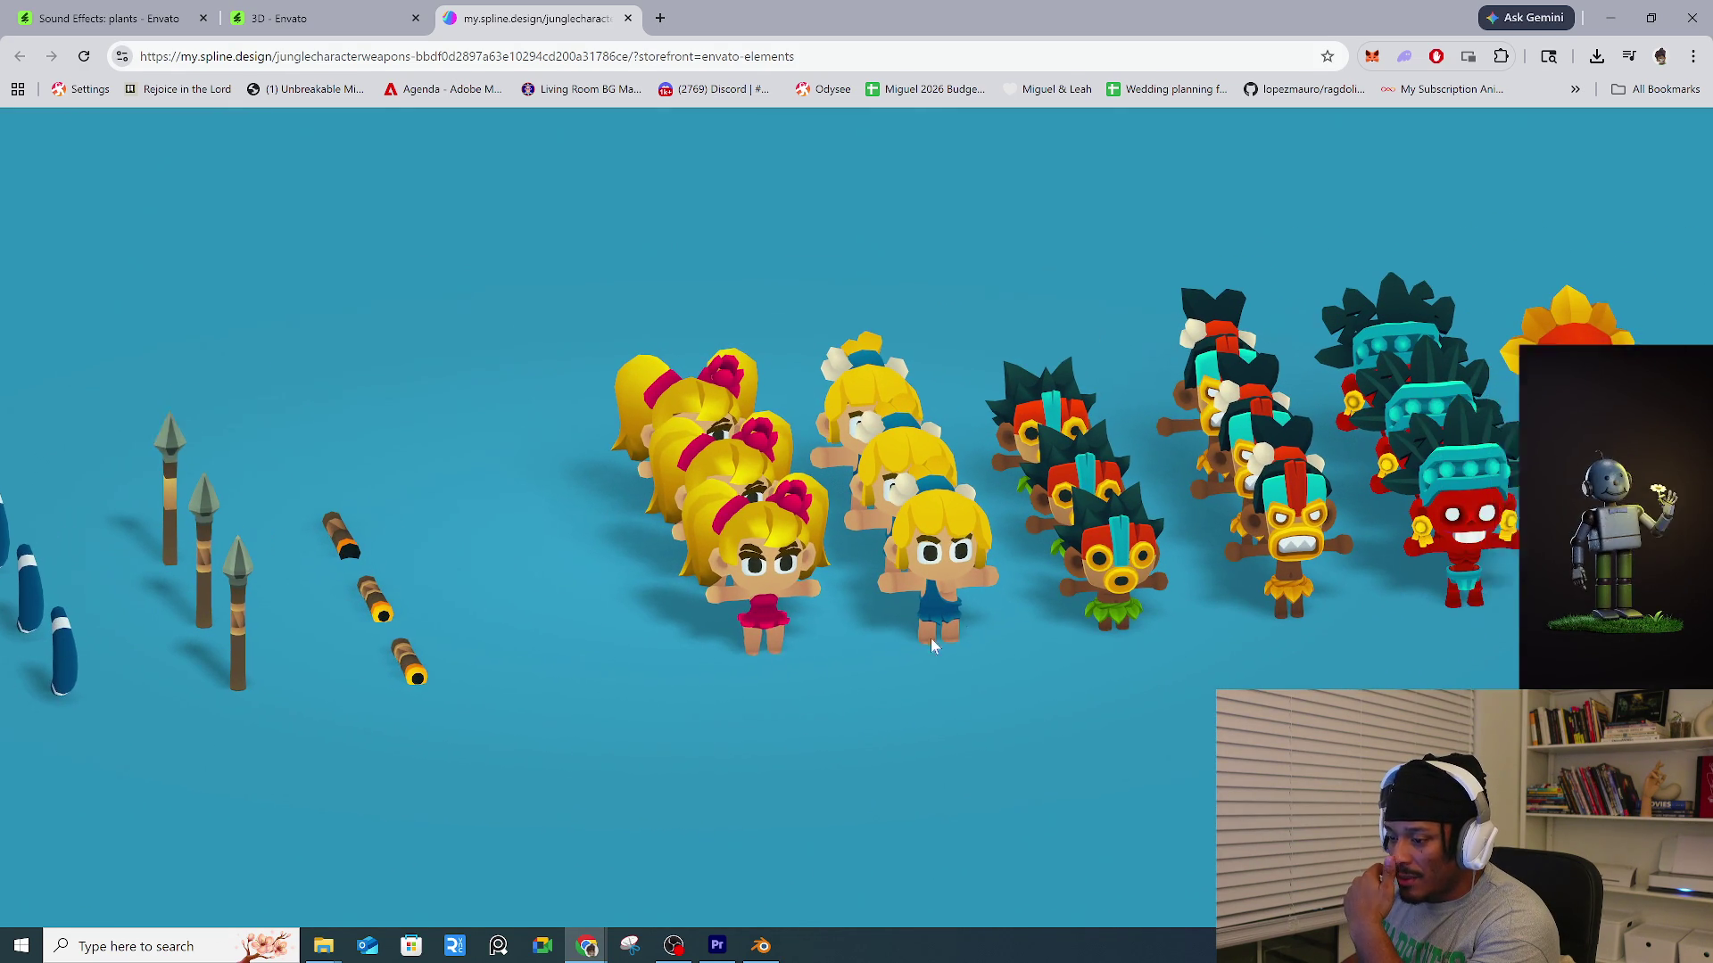
{"action": "left_click", "coordinate": [718, 945]}
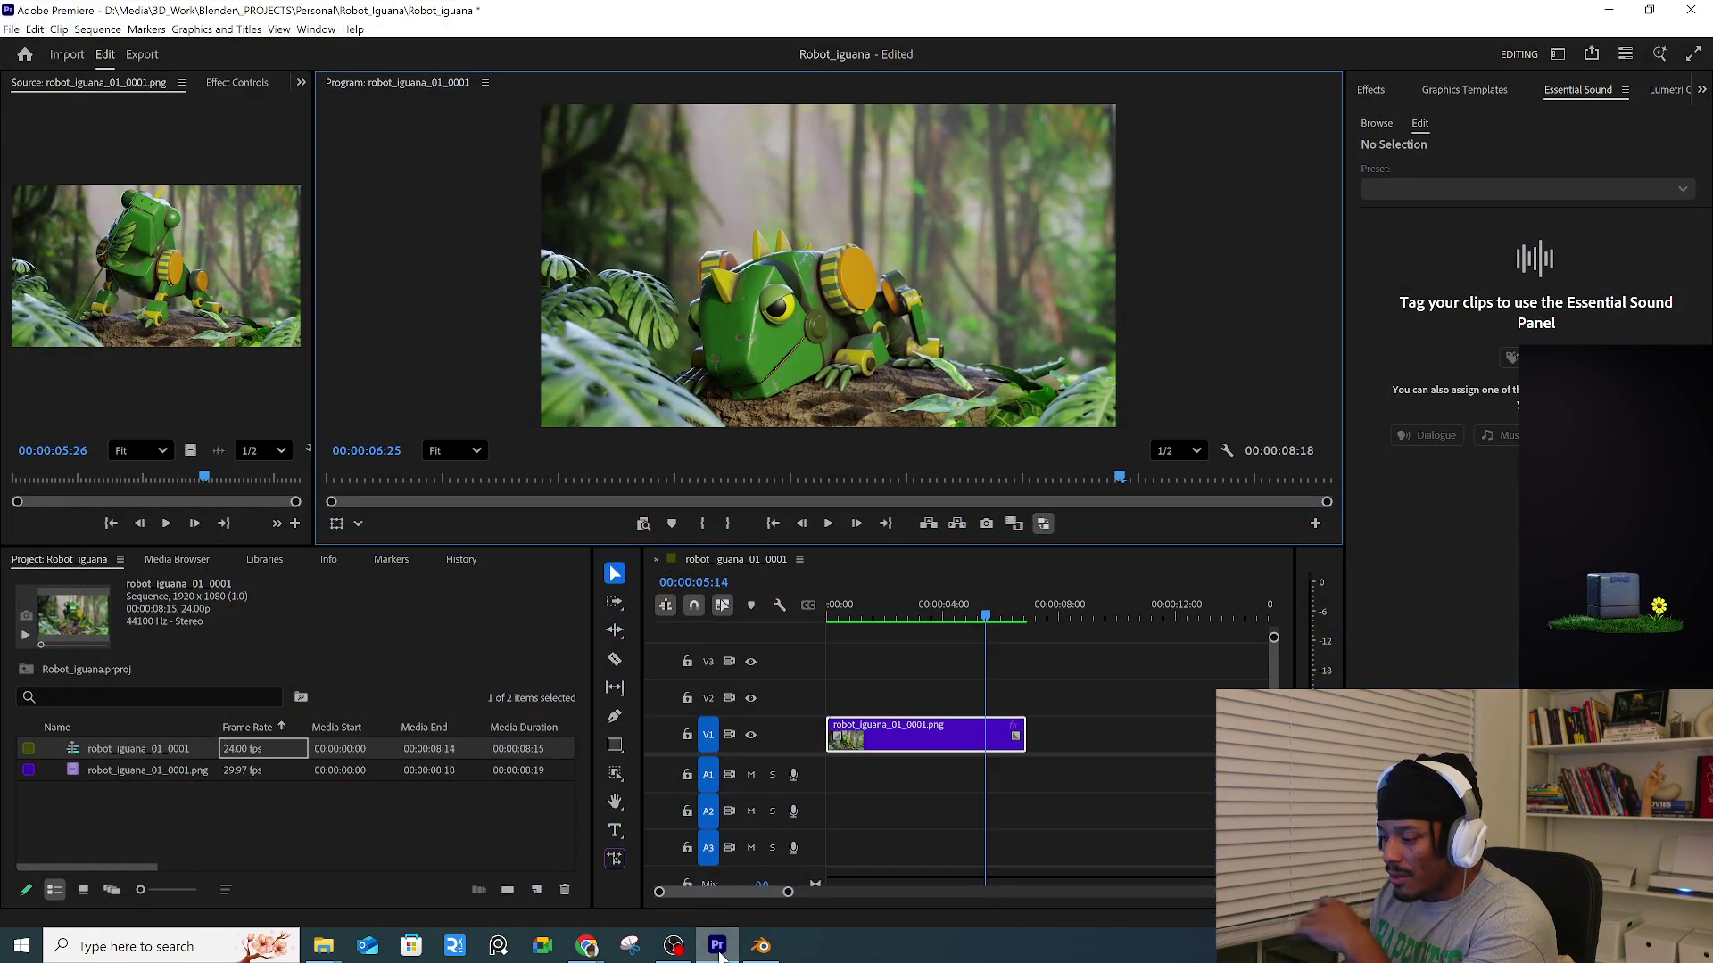
Scrub the robot_iguana_01 clip on the Robot_Iguana timeline, then minimize Premiere.
{"action": "mouse_move", "coordinate": [985, 606]}
{"action": "left_mouse_down"}
{"action": "mouse_move", "coordinate": [827, 606]}
{"action": "mouse_move", "coordinate": [1029, 599]}
{"action": "mouse_move", "coordinate": [929, 607]}
{"action": "mouse_move", "coordinate": [1013, 597]}
{"action": "left_mouse_up"}
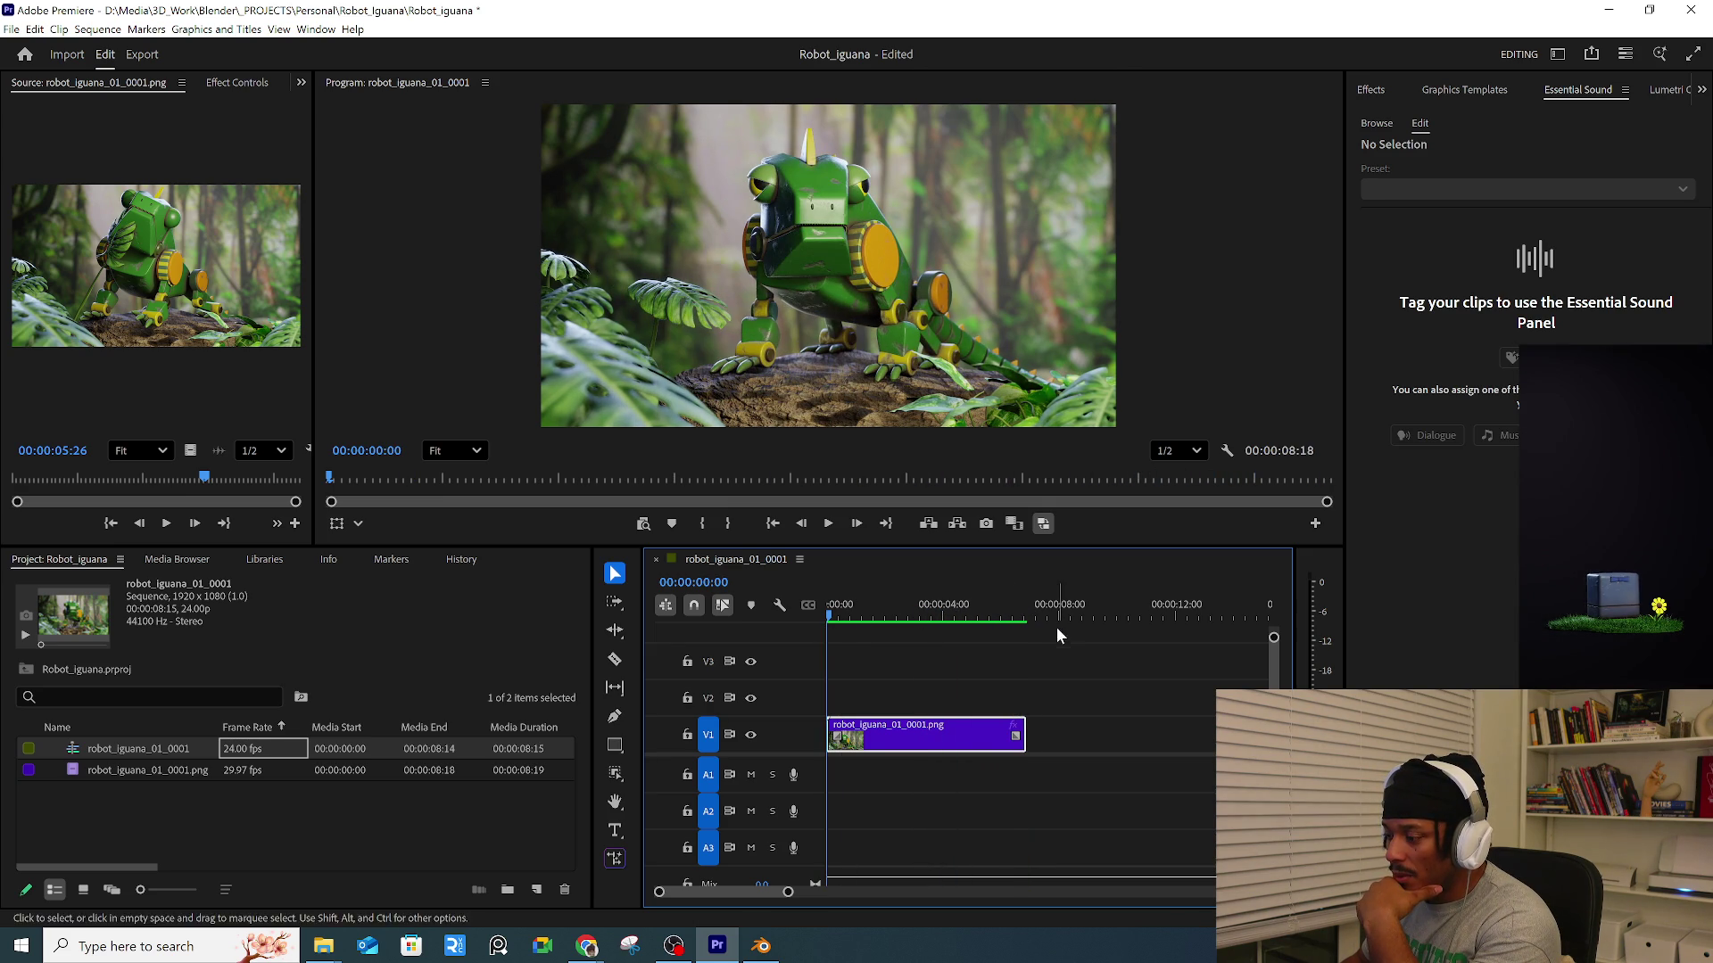
{"action": "left_click_drag", "start_coordinate": [847, 622], "coordinate": [1010, 619]}
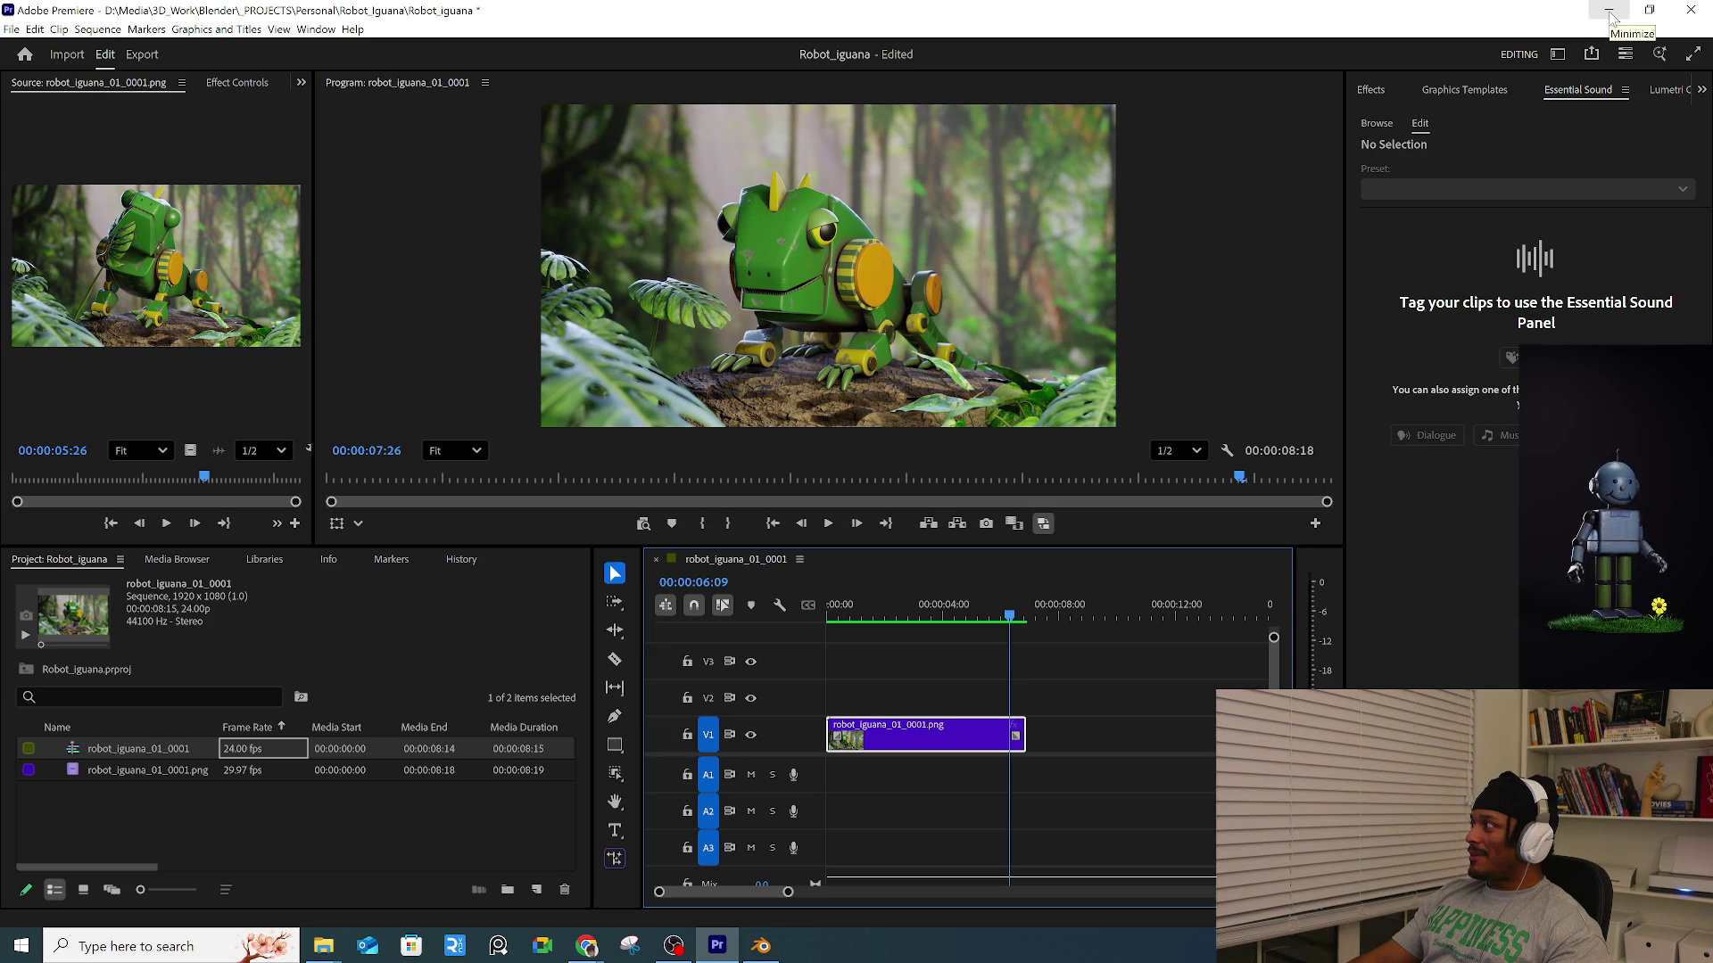
{"action": "left_click", "coordinate": [1610, 15]}
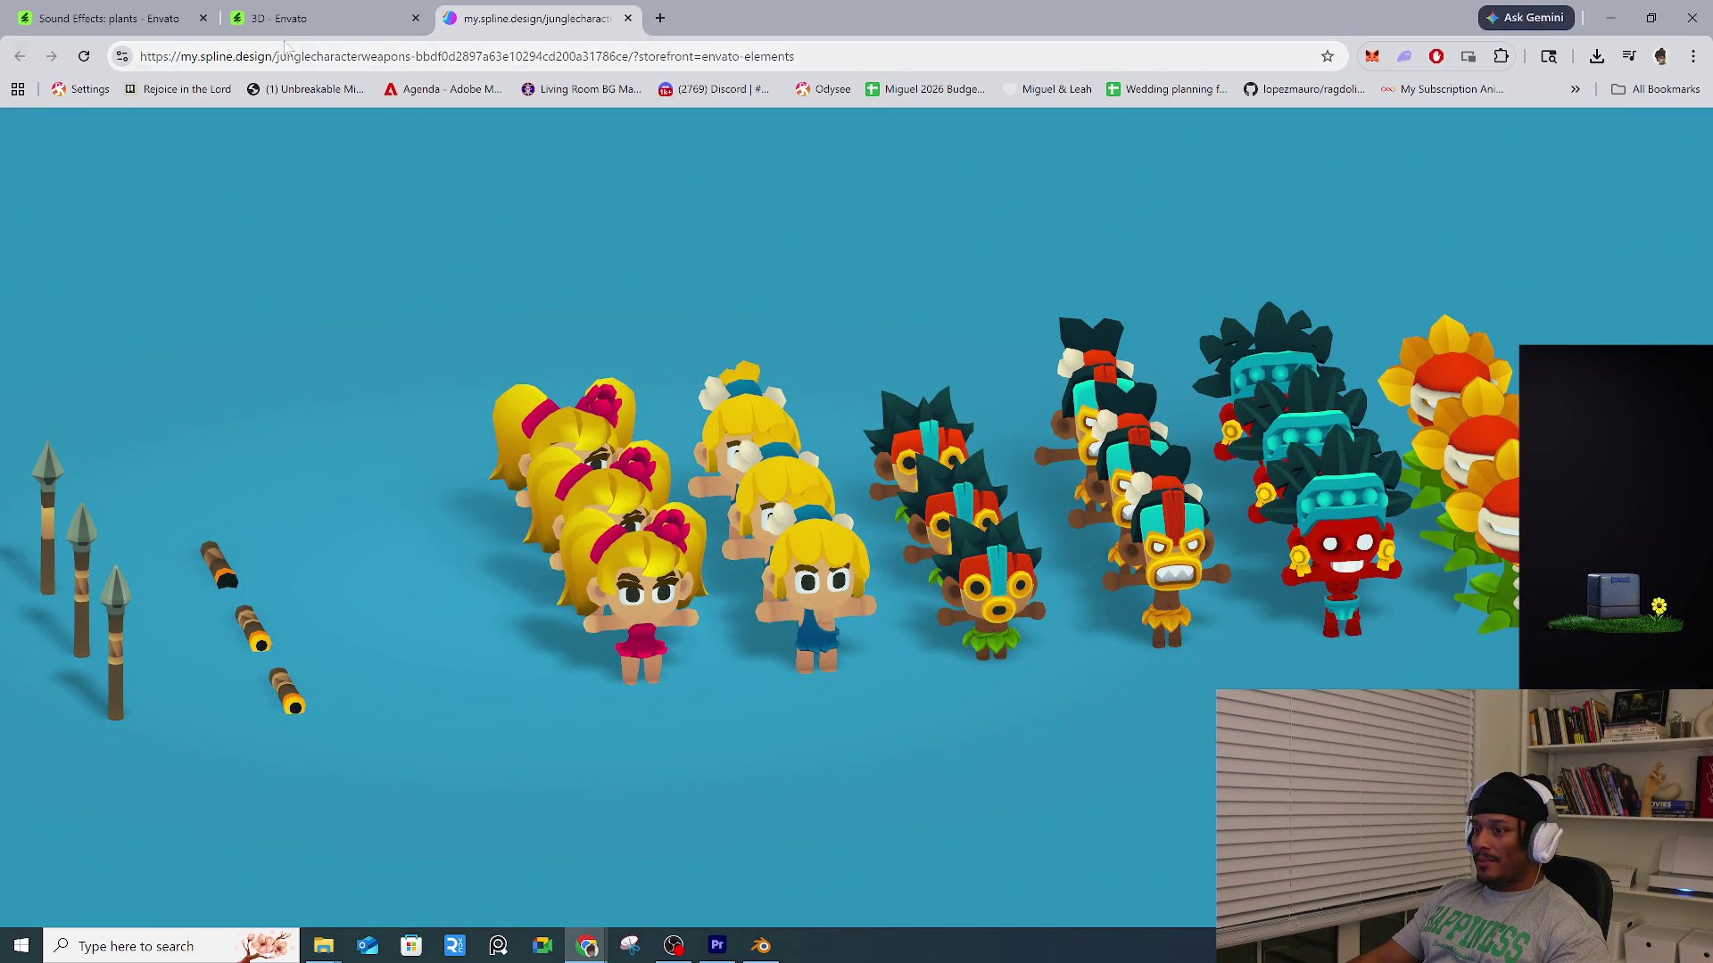
Switch to the Envato 3D results tab and scroll through the asset grid.
{"action": "left_click", "coordinate": [303, 22]}
{"action": "scroll", "coordinate": [696, 437], "scroll_direction": "down", "scroll_amount": 10}
{"action": "scroll", "coordinate": [715, 457], "scroll_direction": "up", "scroll_amount": 10}
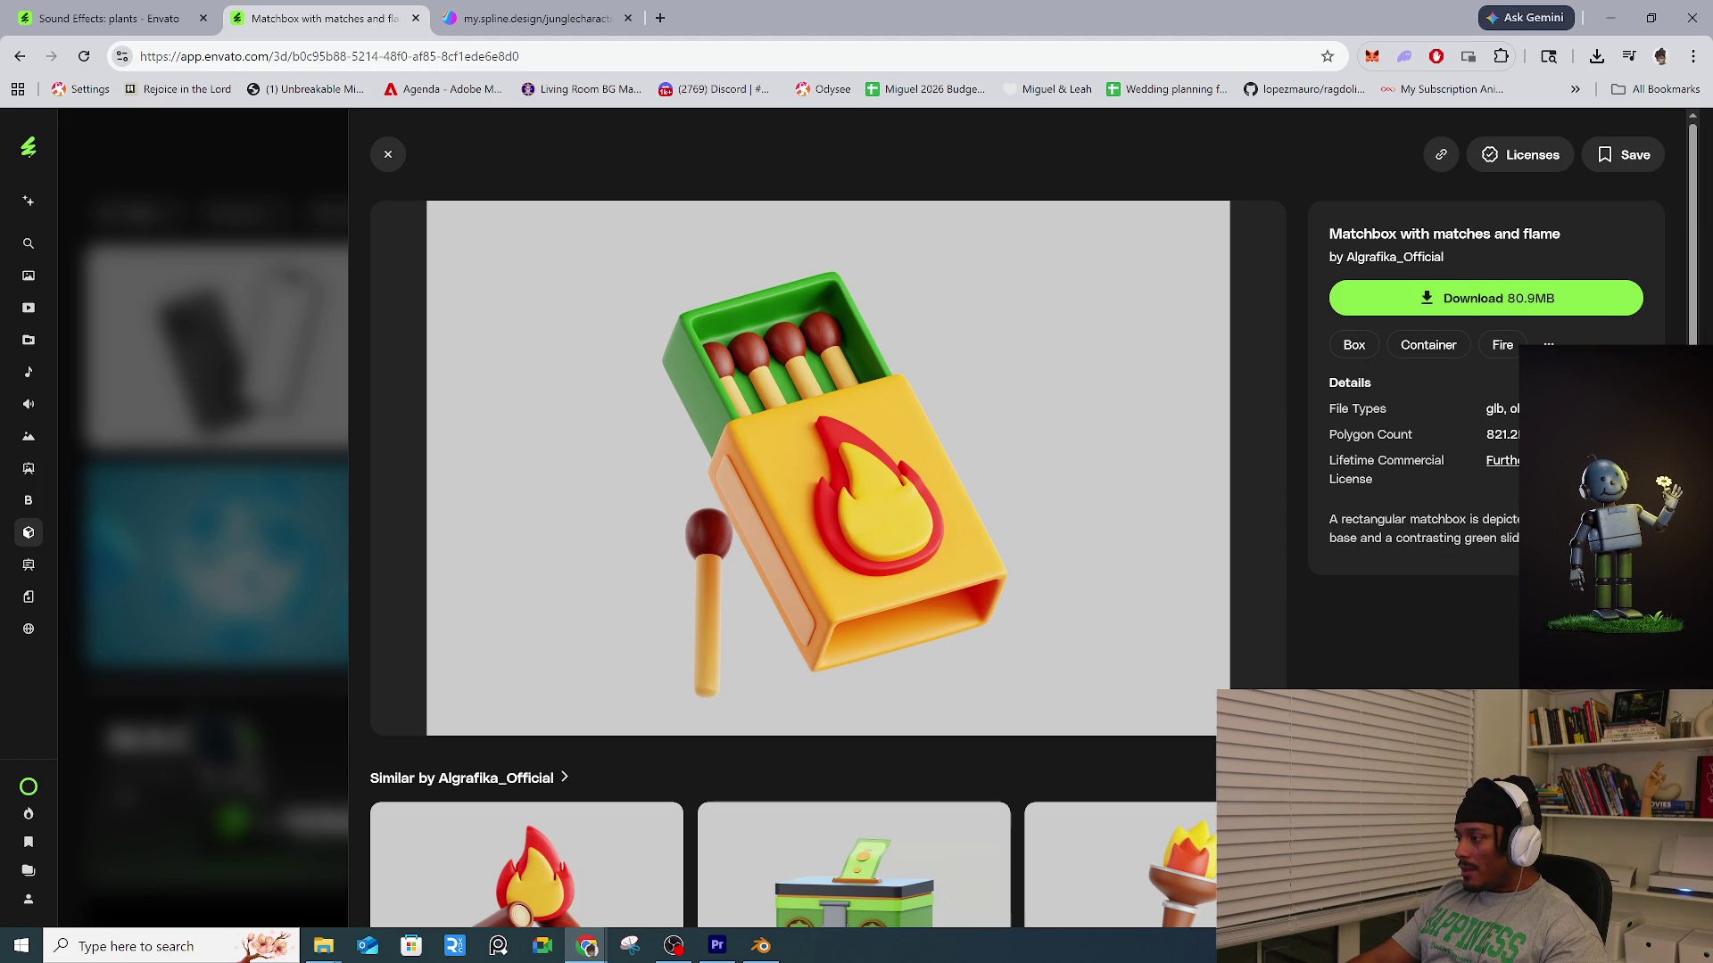
{"action": "scroll", "coordinate": [1456, 458], "scroll_direction": "down", "scroll_amount": 2}
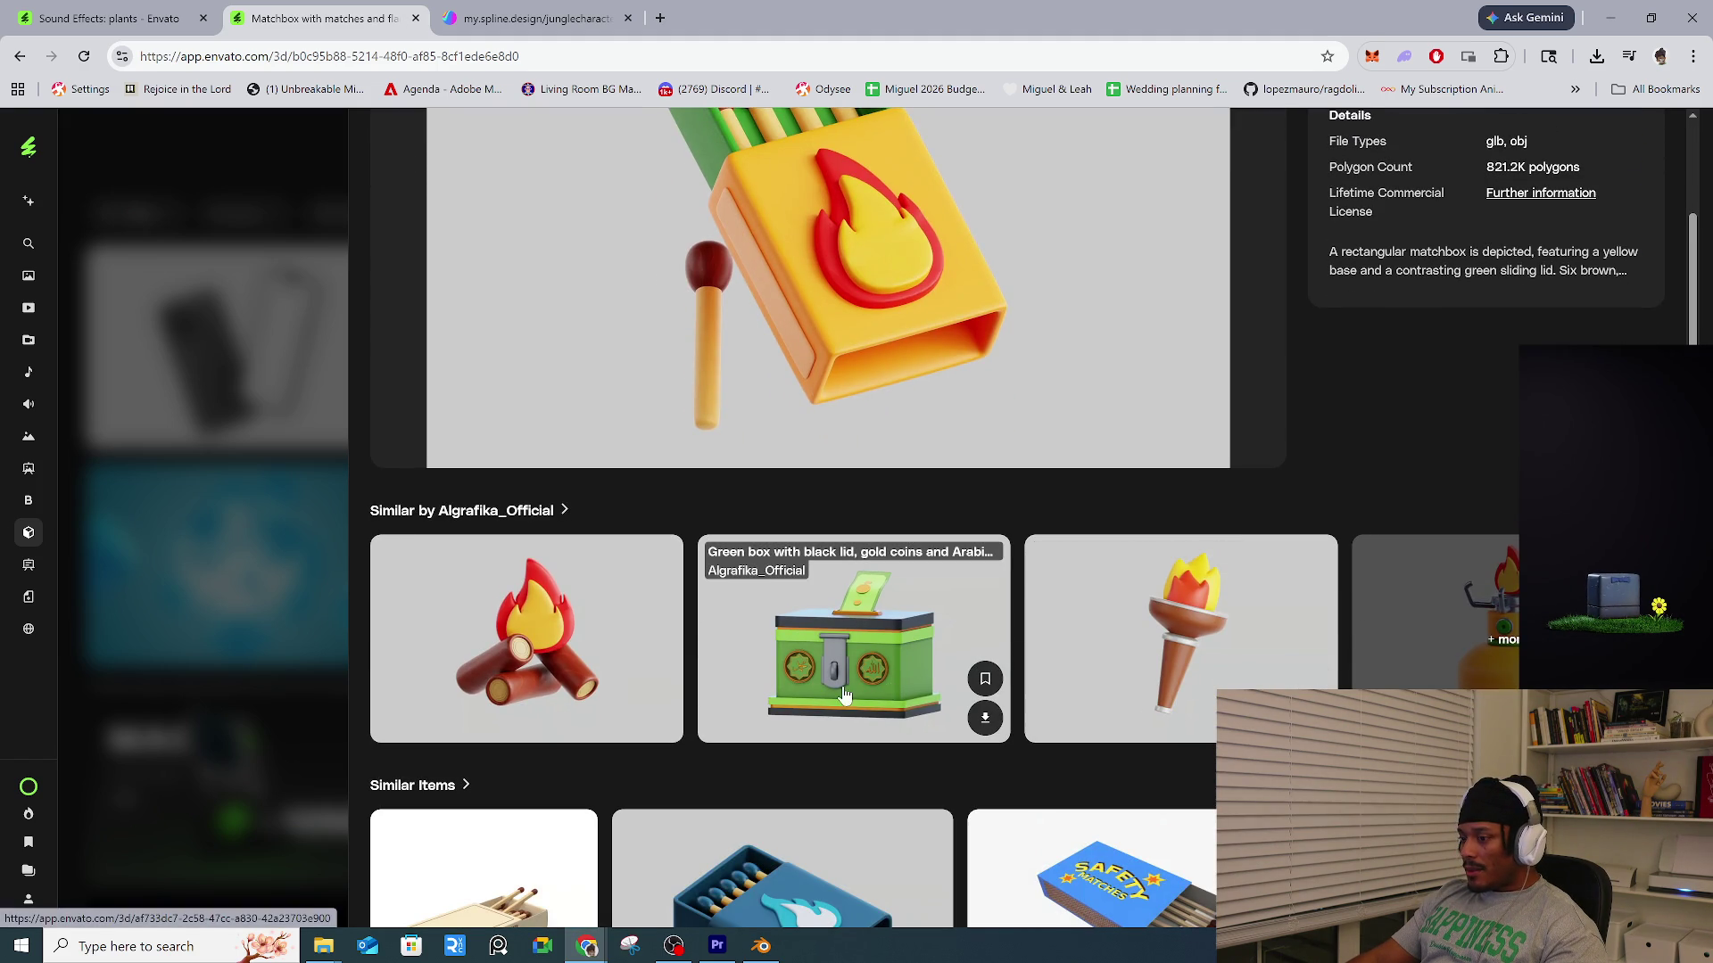
Open the green box item, then browse the Stacks of cartoon currency and coins page.
{"action": "left_click", "coordinate": [846, 696]}
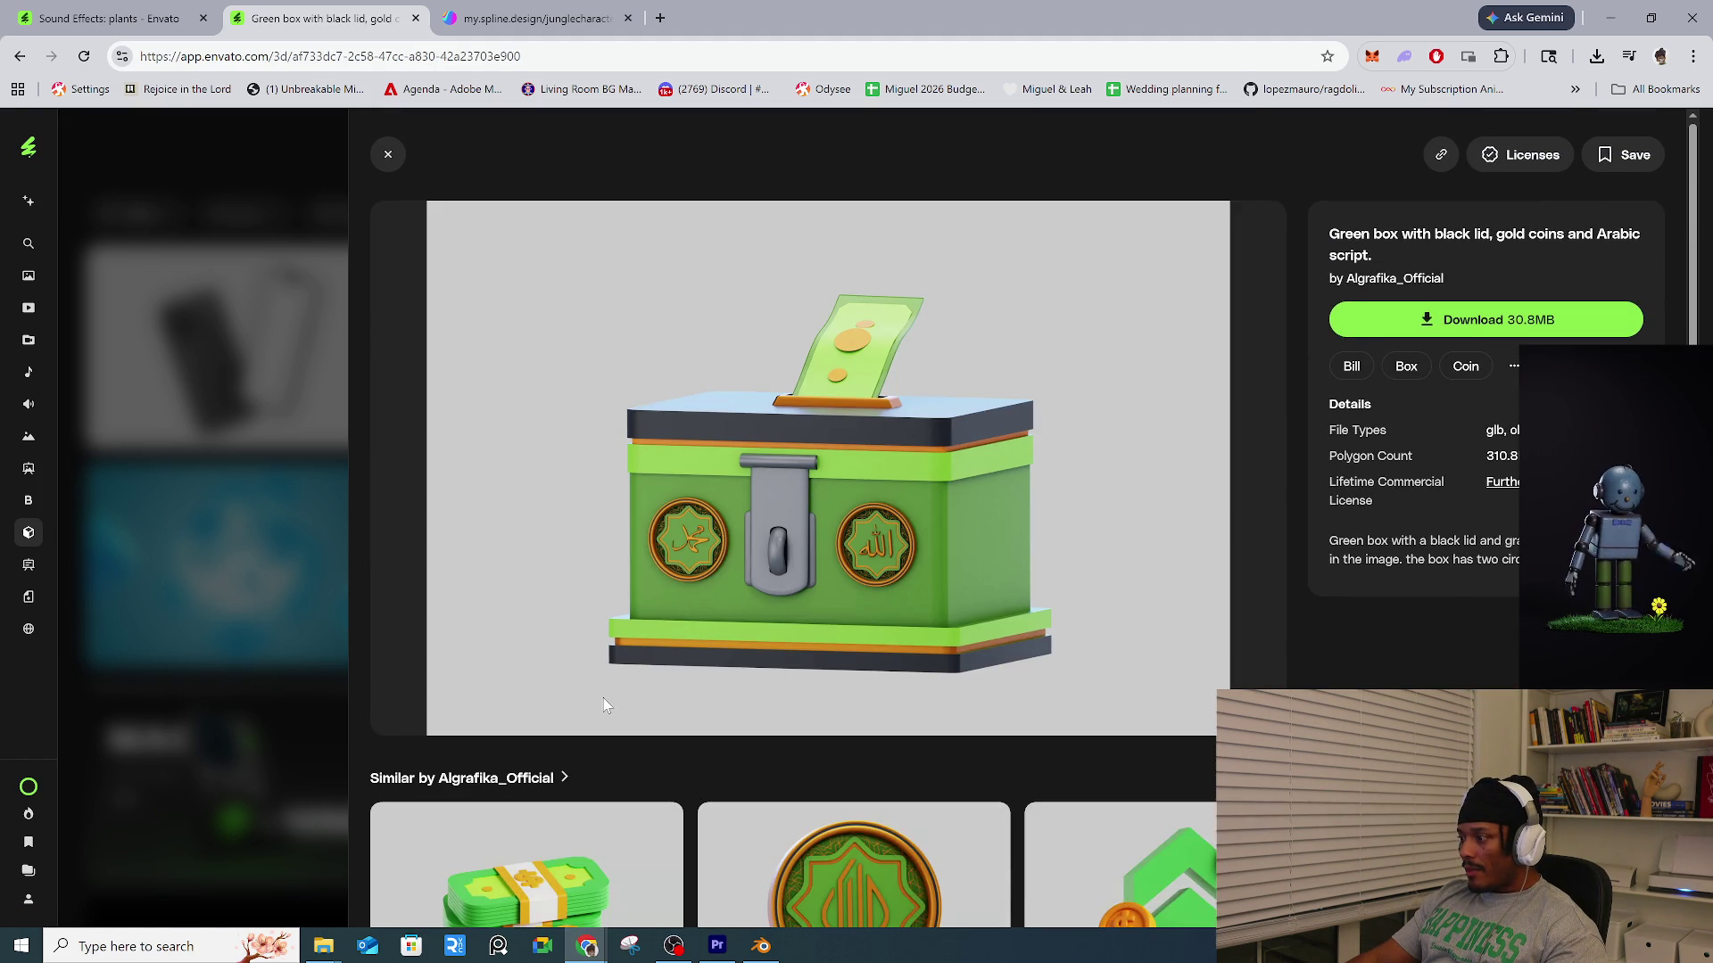
{"action": "scroll", "coordinate": [590, 639], "scroll_direction": "down", "scroll_amount": 3}
{"action": "left_click", "coordinate": [594, 616]}
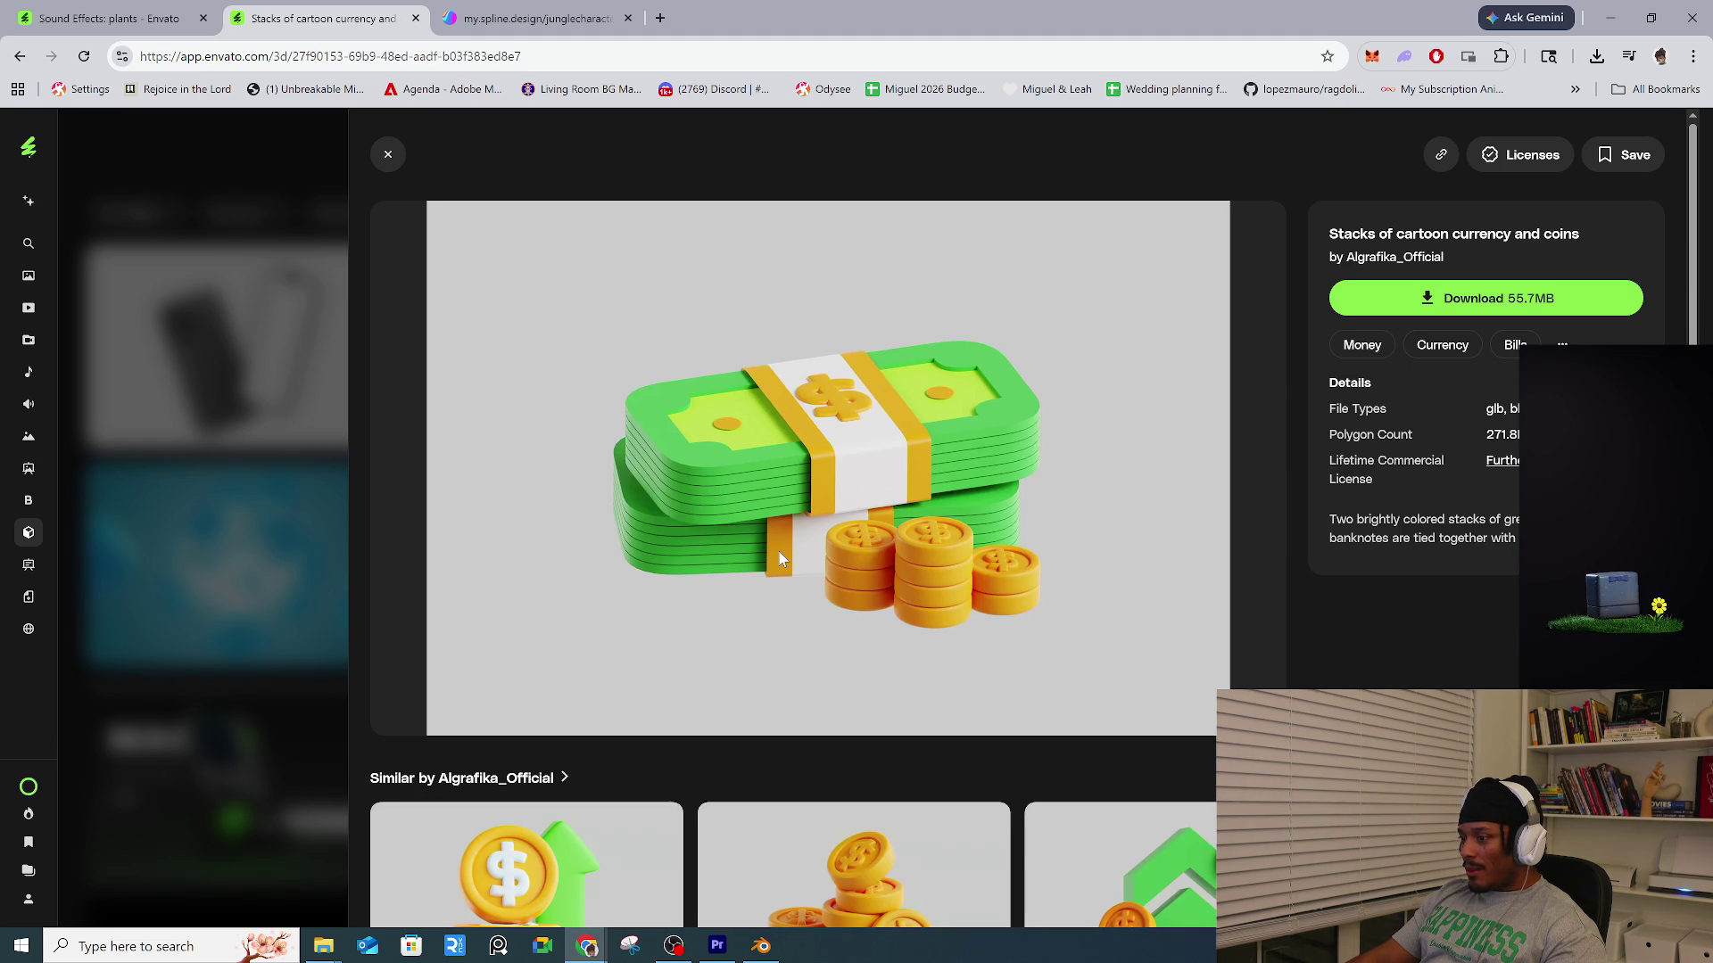
{"action": "scroll", "coordinate": [859, 634], "scroll_direction": "down", "scroll_amount": 4}
{"action": "scroll", "coordinate": [950, 651], "scroll_direction": "down", "scroll_amount": 5}
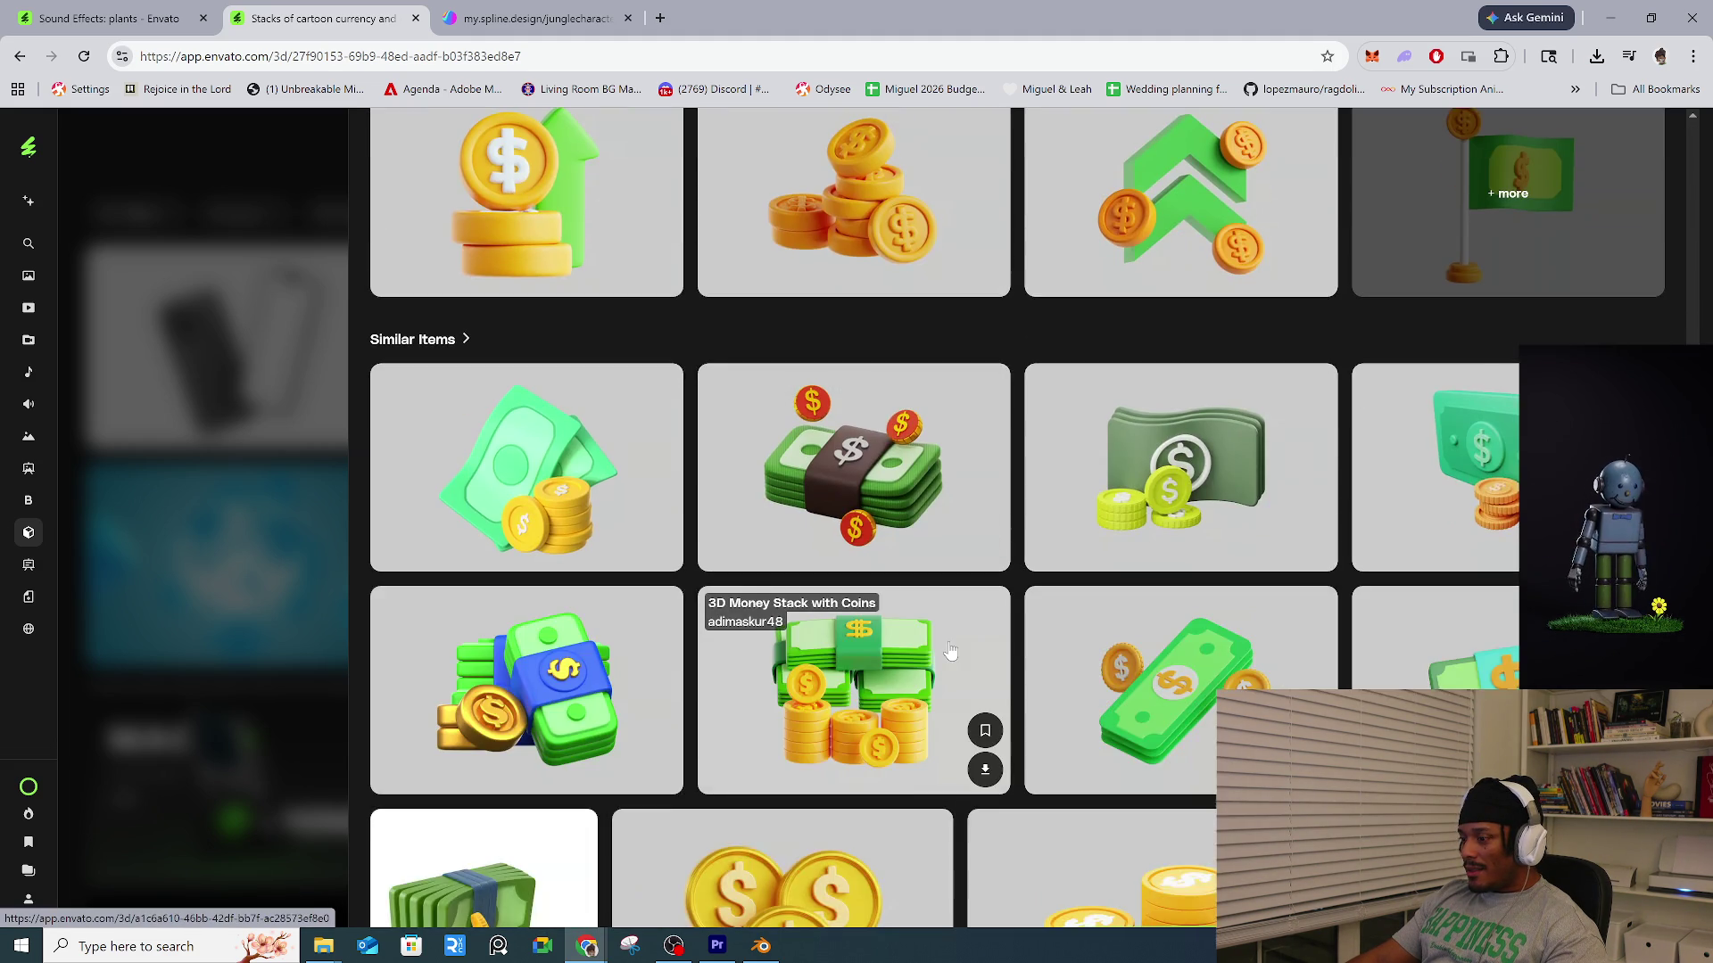
{"action": "scroll", "coordinate": [950, 651], "scroll_direction": "down", "scroll_amount": 4}
{"action": "scroll", "coordinate": [950, 651], "scroll_direction": "down", "scroll_amount": 4}
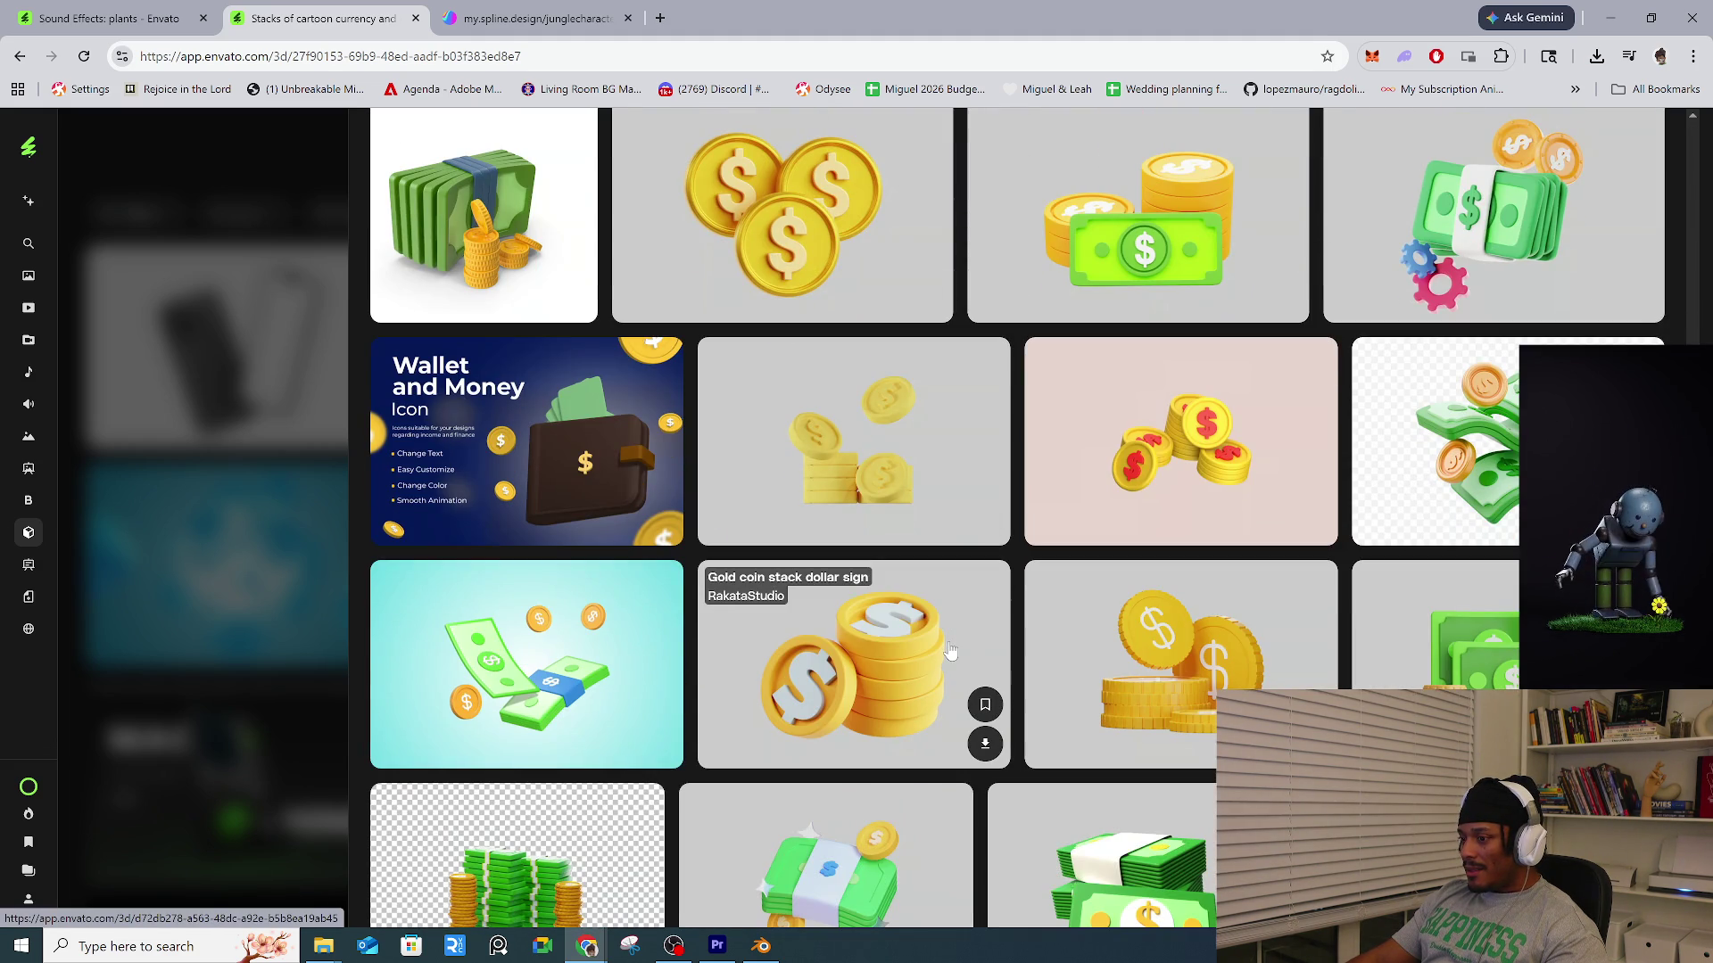
Flip through the Wallet and Money Icon previews, then close back to the grid.
{"action": "left_click", "coordinate": [569, 493]}
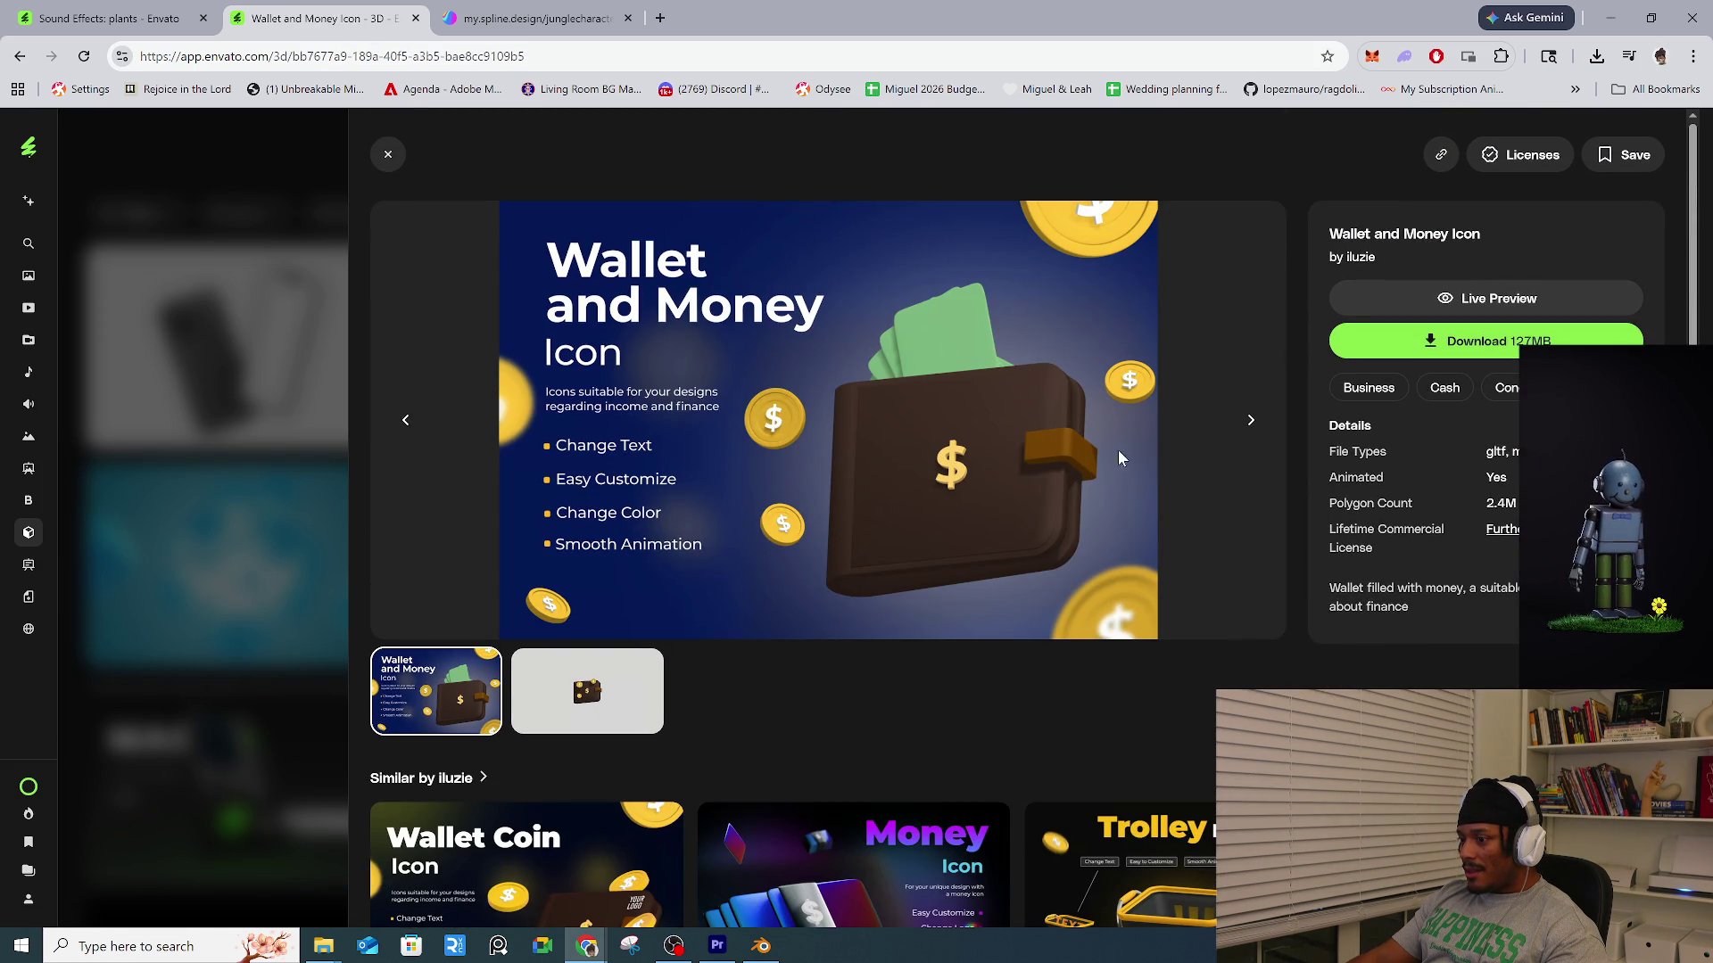
{"action": "left_click", "coordinate": [1252, 421]}
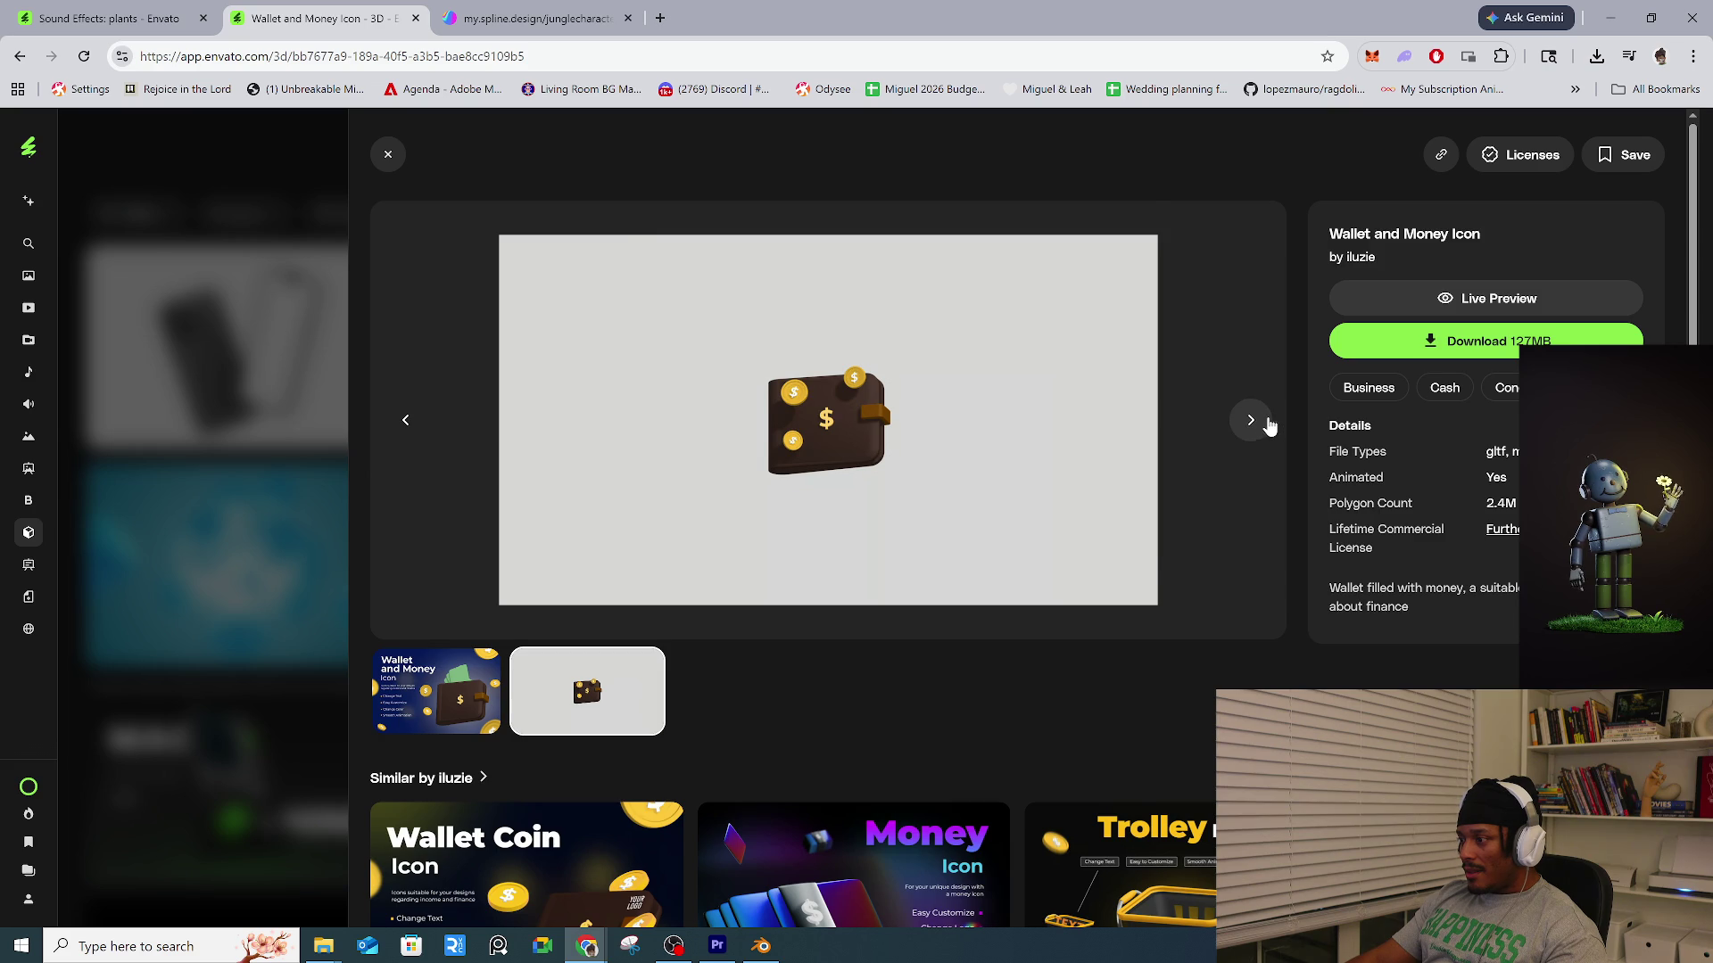
{"action": "left_click", "coordinate": [1252, 421]}
{"action": "left_click", "coordinate": [1251, 421]}
{"action": "left_click", "coordinate": [132, 578]}
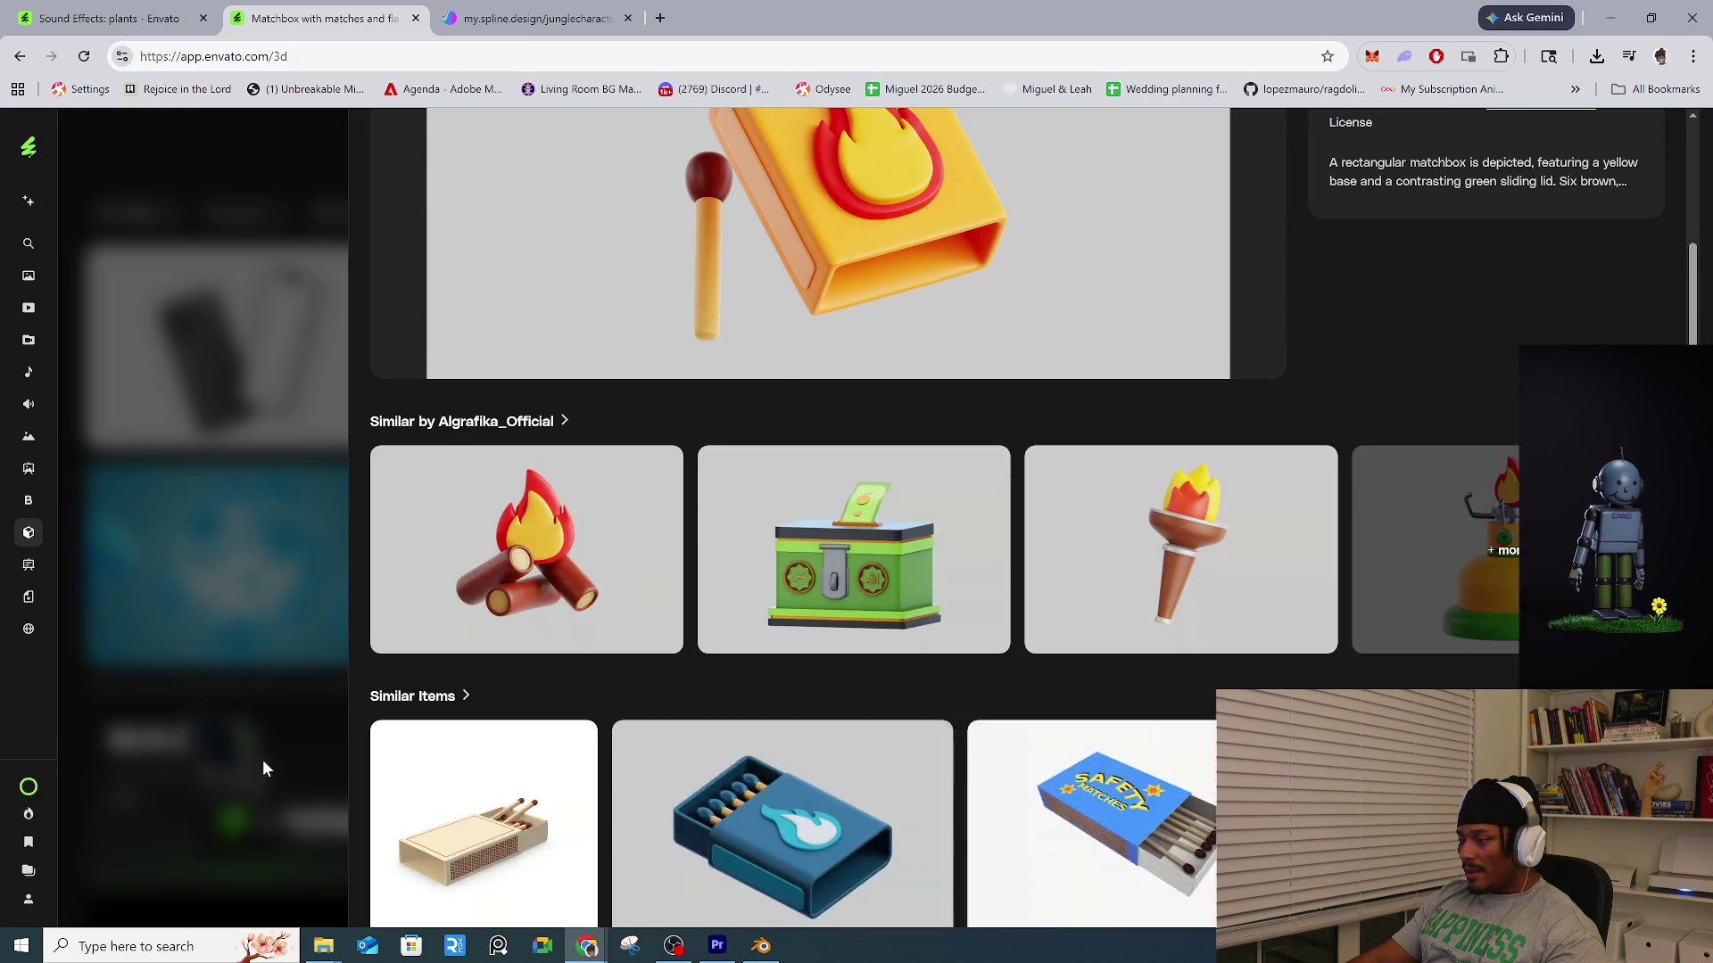
{"action": "left_click", "coordinate": [263, 769]}
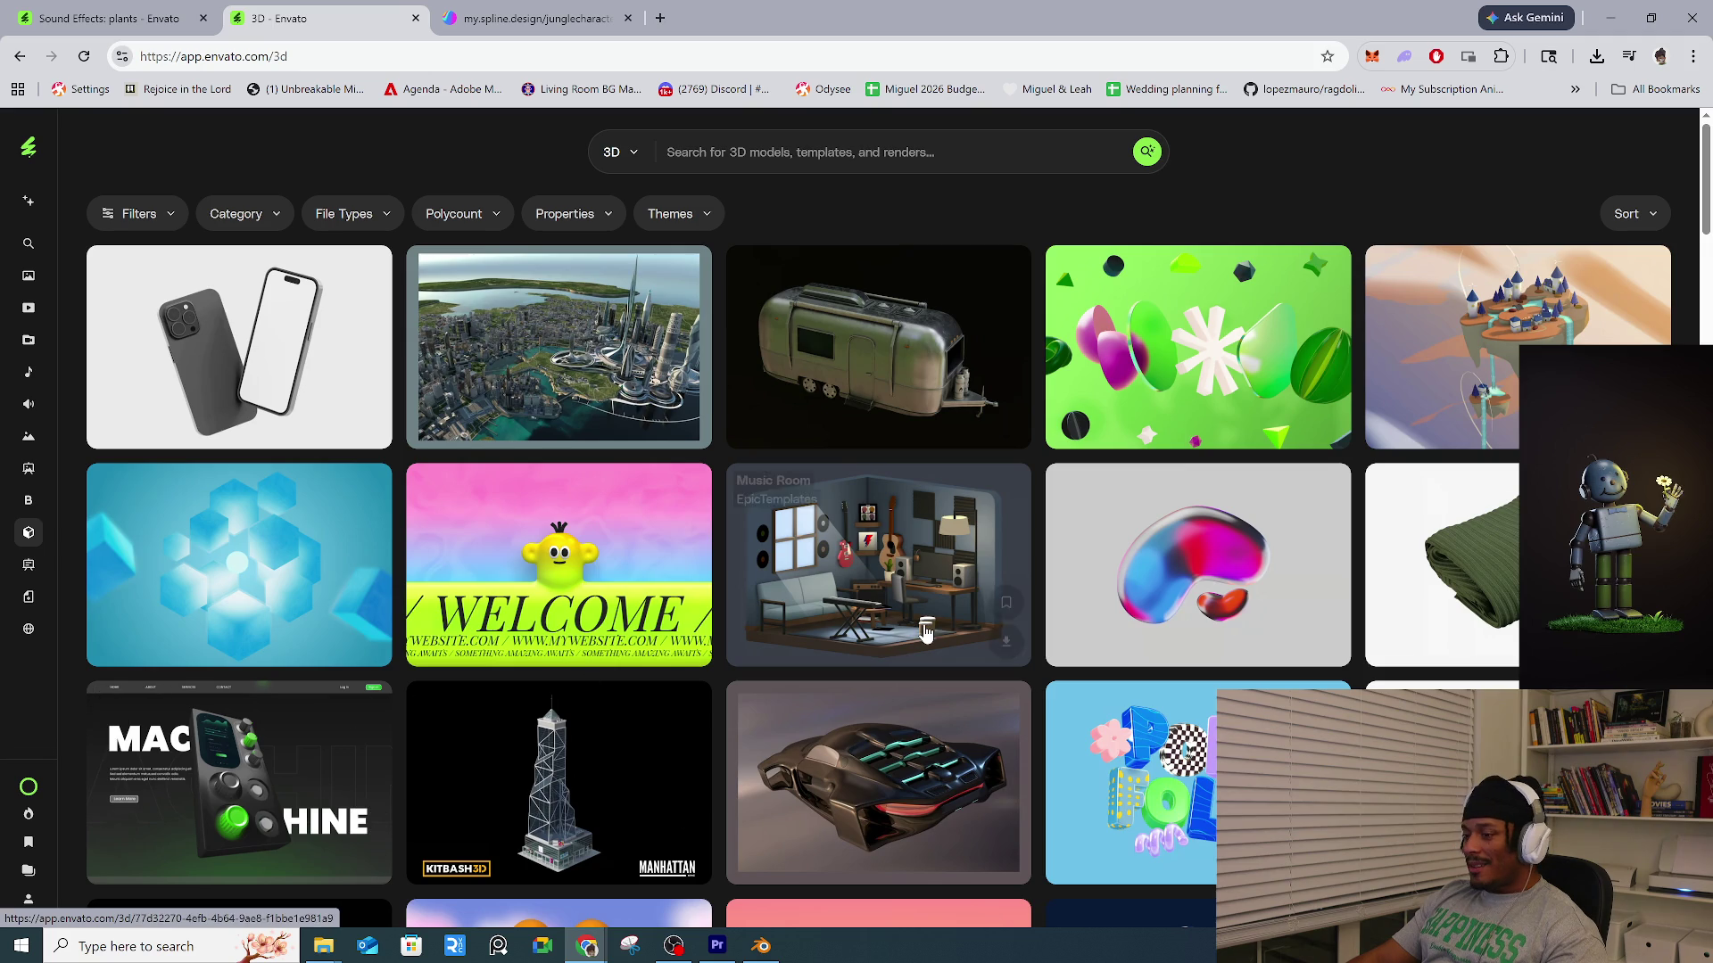
Read the full Music Room description, close it, then open Playful Shapes.
{"action": "scroll", "coordinate": [926, 633], "scroll_direction": "down", "scroll_amount": 2}
{"action": "left_click", "coordinate": [917, 414]}
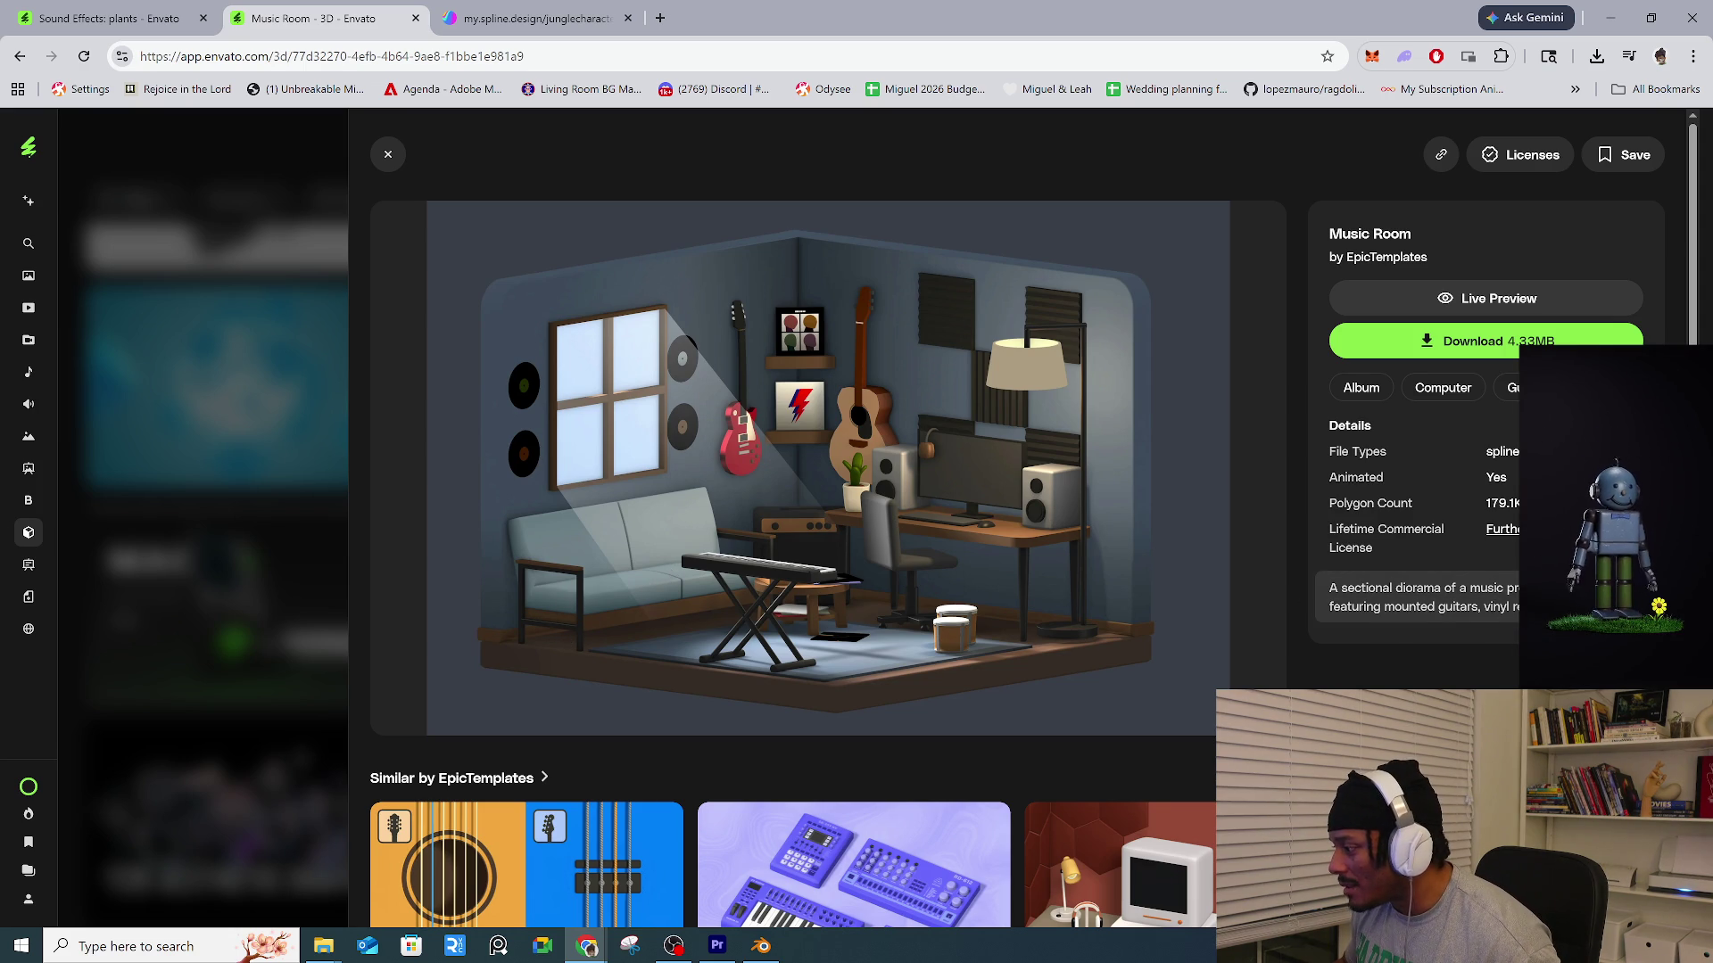
{"action": "left_click", "coordinate": [1499, 617]}
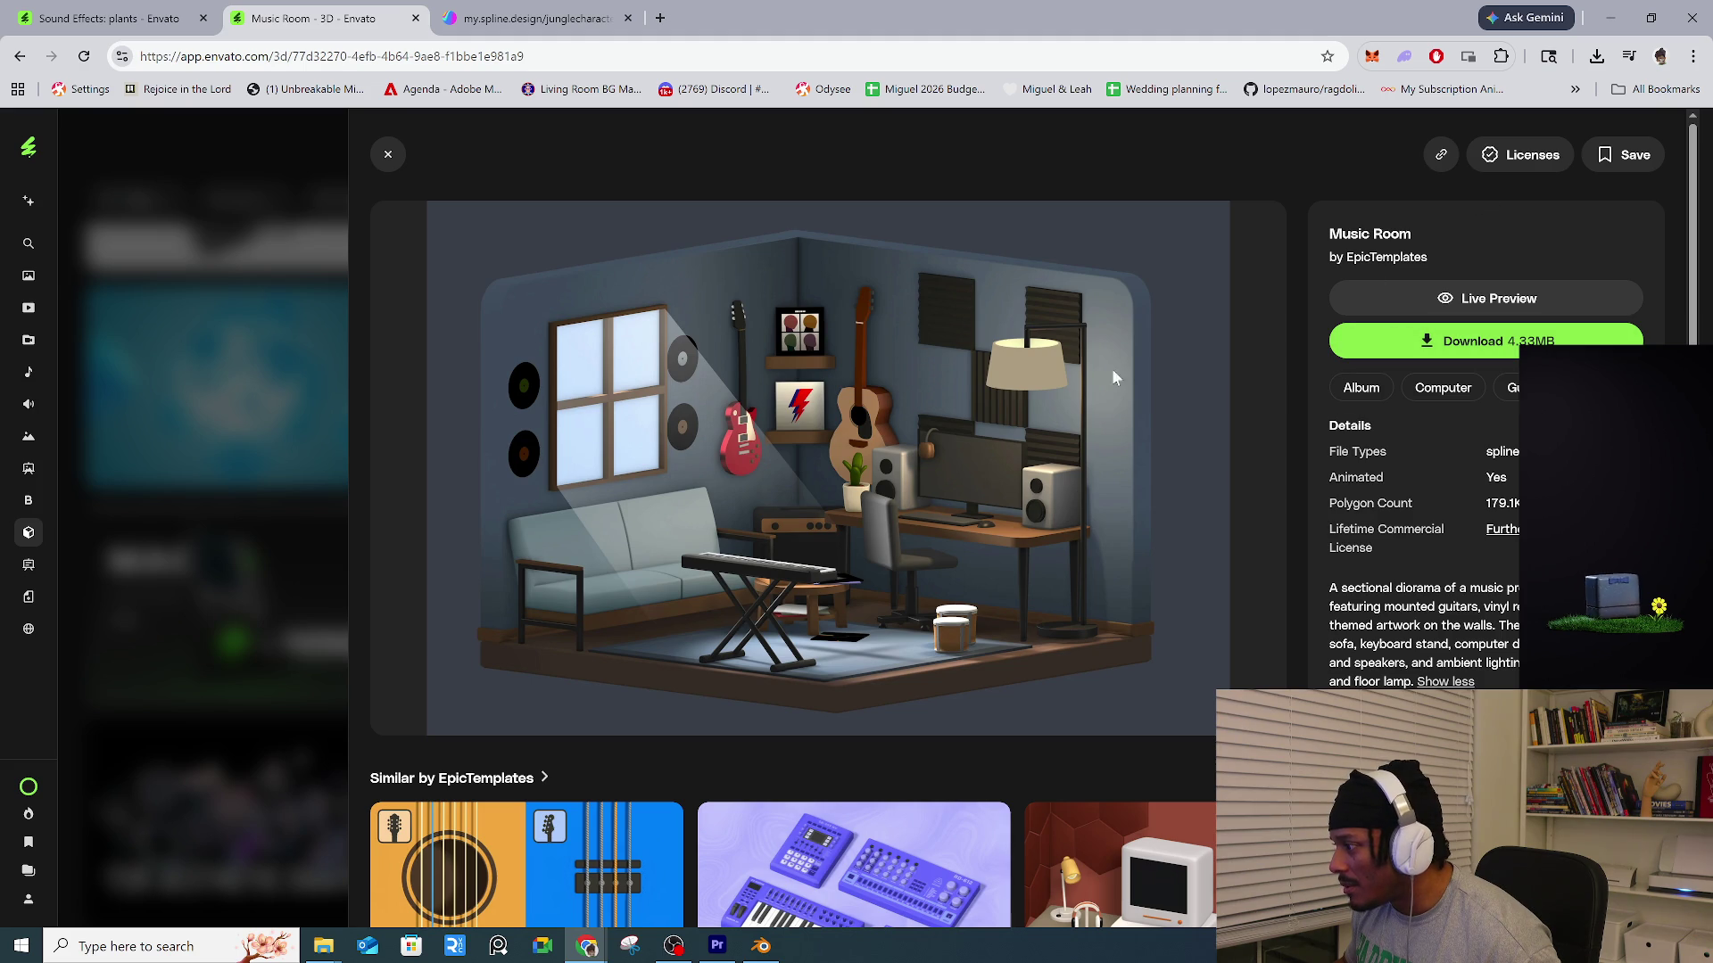
{"action": "left_click", "coordinate": [237, 733]}
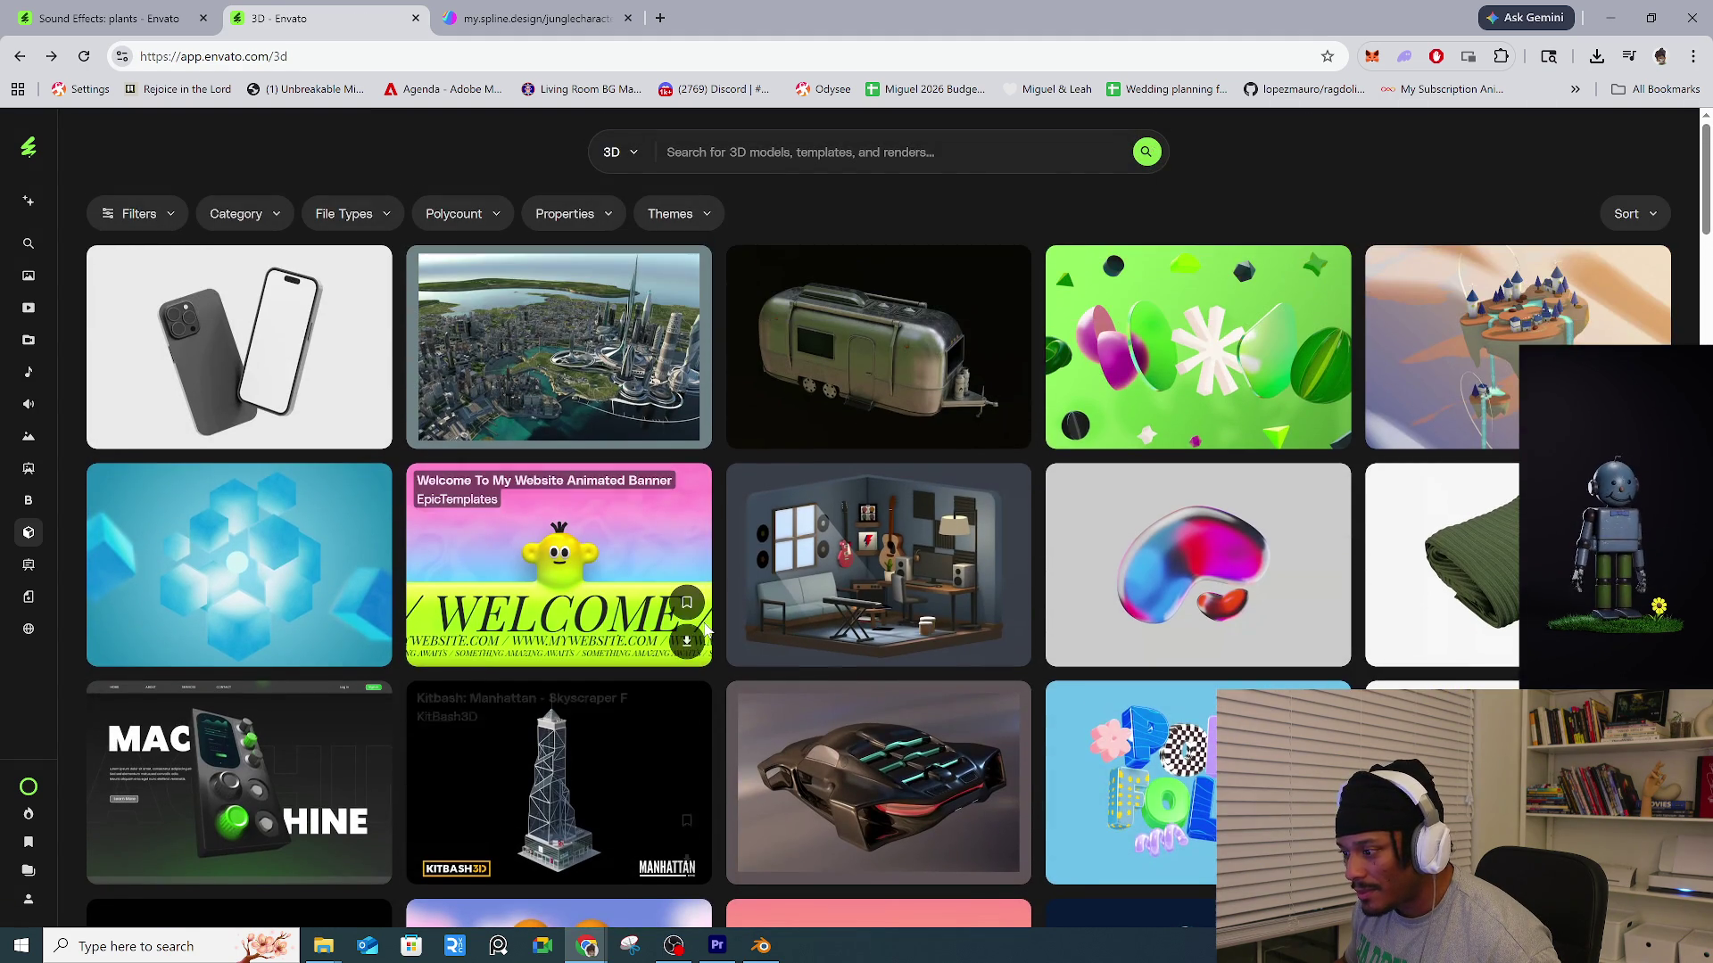
{"action": "scroll", "coordinate": [895, 620], "scroll_direction": "down", "scroll_amount": 5}
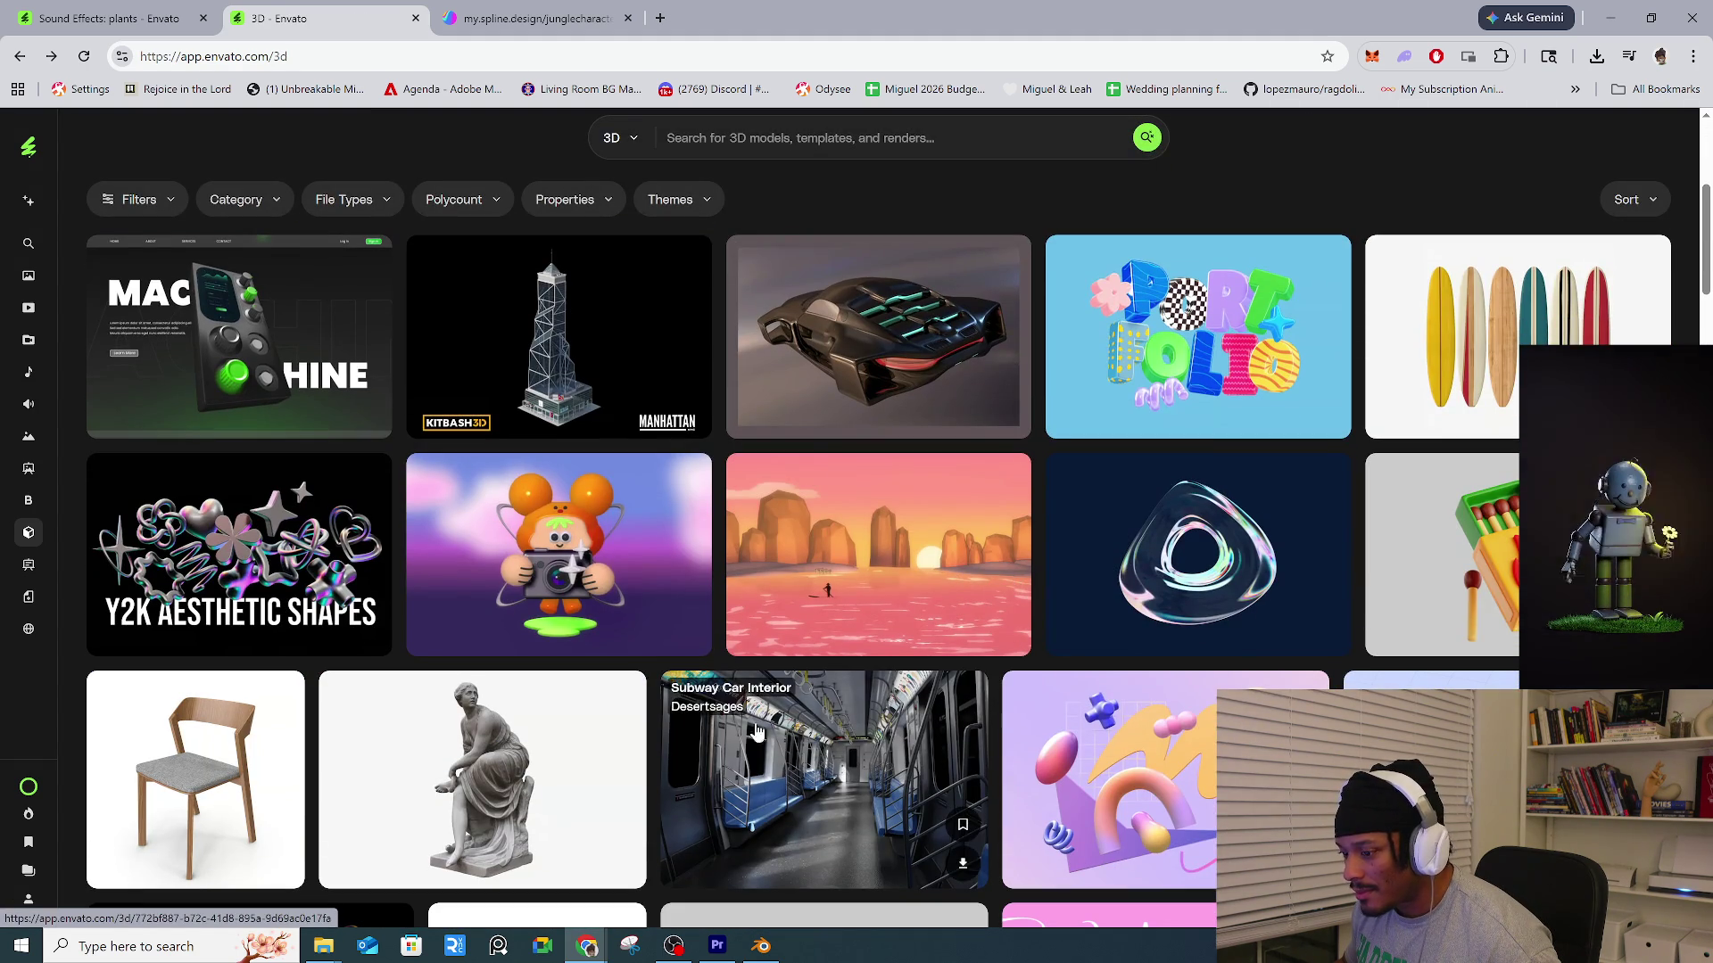
{"action": "left_click", "coordinate": [1187, 790]}
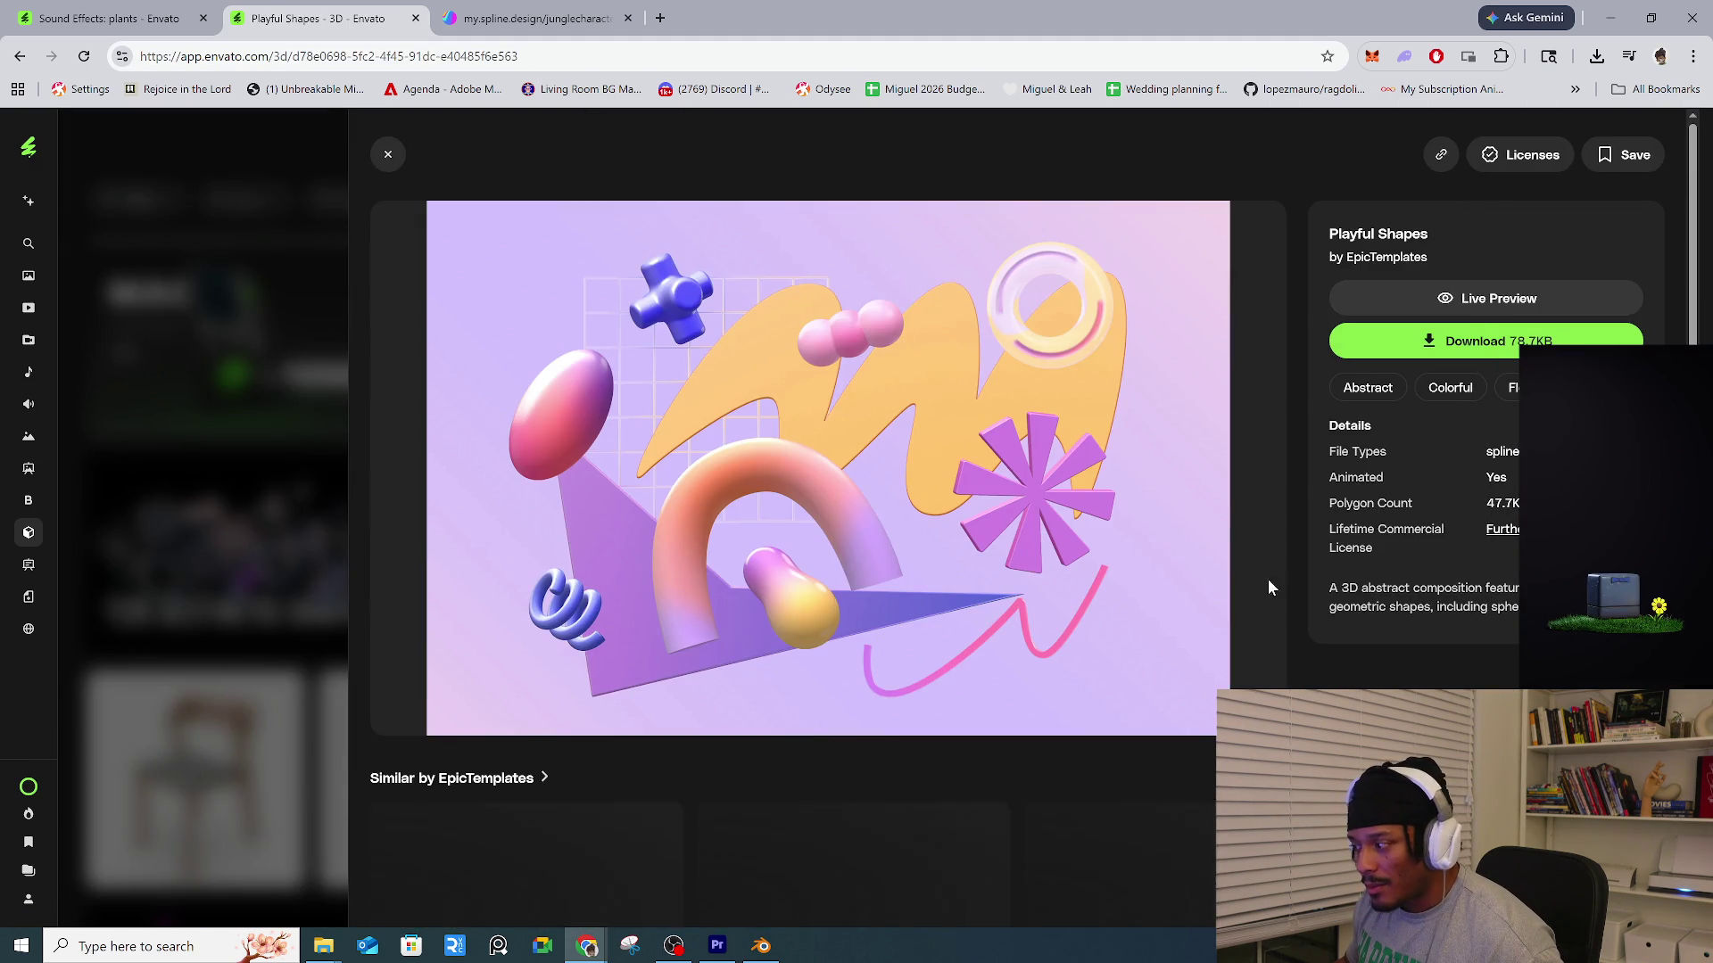
Expand the full Playful Shapes description, then close that item to return to the 3D grid.
{"action": "left_click", "coordinate": [1579, 596]}
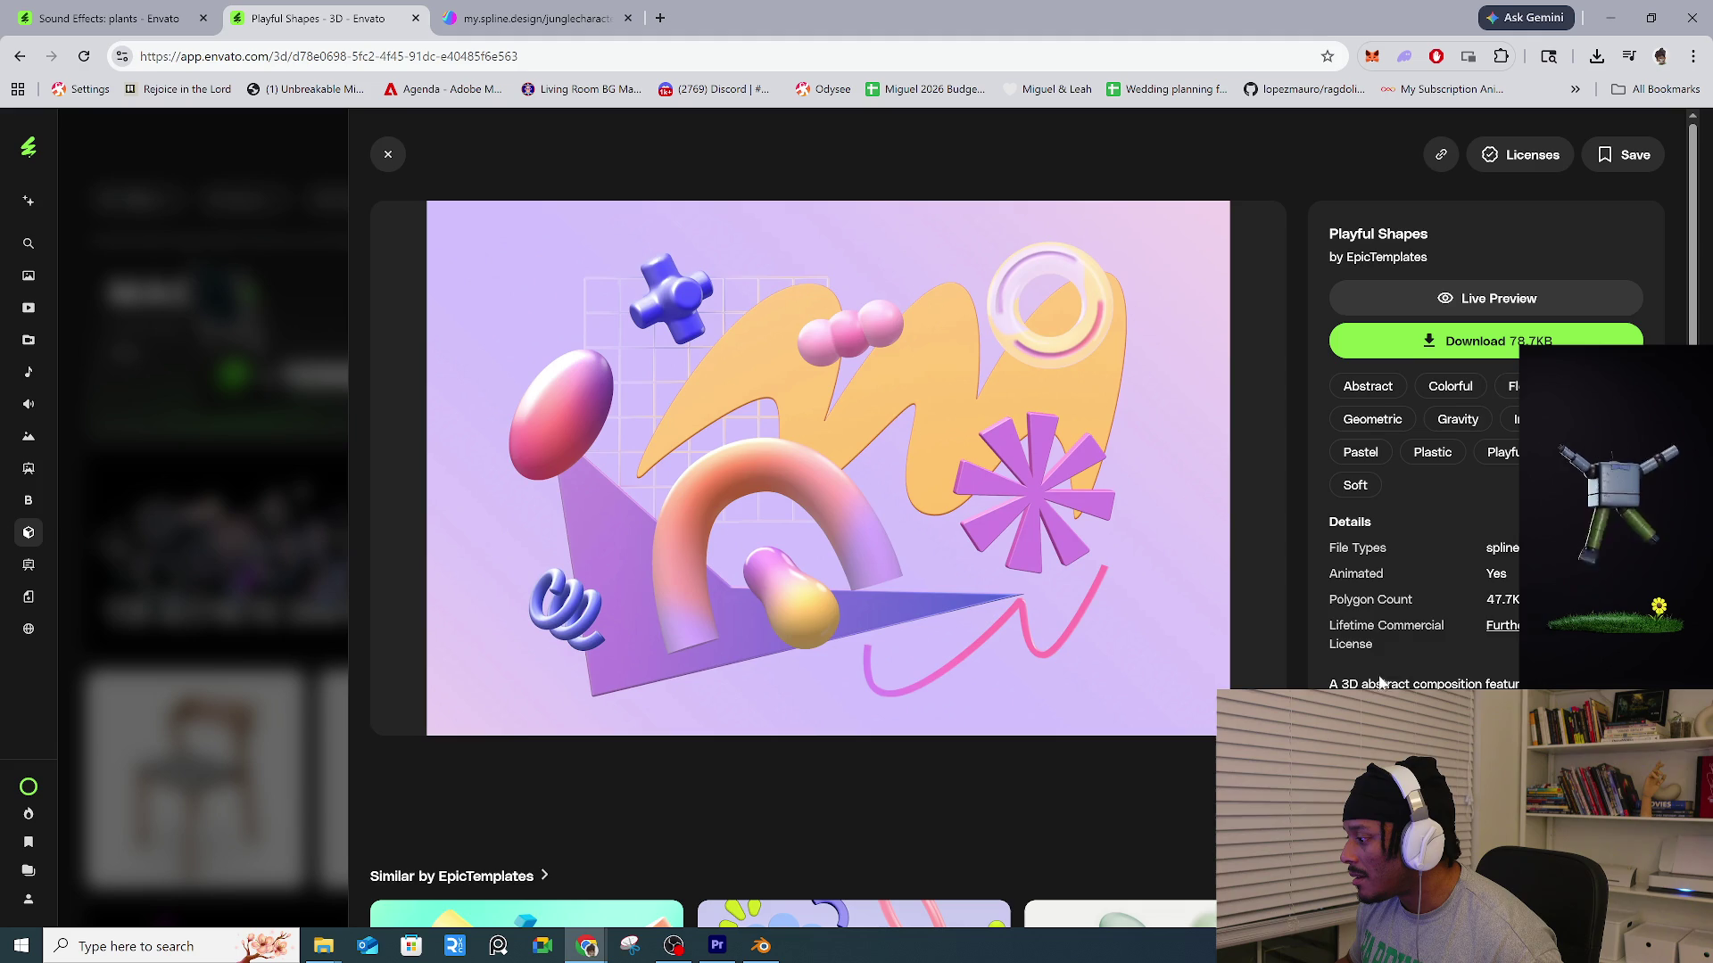
{"action": "scroll", "coordinate": [1405, 658], "scroll_direction": "down", "scroll_amount": 2}
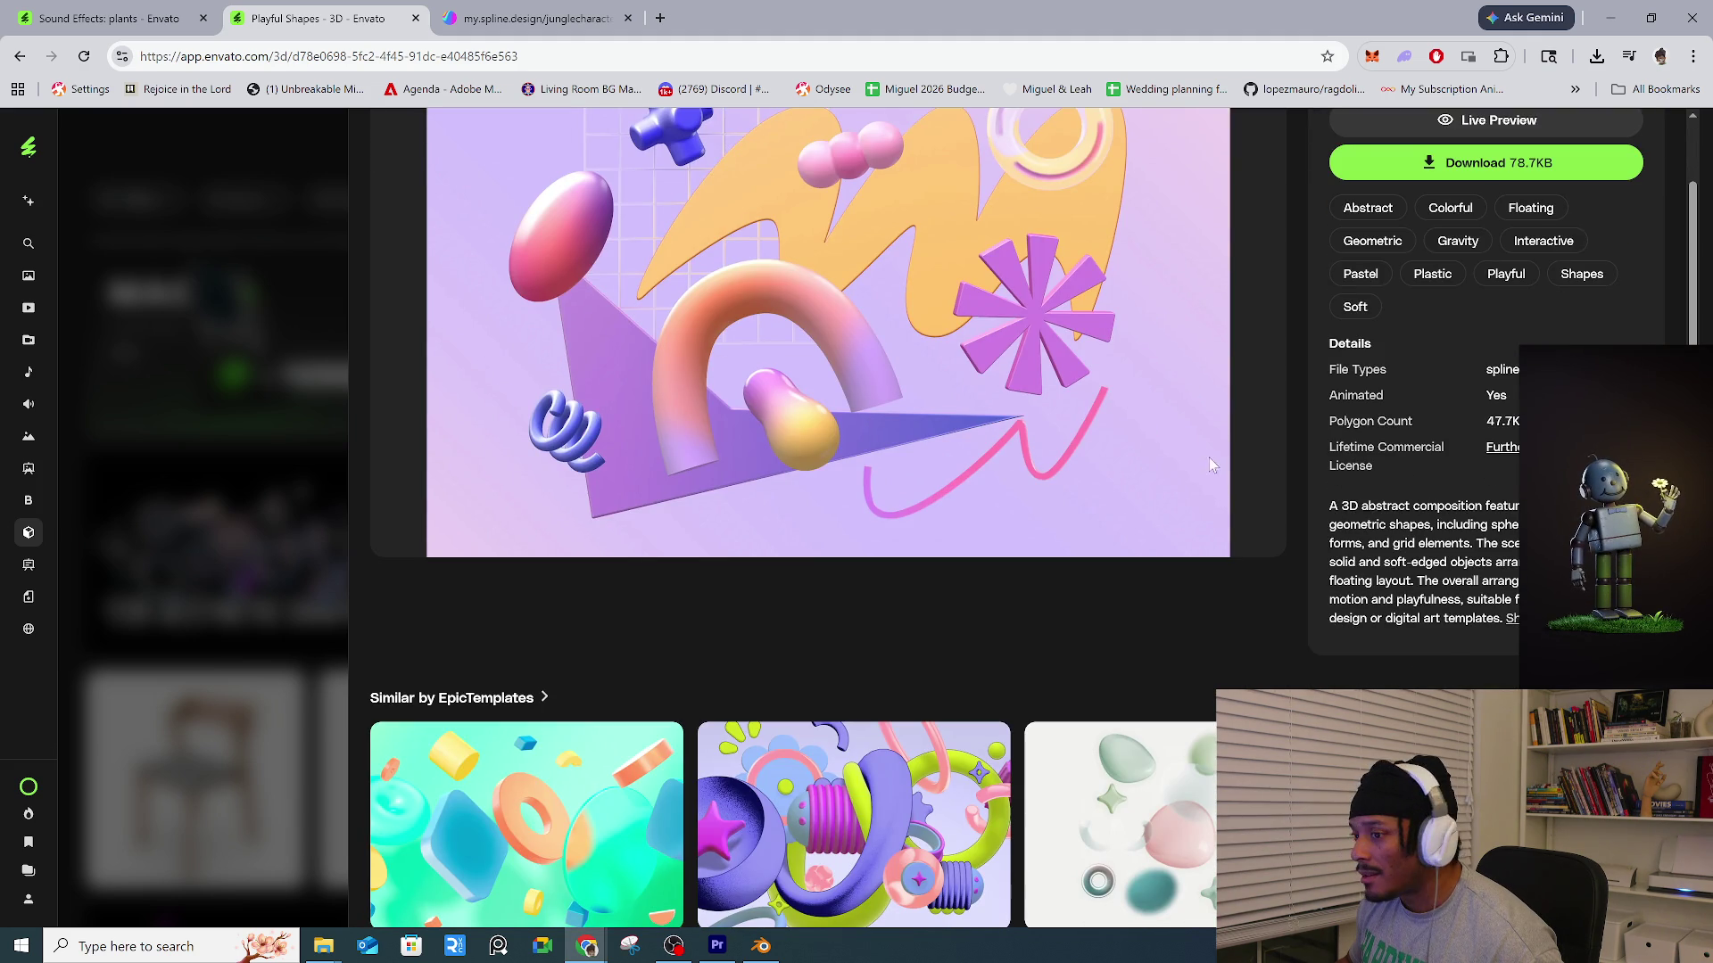
{"action": "double_click", "coordinate": [239, 56]}
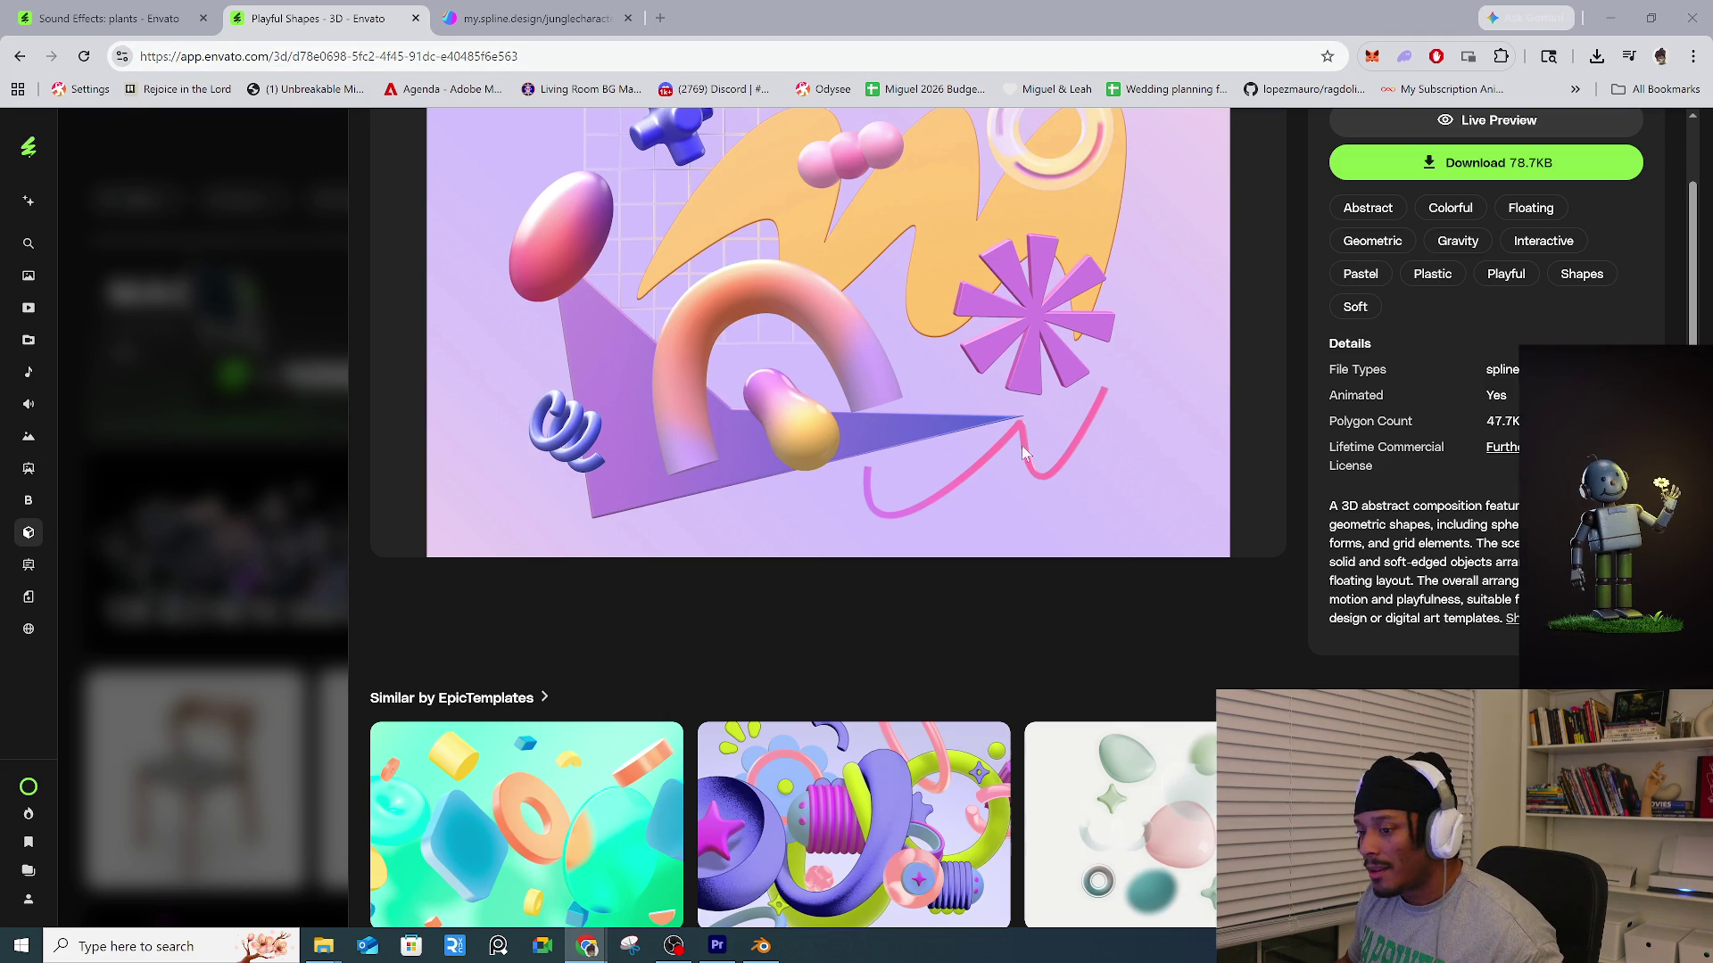
{"action": "left_click", "coordinate": [291, 398]}
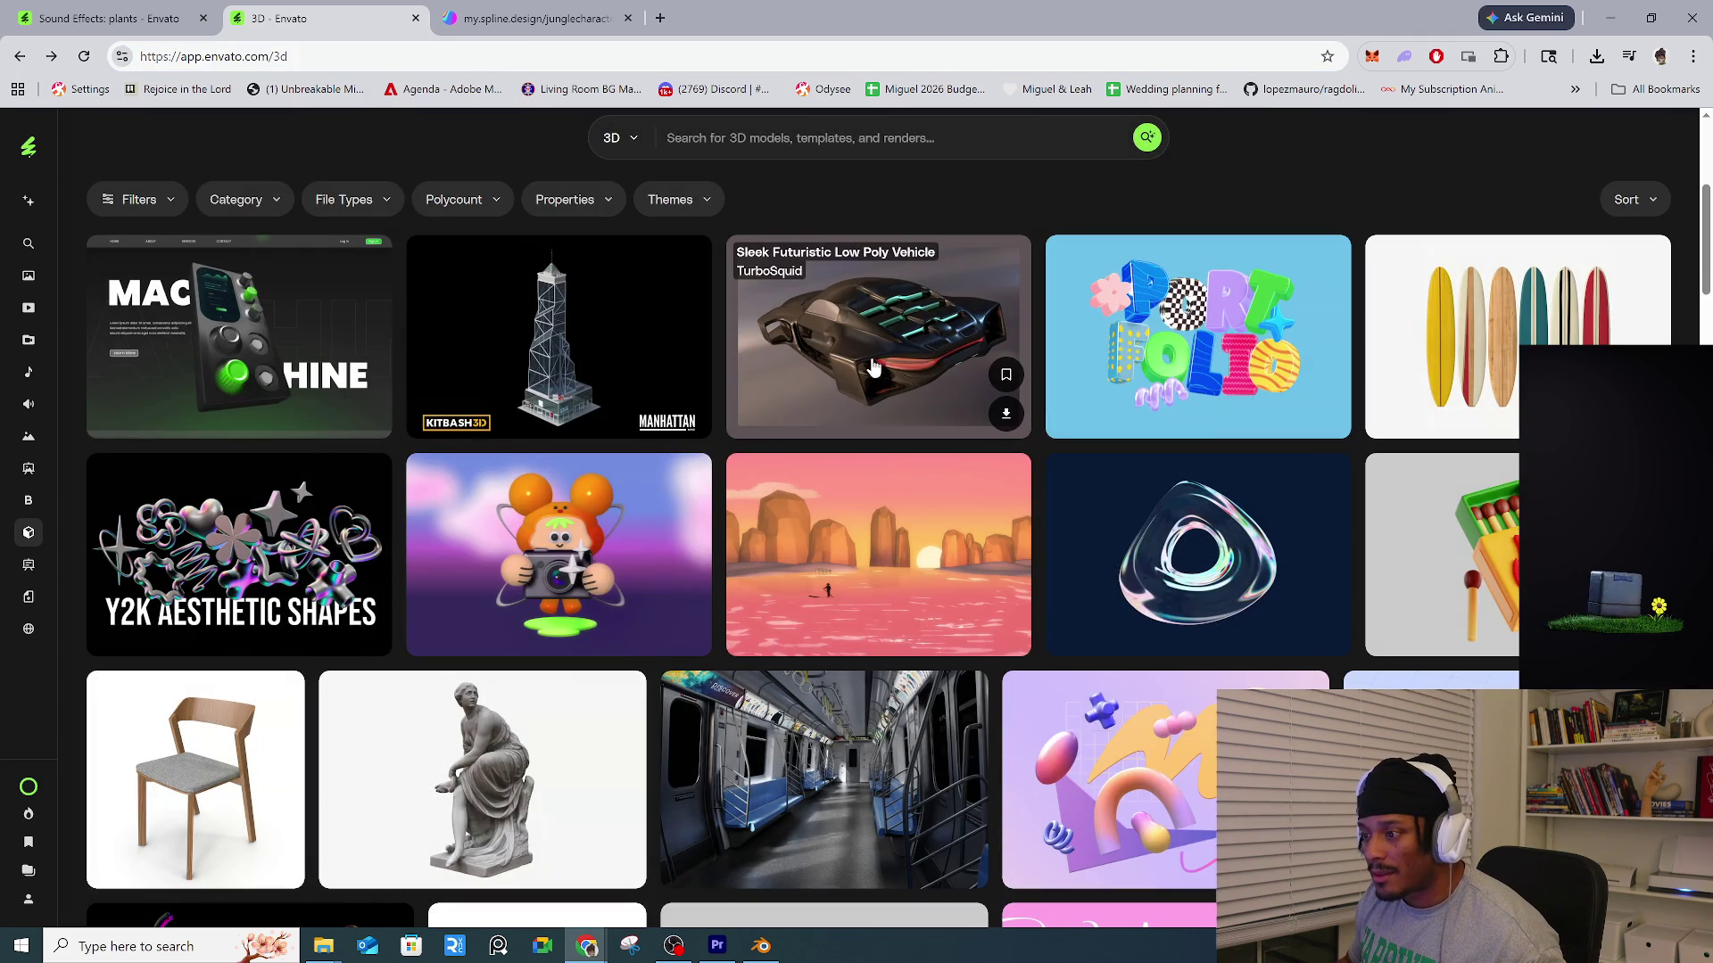
Open the Stressed Cartoon Character at Desk model's details from the grid.
{"action": "scroll", "coordinate": [912, 347], "scroll_direction": "up", "scroll_amount": 1}
{"action": "scroll", "coordinate": [911, 346], "scroll_direction": "down", "scroll_amount": 6}
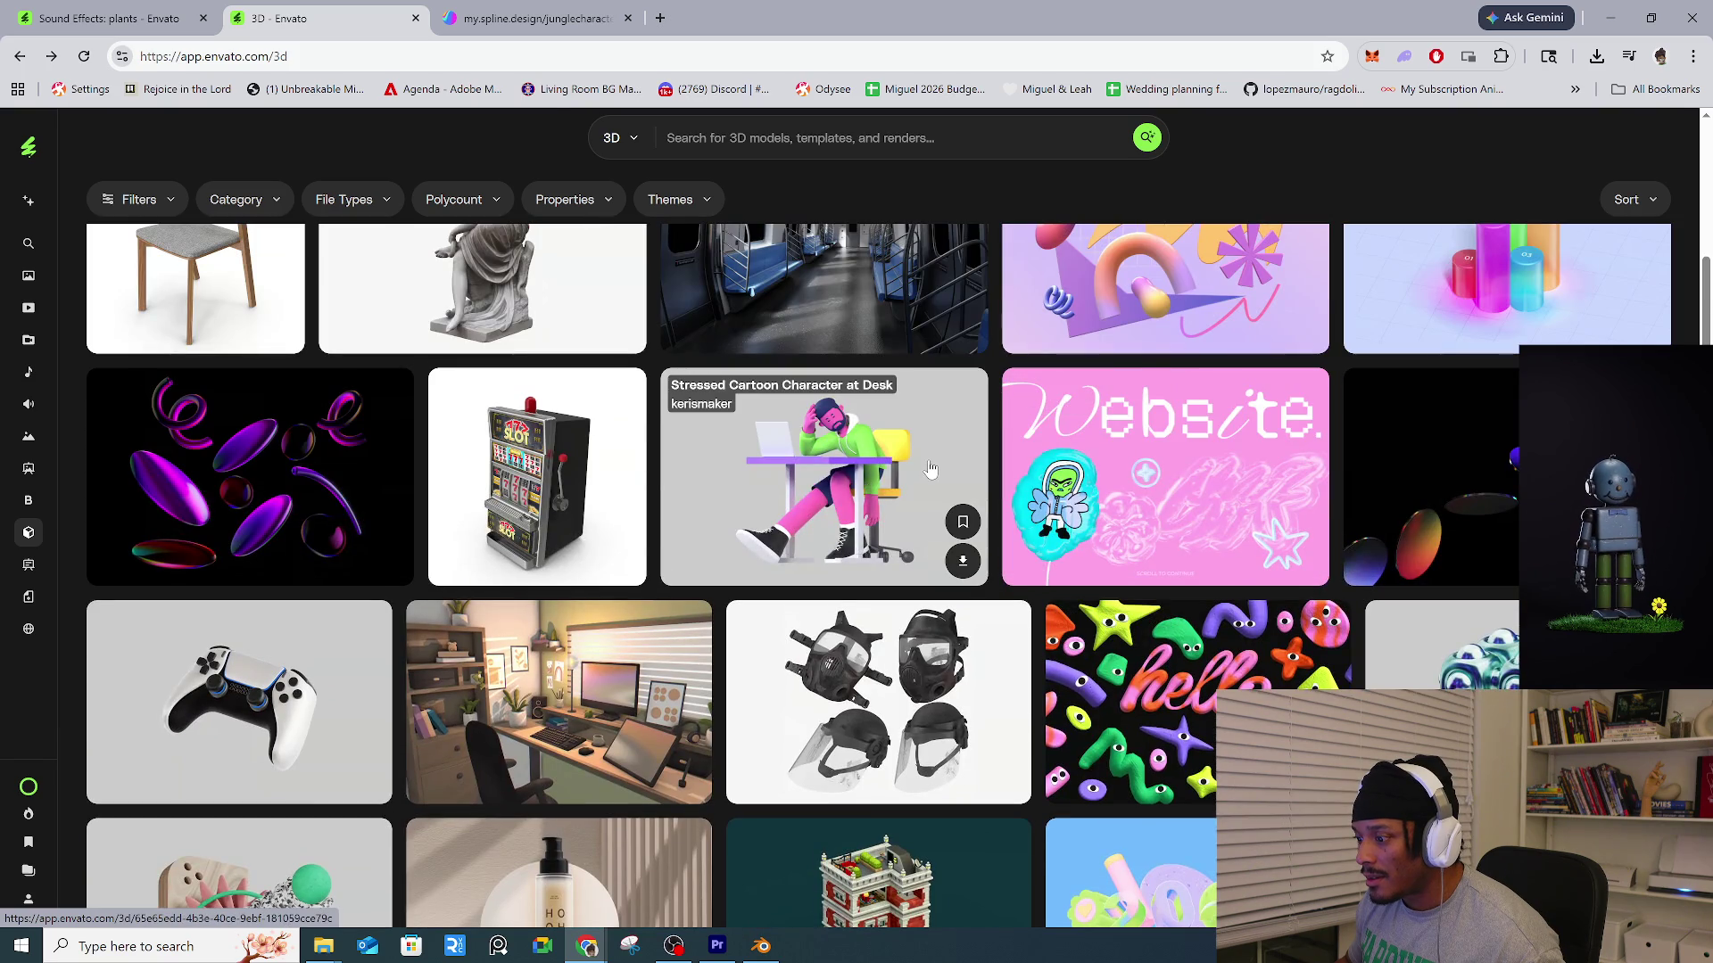
{"action": "left_click", "coordinate": [929, 470]}
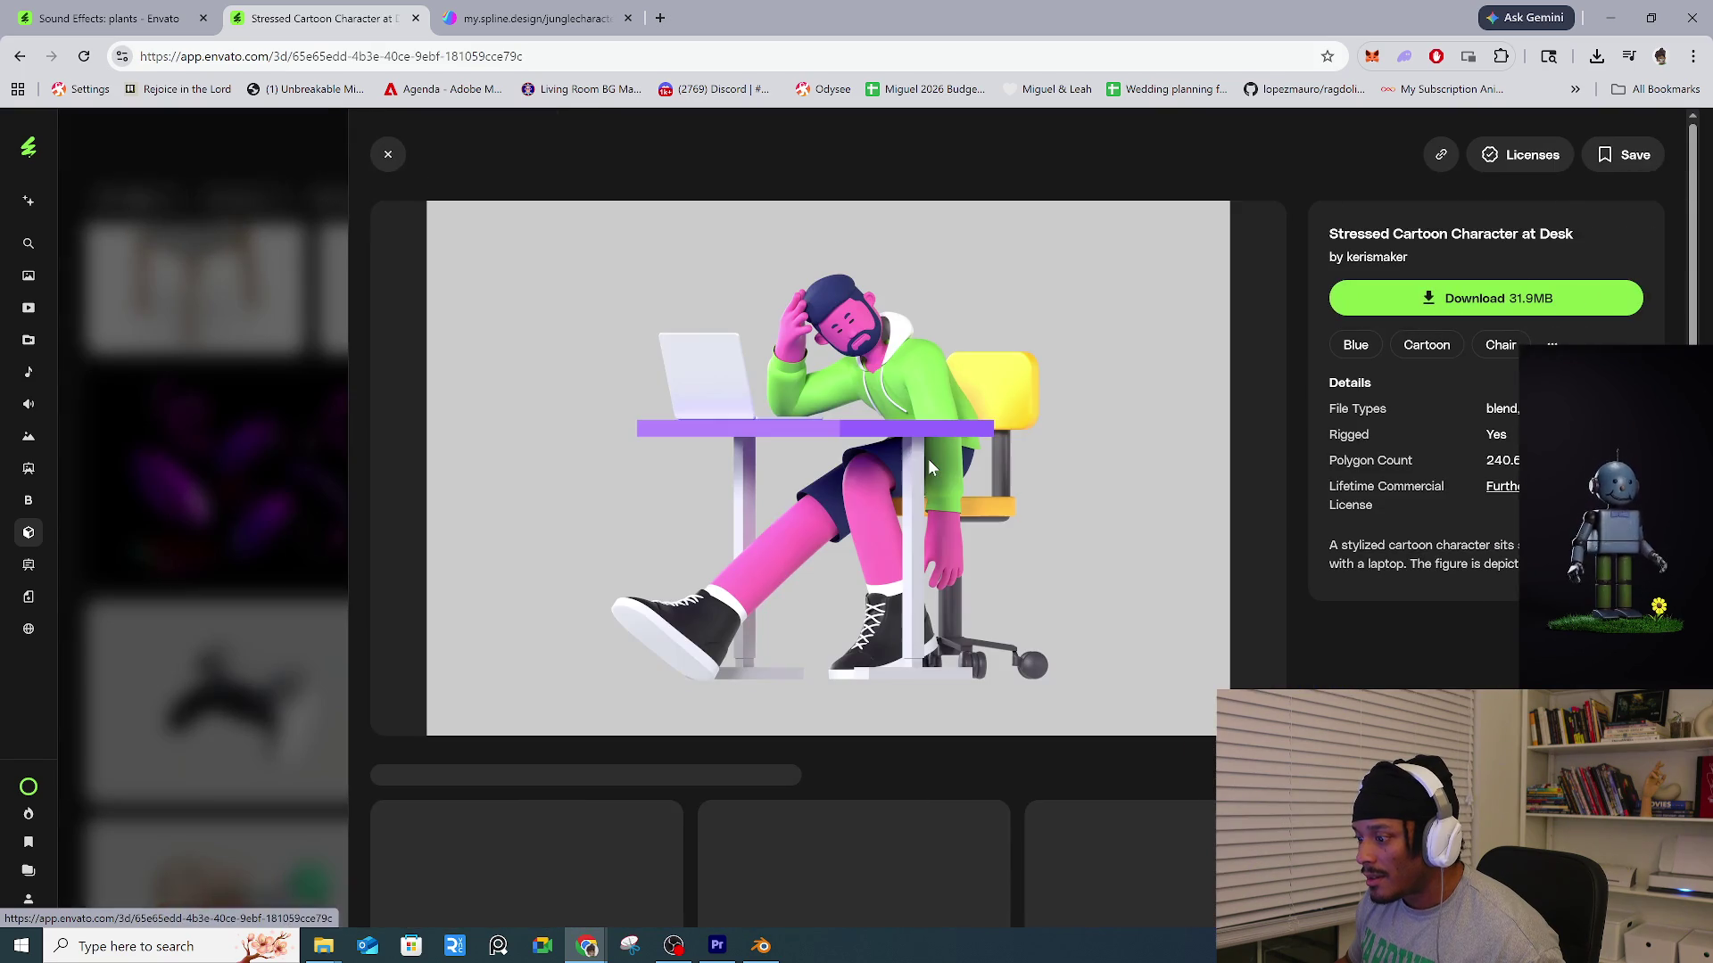
Show all the character model's tags, check its Licenses list, then close the item.
{"action": "left_click", "coordinate": [1552, 344]}
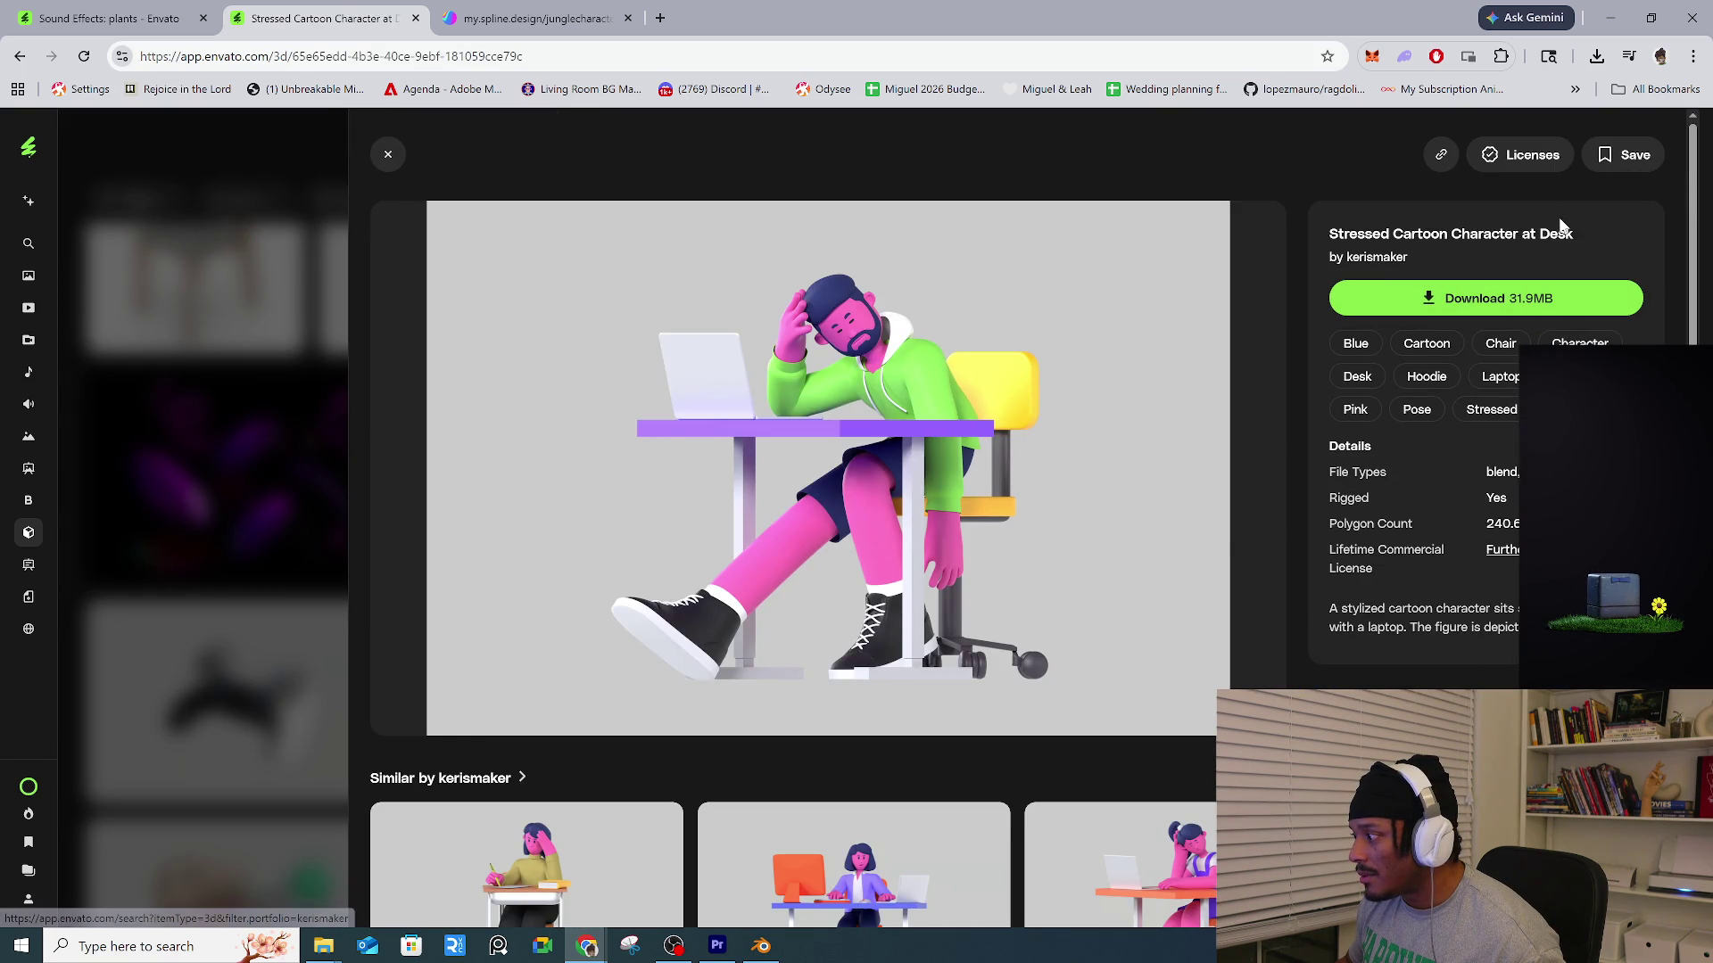
{"action": "left_click", "coordinate": [1535, 170]}
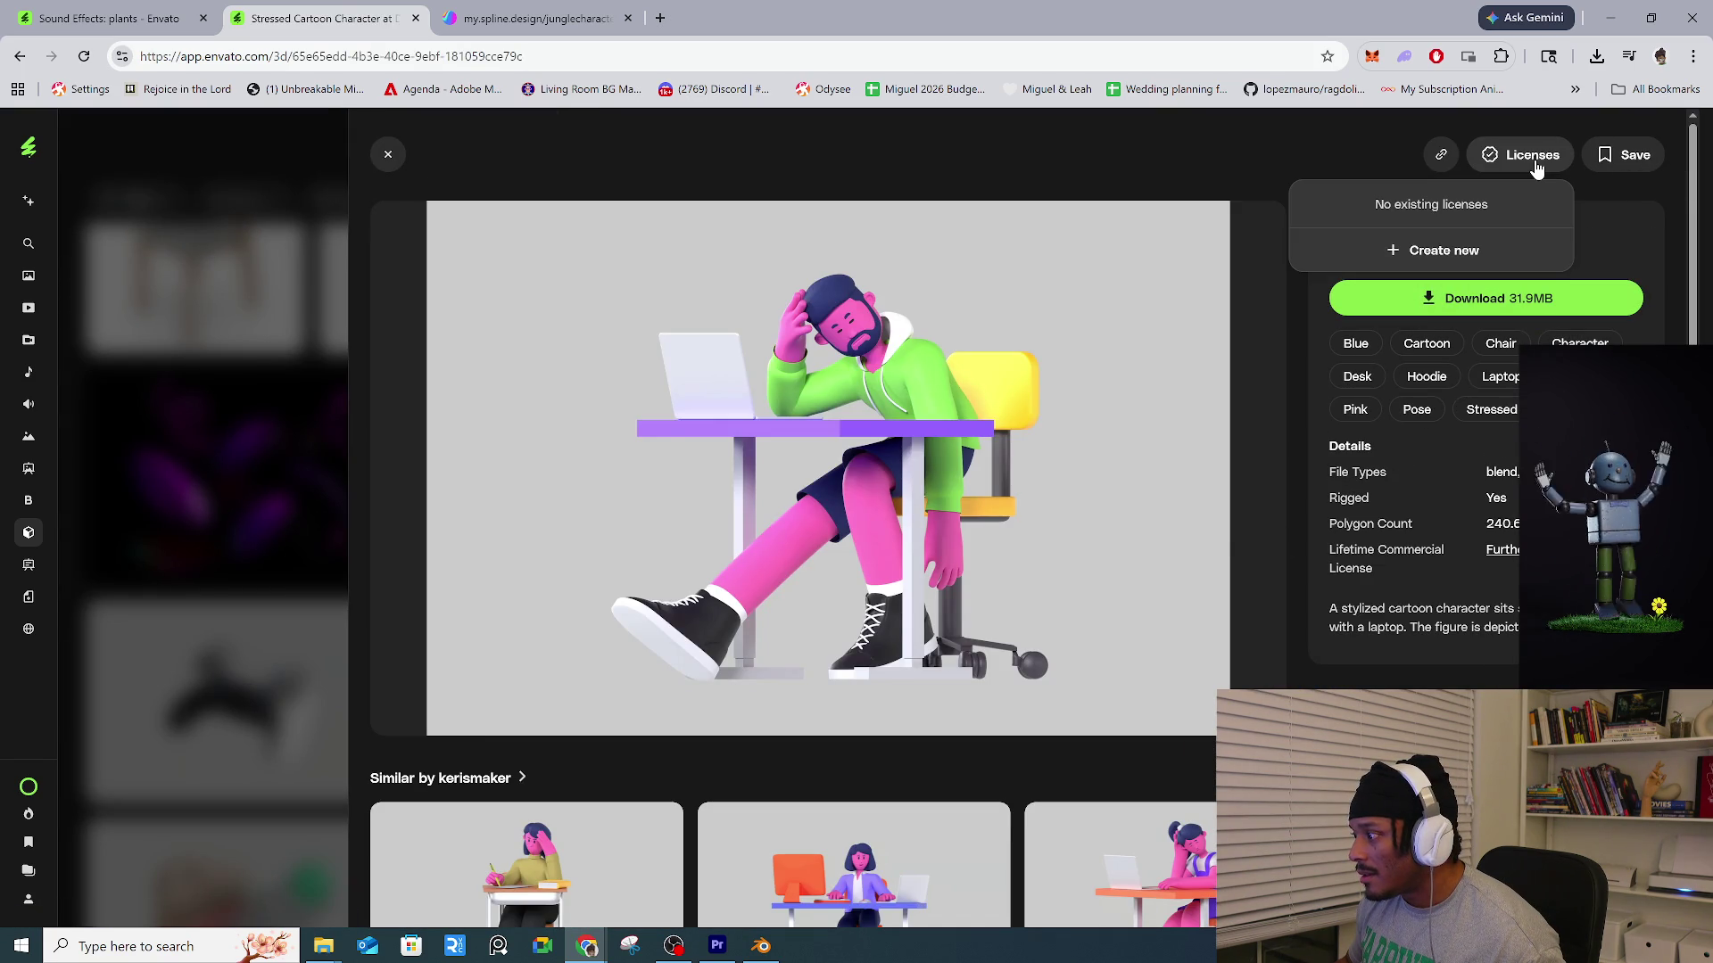
{"action": "left_click", "coordinate": [1630, 192]}
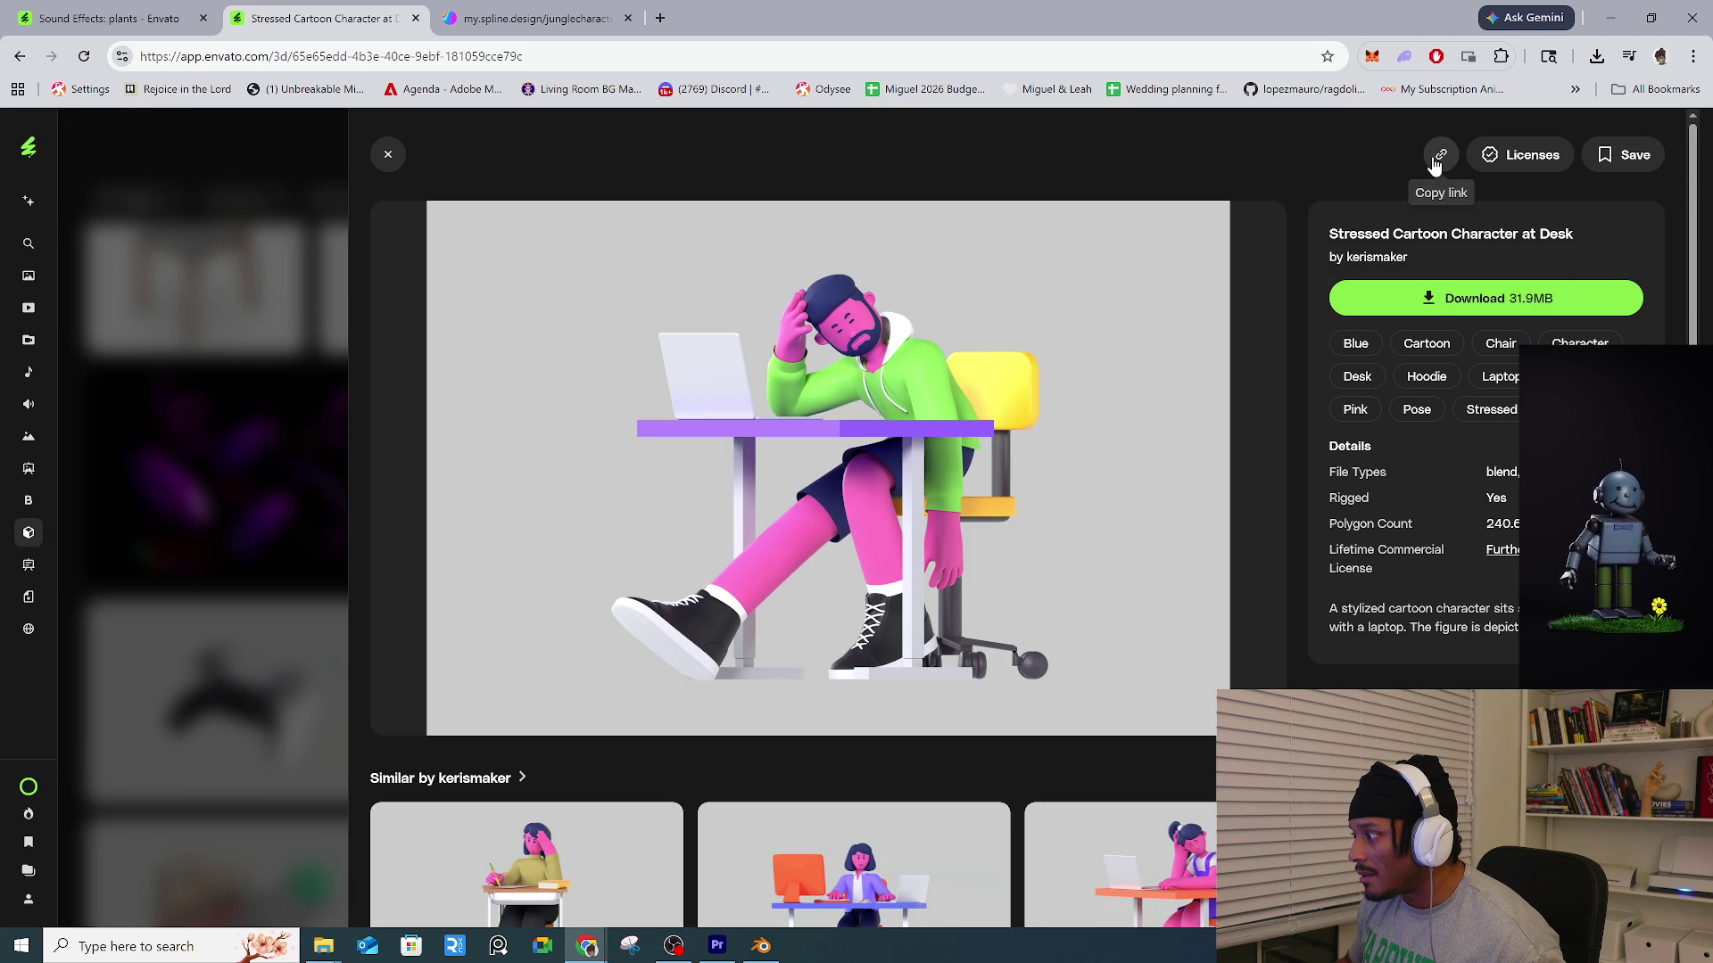
{"action": "left_click", "coordinate": [255, 580]}
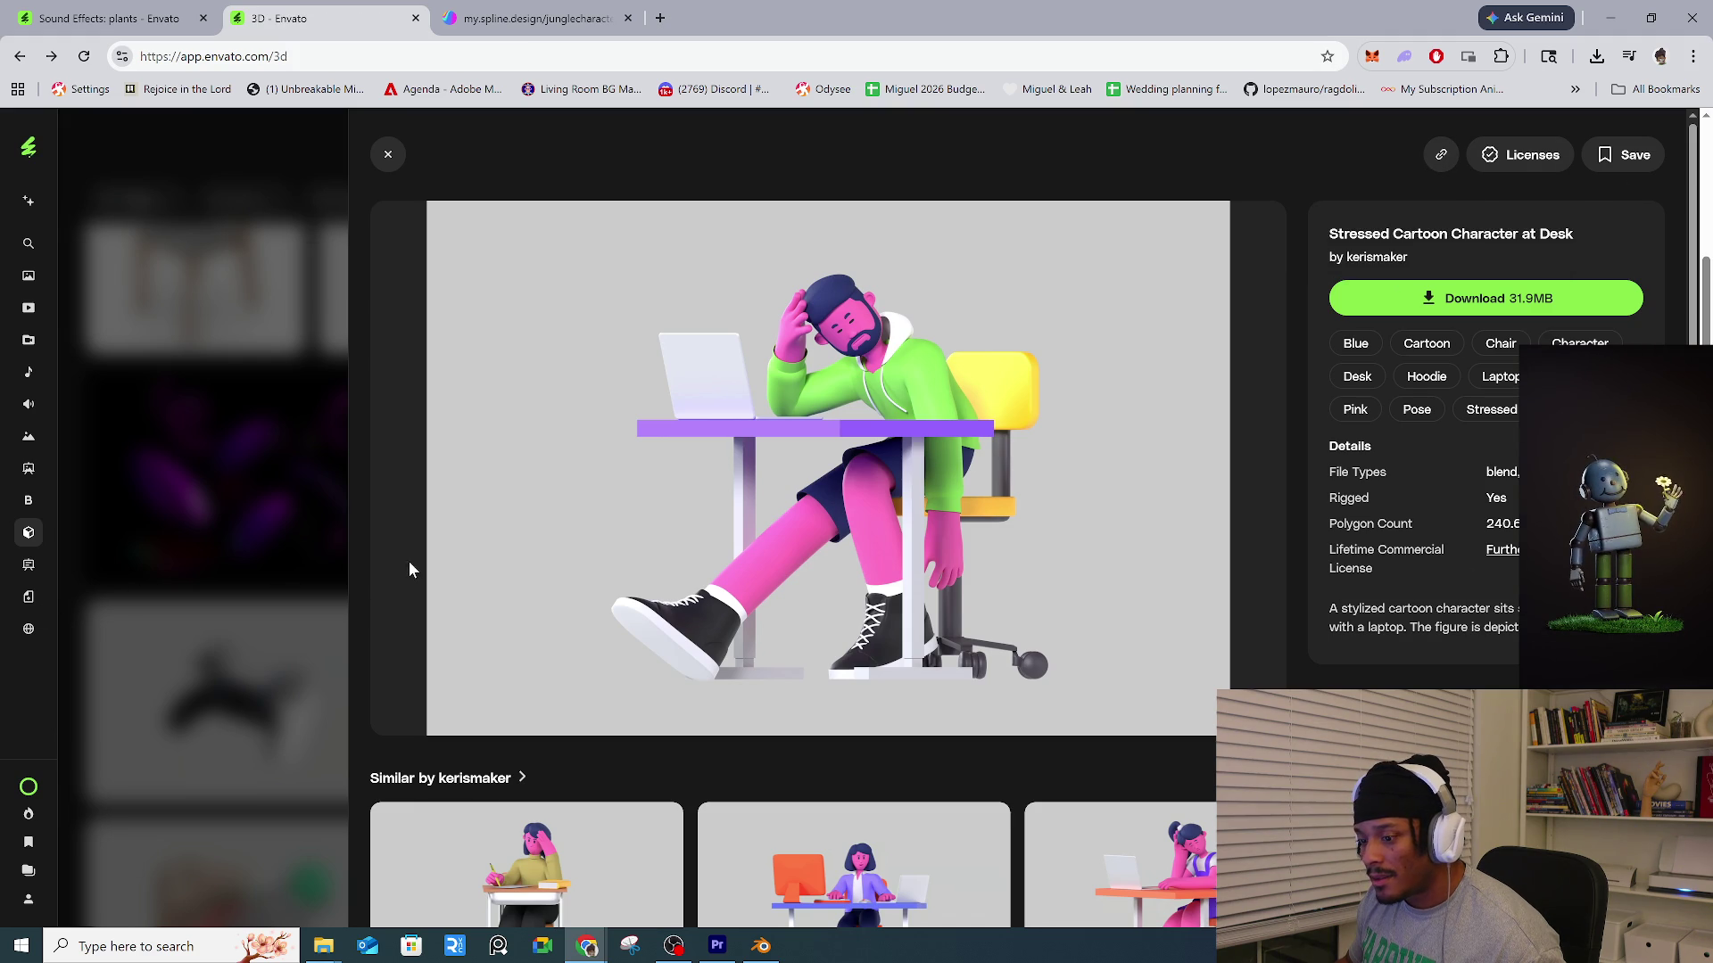
Find and open the Matchbox with matches and flame model's details.
{"action": "scroll", "coordinate": [661, 526], "scroll_direction": "up", "scroll_amount": 4}
{"action": "scroll", "coordinate": [758, 528], "scroll_direction": "up", "scroll_amount": 7}
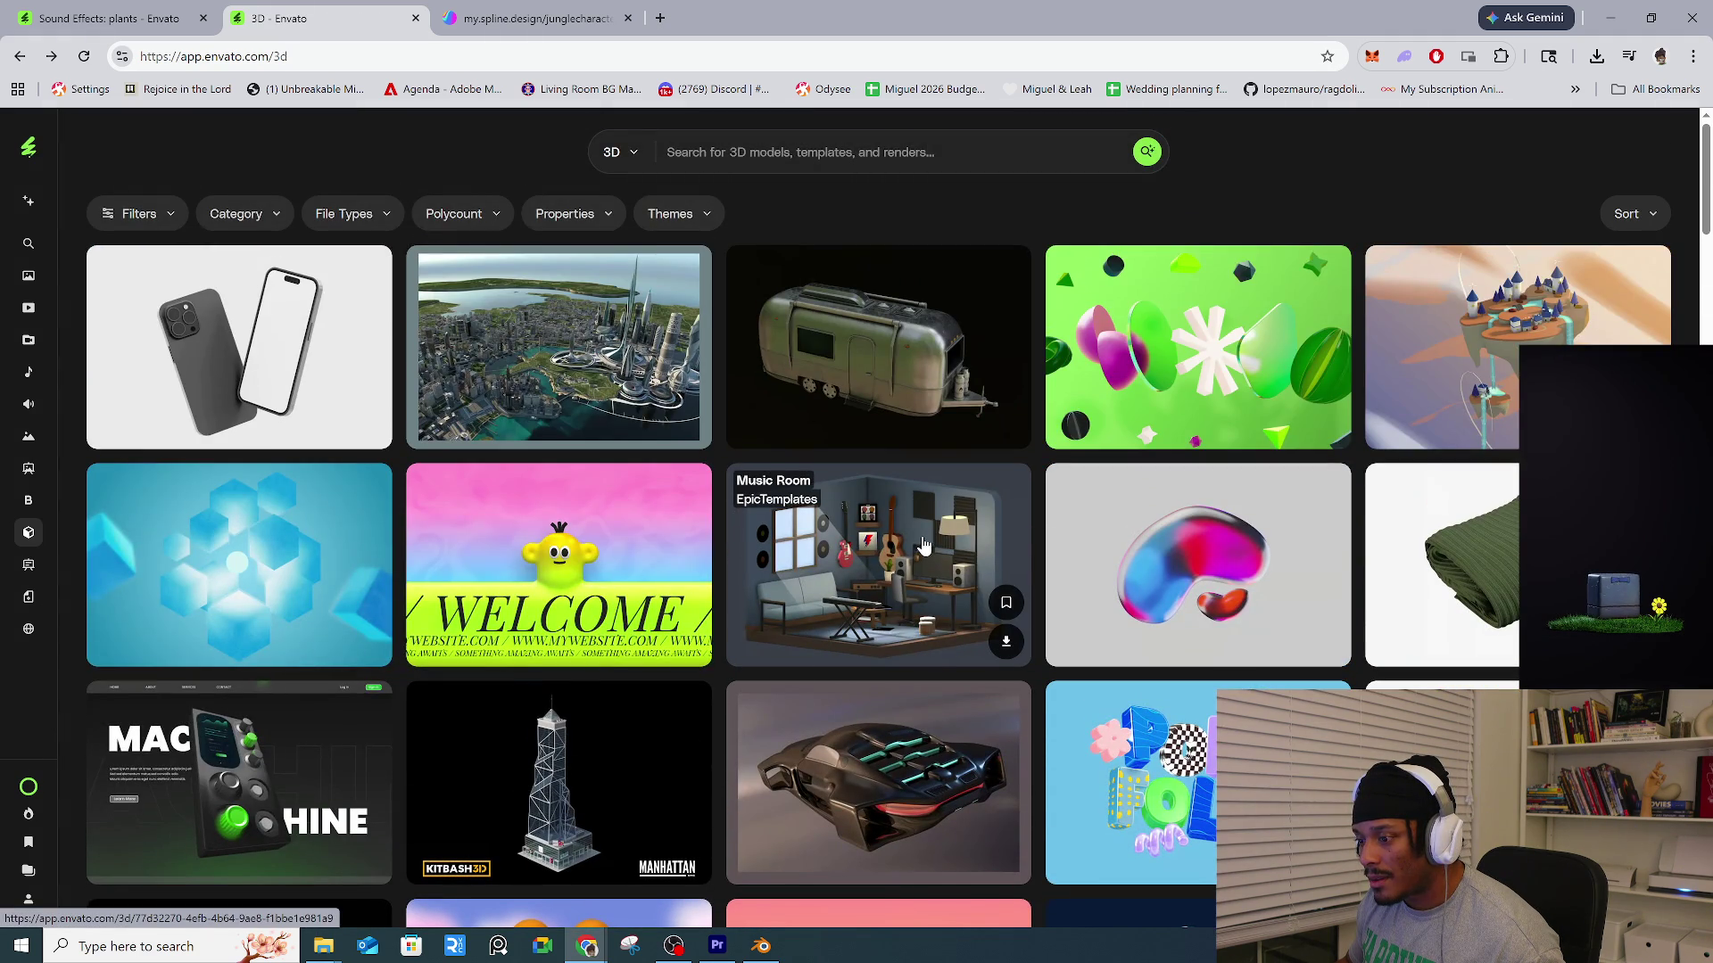
{"action": "scroll", "coordinate": [945, 482], "scroll_direction": "down", "scroll_amount": 10}
{"action": "scroll", "coordinate": [946, 486], "scroll_direction": "up", "scroll_amount": 5}
{"action": "scroll", "coordinate": [928, 625], "scroll_direction": "up", "scroll_amount": 2}
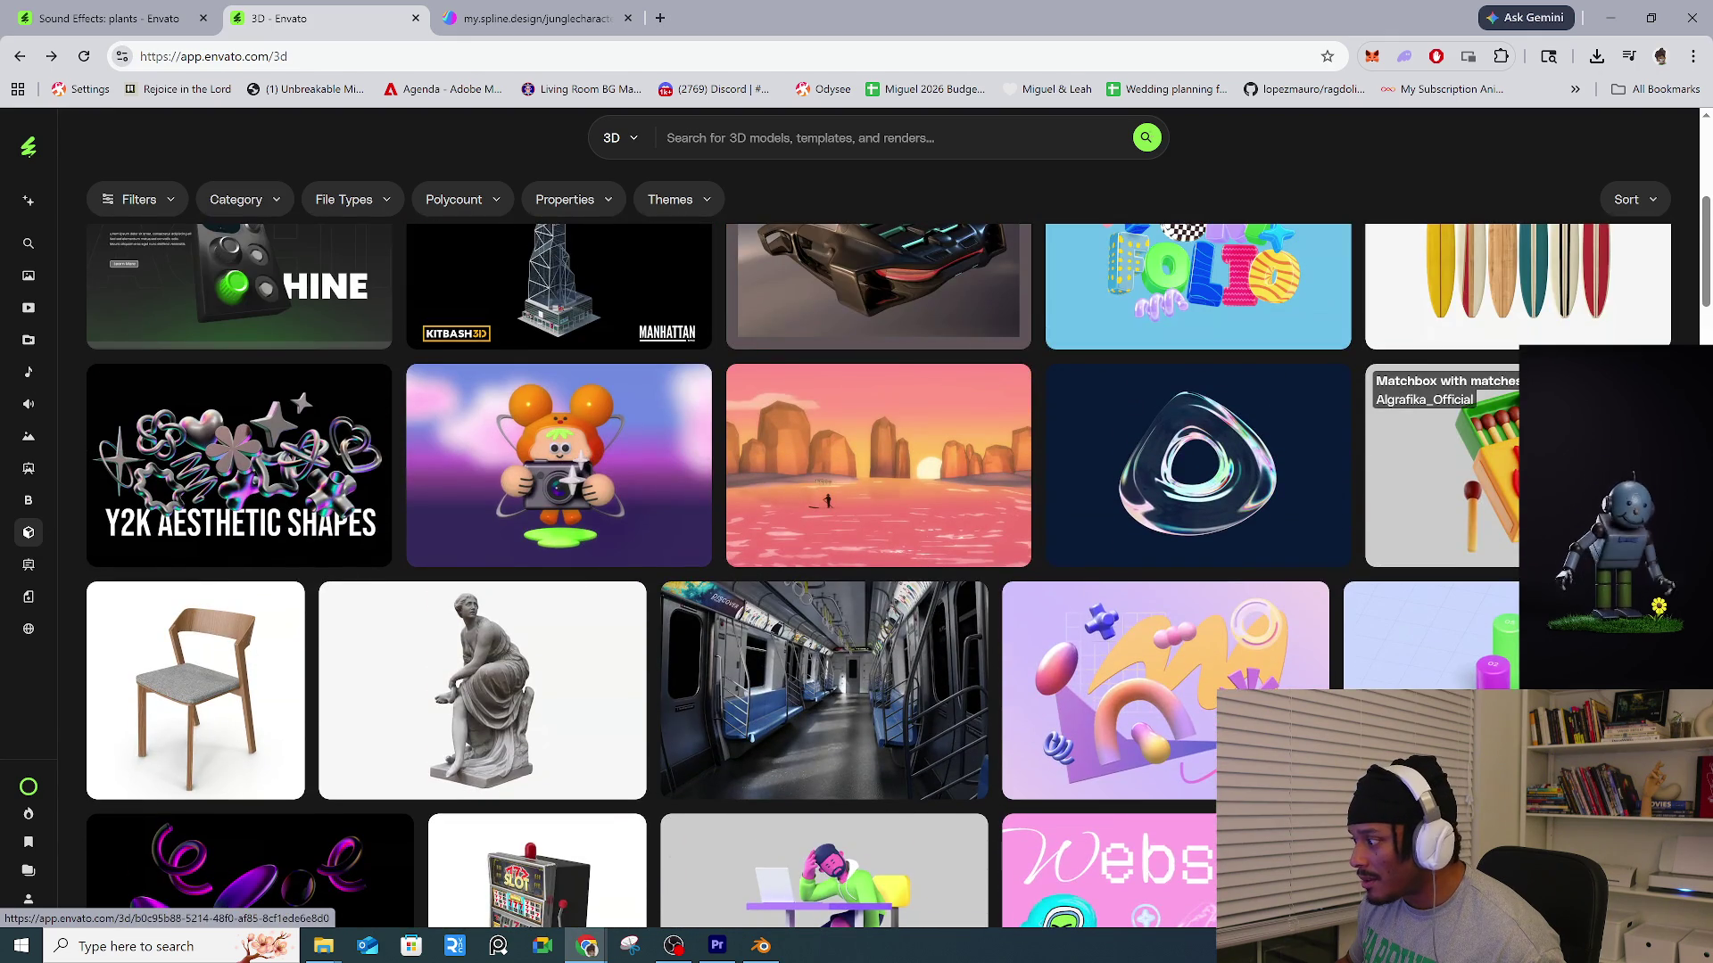
{"action": "left_click", "coordinate": [1445, 446]}
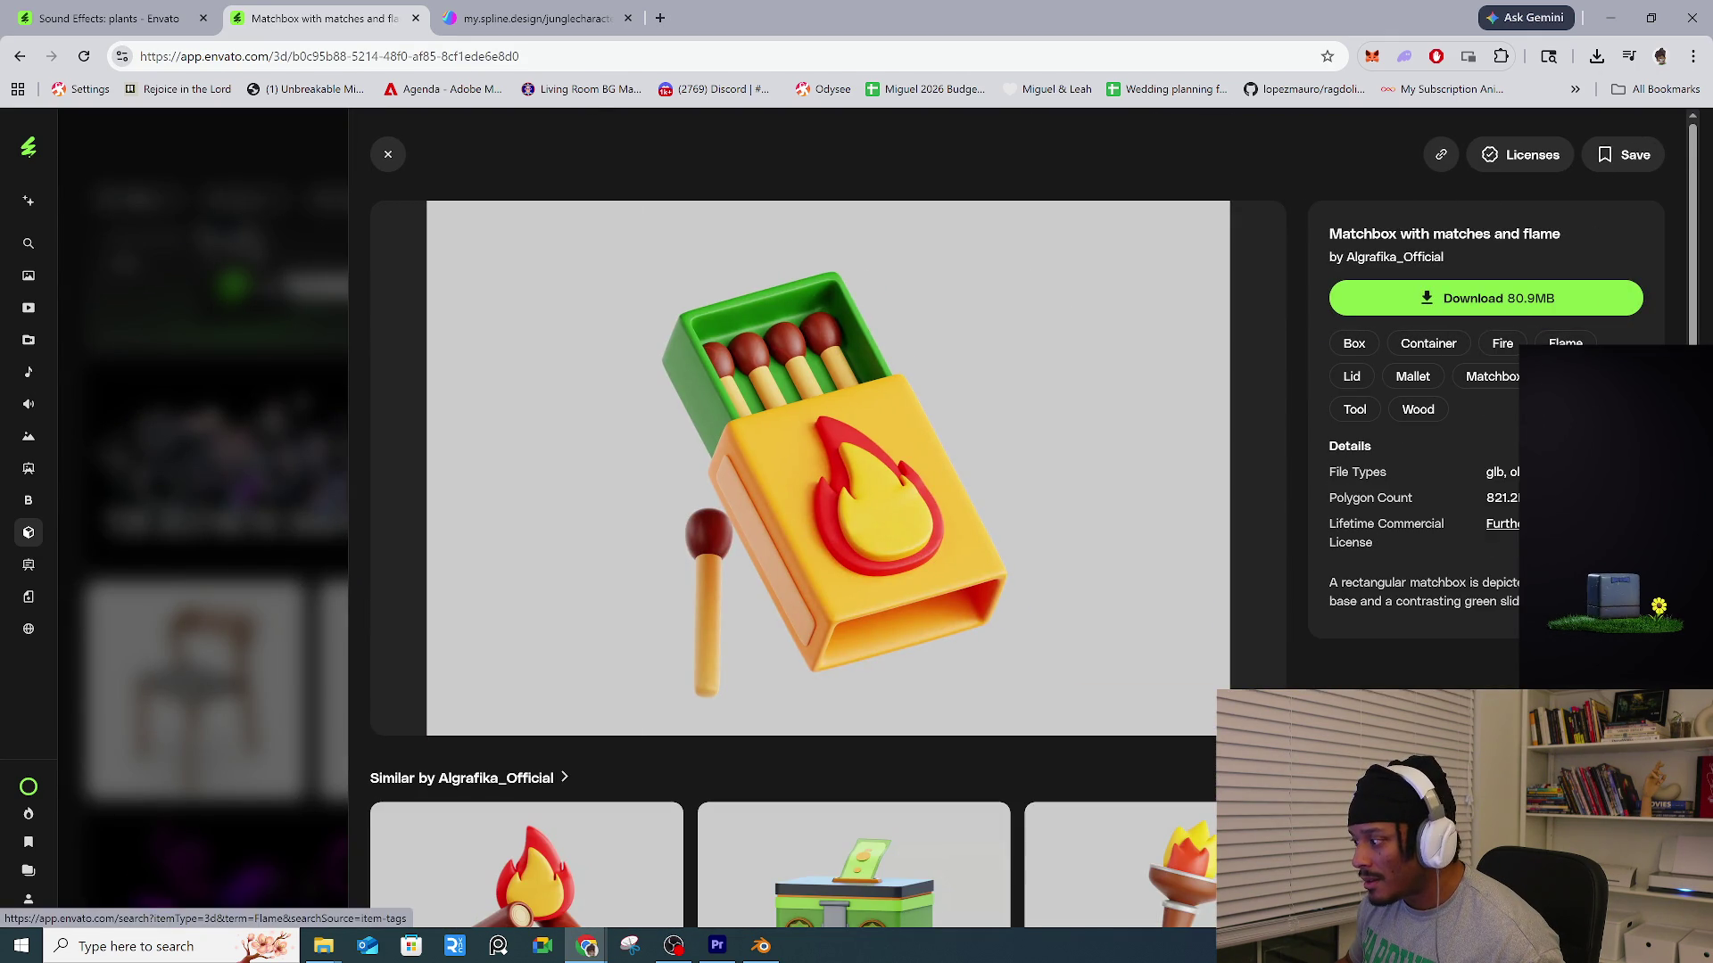
{"action": "scroll", "coordinate": [1463, 535], "scroll_direction": "down", "scroll_amount": 2}
{"action": "scroll", "coordinate": [1461, 532], "scroll_direction": "up", "scroll_amount": 2}
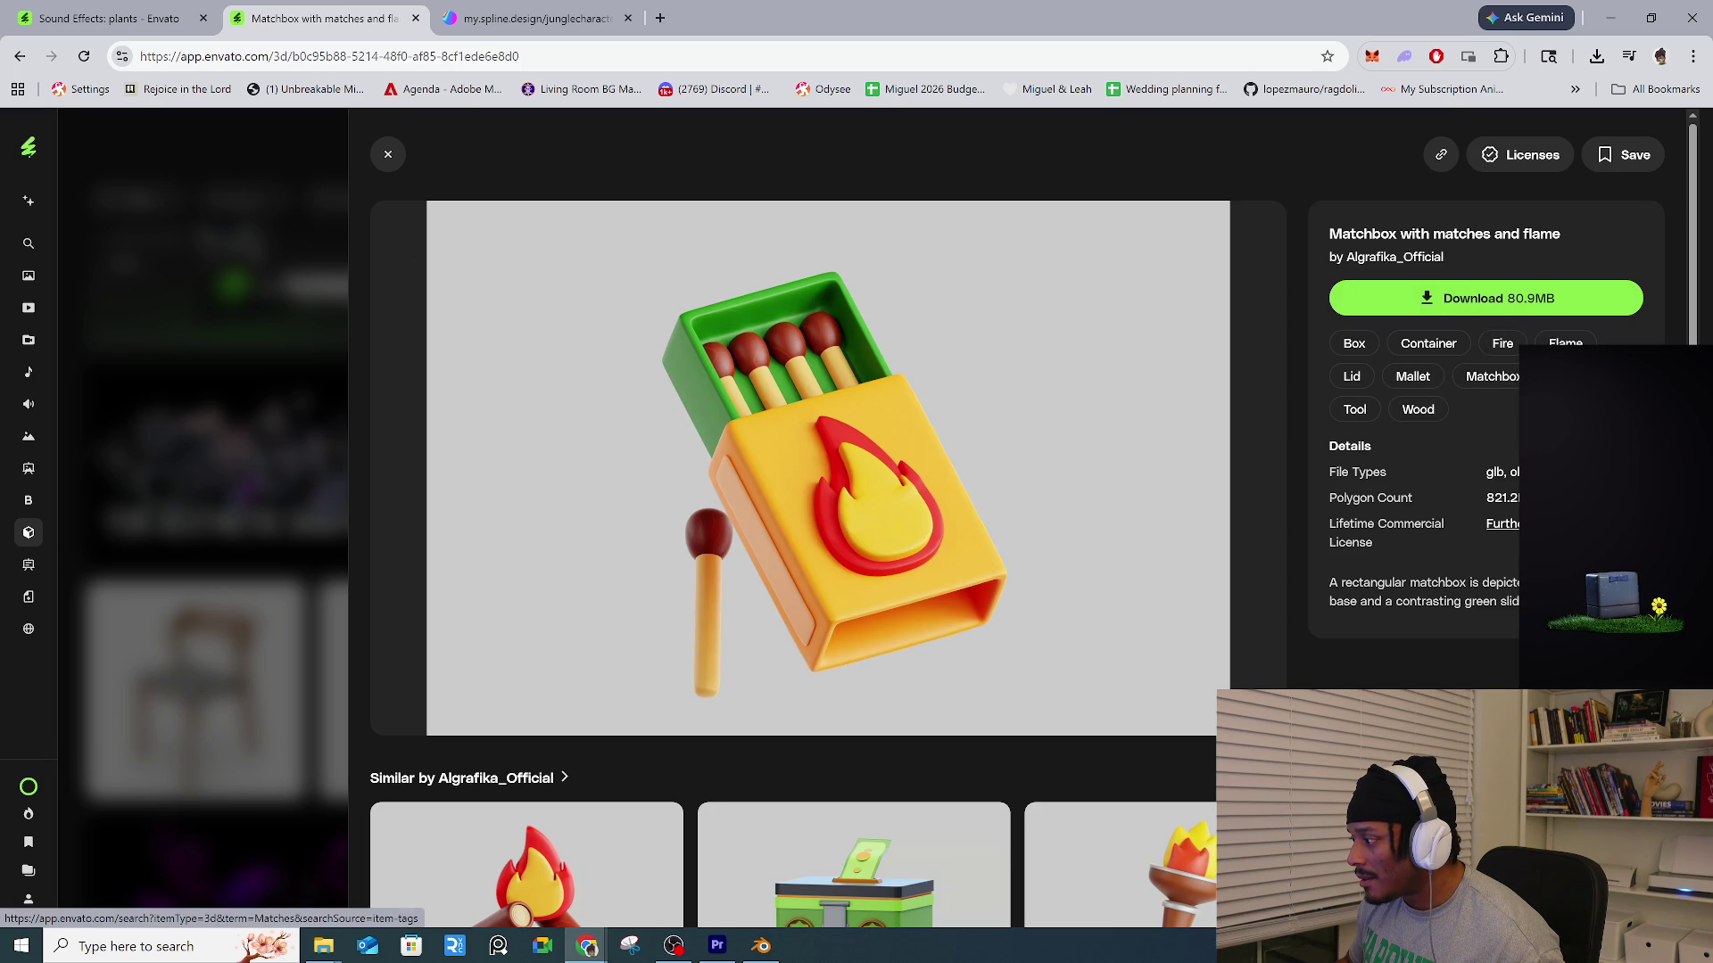
Read the Envato Elements license terms in a new tab, then close the matchbox item.
{"action": "left_click", "coordinate": [1579, 375]}
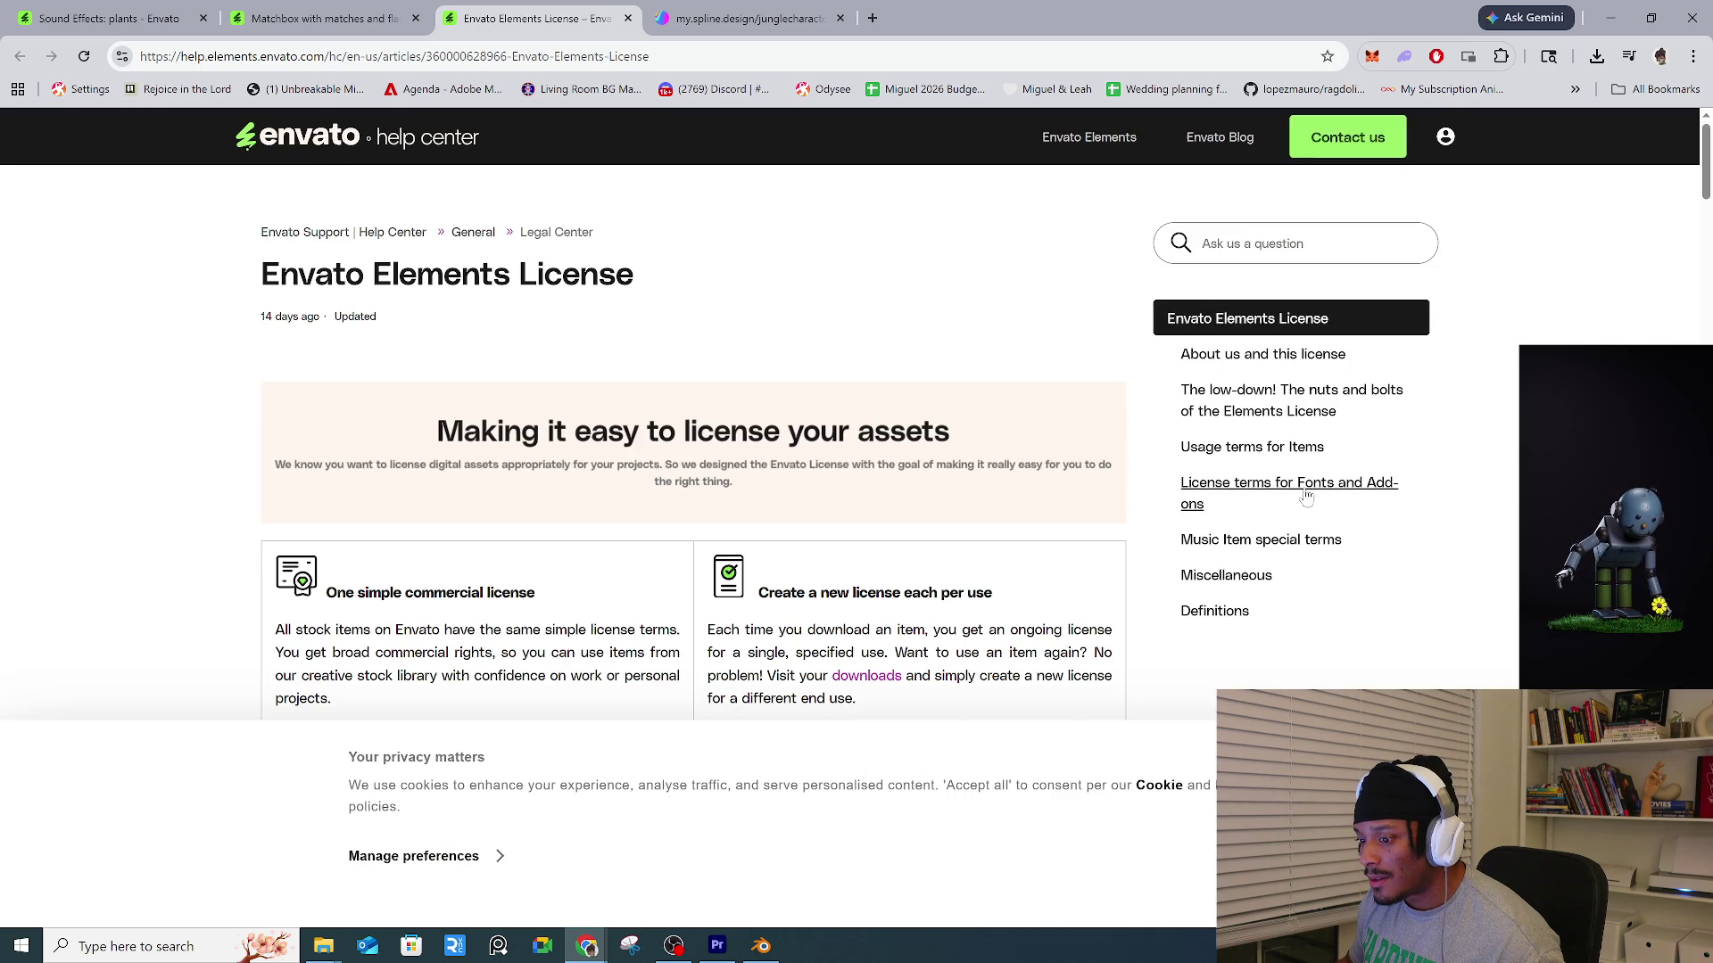
{"action": "scroll", "coordinate": [854, 418], "scroll_direction": "down", "scroll_amount": 5}
{"action": "left_click", "coordinate": [258, 18]}
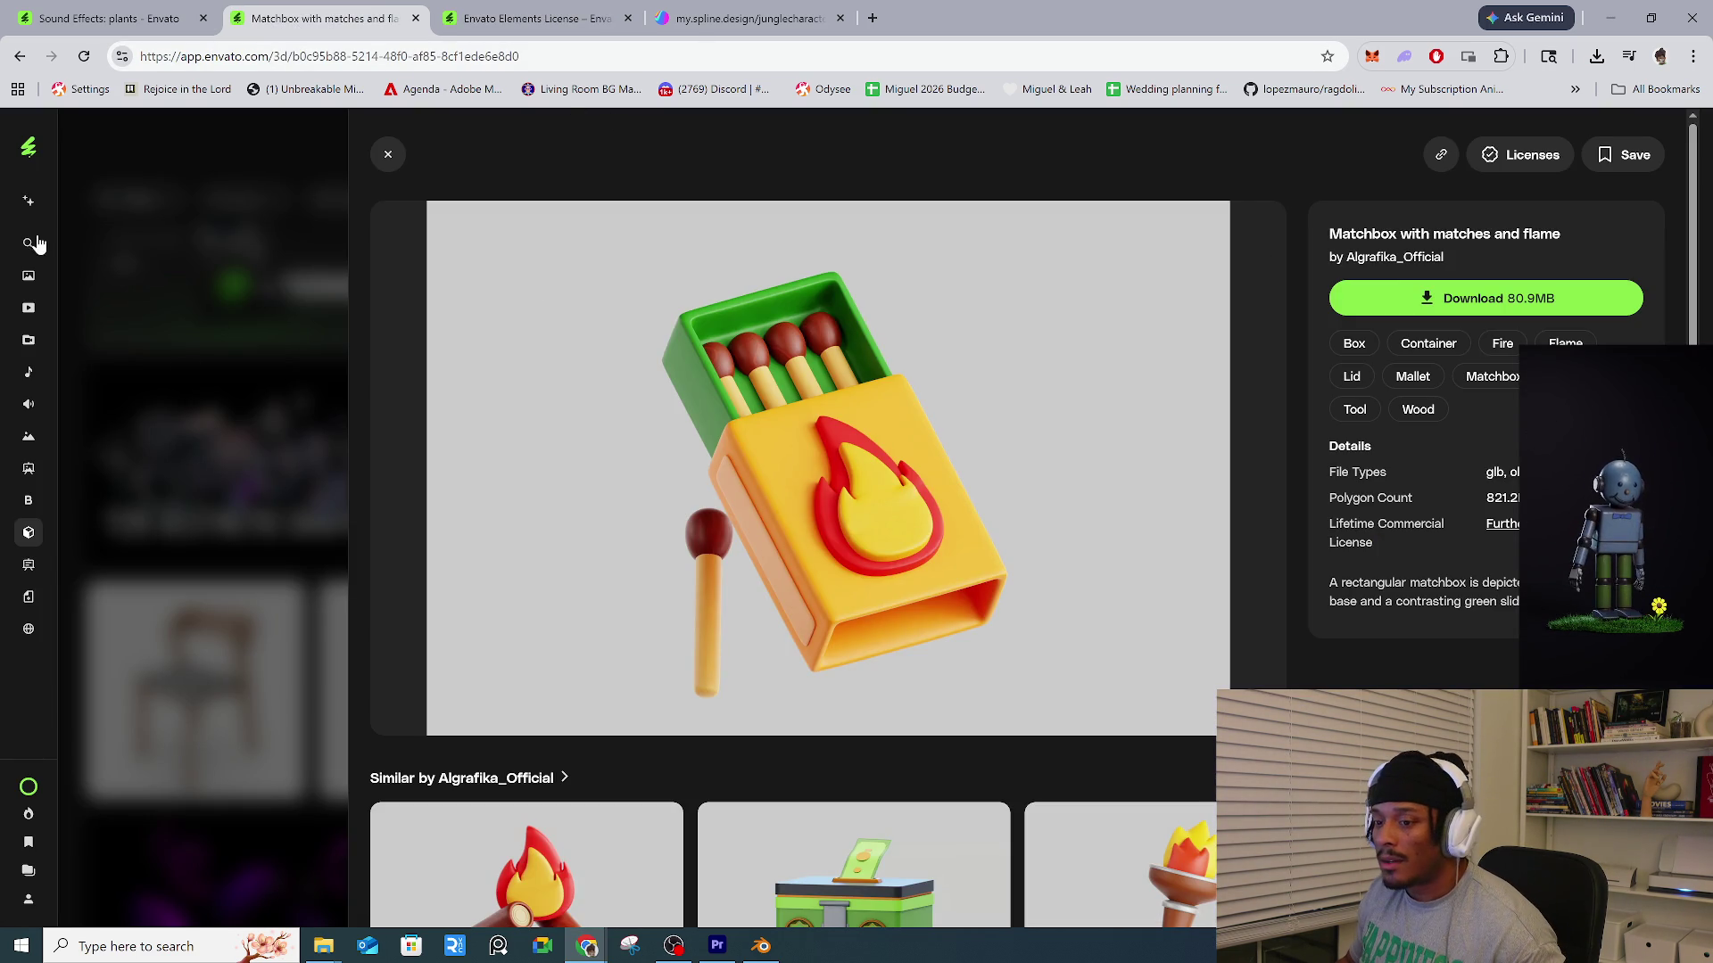
{"action": "key", "text": "Escape"}
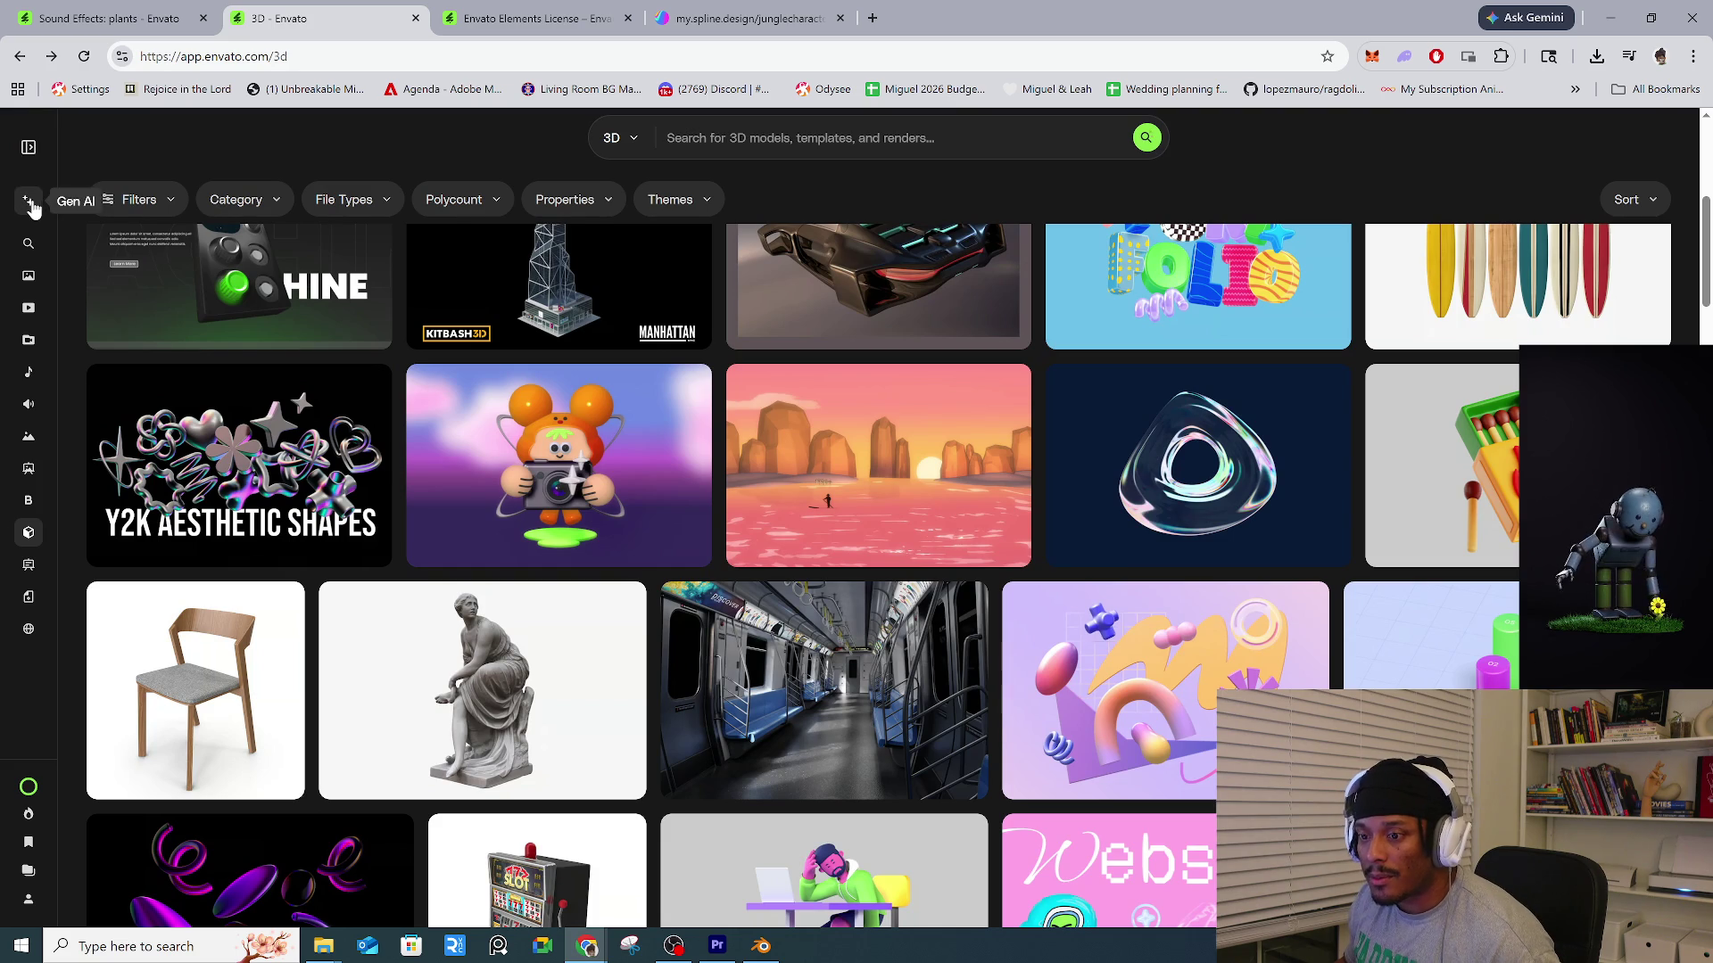
Expand the Gen AI tools list and open the Cozy Pastel Workspace model.
{"action": "left_click", "coordinate": [31, 206]}
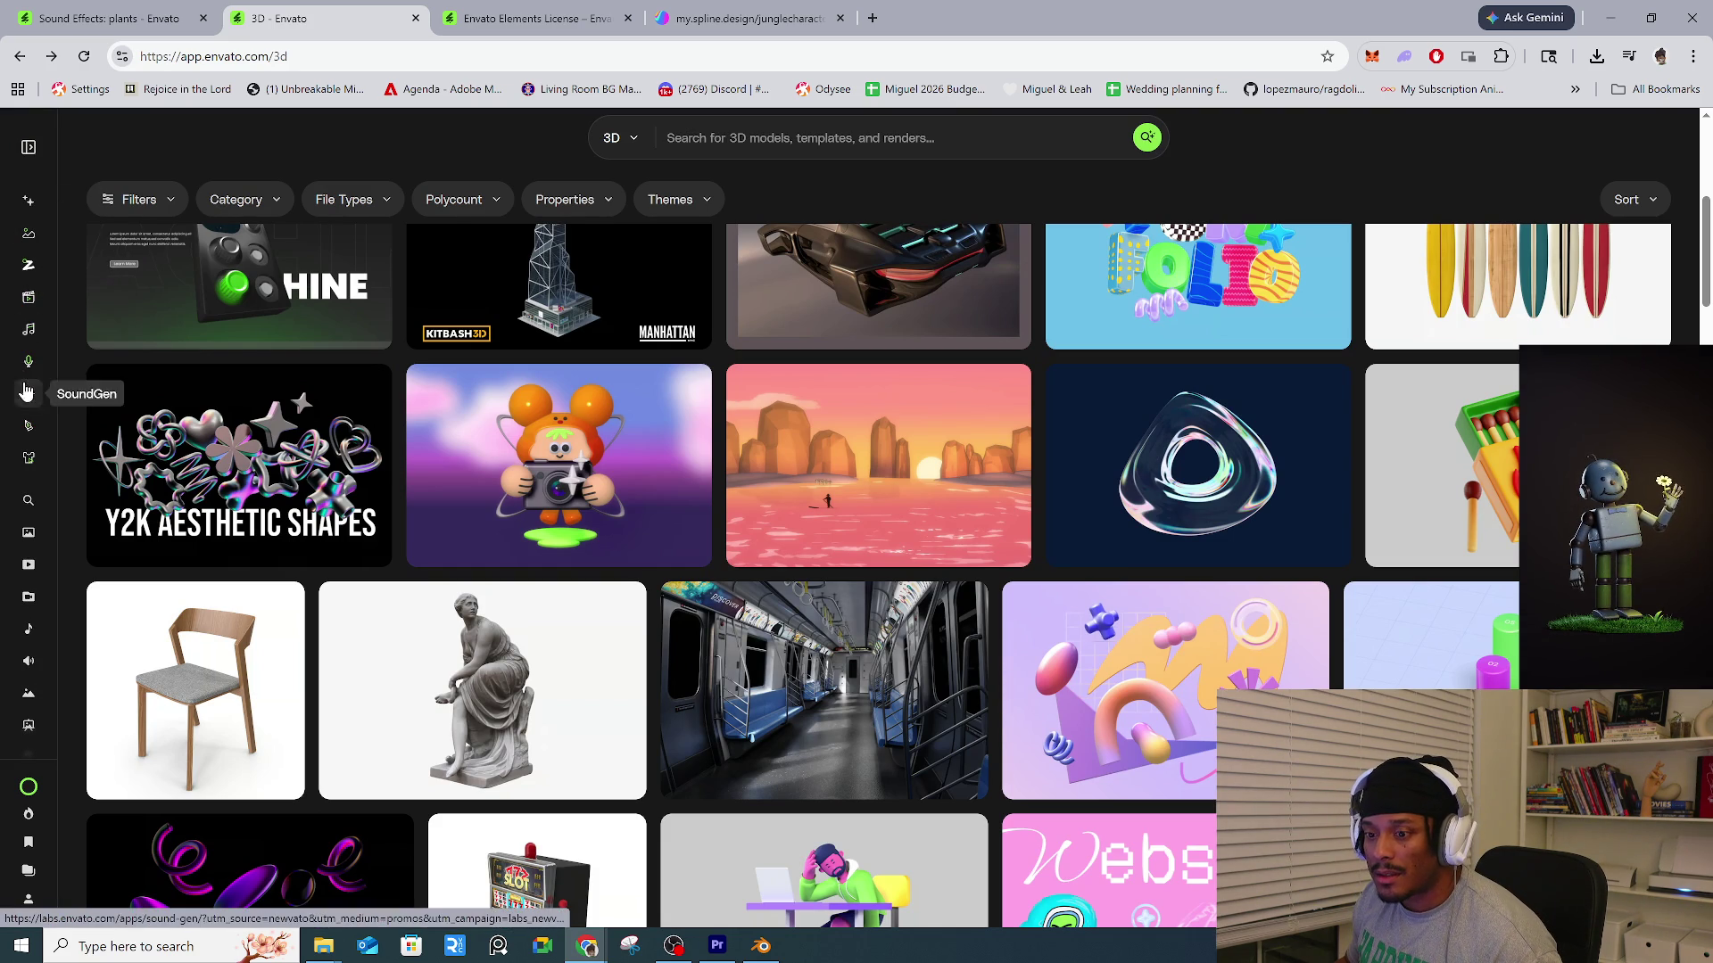
{"action": "scroll", "coordinate": [870, 505], "scroll_direction": "down", "scroll_amount": 5}
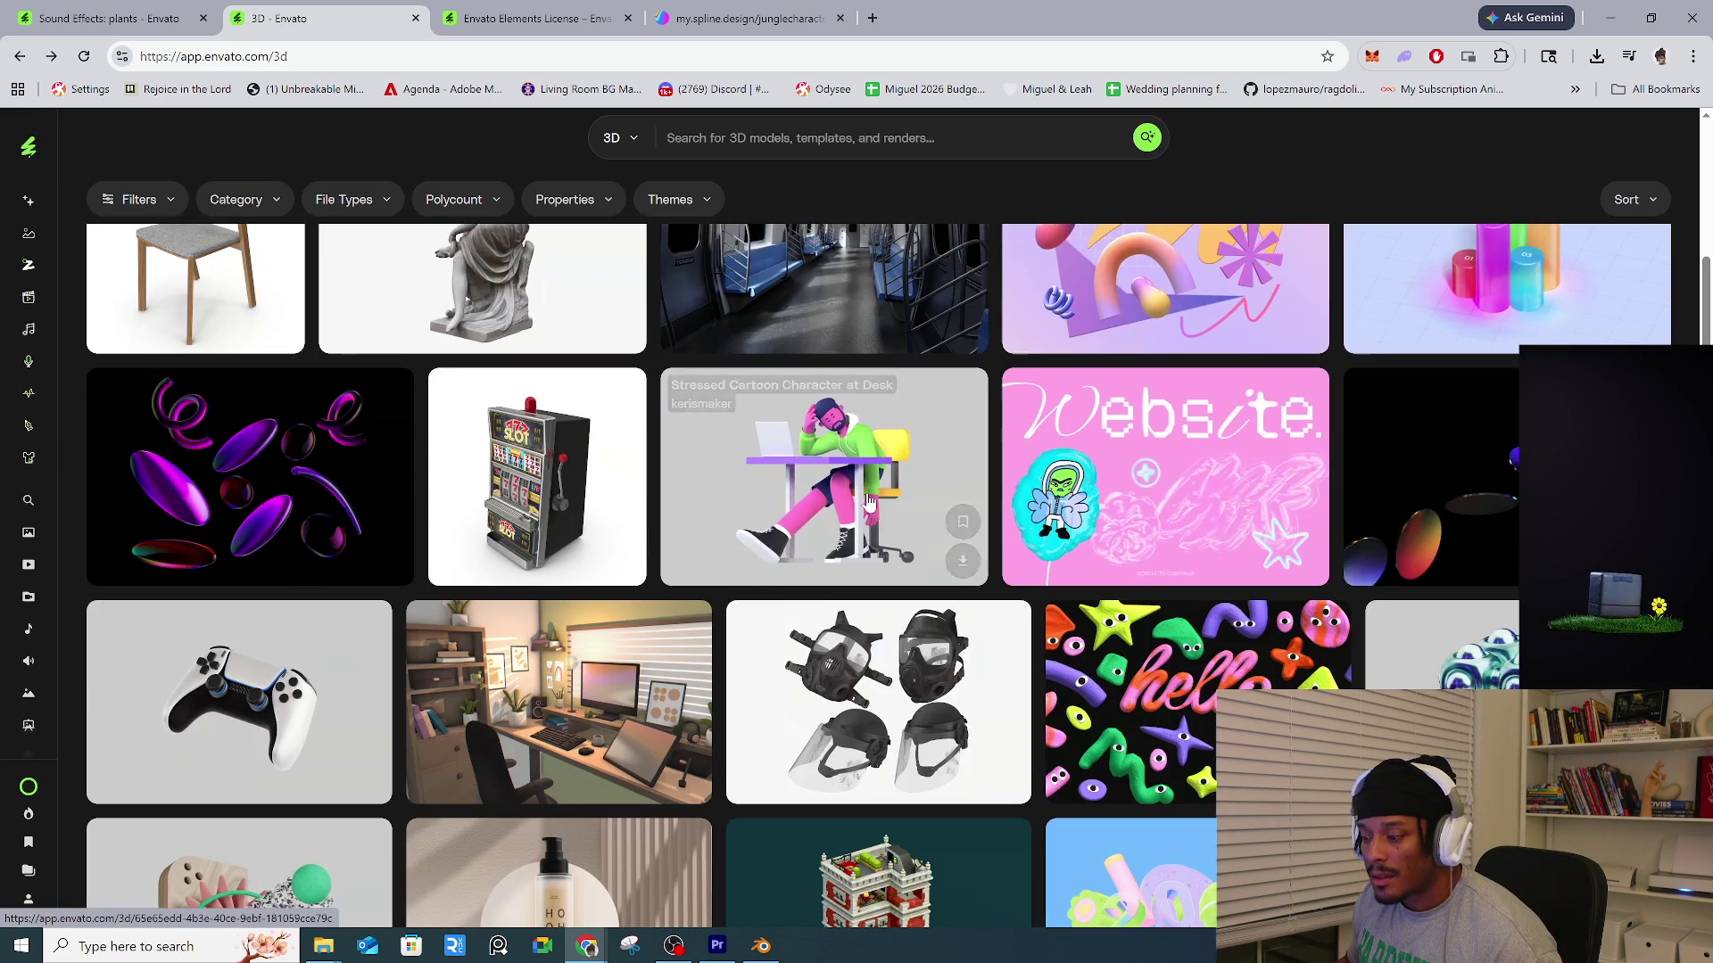
{"action": "scroll", "coordinate": [870, 504], "scroll_direction": "down", "scroll_amount": 6}
{"action": "scroll", "coordinate": [928, 580], "scroll_direction": "down", "scroll_amount": 4}
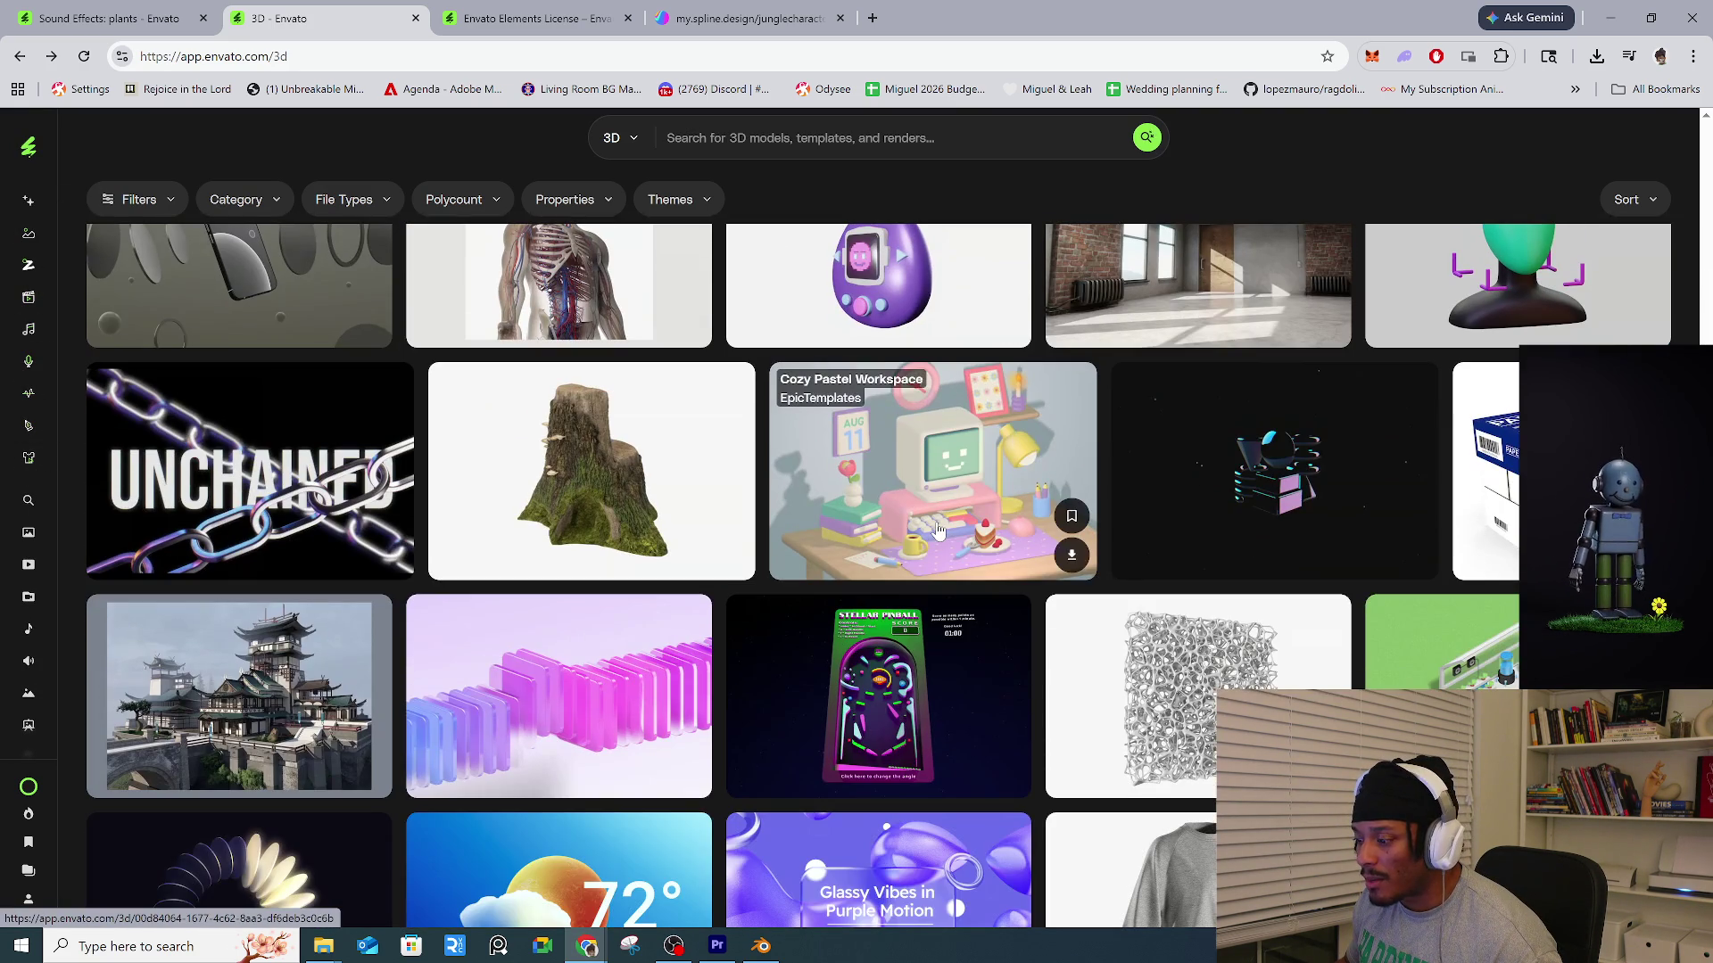
{"action": "left_click", "coordinate": [936, 529]}
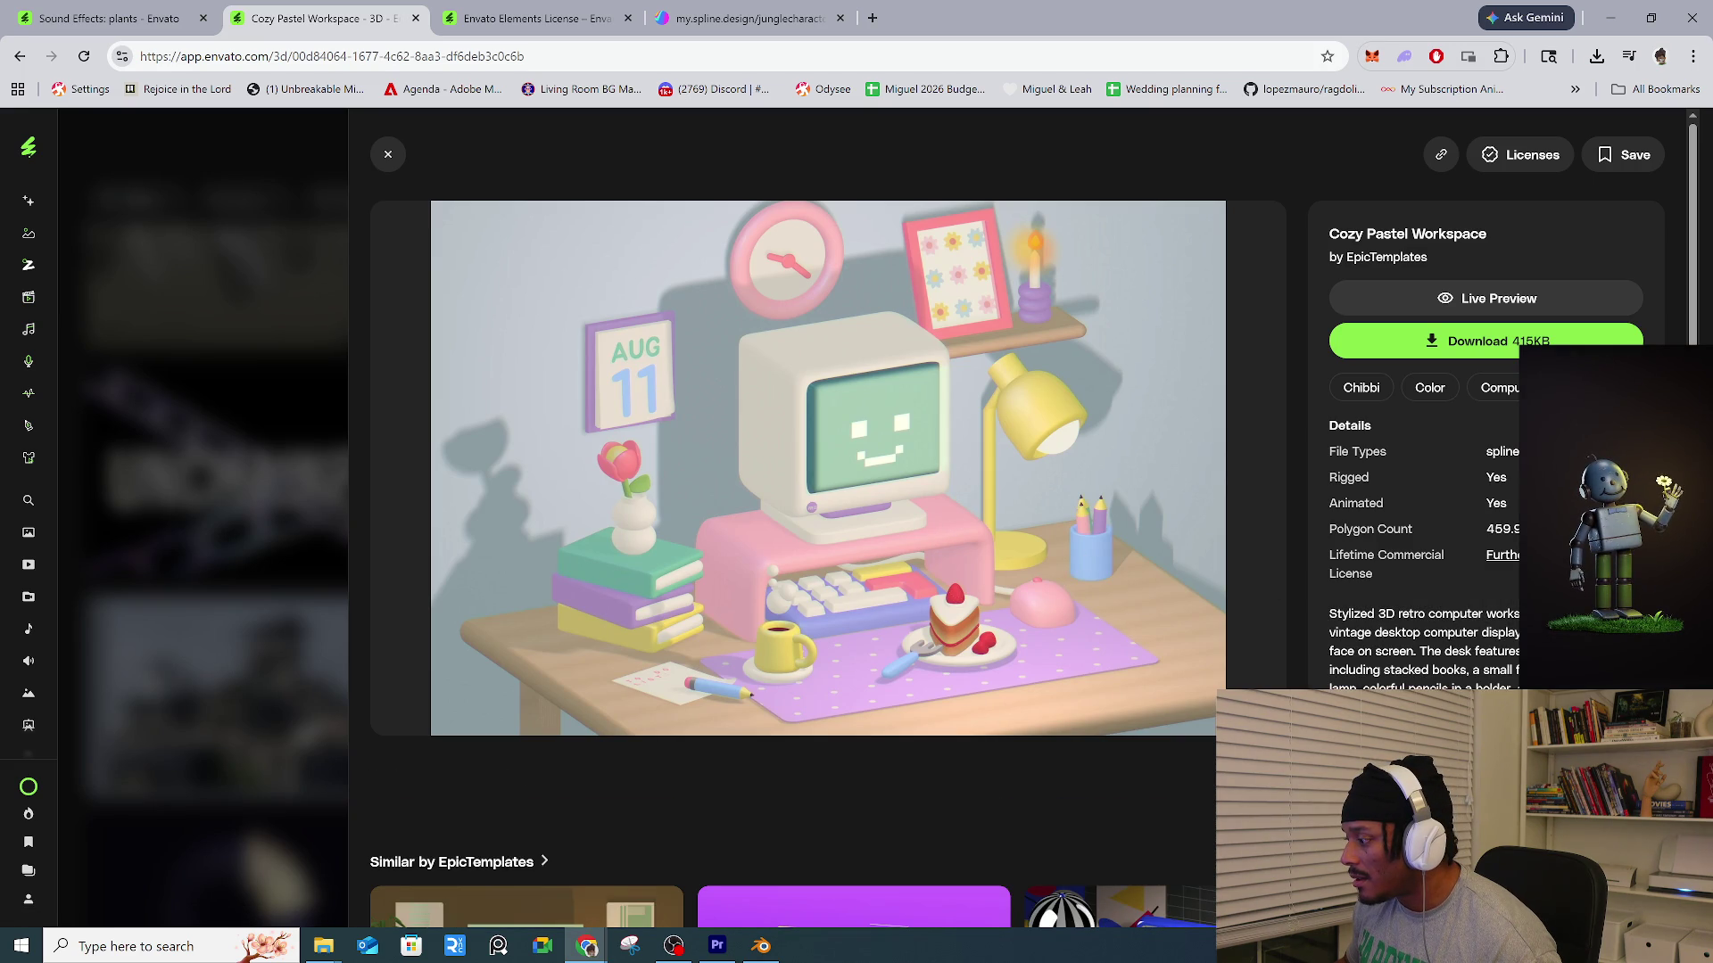
Browse the Bauhaus Aesthetics and graphic designer workspace models, then minimize Chrome to reveal Blender.
{"action": "scroll", "coordinate": [1204, 870], "scroll_direction": "down", "scroll_amount": 1}
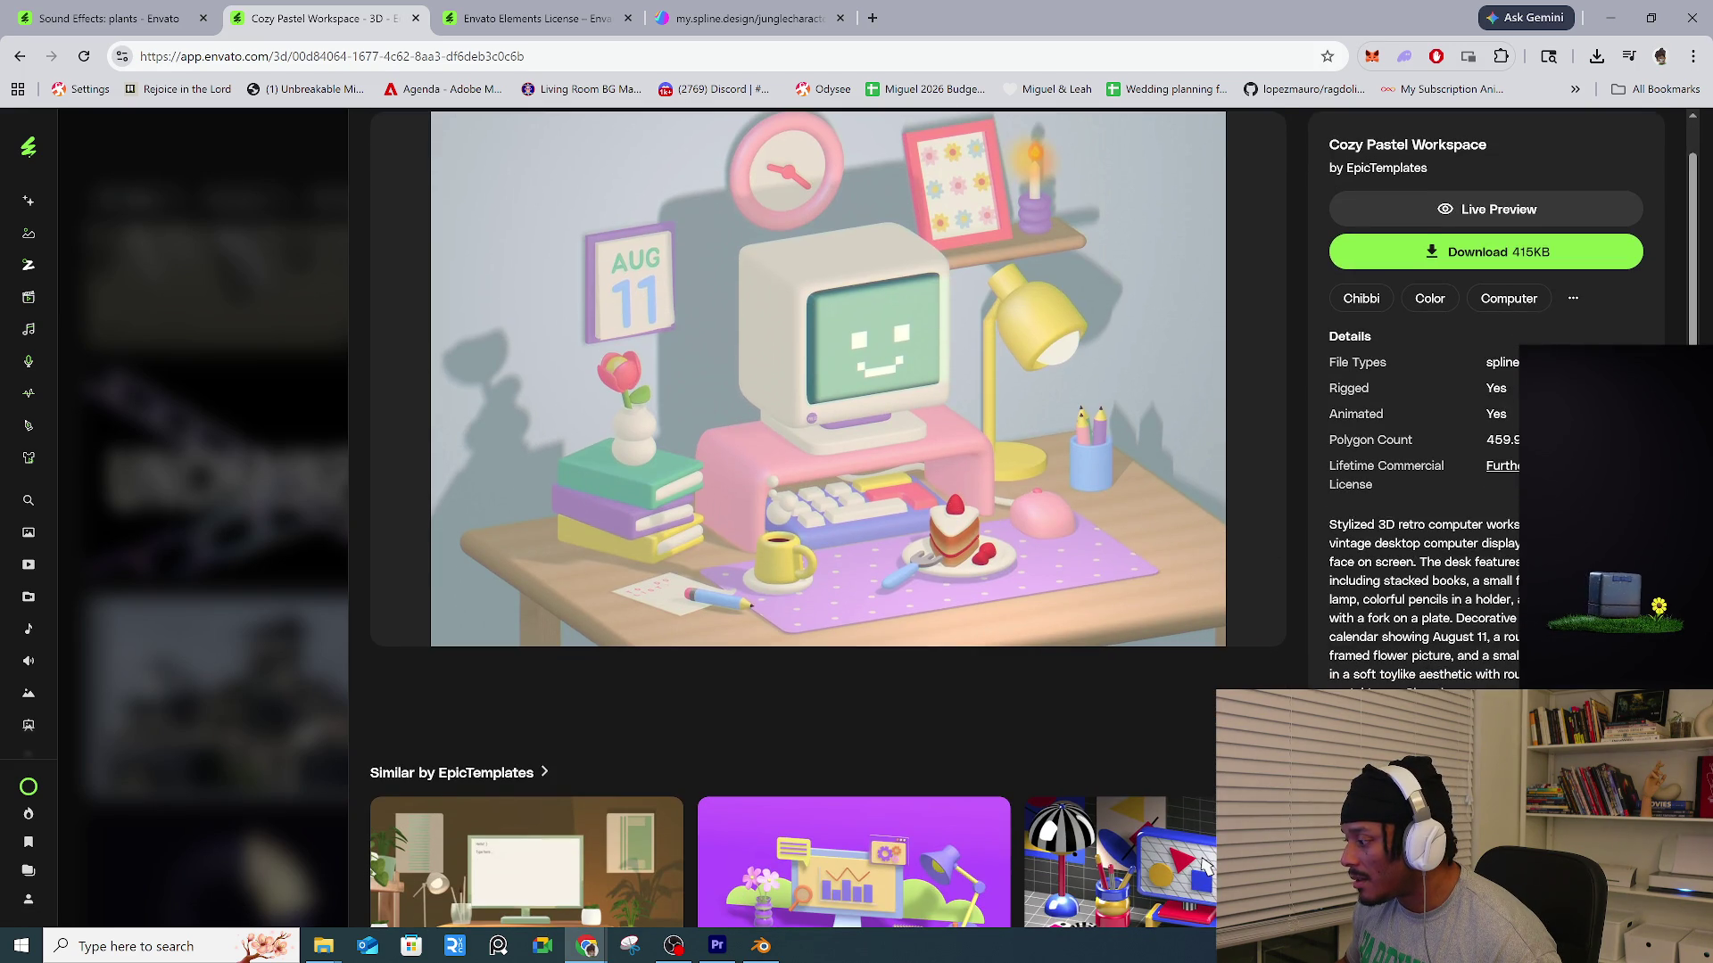
{"action": "scroll", "coordinate": [1205, 865], "scroll_direction": "down", "scroll_amount": 4}
{"action": "left_click", "coordinate": [1212, 590]}
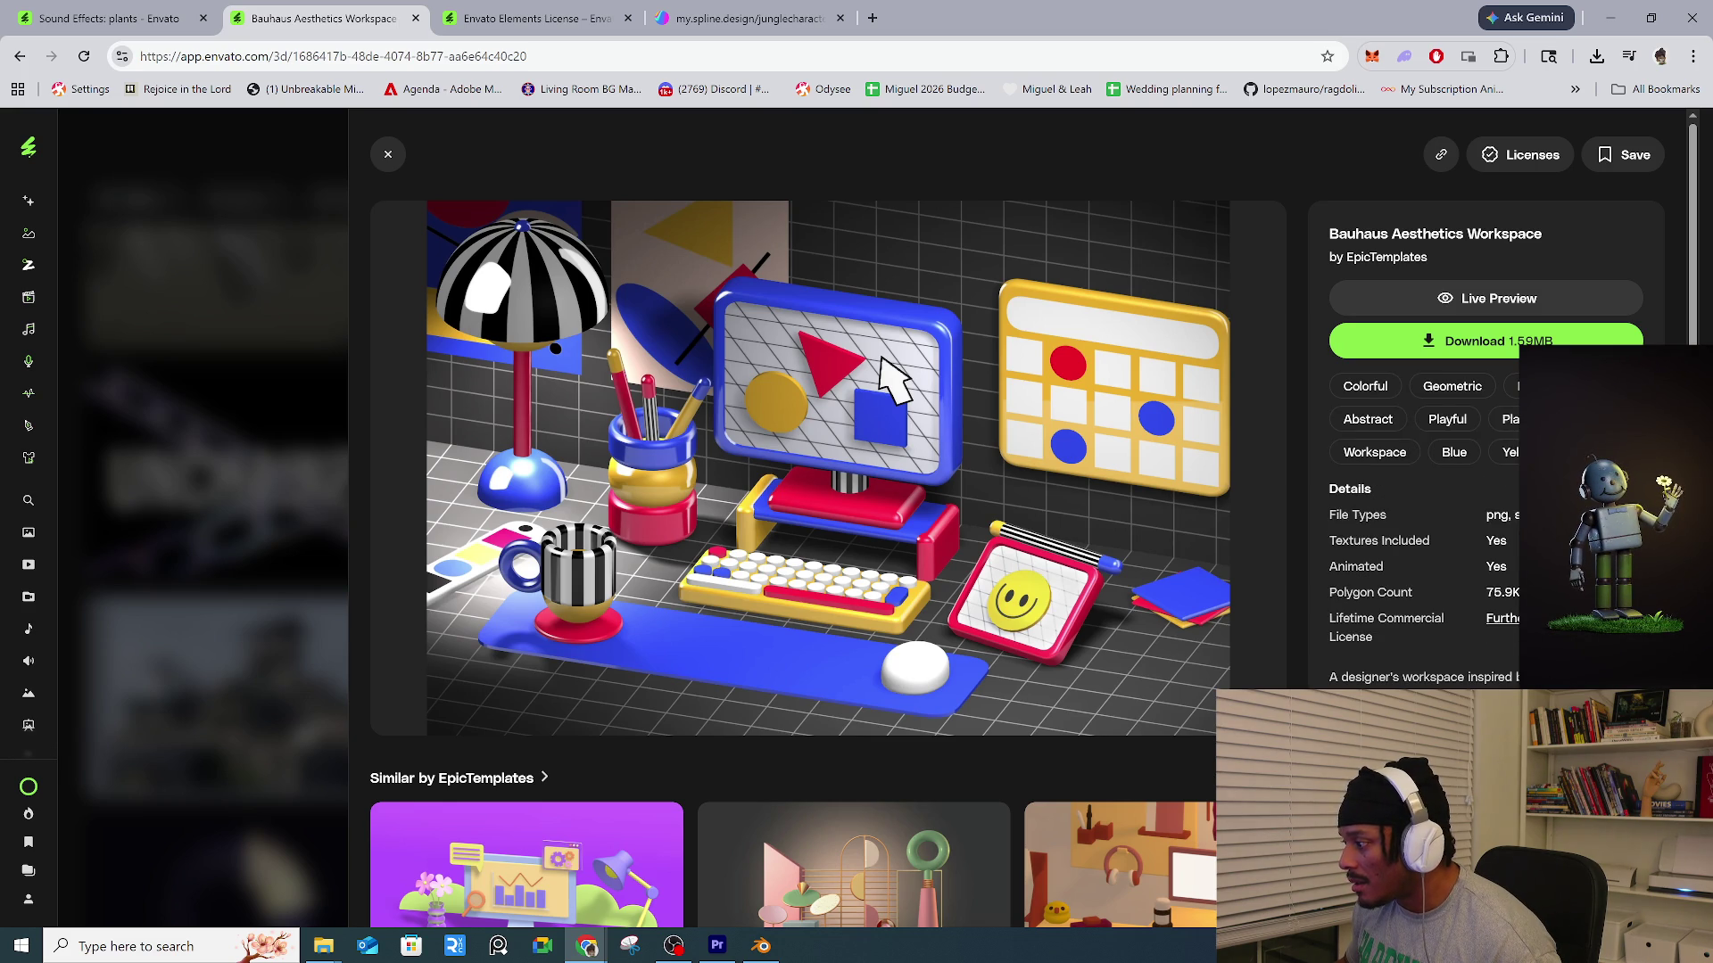
{"action": "scroll", "coordinate": [892, 375], "scroll_direction": "down", "scroll_amount": 7}
{"action": "left_click", "coordinate": [1474, 569]}
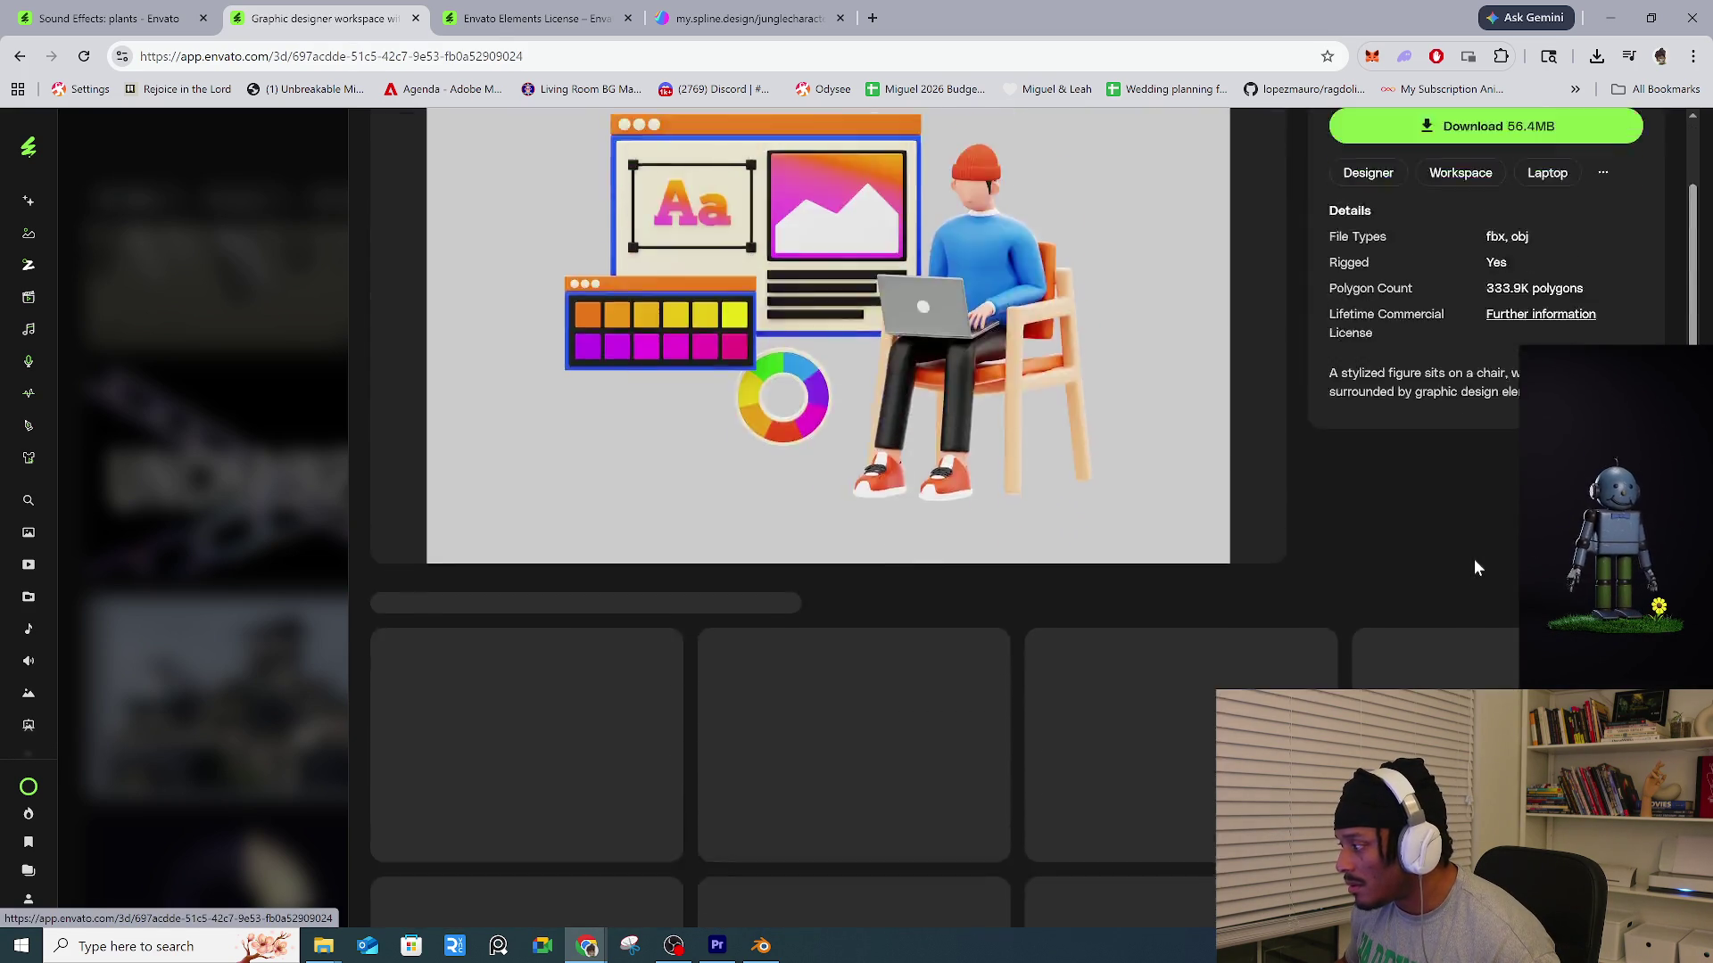
{"action": "scroll", "coordinate": [1474, 568], "scroll_direction": "down", "scroll_amount": 4}
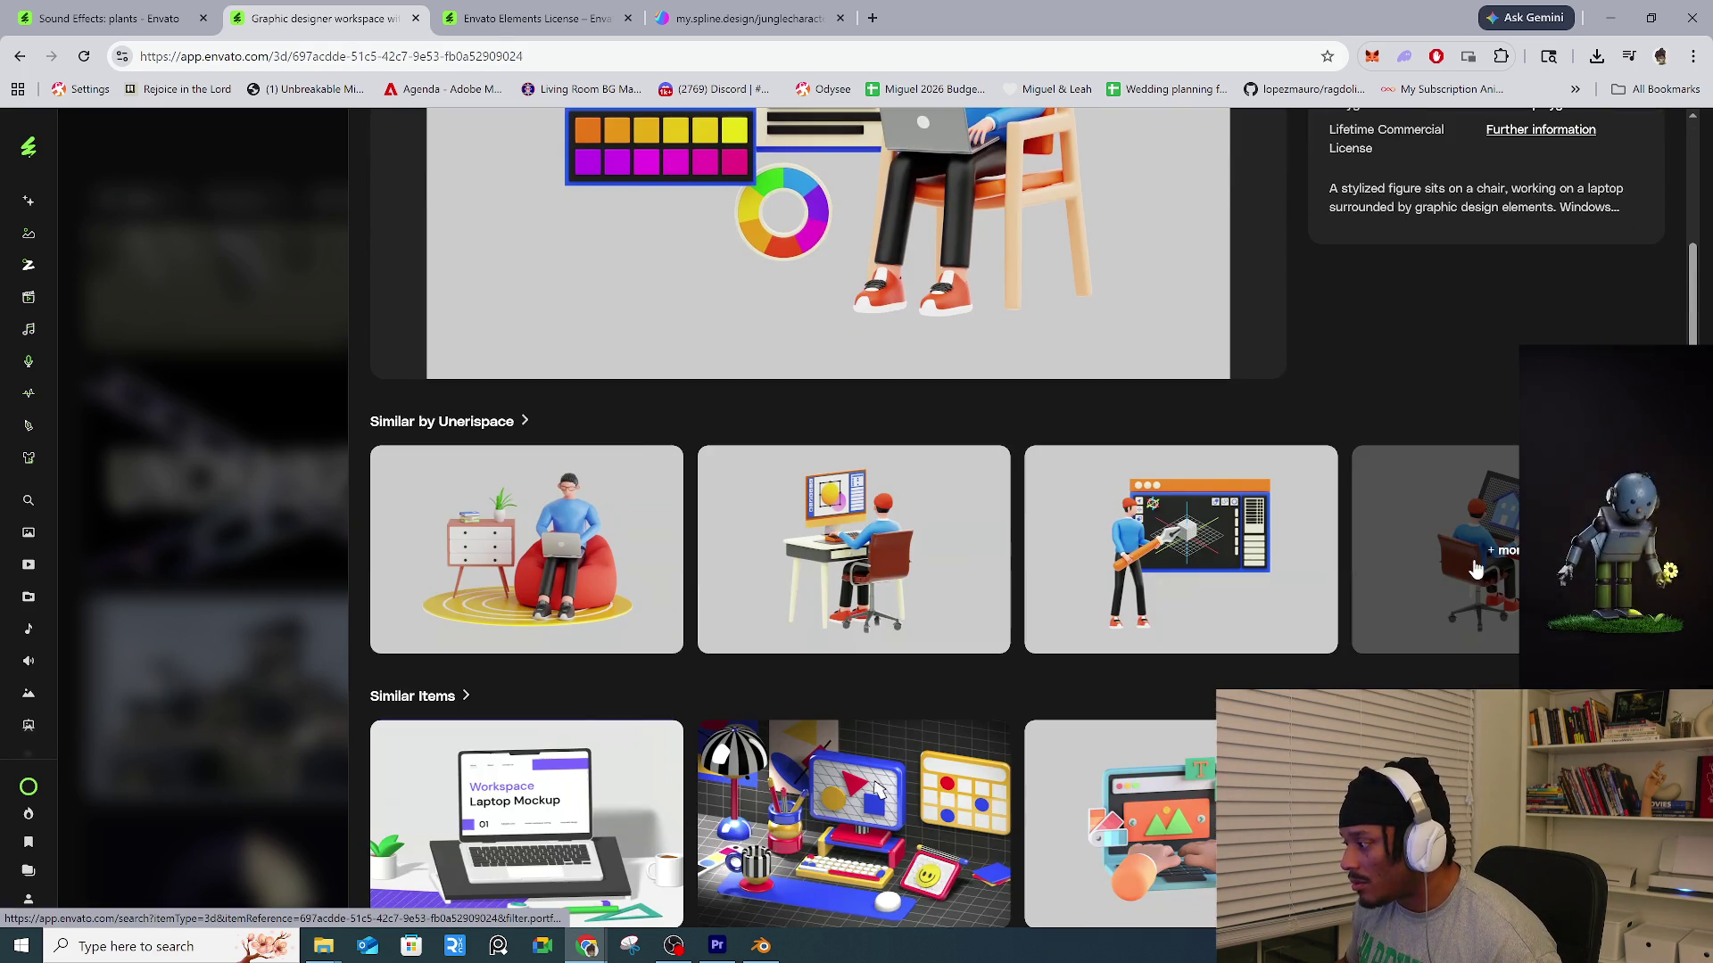
{"action": "left_click", "coordinate": [1621, 28]}
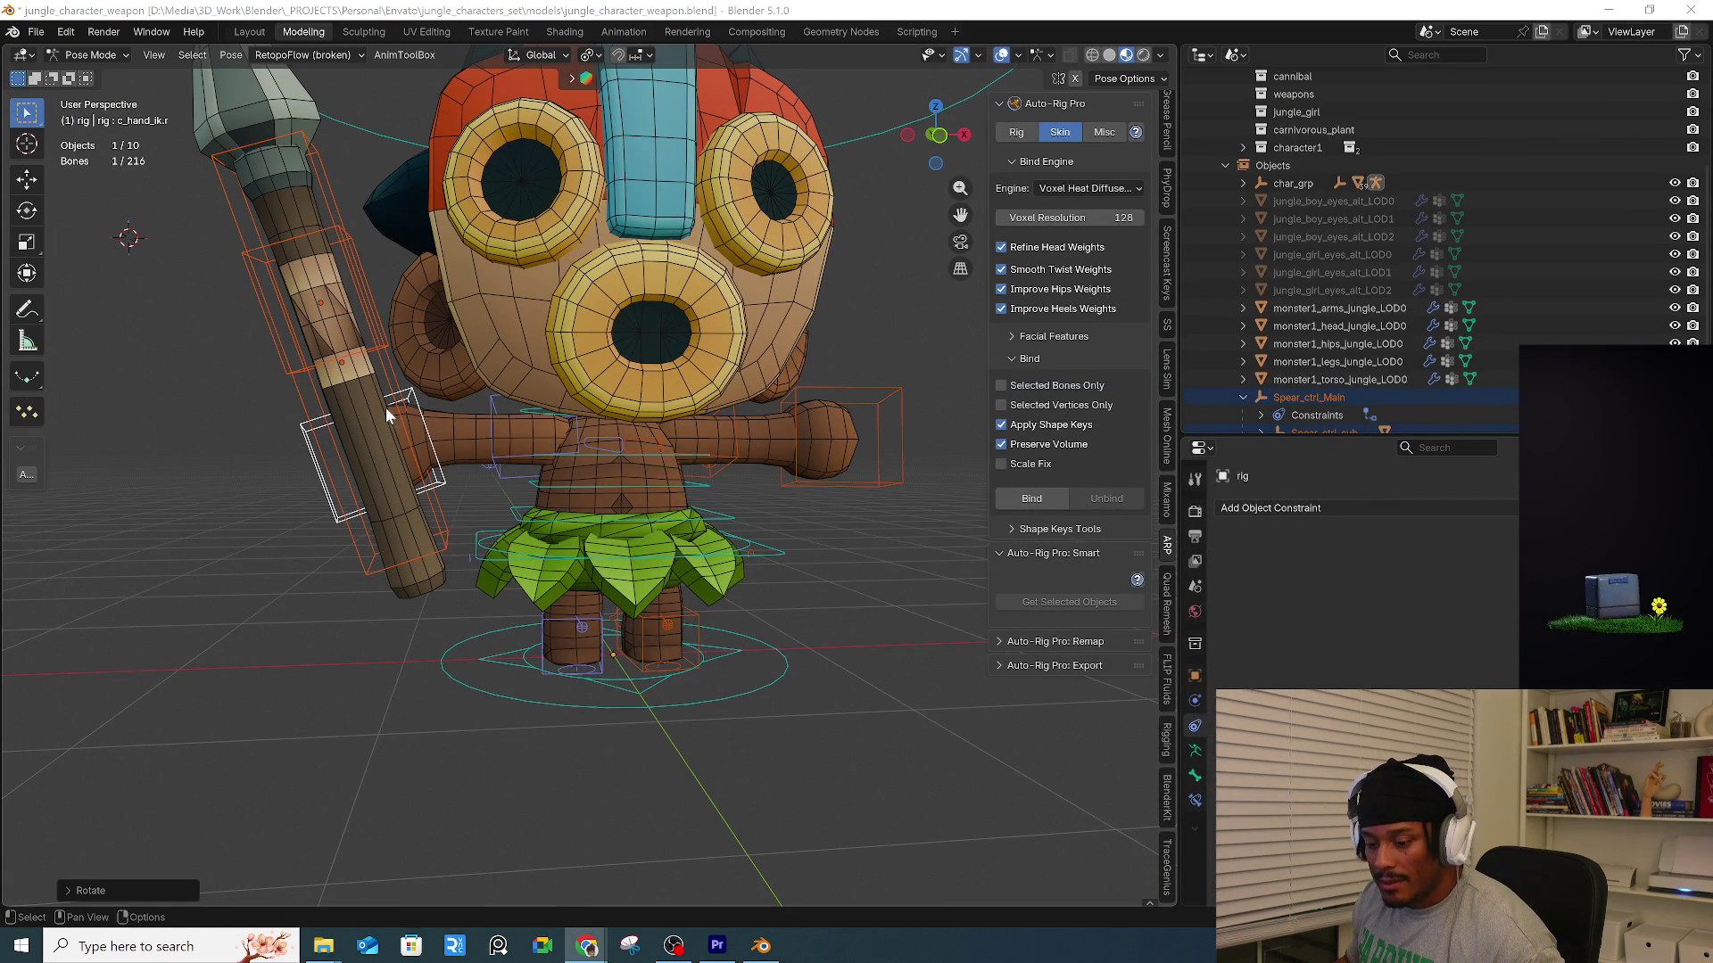
Switch to the Animation workspace and arrange both viewports around the character.
{"action": "left_click", "coordinate": [624, 32]}
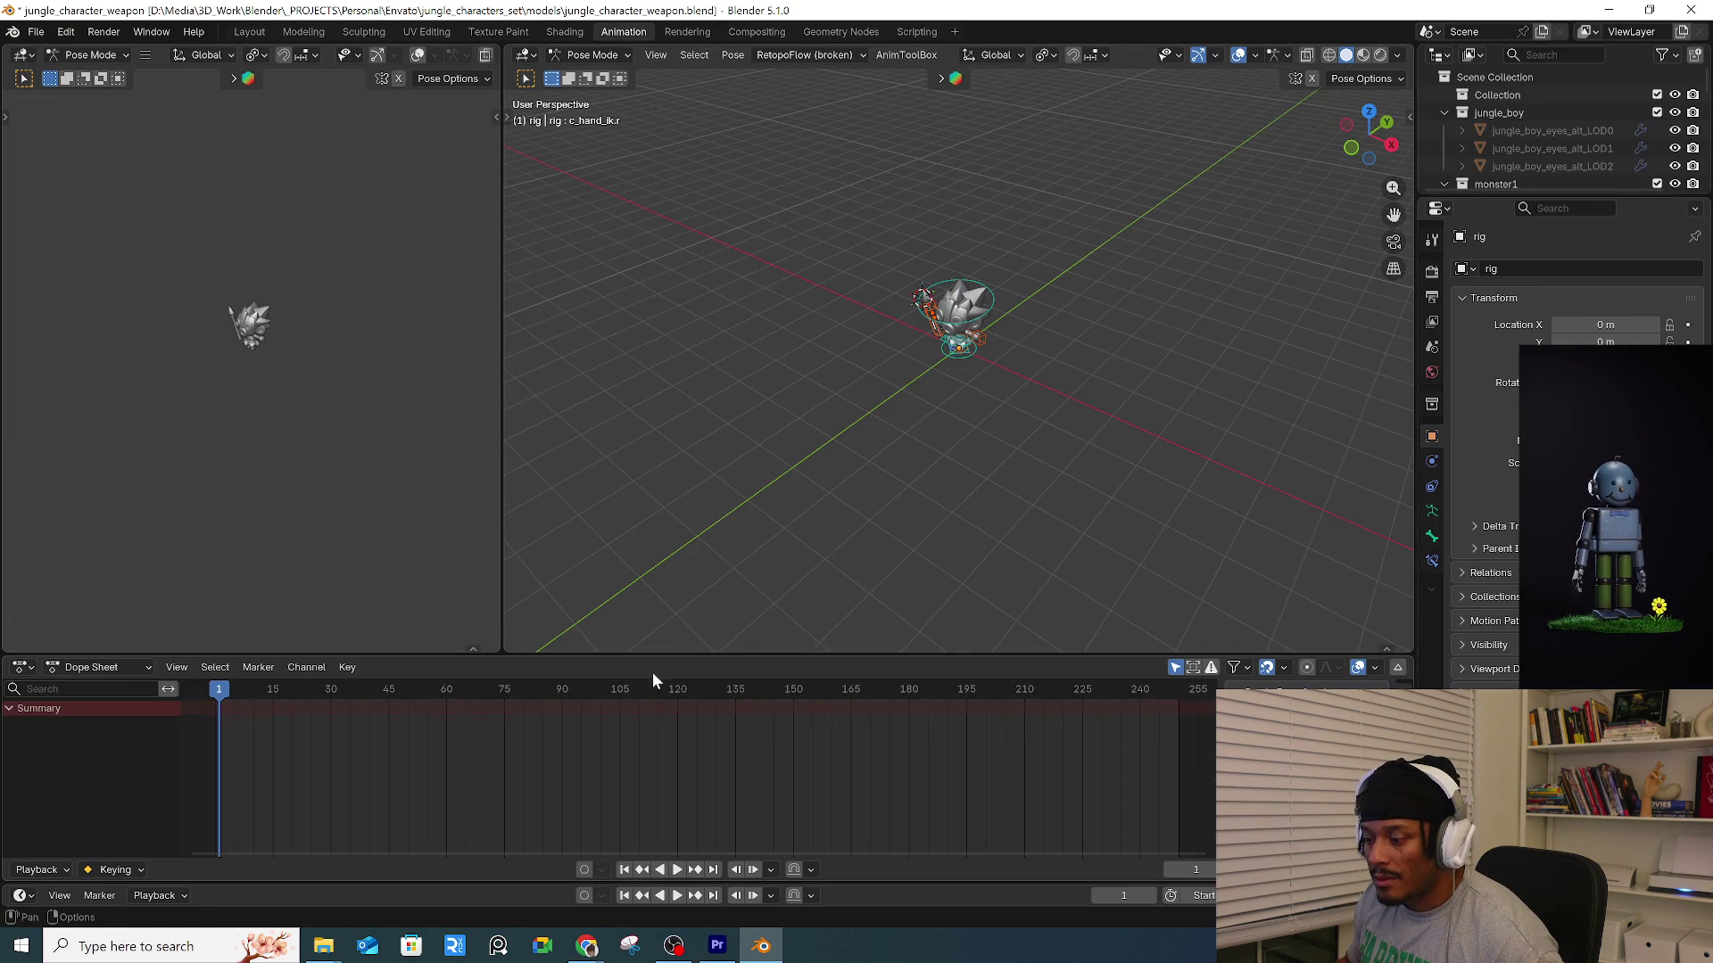
{"action": "middle_click_drag", "start_coordinate": [953, 387], "coordinate": [1073, 276]}
{"action": "scroll", "coordinate": [1072, 275], "scroll_direction": "up", "scroll_amount": 3}
{"action": "left_click_drag", "start_coordinate": [502, 377], "coordinate": [701, 384]}
{"action": "scroll", "coordinate": [446, 355], "scroll_direction": "up", "scroll_amount": 5}
{"action": "middle_click_drag", "start_coordinate": [396, 419], "coordinate": [474, 458], "text": "shift"}
{"action": "scroll", "coordinate": [507, 425], "scroll_direction": "down", "scroll_amount": 3}
{"action": "scroll", "coordinate": [1039, 451], "scroll_direction": "down", "scroll_amount": 2}
{"action": "middle_click_drag", "start_coordinate": [1040, 451], "coordinate": [1072, 475]}
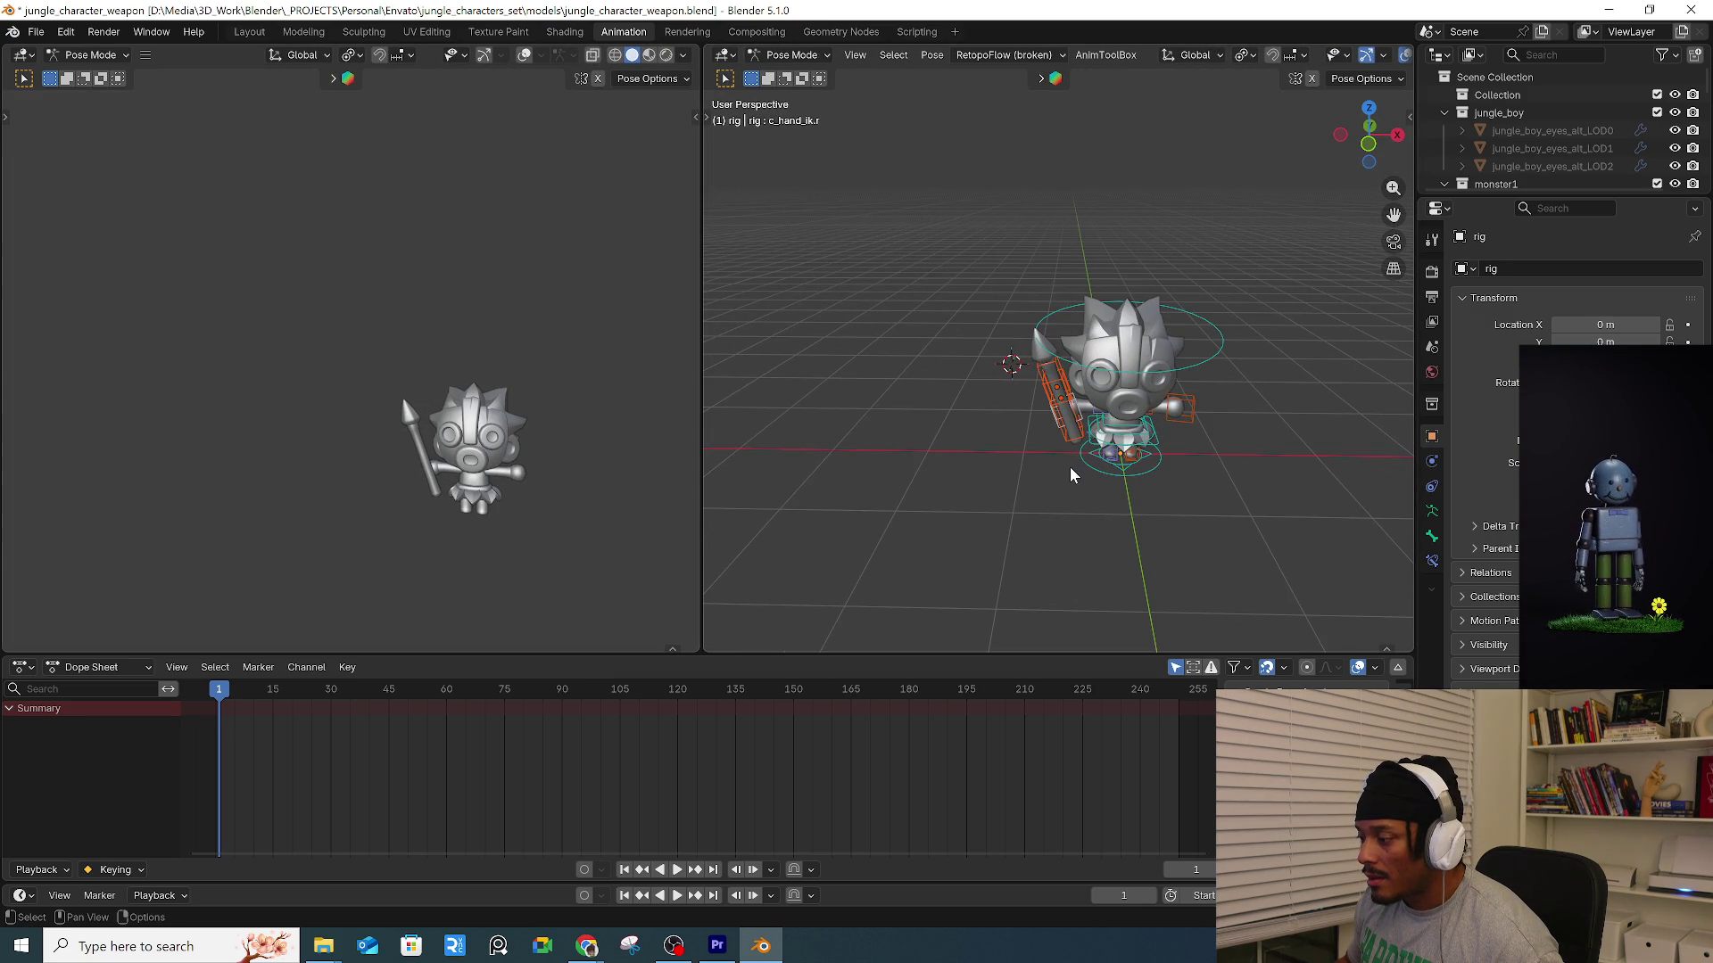
Return to Object Mode, deselect the rig, and add a camera to the scene.
{"action": "left_click", "coordinate": [792, 55]}
{"action": "left_click", "coordinate": [785, 69]}
{"action": "left_click", "coordinate": [944, 232]}
{"action": "middle_click_drag", "start_coordinate": [1231, 477], "coordinate": [1220, 471]}
{"action": "key", "text": "shift+a"}
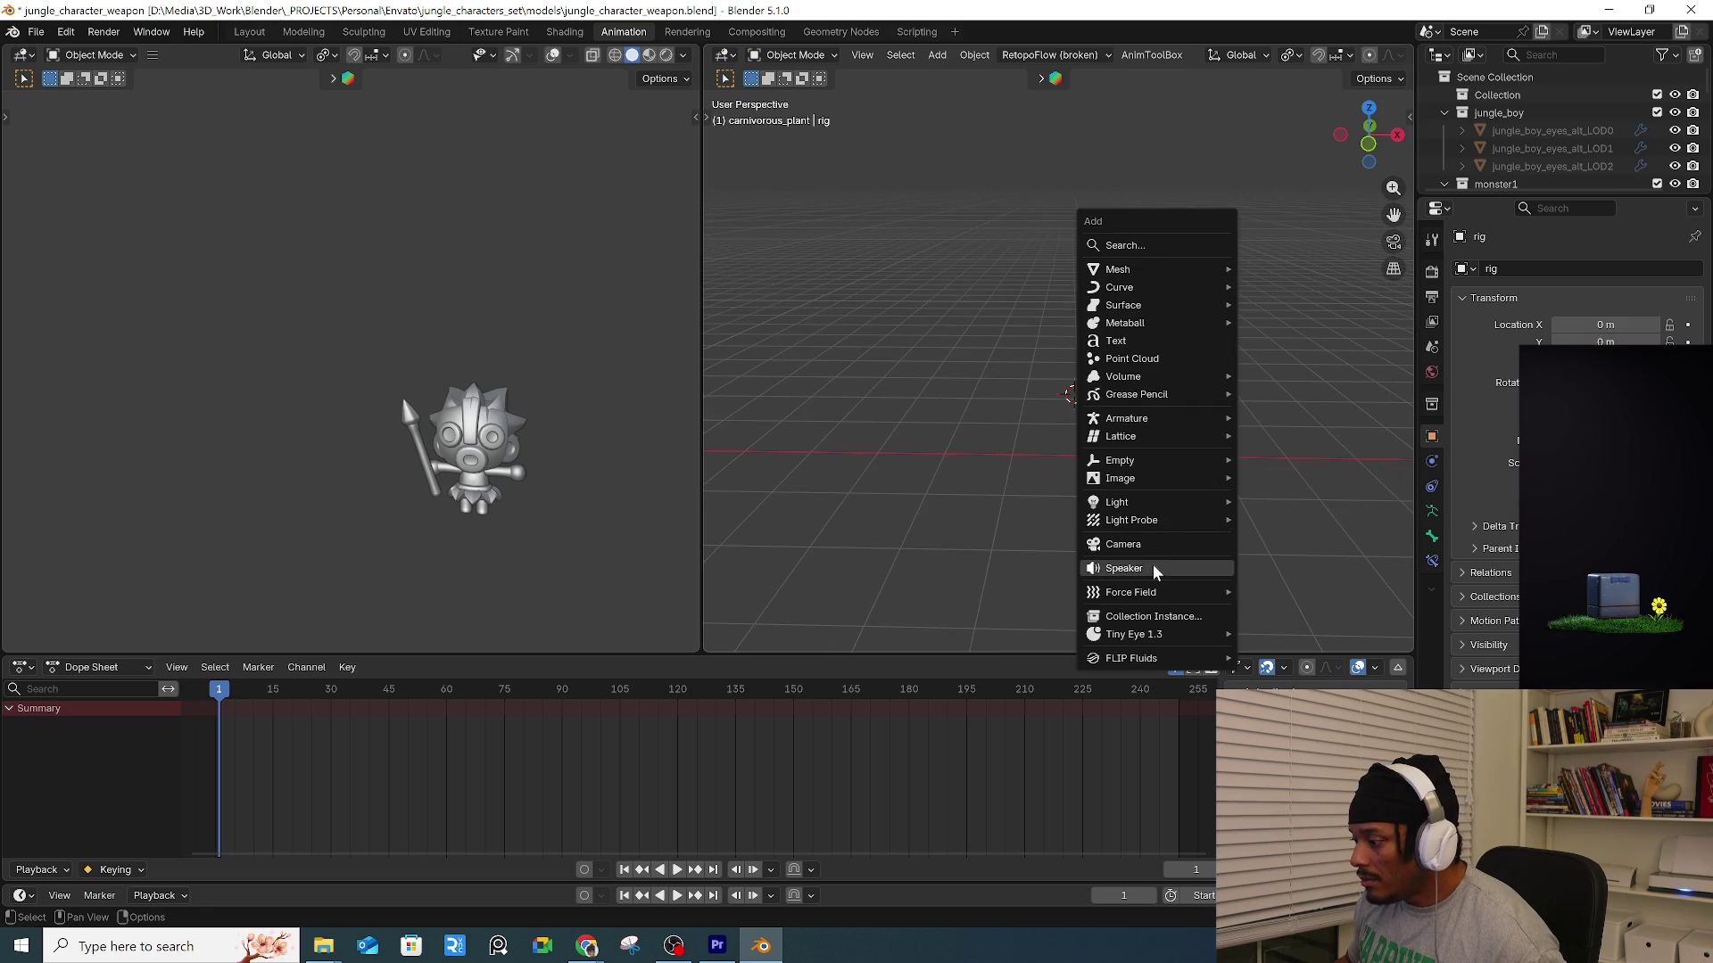
{"action": "left_click", "coordinate": [1158, 547]}
Frame the character's arms in the left viewport and look through the camera there.
{"action": "middle_click_drag", "start_coordinate": [523, 478], "coordinate": [429, 432], "text": "shift"}
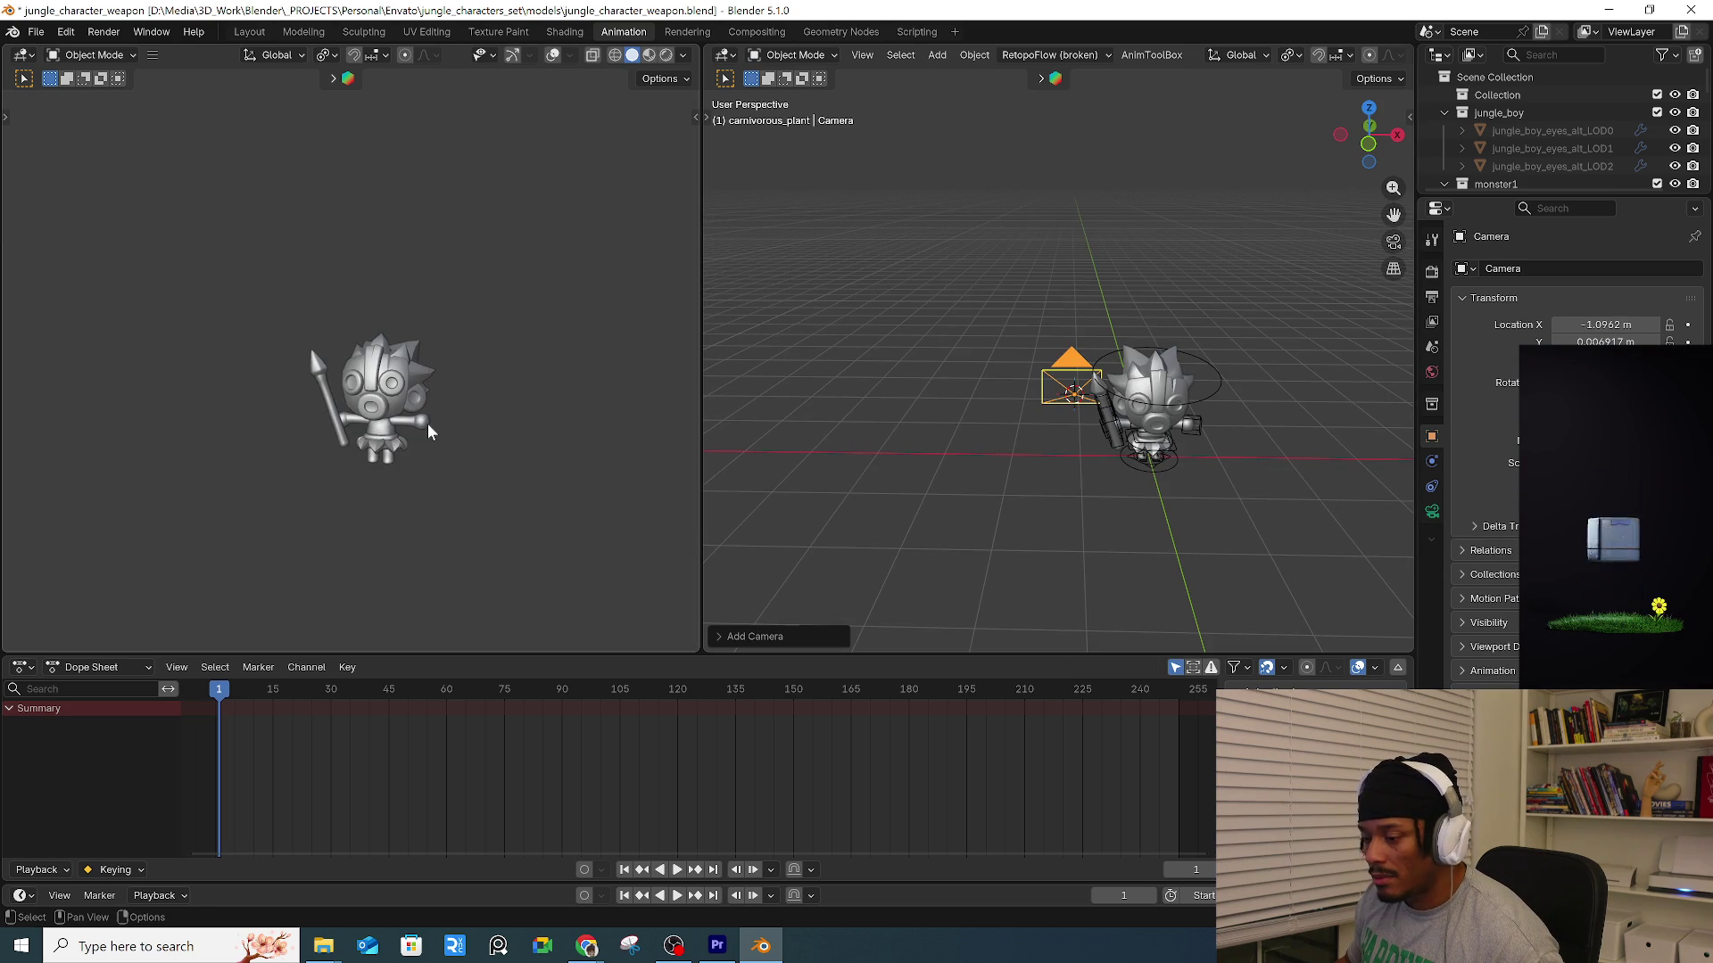
{"action": "left_click", "coordinate": [427, 437]}
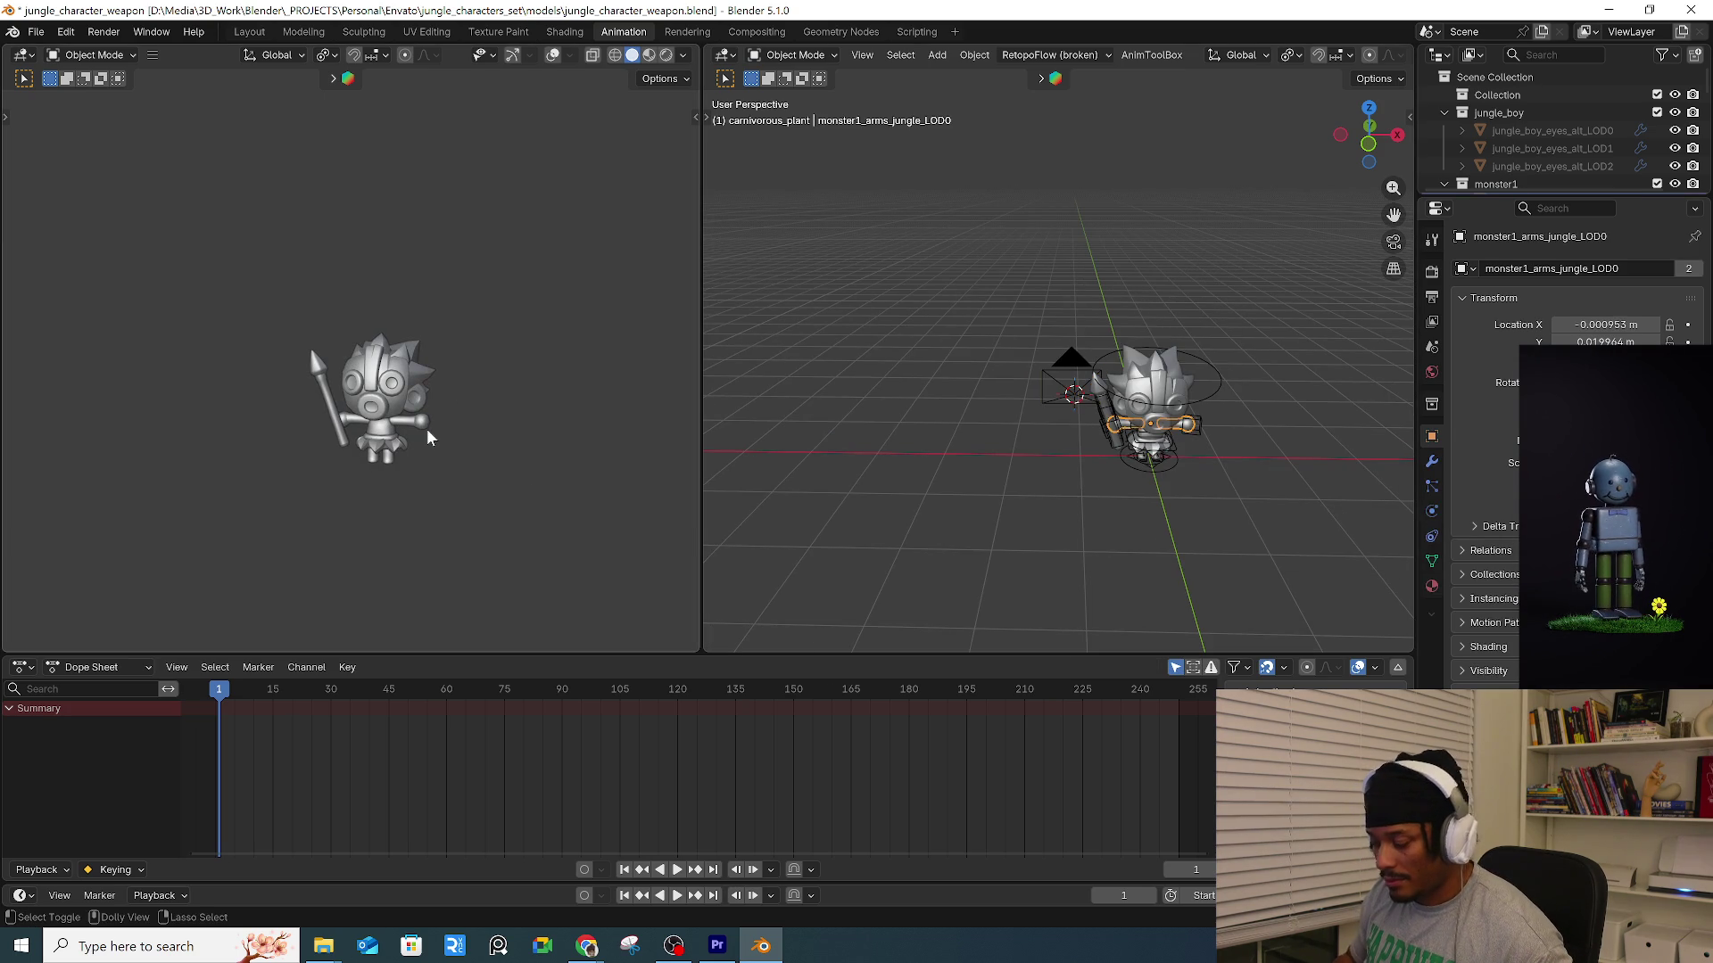
{"action": "key", "text": "KP_Decimal"}
{"action": "left_click", "coordinate": [553, 55]}
{"action": "left_click", "coordinate": [554, 55]}
{"action": "left_click", "coordinate": [554, 55]}
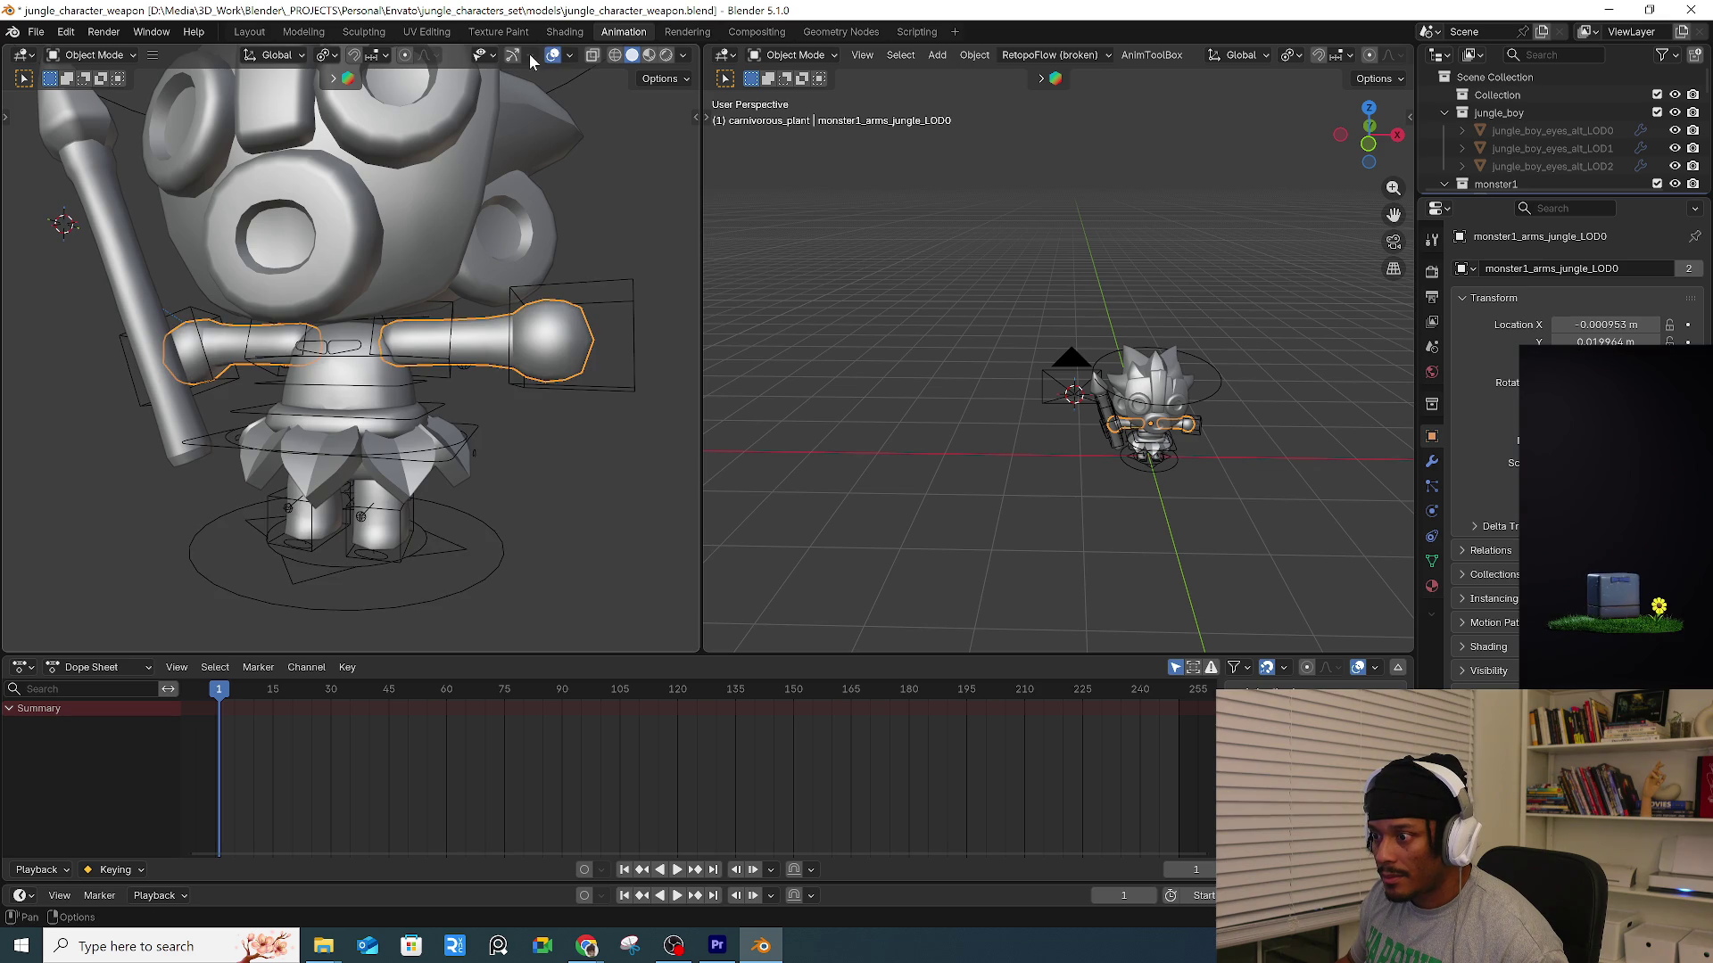
{"action": "left_click", "coordinate": [513, 55]}
{"action": "left_click", "coordinate": [679, 241]}
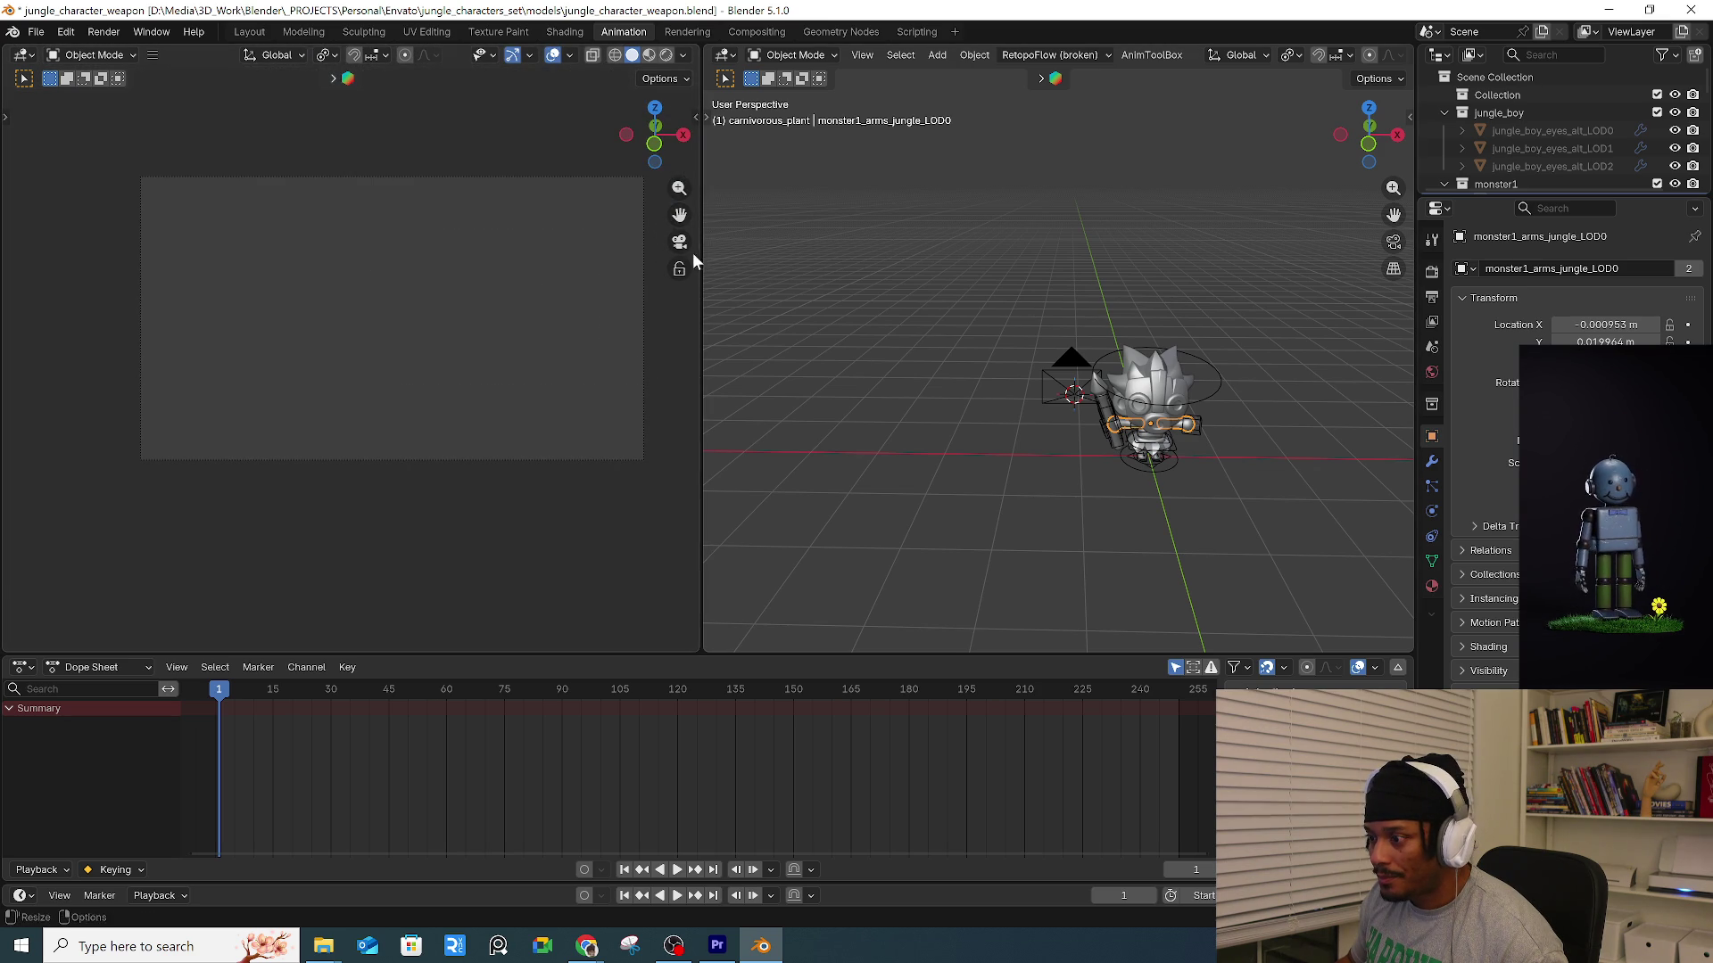
Aim the camera at the character and show Material Preview with overlays hidden.
{"action": "mouse_move", "coordinate": [400, 366]}
{"action": "middle_mouse_down"}
{"action": "mouse_move", "coordinate": [473, 346]}
{"action": "mouse_move", "coordinate": [505, 382]}
{"action": "mouse_move", "coordinate": [449, 388]}
{"action": "mouse_move", "coordinate": [471, 382]}
{"action": "middle_mouse_up"}
{"action": "scroll", "coordinate": [469, 354], "scroll_direction": "up", "scroll_amount": 2}
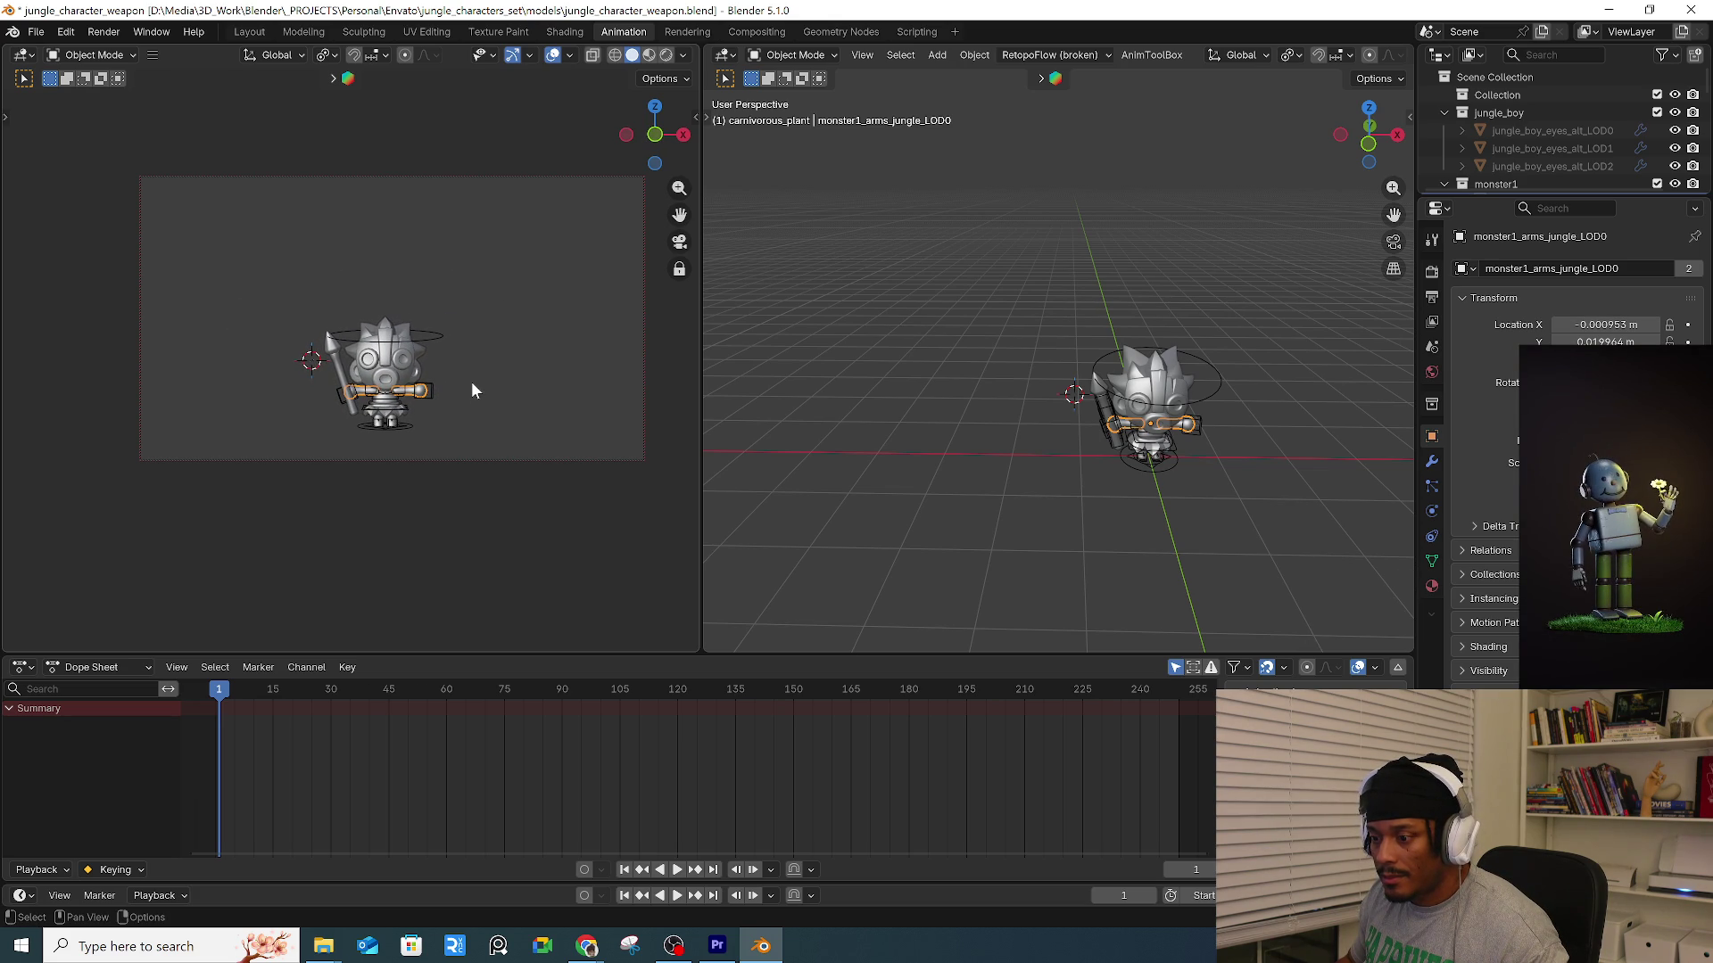
{"action": "left_click", "coordinate": [554, 56]}
{"action": "middle_click_drag", "start_coordinate": [992, 441], "coordinate": [919, 472]}
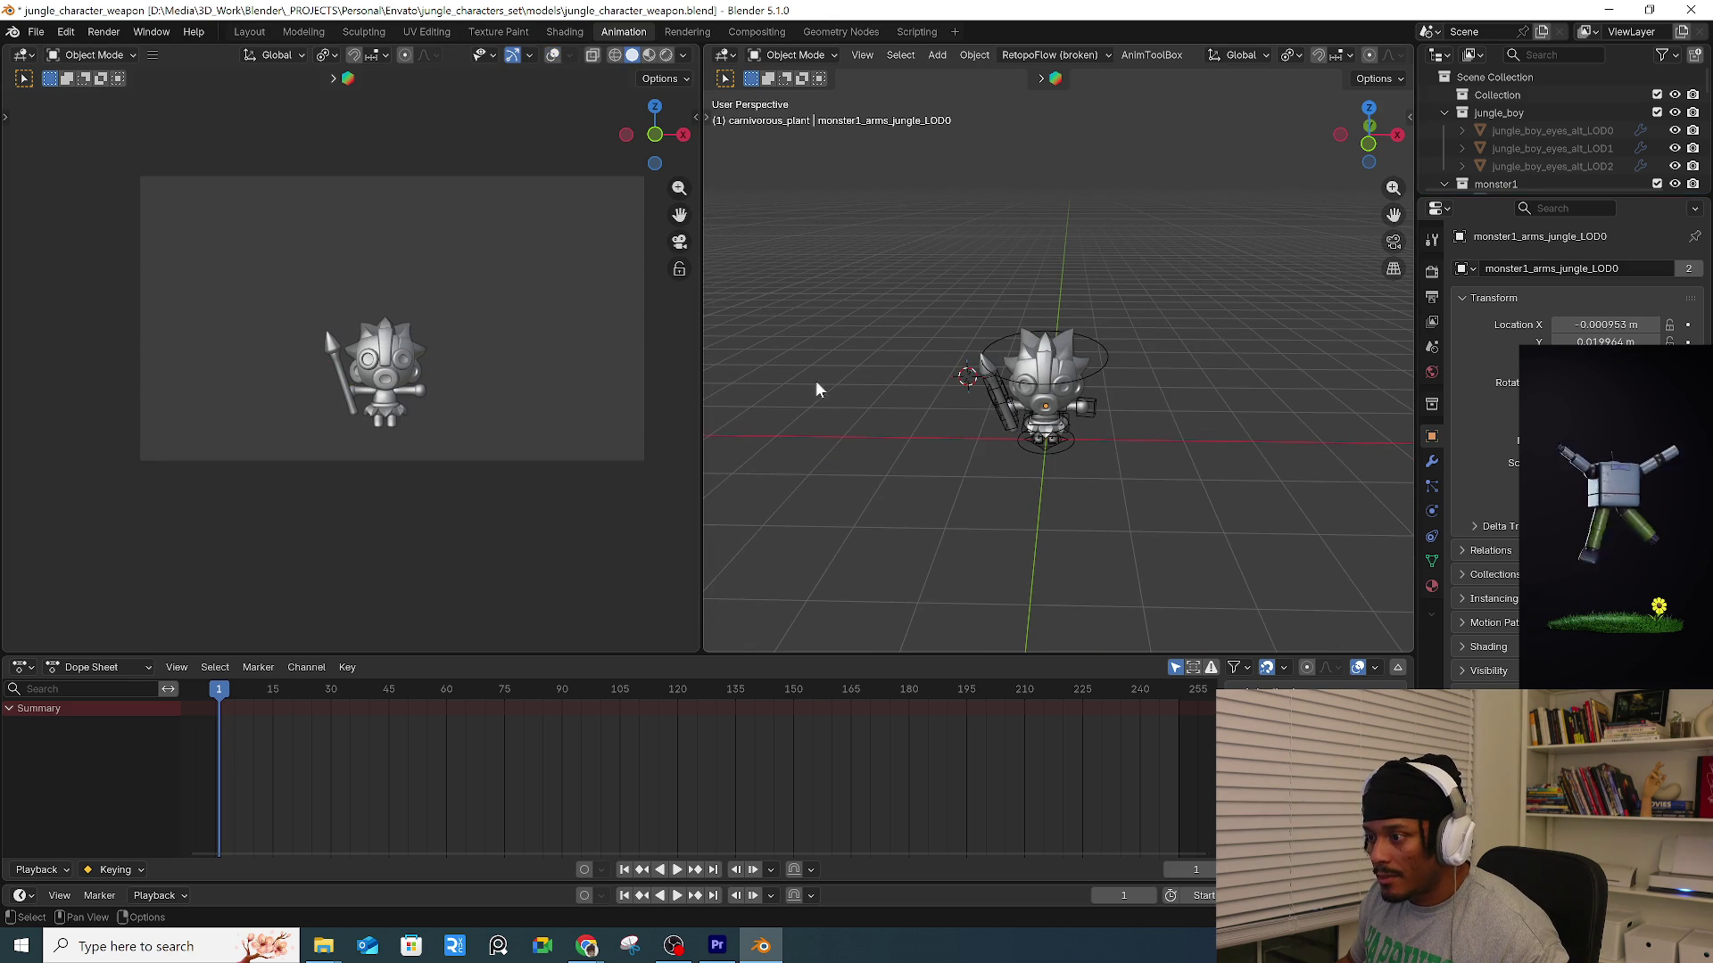
{"action": "left_click", "coordinate": [649, 55]}
{"action": "key", "text": "shift+a"}
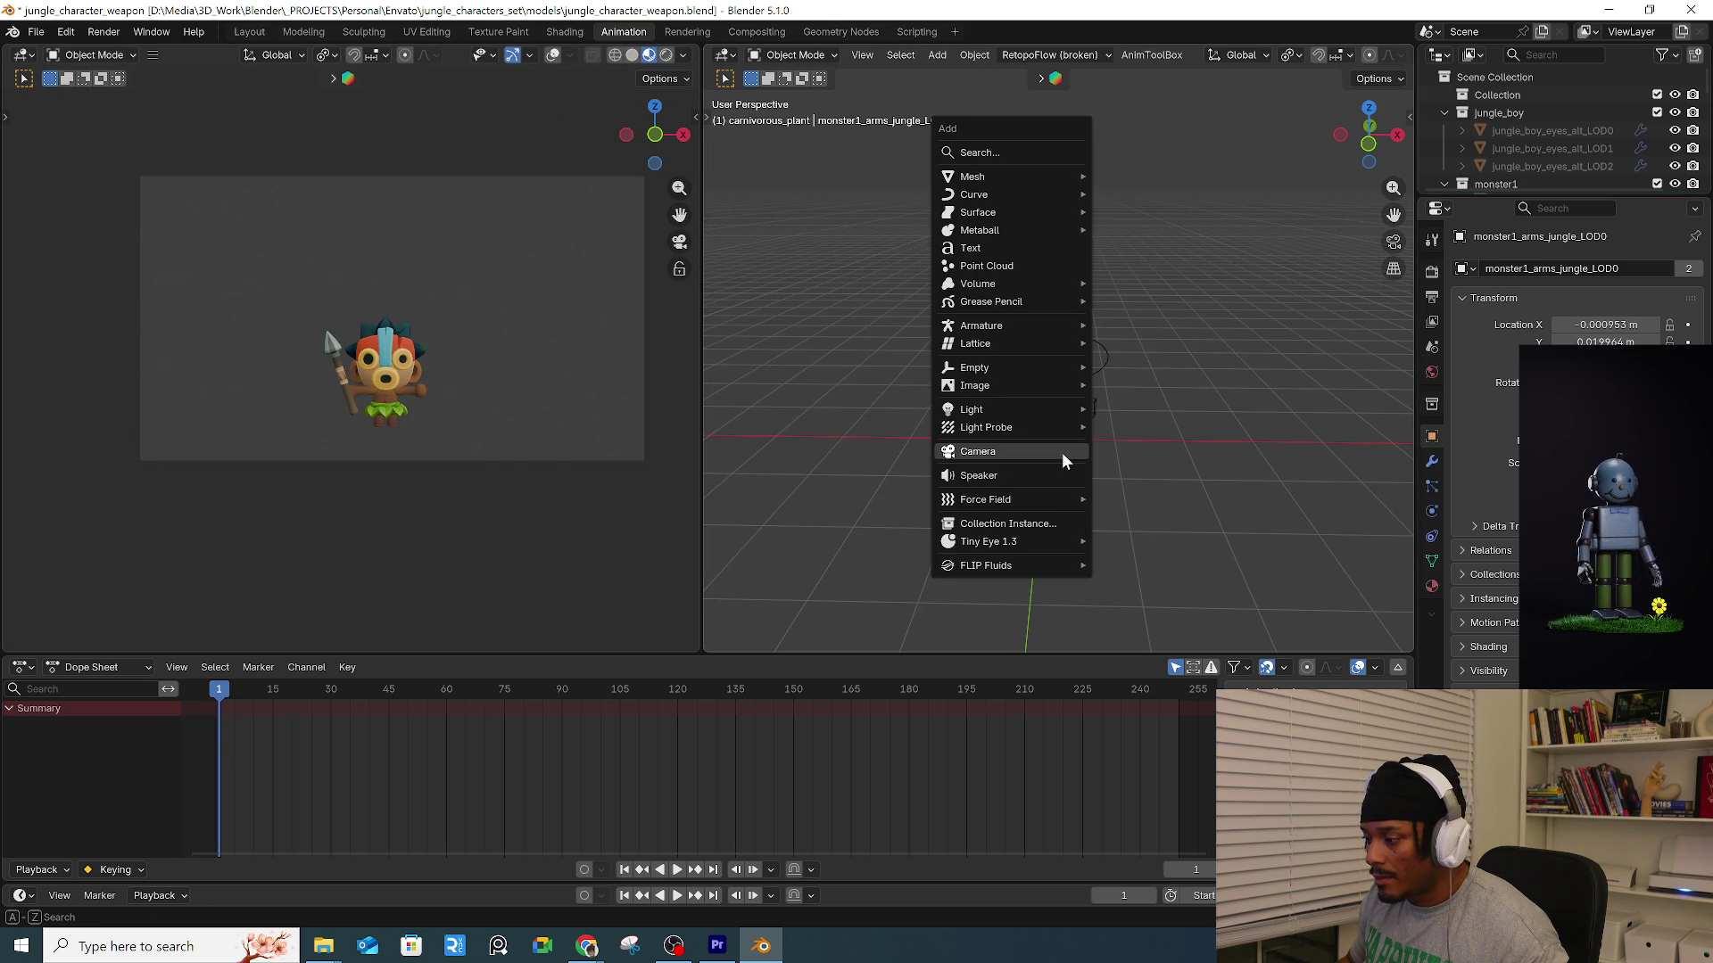
Undo a stray plane and snap the 3D cursor to the world origin.
{"action": "mouse_move", "coordinate": [1026, 174]}
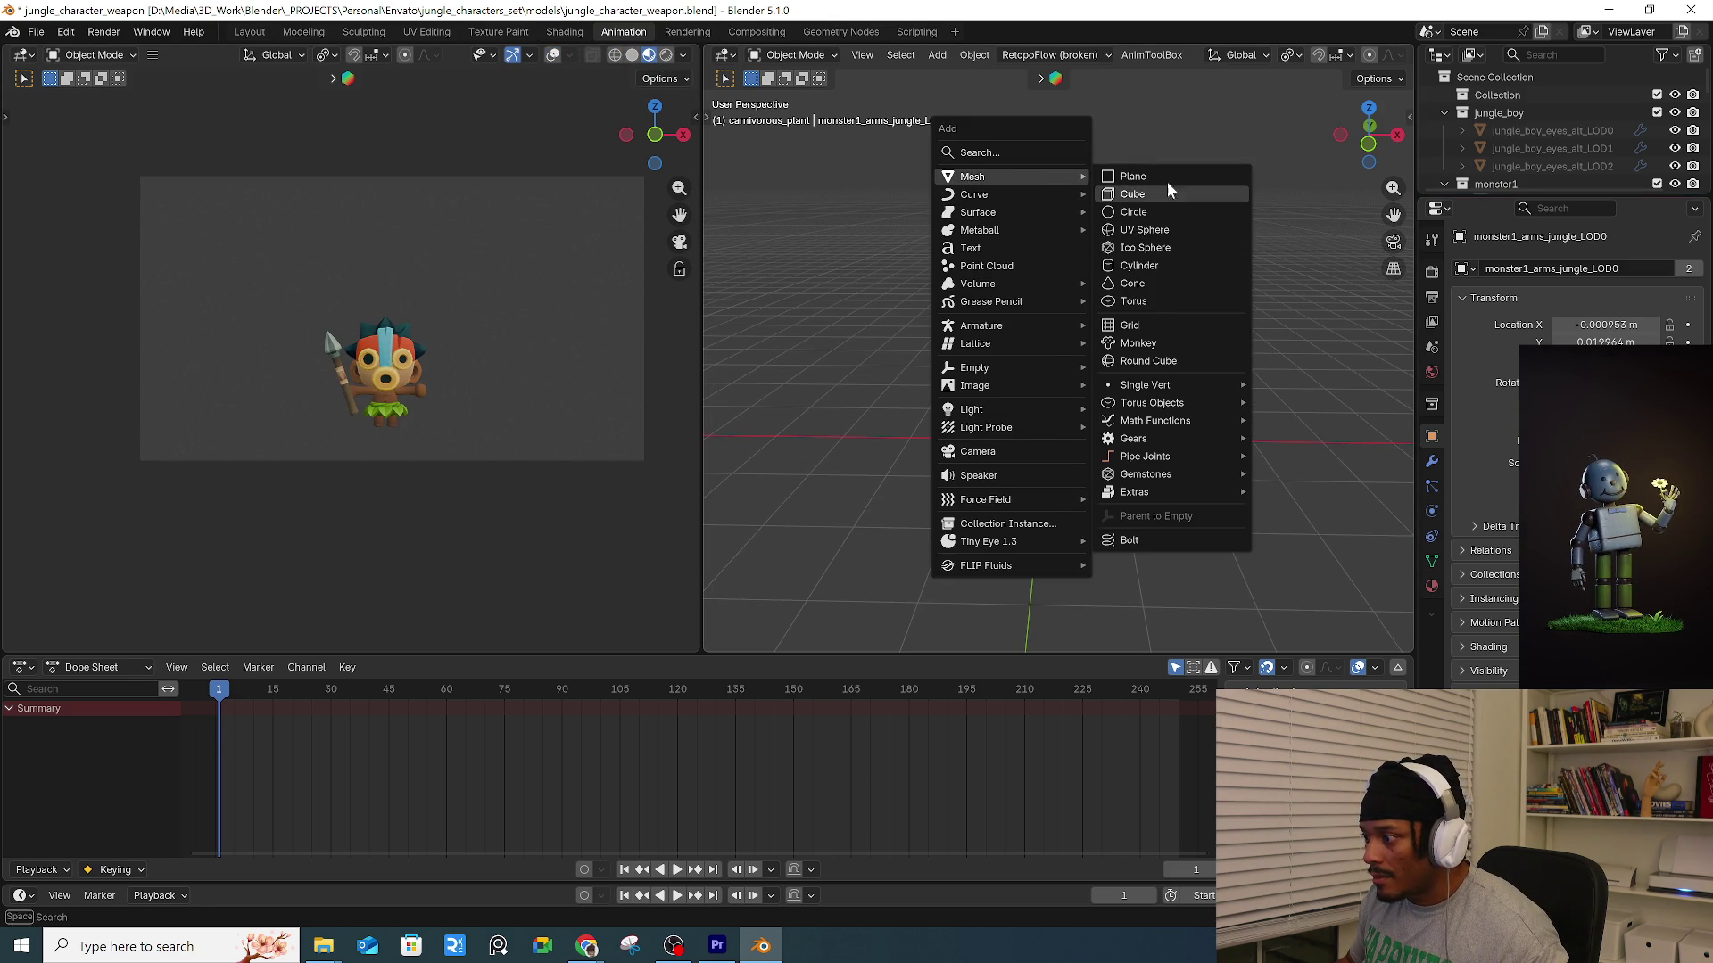
{"action": "left_click", "coordinate": [1167, 187]}
{"action": "key", "text": "ctrl+z"}
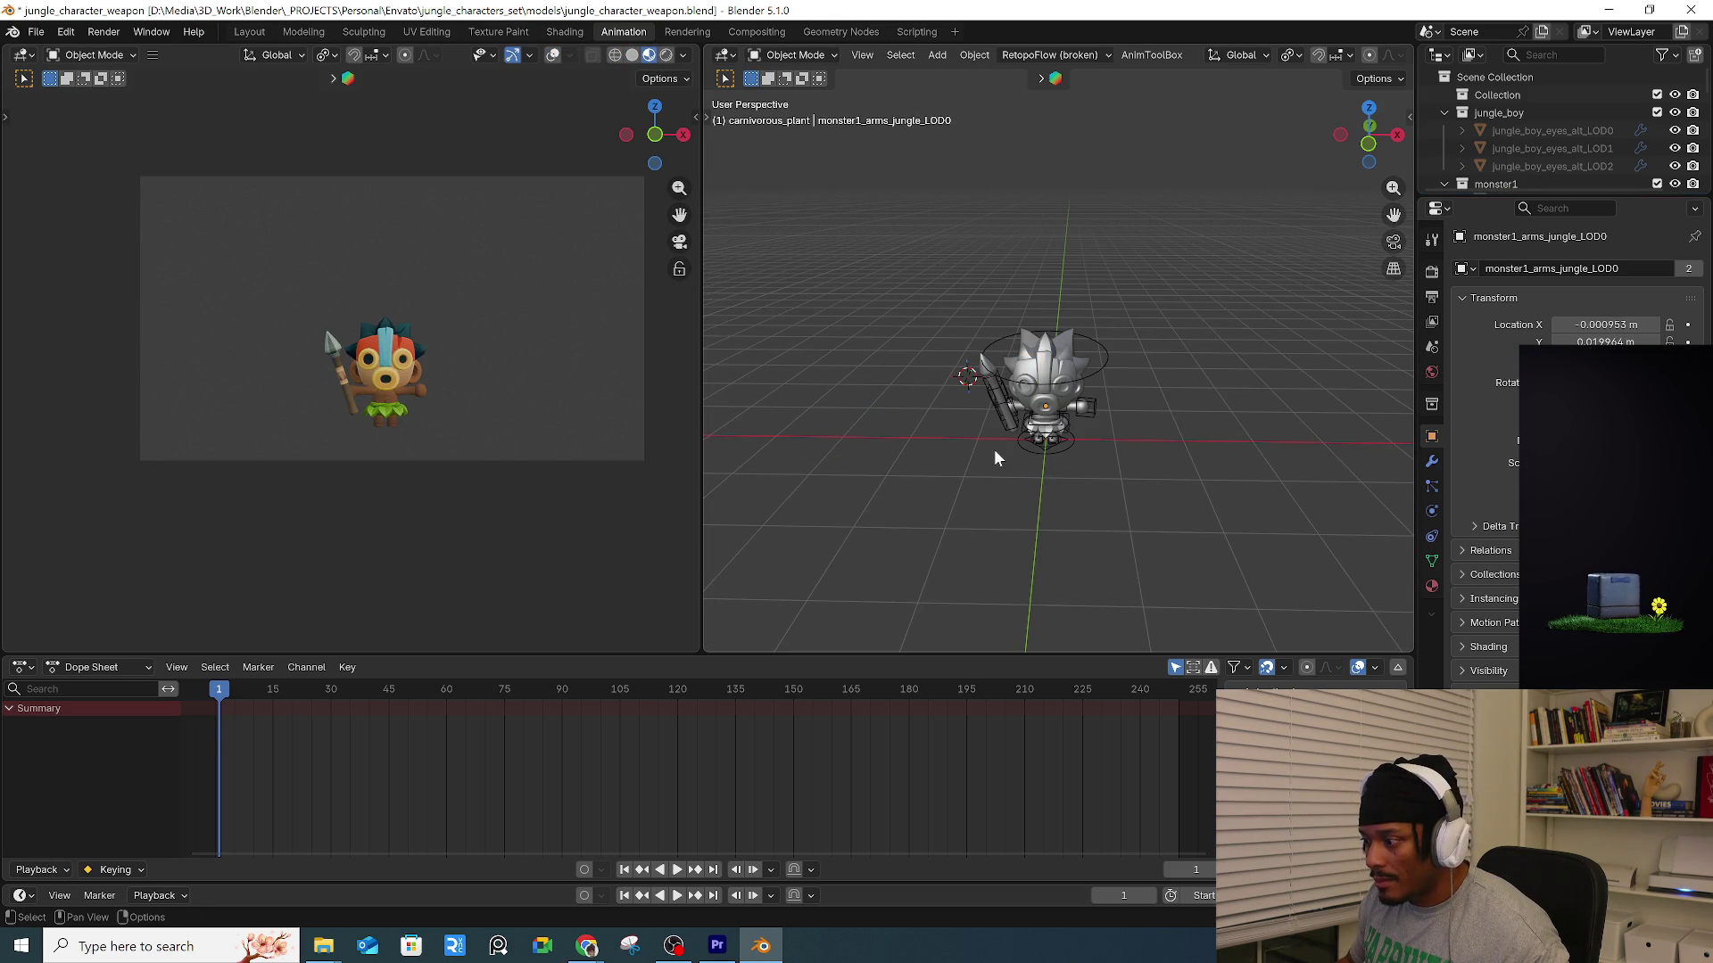
{"action": "key", "text": "shift+s"}
{"action": "left_click", "coordinate": [922, 500]}
Add a plane at the world origin and scale it up under the character.
{"action": "key", "text": "shift+a"}
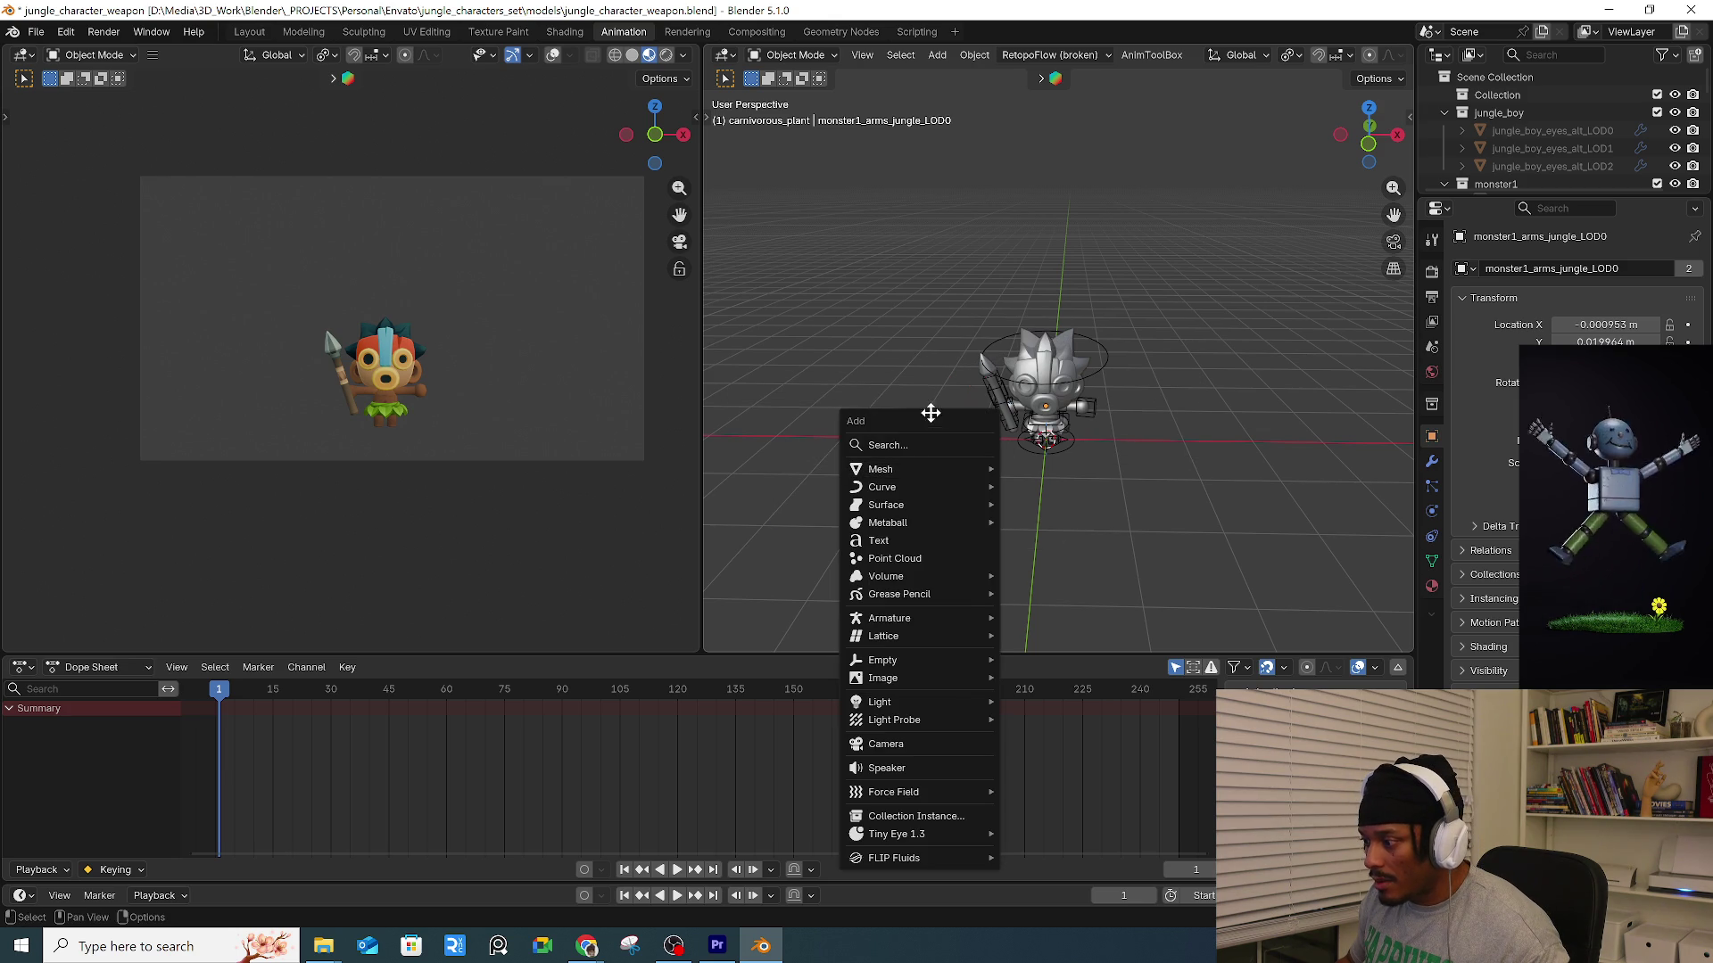
{"action": "mouse_move", "coordinate": [904, 470]}
{"action": "left_click", "coordinate": [1039, 468]}
{"action": "key", "text": "s"}
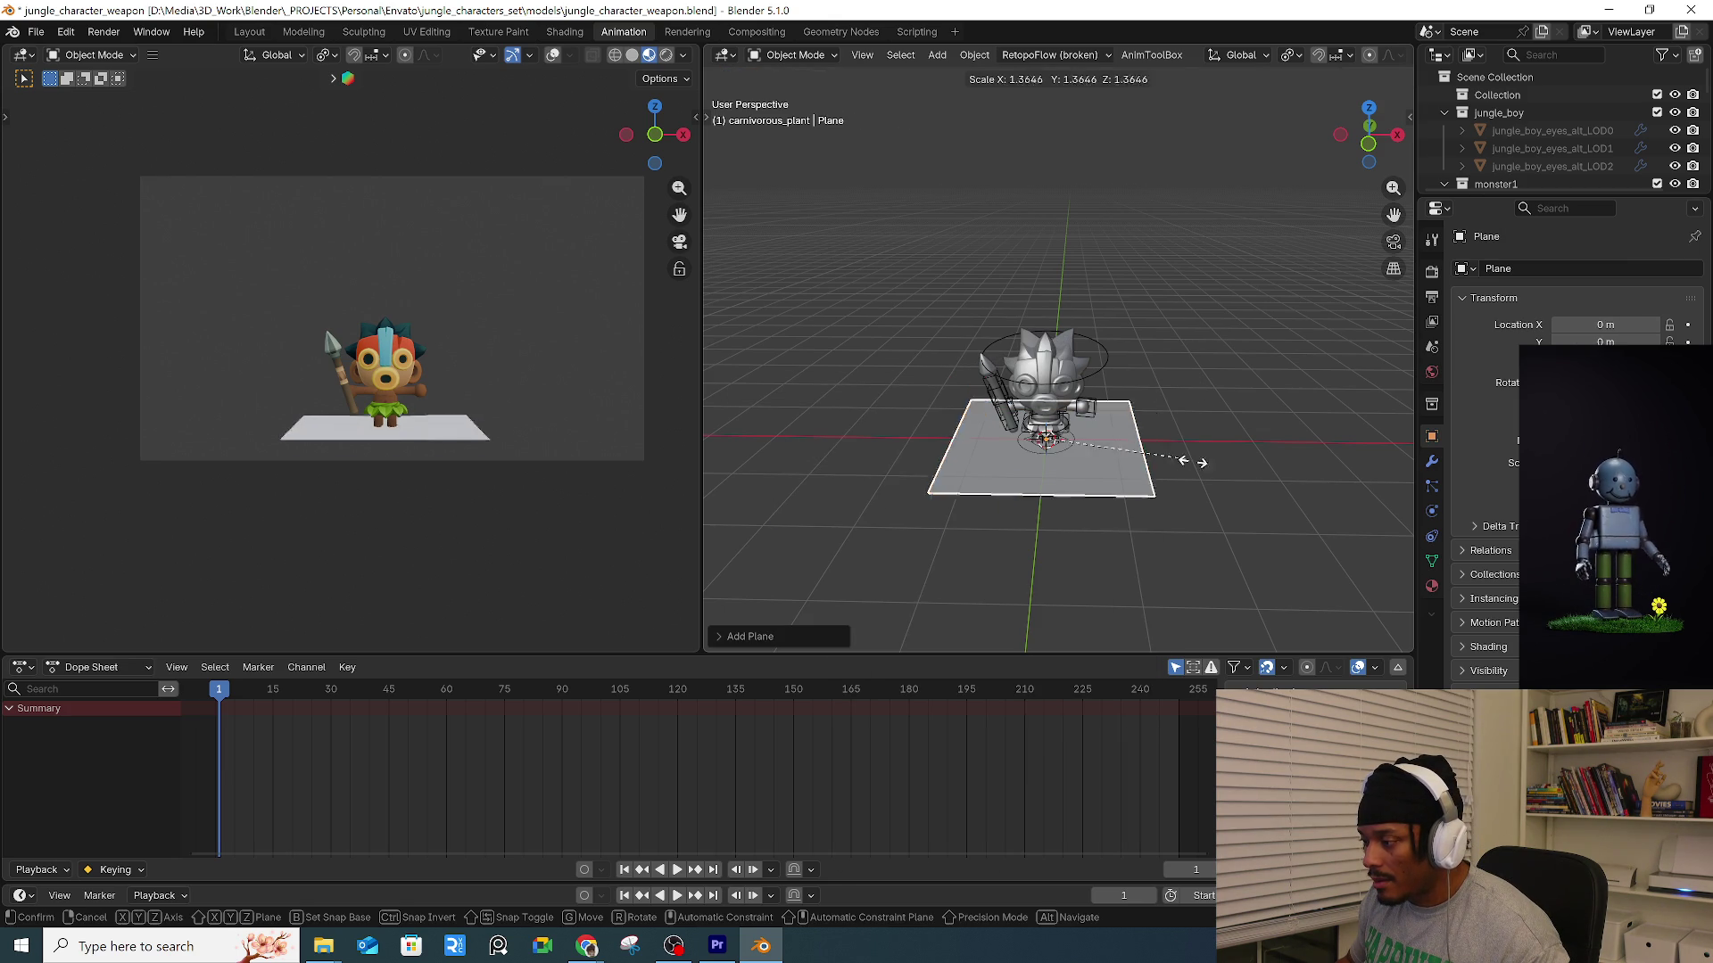
{"action": "left_click", "coordinate": [1097, 596]}
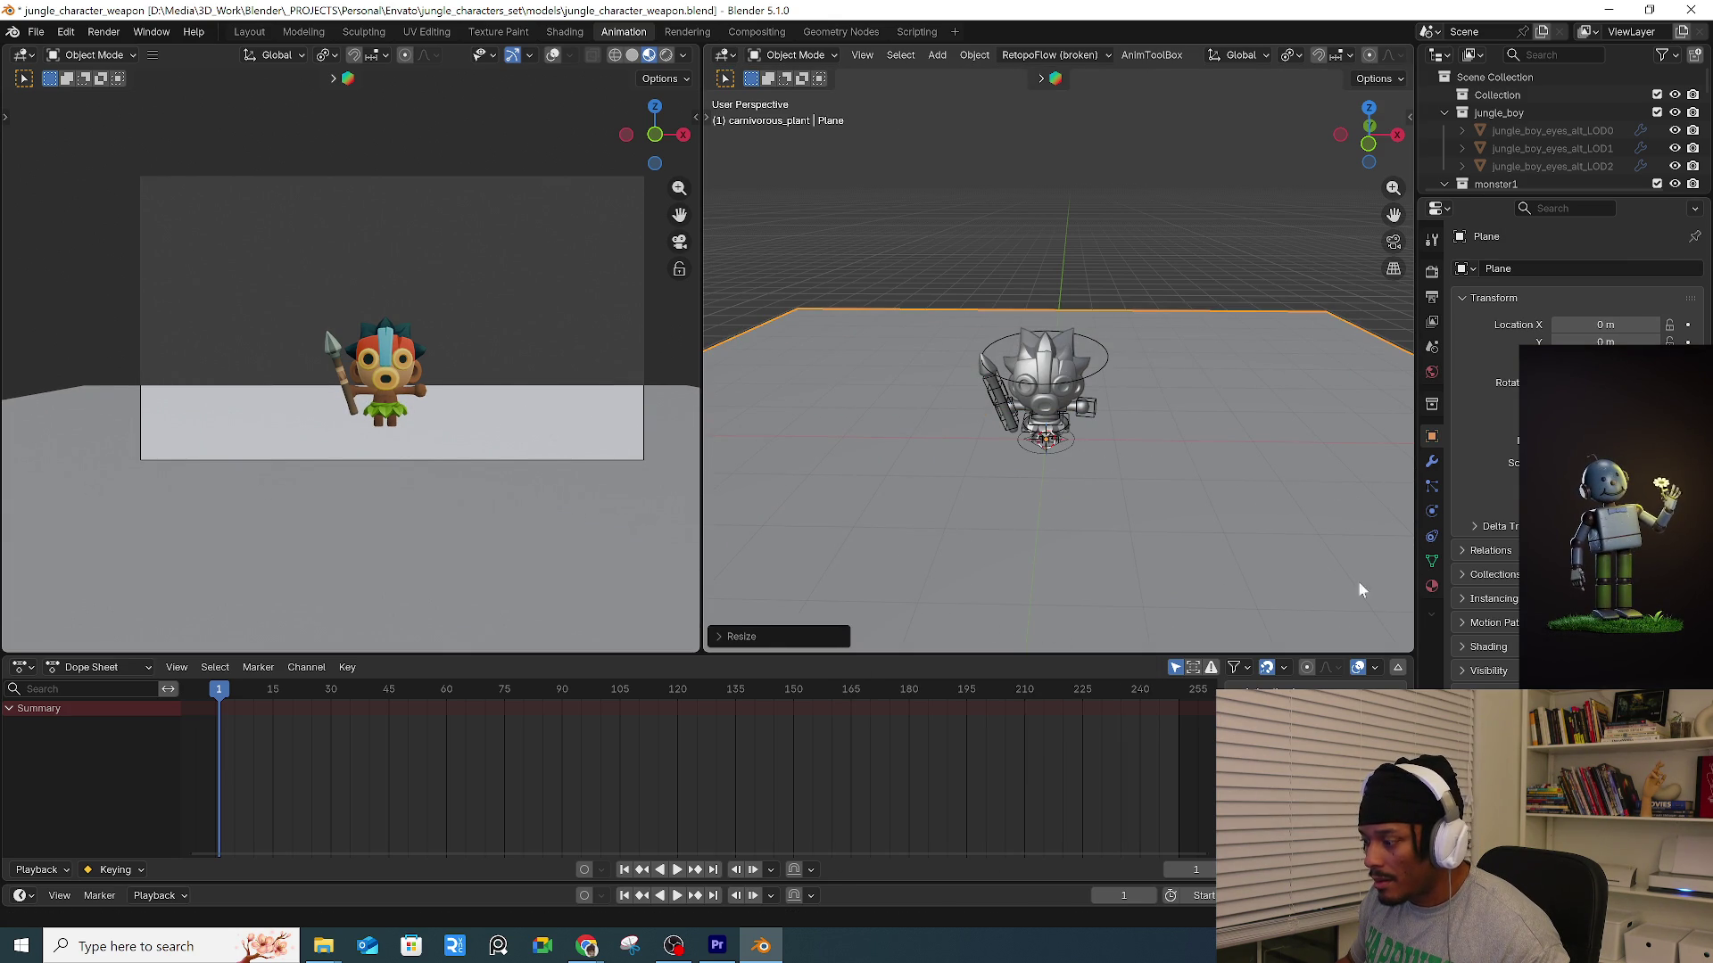
Give the plane a new material with a dark green Base Color.
{"action": "left_click", "coordinate": [1432, 588]}
{"action": "left_click", "coordinate": [1570, 340]}
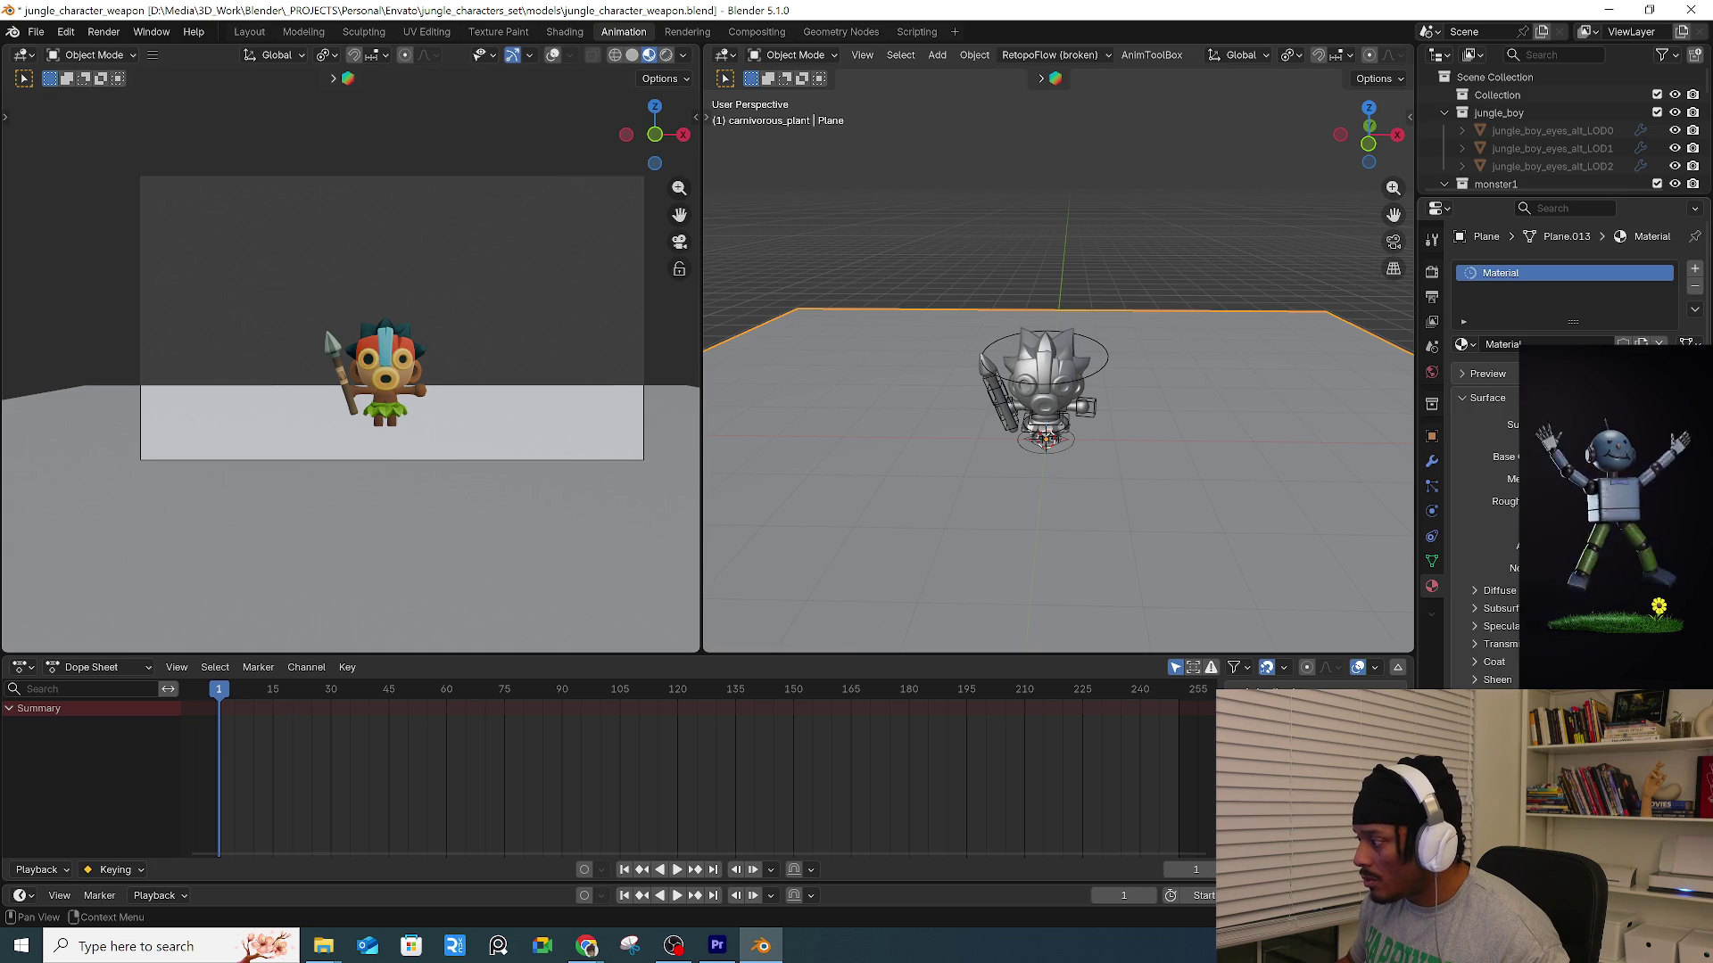
{"action": "left_click", "coordinate": [1597, 457]}
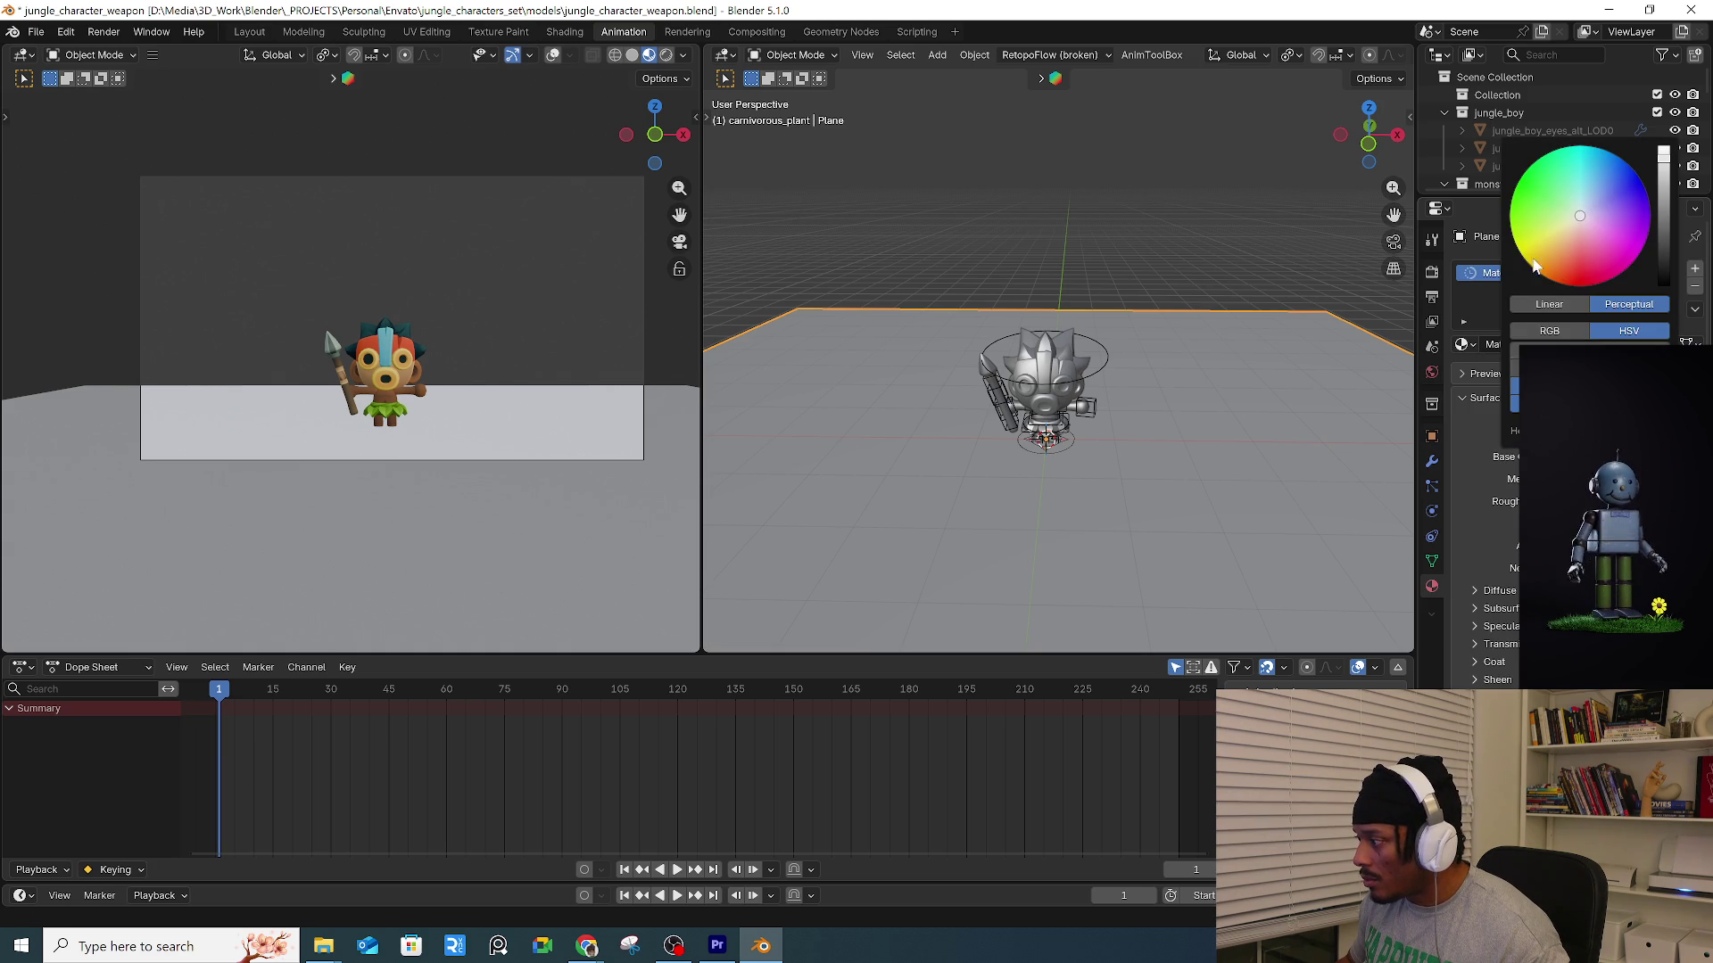
{"action": "left_click_drag", "start_coordinate": [1553, 281], "coordinate": [1524, 215]}
{"action": "left_click_drag", "start_coordinate": [1664, 189], "coordinate": [1664, 243]}
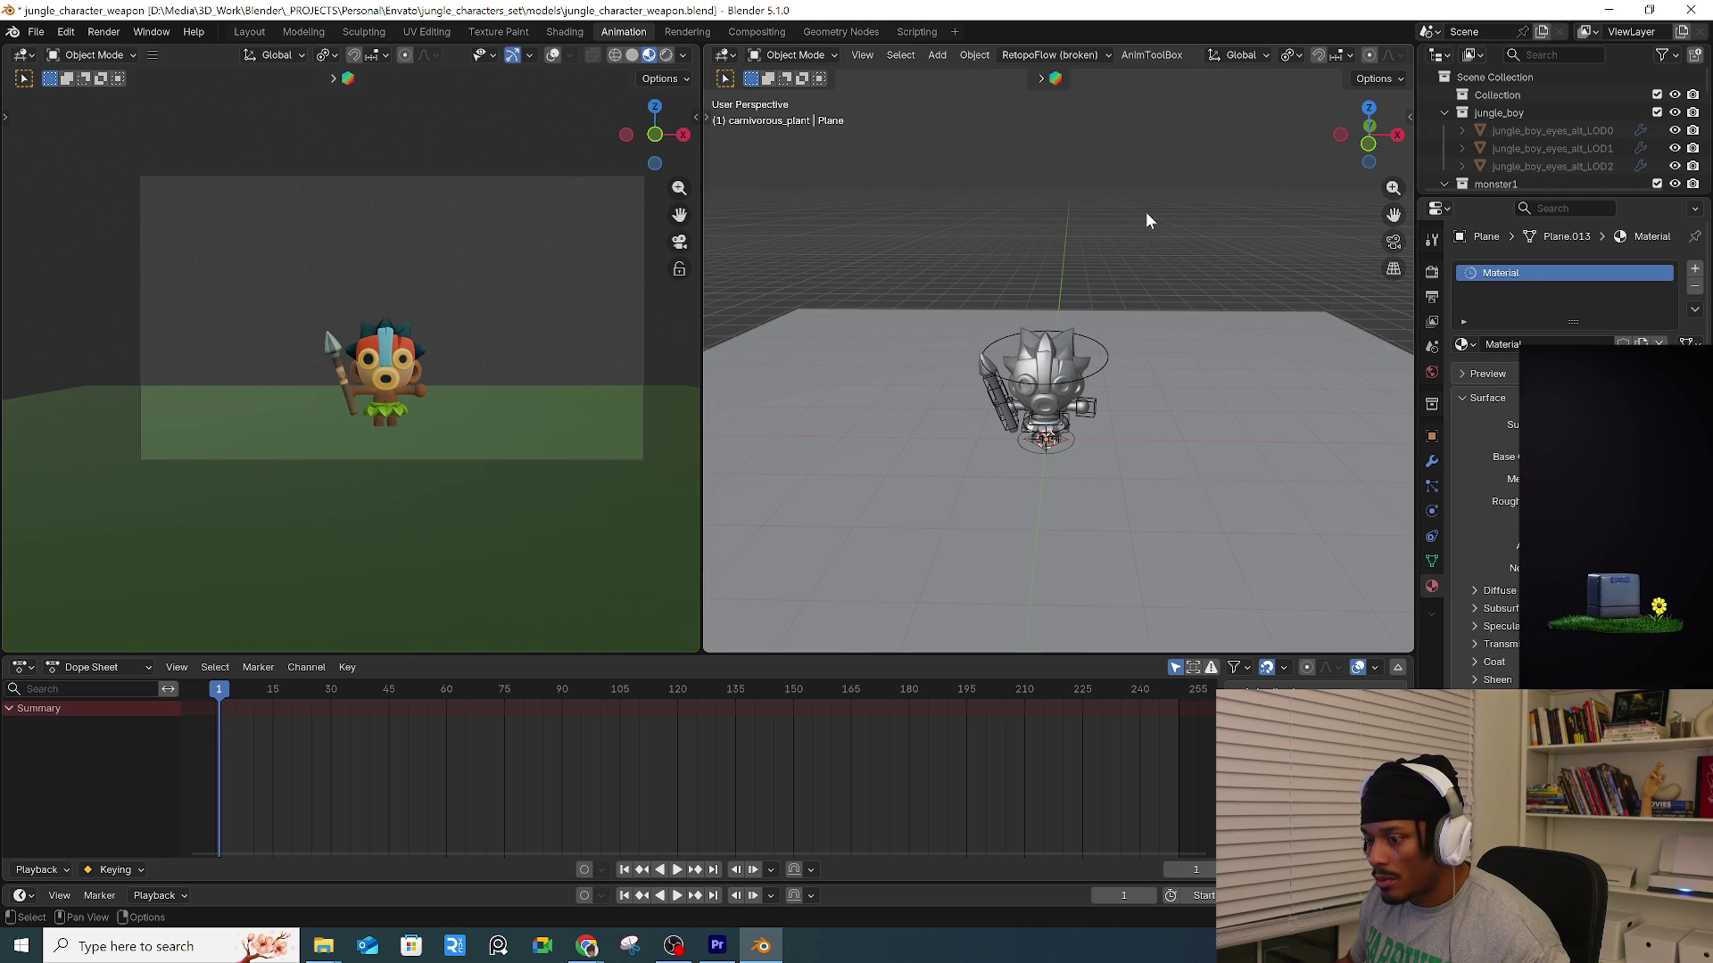
Enlarge the ground plane further and slide it along its local Y axis.
{"action": "left_click", "coordinate": [1214, 371]}
{"action": "key", "text": "s"}
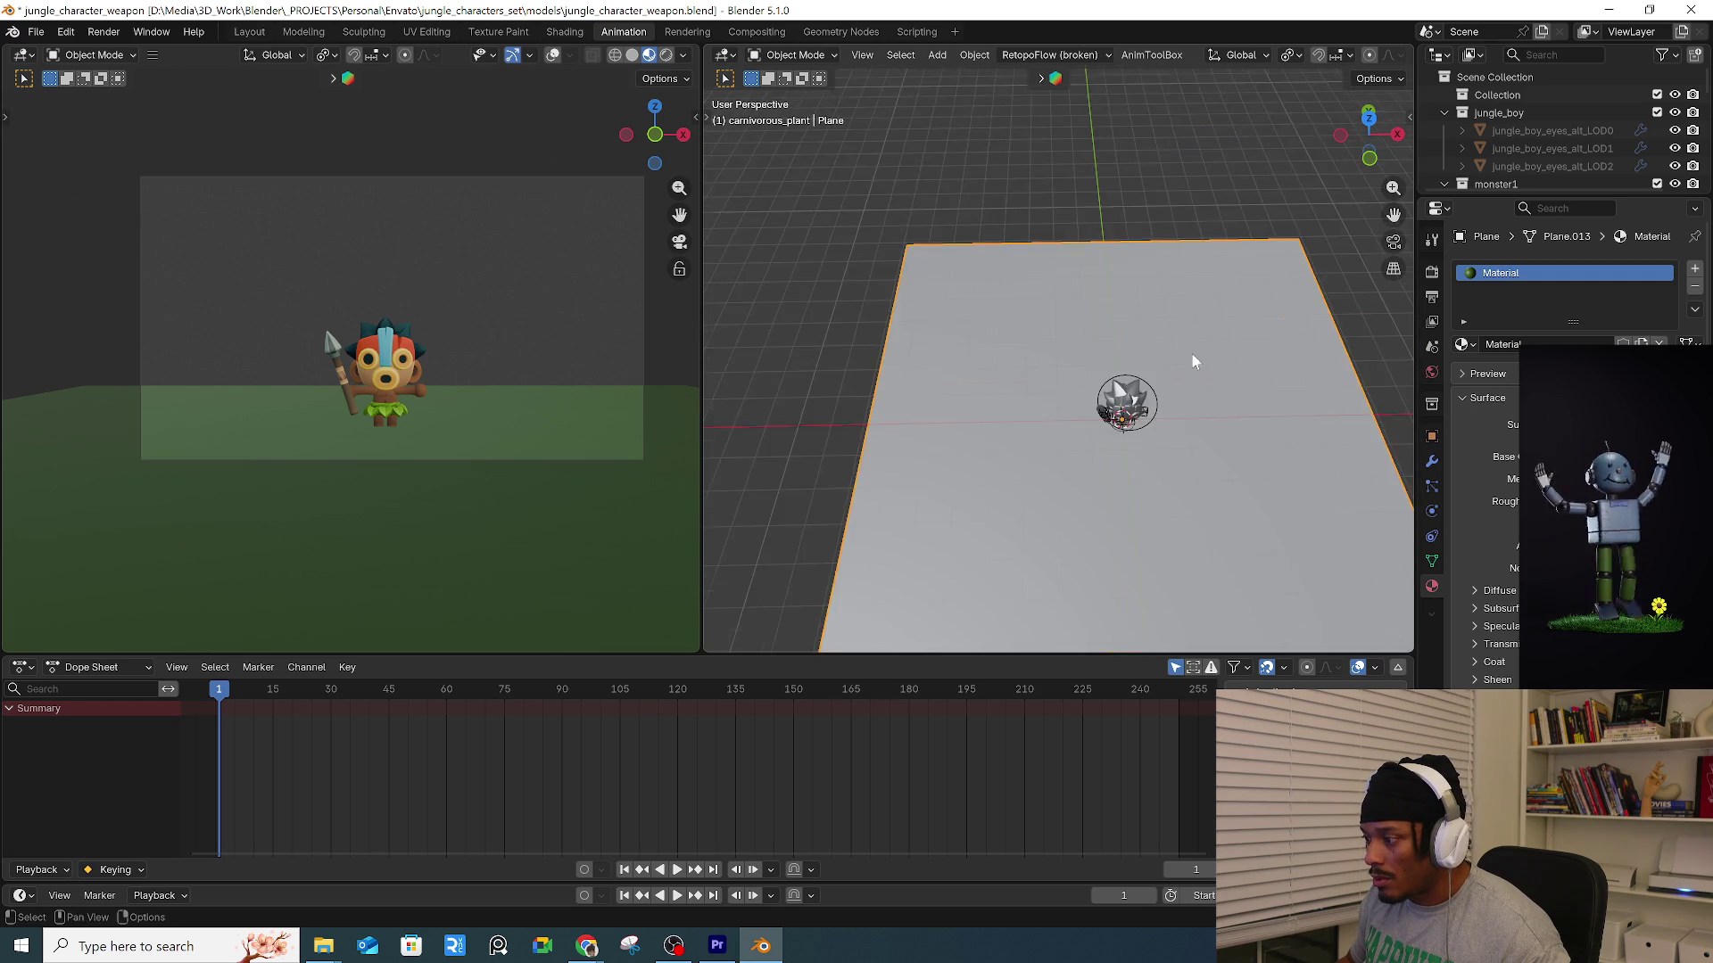
{"action": "left_click", "coordinate": [1128, 334]}
{"action": "key", "text": "g"}
{"action": "key", "text": "z"}
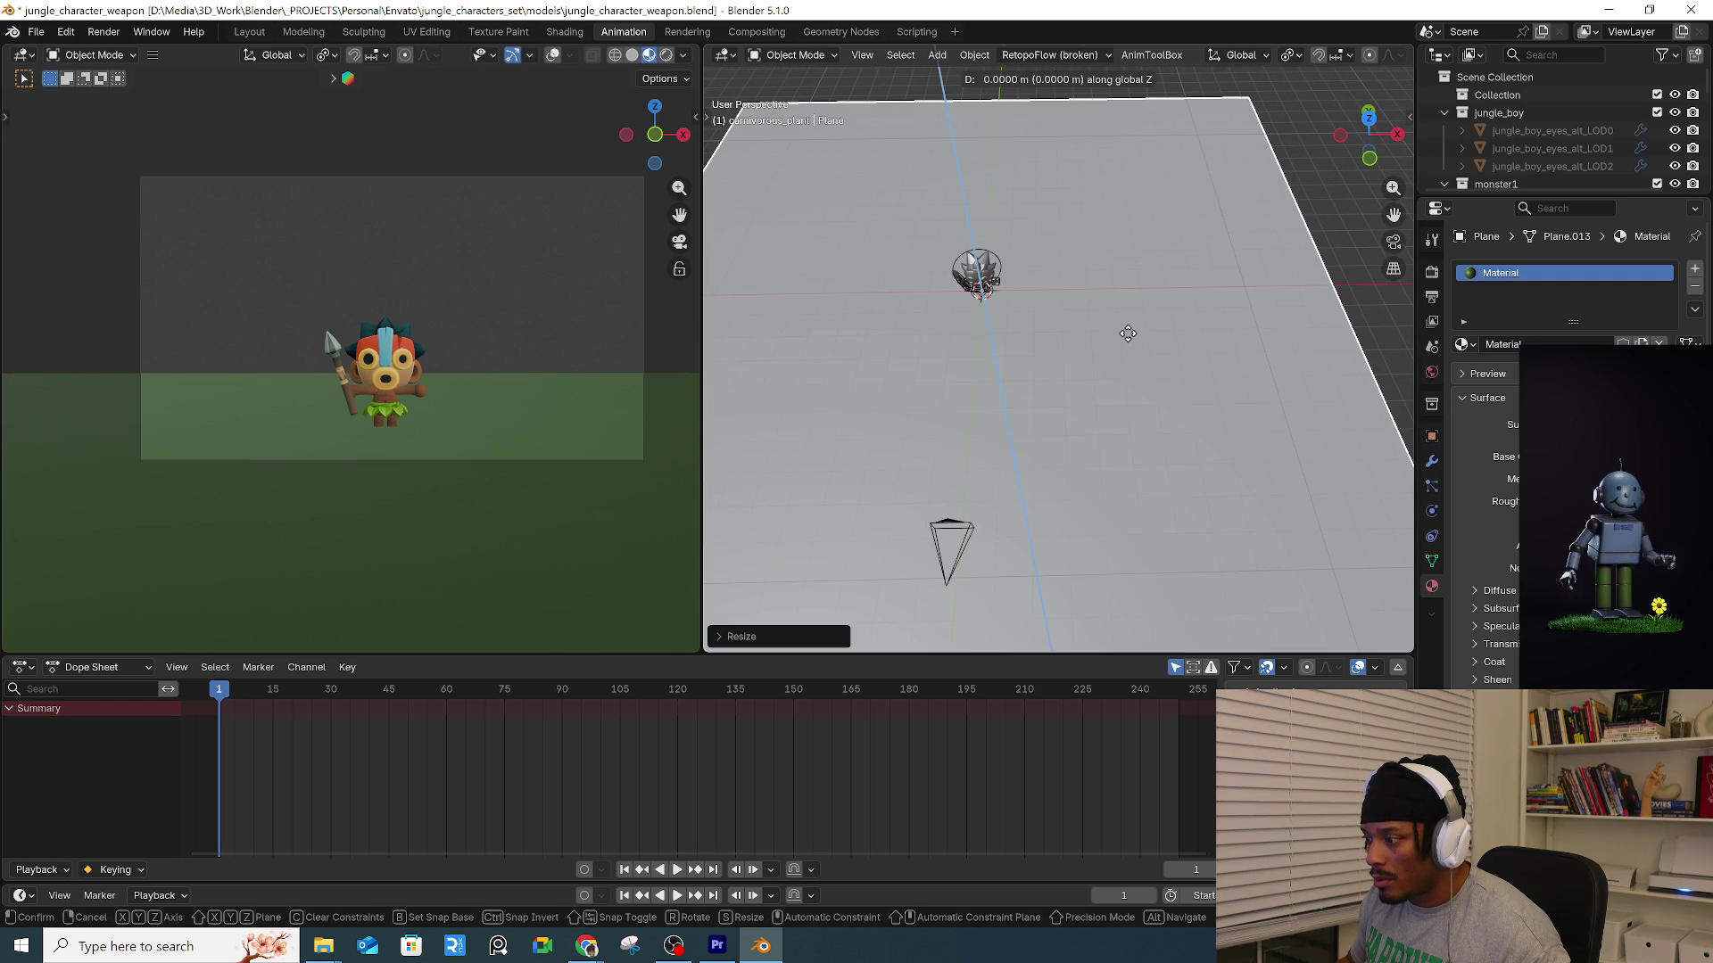
{"action": "key", "text": "x"}
{"action": "key", "text": "x"}
{"action": "key", "text": "y"}
{"action": "key", "text": "y"}
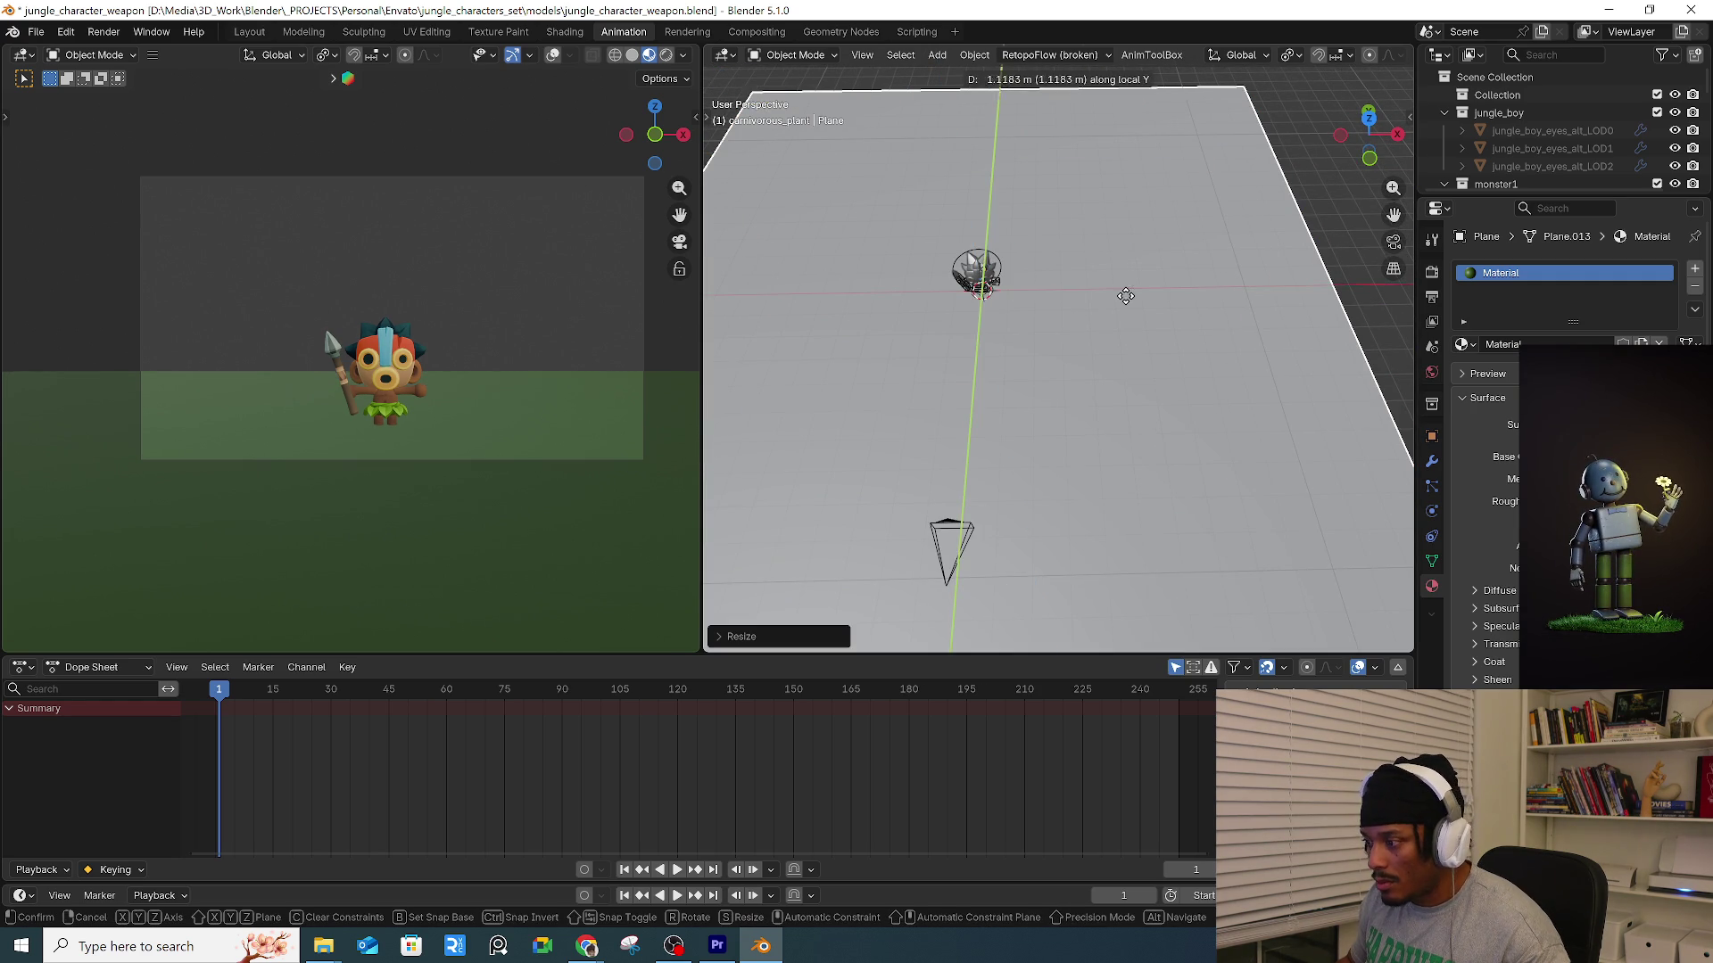
{"action": "left_click", "coordinate": [1109, 256]}
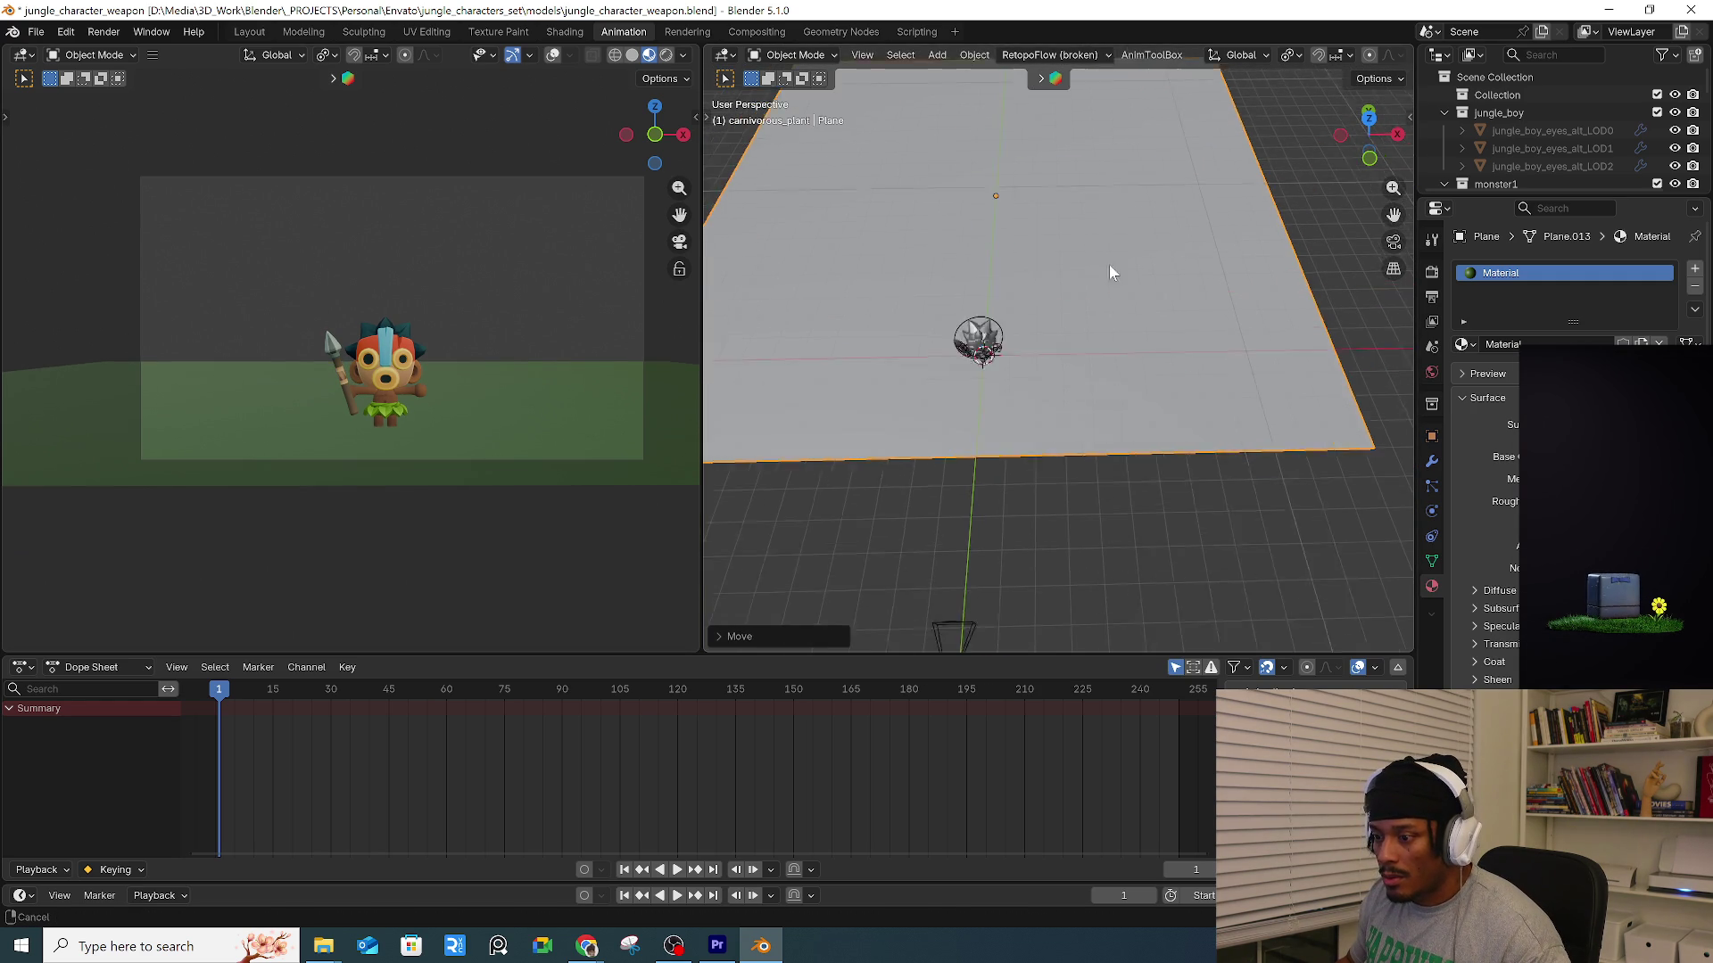
{"action": "scroll", "coordinate": [1104, 371], "scroll_direction": "down", "scroll_amount": 3}
{"action": "mouse_move", "coordinate": [1104, 371]}
{"action": "middle_mouse_down"}
{"action": "mouse_move", "coordinate": [1101, 286]}
{"action": "mouse_move", "coordinate": [1080, 461]}
{"action": "mouse_move", "coordinate": [1070, 440]}
{"action": "mouse_move", "coordinate": [1174, 394]}
{"action": "middle_mouse_up"}
Duplicate the ground plane and place the copy, cancelling an attempted rotation.
{"action": "key", "text": "shift+d"}
{"action": "left_click", "coordinate": [925, 386]}
{"action": "type", "text": "r"}
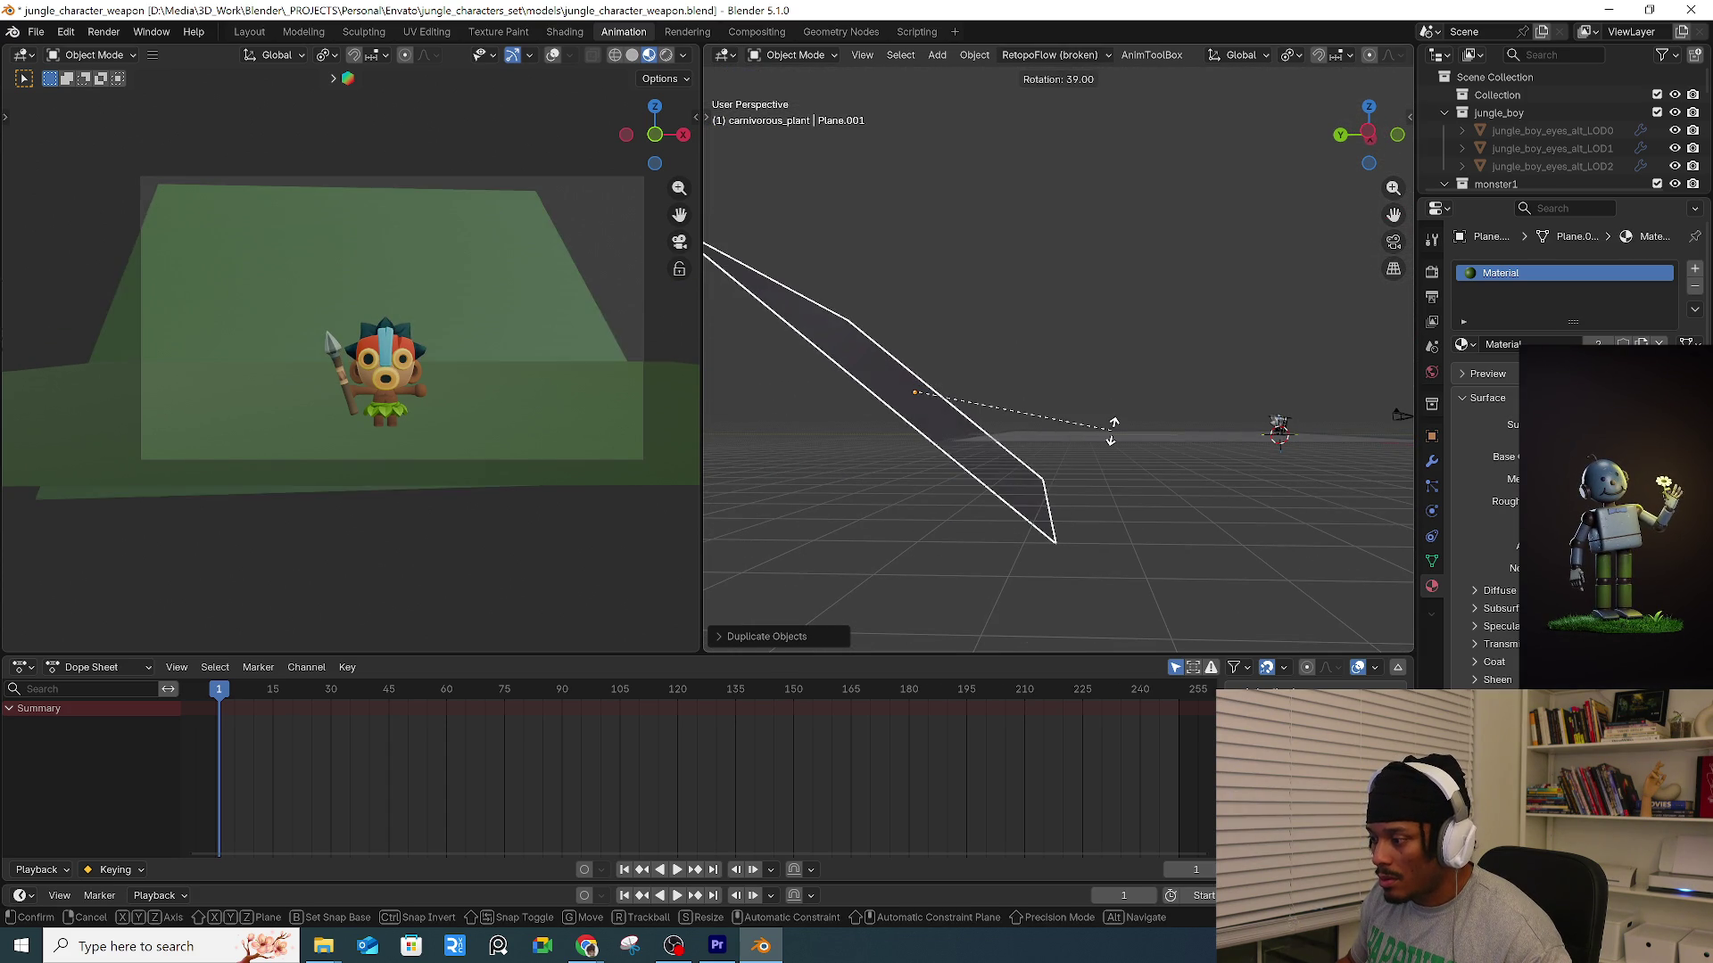
{"action": "type", "text": "90"}
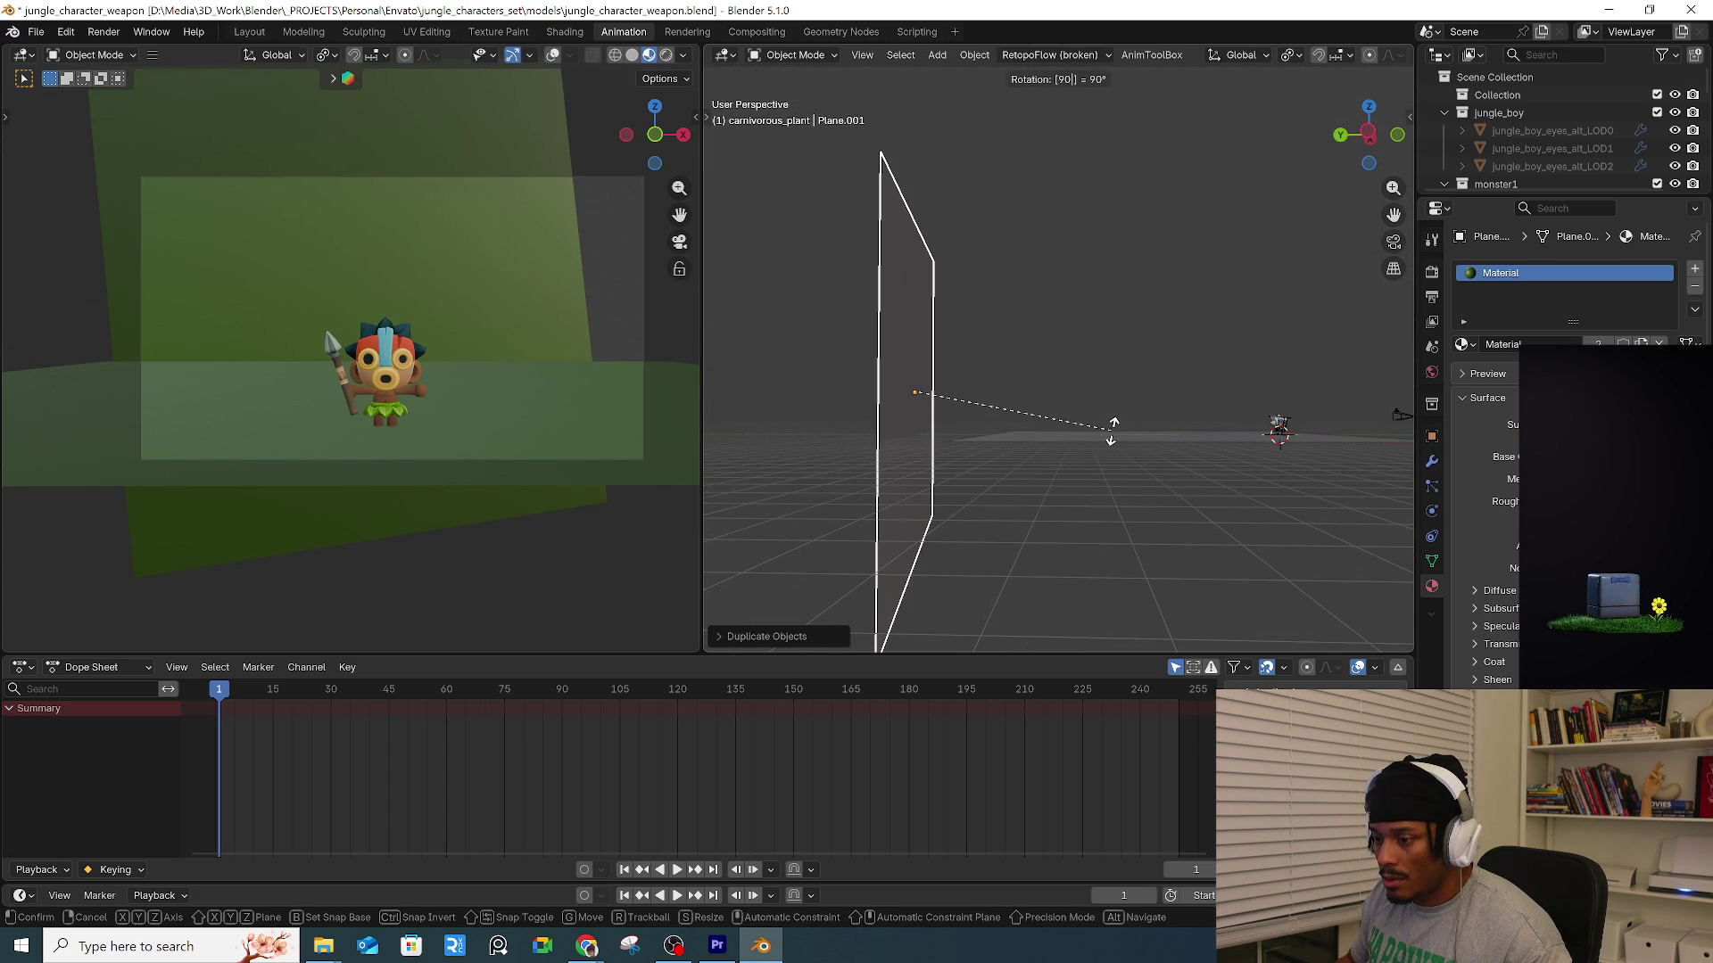
{"action": "key", "text": "Escape"}
{"action": "middle_click_drag", "start_coordinate": [1138, 404], "coordinate": [1159, 458]}
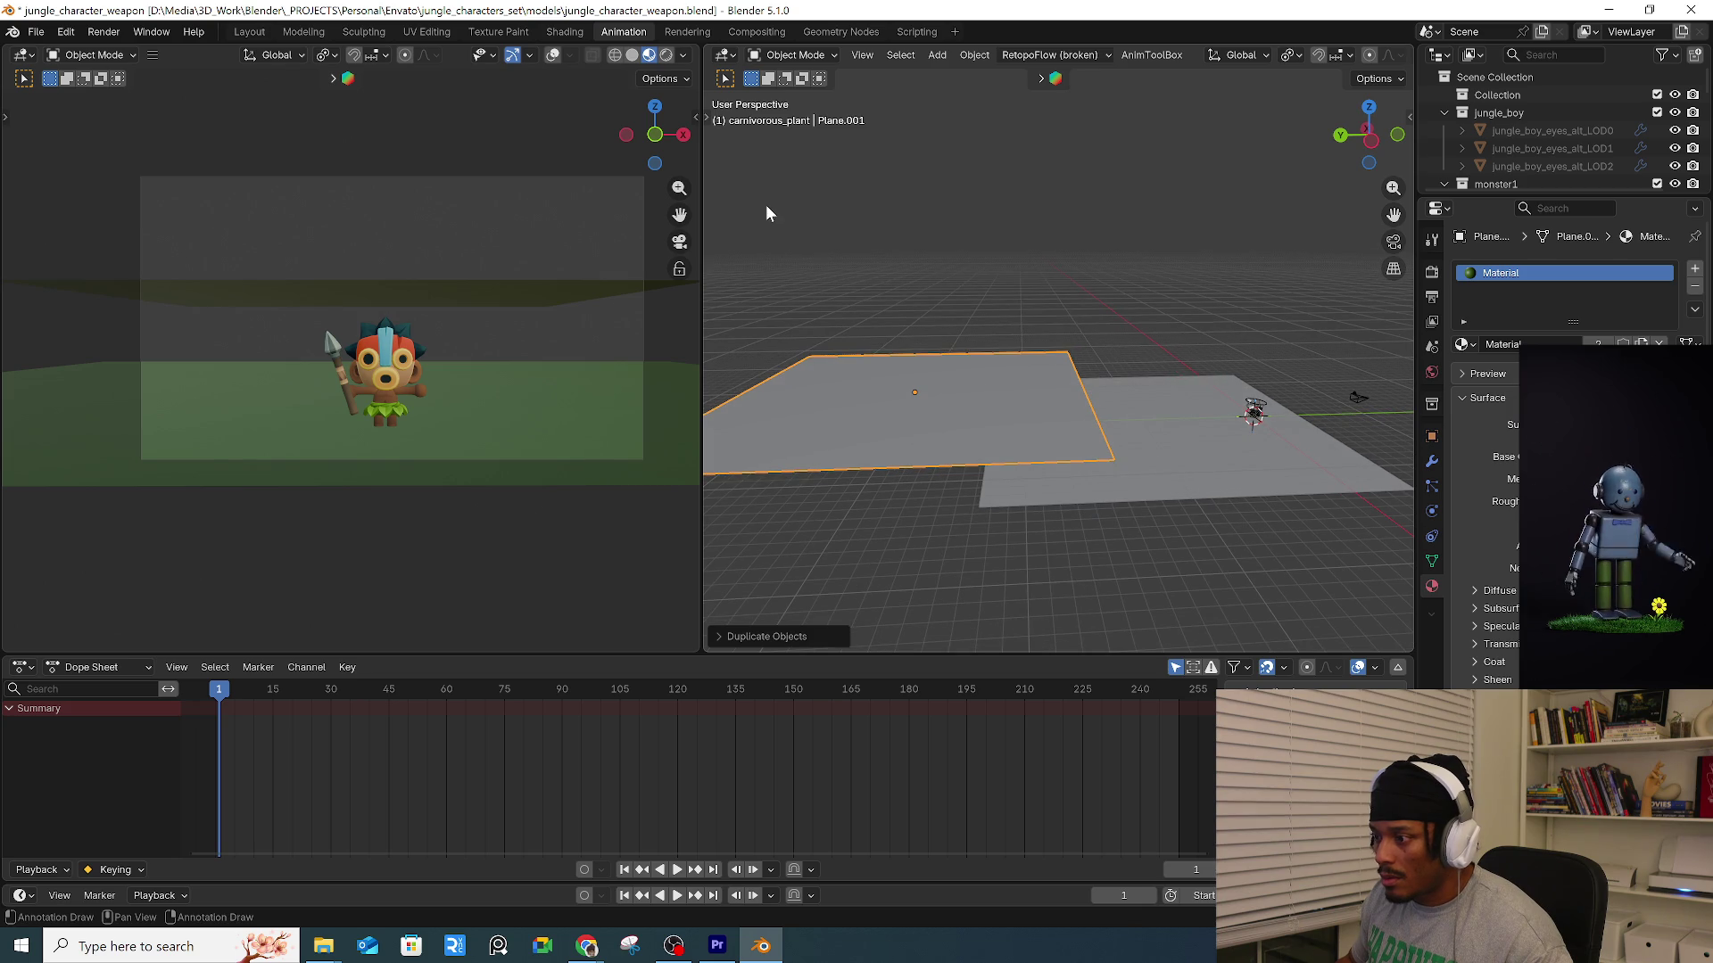
Stand the duplicate upright by rotating it 90° about X with the Transform tool.
{"action": "key", "text": "t"}
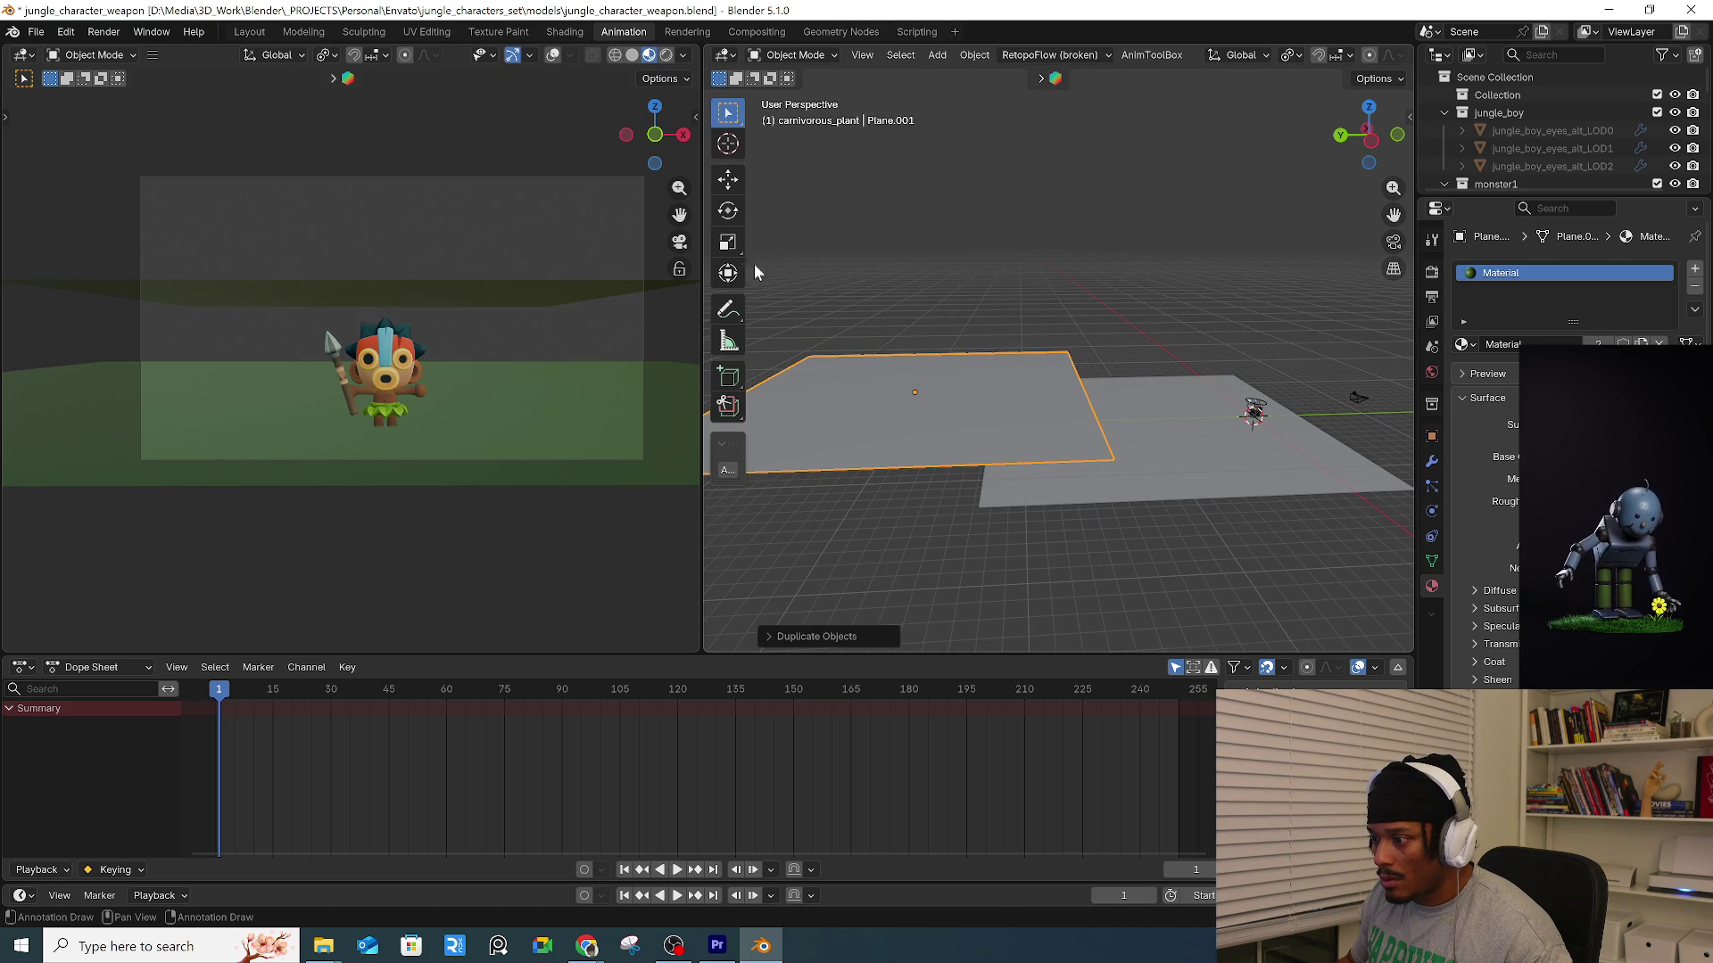
{"action": "left_click", "coordinate": [728, 272]}
{"action": "left_click_drag", "start_coordinate": [969, 234], "coordinate": [995, 252]}
{"action": "type", "text": "9"}
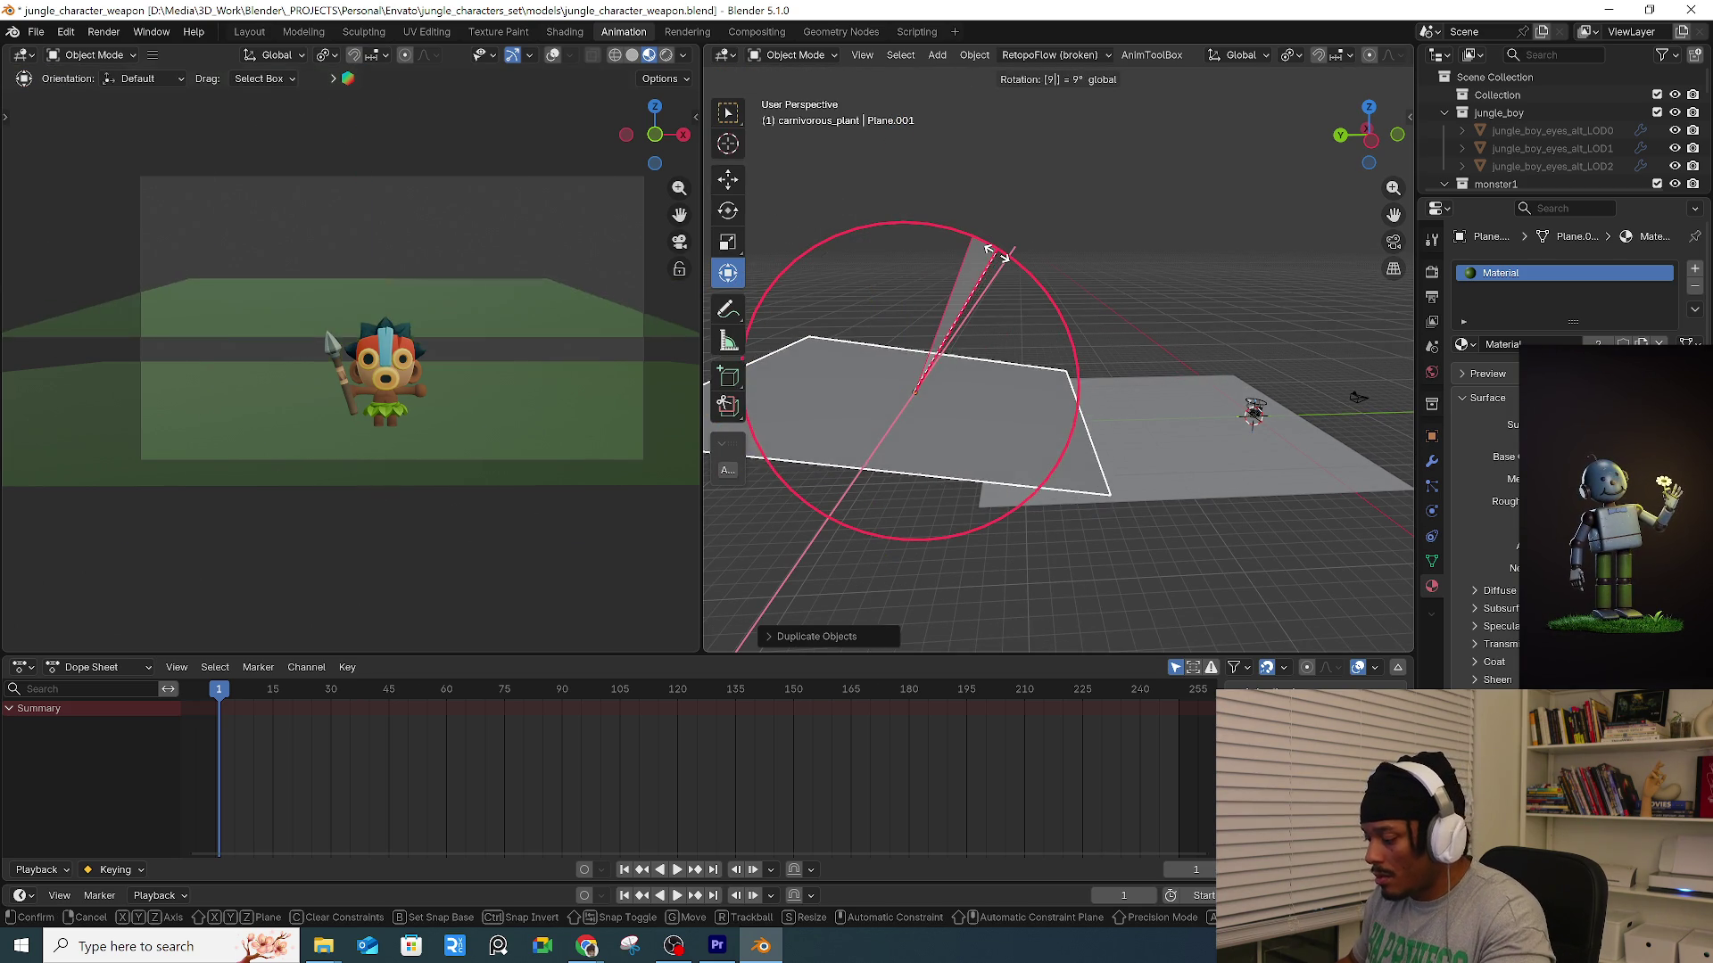
{"action": "type", "text": "0"}
{"action": "key", "text": "Return"}
{"action": "left_click", "coordinate": [1202, 305]}
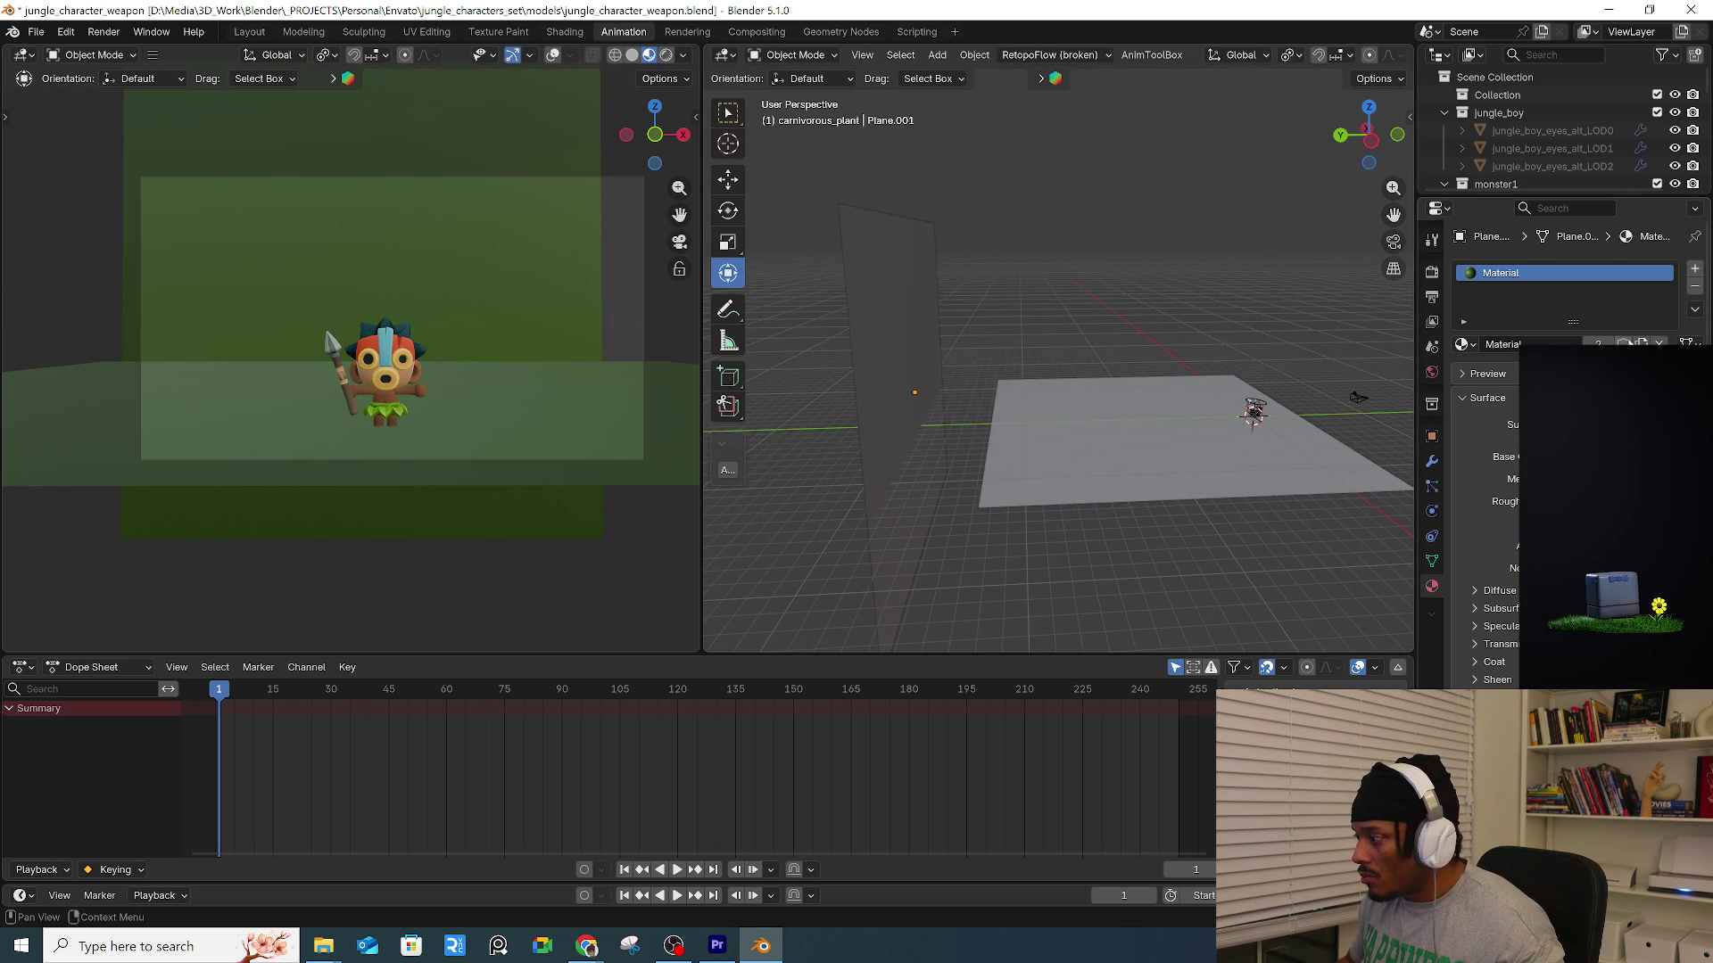
Give the upright backdrop its own new material with a light blue Base Color.
{"action": "left_click", "coordinate": [1623, 344]}
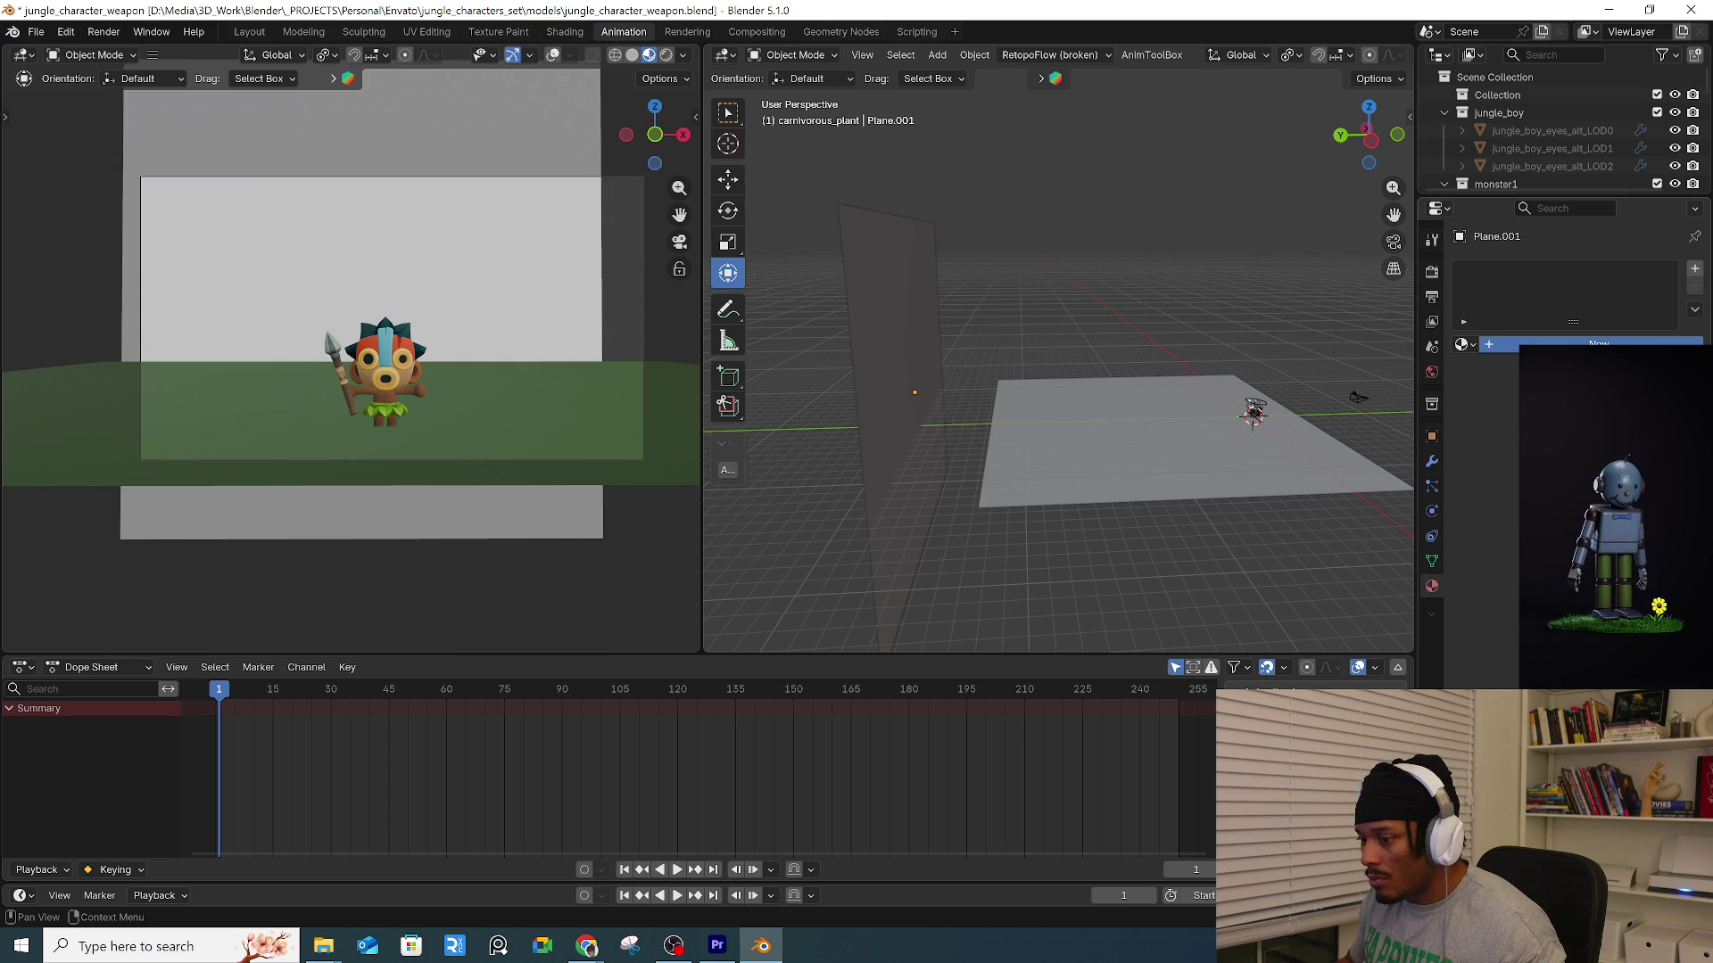
{"action": "left_click", "coordinate": [1606, 457]}
{"action": "left_click_drag", "start_coordinate": [1606, 219], "coordinate": [1570, 230]}
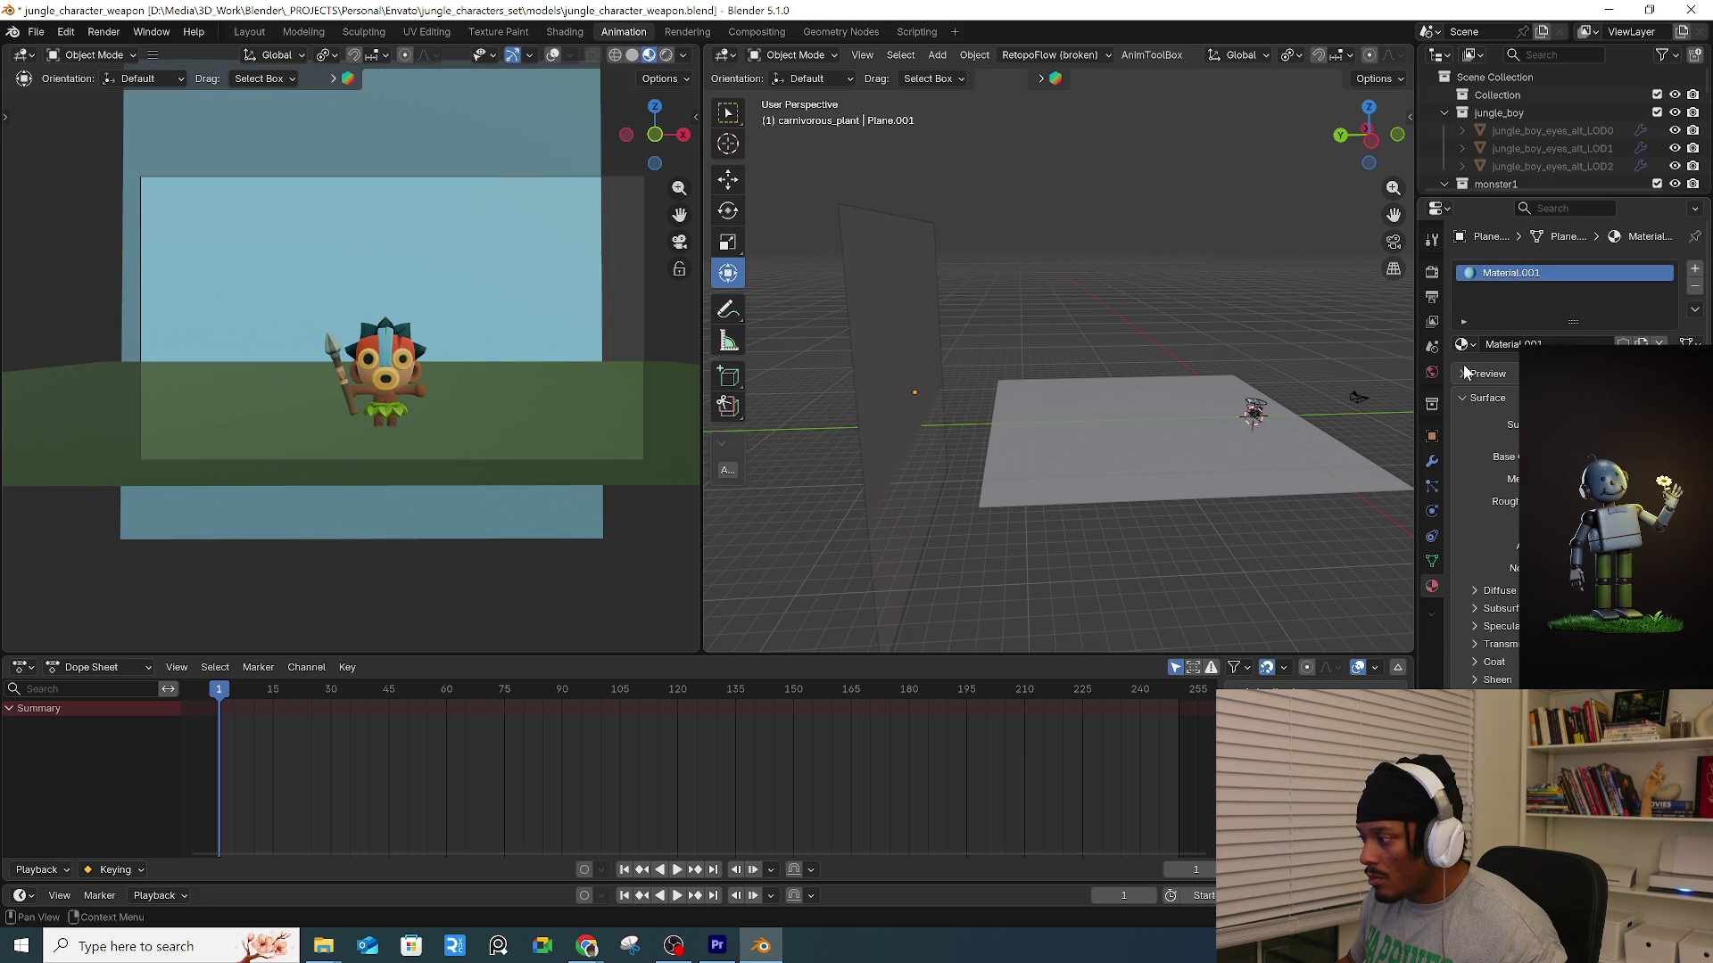
{"action": "scroll", "coordinate": [1514, 134], "scroll_direction": "down", "scroll_amount": 5}
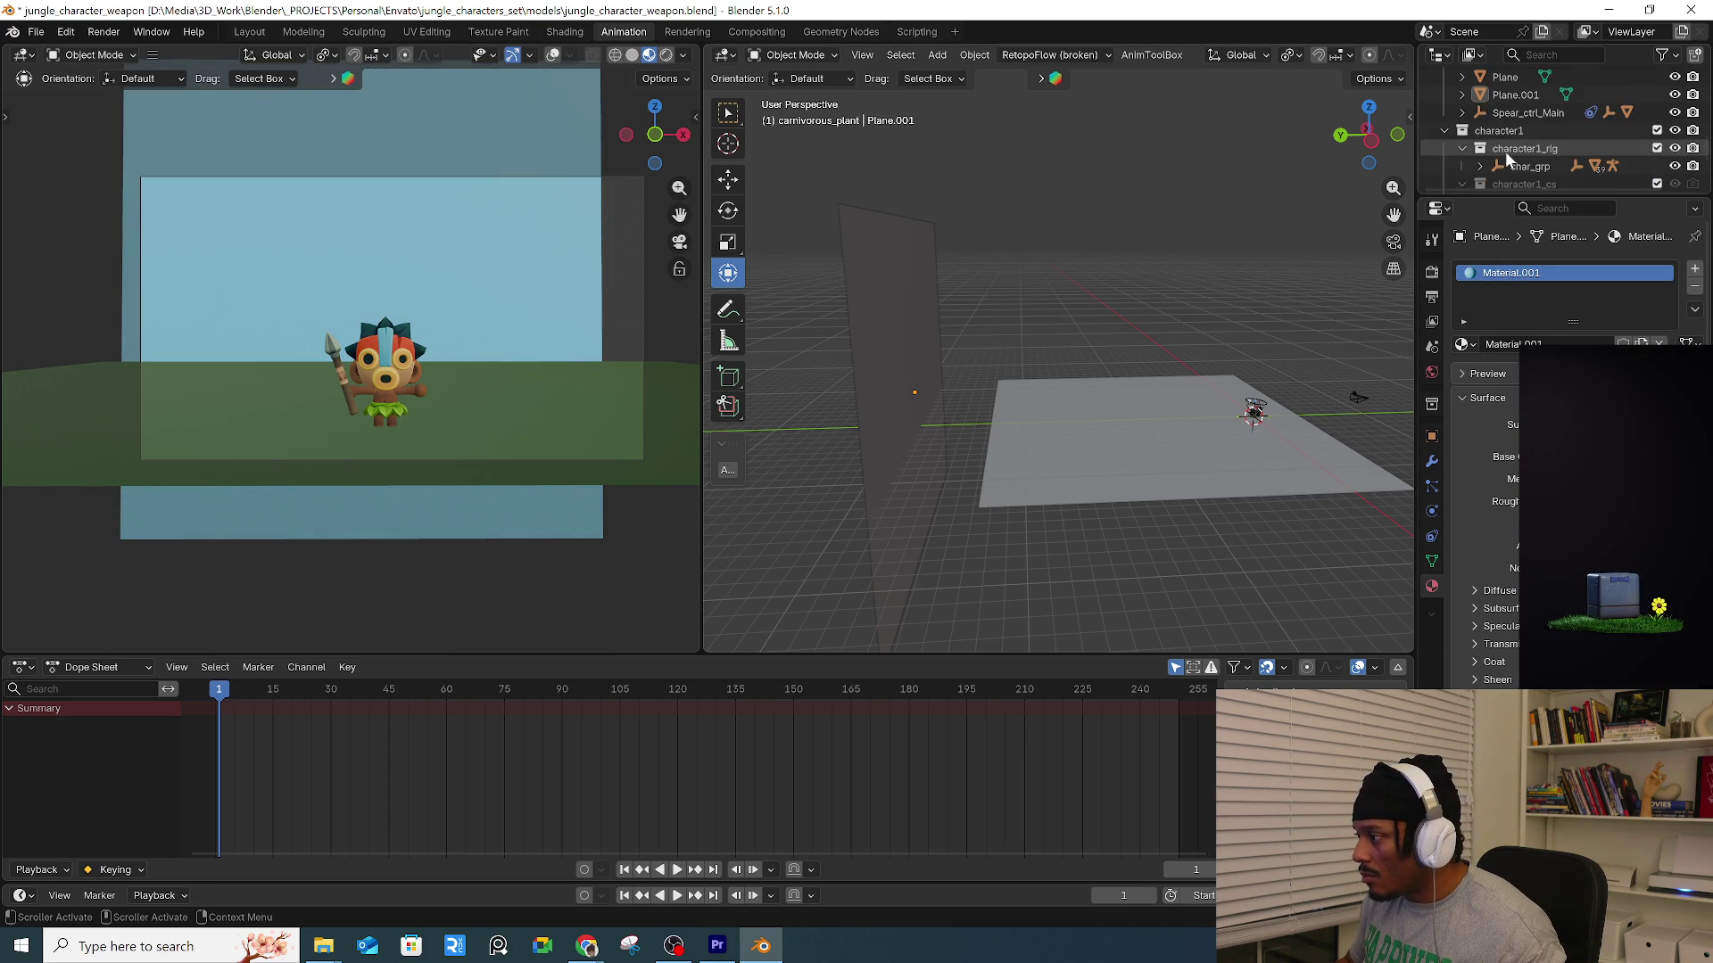
{"action": "left_click", "coordinate": [1358, 398]}
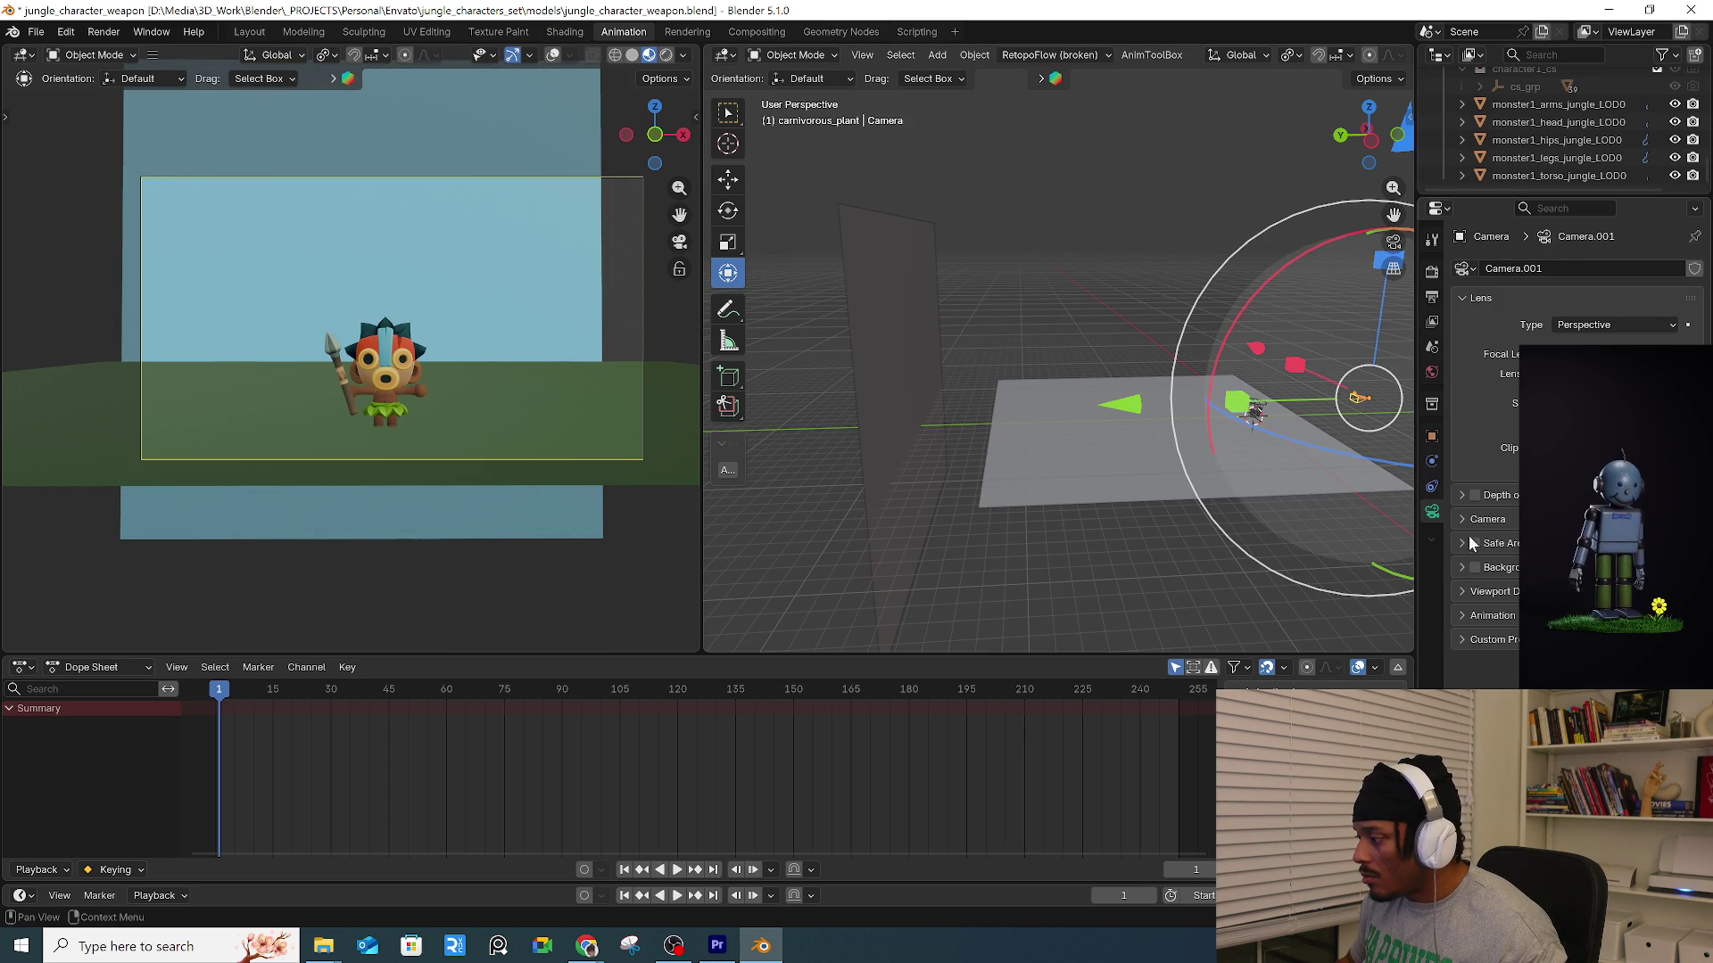
Enable the camera's Passepartout, then select and frame the blue backdrop plane.
{"action": "left_click", "coordinate": [1463, 591]}
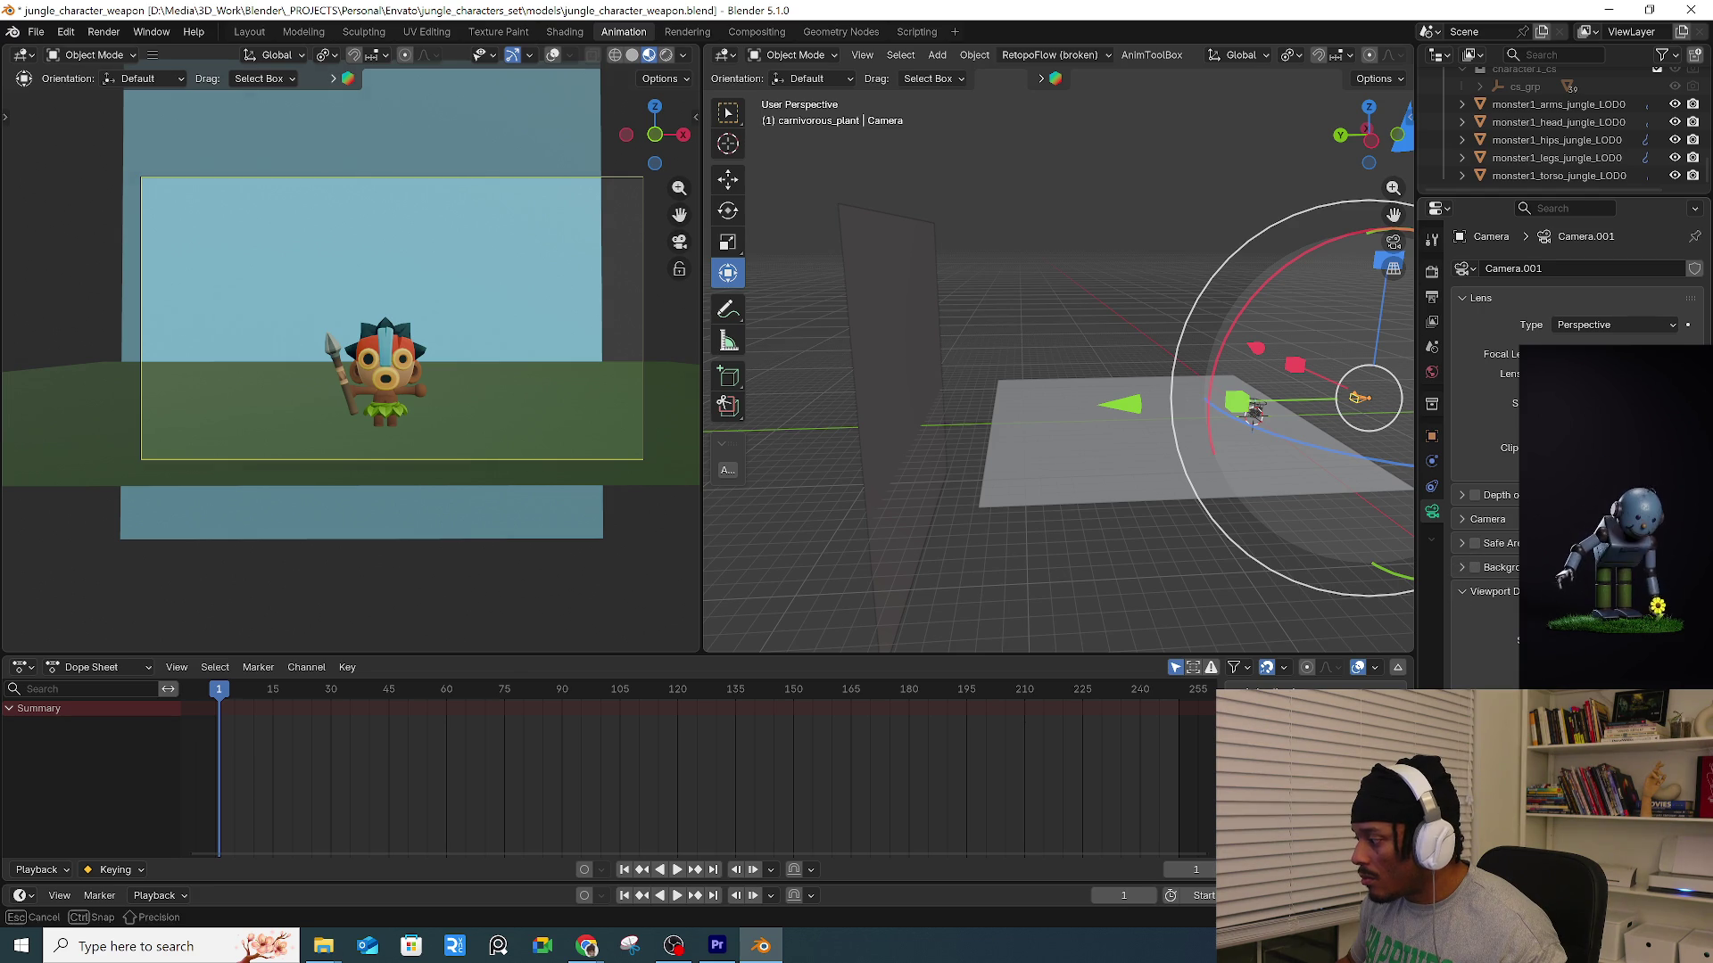
{"action": "left_click", "coordinate": [1500, 618]}
{"action": "left_click", "coordinate": [1029, 350]}
{"action": "key", "text": "KP_Decimal"}
Scale the backdrop plane wider along X, then switch over to the browser.
{"action": "key", "text": "s"}
{"action": "key", "text": "x"}
{"action": "left_click", "coordinate": [1214, 386]}
{"action": "left_click", "coordinate": [1254, 537]}
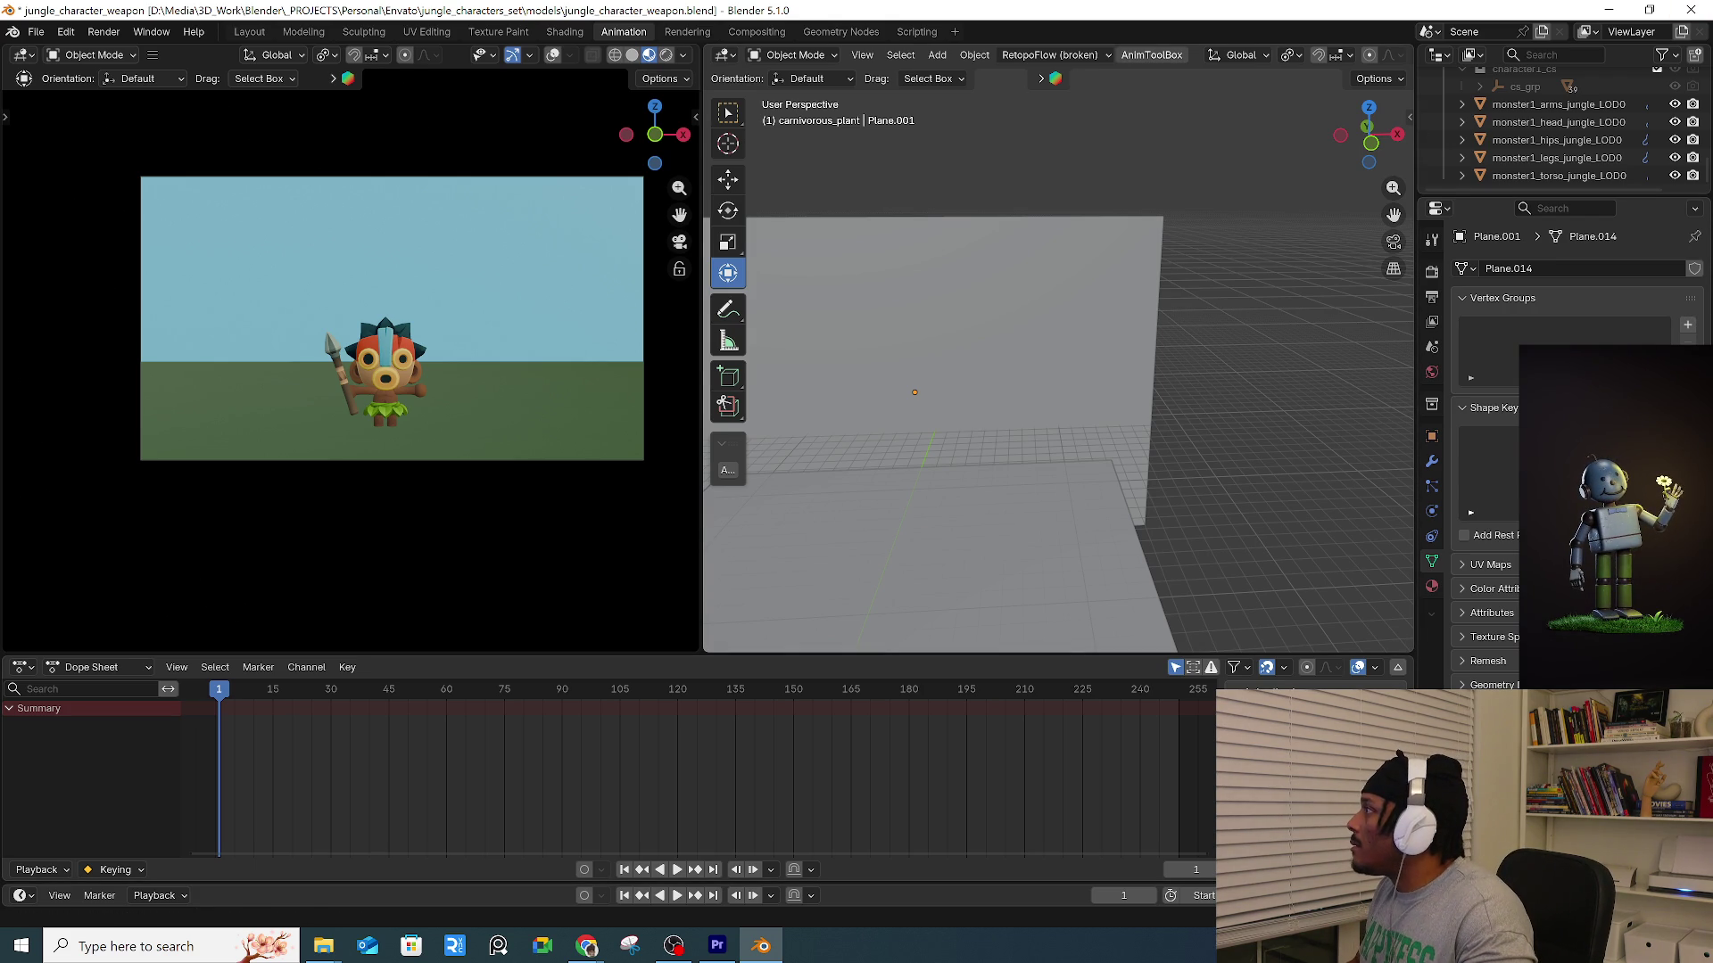
{"action": "key", "text": "alt+Tab"}
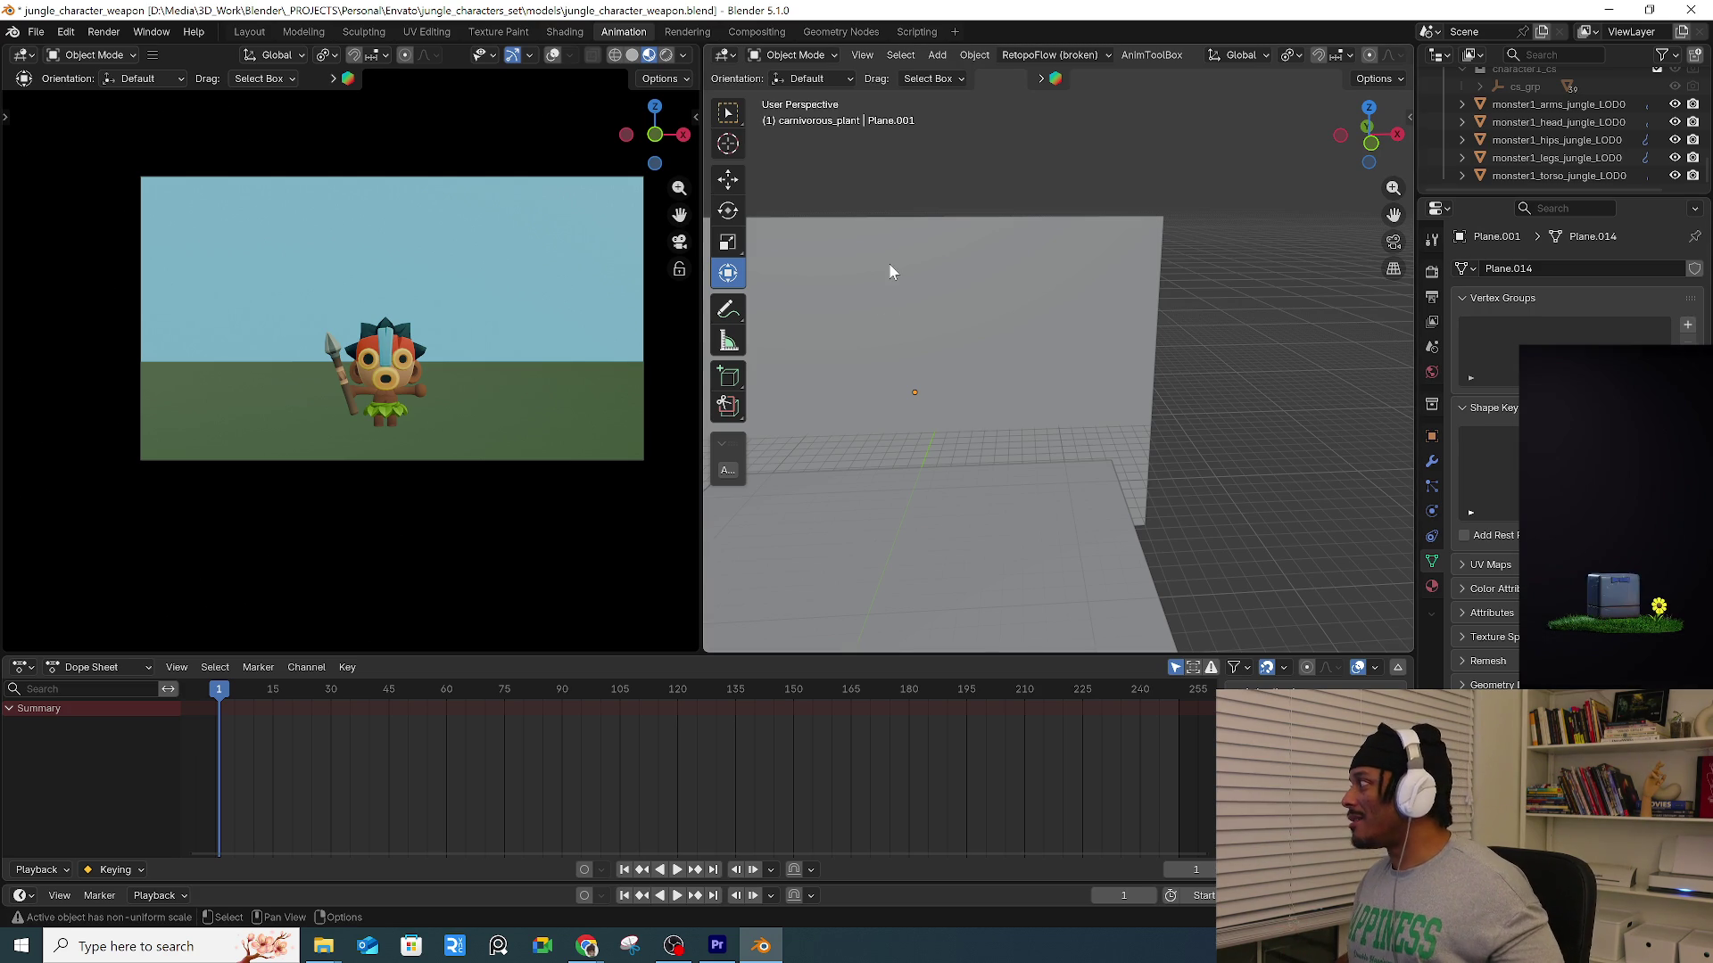
{"action": "scroll", "coordinate": [1058, 295], "scroll_direction": "down", "scroll_amount": 3}
Frame the rig and backdrop, then move the camera about 0.35 m along Y toward the character.
{"action": "mouse_move", "coordinate": [971, 355]}
{"action": "middle_mouse_down"}
{"action": "mouse_move", "coordinate": [1037, 312]}
{"action": "mouse_move", "coordinate": [1226, 350]}
{"action": "middle_mouse_up"}
{"action": "left_click", "coordinate": [1192, 371]}
{"action": "key", "text": "KP_Decimal"}
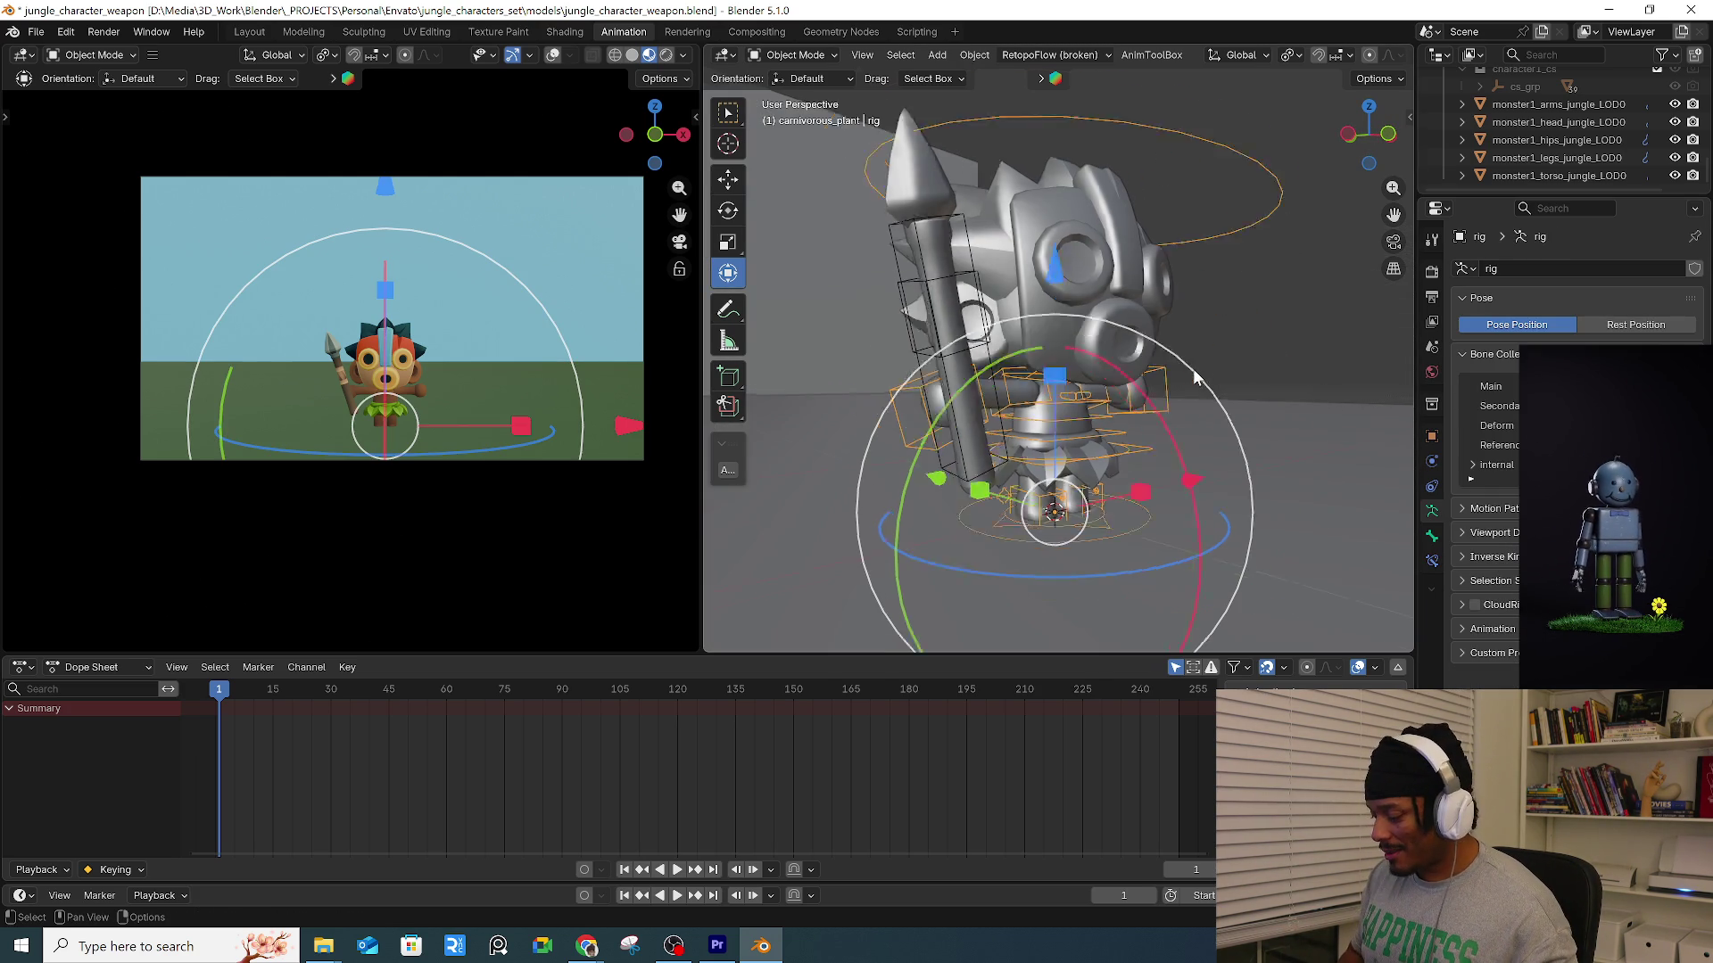
{"action": "middle_click_drag", "start_coordinate": [1160, 324], "coordinate": [1215, 313]}
{"action": "scroll", "coordinate": [1215, 313], "scroll_direction": "down", "scroll_amount": 3}
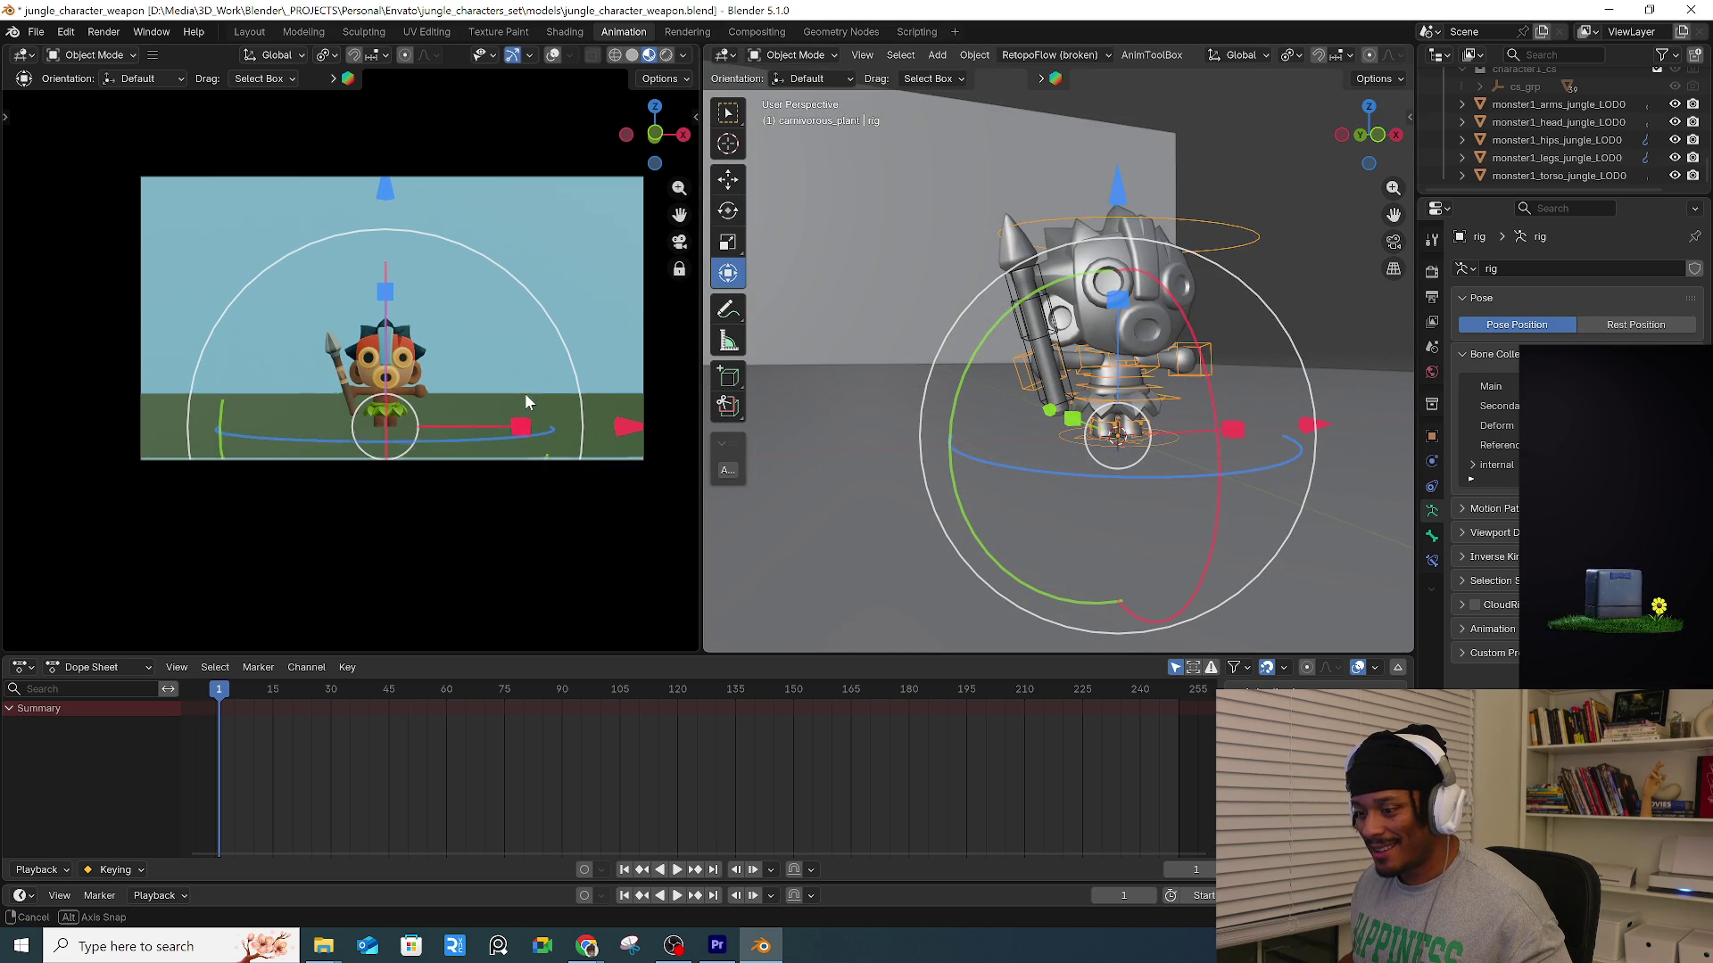
{"action": "mouse_move", "coordinate": [504, 399]}
{"action": "middle_mouse_down"}
{"action": "mouse_move", "coordinate": [463, 408]}
{"action": "mouse_move", "coordinate": [487, 405]}
{"action": "middle_mouse_up"}
{"action": "left_click", "coordinate": [1222, 428]}
{"action": "middle_click_drag", "start_coordinate": [1222, 428], "coordinate": [1104, 426]}
{"action": "mouse_move", "coordinate": [911, 382]}
{"action": "left_mouse_down"}
{"action": "mouse_move", "coordinate": [875, 377]}
{"action": "mouse_move", "coordinate": [1087, 402]}
{"action": "left_mouse_up"}
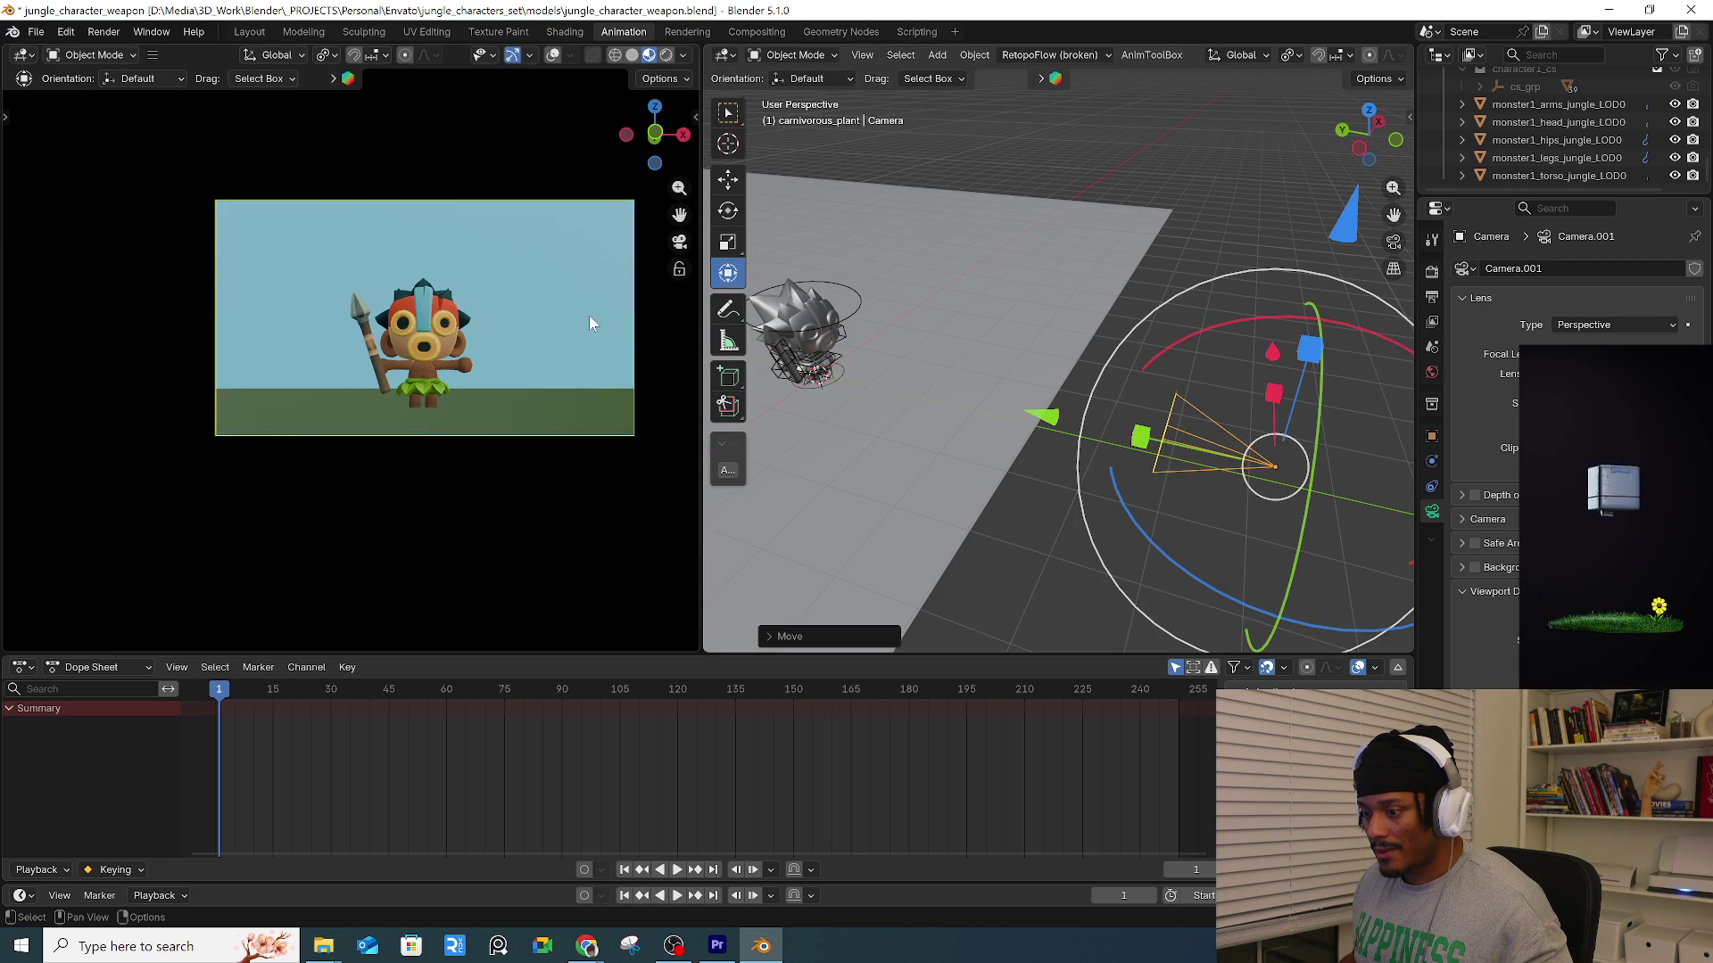
{"action": "scroll", "coordinate": [587, 410], "scroll_direction": "up", "scroll_amount": 1}
{"action": "scroll", "coordinate": [591, 387], "scroll_direction": "up", "scroll_amount": 1}
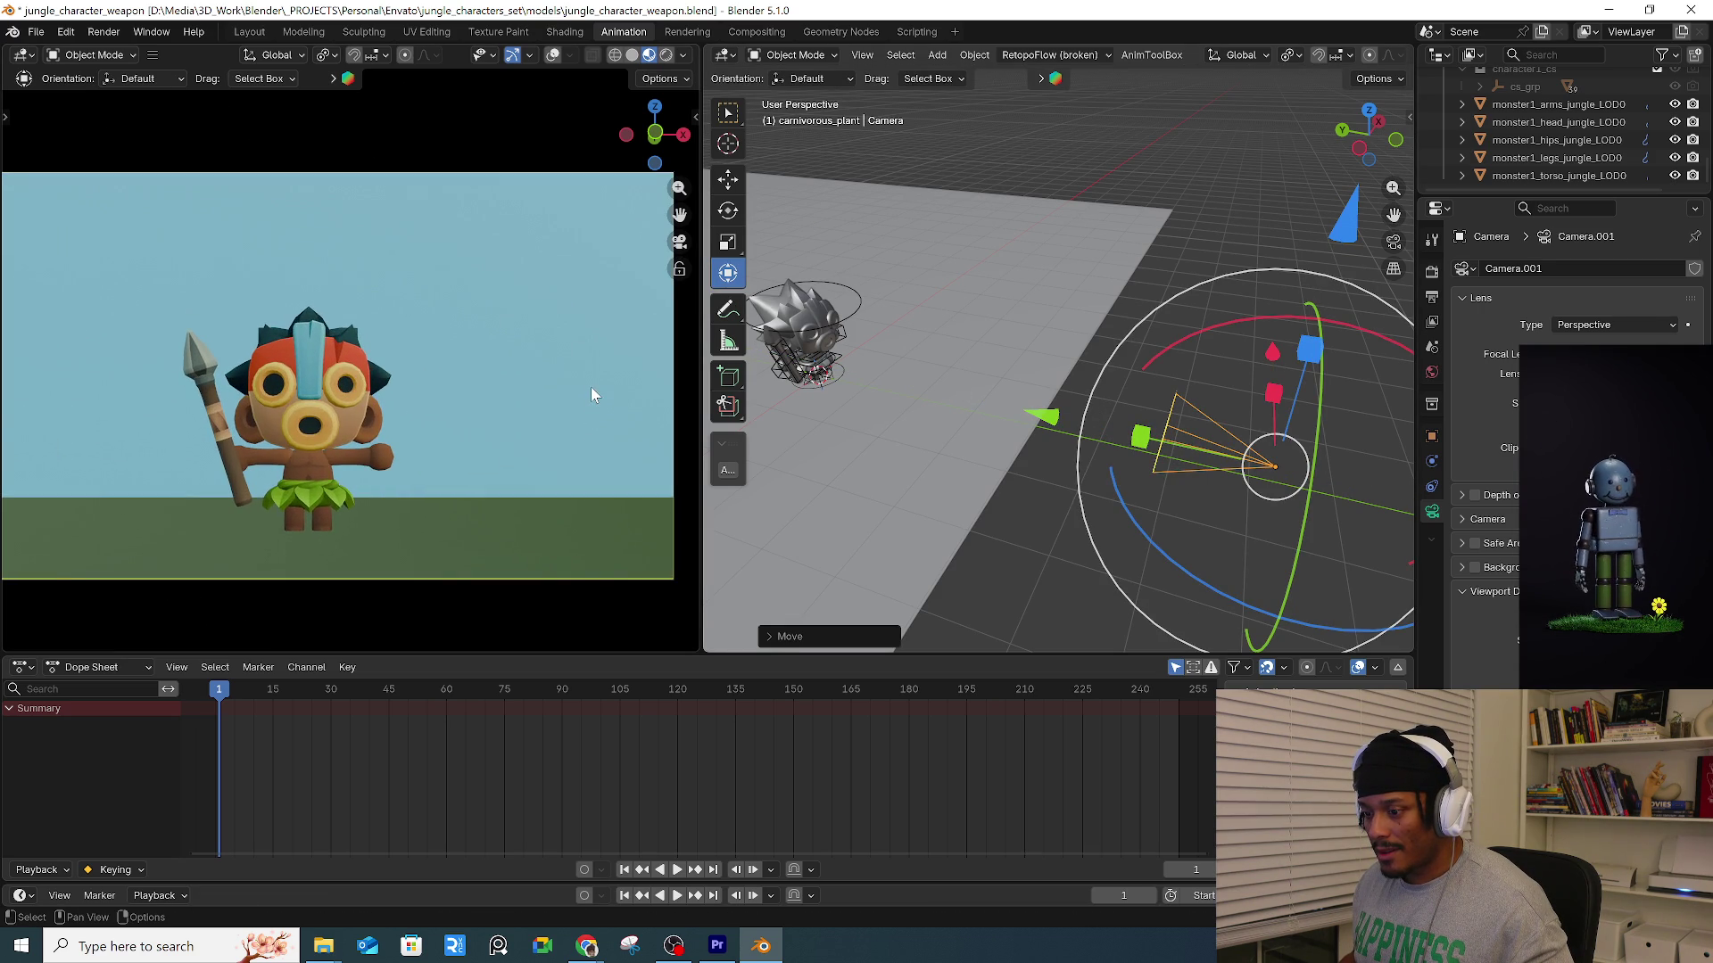
{"action": "scroll", "coordinate": [592, 387], "scroll_direction": "down", "scroll_amount": 1}
{"action": "left_click", "coordinate": [1125, 151]}
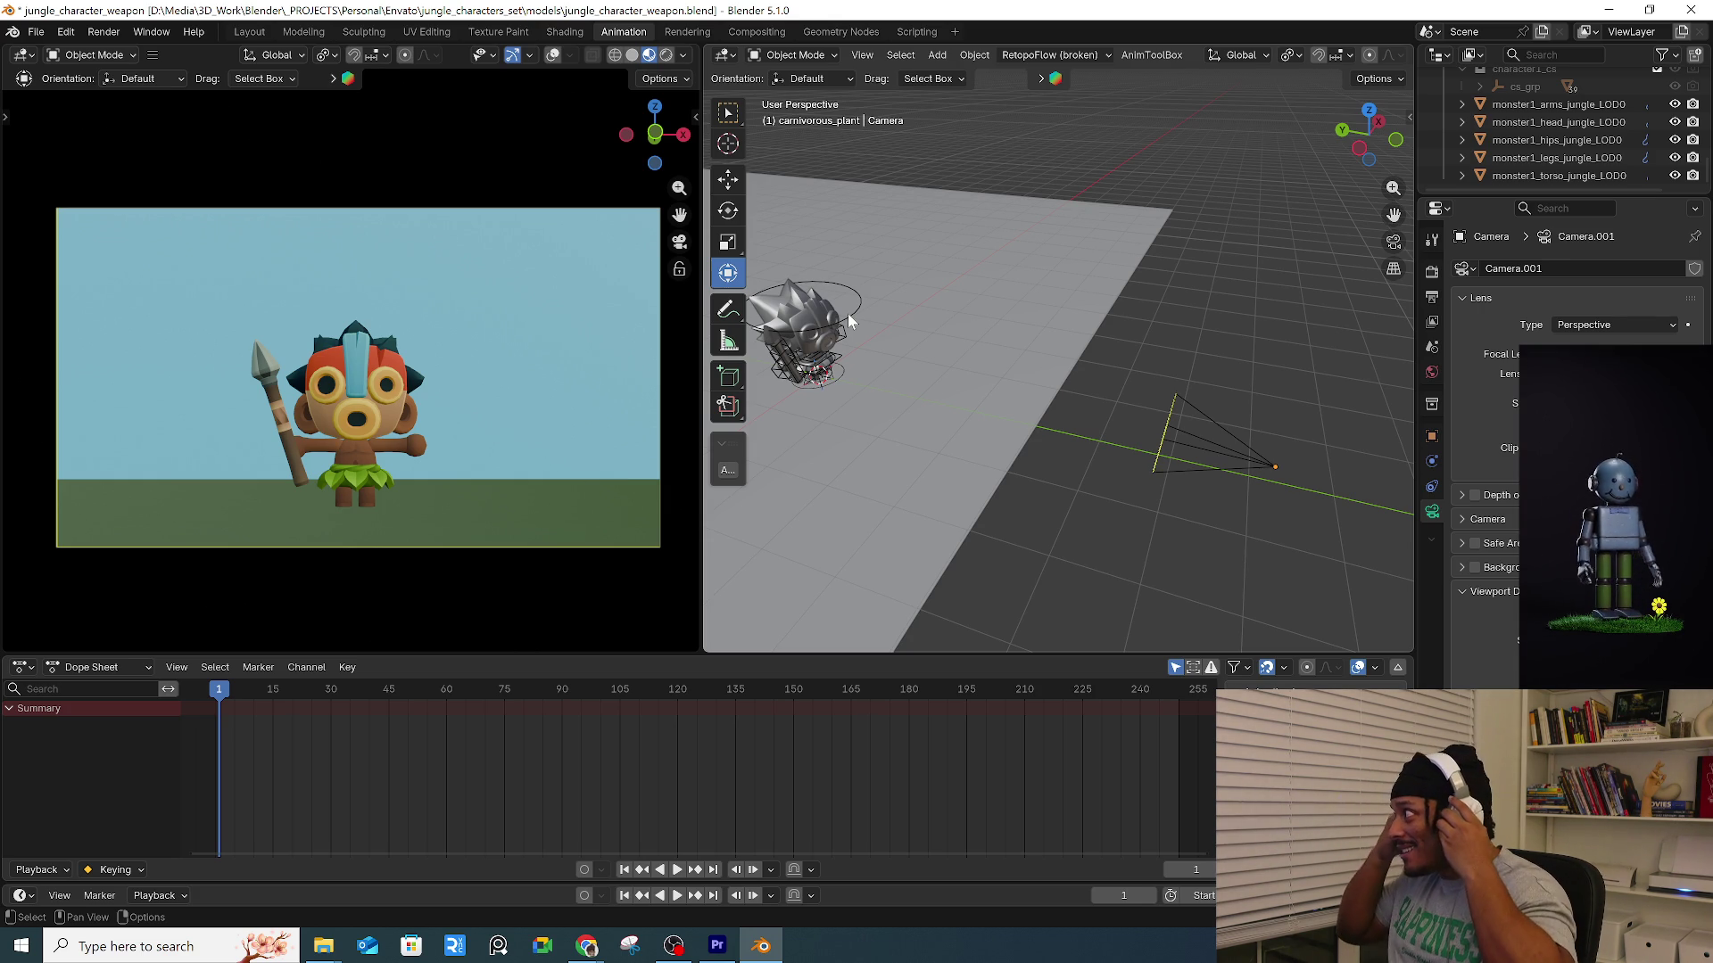
{"action": "left_click", "coordinate": [848, 313]}
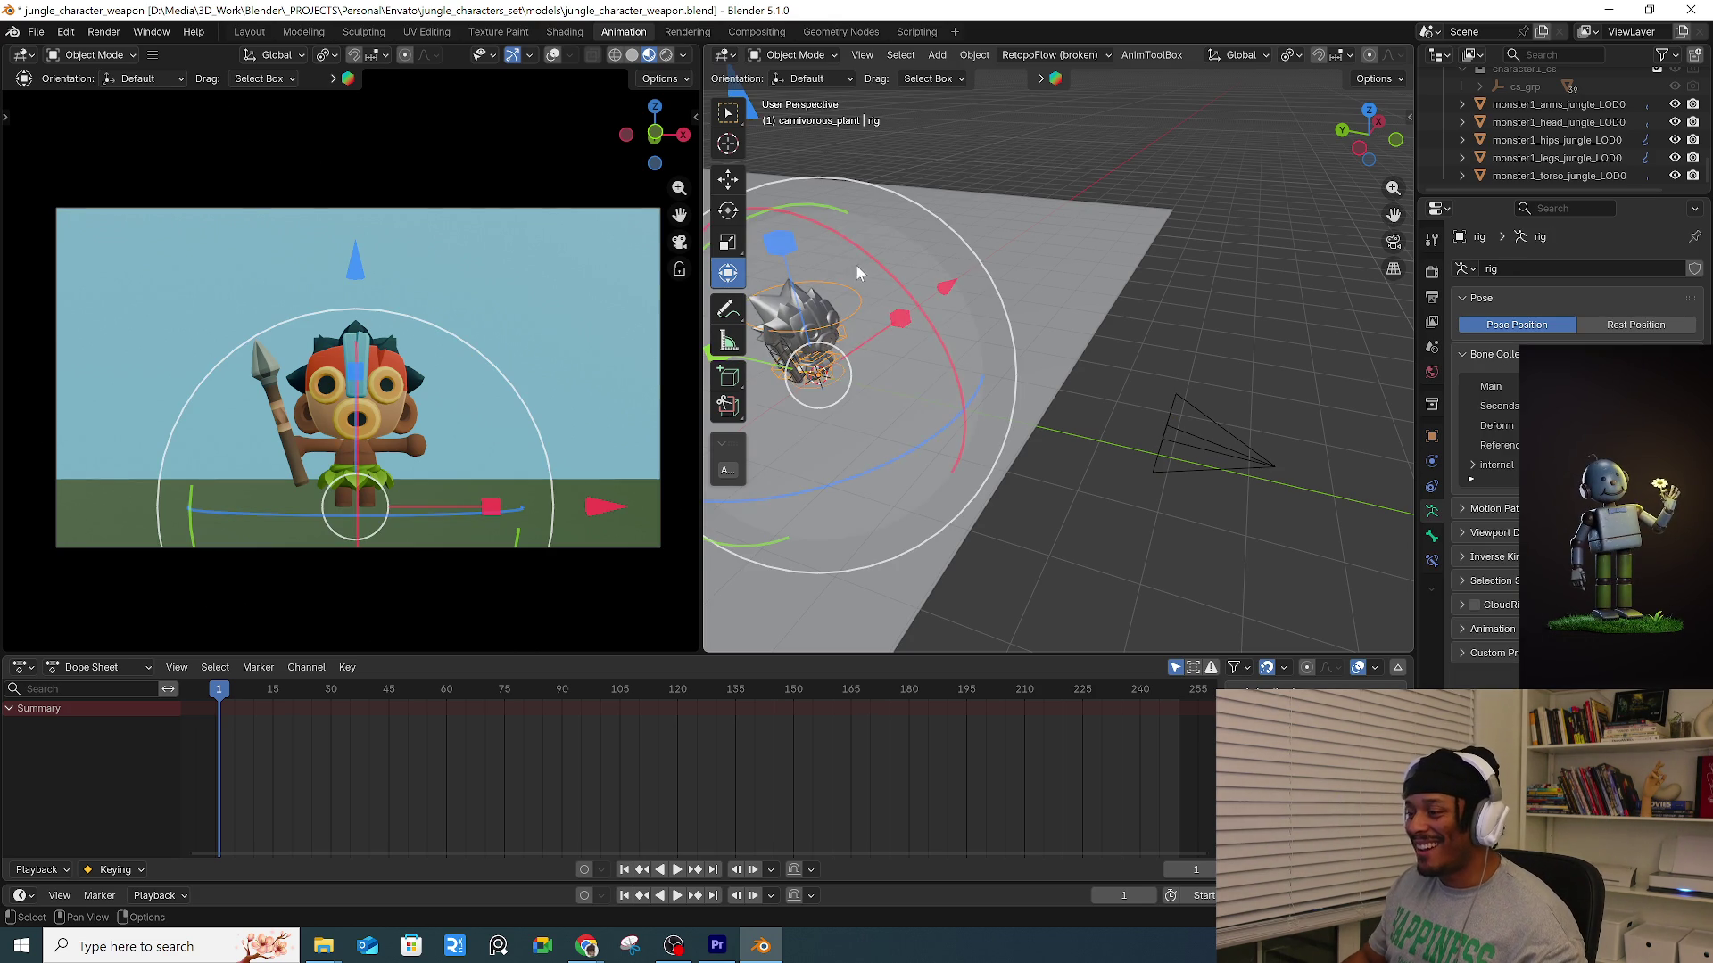
{"action": "scroll", "coordinate": [860, 328], "scroll_direction": "up", "scroll_amount": 1}
{"action": "scroll", "coordinate": [863, 342], "scroll_direction": "up", "scroll_amount": 2}
{"action": "mouse_move", "coordinate": [864, 342]}
{"action": "middle_mouse_down"}
{"action": "mouse_move", "coordinate": [1133, 331]}
{"action": "mouse_move", "coordinate": [965, 473]}
{"action": "middle_mouse_up"}
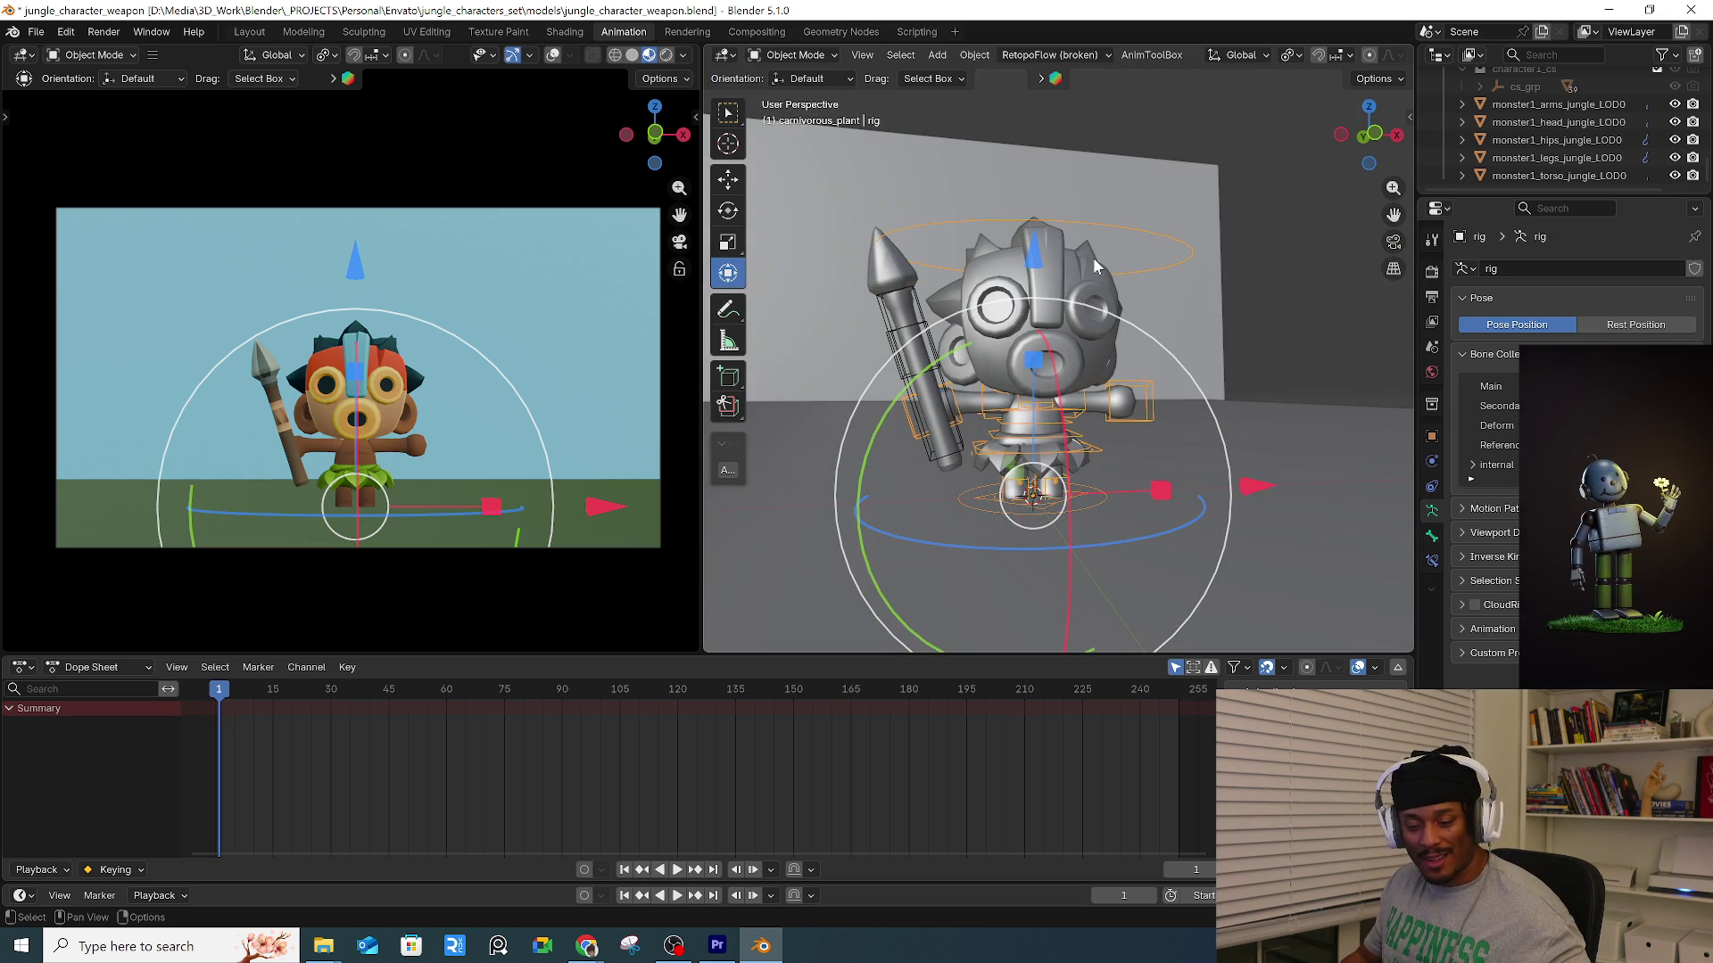
{"action": "middle_click_drag", "start_coordinate": [1092, 138], "coordinate": [1133, 339]}
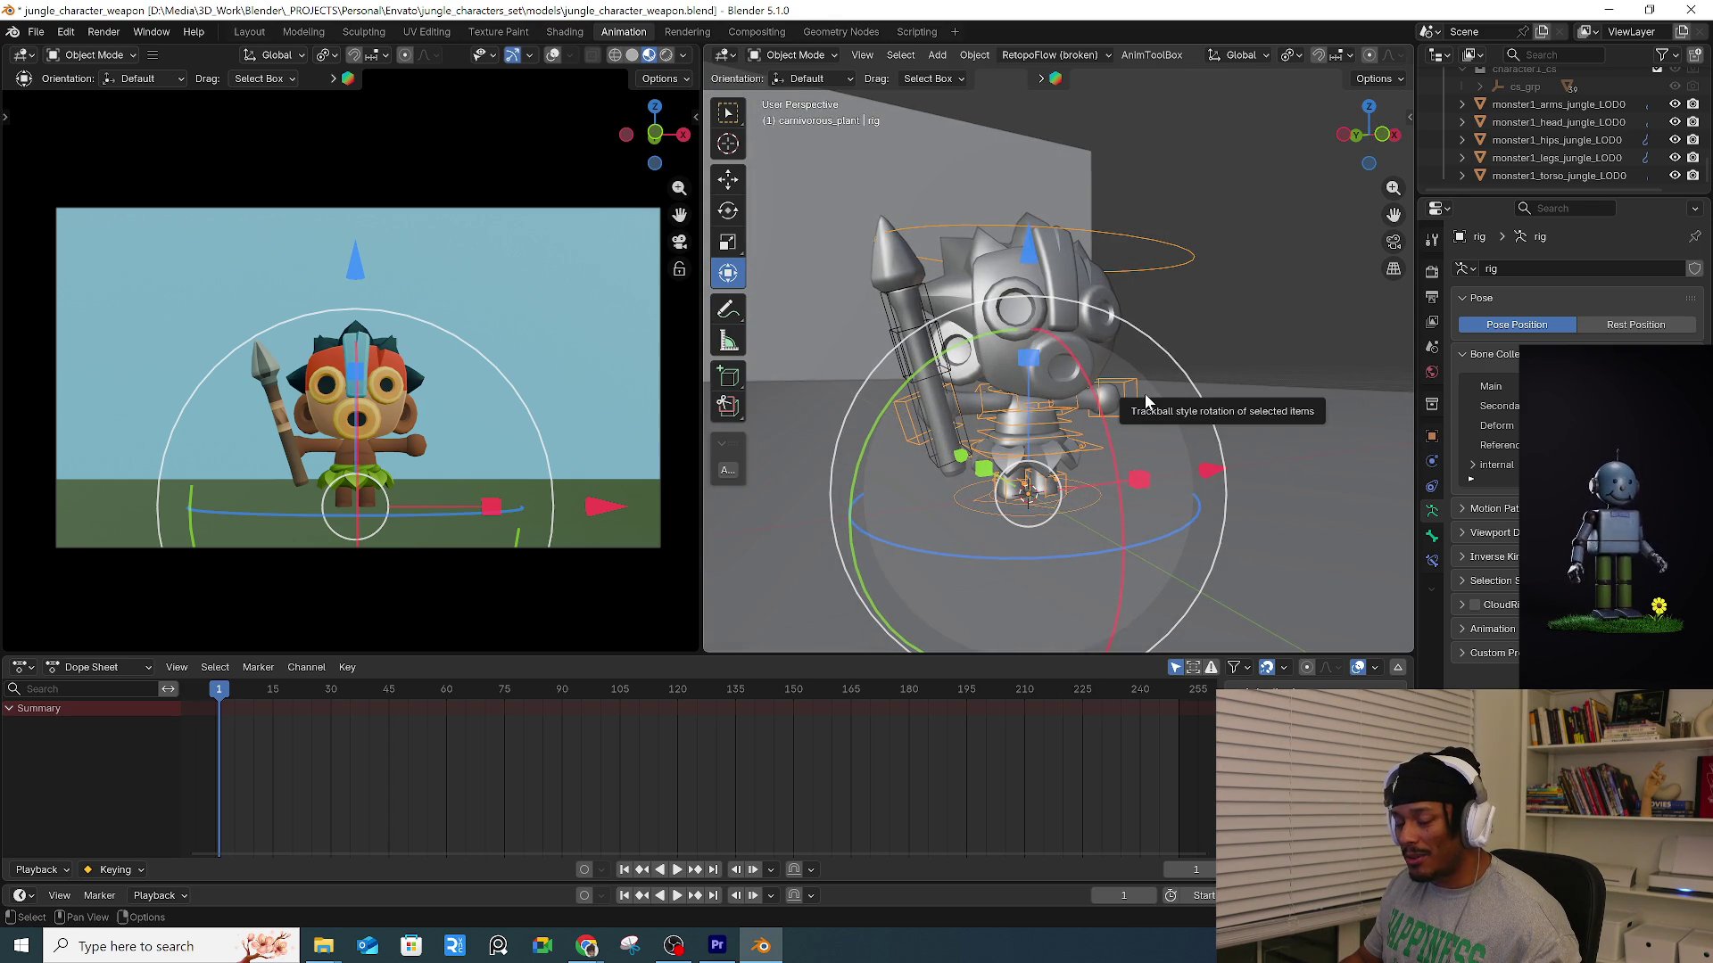
{"action": "mouse_move", "coordinate": [1064, 446]}
{"action": "middle_mouse_down"}
{"action": "mouse_move", "coordinate": [1254, 436]}
{"action": "mouse_move", "coordinate": [874, 412]}
{"action": "mouse_move", "coordinate": [915, 437]}
{"action": "mouse_move", "coordinate": [1187, 421]}
{"action": "mouse_move", "coordinate": [1081, 423]}
{"action": "mouse_move", "coordinate": [1055, 453]}
{"action": "mouse_move", "coordinate": [1110, 471]}
{"action": "middle_mouse_up"}
{"action": "left_click", "coordinate": [876, 415]}
{"action": "left_click", "coordinate": [915, 437]}
{"action": "key", "text": "ctrl+Tab"}
Enter Pose Mode and keyframe the rig's starting pose at frame 1.
{"action": "left_click", "coordinate": [1071, 556]}
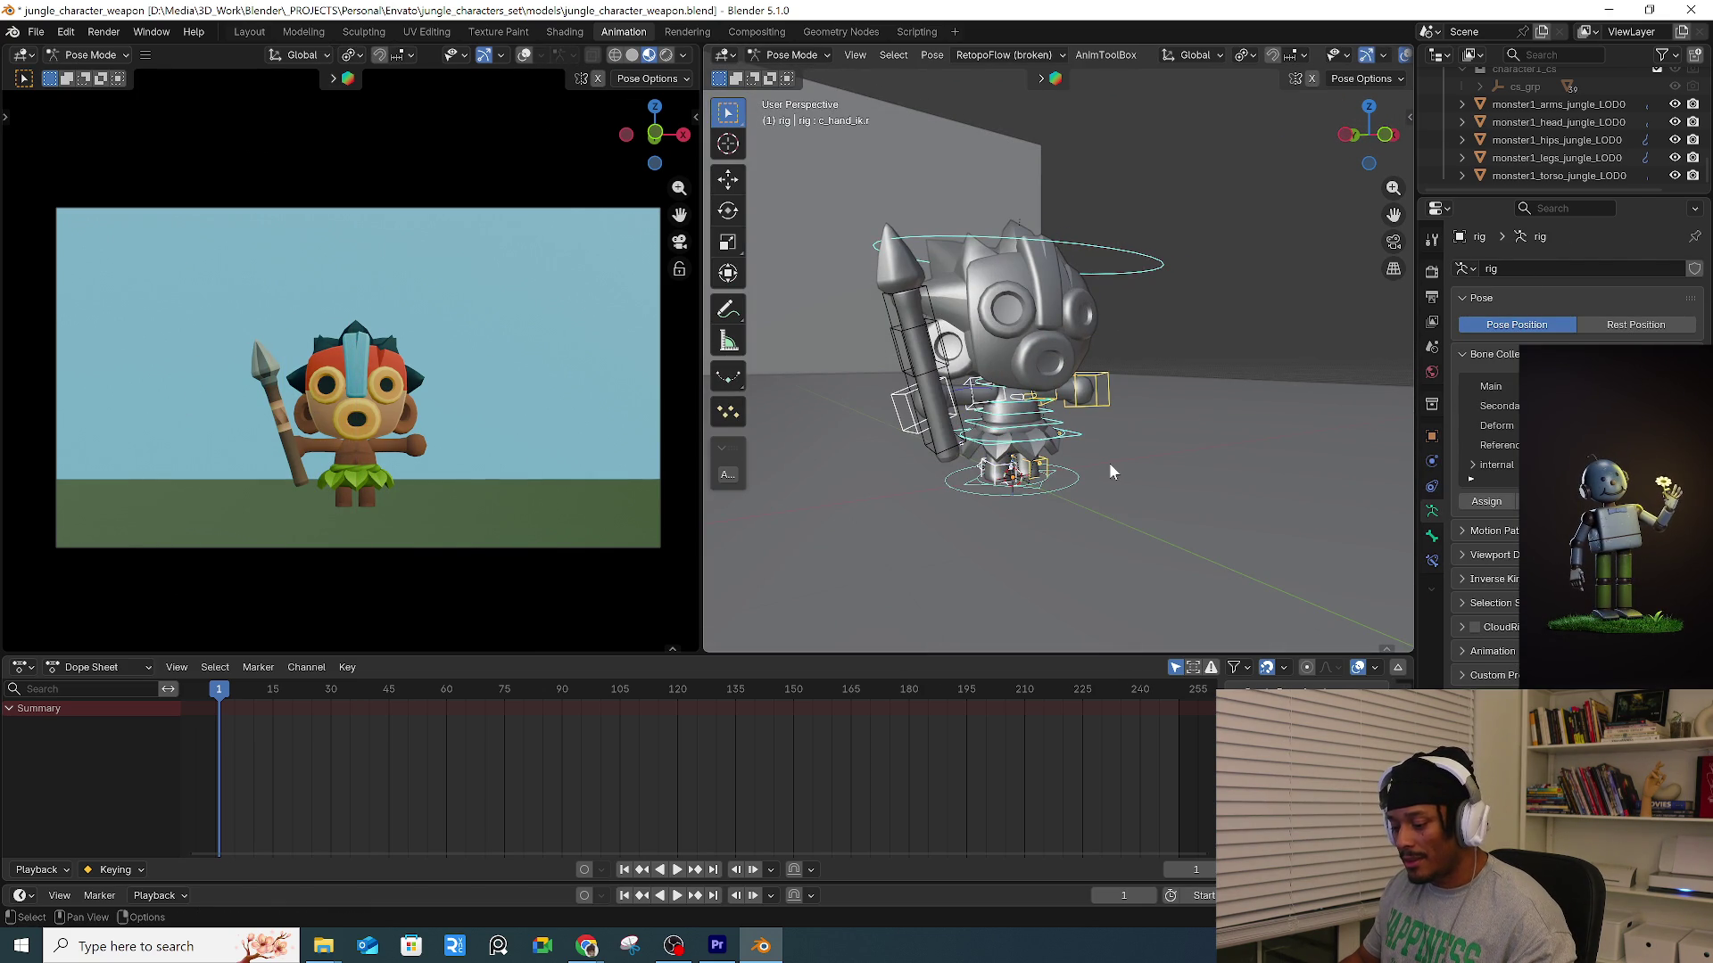
{"action": "key", "text": "i"}
{"action": "scroll", "coordinate": [999, 443], "scroll_direction": "up", "scroll_amount": 2}
{"action": "middle_click_drag", "start_coordinate": [999, 444], "coordinate": [1155, 393]}
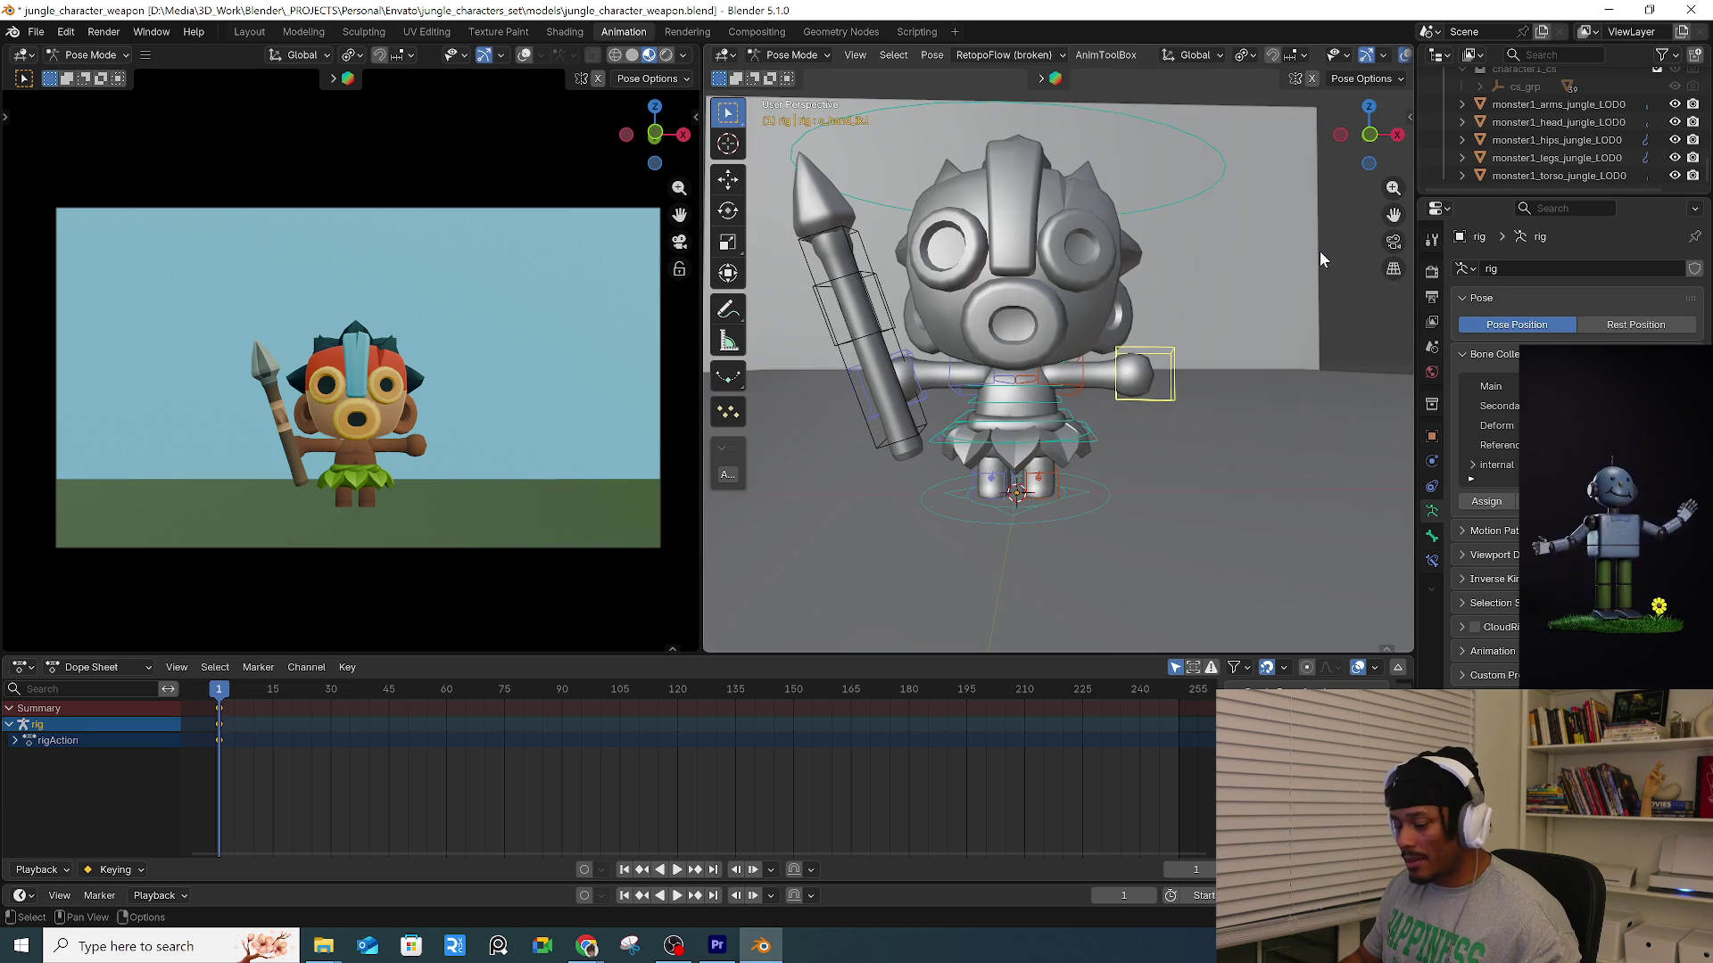
Set the arm's IK-FK Switch to 1 (FK) and snap FK to the IK pose.
{"action": "key", "text": "n"}
{"action": "left_click", "coordinate": [1405, 152]}
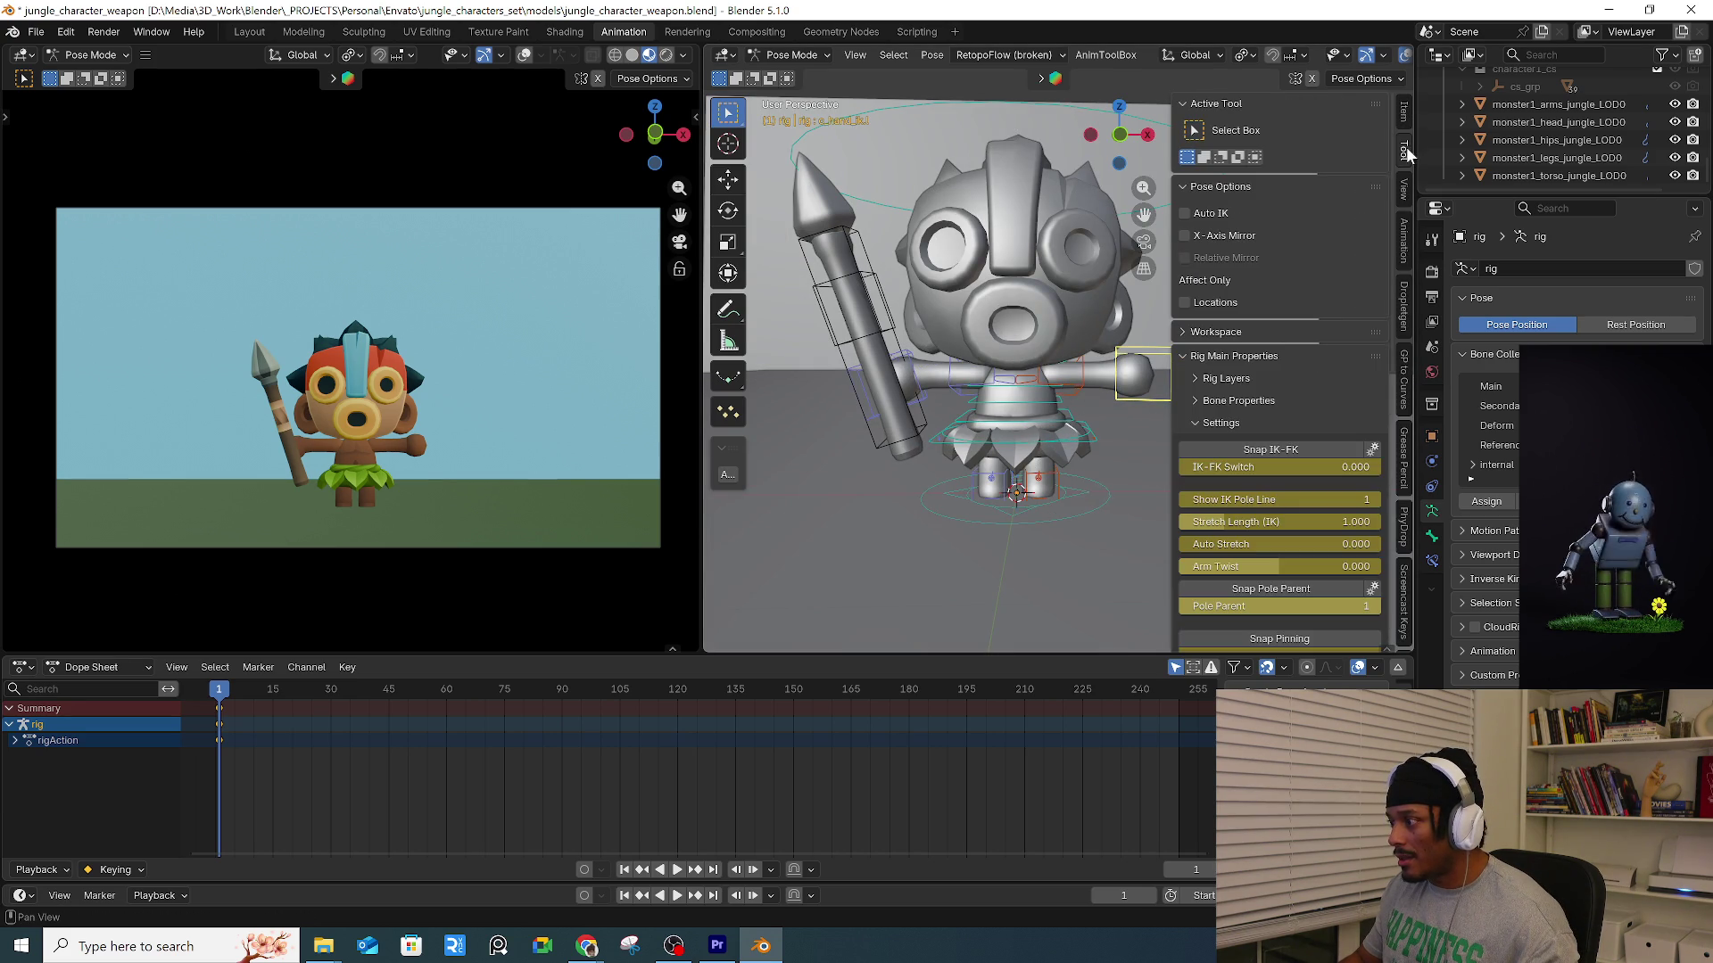
{"action": "left_click_drag", "start_coordinate": [1284, 467], "coordinate": [1374, 467]}
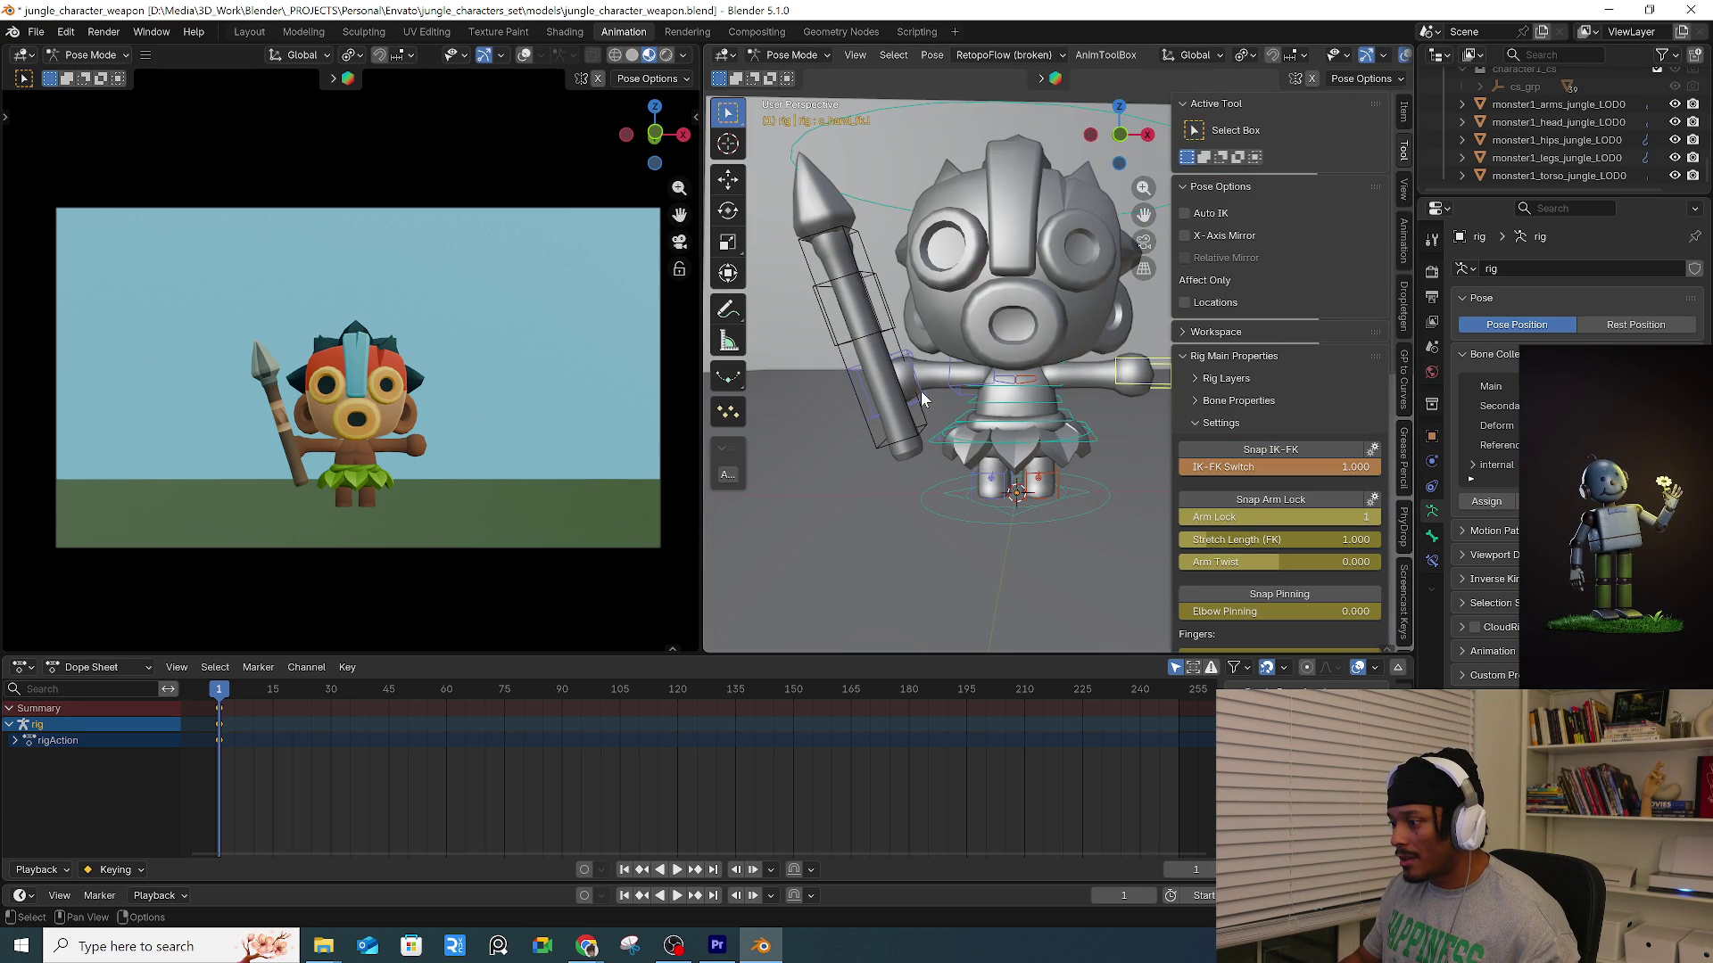
{"action": "left_click", "coordinate": [1292, 451]}
{"action": "middle_click_drag", "start_coordinate": [953, 409], "coordinate": [1080, 380]}
{"action": "scroll", "coordinate": [1089, 379], "scroll_direction": "up", "scroll_amount": 2}
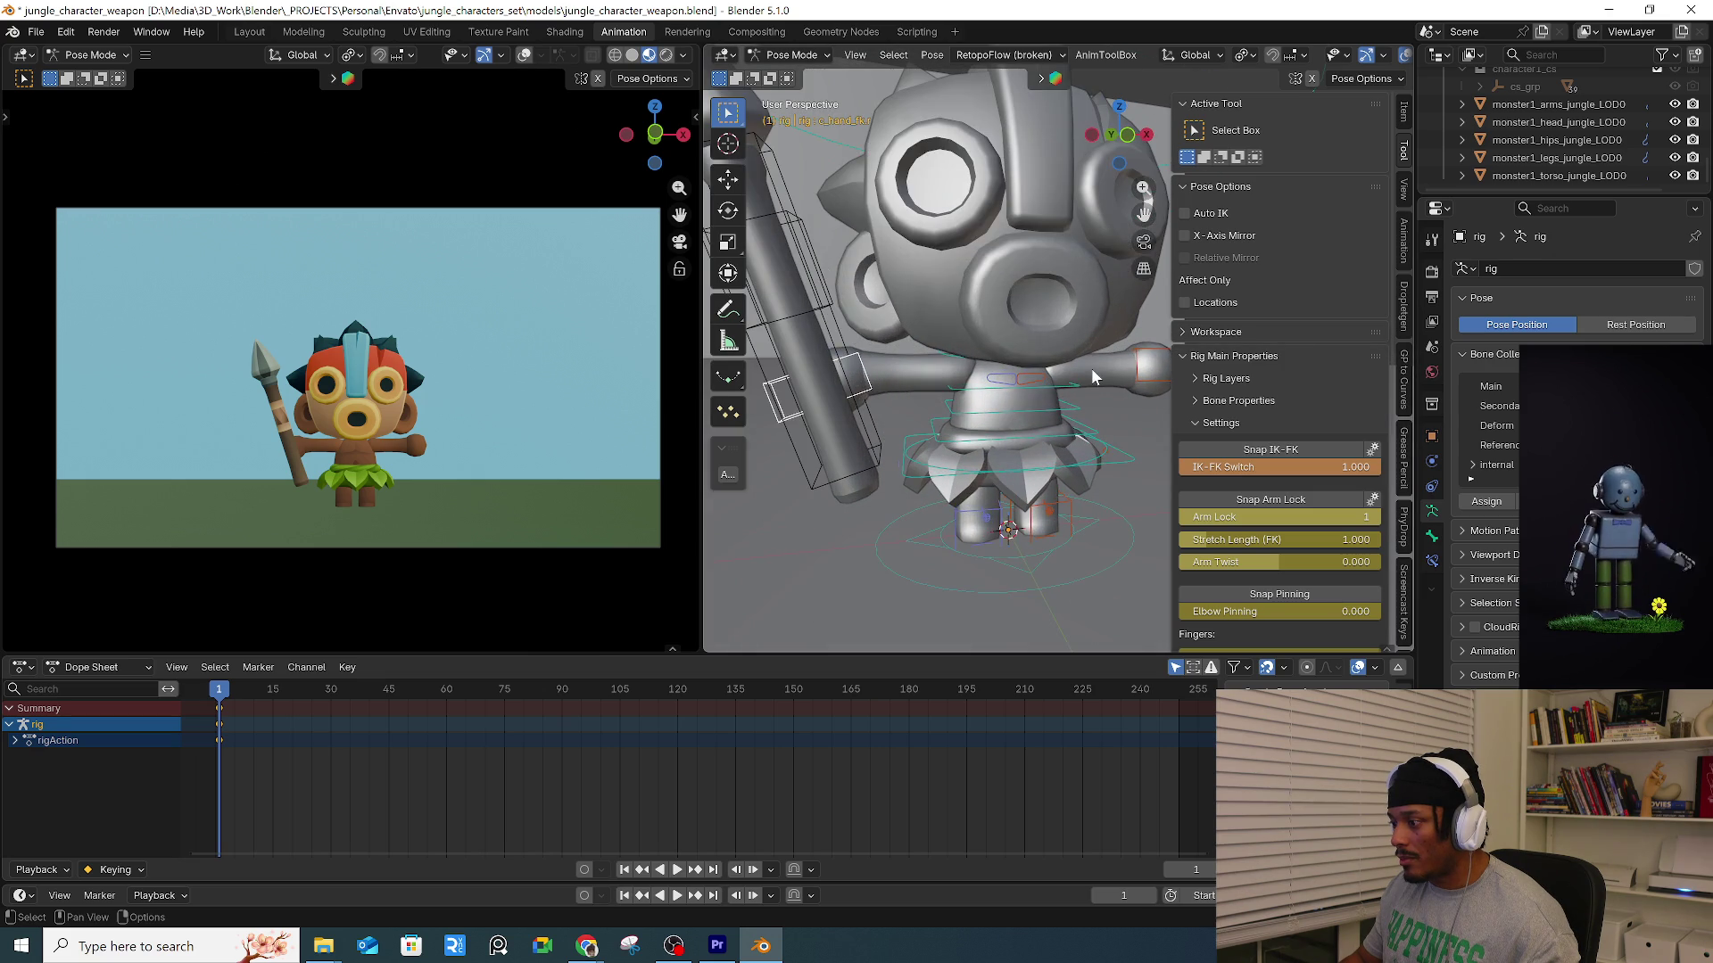
Reveal all rig controls, select the forearm FK control, and open Auto-Rig Pro's skinning settings.
{"action": "key", "text": "alt+h"}
{"action": "left_click", "coordinate": [911, 399]}
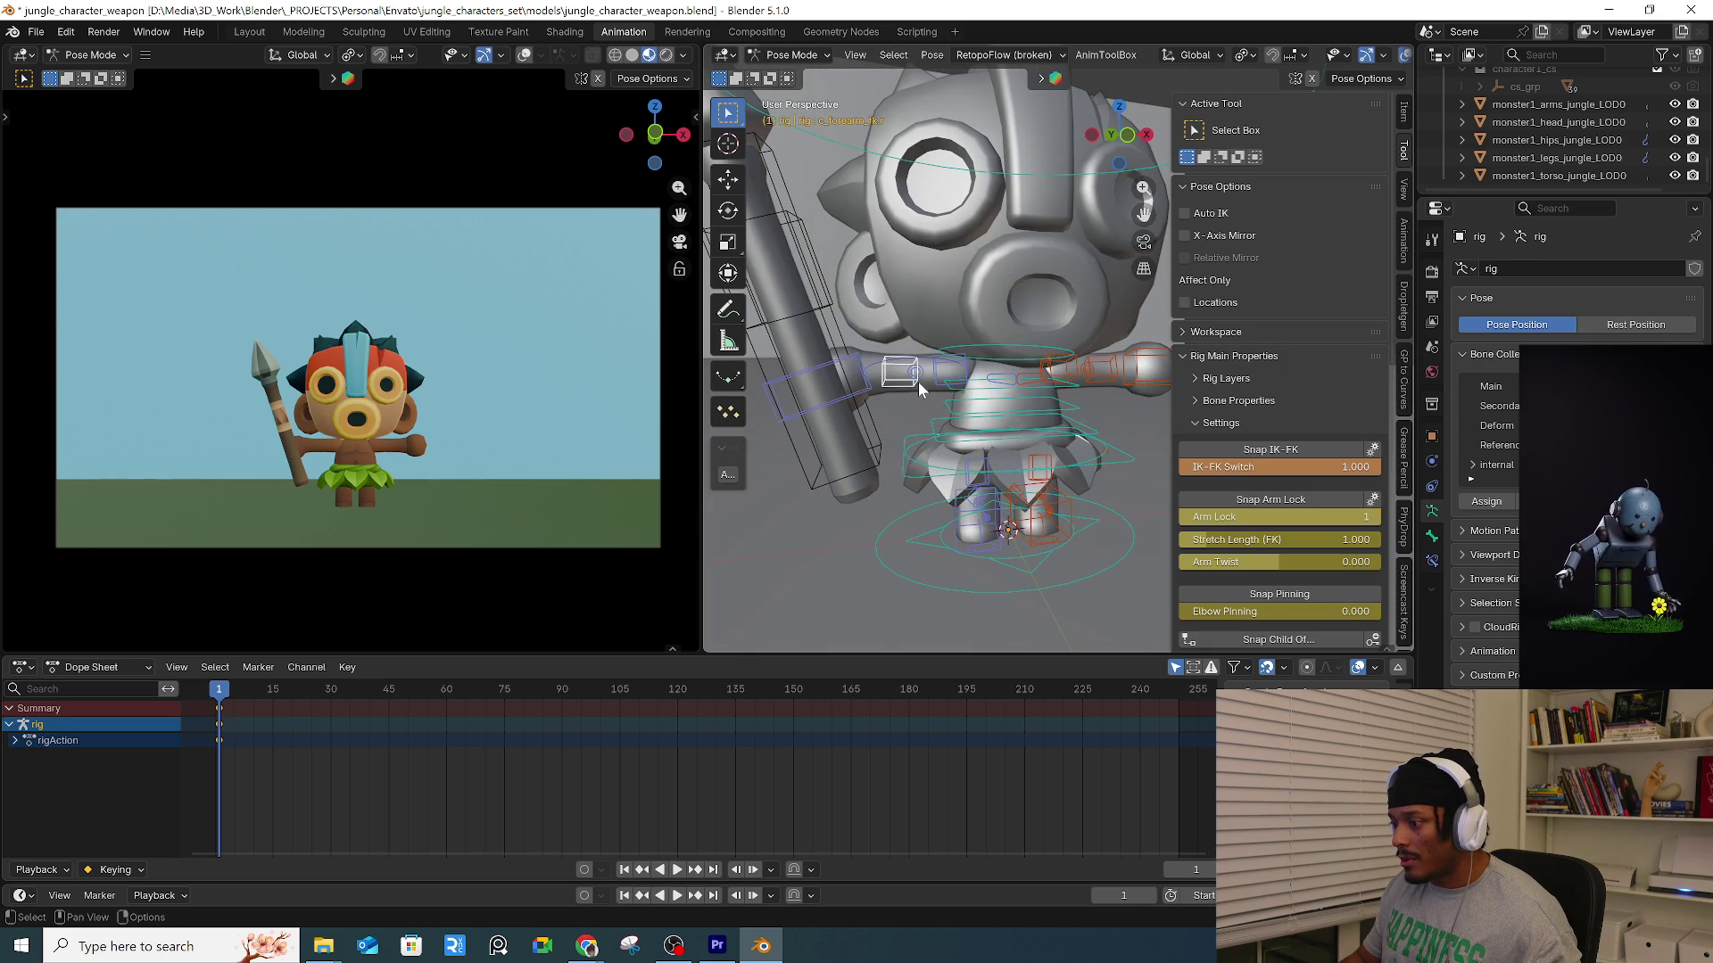
{"action": "scroll", "coordinate": [1405, 482], "scroll_direction": "down", "scroll_amount": 5}
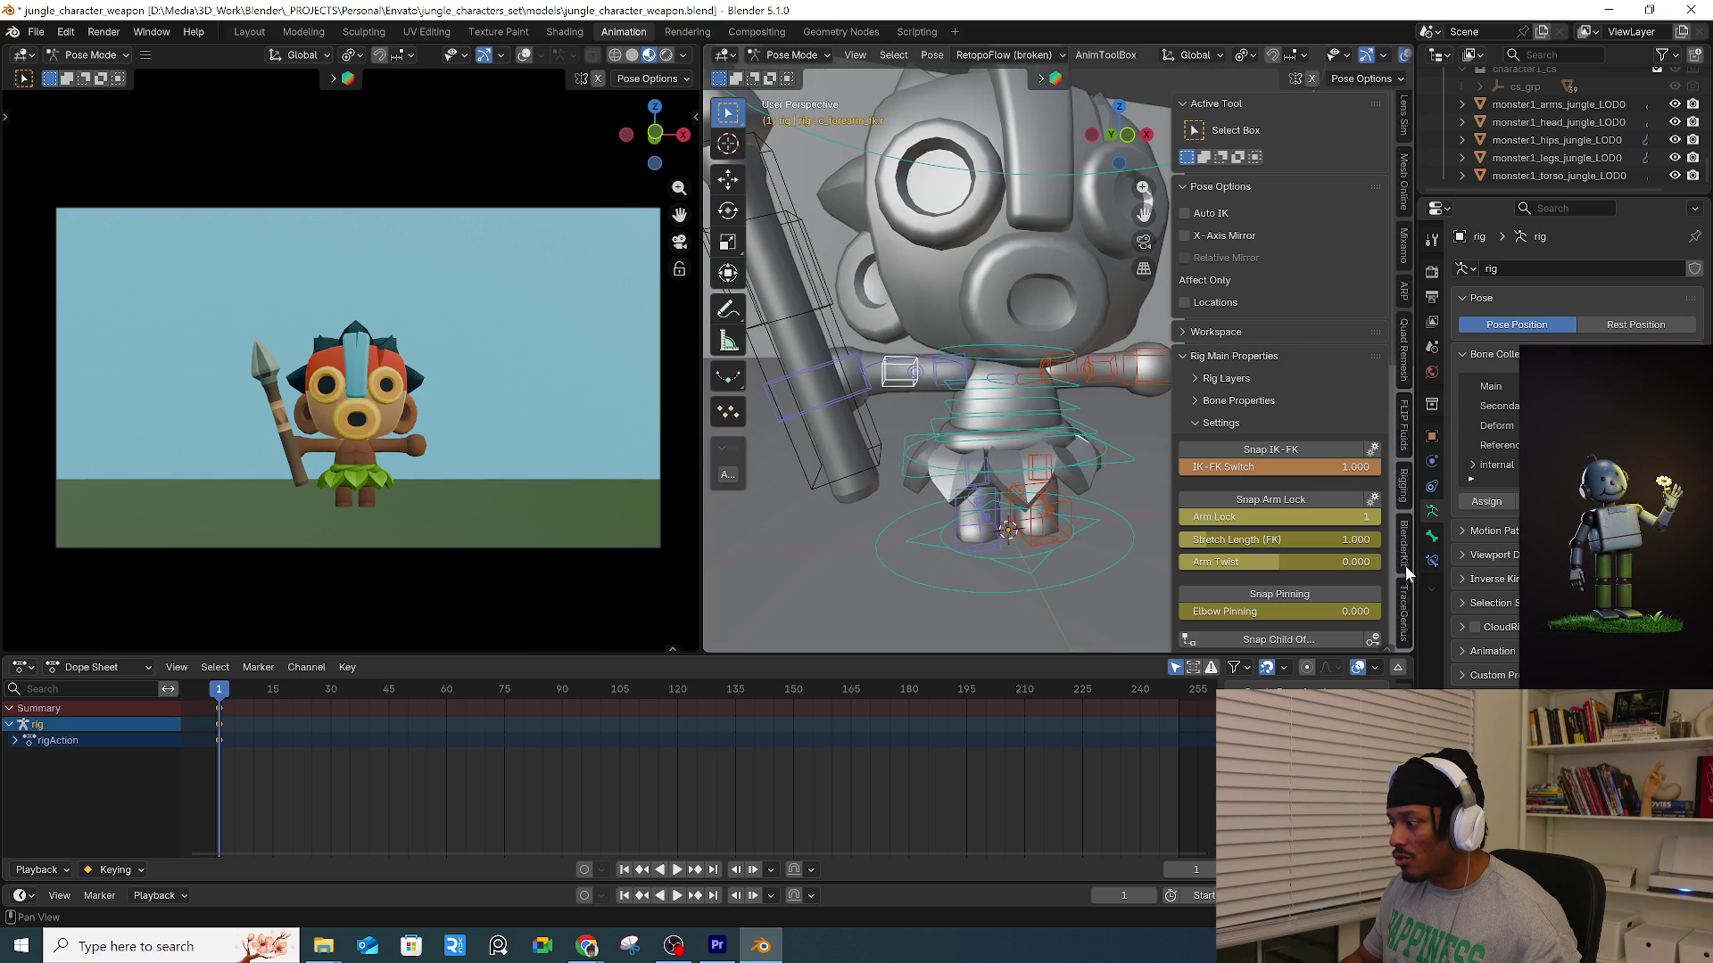
{"action": "left_click", "coordinate": [1406, 560]}
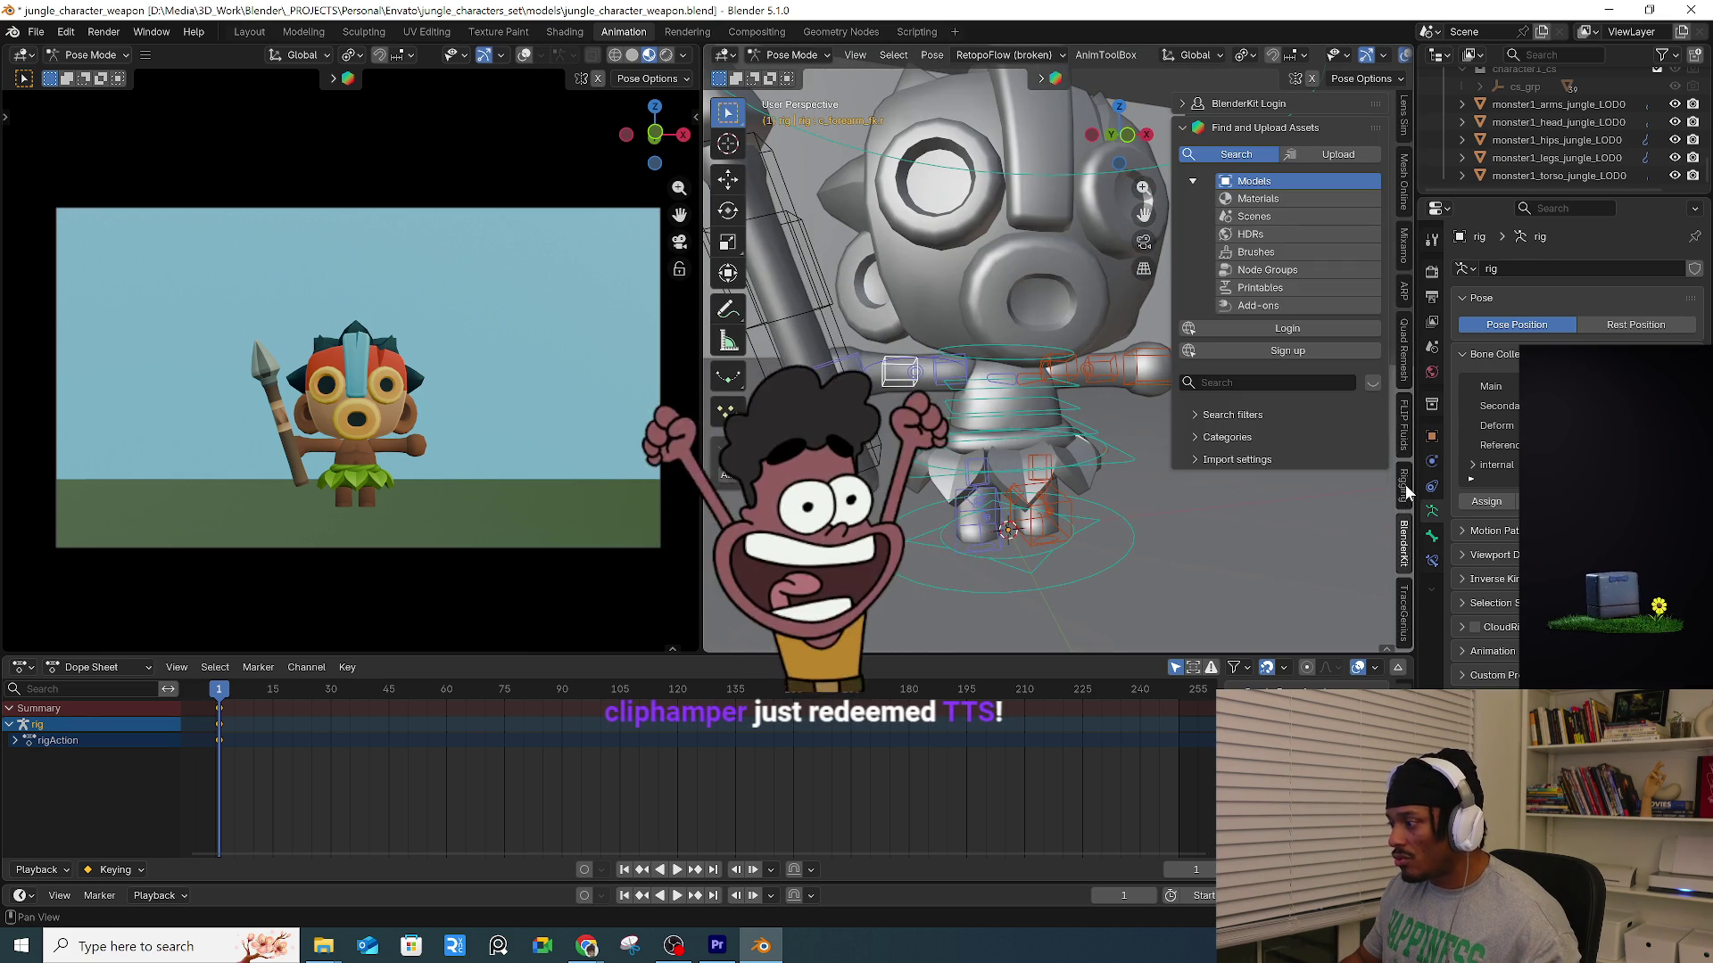
{"action": "left_click", "coordinate": [1404, 291]}
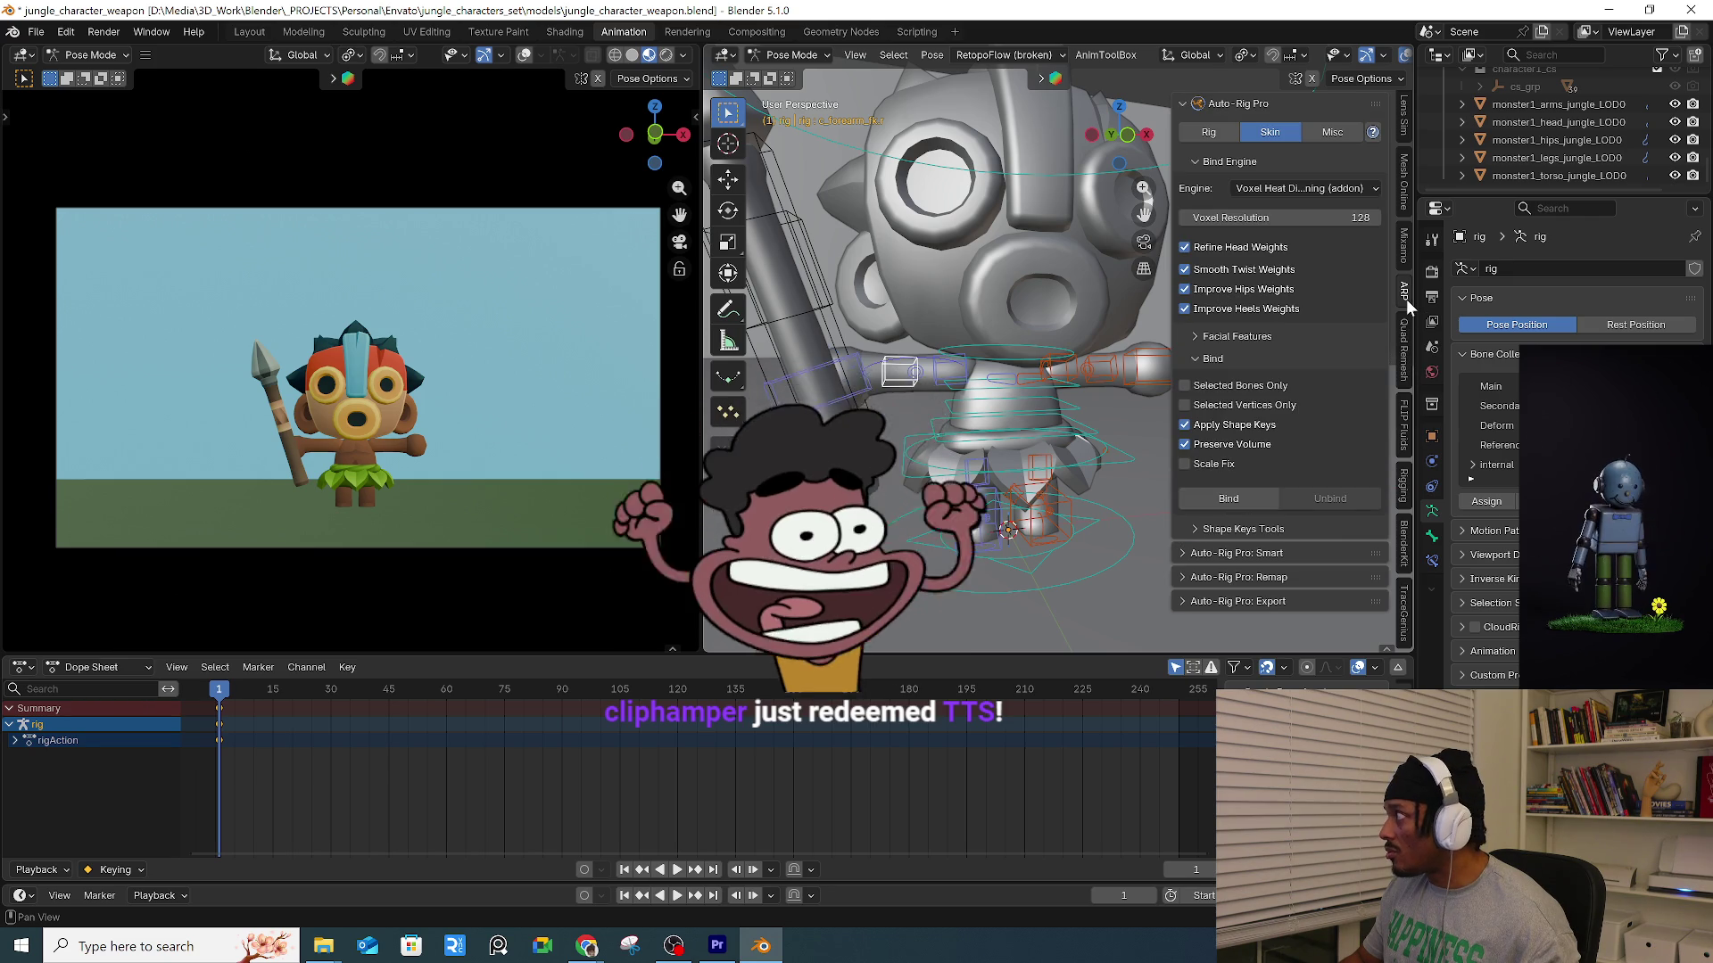
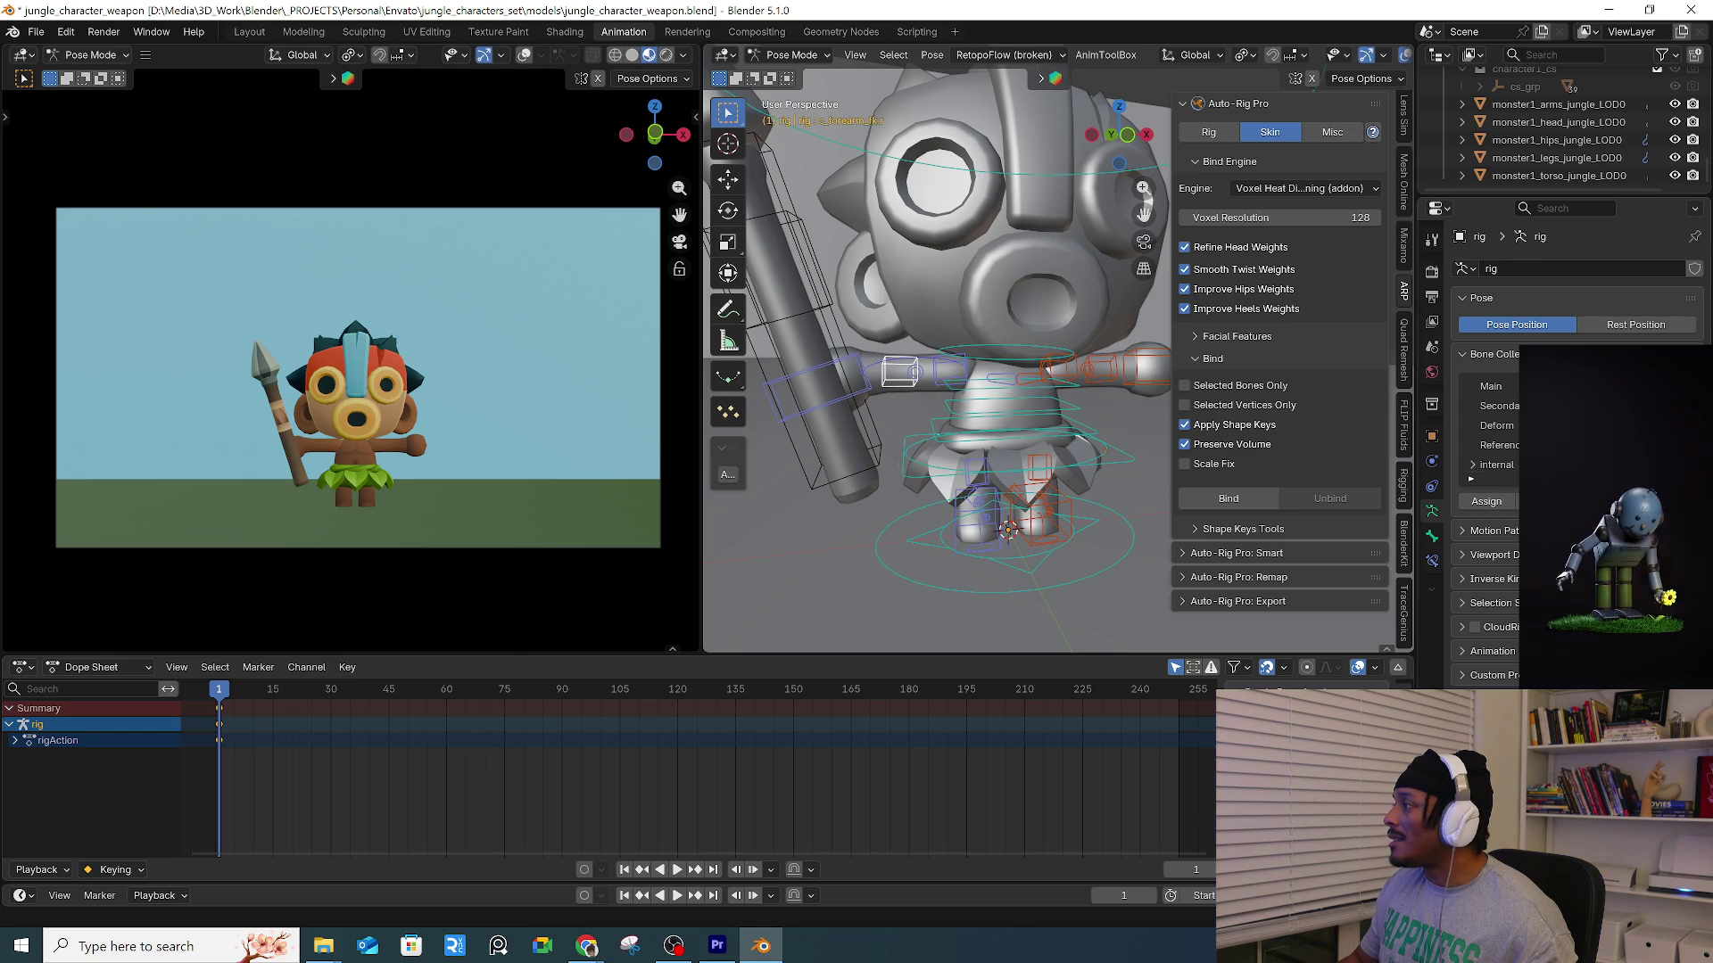
Switch from Blender to the Chrome window showing the Envato asset page.
{"action": "mouse_move", "coordinate": [581, 953]}
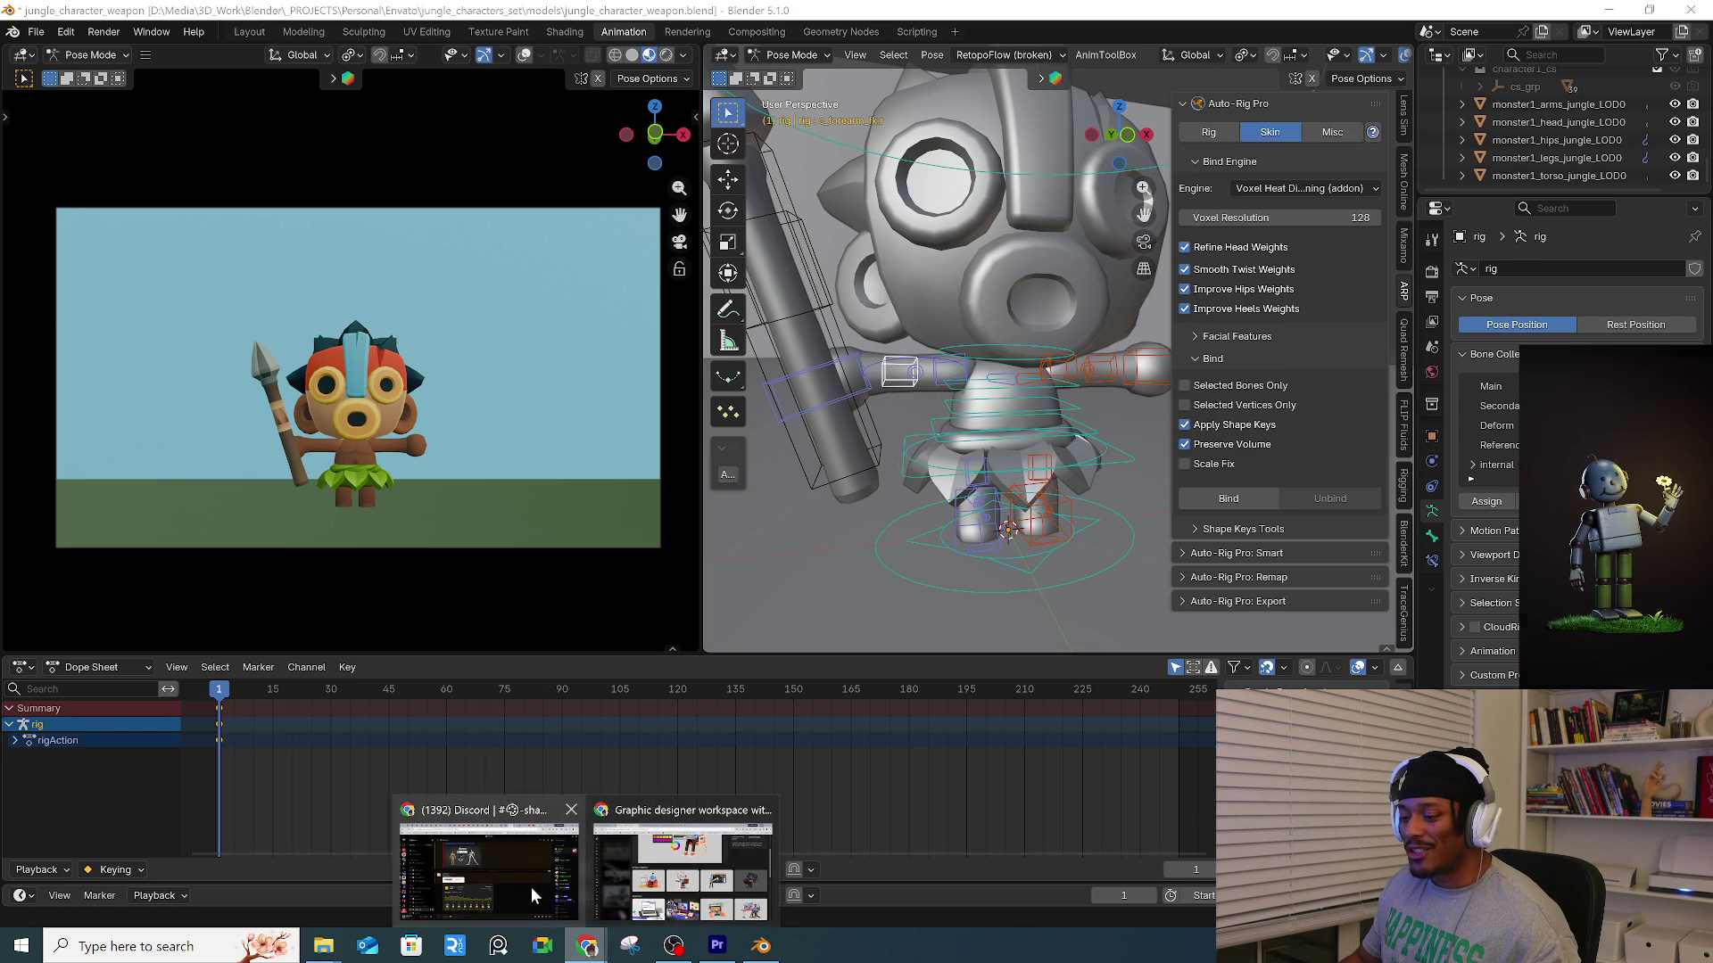
{"action": "left_click", "coordinate": [736, 869]}
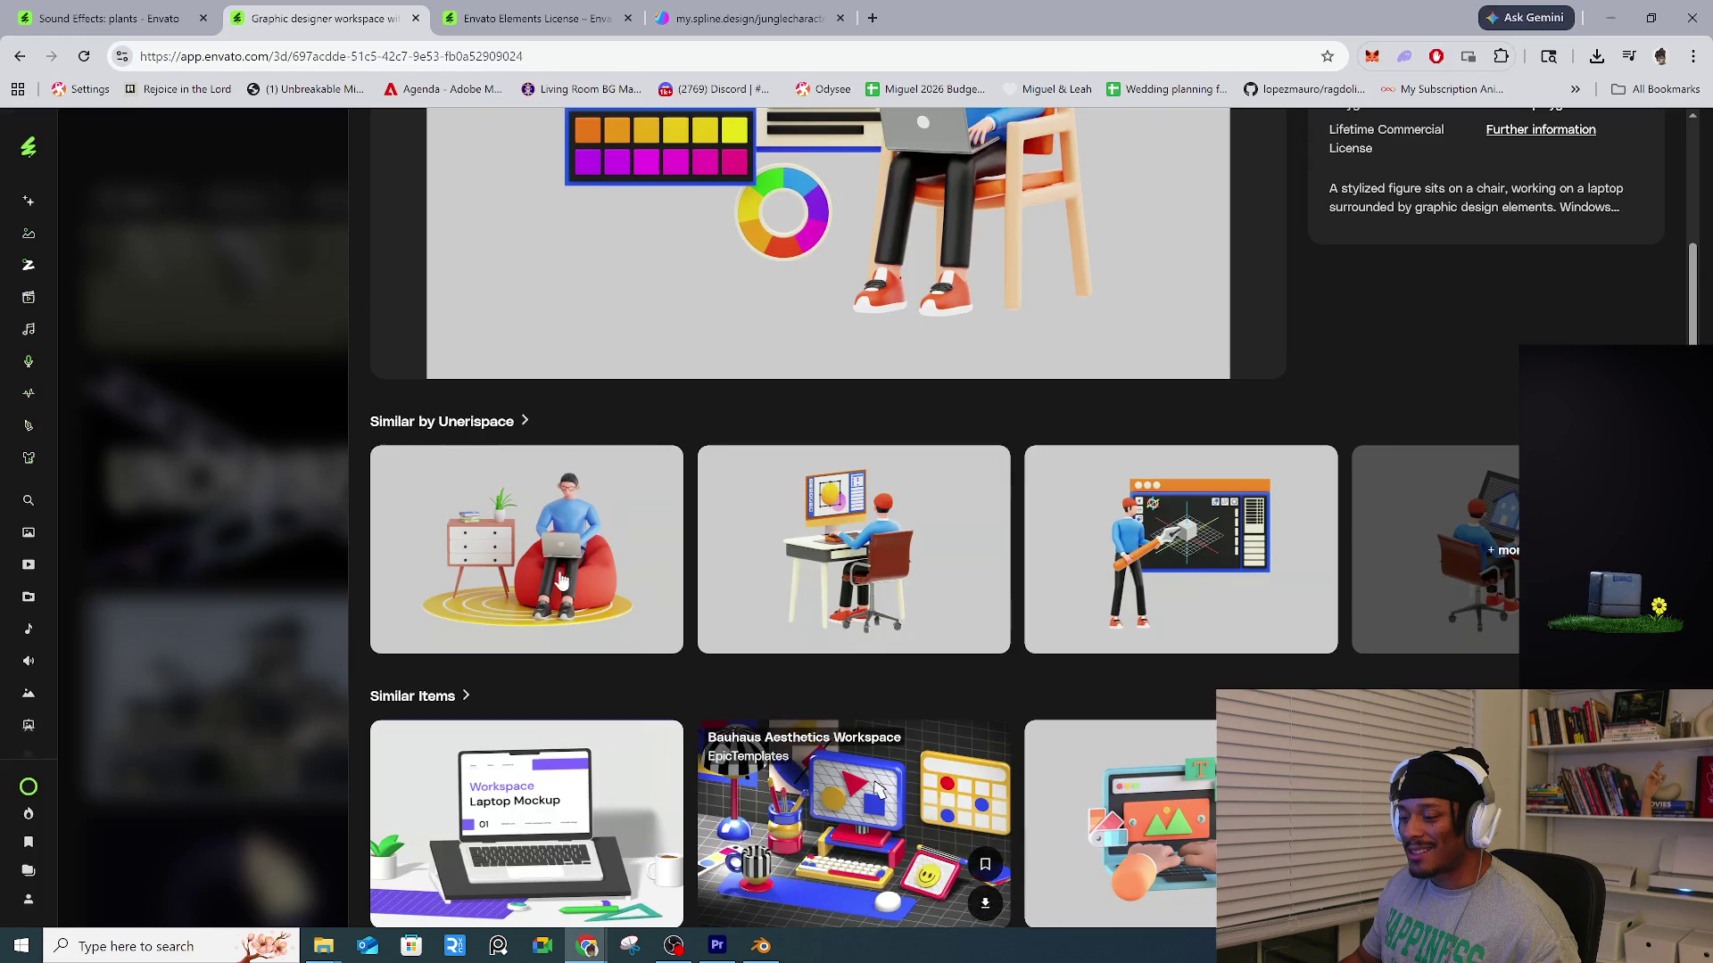
Close the asset overlay, expand the sidebar menu and browse the reloaded Envato 3D listing.
{"action": "left_click", "coordinate": [106, 188]}
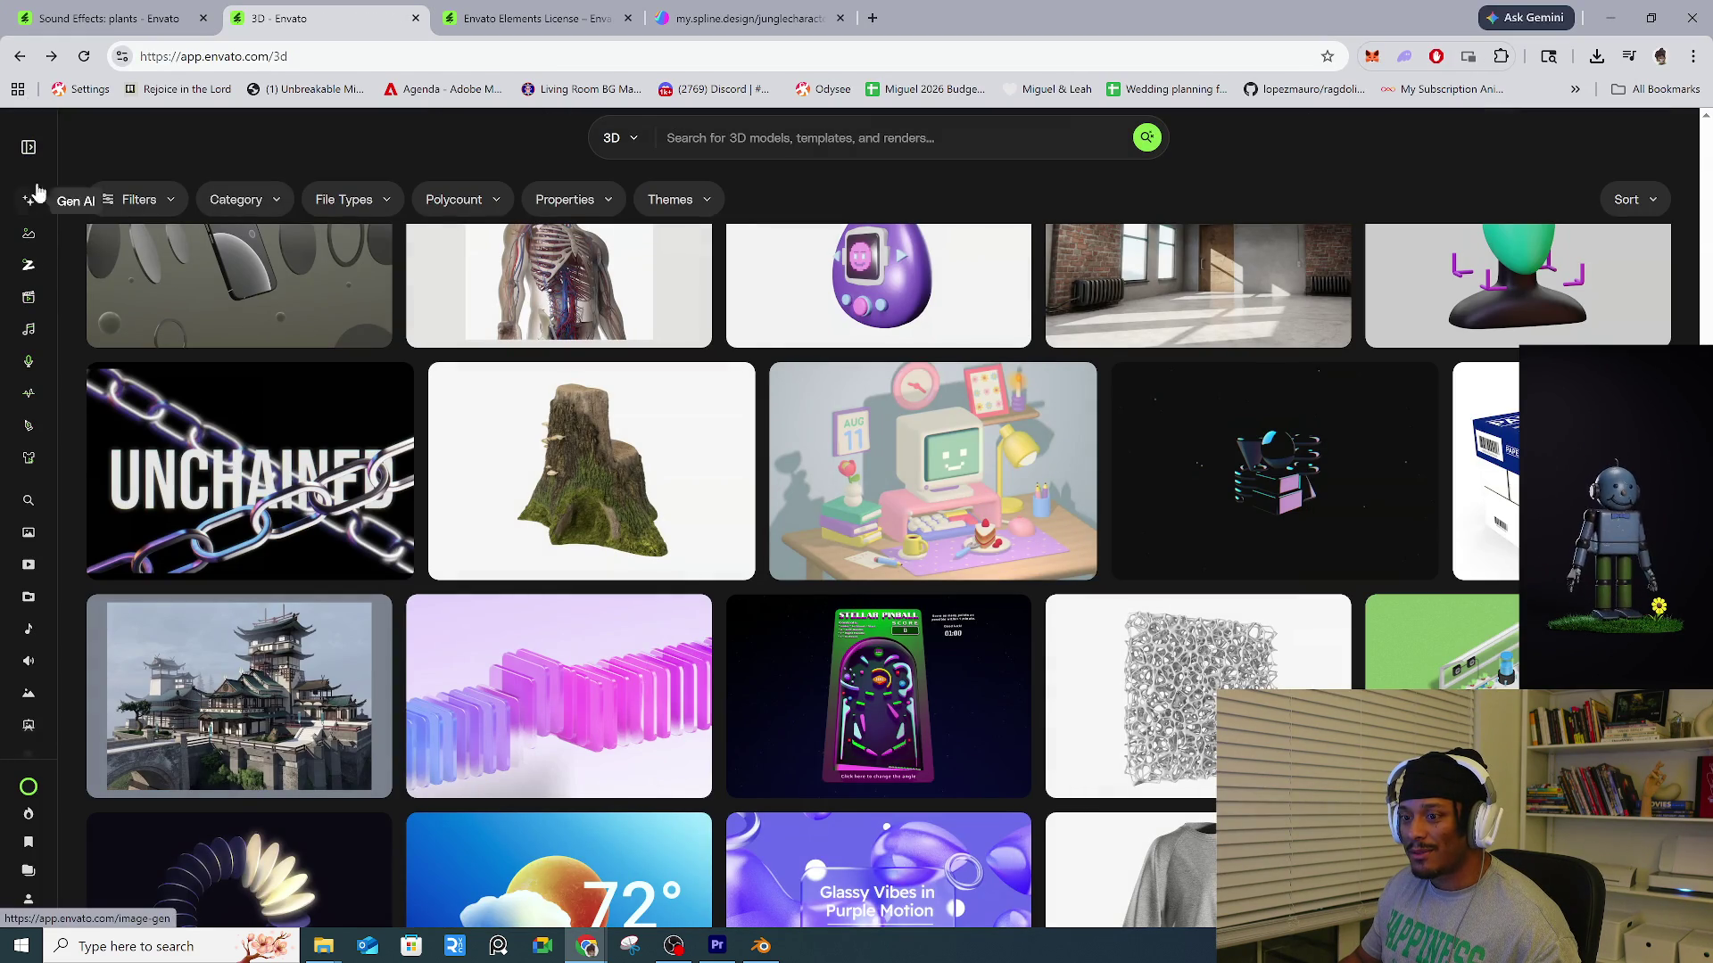
{"action": "left_click", "coordinate": [29, 147]}
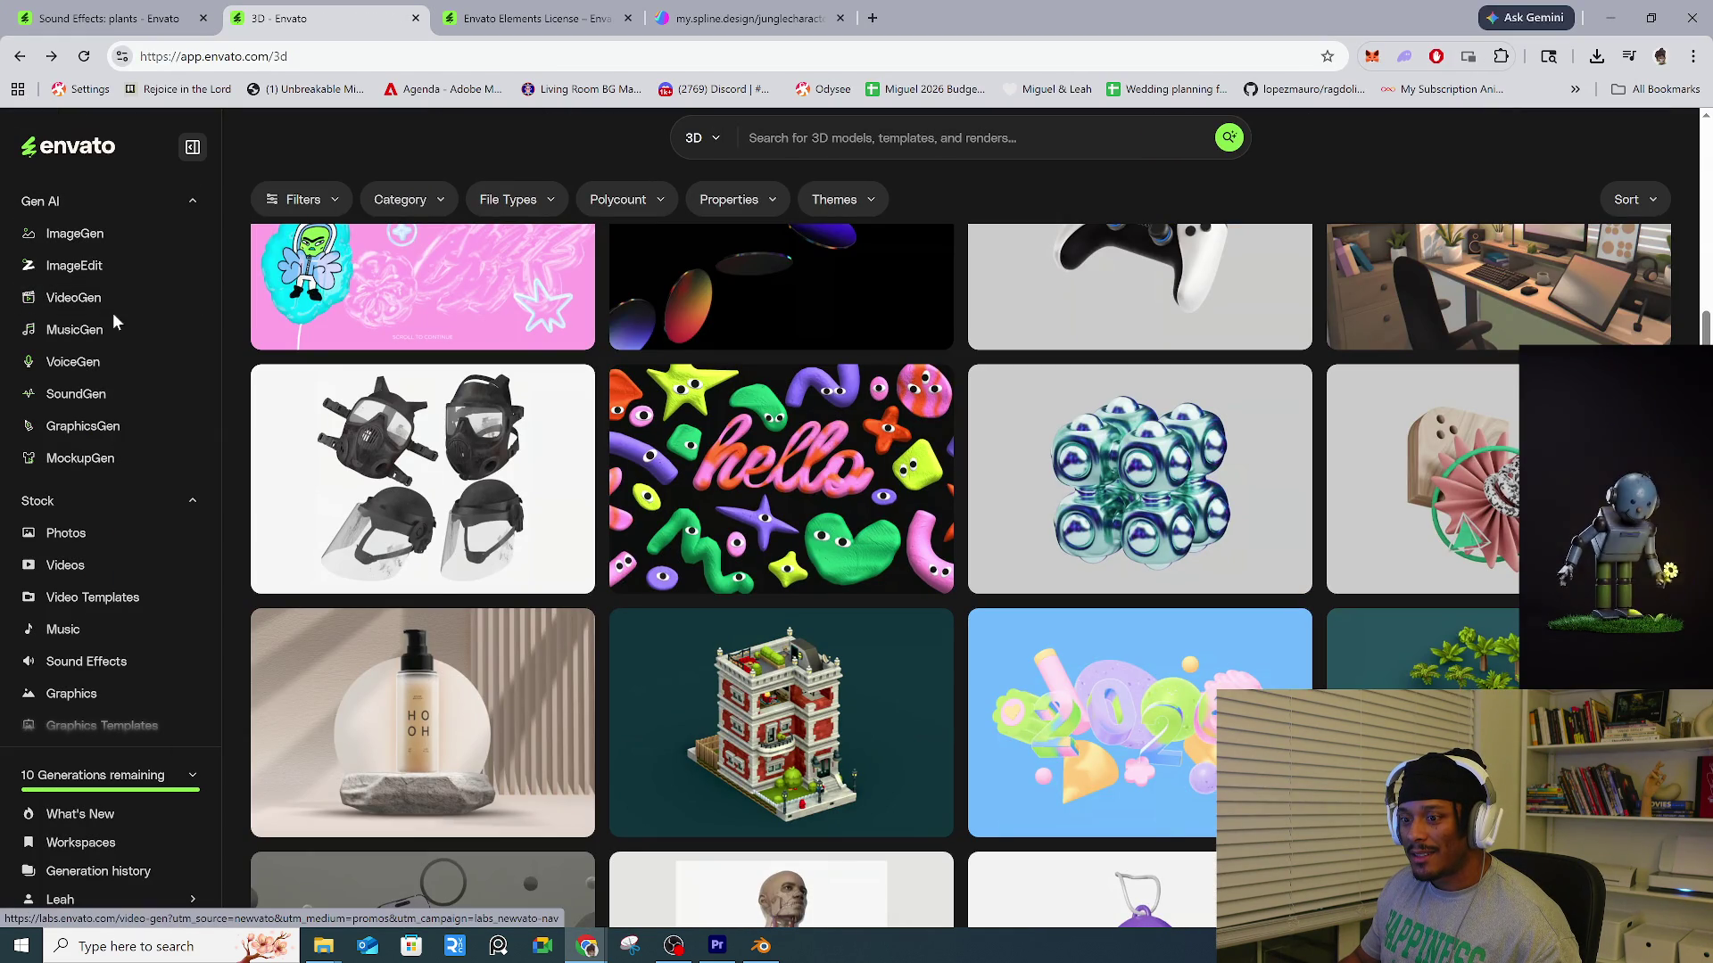
{"action": "scroll", "coordinate": [92, 398], "scroll_direction": "down", "scroll_amount": 1}
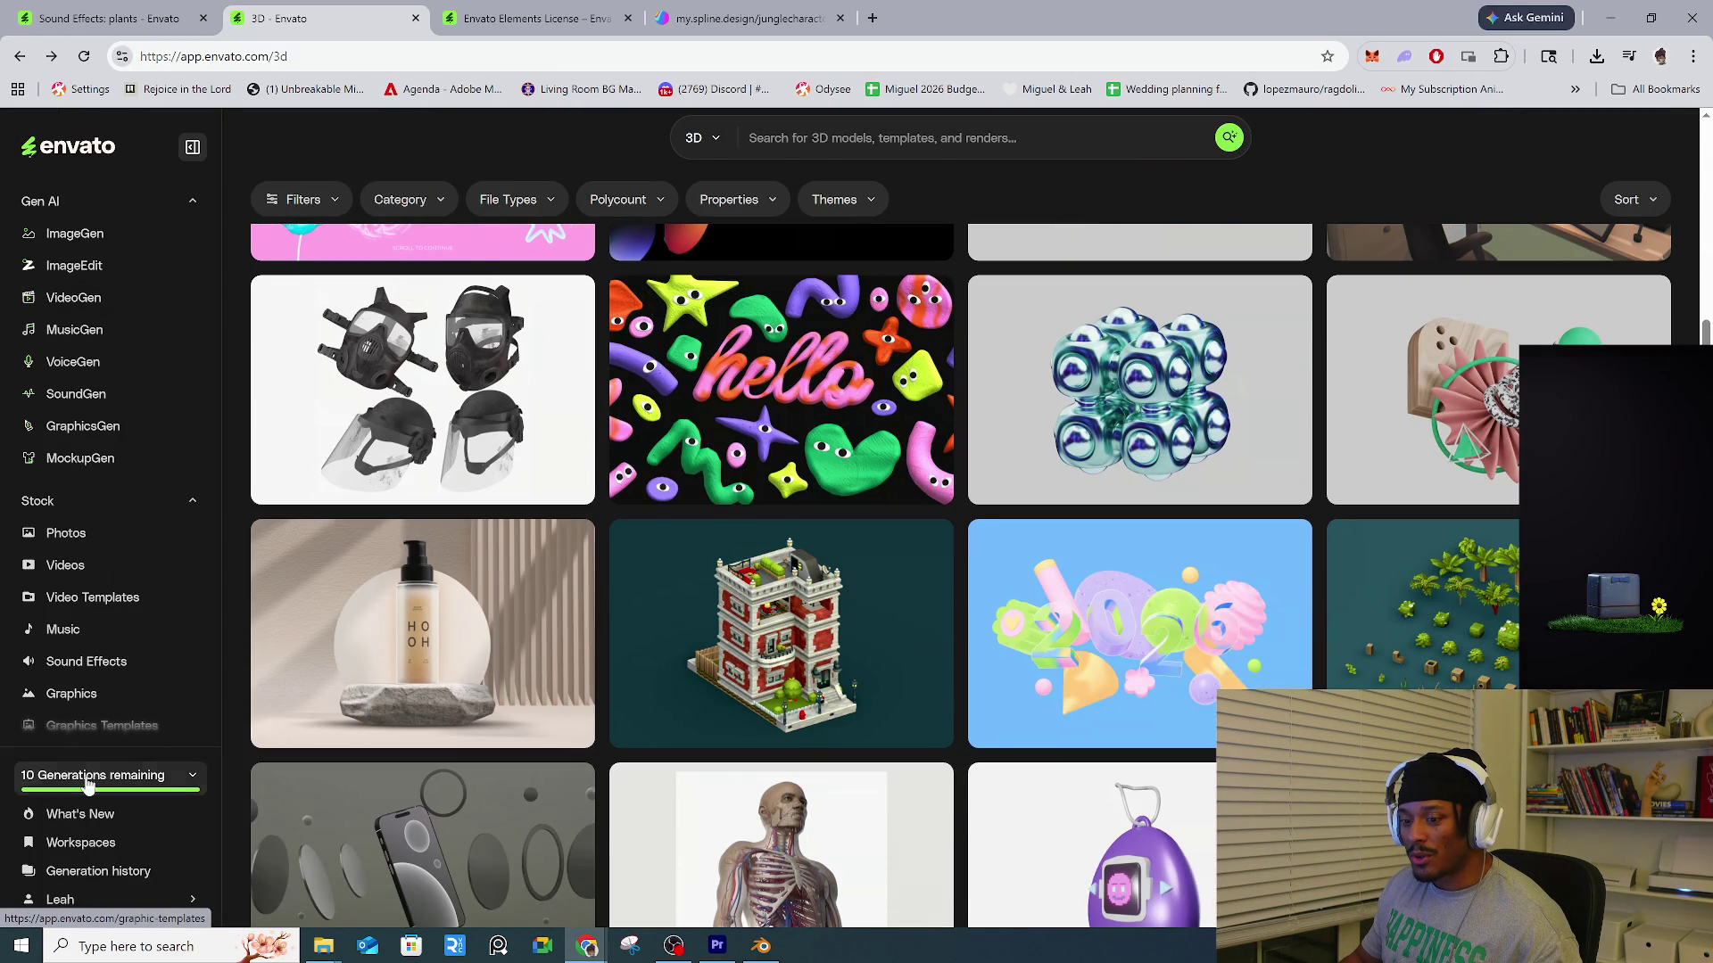
{"action": "scroll", "coordinate": [71, 696], "scroll_direction": "down", "scroll_amount": 2}
{"action": "left_click", "coordinate": [59, 605]}
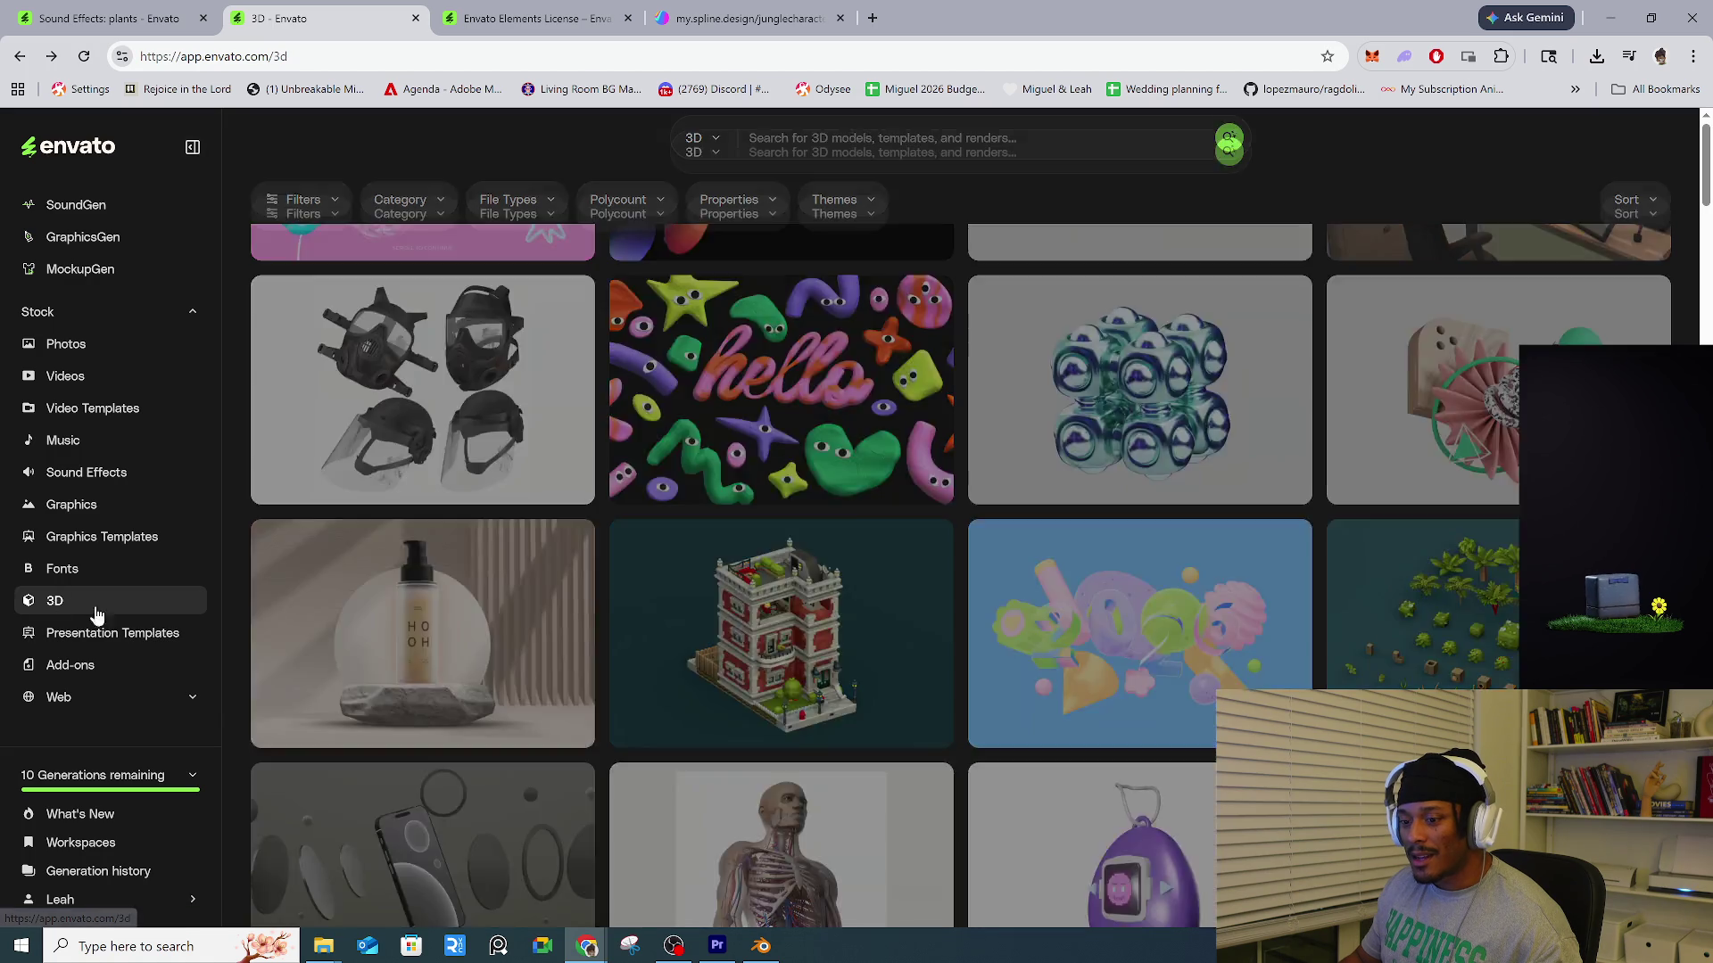
{"action": "scroll", "coordinate": [676, 627], "scroll_direction": "down", "scroll_amount": 8}
{"action": "scroll", "coordinate": [676, 627], "scroll_direction": "down", "scroll_amount": 1}
{"action": "scroll", "coordinate": [892, 660], "scroll_direction": "up", "scroll_amount": 5}
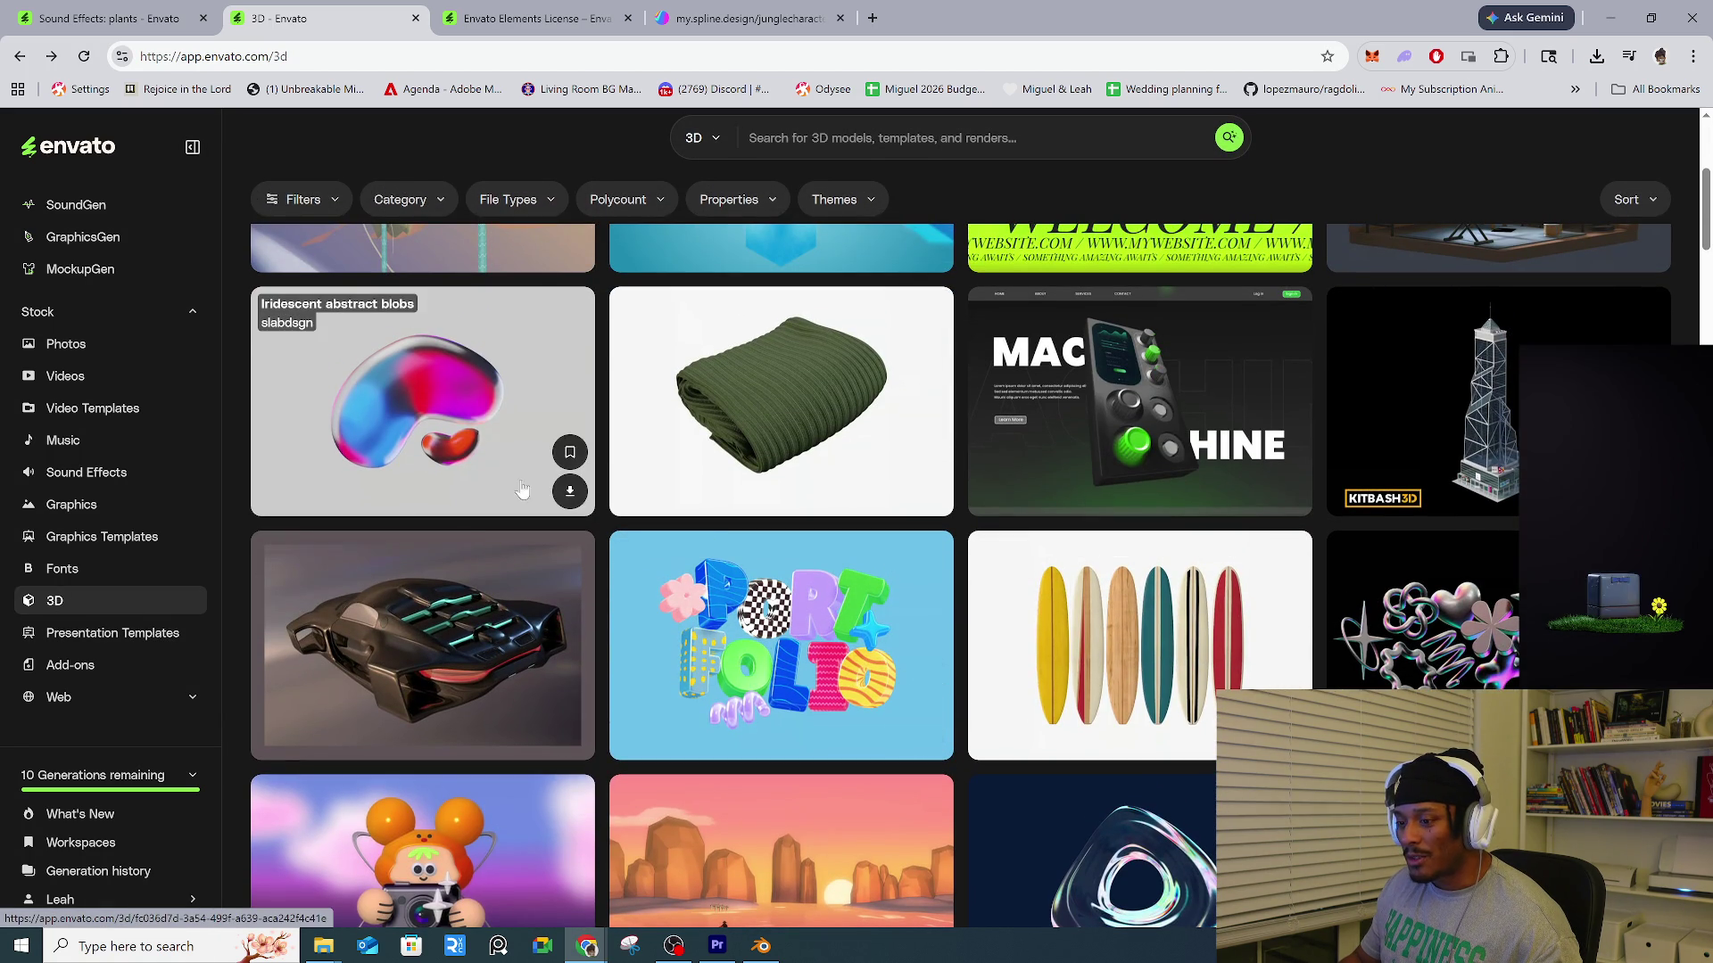
{"action": "scroll", "coordinate": [54, 268], "scroll_direction": "up", "scroll_amount": 3}
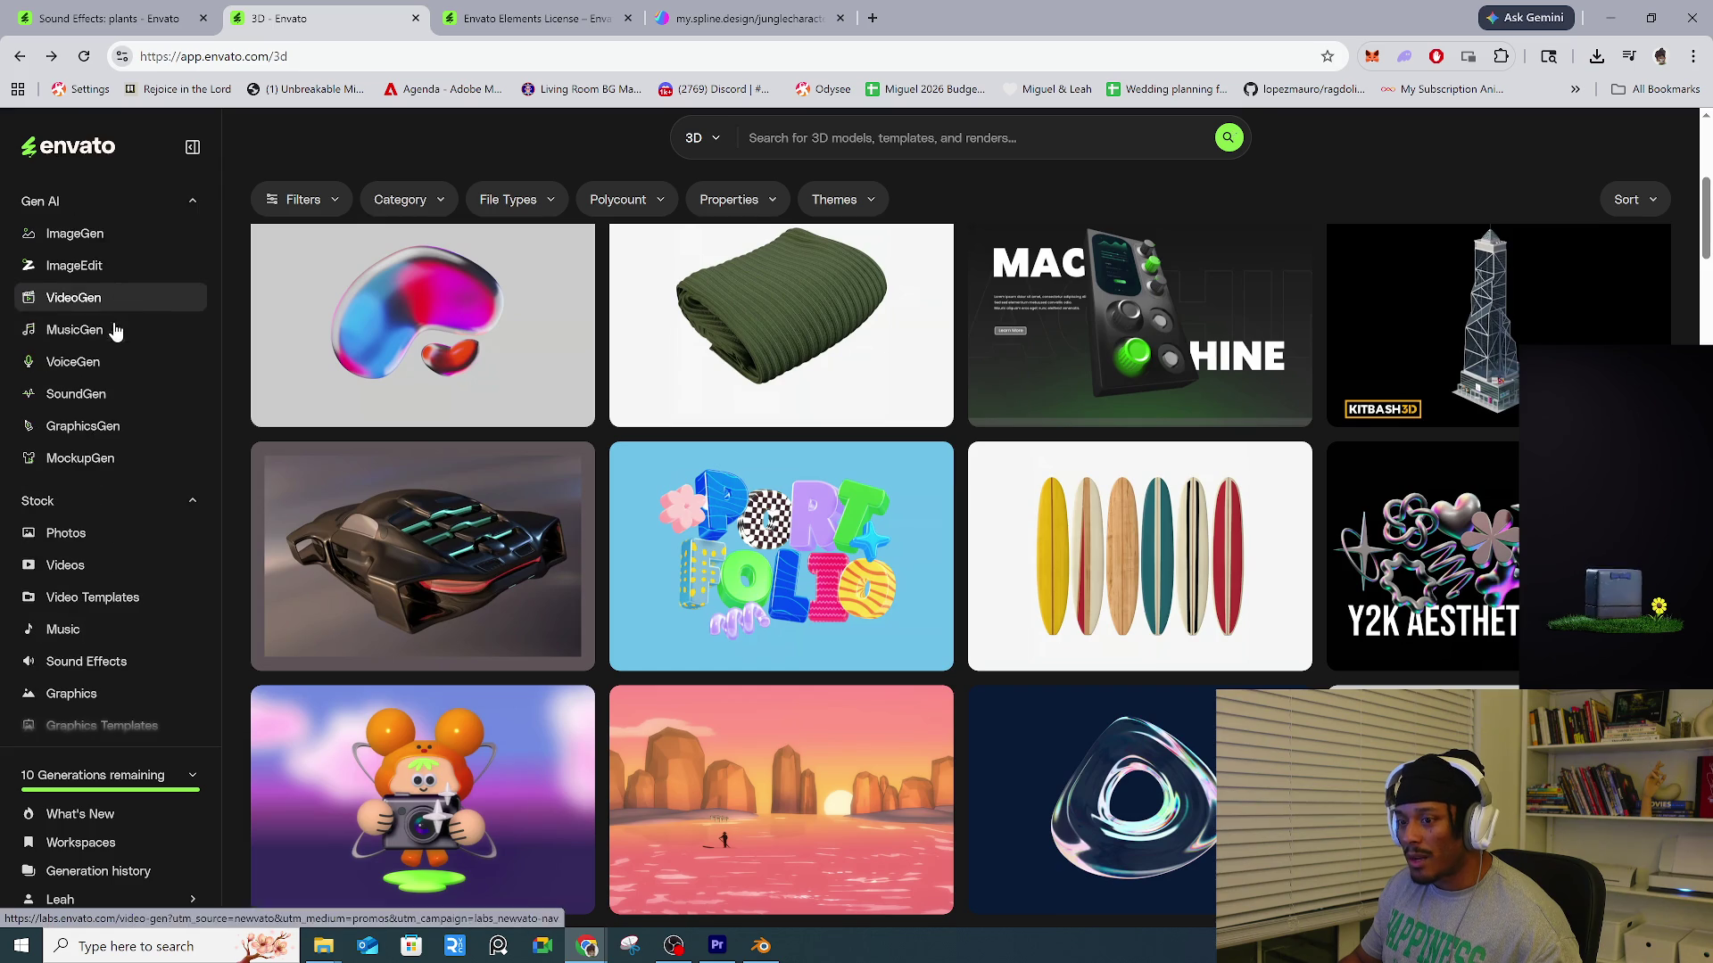
{"action": "scroll", "coordinate": [1234, 593], "scroll_direction": "down", "scroll_amount": 6}
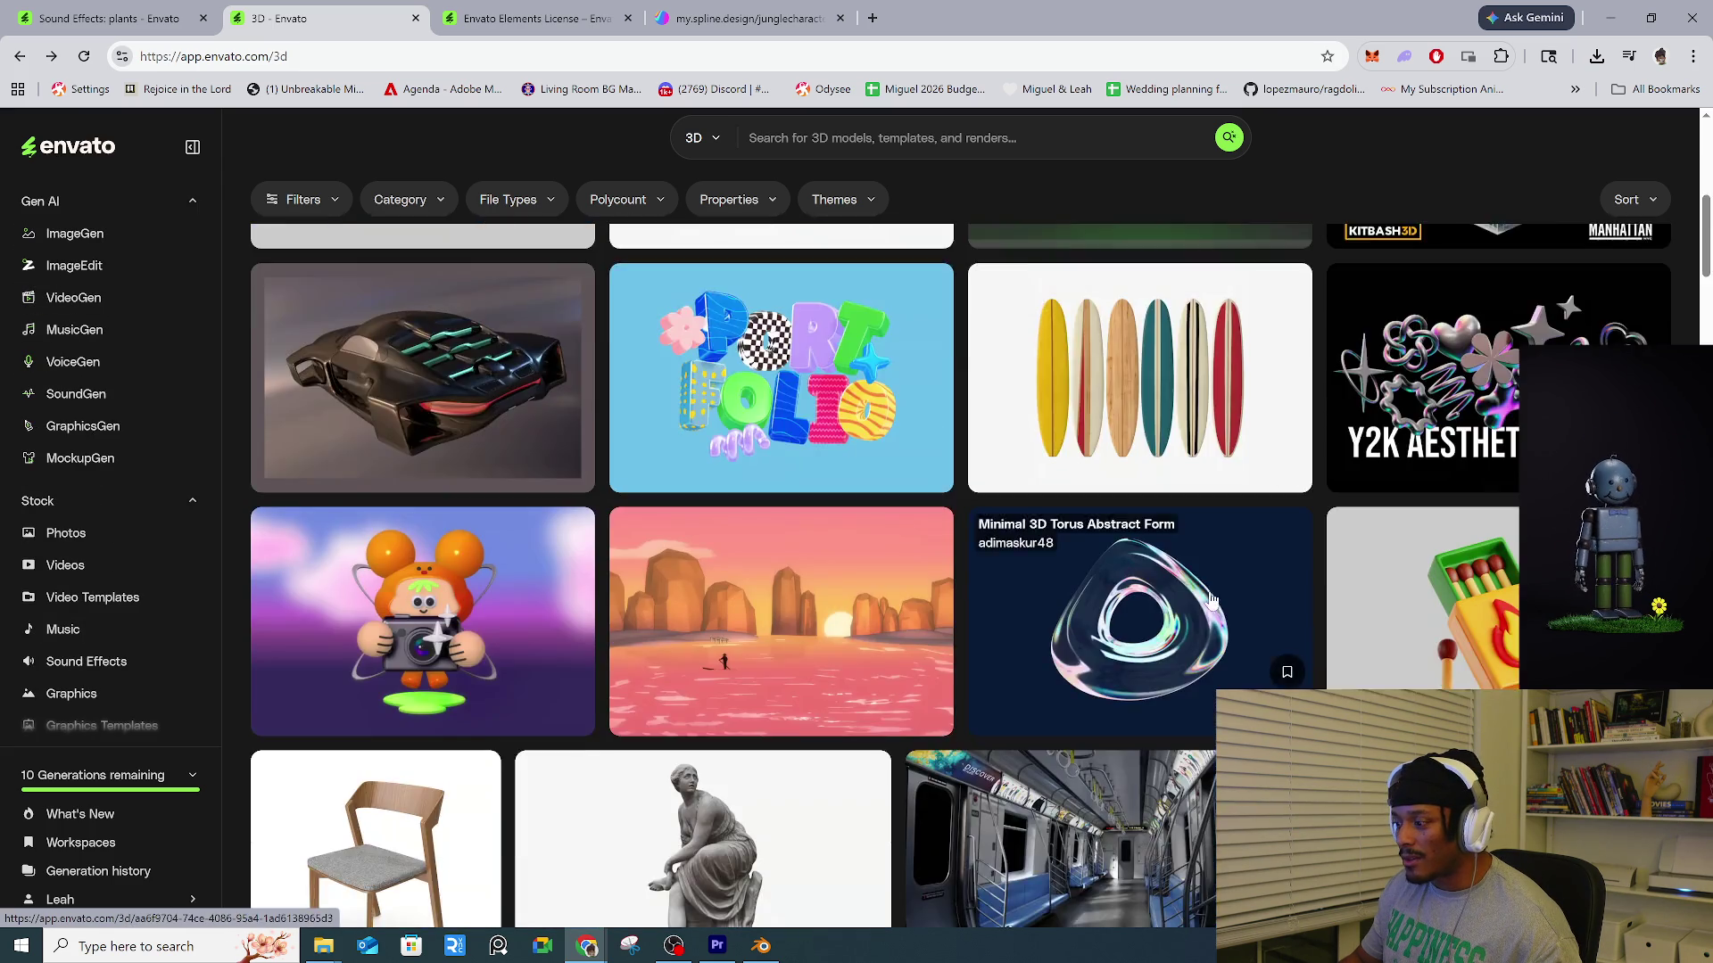
{"action": "scroll", "coordinate": [1234, 593], "scroll_direction": "down", "scroll_amount": 4}
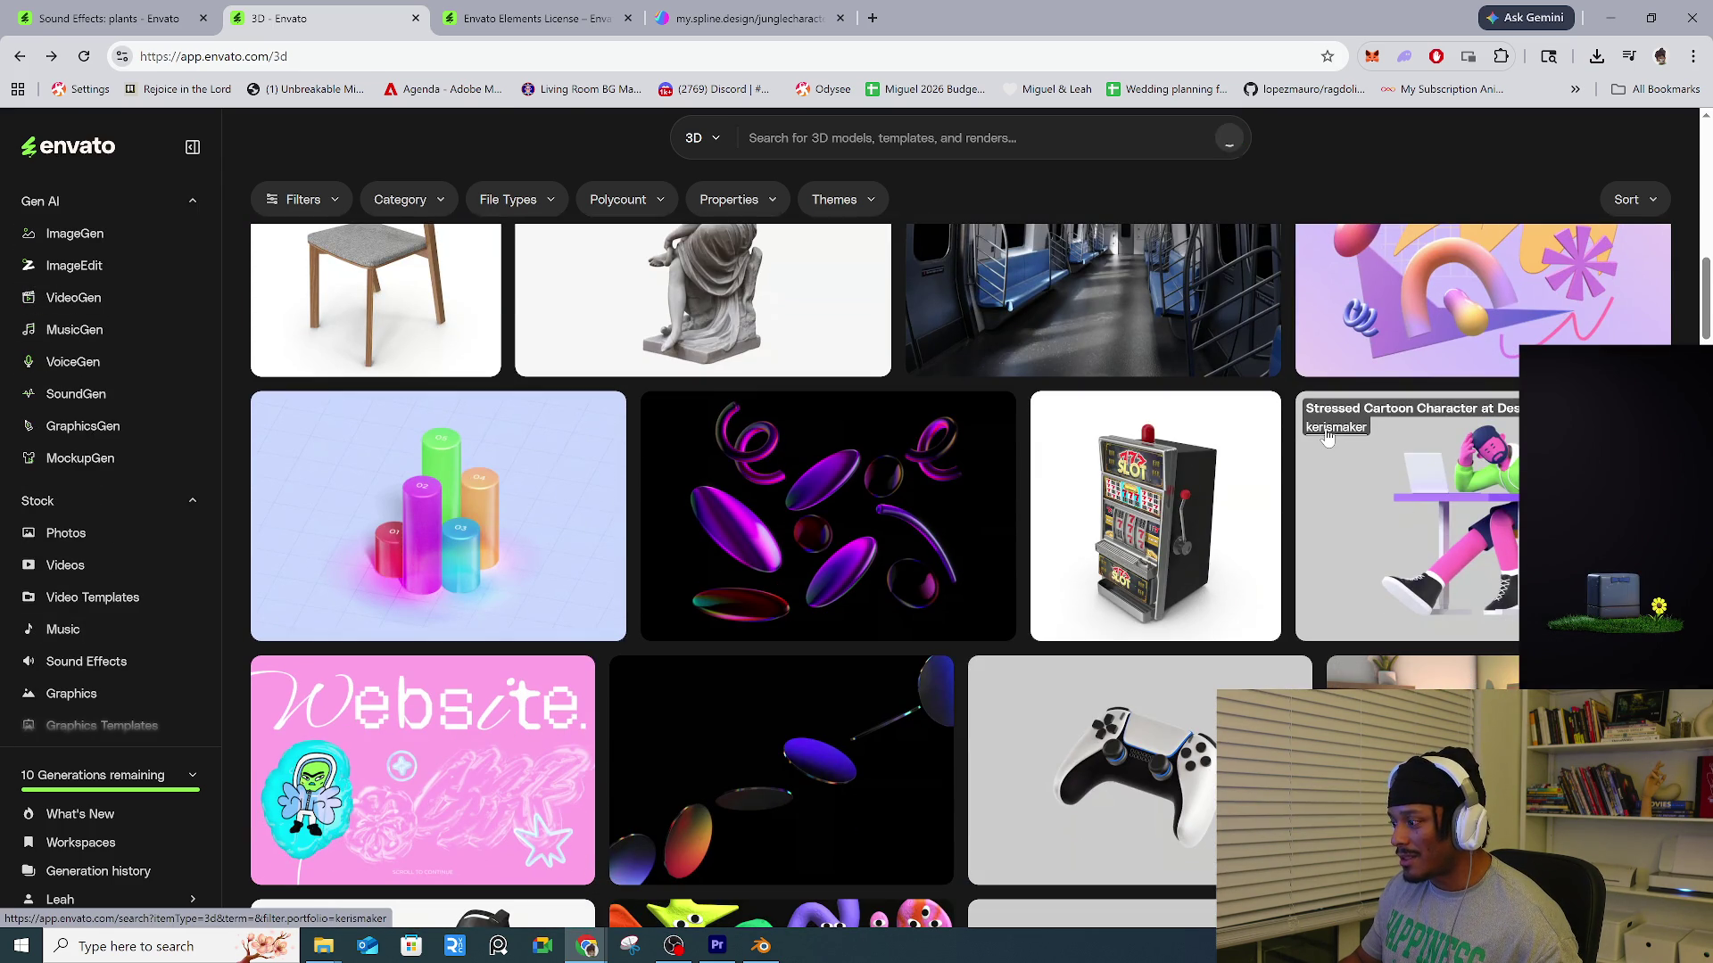
Show one creator's 3D models and preview the Delivery drone with package item's tags.
{"action": "left_click", "coordinate": [1328, 432]}
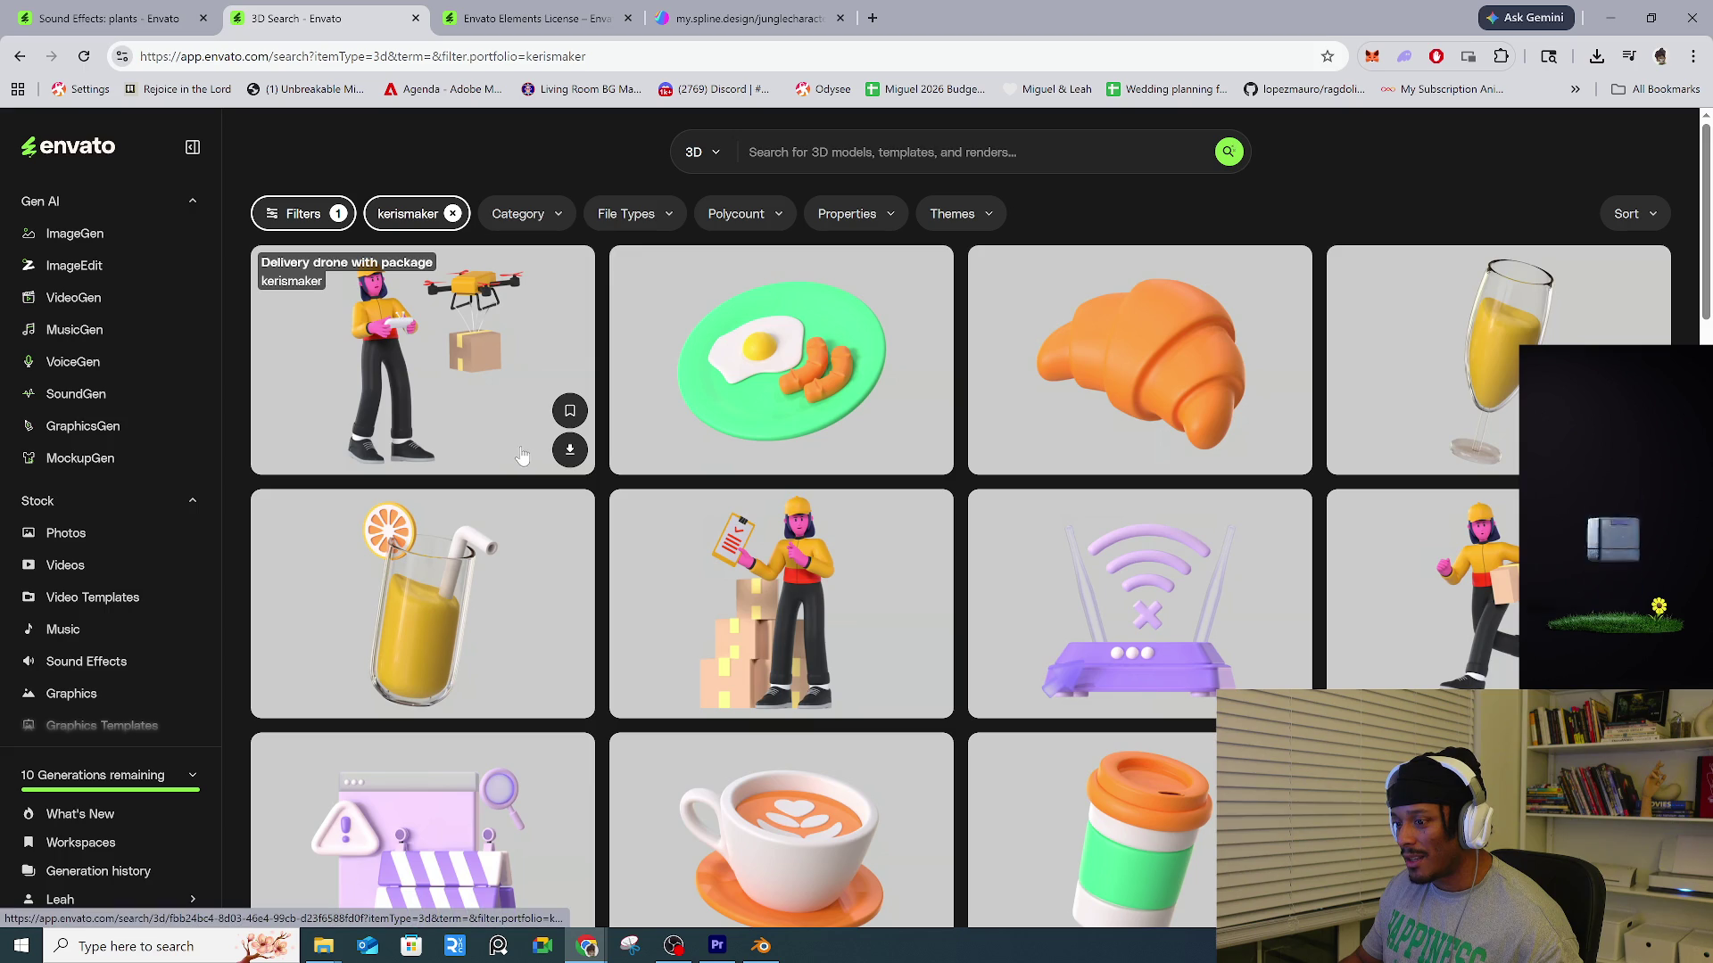
{"action": "left_click", "coordinate": [493, 416]}
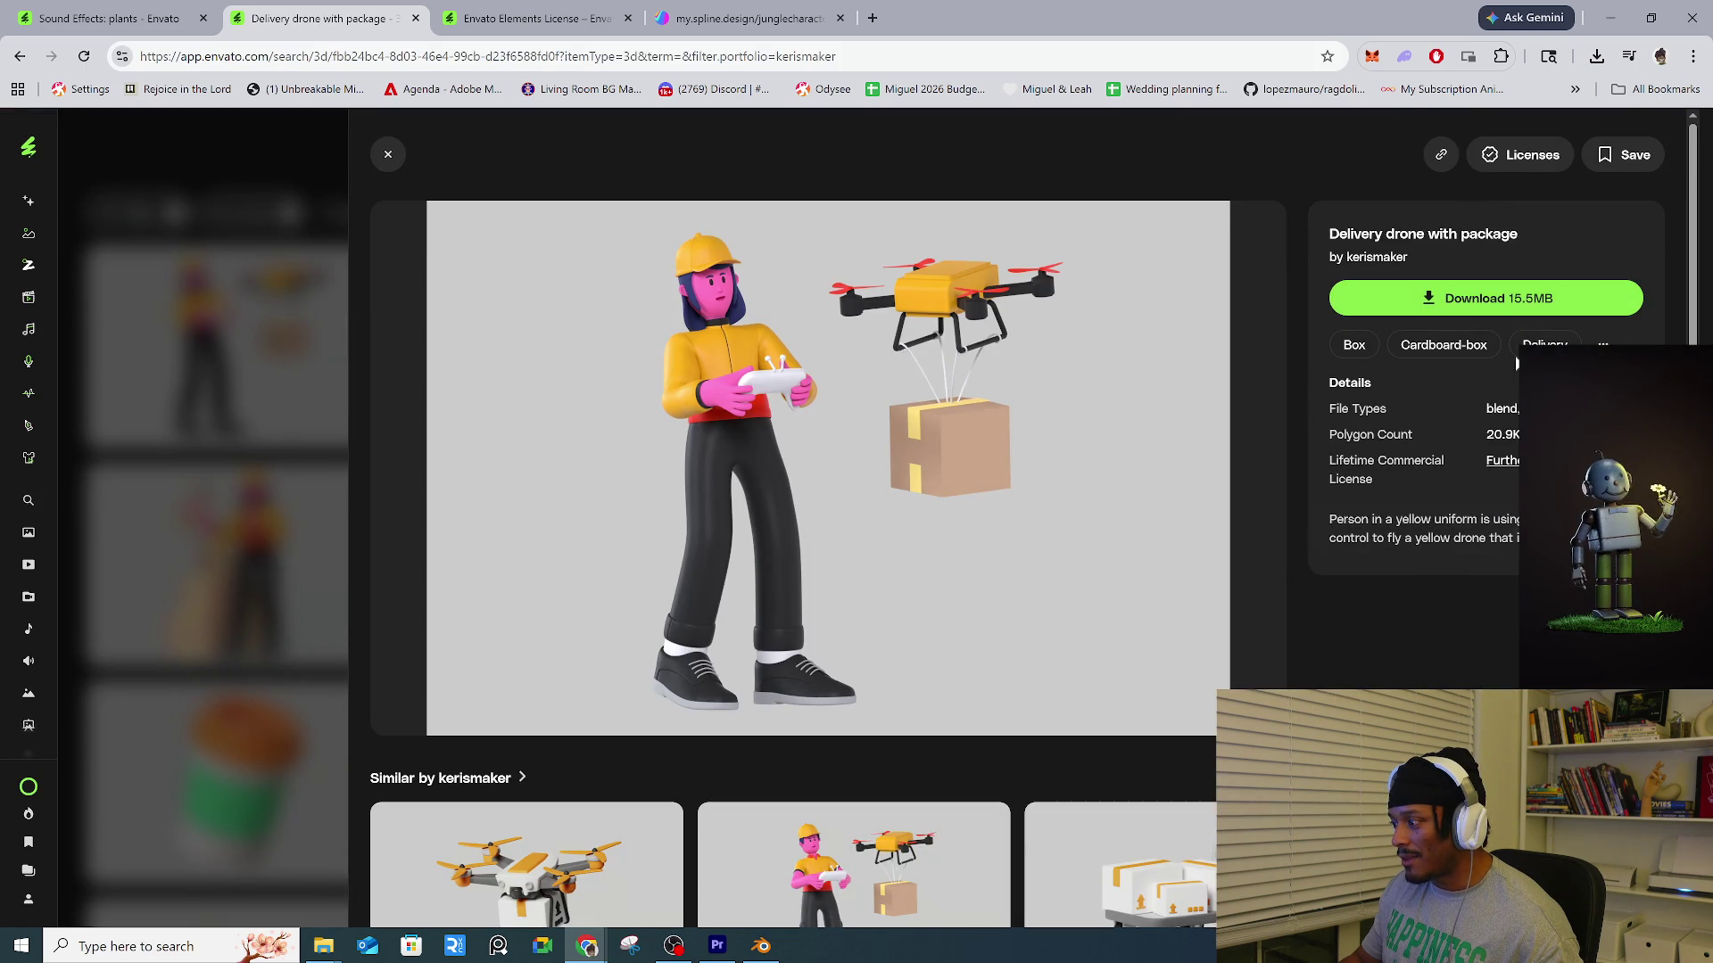
{"action": "left_click", "coordinate": [1603, 344]}
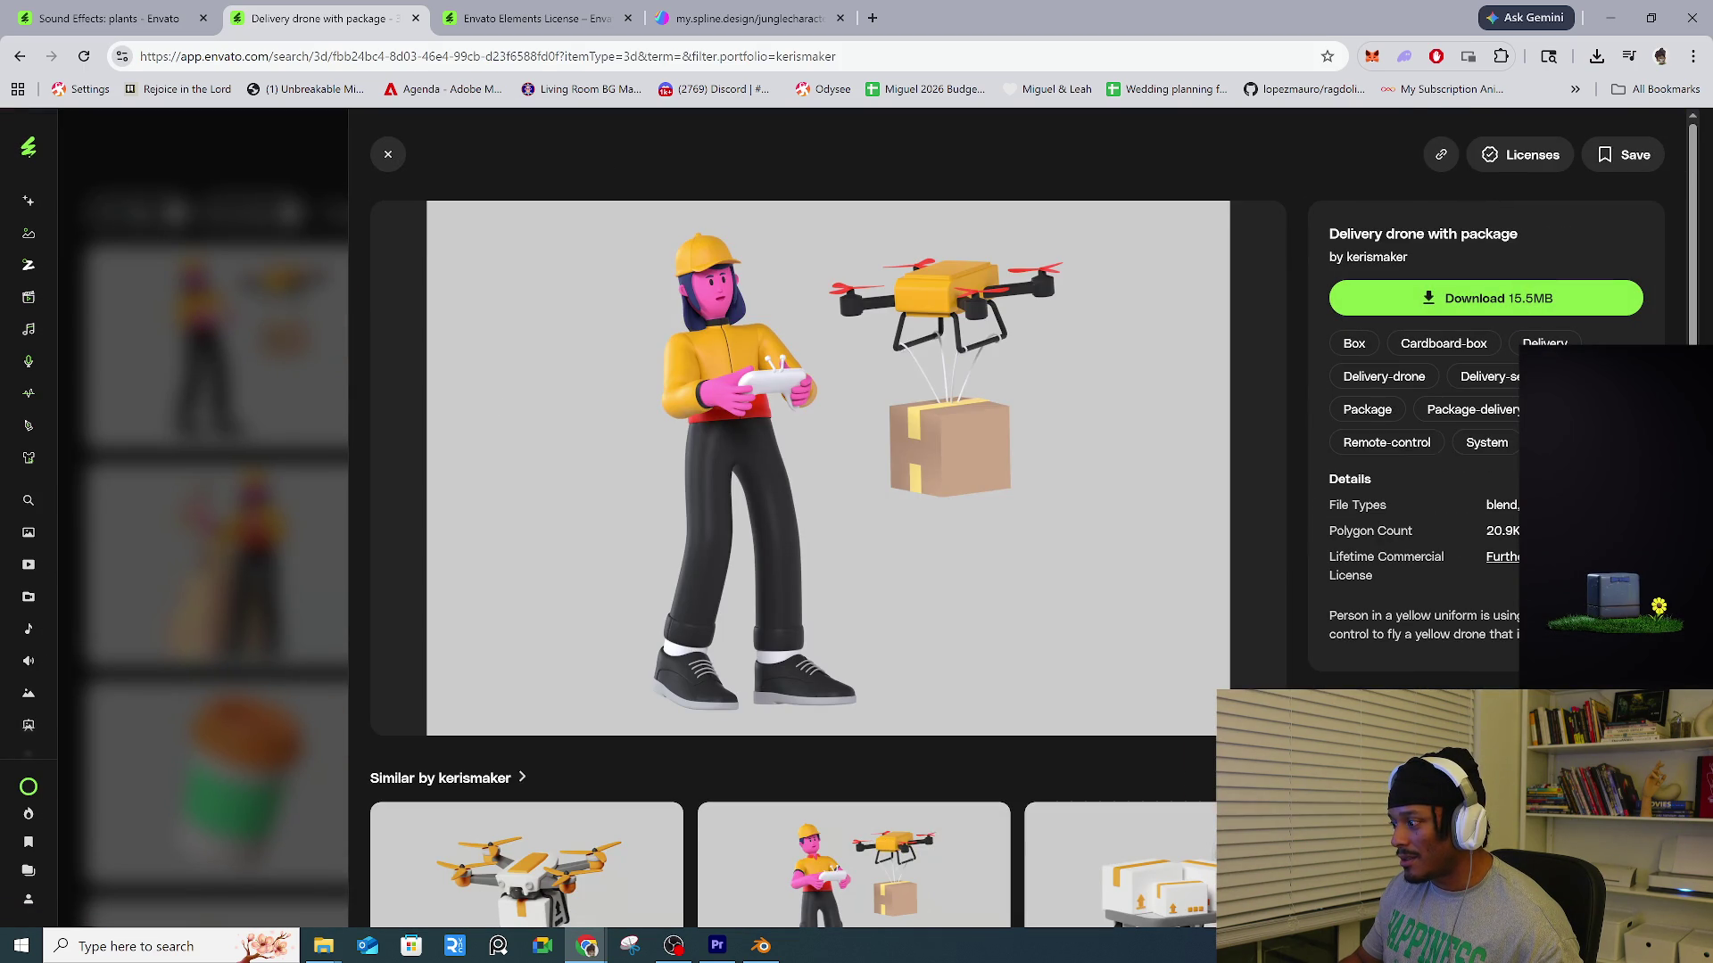
{"action": "left_click", "coordinate": [149, 497]}
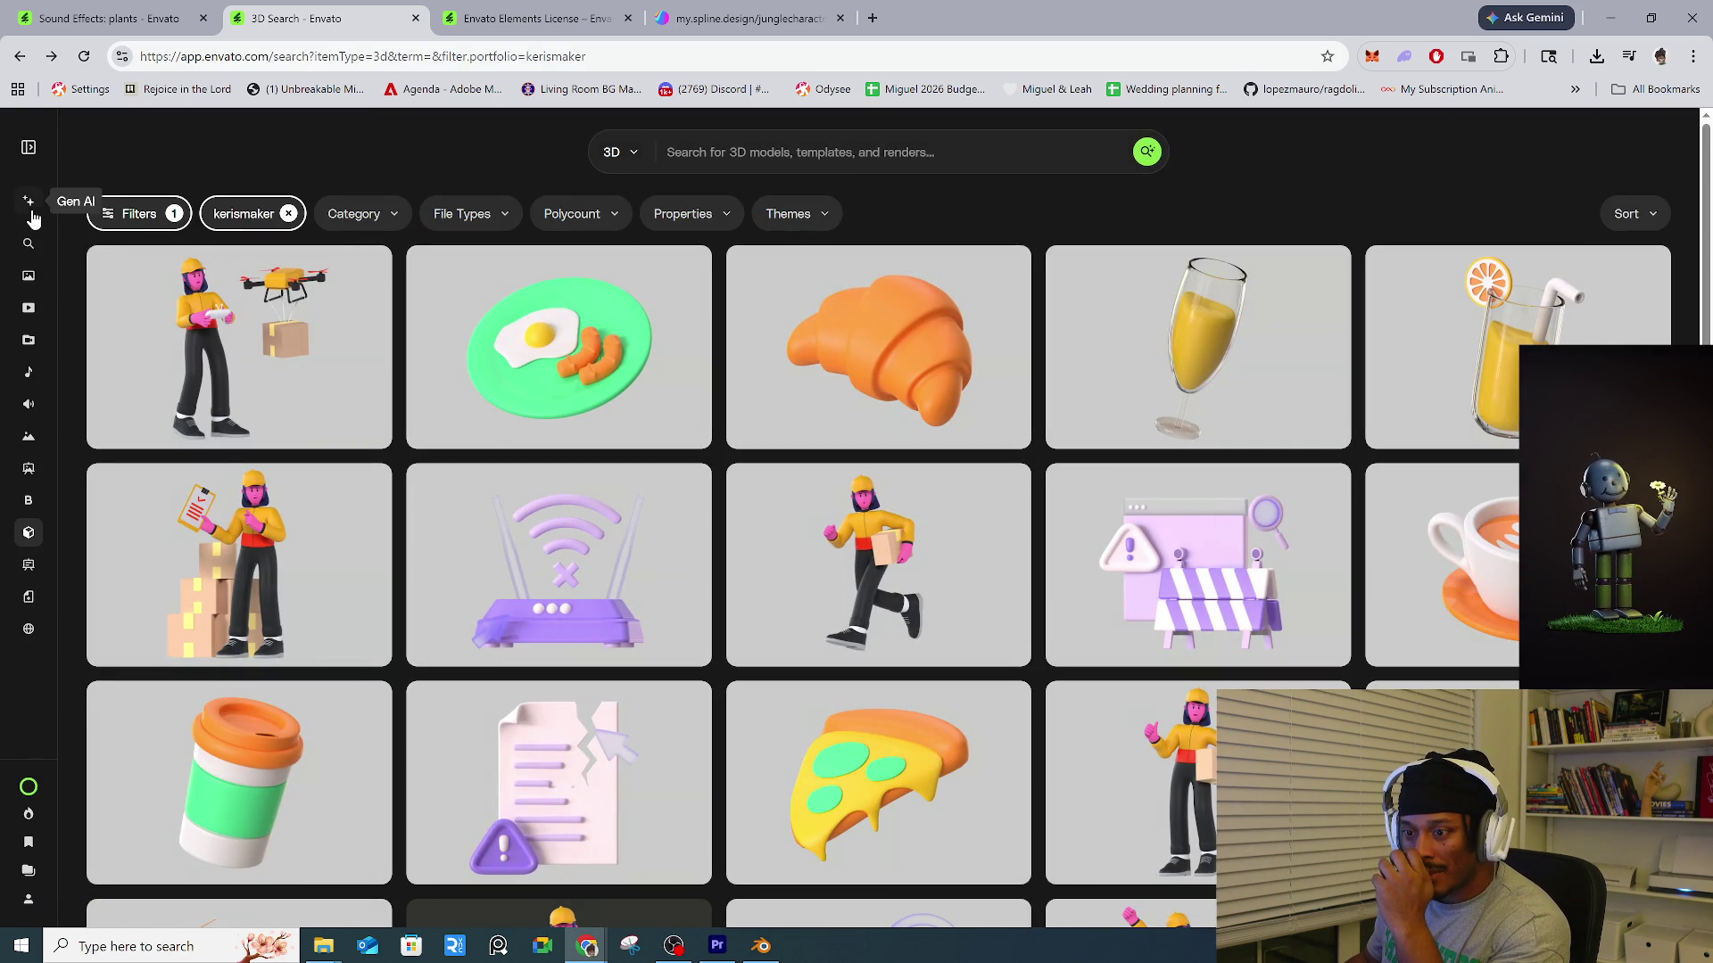
Open ImageGen, ImageEdit and VideoGen, then return to the plants sound-effects tab.
{"action": "left_click", "coordinate": [34, 239]}
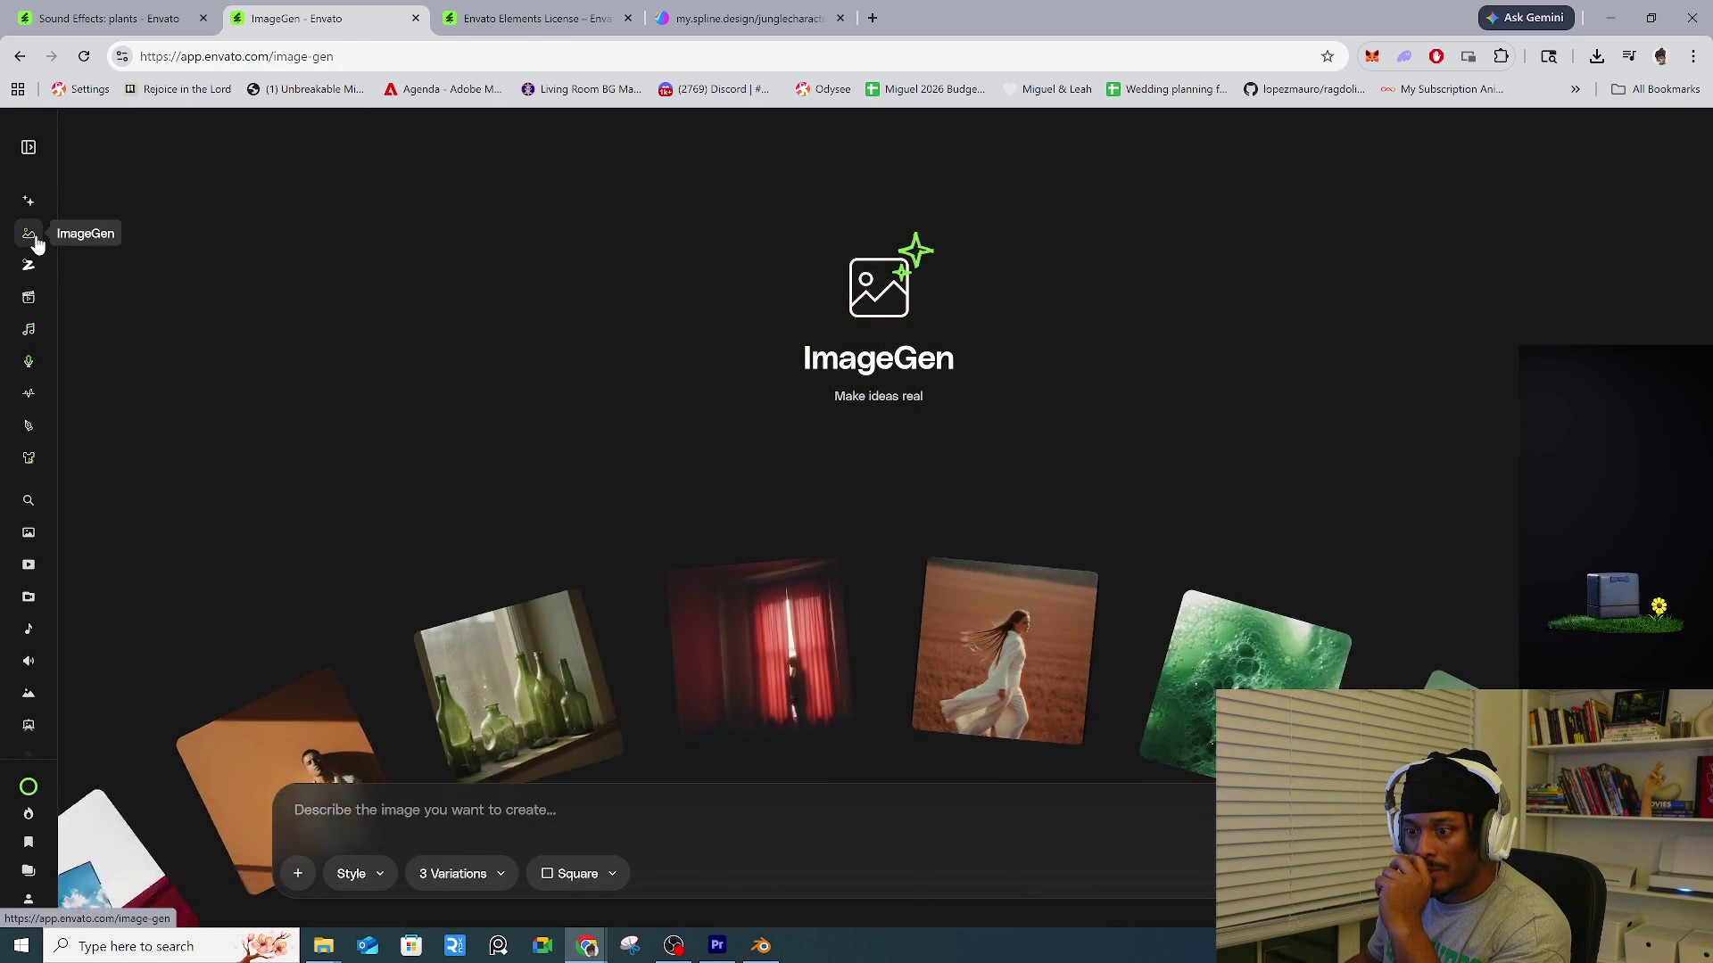
{"action": "left_click", "coordinate": [34, 268]}
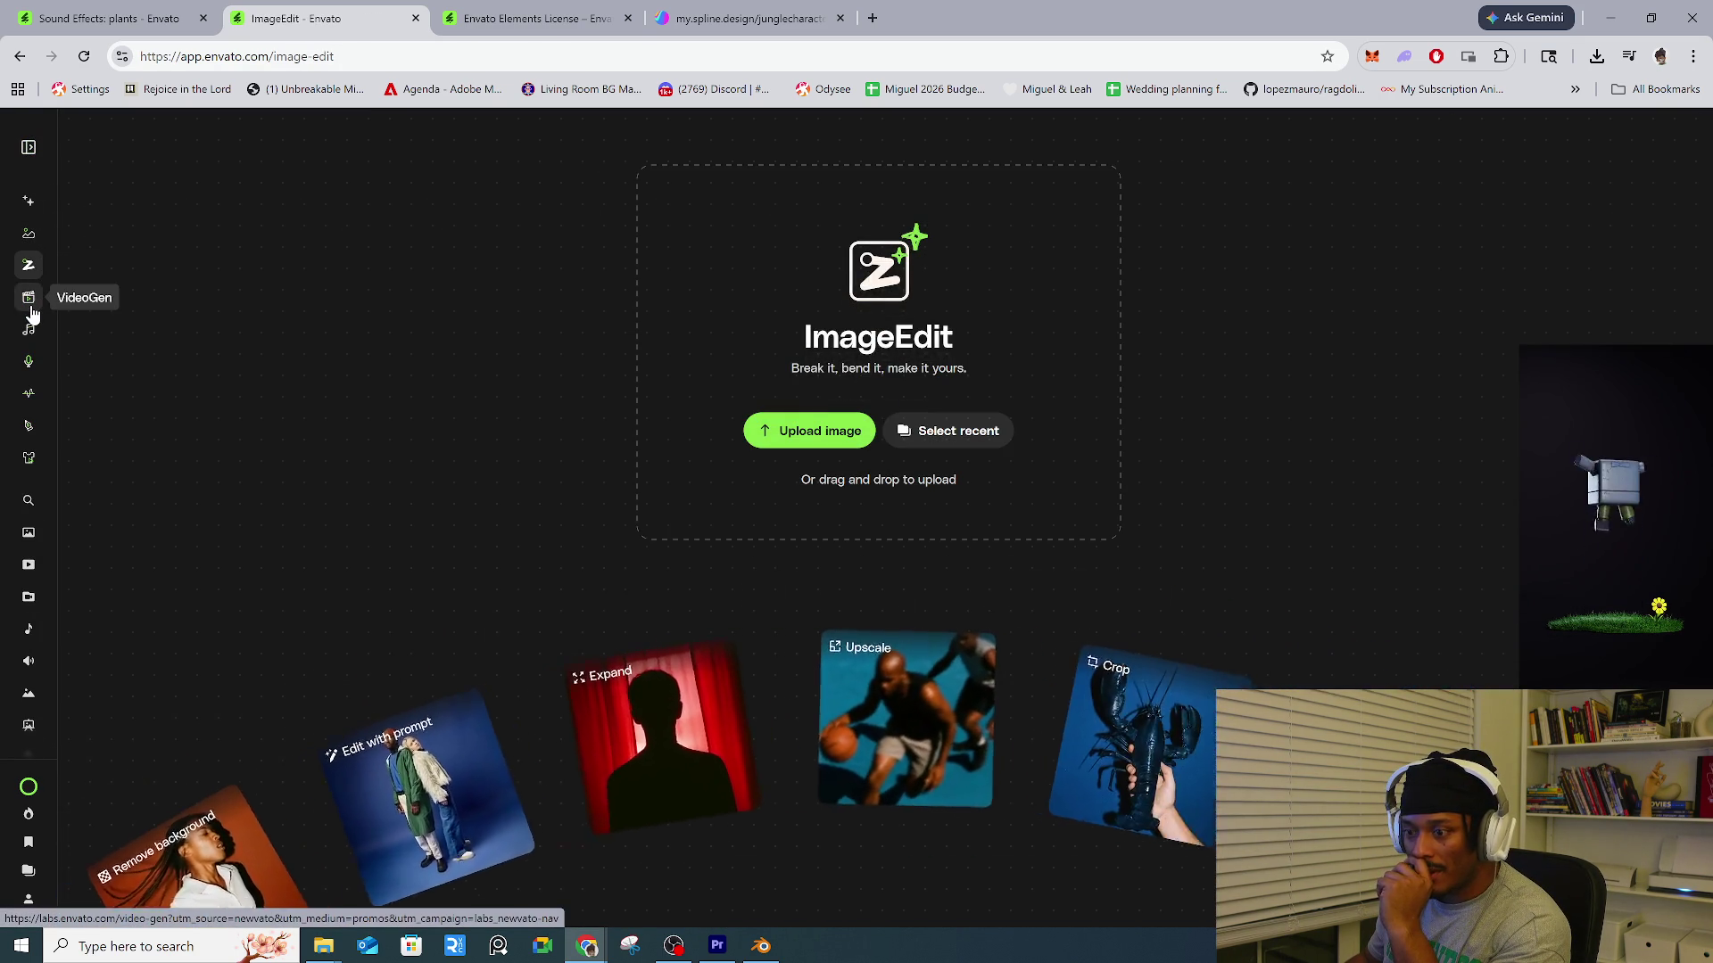
{"action": "left_click", "coordinate": [30, 305]}
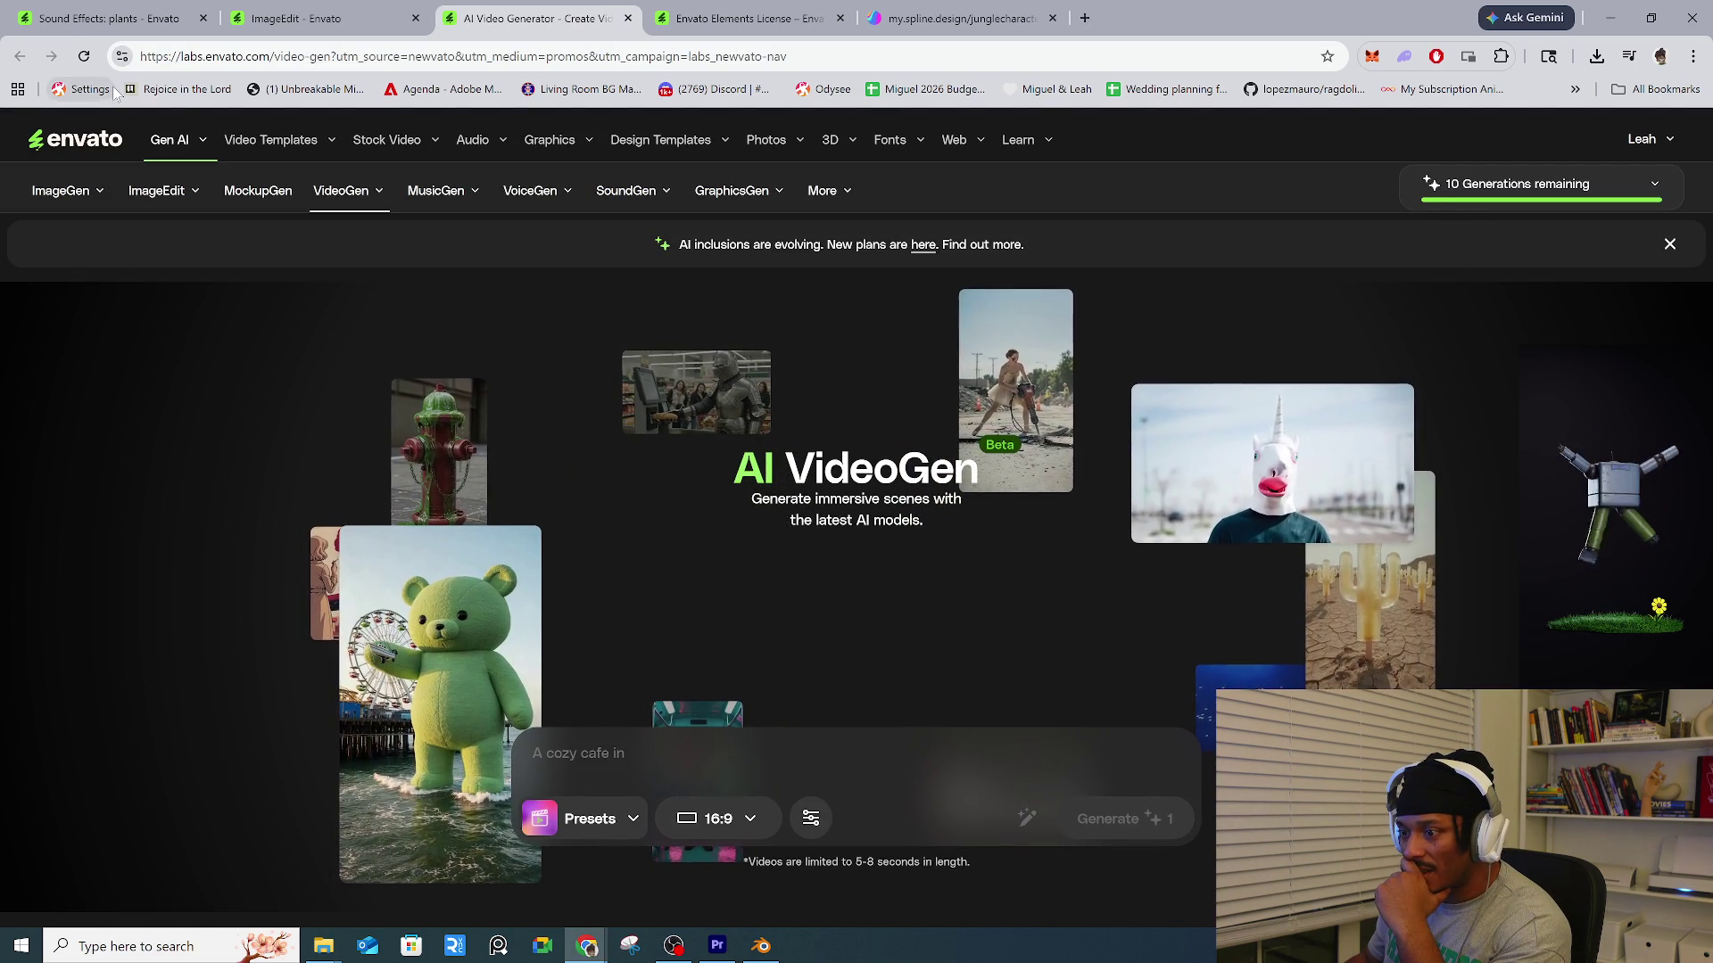
{"action": "left_click", "coordinate": [103, 18]}
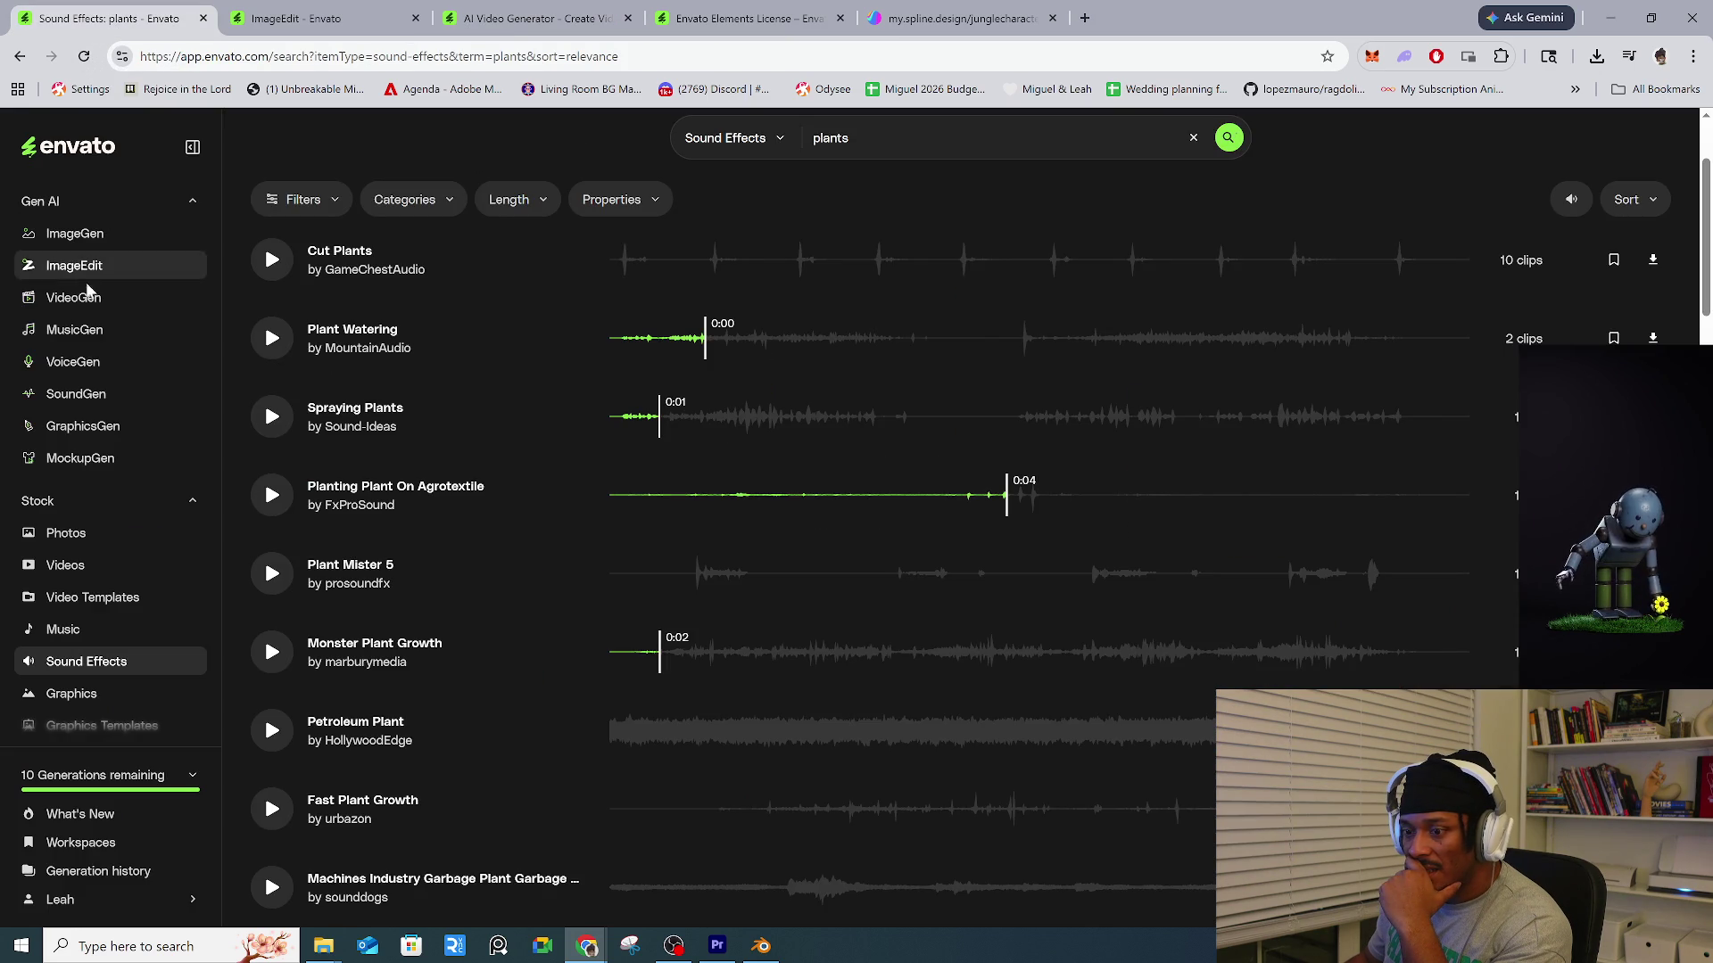
Open VoiceGen and MockupGen in new tabs, returning to the plants results each time.
{"action": "left_click", "coordinate": [89, 370]}
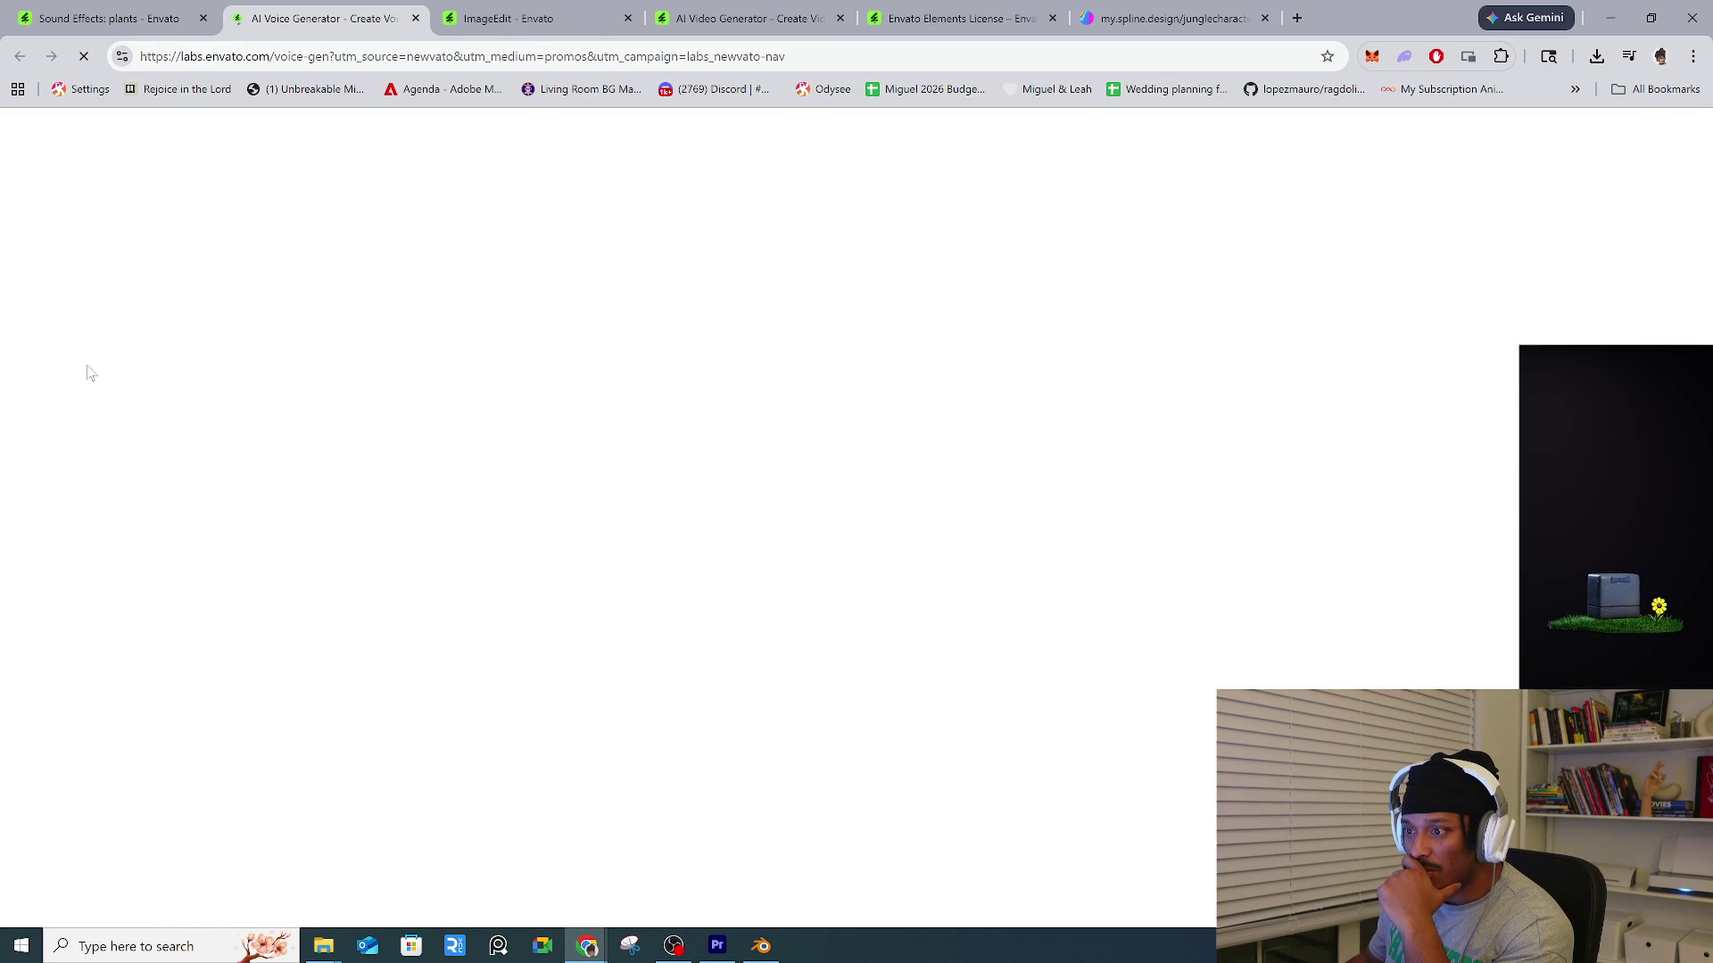
{"action": "scroll", "coordinate": [1048, 515], "scroll_direction": "down", "scroll_amount": 4}
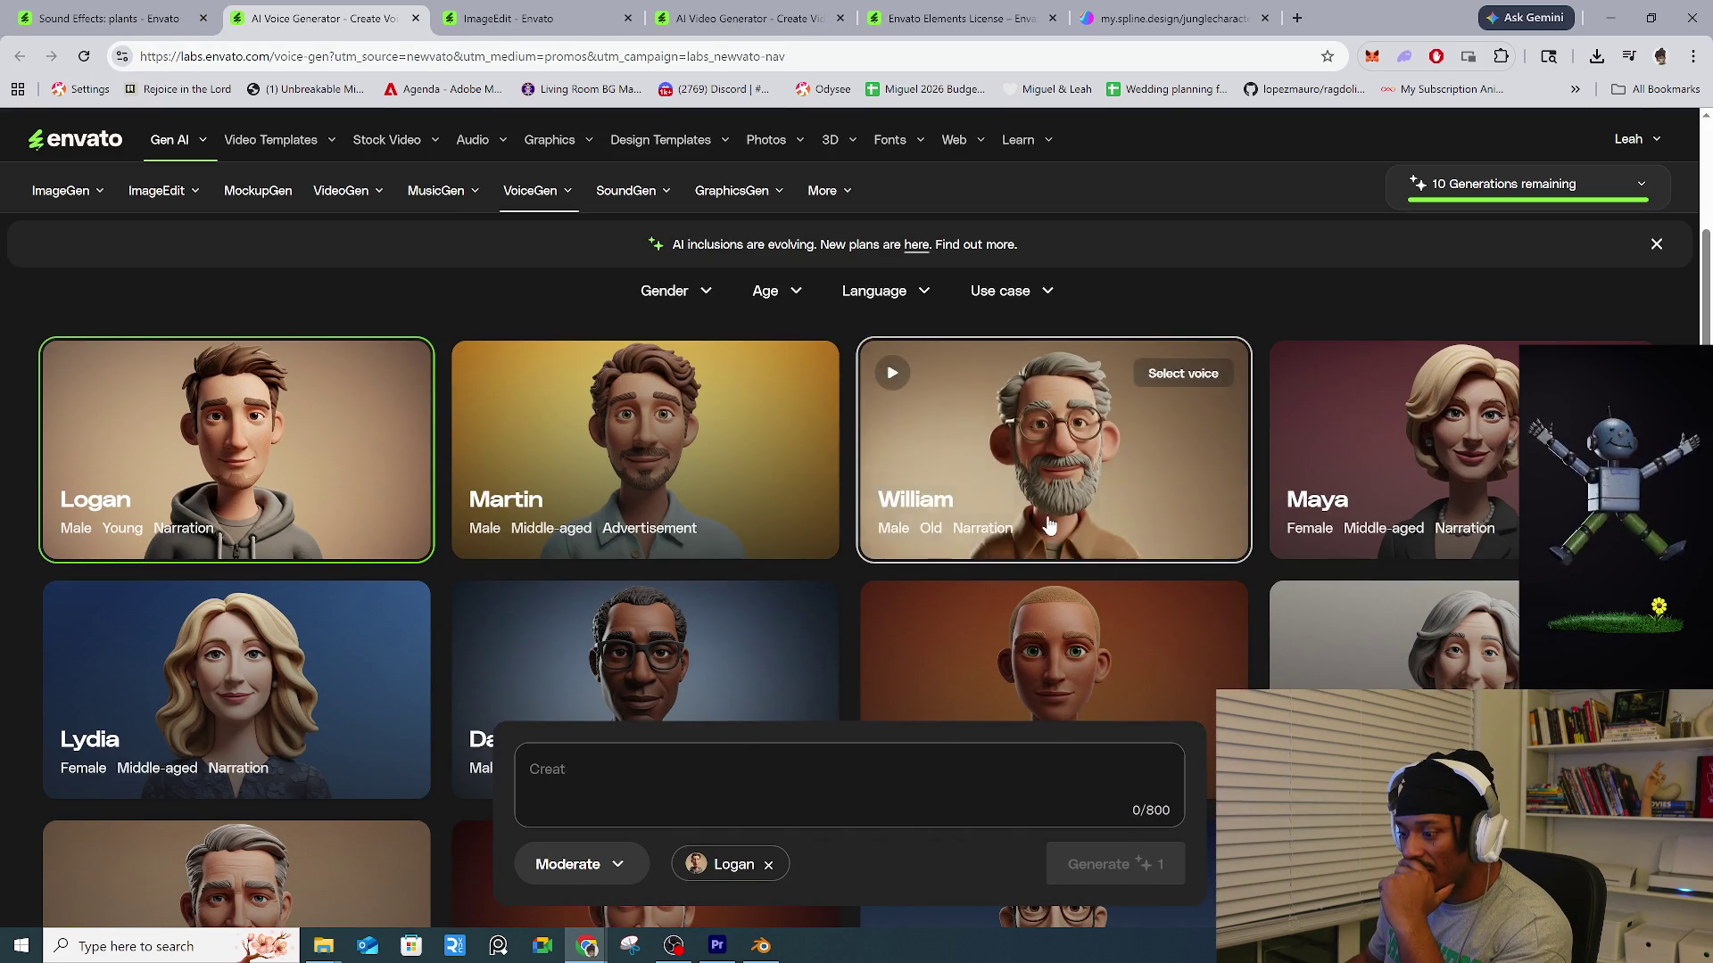
{"action": "scroll", "coordinate": [1049, 522], "scroll_direction": "down", "scroll_amount": 2}
{"action": "scroll", "coordinate": [1049, 527], "scroll_direction": "down", "scroll_amount": 1}
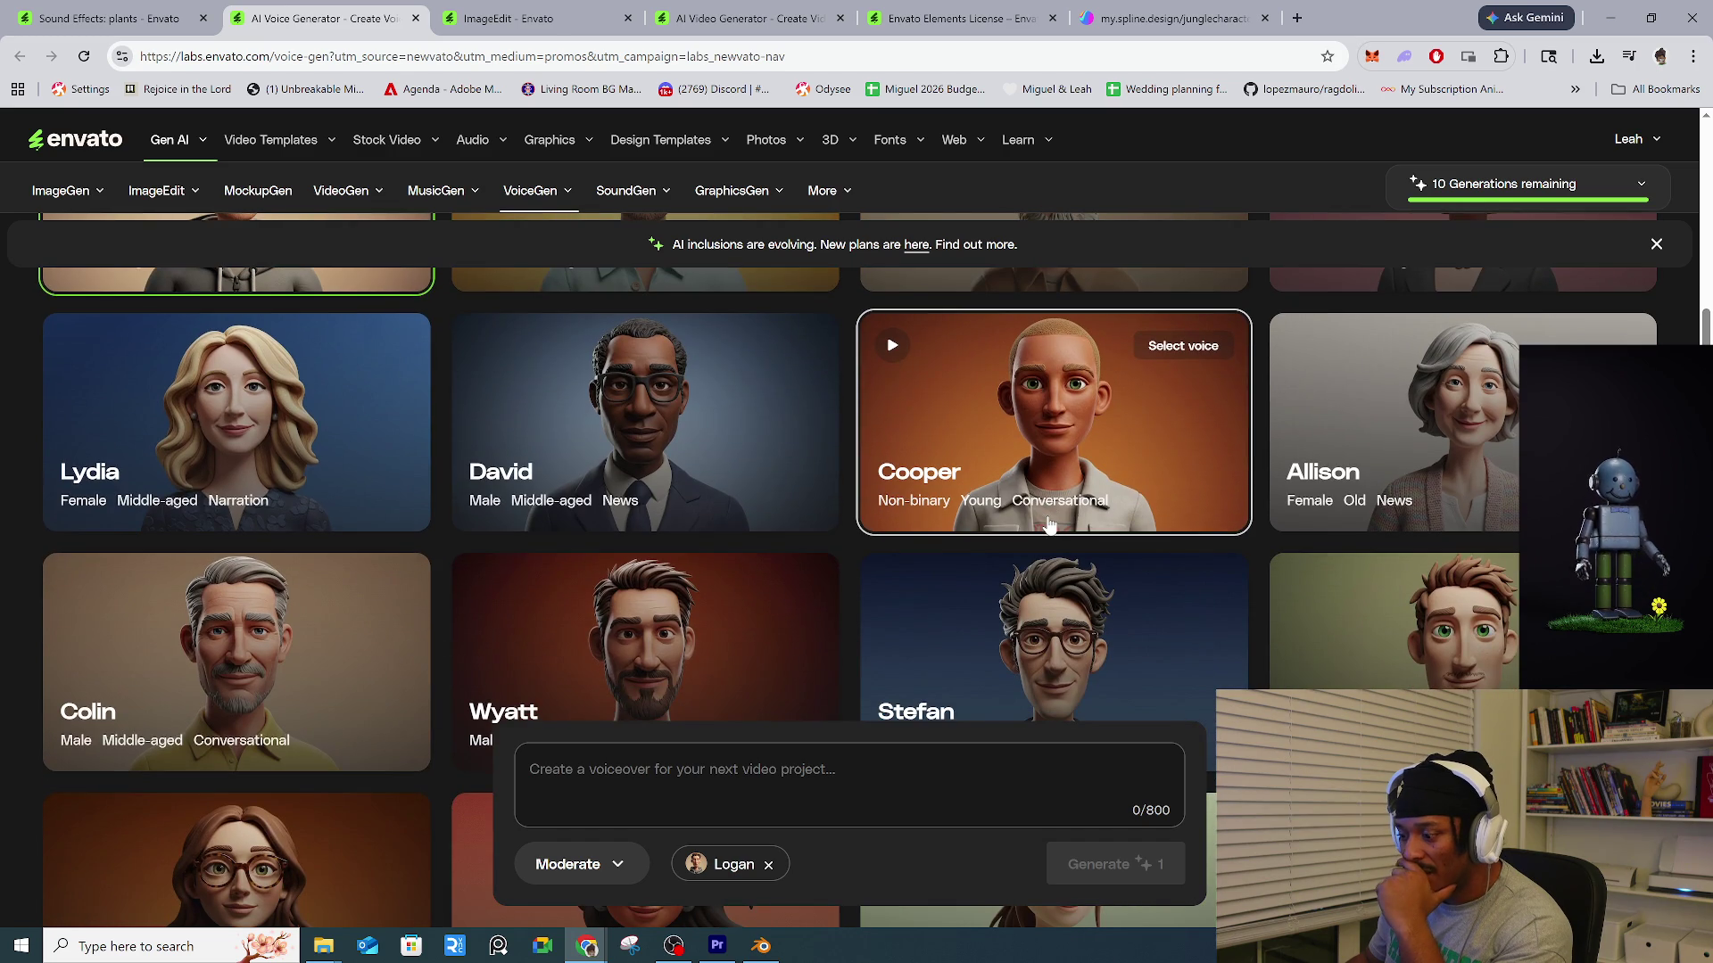
{"action": "left_click", "coordinate": [139, 20]}
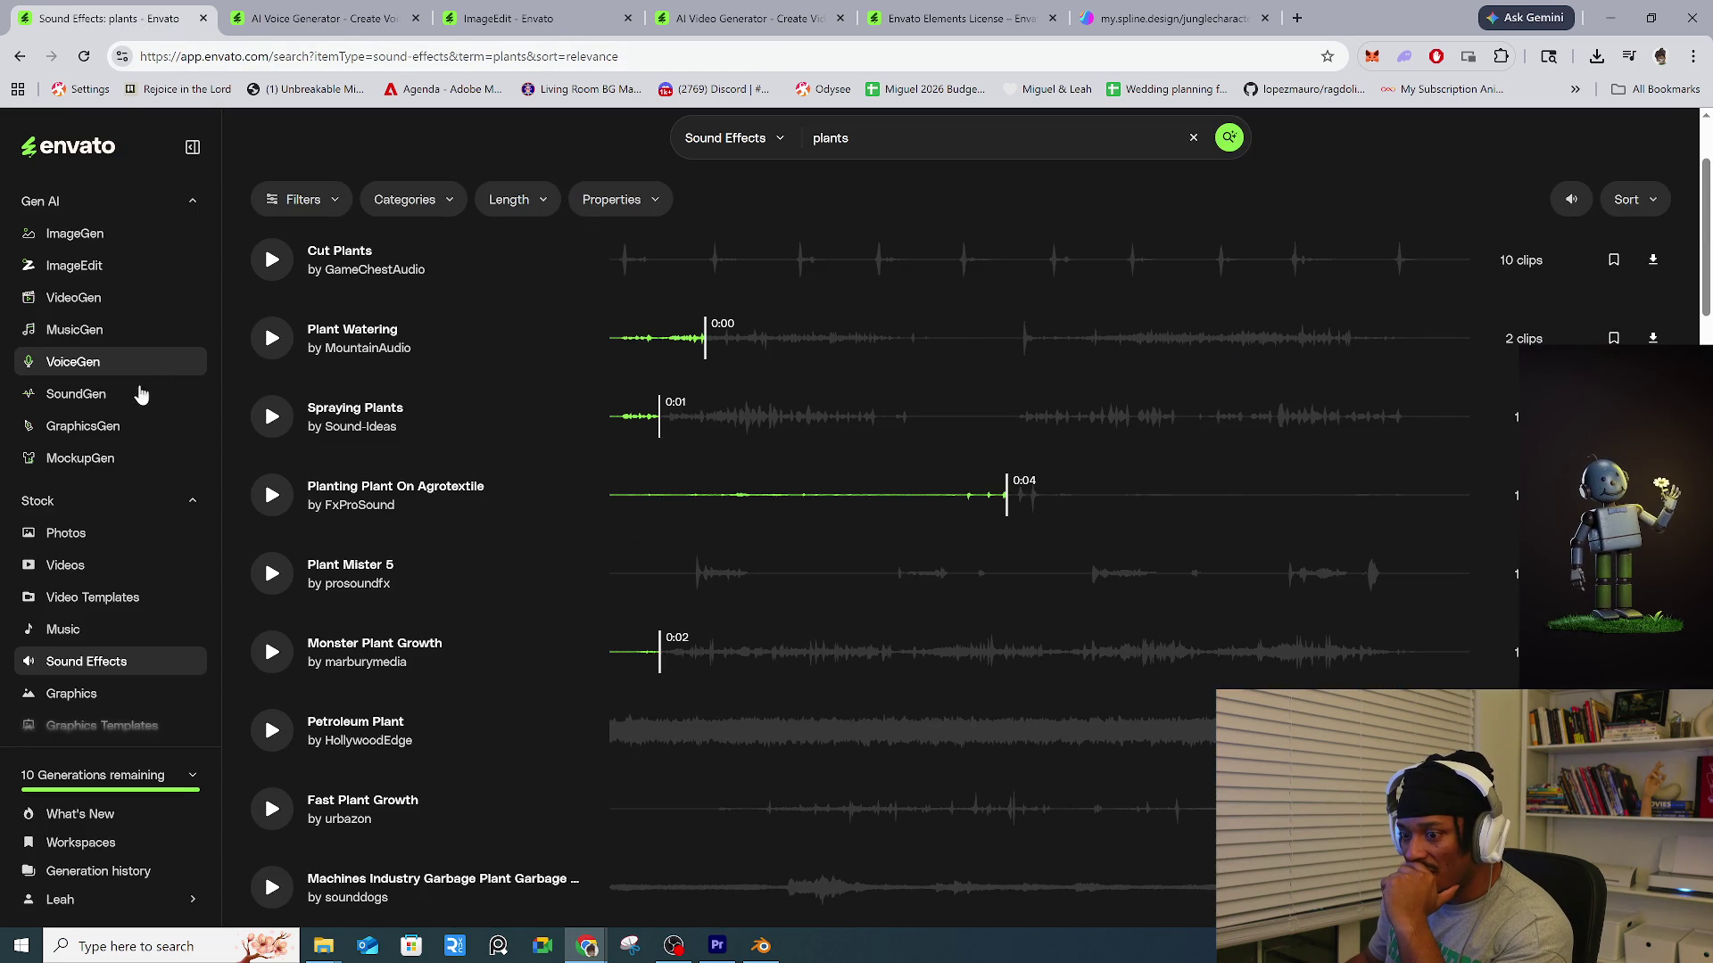
{"action": "left_click", "coordinate": [95, 462]}
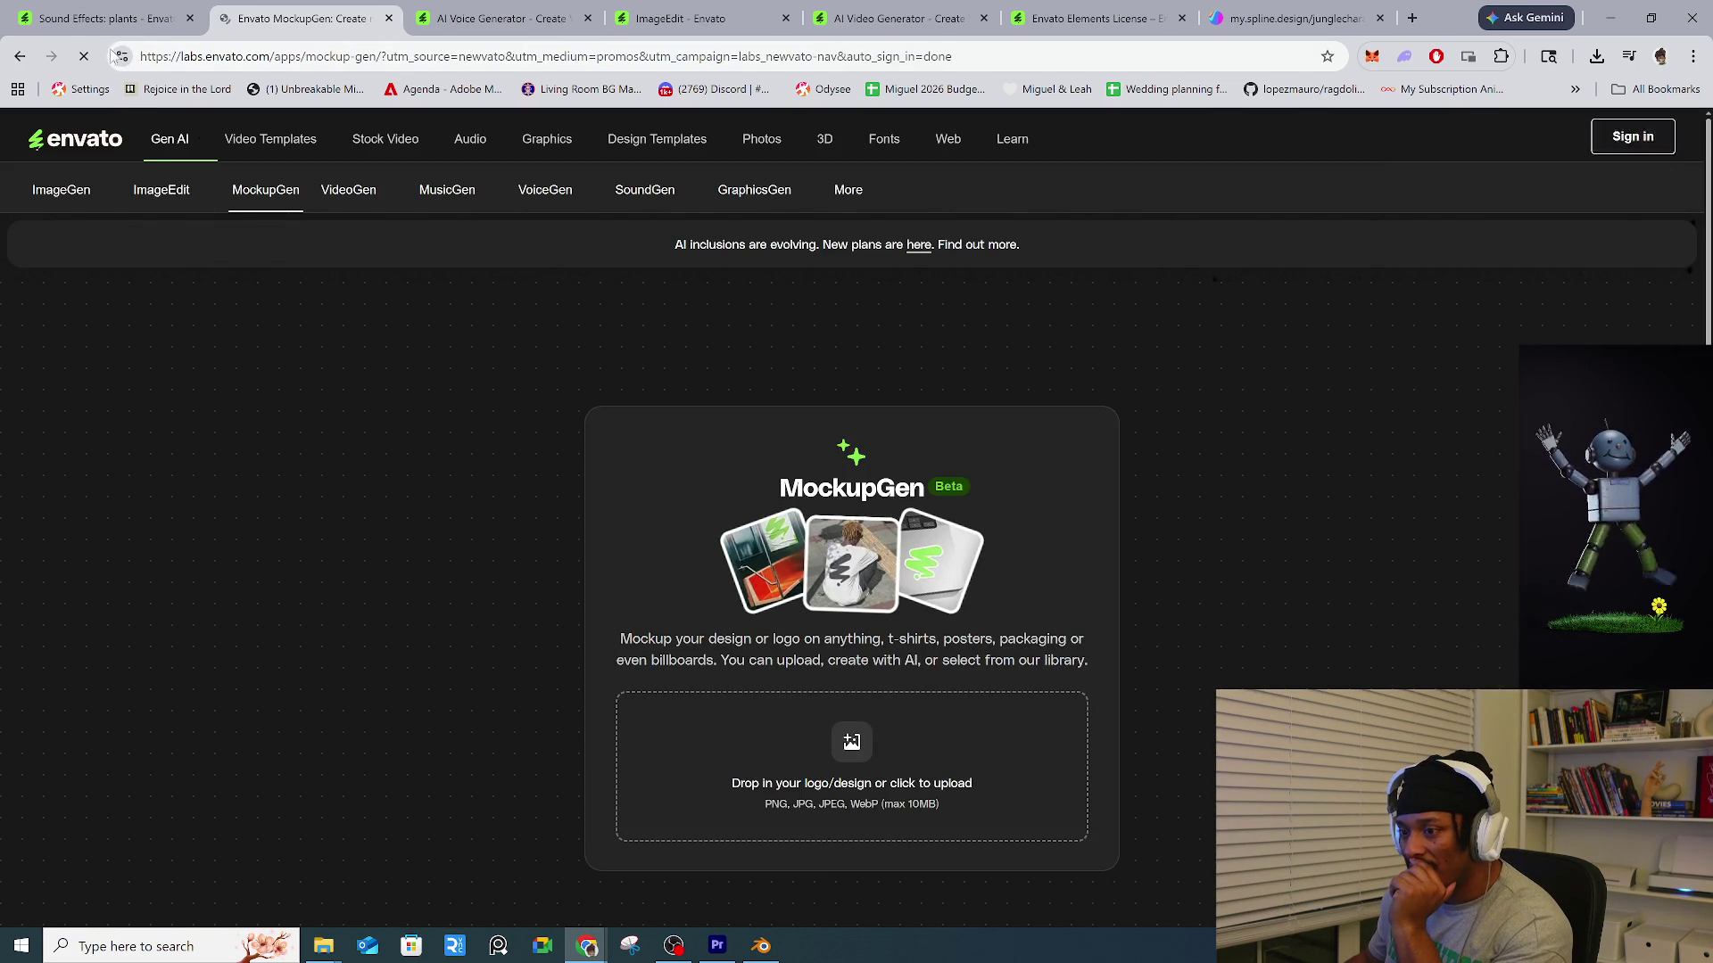
{"action": "left_click", "coordinate": [119, 32]}
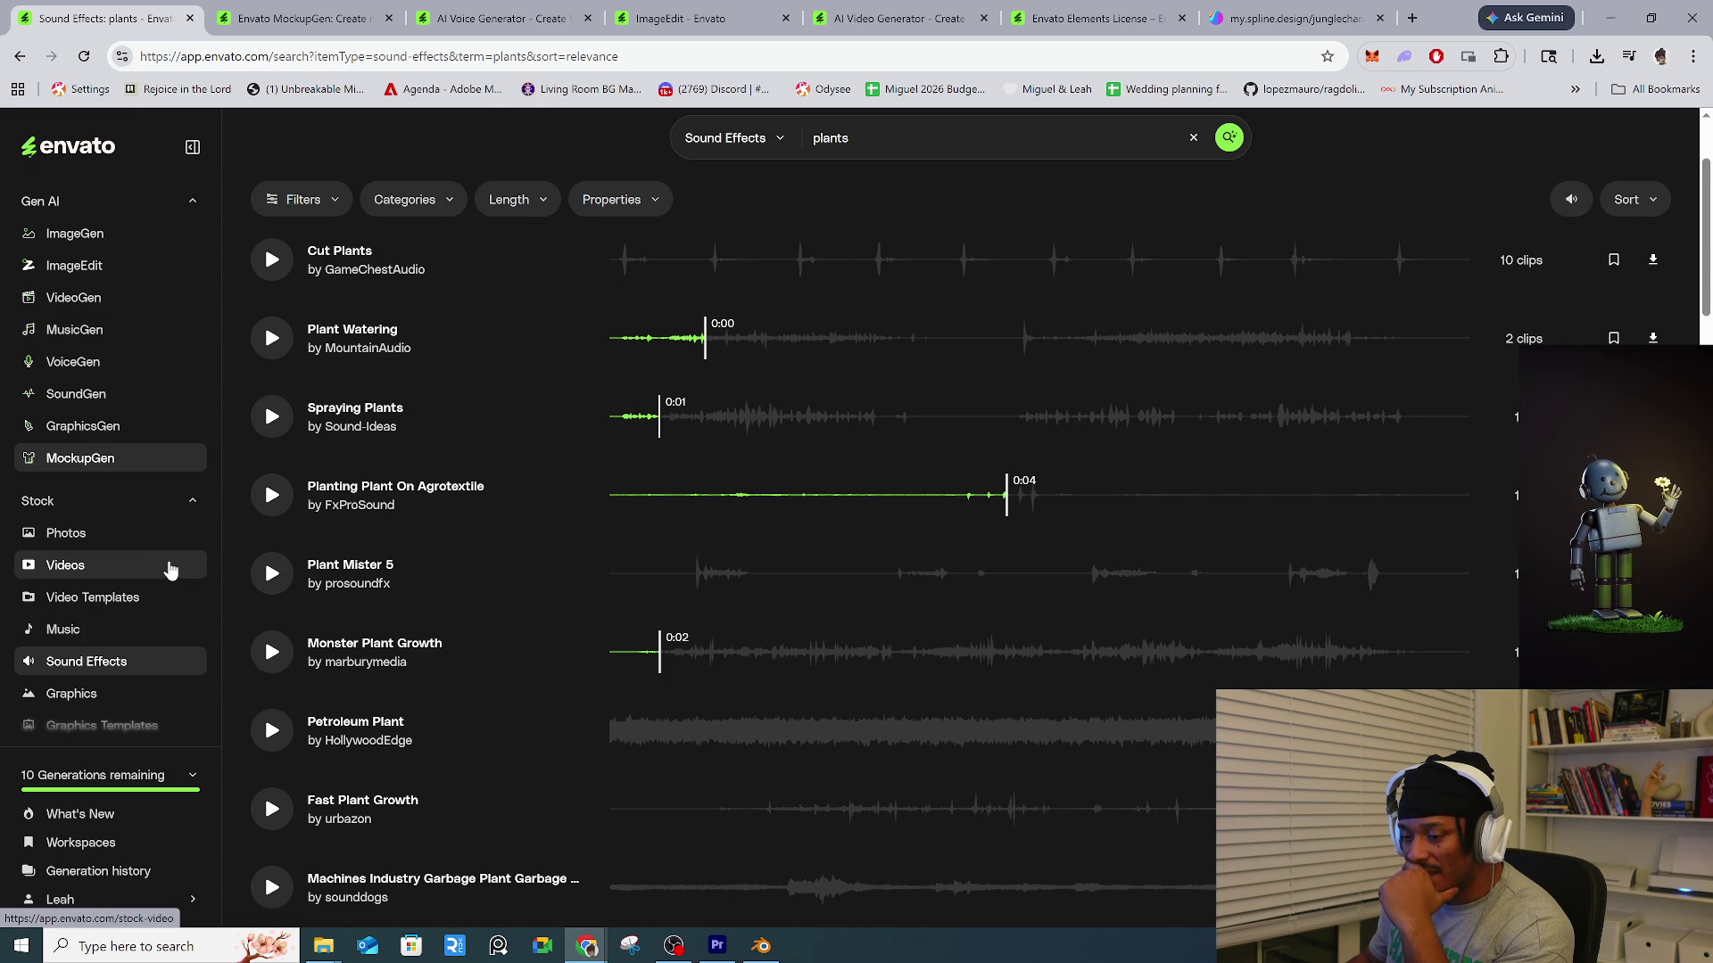
{"action": "scroll", "coordinate": [131, 631], "scroll_direction": "down", "scroll_amount": 2}
Open the 3D assets filters and look through File Types, Themes, Properties and Polycount.
{"action": "left_click", "coordinate": [130, 615]}
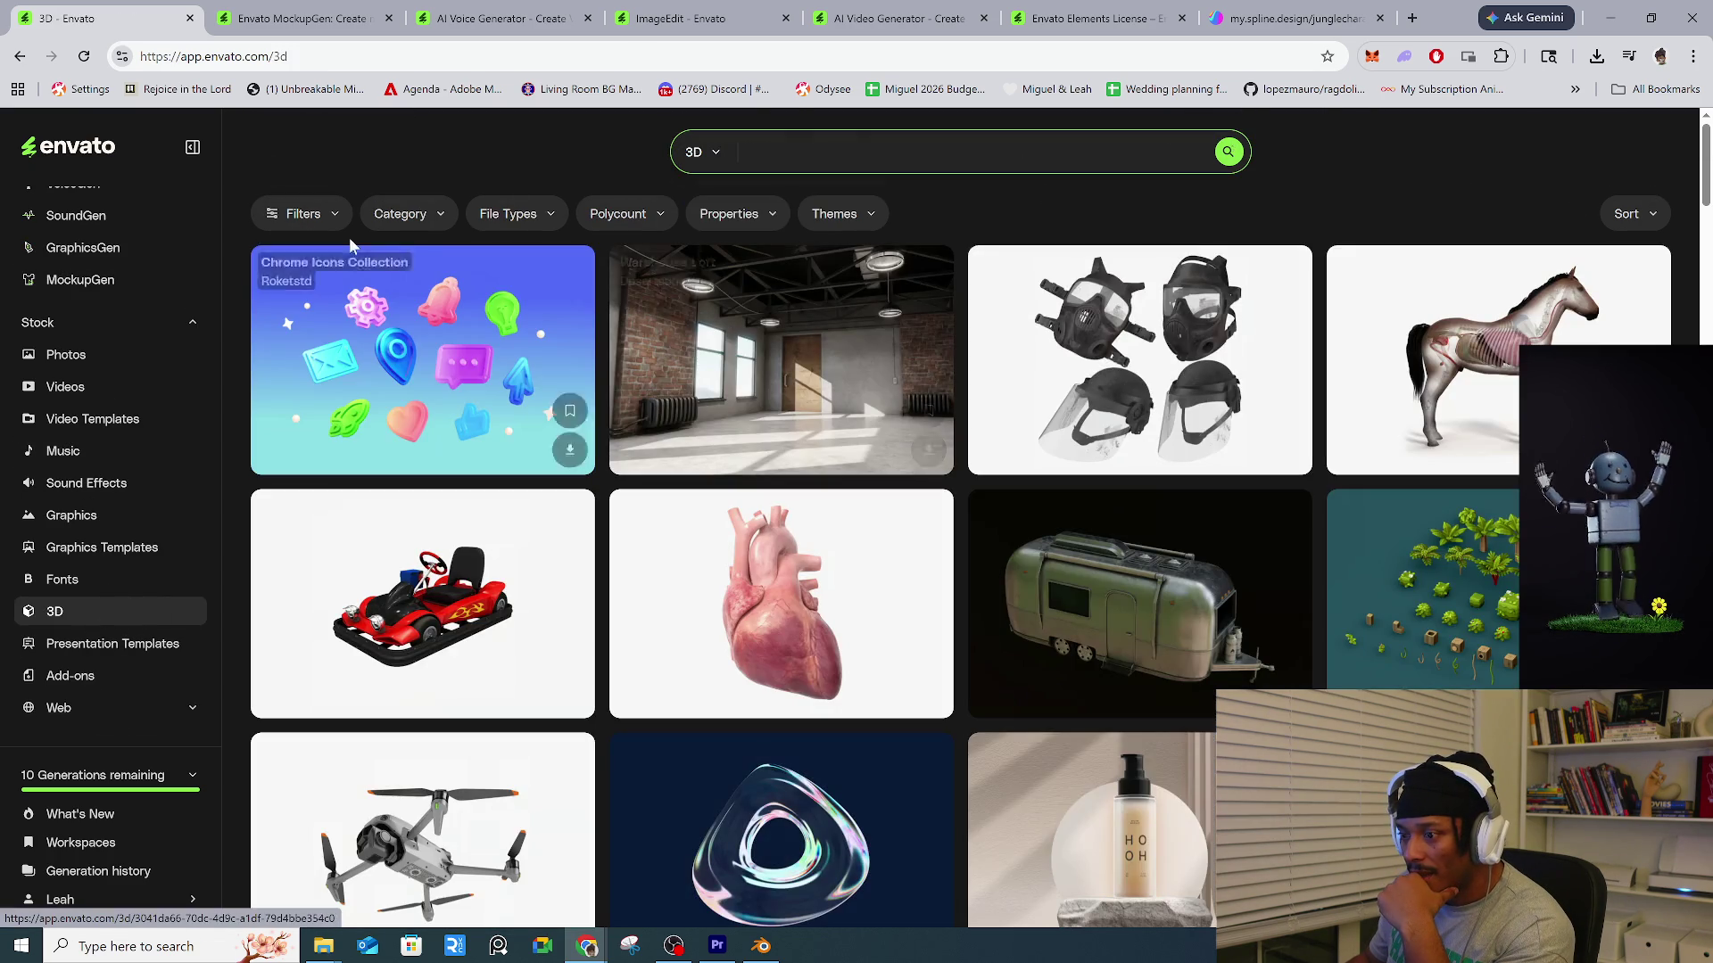
{"action": "left_click", "coordinate": [319, 212]}
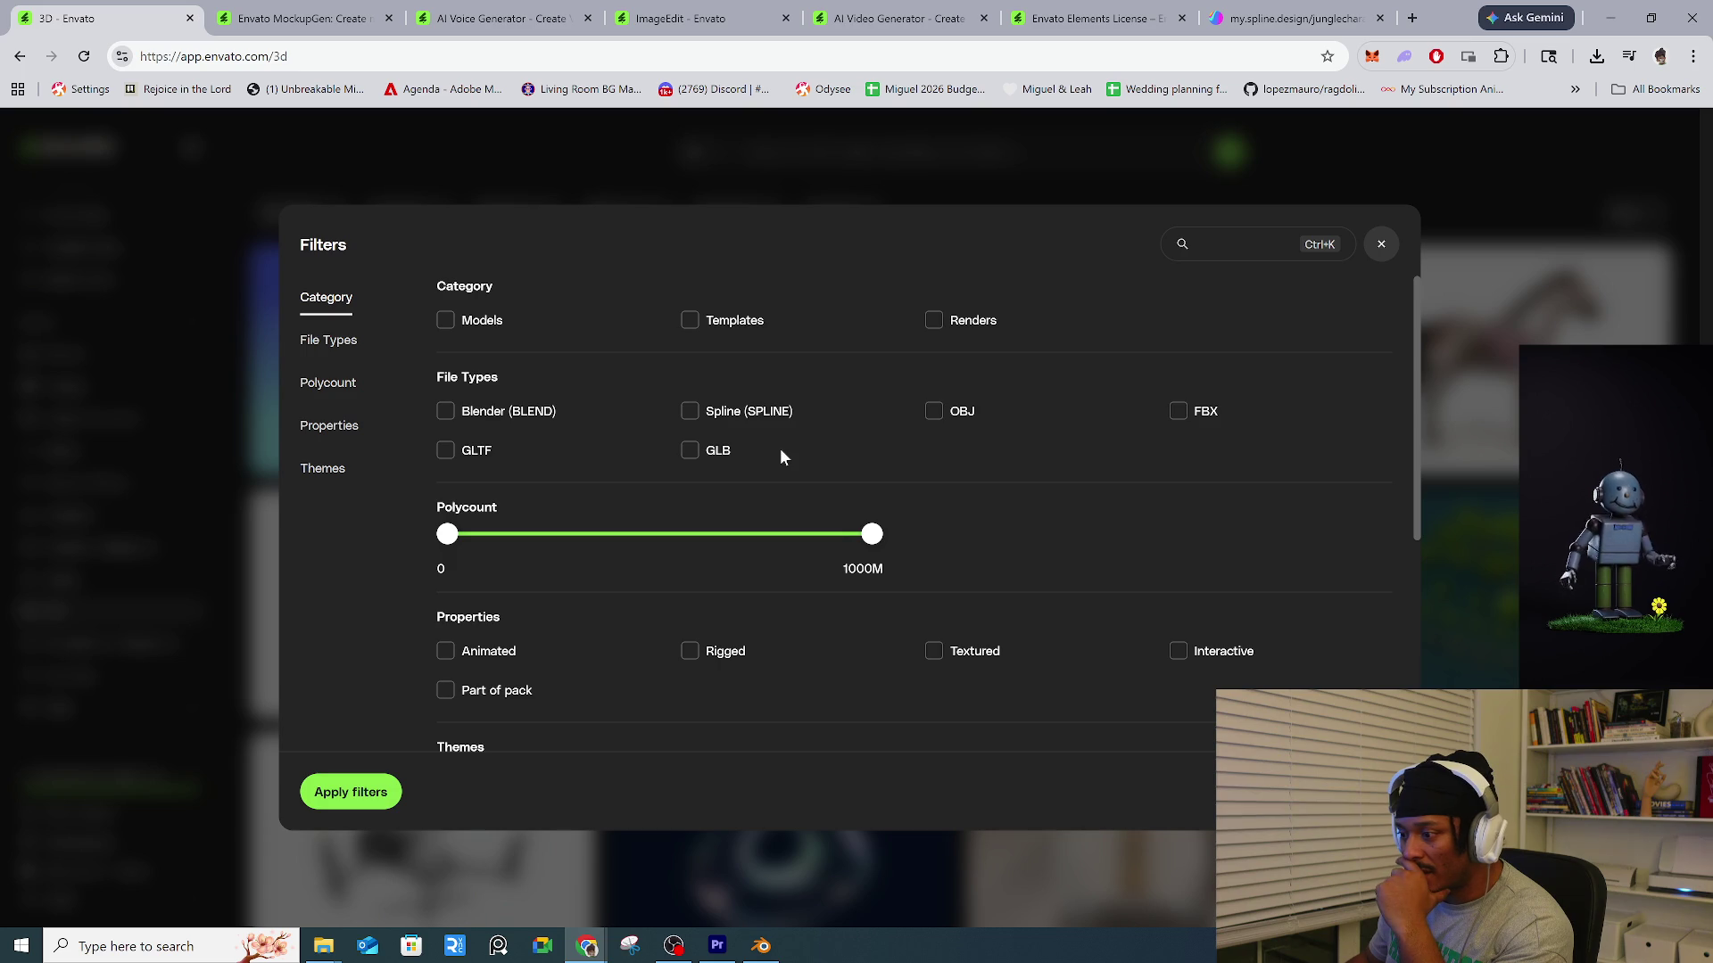
{"action": "scroll", "coordinate": [774, 648], "scroll_direction": "down", "scroll_amount": 1}
{"action": "scroll", "coordinate": [773, 649], "scroll_direction": "down", "scroll_amount": 4}
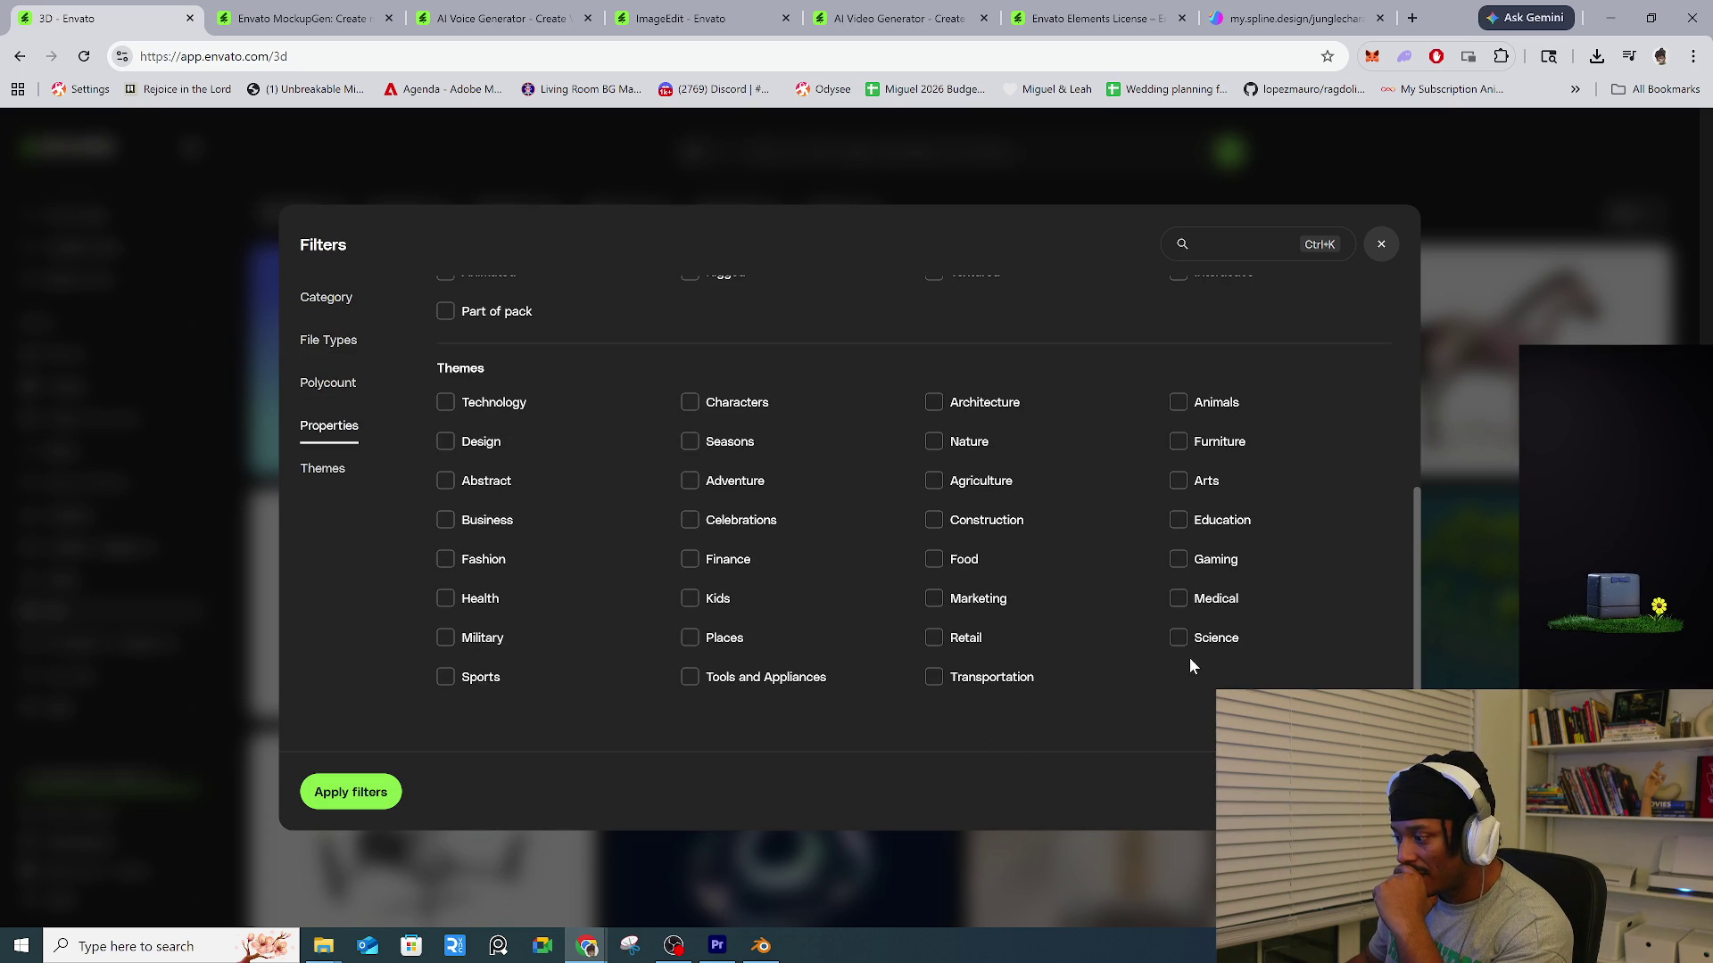
{"action": "scroll", "coordinate": [1187, 668], "scroll_direction": "up", "scroll_amount": 5}
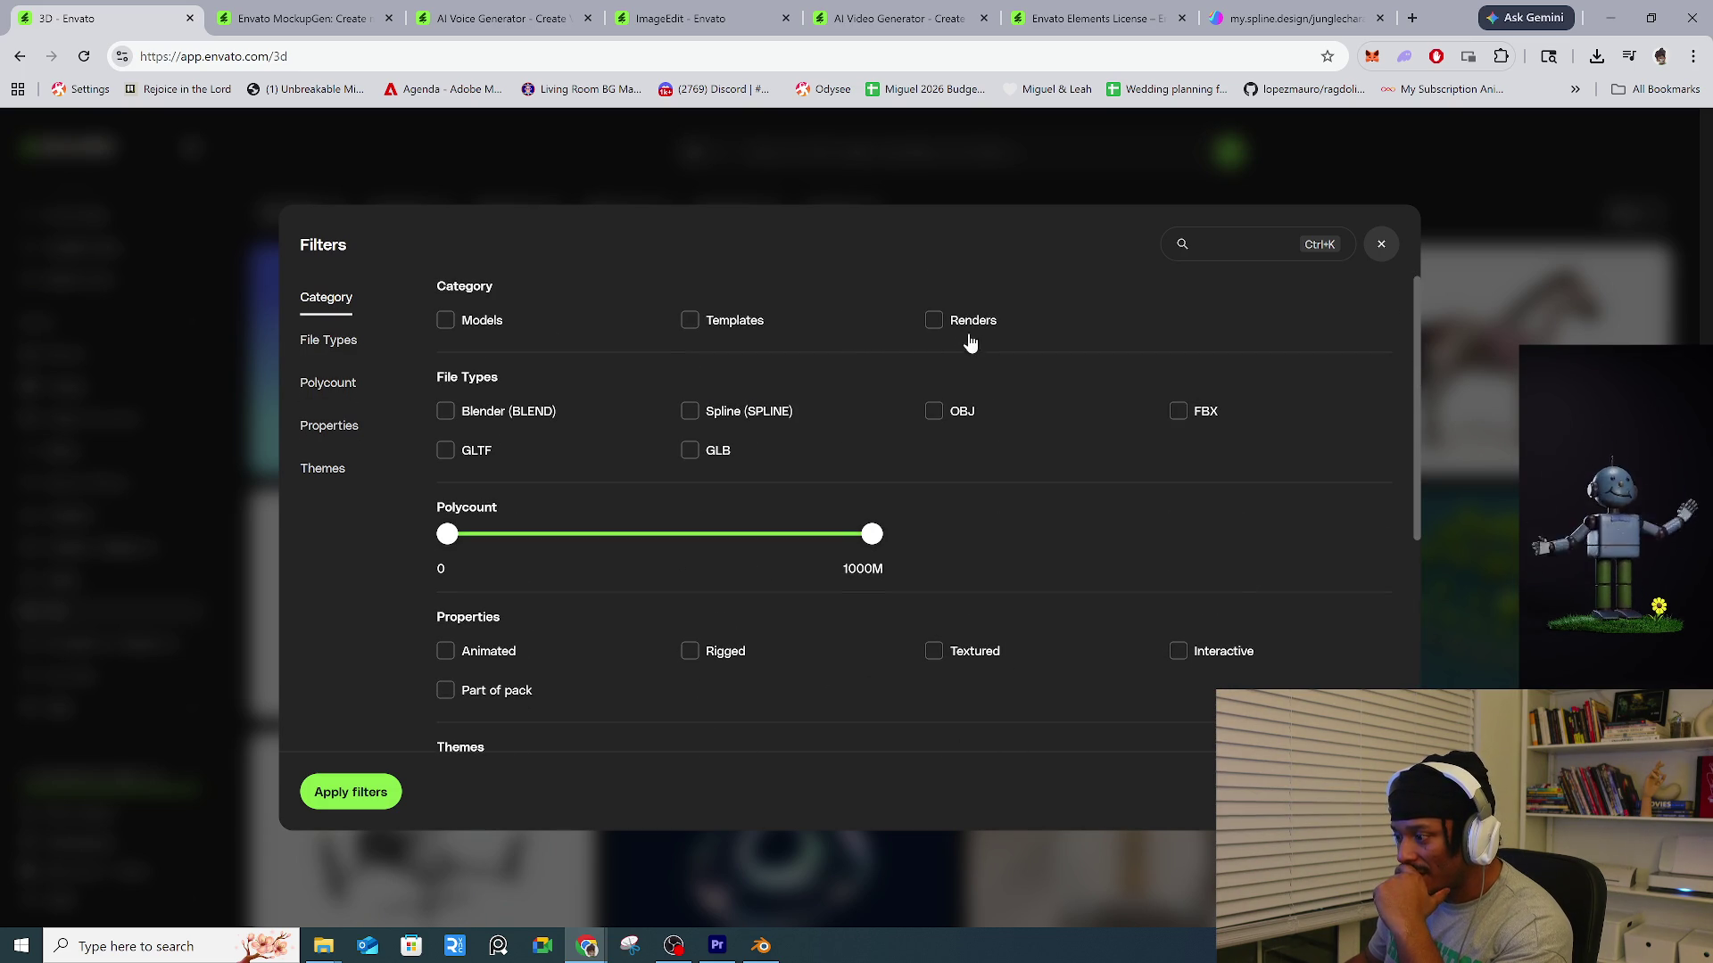
{"action": "left_click", "coordinate": [338, 342]}
{"action": "left_click", "coordinate": [338, 479]}
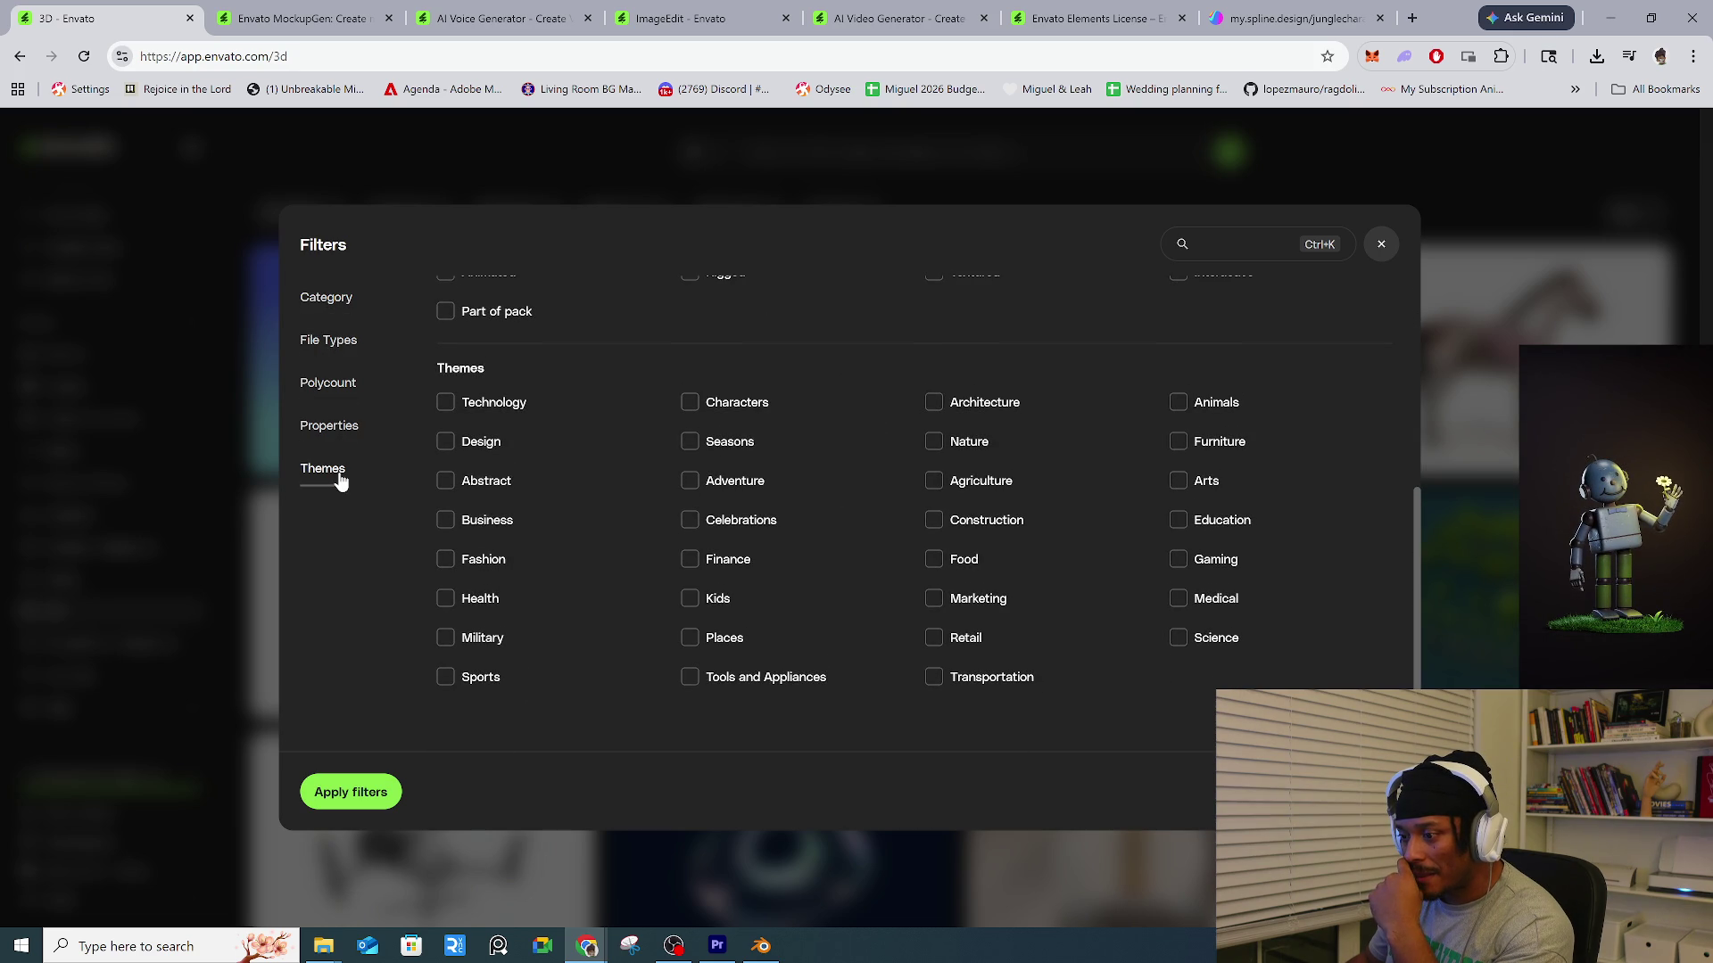
{"action": "left_click", "coordinate": [332, 430]}
{"action": "left_click", "coordinate": [342, 386]}
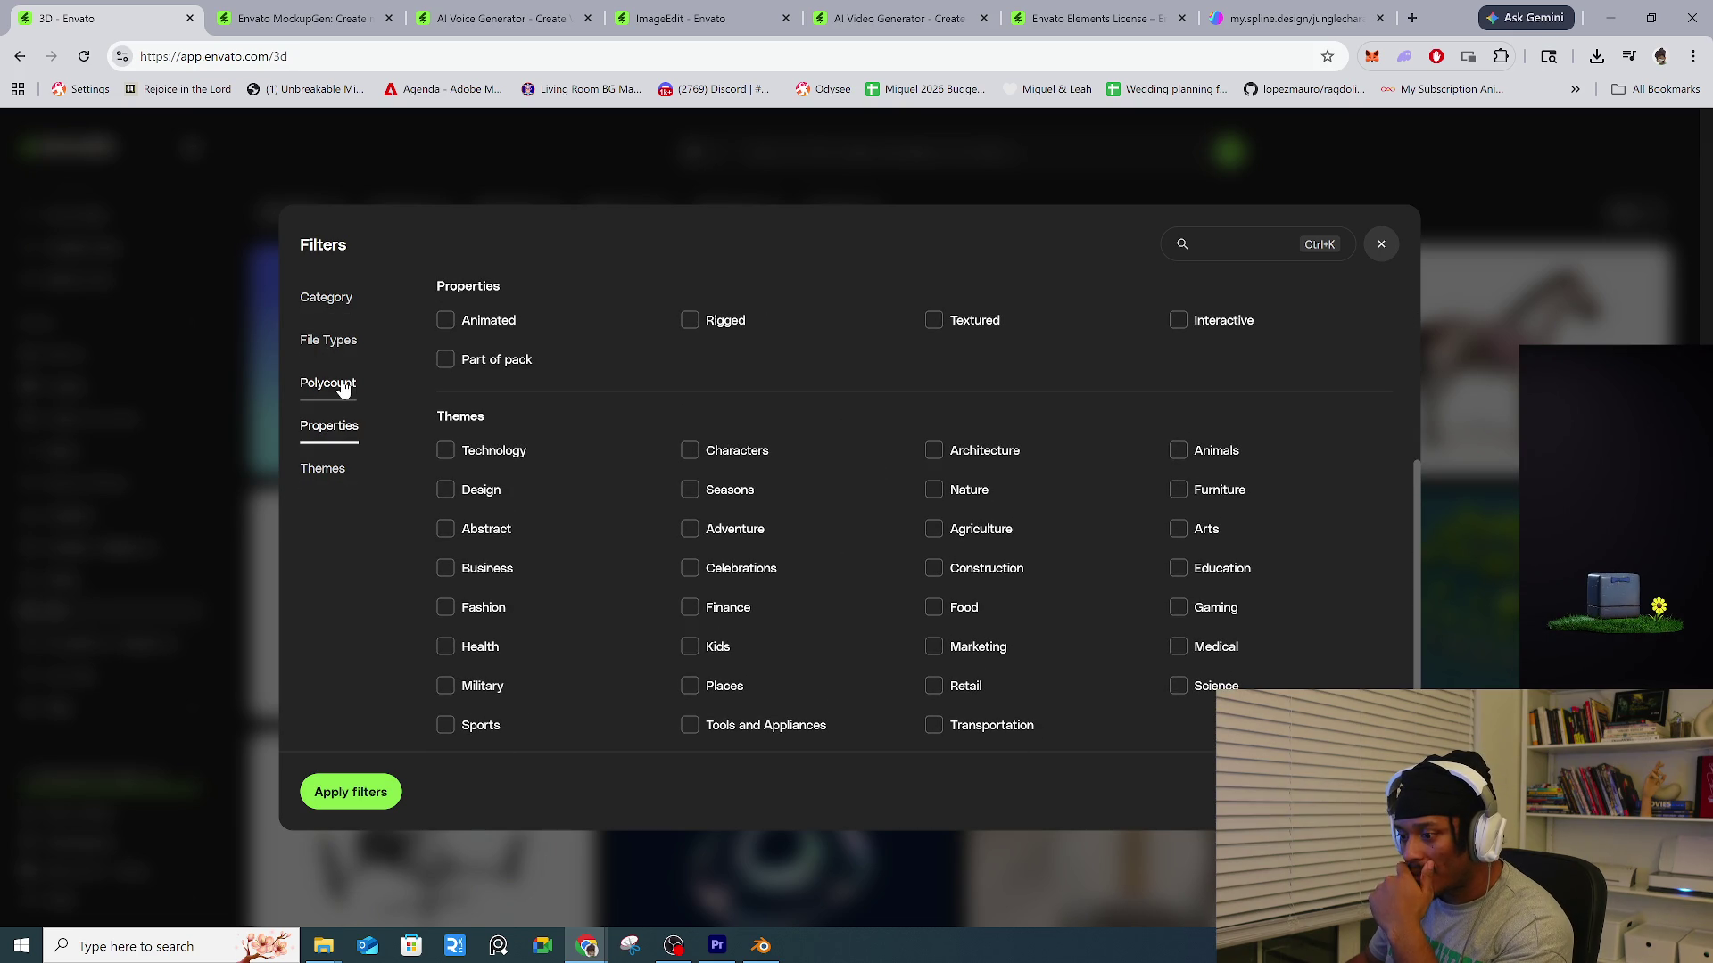
{"action": "left_click", "coordinate": [337, 343]}
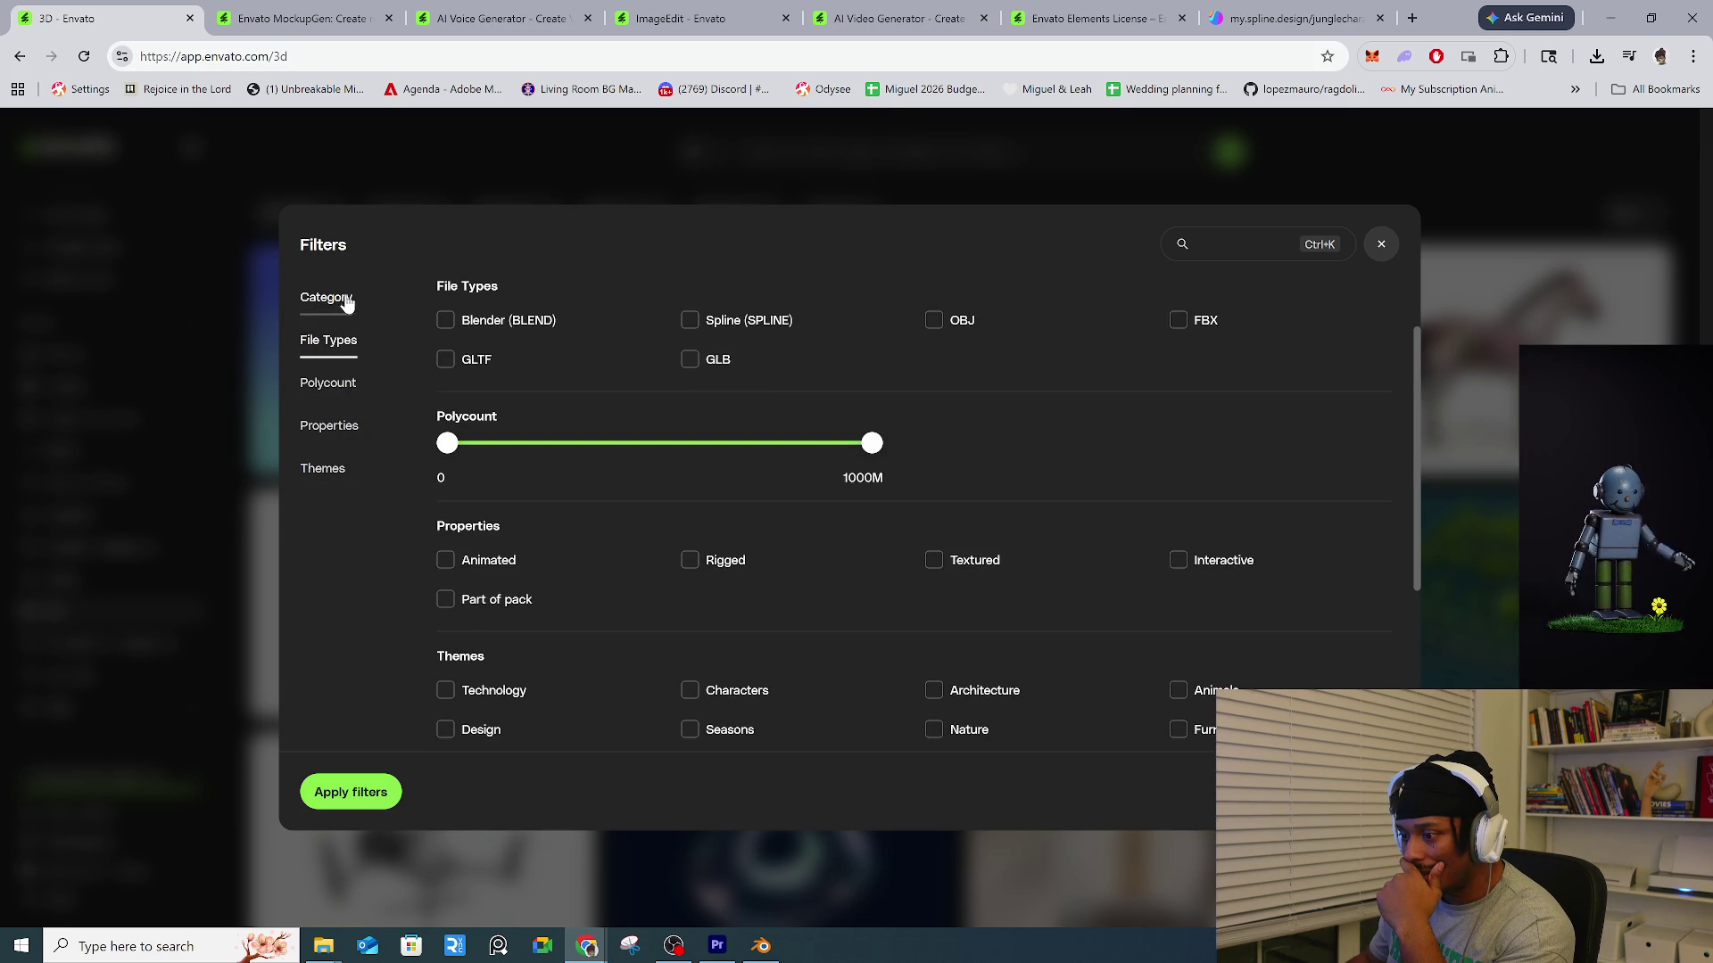
Close the filters unapplied and open the open-mouthed crocodile model's page.
{"action": "key", "text": "ctrl+k"}
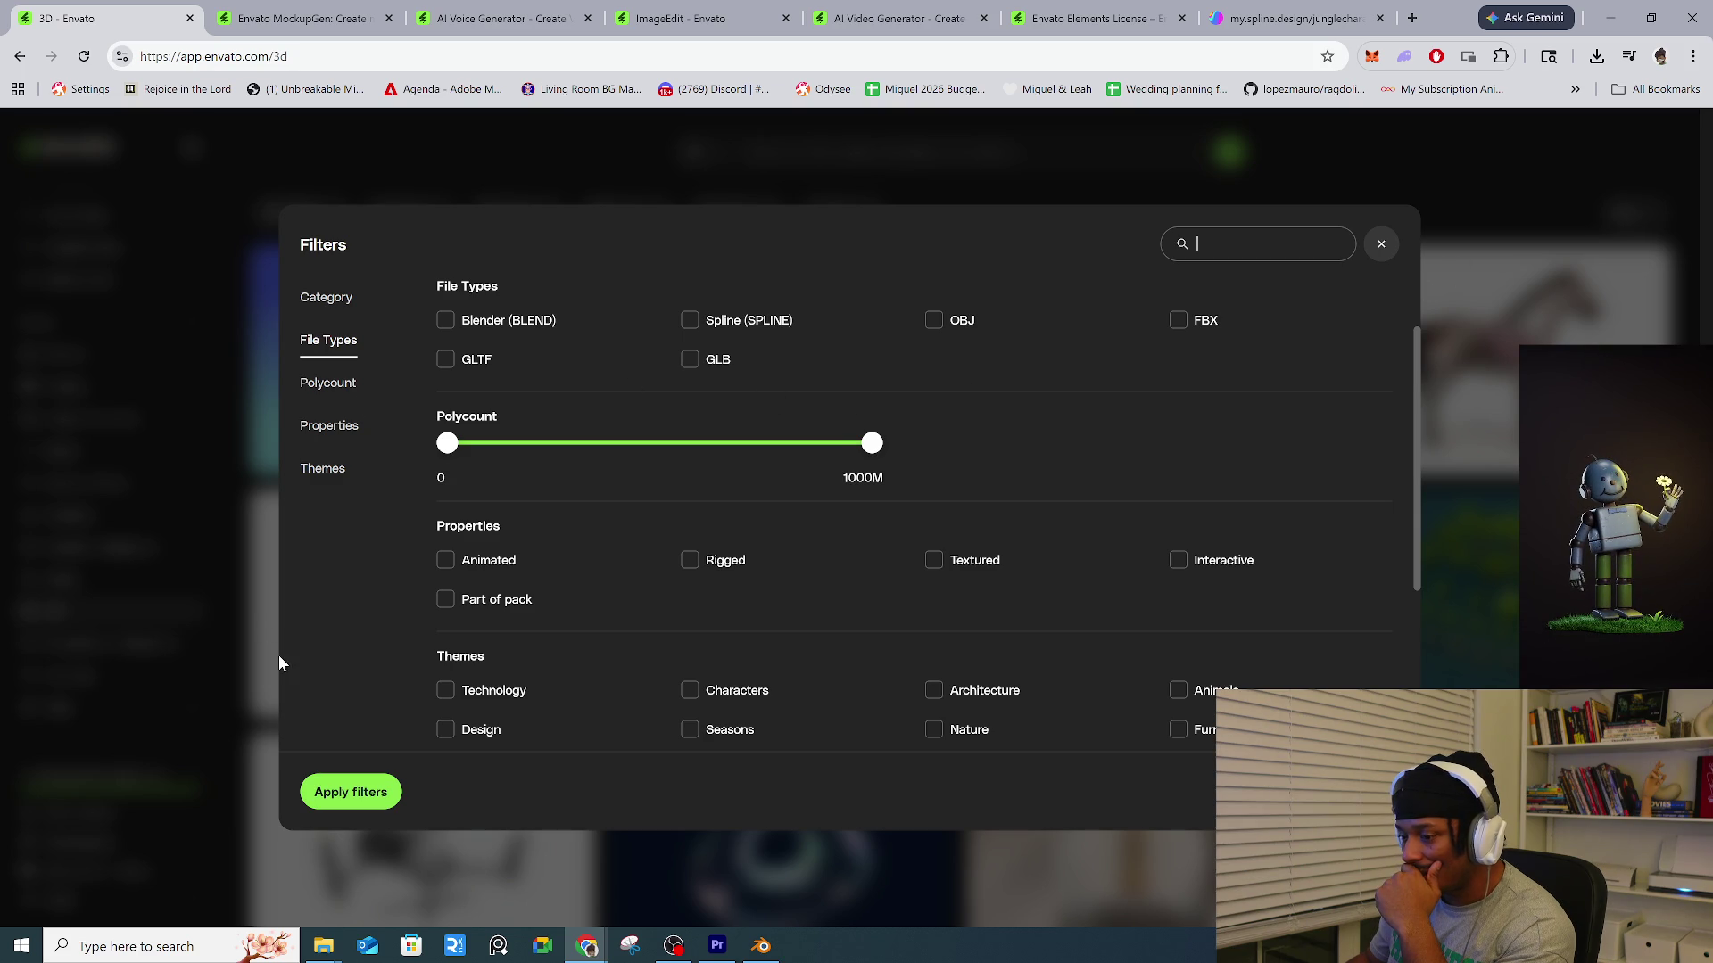
{"action": "left_click", "coordinate": [248, 656]}
{"action": "scroll", "coordinate": [427, 652], "scroll_direction": "down", "scroll_amount": 7}
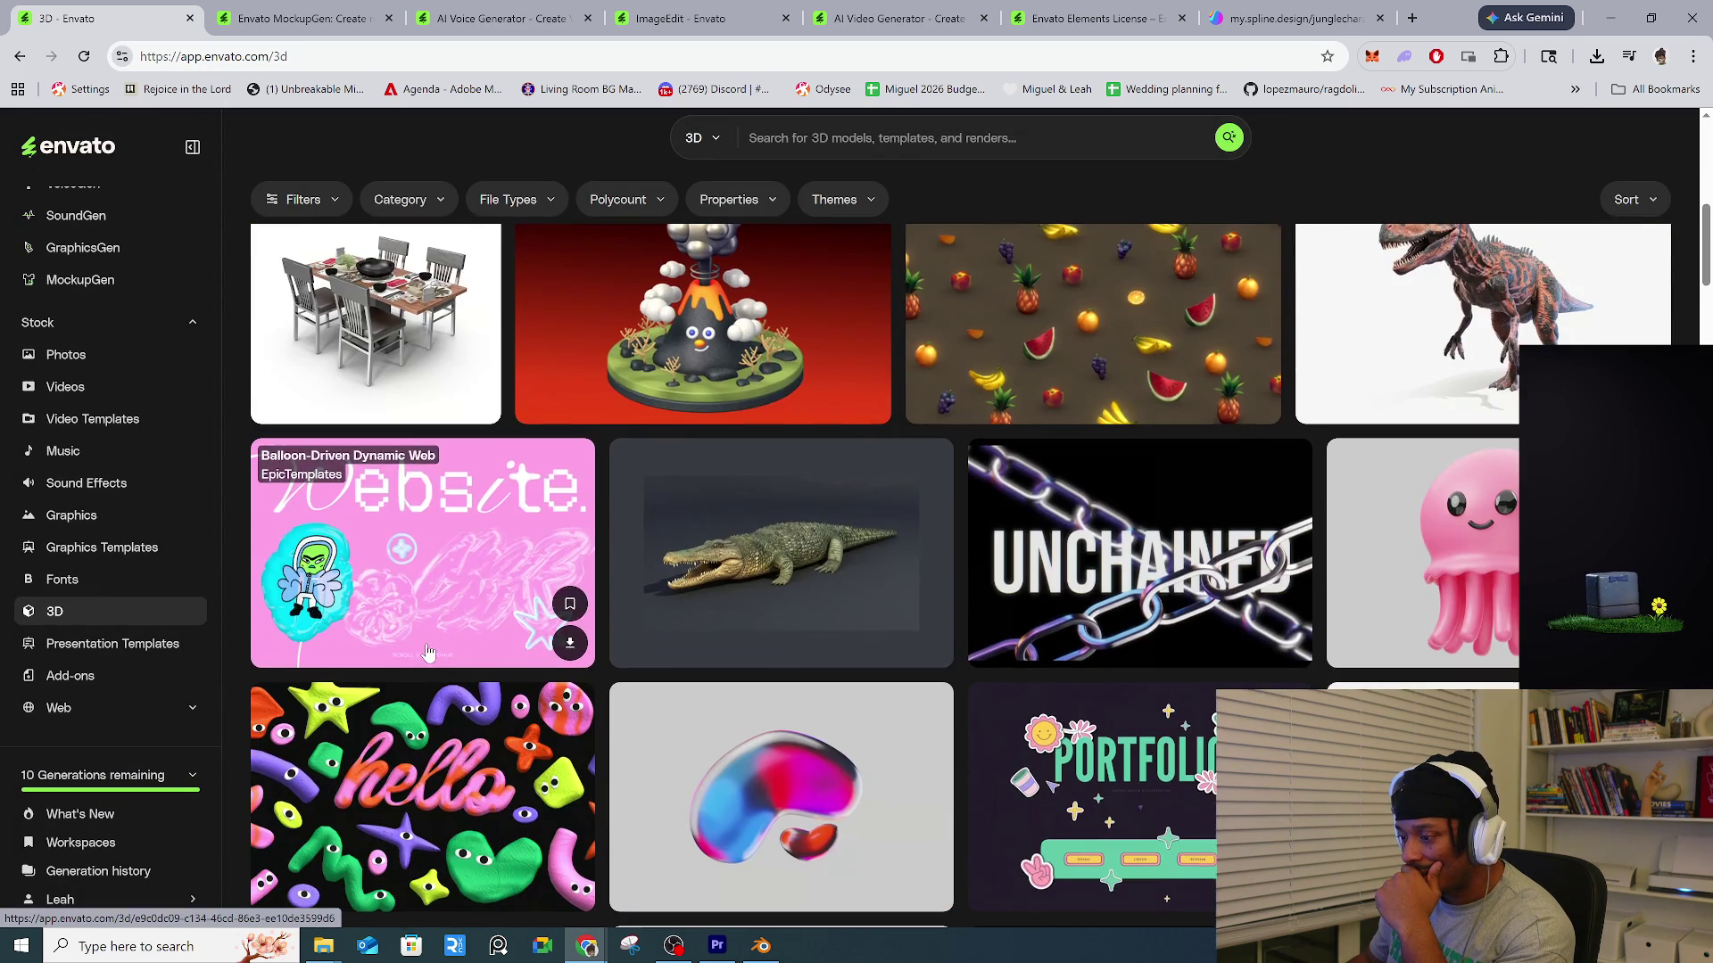
{"action": "left_click", "coordinate": [787, 596]}
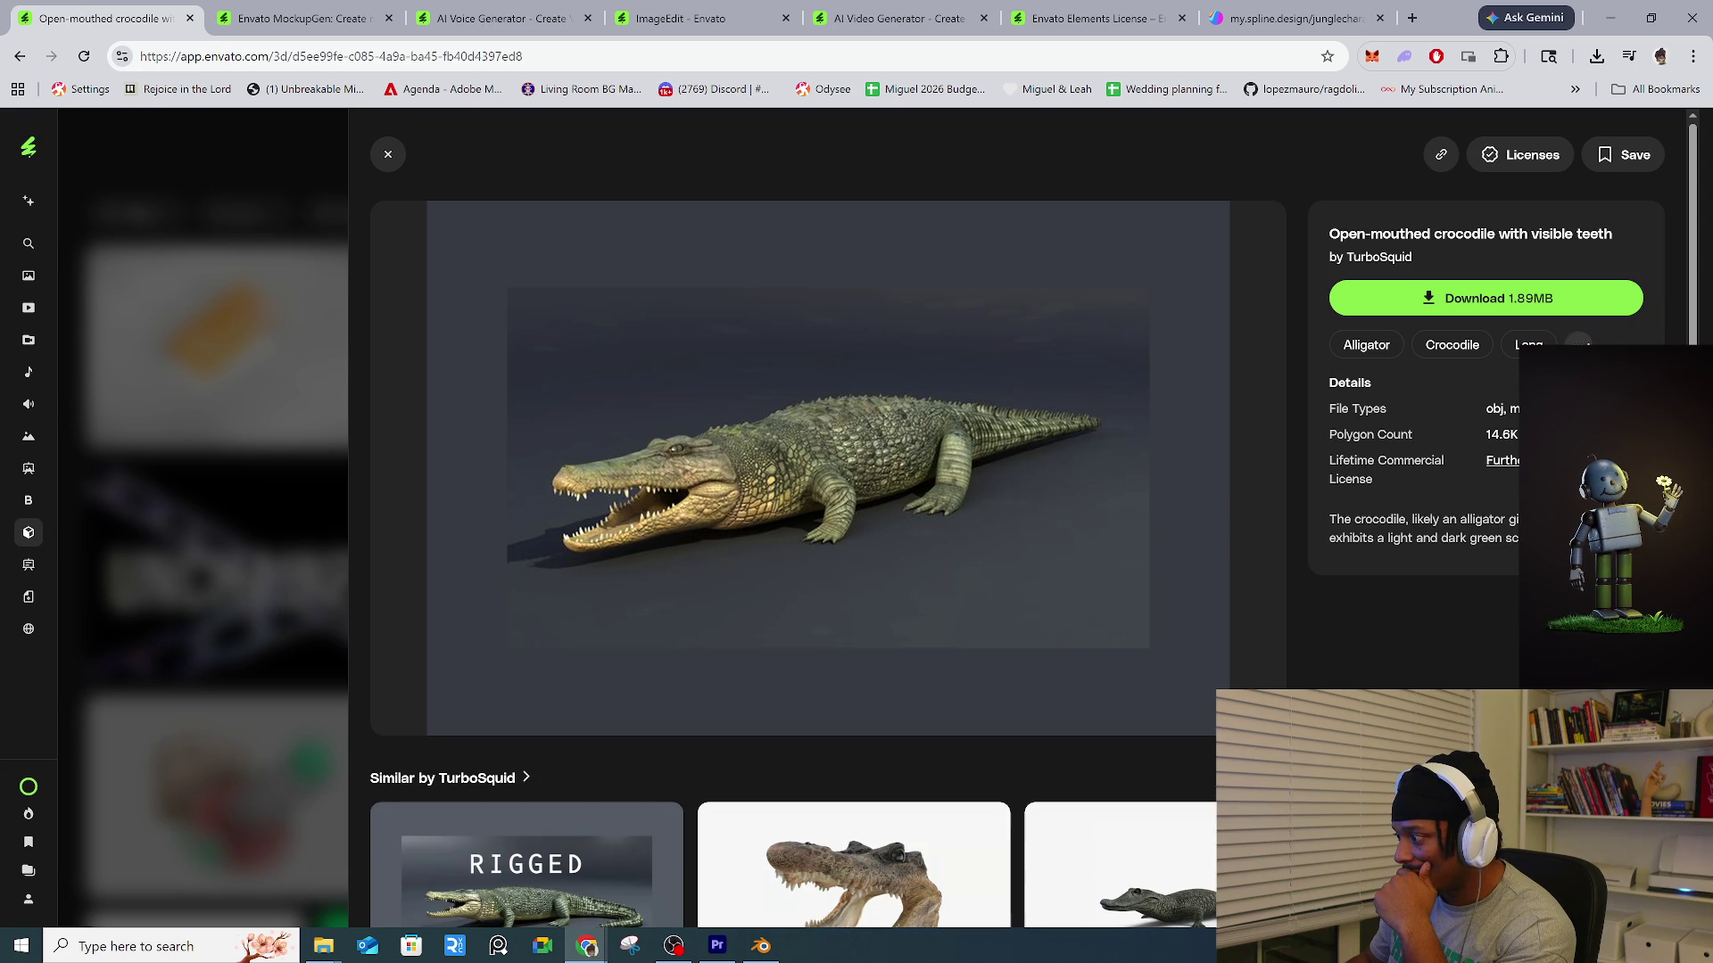
Browse the crocodile's tags, the Kaprosuchus Boar Croc page and TurboSquid's portfolio, then go back.
{"action": "left_click", "coordinate": [1579, 344]}
{"action": "scroll", "coordinate": [1454, 519], "scroll_direction": "down", "scroll_amount": 2}
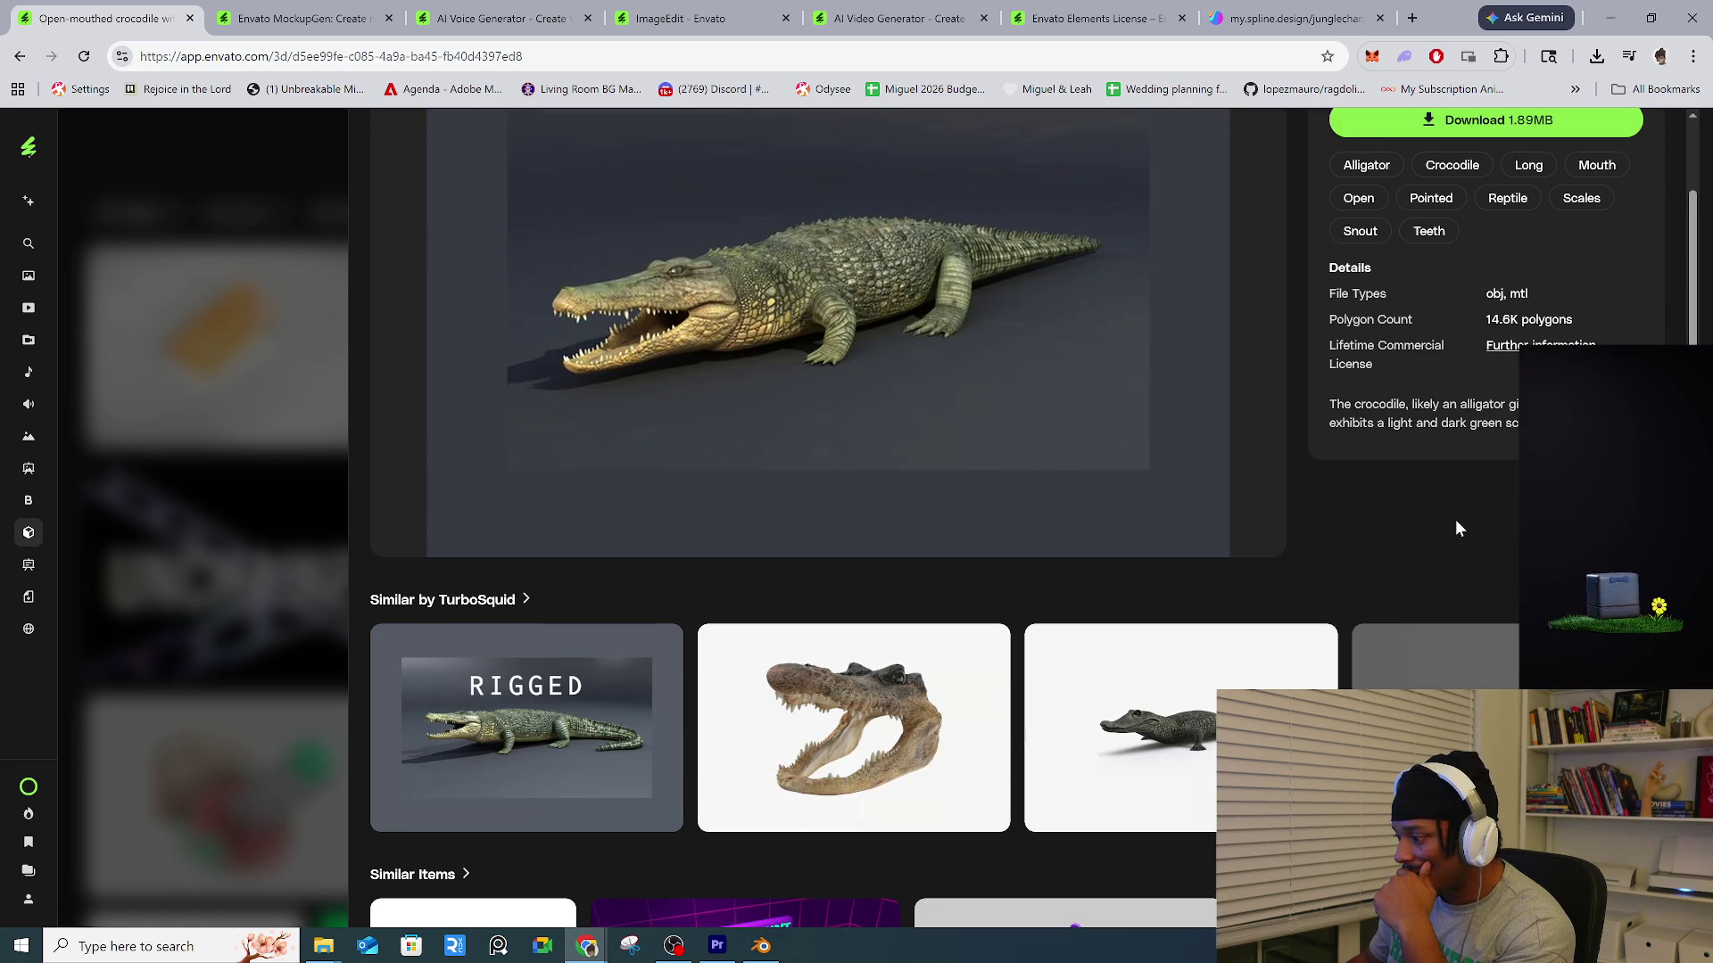
{"action": "scroll", "coordinate": [1456, 528], "scroll_direction": "down", "scroll_amount": 3}
{"action": "scroll", "coordinate": [1457, 530], "scroll_direction": "down", "scroll_amount": 9}
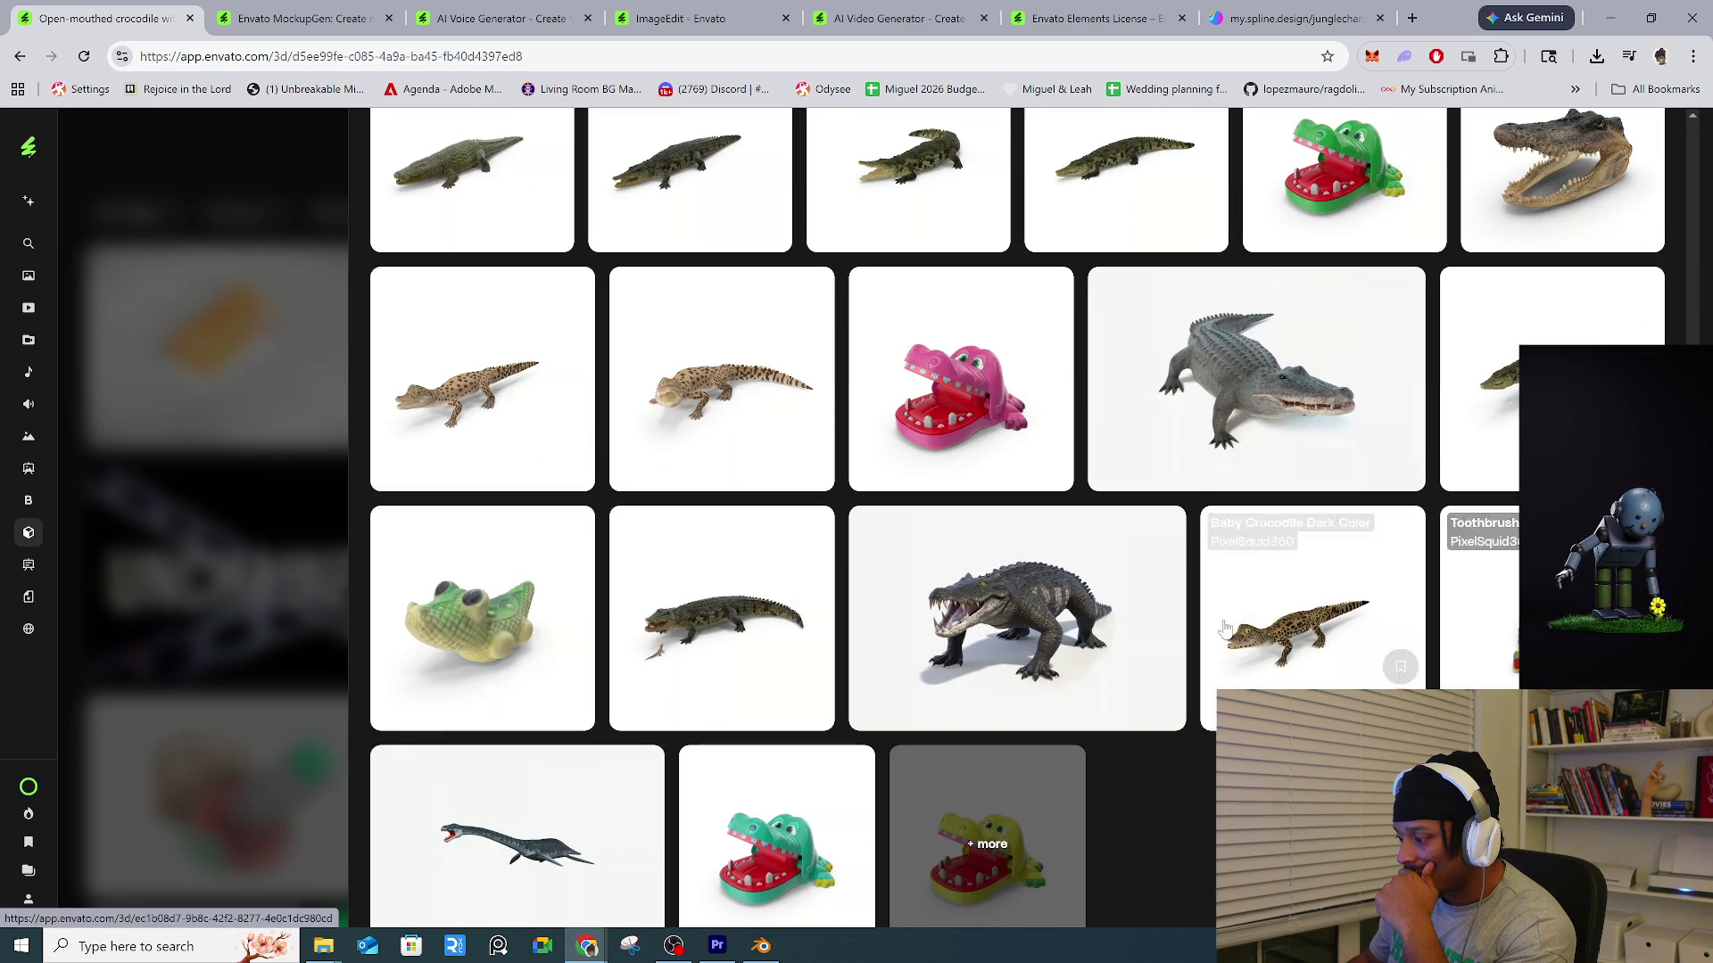
{"action": "left_click", "coordinate": [1142, 620]}
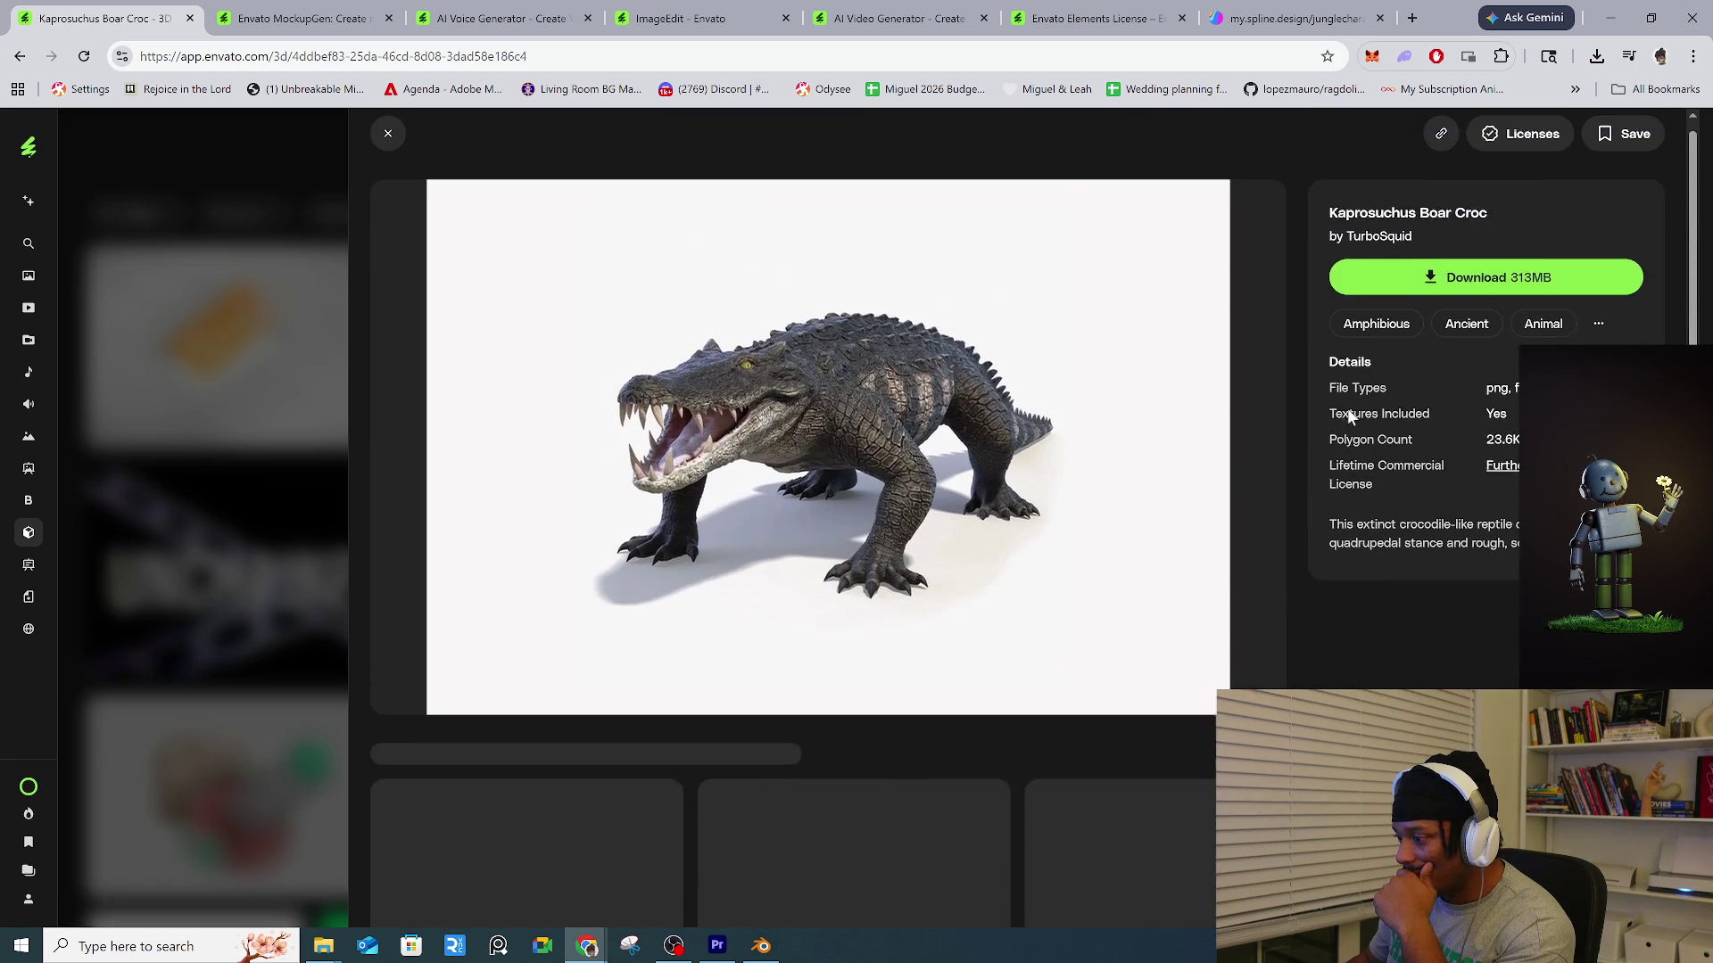
{"action": "left_click", "coordinate": [1391, 260]}
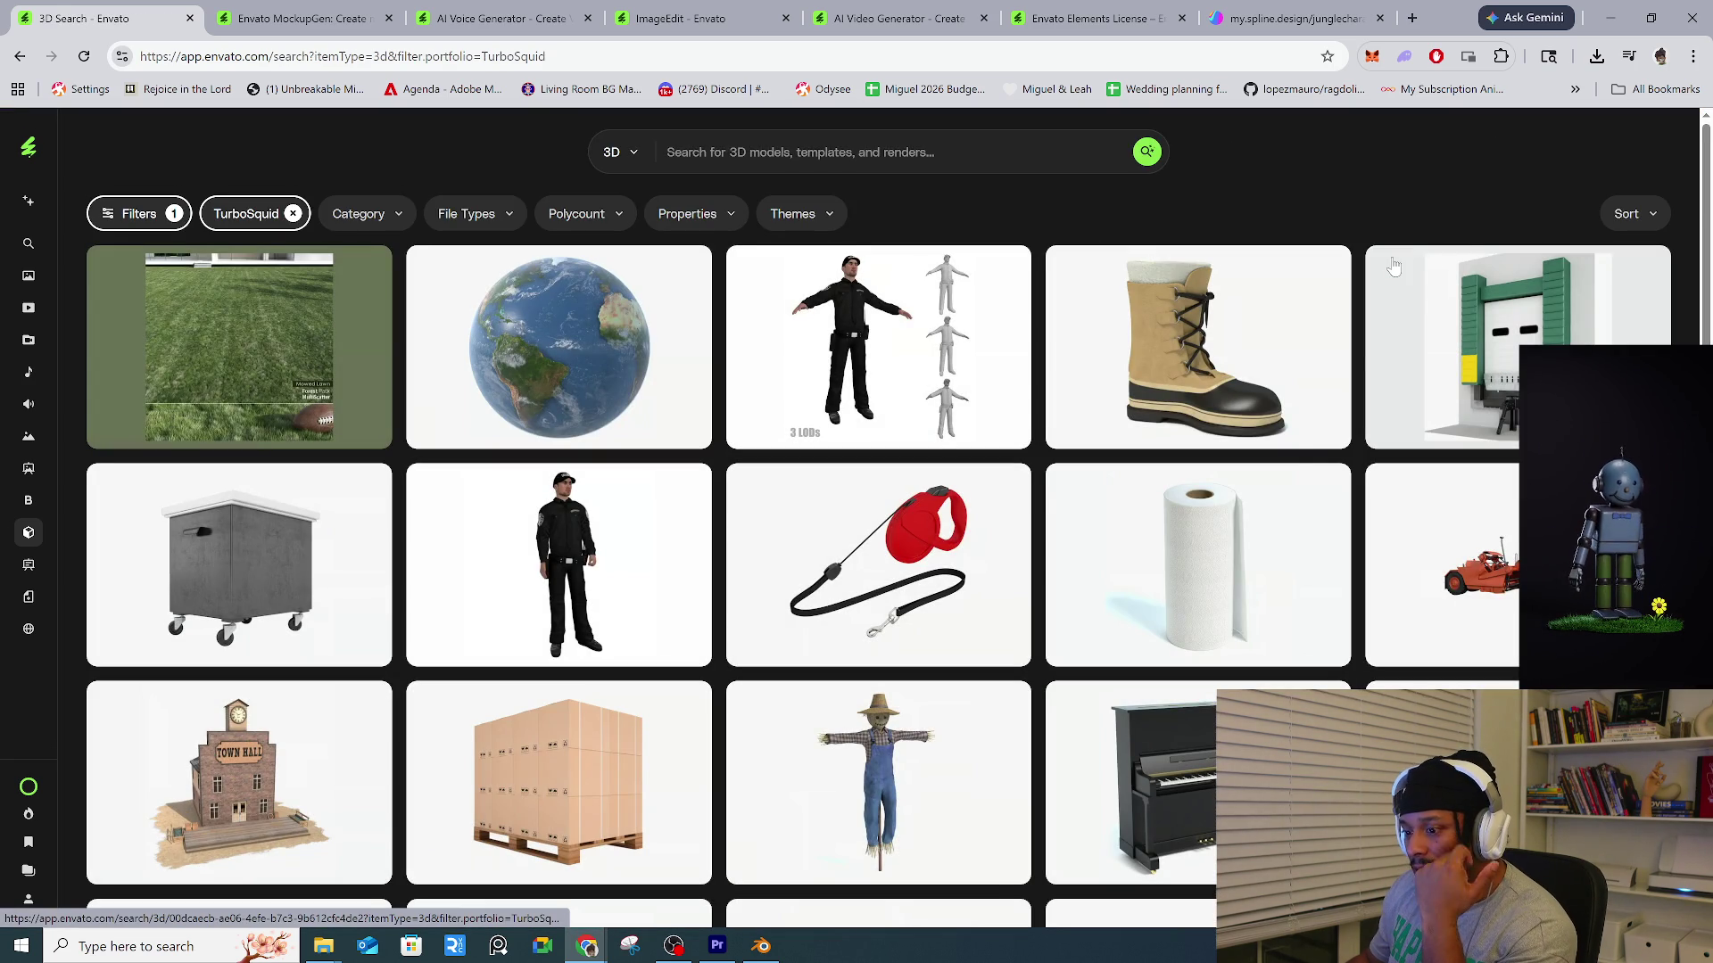
{"action": "scroll", "coordinate": [1213, 629], "scroll_direction": "down", "scroll_amount": 13}
{"action": "scroll", "coordinate": [1213, 629], "scroll_direction": "down", "scroll_amount": 1}
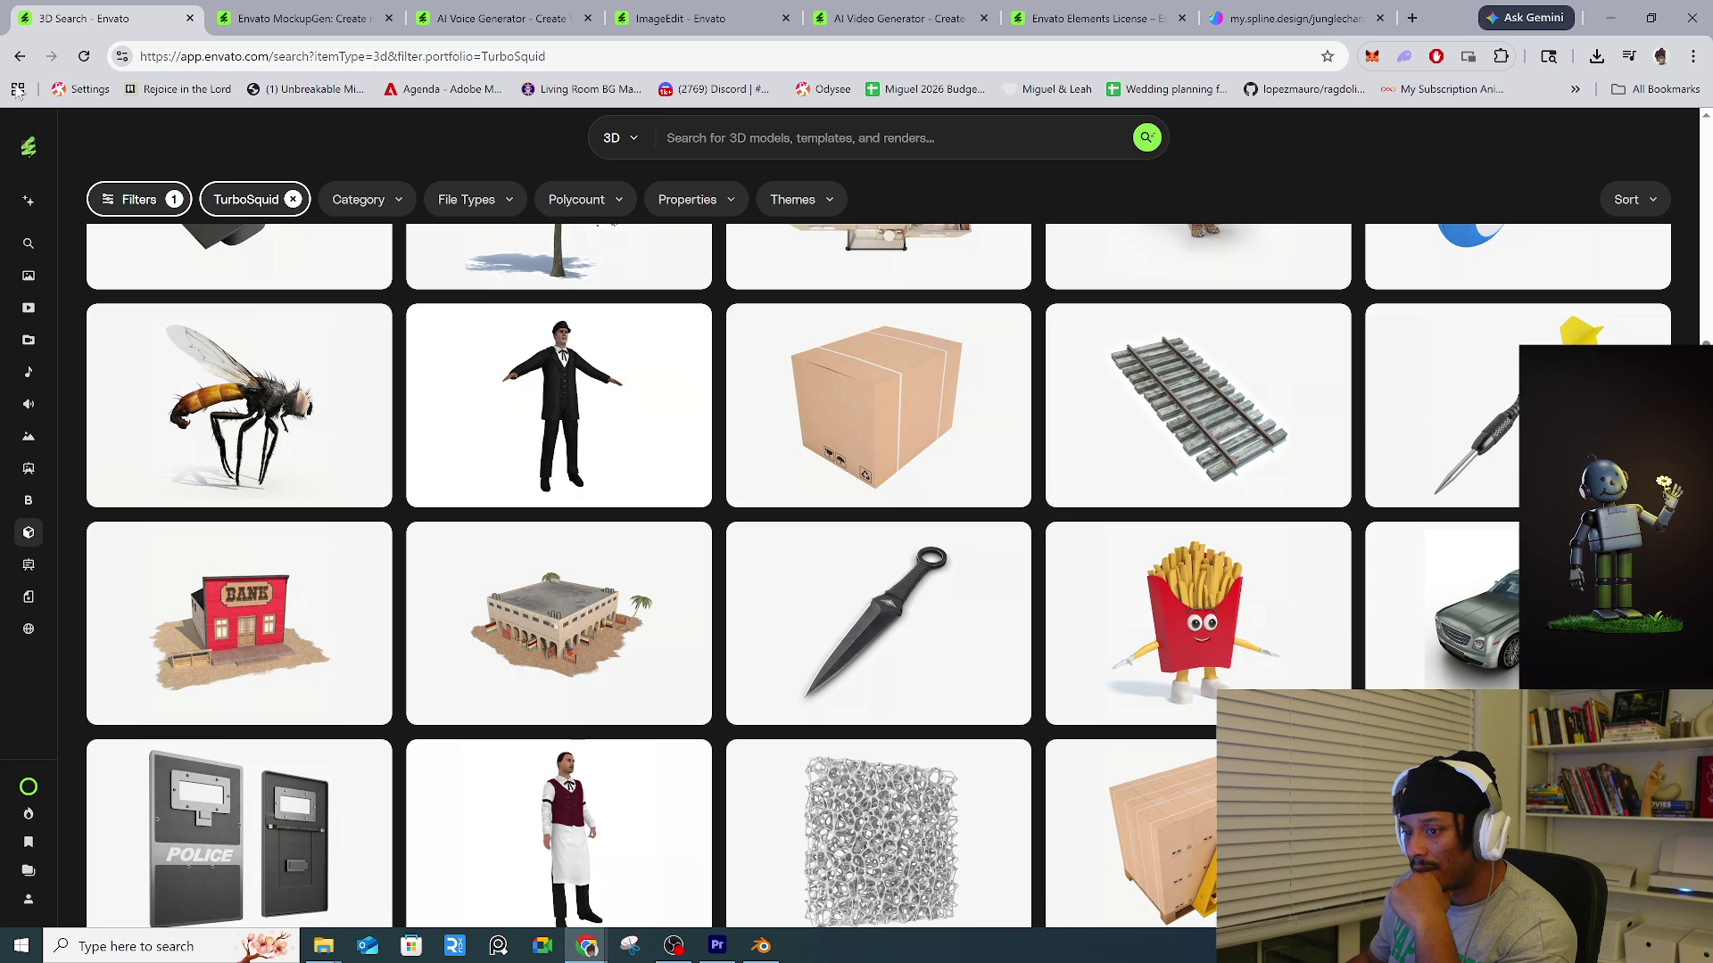
{"action": "key", "text": "alt+Left"}
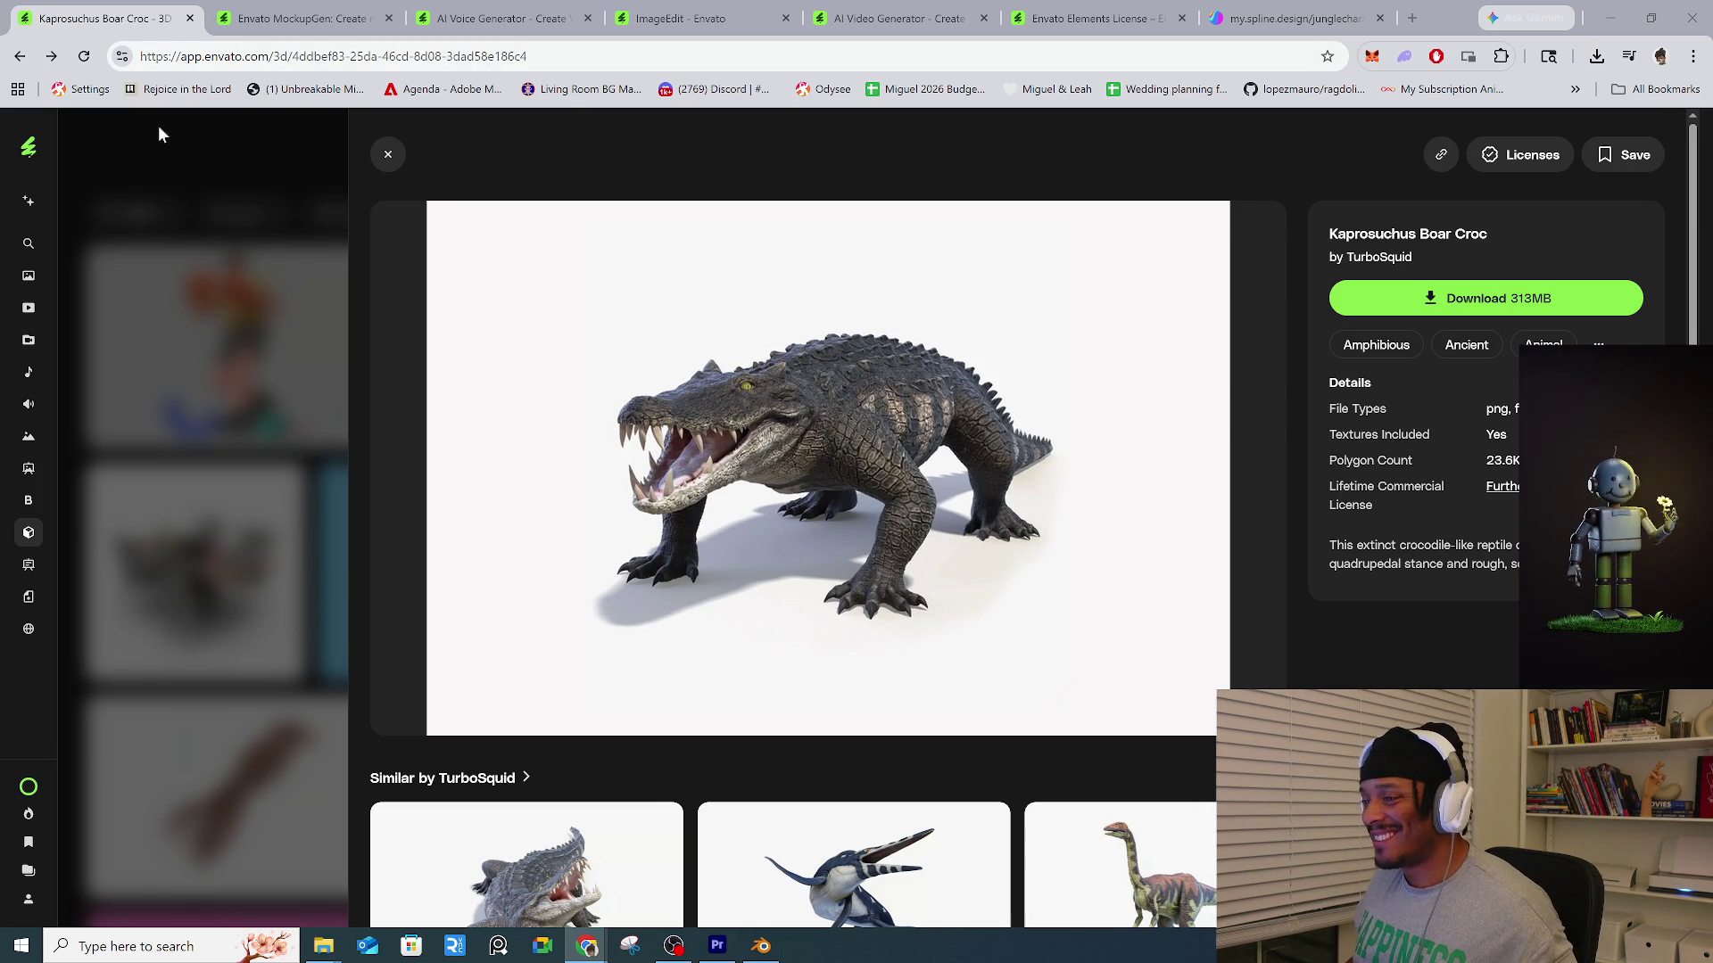
Close the MockupGen, VoiceGen, ImageEdit, VideoGen, License and Spline tabs, then return to Blender.
{"action": "left_click", "coordinate": [303, 18]}
{"action": "left_click", "coordinate": [499, 18]}
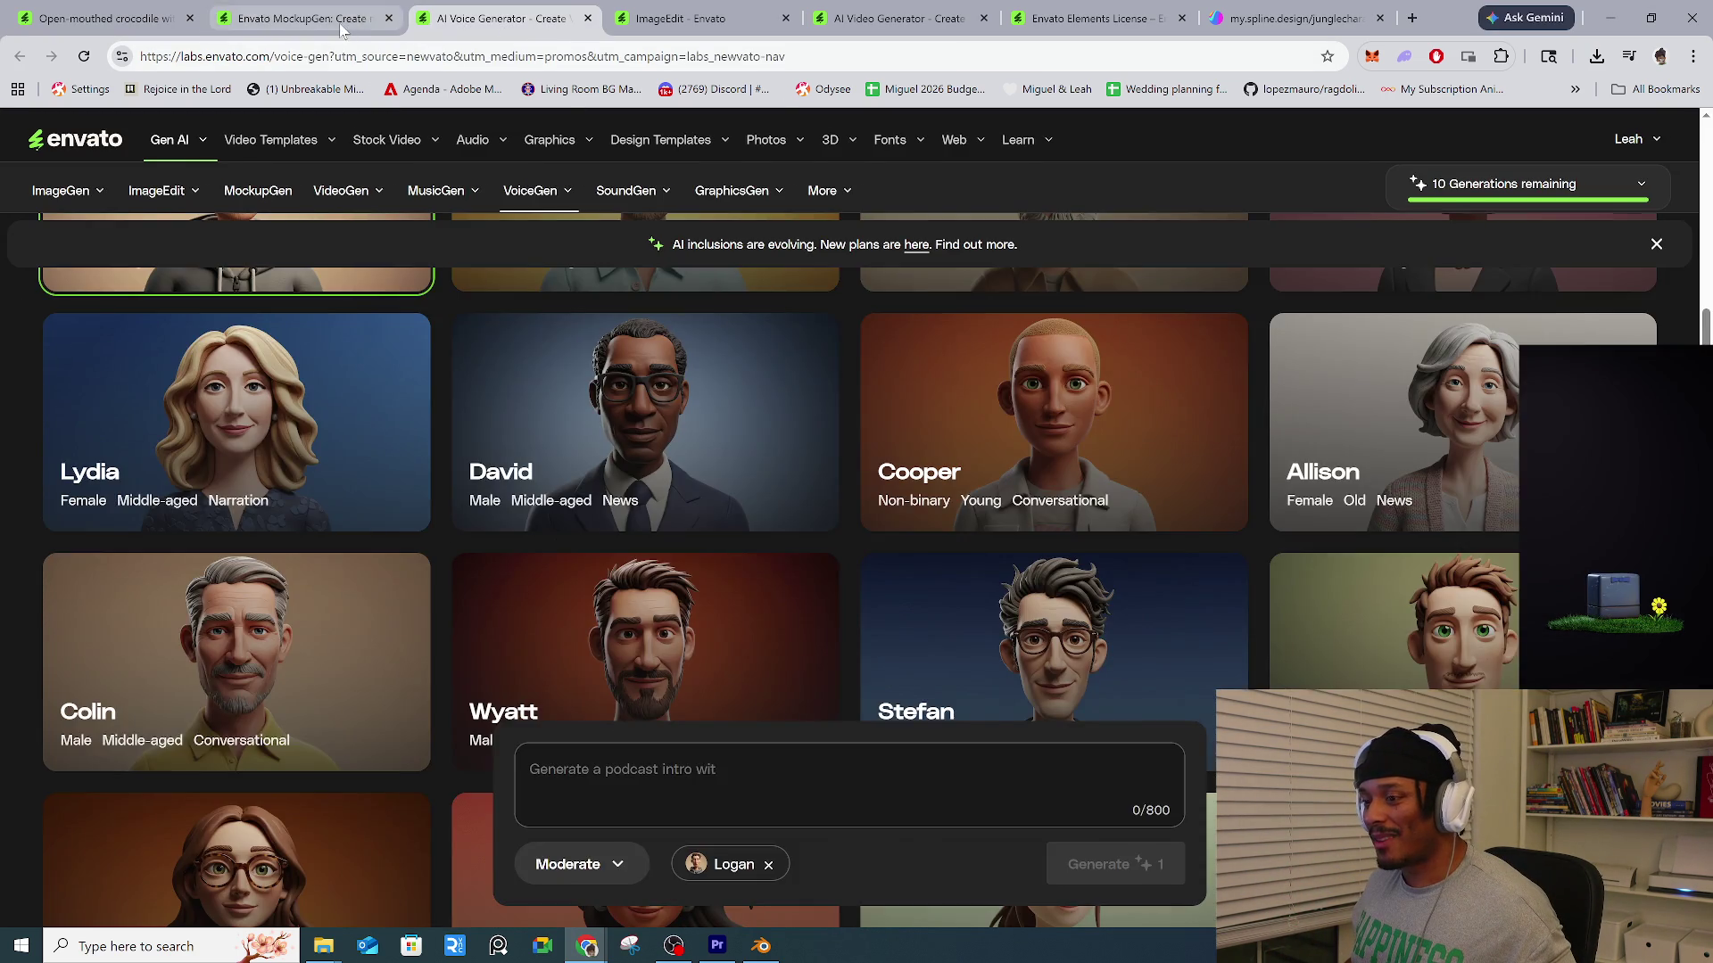
{"action": "left_click", "coordinate": [341, 25]}
{"action": "left_click", "coordinate": [388, 18]}
{"action": "left_click", "coordinate": [389, 18]}
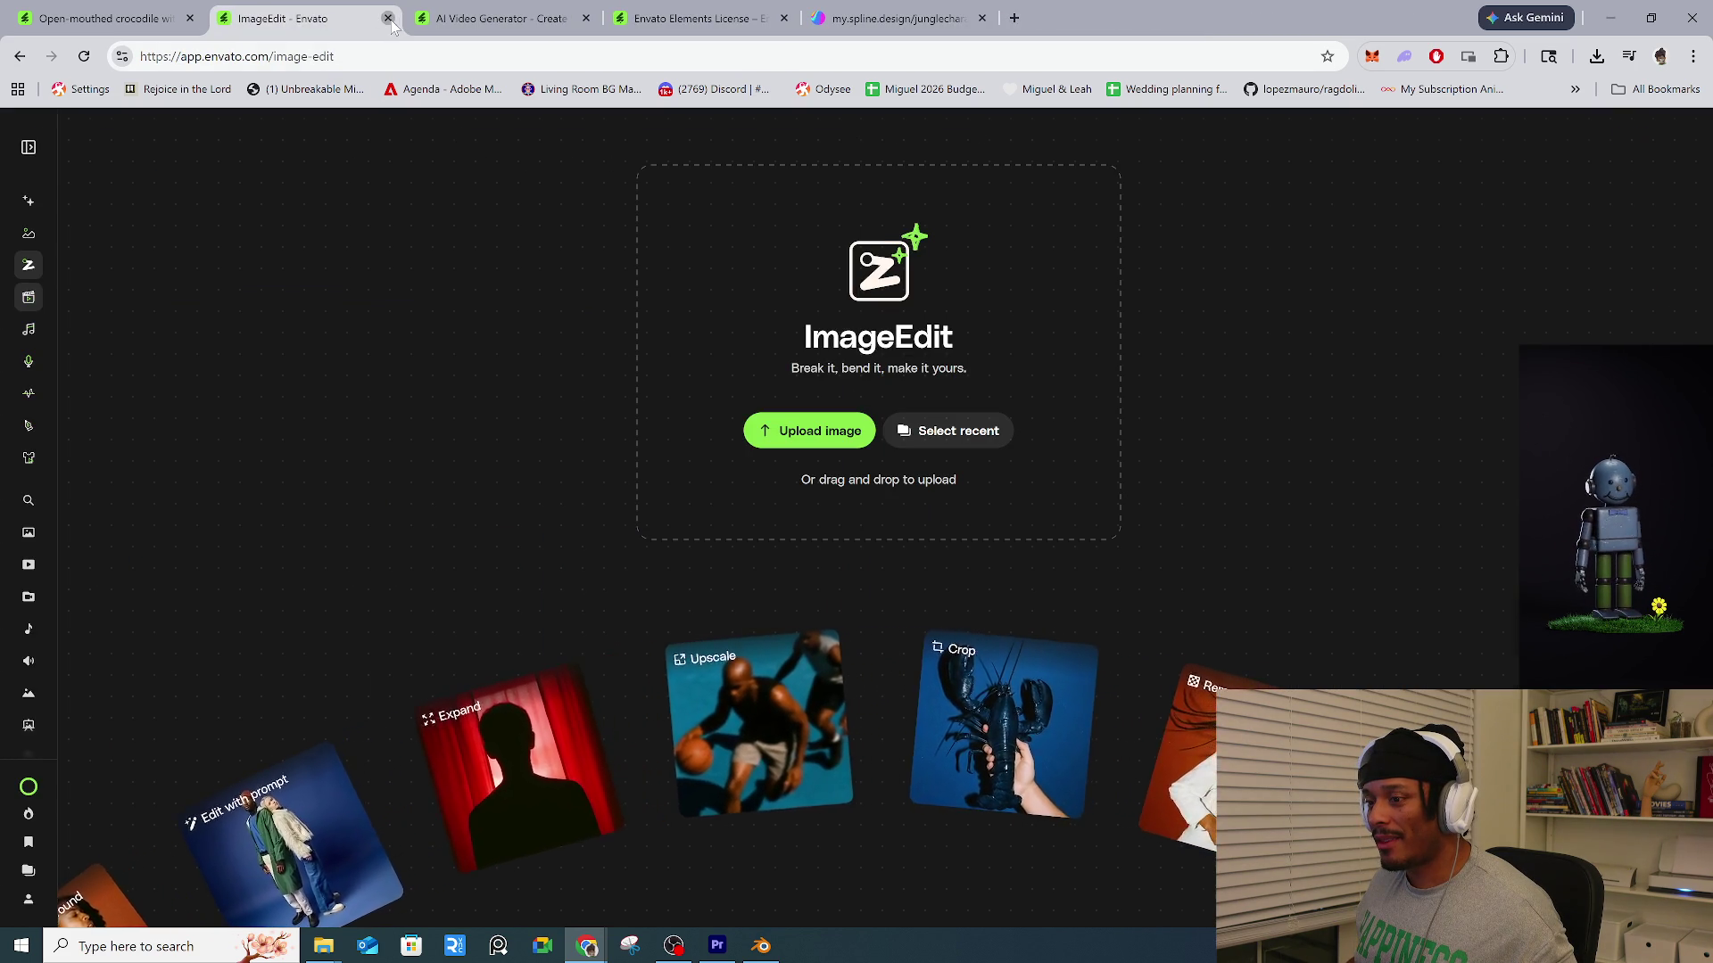
{"action": "left_click", "coordinate": [389, 18]}
{"action": "left_click", "coordinate": [389, 18]}
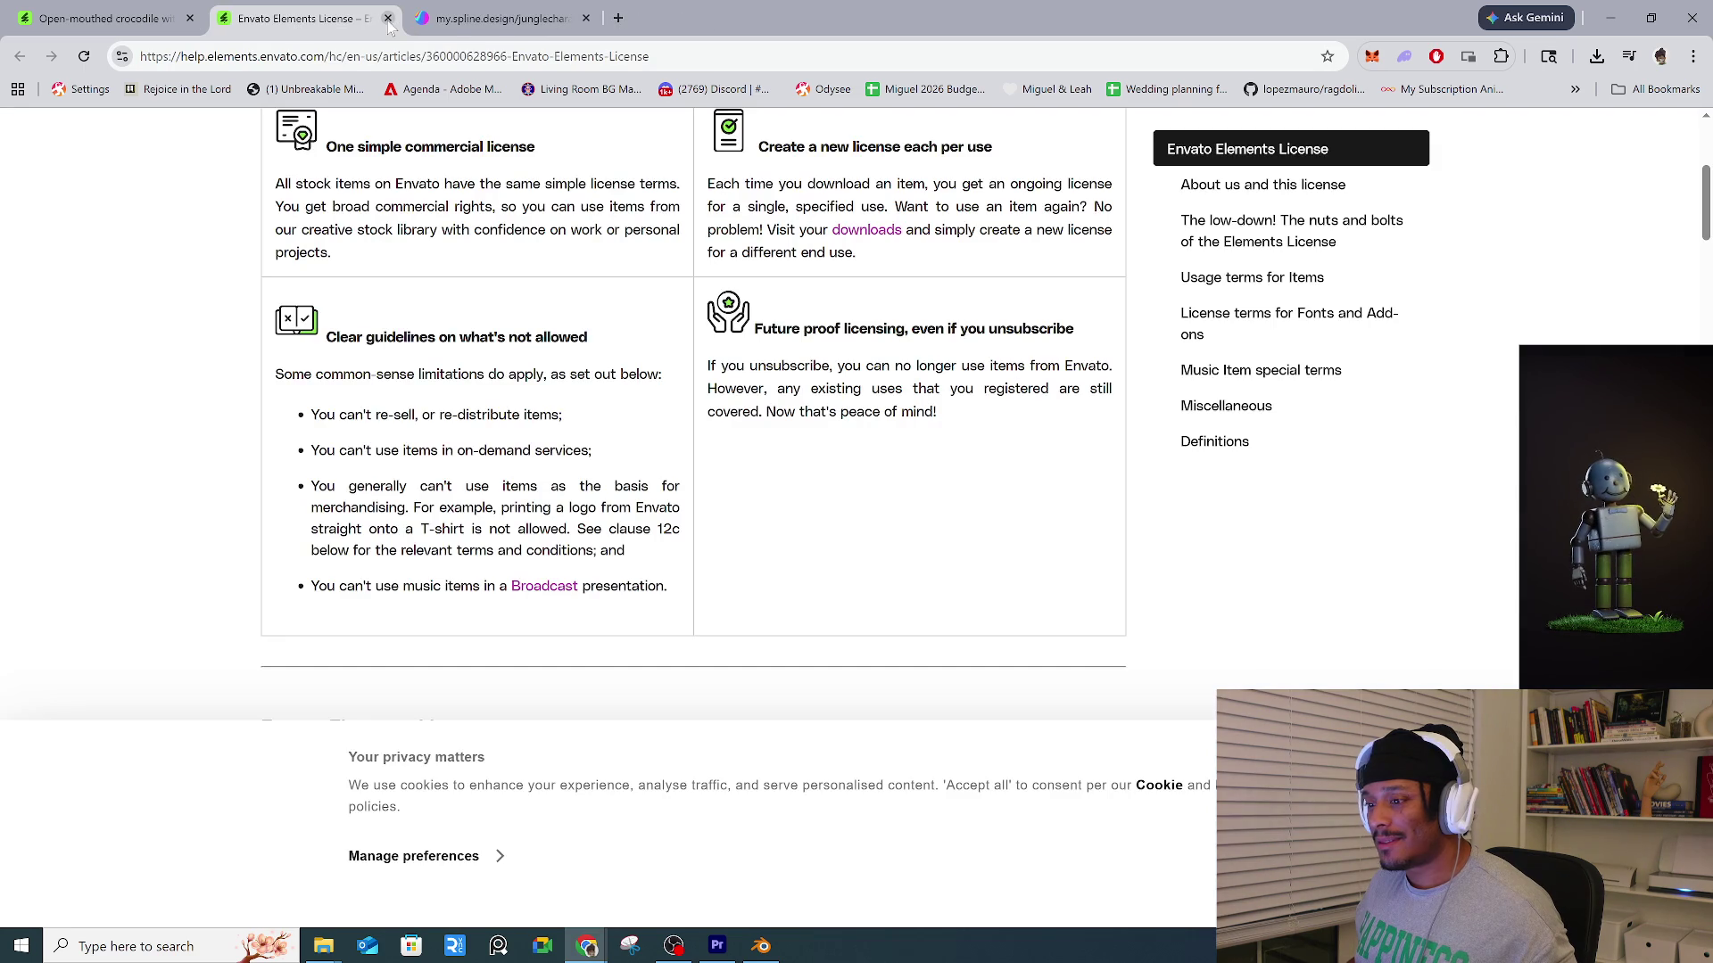
{"action": "left_click", "coordinate": [389, 18]}
{"action": "left_click", "coordinate": [389, 18]}
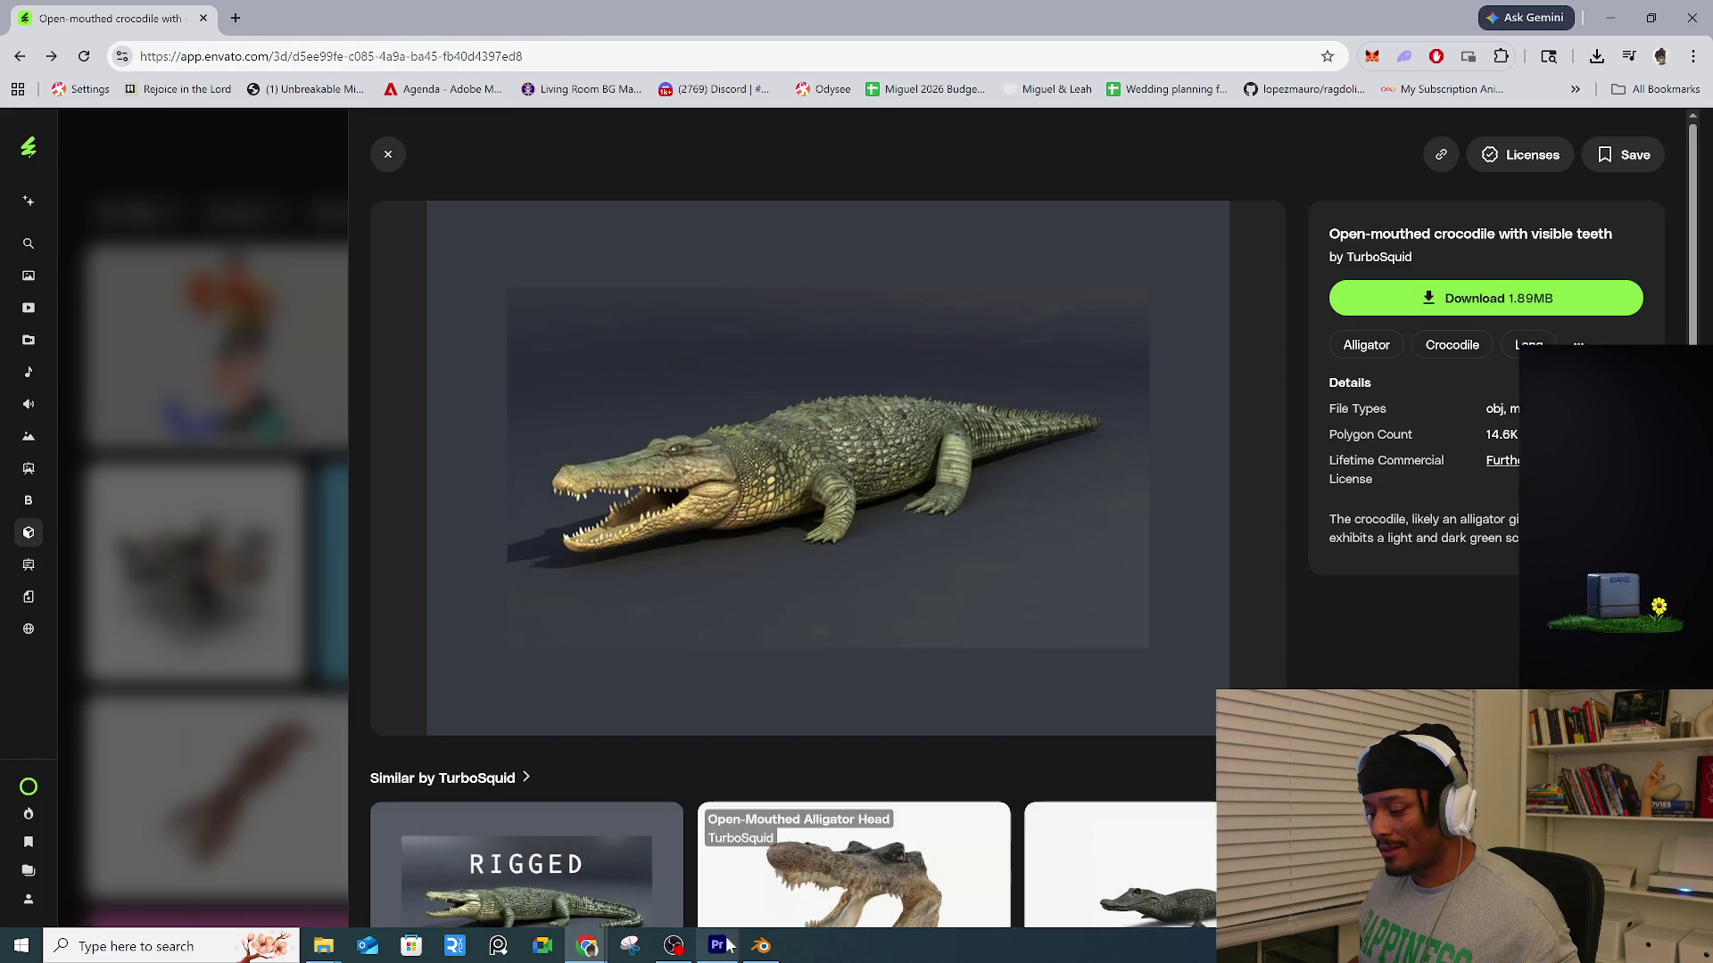
{"action": "left_click", "coordinate": [761, 946]}
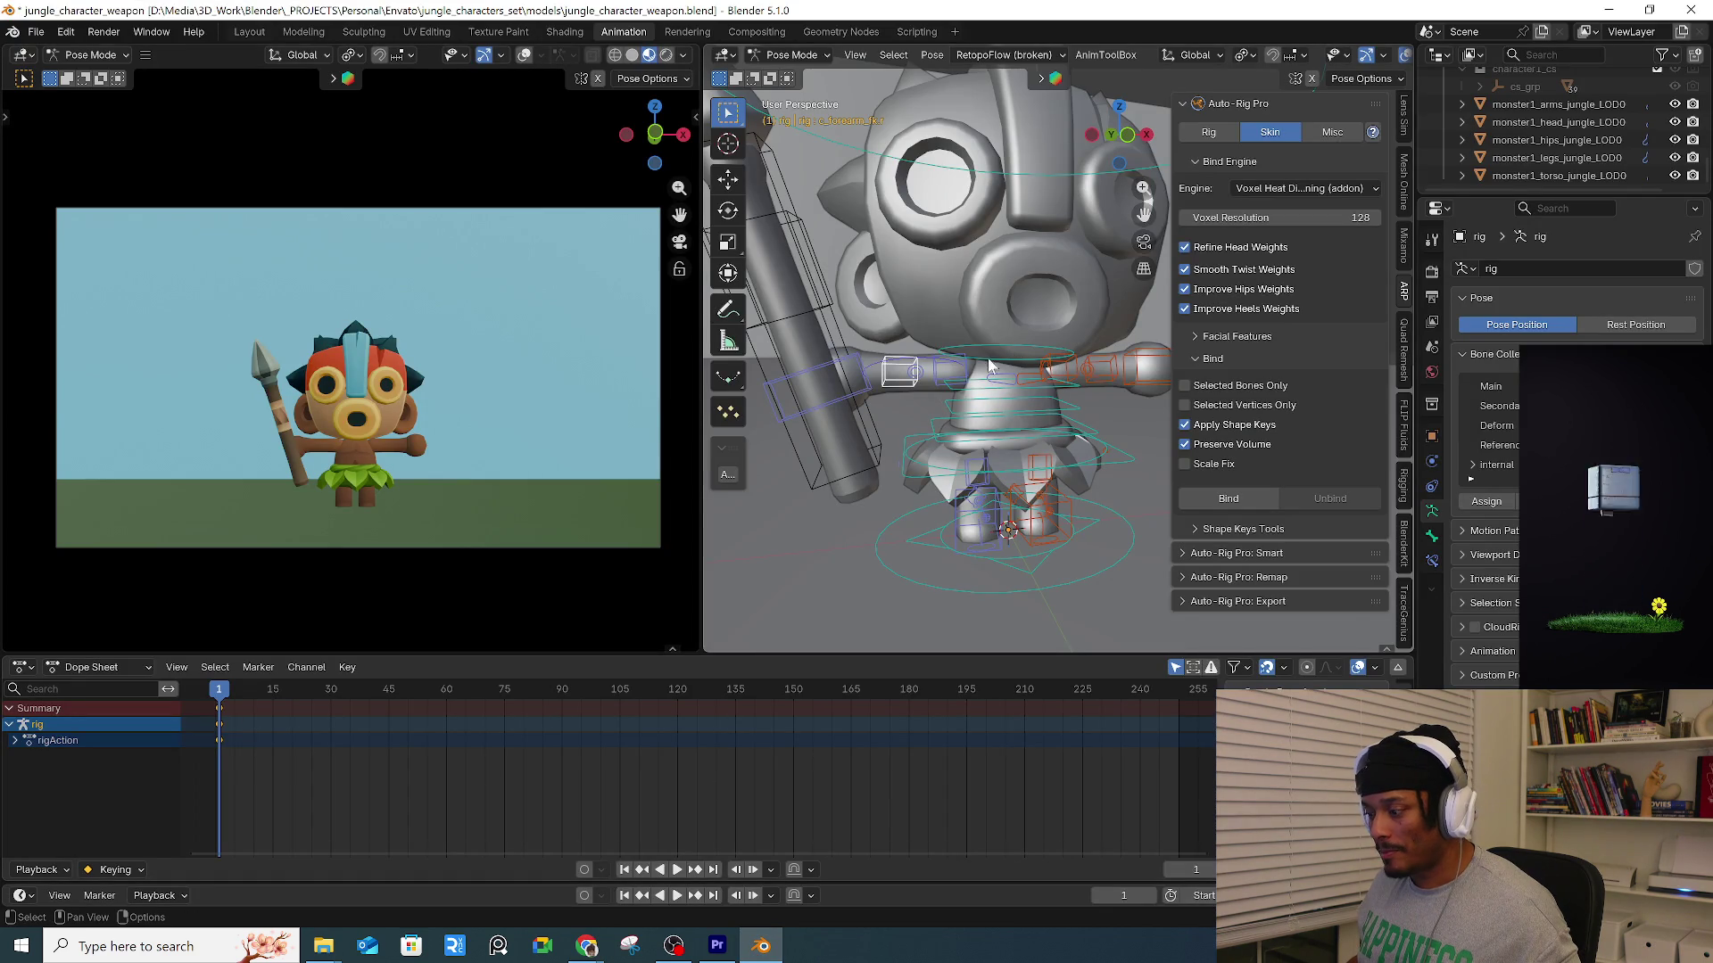
Switch to Object Mode and show Spear_ctrl_Main's Child Of constraint to the rig.
{"action": "left_click", "coordinate": [860, 435]}
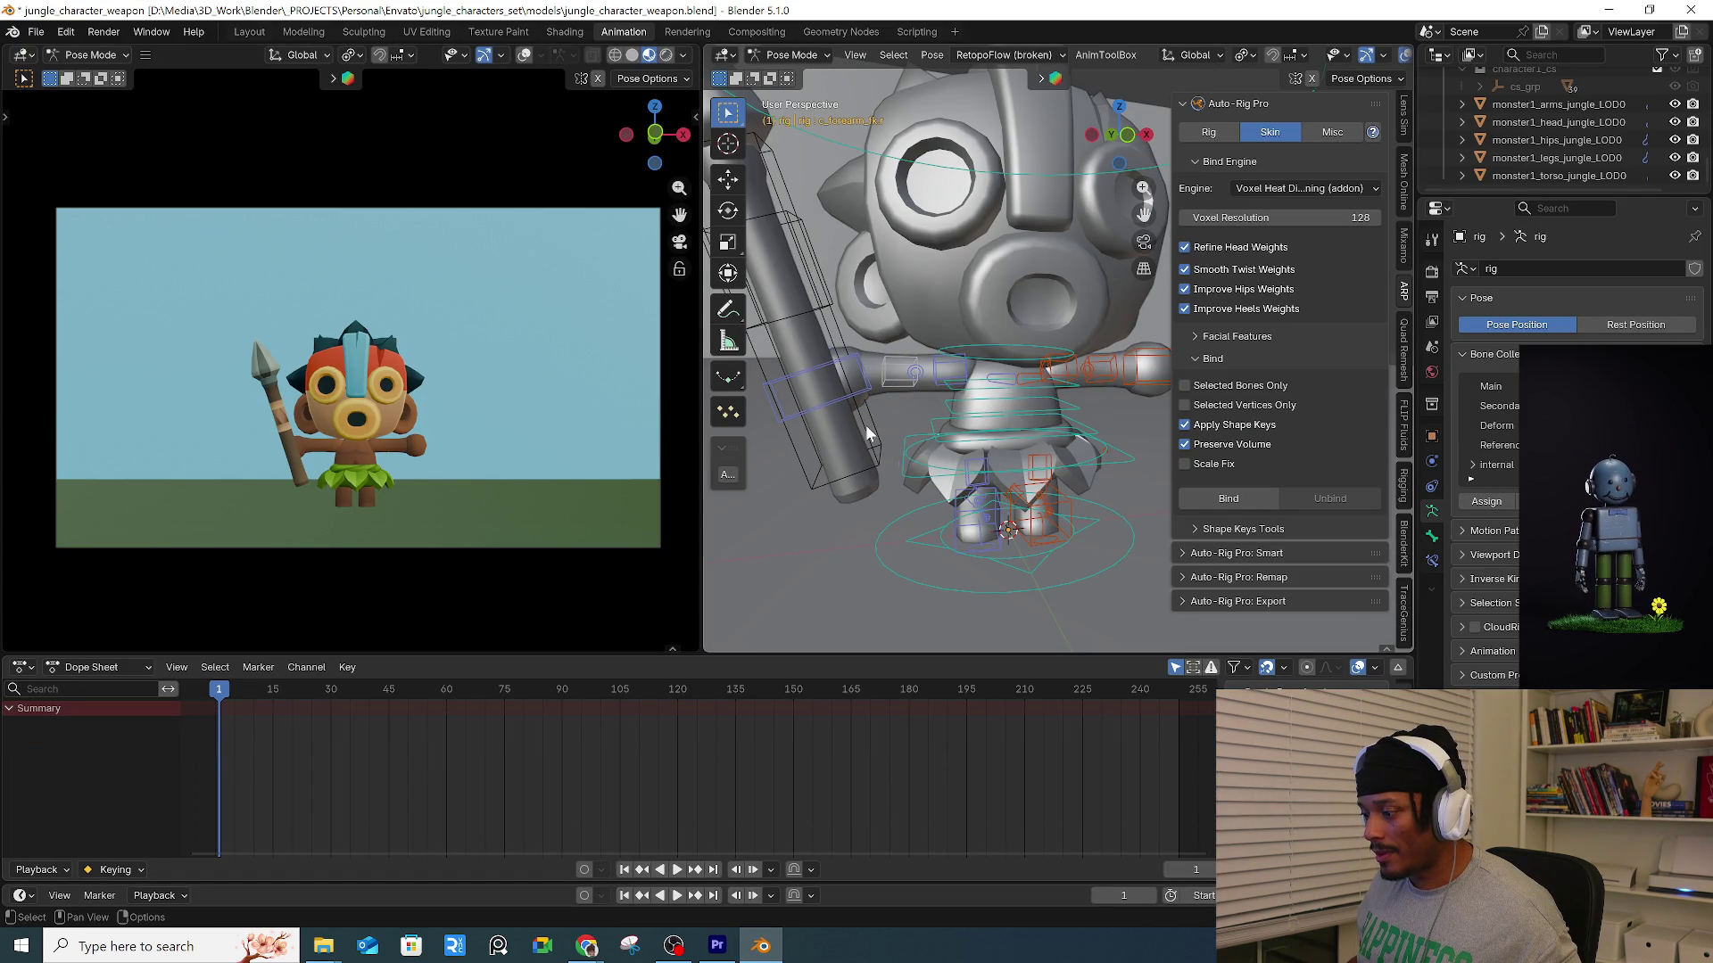
{"action": "key", "text": "ctrl+Tab"}
{"action": "left_click", "coordinate": [740, 495]}
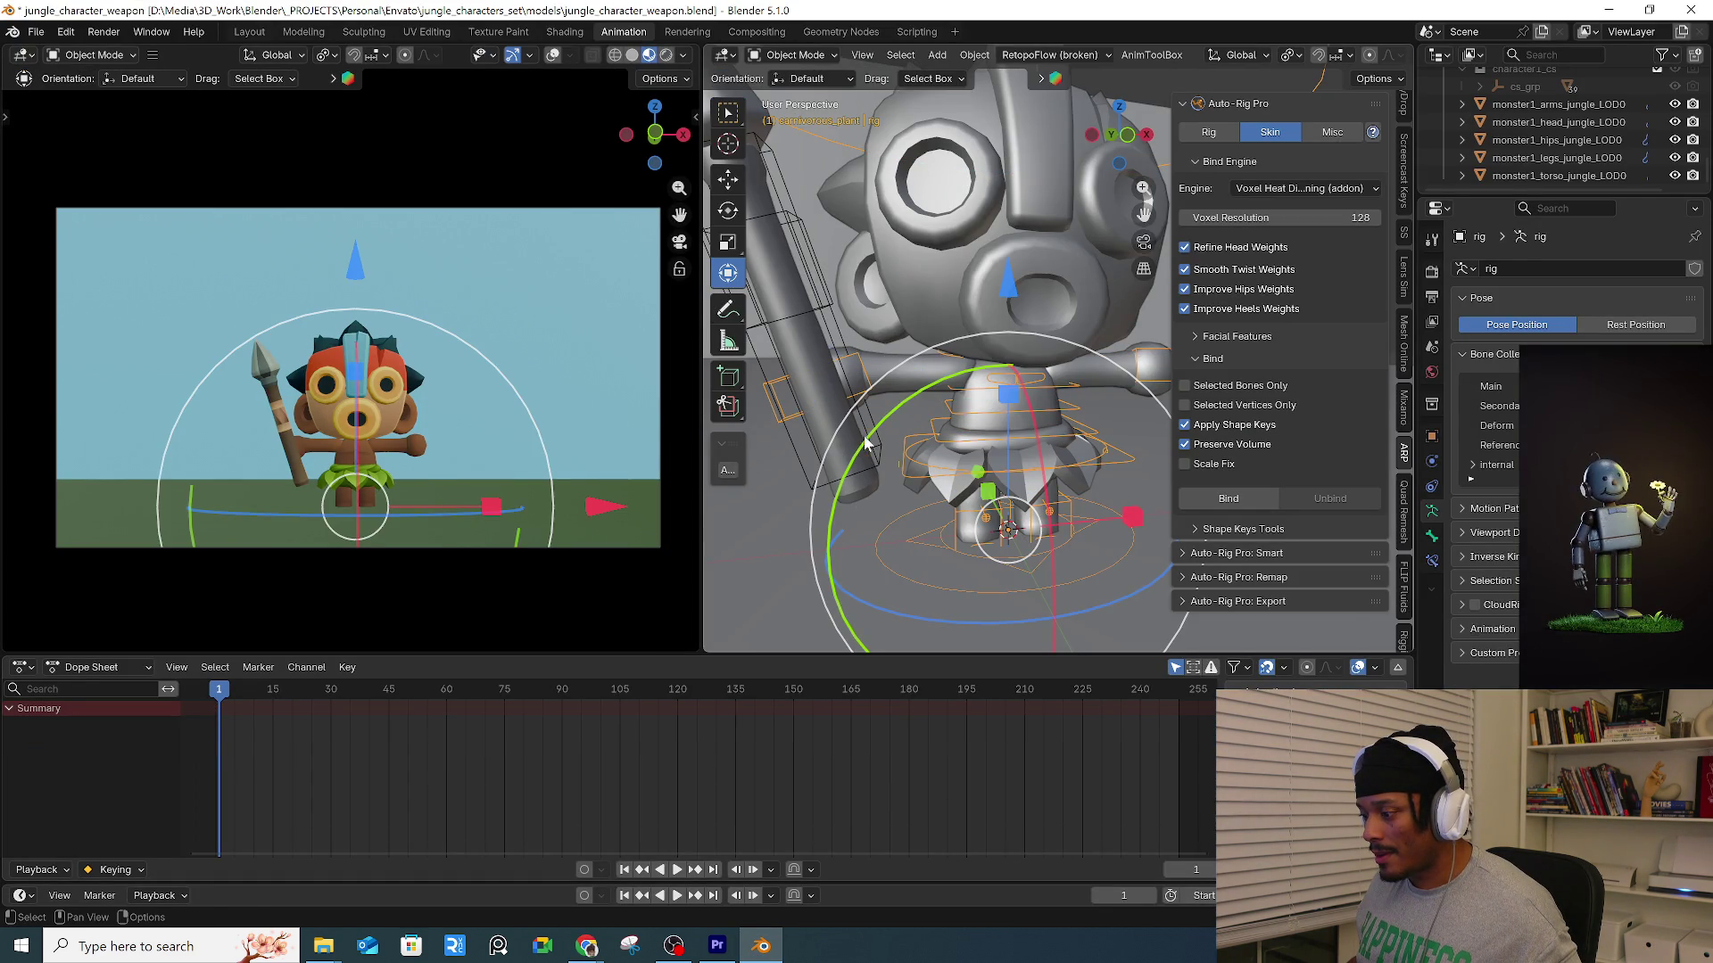
{"action": "left_click", "coordinate": [859, 444]}
{"action": "left_click", "coordinate": [1432, 486]}
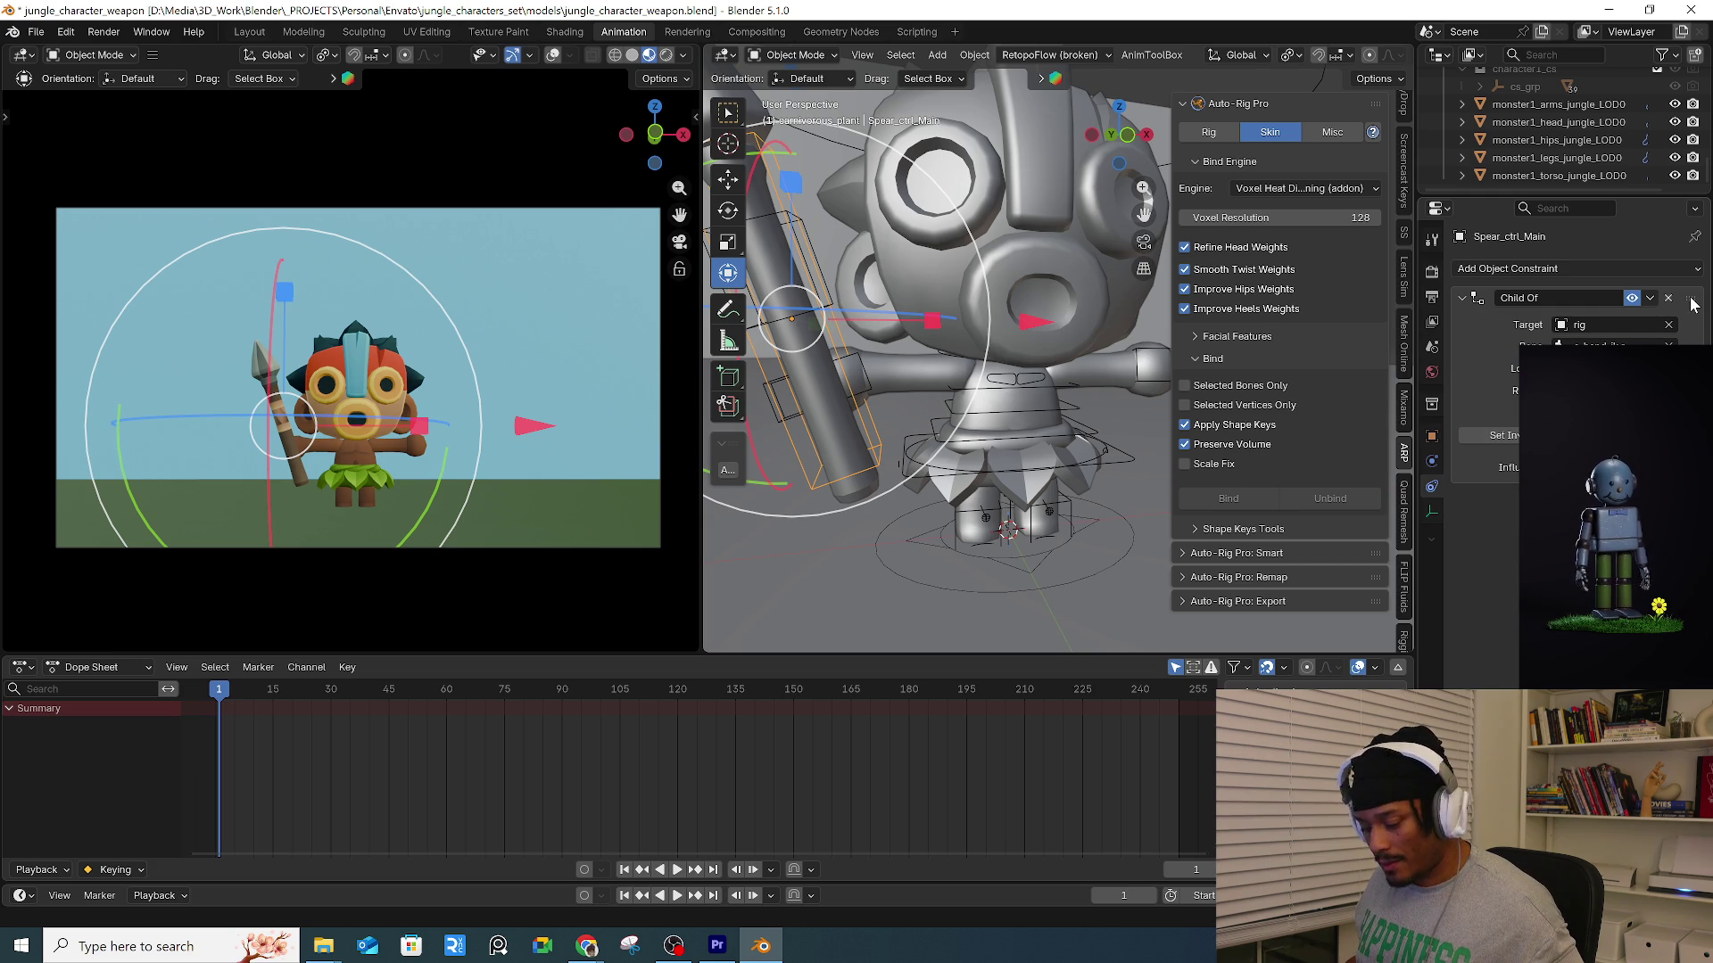
Duplicate the spear's Child Of constraint and target the copy at the character's hand bone.
{"action": "left_click", "coordinate": [1650, 300]}
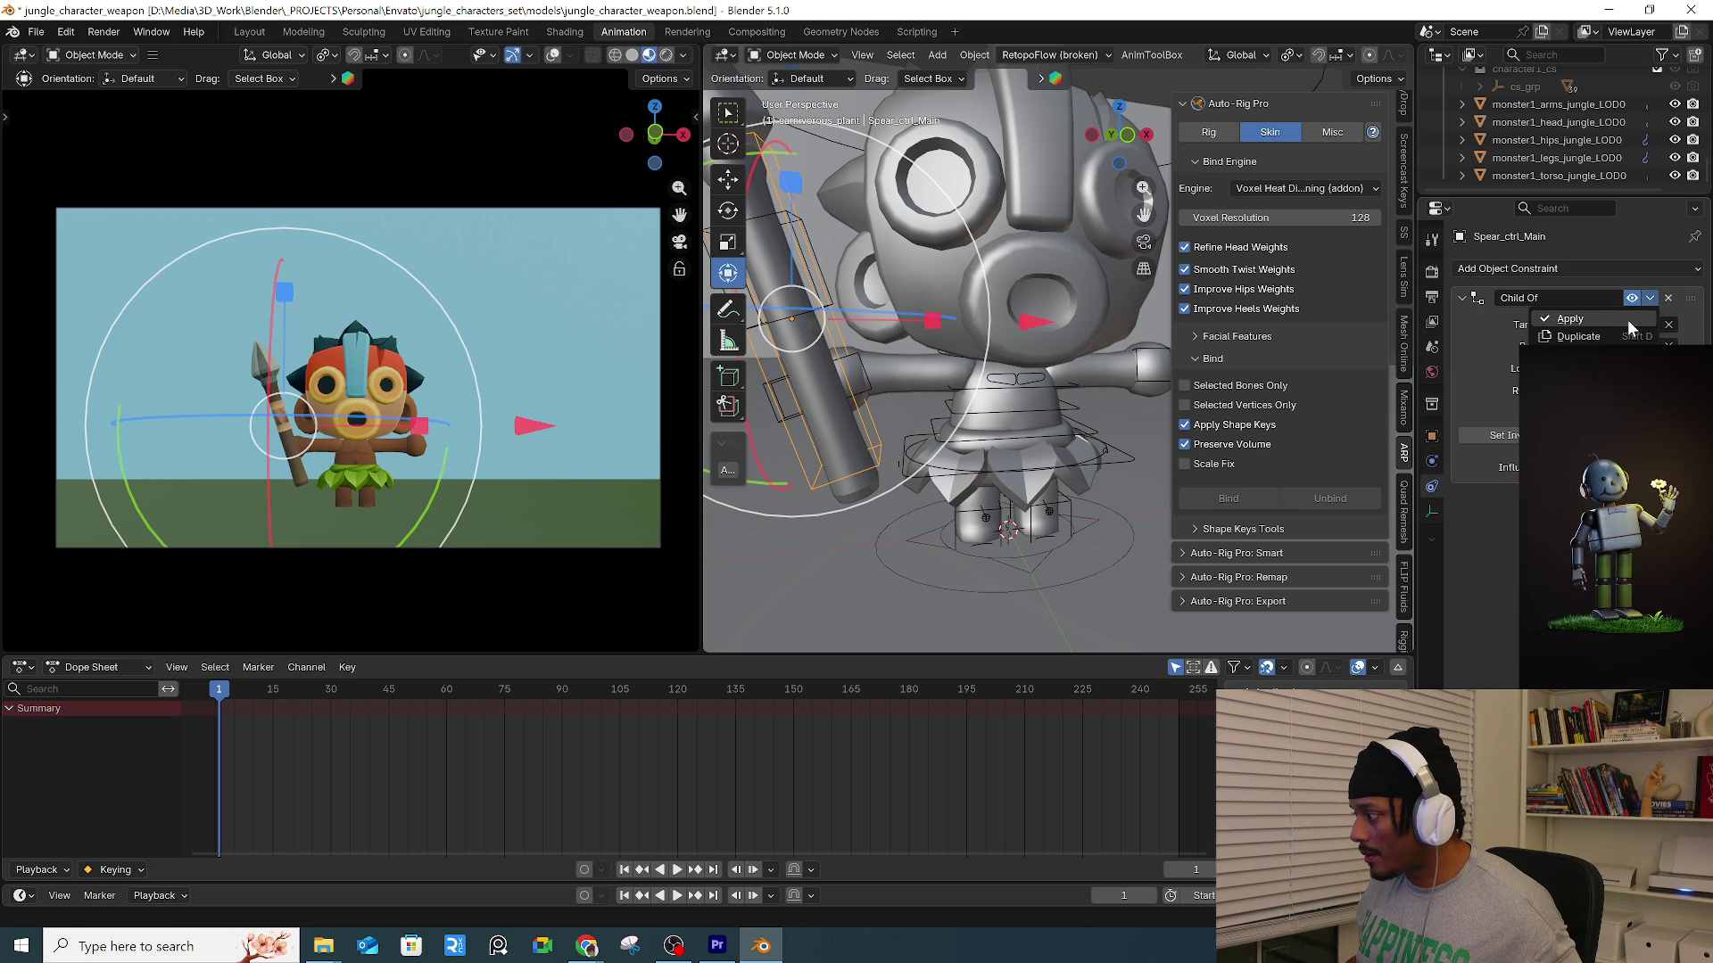
{"action": "left_click", "coordinate": [1619, 336]}
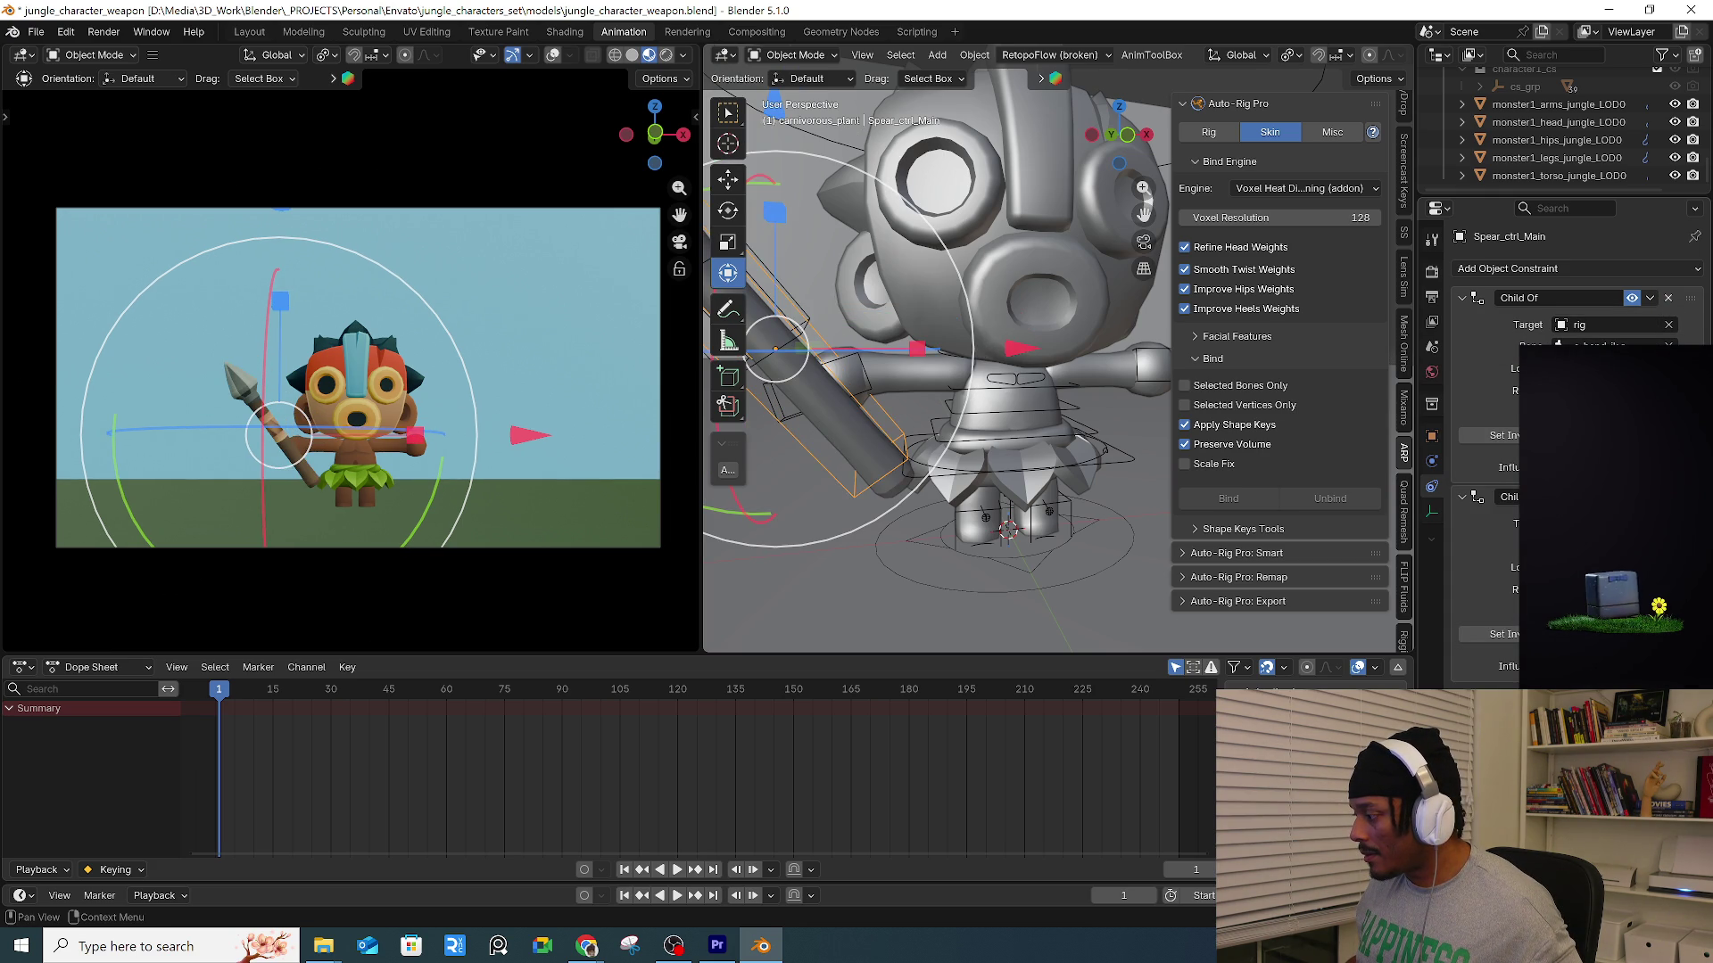
{"action": "left_click", "coordinate": [1605, 542]}
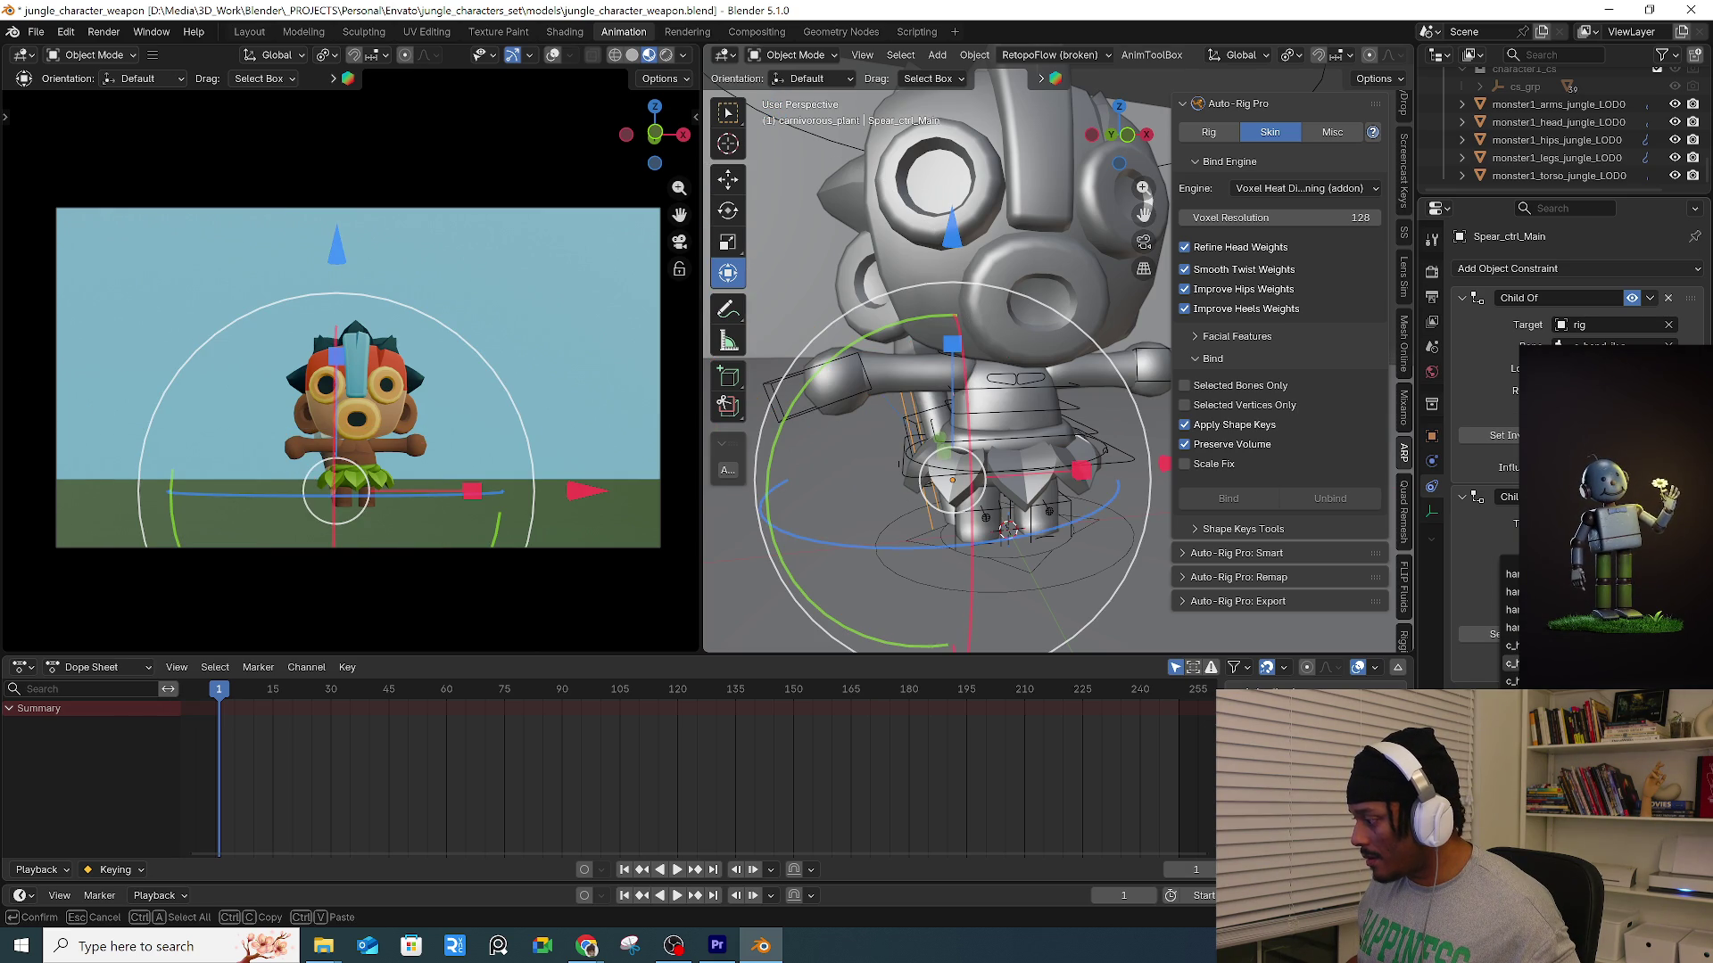
{"action": "left_click", "coordinate": [1510, 662]}
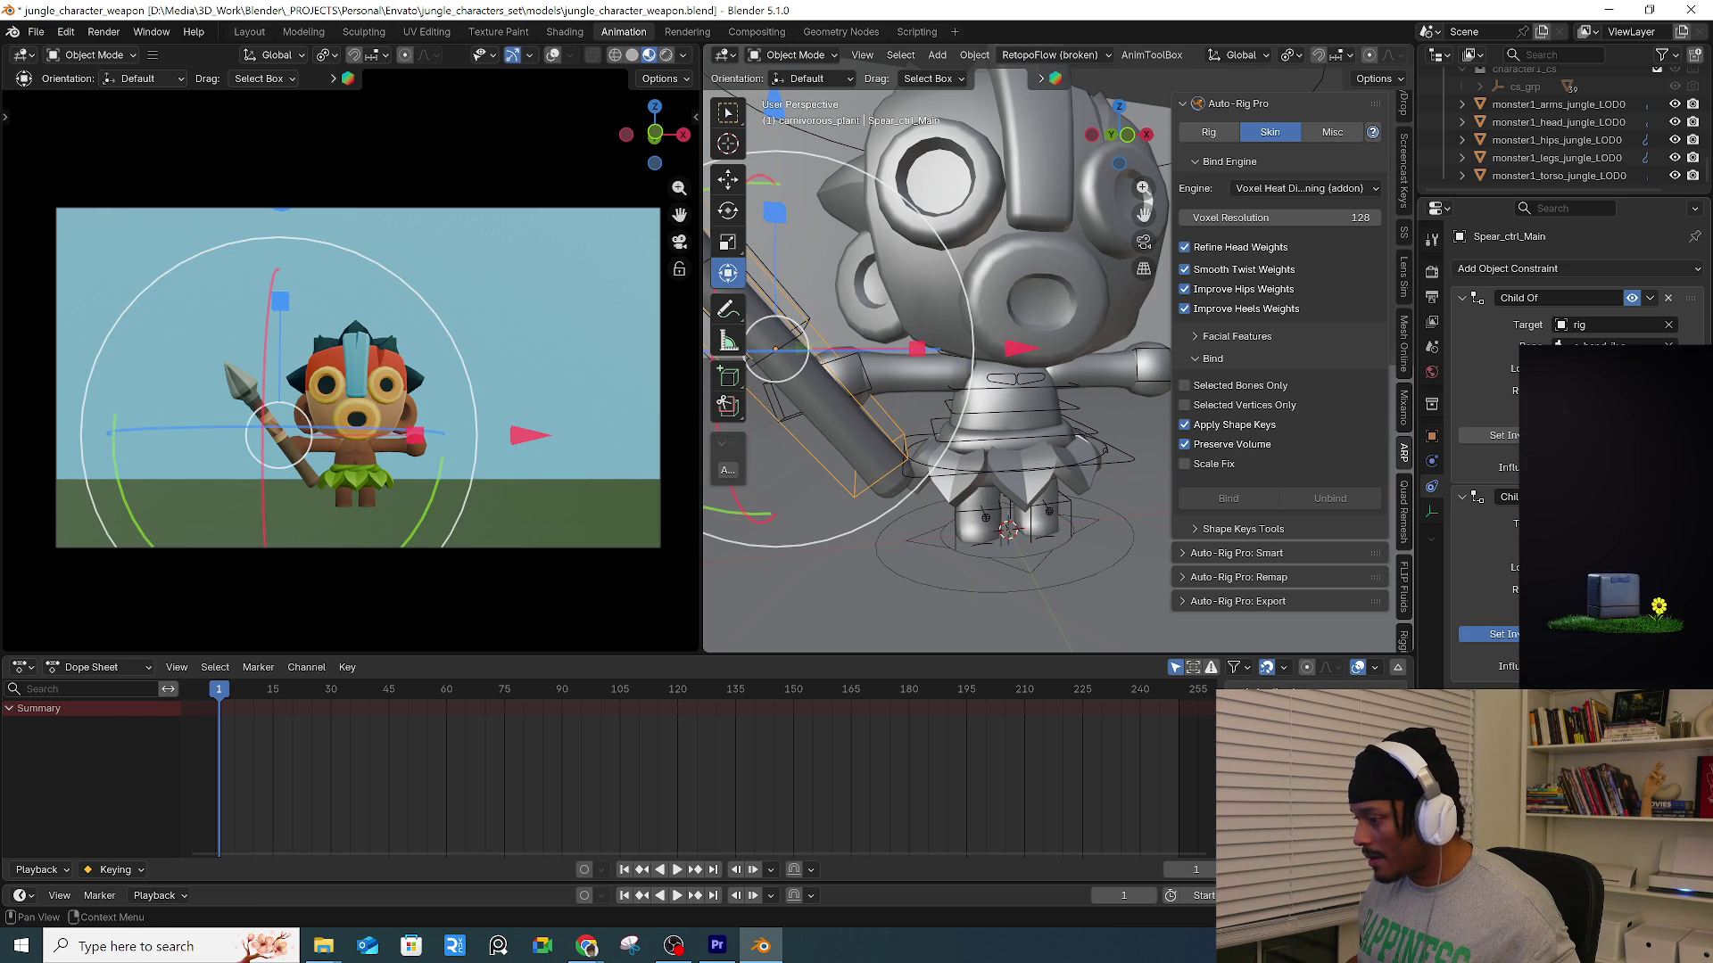
{"action": "key", "text": "KP_Decimal"}
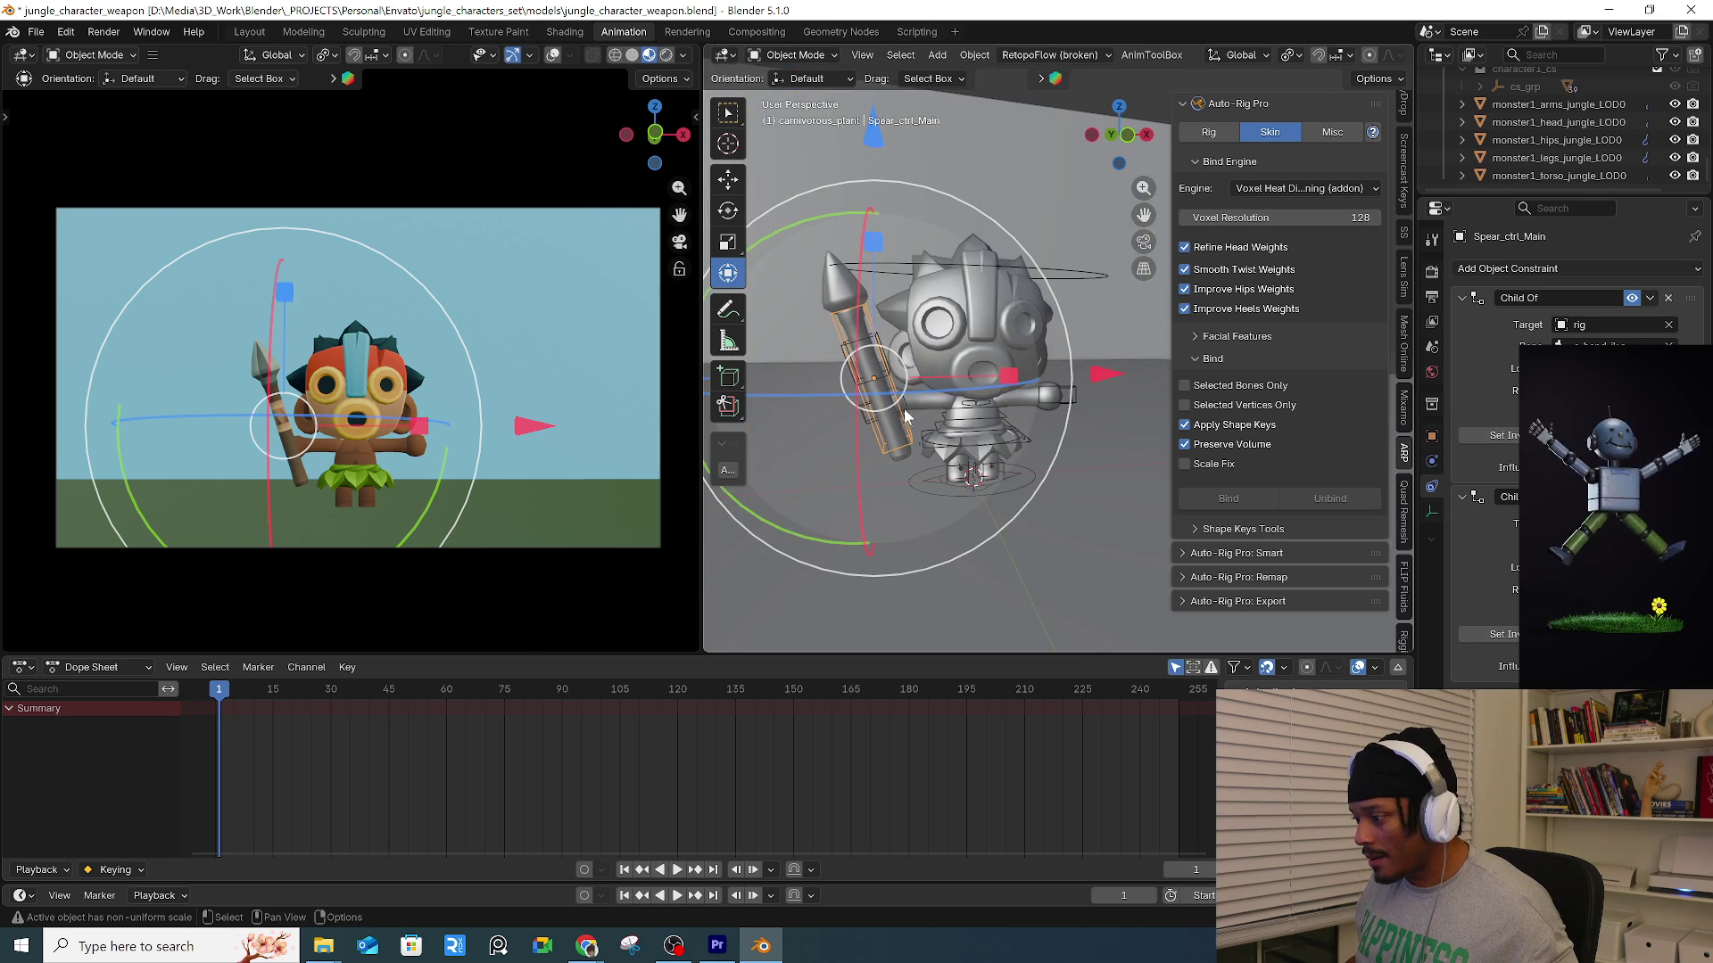
{"action": "left_click", "coordinate": [906, 417]}
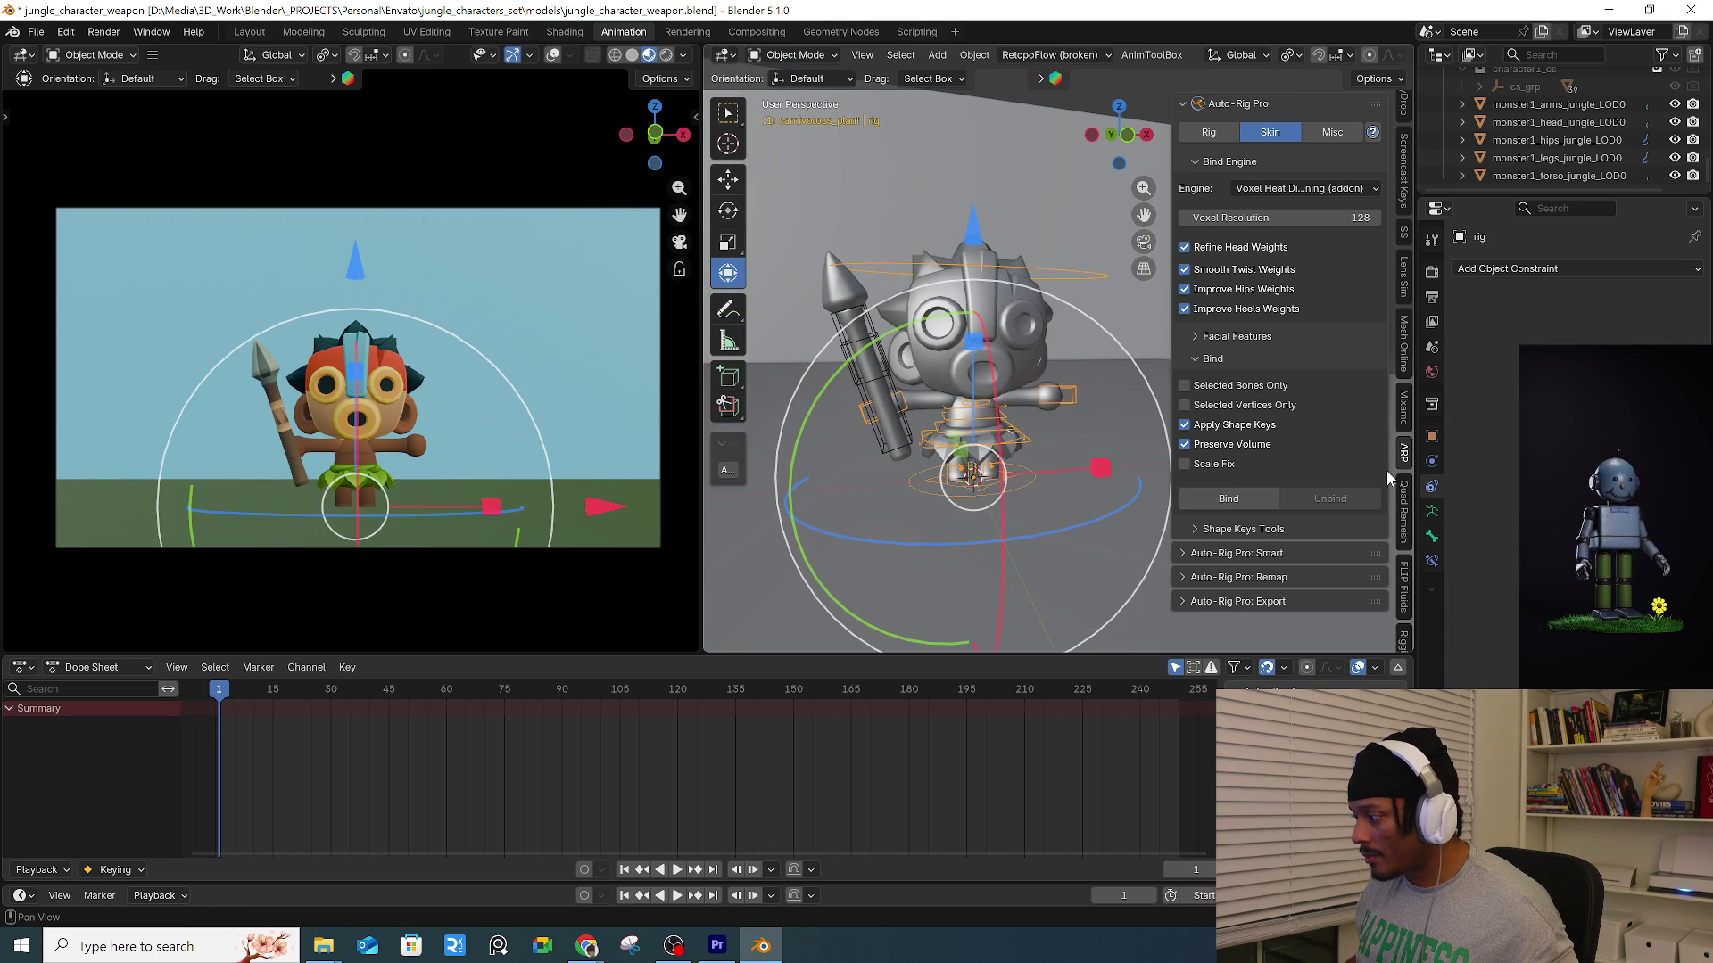
Turn on X-ray and expand the rig's custom shape tools.
{"action": "left_click", "coordinate": [1208, 132]}
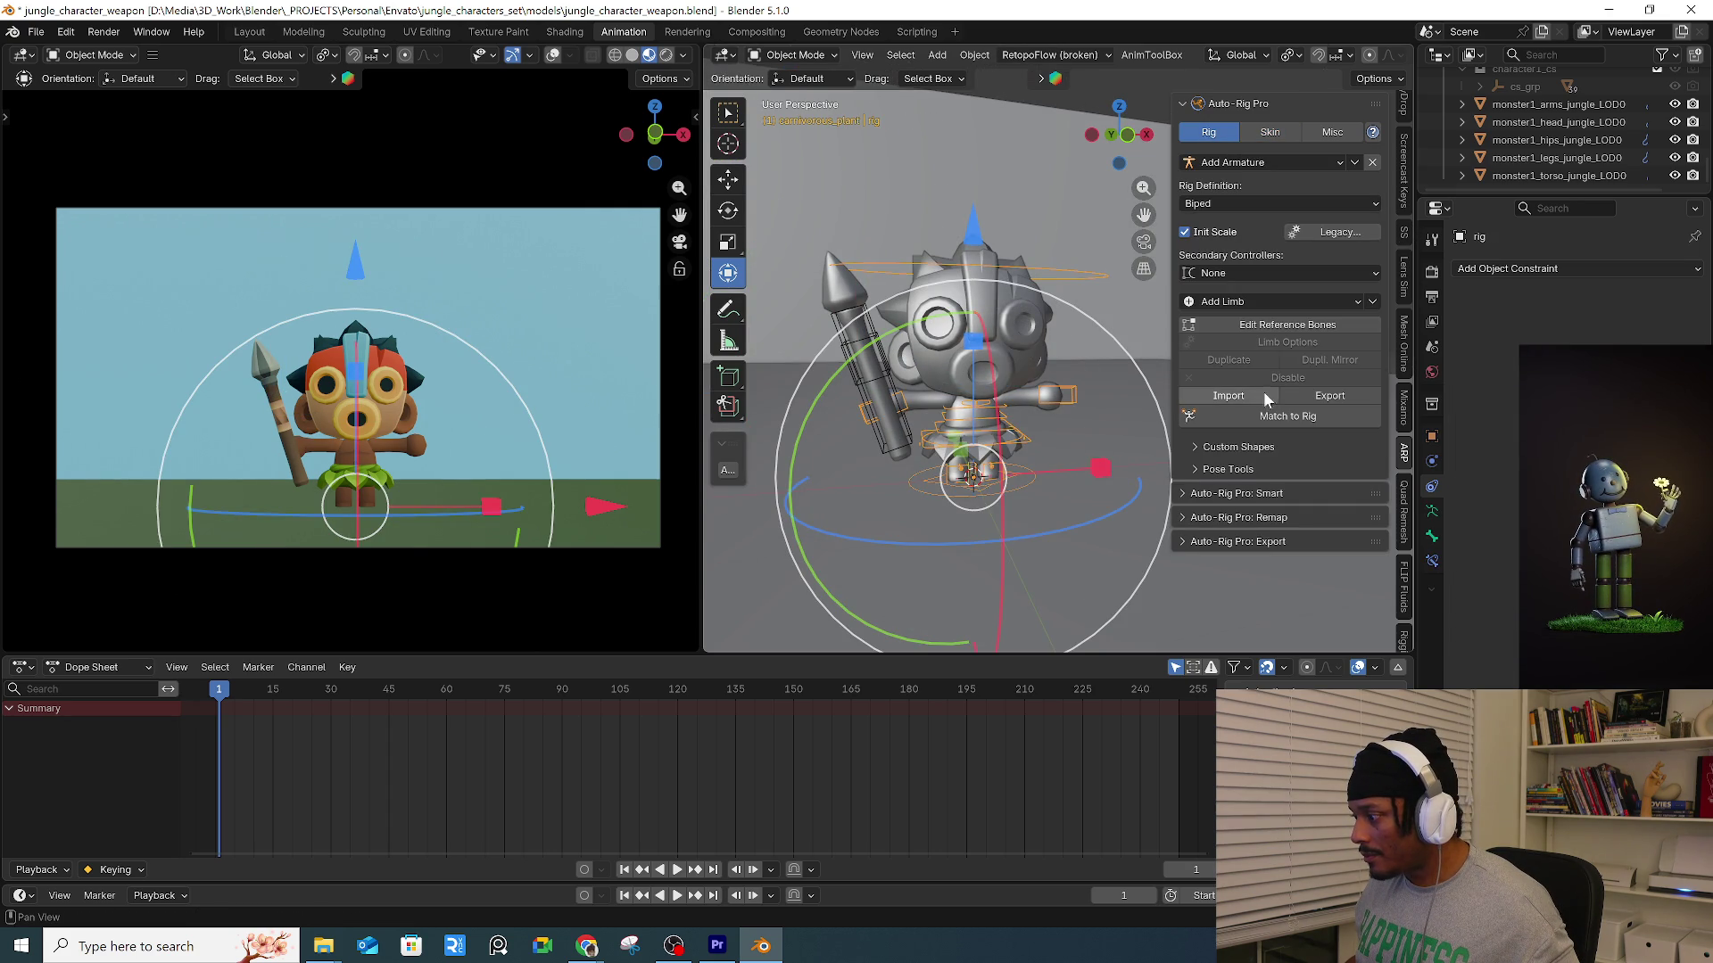
{"action": "scroll", "coordinate": [1070, 431], "scroll_direction": "up", "scroll_amount": 5}
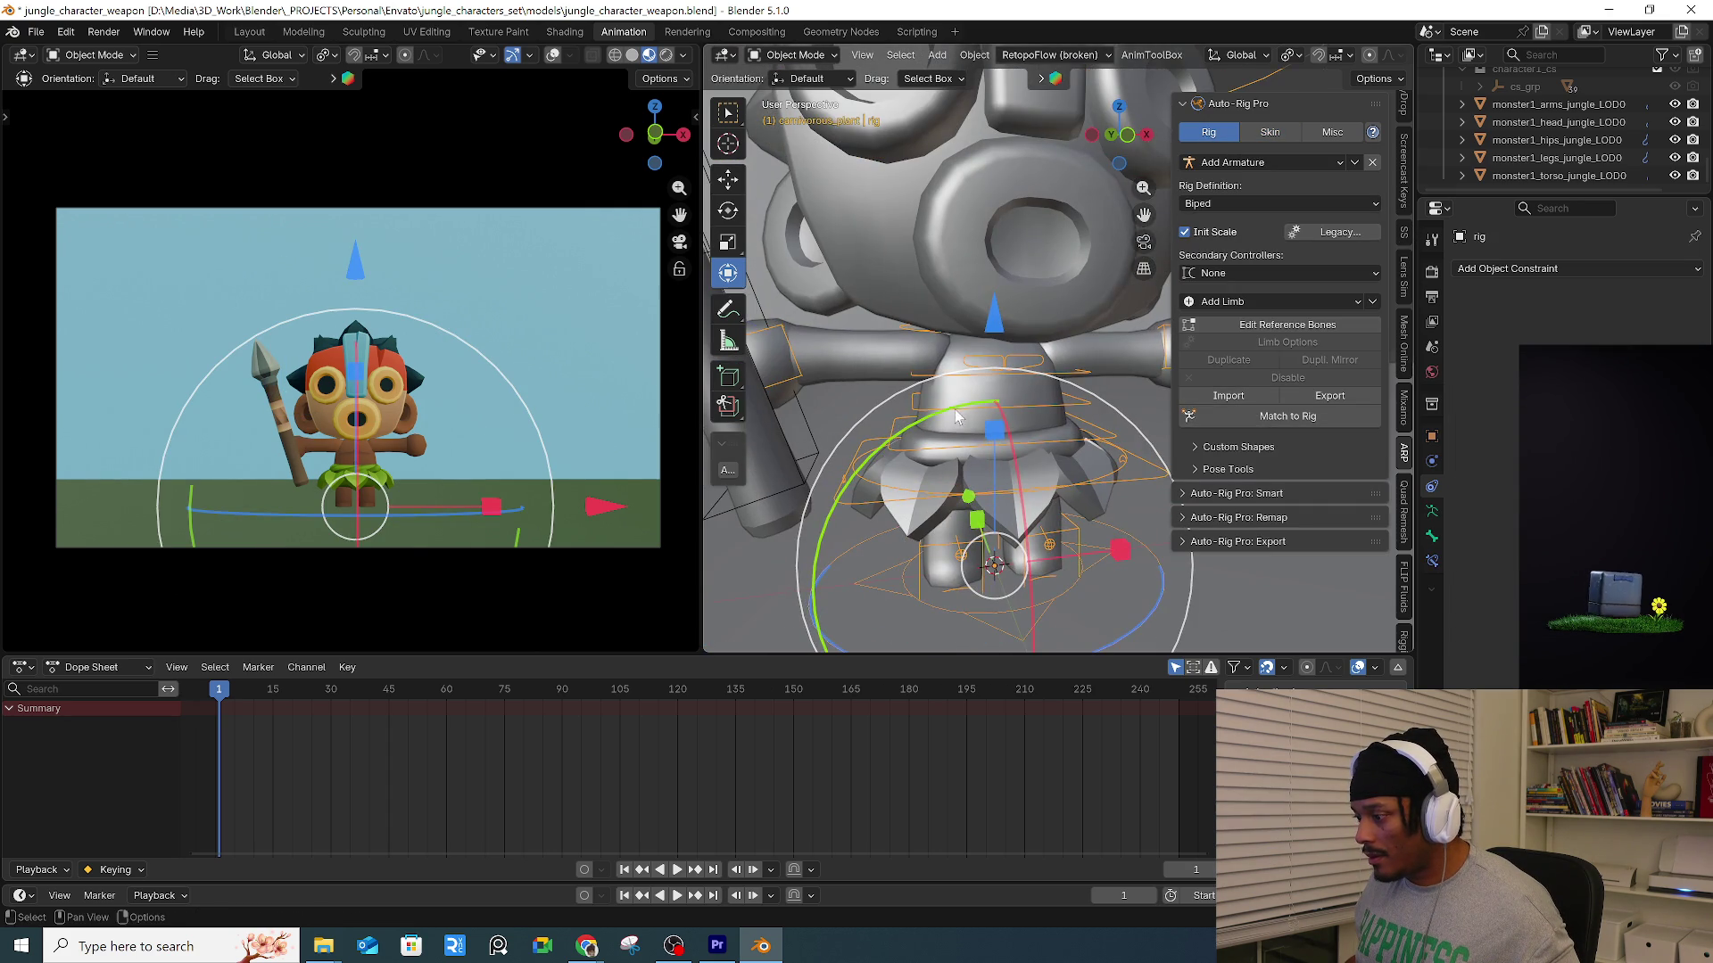
{"action": "key", "text": "alt+z"}
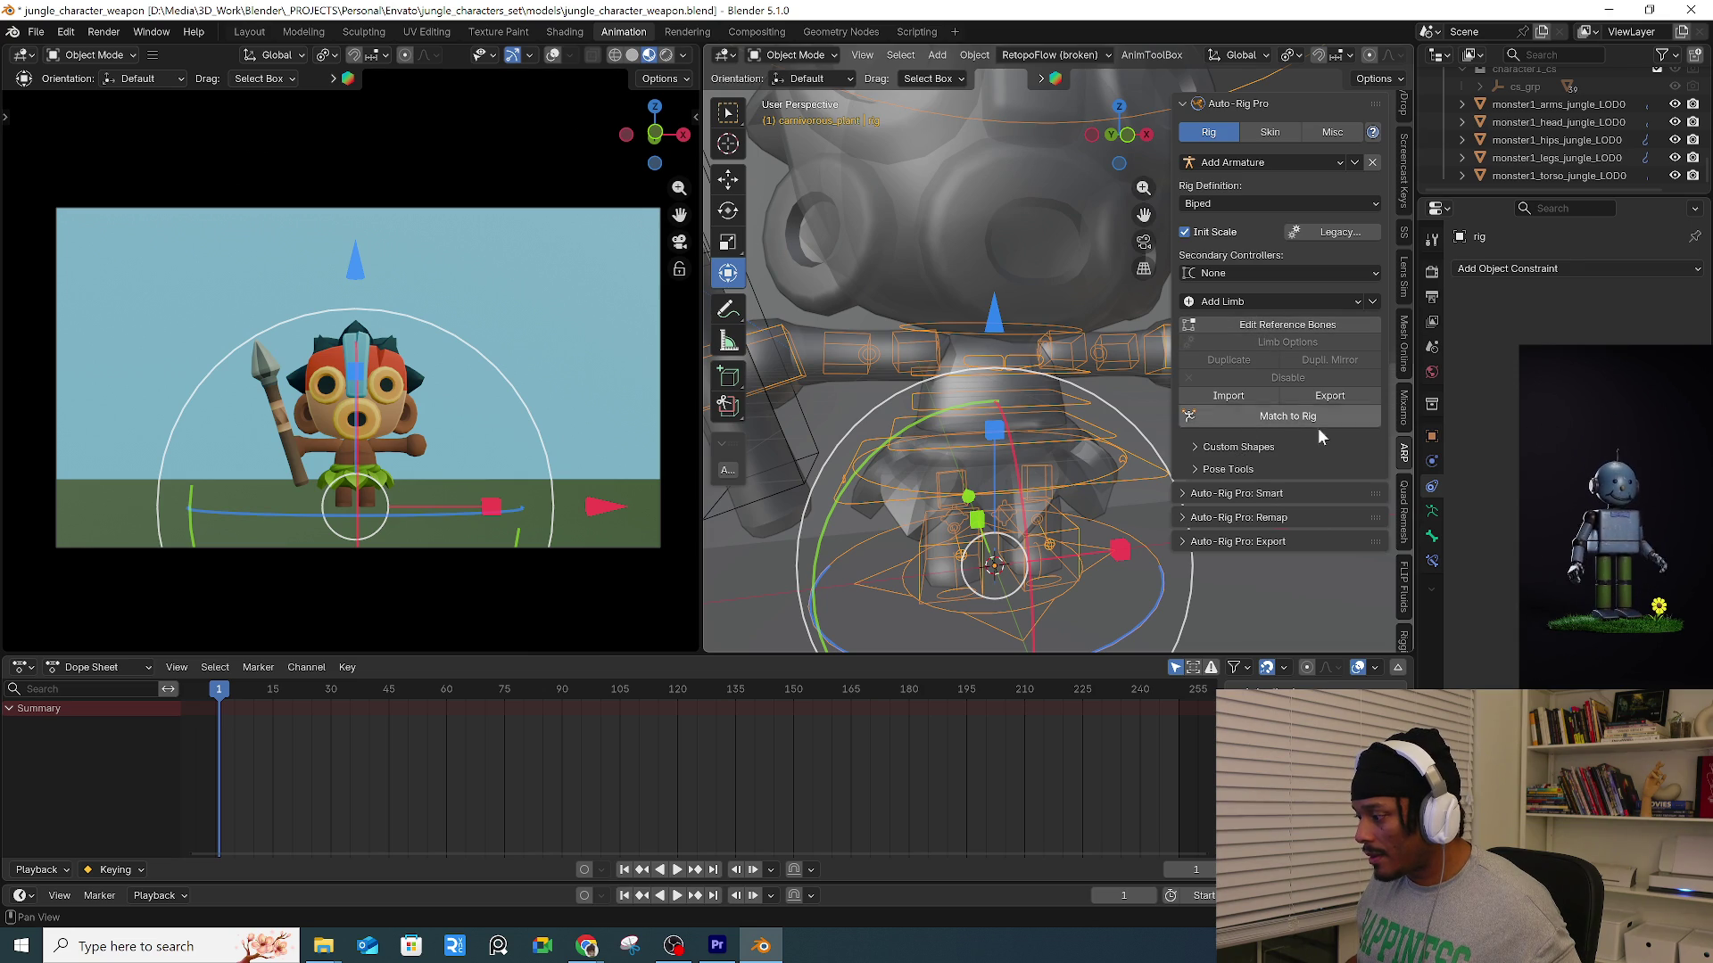
{"action": "left_click", "coordinate": [1236, 447]}
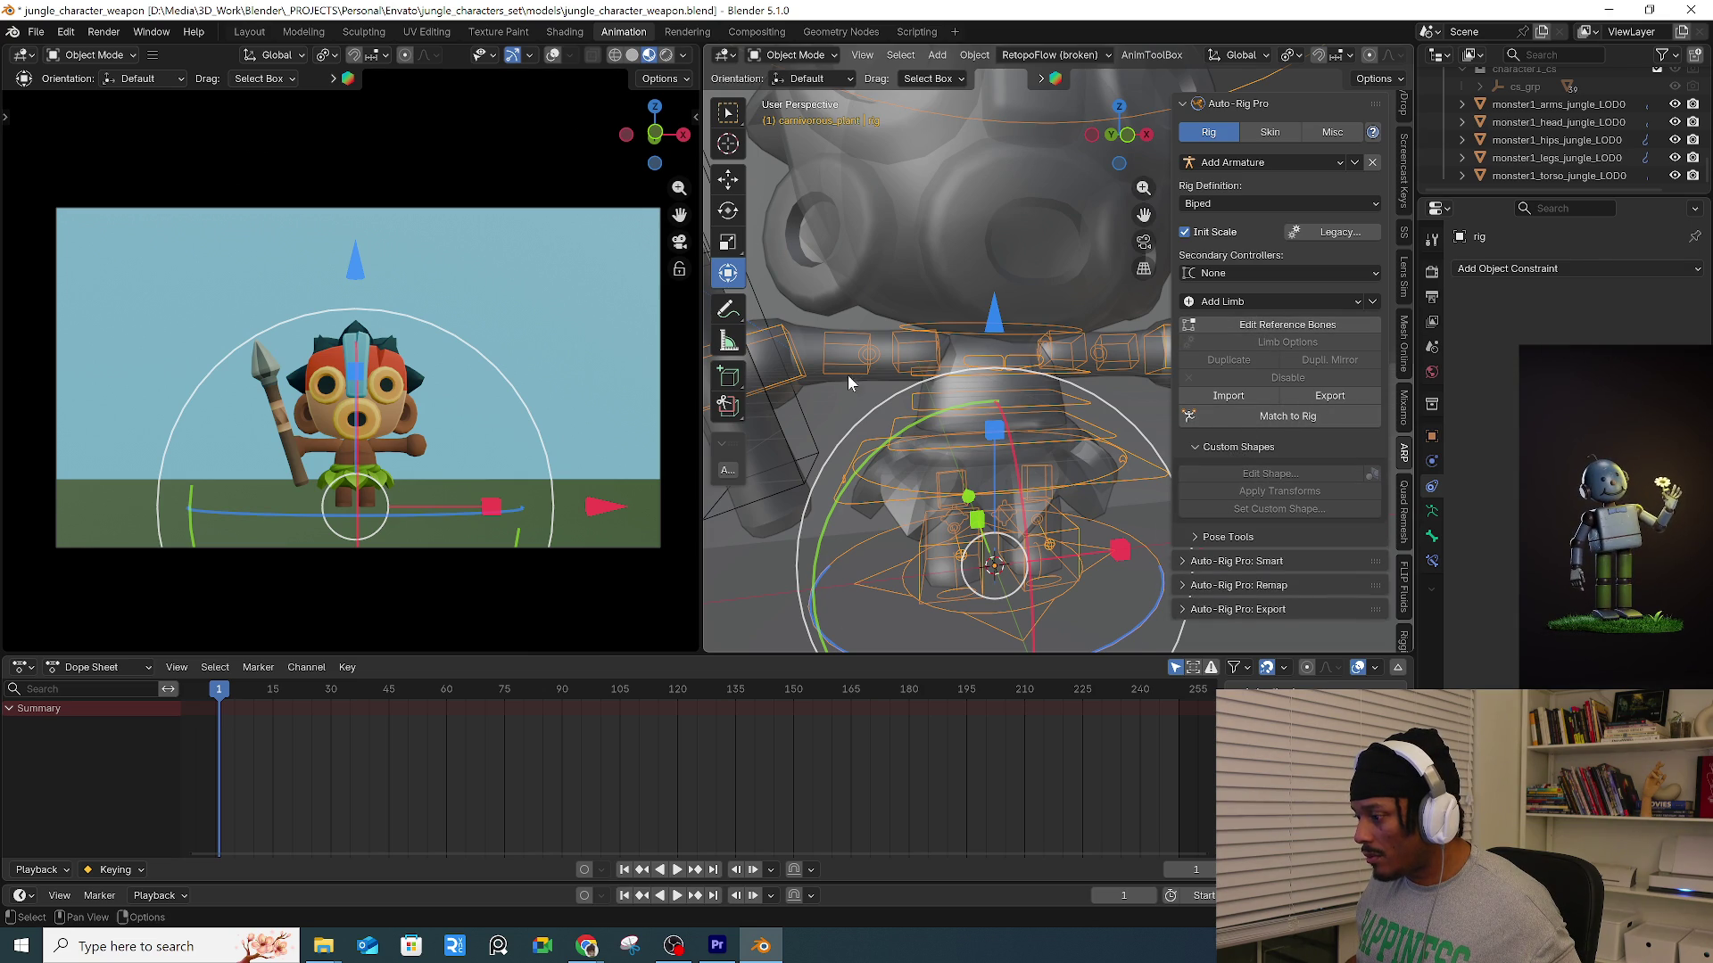
In pose mode, scale up the right forearm and upper-arm FK control shapes.
{"action": "key", "text": "ctrl+Tab"}
{"action": "left_click", "coordinate": [852, 351]}
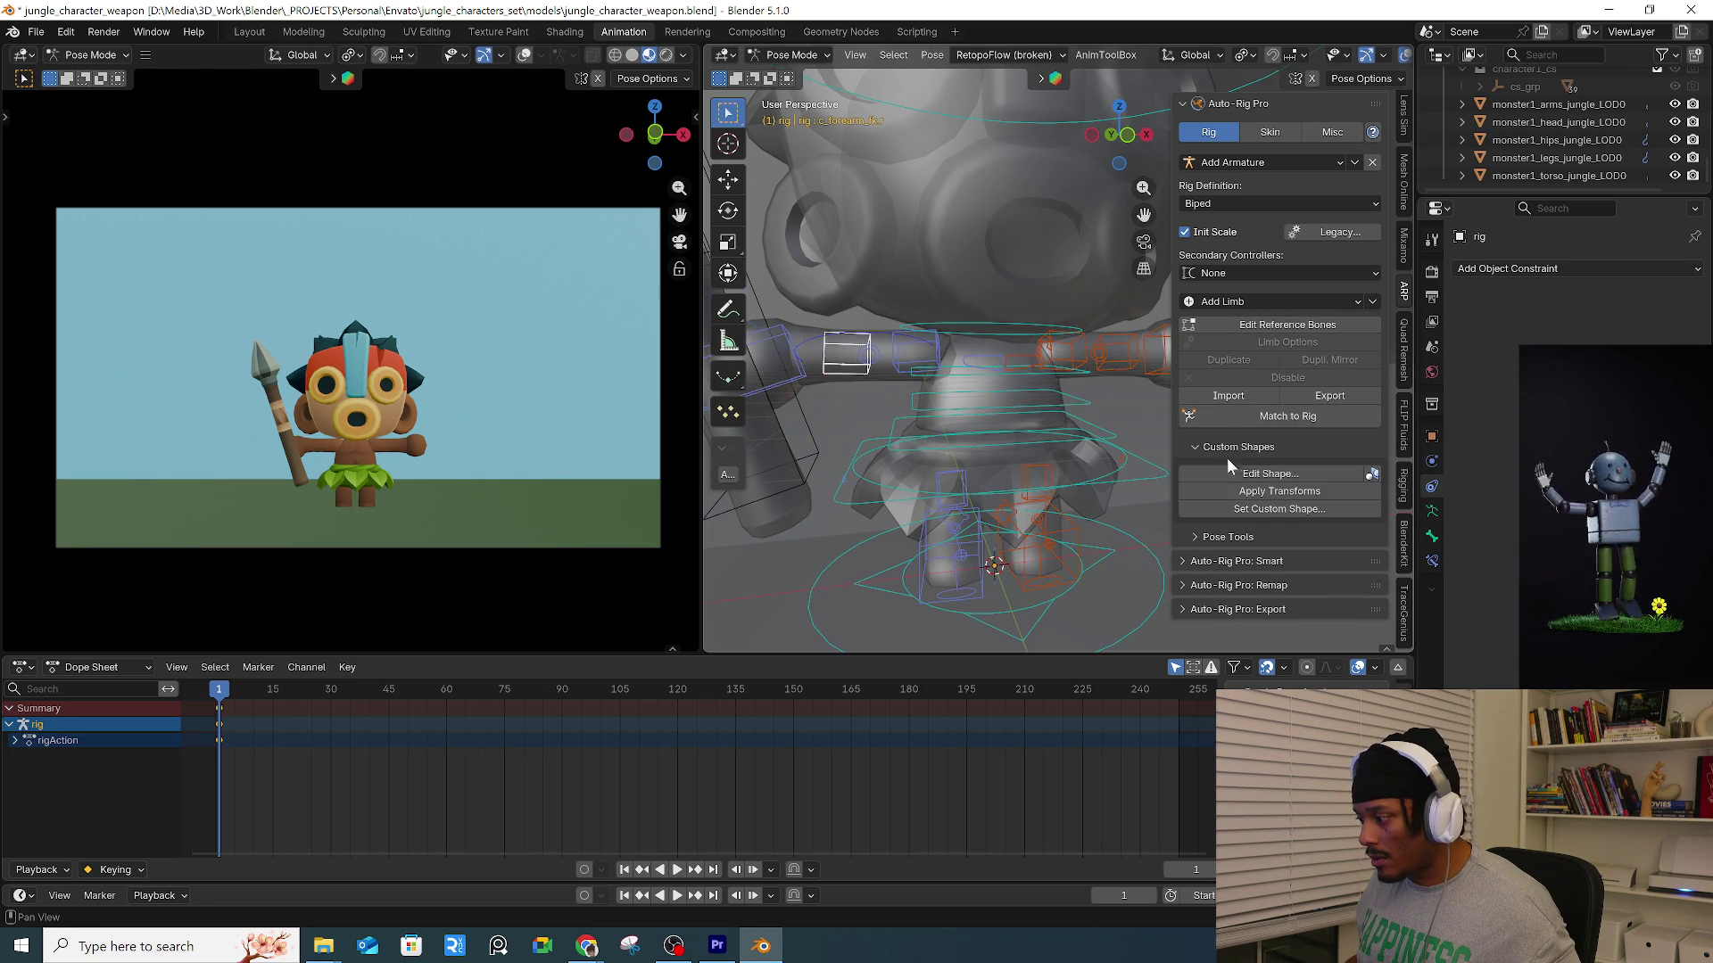
{"action": "left_click", "coordinate": [1269, 474]}
{"action": "key", "text": "s"}
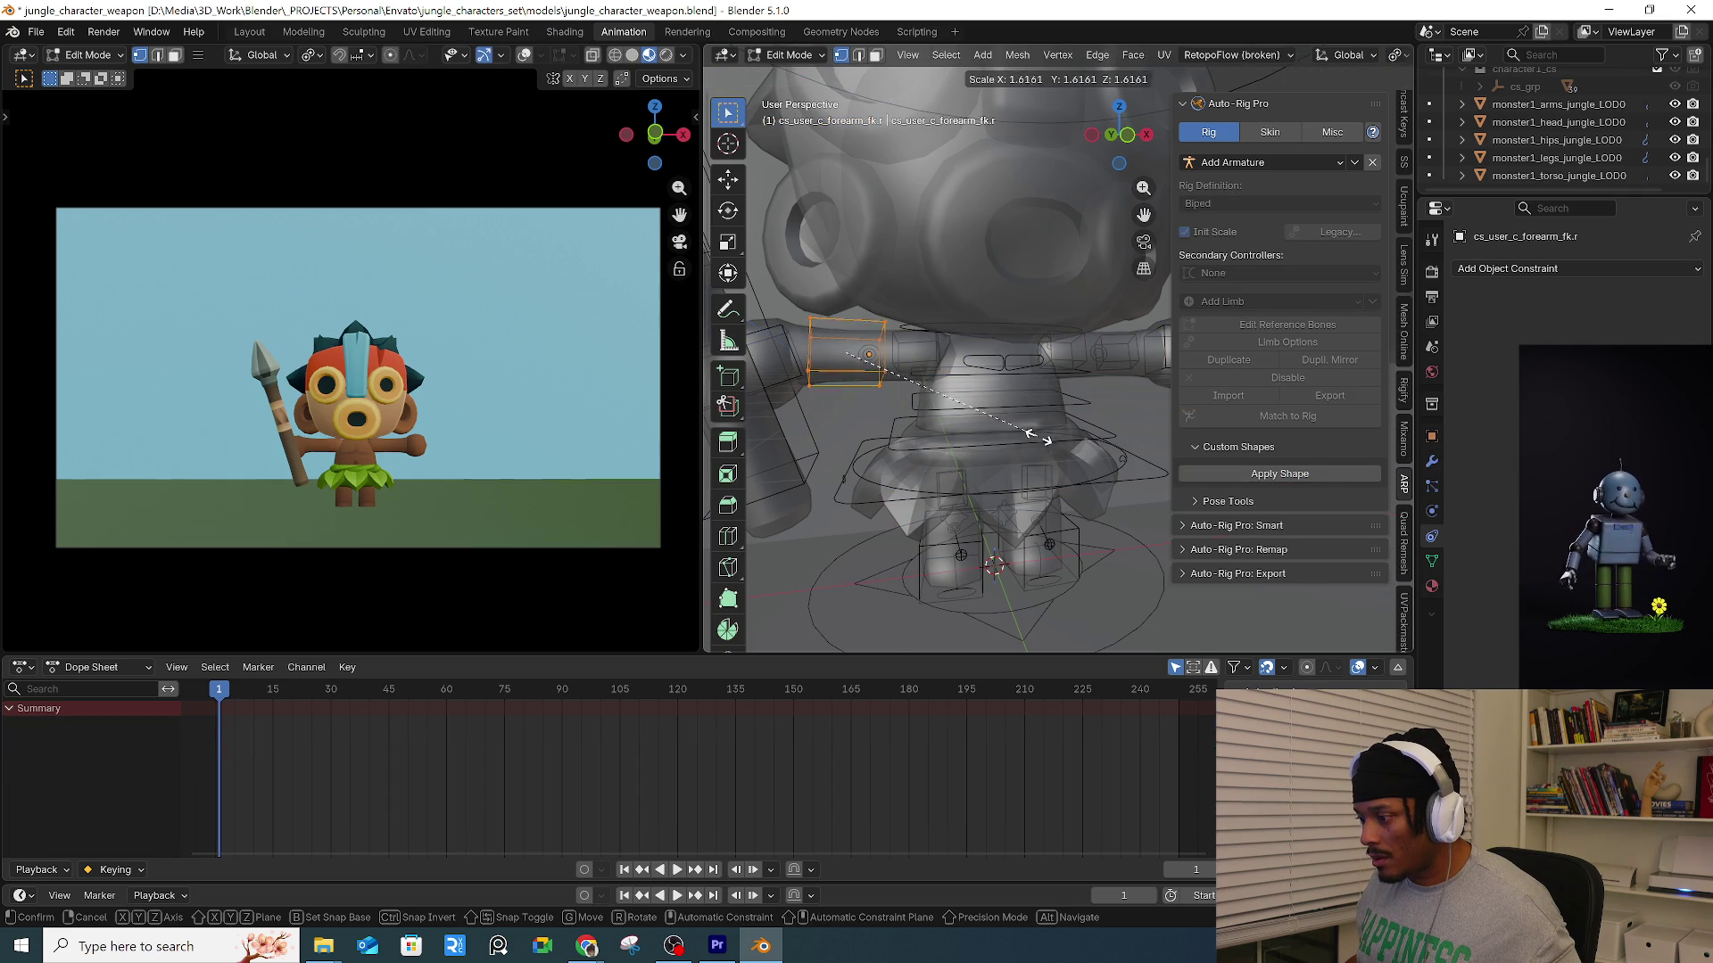
{"action": "left_click", "coordinate": [1039, 439]}
{"action": "left_click", "coordinate": [1314, 474]}
{"action": "left_click", "coordinate": [903, 365]}
{"action": "left_click", "coordinate": [1211, 474]}
{"action": "key", "text": "s"}
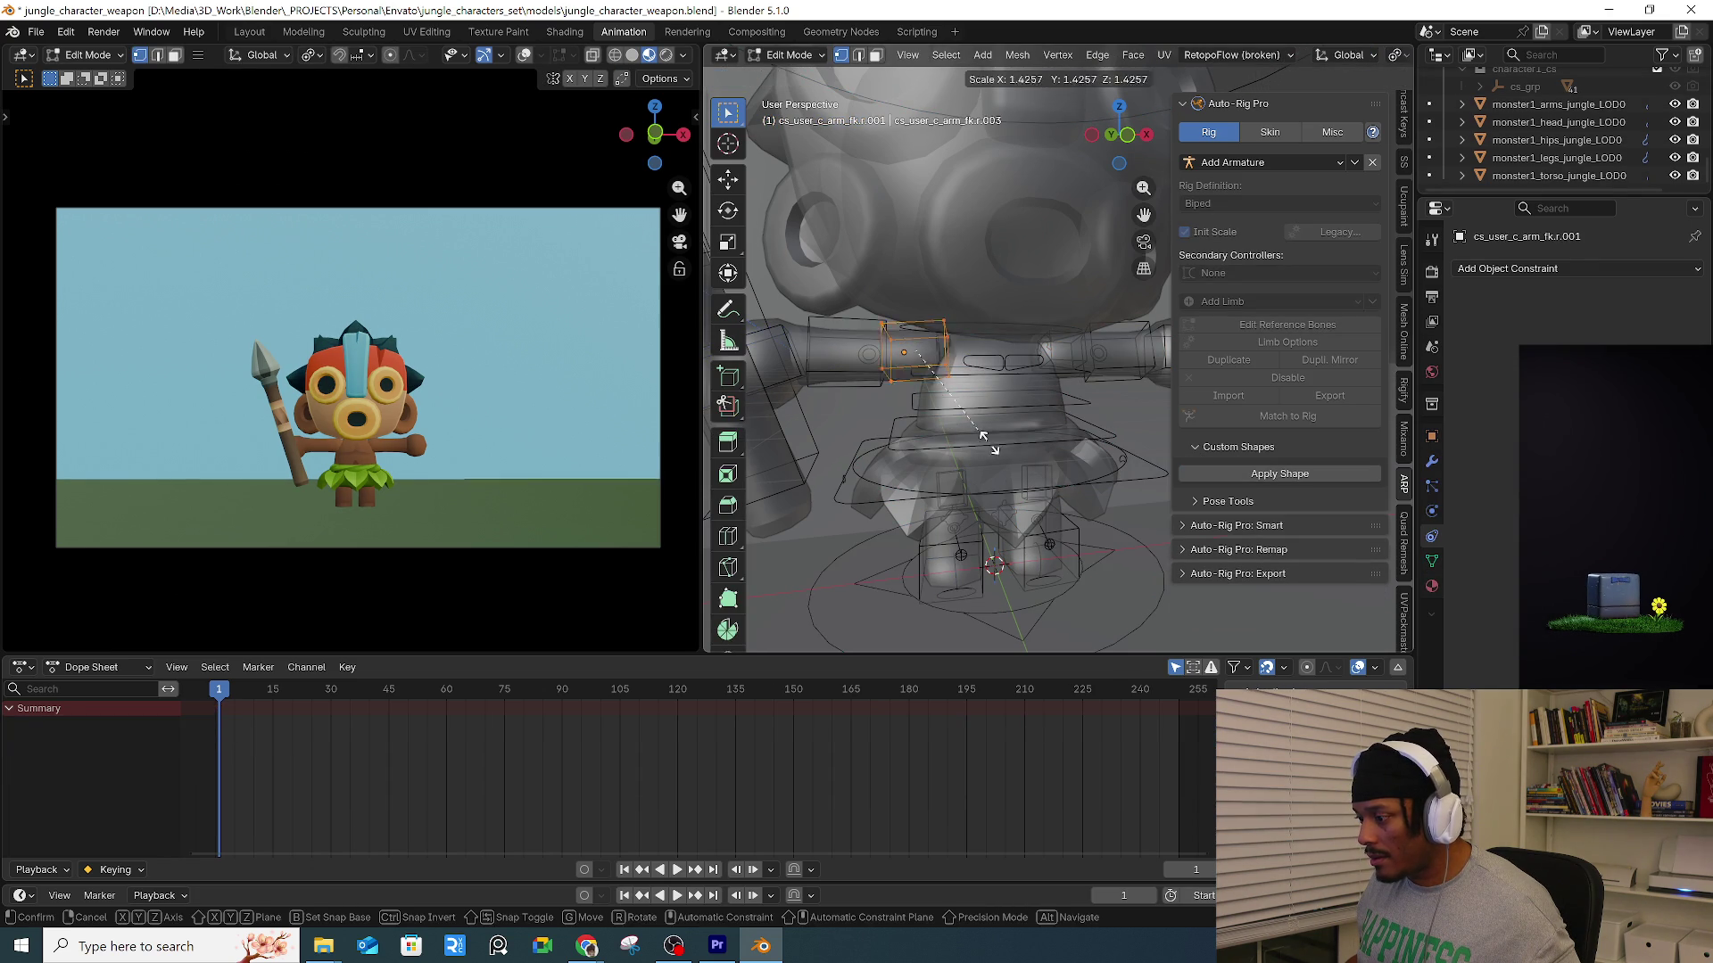
{"action": "left_click", "coordinate": [1248, 478]}
{"action": "left_click", "coordinate": [1256, 479]}
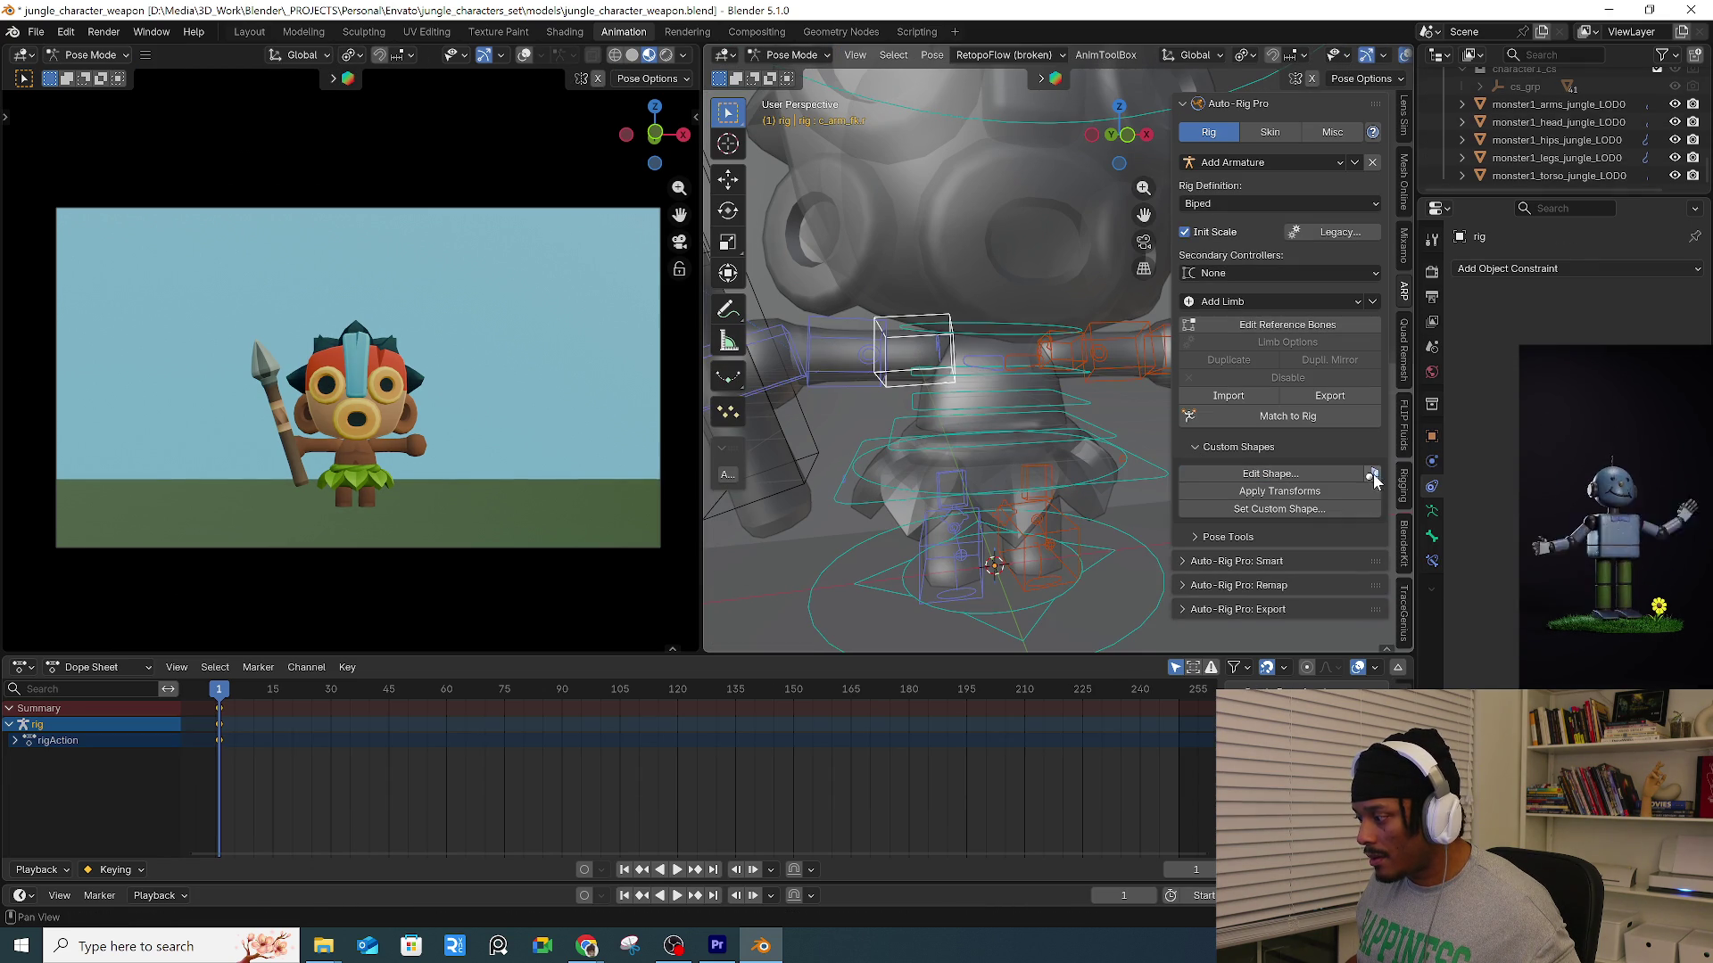
Return to Object Mode and isolate Plane.001 in local view.
{"action": "scroll", "coordinate": [1017, 402], "scroll_direction": "down", "scroll_amount": 4}
{"action": "middle_click_drag", "start_coordinate": [950, 387], "coordinate": [1043, 396]}
{"action": "left_click", "coordinate": [1044, 396]}
{"action": "scroll", "coordinate": [1353, 61], "scroll_direction": "down", "scroll_amount": 5}
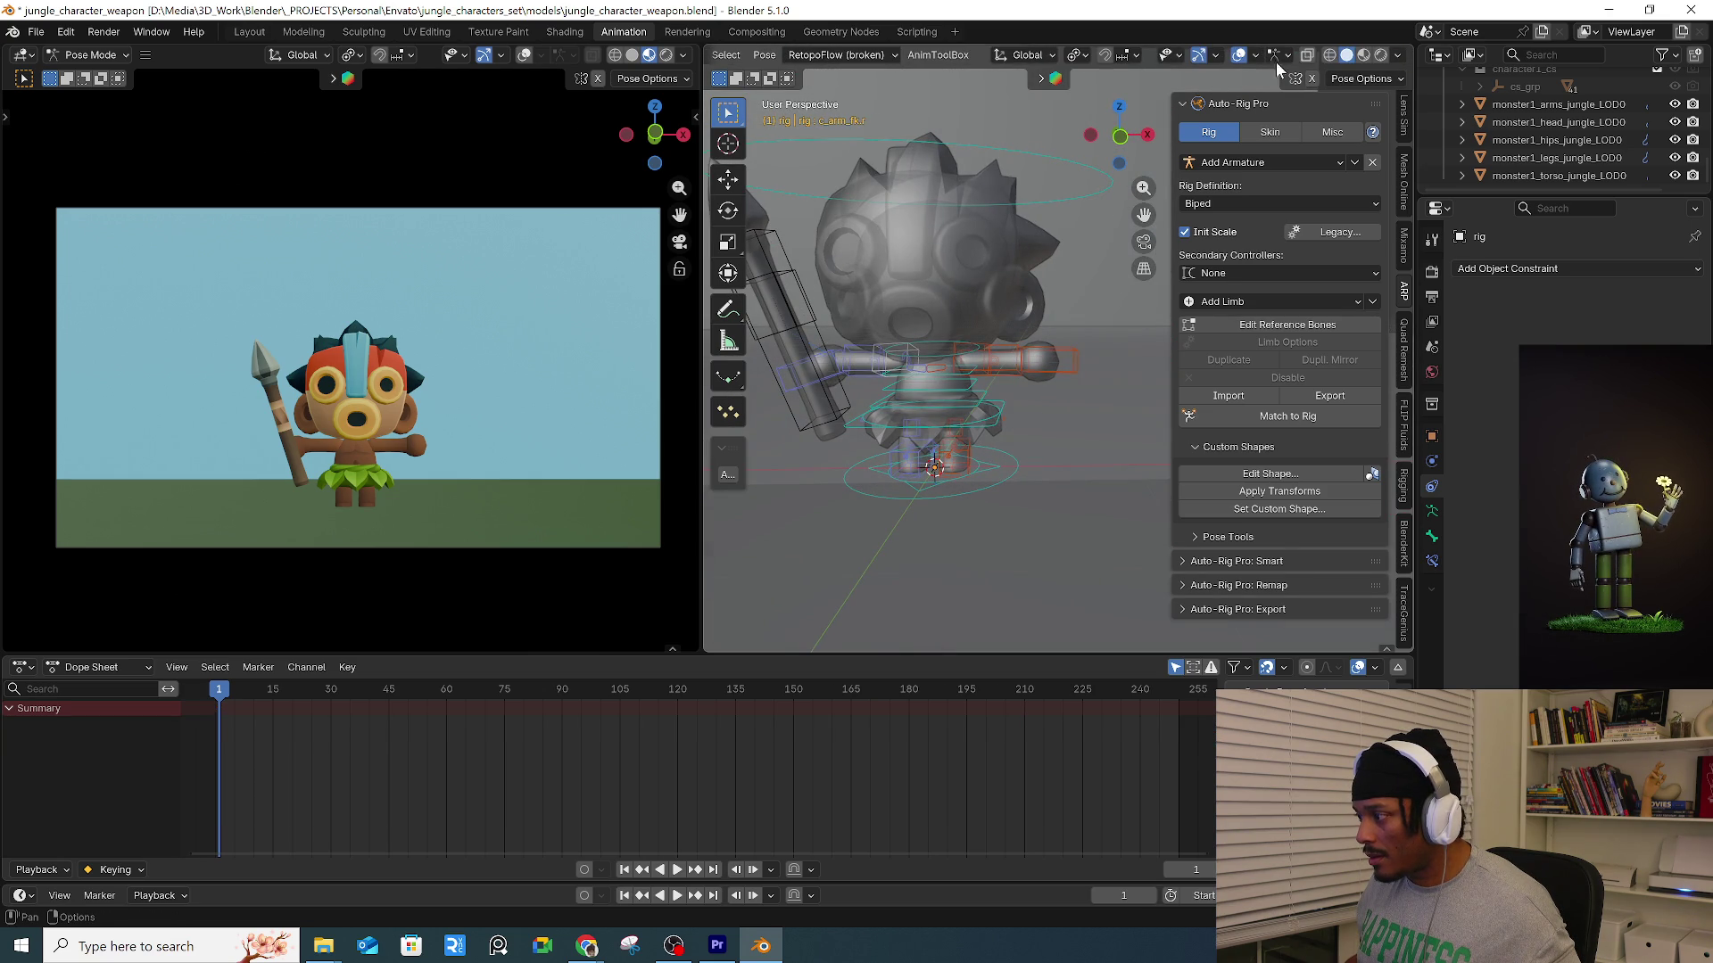
{"action": "middle_click_drag", "start_coordinate": [1008, 314], "coordinate": [1035, 331]}
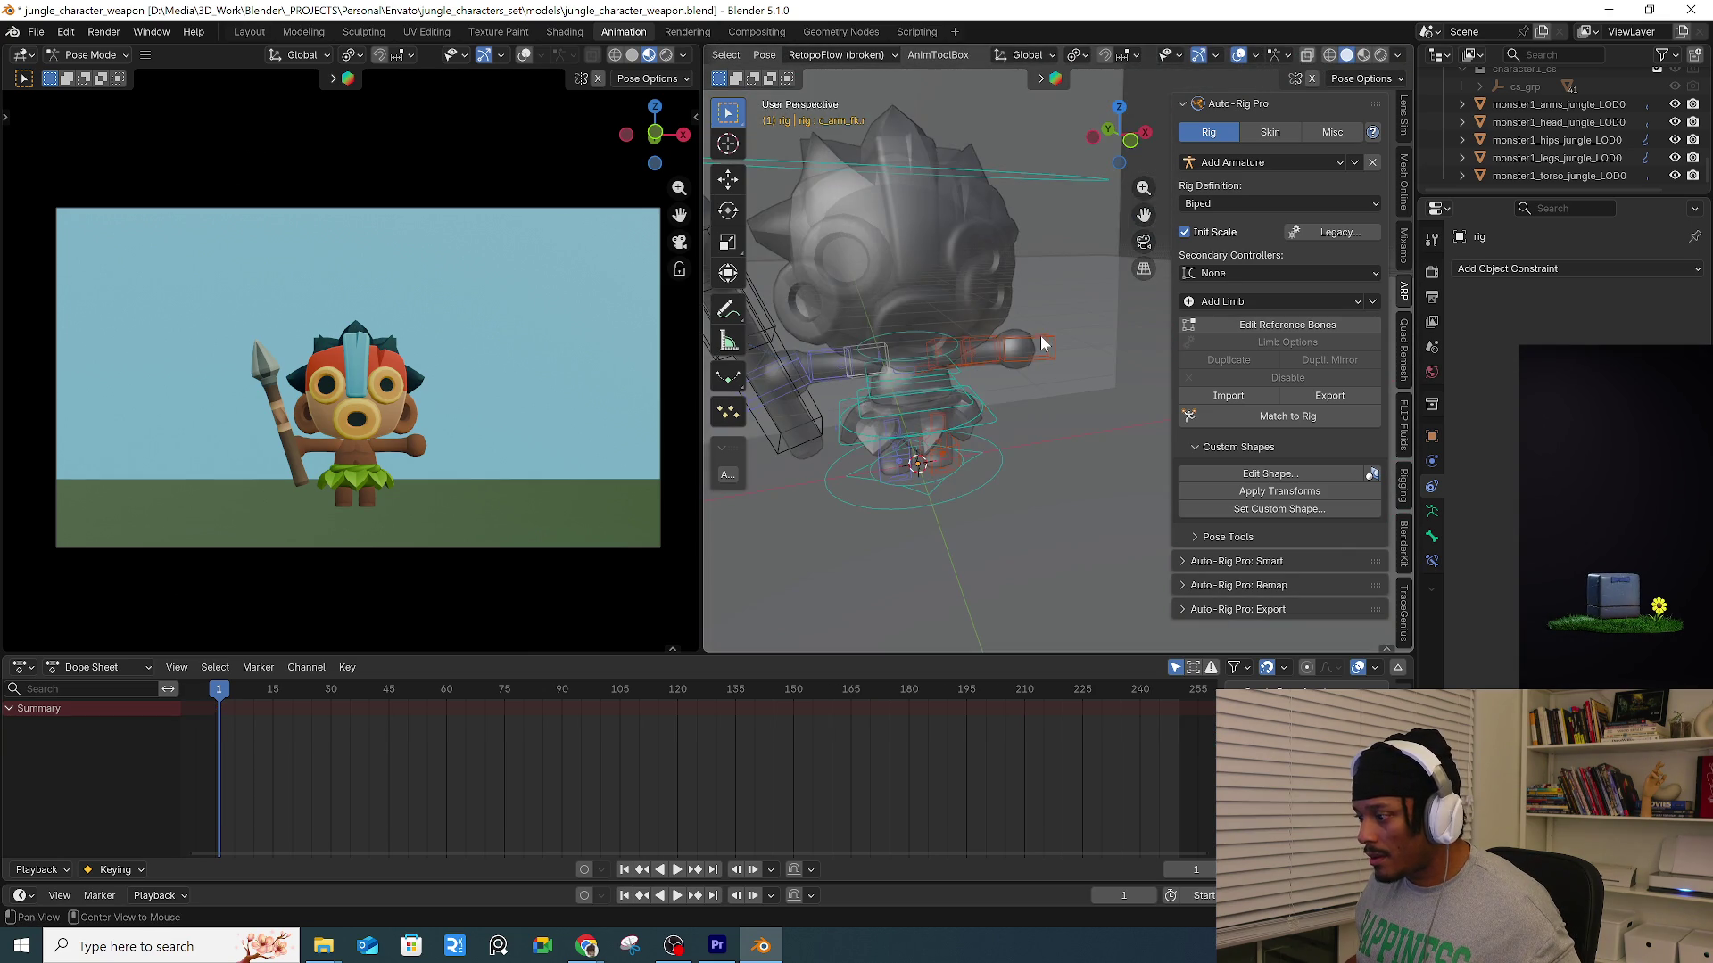
{"action": "key", "text": "ctrl+Tab"}
{"action": "left_click", "coordinate": [935, 391]}
{"action": "key", "text": "slash"}
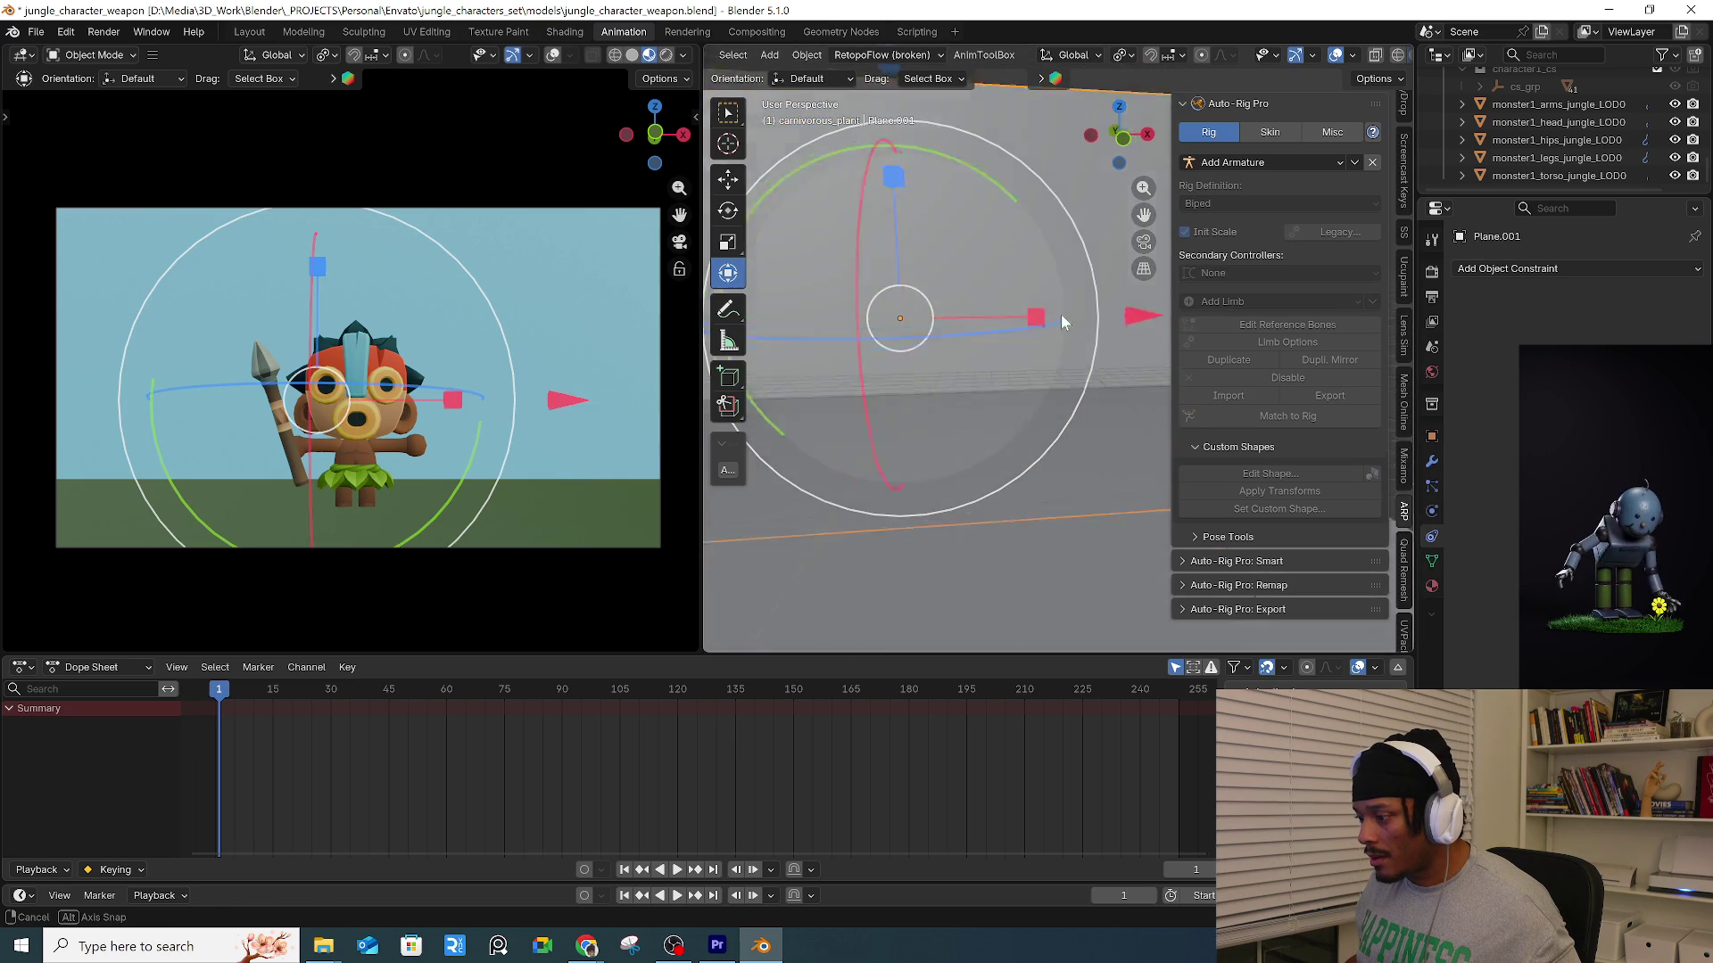
Make the character rig active, then bring the YouTube Shorts browser window to the front.
{"action": "left_click", "coordinate": [1096, 394]}
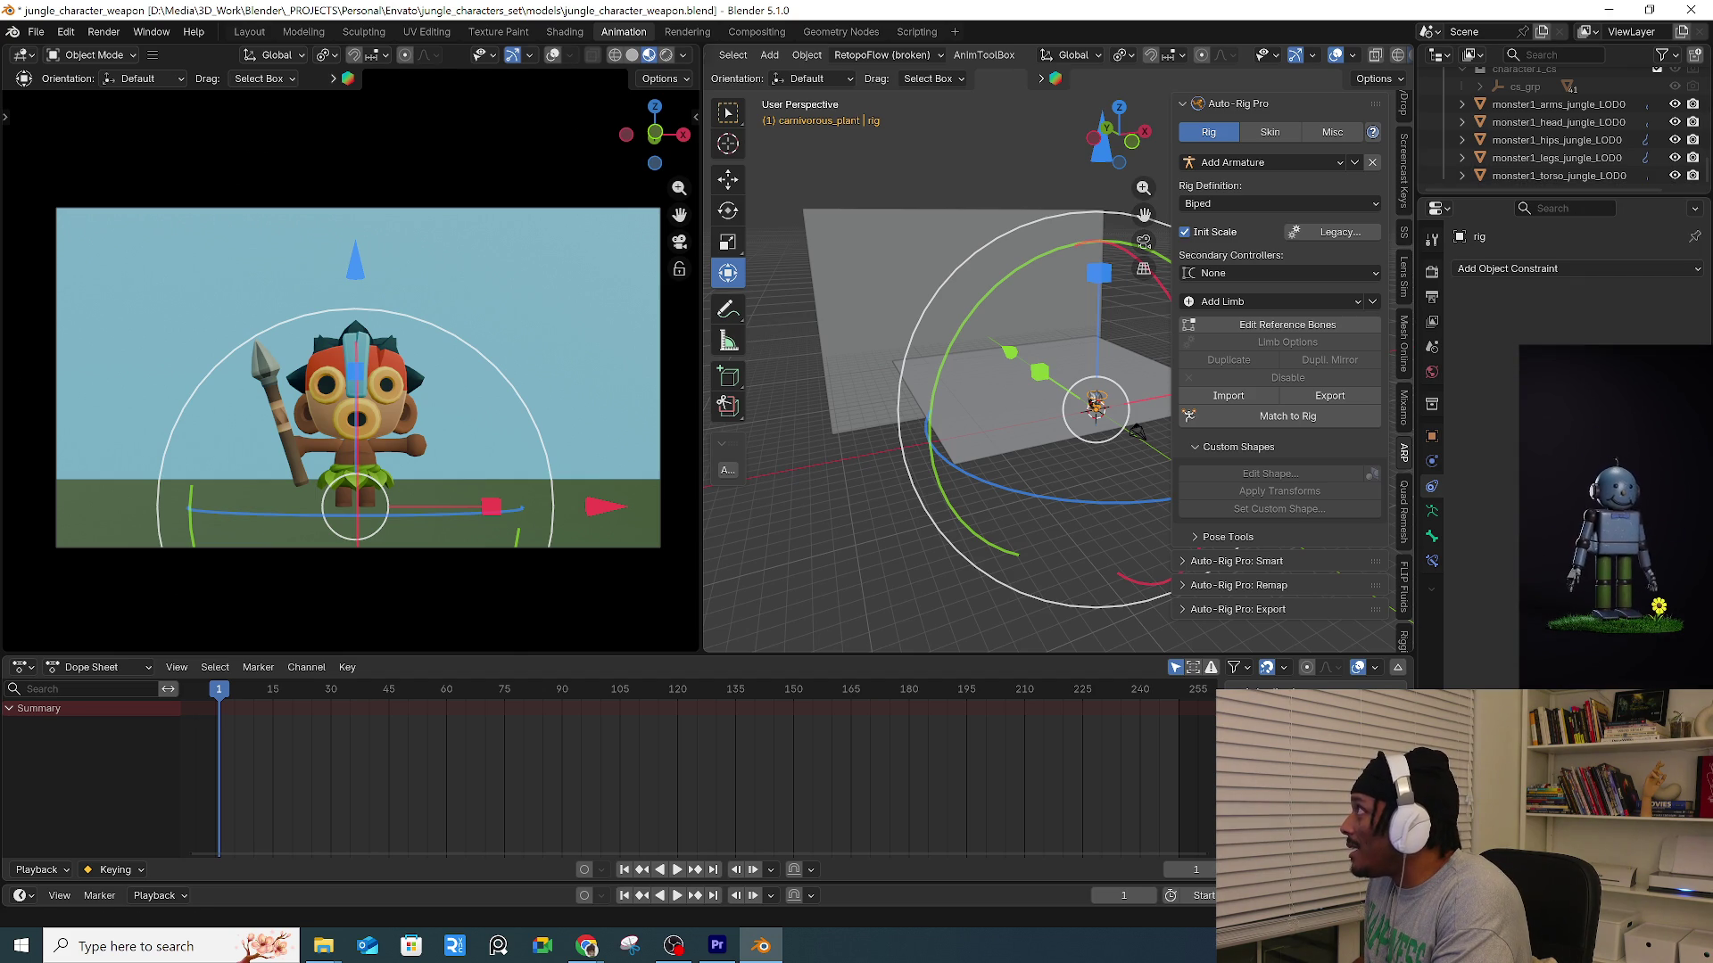
{"action": "key", "text": "alt+Tab"}
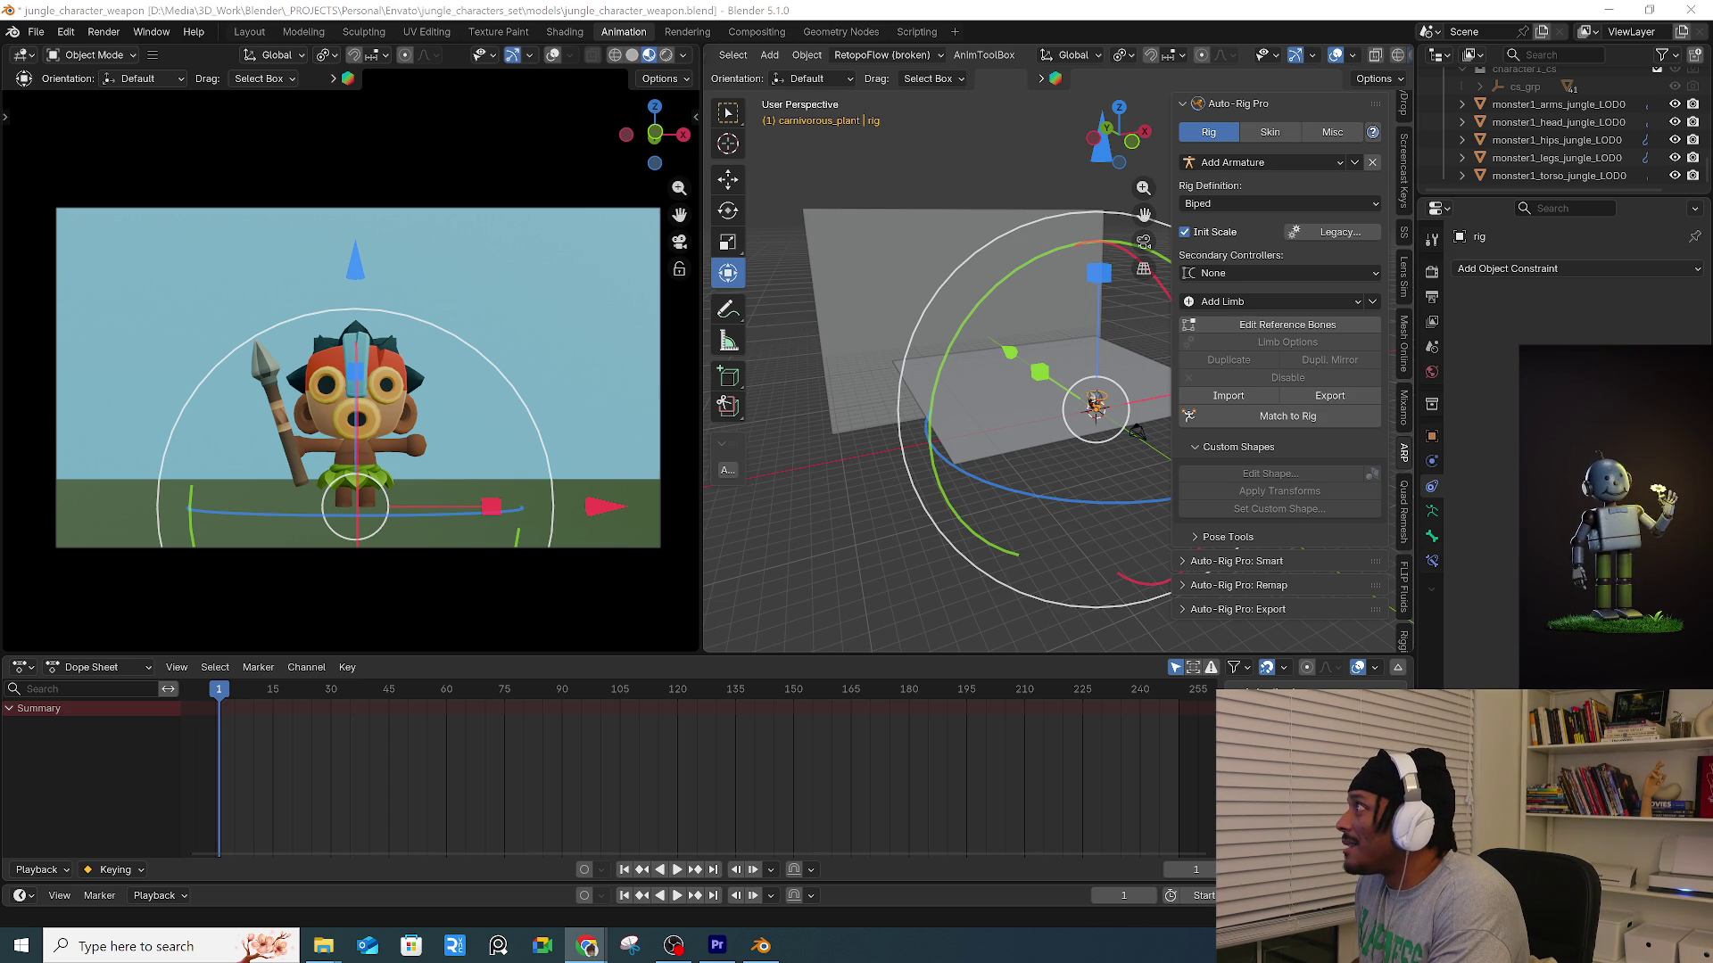
{"action": "left_click", "coordinate": [587, 946]}
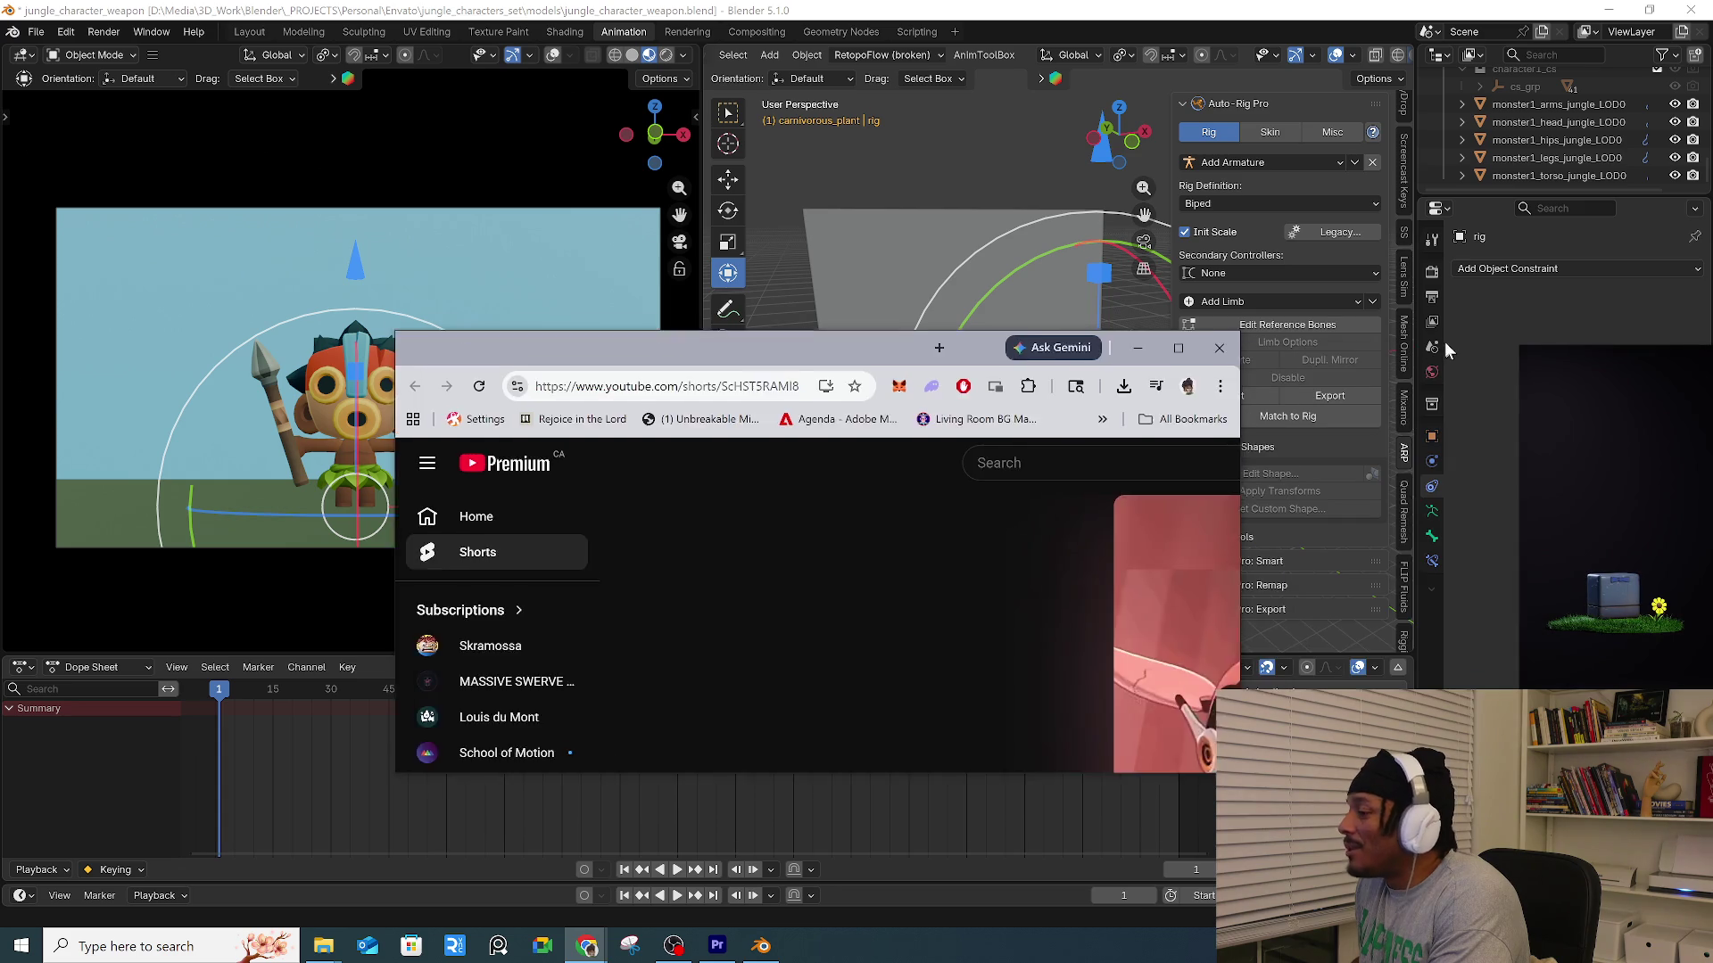
Maximize the browser, lower the Short's volume, open its comments, and switch back to Blender.
{"action": "left_click", "coordinate": [1185, 313]}
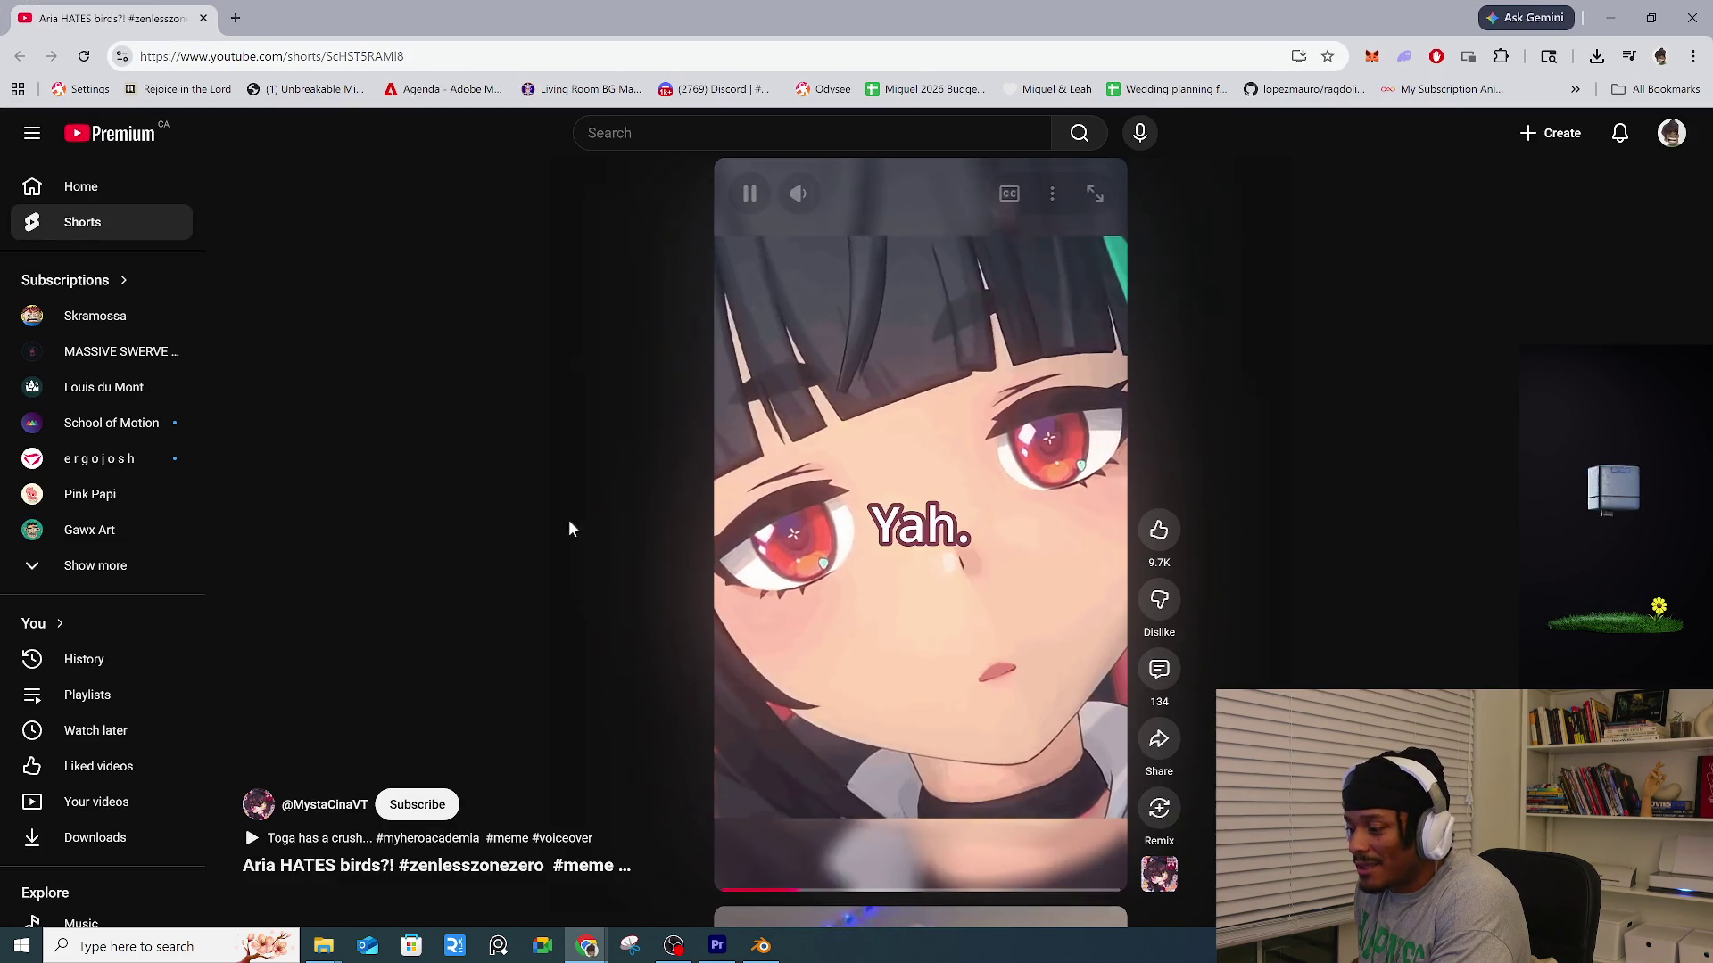
{"action": "left_click", "coordinate": [946, 694]}
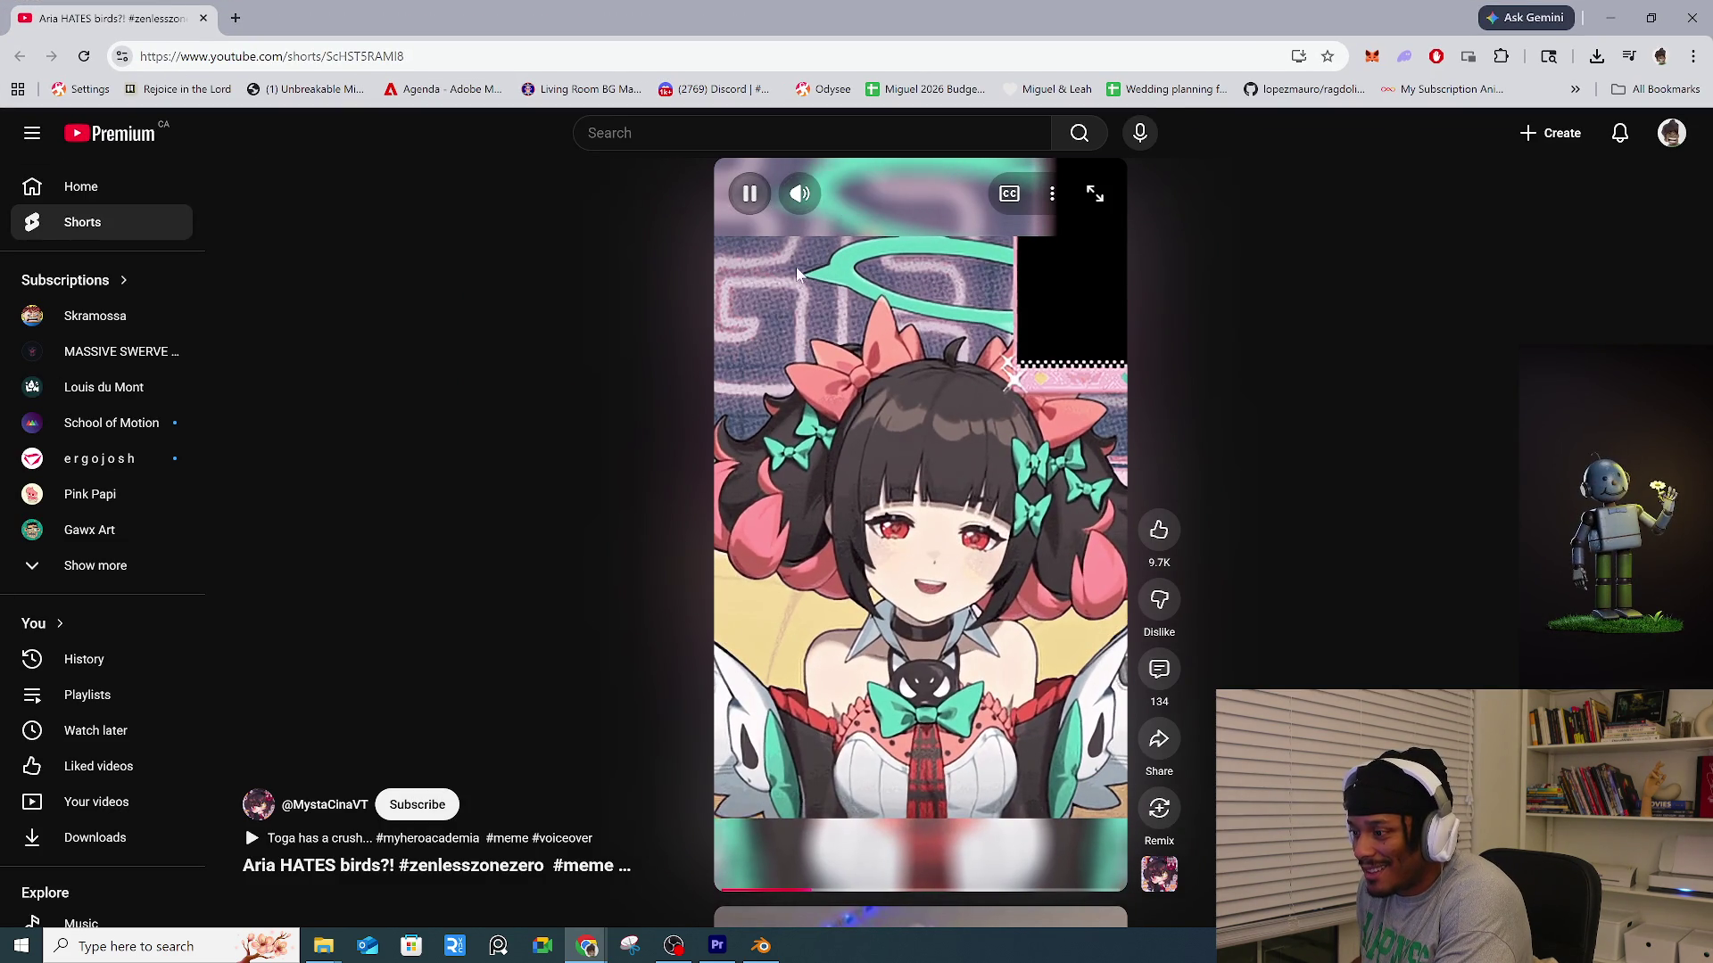
{"action": "left_click", "coordinate": [751, 195]}
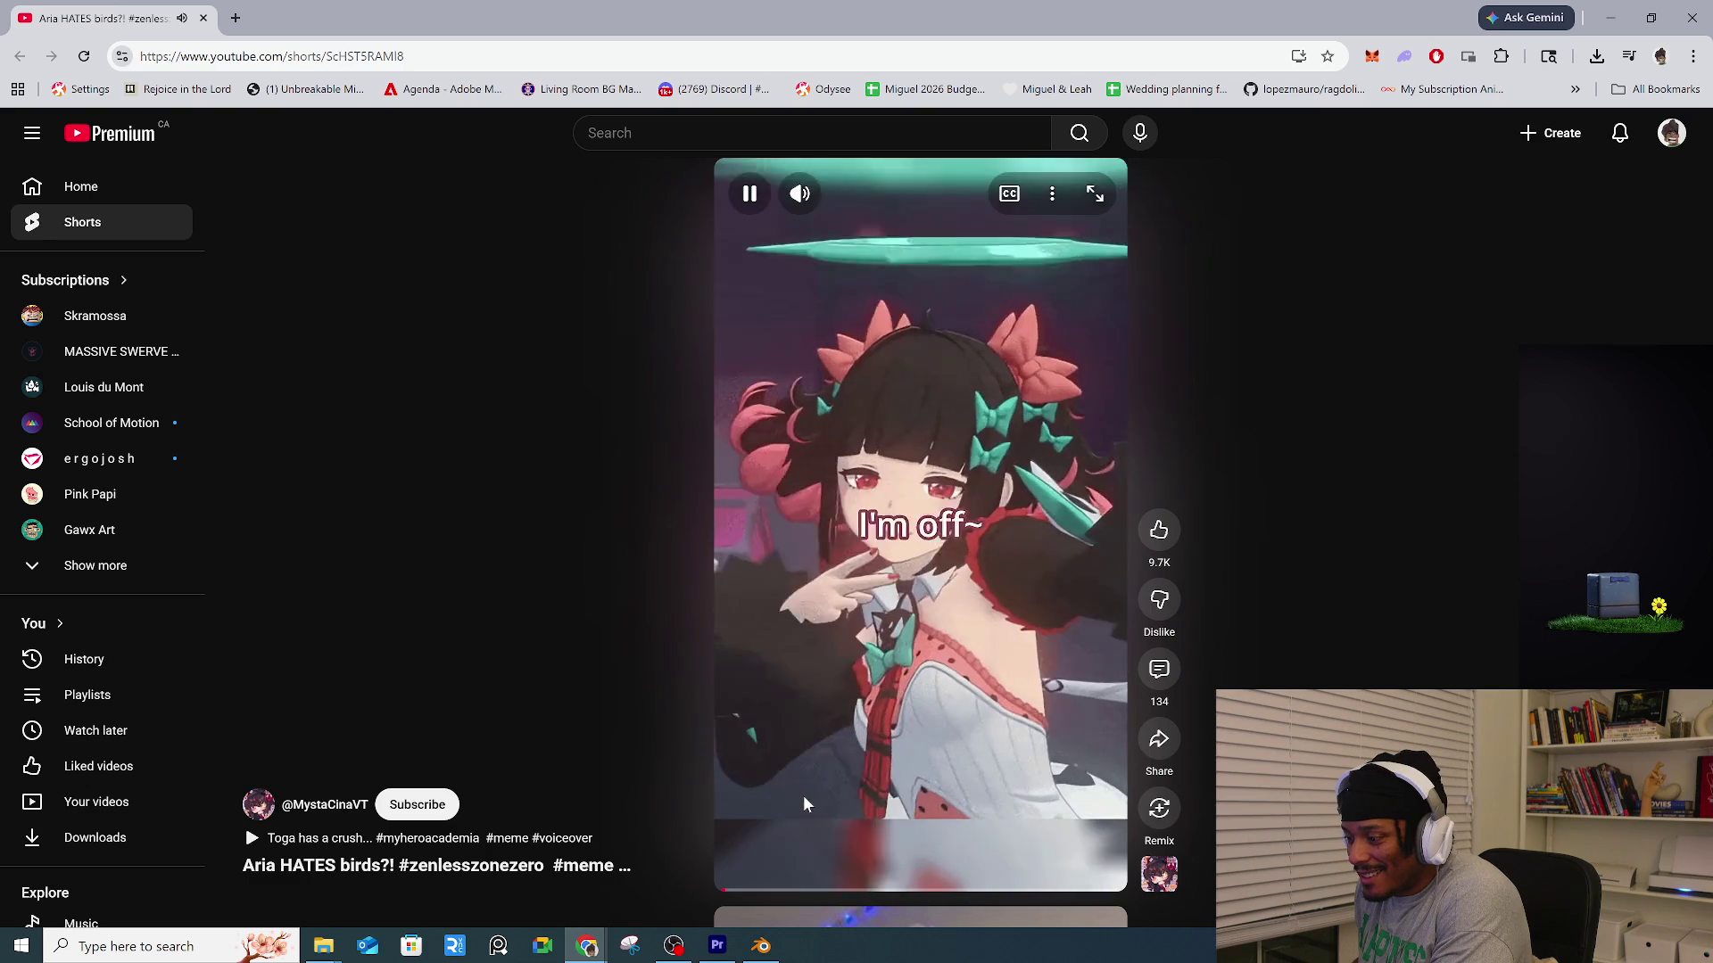
{"action": "left_click", "coordinate": [847, 196]}
{"action": "left_click_drag", "start_coordinate": [847, 198], "coordinate": [844, 198]}
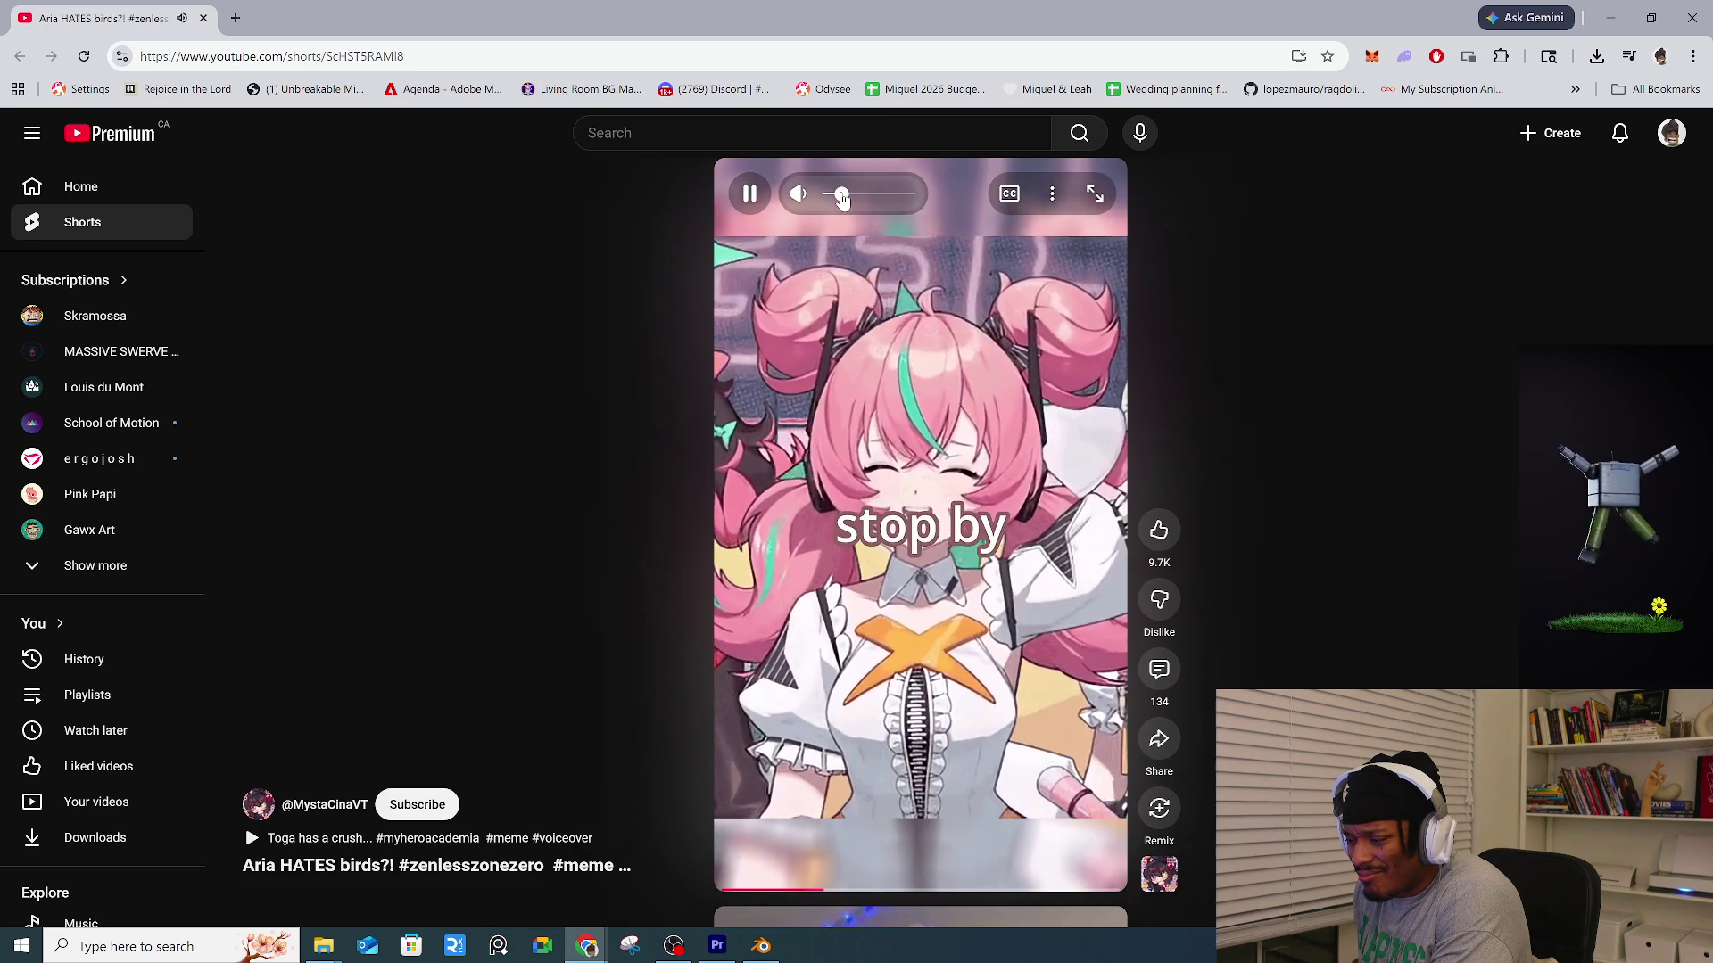
{"action": "left_click", "coordinate": [1148, 678]}
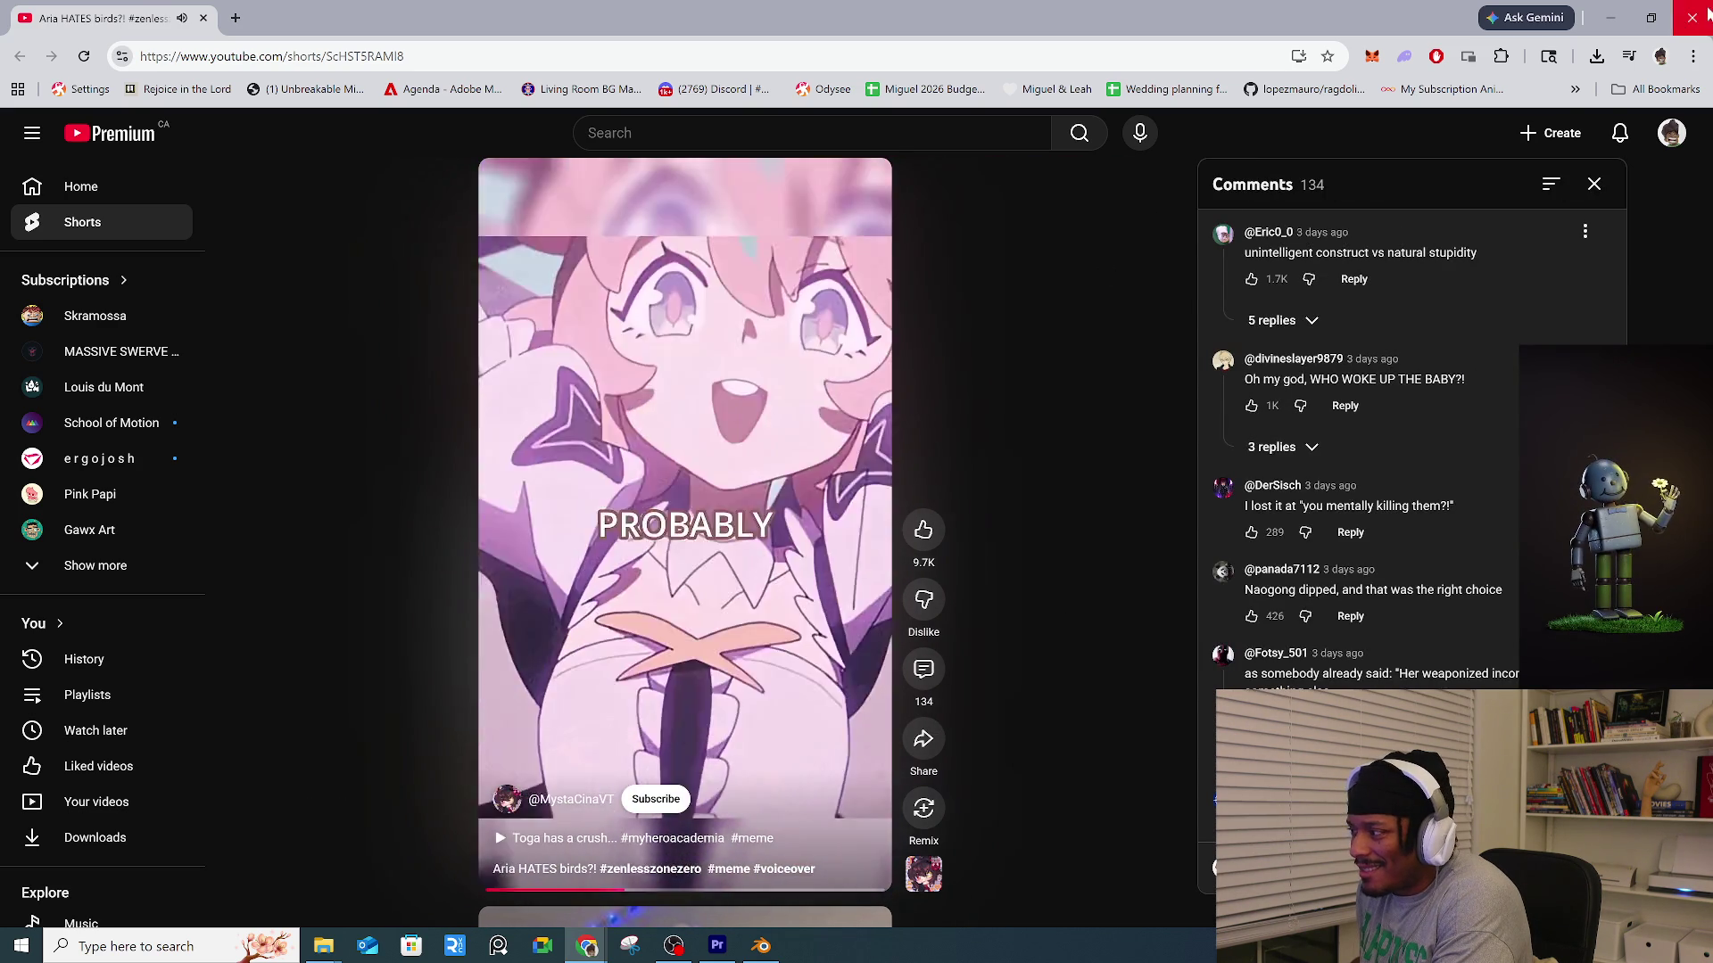
{"action": "key", "text": "alt+Tab"}
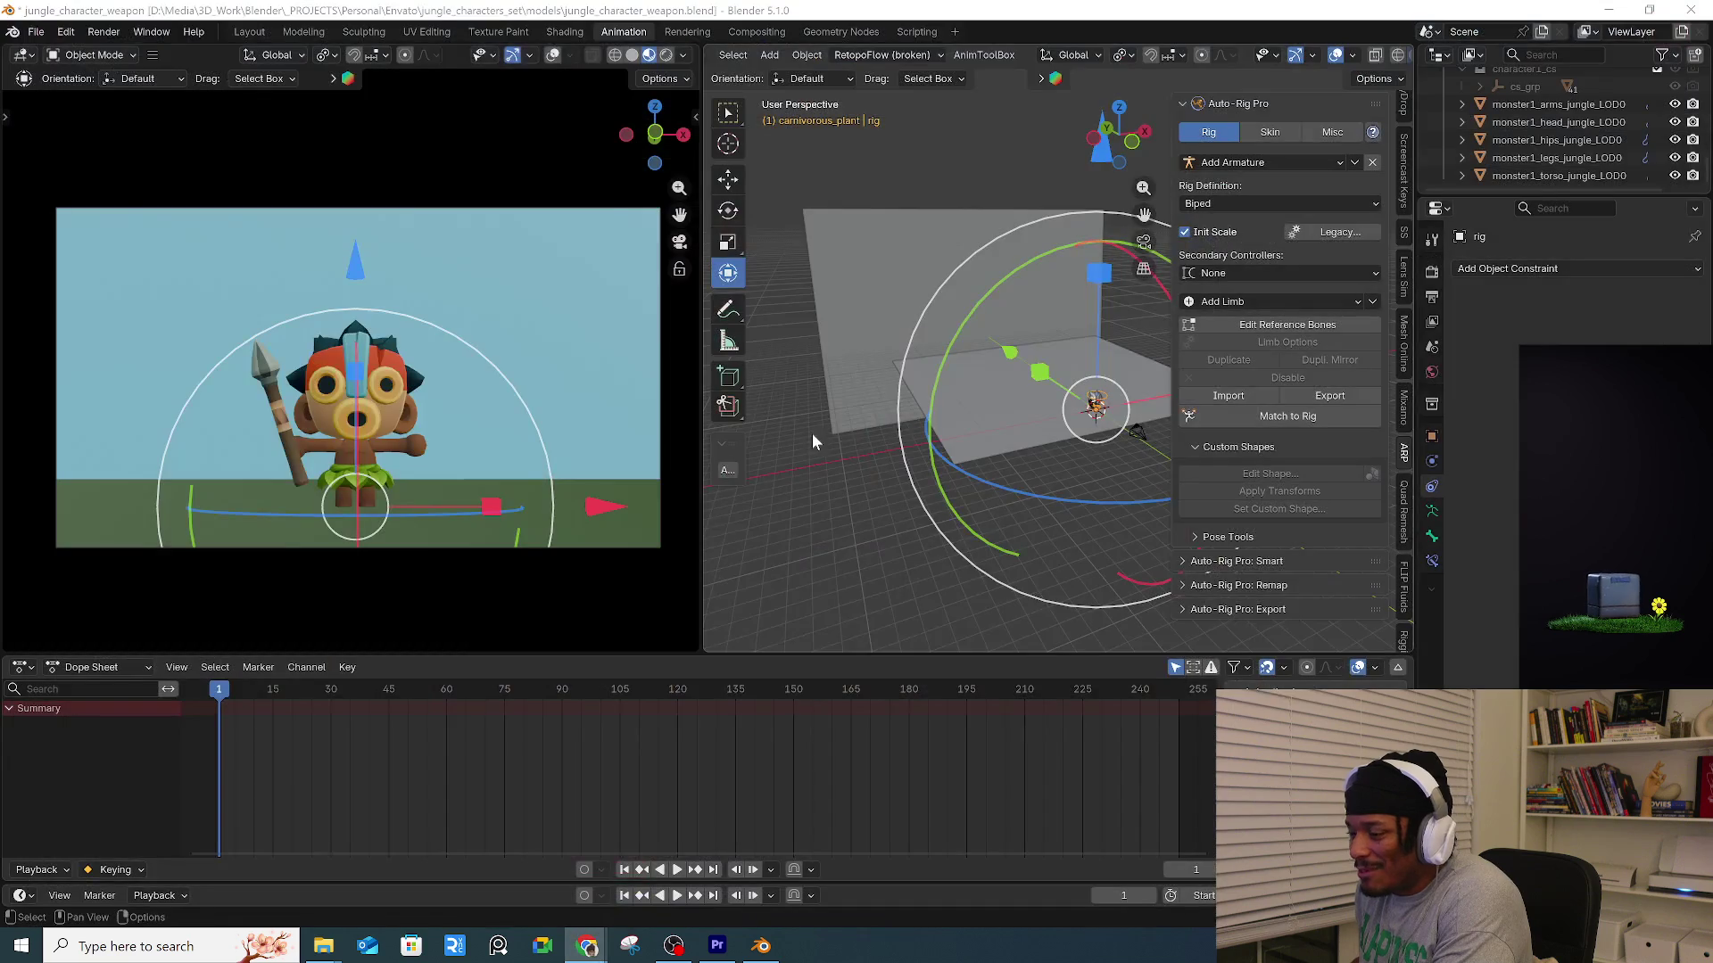
Select every object in the scene and frame them all in the viewport.
{"action": "mouse_move", "coordinate": [1041, 392]}
{"action": "middle_mouse_down"}
{"action": "mouse_move", "coordinate": [1097, 367]}
{"action": "mouse_move", "coordinate": [886, 373]}
{"action": "mouse_move", "coordinate": [876, 428]}
{"action": "middle_mouse_up"}
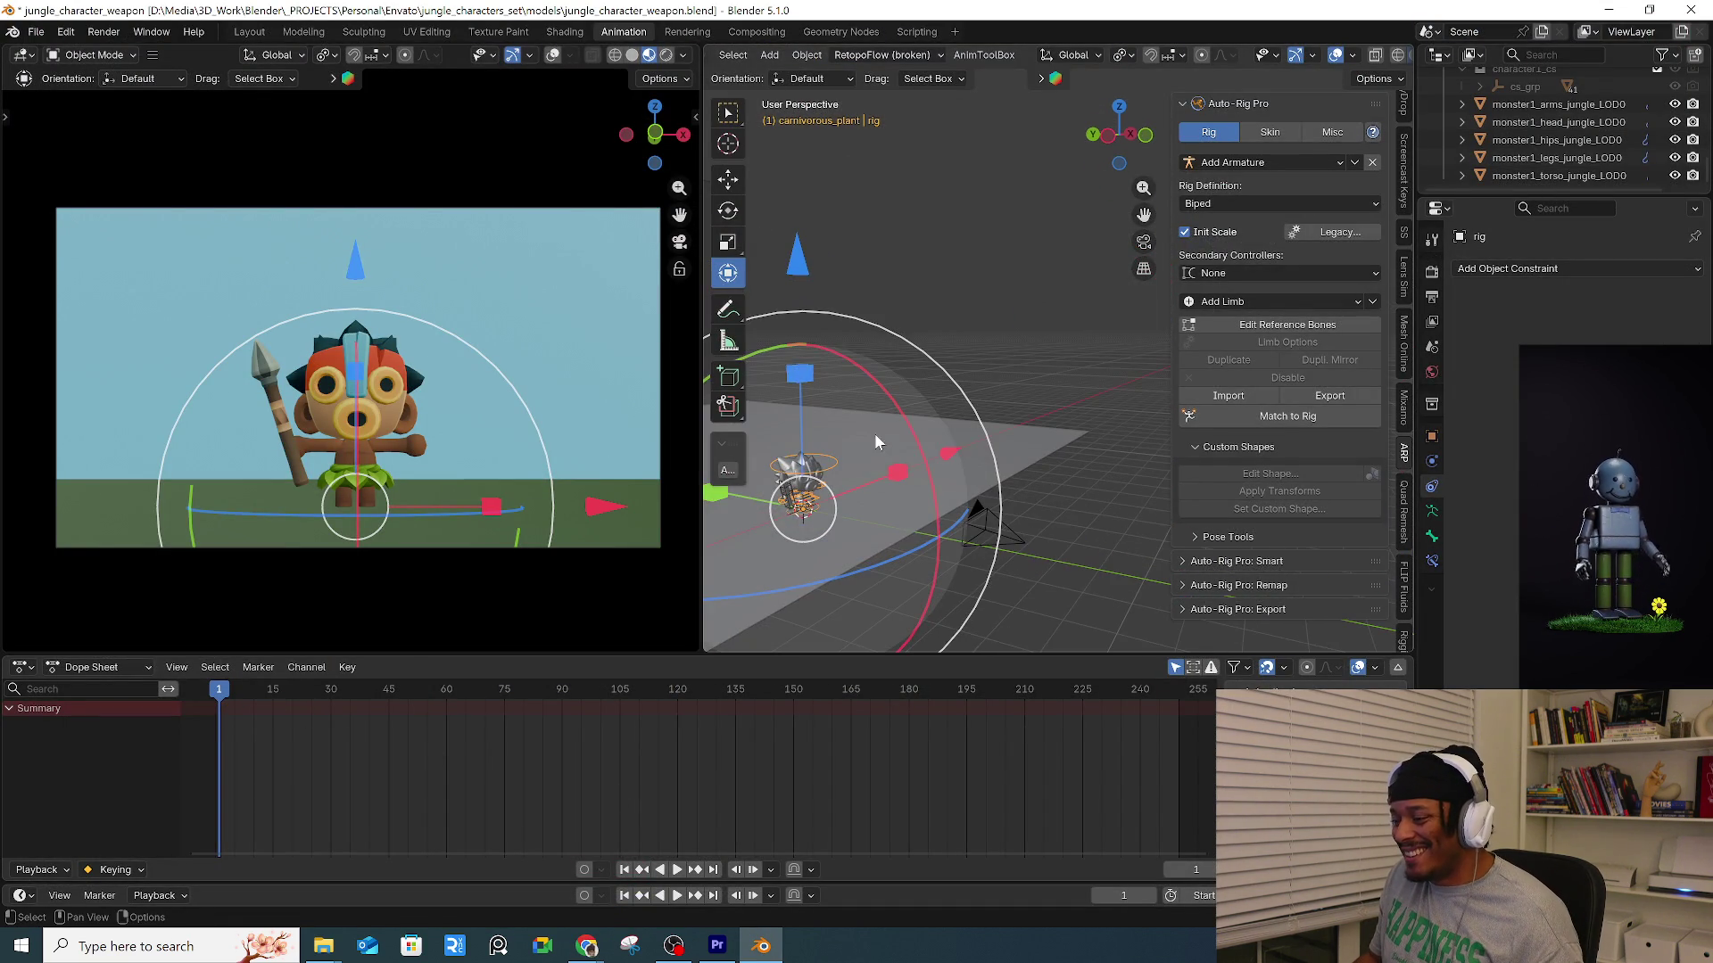
{"action": "key", "text": "a"}
{"action": "left_click", "coordinate": [862, 425]}
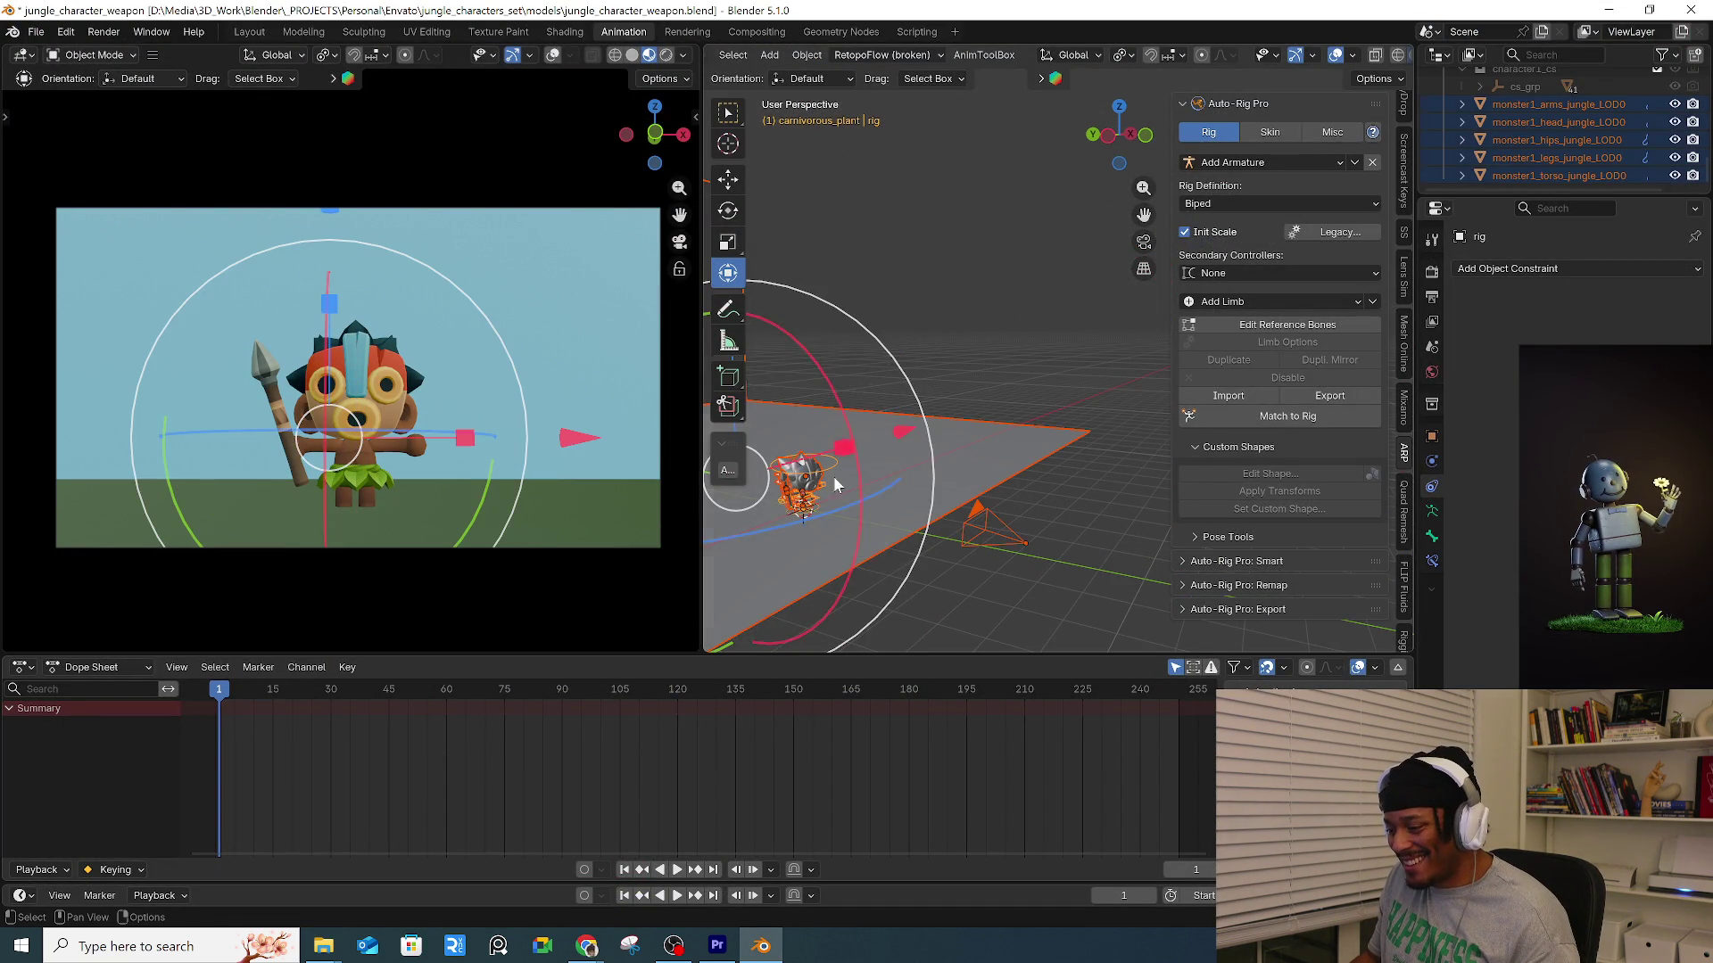
{"action": "key", "text": "KP_Decimal"}
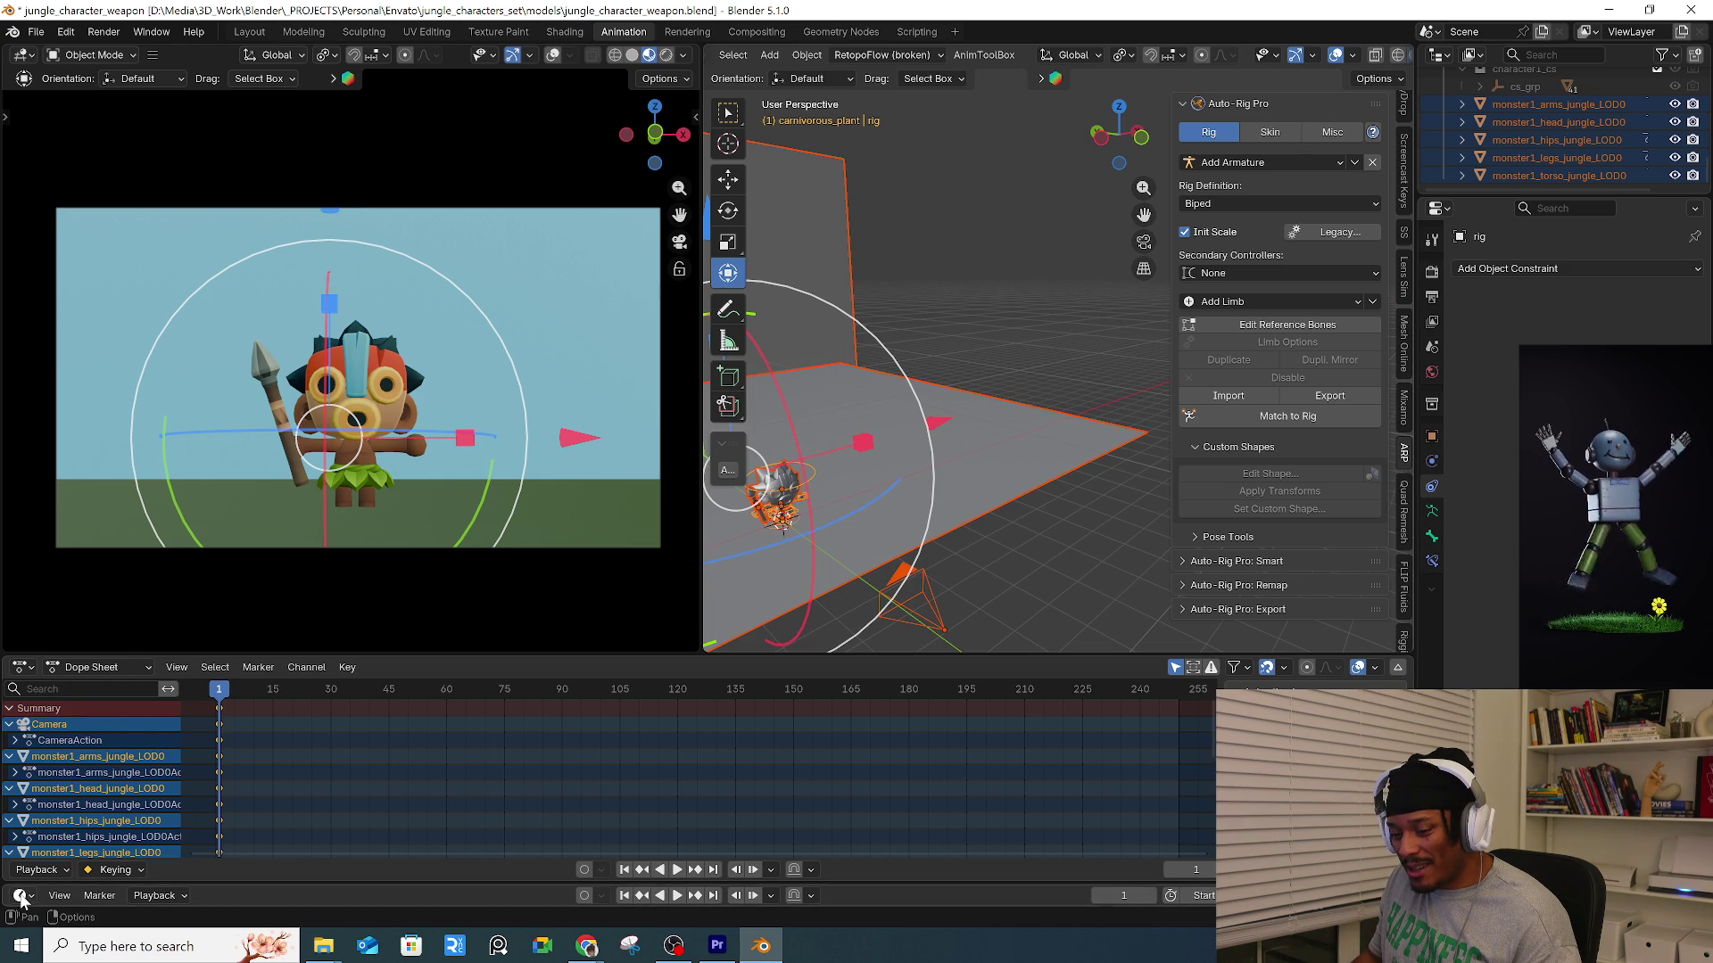
Switch the bottom editor type from Dope Sheet to Timeline.
{"action": "left_click", "coordinate": [27, 668]}
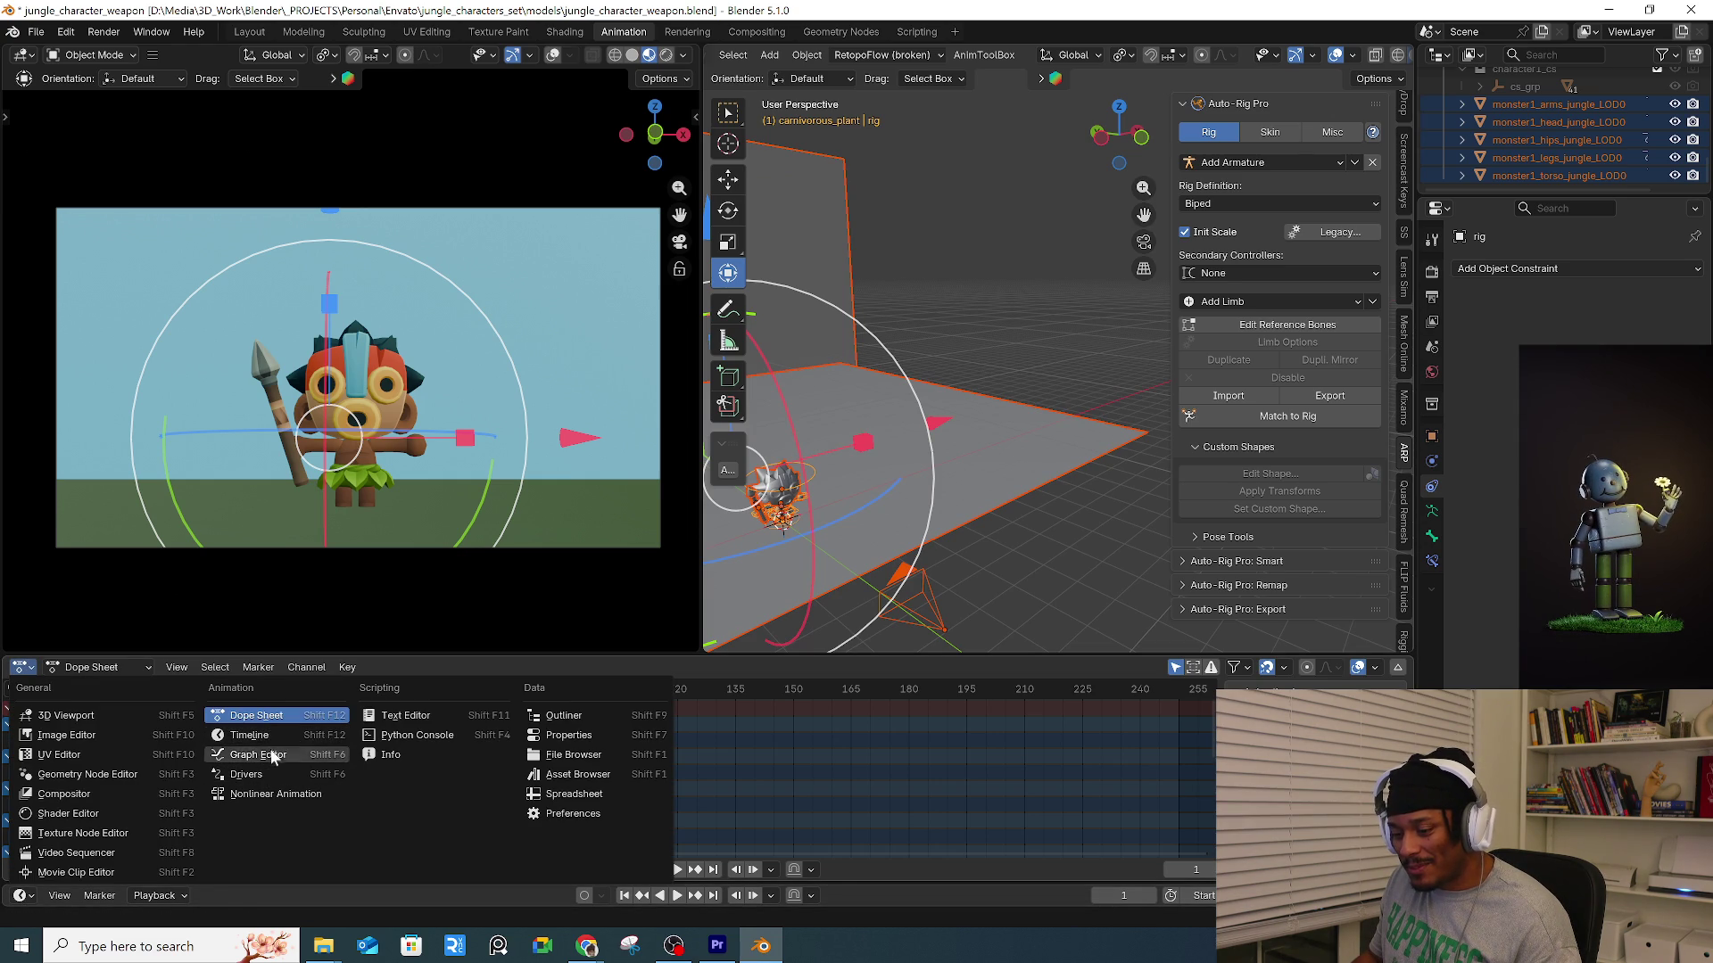
{"action": "left_click", "coordinate": [275, 737]}
{"action": "left_click", "coordinate": [24, 669]}
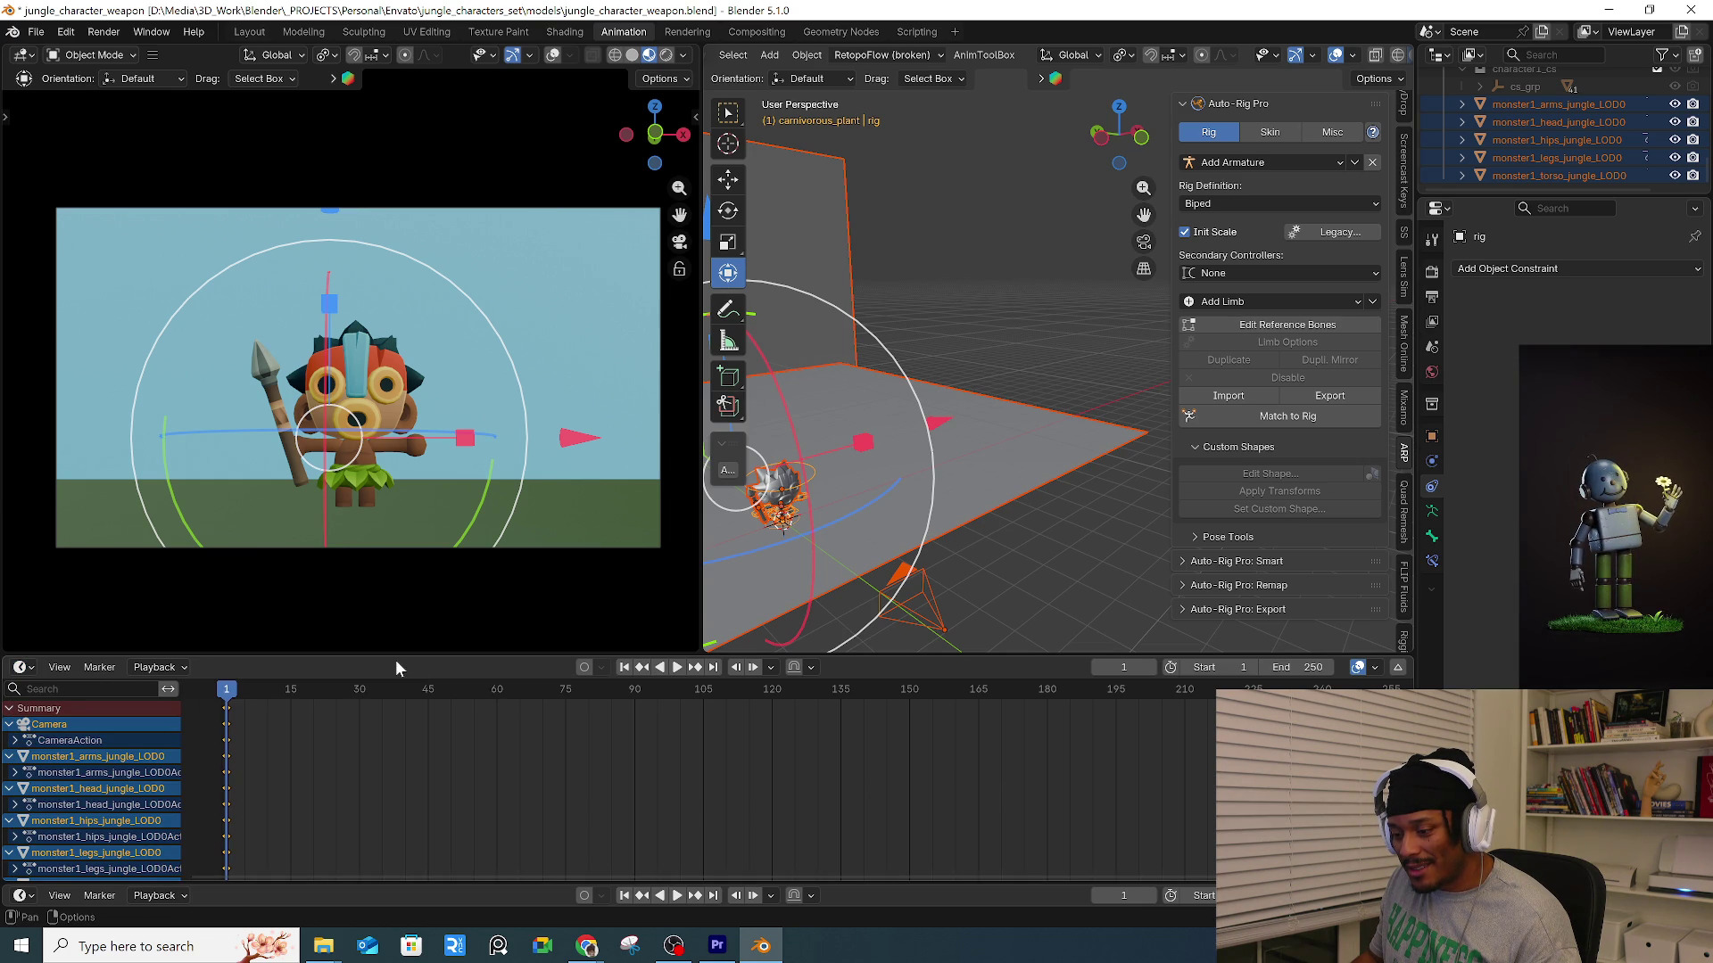
{"action": "left_click", "coordinate": [886, 458]}
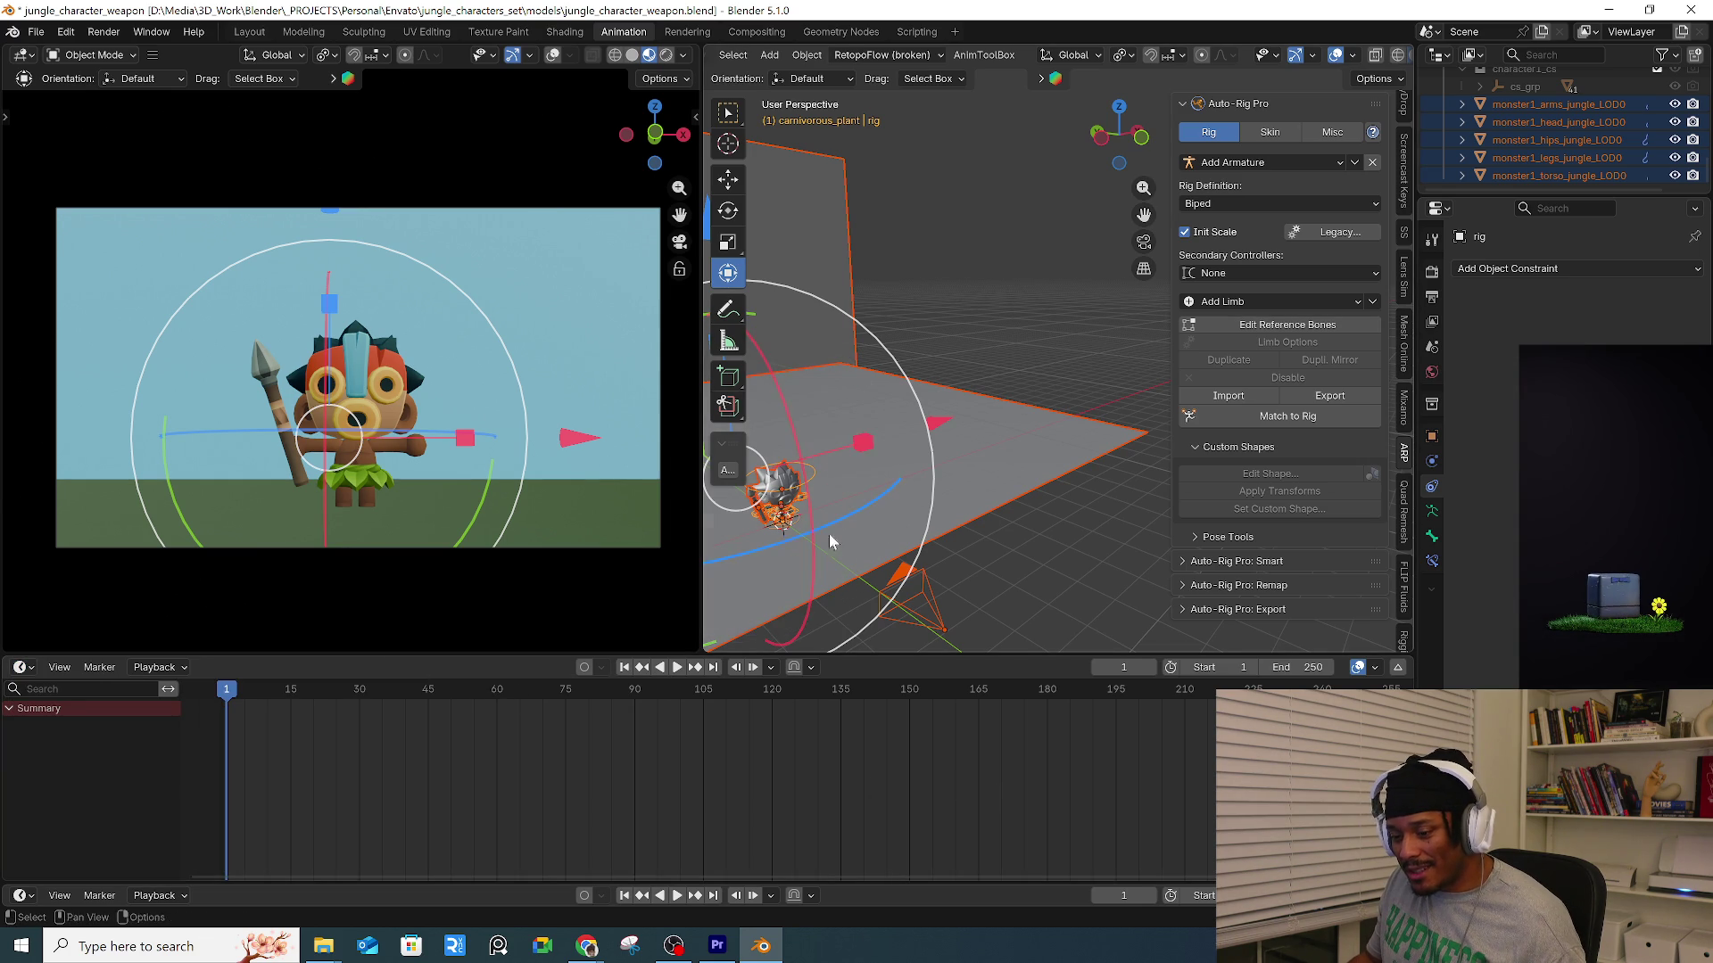
Reselect the character rig and undo back to its earlier state.
{"action": "middle_click_drag", "start_coordinate": [977, 469], "coordinate": [1006, 441]}
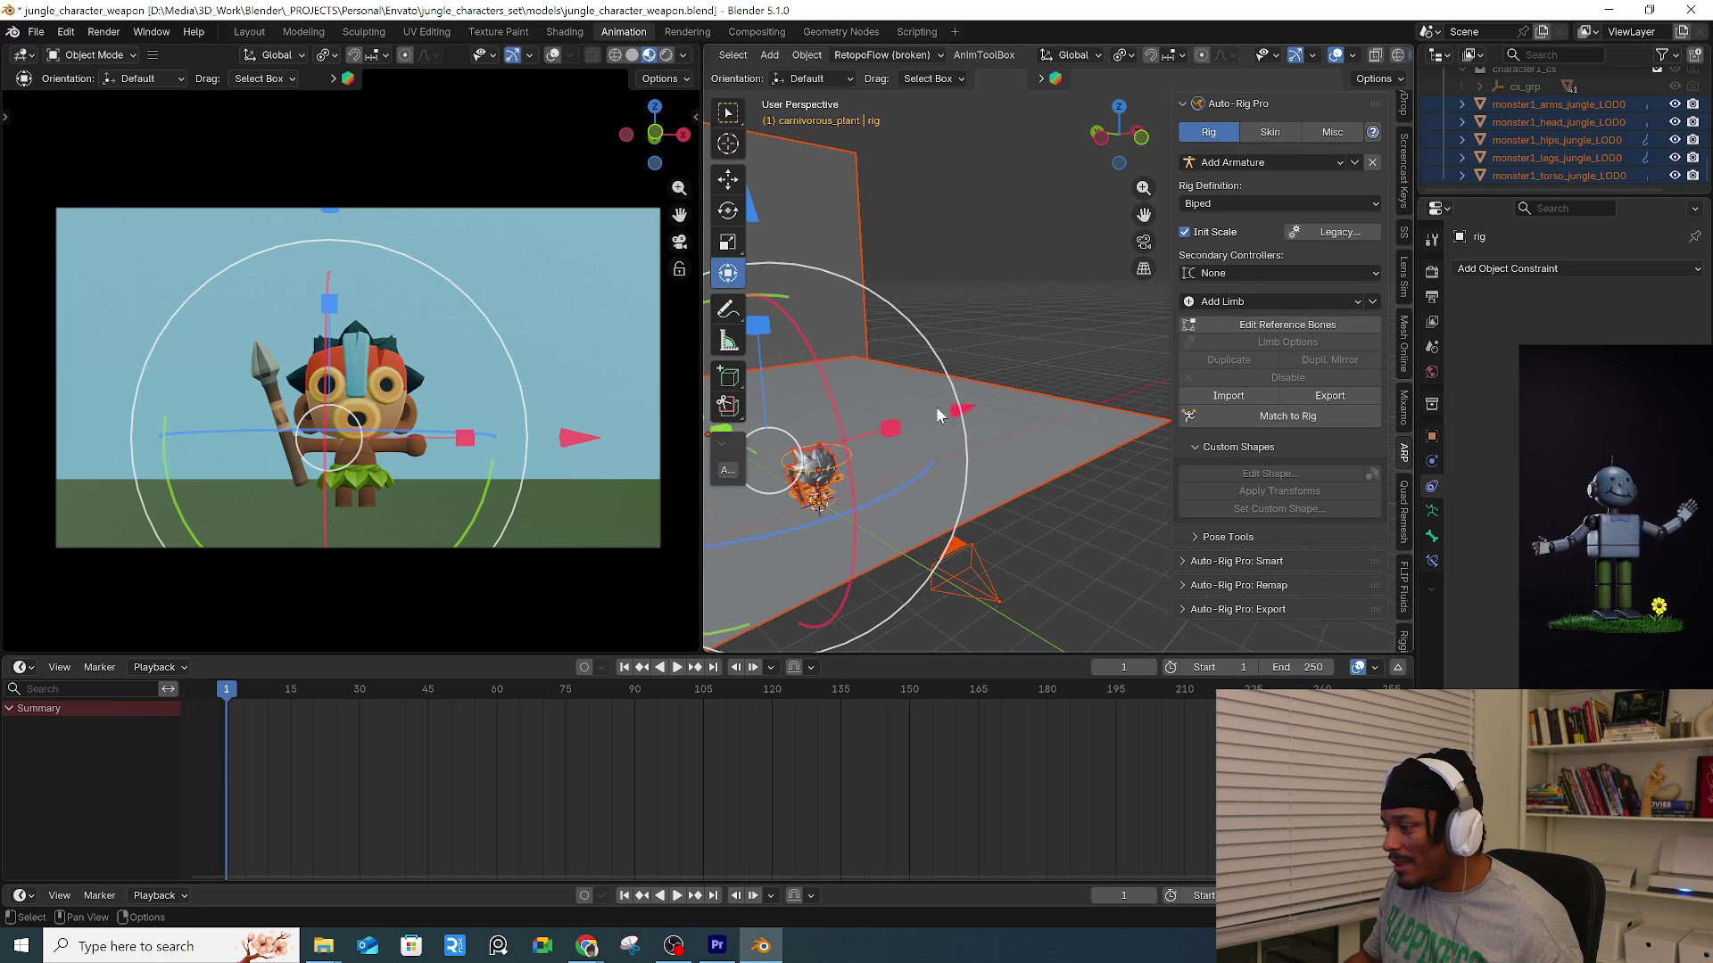
{"action": "left_click", "coordinate": [989, 371]}
{"action": "middle_click_drag", "start_coordinate": [988, 371], "coordinate": [1015, 426]}
{"action": "left_click", "coordinate": [994, 437]}
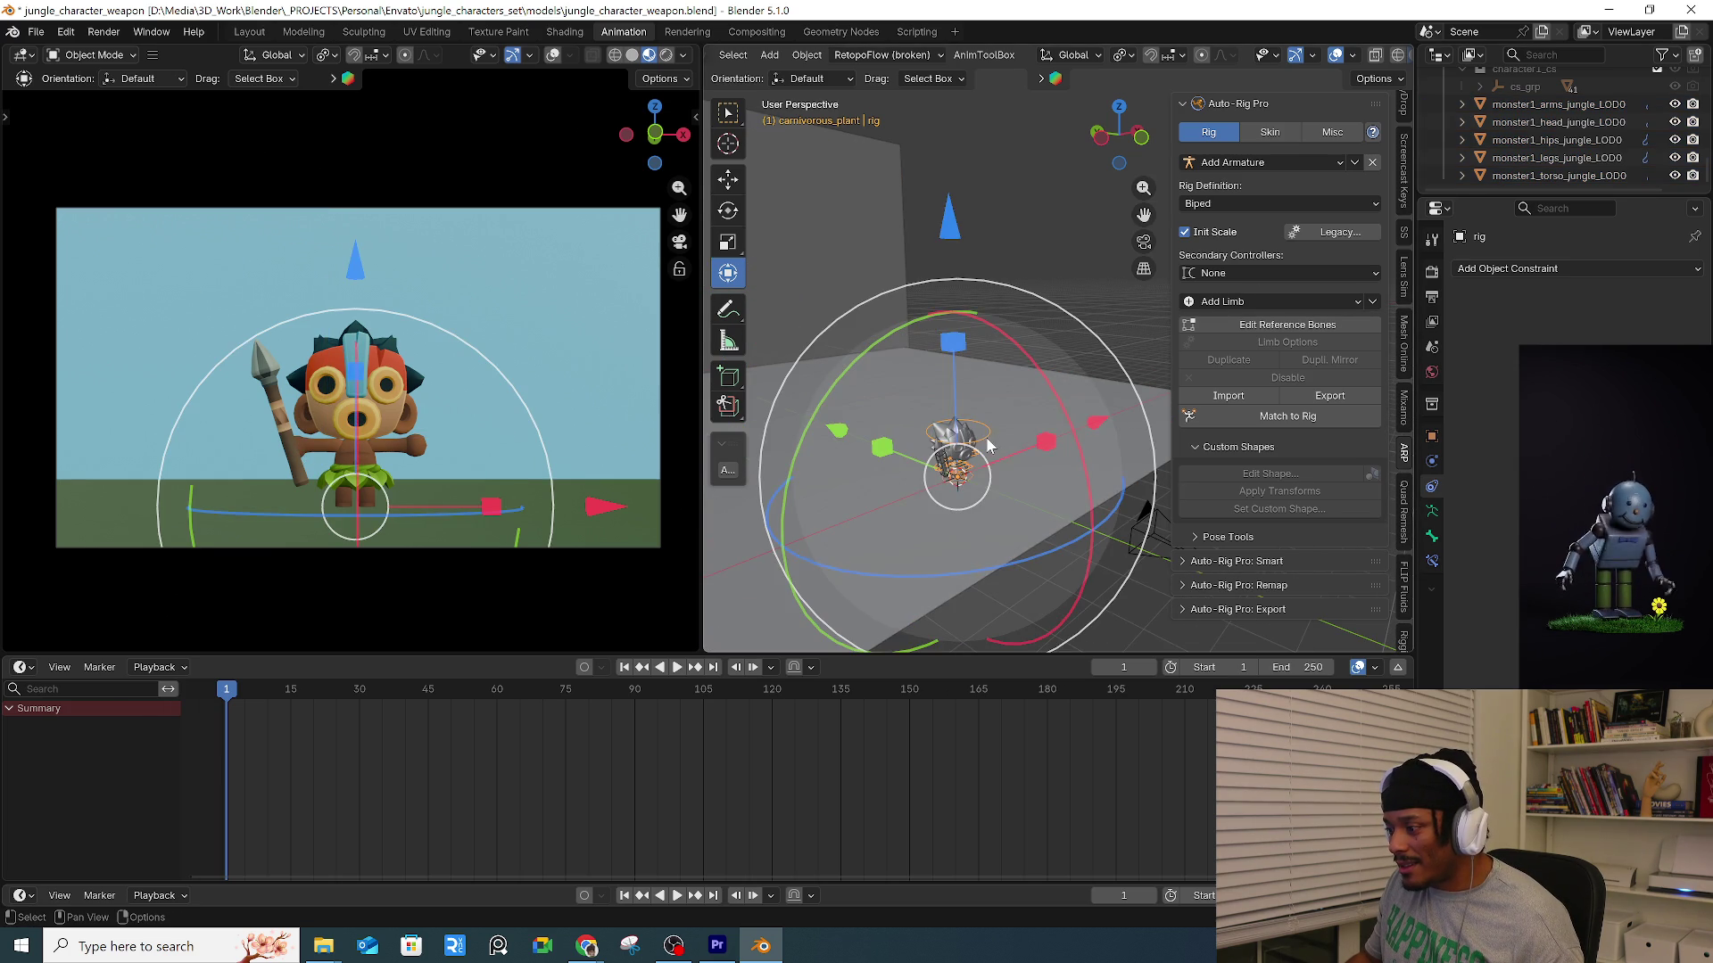
{"action": "scroll", "coordinate": [985, 437], "scroll_direction": "up", "scroll_amount": 5}
{"action": "key", "text": "a"}
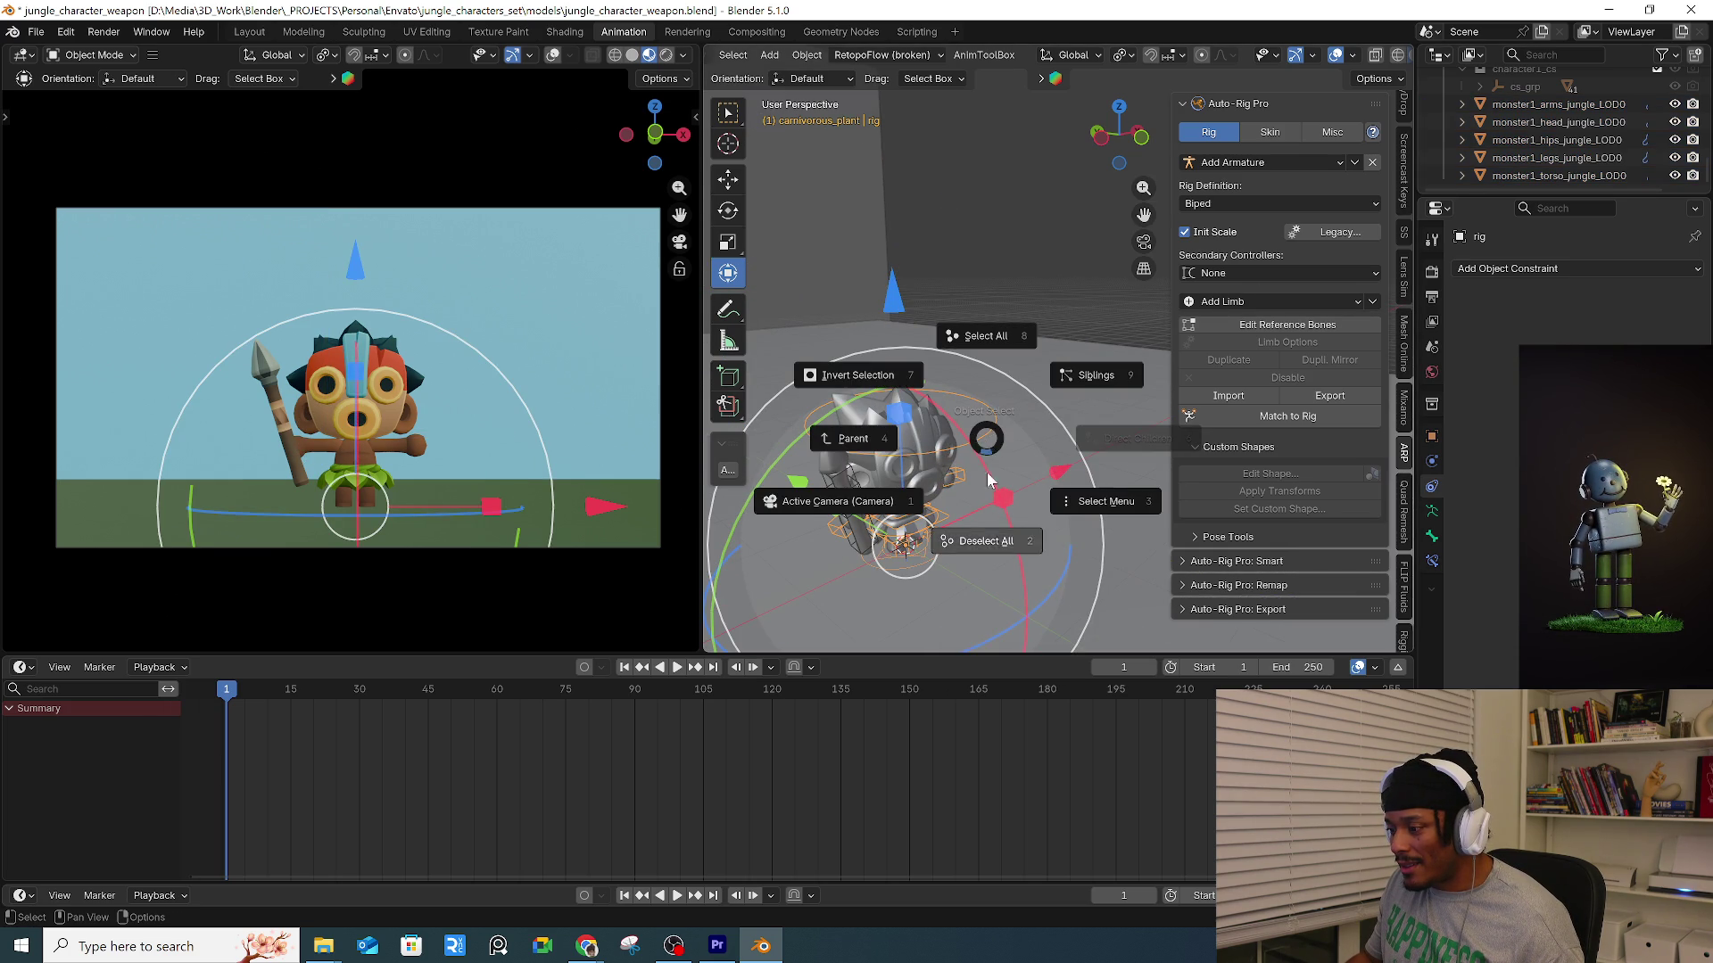
{"action": "left_click", "coordinate": [985, 436]}
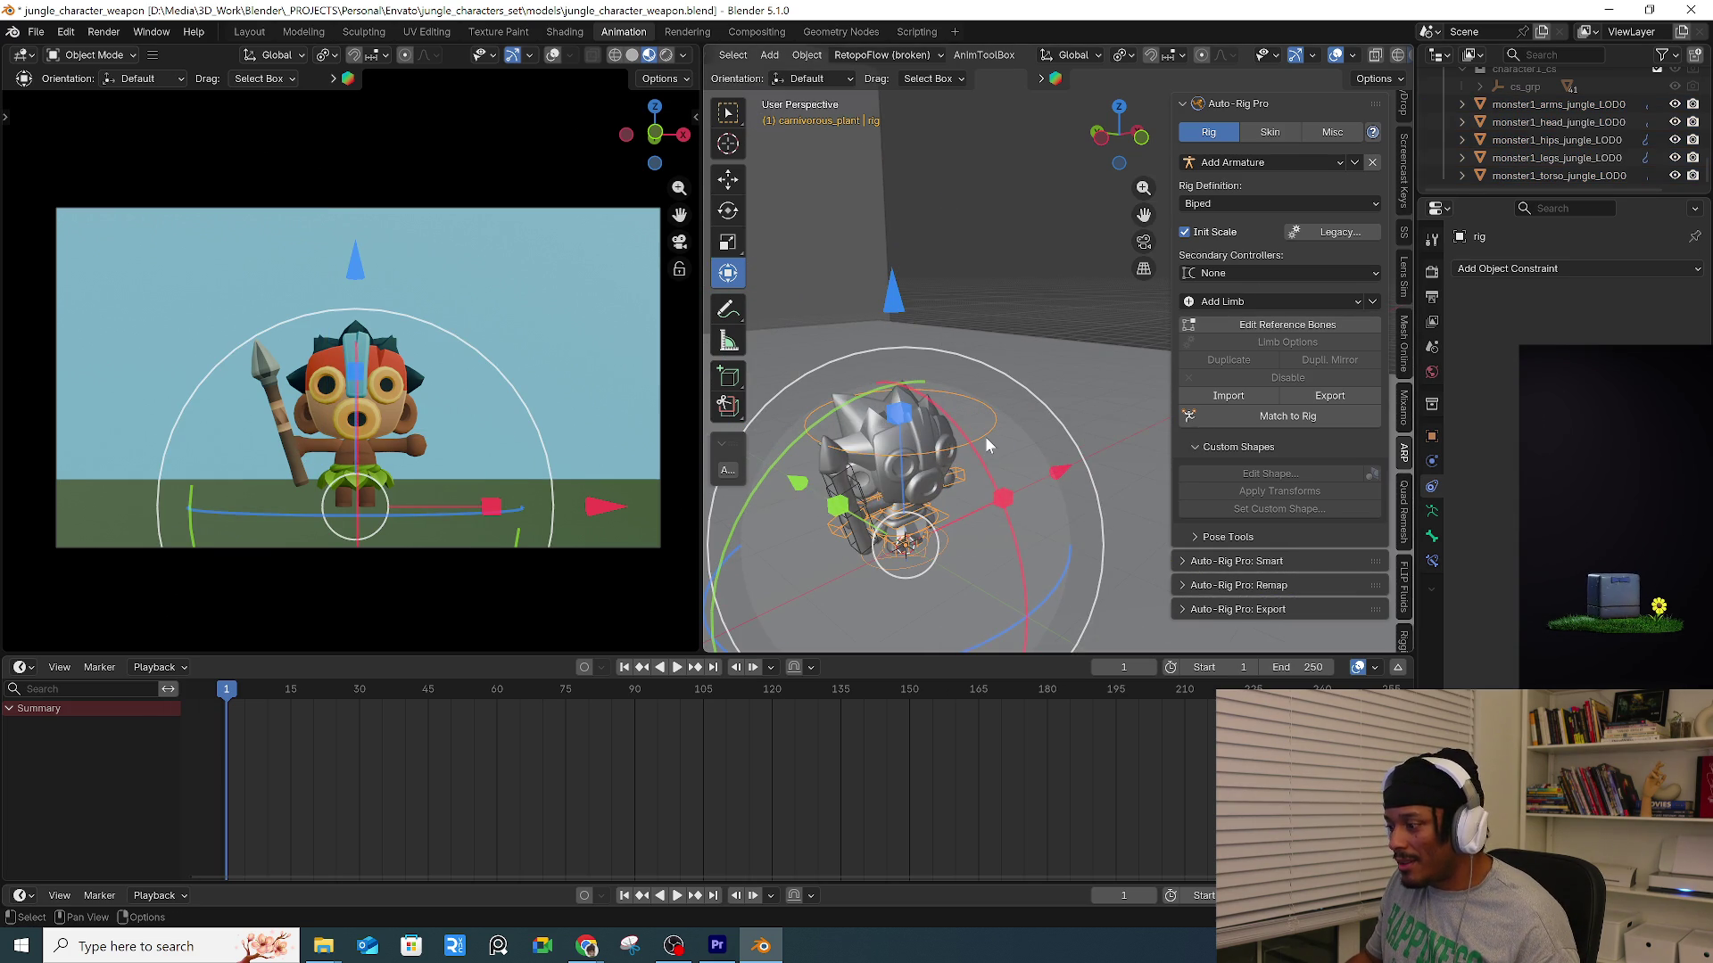
{"action": "key", "text": "ctrl+z"}
{"action": "key", "text": "ctrl+z"}
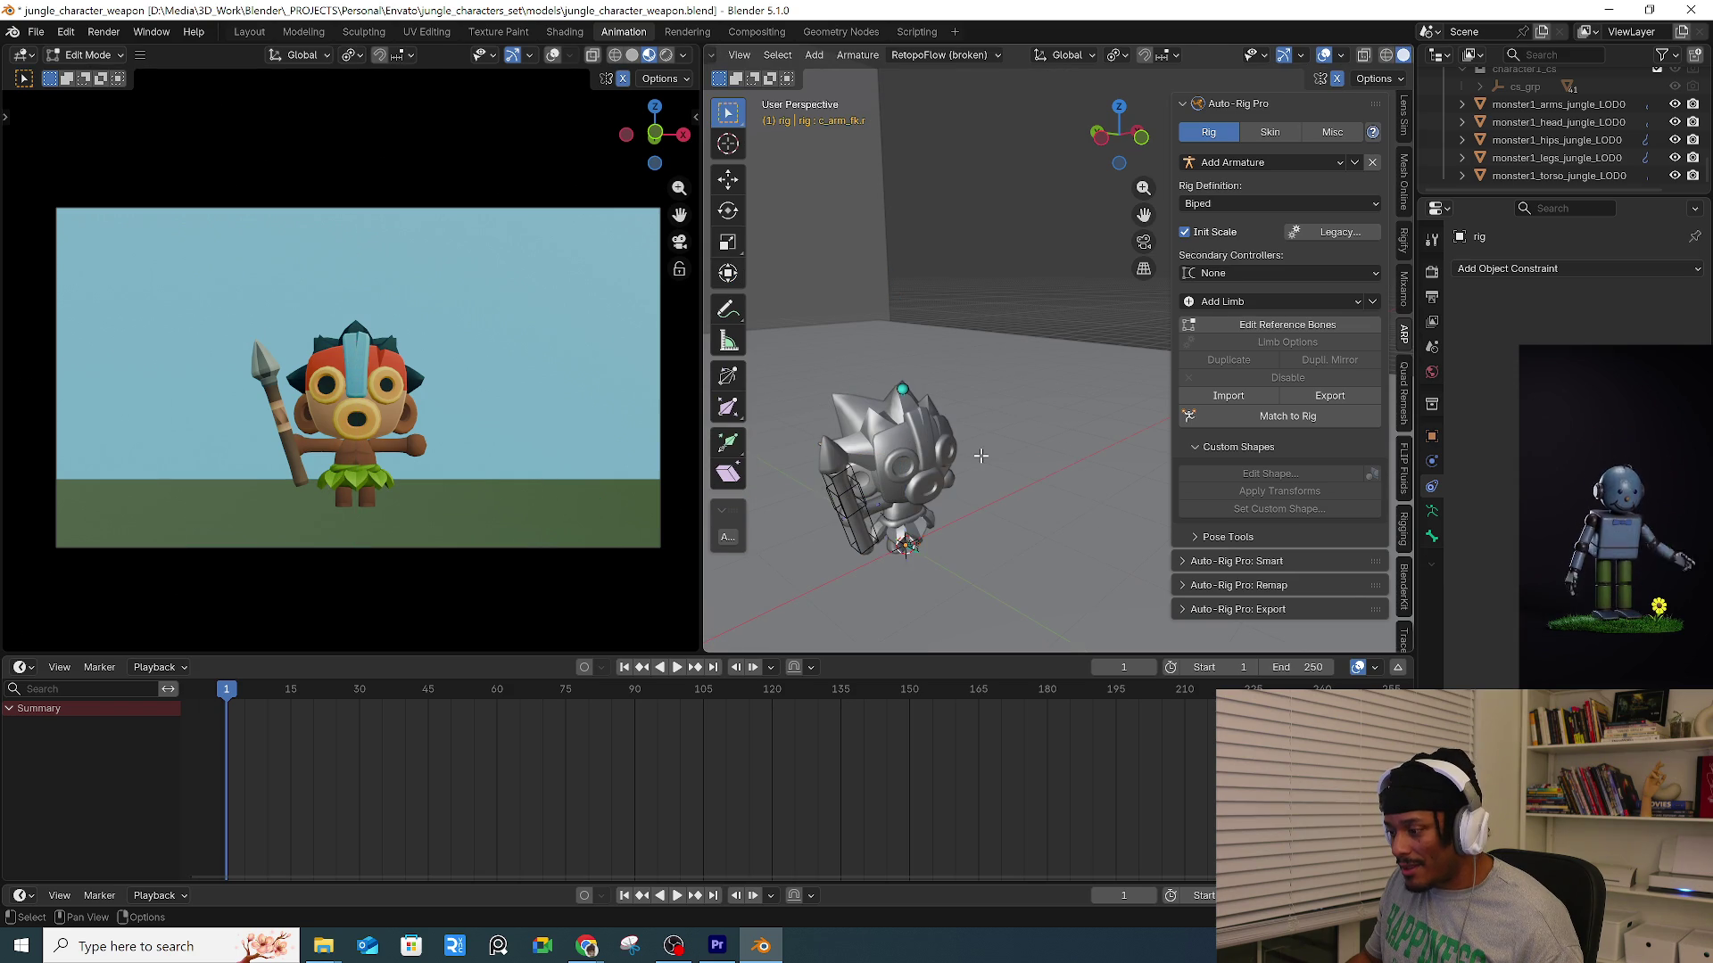
Put the rig into Pose Mode and rotate the right forearm control.
{"action": "key", "text": "ctrl+Tab"}
{"action": "left_click", "coordinate": [1005, 571]}
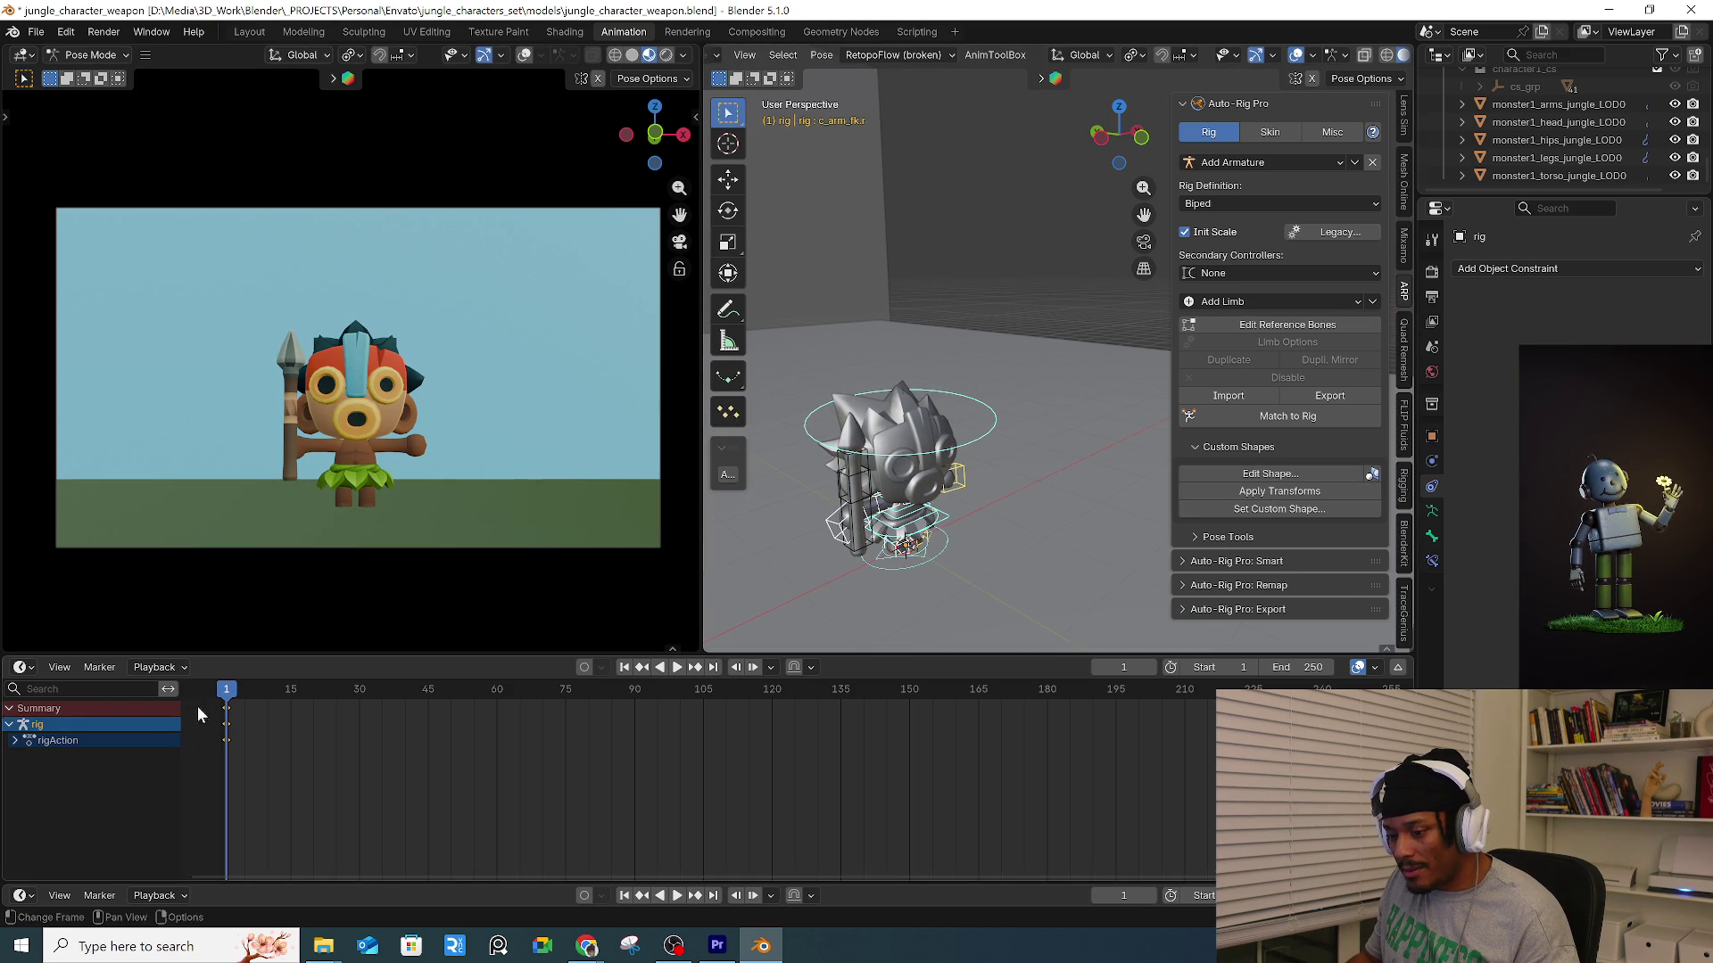
{"action": "scroll", "coordinate": [847, 482], "scroll_direction": "up", "scroll_amount": 5}
{"action": "middle_click_drag", "start_coordinate": [847, 482], "coordinate": [953, 461]}
{"action": "left_click", "coordinate": [994, 466]}
{"action": "key", "text": "r"}
{"action": "middle_click_drag", "start_coordinate": [896, 320], "coordinate": [820, 303]}
{"action": "mouse_move", "coordinate": [821, 302]}
{"action": "left_mouse_down"}
{"action": "mouse_move", "coordinate": [1042, 197]}
{"action": "mouse_move", "coordinate": [910, 205]}
{"action": "mouse_move", "coordinate": [834, 464]}
{"action": "mouse_move", "coordinate": [1014, 546]}
{"action": "left_mouse_up"}
Rotate the right upper arm and angle the spear-holding hand.
{"action": "mouse_move", "coordinate": [1014, 546]}
{"action": "middle_mouse_down"}
{"action": "mouse_move", "coordinate": [876, 428]}
{"action": "mouse_move", "coordinate": [876, 446]}
{"action": "mouse_move", "coordinate": [992, 443]}
{"action": "middle_mouse_up"}
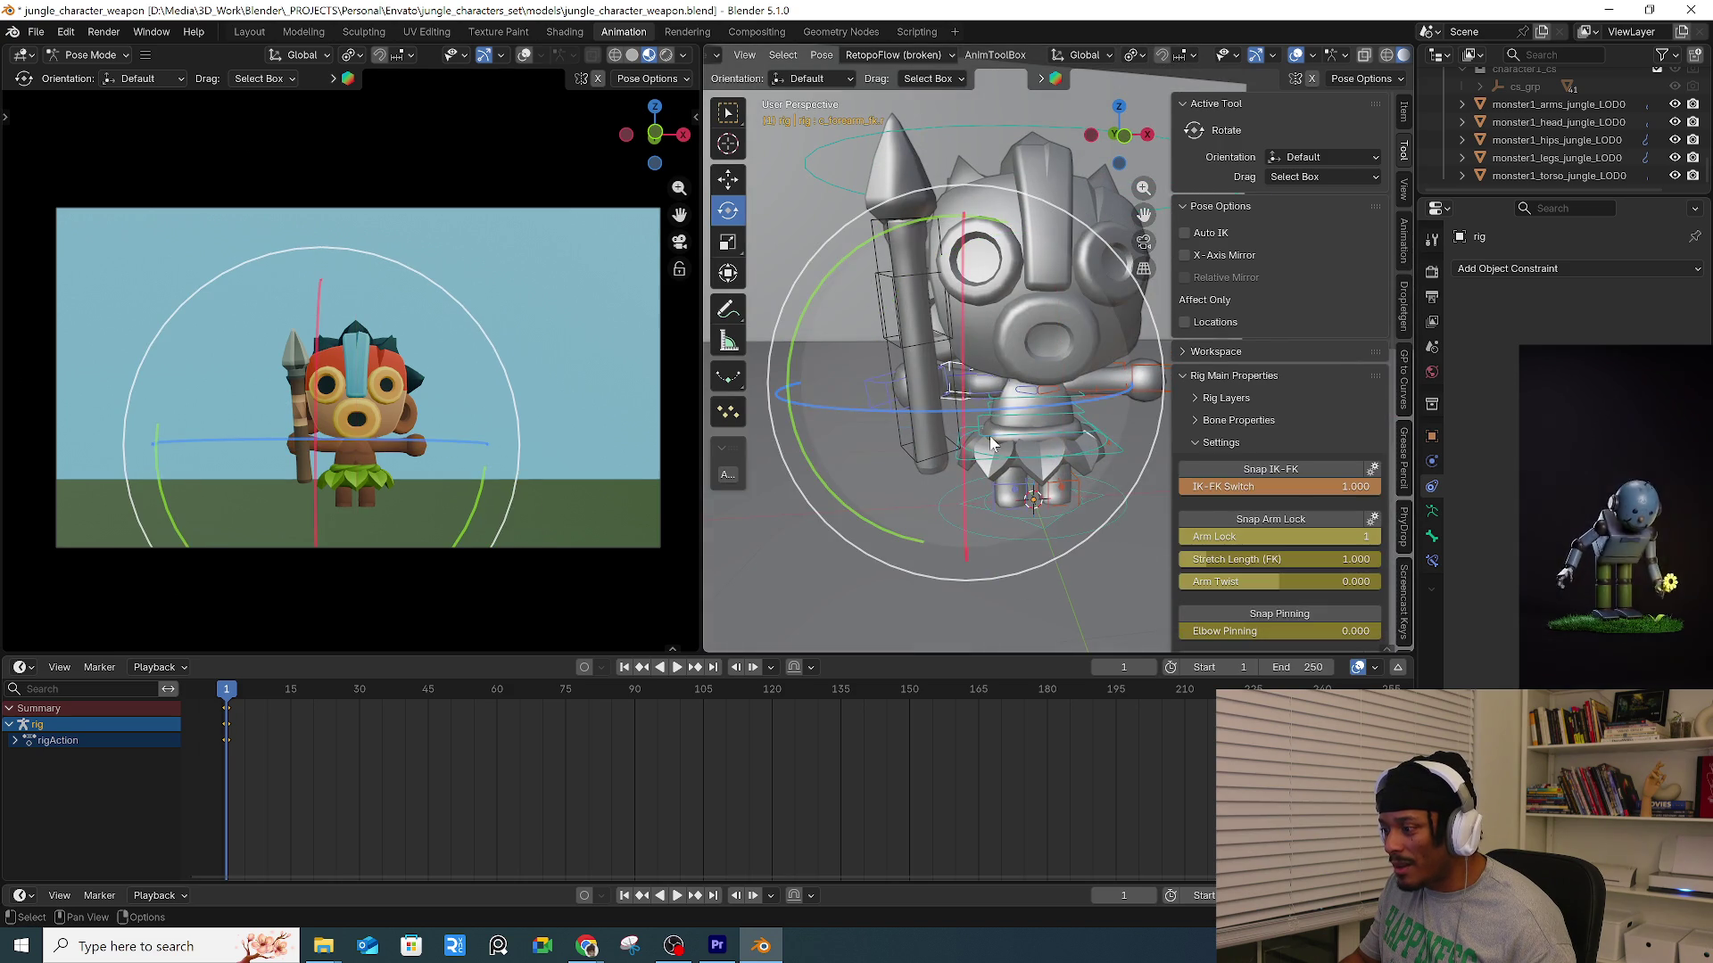
{"action": "left_click", "coordinate": [987, 403]}
{"action": "key", "text": "r"}
{"action": "key", "text": "r"}
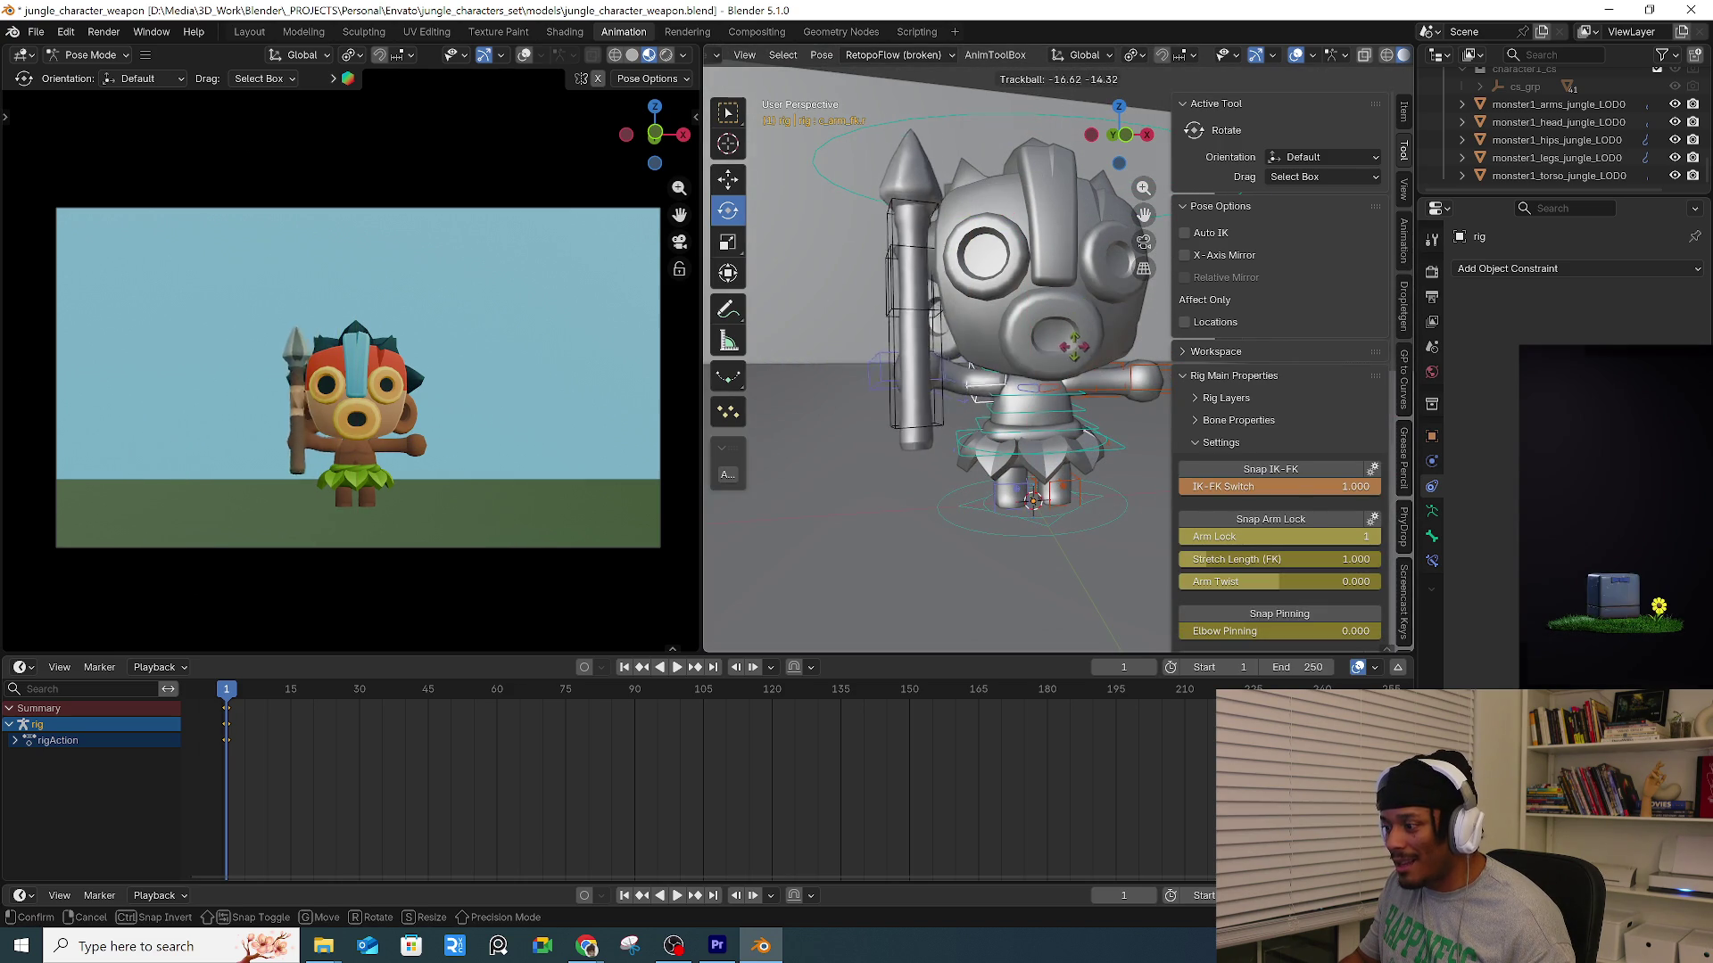
{"action": "left_click", "coordinate": [958, 404]}
{"action": "left_click", "coordinate": [874, 314]}
{"action": "key", "text": "r"}
{"action": "key", "text": "r"}
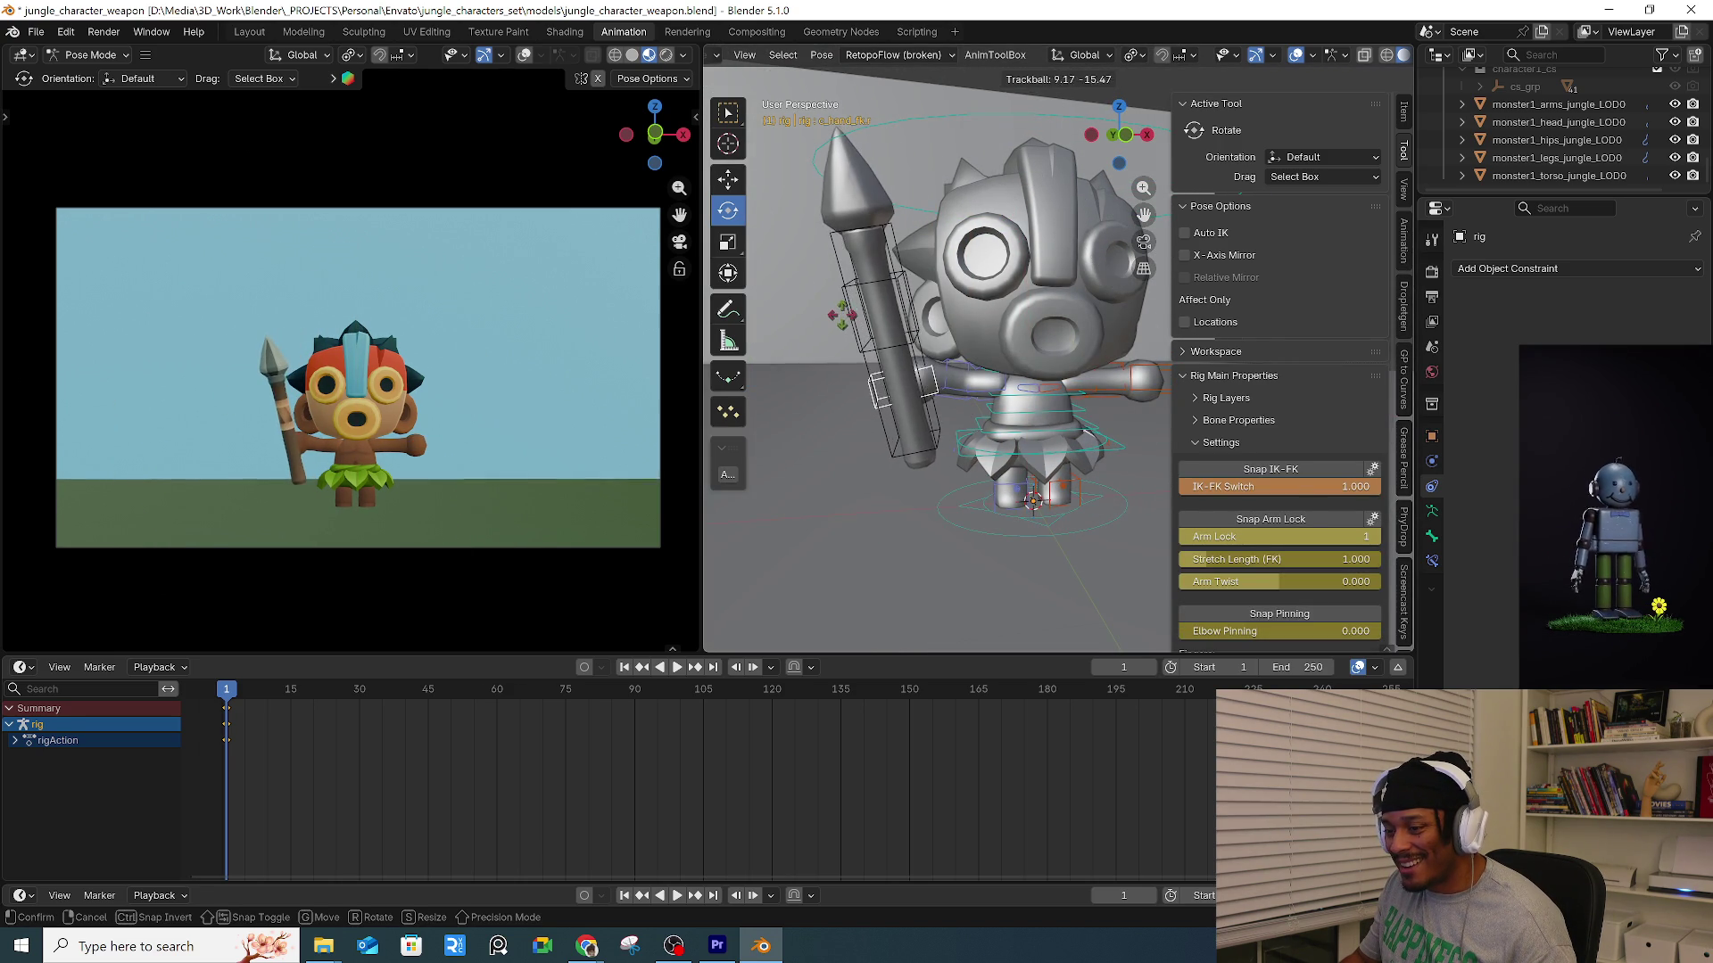
{"action": "left_click", "coordinate": [874, 372]}
Rotate the left upper arm, leaving the whole-character rotation cancelled.
{"action": "scroll", "coordinate": [874, 372], "scroll_direction": "up", "scroll_amount": 4}
{"action": "left_click", "coordinate": [1052, 382]}
{"action": "scroll", "coordinate": [1104, 366], "scroll_direction": "up", "scroll_amount": 4}
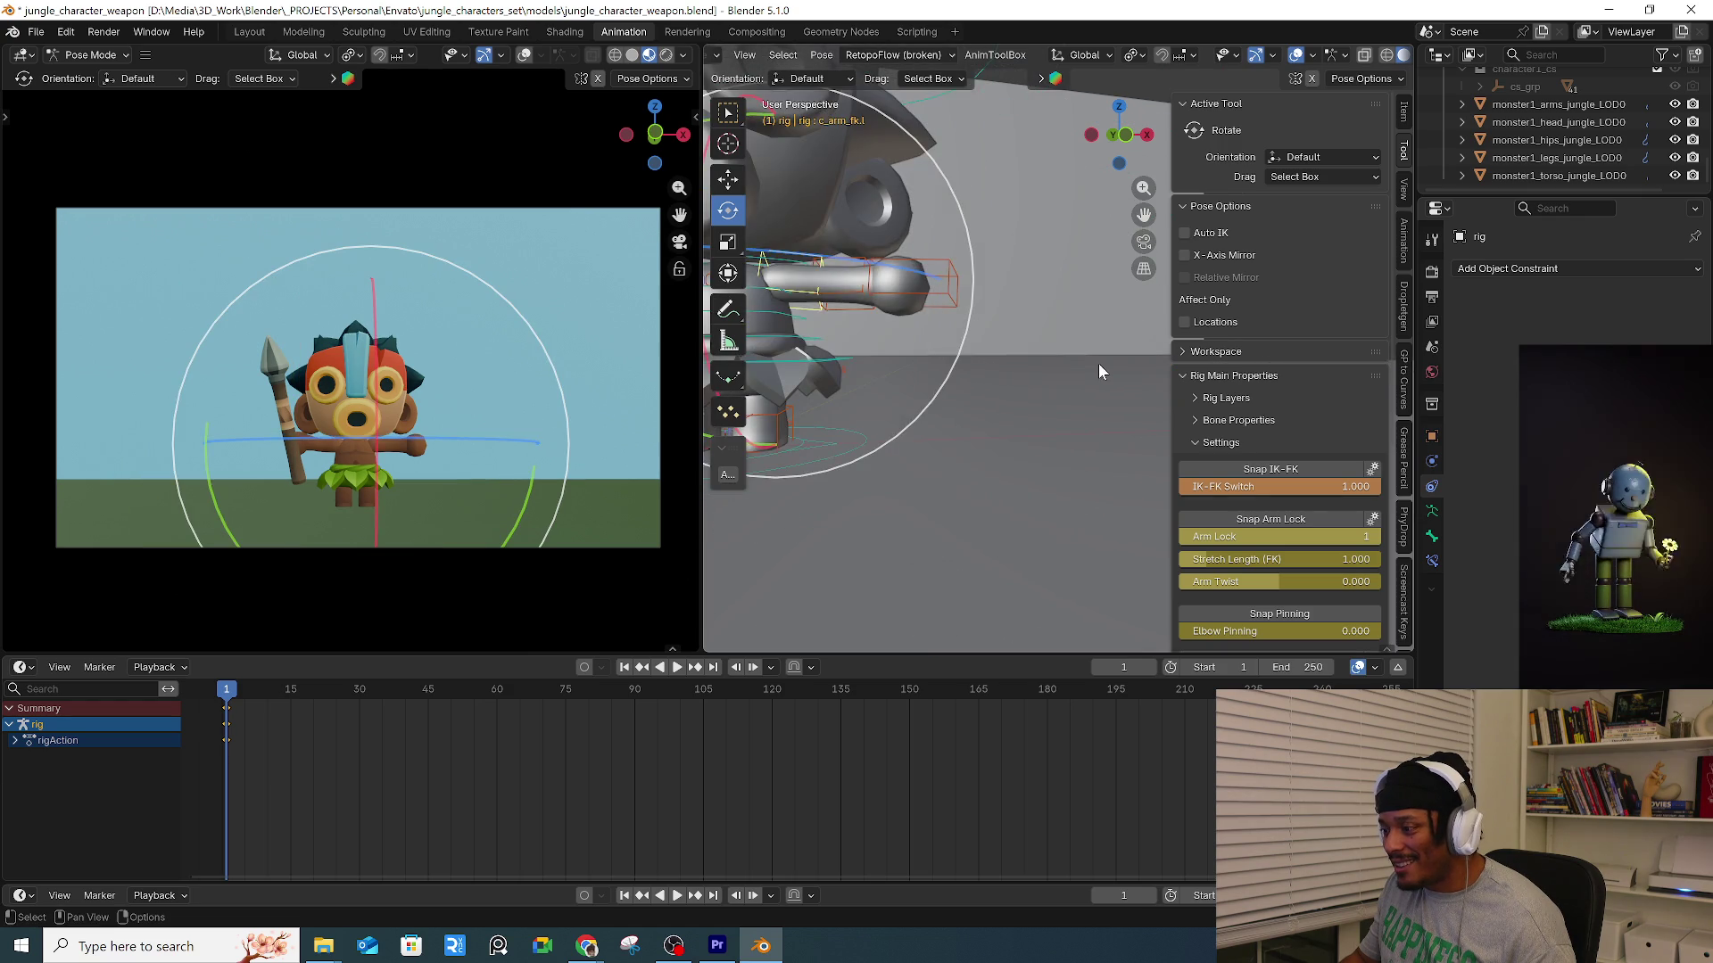
{"action": "key", "text": "r"}
{"action": "left_click", "coordinate": [1035, 375]}
{"action": "scroll", "coordinate": [981, 375], "scroll_direction": "down", "scroll_amount": 3}
{"action": "left_click", "coordinate": [917, 378]}
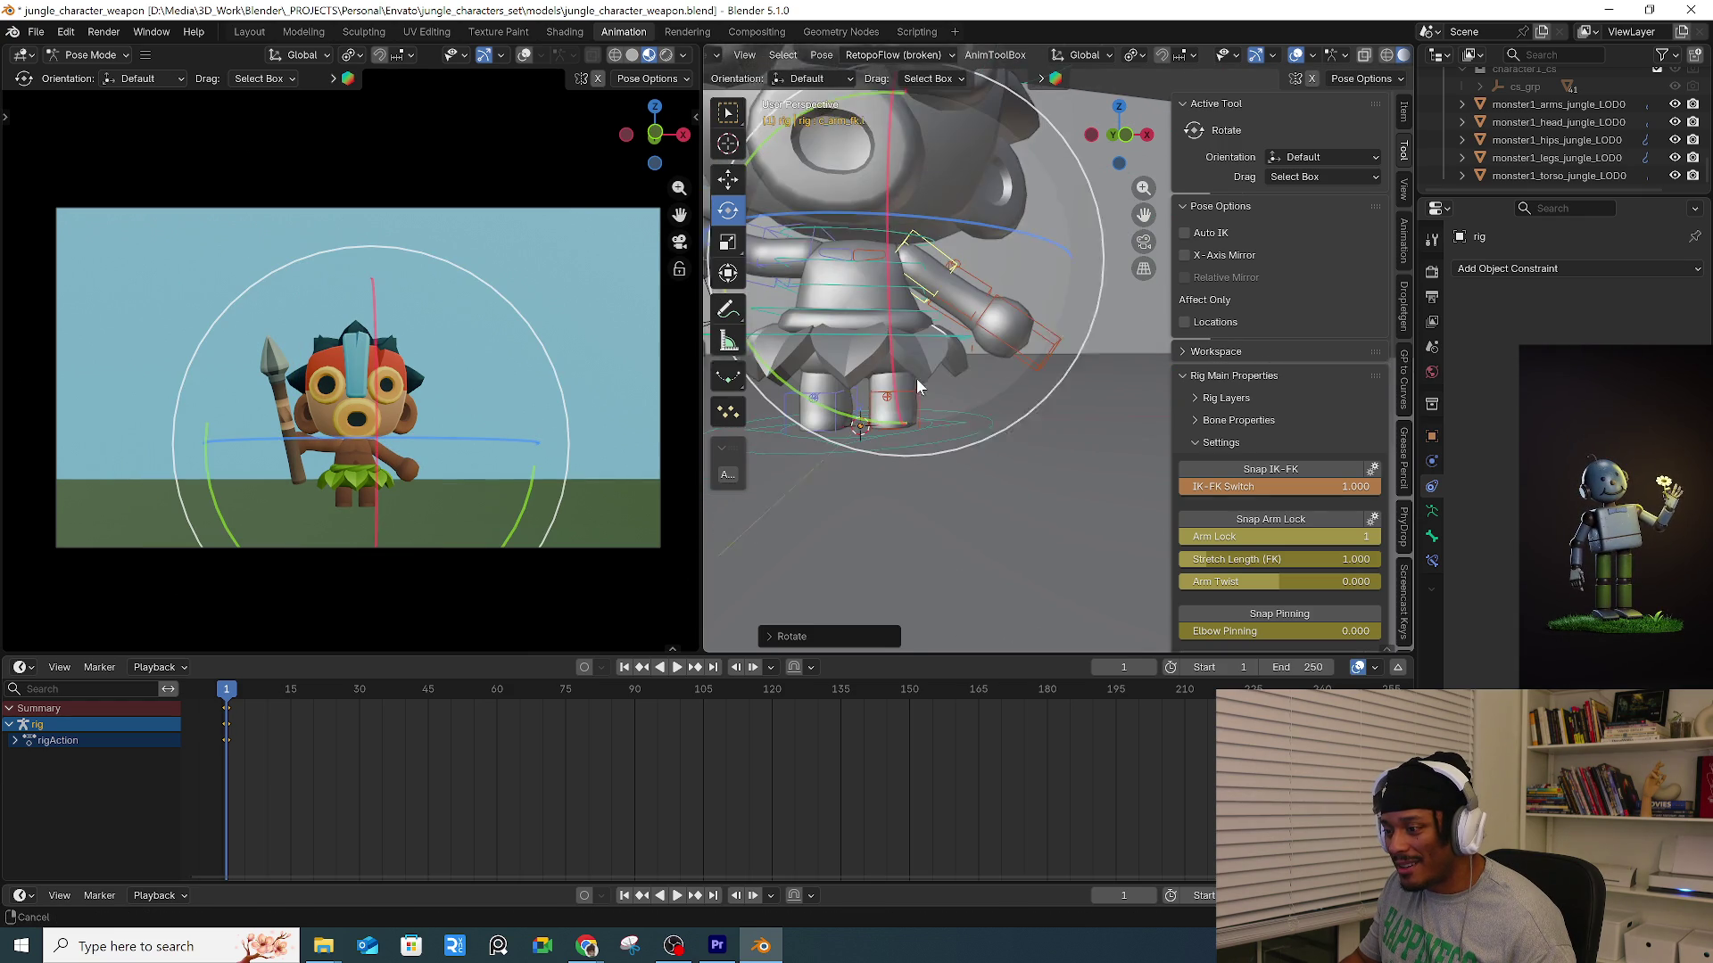
{"action": "left_click", "coordinate": [982, 341]}
{"action": "key", "text": "r"}
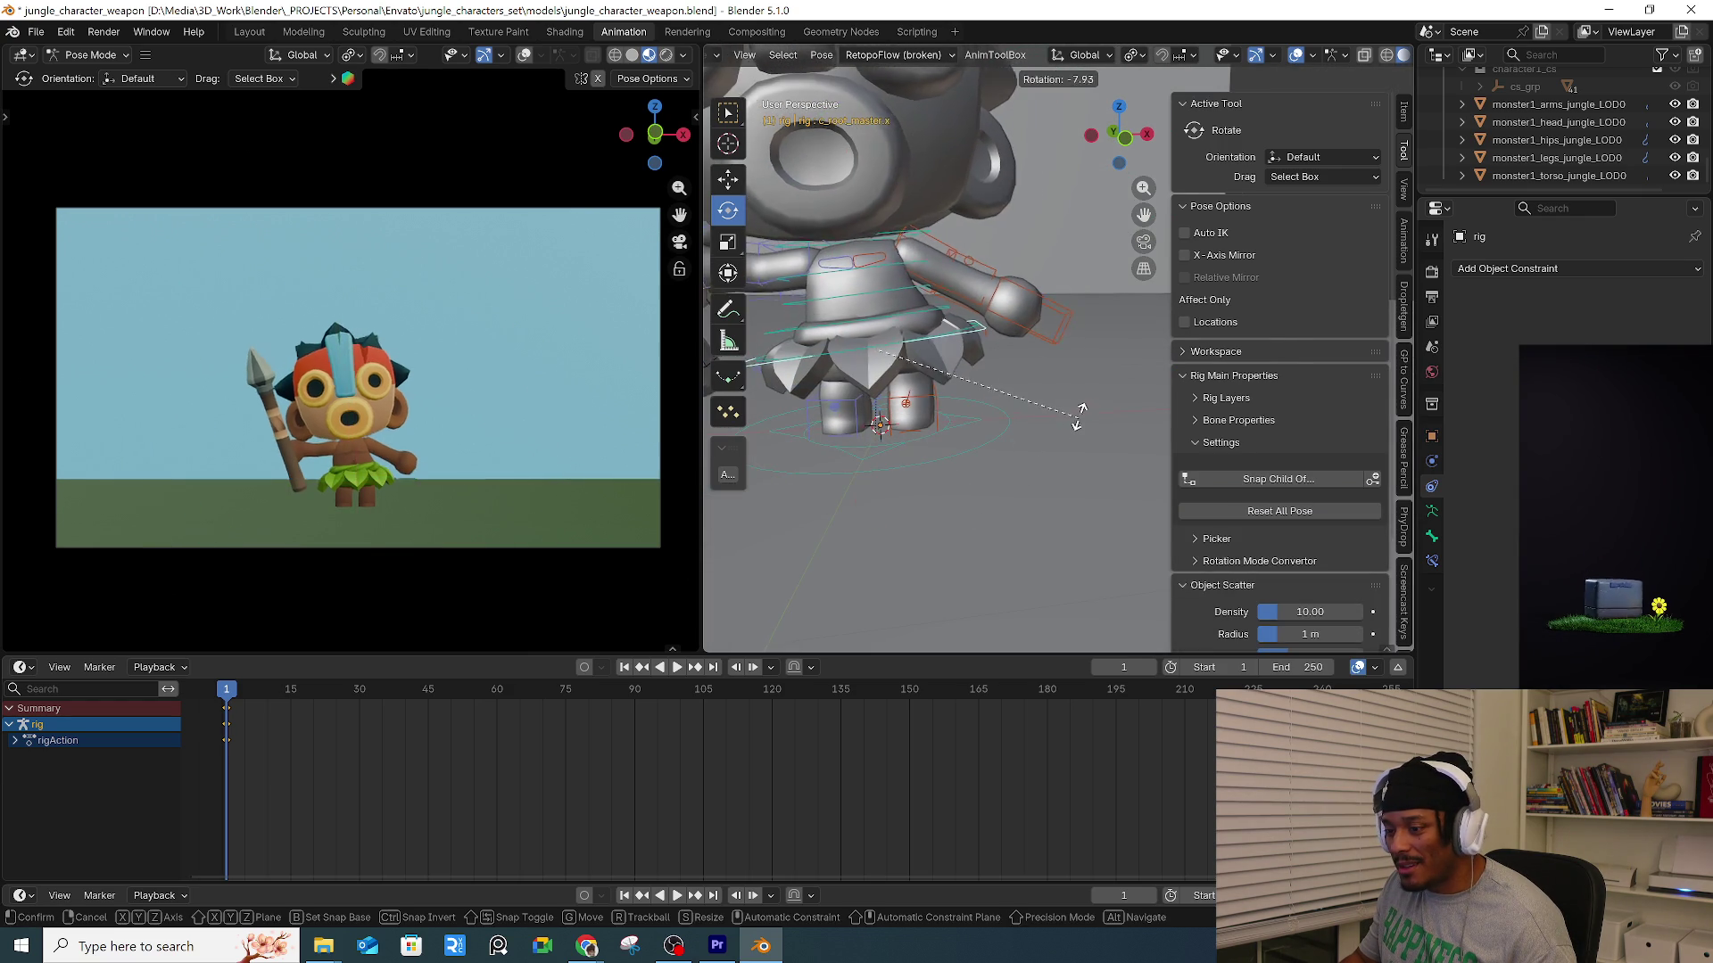
{"action": "right_click", "coordinate": [1077, 426]}
Tilt and nudge the left foot IK control, and key leg Auto Stretch fully on.
{"action": "left_click", "coordinate": [946, 420]}
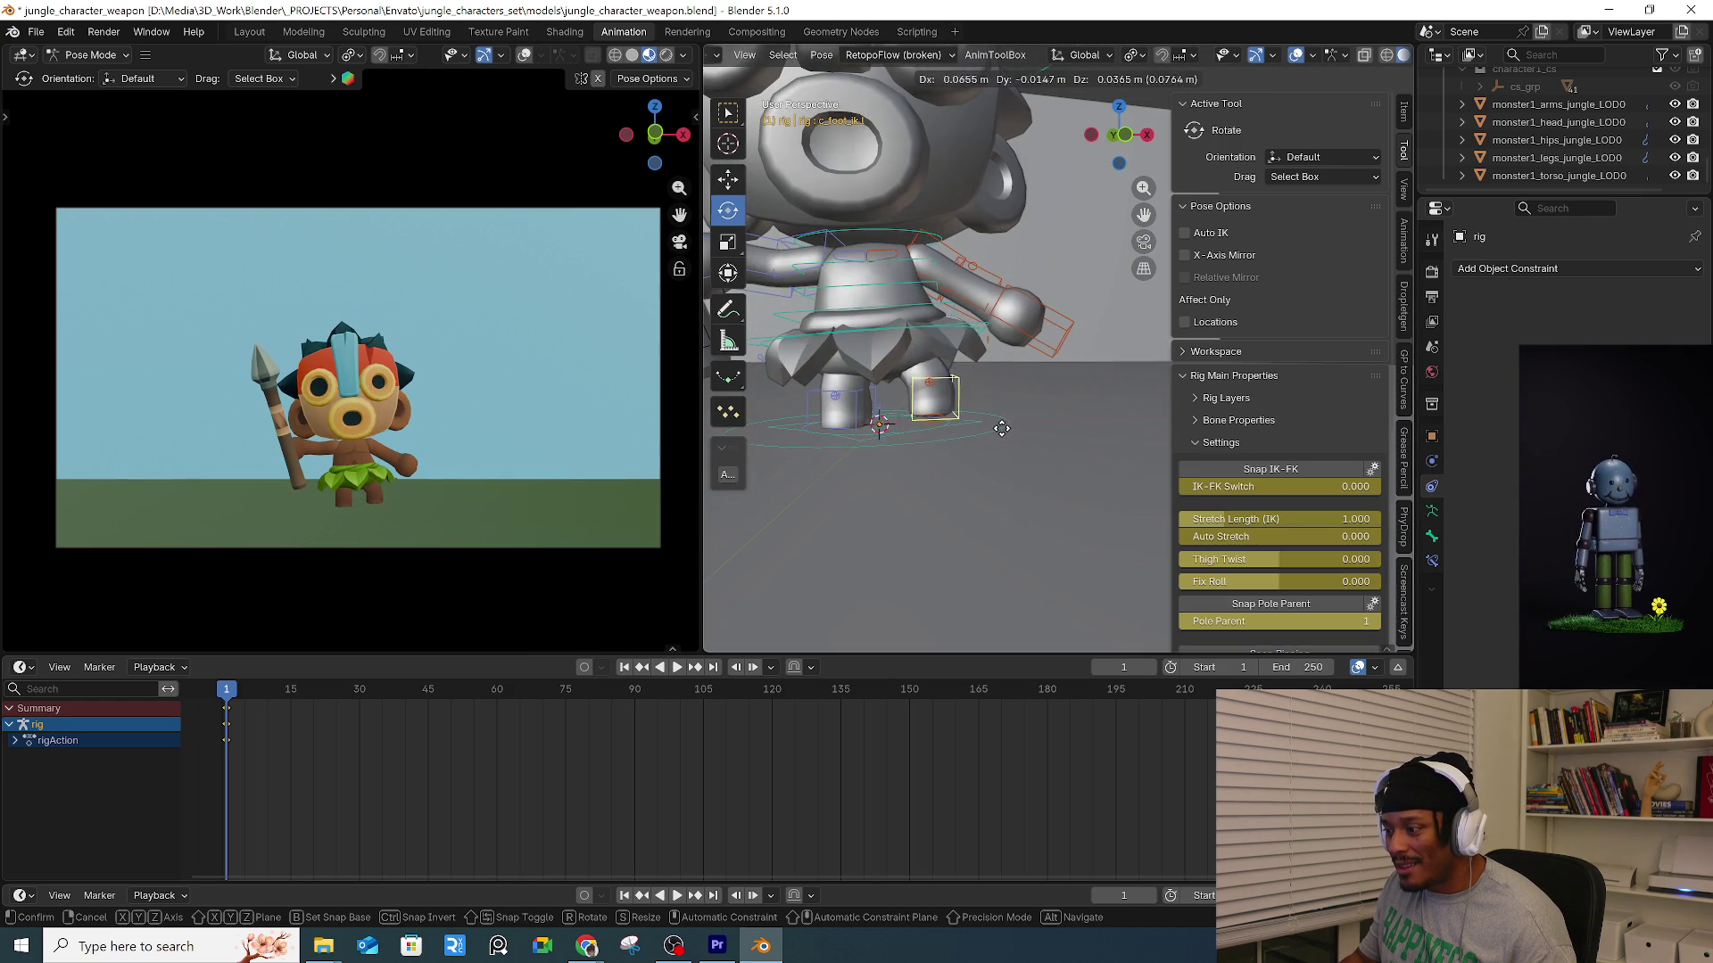
{"action": "key", "text": "r"}
{"action": "right_click", "coordinate": [994, 462]}
{"action": "key", "text": "r"}
{"action": "key", "text": "r"}
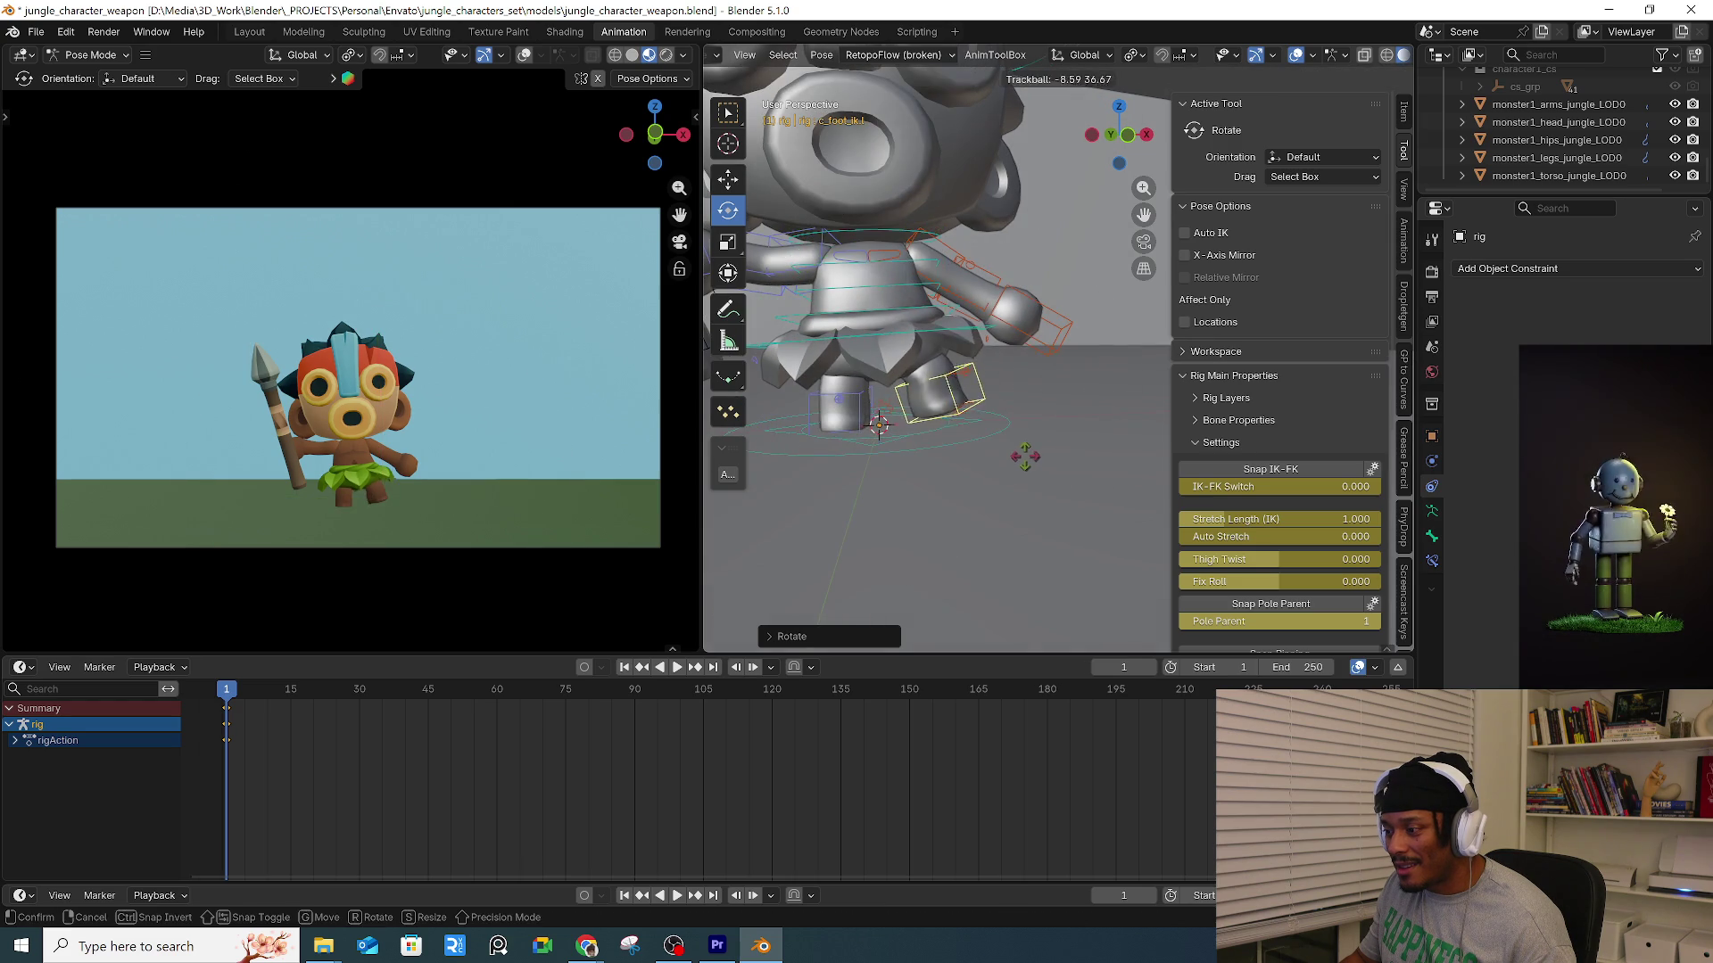
{"action": "left_click", "coordinate": [1033, 449]}
{"action": "key", "text": "g"}
{"action": "left_click", "coordinate": [1044, 468]}
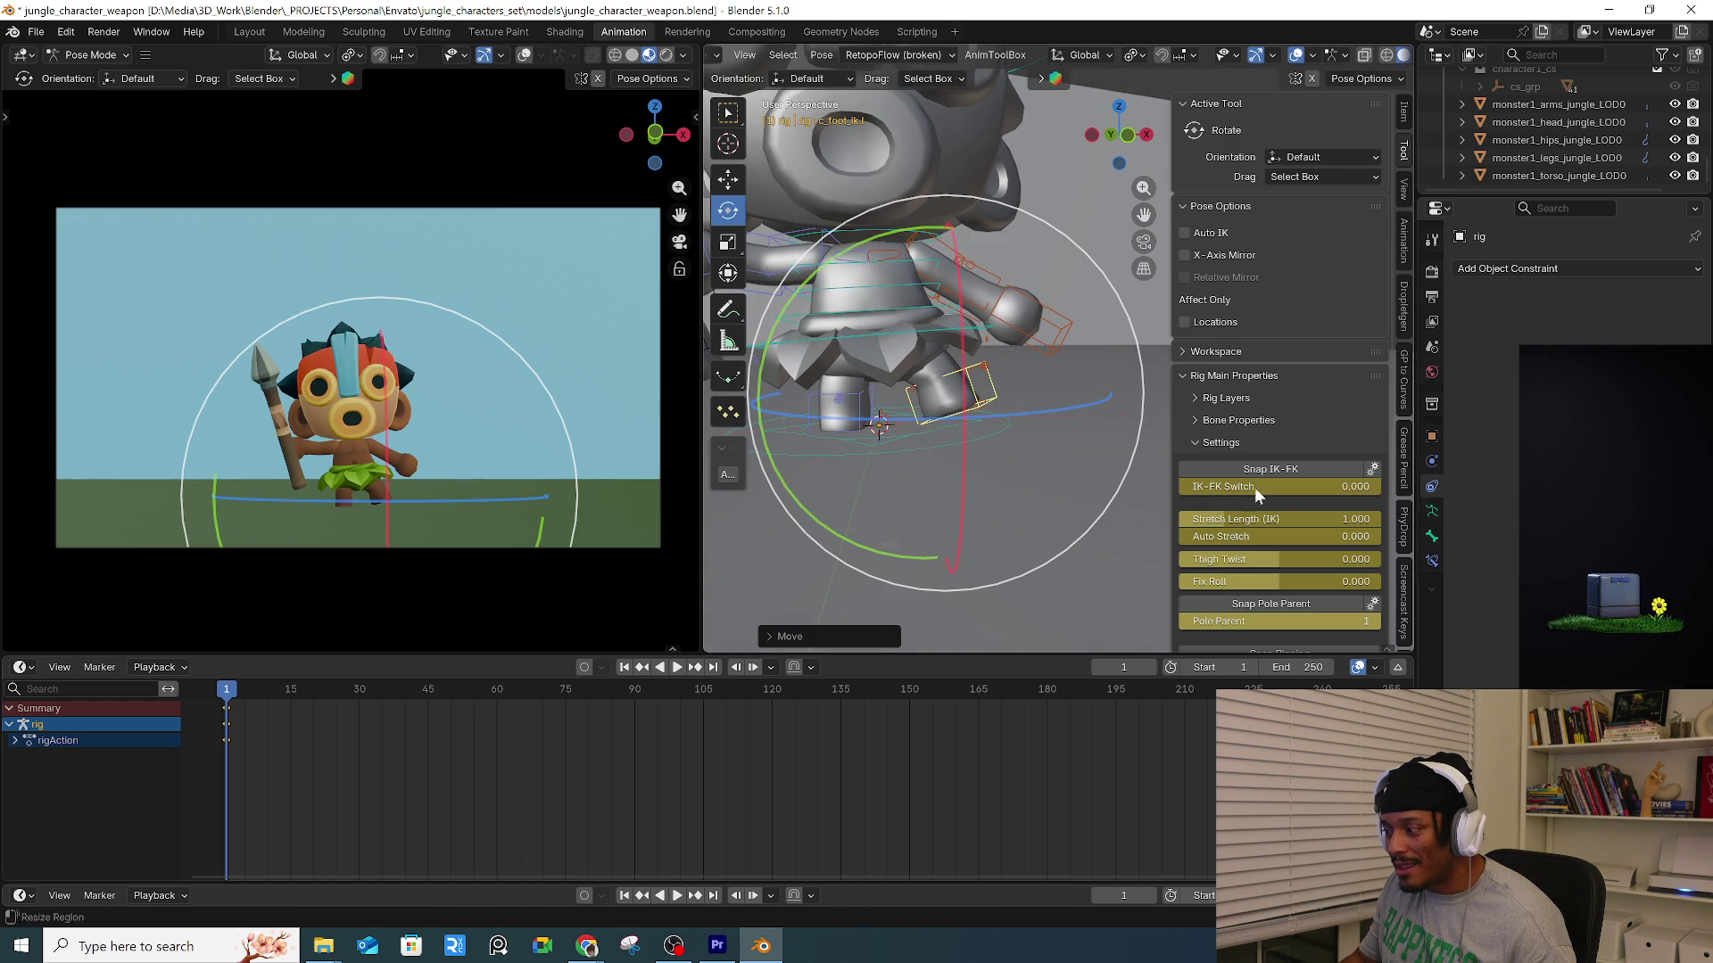
{"action": "left_click_drag", "start_coordinate": [1206, 539], "coordinate": [1304, 542]}
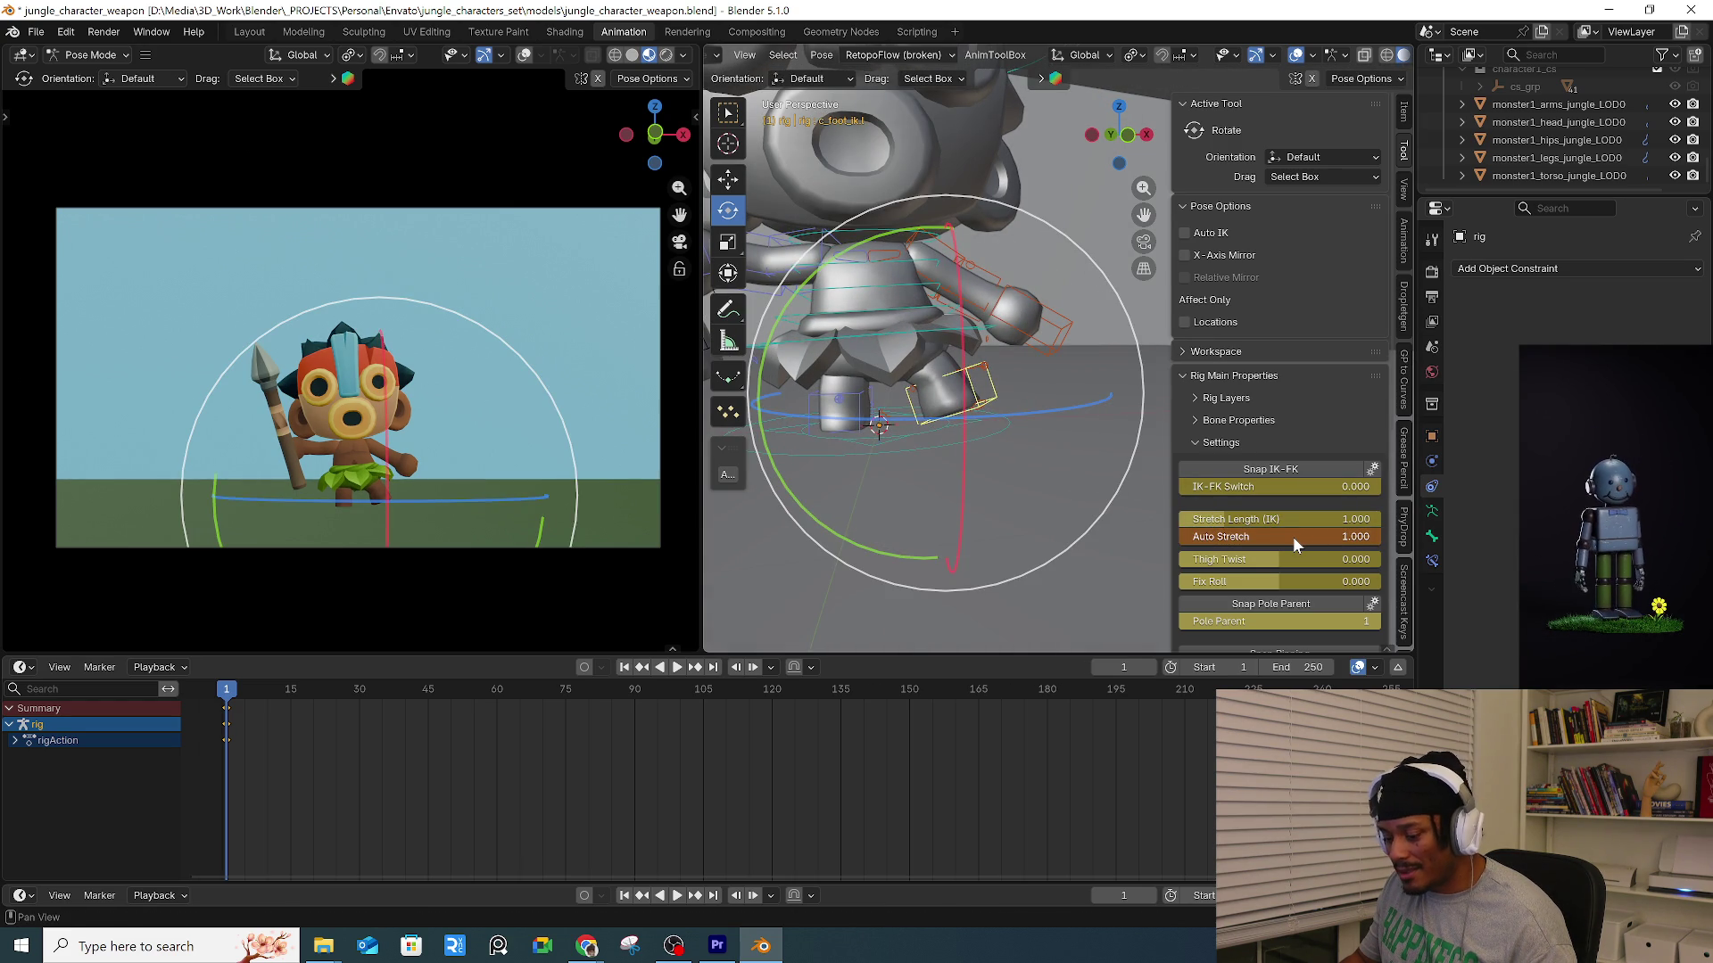
{"action": "key", "text": "i"}
Move the whole character to a new position using the root control.
{"action": "left_click", "coordinate": [861, 412]}
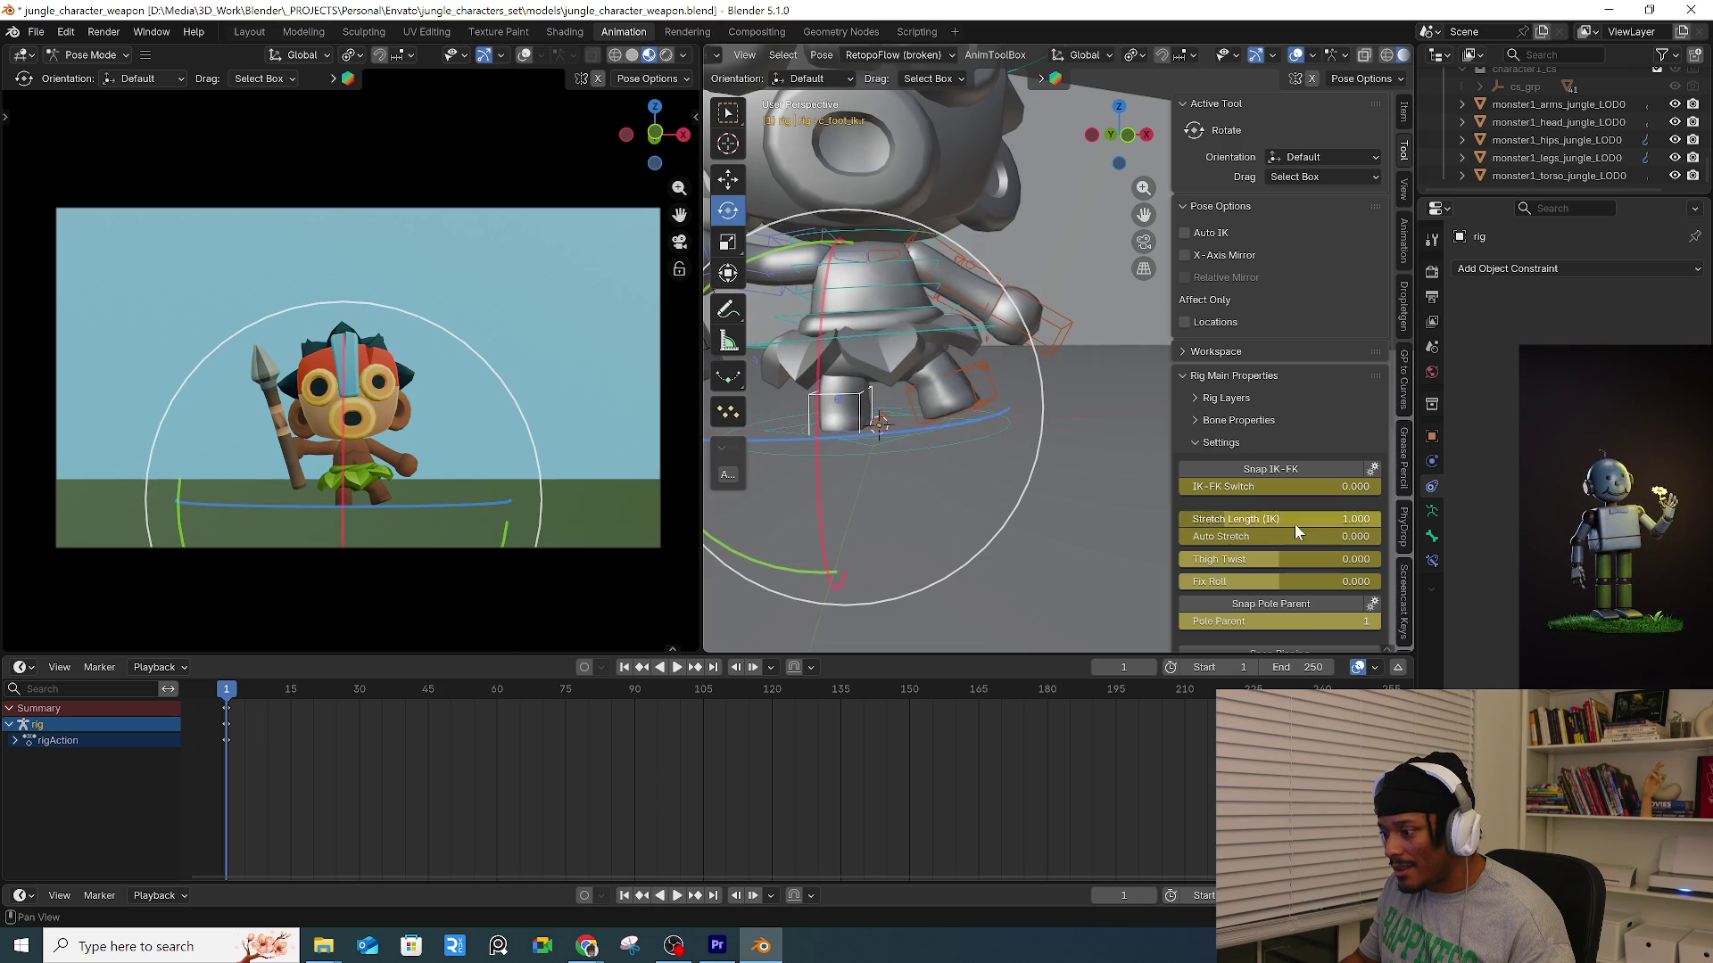
{"action": "middle_click_drag", "start_coordinate": [903, 490], "coordinate": [992, 441]}
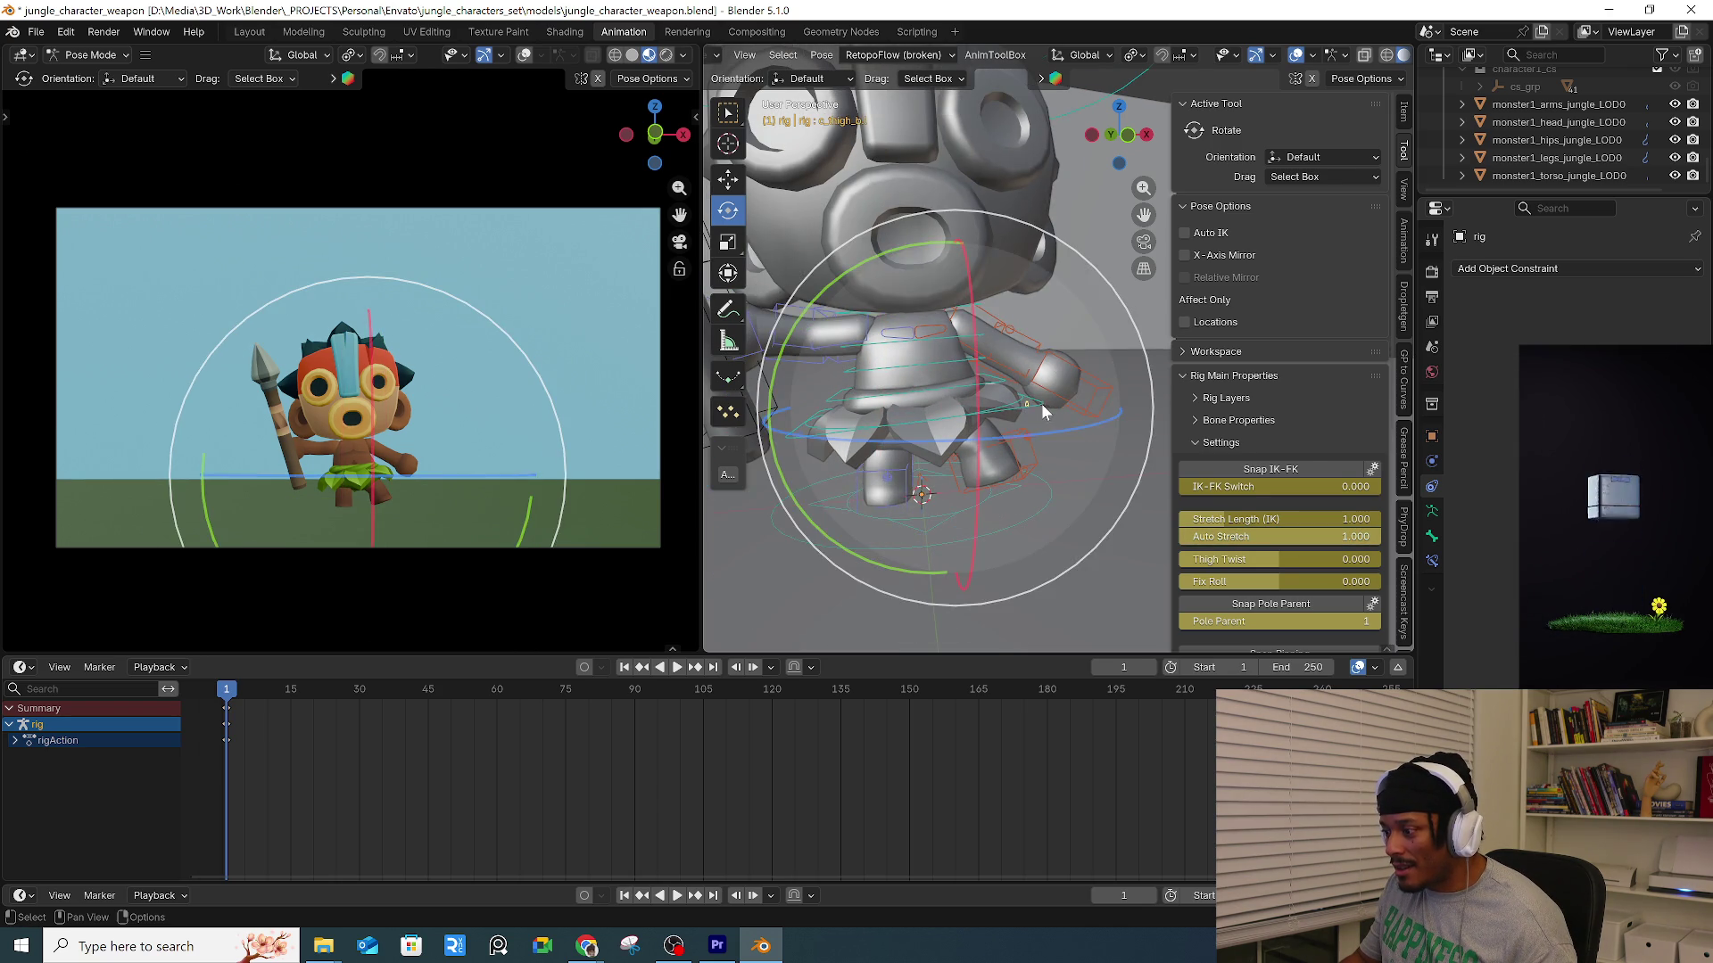
{"action": "left_click", "coordinate": [1041, 403]}
{"action": "key", "text": "g"}
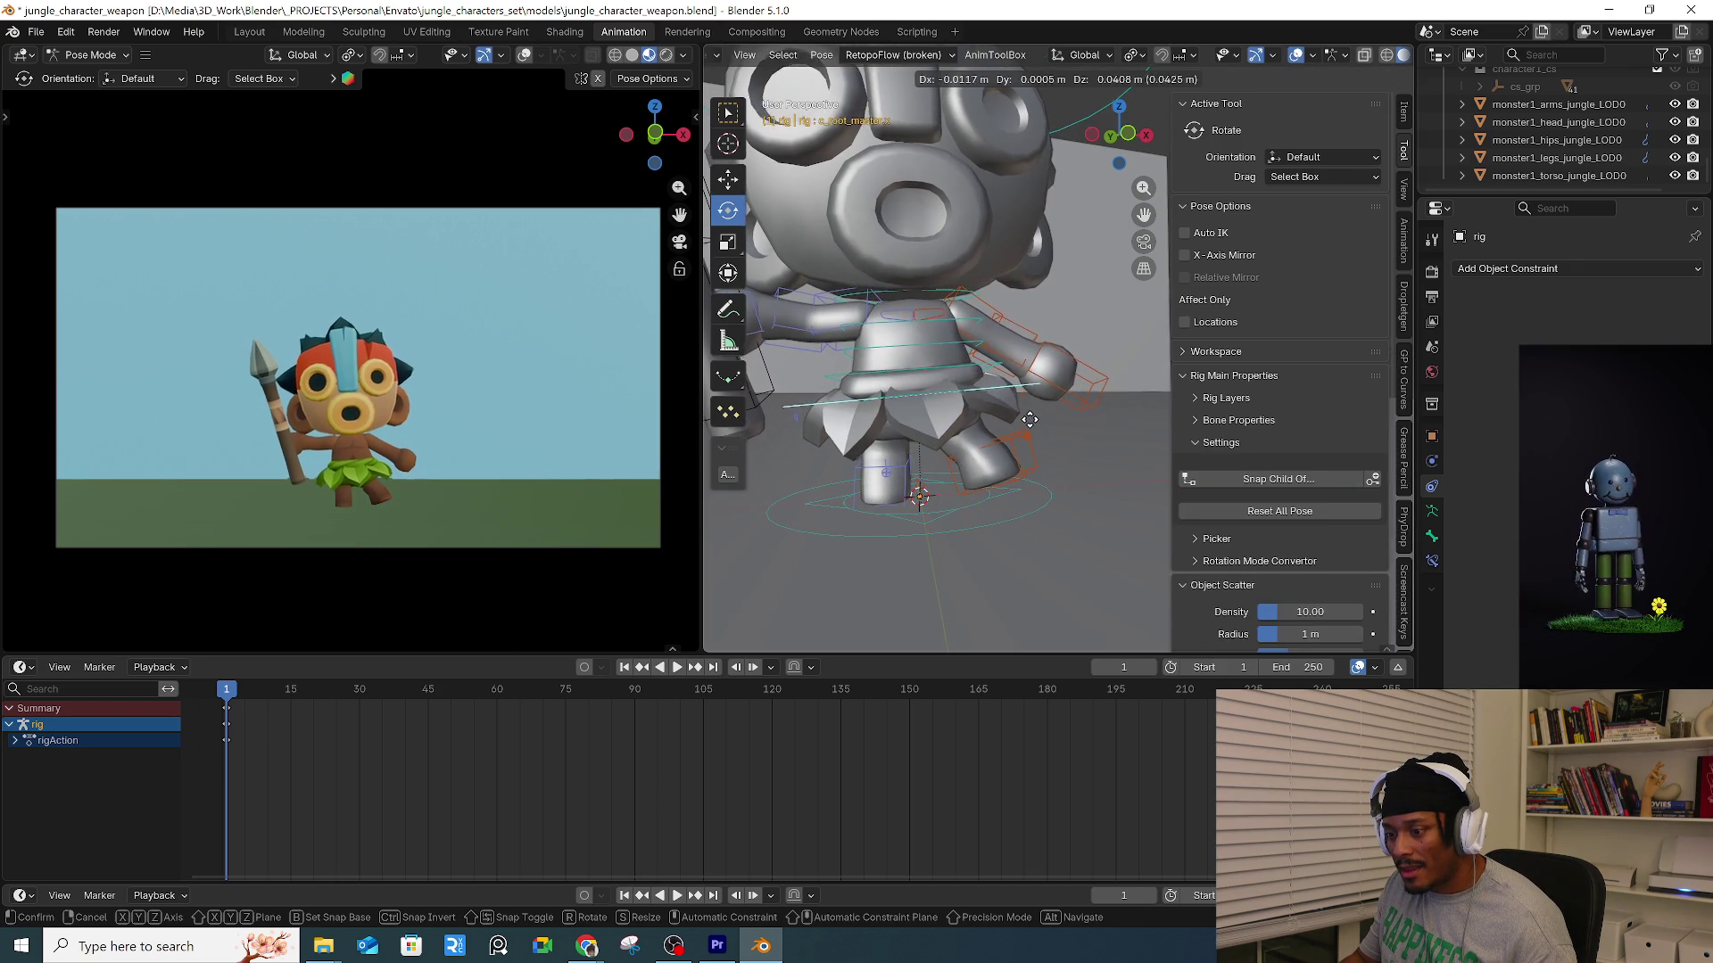
{"action": "left_click", "coordinate": [1026, 437]}
Tilt the head and rotate the left upper arm.
{"action": "middle_click_drag", "start_coordinate": [990, 242], "coordinate": [1009, 294]}
{"action": "left_click", "coordinate": [1009, 294]}
{"action": "key", "text": "r"}
{"action": "left_click", "coordinate": [1053, 332]}
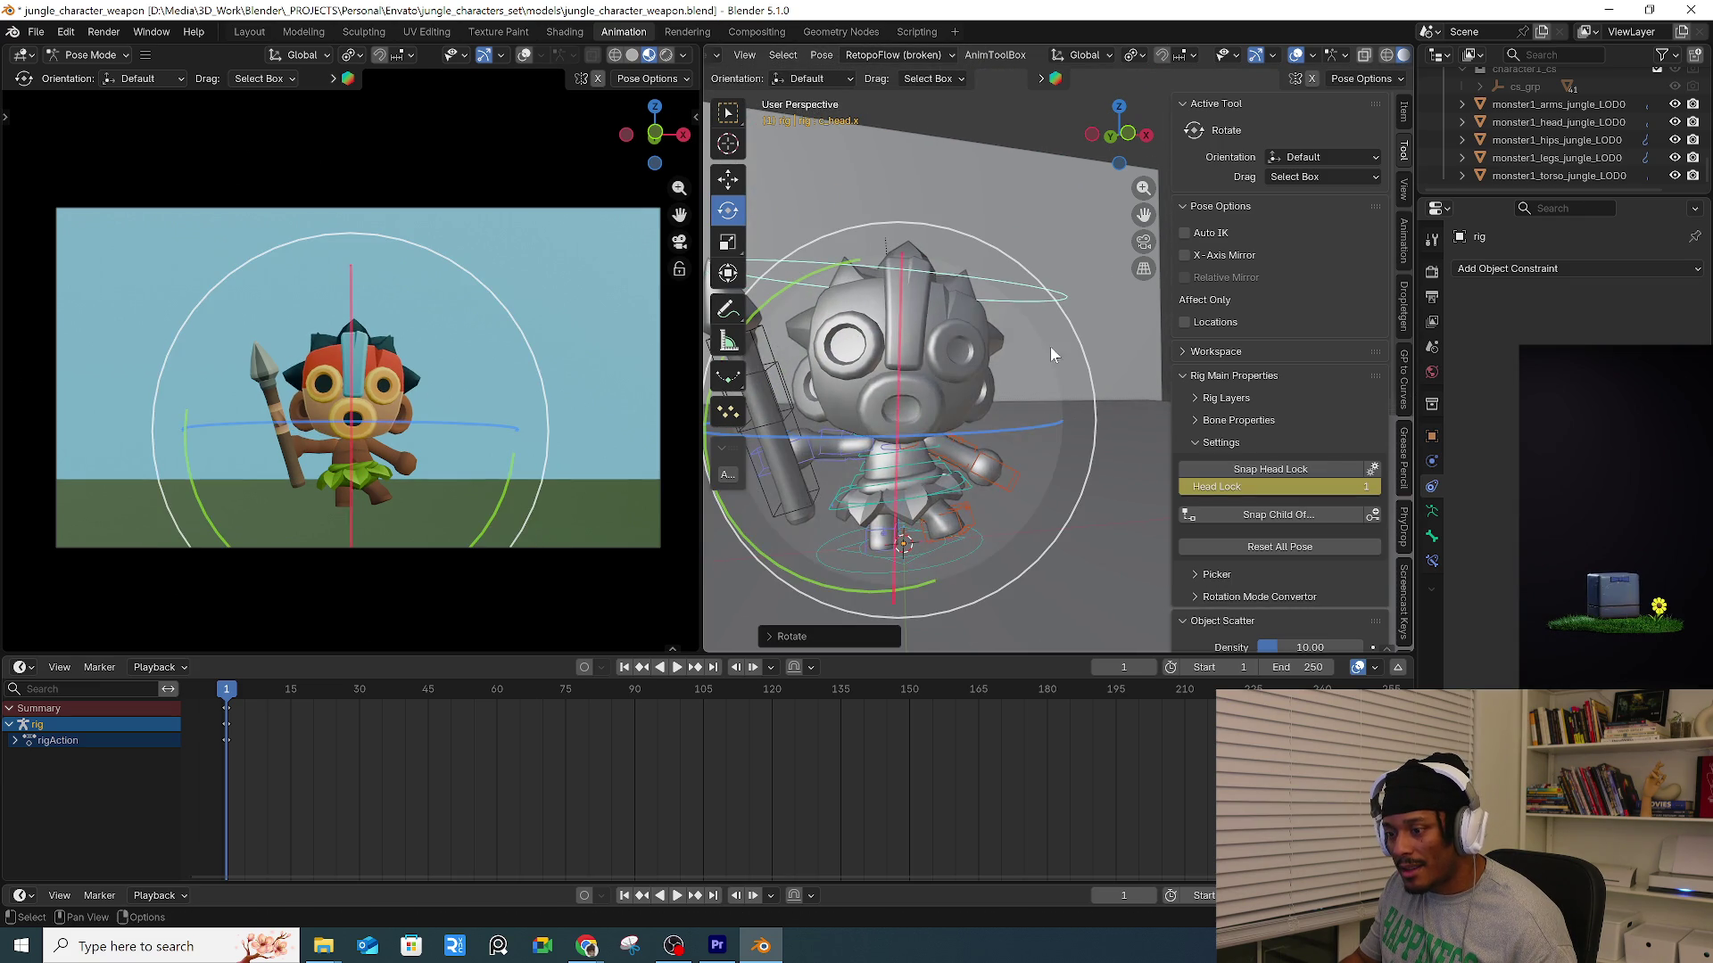
{"action": "left_click", "coordinate": [946, 466]}
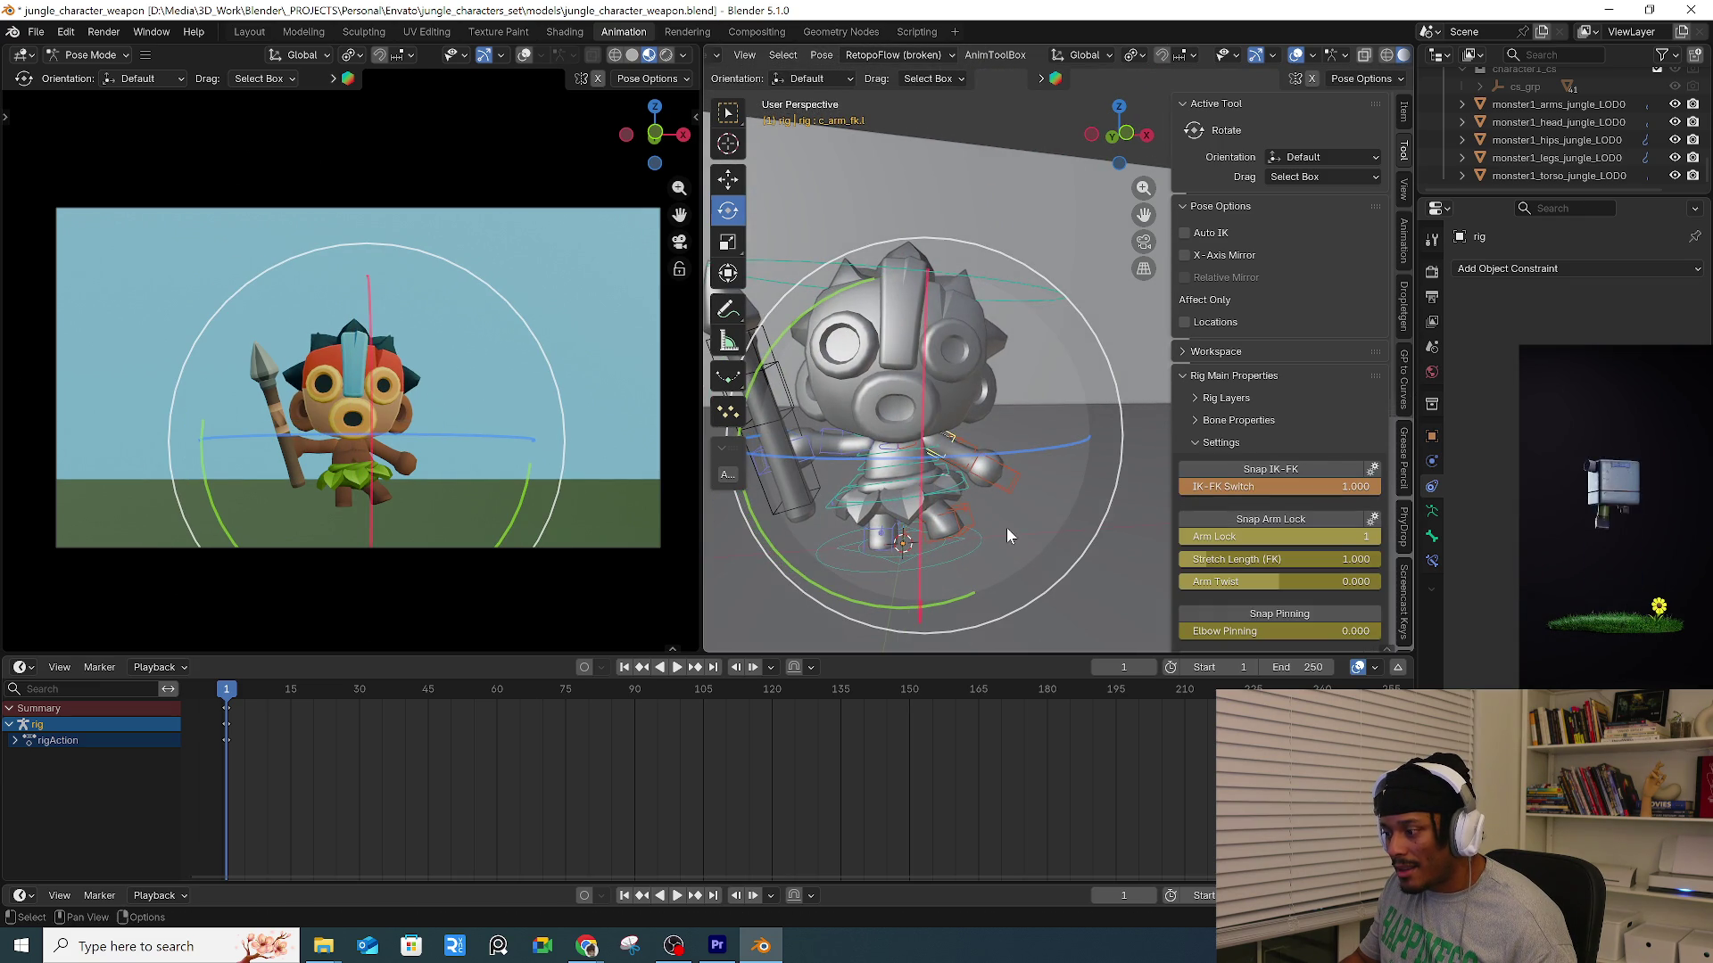
{"action": "key", "text": "r"}
{"action": "left_click", "coordinate": [1034, 516]}
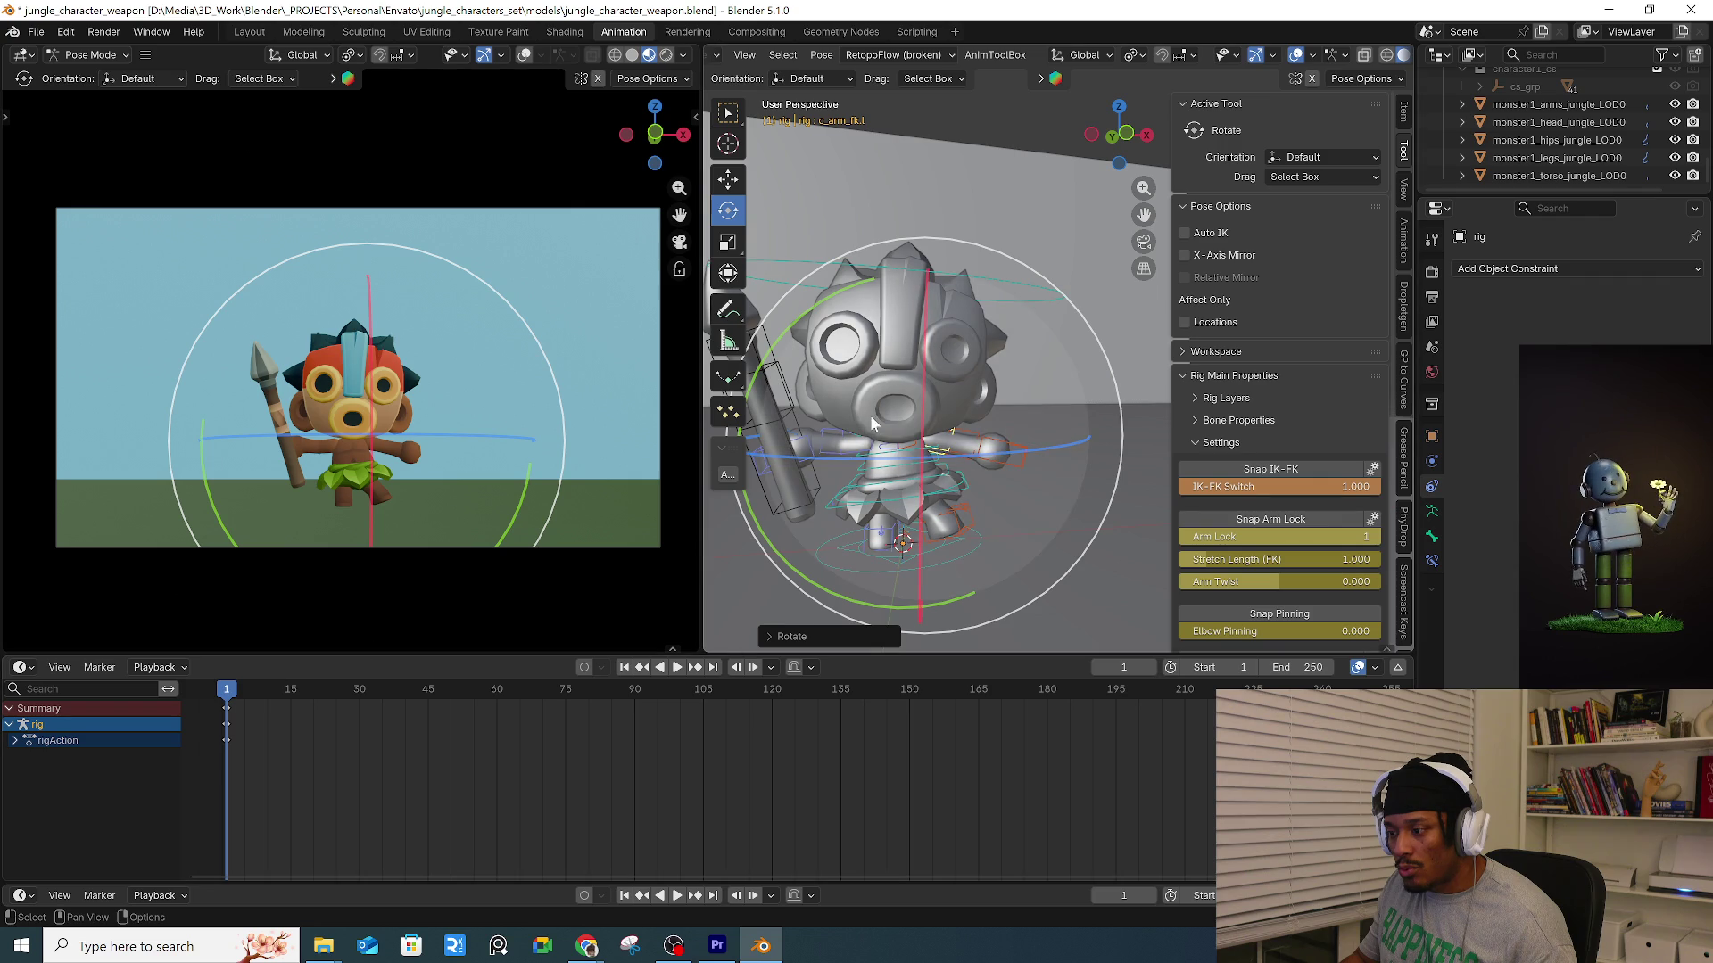
Rotate the spear-holding hand upright.
{"action": "left_click", "coordinate": [800, 448]}
{"action": "key", "text": "r"}
{"action": "key", "text": "r"}
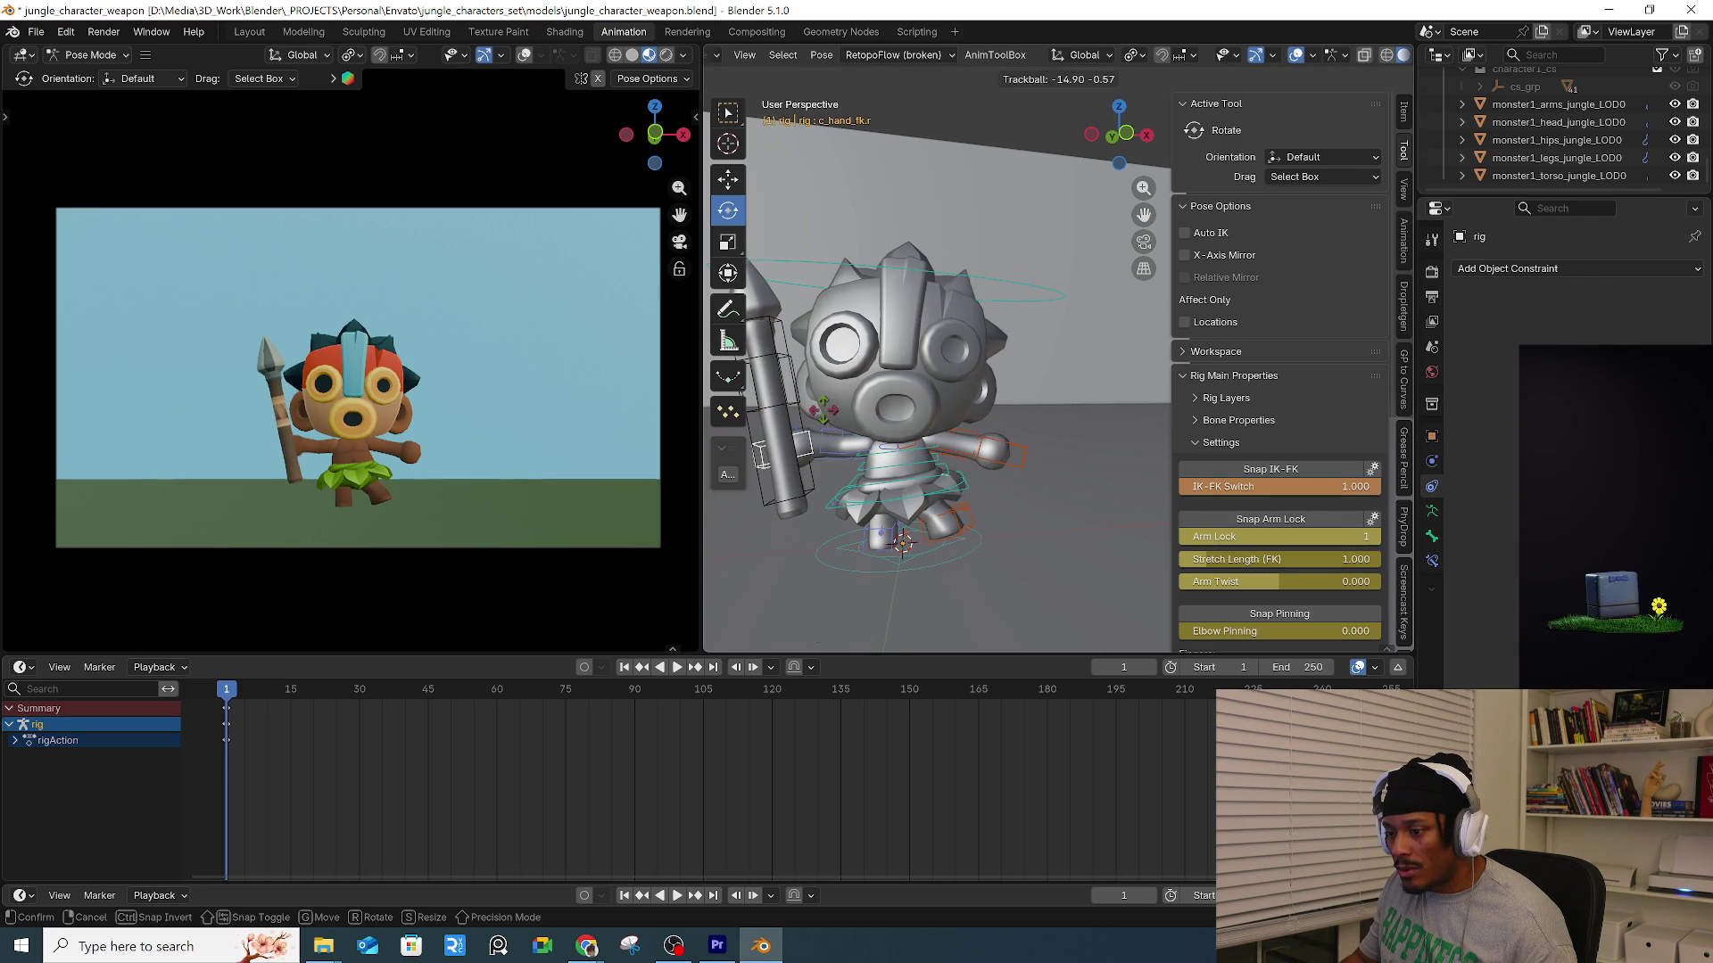
{"action": "left_click", "coordinate": [964, 332]}
{"action": "key", "text": "r"}
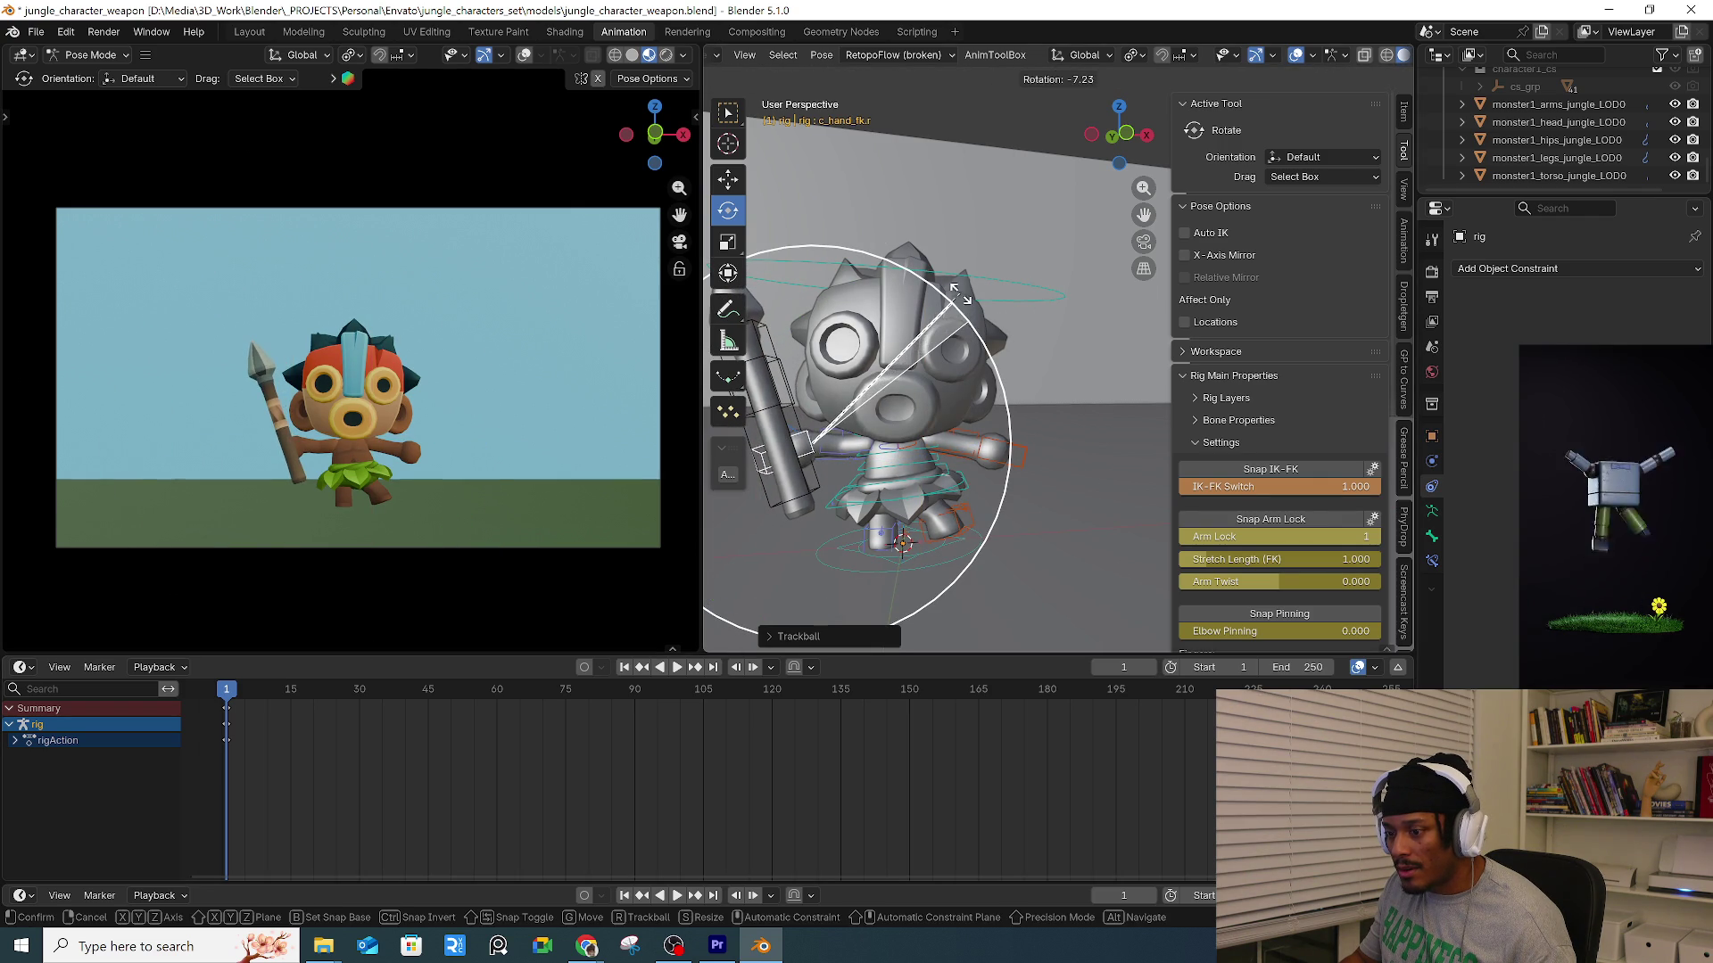
{"action": "left_click", "coordinate": [400, 356]}
Preview the motion and set the arm's IK-FK Switch to FK (0.000).
{"action": "left_click_drag", "start_coordinate": [281, 686], "coordinate": [224, 708]}
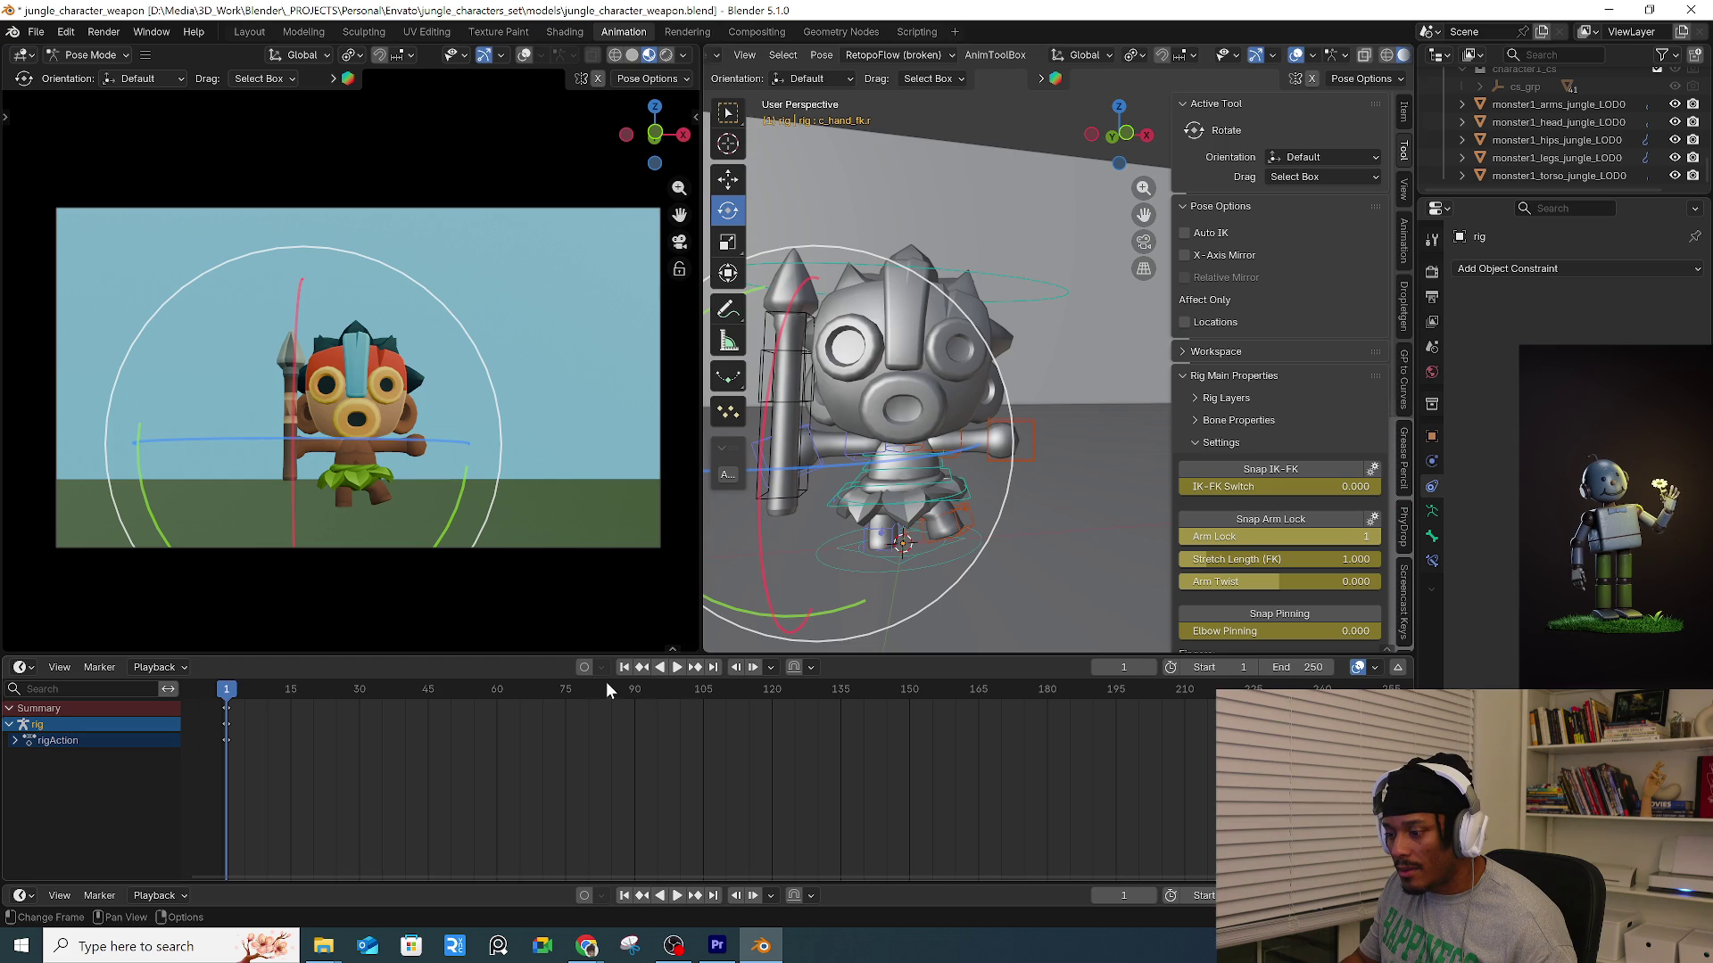
{"action": "left_click", "coordinate": [985, 473]}
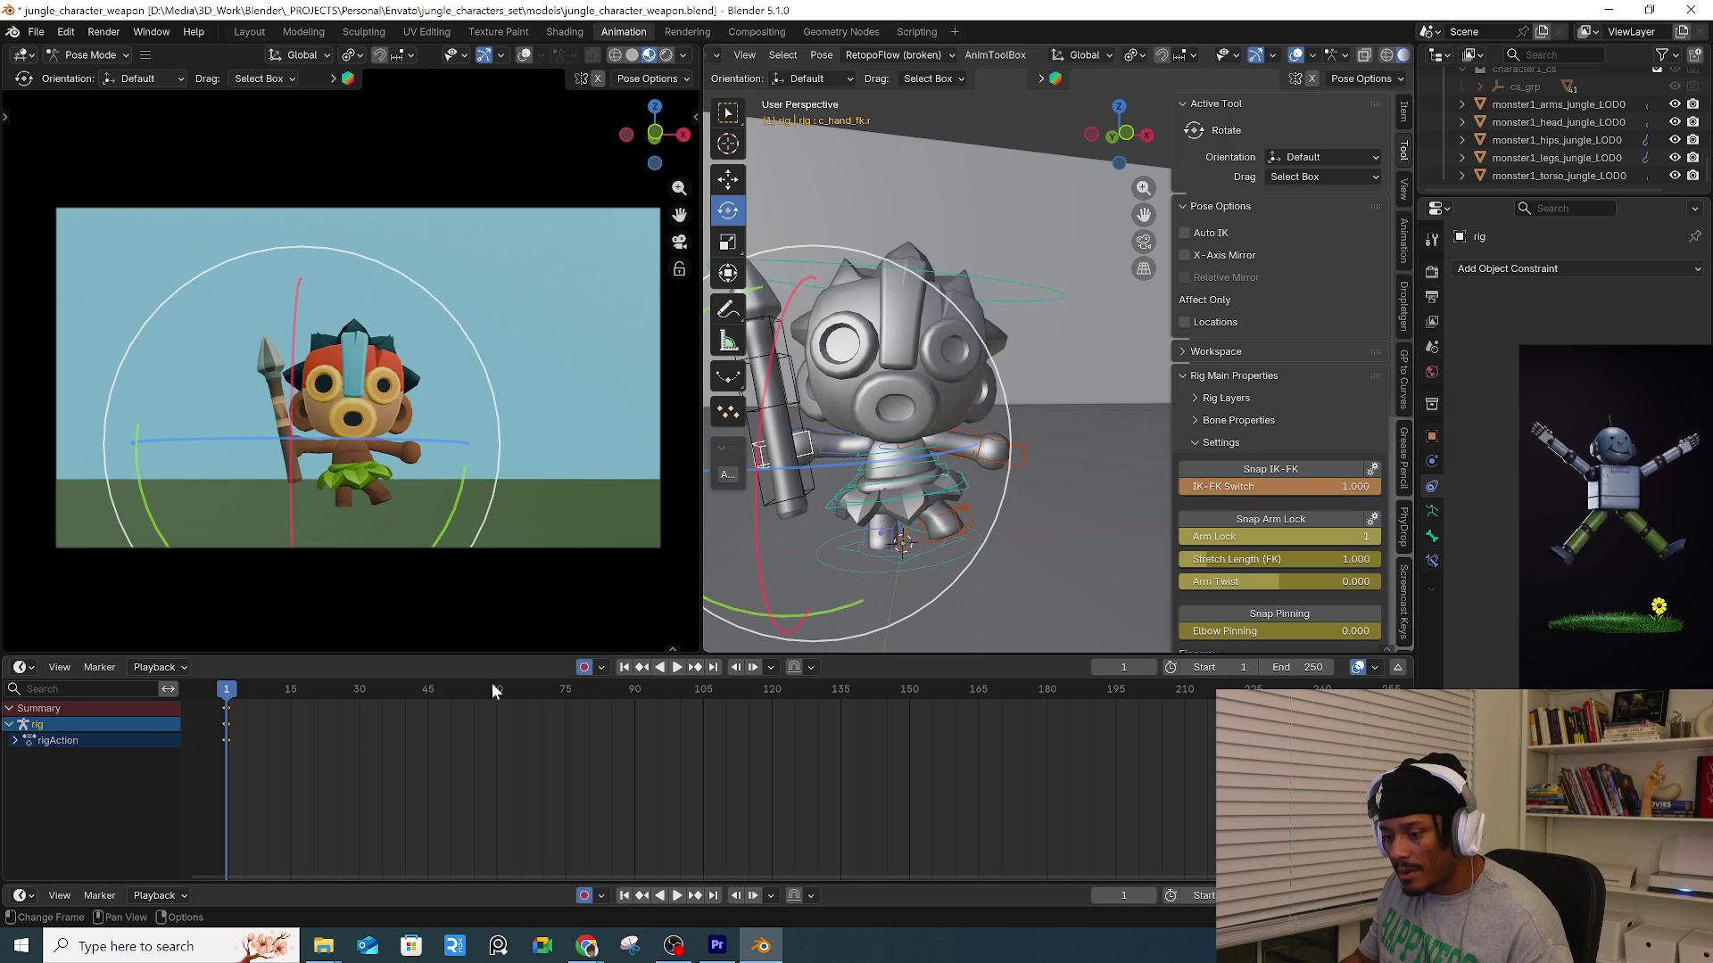
{"action": "left_click_drag", "start_coordinate": [258, 689], "coordinate": [225, 704]}
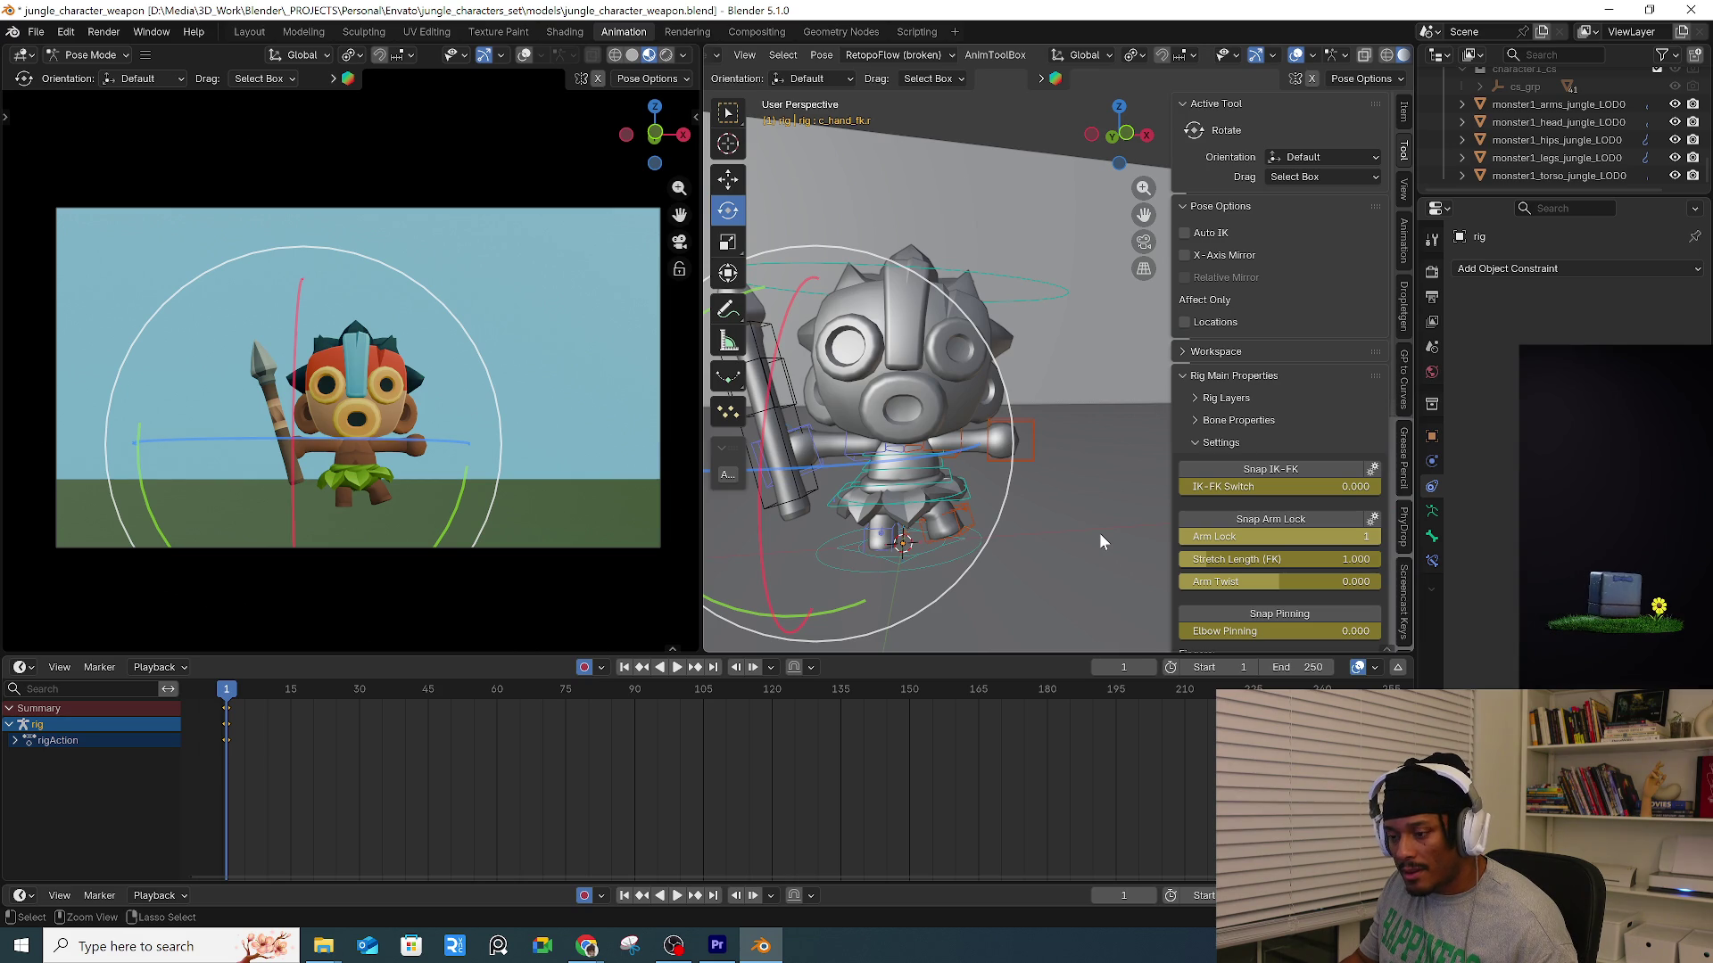
{"action": "key", "text": "shift+r"}
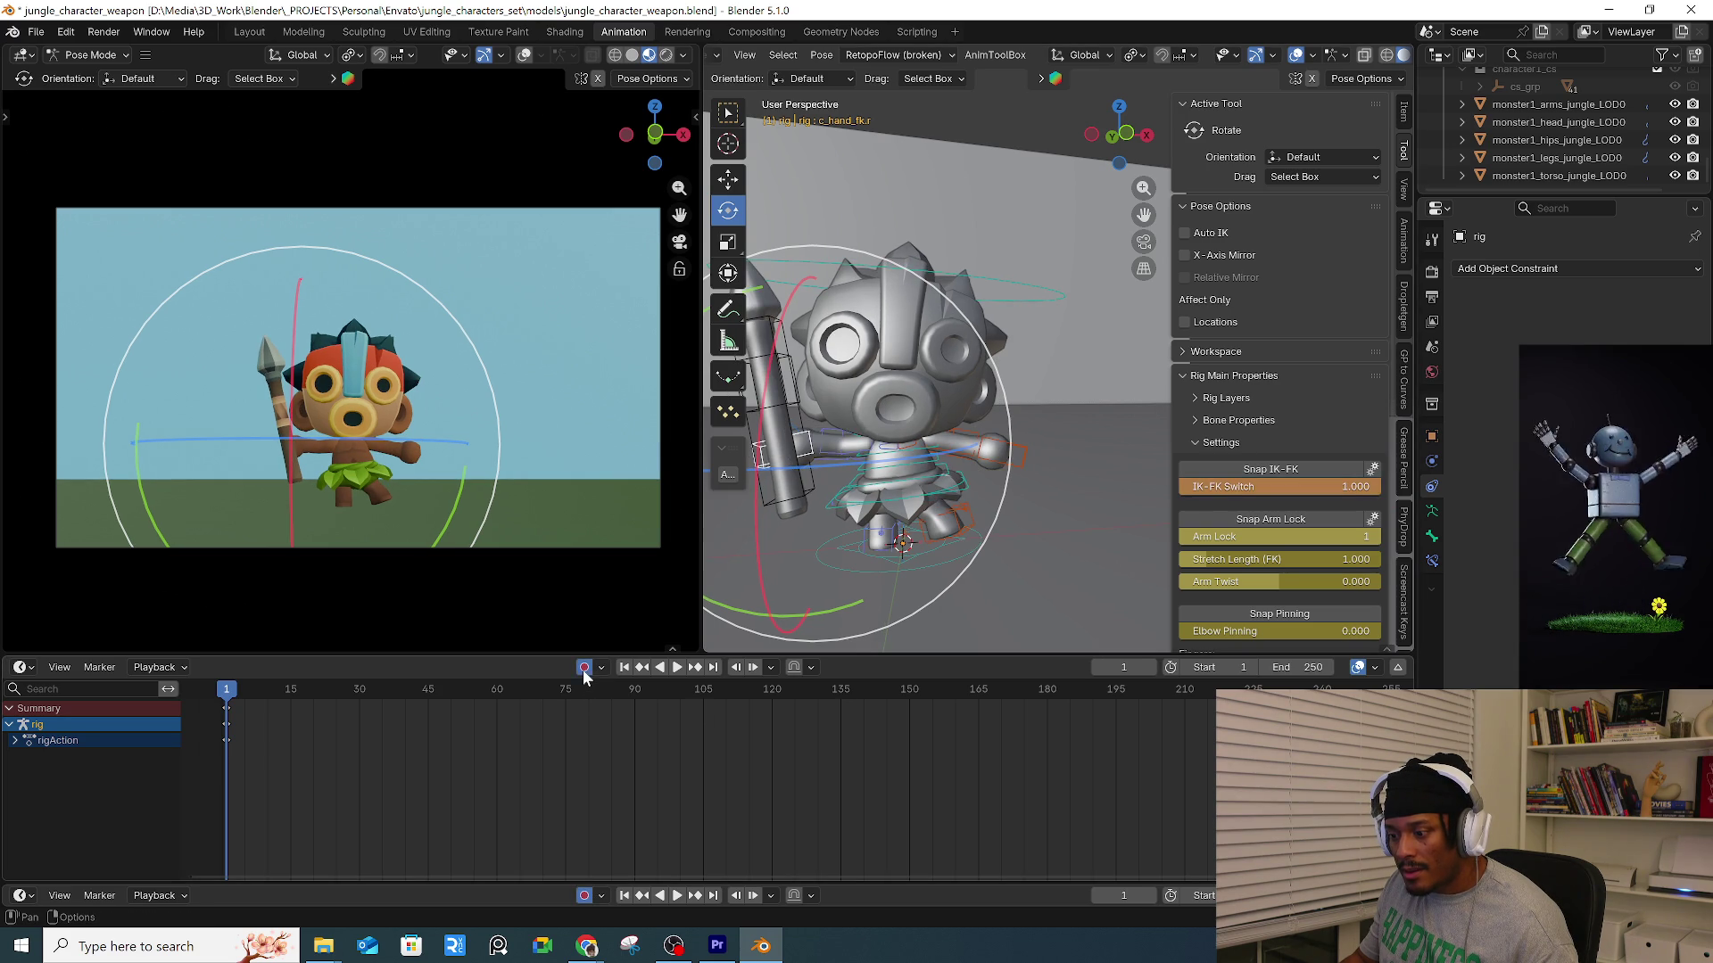
Select all the rig's controls and keyframe the whole starting pose.
{"action": "key", "text": "a"}
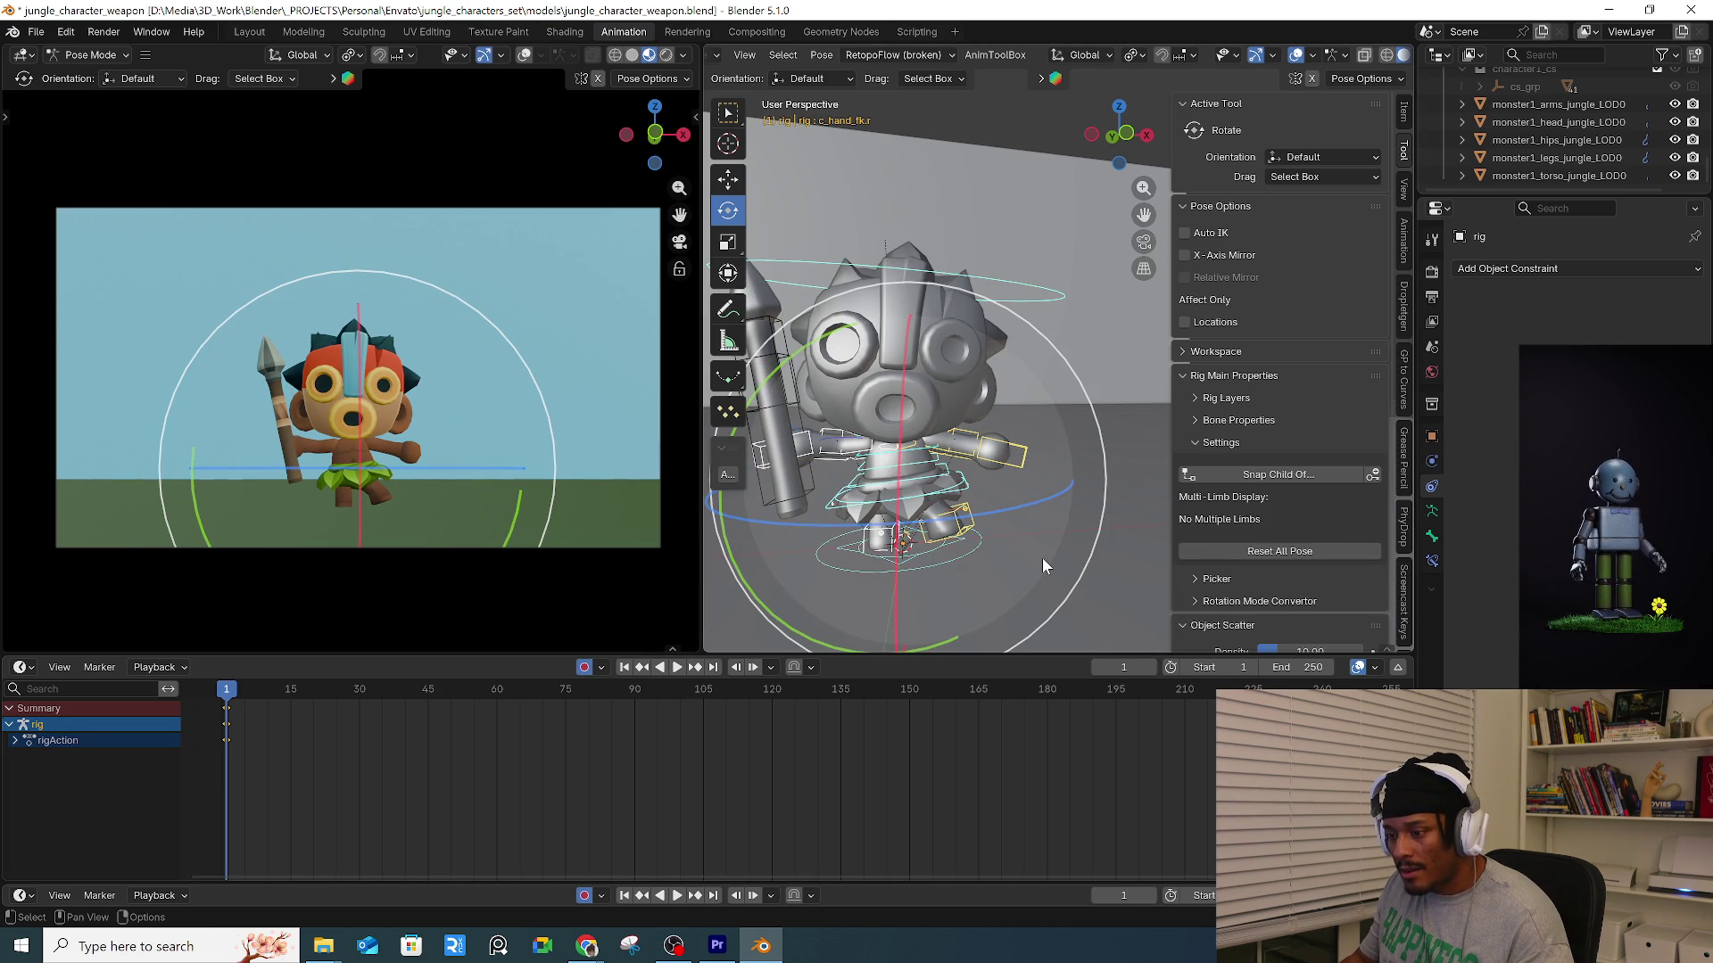
{"action": "scroll", "coordinate": [1072, 542], "scroll_direction": "down", "scroll_amount": 2}
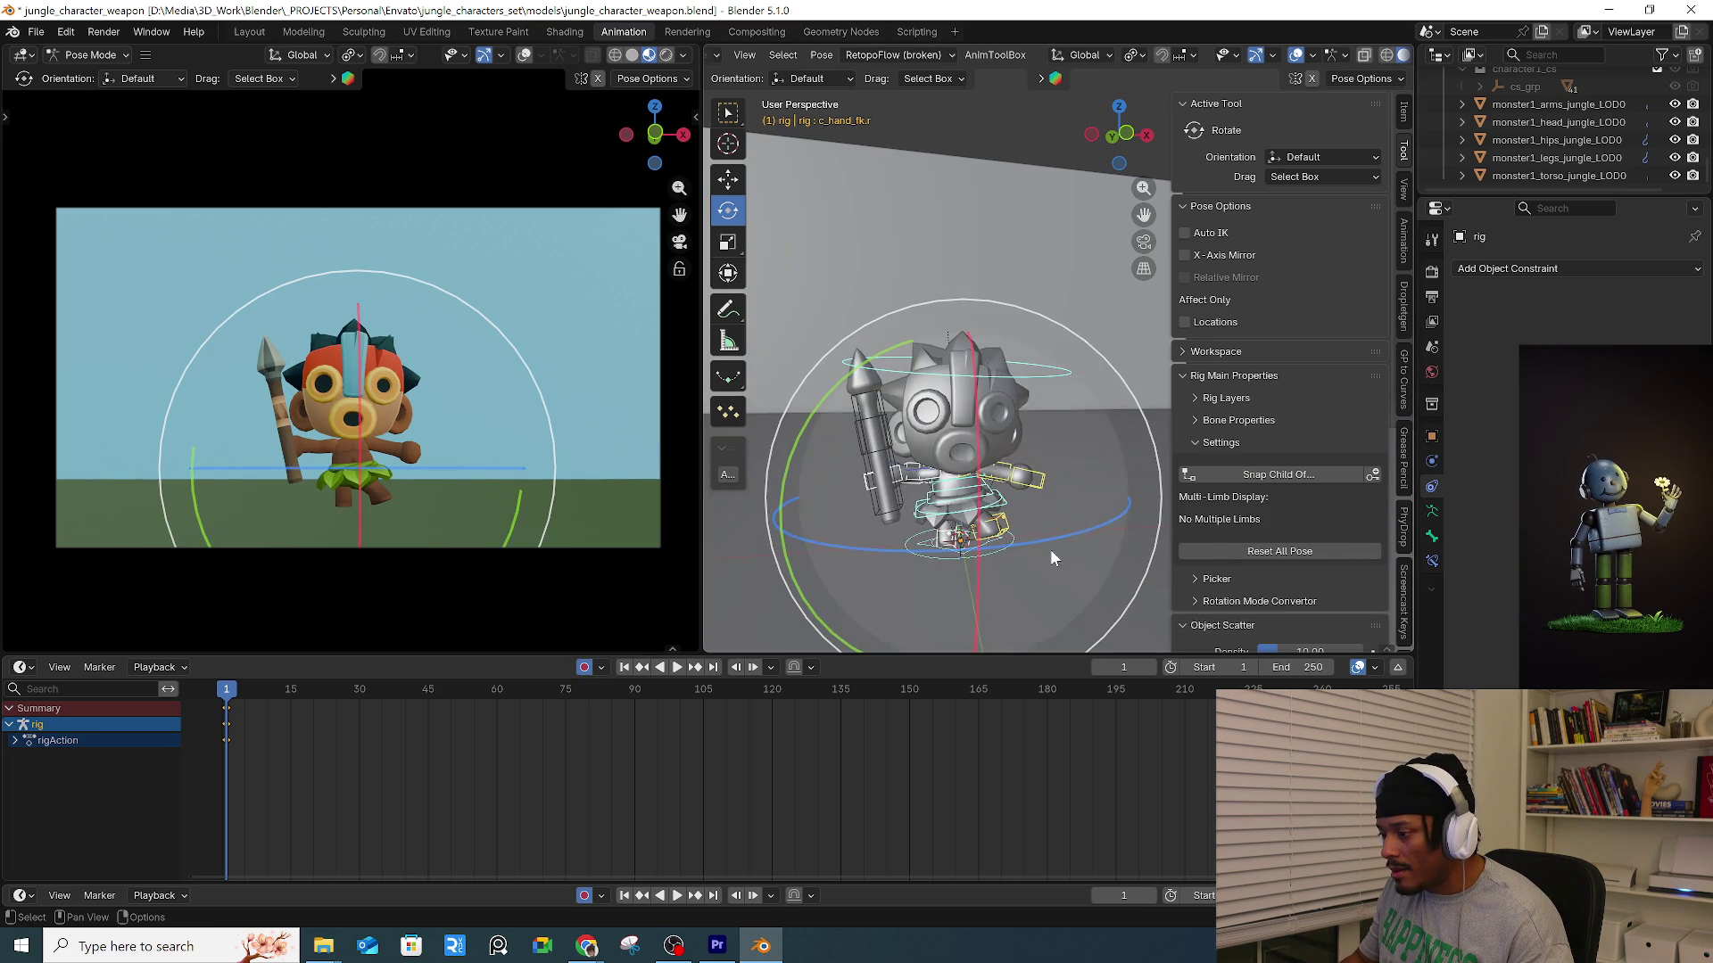
{"action": "key", "text": "space"}
At frame 11, reset the left foot control to rest and turn it about 16 degrees.
{"action": "mouse_move", "coordinate": [271, 690]}
{"action": "left_mouse_down"}
{"action": "mouse_move", "coordinate": [238, 721]}
{"action": "mouse_move", "coordinate": [272, 716]}
{"action": "left_mouse_up"}
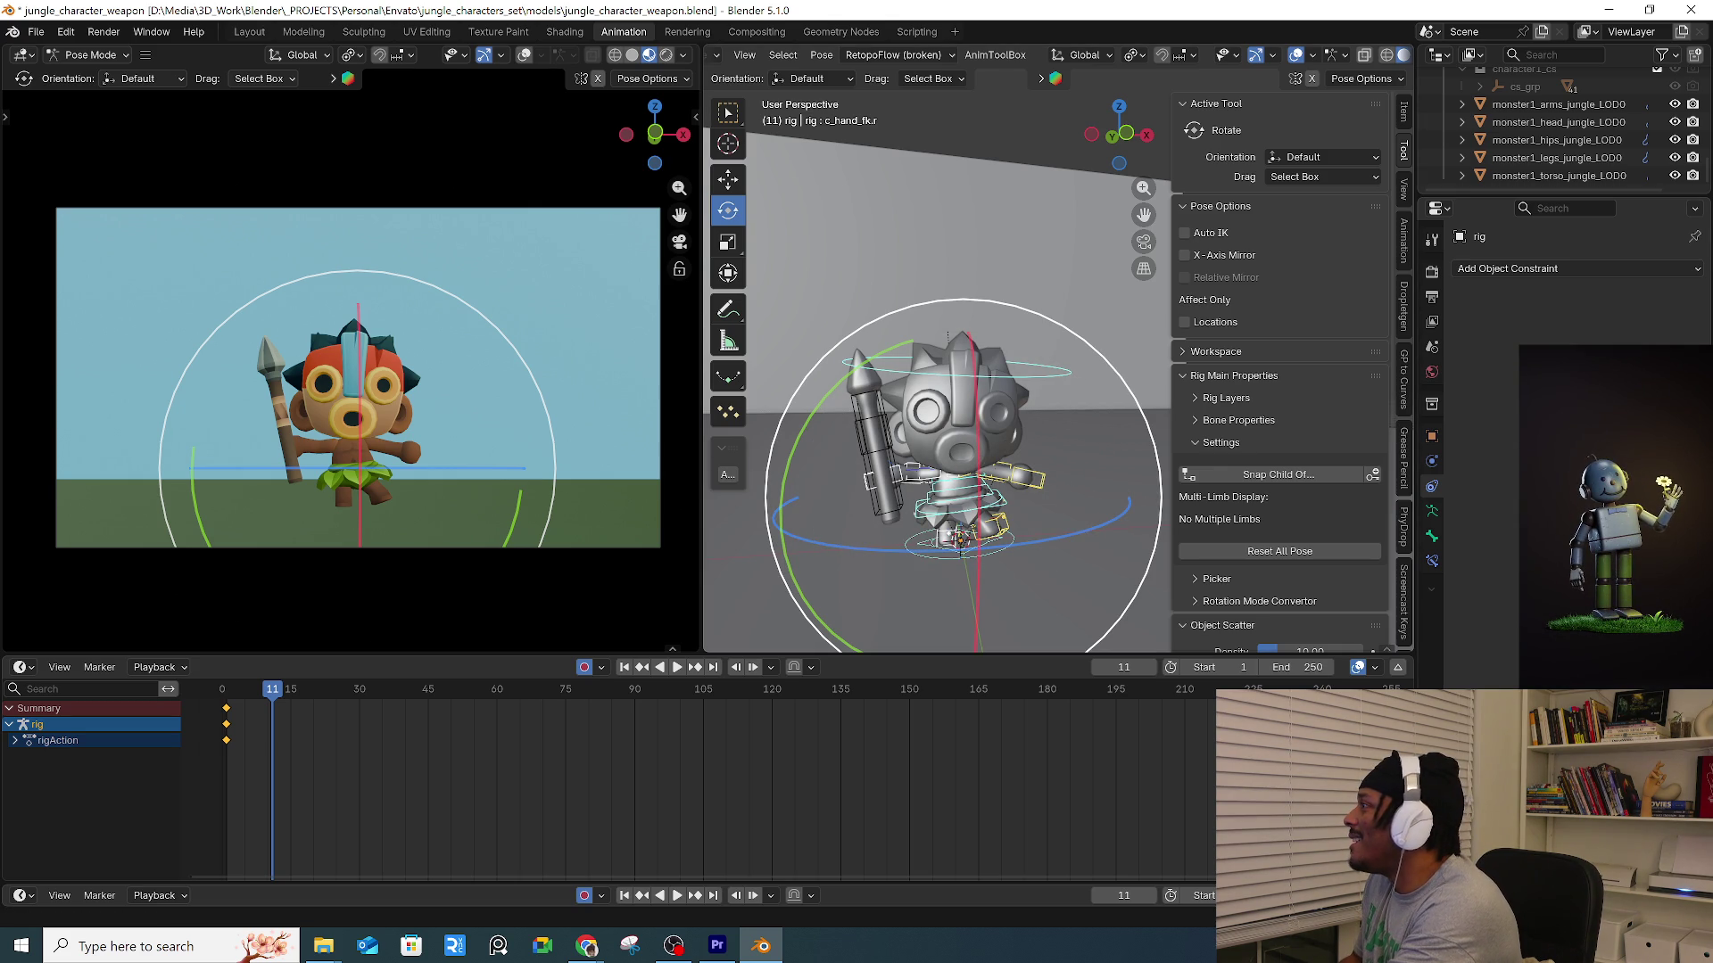
{"action": "mouse_move", "coordinate": [927, 419]}
{"action": "middle_mouse_down"}
{"action": "mouse_move", "coordinate": [948, 457]}
{"action": "mouse_move", "coordinate": [999, 446]}
{"action": "mouse_move", "coordinate": [995, 409]}
{"action": "middle_mouse_up"}
{"action": "scroll", "coordinate": [1007, 445], "scroll_direction": "up", "scroll_amount": 3}
{"action": "scroll", "coordinate": [995, 408], "scroll_direction": "up", "scroll_amount": 2}
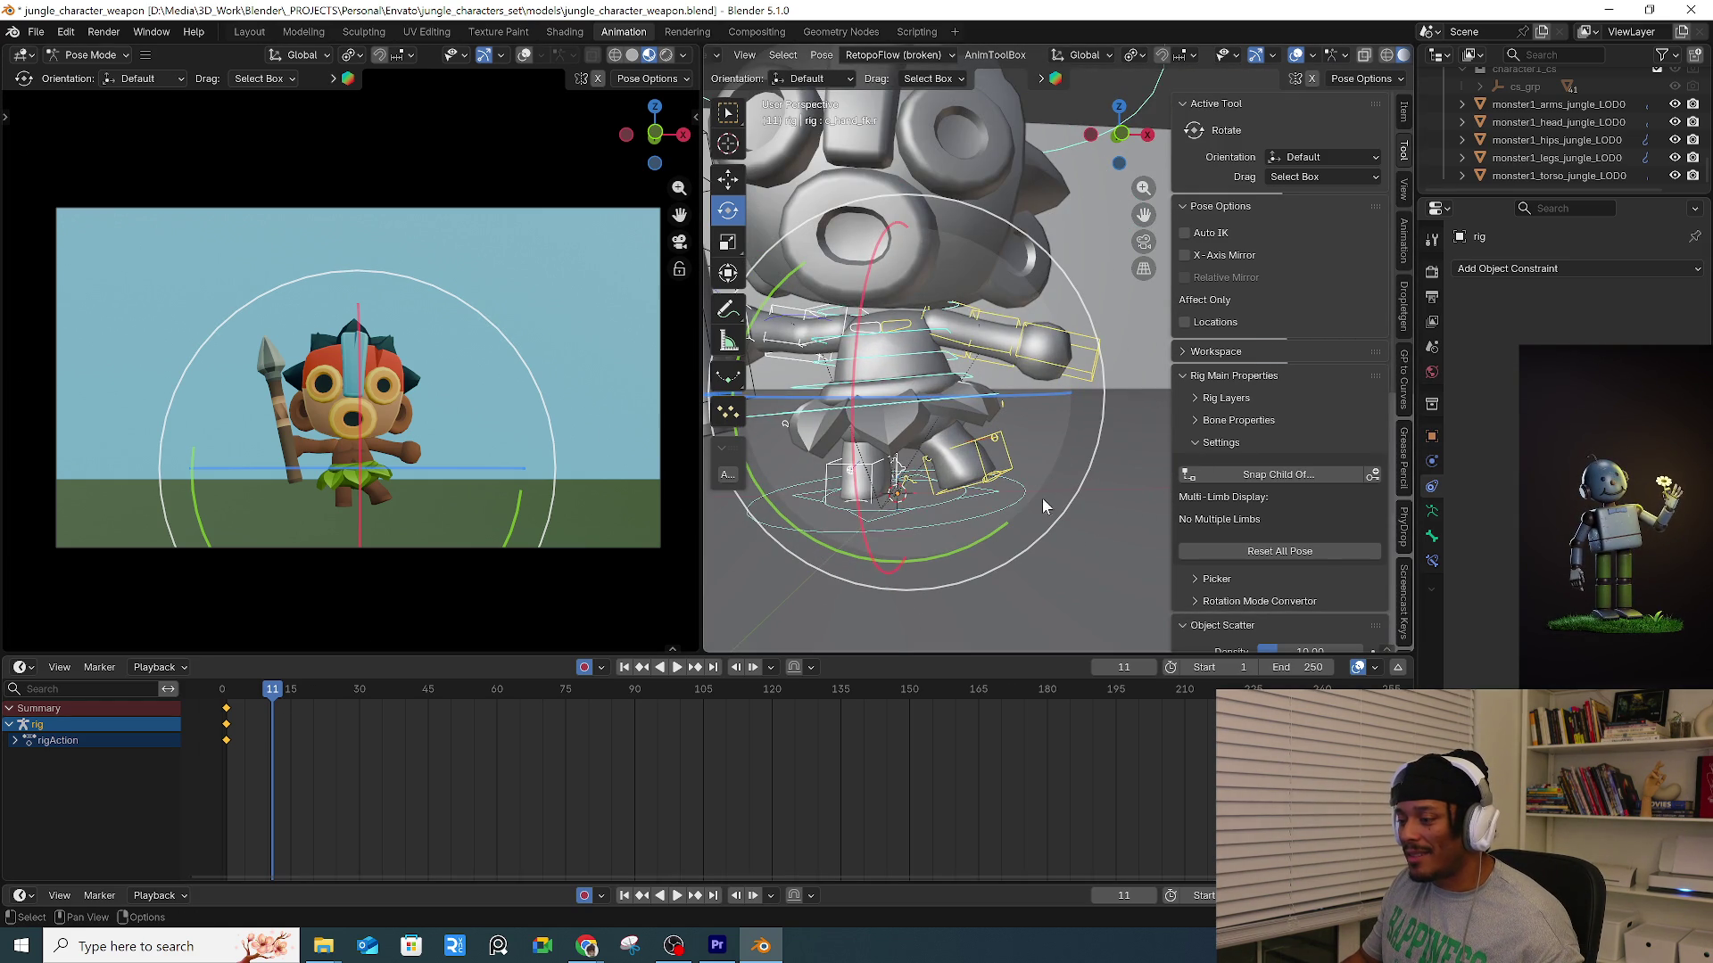
{"action": "left_click", "coordinate": [1008, 476]}
{"action": "right_click", "coordinate": [1009, 463]}
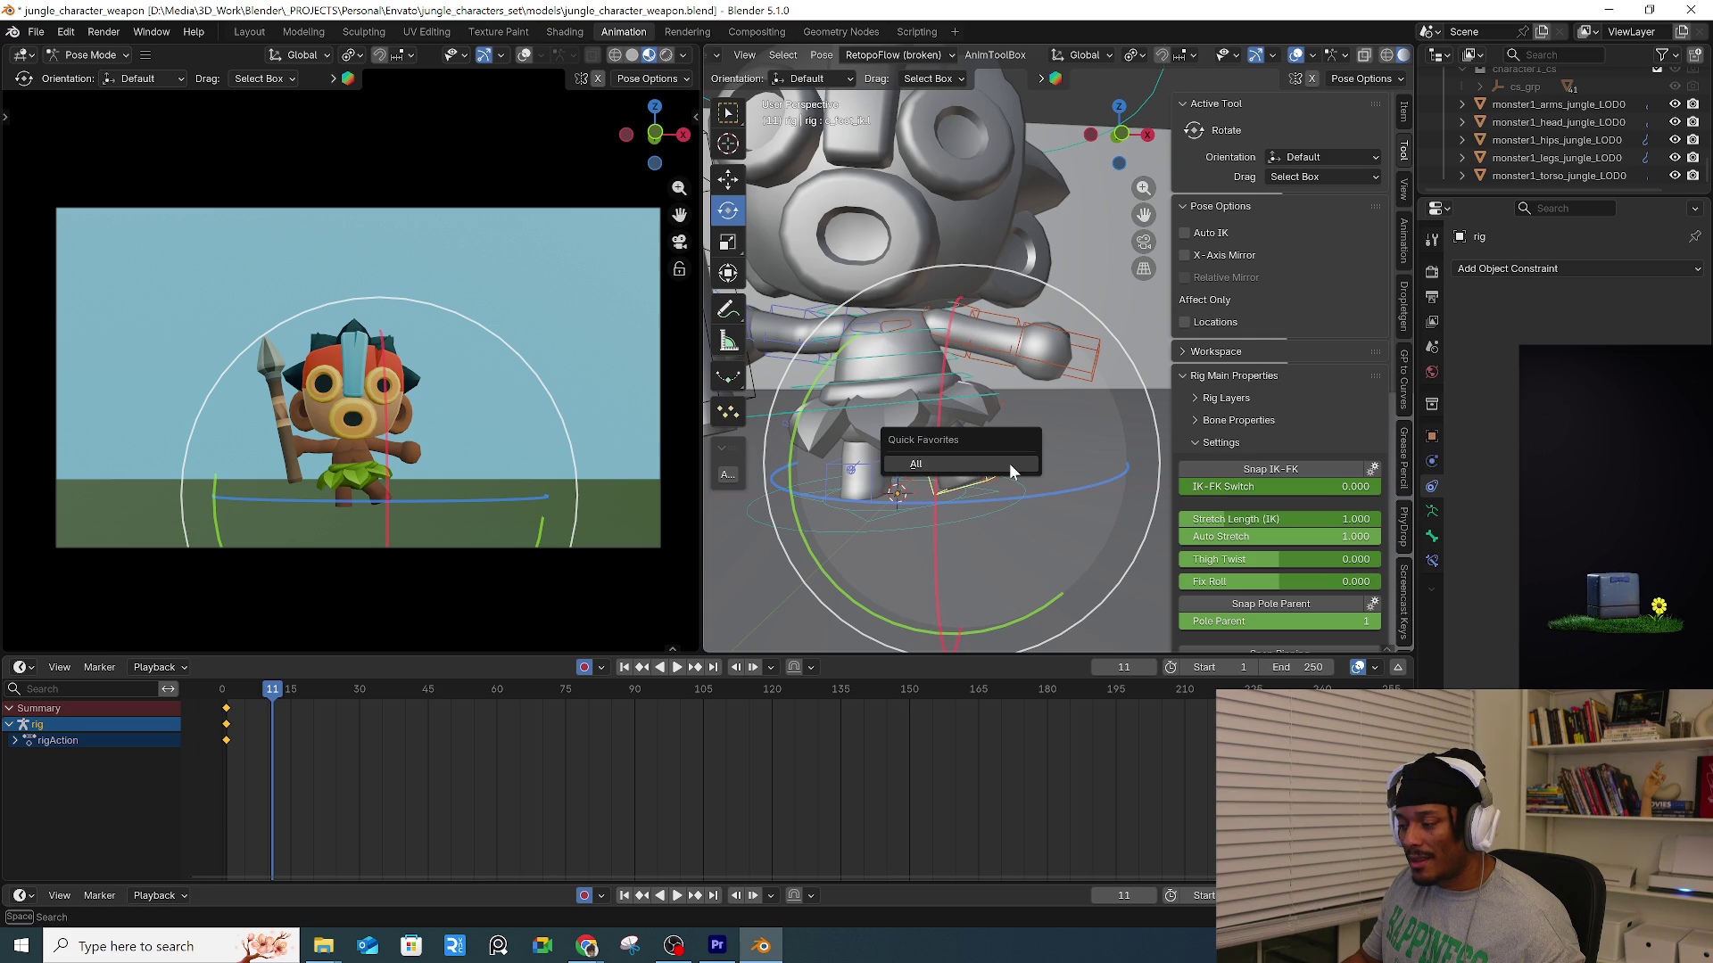
{"action": "left_click", "coordinate": [1009, 463]}
{"action": "left_click", "coordinate": [939, 486]}
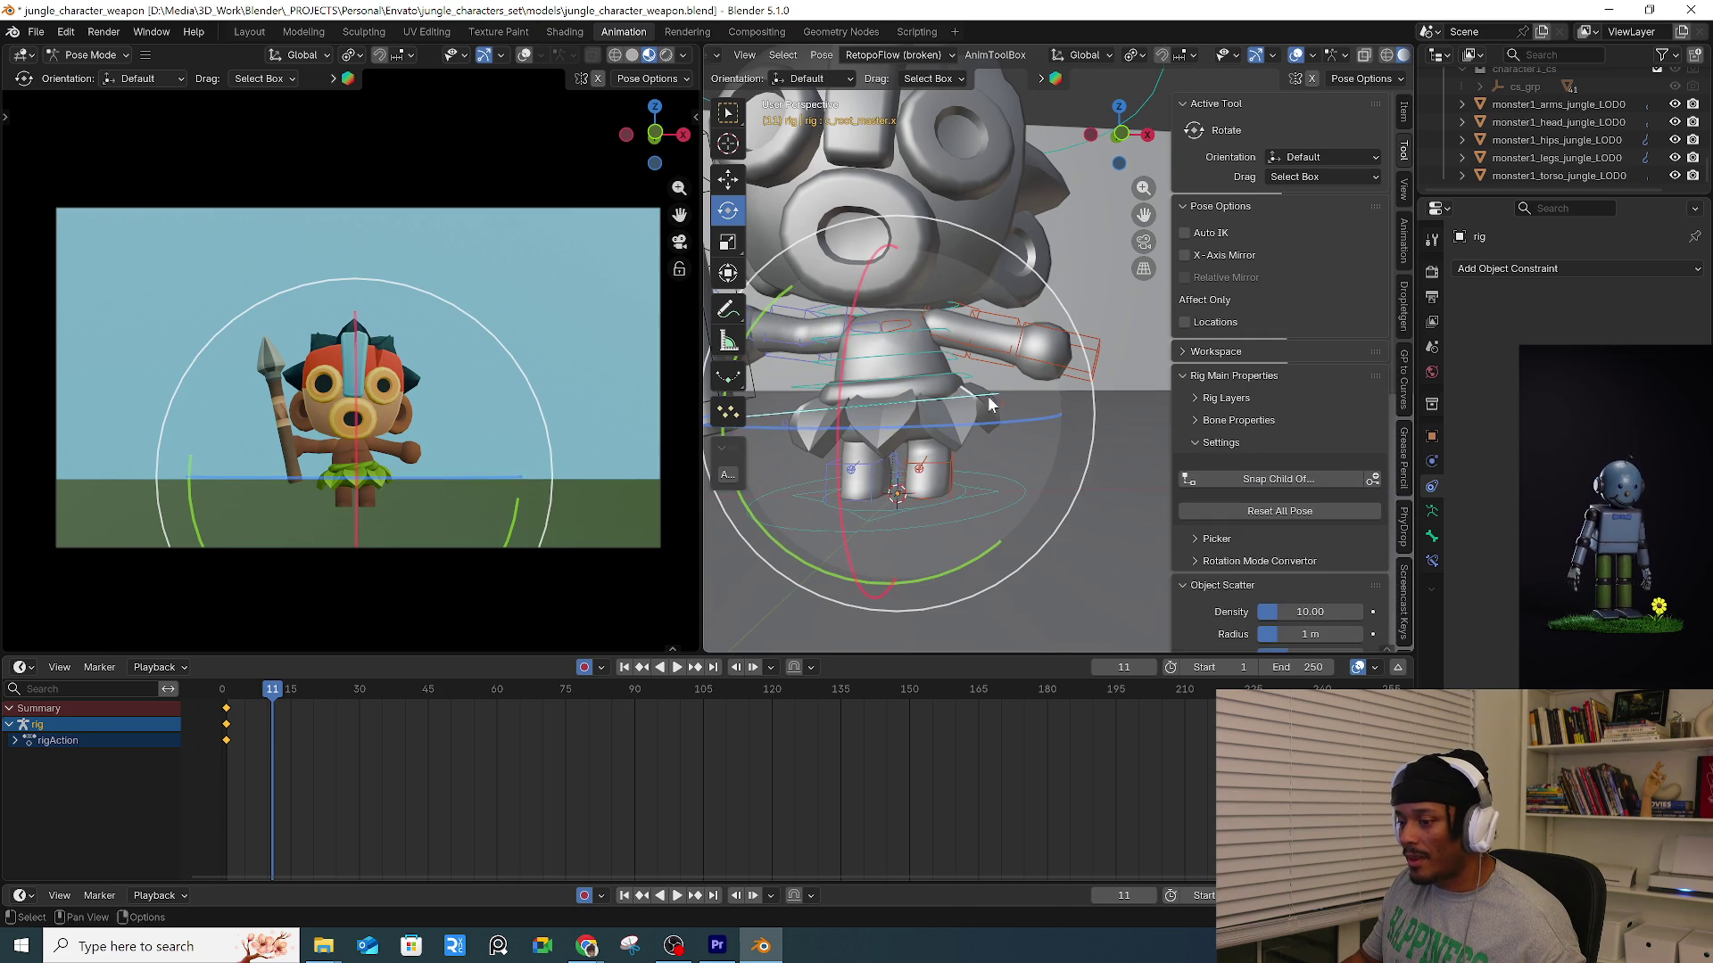
{"action": "scroll", "coordinate": [939, 487], "scroll_direction": "up", "scroll_amount": 3}
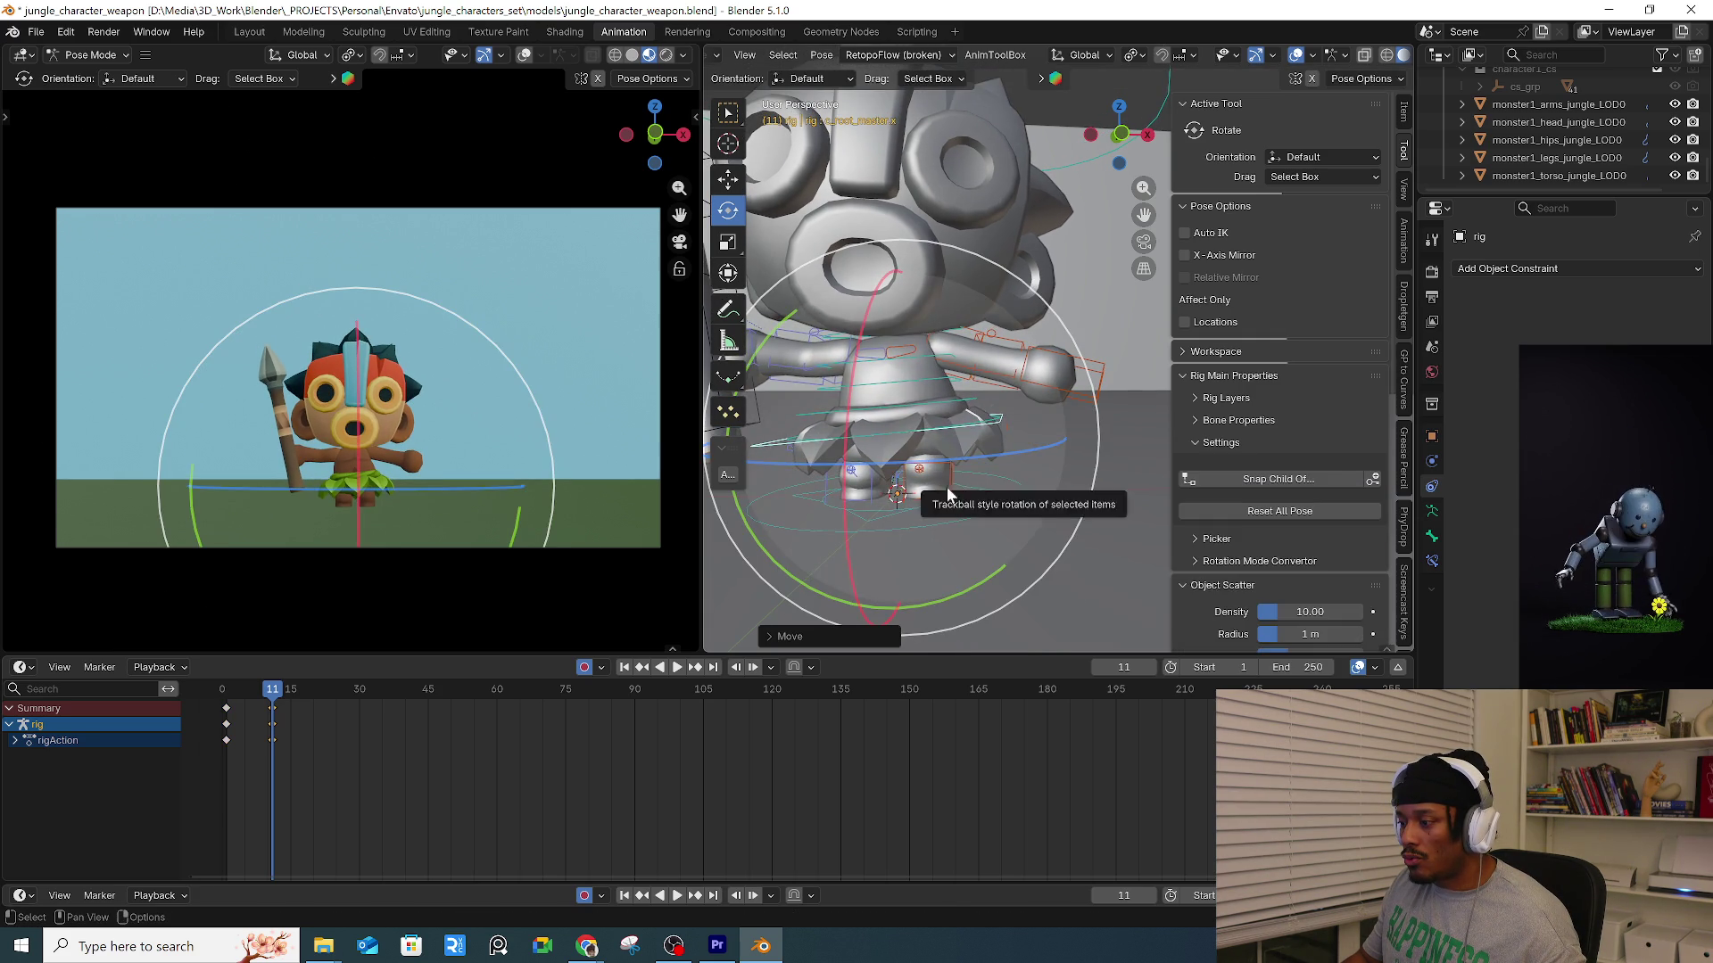
{"action": "left_click", "coordinate": [945, 485]}
{"action": "mouse_move", "coordinate": [1008, 500]}
{"action": "left_mouse_down"}
{"action": "mouse_move", "coordinate": [1048, 524]}
{"action": "mouse_move", "coordinate": [981, 514]}
{"action": "mouse_move", "coordinate": [1014, 500]}
{"action": "mouse_move", "coordinate": [974, 522]}
{"action": "mouse_move", "coordinate": [981, 464]}
{"action": "left_mouse_up"}
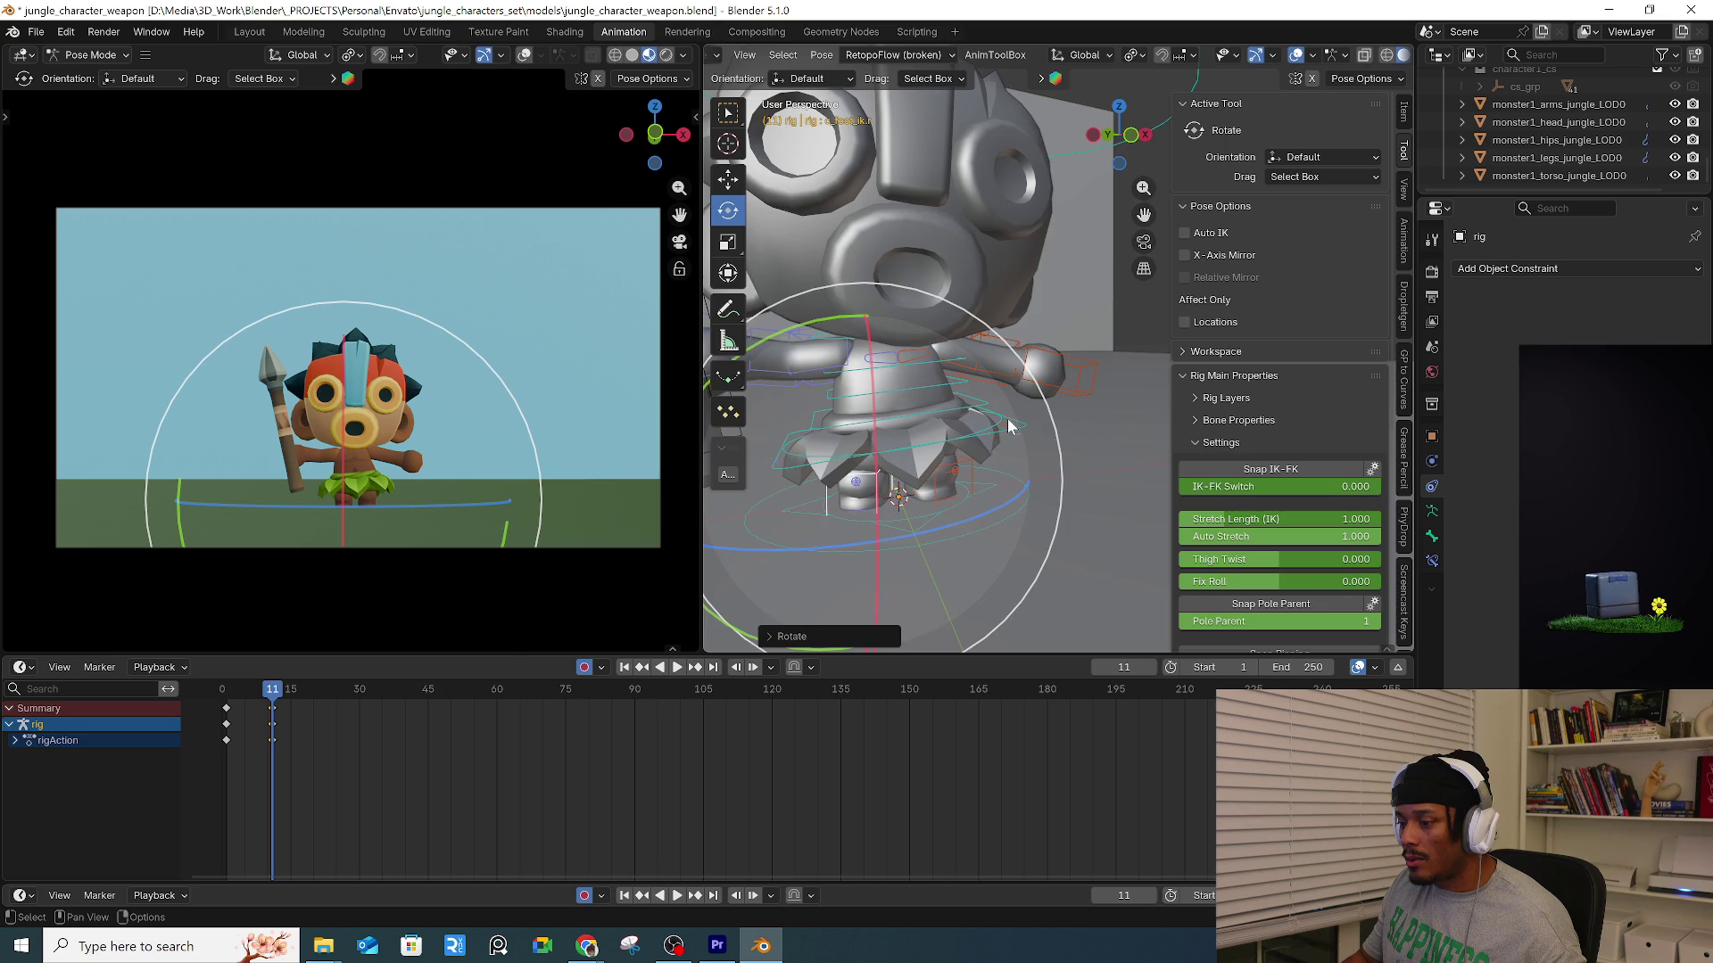
Switch transform orientation to Local and bend the left forearm and upper arm.
{"action": "scroll", "coordinate": [987, 396], "scroll_direction": "down", "scroll_amount": 3}
{"action": "left_click", "coordinate": [997, 382]}
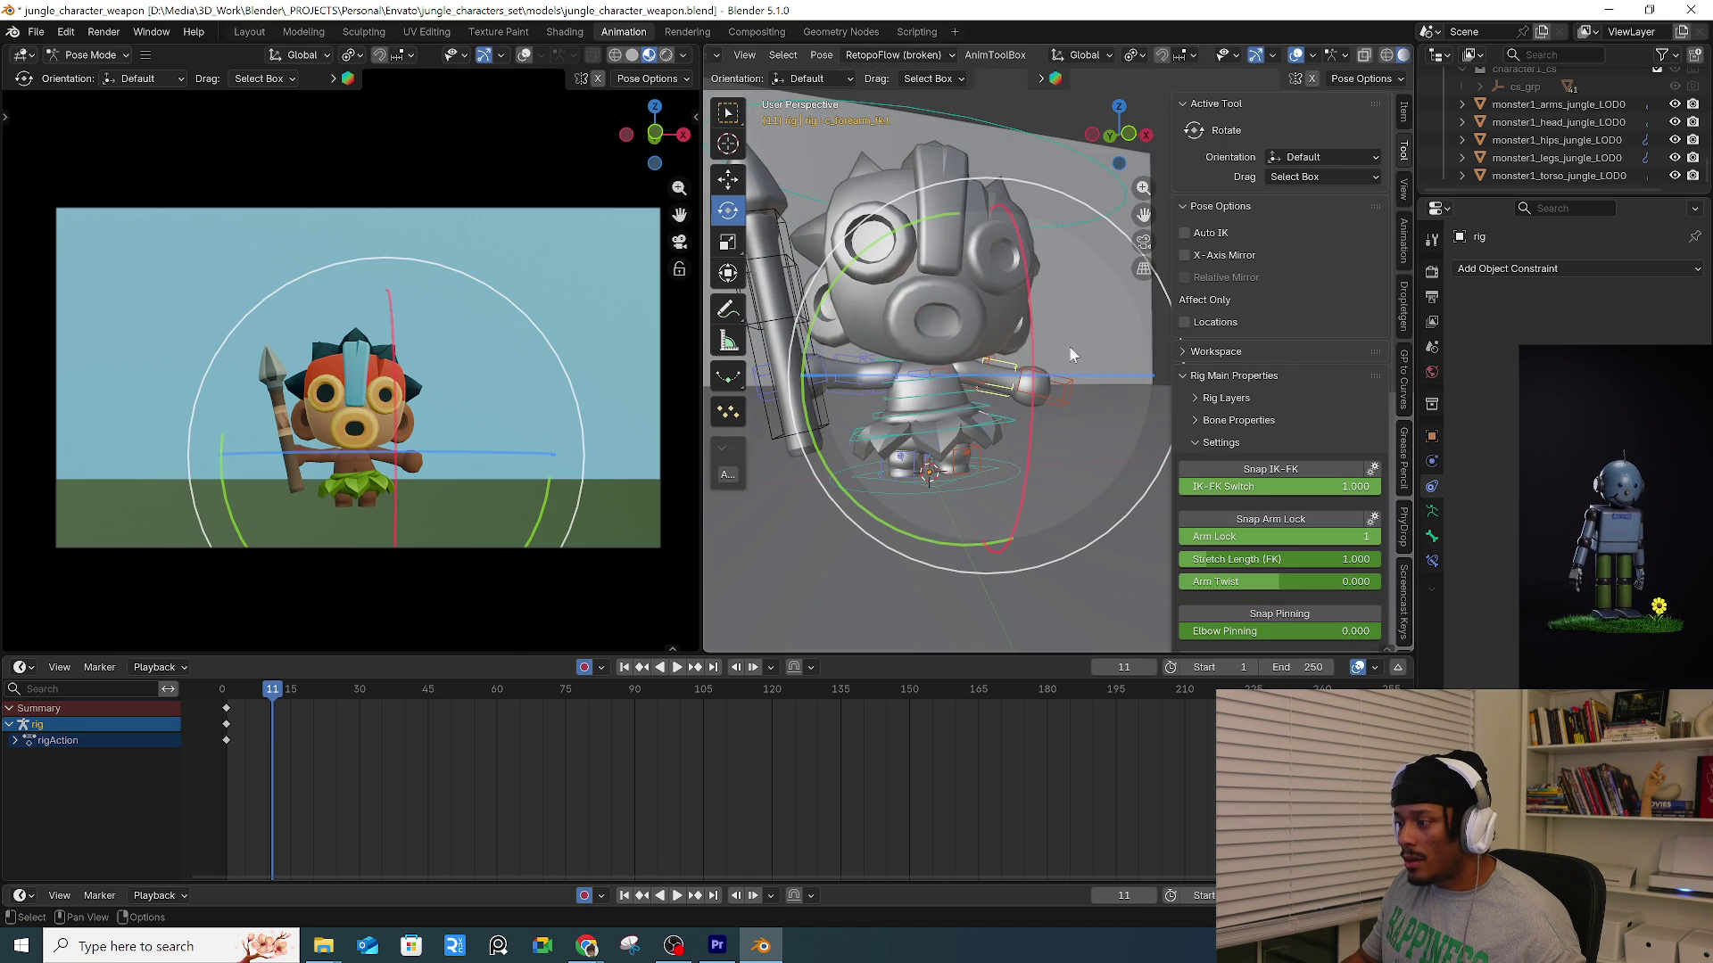
{"action": "left_click", "coordinate": [1083, 53]}
{"action": "left_click", "coordinate": [1062, 130]}
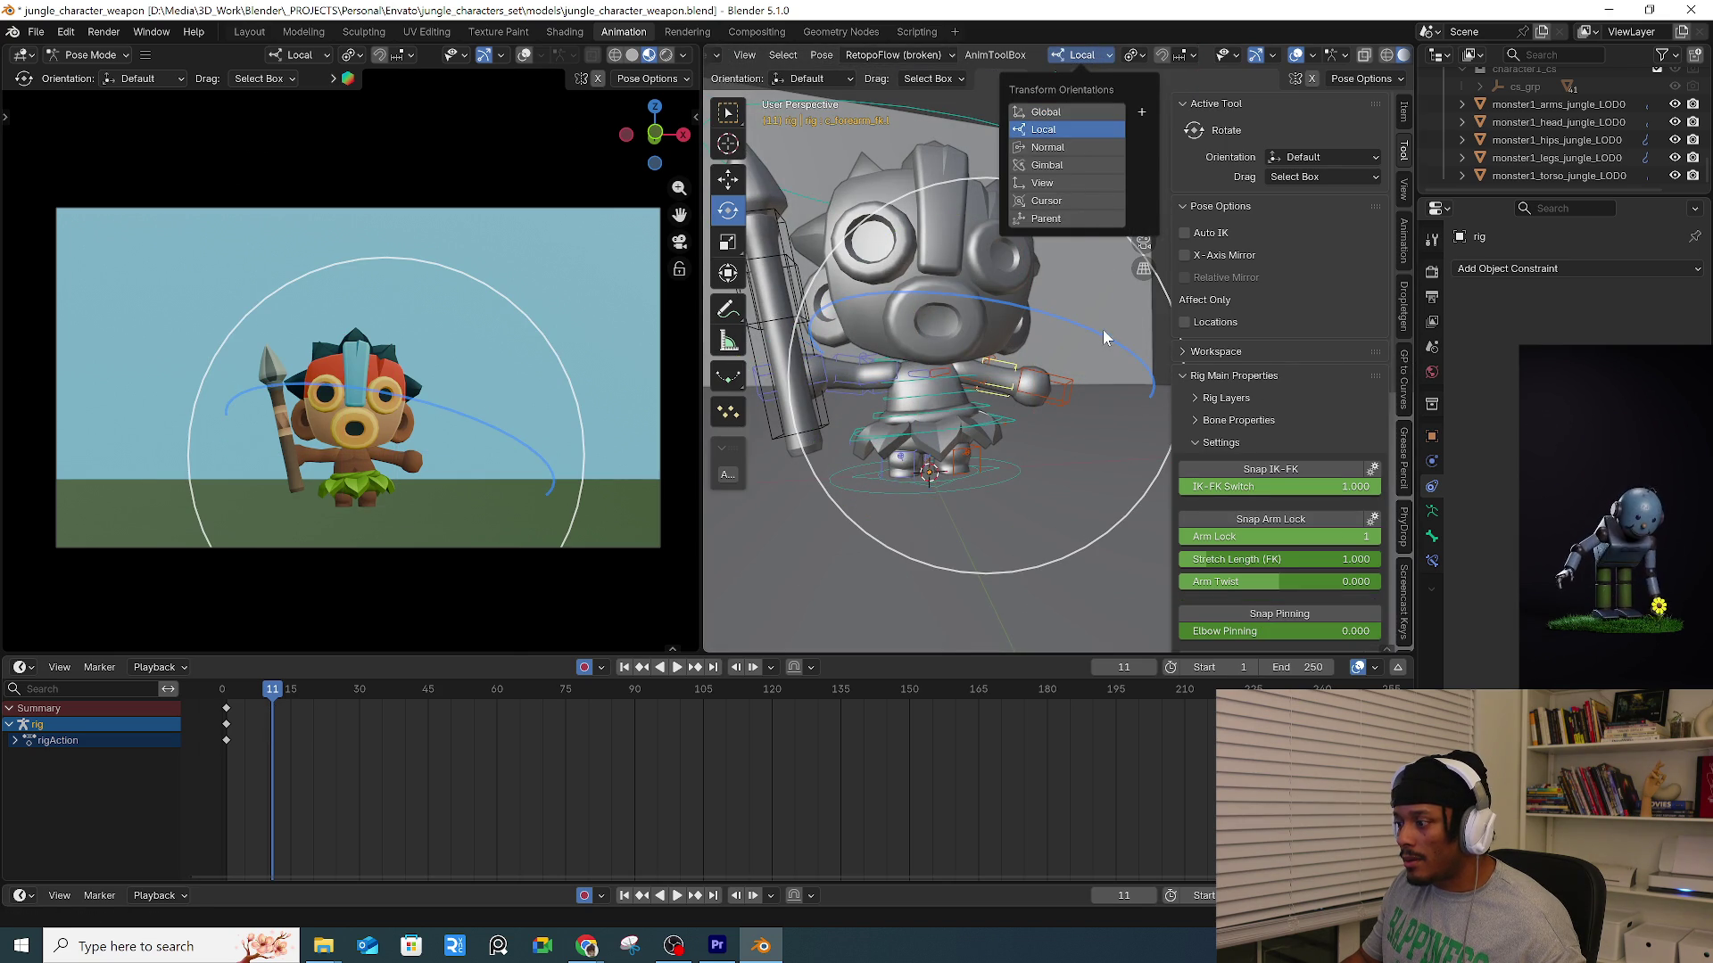
{"action": "mouse_move", "coordinate": [999, 307]}
{"action": "left_mouse_down"}
{"action": "mouse_move", "coordinate": [985, 379]}
{"action": "mouse_move", "coordinate": [1113, 347]}
{"action": "mouse_move", "coordinate": [1111, 401]}
{"action": "left_mouse_up"}
{"action": "left_click", "coordinate": [1017, 357]}
Raise the spear forearm upright, swing the right upper arm, and preview around frame 11.
{"action": "left_click", "coordinate": [857, 390]}
{"action": "middle_click_drag", "start_coordinate": [857, 390], "coordinate": [861, 305]}
{"action": "left_click_drag", "start_coordinate": [892, 295], "coordinate": [885, 368]}
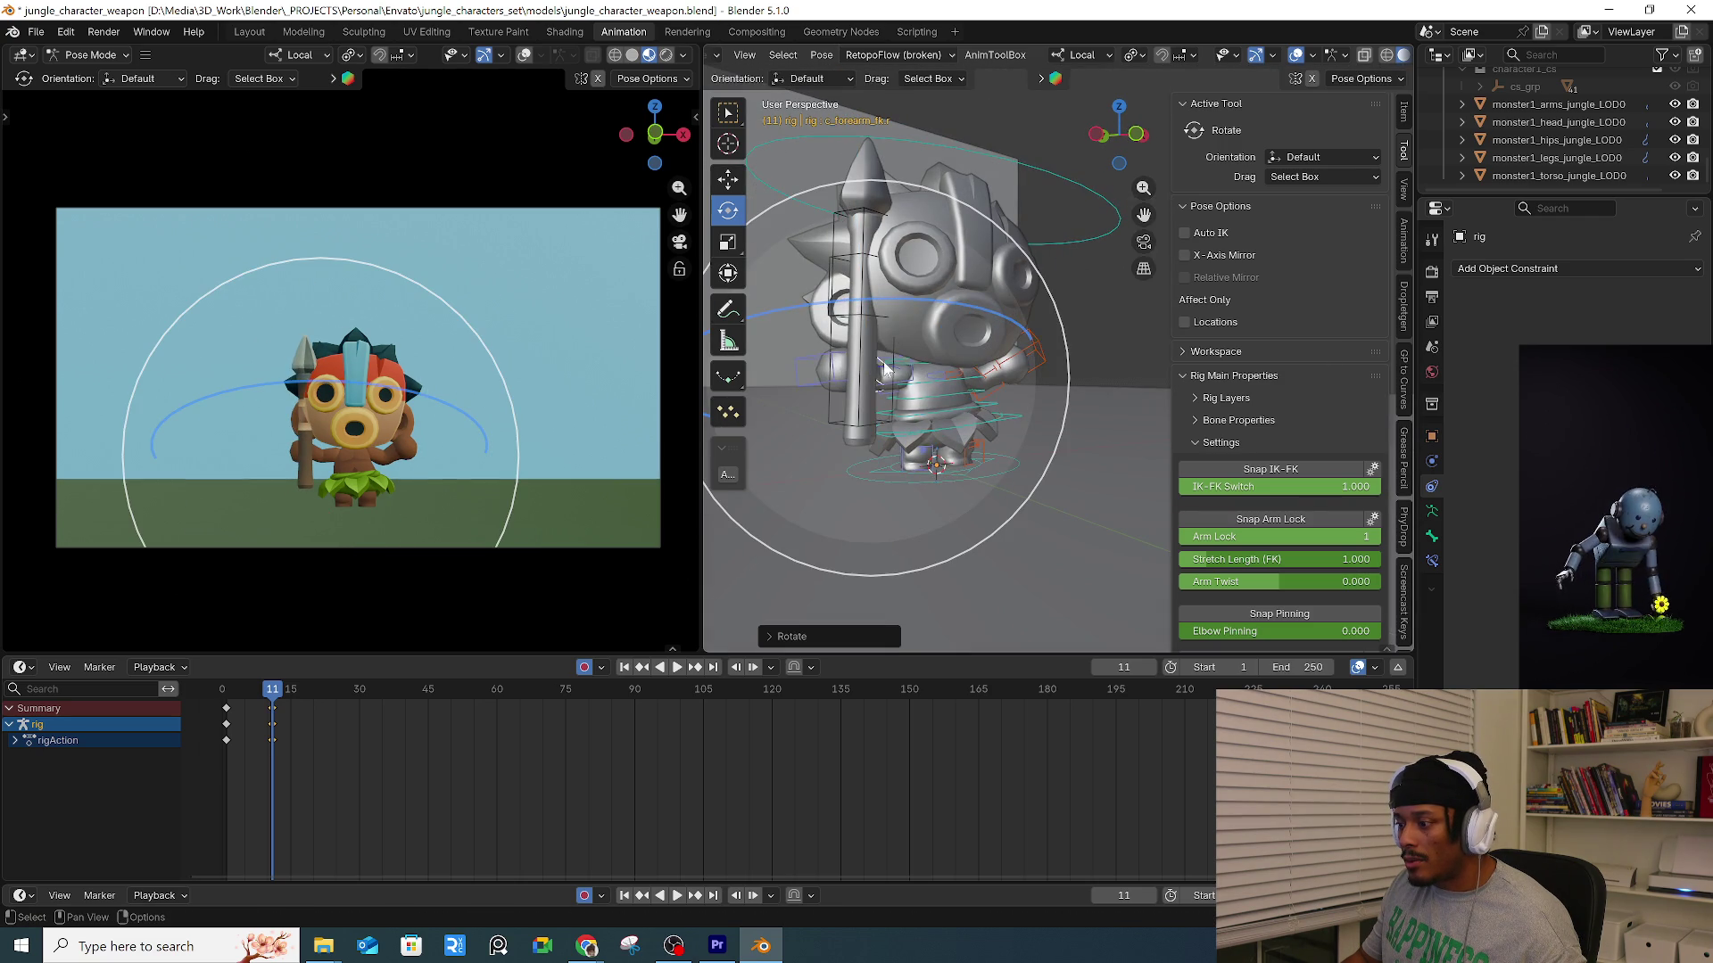
{"action": "left_click", "coordinate": [1017, 362]}
{"action": "middle_click_drag", "start_coordinate": [1017, 362], "coordinate": [1066, 362]}
{"action": "left_click_drag", "start_coordinate": [1066, 362], "coordinate": [1082, 264]}
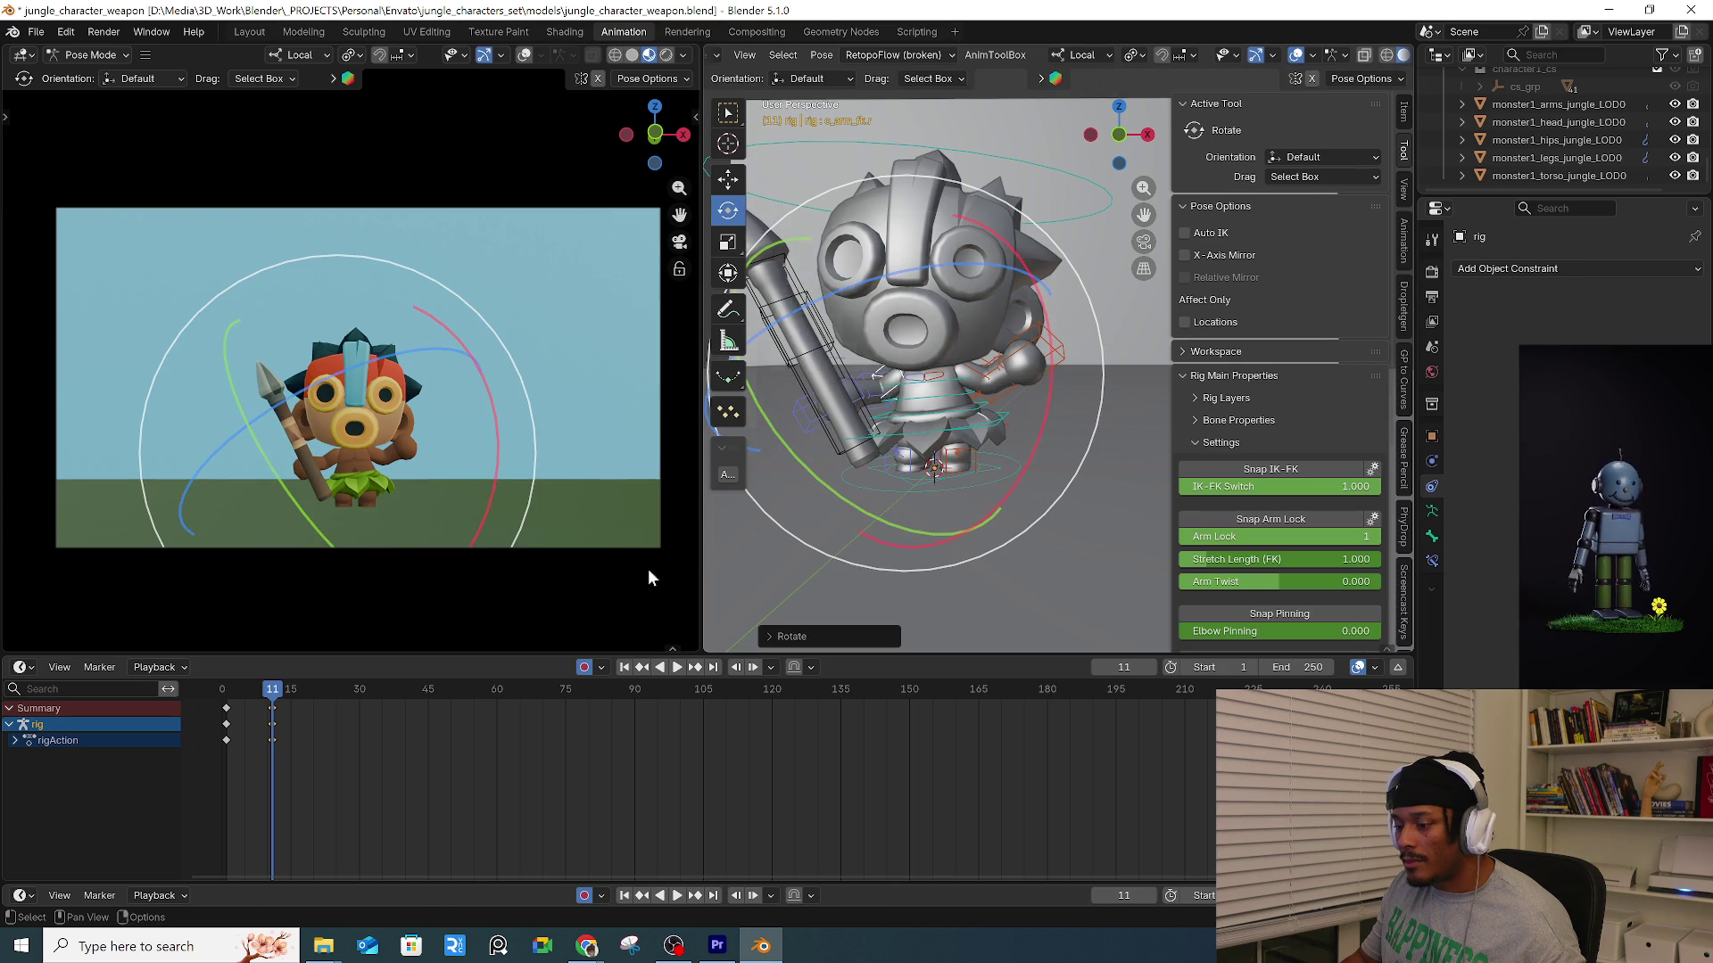
{"action": "left_click_drag", "start_coordinate": [267, 702], "coordinate": [291, 719]}
{"action": "key", "text": "Escape"}
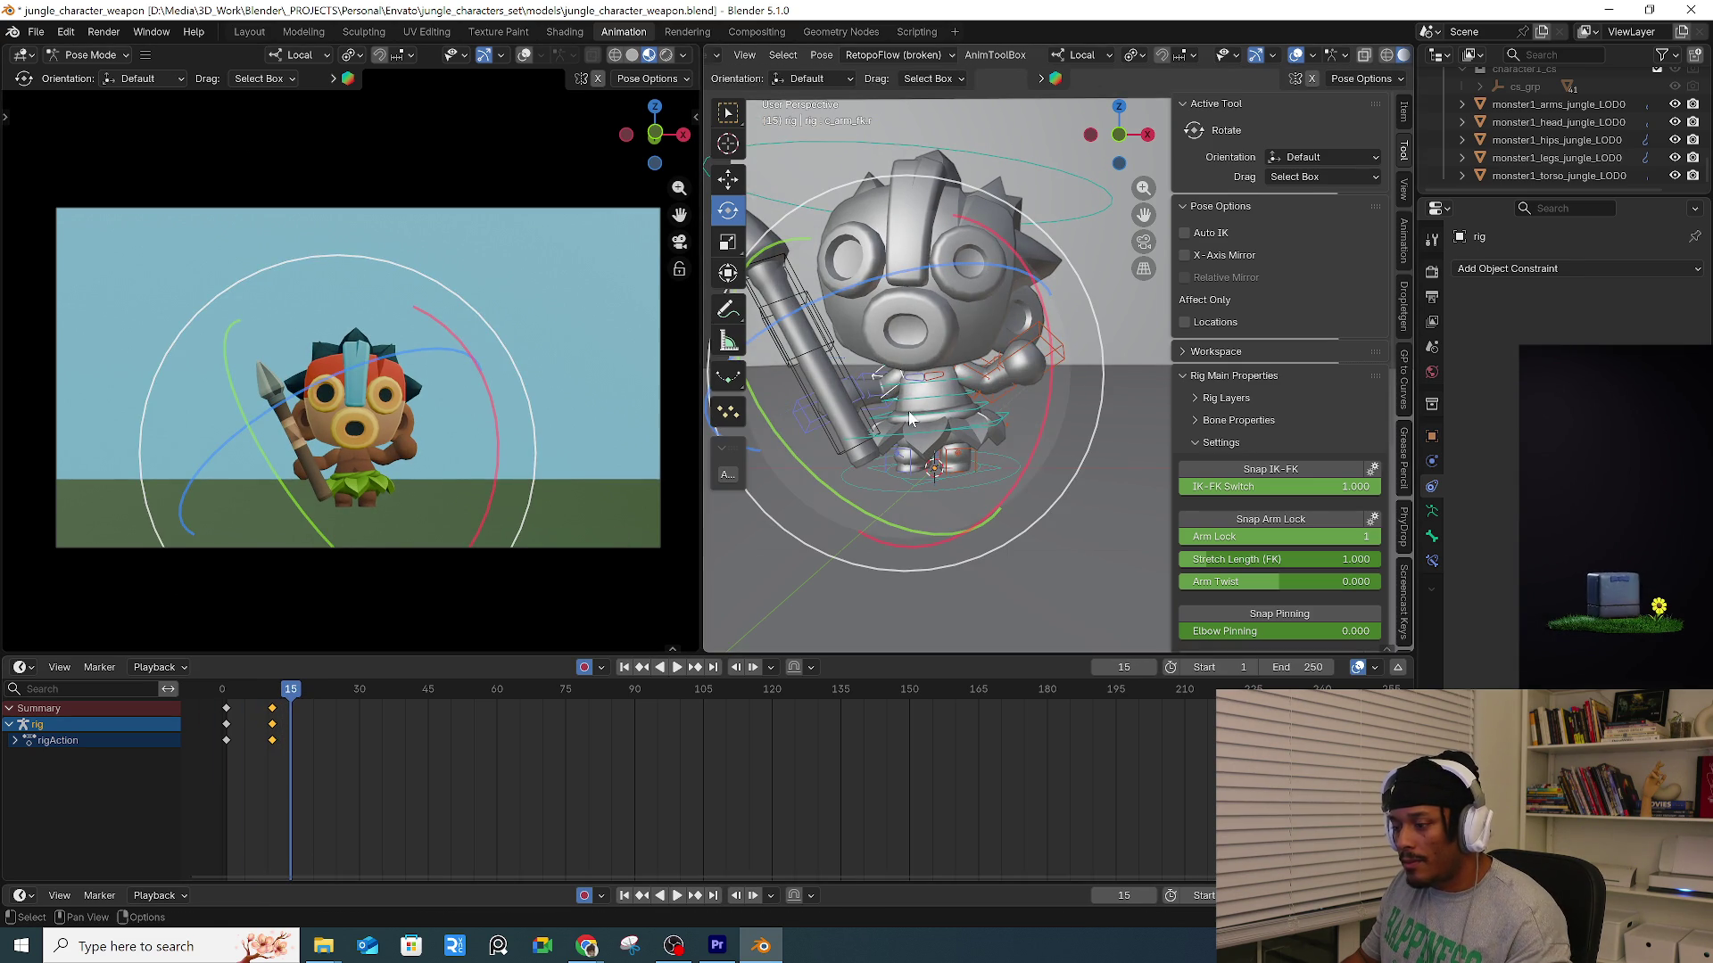
Tilt the whole character from the root control and rotate the right foot.
{"action": "left_click", "coordinate": [1015, 467]}
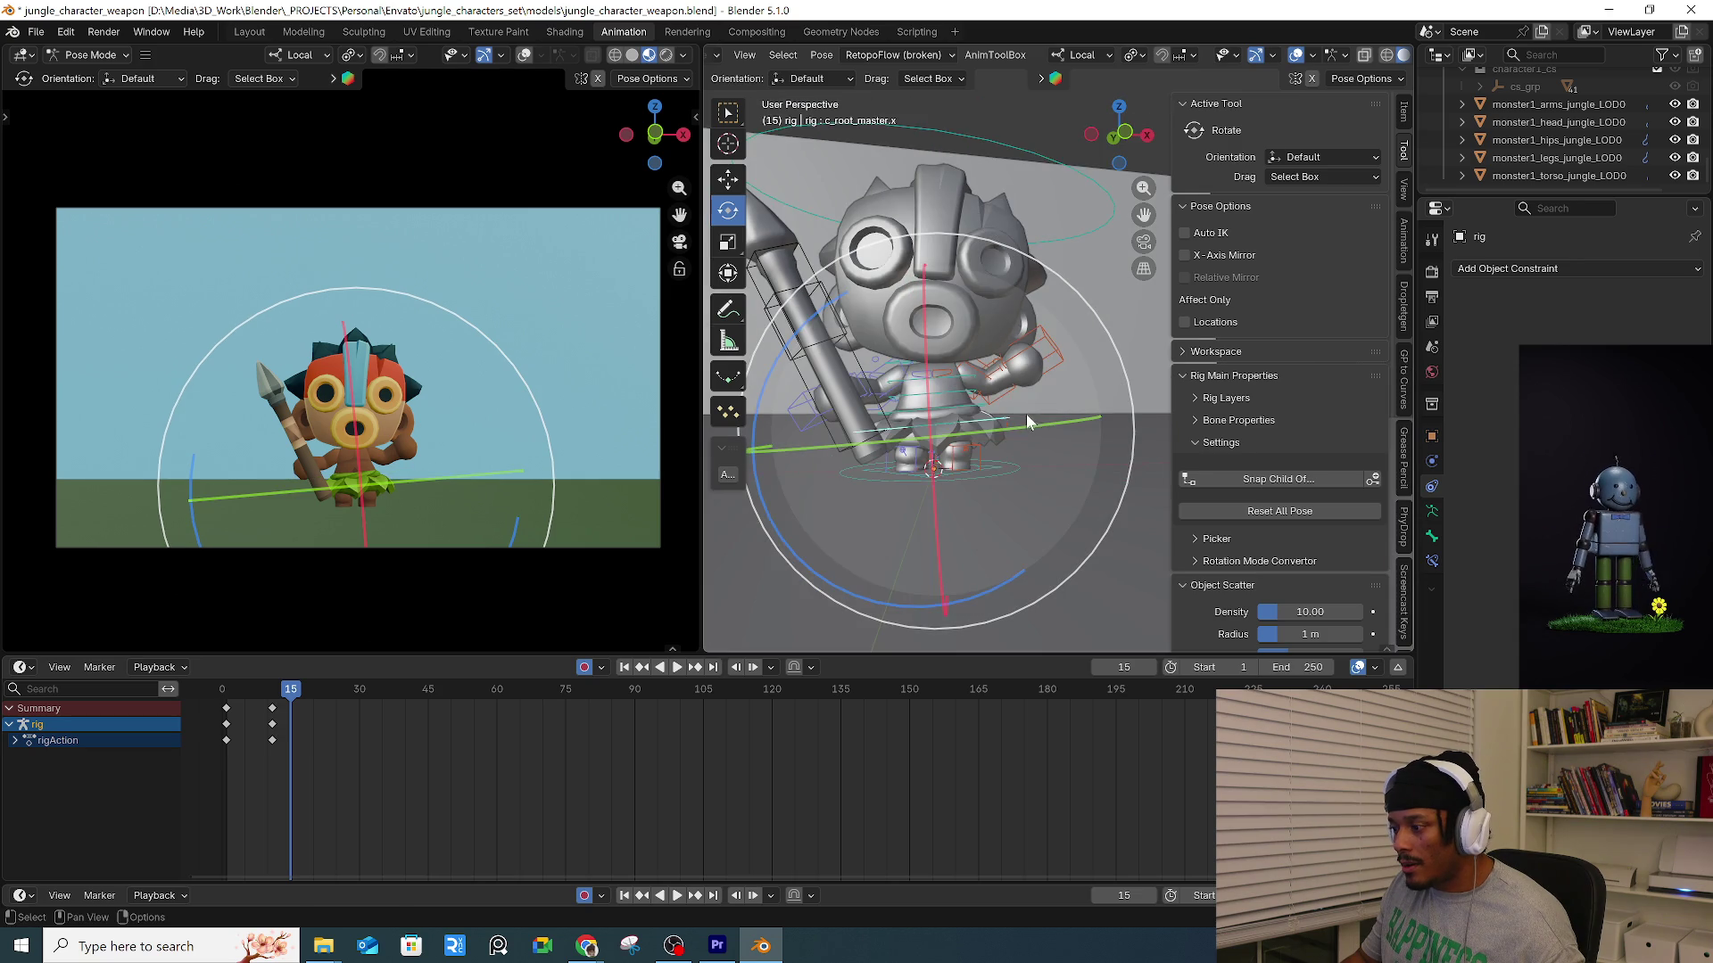
{"action": "key", "text": "g"}
{"action": "key", "text": "r"}
{"action": "left_click", "coordinate": [1062, 375]}
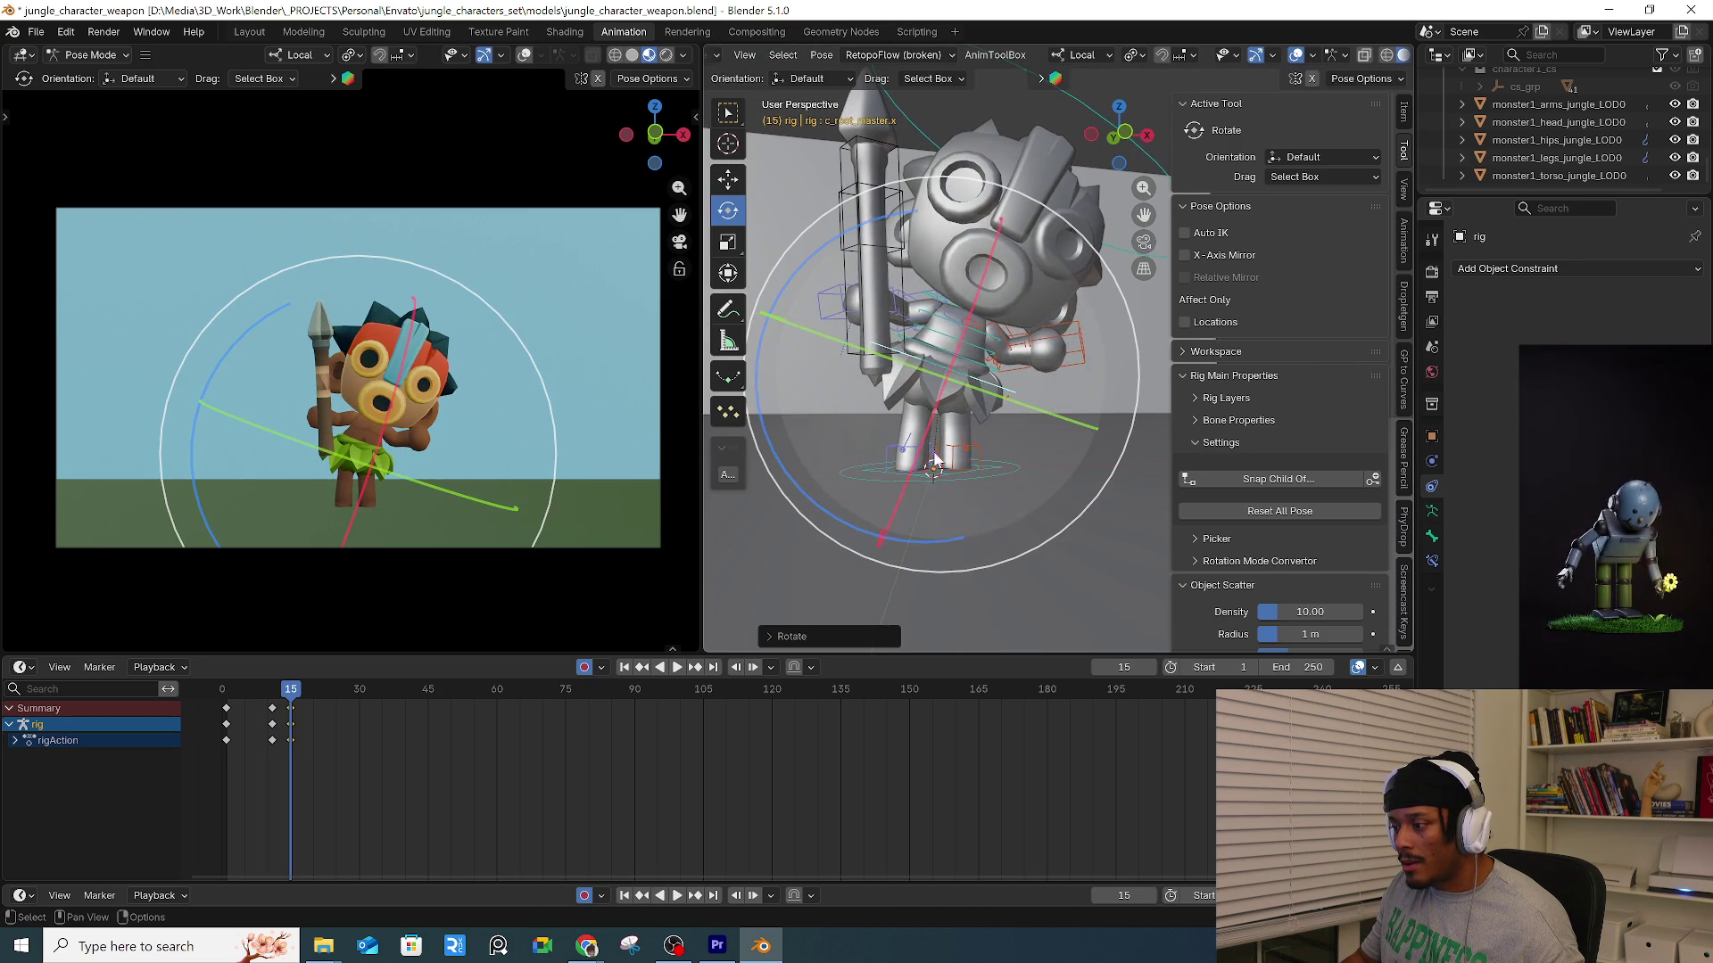
{"action": "left_click", "coordinate": [872, 428]}
{"action": "key", "text": "r"}
{"action": "key", "text": "r"}
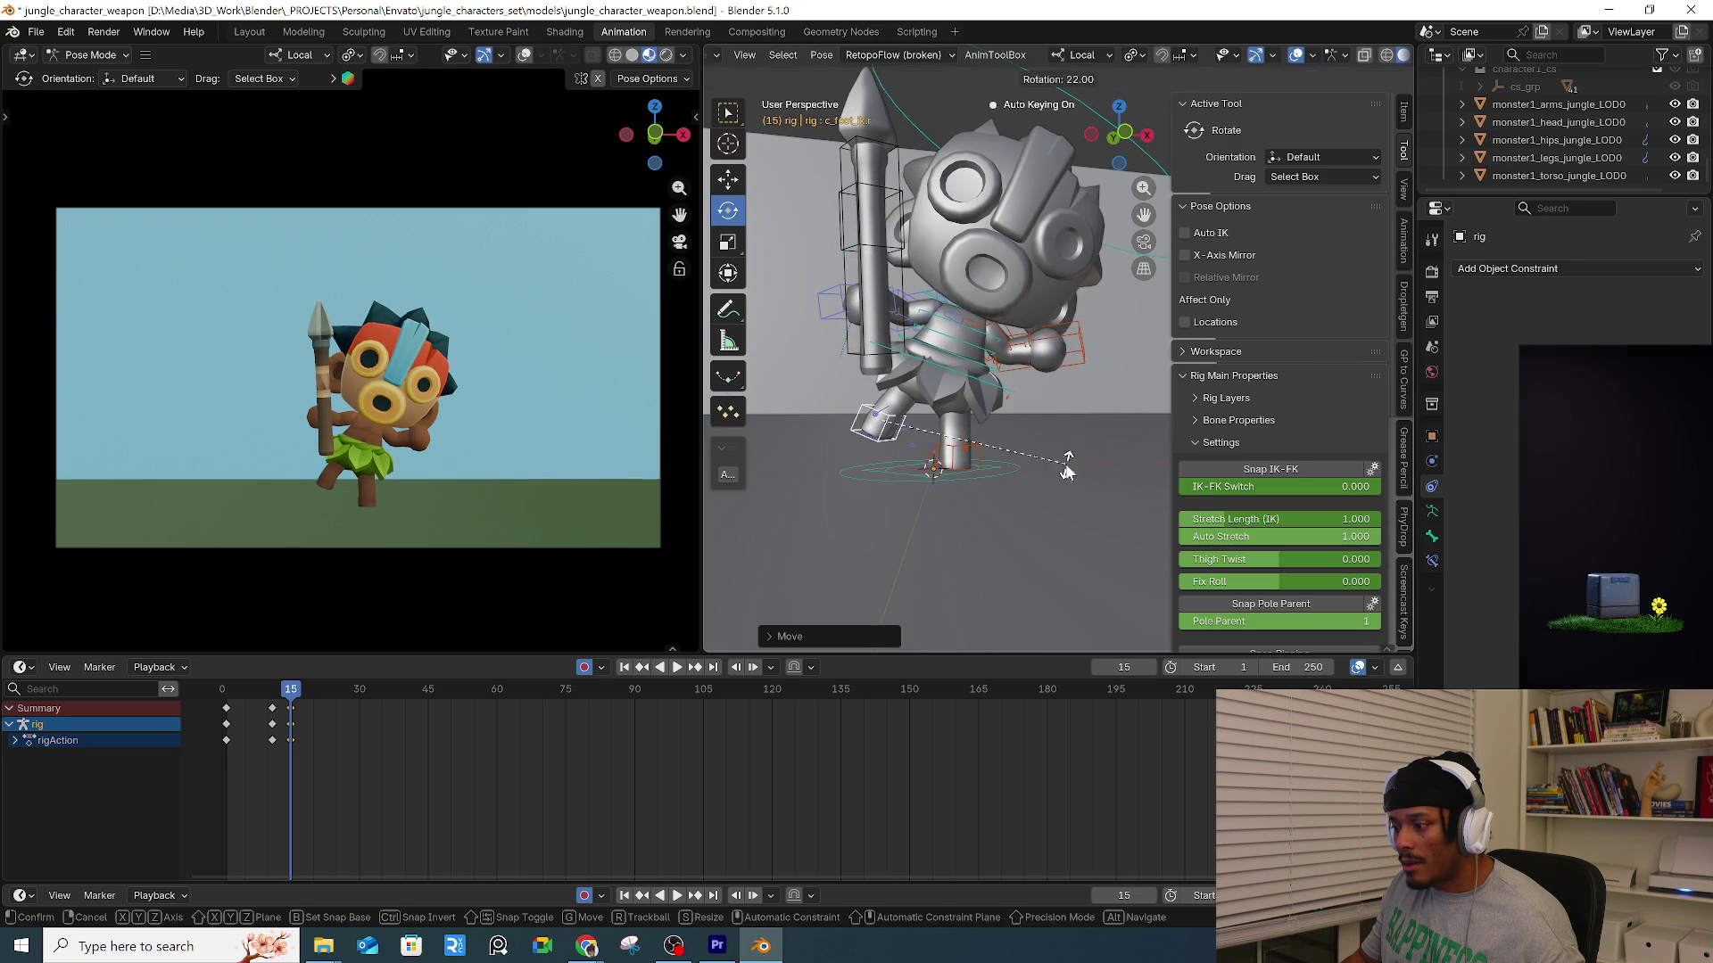
{"action": "left_click", "coordinate": [988, 456]}
{"action": "middle_click_drag", "start_coordinate": [875, 428], "coordinate": [857, 383]}
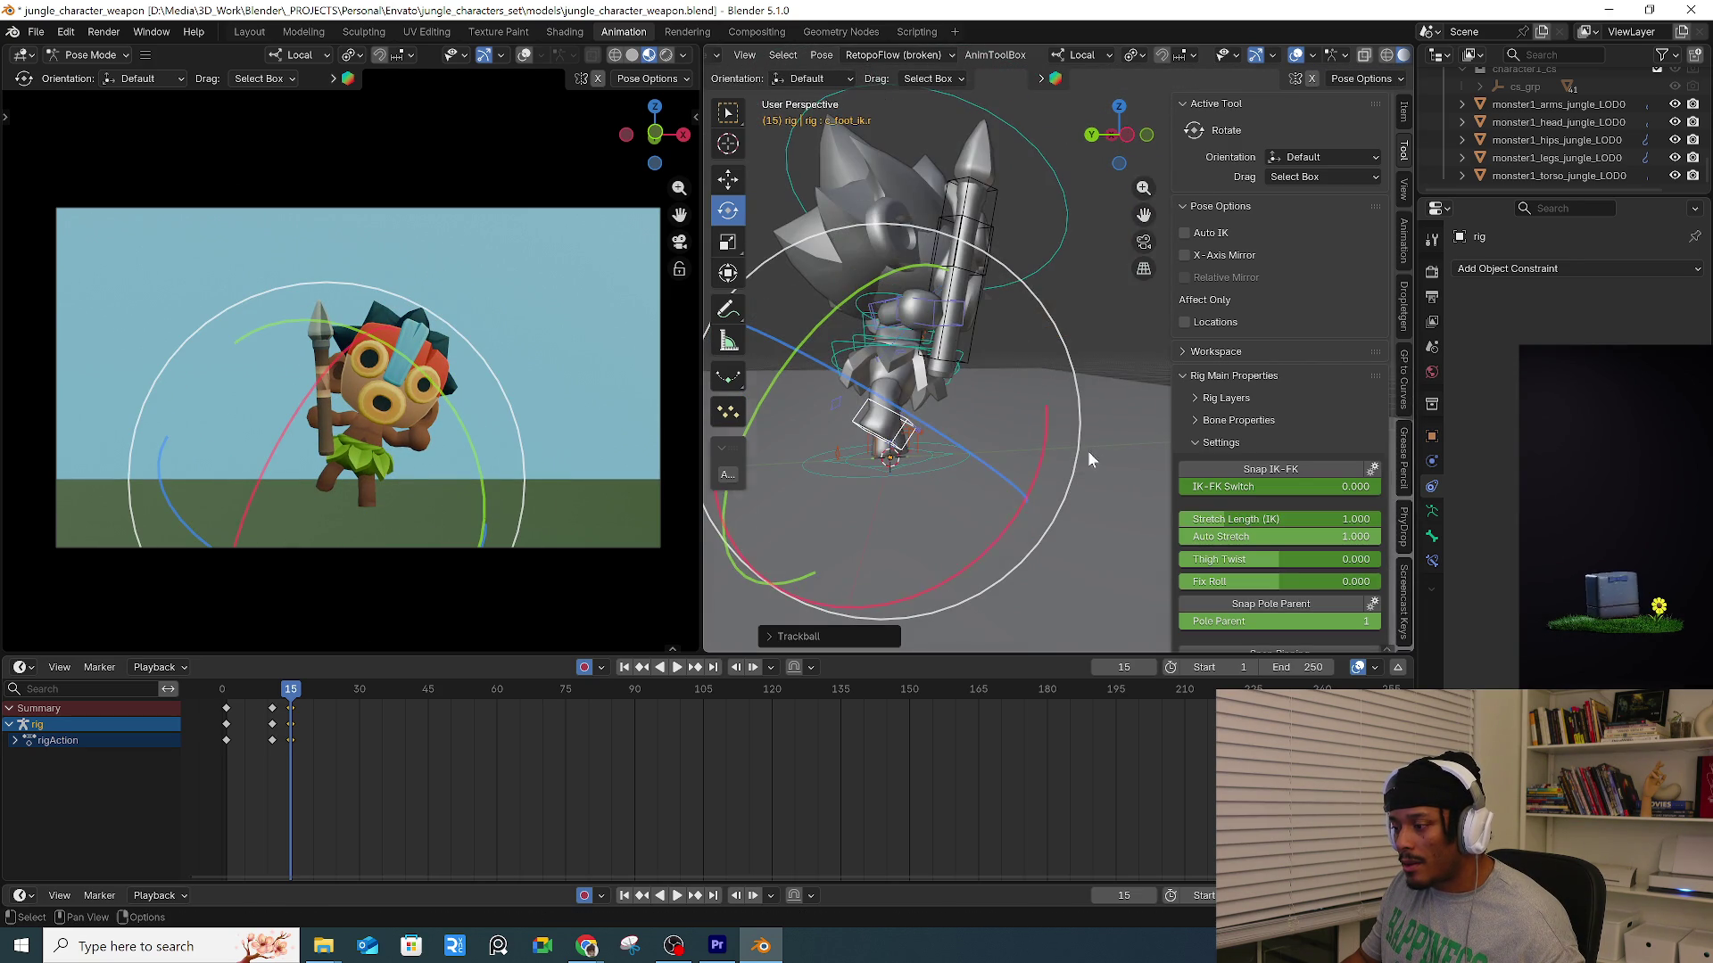
{"action": "key", "text": "r"}
{"action": "left_click", "coordinate": [848, 371]}
Rotate the whole character again from the root, then deselect all controls.
{"action": "left_click", "coordinate": [892, 459]}
{"action": "mouse_move", "coordinate": [892, 459]}
{"action": "middle_mouse_down"}
{"action": "mouse_move", "coordinate": [1063, 430]}
{"action": "mouse_move", "coordinate": [968, 322]}
{"action": "mouse_move", "coordinate": [821, 352]}
{"action": "middle_mouse_up"}
{"action": "key", "text": "r"}
{"action": "left_click", "coordinate": [1085, 390]}
{"action": "left_click", "coordinate": [1031, 394]}
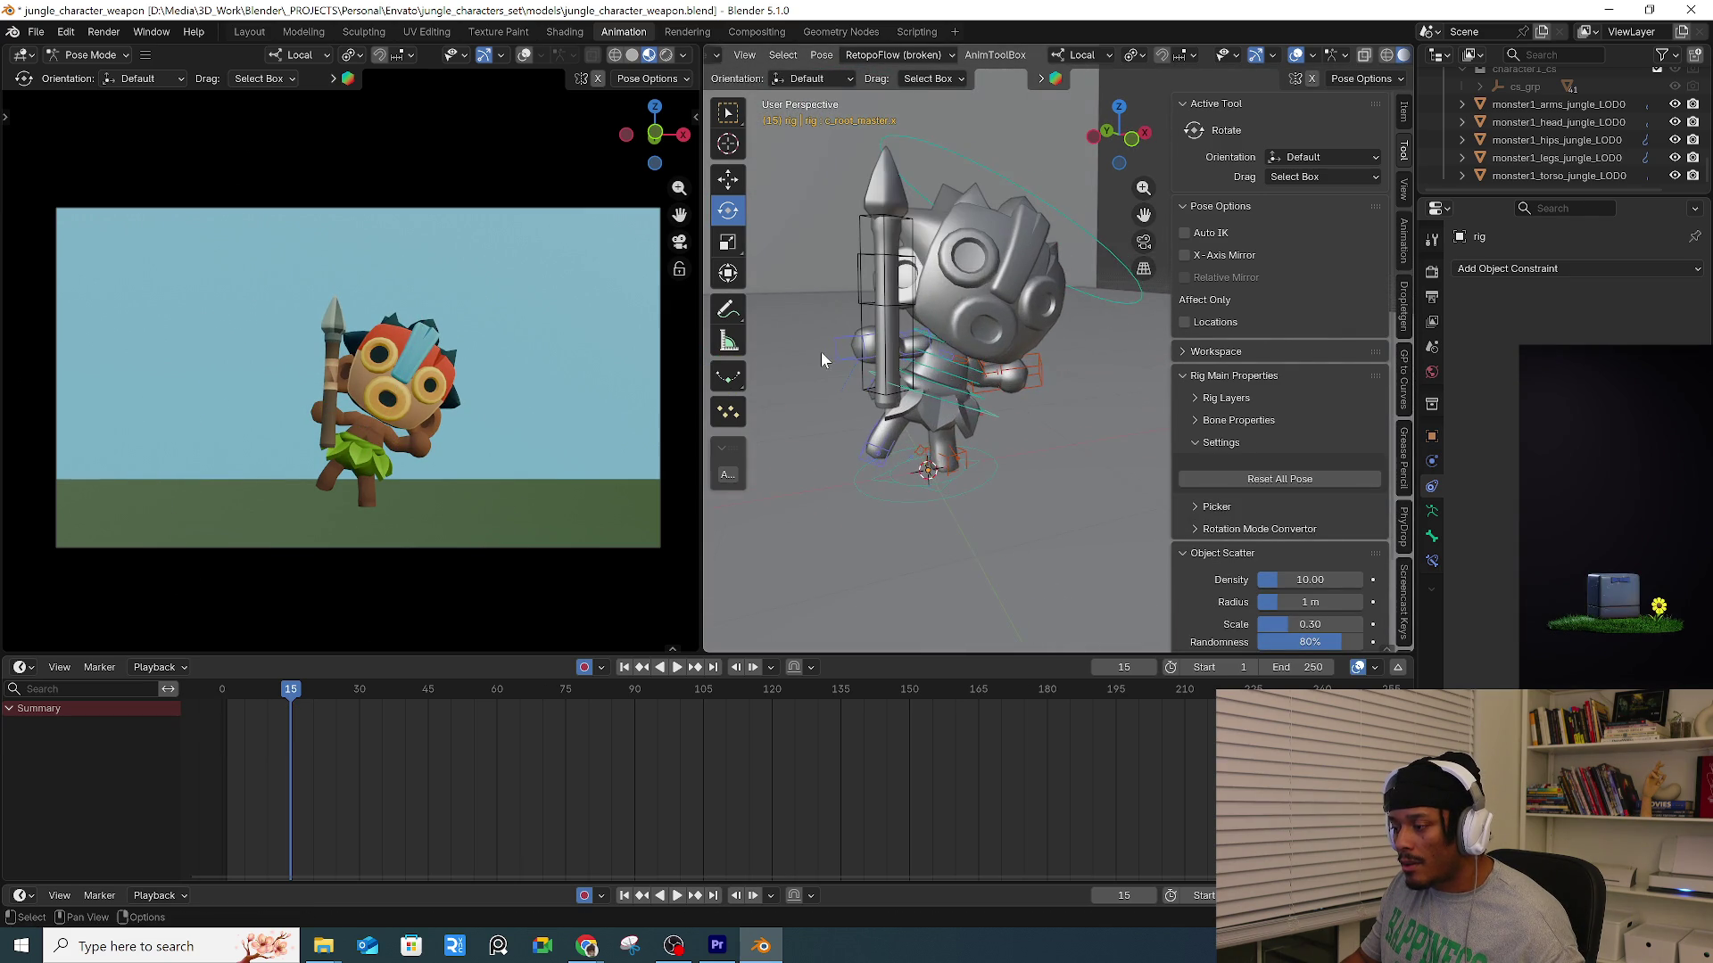
Rotate the spear arm's forearm to raise it higher.
{"action": "left_click", "coordinate": [897, 352]}
{"action": "scroll", "coordinate": [908, 352], "scroll_direction": "up", "scroll_amount": 2}
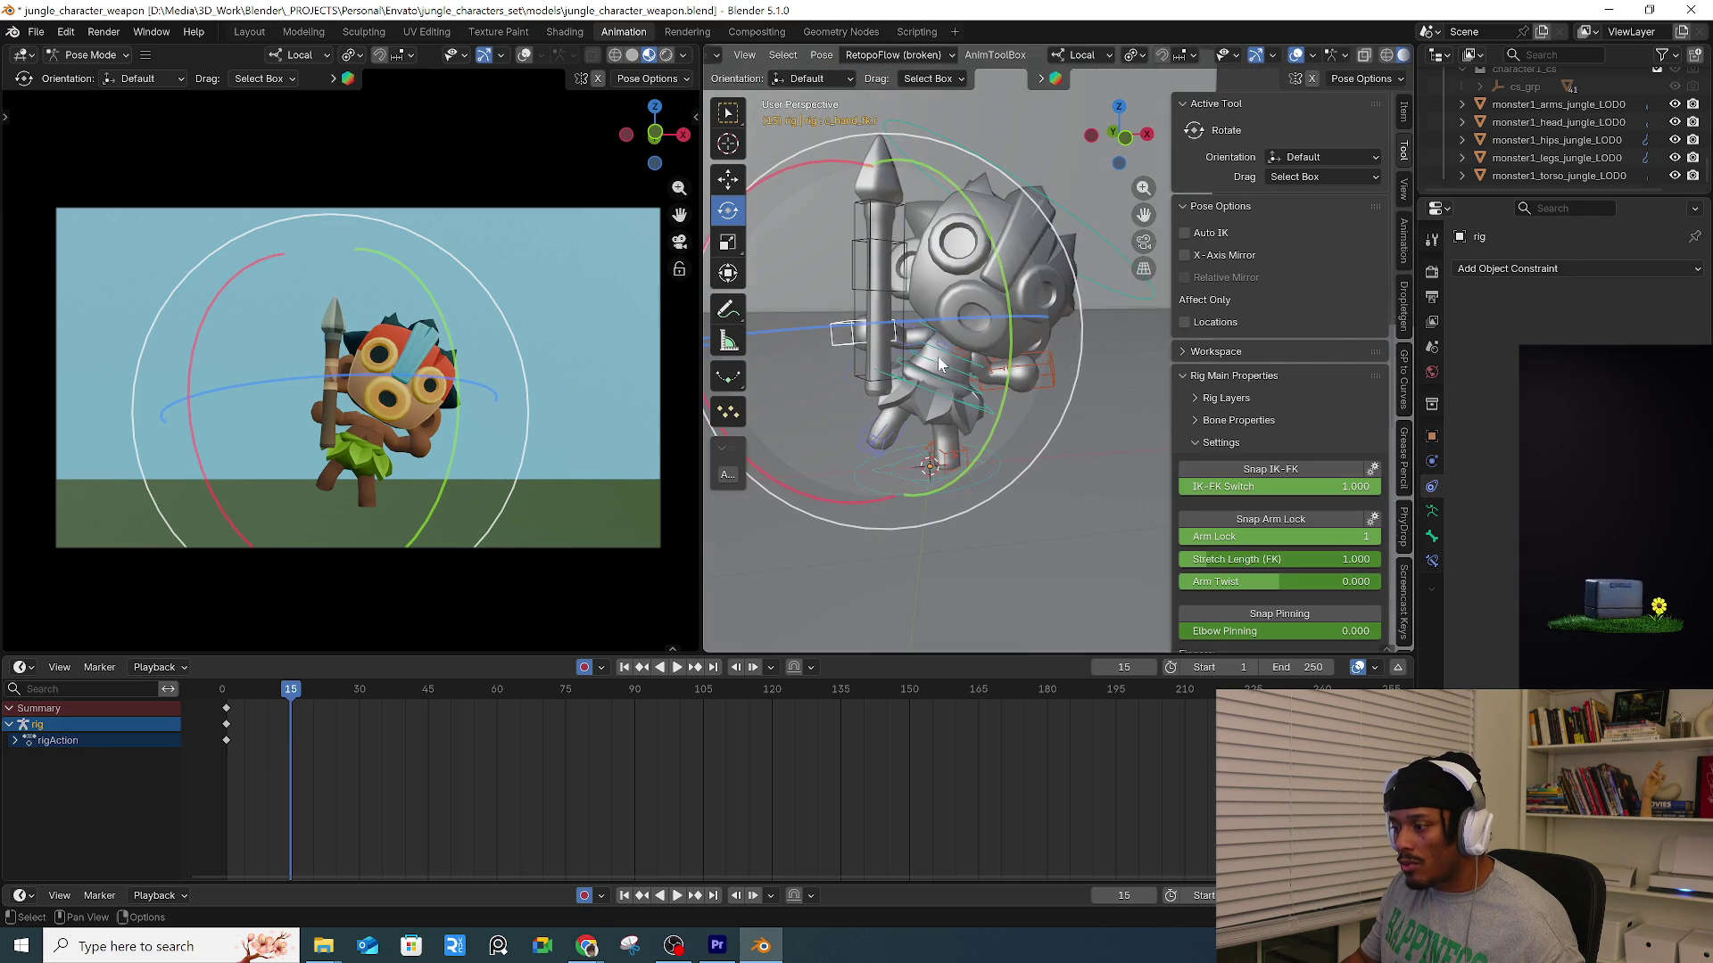
{"action": "left_click", "coordinate": [898, 344]}
{"action": "scroll", "coordinate": [898, 344], "scroll_direction": "up", "scroll_amount": 2}
{"action": "scroll", "coordinate": [944, 272], "scroll_direction": "up", "scroll_amount": 1}
{"action": "mouse_move", "coordinate": [944, 272]}
{"action": "left_mouse_down"}
{"action": "mouse_move", "coordinate": [961, 325]}
{"action": "mouse_move", "coordinate": [935, 321]}
{"action": "left_mouse_up"}
{"action": "left_click", "coordinate": [935, 319]}
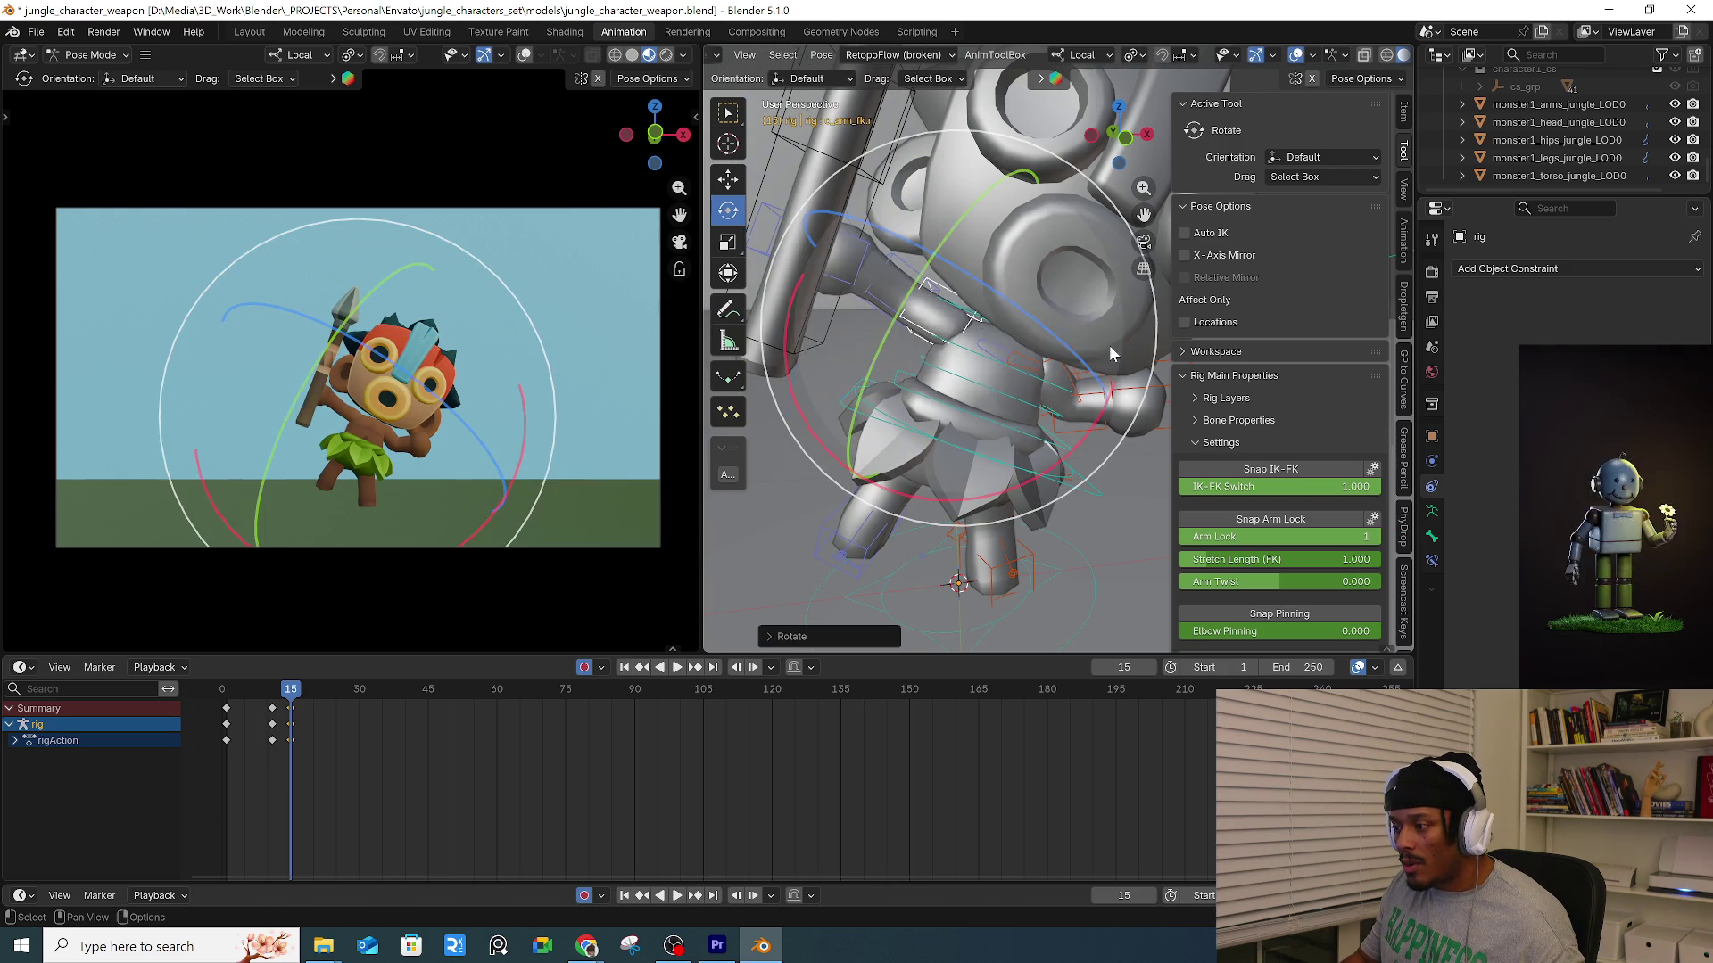
{"action": "left_click", "coordinate": [875, 299]}
{"action": "key", "text": "r"}
{"action": "key", "text": "r"}
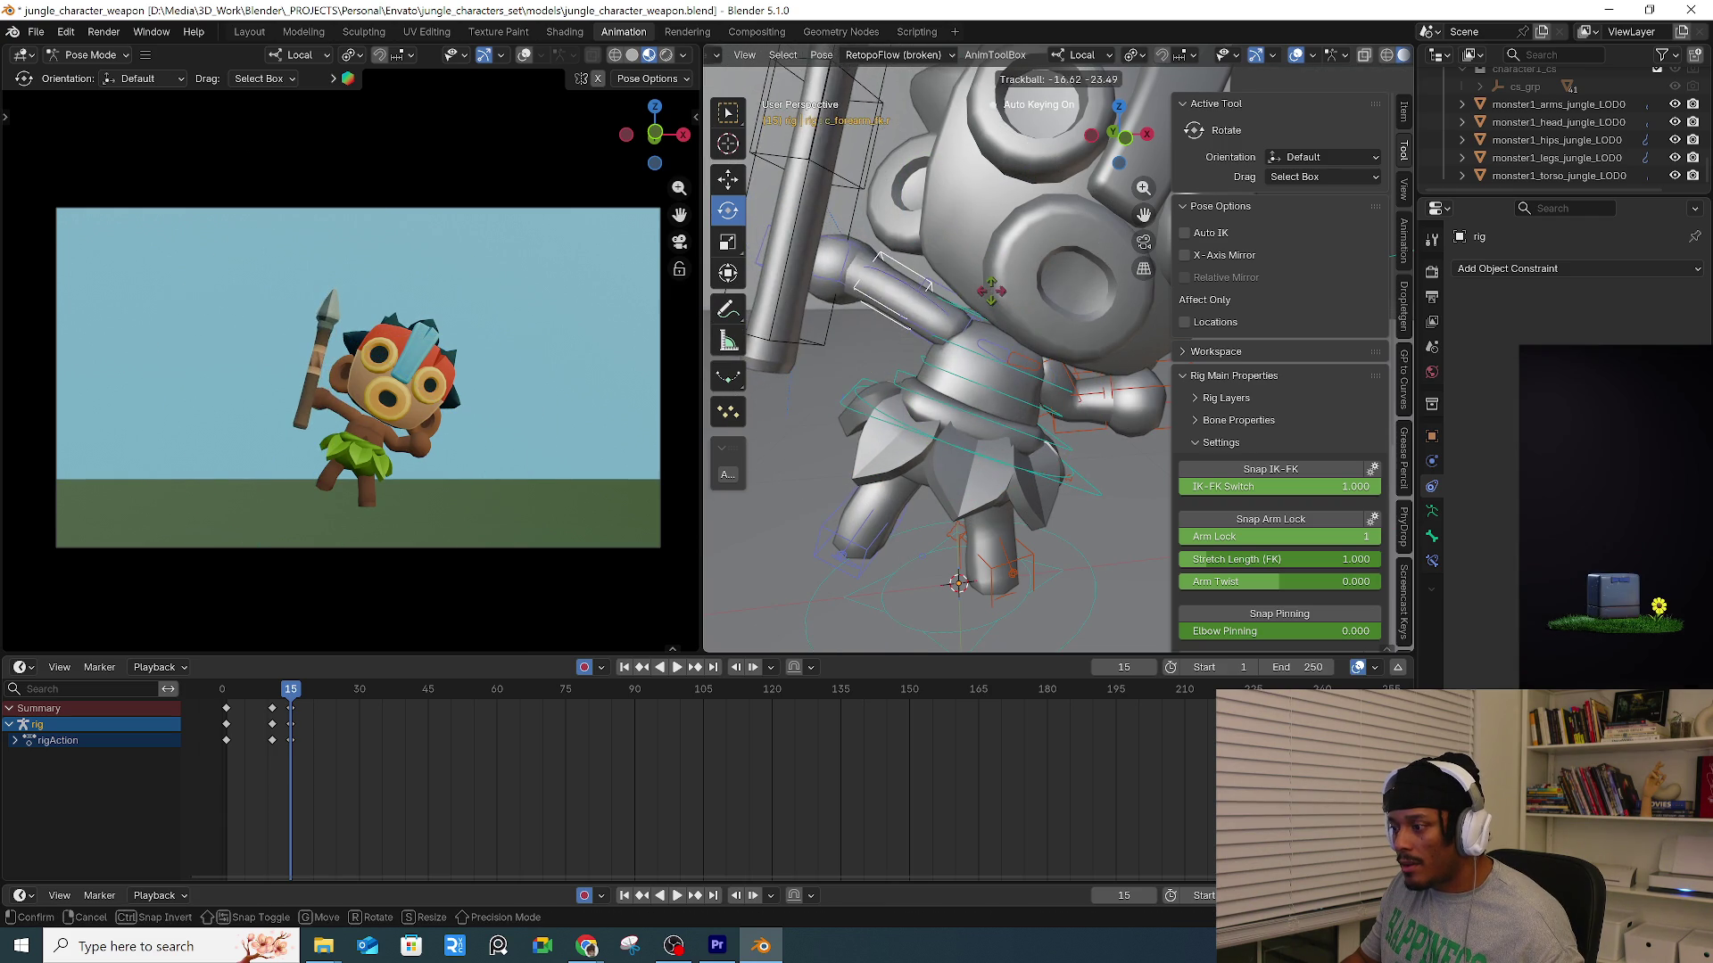
{"action": "left_click", "coordinate": [880, 287]}
Rotate the spear hand and lift the forearm further to raise the spear.
{"action": "left_click", "coordinate": [839, 268]}
{"action": "key", "text": "r"}
{"action": "key", "text": "r"}
{"action": "left_click", "coordinate": [897, 284]}
{"action": "mouse_move", "coordinate": [897, 283]}
{"action": "middle_mouse_down"}
{"action": "mouse_move", "coordinate": [899, 258]}
{"action": "mouse_move", "coordinate": [999, 312]}
{"action": "middle_mouse_up"}
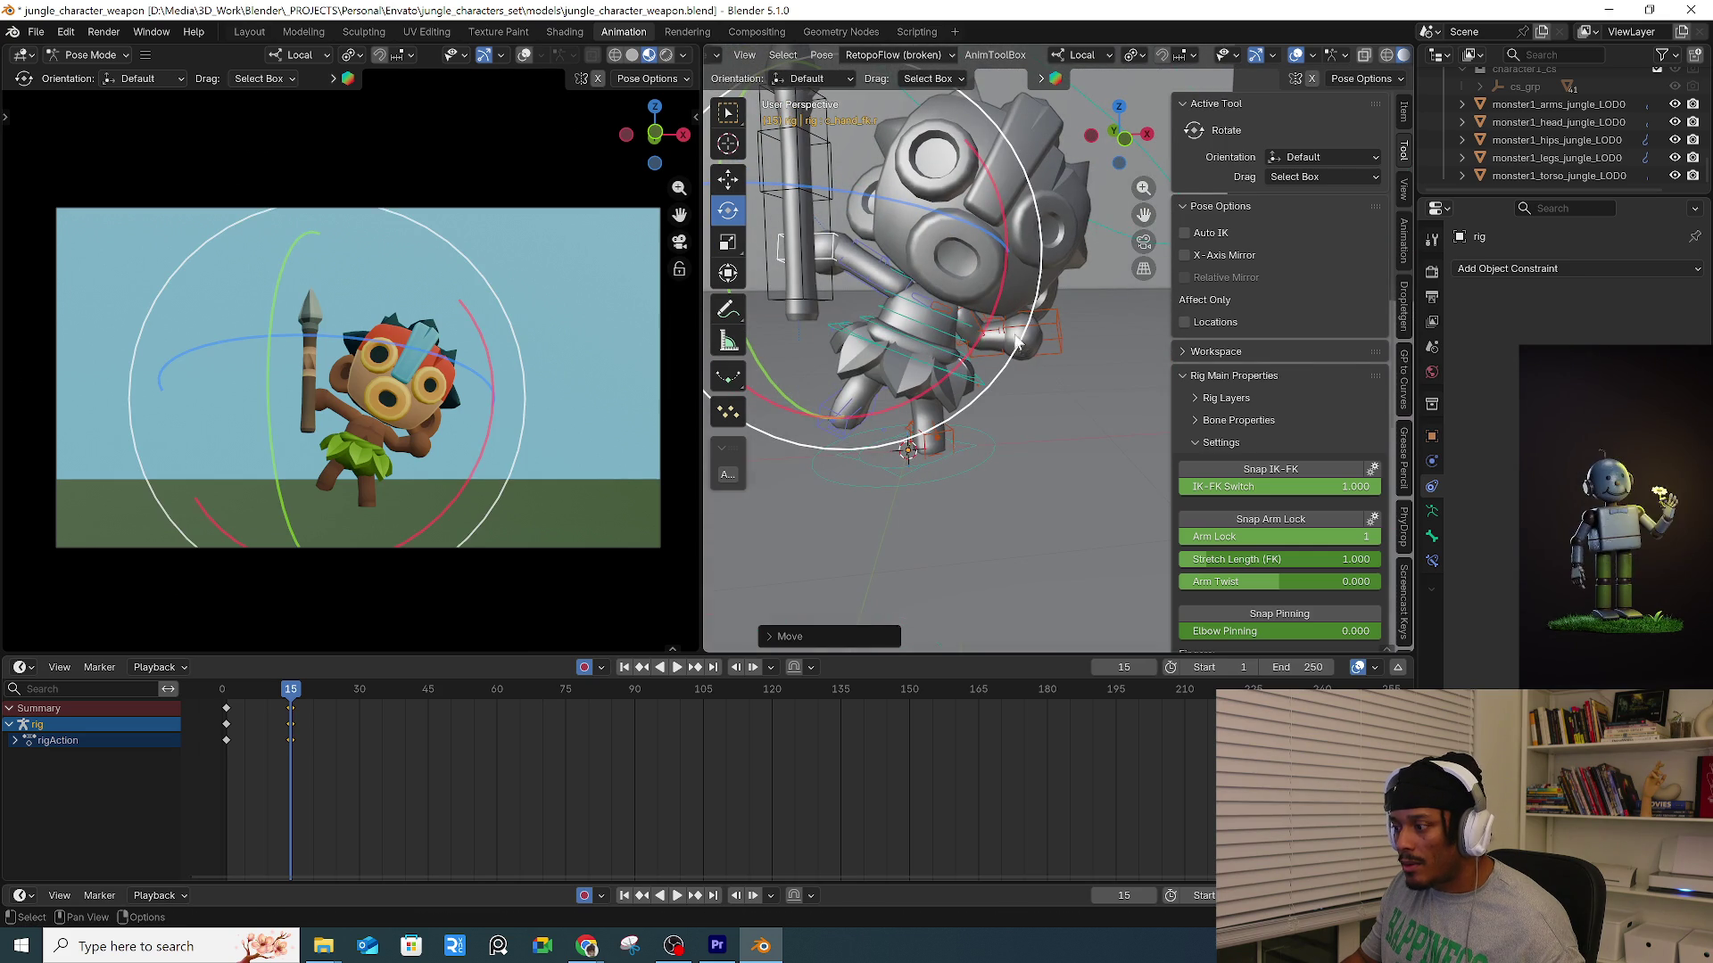
{"action": "left_click", "coordinate": [1024, 326]}
{"action": "left_click_drag", "start_coordinate": [1031, 201], "coordinate": [1106, 279]}
{"action": "middle_click_drag", "start_coordinate": [1107, 279], "coordinate": [969, 234]}
{"action": "left_click", "coordinate": [981, 223]}
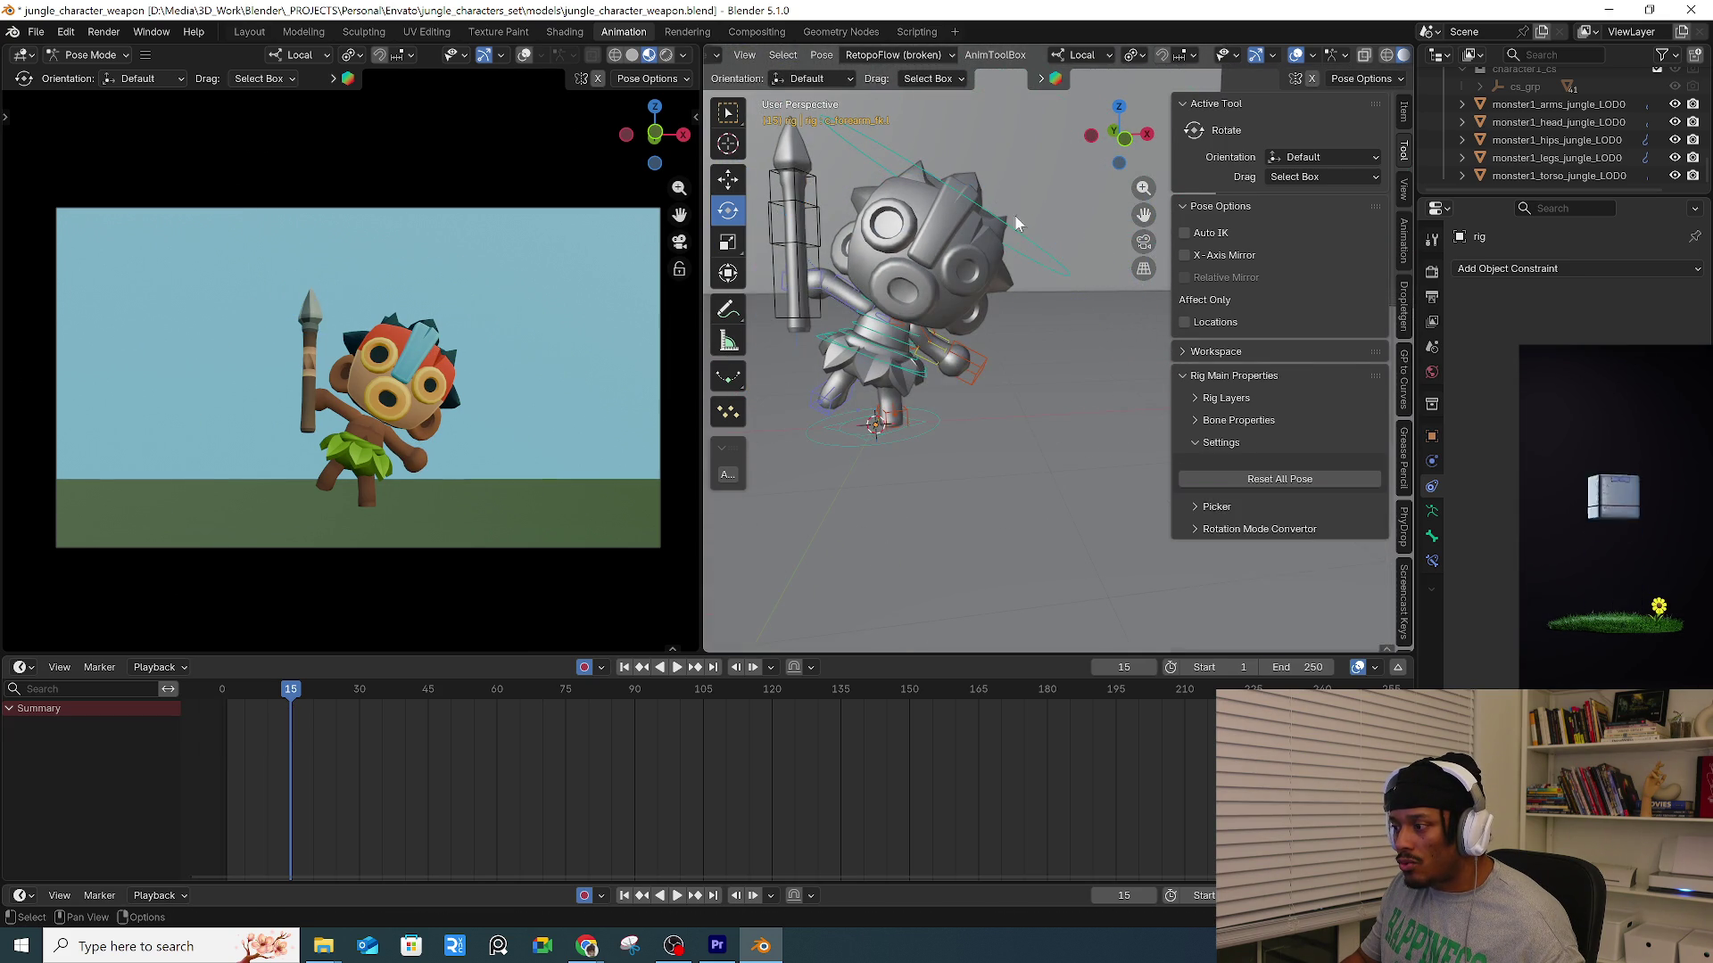
Tilt the head, undo the last change, and scrub back to frame 11.
{"action": "left_click", "coordinate": [1035, 245]}
{"action": "left_click_drag", "start_coordinate": [1035, 250], "coordinate": [935, 437]}
{"action": "key", "text": "ctrl+z"}
{"action": "key", "text": "ctrl+z"}
{"action": "key", "text": "ctrl+z"}
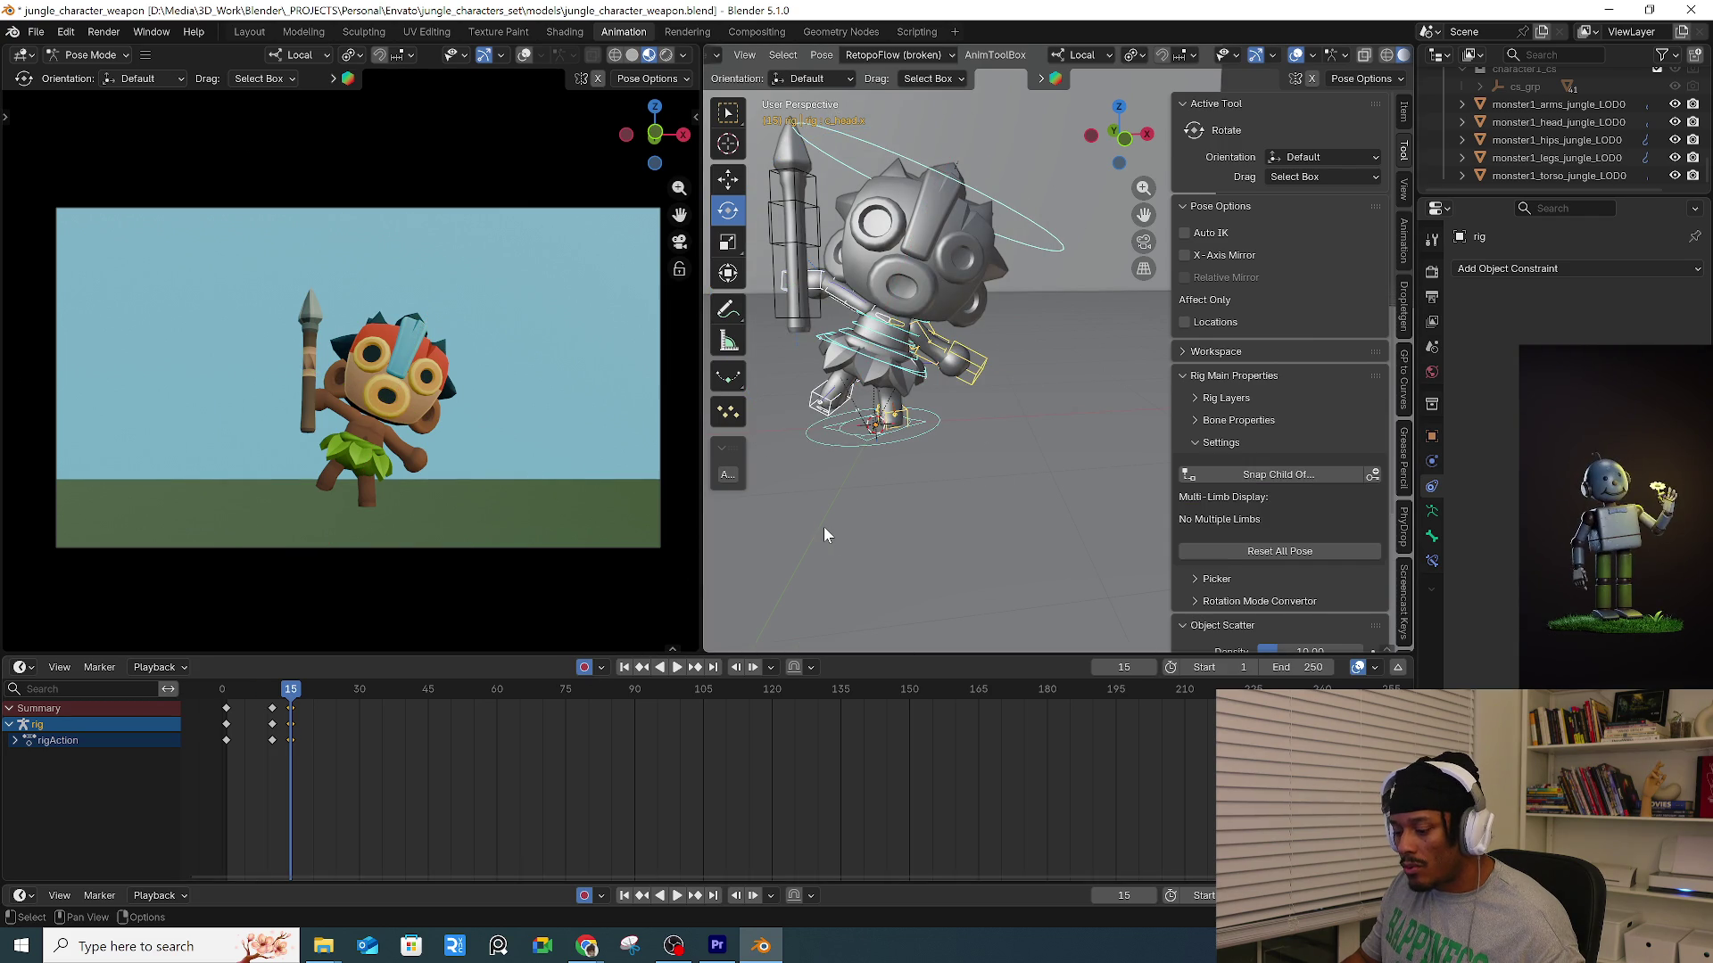
{"action": "mouse_move", "coordinate": [295, 696]}
{"action": "left_mouse_down"}
{"action": "mouse_move", "coordinate": [260, 709]}
{"action": "mouse_move", "coordinate": [273, 721]}
{"action": "left_mouse_up"}
{"action": "left_click", "coordinate": [259, 757], "text": "ctrl"}
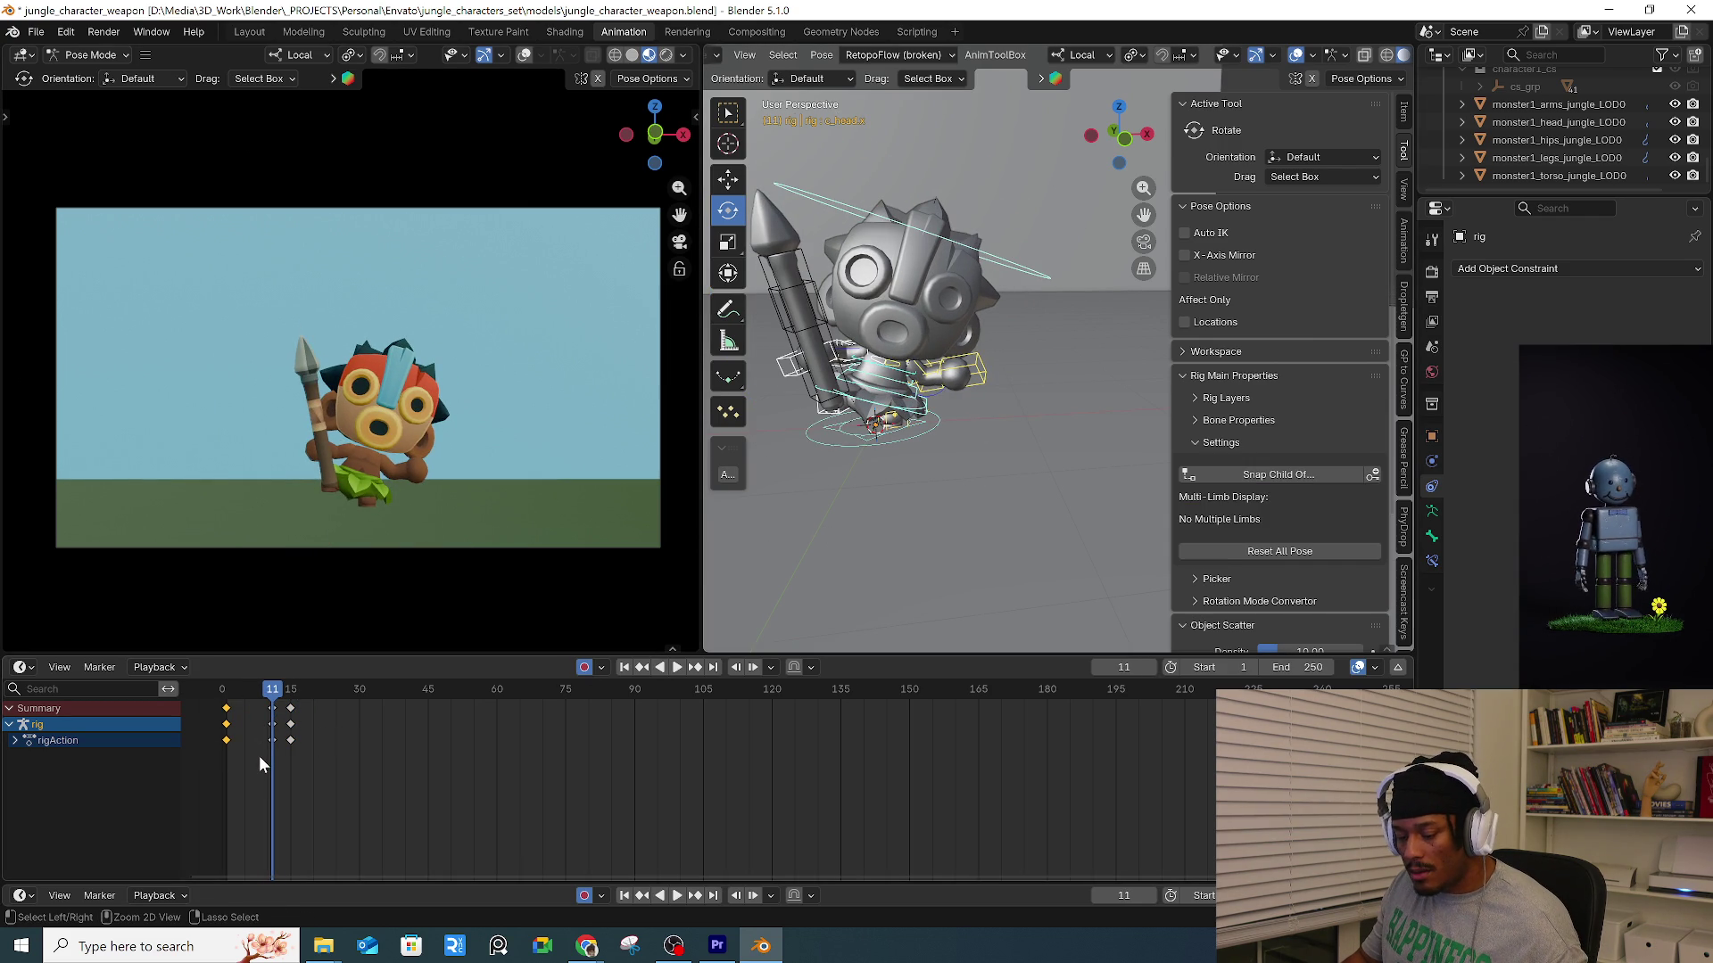
Paste the standing pose keys onto frame 11 and pick out the foot IK and root controls.
{"action": "key", "text": "ctrl+v"}
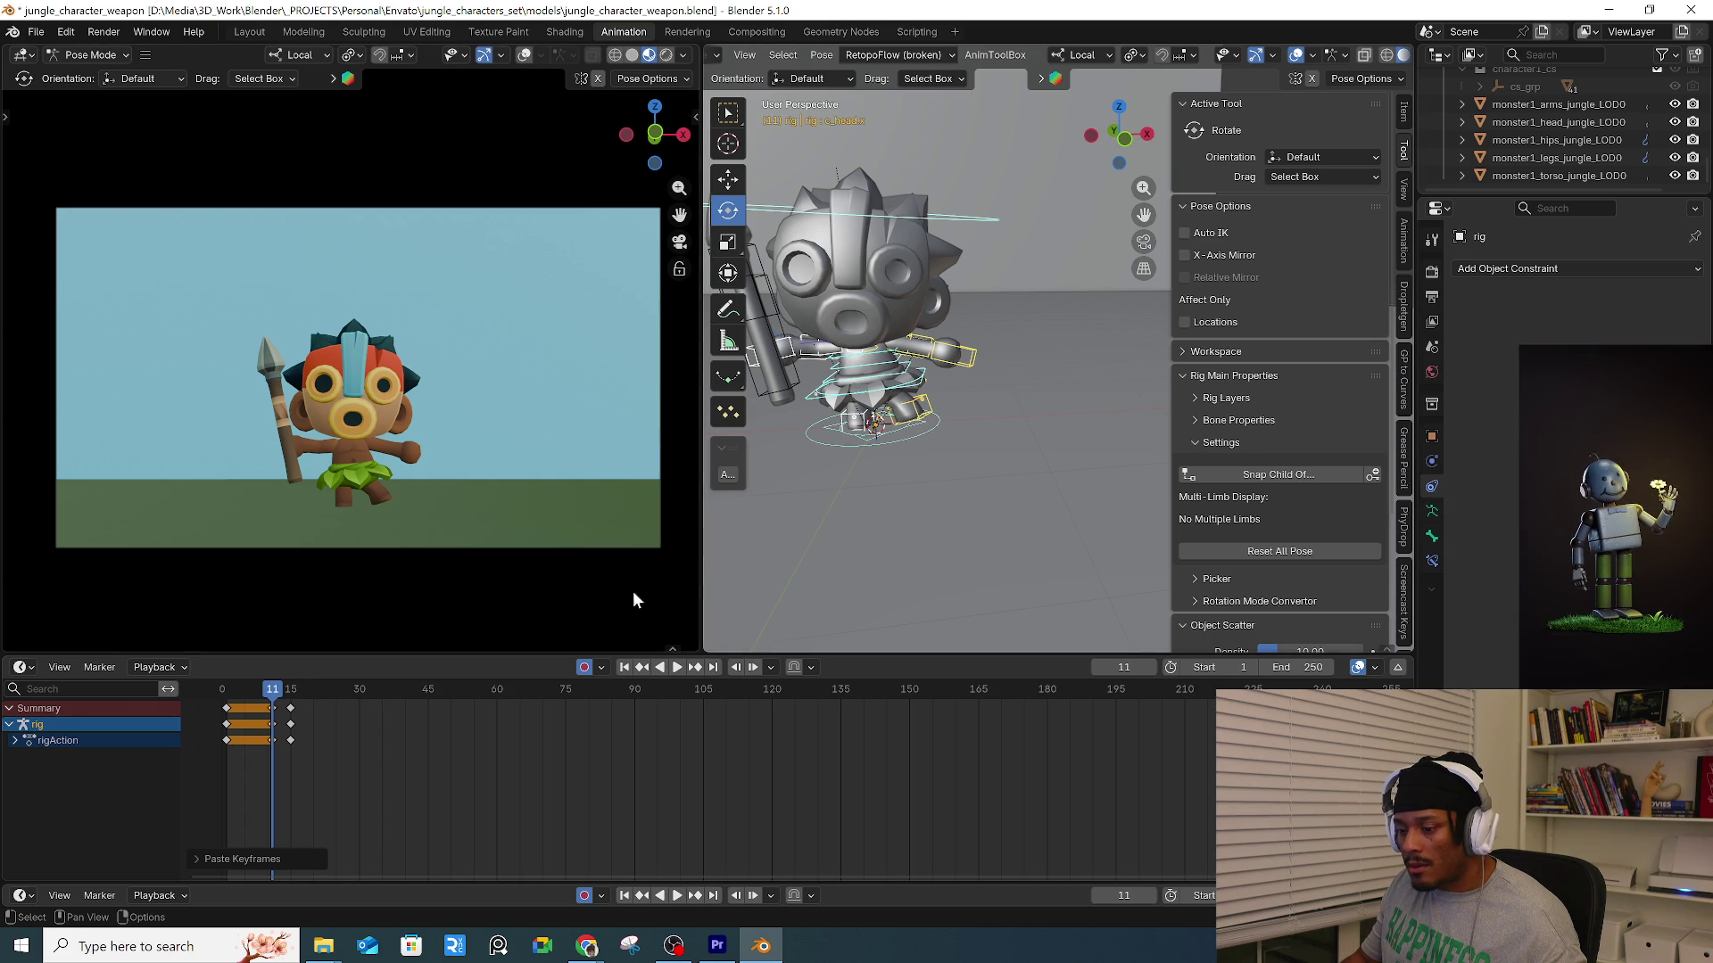
{"action": "scroll", "coordinate": [892, 425], "scroll_direction": "up", "scroll_amount": 2}
{"action": "left_click", "coordinate": [947, 396]}
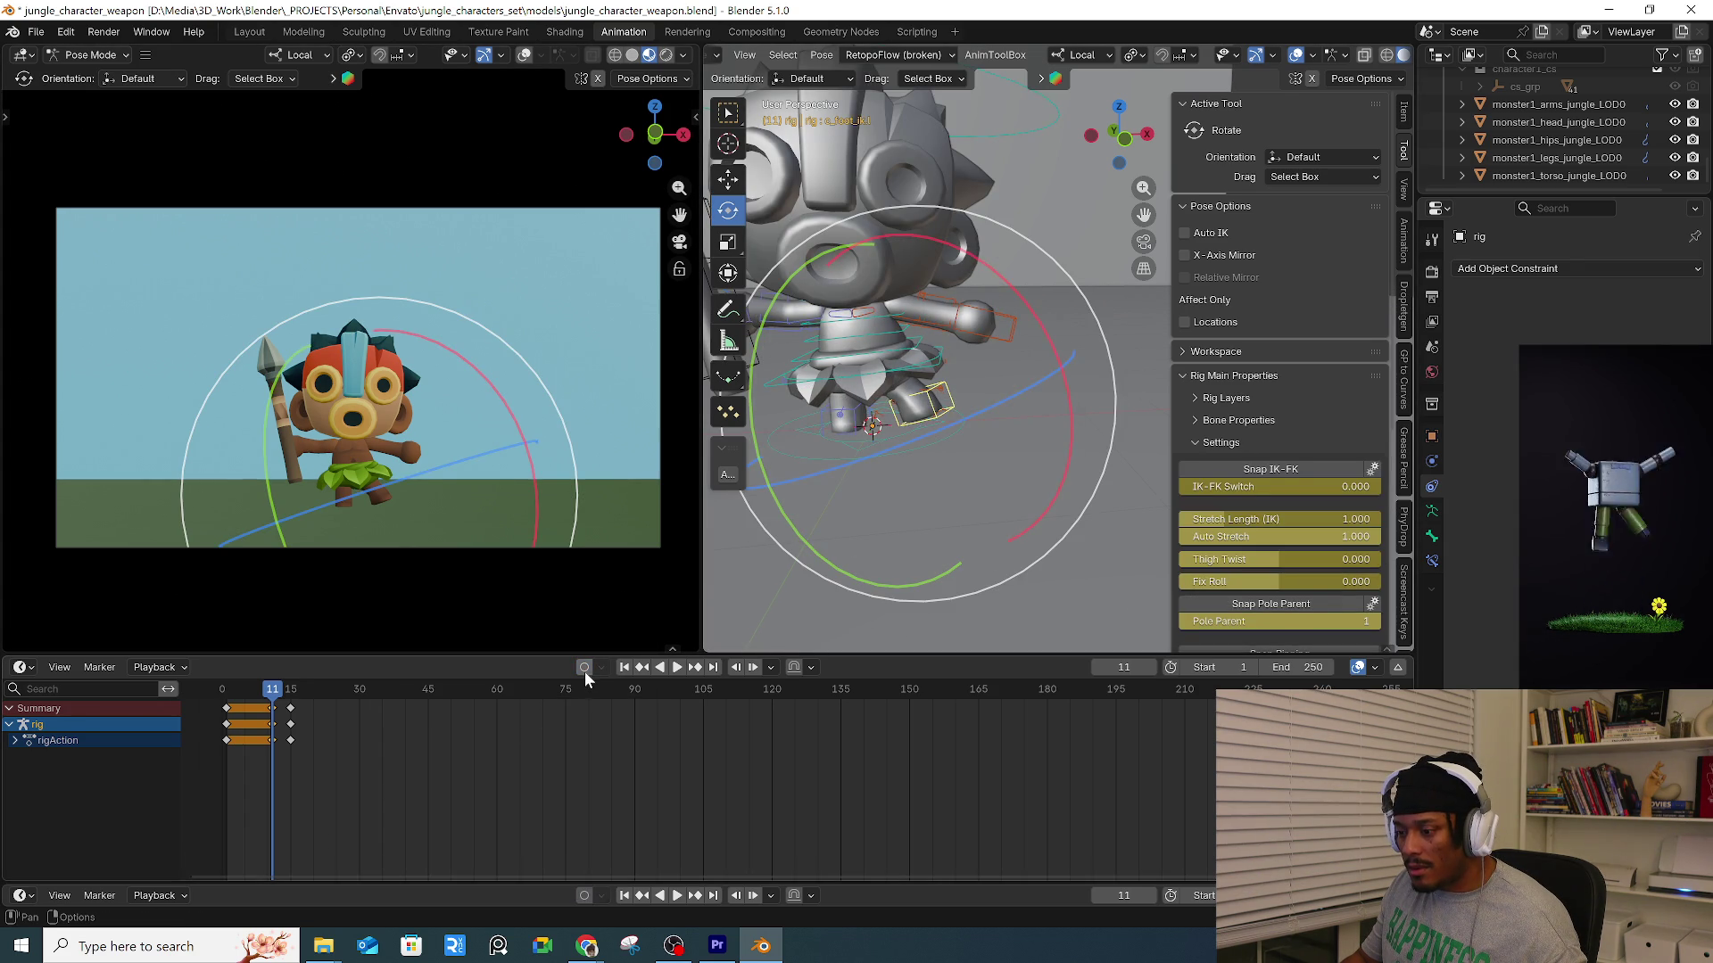
{"action": "left_click", "coordinate": [934, 506]}
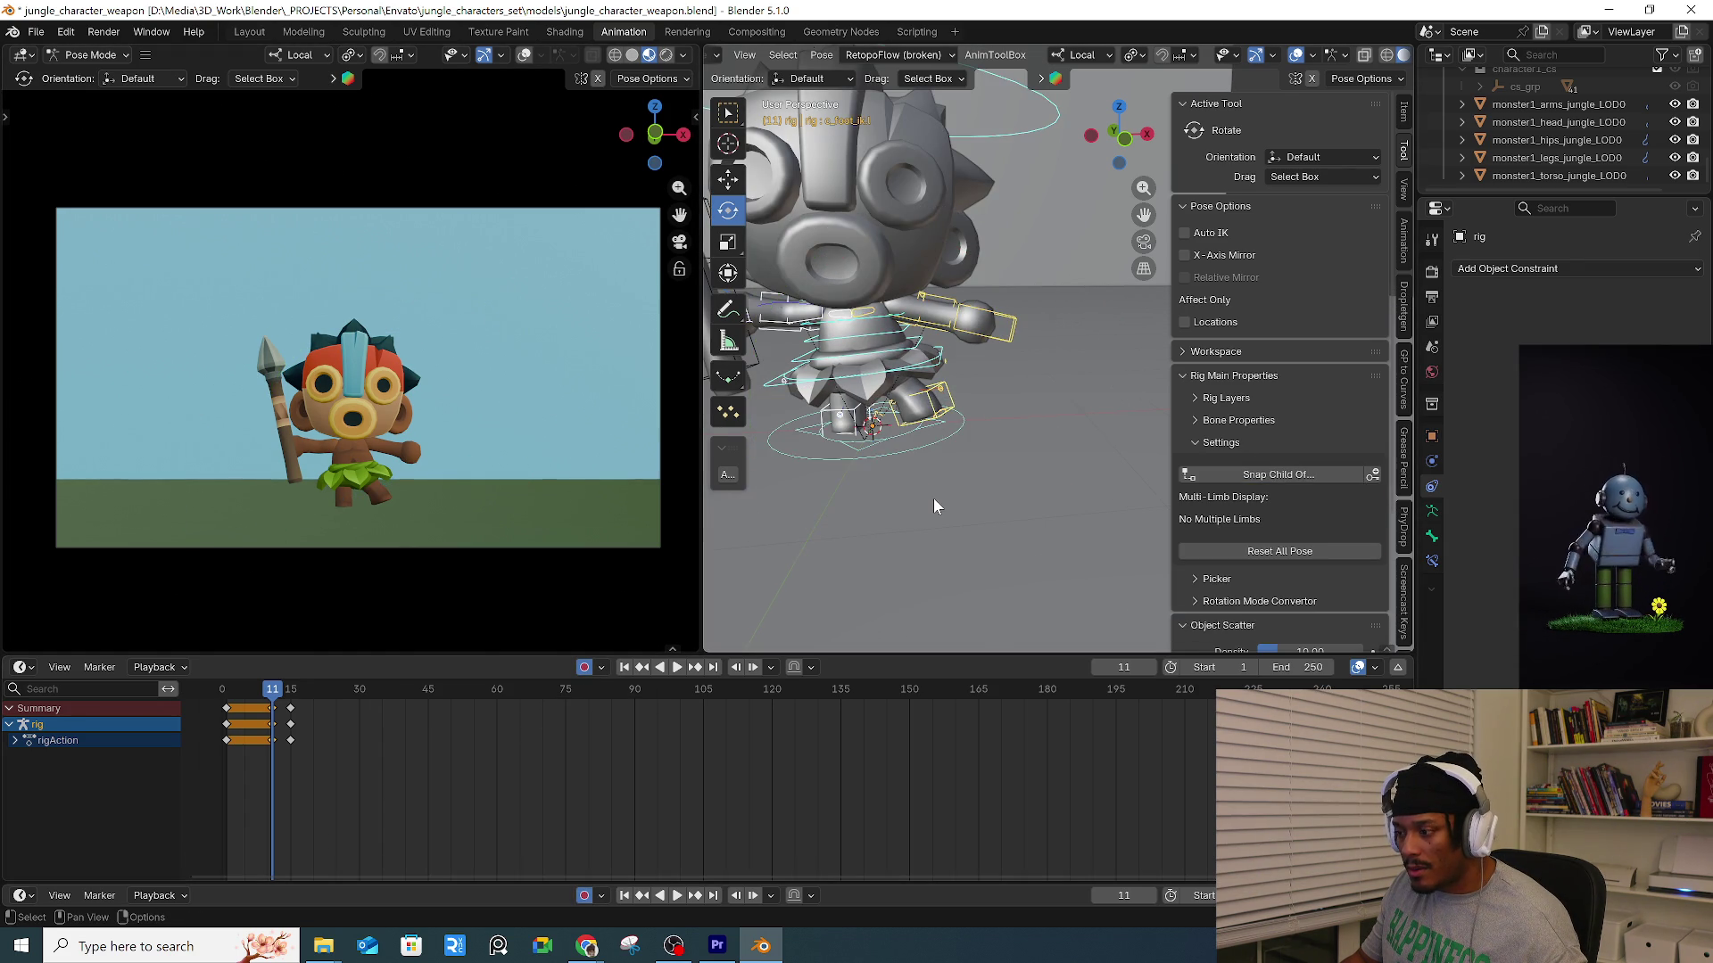
{"action": "left_click", "coordinate": [950, 402]}
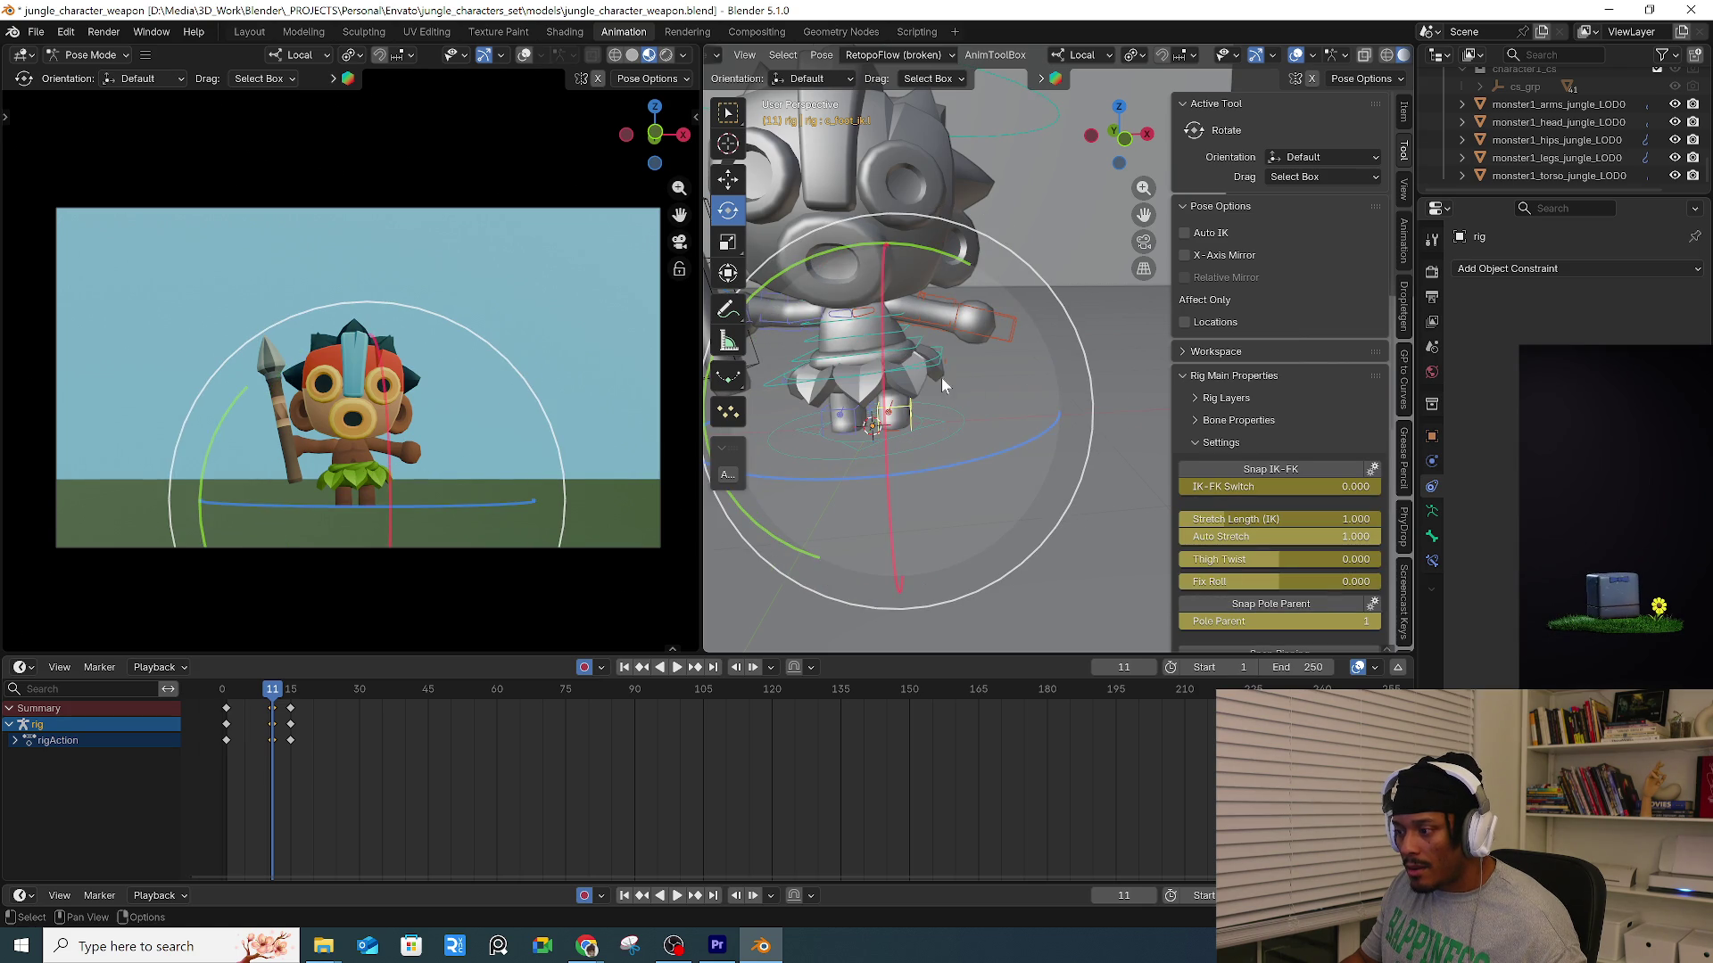
{"action": "left_click", "coordinate": [939, 371]}
Select every bone in the rig and lower it slightly into an anticipation crouch.
{"action": "key", "text": "w"}
{"action": "right_click", "coordinate": [939, 362]}
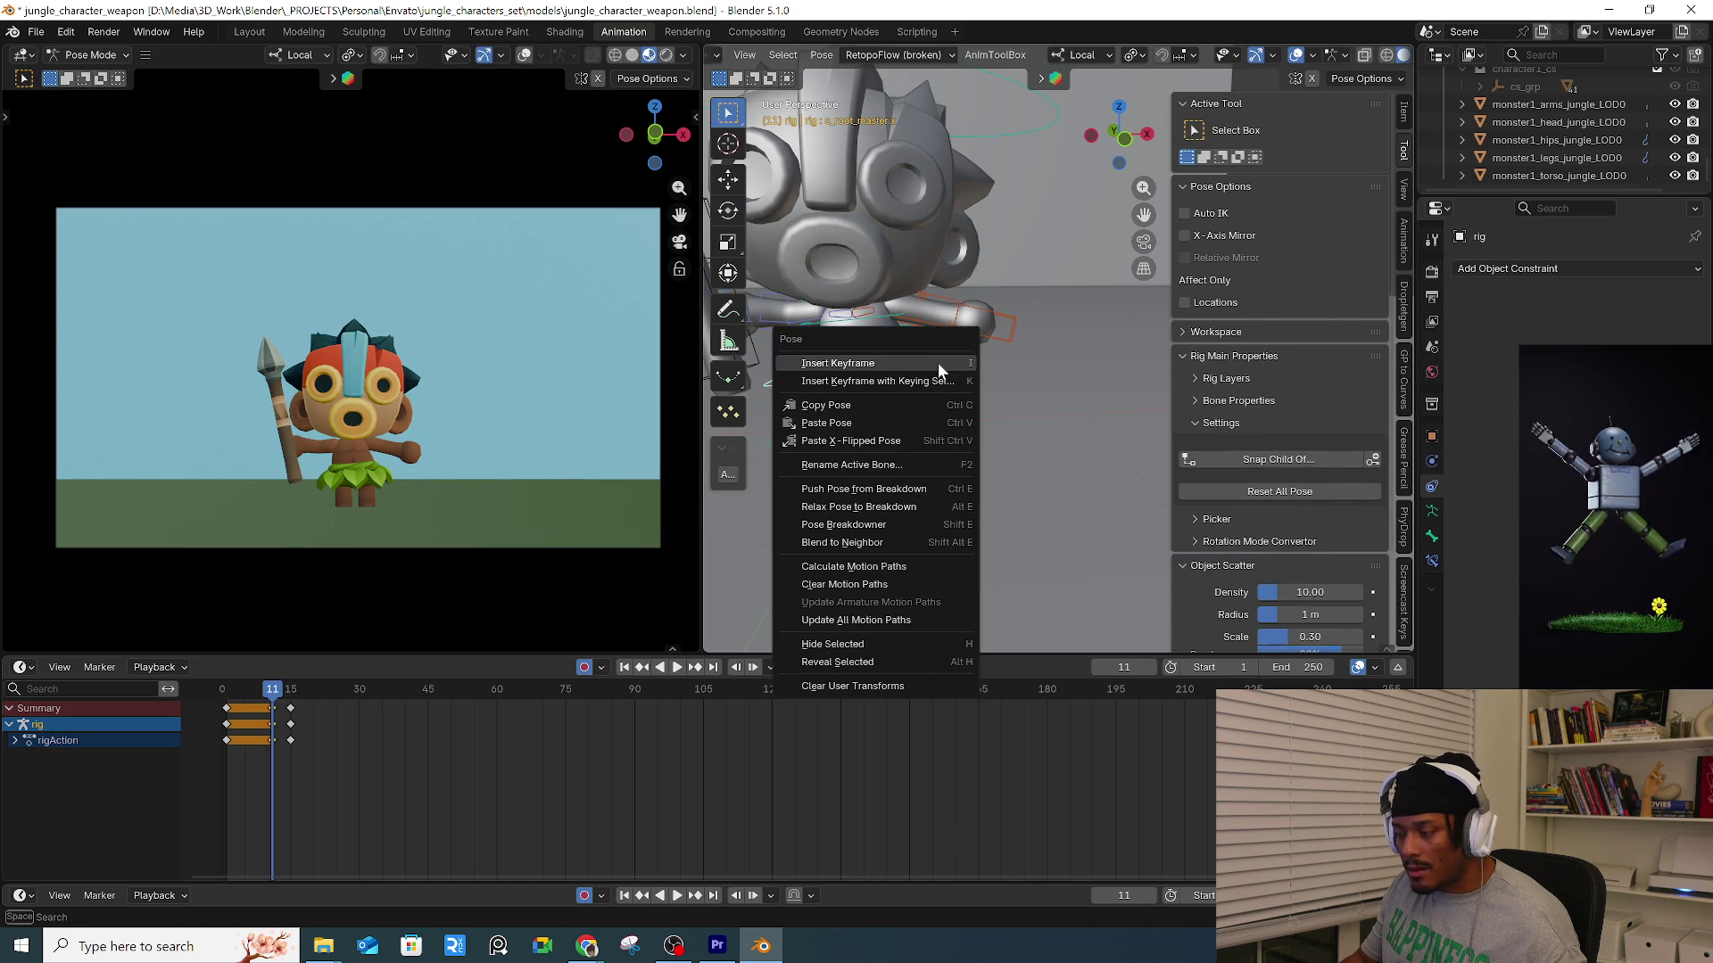
{"action": "key", "text": "q"}
{"action": "left_click", "coordinate": [923, 369]}
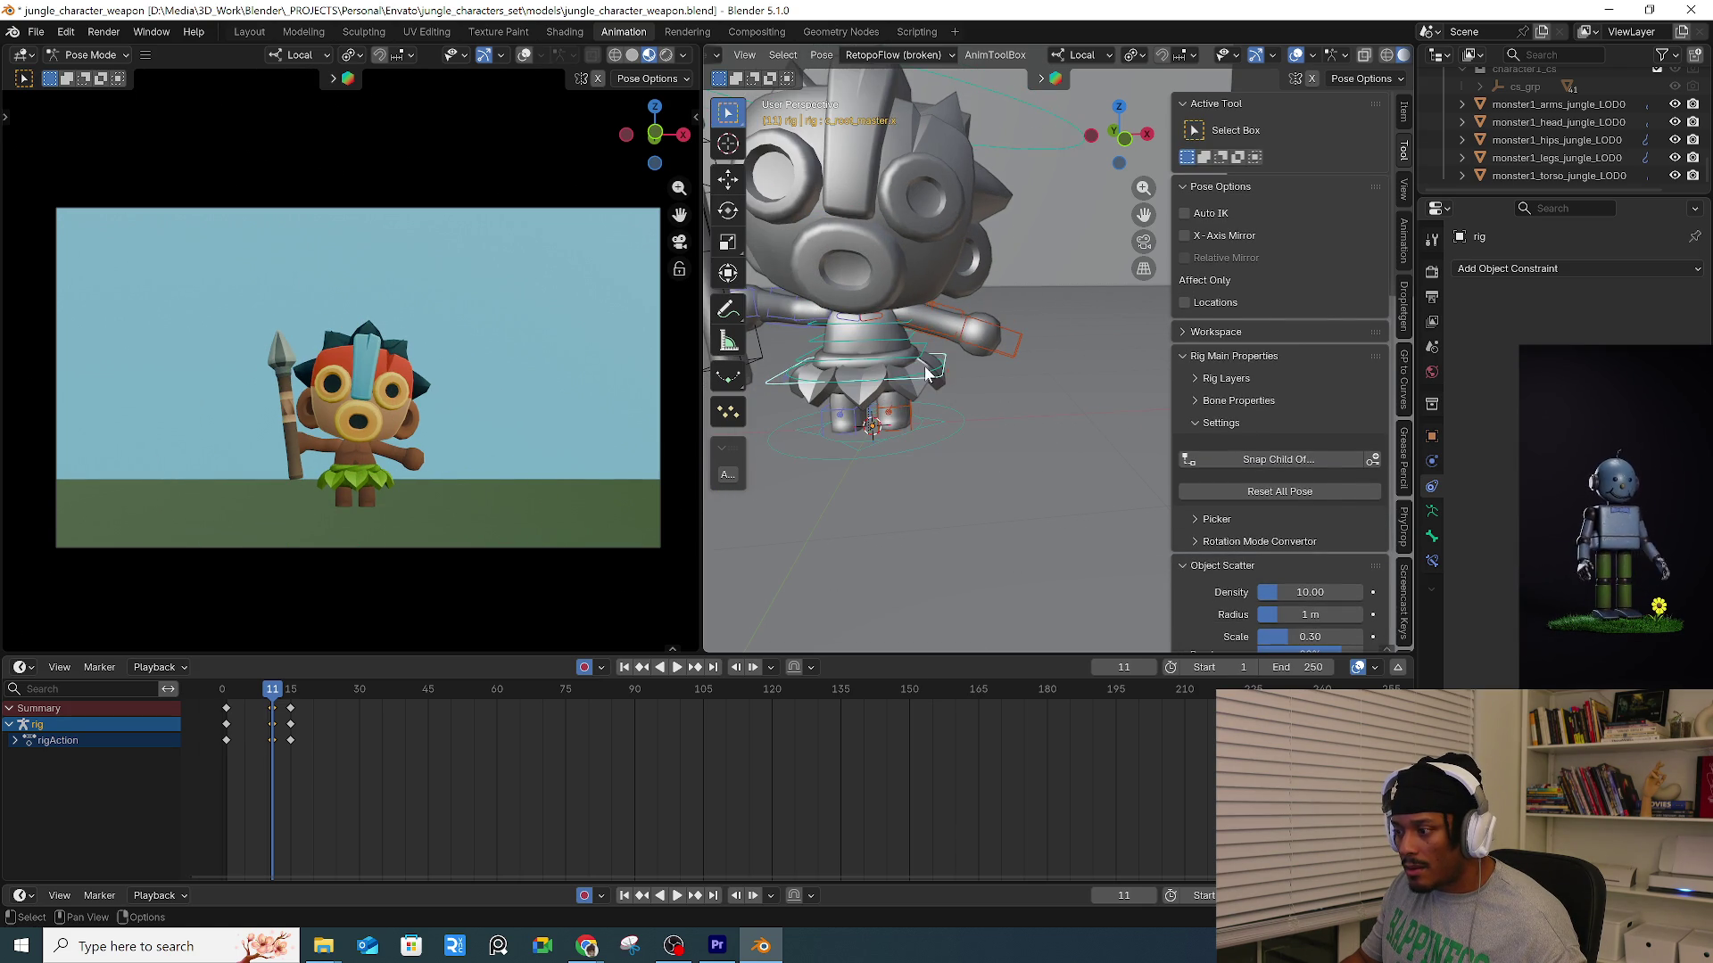
{"action": "key", "text": "g"}
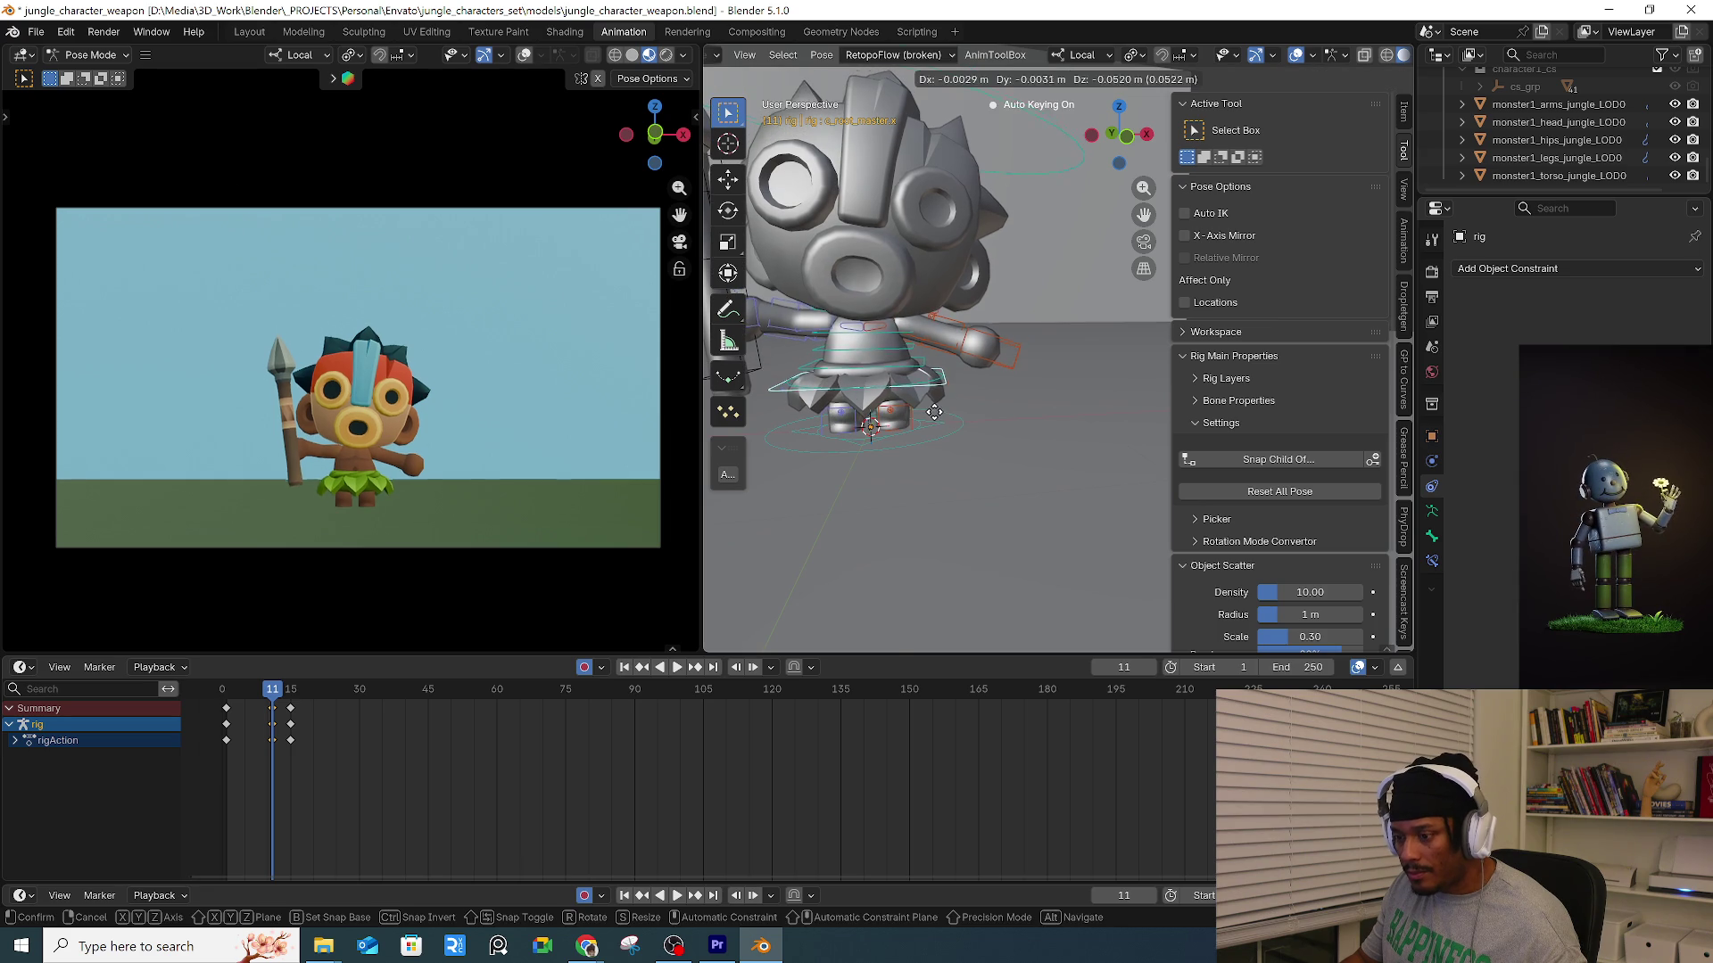
{"action": "left_click", "coordinate": [650, 591]}
Scrub through the jump to preview it, stopping at frame 11.
{"action": "mouse_move", "coordinate": [255, 689]}
{"action": "left_mouse_down"}
{"action": "mouse_move", "coordinate": [223, 690]}
{"action": "mouse_move", "coordinate": [295, 699]}
{"action": "left_mouse_up"}
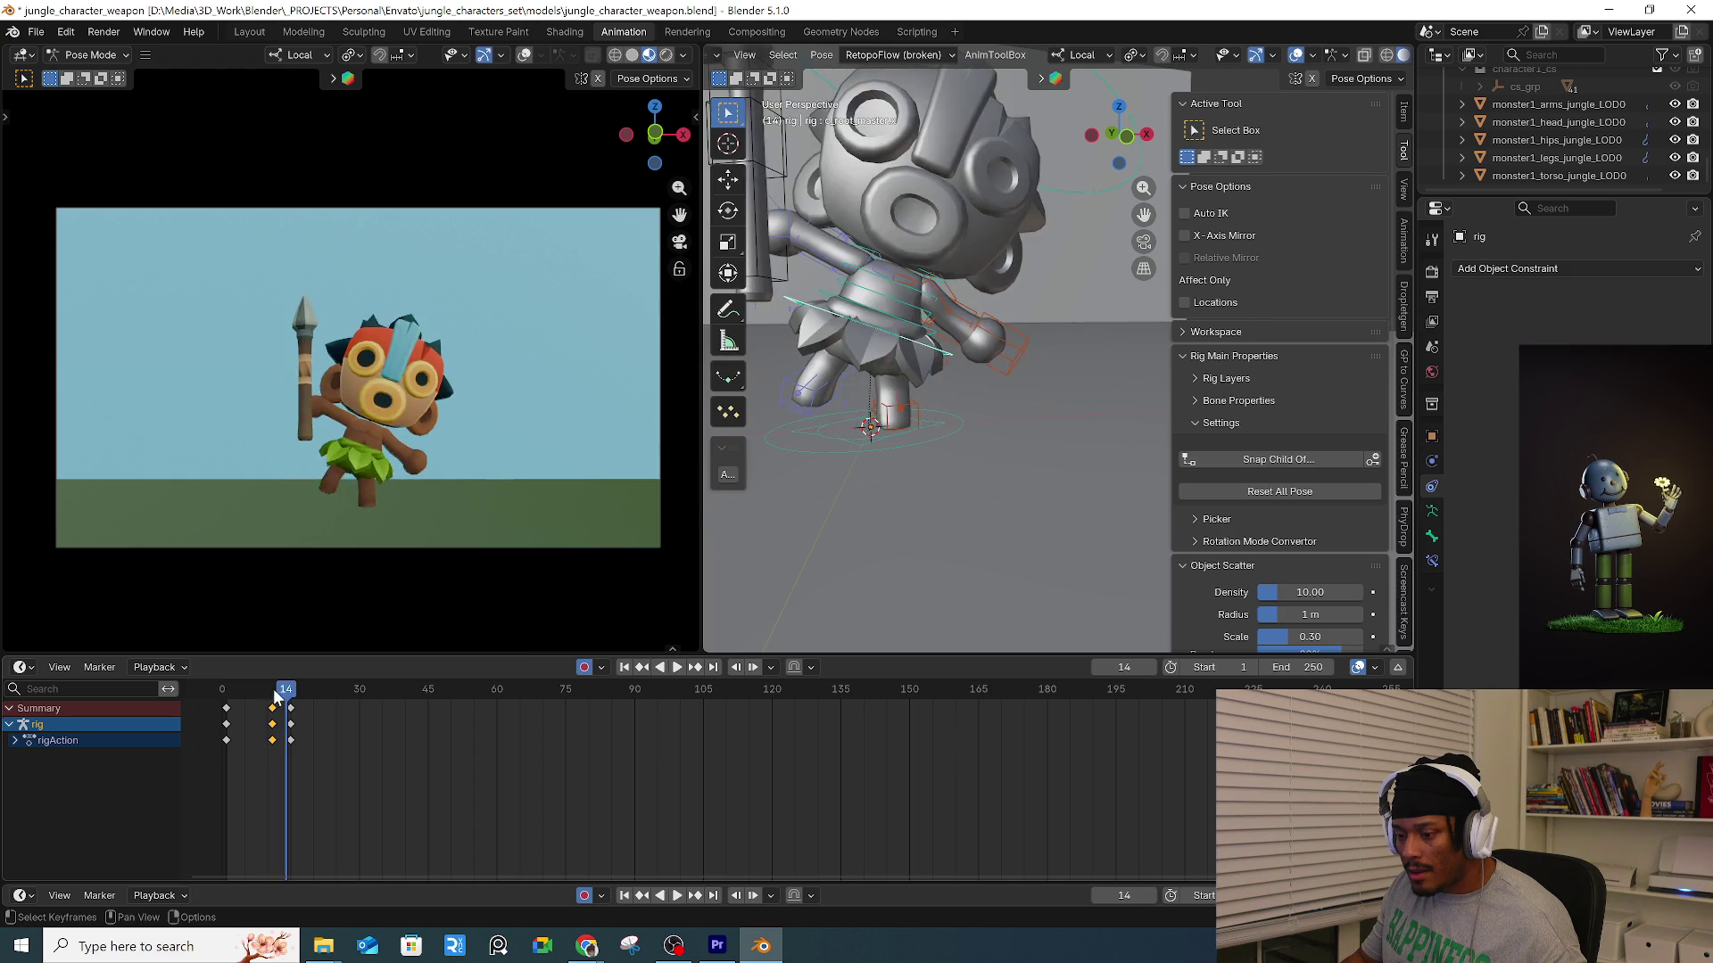
{"action": "left_click_drag", "start_coordinate": [273, 688], "coordinate": [274, 689]}
{"action": "scroll", "coordinate": [959, 307], "scroll_direction": "down", "scroll_amount": 6}
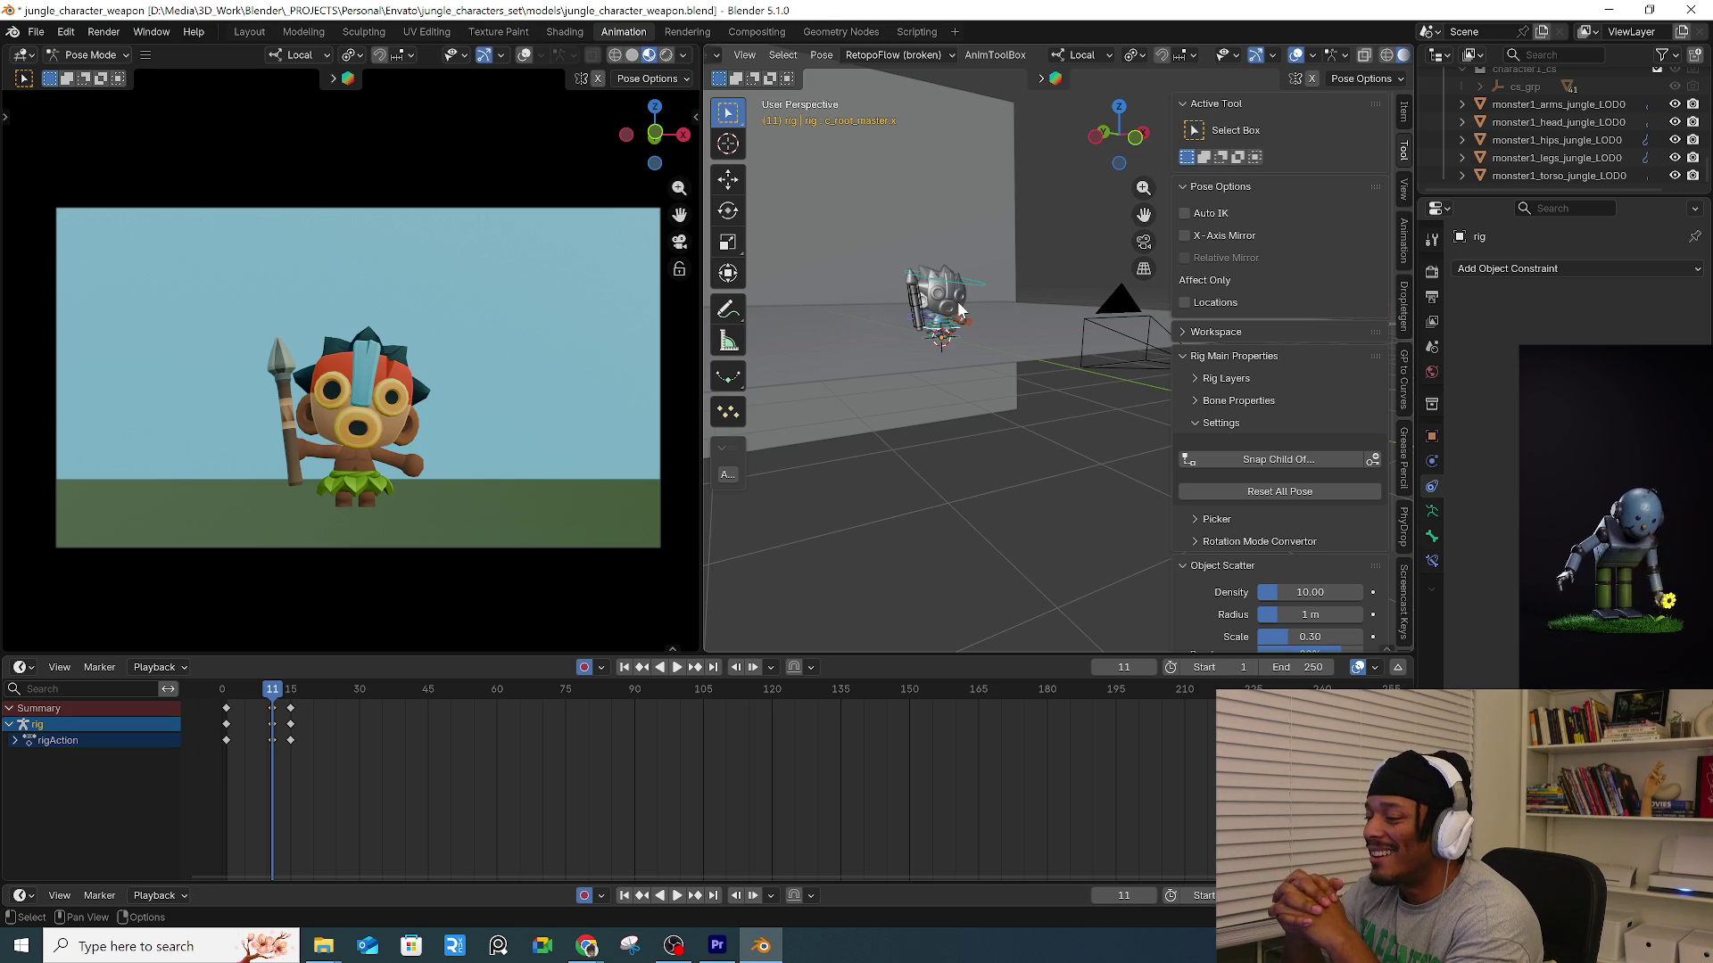
{"action": "left_click", "coordinate": [972, 291]}
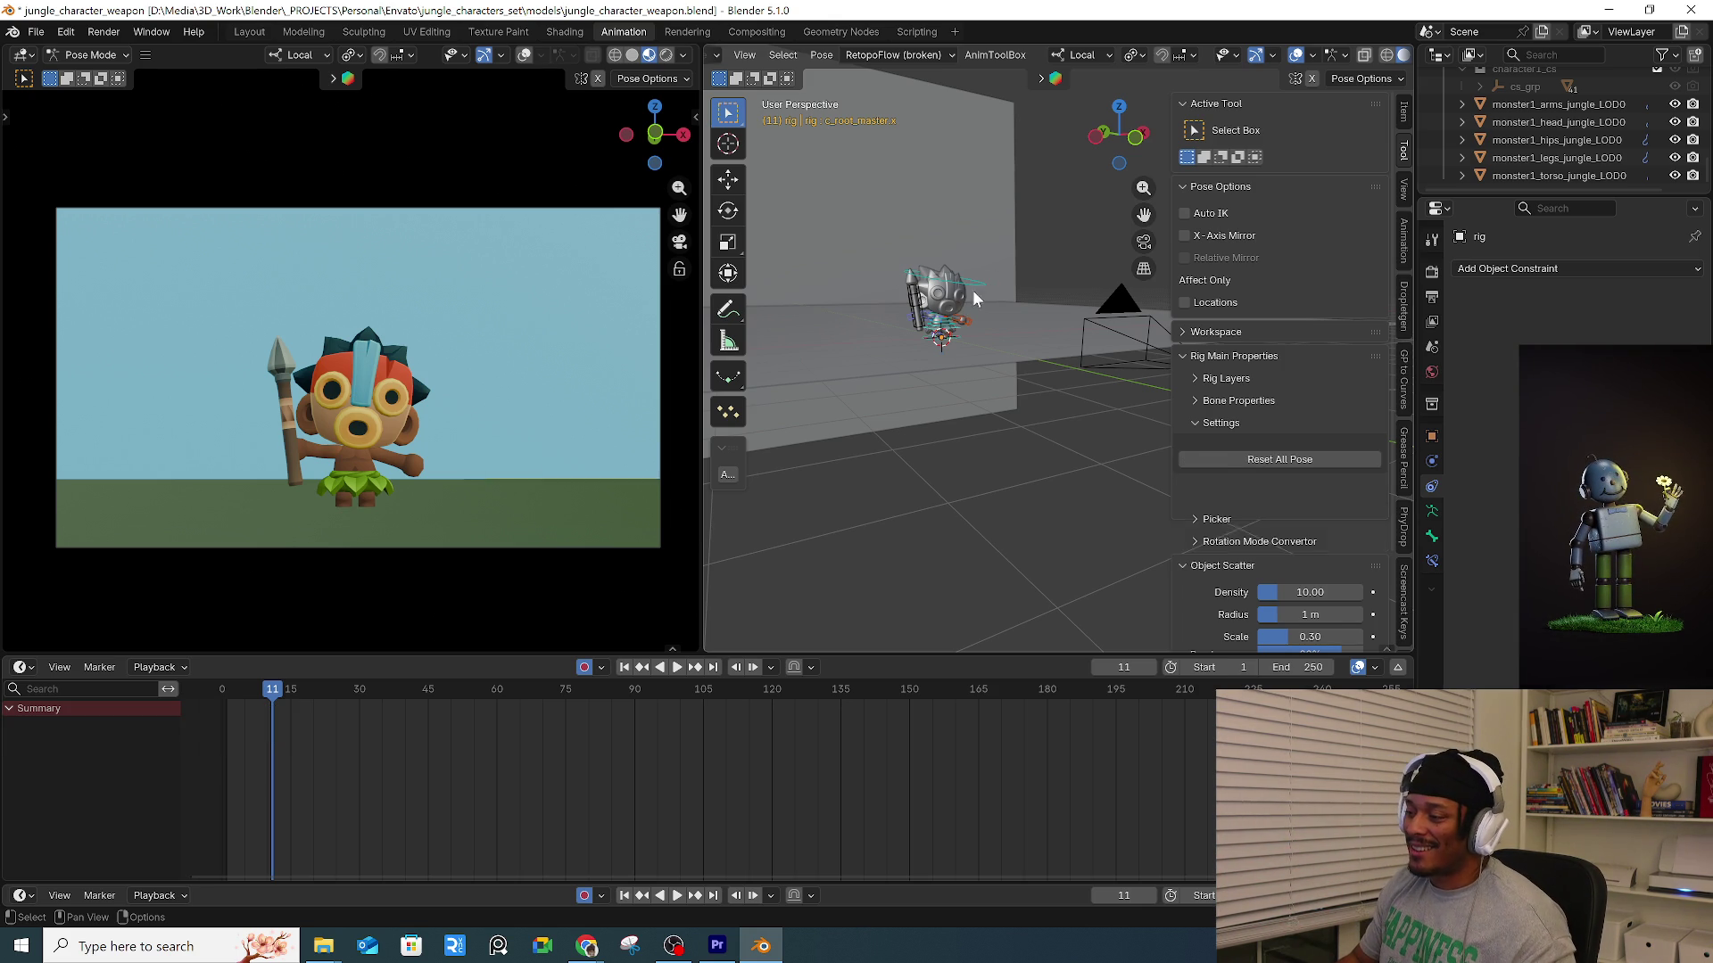
{"action": "key", "text": "KP_Decimal"}
{"action": "mouse_move", "coordinate": [951, 335]}
{"action": "middle_mouse_down"}
{"action": "mouse_move", "coordinate": [978, 281]}
{"action": "mouse_move", "coordinate": [1003, 283]}
{"action": "mouse_move", "coordinate": [951, 289]}
{"action": "mouse_move", "coordinate": [1132, 317]}
{"action": "mouse_move", "coordinate": [1083, 340]}
{"action": "middle_mouse_up"}
{"action": "key", "text": "r"}
Finish rotating and moving the head control c_head.x, then check the motion and return to frame 11.
{"action": "left_click", "coordinate": [951, 289]}
{"action": "key", "text": "g"}
{"action": "left_click", "coordinate": [1085, 342]}
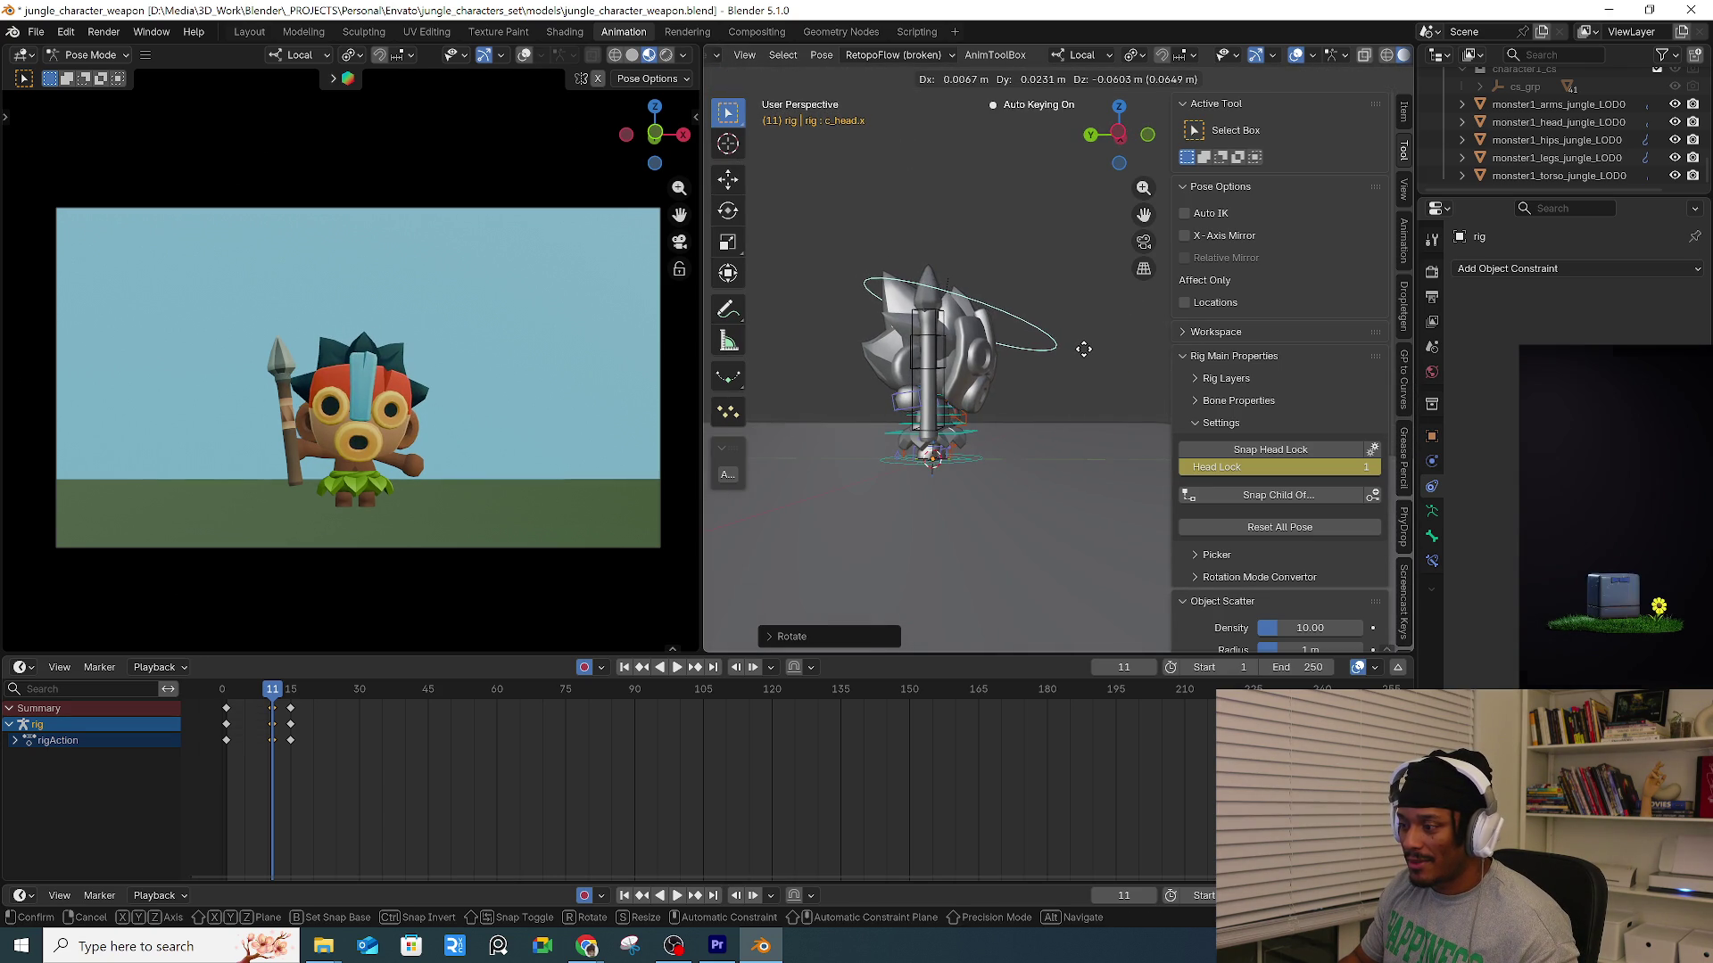
{"action": "mouse_move", "coordinate": [267, 691]}
{"action": "left_mouse_down"}
{"action": "mouse_move", "coordinate": [228, 707]}
{"action": "mouse_move", "coordinate": [273, 692]}
{"action": "left_mouse_up"}
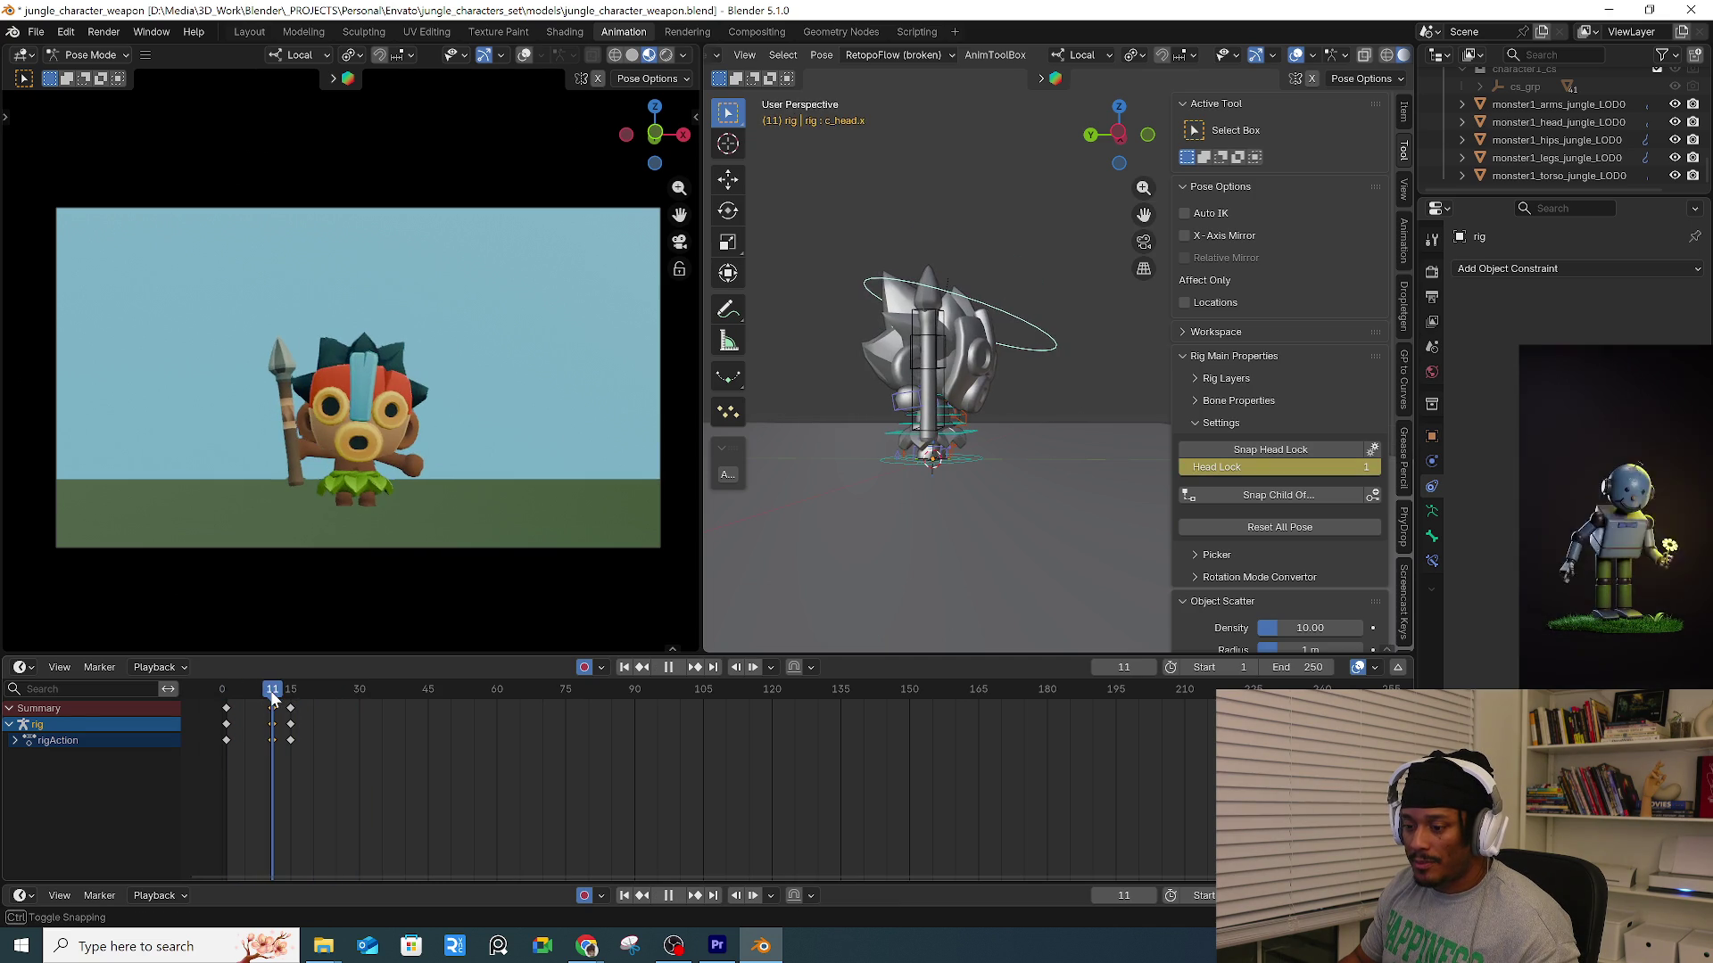
{"action": "mouse_move", "coordinate": [795, 490]}
{"action": "middle_mouse_down"}
{"action": "mouse_move", "coordinate": [839, 419]}
{"action": "mouse_move", "coordinate": [896, 489]}
{"action": "middle_mouse_up"}
Rotate the spear arm's forearm control c_forearm_fk.r at frame 11.
{"action": "scroll", "coordinate": [852, 400], "scroll_direction": "up", "scroll_amount": 3}
{"action": "left_click", "coordinate": [853, 400]}
{"action": "key", "text": "r"}
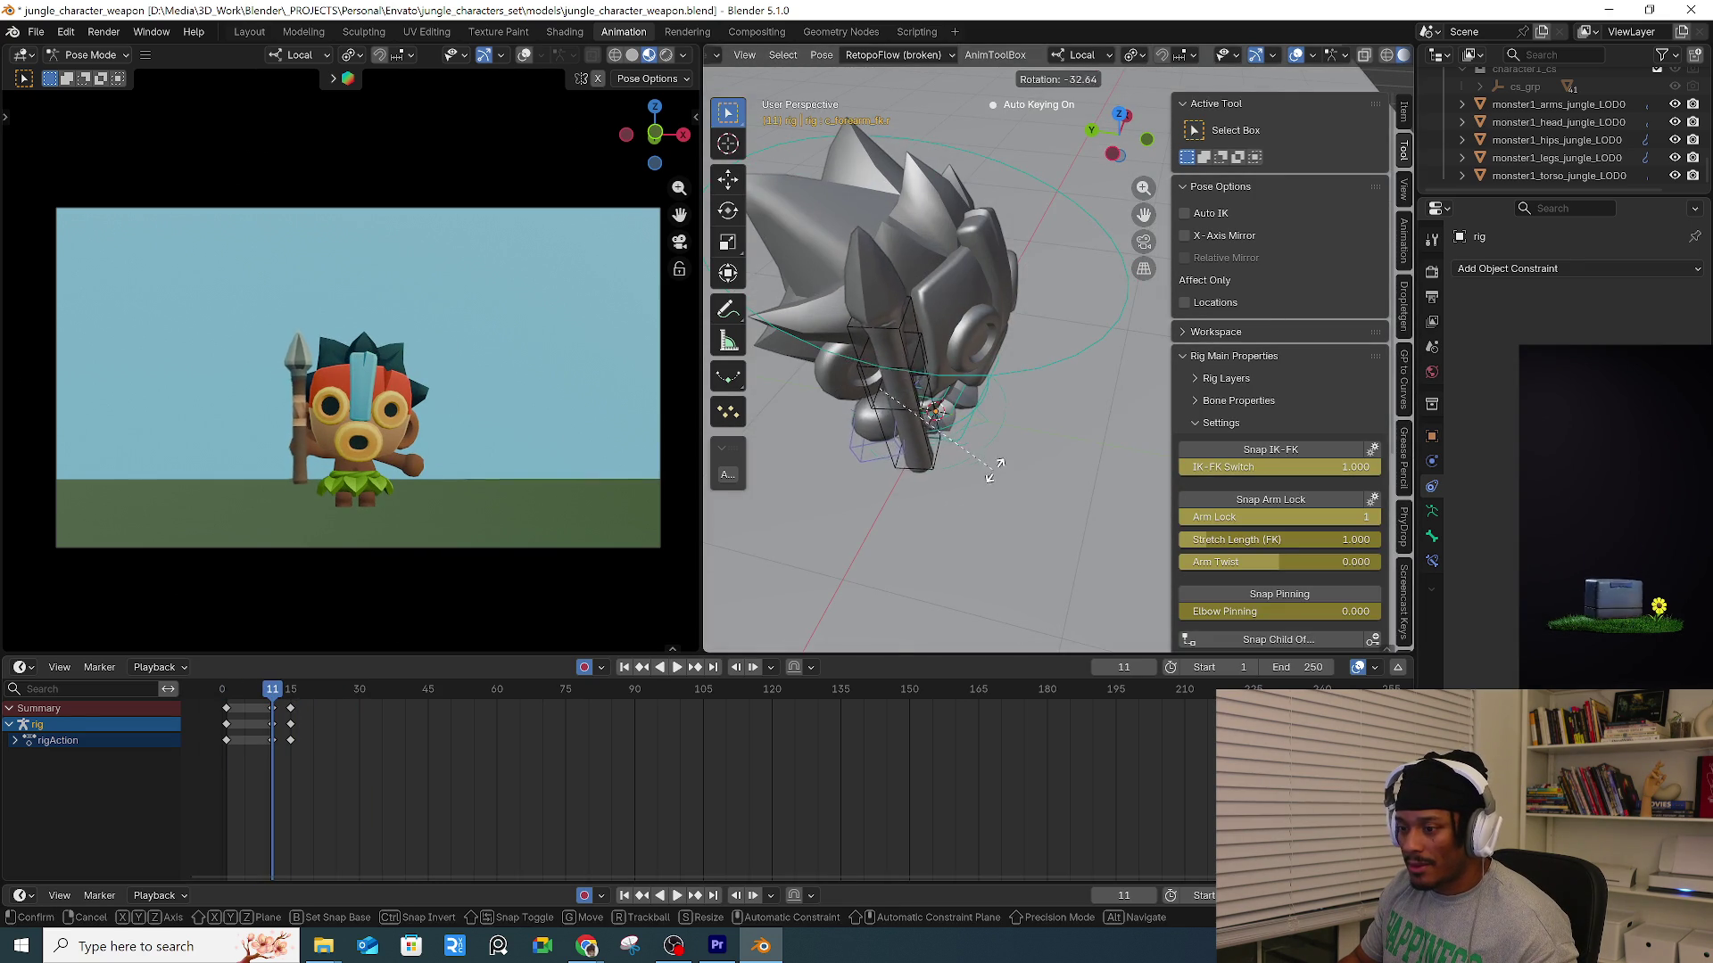
{"action": "left_click", "coordinate": [1002, 467]}
Select the spear hand control c_hand_fk.r and play back the jump to preview it.
{"action": "middle_click_drag", "start_coordinate": [1002, 466], "coordinate": [878, 389]}
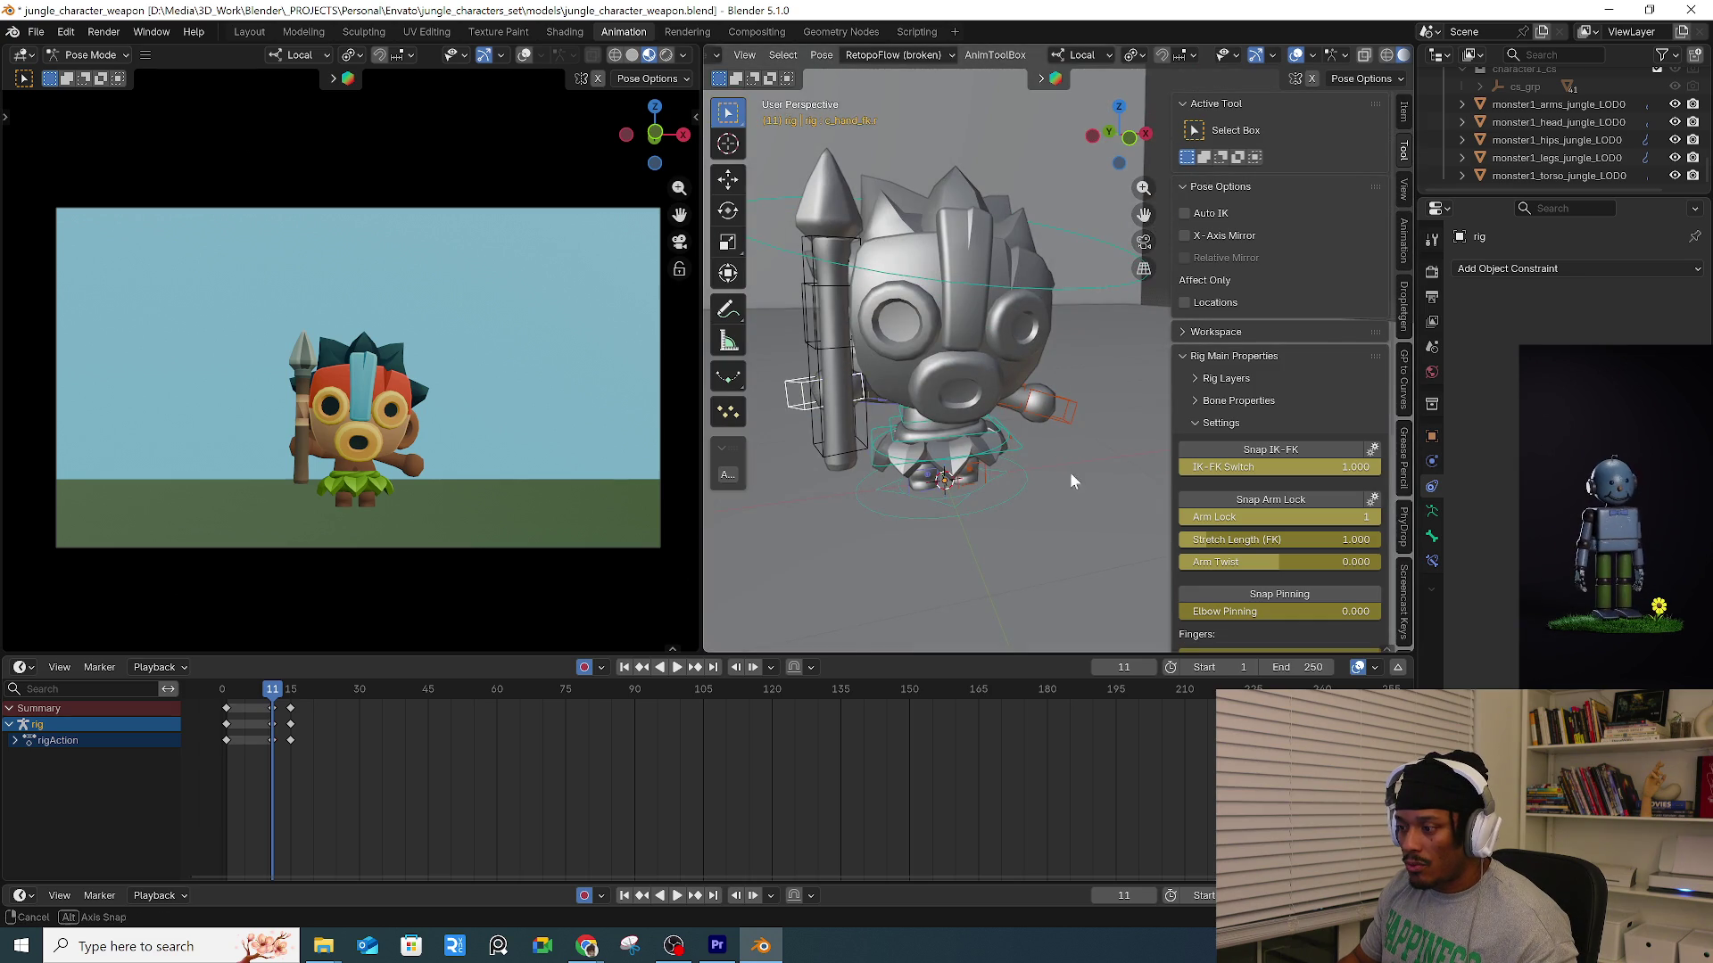
{"action": "left_click", "coordinate": [1082, 478]}
{"action": "middle_click_drag", "start_coordinate": [1082, 479], "coordinate": [1026, 518]}
{"action": "key", "text": "space"}
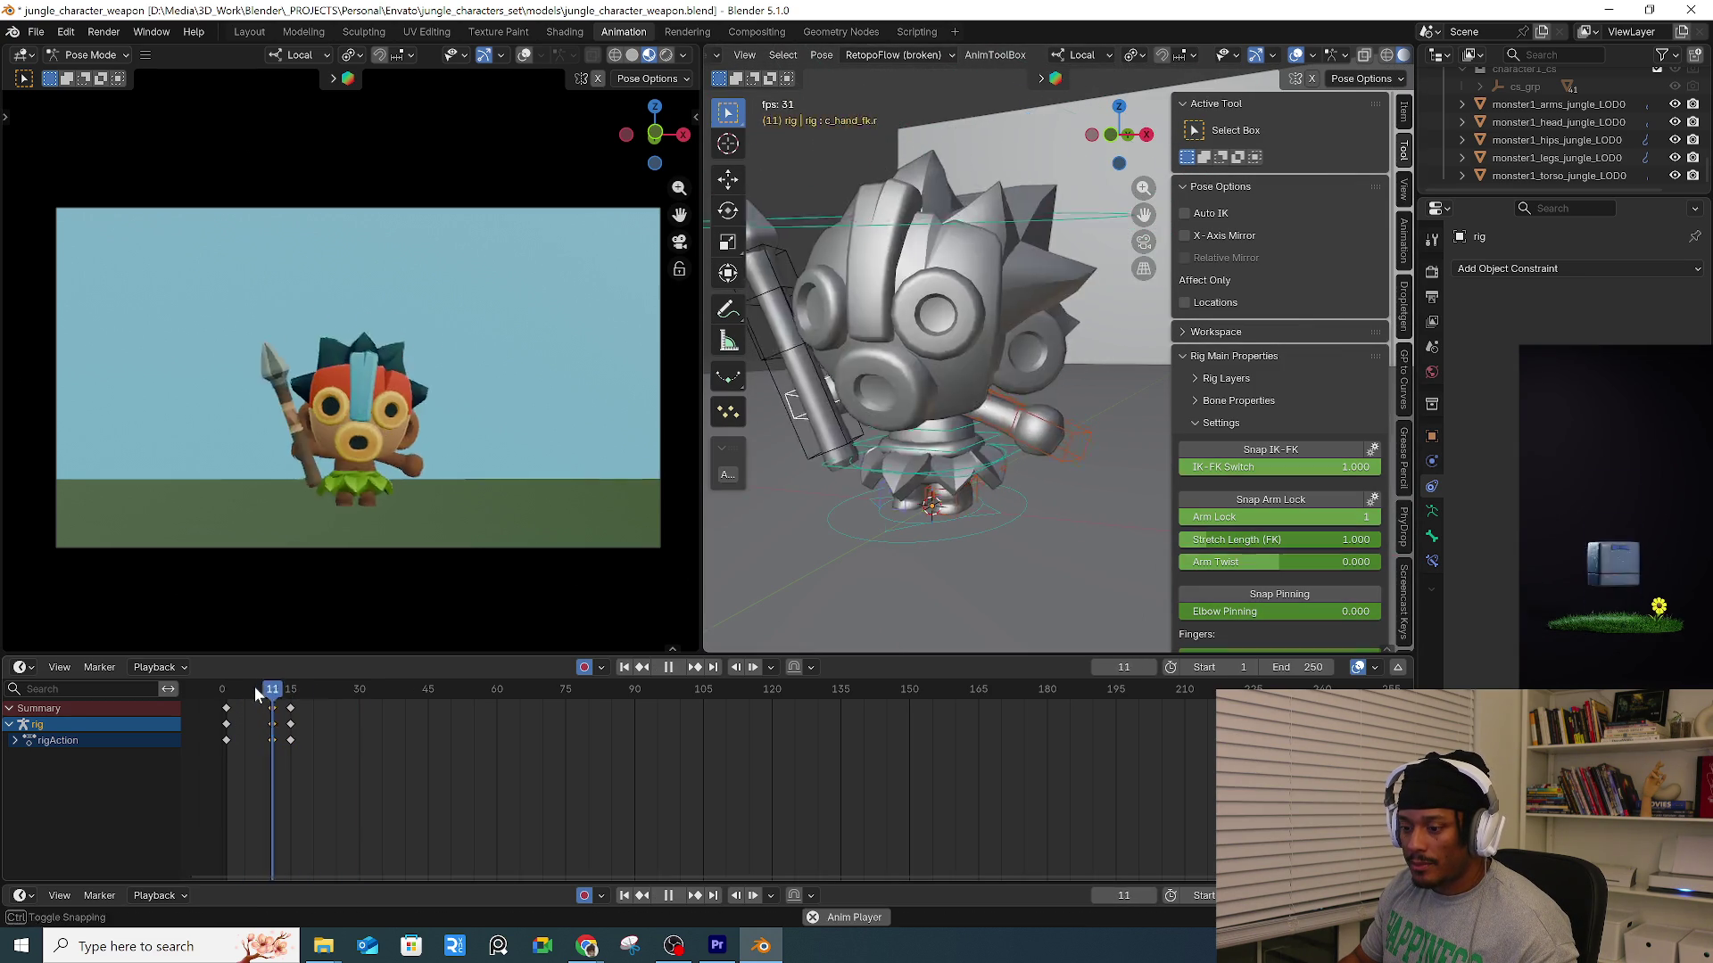
{"action": "mouse_move", "coordinate": [254, 687]}
{"action": "left_mouse_down"}
{"action": "mouse_move", "coordinate": [232, 705]}
{"action": "mouse_move", "coordinate": [291, 705]}
{"action": "left_mouse_up"}
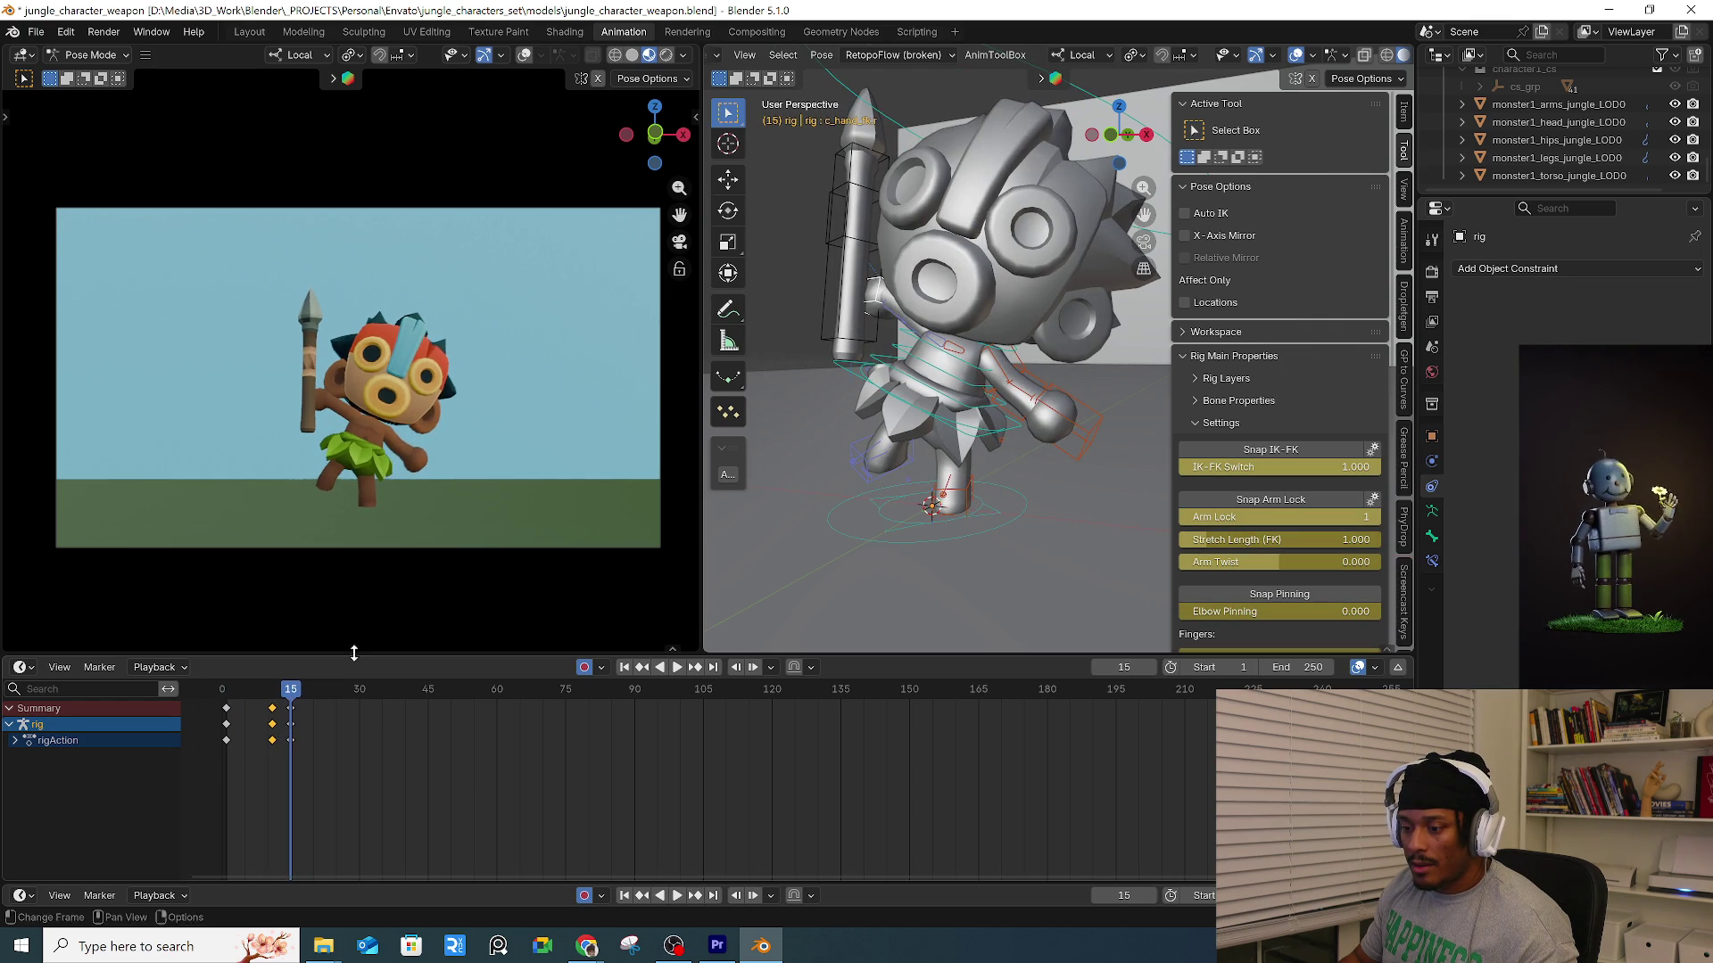
At frame 15, lift the root control c_root_master.x higher for the jump's peak.
{"action": "middle_click_drag", "start_coordinate": [1004, 441], "coordinate": [1015, 517]}
{"action": "left_click", "coordinate": [1016, 517]}
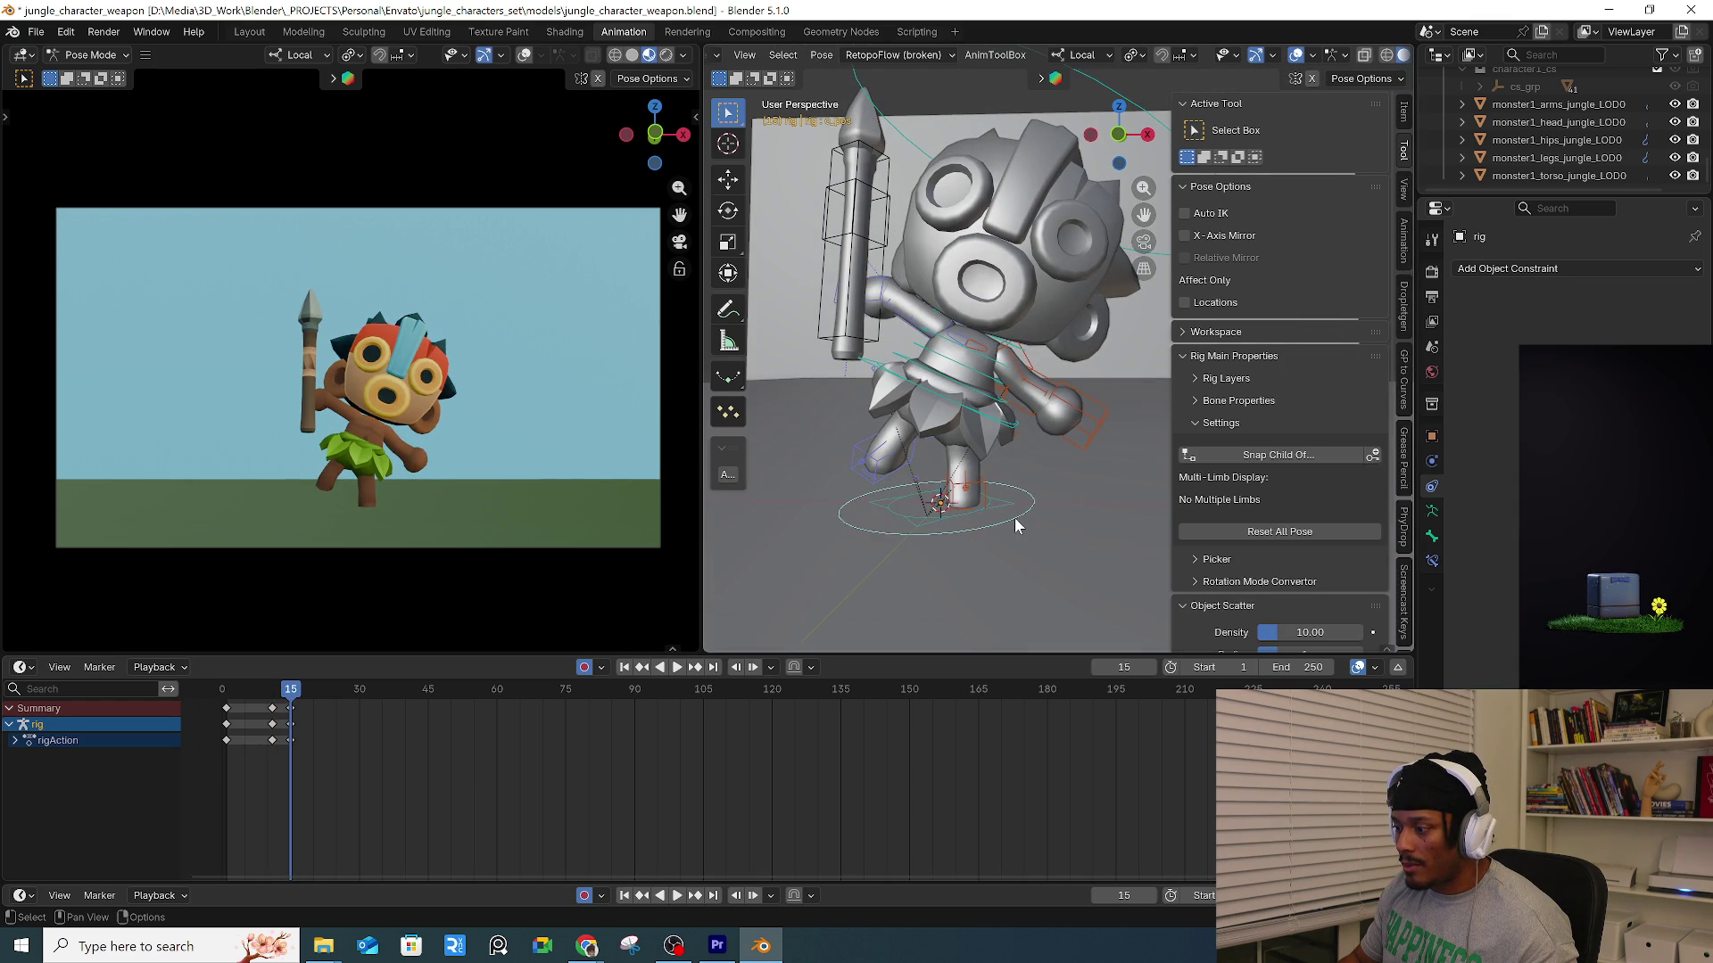
{"action": "left_click", "coordinate": [983, 487]}
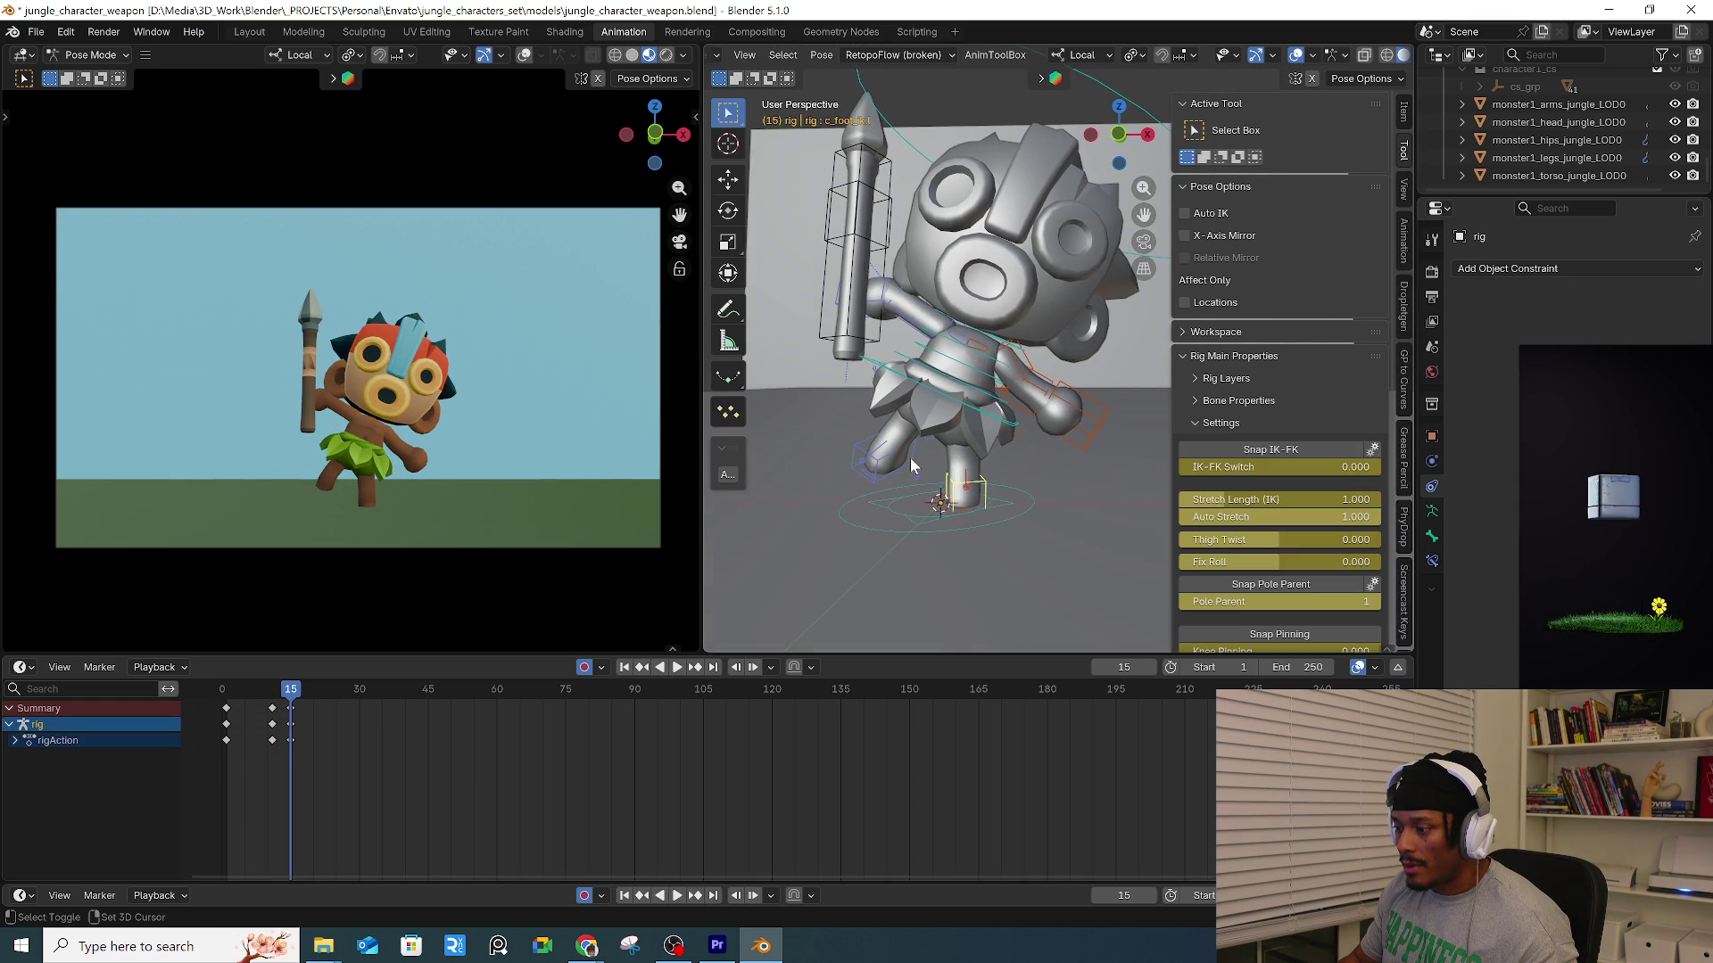
{"action": "left_click", "coordinate": [1009, 434]}
{"action": "key", "text": "g"}
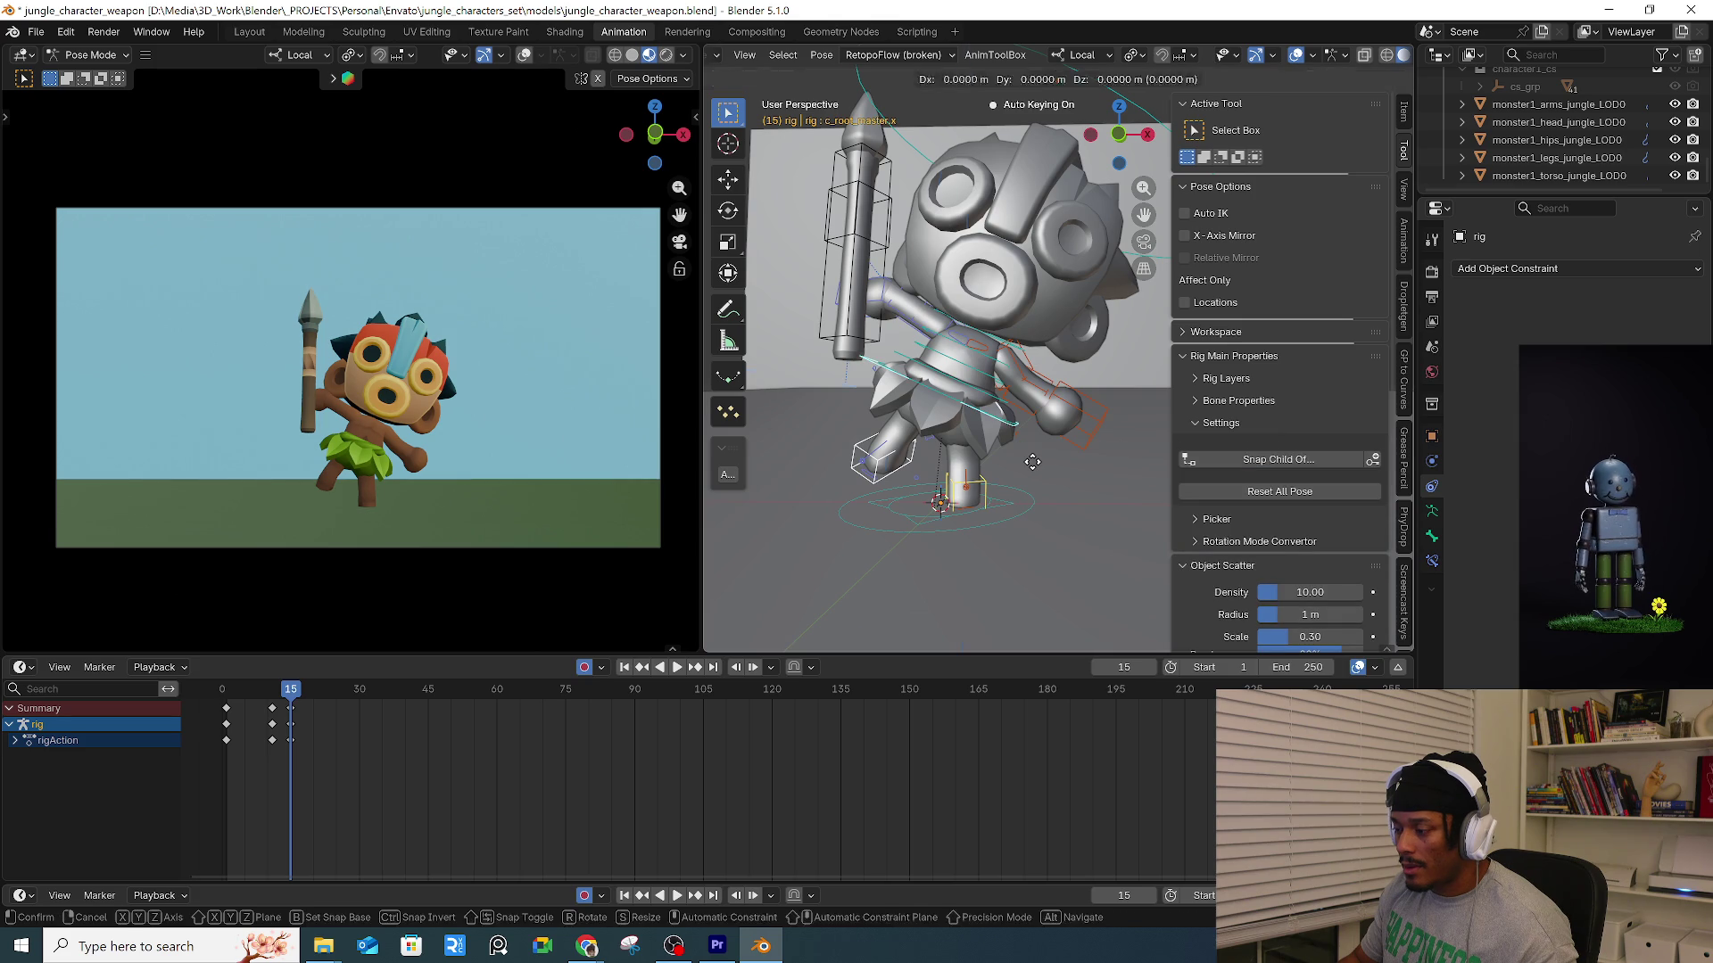
{"action": "left_click", "coordinate": [1036, 429]}
Try rotating the foot IK control, cancel it, and deselect the foot controls.
{"action": "middle_click_drag", "start_coordinate": [1036, 430], "coordinate": [972, 464]}
{"action": "left_click", "coordinate": [963, 459]}
{"action": "key", "text": "r"}
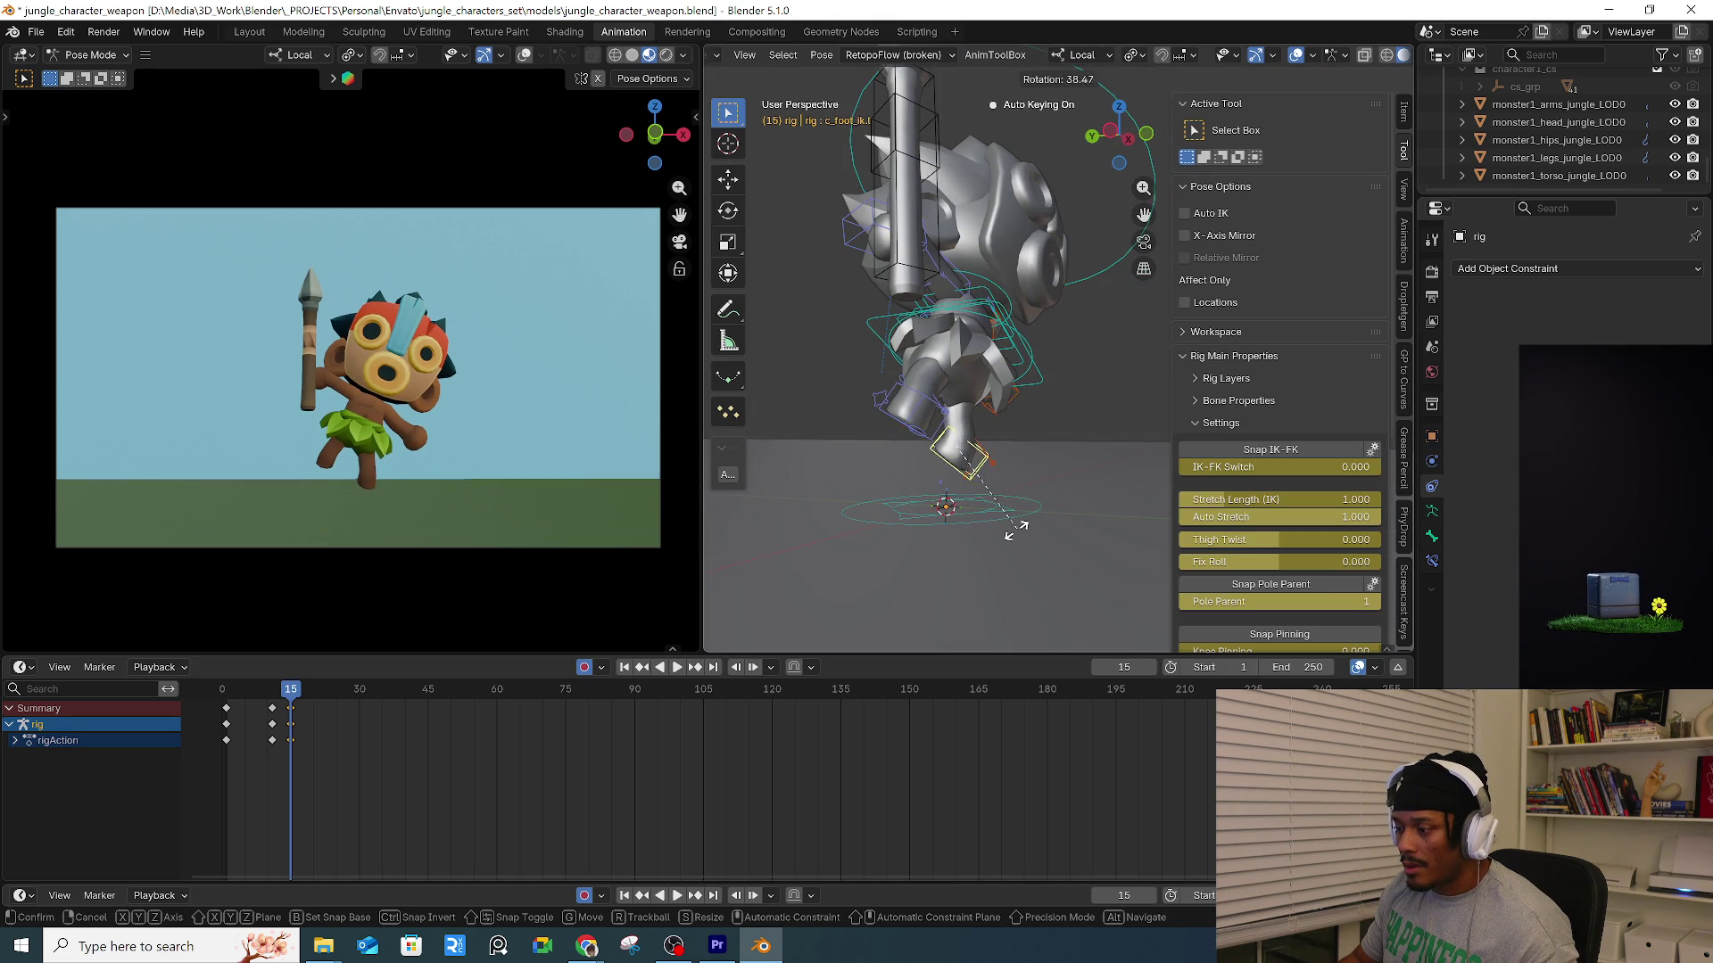
{"action": "right_click", "coordinate": [1019, 528]}
{"action": "mouse_move", "coordinate": [1017, 504]}
{"action": "middle_mouse_down"}
{"action": "mouse_move", "coordinate": [891, 450]}
{"action": "mouse_move", "coordinate": [937, 446]}
{"action": "mouse_move", "coordinate": [985, 469]}
{"action": "mouse_move", "coordinate": [970, 473]}
{"action": "middle_mouse_up"}
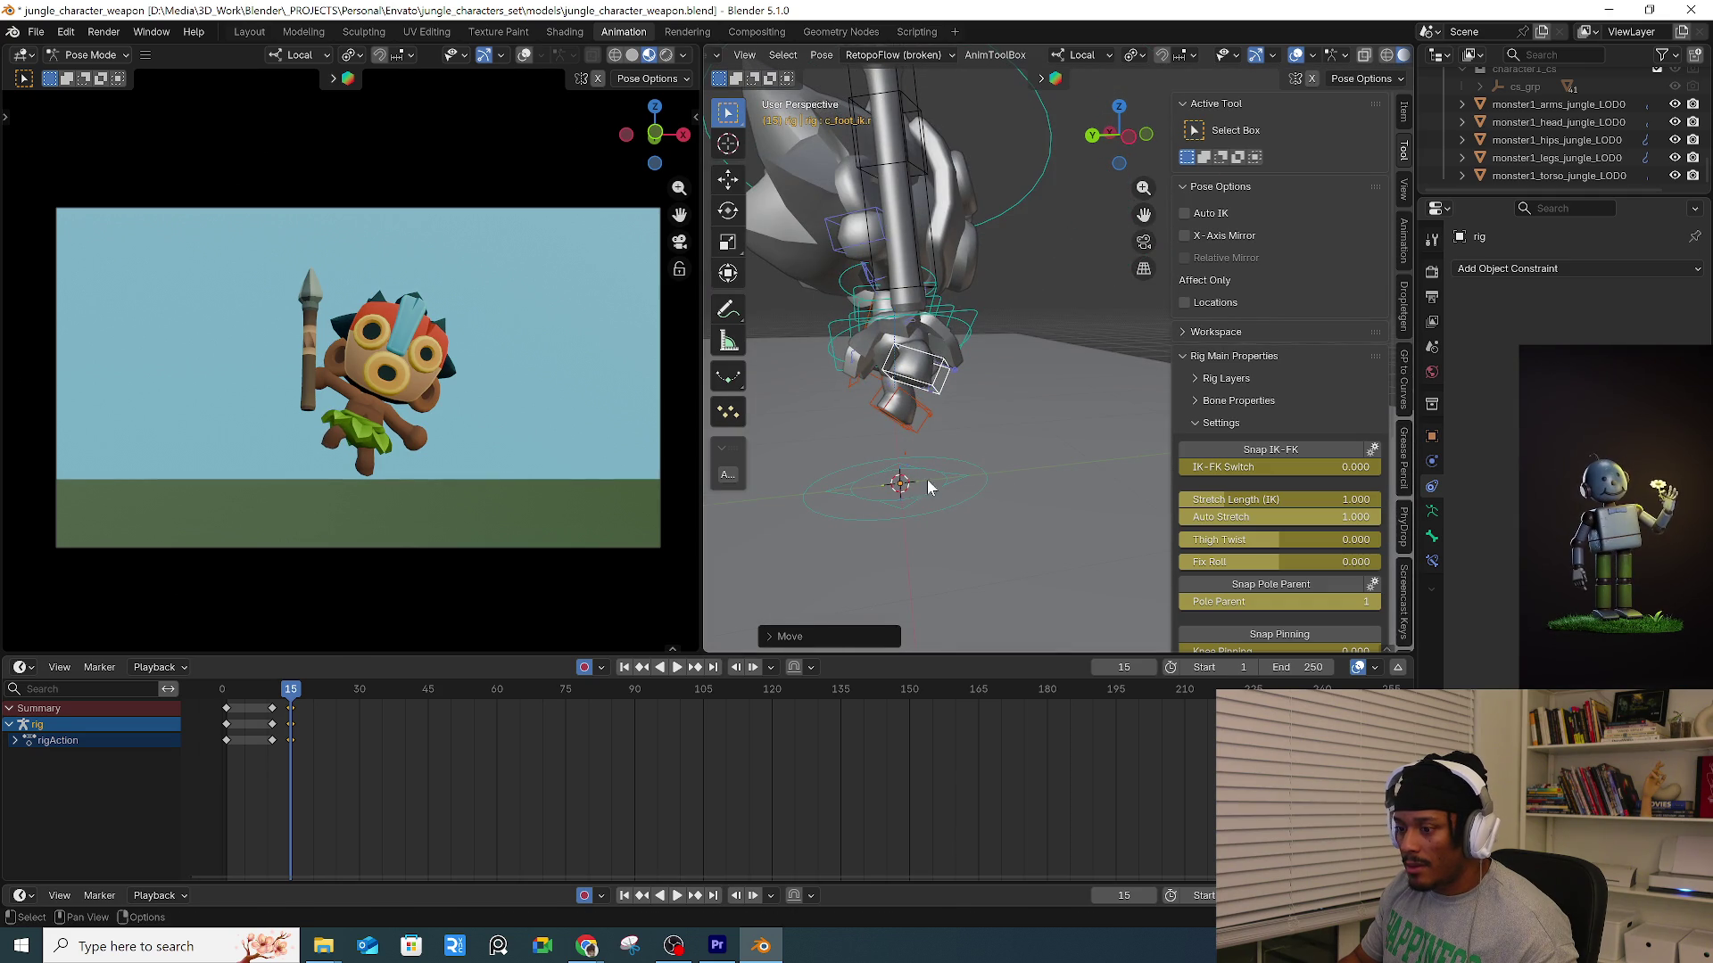
{"action": "left_click", "coordinate": [817, 520]}
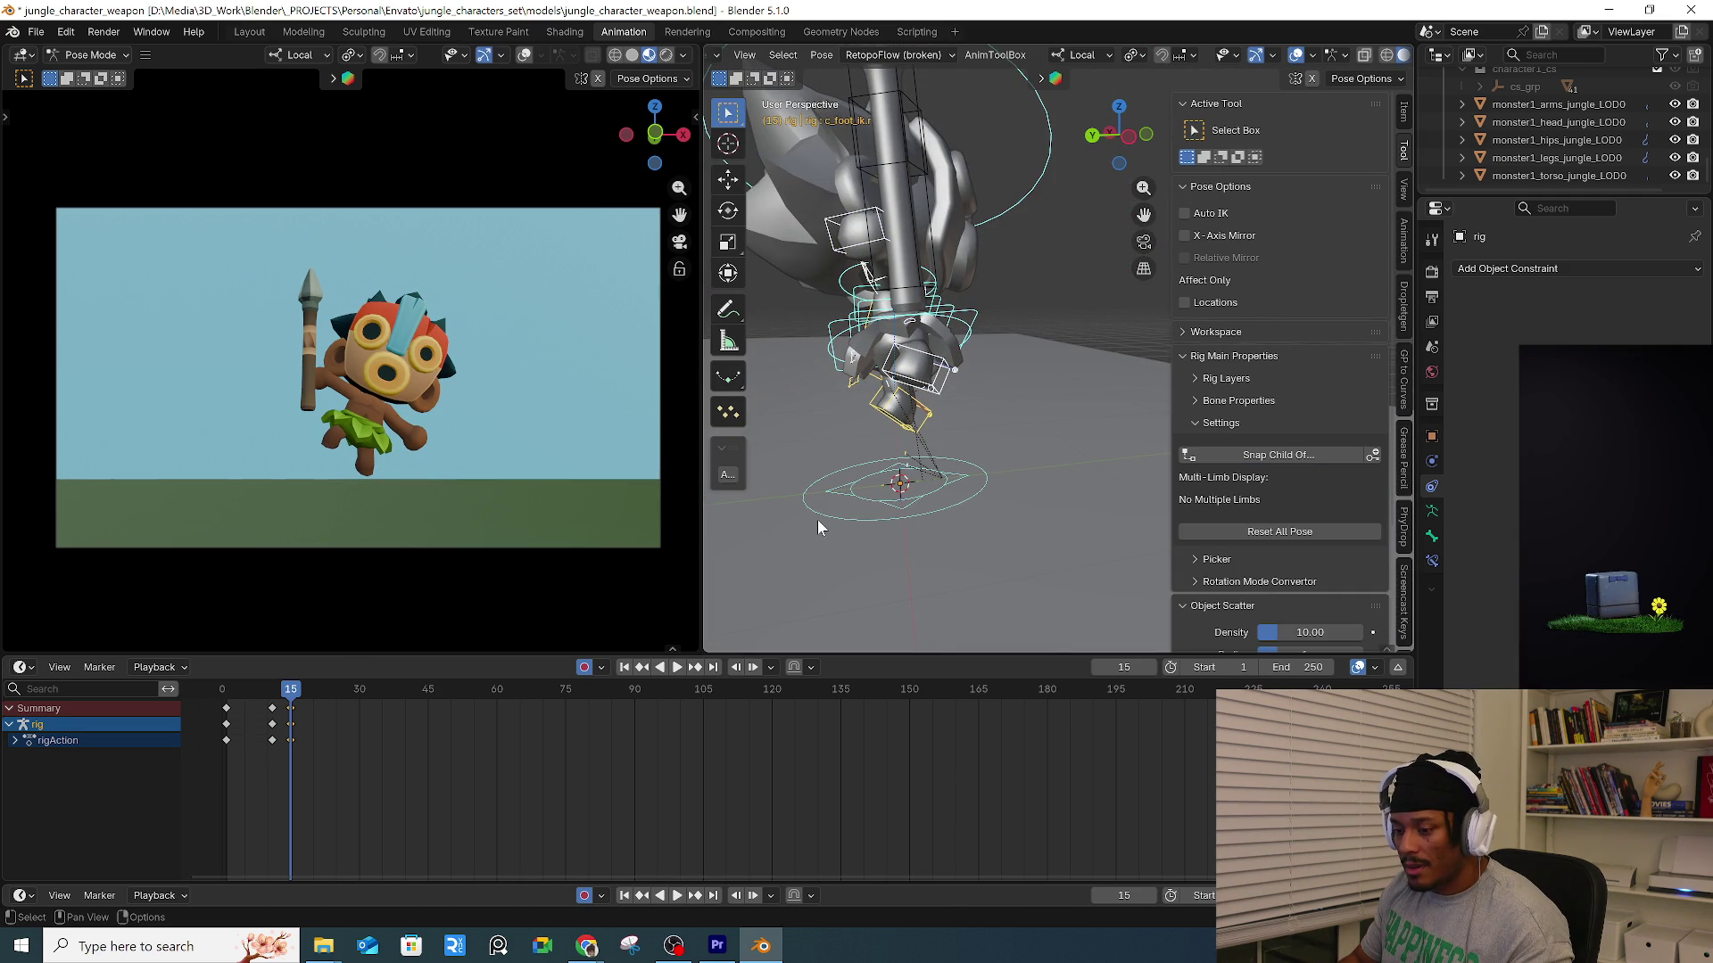
Preview the jump, then select the frame 15 keys and step toward frame 18.
{"action": "key", "text": "space"}
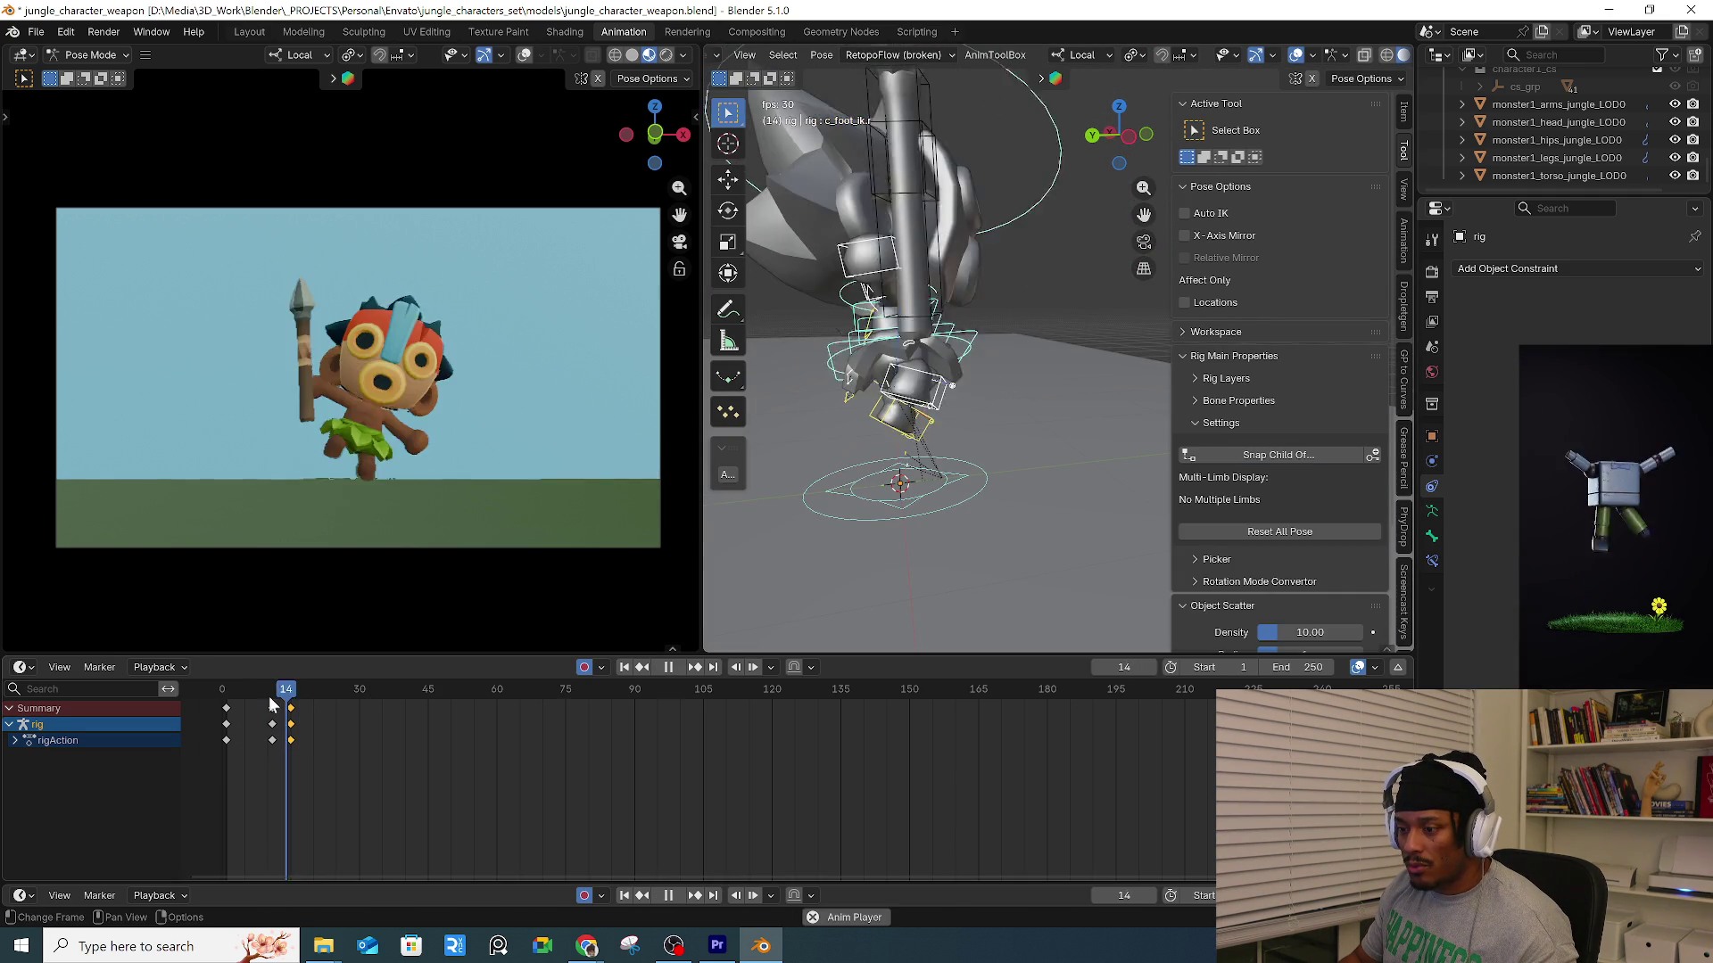
{"action": "left_click_drag", "start_coordinate": [333, 704], "coordinate": [291, 707]}
{"action": "left_click", "coordinate": [291, 708]}
{"action": "key", "text": "Right"}
{"action": "key", "text": "Right"}
{"action": "key", "text": "Right"}
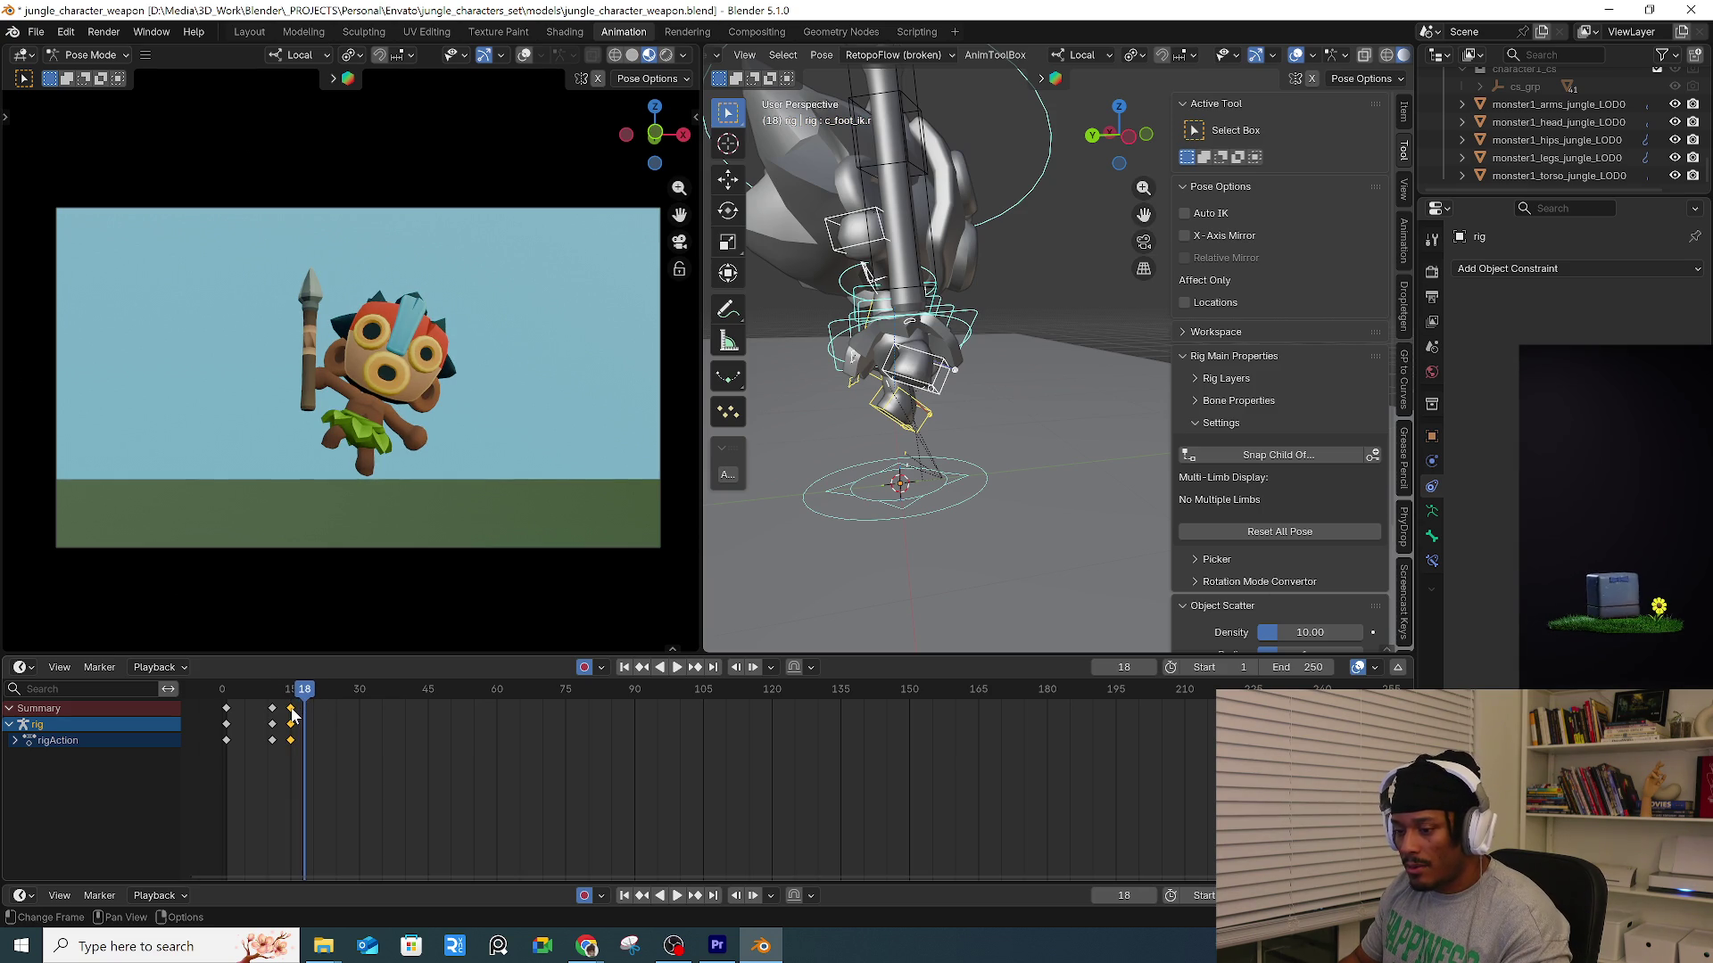
At frame 18, move a foot control vertically along Z.
{"action": "key", "text": "Left"}
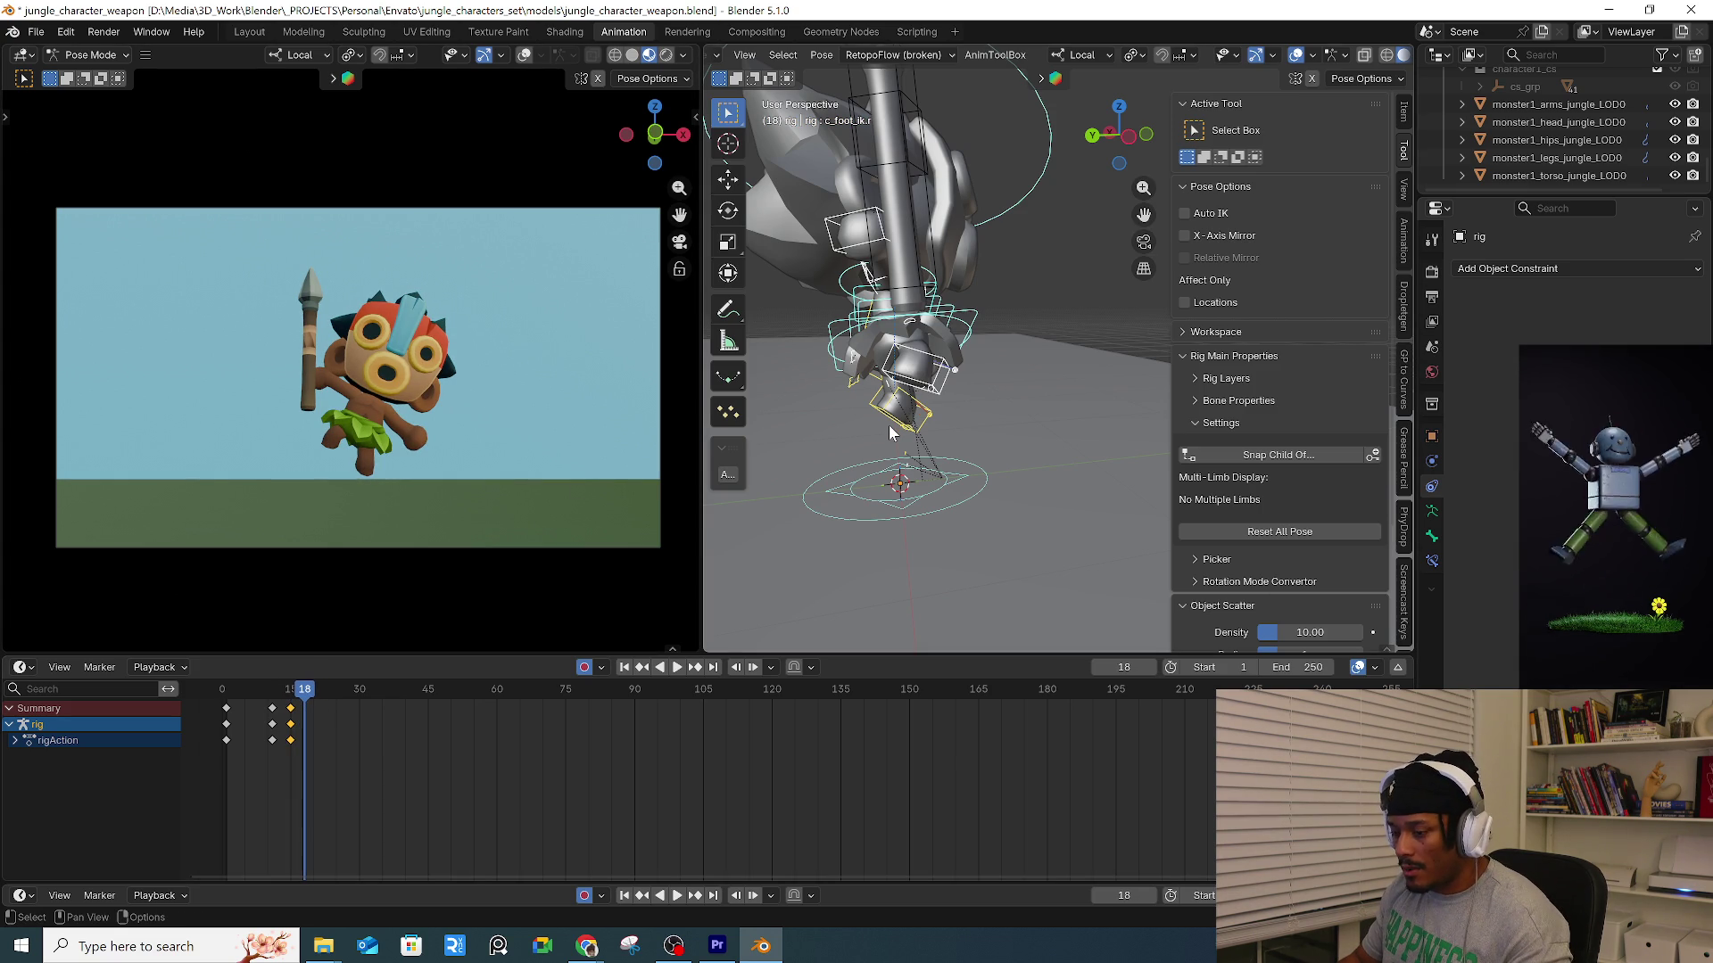
{"action": "mouse_move", "coordinate": [976, 443]}
{"action": "middle_mouse_down"}
{"action": "mouse_move", "coordinate": [933, 419]}
{"action": "mouse_move", "coordinate": [948, 436]}
{"action": "middle_mouse_up"}
{"action": "key", "text": "g"}
{"action": "key", "text": "z"}
{"action": "left_click", "coordinate": [932, 419]}
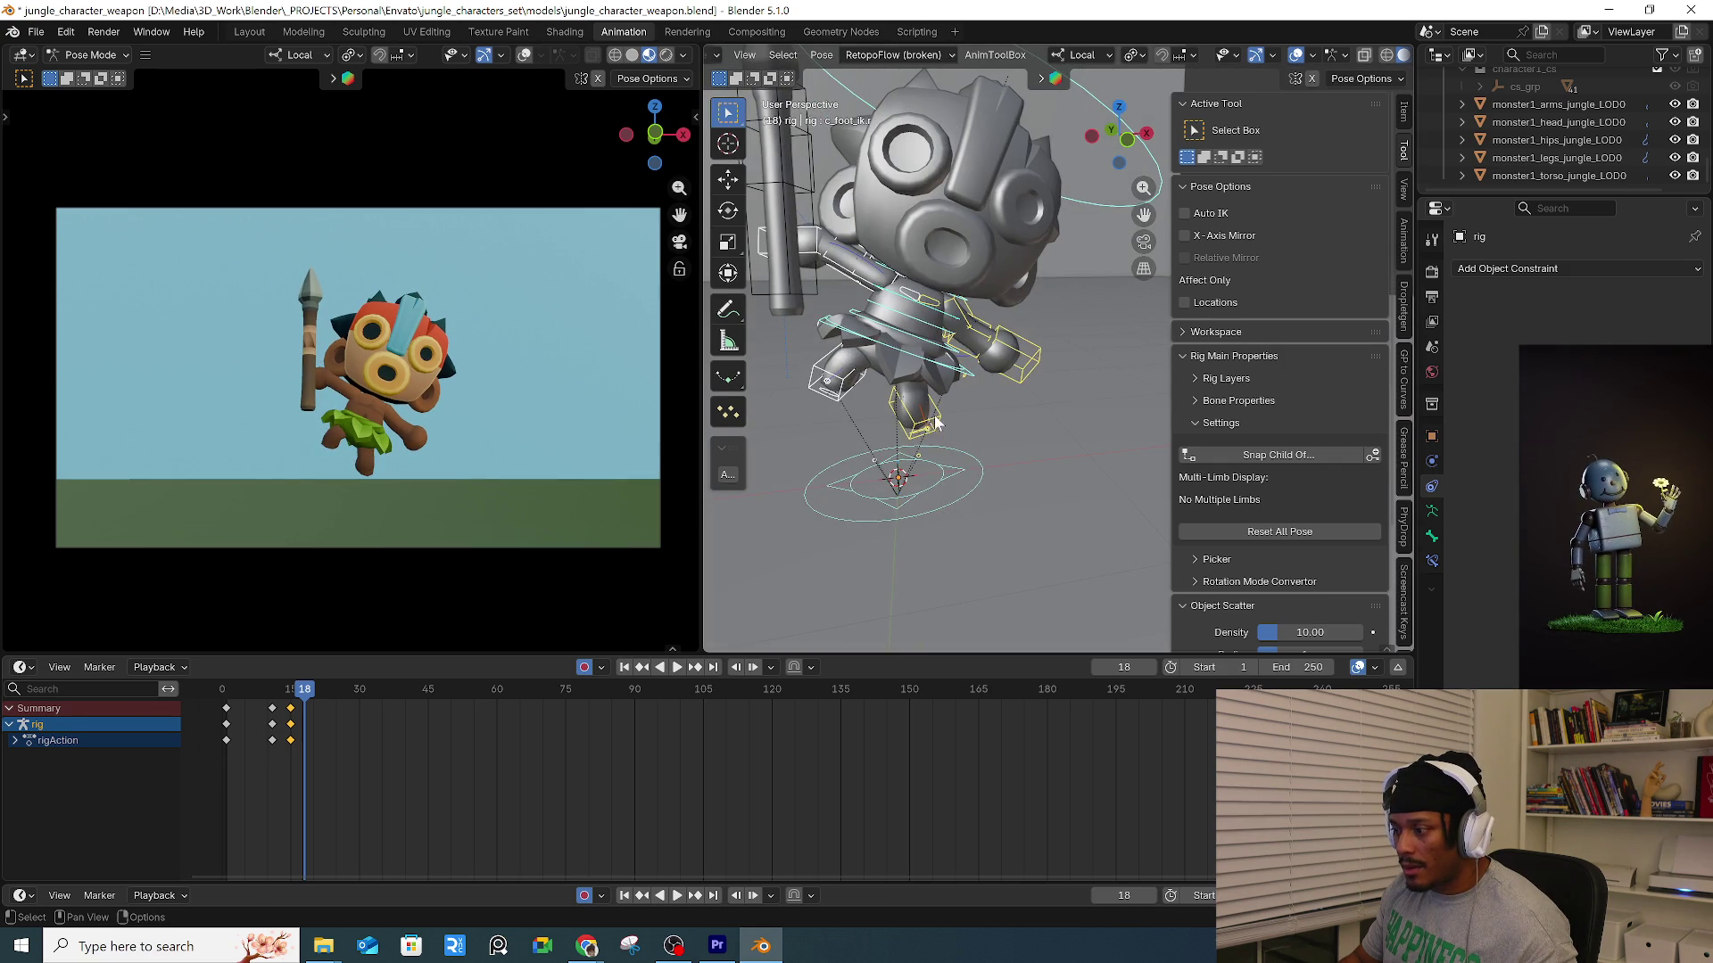
Raise the root control c_root_master.x vertically to lift the body.
{"action": "left_click", "coordinate": [919, 418]}
{"action": "left_click", "coordinate": [974, 374]}
{"action": "key", "text": "g"}
{"action": "key", "text": "z"}
{"action": "left_click", "coordinate": [916, 395]}
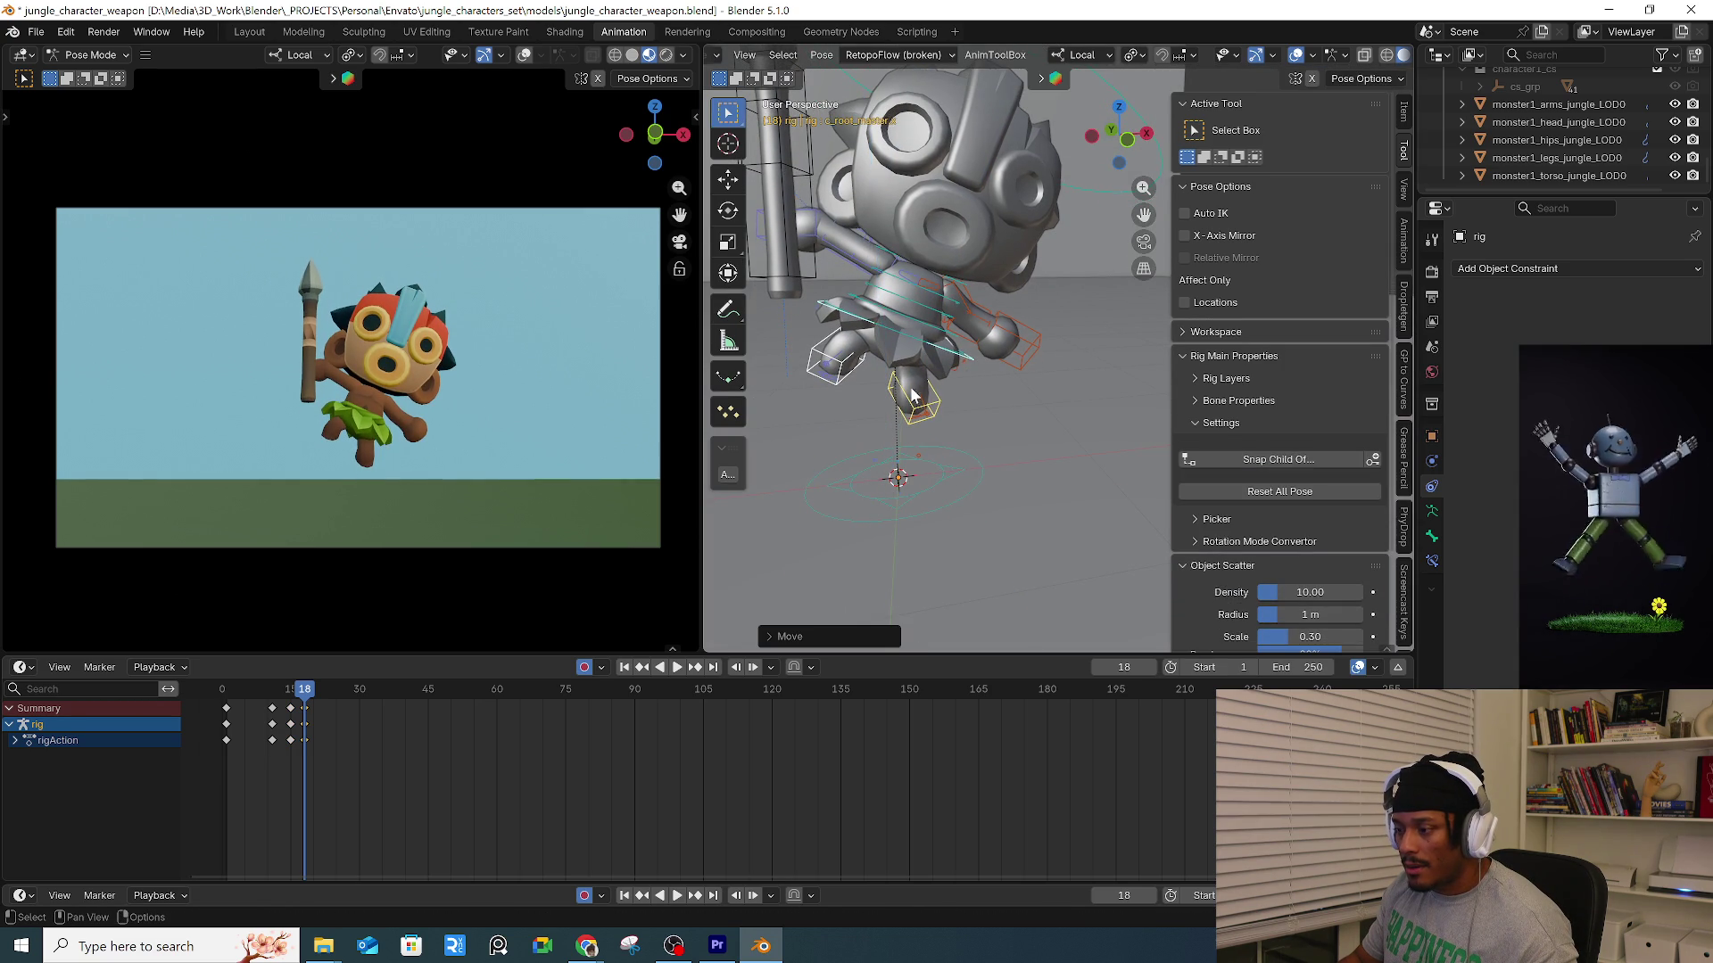
Reposition the right foot control c_foot_ik.r.
{"action": "left_click", "coordinate": [863, 361]}
{"action": "mouse_move", "coordinate": [864, 361]}
{"action": "middle_mouse_down"}
{"action": "mouse_move", "coordinate": [958, 361]}
{"action": "mouse_move", "coordinate": [895, 377]}
{"action": "mouse_move", "coordinate": [929, 410]}
{"action": "mouse_move", "coordinate": [1001, 420]}
{"action": "middle_mouse_up"}
{"action": "key", "text": "g"}
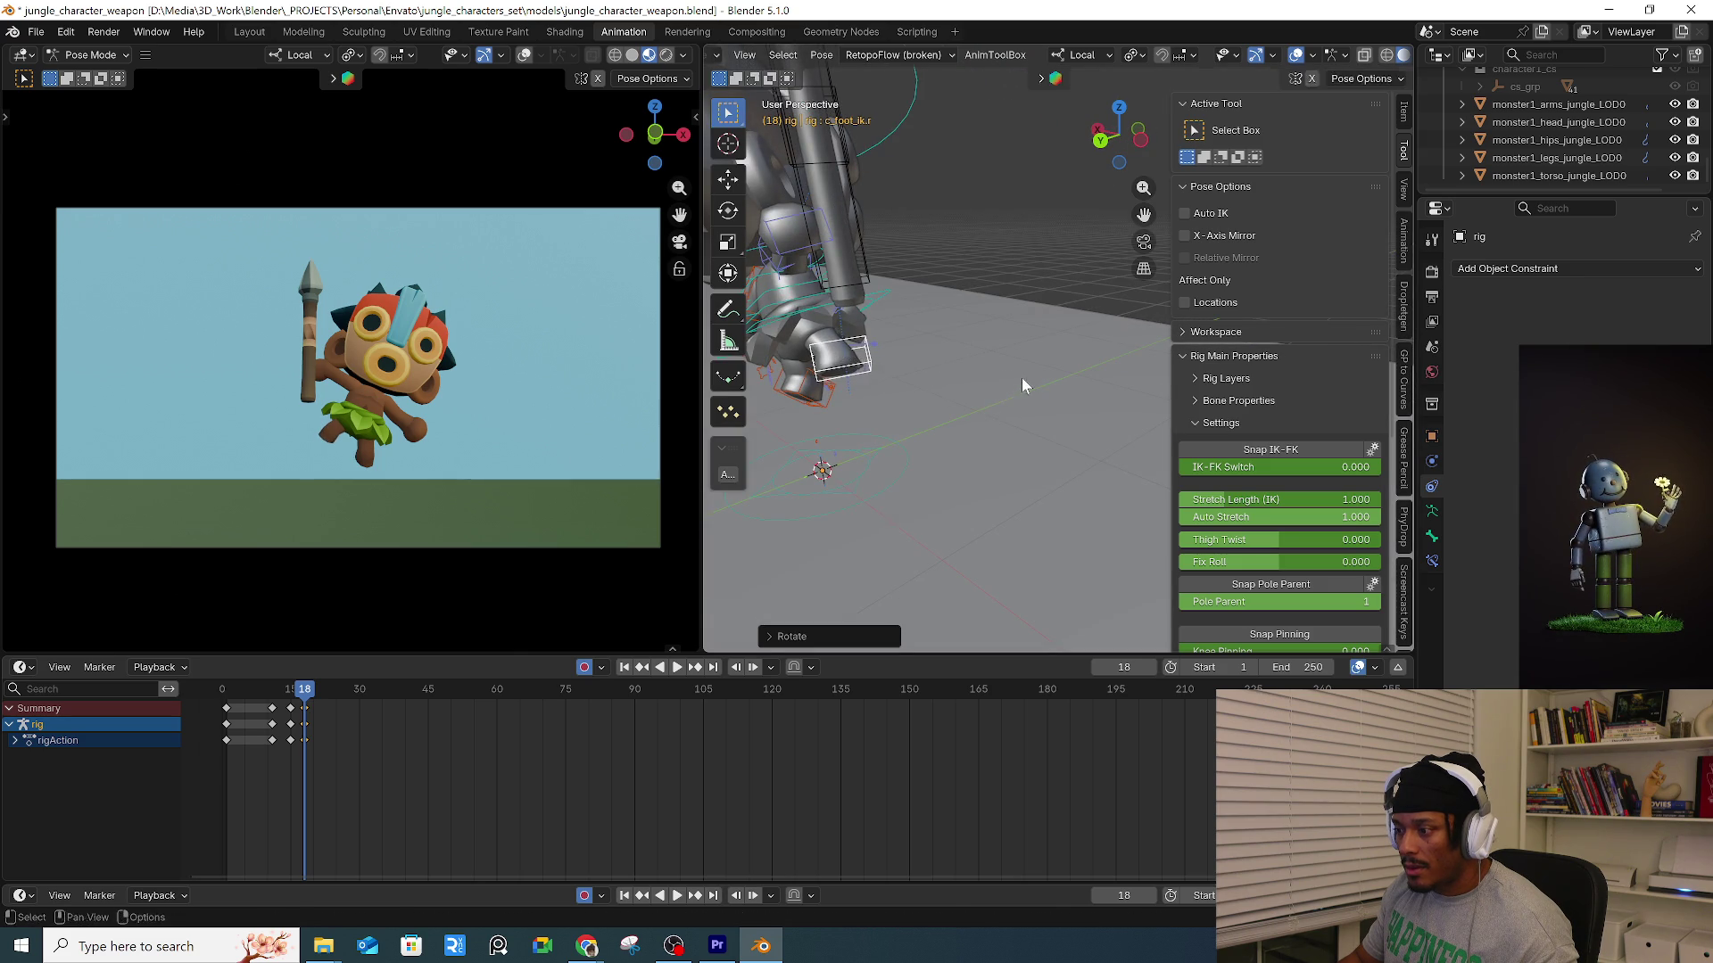
{"action": "left_click", "coordinate": [1014, 393]}
Turn the right arm control c_arm_fk.r, abandoning a trial root rotation.
{"action": "mouse_move", "coordinate": [1008, 398]}
{"action": "middle_mouse_down"}
{"action": "mouse_move", "coordinate": [903, 375]}
{"action": "mouse_move", "coordinate": [992, 362]}
{"action": "mouse_move", "coordinate": [896, 346]}
{"action": "middle_mouse_up"}
{"action": "left_click", "coordinate": [977, 366]}
{"action": "key", "text": "r"}
{"action": "right_click", "coordinate": [999, 366]}
{"action": "left_click", "coordinate": [896, 345]}
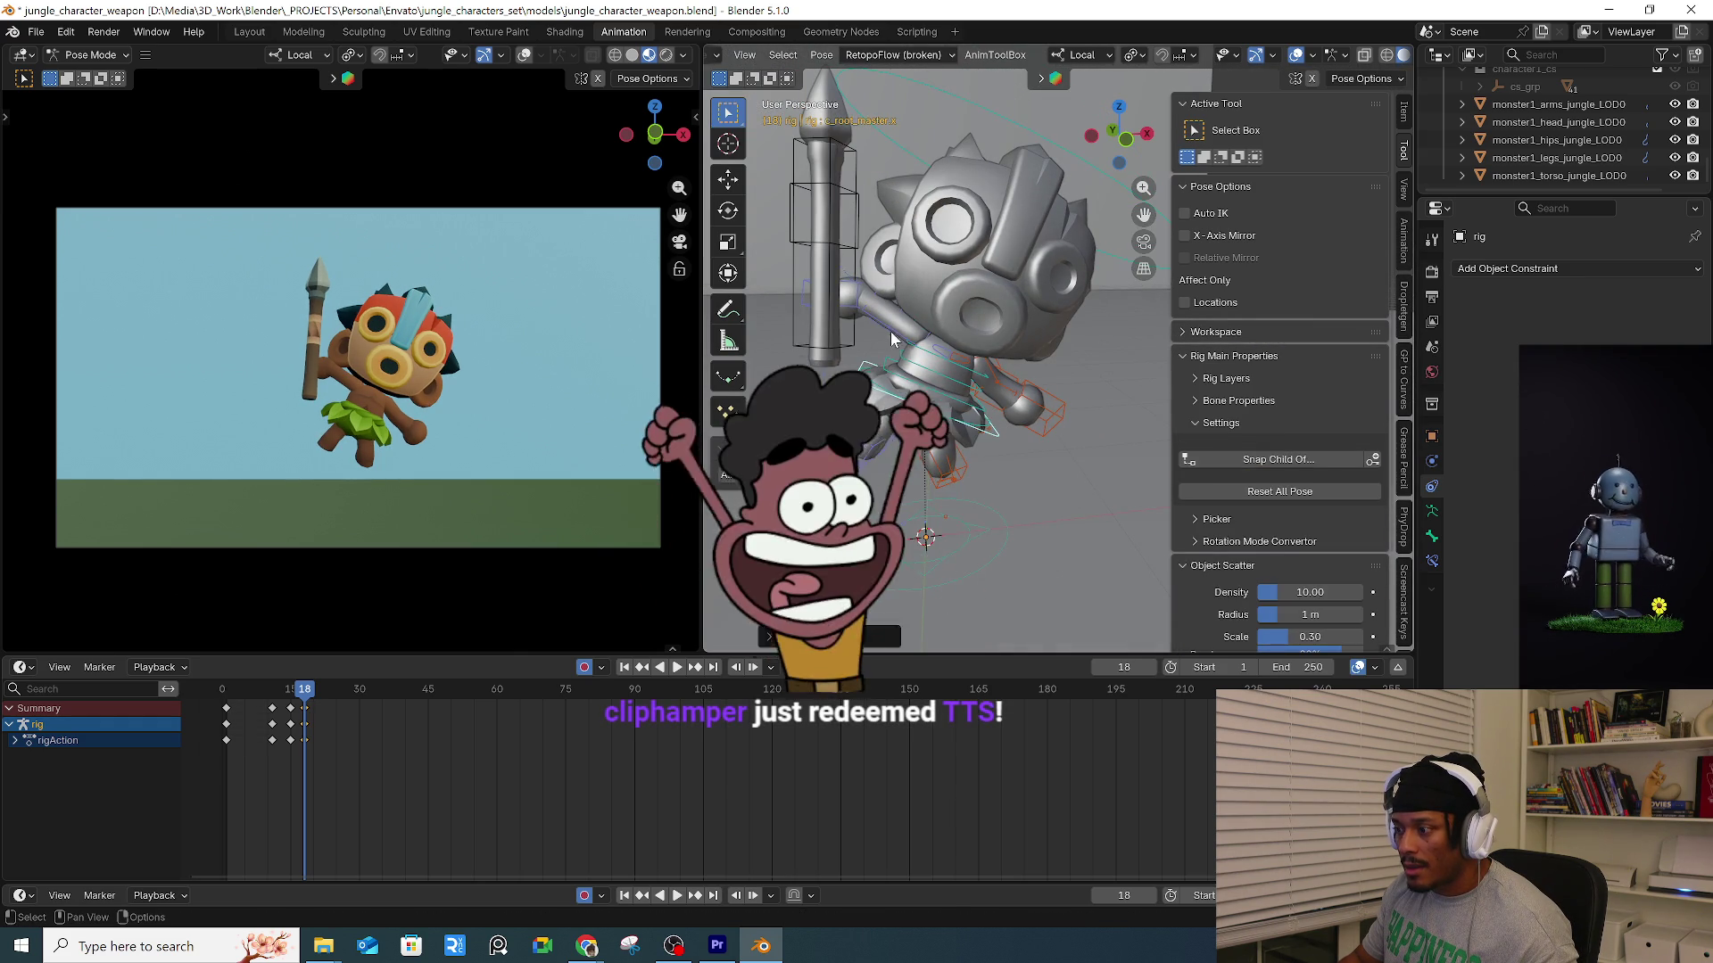
{"action": "key", "text": "r"}
{"action": "mouse_move", "coordinate": [1049, 334]}
{"action": "middle_mouse_down"}
{"action": "mouse_move", "coordinate": [1075, 378]}
{"action": "mouse_move", "coordinate": [1018, 432]}
{"action": "mouse_move", "coordinate": [1017, 494]}
{"action": "mouse_move", "coordinate": [918, 370]}
{"action": "mouse_move", "coordinate": [952, 355]}
{"action": "mouse_move", "coordinate": [1014, 410]}
{"action": "mouse_move", "coordinate": [1078, 354]}
{"action": "middle_mouse_up"}
{"action": "left_click", "coordinate": [1062, 484]}
Tilt the head control c_head.x.
{"action": "left_click", "coordinate": [1035, 351]}
{"action": "key", "text": "r"}
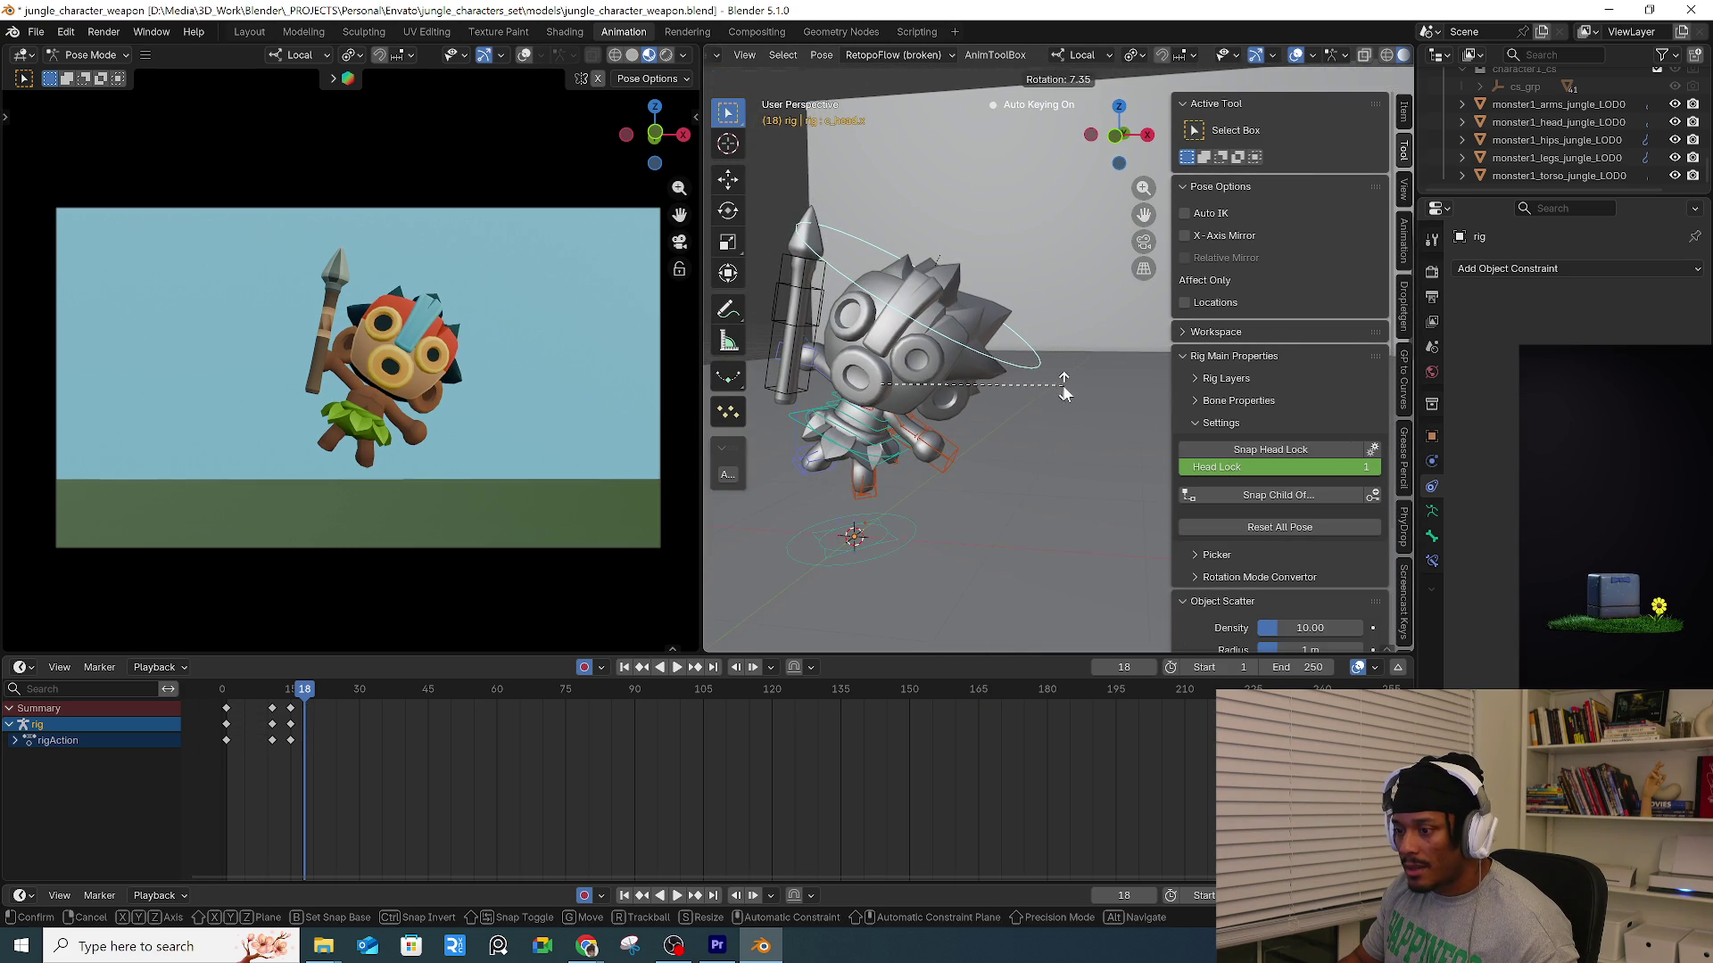
{"action": "left_click", "coordinate": [902, 483]}
{"action": "left_click", "coordinate": [905, 491]}
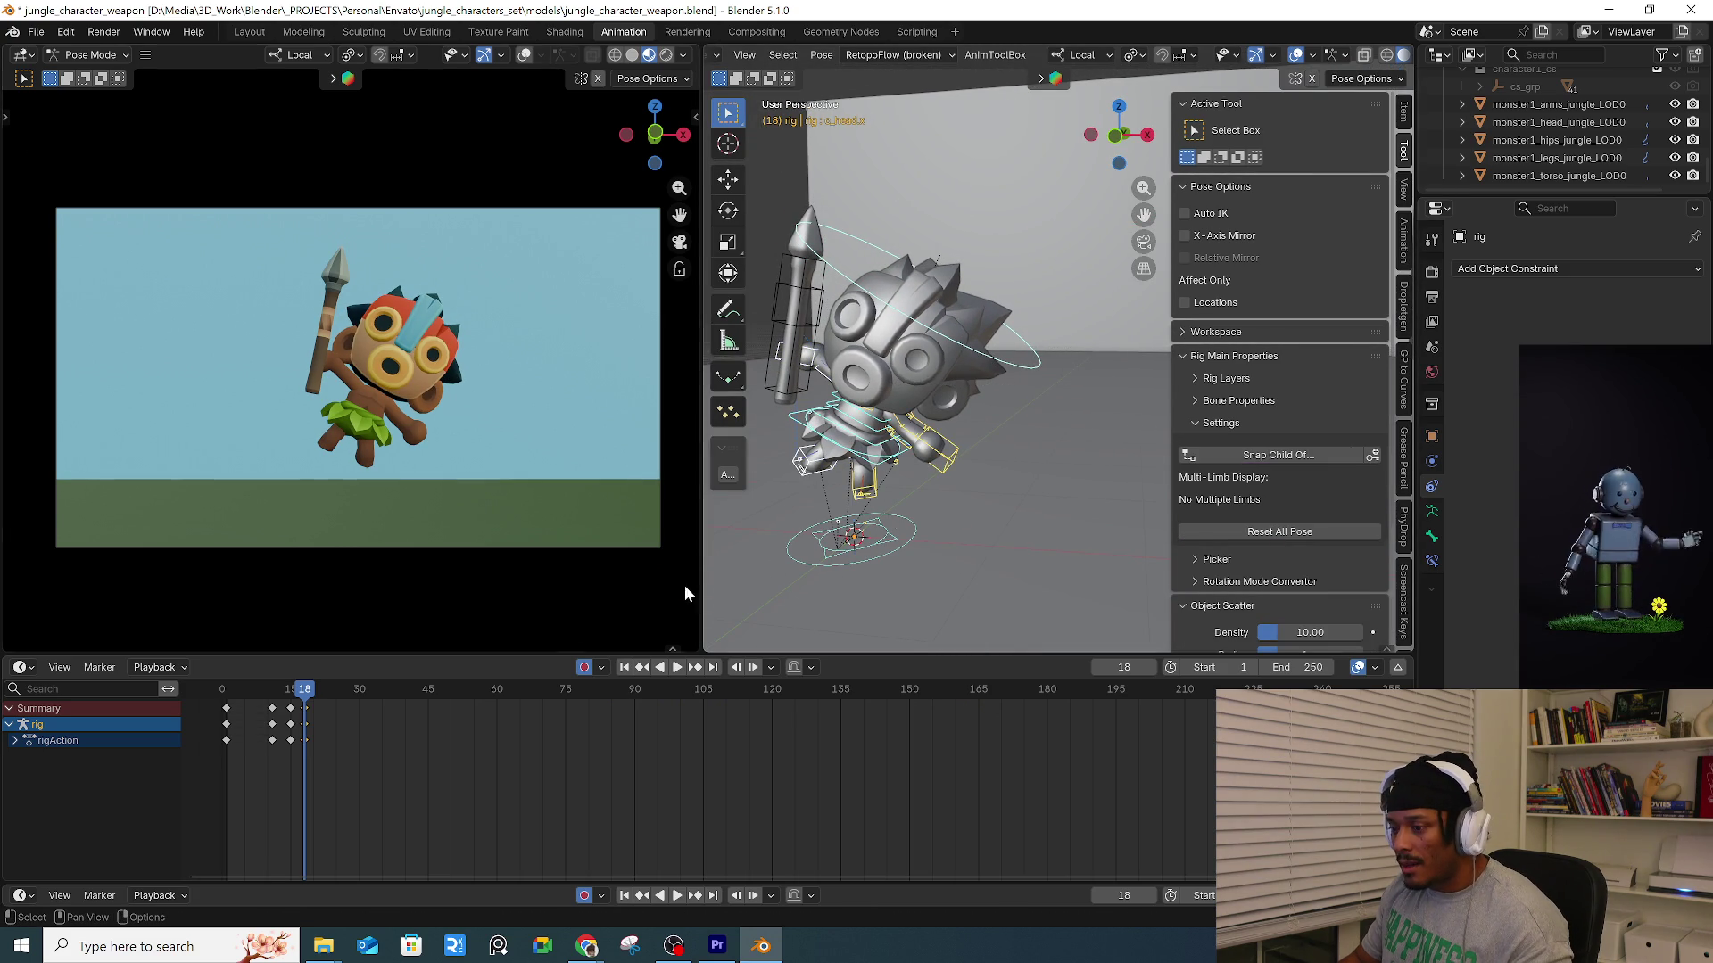
Play back the jump, then stop and check the pose at frame 13.
{"action": "key", "text": "space"}
{"action": "mouse_move", "coordinate": [268, 698]}
{"action": "left_mouse_down"}
{"action": "mouse_move", "coordinate": [228, 701]}
{"action": "mouse_move", "coordinate": [311, 707]}
{"action": "mouse_move", "coordinate": [288, 704]}
{"action": "left_mouse_up"}
{"action": "key", "text": "Escape"}
{"action": "left_click", "coordinate": [280, 692]}
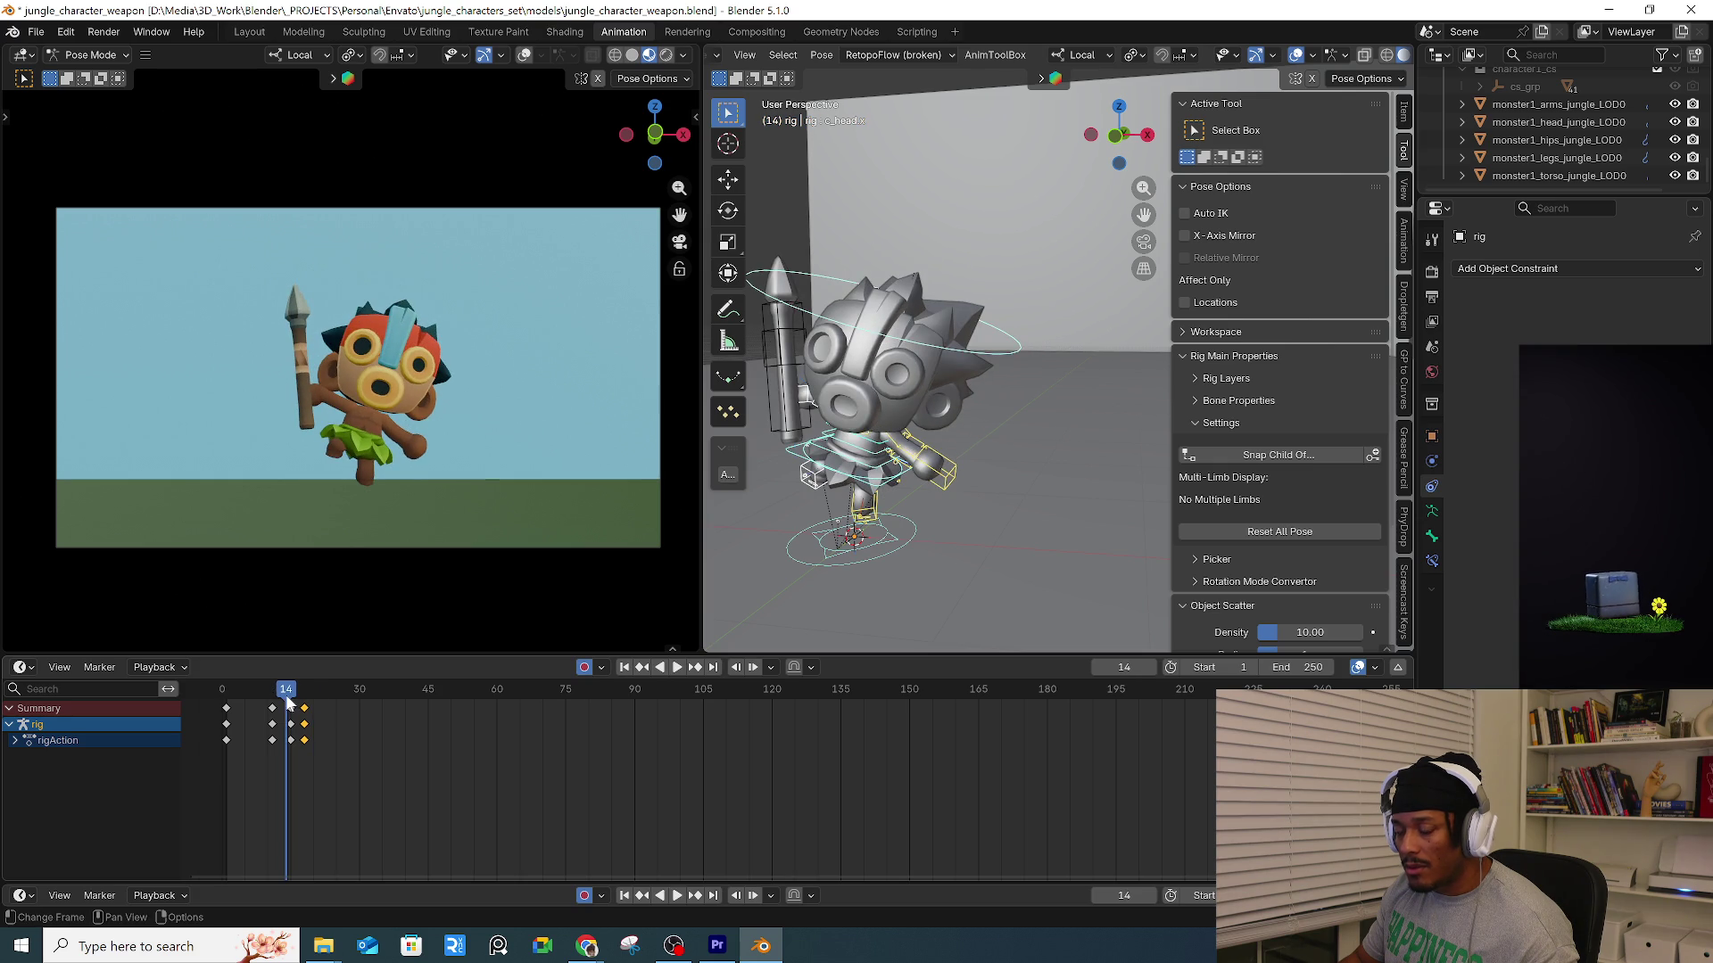
Play back the jump, then stop at frame 18 and insert a keyframe.
{"action": "key", "text": "space"}
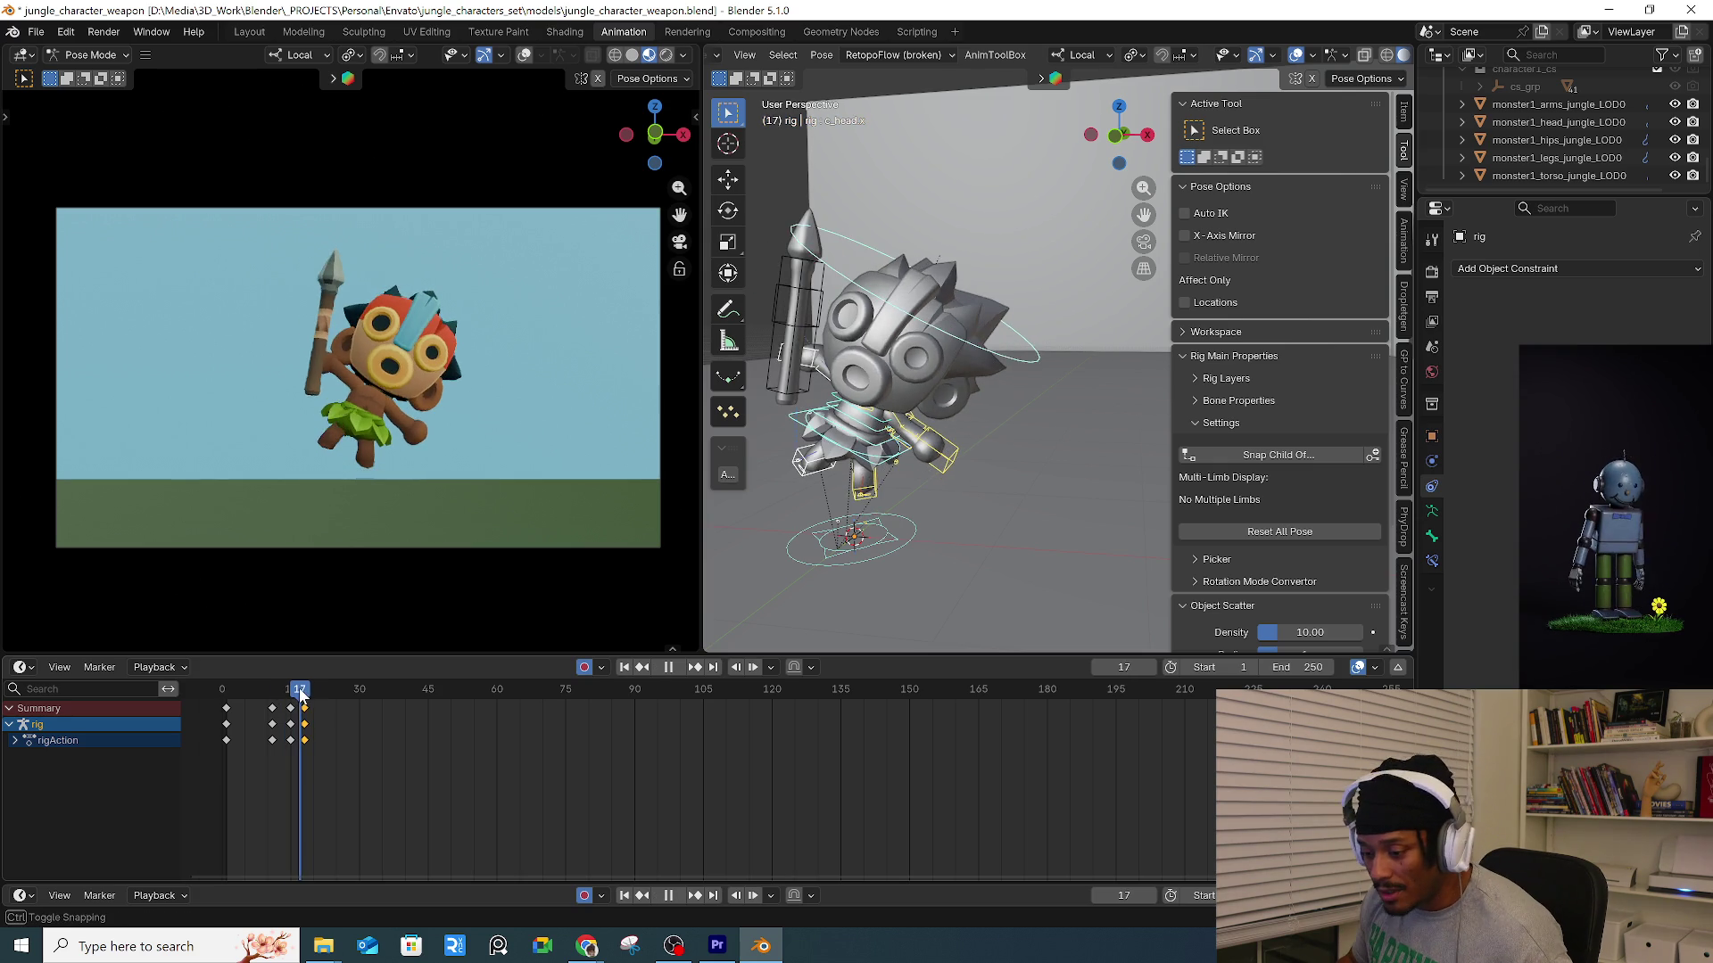
{"action": "left_click_drag", "start_coordinate": [234, 714], "coordinate": [232, 719]}
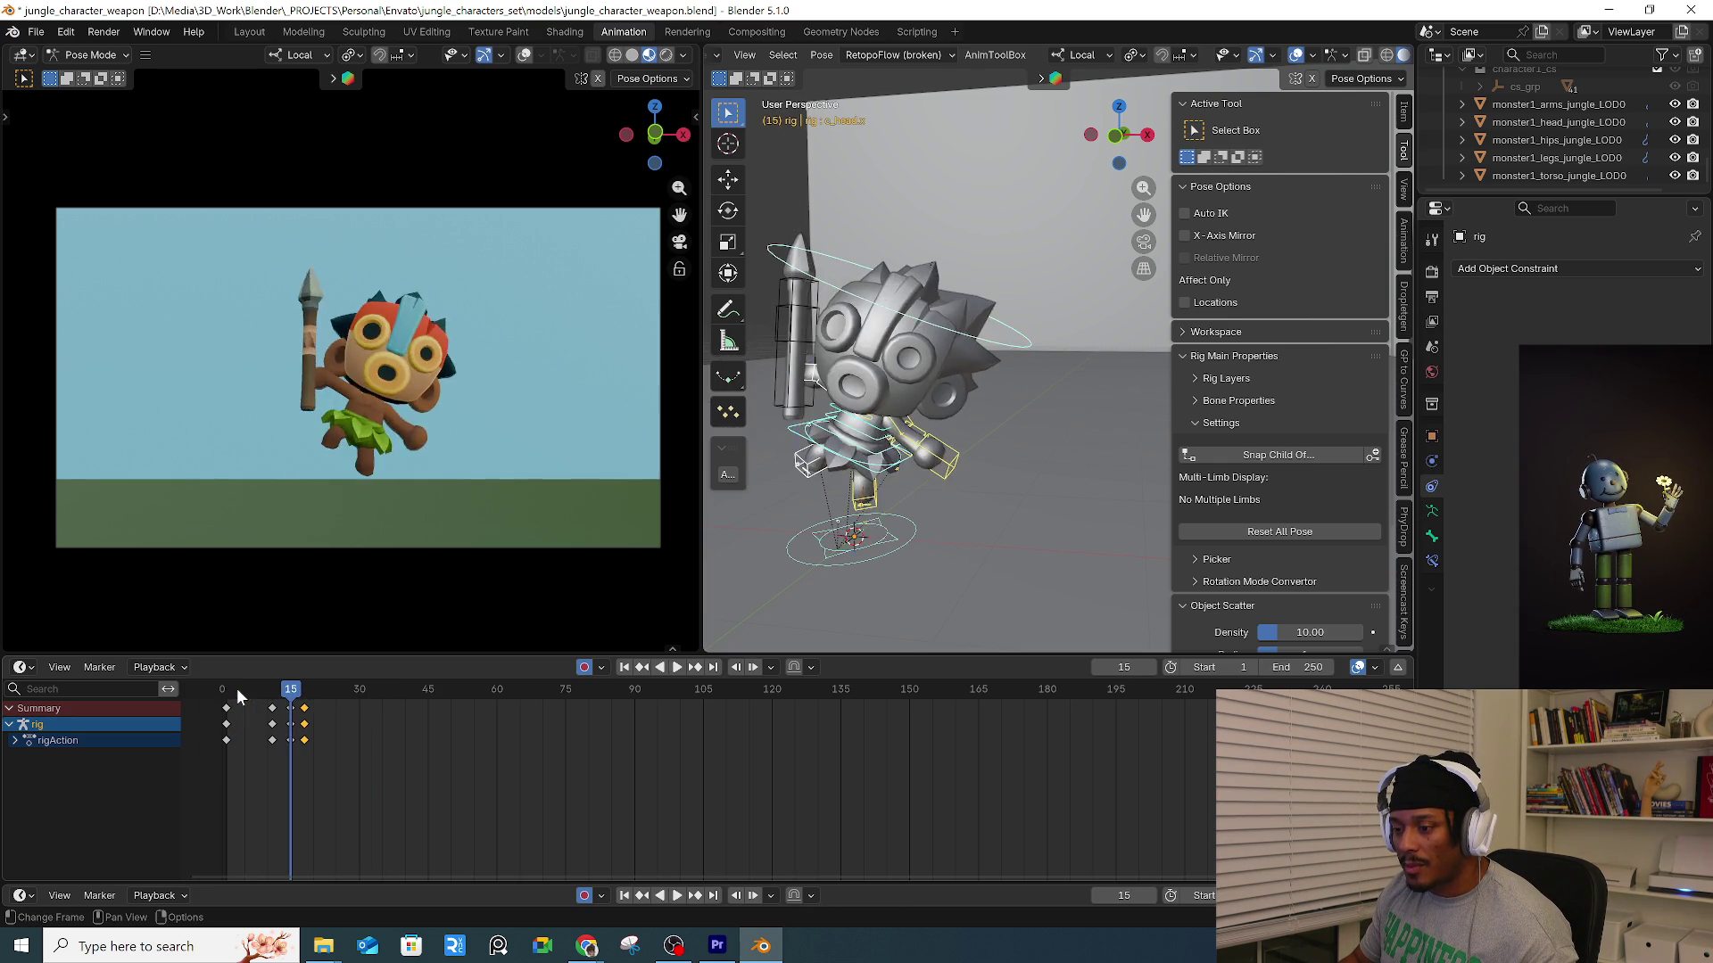
{"action": "key", "text": "space"}
{"action": "left_click_drag", "start_coordinate": [296, 691], "coordinate": [315, 697]}
{"action": "key", "text": "i"}
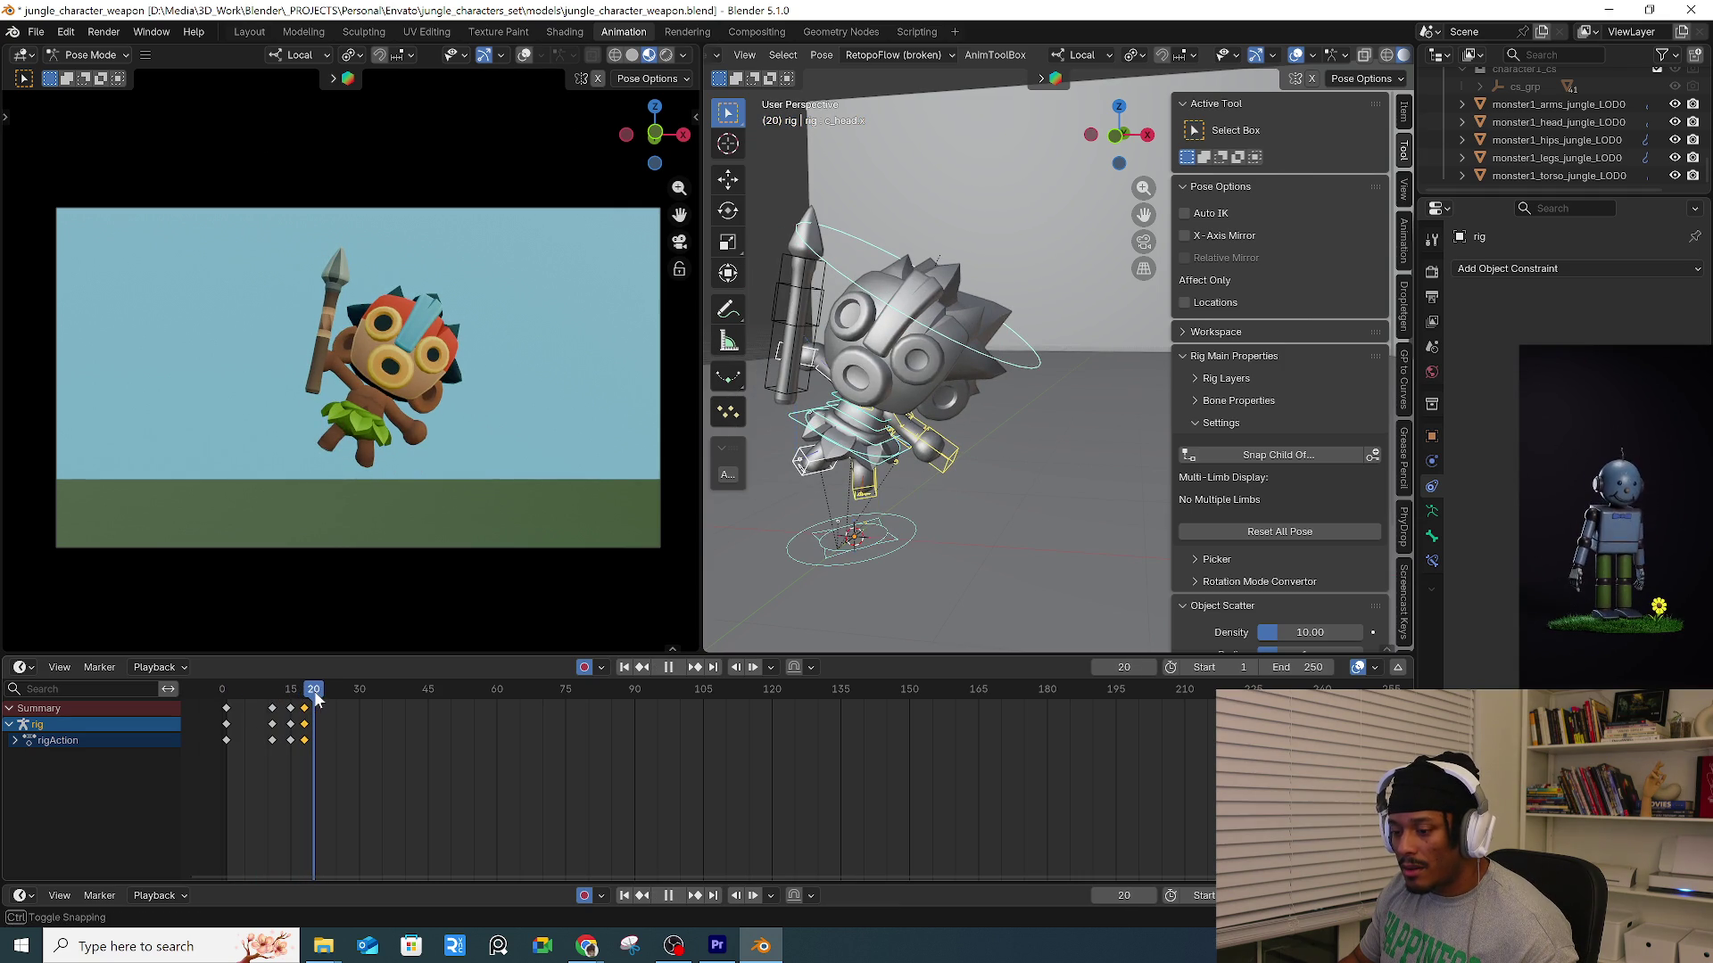
Select the root control, replay the animation and return to frame 18.
{"action": "middle_click_drag", "start_coordinate": [938, 466], "coordinate": [905, 504]}
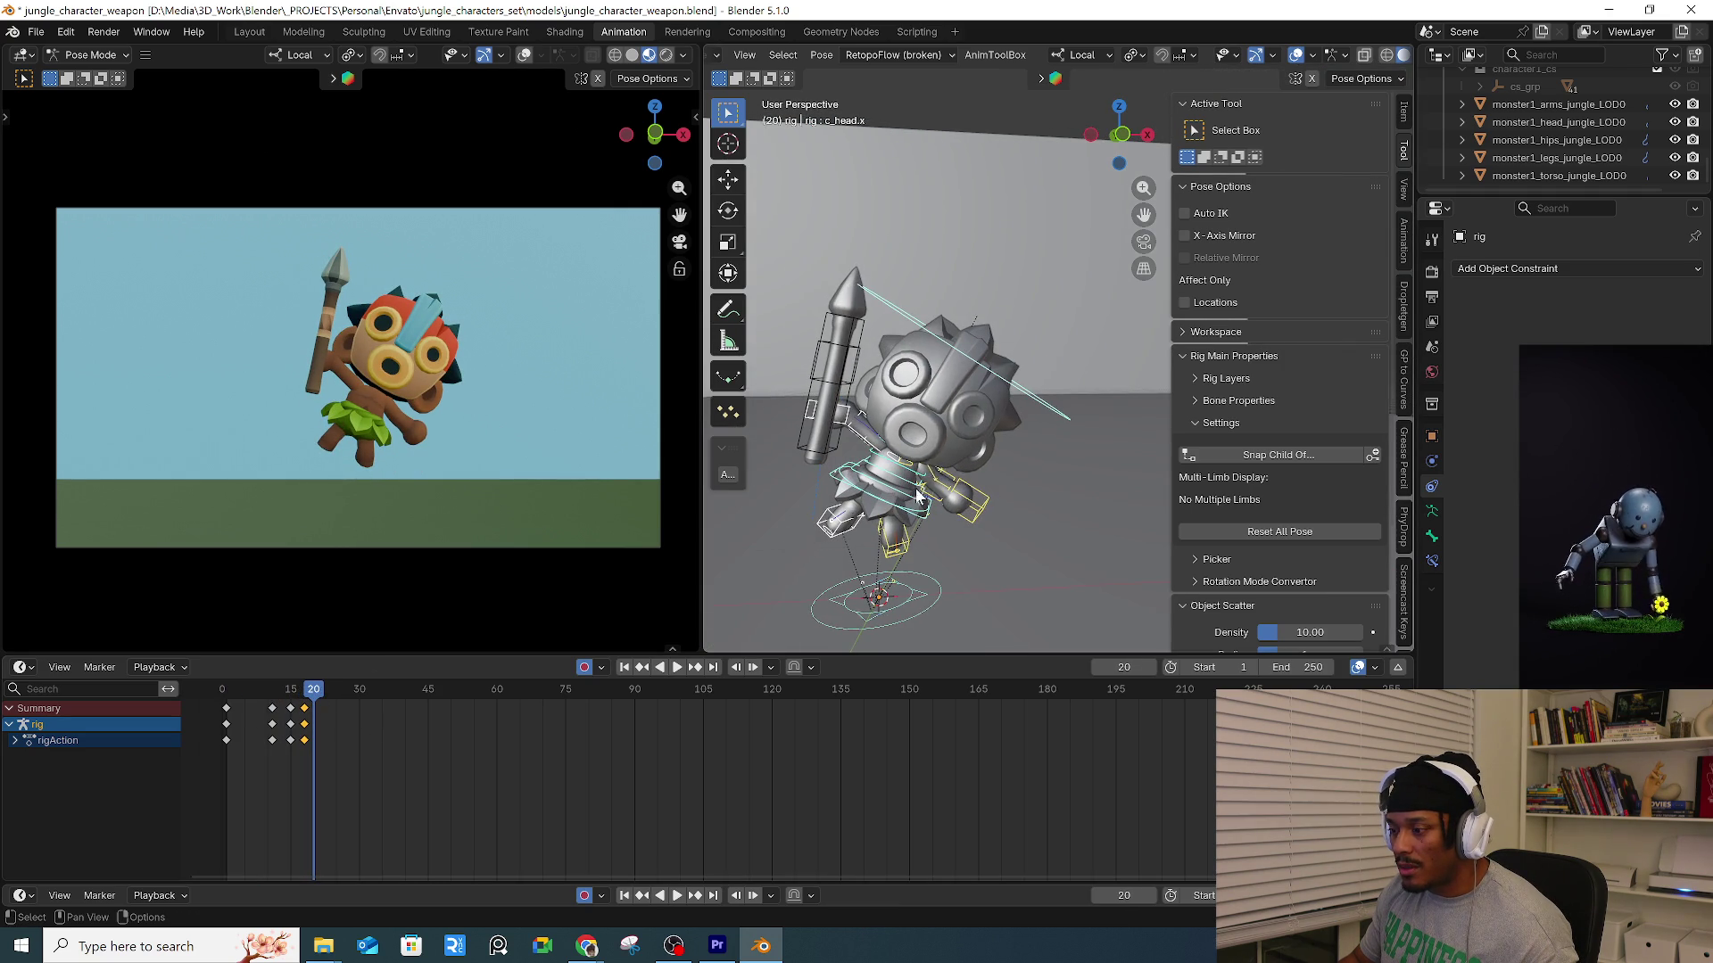
{"action": "scroll", "coordinate": [937, 509], "scroll_direction": "up", "scroll_amount": 6}
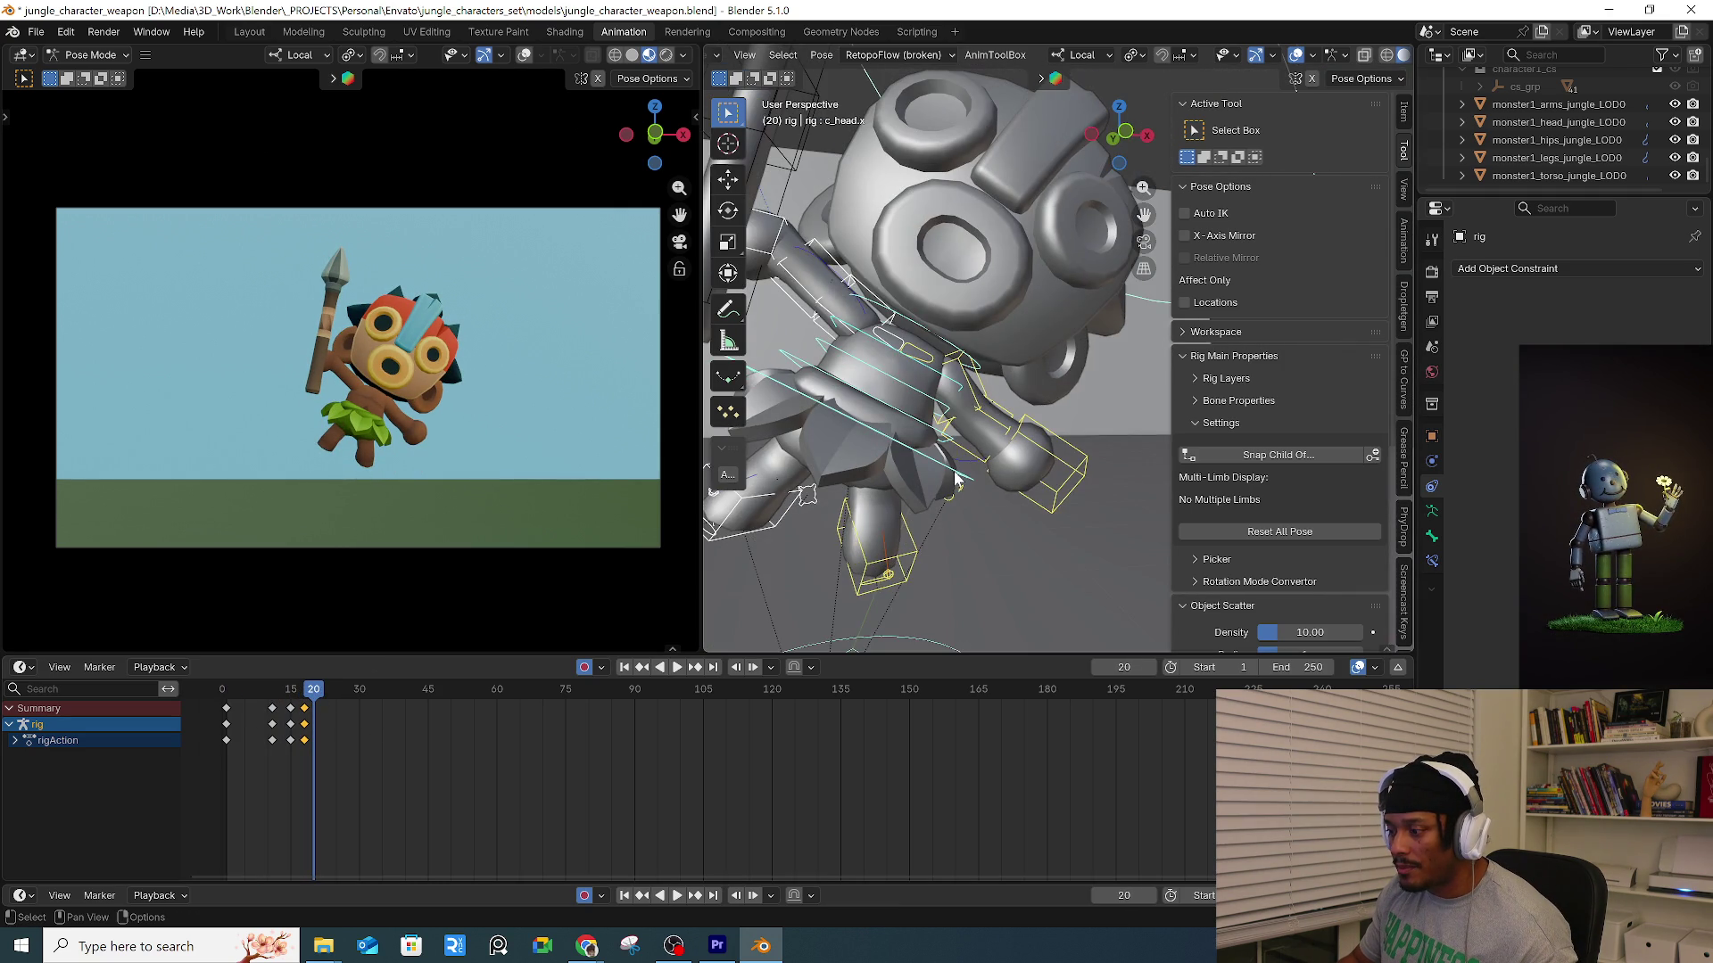
{"action": "left_click", "coordinate": [968, 486]}
{"action": "middle_click_drag", "start_coordinate": [968, 486], "coordinate": [776, 582]}
{"action": "key", "text": "space"}
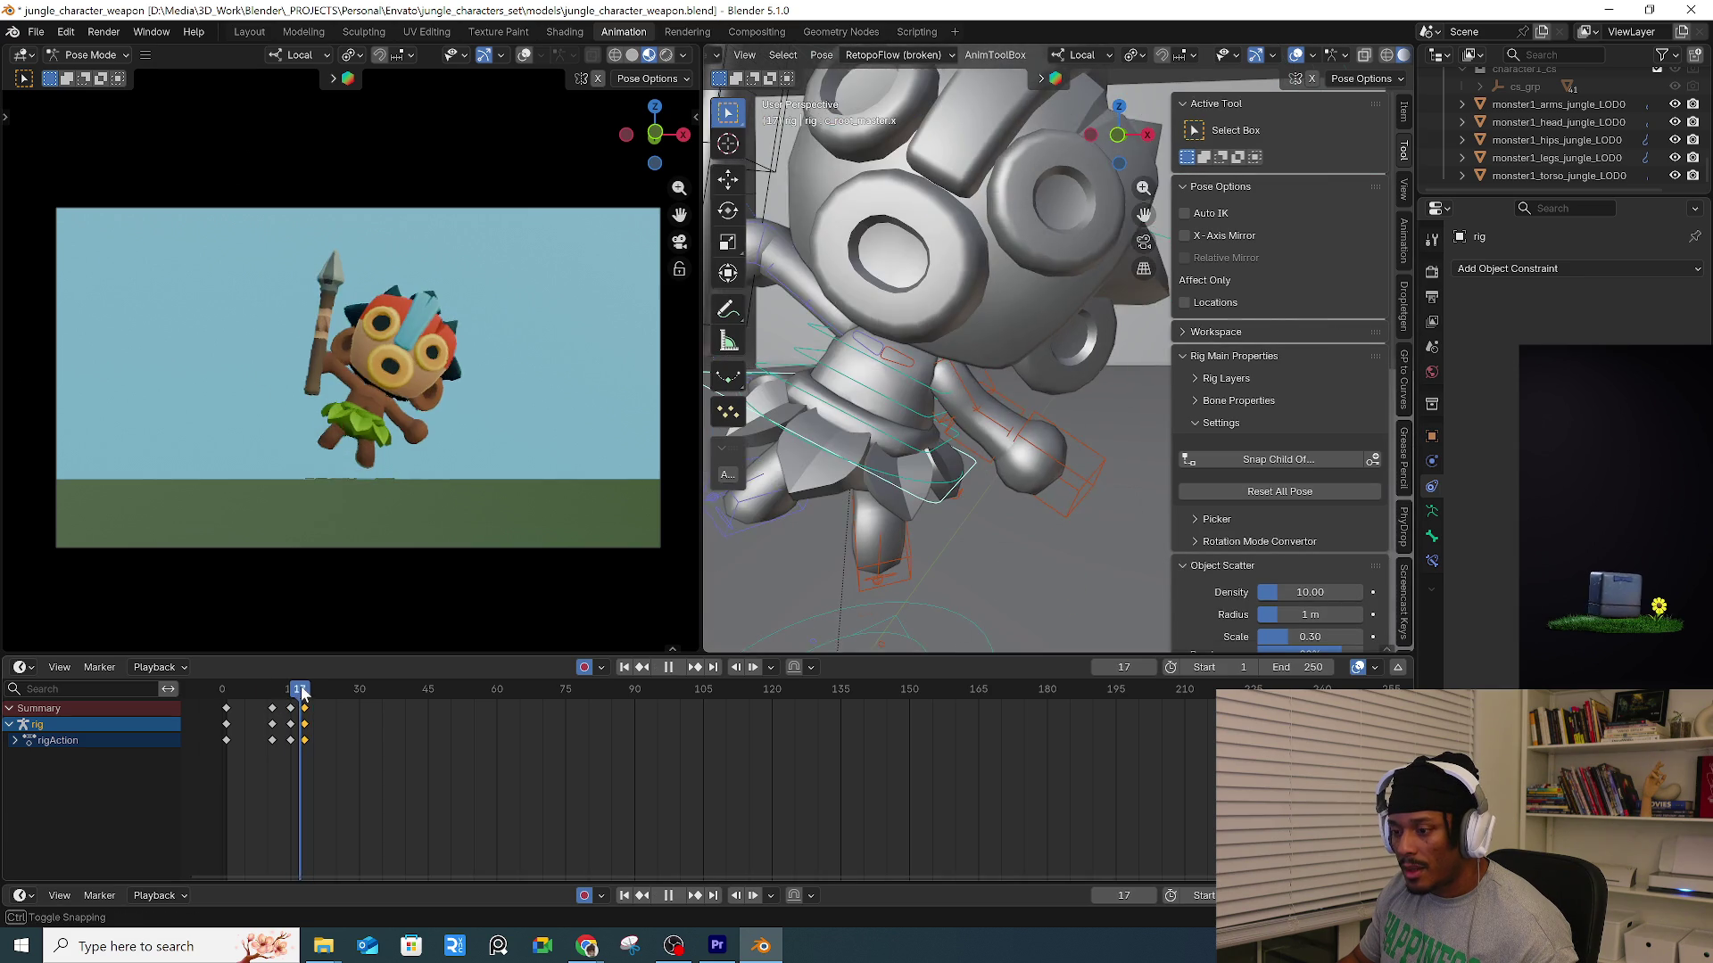
{"action": "left_click_drag", "start_coordinate": [302, 692], "coordinate": [305, 693]}
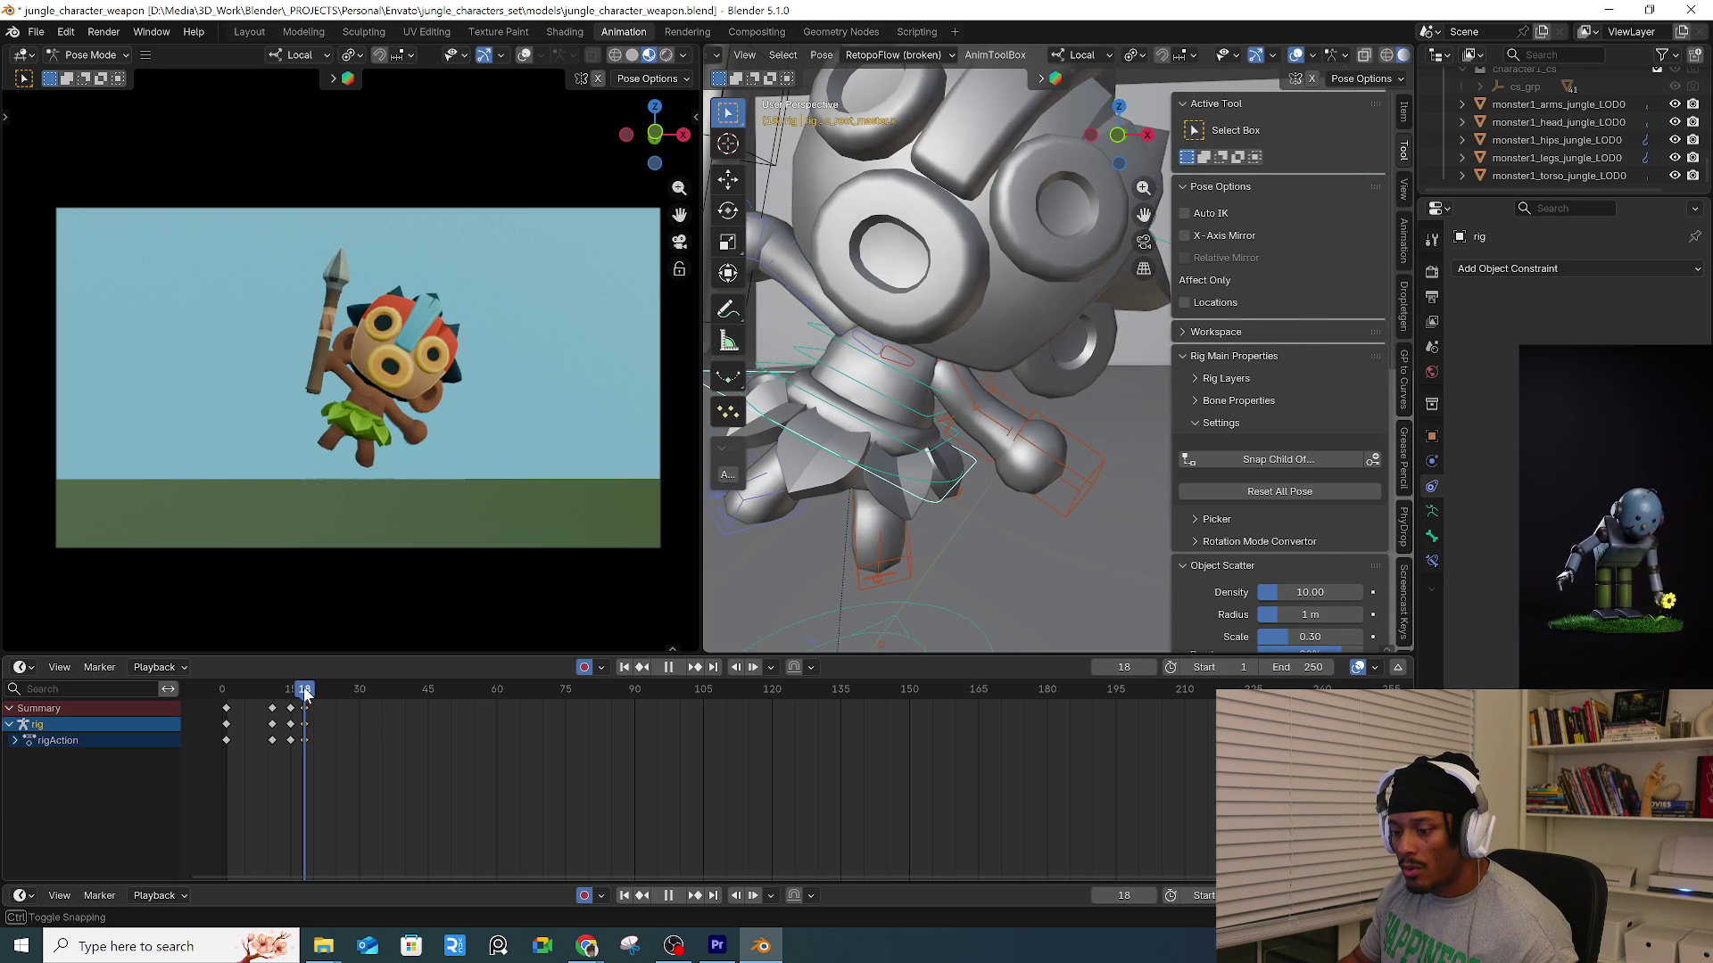
{"action": "middle_click_drag", "start_coordinate": [962, 453], "coordinate": [912, 537]}
Select c_root_master.x and raise the body slightly along Z at frame 18.
{"action": "left_click", "coordinate": [908, 541]}
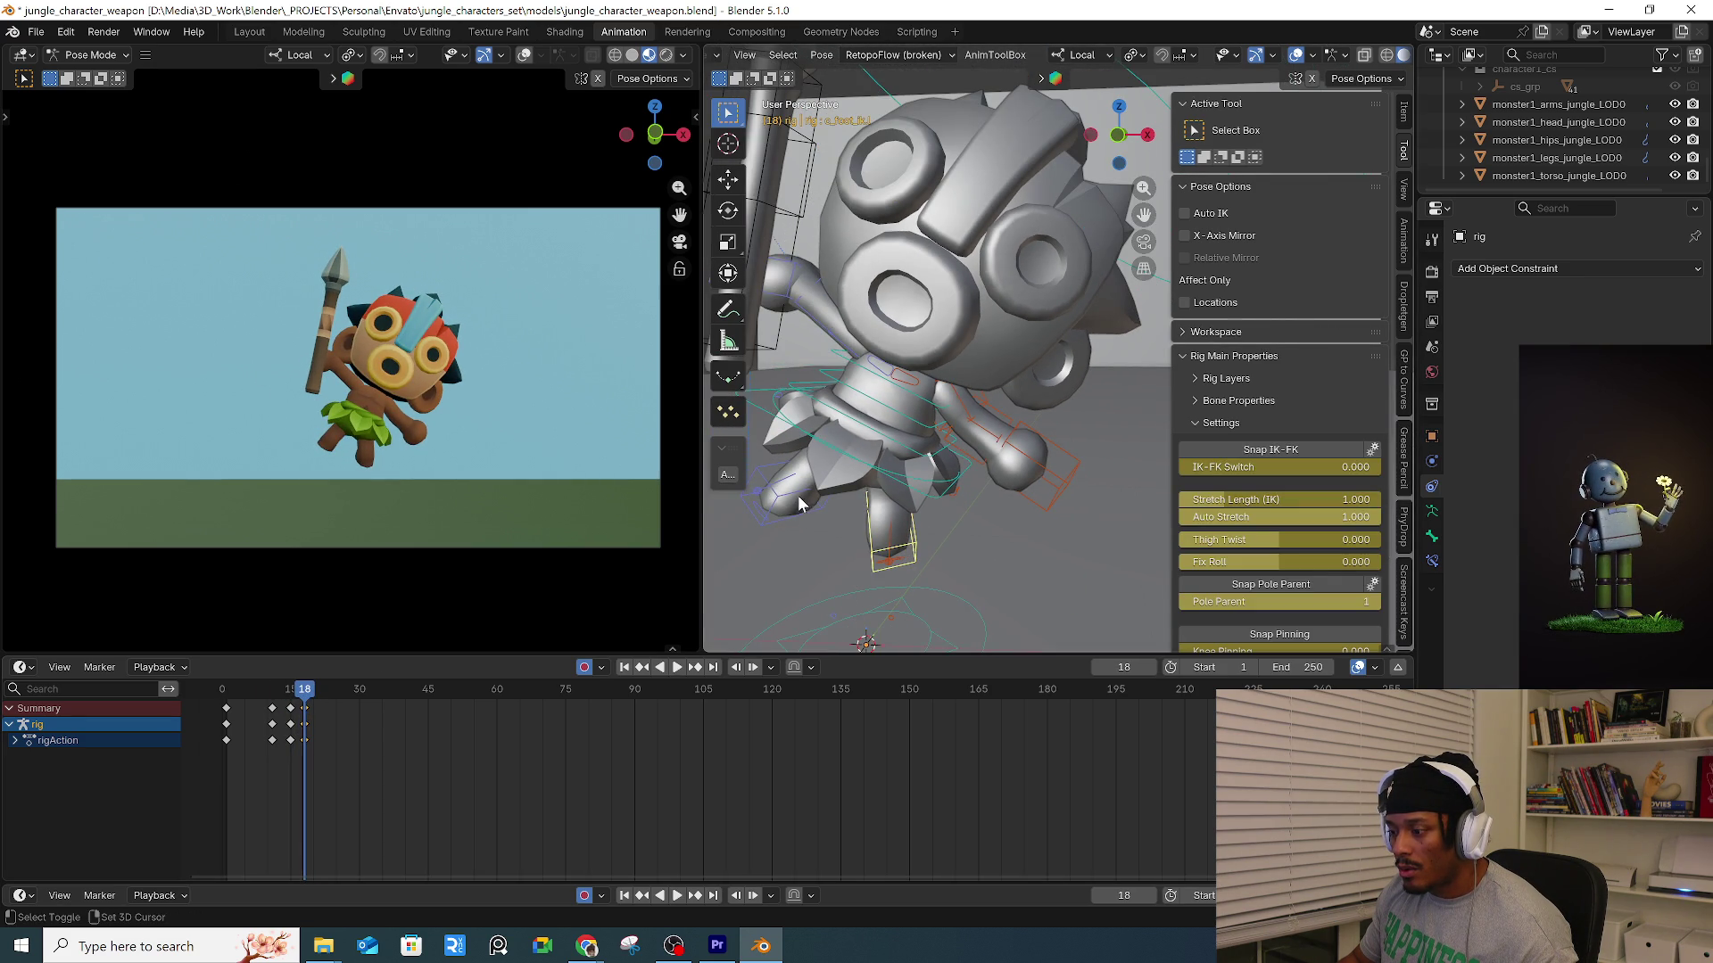
{"action": "left_click", "coordinate": [974, 469]}
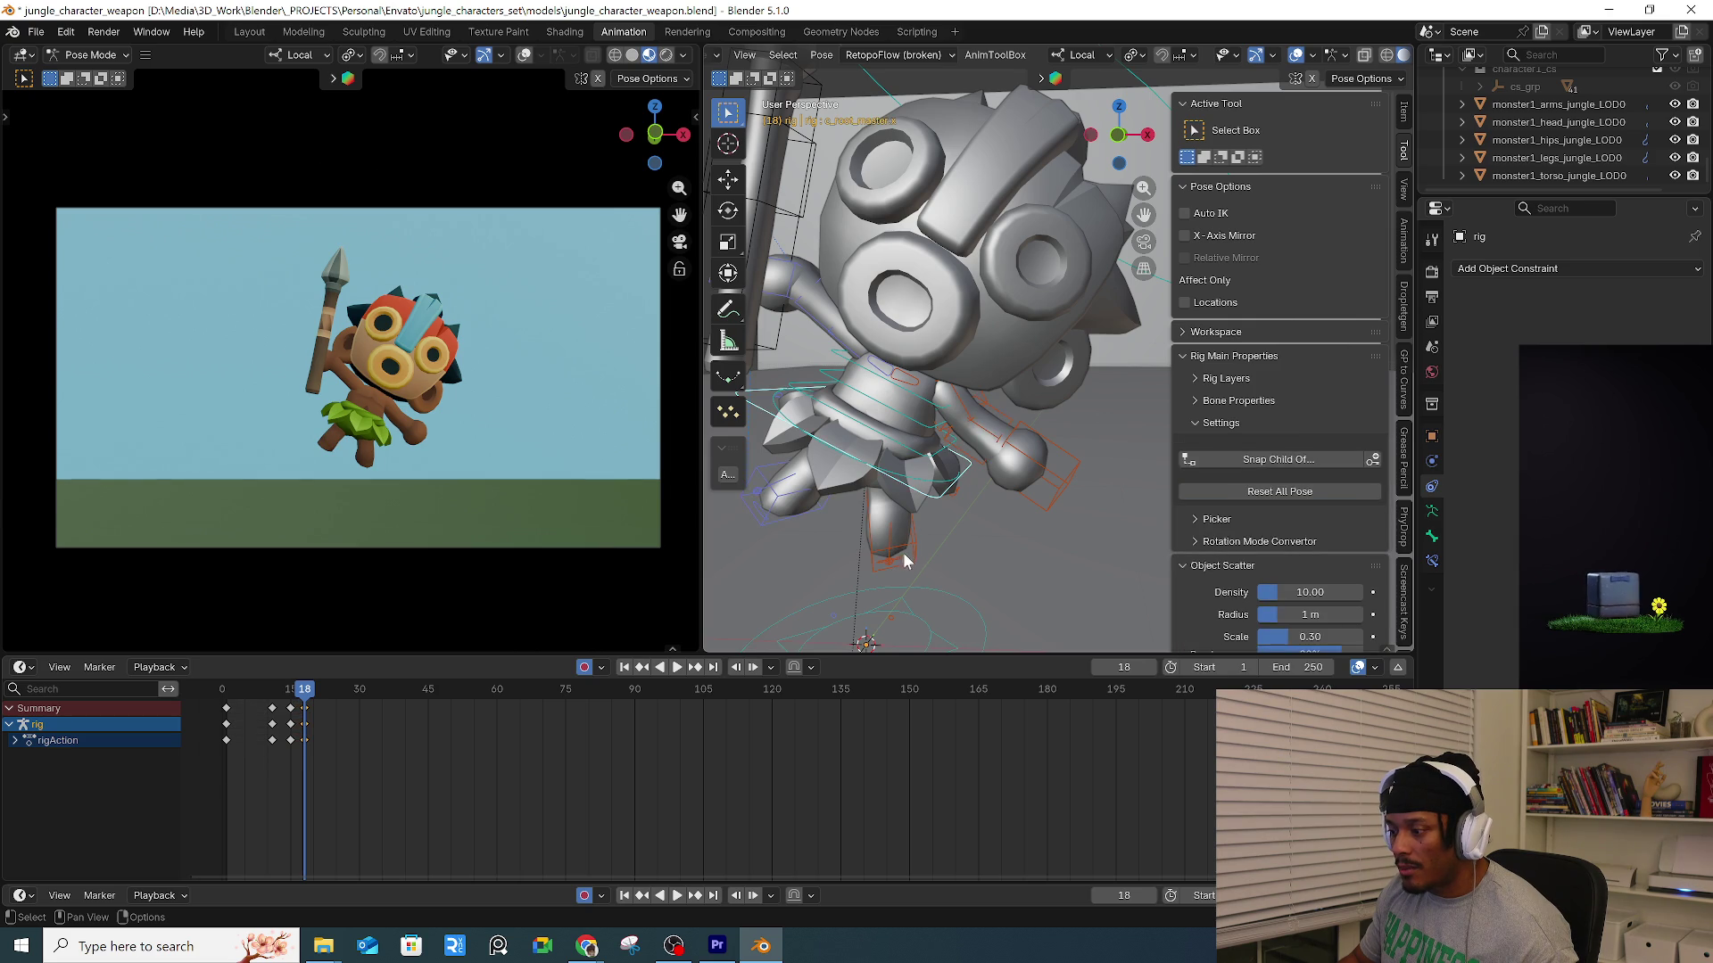
{"action": "left_click", "coordinate": [903, 553]}
{"action": "left_click", "coordinate": [961, 482]}
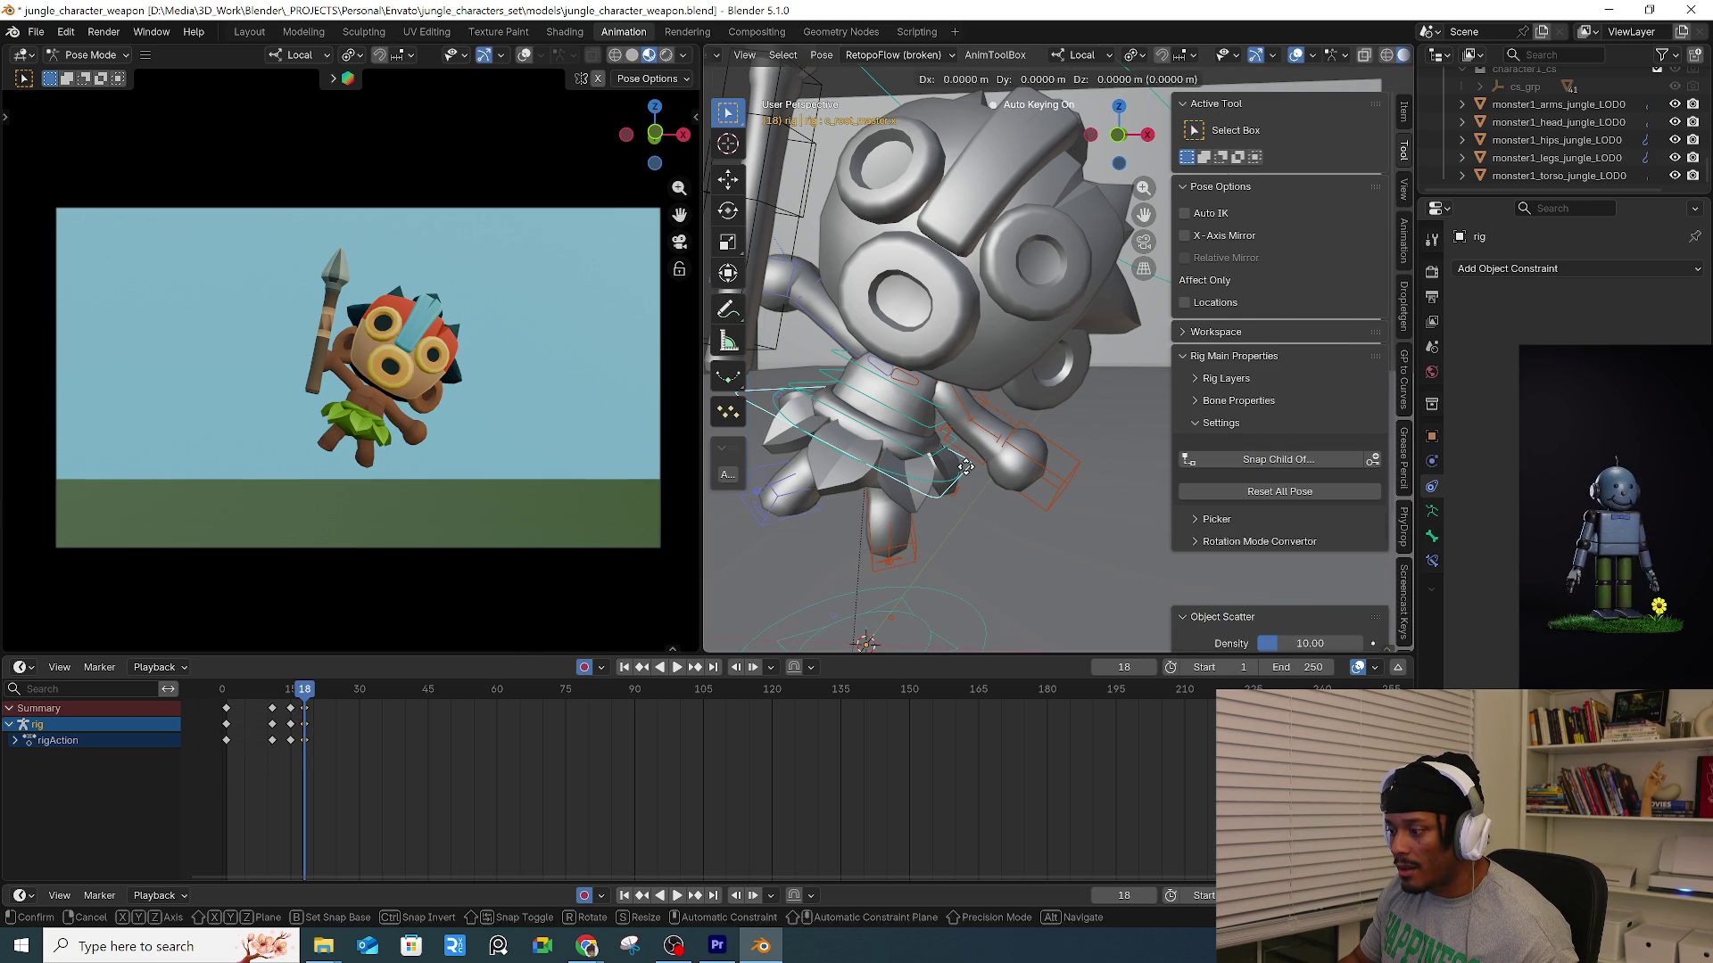
{"action": "left_click", "coordinate": [913, 540]}
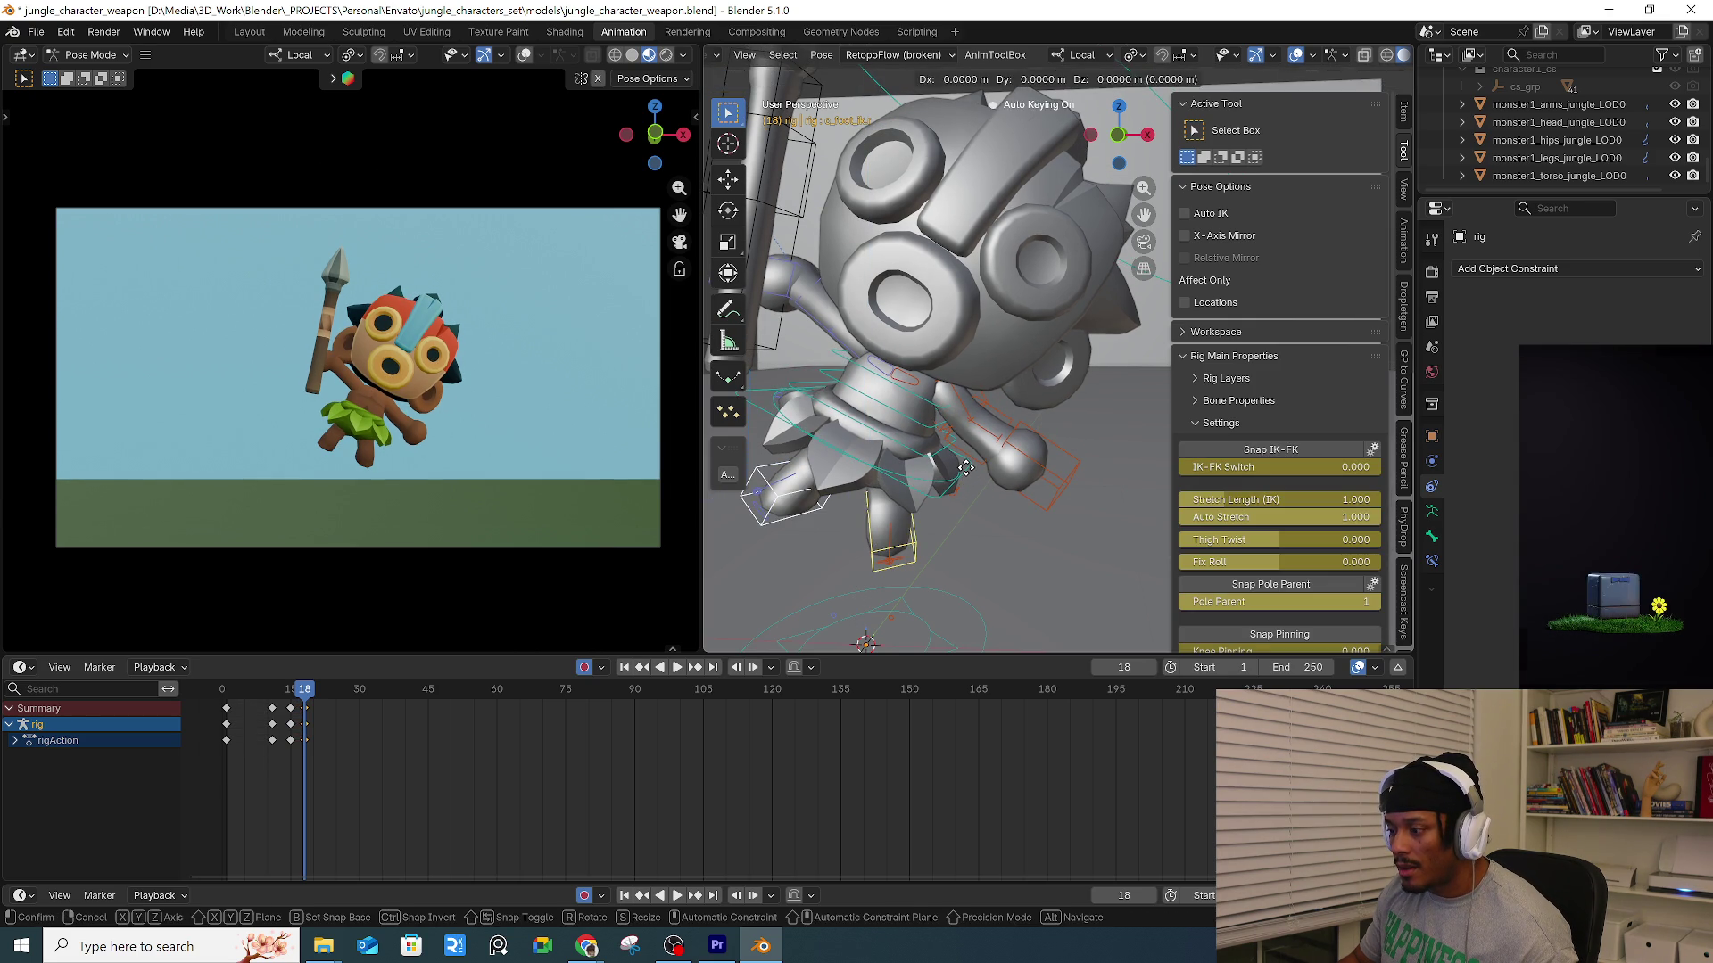
{"action": "left_click", "coordinate": [939, 500]}
{"action": "left_click", "coordinate": [915, 542]}
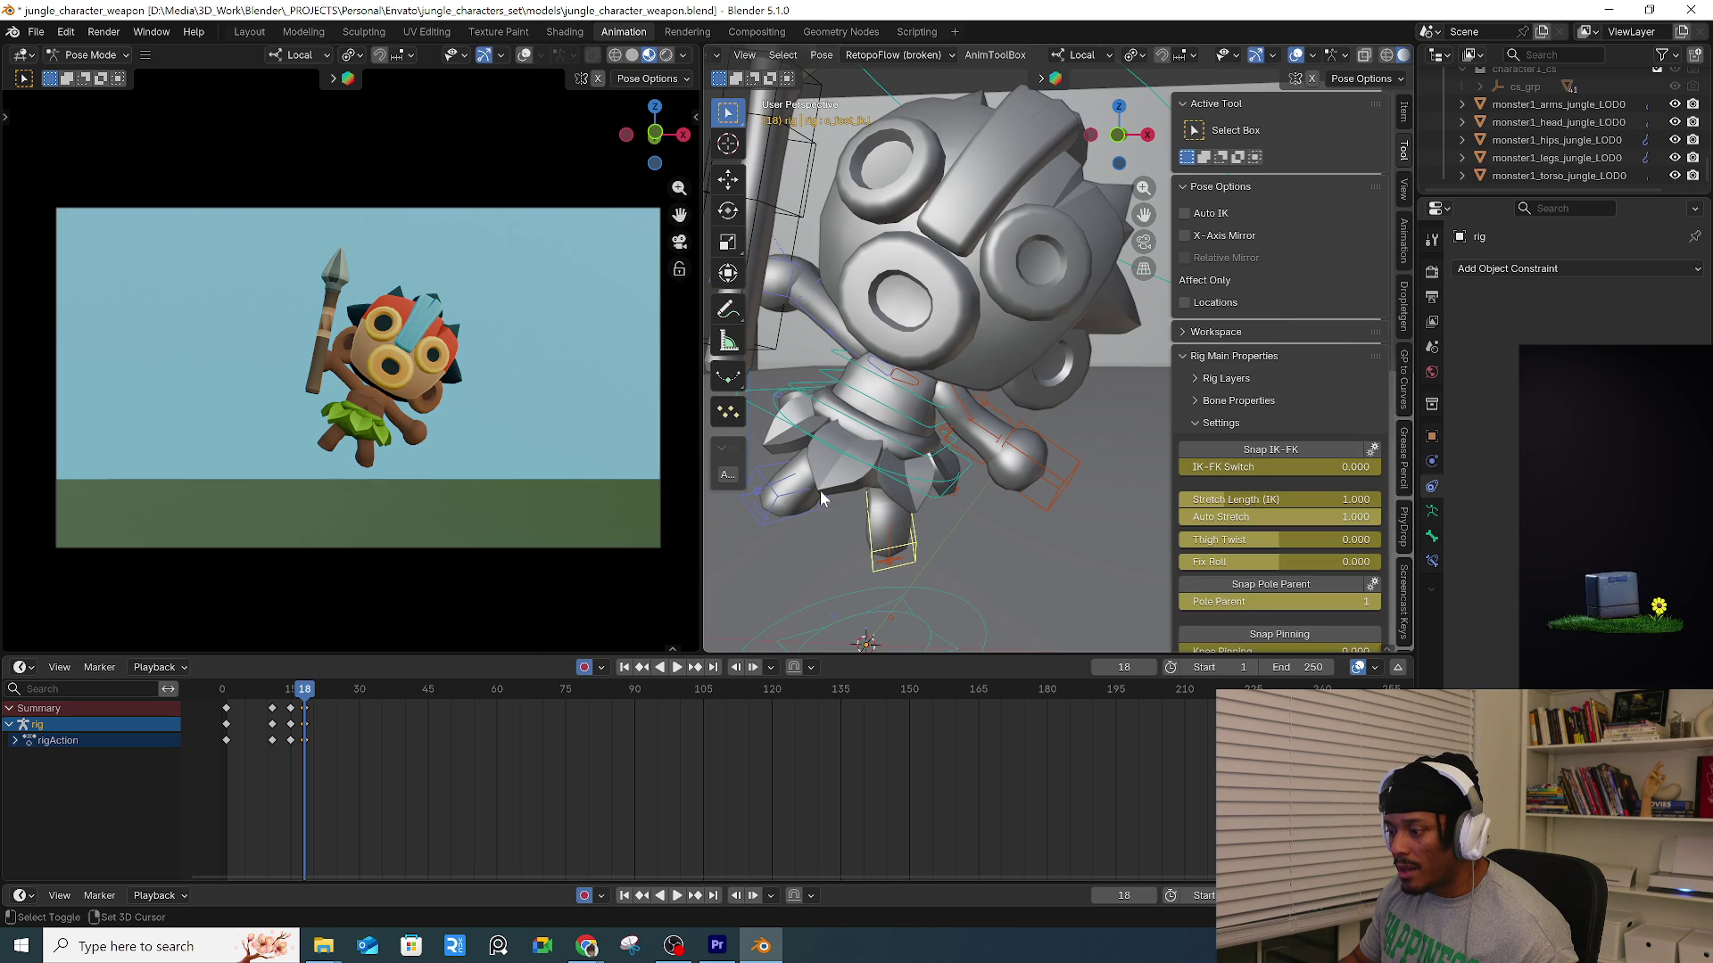
{"action": "left_click", "coordinate": [972, 474]}
{"action": "key", "text": "g"}
{"action": "key", "text": "z"}
{"action": "left_click", "coordinate": [975, 450]}
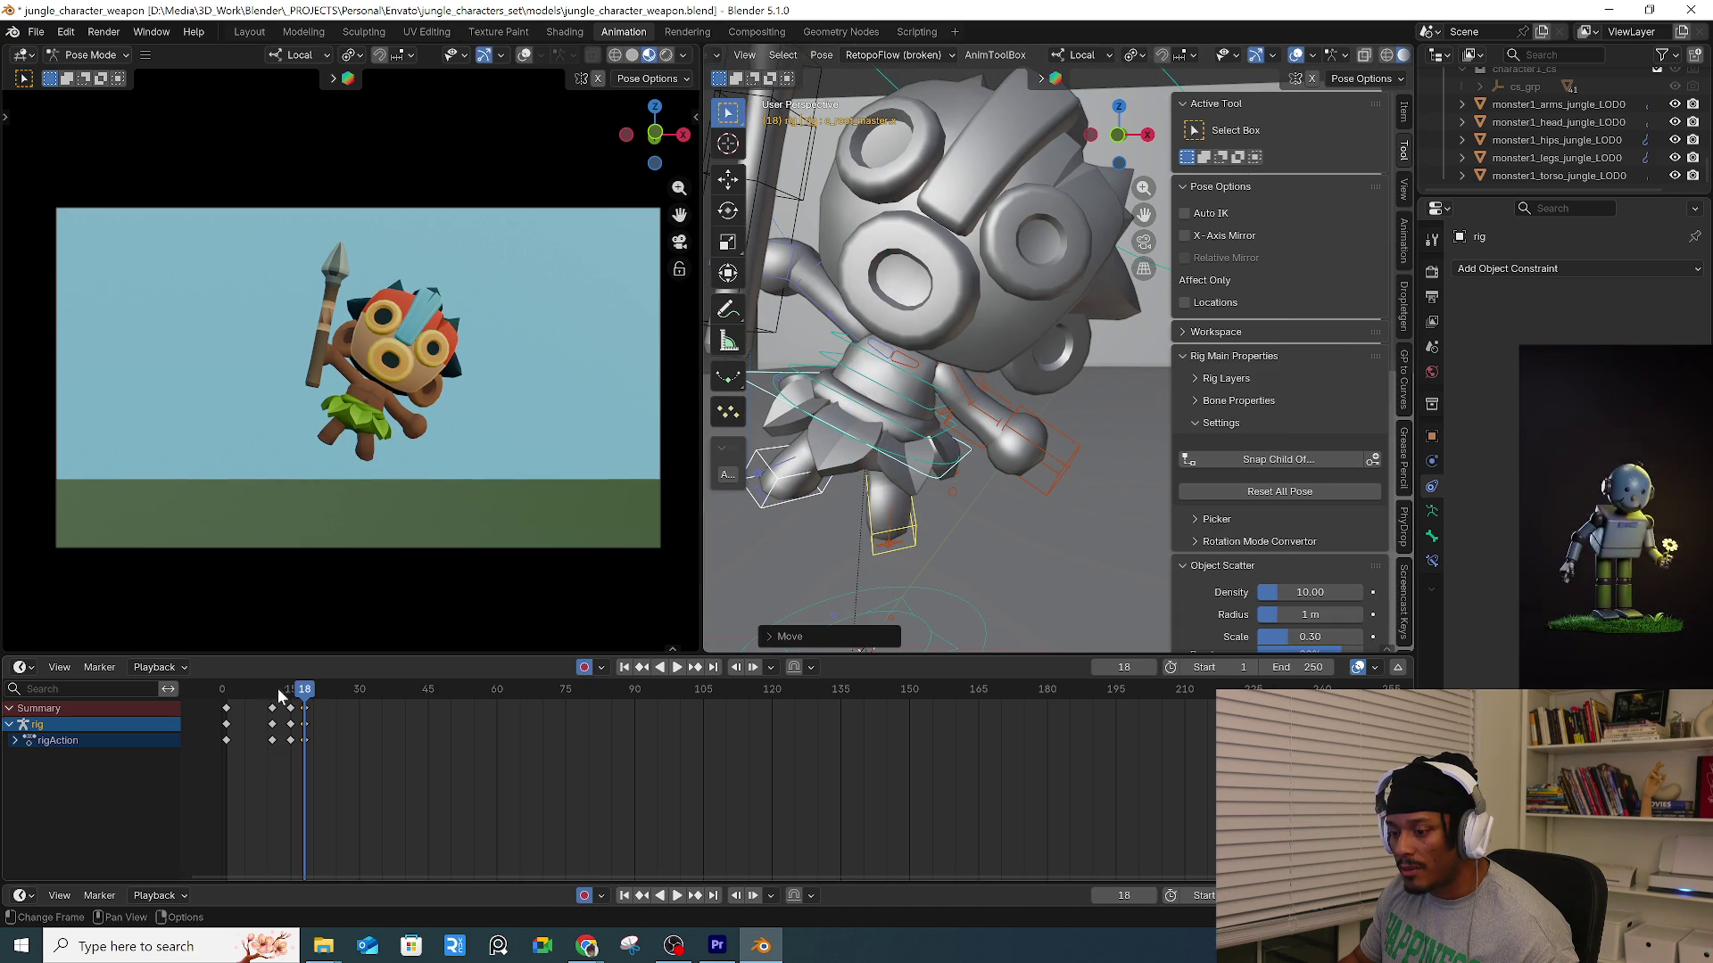
Replay the jump, move the playhead onward and select all rig controls.
{"action": "key", "text": "space"}
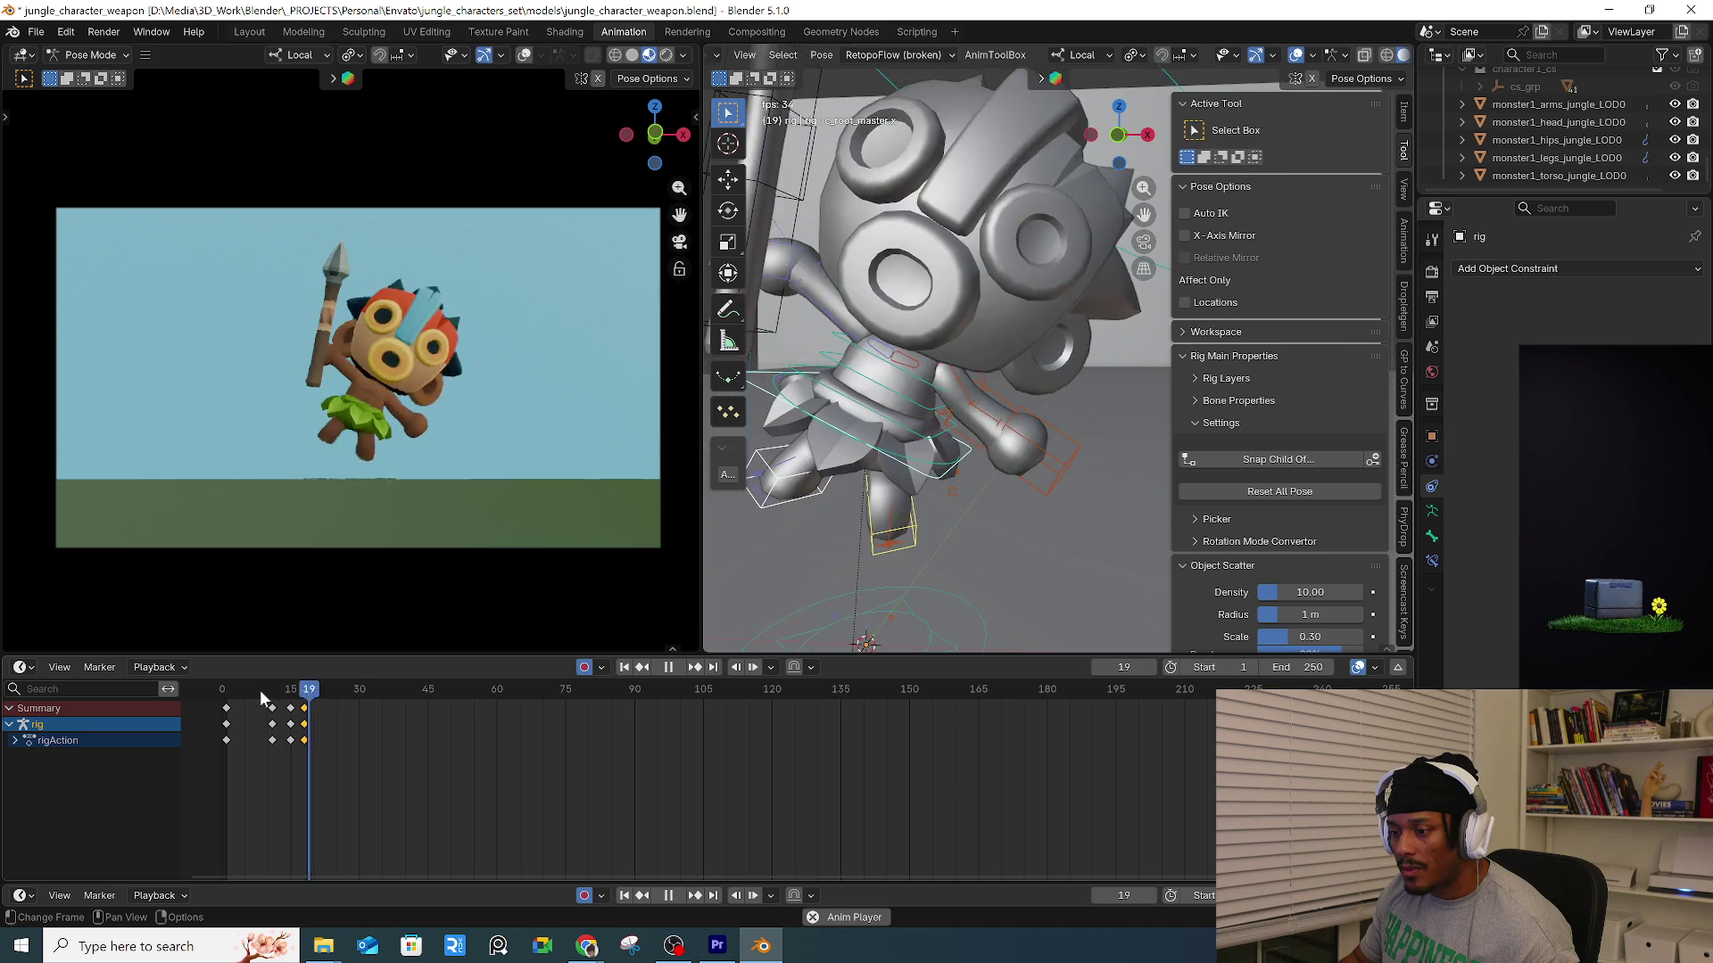
{"action": "left_click_drag", "start_coordinate": [305, 692], "coordinate": [310, 698]}
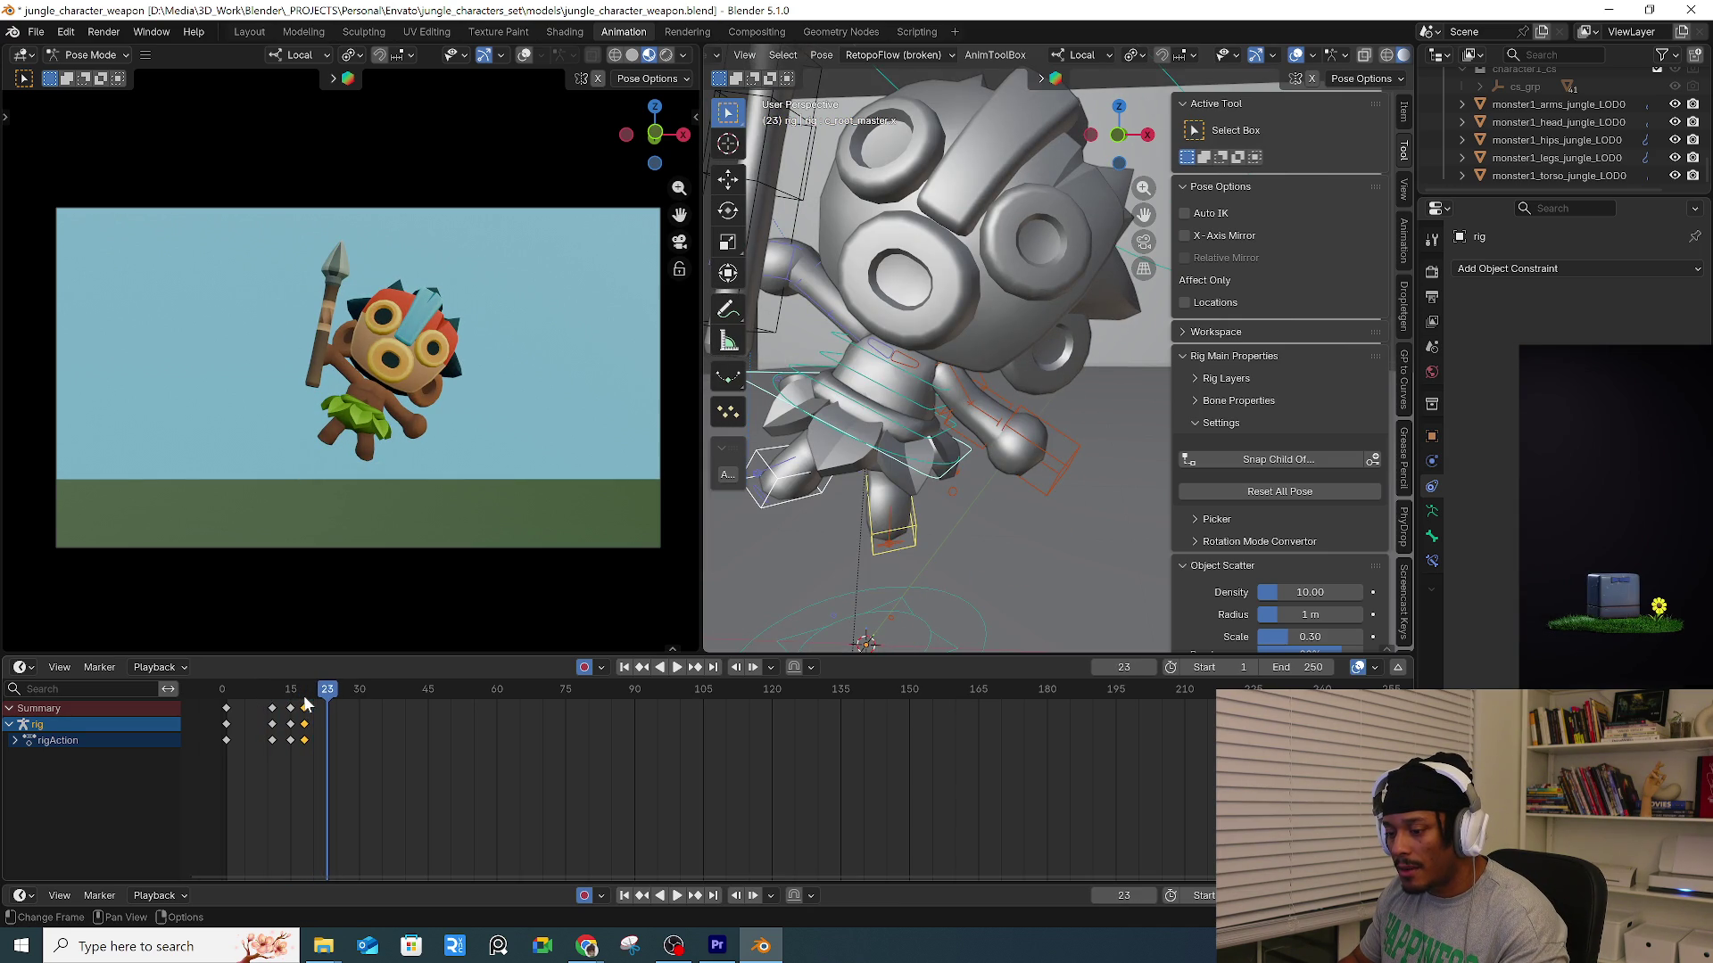
{"action": "left_click", "coordinate": [935, 533], "text": "shift"}
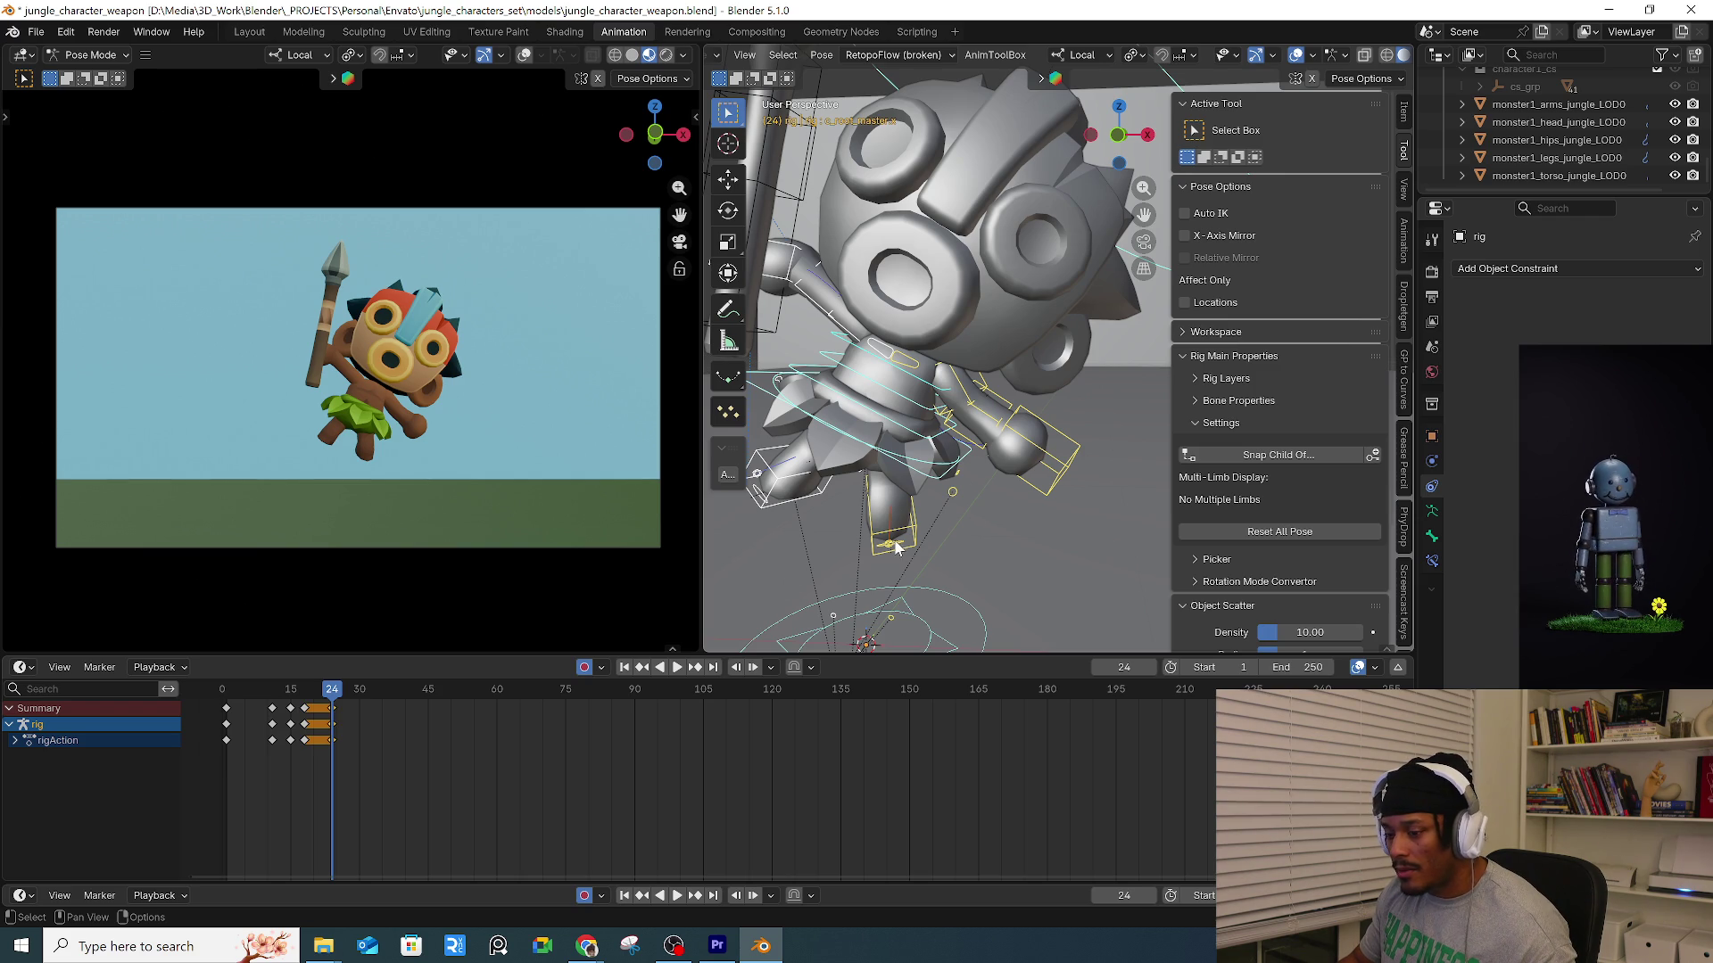
Delete the frame 24 keyframes and lower c_root_master.x about 0.09 m along Z.
{"action": "key", "text": "alt+i"}
{"action": "left_click", "coordinate": [896, 539]}
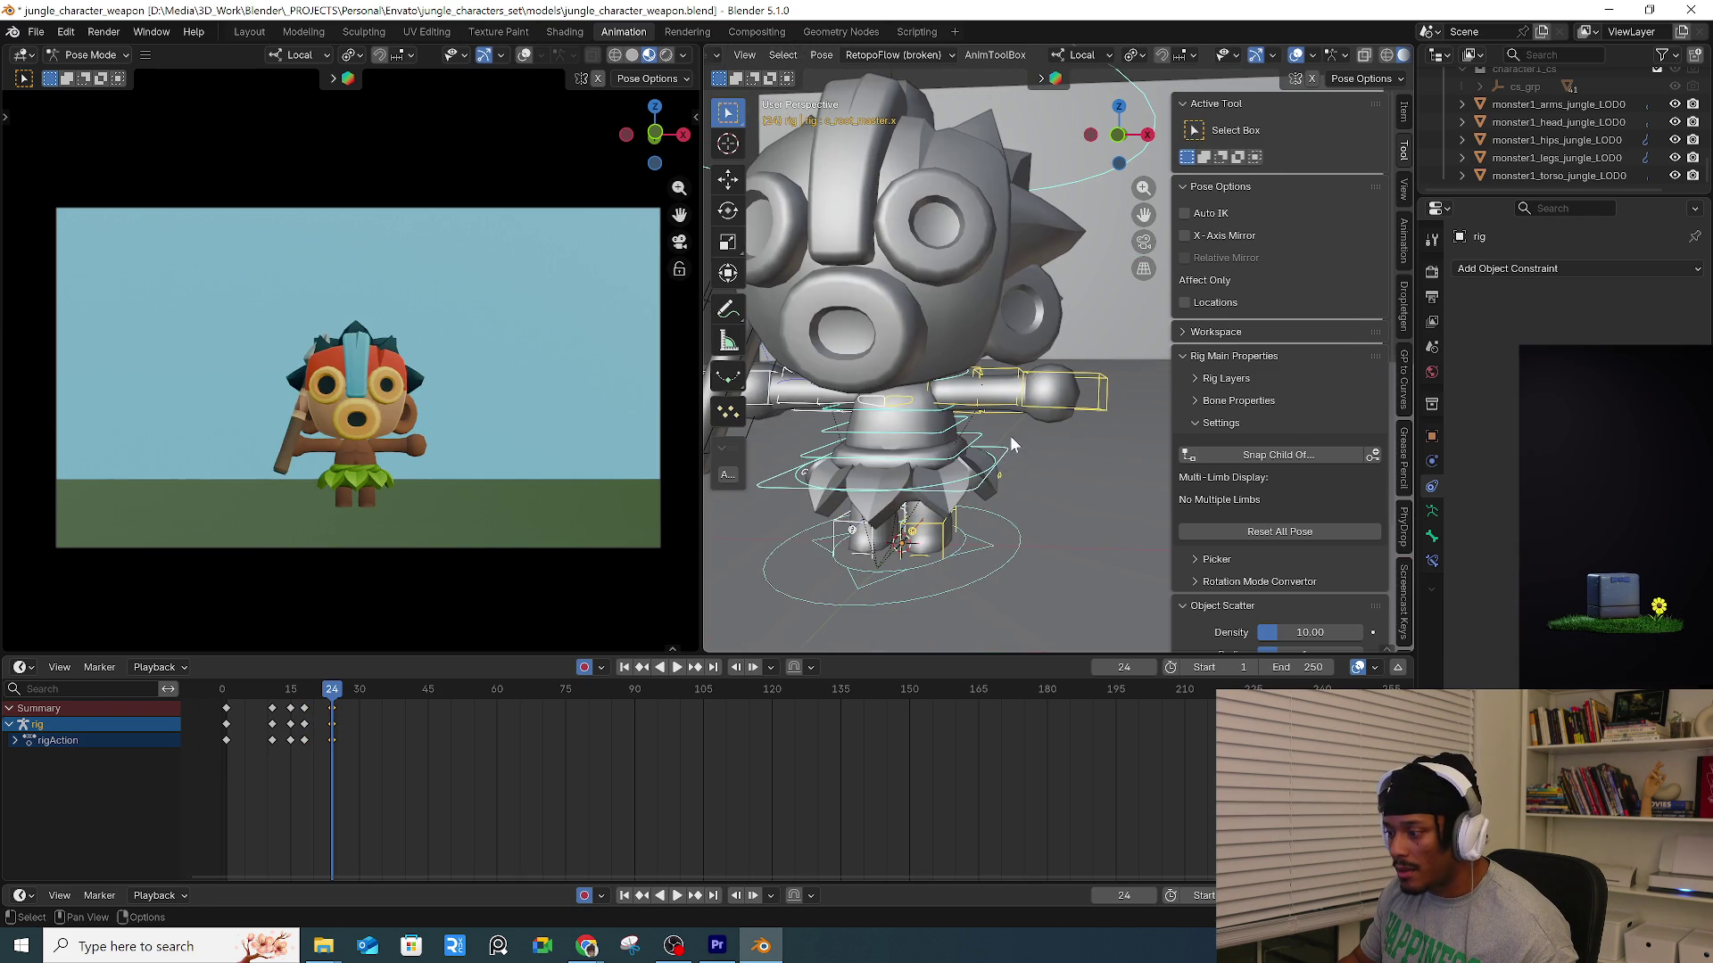
{"action": "left_click", "coordinate": [1013, 481]}
{"action": "key", "text": "g"}
{"action": "key", "text": "z"}
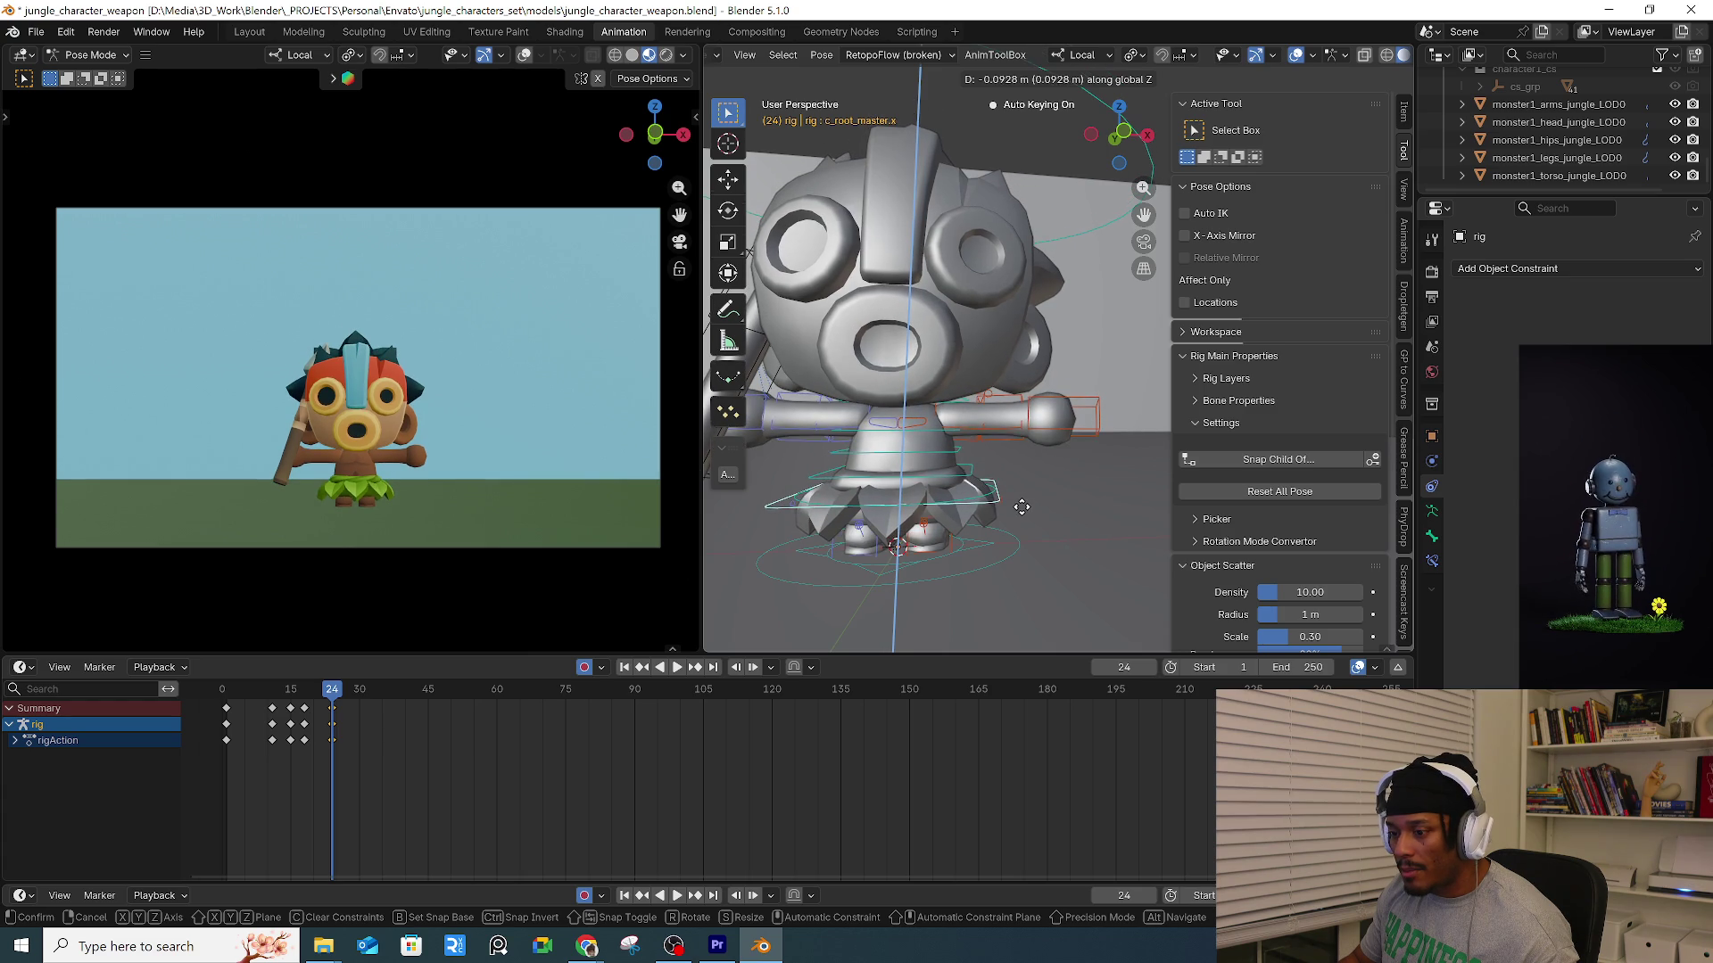
{"action": "left_click", "coordinate": [1023, 507]}
Rotate the left foot control c_foot_ik.l for the landing.
{"action": "left_click", "coordinate": [876, 553]}
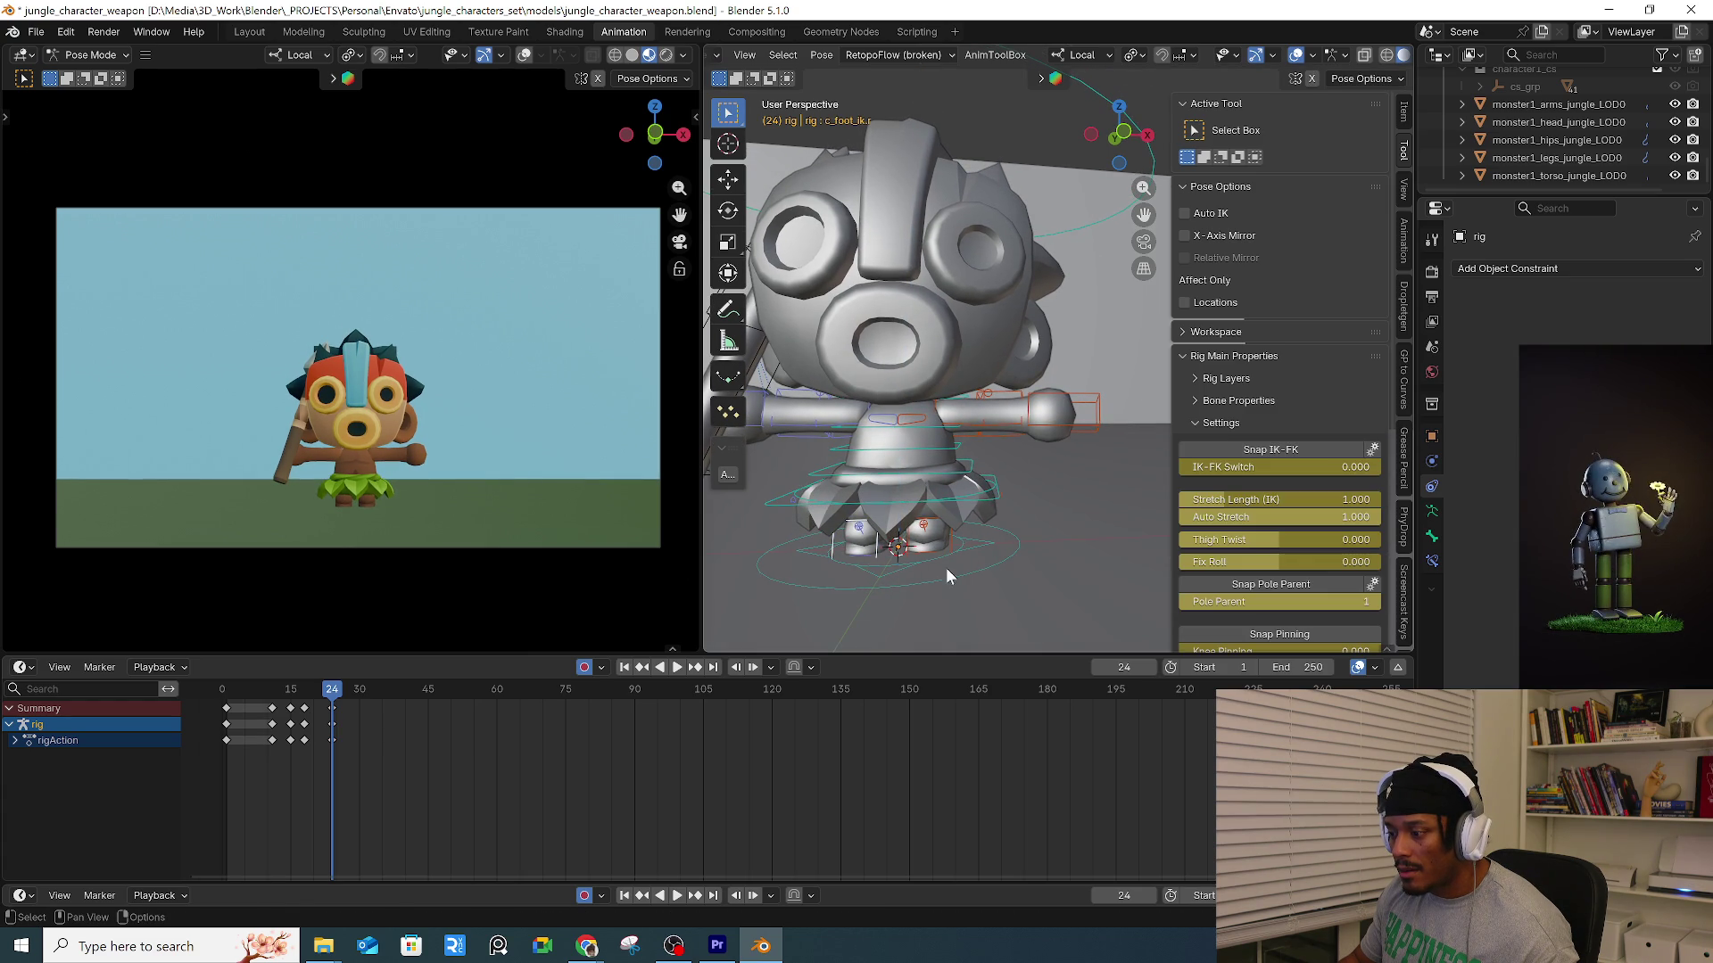
{"action": "mouse_move", "coordinate": [947, 565]}
{"action": "middle_mouse_down"}
{"action": "mouse_move", "coordinate": [1003, 574]}
{"action": "mouse_move", "coordinate": [1046, 516]}
{"action": "mouse_move", "coordinate": [936, 446]}
{"action": "middle_mouse_up"}
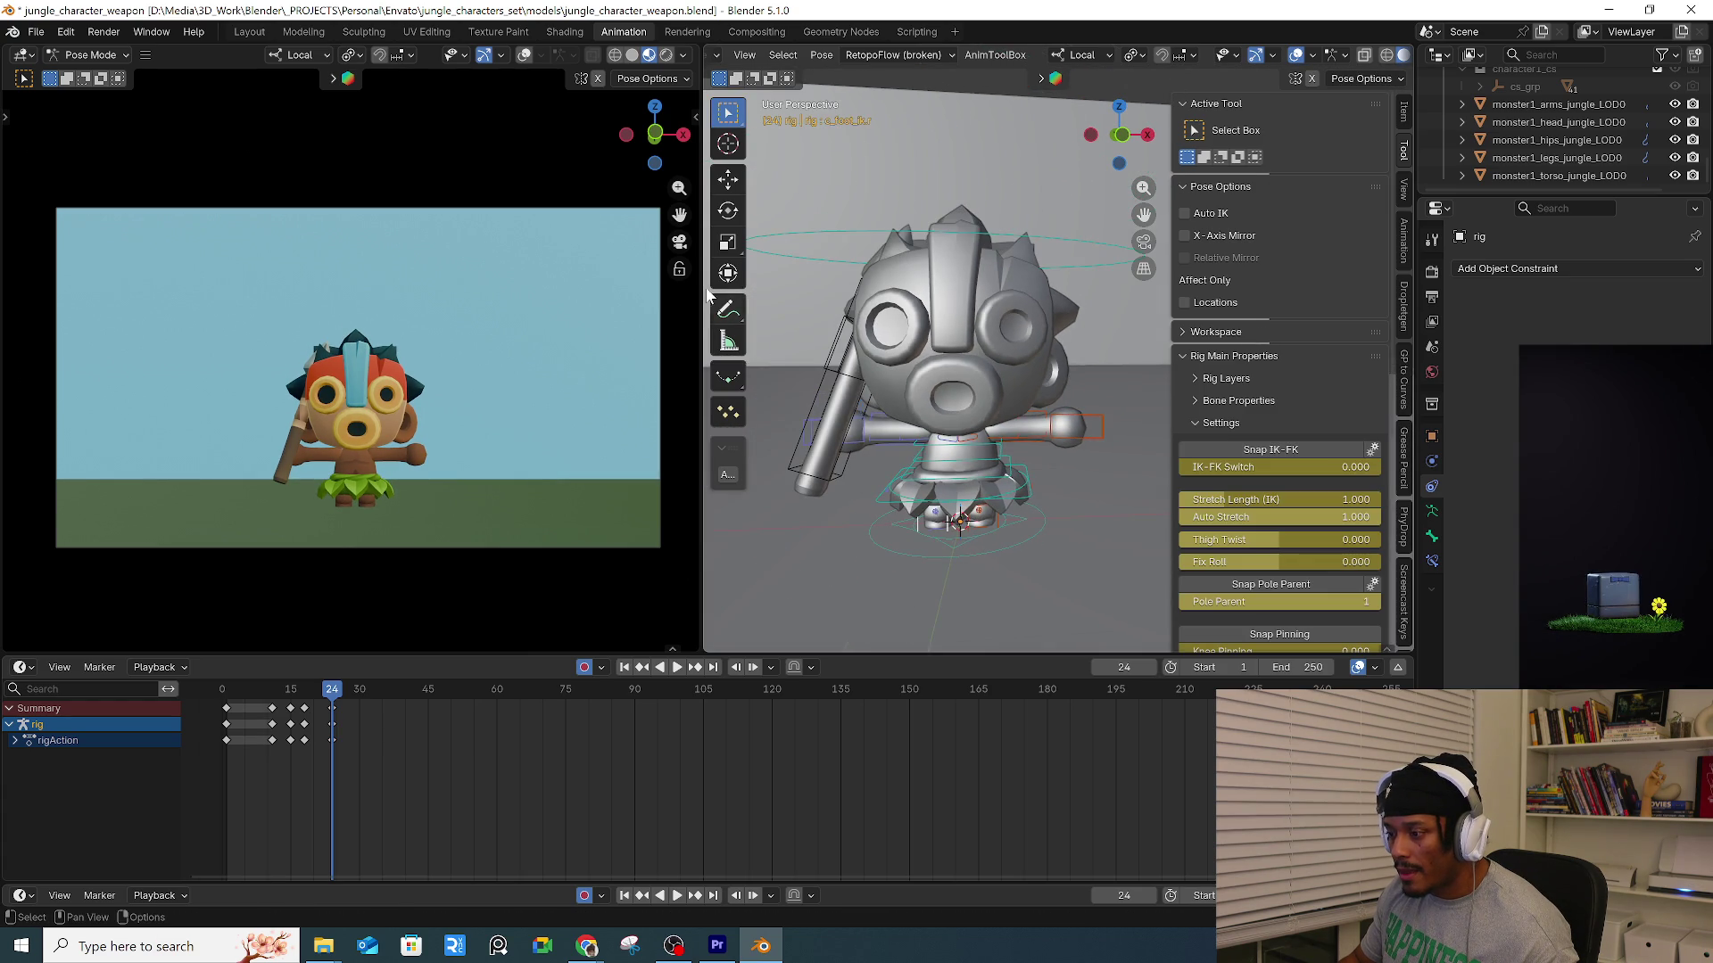
{"action": "left_click", "coordinate": [728, 210]}
{"action": "mouse_move", "coordinate": [982, 535]}
{"action": "left_mouse_down"}
{"action": "mouse_move", "coordinate": [1033, 566]}
{"action": "mouse_move", "coordinate": [992, 573]}
{"action": "mouse_move", "coordinate": [997, 528]}
{"action": "left_mouse_up"}
{"action": "mouse_move", "coordinate": [993, 587]}
{"action": "middle_mouse_down"}
{"action": "mouse_move", "coordinate": [1057, 574]}
{"action": "mouse_move", "coordinate": [997, 520]}
{"action": "mouse_move", "coordinate": [1010, 449]}
{"action": "middle_mouse_up"}
Tilt the upper spine control about 15 degrees.
{"action": "left_click", "coordinate": [992, 437]}
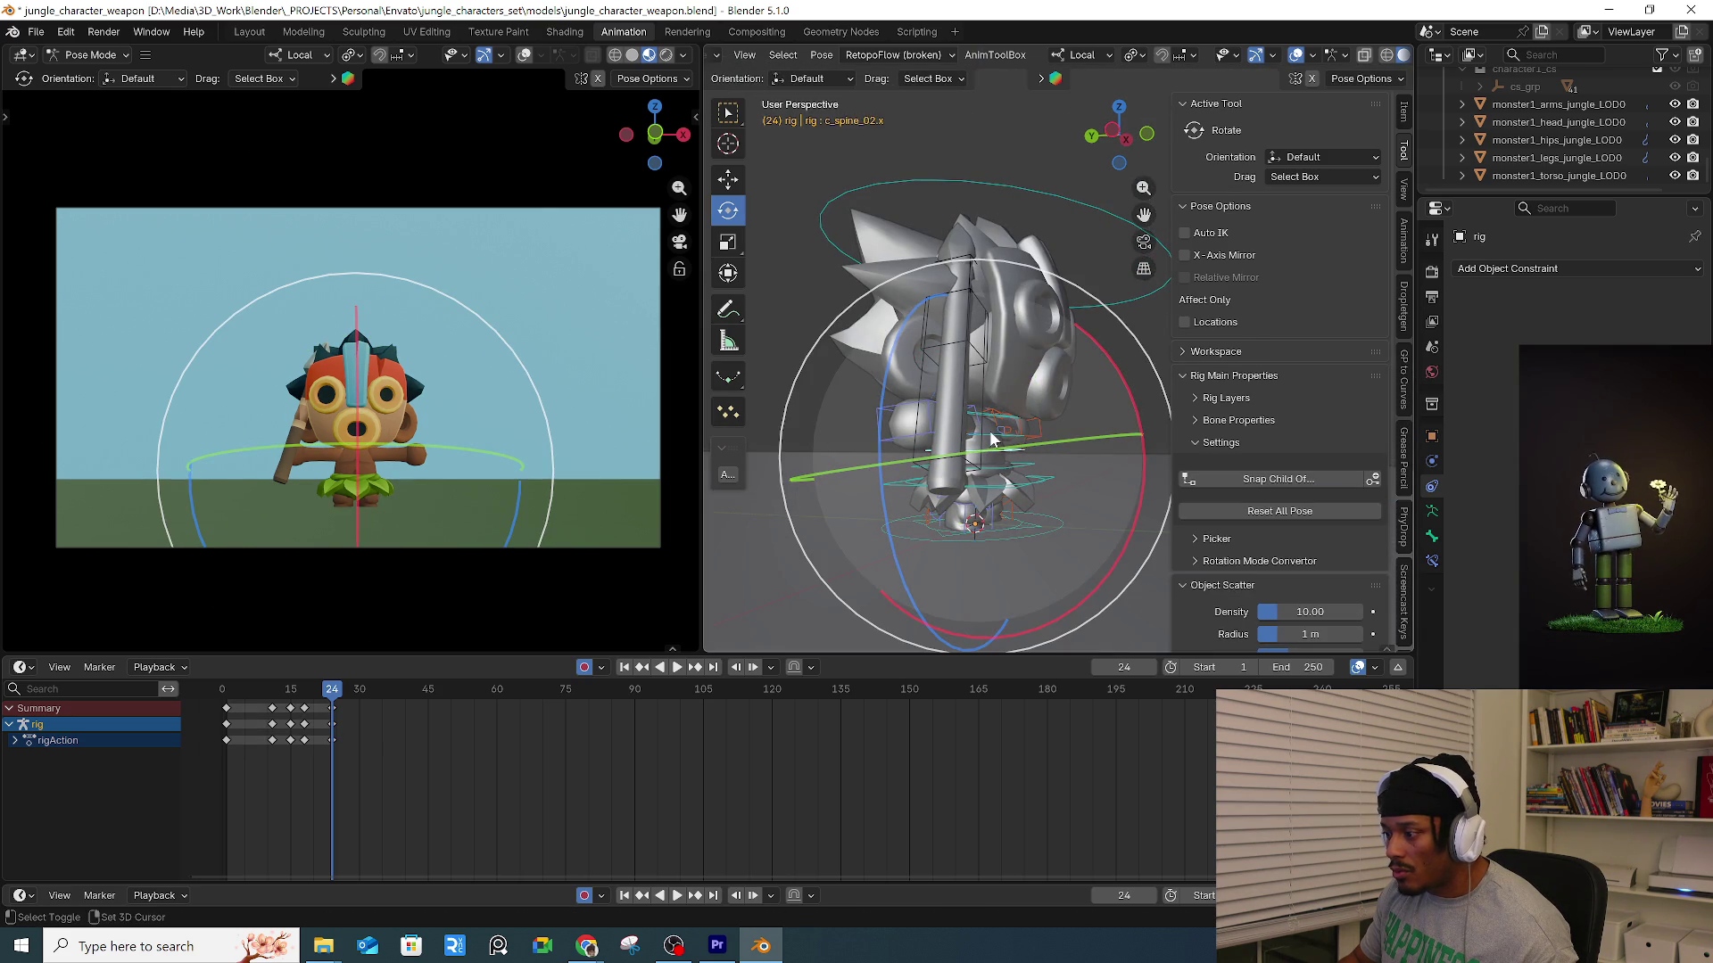
{"action": "left_click", "coordinate": [985, 440]}
{"action": "left_click_drag", "start_coordinate": [1131, 395], "coordinate": [1141, 446]}
{"action": "middle_click_drag", "start_coordinate": [1141, 446], "coordinate": [1035, 446]}
Slide the left foot control along the Y axis.
{"action": "left_click", "coordinate": [1037, 517]}
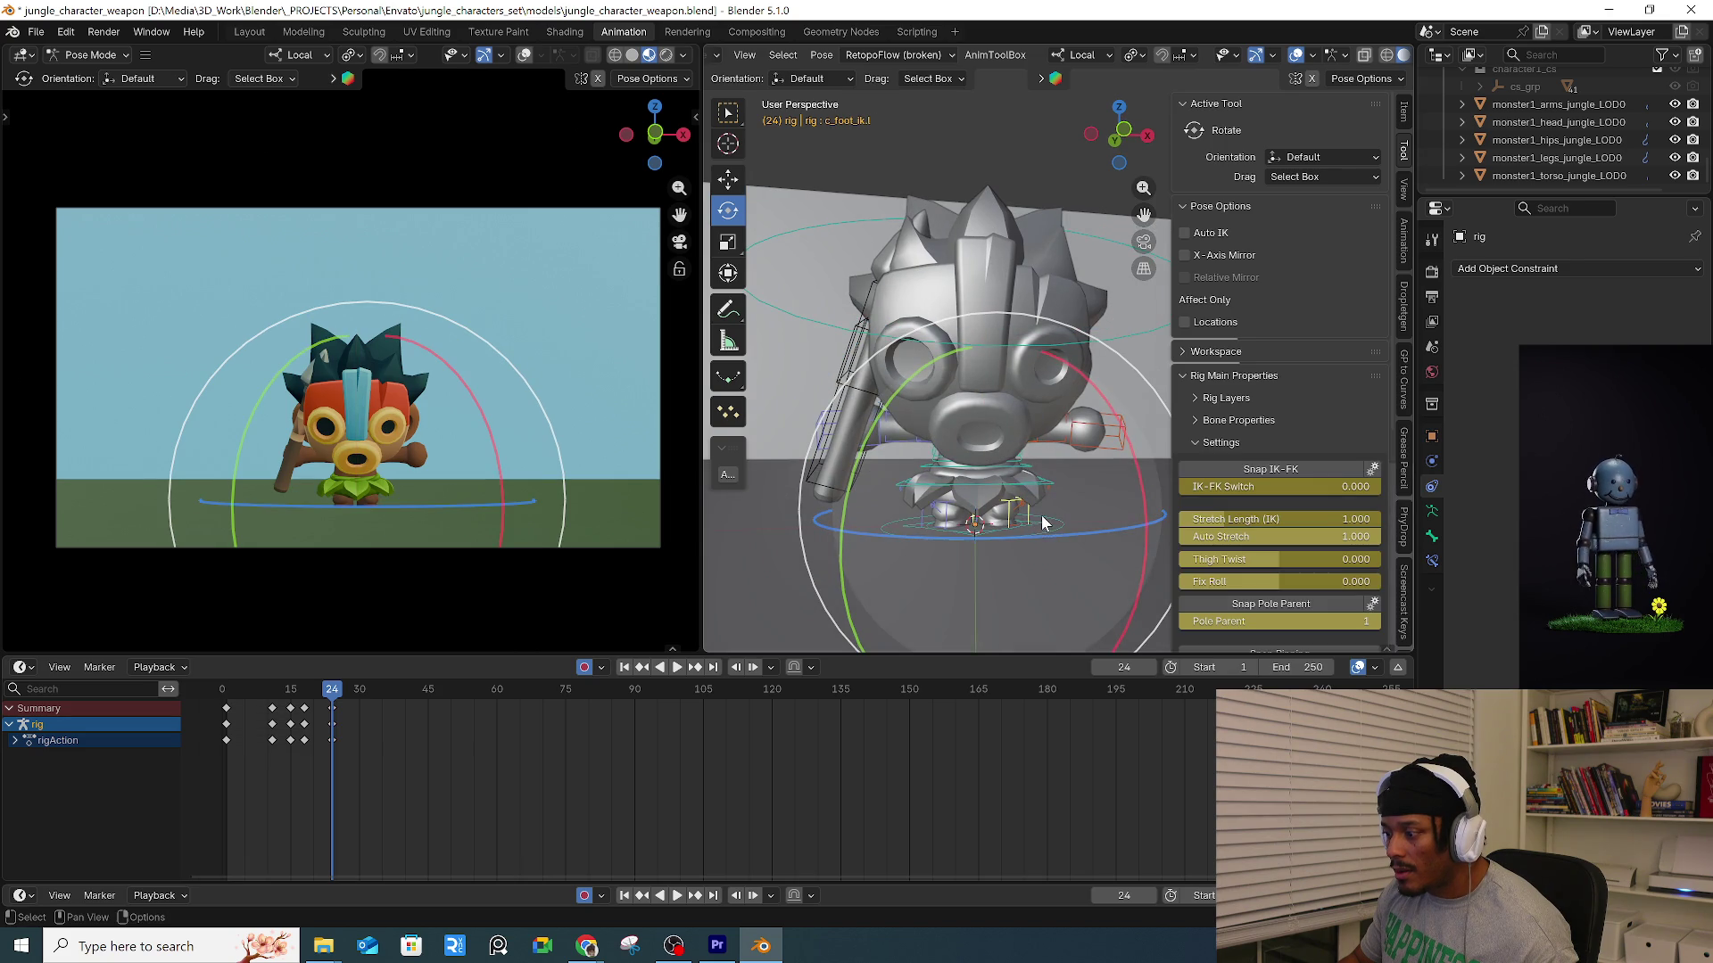
{"action": "key", "text": "shift+space"}
{"action": "key", "text": "t"}
{"action": "mouse_move", "coordinate": [1037, 517]}
{"action": "middle_mouse_down"}
{"action": "mouse_move", "coordinate": [1008, 473]}
{"action": "mouse_move", "coordinate": [1104, 479]}
{"action": "middle_mouse_up"}
{"action": "key", "text": "n"}
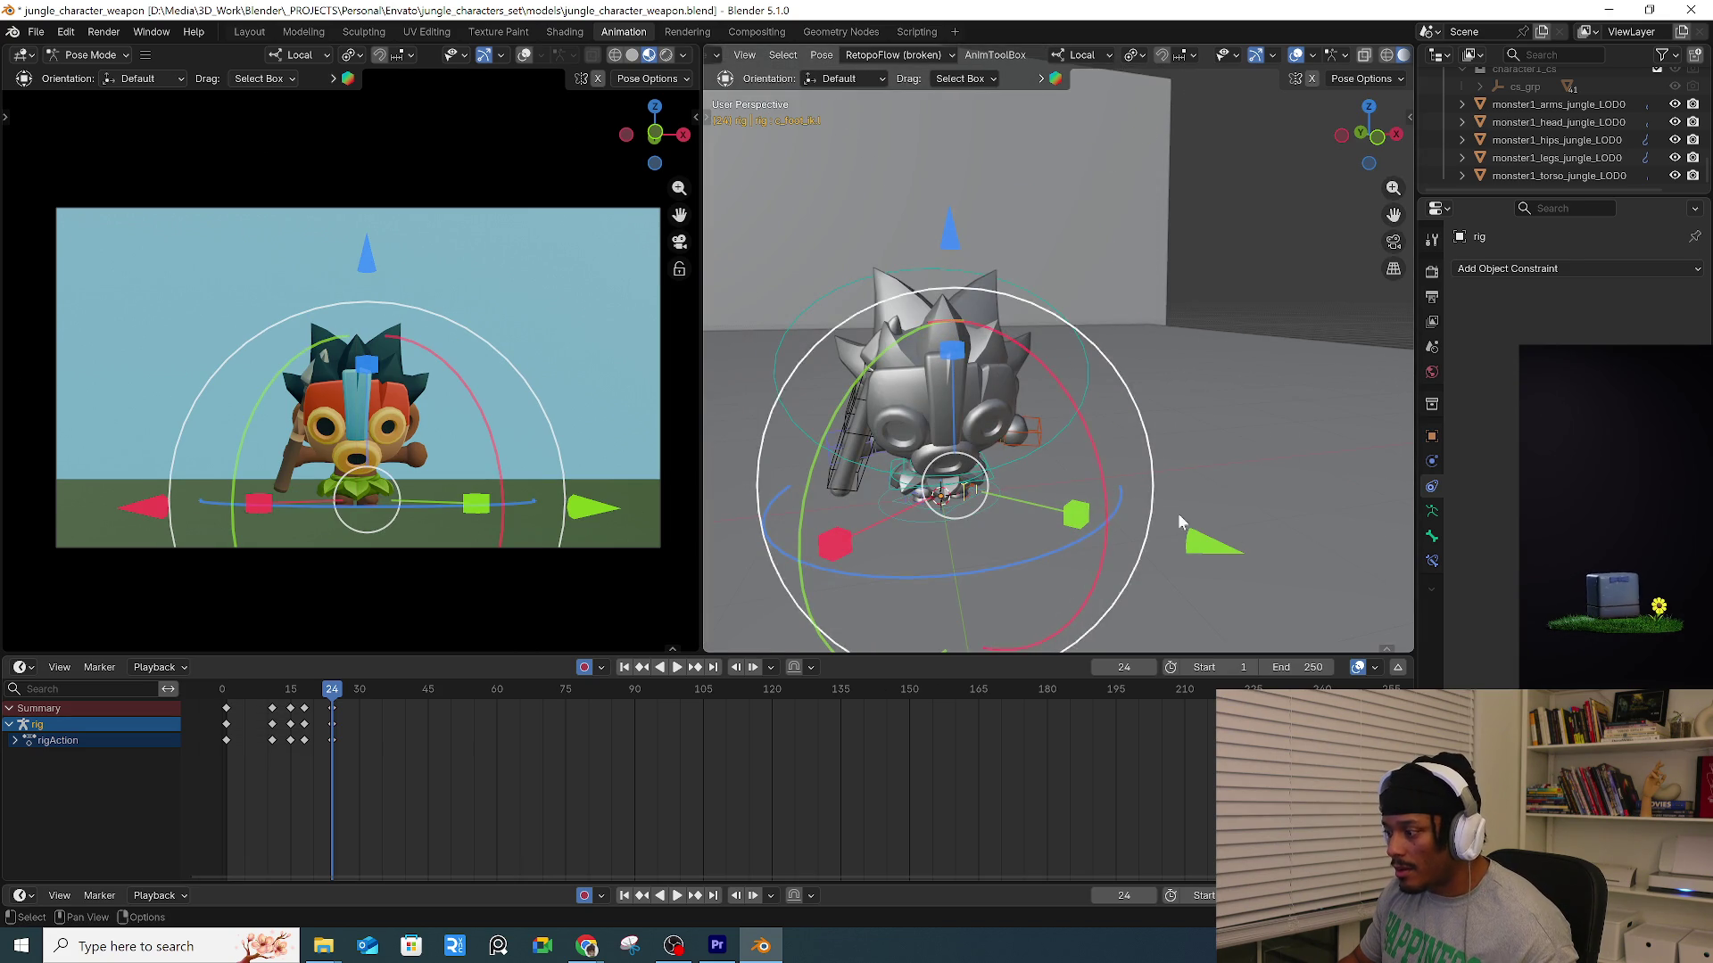
{"action": "left_click_drag", "start_coordinate": [1215, 555], "coordinate": [1137, 549]}
{"action": "scroll", "coordinate": [1052, 480], "scroll_direction": "up", "scroll_amount": 3}
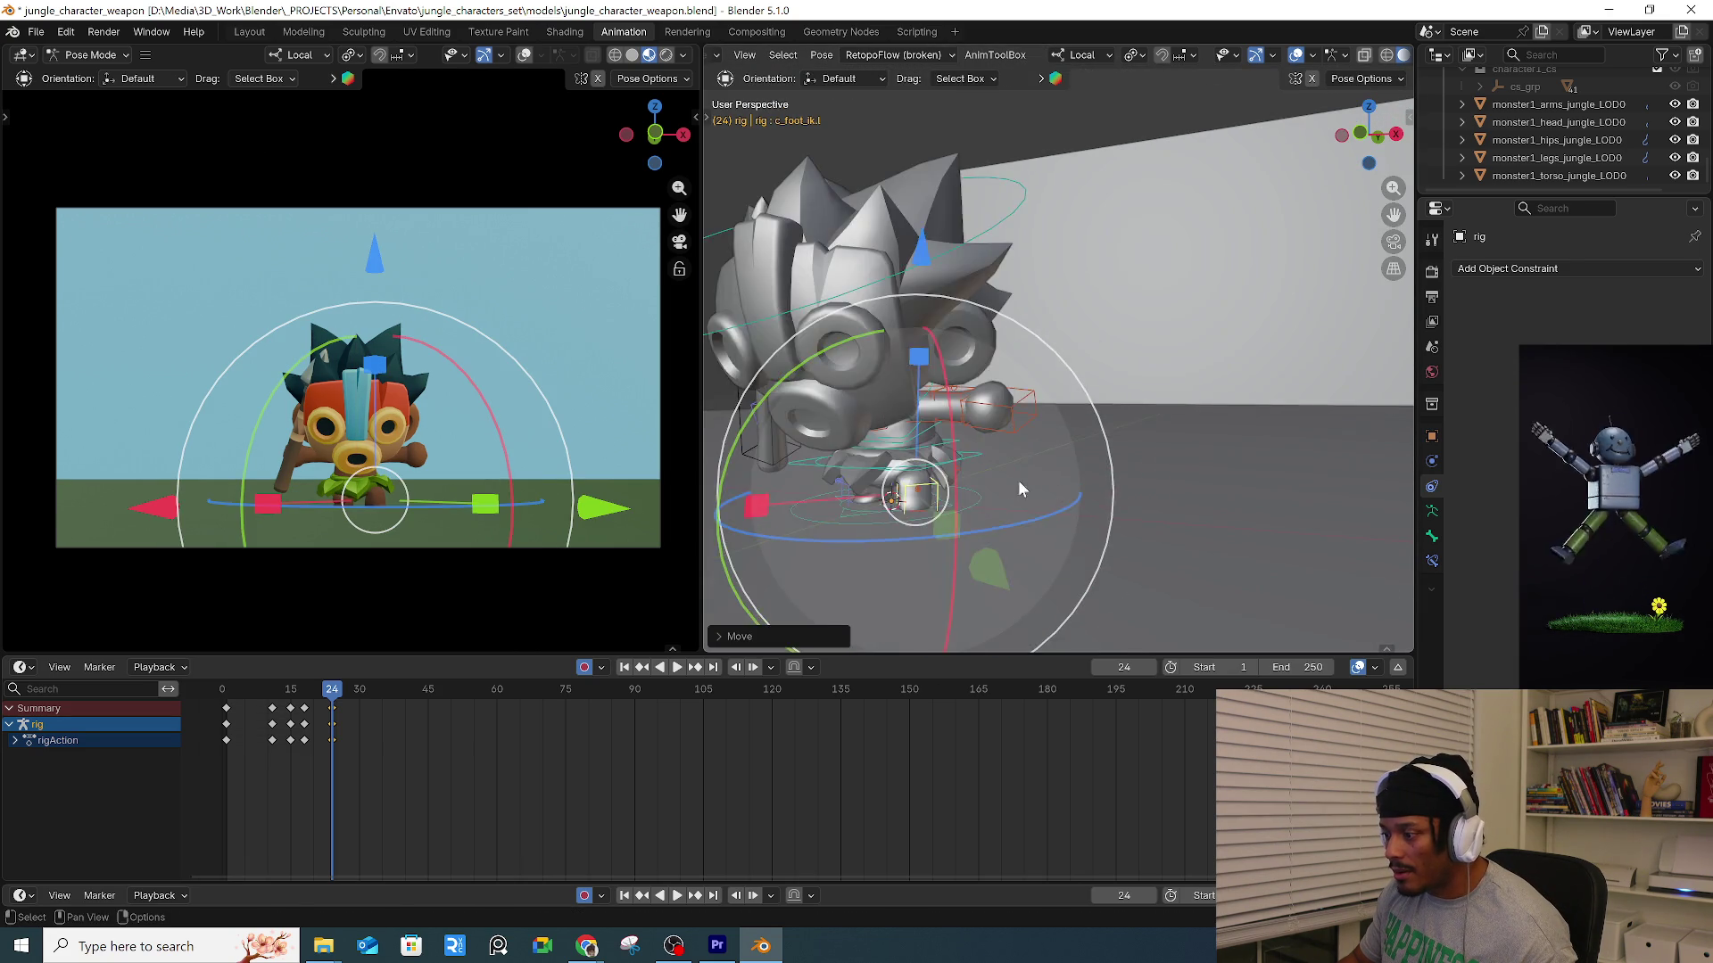
{"action": "middle_click_drag", "start_coordinate": [1052, 480], "coordinate": [954, 484]}
{"action": "mouse_move", "coordinate": [744, 512]}
{"action": "middle_mouse_down"}
{"action": "mouse_move", "coordinate": [1068, 417]}
{"action": "mouse_move", "coordinate": [1076, 435]}
{"action": "mouse_move", "coordinate": [880, 423]}
{"action": "mouse_move", "coordinate": [1115, 392]}
{"action": "mouse_move", "coordinate": [1240, 260]}
{"action": "mouse_move", "coordinate": [1187, 321]}
{"action": "mouse_move", "coordinate": [1071, 386]}
{"action": "mouse_move", "coordinate": [1142, 375]}
{"action": "mouse_move", "coordinate": [1159, 446]}
{"action": "mouse_move", "coordinate": [1206, 450]}
{"action": "mouse_move", "coordinate": [1101, 442]}
{"action": "mouse_move", "coordinate": [1171, 398]}
{"action": "mouse_move", "coordinate": [1267, 430]}
{"action": "mouse_move", "coordinate": [1222, 478]}
{"action": "mouse_move", "coordinate": [1204, 432]}
{"action": "middle_mouse_up"}
Raise the left arm by rotating its upper arm control.
{"action": "left_click", "coordinate": [1073, 419]}
{"action": "left_click", "coordinate": [1083, 393]}
{"action": "key", "text": "r"}
{"action": "key", "text": "r"}
{"action": "left_click", "coordinate": [1173, 423]}
Rotate the right upper arm, forearm and hand controls.
{"action": "left_click", "coordinate": [1178, 362]}
{"action": "key", "text": "r"}
{"action": "key", "text": "r"}
{"action": "left_click", "coordinate": [1178, 362]}
{"action": "left_click", "coordinate": [1159, 377]}
{"action": "key", "text": "r"}
{"action": "left_click", "coordinate": [1276, 268]}
{"action": "left_click", "coordinate": [1084, 397]}
{"action": "key", "text": "r"}
{"action": "key", "text": "r"}
{"action": "left_click", "coordinate": [1106, 419]}
Refine the right upper arm's angle with several free rotations.
{"action": "left_click", "coordinate": [1164, 397]}
{"action": "key", "text": "r"}
{"action": "key", "text": "r"}
{"action": "left_click", "coordinate": [1178, 399]}
{"action": "key", "text": "r"}
{"action": "left_click", "coordinate": [1156, 437]}
{"action": "key", "text": "r"}
{"action": "key", "text": "r"}
{"action": "left_click", "coordinate": [1213, 431]}
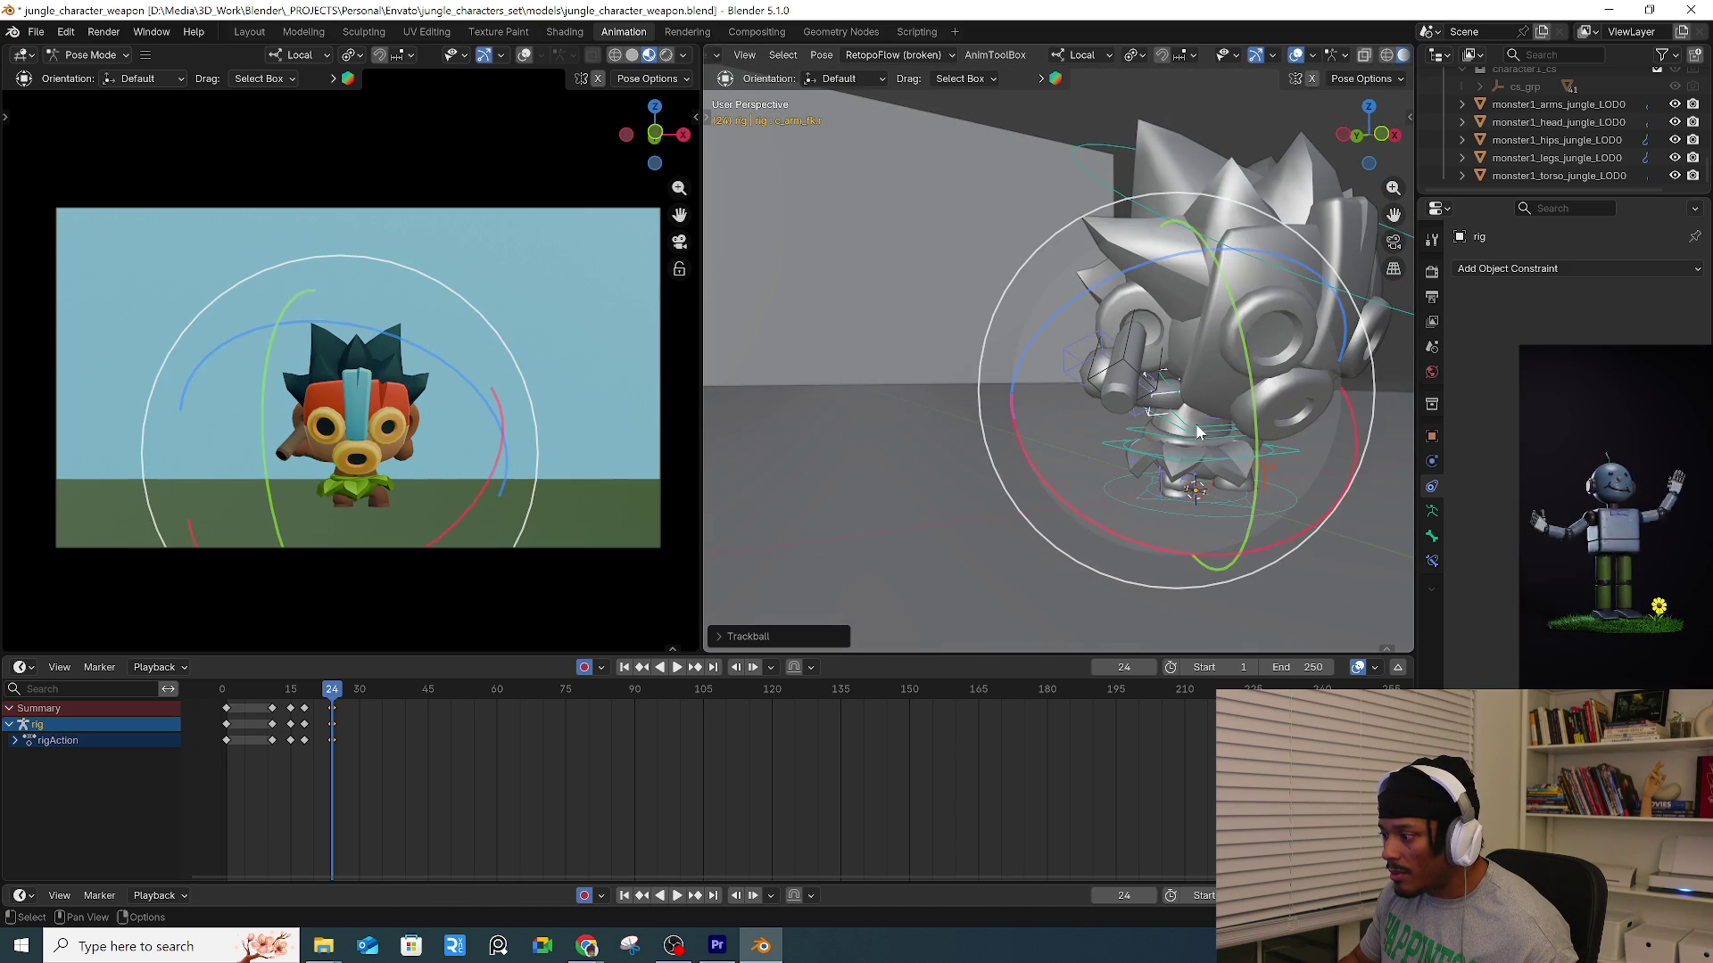
Turn the right hand so the spear is angled in the grip.
{"action": "left_click", "coordinate": [1087, 379]}
{"action": "mouse_move", "coordinate": [1087, 380]}
{"action": "middle_mouse_down"}
{"action": "mouse_move", "coordinate": [1151, 401]}
{"action": "mouse_move", "coordinate": [1084, 388]}
{"action": "middle_mouse_up"}
{"action": "key", "text": "r"}
{"action": "key", "text": "r"}
{"action": "left_click", "coordinate": [1229, 368]}
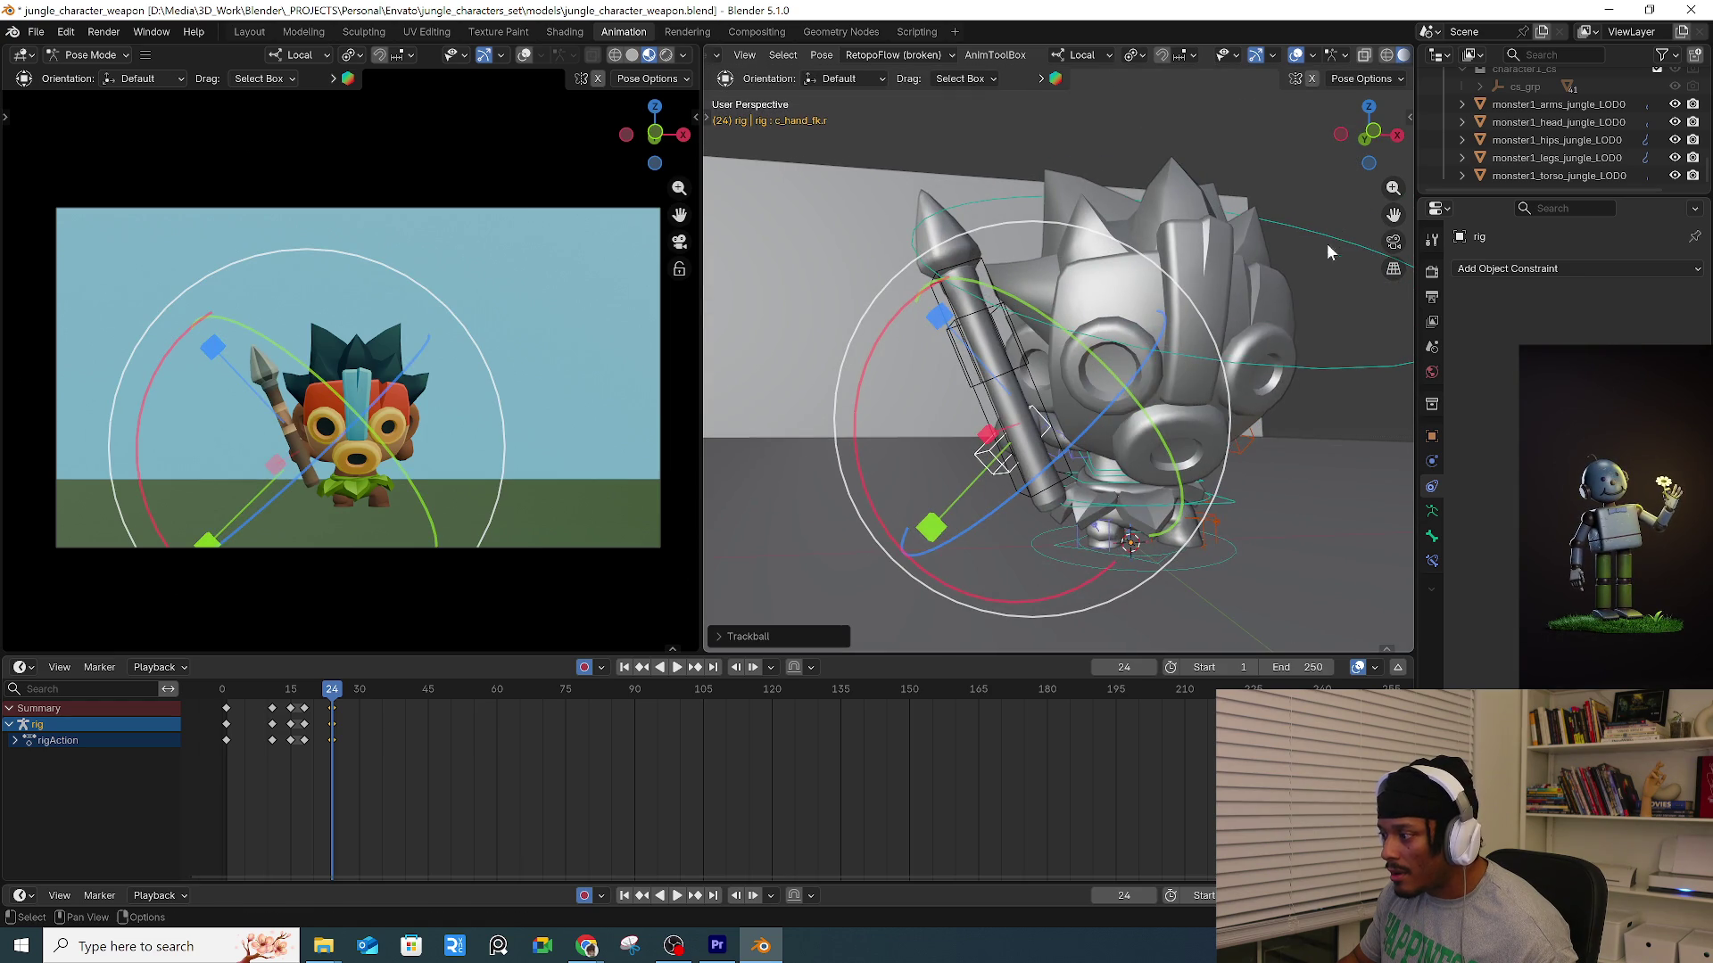
{"action": "left_click_drag", "start_coordinate": [491, 331], "coordinate": [435, 437]}
{"action": "key", "text": "r"}
{"action": "key", "text": "r"}
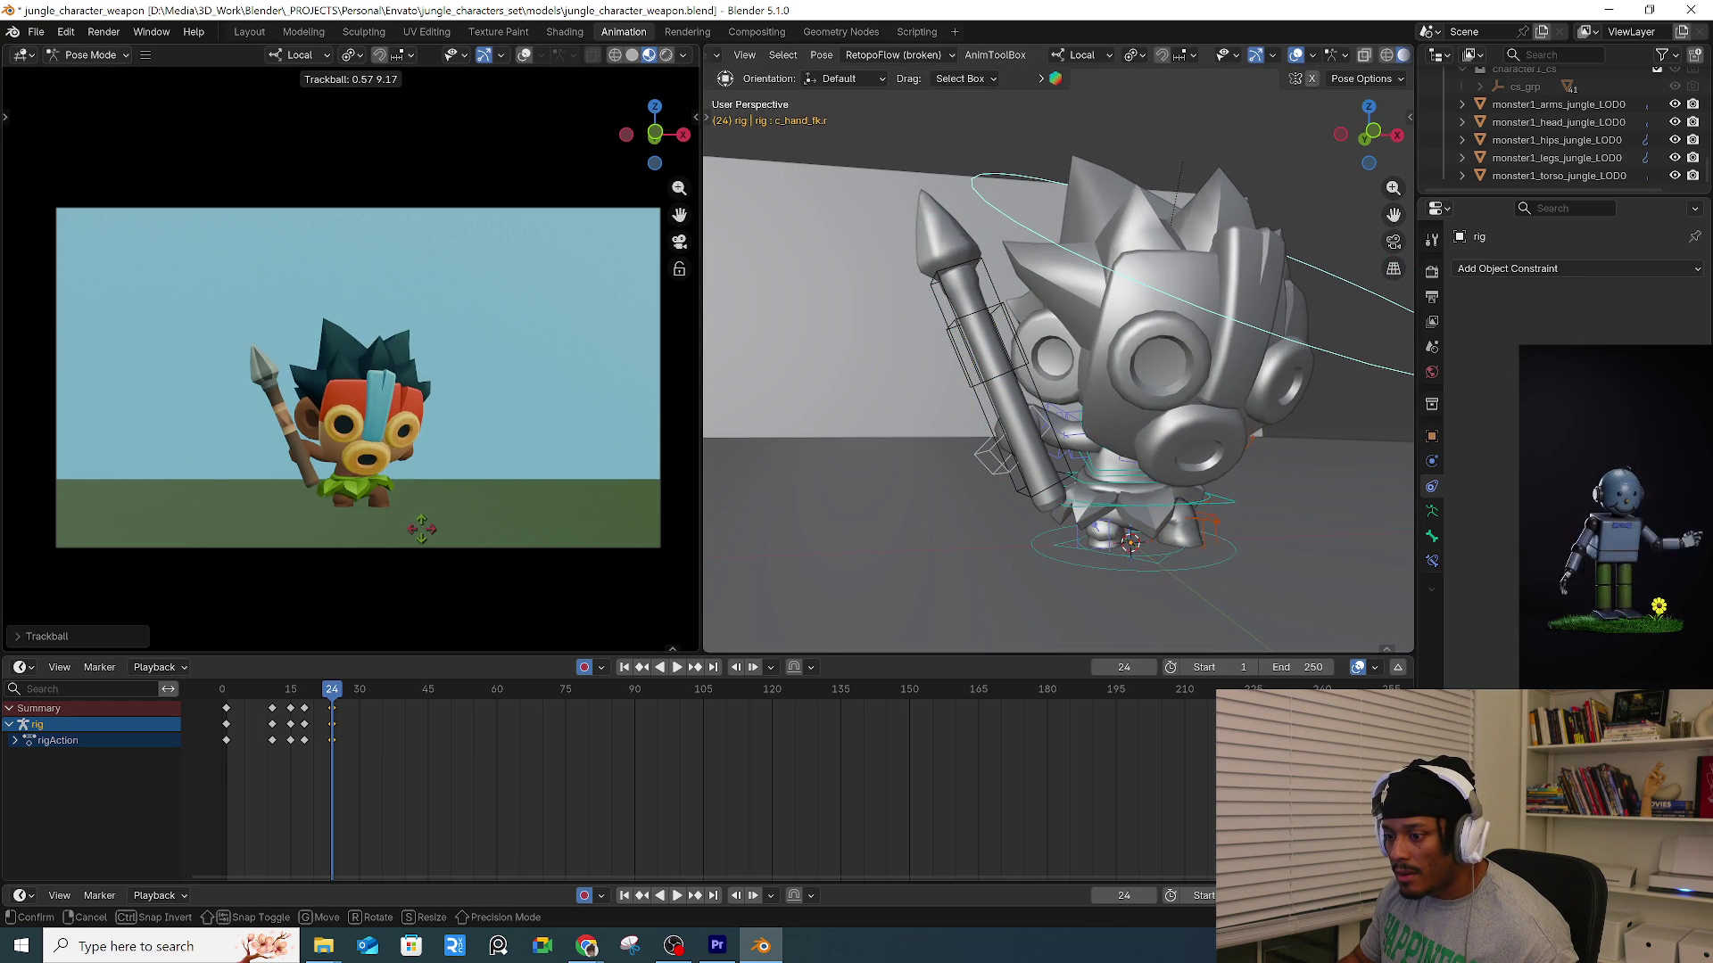
{"action": "left_click", "coordinate": [511, 560]}
{"action": "left_click", "coordinate": [1022, 513]}
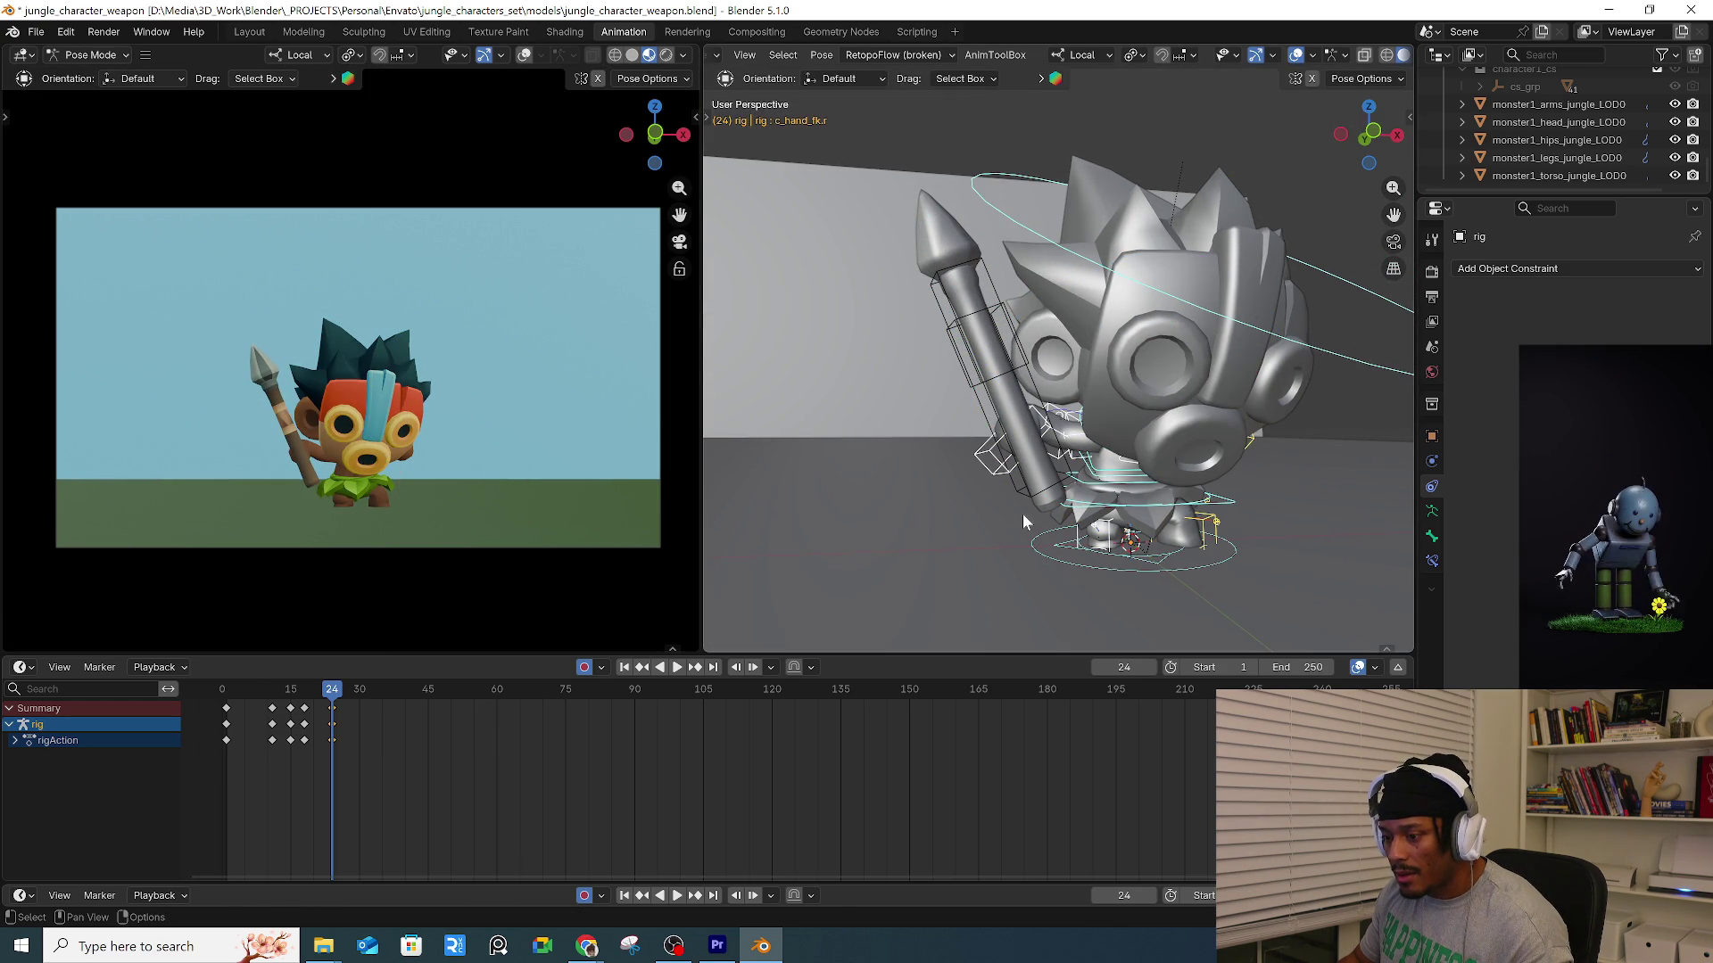
Rotate the left upper arm control from the character's other side.
{"action": "mouse_move", "coordinate": [805, 625]}
{"action": "middle_mouse_down"}
{"action": "mouse_move", "coordinate": [1044, 437]}
{"action": "mouse_move", "coordinate": [1117, 458]}
{"action": "mouse_move", "coordinate": [911, 461]}
{"action": "mouse_move", "coordinate": [1015, 459]}
{"action": "mouse_move", "coordinate": [970, 470]}
{"action": "middle_mouse_up"}
{"action": "left_click", "coordinate": [362, 443]}
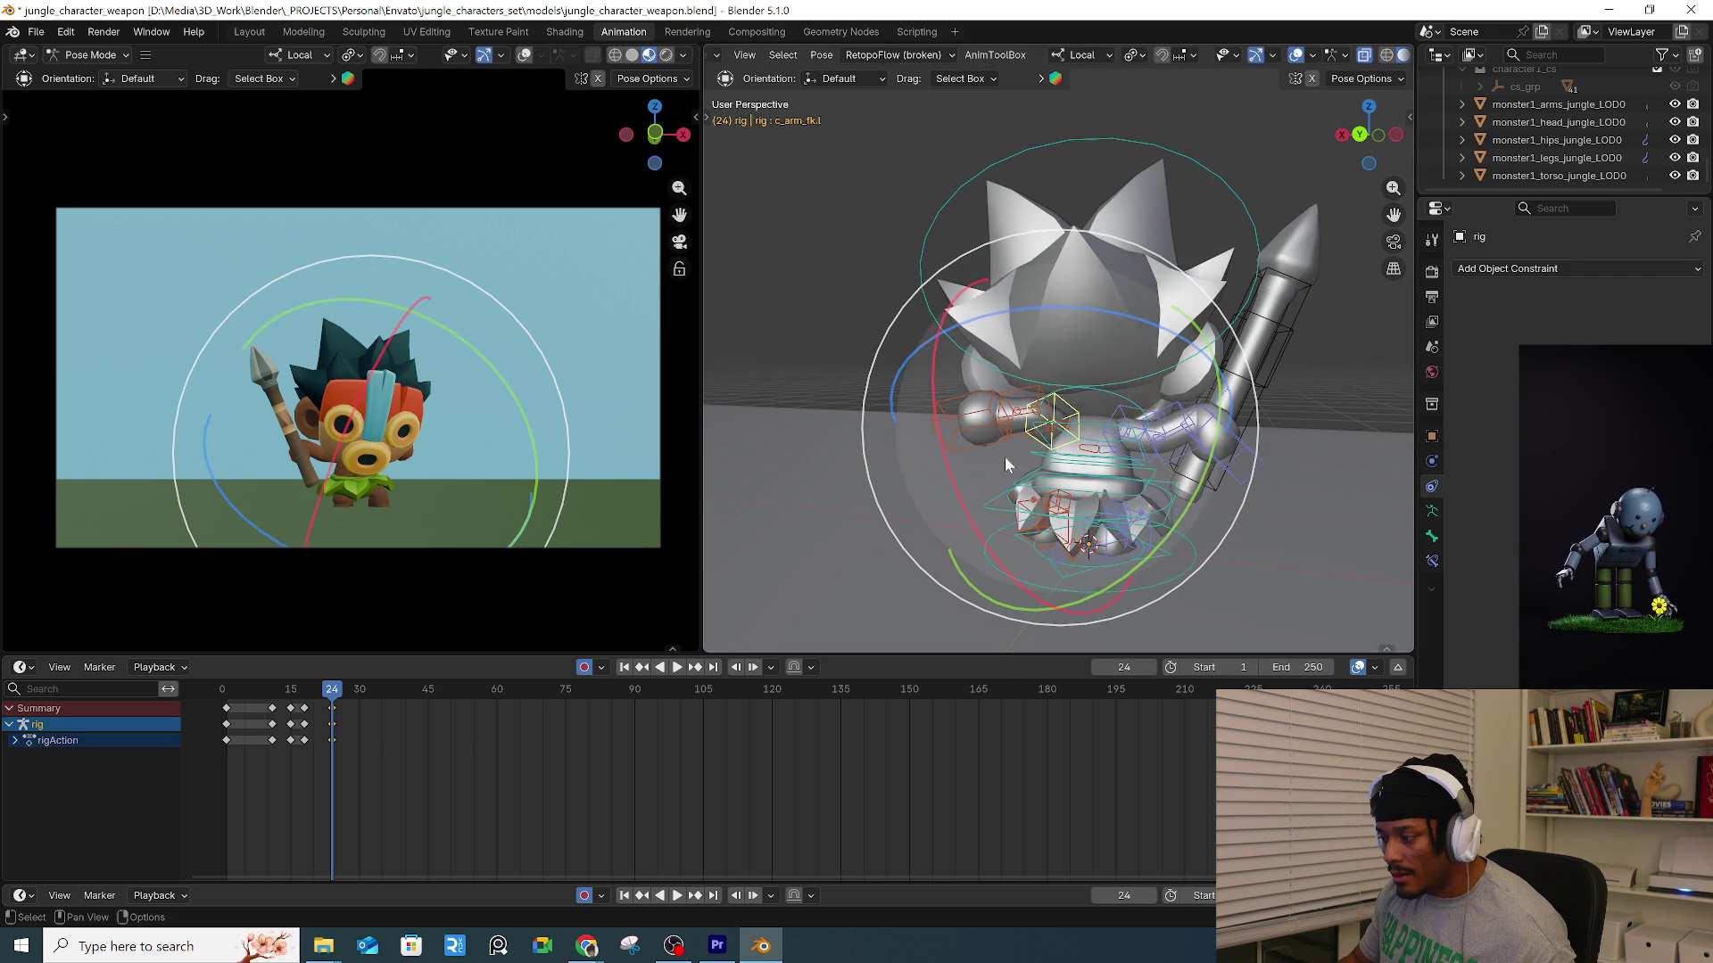
{"action": "scroll", "coordinate": [979, 462], "scroll_direction": "up", "scroll_amount": 5}
{"action": "key", "text": "Escape"}
{"action": "left_click", "coordinate": [1079, 428]}
{"action": "mouse_move", "coordinate": [1080, 428]}
{"action": "middle_mouse_down"}
{"action": "mouse_move", "coordinate": [1092, 448]}
{"action": "mouse_move", "coordinate": [961, 408]}
{"action": "mouse_move", "coordinate": [872, 415]}
{"action": "mouse_move", "coordinate": [1011, 446]}
{"action": "middle_mouse_up"}
Move the left shoulder and arm to the right.
{"action": "left_click", "coordinate": [1035, 451]}
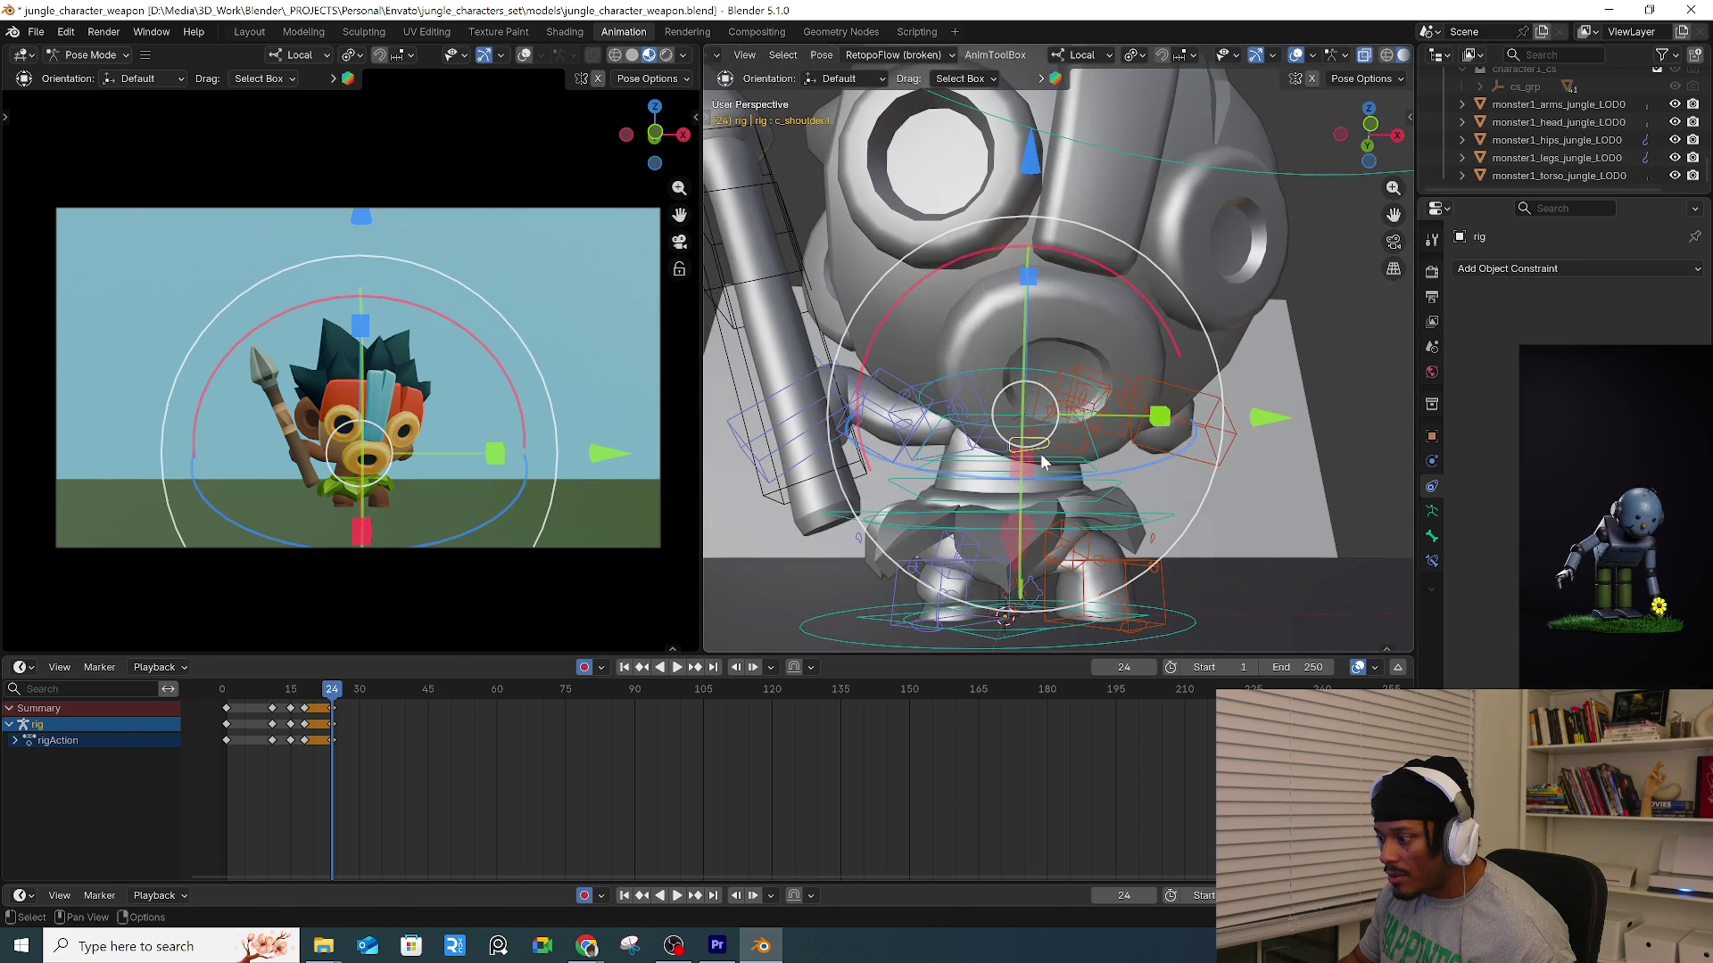
{"action": "key", "text": "g"}
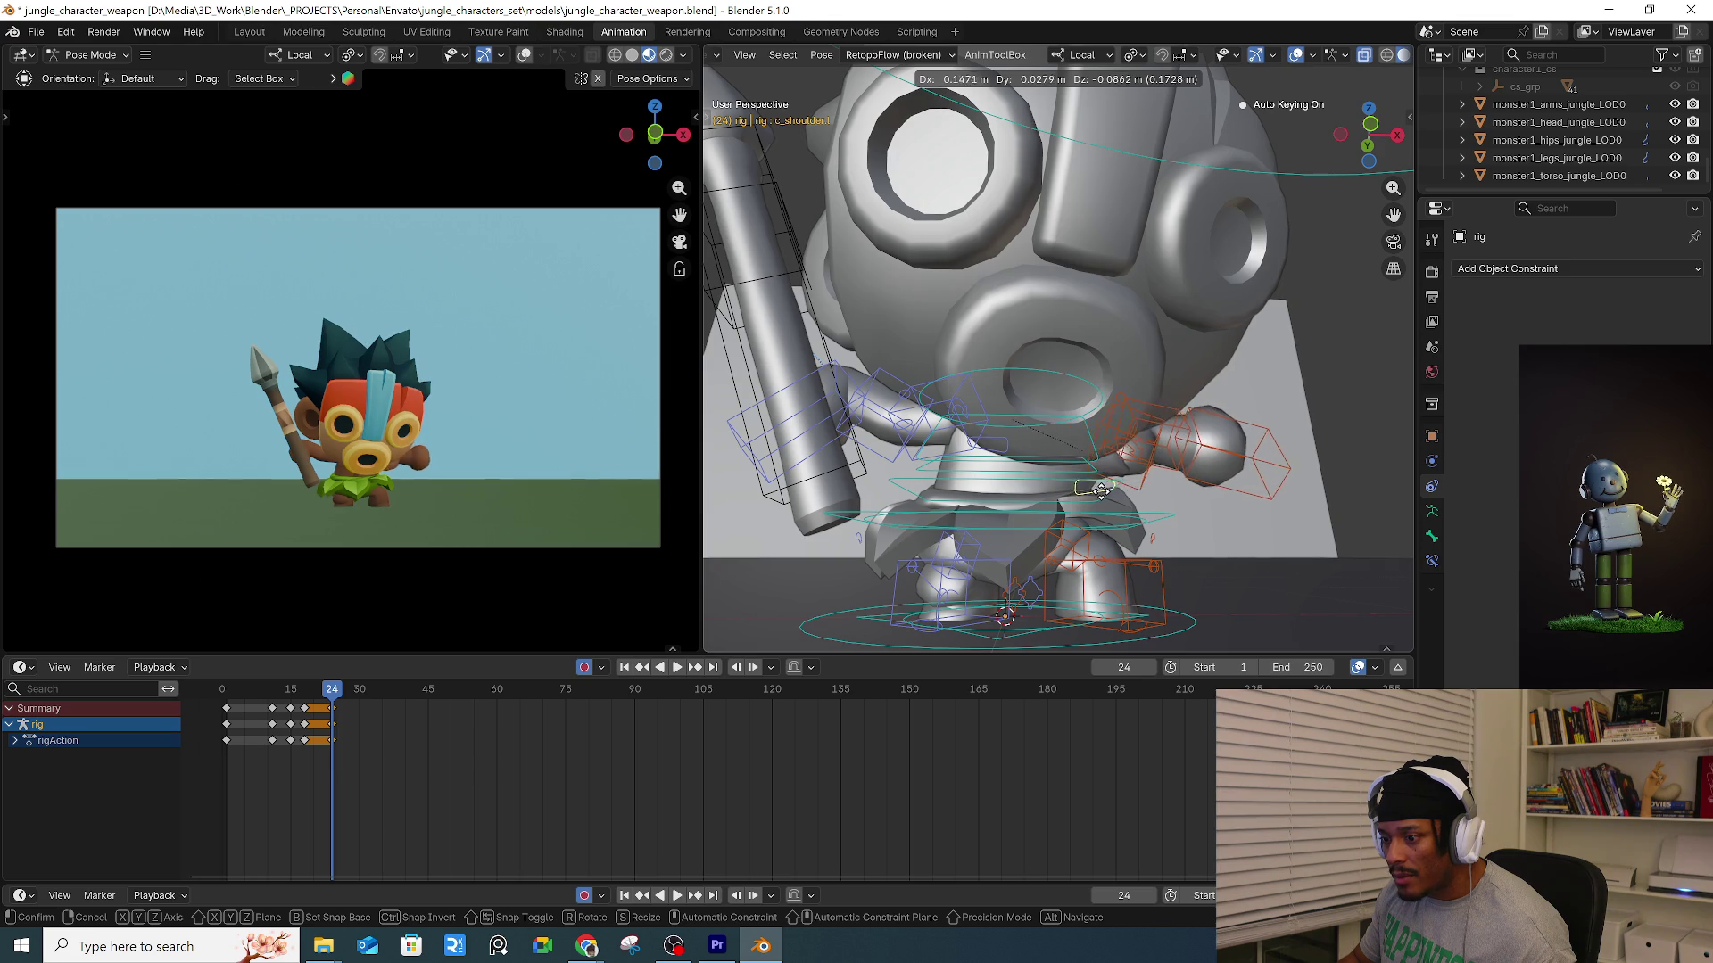
{"action": "key", "text": "Escape"}
{"action": "middle_click_drag", "start_coordinate": [1238, 490], "coordinate": [1243, 492]}
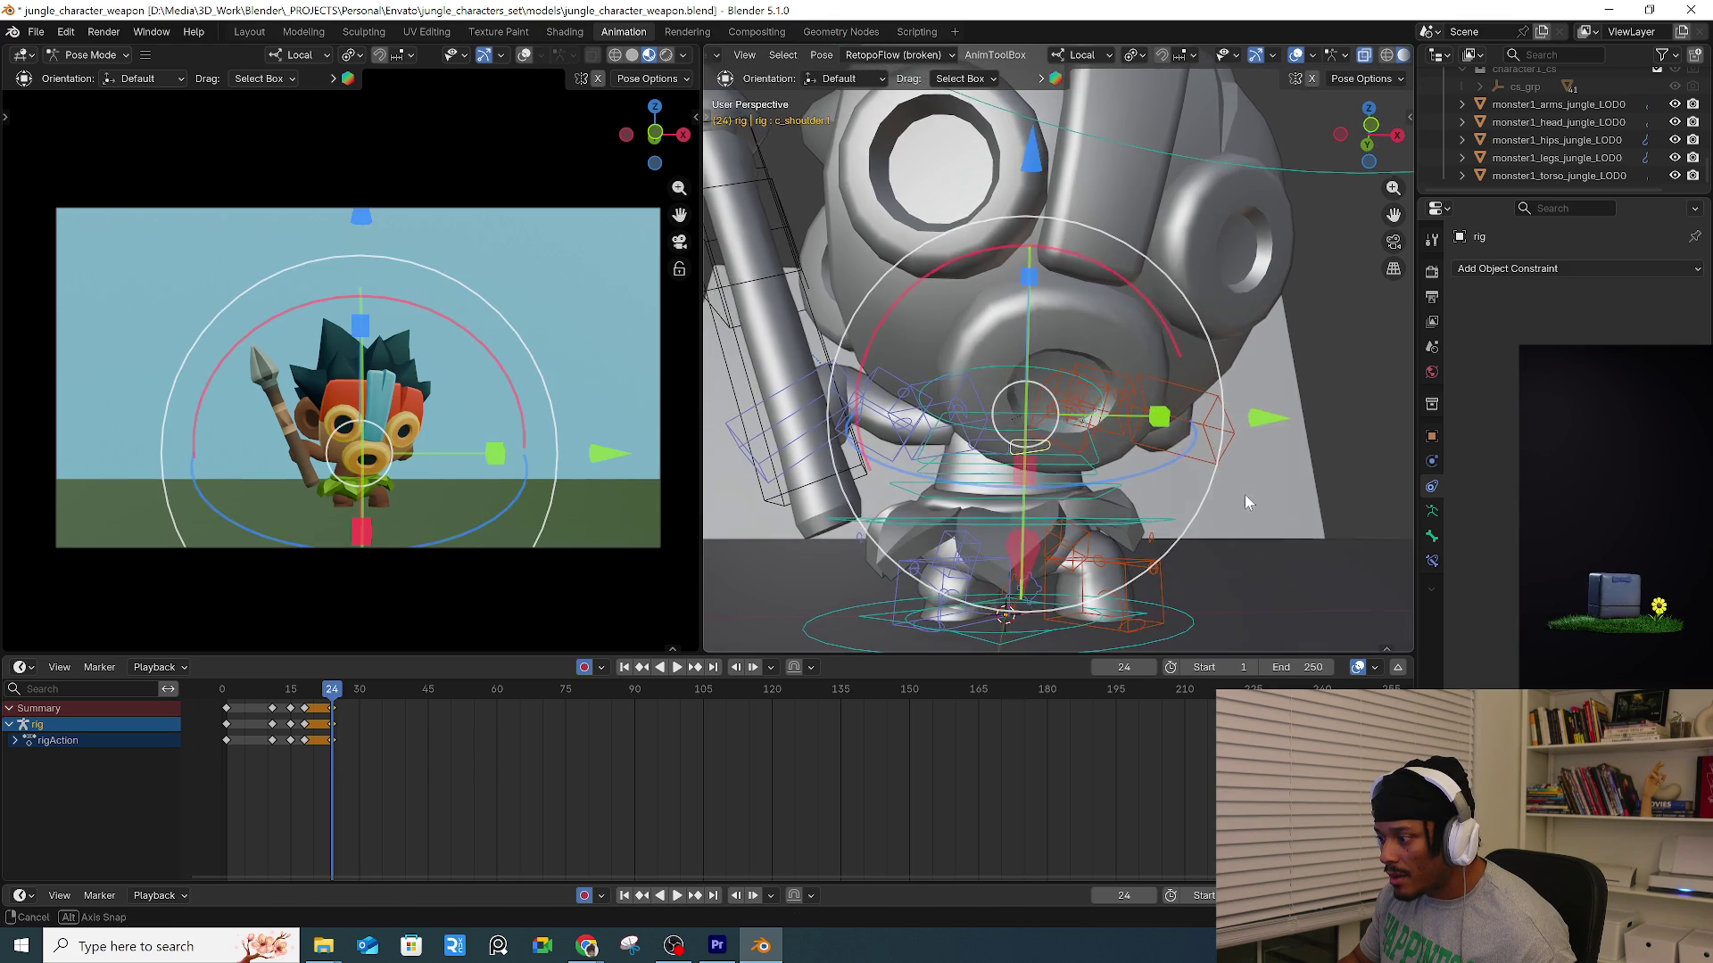
{"action": "key", "text": "g"}
{"action": "left_click", "coordinate": [1164, 463]}
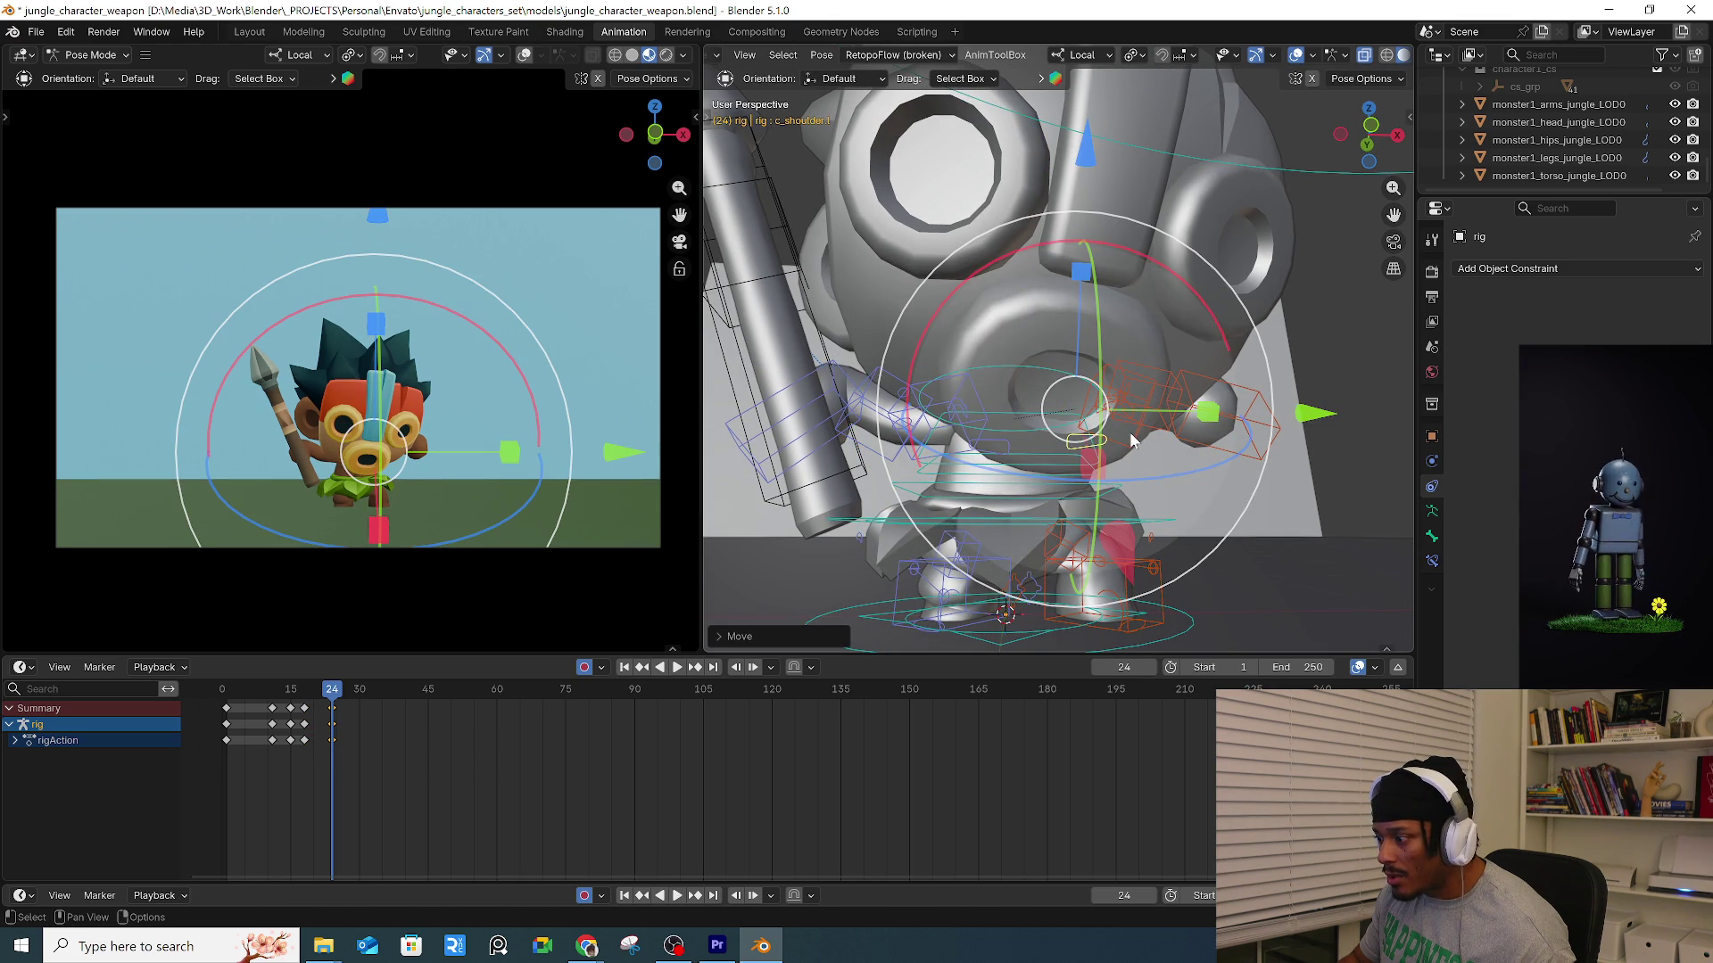
Rotate the left upper arm around its local Z axis.
{"action": "left_click", "coordinate": [1126, 421]}
{"action": "key", "text": "r"}
{"action": "mouse_move", "coordinate": [1276, 502]}
{"action": "middle_mouse_down"}
{"action": "mouse_move", "coordinate": [1213, 515]}
{"action": "mouse_move", "coordinate": [1261, 509]}
{"action": "mouse_move", "coordinate": [1097, 464]}
{"action": "mouse_move", "coordinate": [1185, 466]}
{"action": "middle_mouse_up"}
{"action": "key", "text": "z"}
{"action": "left_click", "coordinate": [1175, 527]}
Rotate the left upper arm around one axis, leaving the shoulder in place.
{"action": "left_click", "coordinate": [1098, 464]}
{"action": "key", "text": "g"}
{"action": "right_click", "coordinate": [1173, 461]}
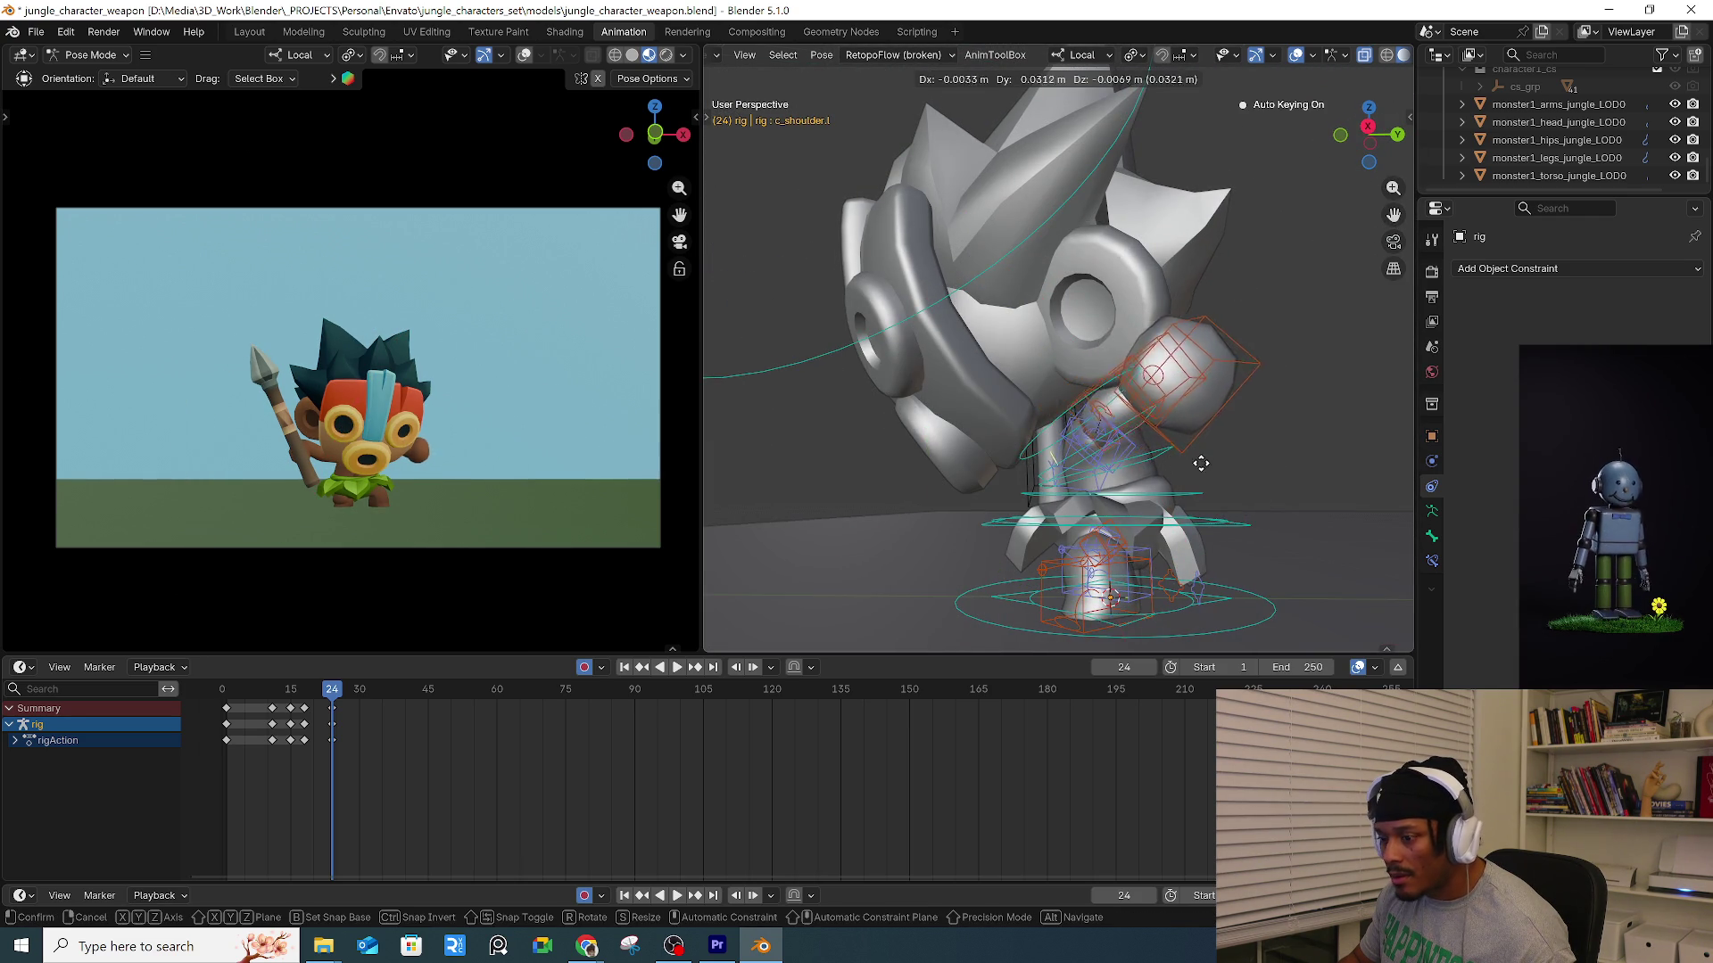
{"action": "left_click", "coordinate": [1174, 461]}
{"action": "scroll", "coordinate": [1178, 460], "scroll_direction": "up", "scroll_amount": 4}
{"action": "middle_click_drag", "start_coordinate": [1180, 460], "coordinate": [1262, 497]}
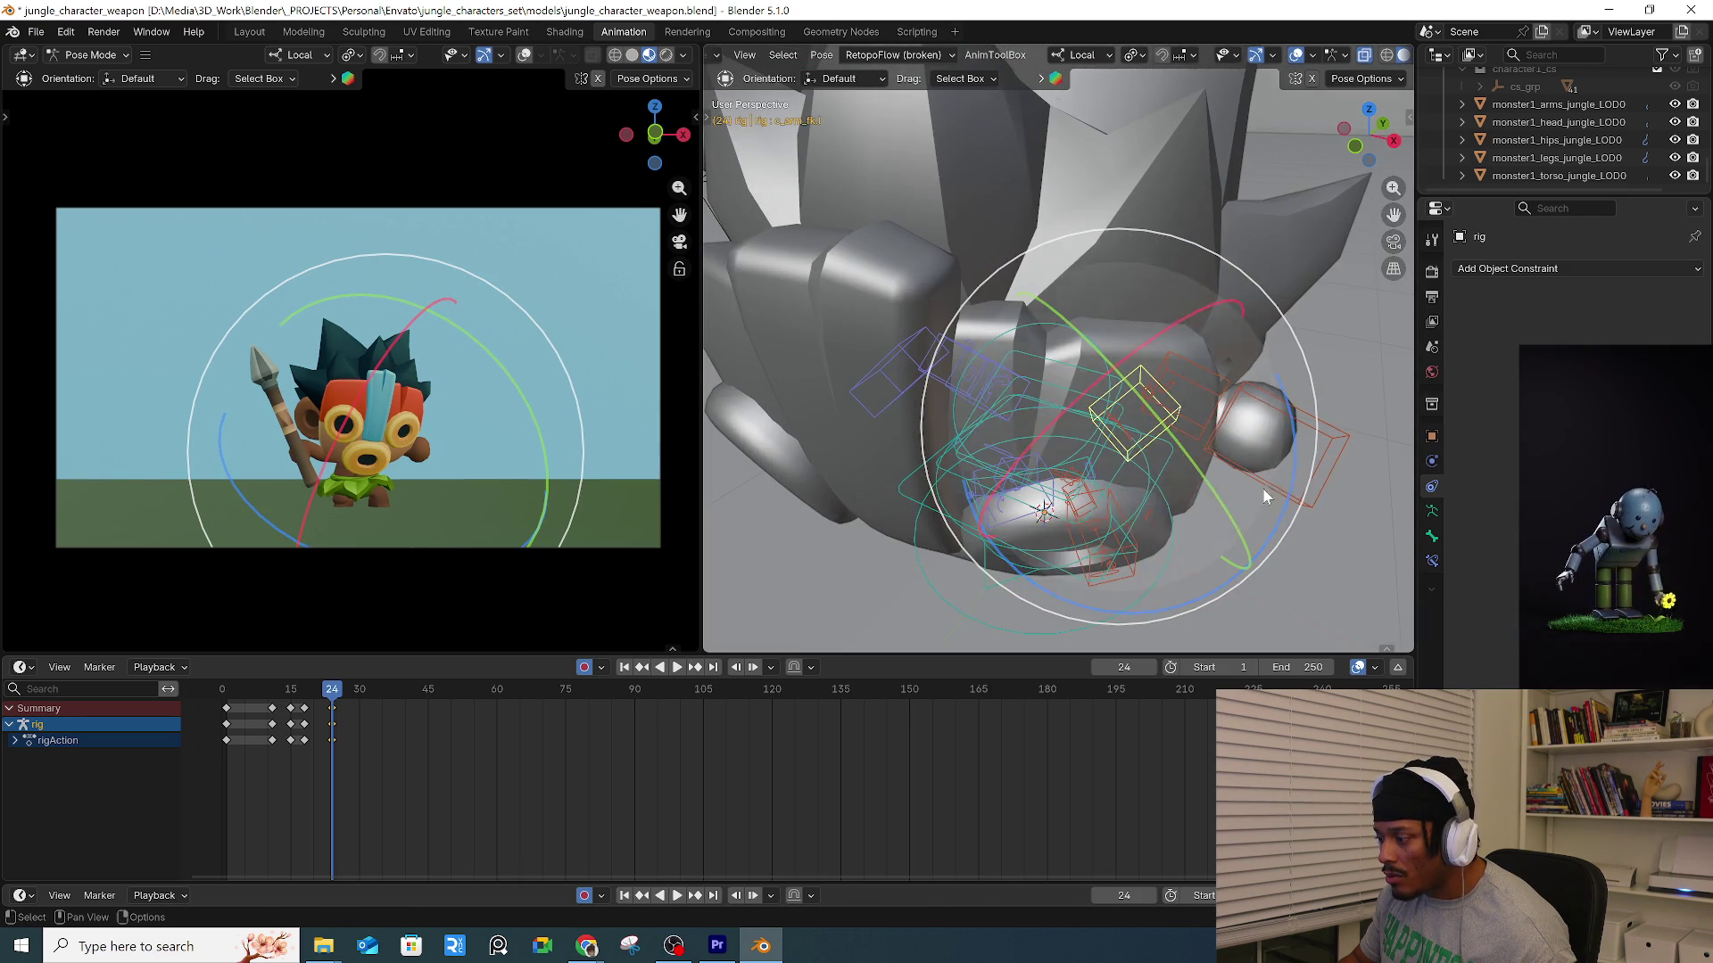
{"action": "left_click_drag", "start_coordinate": [1295, 492], "coordinate": [1262, 537]}
{"action": "middle_click_drag", "start_coordinate": [1262, 537], "coordinate": [1165, 446]}
Swing the left arm to point straight out and play the animation.
{"action": "left_click", "coordinate": [1115, 462]}
{"action": "key", "text": "g"}
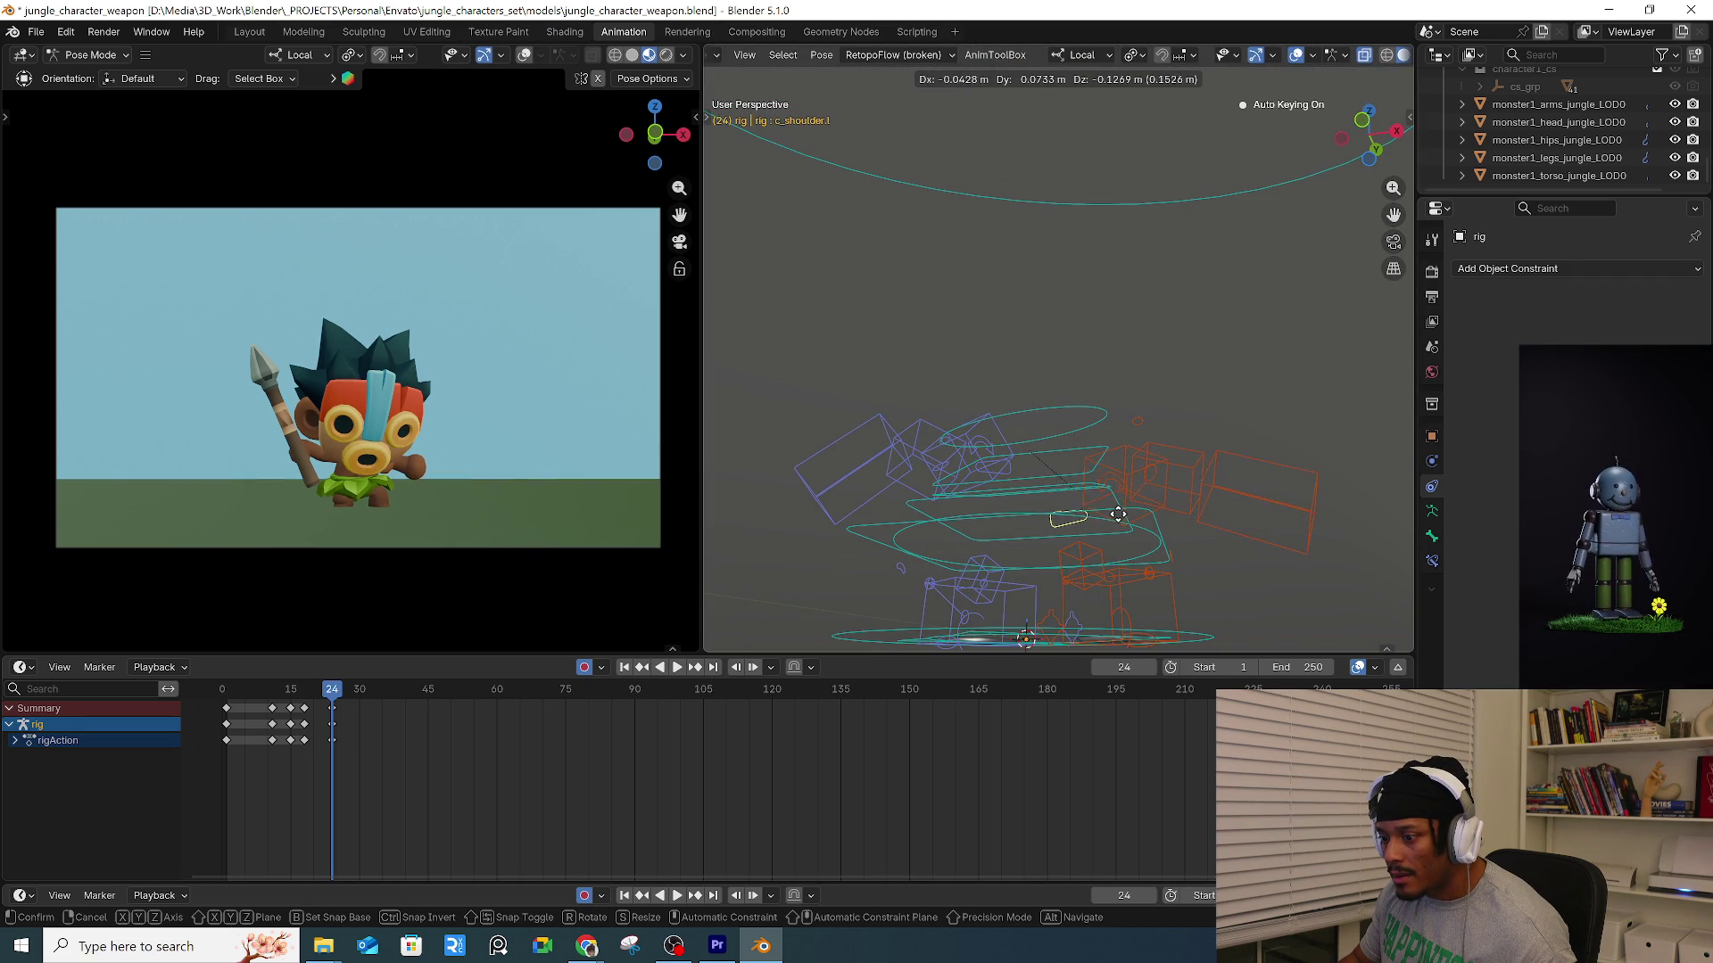
{"action": "right_click", "coordinate": [1145, 482]}
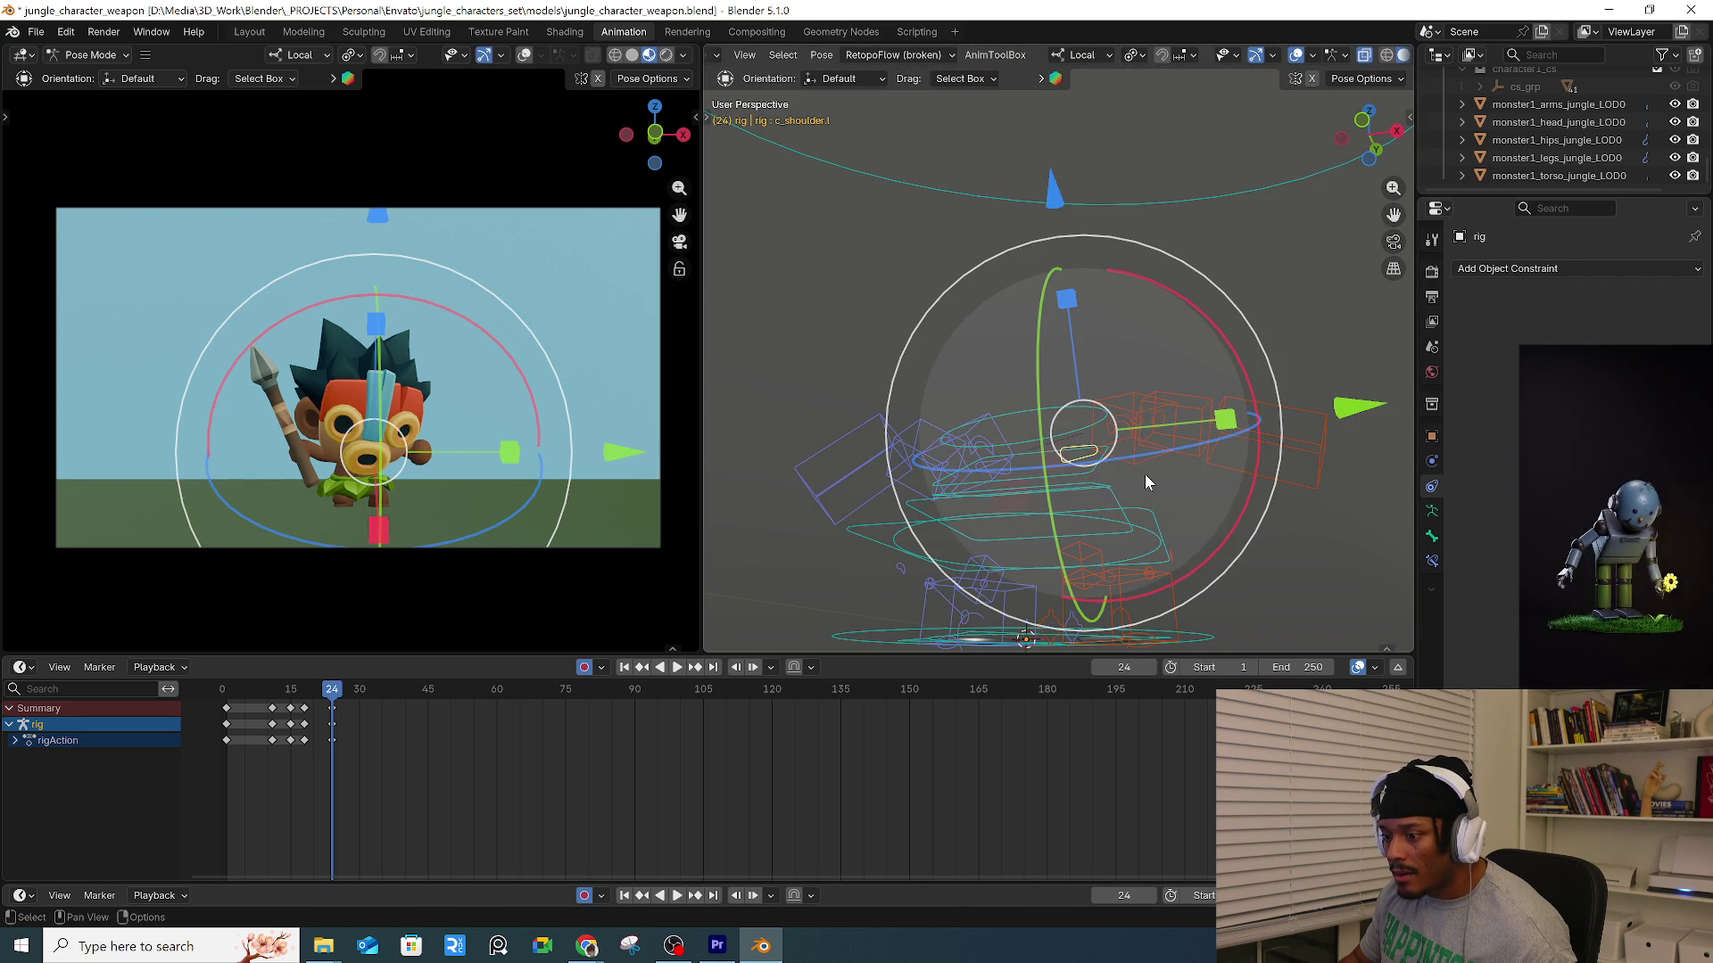
{"action": "left_click", "coordinate": [1160, 441]}
{"action": "key", "text": "r"}
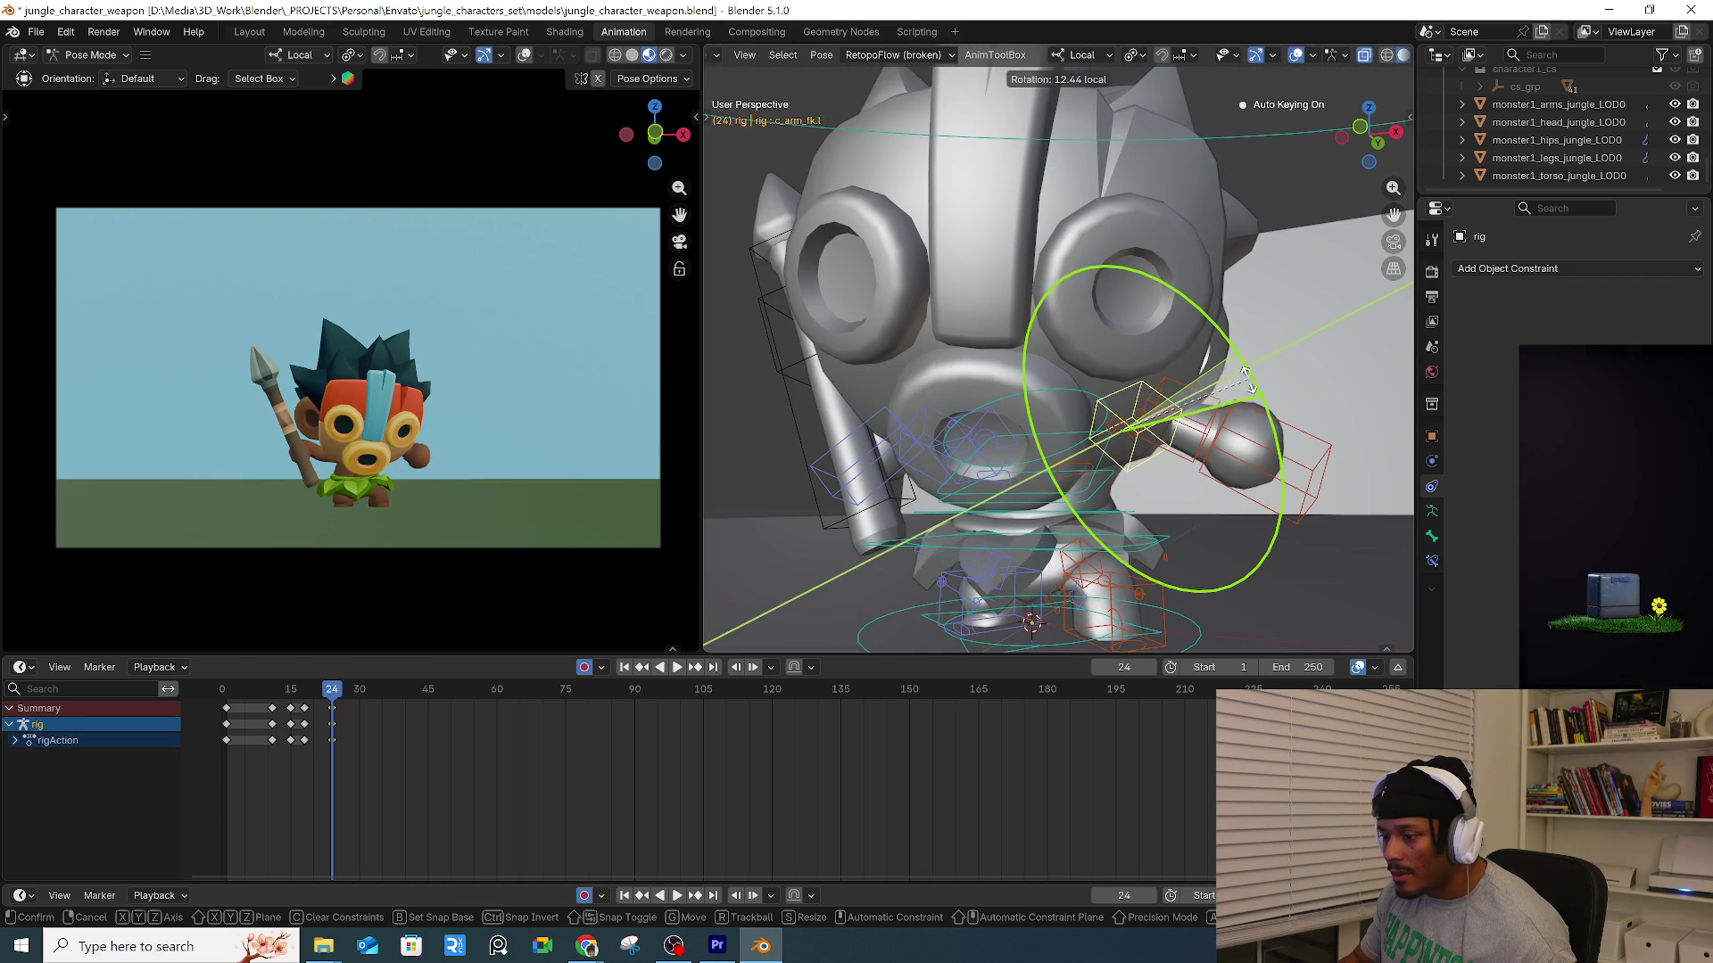
{"action": "left_click", "coordinate": [1246, 375]}
{"action": "key", "text": "r"}
{"action": "key", "text": "r"}
{"action": "left_click", "coordinate": [1111, 444]}
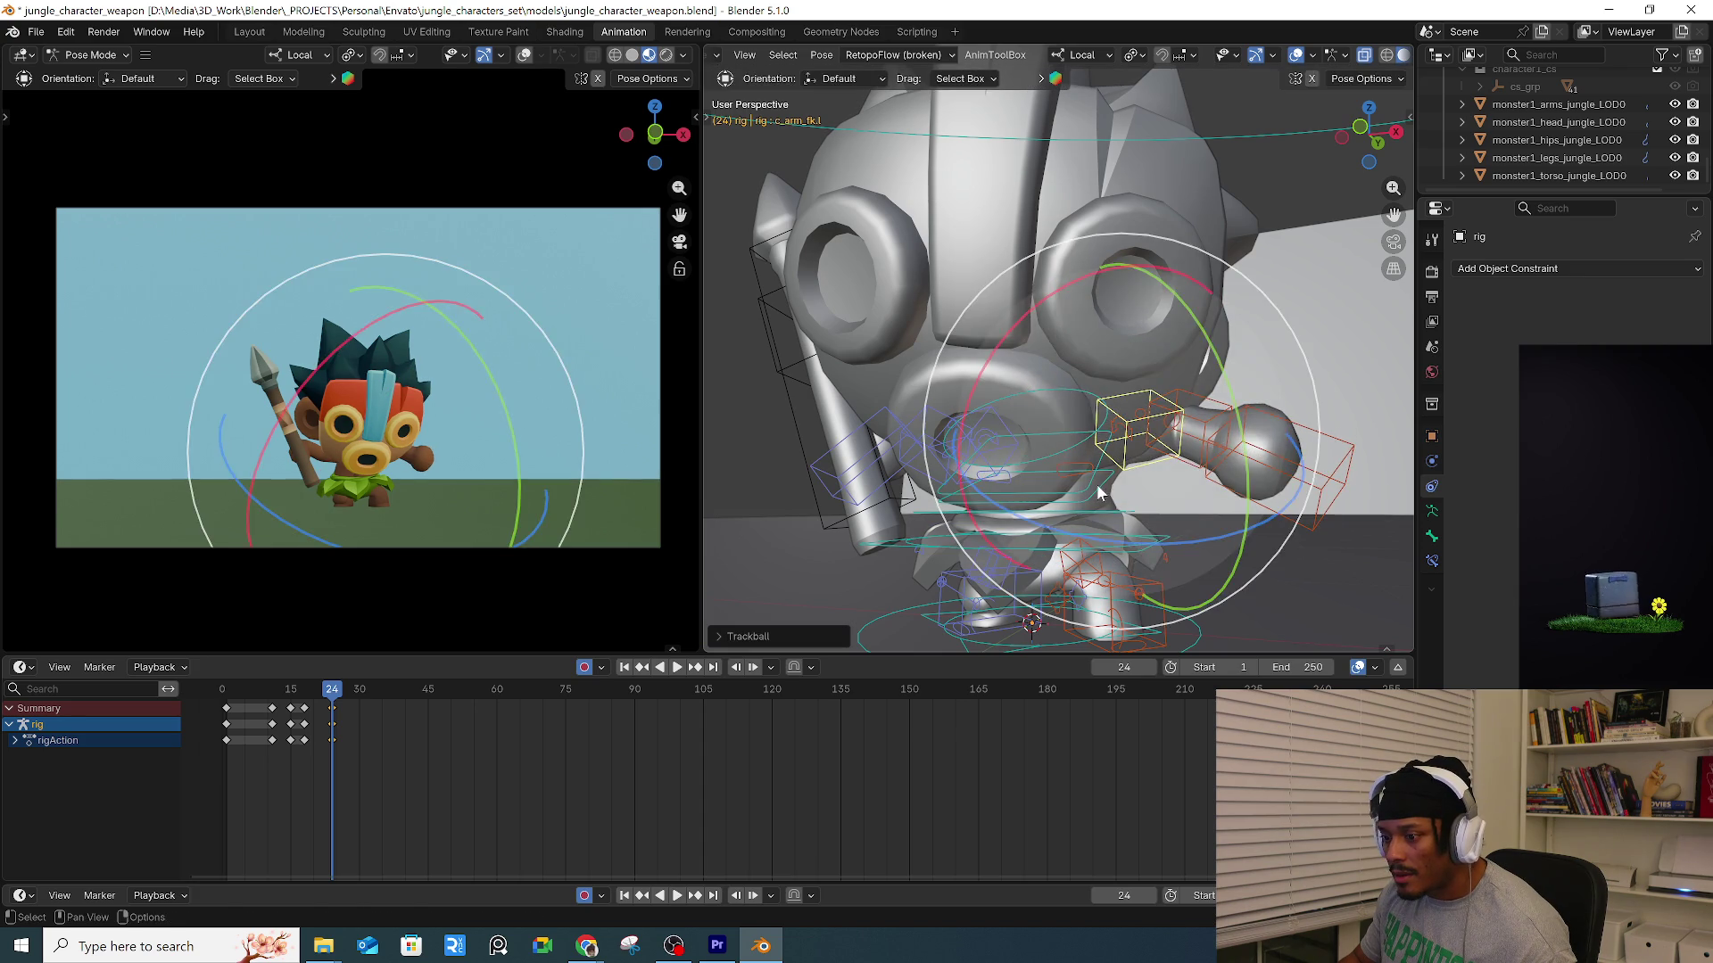
{"action": "key", "text": "r"}
{"action": "key", "text": "r"}
{"action": "left_click", "coordinate": [1122, 479]}
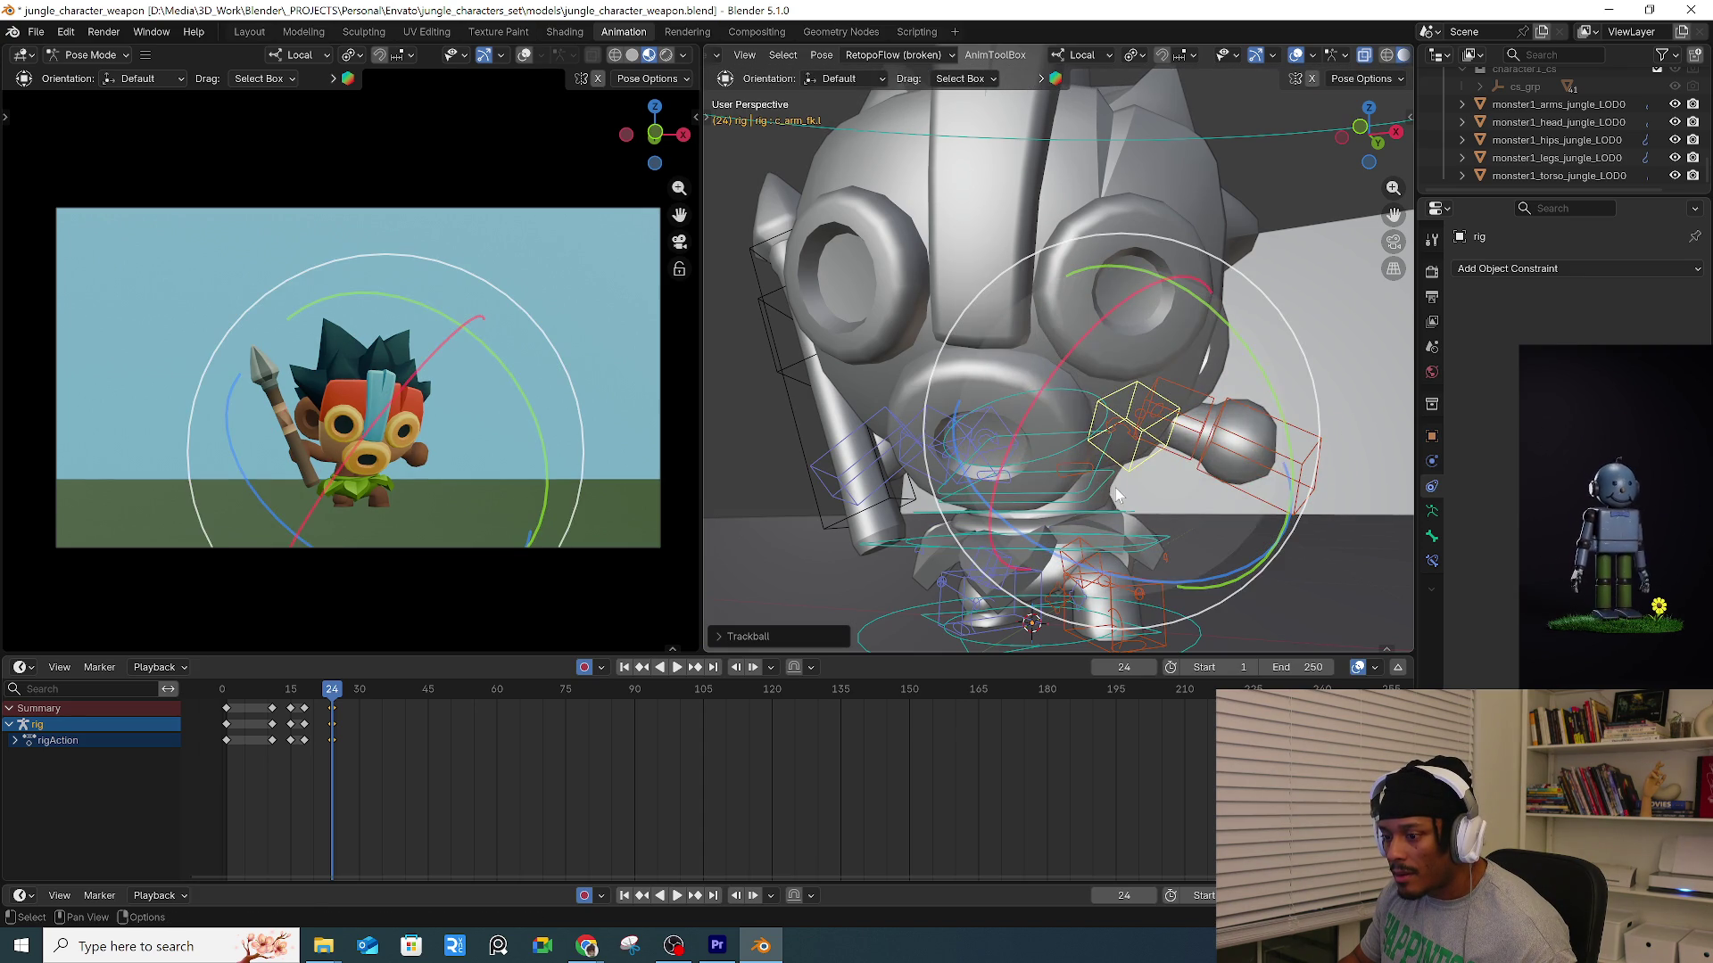
{"action": "mouse_move", "coordinate": [1103, 499]}
{"action": "middle_mouse_down"}
{"action": "mouse_move", "coordinate": [1212, 505]}
{"action": "mouse_move", "coordinate": [1001, 462]}
{"action": "middle_mouse_up"}
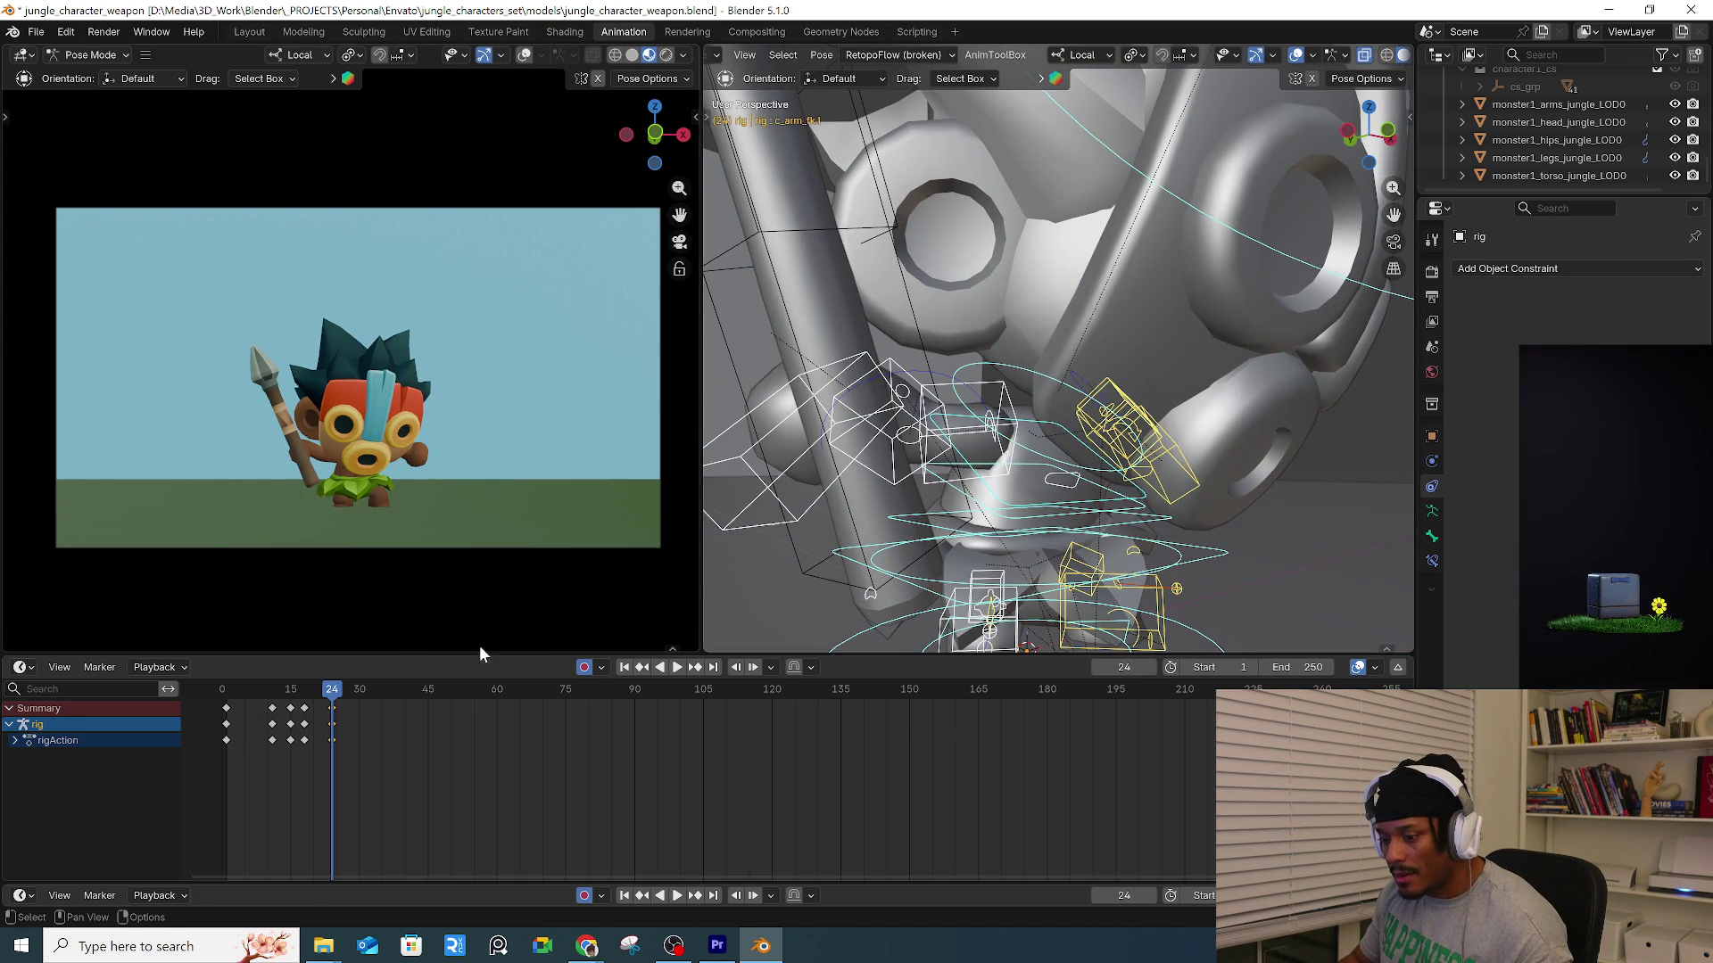
{"action": "key", "text": "space"}
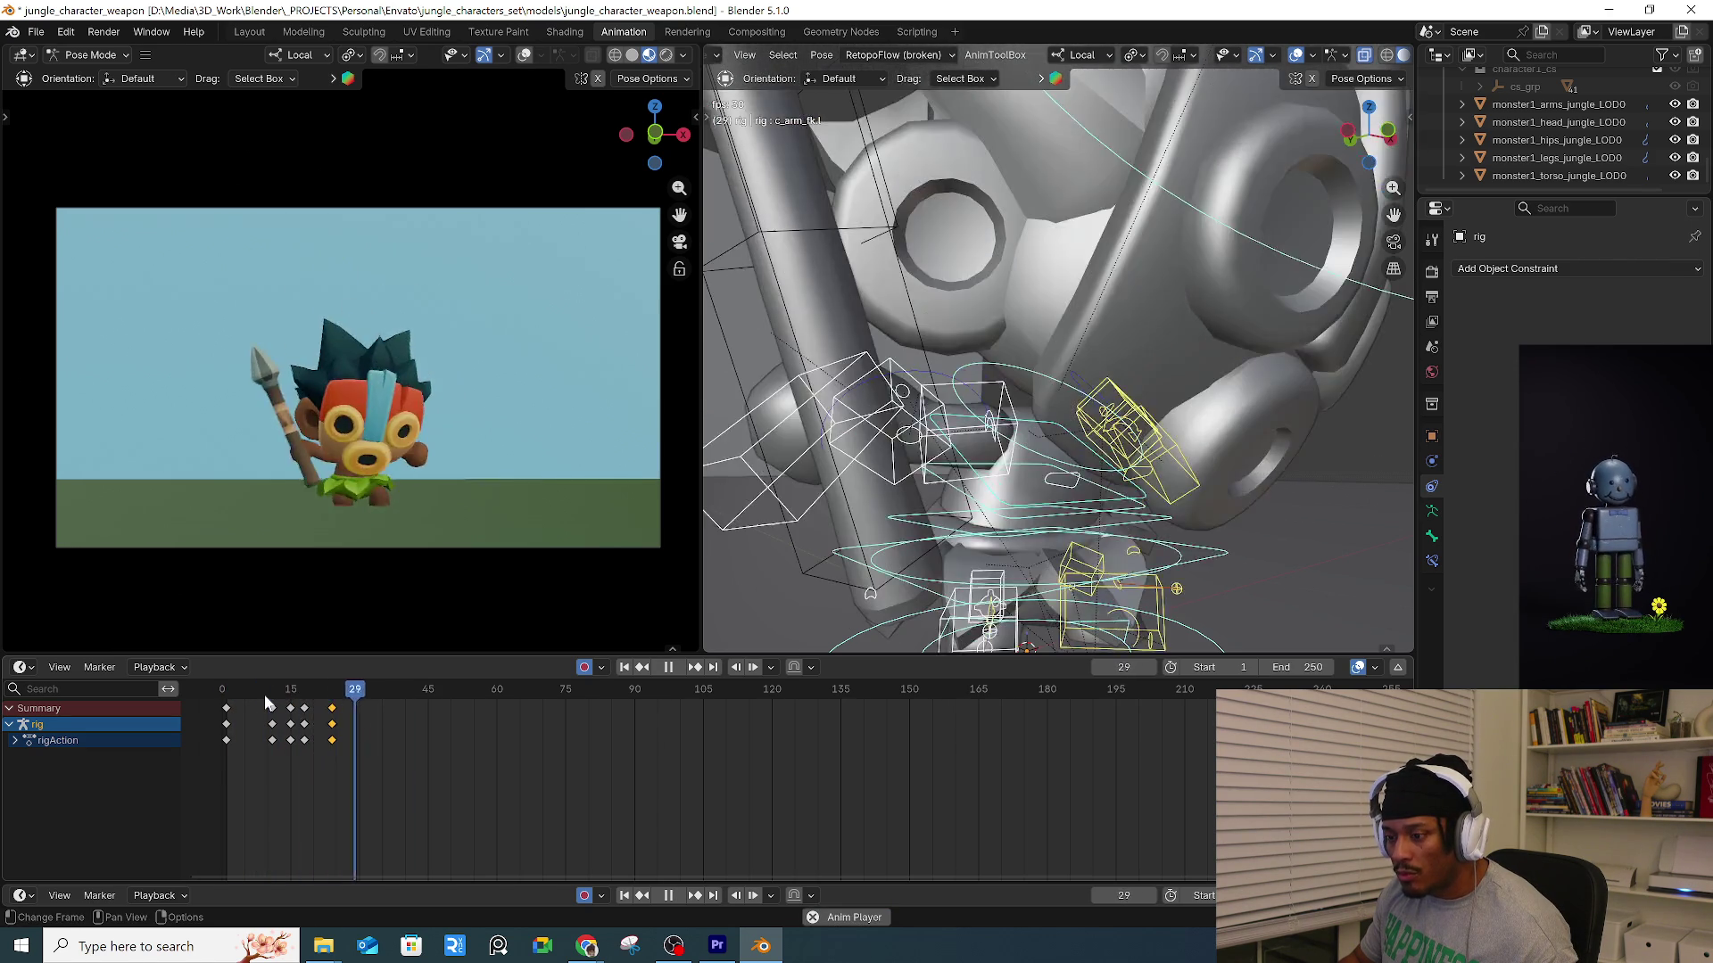
At frame 23, reset the left foot IK rotation, then re-rotate and move it.
{"action": "key", "text": "space"}
{"action": "left_click", "coordinate": [329, 690]}
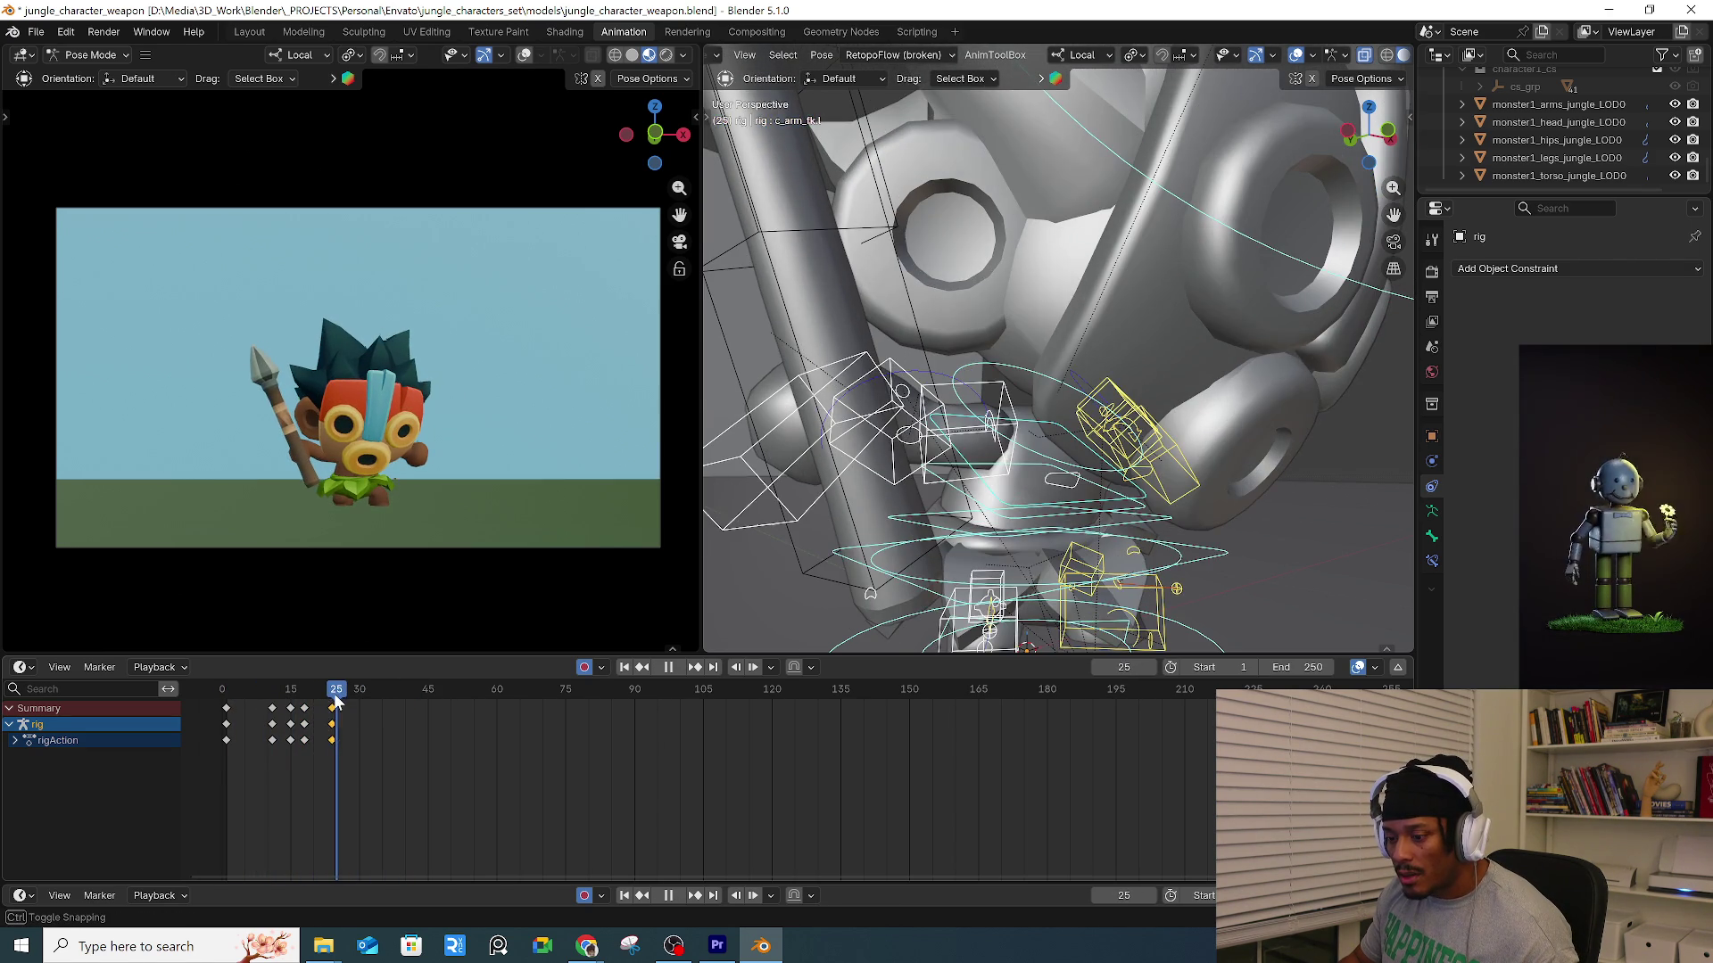
{"action": "key", "text": "Left"}
{"action": "key", "text": "Left"}
{"action": "left_click", "coordinate": [1154, 512]}
{"action": "mouse_move", "coordinate": [1154, 512]}
{"action": "middle_mouse_down"}
{"action": "mouse_move", "coordinate": [1105, 463]}
{"action": "mouse_move", "coordinate": [1186, 432]}
{"action": "middle_mouse_up"}
{"action": "key", "text": "alt+r"}
{"action": "left_click_drag", "start_coordinate": [1186, 431], "coordinate": [1183, 470]}
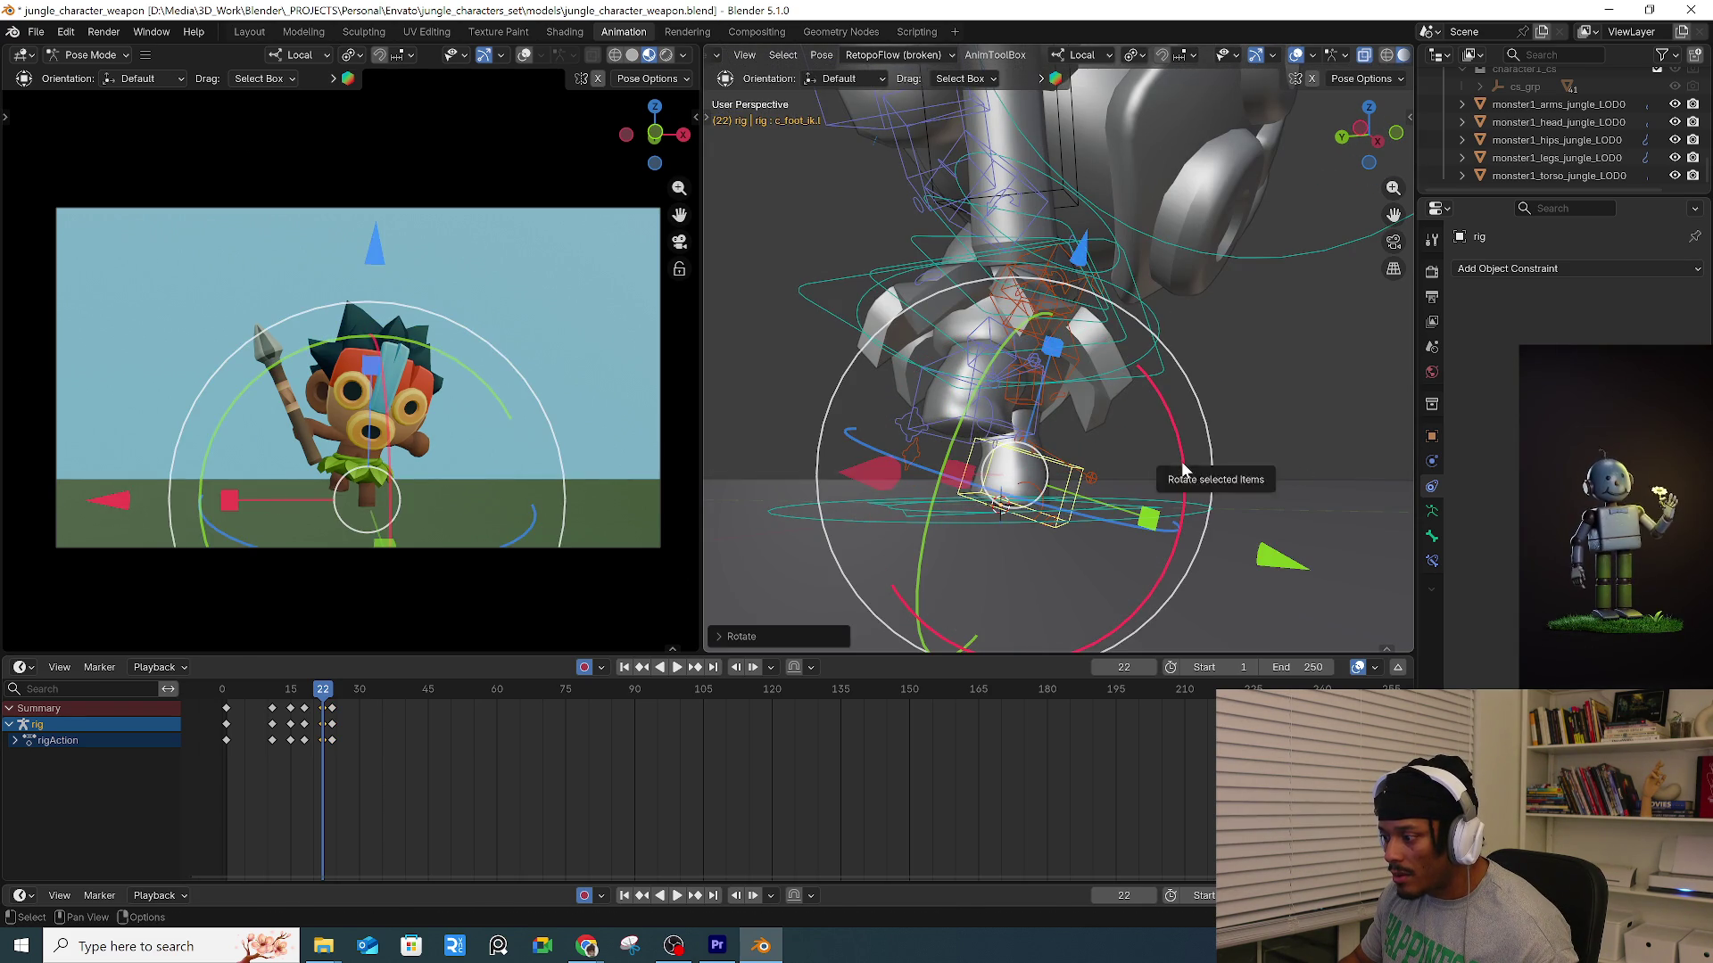
{"action": "key", "text": "g"}
{"action": "left_click", "coordinate": [1188, 449]}
{"action": "mouse_move", "coordinate": [1188, 450]}
{"action": "middle_mouse_down"}
{"action": "mouse_move", "coordinate": [1089, 403]}
{"action": "mouse_move", "coordinate": [1185, 374]}
{"action": "mouse_move", "coordinate": [1185, 344]}
{"action": "mouse_move", "coordinate": [1105, 386]}
{"action": "middle_mouse_up"}
Rotate the right foot IK control and reposition the foot at frame 22.
{"action": "left_click", "coordinate": [1163, 369]}
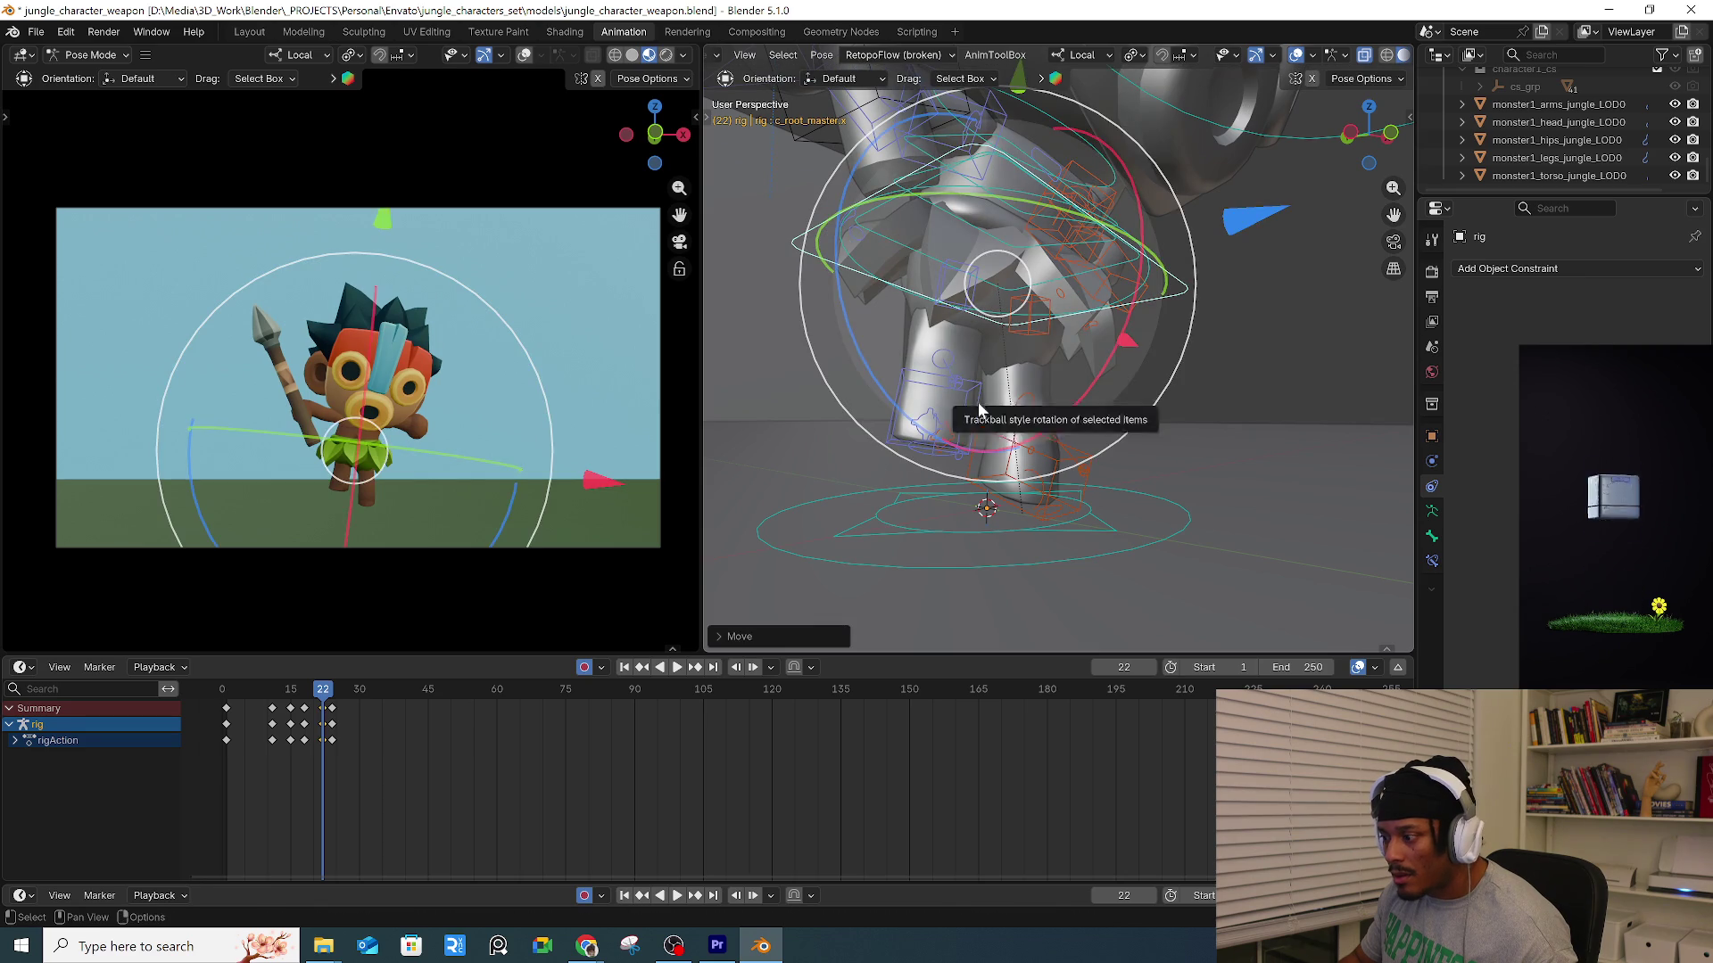
{"action": "left_click", "coordinate": [941, 406]}
{"action": "key", "text": "r"}
{"action": "left_click", "coordinate": [1045, 430]}
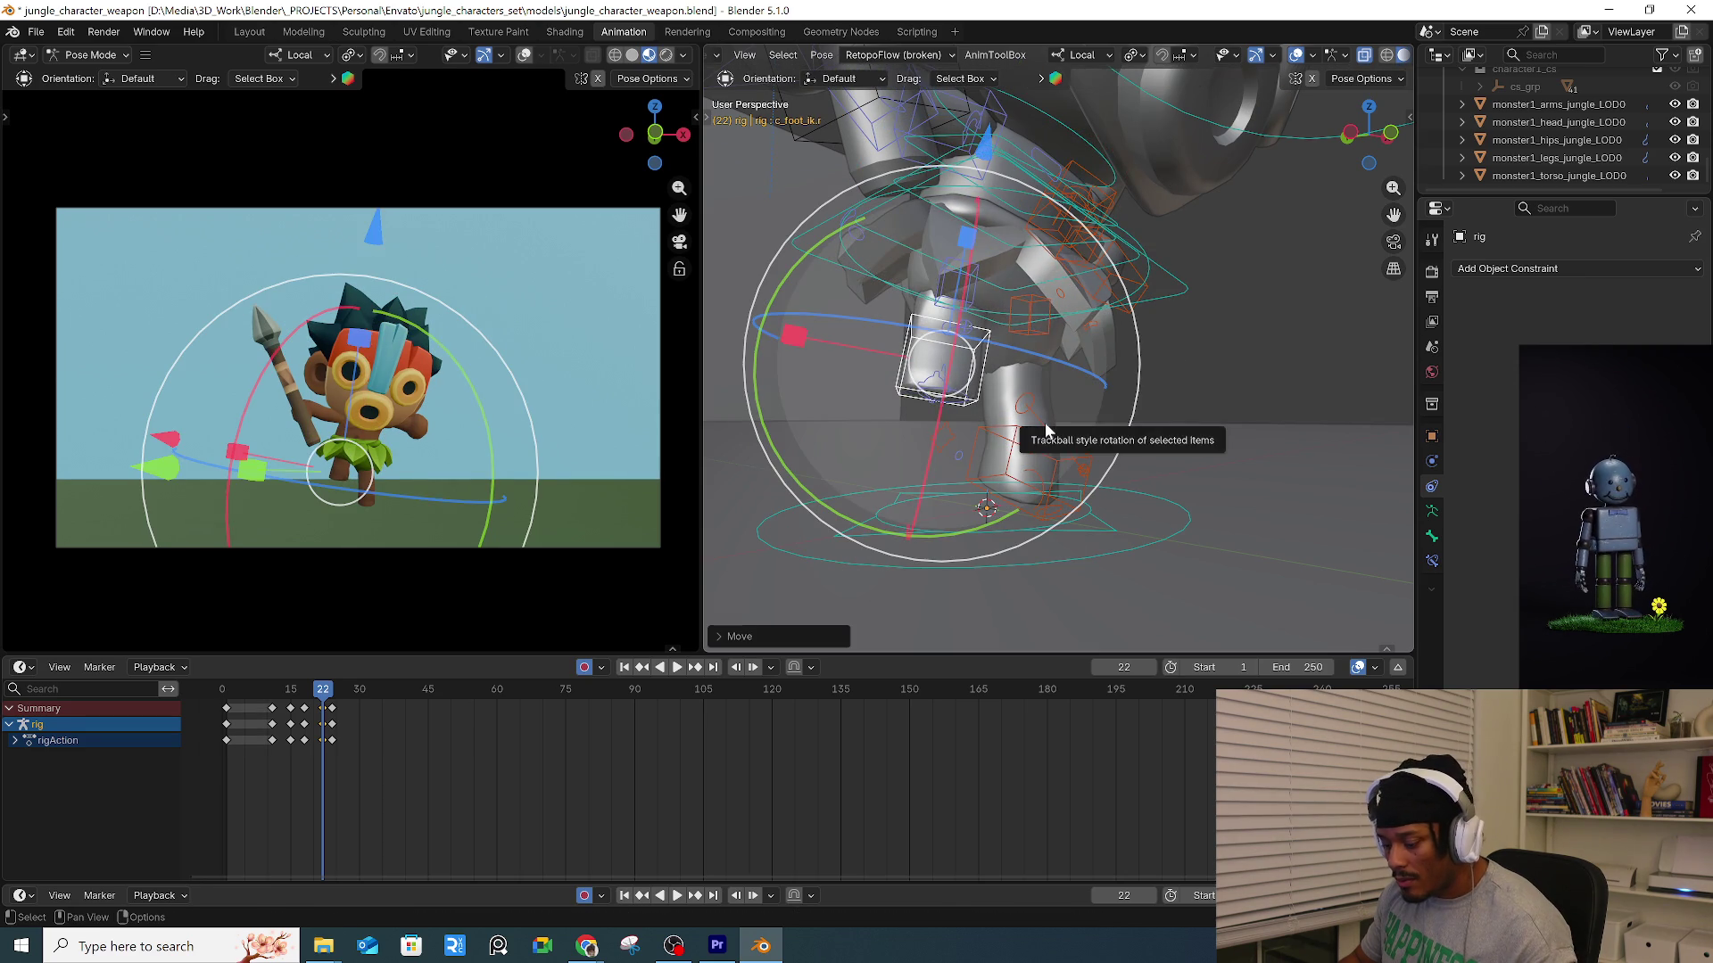
{"action": "key", "text": "Left"}
{"action": "key", "text": "Left"}
{"action": "key", "text": "Left"}
{"action": "key", "text": "Right"}
{"action": "key", "text": "Right"}
{"action": "key", "text": "Right"}
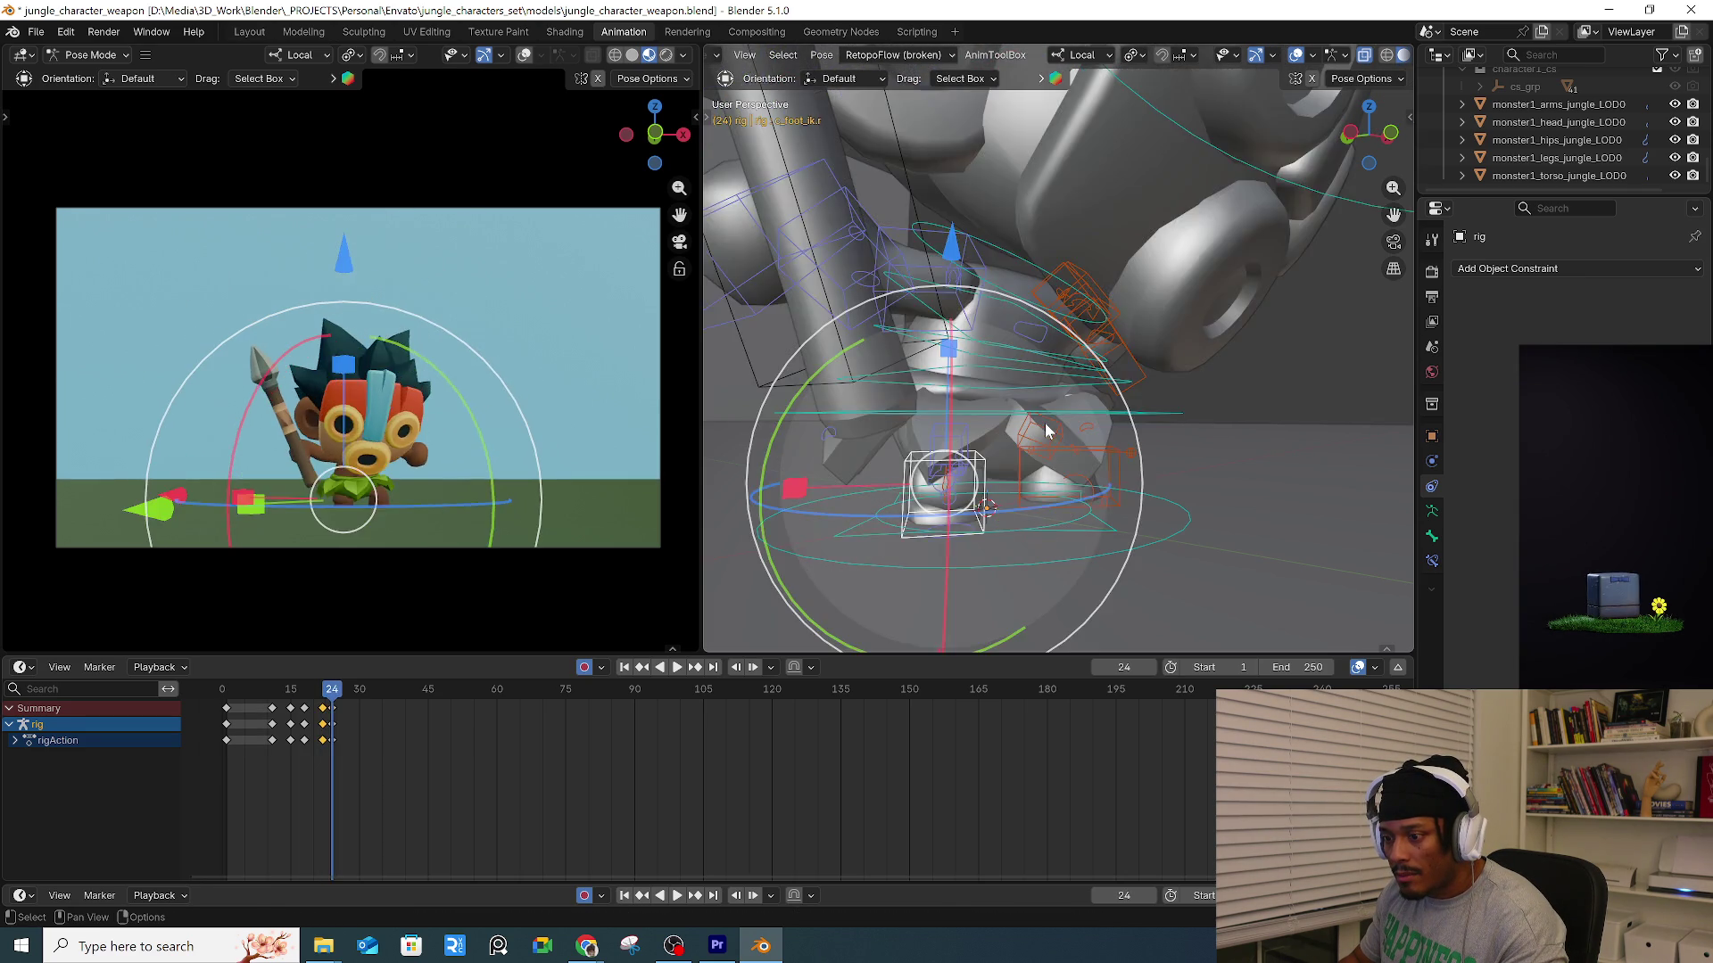
{"action": "key", "text": "Left"}
{"action": "key", "text": "Left"}
{"action": "key", "text": "Left"}
{"action": "key", "text": "Left"}
{"action": "key", "text": "Left"}
{"action": "key", "text": "Right"}
{"action": "key", "text": "Right"}
{"action": "key", "text": "Right"}
{"action": "middle_click_drag", "start_coordinate": [1071, 314], "coordinate": [1202, 312]}
{"action": "key", "text": "g"}
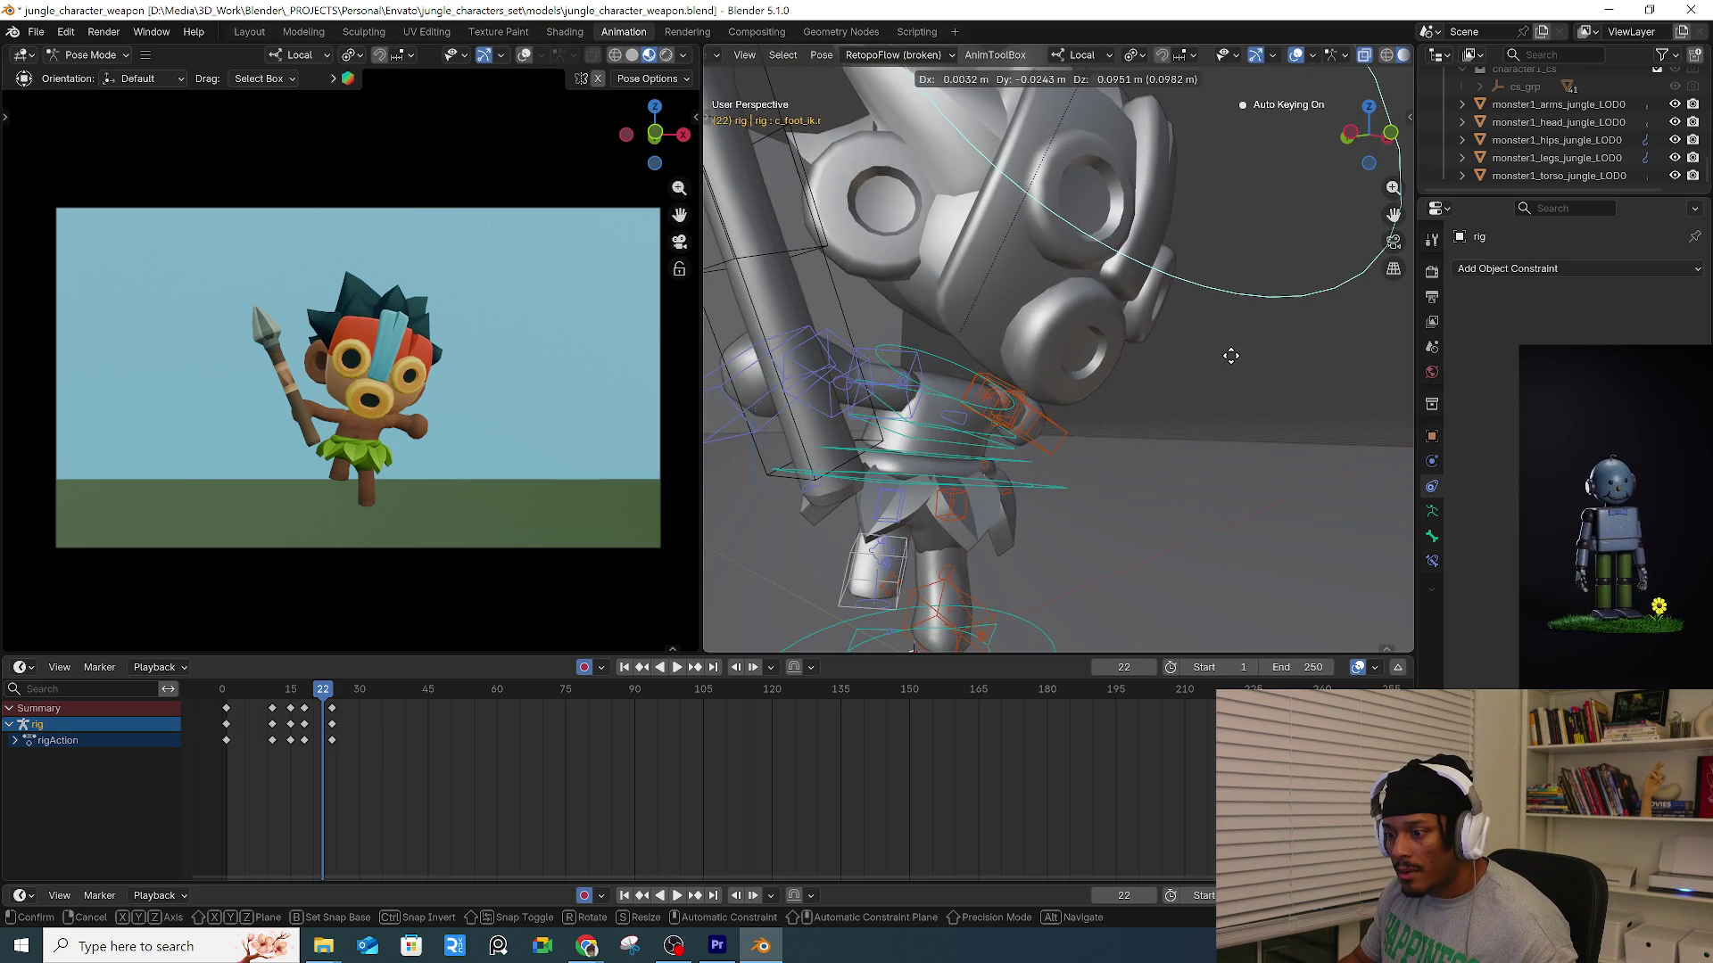
{"action": "left_click", "coordinate": [1228, 372]}
Raise the spear by rotating the right forearm and upper arm, then preview frames 22–26.
{"action": "key", "text": "shift+space"}
{"action": "key", "text": "t"}
{"action": "scroll", "coordinate": [805, 382], "scroll_direction": "up", "scroll_amount": 3}
{"action": "left_click", "coordinate": [825, 379]}
{"action": "key", "text": "r"}
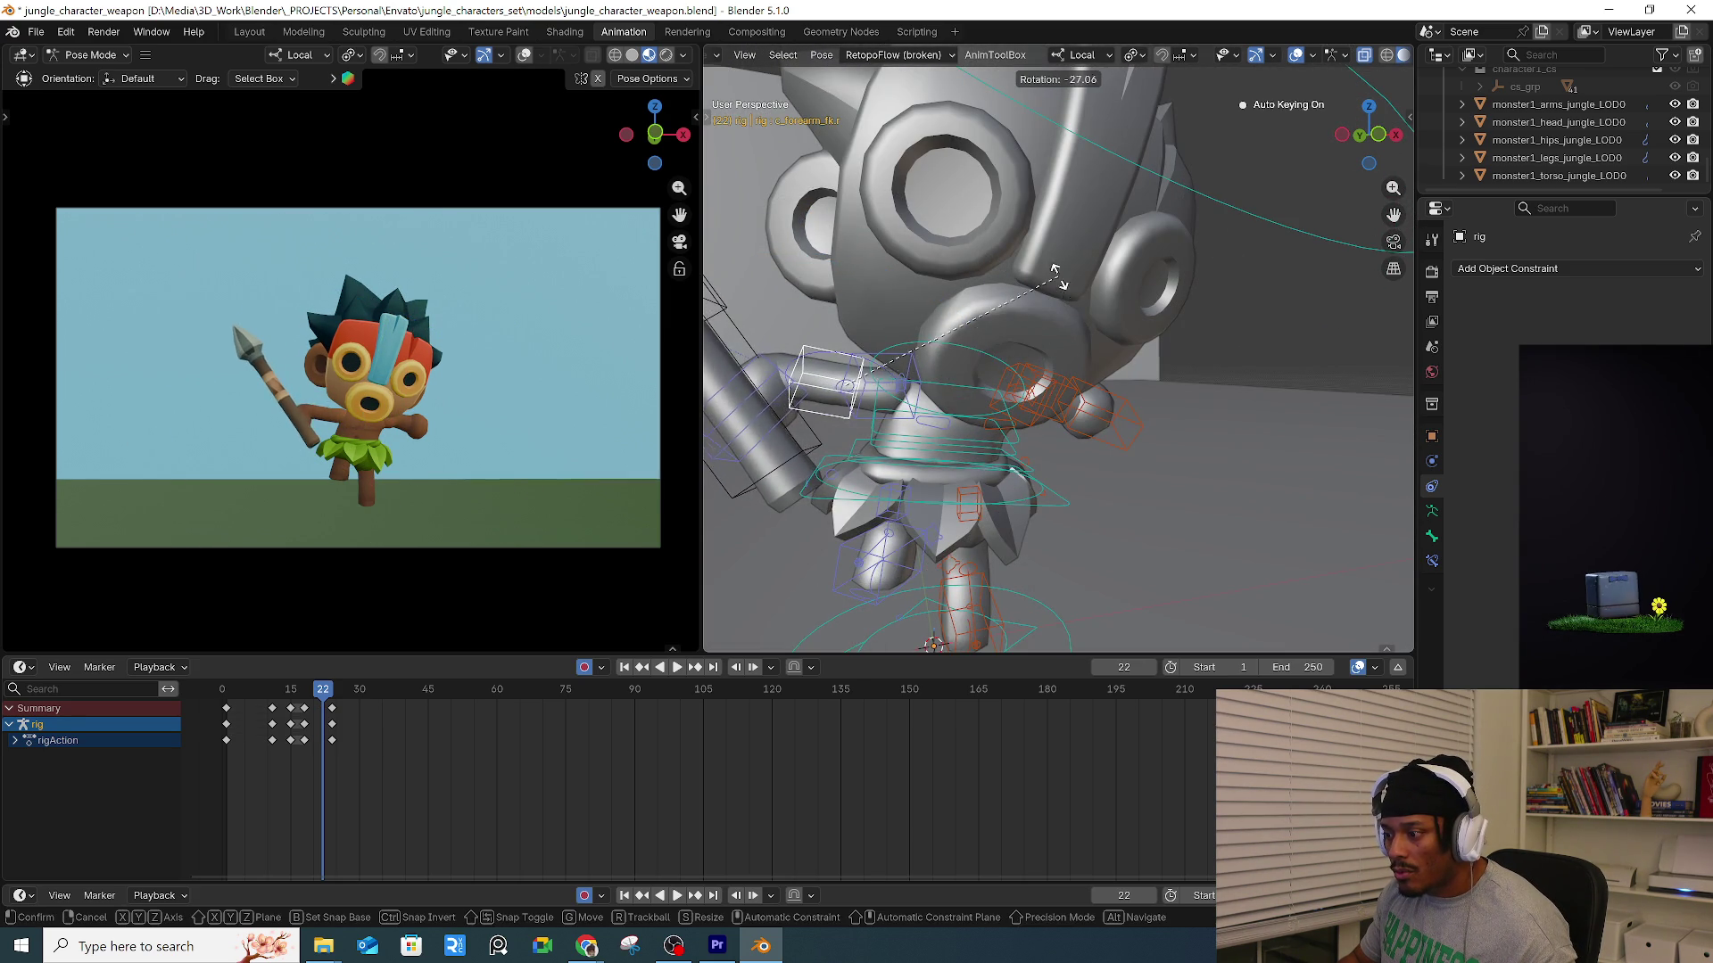
{"action": "left_click", "coordinate": [1057, 275]}
{"action": "left_click", "coordinate": [883, 362]}
{"action": "key", "text": "r"}
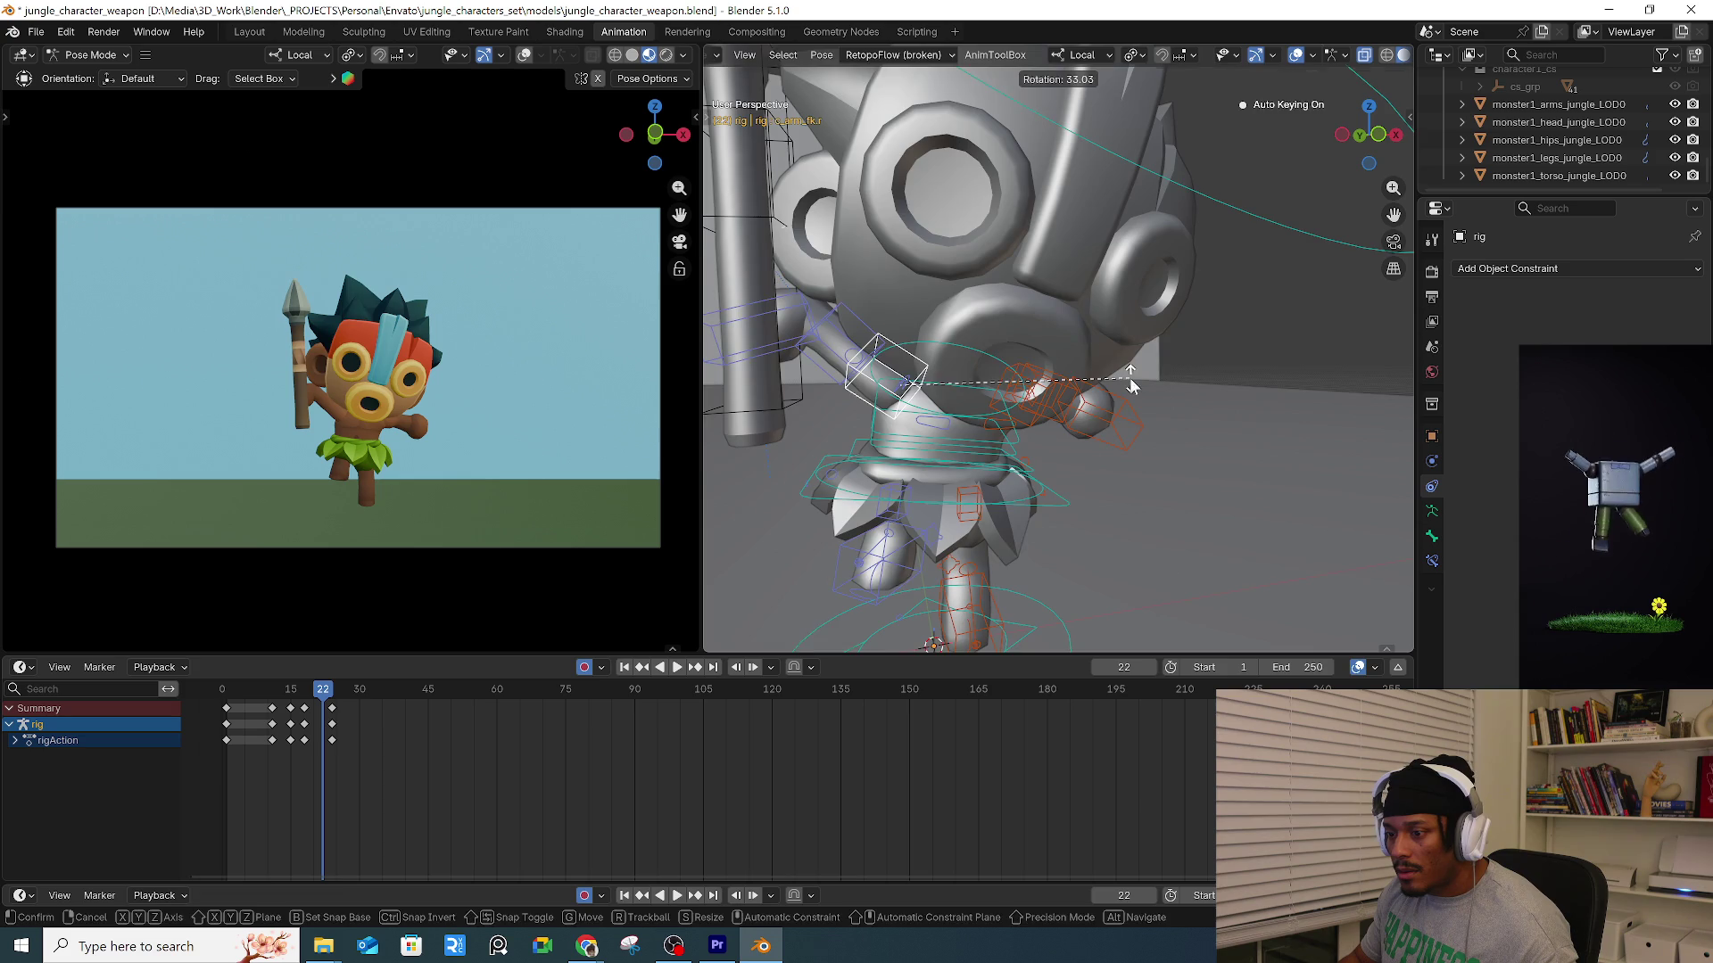
{"action": "left_click", "coordinate": [1133, 384]}
{"action": "middle_click_drag", "start_coordinate": [990, 310], "coordinate": [1012, 305]}
{"action": "key", "text": "r"}
{"action": "key", "text": "r"}
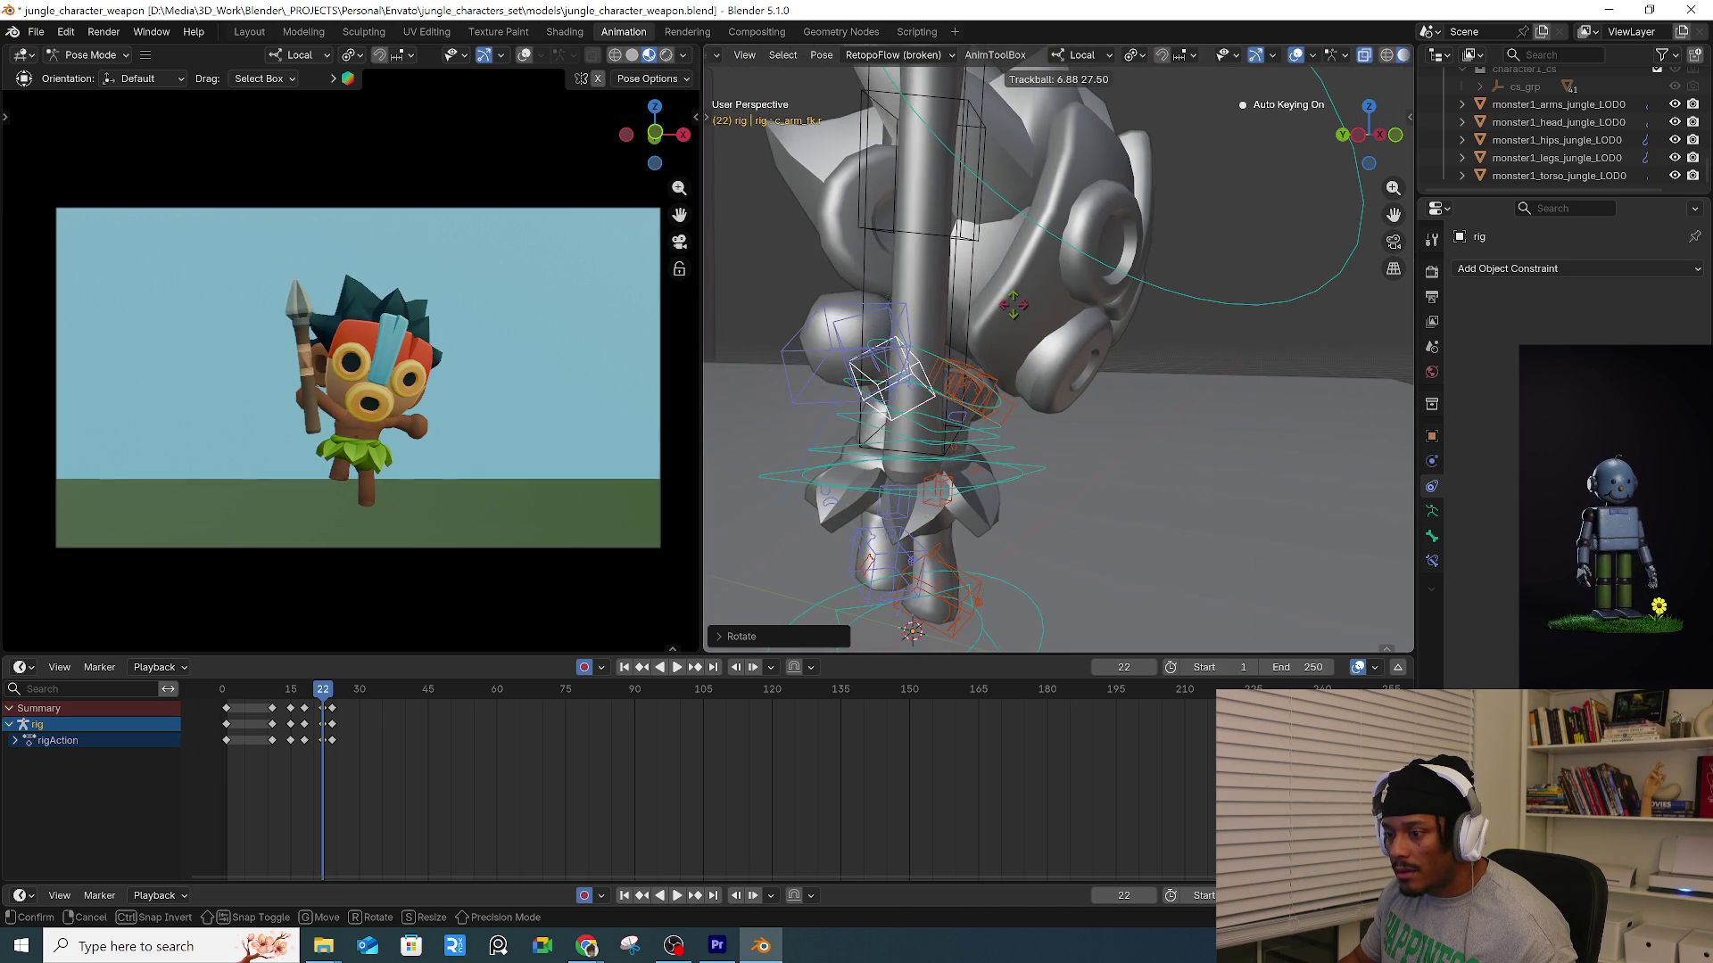
{"action": "left_click", "coordinate": [298, 682]}
{"action": "left_click_drag", "start_coordinate": [298, 689], "coordinate": [342, 690]}
{"action": "key", "text": "space"}
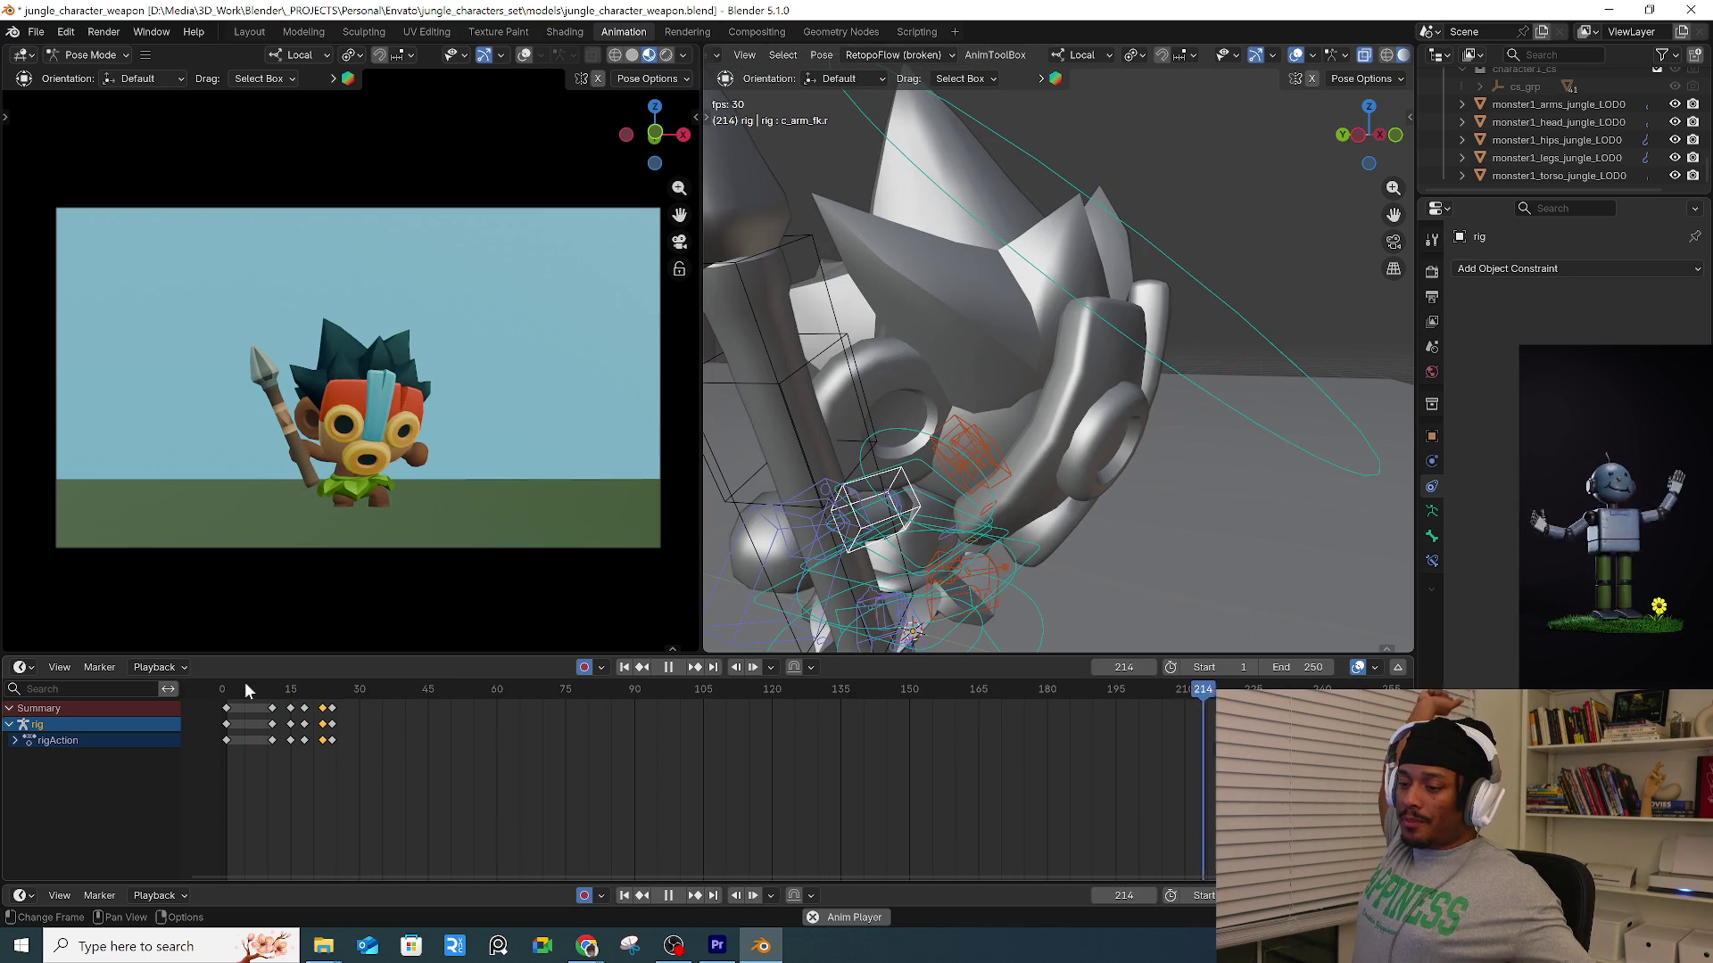
{"action": "left_click", "coordinate": [257, 691]}
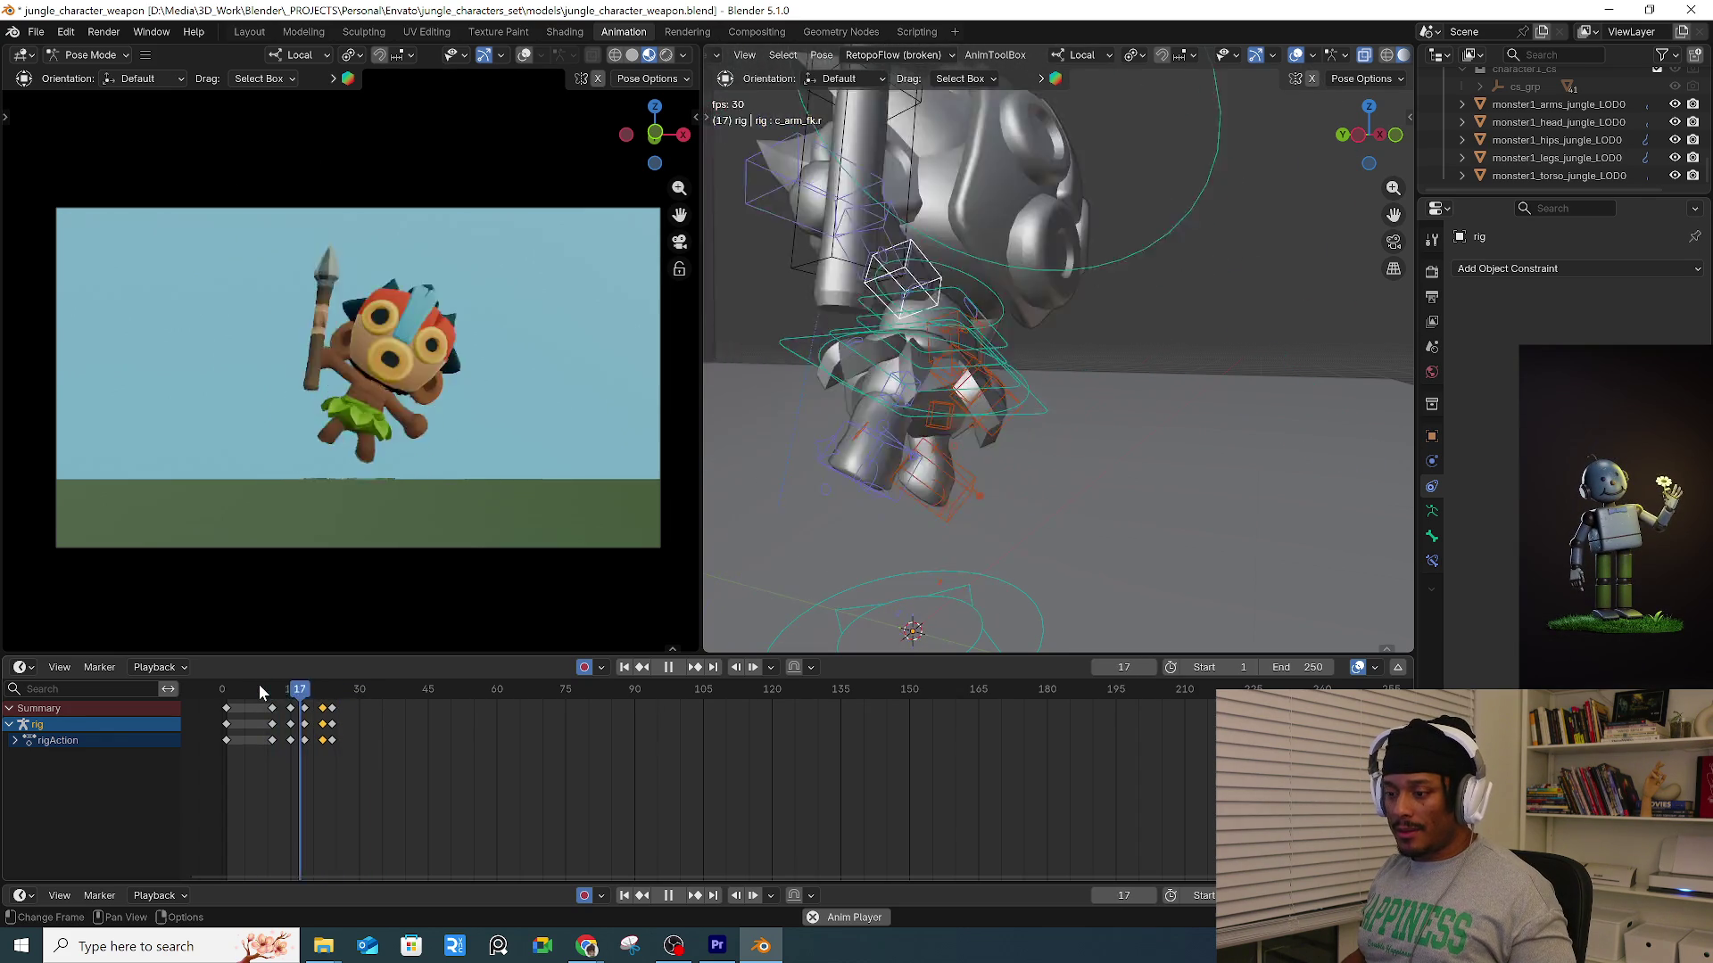
{"action": "left_click", "coordinate": [260, 688]}
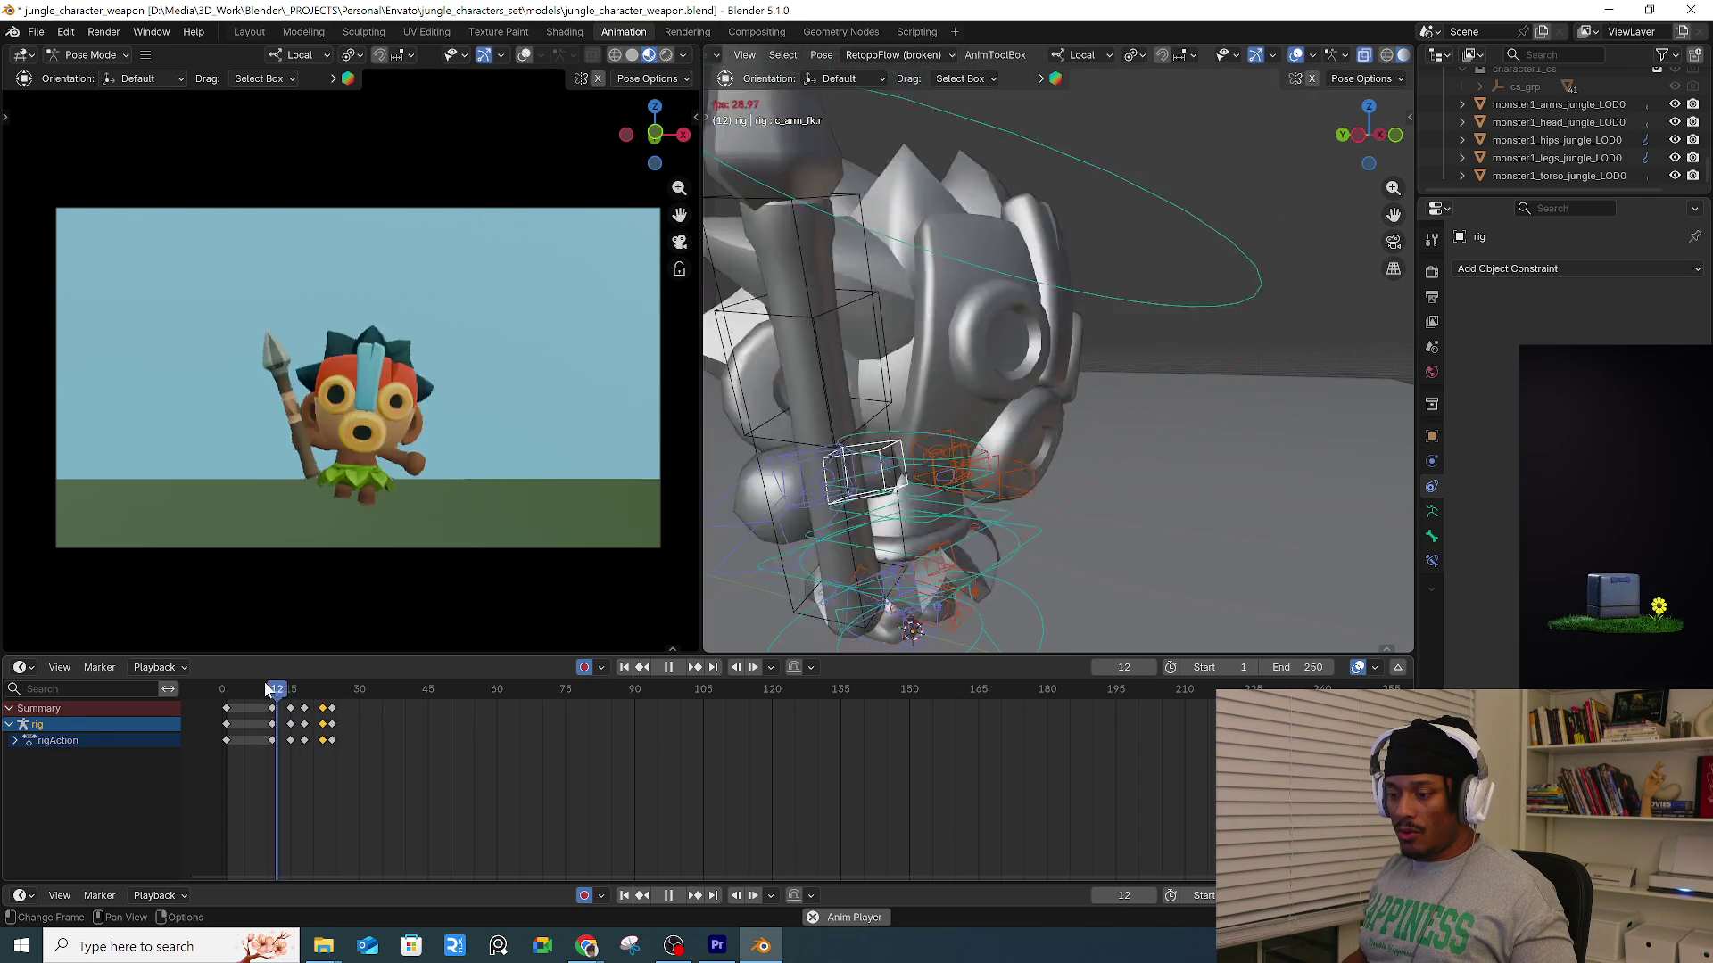
{"action": "key", "text": "space"}
{"action": "key", "text": "space"}
{"action": "left_click", "coordinate": [296, 691]}
{"action": "key", "text": "space"}
{"action": "mouse_move", "coordinate": [803, 357]}
{"action": "middle_mouse_down"}
{"action": "mouse_move", "coordinate": [787, 373]}
{"action": "mouse_move", "coordinate": [1035, 375]}
{"action": "middle_mouse_up"}
{"action": "left_click", "coordinate": [1039, 379]}
{"action": "mouse_move", "coordinate": [295, 689]}
{"action": "left_mouse_down"}
{"action": "mouse_move", "coordinate": [266, 688]}
{"action": "mouse_move", "coordinate": [291, 689]}
{"action": "left_mouse_up"}
{"action": "mouse_move", "coordinate": [482, 765]}
{"action": "middle_mouse_down", "text": "ctrl"}
{"action": "mouse_move", "coordinate": [535, 765]}
{"action": "mouse_move", "coordinate": [616, 692]}
{"action": "middle_mouse_up", "text": "ctrl"}
{"action": "key", "text": "space"}
{"action": "mouse_move", "coordinate": [615, 692]}
{"action": "left_mouse_down"}
{"action": "mouse_move", "coordinate": [593, 694]}
{"action": "mouse_move", "coordinate": [660, 696]}
{"action": "left_mouse_up"}
Bend the left forearm, rotate the left upper arm at frame 22, and play the jump.
{"action": "key", "text": "r"}
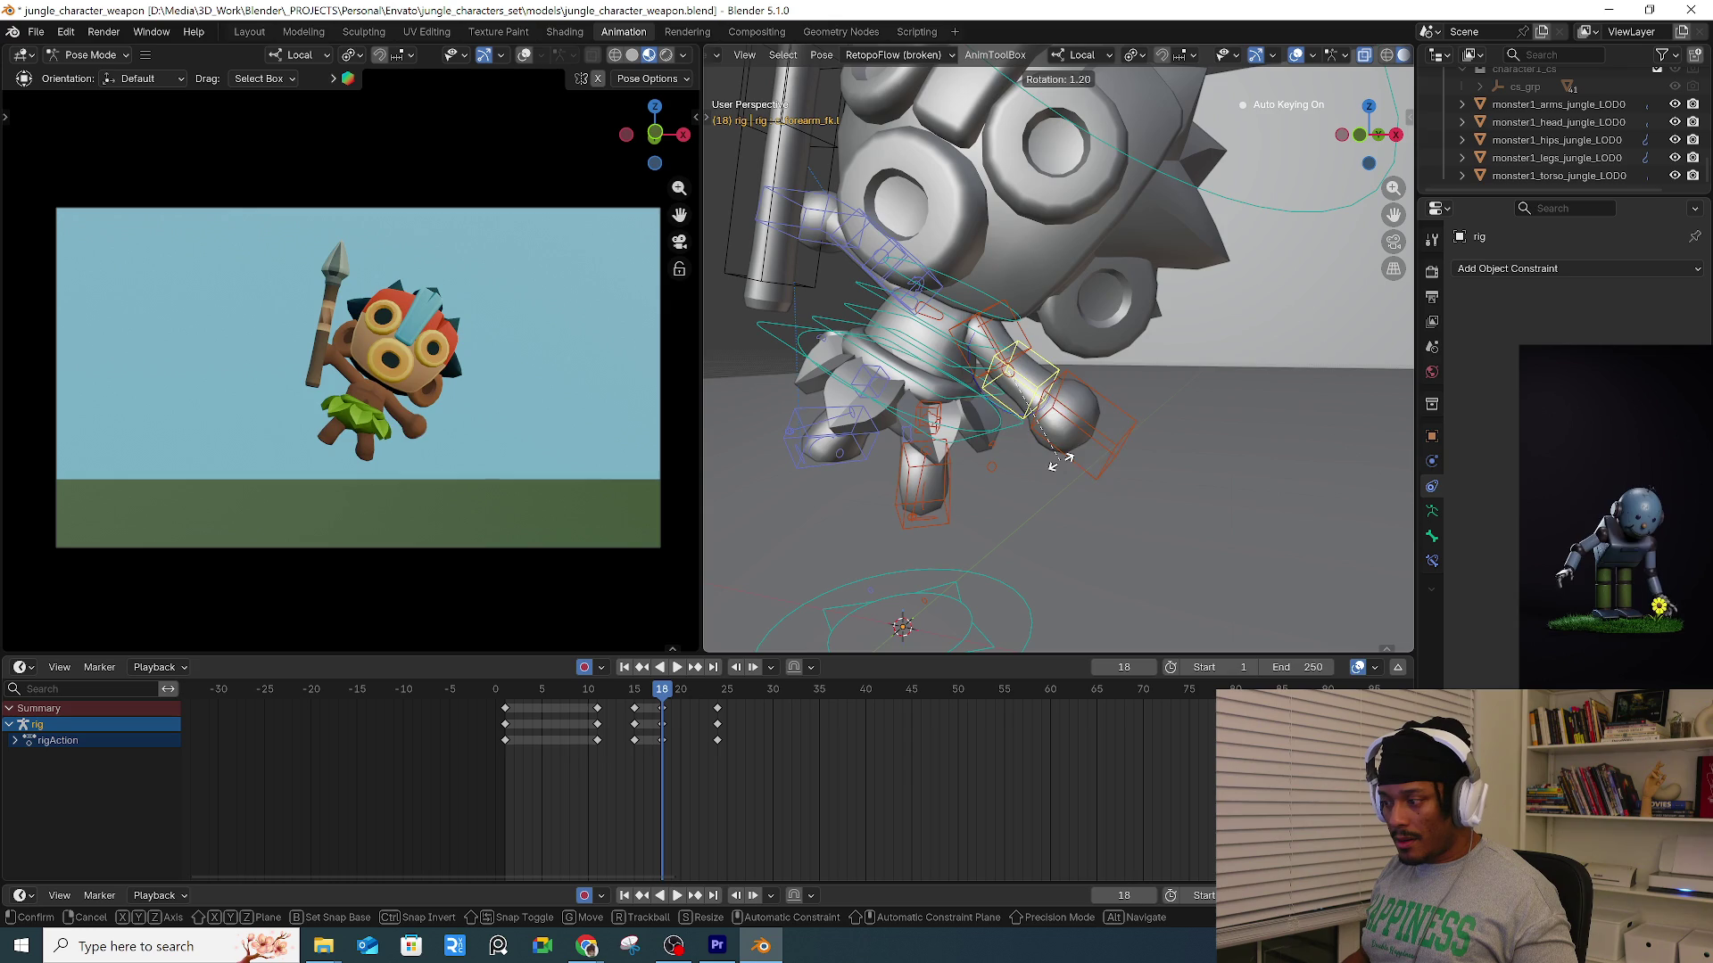
{"action": "left_click", "coordinate": [1048, 489]}
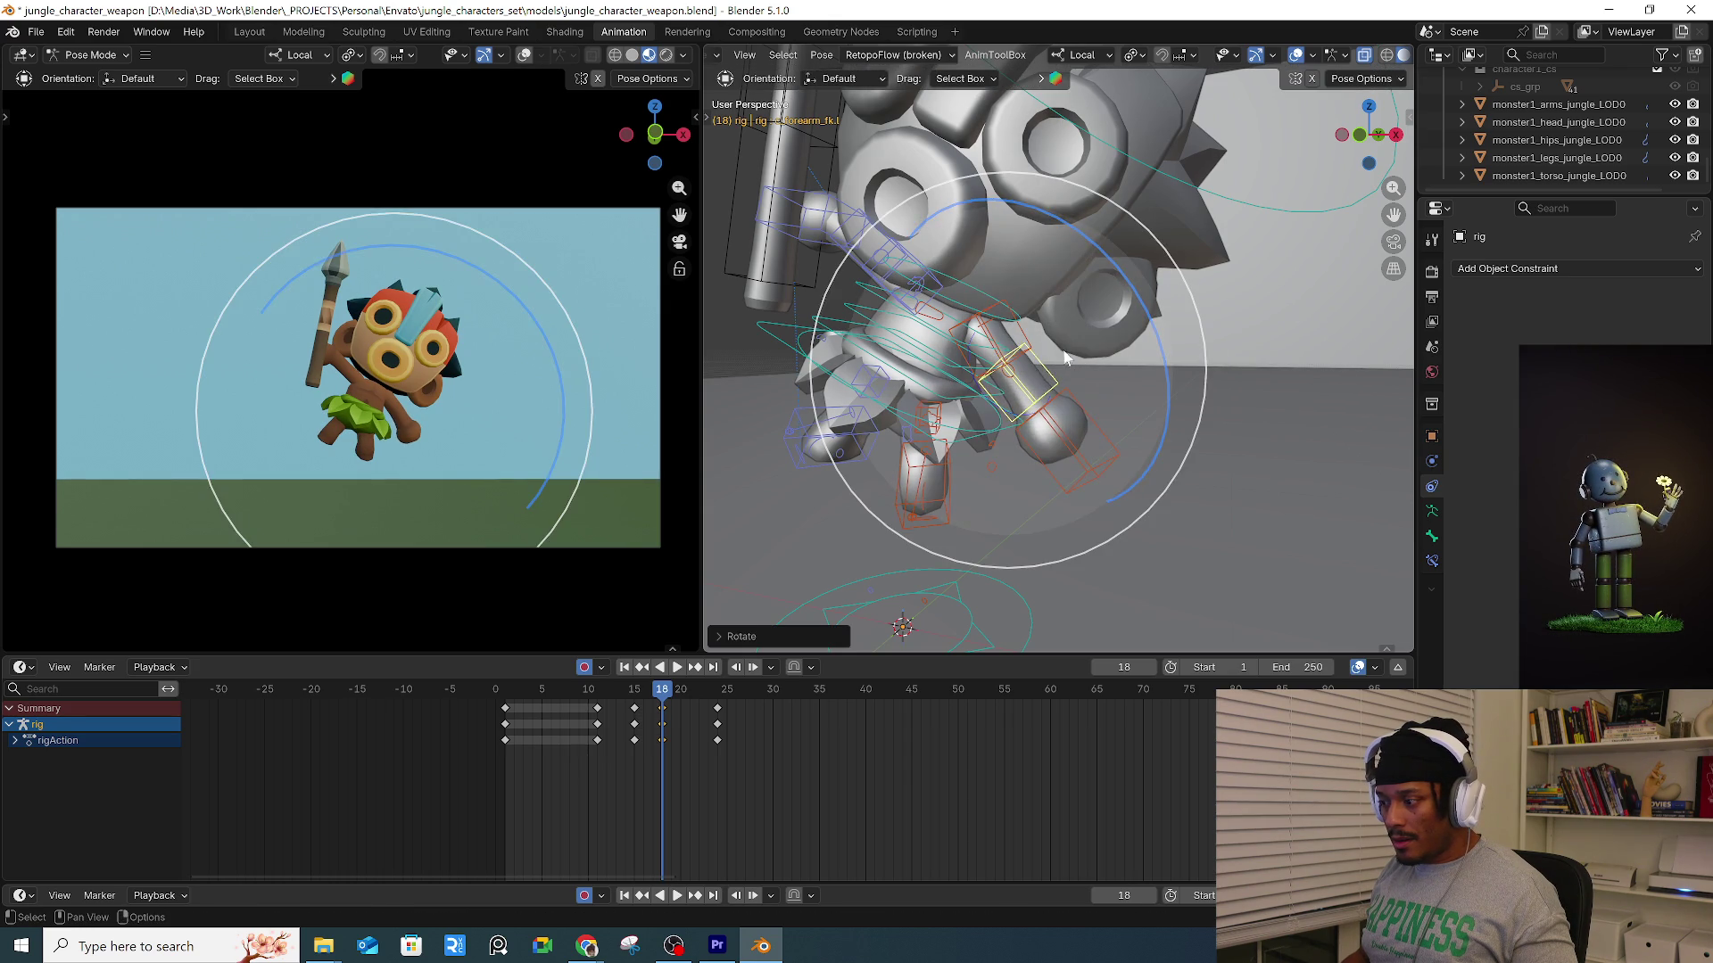
{"action": "left_click", "coordinate": [1025, 343]}
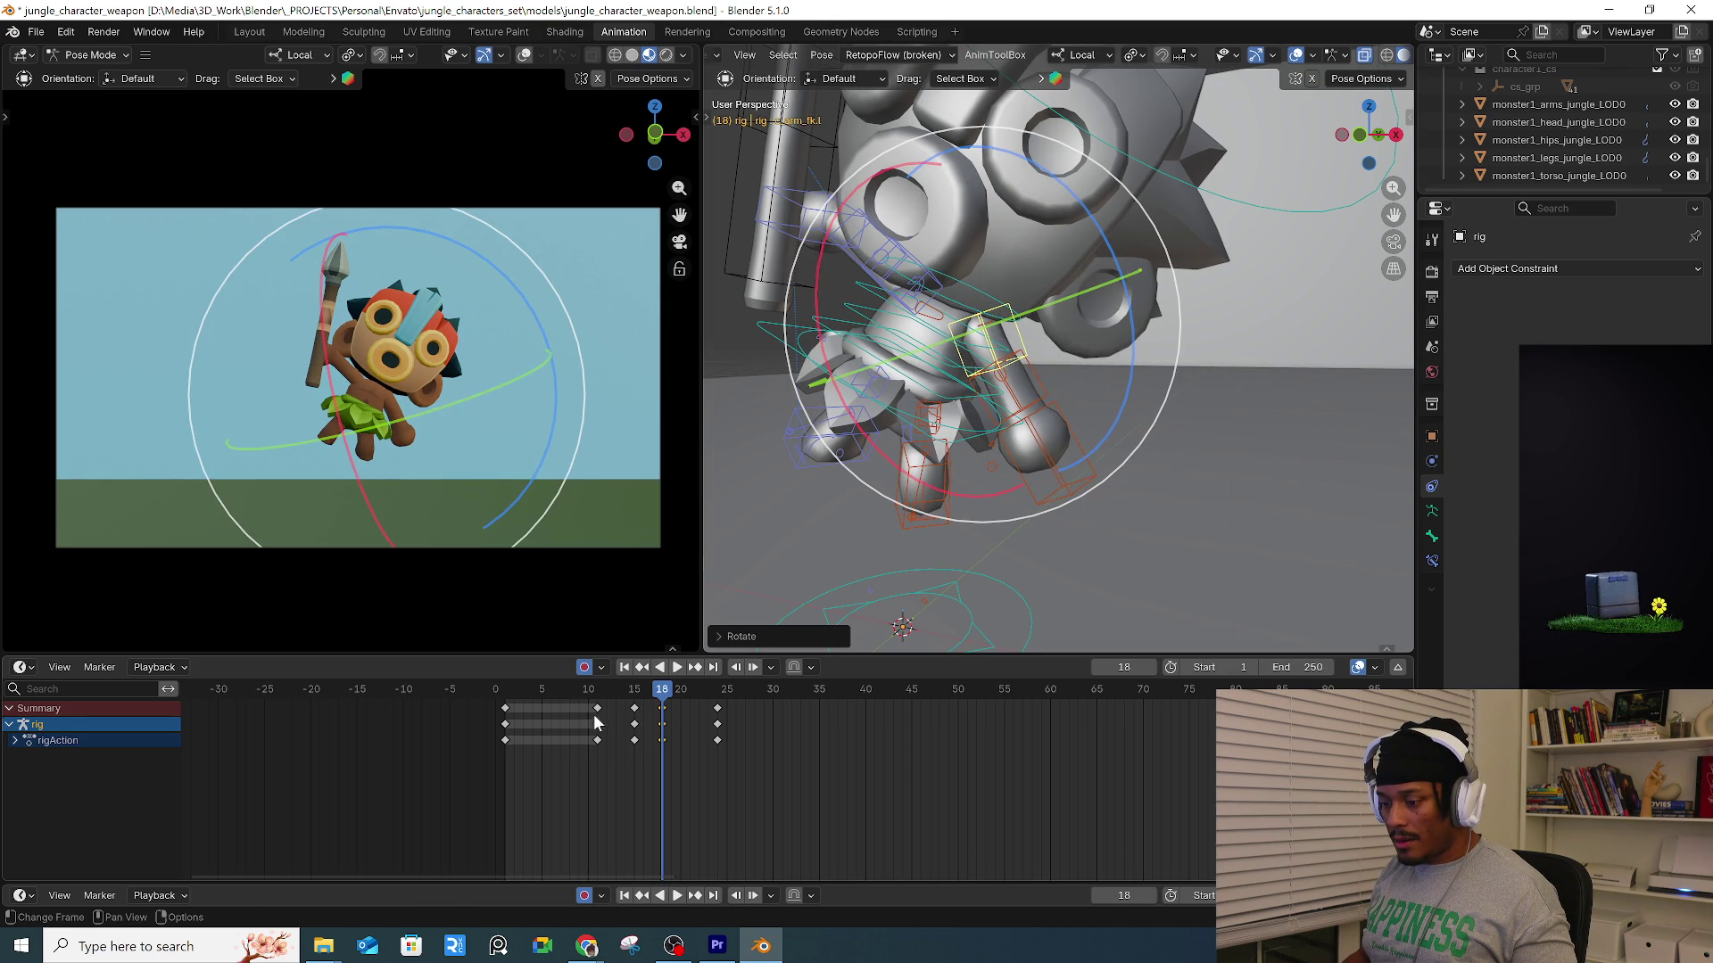
{"action": "left_click_drag", "start_coordinate": [629, 699], "coordinate": [699, 697]}
{"action": "left_click_drag", "start_coordinate": [1116, 442], "coordinate": [1145, 432]}
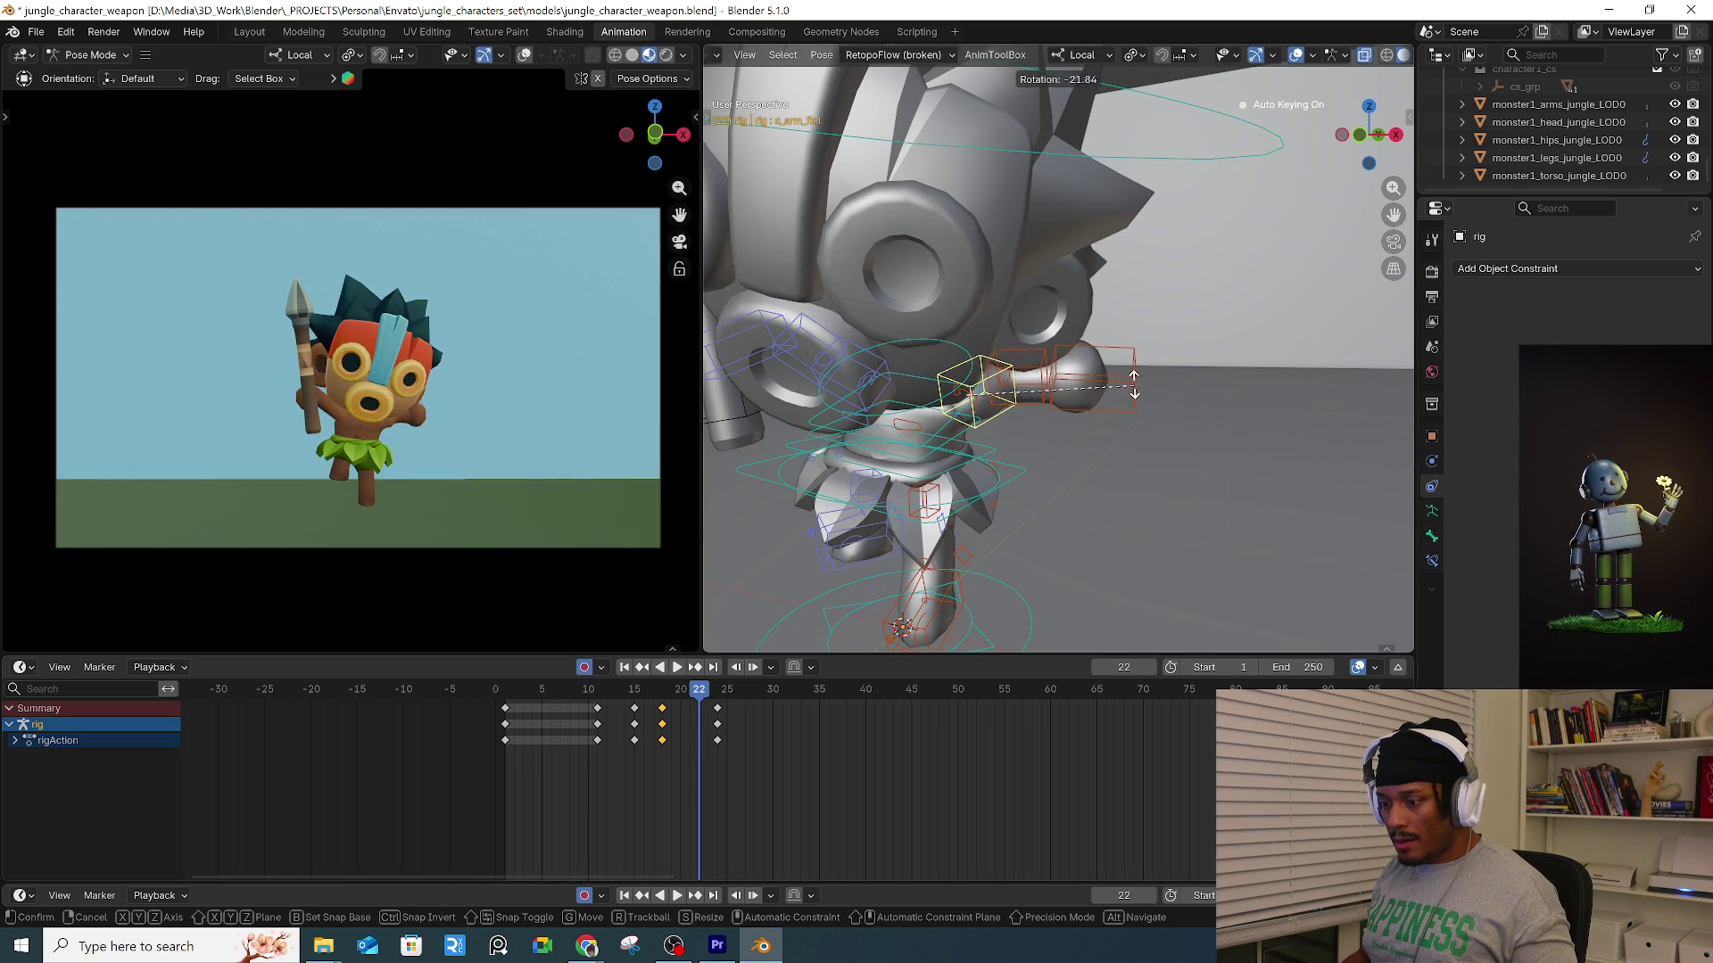
{"action": "left_click", "coordinate": [1145, 434]}
{"action": "left_click", "coordinate": [675, 669]}
{"action": "left_click", "coordinate": [675, 689]}
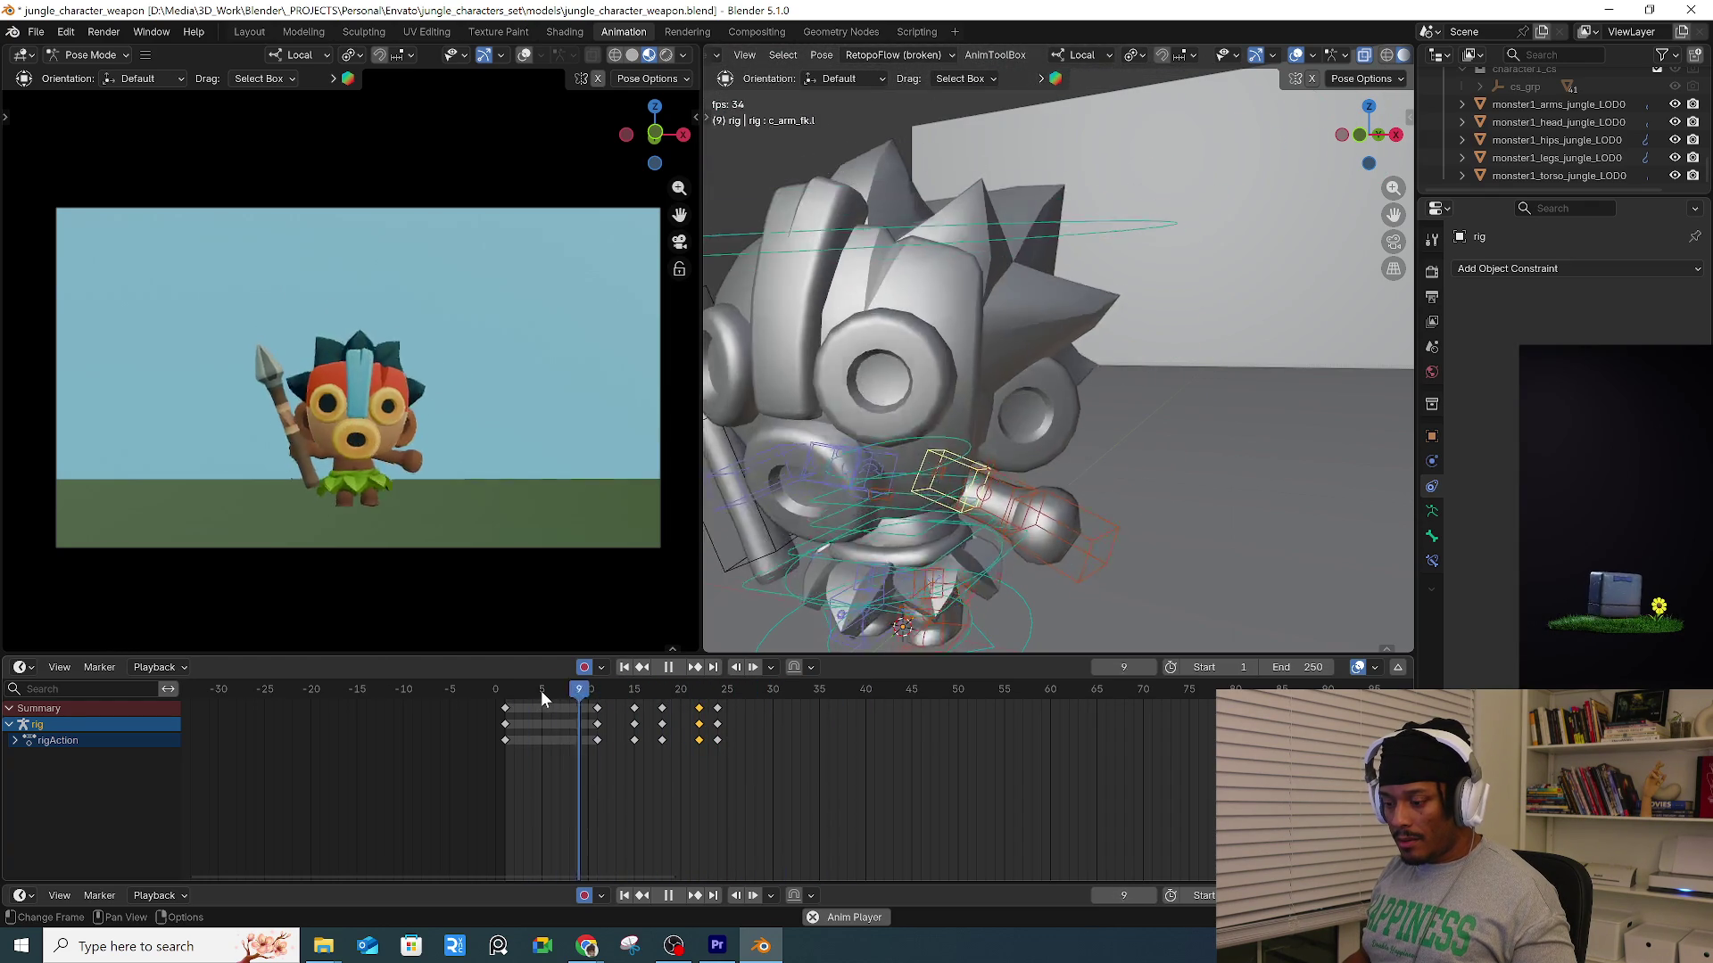
Stop playback at frame 13 and raise the left foot control.
{"action": "mouse_move", "coordinate": [548, 688]}
{"action": "left_mouse_down"}
{"action": "mouse_move", "coordinate": [499, 690]}
{"action": "mouse_move", "coordinate": [622, 694]}
{"action": "mouse_move", "coordinate": [596, 694]}
{"action": "left_mouse_up"}
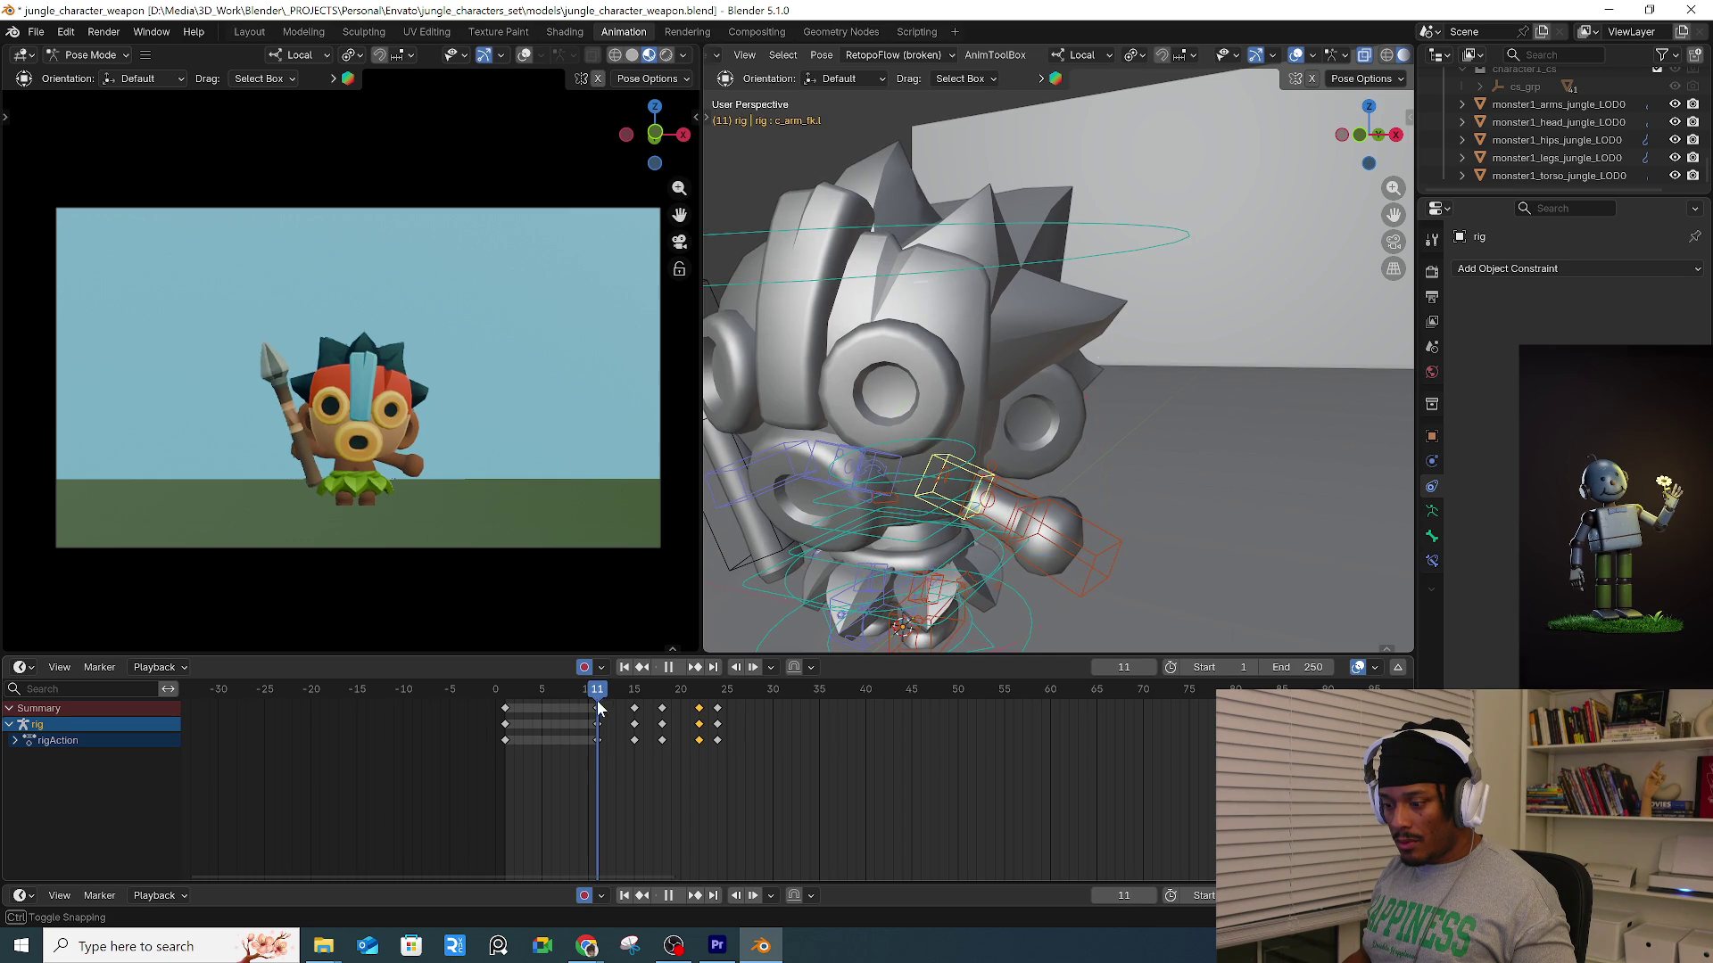
{"action": "scroll", "coordinate": [596, 694], "scroll_direction": "up", "scroll_amount": 5}
{"action": "key", "text": "space"}
{"action": "key", "text": "Right"}
{"action": "key", "text": "Right"}
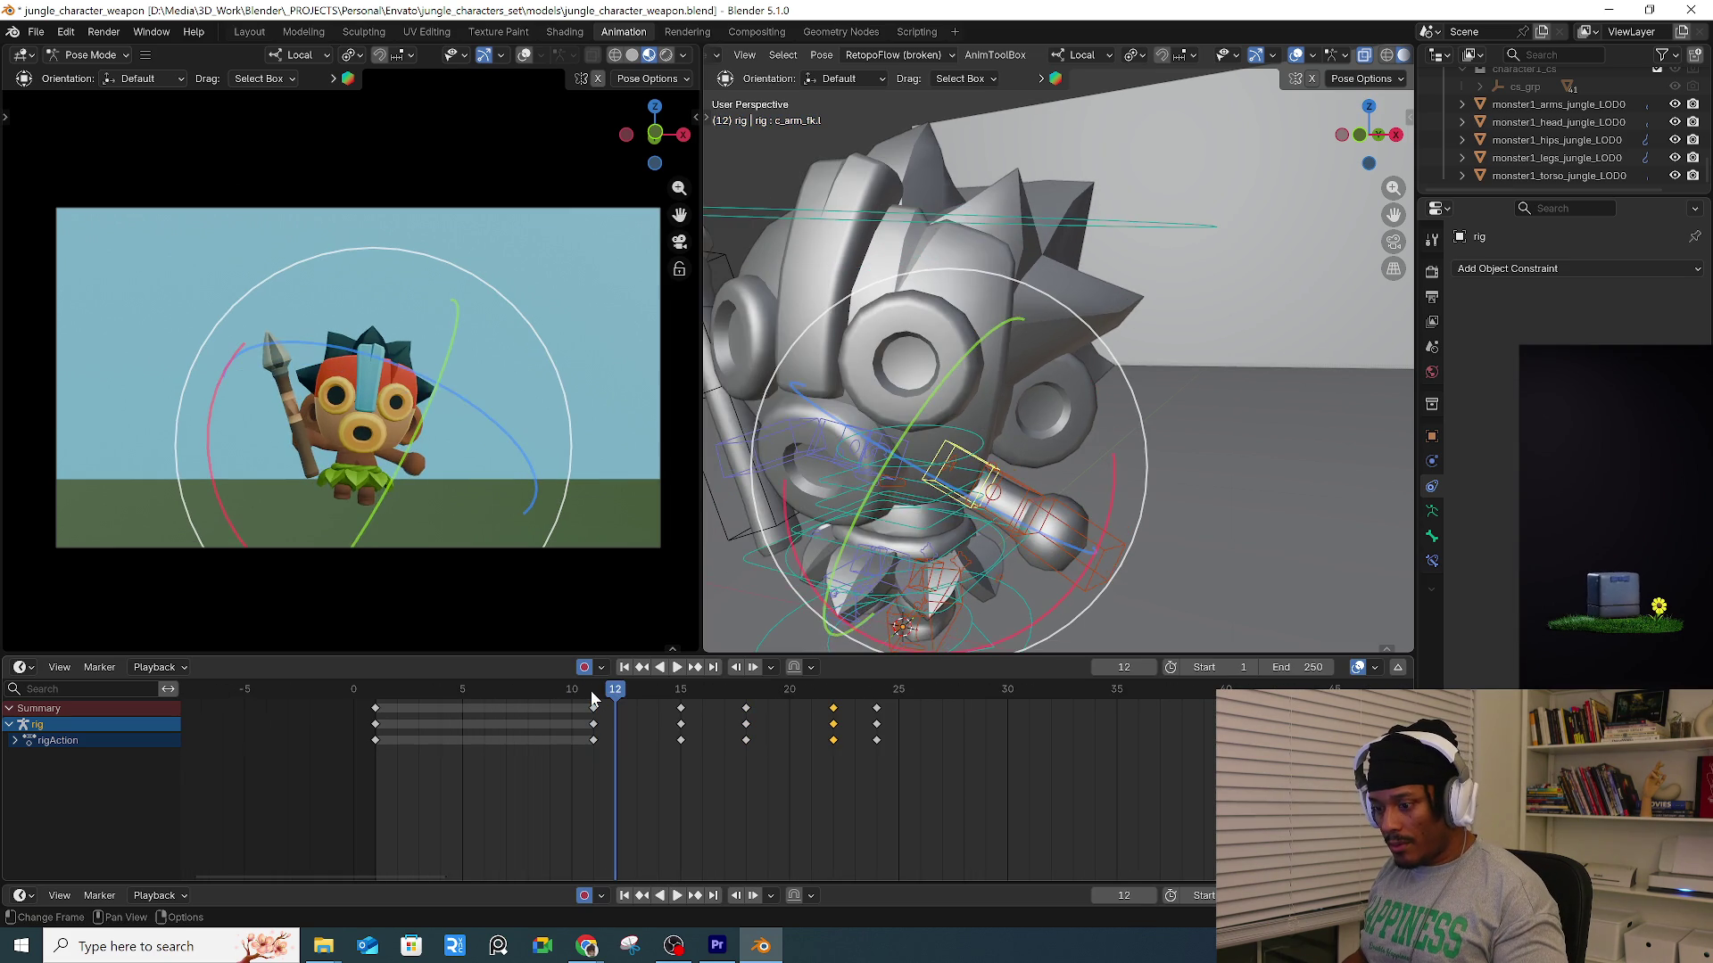
{"action": "left_click", "coordinate": [973, 535]}
{"action": "middle_click_drag", "start_coordinate": [973, 535], "coordinate": [1046, 538]}
{"action": "key", "text": "g"}
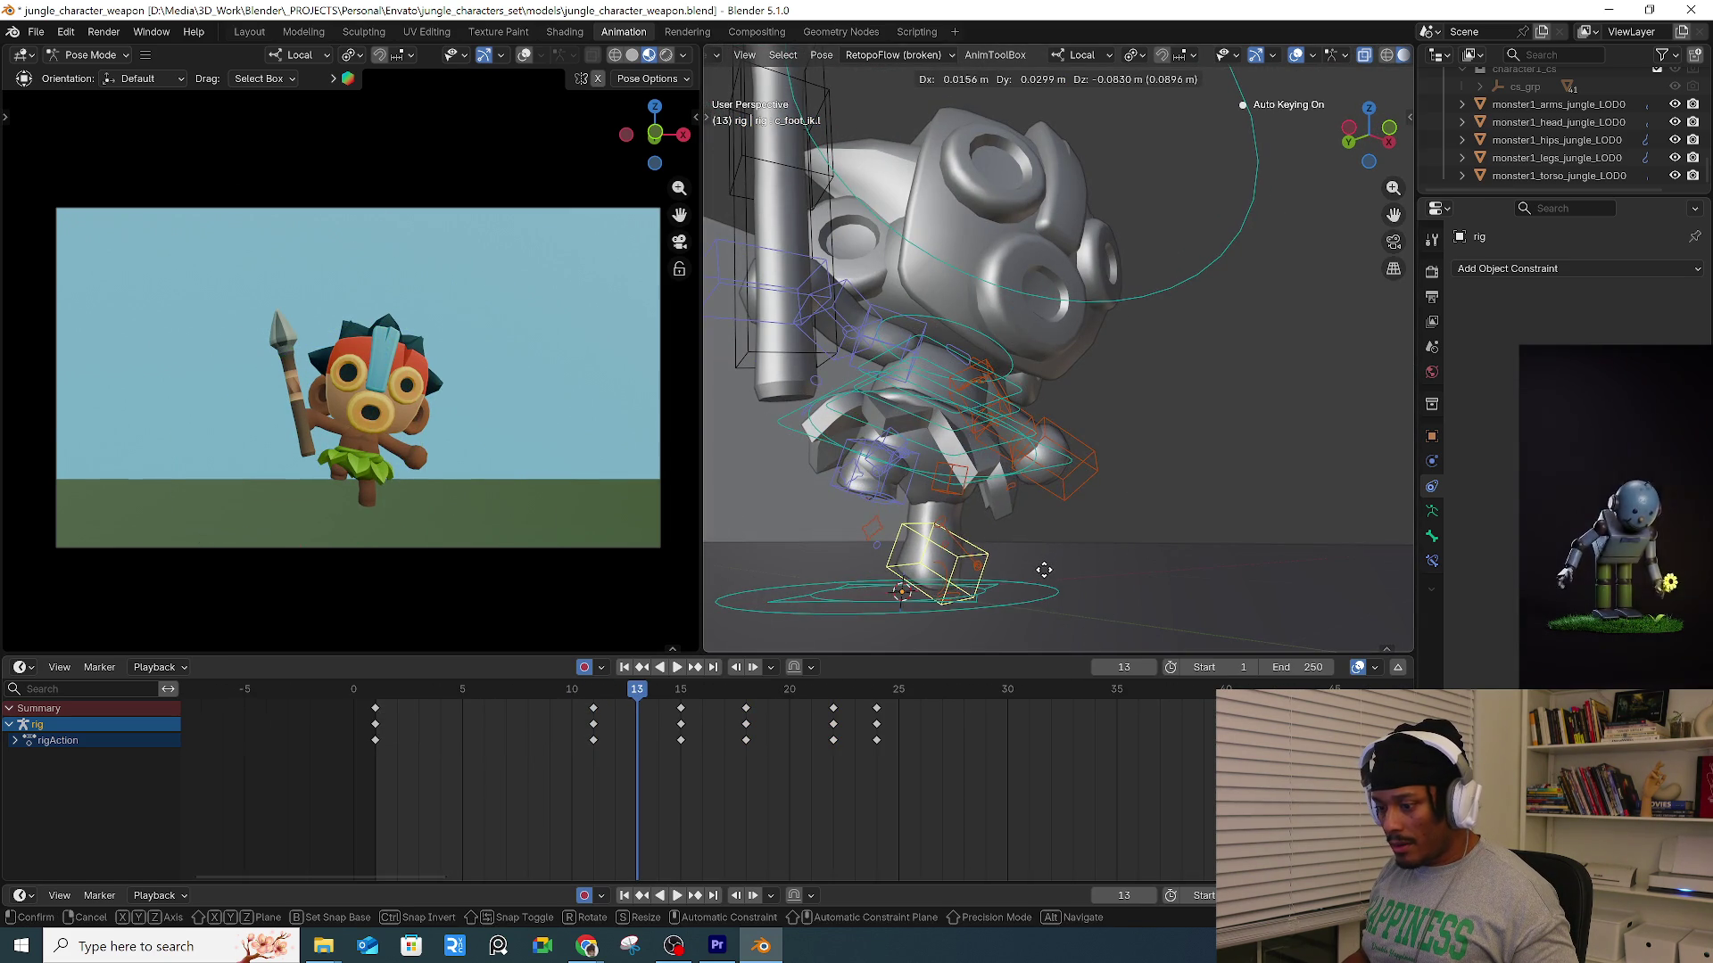
{"action": "left_click", "coordinate": [1044, 569]}
Move and rotate the right foot control into its frame-13 jump pose.
{"action": "middle_click_drag", "start_coordinate": [1115, 473], "coordinate": [1024, 475]}
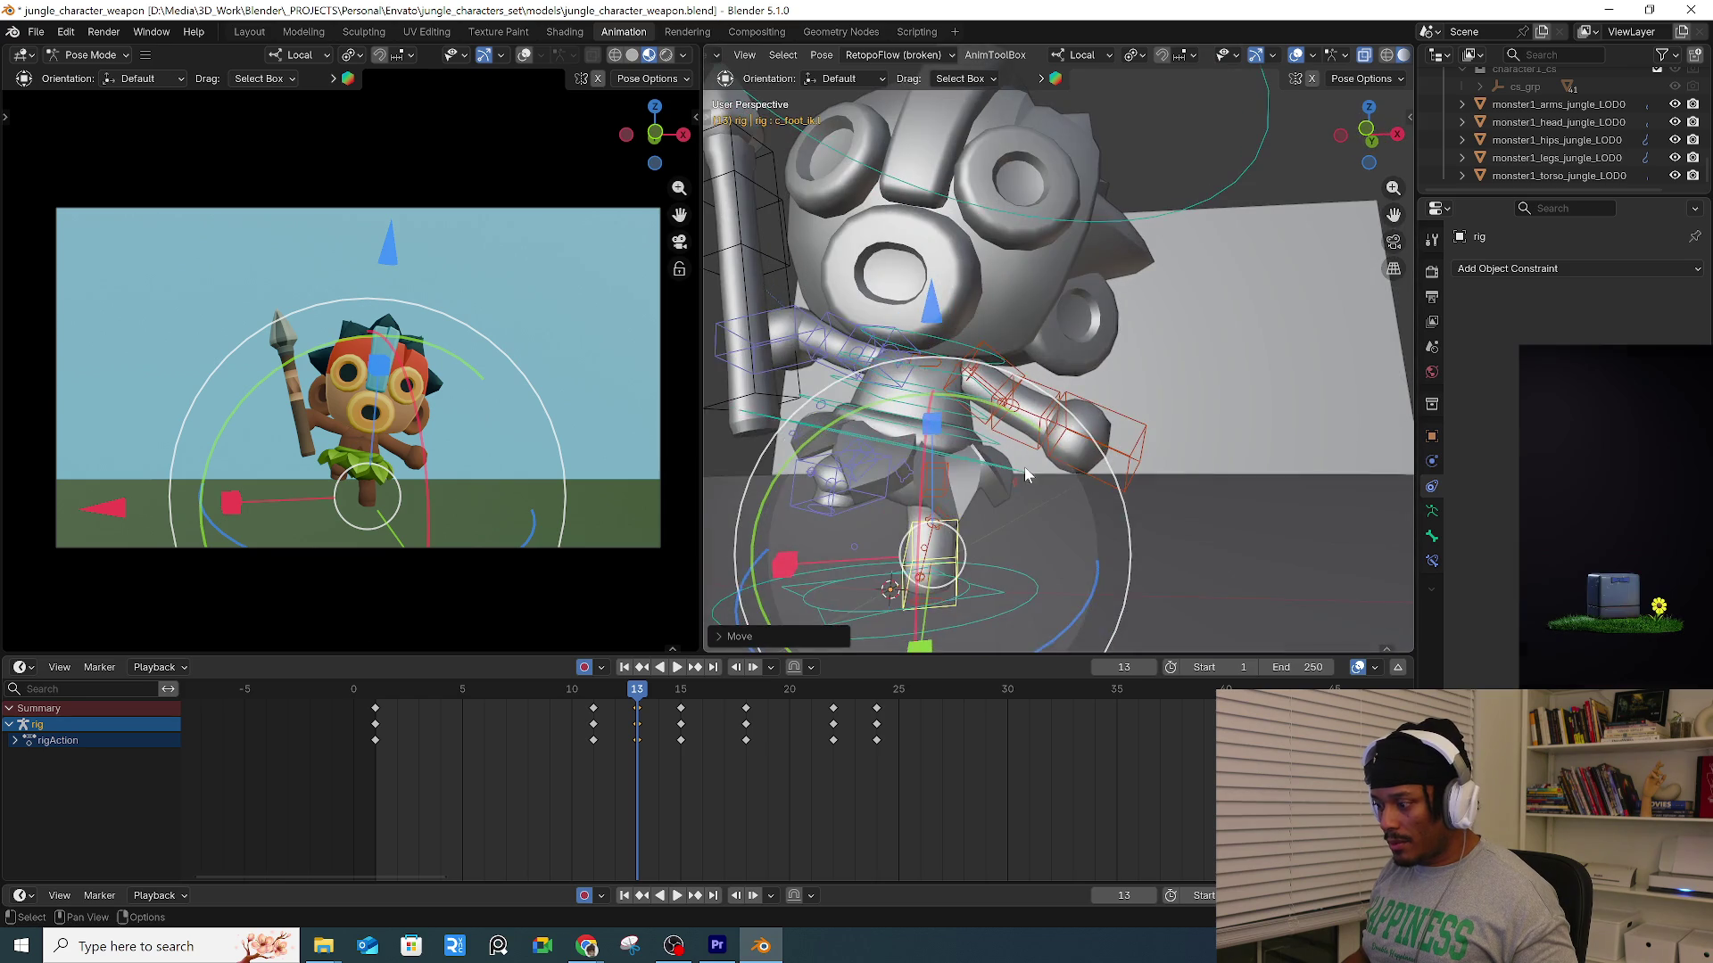
{"action": "left_click", "coordinate": [836, 515]}
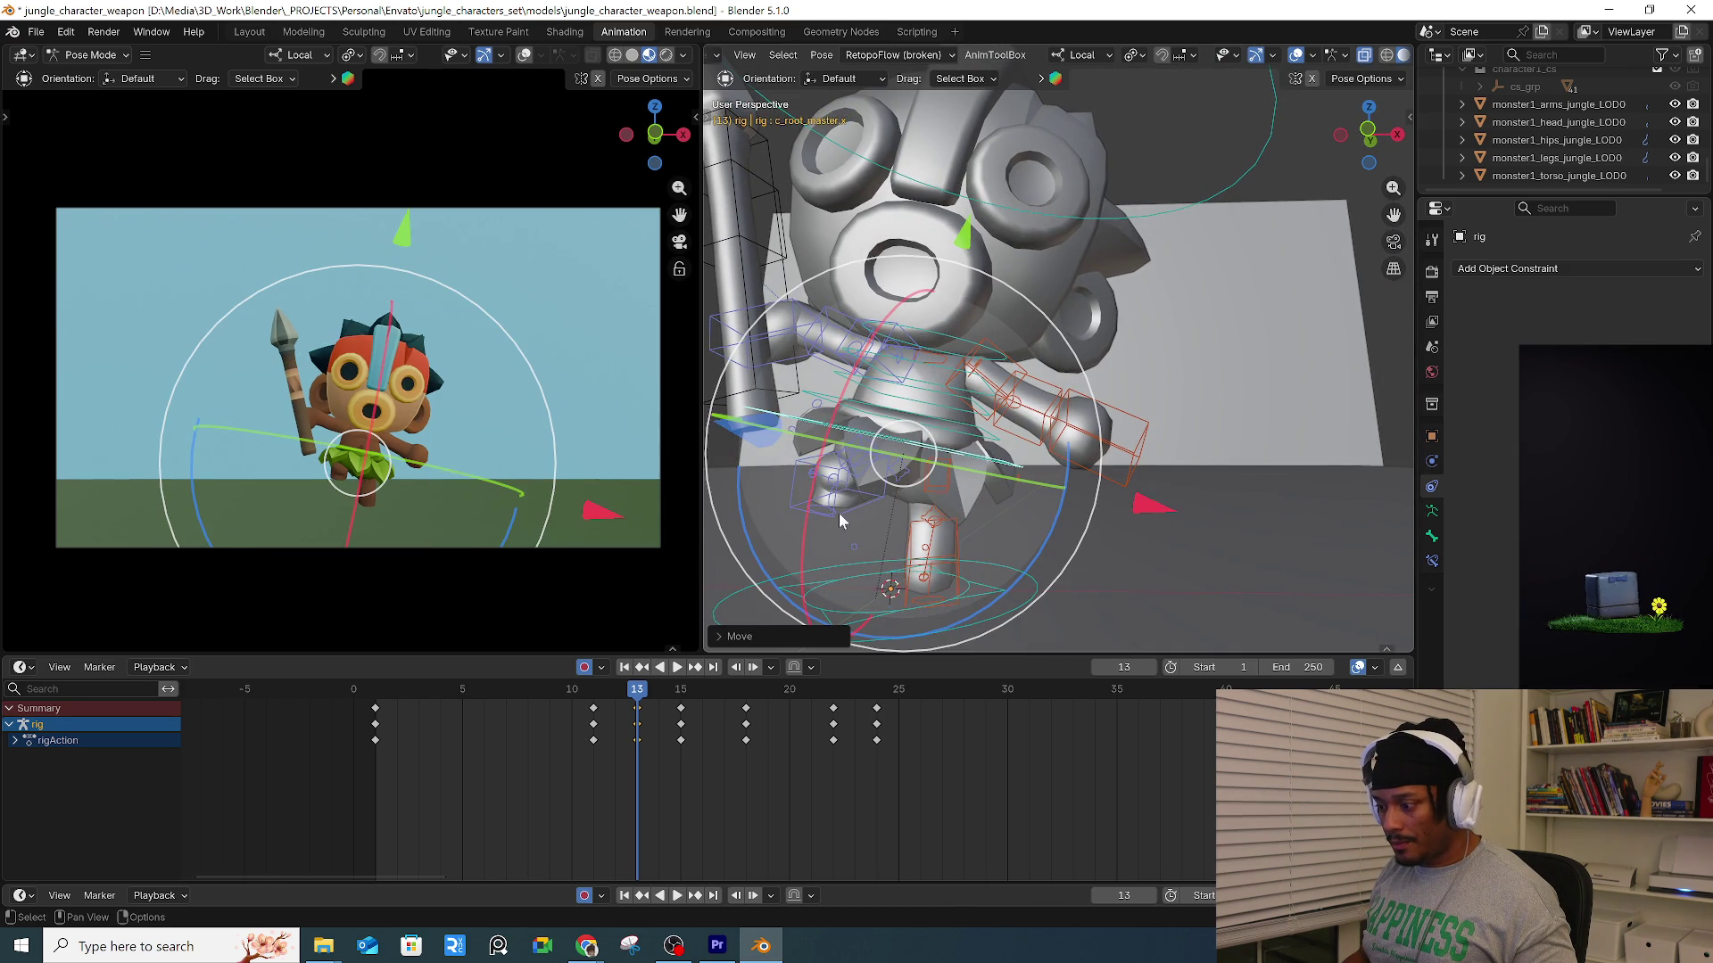
{"action": "left_click", "coordinate": [837, 515]}
{"action": "key", "text": "g"}
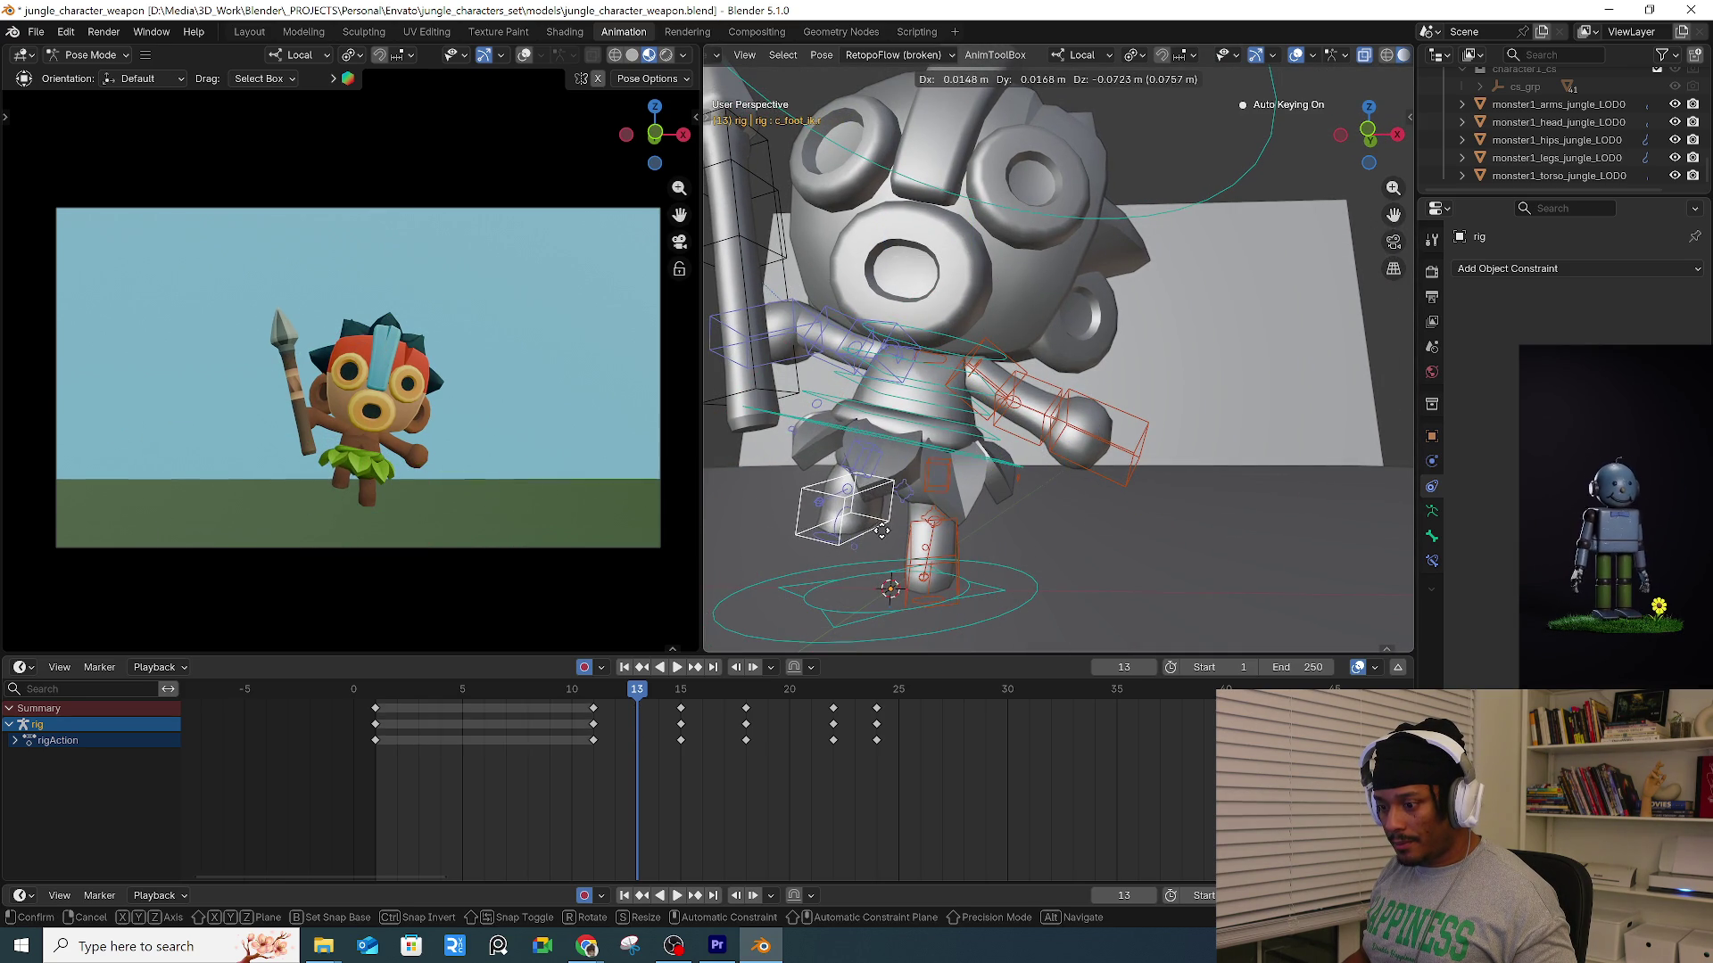
{"action": "left_click", "coordinate": [882, 532]}
{"action": "middle_click_drag", "start_coordinate": [892, 527], "coordinate": [1124, 511]}
{"action": "key", "text": "r"}
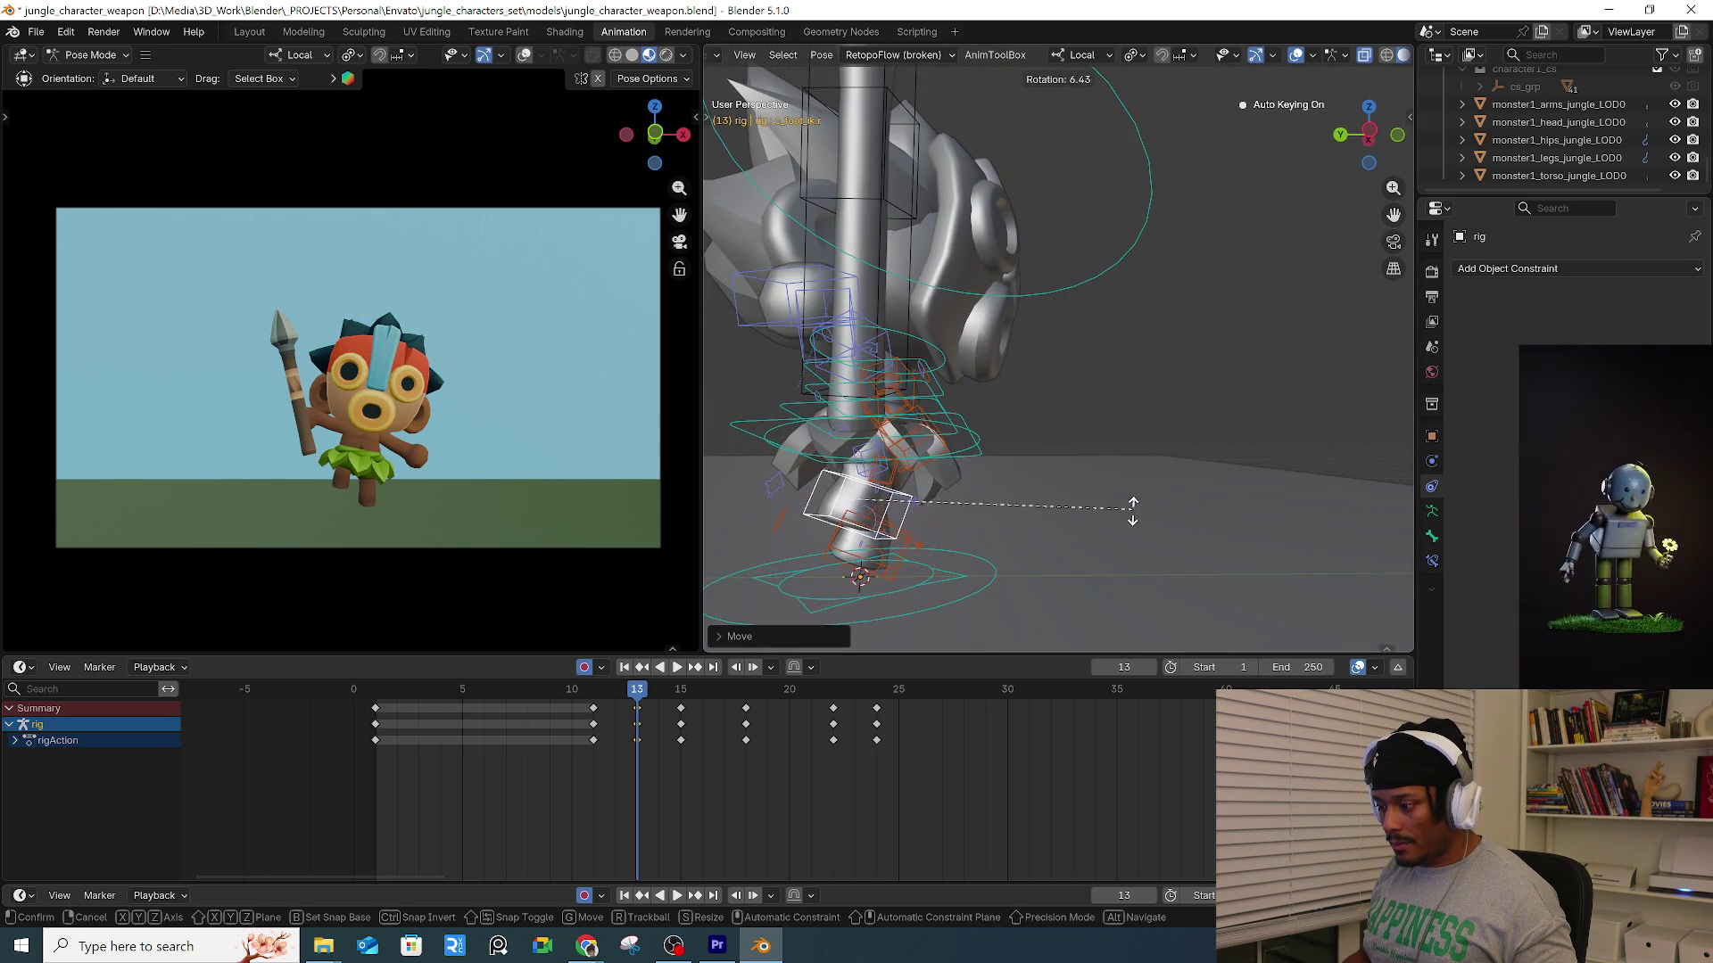
{"action": "left_click", "coordinate": [1133, 508]}
Play to frame 20, then rotate and reposition the foot for that pose.
{"action": "key", "text": "space"}
{"action": "left_click", "coordinate": [604, 692]}
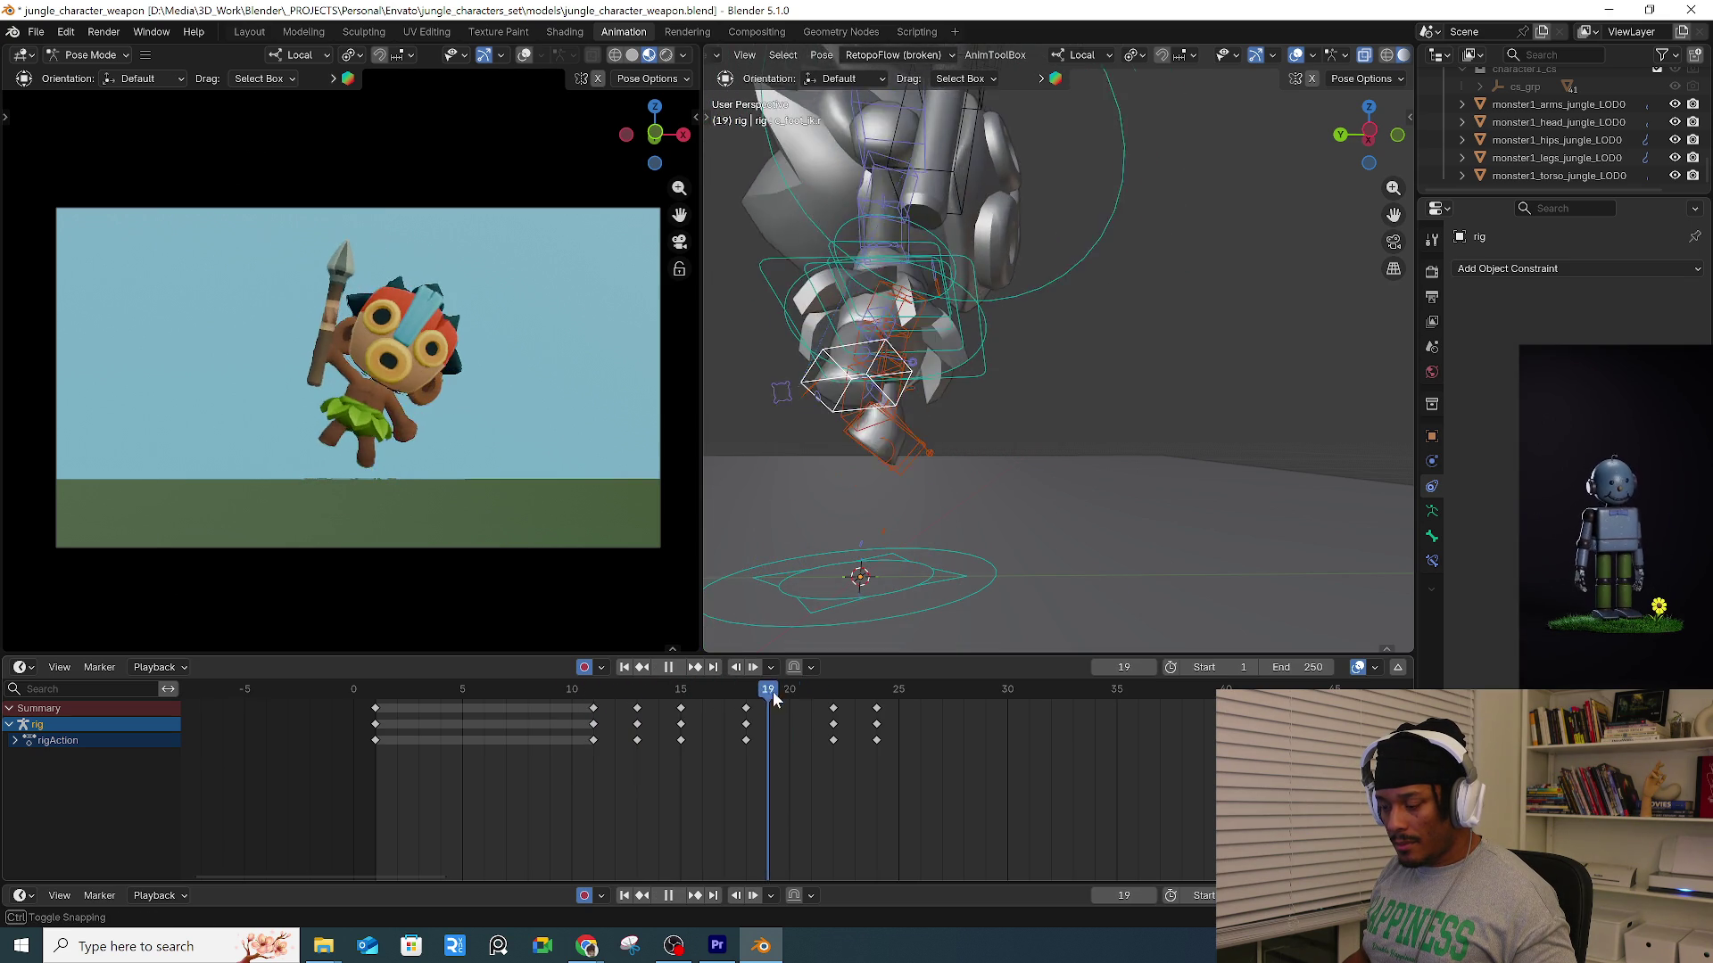
{"action": "key", "text": "space"}
{"action": "key", "text": "r"}
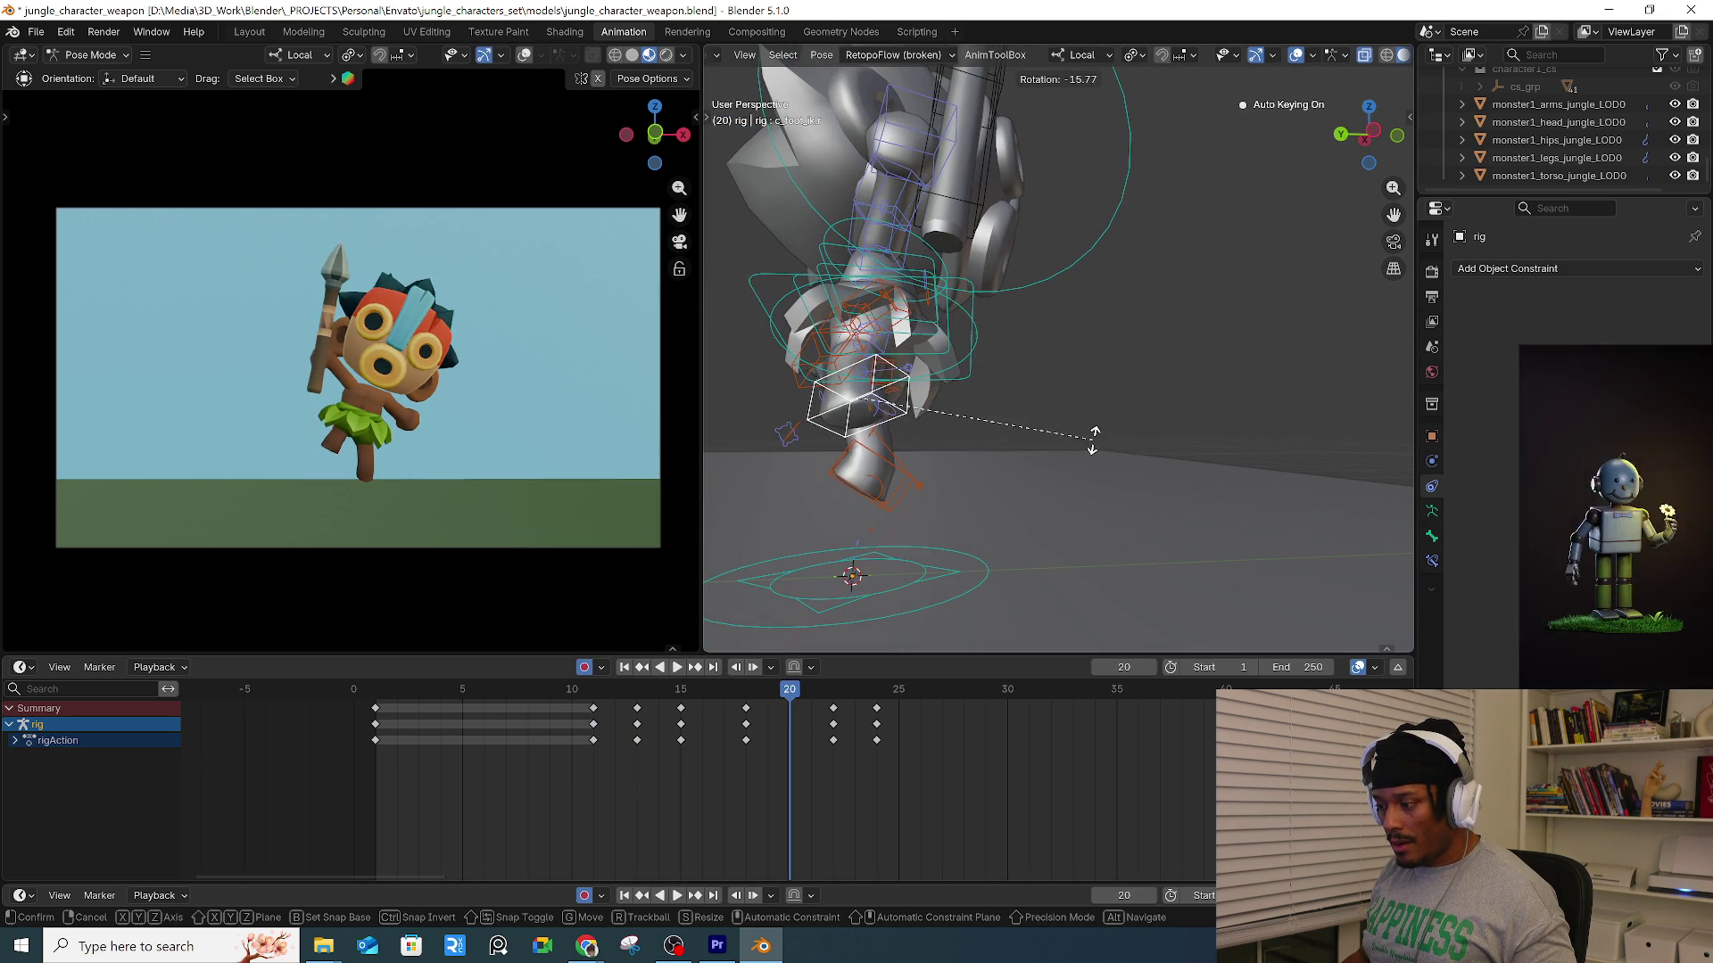
{"action": "left_click", "coordinate": [1076, 435]}
{"action": "mouse_move", "coordinate": [1075, 435]}
{"action": "middle_mouse_down"}
{"action": "mouse_move", "coordinate": [1042, 439]}
{"action": "mouse_move", "coordinate": [1121, 489]}
{"action": "mouse_move", "coordinate": [919, 490]}
{"action": "mouse_move", "coordinate": [946, 510]}
{"action": "mouse_move", "coordinate": [1040, 508]}
{"action": "middle_mouse_up"}
{"action": "key", "text": "g"}
{"action": "left_click", "coordinate": [1056, 427]}
{"action": "key", "text": "g"}
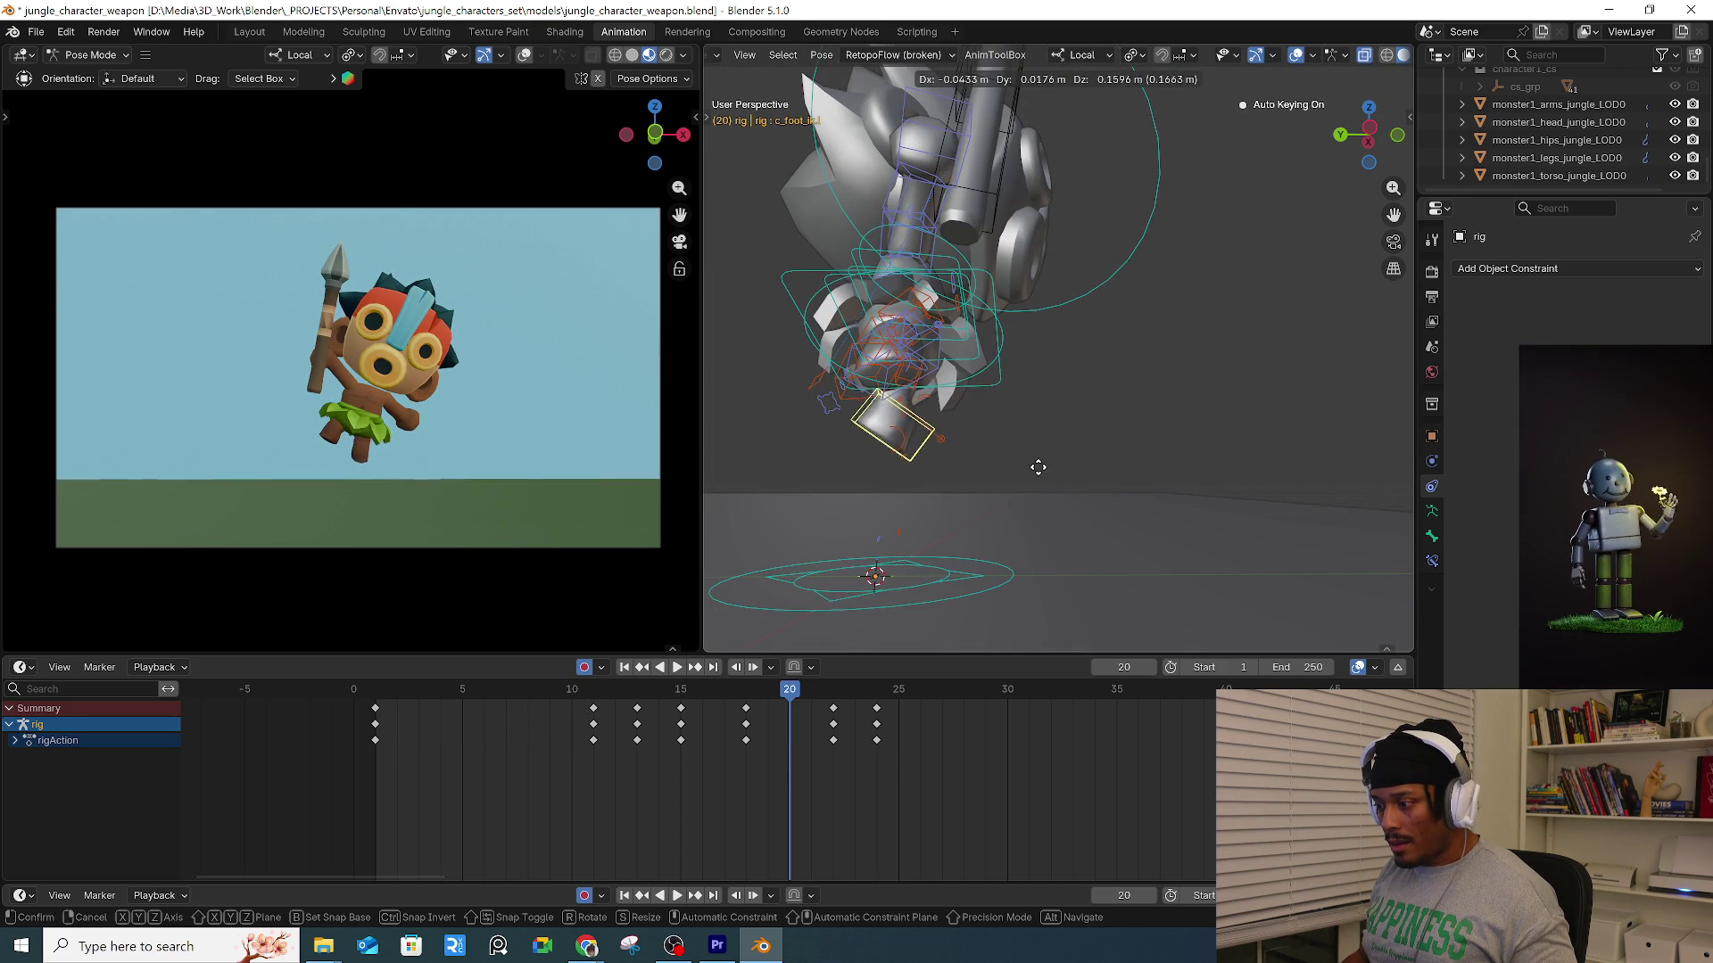
{"action": "left_click", "coordinate": [1071, 468]}
{"action": "middle_click_drag", "start_coordinate": [1071, 468], "coordinate": [993, 474]}
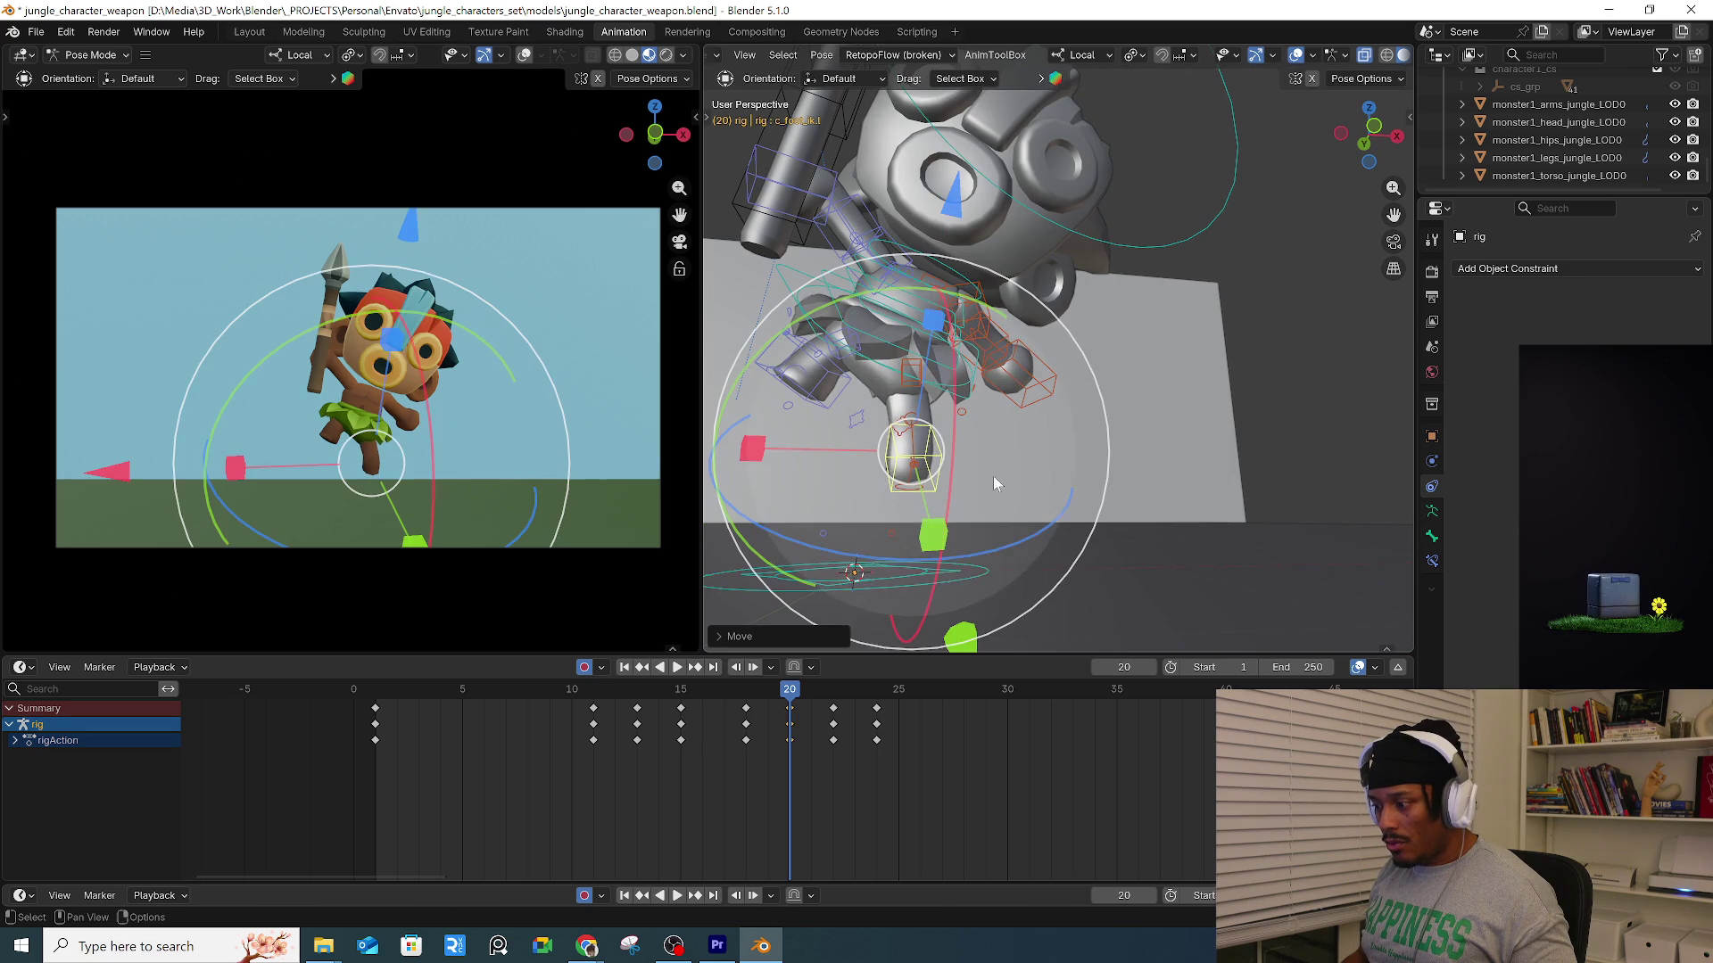
Compare frames 18 and 20, fine-tune the foot at frame 20, and play back to frame 24.
{"action": "left_click", "coordinate": [735, 669]}
{"action": "left_click", "coordinate": [753, 669]}
{"action": "key", "text": "g"}
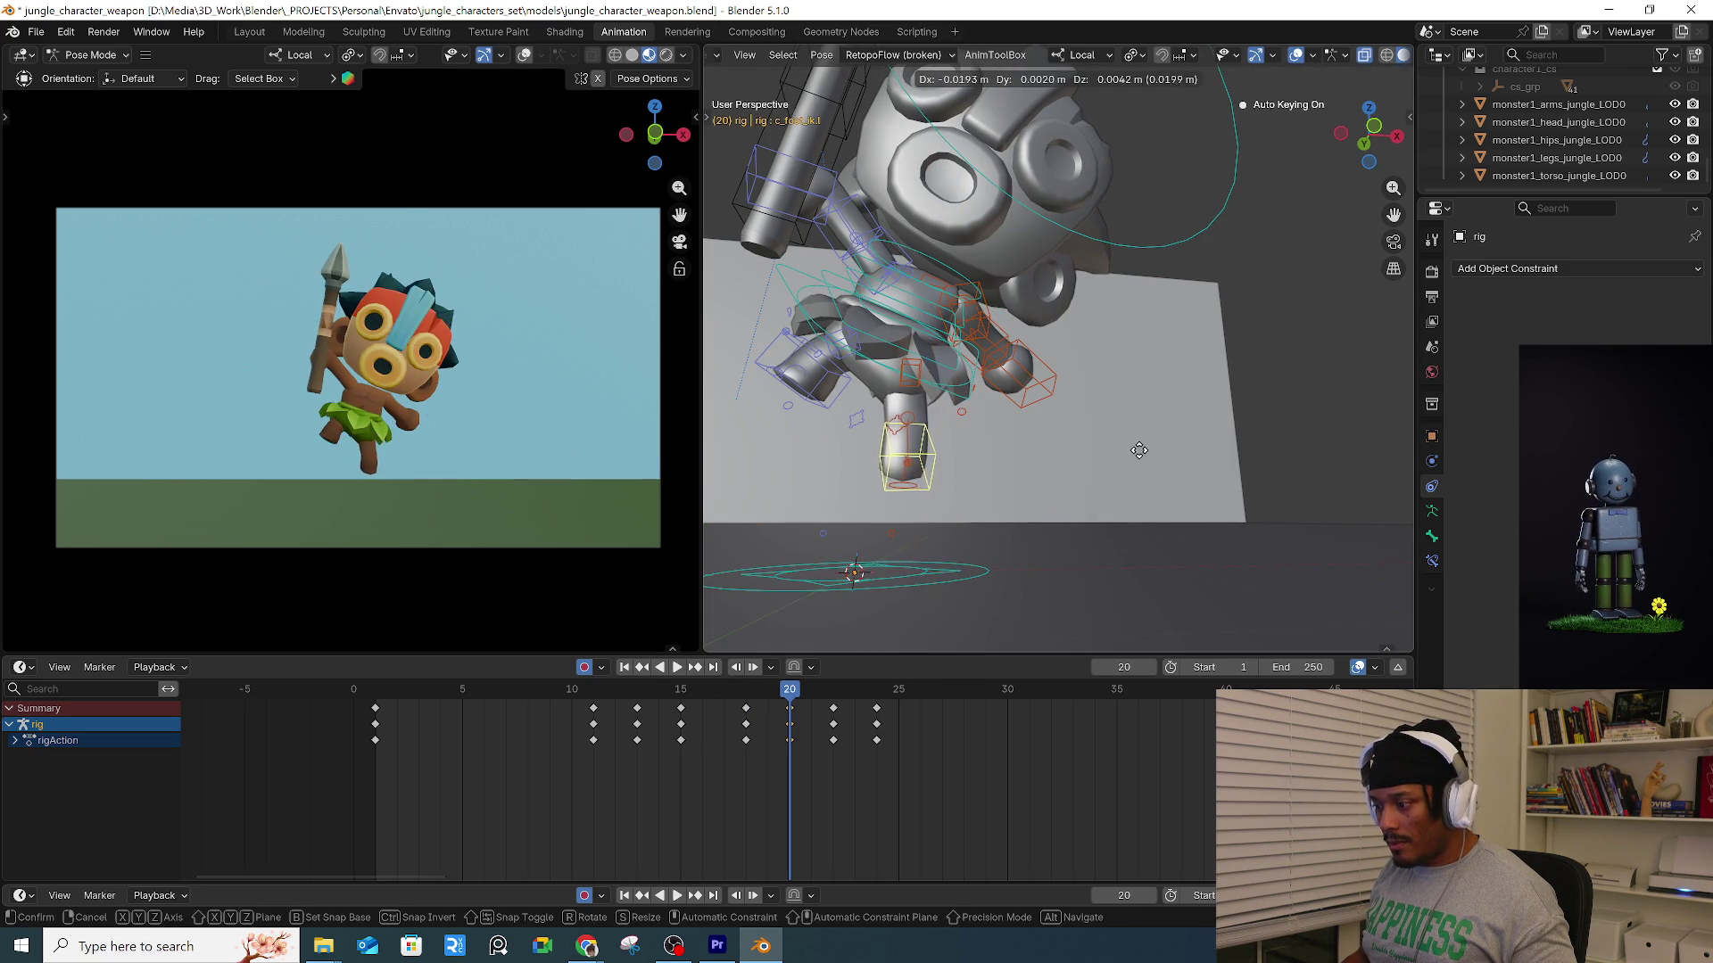
{"action": "left_click", "coordinate": [1115, 469]}
{"action": "key", "text": "Down"}
{"action": "key", "text": "Up"}
{"action": "key", "text": "Up"}
{"action": "key", "text": "Down"}
{"action": "key", "text": "Down"}
{"action": "key", "text": "Up"}
{"action": "key", "text": "Up"}
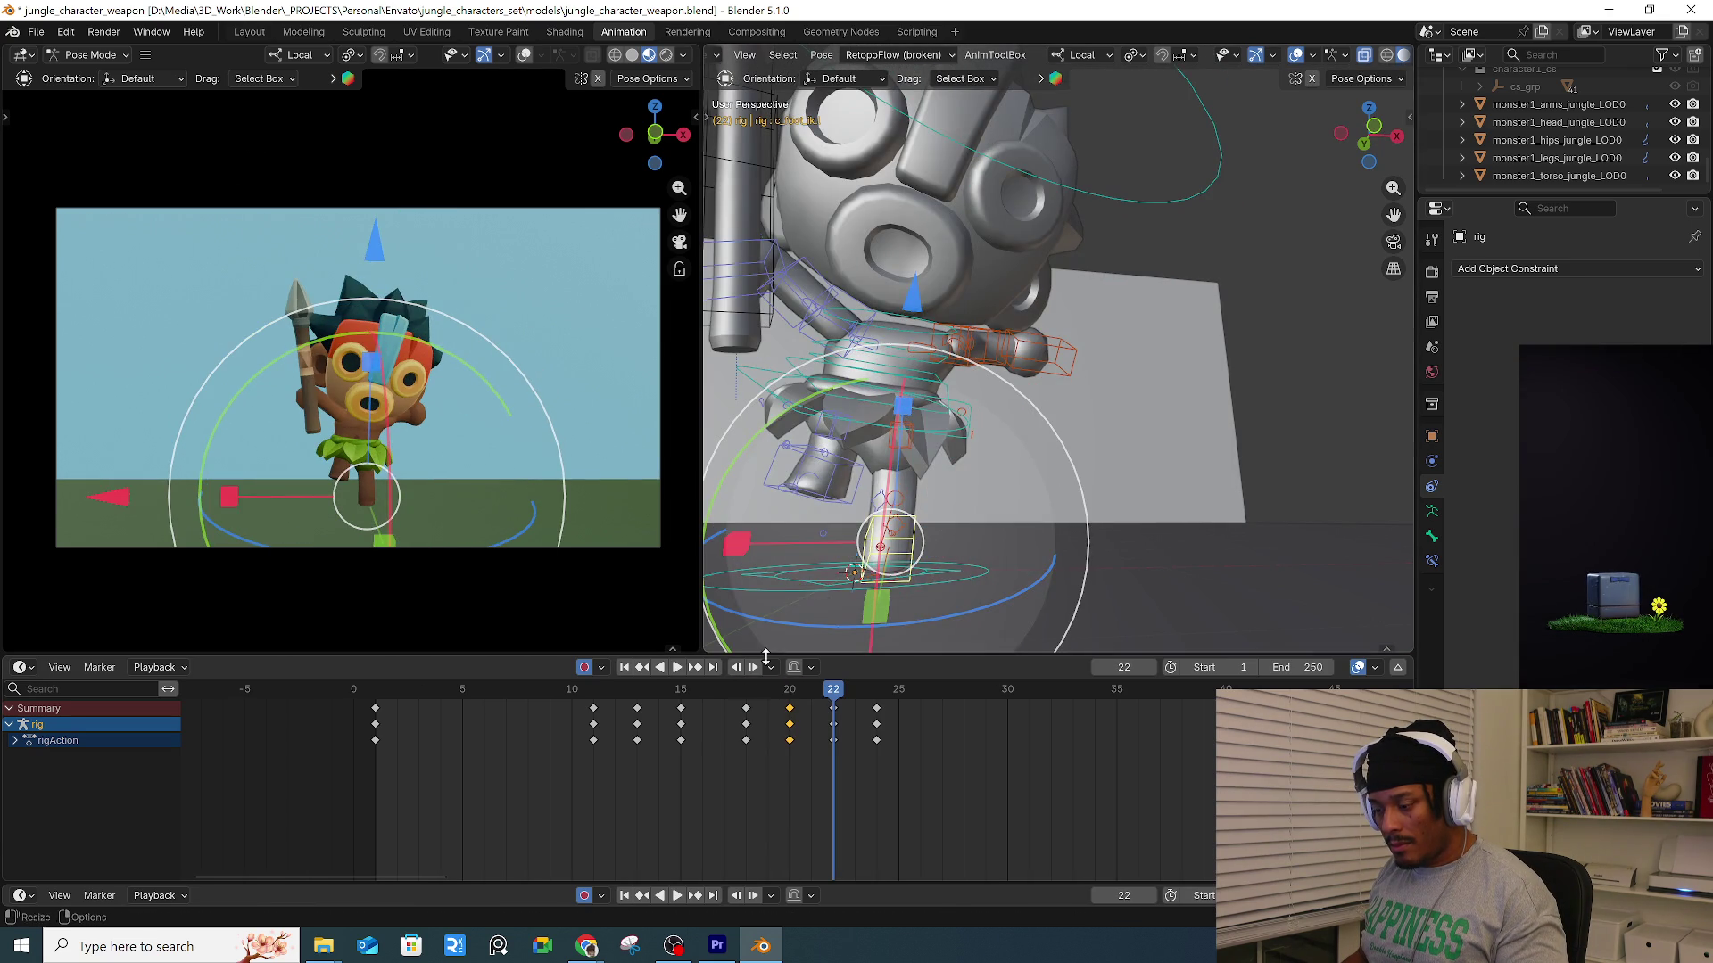
{"action": "key", "text": "space"}
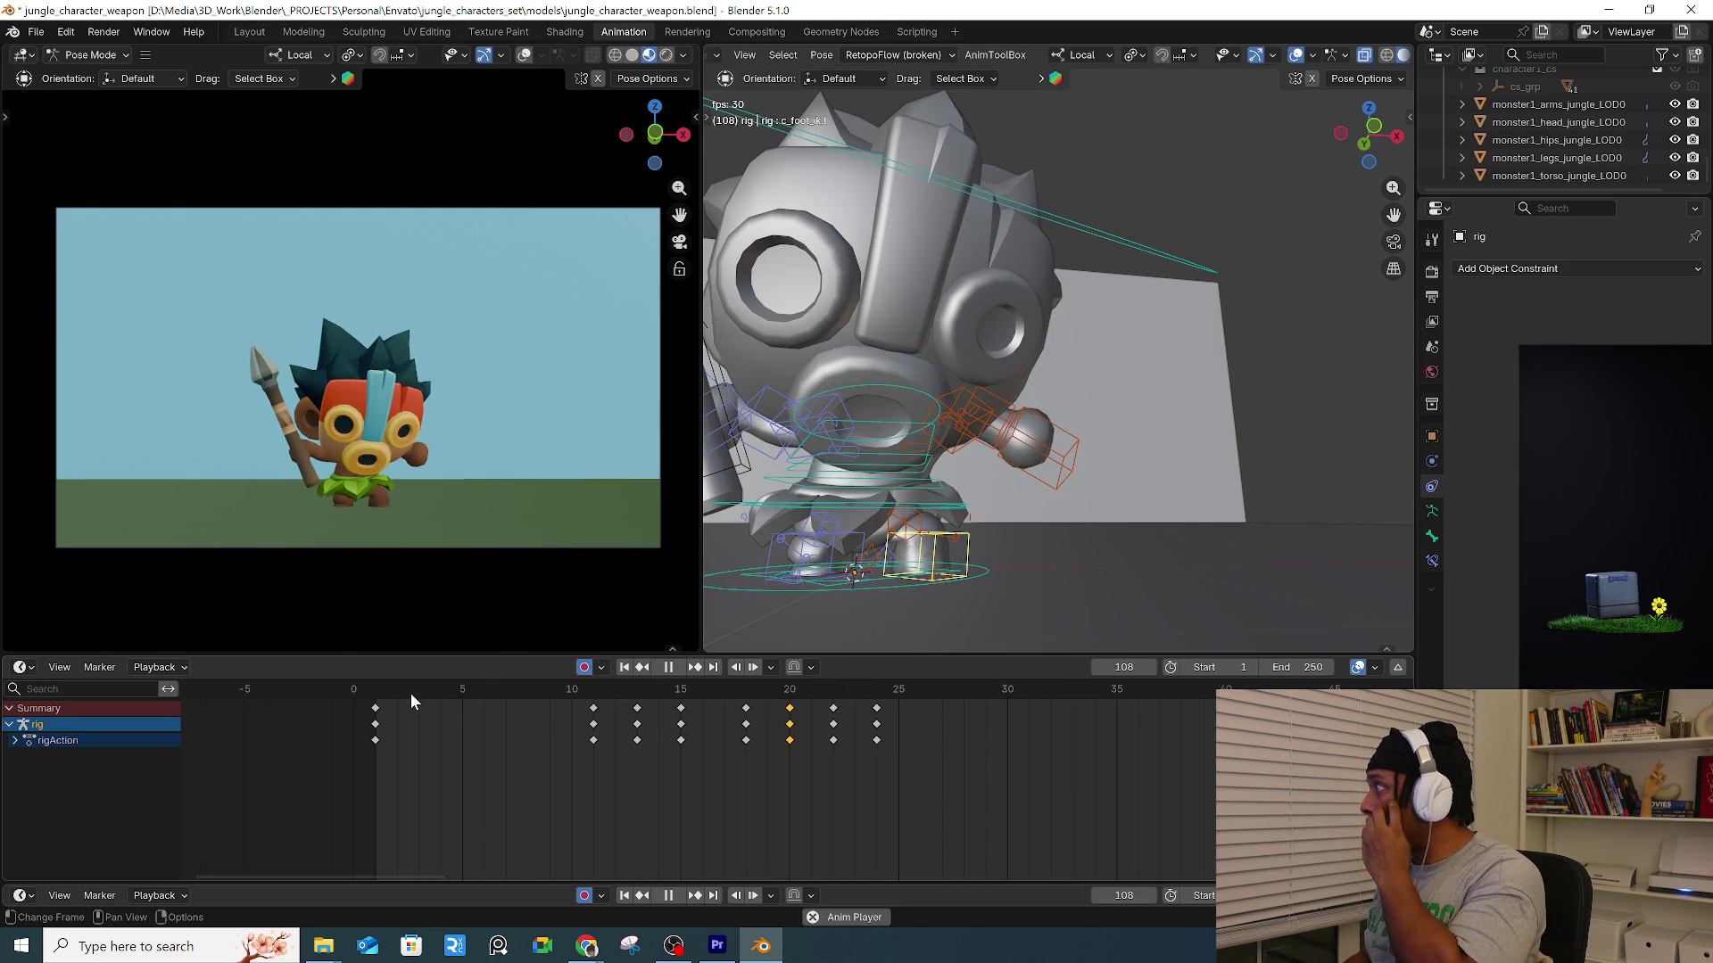
{"action": "mouse_move", "coordinate": [822, 681]}
{"action": "left_mouse_down"}
{"action": "mouse_move", "coordinate": [878, 673]}
{"action": "mouse_move", "coordinate": [896, 704]}
{"action": "left_mouse_up"}
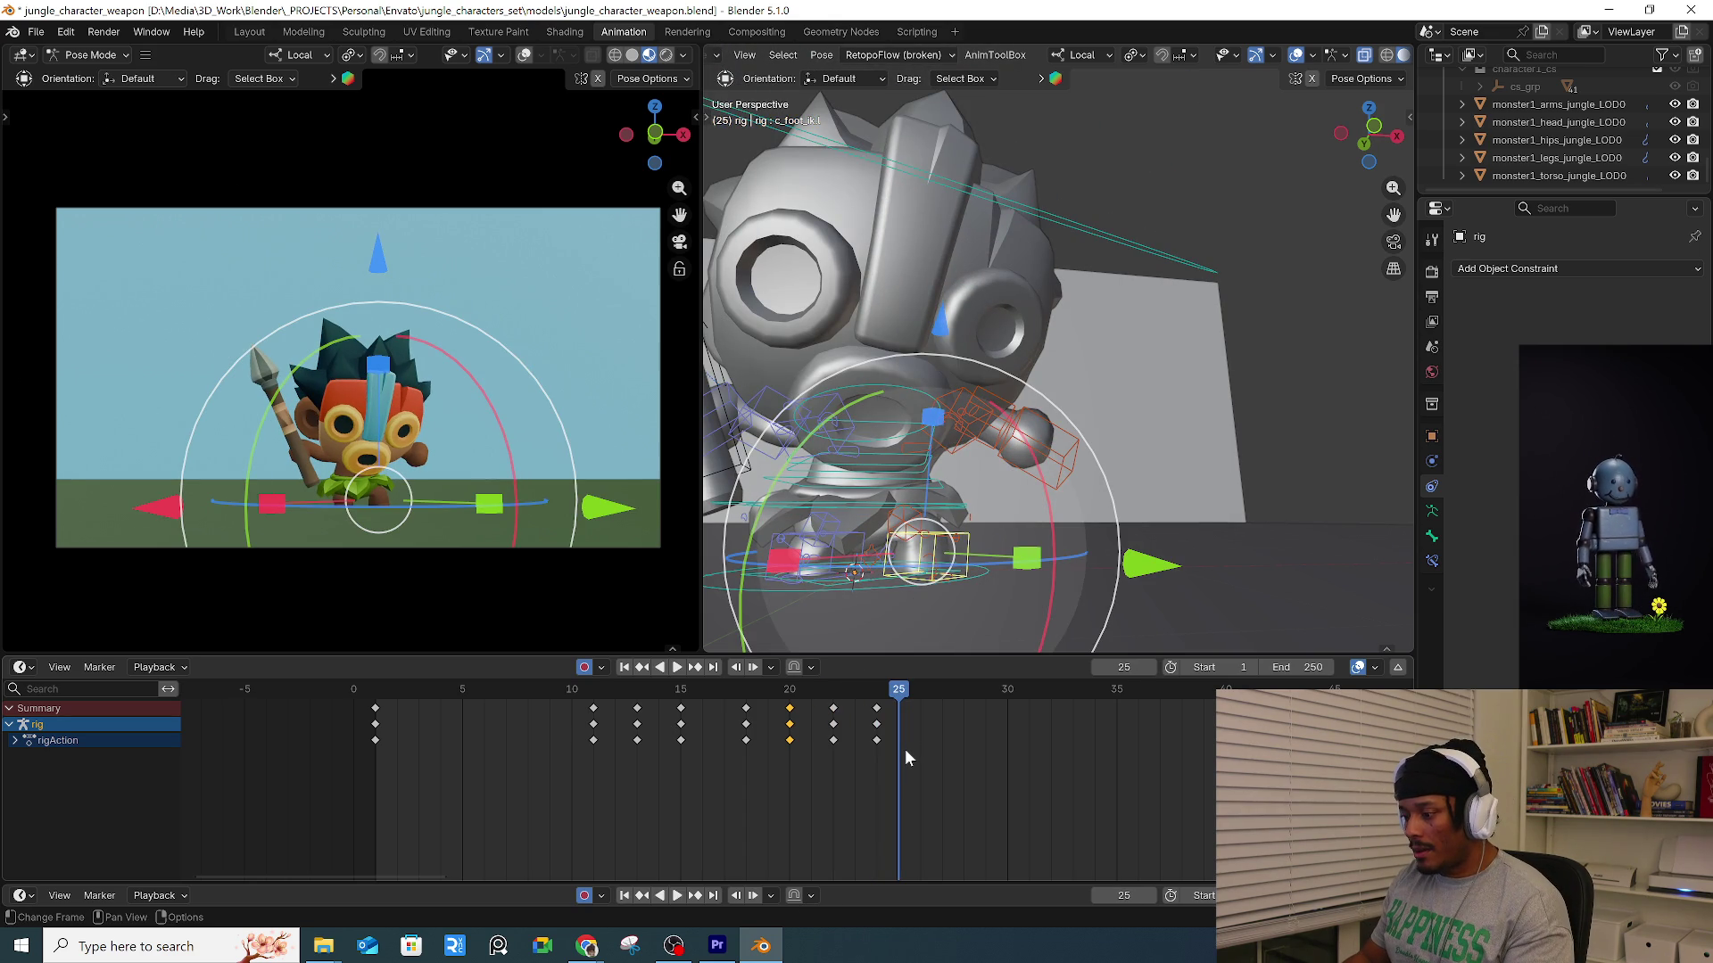
Step to frame 28 and insert a keyframe for the current pose.
{"action": "key", "text": "Right"}
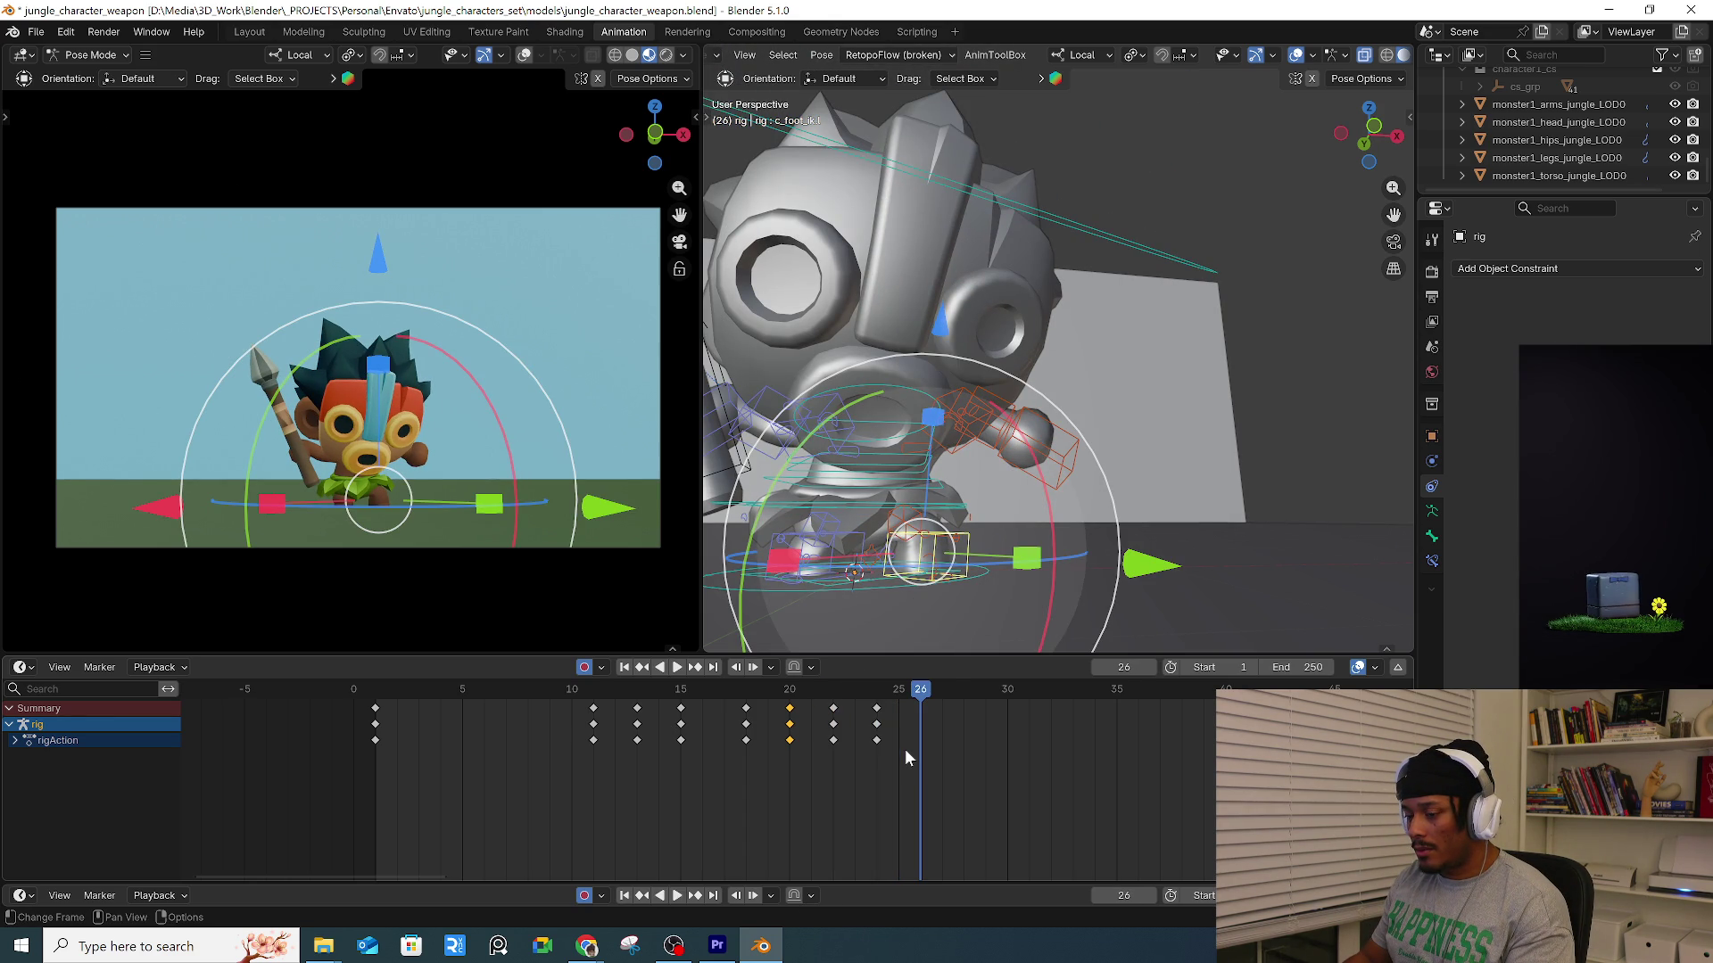
{"action": "key", "text": "Right"}
{"action": "key", "text": "Right"}
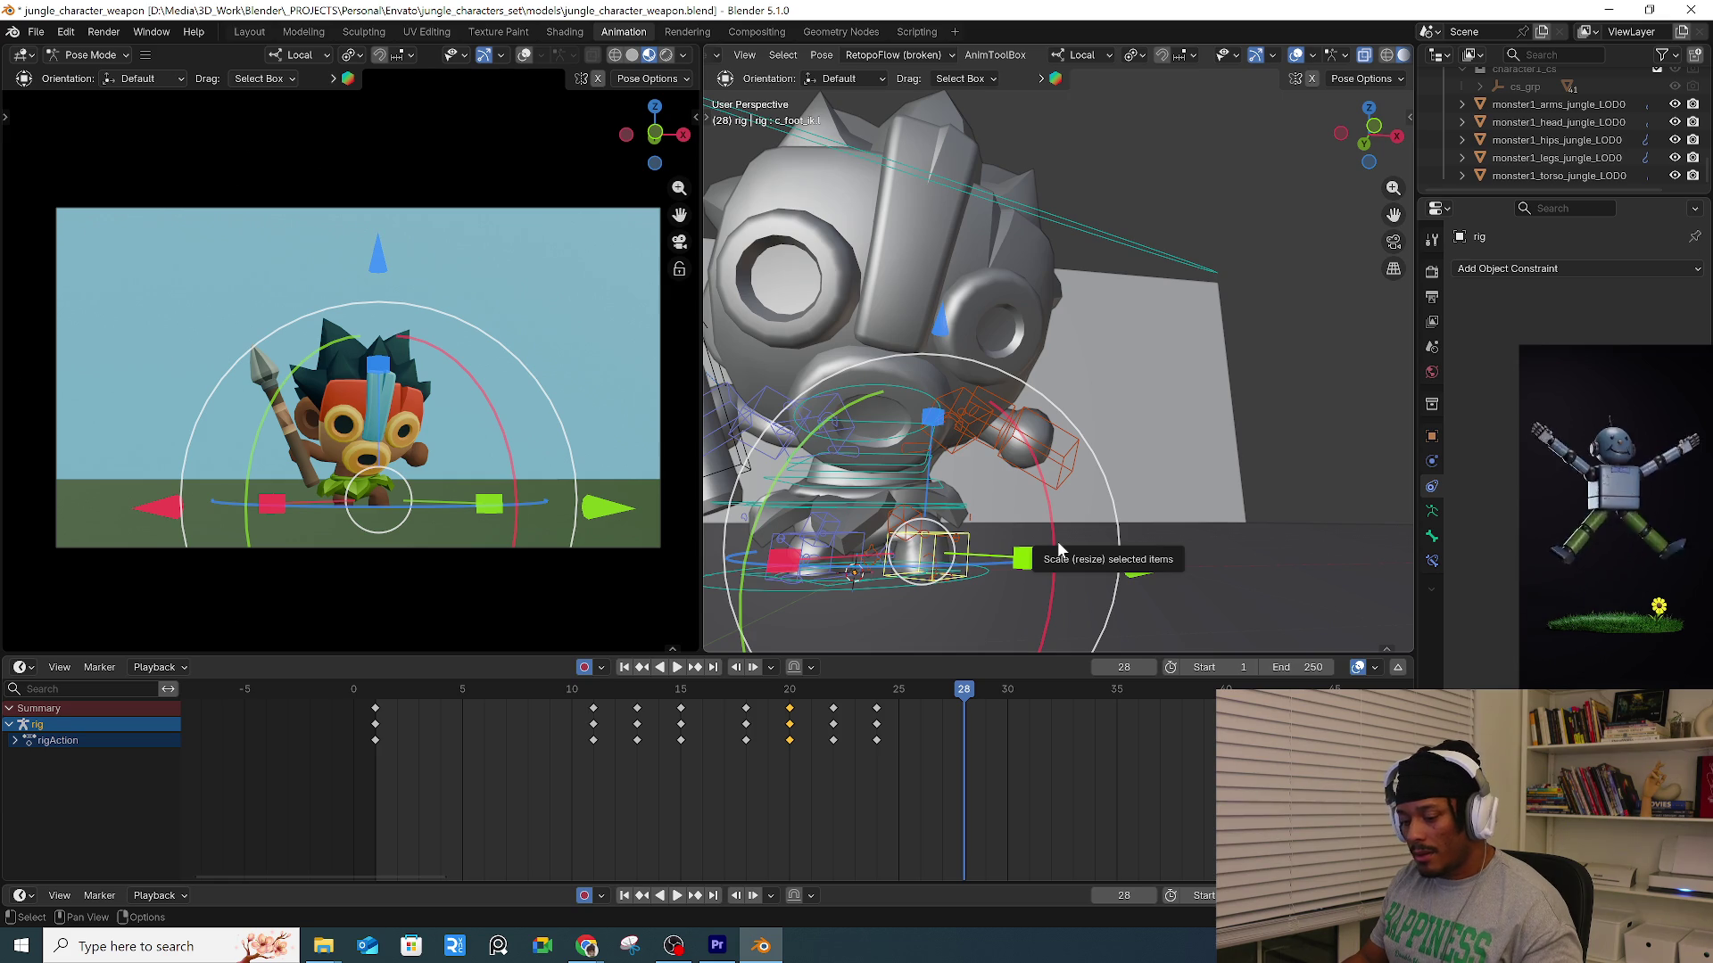
{"action": "left_click", "coordinate": [1030, 591]}
{"action": "key", "text": "i"}
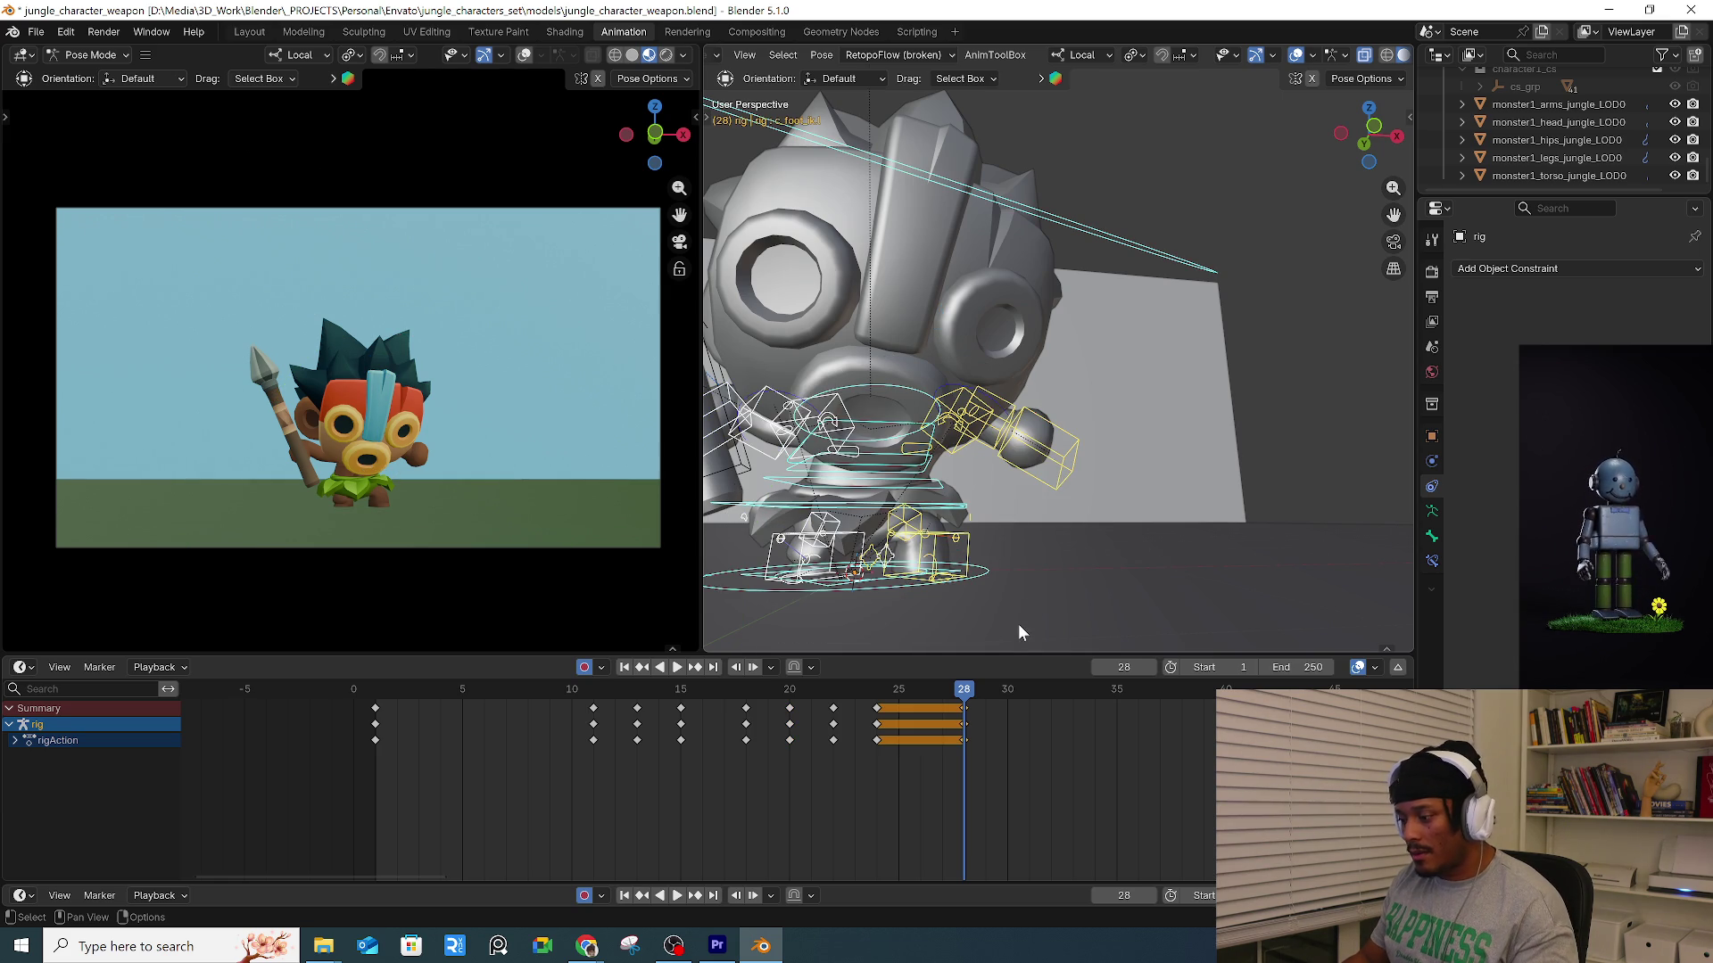
Try moving the root control at frame 28, then cancel and undo the move.
{"action": "mouse_move", "coordinate": [983, 495]}
{"action": "middle_mouse_down"}
{"action": "mouse_move", "coordinate": [1084, 505]}
{"action": "mouse_move", "coordinate": [998, 507]}
{"action": "mouse_move", "coordinate": [1069, 518]}
{"action": "mouse_move", "coordinate": [1136, 445]}
{"action": "mouse_move", "coordinate": [1123, 472]}
{"action": "mouse_move", "coordinate": [1066, 482]}
{"action": "middle_mouse_up"}
{"action": "left_click", "coordinate": [997, 507]}
{"action": "key", "text": "g"}
{"action": "left_click", "coordinate": [1136, 466]}
{"action": "key", "text": "g"}
{"action": "left_click", "coordinate": [1131, 462]}
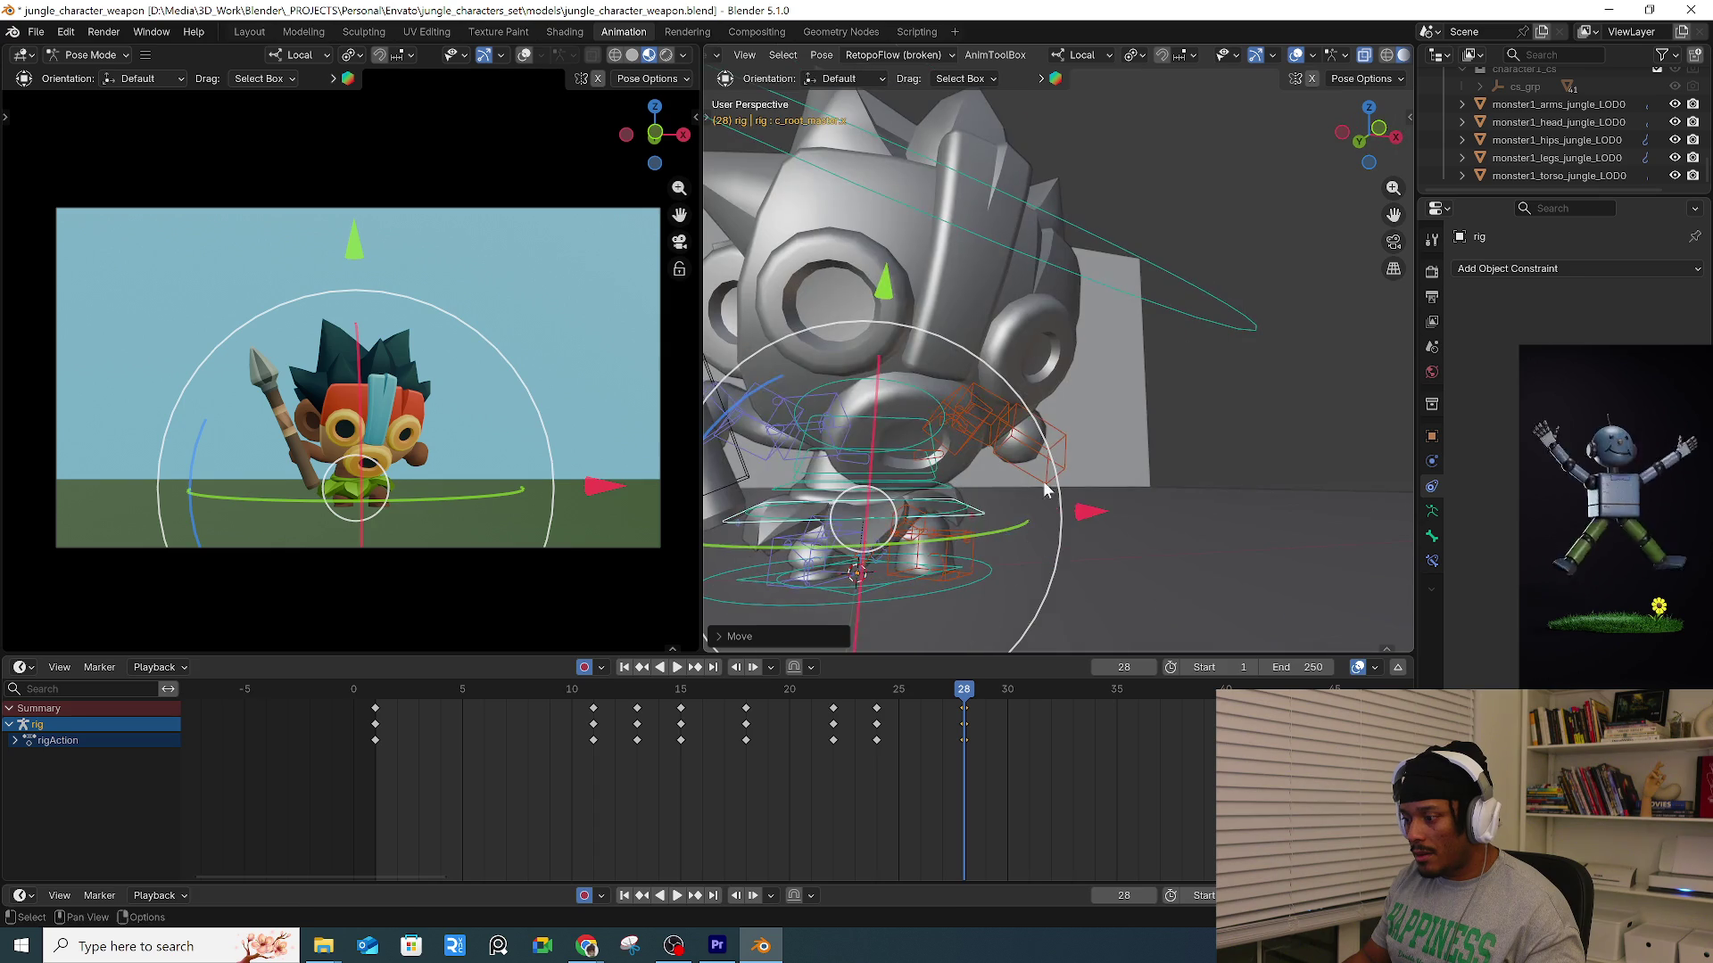
{"action": "key", "text": "g"}
{"action": "key", "text": "Escape"}
{"action": "key", "text": "ctrl+z"}
{"action": "key", "text": "ctrl+z"}
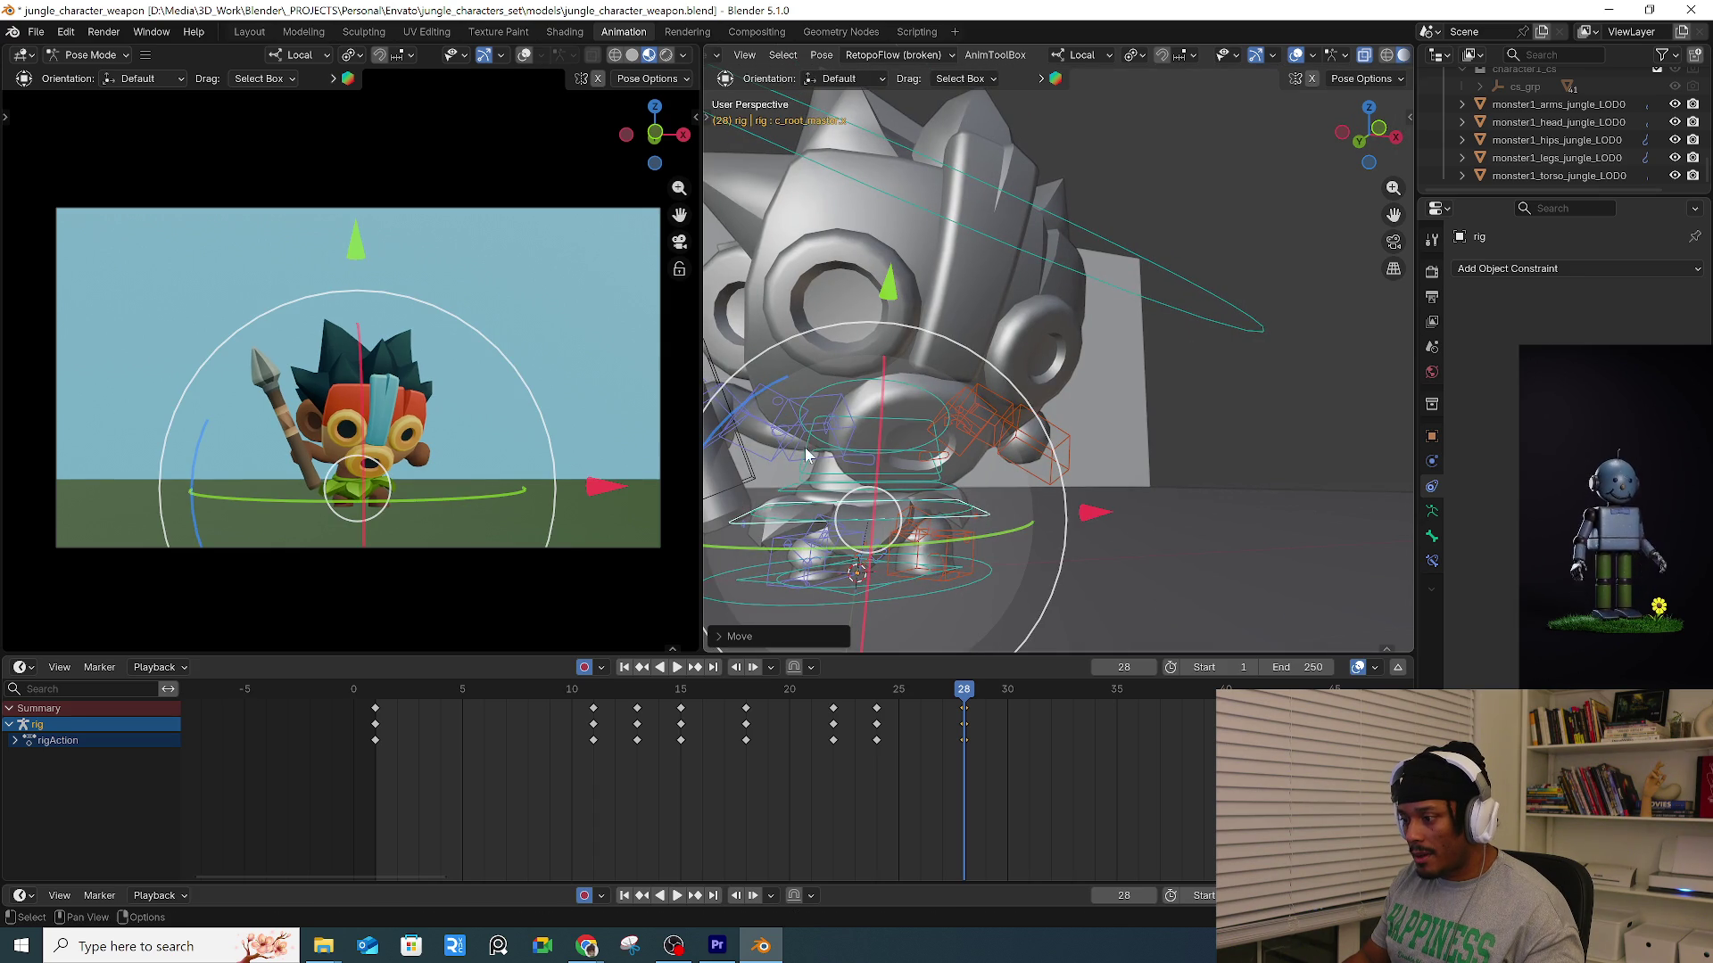
Rotate the right arm control c_arm_fk.r into the landing pose.
{"action": "left_click", "coordinate": [853, 430]}
{"action": "key", "text": "r"}
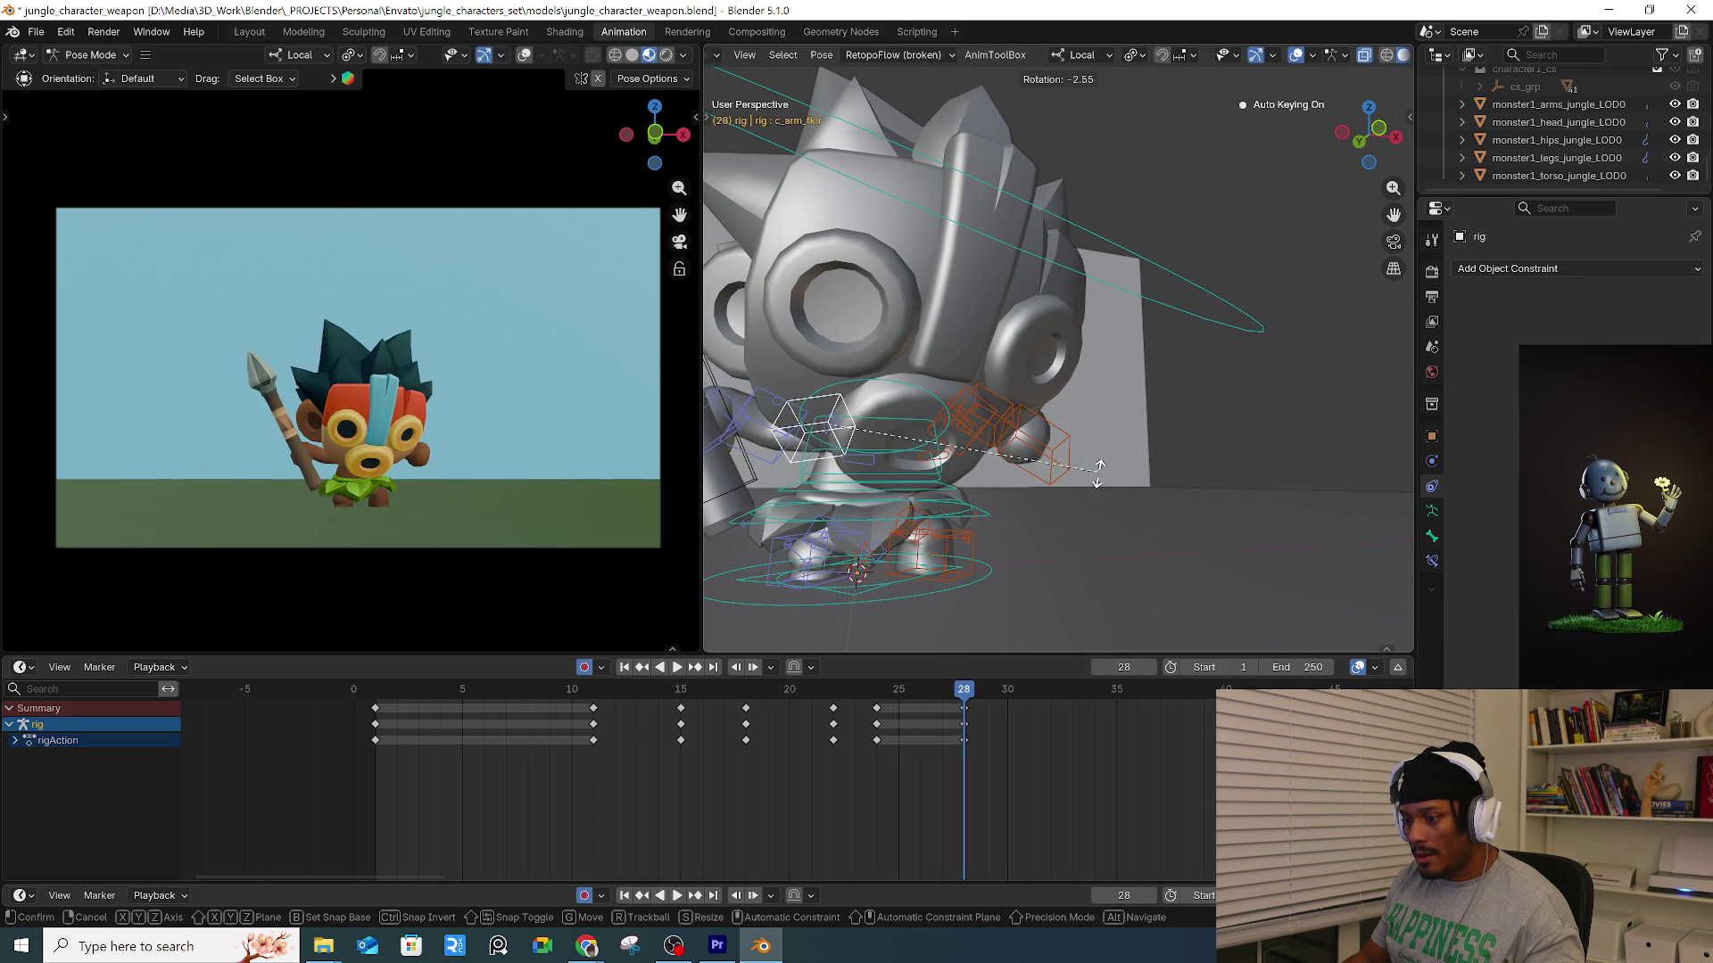
{"action": "left_click", "coordinate": [1099, 471]}
{"action": "middle_click_drag", "start_coordinate": [1099, 471], "coordinate": [1212, 358]}
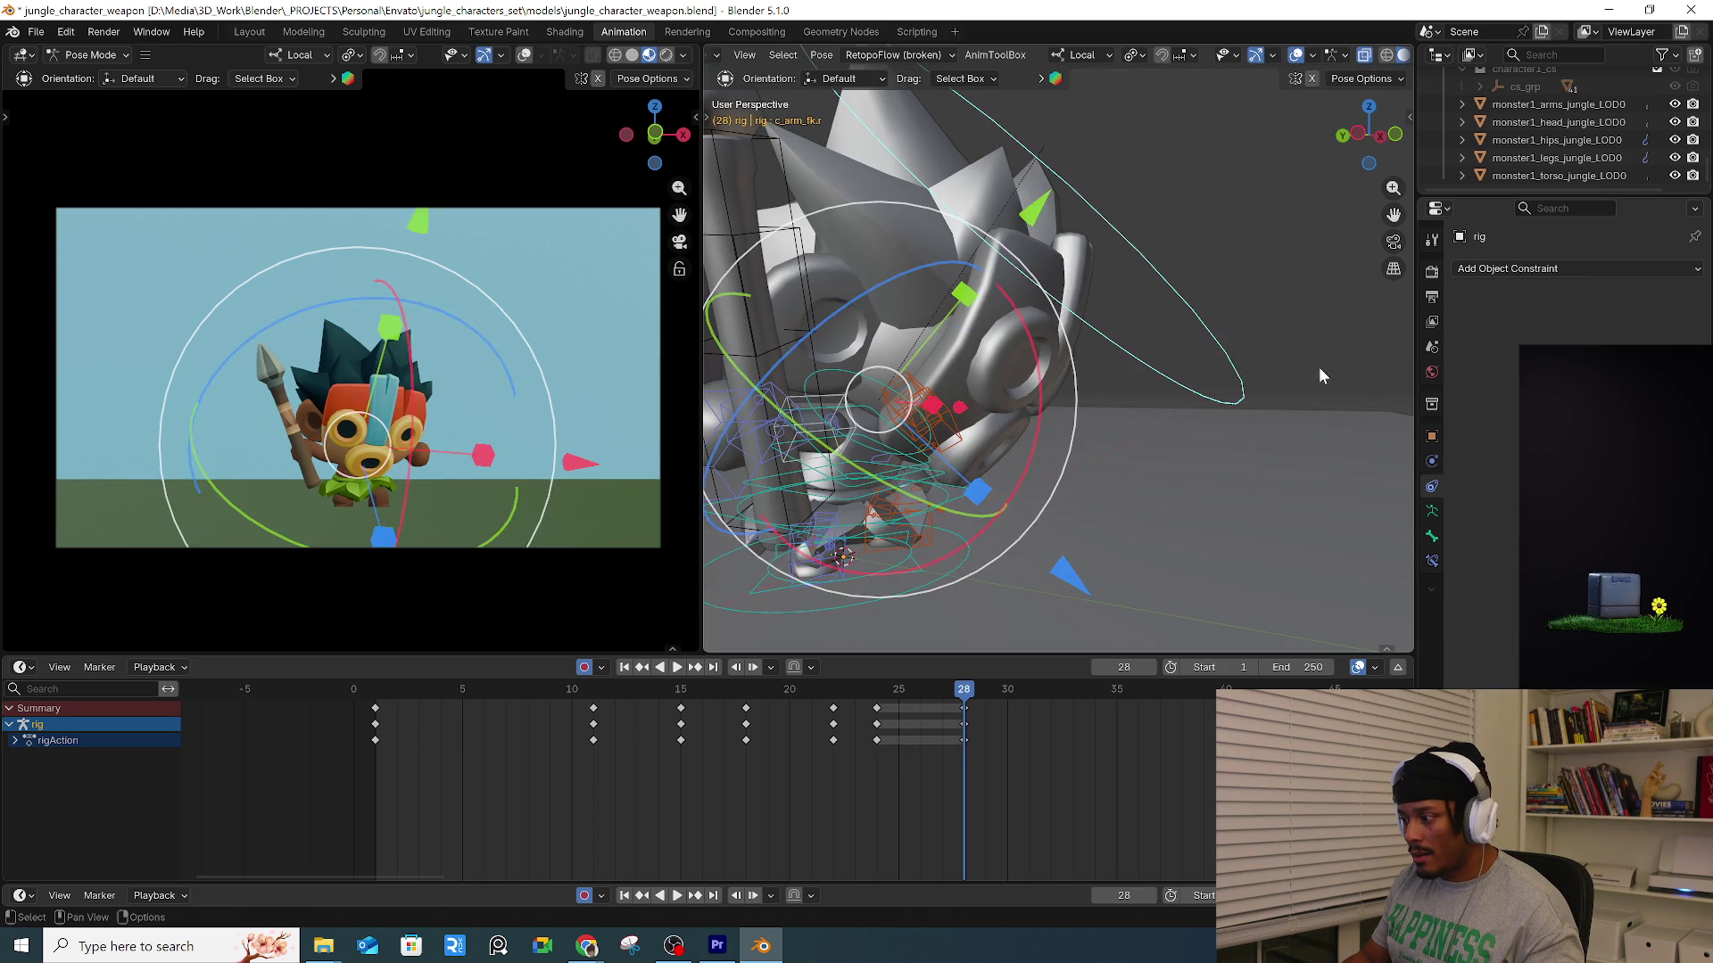
{"action": "key", "text": "r"}
{"action": "left_click", "coordinate": [1309, 392]}
Reposition the other arm control and play back the landing.
{"action": "mouse_move", "coordinate": [1310, 393]}
{"action": "middle_mouse_down"}
{"action": "mouse_move", "coordinate": [1088, 404]}
{"action": "mouse_move", "coordinate": [950, 440]}
{"action": "middle_mouse_up"}
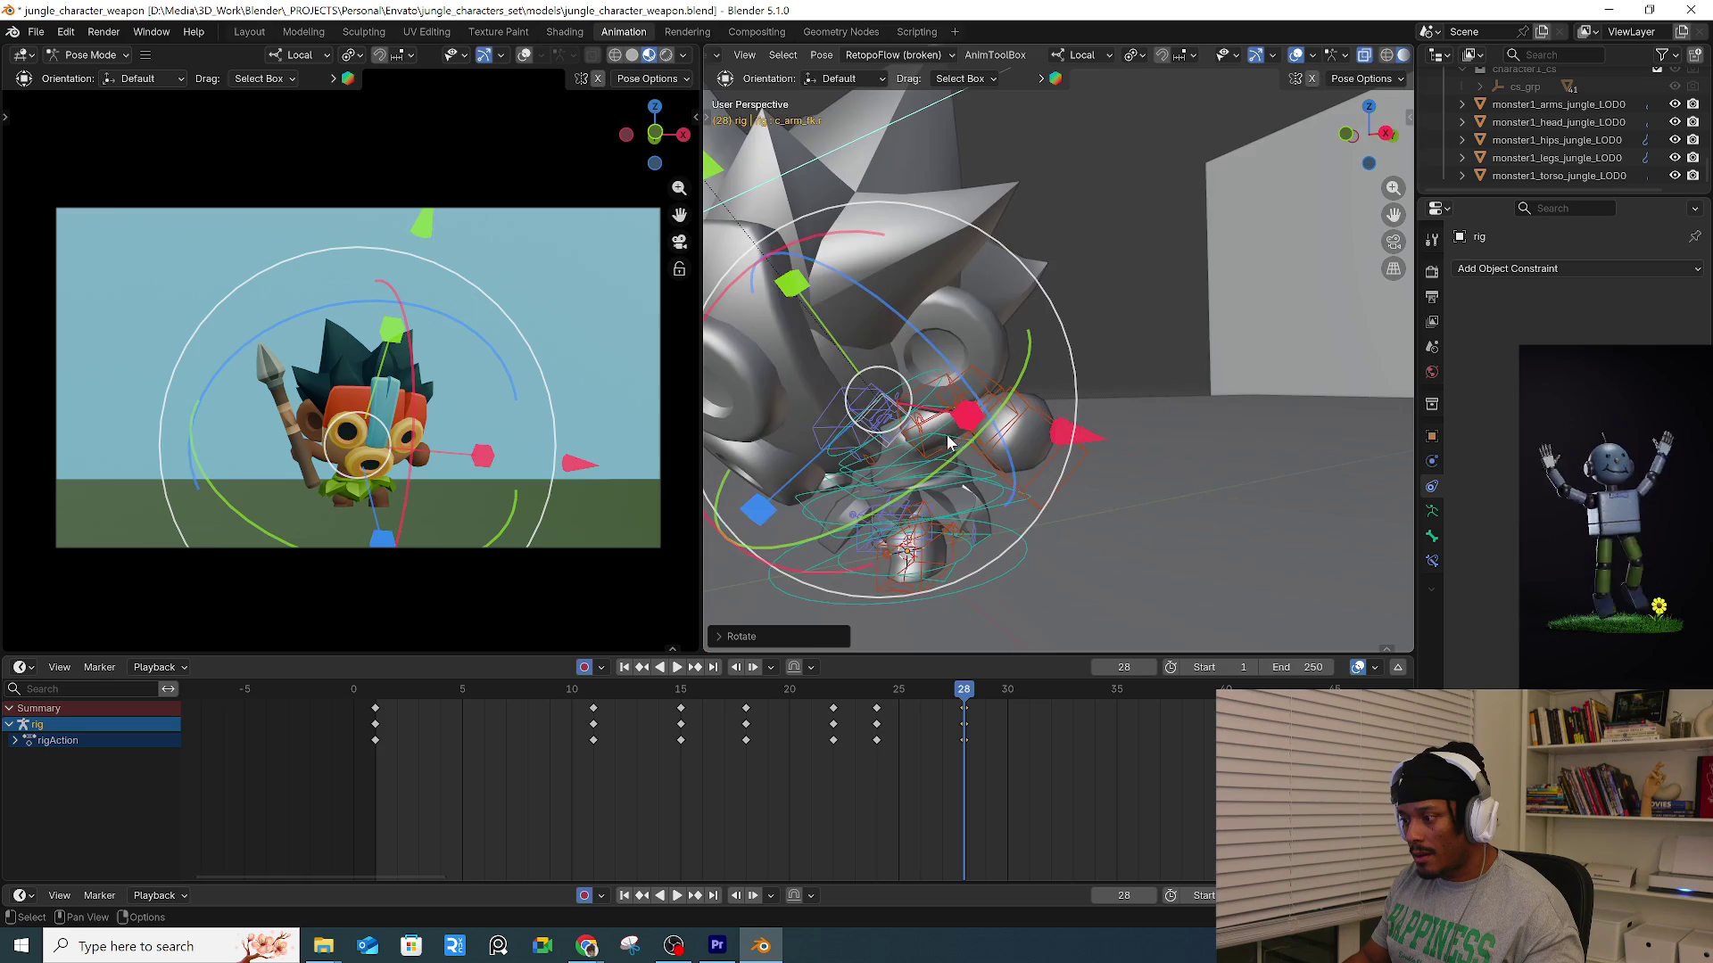
{"action": "left_click", "coordinate": [941, 424]}
{"action": "key", "text": "g"}
{"action": "left_click", "coordinate": [928, 464]}
{"action": "key", "text": "space"}
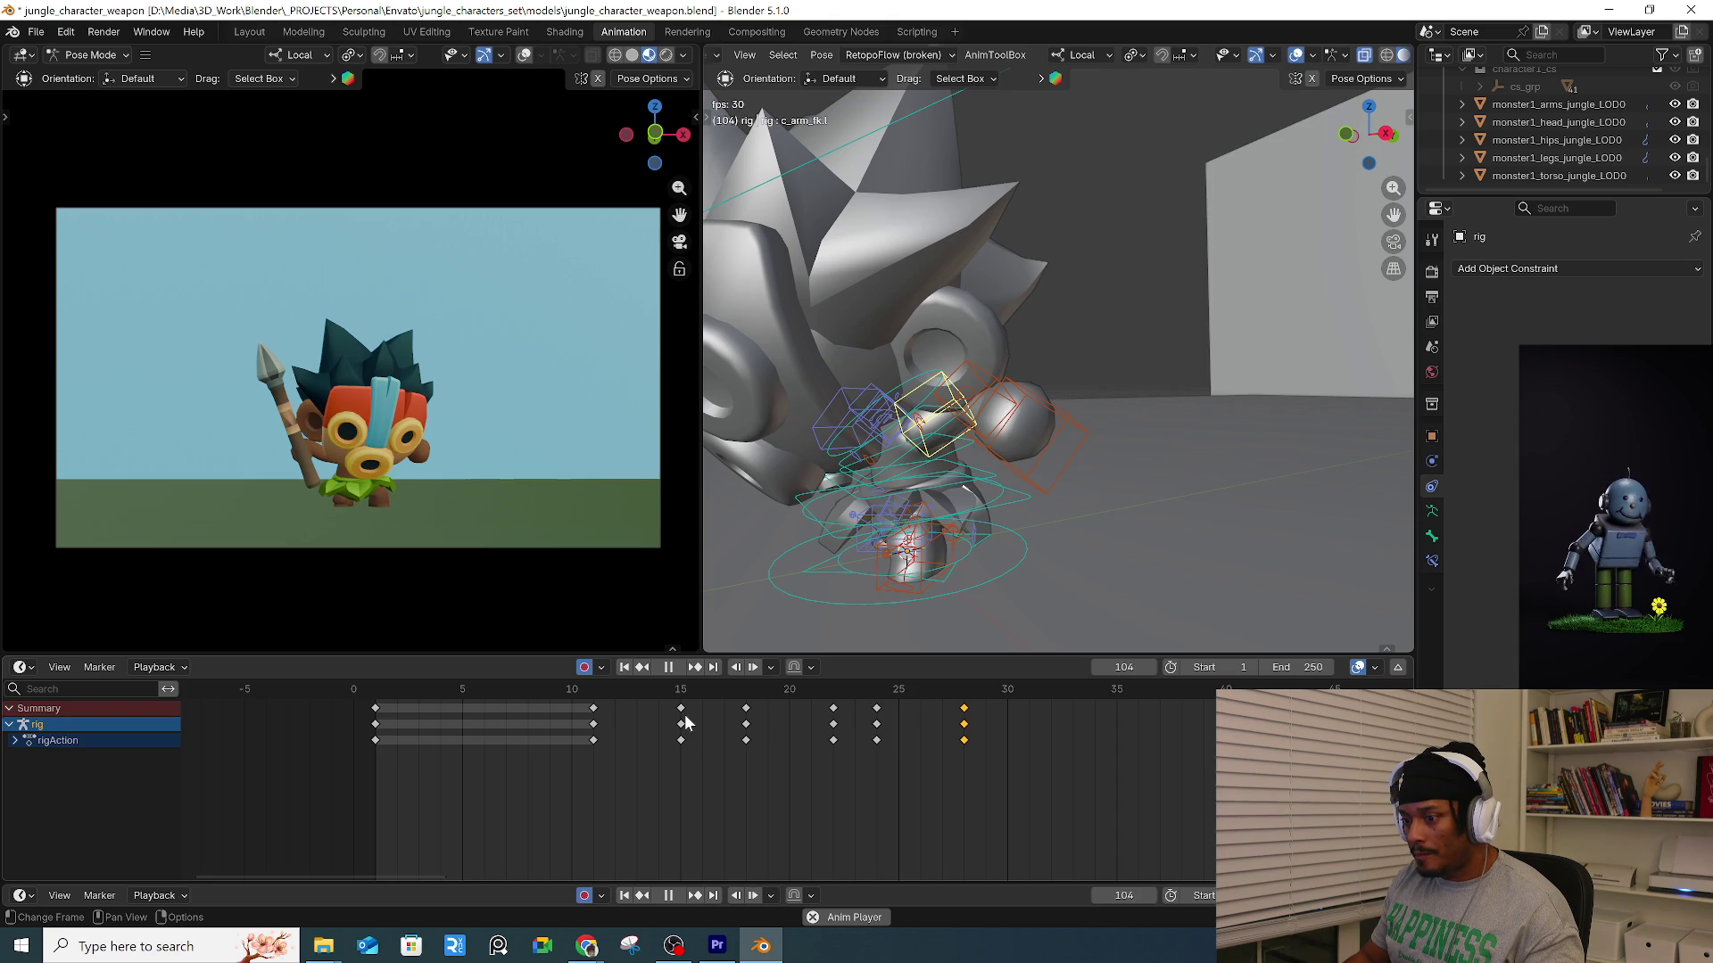
Stop playback and move the playhead to frame 32.
{"action": "key", "text": "r"}
{"action": "key", "text": "Escape"}
{"action": "key", "text": "Escape"}
{"action": "key", "text": "r"}
{"action": "key", "text": "Escape"}
{"action": "left_click_drag", "start_coordinate": [745, 692], "coordinate": [1051, 698]}
Move c_root_master.x and tilt the whole character about -11.83° for the landing.
{"action": "mouse_move", "coordinate": [1071, 536]}
{"action": "middle_mouse_down"}
{"action": "mouse_move", "coordinate": [1131, 485]}
{"action": "mouse_move", "coordinate": [1081, 511]}
{"action": "mouse_move", "coordinate": [997, 497]}
{"action": "middle_mouse_up"}
{"action": "left_click", "coordinate": [992, 491]}
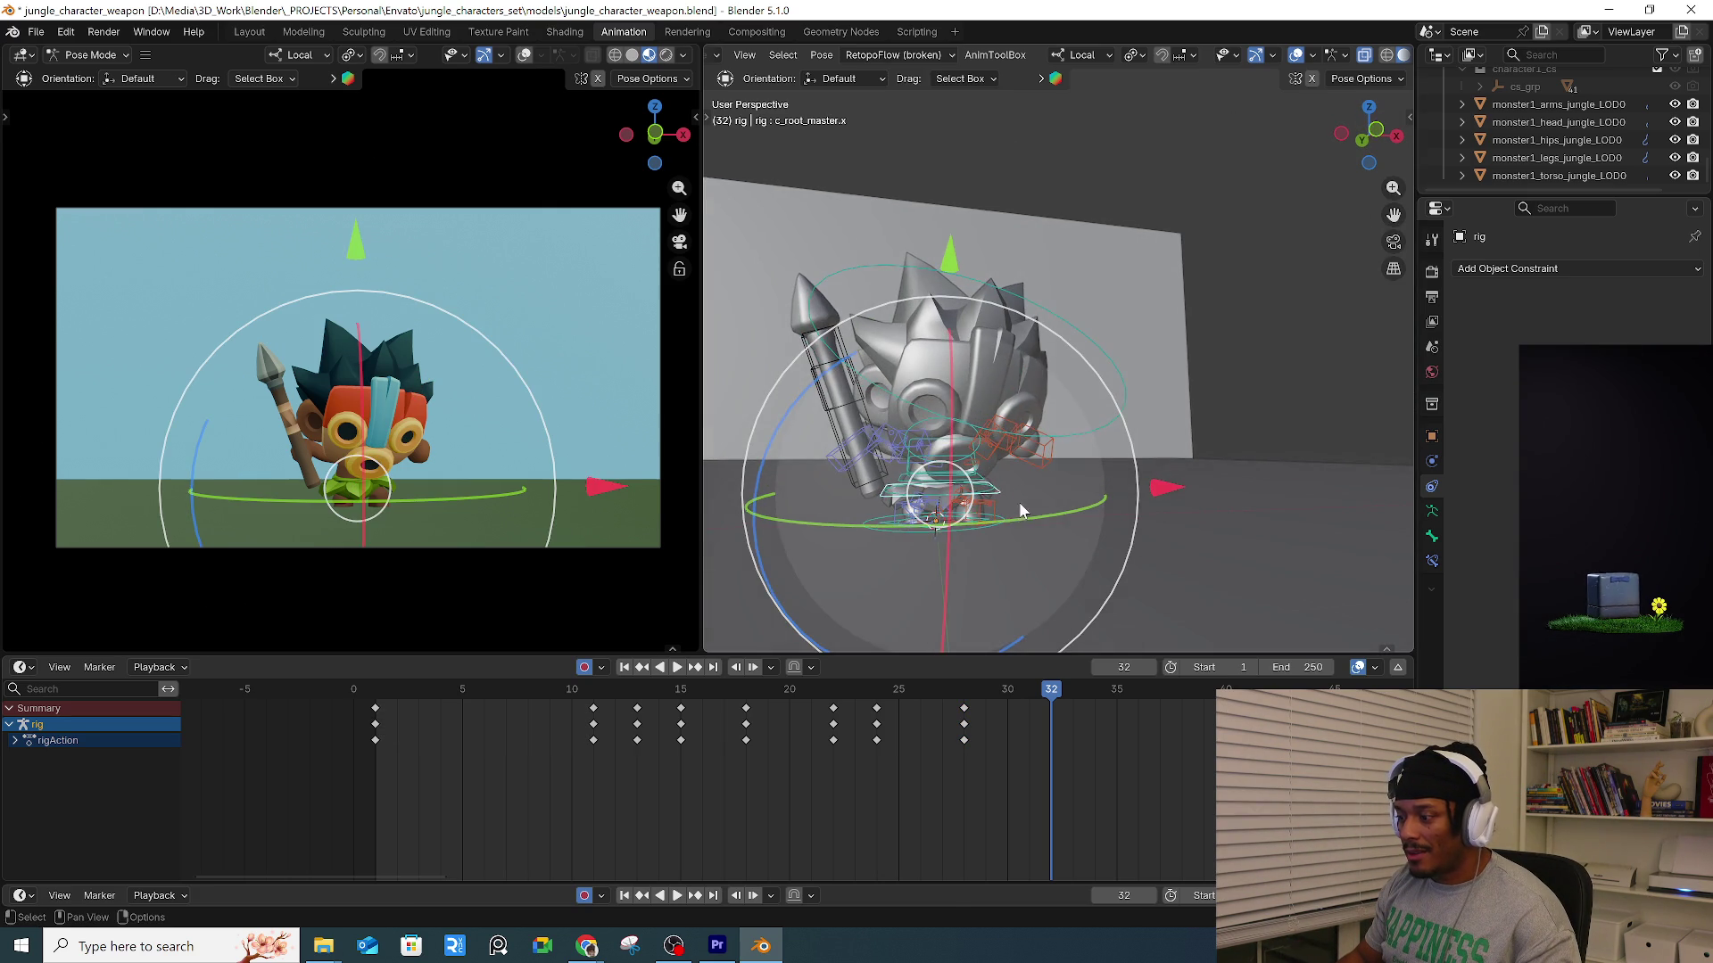
{"action": "key", "text": "g"}
{"action": "left_click", "coordinate": [1051, 486]}
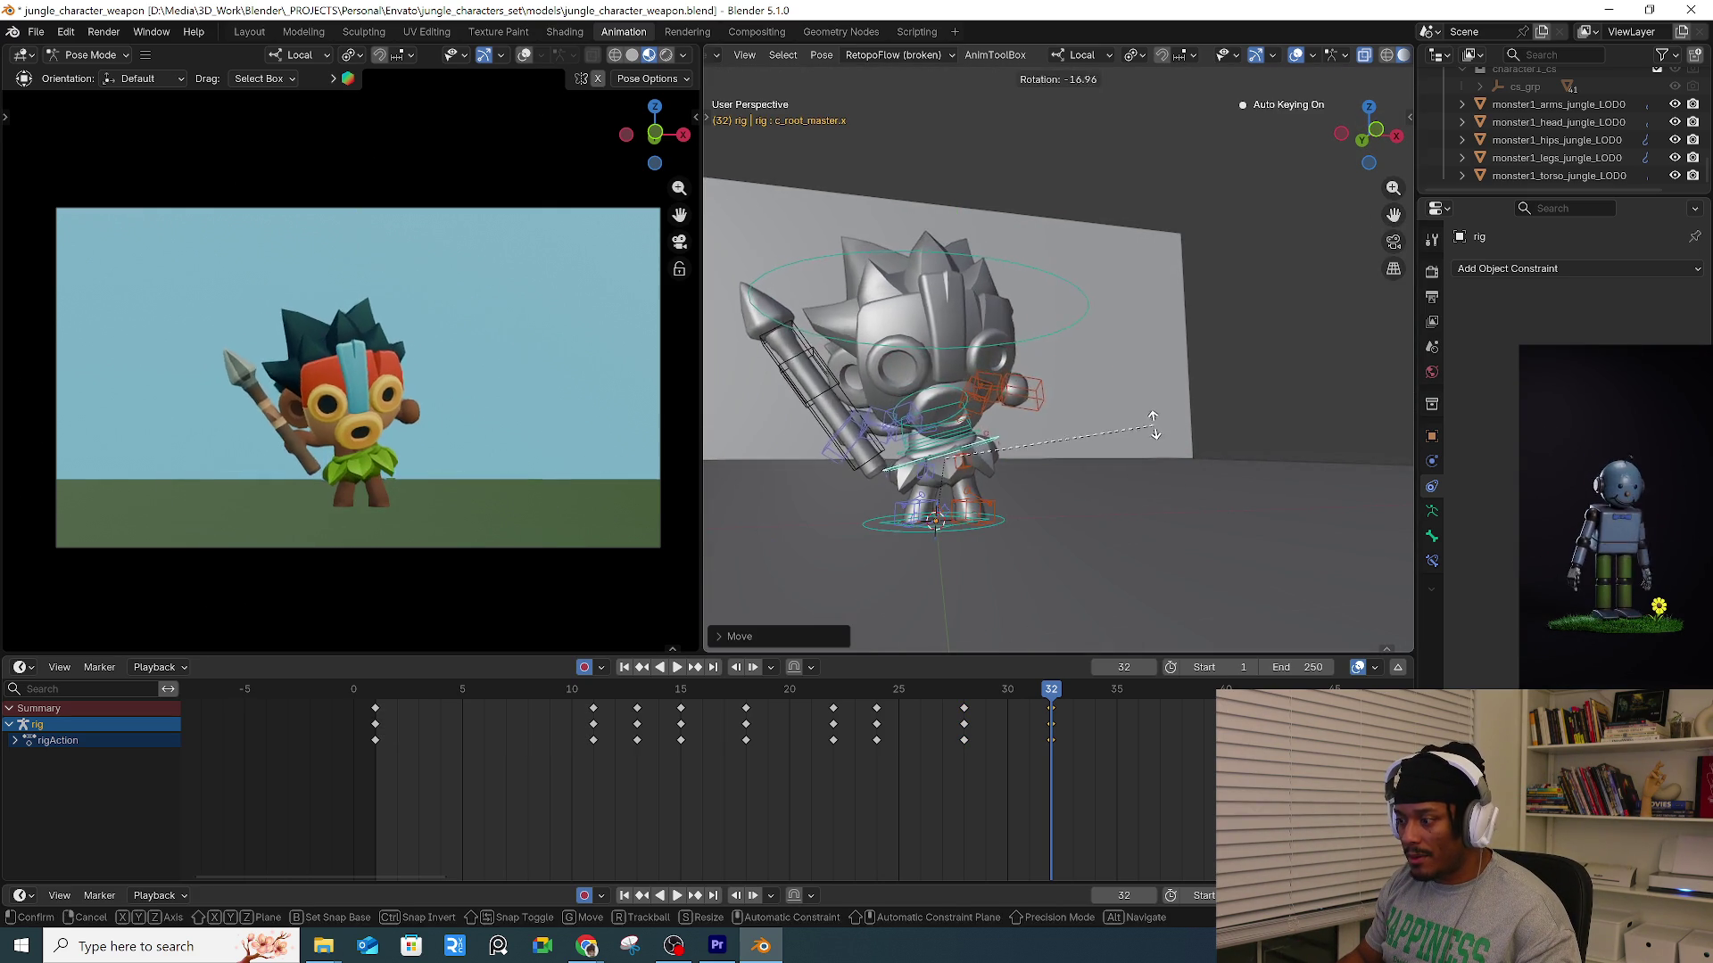
{"action": "left_click_drag", "start_coordinate": [1097, 446], "coordinate": [1148, 420]}
{"action": "mouse_move", "coordinate": [1148, 421]}
{"action": "middle_mouse_down"}
{"action": "mouse_move", "coordinate": [1186, 489]}
{"action": "mouse_move", "coordinate": [1189, 543]}
{"action": "mouse_move", "coordinate": [1084, 464]}
{"action": "mouse_move", "coordinate": [1111, 480]}
{"action": "middle_mouse_up"}
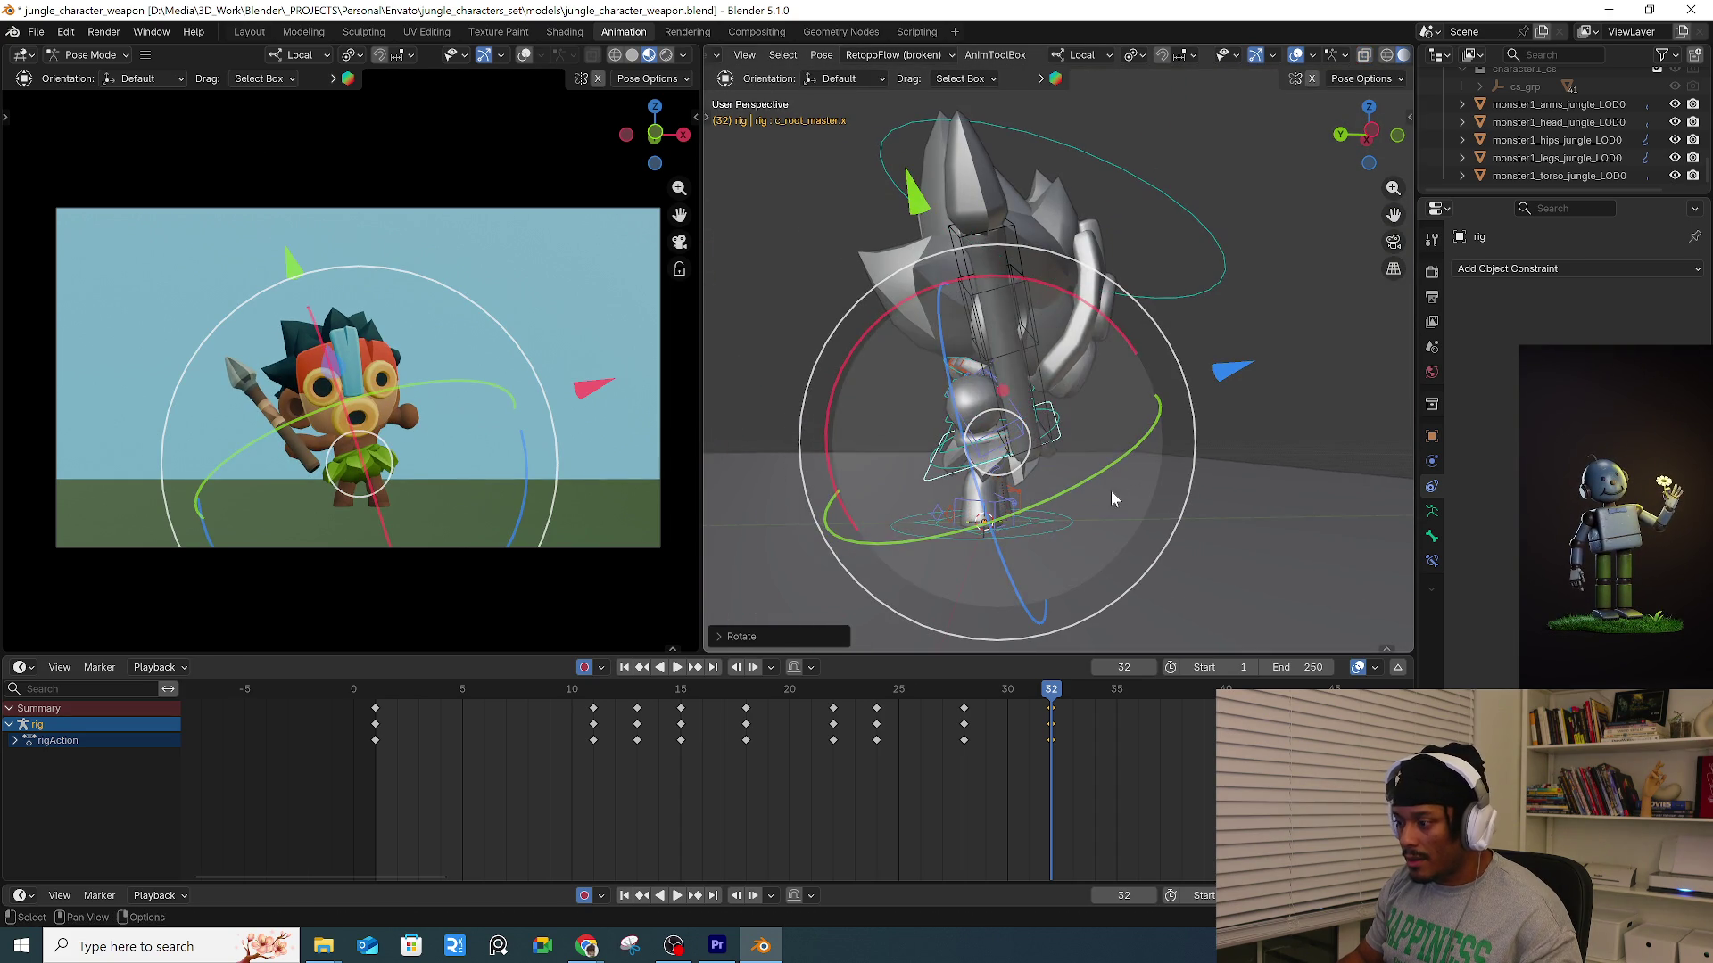
Toggle Material Preview, return to Solid shading, and open the Viewport Shading dropdown.
{"action": "middle_click_drag", "start_coordinate": [1348, 46], "coordinate": [1138, 67]}
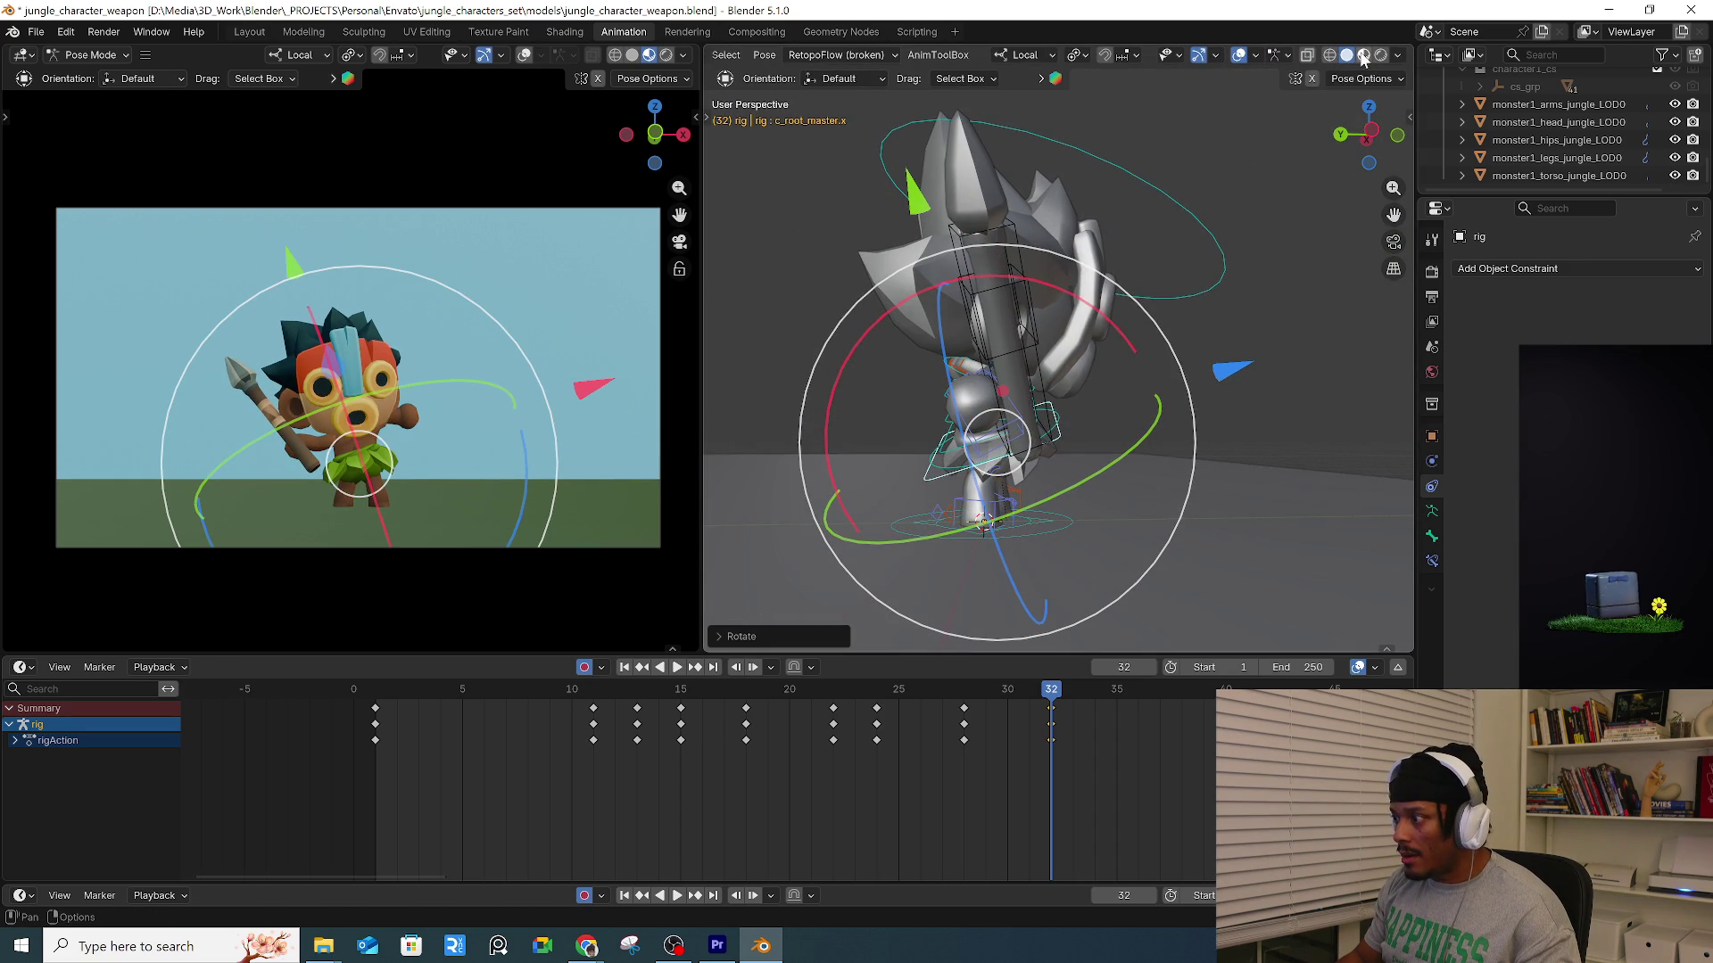
{"action": "left_click", "coordinate": [1362, 55]}
{"action": "mouse_move", "coordinate": [1253, 293]}
{"action": "middle_mouse_down"}
{"action": "mouse_move", "coordinate": [1119, 330]}
{"action": "mouse_move", "coordinate": [1153, 334]}
{"action": "mouse_move", "coordinate": [1219, 393]}
{"action": "mouse_move", "coordinate": [1246, 298]}
{"action": "mouse_move", "coordinate": [1175, 369]}
{"action": "mouse_move", "coordinate": [1378, 362]}
{"action": "mouse_move", "coordinate": [1261, 237]}
{"action": "mouse_move", "coordinate": [1357, 55]}
{"action": "middle_mouse_up"}
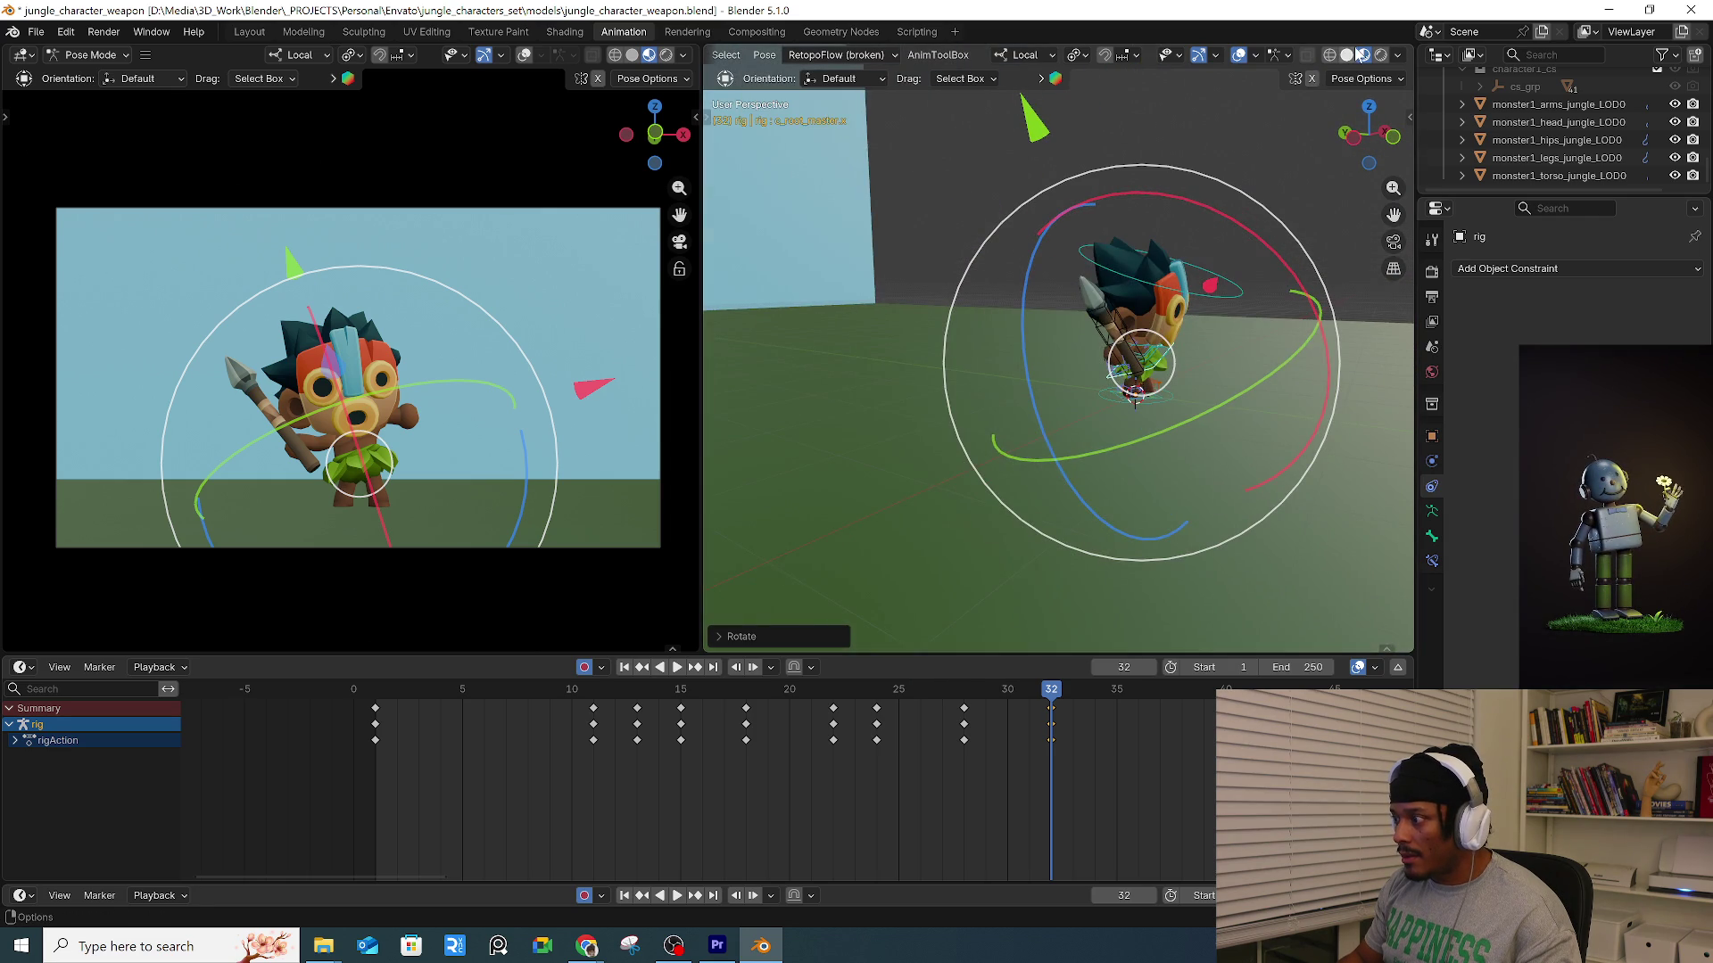
{"action": "left_click", "coordinate": [1346, 56]}
{"action": "mouse_move", "coordinate": [1249, 268]}
{"action": "middle_mouse_down"}
{"action": "mouse_move", "coordinate": [1210, 362]}
{"action": "mouse_move", "coordinate": [1353, 168]}
{"action": "mouse_move", "coordinate": [1290, 254]}
{"action": "middle_mouse_up"}
{"action": "left_click", "coordinate": [1399, 56]}
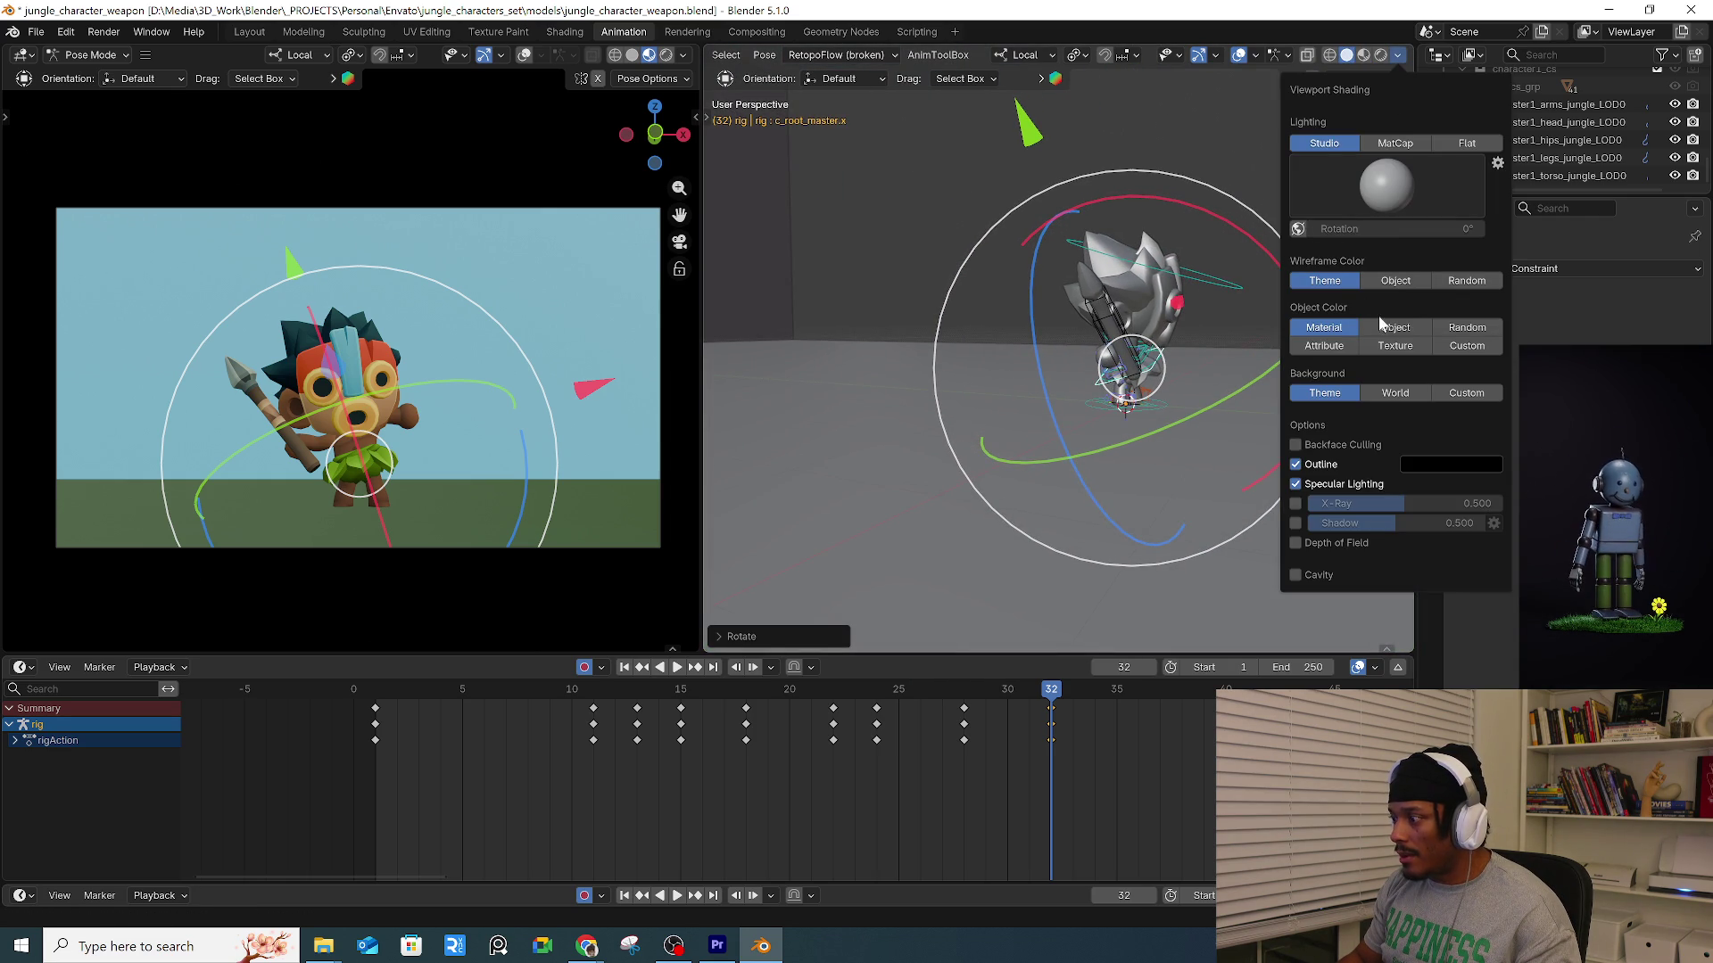
Set solid shading lighting to Studio and turn Specular Lighting off.
{"action": "left_click", "coordinate": [1463, 142]}
{"action": "left_click", "coordinate": [1367, 145]}
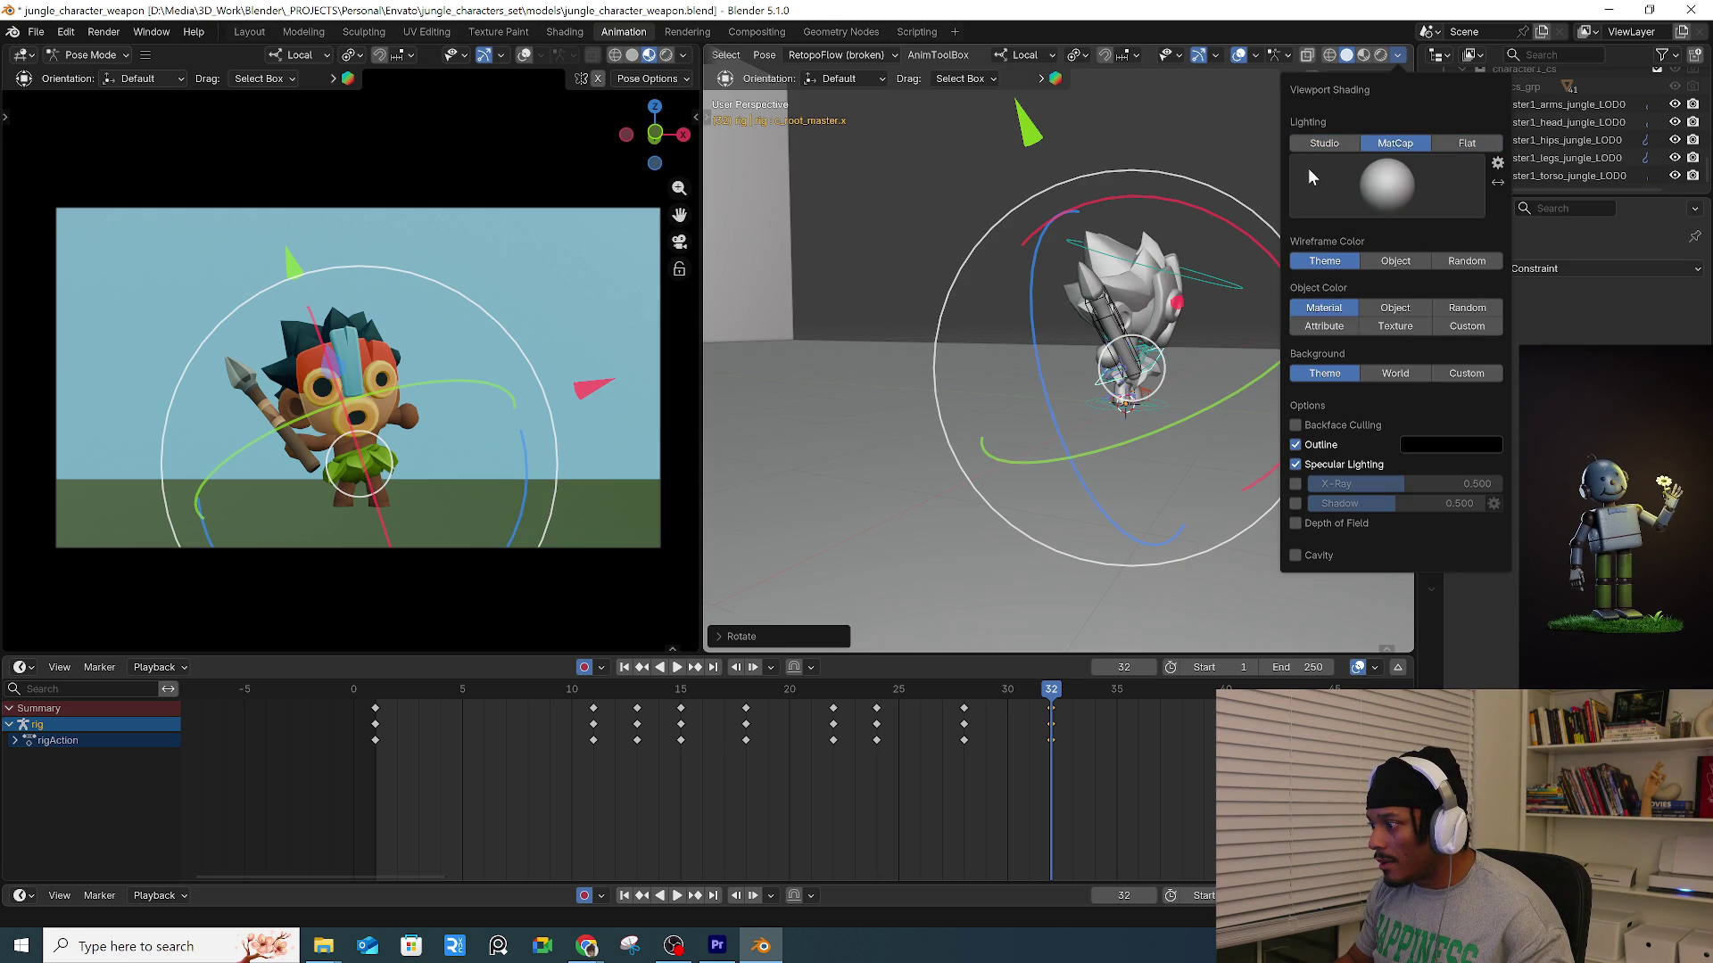
{"action": "left_click", "coordinate": [1328, 143]}
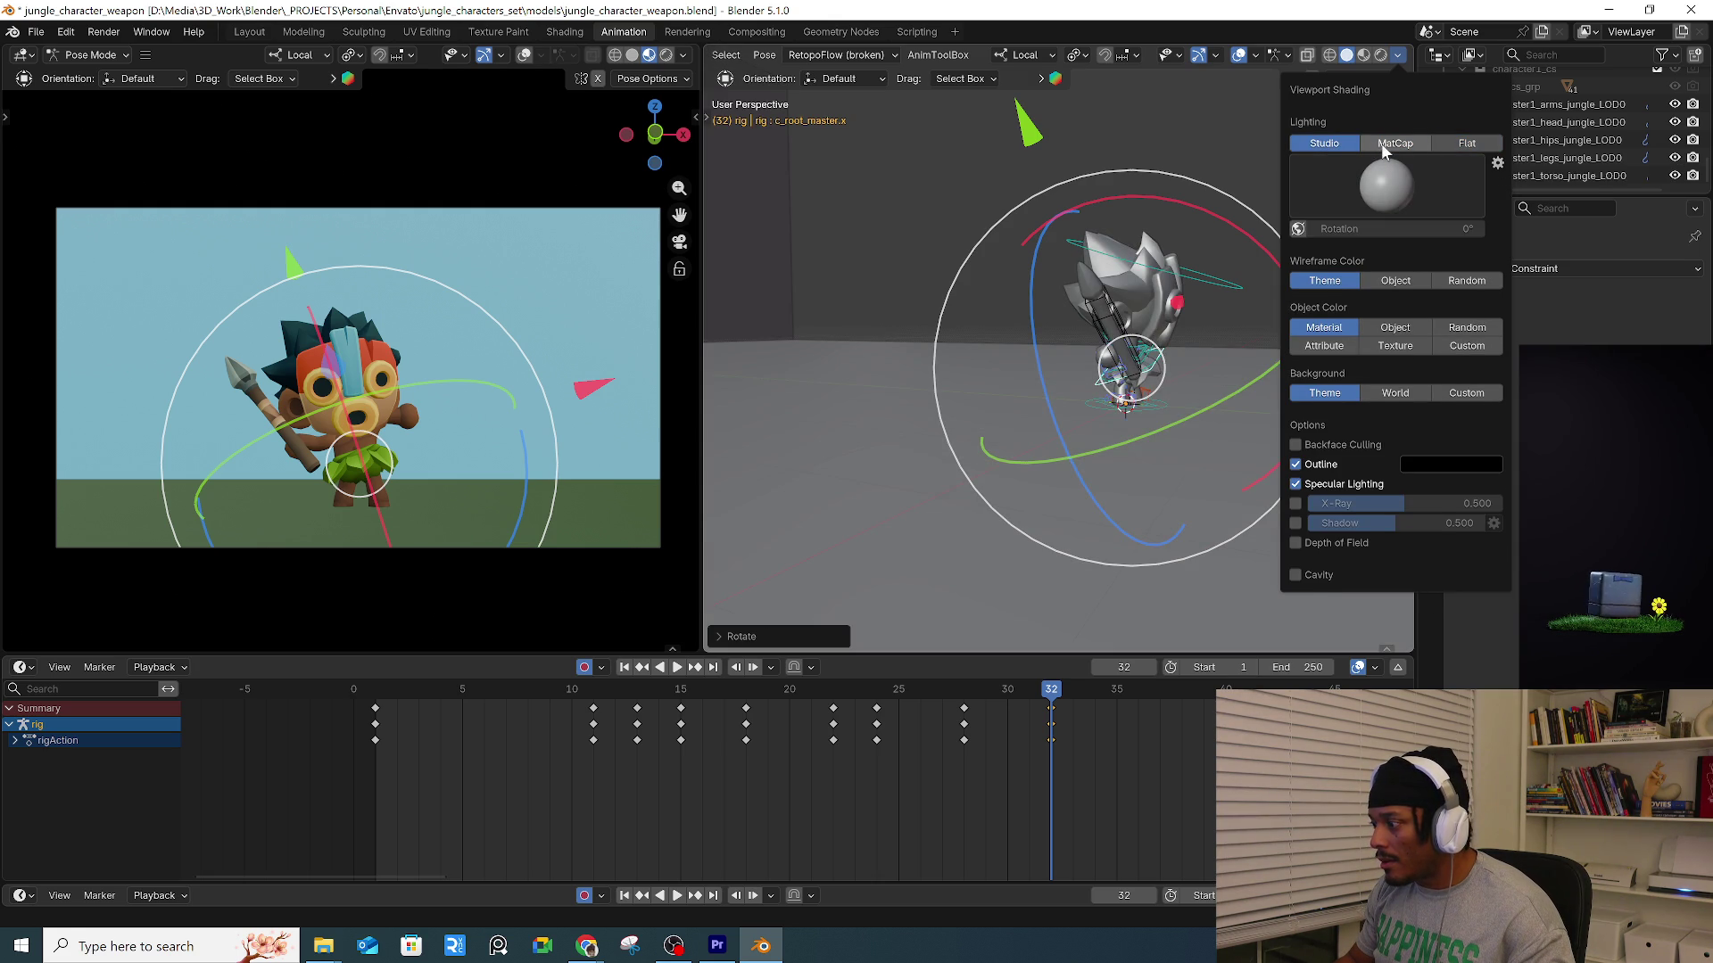
{"action": "left_click", "coordinate": [1383, 147]}
{"action": "left_click", "coordinate": [1359, 147]}
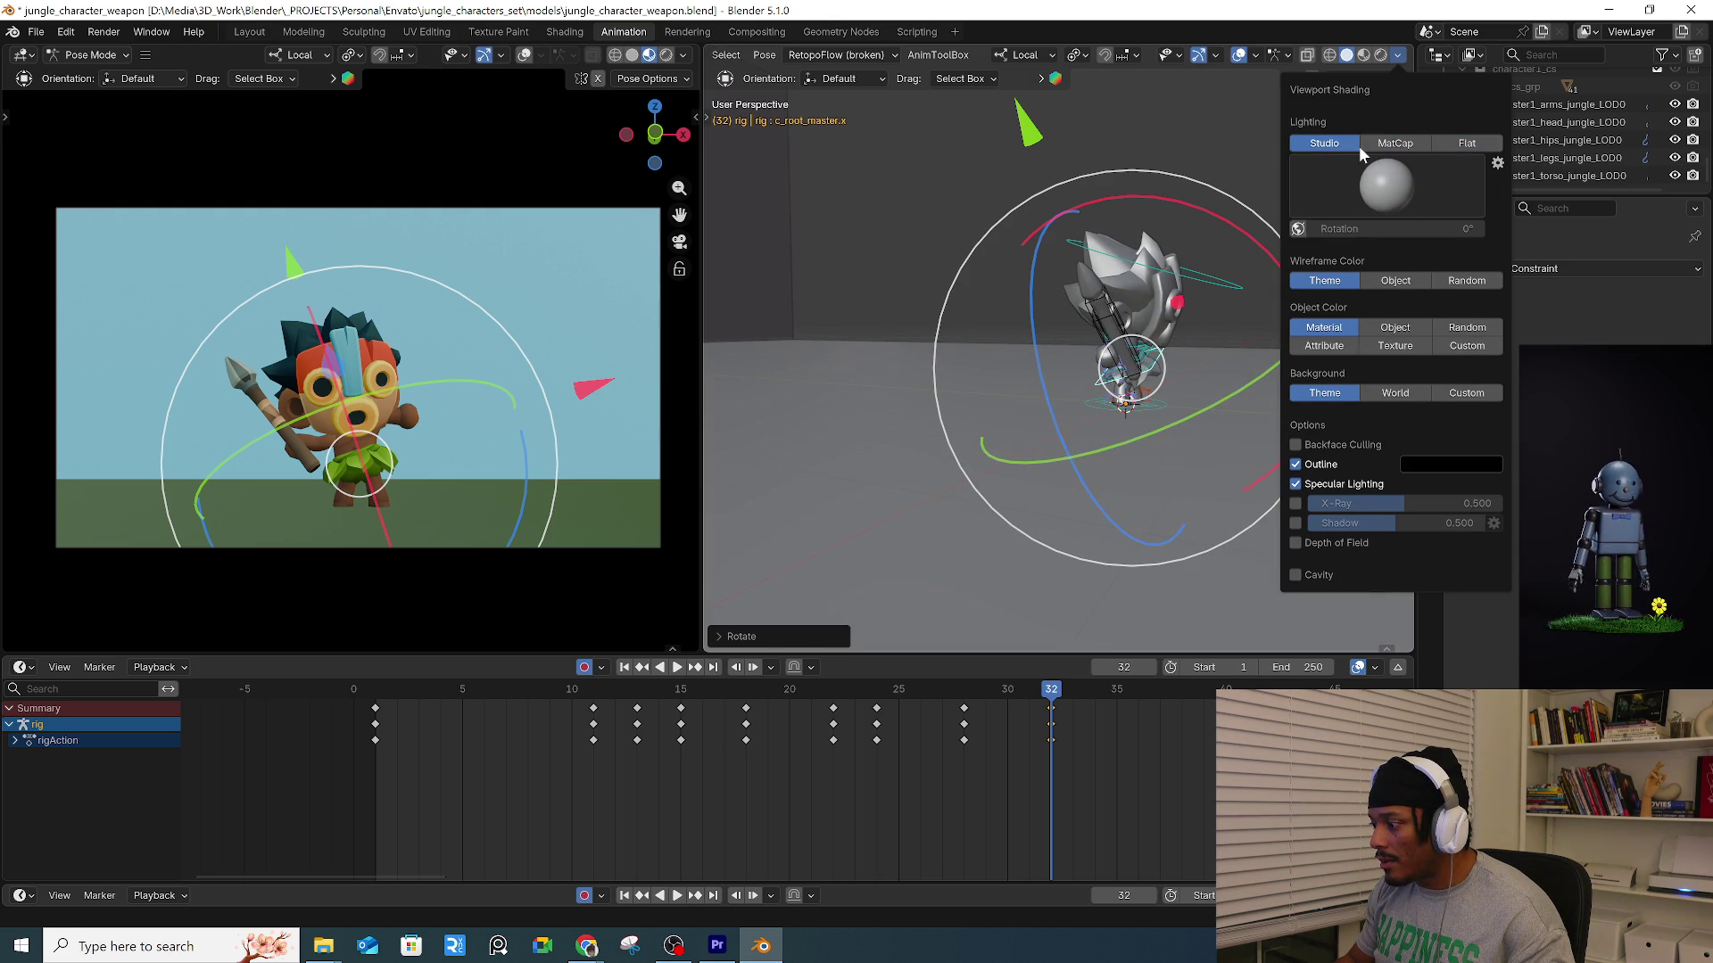
{"action": "left_click", "coordinate": [1354, 484]}
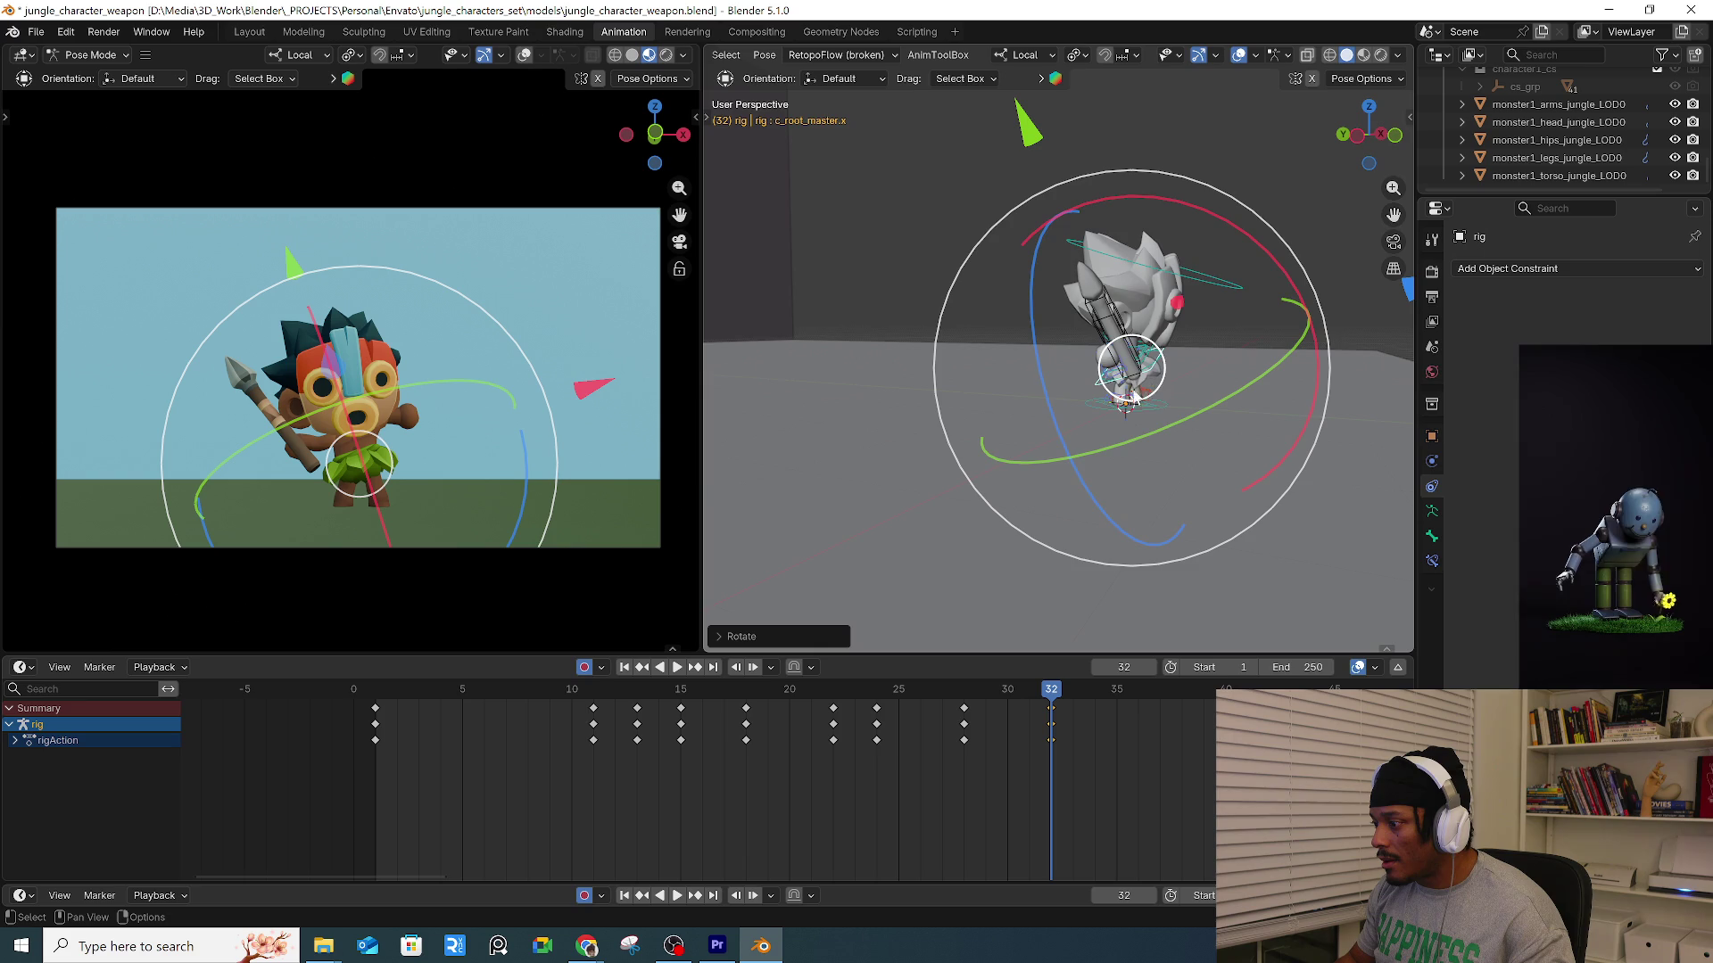
Compare Material Preview with Solid shading, then play the jump from frame 26.
{"action": "mouse_move", "coordinate": [1250, 328]}
{"action": "middle_mouse_down"}
{"action": "mouse_move", "coordinate": [1133, 367]}
{"action": "mouse_move", "coordinate": [1145, 353]}
{"action": "middle_mouse_up"}
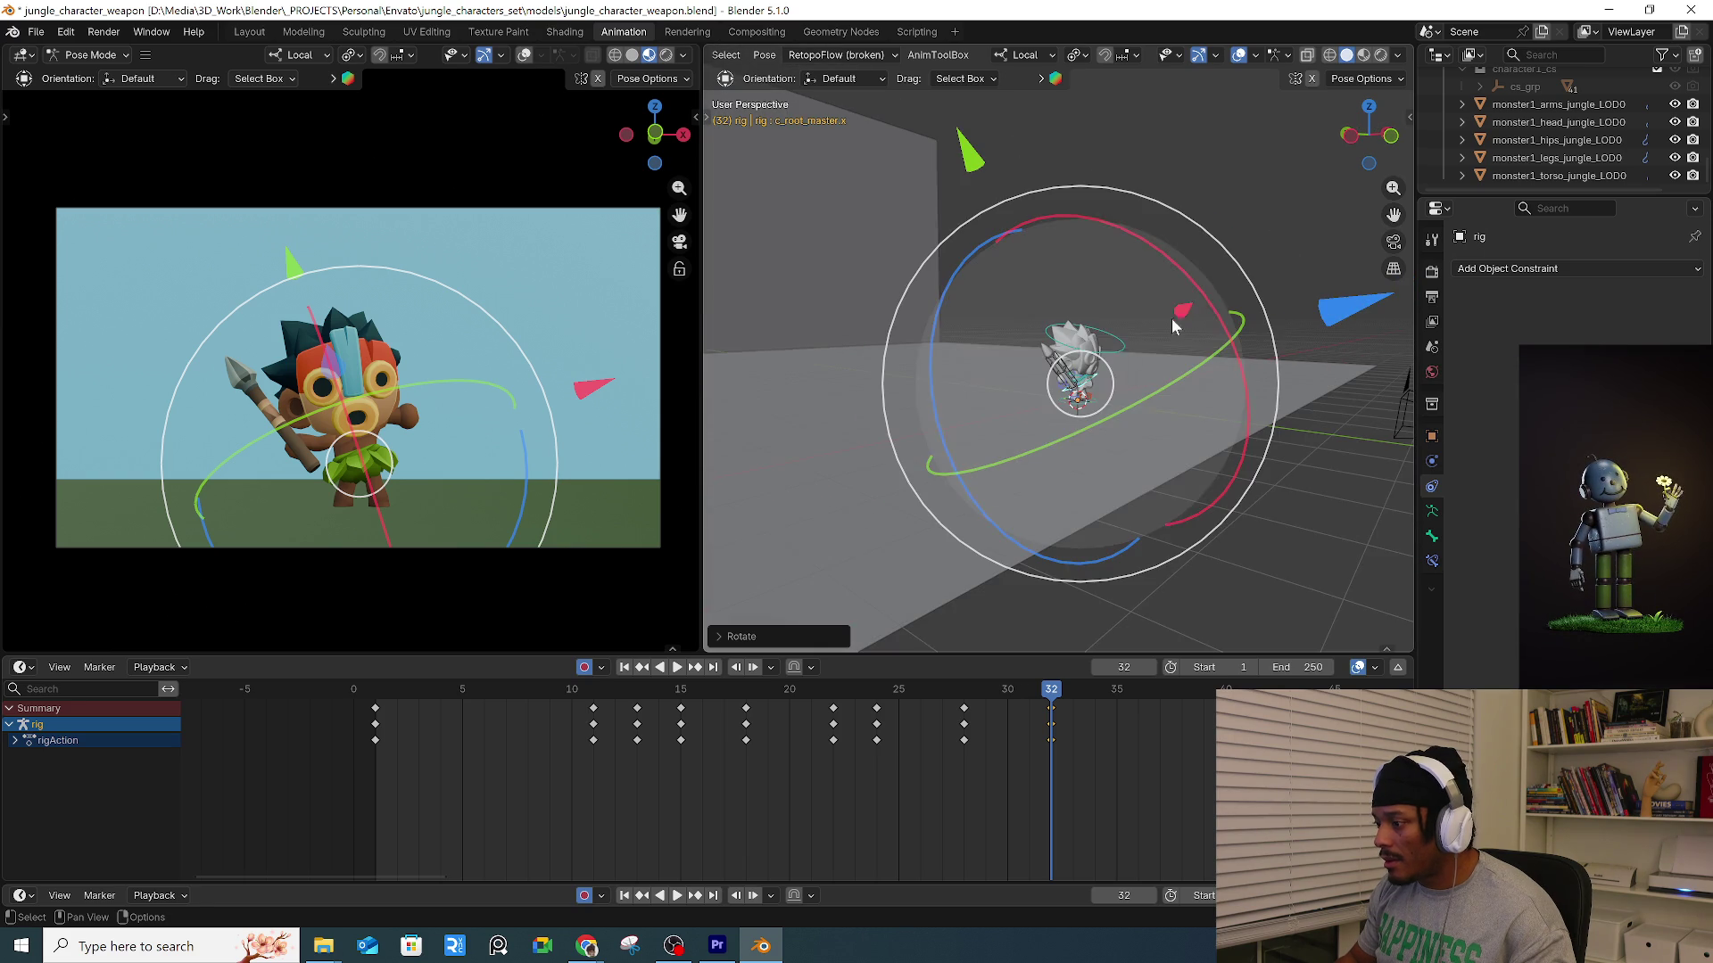
{"action": "left_click", "coordinate": [1379, 58]}
{"action": "scroll", "coordinate": [1122, 326], "scroll_direction": "up", "scroll_amount": 5}
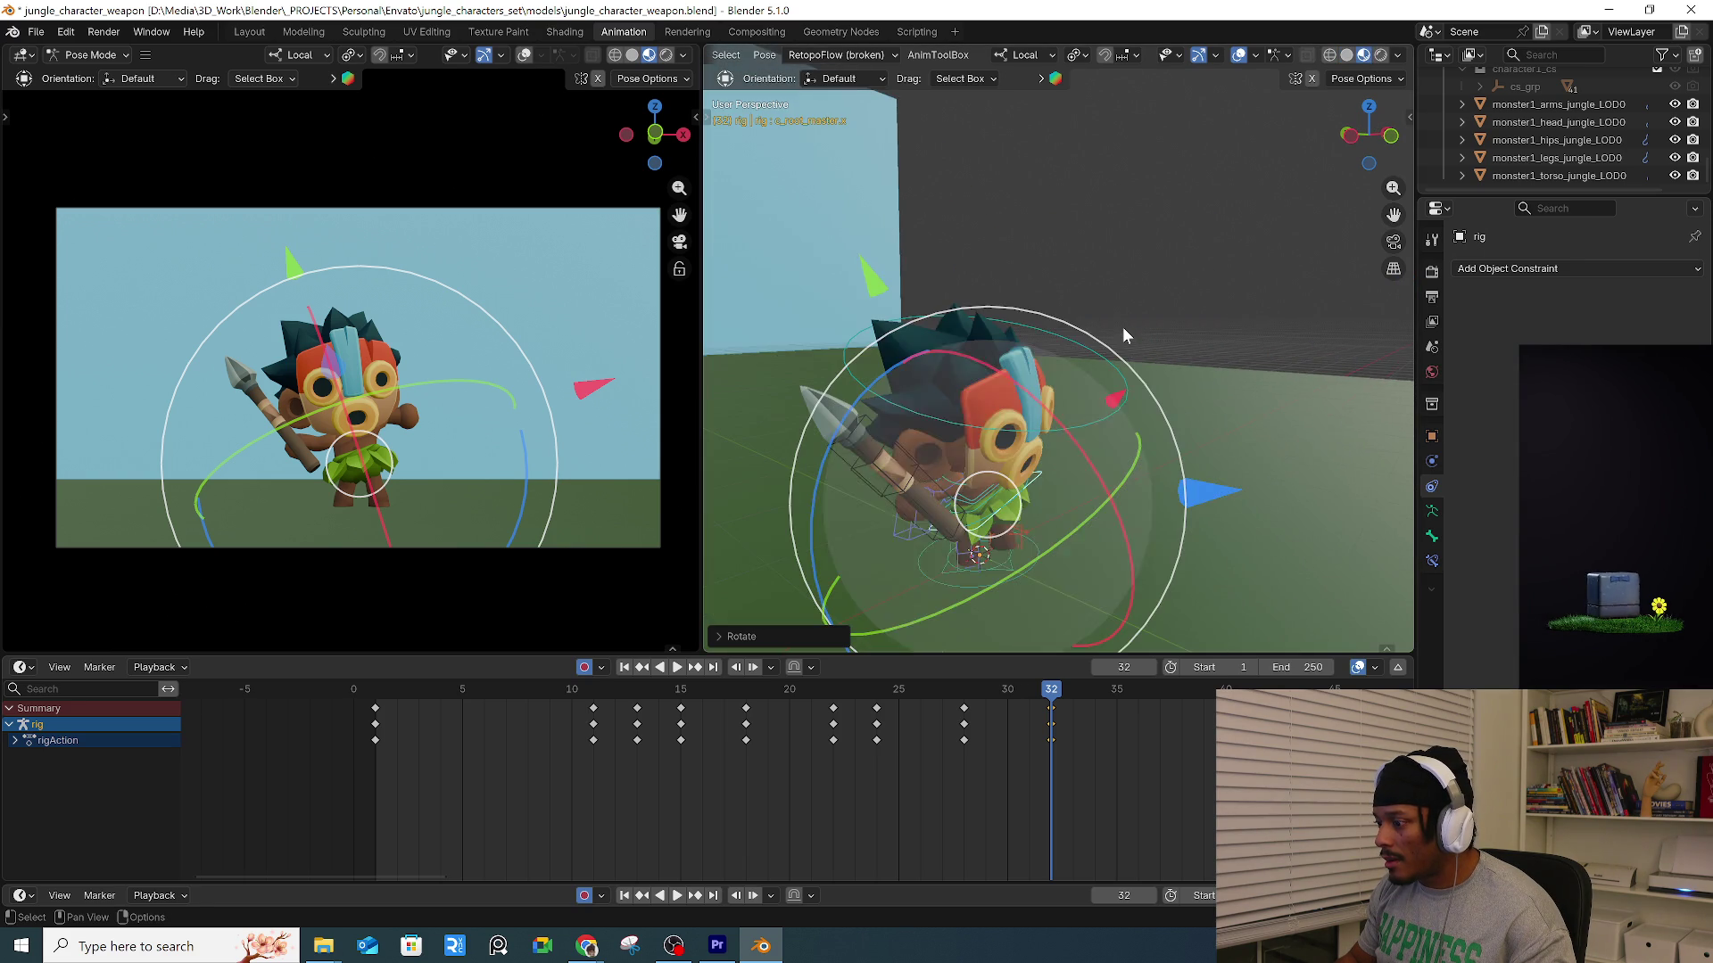
{"action": "left_click", "coordinate": [1349, 56]}
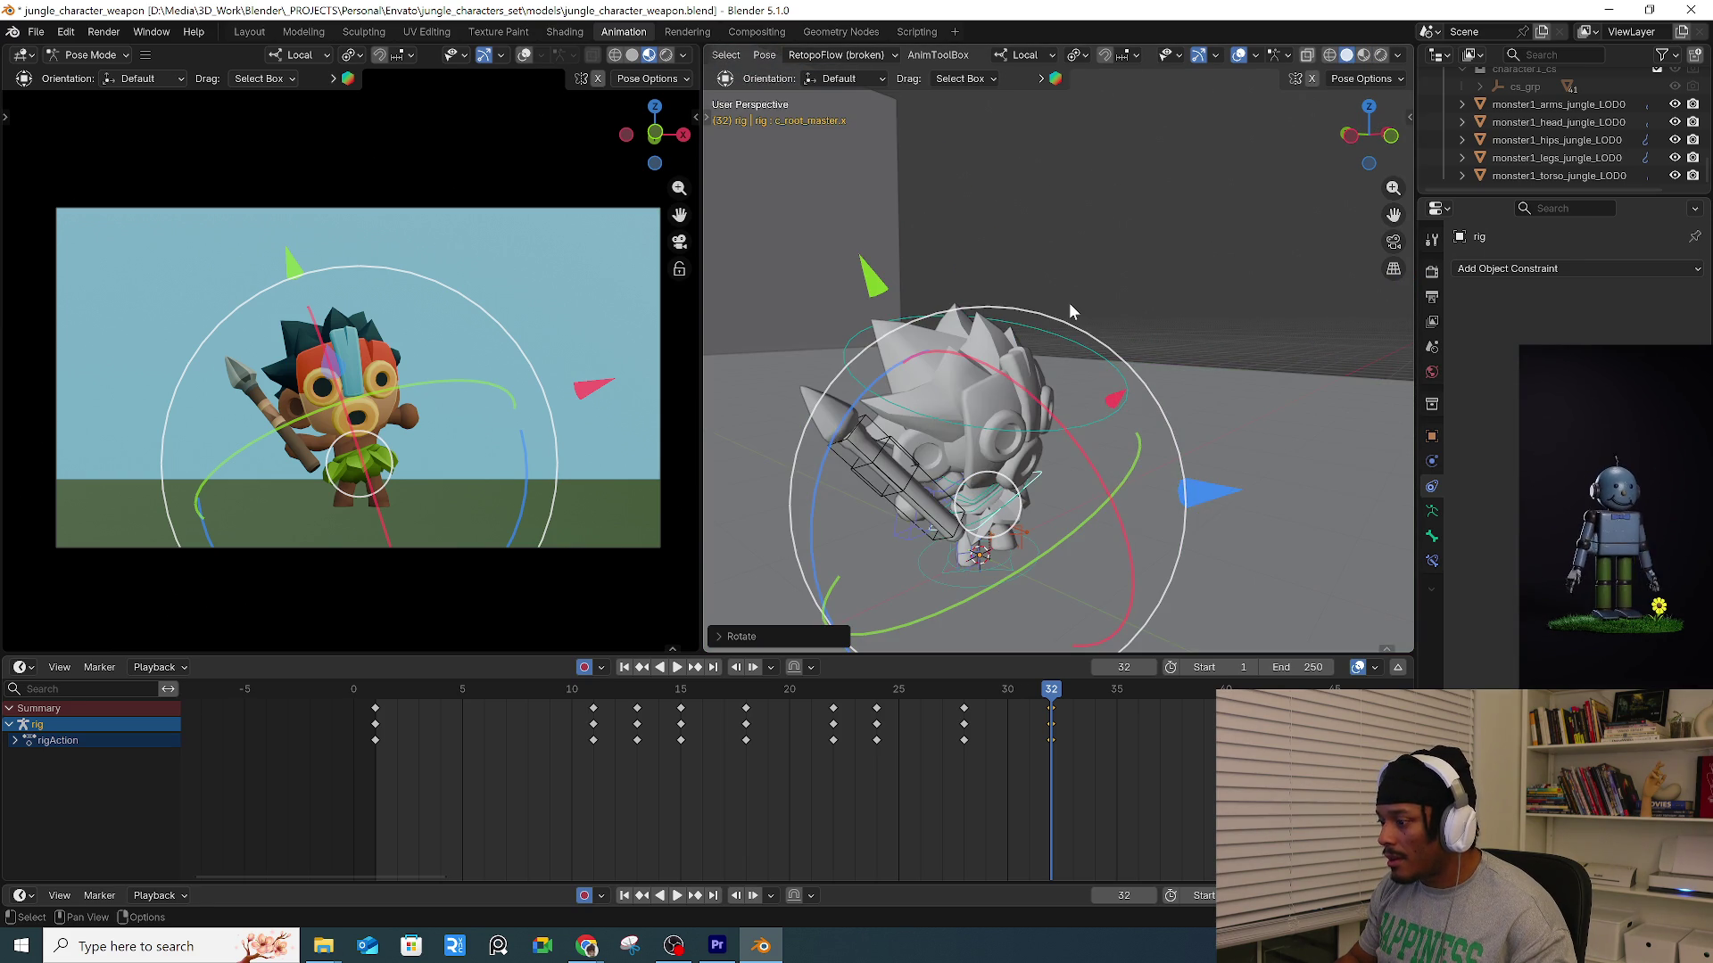
{"action": "scroll", "coordinate": [1069, 303], "scroll_direction": "up", "scroll_amount": 6}
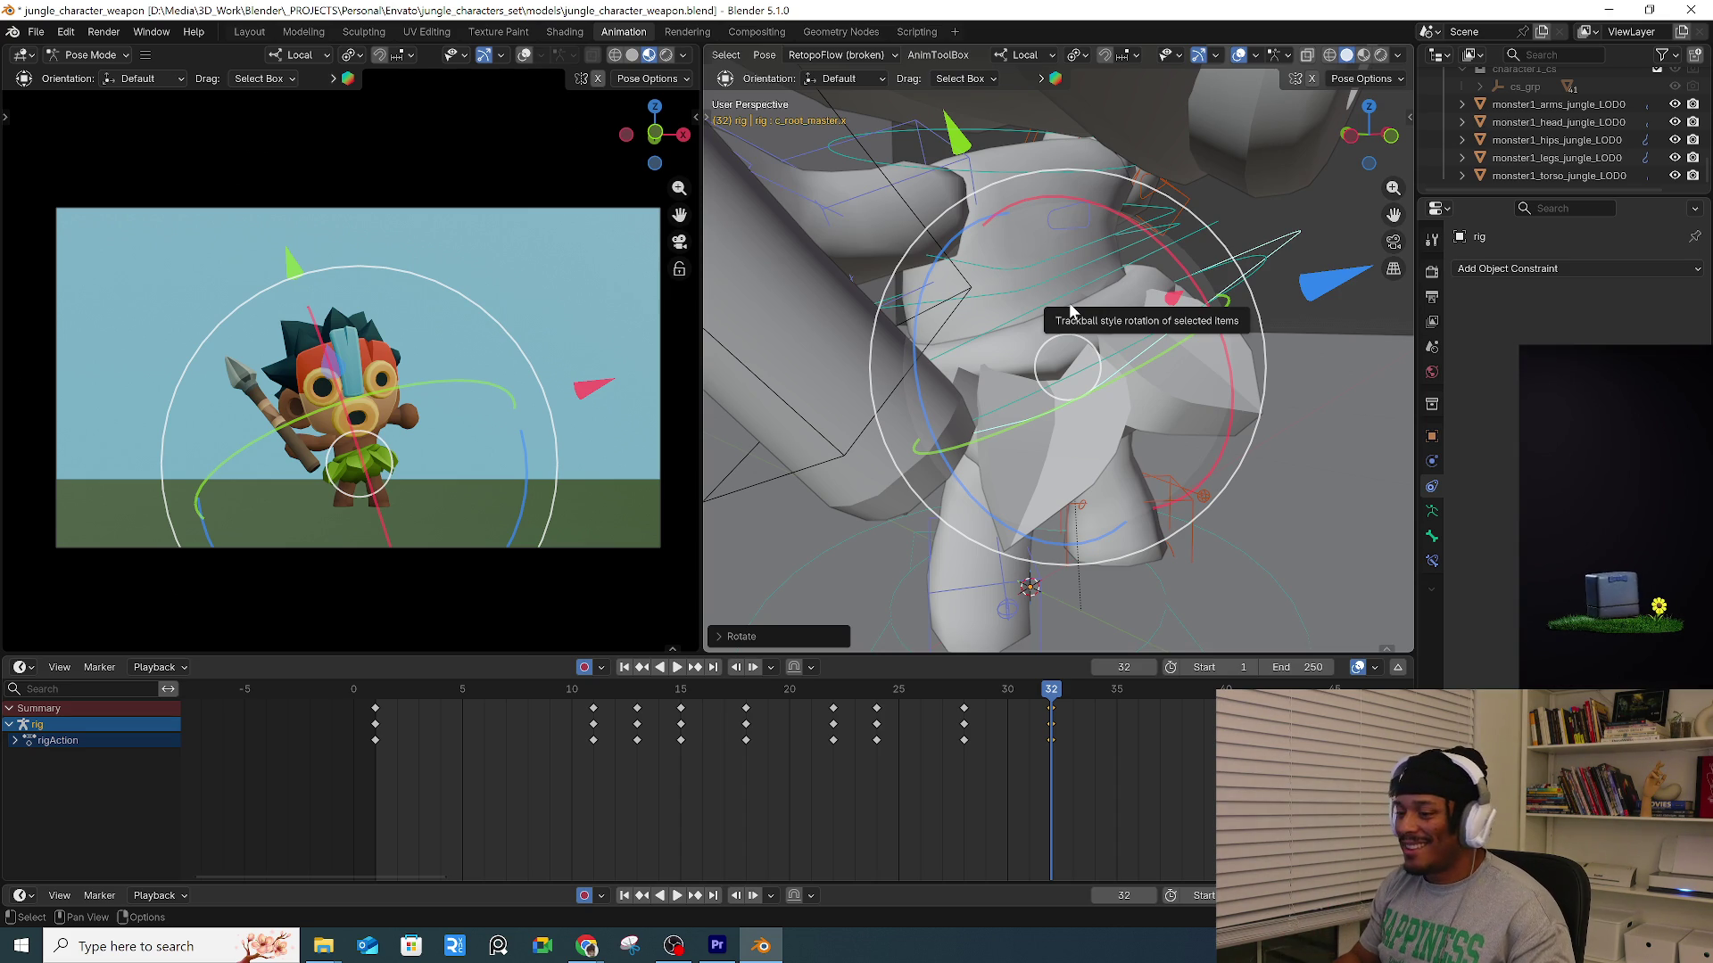
{"action": "left_click", "coordinate": [922, 694]}
{"action": "key", "text": "space"}
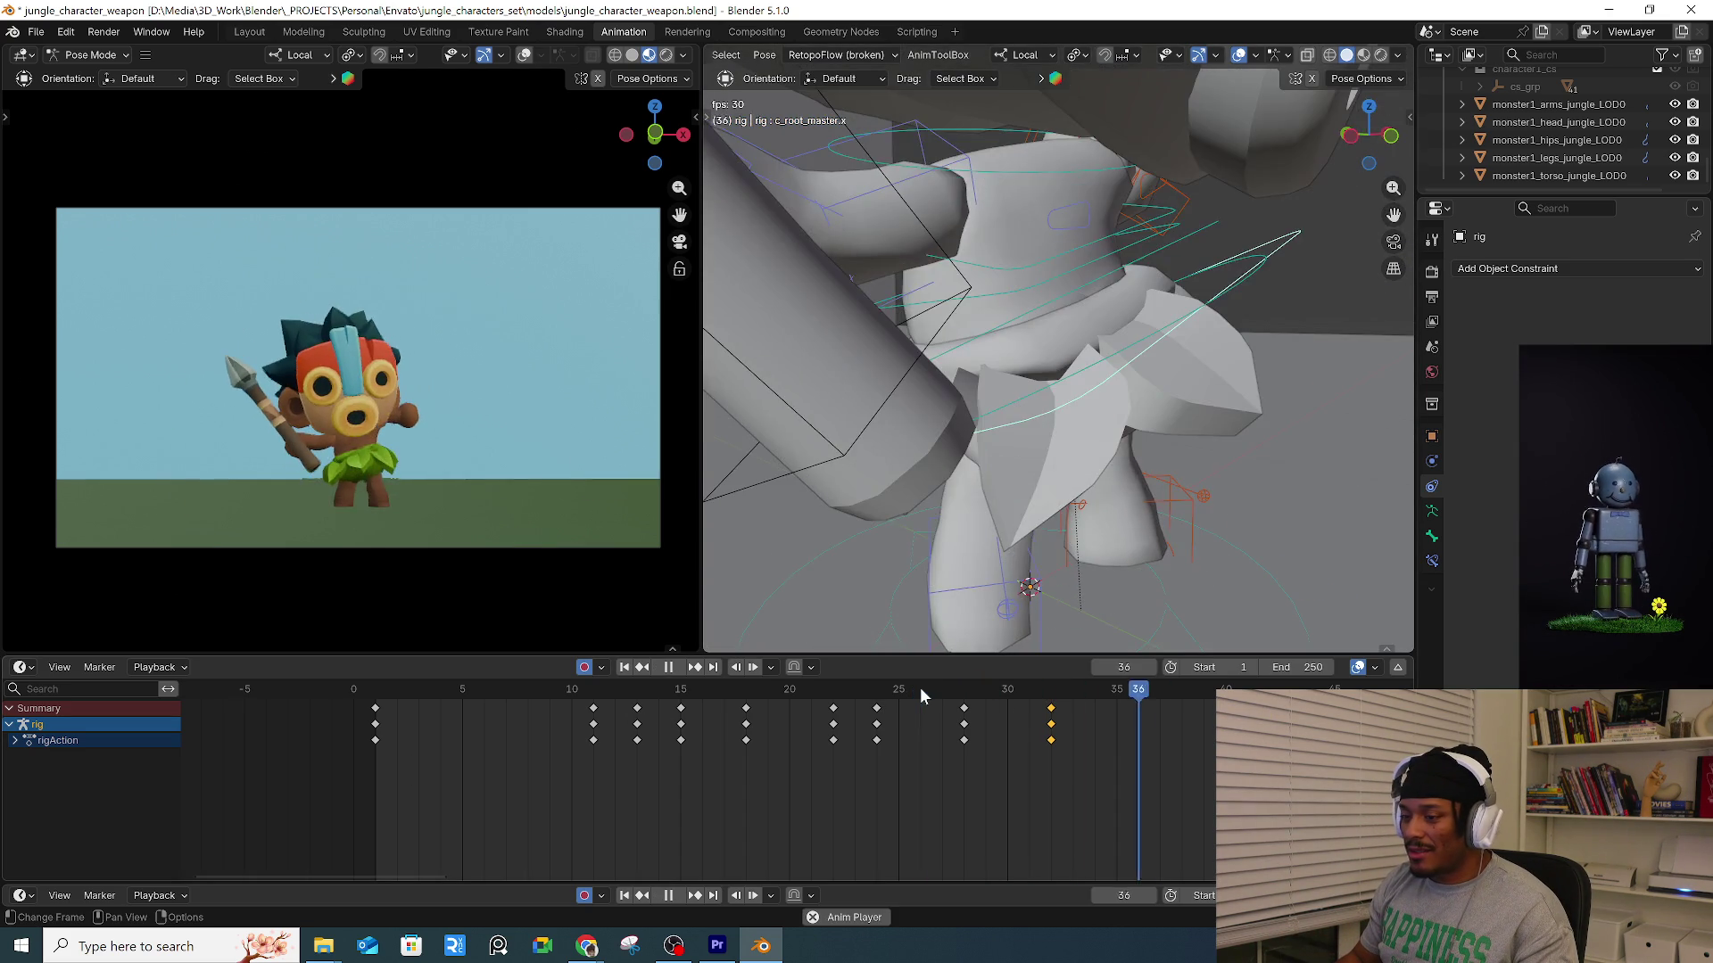
Review the landing frames 24–32 and stop on frame 32.
{"action": "left_click_drag", "start_coordinate": [961, 696], "coordinate": [1051, 696]}
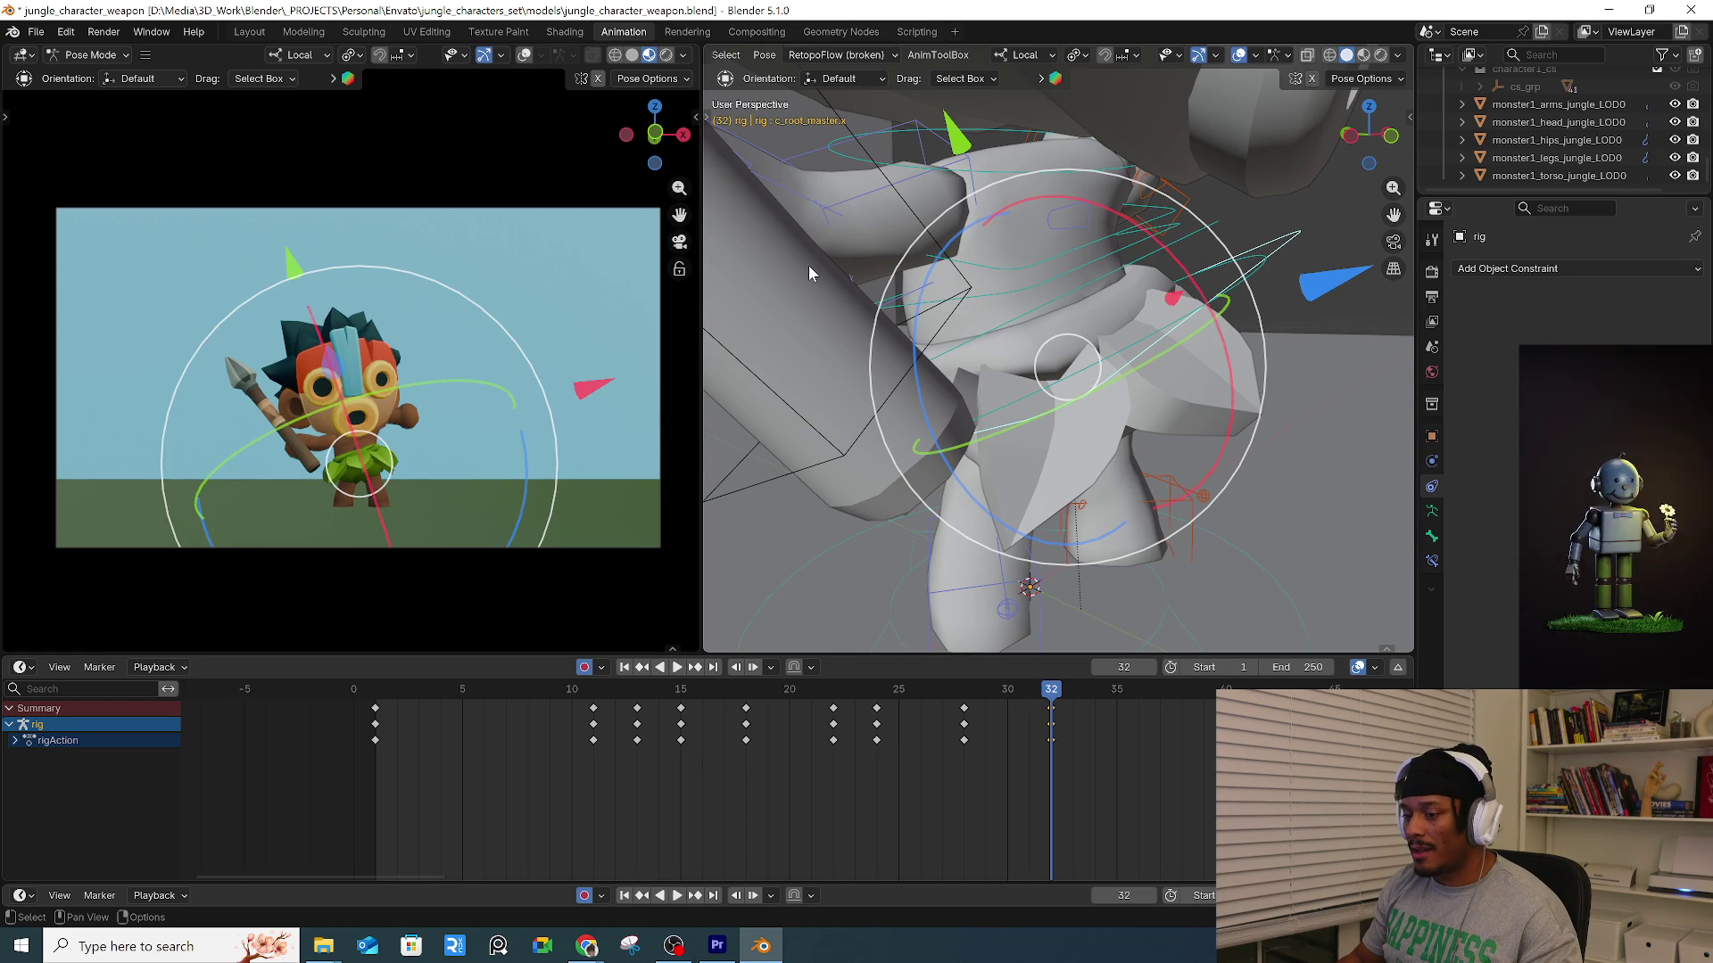
{"action": "key", "text": "space"}
{"action": "left_click", "coordinate": [887, 691]}
{"action": "left_click_drag", "start_coordinate": [888, 691], "coordinate": [1046, 701]}
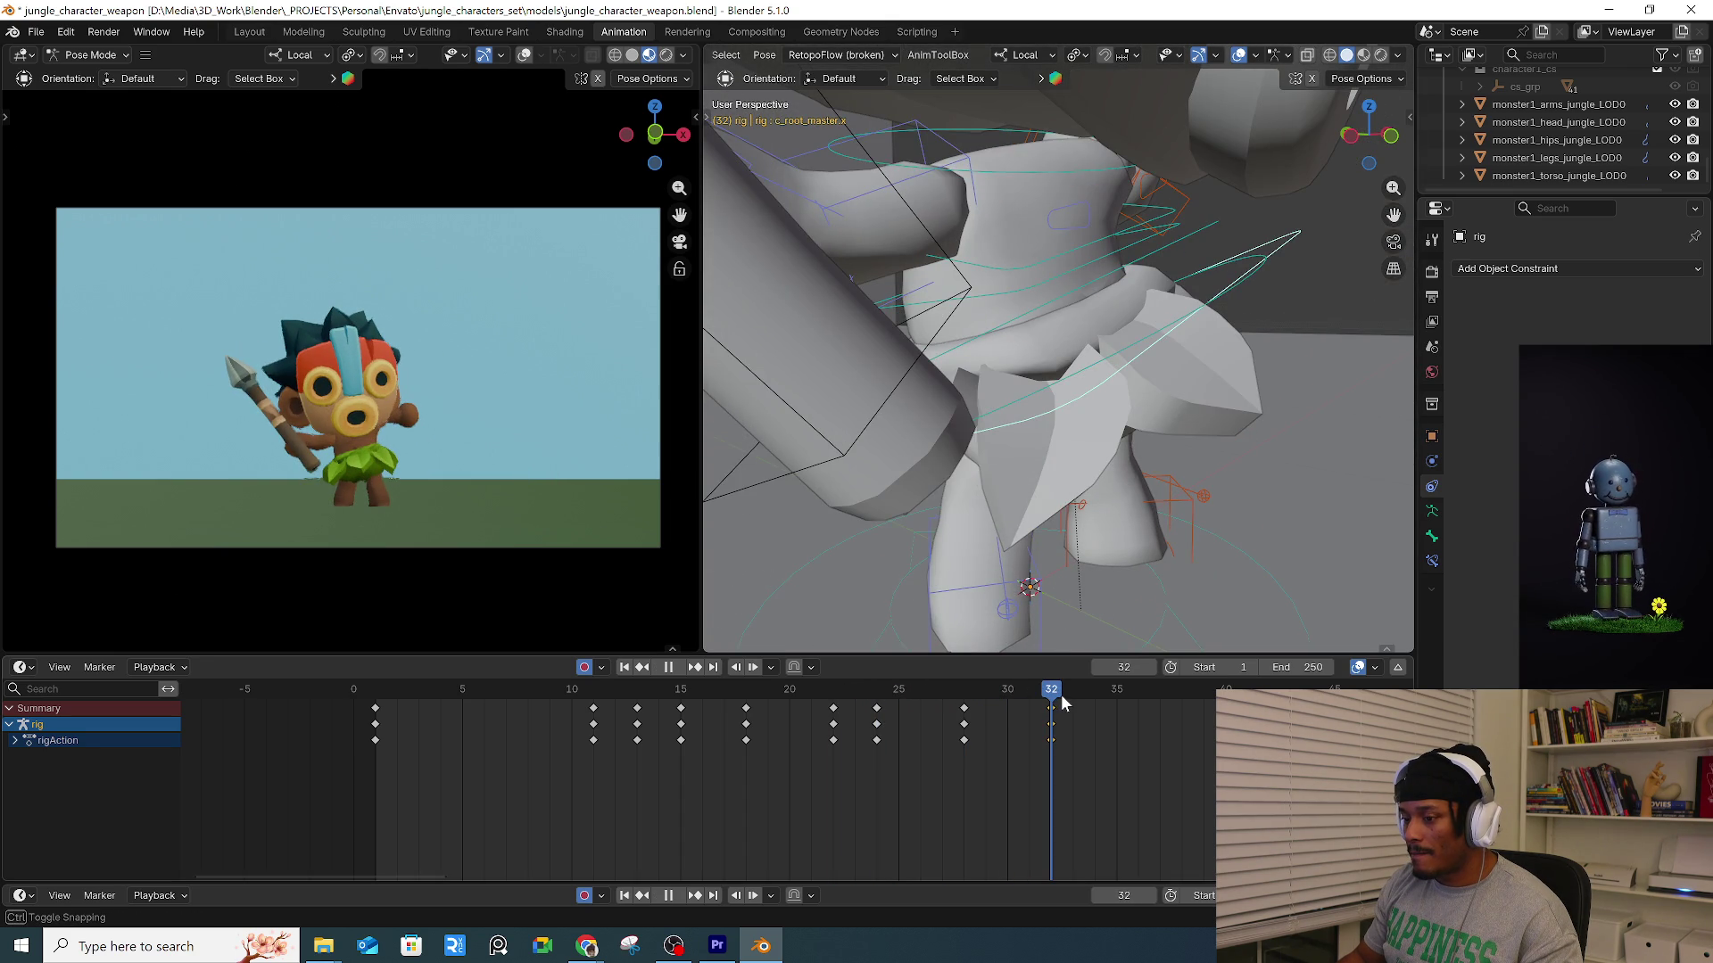
{"action": "key", "text": "i"}
{"action": "mouse_move", "coordinate": [1061, 694]}
{"action": "left_mouse_down"}
{"action": "mouse_move", "coordinate": [923, 709]}
{"action": "mouse_move", "coordinate": [639, 694]}
{"action": "mouse_move", "coordinate": [833, 692]}
{"action": "mouse_move", "coordinate": [933, 654]}
{"action": "mouse_move", "coordinate": [1045, 667]}
{"action": "left_mouse_up"}
{"action": "key", "text": "ctrl+grave"}
{"action": "mouse_move", "coordinate": [1035, 374]}
{"action": "middle_mouse_down"}
{"action": "mouse_move", "coordinate": [1019, 248]}
{"action": "mouse_move", "coordinate": [952, 335]}
{"action": "middle_mouse_up"}
Switch the rig to Object Mode via the Ctrl+Tab pie and select Spear_ctrl_sub.
{"action": "key", "text": "Tab"}
{"action": "key", "text": "ctrl+Tab"}
{"action": "left_click", "coordinate": [840, 311]}
{"action": "left_click", "coordinate": [869, 287]}
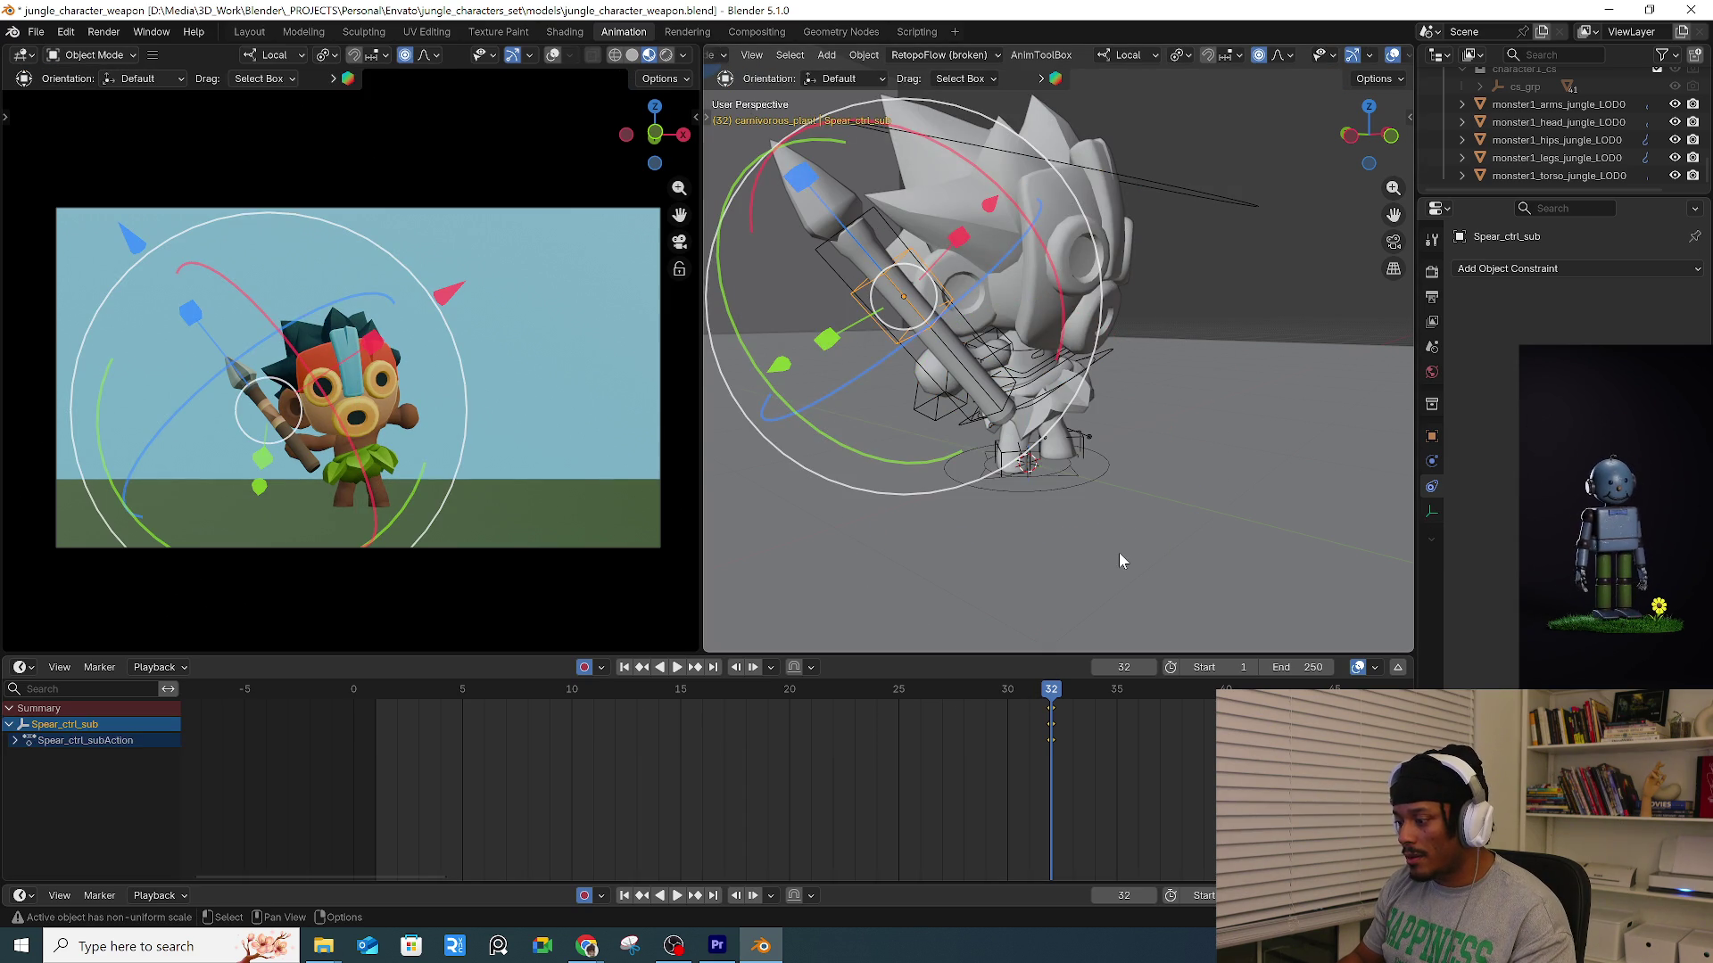
Select Spear_ctrl_sub and keyframe its pose at frame 28.
{"action": "left_click", "coordinate": [892, 344]}
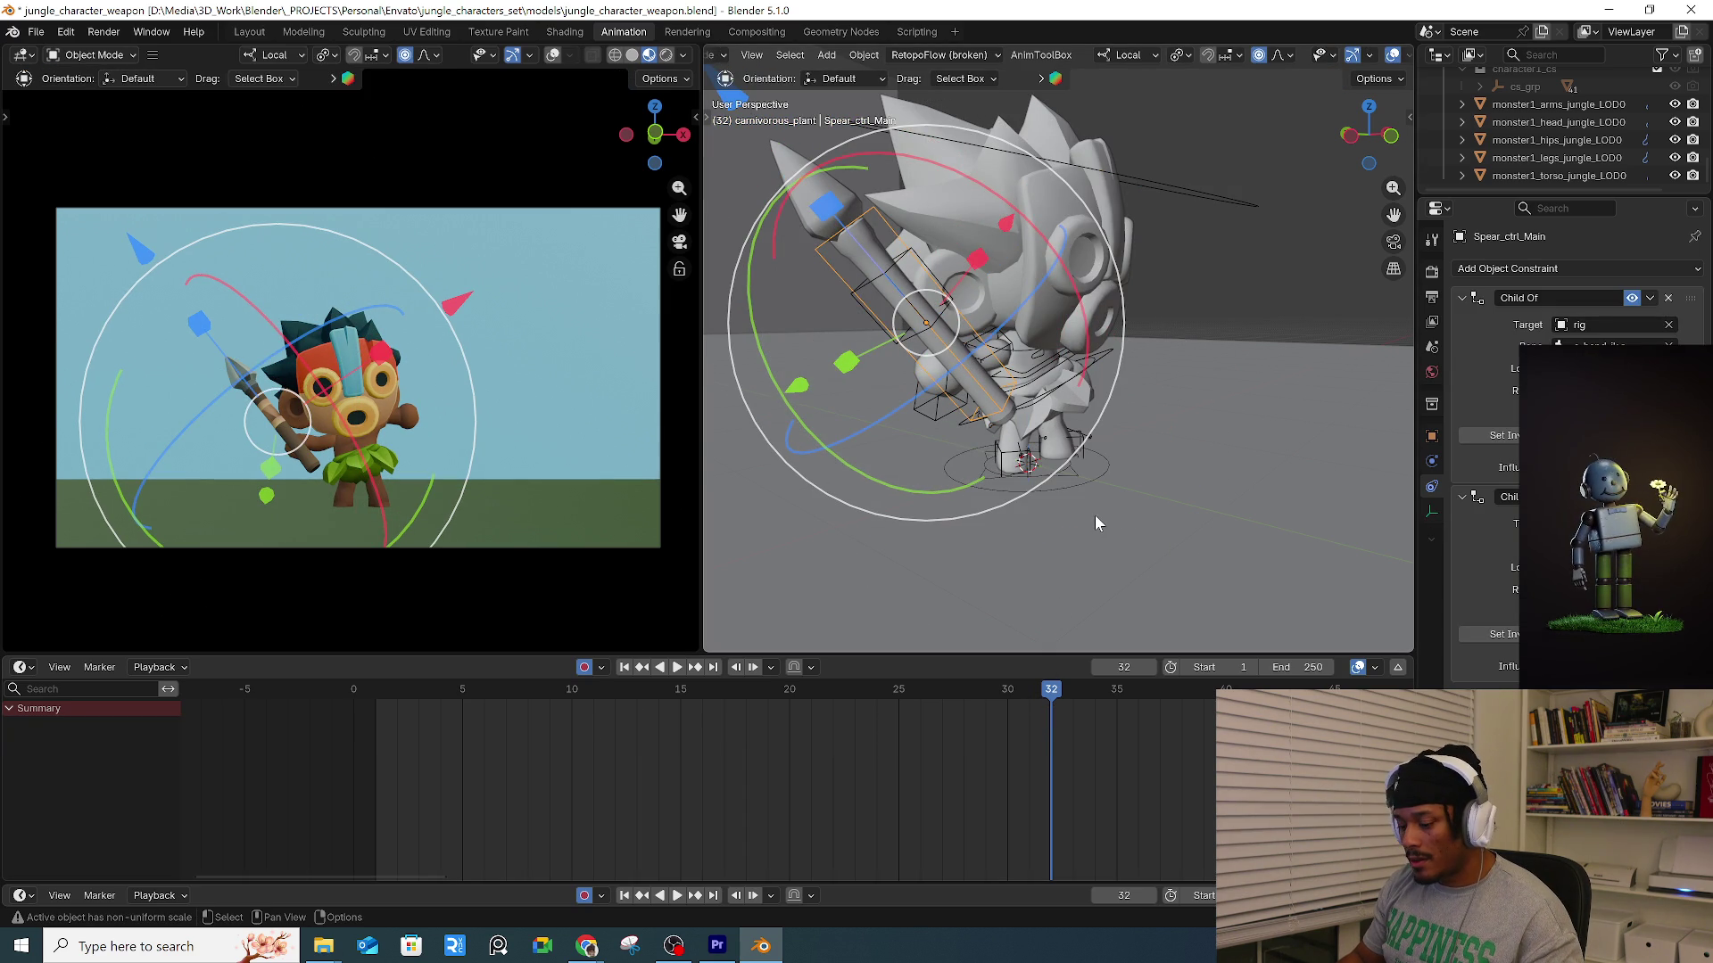
{"action": "left_click", "coordinate": [938, 415]}
{"action": "key", "text": "ctrl+Tab"}
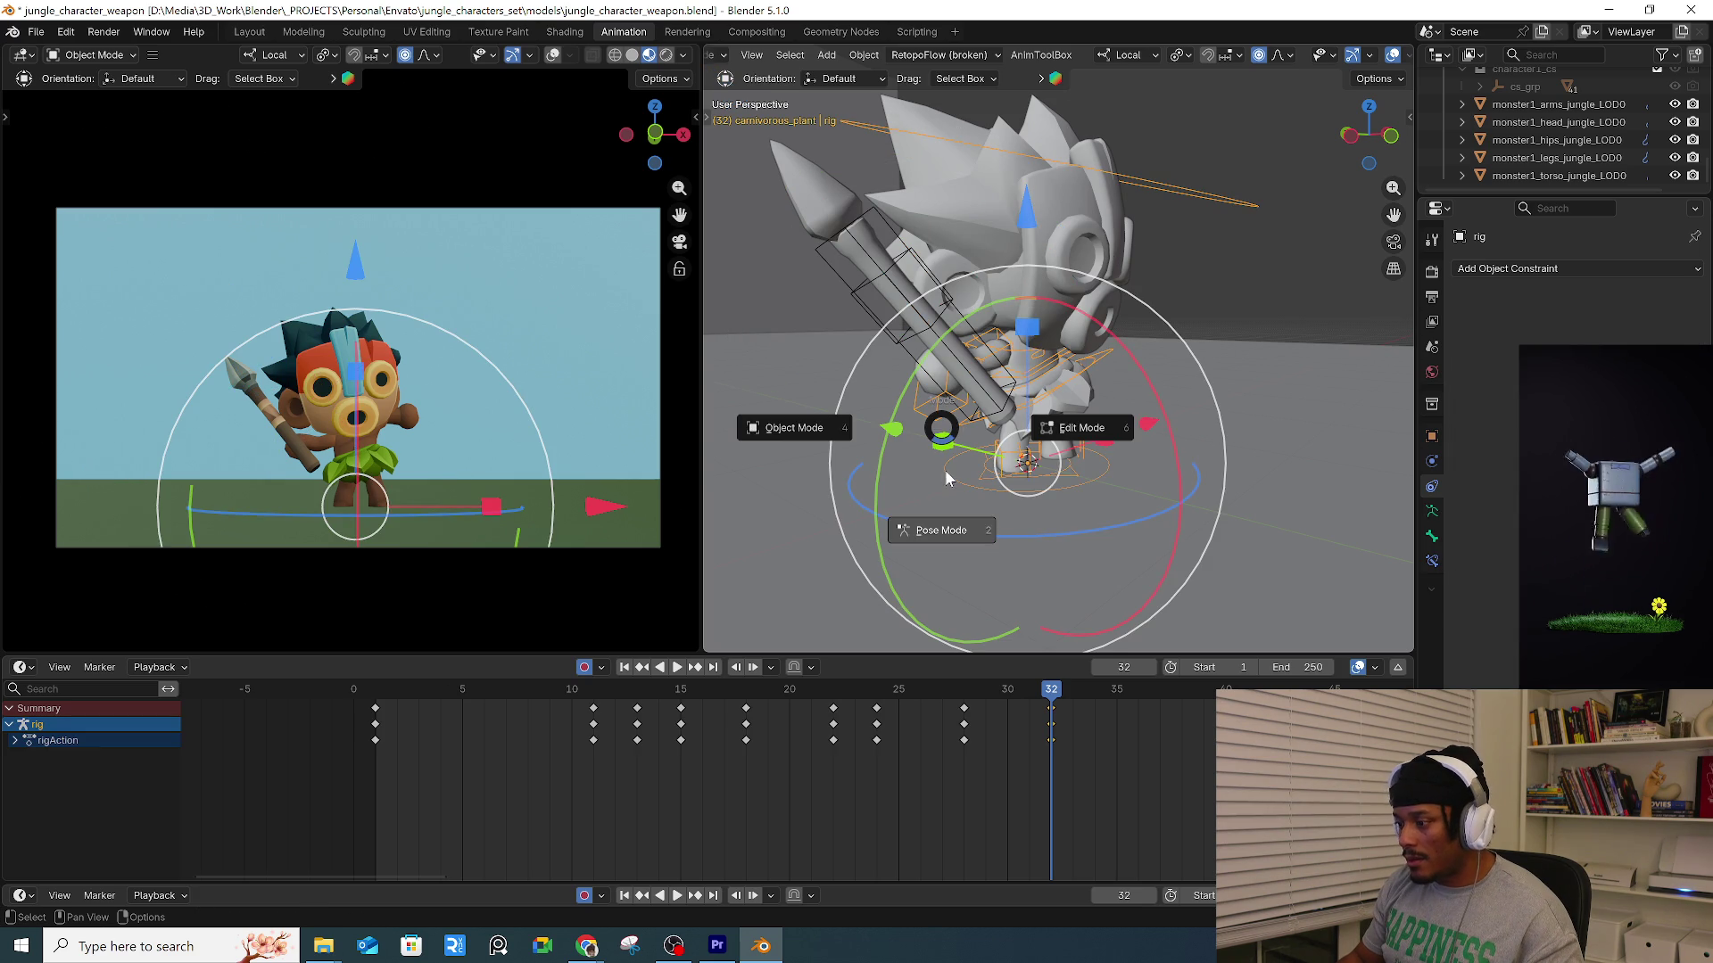
{"action": "left_click", "coordinate": [947, 461]}
{"action": "left_click", "coordinate": [1033, 700]}
{"action": "left_click", "coordinate": [977, 687]}
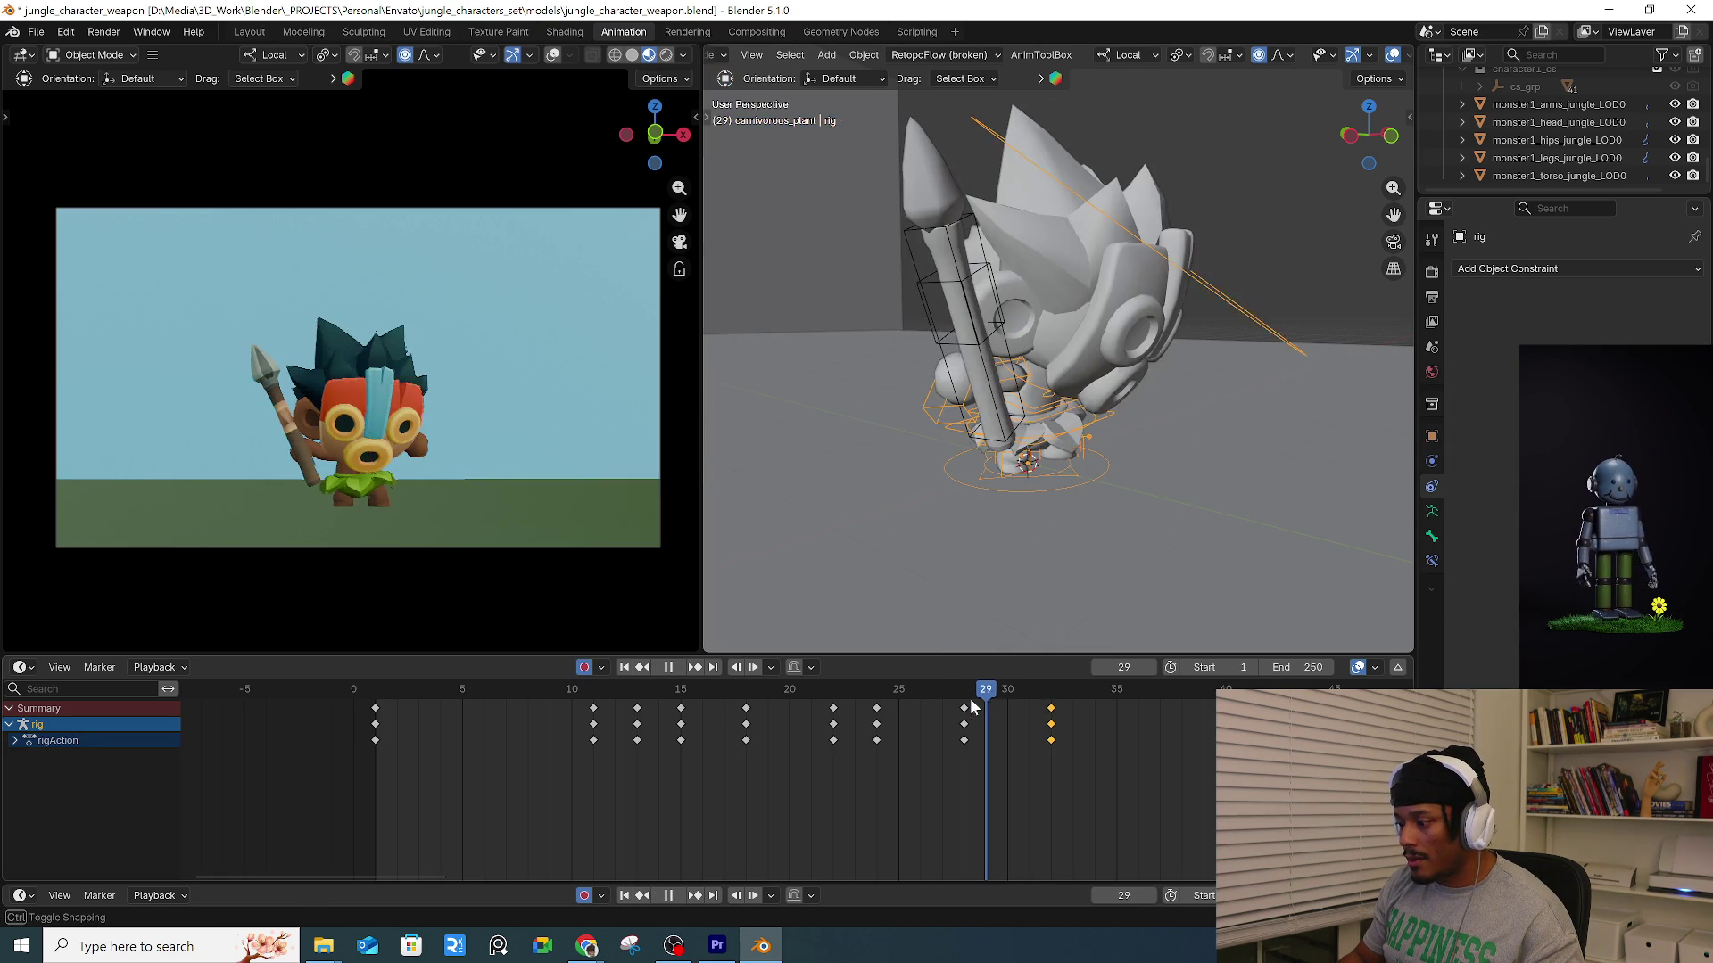
{"action": "left_click", "coordinate": [994, 354]}
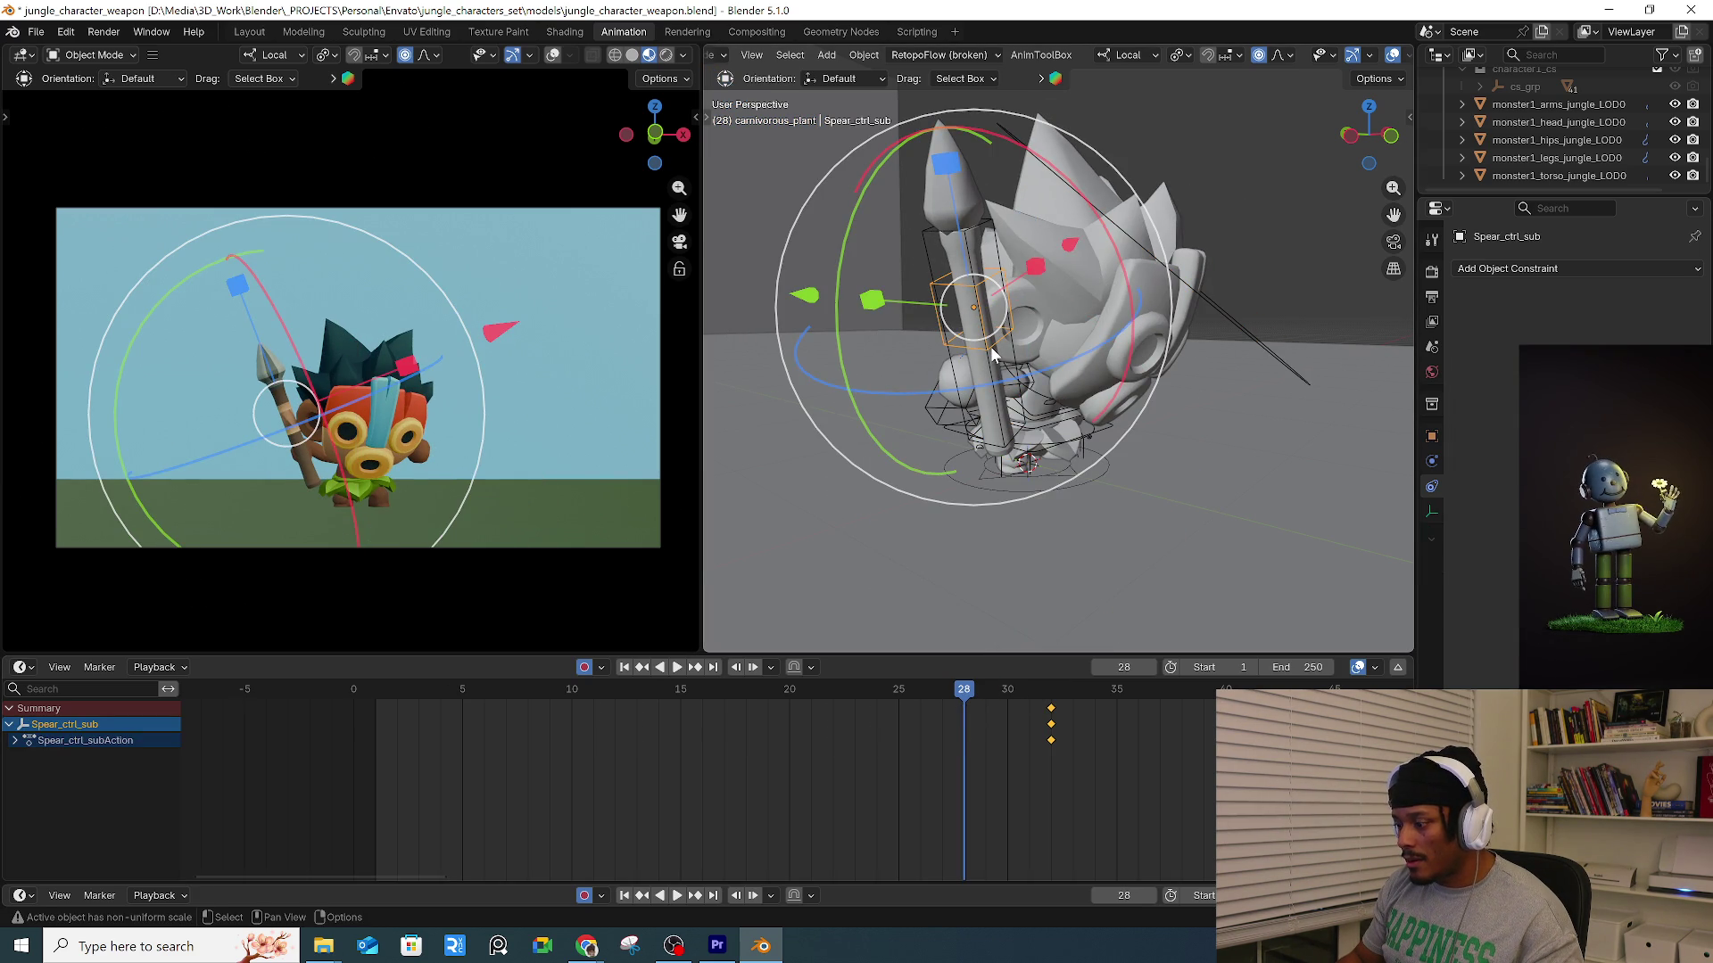
{"action": "key", "text": "i"}
At frame 32, try rotating the spear upright, then undo and cancel.
{"action": "left_click_drag", "start_coordinate": [1026, 691], "coordinate": [1051, 696]}
{"action": "key", "text": "r"}
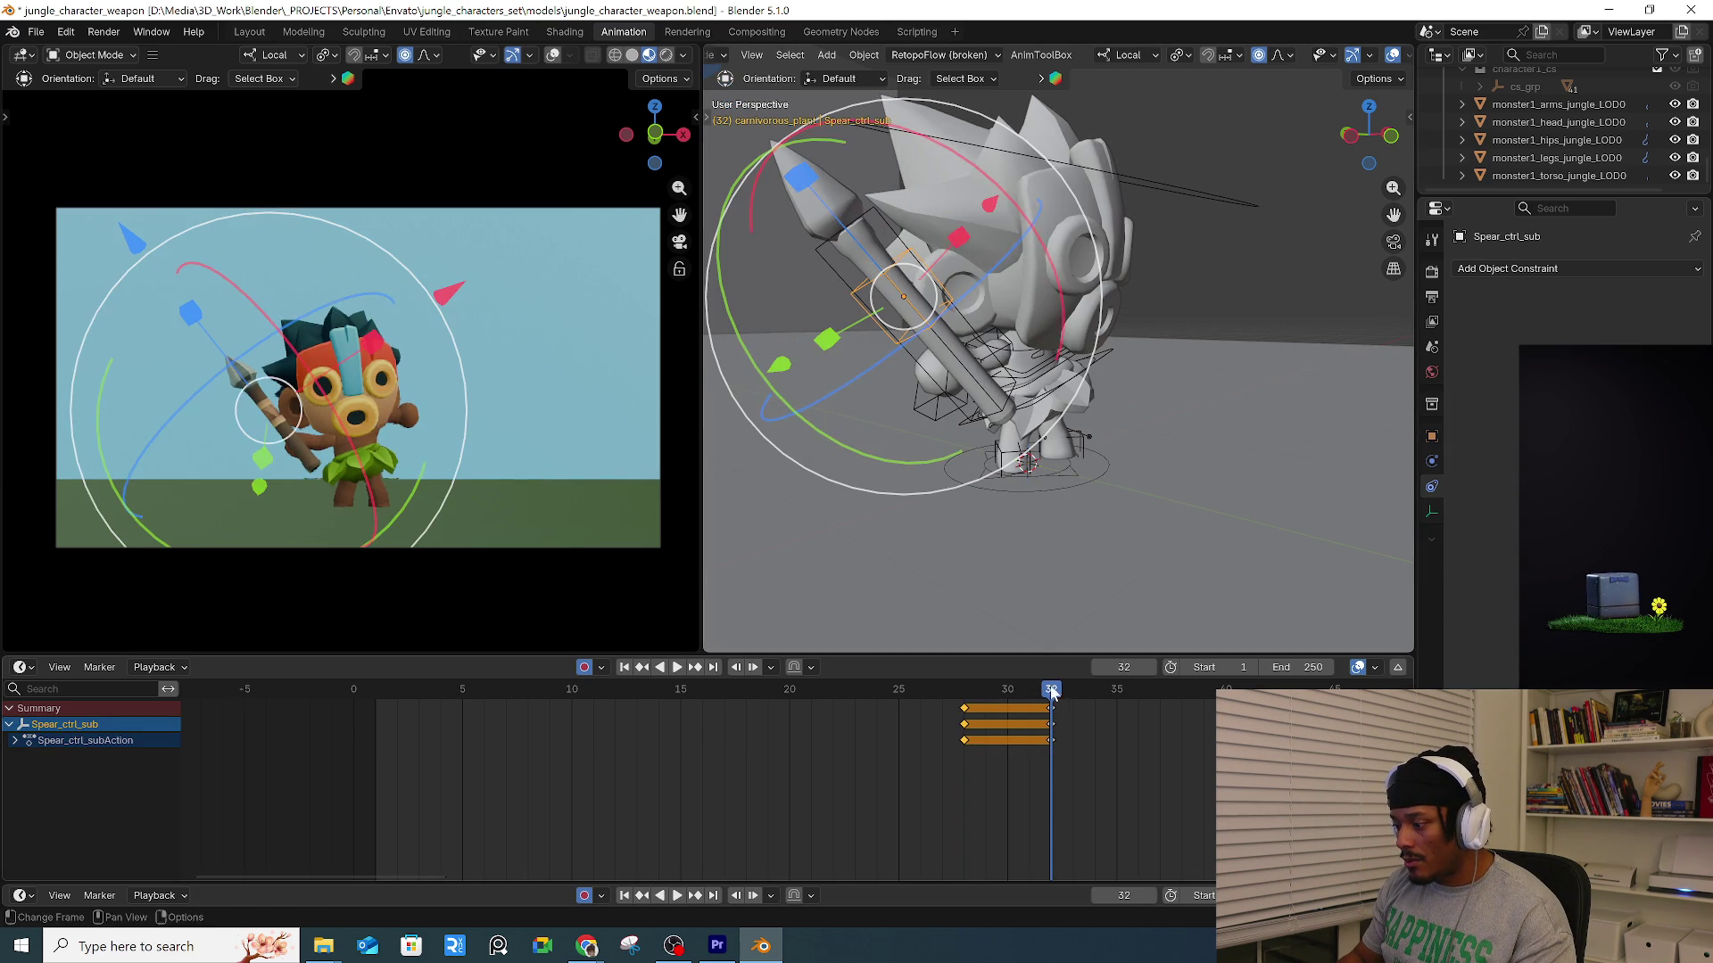
{"action": "left_click_drag", "start_coordinate": [803, 375], "coordinate": [870, 470]}
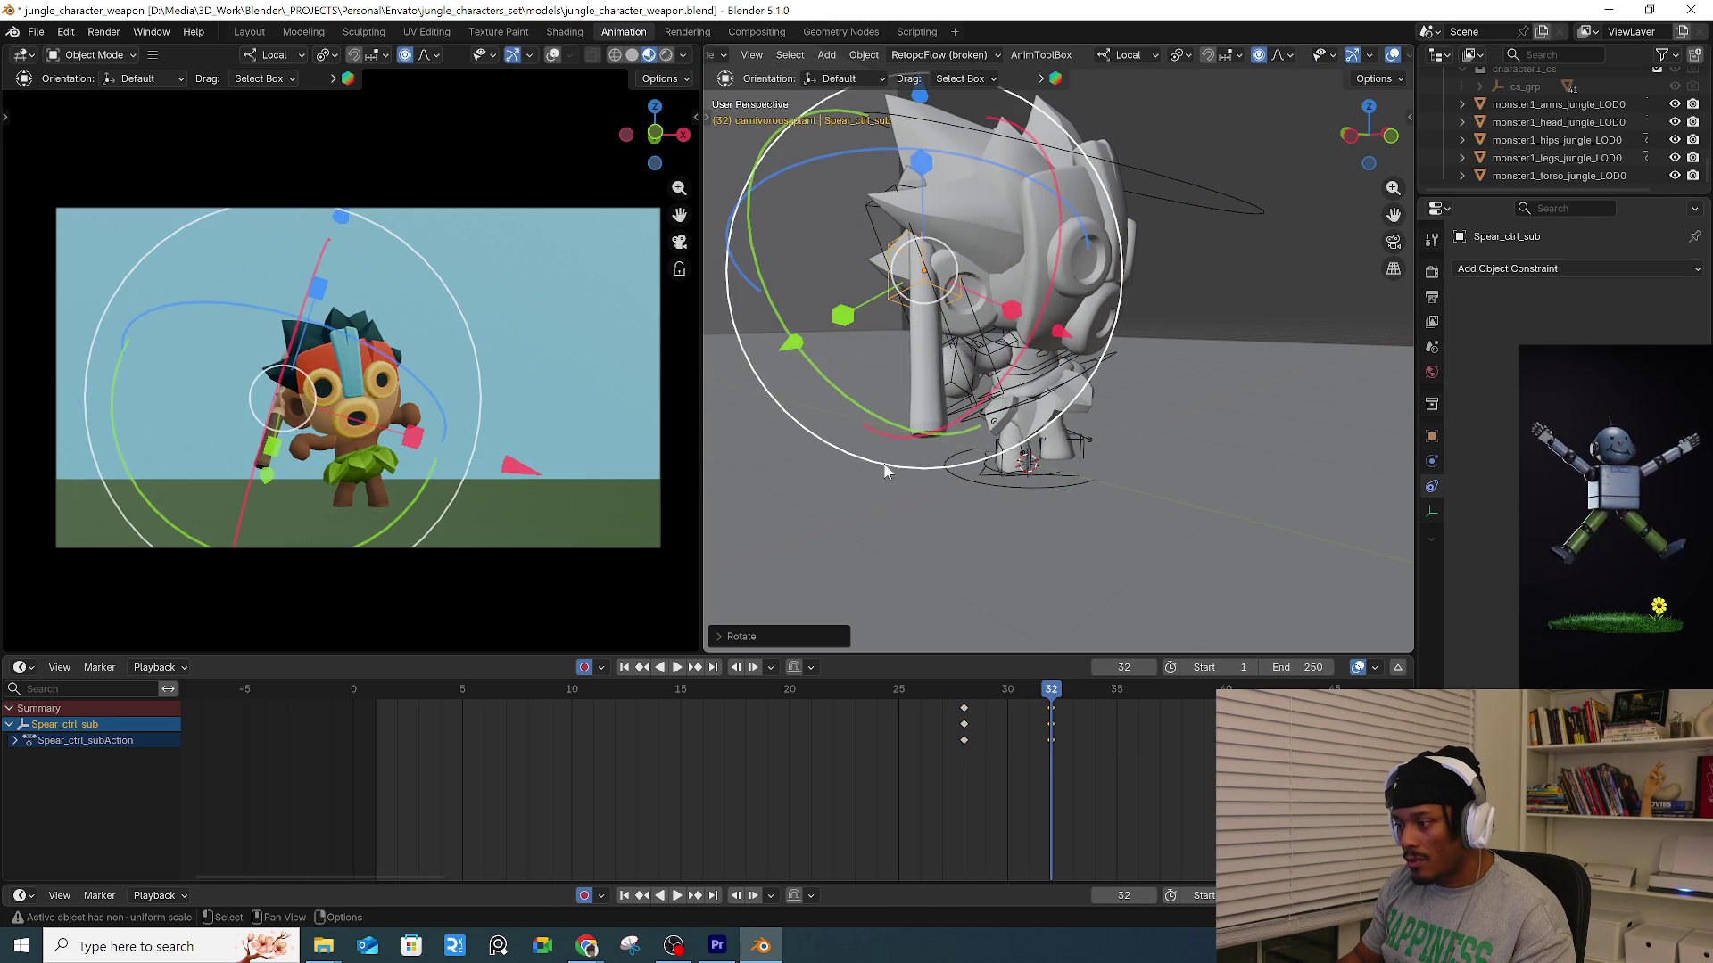
{"action": "key", "text": "ctrl+z"}
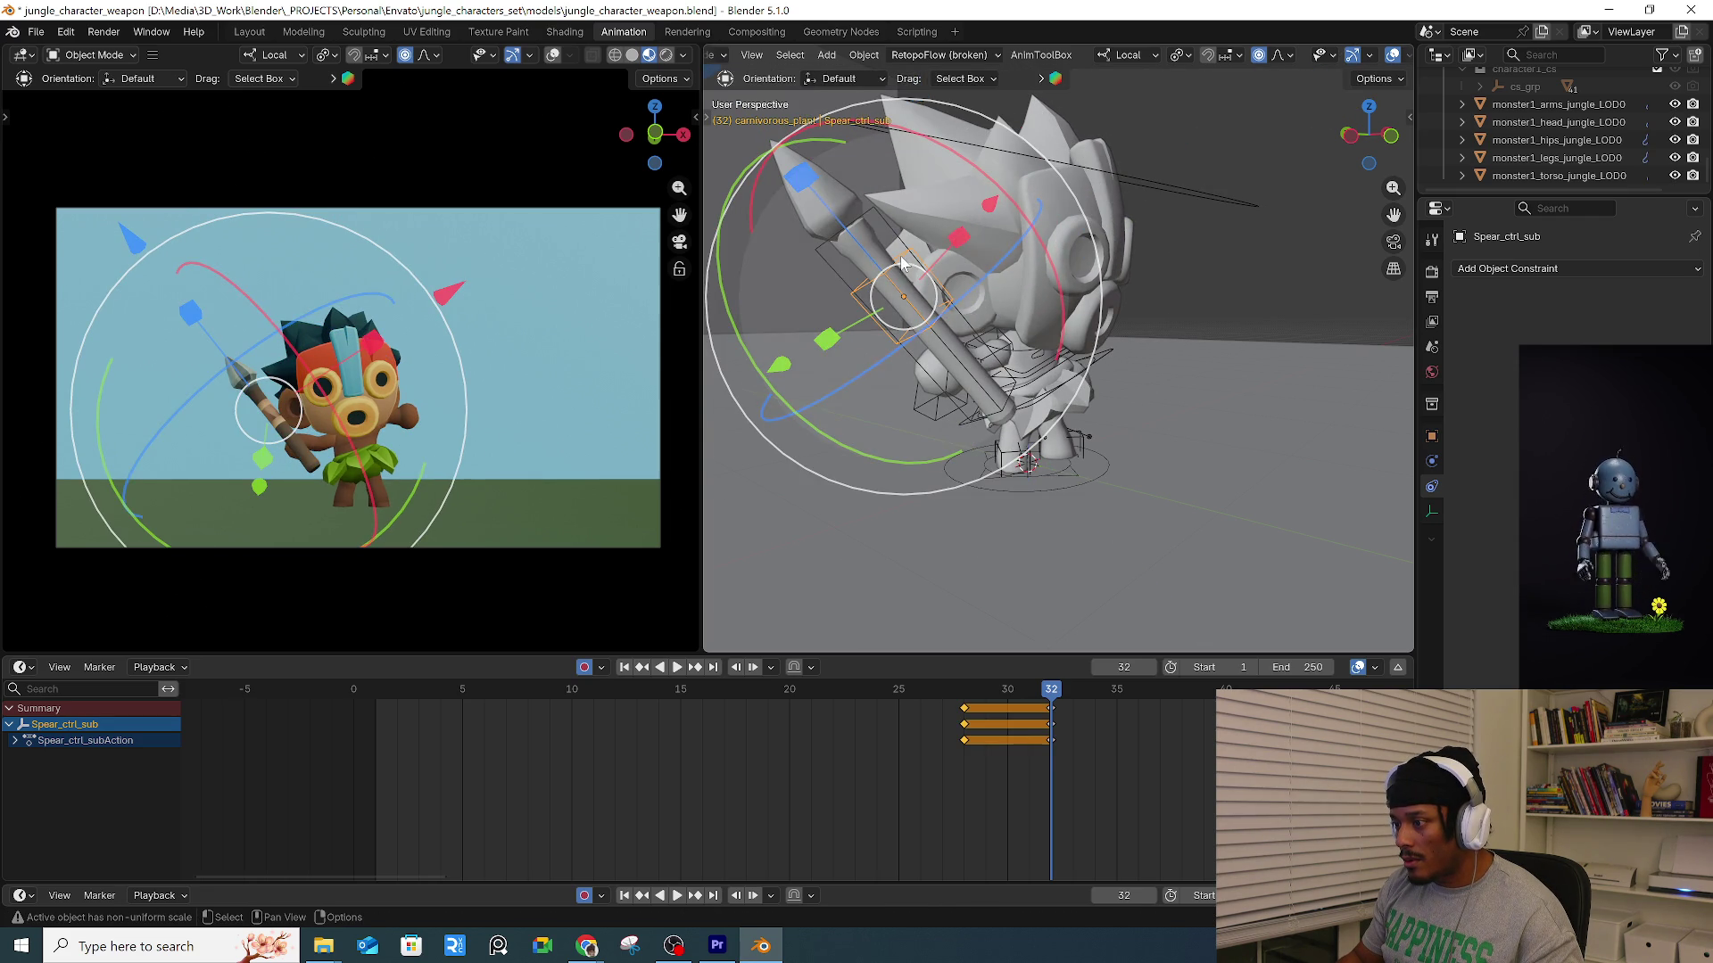
{"action": "key", "text": "r"}
{"action": "key", "text": "r"}
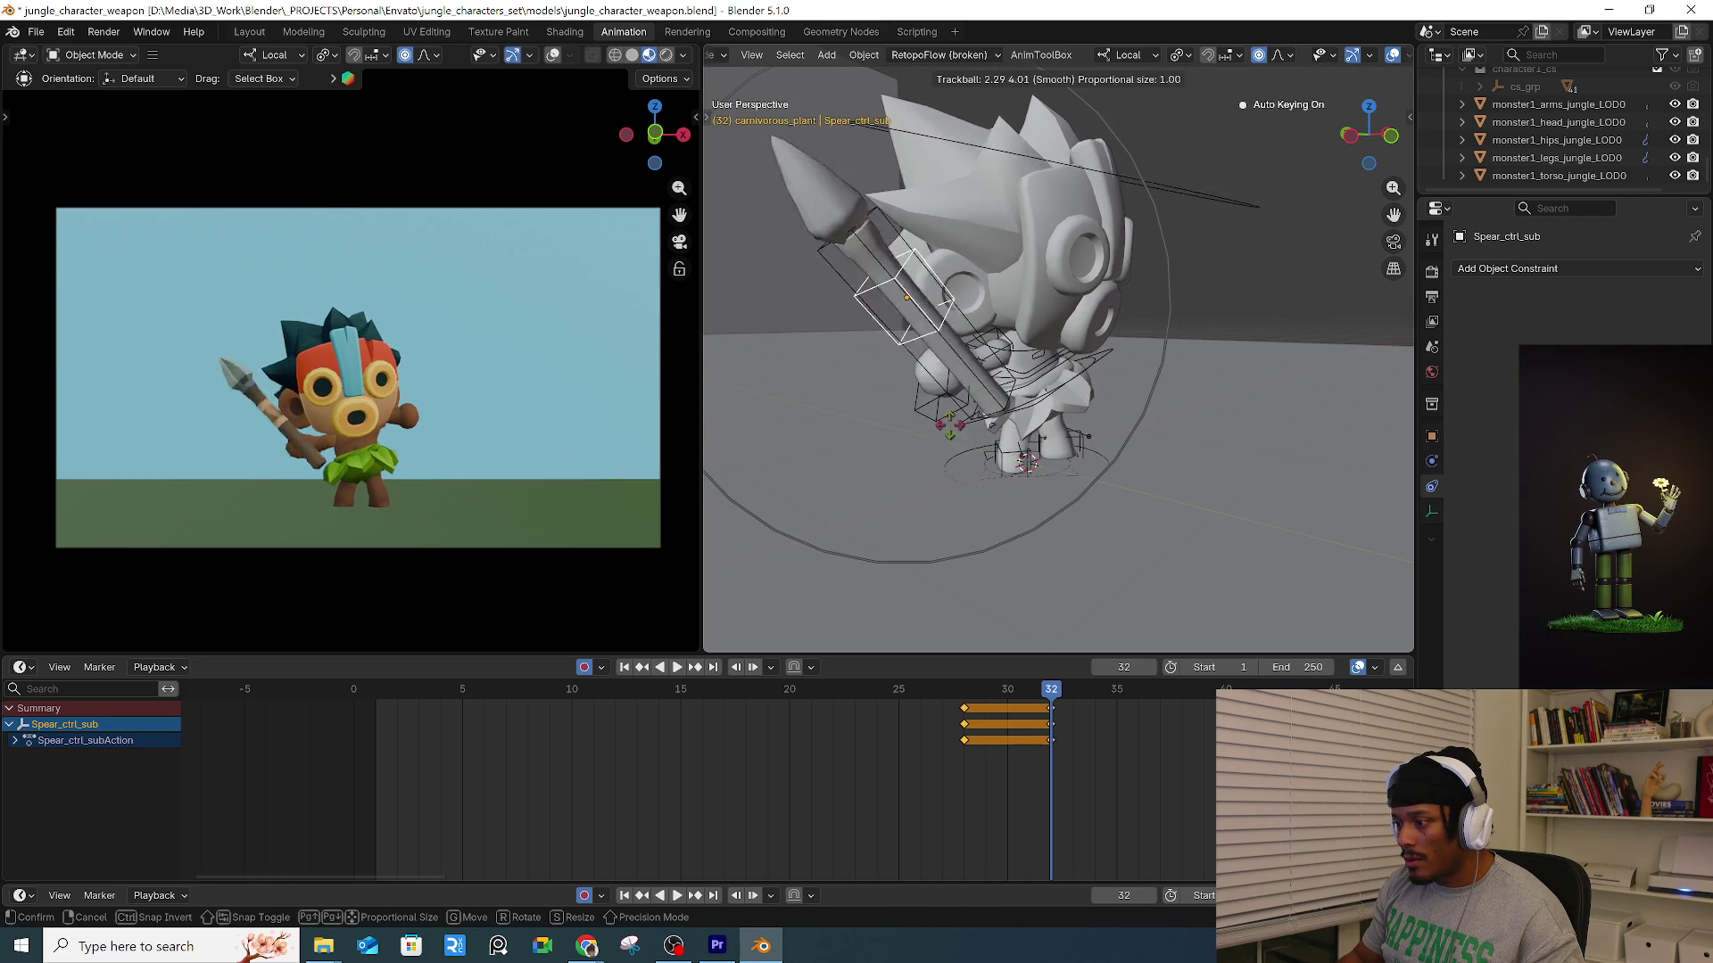
{"action": "key", "text": "Escape"}
Try tilting Spear_ctrl_Main upright, then undo so the spear sits in the hand.
{"action": "left_click", "coordinate": [987, 370]}
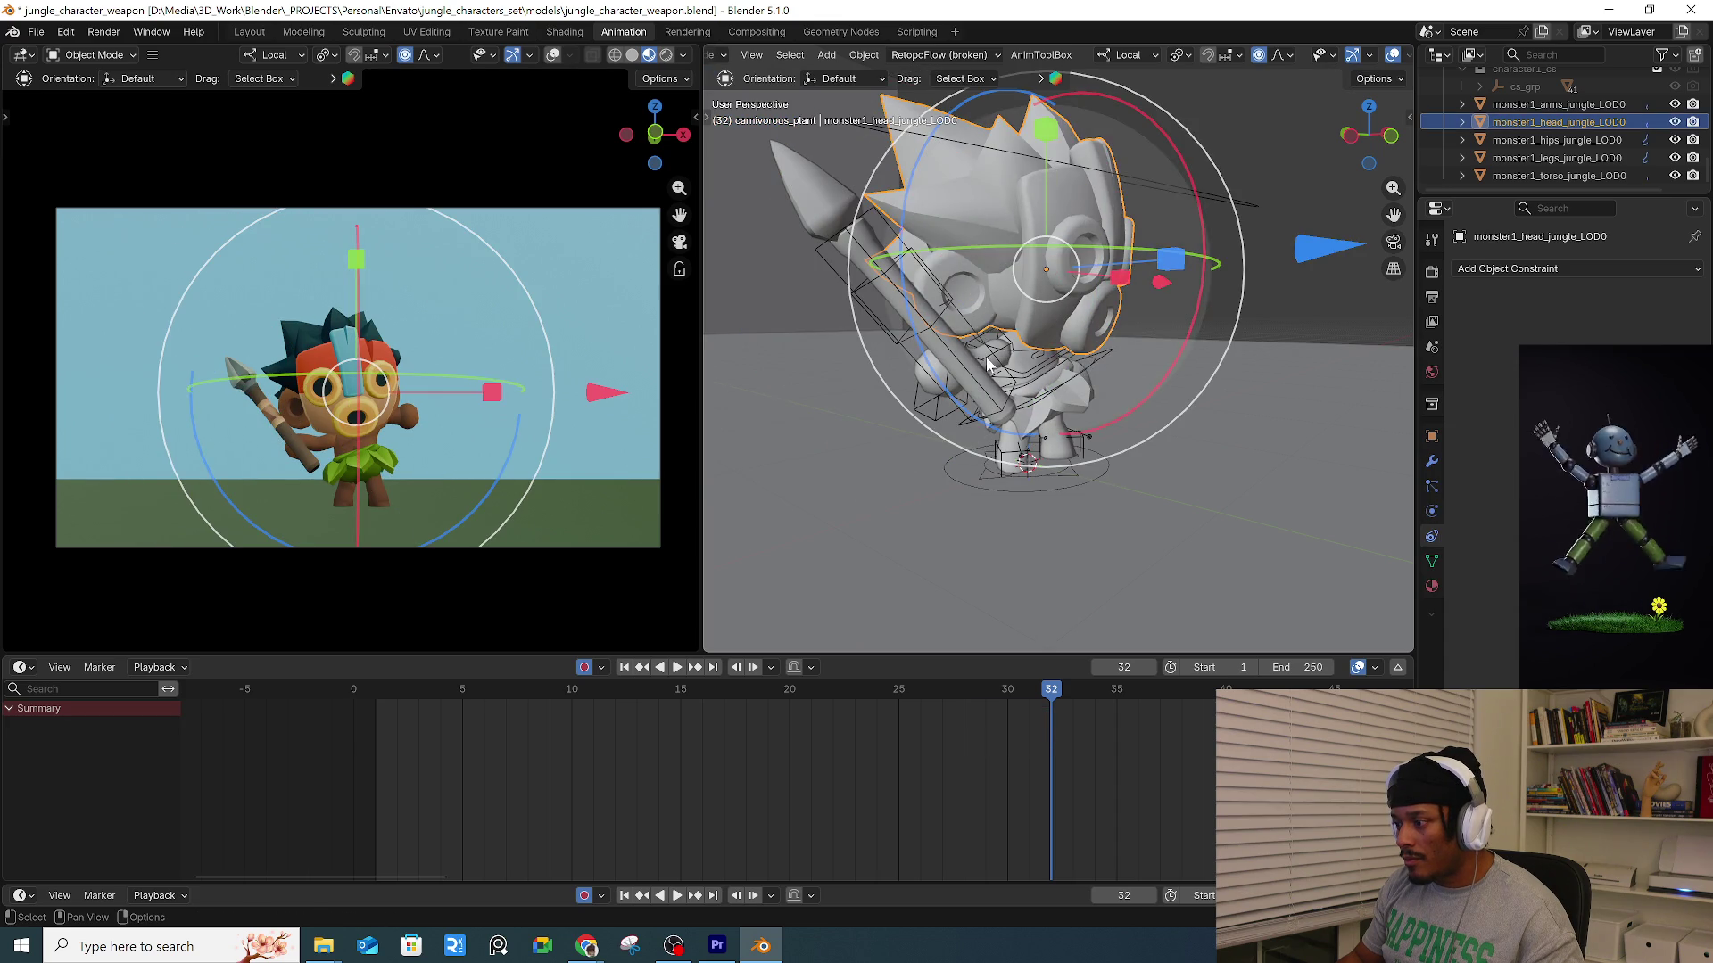
{"action": "left_click", "coordinate": [999, 402]}
{"action": "mouse_move", "coordinate": [1013, 419]}
{"action": "left_mouse_down"}
{"action": "mouse_move", "coordinate": [982, 446]}
{"action": "mouse_move", "coordinate": [1004, 406]}
{"action": "left_mouse_up"}
{"action": "key", "text": "Escape"}
{"action": "mouse_move", "coordinate": [892, 419]}
{"action": "middle_mouse_down"}
{"action": "mouse_move", "coordinate": [935, 451]}
{"action": "mouse_move", "coordinate": [1064, 462]}
{"action": "middle_mouse_up"}
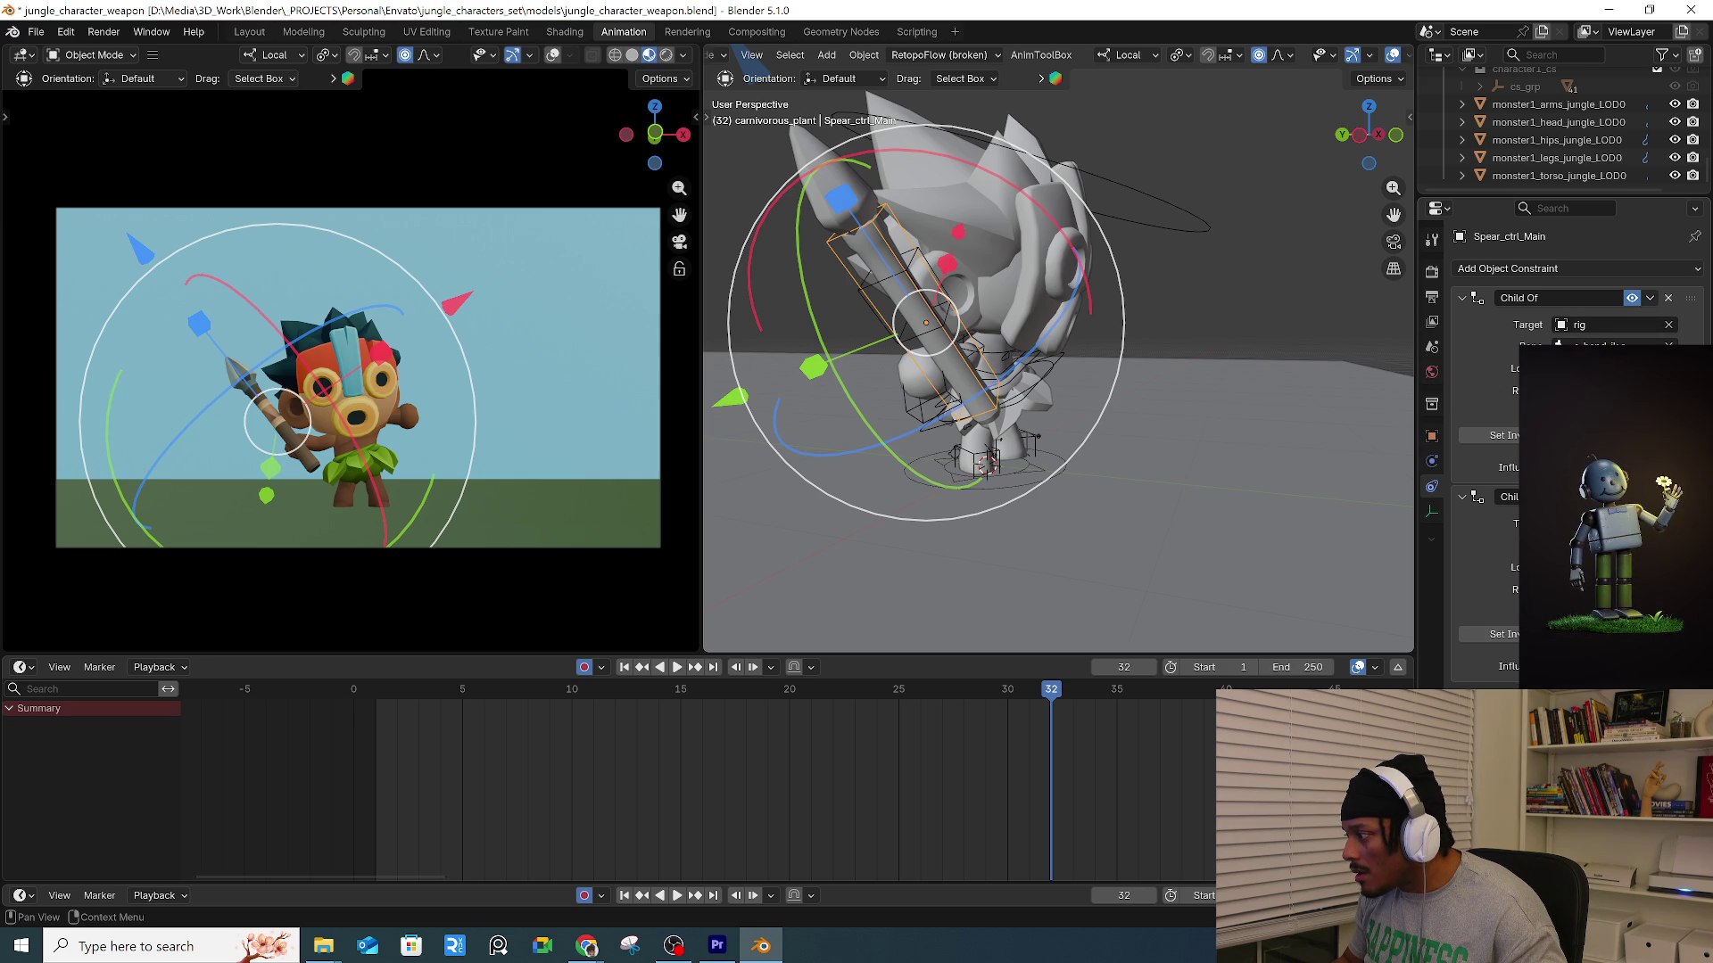
{"action": "key", "text": "ctrl+z"}
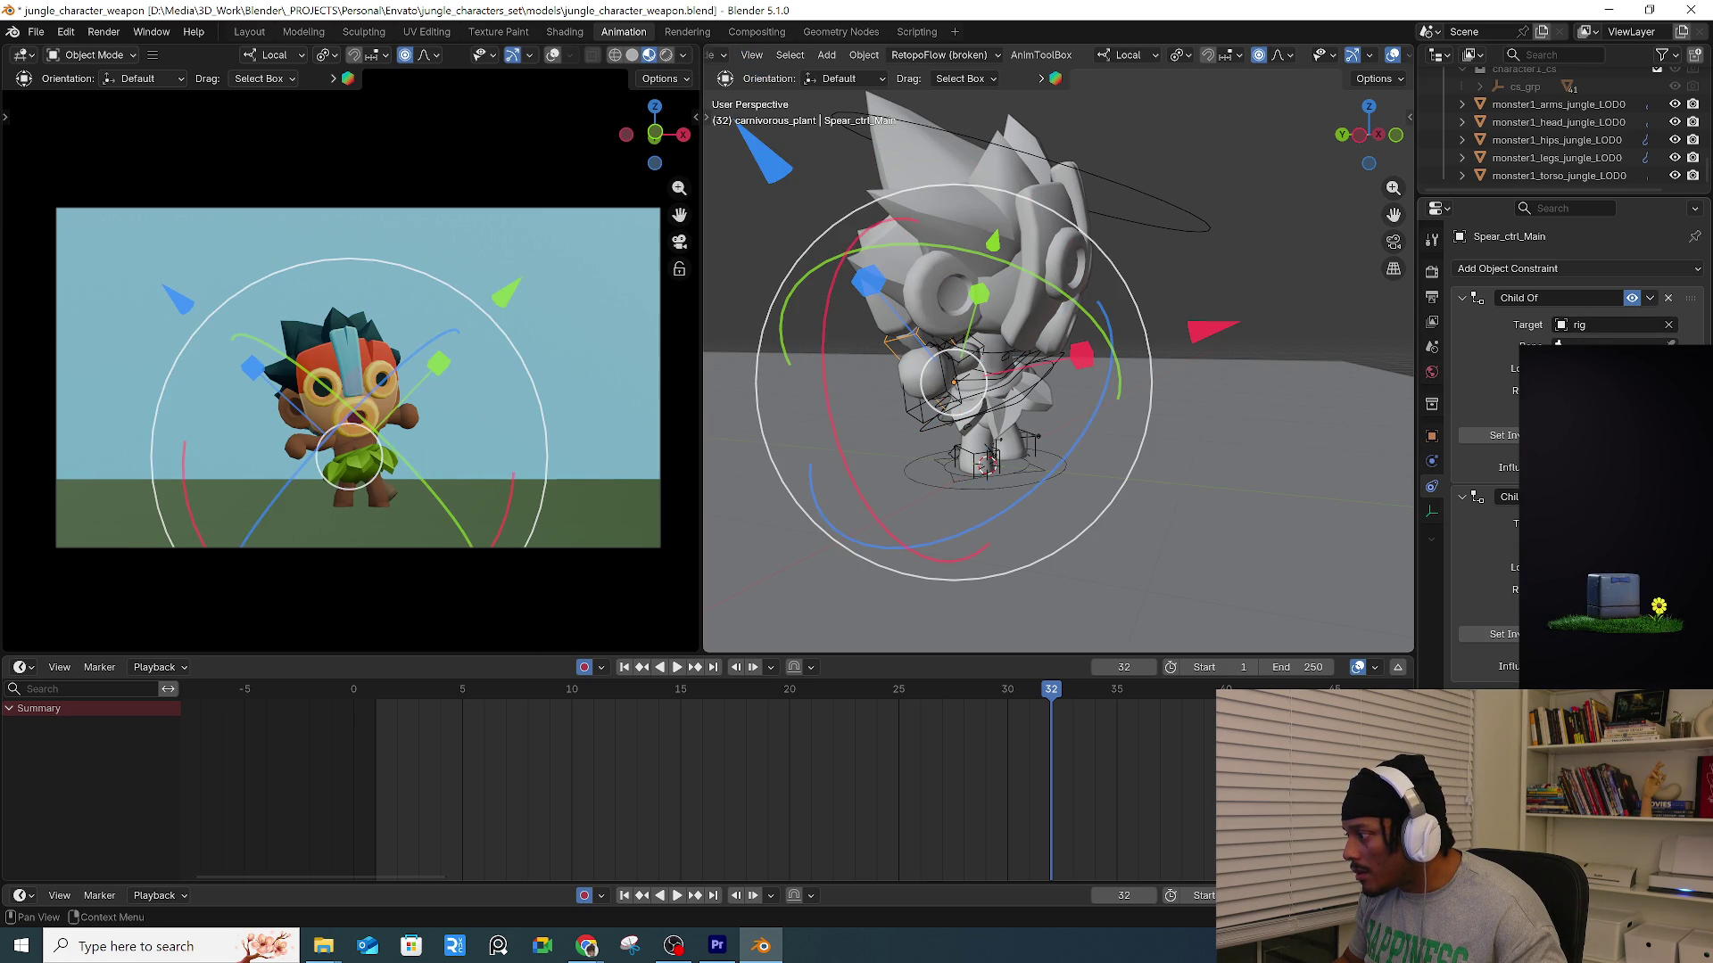
{"action": "key", "text": "ctrl+z"}
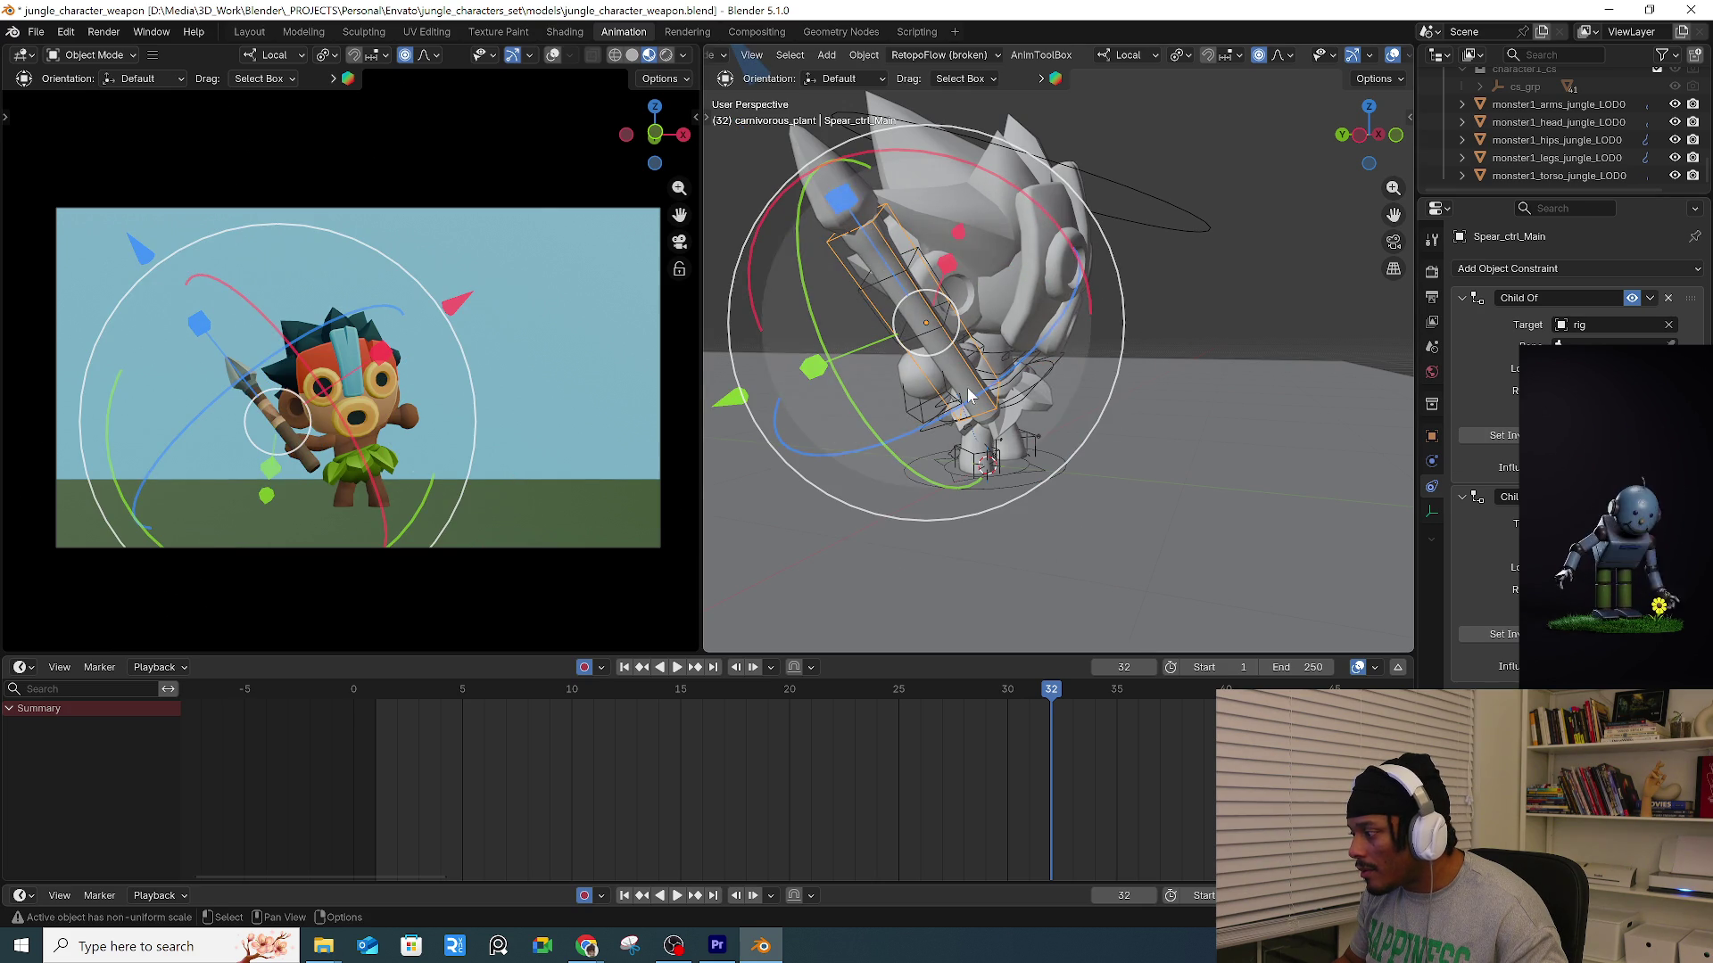
Trackball-rotate Spear_ctrl_sub so the spear points up and to the left.
{"action": "middle_click_drag", "start_coordinate": [968, 397], "coordinate": [934, 329]}
{"action": "left_click", "coordinate": [946, 327]}
{"action": "key", "text": "r"}
{"action": "key", "text": "Escape"}
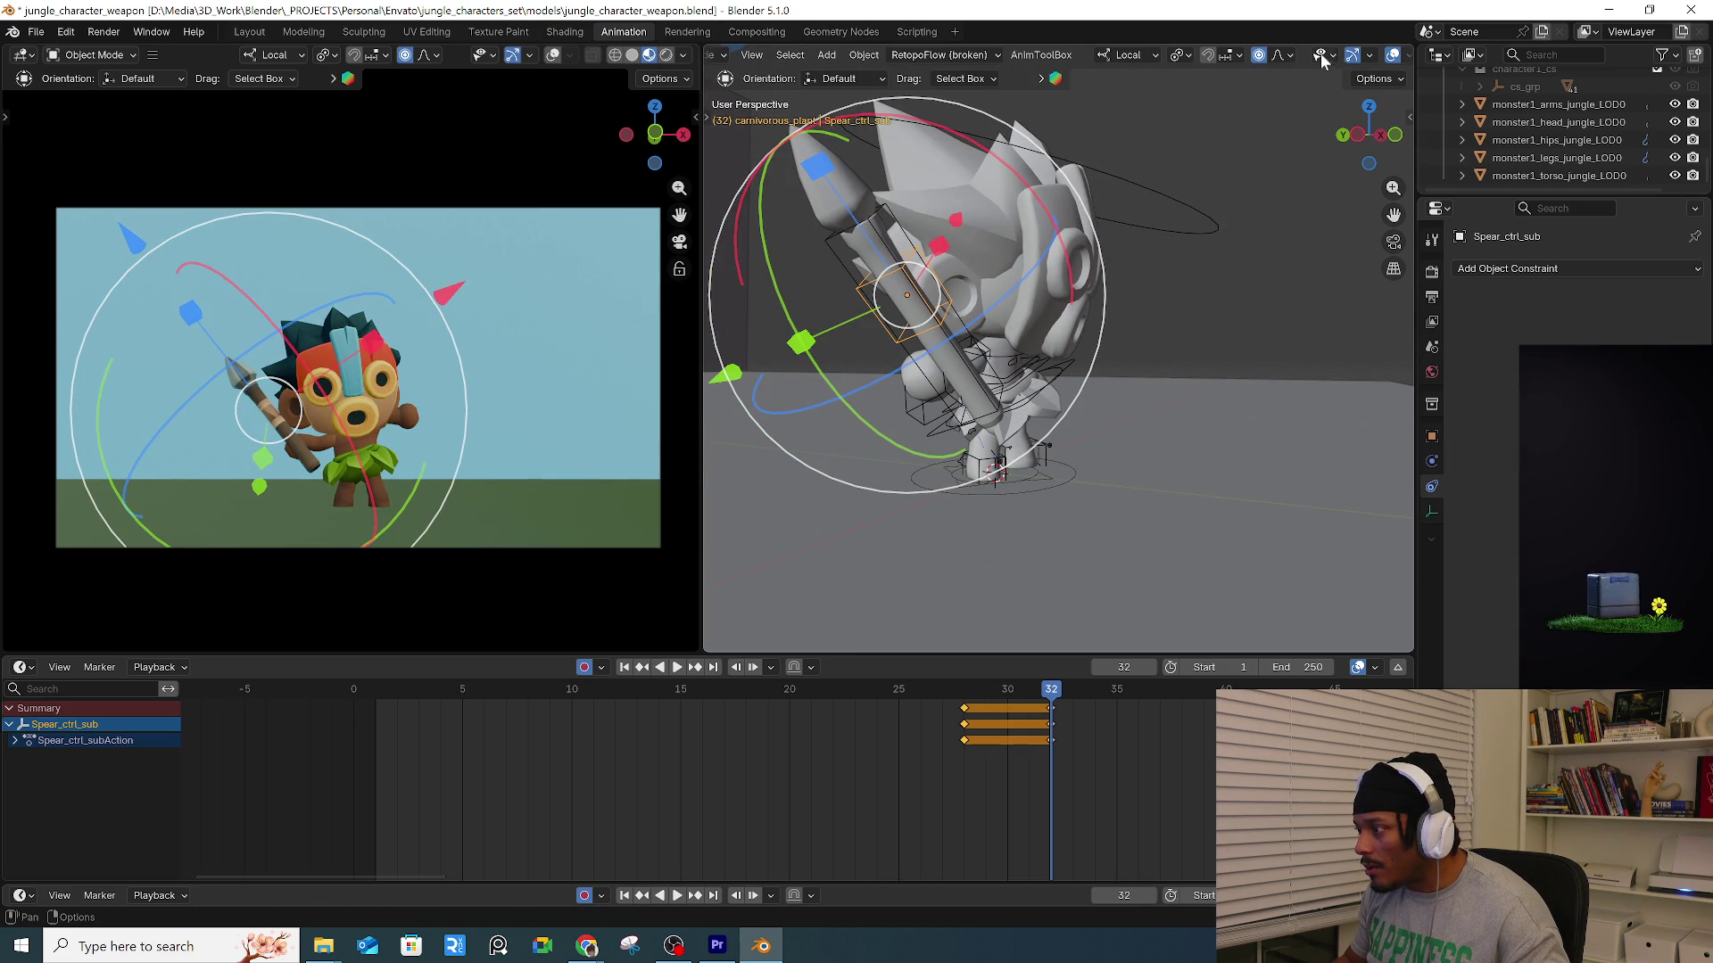
{"action": "middle_click_drag", "start_coordinate": [1315, 59], "coordinate": [1182, 73]}
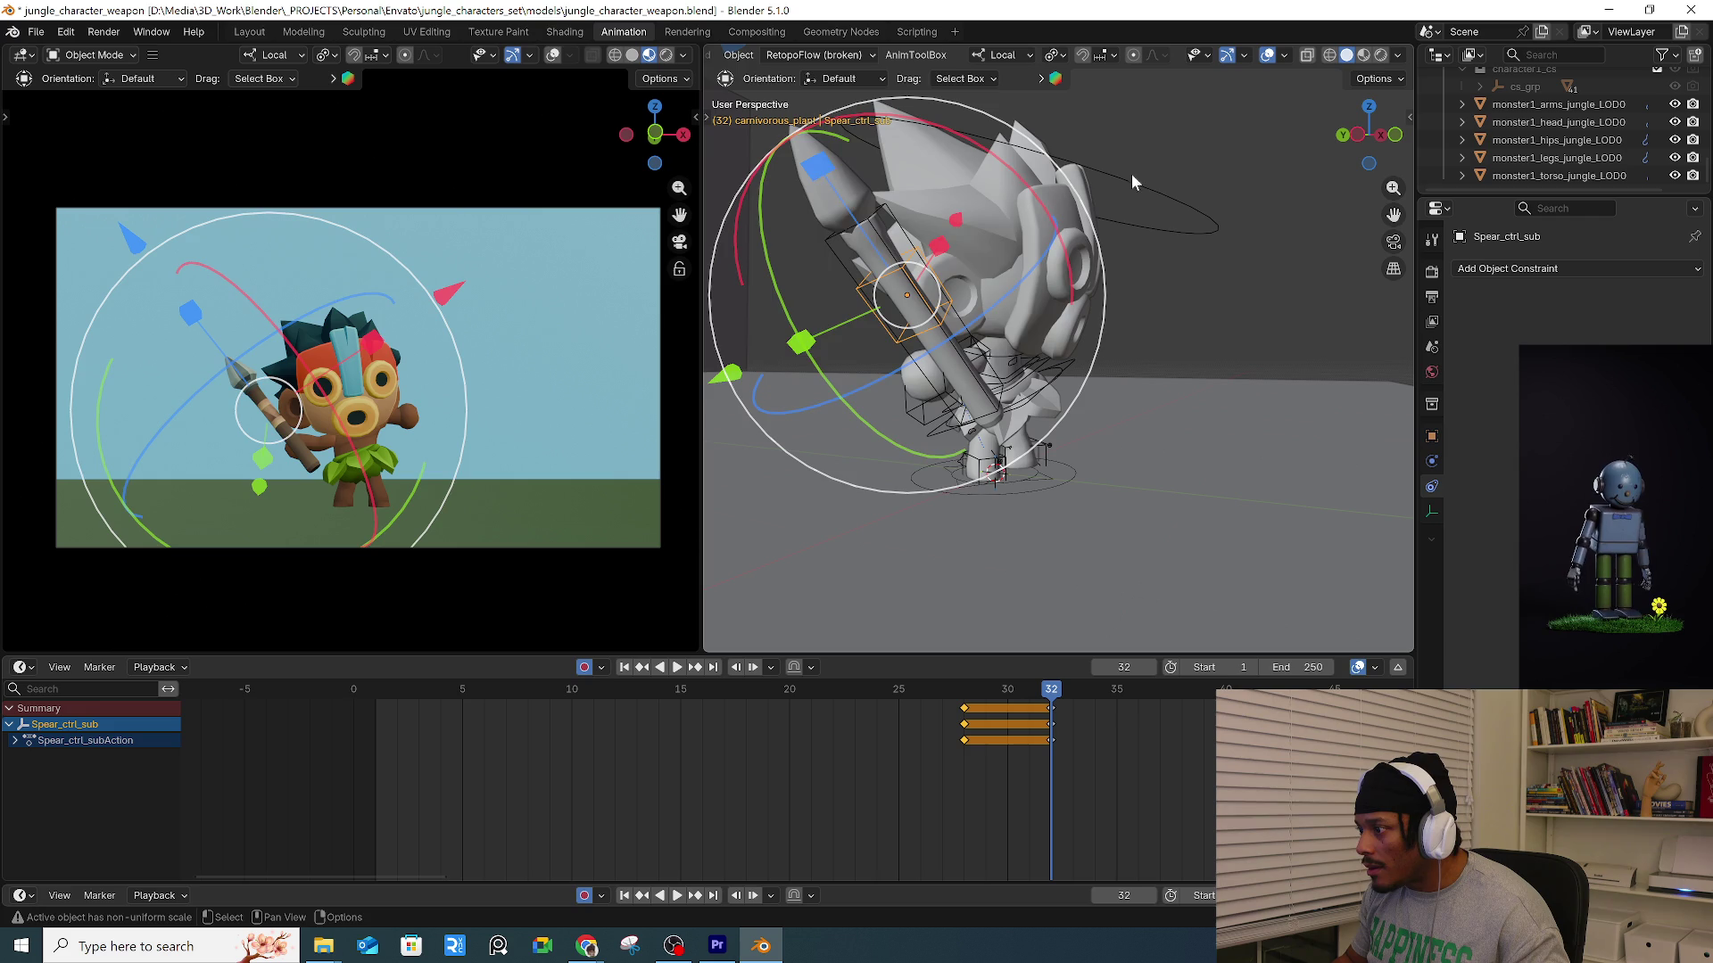
{"action": "key", "text": "r"}
{"action": "key", "text": "r"}
{"action": "left_click", "coordinate": [876, 360]}
{"action": "left_click_drag", "start_coordinate": [877, 361], "coordinate": [972, 496]}
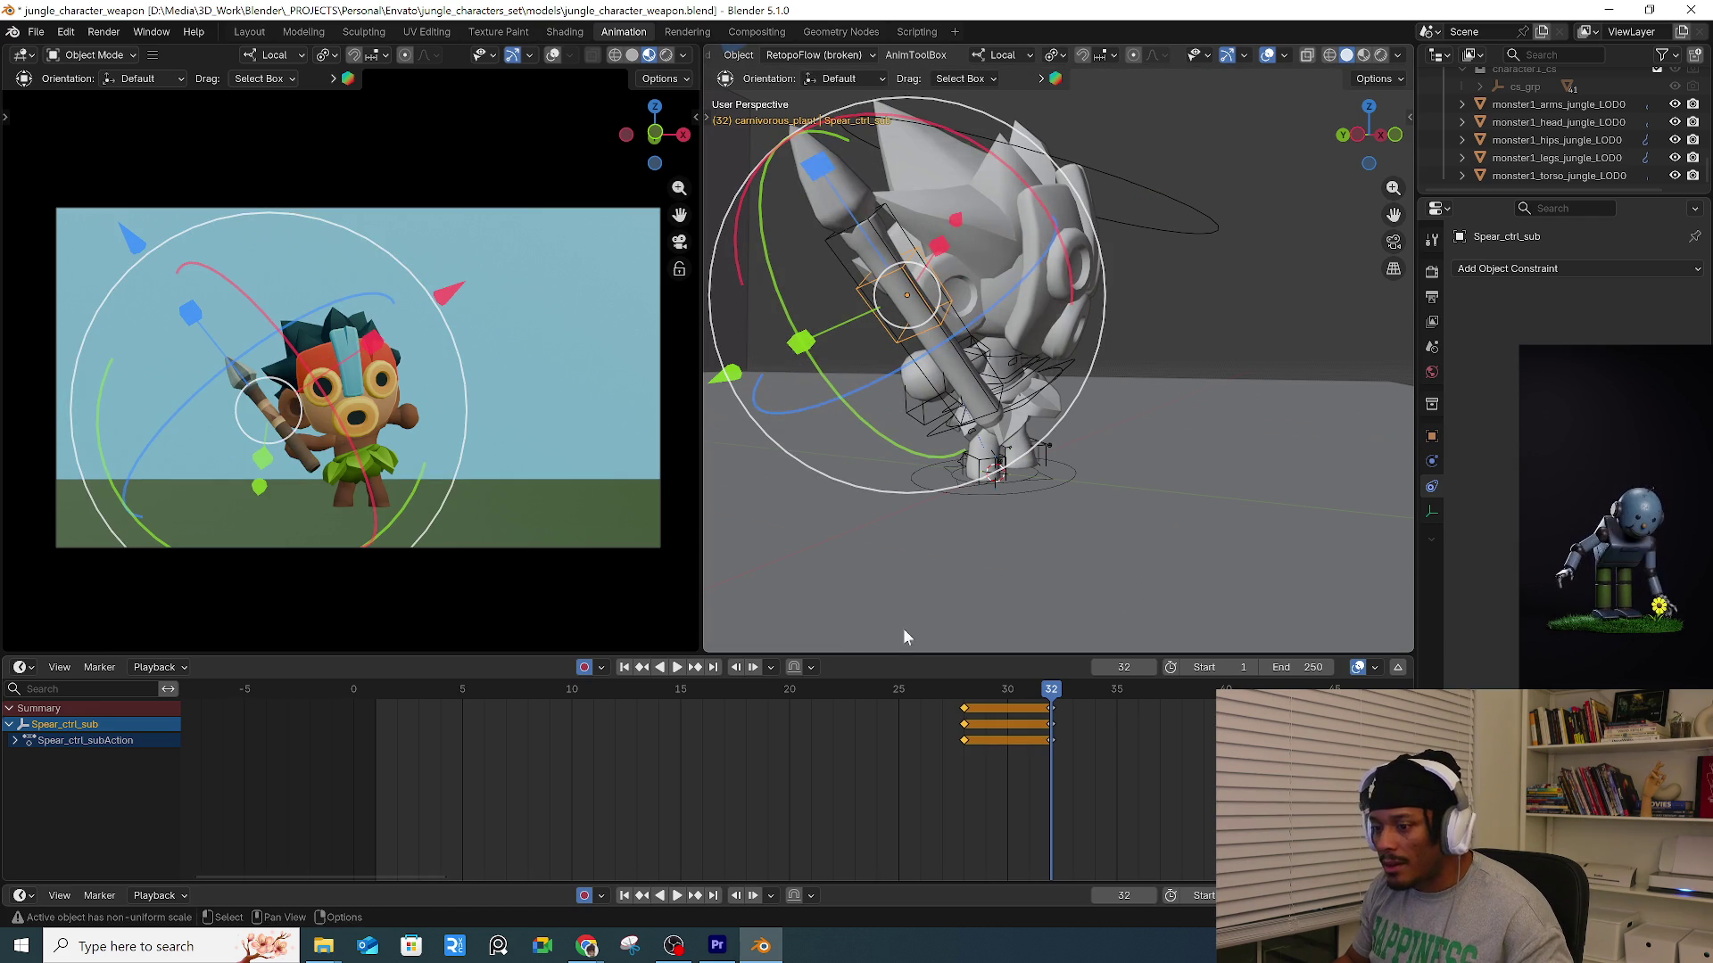
Scrub the landing frames to check the spear and reselect Spear_ctrl_sub.
{"action": "left_click_drag", "start_coordinate": [960, 689], "coordinate": [1040, 673]}
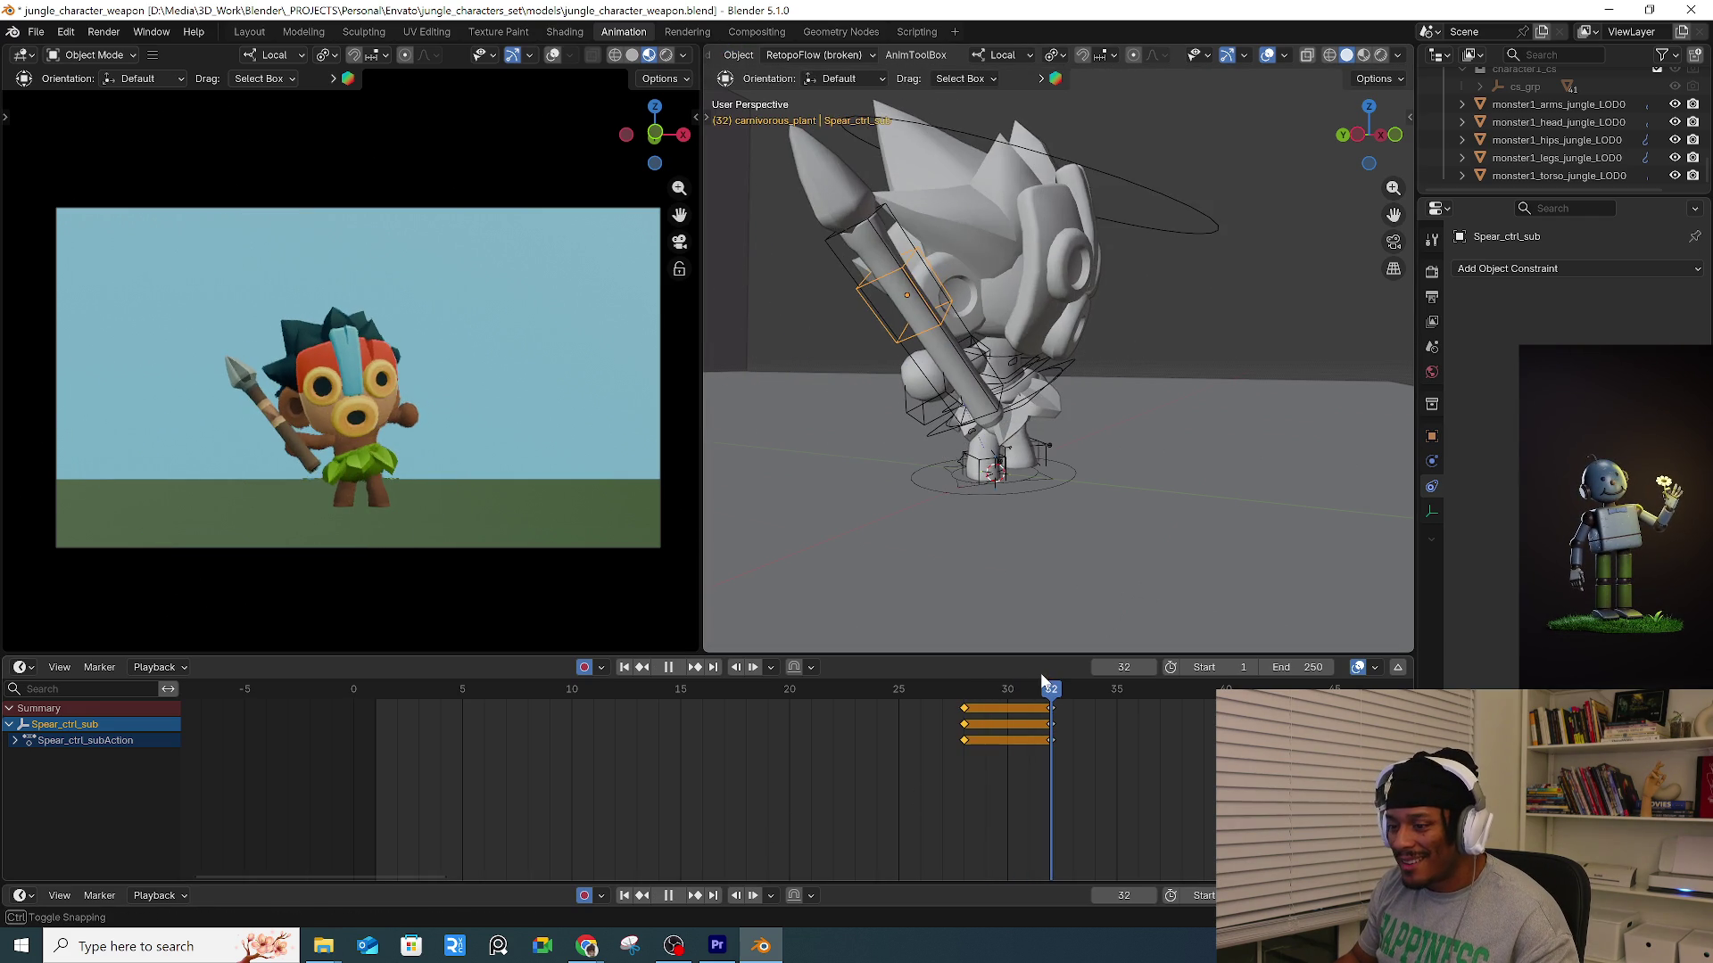
{"action": "middle_click_drag", "start_coordinate": [892, 410], "coordinate": [944, 457]}
{"action": "left_click", "coordinate": [944, 457]}
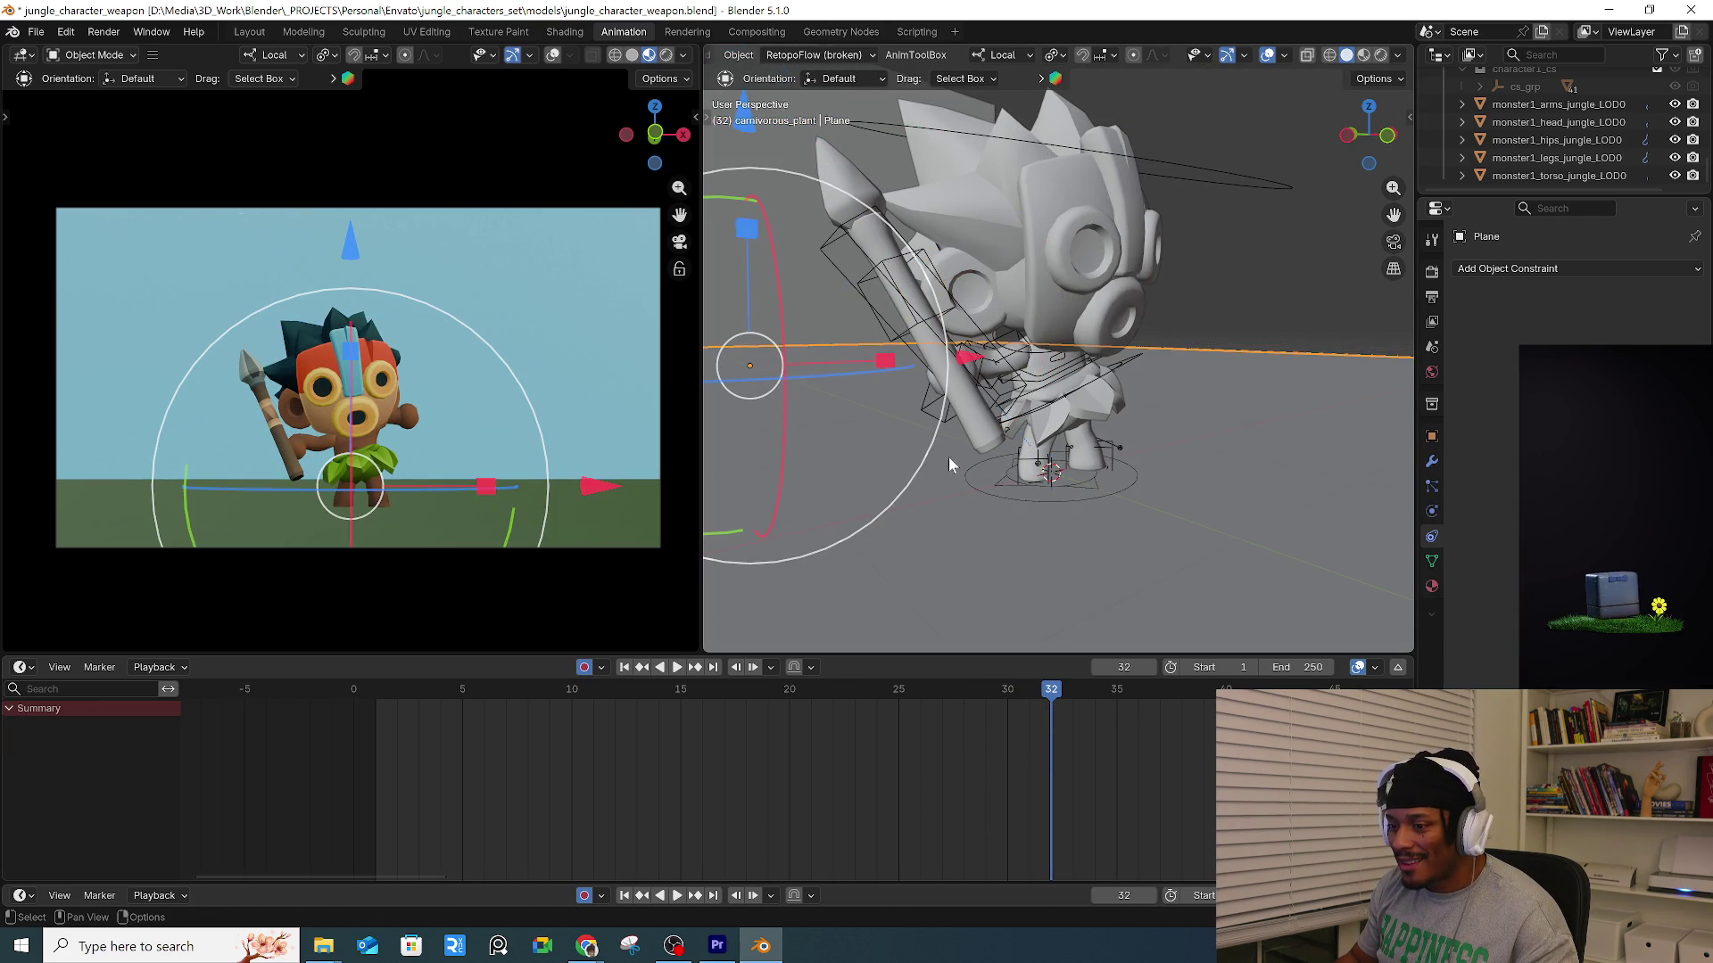
{"action": "left_click", "coordinate": [897, 303]}
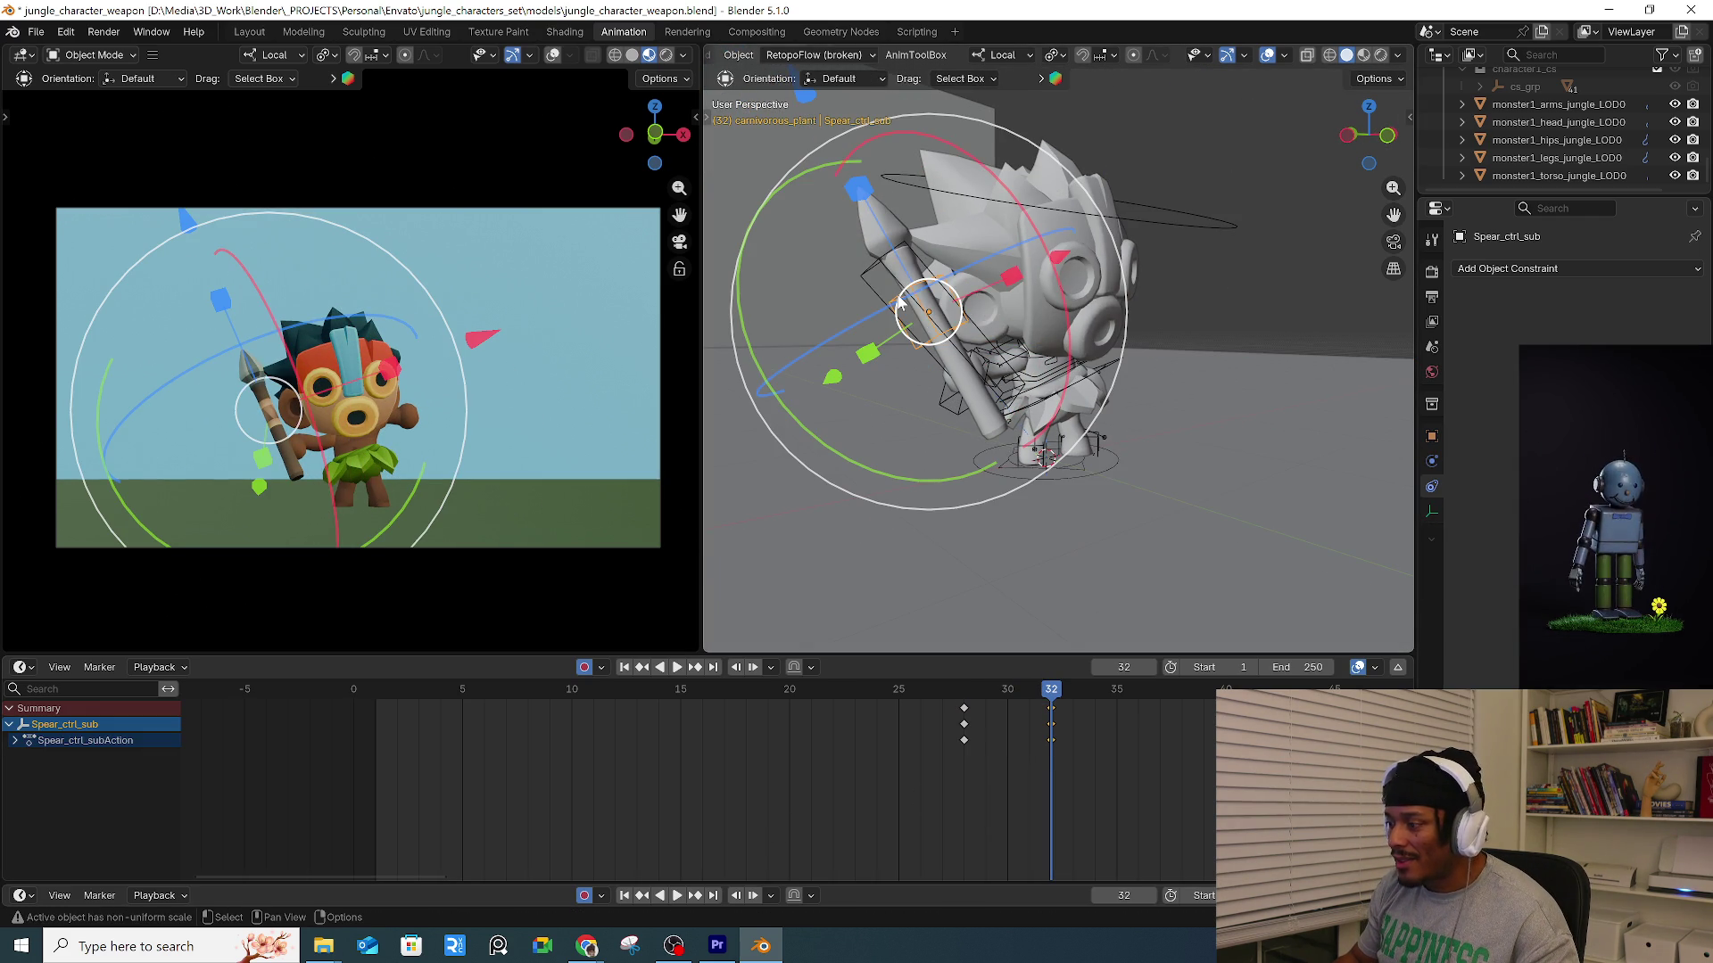
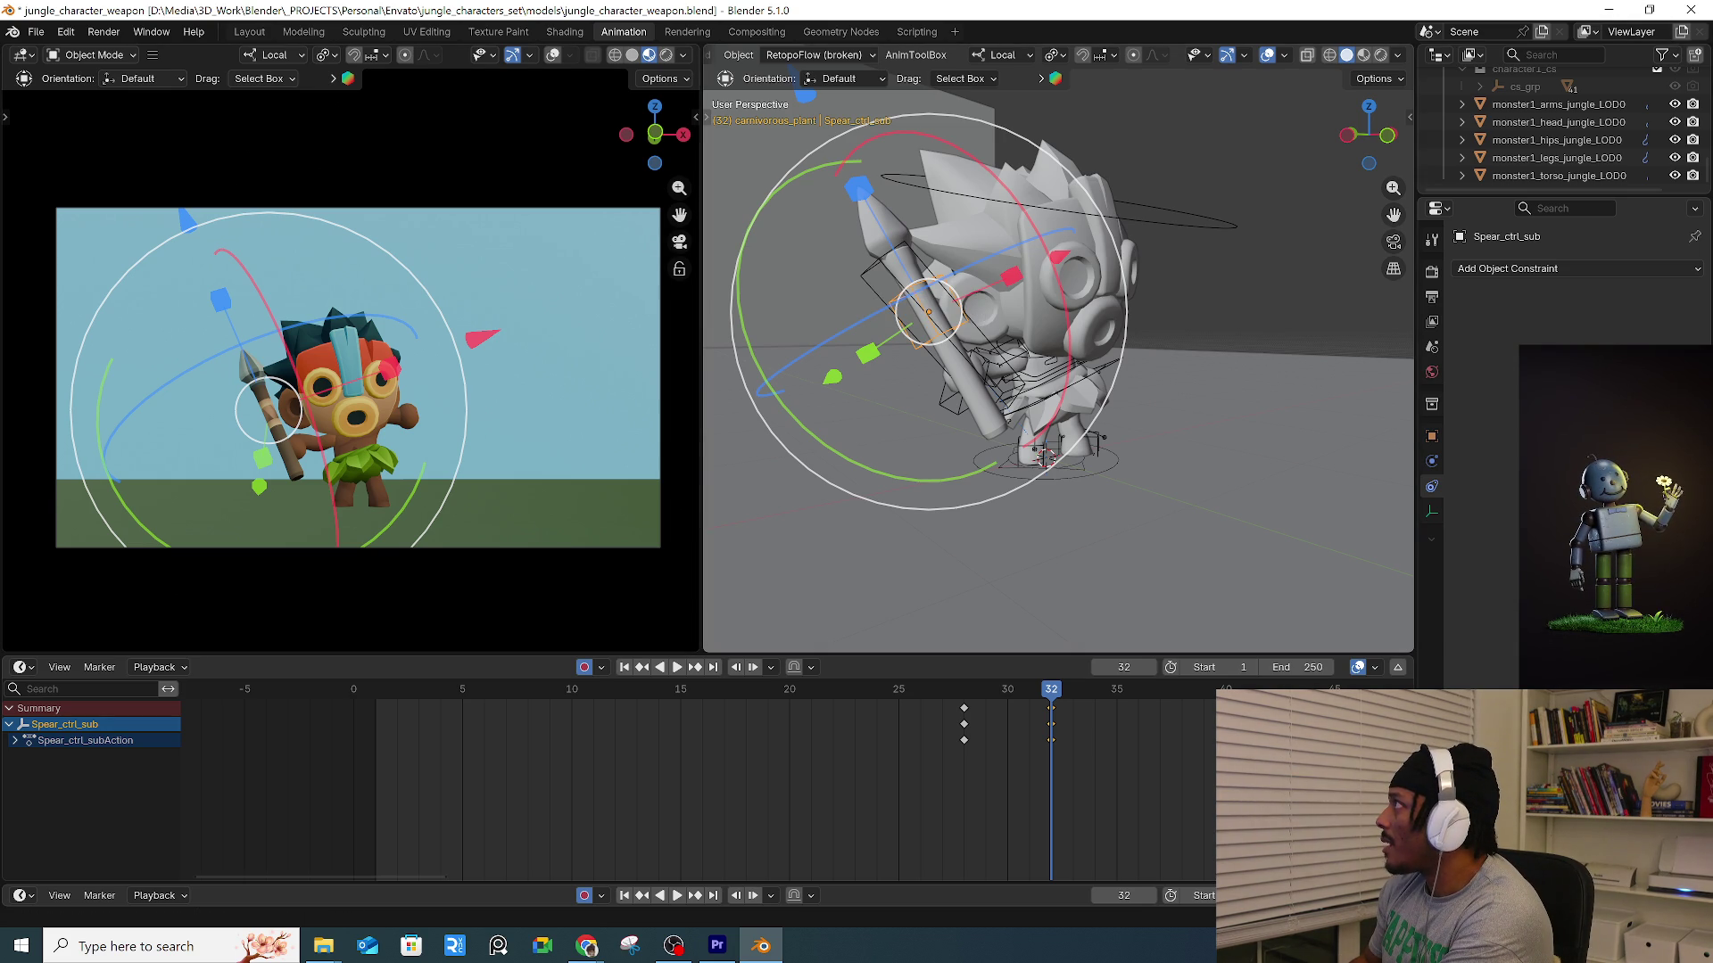
At frame 30, rotate and reposition the spear control so the spear points toward the camera.
{"action": "key", "text": "alt+Tab"}
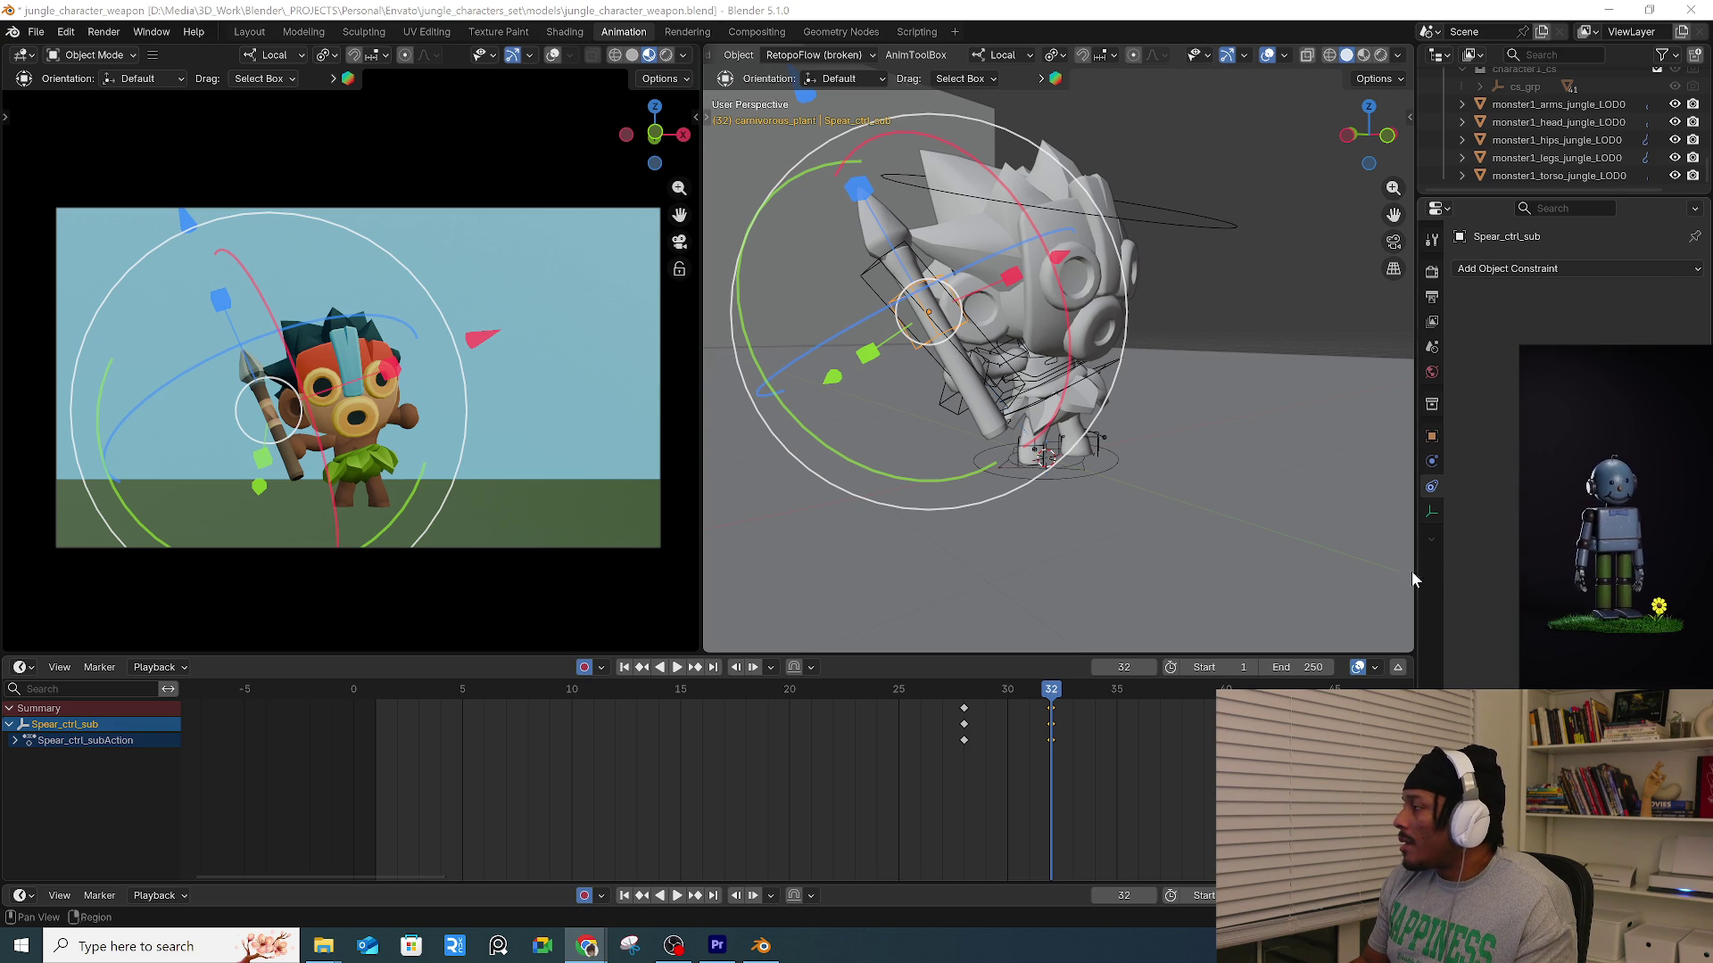
{"action": "mouse_move", "coordinate": [926, 481]}
{"action": "left_mouse_down"}
{"action": "mouse_move", "coordinate": [800, 439]}
{"action": "mouse_move", "coordinate": [756, 236]}
{"action": "left_mouse_up"}
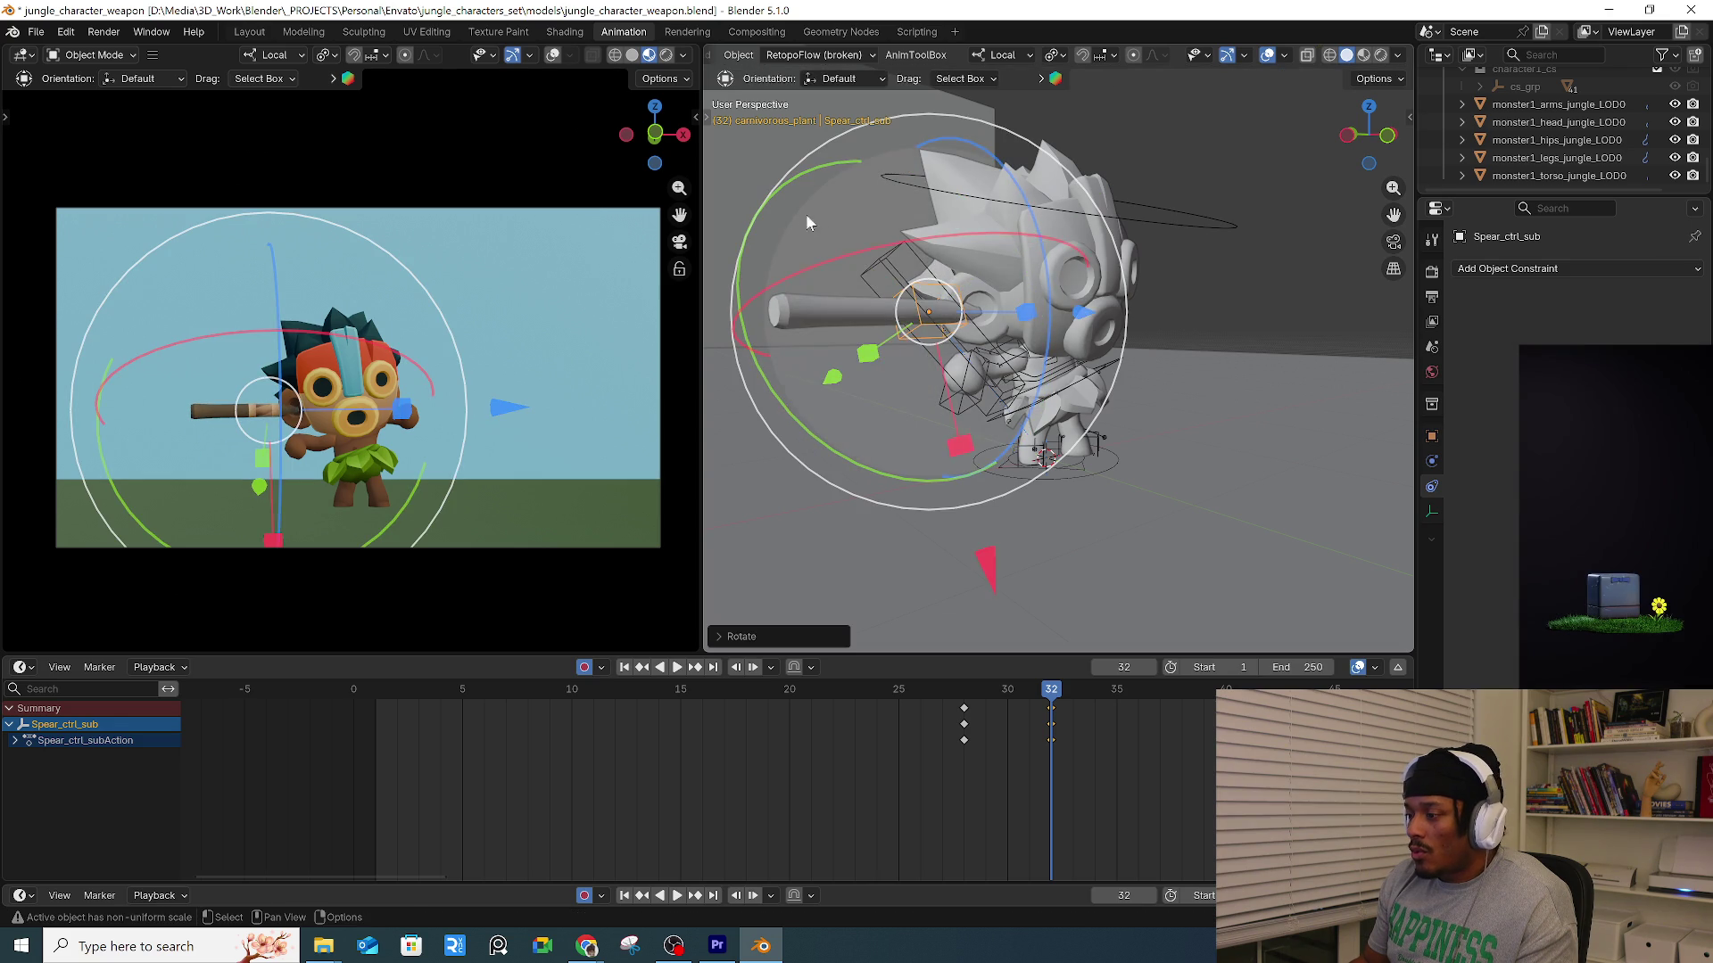
{"action": "mouse_move", "coordinate": [858, 211]}
{"action": "left_mouse_down"}
{"action": "mouse_move", "coordinate": [803, 249]}
{"action": "mouse_move", "coordinate": [934, 306]}
{"action": "left_mouse_up"}
{"action": "middle_click_drag", "start_coordinate": [934, 306], "coordinate": [981, 325]}
{"action": "key", "text": "g"}
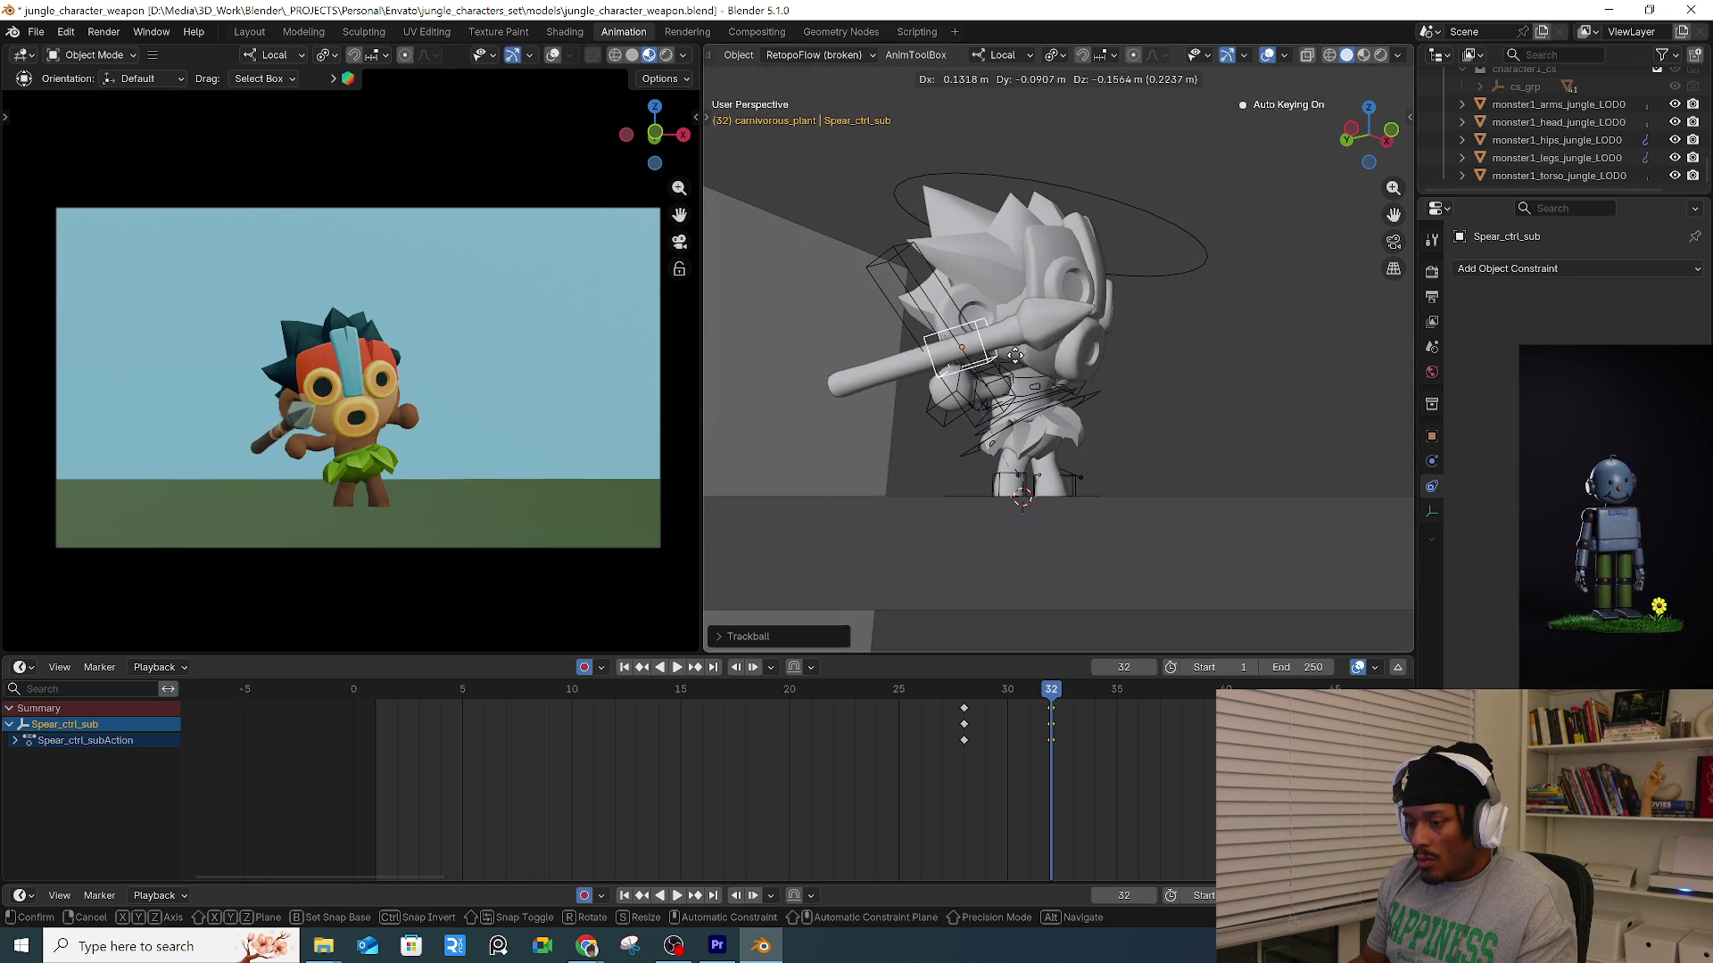
{"action": "left_click", "coordinate": [1030, 363]}
{"action": "mouse_move", "coordinate": [1035, 373]}
{"action": "middle_mouse_down"}
{"action": "mouse_move", "coordinate": [1121, 432]}
{"action": "mouse_move", "coordinate": [917, 461]}
{"action": "mouse_move", "coordinate": [1088, 430]}
{"action": "middle_mouse_up"}
{"action": "key", "text": "r"}
{"action": "key", "text": "r"}
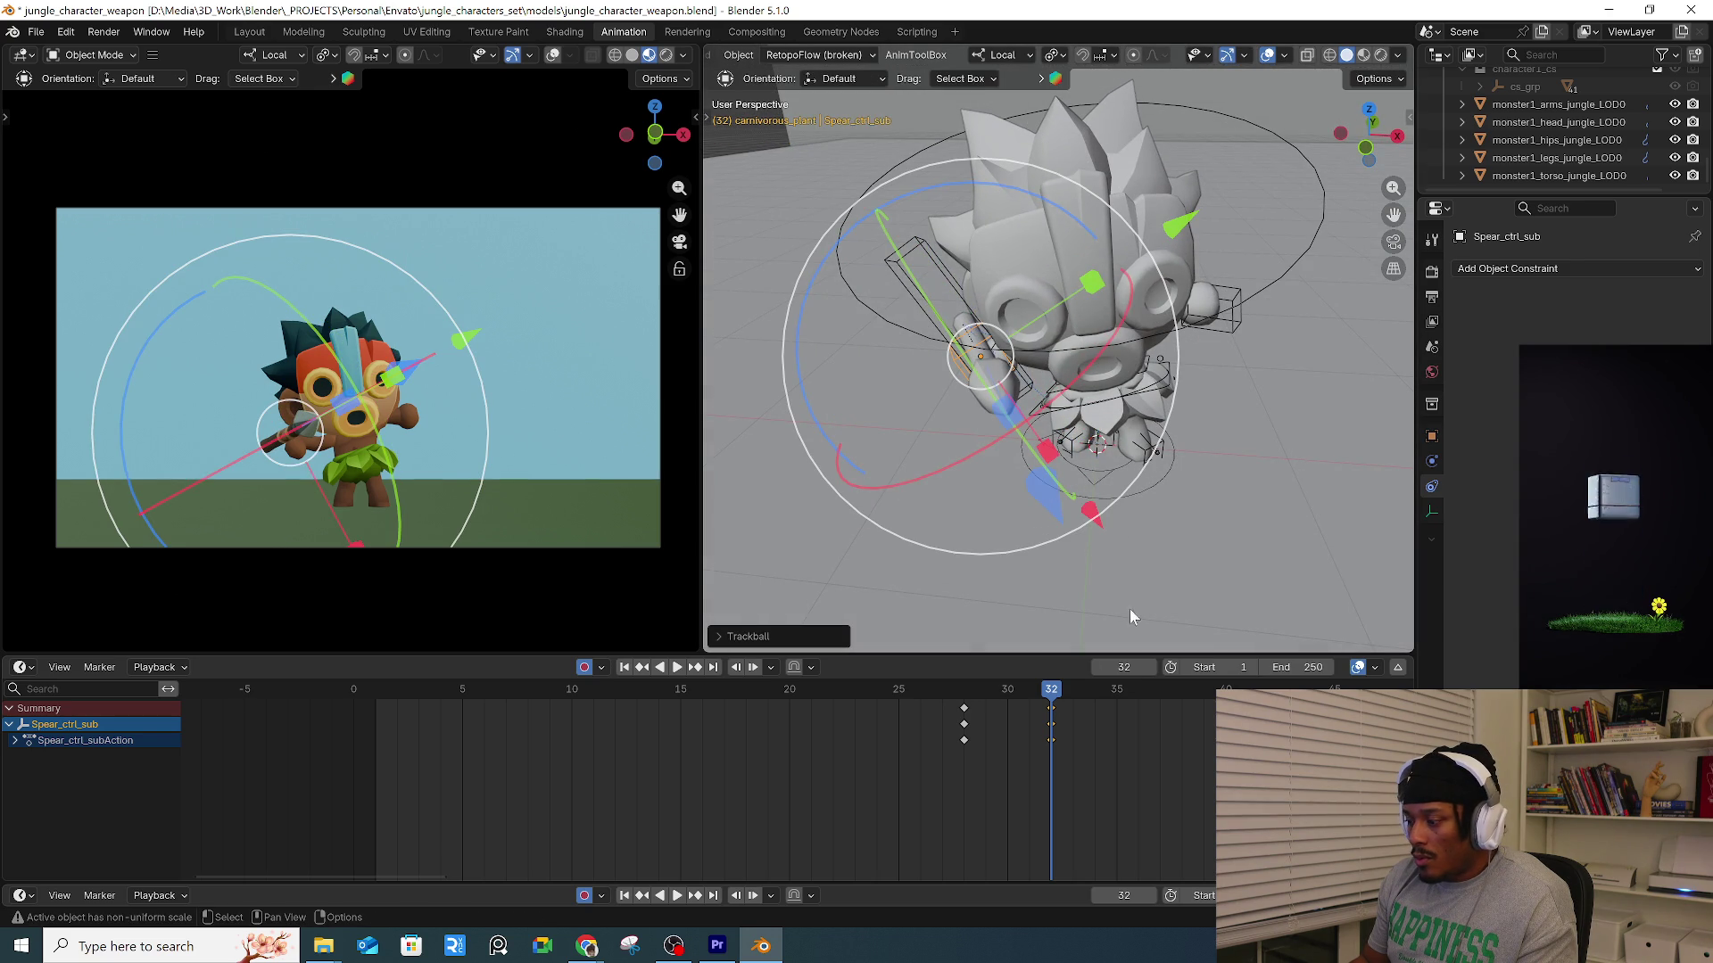
Play back the animation to review the spear, then return to frame 30.
{"action": "key", "text": "space"}
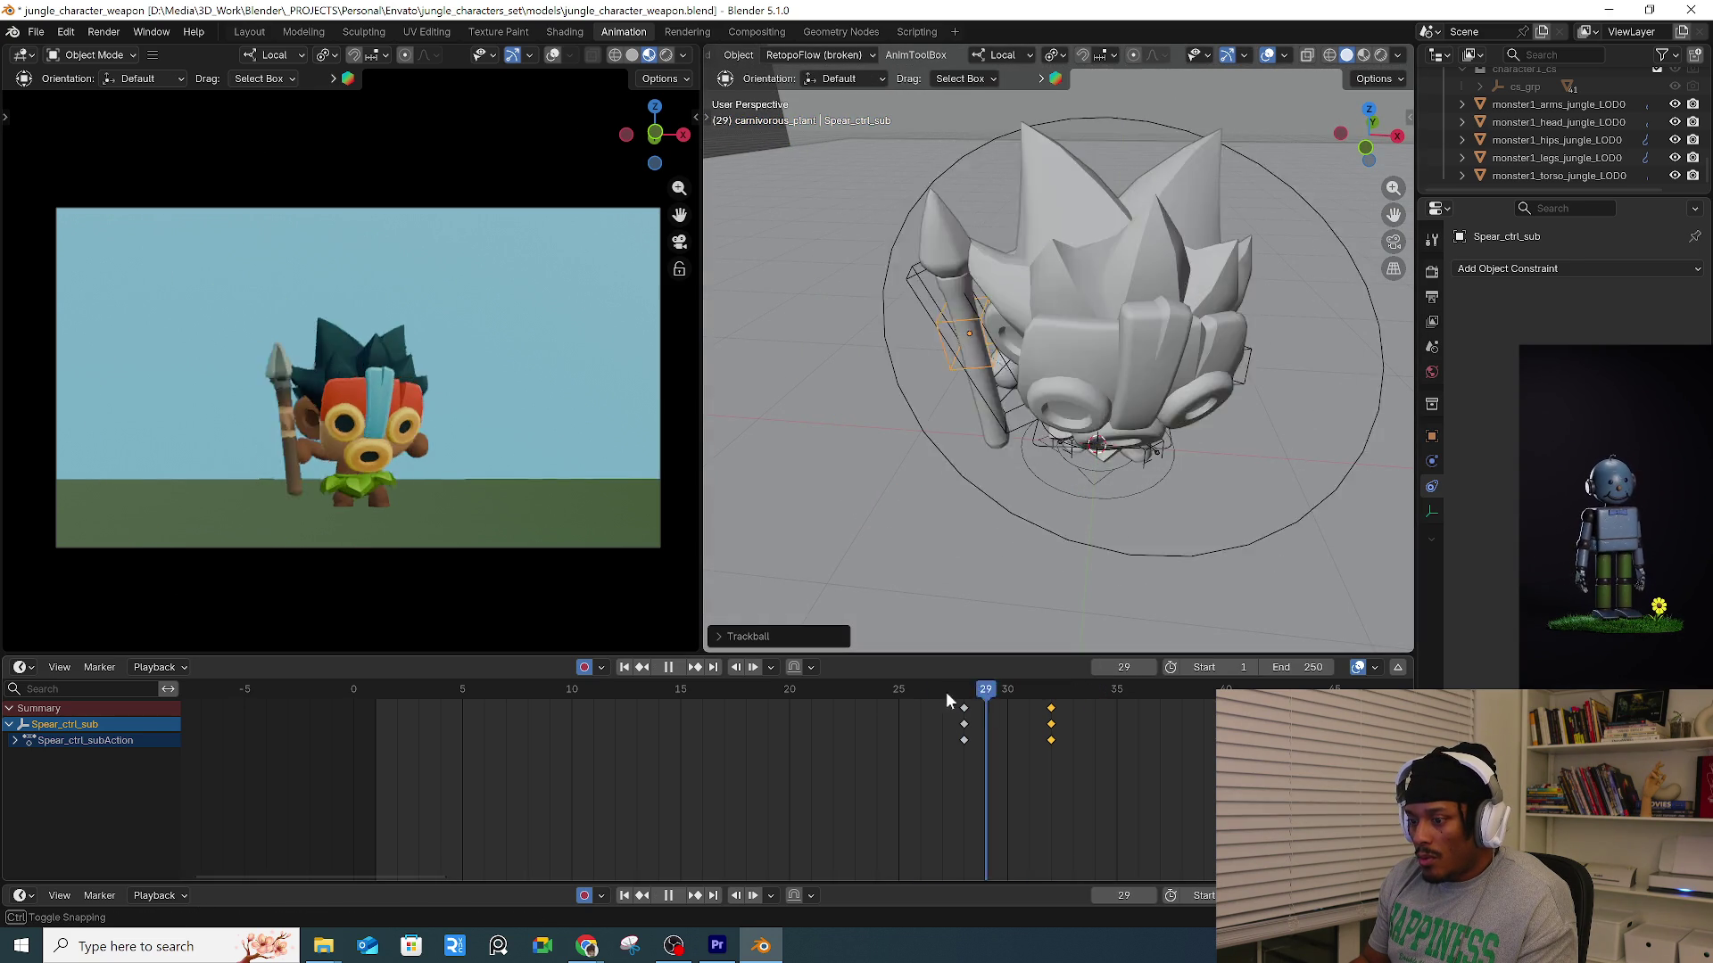
{"action": "key", "text": "space"}
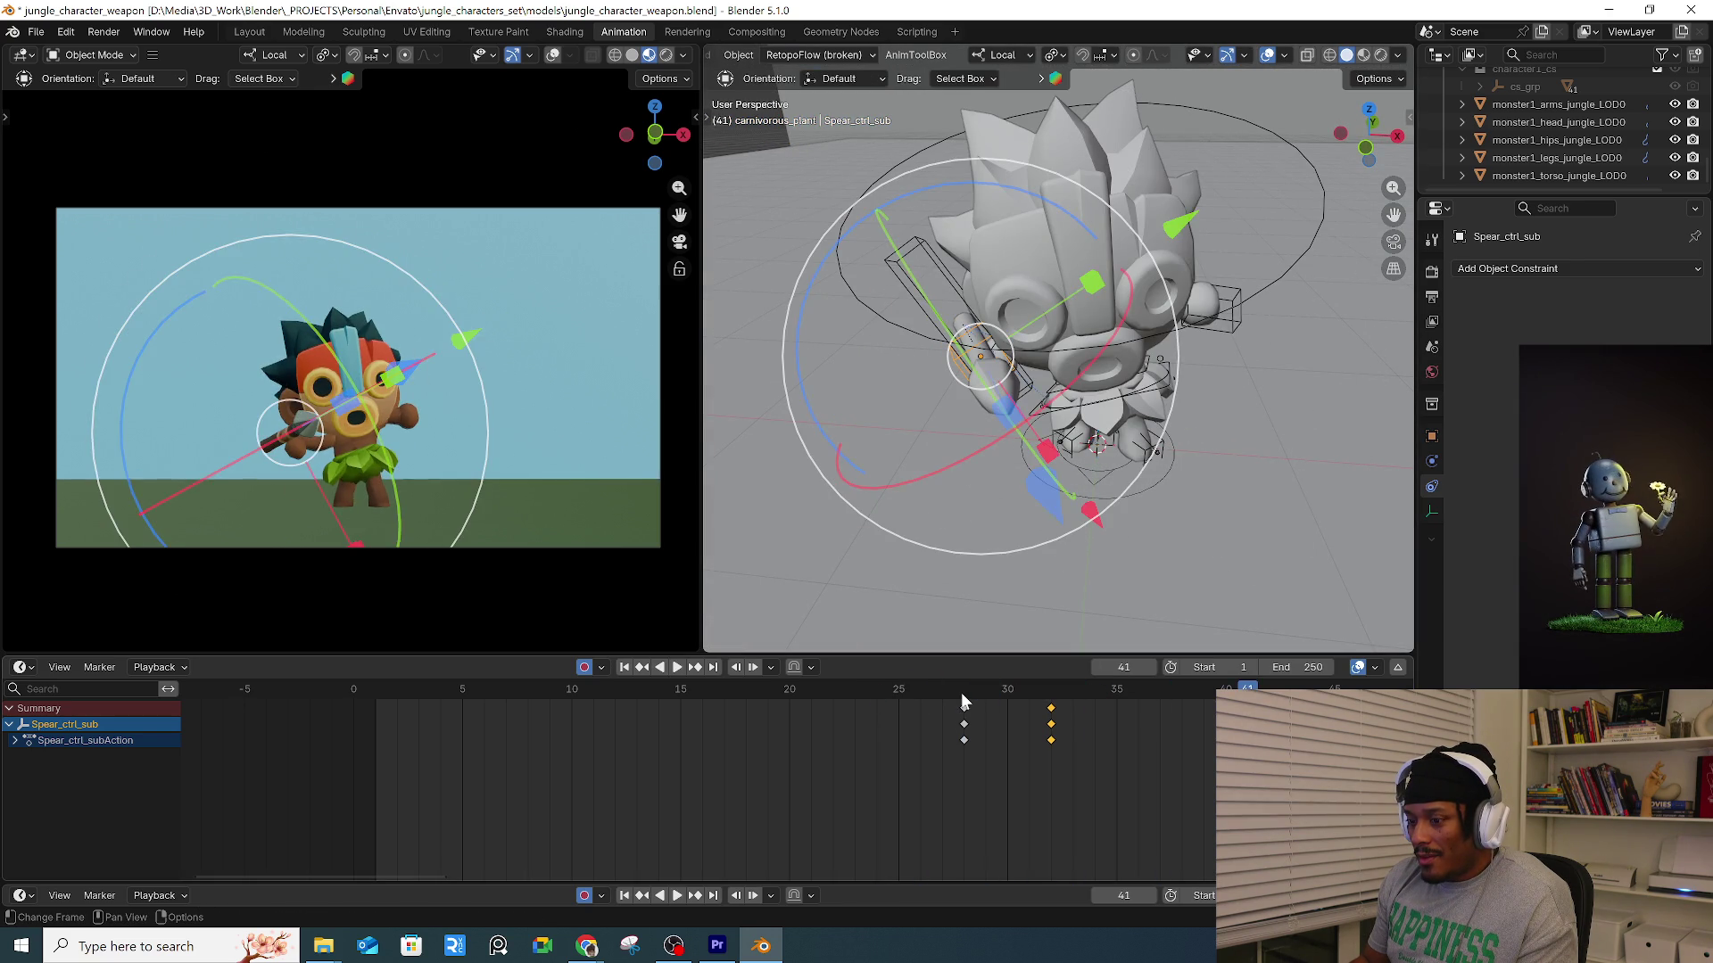
{"action": "key", "text": "space"}
{"action": "left_click", "coordinate": [960, 697]}
{"action": "left_click_drag", "start_coordinate": [960, 699], "coordinate": [1002, 694]}
Shift the spear control along Y and rotate it around X so it stands upright.
{"action": "key", "text": "space"}
{"action": "key", "text": "g"}
{"action": "key", "text": "y"}
{"action": "left_click", "coordinate": [1040, 272]}
{"action": "middle_click_drag", "start_coordinate": [1056, 266], "coordinate": [983, 255]}
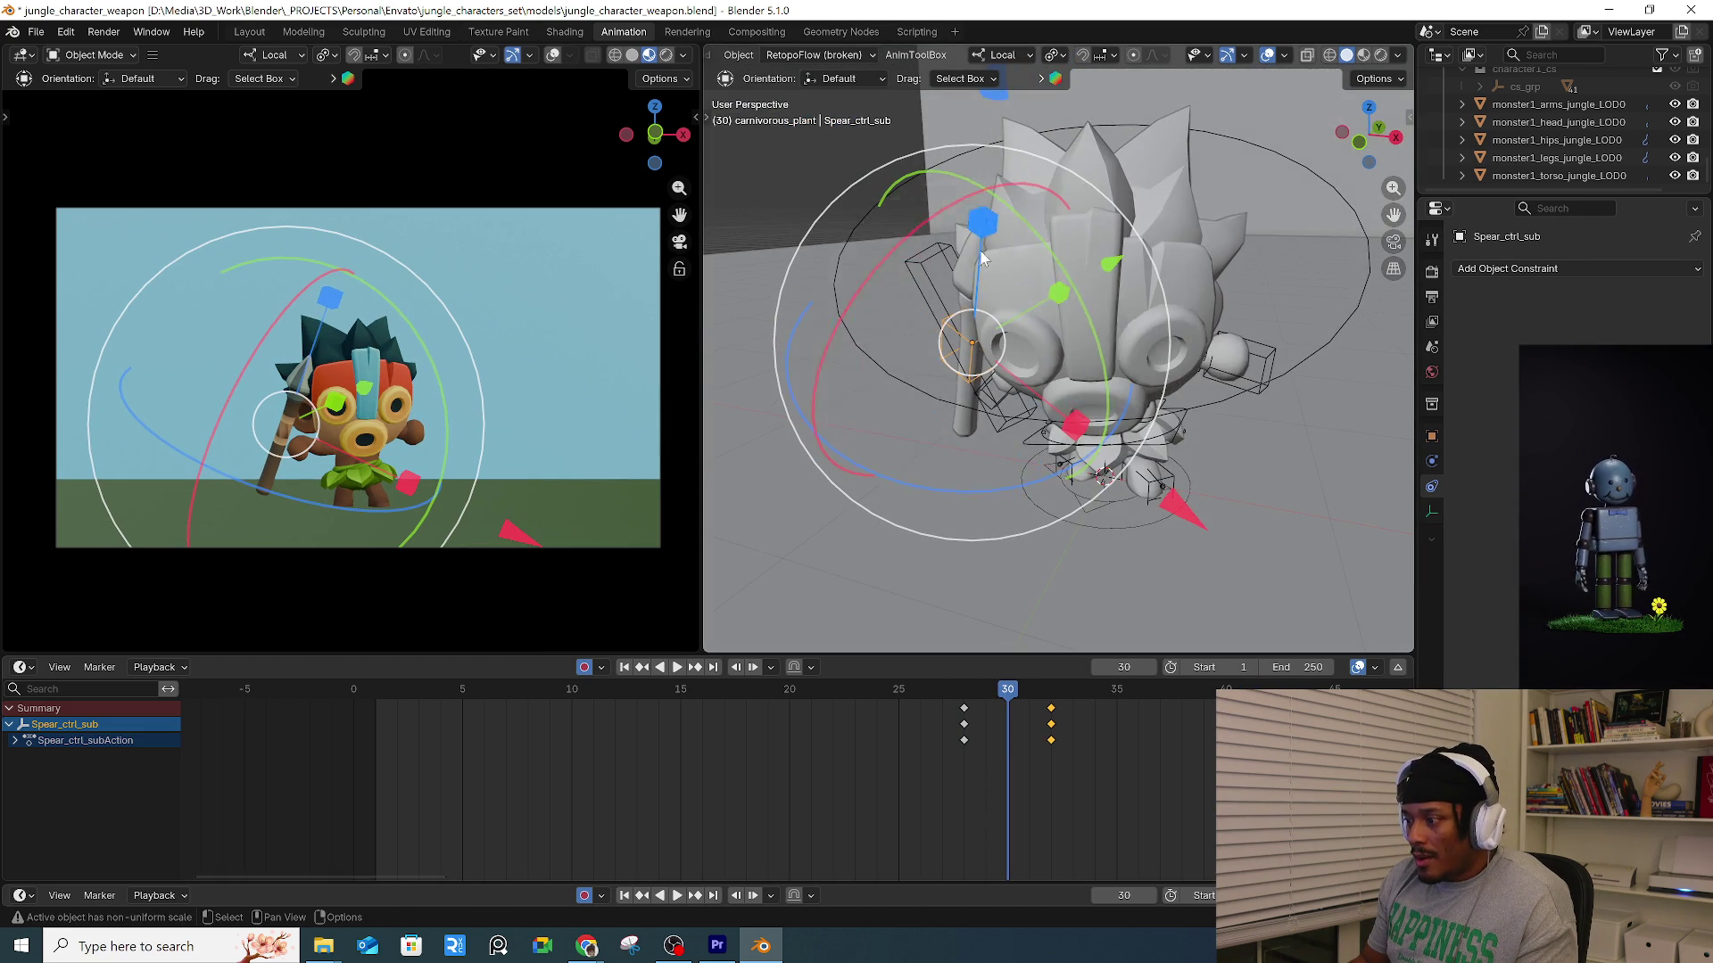
{"action": "left_click_drag", "start_coordinate": [939, 220], "coordinate": [879, 260]}
{"action": "mouse_move", "coordinate": [880, 260]}
{"action": "middle_mouse_down"}
{"action": "mouse_move", "coordinate": [1039, 326]}
{"action": "mouse_move", "coordinate": [1026, 357]}
{"action": "middle_mouse_up"}
{"action": "scroll", "coordinate": [1026, 356], "scroll_direction": "up", "scroll_amount": 3}
{"action": "left_click", "coordinate": [1020, 385]}
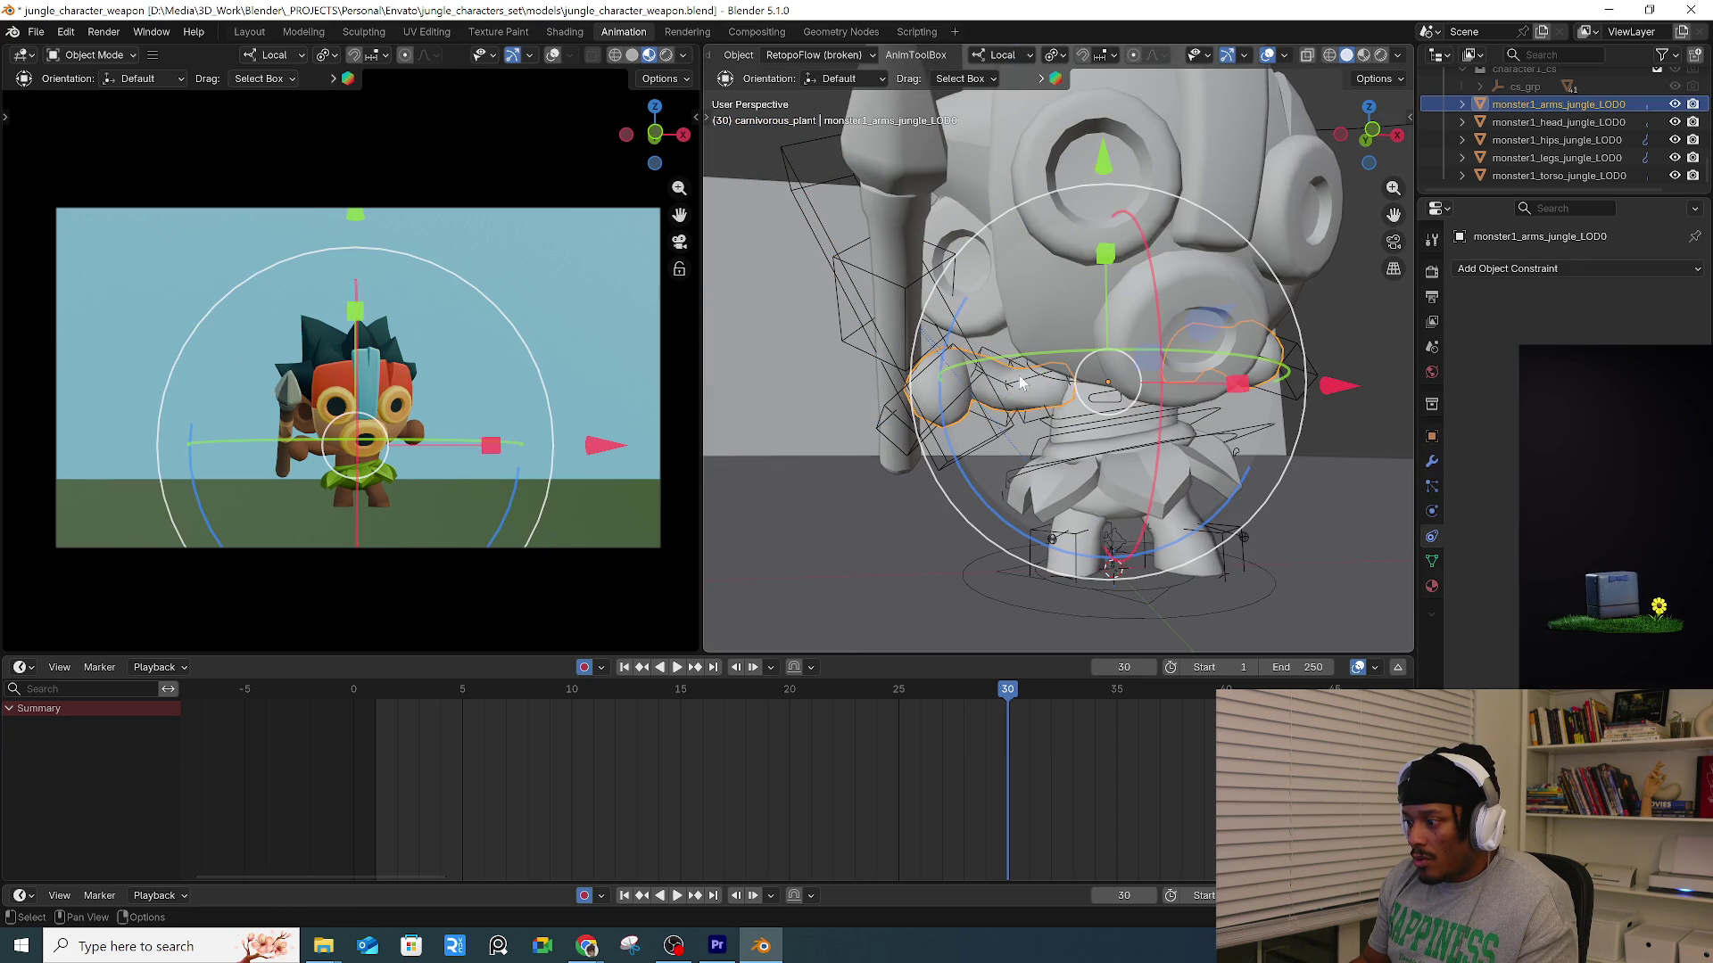
Put the character's rig into Pose Mode and inspect the arm bone keys at frame 32.
{"action": "left_click", "coordinate": [1020, 382]}
{"action": "left_click", "coordinate": [1019, 380]}
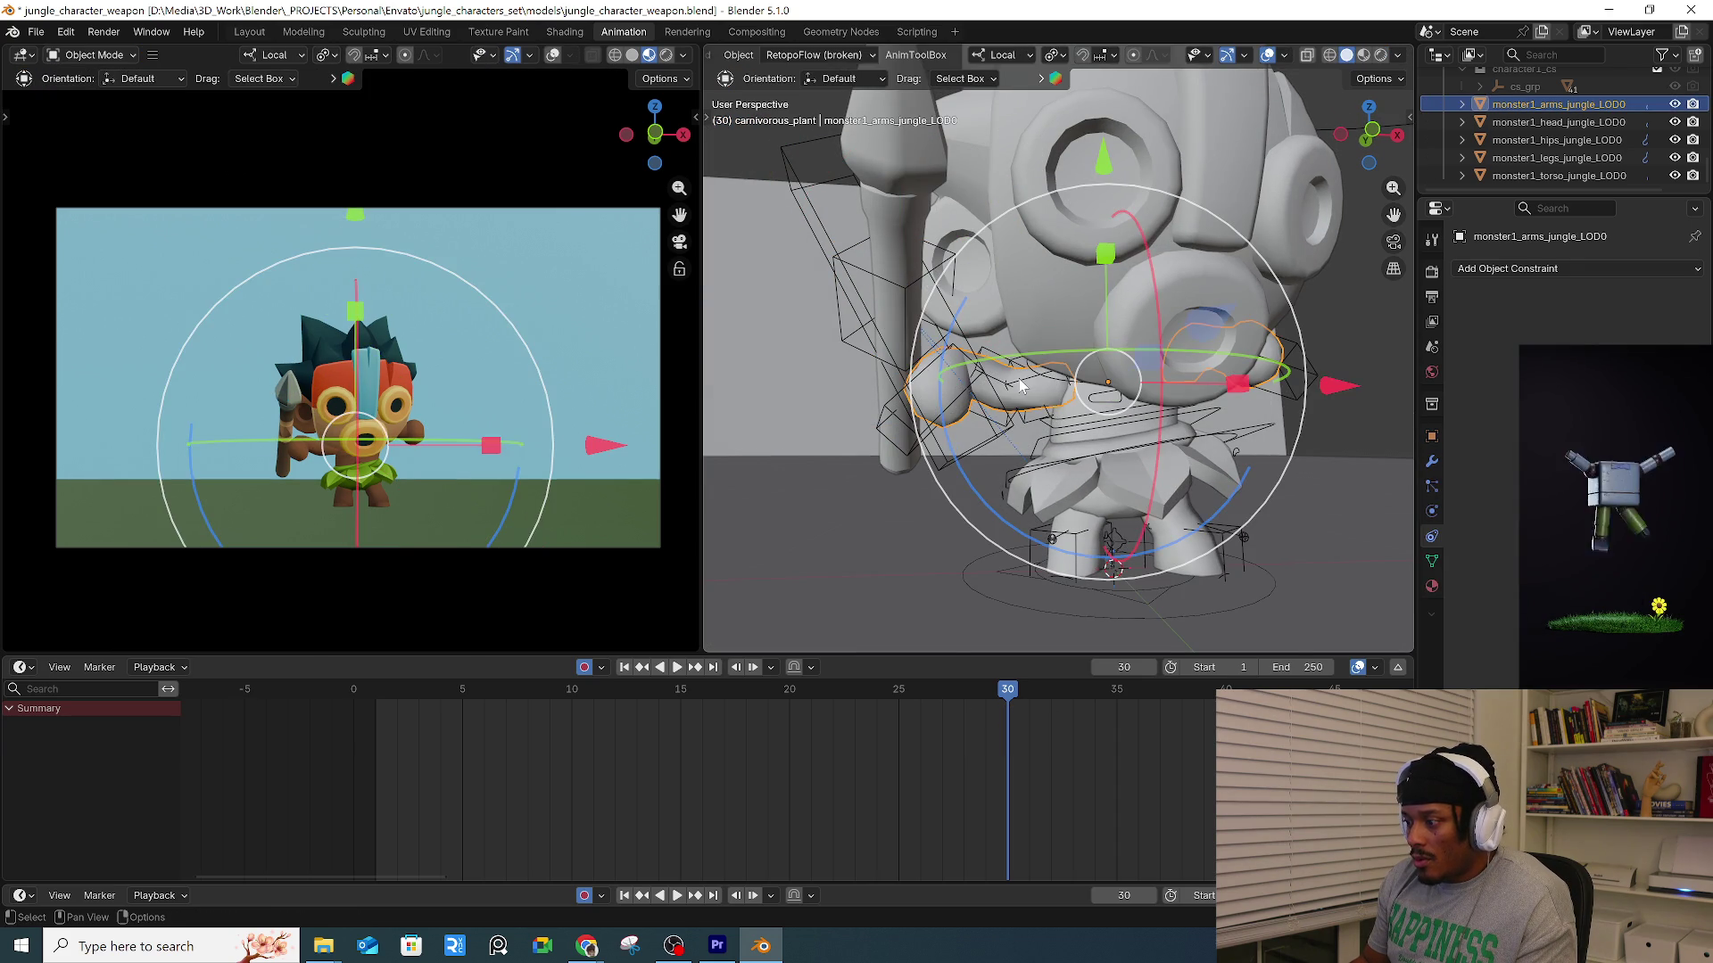
{"action": "left_click", "coordinate": [1019, 378]}
{"action": "key", "text": "ctrl+Tab"}
{"action": "left_click", "coordinate": [1187, 409]}
{"action": "left_click", "coordinate": [1071, 401]}
{"action": "middle_click_drag", "start_coordinate": [1070, 402], "coordinate": [1089, 396]}
{"action": "left_click", "coordinate": [1117, 578]}
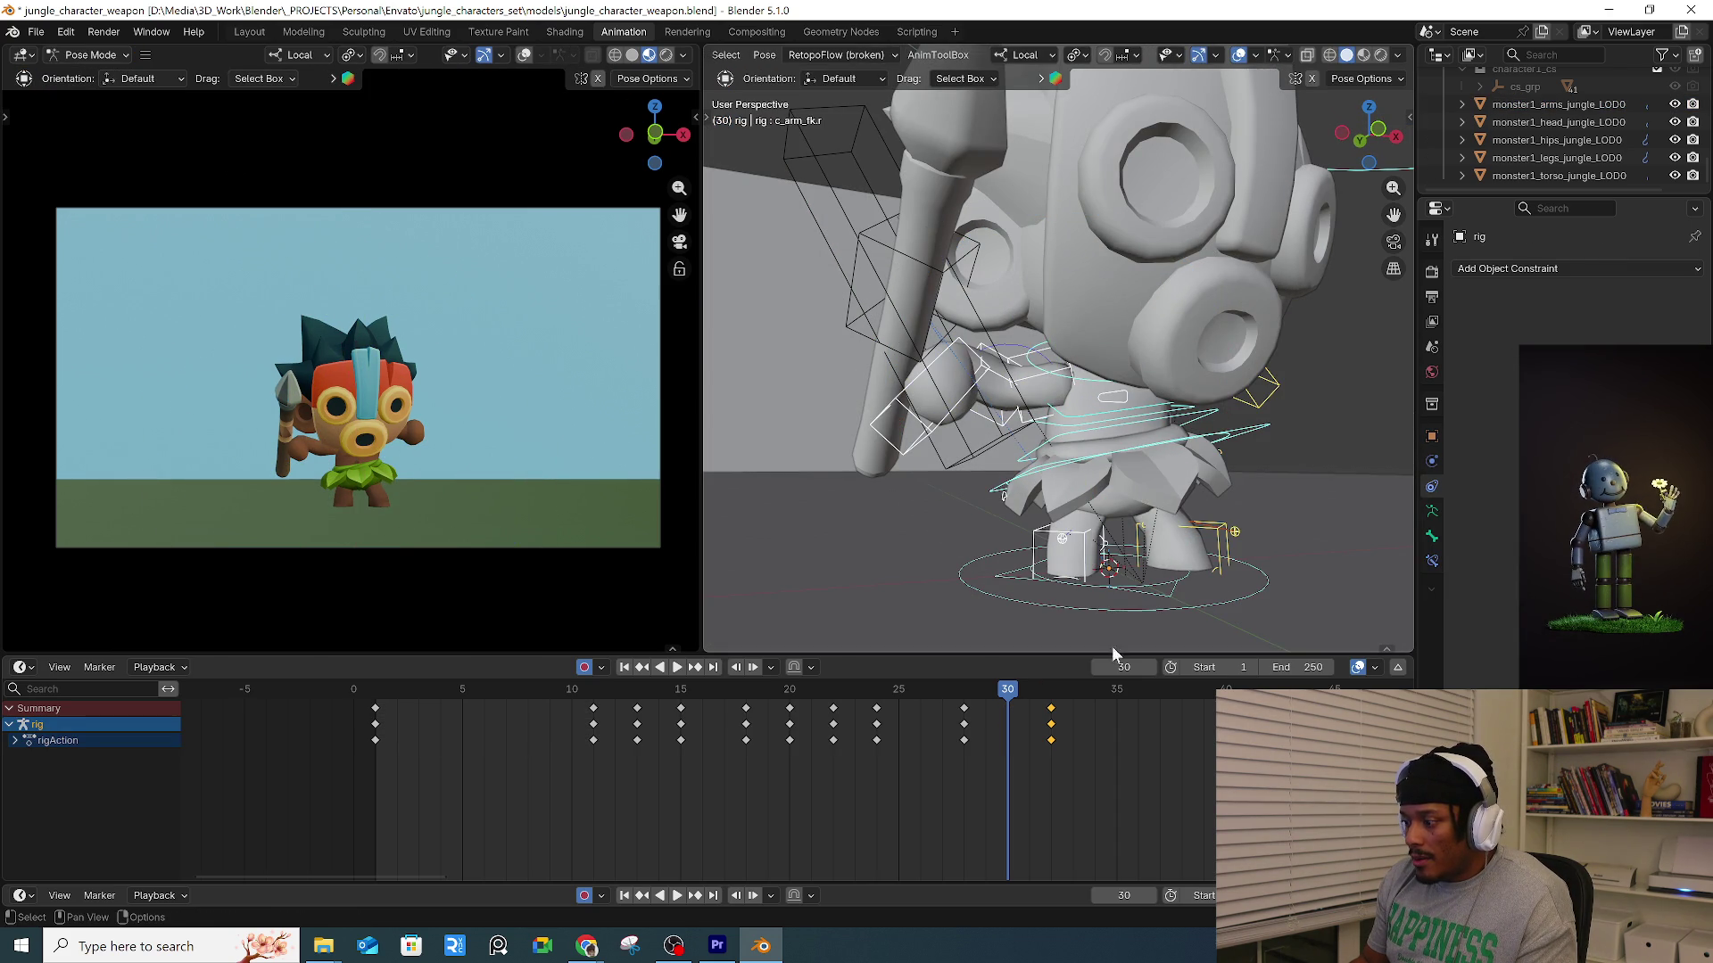
{"action": "left_click", "coordinate": [1057, 695]}
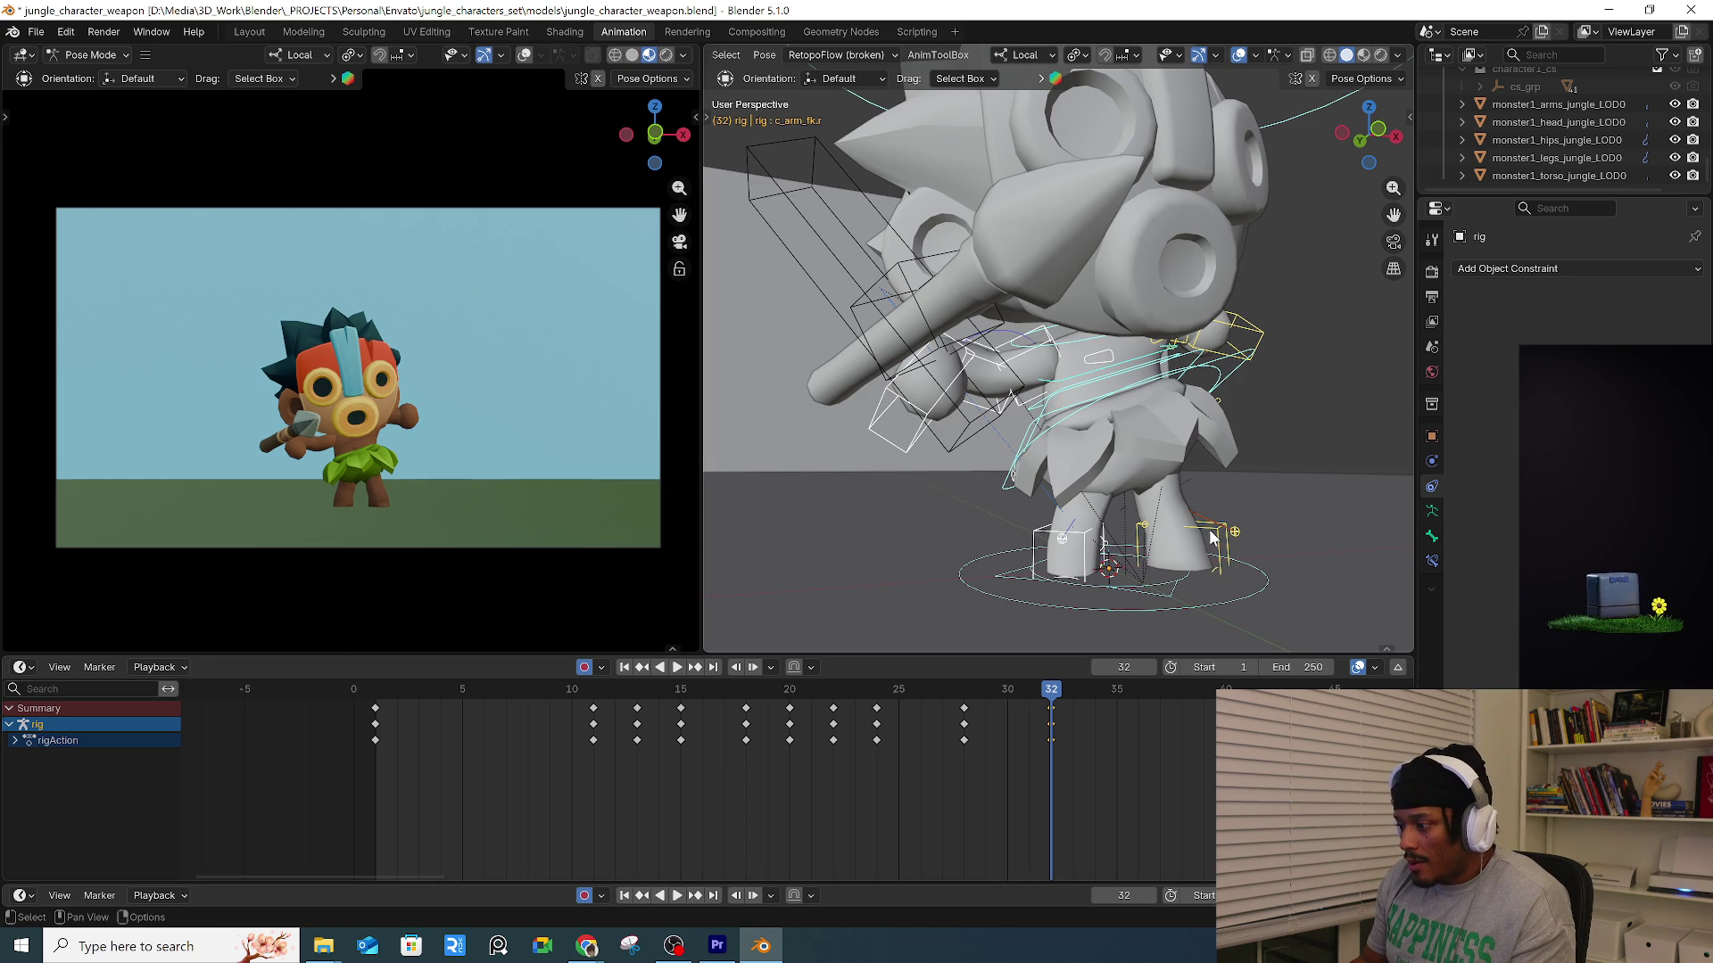
At frame 30, rotate the right hand bone c_hand_fk.r to angle the spear.
{"action": "left_click", "coordinate": [990, 368]}
{"action": "left_click", "coordinate": [1008, 693]}
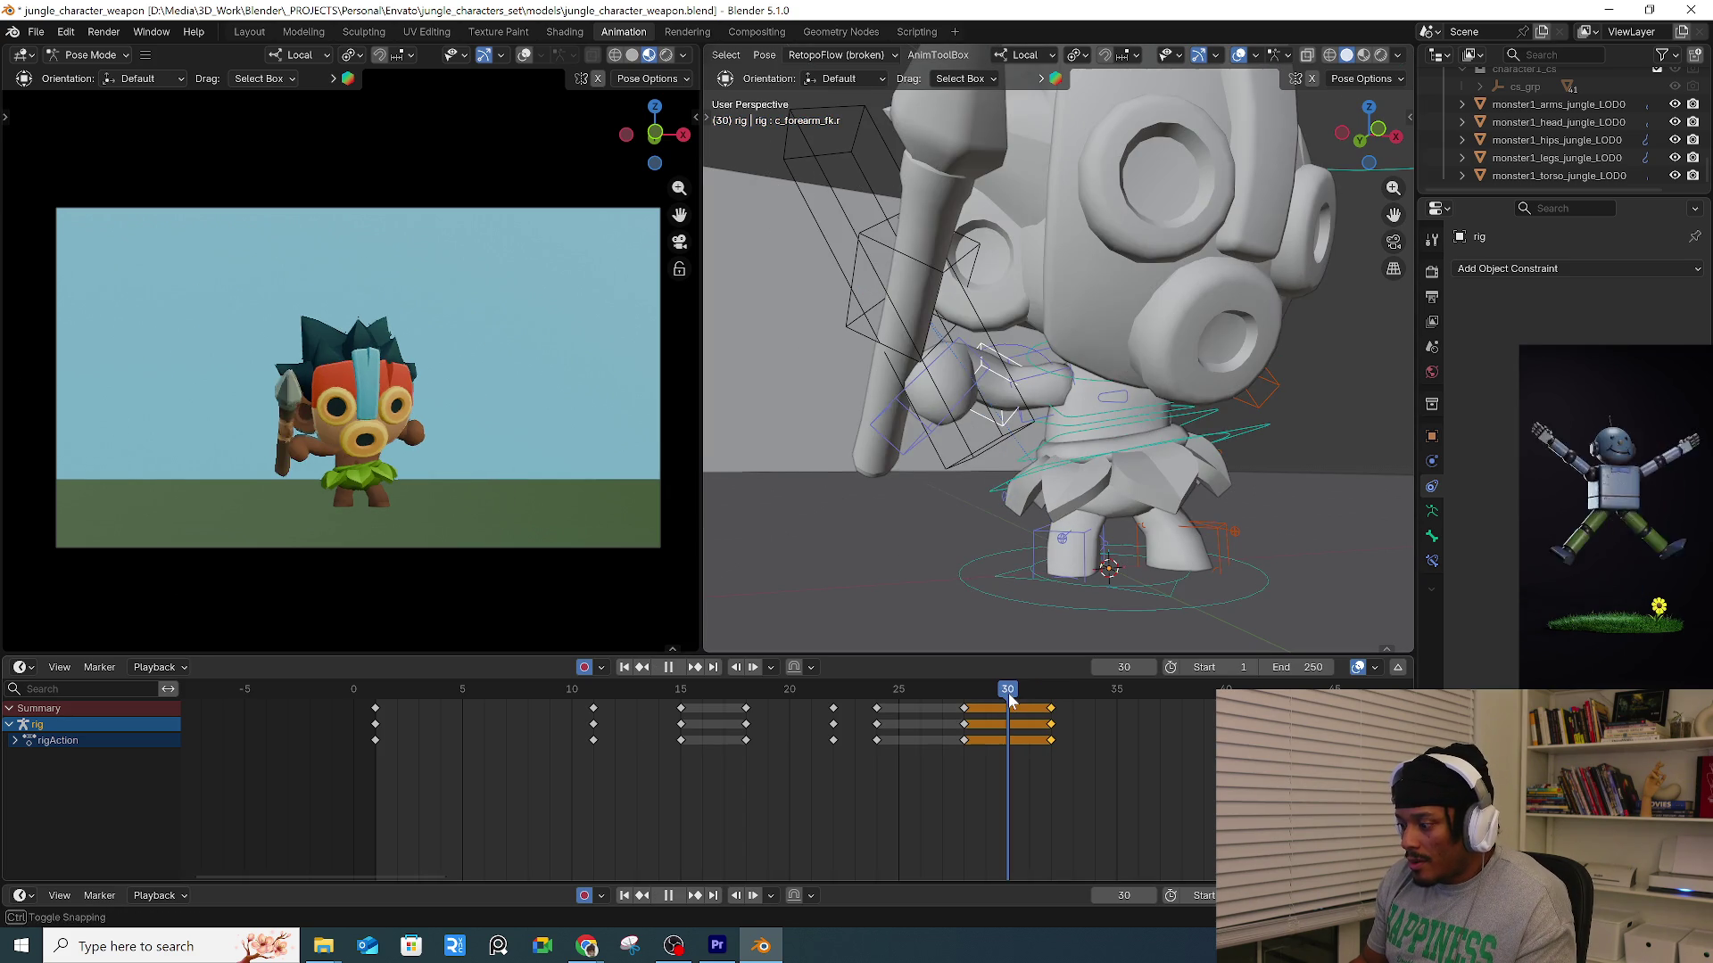
{"action": "left_click", "coordinate": [949, 308]}
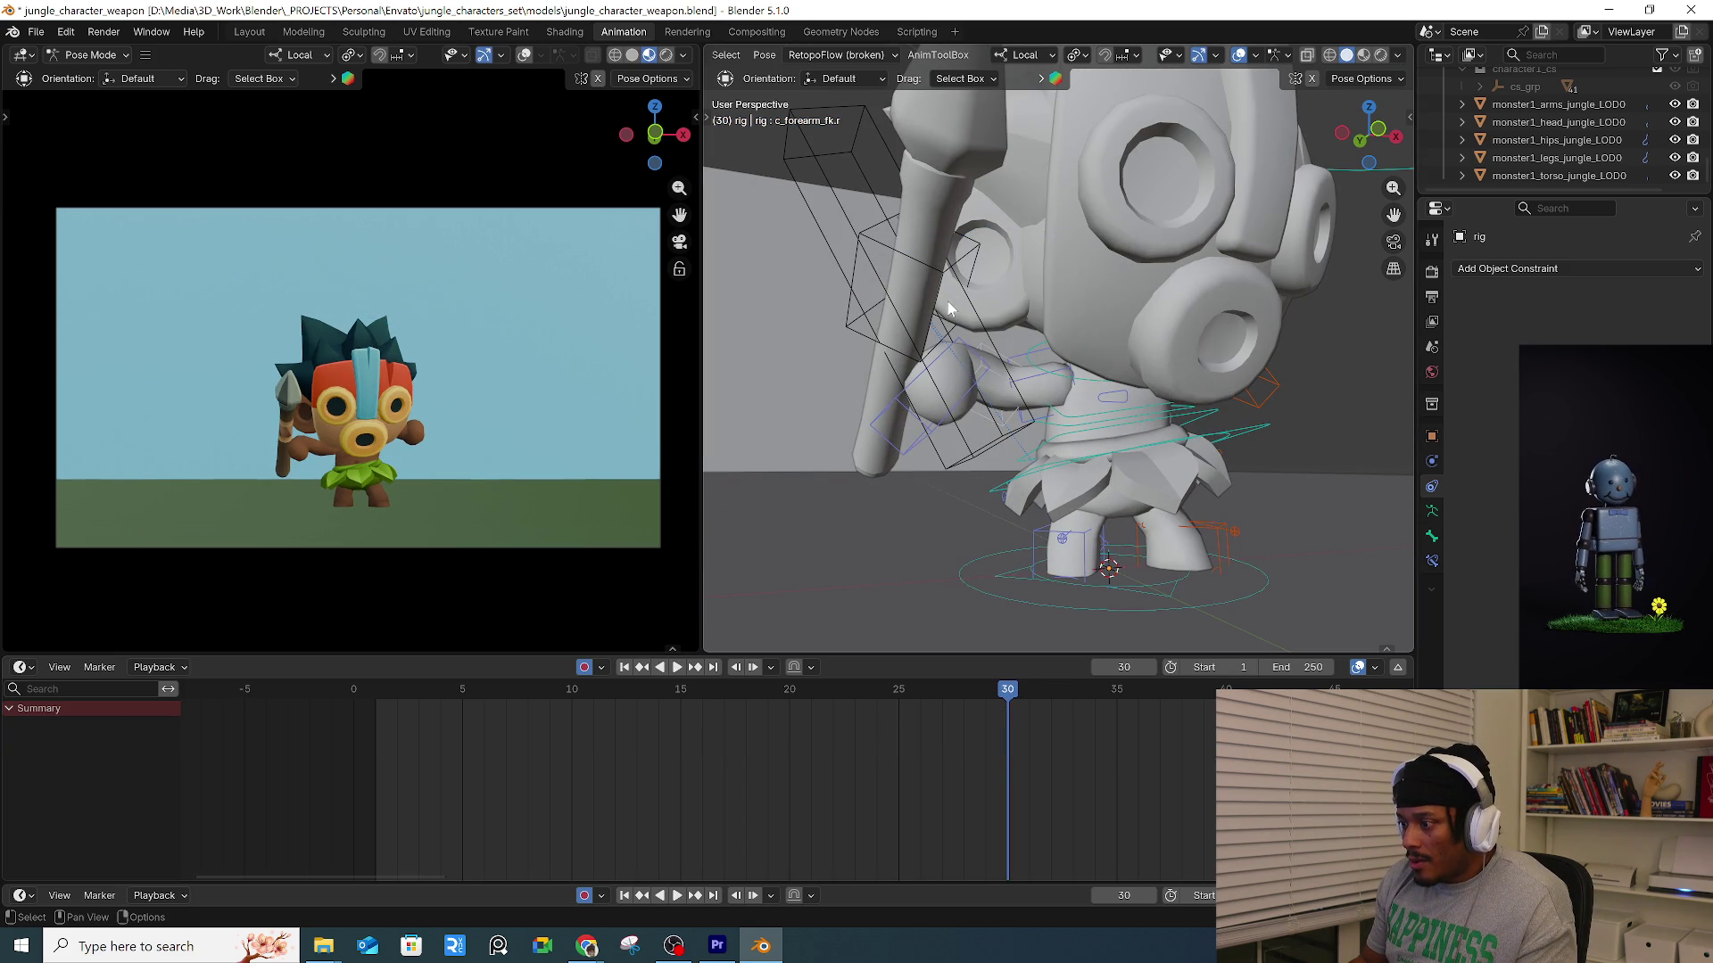
{"action": "left_click", "coordinate": [963, 355]}
{"action": "key", "text": "r"}
{"action": "key", "text": "r"}
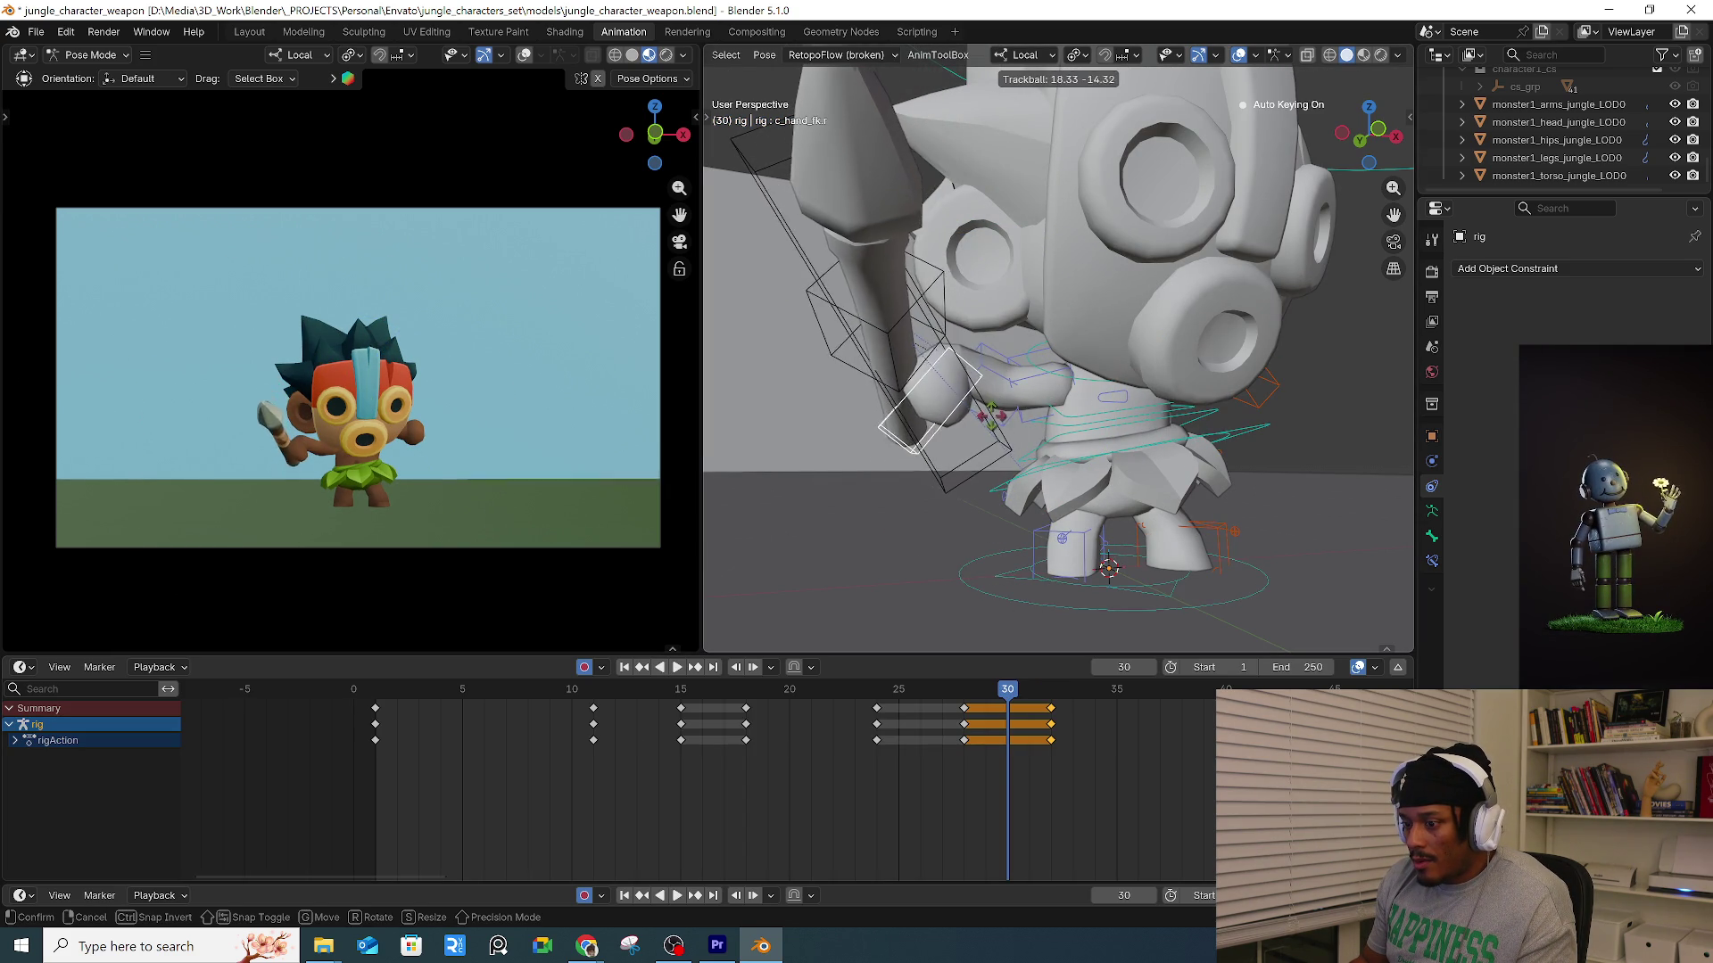
{"action": "left_click", "coordinate": [997, 399]}
{"action": "mouse_move", "coordinate": [1011, 509]}
{"action": "left_mouse_down"}
{"action": "mouse_move", "coordinate": [973, 536]}
{"action": "mouse_move", "coordinate": [844, 486]}
{"action": "left_mouse_up"}
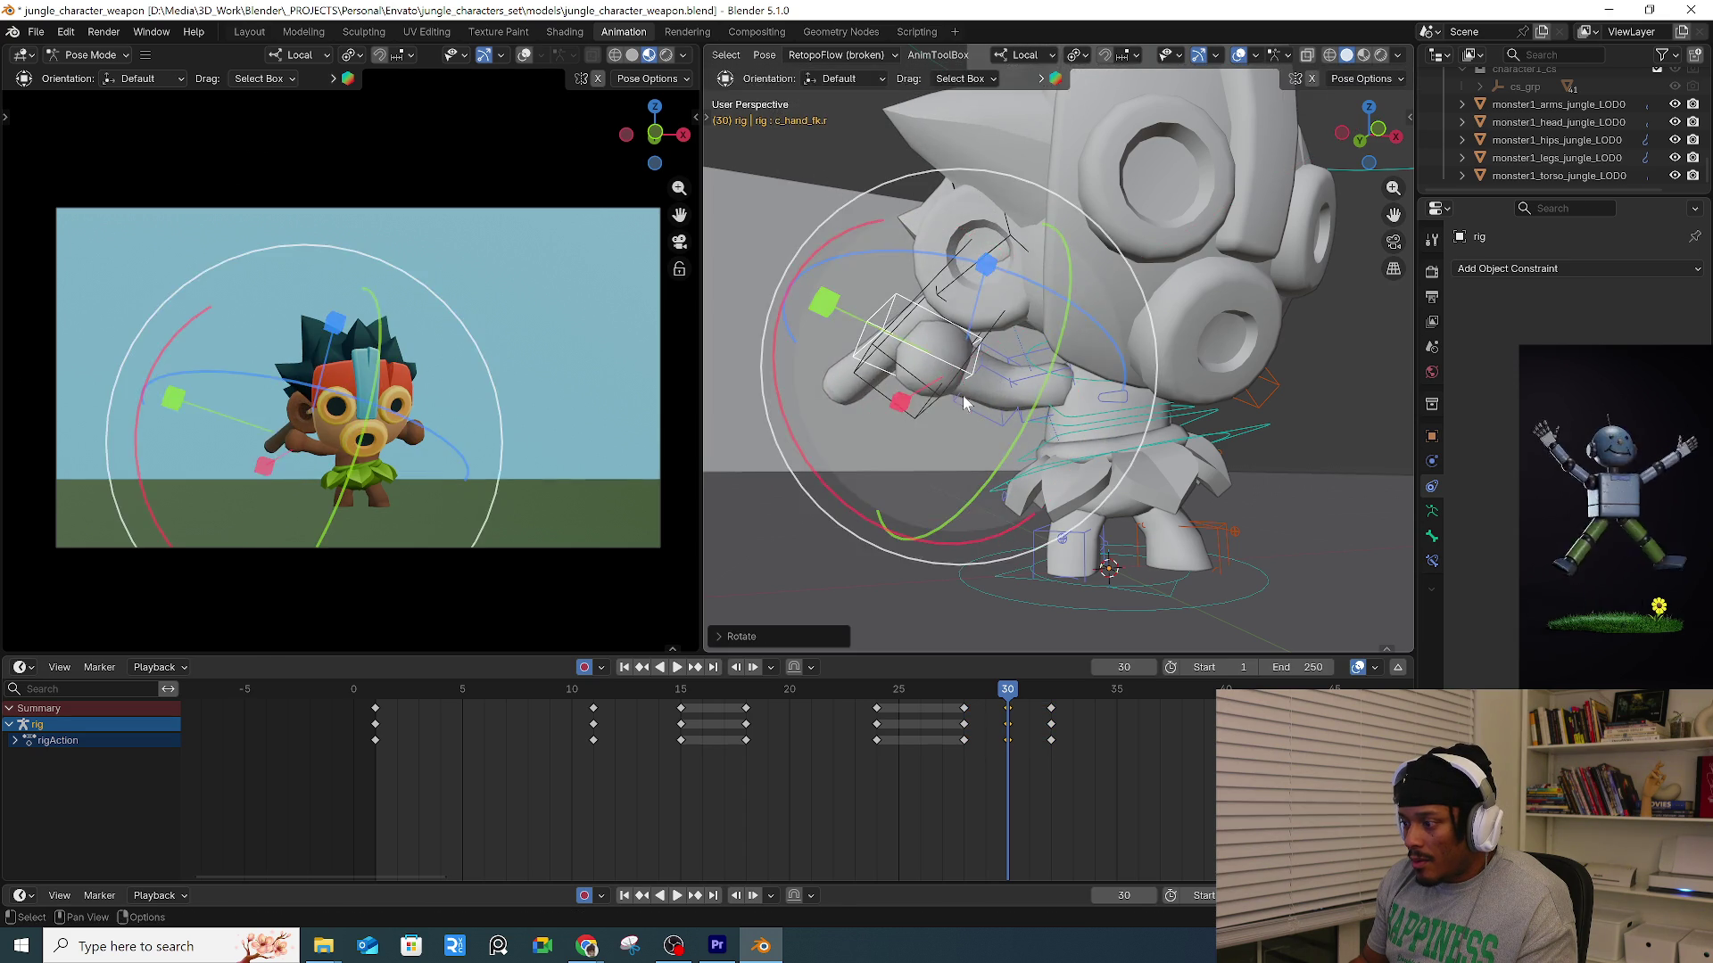
{"action": "key", "text": "r"}
{"action": "key", "text": "r"}
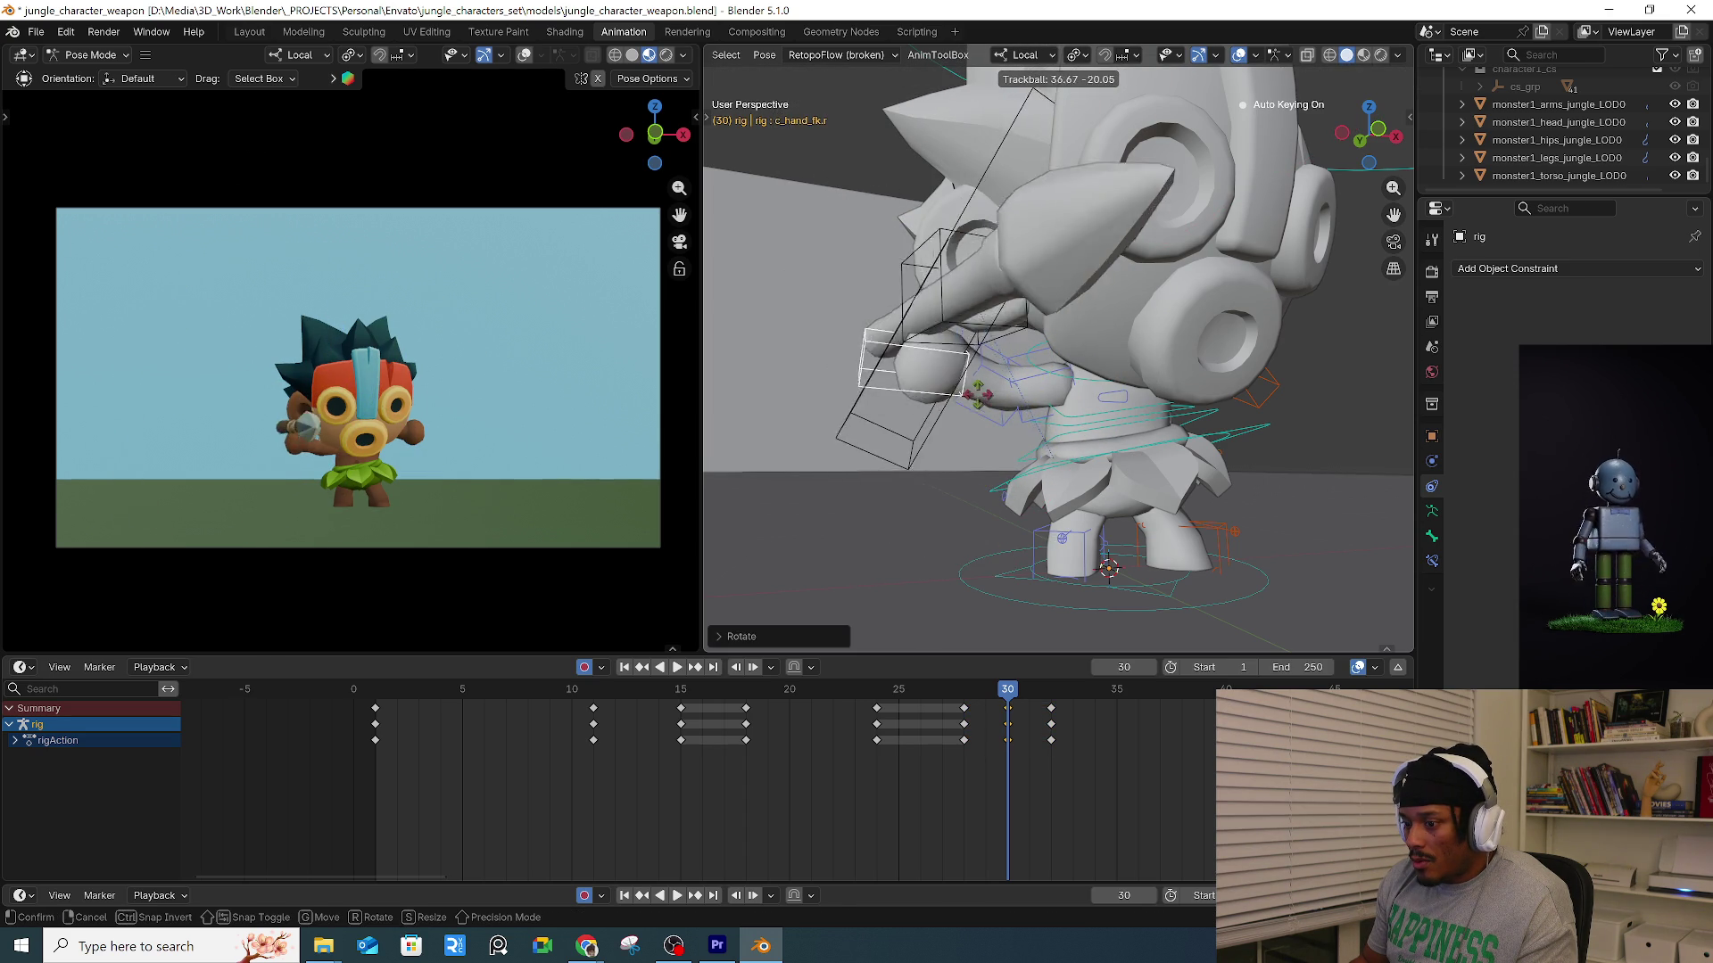
{"action": "left_click", "coordinate": [1037, 401]}
Rotate the right upper arm c_arm_fk.r to swing the spear forward, key it, and play back.
{"action": "left_click", "coordinate": [1055, 379]}
{"action": "left_click", "coordinate": [1040, 386]}
{"action": "key", "text": "r"}
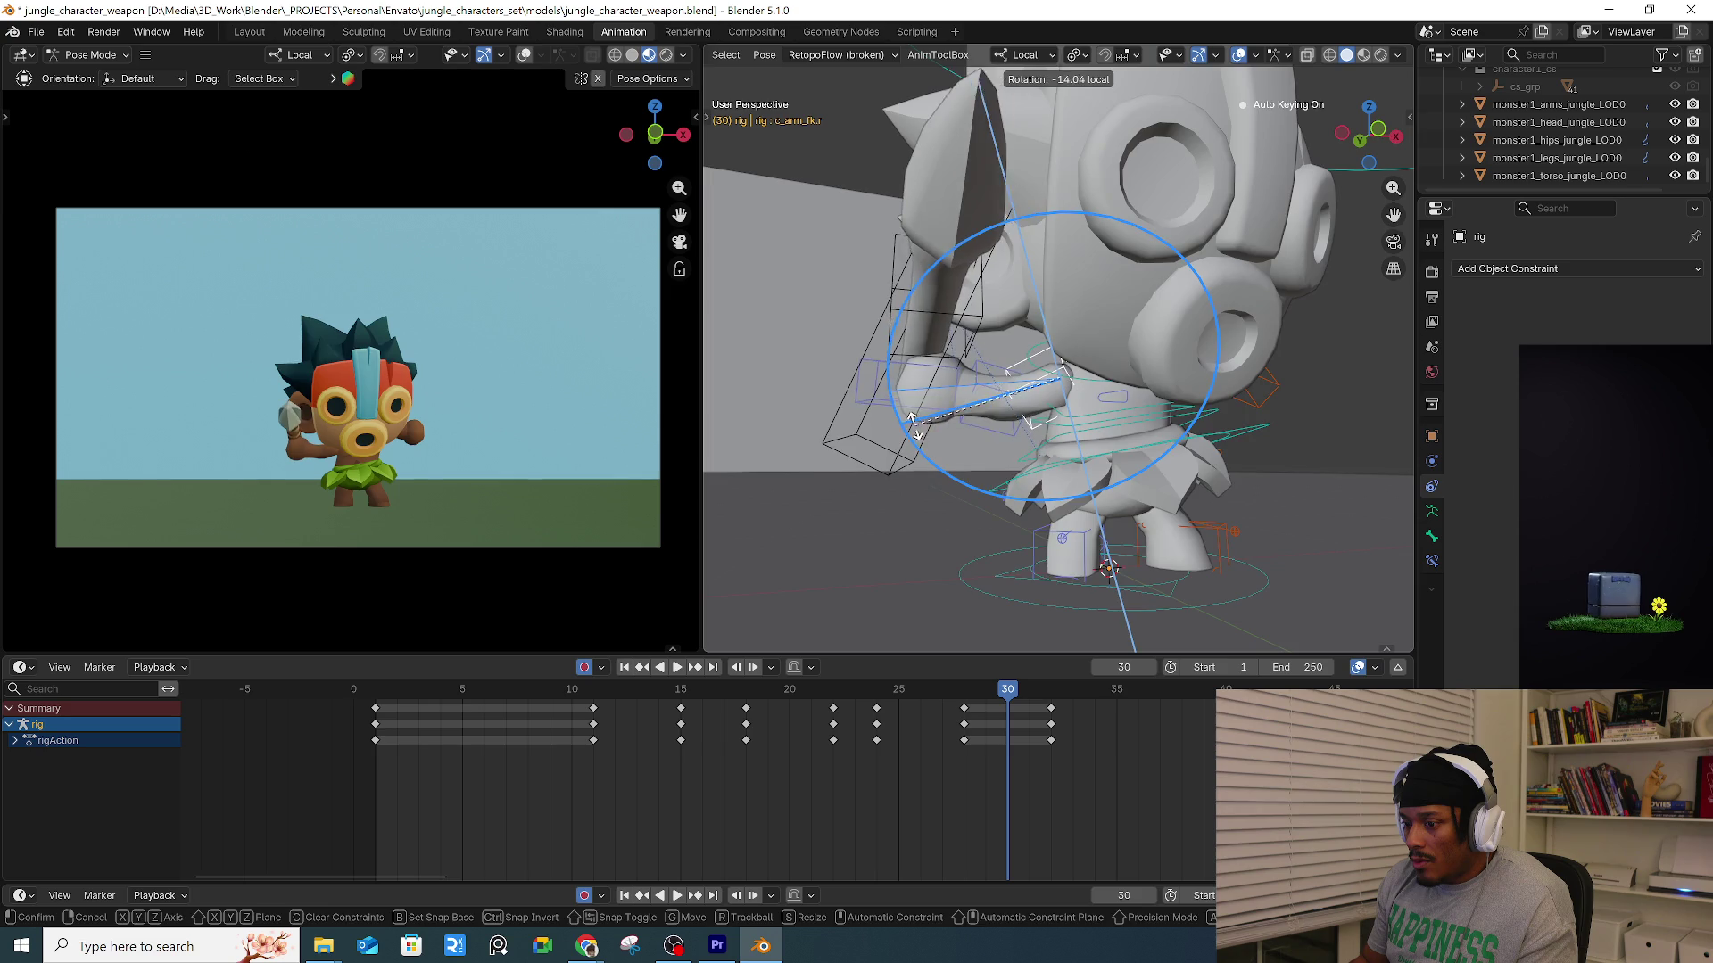
{"action": "left_click", "coordinate": [901, 402]}
{"action": "key", "text": "r"}
{"action": "key", "text": "r"}
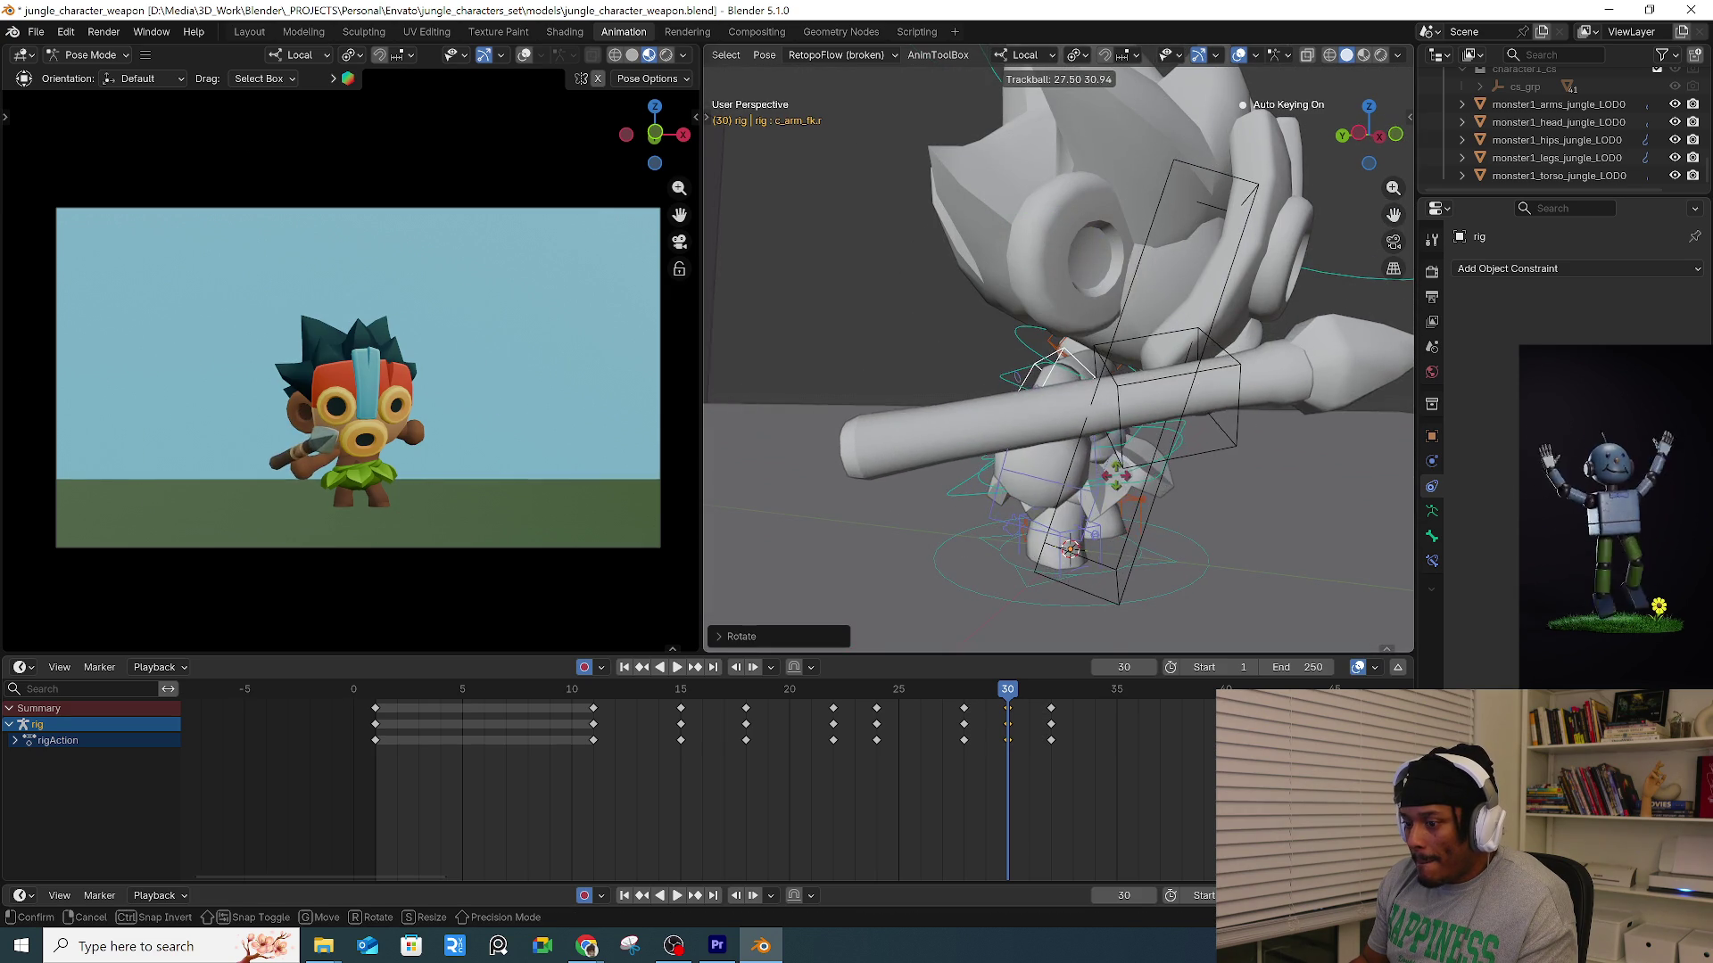
{"action": "left_click", "coordinate": [1095, 625]}
{"action": "key", "text": "i"}
{"action": "left_click", "coordinate": [961, 691]}
{"action": "key", "text": "space"}
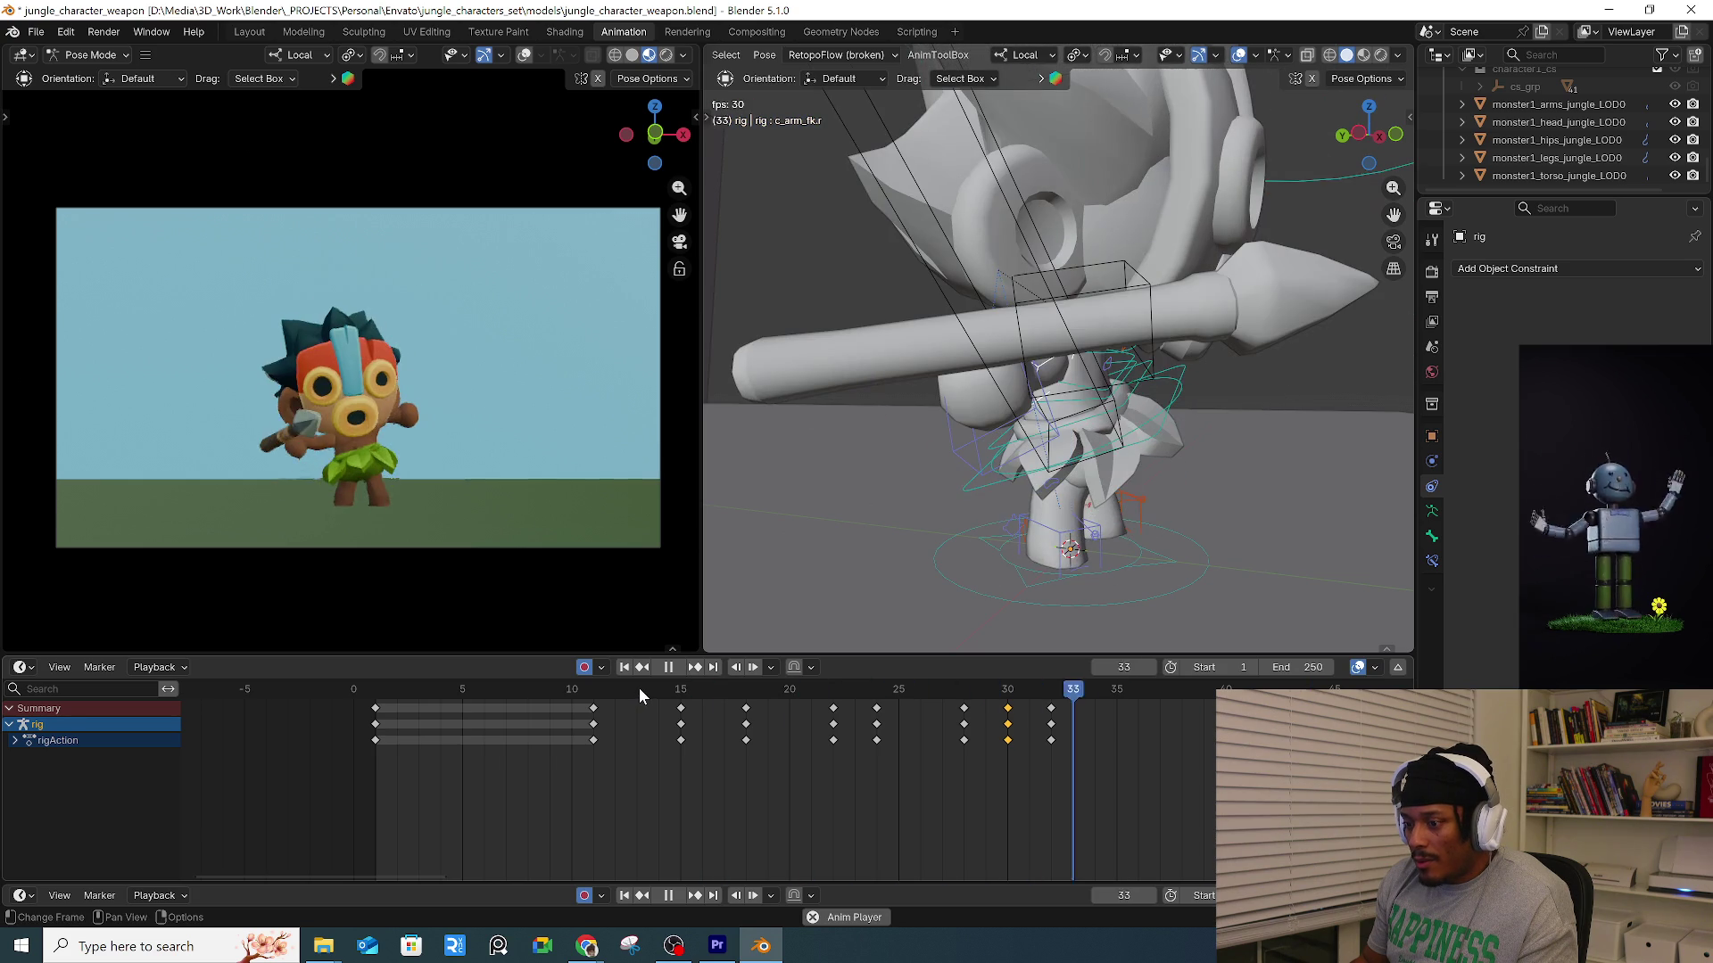
Stop playback and scrub the timeline out to frame 41 and back to frame 30.
{"action": "key", "text": "space"}
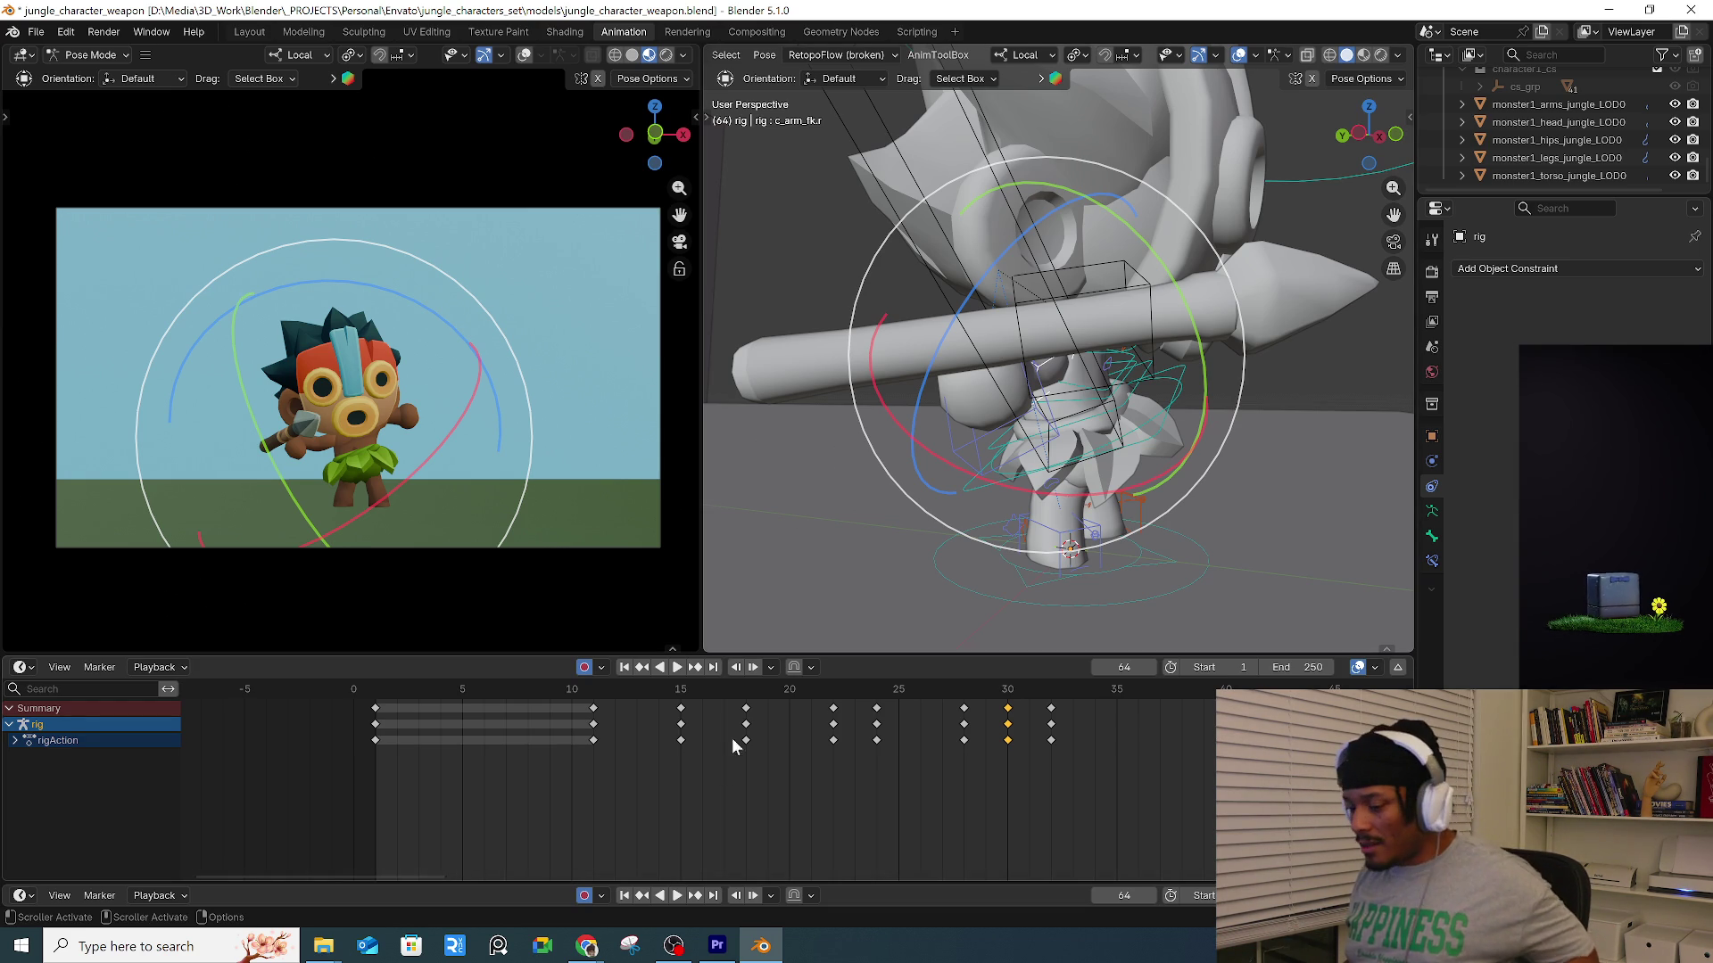
{"action": "left_click_drag", "start_coordinate": [769, 692], "coordinate": [1248, 692]}
{"action": "left_click", "coordinate": [1144, 494]}
{"action": "middle_click_drag", "start_coordinate": [1143, 495], "coordinate": [1202, 544]}
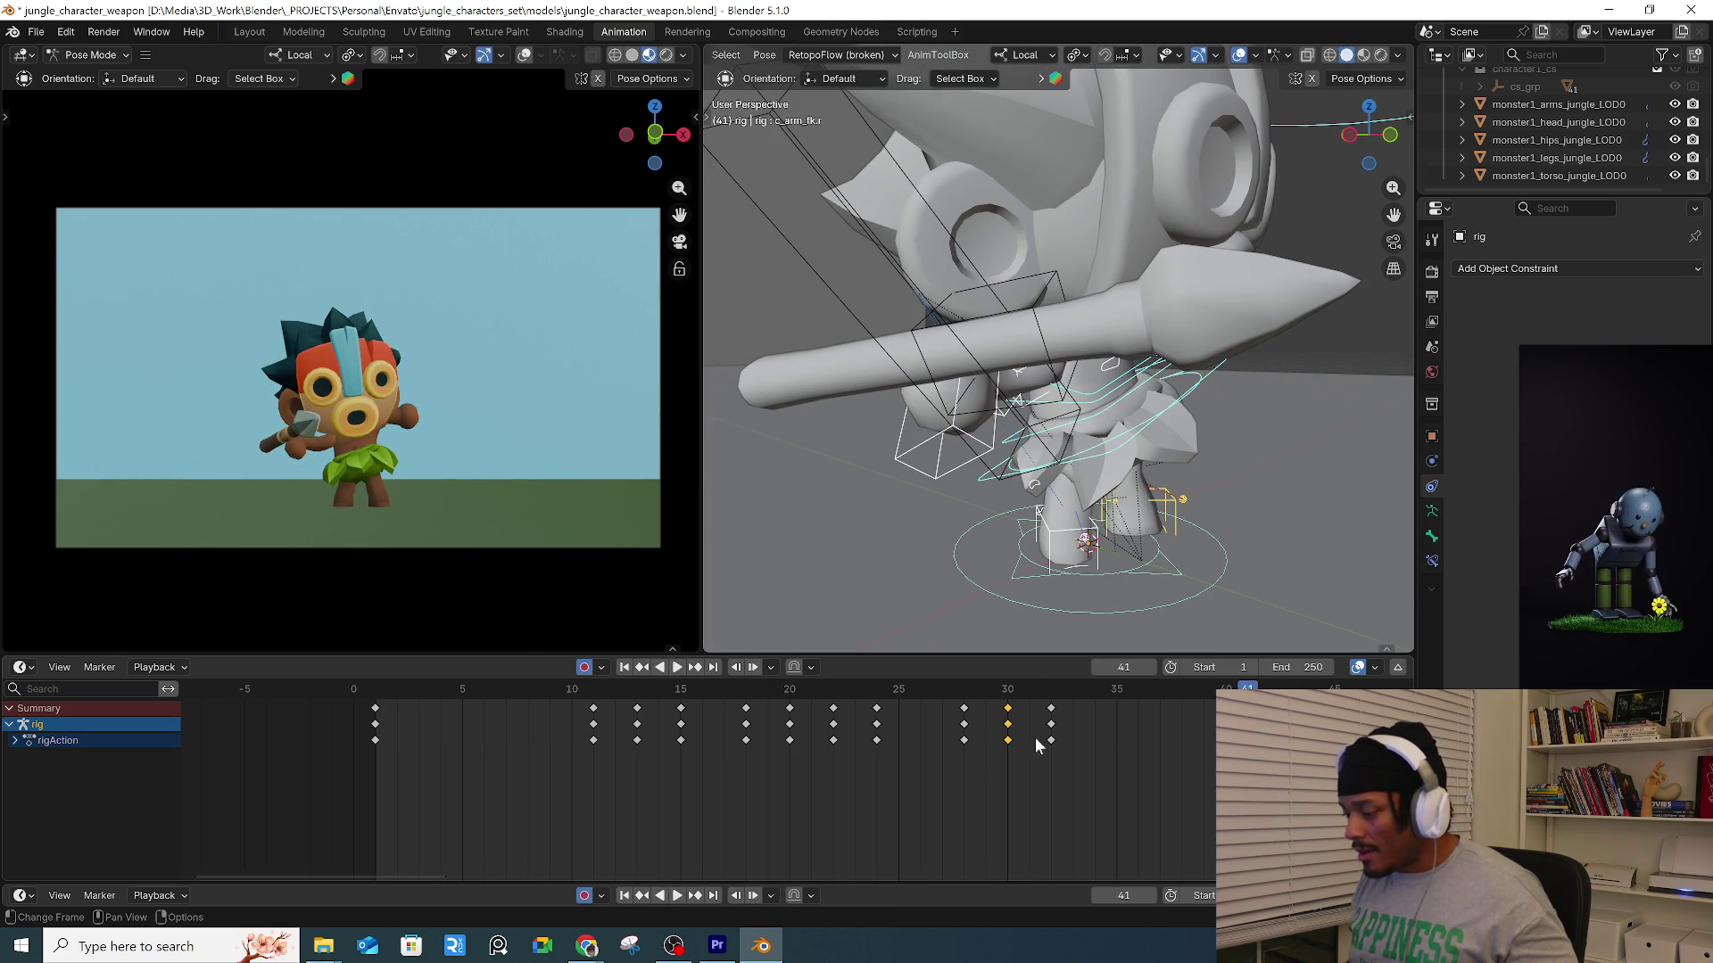
{"action": "mouse_move", "coordinate": [1011, 702]}
{"action": "left_mouse_down"}
{"action": "mouse_move", "coordinate": [1035, 701]}
{"action": "mouse_move", "coordinate": [1008, 714]}
{"action": "left_mouse_up"}
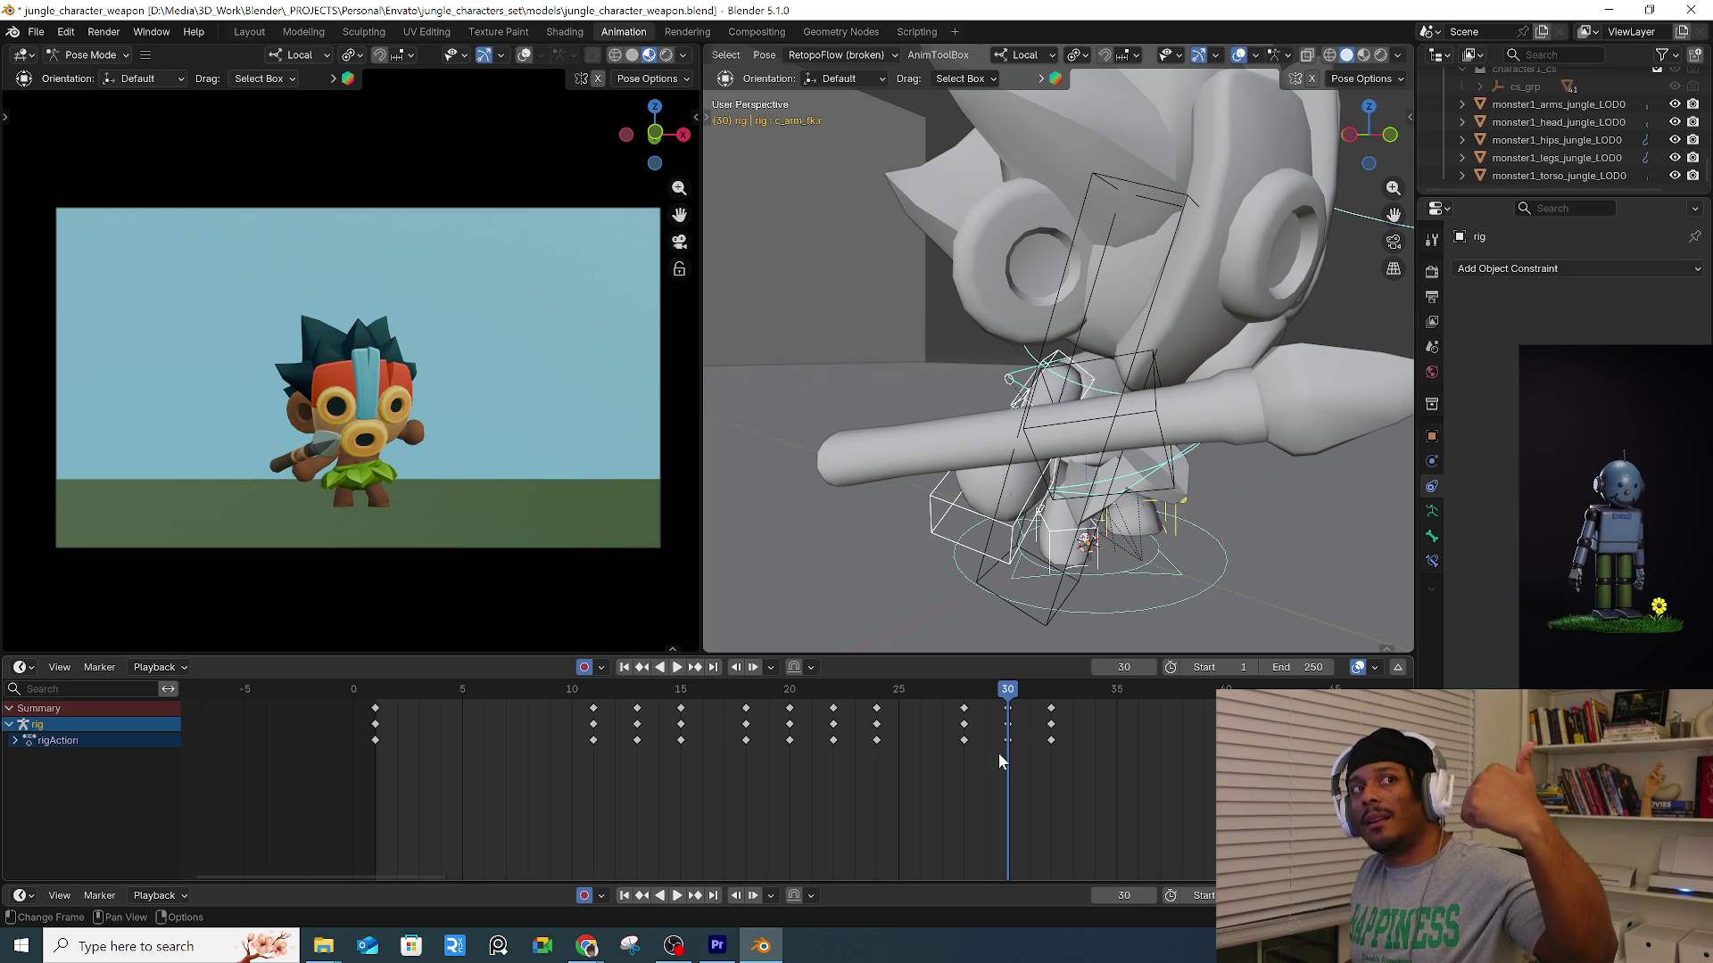
Move the keys at frame 32 to frame 35 and play back to check the longer hold.
{"action": "left_click", "coordinate": [1051, 698]}
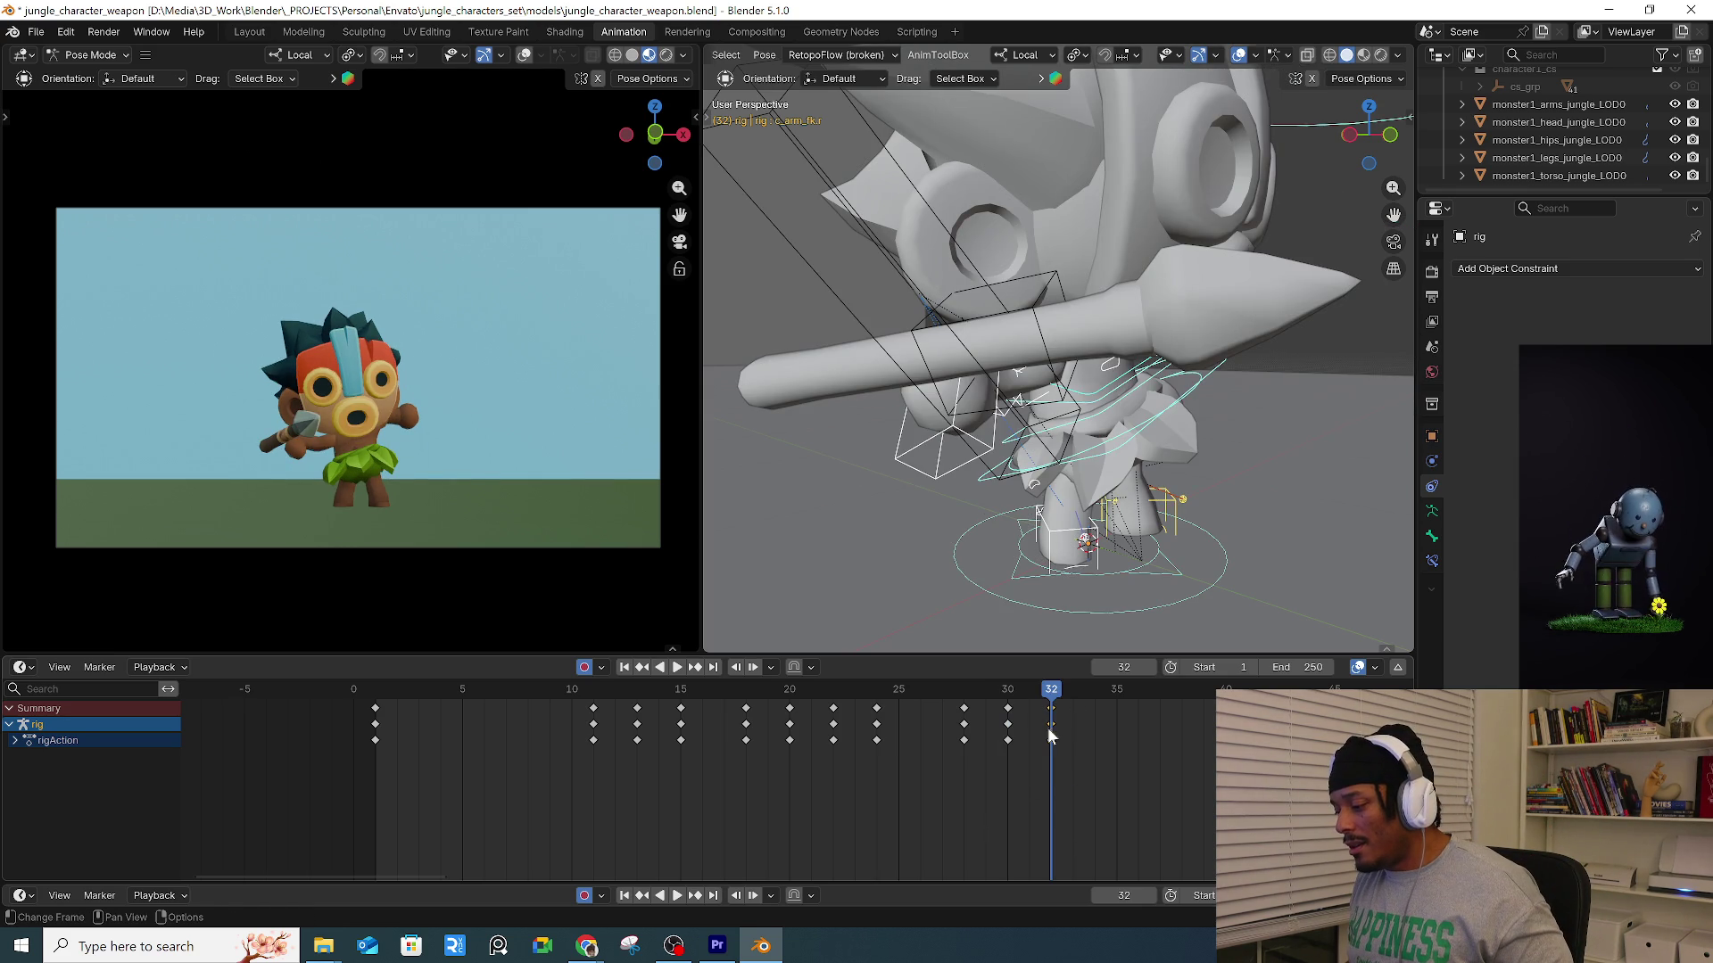
{"action": "left_click_drag", "start_coordinate": [1053, 705], "coordinate": [1117, 710]}
{"action": "key", "text": "space"}
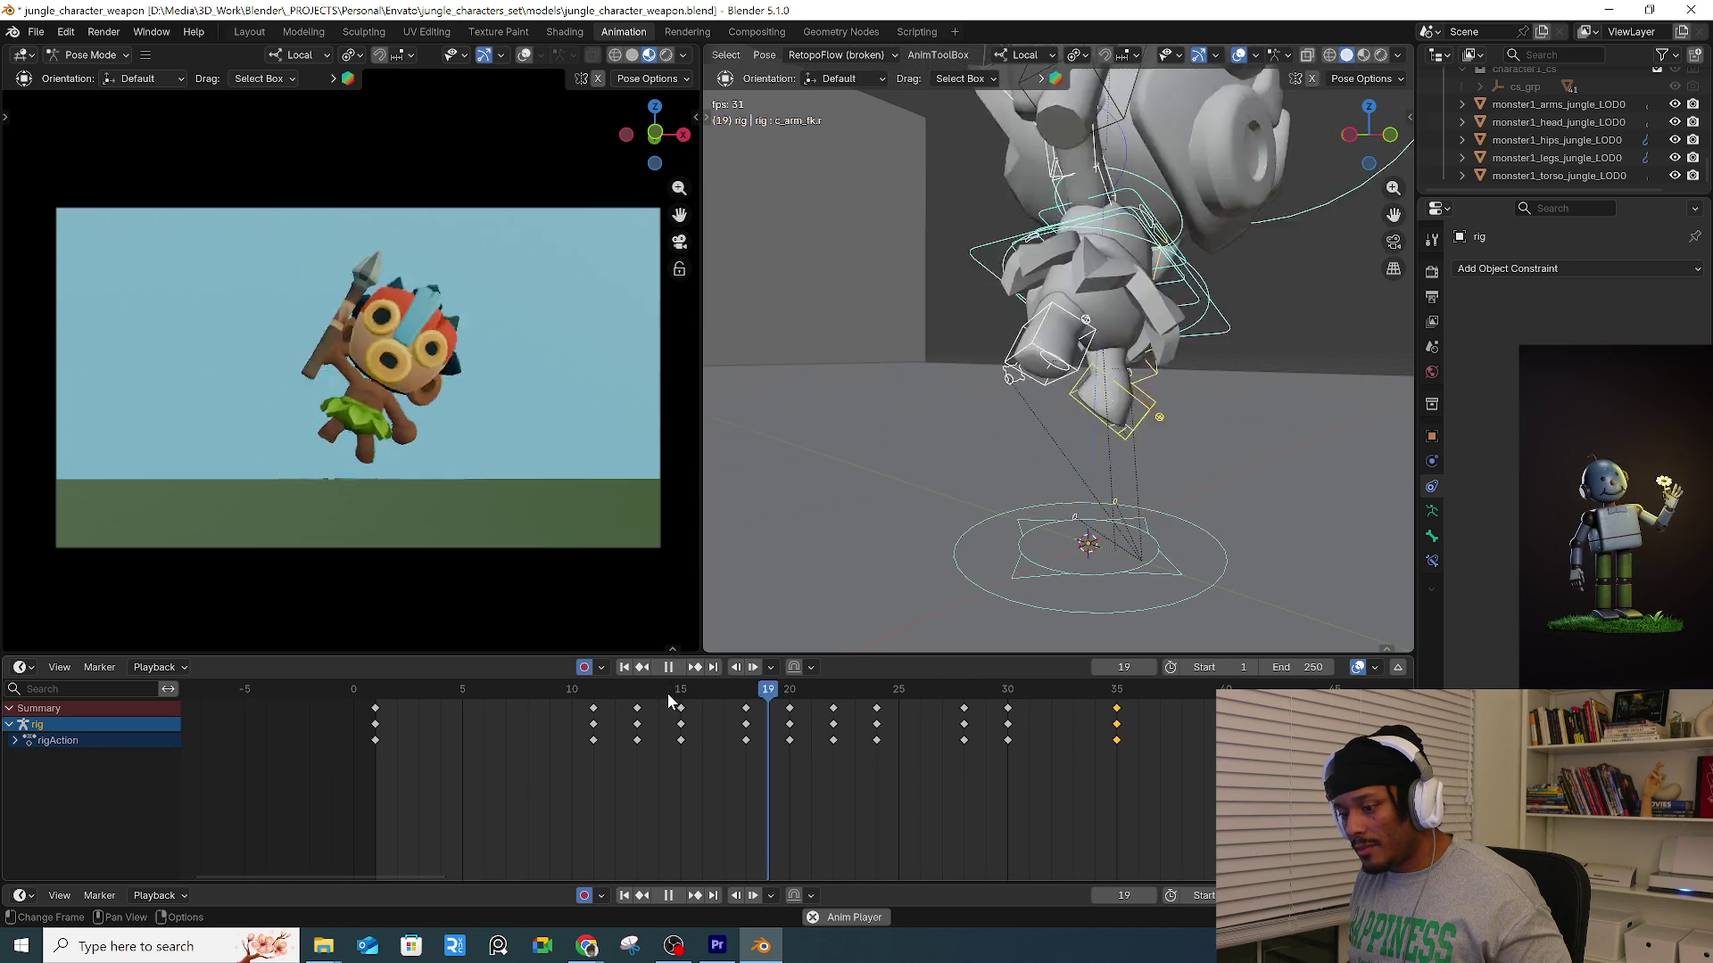
{"action": "key", "text": "space"}
{"action": "middle_click_drag", "start_coordinate": [999, 535], "coordinate": [1143, 612]}
{"action": "left_click", "coordinate": [1245, 454]}
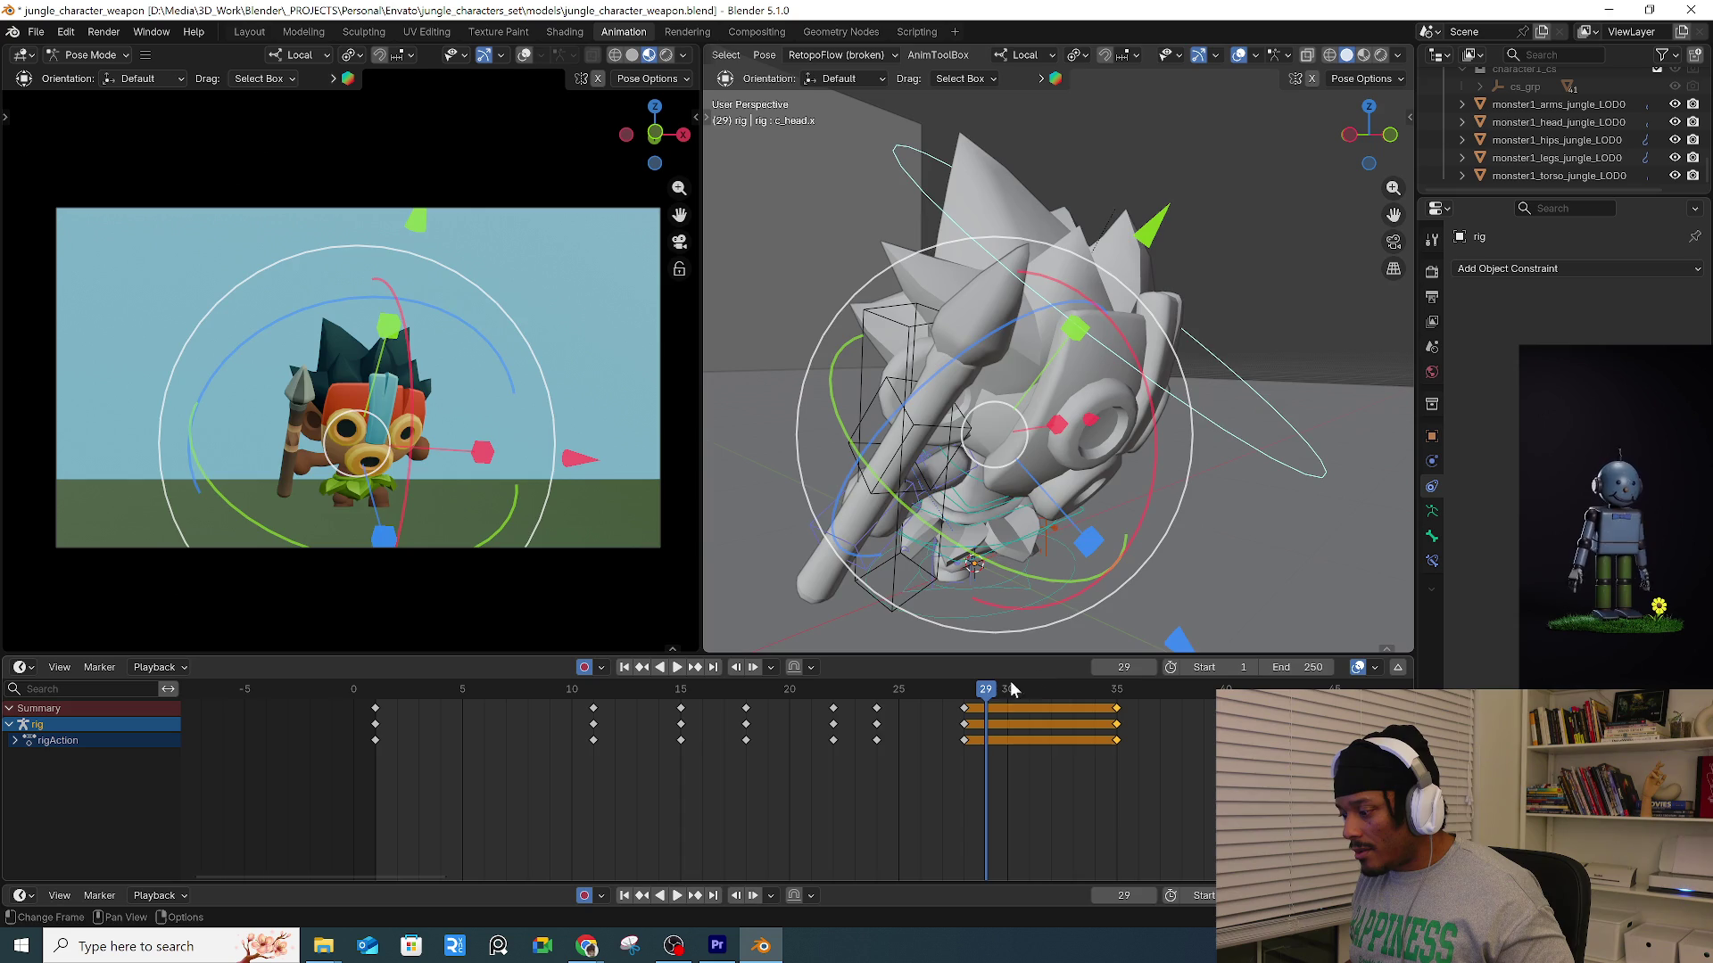